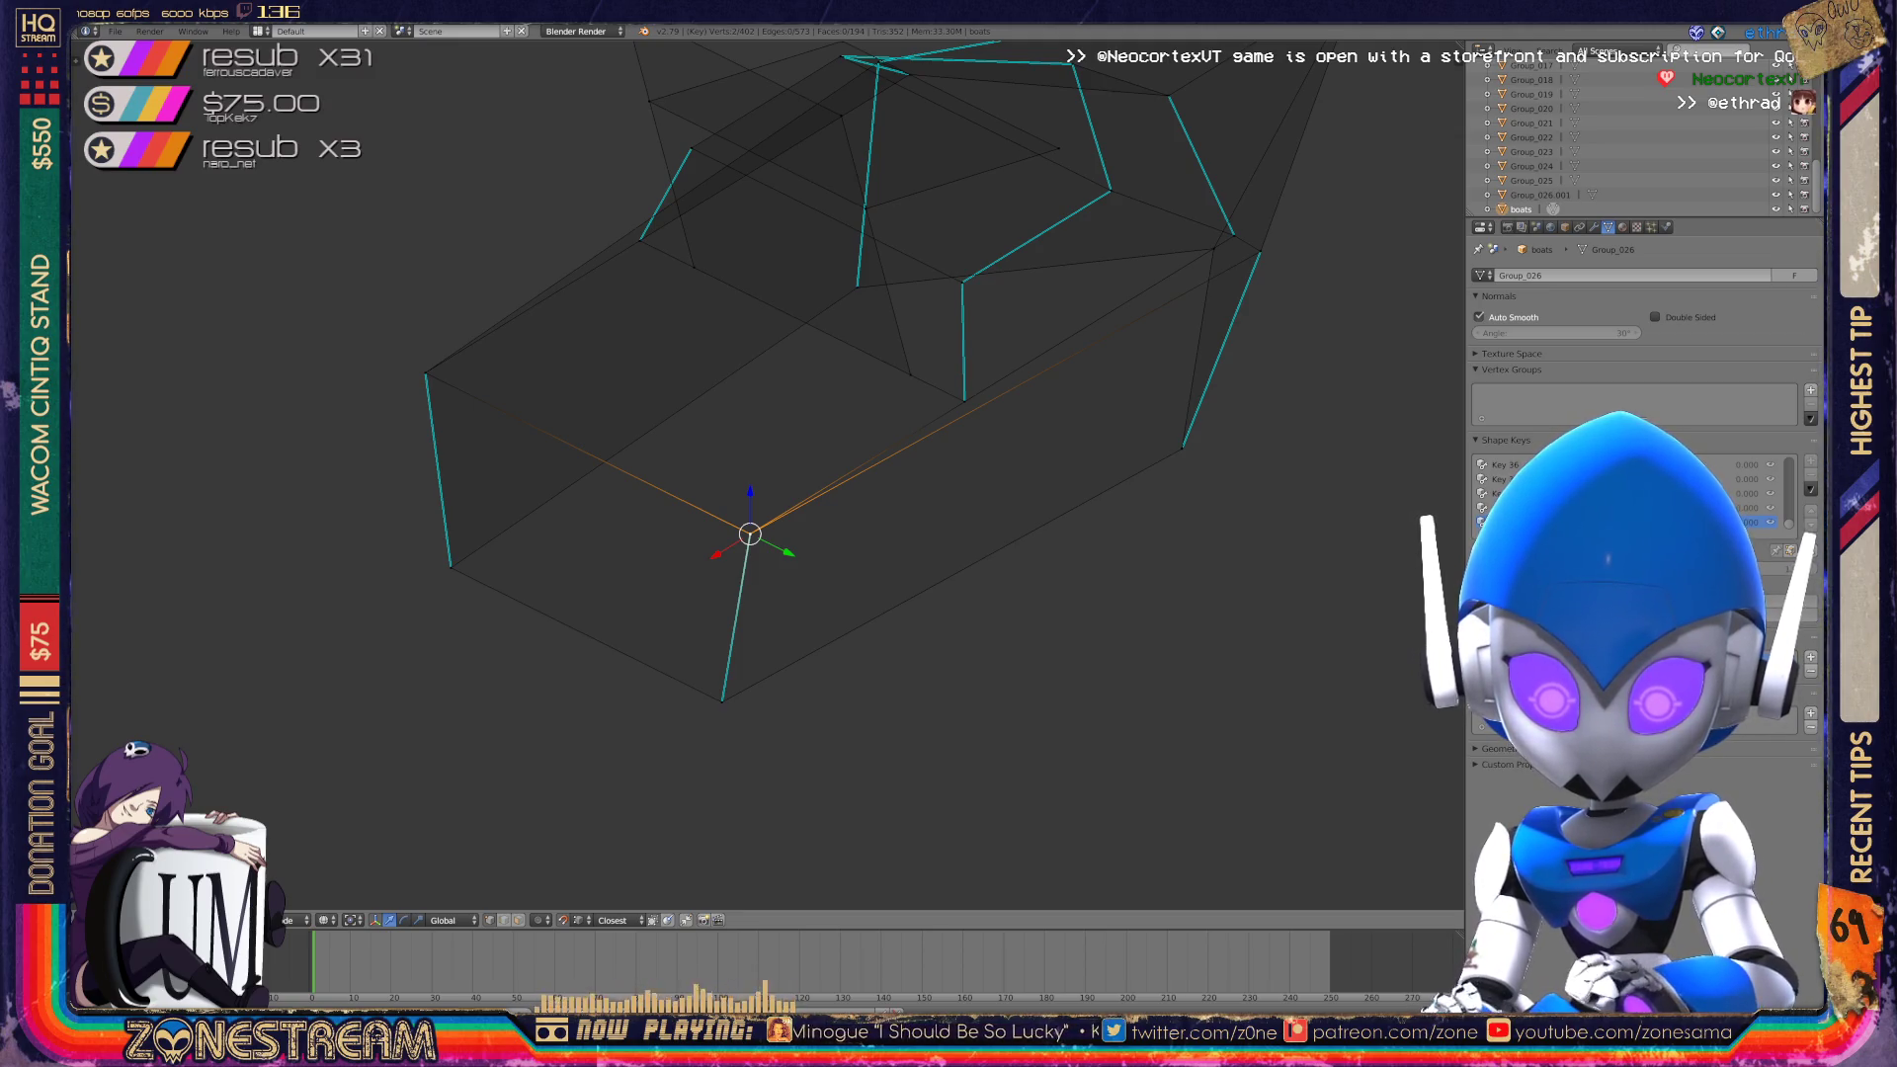
Drag the active shape key's Value slider from 0.000 up to 1.000.
drag(1680, 570, 1796, 571)
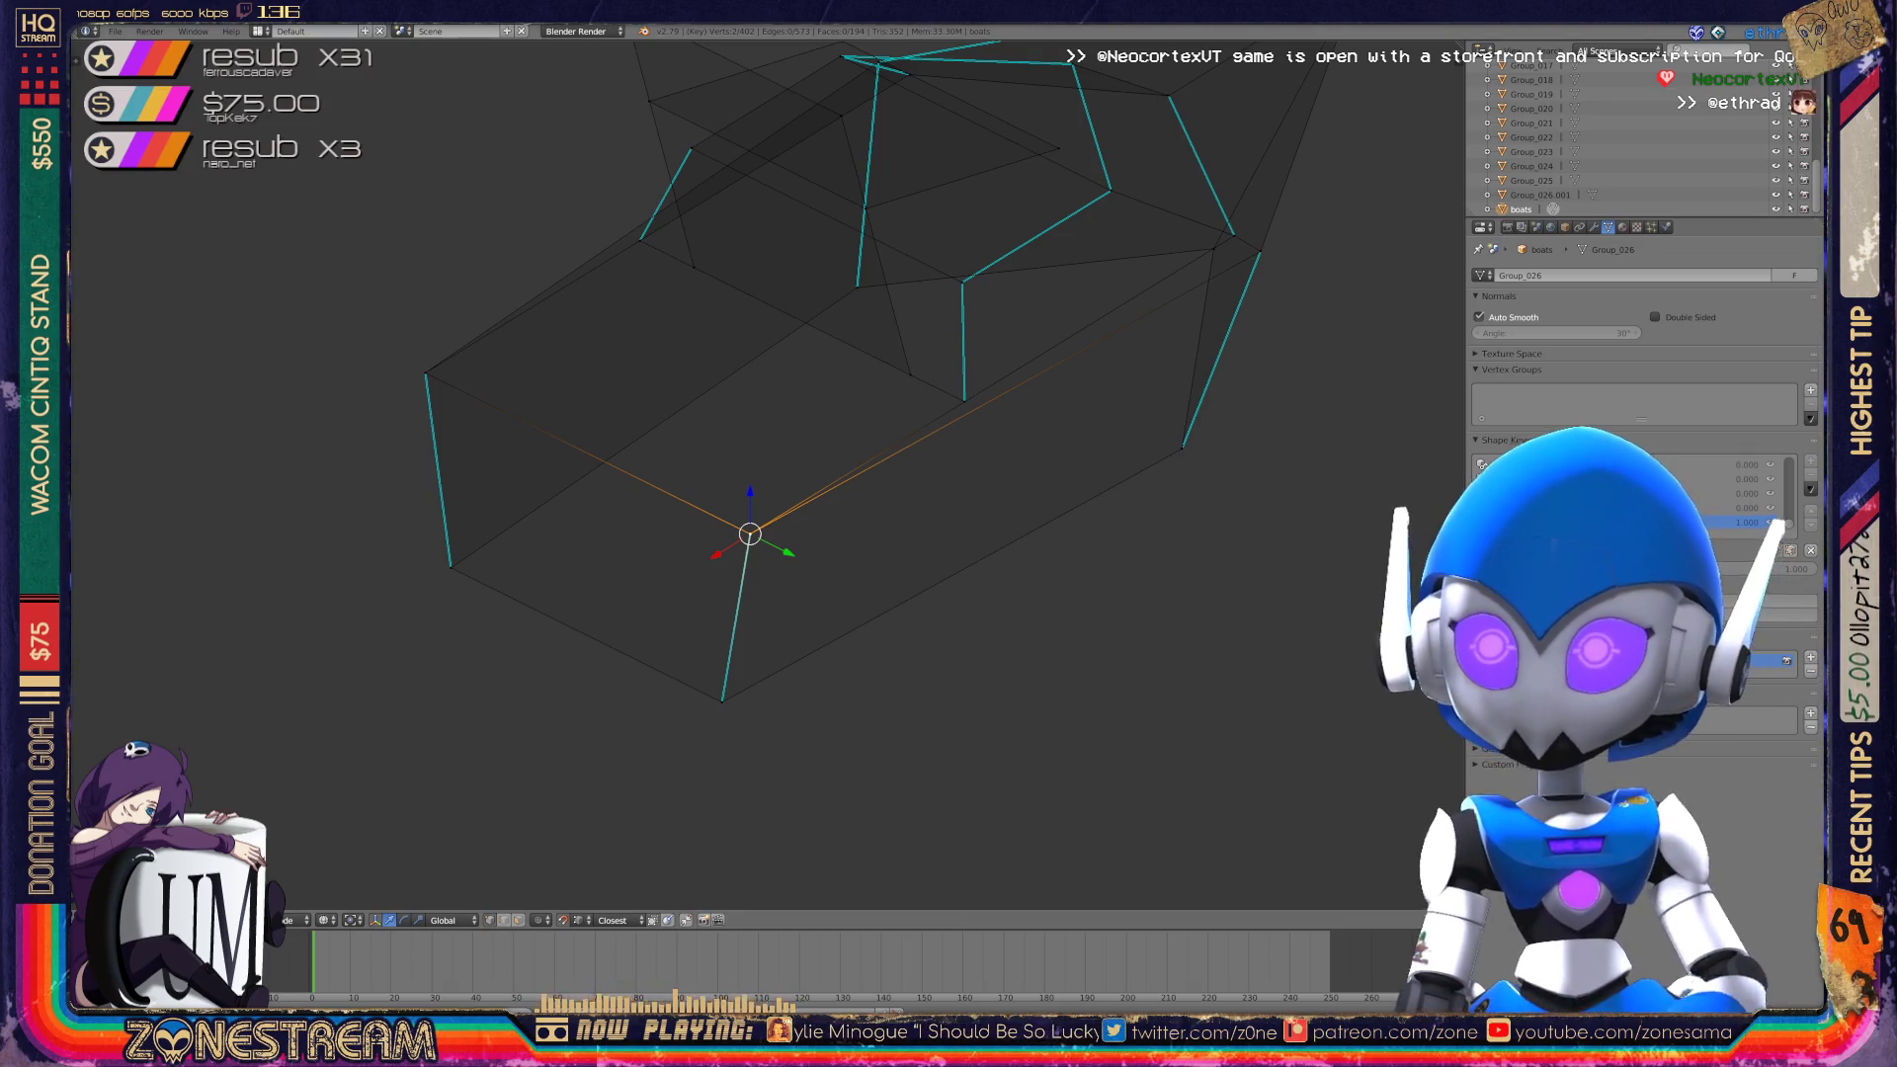
scroll(752, 474, down, 3)
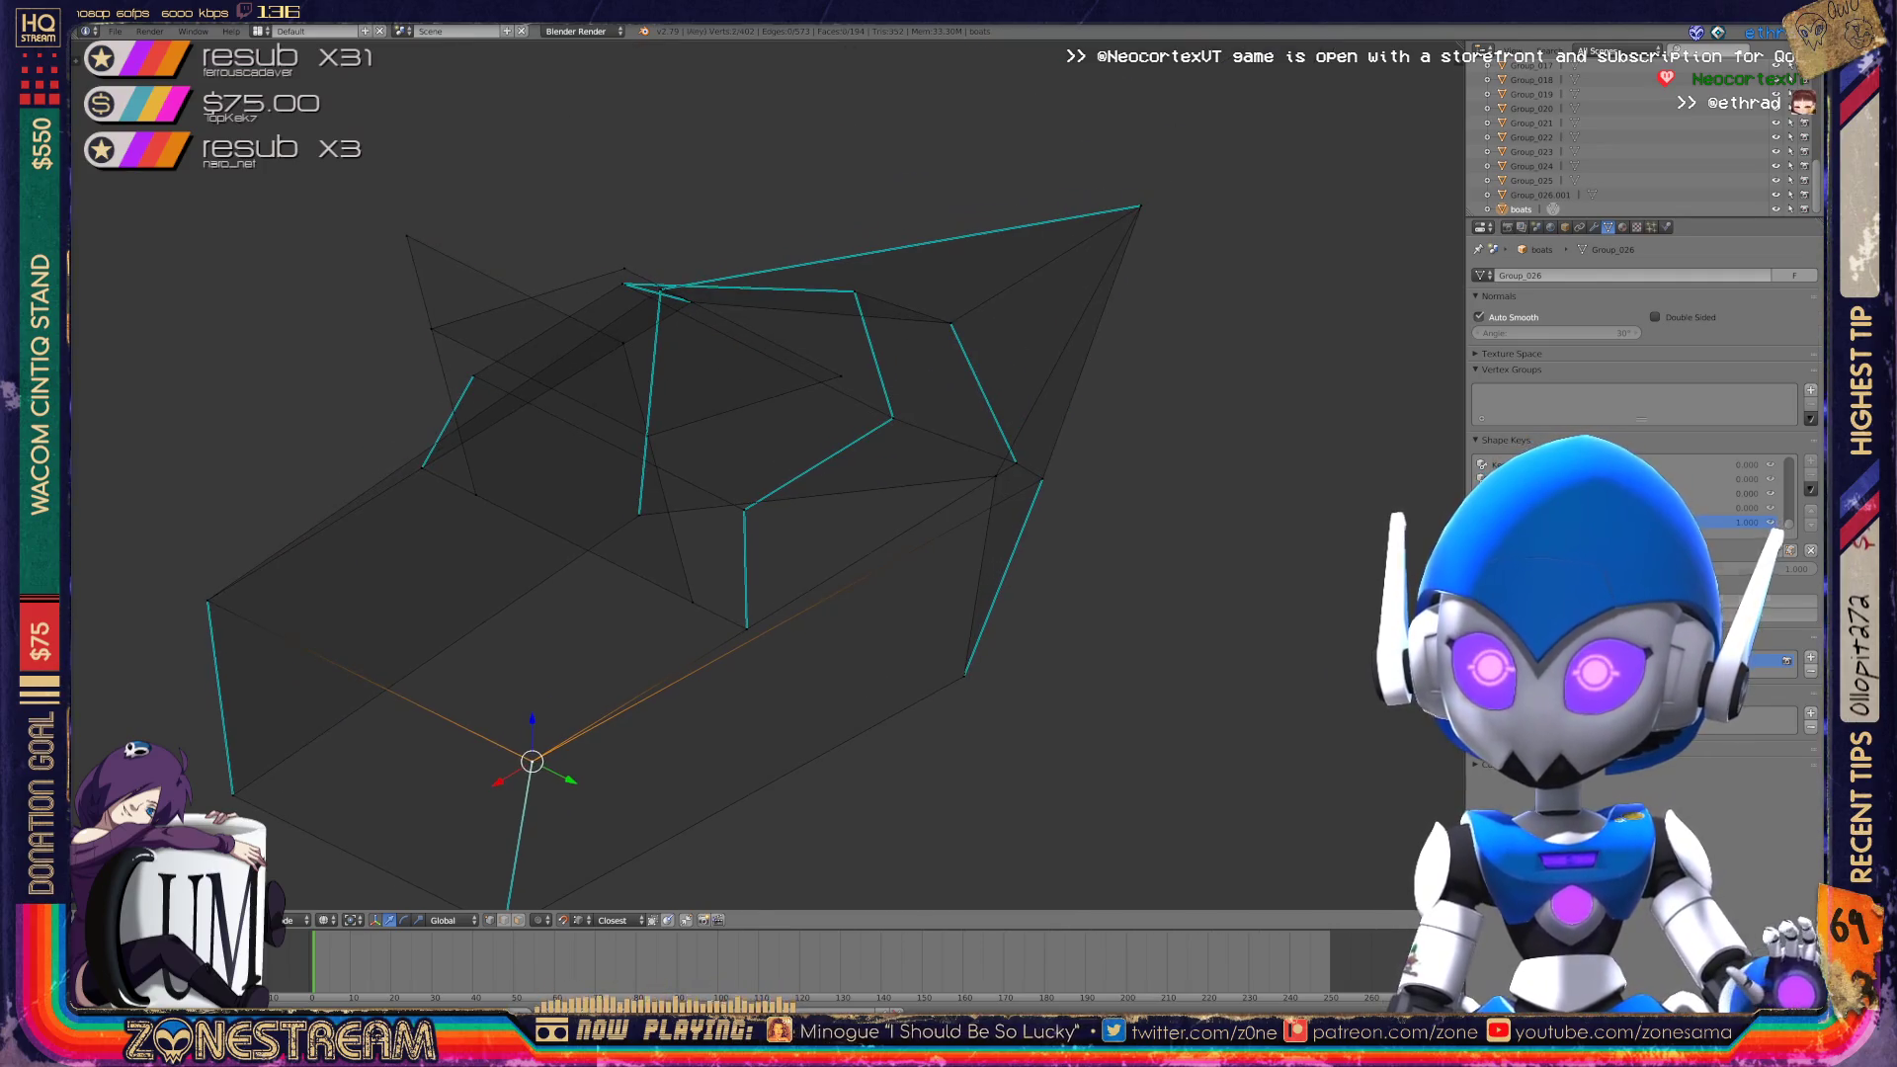
Leave Edit Mode, bring one boat into view, and start editing its vertices.
key(Tab)
scroll(751, 474, down, 3)
scroll(751, 474, down, 2)
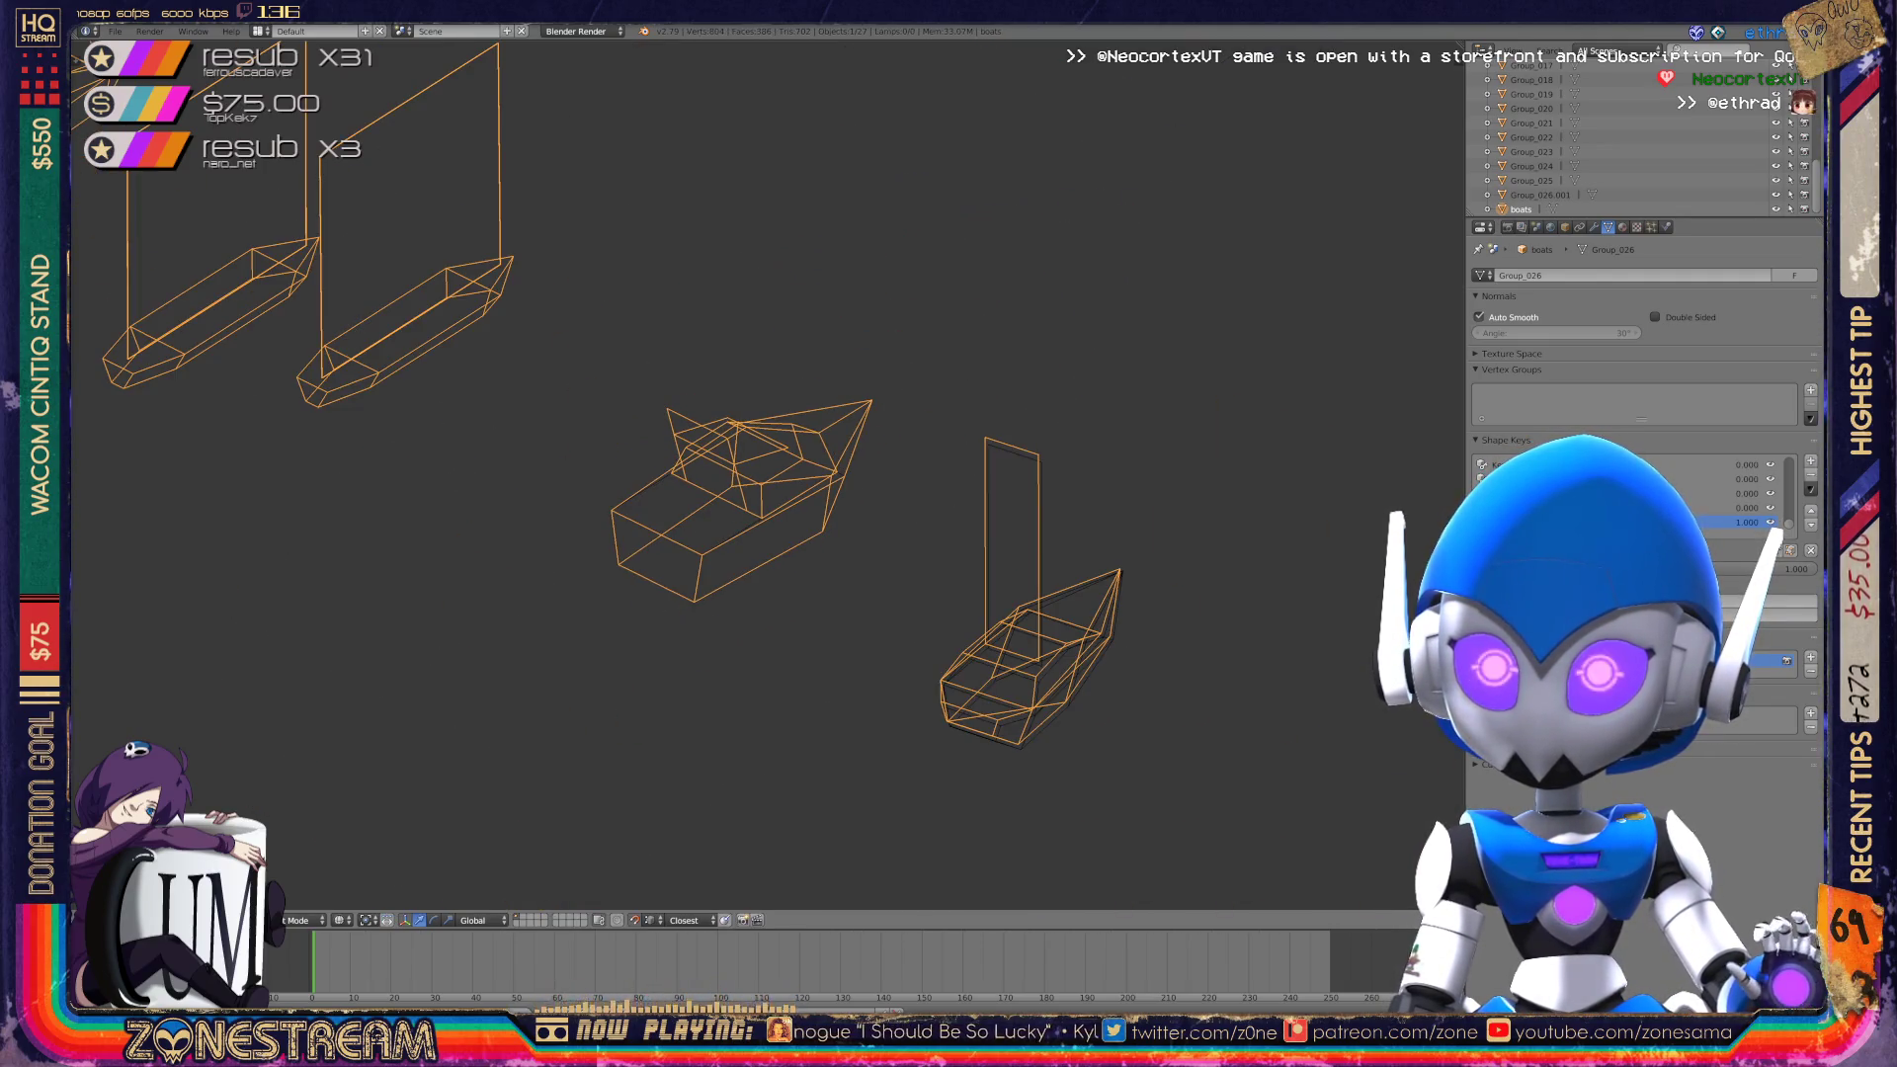
shift+middle_drag(751, 475, 464, 267)
key(Tab)
scroll(751, 474, up, 5)
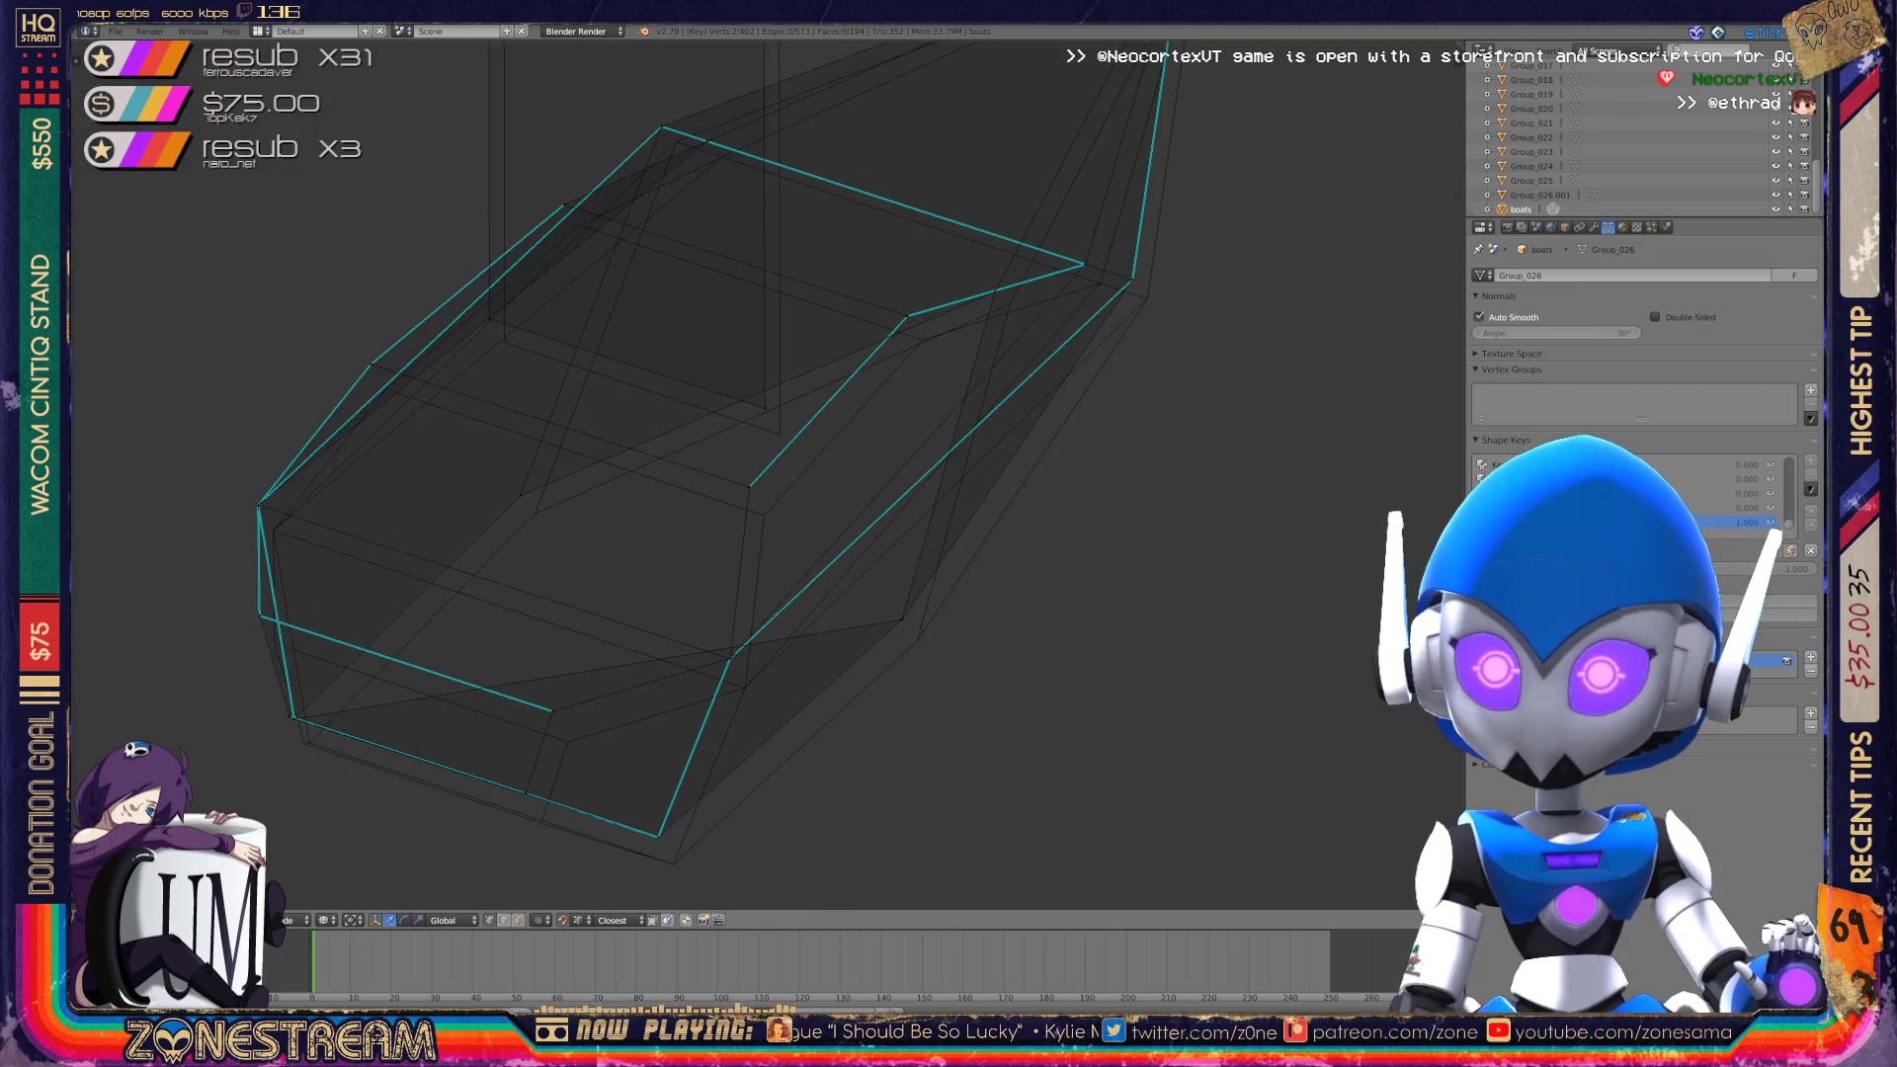
shift+middle_drag(751, 474, 986, 452)
Lower the hull's upper front edge and pull the bottom front corner vertex down and outward.
right_click(761, 771)
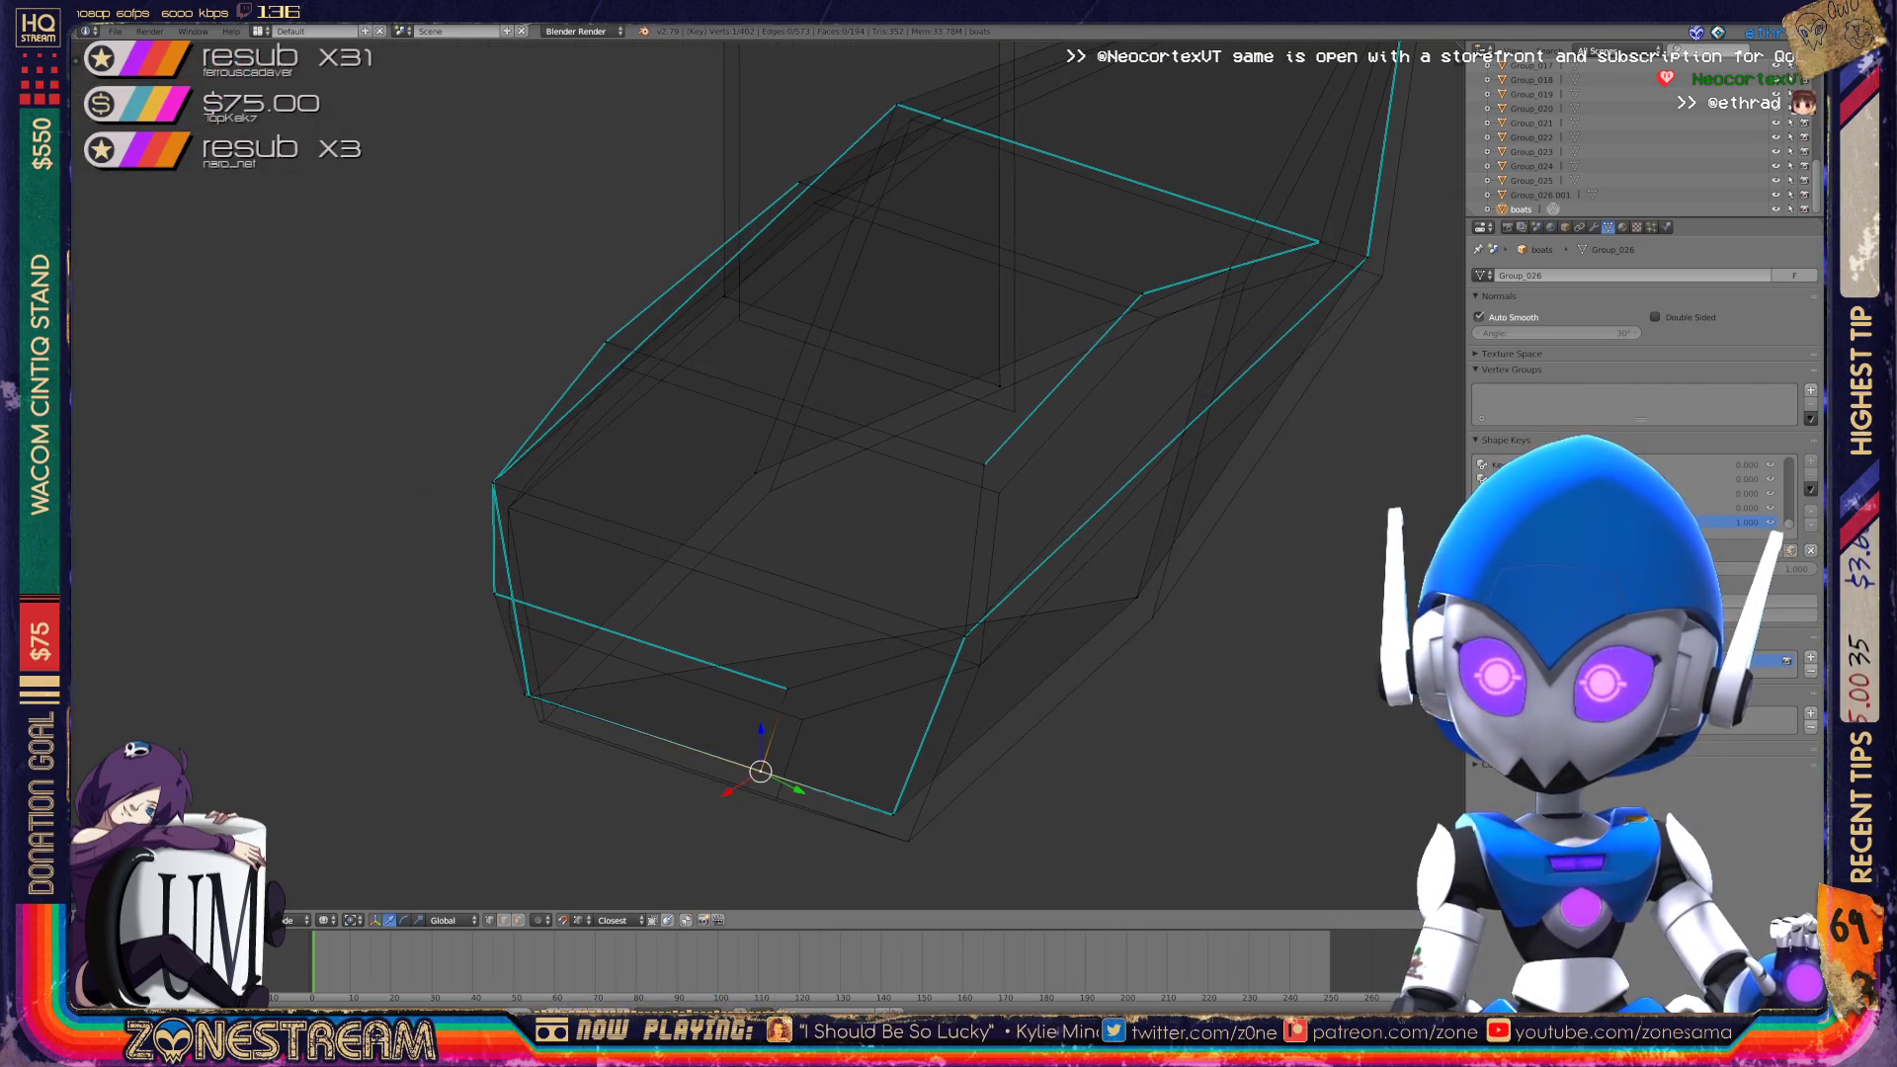
right_click(788, 689)
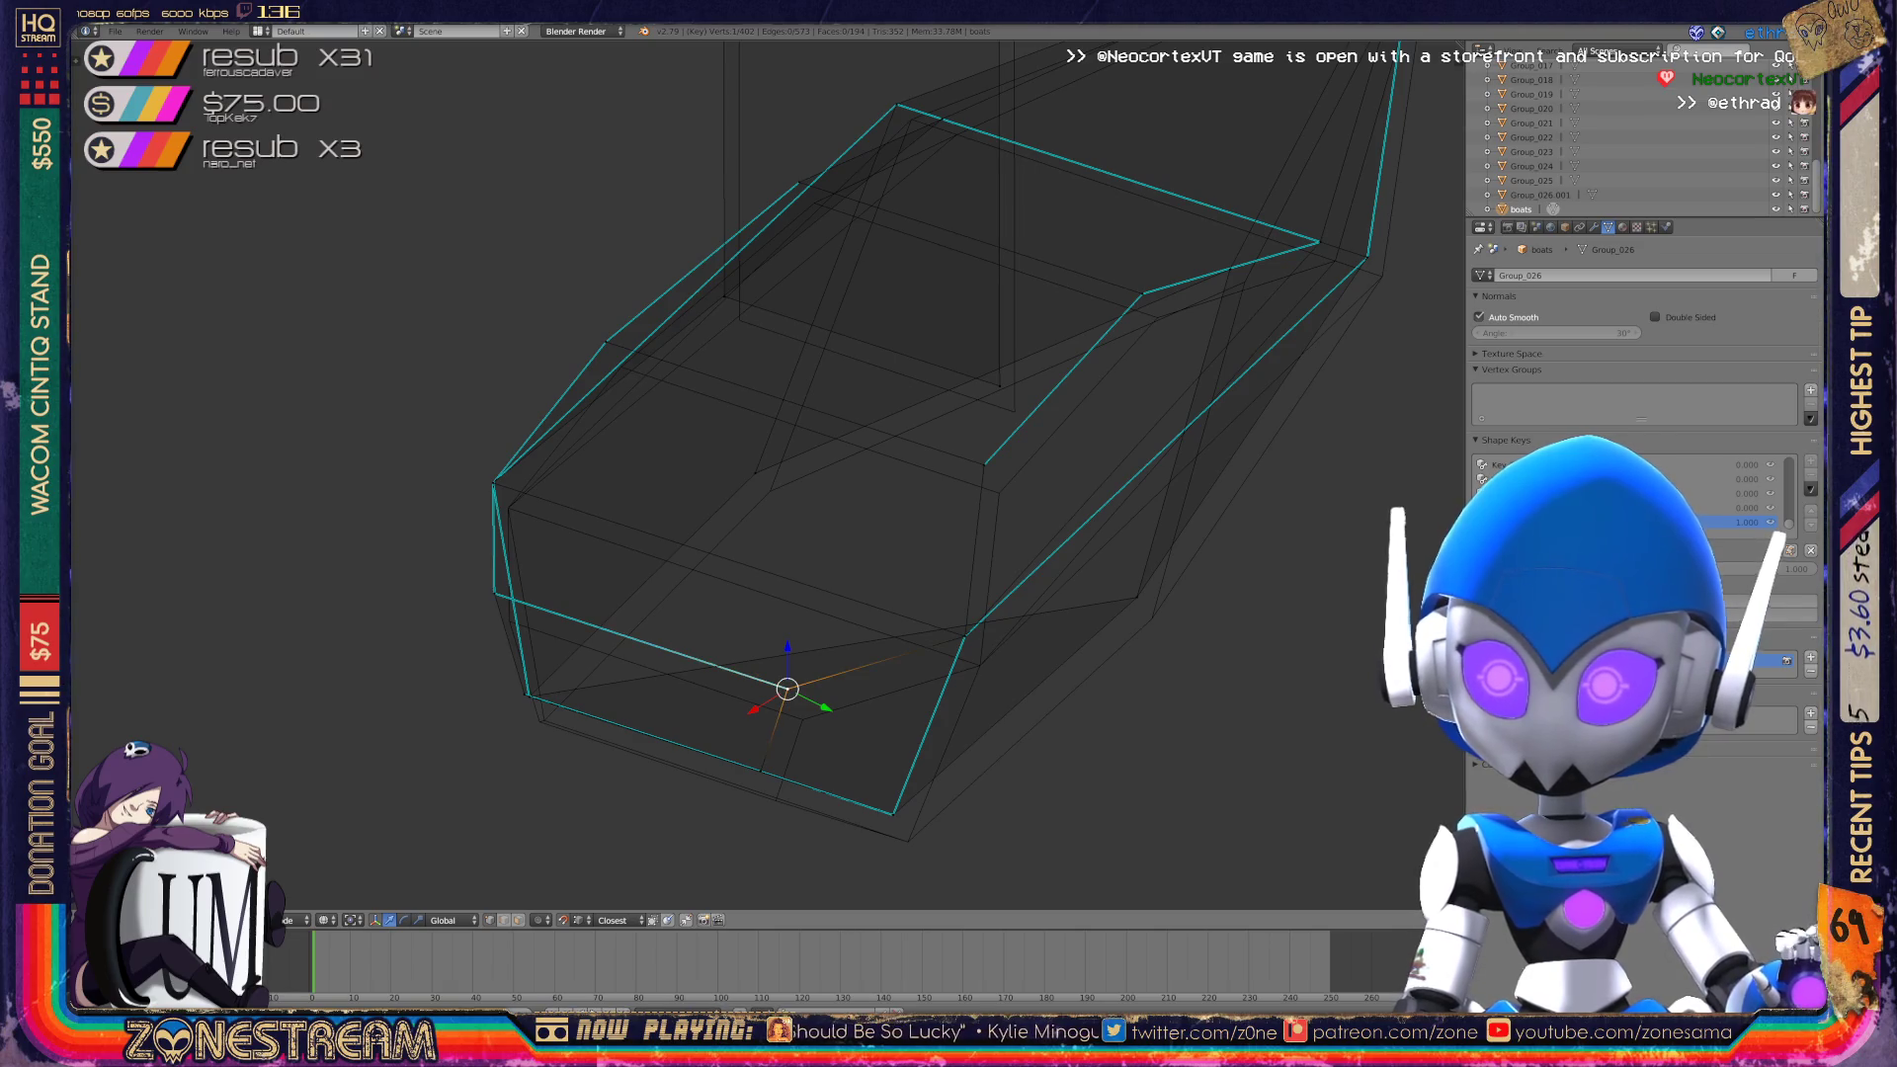
key(g)
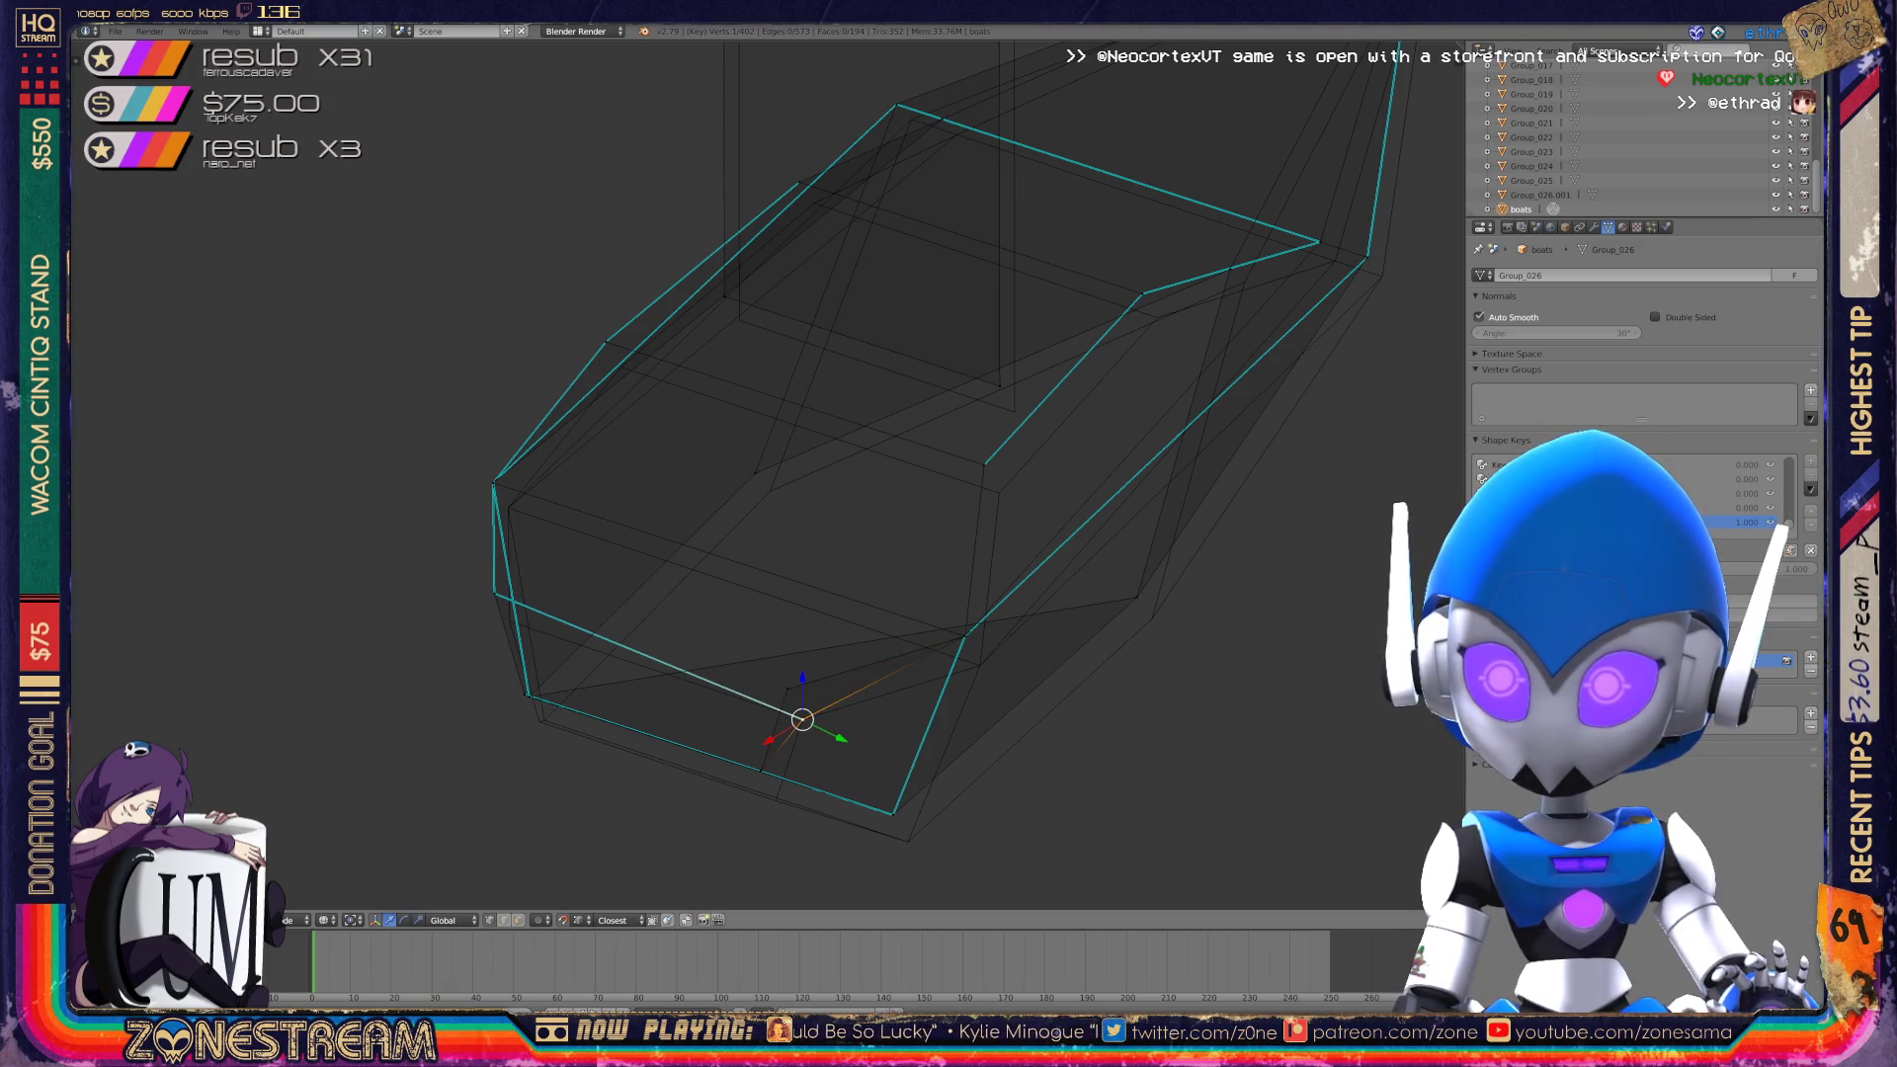
key(Return)
right_click(893, 812)
key(g)
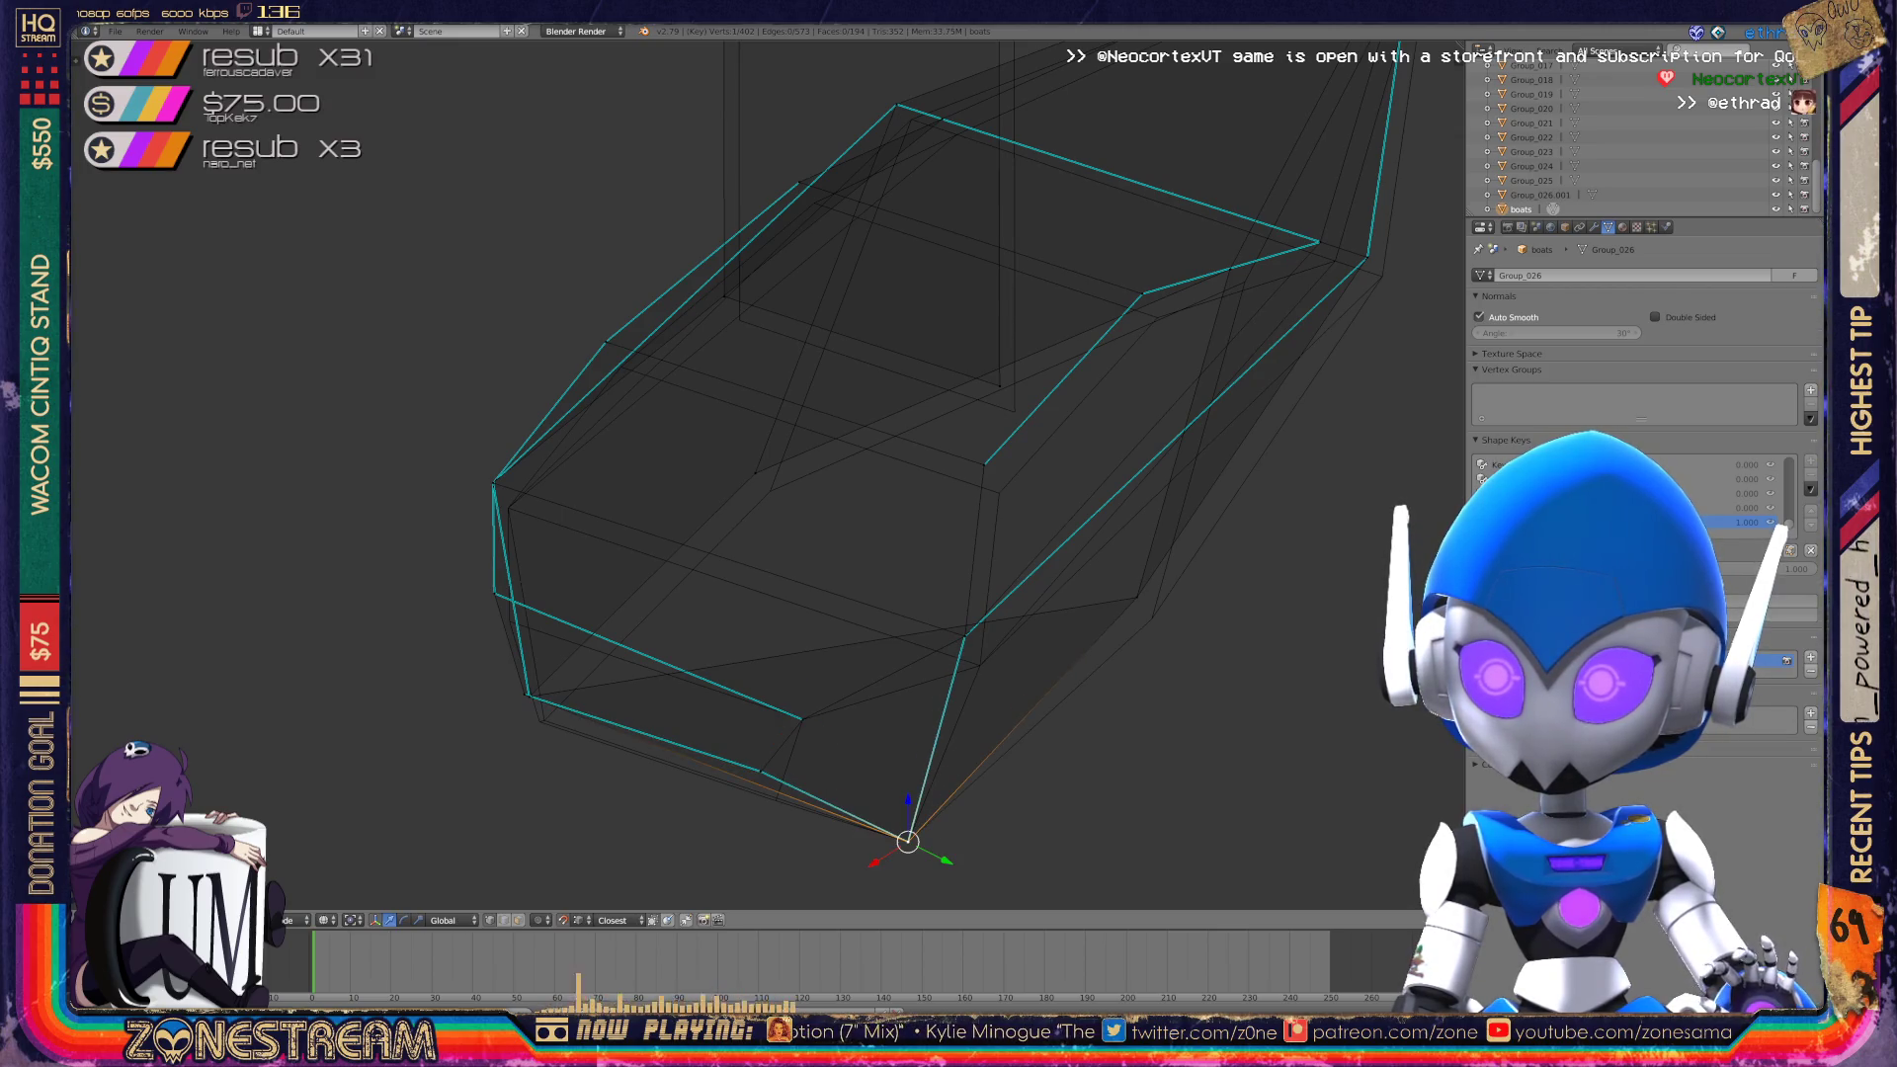
Push the lower-edge vertex and a bottom vertex of the hull downward.
right_click(761, 770)
key(g)
key(Return)
shift+right_click(530, 697)
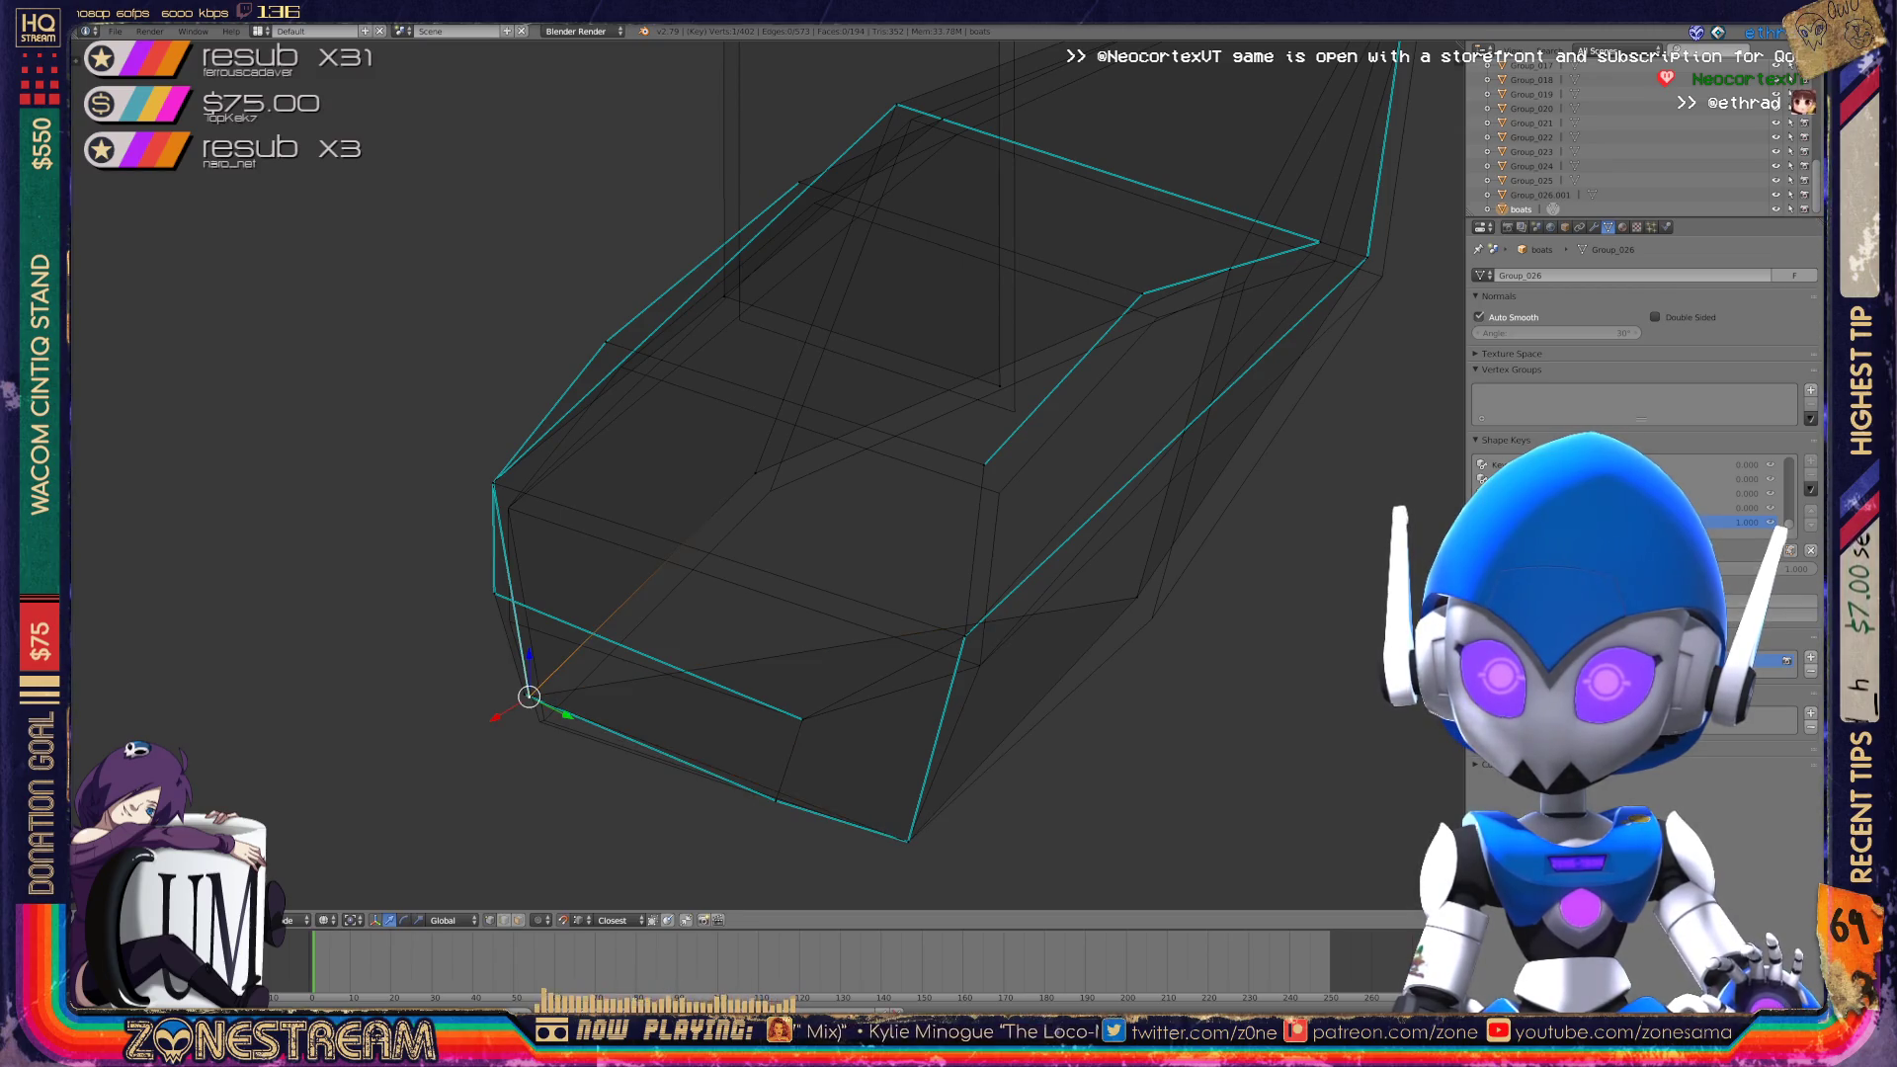
key(g)
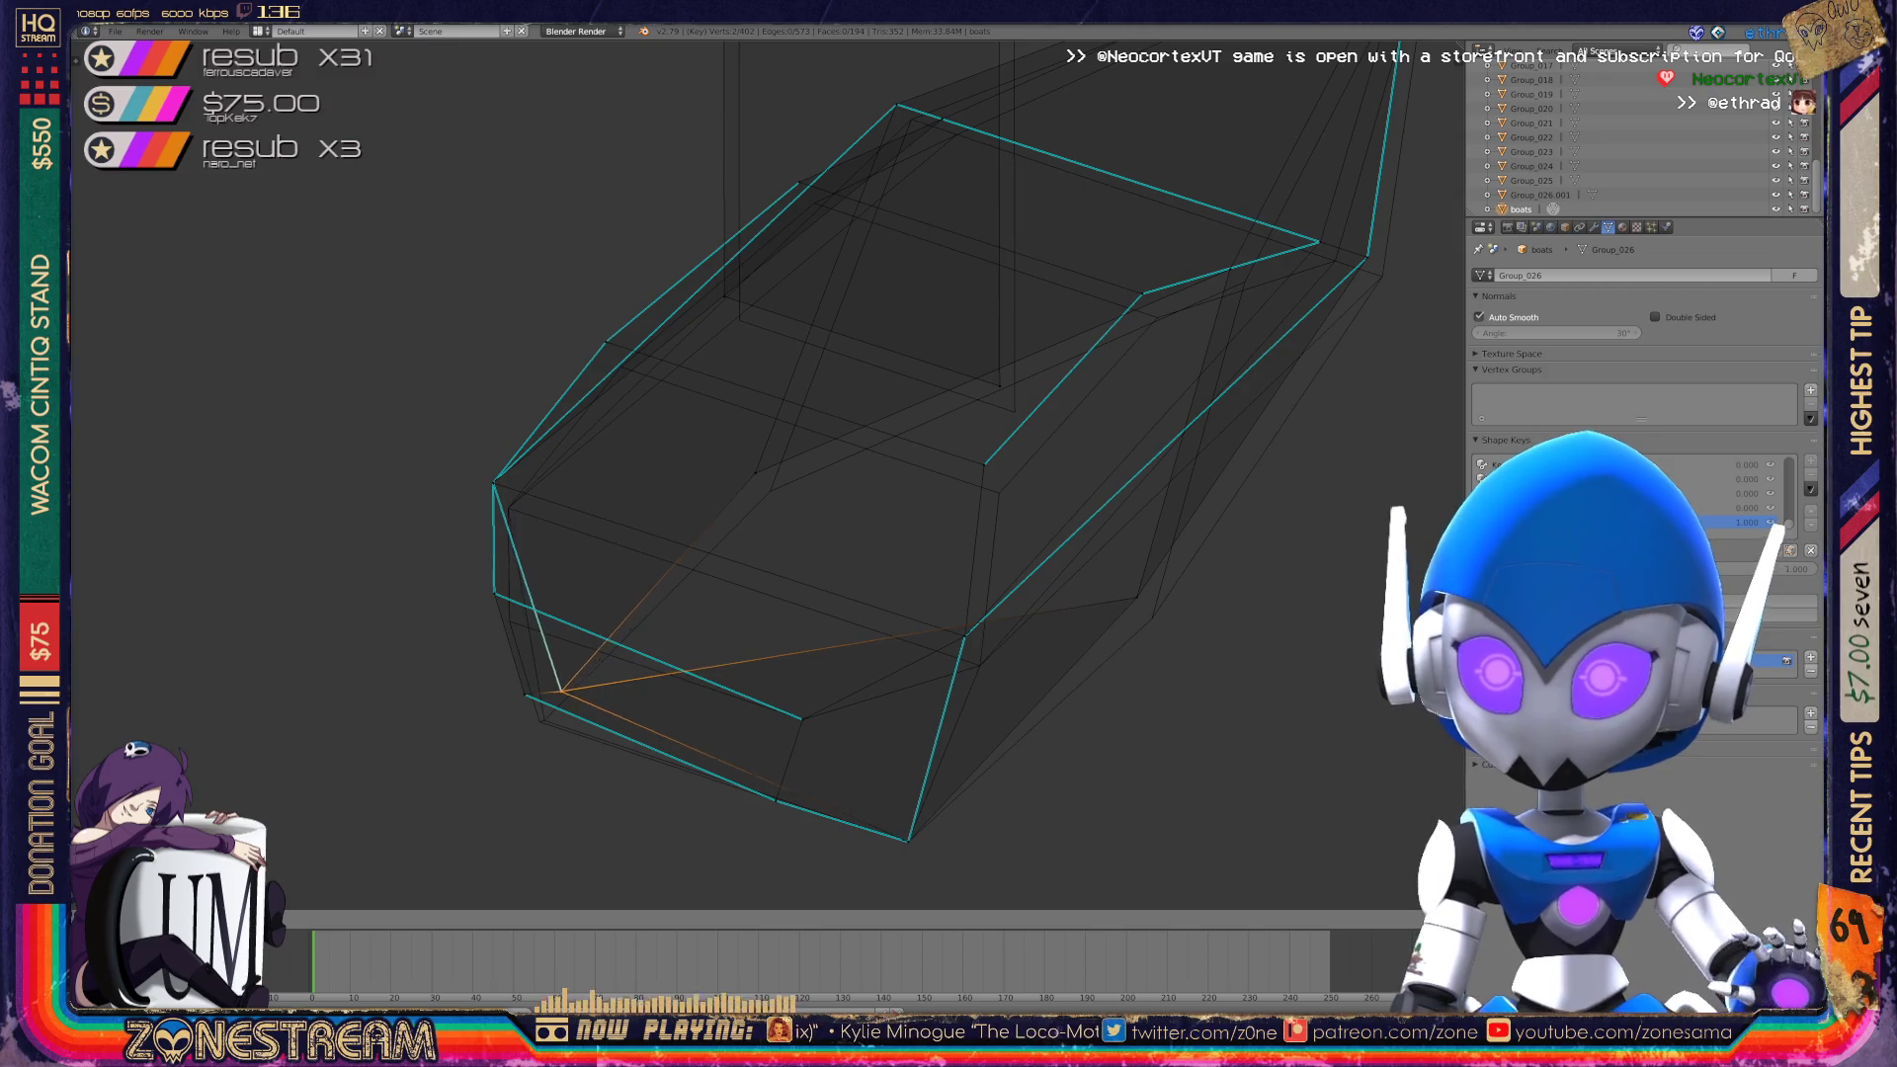
key(Escape)
middle_drag(752, 475, 593, 450)
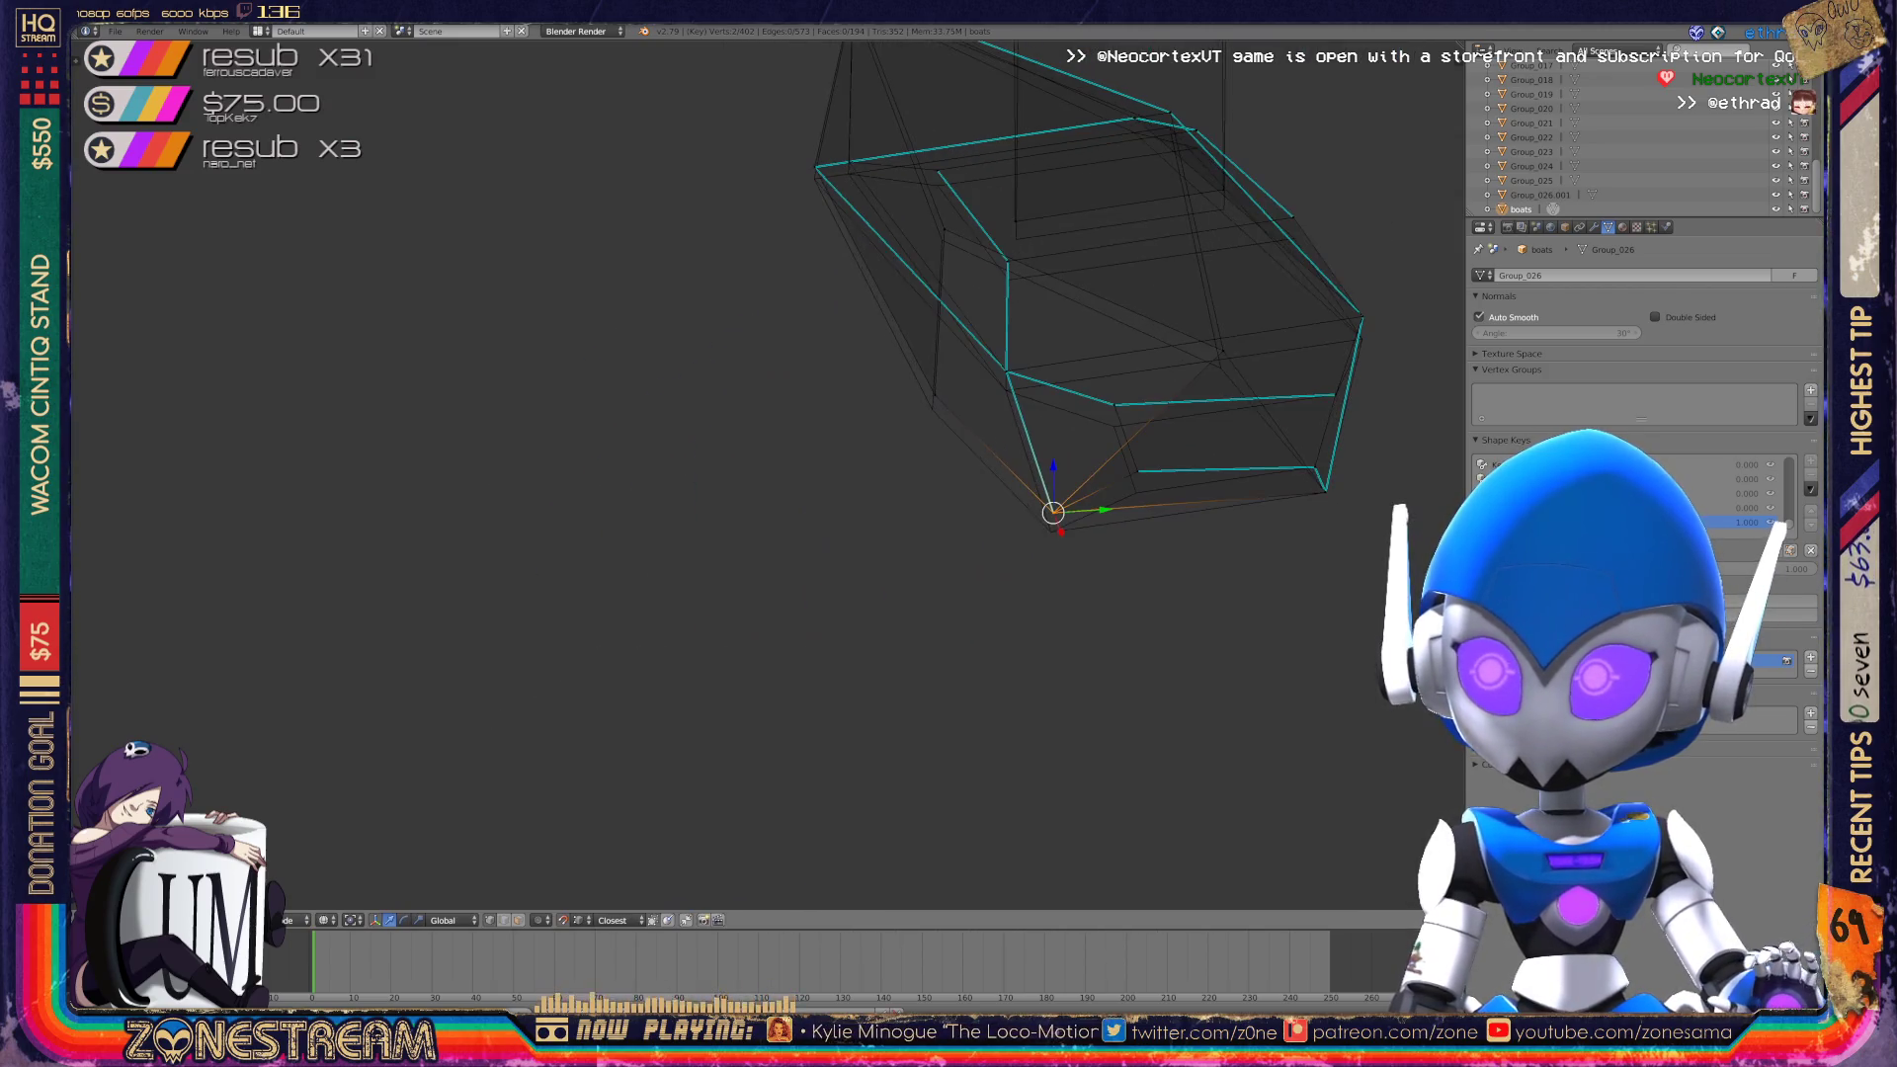
middle_drag(751, 474, 642, 445)
scroll(751, 474, up, 3)
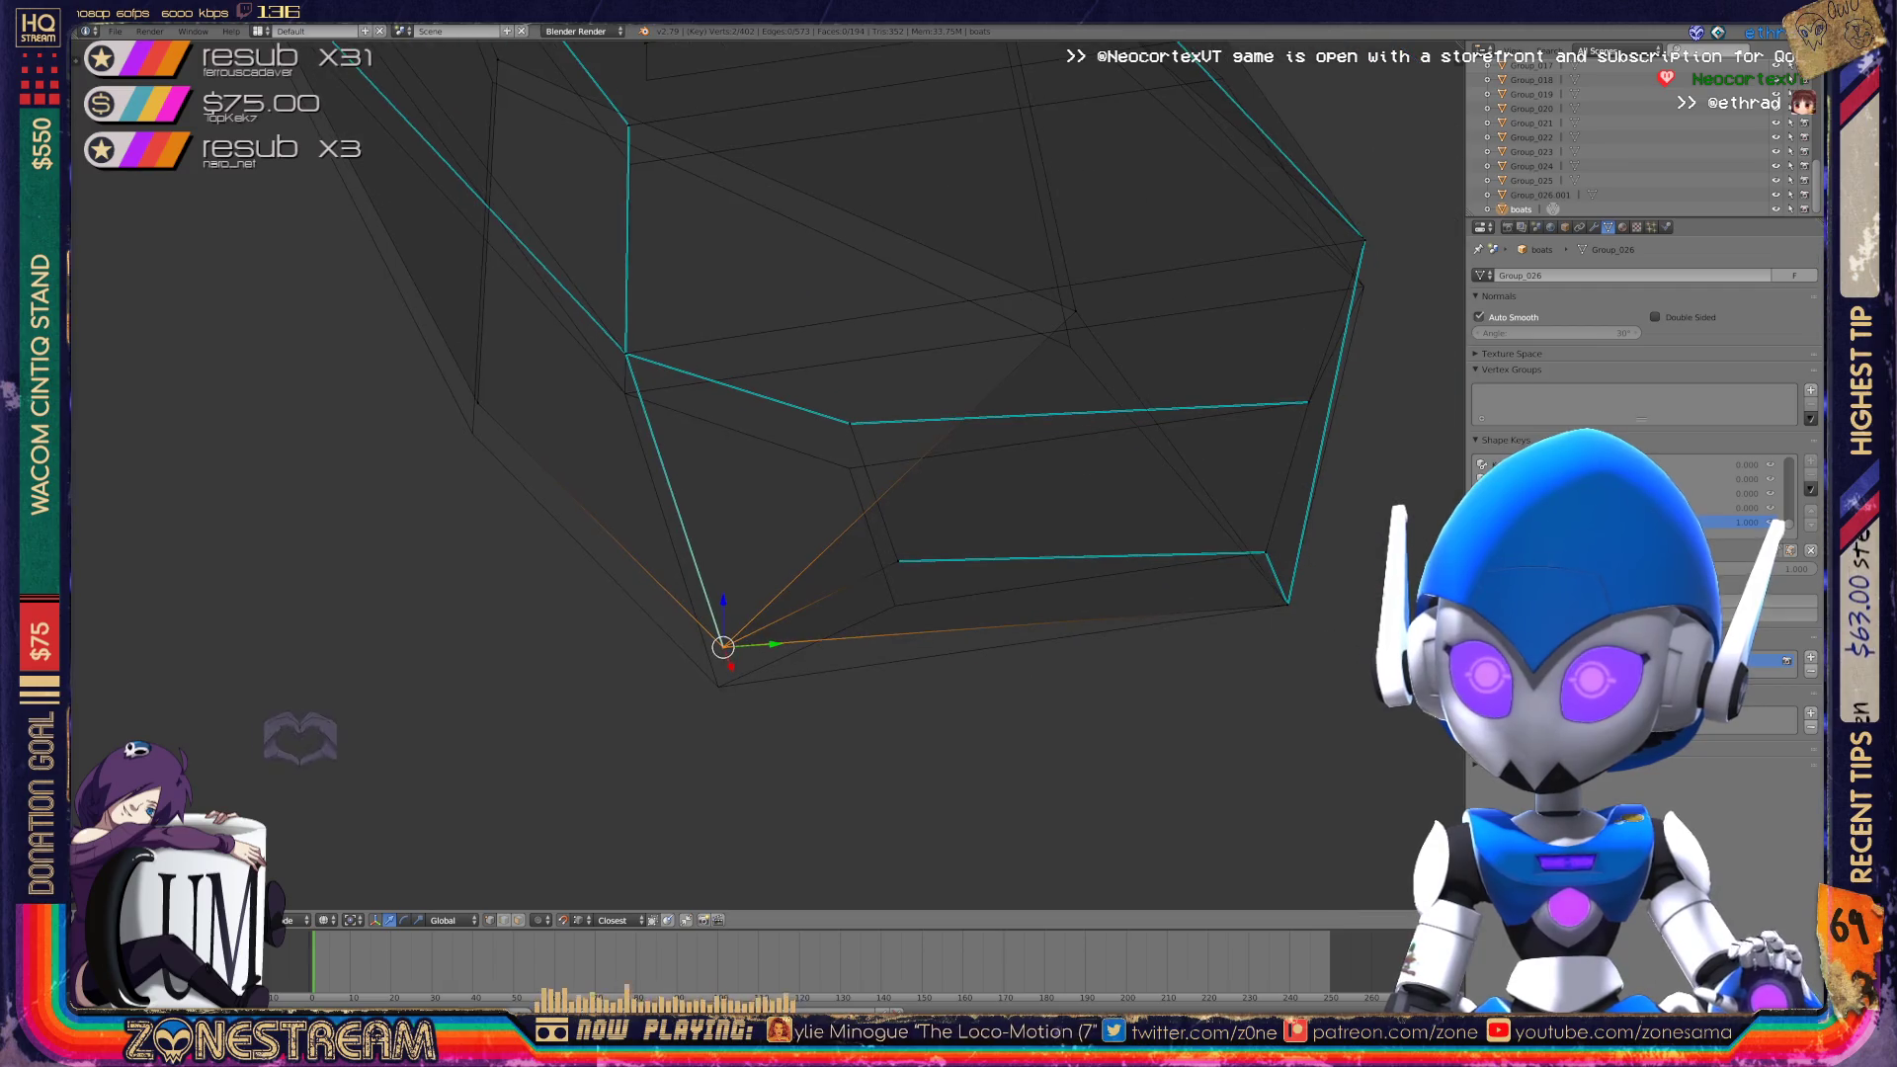
key(g)
key(Return)
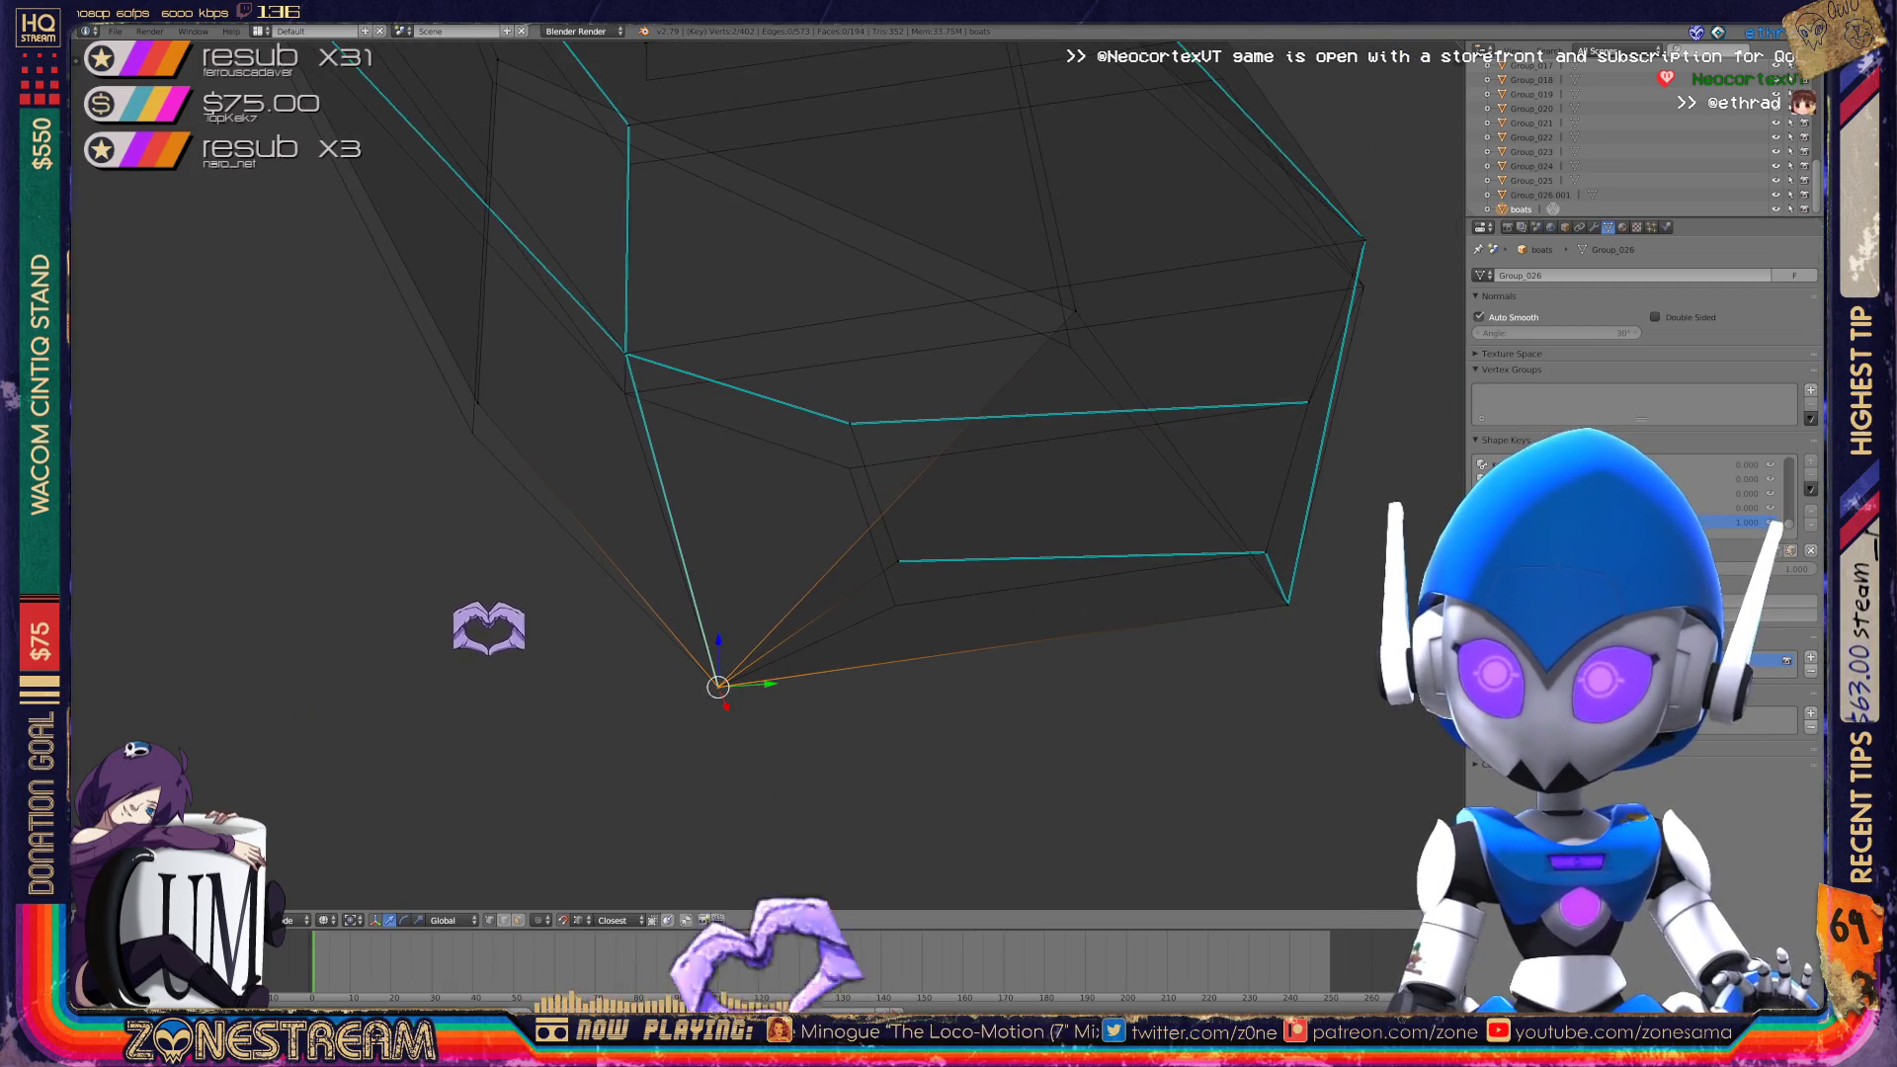
Lower the upper side vertex and the left corner vertex of the hull.
right_click(895, 604)
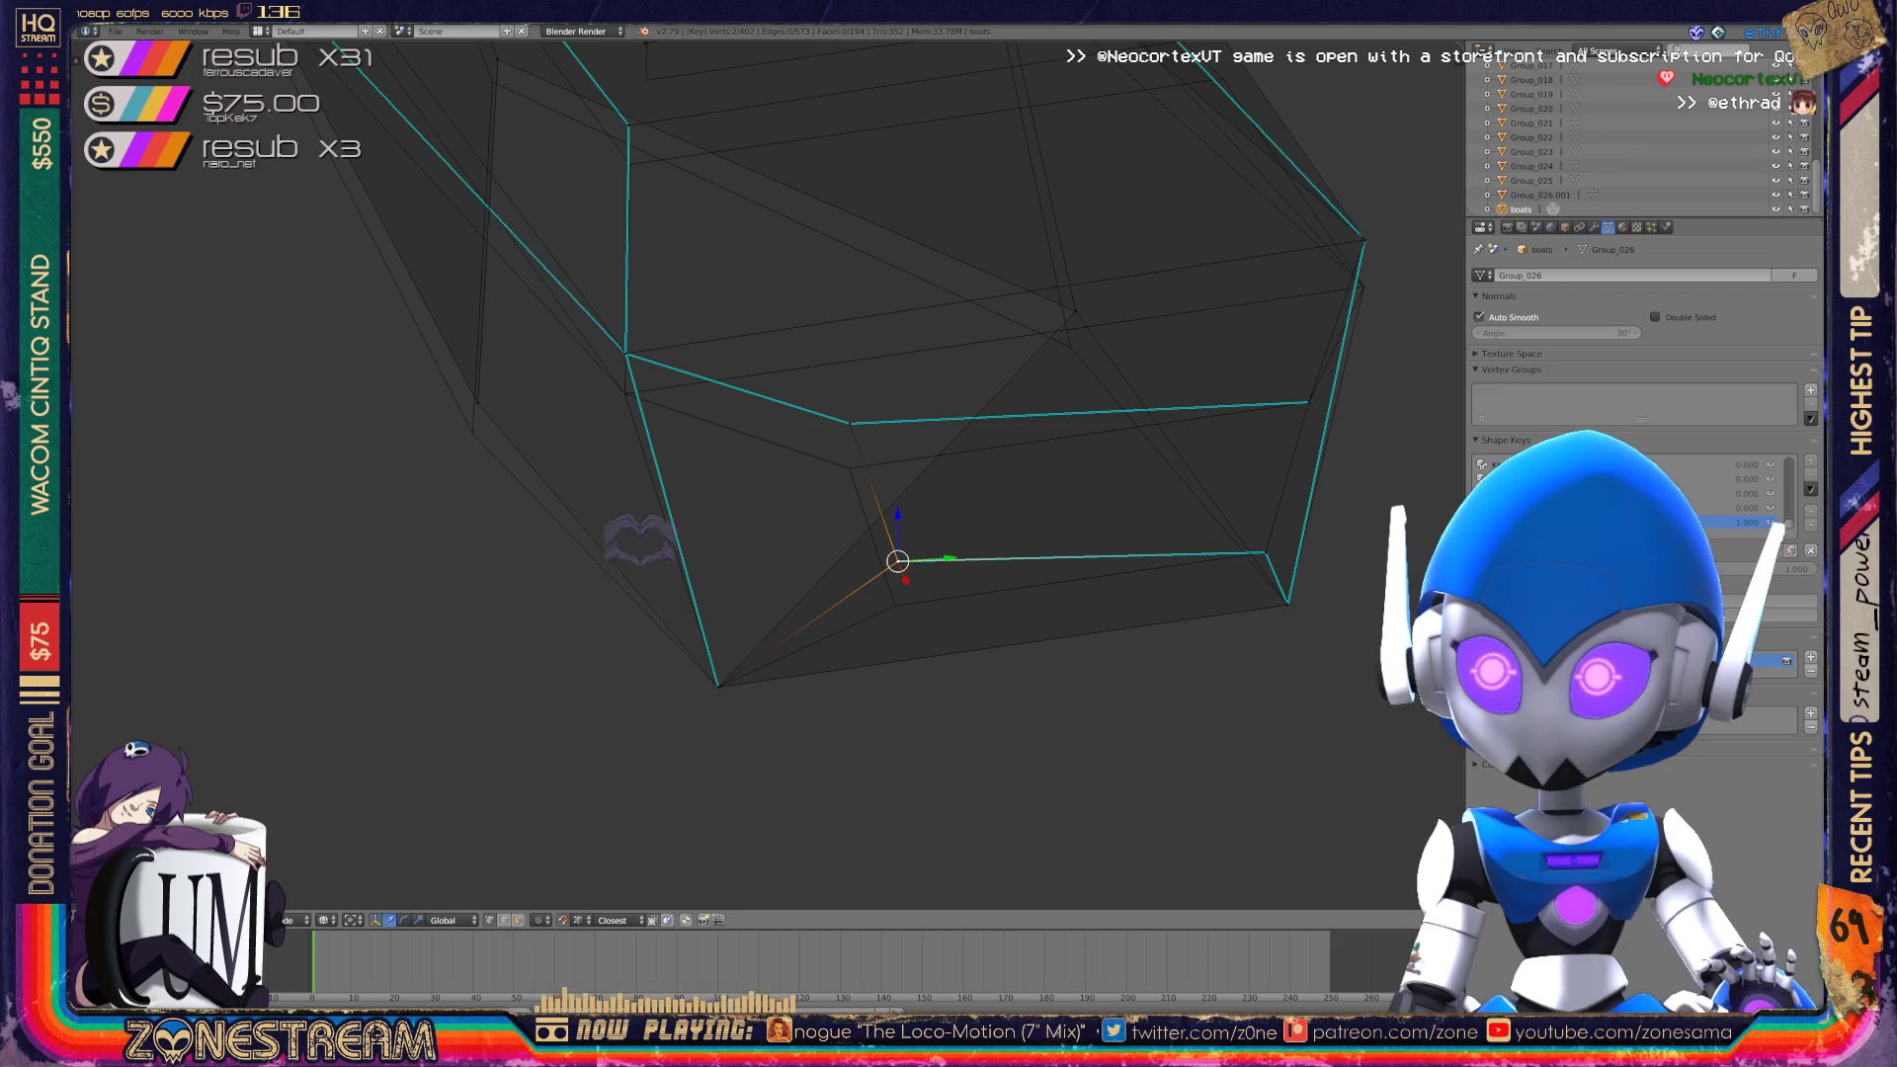
right_click(849, 421)
key(a)
right_click(850, 423)
key(g)
key(Return)
shift+middle_drag(850, 468, 895, 534)
right_click(671, 419)
key(g)
key(Return)
mouse_move(671, 458)
shift+middle_down()
mouse_move(246, 570)
mouse_move(125, 569)
shift+middle_up()
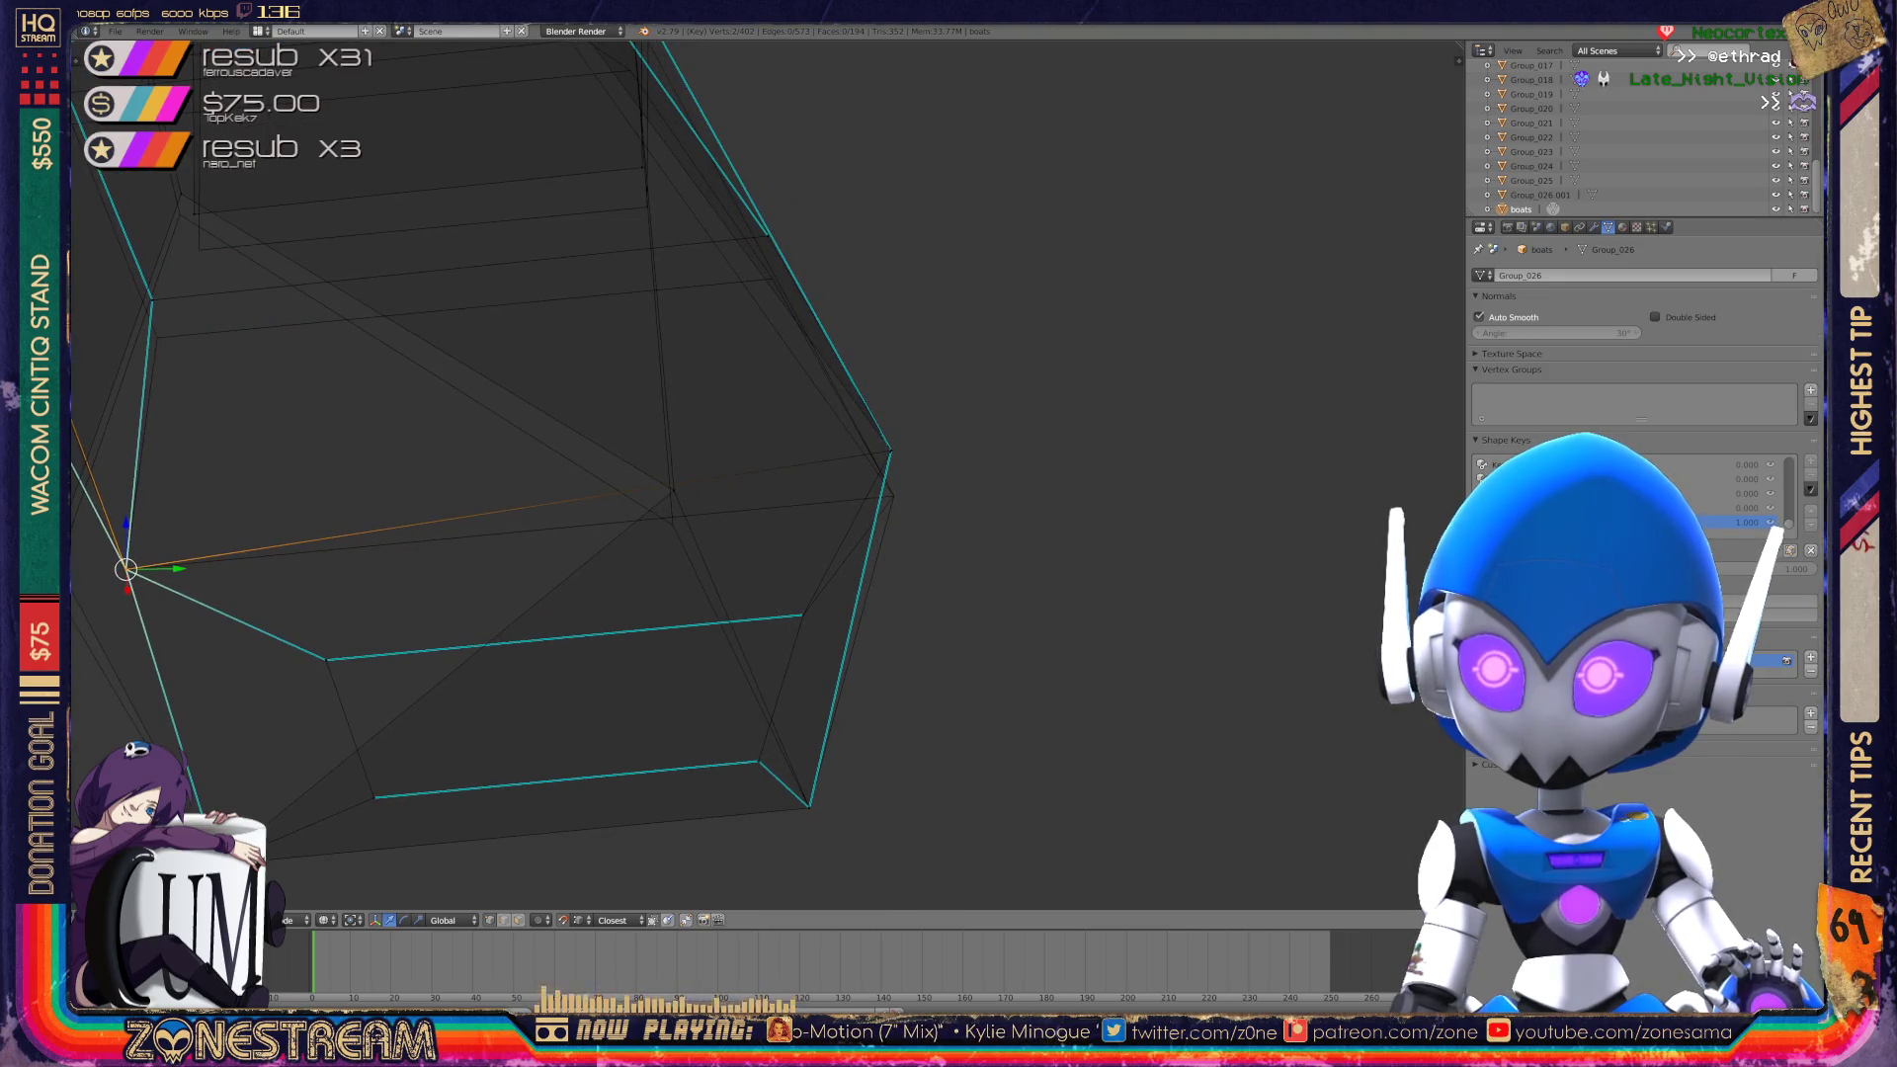
Snap the right corner vertex onto its overlapping twin and fine-tune its position.
right_click(890, 450)
mouse_move(890, 450)
middle_down()
mouse_move(572, 475)
mouse_move(636, 487)
mouse_move(508, 424)
mouse_move(572, 446)
middle_up()
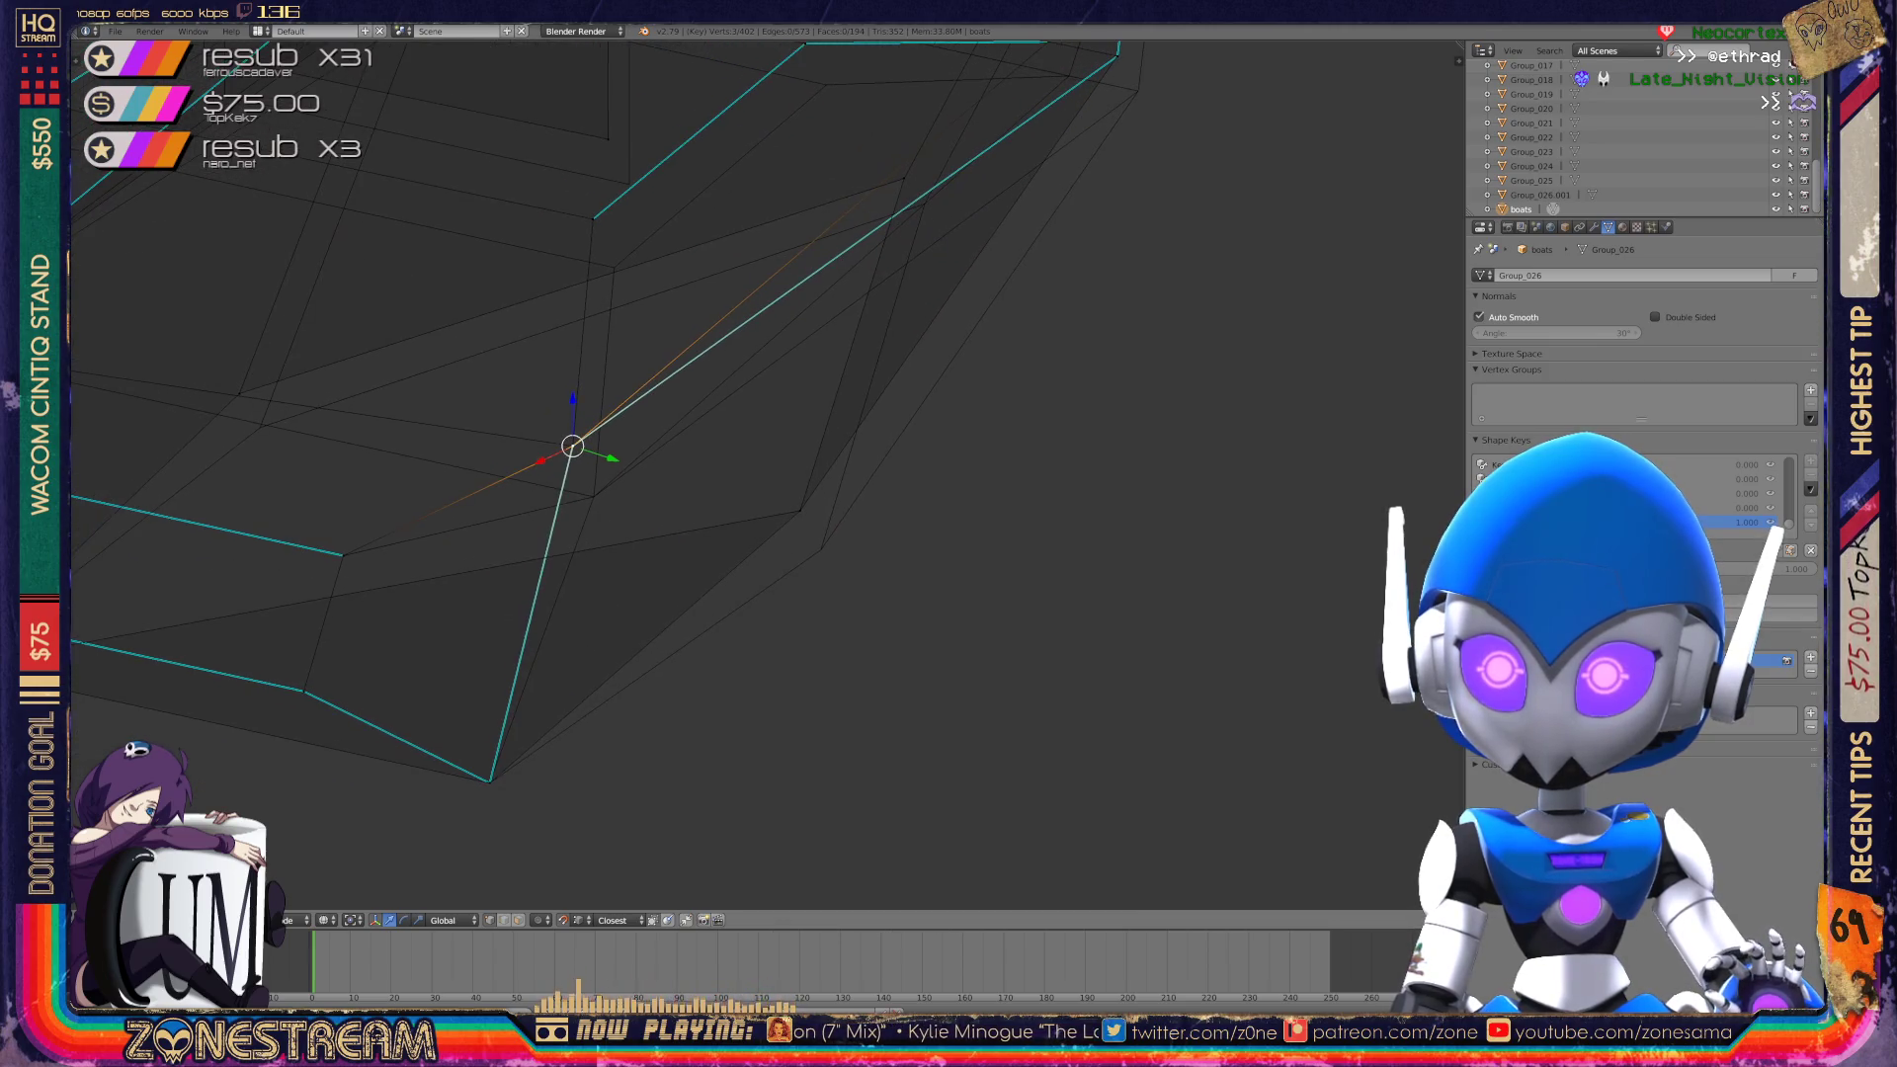
key(g)
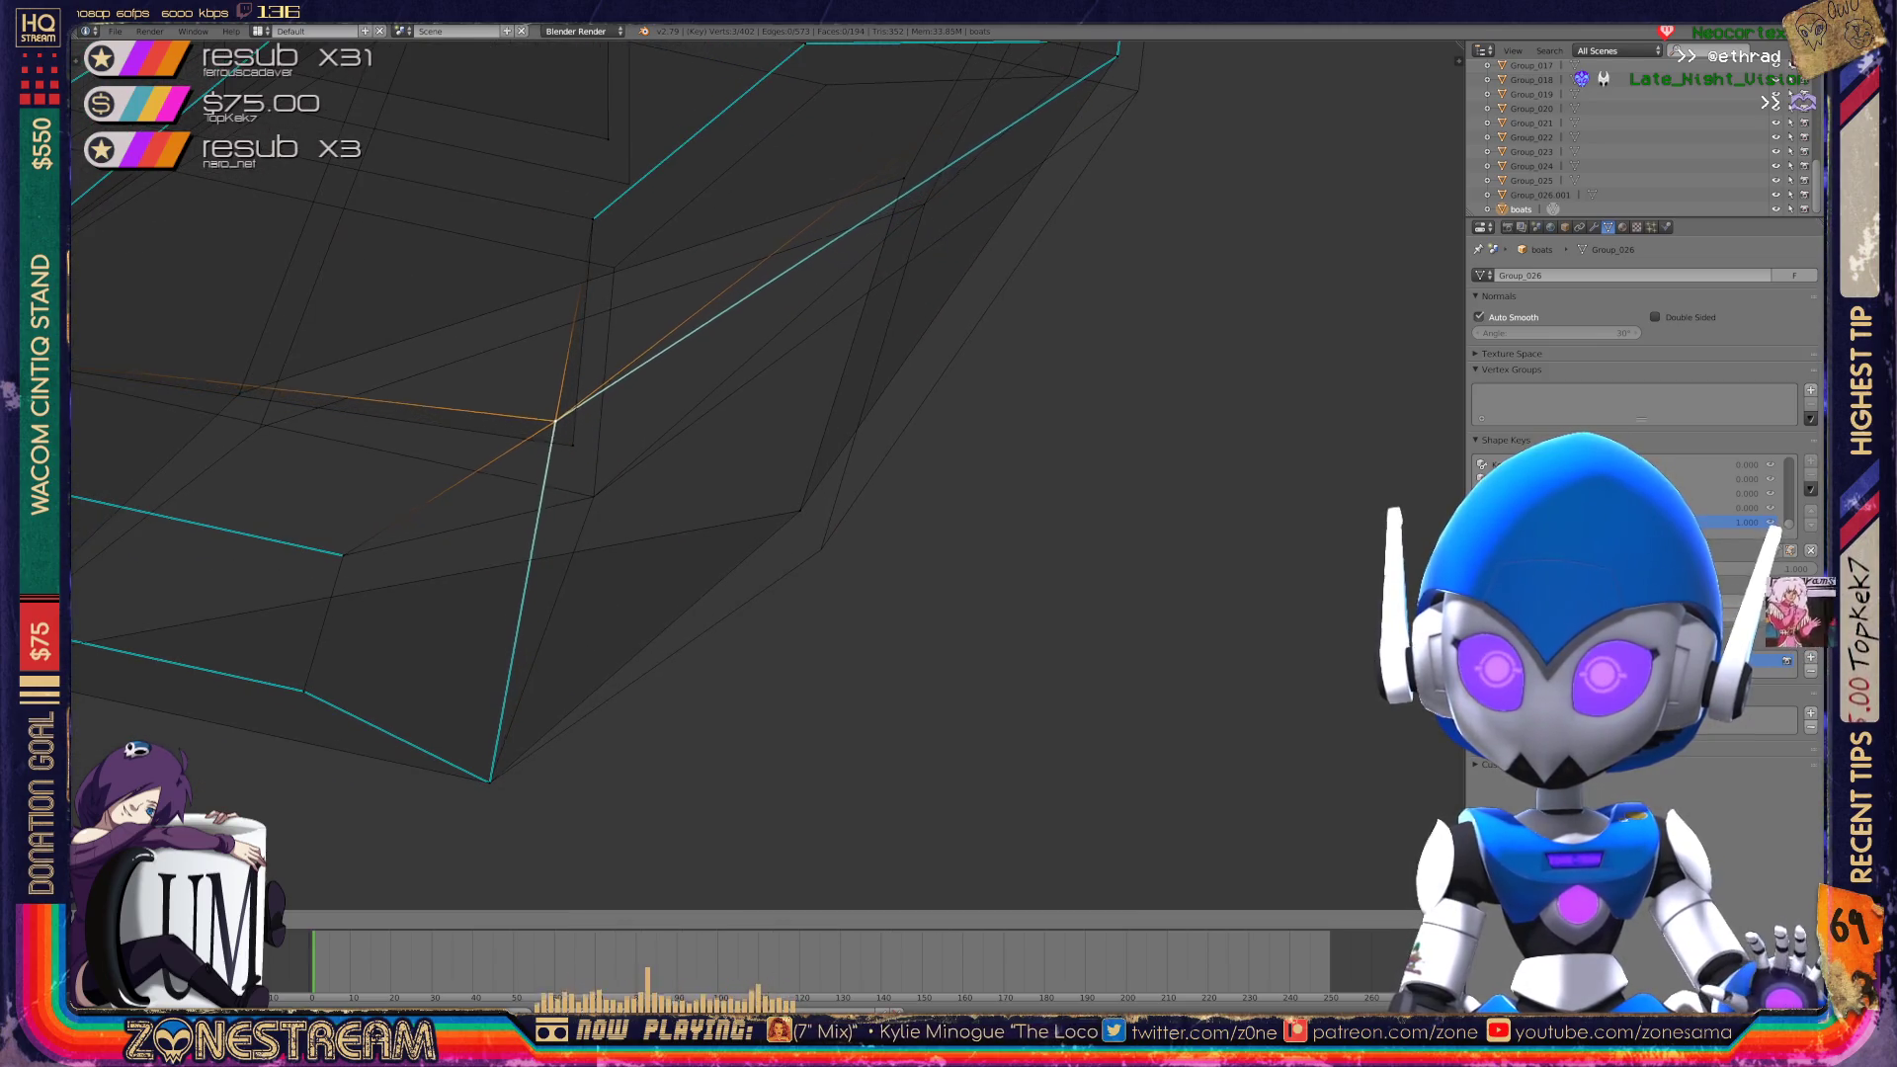
click(574, 446)
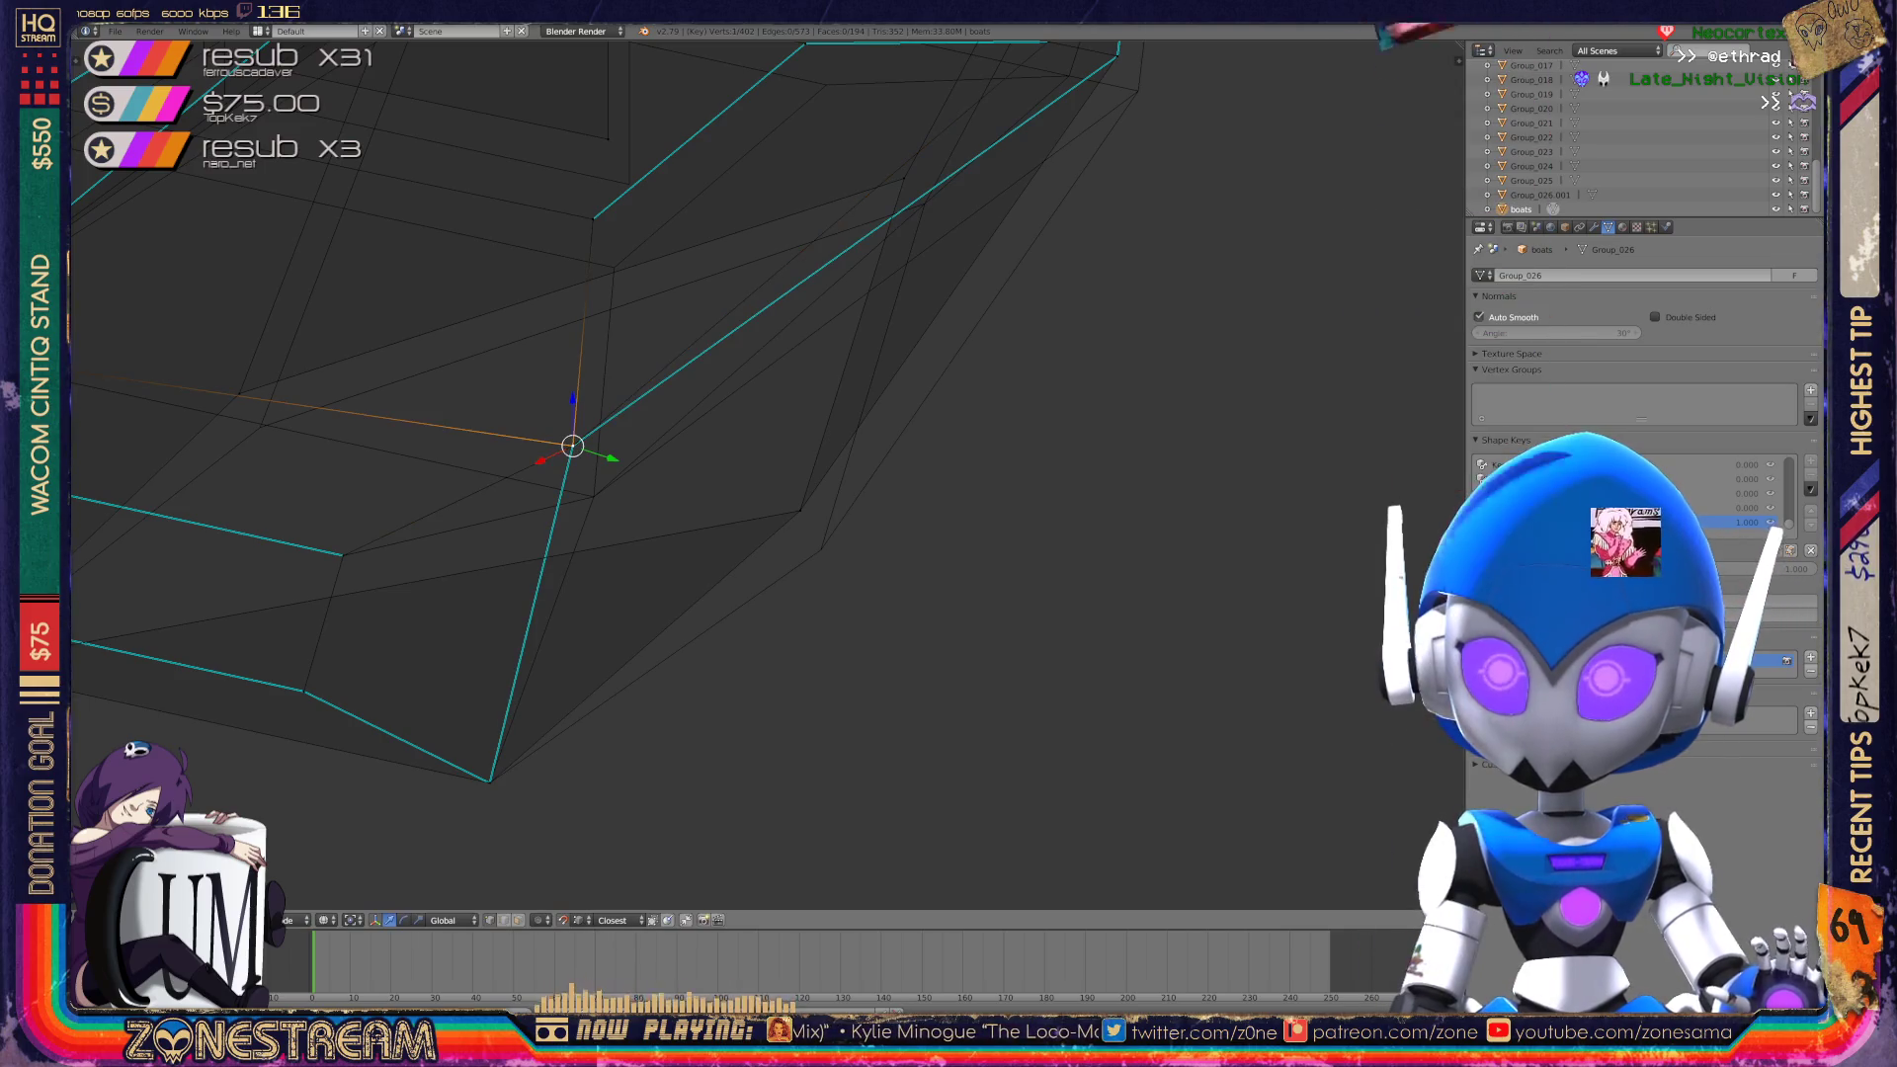
key(g)
click(593, 496)
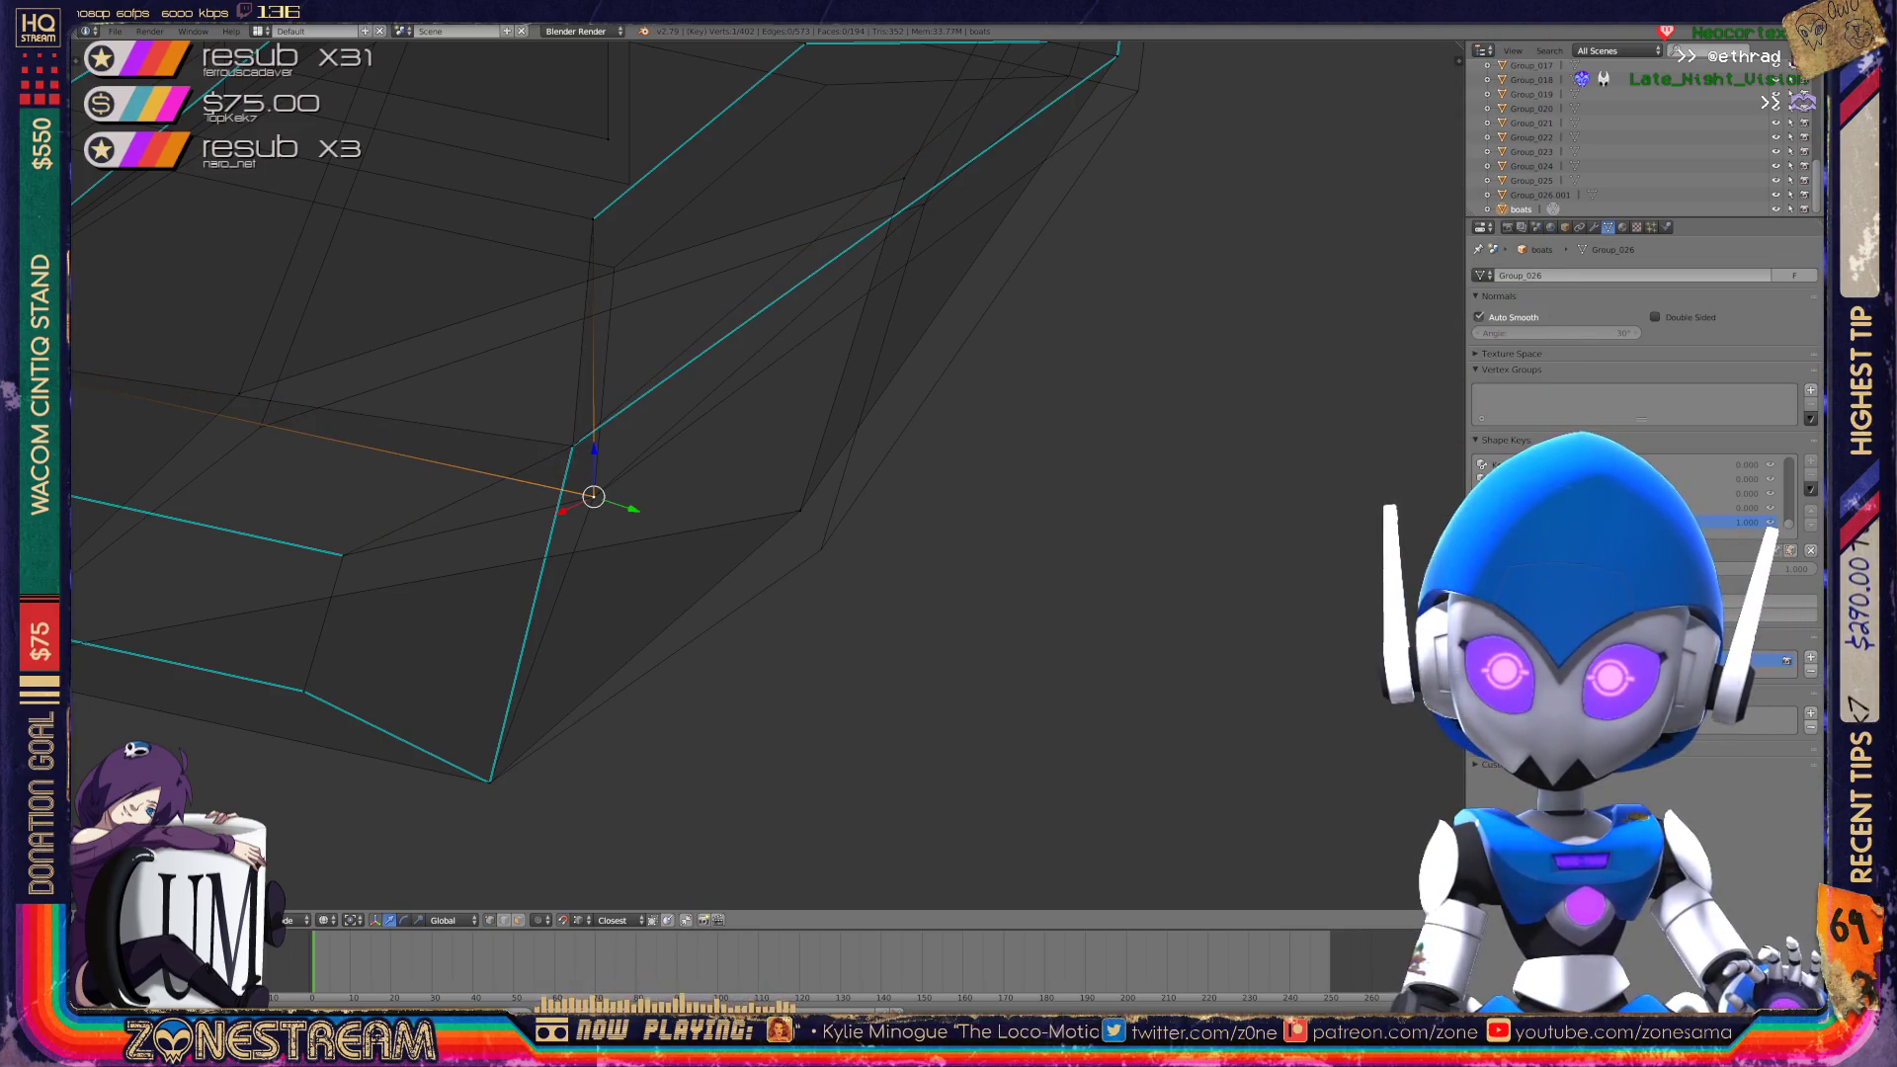
key(g)
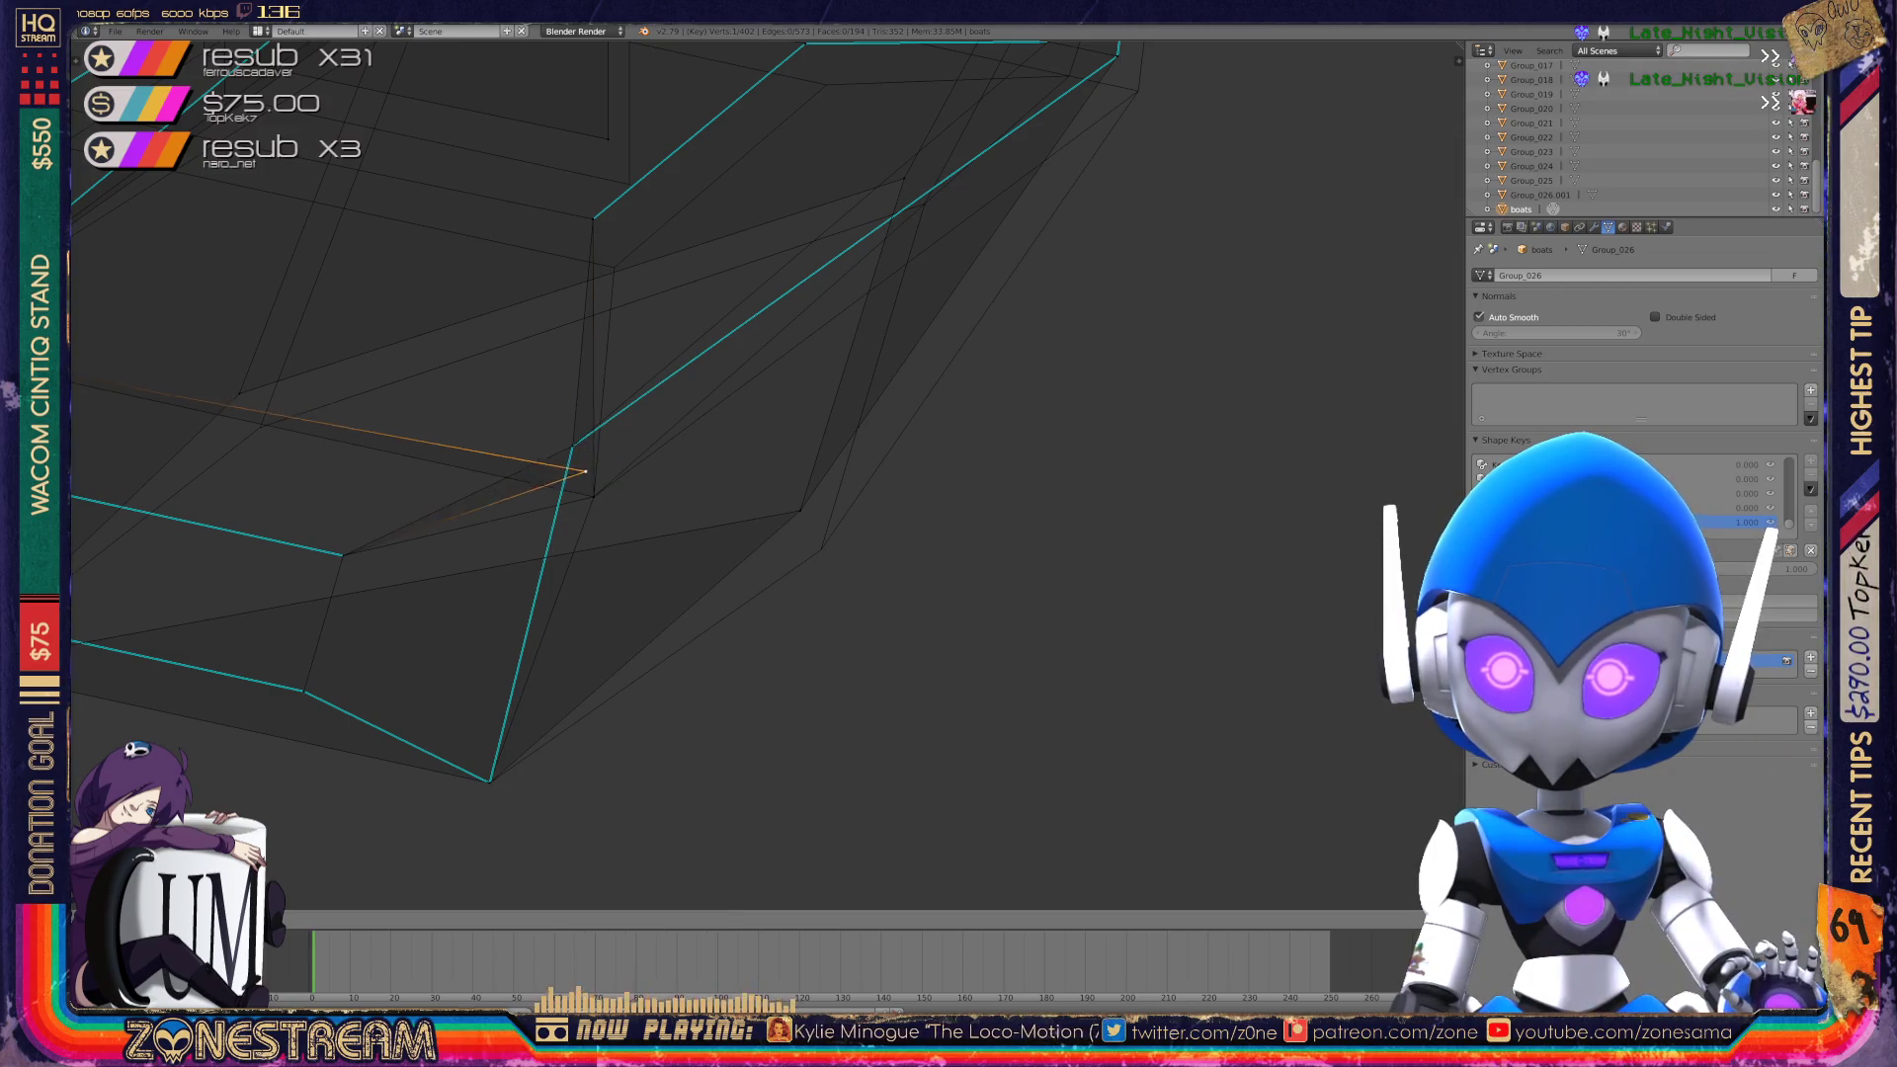
click(593, 496)
key(g)
click(593, 496)
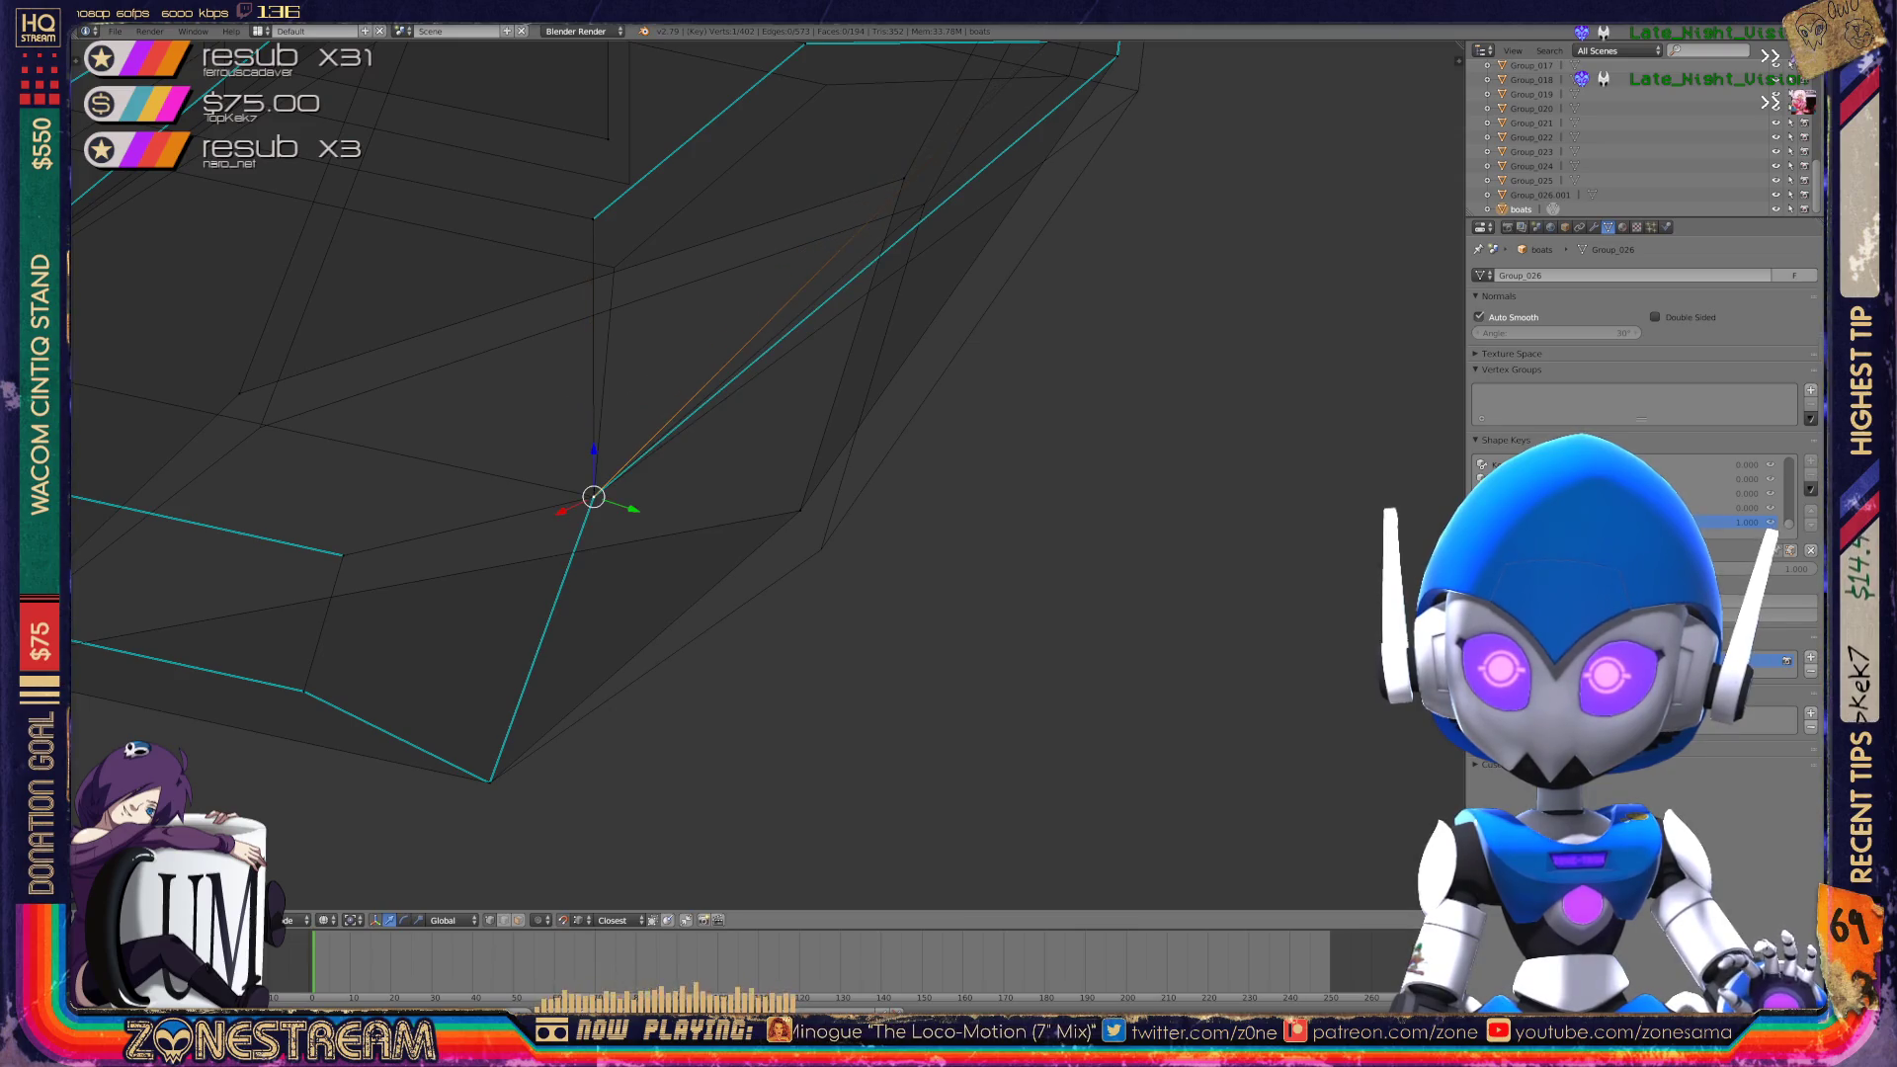
Move nearby hull vertices into new spots, checking from several angles.
mouse_move(592, 496)
middle_down()
mouse_move(637, 472)
mouse_move(680, 496)
middle_up()
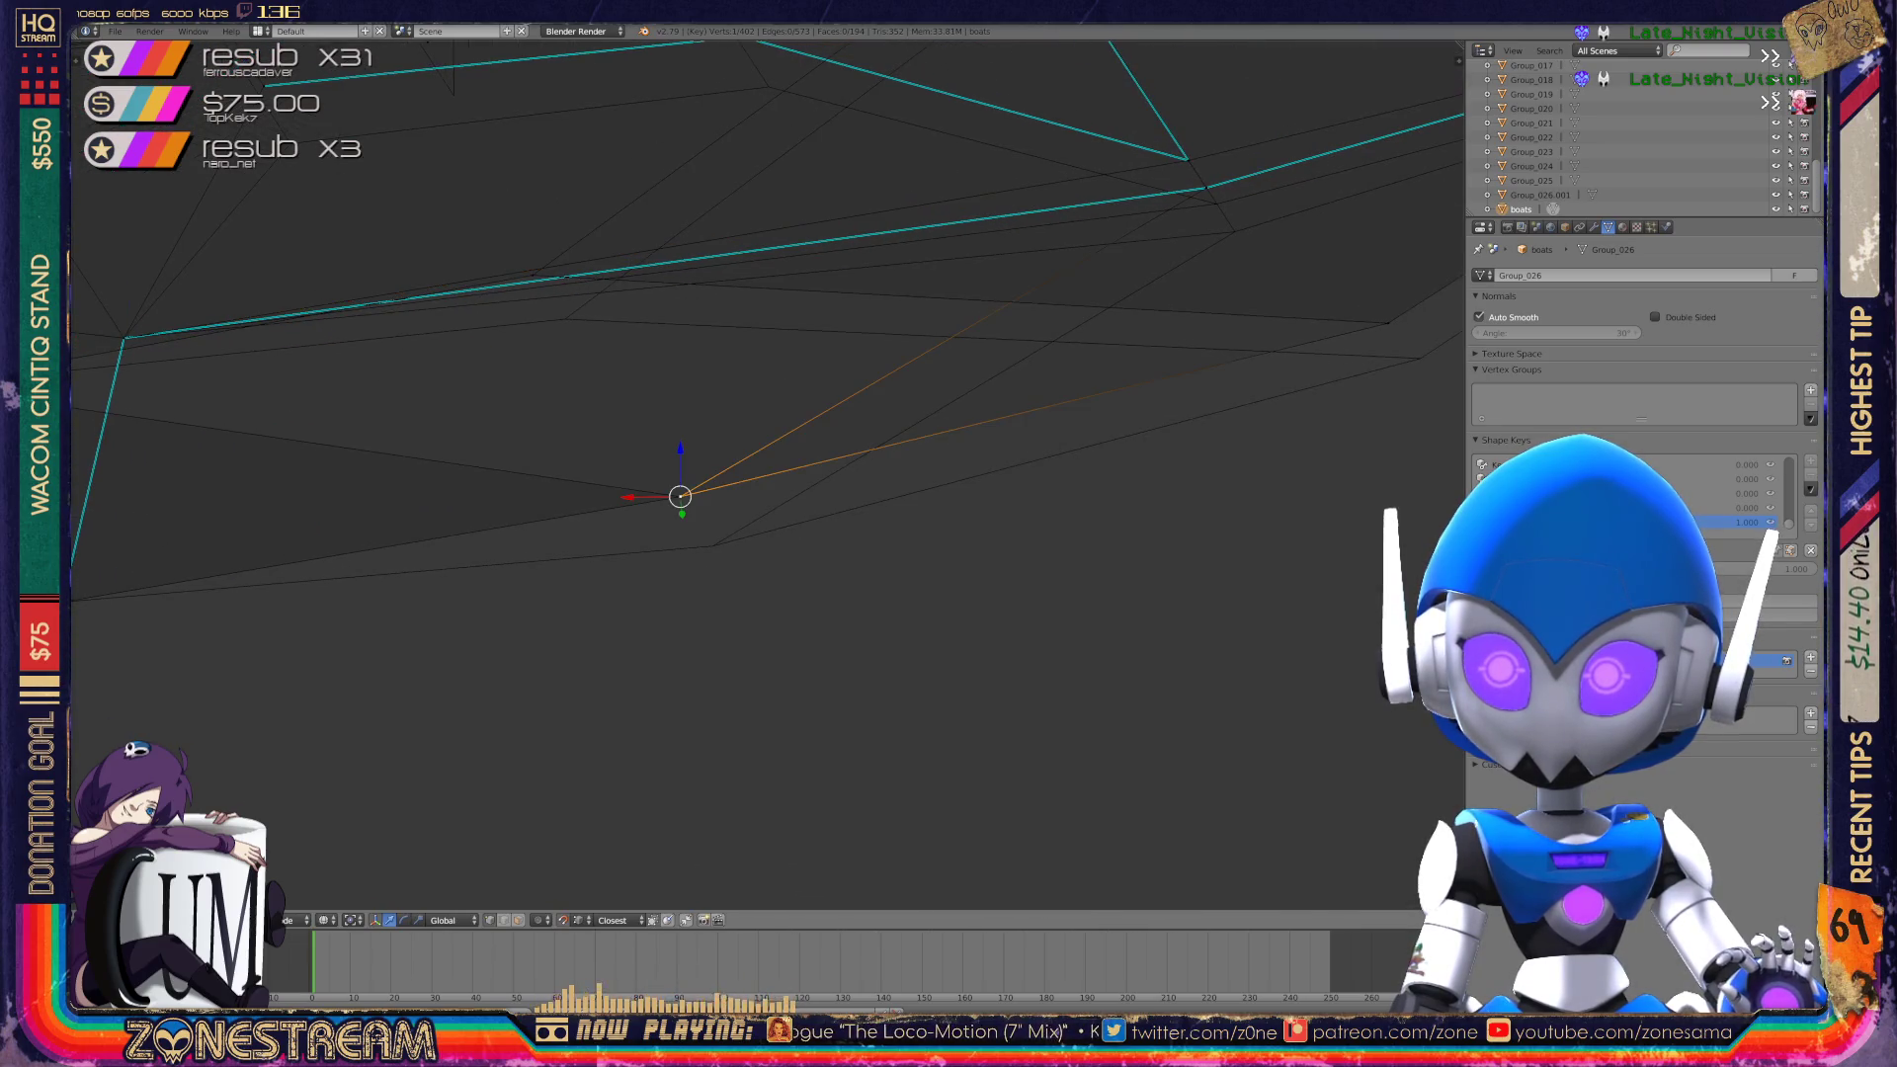
key(g)
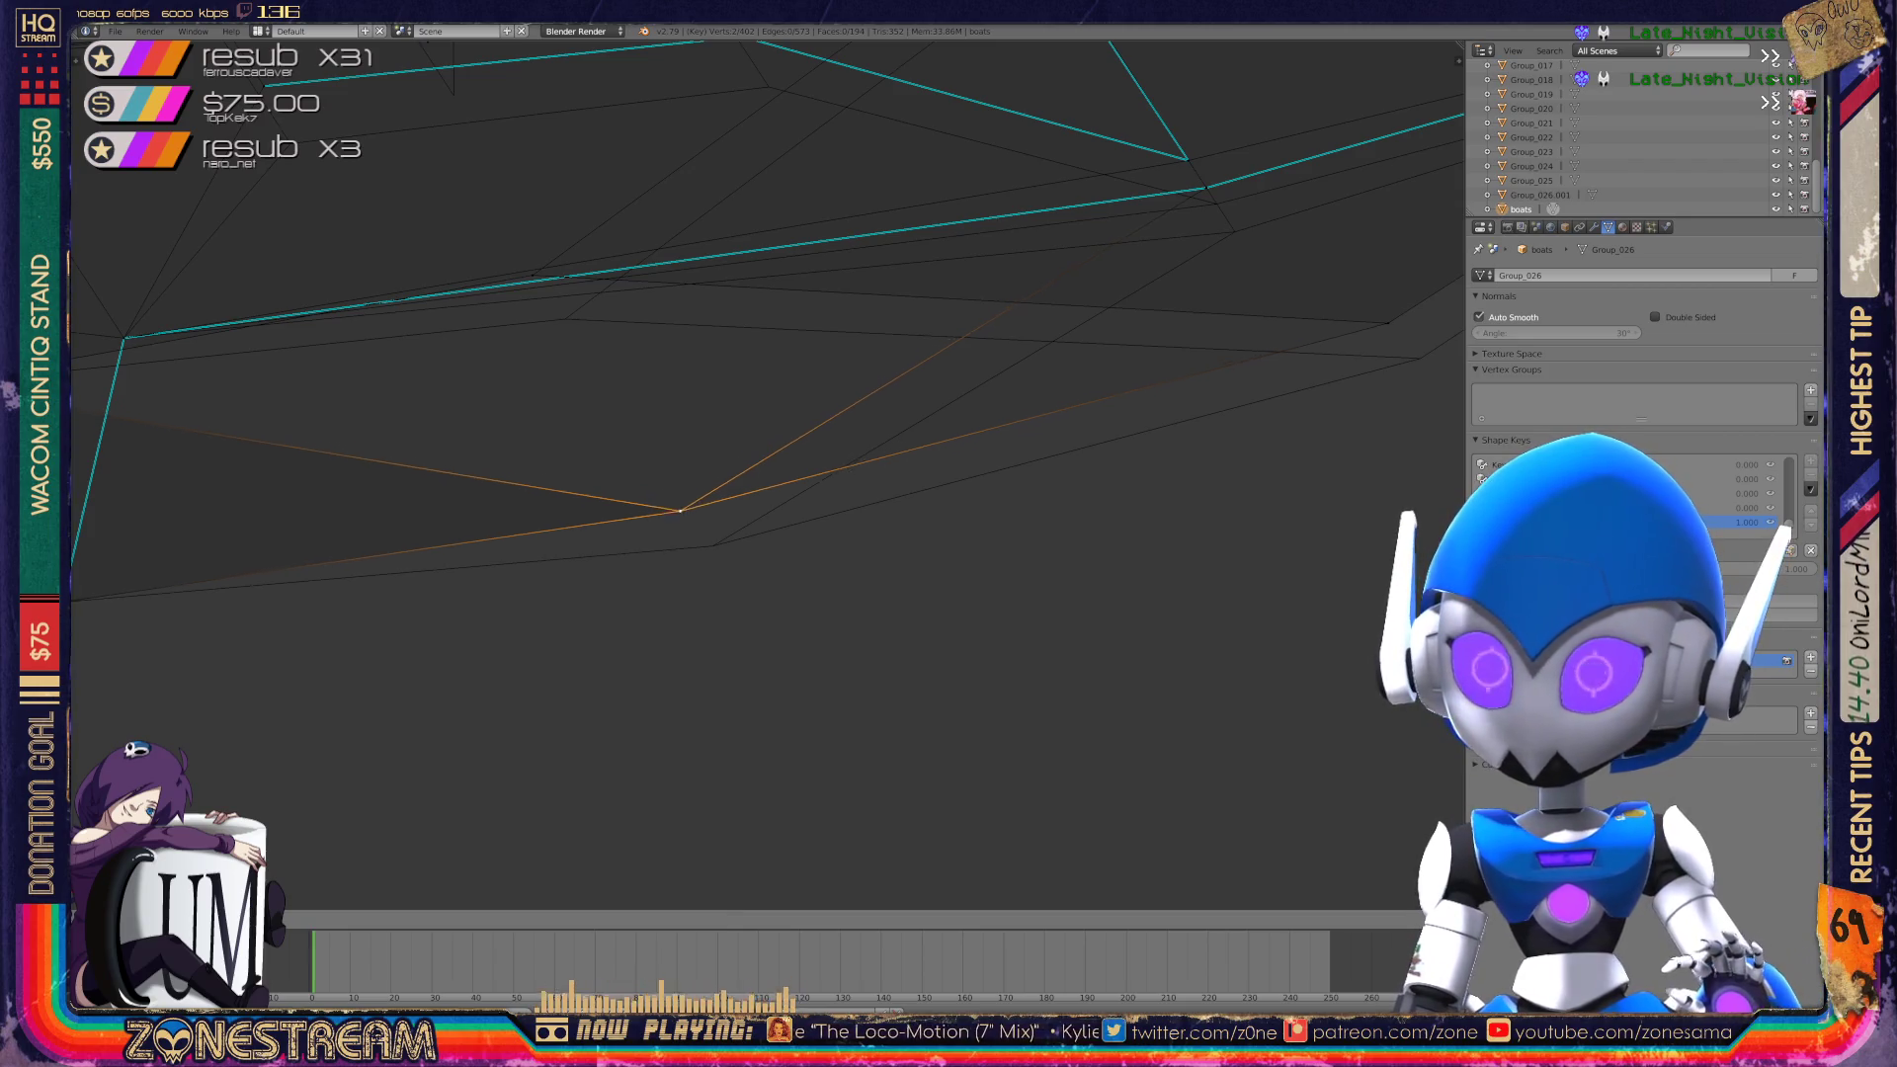
click(713, 545)
mouse_move(712, 546)
middle_down()
mouse_move(737, 513)
mouse_move(720, 530)
mouse_move(771, 542)
middle_up()
key(g)
click(409, 327)
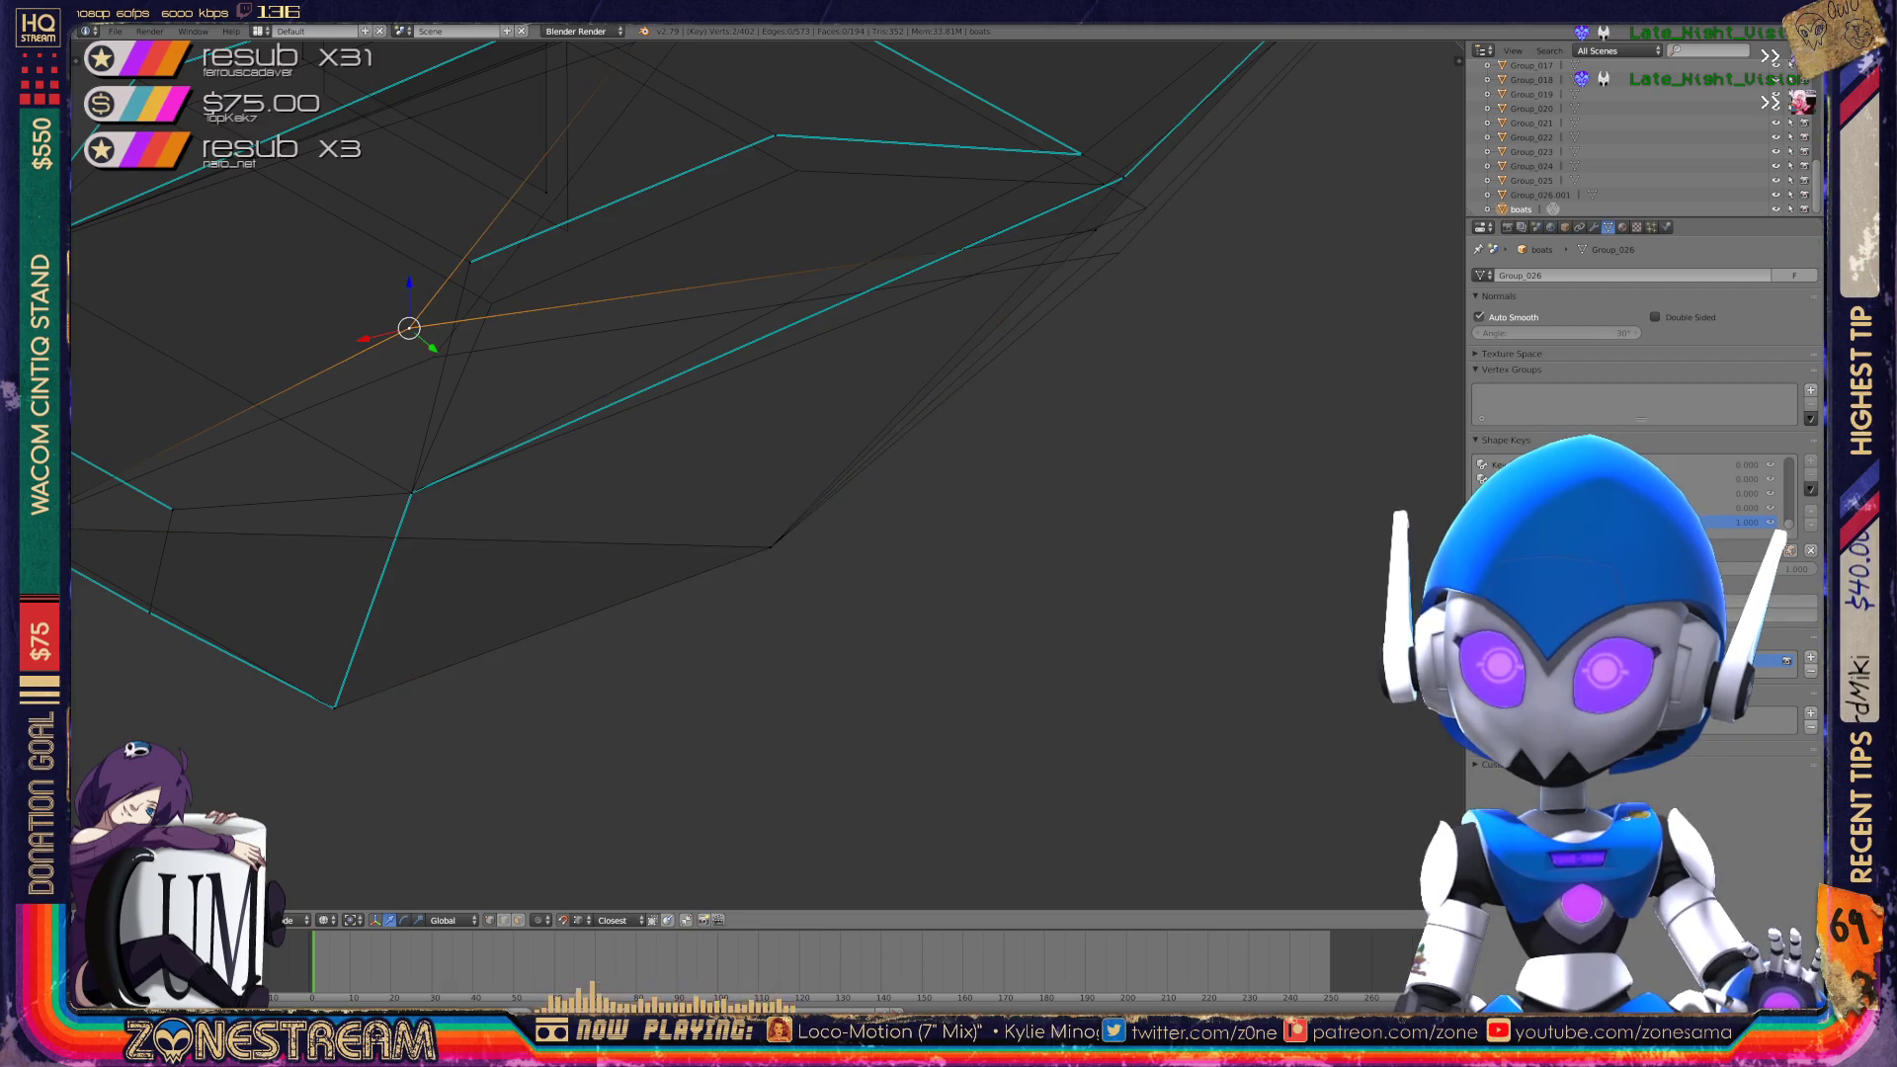
key(g)
click(432, 356)
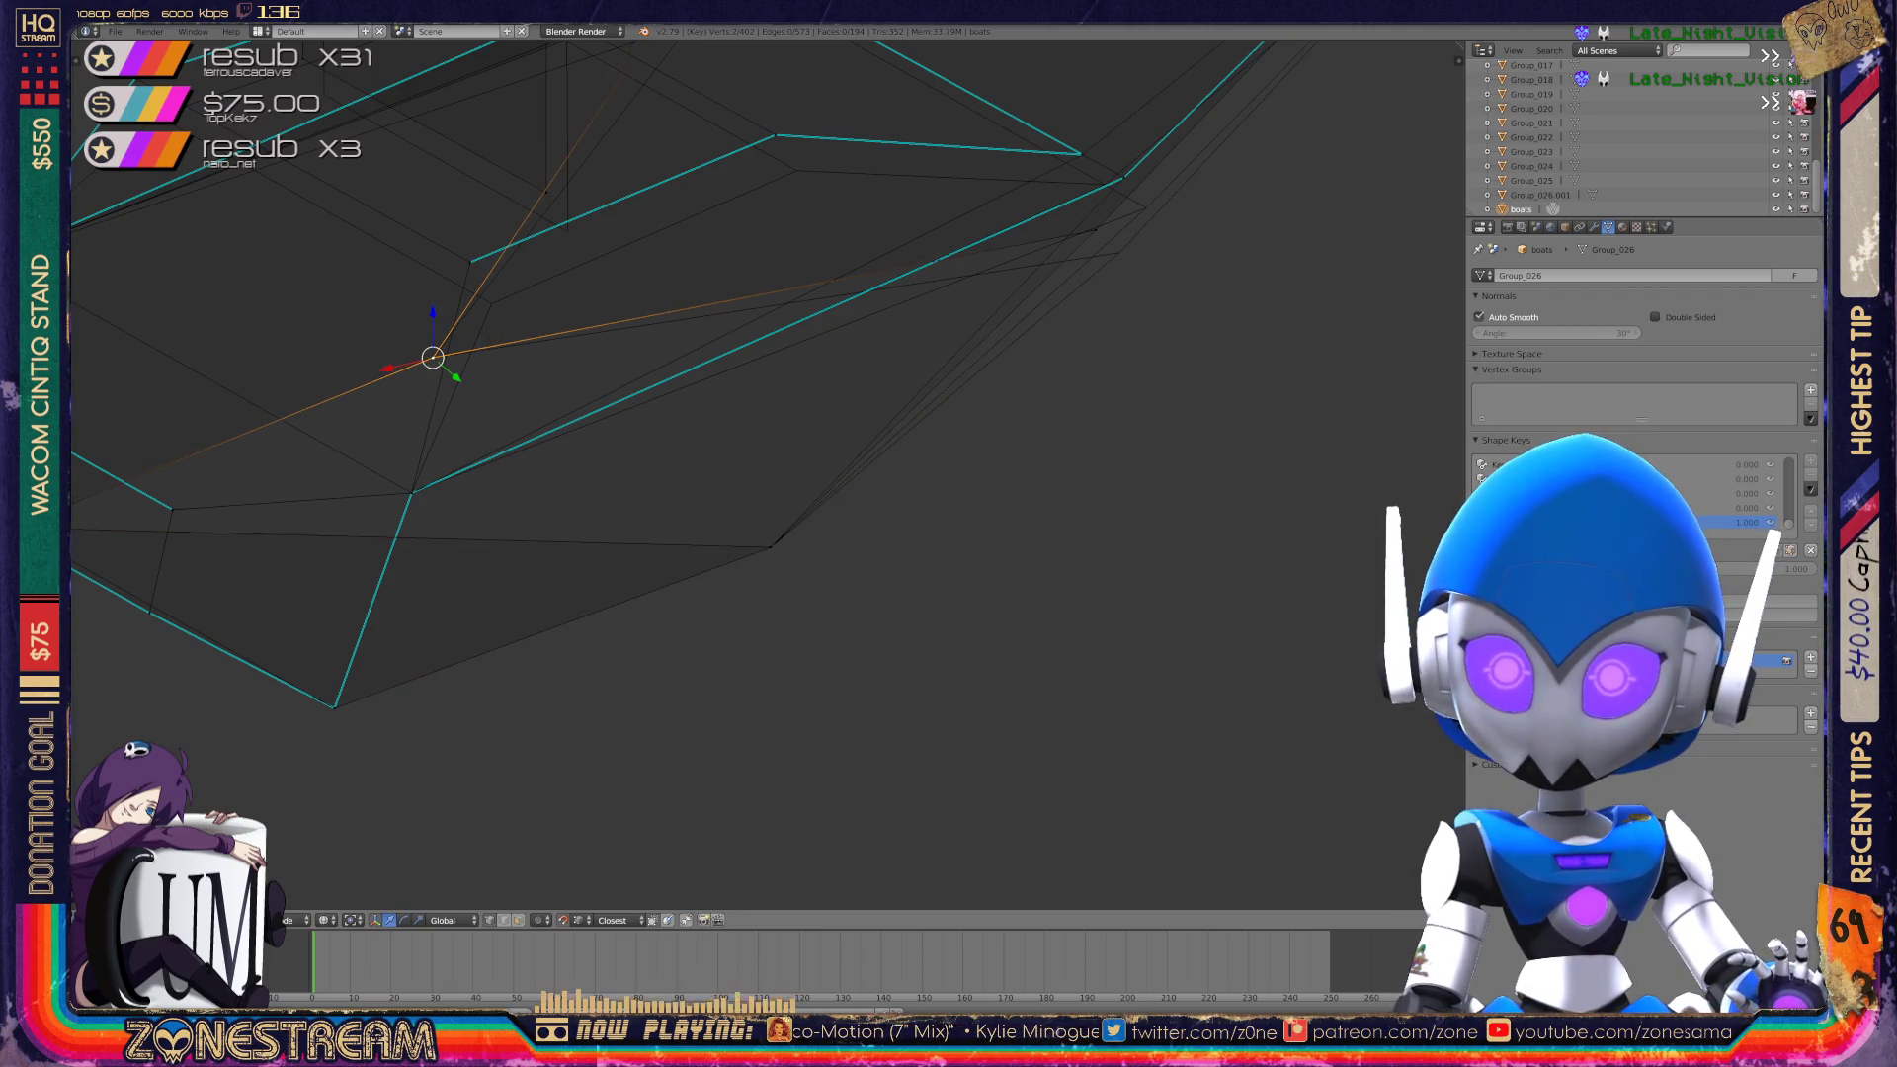
scroll(432, 356, down, 3)
middle_drag(431, 356, 490, 341)
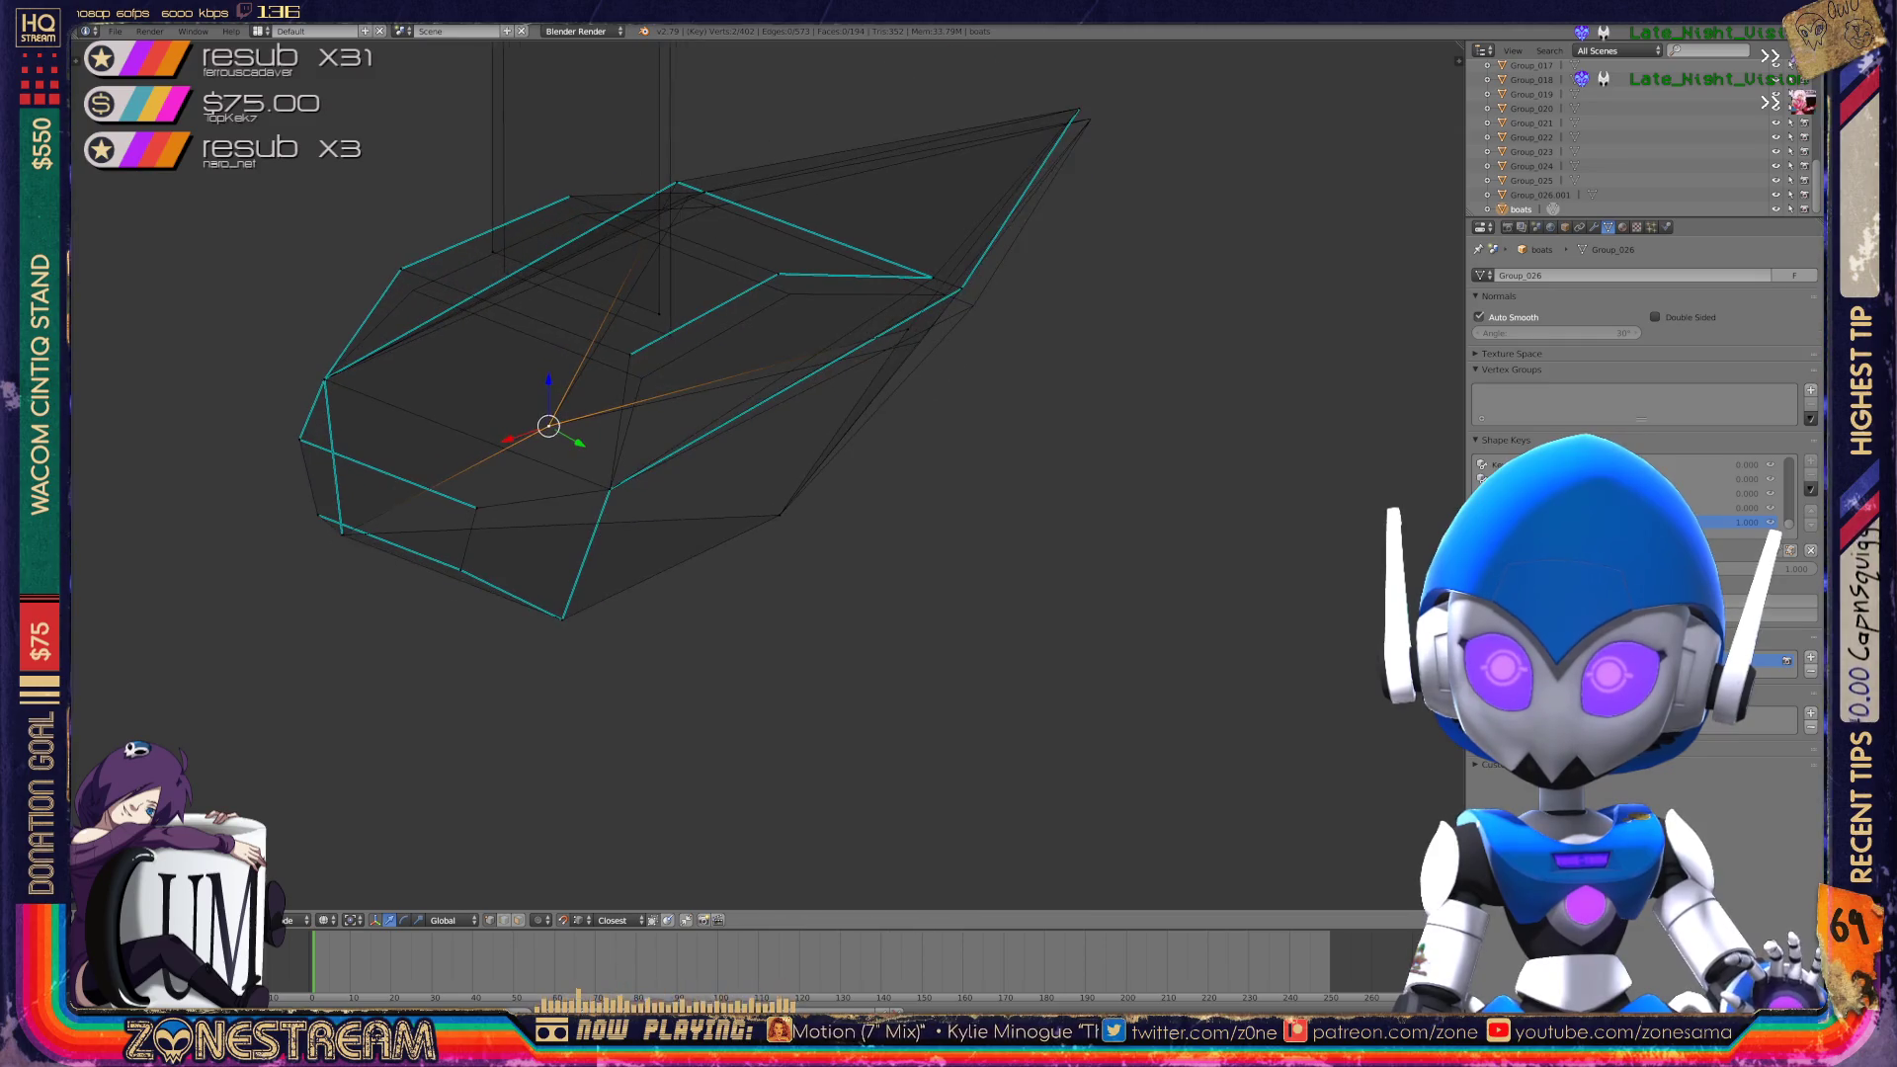
Move the deck-edge vertex and the top stern corner vertex down slightly.
scroll(692, 395, up, 2)
right_click(619, 380)
key(g)
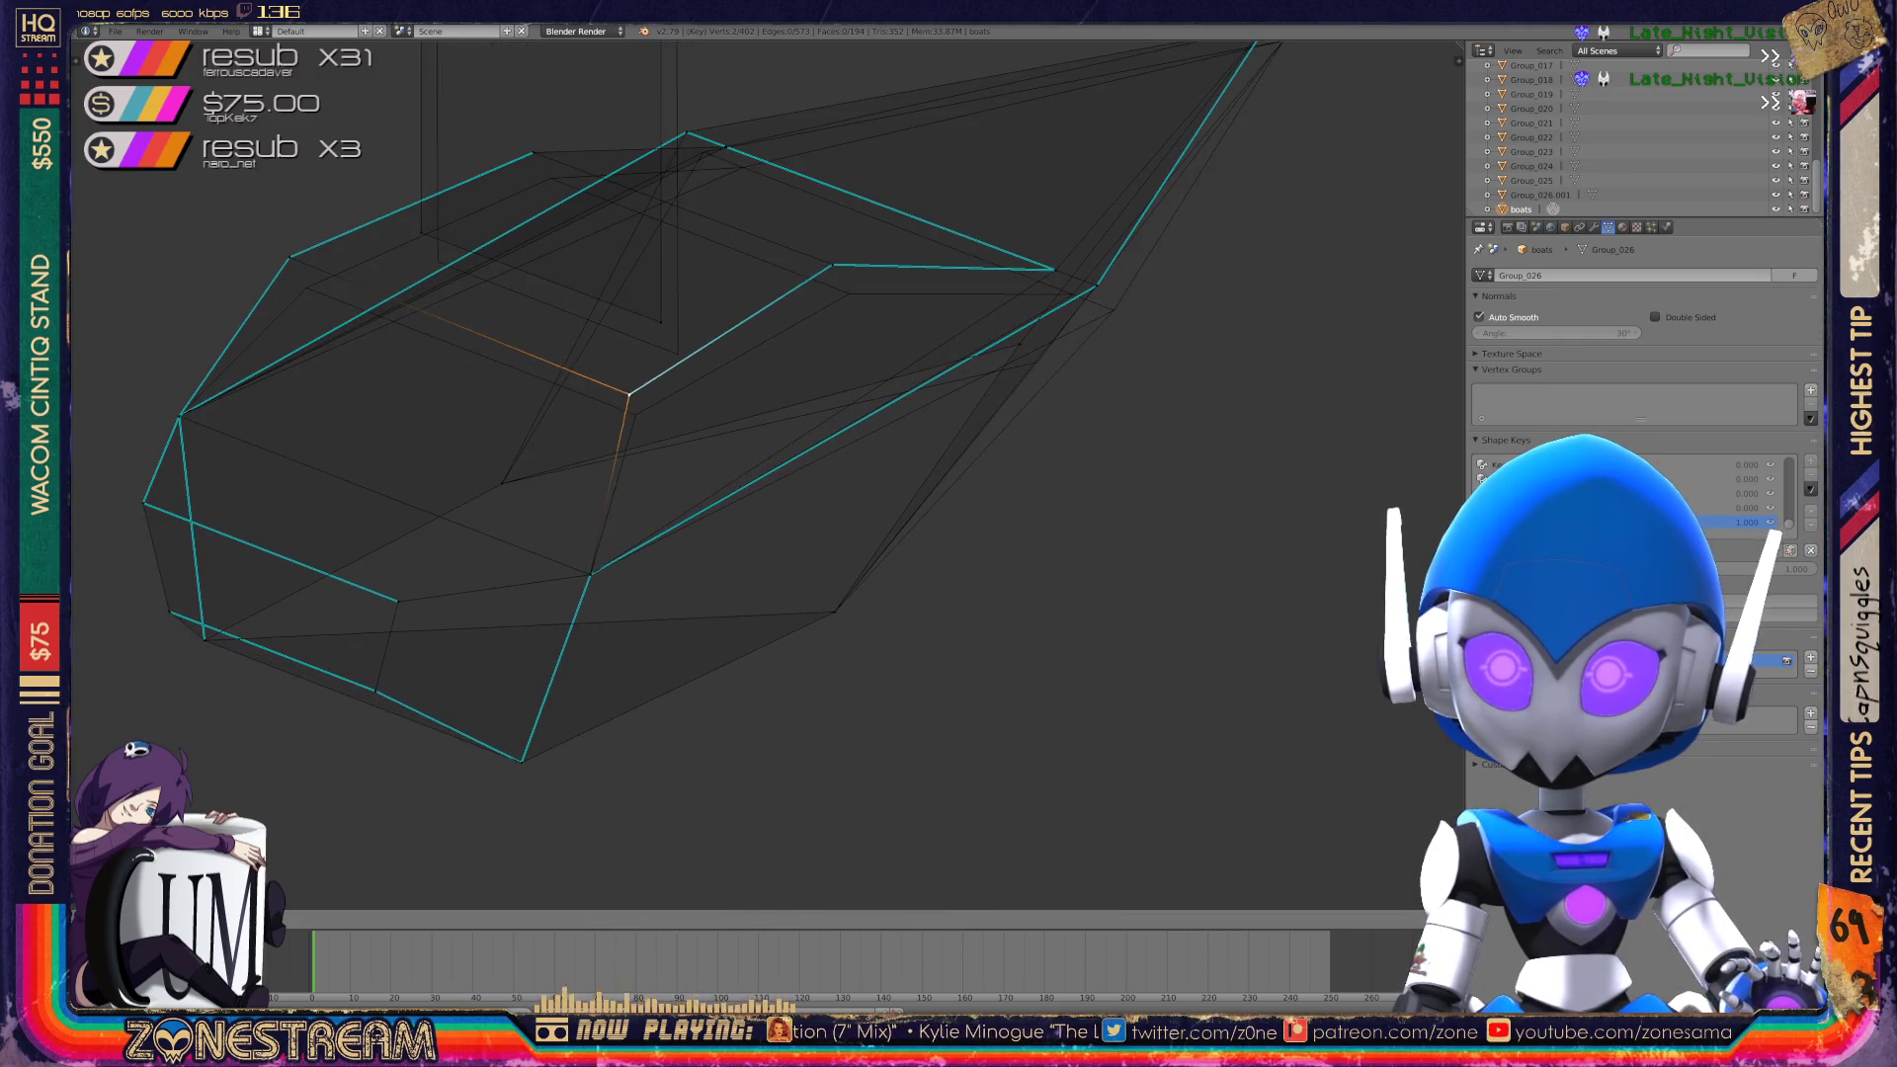
click(636, 415)
right_click(290, 257)
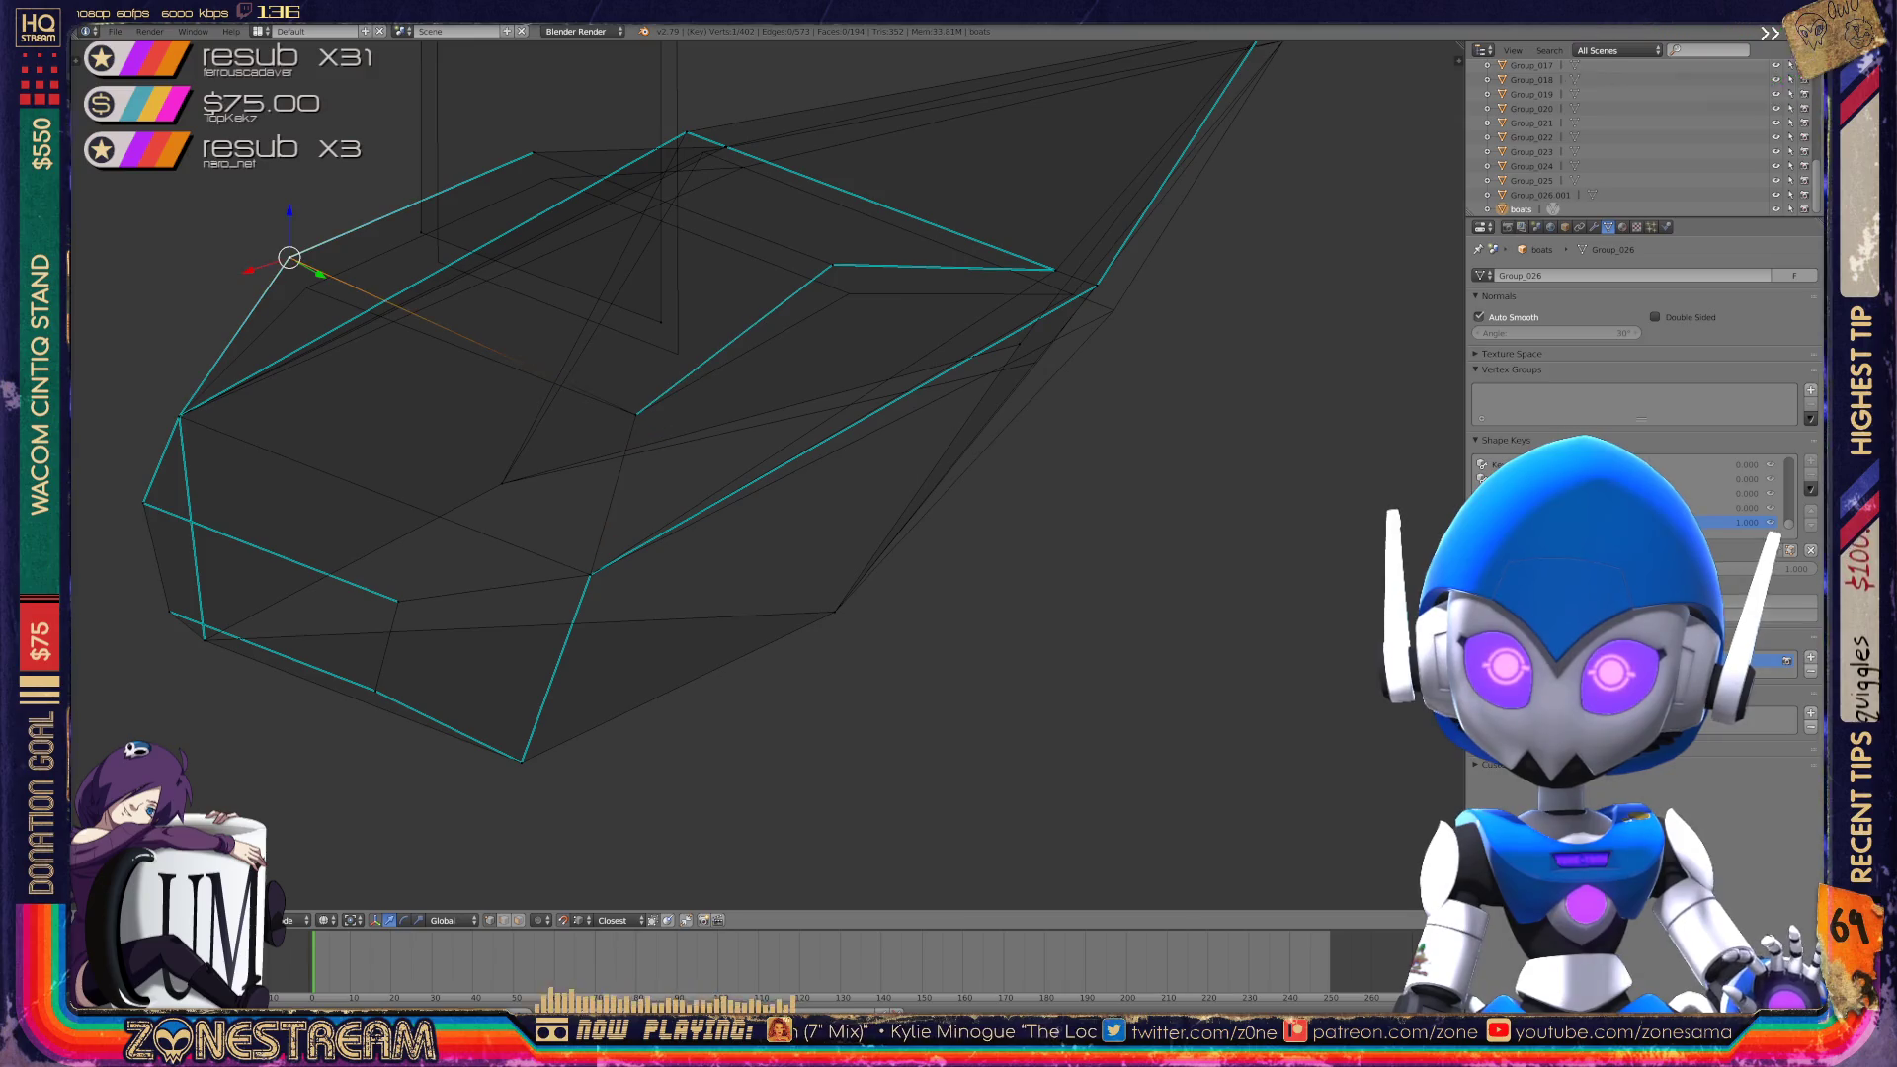
key(g)
click(307, 288)
shift+middle_drag(692, 445, 677, 499)
key(g)
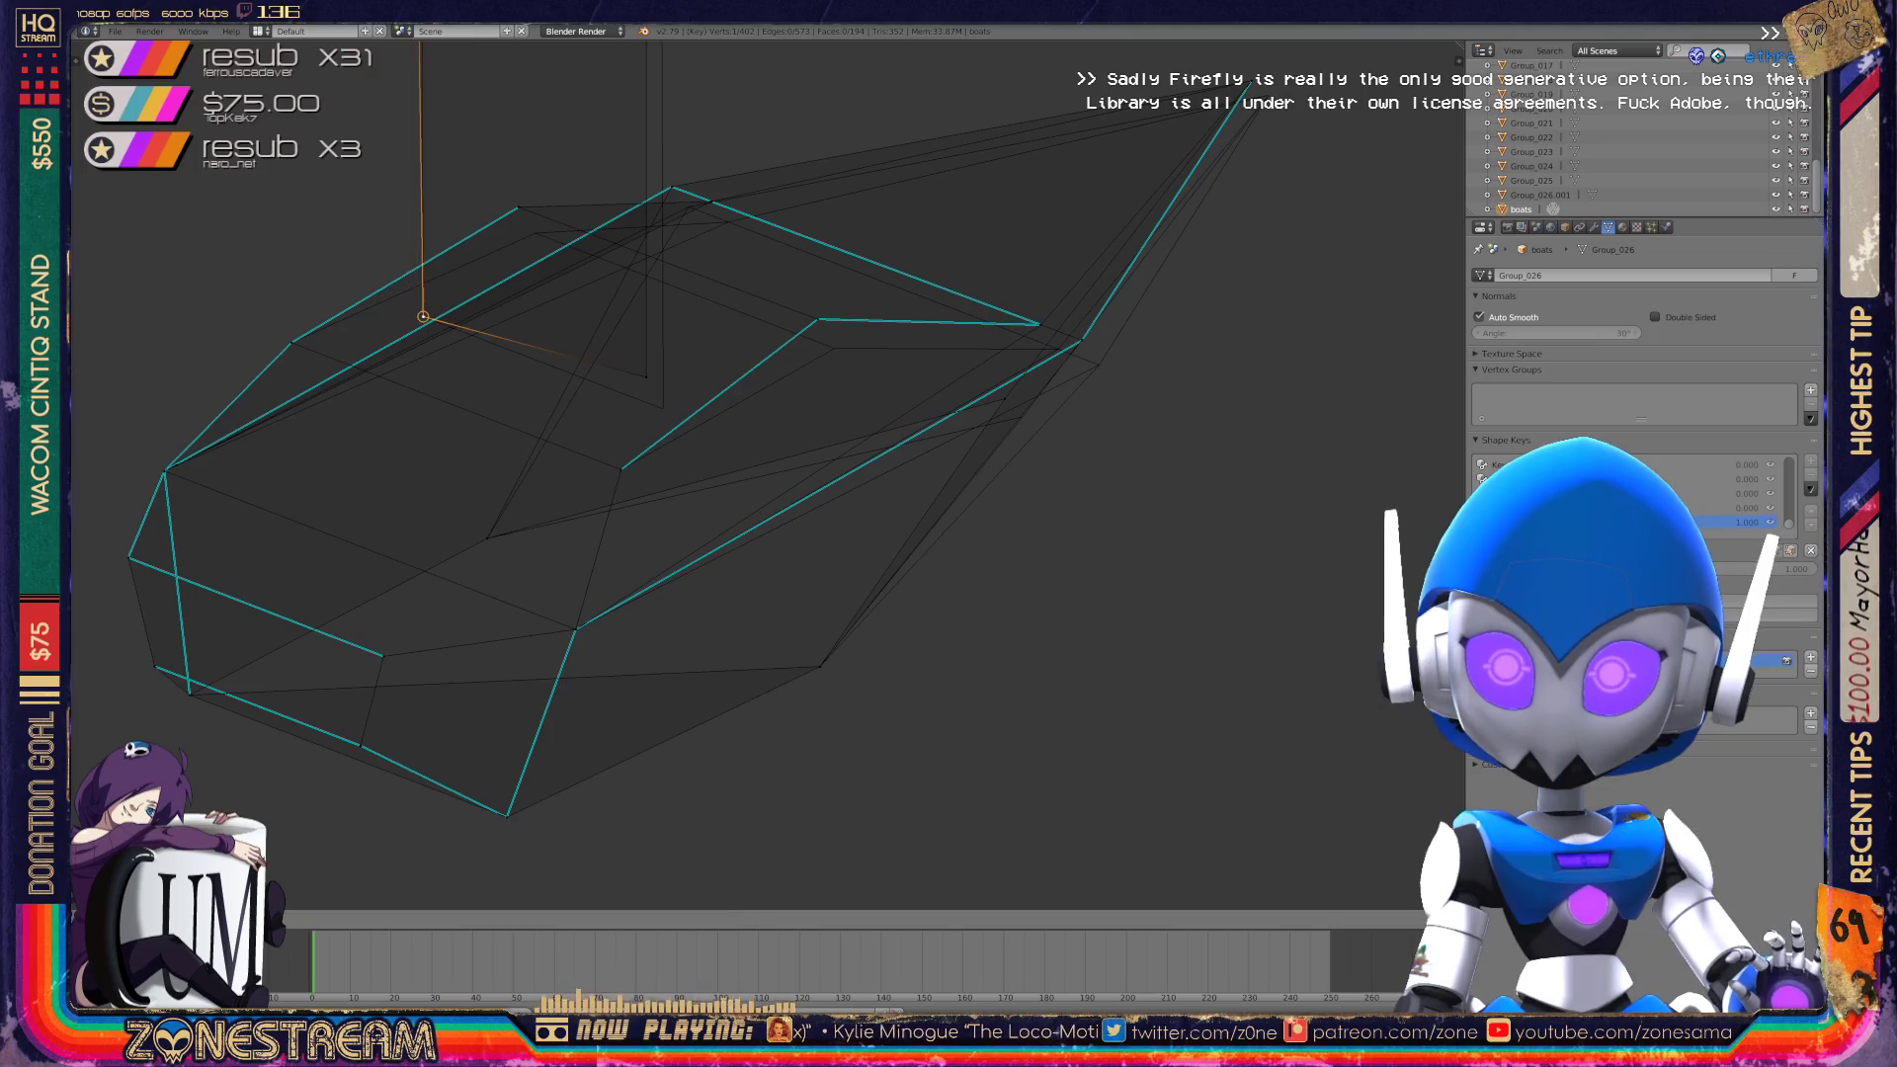
key(g)
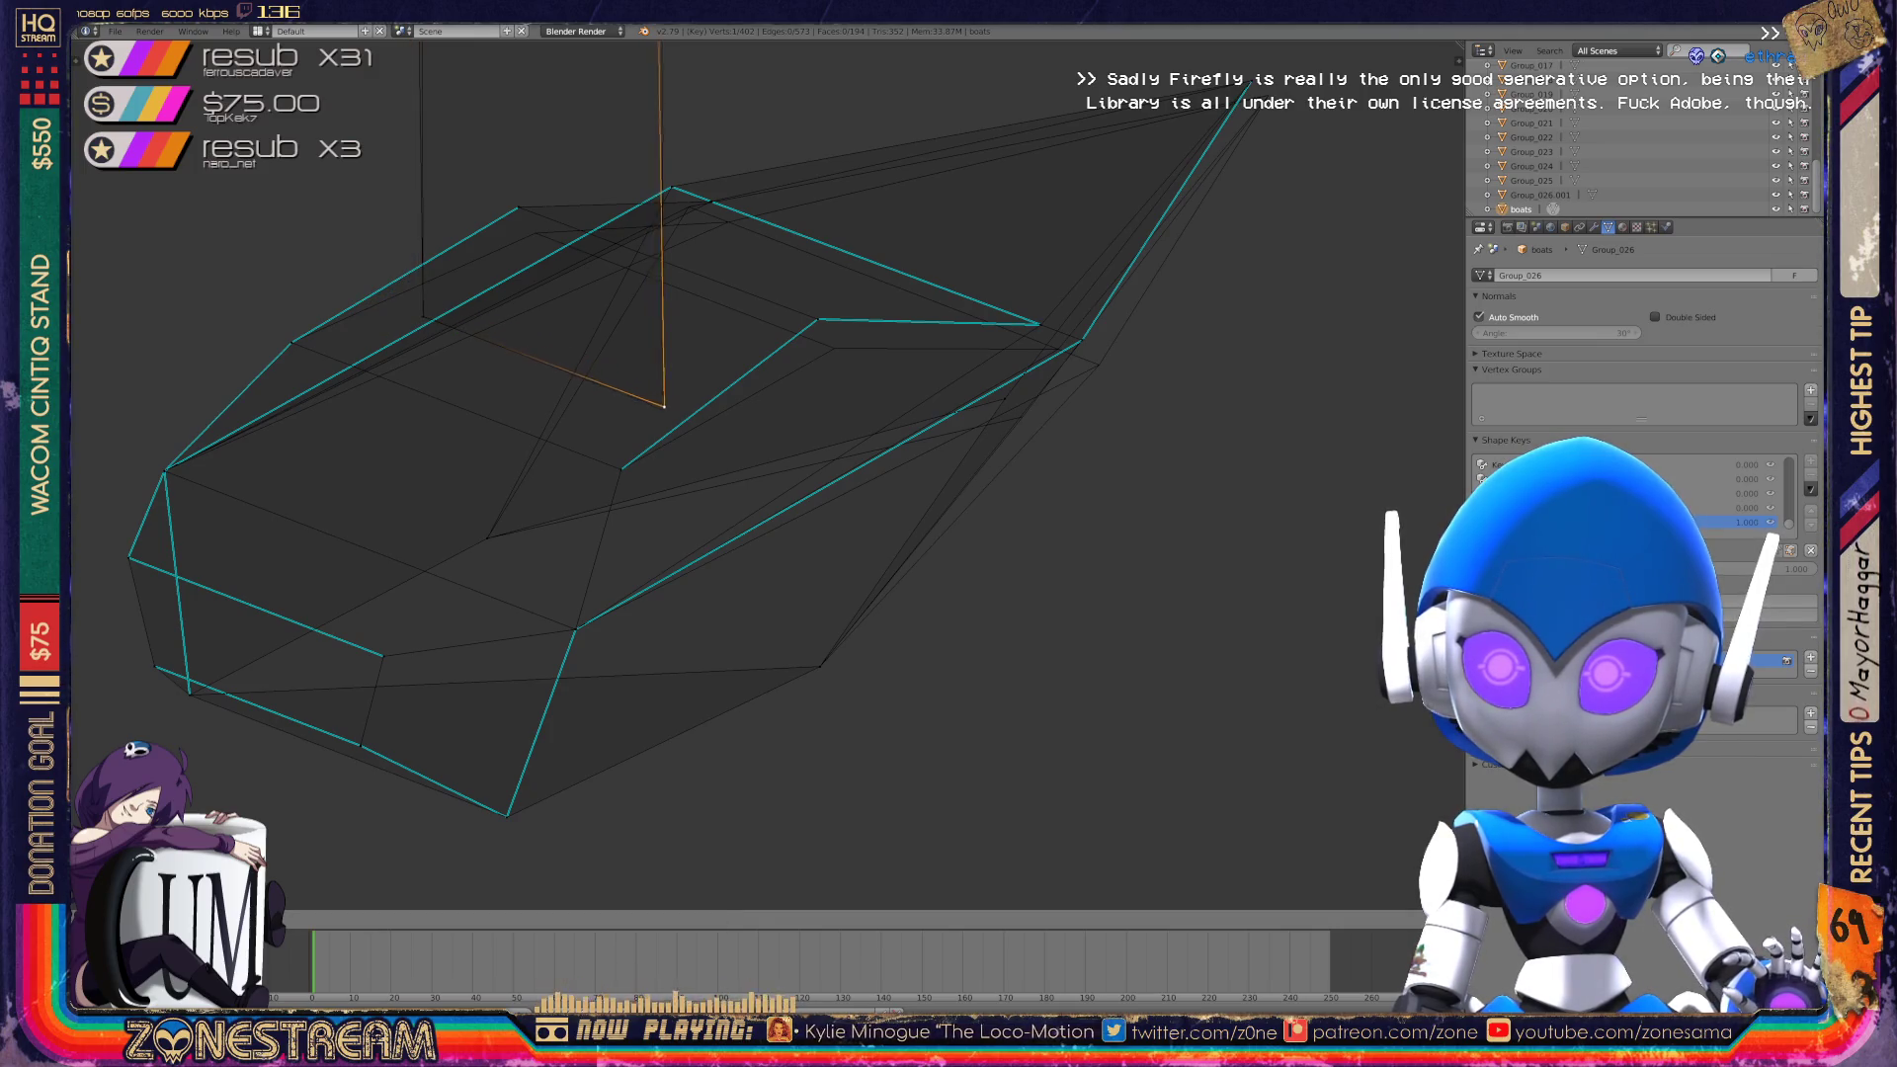
key(Return)
Reposition more hull vertices, viewing the boat wireframe up close.
middle_drag(660, 411, 578, 548)
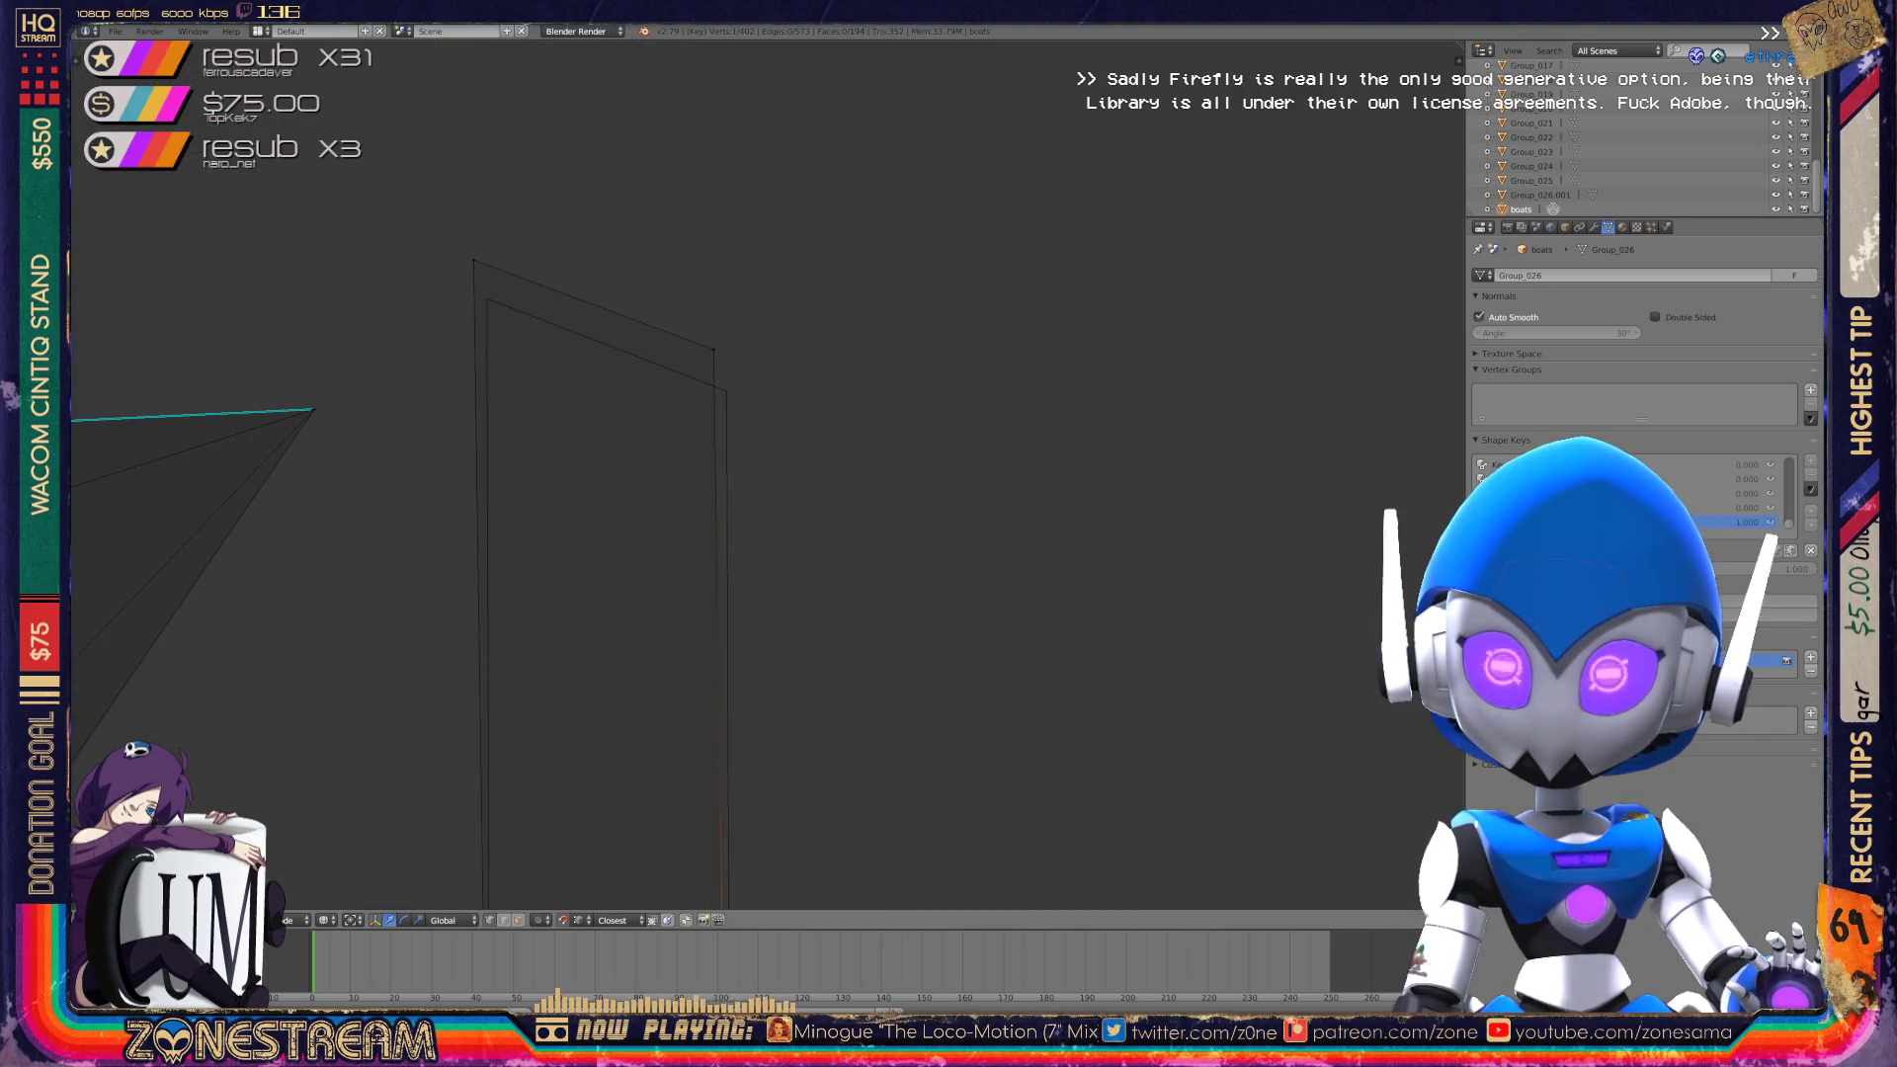
key(g)
key(g)
scroll(751, 475, down, 5)
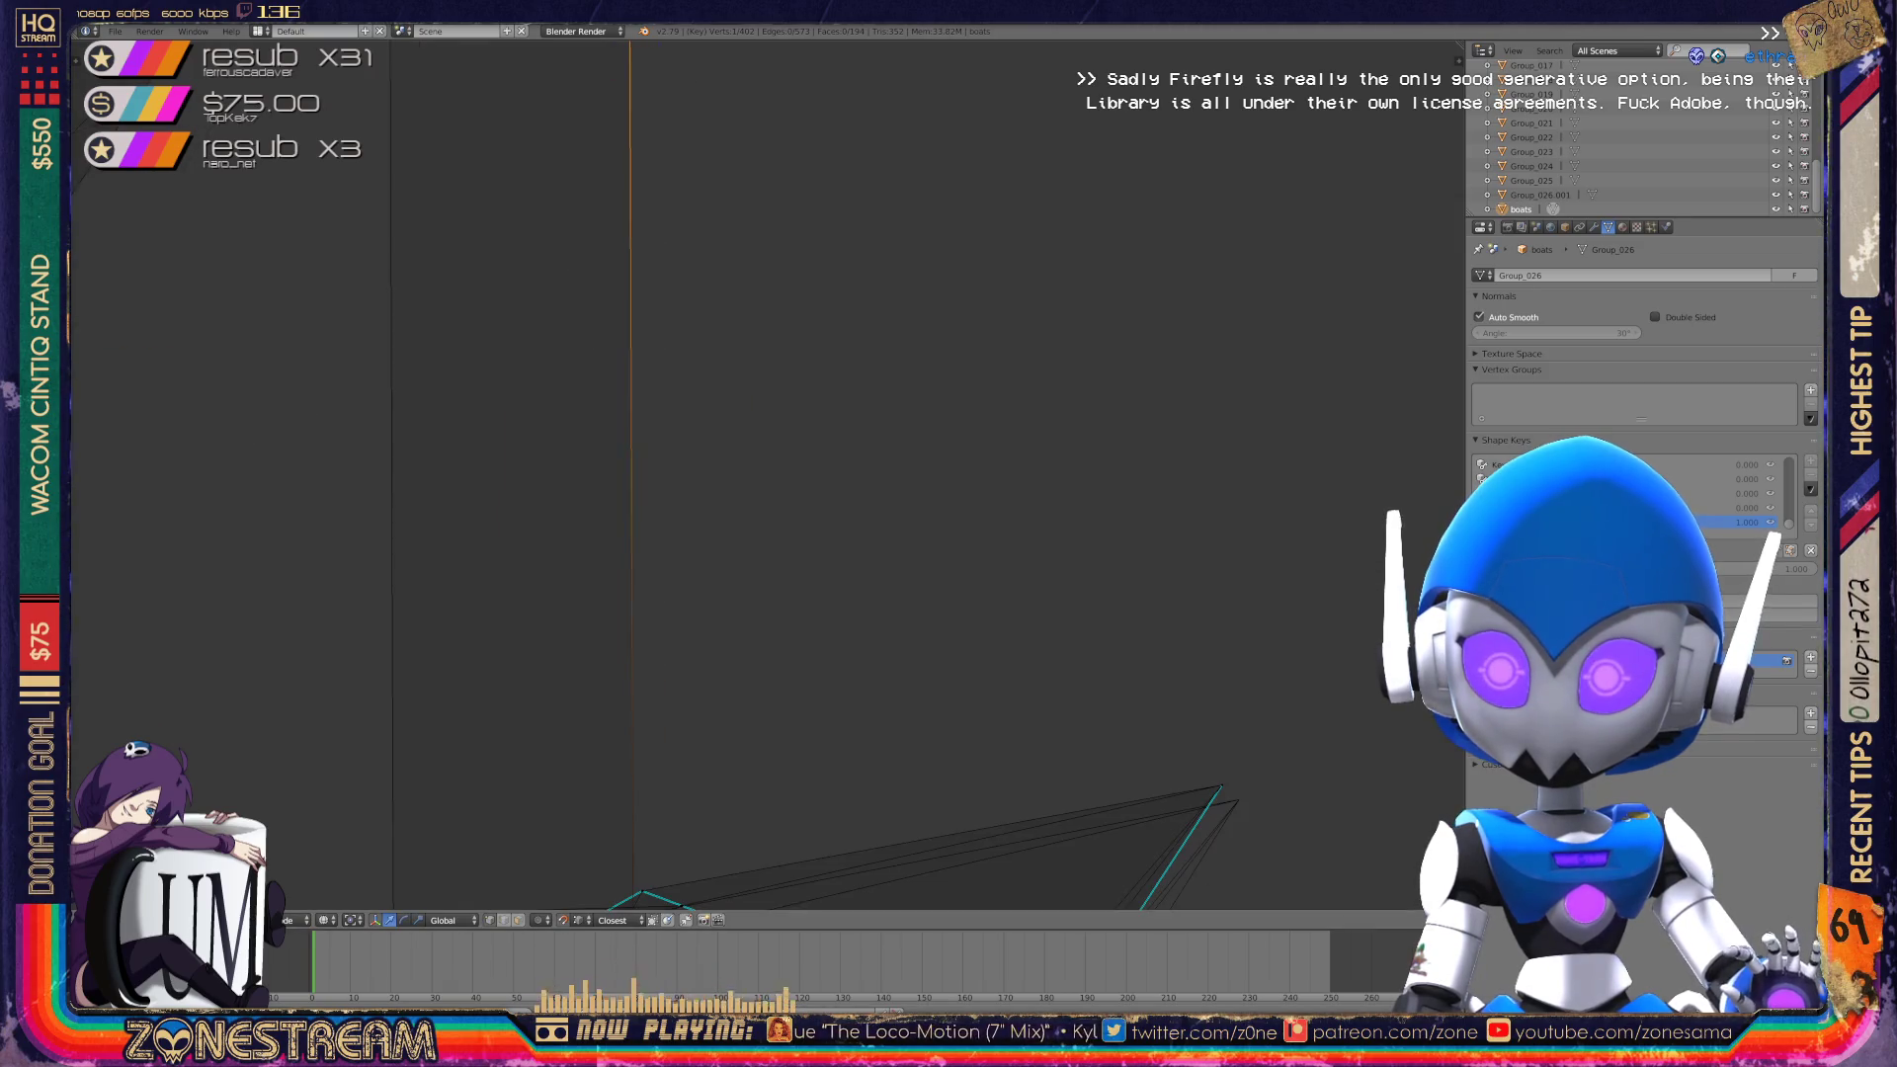
mouse_move(751, 475)
middle_down()
mouse_move(692, 395)
mouse_move(732, 454)
mouse_move(712, 444)
mouse_move(806, 466)
middle_up()
scroll(751, 474, down, 3)
scroll(692, 395, up, 2)
scroll(712, 445, up, 4)
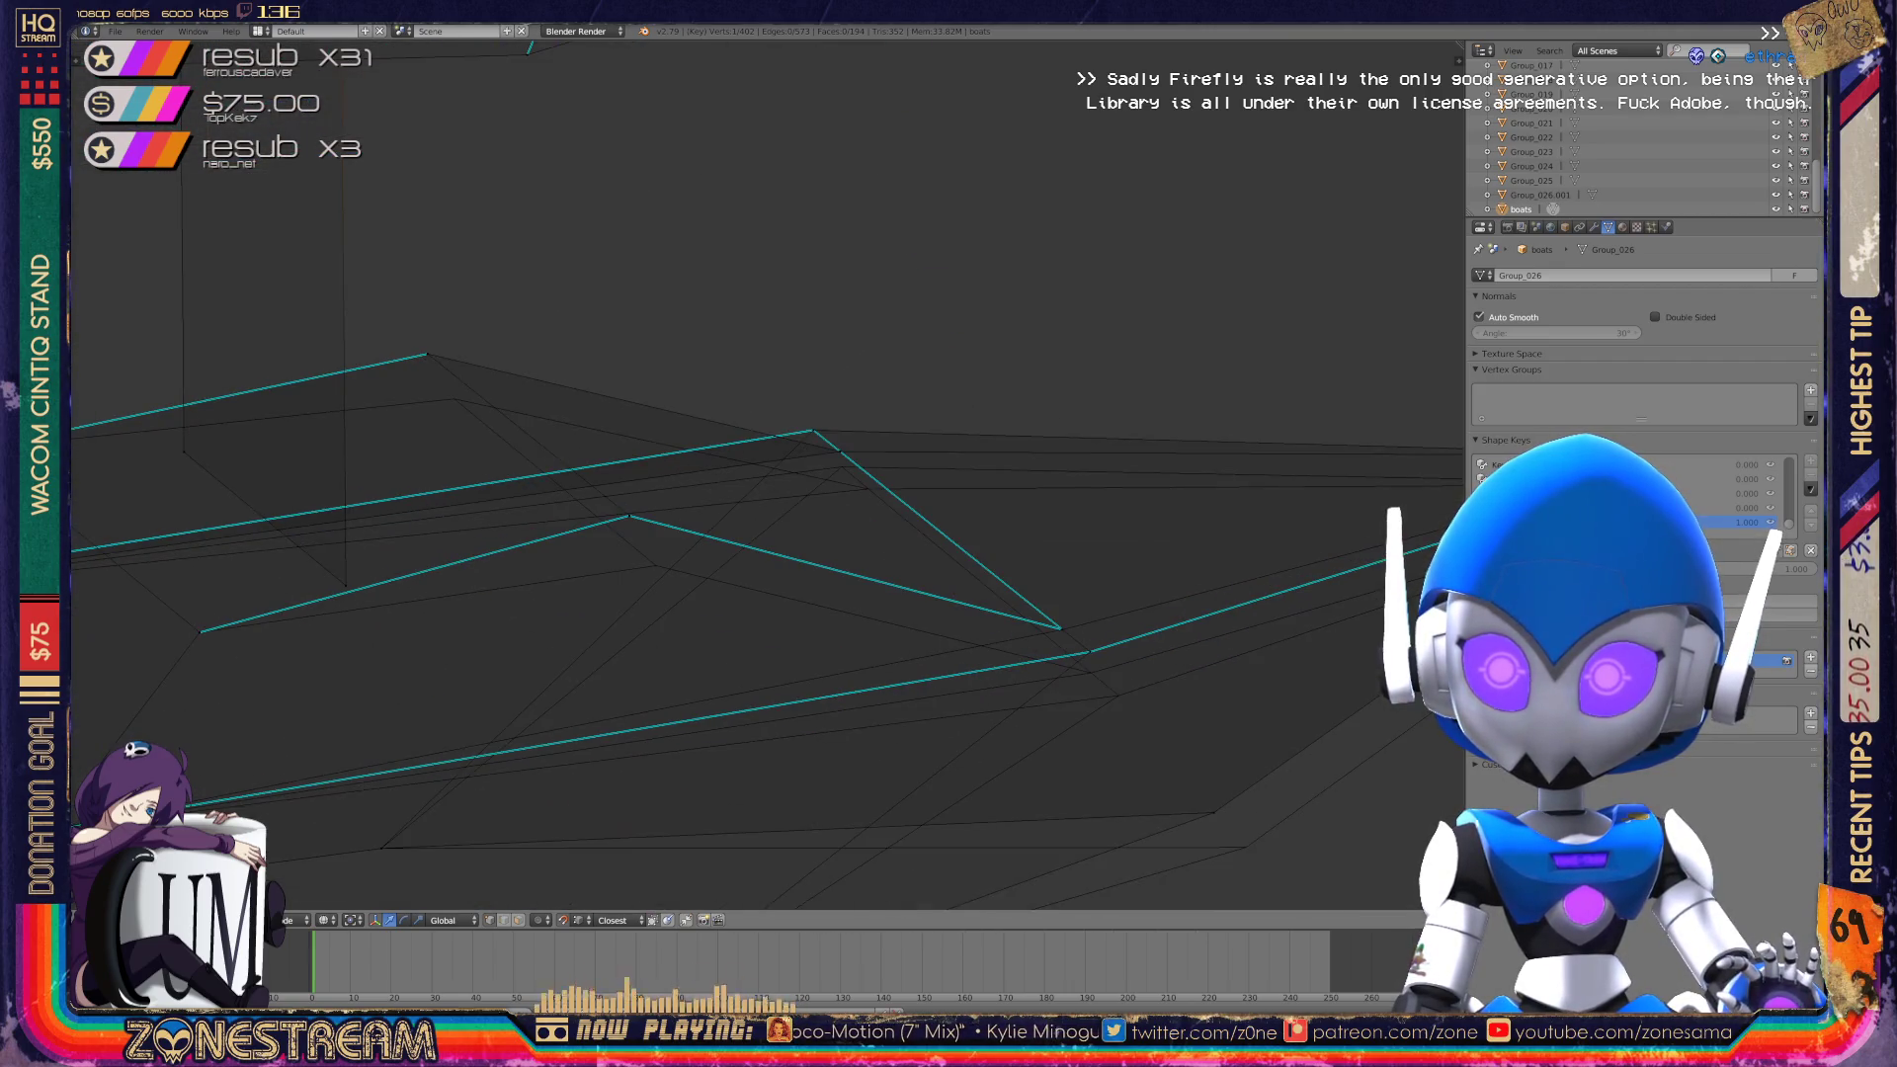
key(g)
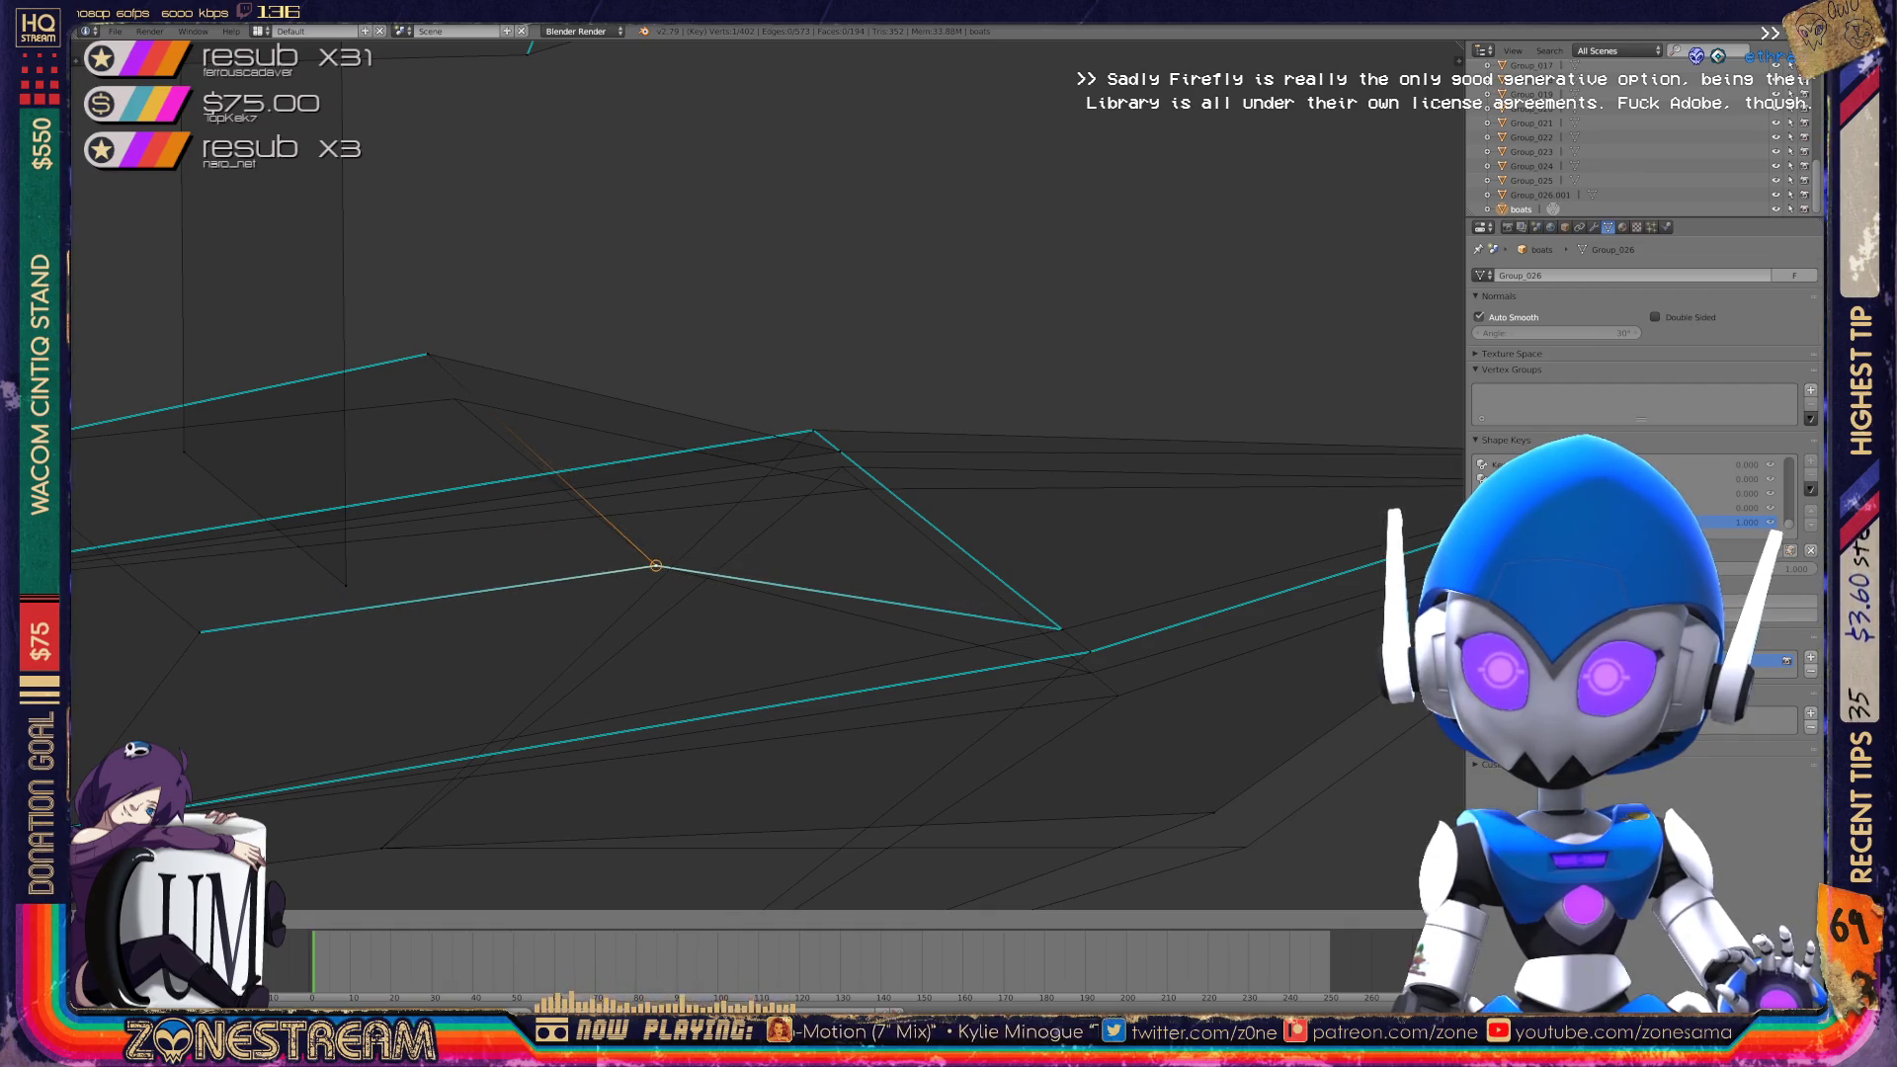
key(g)
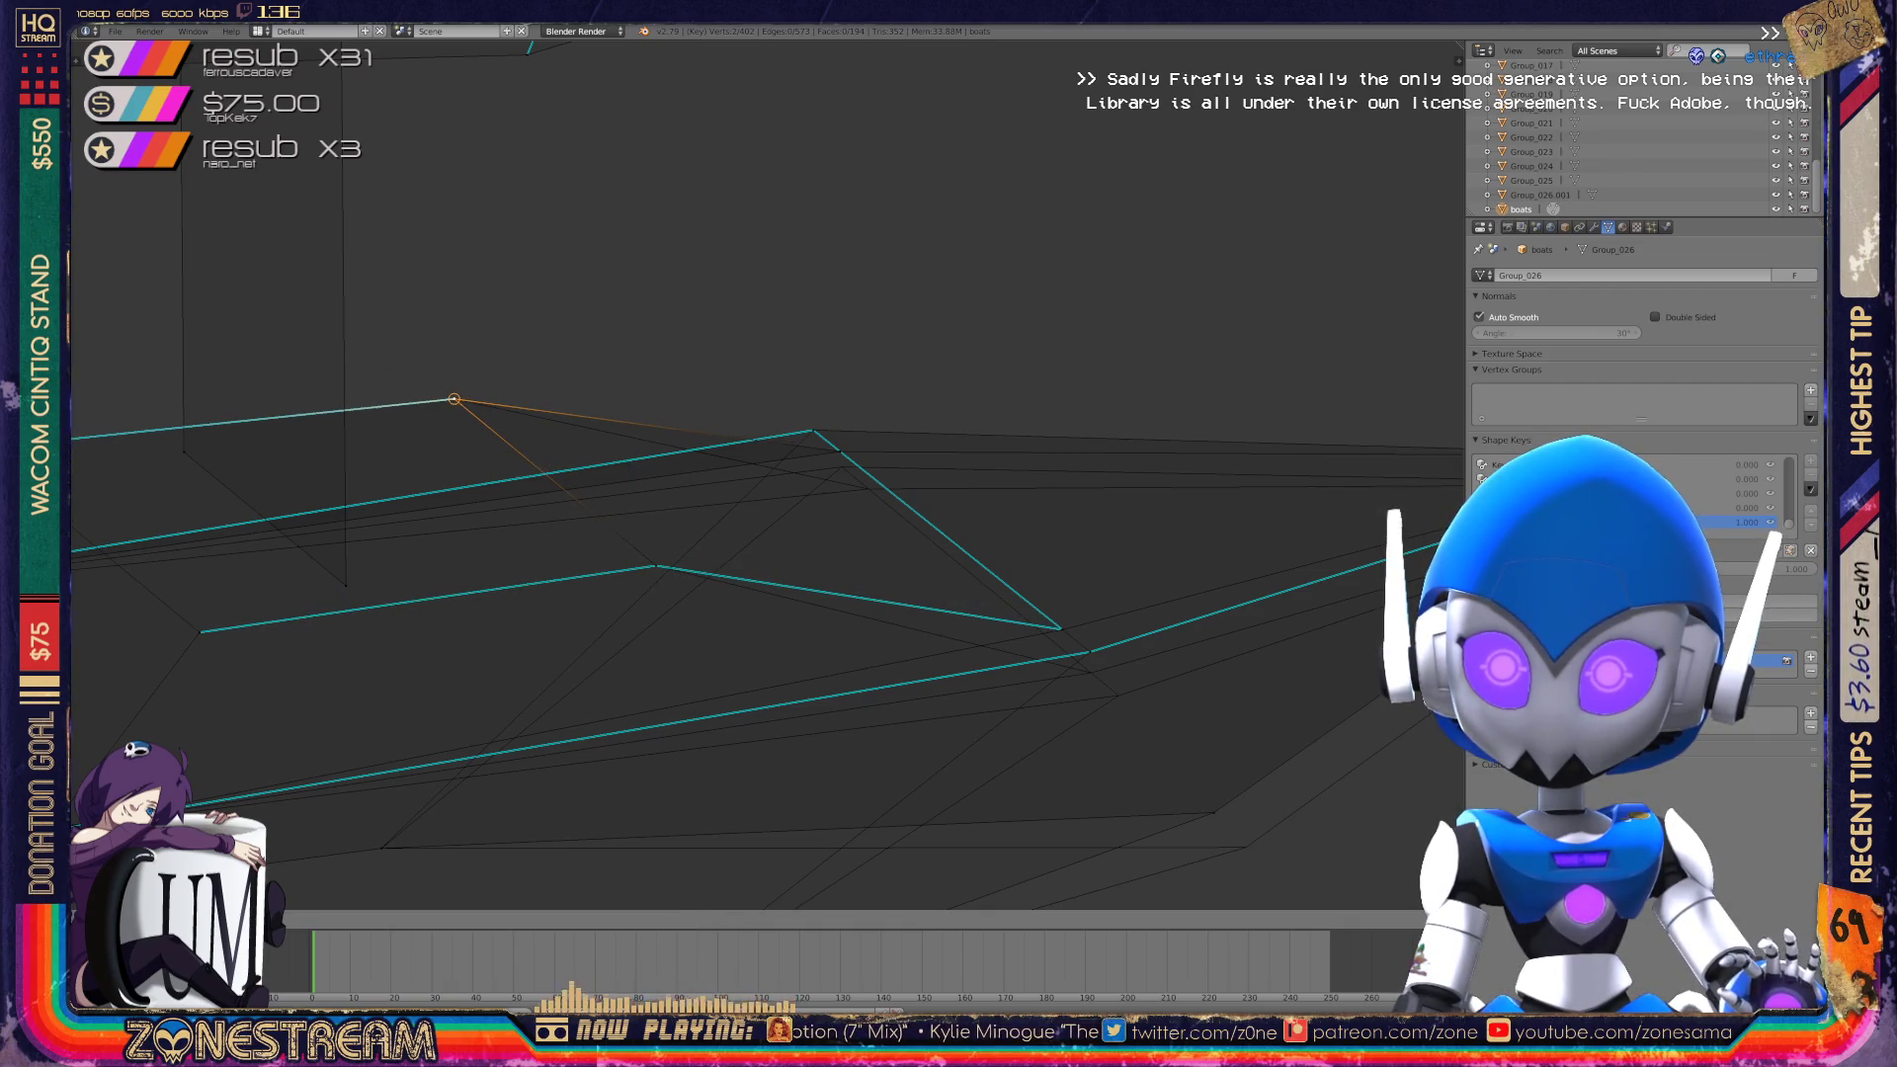
mouse_move(751, 474)
middle_down()
mouse_move(682, 563)
mouse_move(741, 652)
middle_up()
mouse_move(509, 168)
middle_down()
mouse_move(467, 424)
mouse_move(508, 262)
mouse_move(978, 889)
middle_up()
shift+middle_drag(806, 870, 806, 722)
right_click(805, 723)
key(g)
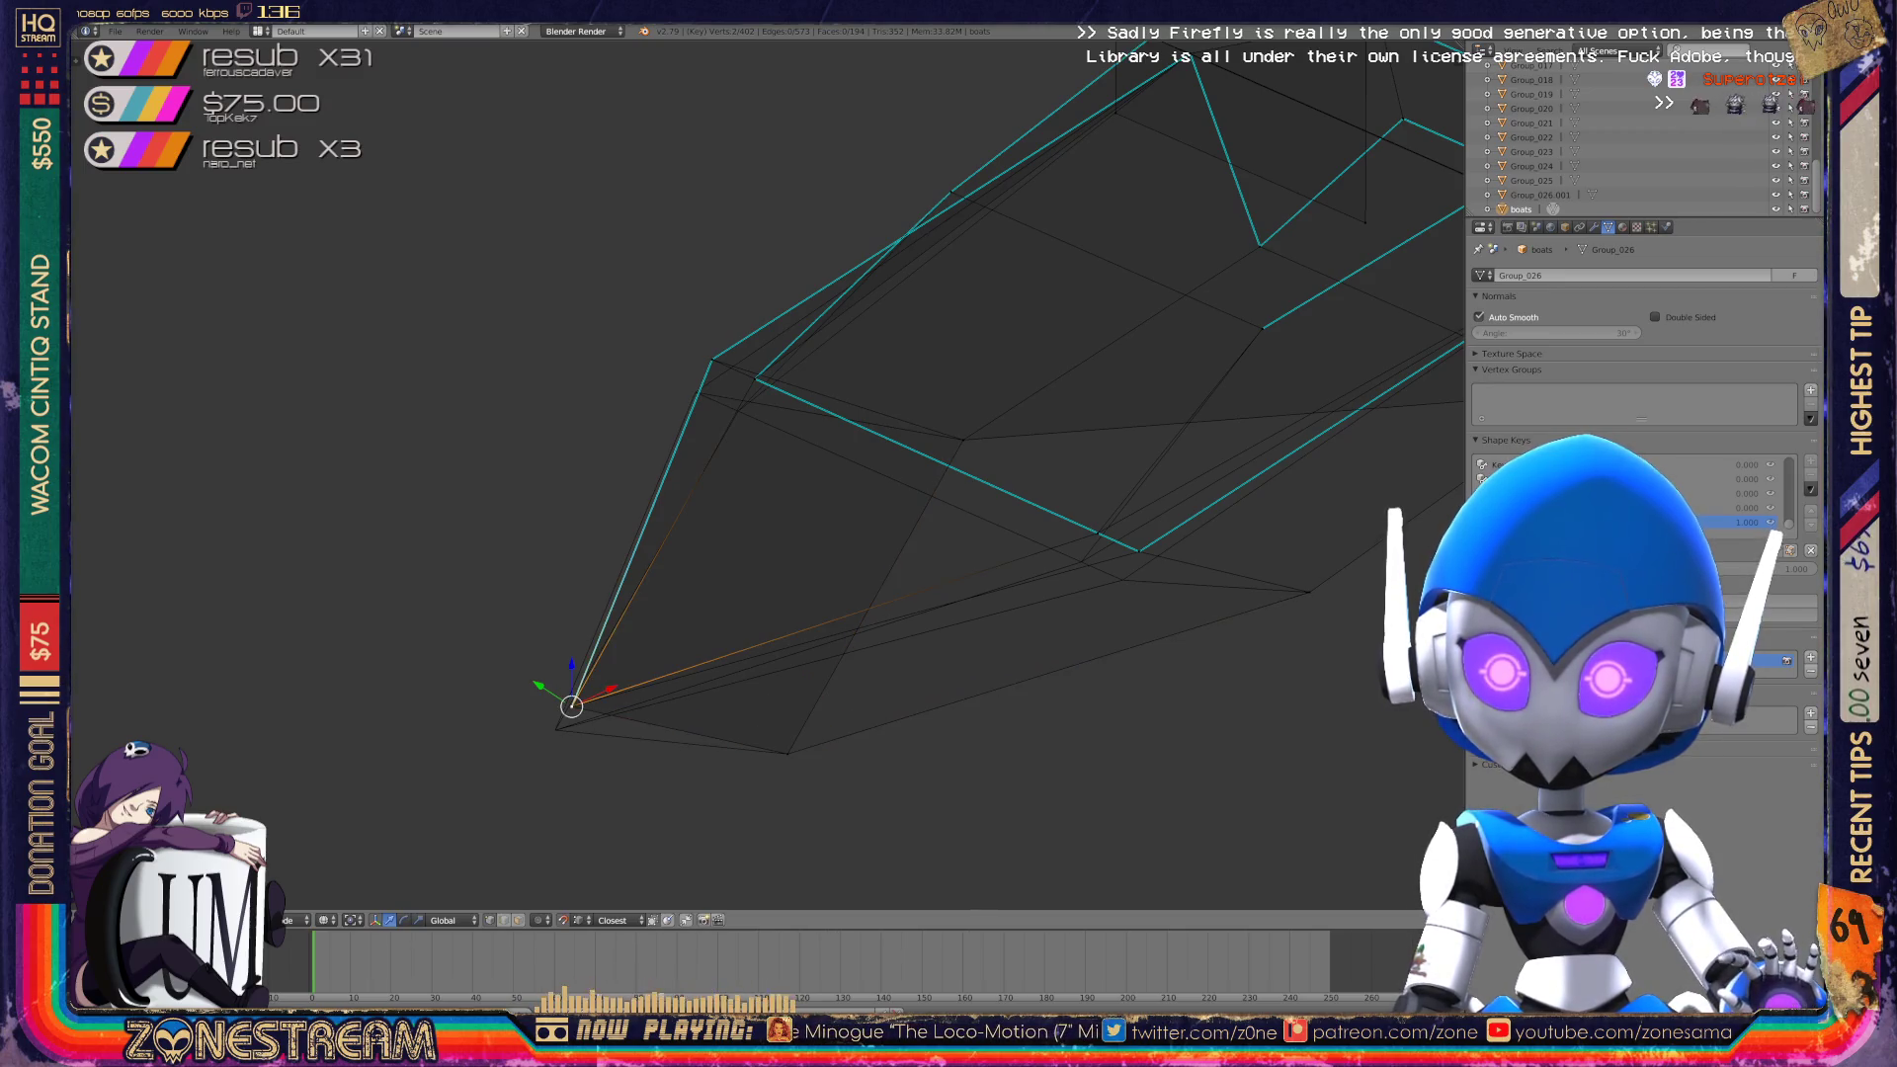
Pull a hull vertex and the corner vertex down-left into place.
key(g)
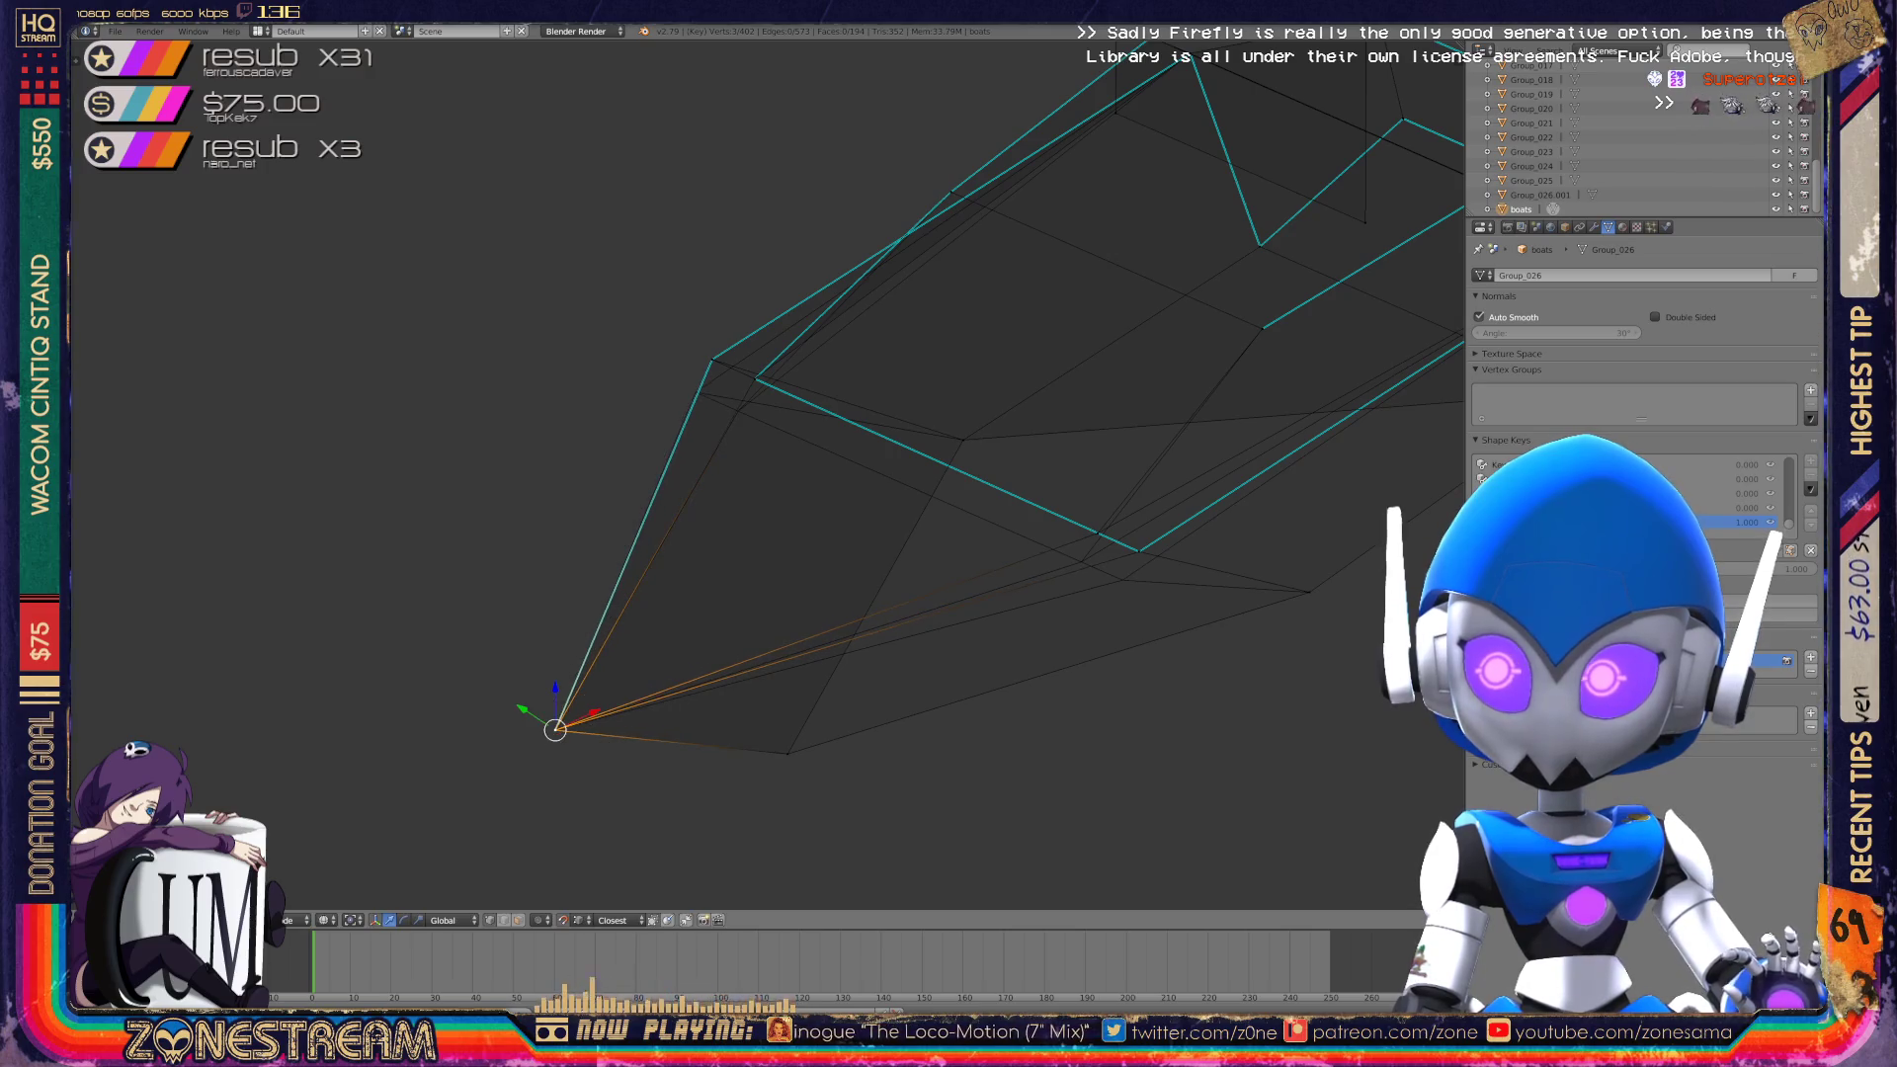
shift+middle_drag(806, 593, 483, 607)
middle_drag(691, 494, 791, 460)
right_click(806, 528)
drag(805, 532, 789, 561)
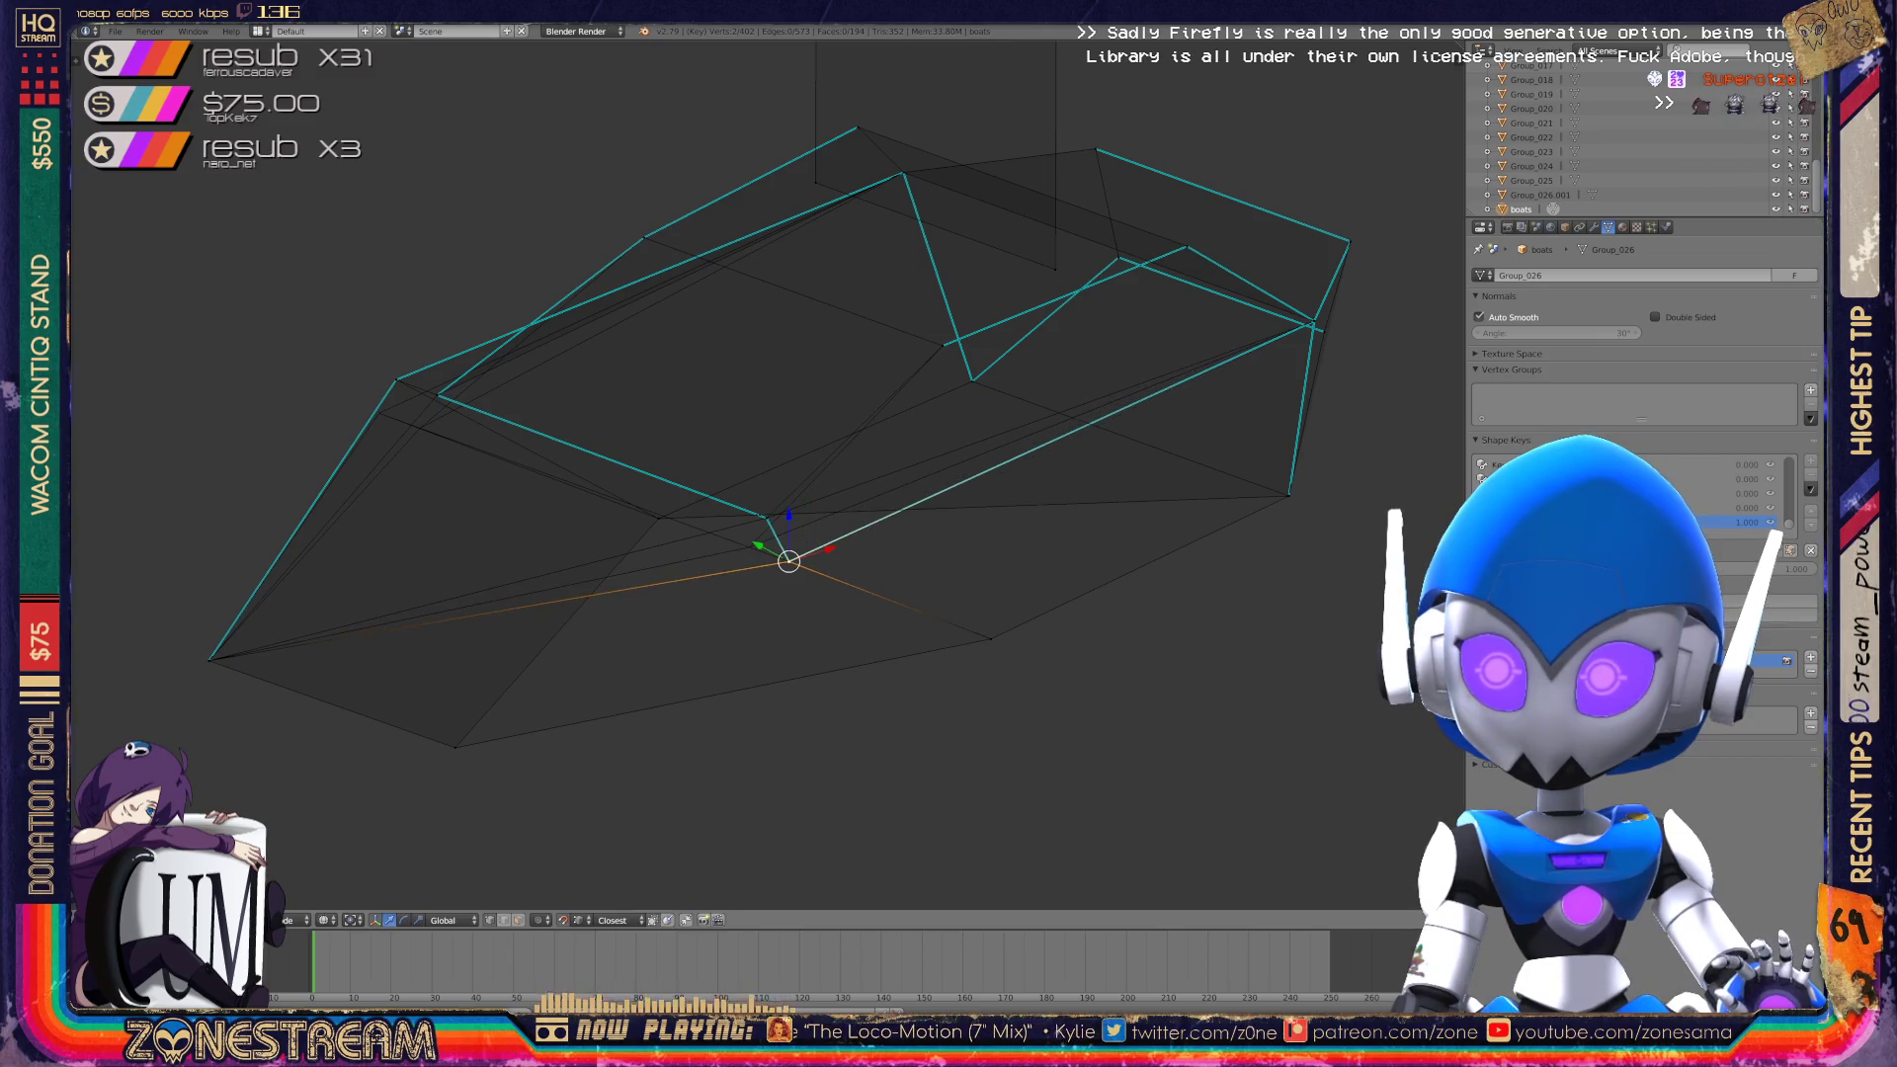
scroll(771, 474, up, 5)
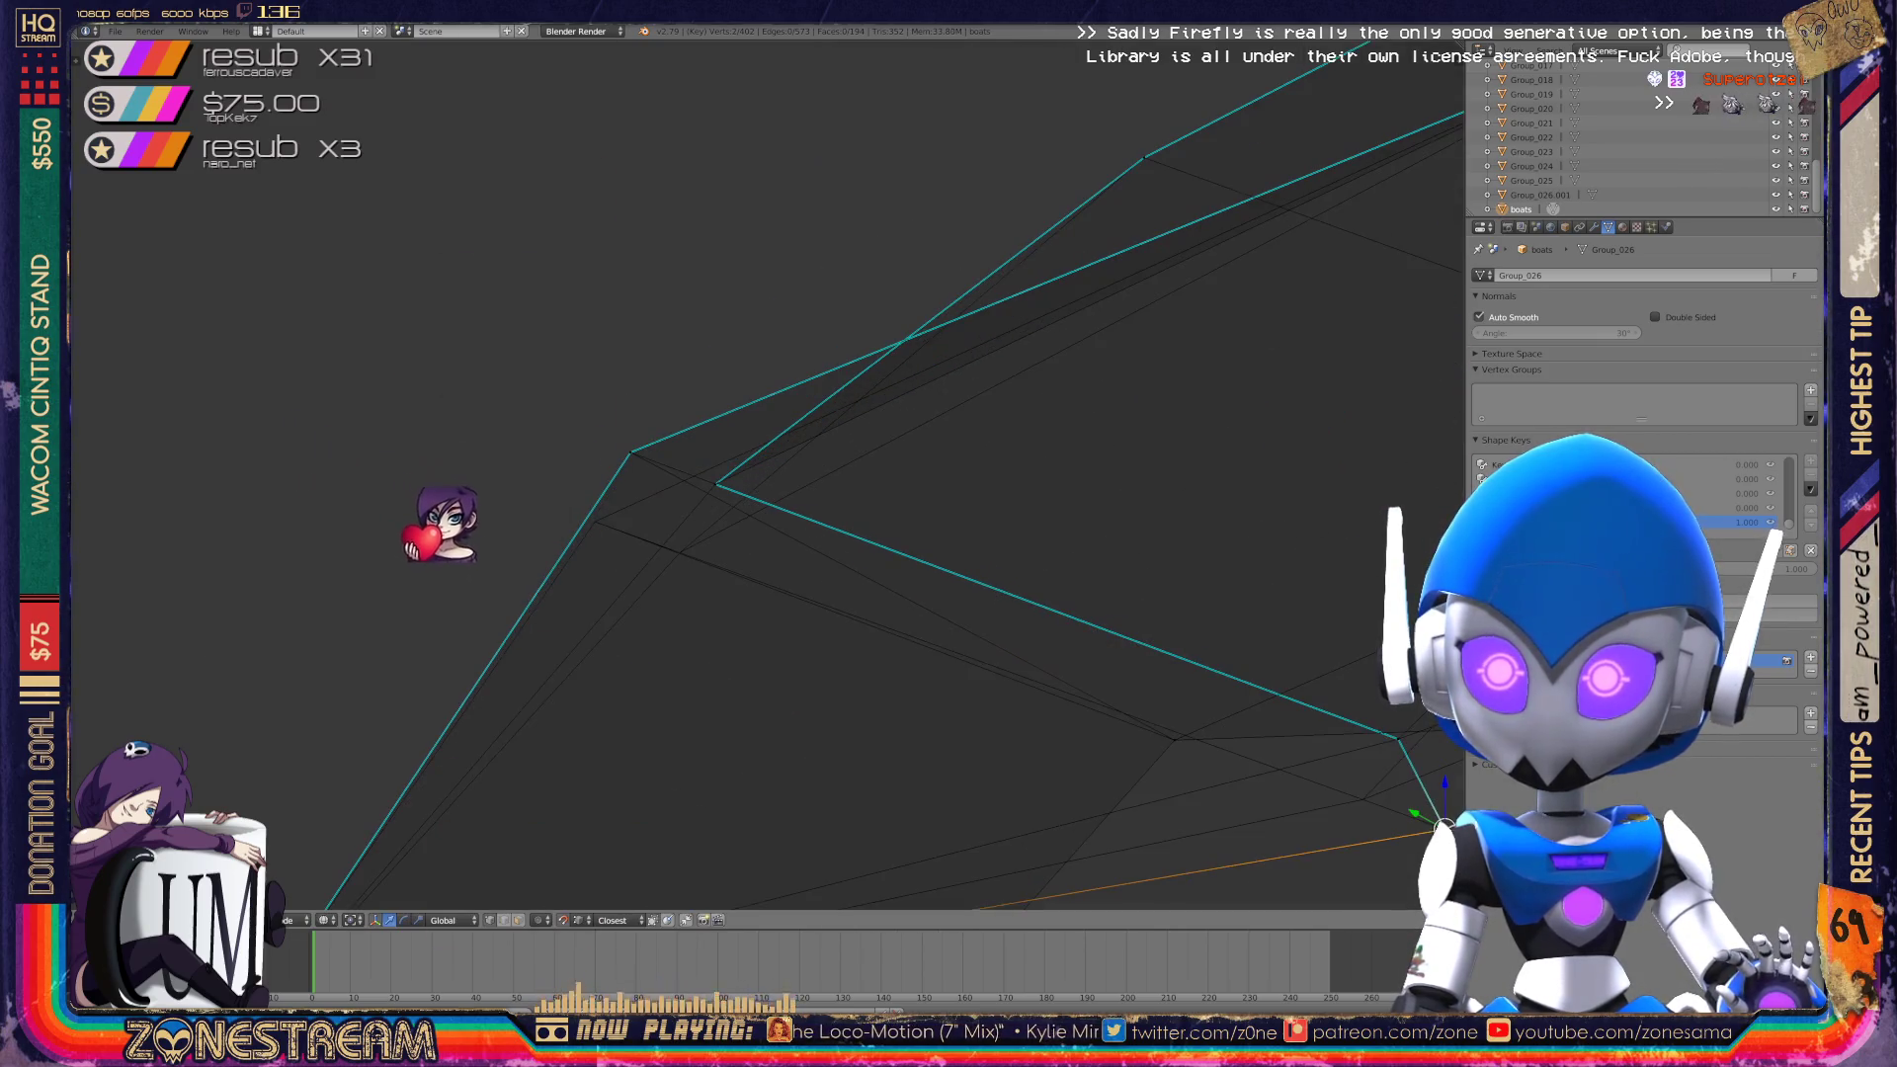
right_click(631, 452)
drag(628, 446, 594, 524)
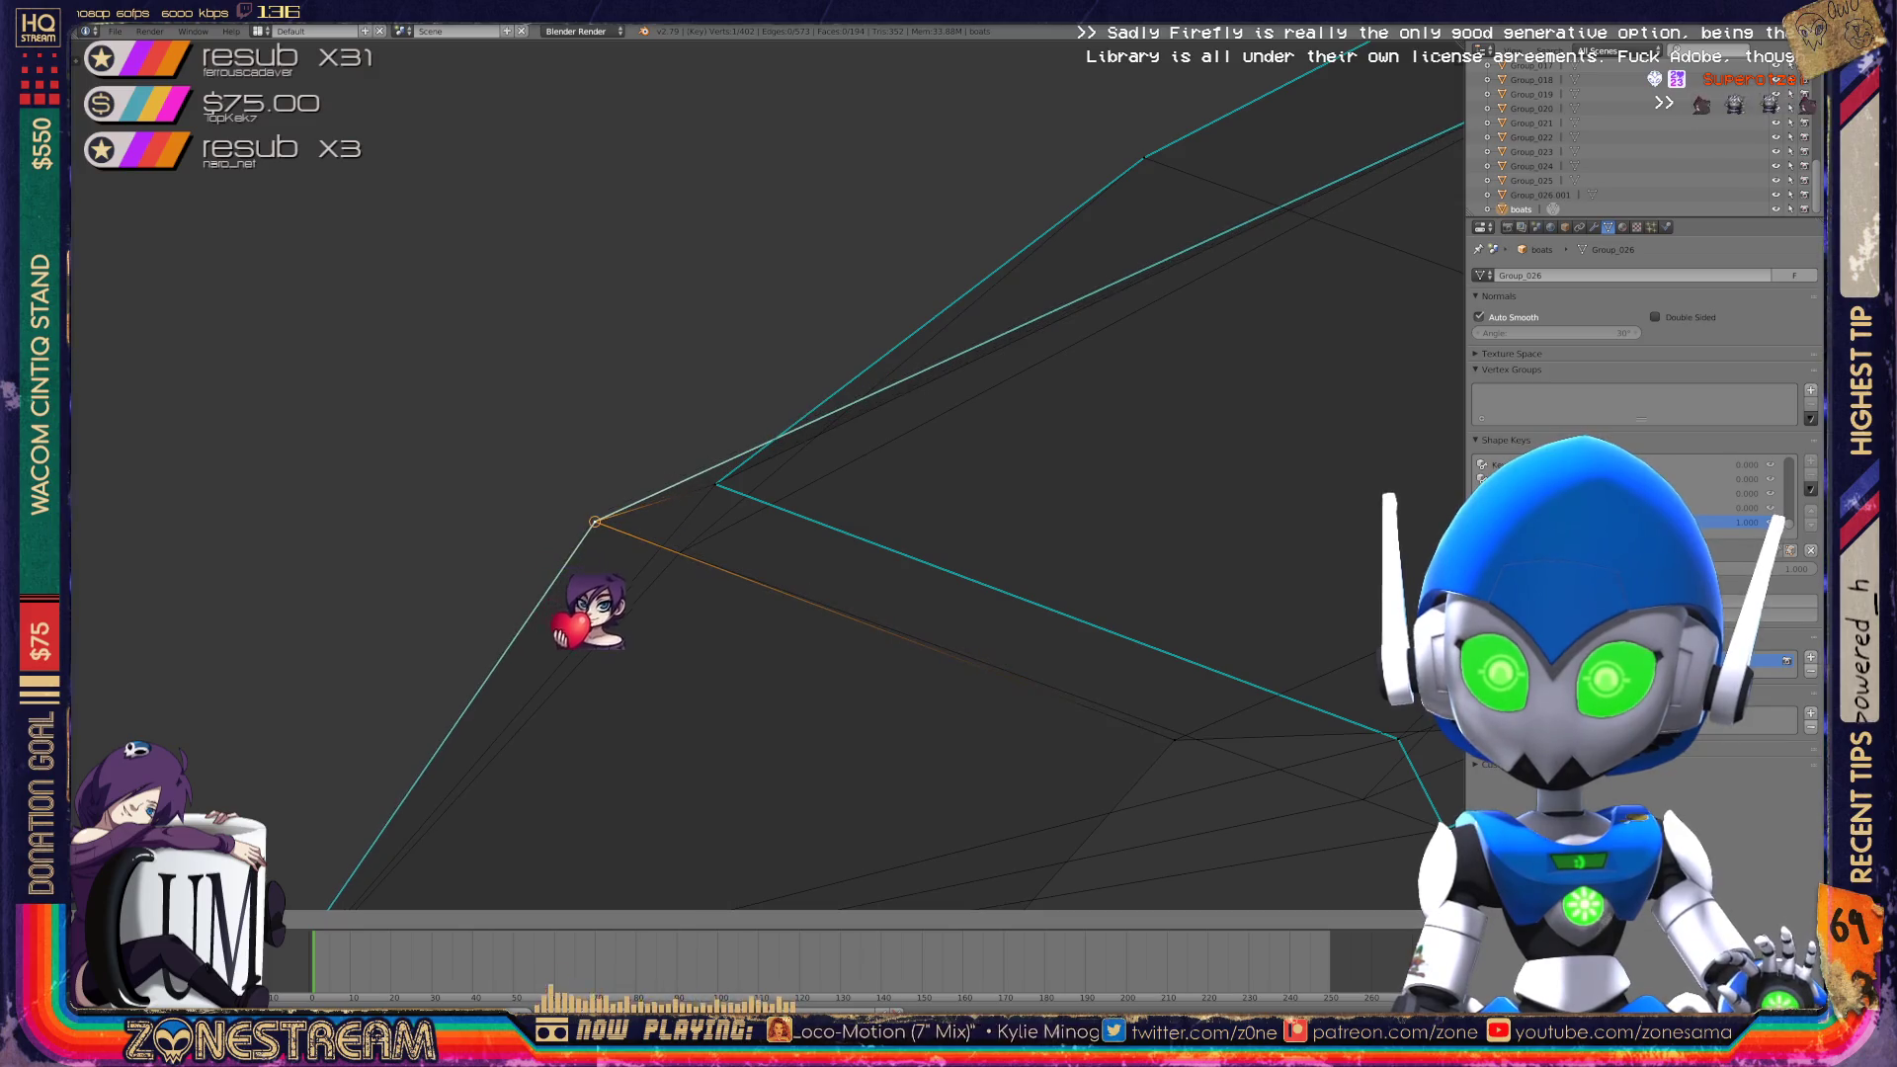
mouse_move(594, 521)
middle_down()
mouse_move(550, 521)
mouse_move(508, 563)
mouse_move(631, 497)
mouse_move(615, 531)
middle_up()
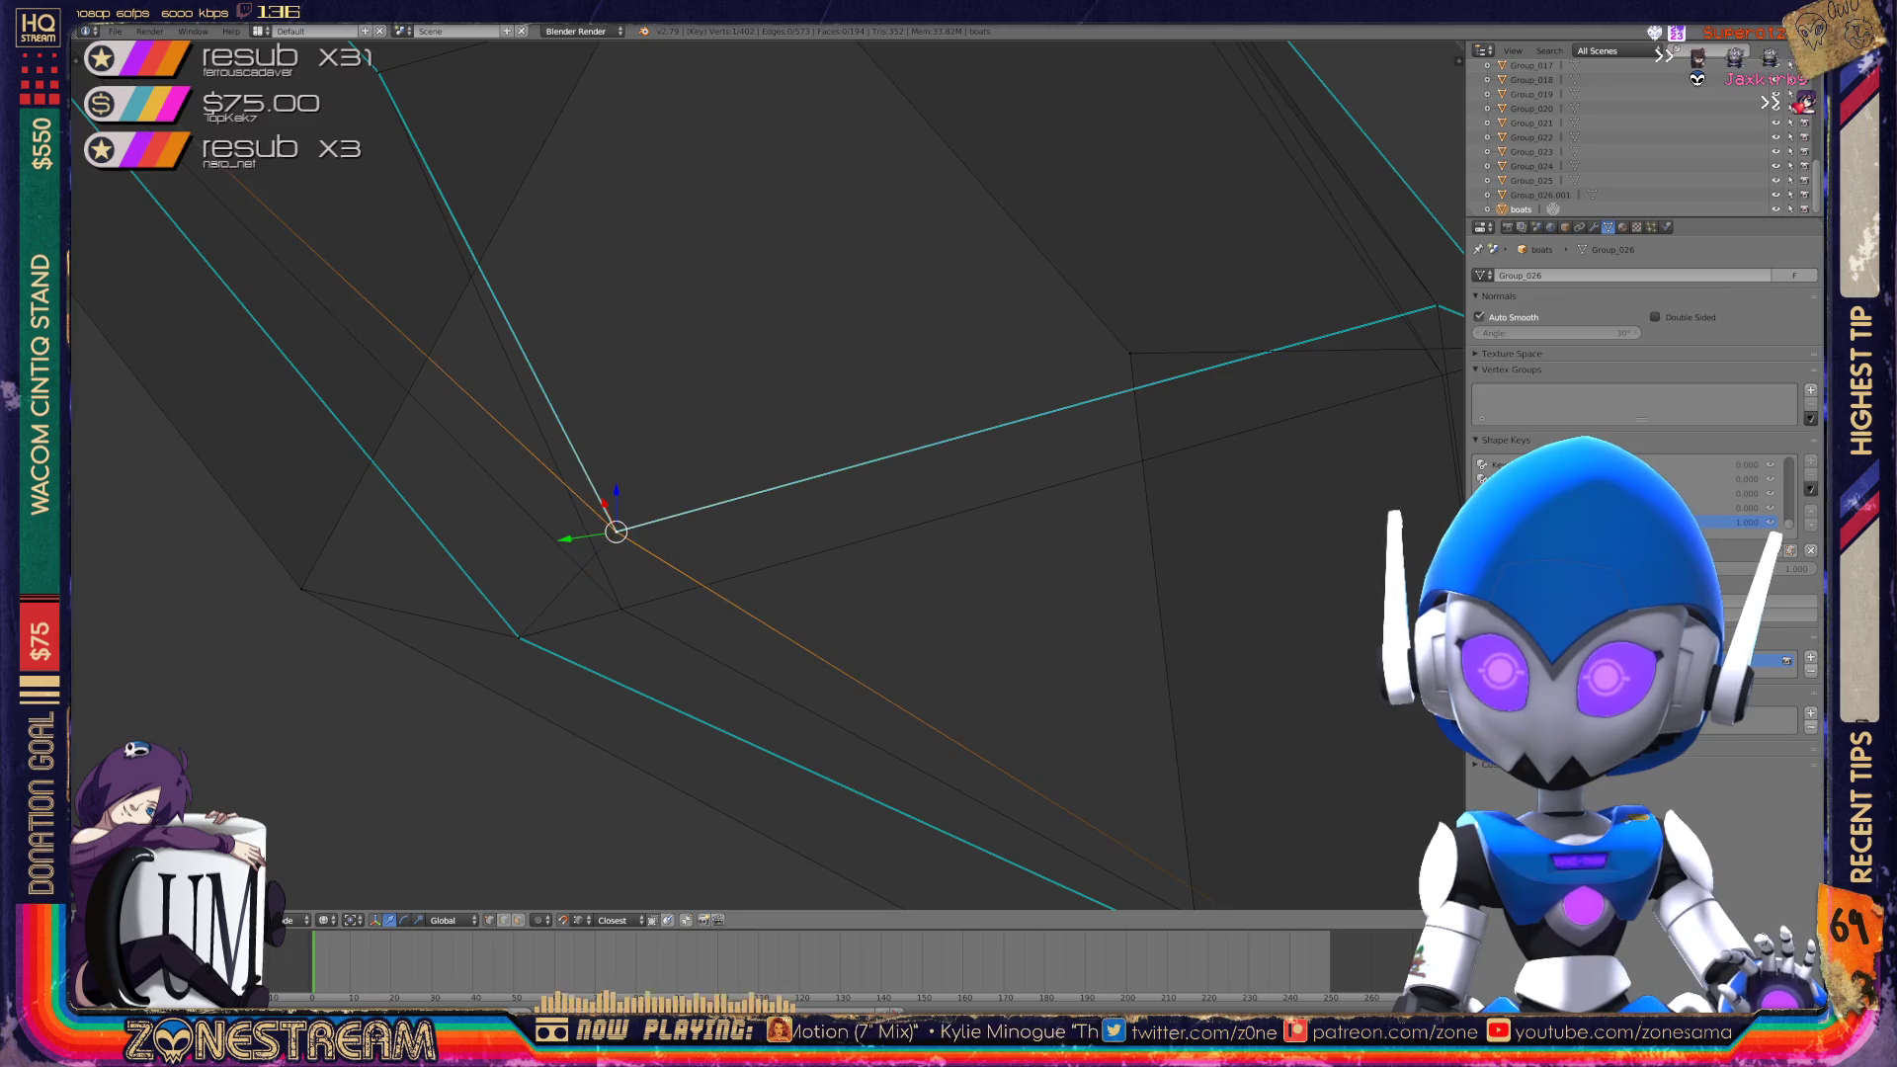
mouse_move(616, 531)
mouse_down()
mouse_move(635, 580)
mouse_move(621, 608)
mouse_up()
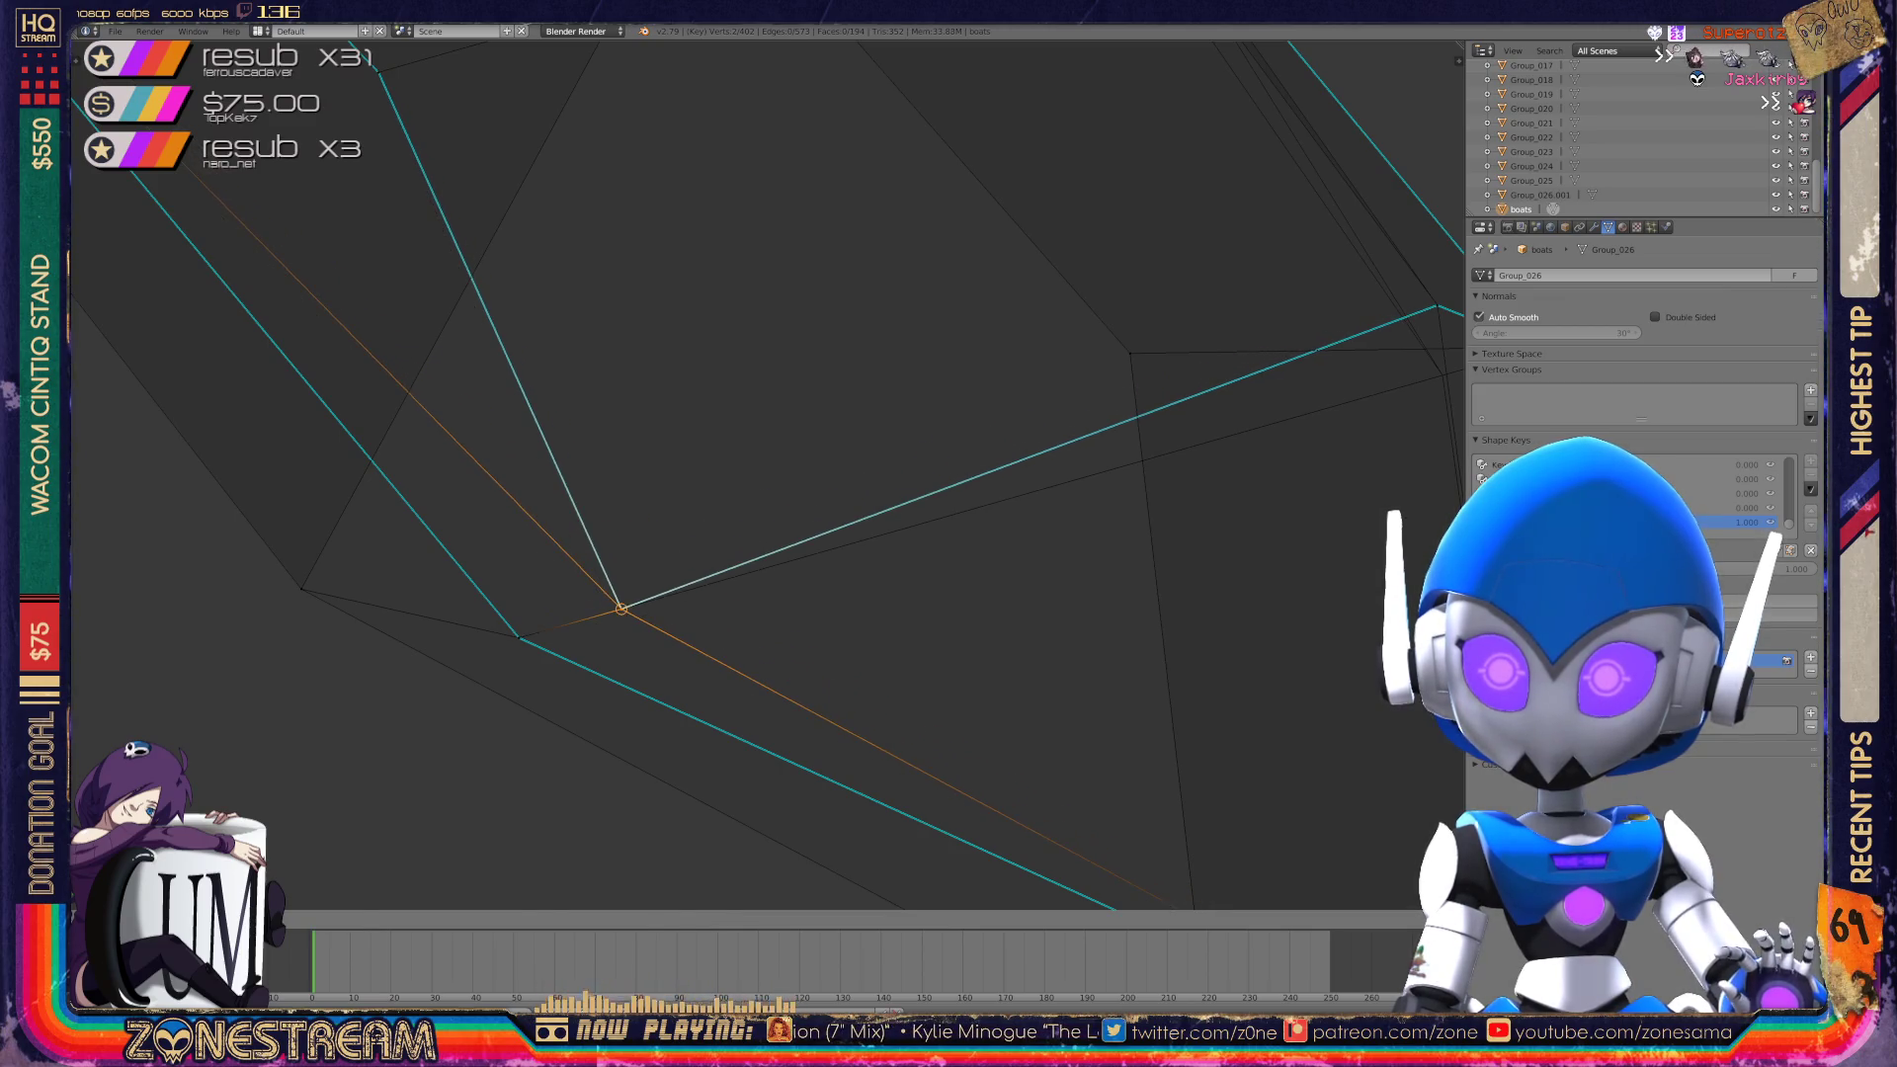
mouse_move(621, 608)
middle_down()
mouse_move(834, 424)
mouse_move(759, 452)
middle_up()
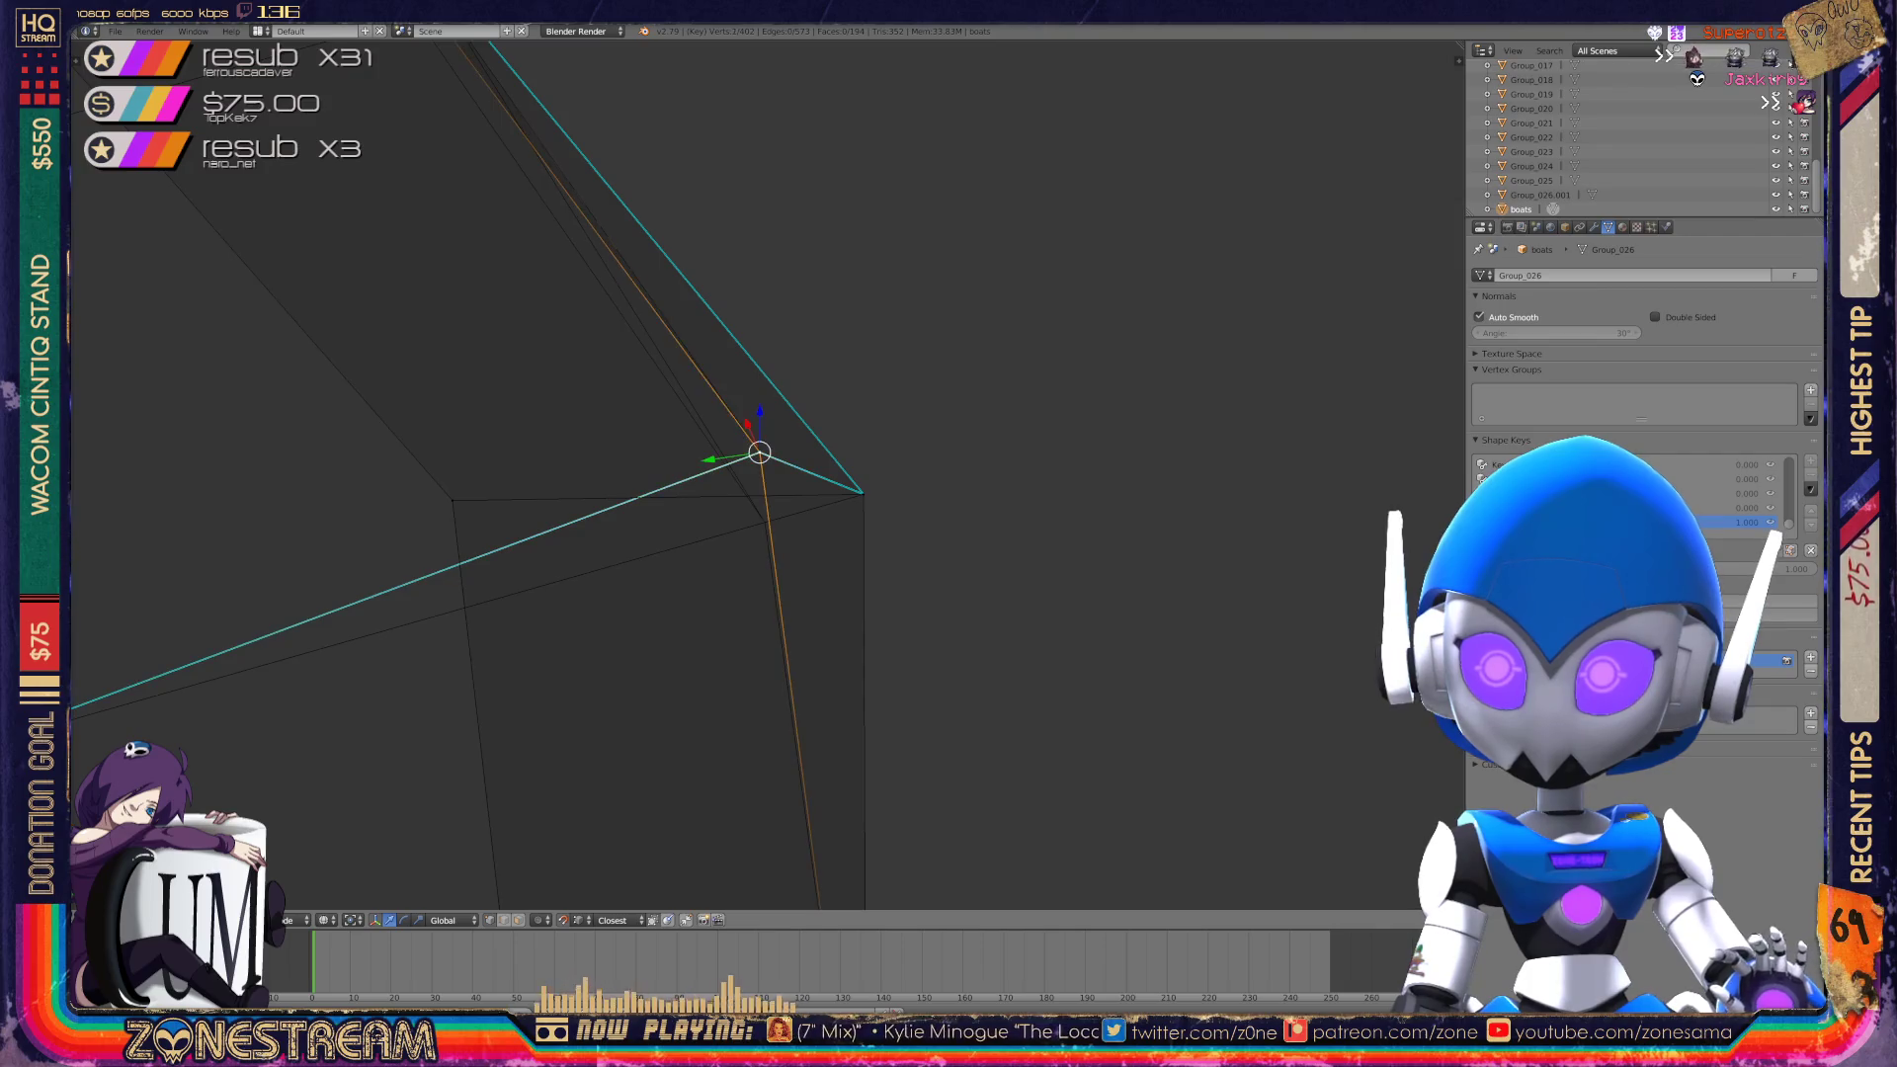
scroll(758, 453, down, 5)
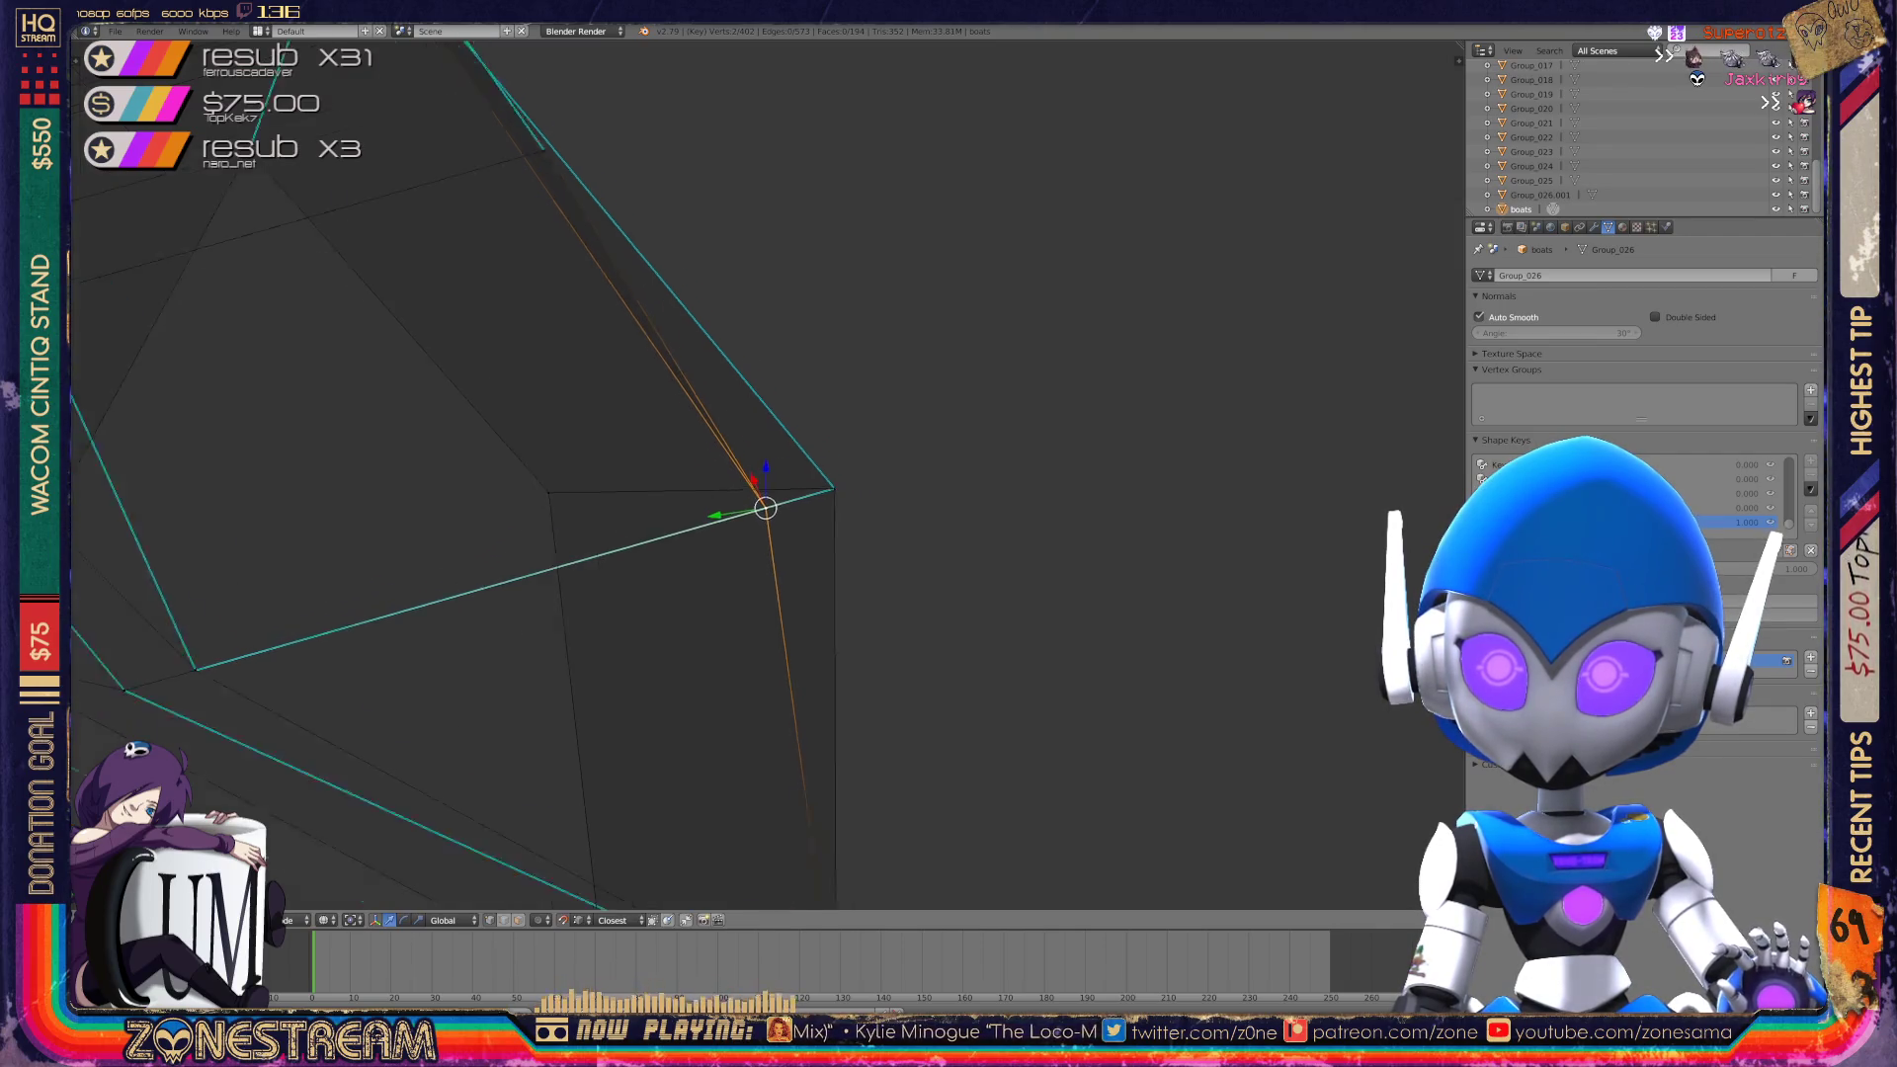
Return to Object Mode and view the whole row of boats.
key(Tab)
middle_drag(758, 453, 652, 495)
scroll(692, 444, down, 5)
mouse_move(197, 653)
middle_down()
mouse_move(152, 636)
mouse_move(217, 554)
middle_up()
scroll(751, 444, up, 10)
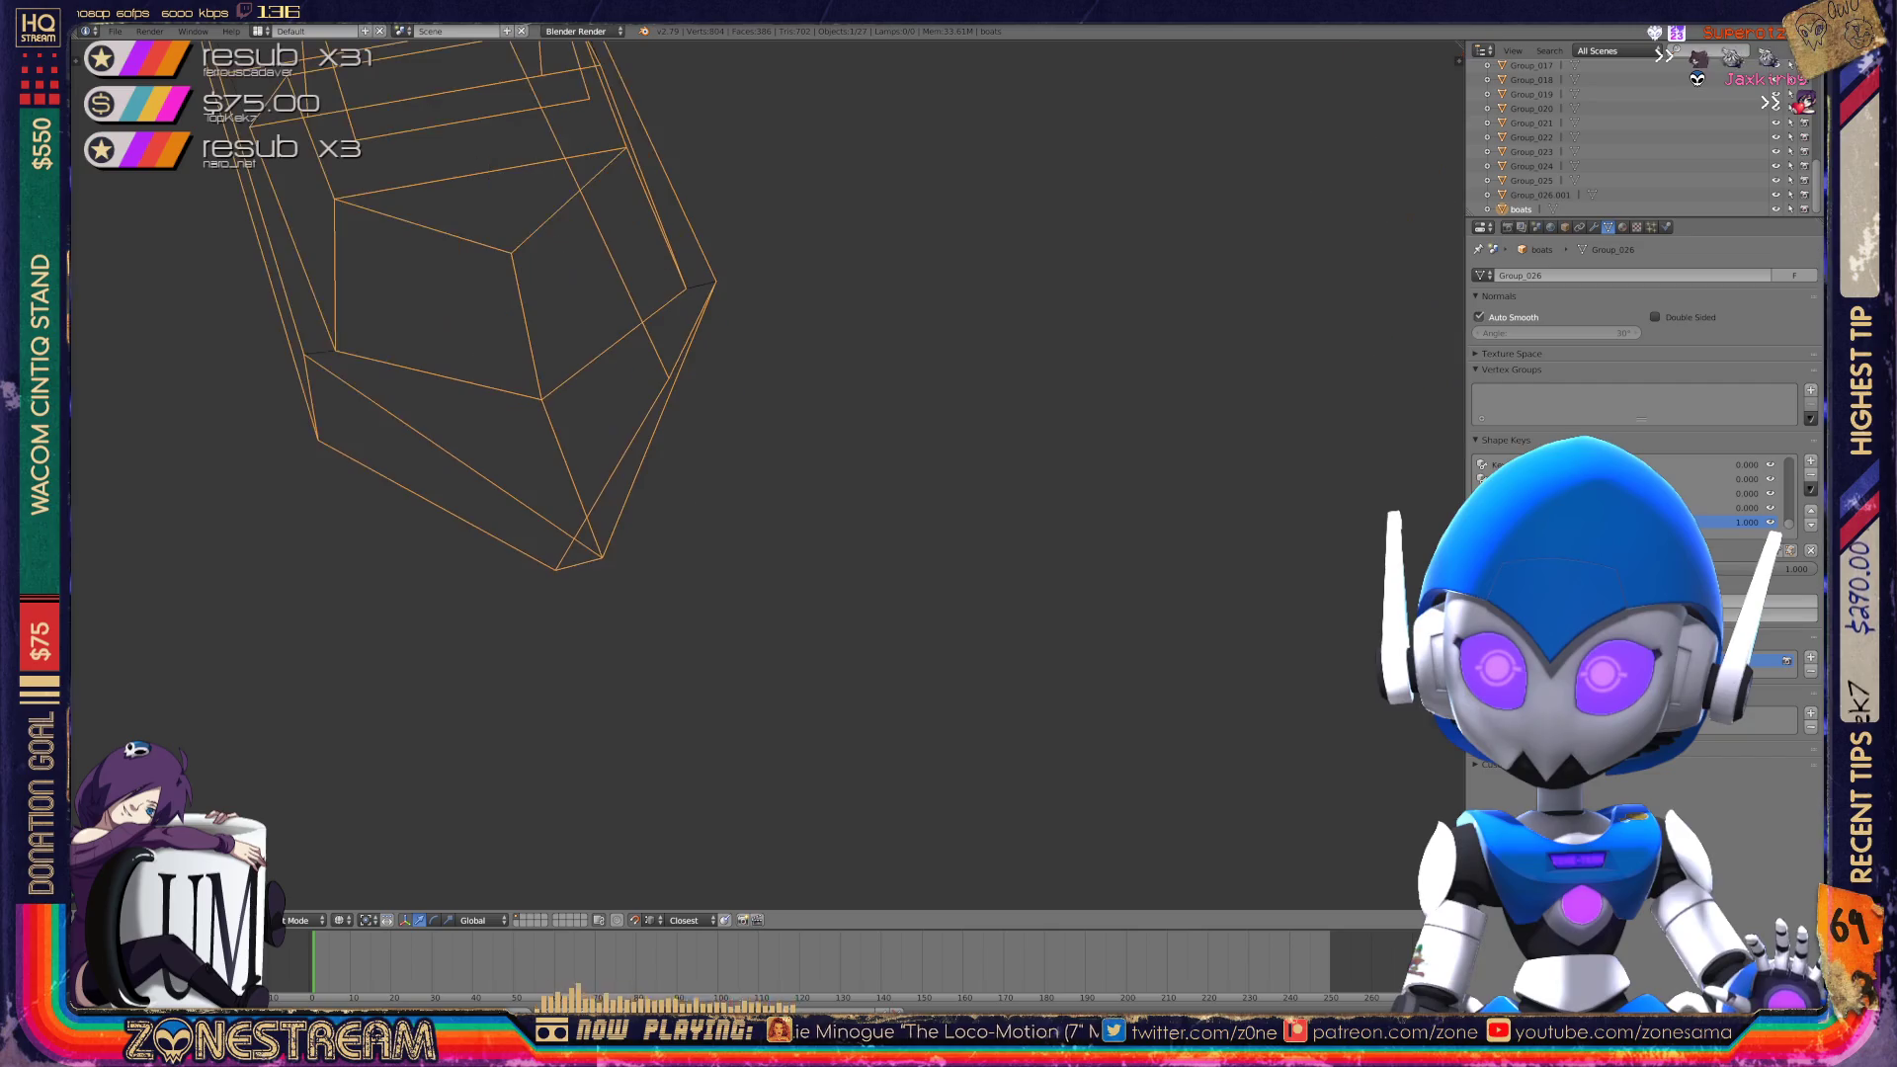
Zoom and pan onto the next boat's wireframe and enter Edit Mode on it.
scroll(751, 445, down, 10)
scroll(751, 444, up, 4)
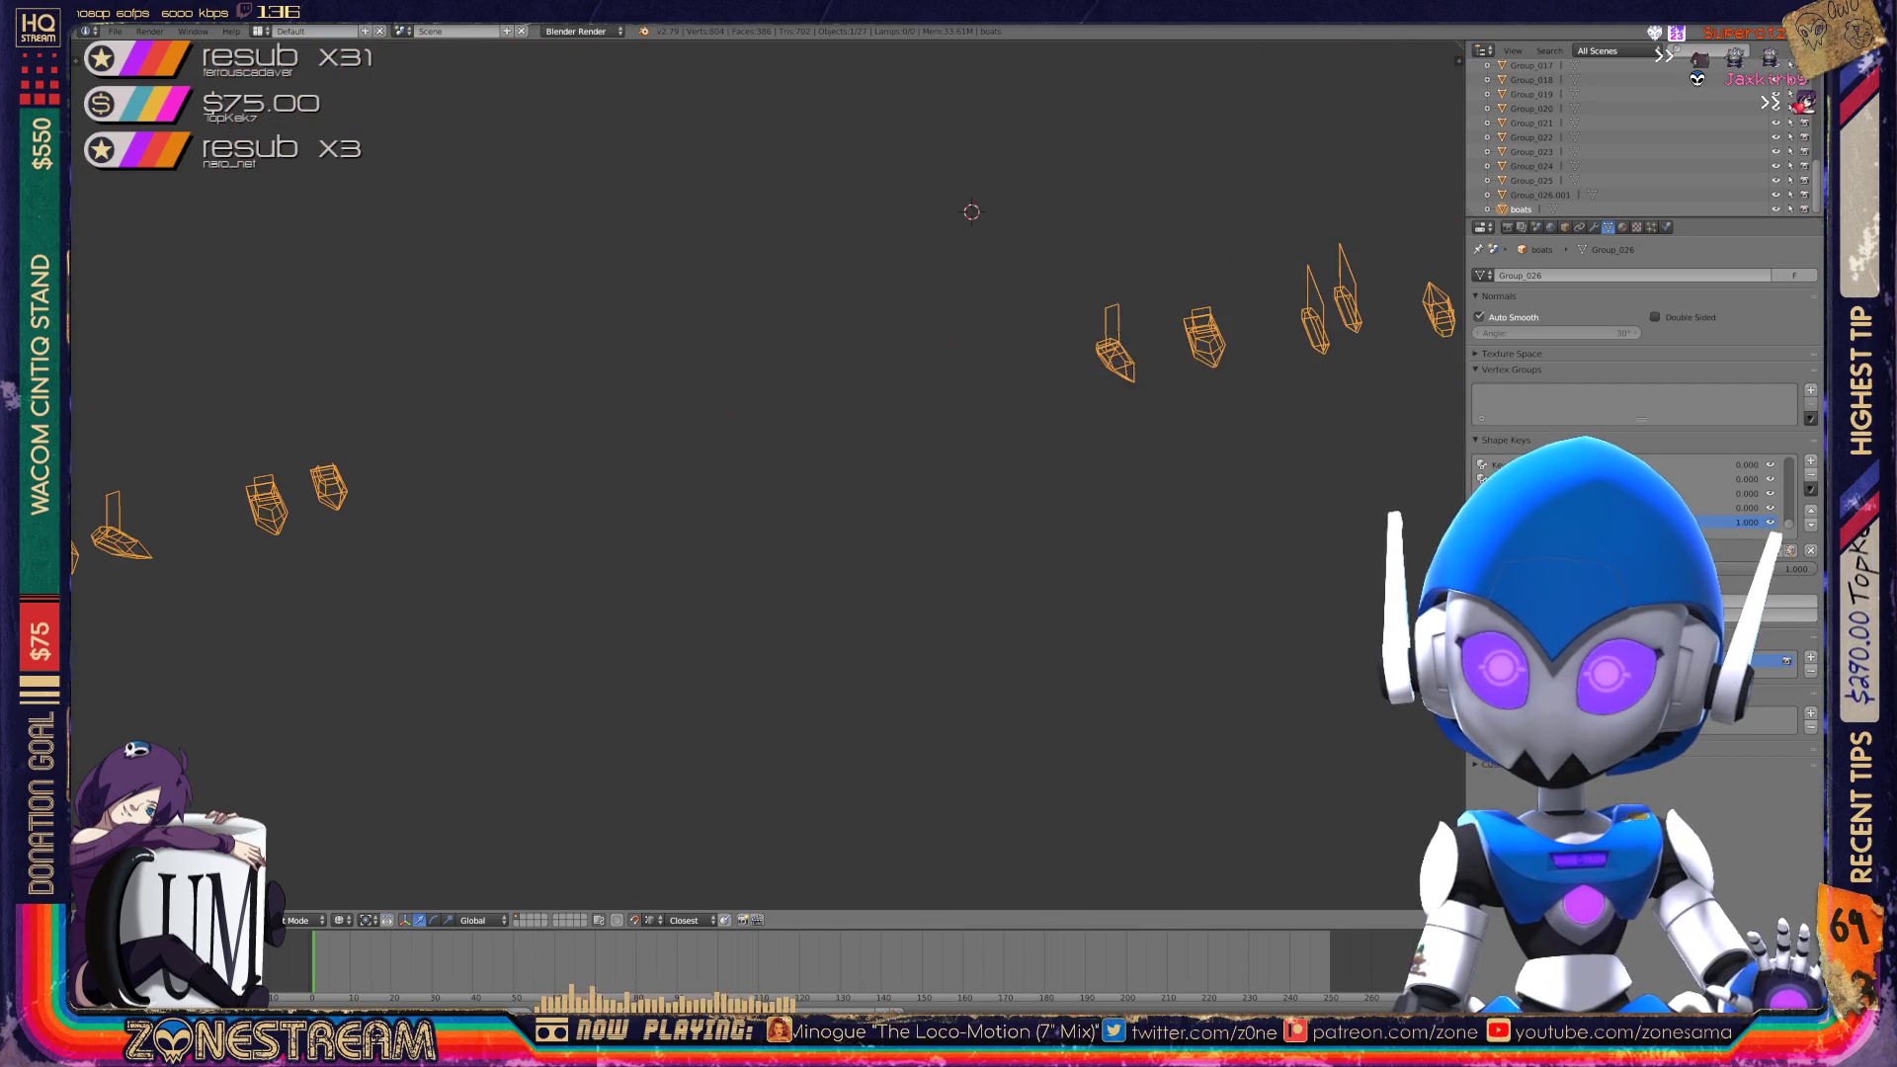
scroll(751, 445, up, 8)
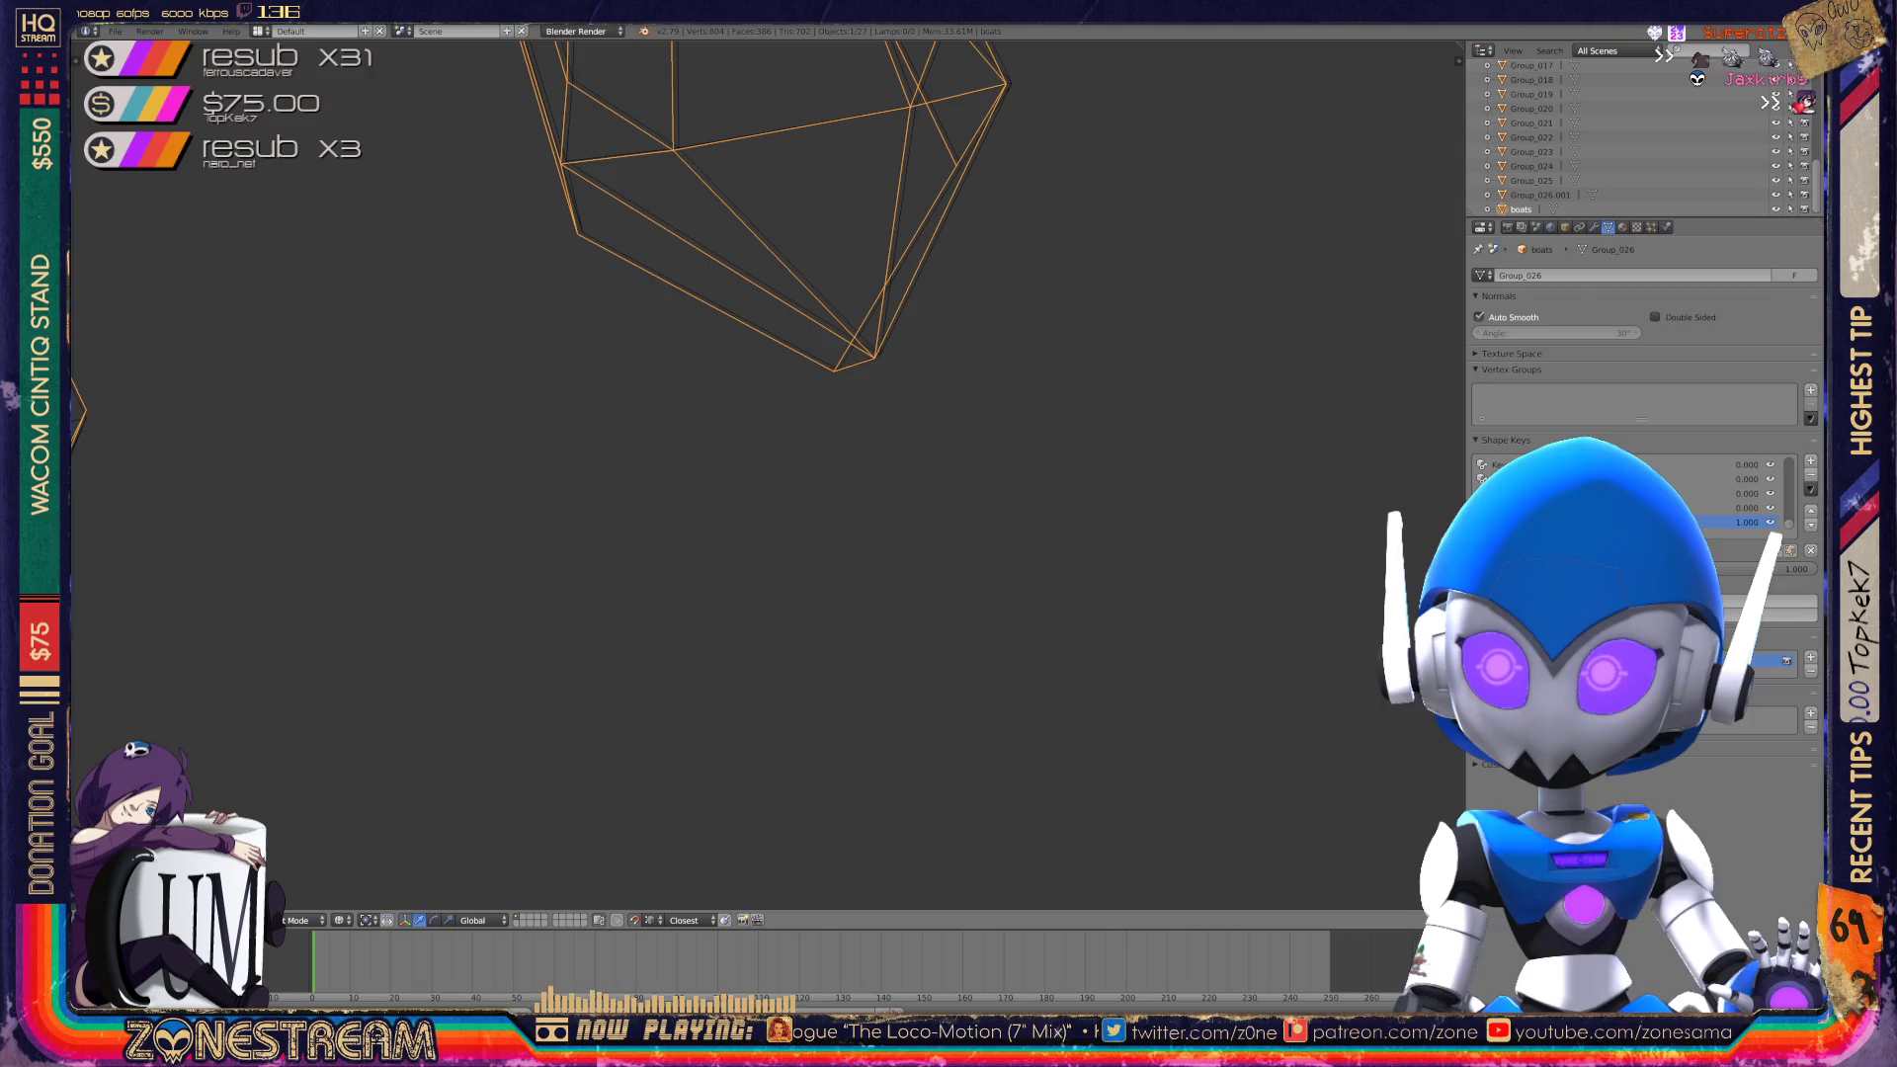
shift+middle_drag(751, 341, 682, 484)
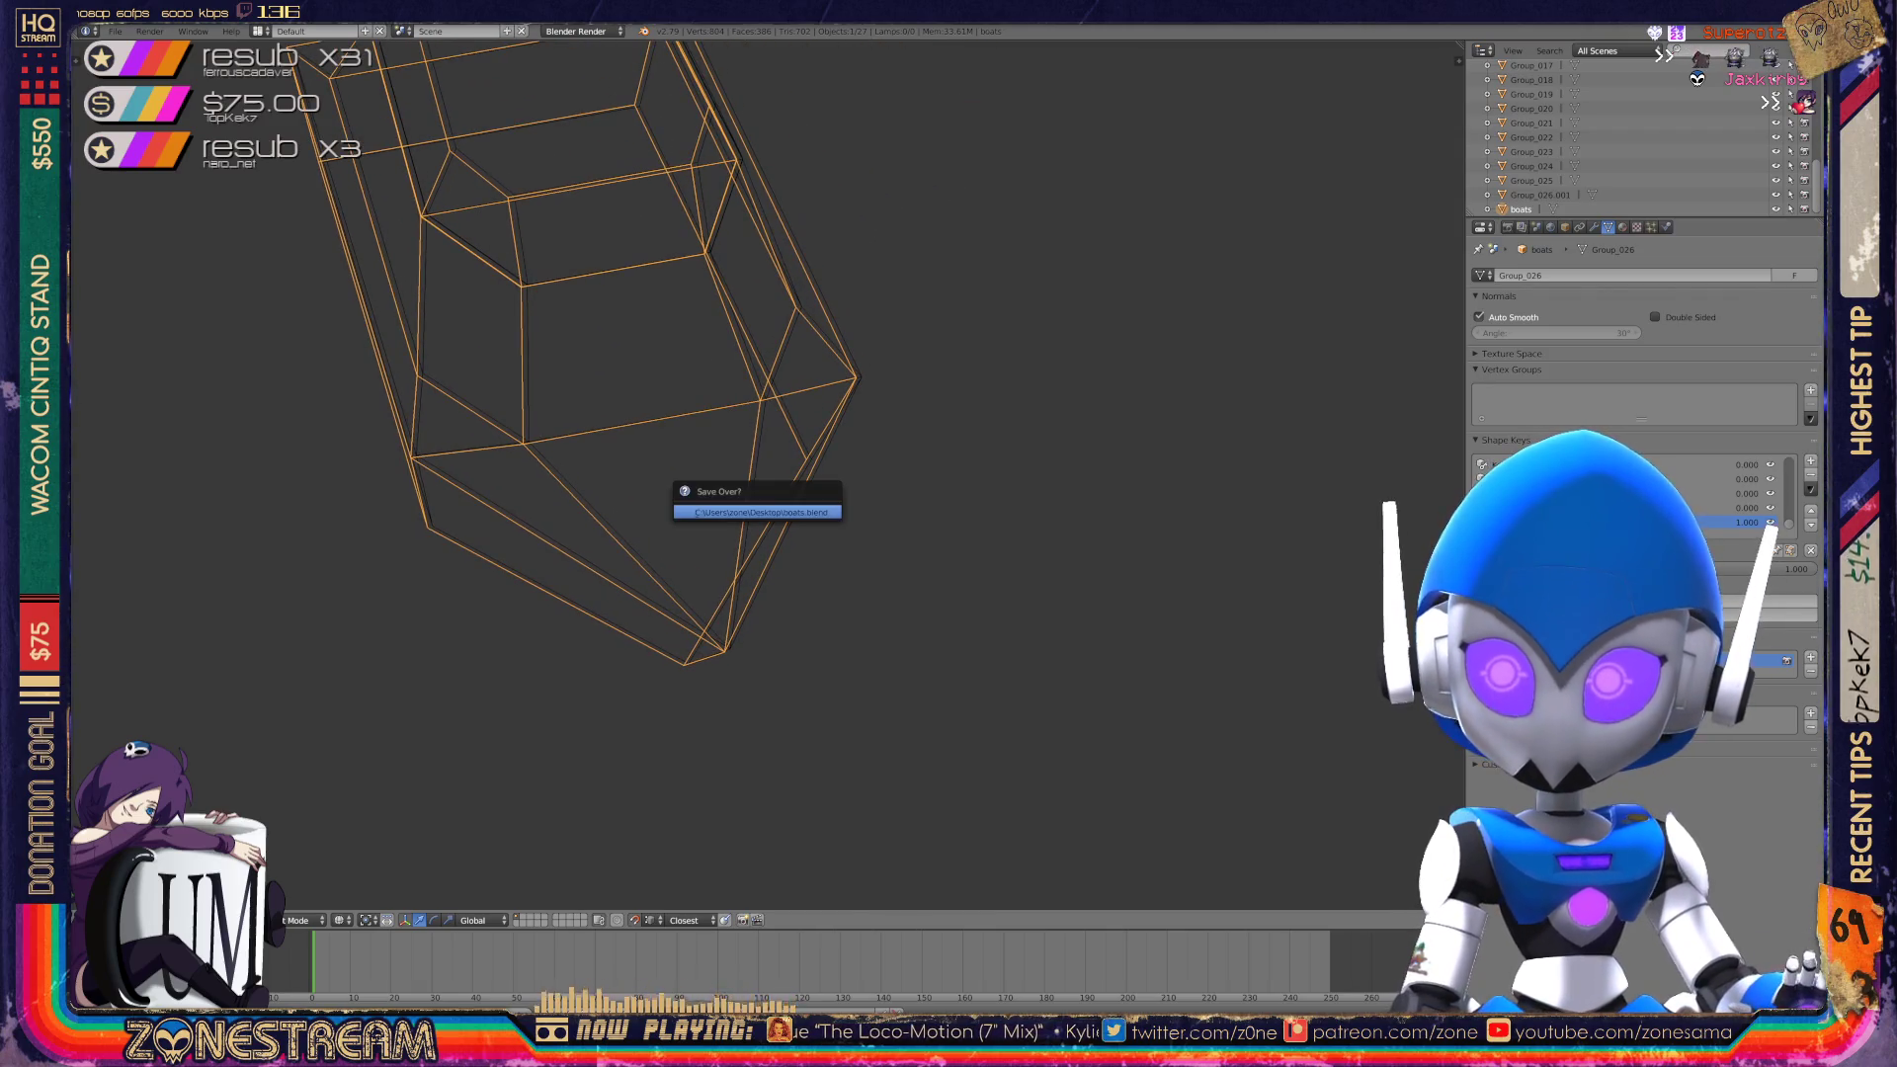
key(Tab)
Move the hull's bottom vertex to a slightly new position.
shift+middle_drag(679, 840, 695, 657)
right_click(695, 657)
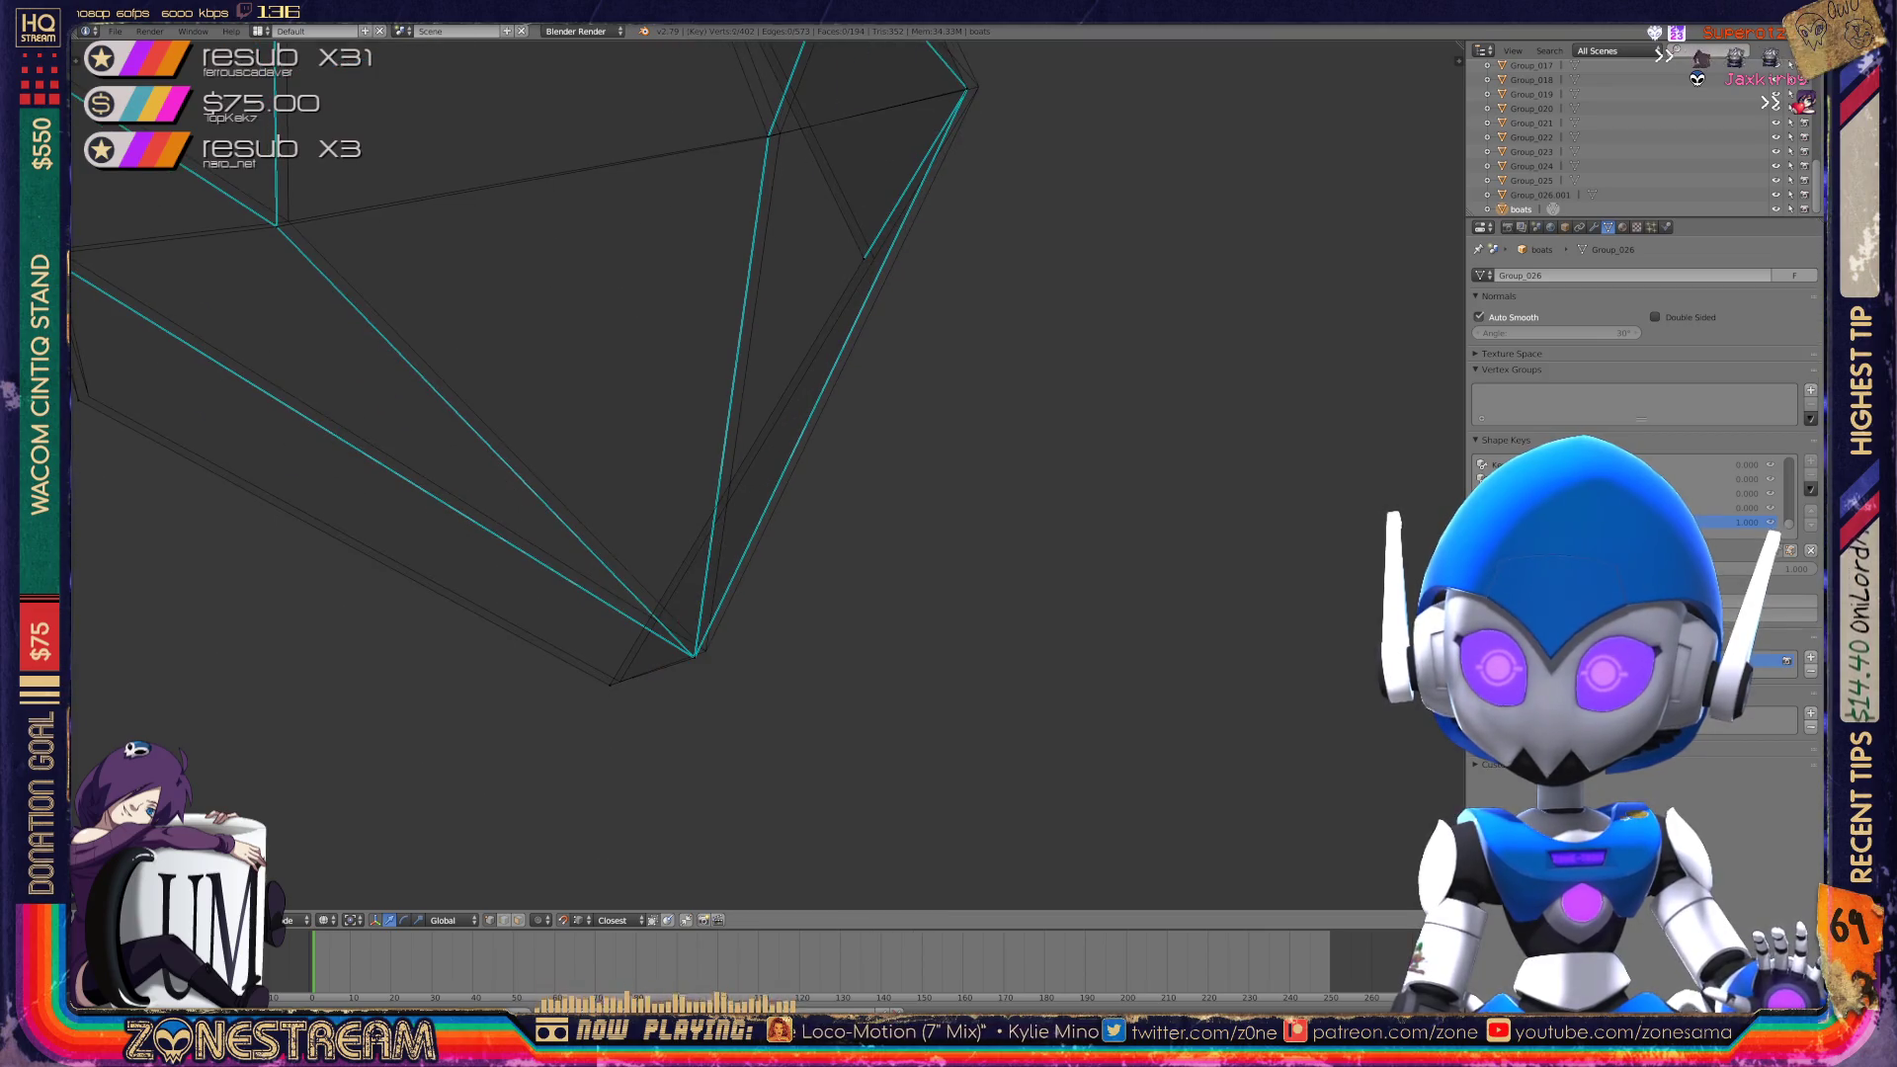
key(g)
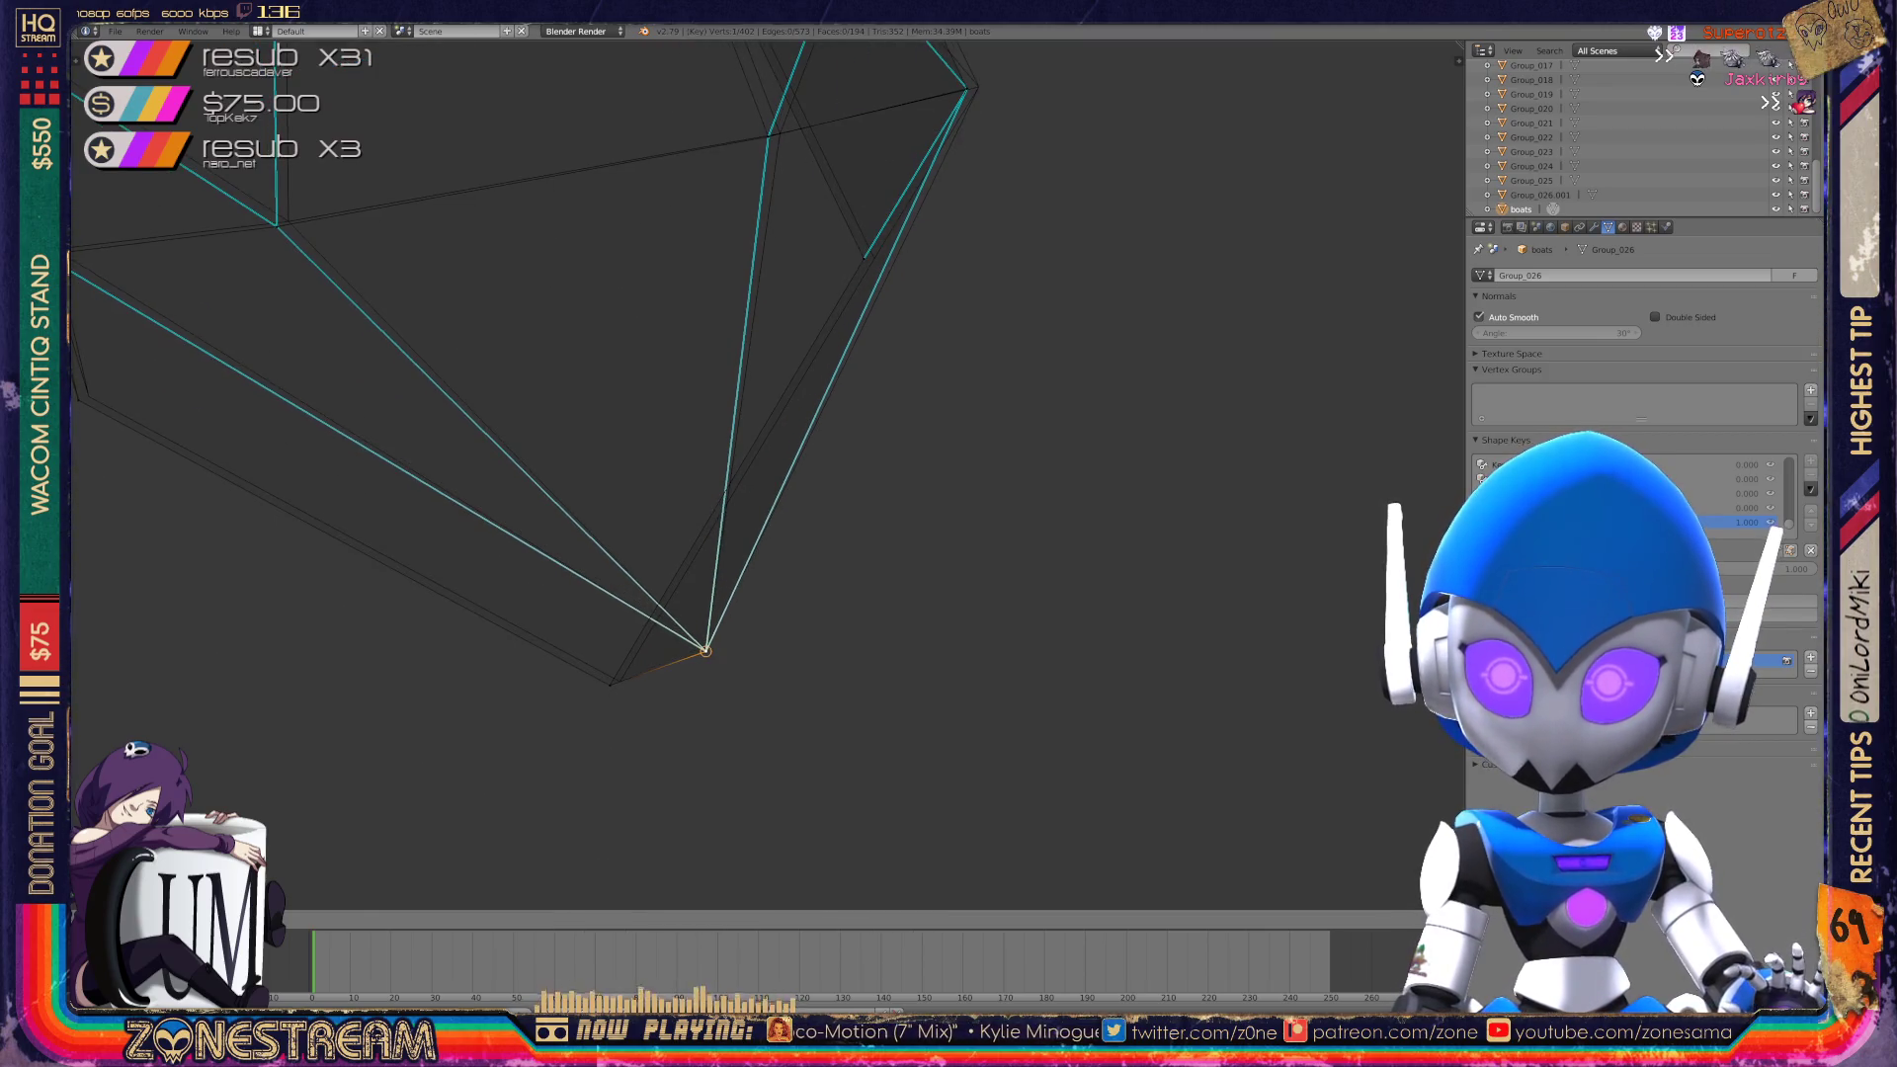
click(706, 650)
Snap the bottom-left hull vertex onto the upper corner.
right_click(610, 685)
mouse_move(609, 685)
middle_down()
mouse_move(633, 712)
mouse_move(593, 751)
mouse_move(692, 642)
middle_up()
key(g)
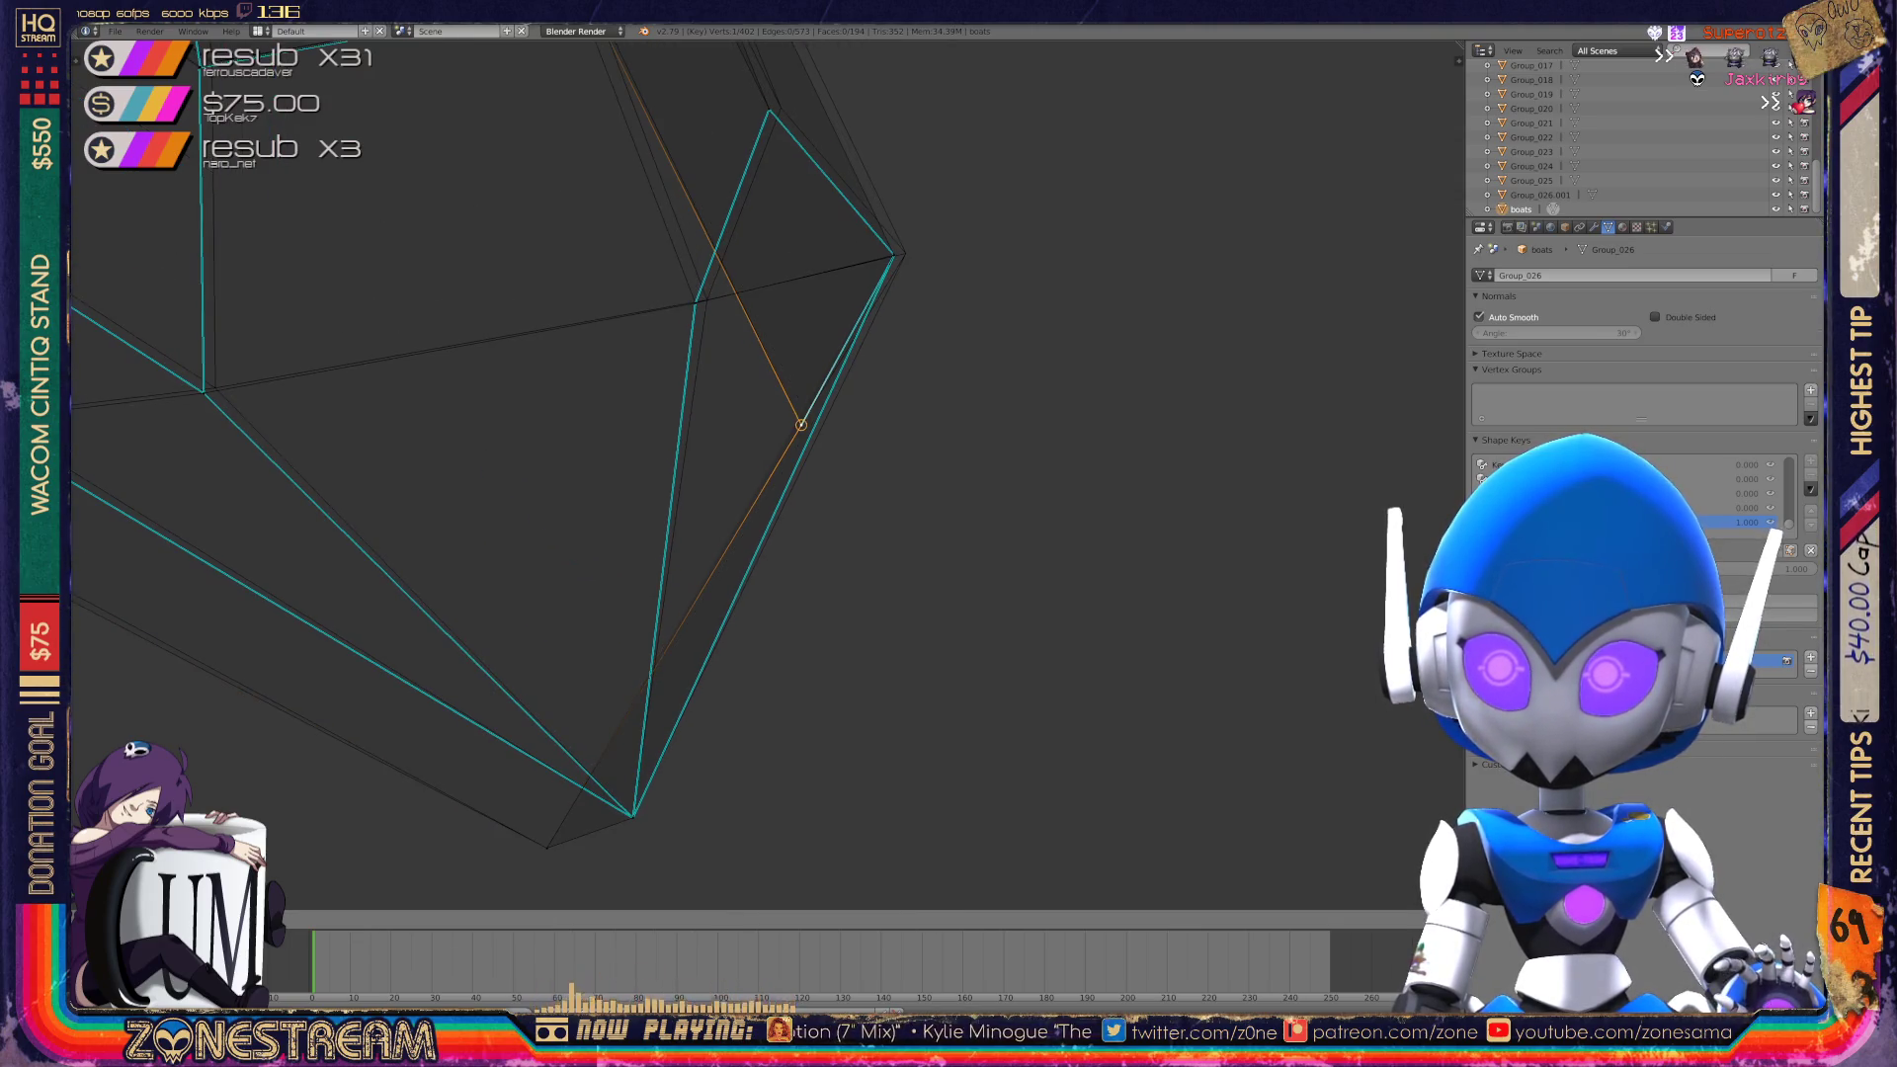
drag(801, 425, 894, 255)
key(g)
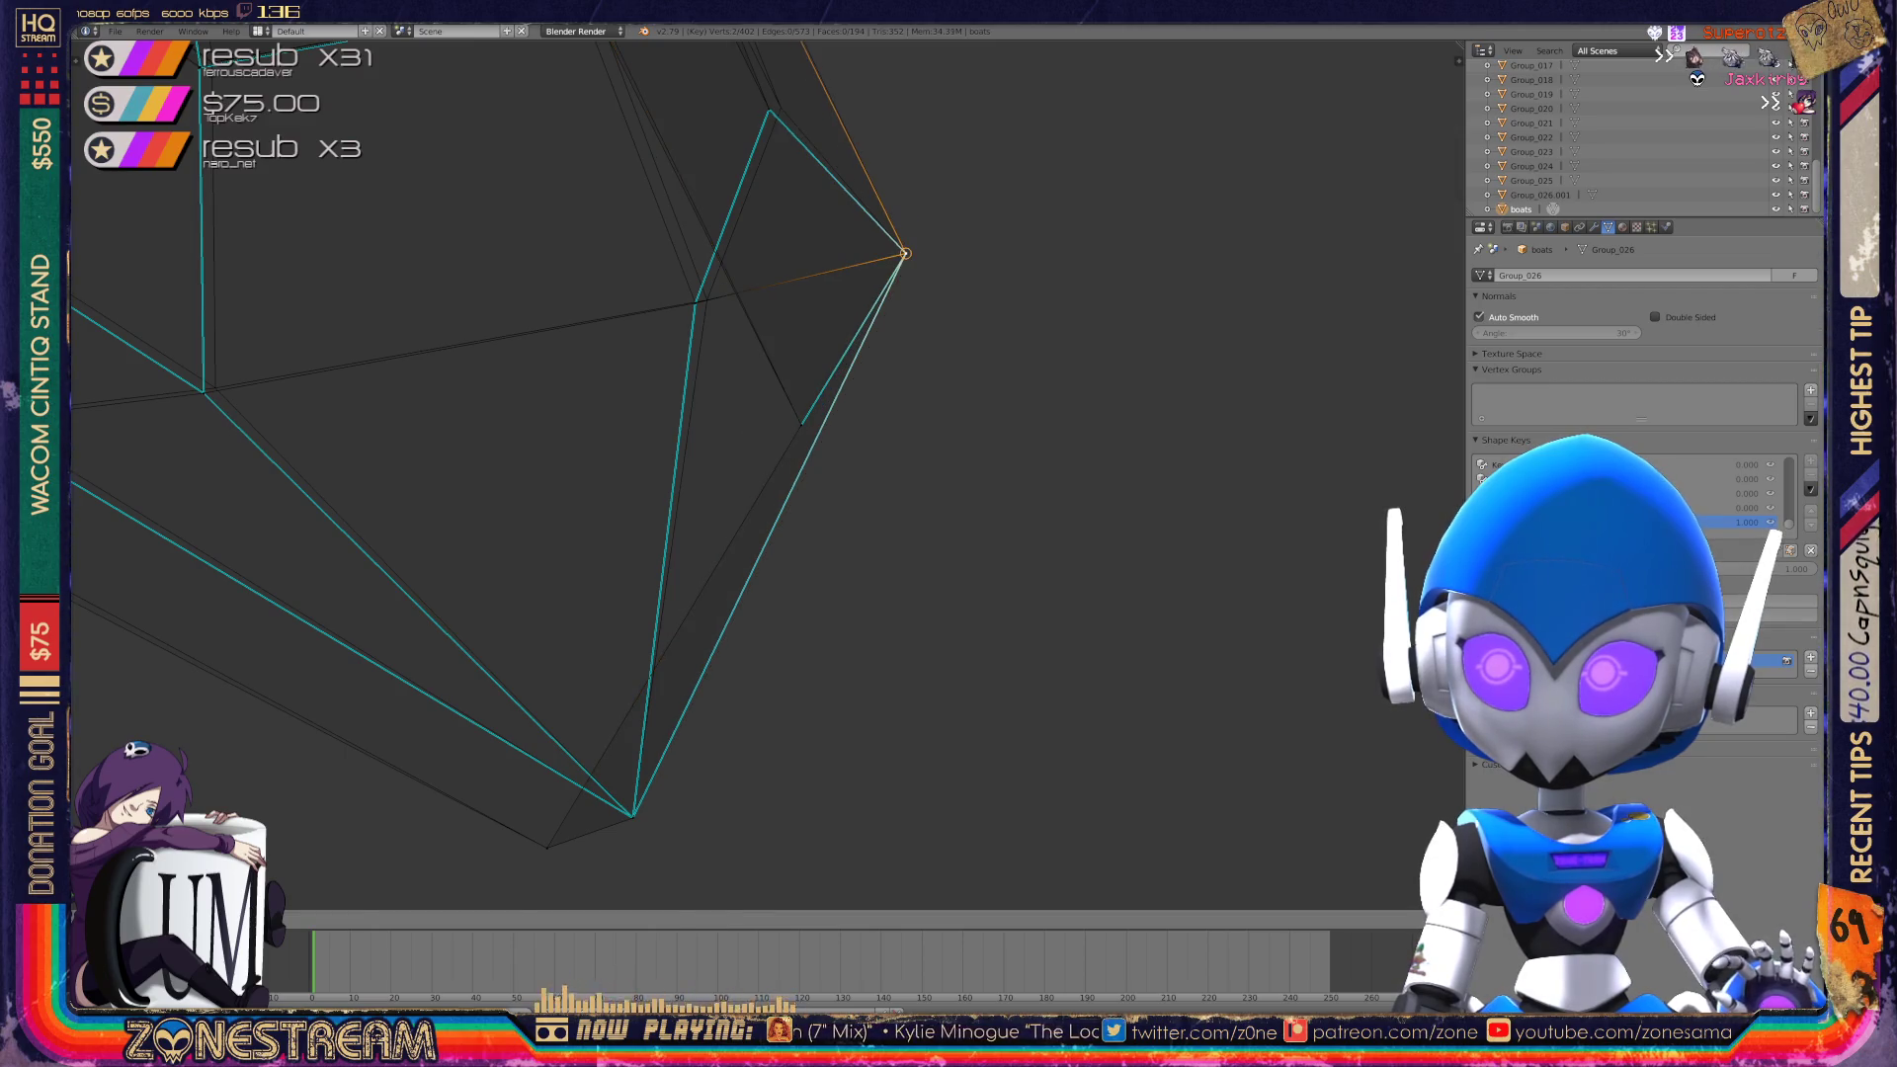
Centre the view on the vertex, then move another hull vertex into a merged position.
middle_drag(890, 494, 1136, 464)
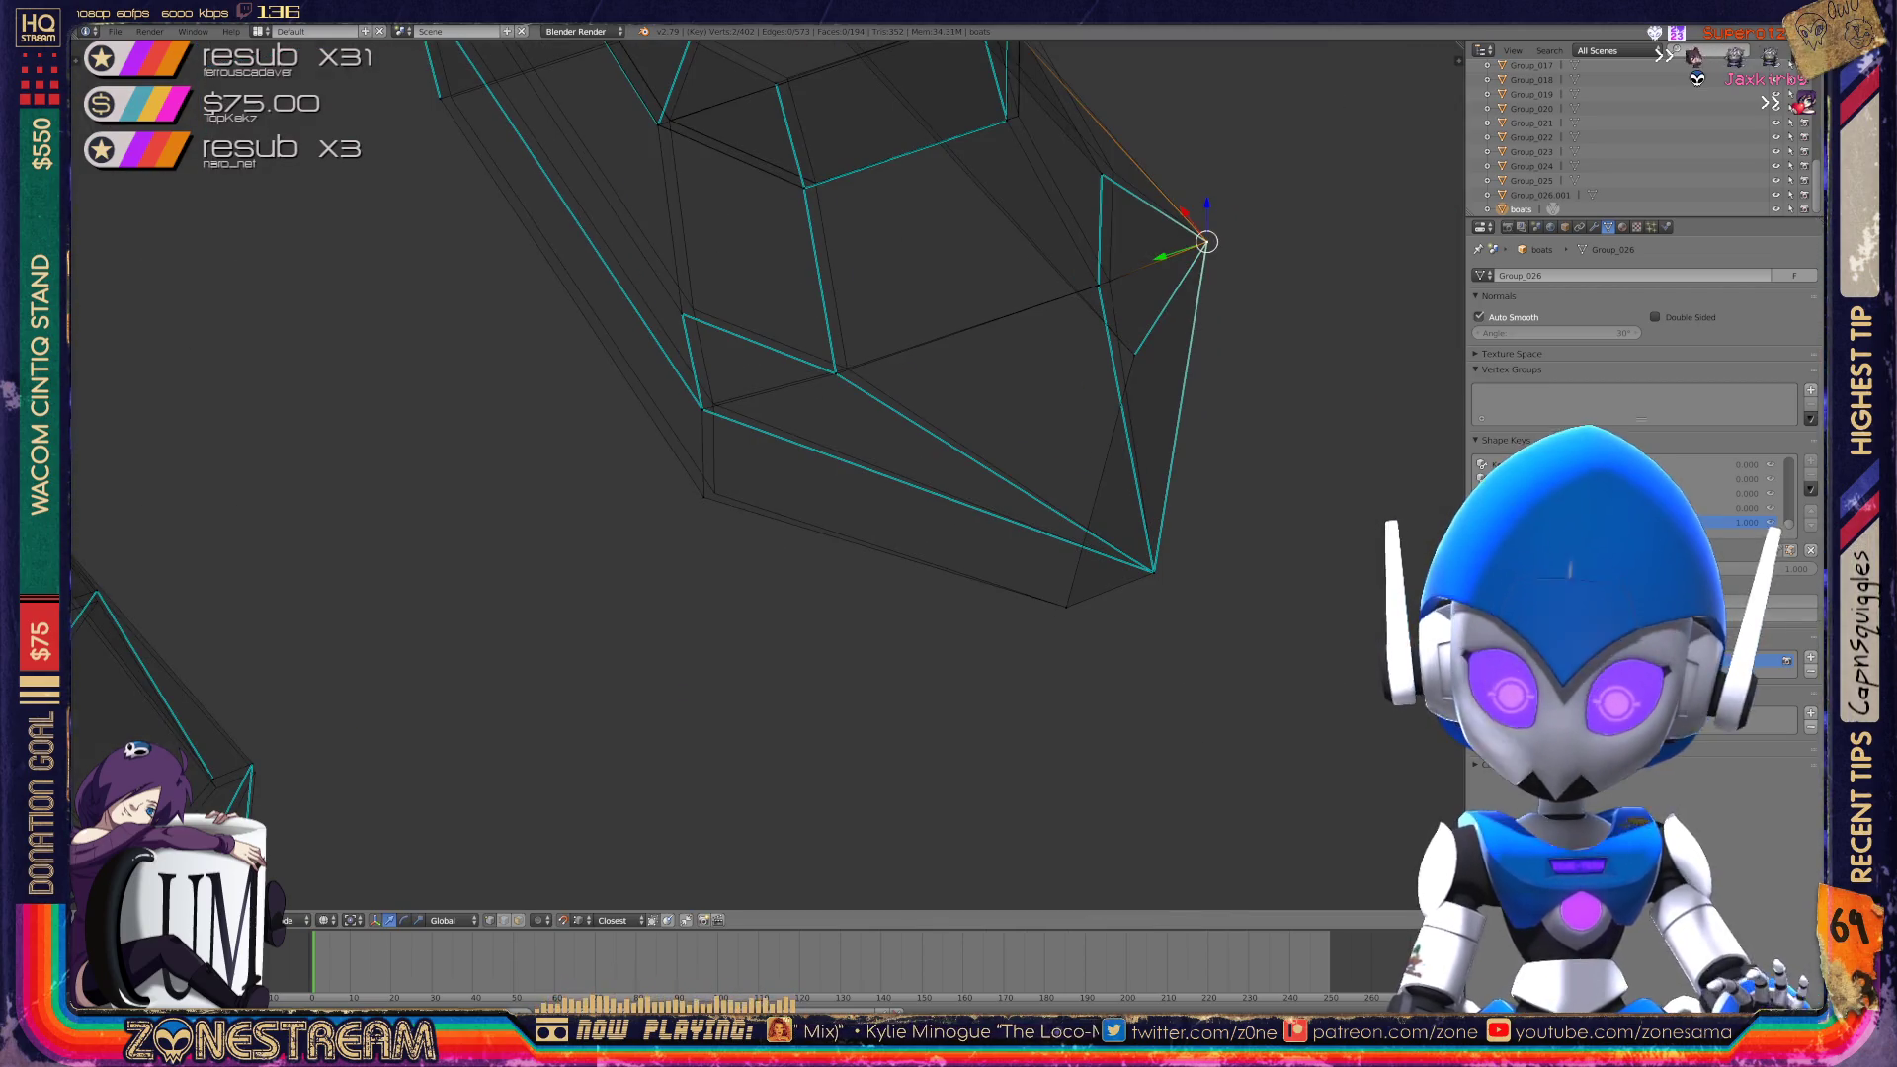
key(KP_Decimal)
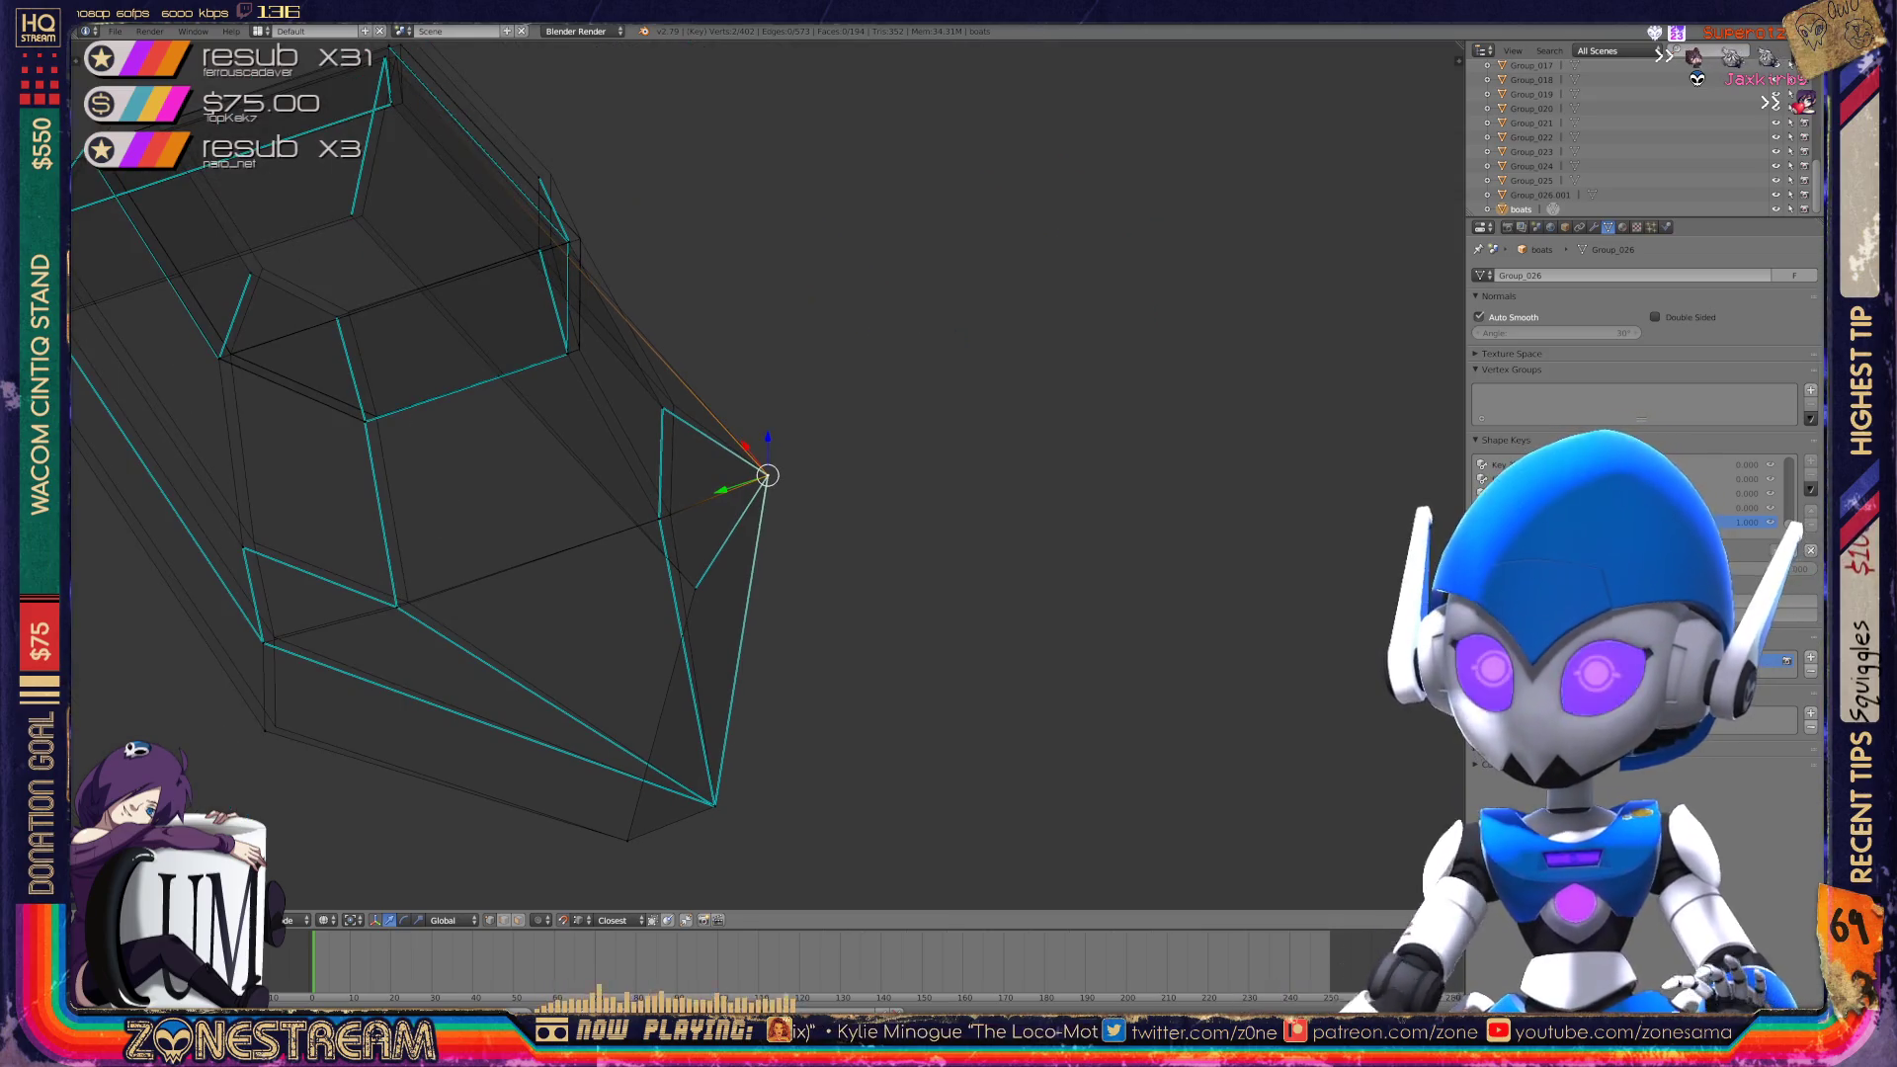
scroll(768, 475, up, 1)
middle_drag(890, 494, 1067, 444)
middle_drag(889, 494, 1047, 444)
right_click(599, 423)
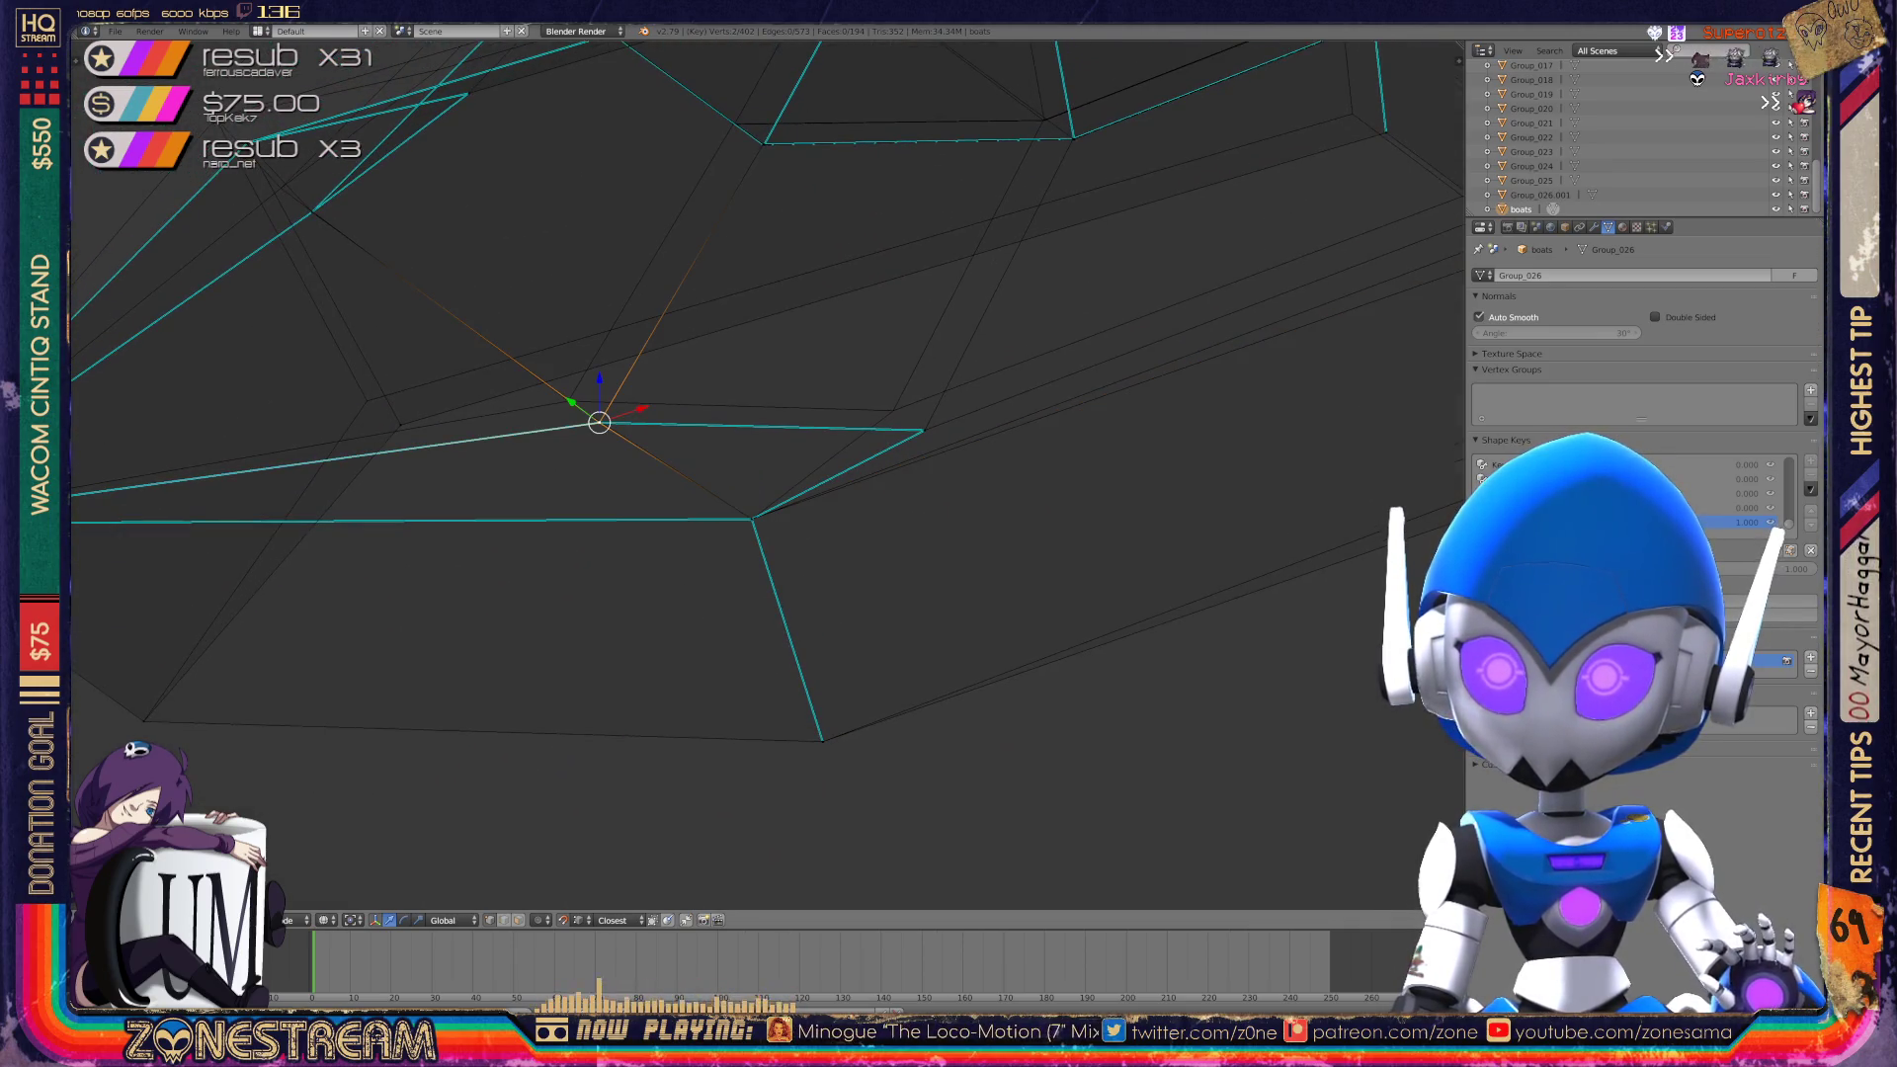
key(g)
Dismiss the merge menu and move the vertex to a new spot instead.
key(g)
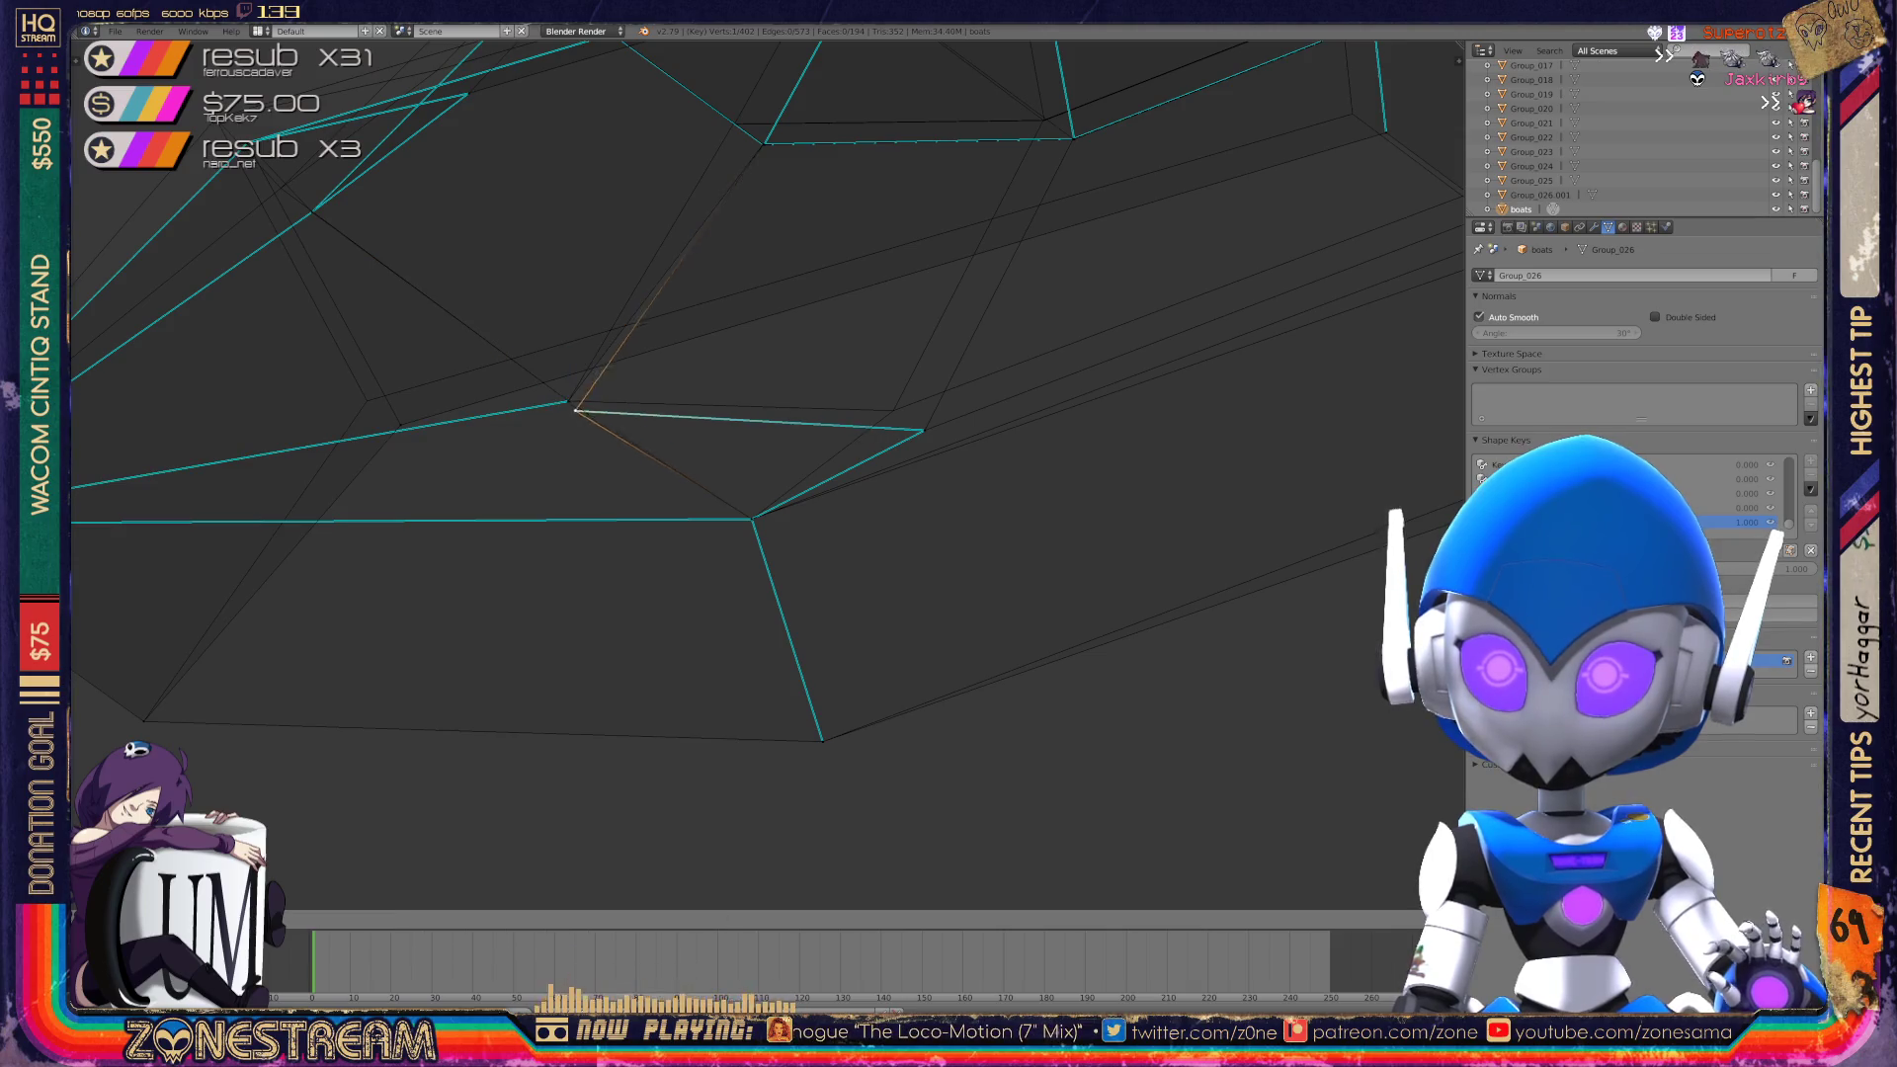
click(568, 401)
key(alt+m)
key(Escape)
key(g)
click(893, 409)
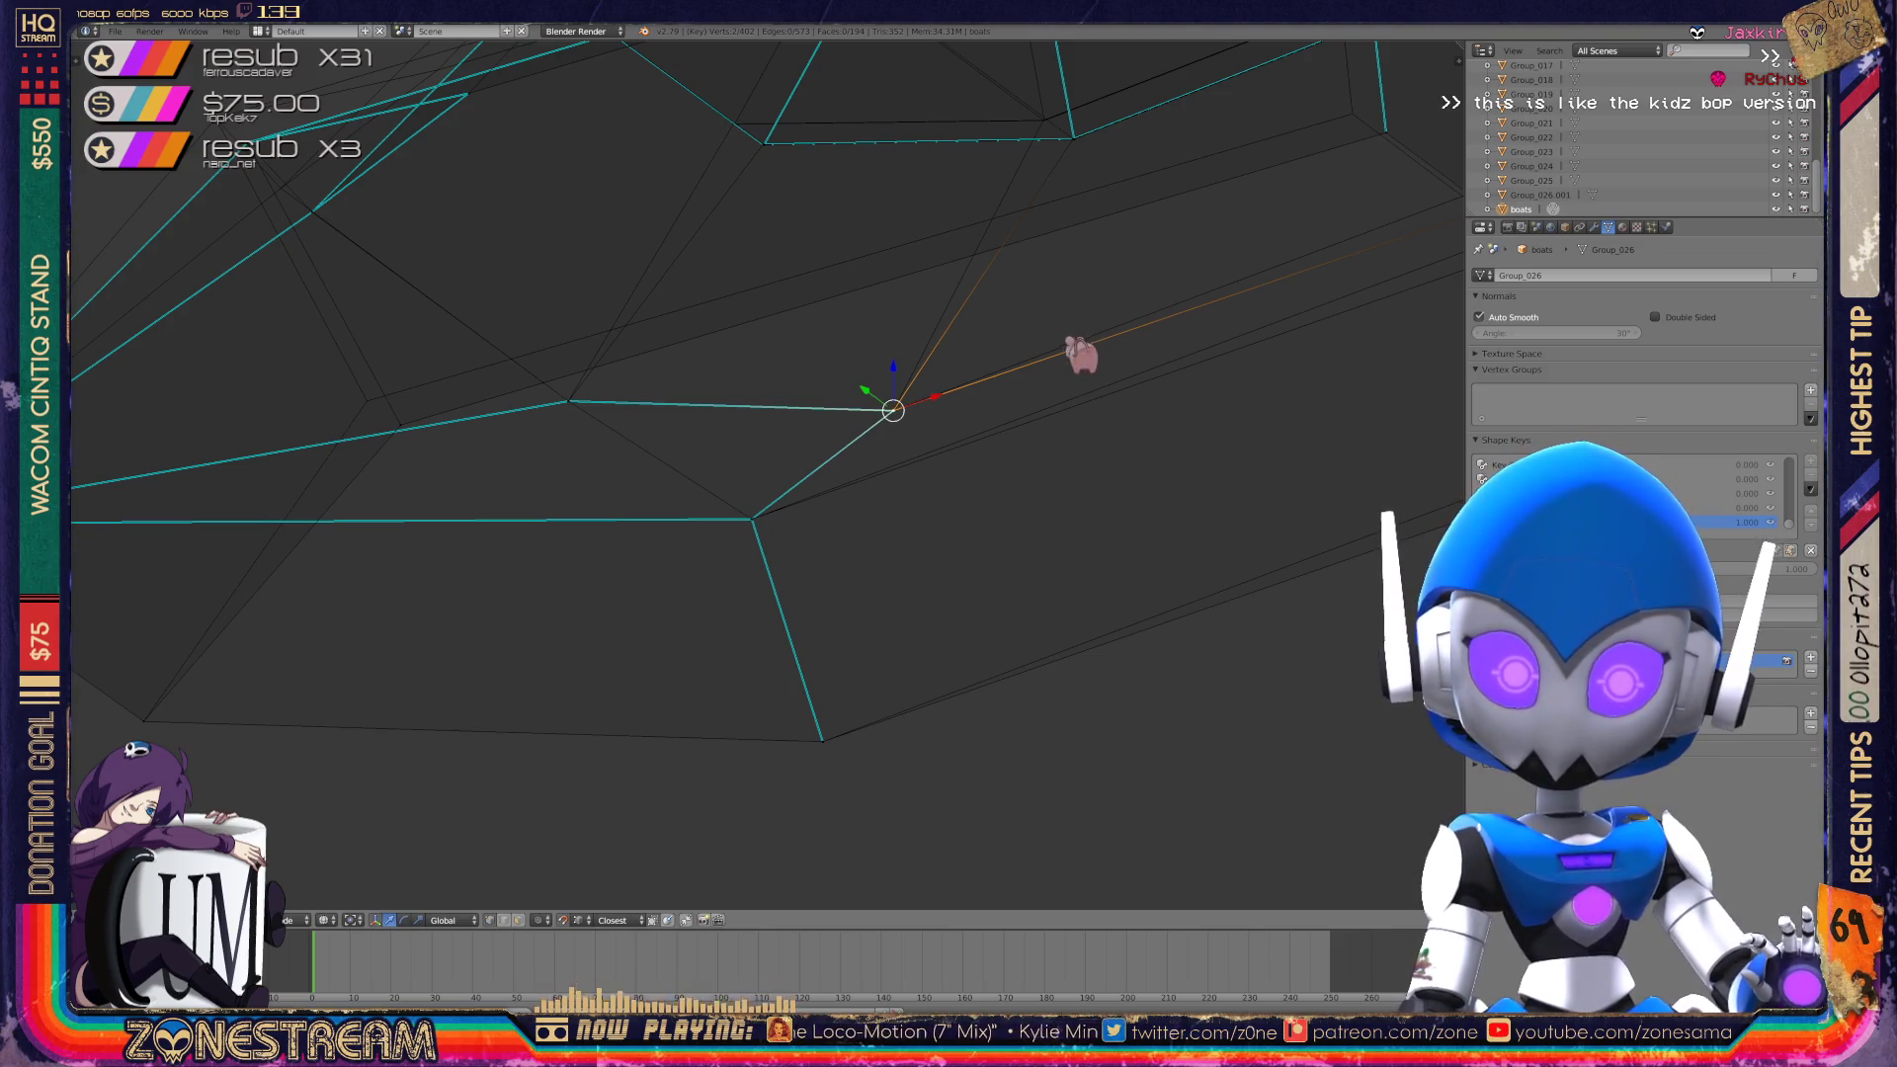
Nudge a hull corner vertex up and right, sliding it along its edge.
middle_drag(801, 682, 608, 1059)
key(g)
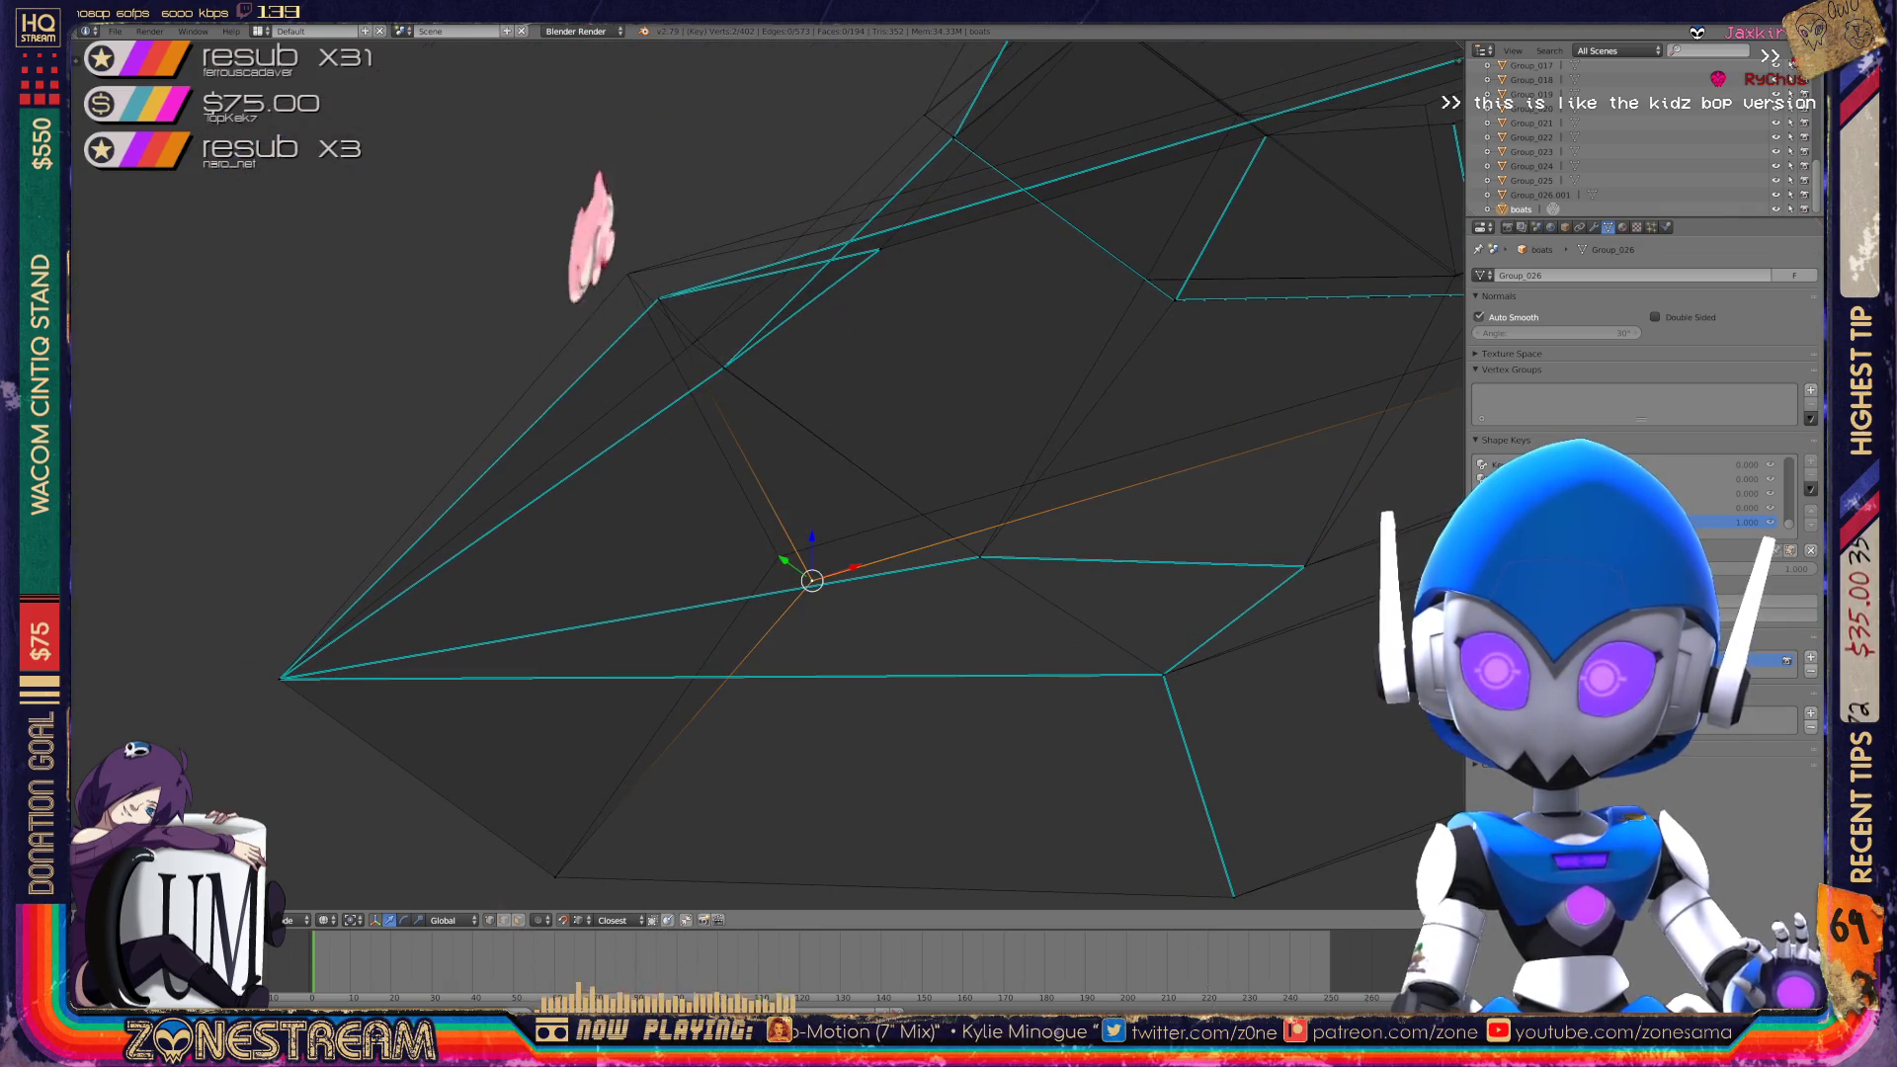
shift+middle_drag(779, 556, 830, 644)
right_click(712, 390)
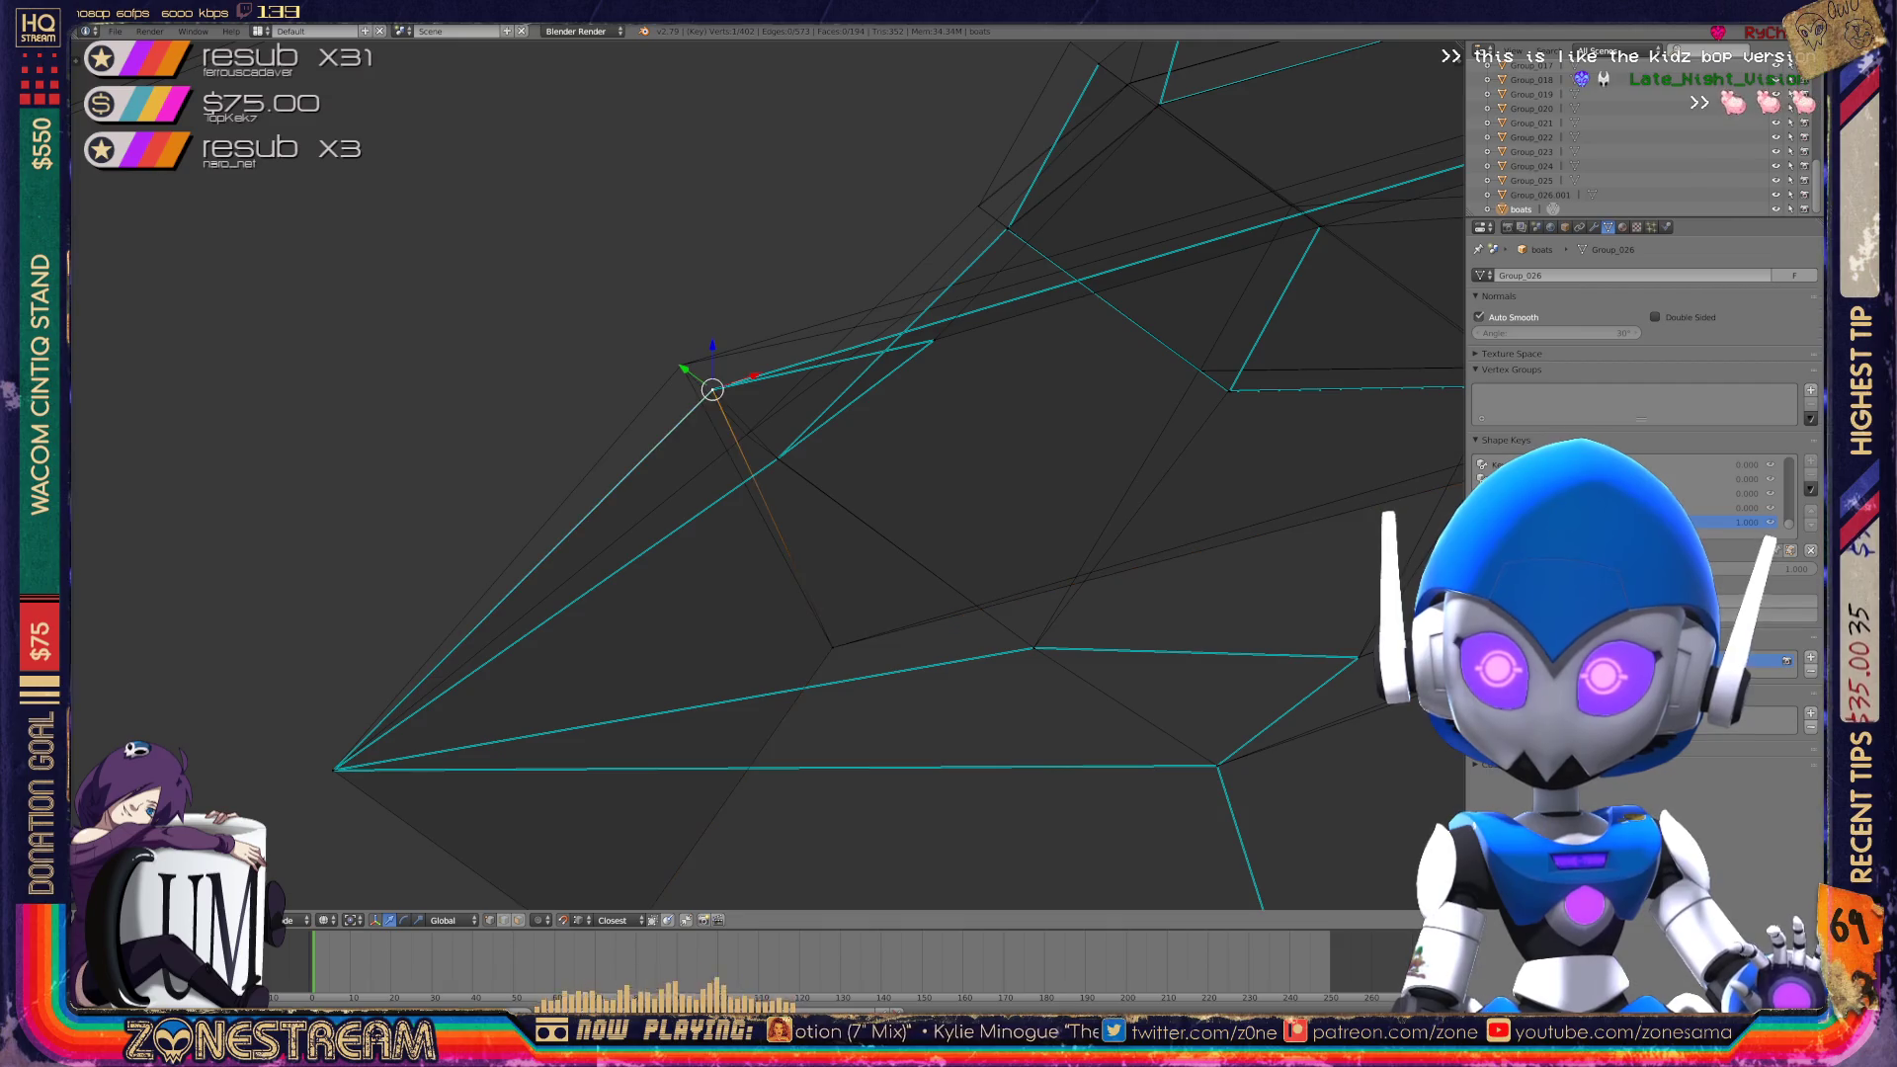
mouse_move(711, 390)
middle_down()
mouse_move(678, 360)
mouse_move(447, 358)
mouse_move(211, 530)
mouse_move(508, 554)
mouse_move(471, 613)
mouse_move(508, 775)
mouse_move(281, 614)
middle_up()
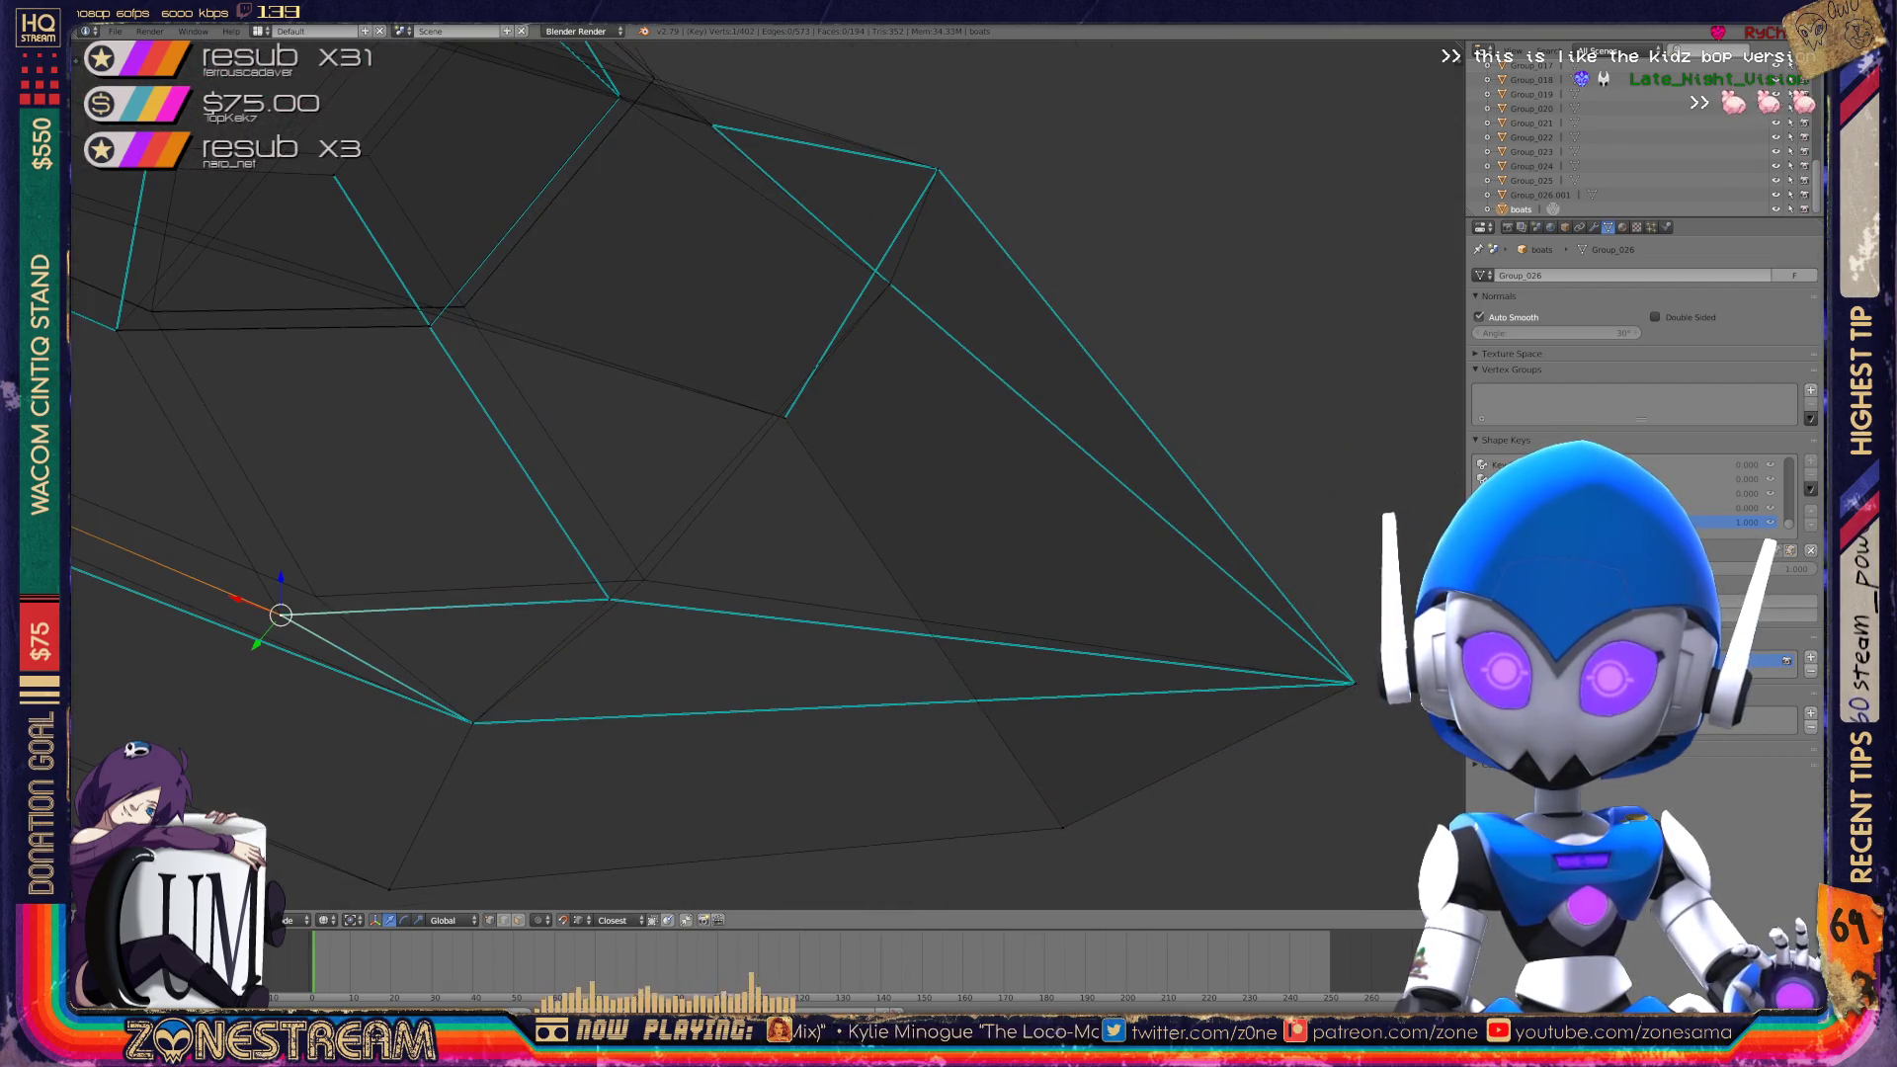
drag(280, 615, 315, 596)
middle_drag(315, 596, 454, 555)
drag(454, 555, 682, 548)
middle_drag(682, 547, 1271, 627)
scroll(588, 331, up, 3)
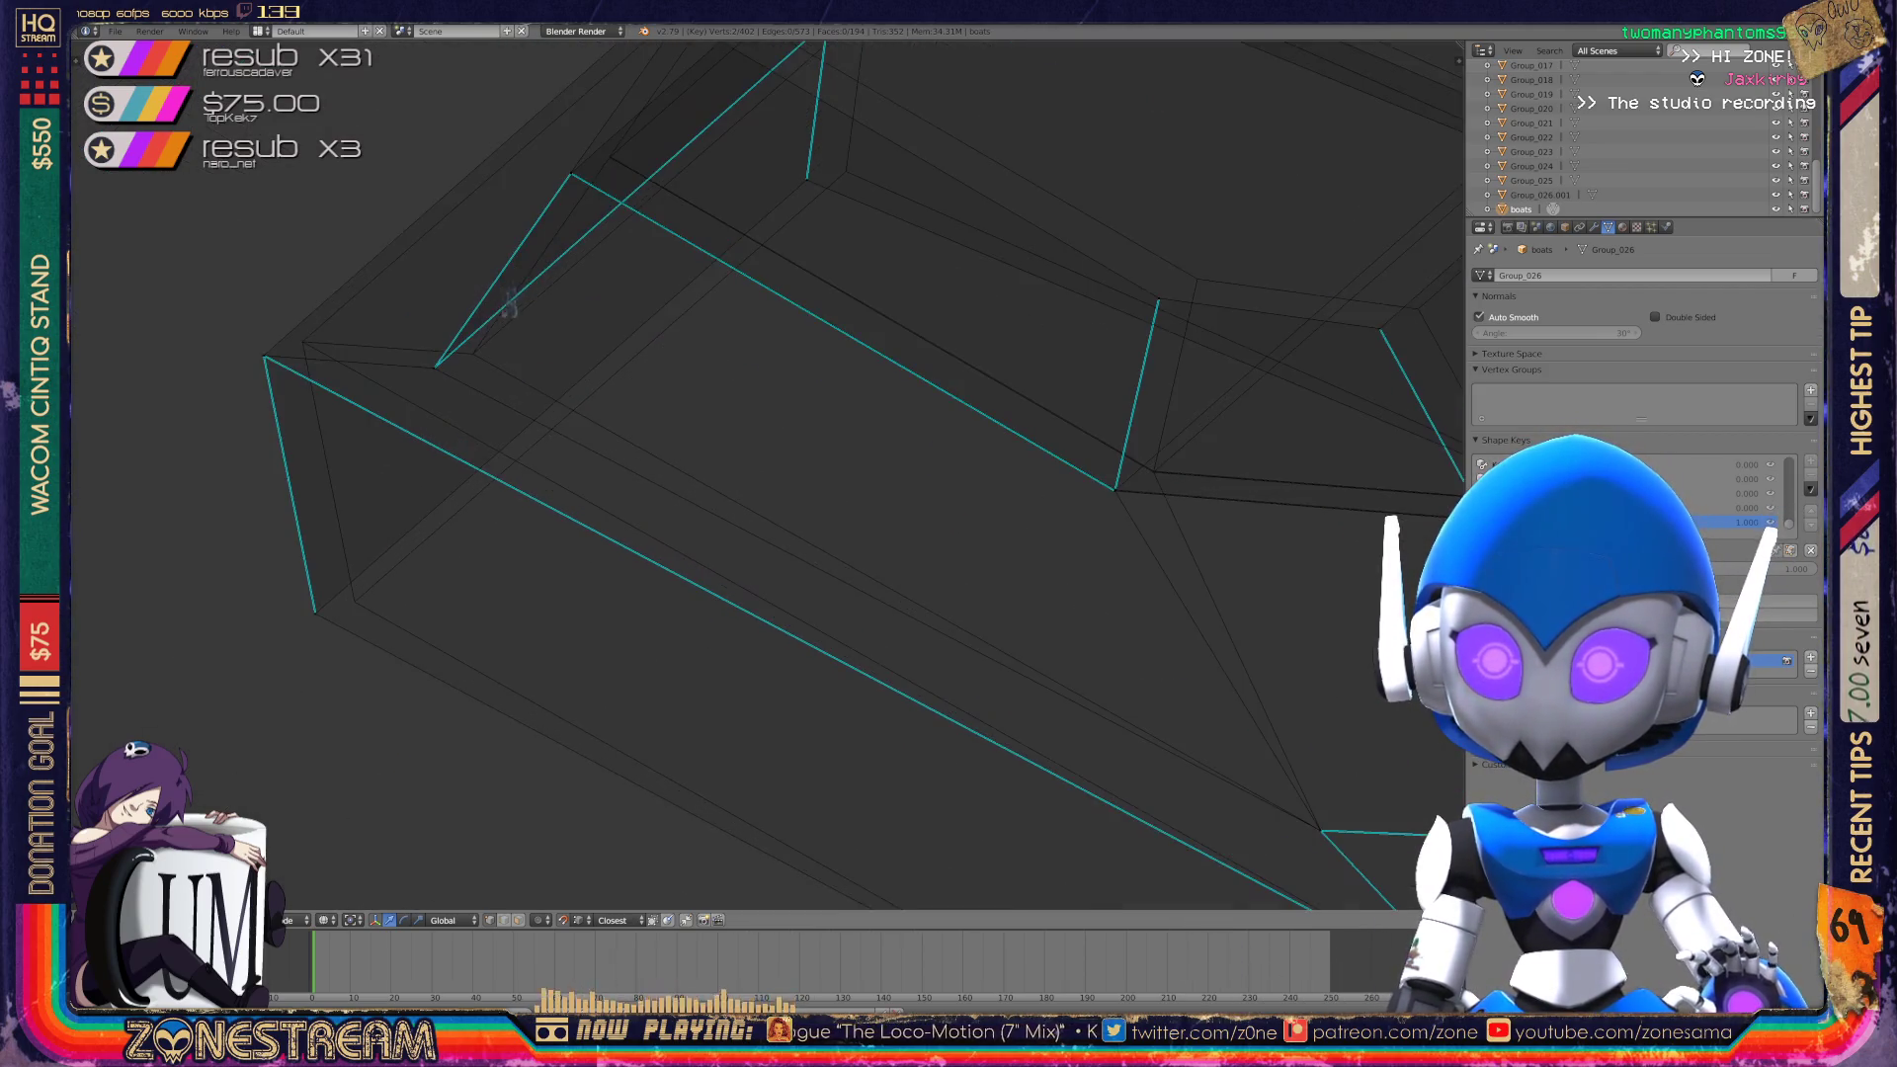
Snap the upper hull-edge vertex onto its neighbouring corner.
right_click(524, 410)
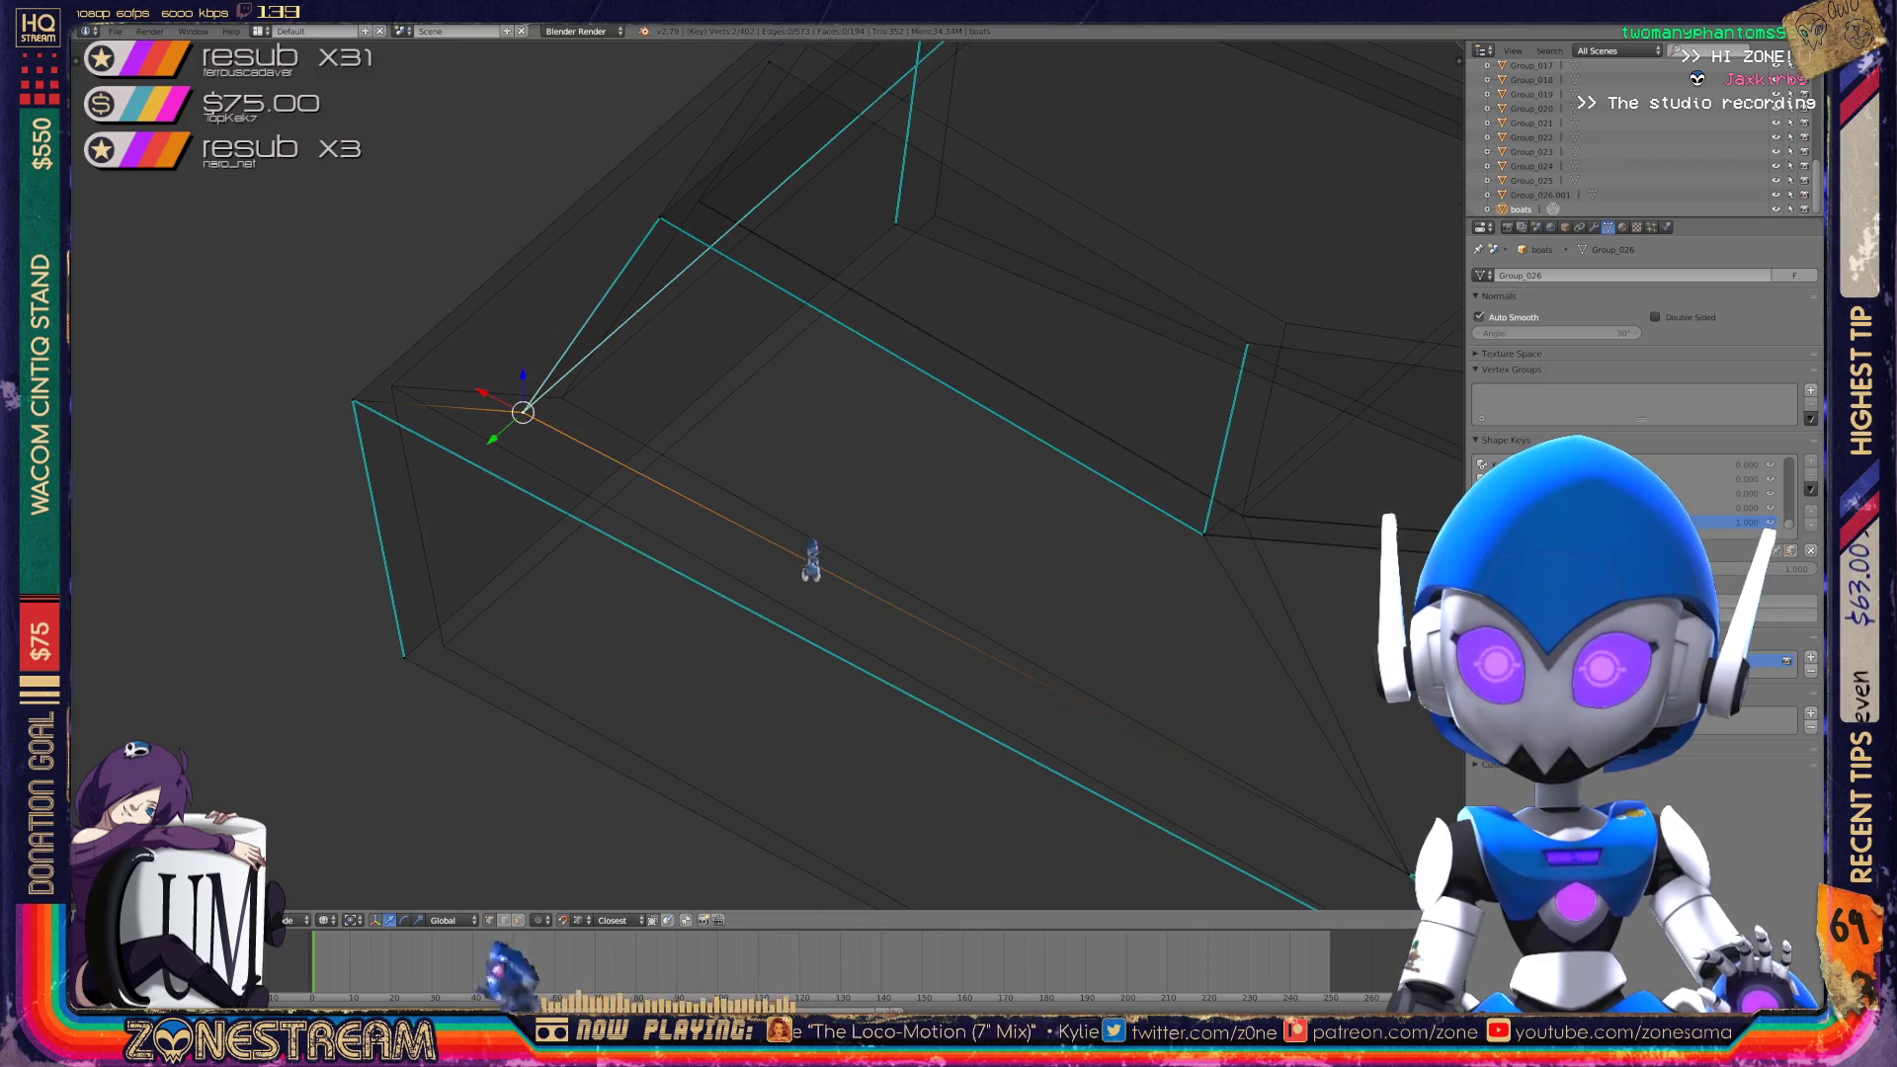
drag(524, 410, 561, 397)
drag(936, 803, 996, 951)
drag(747, 557, 786, 542)
Slide the lower corner vertex along its edge, then view the whole boat.
right_click(404, 657)
drag(405, 658, 443, 645)
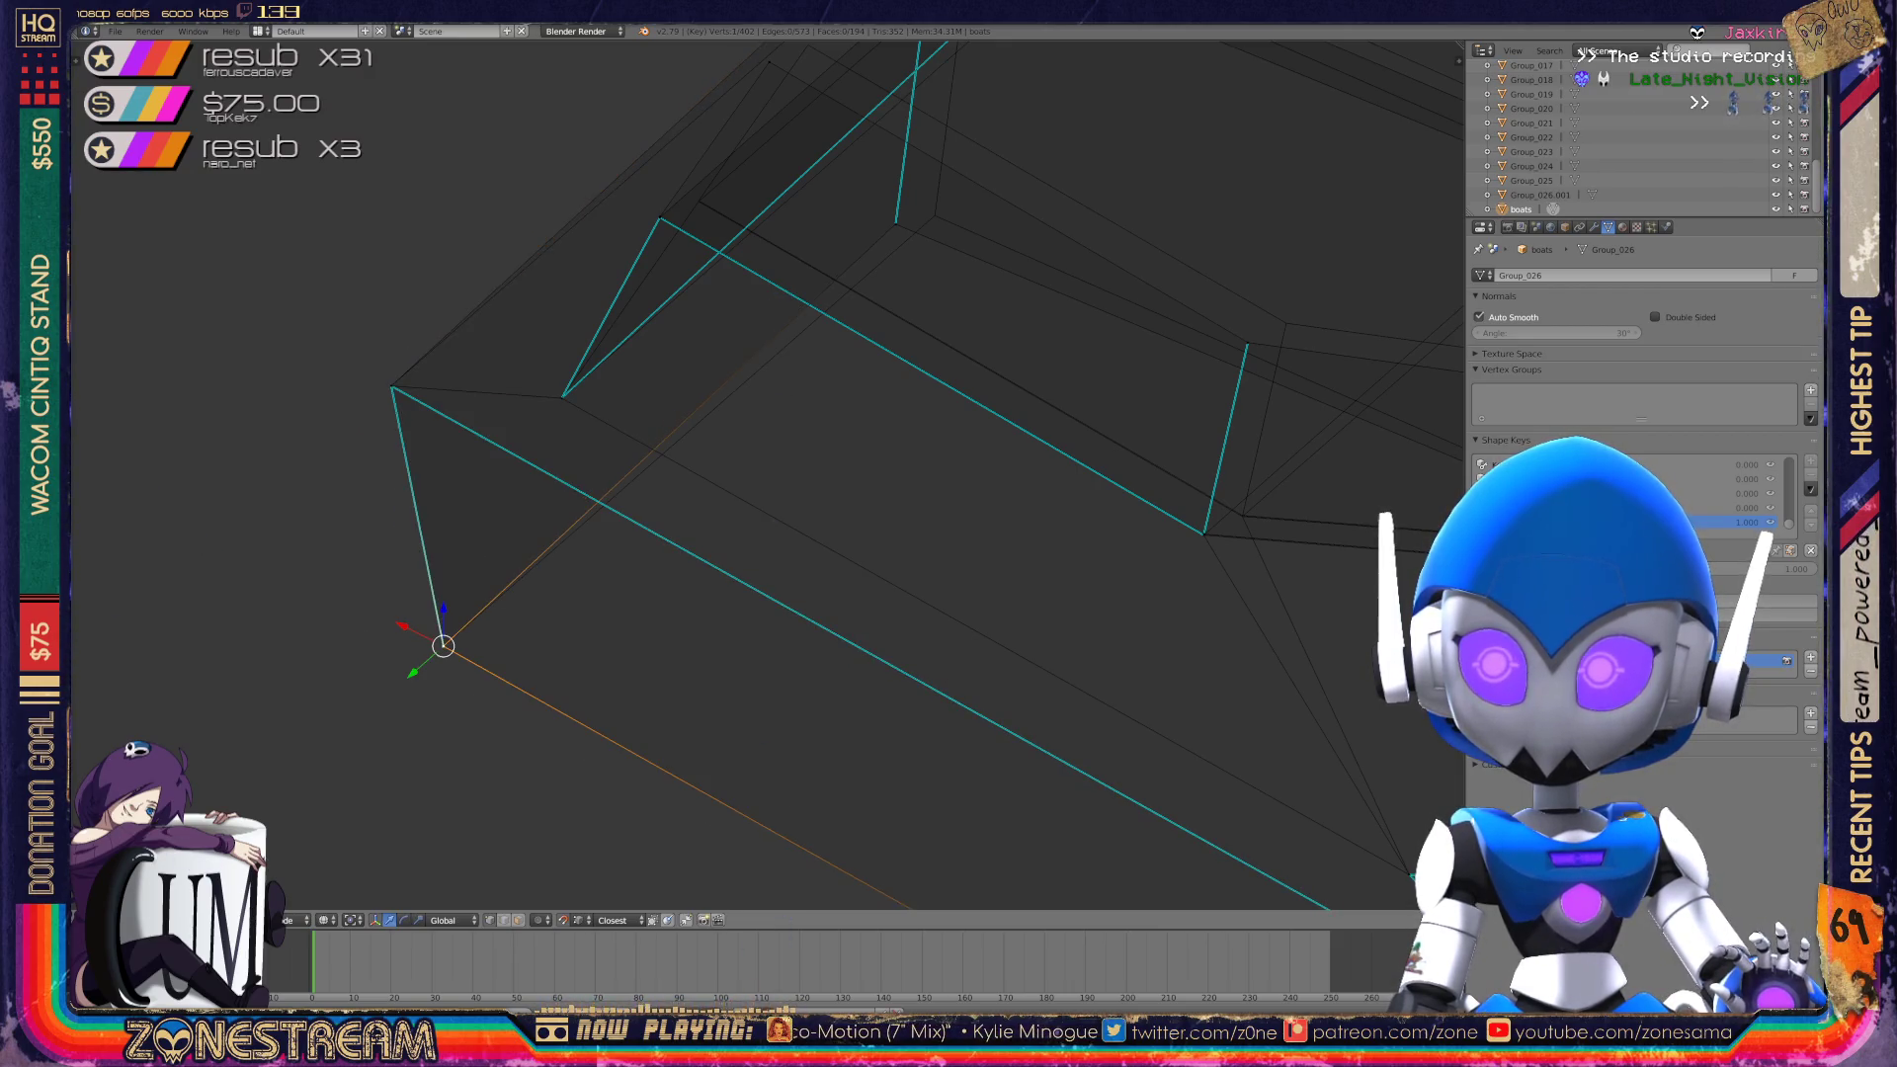
scroll(767, 474, down, 3)
middle_drag(767, 474, 662, 444)
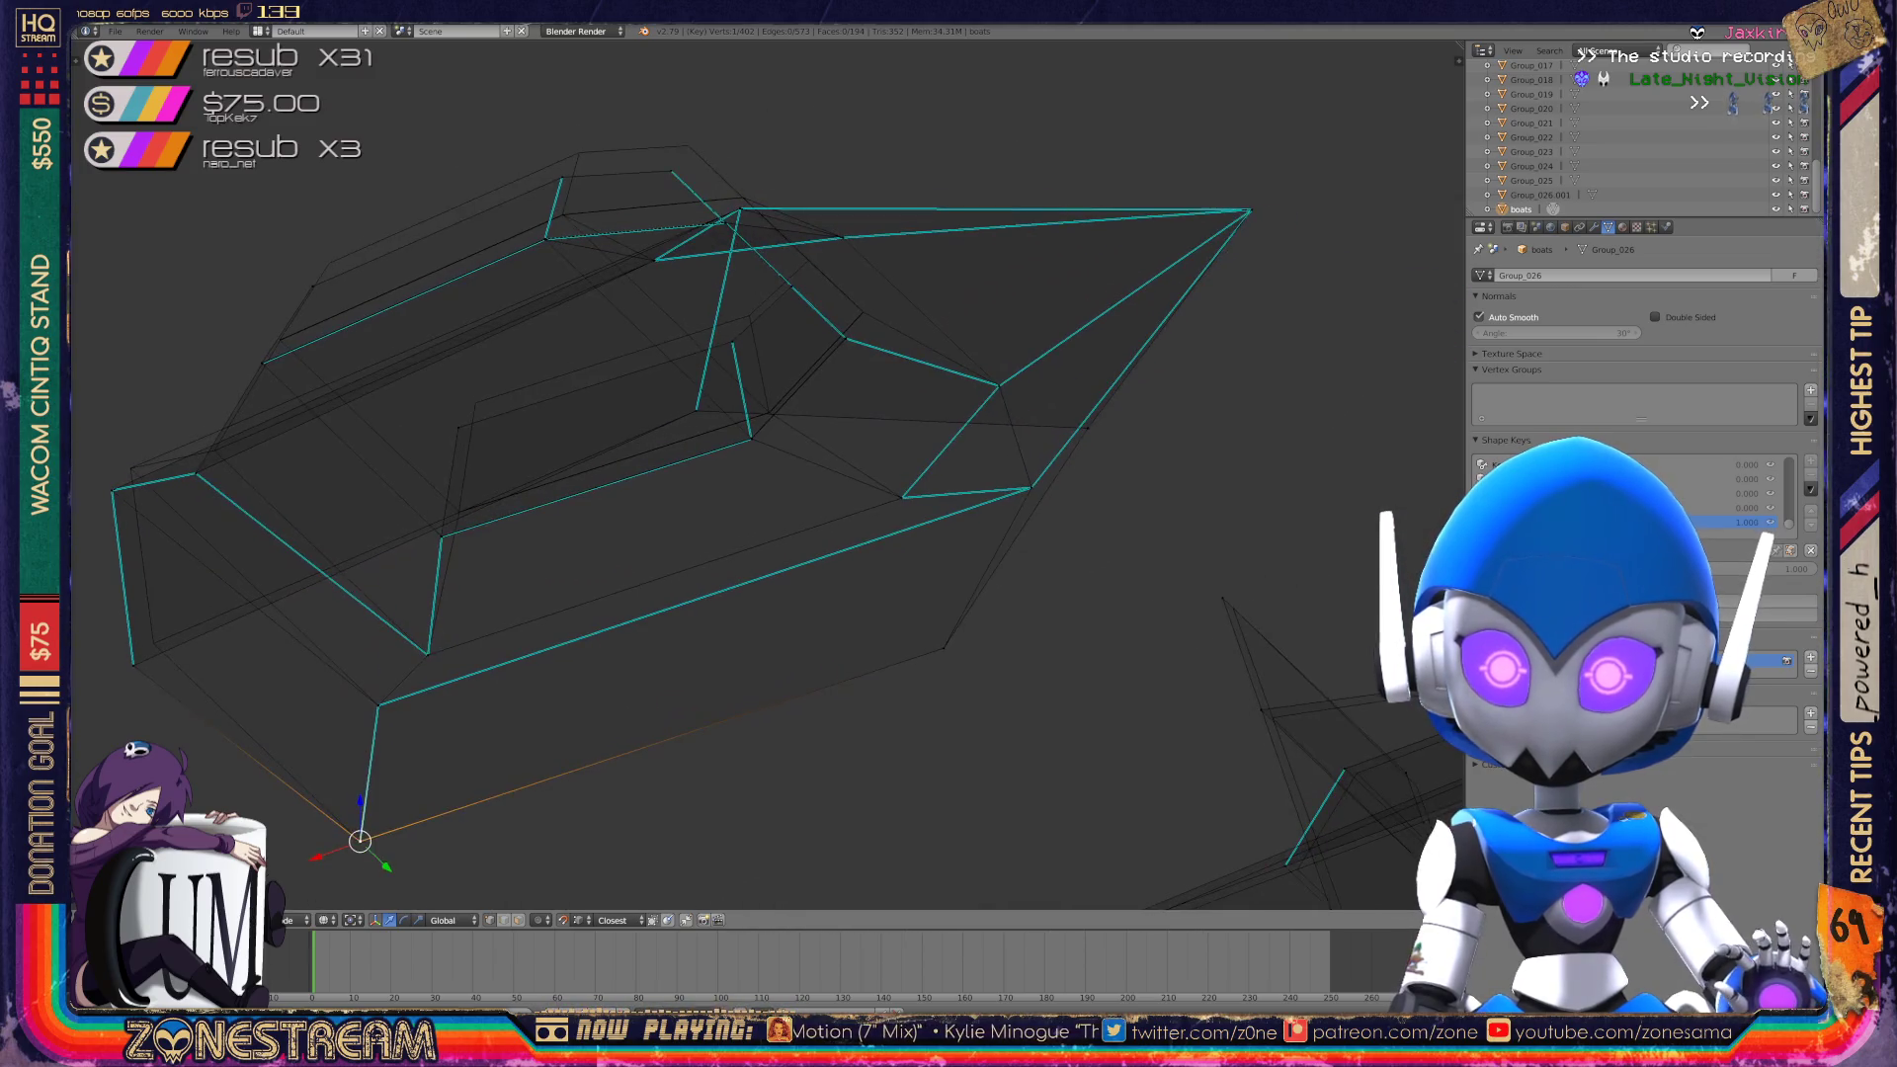
Reposition a vertex in the middle of the hull.
scroll(767, 474, up, 3)
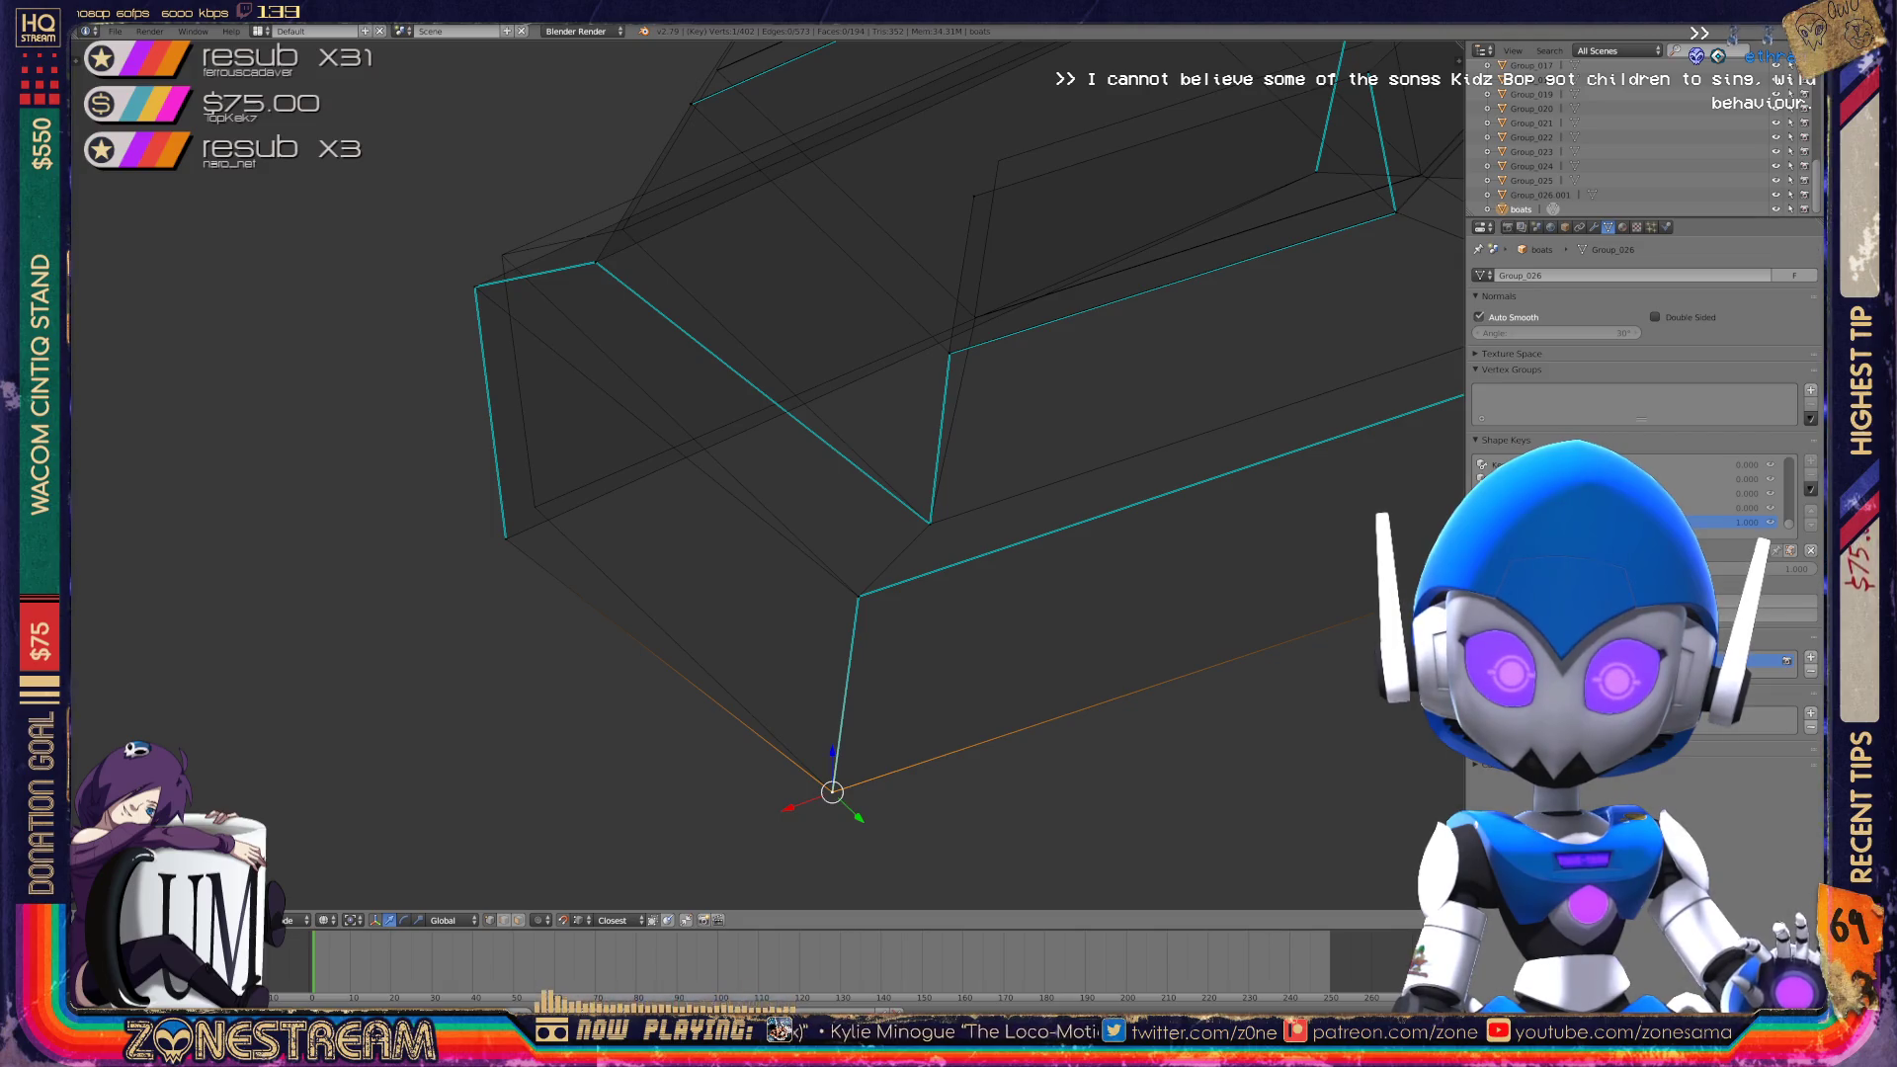
mouse_move(890, 494)
middle_down()
mouse_move(949, 533)
mouse_move(751, 424)
mouse_move(800, 435)
mouse_move(820, 474)
mouse_move(791, 425)
mouse_move(820, 395)
mouse_move(692, 444)
mouse_move(949, 306)
mouse_move(1047, 279)
middle_up()
right_click(934, 539)
key(g)
click(898, 509)
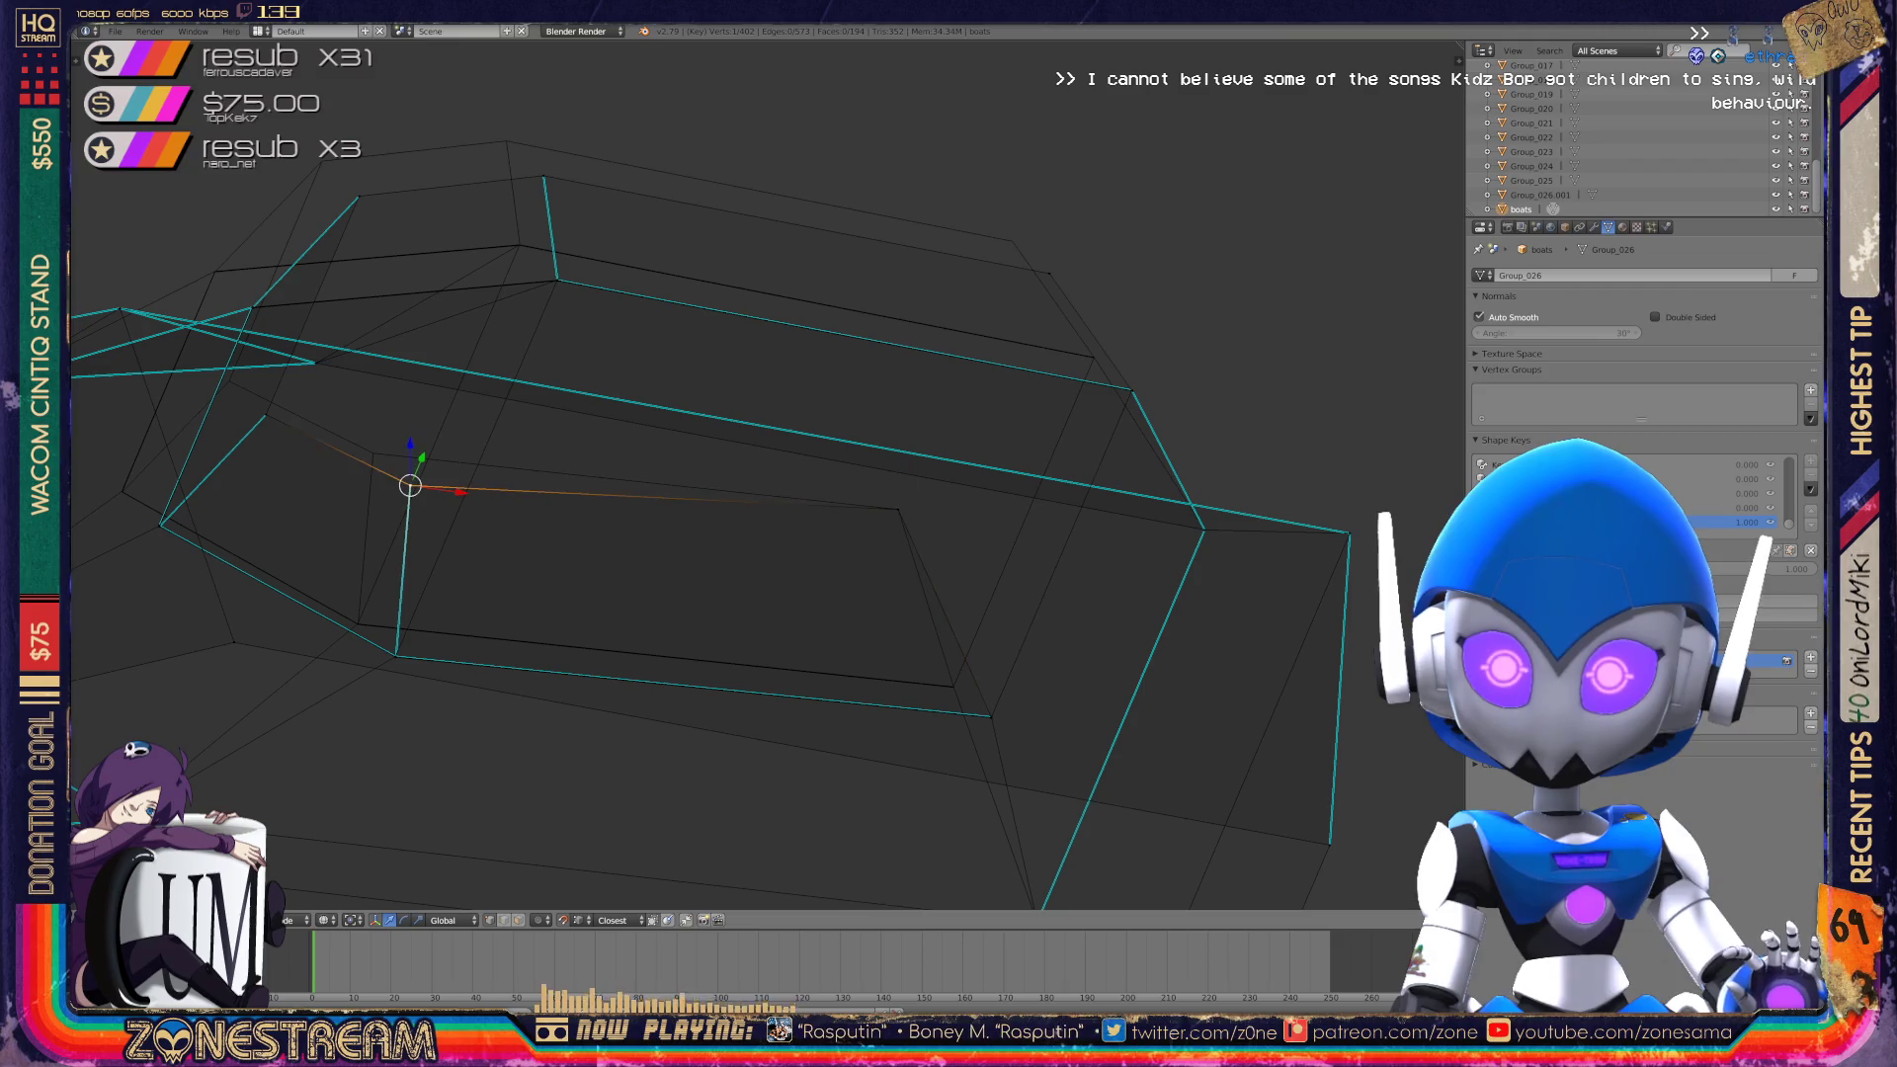
Move an upper rim vertex up and to the left.
right_click(373, 436)
middle_drag(692, 494, 732, 465)
middle_drag(593, 593, 613, 554)
right_click(455, 561)
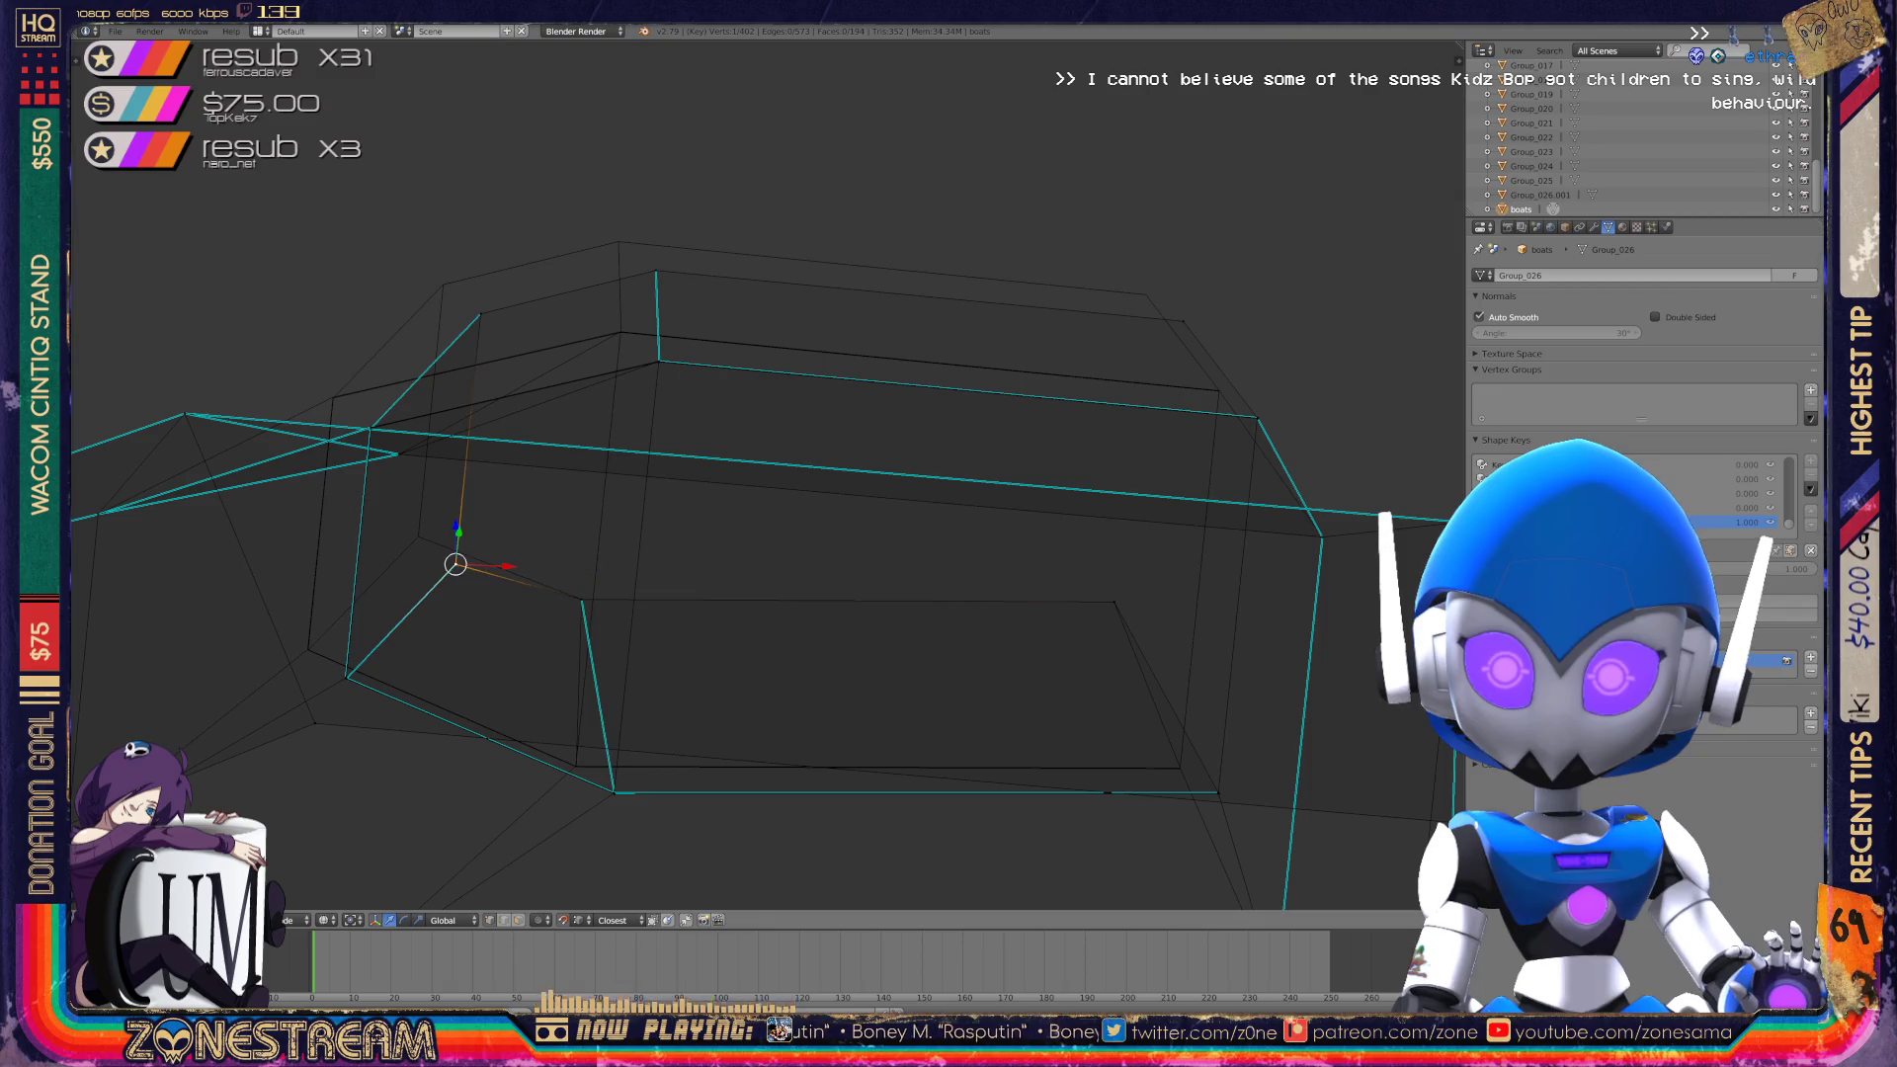
key(g)
key(Return)
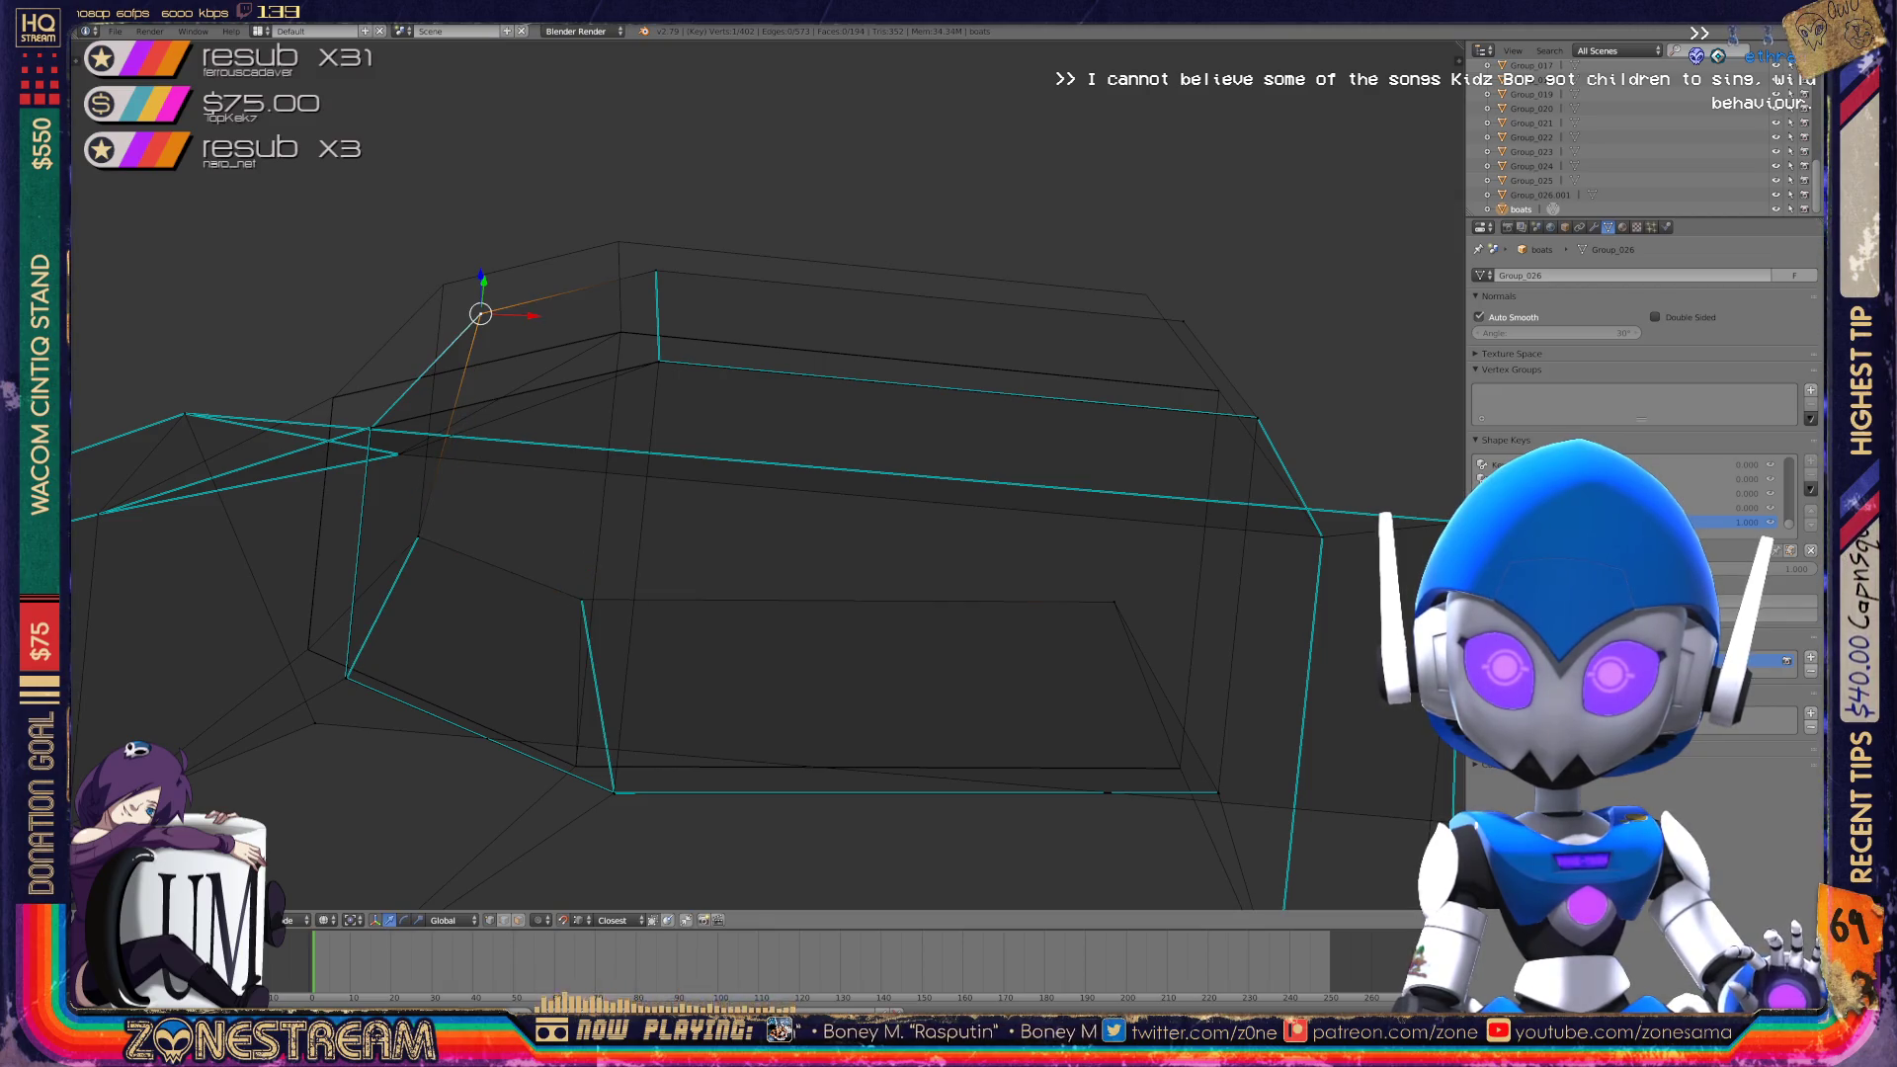
key(g)
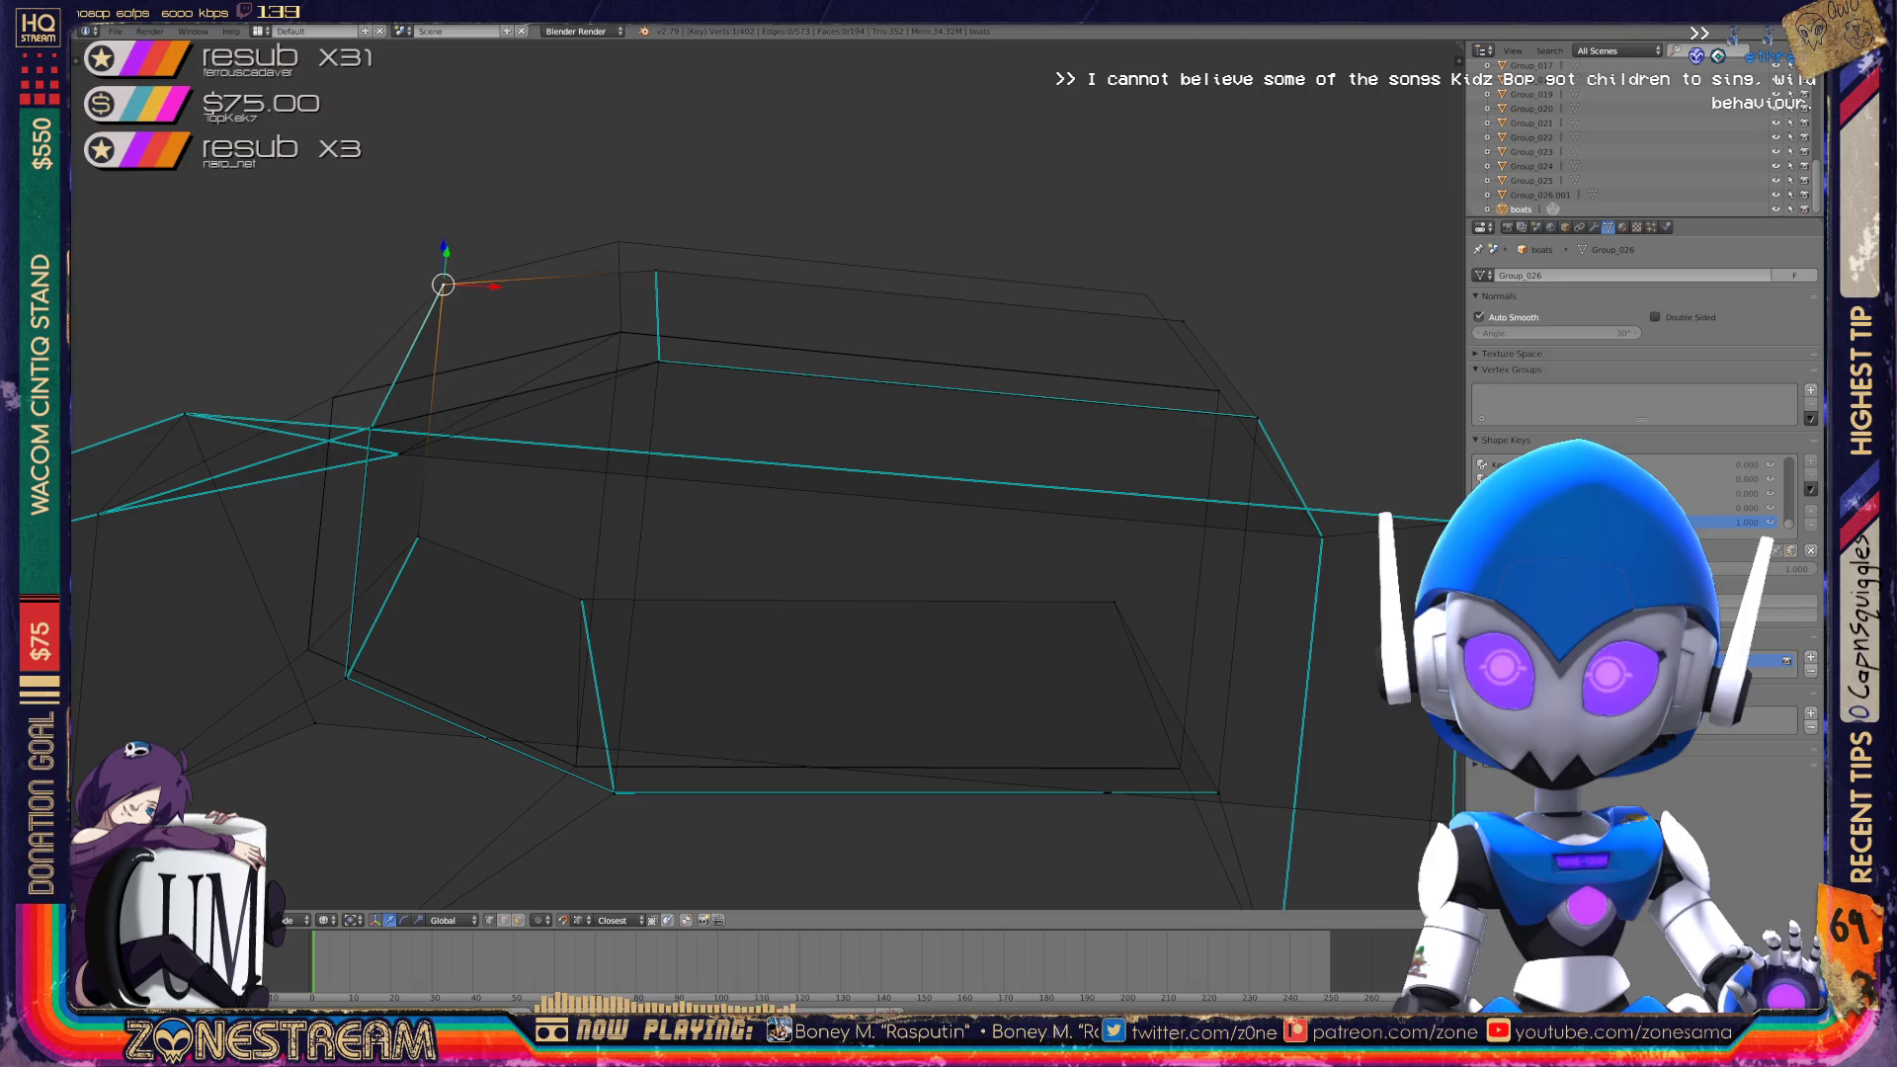
Raise the next rim vertices further along to the right.
right_click(655, 272)
key(g)
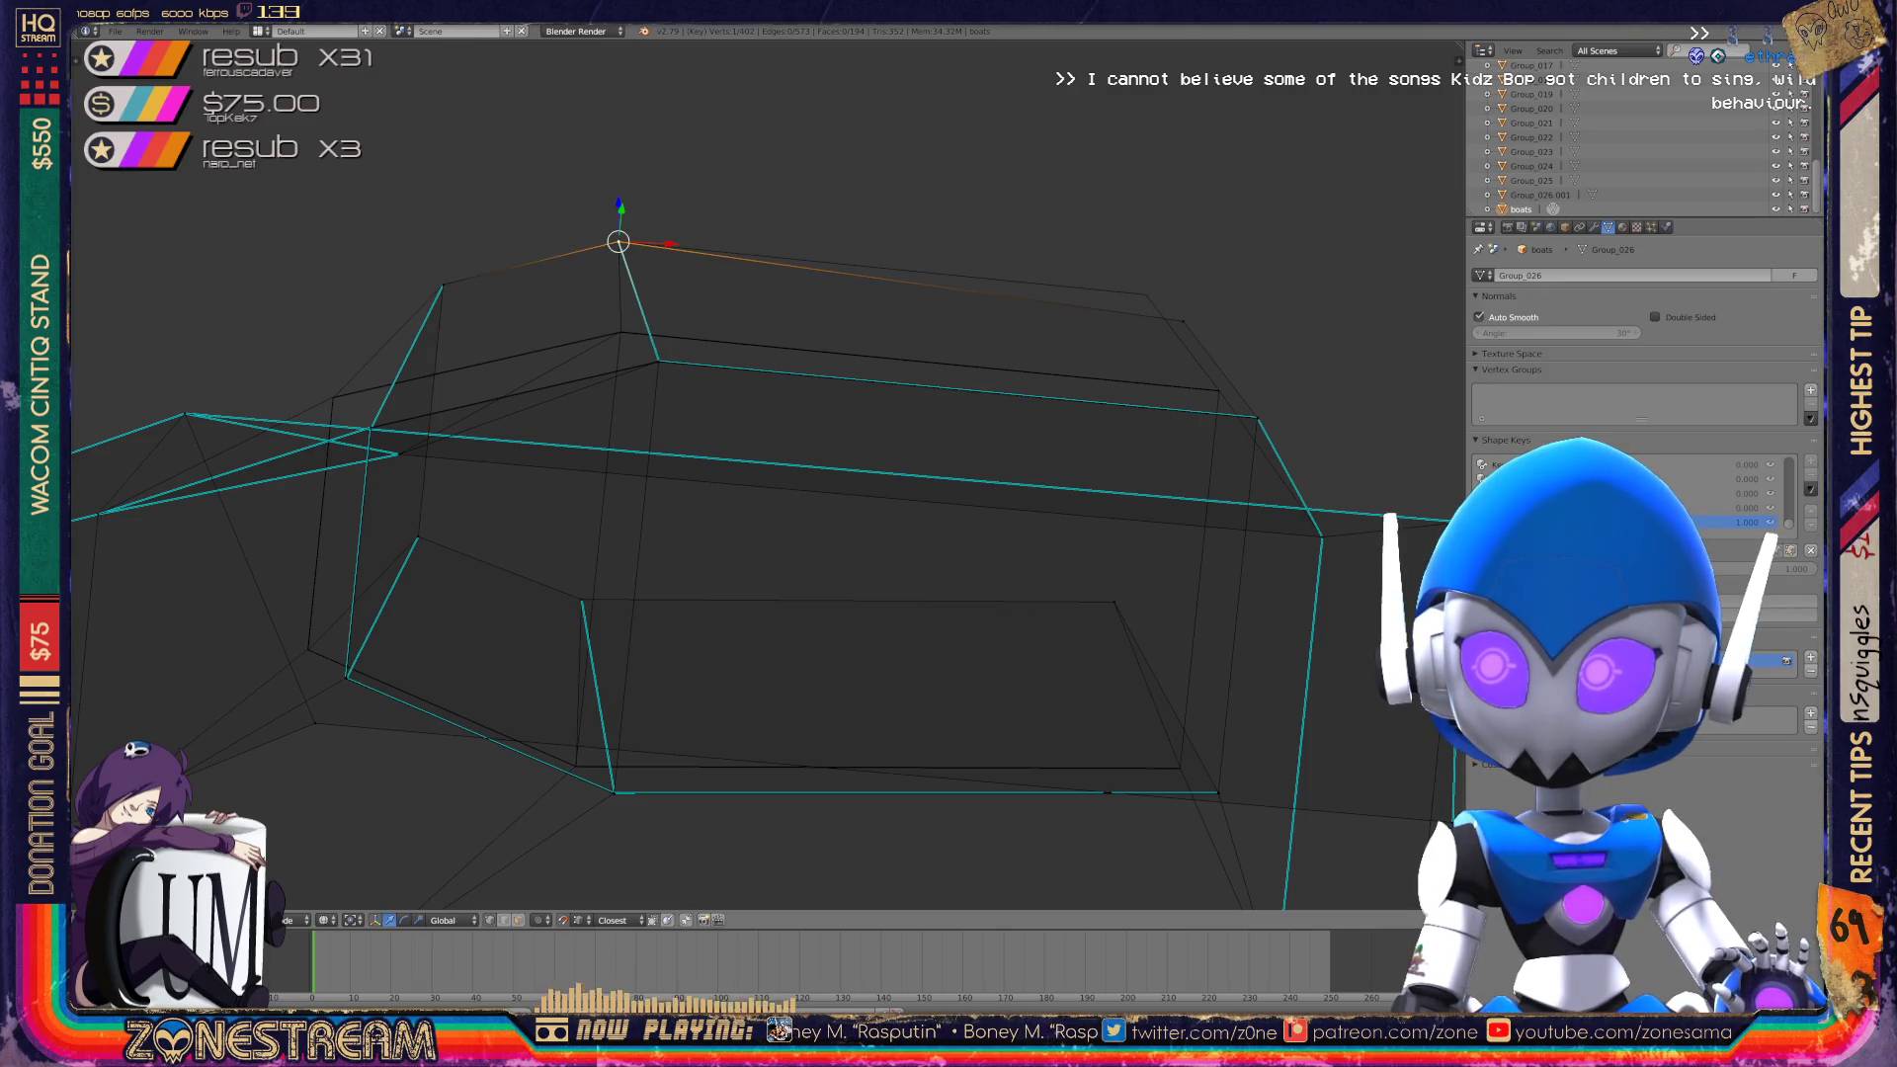
right_click(1183, 319)
key(g)
click(1292, 106)
mouse_move(1215, 108)
middle_down()
mouse_move(1135, 131)
mouse_move(957, 374)
mouse_move(894, 491)
mouse_move(751, 889)
middle_up()
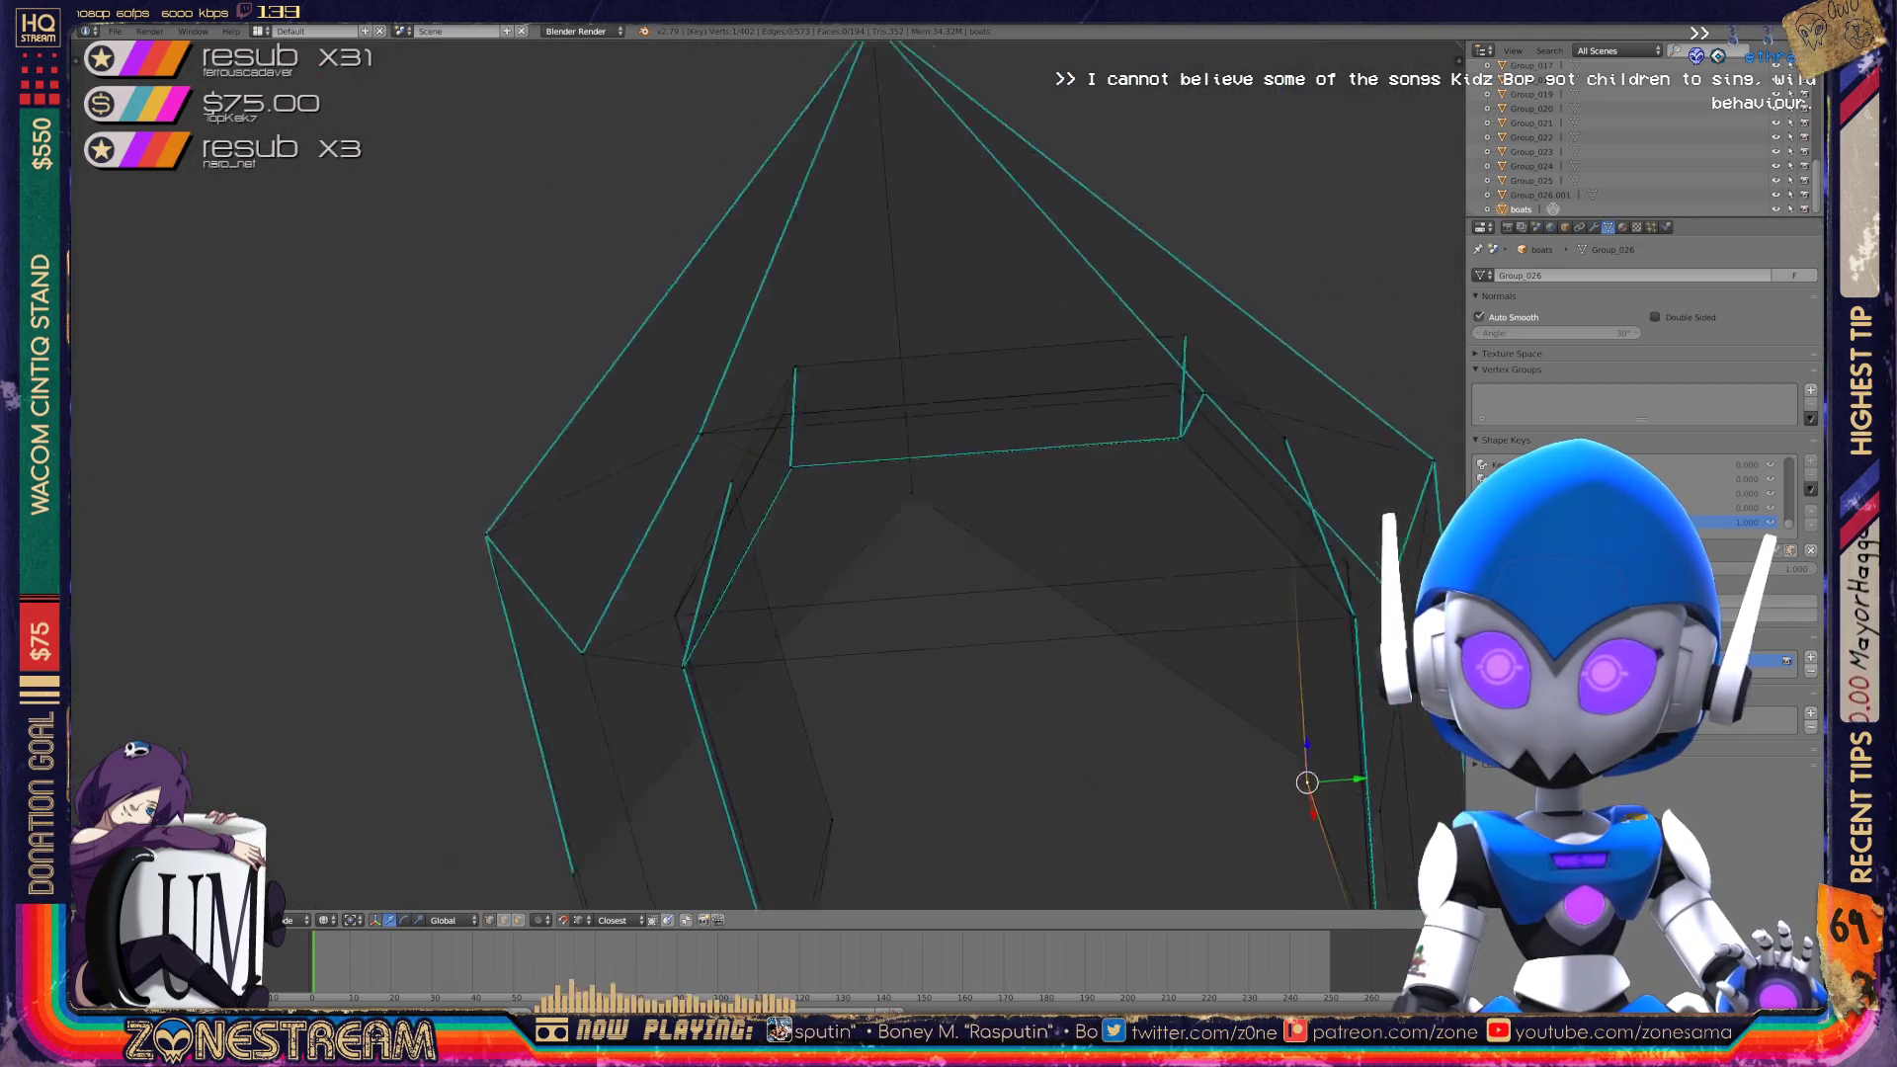
Select the lower corner vertex and grab it up toward the other vertex.
scroll(767, 475, up, 5)
scroll(767, 474, up, 5)
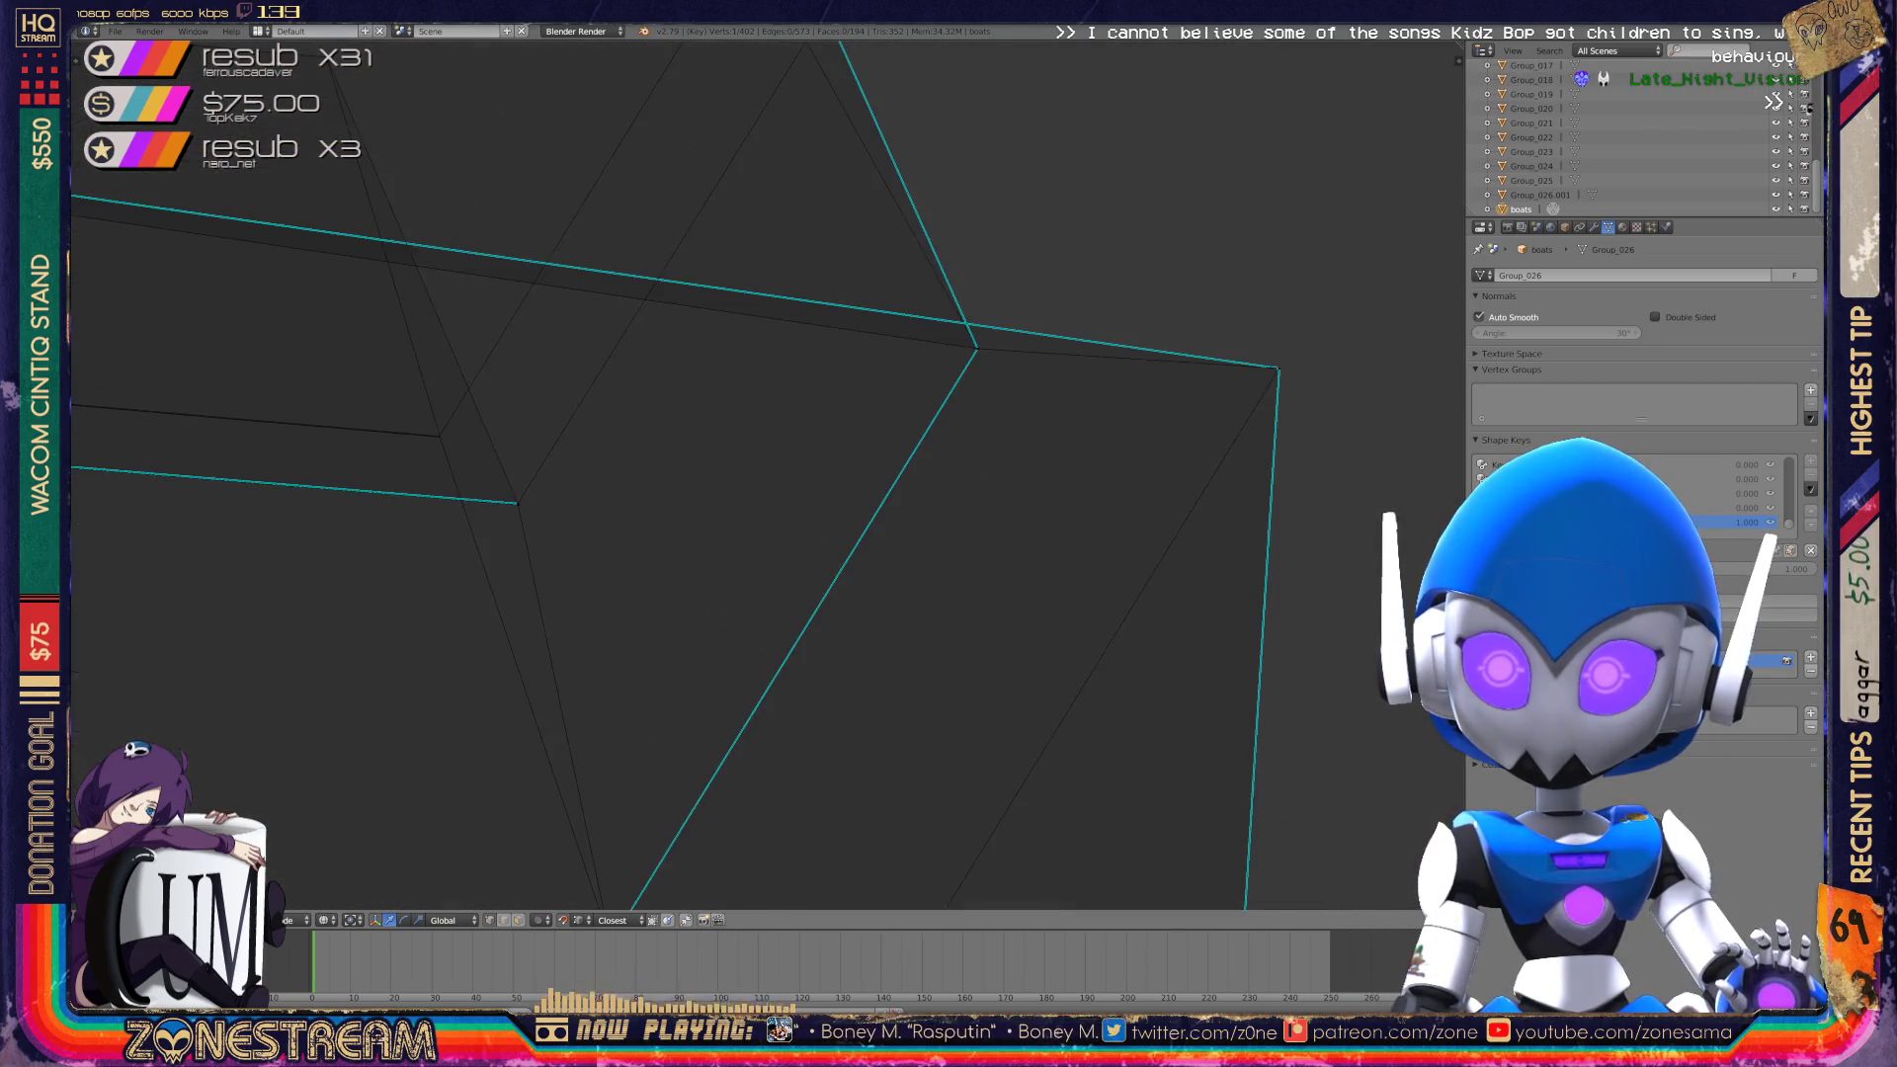
scroll(767, 474, up, 5)
scroll(1022, 777, up, 1)
right_click(1022, 776)
right_click(537, 359)
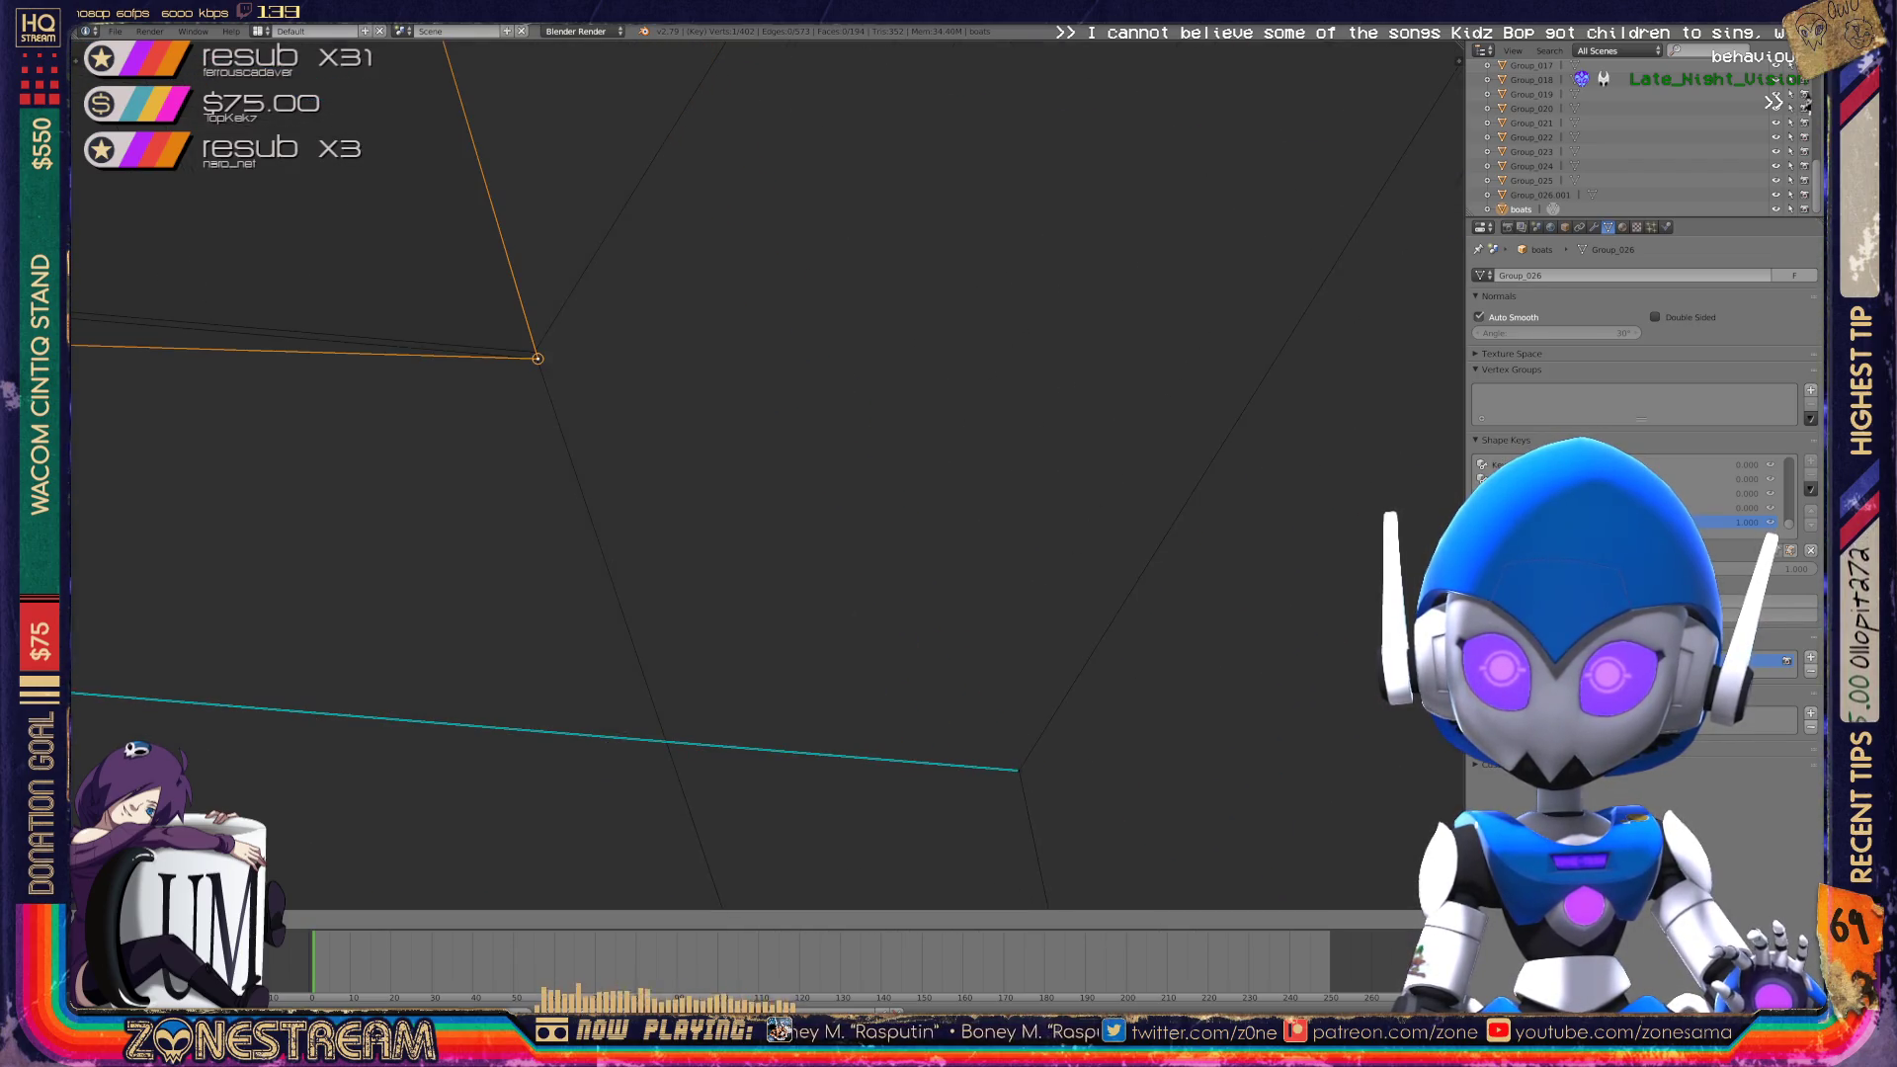
right_click(1019, 770)
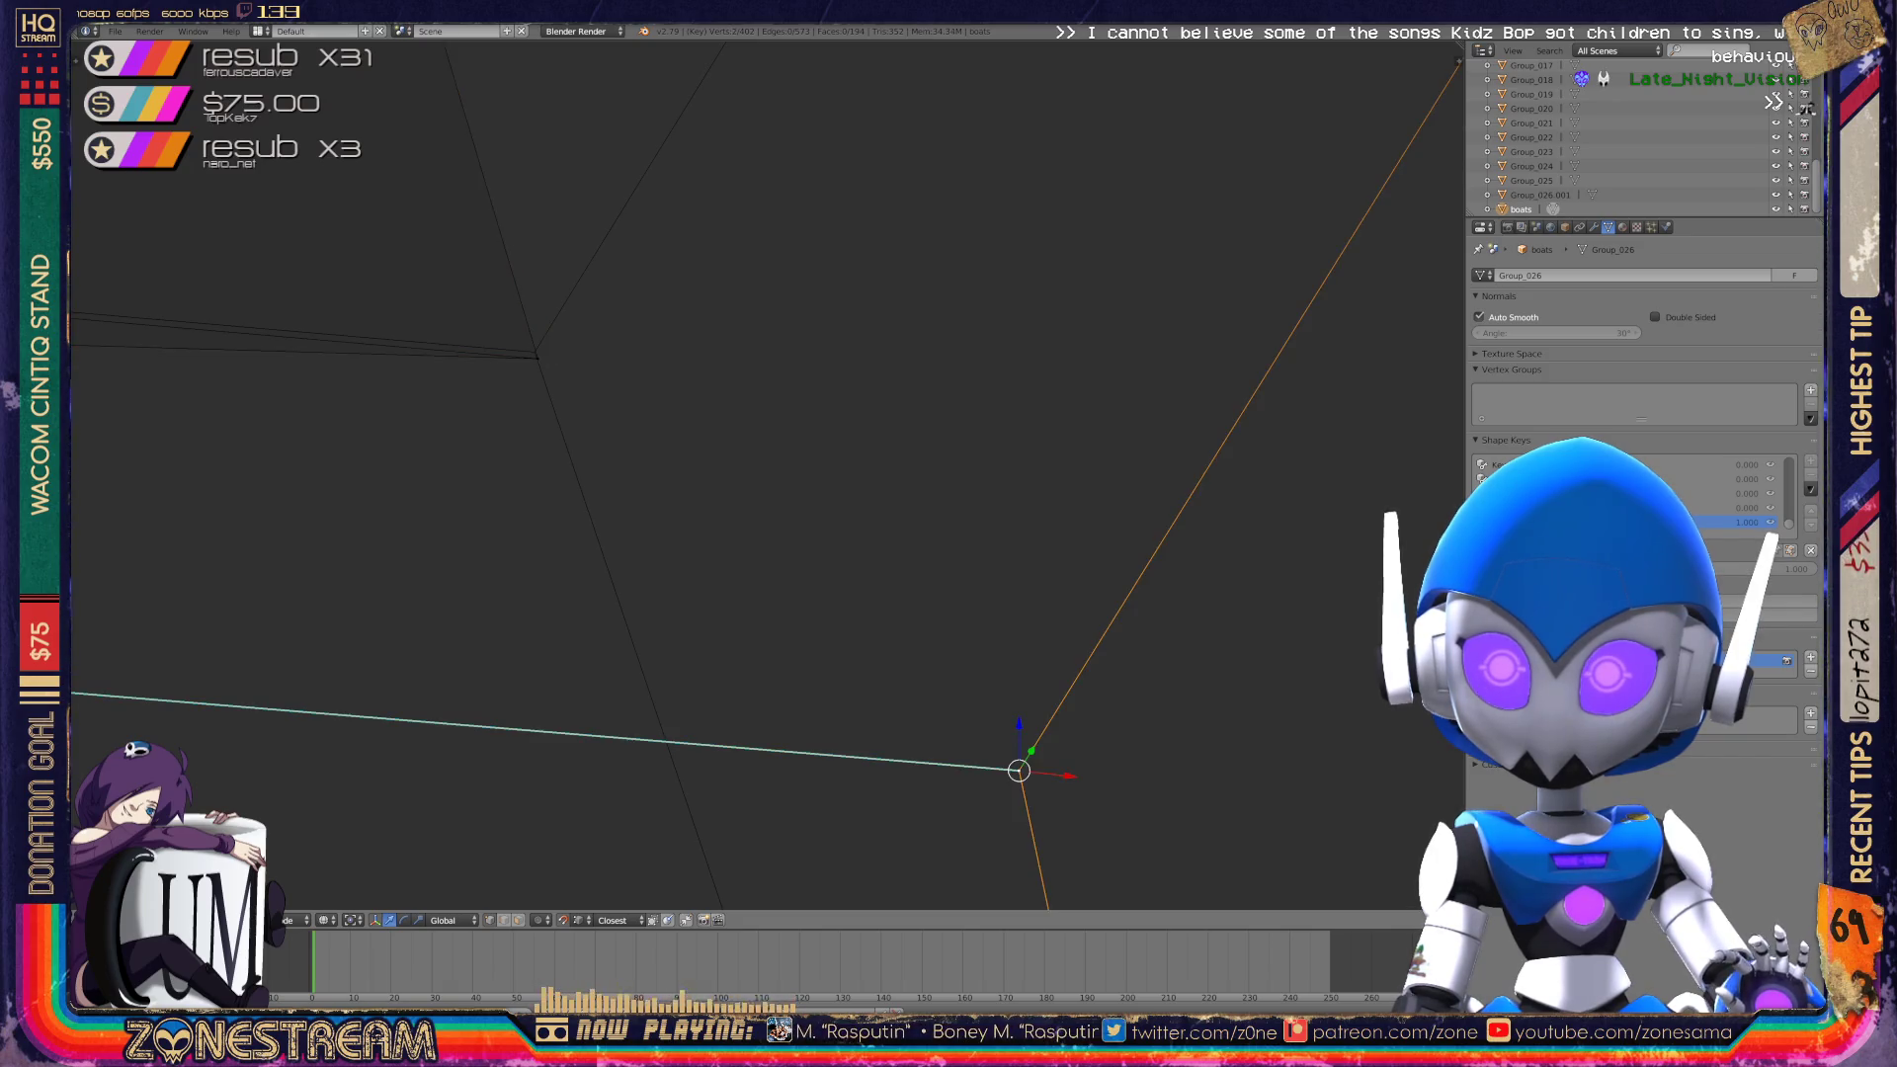
key(g)
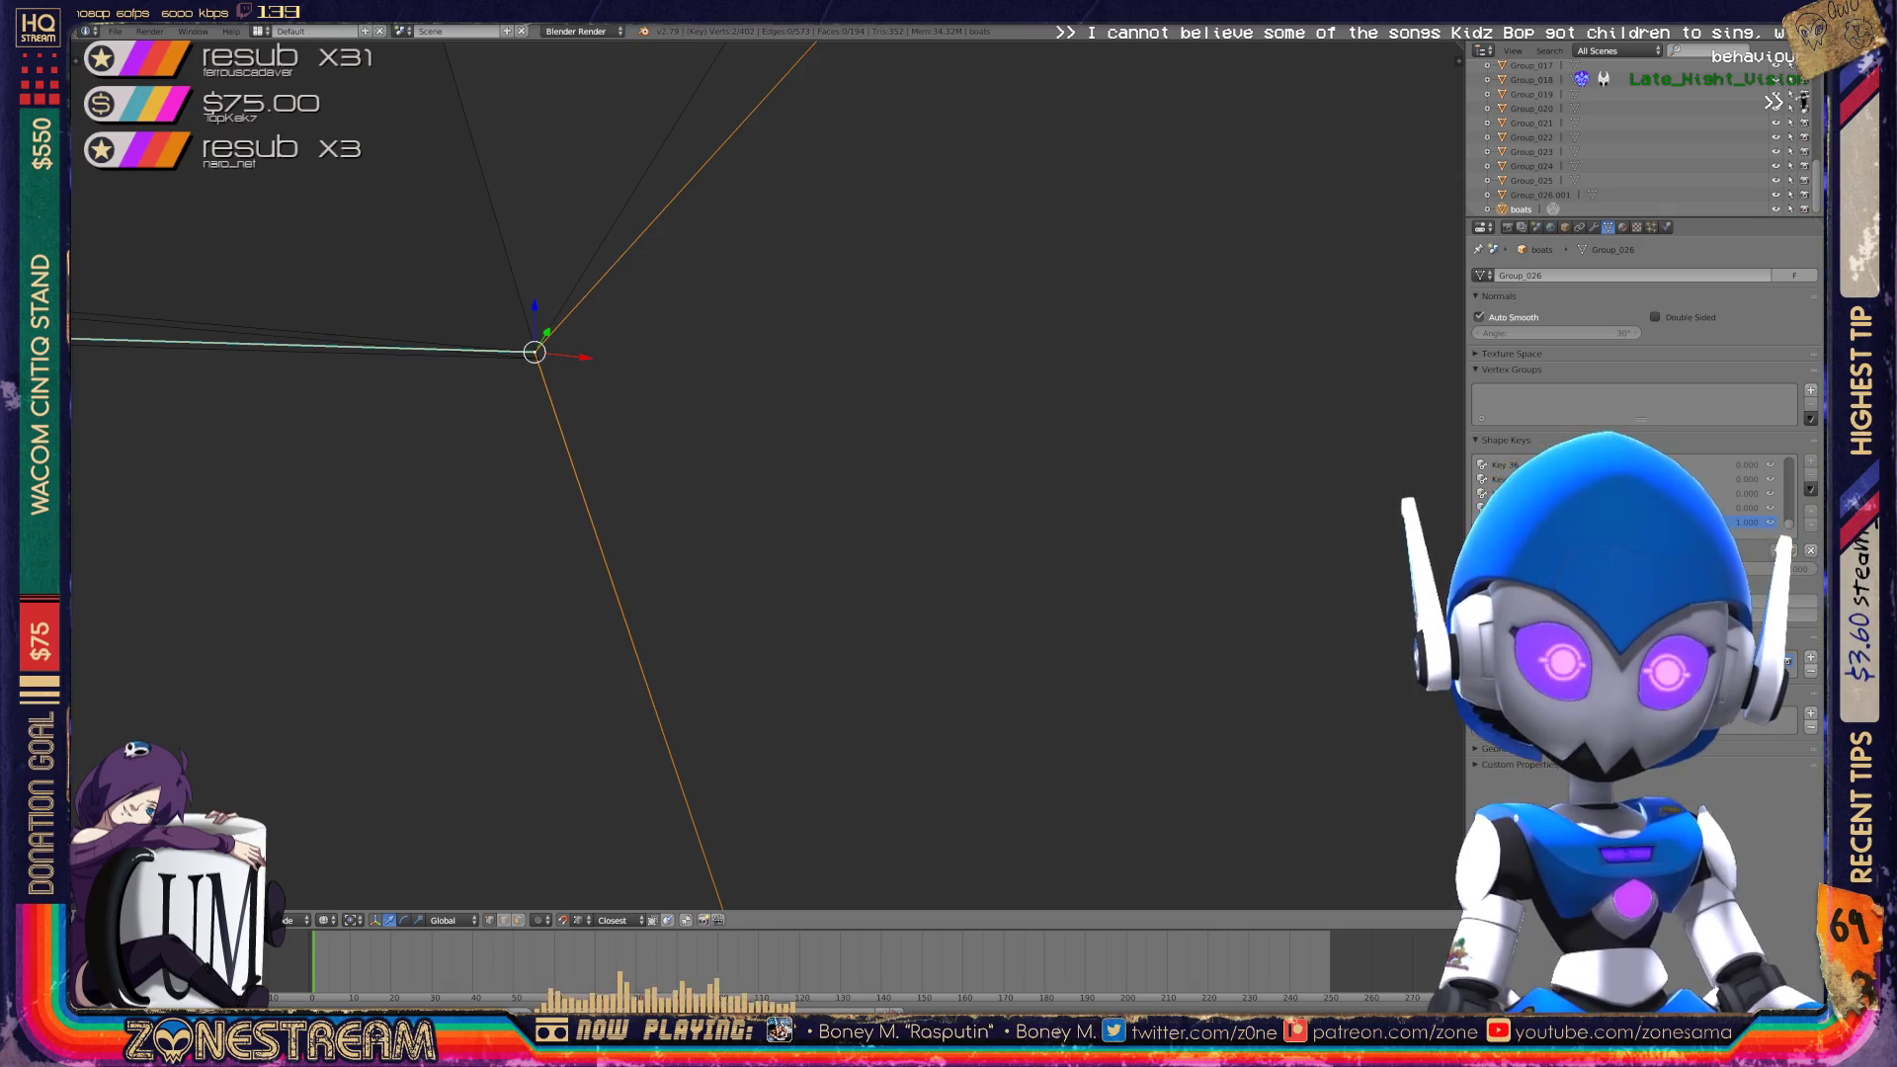
scroll(768, 475, down, 8)
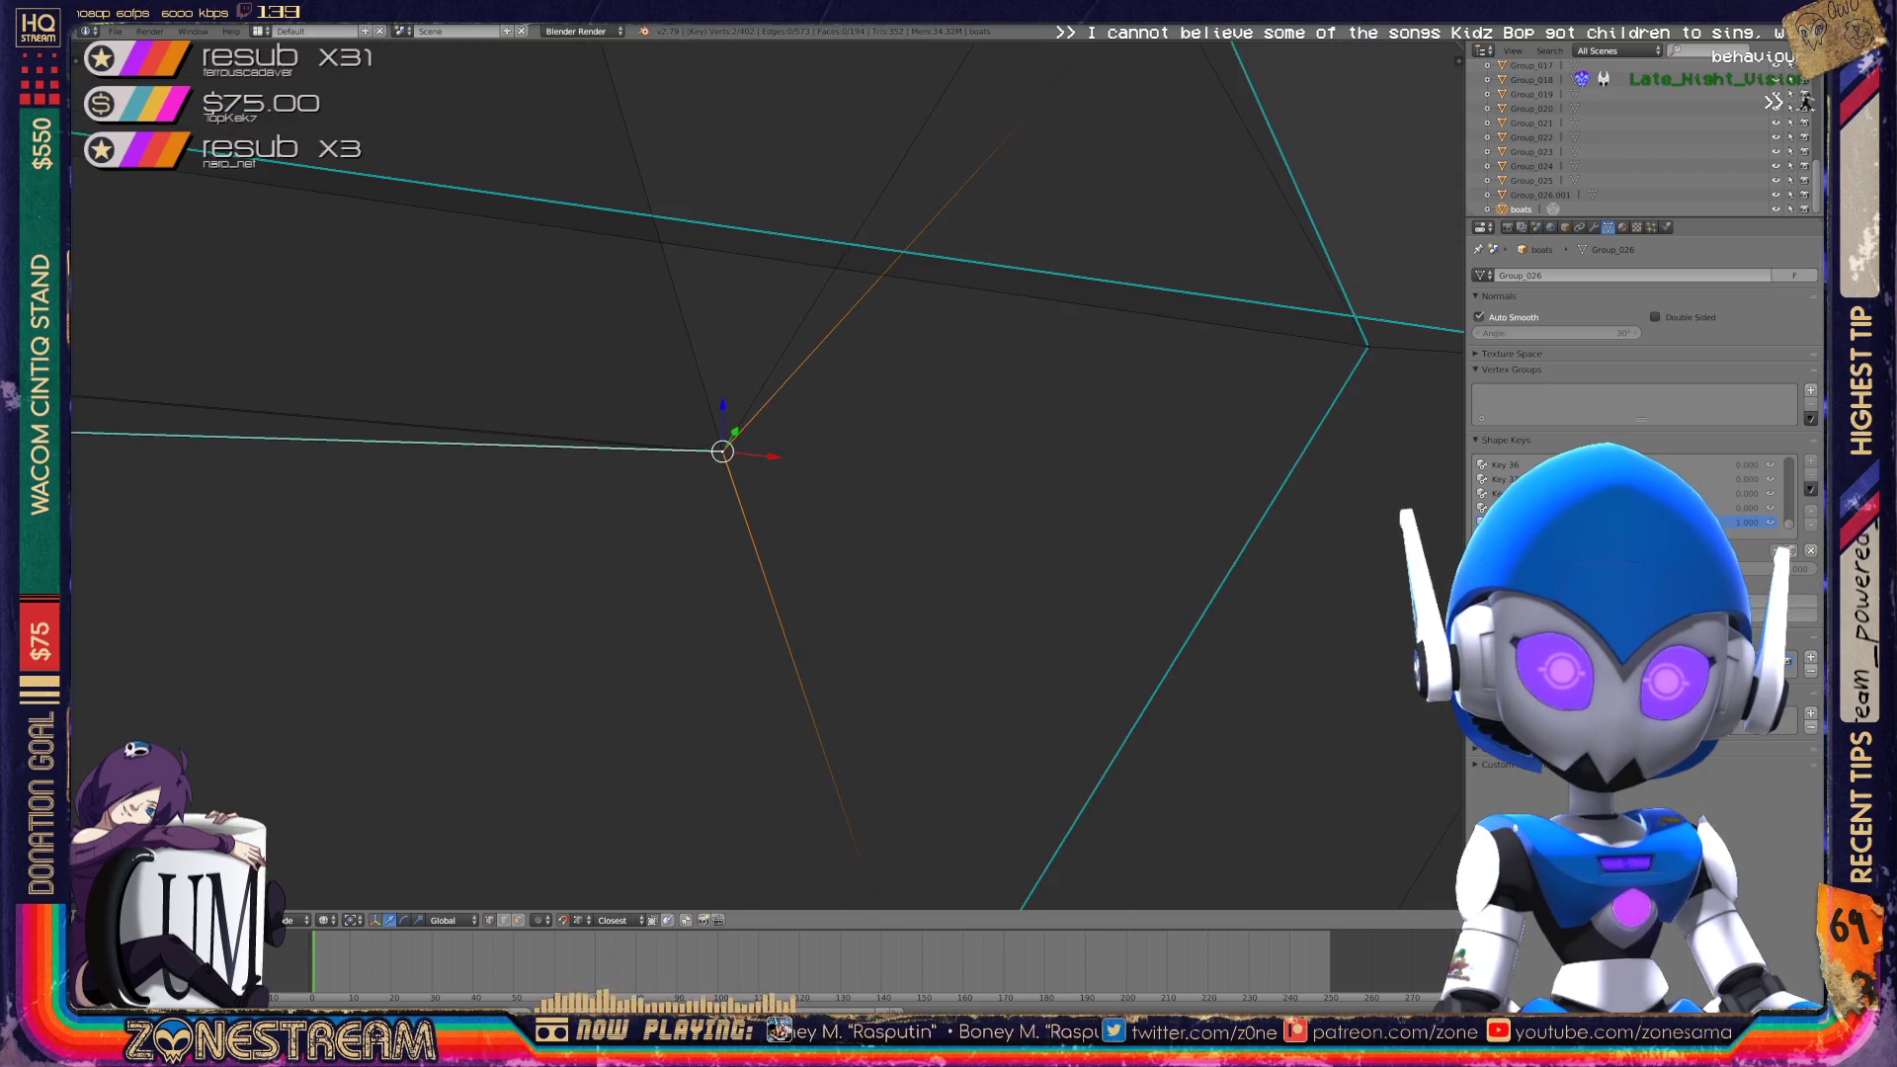
Reselect only the corner vertex and snap it onto its neighbour.
mouse_move(723, 452)
middle_down()
mouse_move(1384, 524)
mouse_move(1314, 553)
mouse_move(1393, 557)
mouse_move(1265, 635)
mouse_move(1423, 620)
mouse_move(1562, 652)
middle_up()
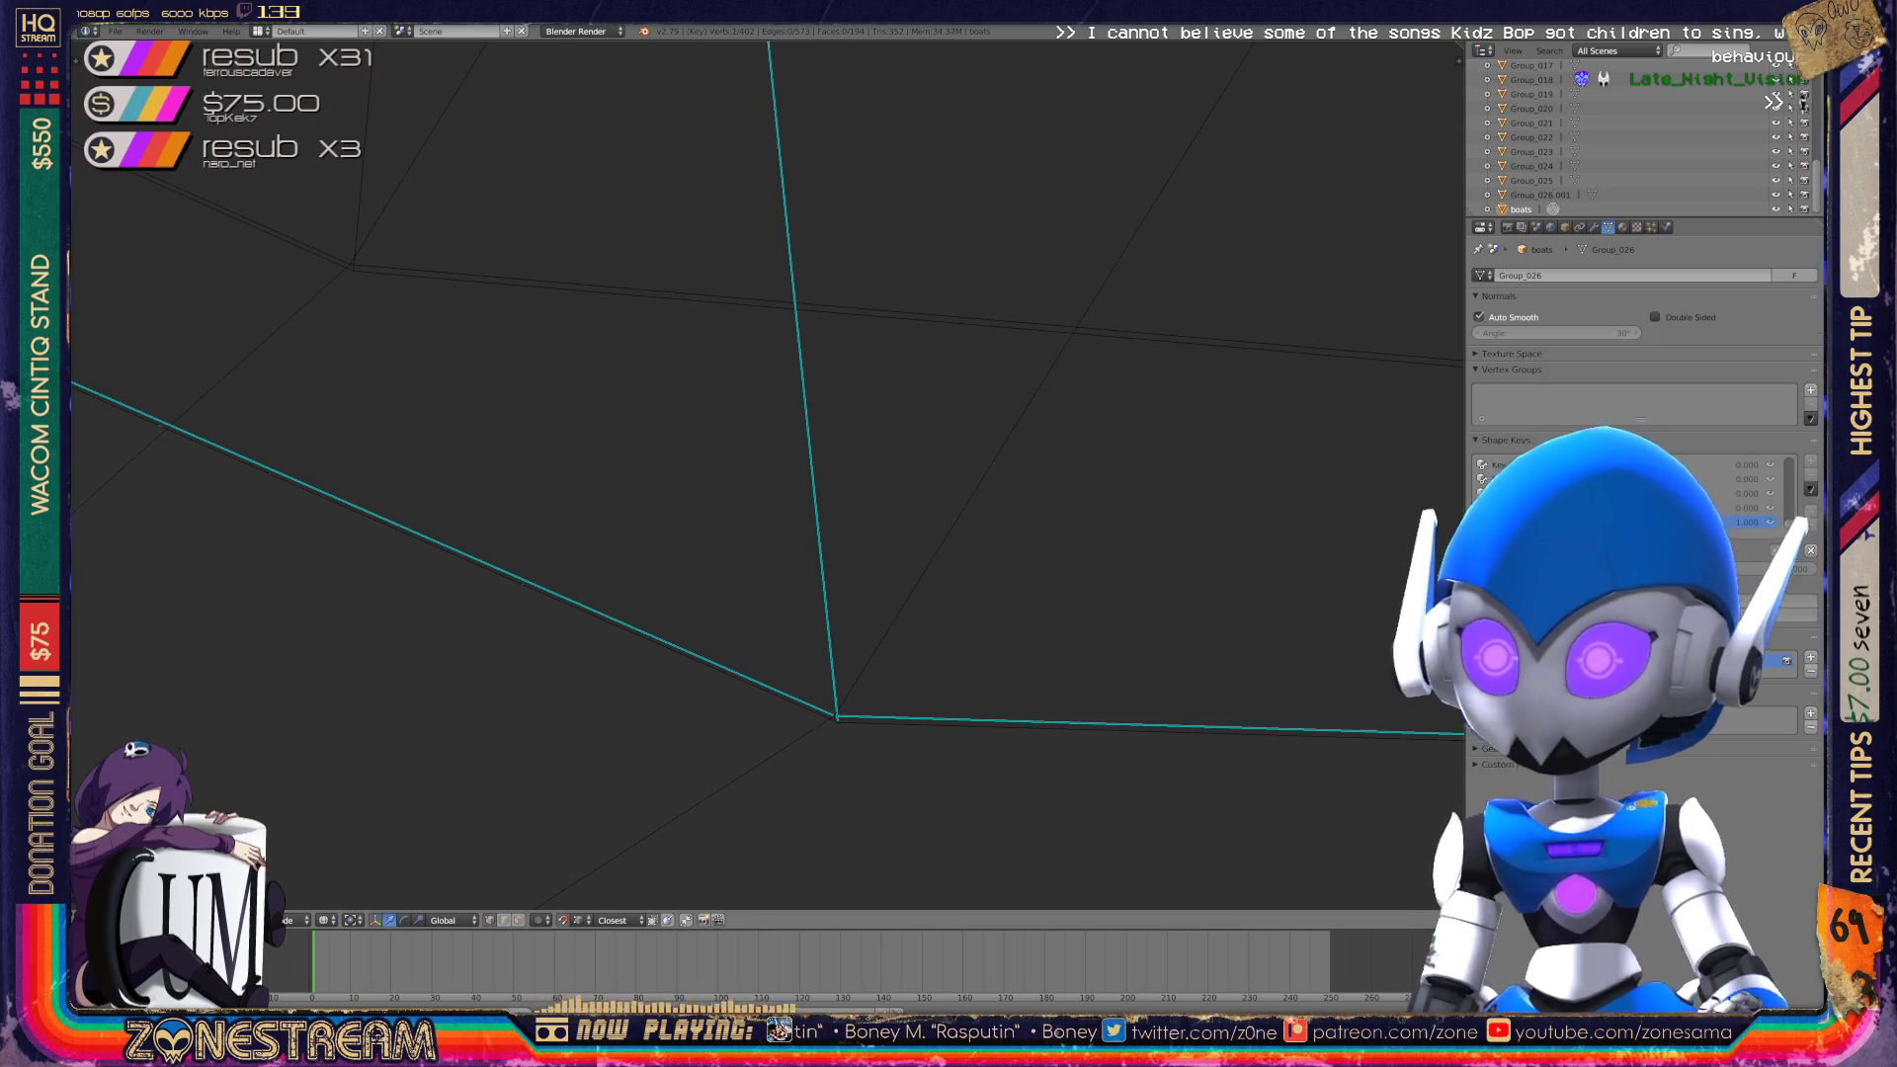
right_click(837, 718)
key(a)
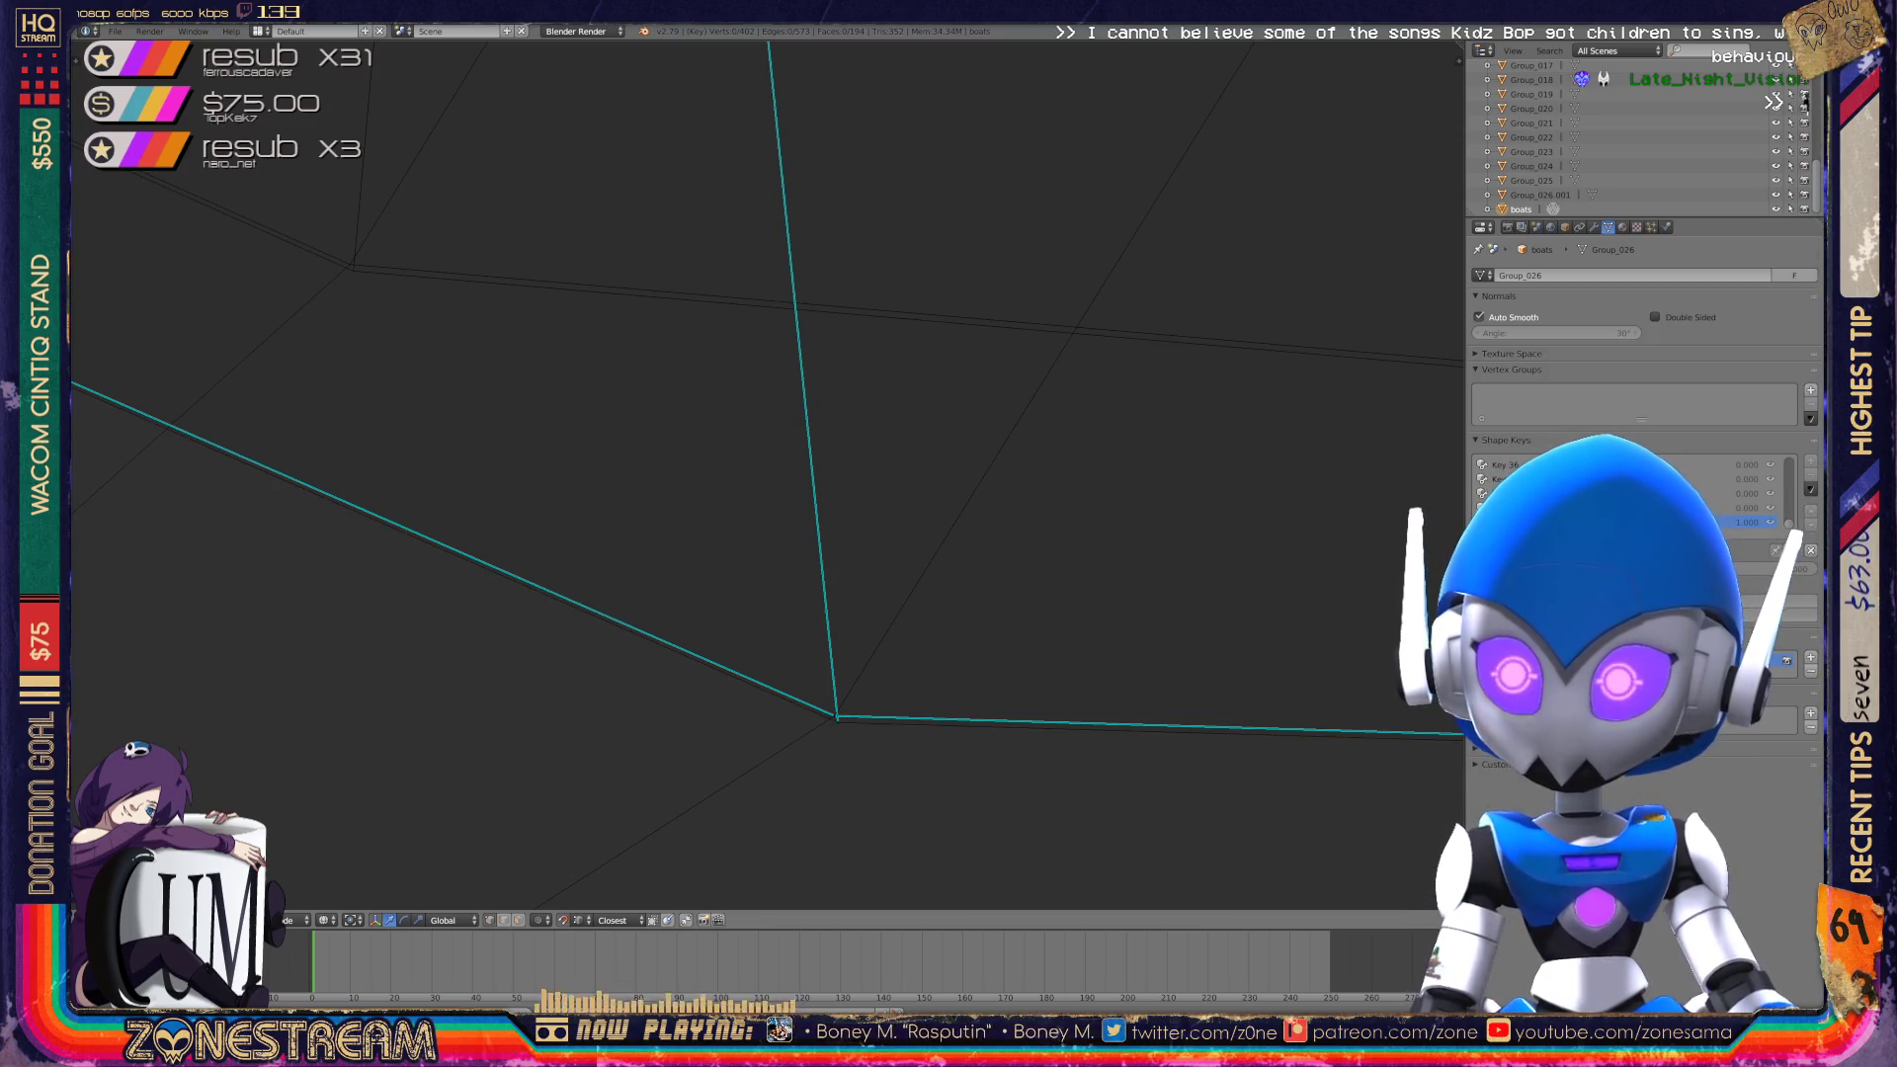
right_click(837, 718)
key(g)
click(353, 270)
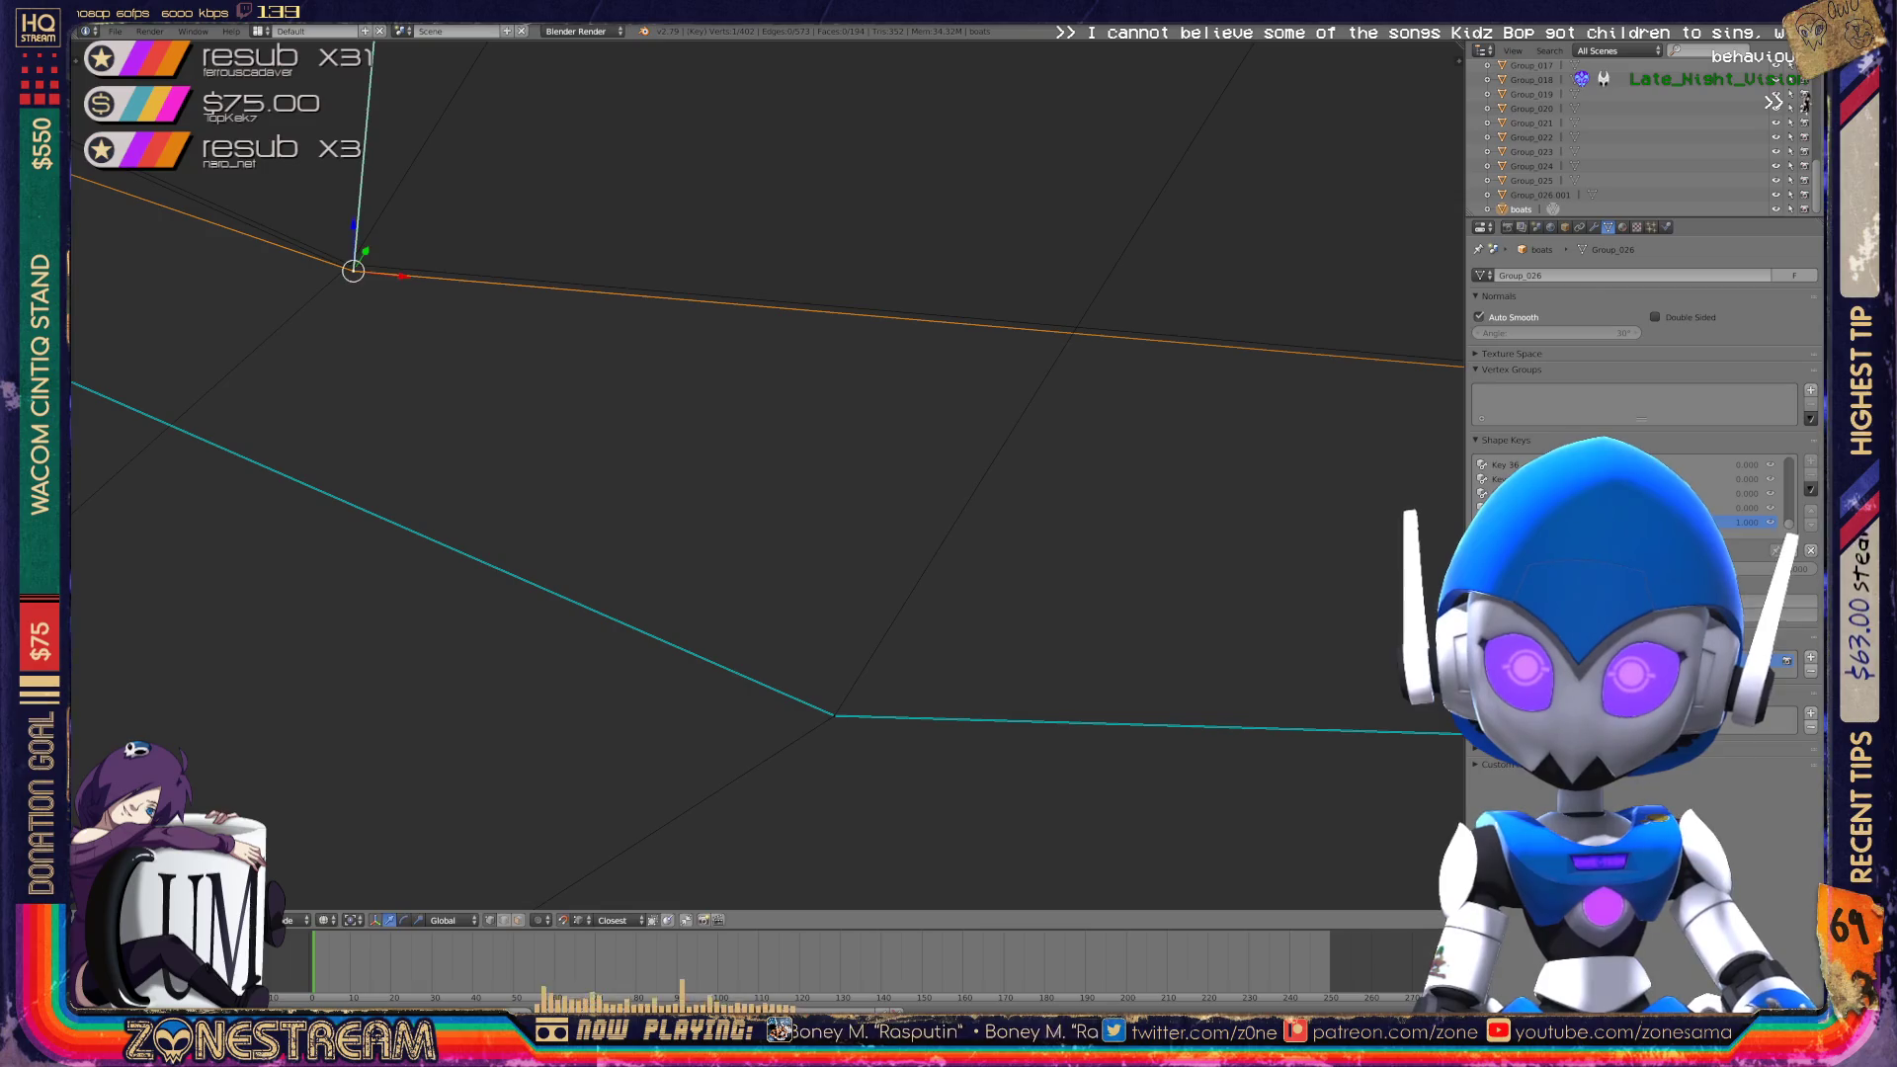
Merge the two corner vertices into one with Alt+M.
shift+right_click(835, 716)
key(alt+m)
mouse_move(751, 475)
middle_down()
mouse_move(1028, 514)
mouse_move(791, 405)
middle_up()
Snap the vertex at the edge junction onto the corner.
right_click(816, 643)
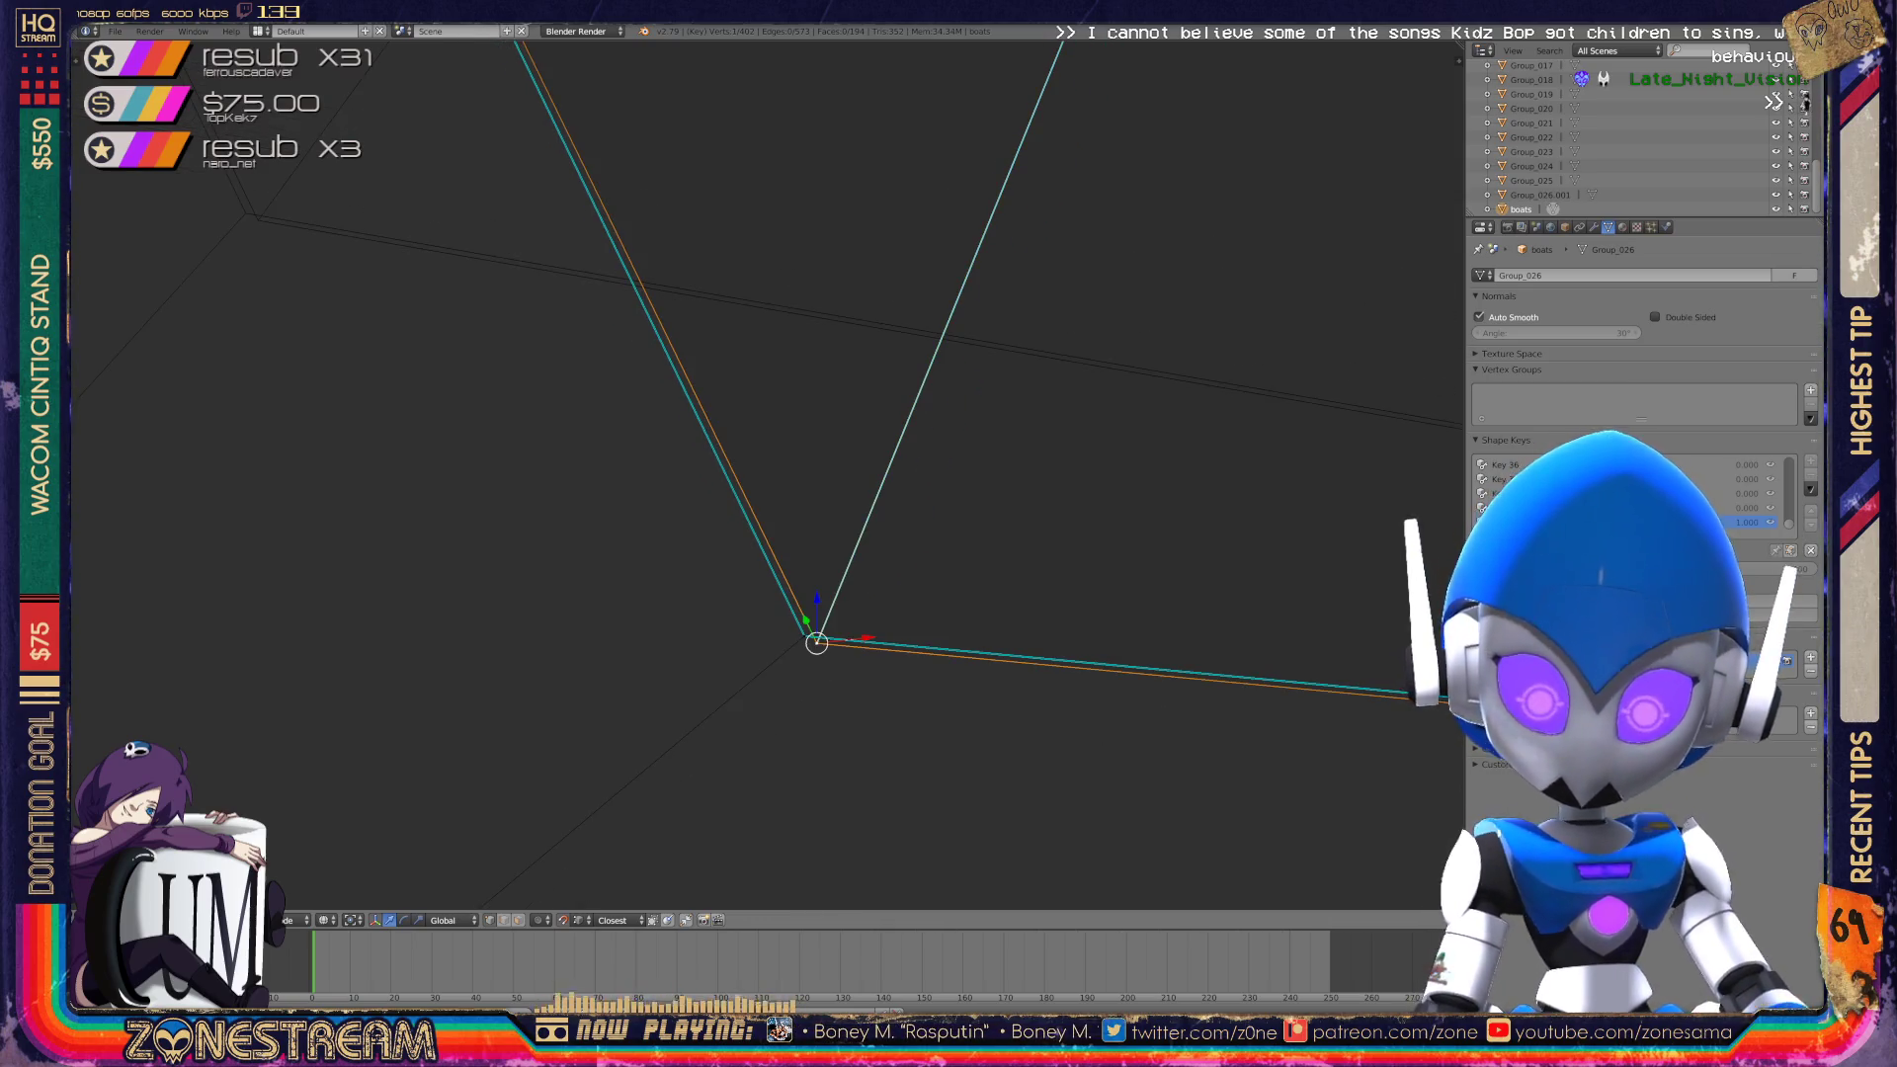
right_click(255, 215)
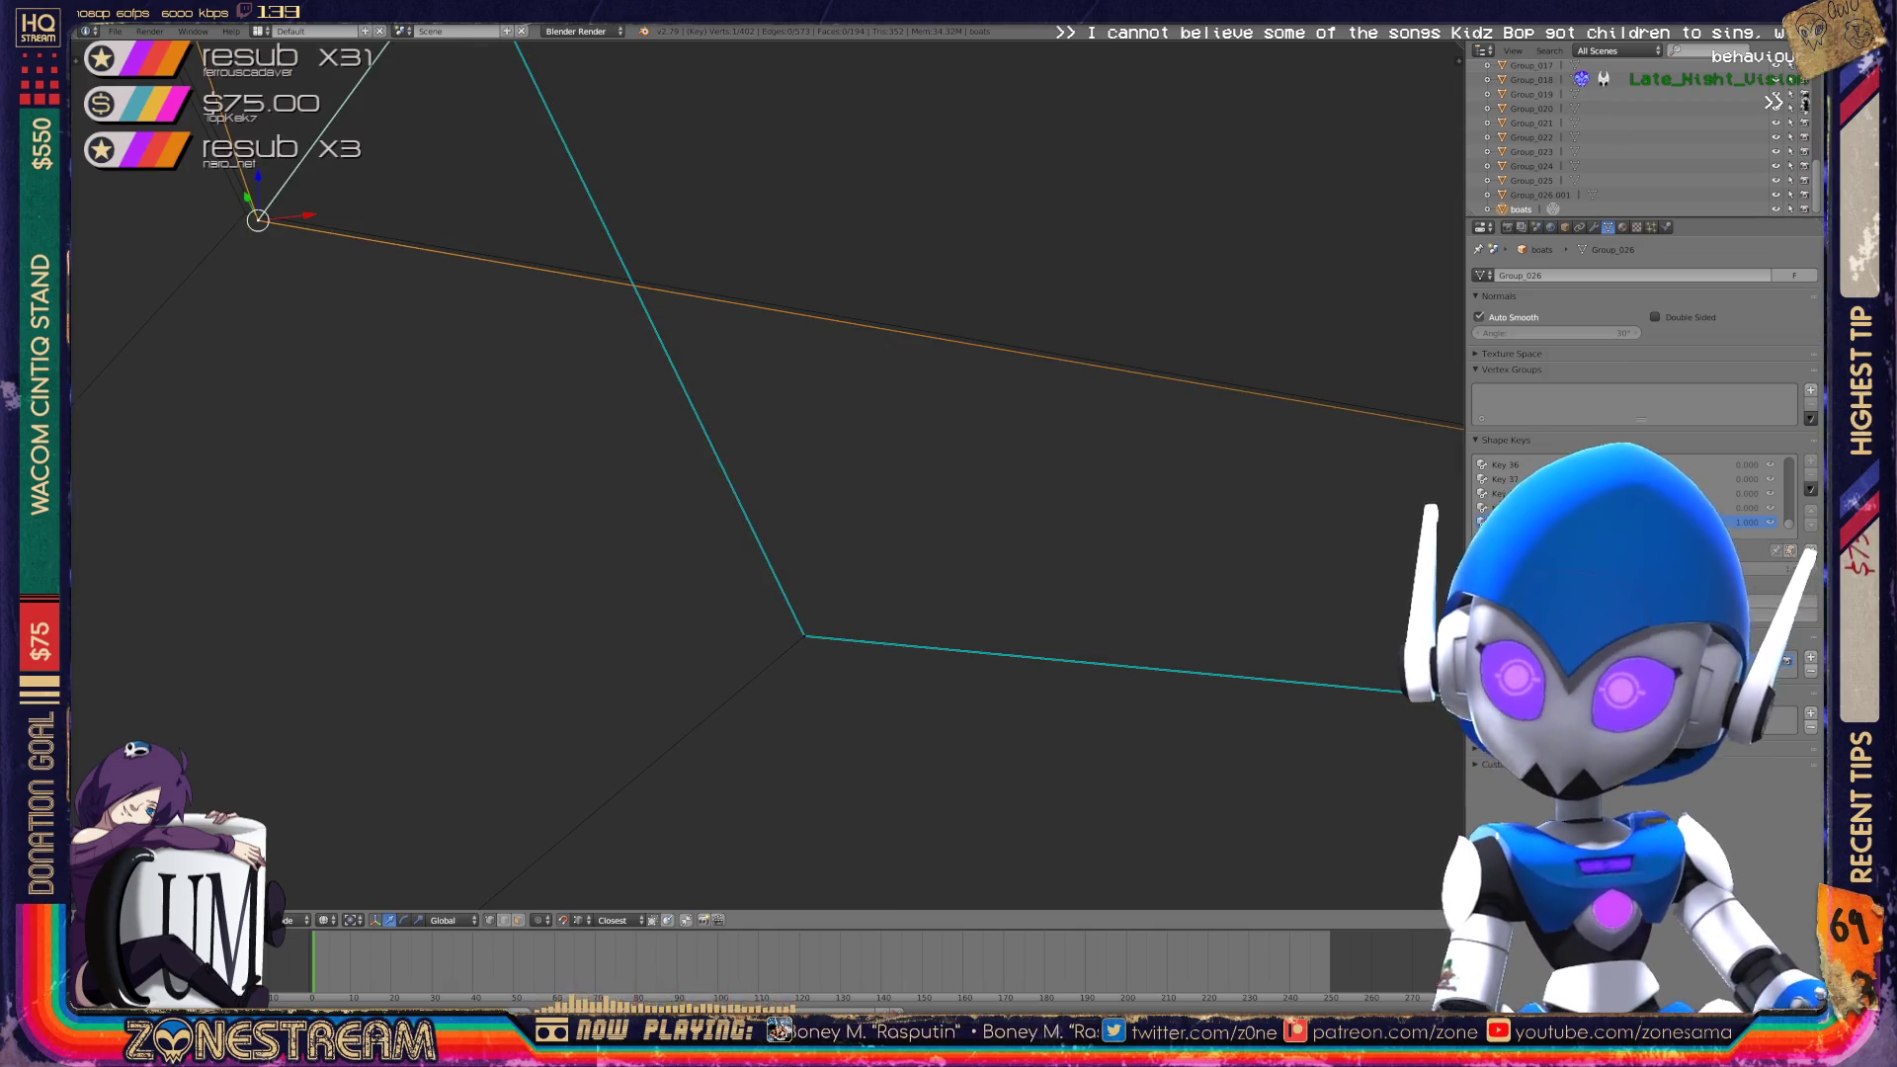
right_click(804, 636)
mouse_move(805, 635)
middle_down()
mouse_move(684, 432)
mouse_move(597, 419)
mouse_move(373, 580)
mouse_move(1321, 501)
mouse_move(923, 220)
mouse_move(992, 127)
mouse_move(889, 297)
mouse_move(949, 395)
middle_up()
middle_drag(510, 534, 465, 571)
right_click(464, 563)
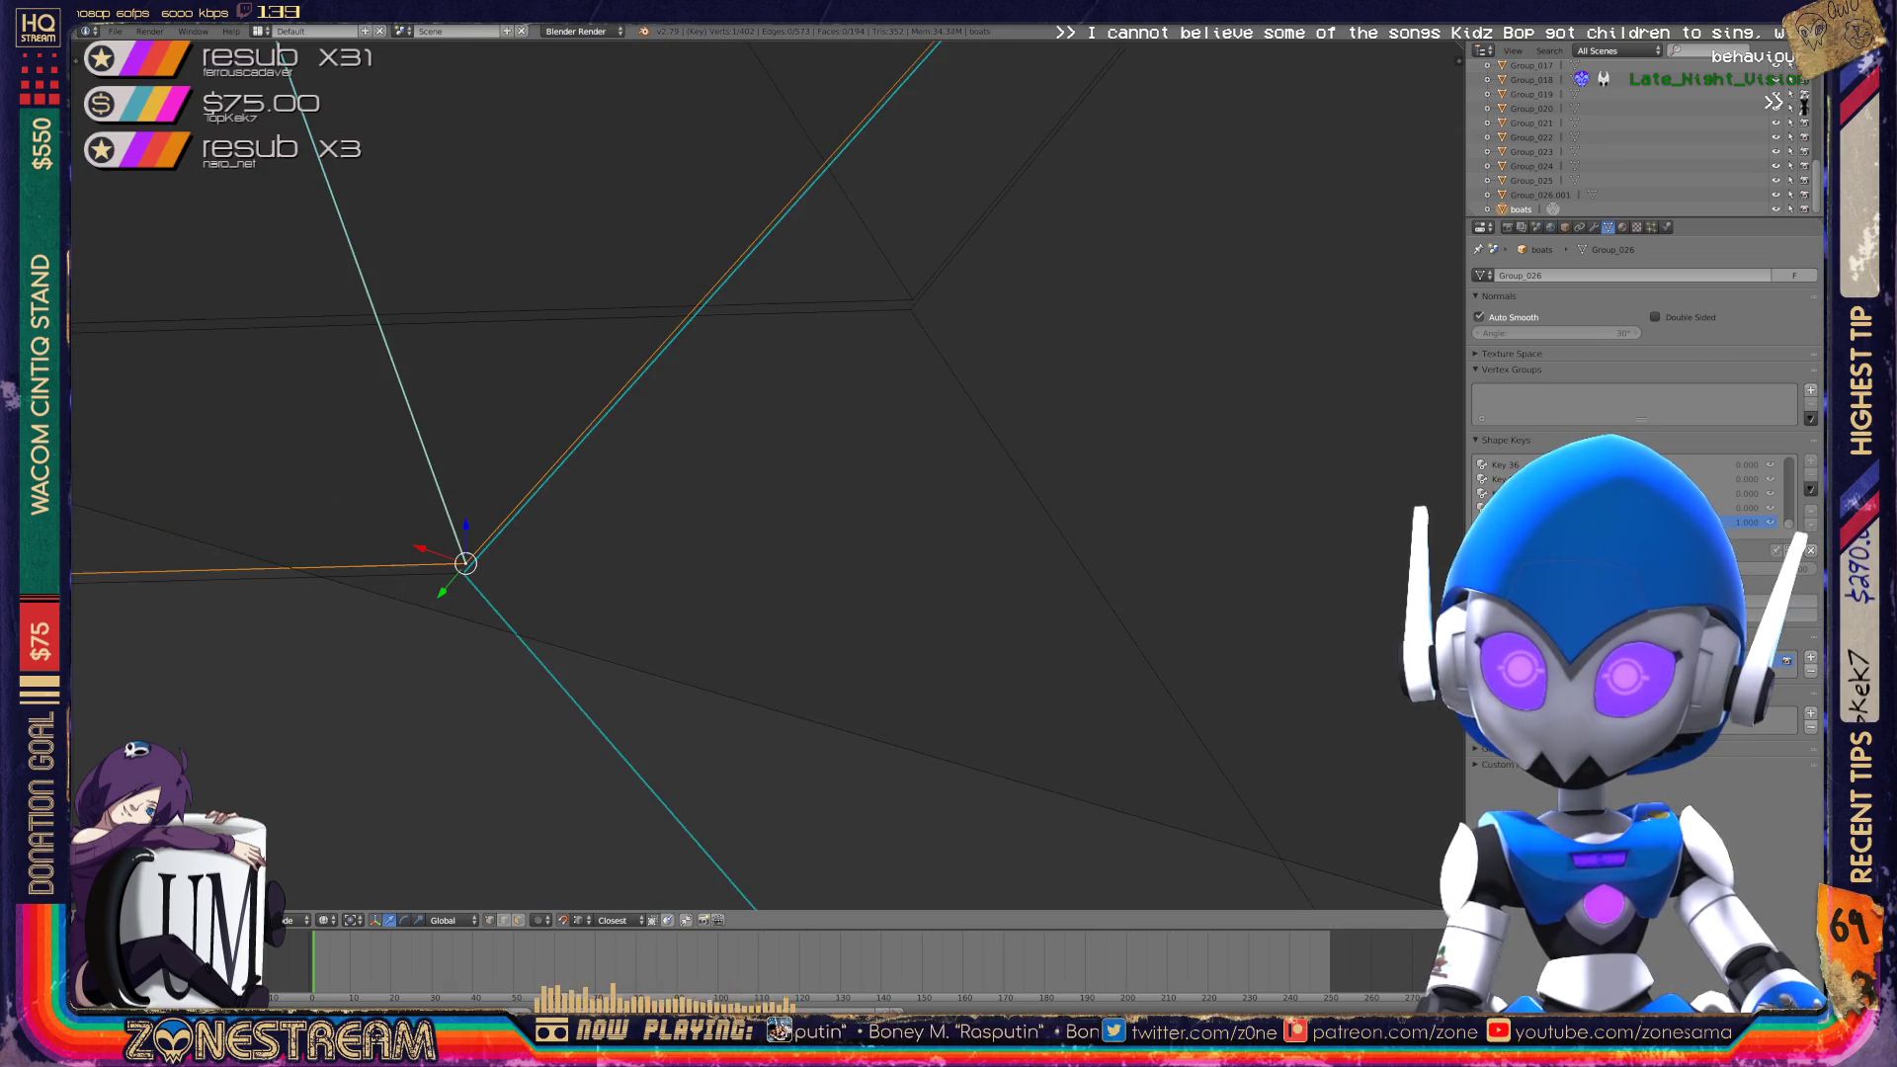
key(g)
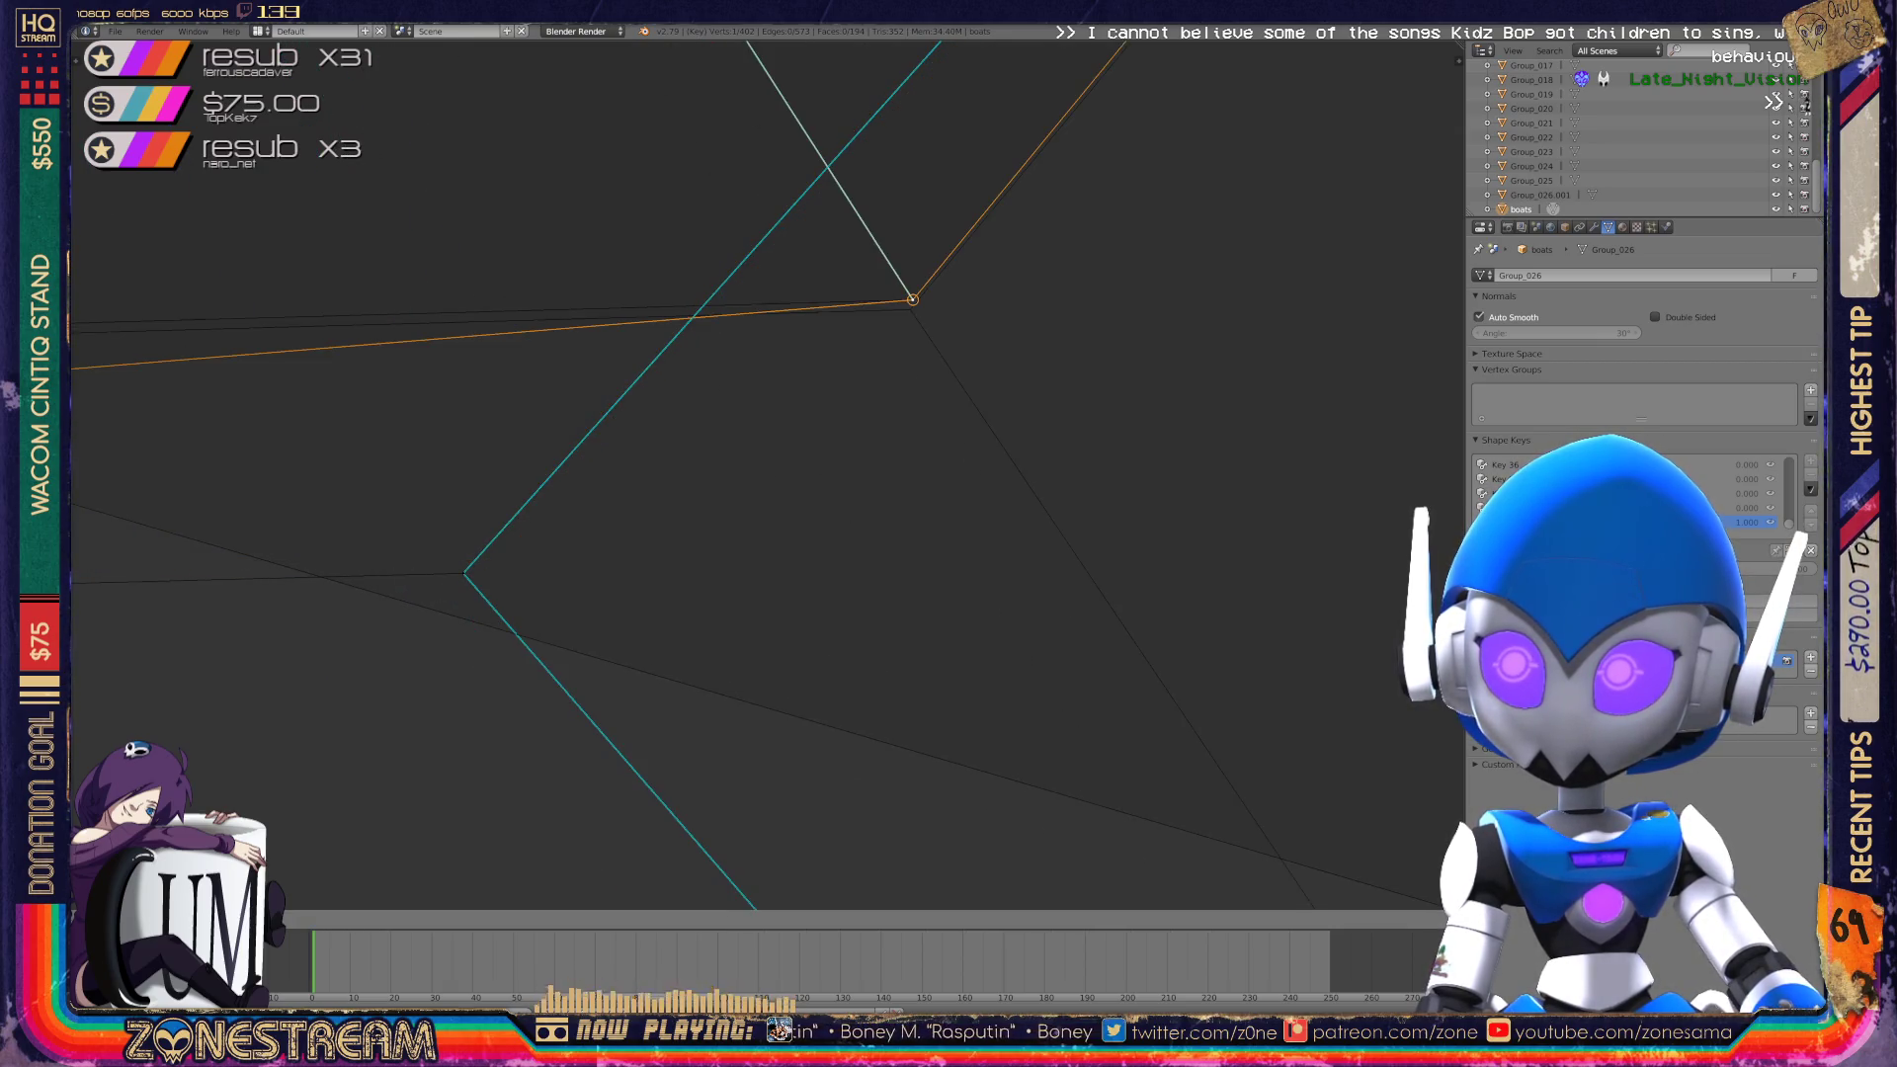
click(911, 297)
Snap the leftover lower vertex onto the same corner.
right_click(463, 573)
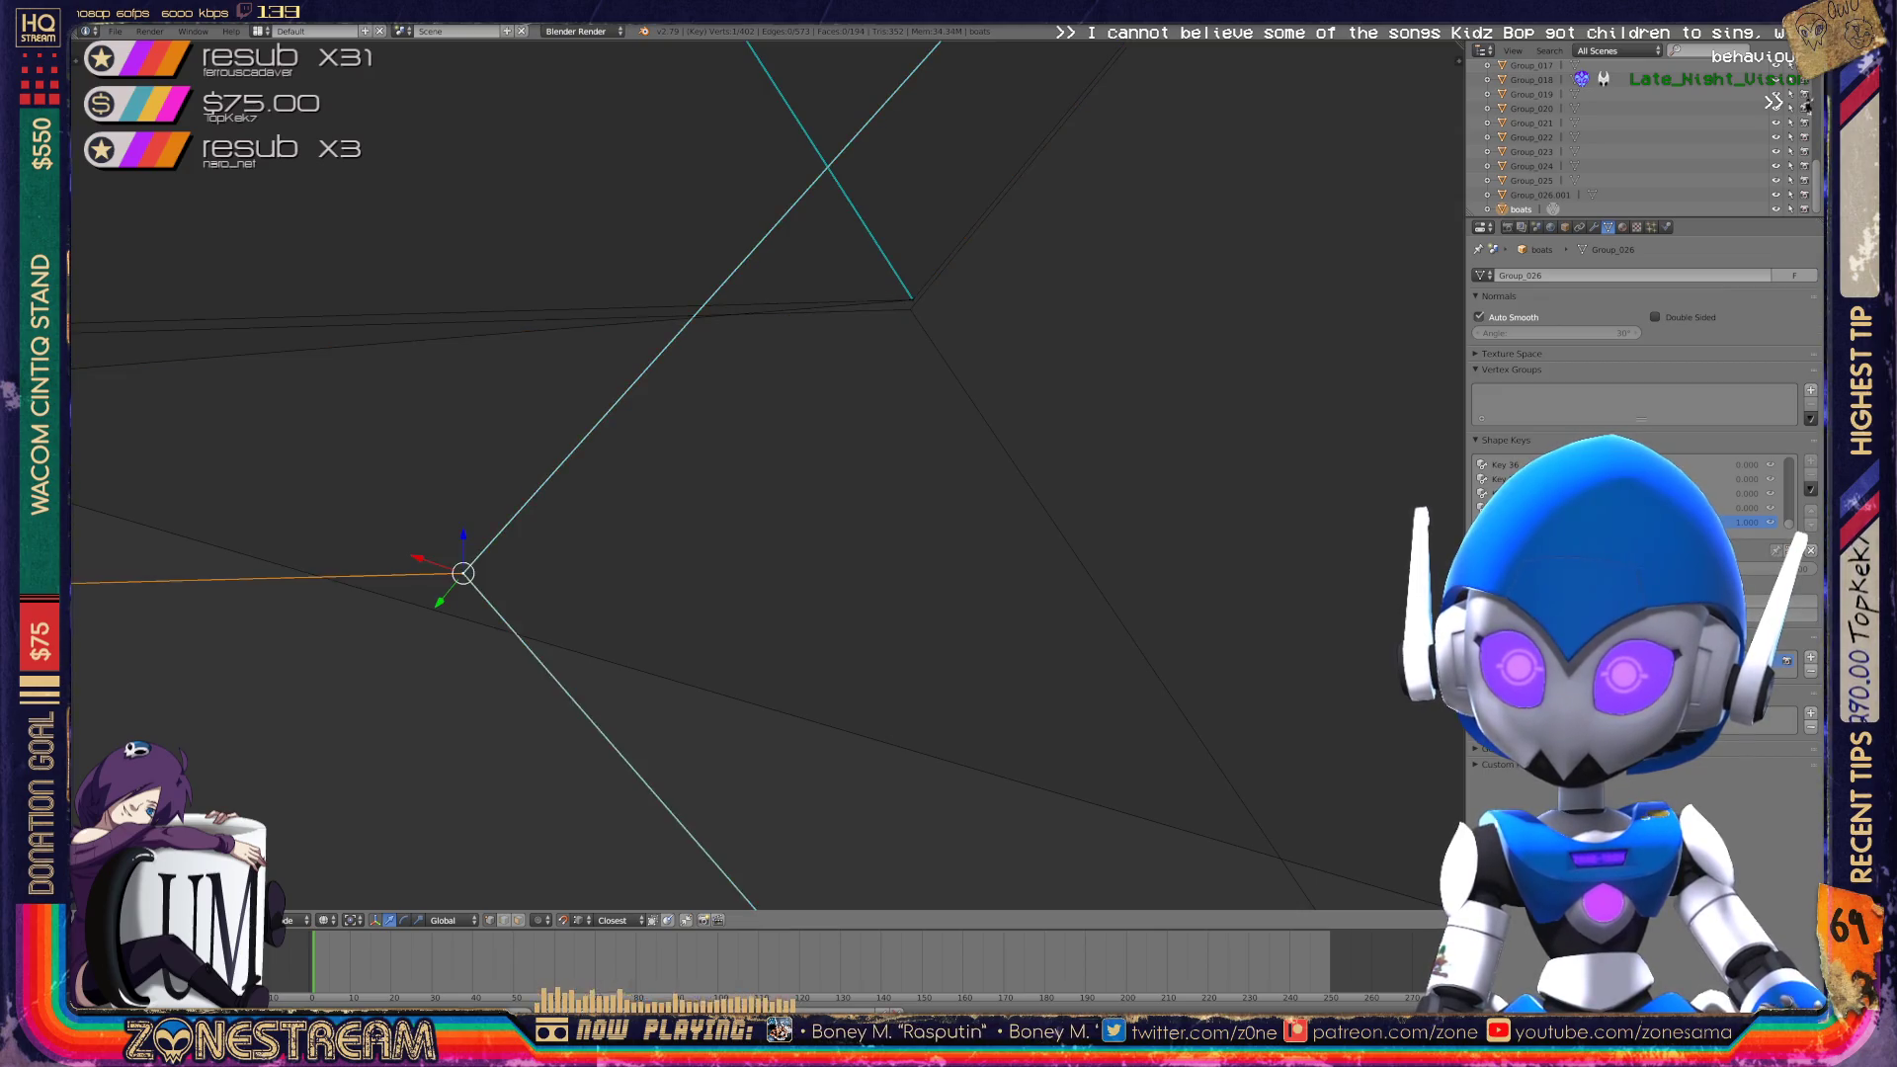
key(g)
click(910, 310)
scroll(761, 474, down, 3)
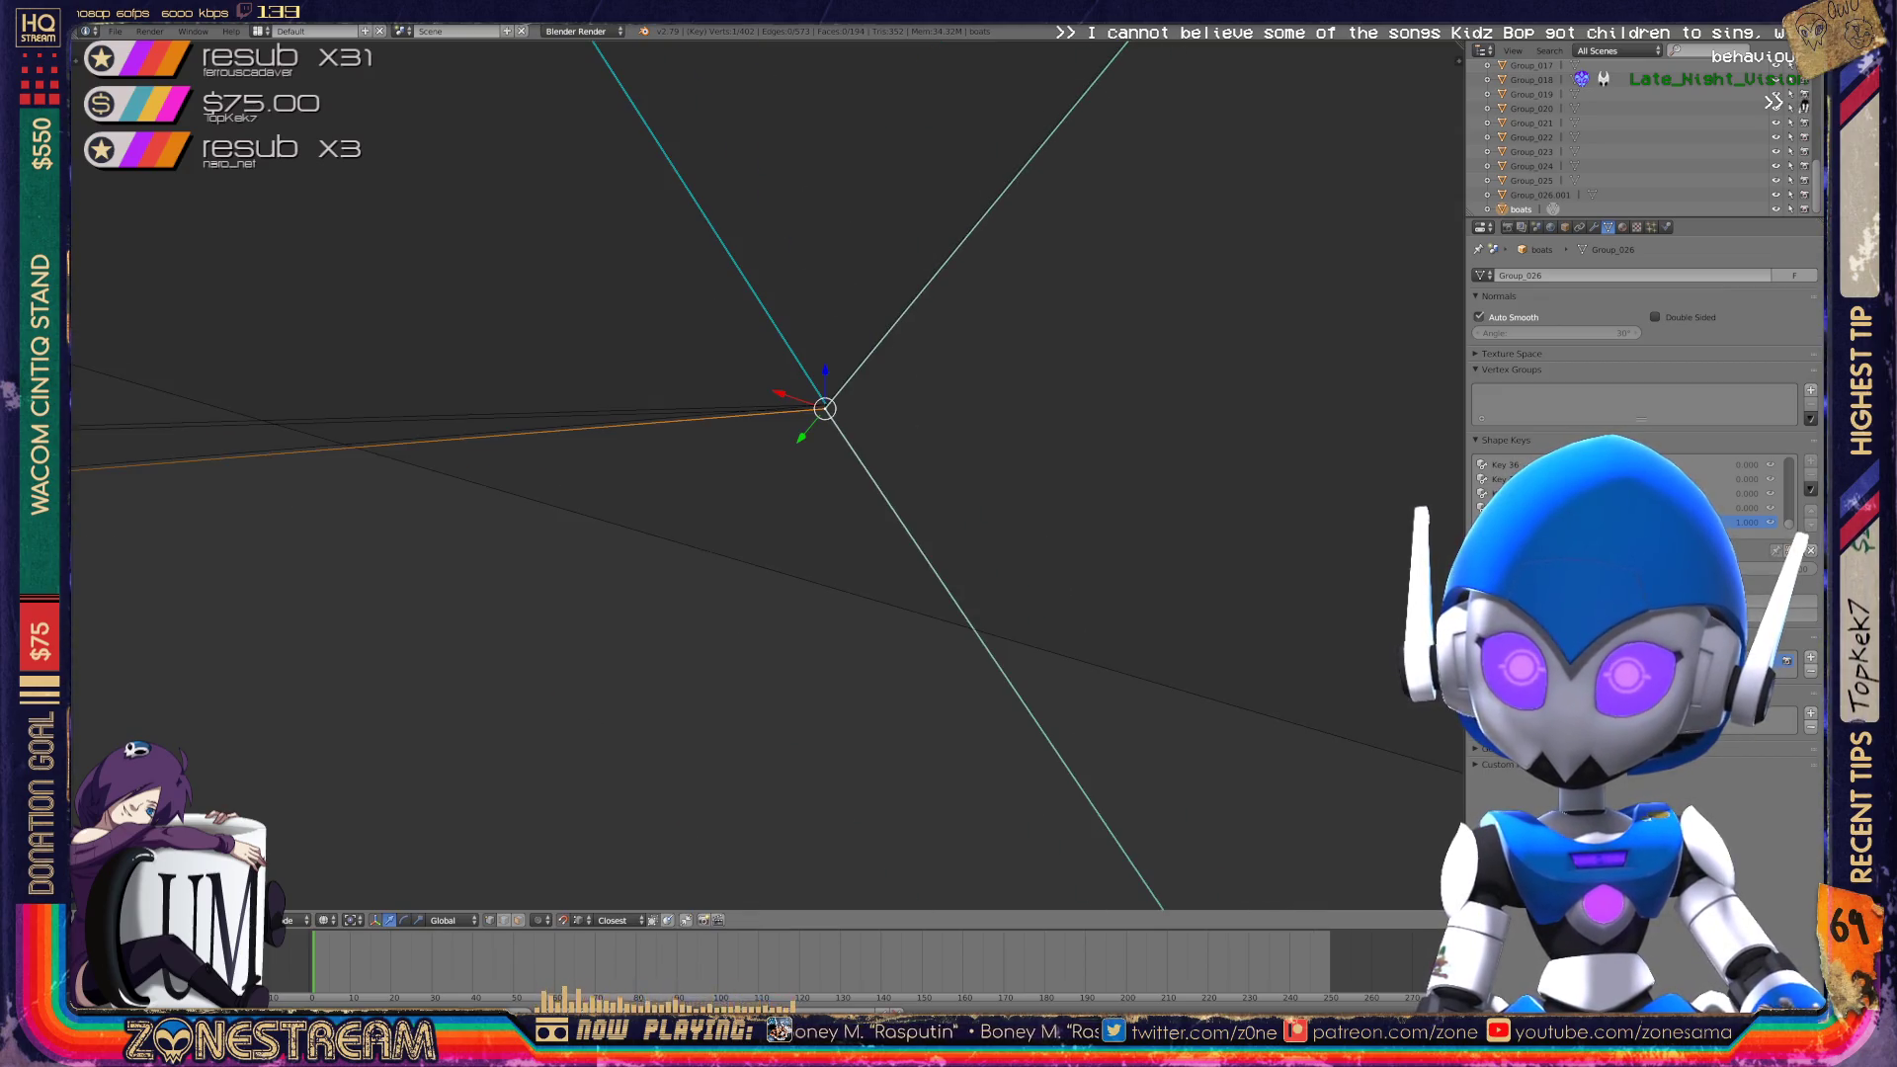
mouse_move(1403, 326)
middle_down()
mouse_move(1383, 296)
mouse_move(1397, 246)
mouse_move(1262, 390)
mouse_move(1091, 748)
middle_up()
Snap the corner vertex onto the far mesh corner, undoing and redoing once.
right_click(517, 669)
click(517, 669)
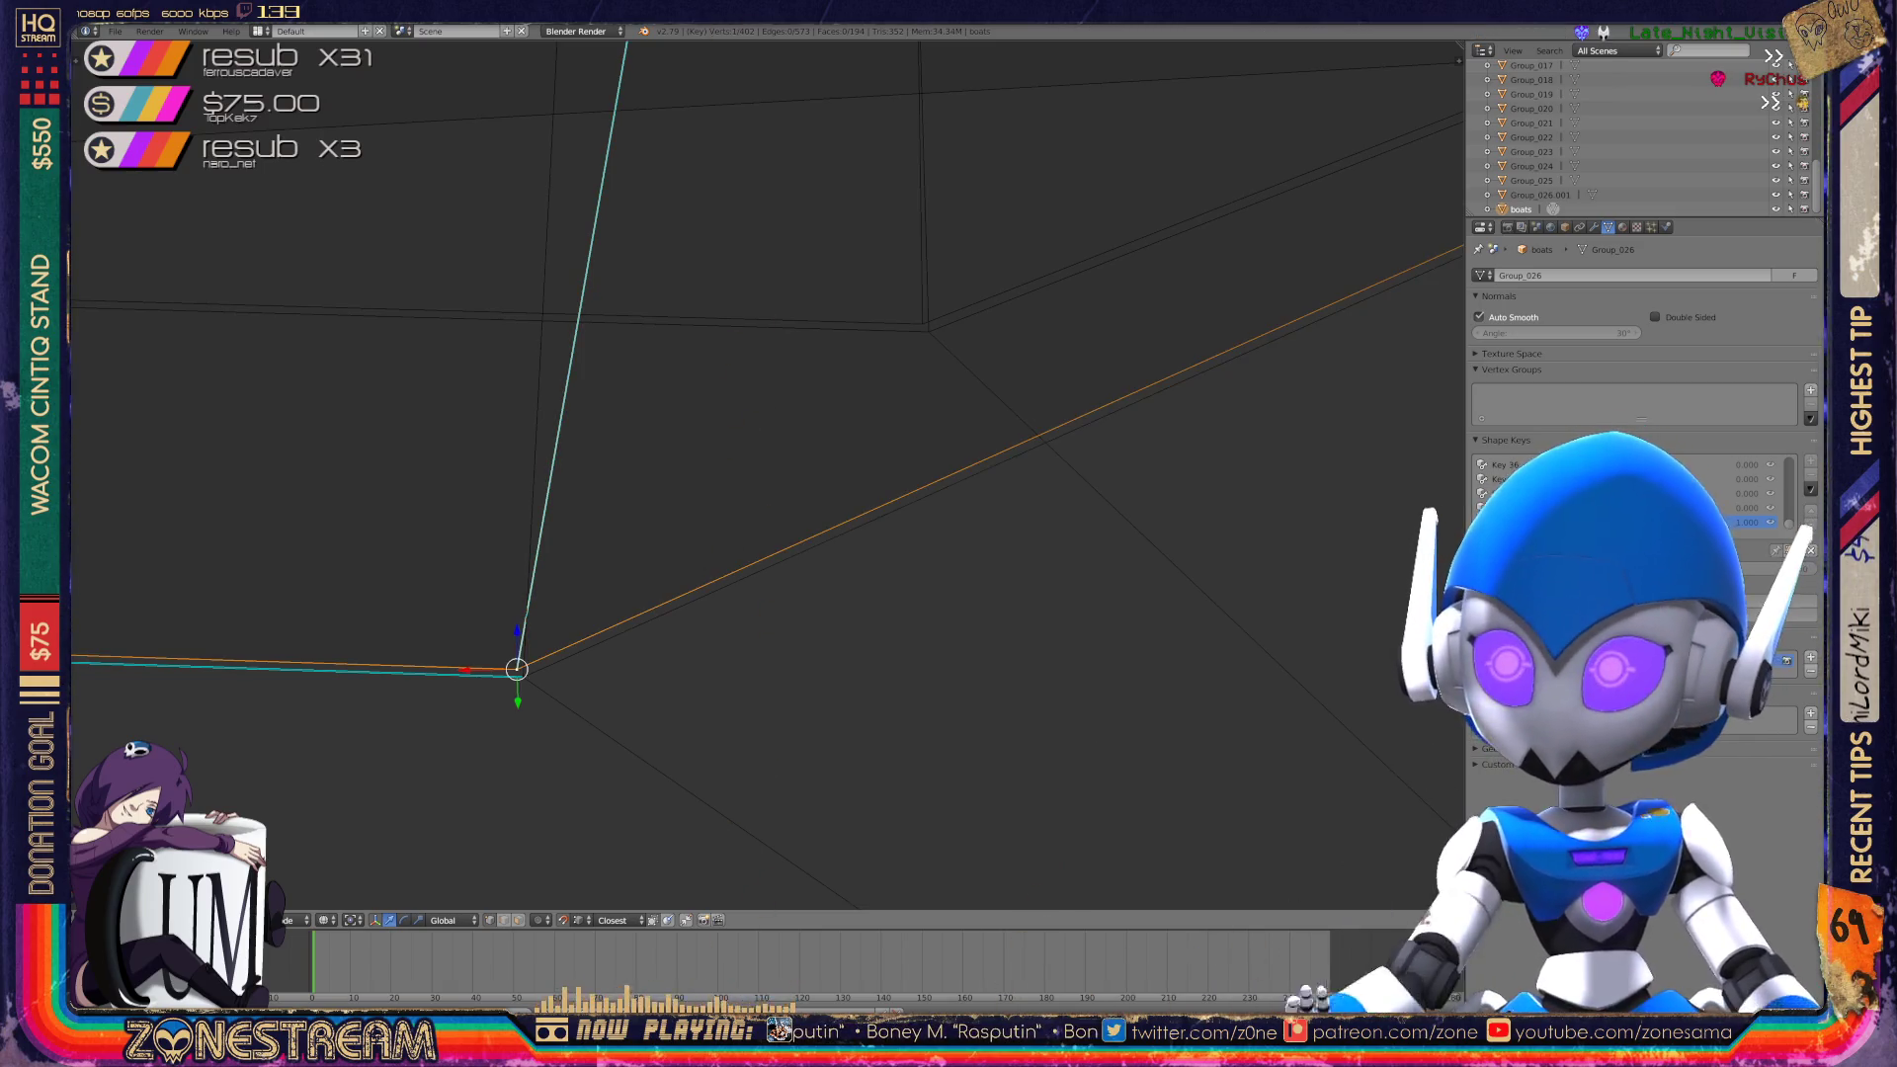
drag(517, 669, 922, 323)
key(ctrl+z)
key(ctrl+shift+z)
mouse_move(923, 327)
shift+middle_down()
mouse_move(843, 411)
mouse_move(1373, 382)
mouse_move(1413, 513)
mouse_move(1598, 514)
mouse_move(1498, 546)
shift+middle_up()
Recheck the corner vertex, zoom out, and return the boat to Object Mode.
right_click(436, 561)
right_click(718, 338)
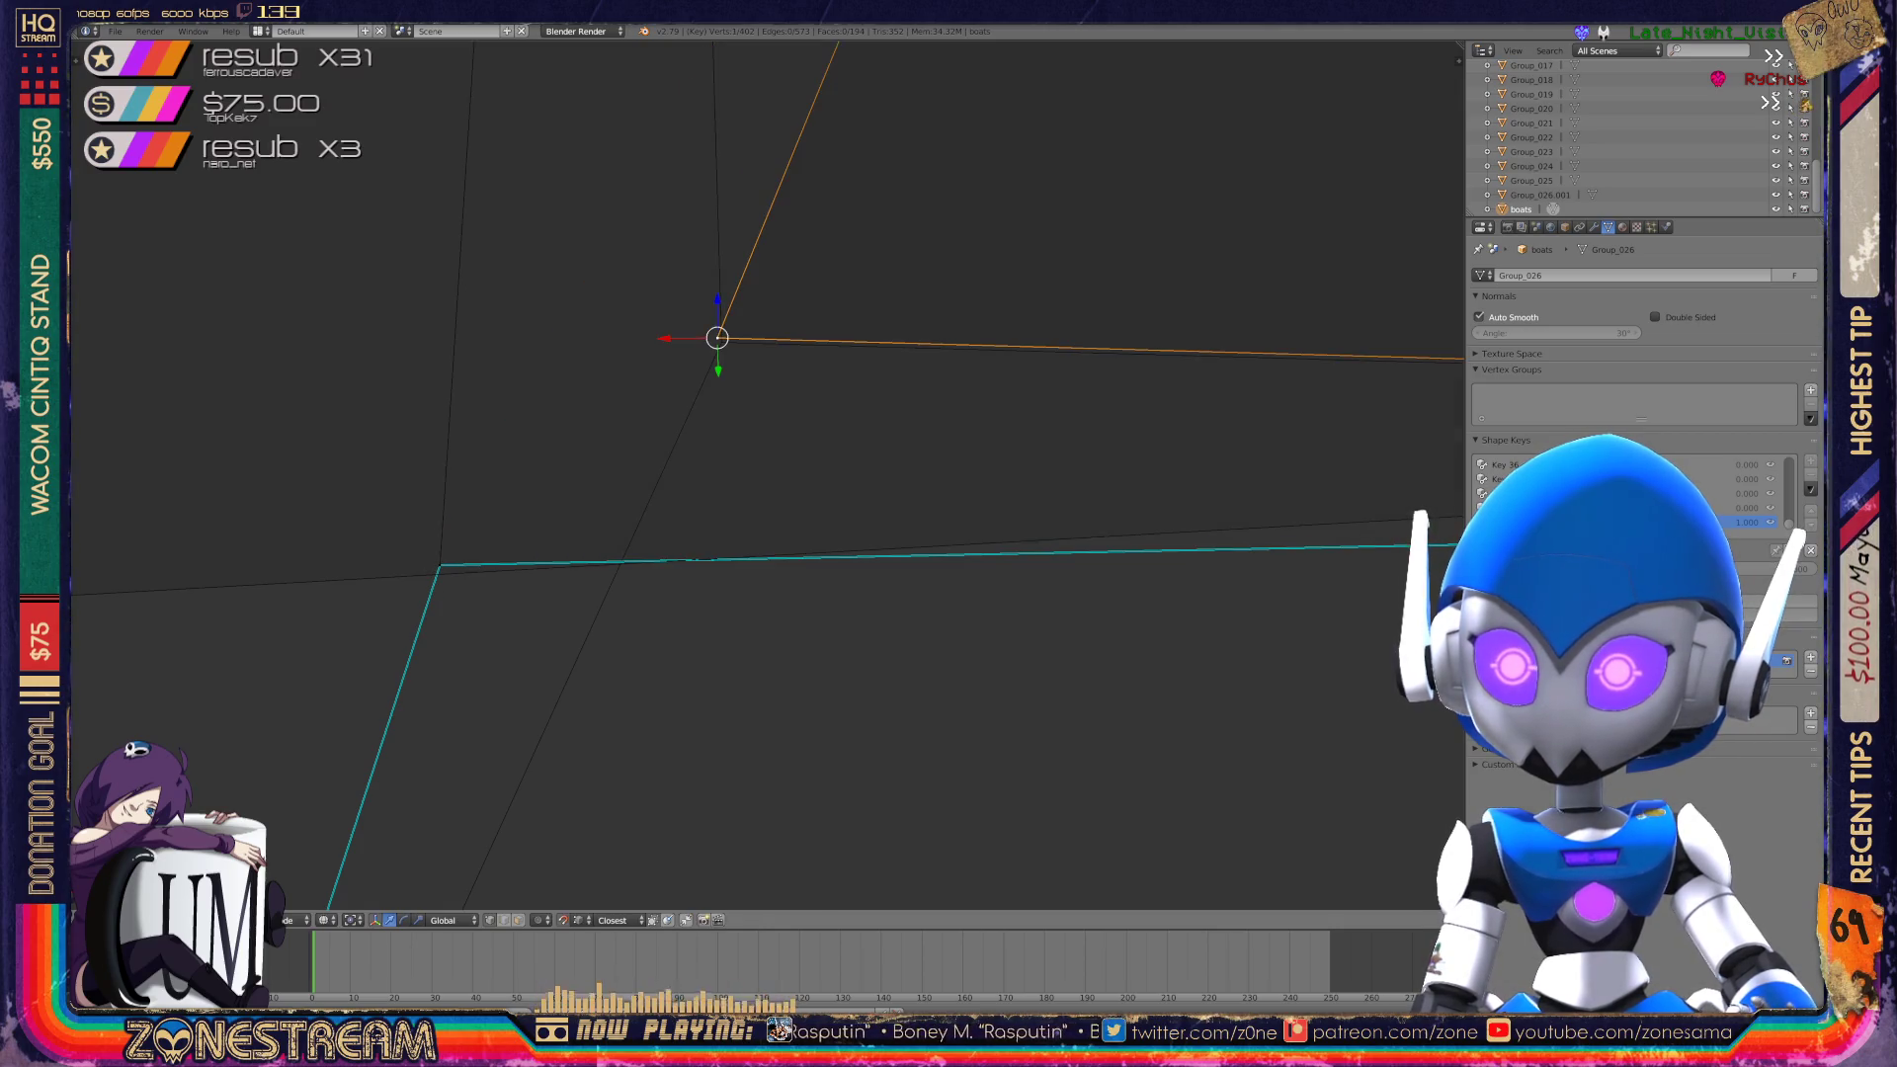
key(ctrl+z)
key(KP_Decimal)
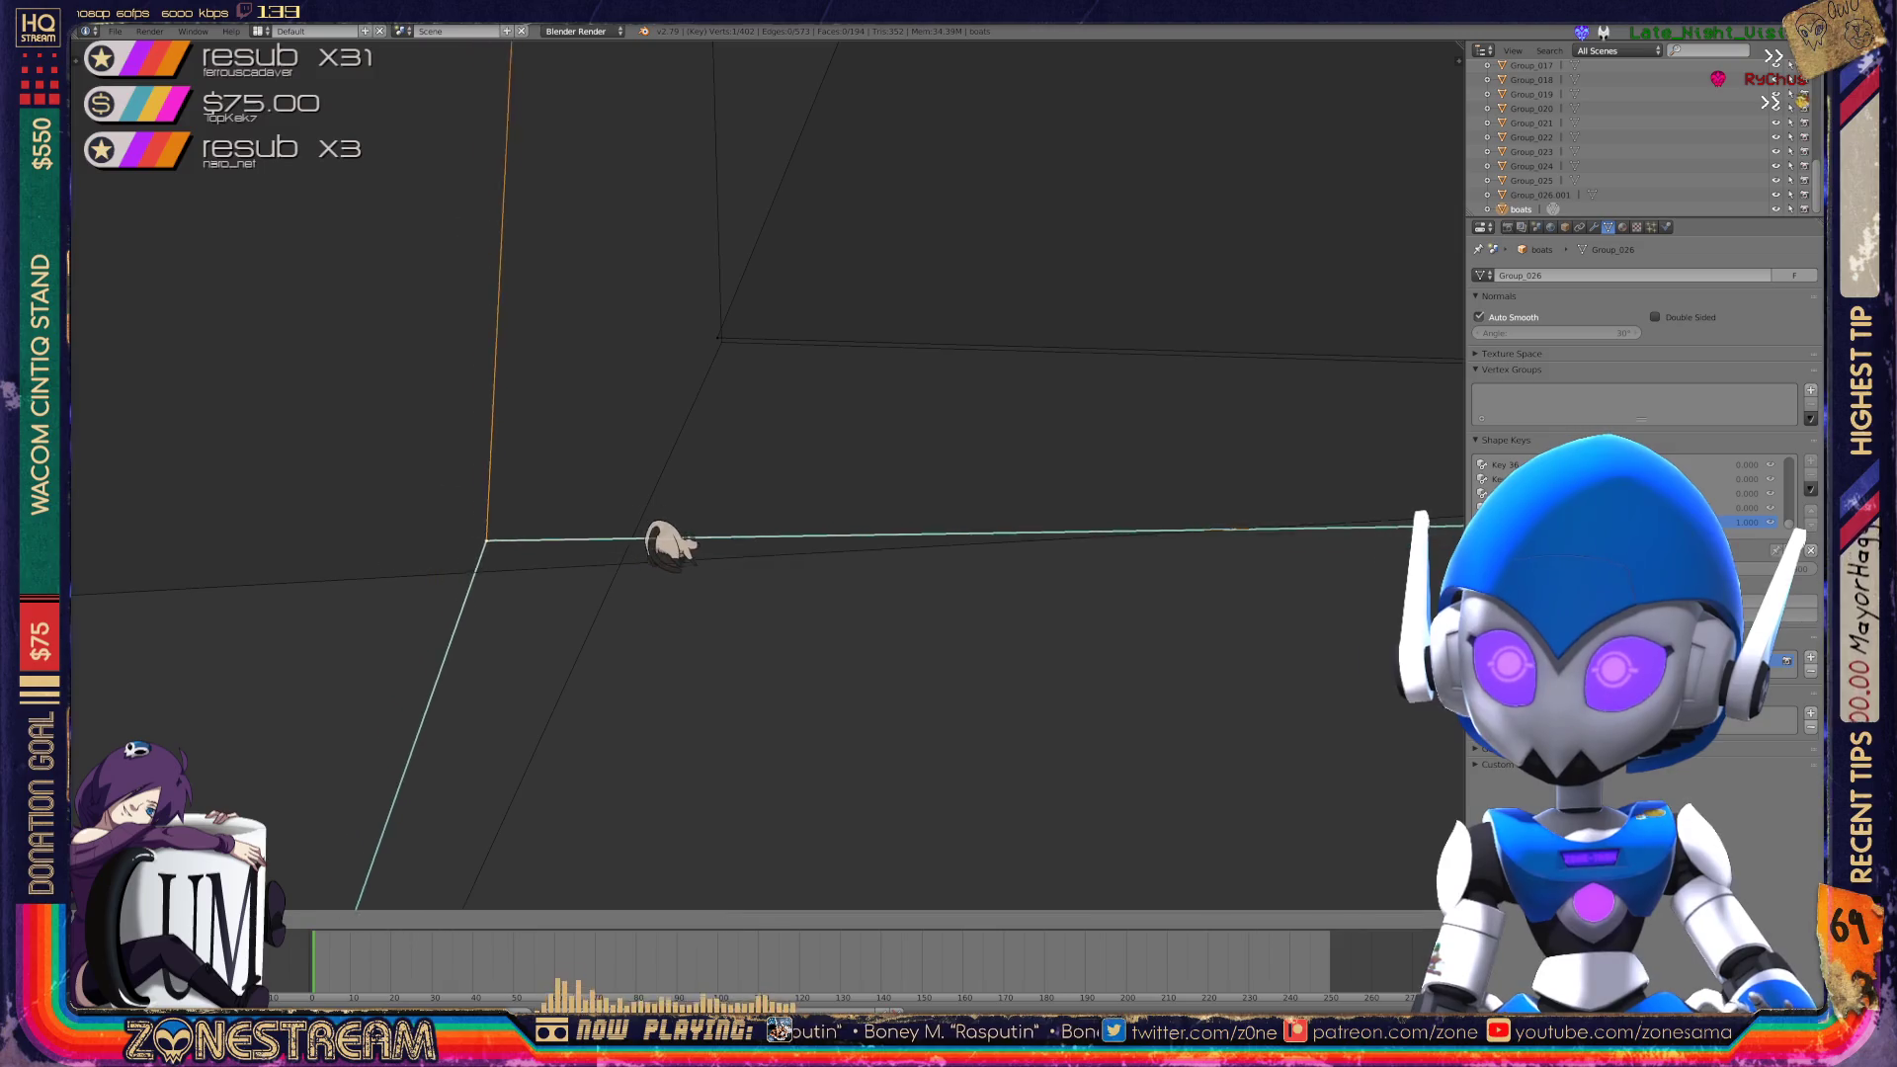
scroll(774, 597, down, 5)
mouse_move(775, 597)
middle_down()
mouse_move(919, 680)
mouse_move(1013, 702)
middle_up()
key(Tab)
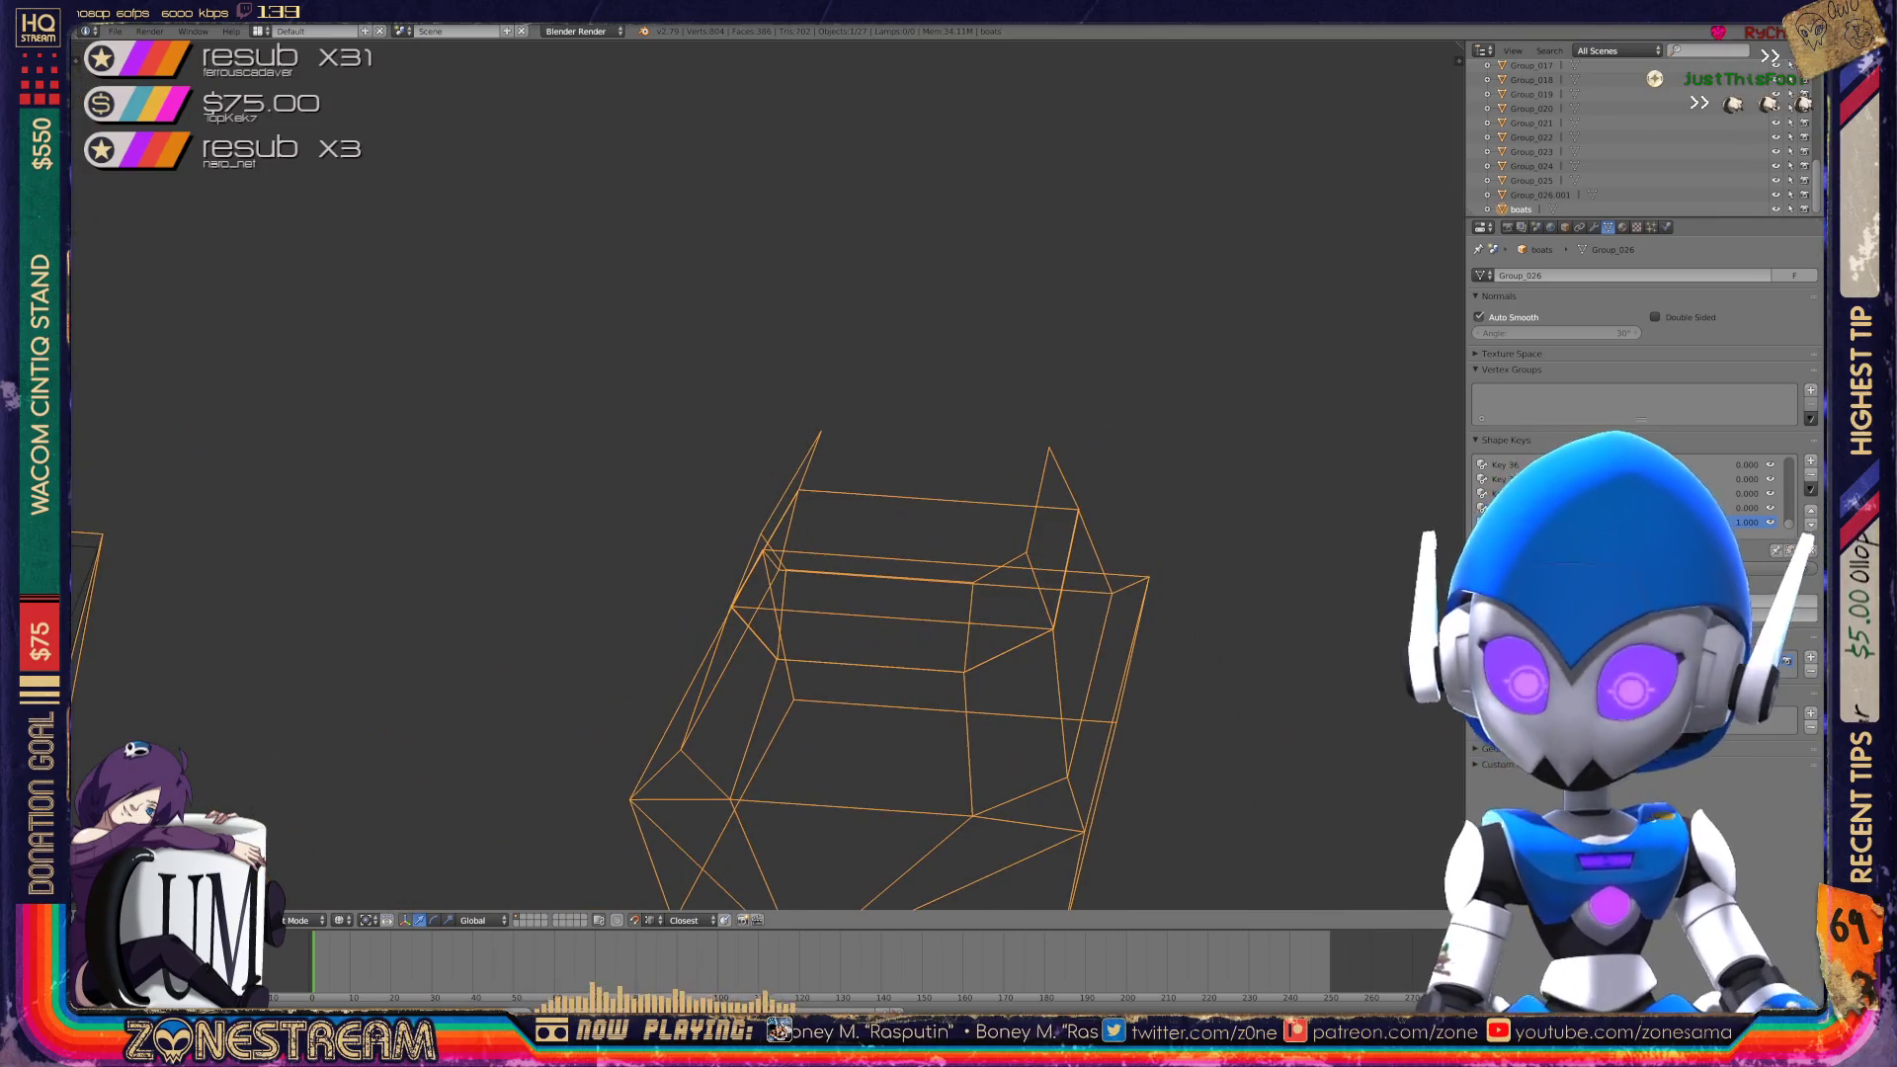
Delete the stray object, zoom onto the boat wireframes and enter Edit Mode.
key(x)
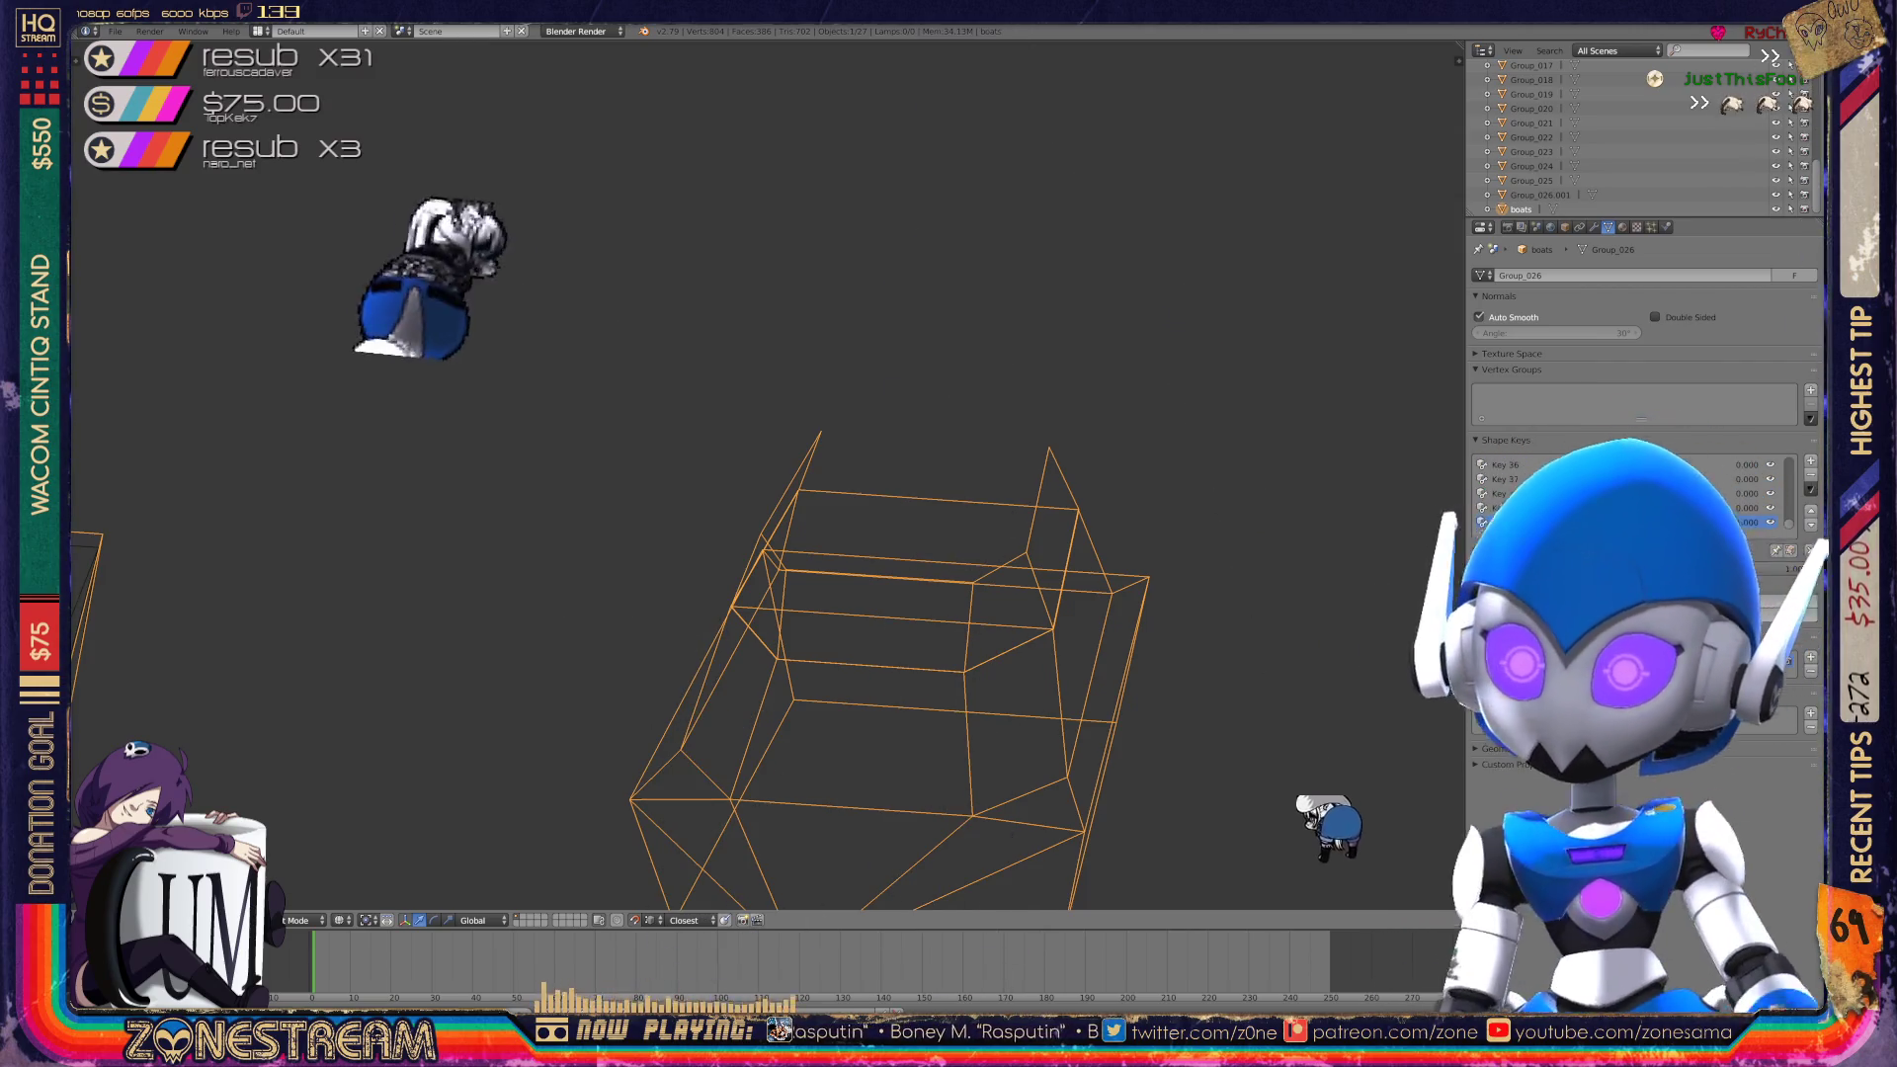
middle_drag(751, 474, 591, 431)
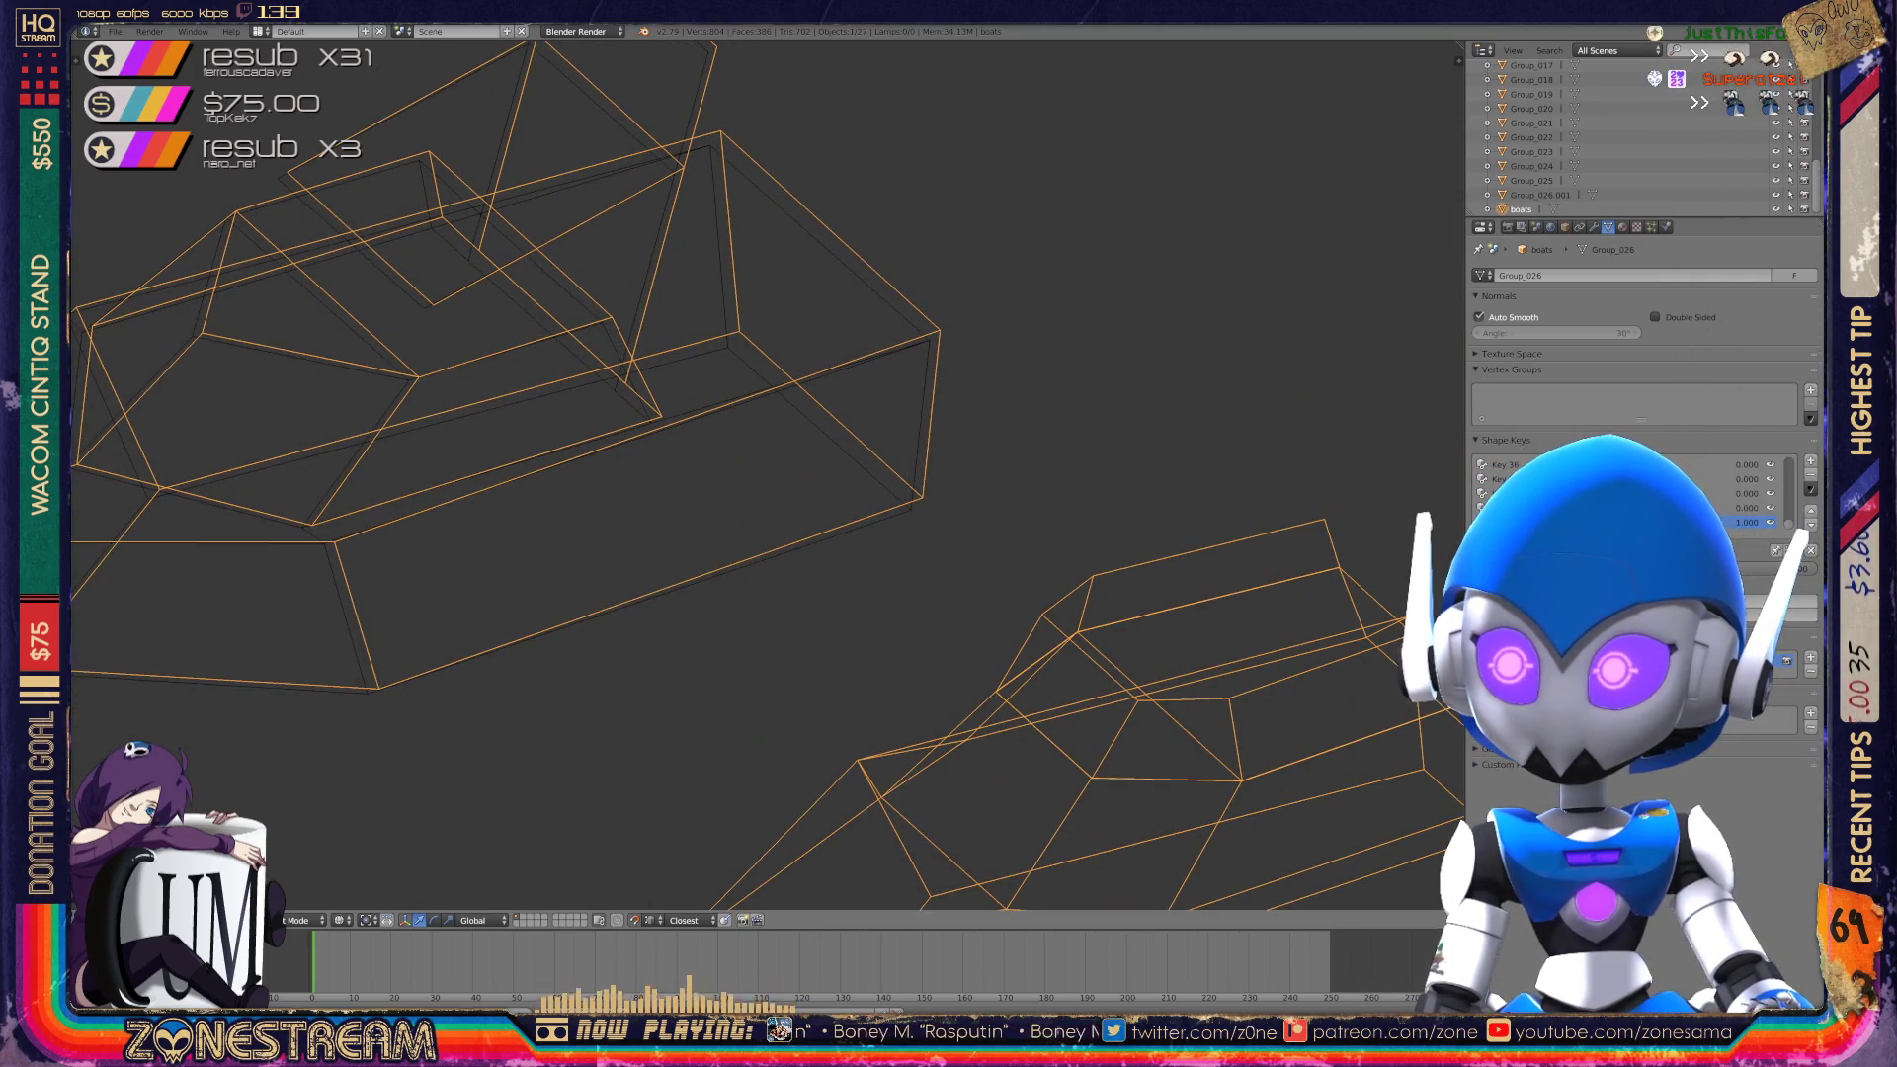
scroll(751, 475, up, 5)
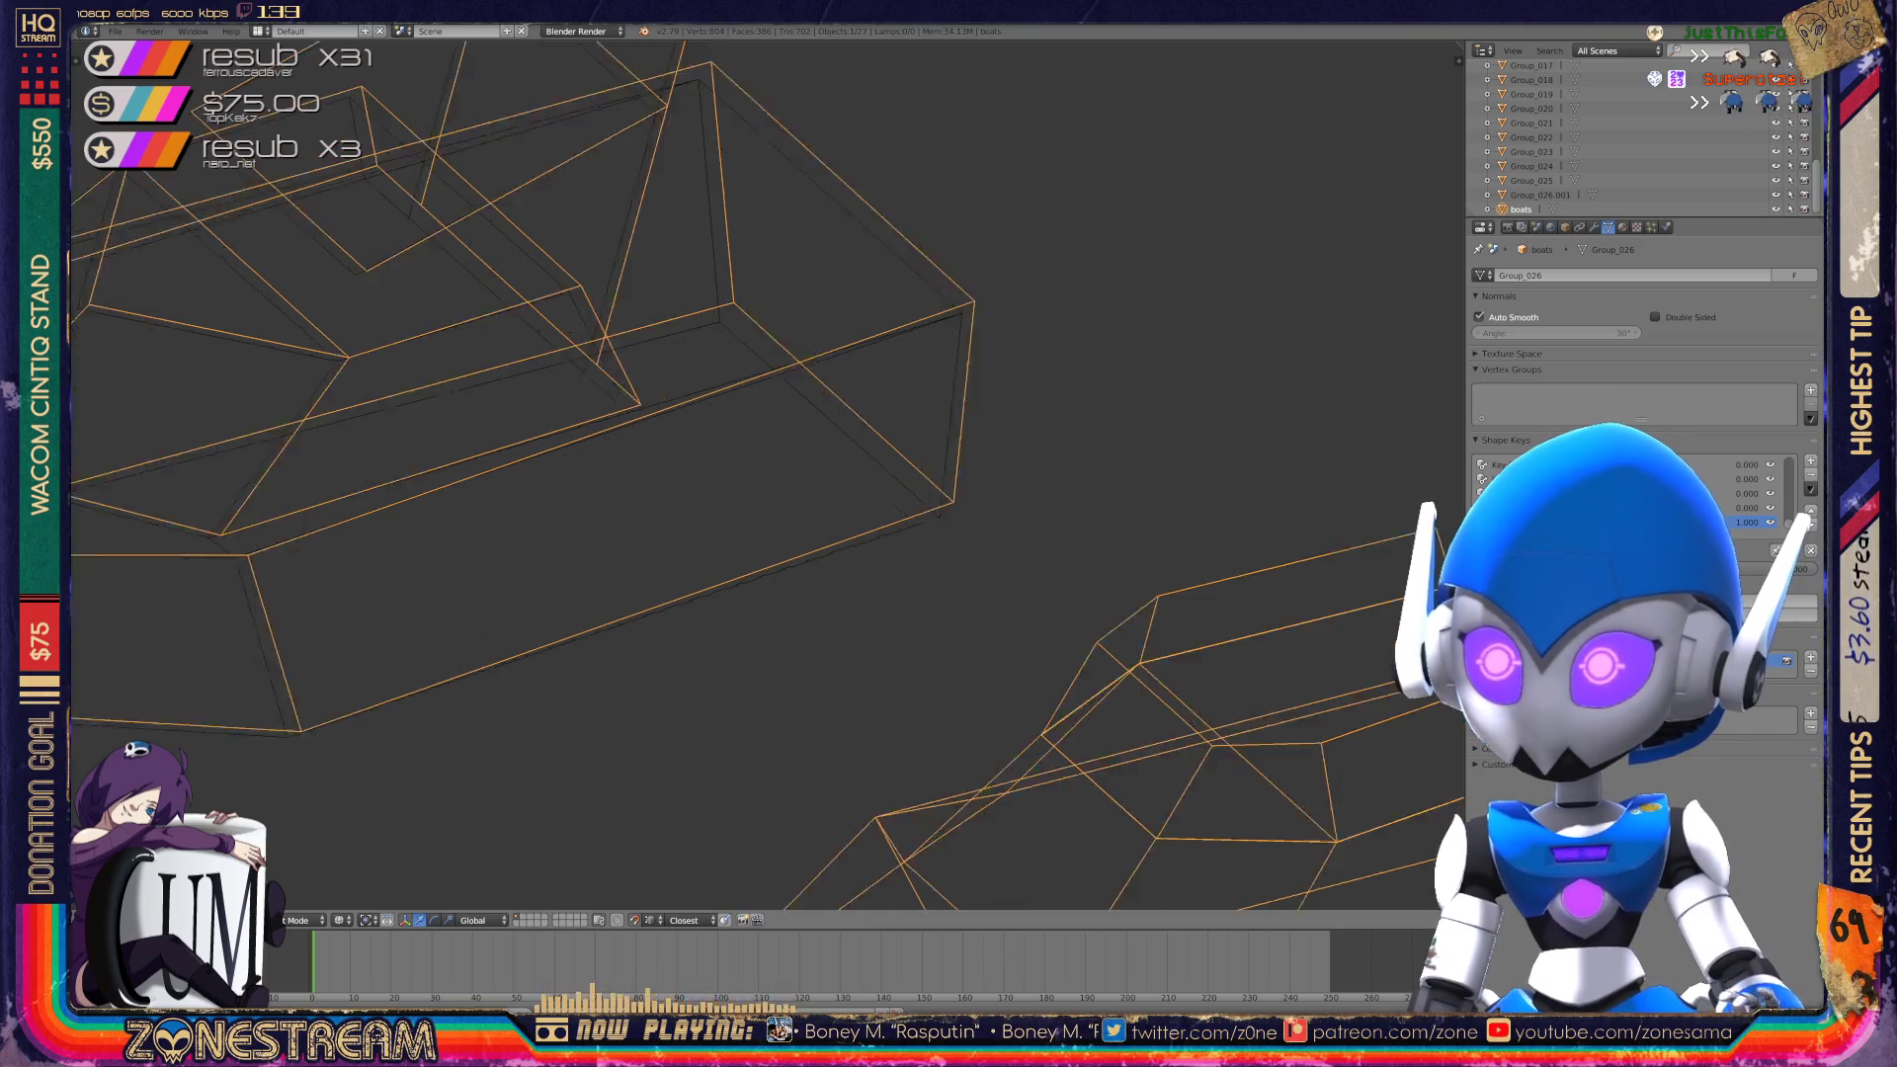
key(Tab)
Select hull corner vertices while orbiting closer to the boat.
right_click(1088, 521)
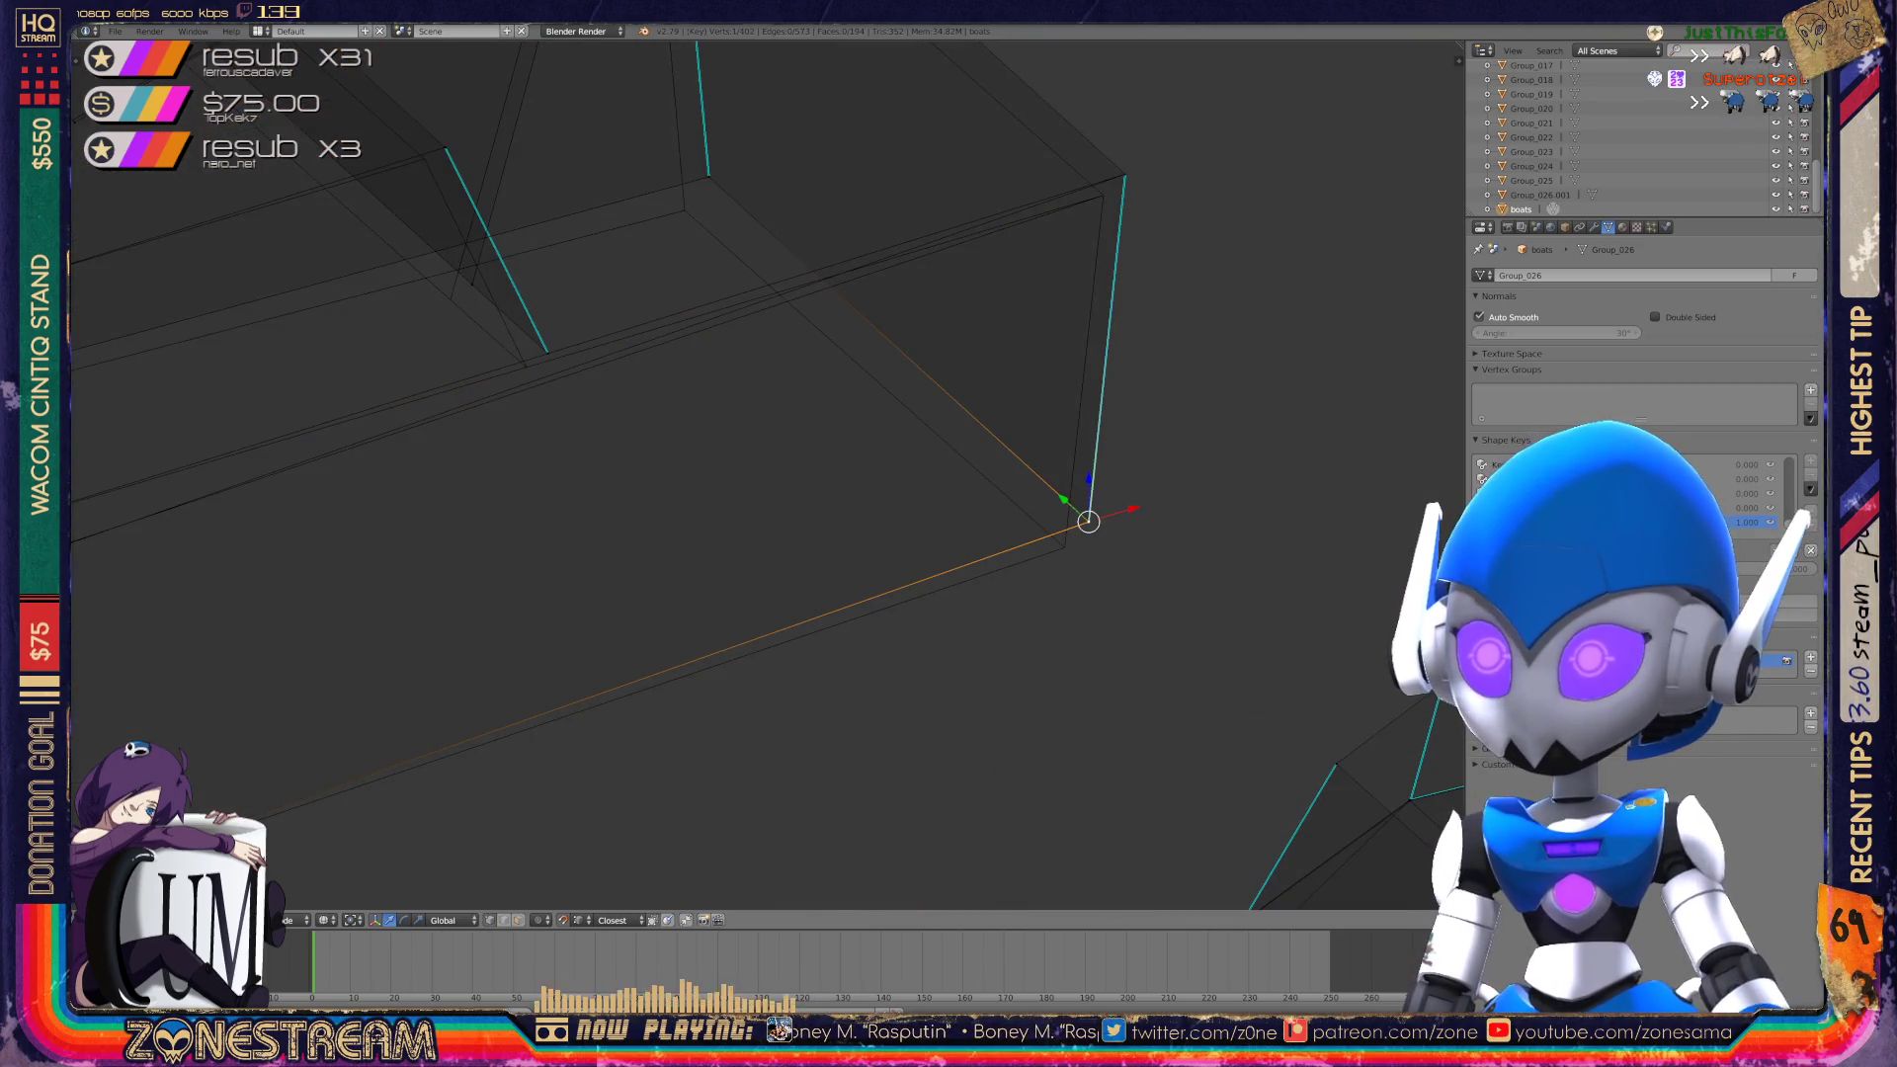
mouse_move(890, 494)
middle_down()
mouse_move(771, 465)
mouse_move(736, 484)
mouse_move(751, 474)
mouse_move(751, 613)
middle_up()
right_click(780, 362)
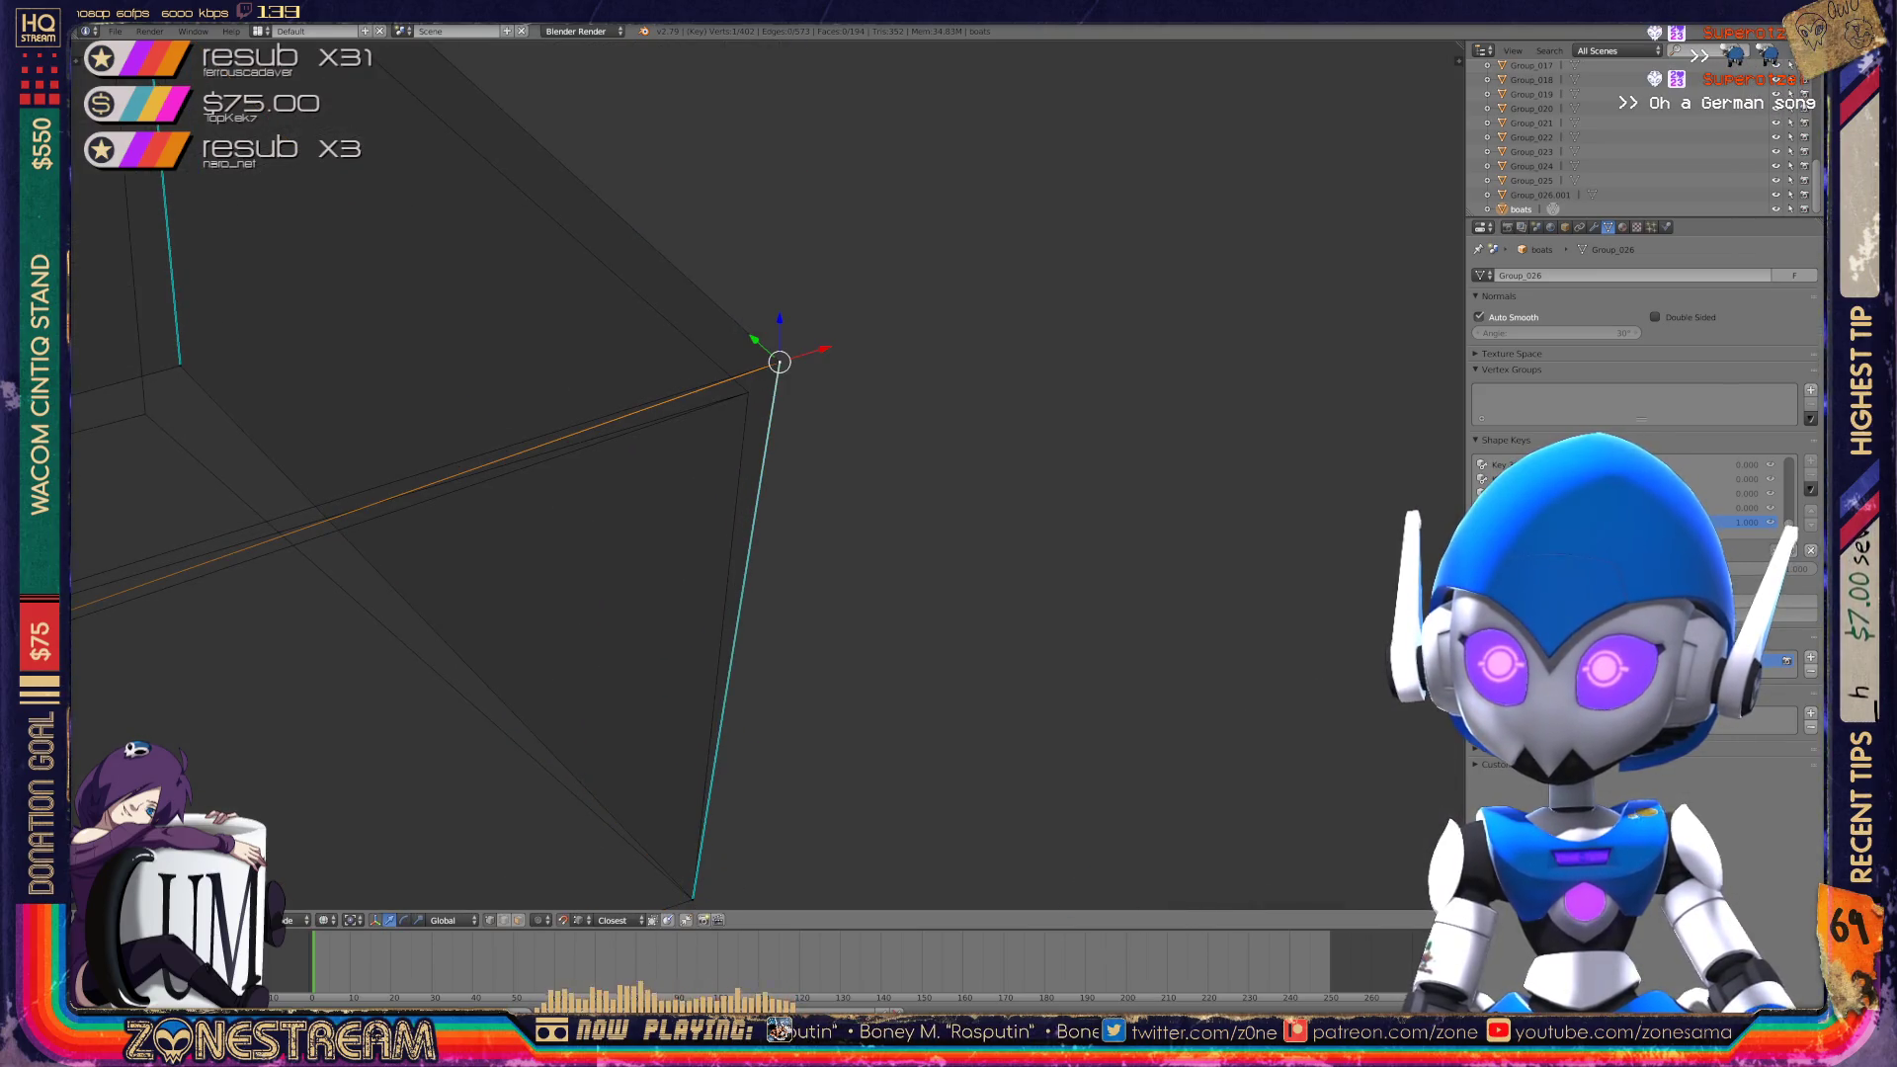
right_click(780, 363)
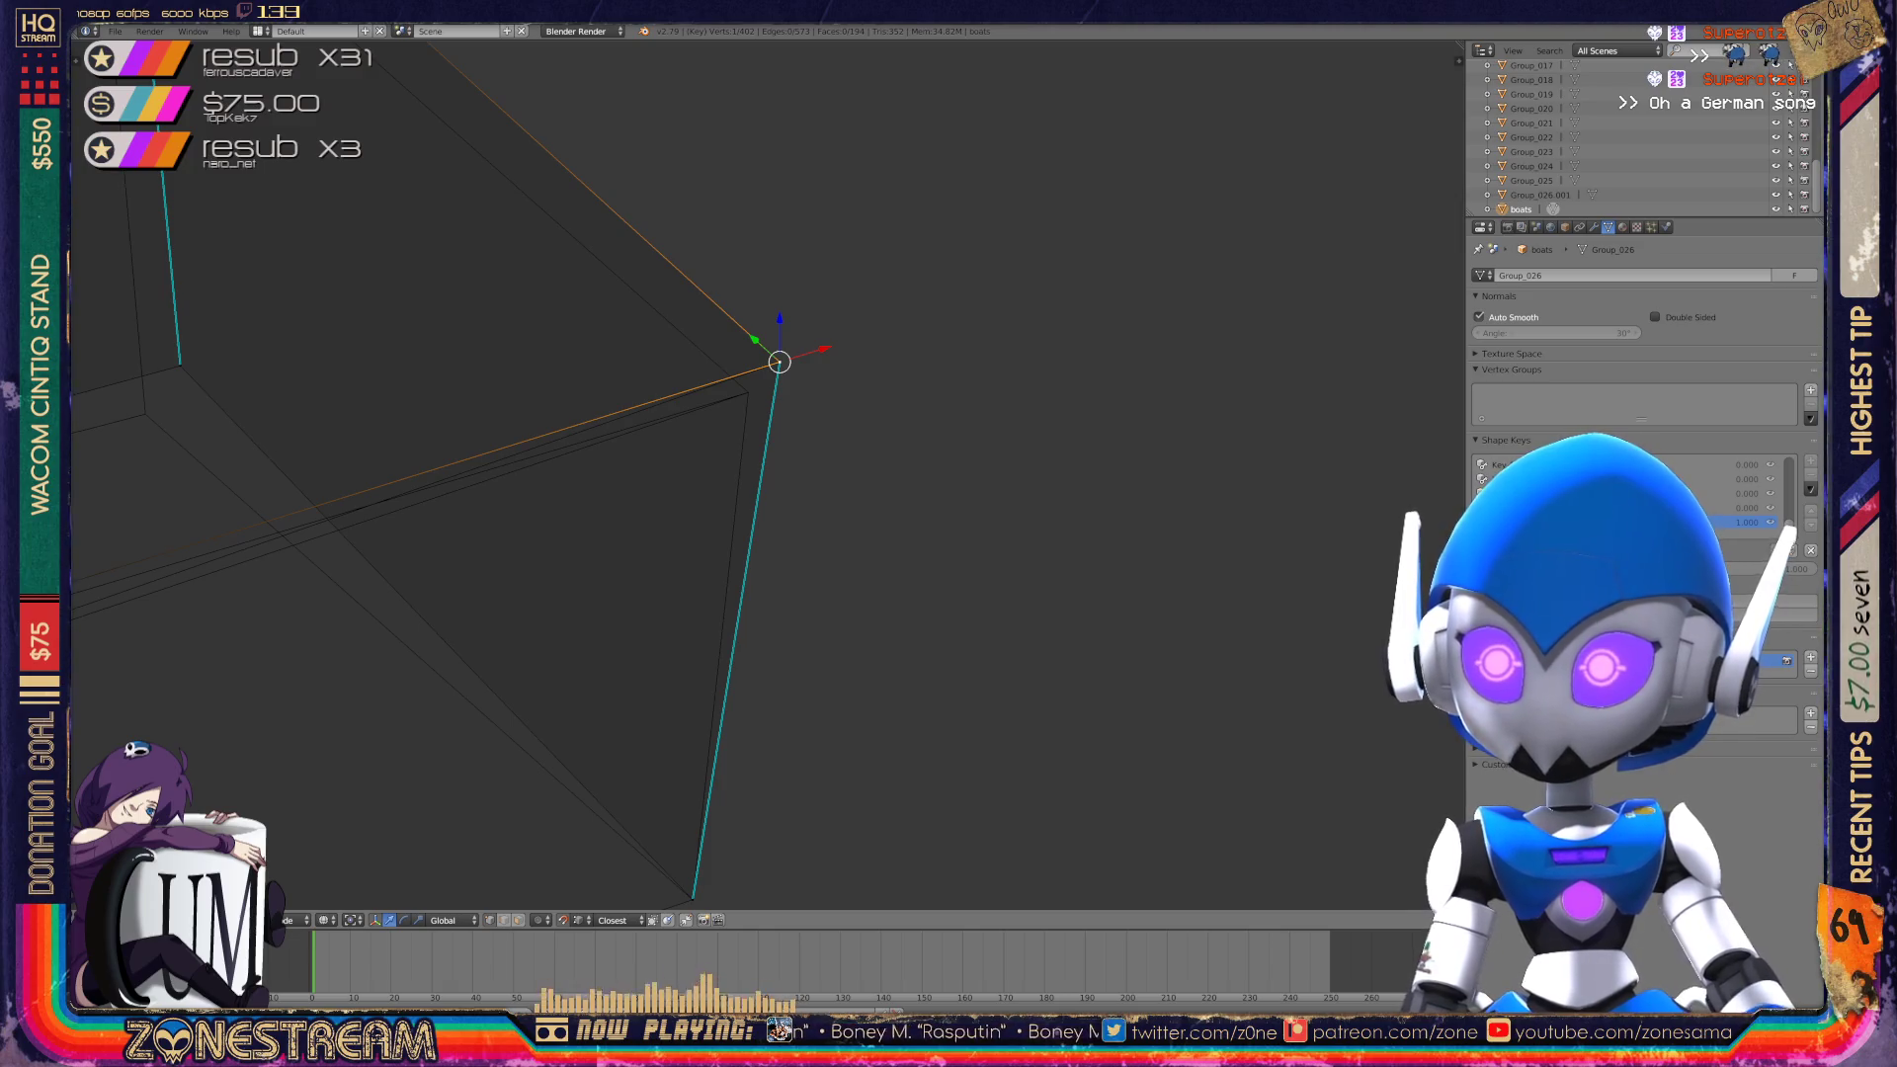
shift+right_click(779, 363)
mouse_move(780, 363)
middle_down()
mouse_move(746, 395)
mouse_move(1285, 197)
mouse_move(1186, 257)
middle_up()
Shift an upper and a lower hull vertex slightly to the left.
right_click(685, 409)
key(g)
key(Return)
shift+middle_drag(692, 494, 817, 293)
right_click(940, 647)
key(g)
key(Return)
Reposition the upper hull vertex and select further hull vertices.
shift+middle_drag(692, 494, 855, 731)
right_click(903, 392)
key(g)
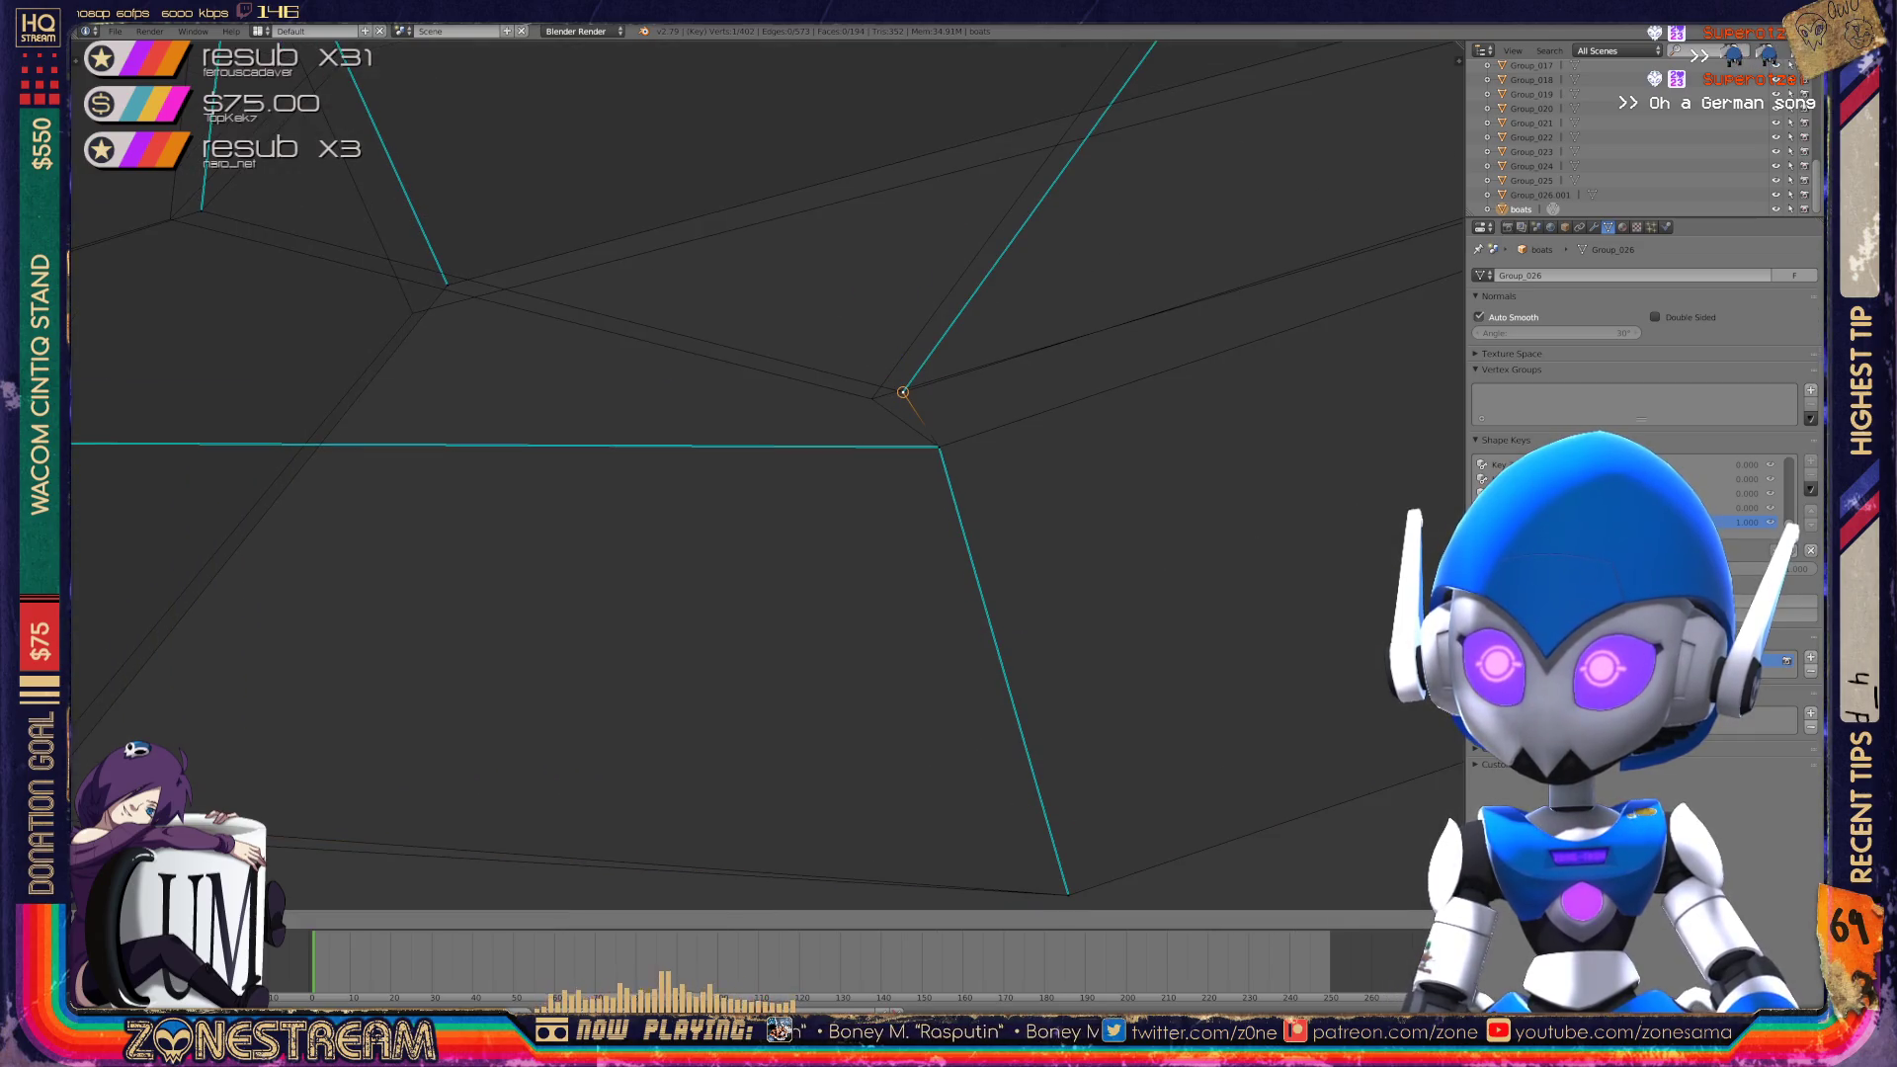
key(Return)
mouse_move(692, 494)
middle_down()
mouse_move(613, 475)
mouse_move(692, 435)
middle_up()
right_click(664, 533)
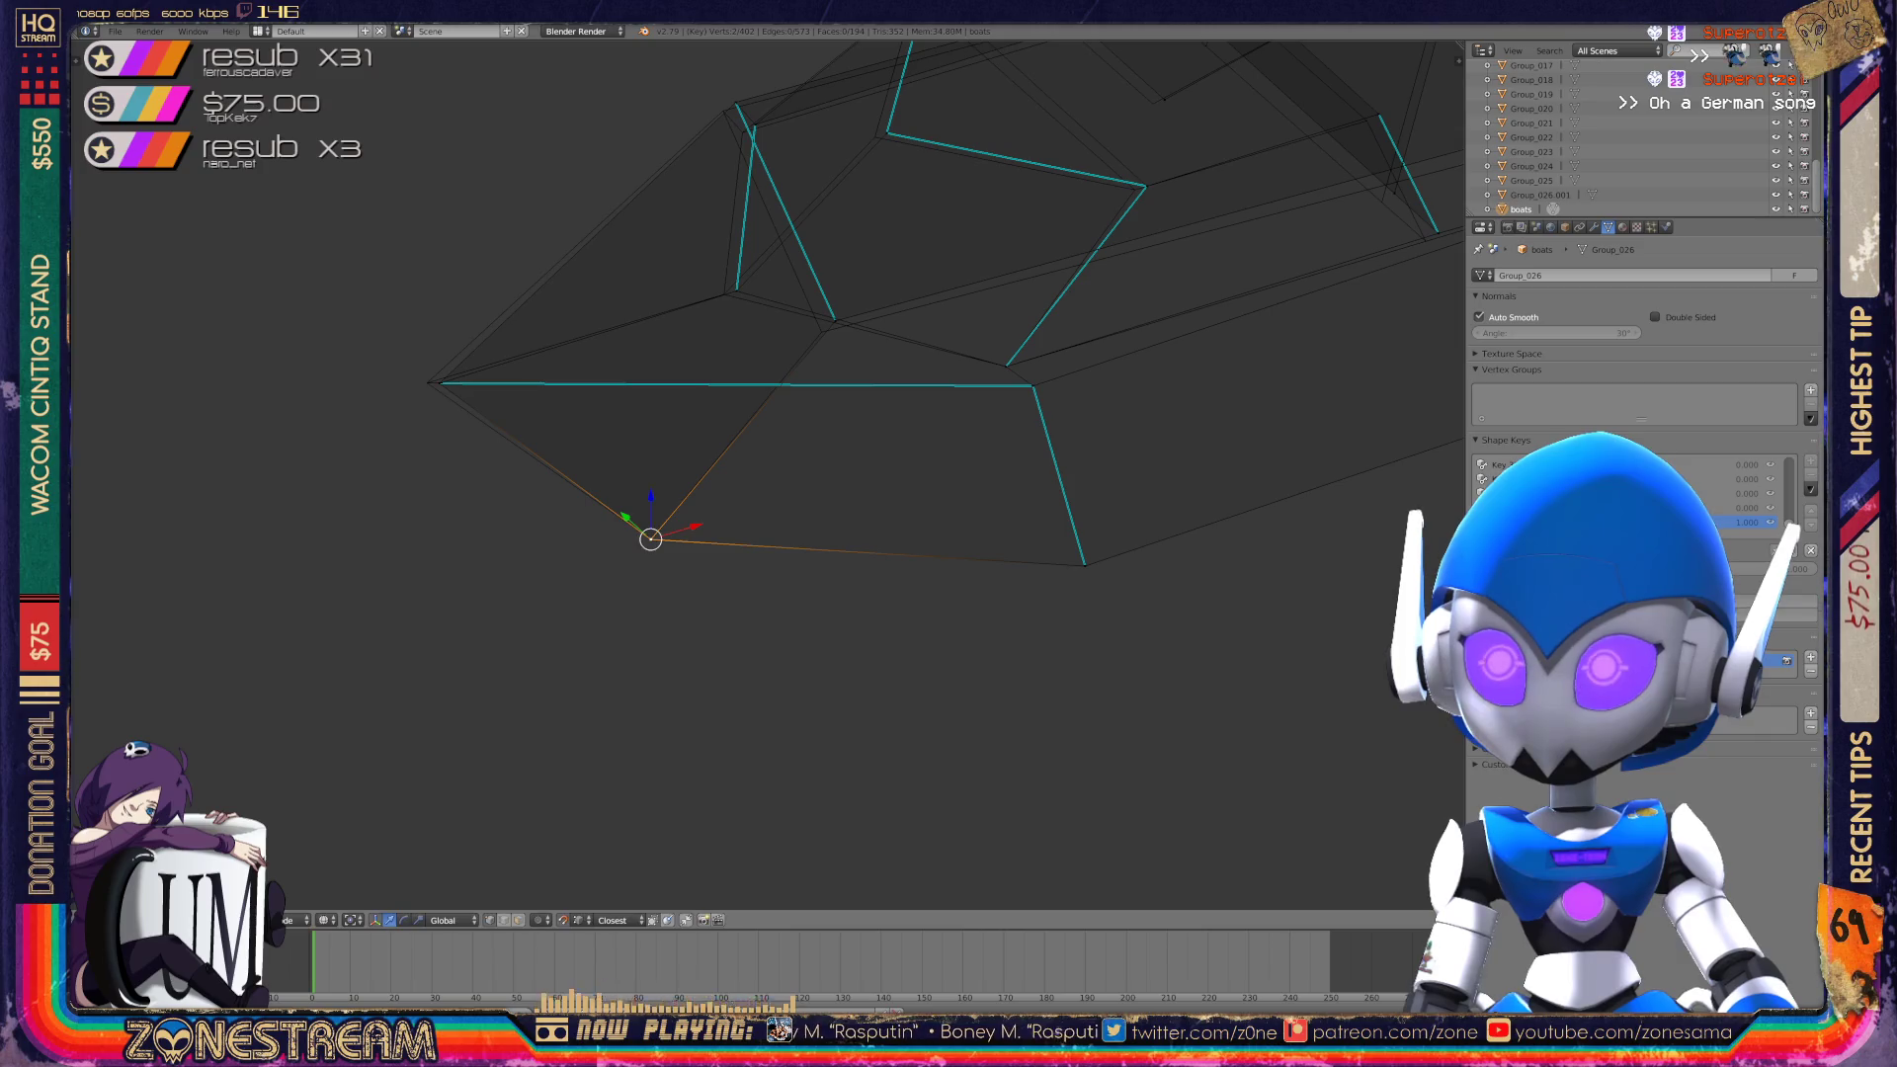
shift+middle_drag(692, 474, 840, 504)
right_click(599, 409)
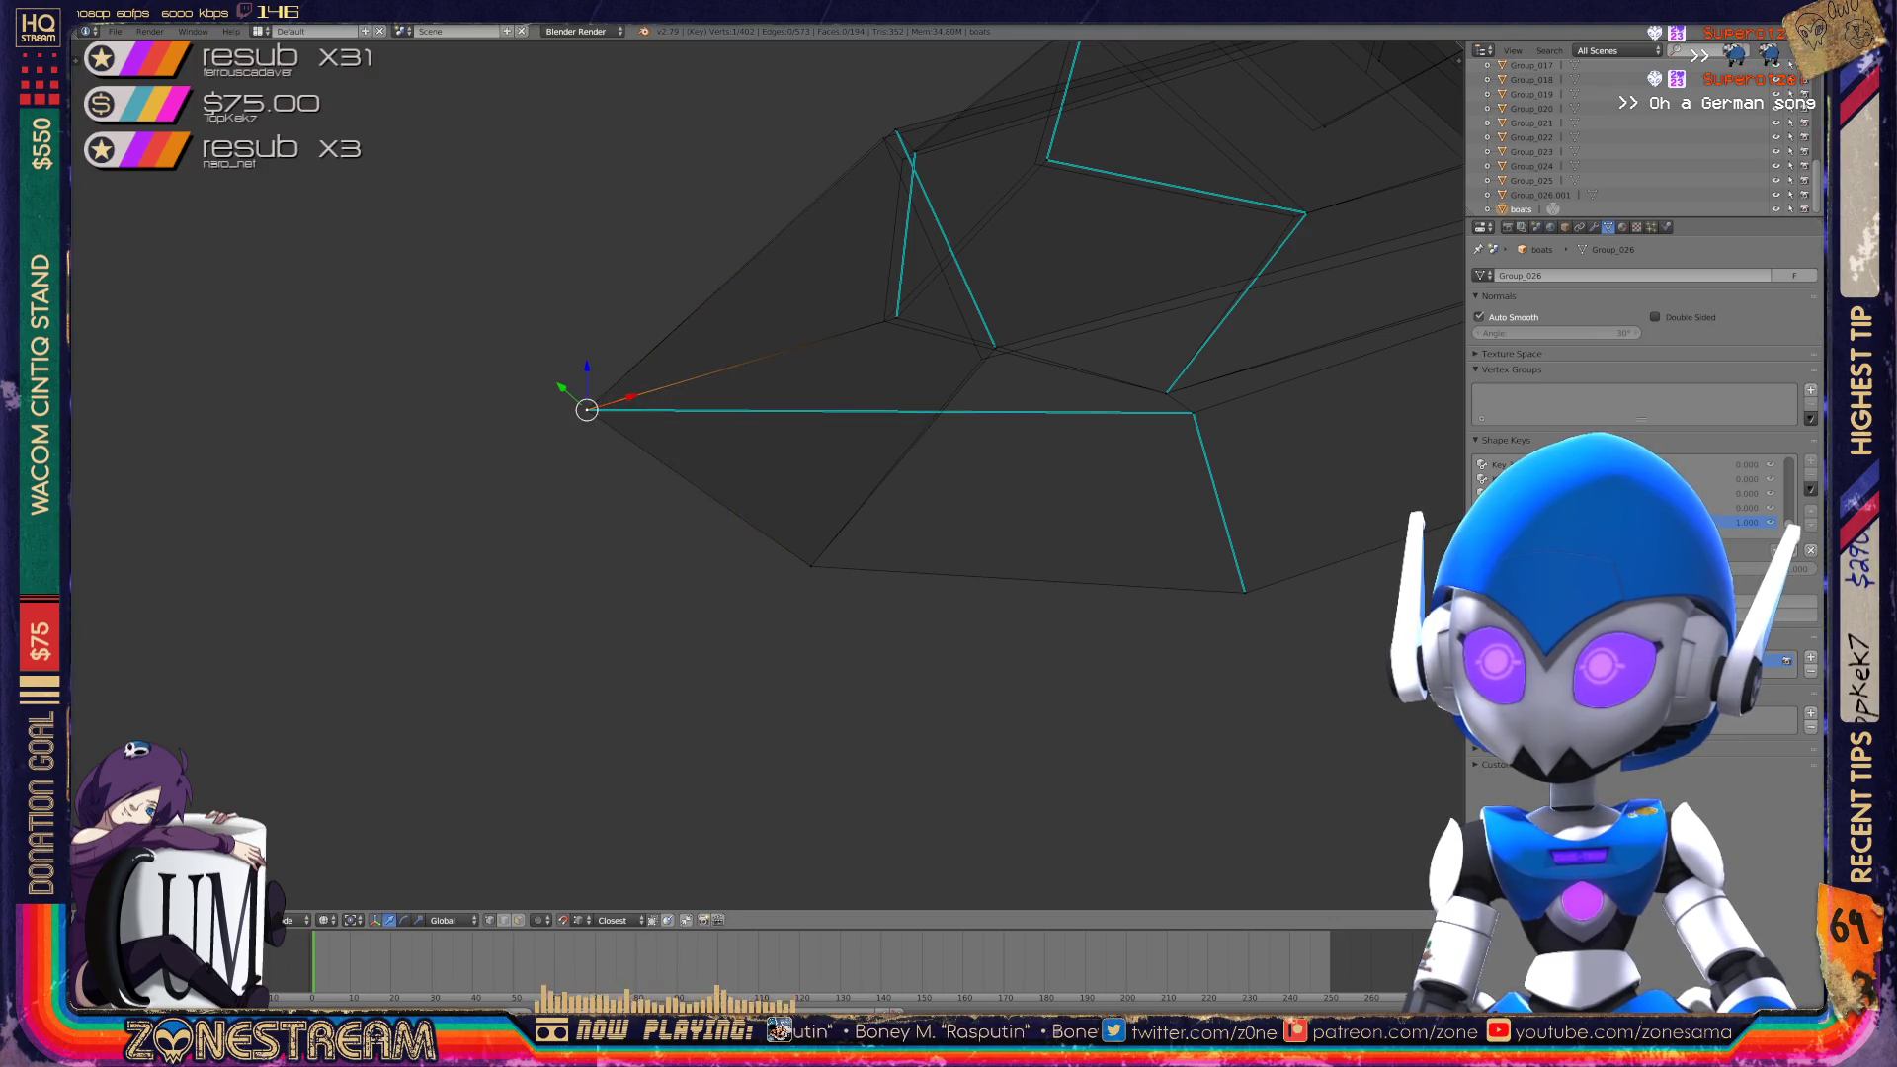
Orbit and zoom around the hull, selecting its lower-left and upper corner vertices.
scroll(768, 475, down, 3)
middle_drag(768, 475, 929, 434)
scroll(118, 453, up, 2)
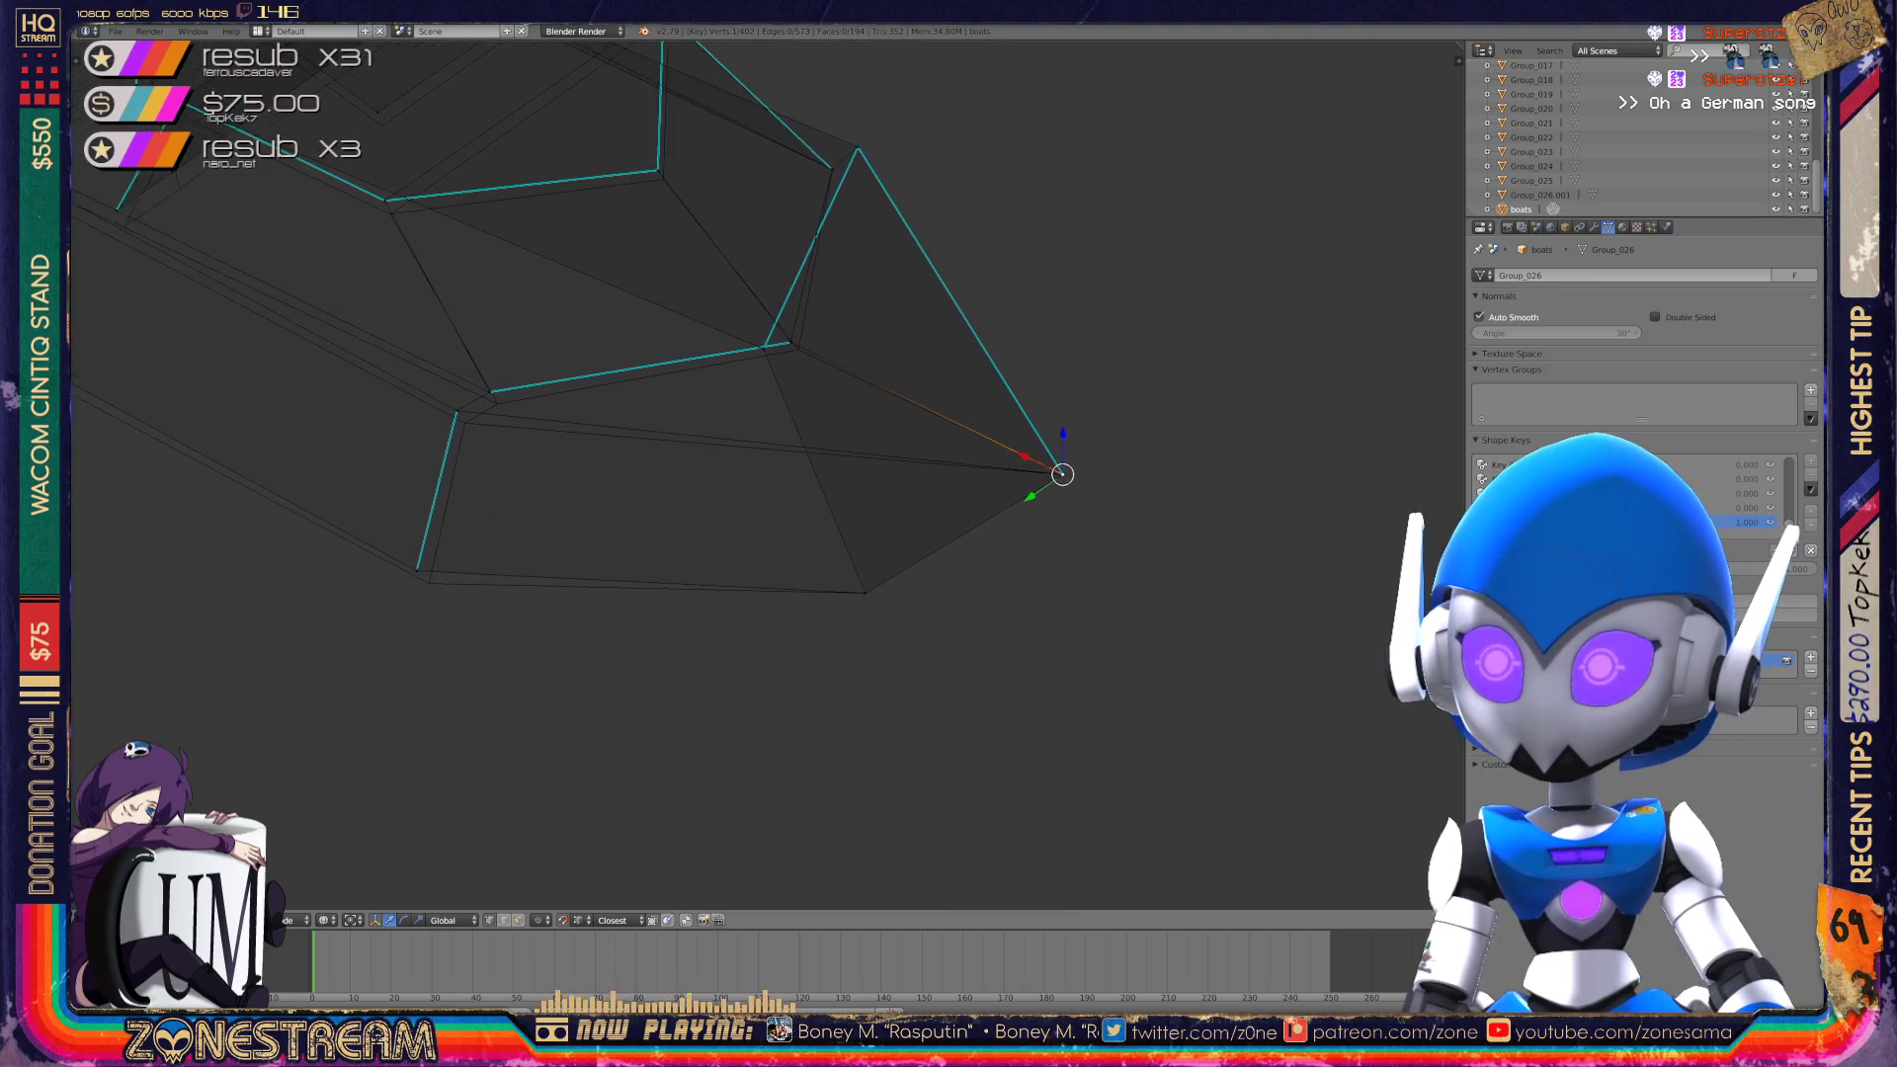
right_click(535, 557)
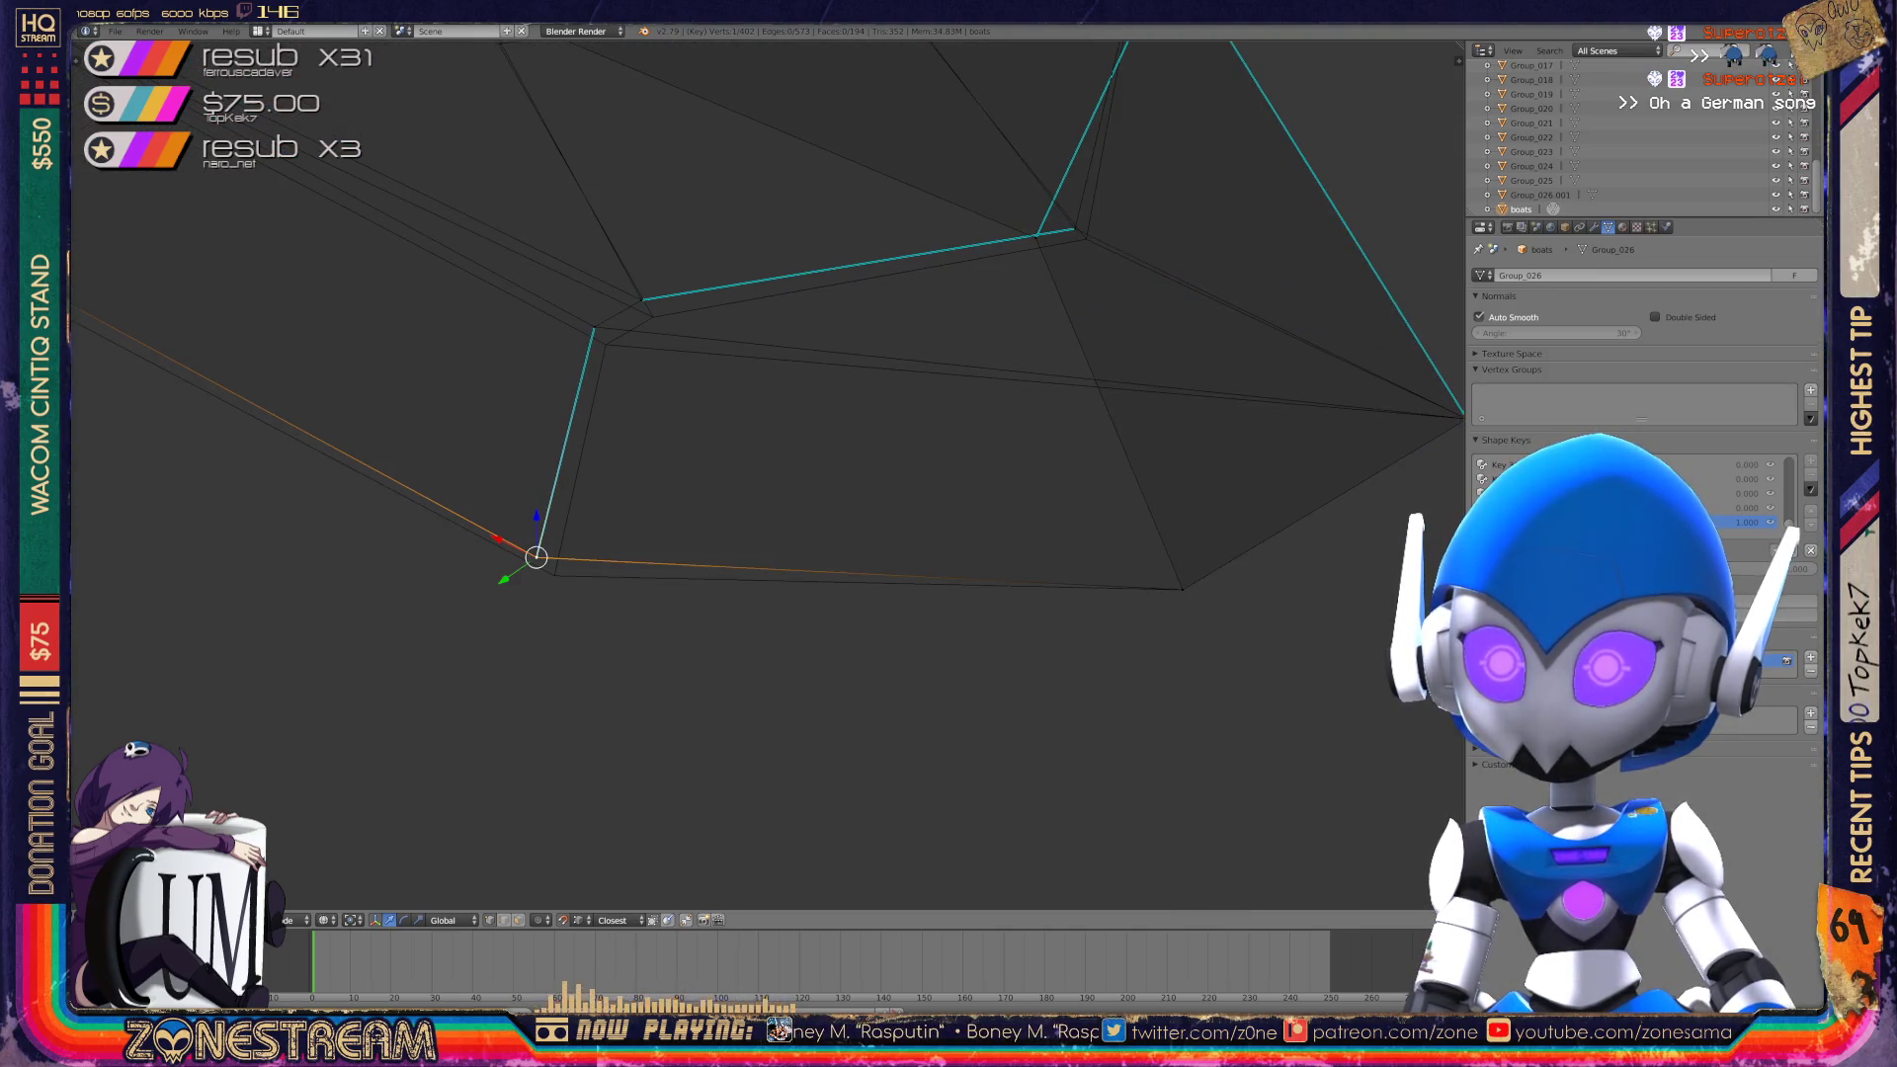
middle_drag(751, 494, 791, 435)
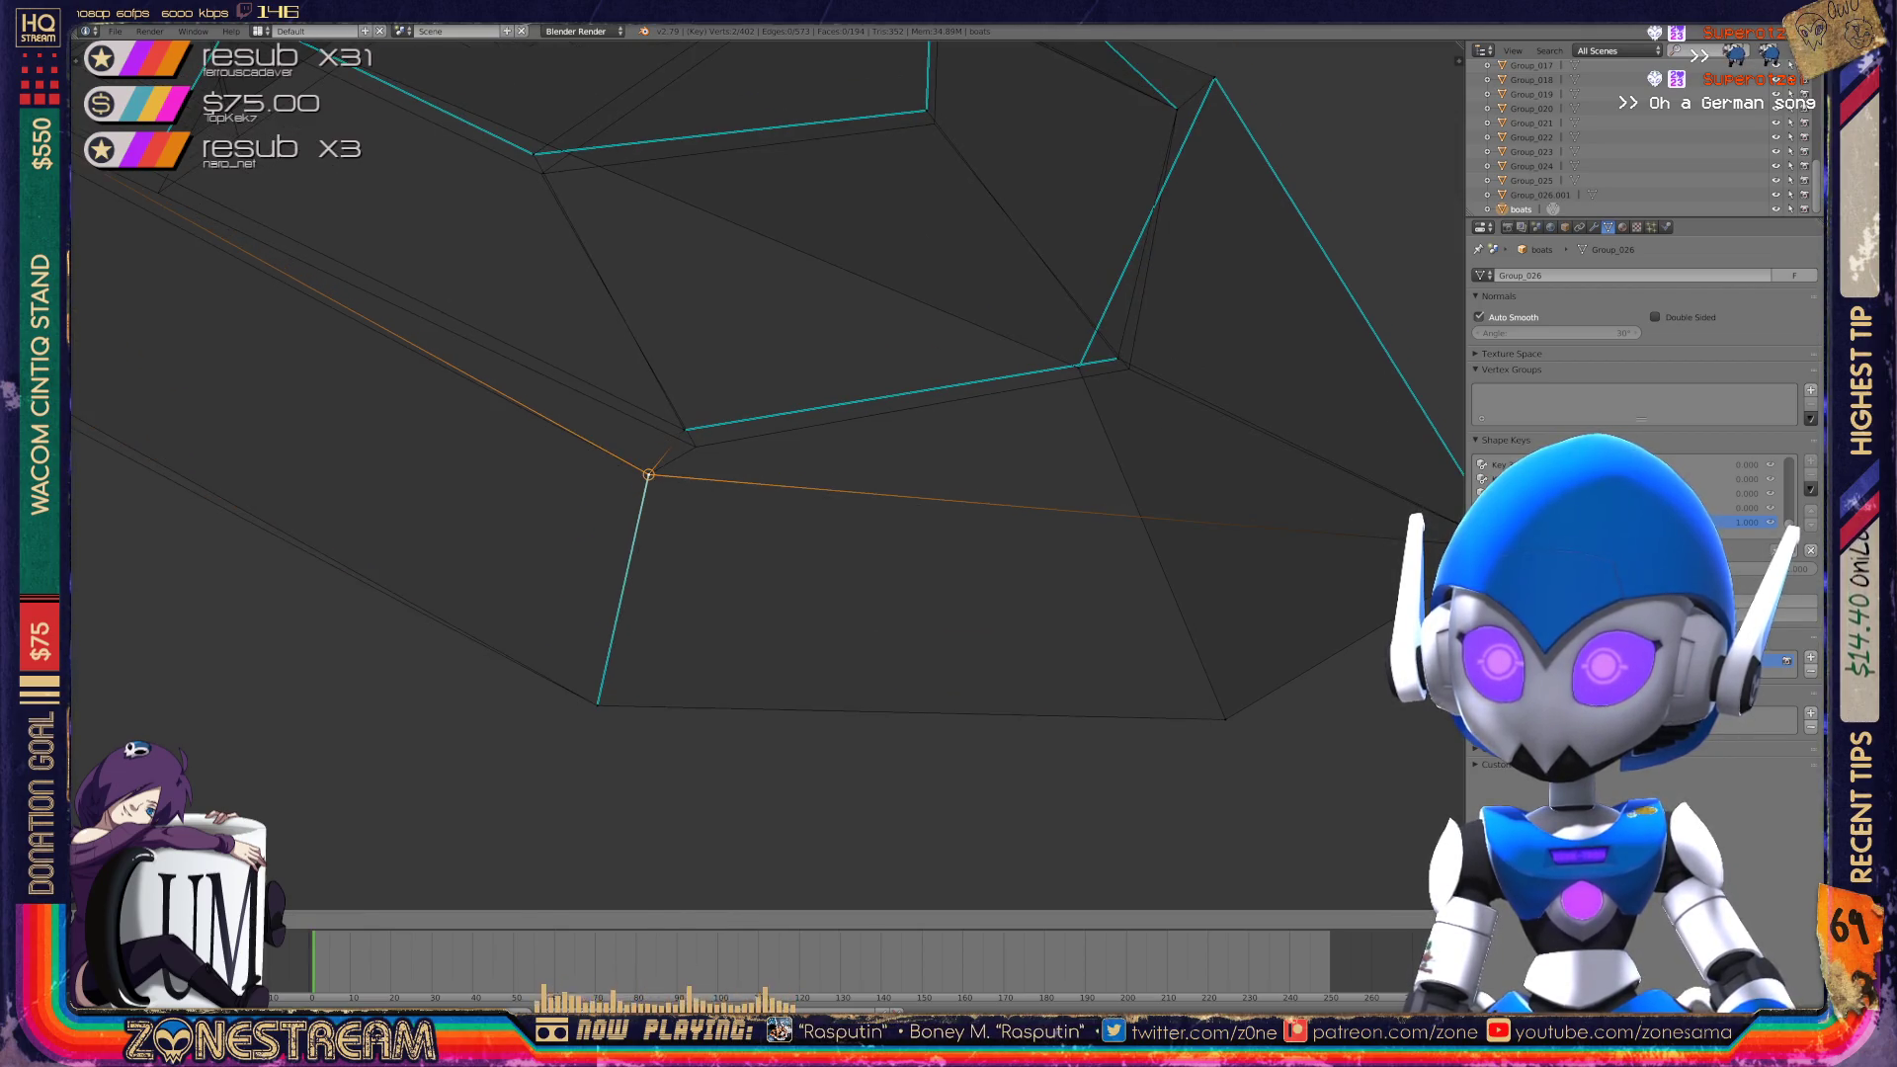
scroll(768, 444, up, 2)
right_click(623, 397)
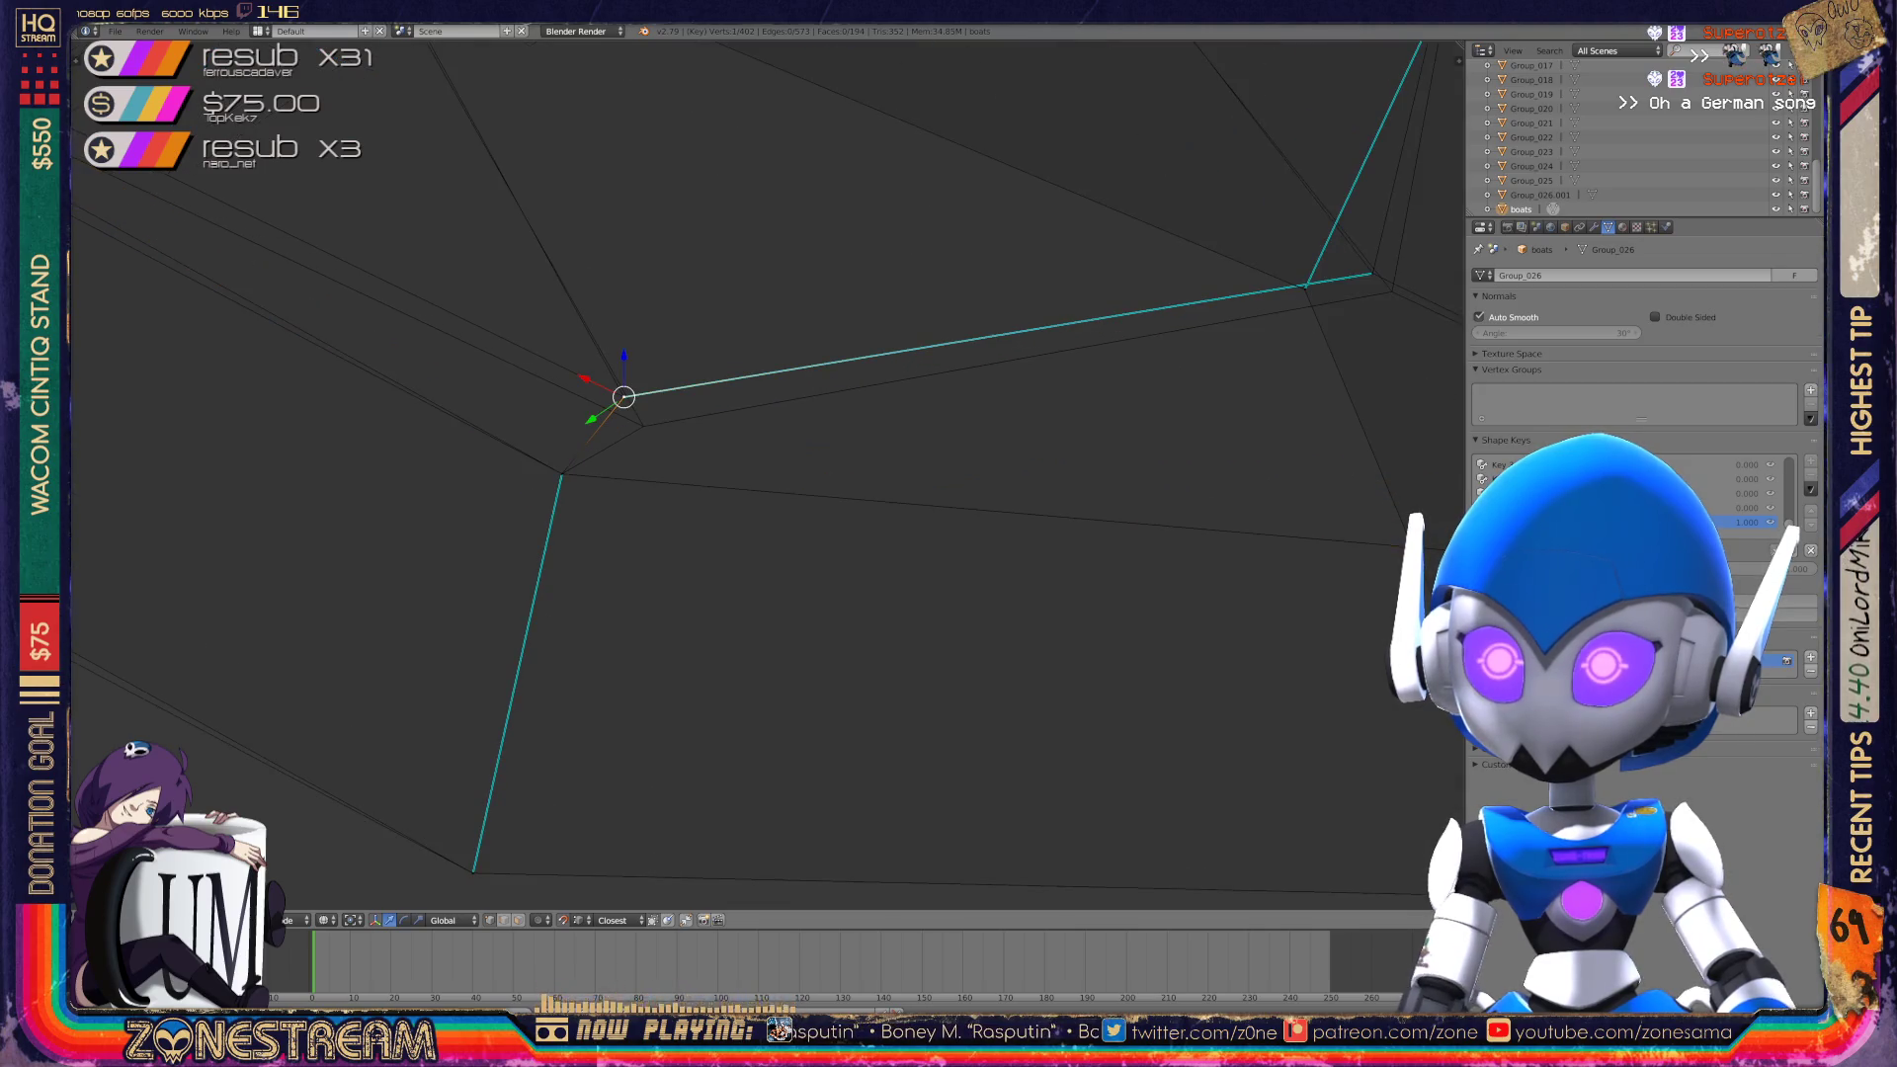
mouse_move(692, 444)
middle_down()
mouse_move(761, 420)
mouse_move(820, 356)
middle_up()
scroll(760, 475, up, 6)
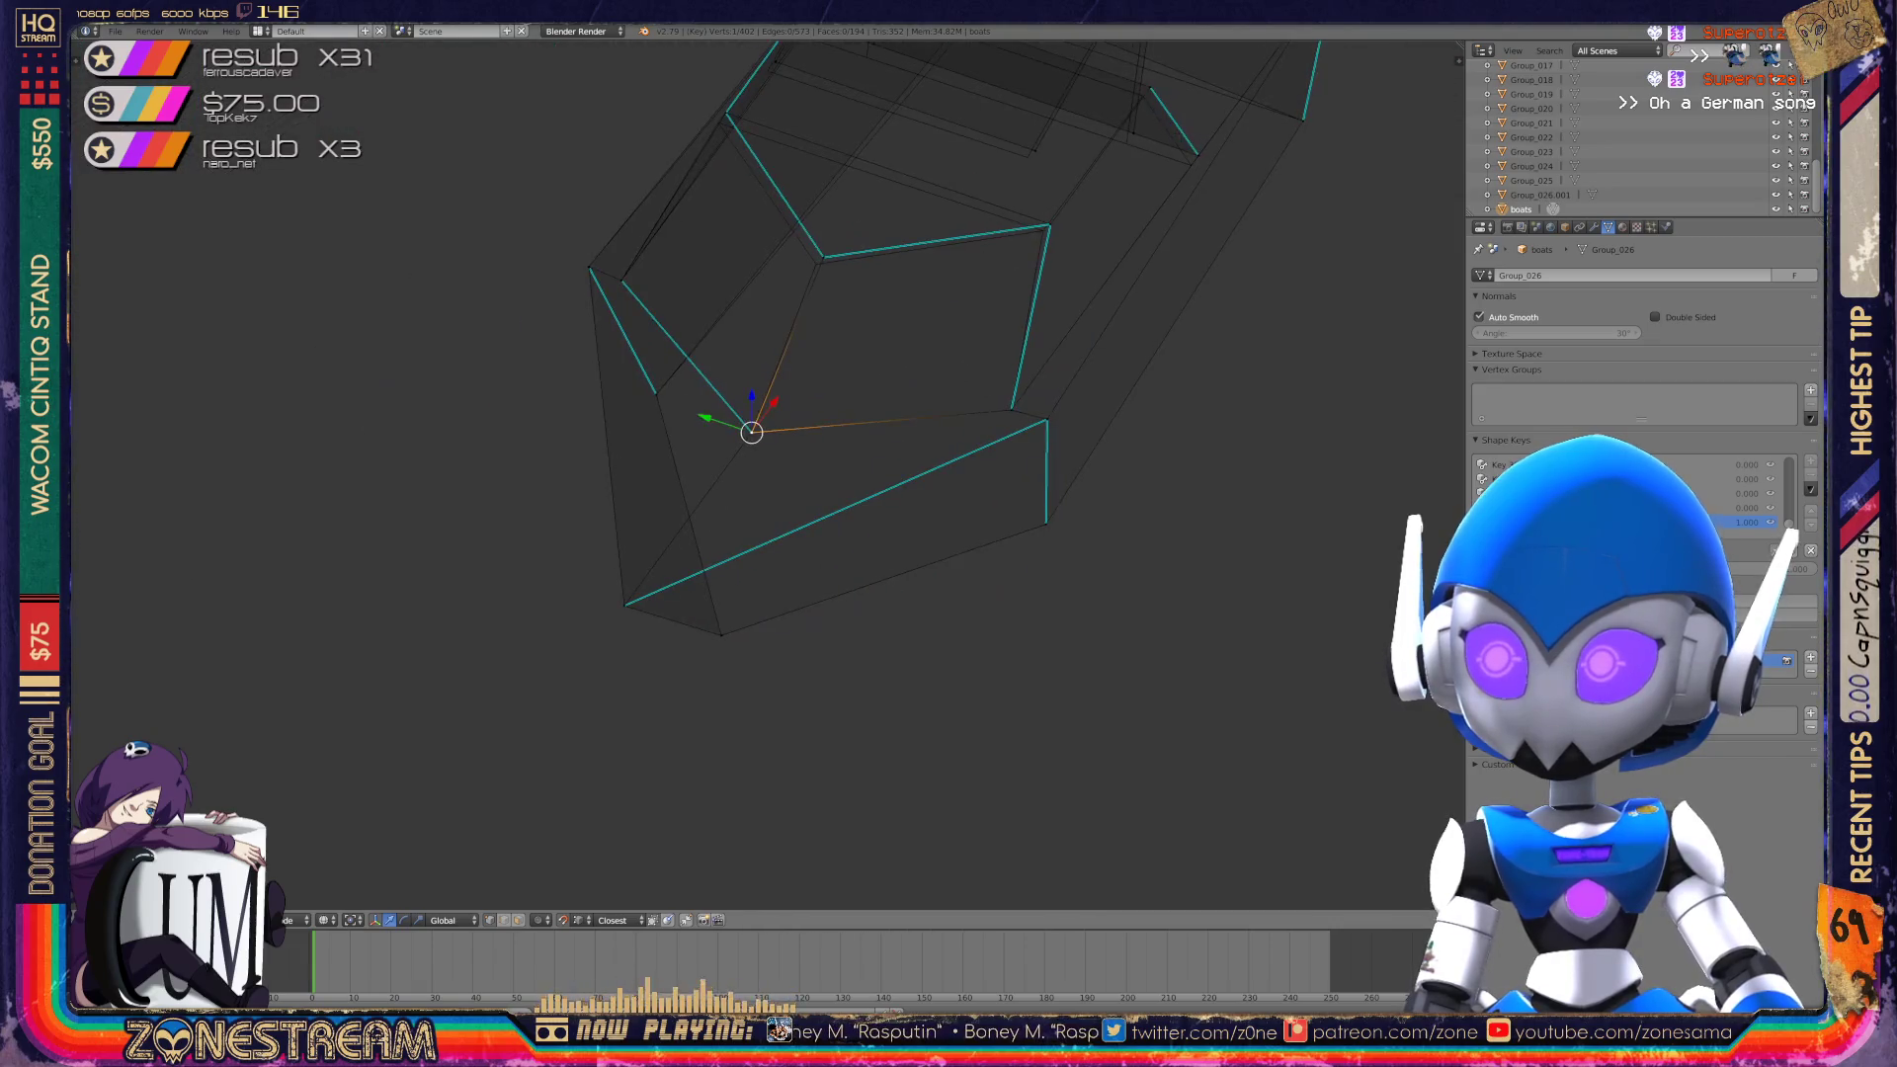
Drop a hull corner vertex slightly lower and add a second vertex.
right_click(836, 499)
key(g)
click(811, 519)
mouse_move(811, 519)
shift+middle_down()
mouse_move(1040, 761)
mouse_move(850, 736)
shift+middle_up()
shift+right_click(678, 460)
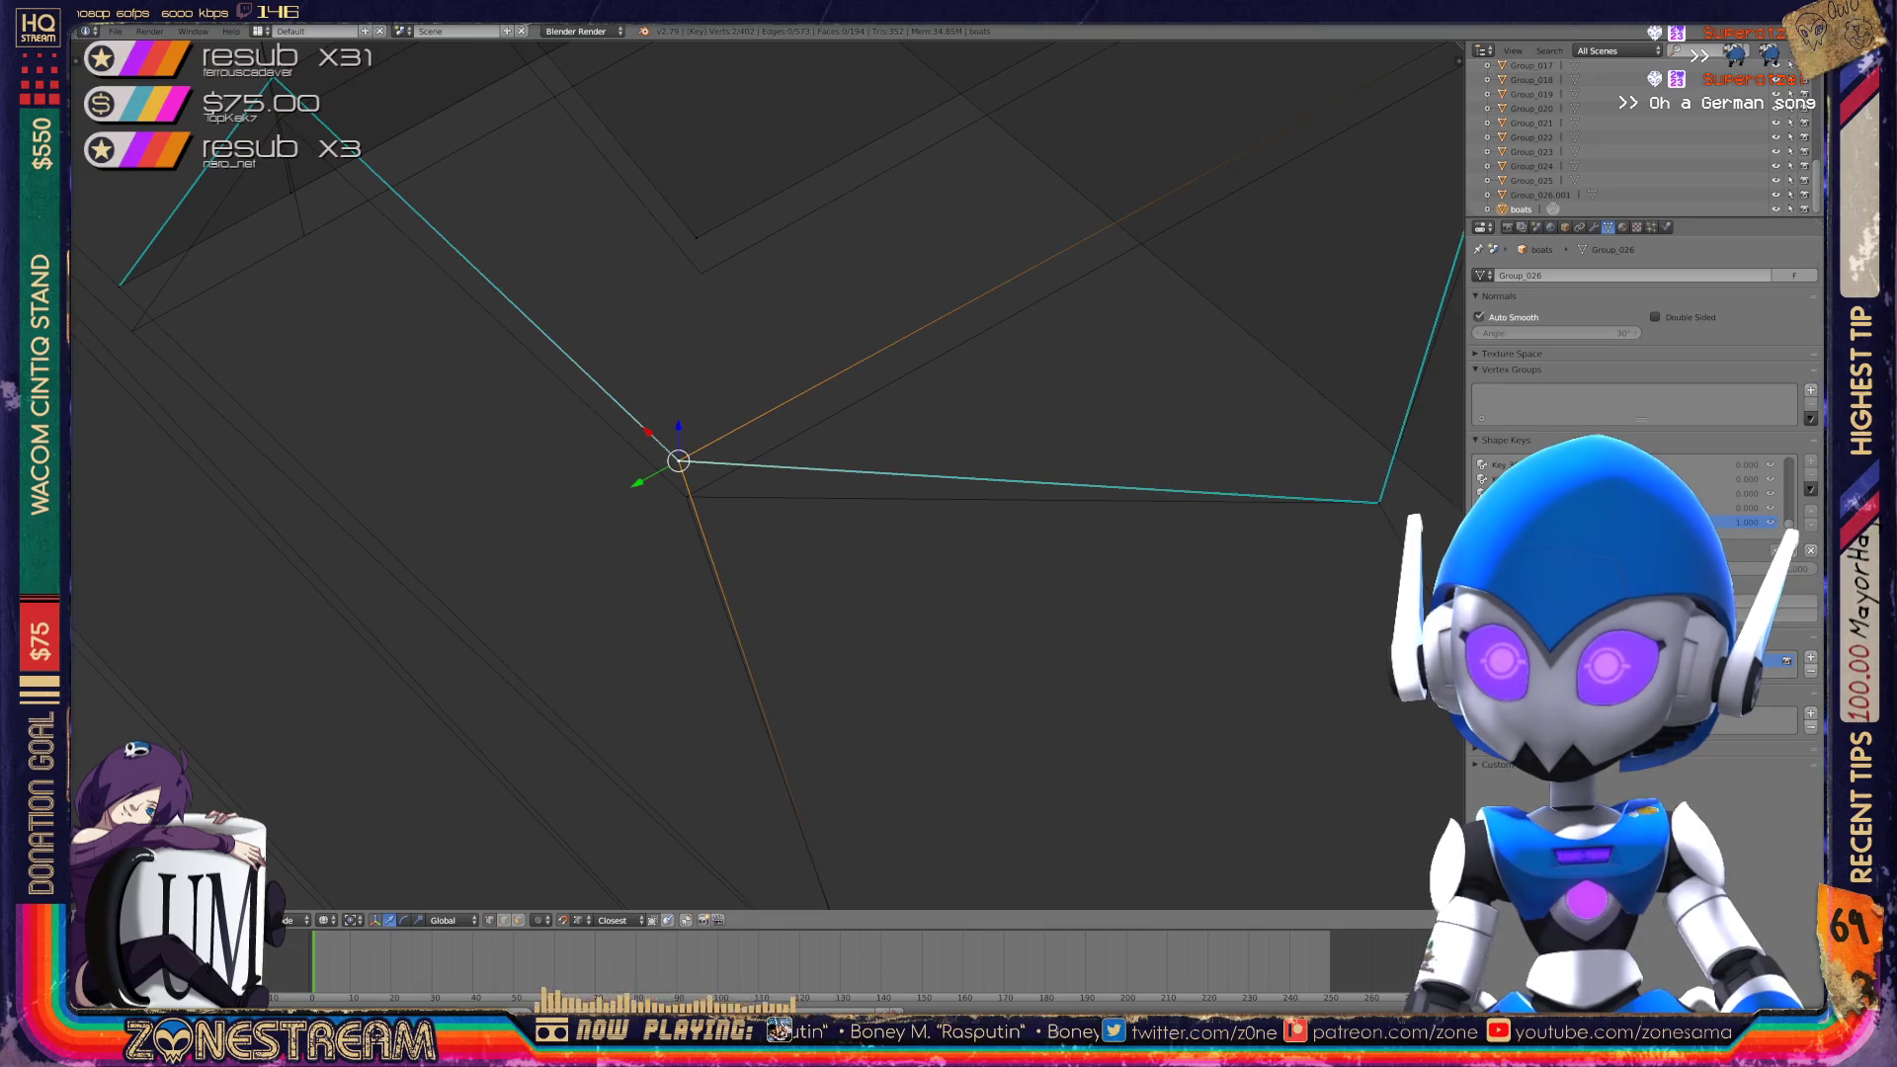
mouse_move(677, 460)
shift+middle_down()
mouse_move(685, 495)
mouse_move(1017, 465)
mouse_move(1135, 431)
mouse_move(1229, 768)
shift+middle_up()
Lower the next hull vertex slightly.
right_click(664, 557)
shift+right_click(664, 557)
key(g)
click(676, 602)
Move the triangle's inner corner vertex up to its peak.
right_click(848, 507)
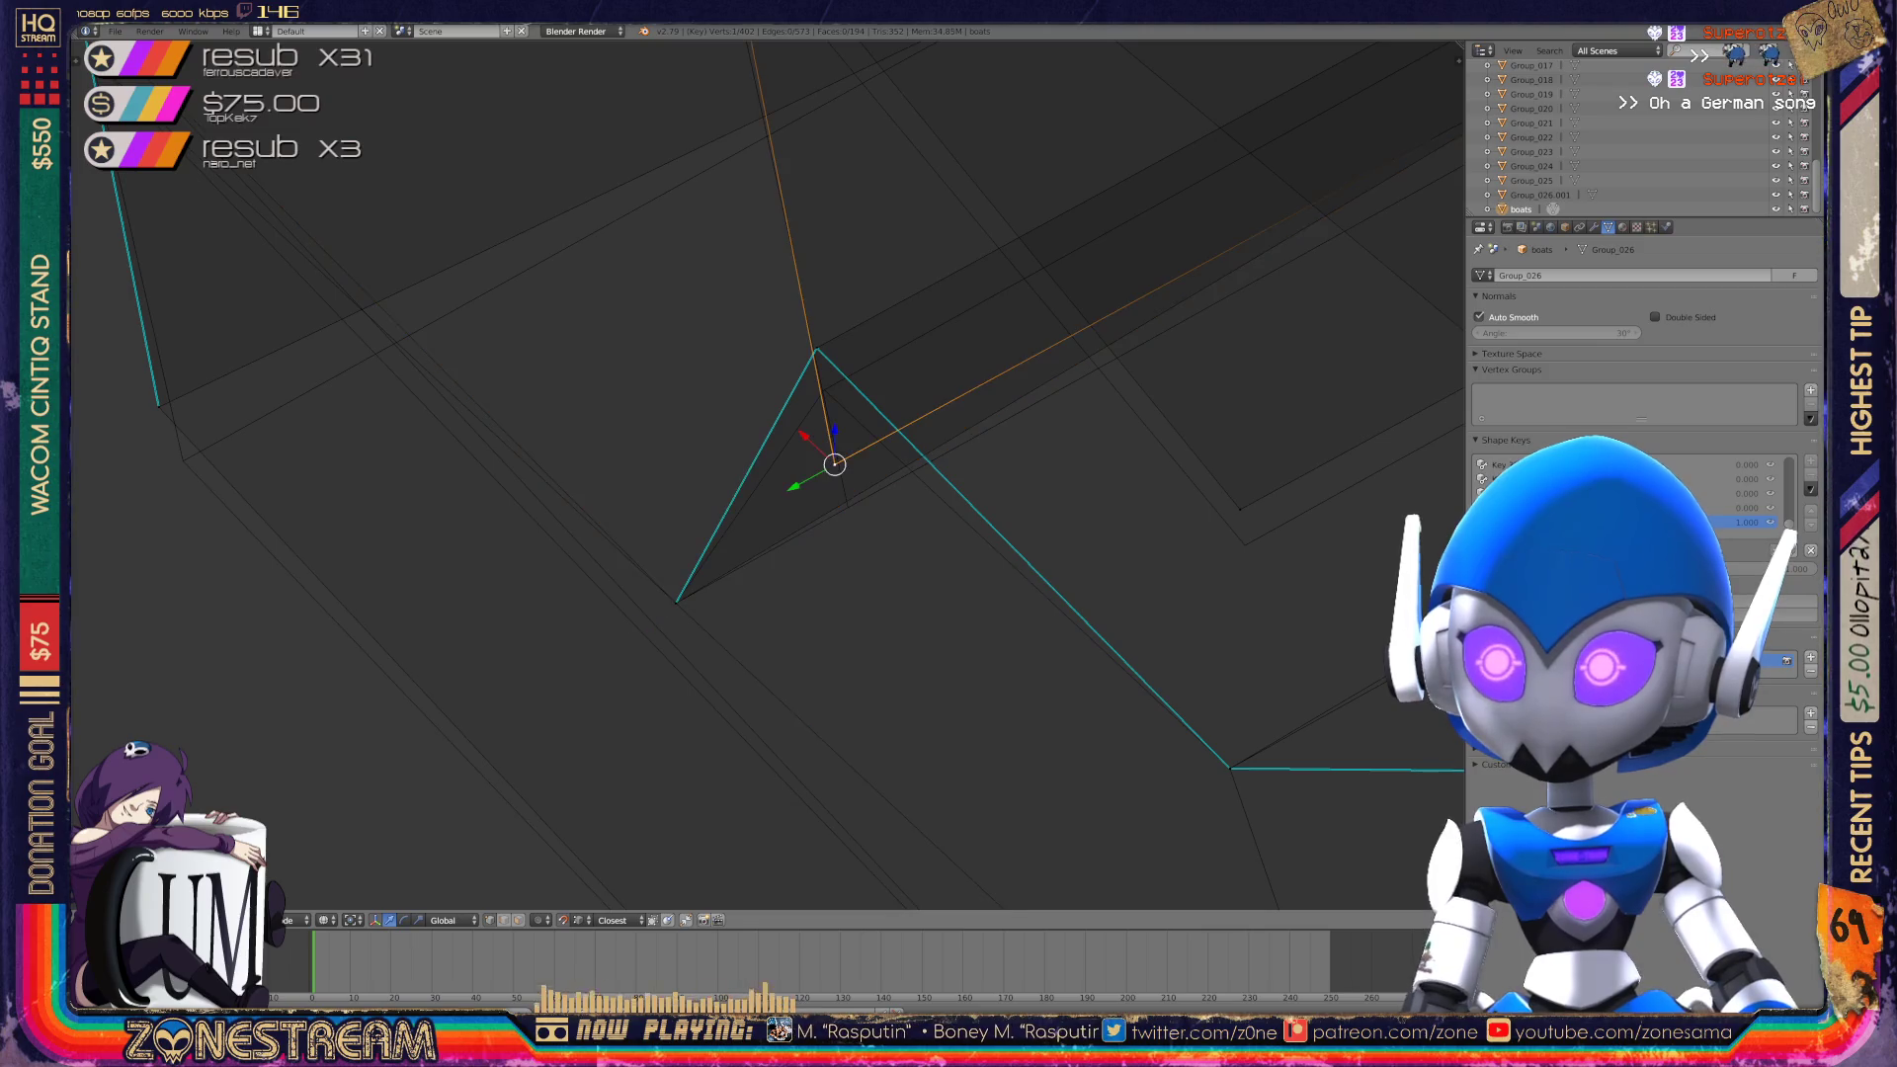
key(g)
click(818, 339)
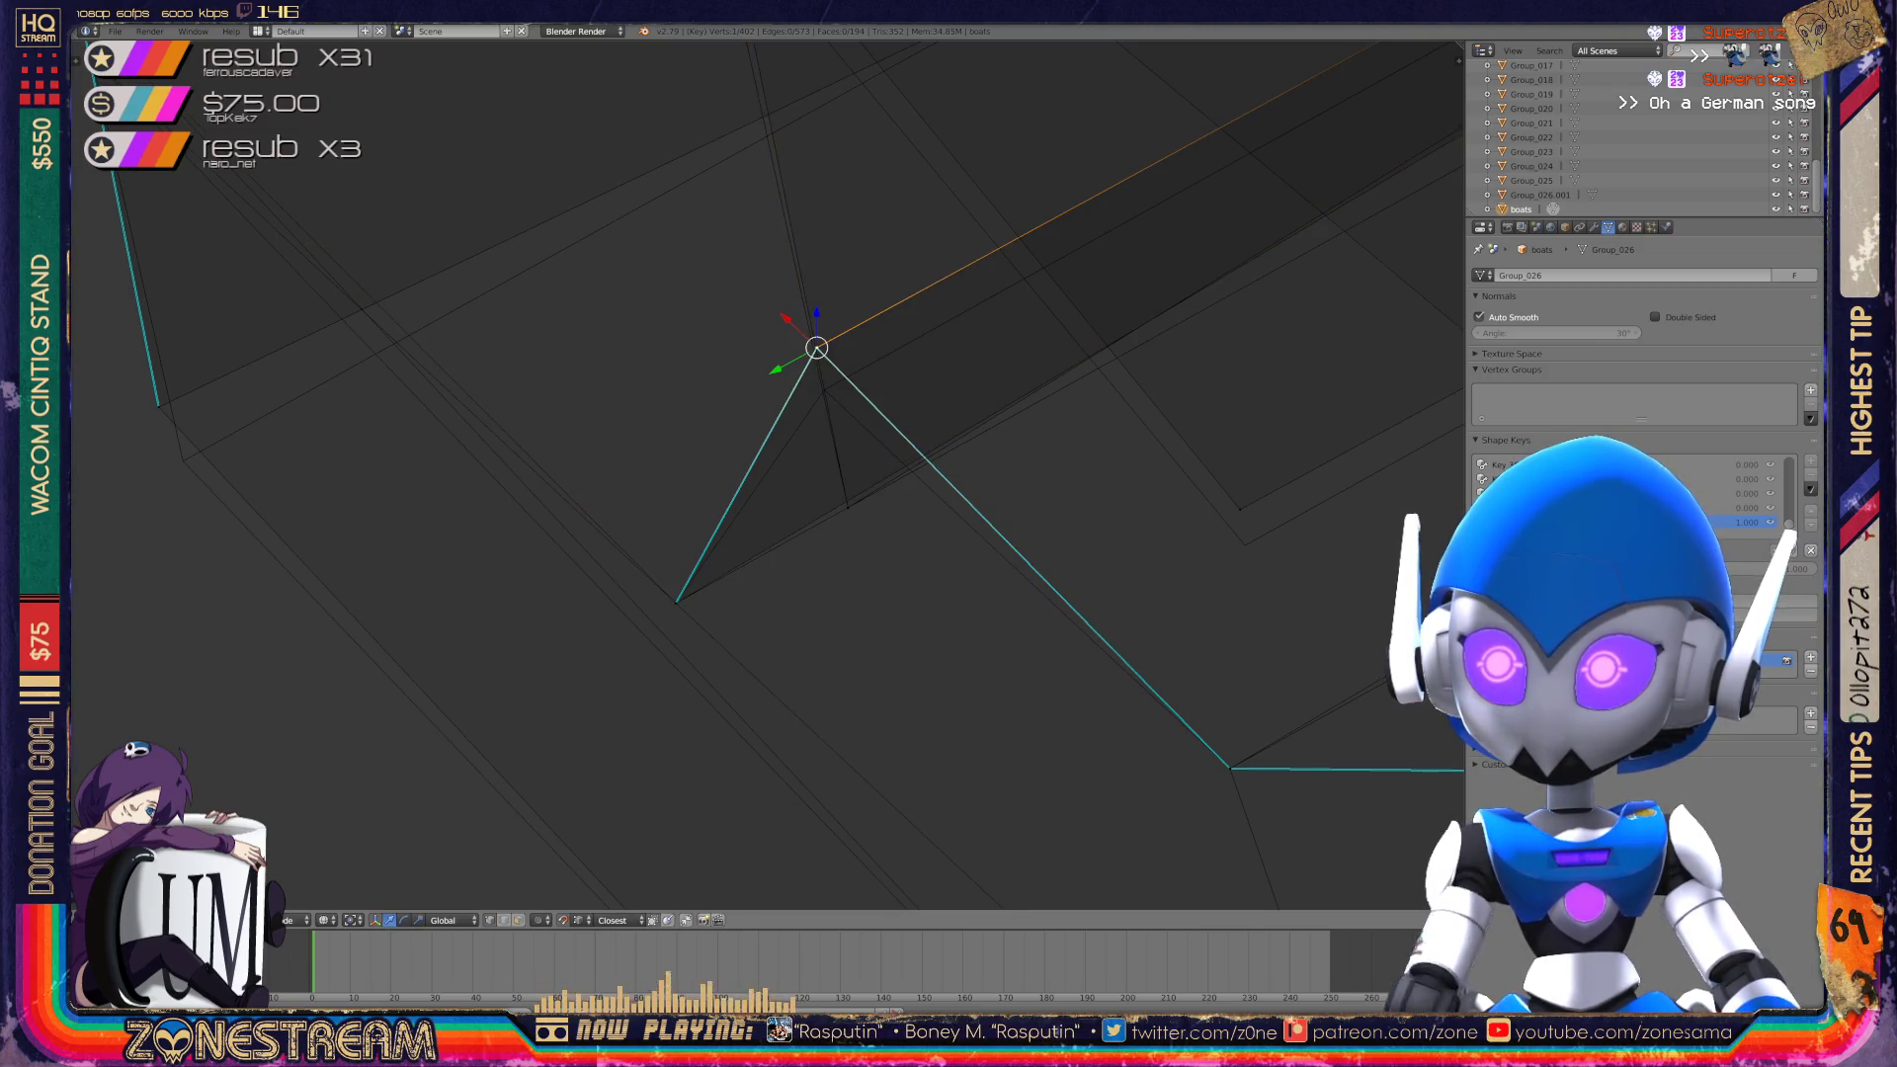
key(g)
key(Escape)
key(g)
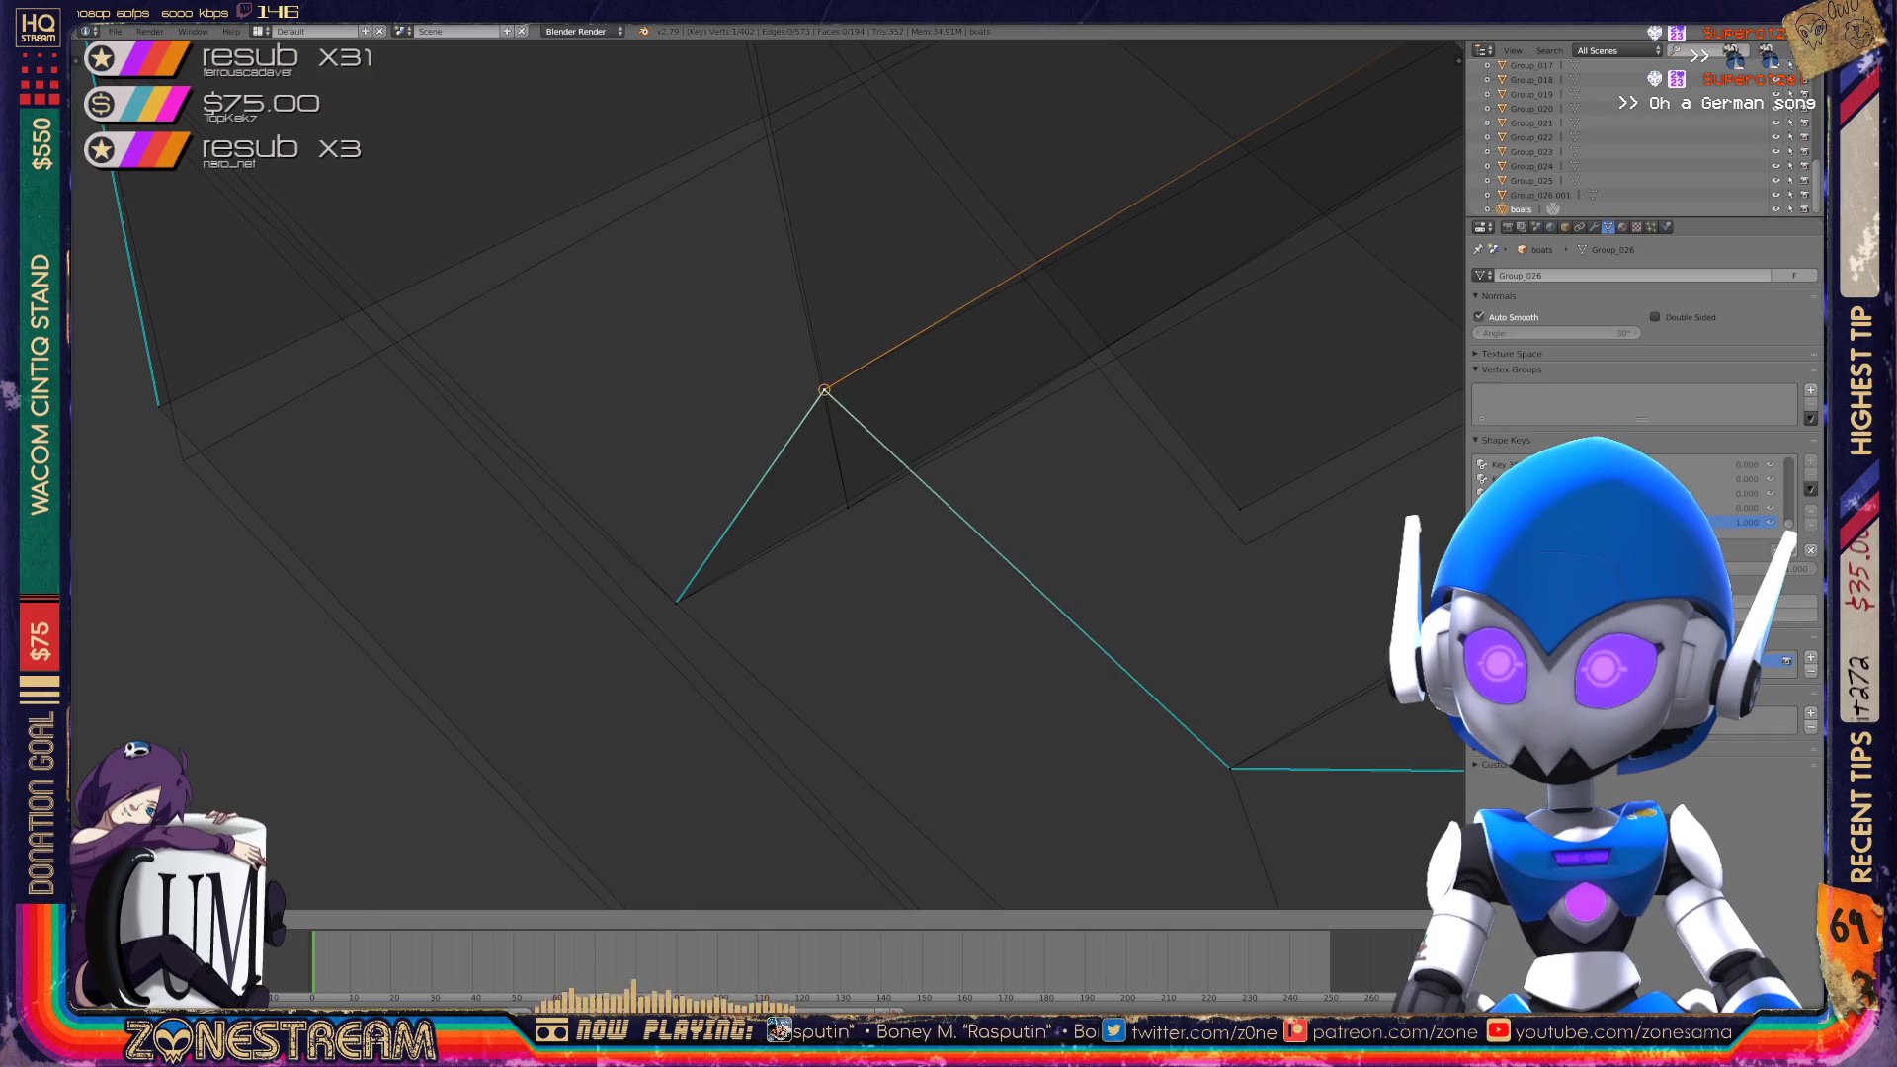
click(826, 389)
mouse_move(831, 395)
middle_down()
mouse_move(711, 474)
mouse_move(667, 443)
middle_up()
mouse_move(535, 423)
mouse_down()
mouse_move(551, 445)
mouse_move(1152, 581)
mouse_move(1177, 198)
mouse_move(1195, 216)
mouse_move(593, 79)
mouse_up()
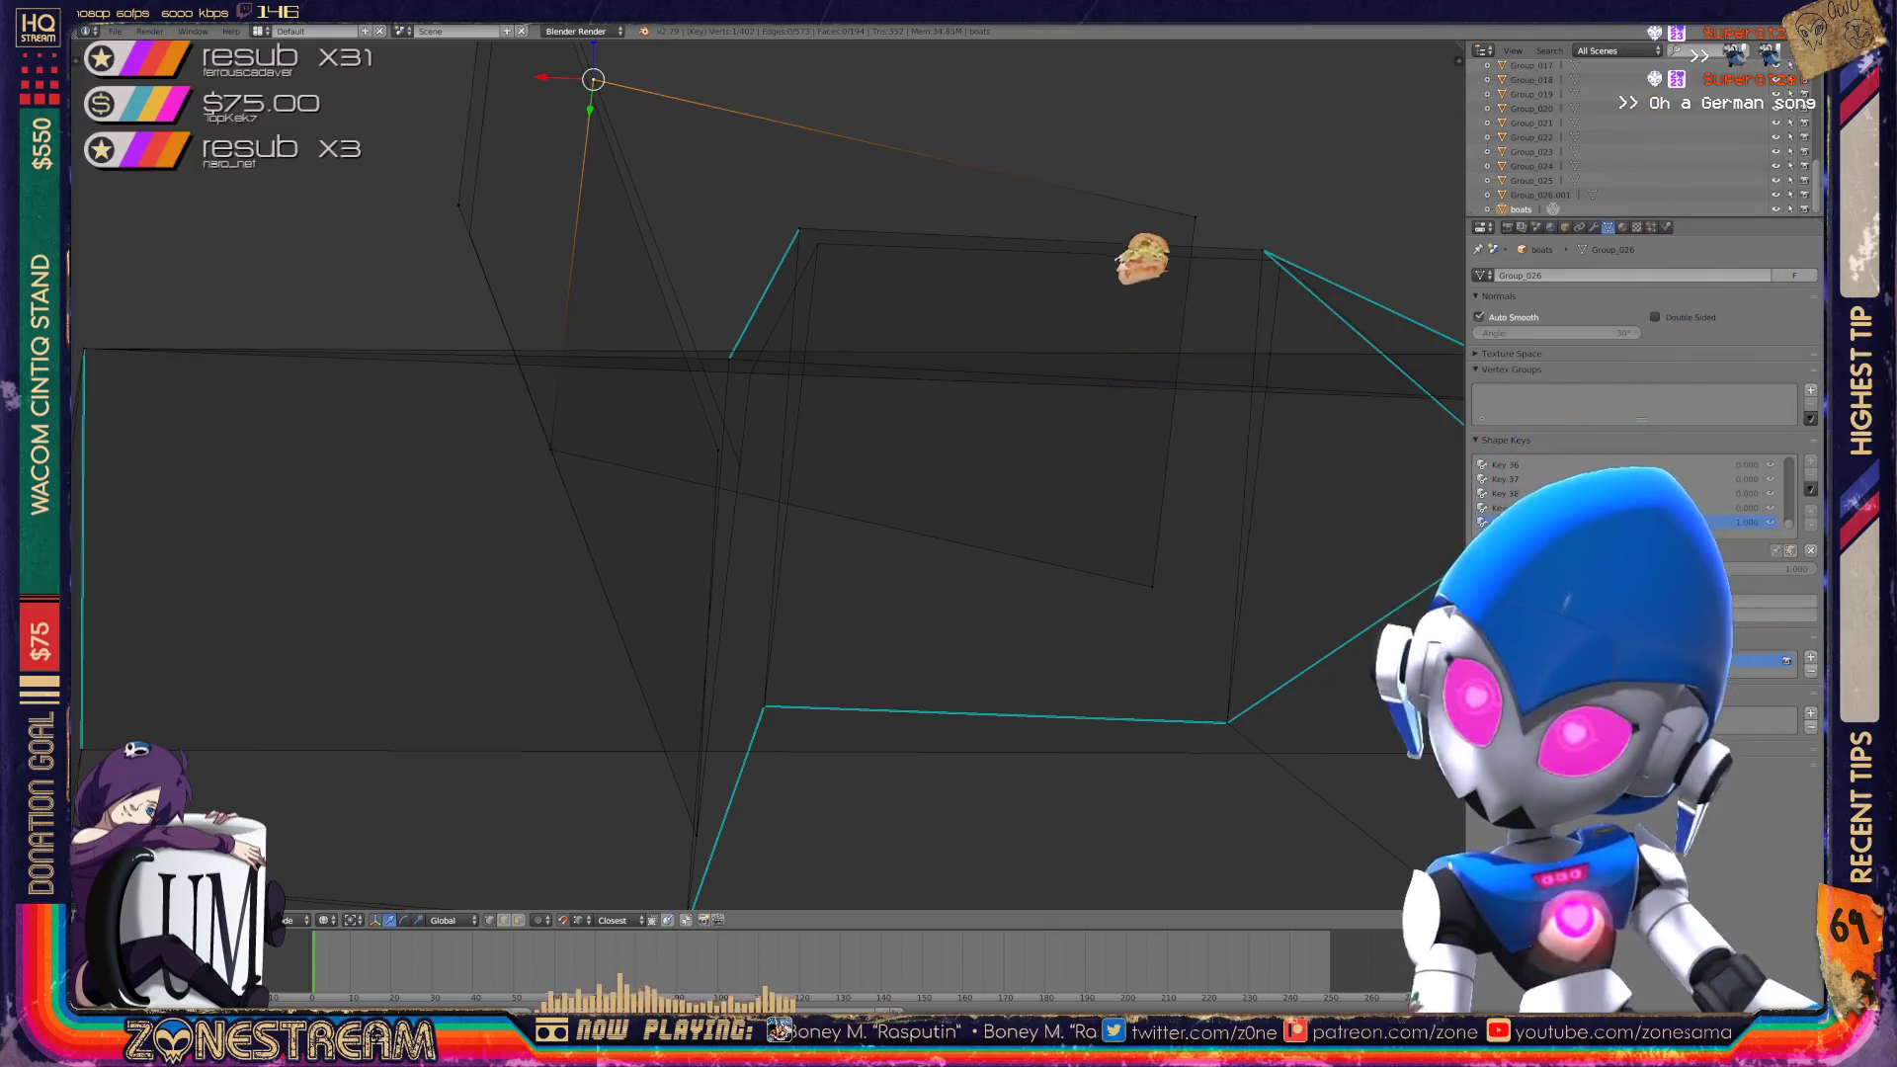
Select the upper hull corner vertex.
right_click(801, 228)
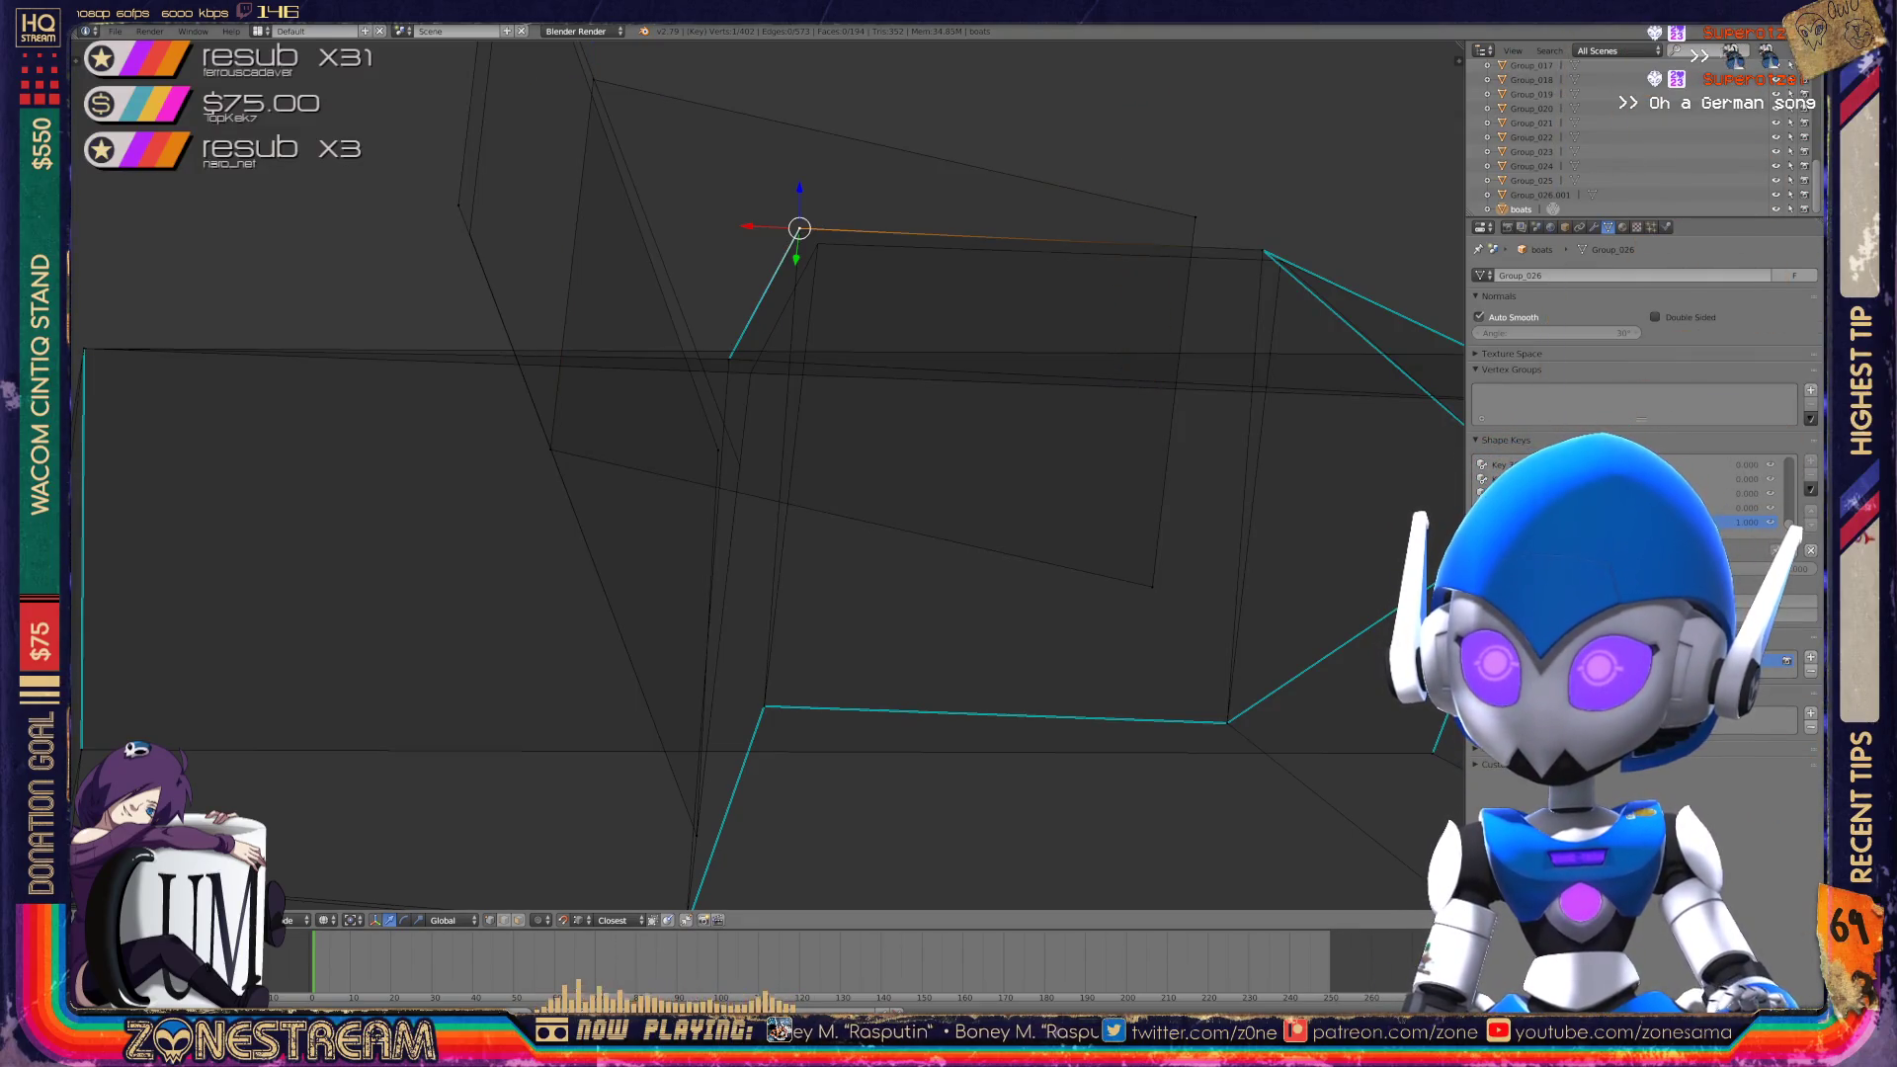
Nudge three hull vertices slightly downward.
right_drag(800, 227, 819, 243)
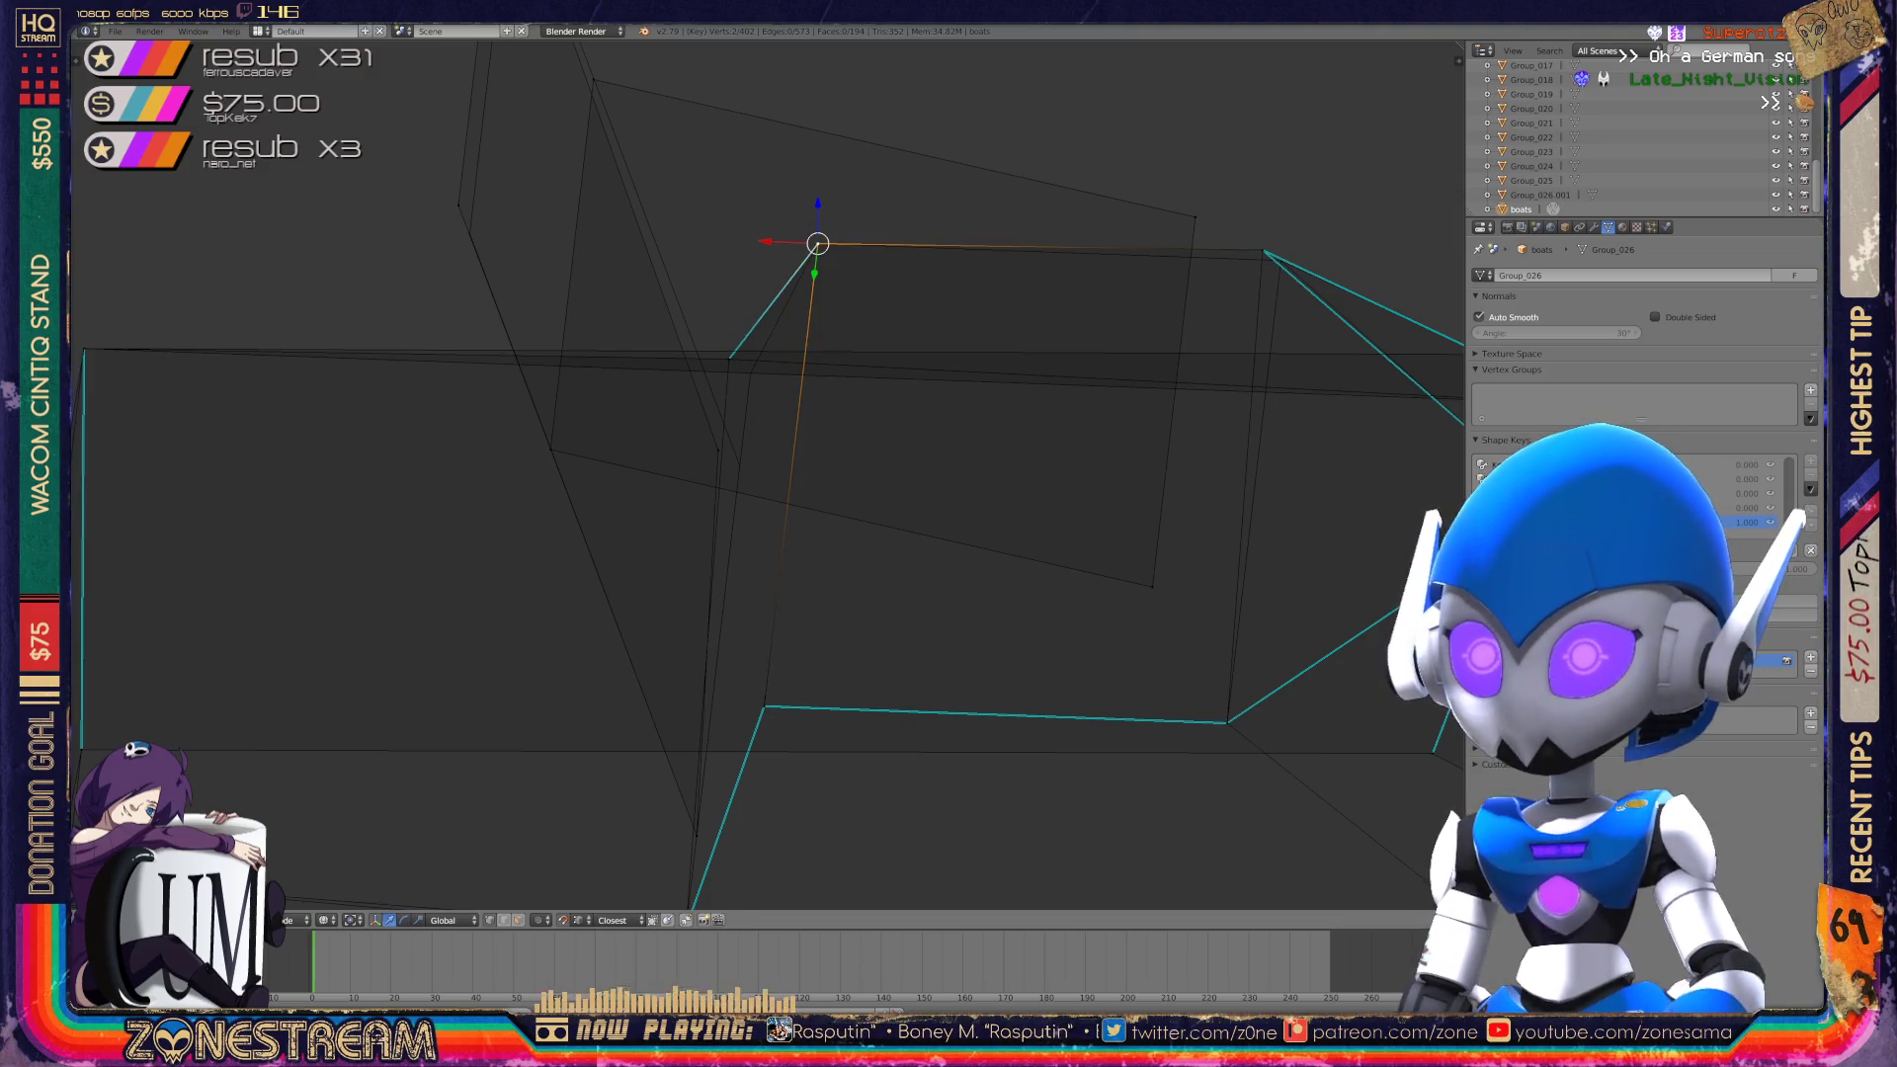
middle_drag(791, 494, 850, 475)
right_click(1095, 524)
right_drag(1095, 524, 1111, 544)
scroll(768, 474, down, 4)
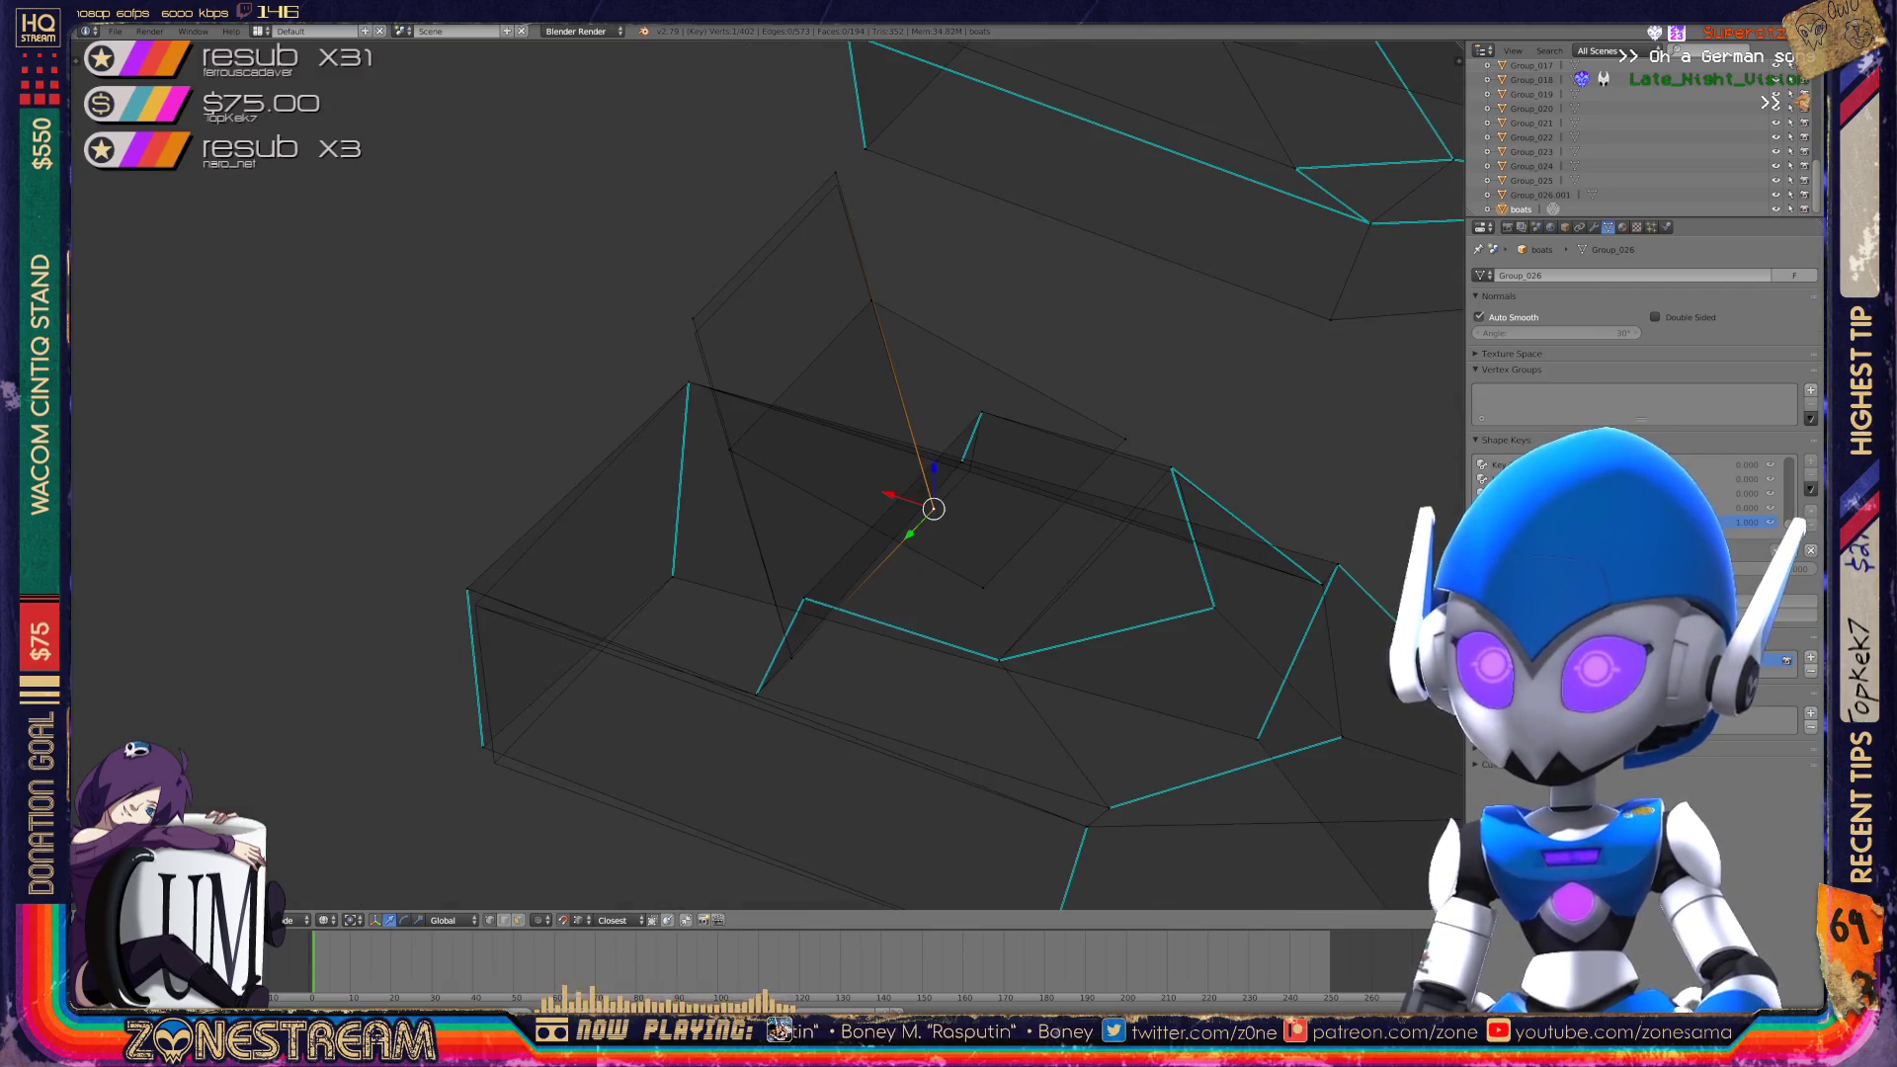
right_click(692, 318)
right_drag(692, 318, 695, 333)
right_click(835, 175)
Move the selected vertex slightly lower-right.
scroll(768, 474, down, 2)
key(Tab)
key(Tab)
key(Tab)
scroll(768, 474, up, 5)
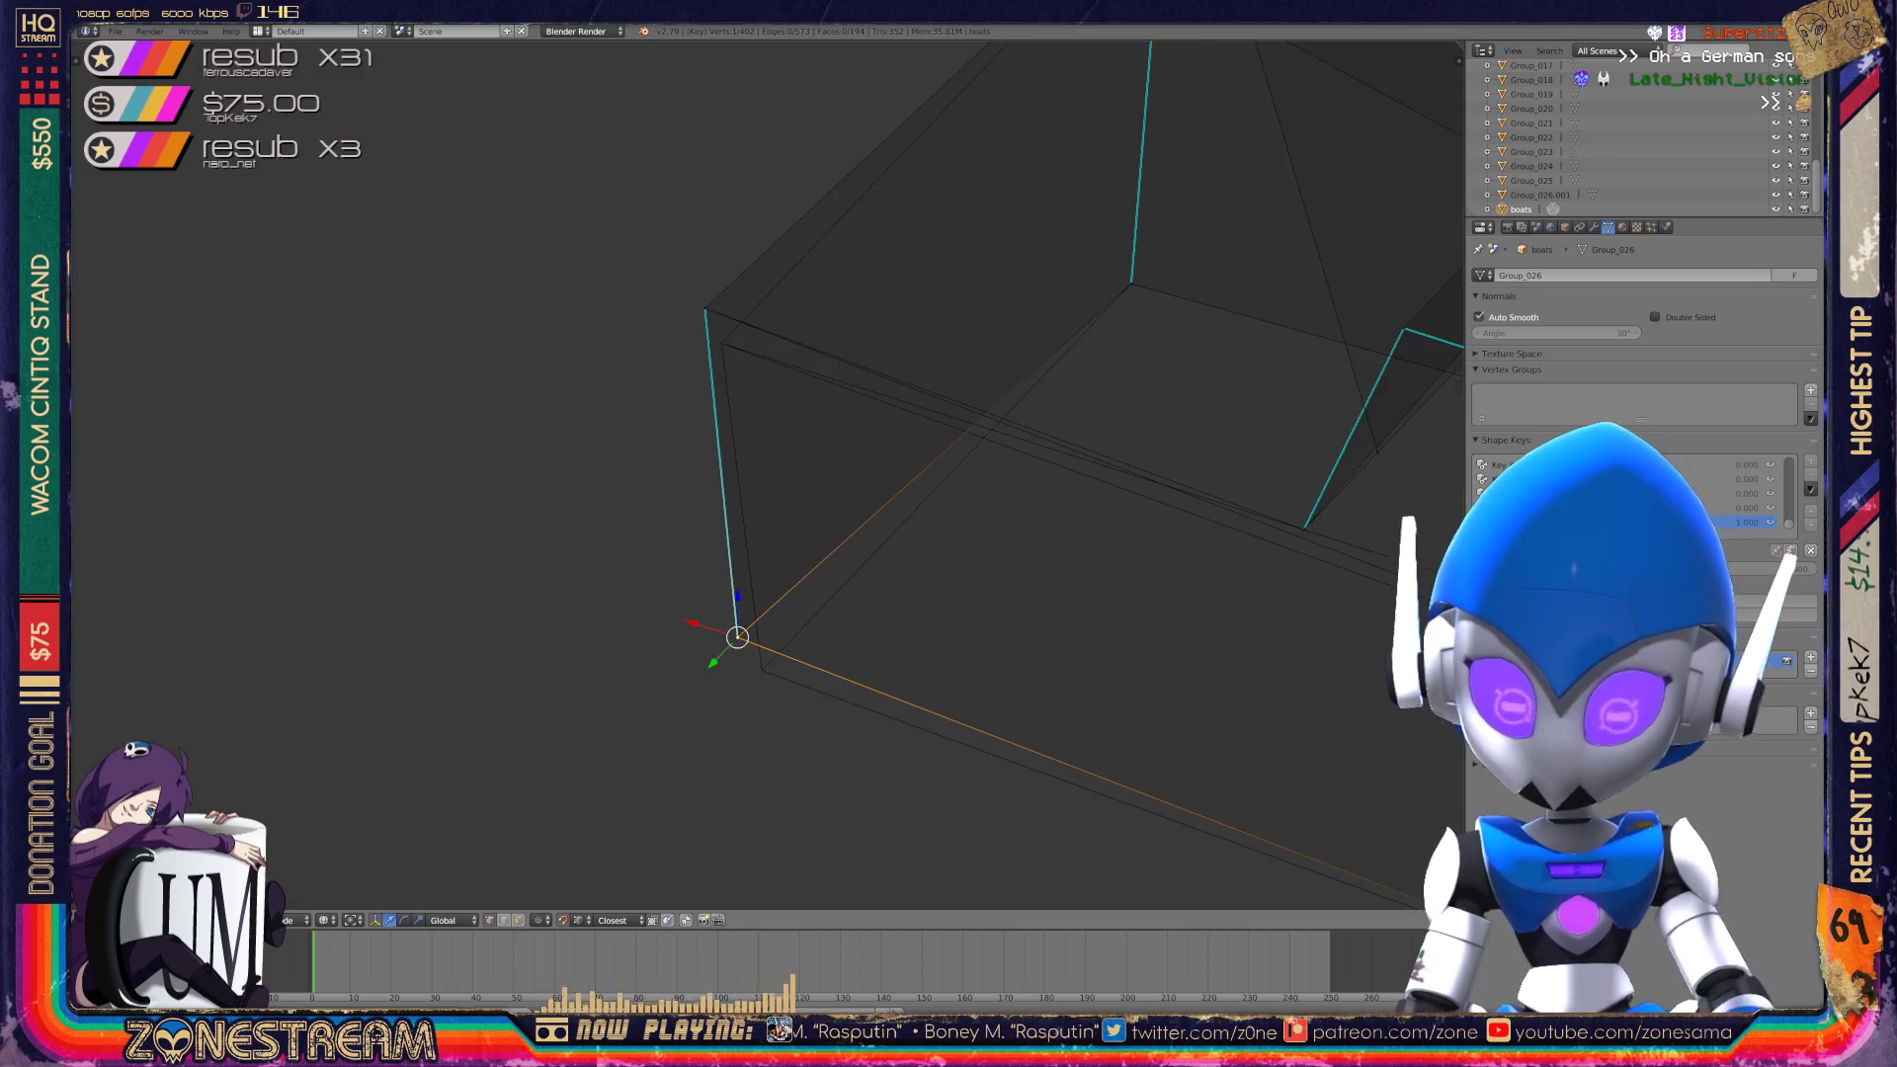
key(g)
click(762, 670)
right_click(704, 309)
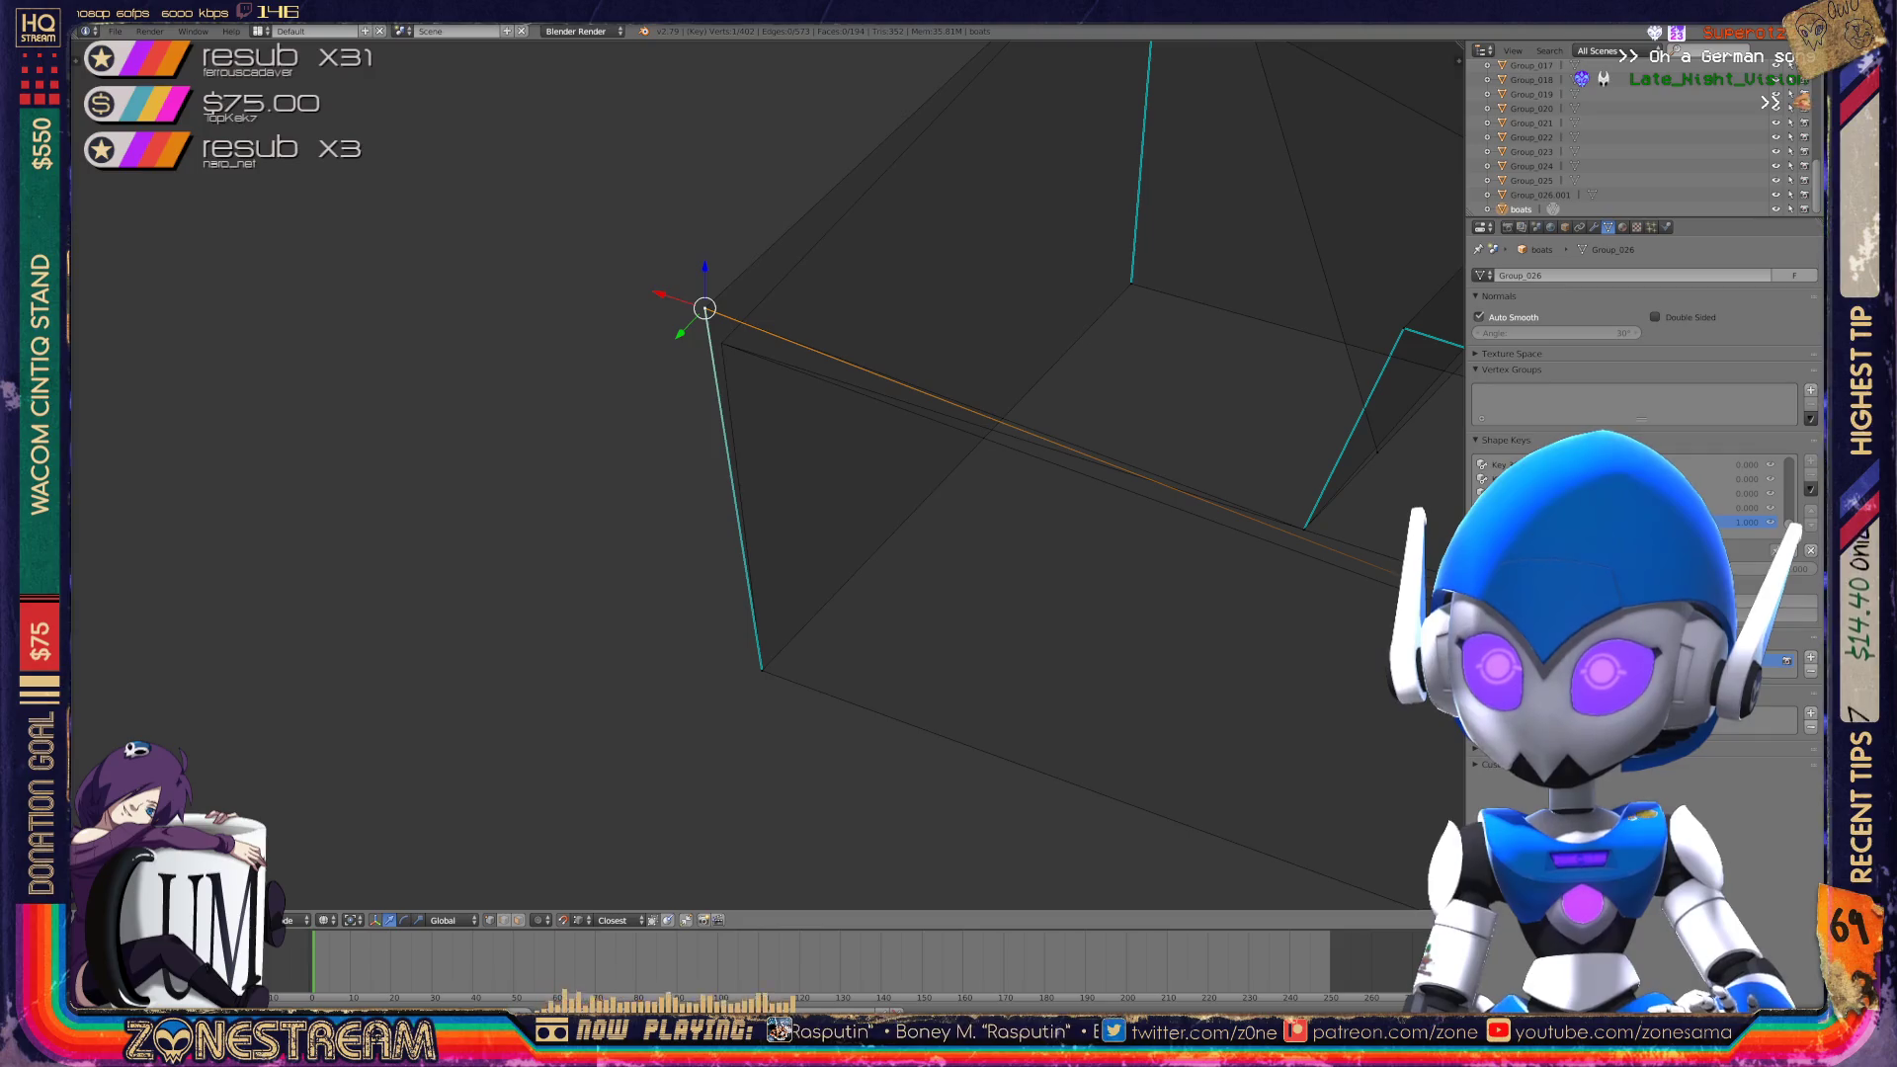
mouse_move(705, 309)
middle_down()
mouse_move(593, 444)
mouse_move(919, 346)
middle_up()
Shift the vertex at the hull's point slightly left.
right_click(818, 509)
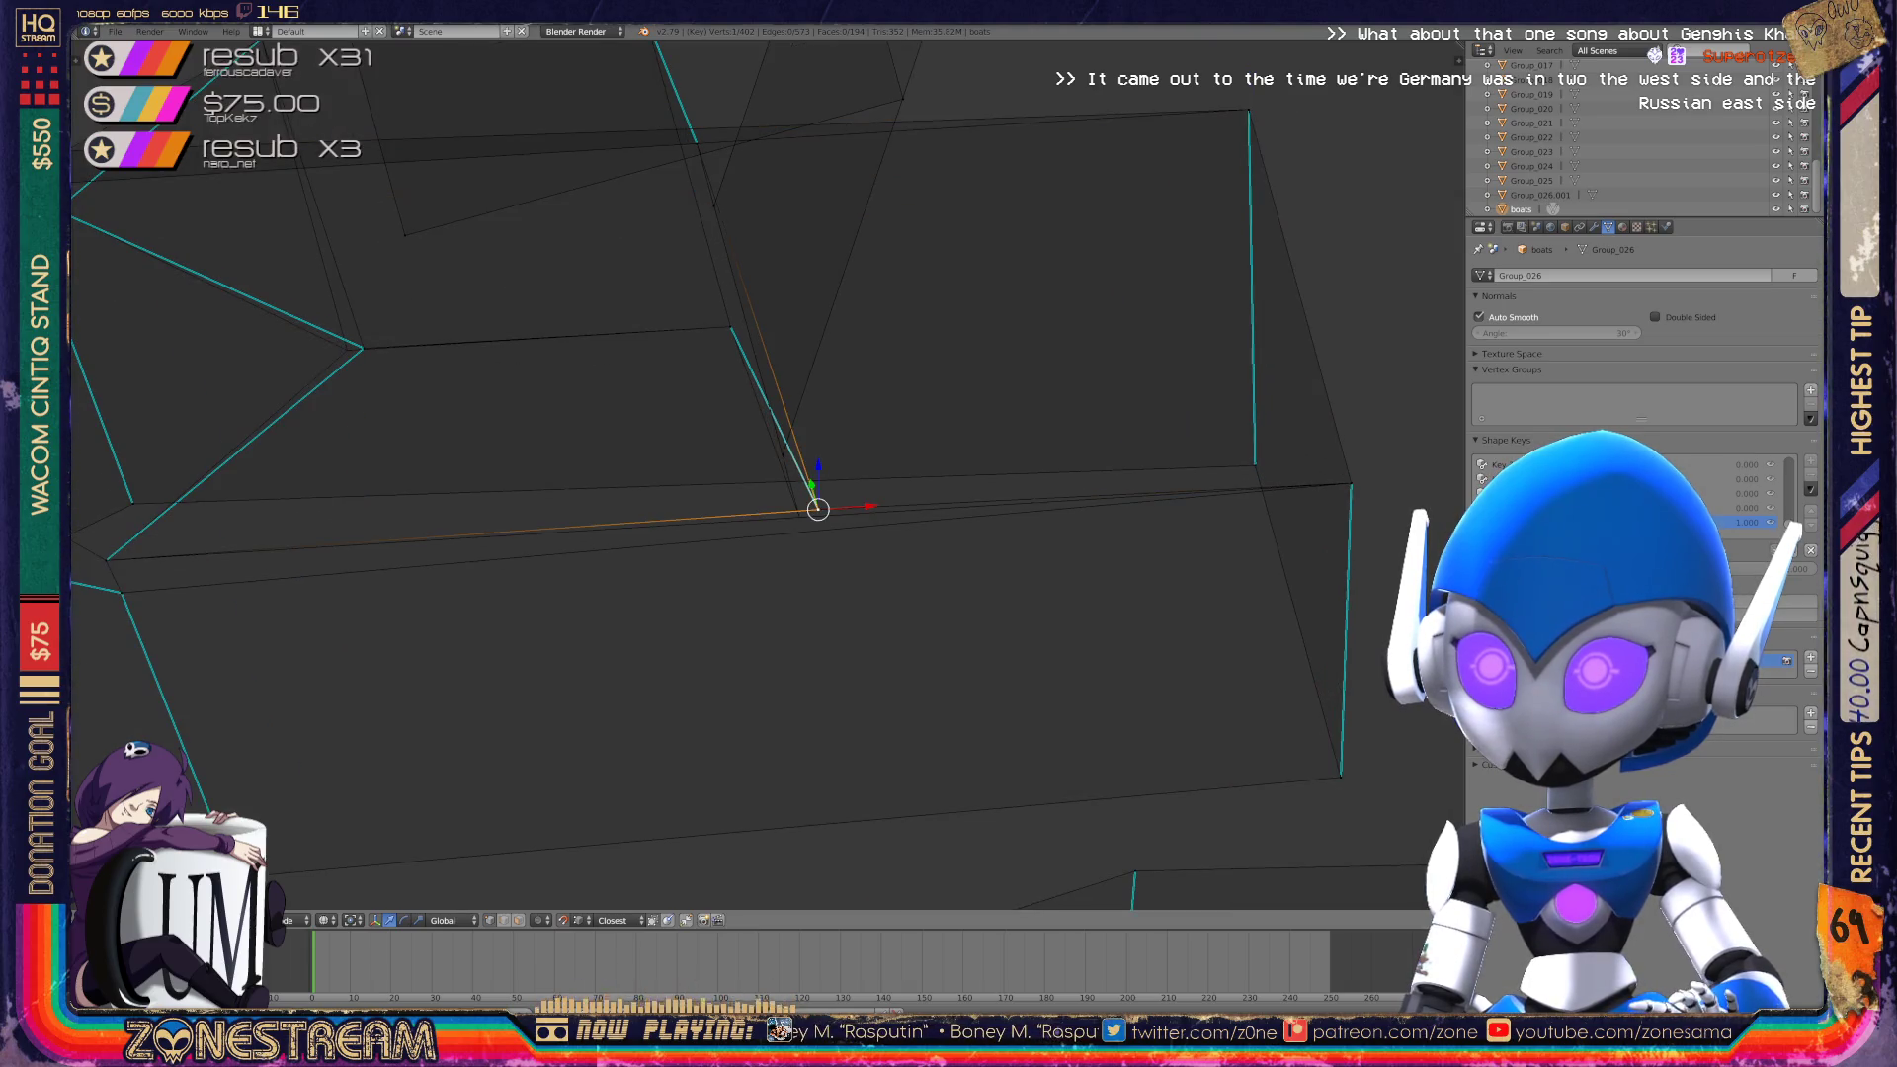
key(g)
key(Tab)
middle_drag(751, 455, 632, 415)
key(Tab)
right_click(487, 388)
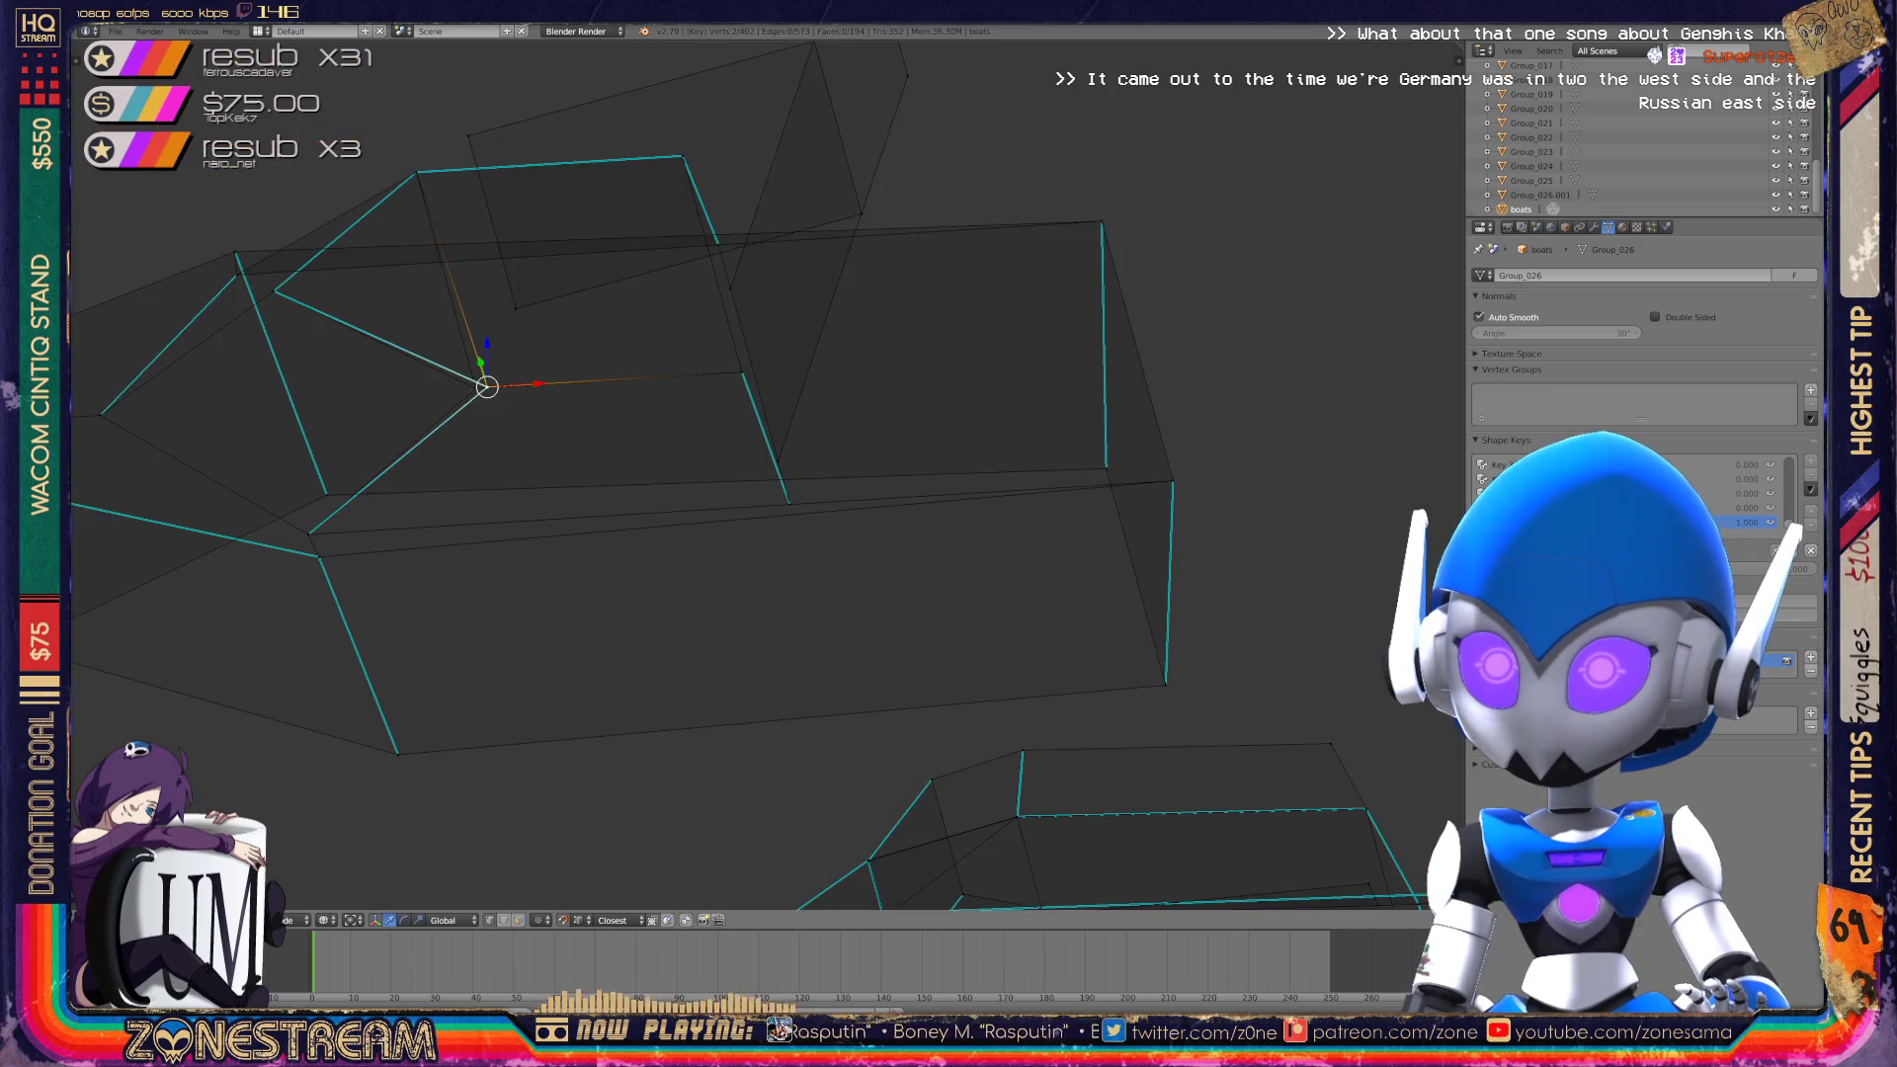
key(g)
key(Return)
Return to Object Mode, zoom out to the whole boat and save the file.
key(Tab)
middle_drag(752, 475, 524, 420)
key(ctrl+s)
key(Return)
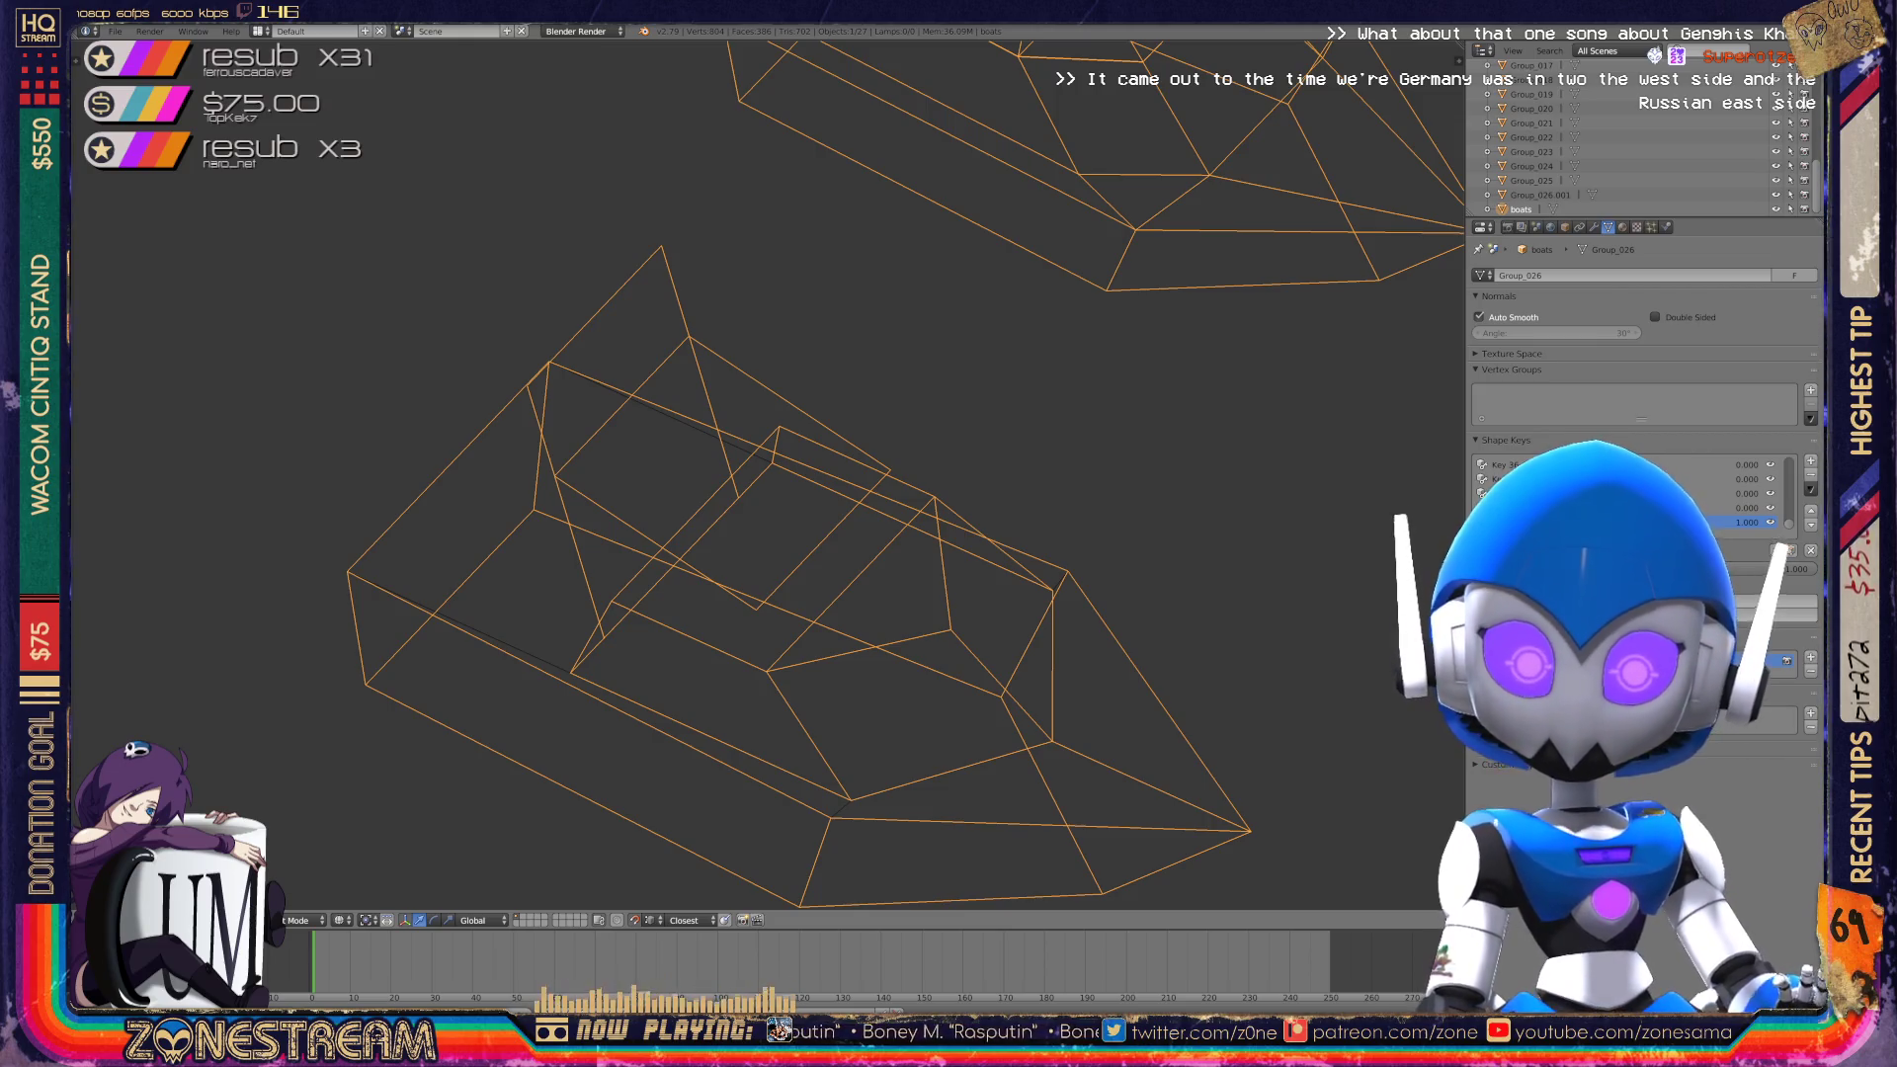
Move over to the other boat and lower its tip vertex slightly.
key(Tab)
key(Tab)
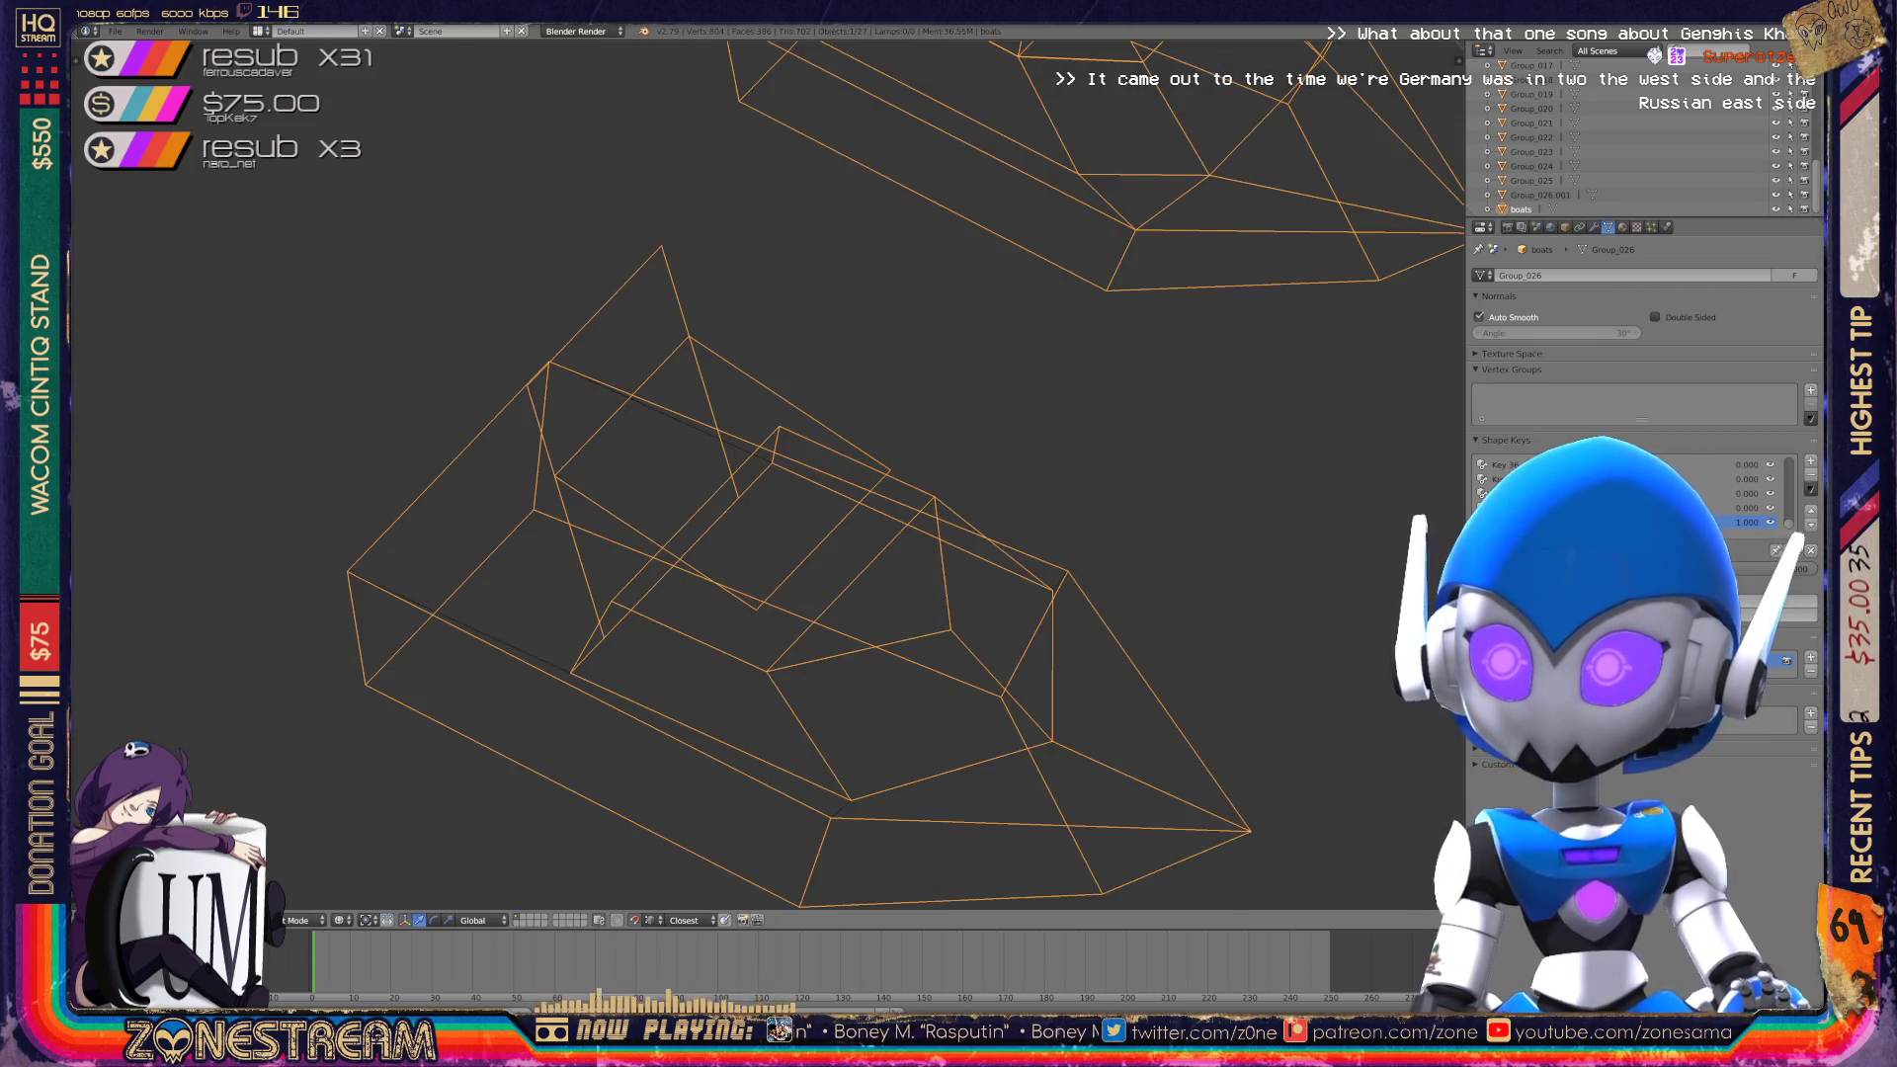
scroll(766, 474, down, 6)
middle_drag(765, 475, 692, 465)
scroll(765, 475, up, 5)
key(Tab)
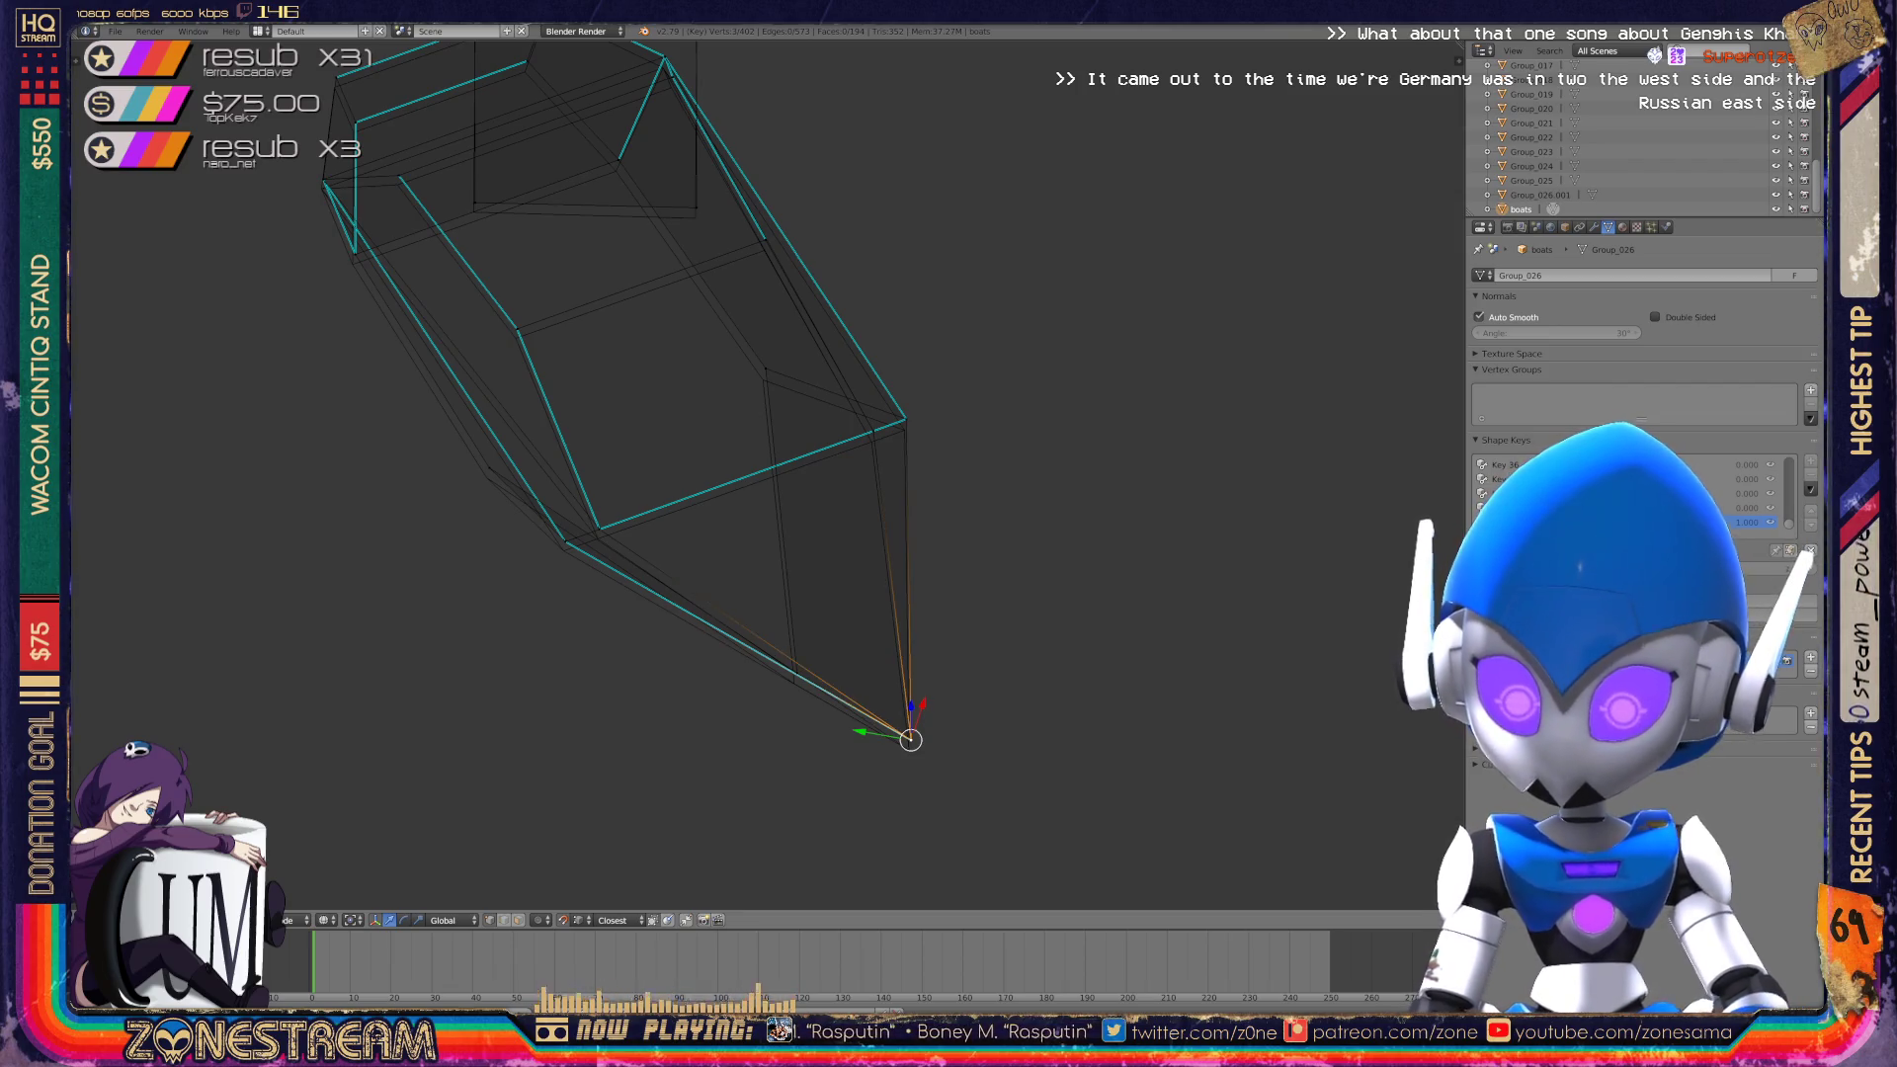
key(g)
click(908, 749)
Nudge a vertex on the hull side slightly lower.
middle_drag(765, 475, 692, 356)
right_click(815, 716)
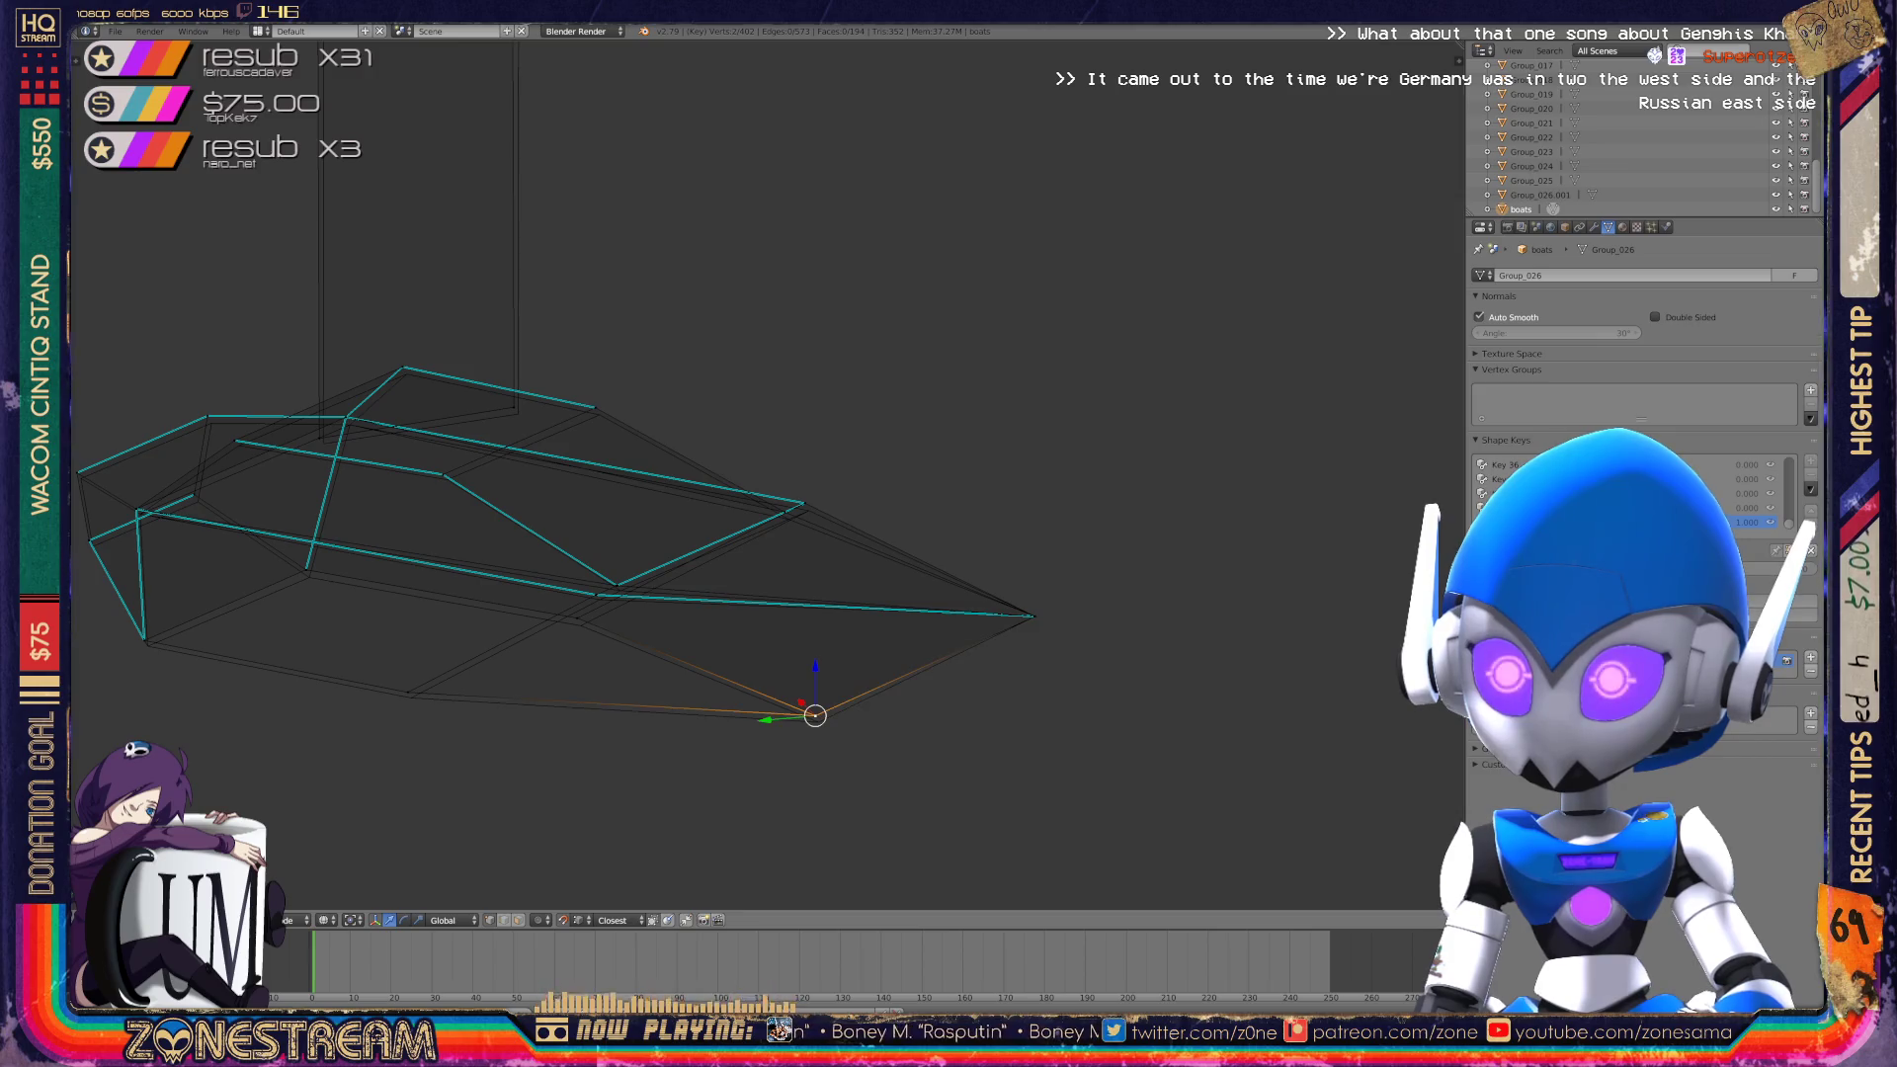
mouse_move(691, 396)
middle_down()
mouse_move(583, 638)
mouse_move(435, 716)
middle_up()
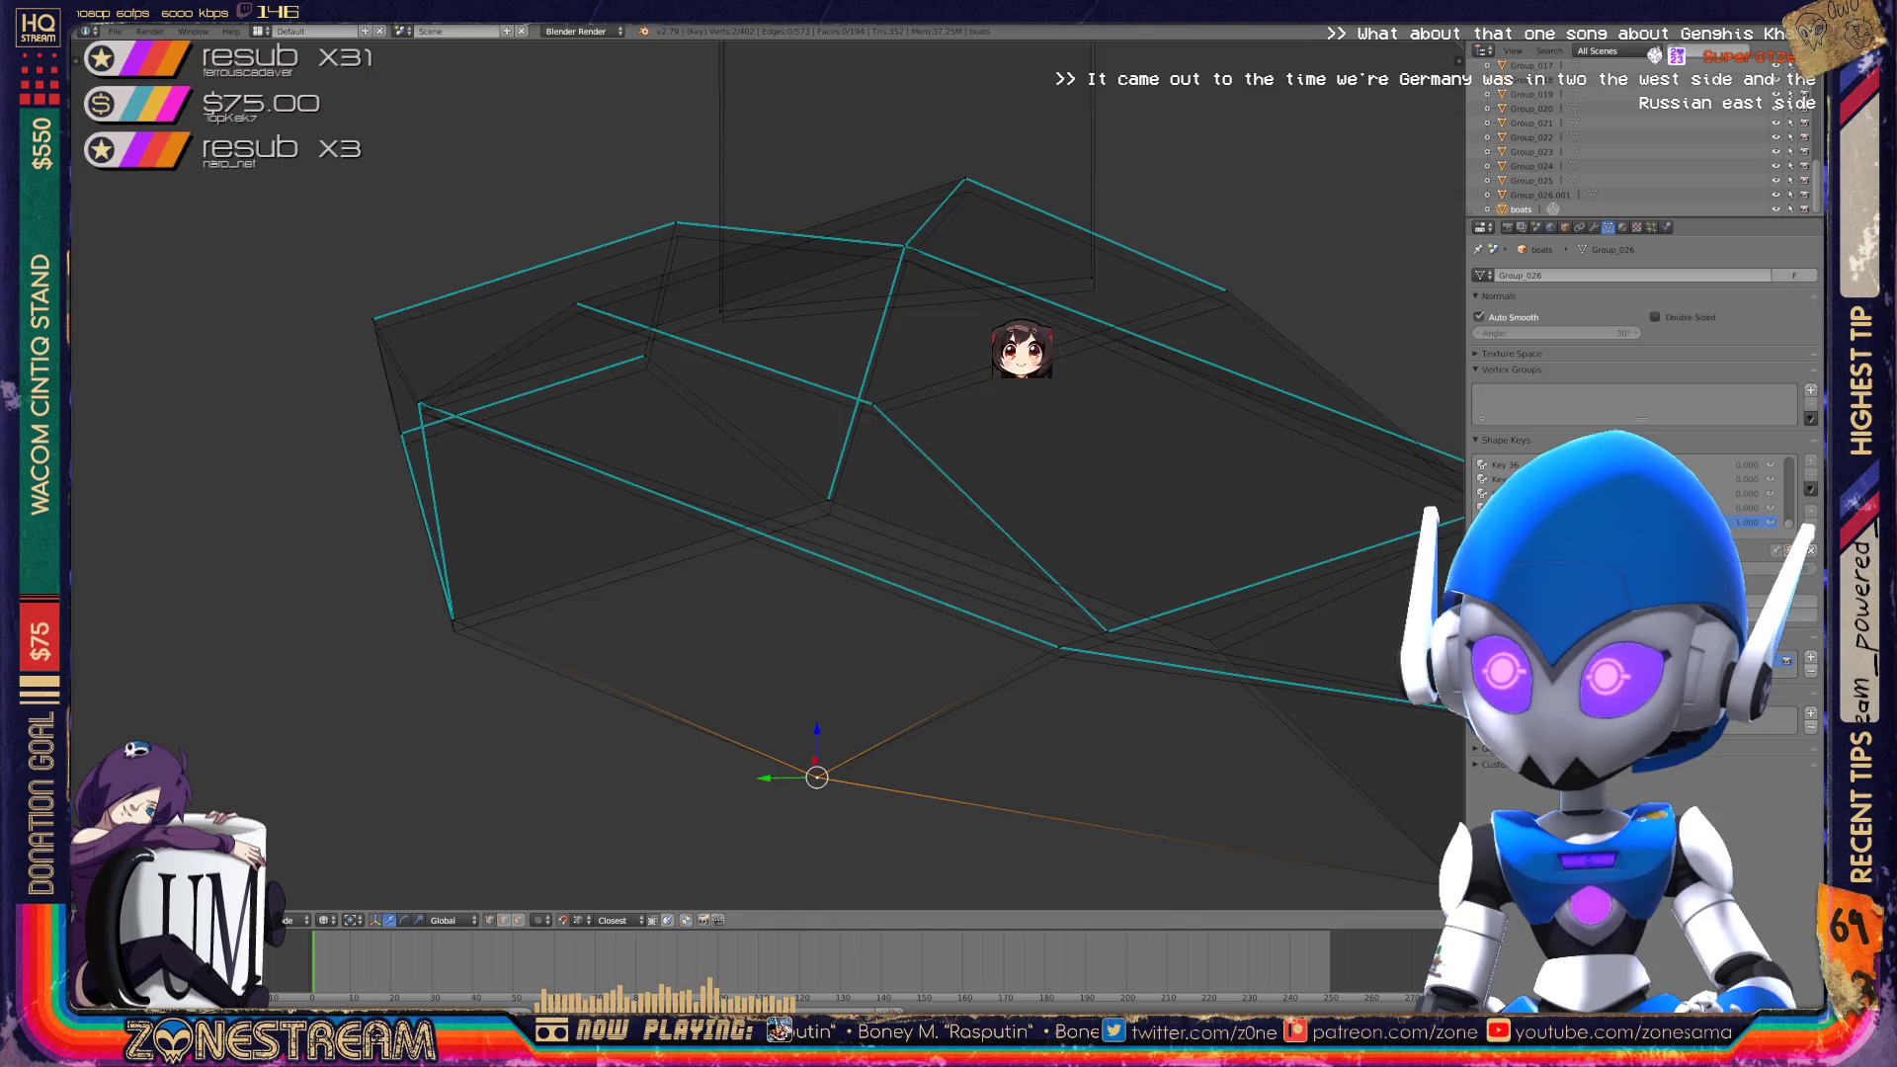
shift+middle_drag(692, 494, 429, 463)
right_click(192, 588)
key(g)
right_click(567, 467)
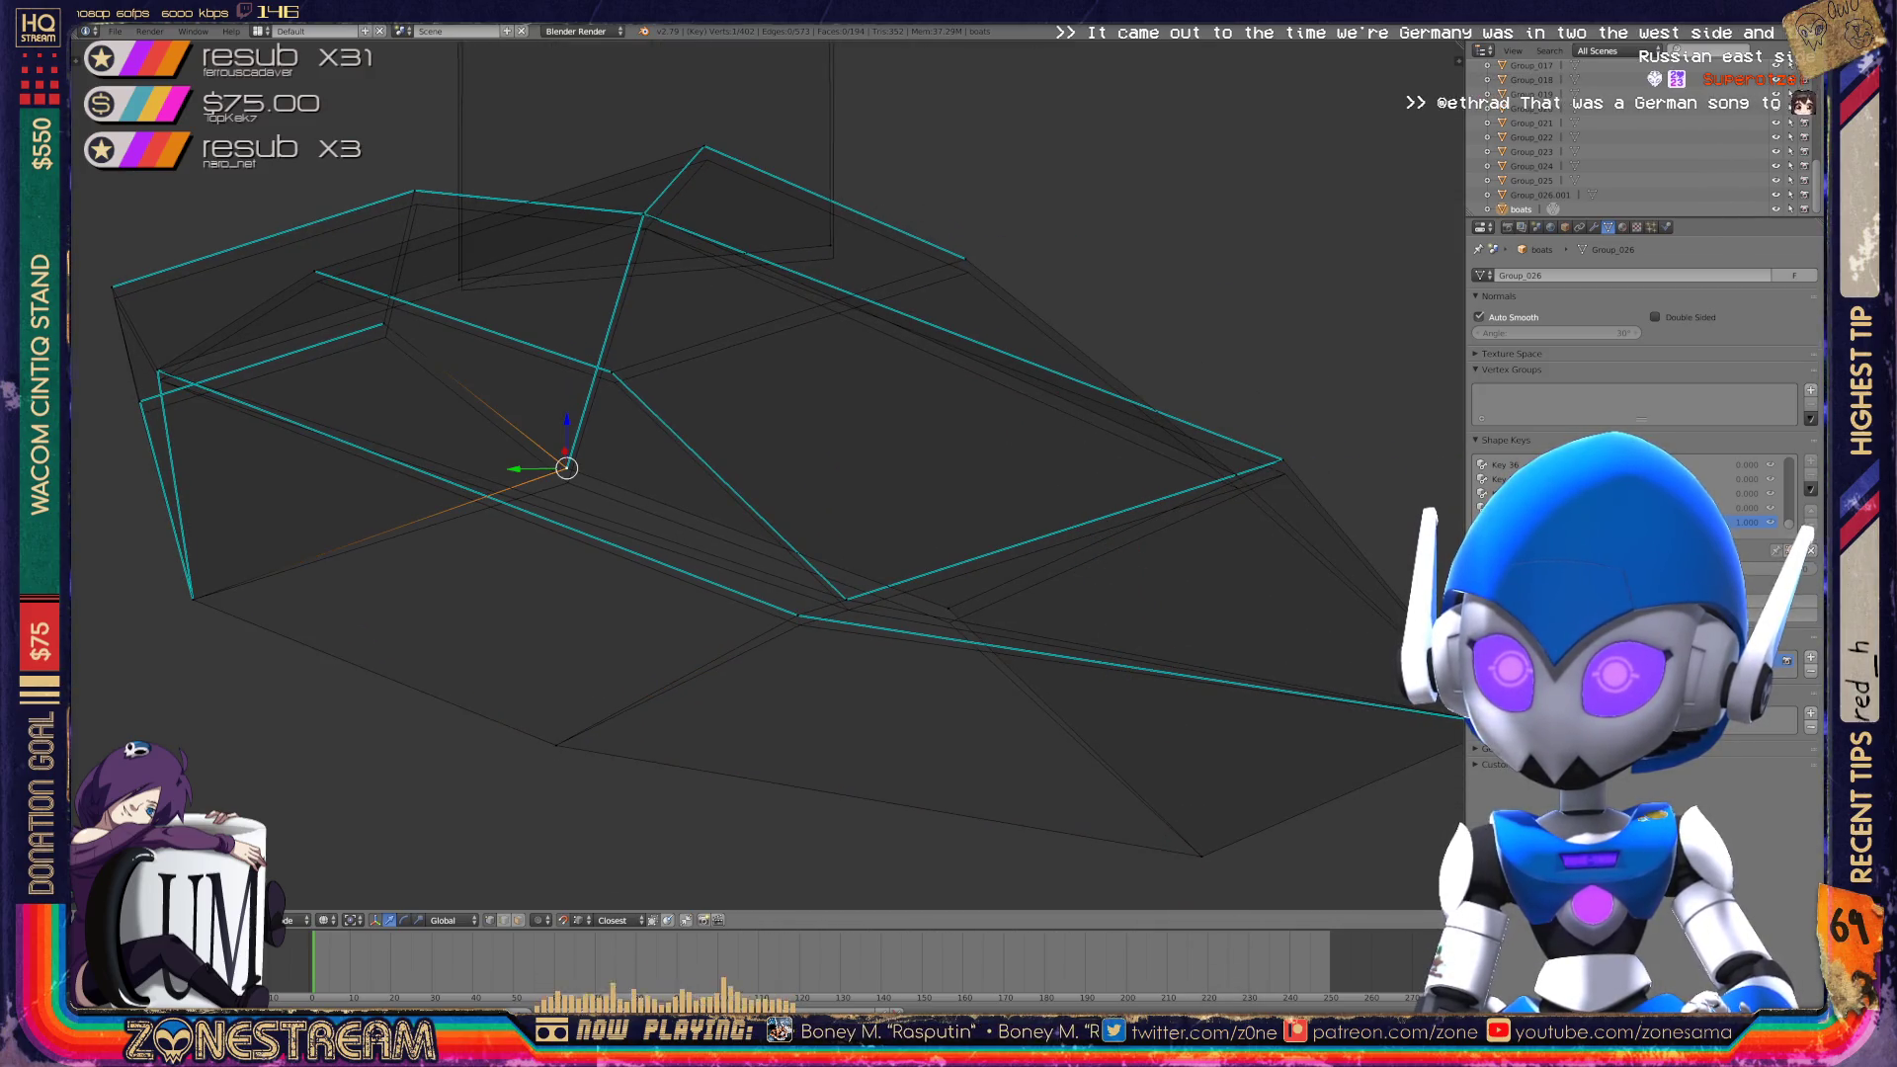
key(g)
key(Return)
Shift two lower-edge hull vertices slightly down and to the left.
mouse_move(692, 494)
middle_down()
mouse_move(791, 454)
mouse_move(682, 346)
middle_up()
right_click(576, 616)
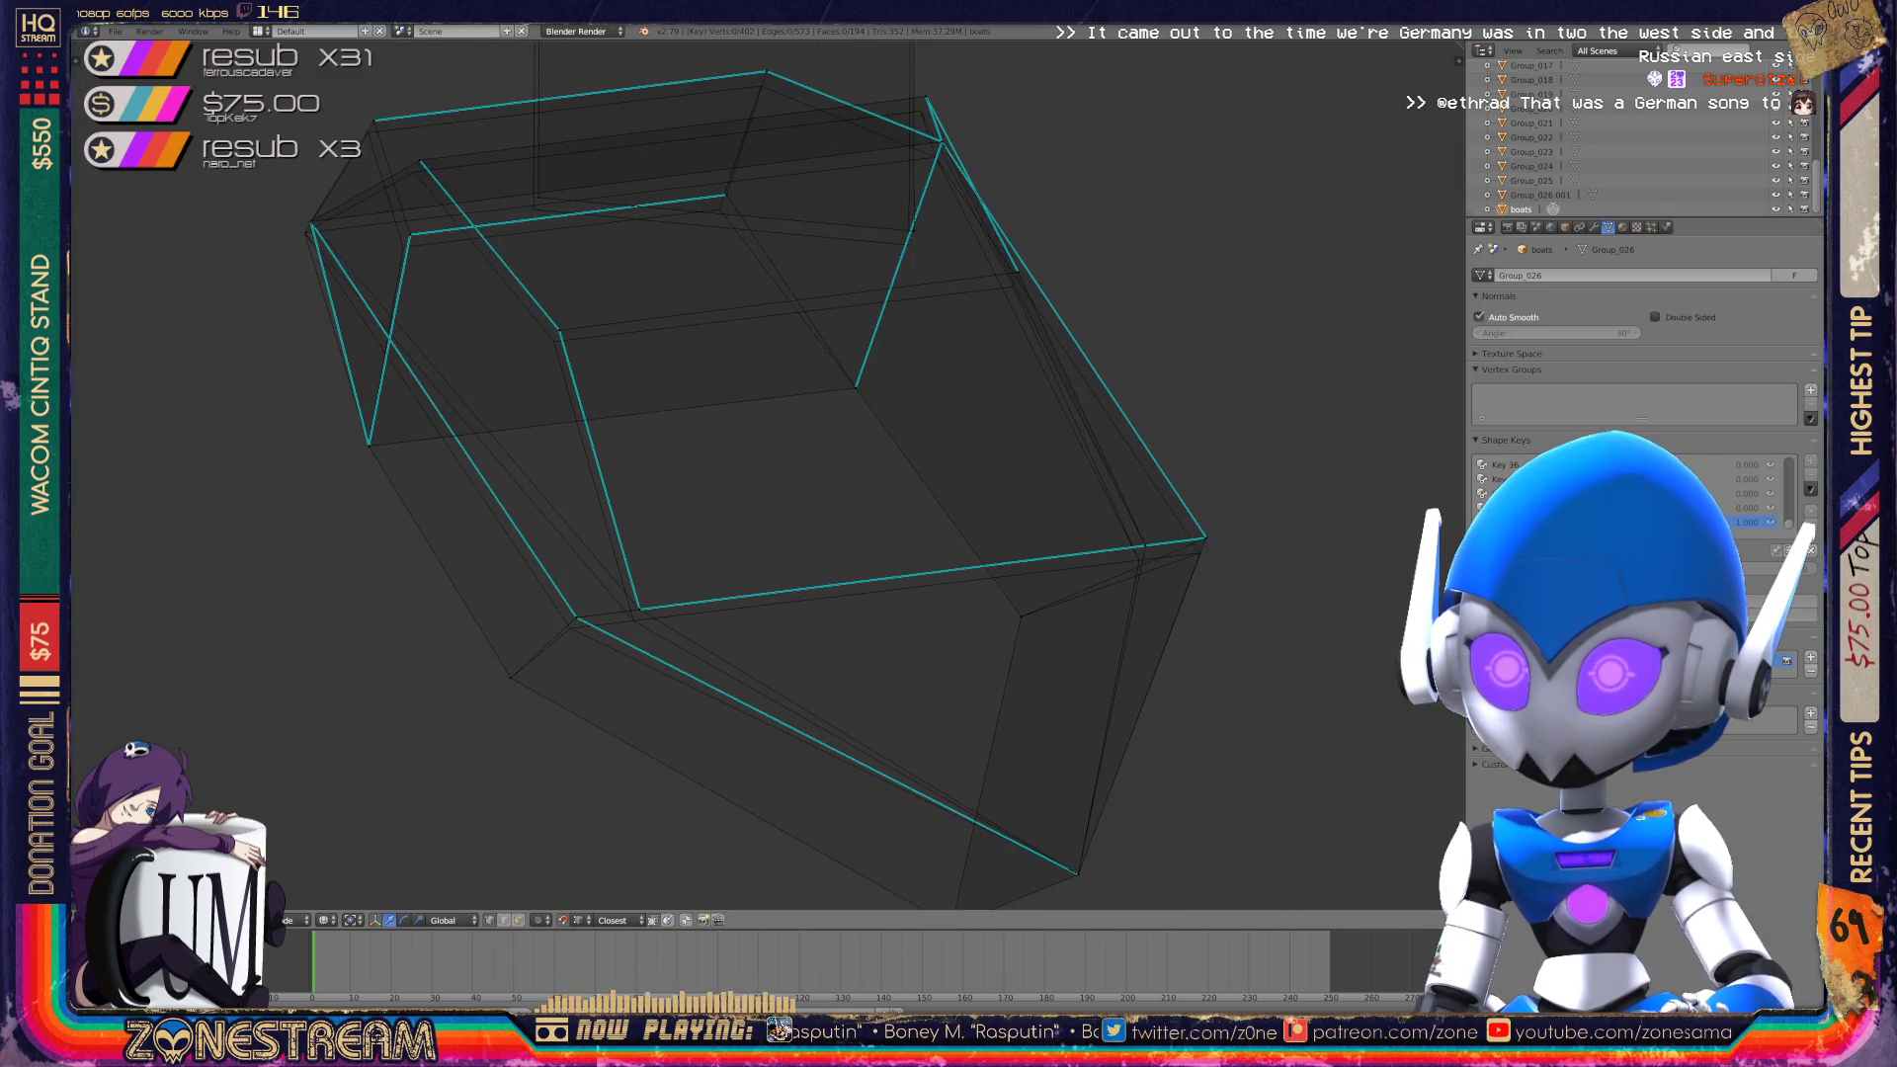
key(g)
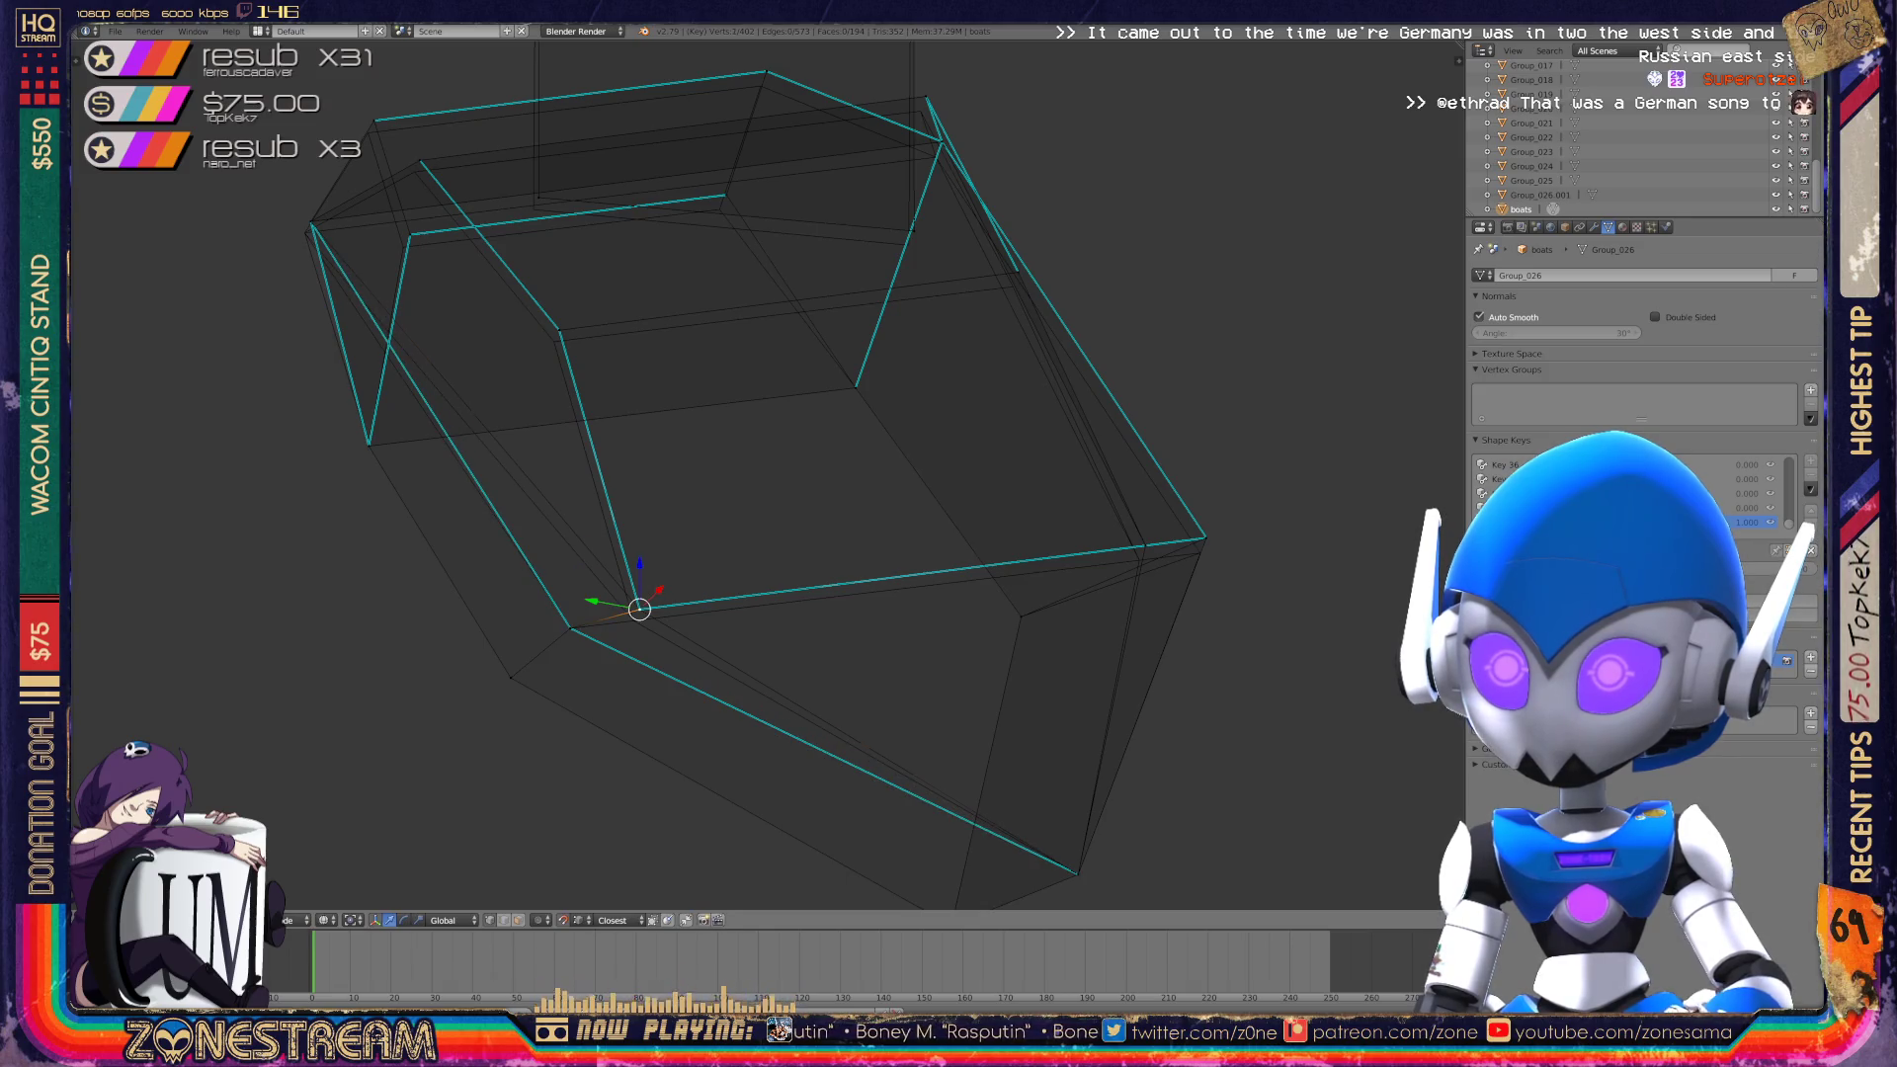
drag(640, 608, 633, 620)
middle_drag(751, 474, 643, 514)
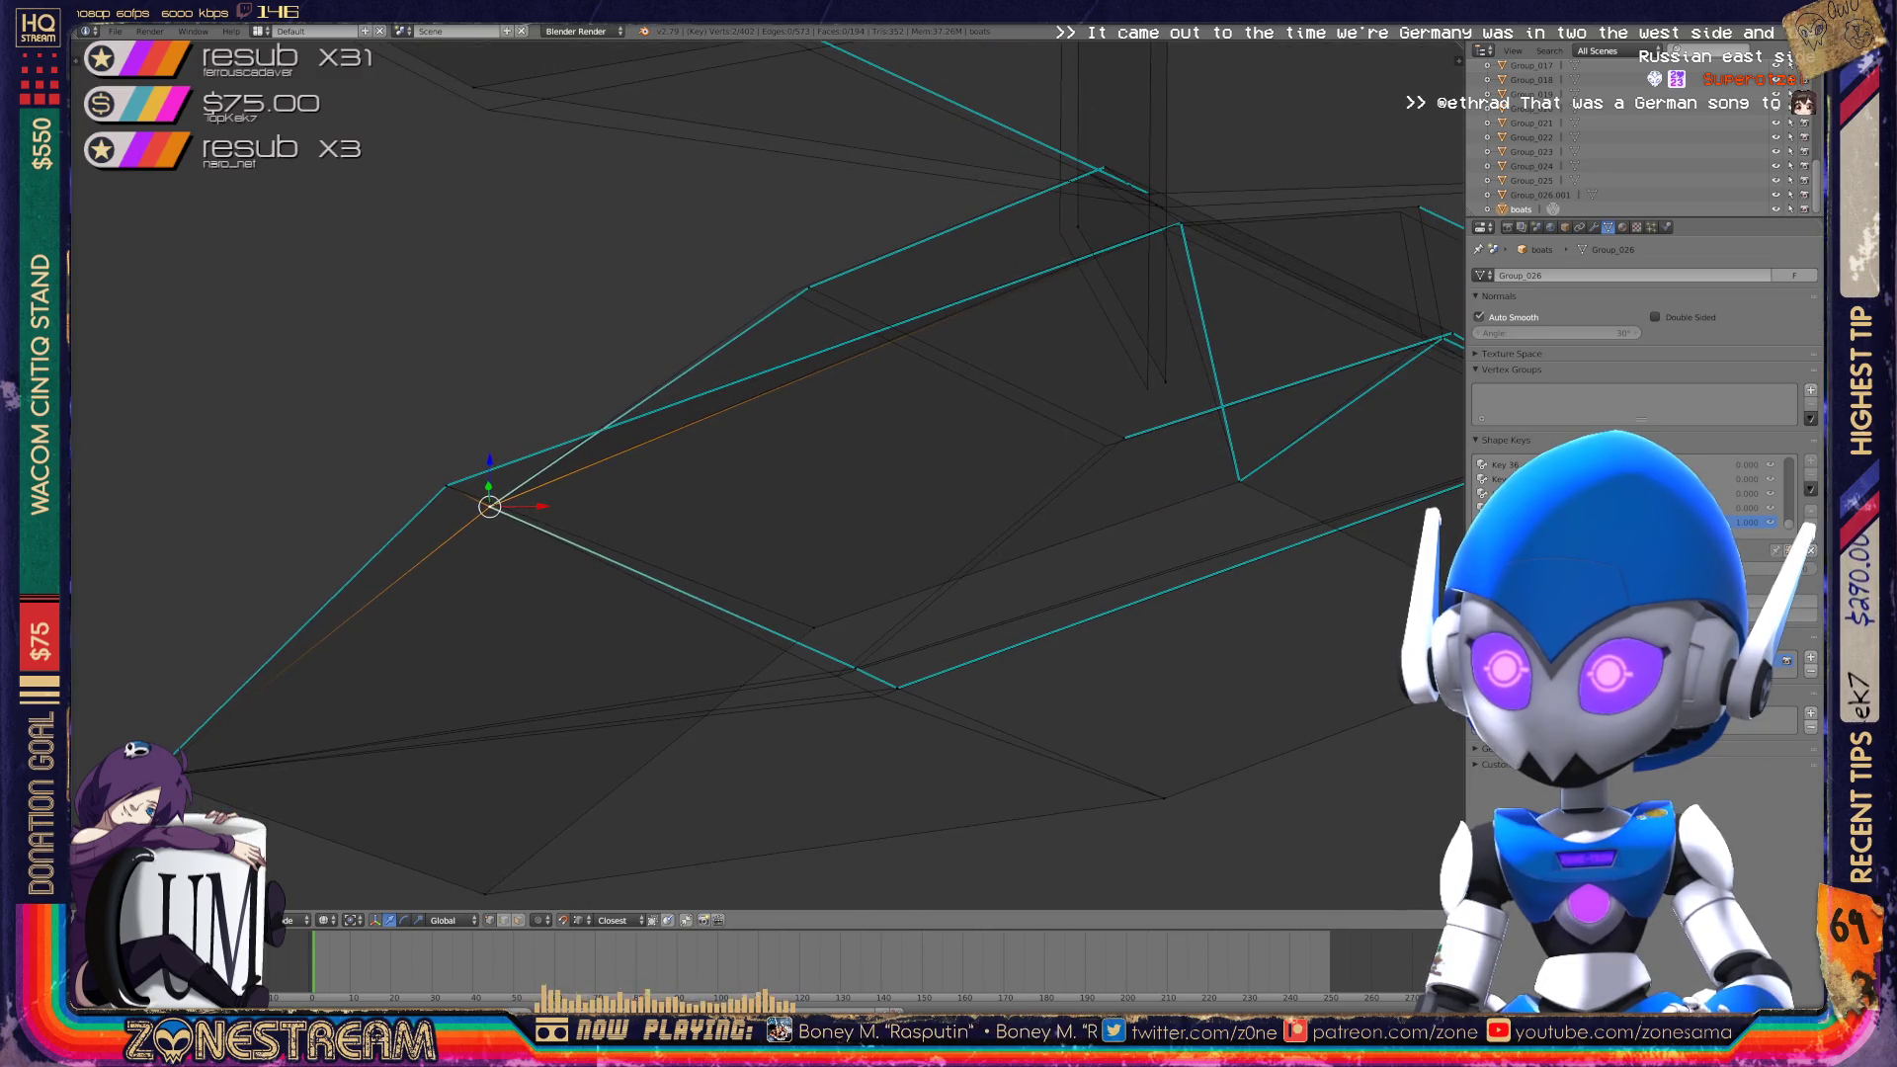
right_click(856, 668)
drag(855, 668, 837, 676)
right_click(898, 688)
Raise the hull's lower-left corner vertex higher.
mouse_move(889, 494)
shift+middle_down()
mouse_move(575, 516)
mouse_move(509, 474)
mouse_move(593, 395)
shift+middle_up()
right_click(778, 482)
right_click(613, 568)
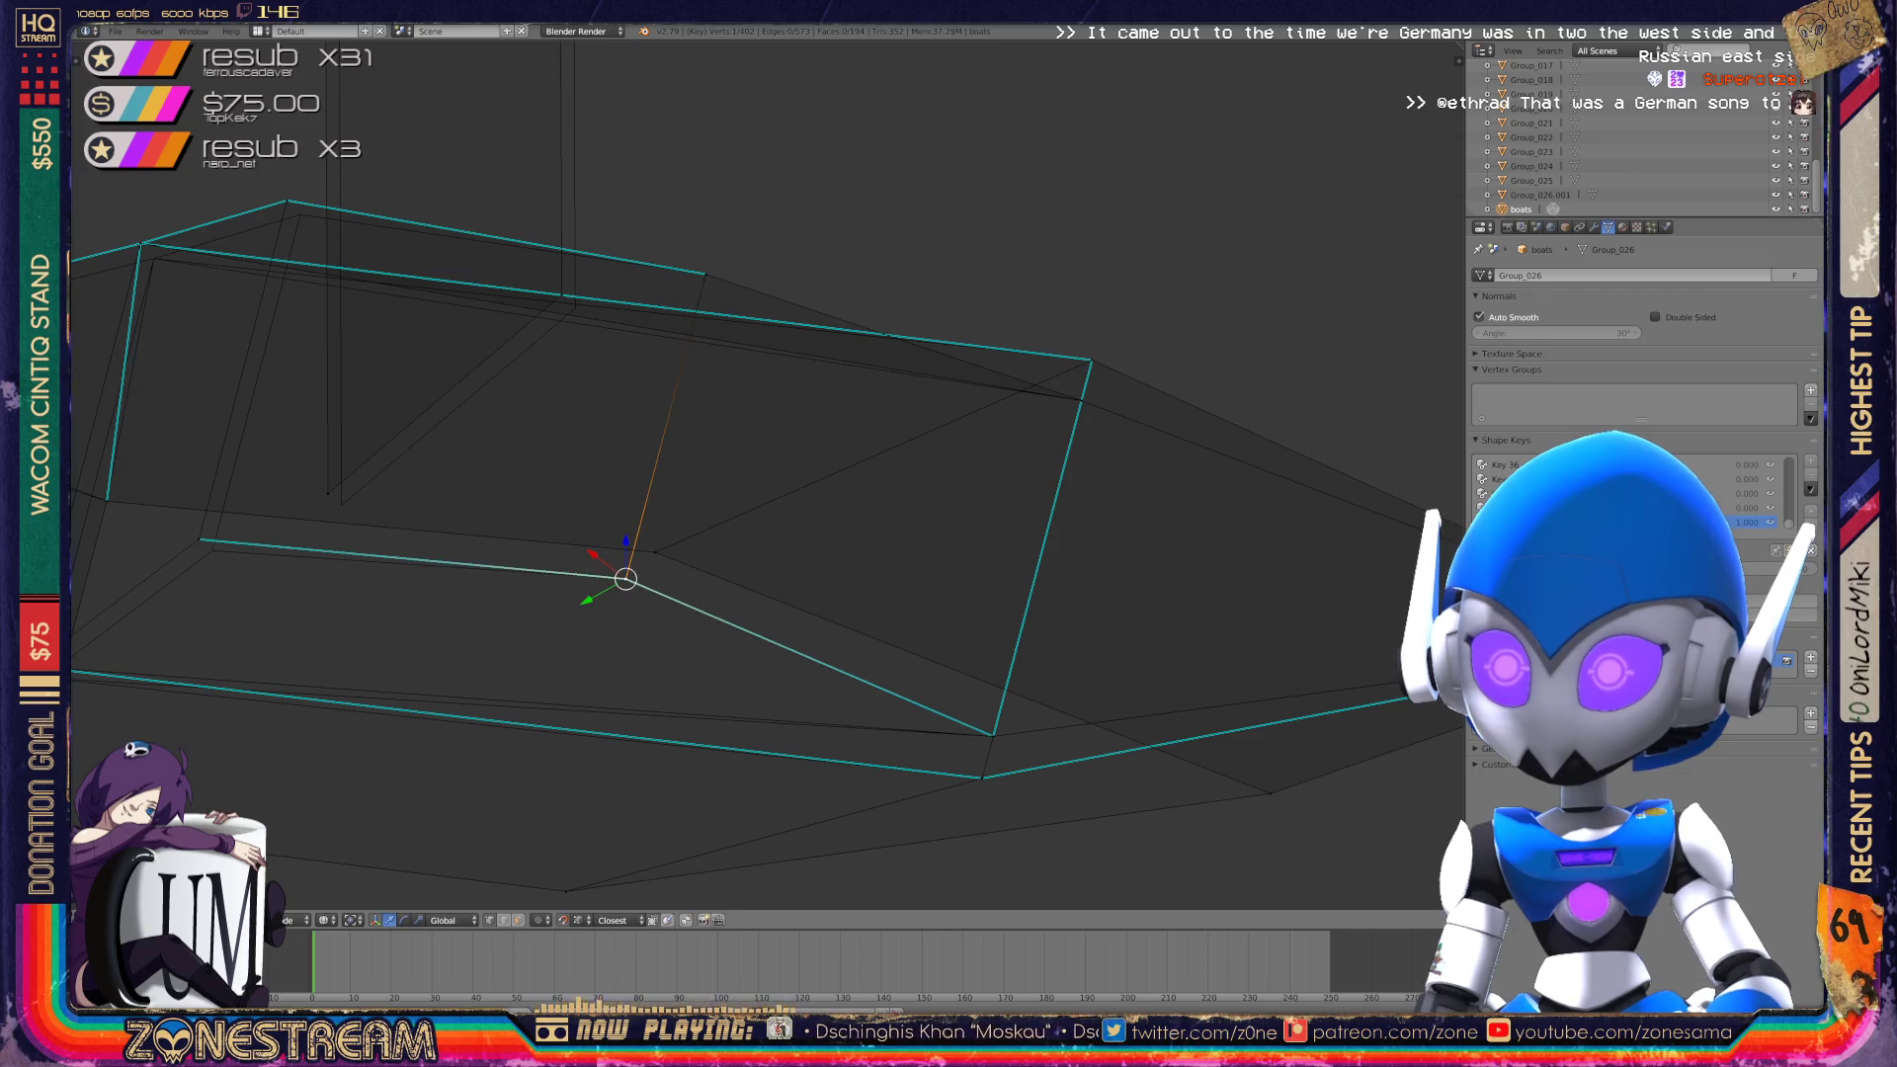
middle_drag(593, 395, 652, 375)
right_click(623, 507)
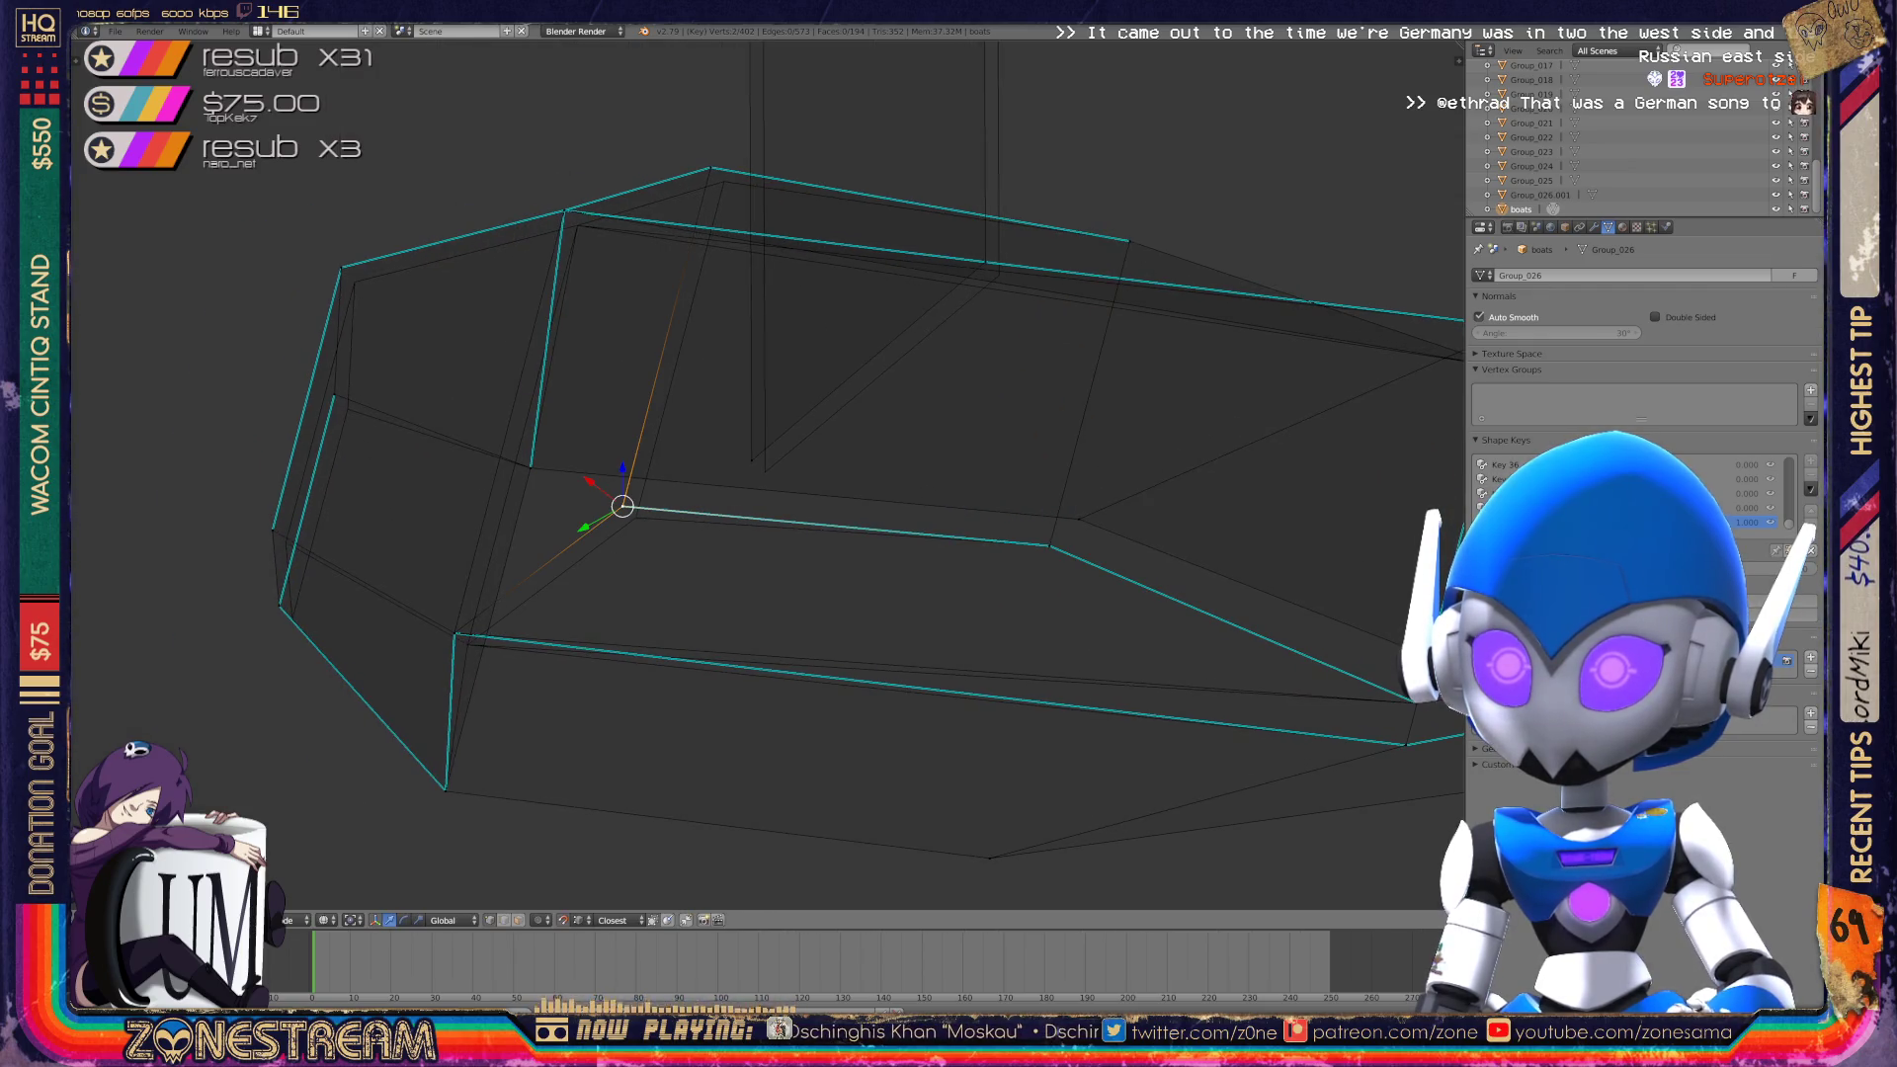
middle_drag(692, 445, 771, 425)
right_click(428, 608)
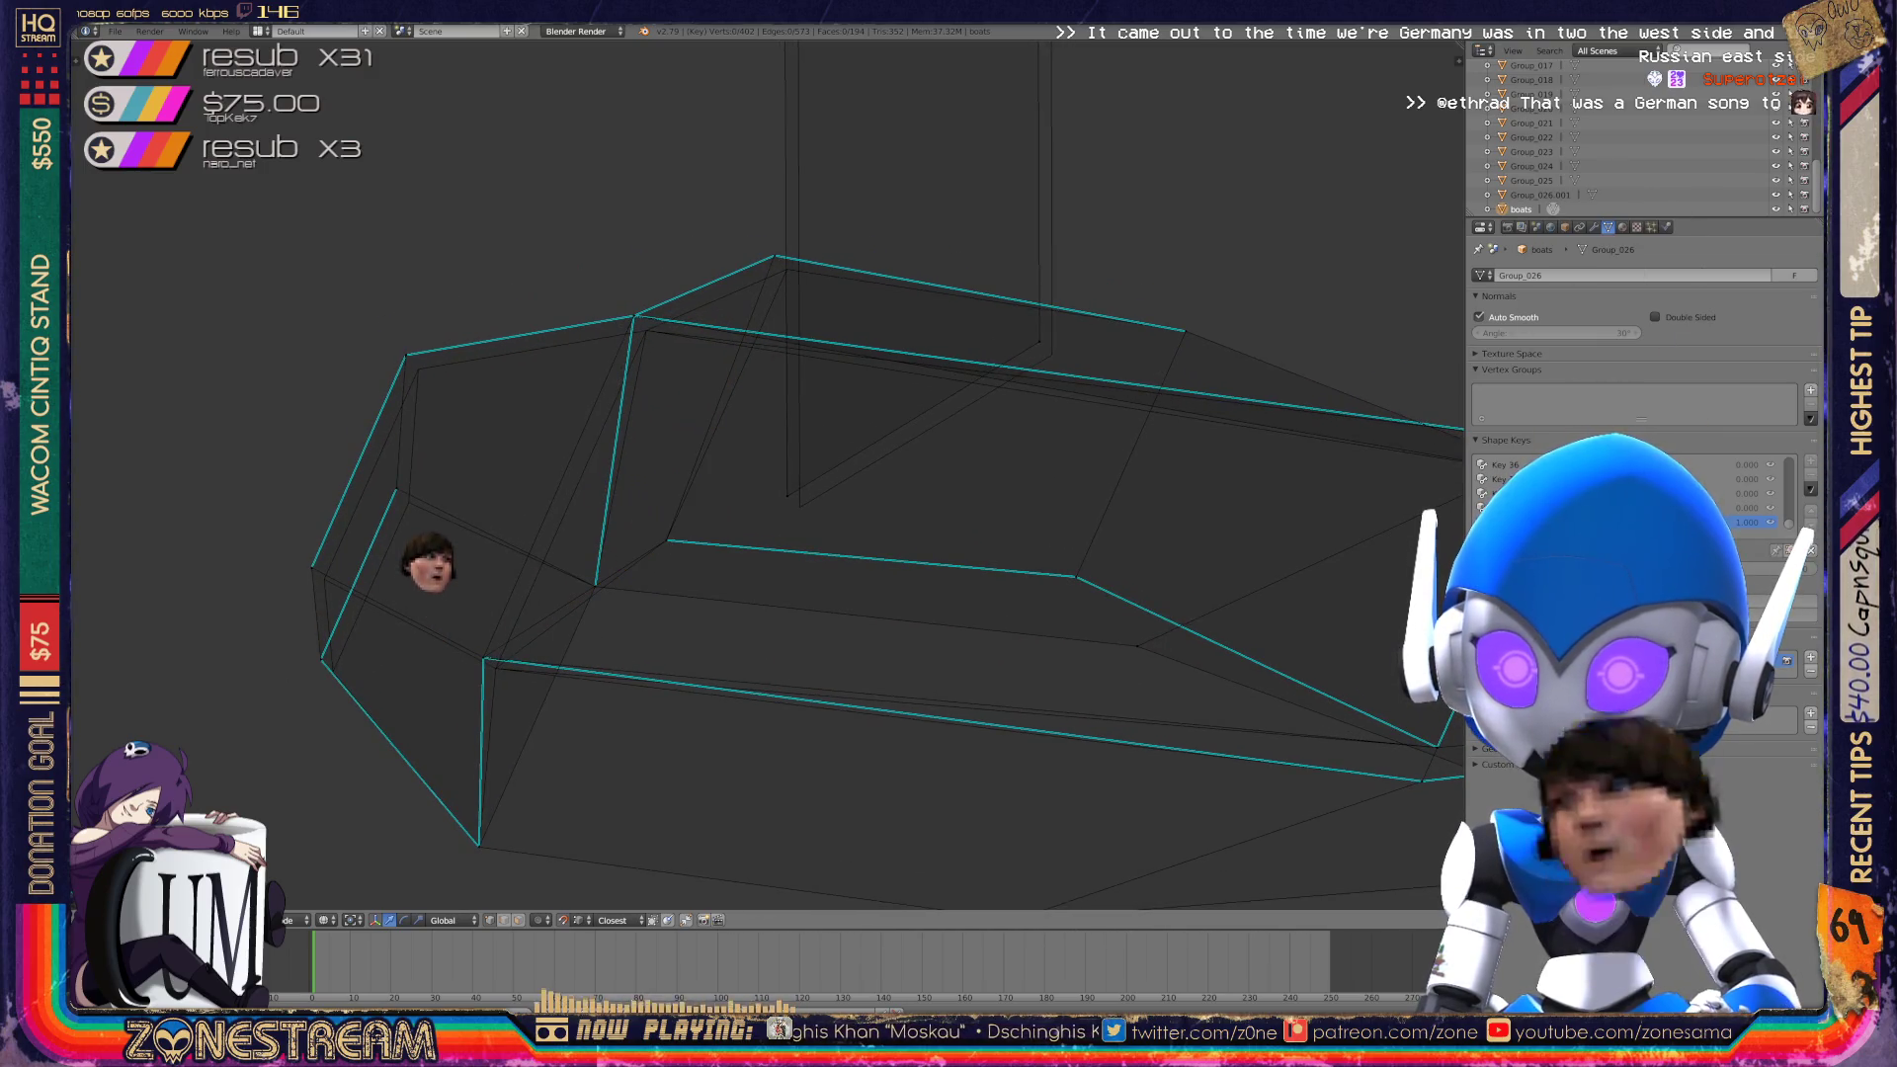
key(g)
click(421, 378)
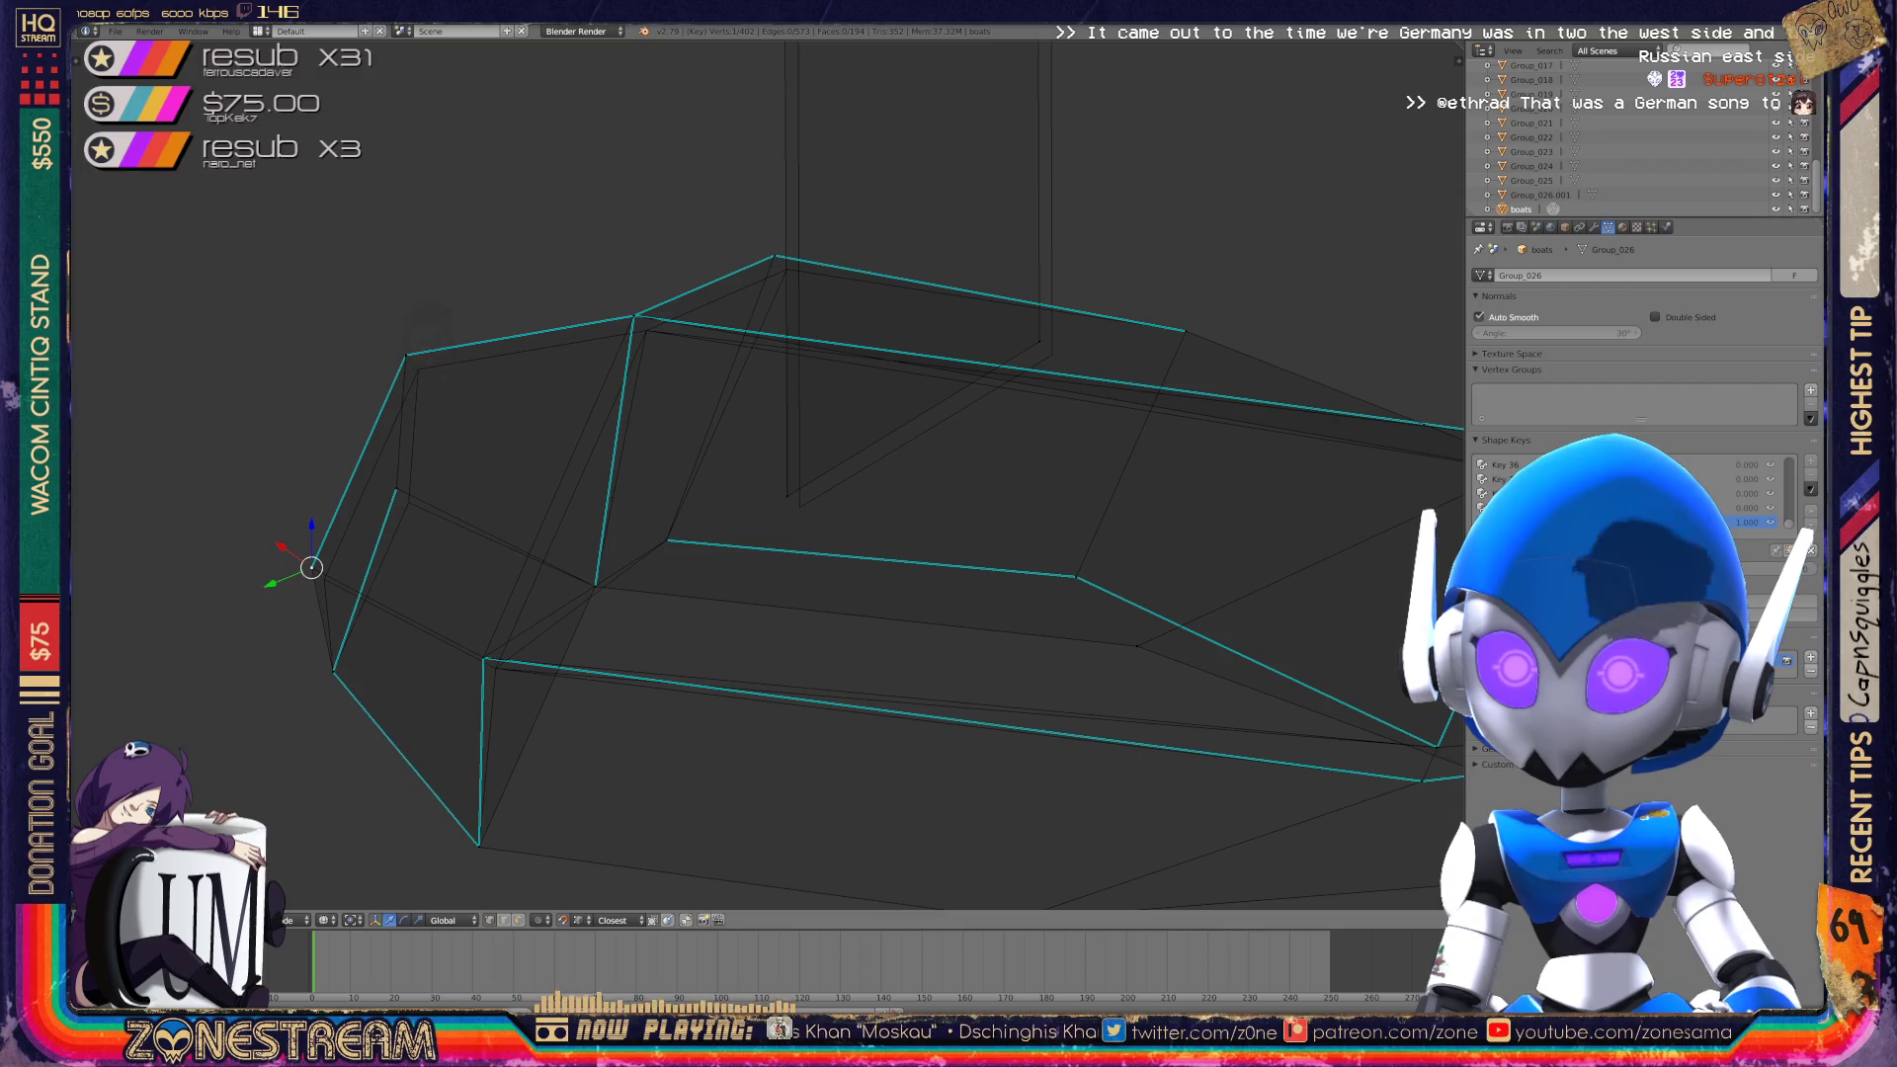
Reposition two upper-rim vertices and a hull-side vertex near the boat's end.
right_click(393, 489)
key(g)
click(408, 503)
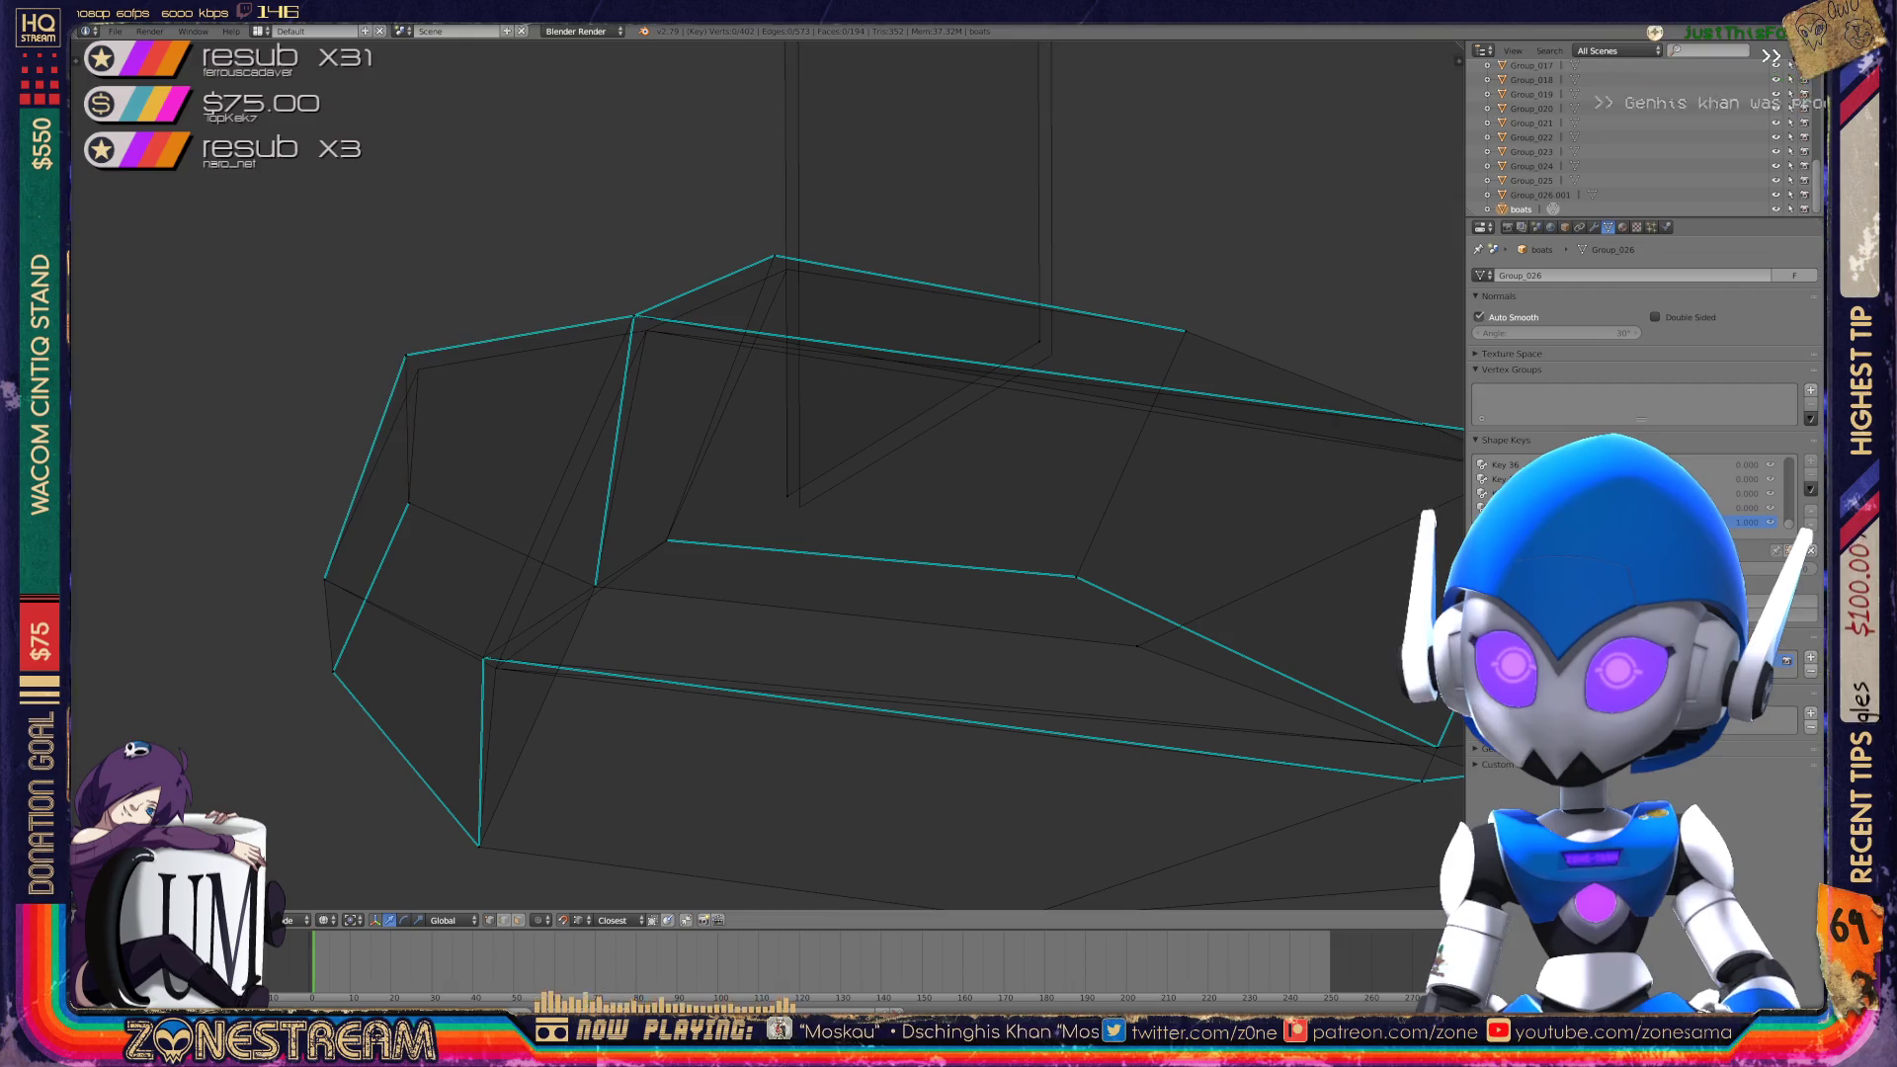
key(g)
click(418, 370)
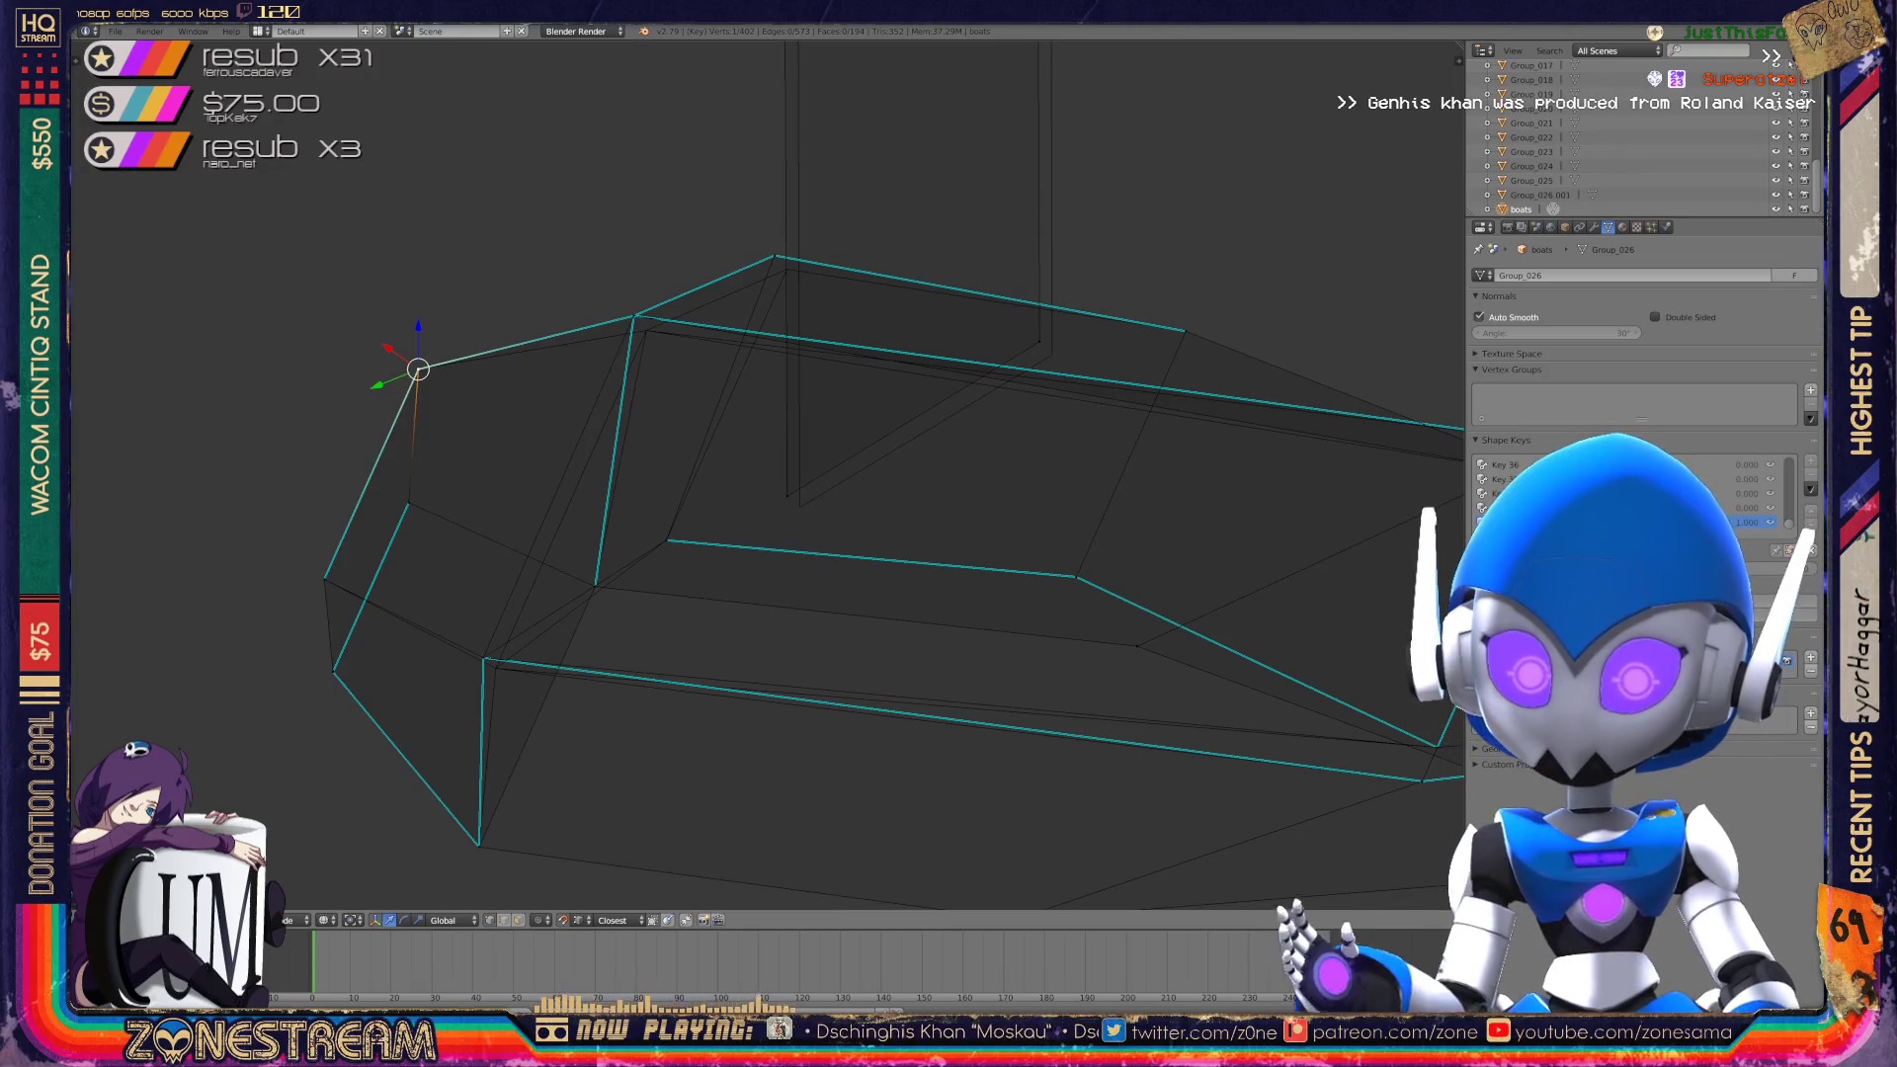
mouse_move(751, 474)
middle_down()
mouse_move(691, 514)
mouse_move(751, 494)
mouse_move(781, 435)
middle_up()
scroll(732, 551, up, 2)
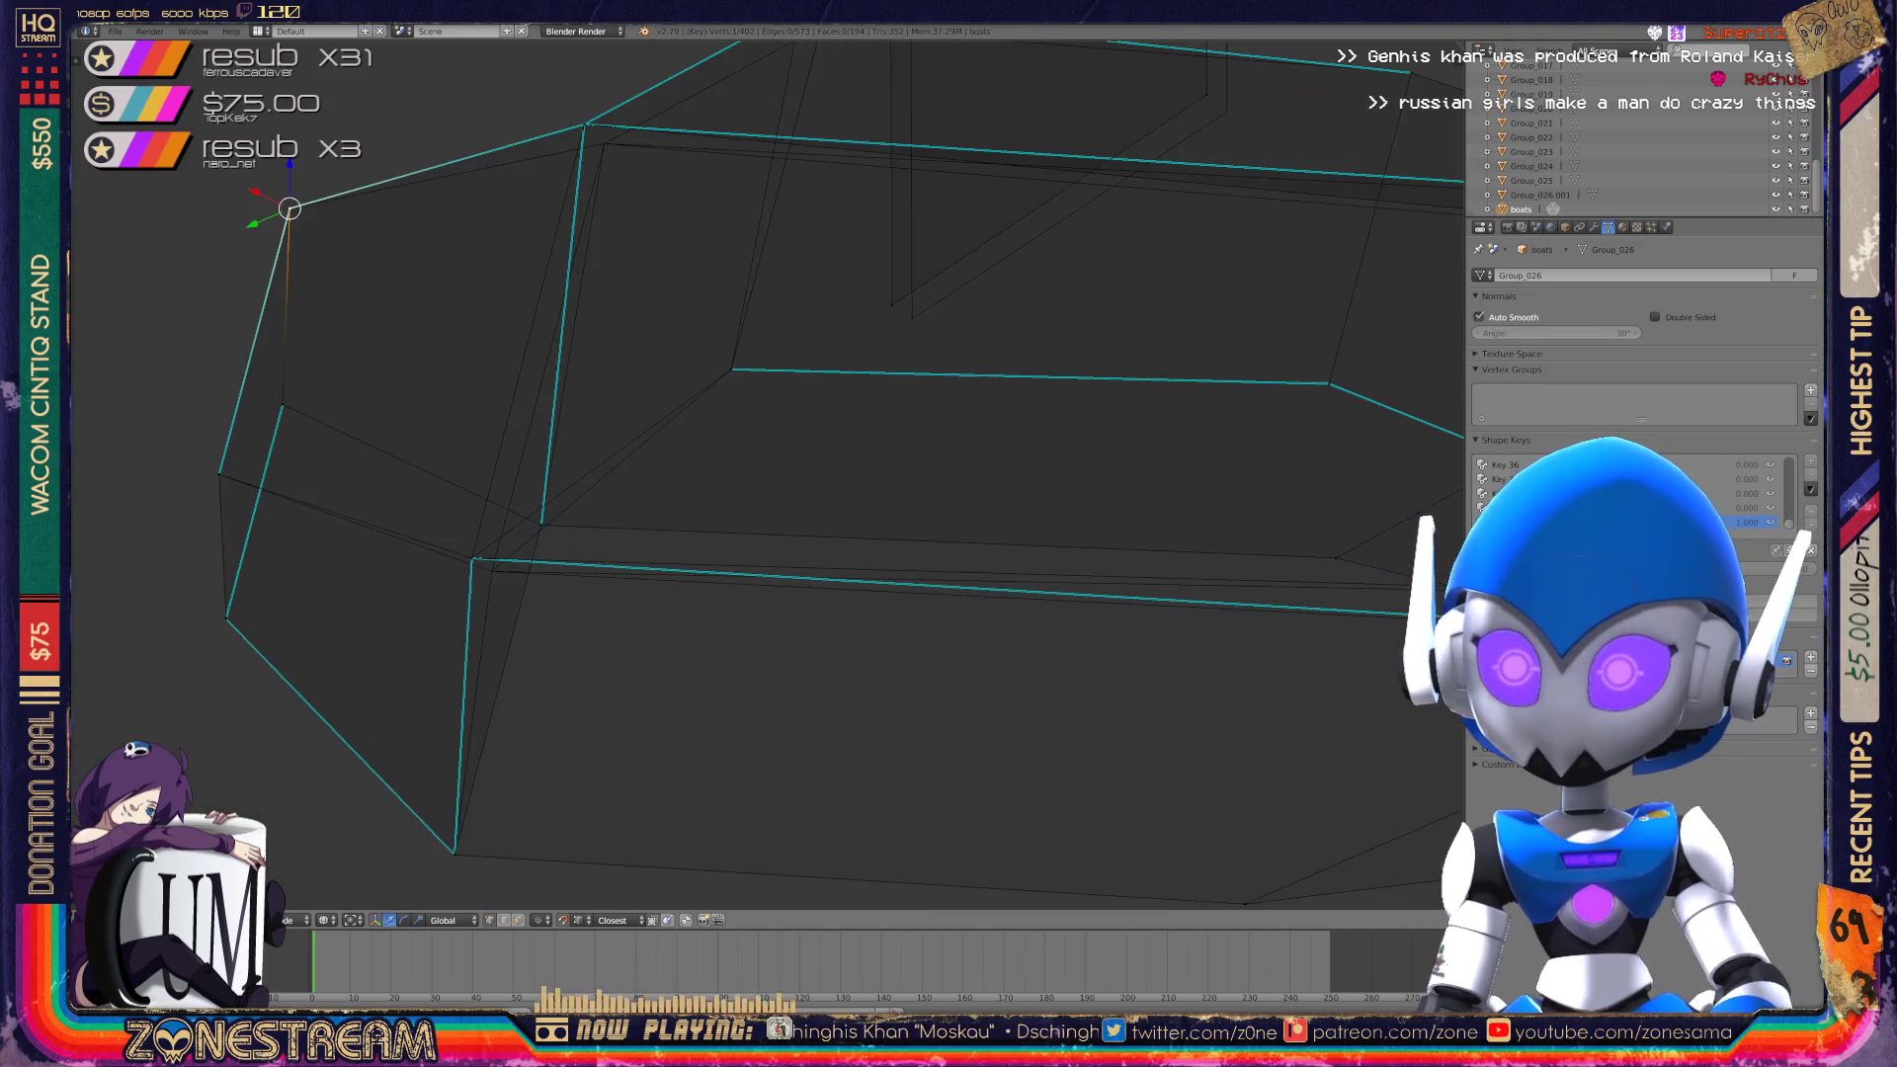
right_click(471, 559)
key(g)
click(491, 571)
Move a lower-edge vertex, another hull vertex and an upper-rim vertex into new positions.
middle_drag(790, 495, 958, 373)
right_click(815, 647)
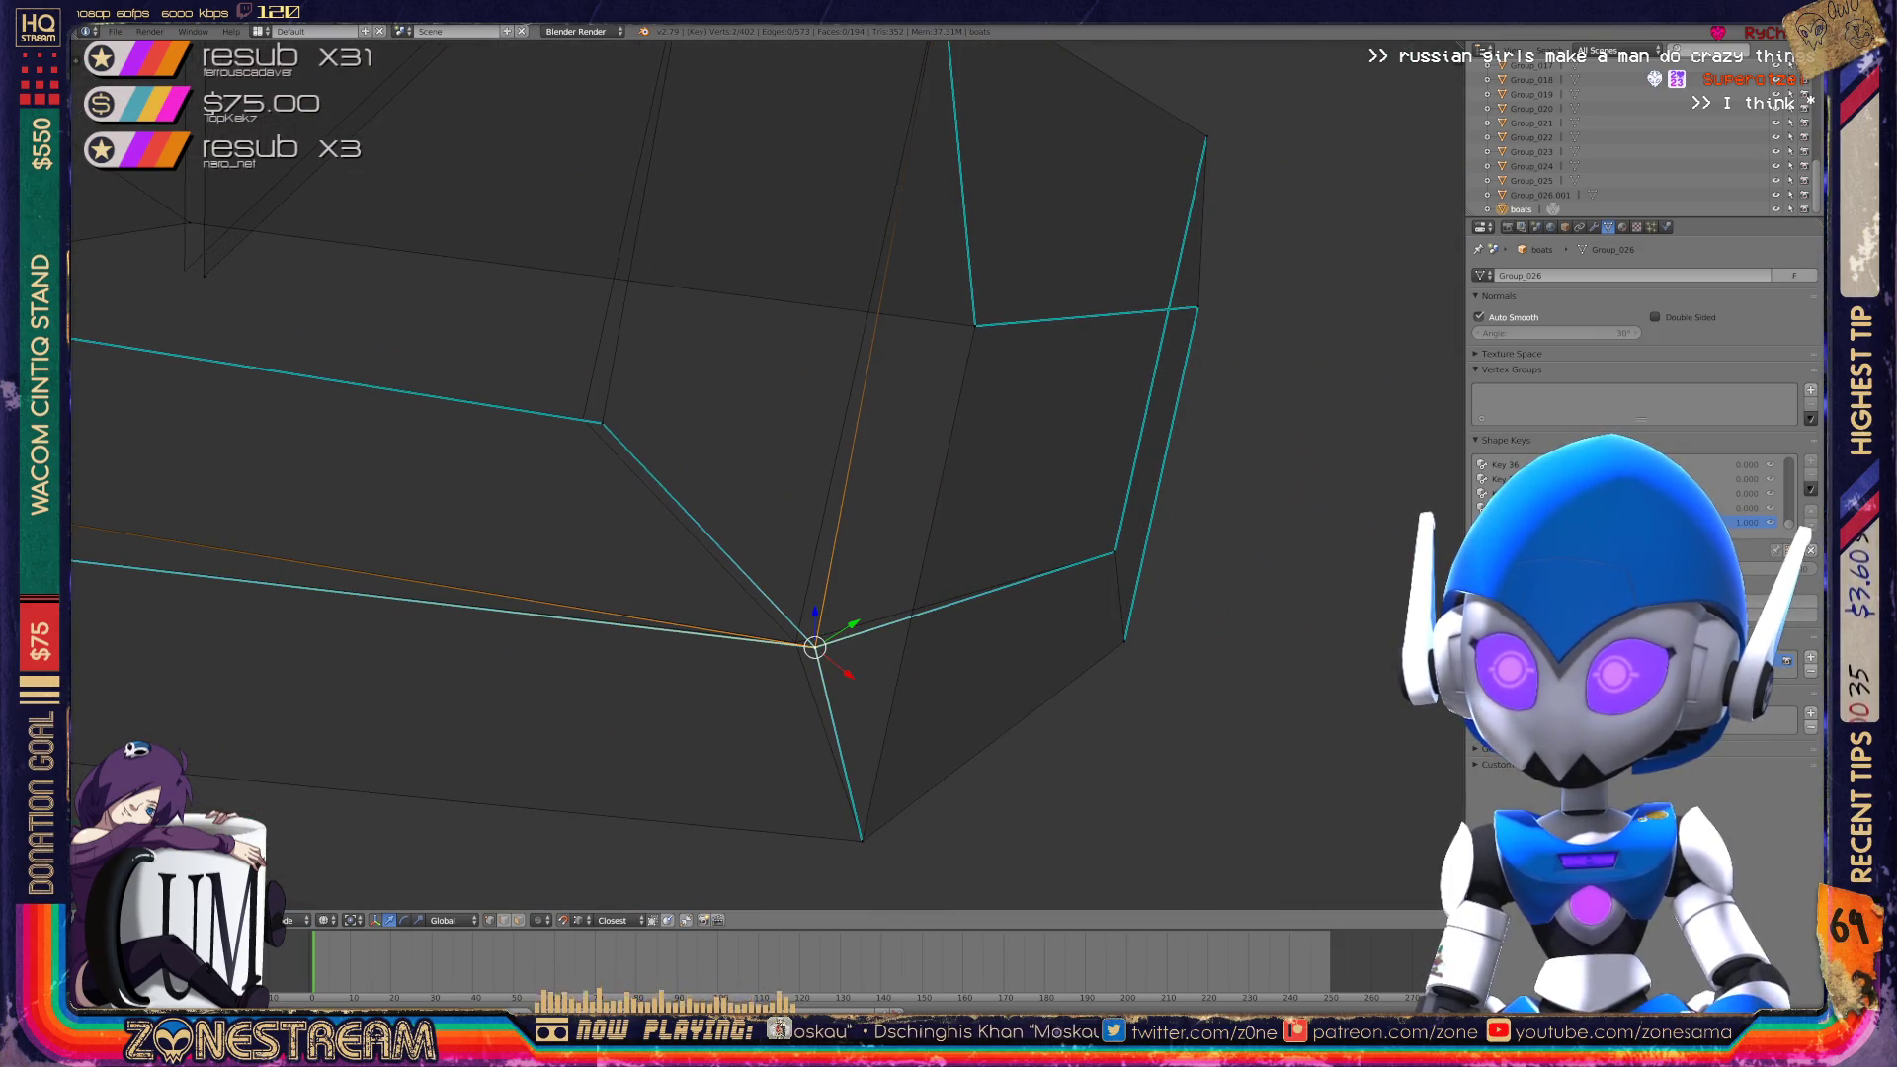
key(g)
click(797, 642)
right_click(602, 423)
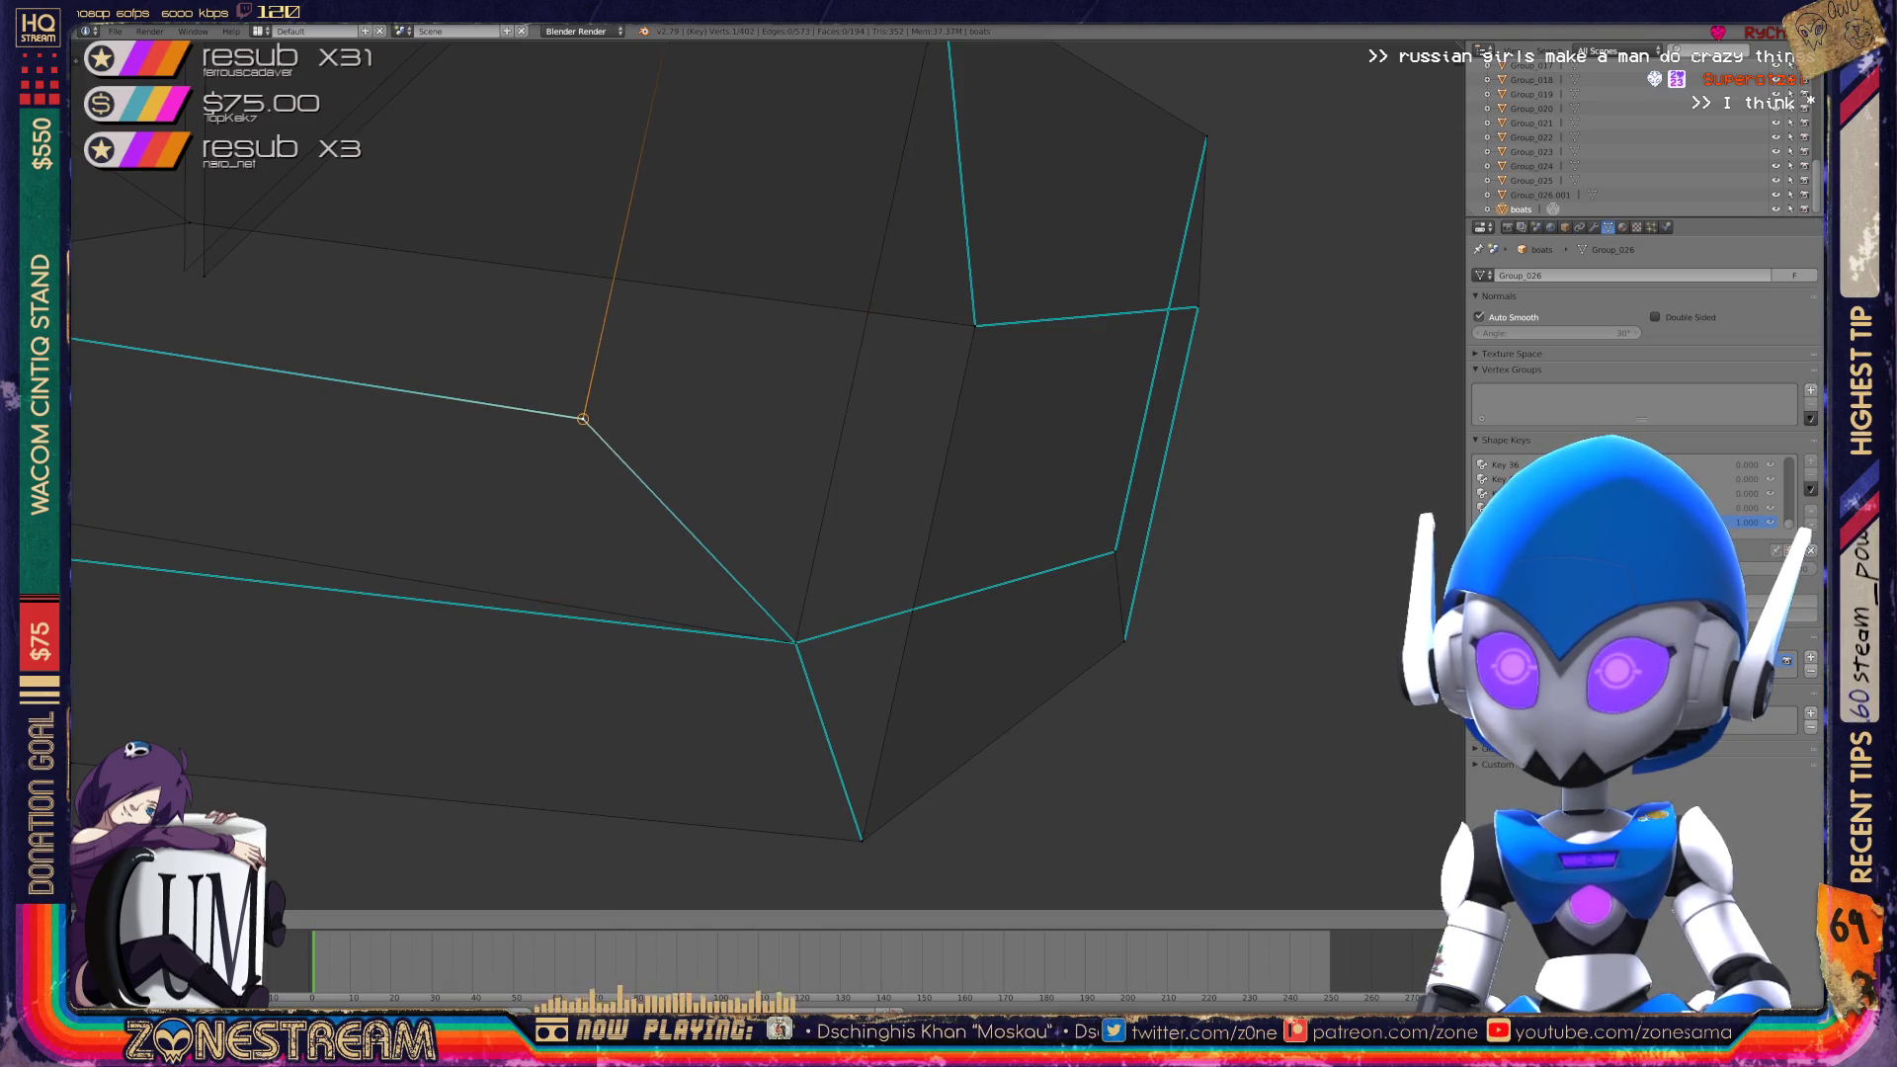
scroll(761, 474, down, 3)
right_click(429, 357)
key(g)
click(430, 357)
shift+middle_drag(761, 395, 750, 652)
right_click(622, 435)
key(g)
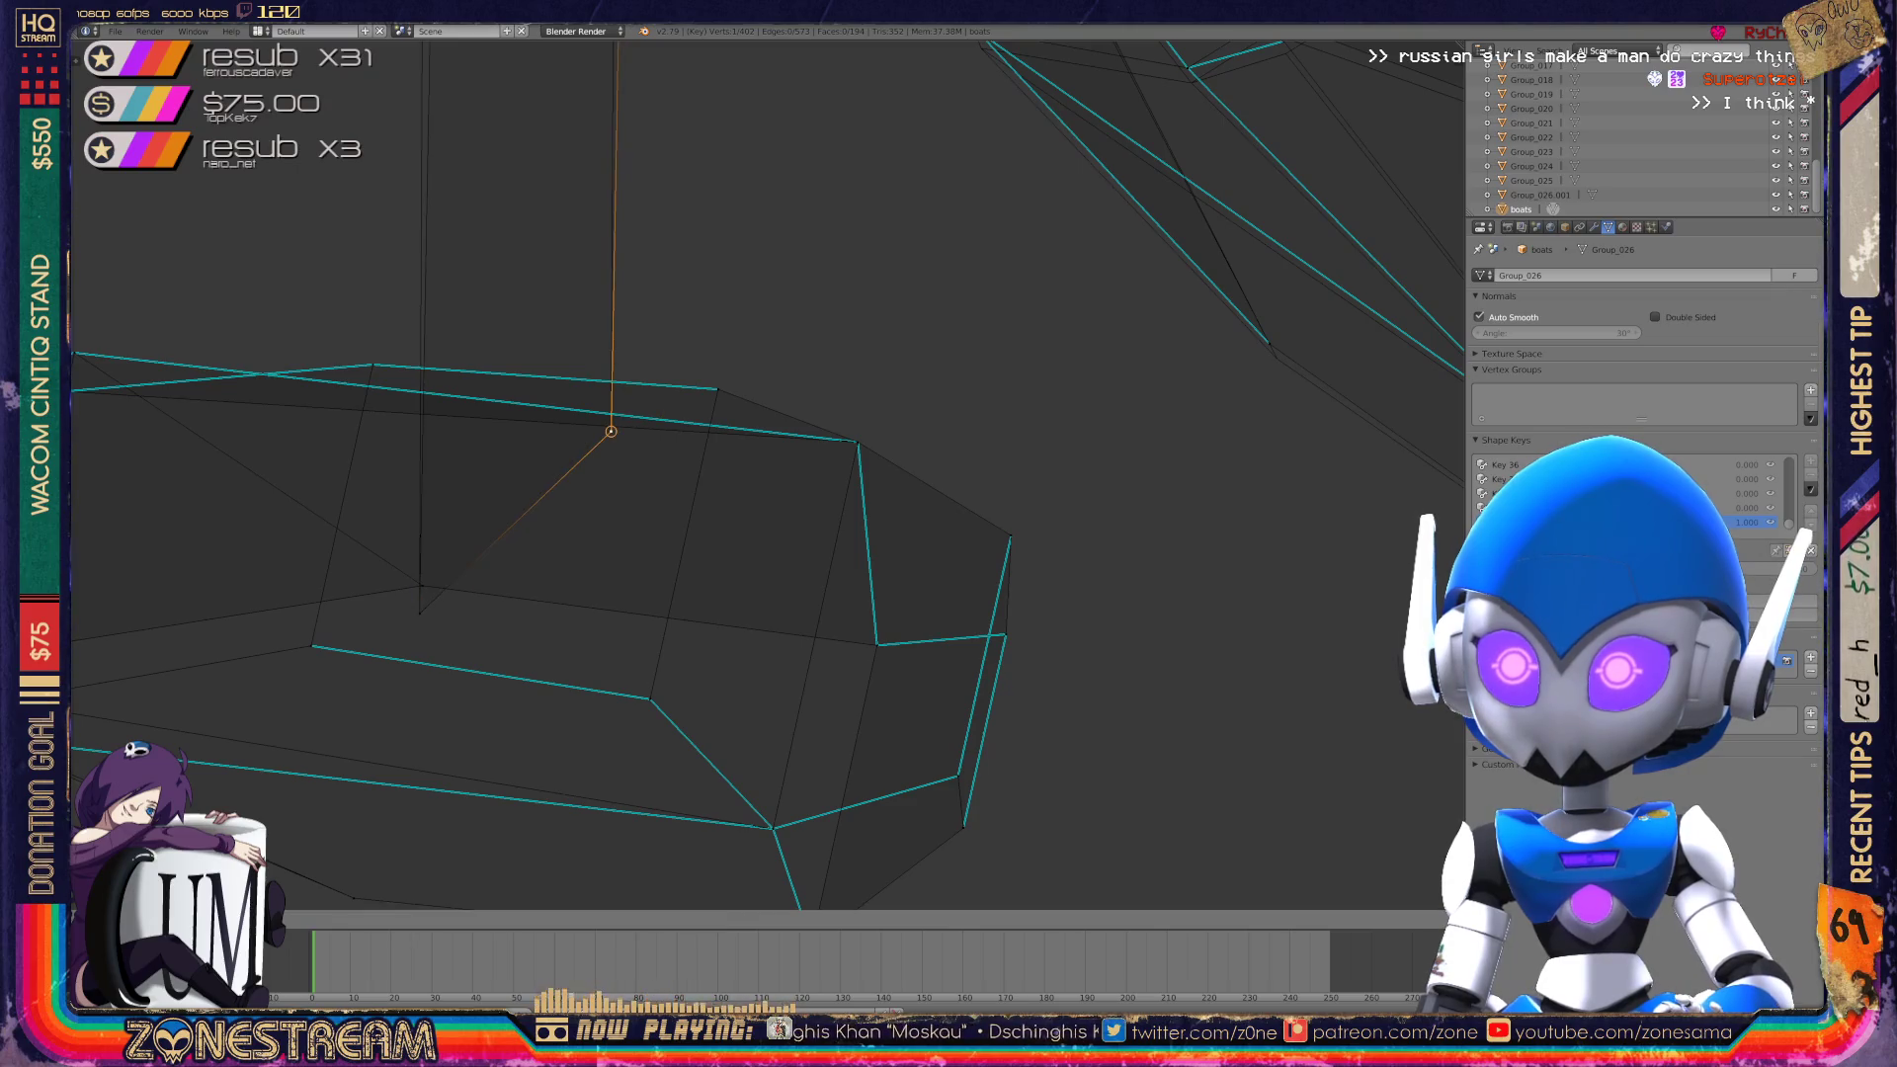
click(611, 431)
Select the structure's top vertex, then return to Object Mode with both boats in view.
mouse_move(761, 395)
middle_down()
mouse_move(1079, 292)
mouse_move(919, 321)
mouse_move(870, 159)
middle_up()
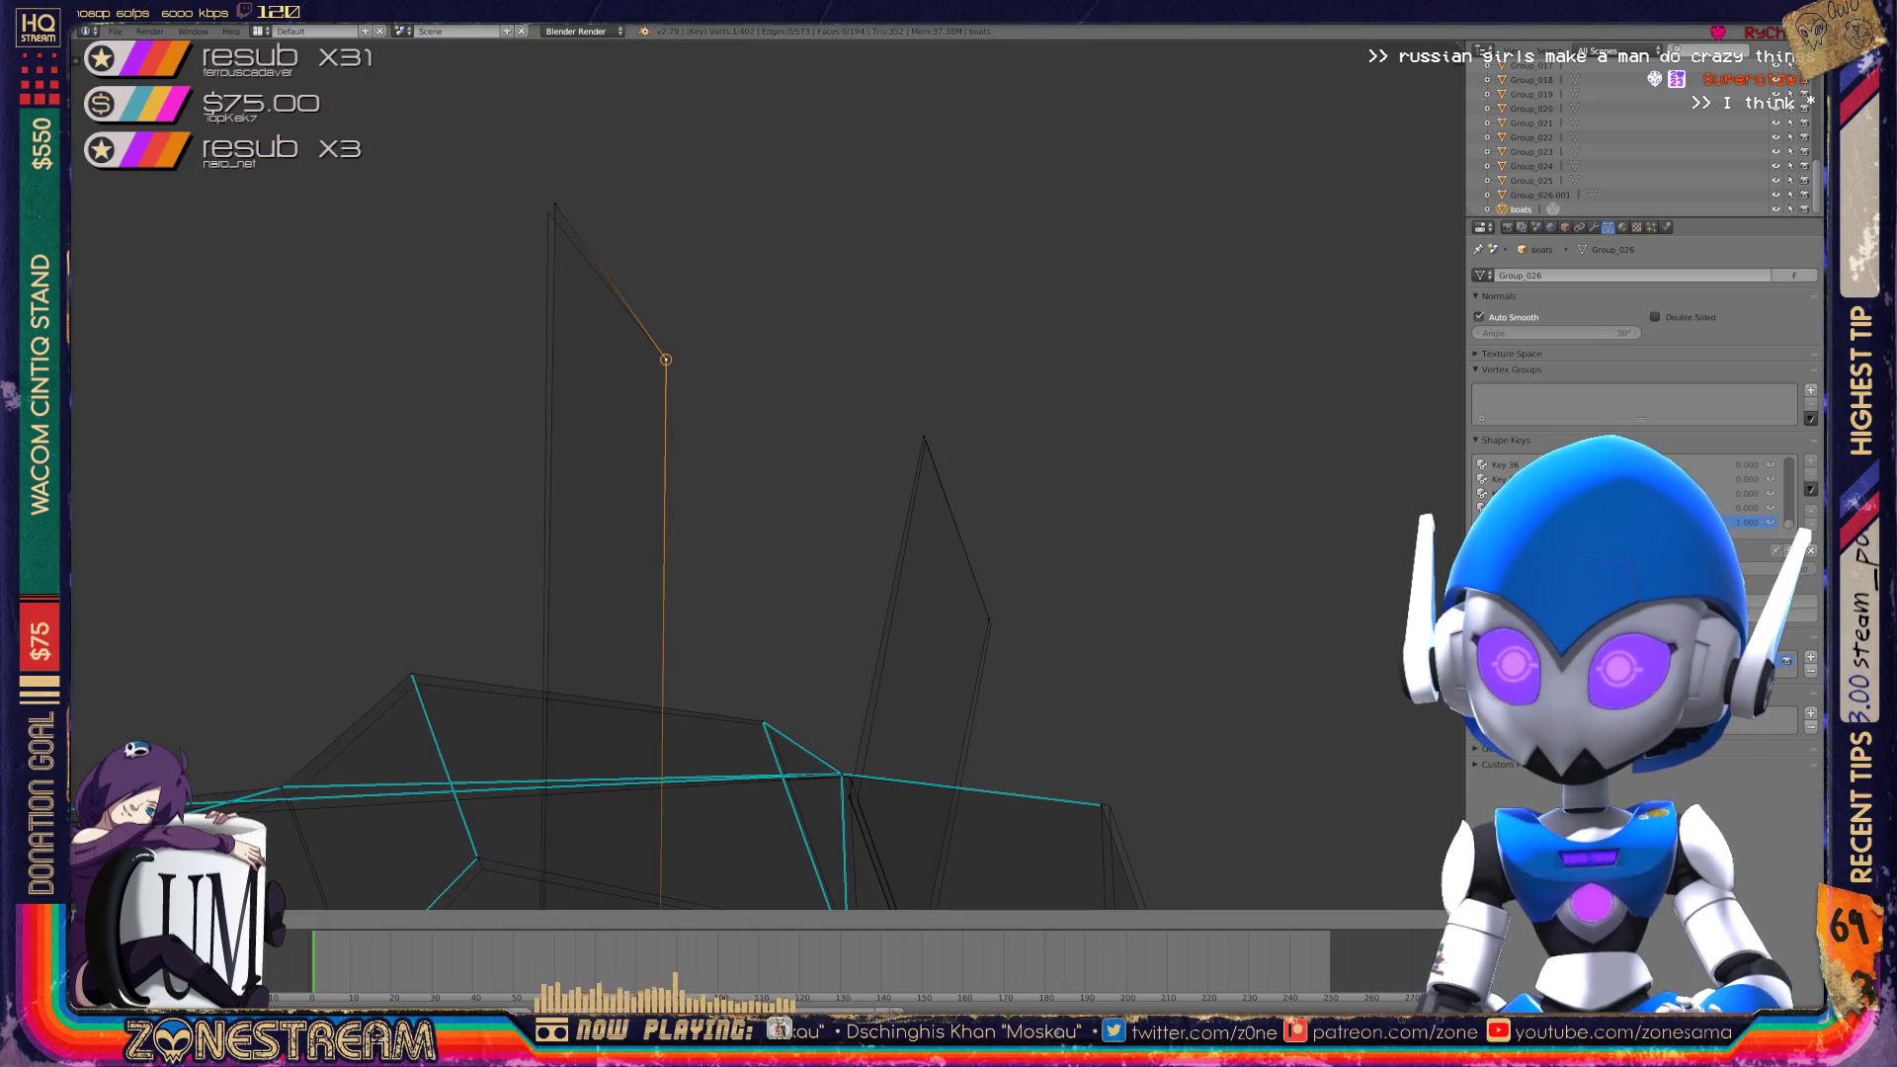
right_click(549, 212)
middle_drag(869, 158, 830, 277)
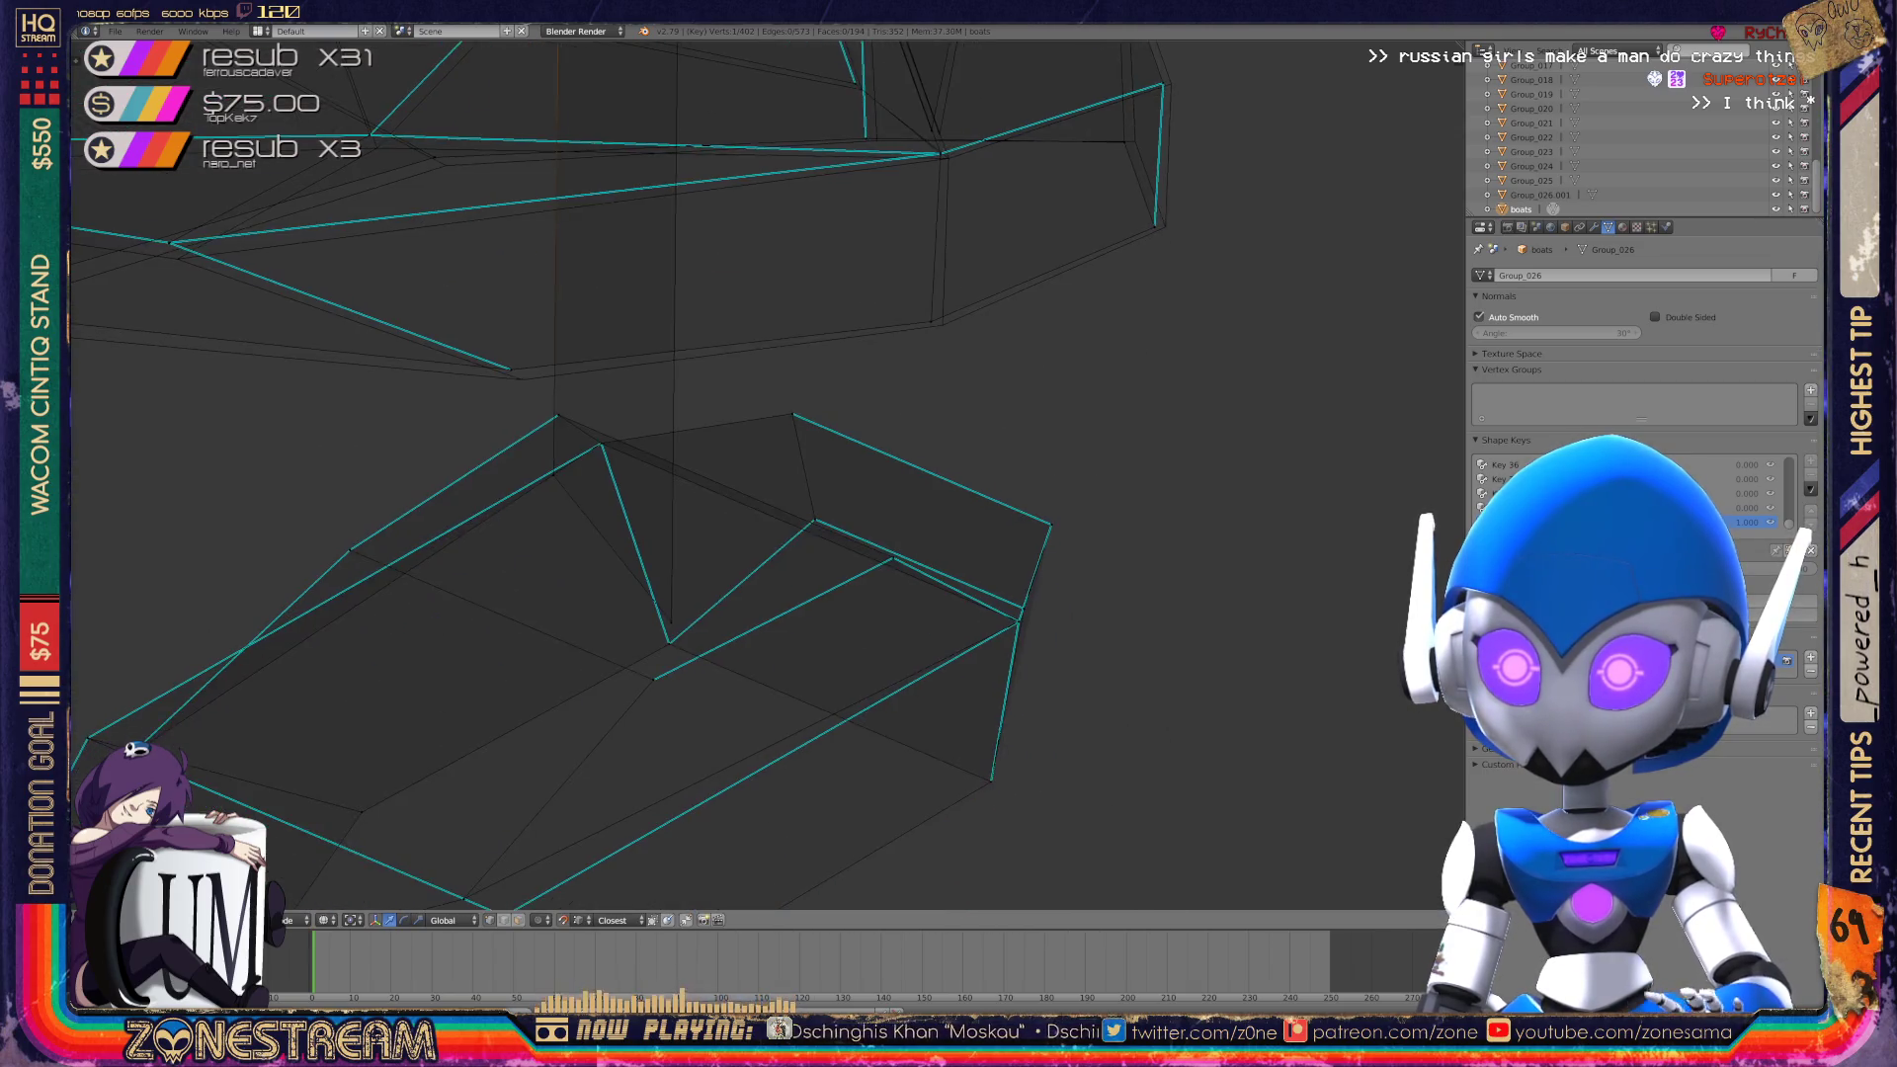
key(Tab)
scroll(691, 475, down, 5)
middle_drag(553, 593, 593, 613)
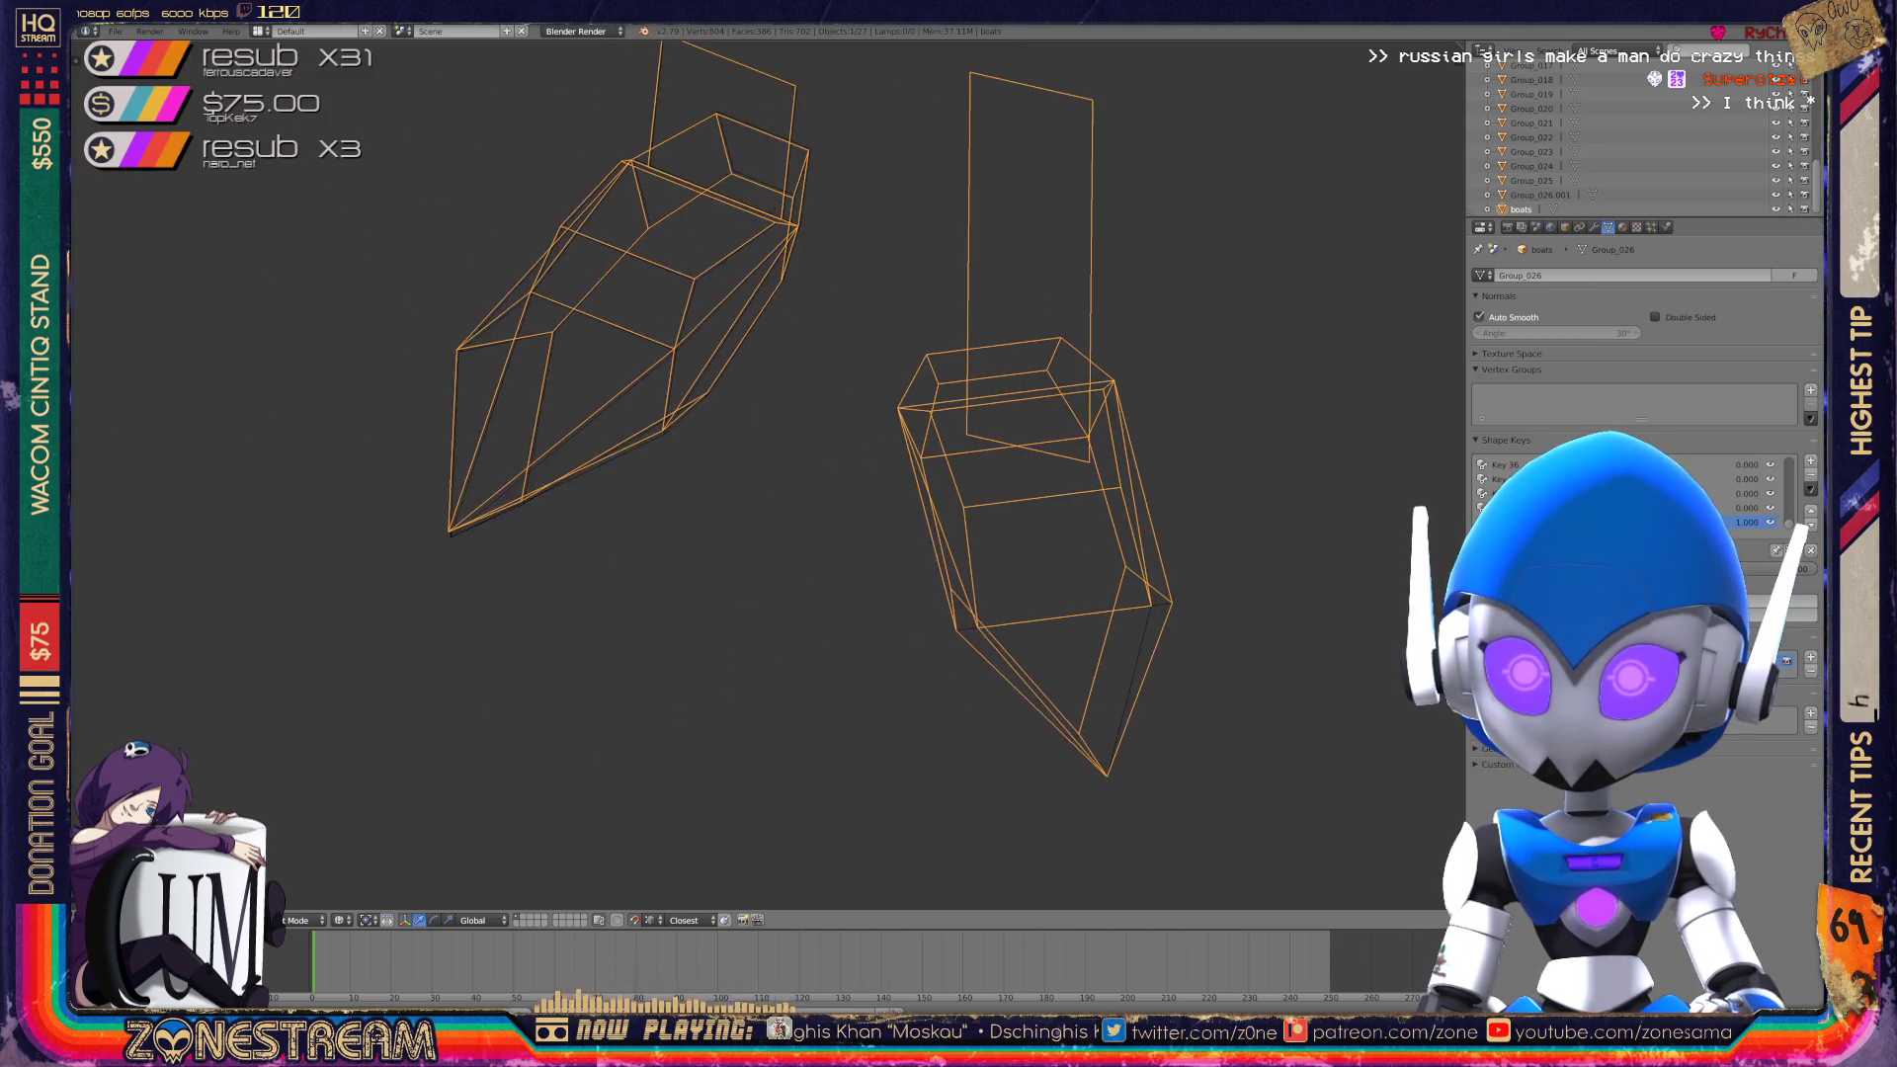
Re-enter Edit Mode and nudge the bow tip vertex slightly down.
key(Tab)
scroll(692, 475, up, 5)
shift+middle_drag(632, 474, 766, 419)
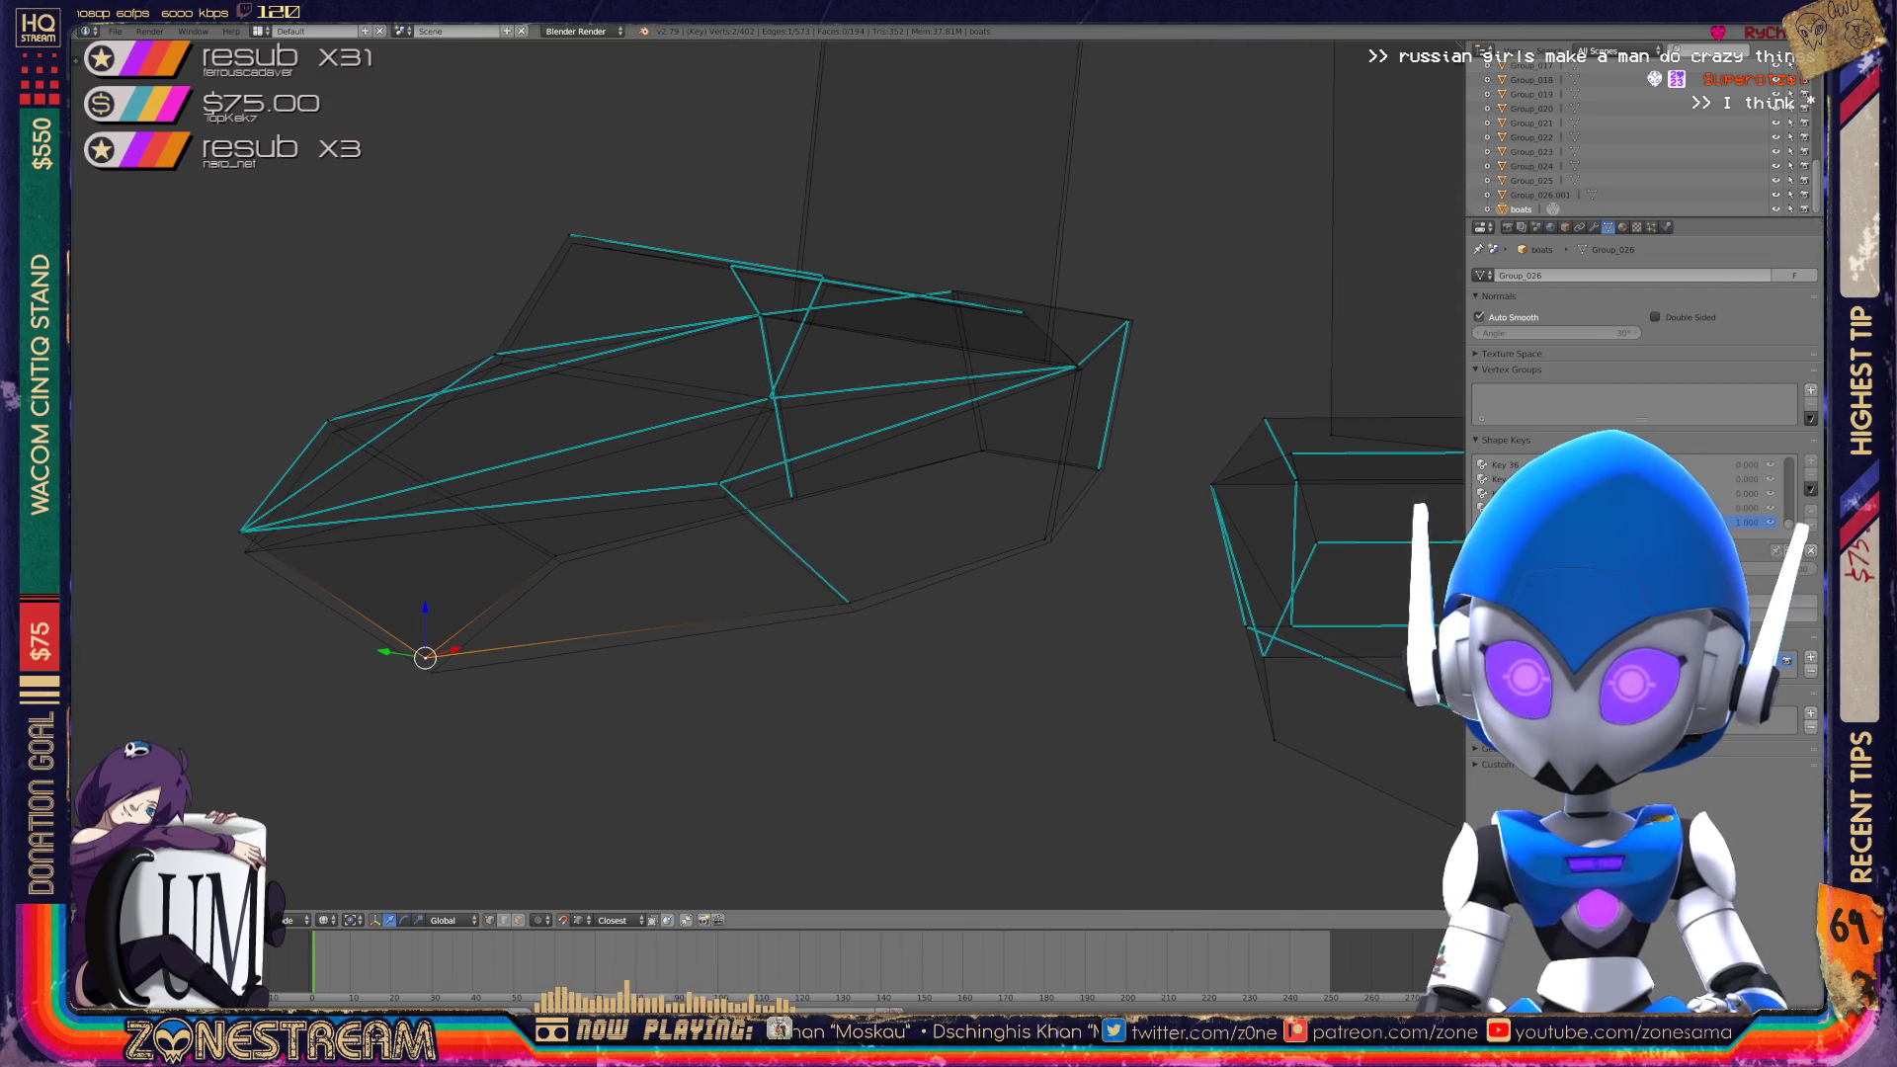
drag(425, 657, 431, 673)
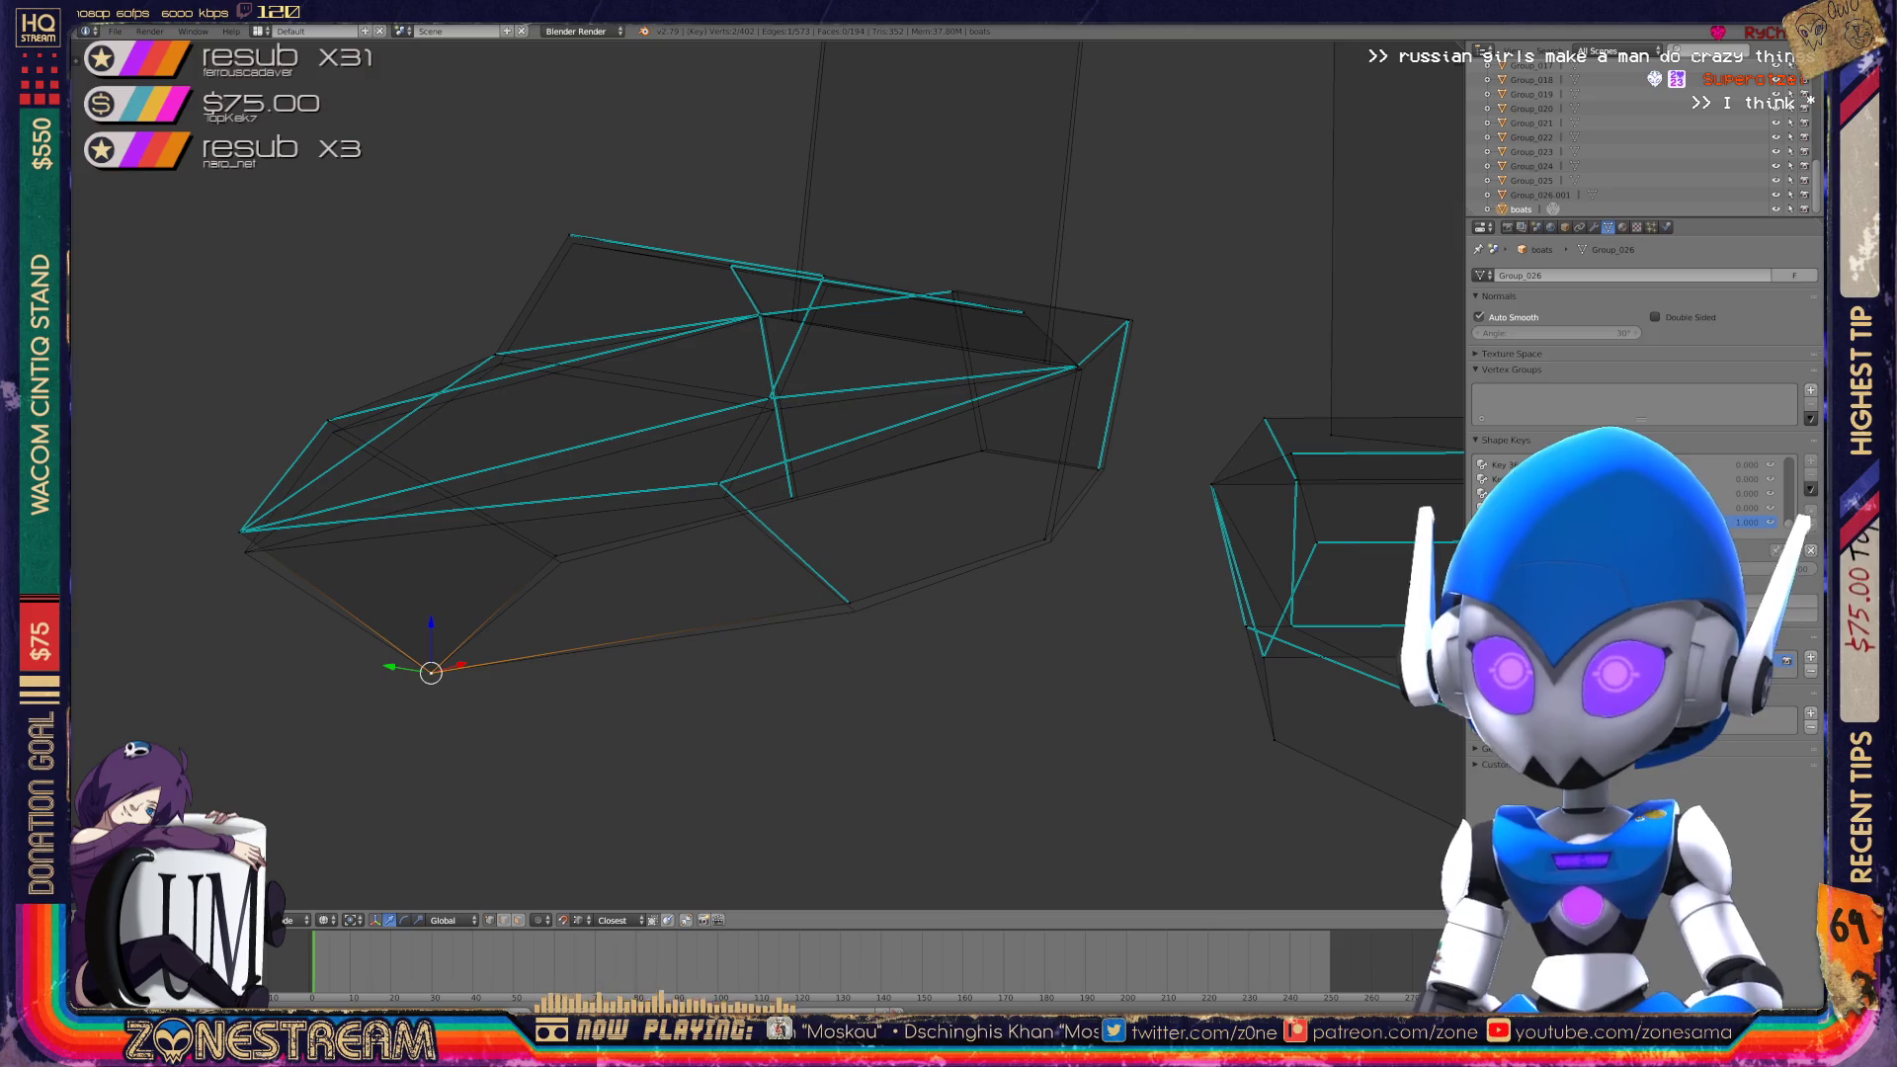
shift+right_click(555, 557)
mouse_move(692, 494)
middle_down()
mouse_move(603, 375)
mouse_move(751, 395)
middle_up()
scroll(642, 425, up, 2)
right_click(435, 573)
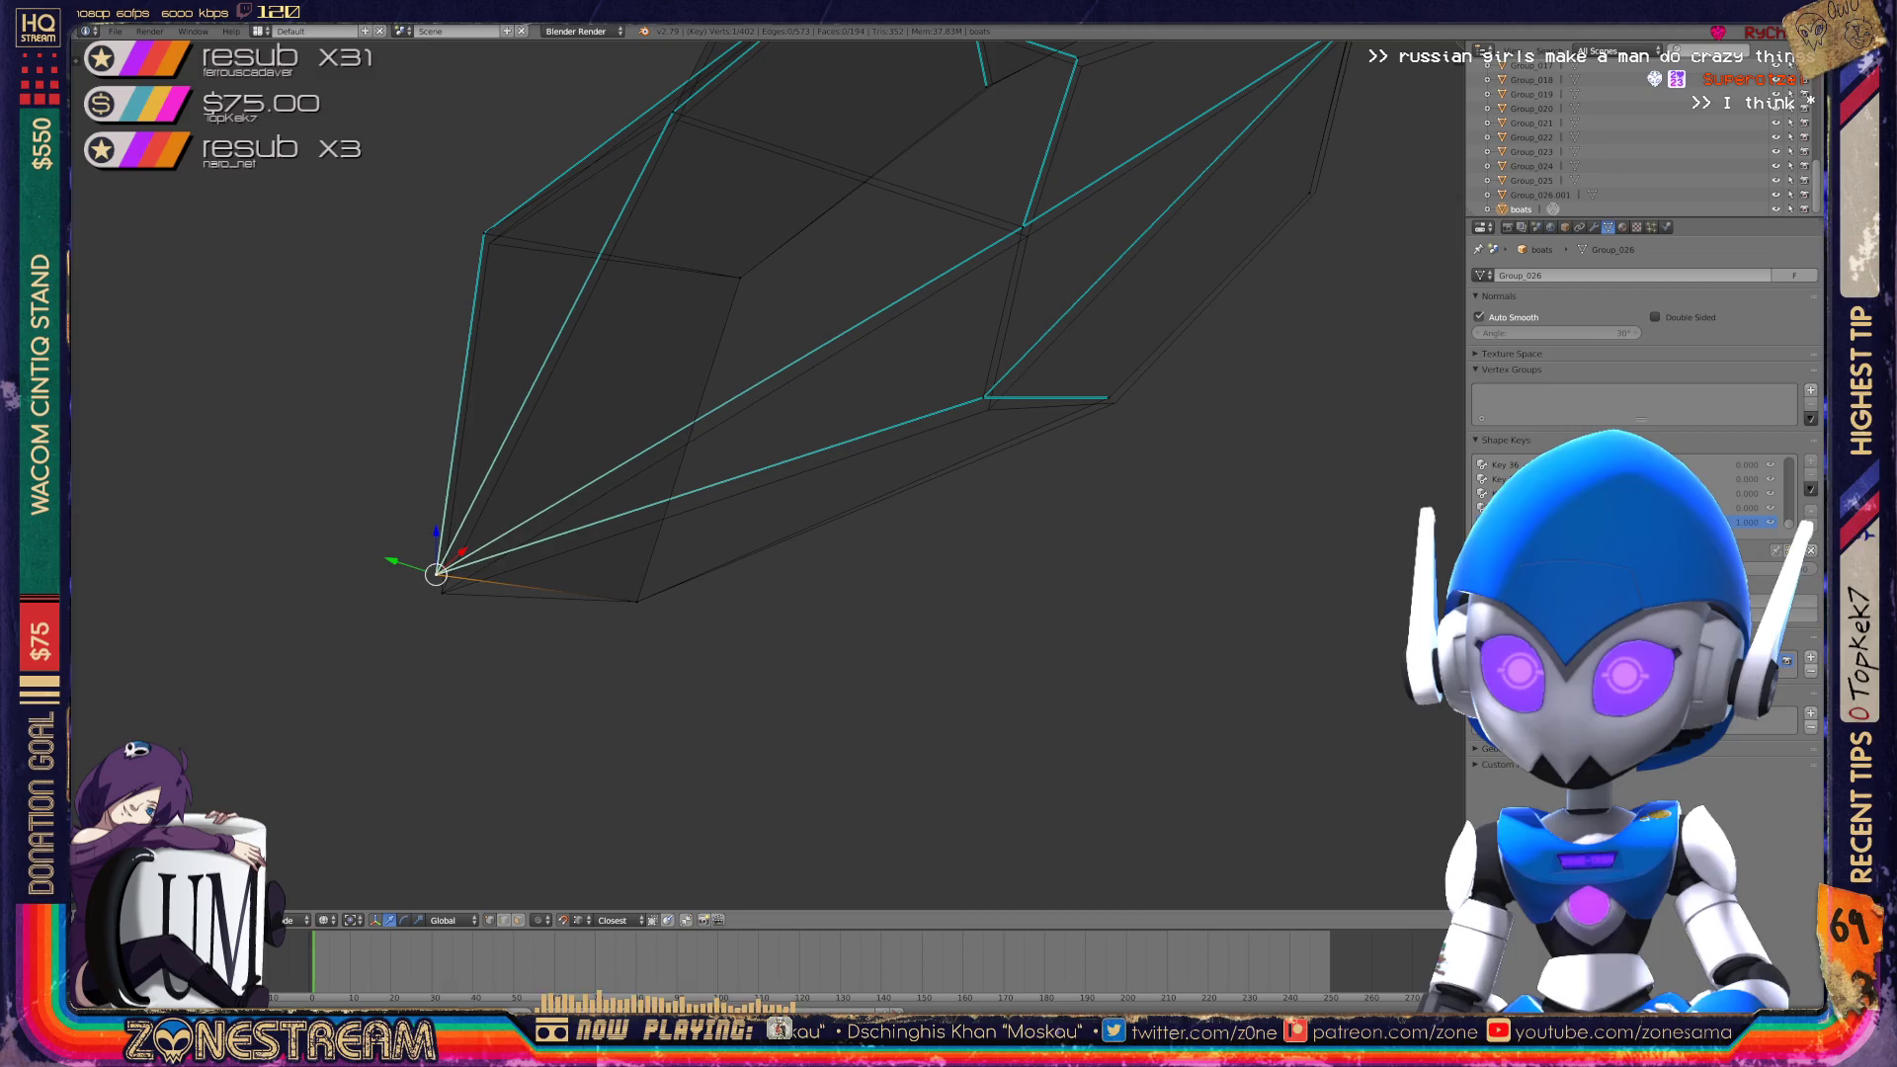
mouse_move(751, 475)
middle_down()
mouse_move(731, 415)
mouse_move(781, 465)
middle_up()
scroll(731, 455, up, 2)
Select vertices across the hull's middle, lower rim and upper-left rim from several angles.
right_click(789, 526)
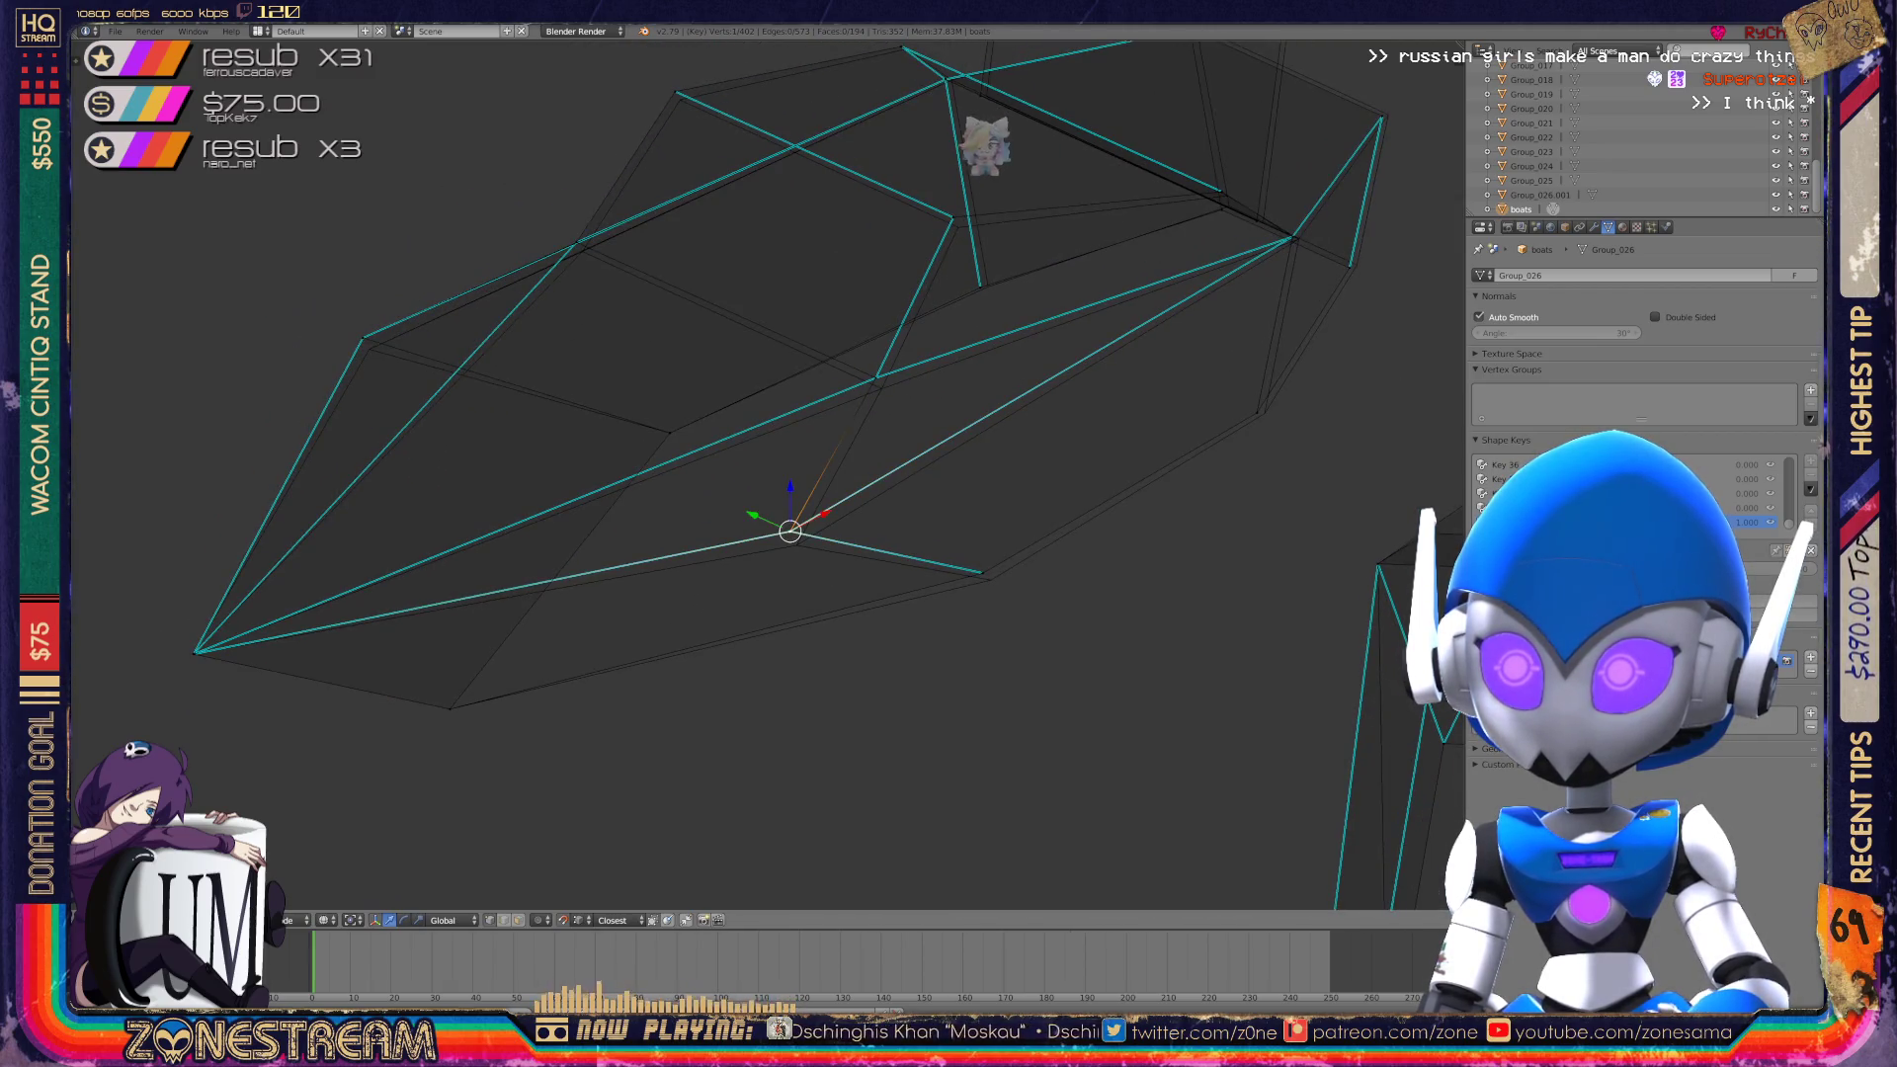
right_click(984, 573)
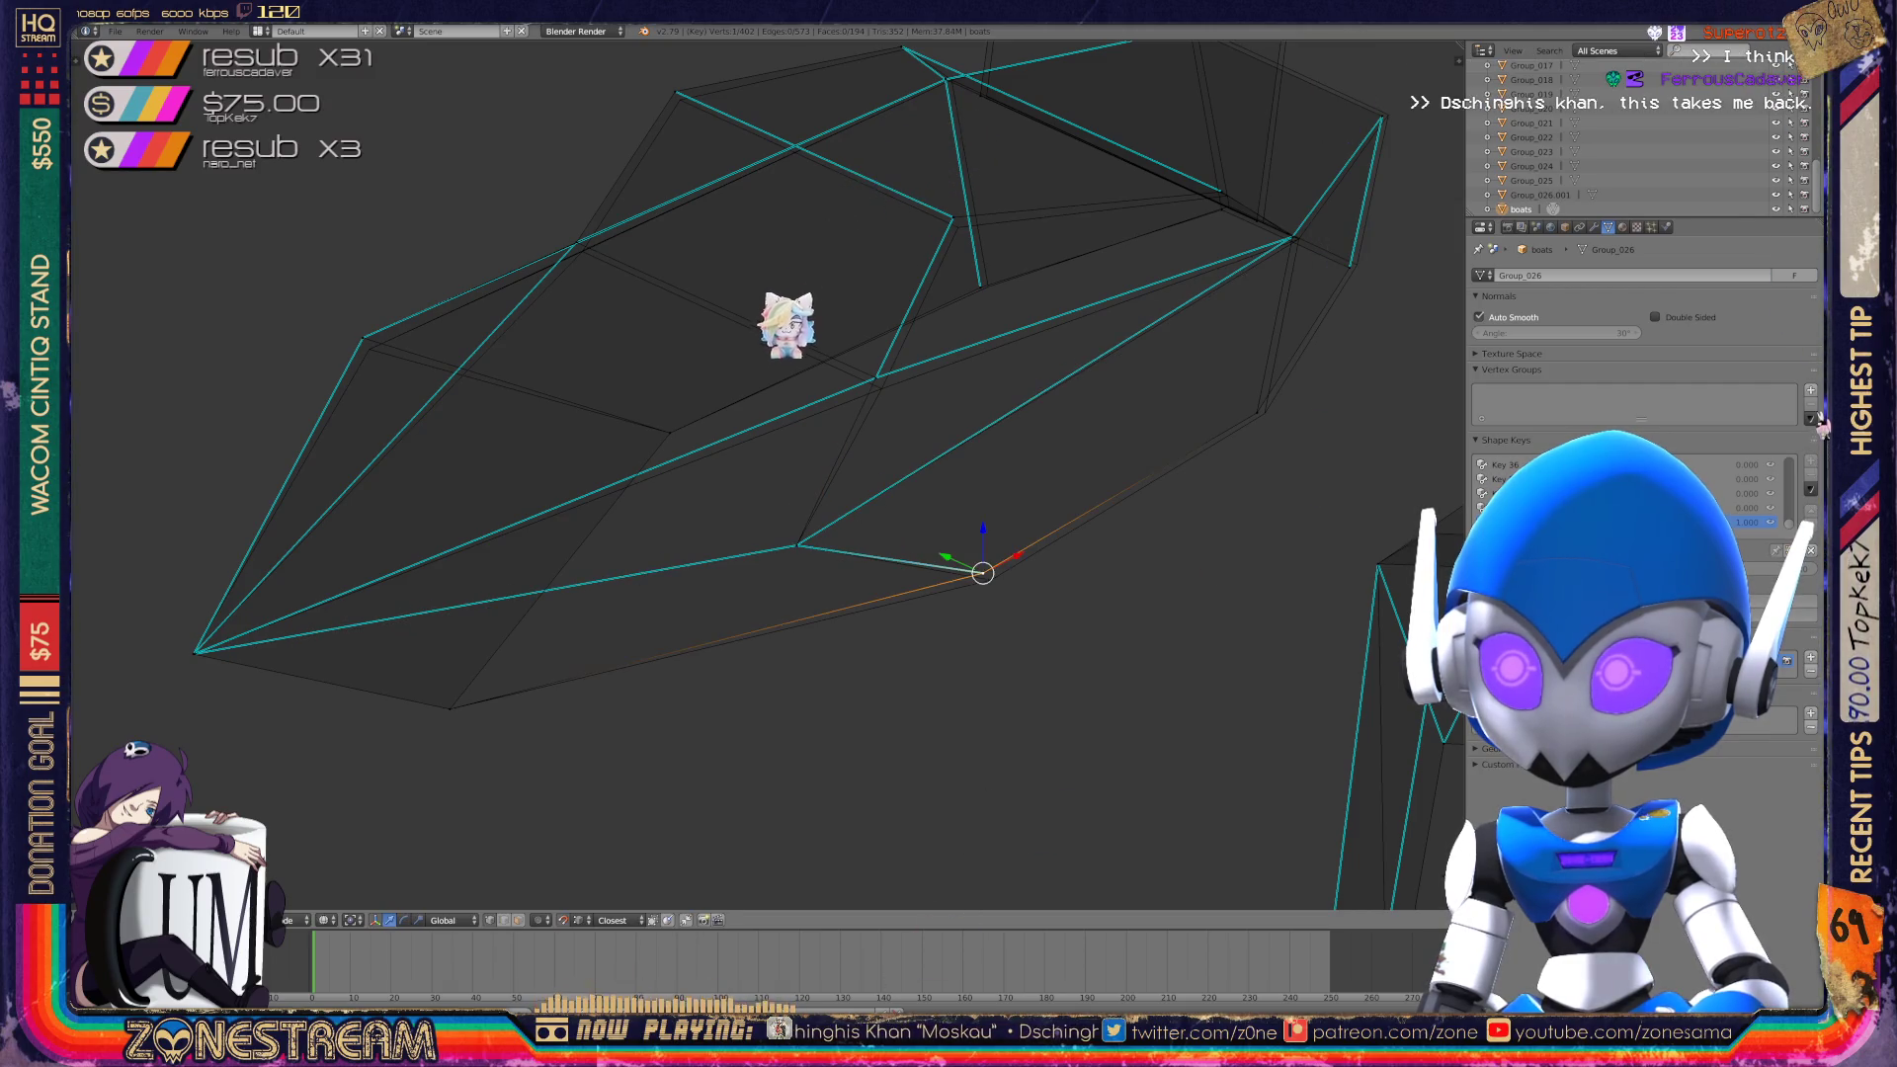
key(ctrl+space)
shift+middle_drag(662, 664, 929, 819)
right_click(628, 489)
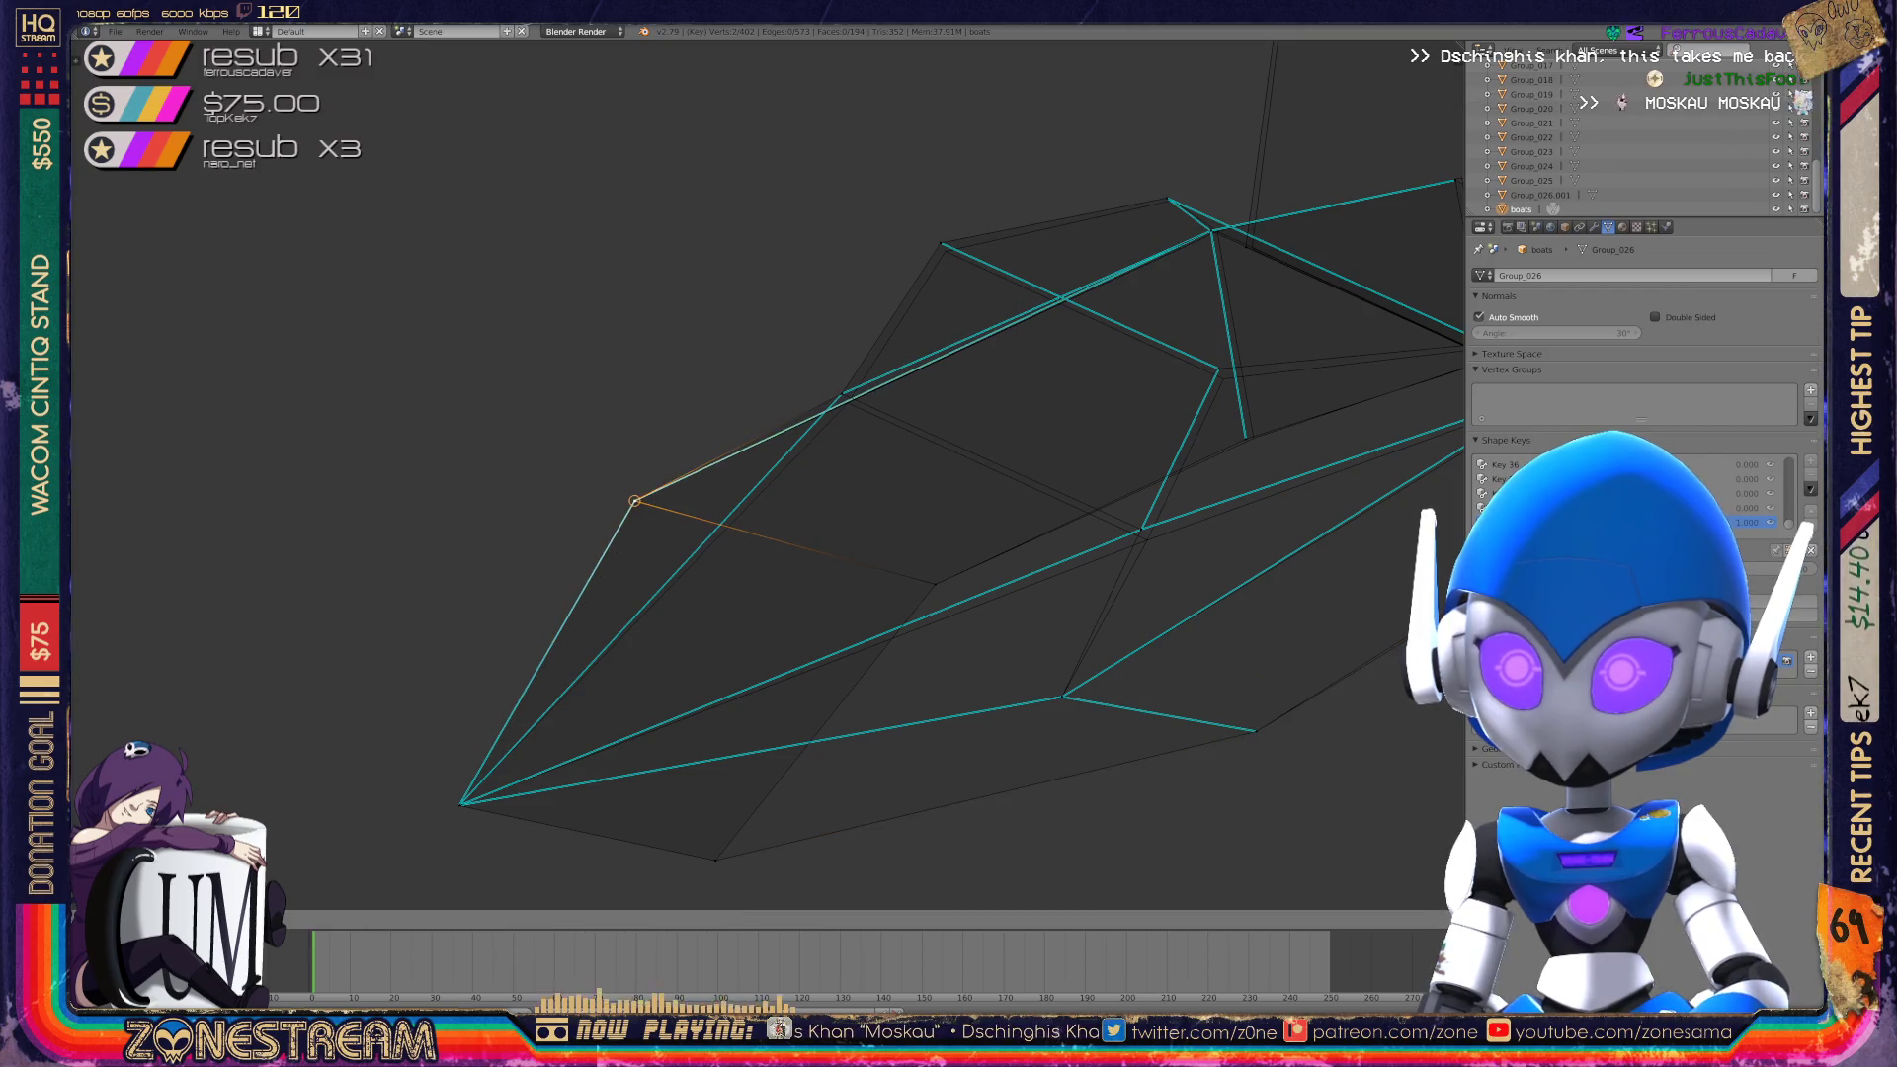
mouse_move(791, 494)
middle_down()
mouse_move(751, 475)
mouse_move(850, 454)
mouse_move(1028, 534)
middle_up()
right_click(392, 570)
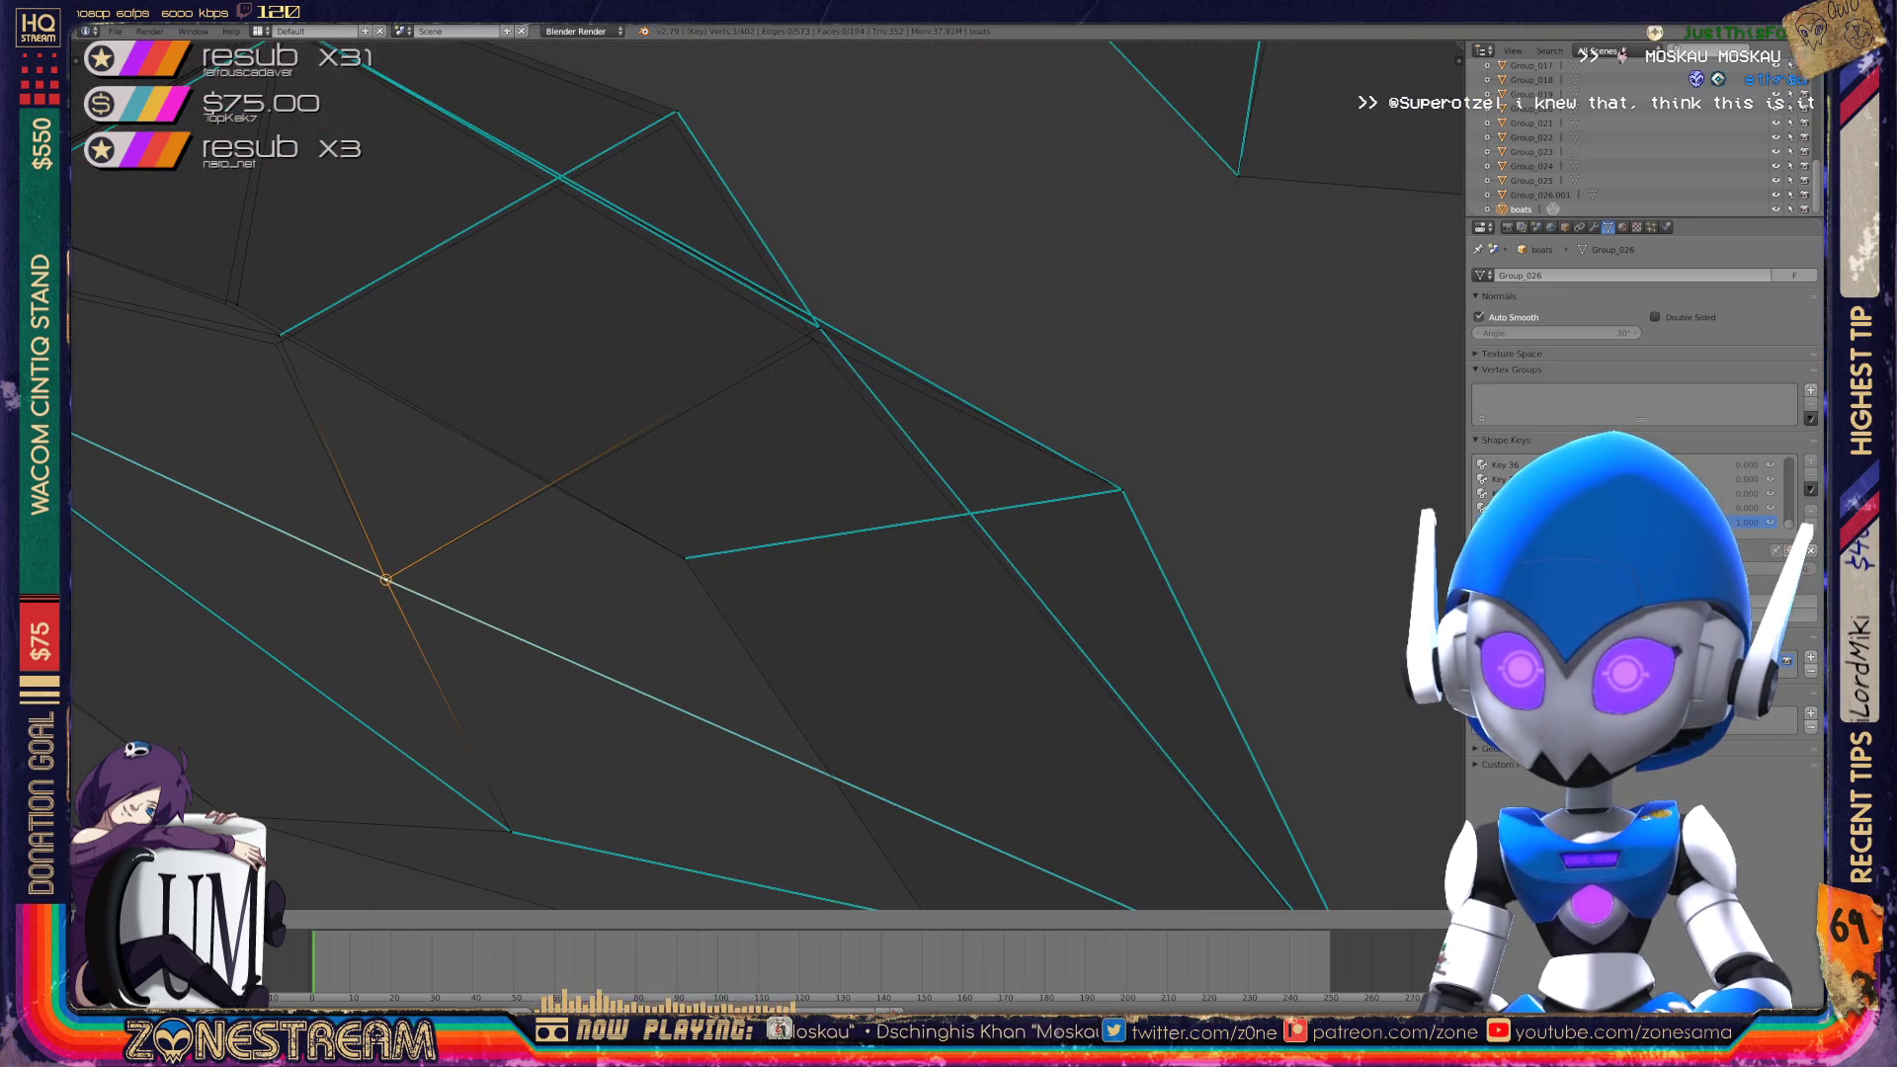
Slide an upper hull vertex along its edge, then move and undo another vertex adjustment.
right_click(819, 327)
key(g)
key(g)
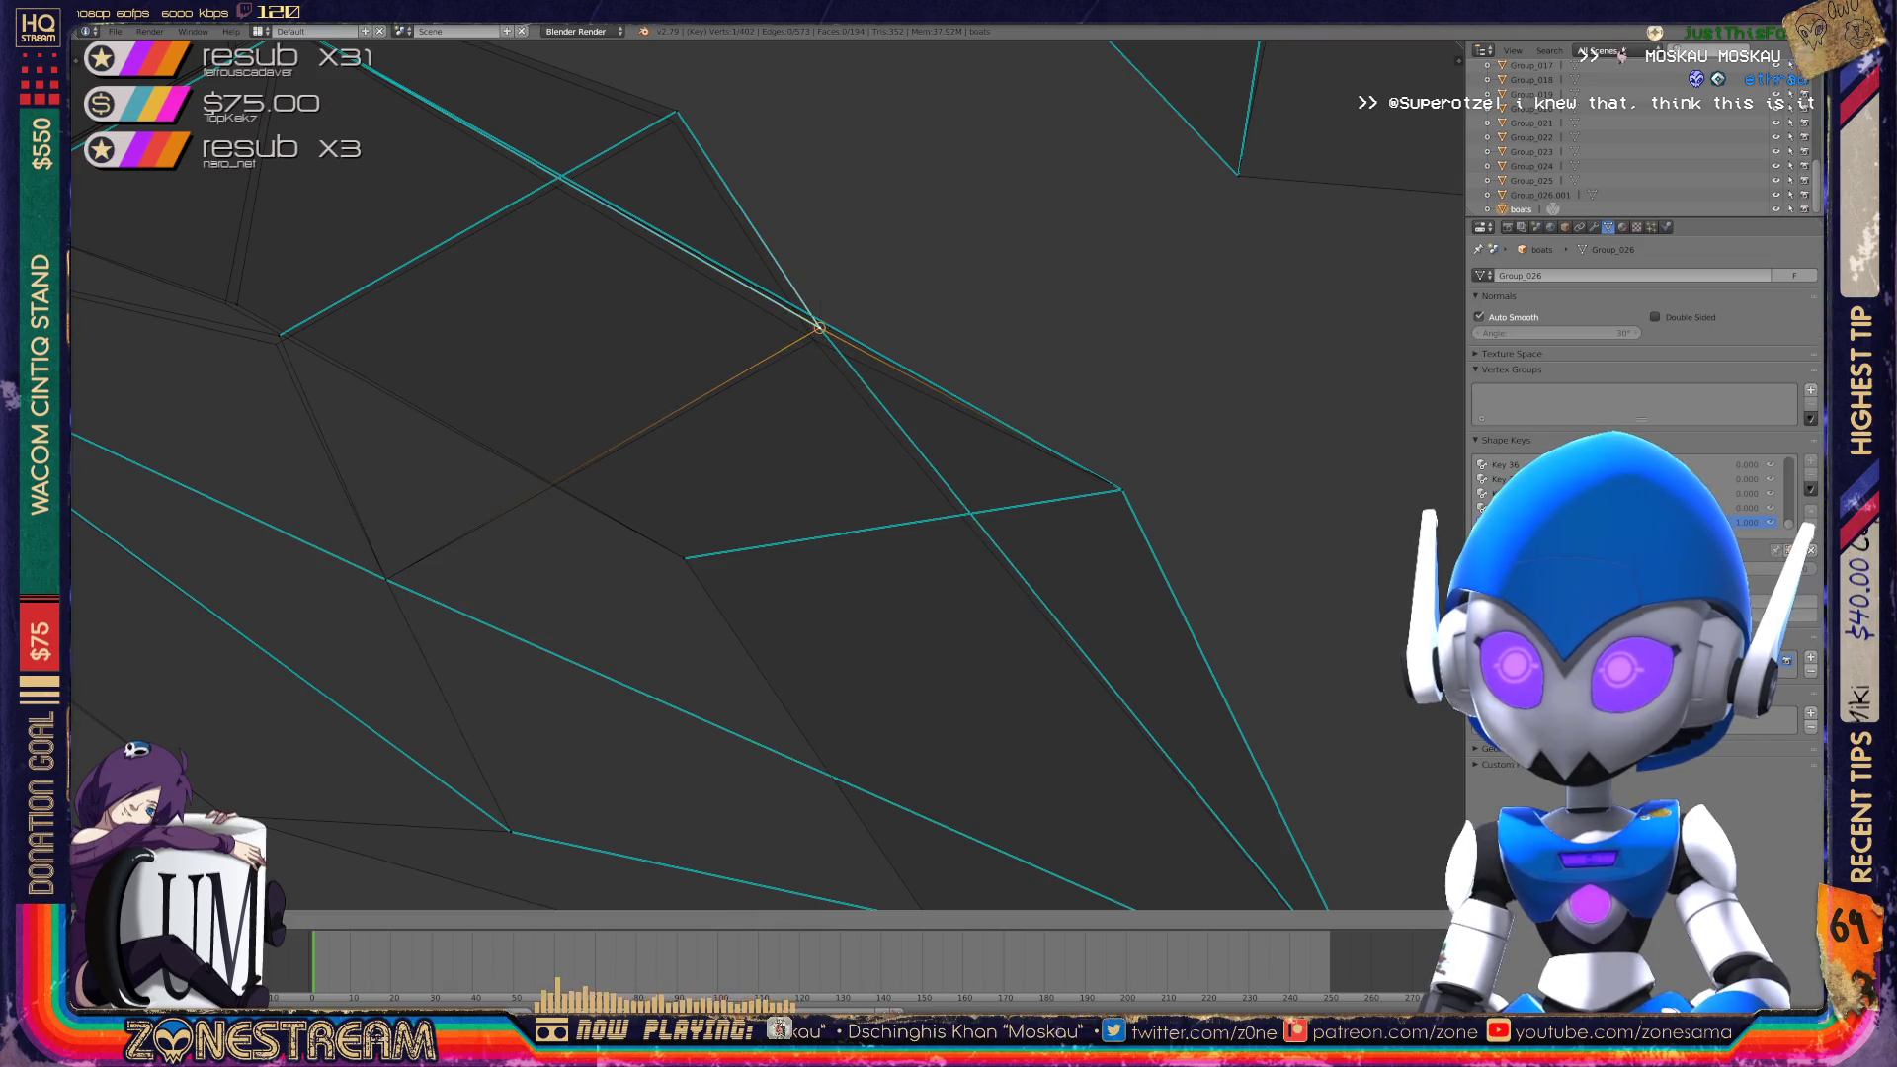
click(814, 340)
mouse_move(813, 340)
middle_down()
mouse_move(789, 402)
mouse_move(805, 365)
mouse_move(1087, 347)
mouse_move(1130, 411)
mouse_move(1206, 398)
middle_up()
right_click(669, 389)
key(g)
key(g)
click(1146, 405)
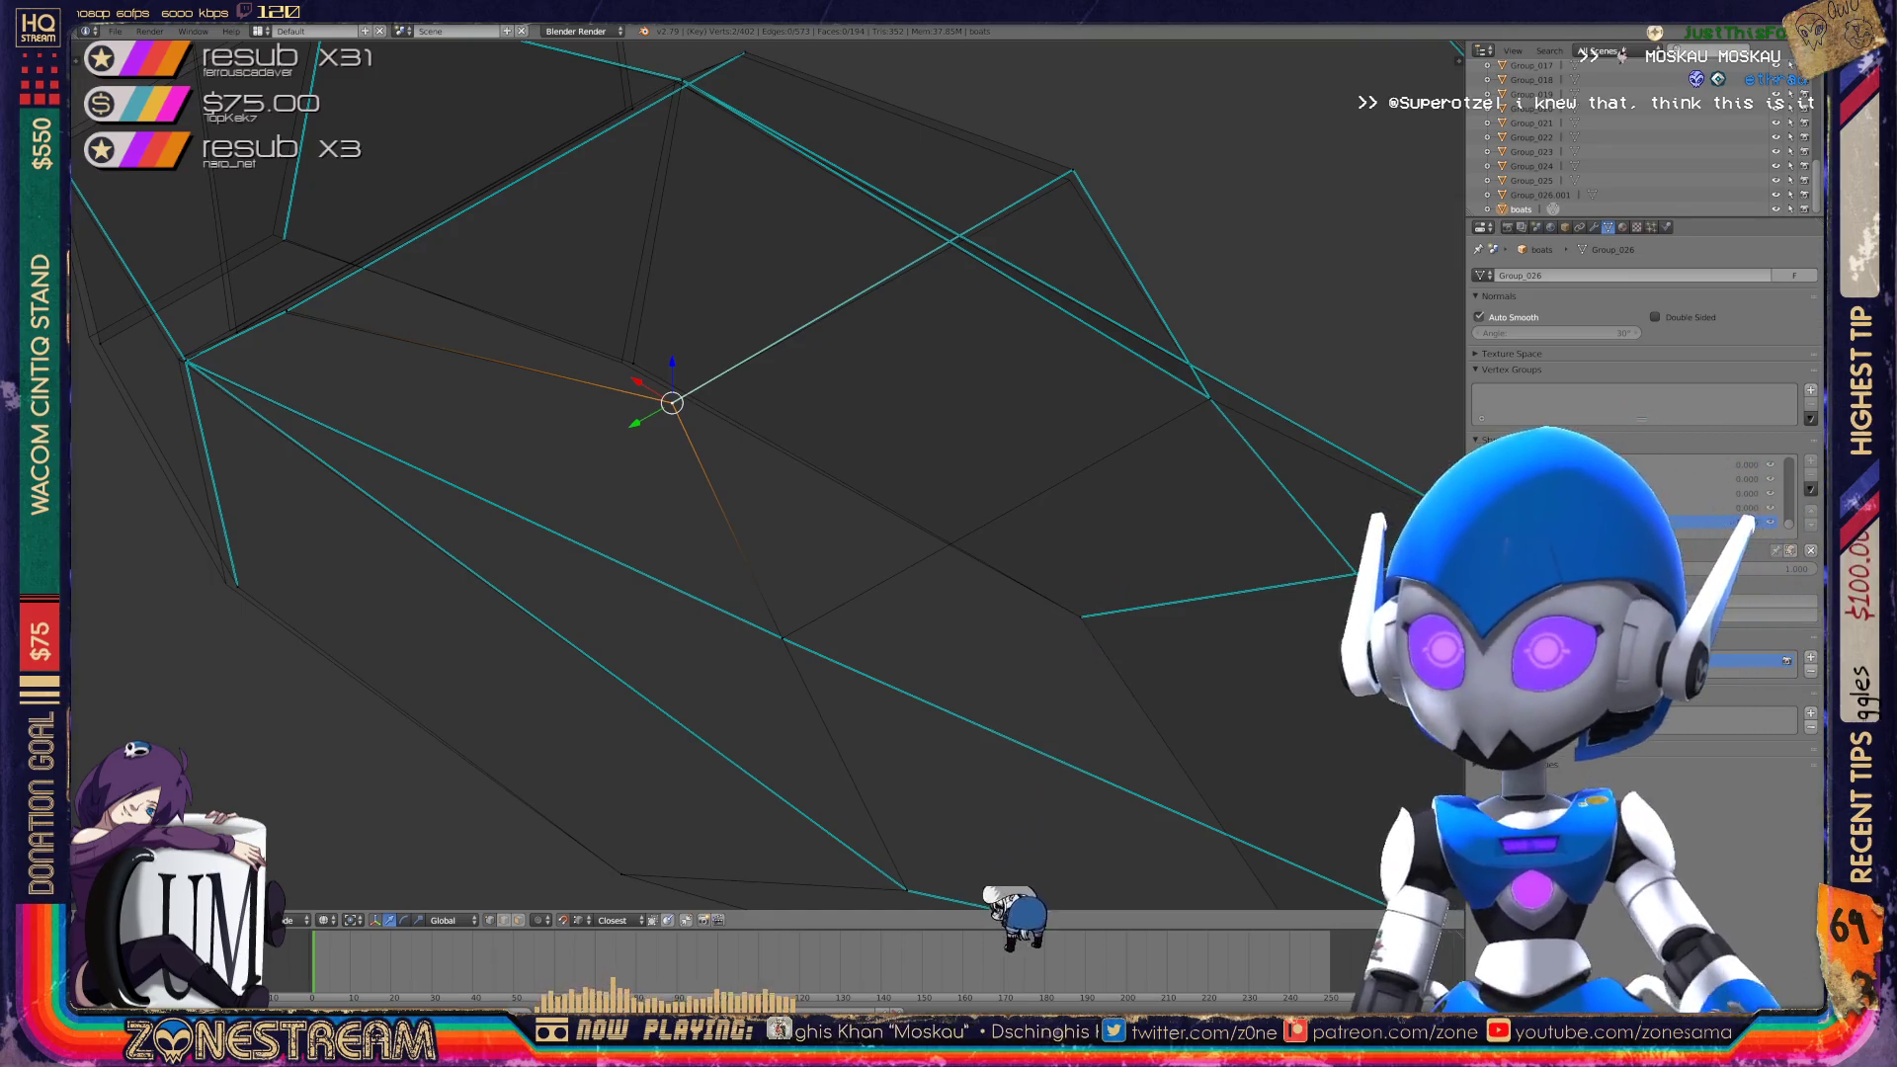
key(ctrl+z)
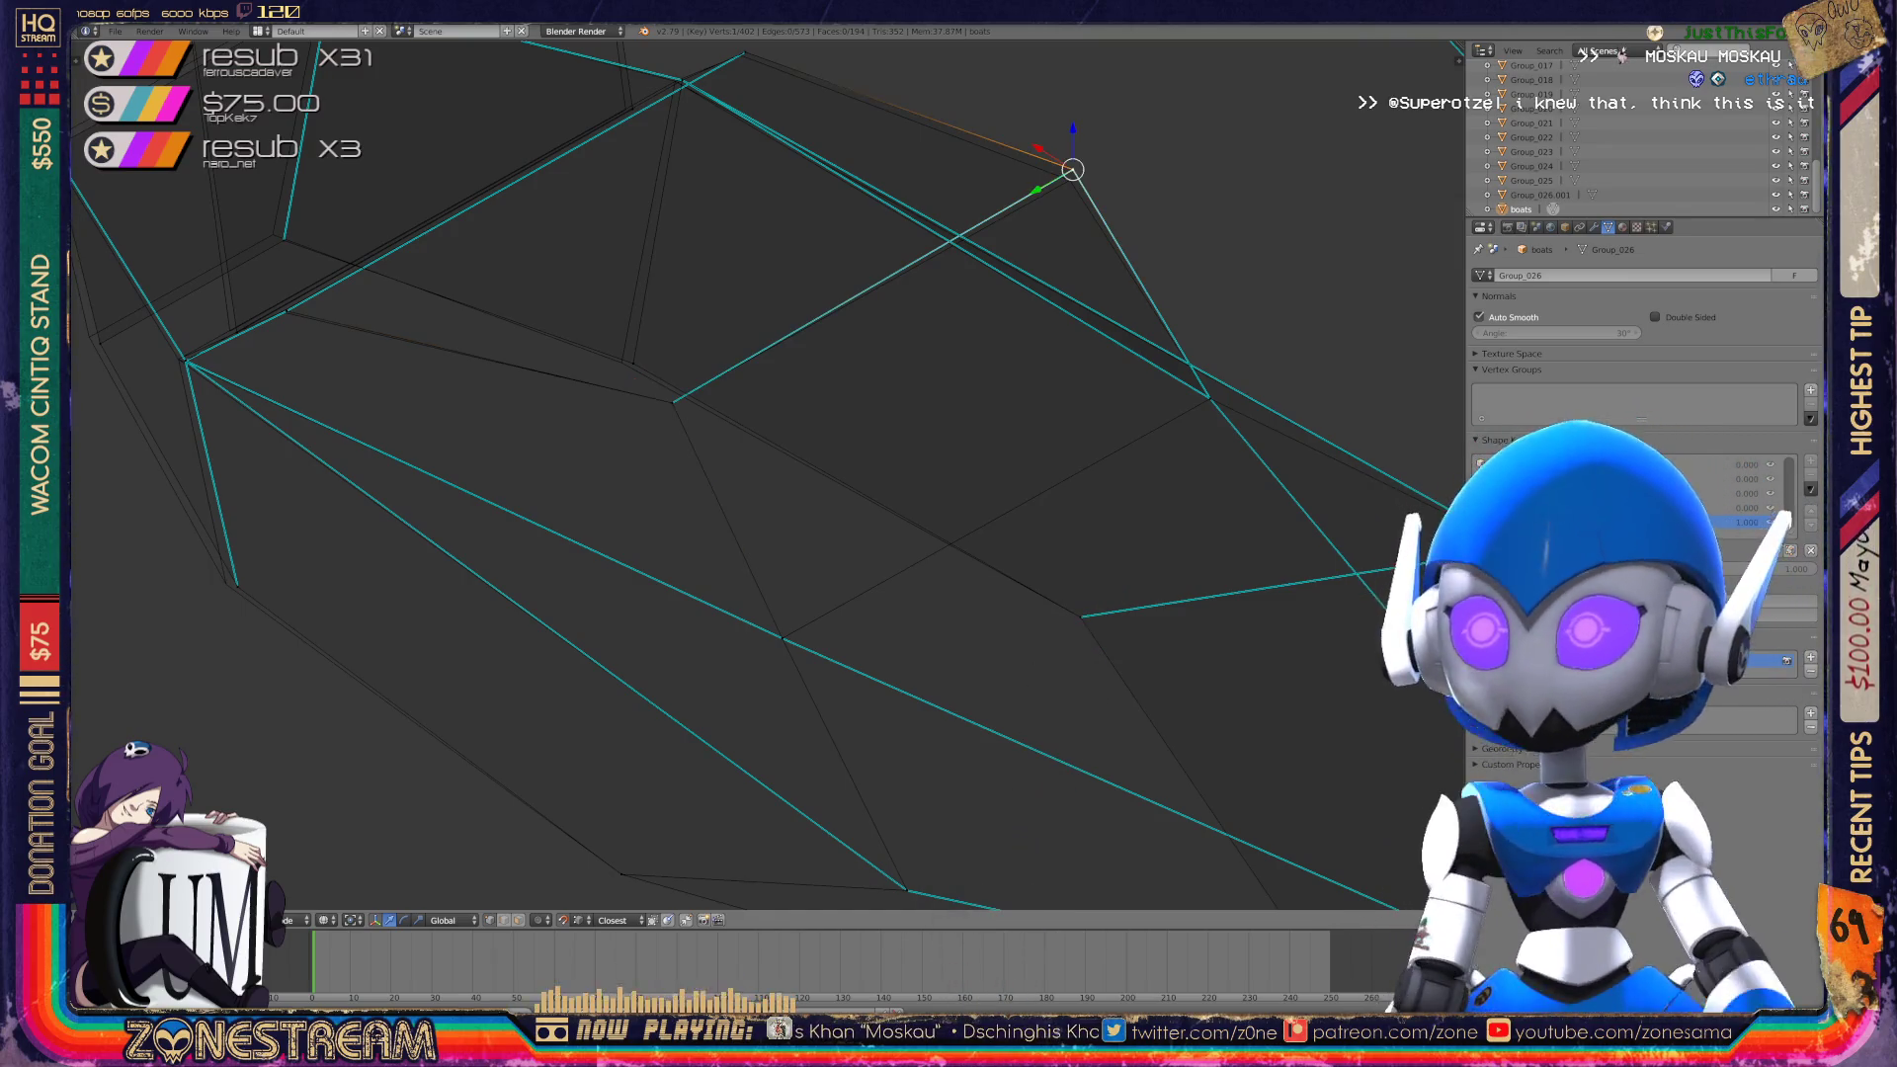
key(g)
key(KP_6)
key(KP_8)
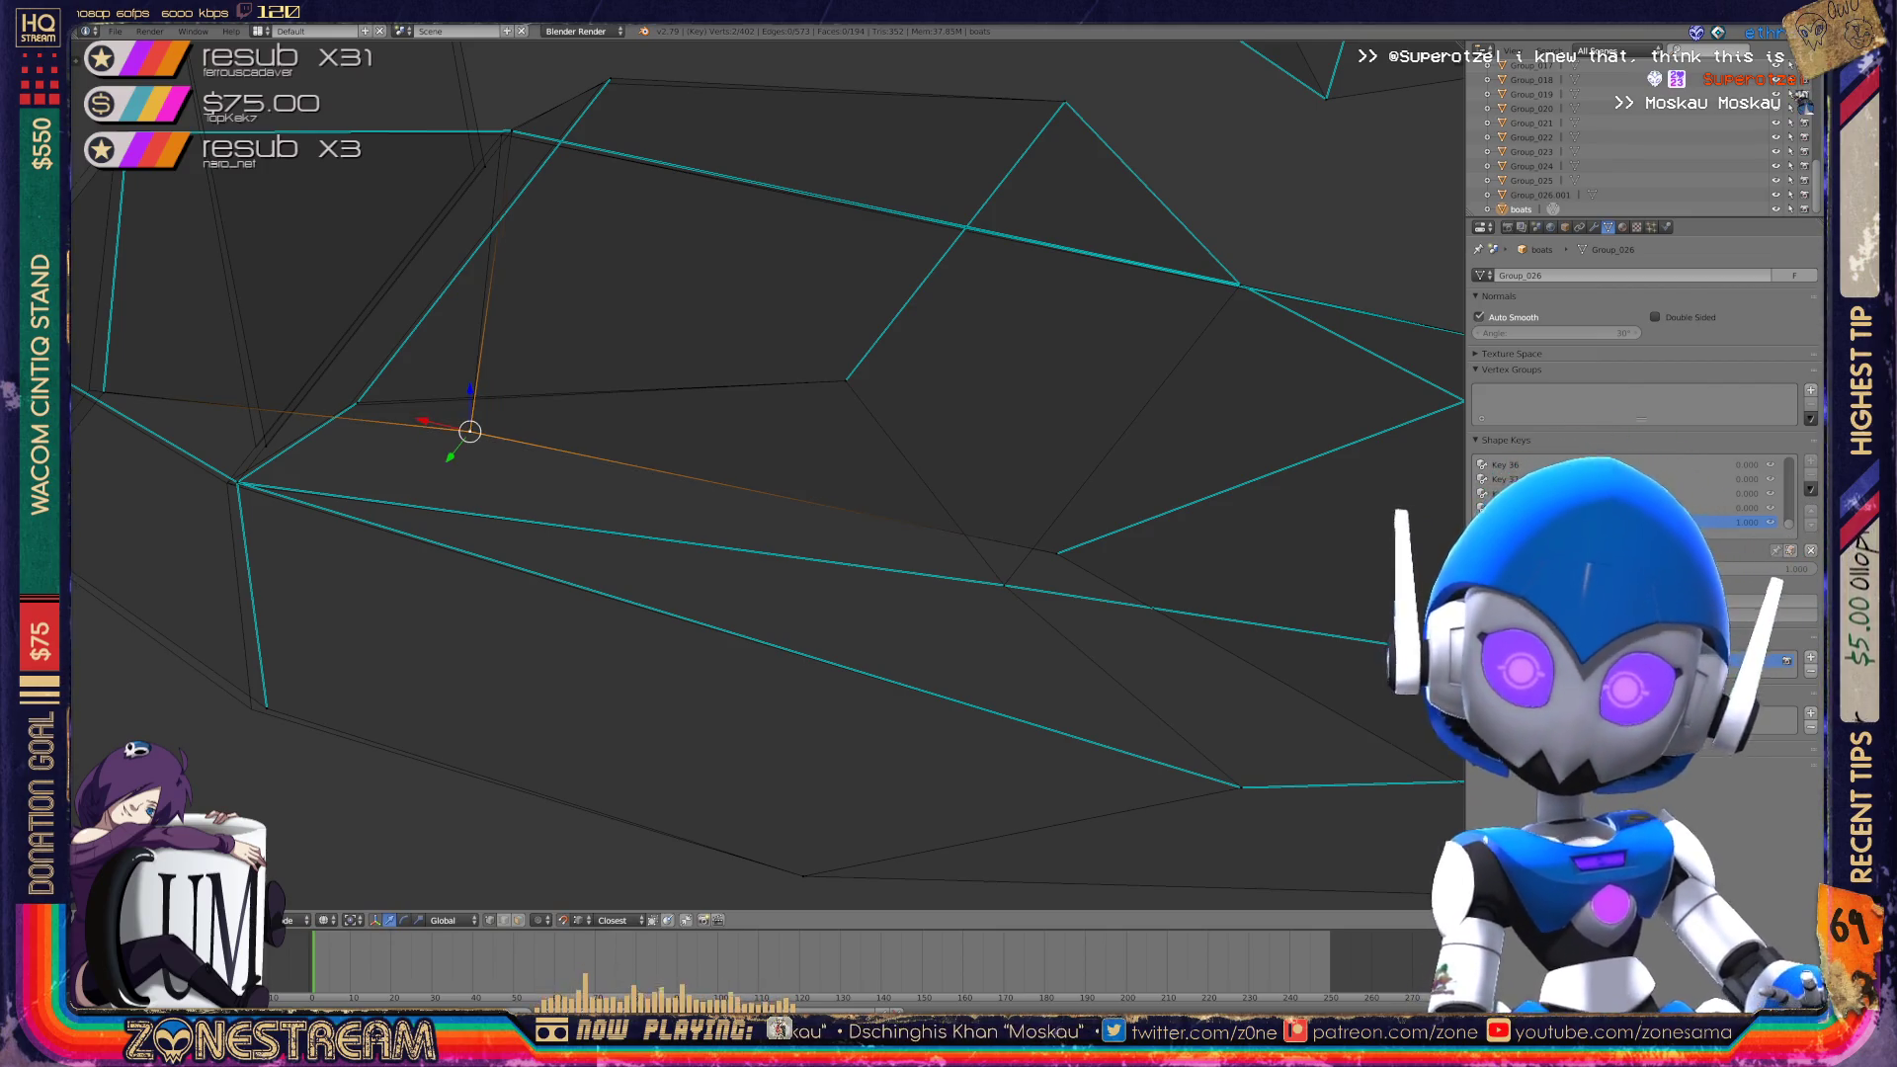
Pull the lower corner vertex of the hull slightly outward to the left.
right_click(267, 708)
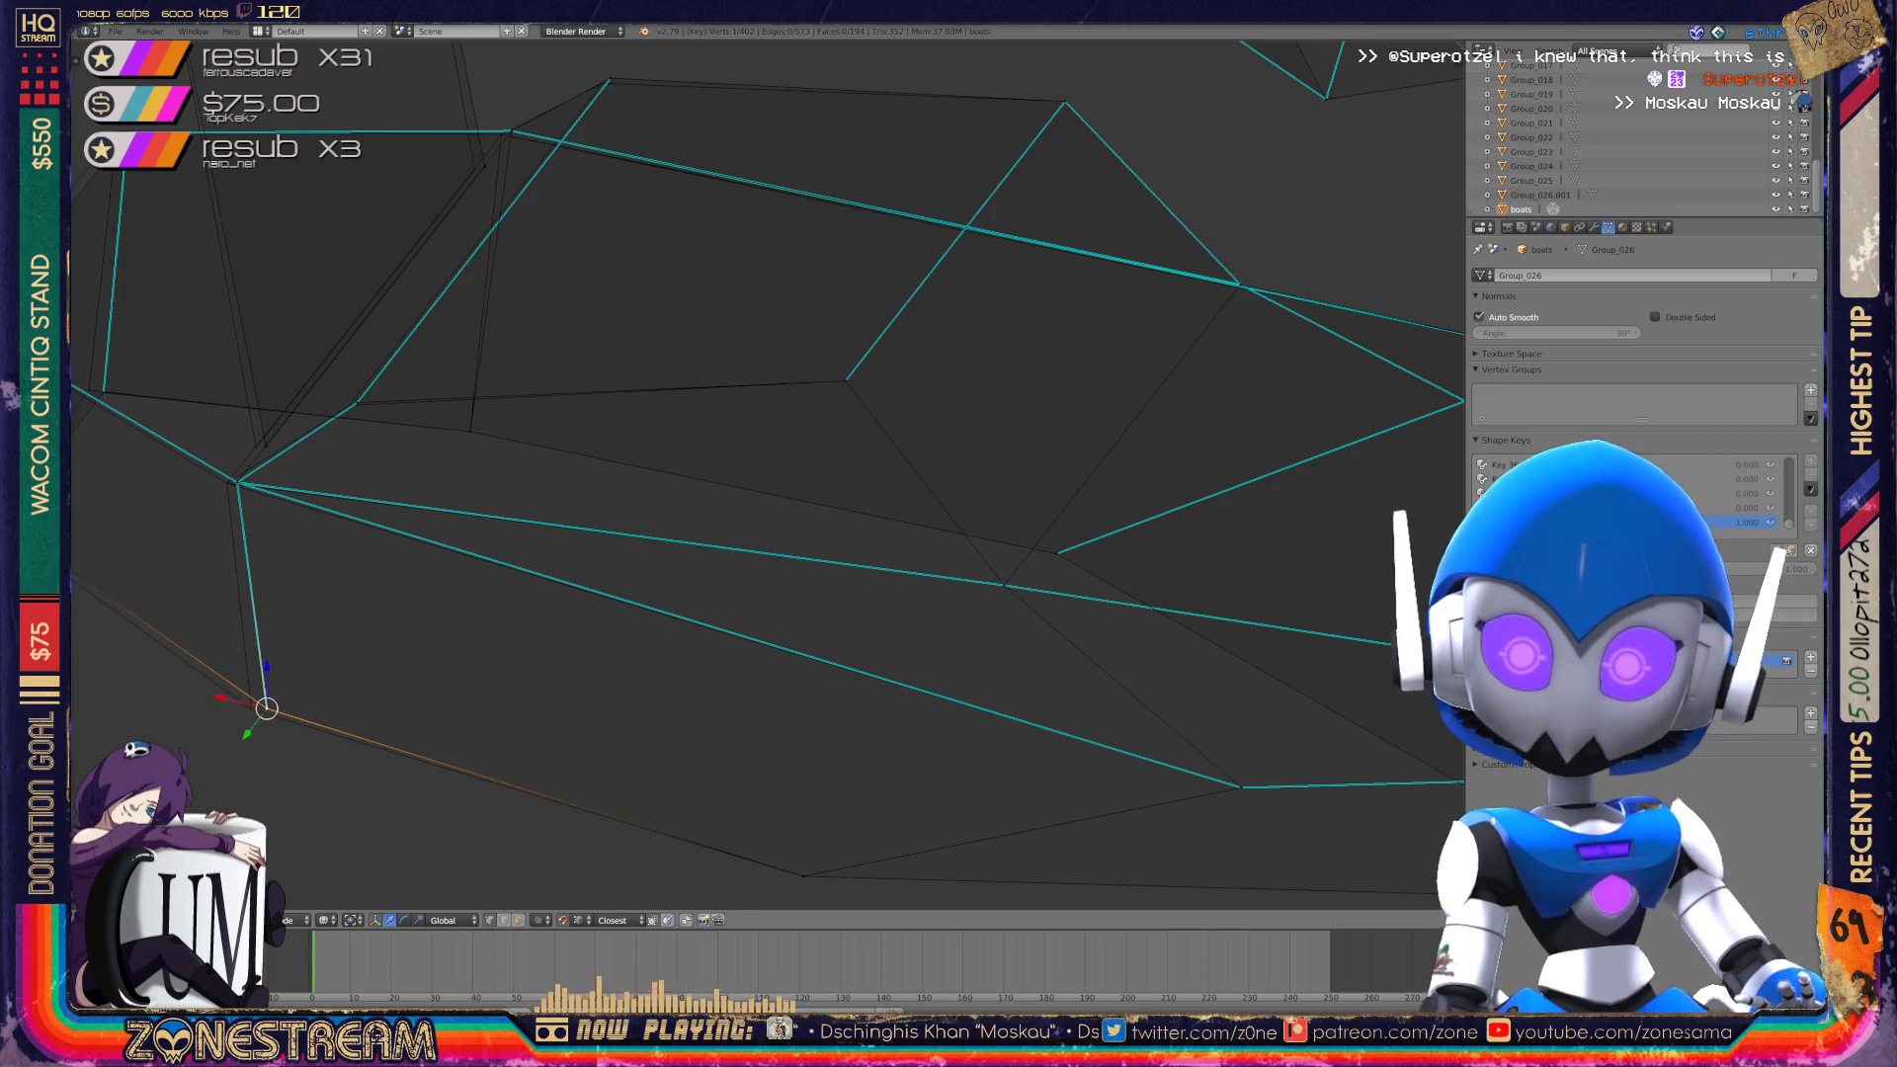
drag(267, 707, 251, 708)
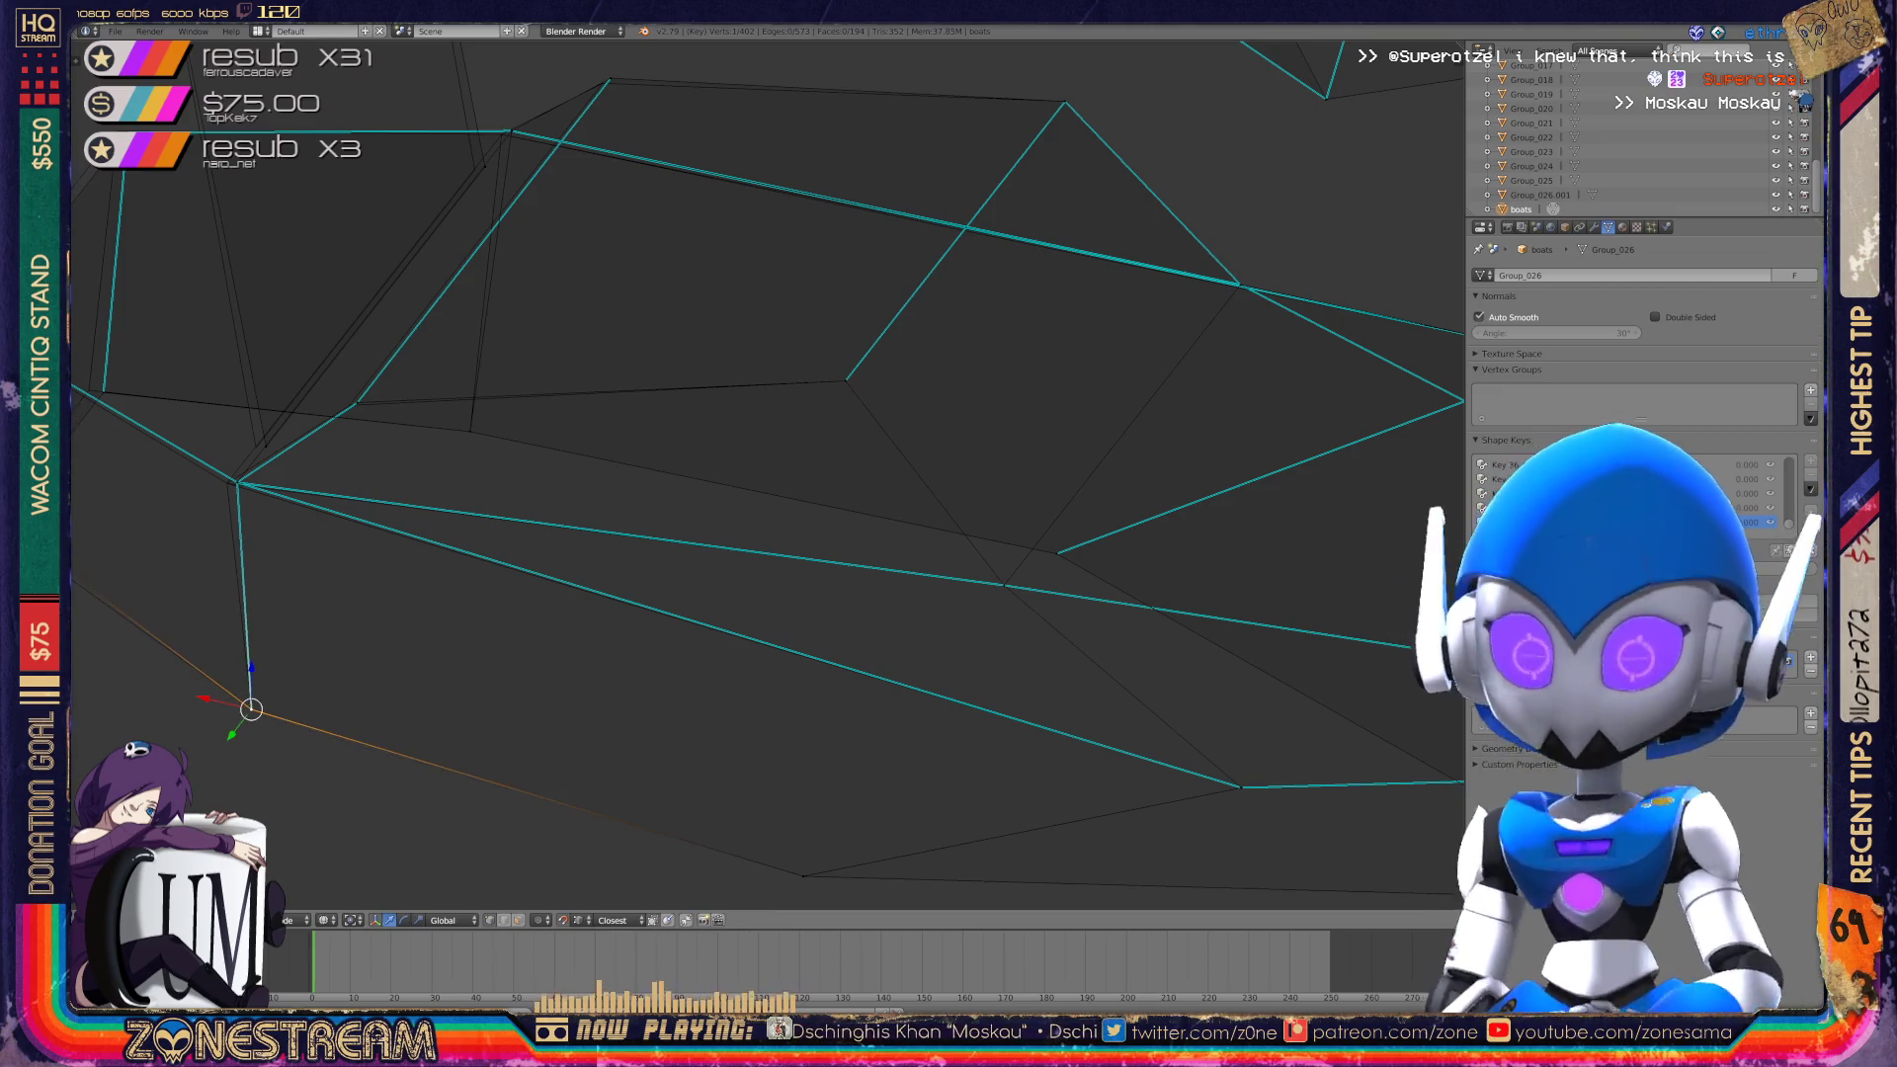
middle_drag(751, 474, 603, 435)
click(483, 546)
Nudge the upper hull vertex, top corner vertex and inner corner vertex slightly.
click(471, 538)
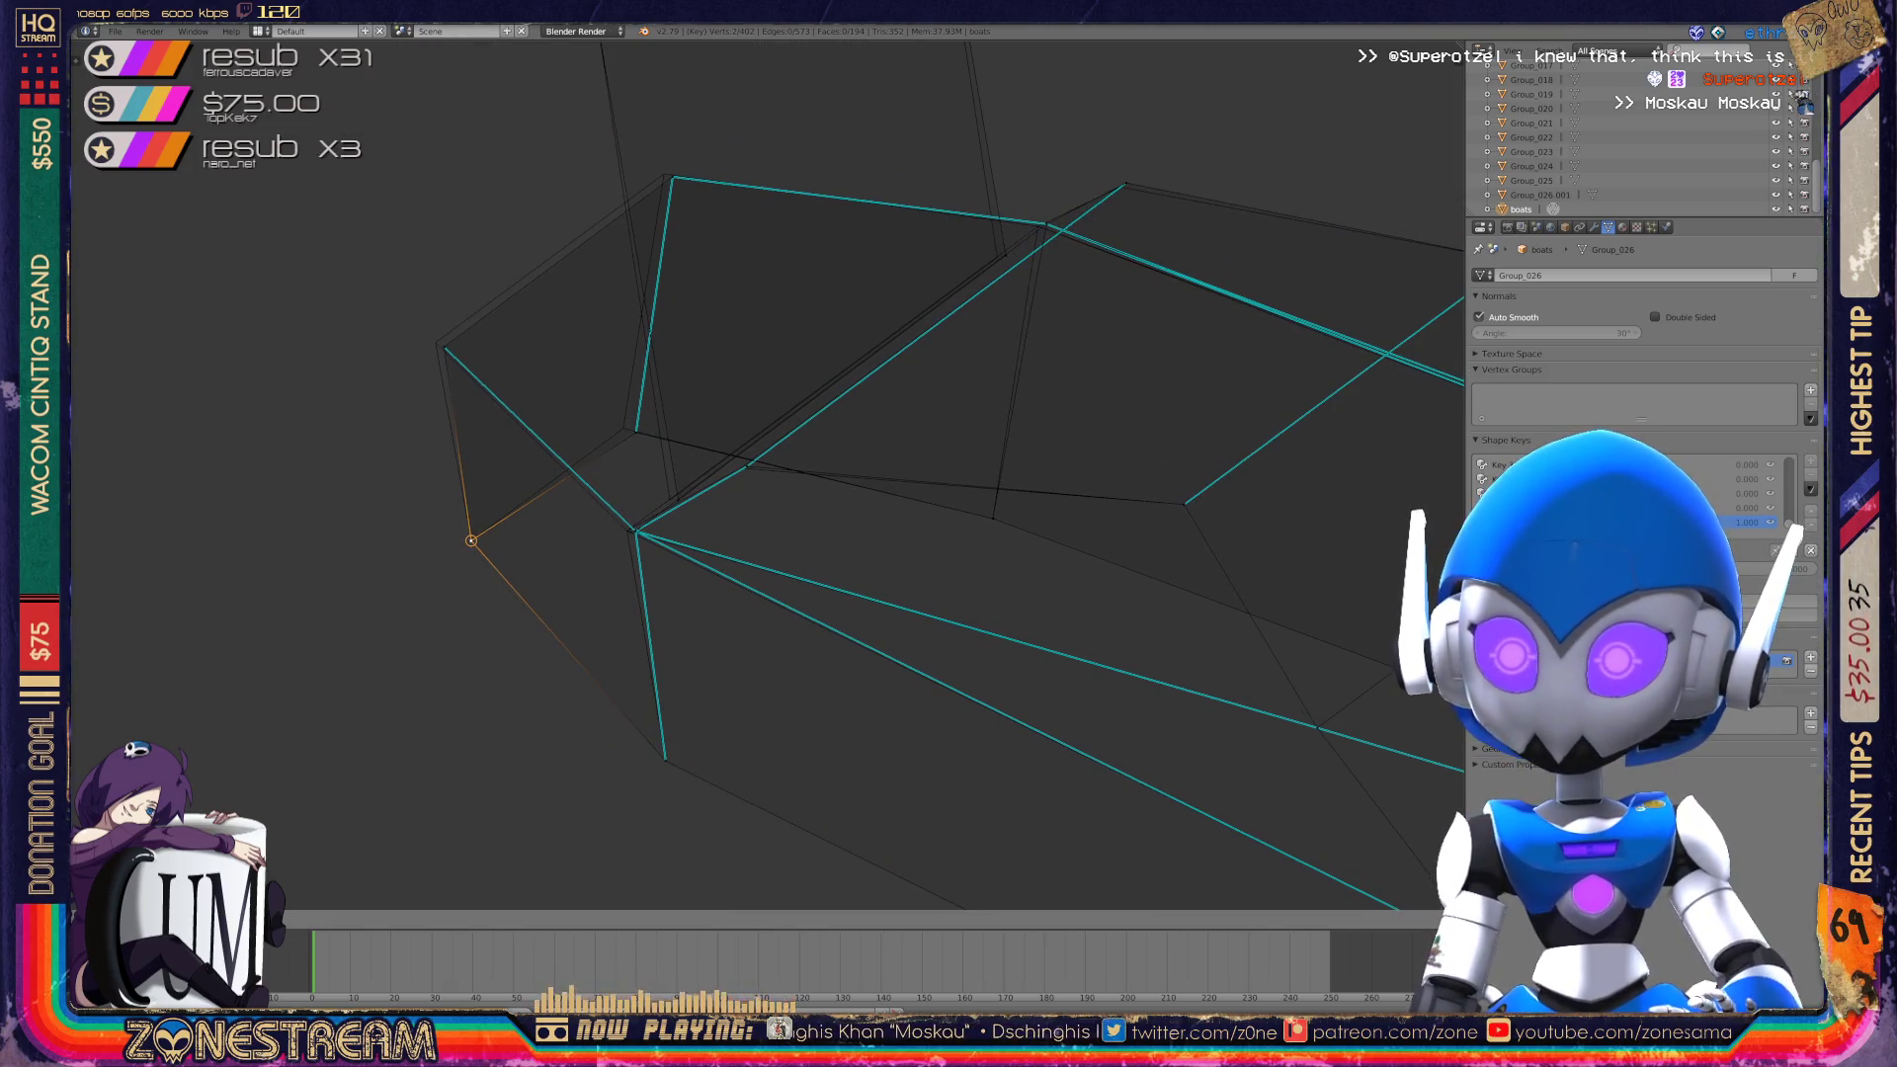
click(443, 347)
shift+click(444, 347)
key(g)
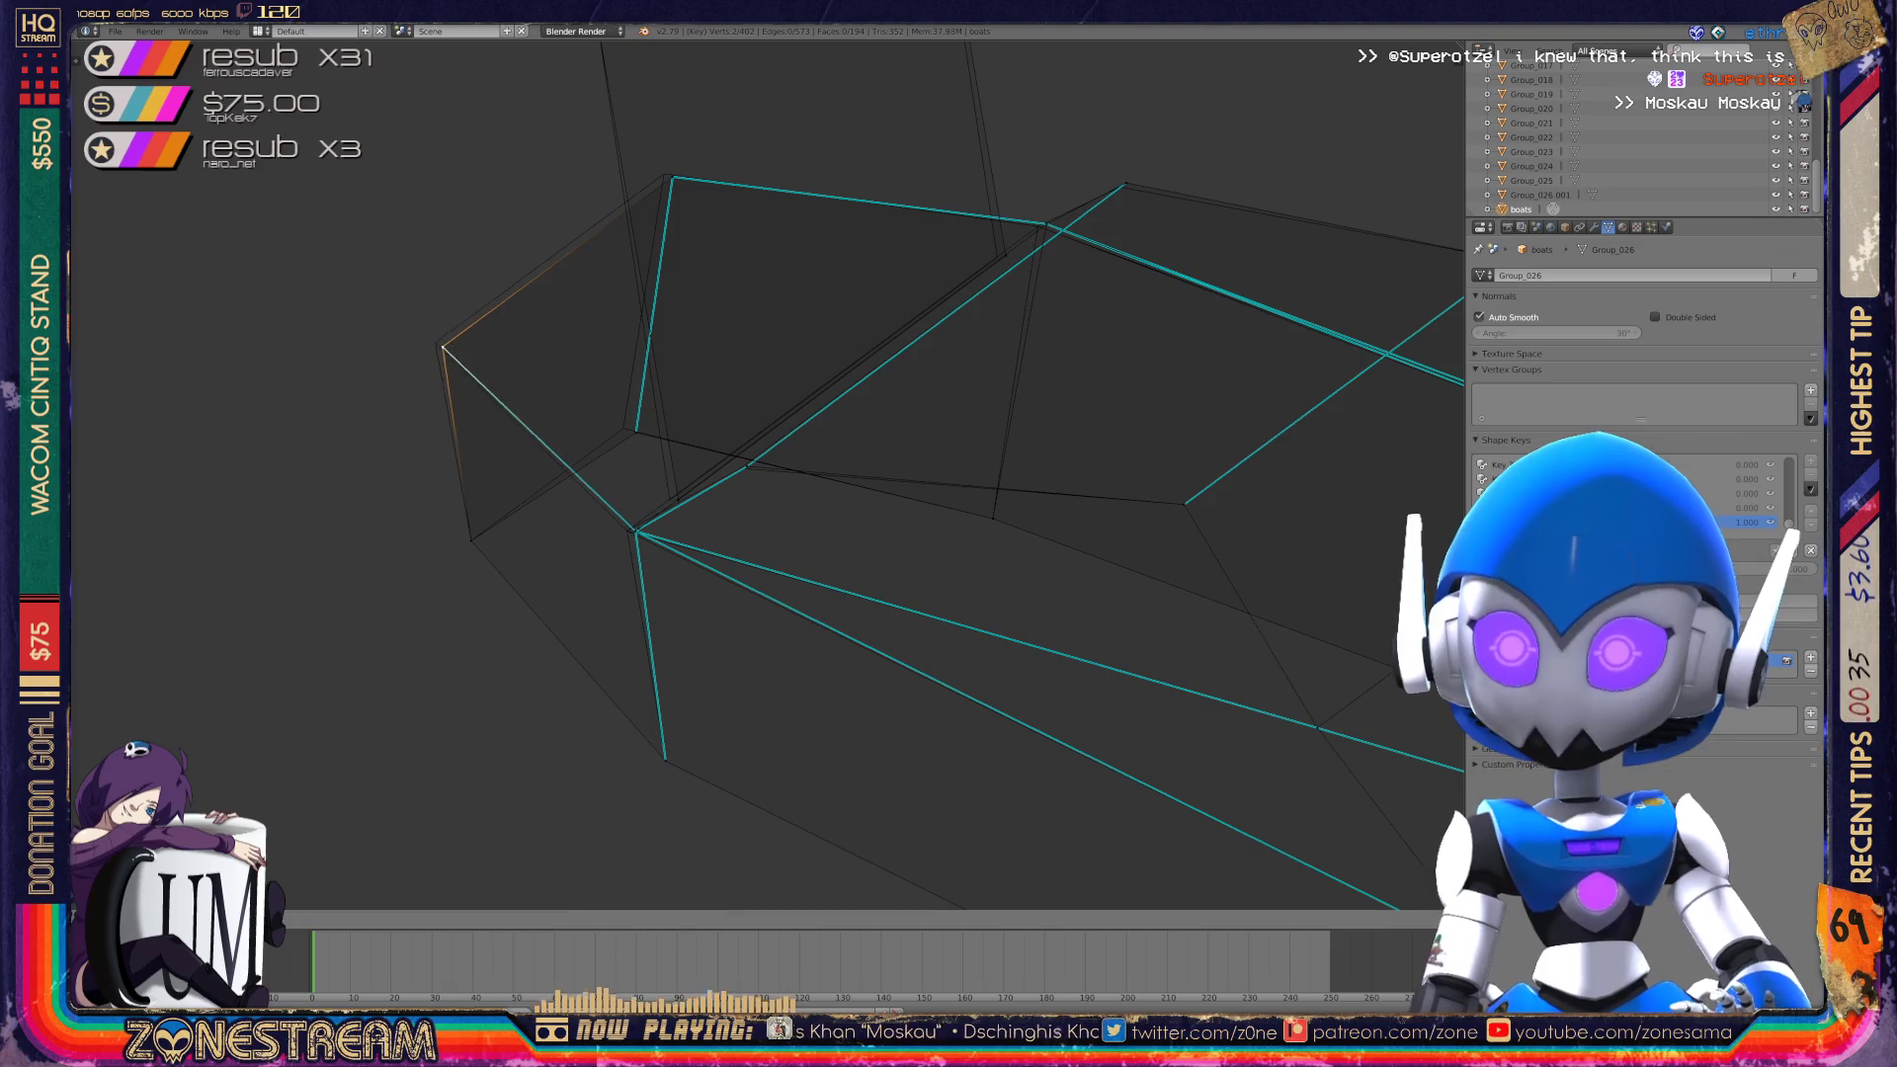
click(436, 342)
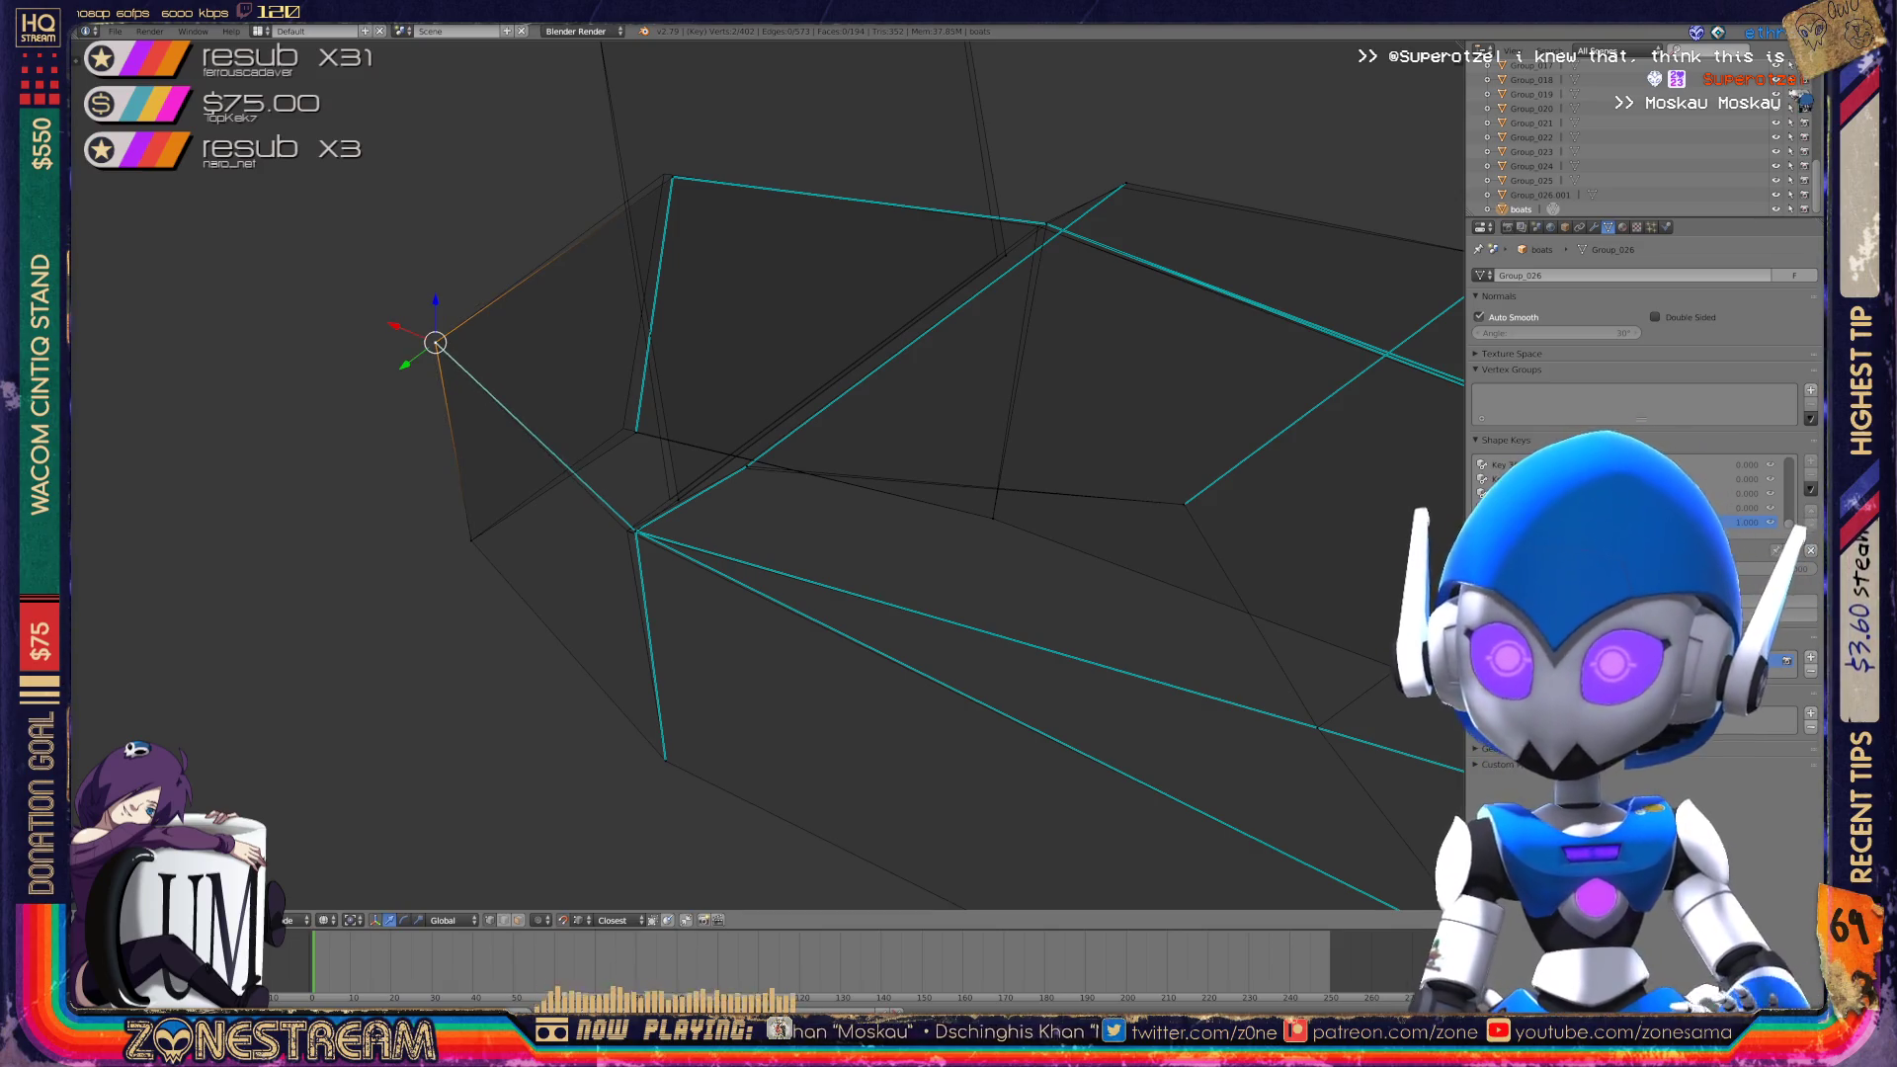
click(673, 177)
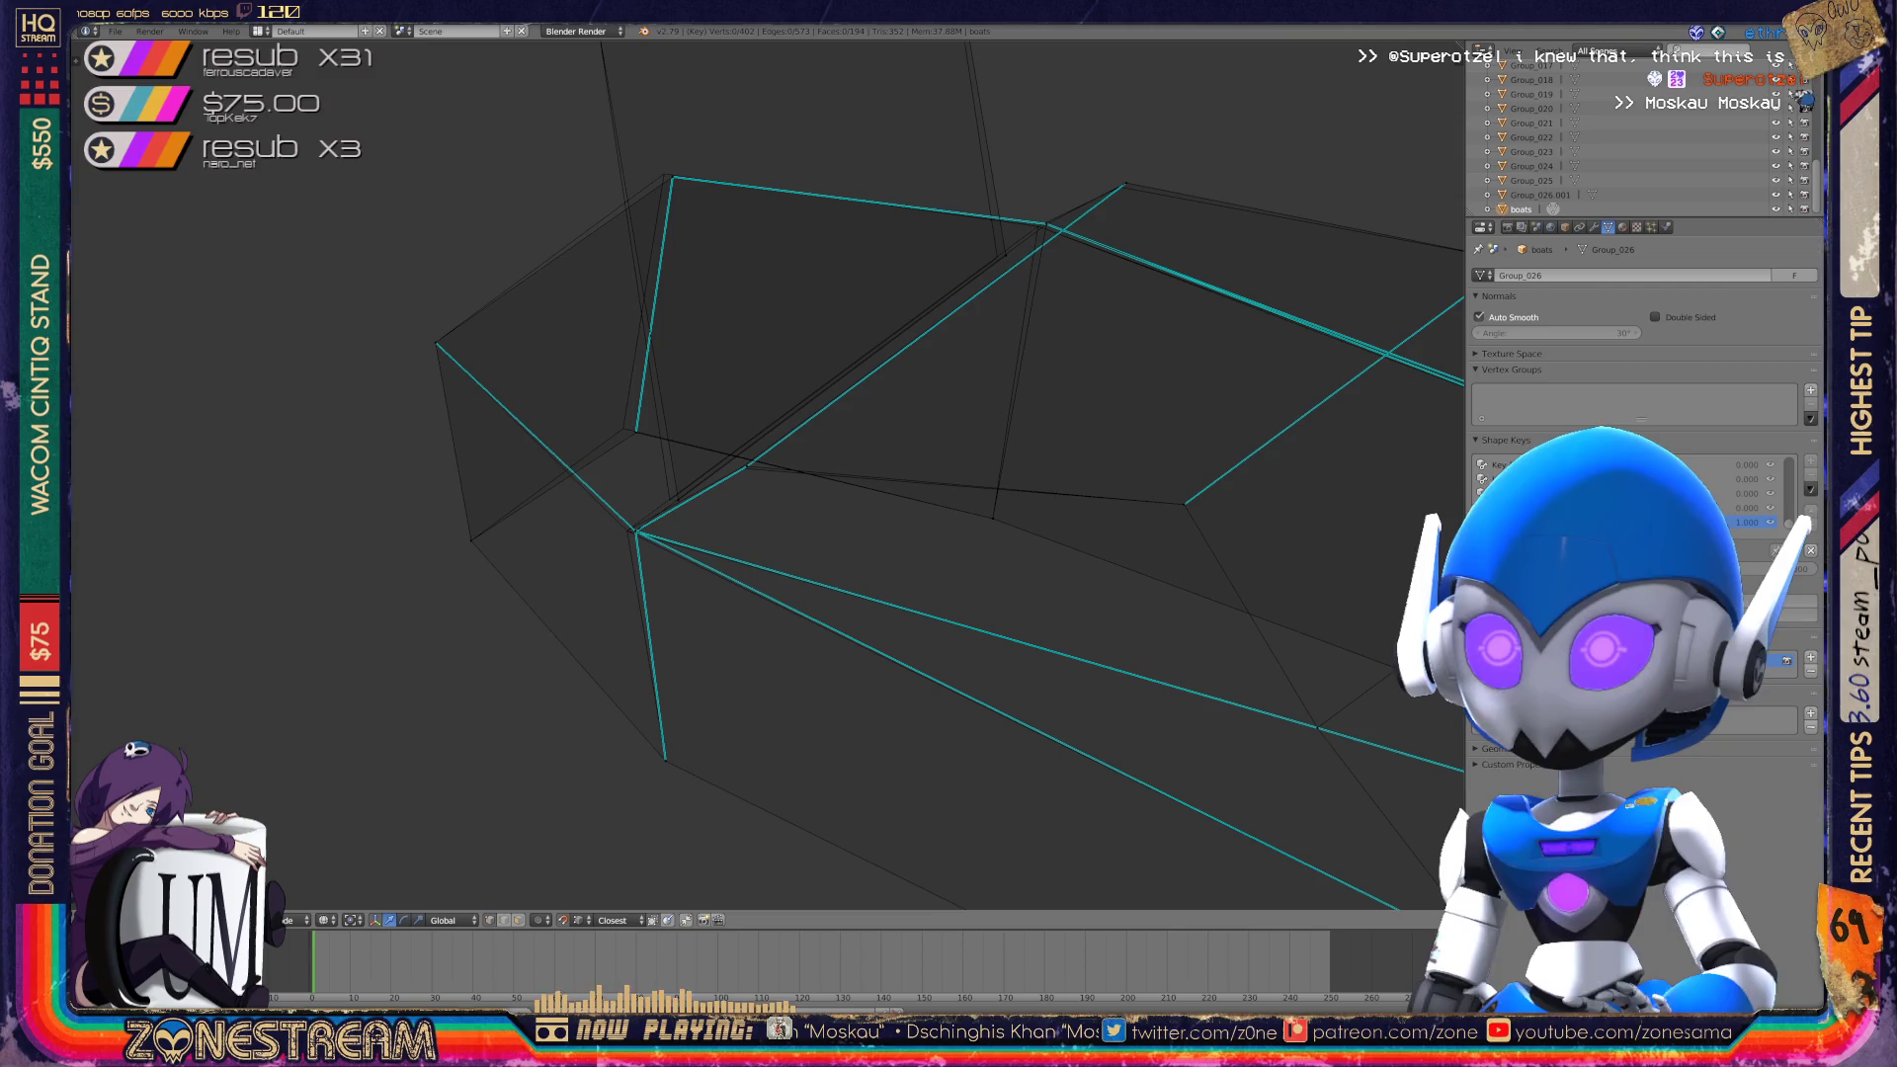
key(g)
click(664, 174)
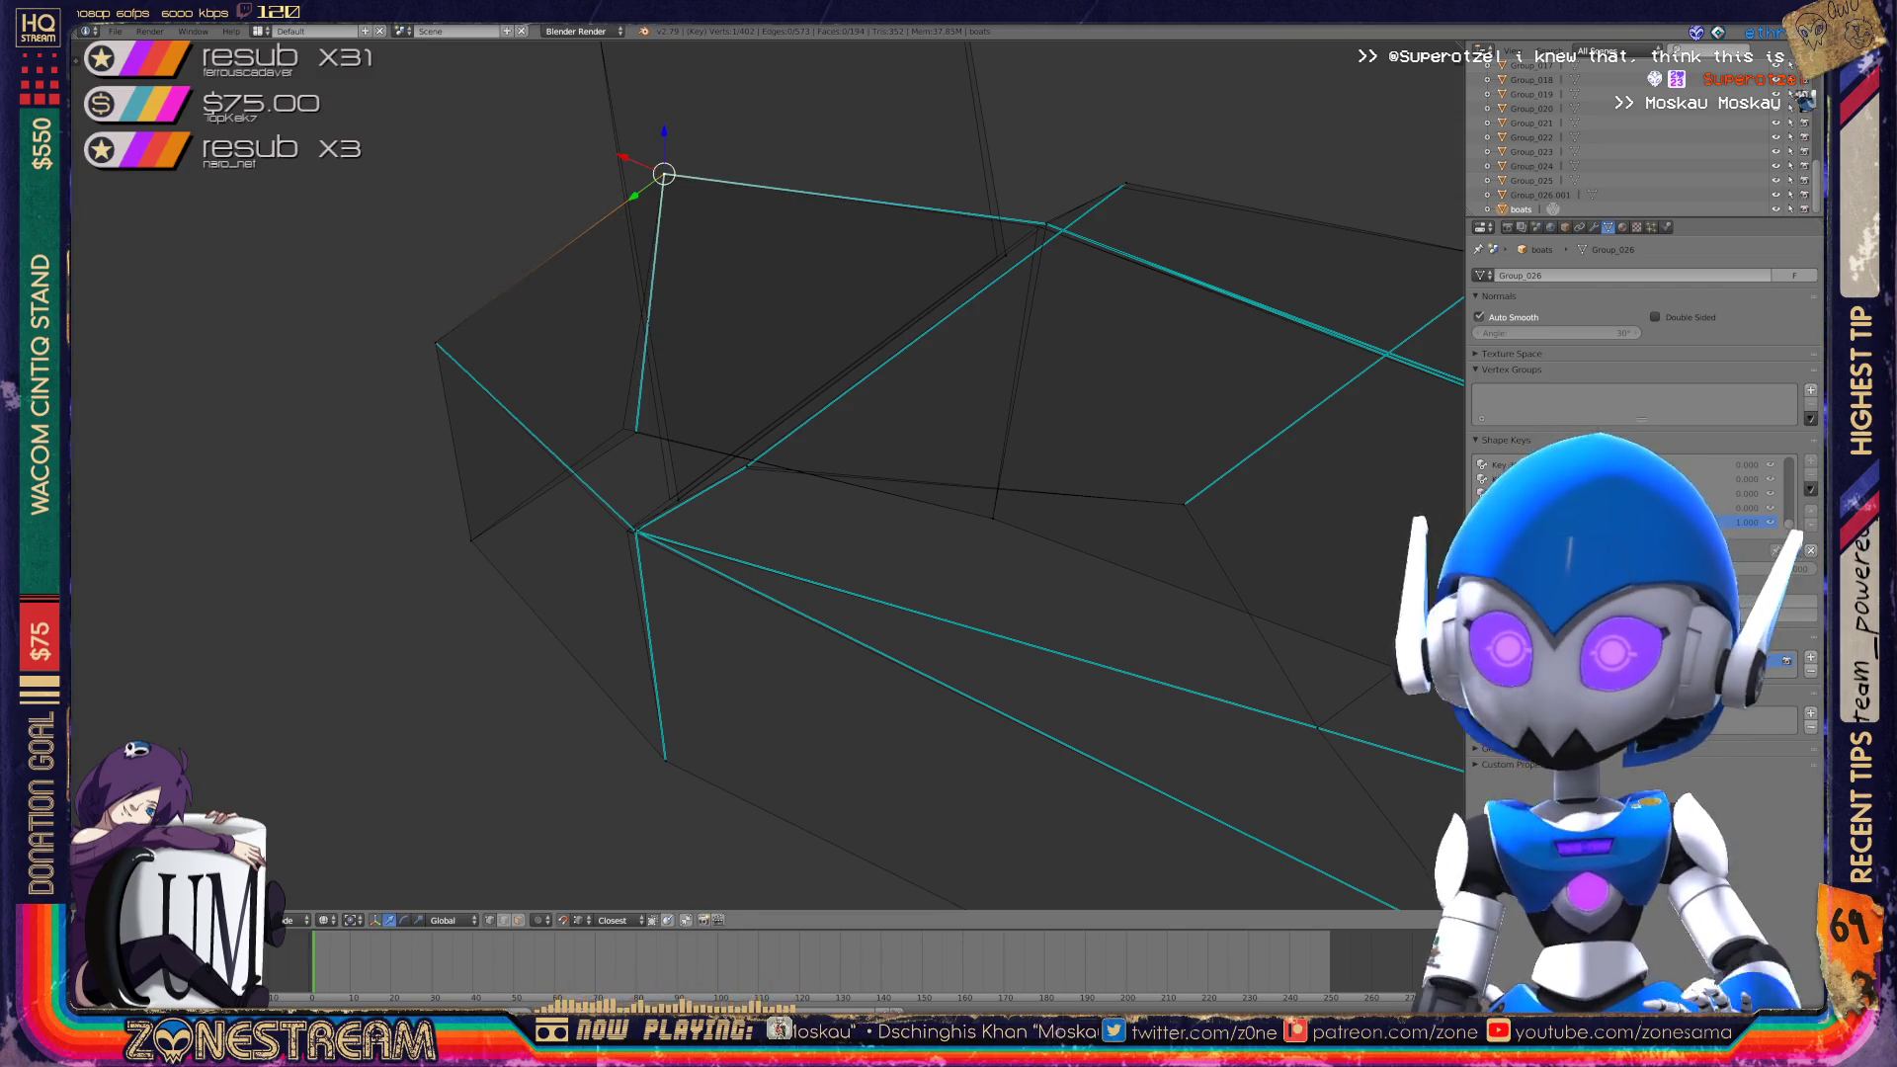
click(636, 432)
key(g)
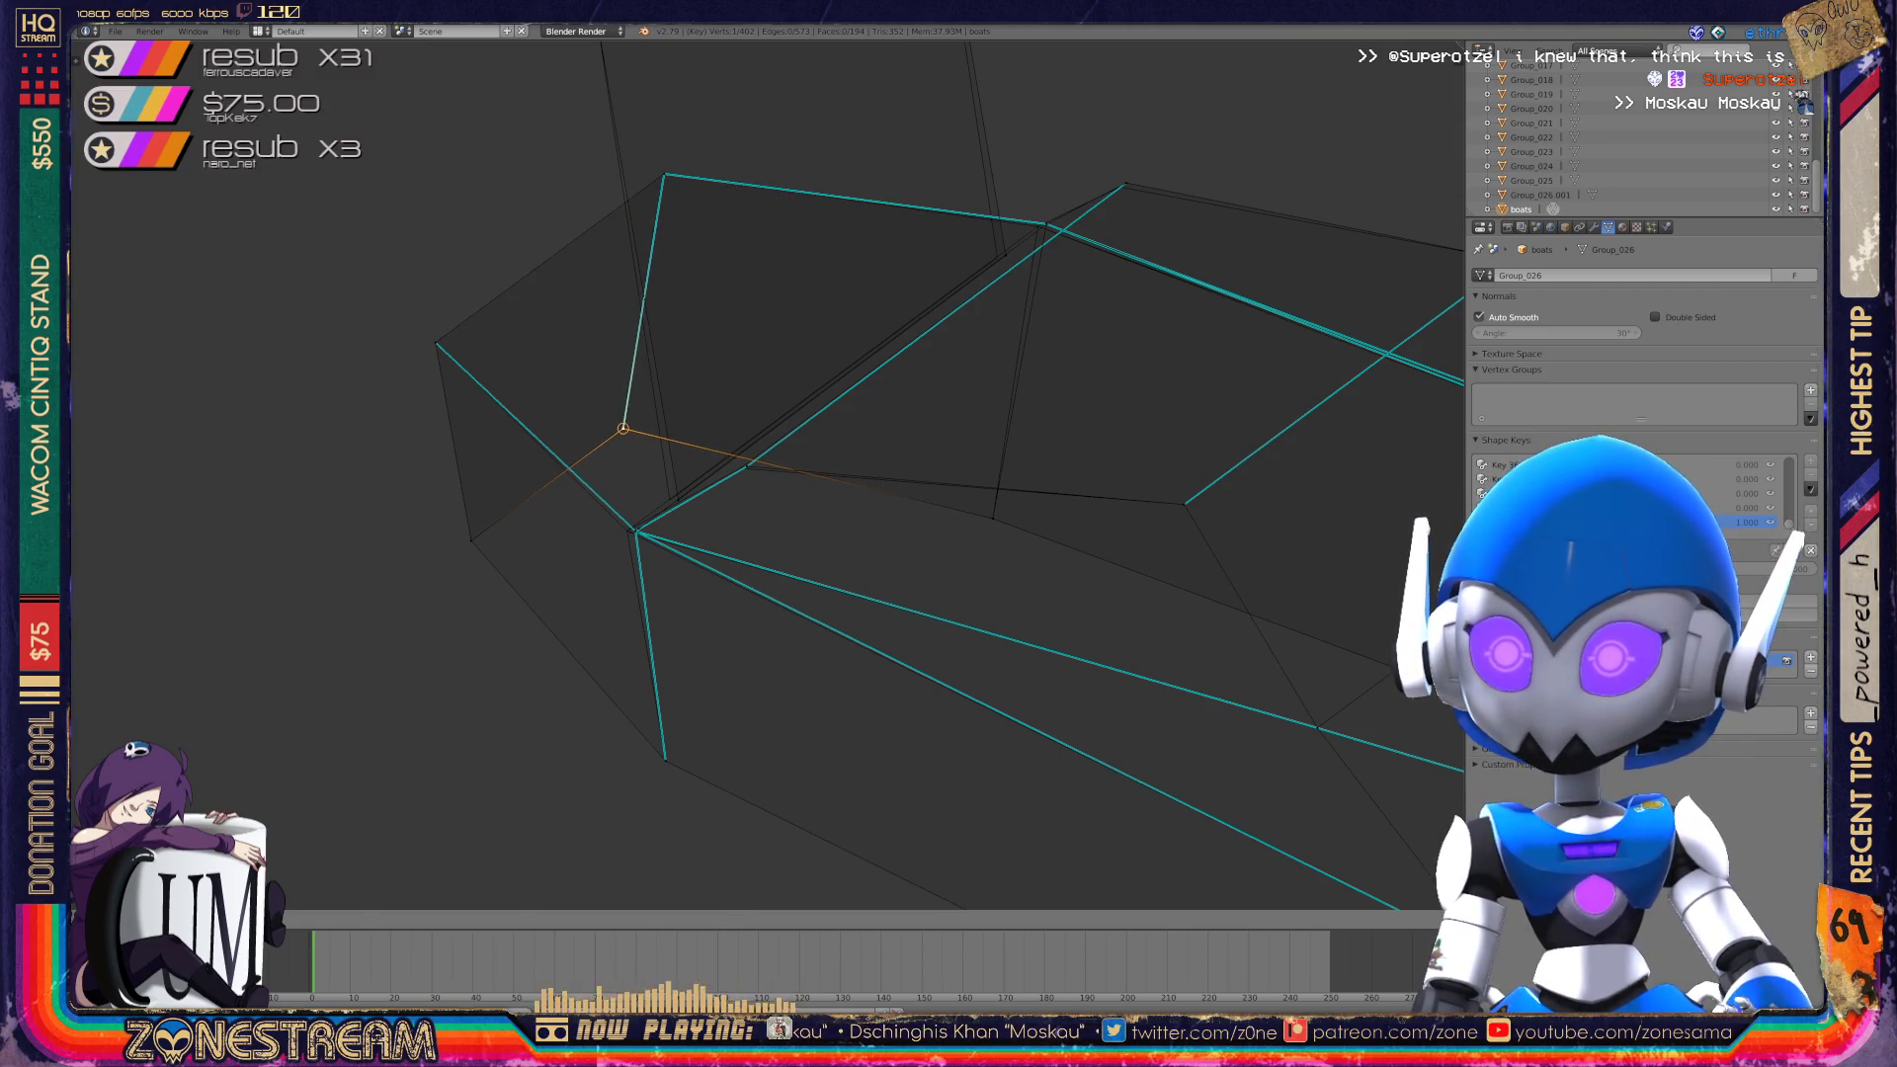
click(622, 428)
Select inner rim vertices and nudge the vertex on the hull's upper edge.
middle_drag(751, 474, 474, 425)
click(833, 464)
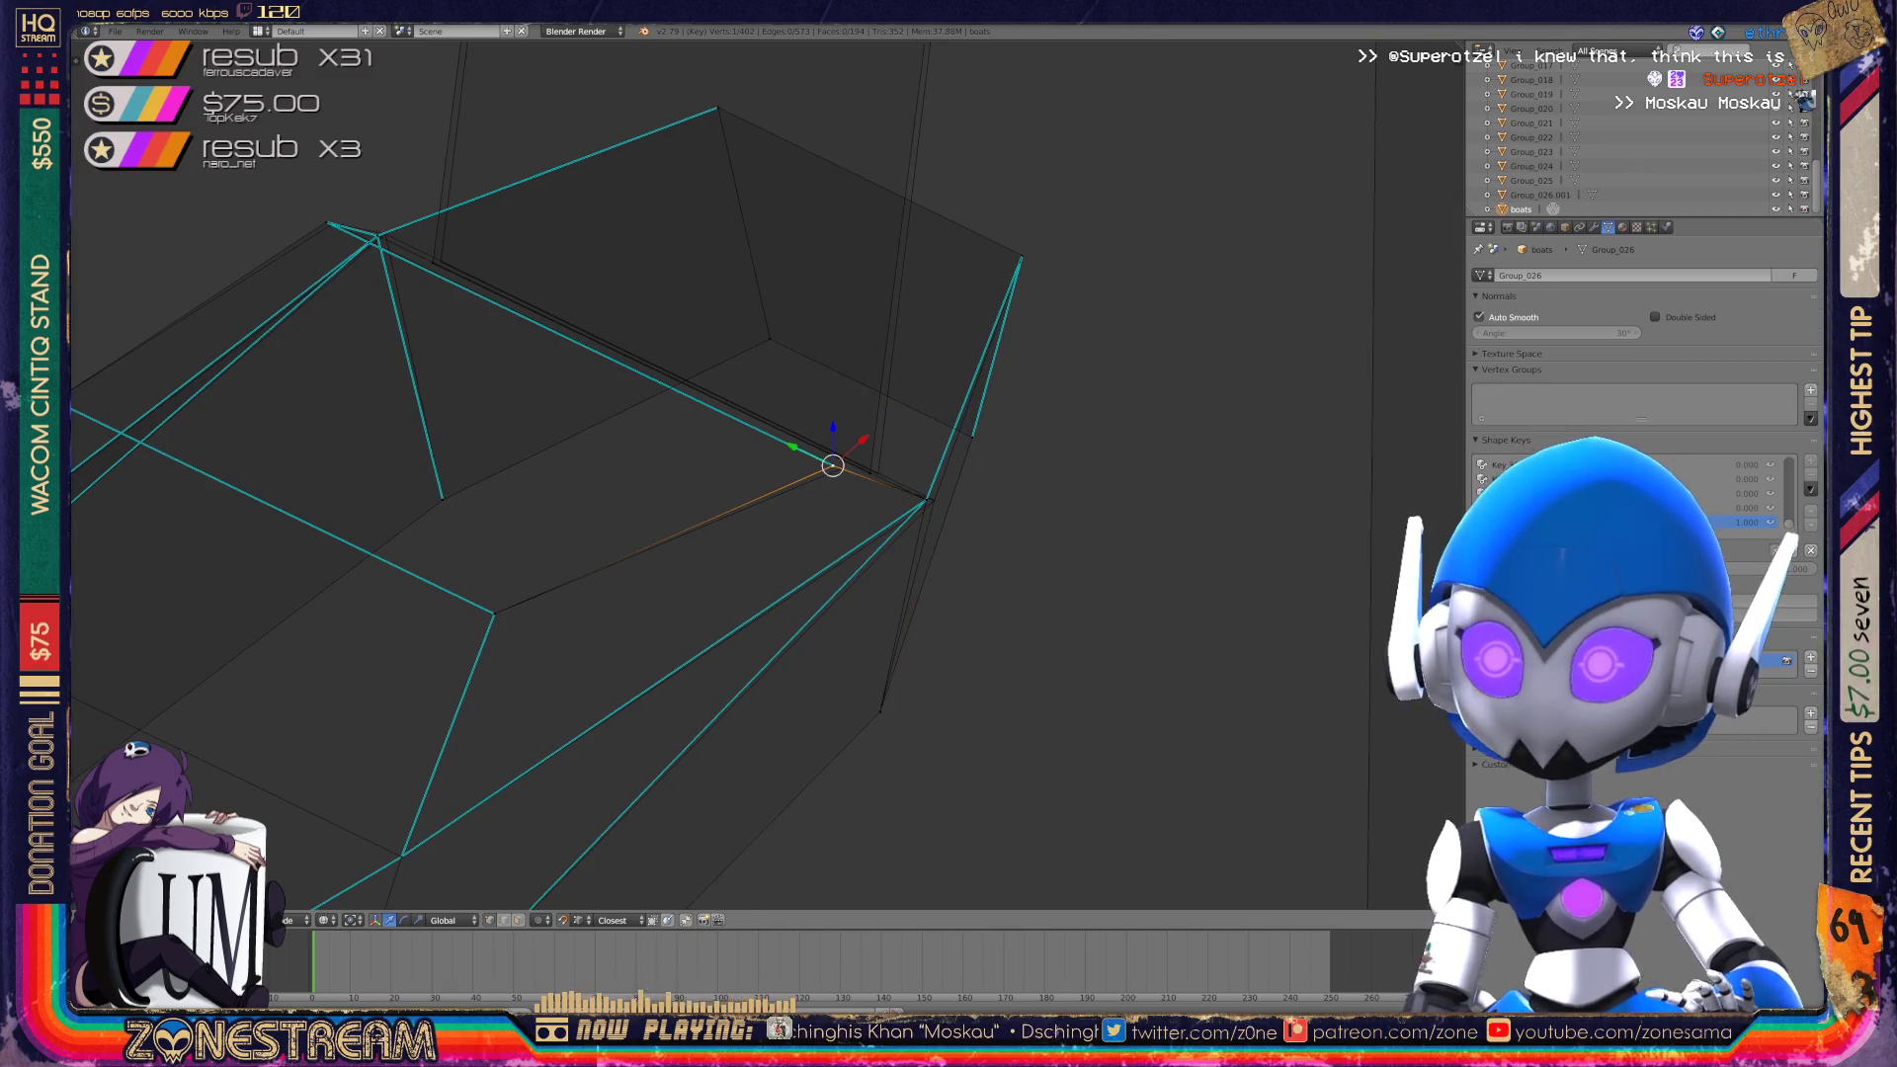
click(877, 475)
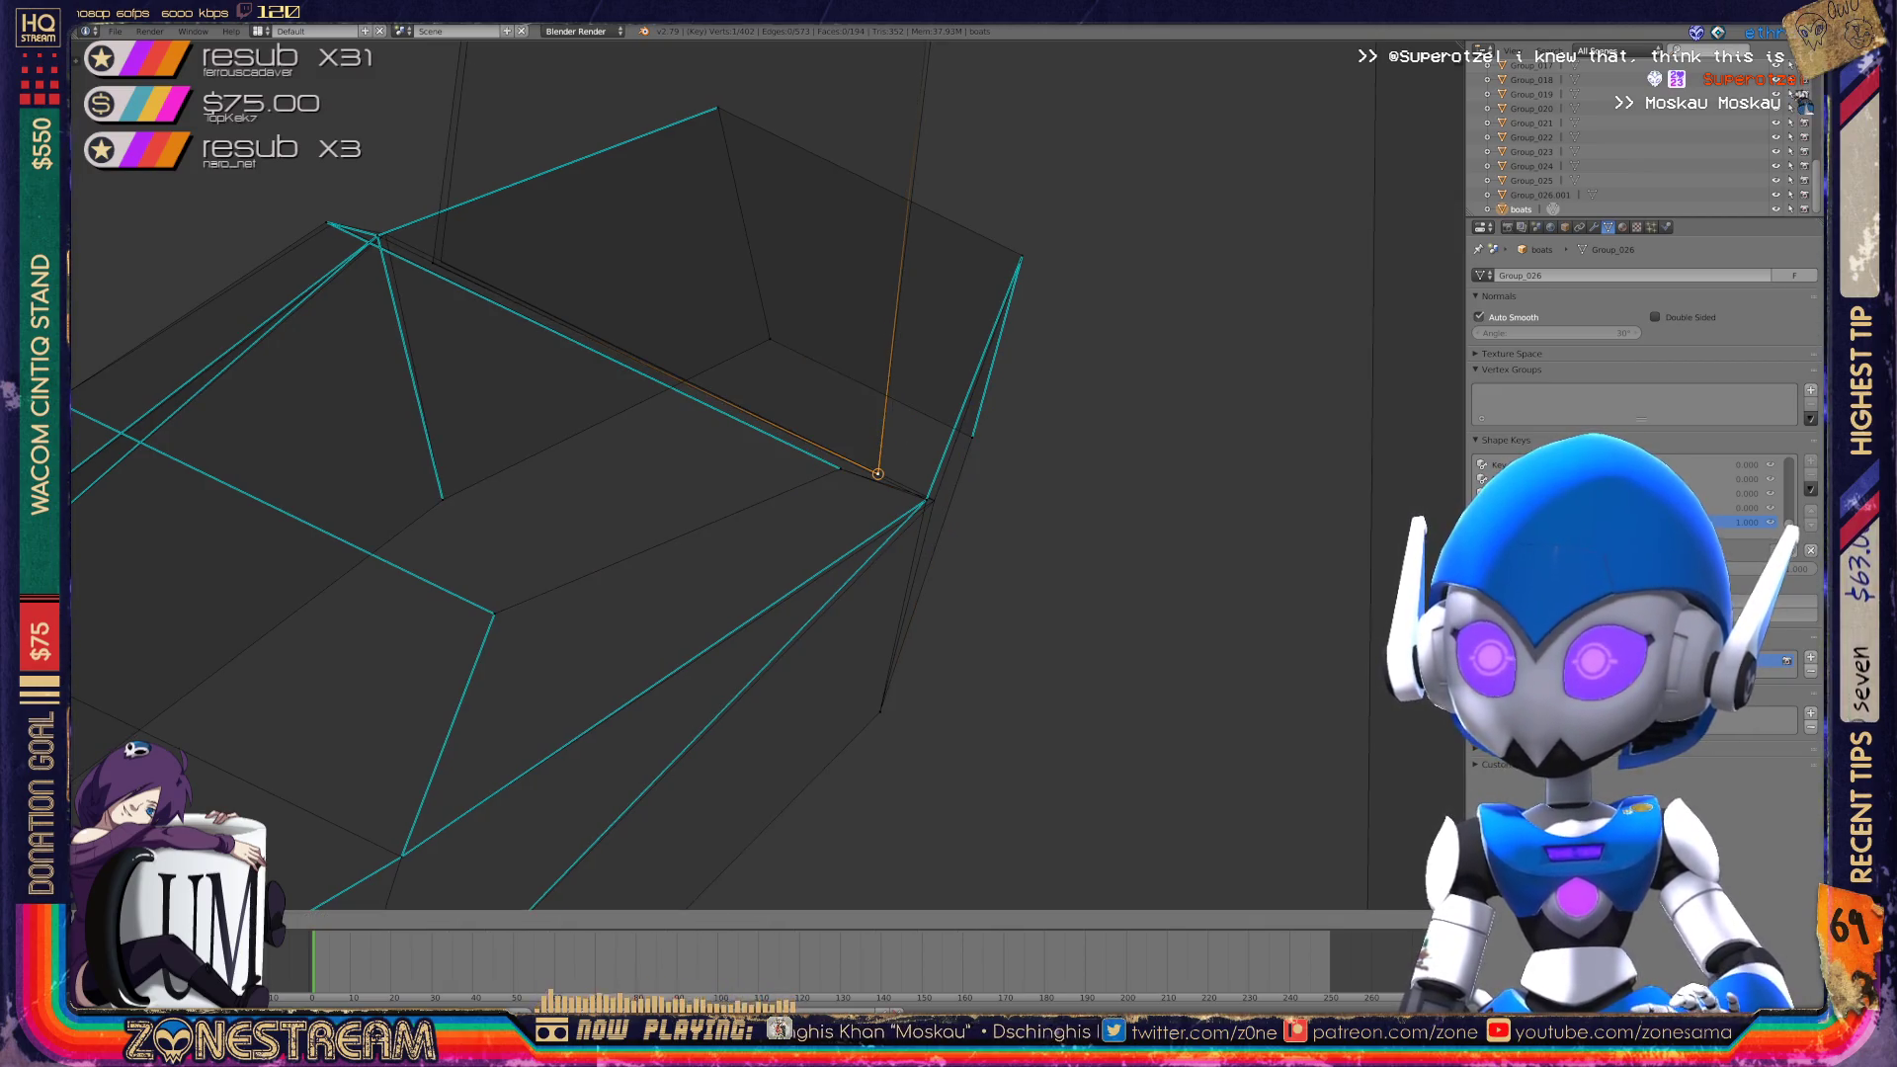
click(441, 261)
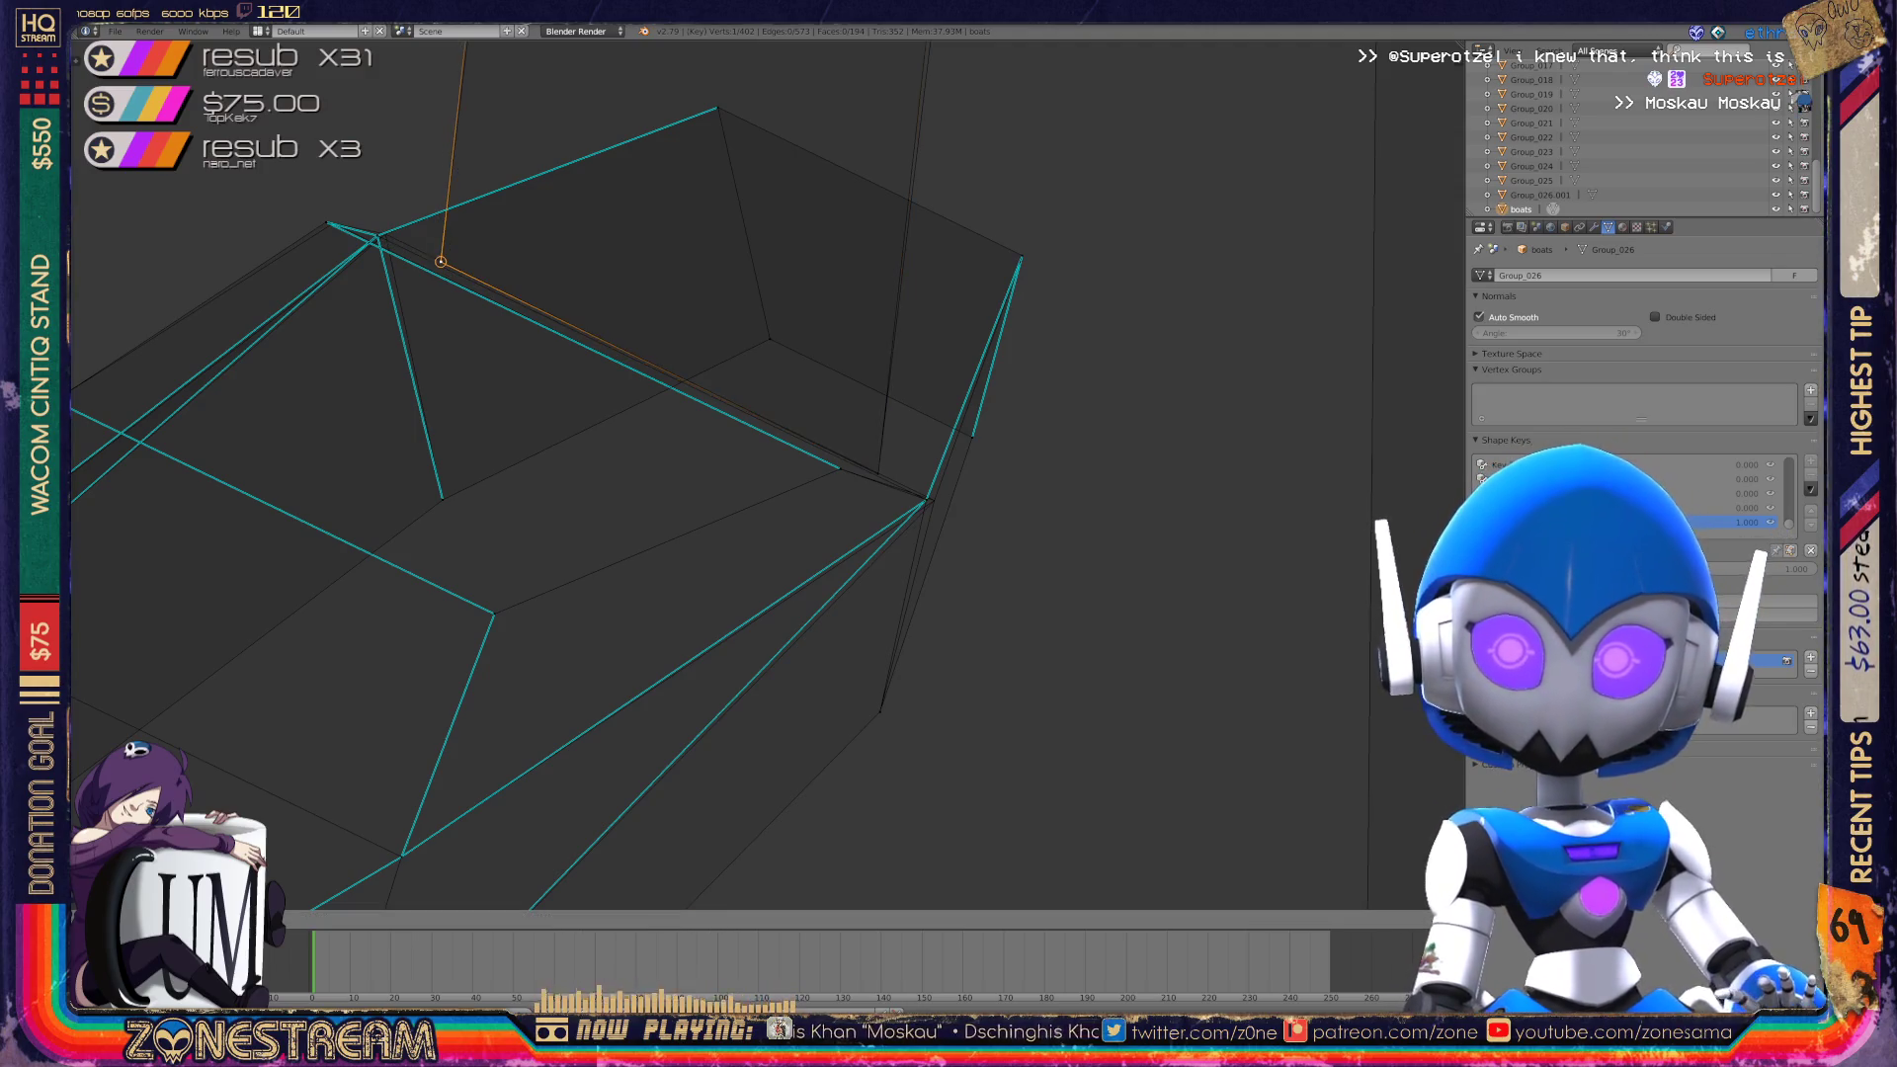
mouse_move(692, 474)
middle_down()
mouse_move(900, 405)
mouse_move(870, 593)
middle_up()
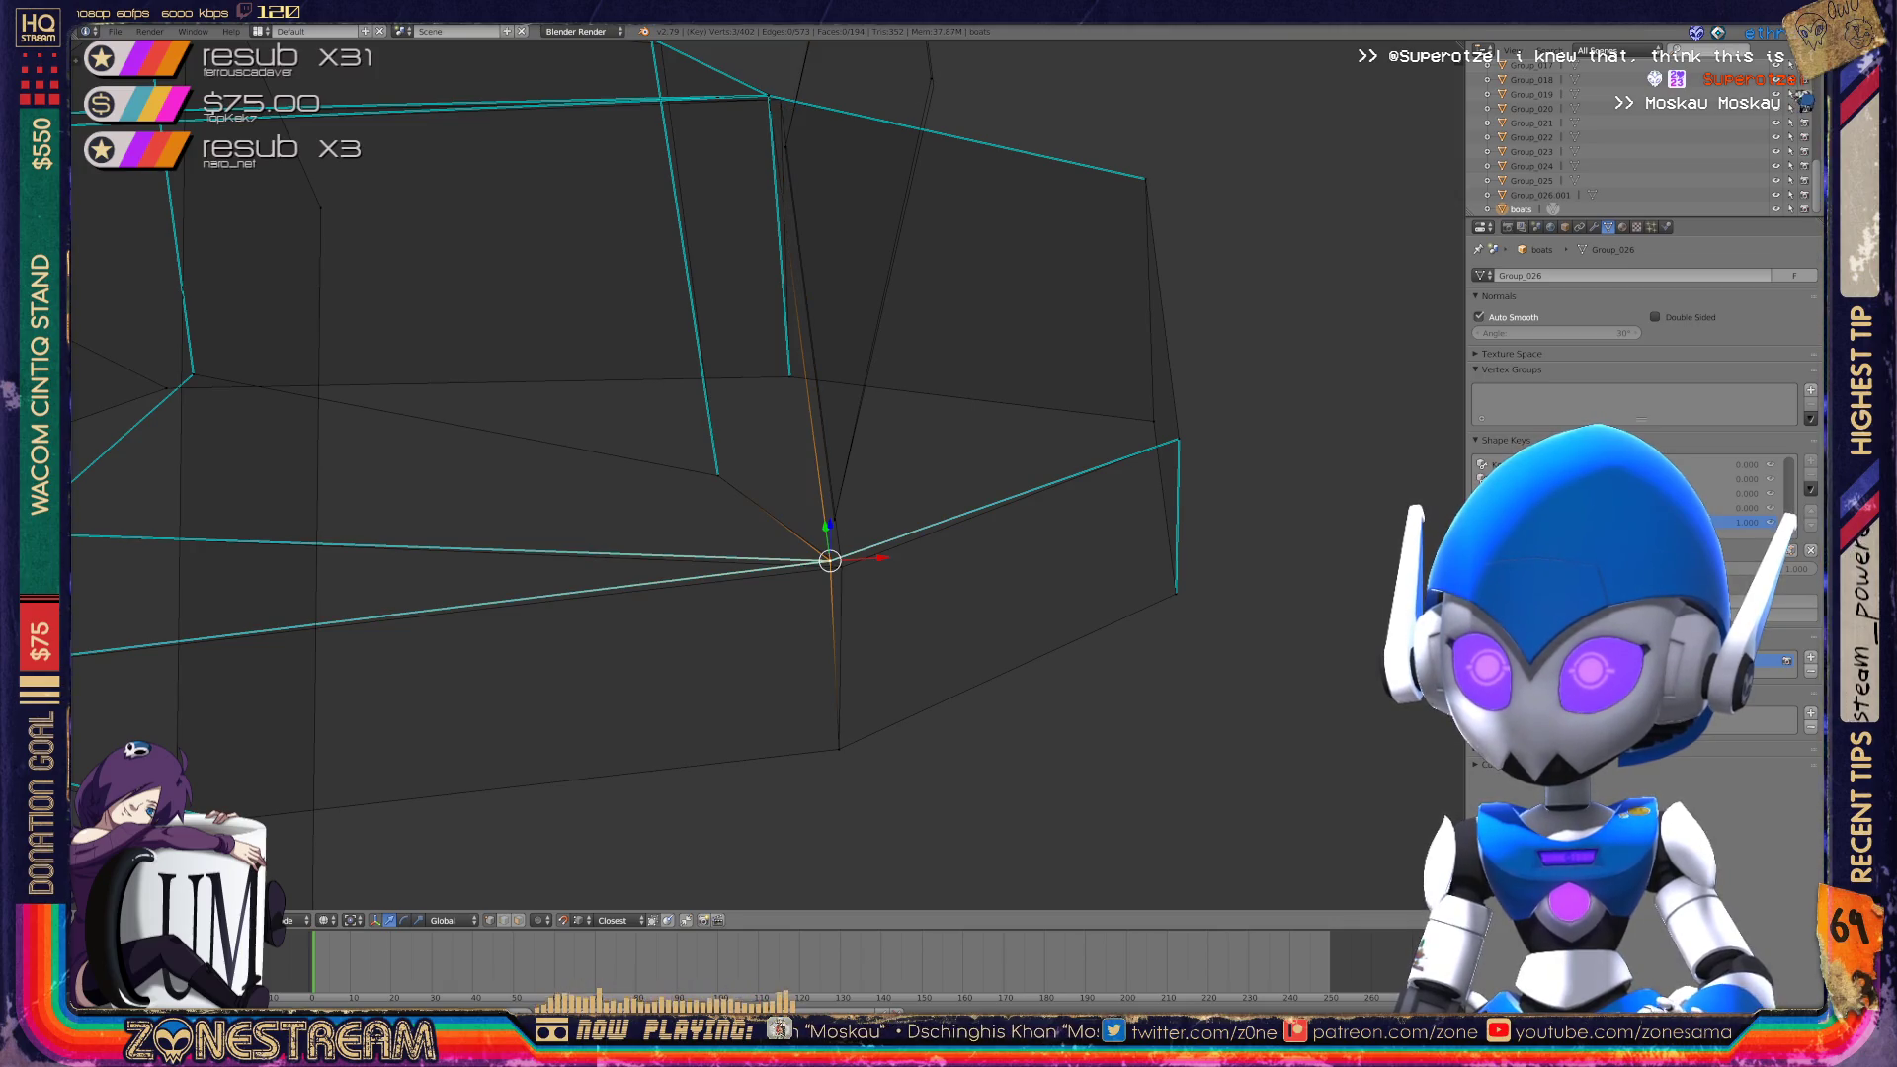
scroll(751, 474, down, 4)
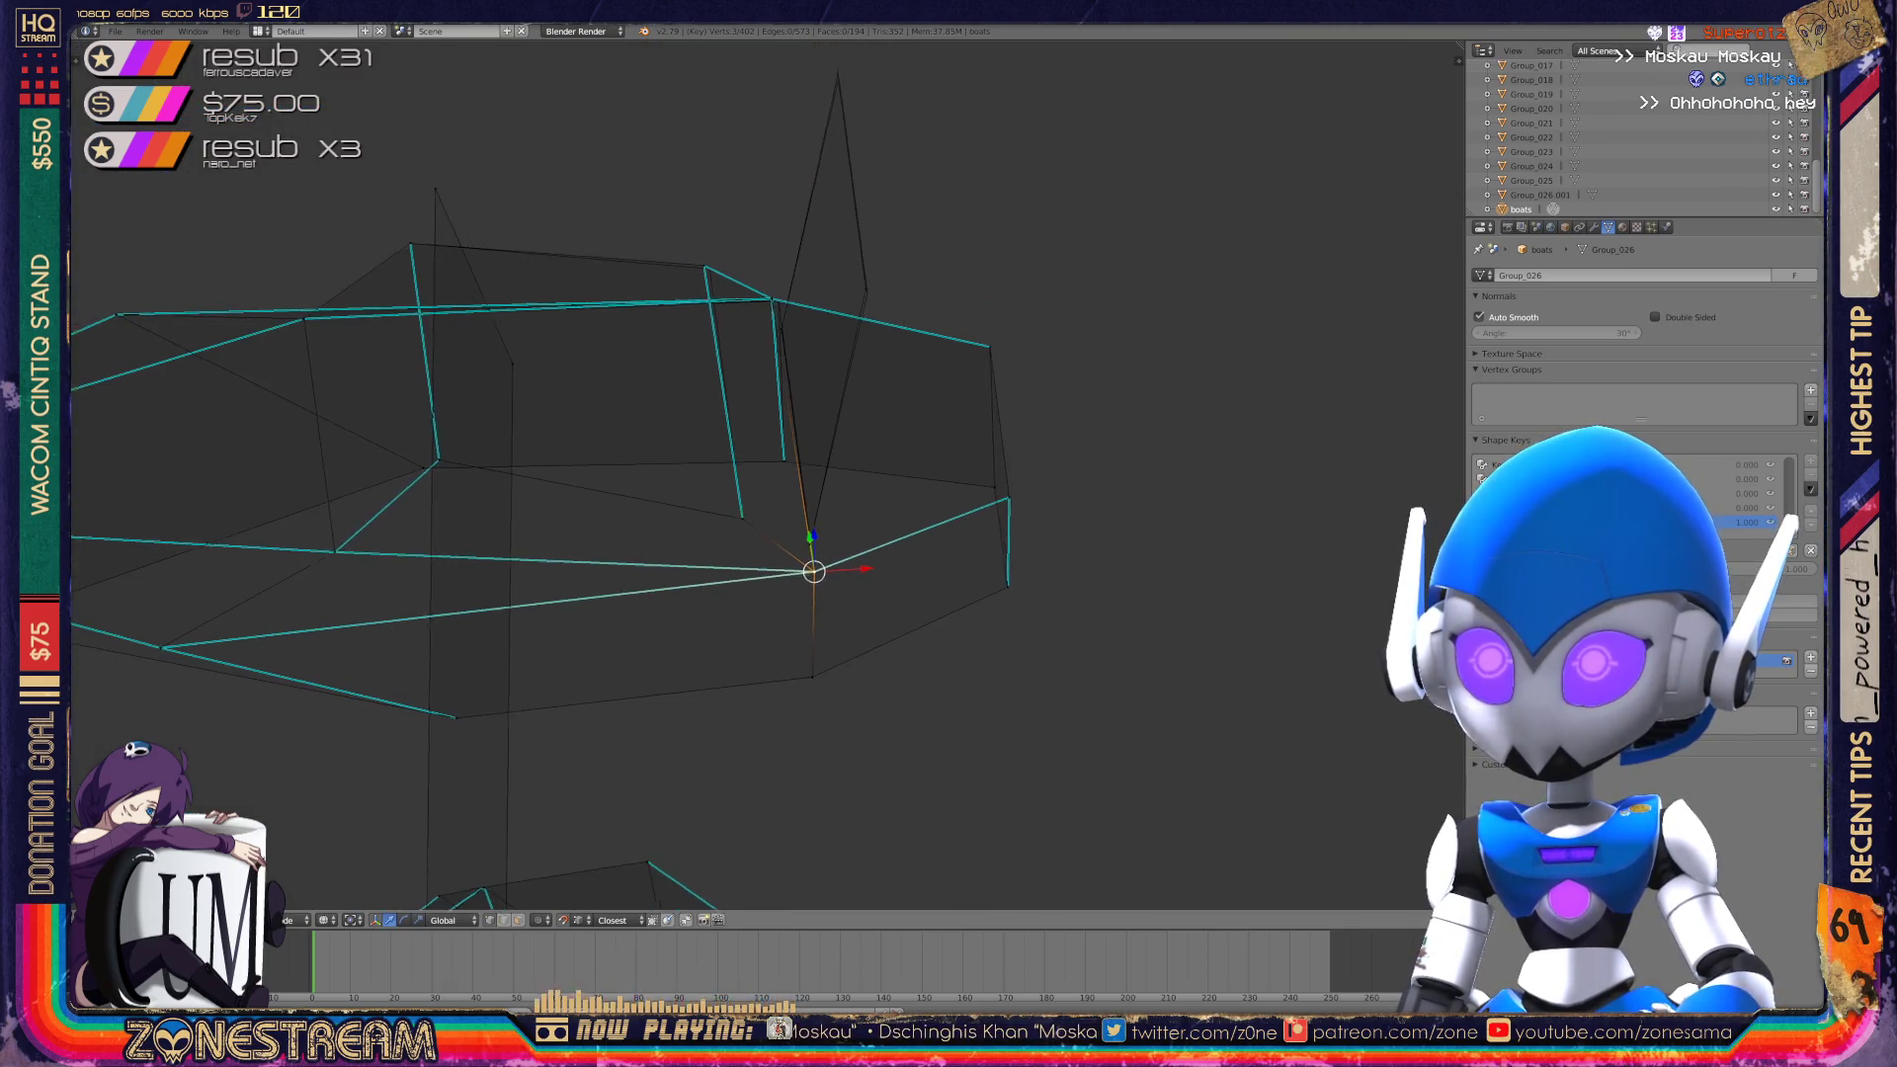
scroll(751, 474, up, 3)
right_click(670, 270)
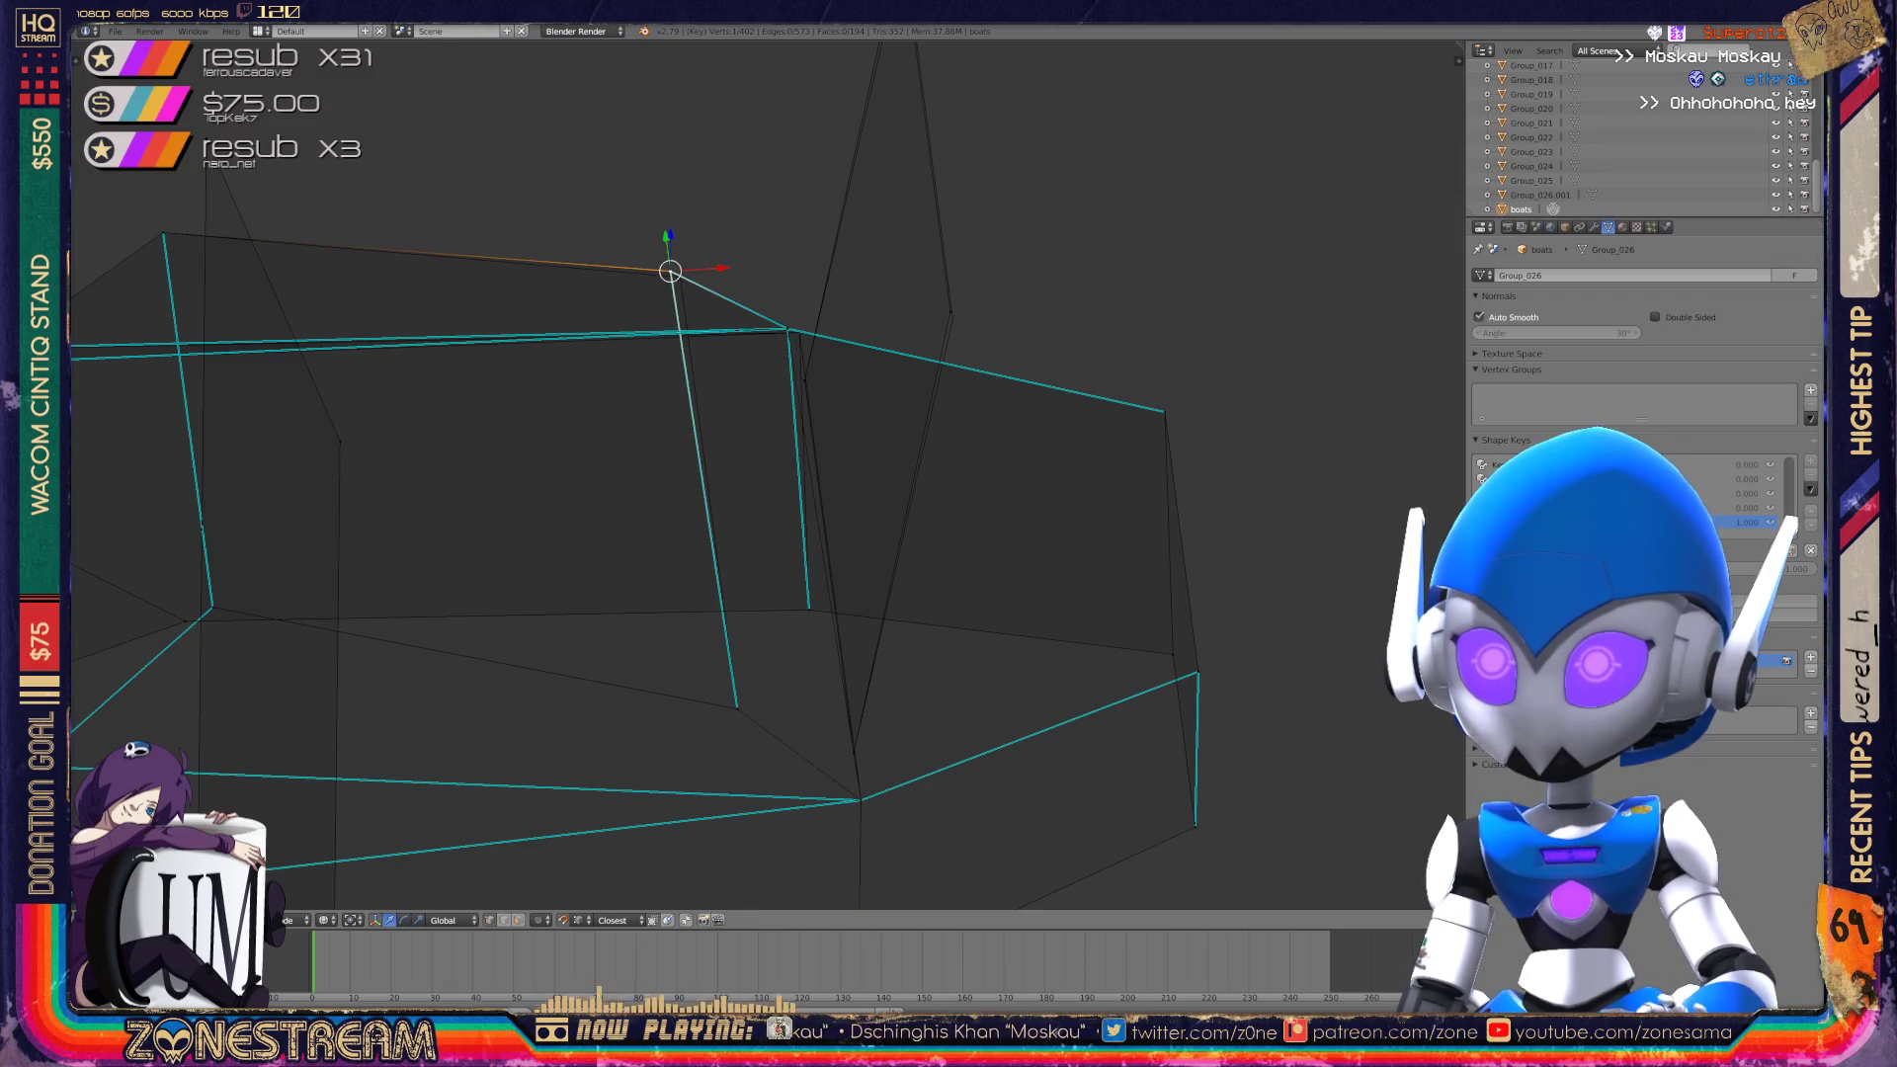
drag(670, 270, 680, 278)
Pull the outer corner vertex down beside the other corner.
right_click(946, 316)
middle_drag(691, 494, 820, 440)
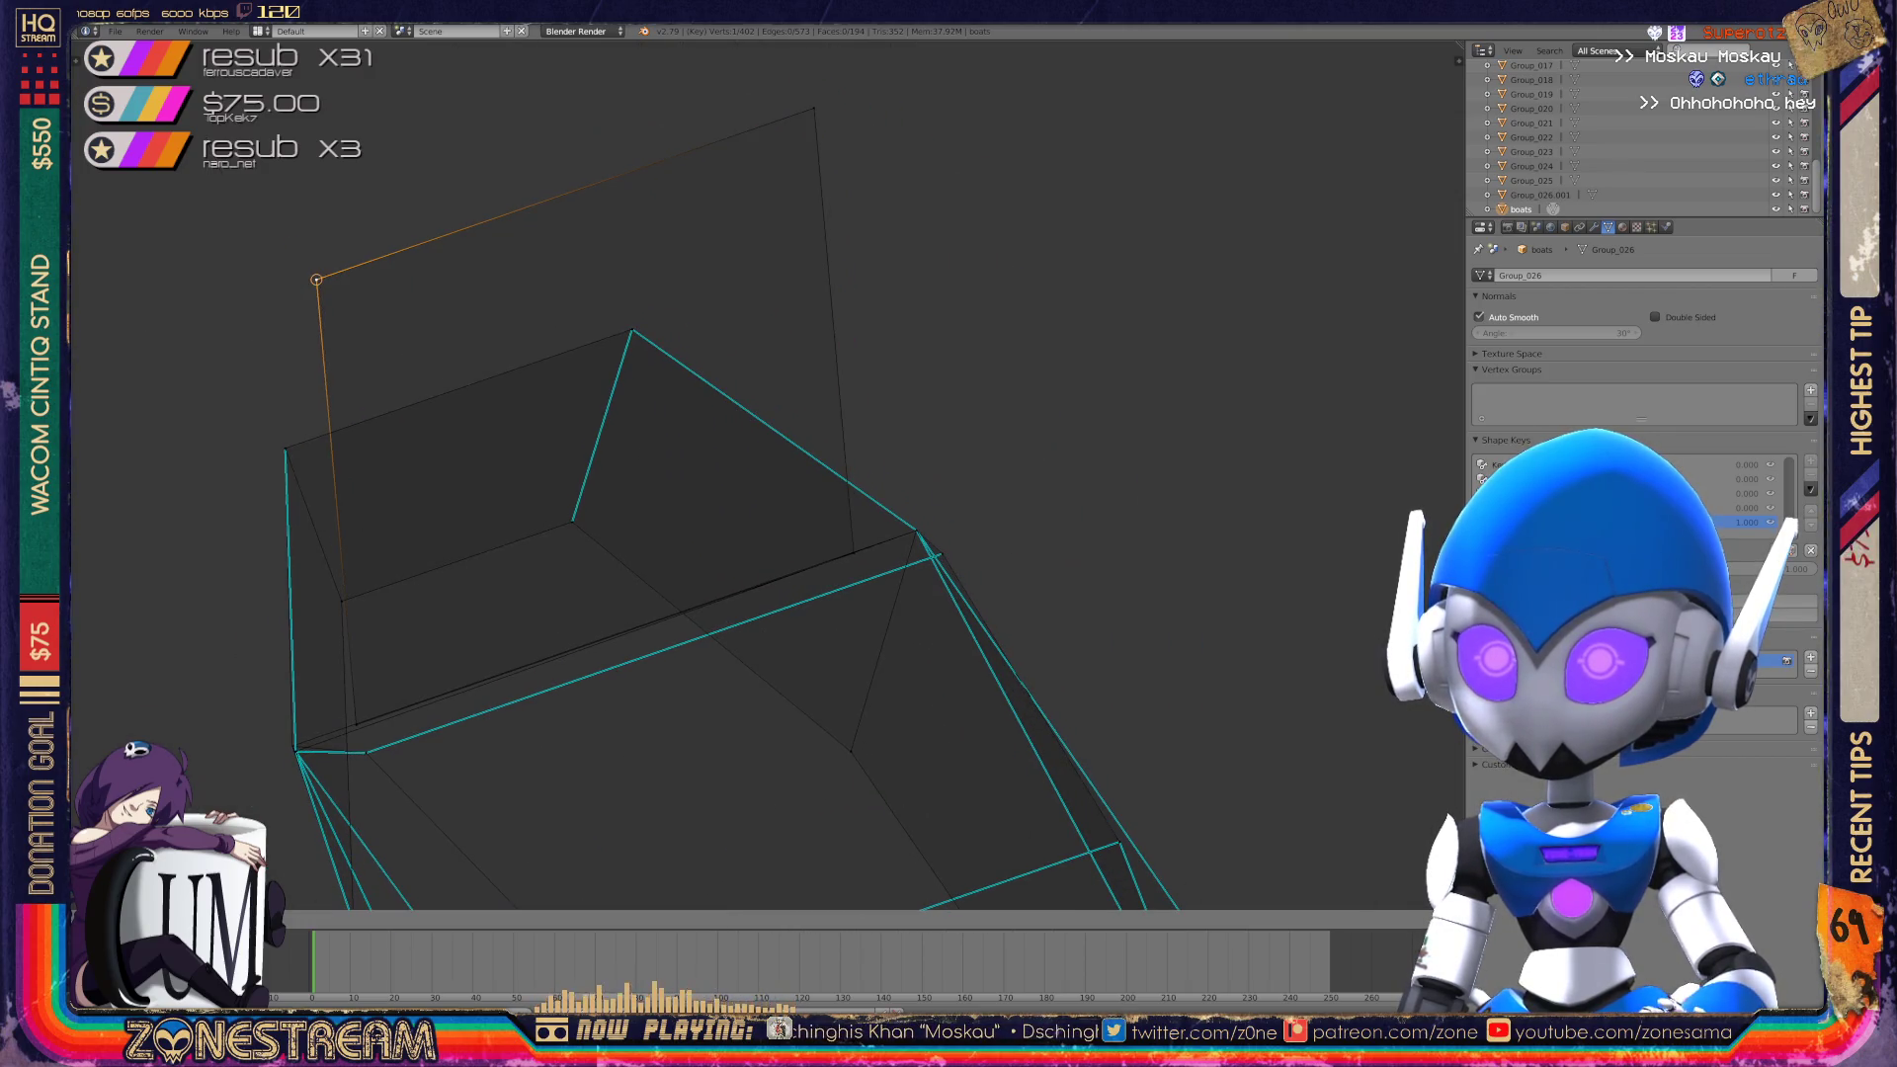
scroll(540, 753, up, 4)
middle_drag(820, 440, 692, 514)
right_click(379, 564)
drag(379, 564, 246, 609)
Return to Object Mode and zoom out to see all four boats.
middle_drag(246, 608, 534, 464)
scroll(771, 474, down, 8)
key(Tab)
mouse_move(751, 474)
middle_down()
mouse_move(869, 435)
mouse_move(889, 395)
middle_up()
scroll(751, 474, down, 5)
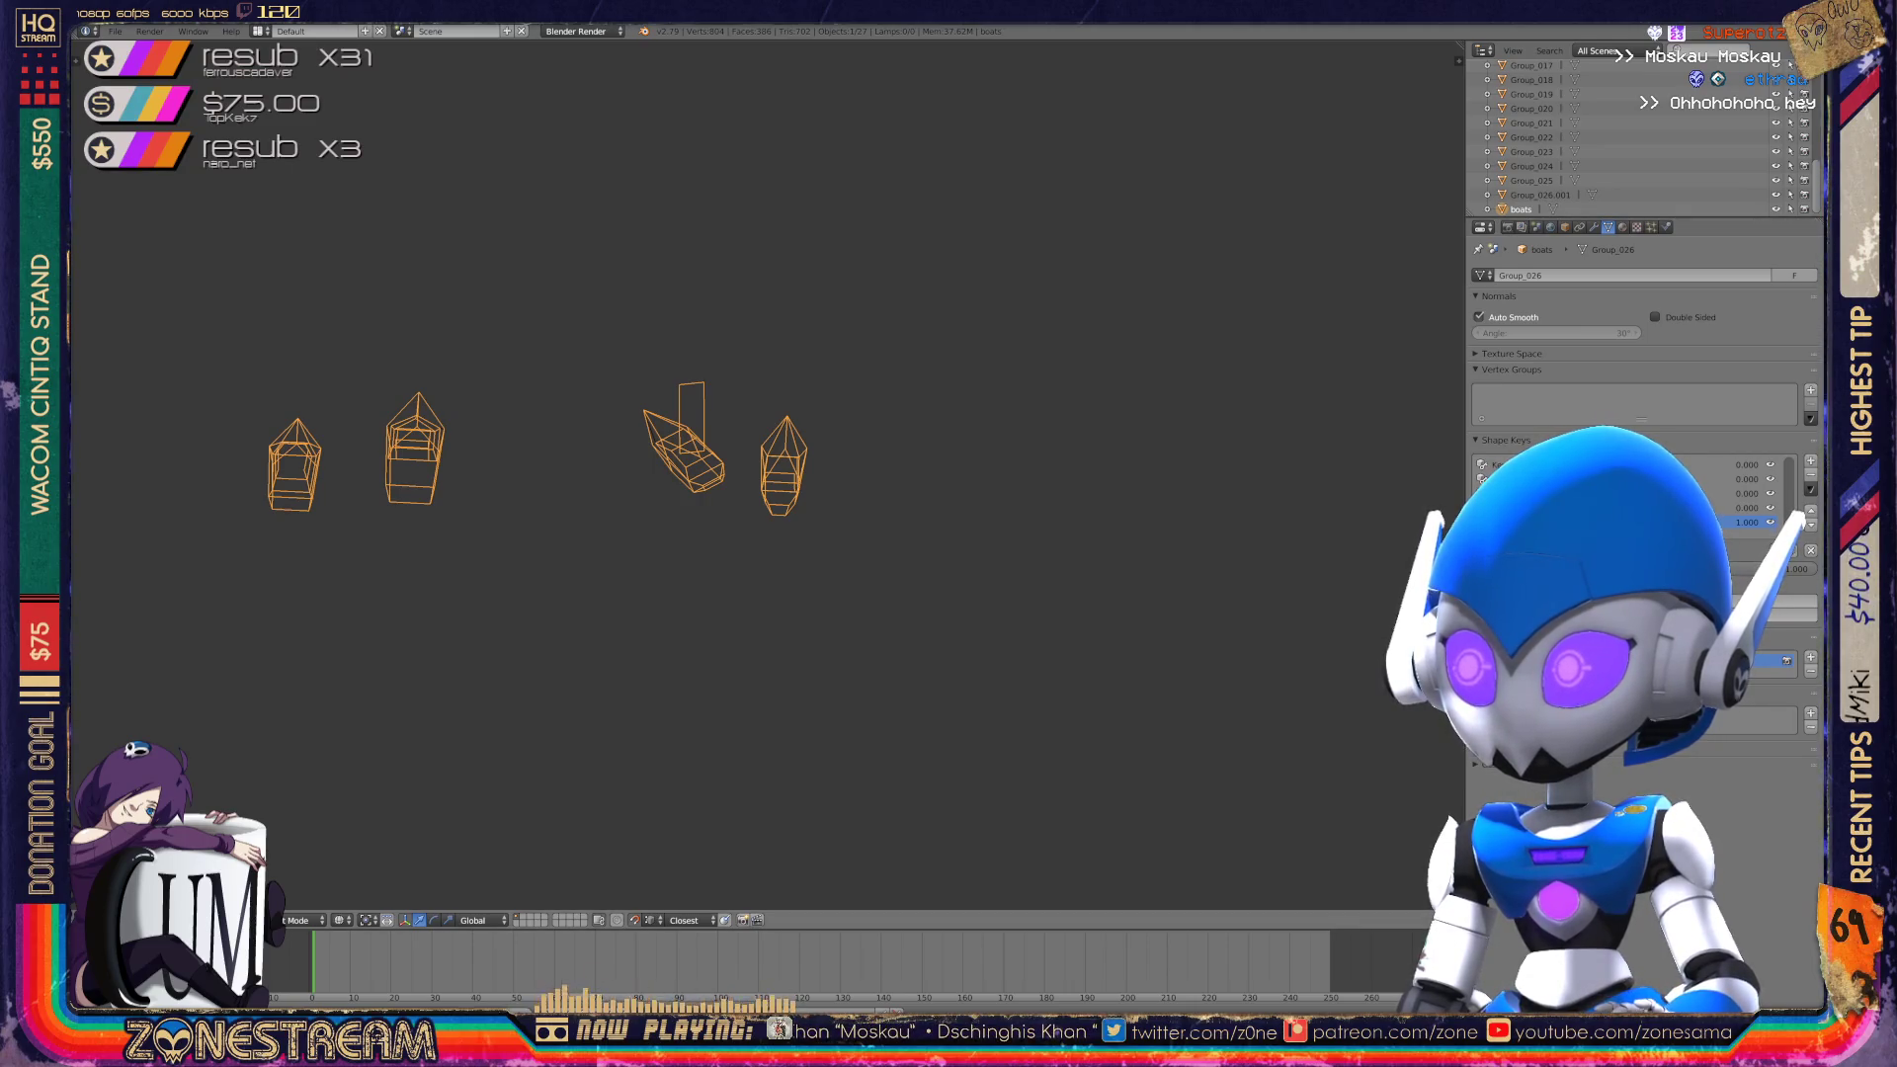
Pan across the row of boats and briefly toggle into Edit Mode and back.
key(ctrl+KP_4)
key(ctrl+KP_4)
key(ctrl+KP_4)
scroll(437, 367, up, 3)
key(ctrl+KP_4)
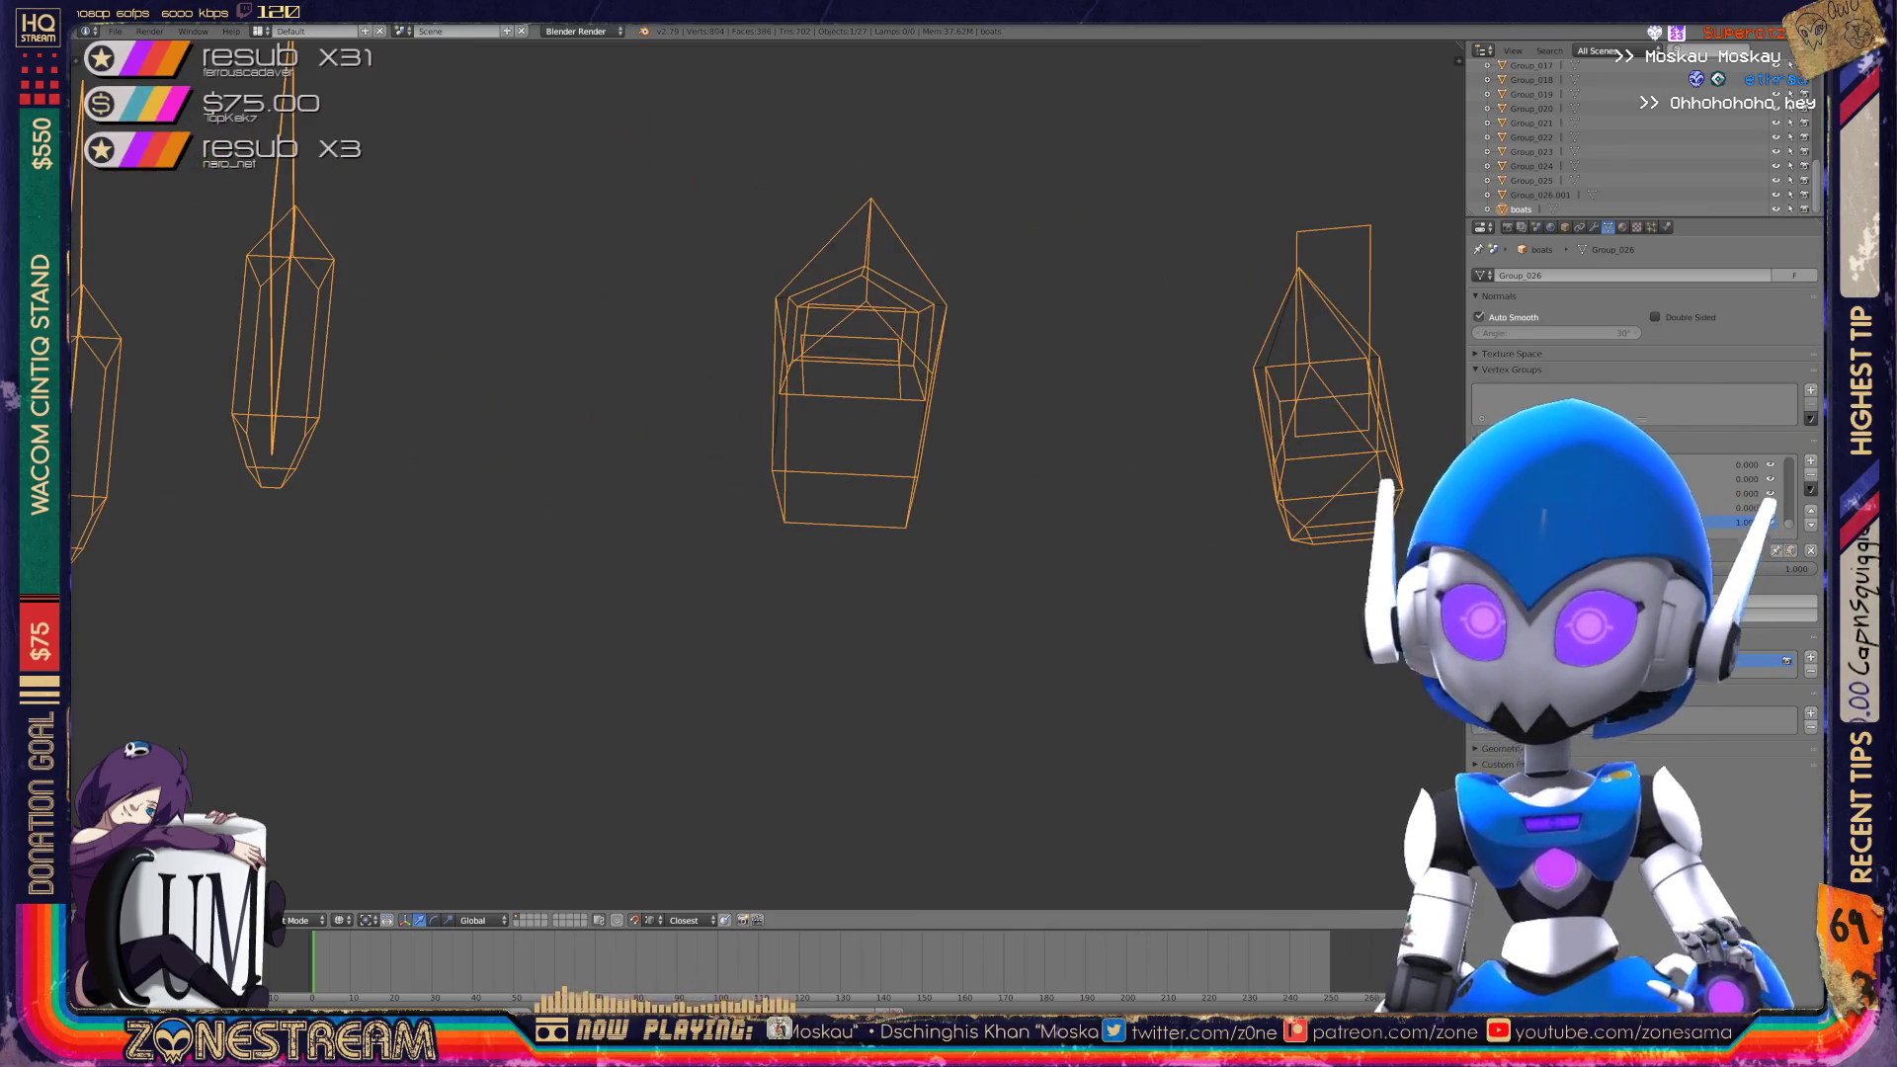
key(ctrl+KP_4)
key(ctrl+KP_4)
key(ctrl+KP_4)
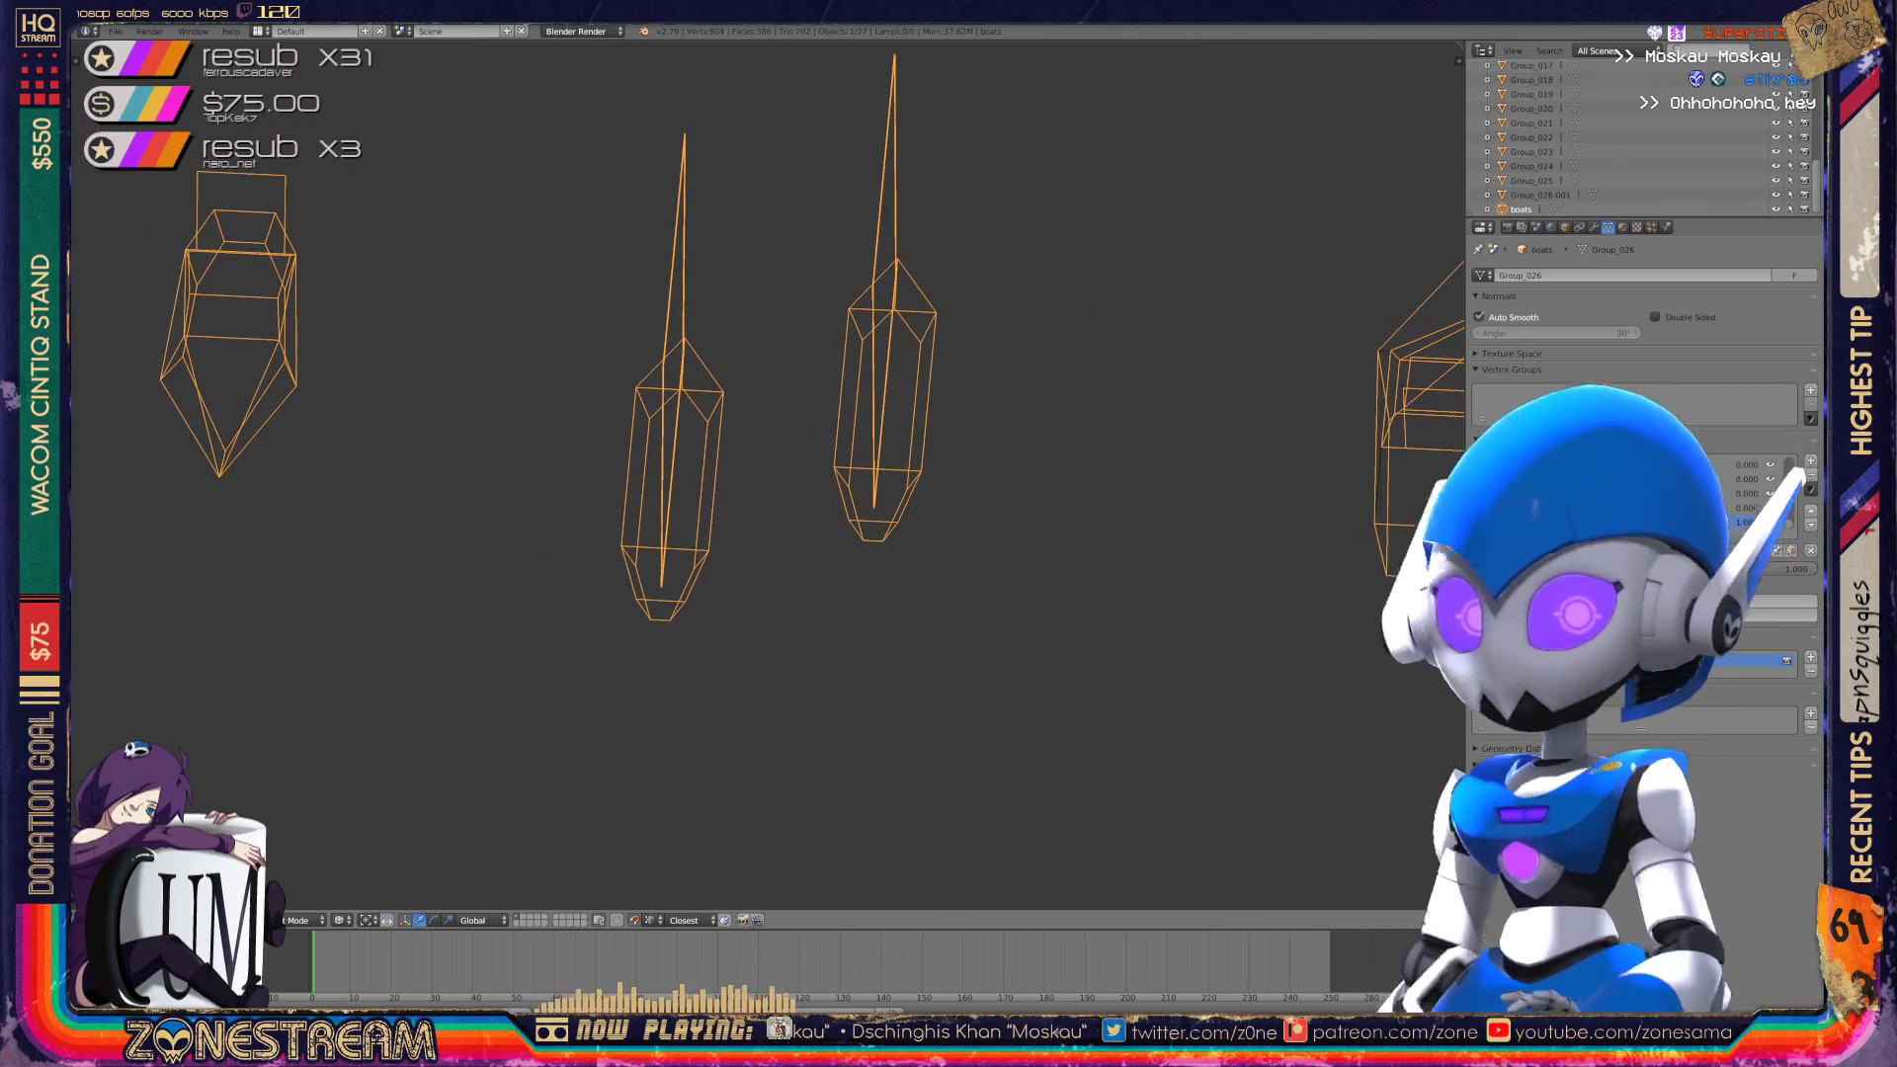
key(Tab)
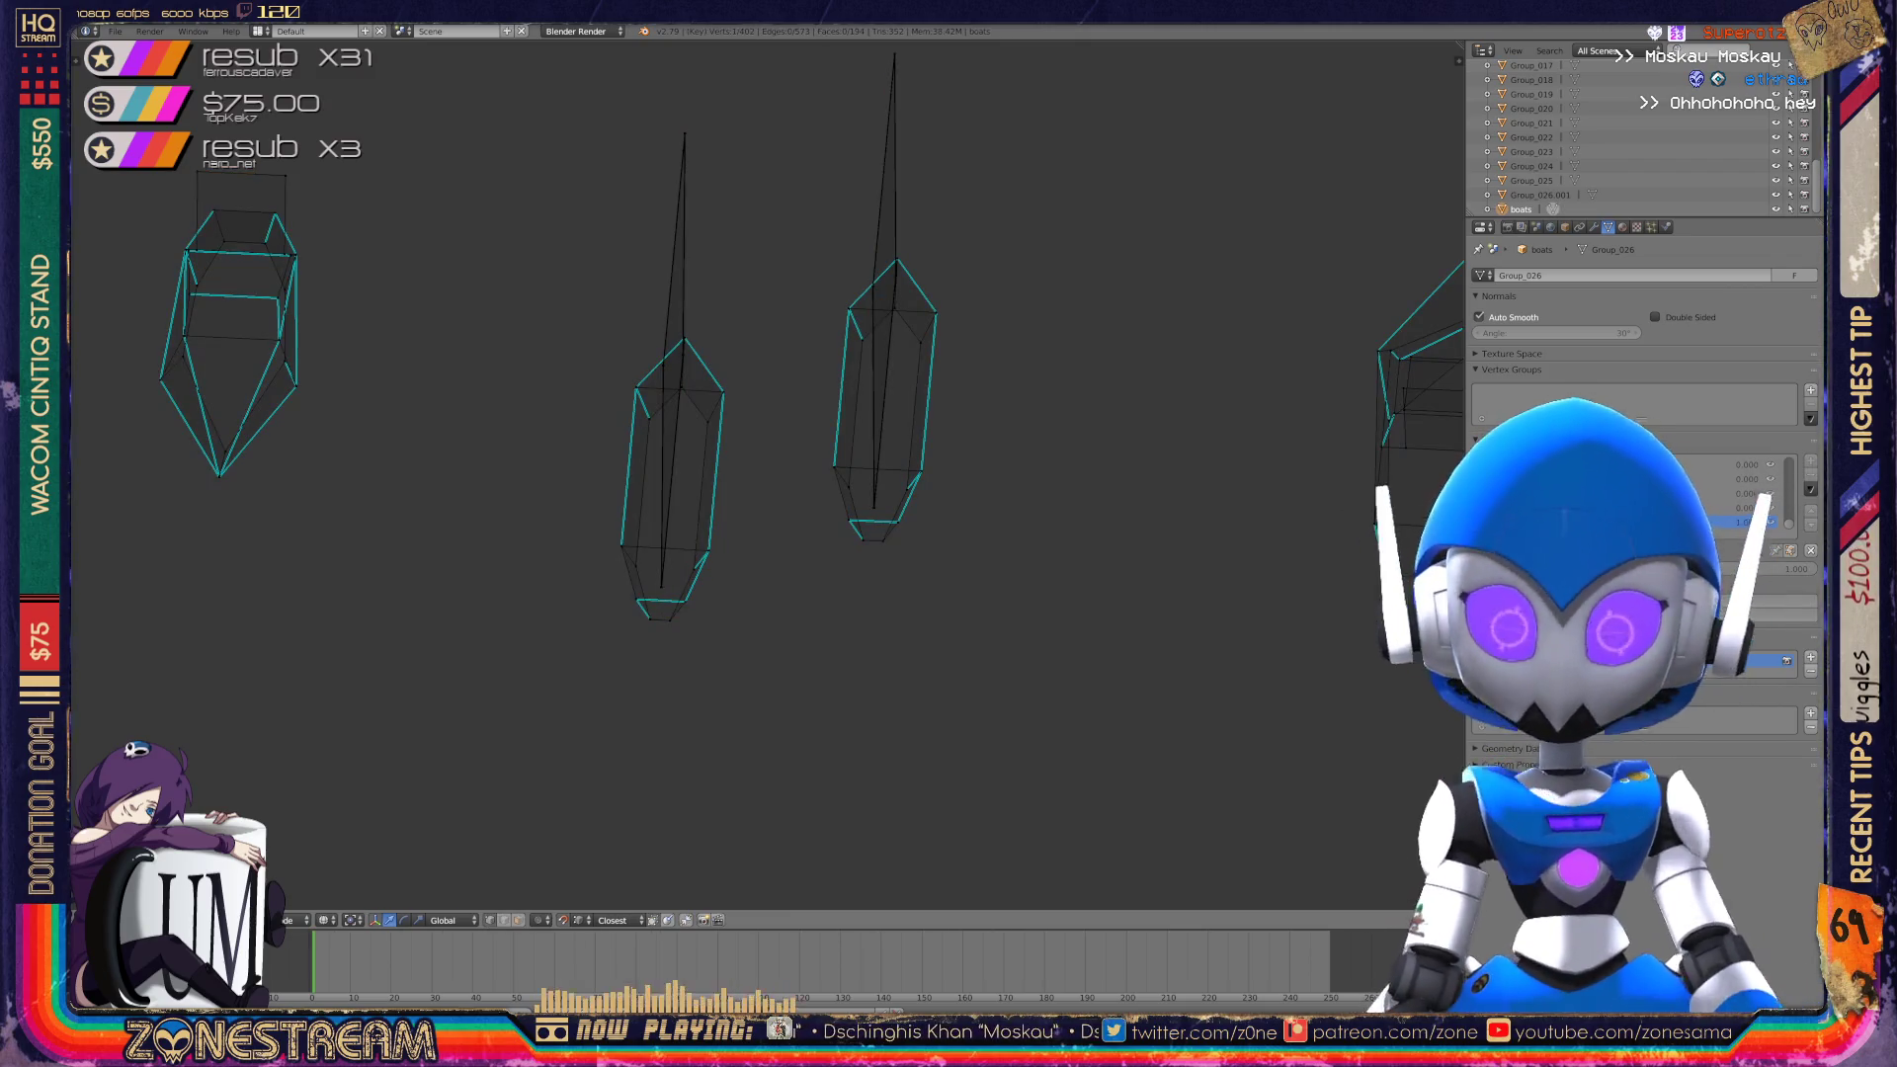
key(Tab)
Select all objects and delete the selected Group objects.
key(a)
key(a)
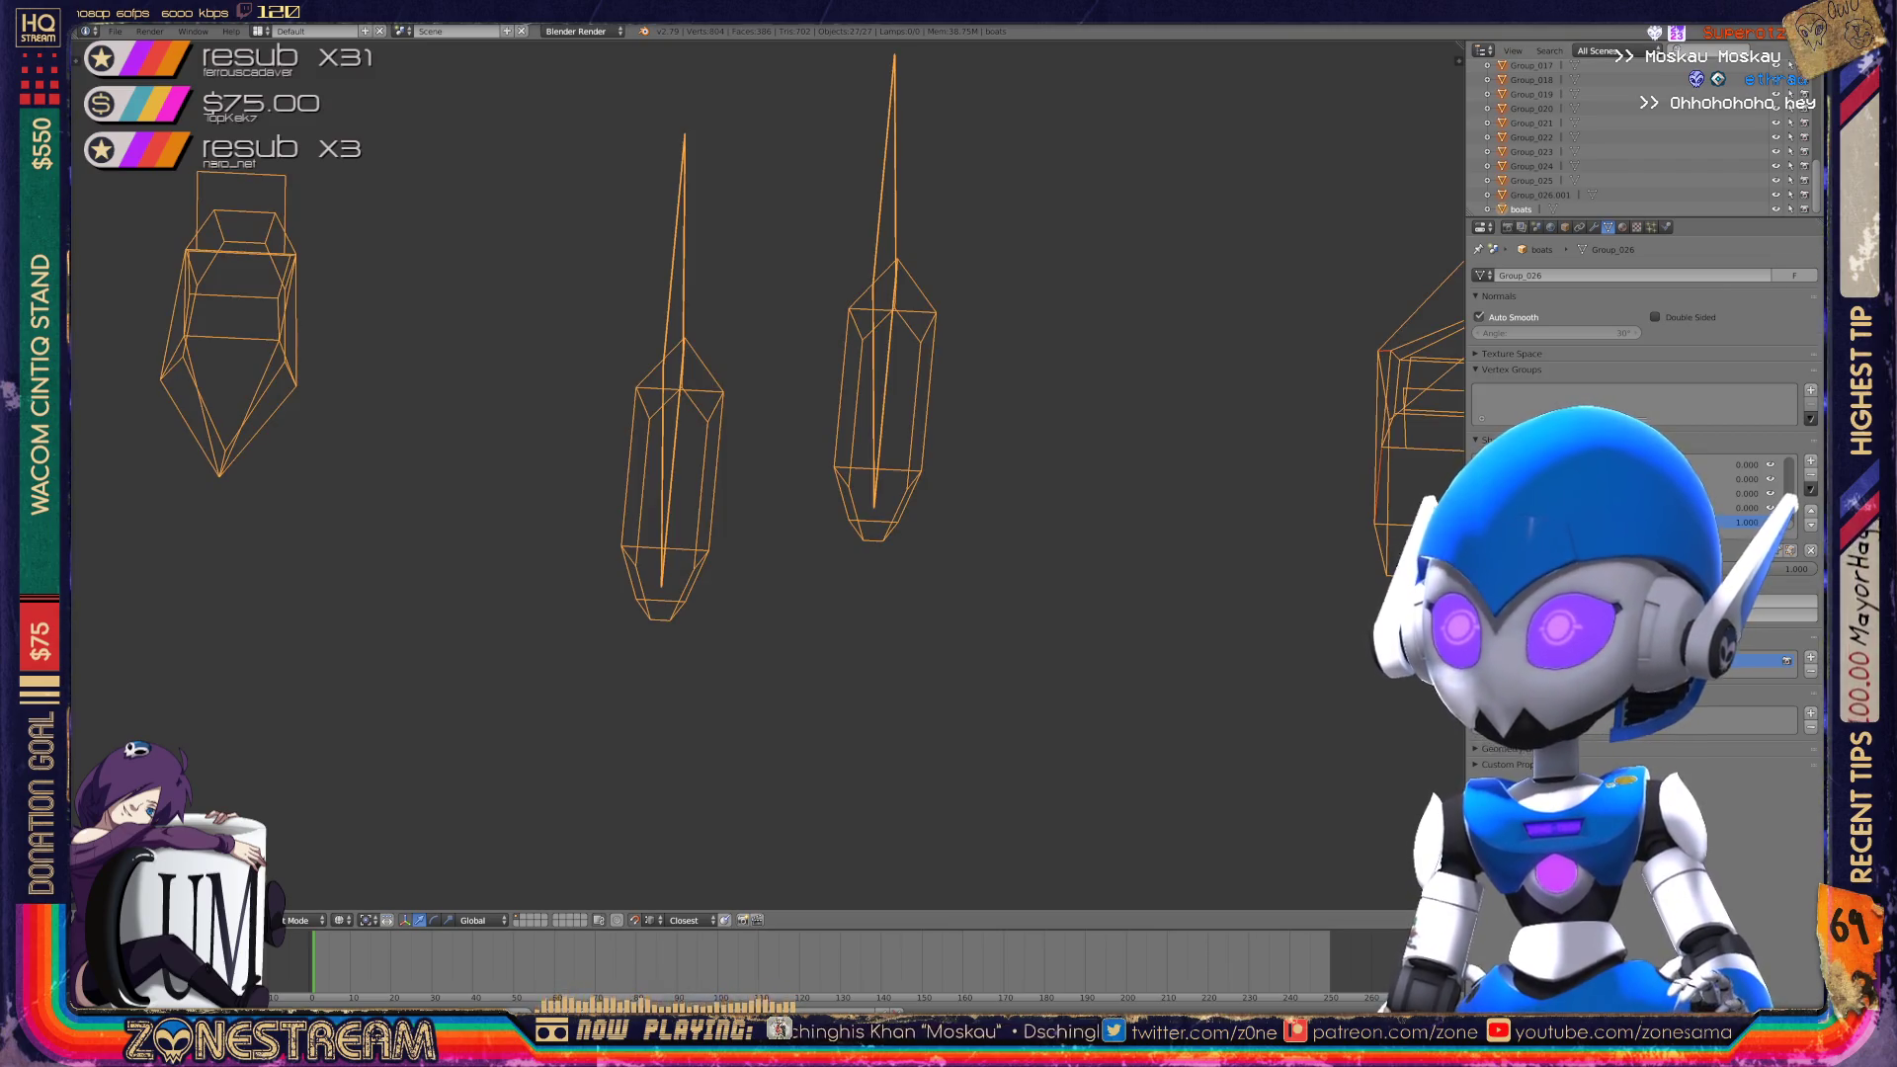
key(x)
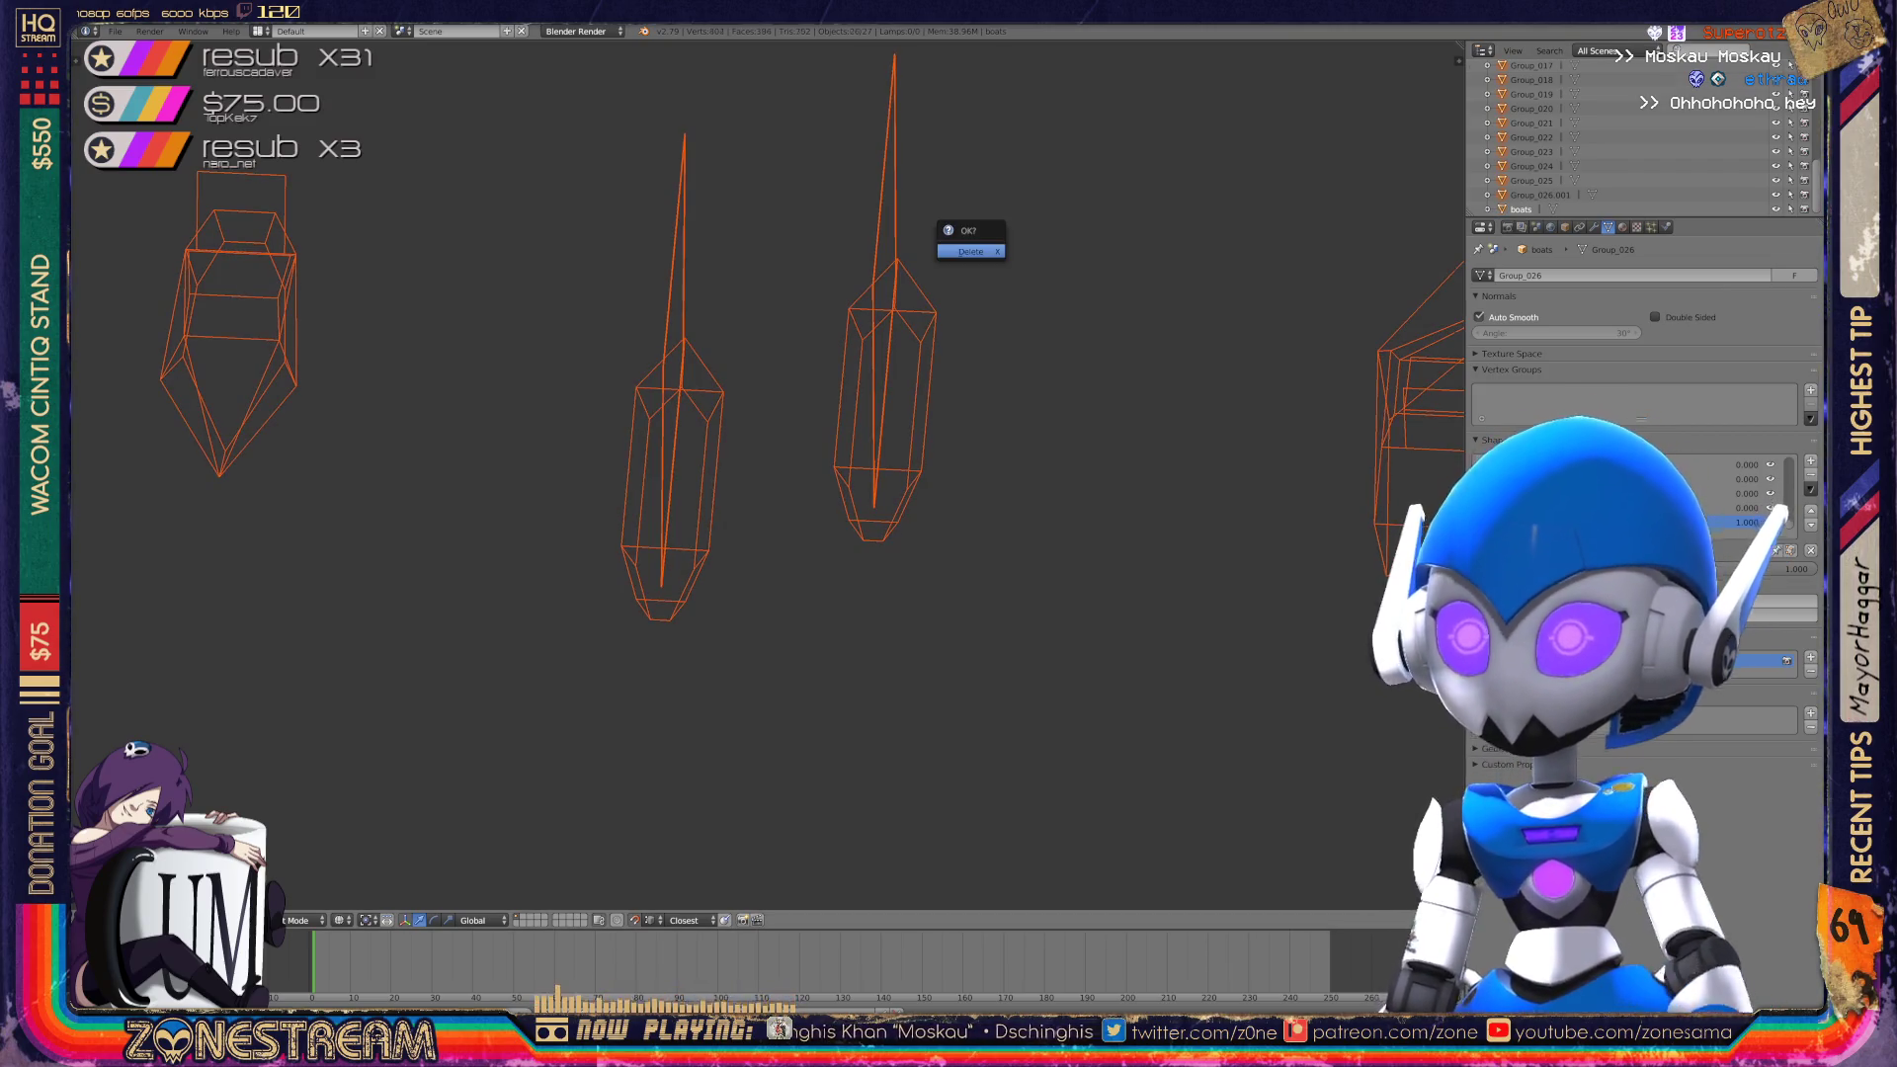
key(Return)
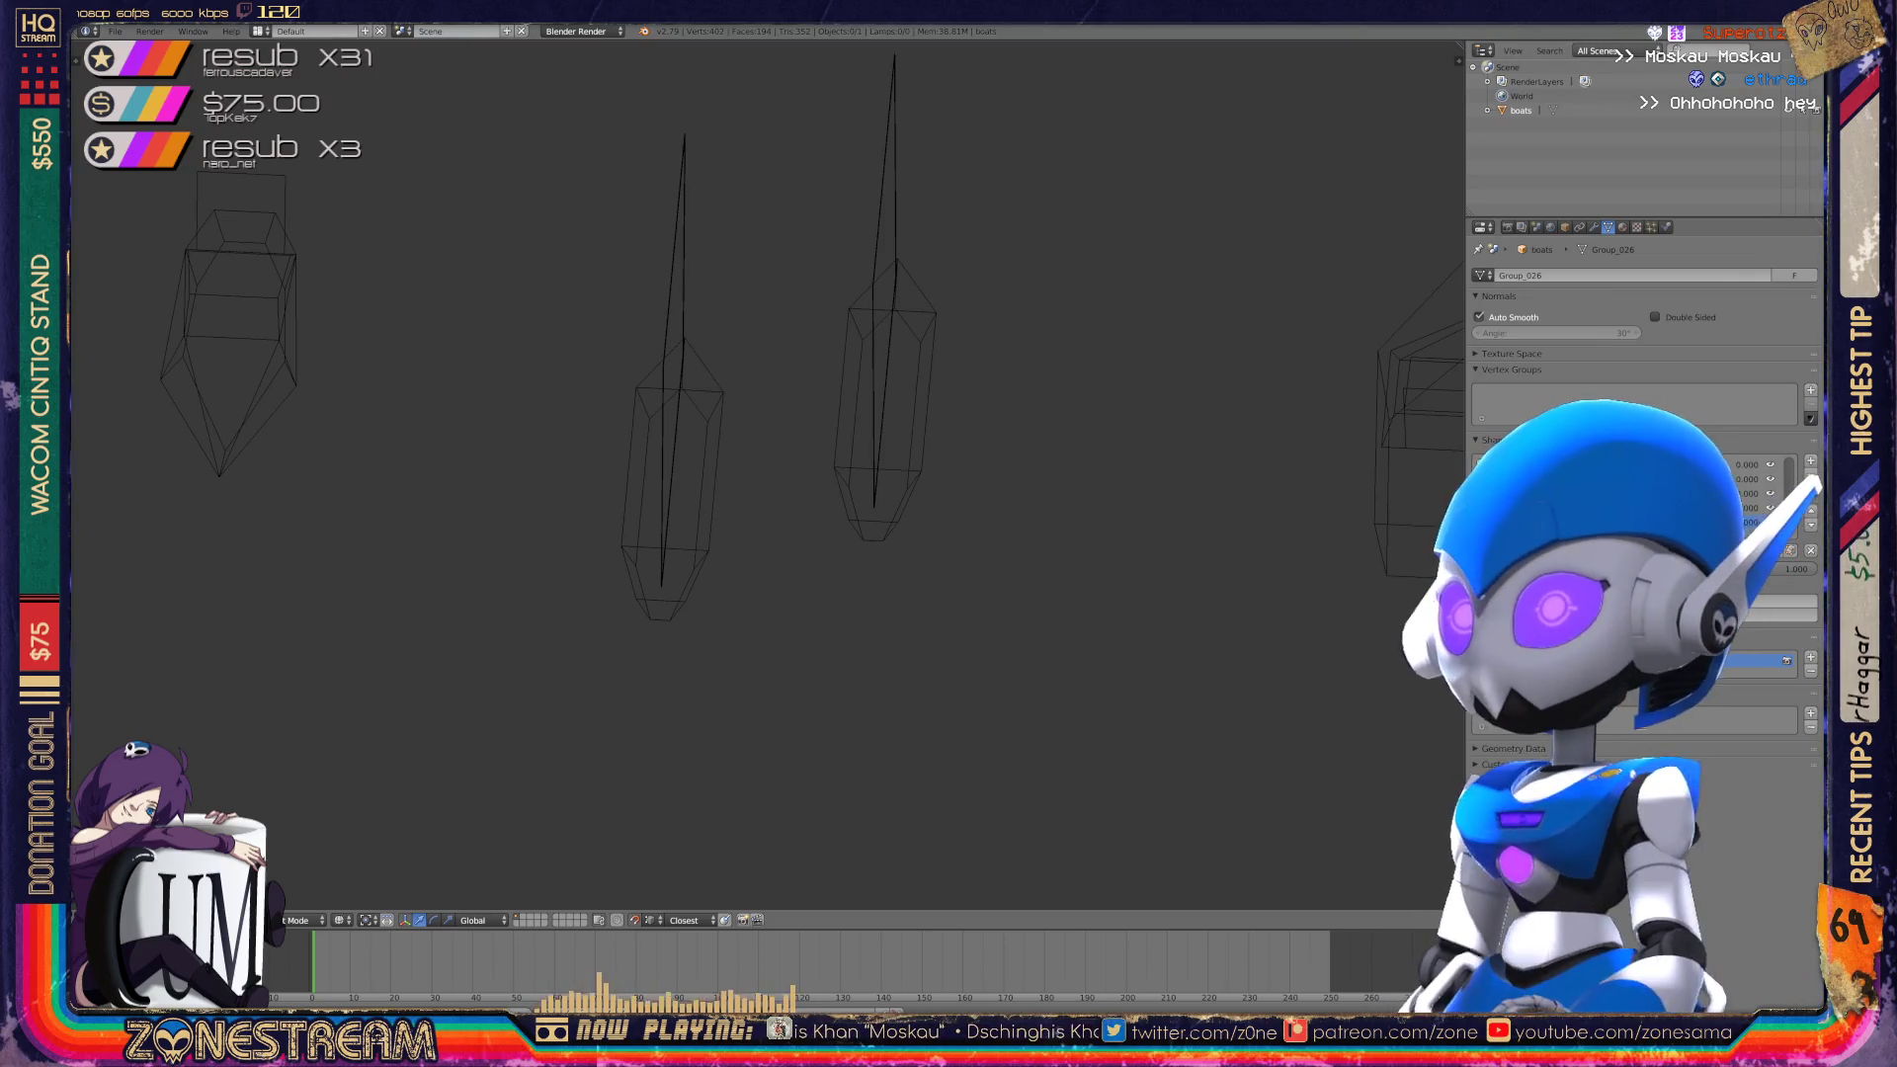
Show Orphan Data in the Outliner and purge unused data-blocks repeatedly until none remain.
click(1597, 51)
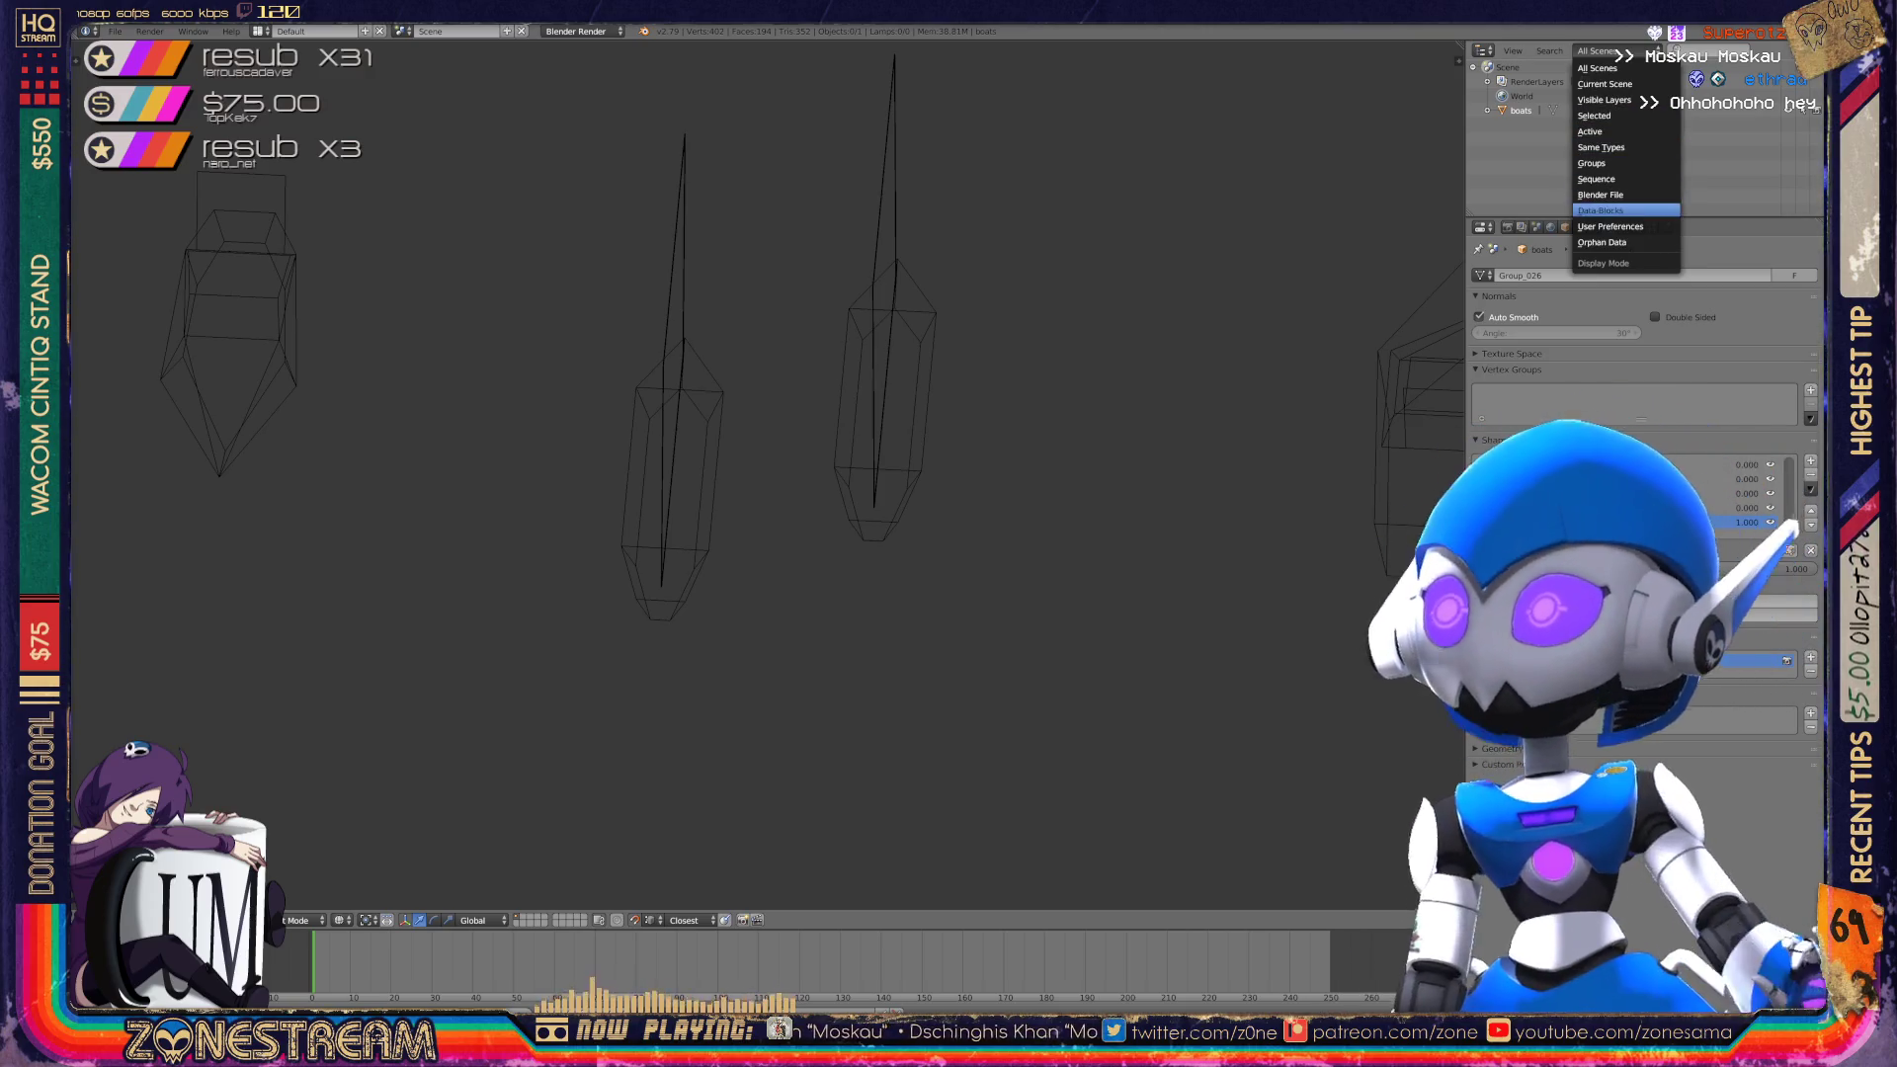
click(1611, 242)
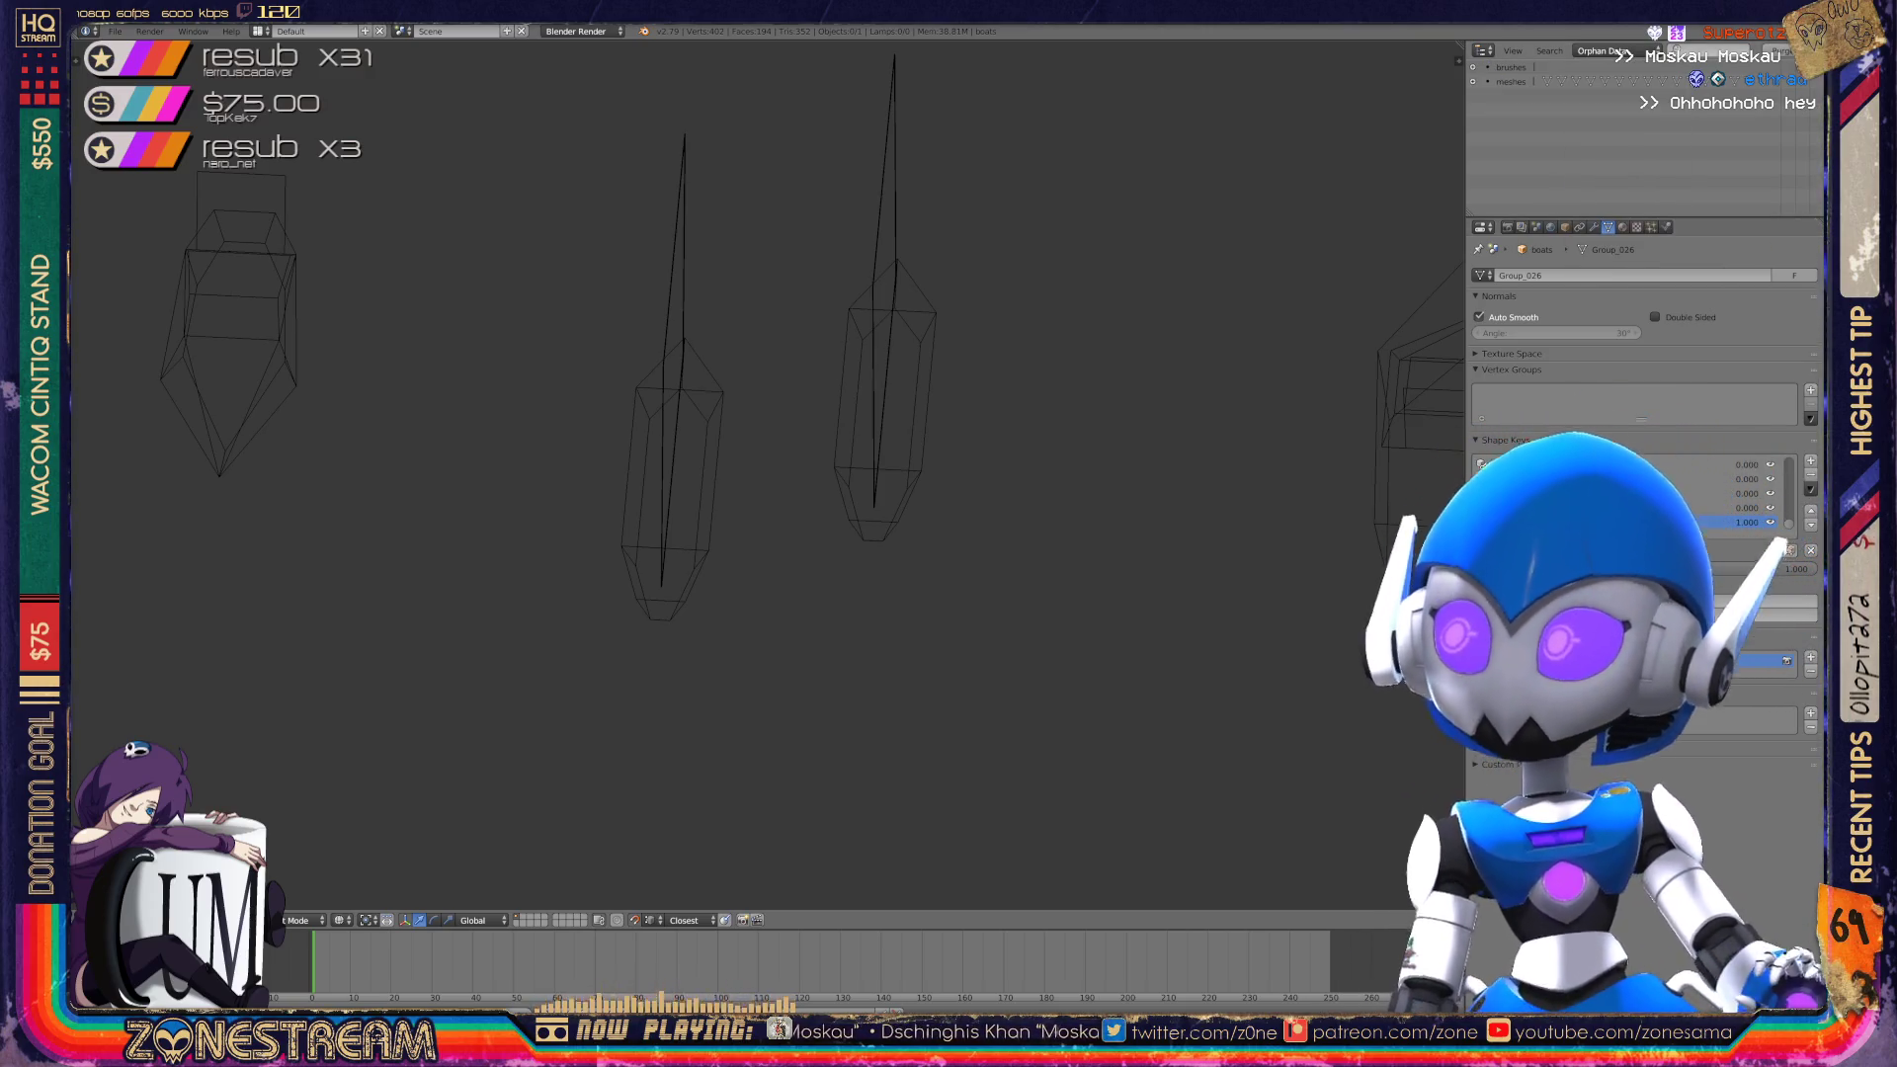
click(1781, 51)
click(1780, 51)
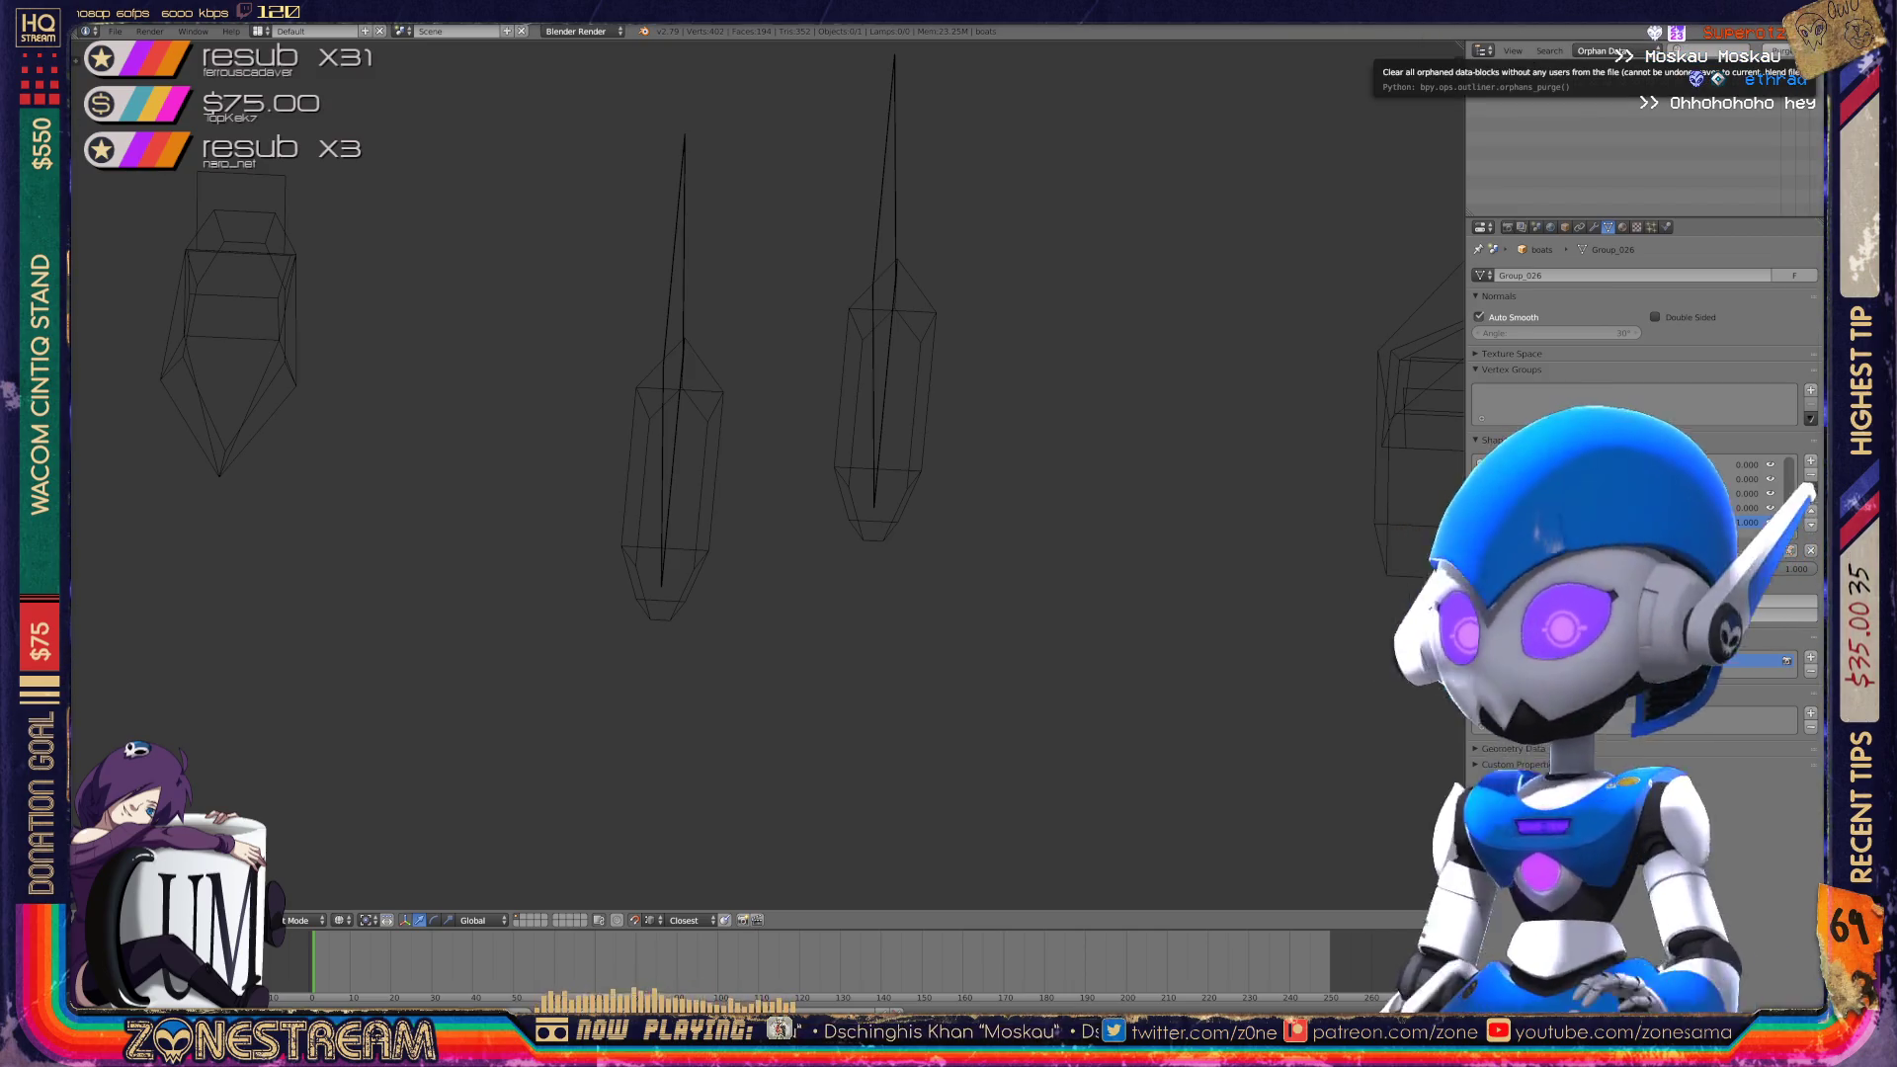
click(1781, 51)
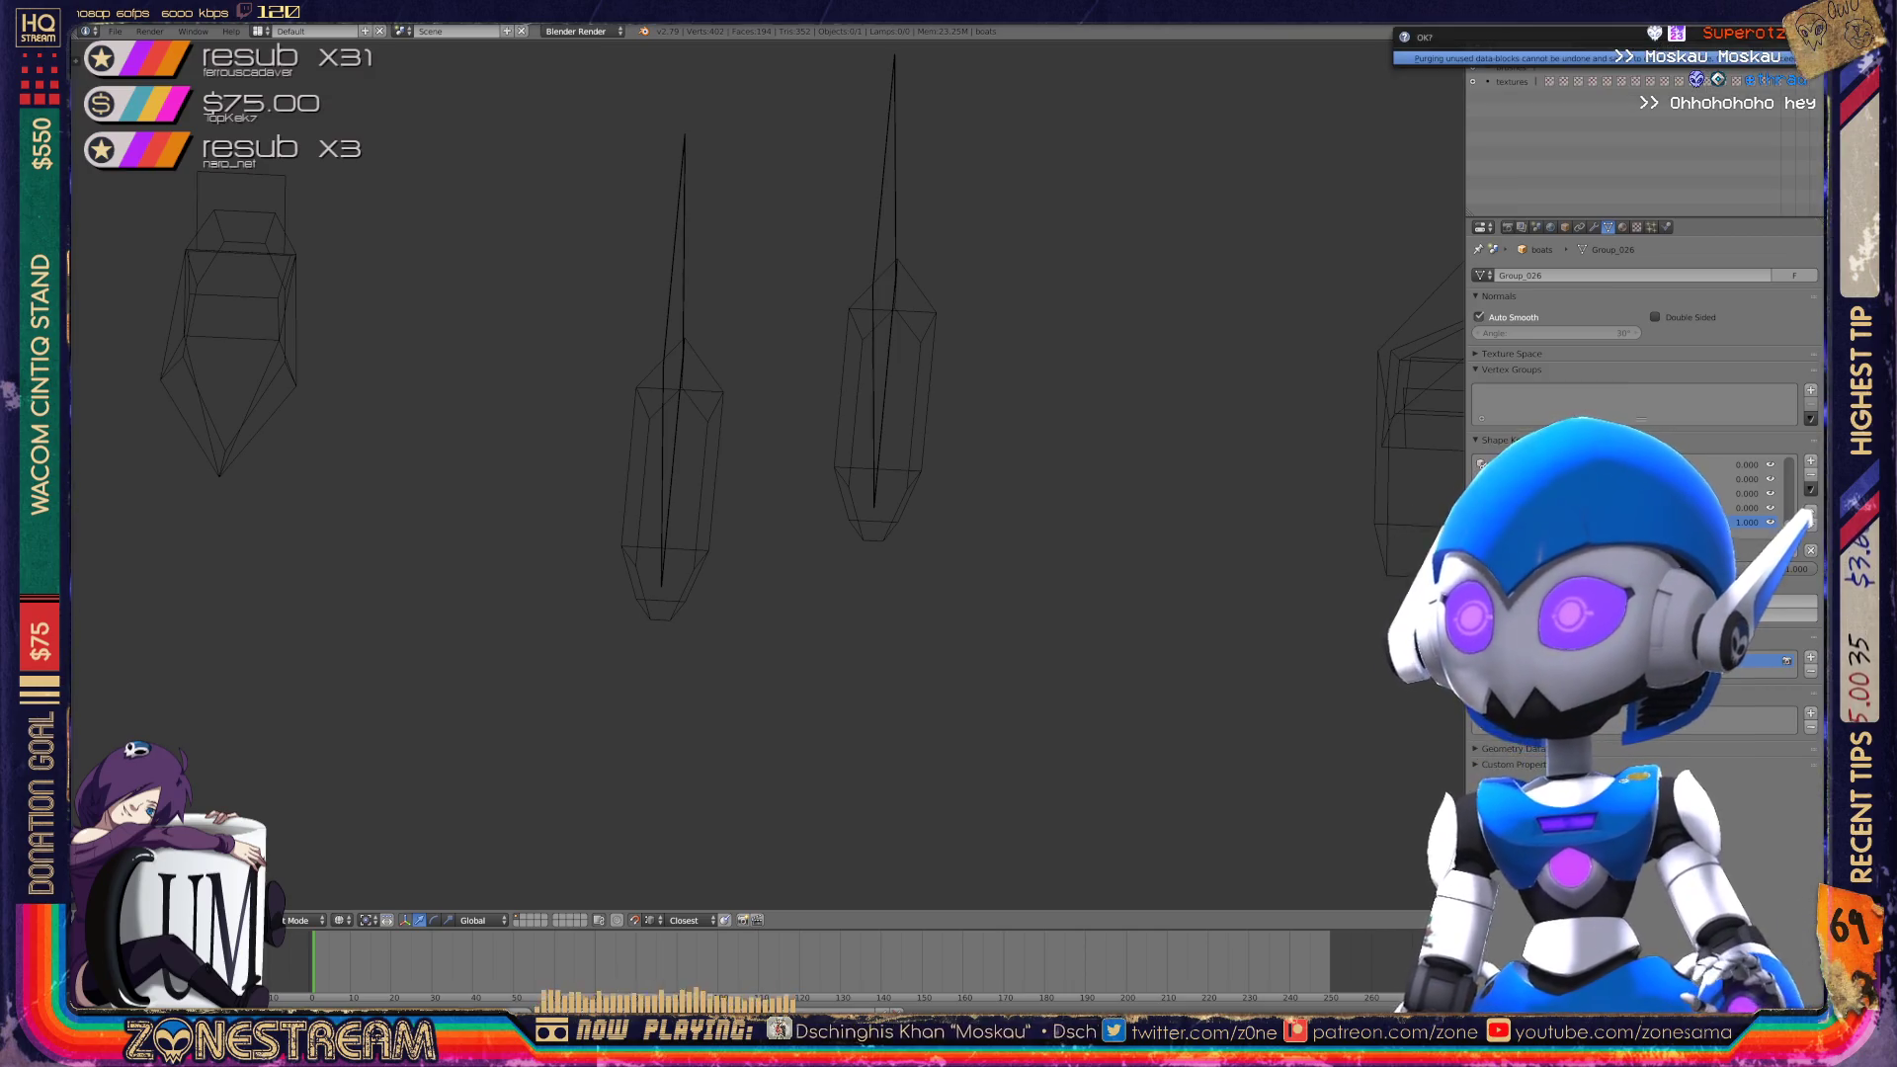
click(1774, 58)
click(1780, 51)
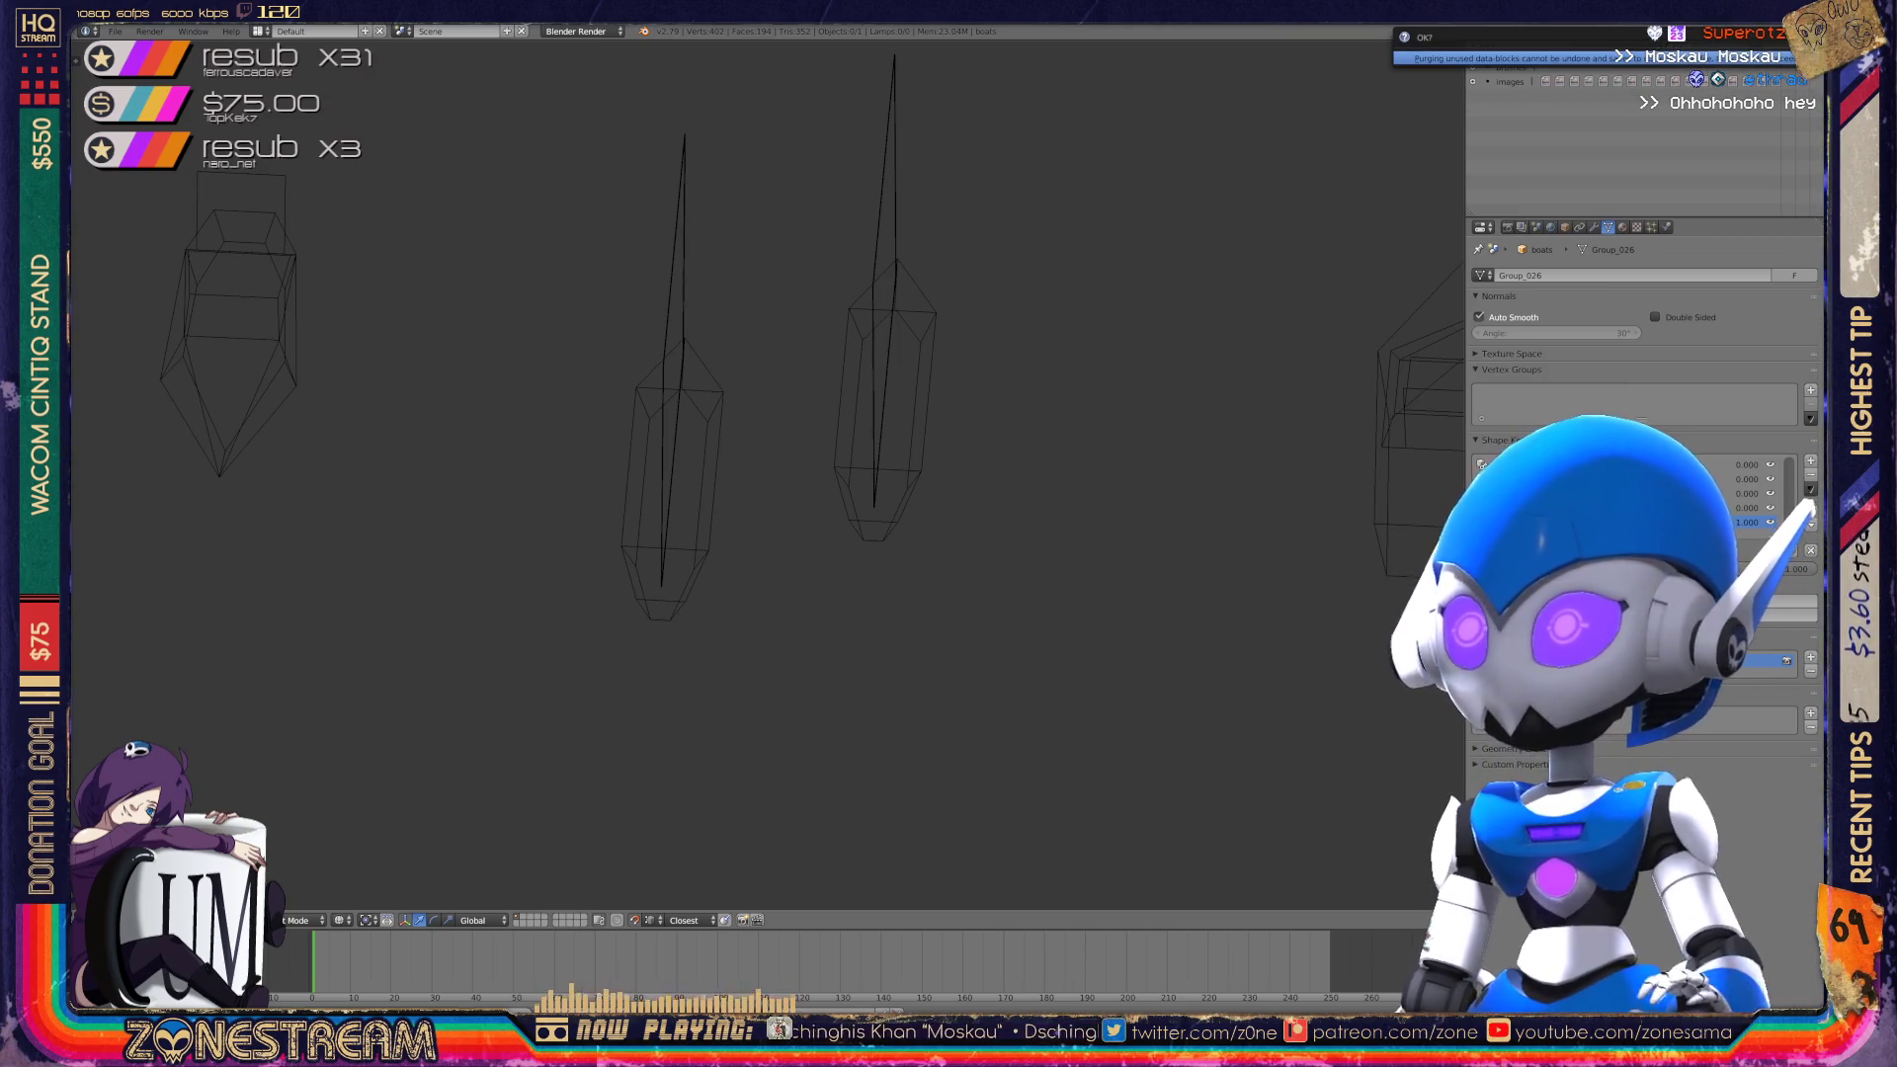
click(1774, 59)
click(1781, 50)
click(1774, 58)
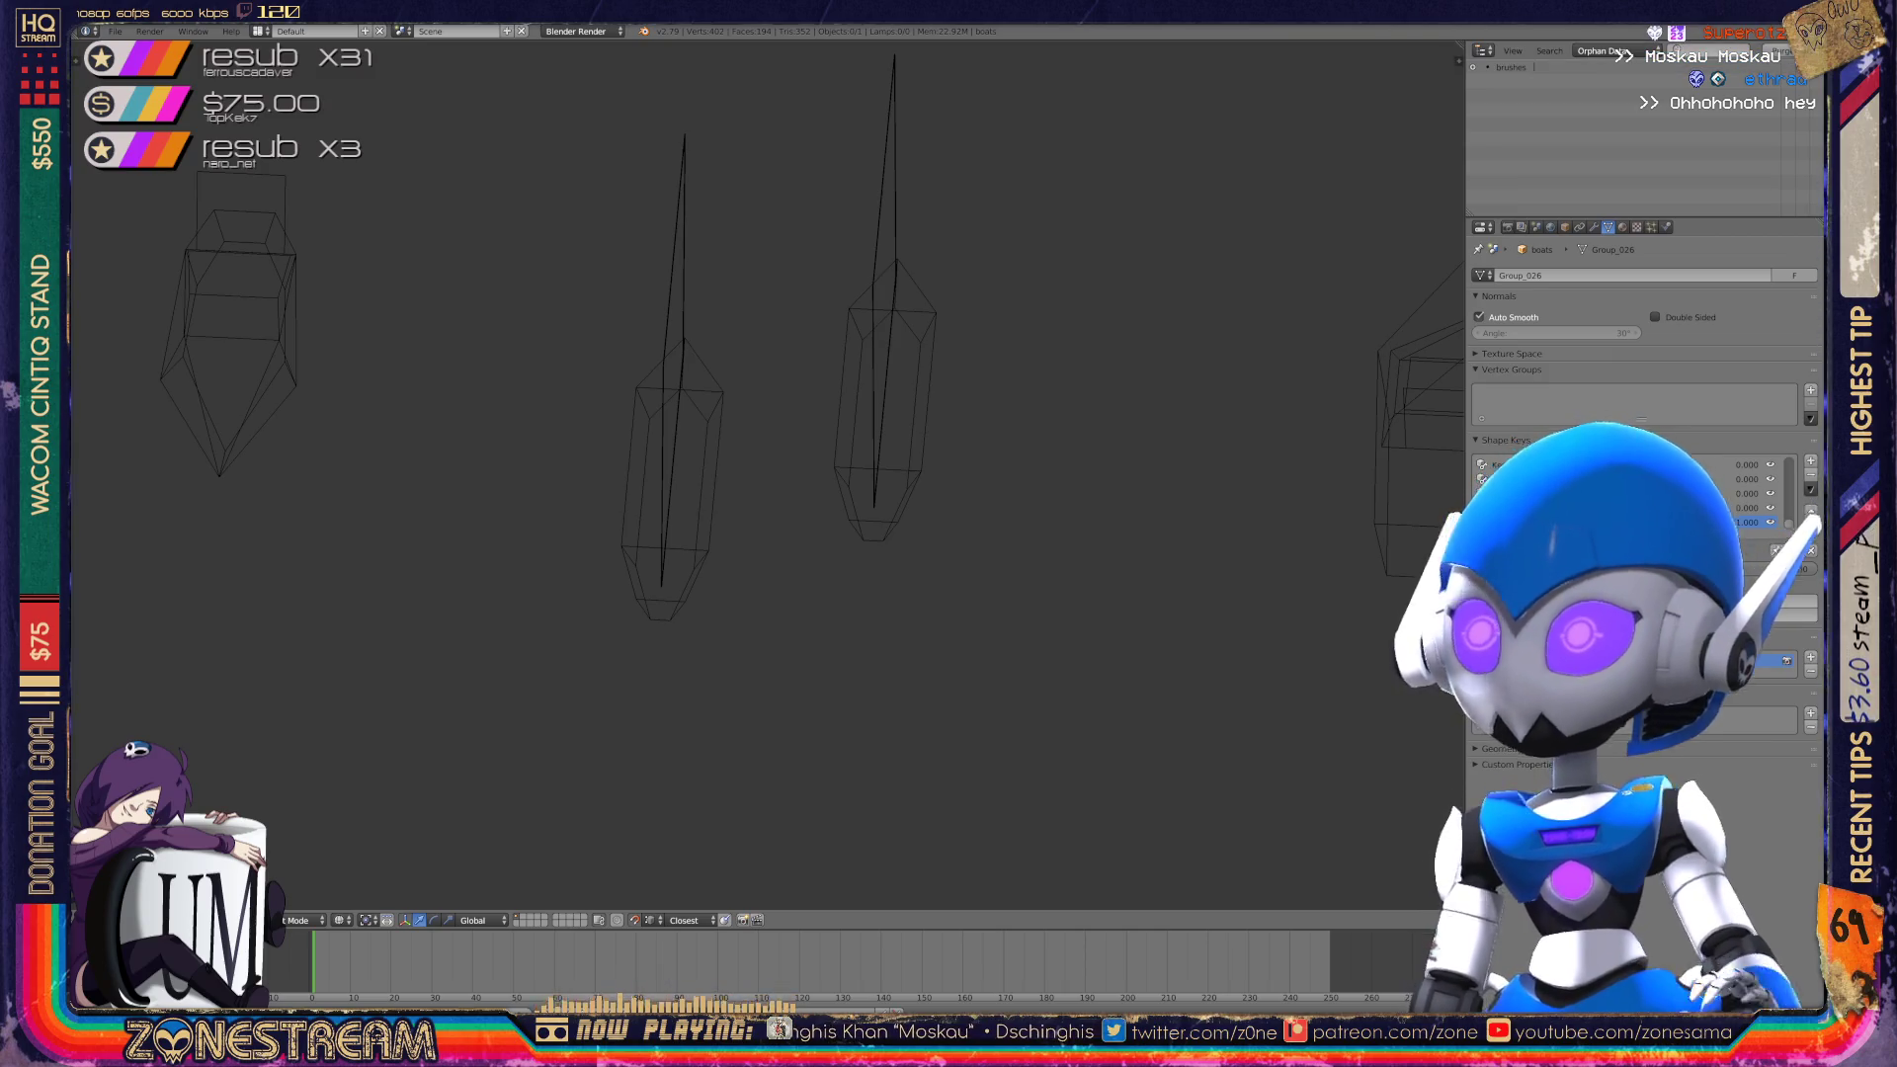
Switch the Outliner display mode back to All Scenes.
click(1601, 50)
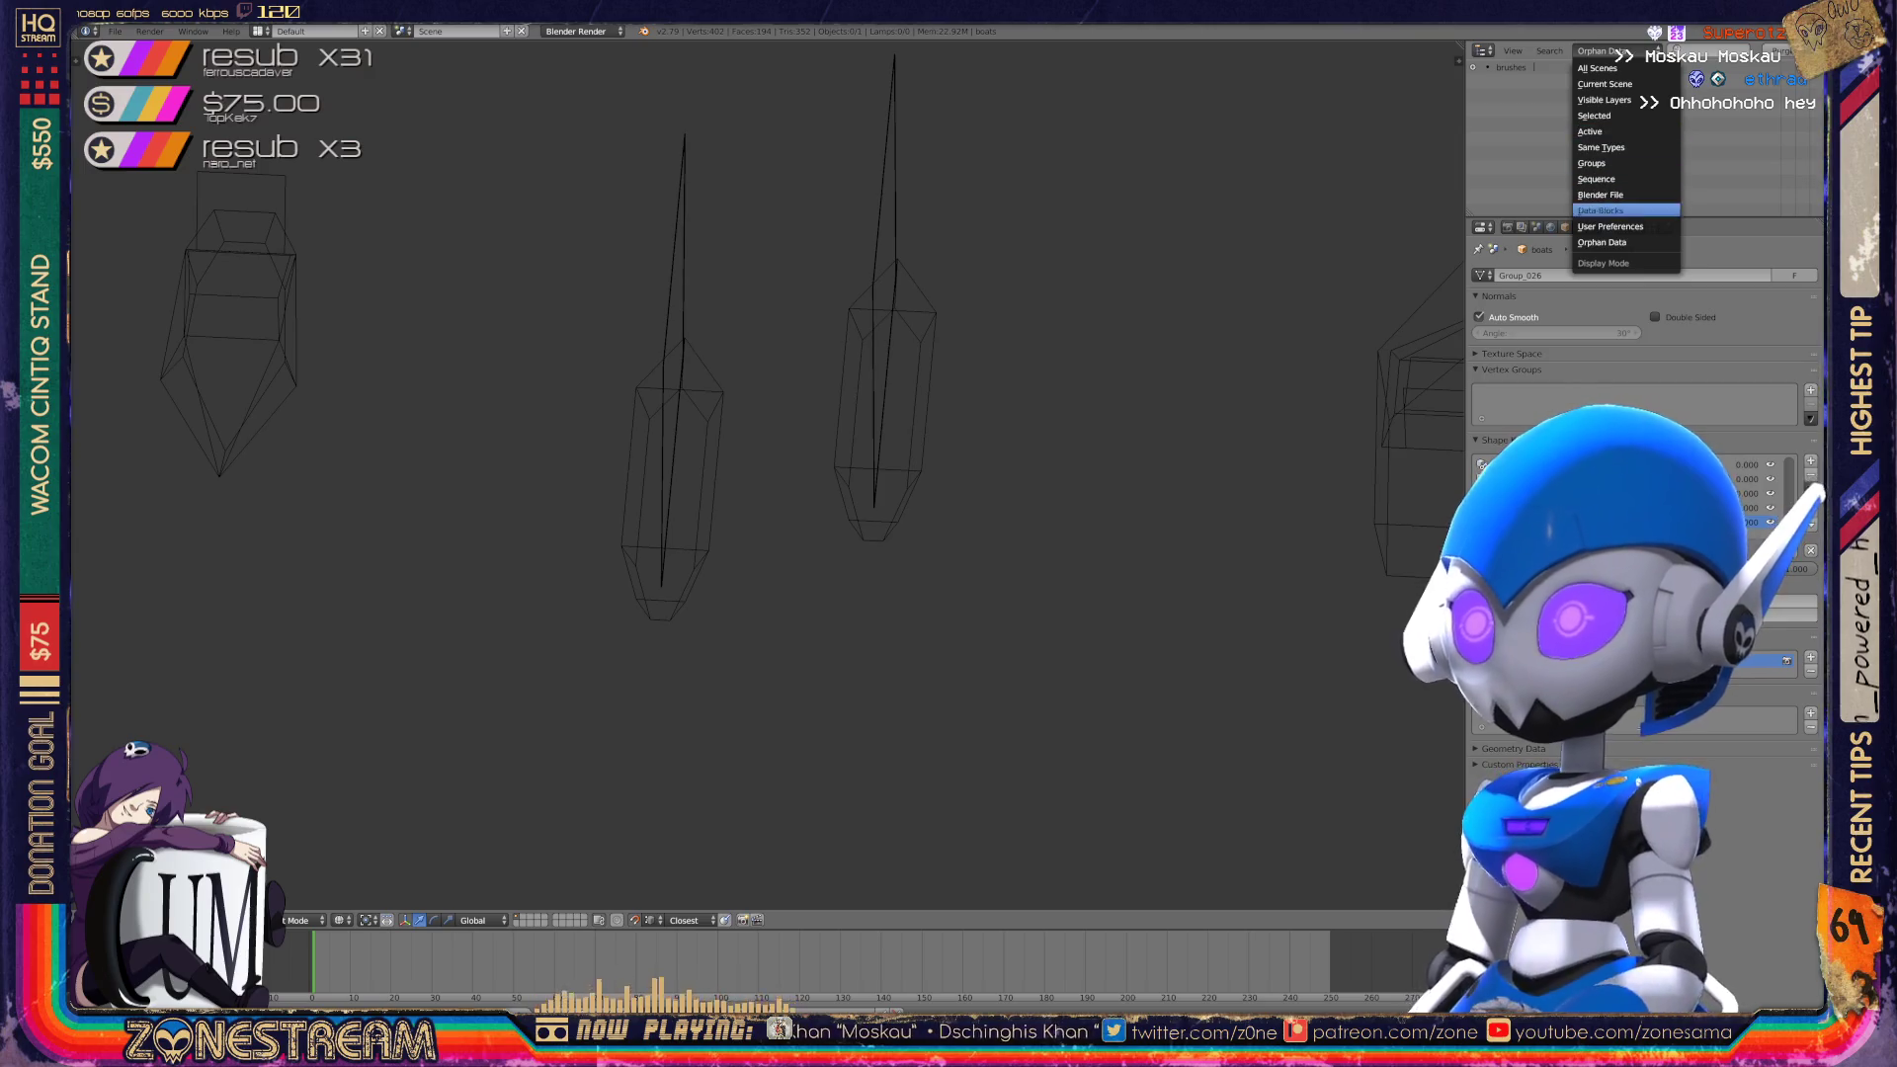
click(1602, 243)
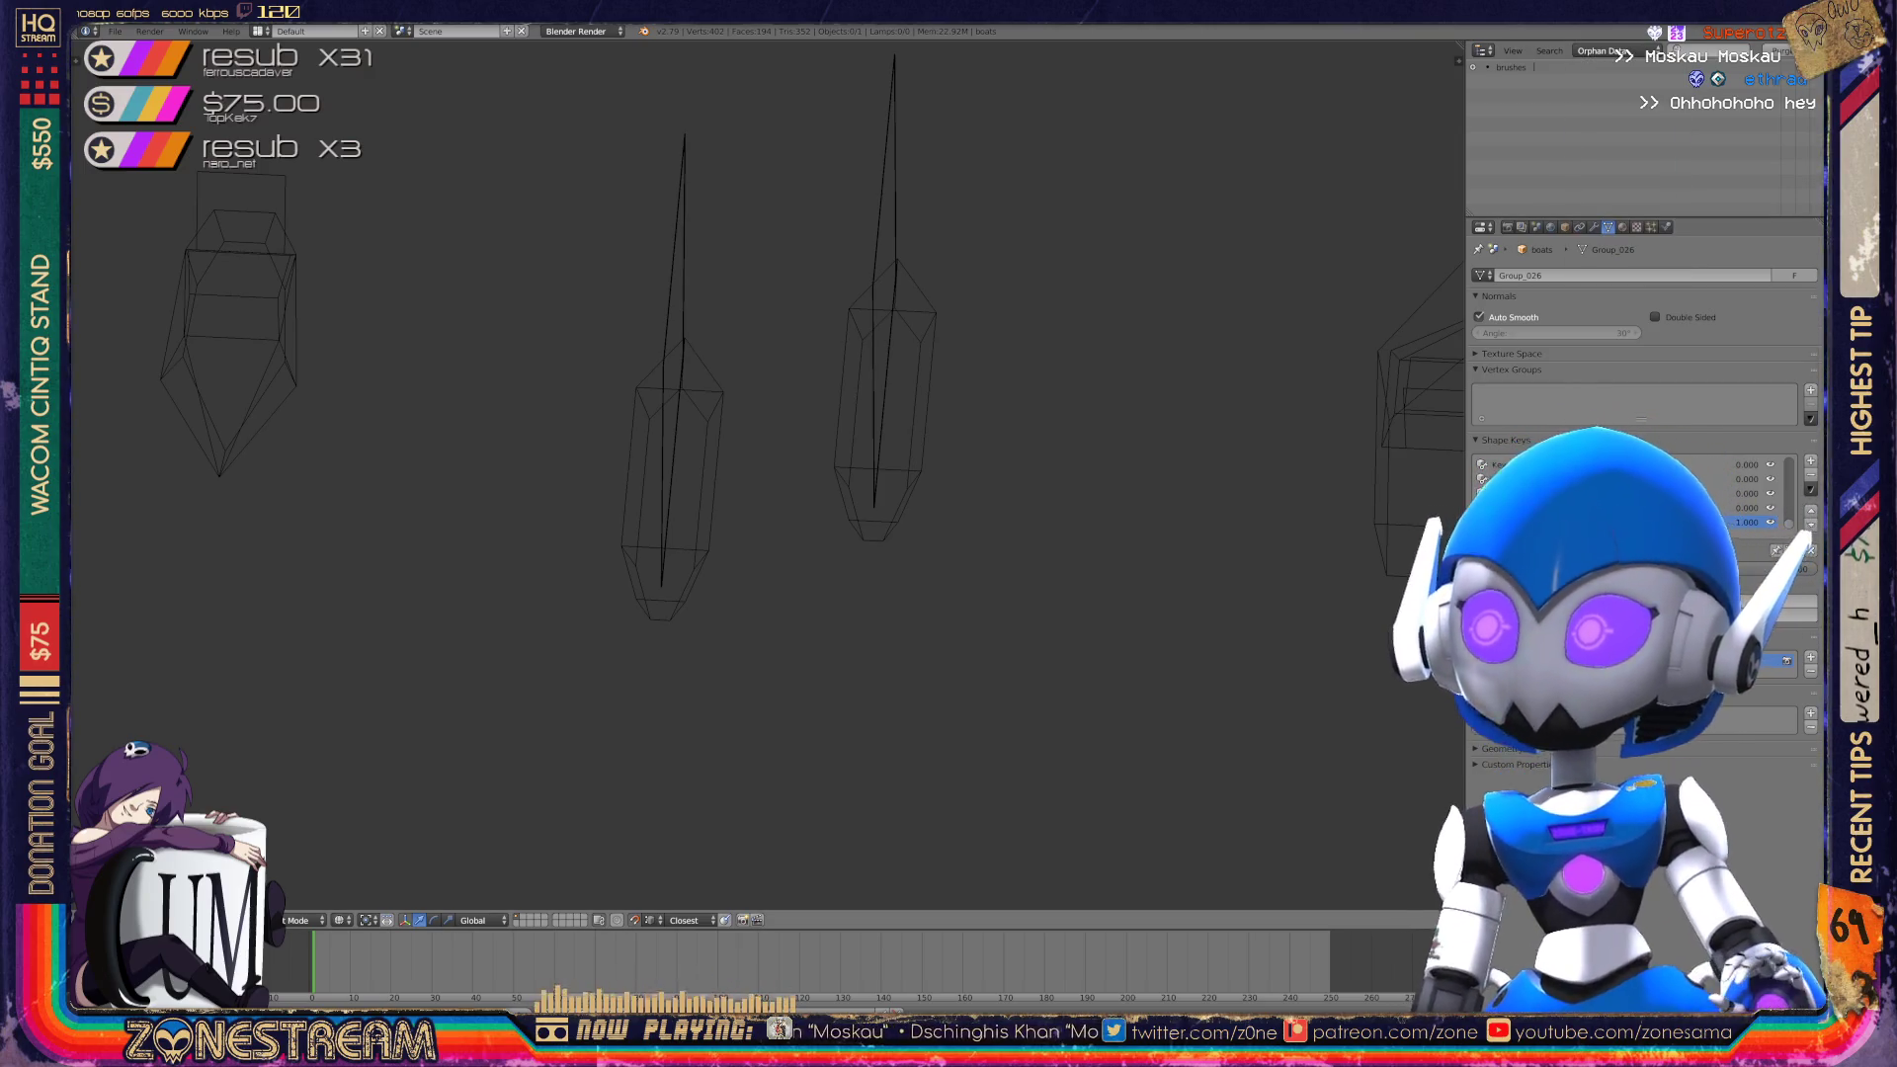
click(1601, 50)
click(1598, 69)
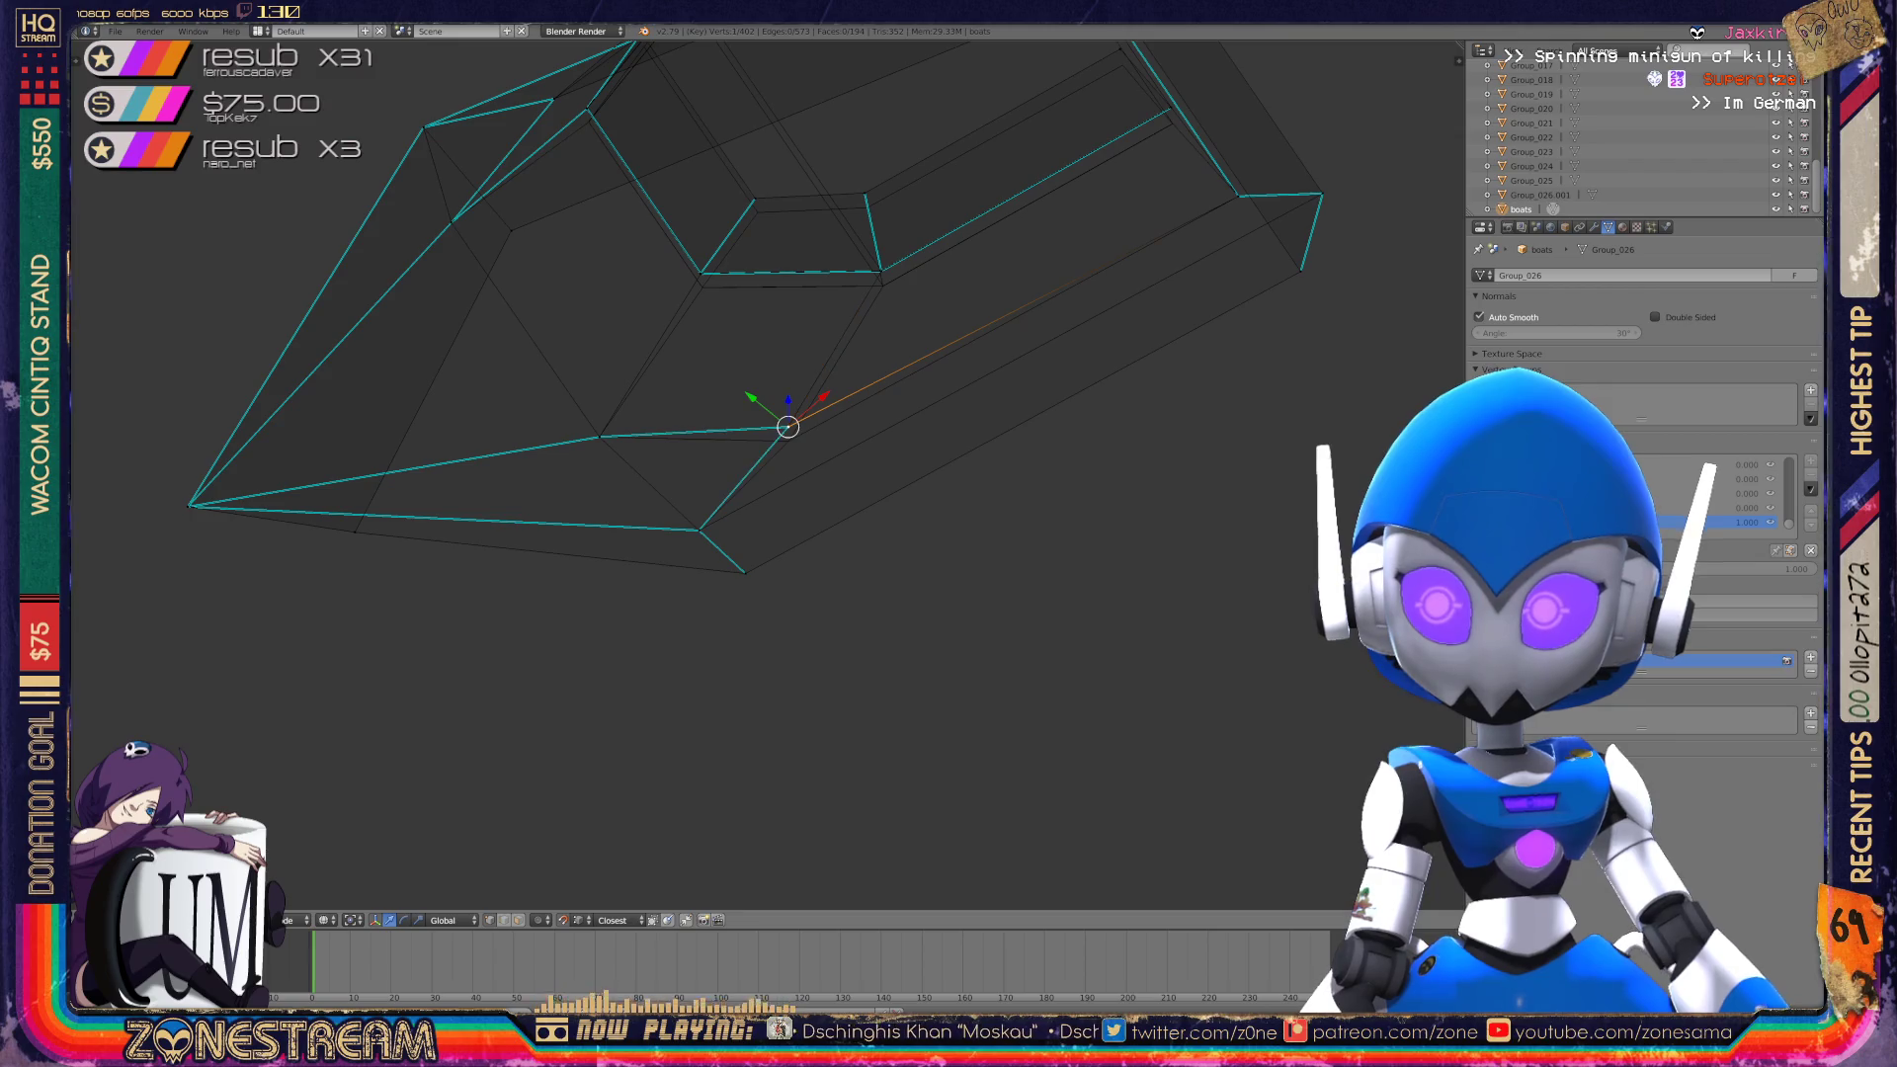
Select the hull corner vertices and lower the first vertices onto those beneath them.
middle_drag(791, 445, 711, 553)
scroll(751, 474, up, 4)
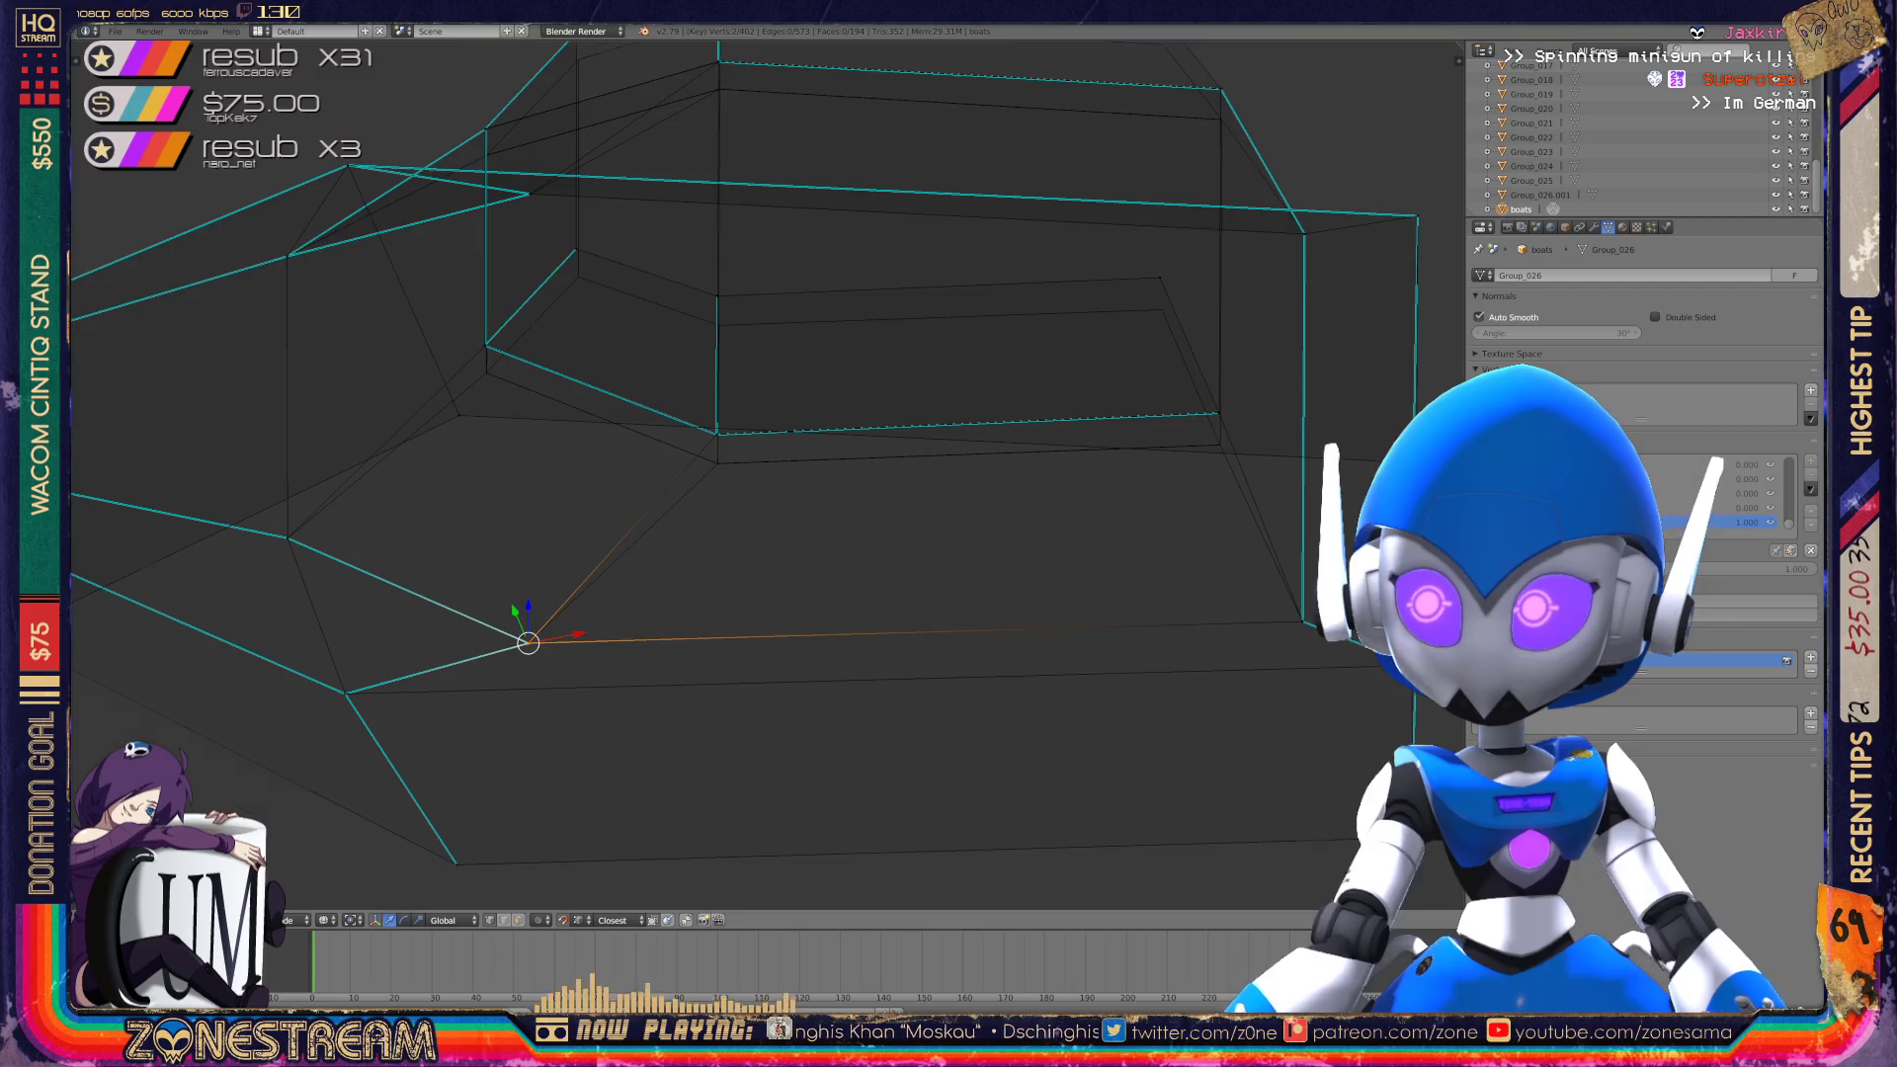
right_click(970, 425)
right_click(973, 456)
right_click(526, 444)
middle_drag(692, 494, 470, 591)
key(g)
click(786, 206)
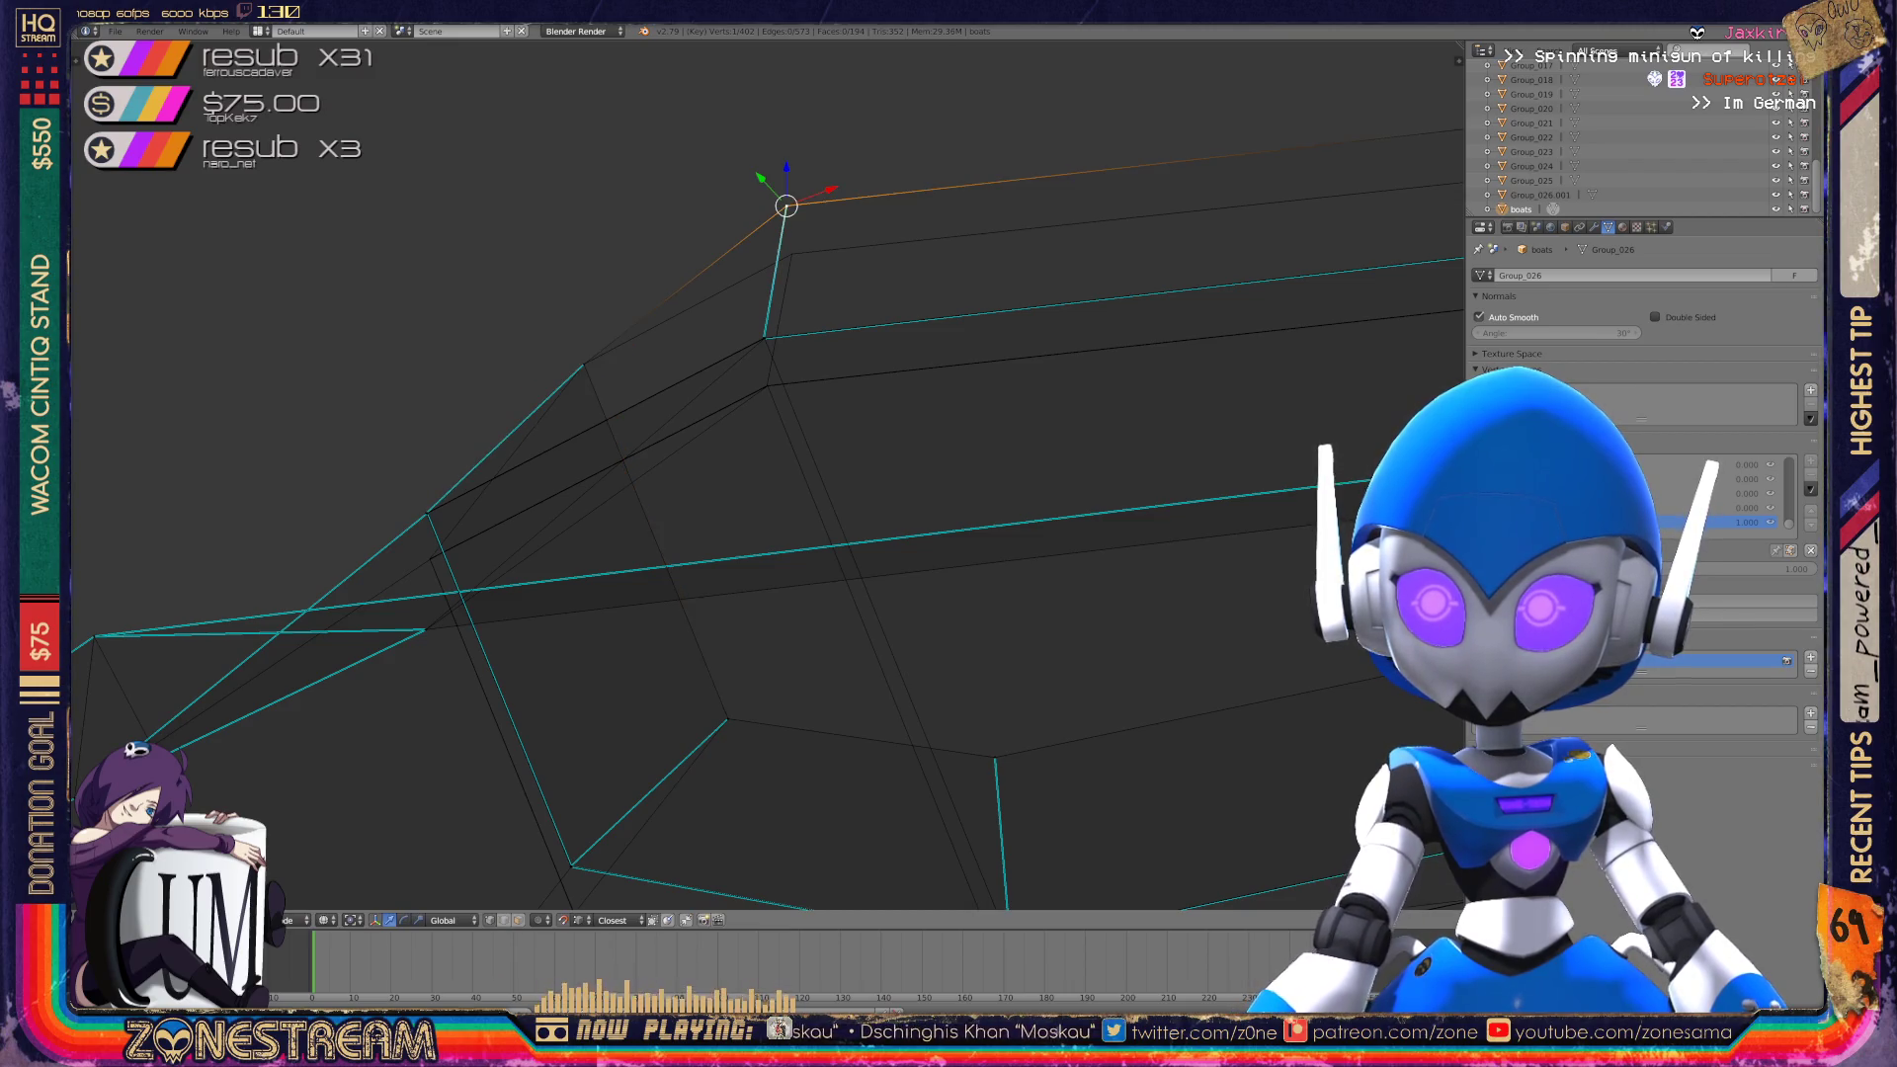
key(g)
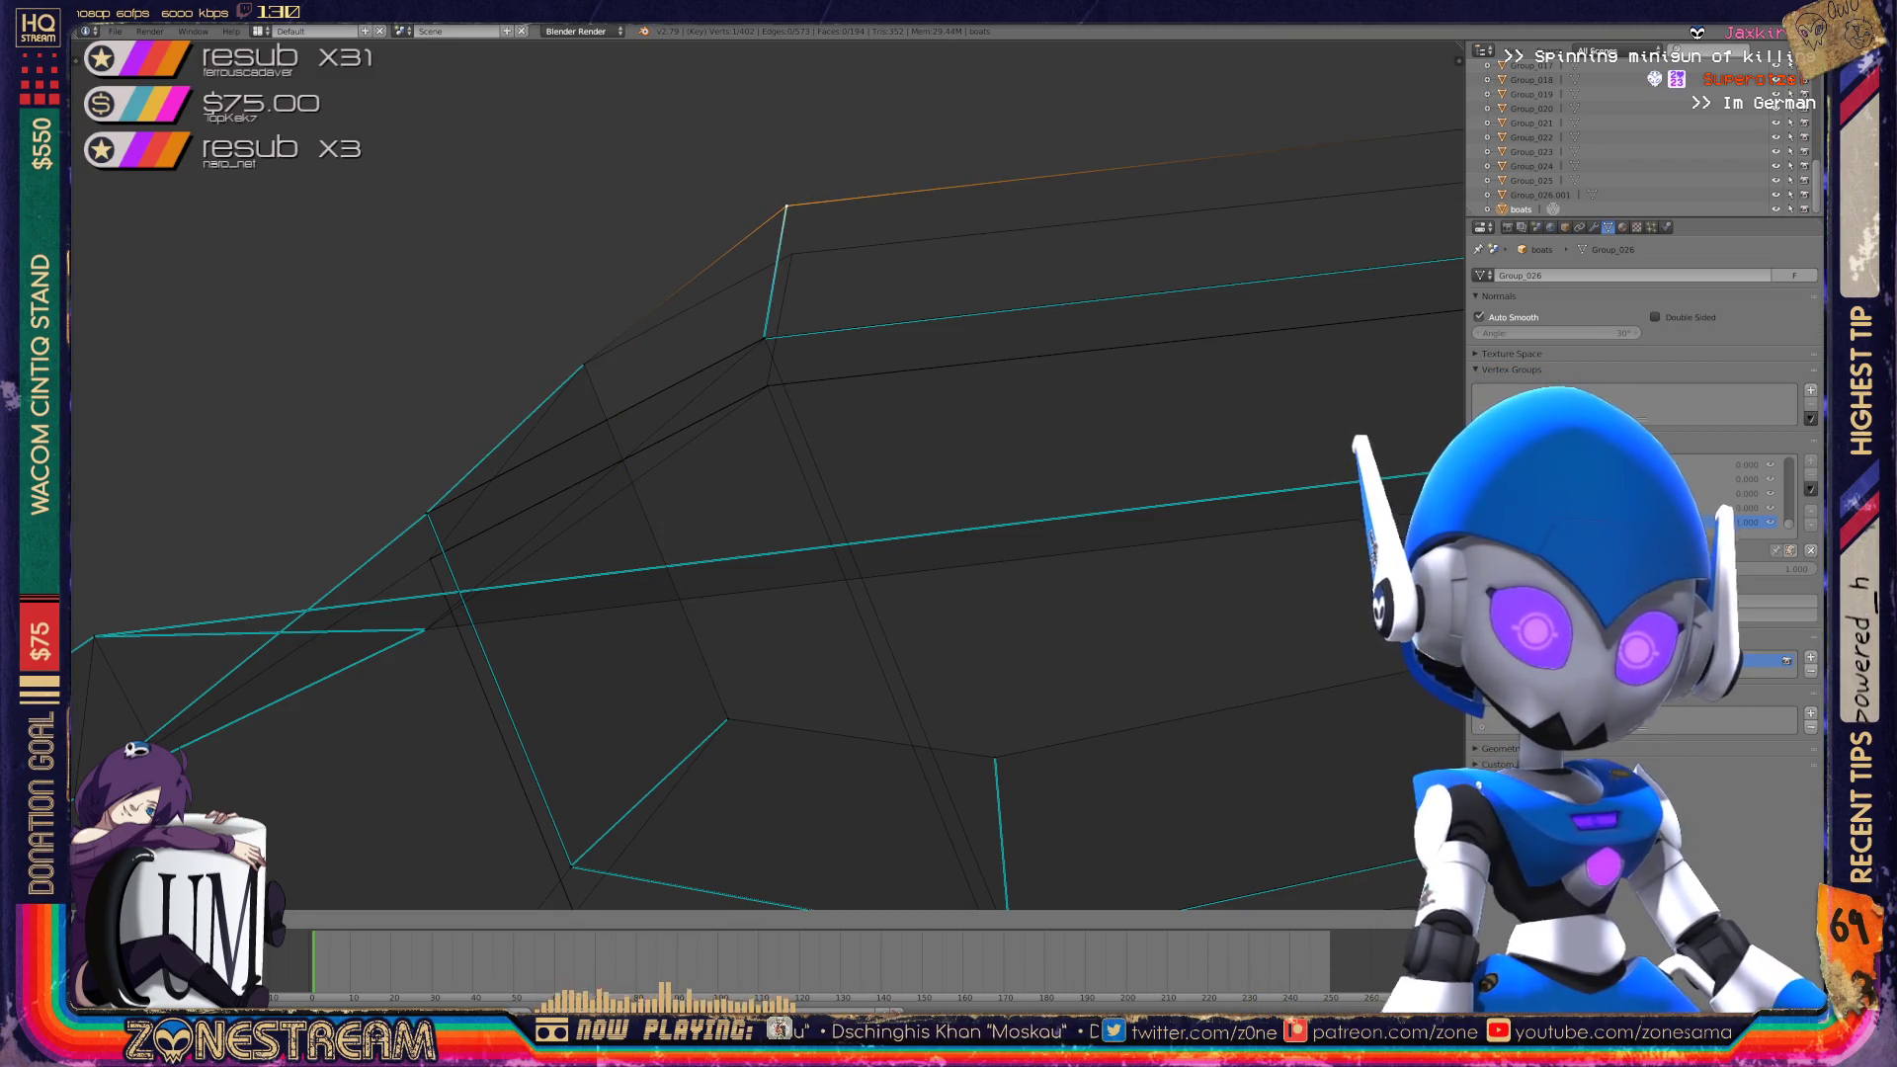
key(Return)
Lower the next vertex along the hull onto its neighbour below.
shift+middle_drag(784, 254, 196, 388)
click(946, 255)
key(g)
key(Return)
scroll(949, 306, down, 2)
mouse_move(894, 358)
middle_down()
mouse_move(847, 389)
mouse_move(602, 403)
mouse_move(785, 189)
mouse_move(283, 559)
mouse_move(550, 330)
mouse_move(580, 224)
mouse_move(81, 550)
mouse_move(454, 288)
mouse_move(495, 199)
mouse_move(296, 248)
mouse_move(592, 233)
mouse_move(267, 267)
mouse_move(287, 284)
mouse_move(661, 183)
mouse_move(606, 156)
mouse_move(584, 161)
mouse_move(554, 396)
mouse_move(632, 296)
mouse_move(672, 326)
middle_up()
Select the upper corner vertex and check where it sits above the lower vertex.
right_click(546, 271)
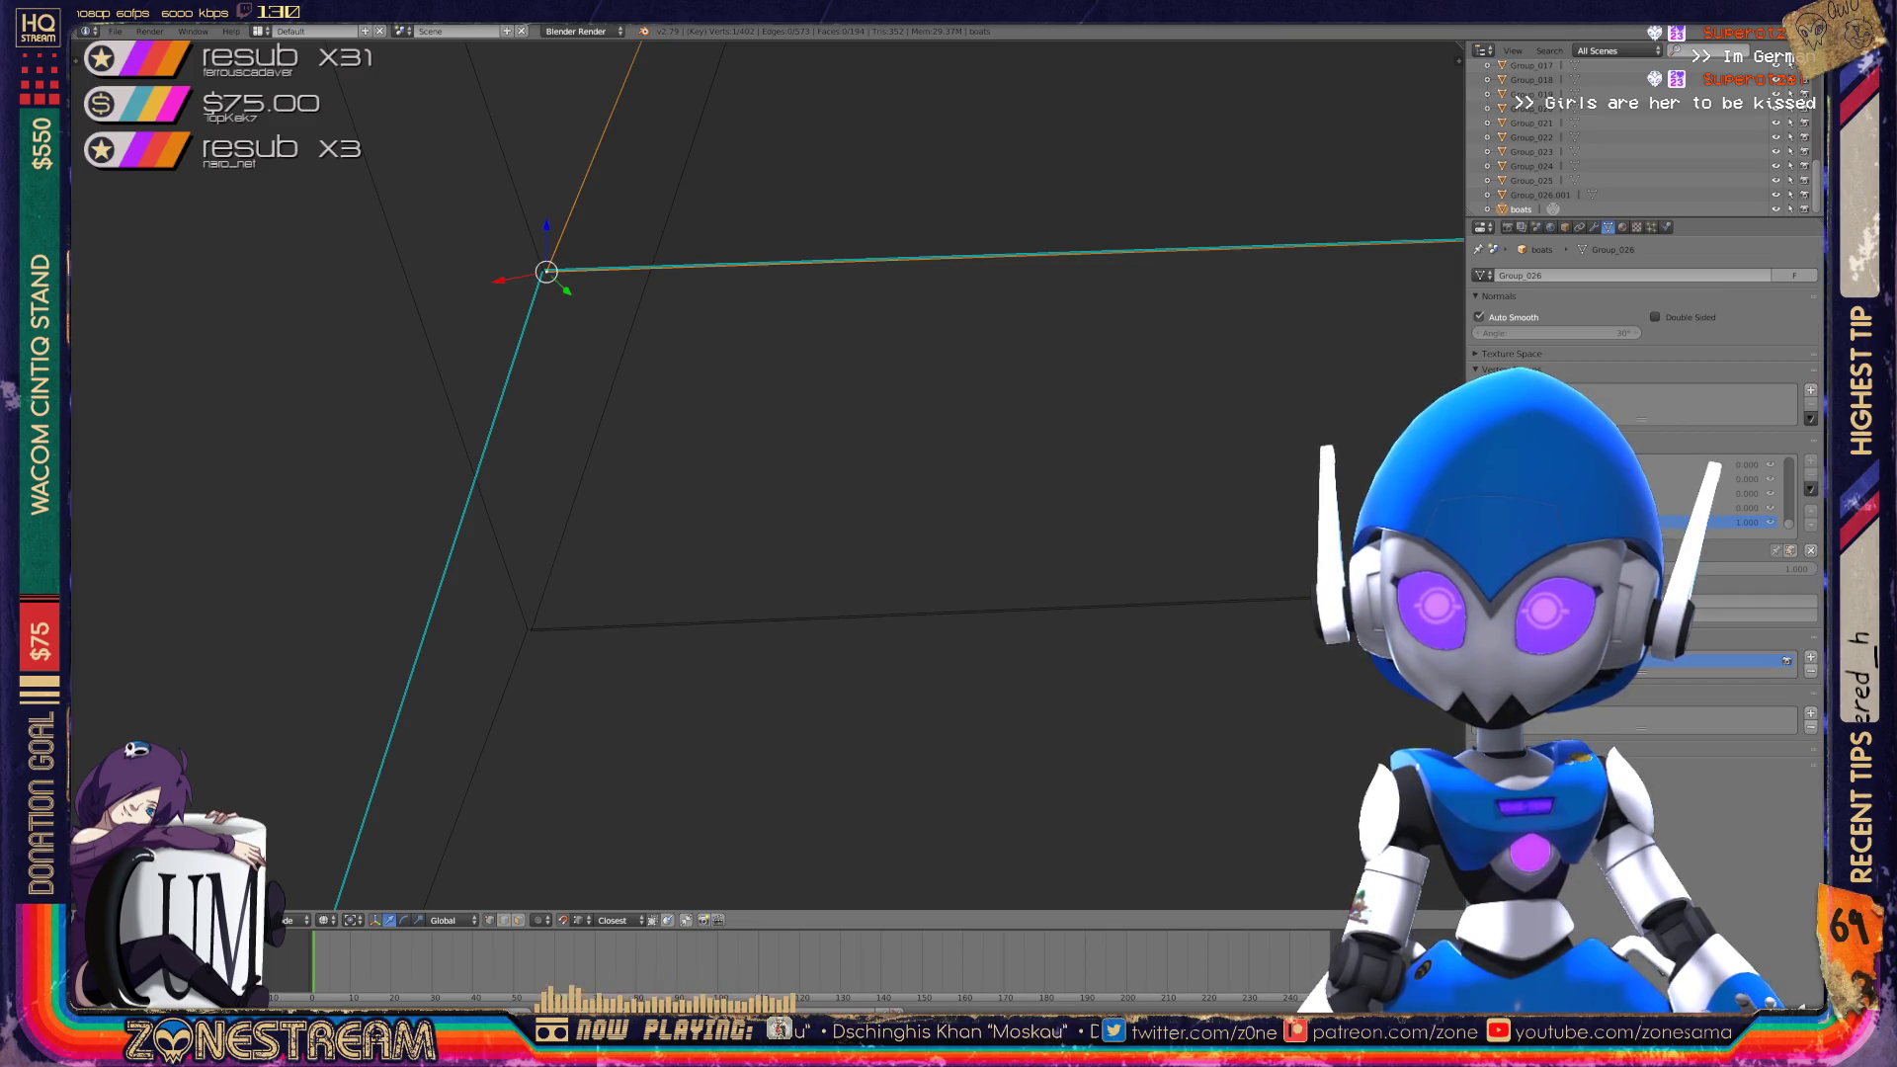
right_click(531, 630)
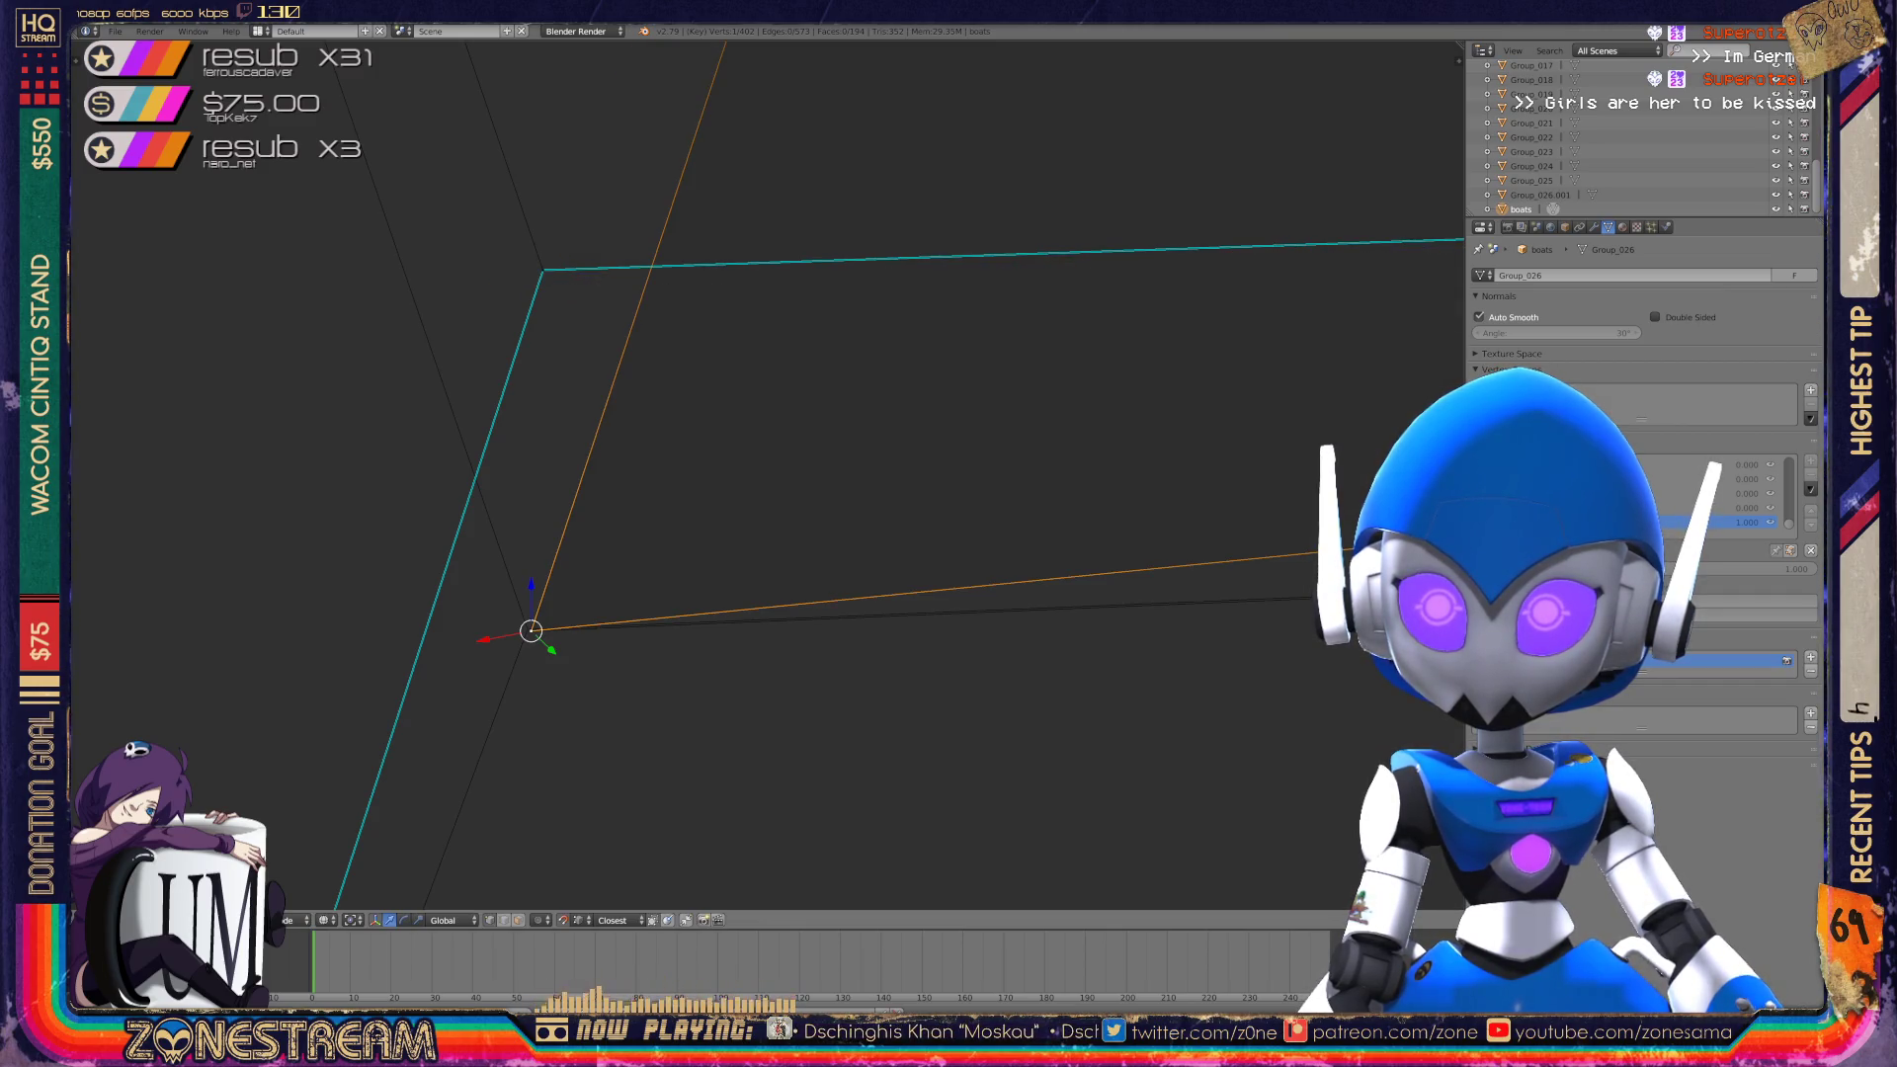
shift+right_click(543, 270)
shift+right_click(543, 270)
right_click(542, 270)
mouse_move(691, 494)
middle_down()
mouse_move(677, 558)
mouse_move(781, 484)
mouse_move(798, 426)
middle_up()
Move the edge's upper vertex down onto the lower vertex beneath it.
right_click(637, 215)
click(638, 215)
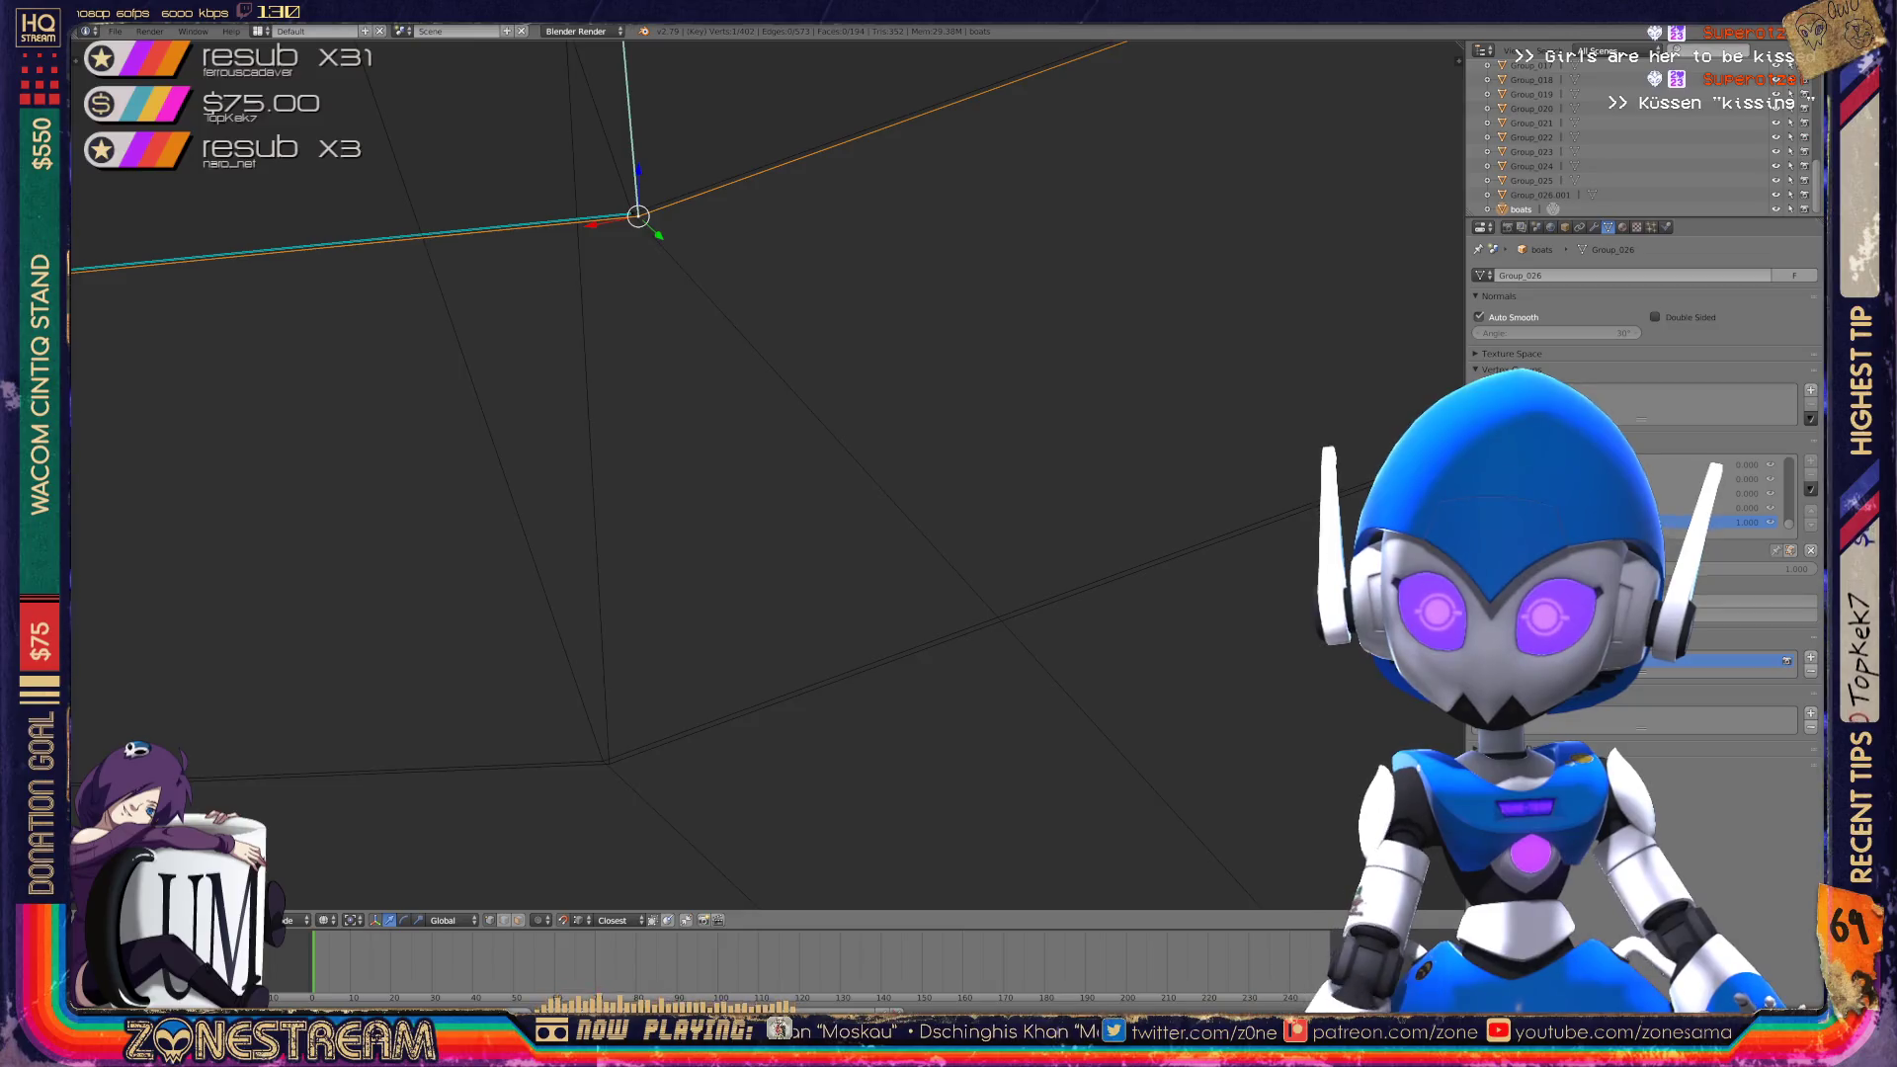
right_click(608, 764)
click(609, 764)
right_click(633, 213)
click(633, 213)
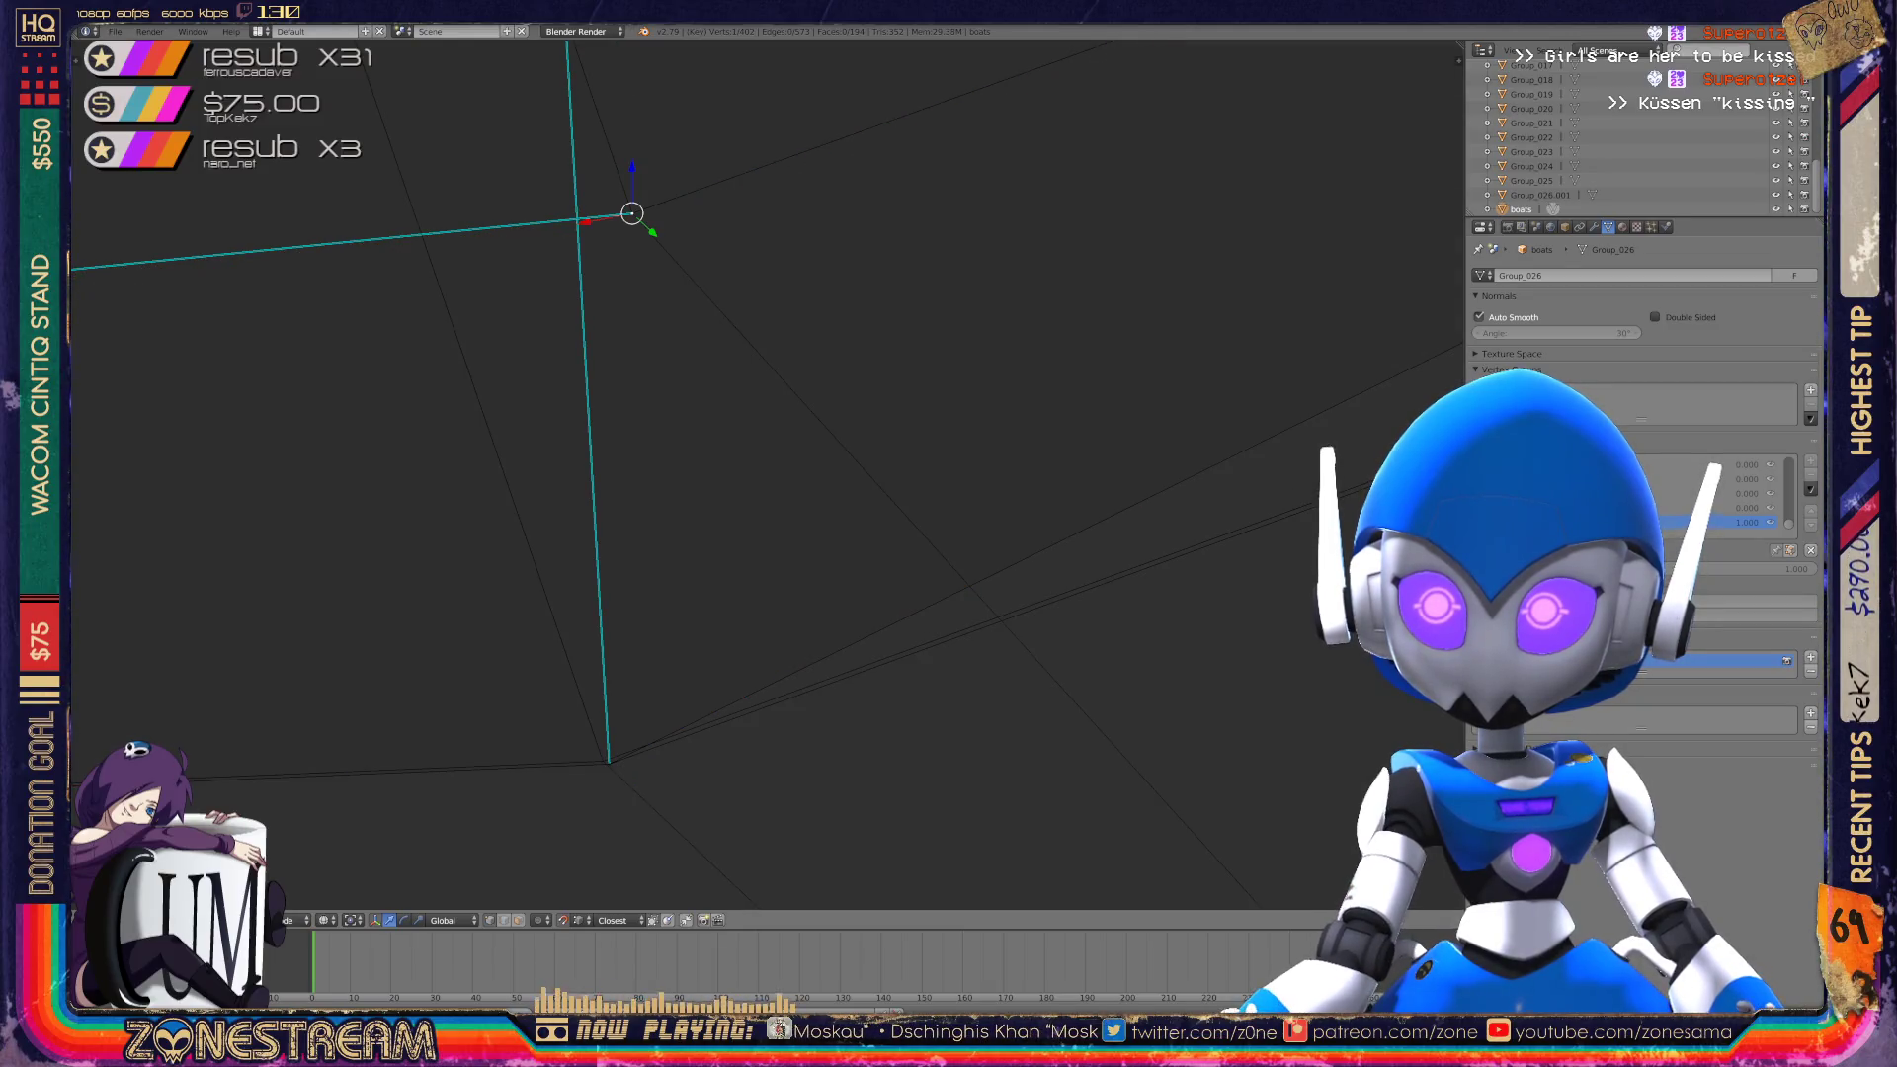
shift+right_click(633, 213)
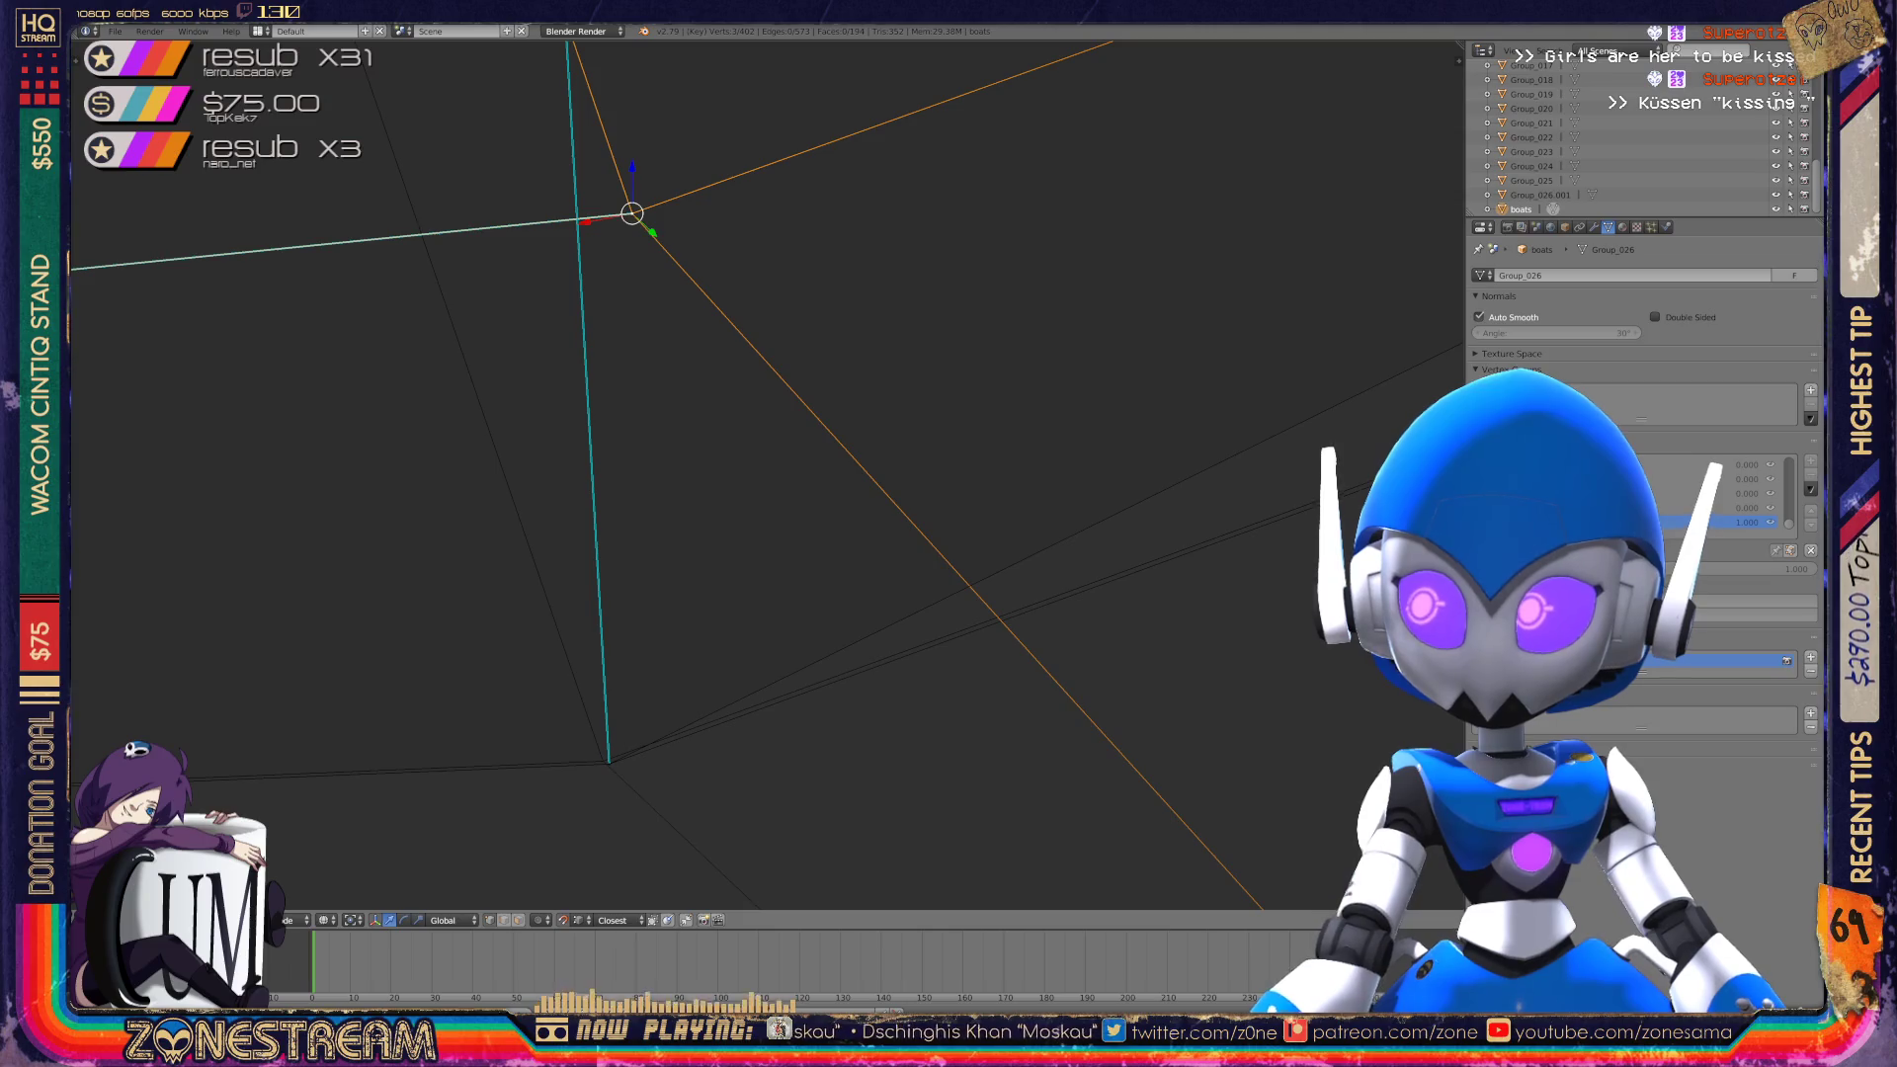
key(g)
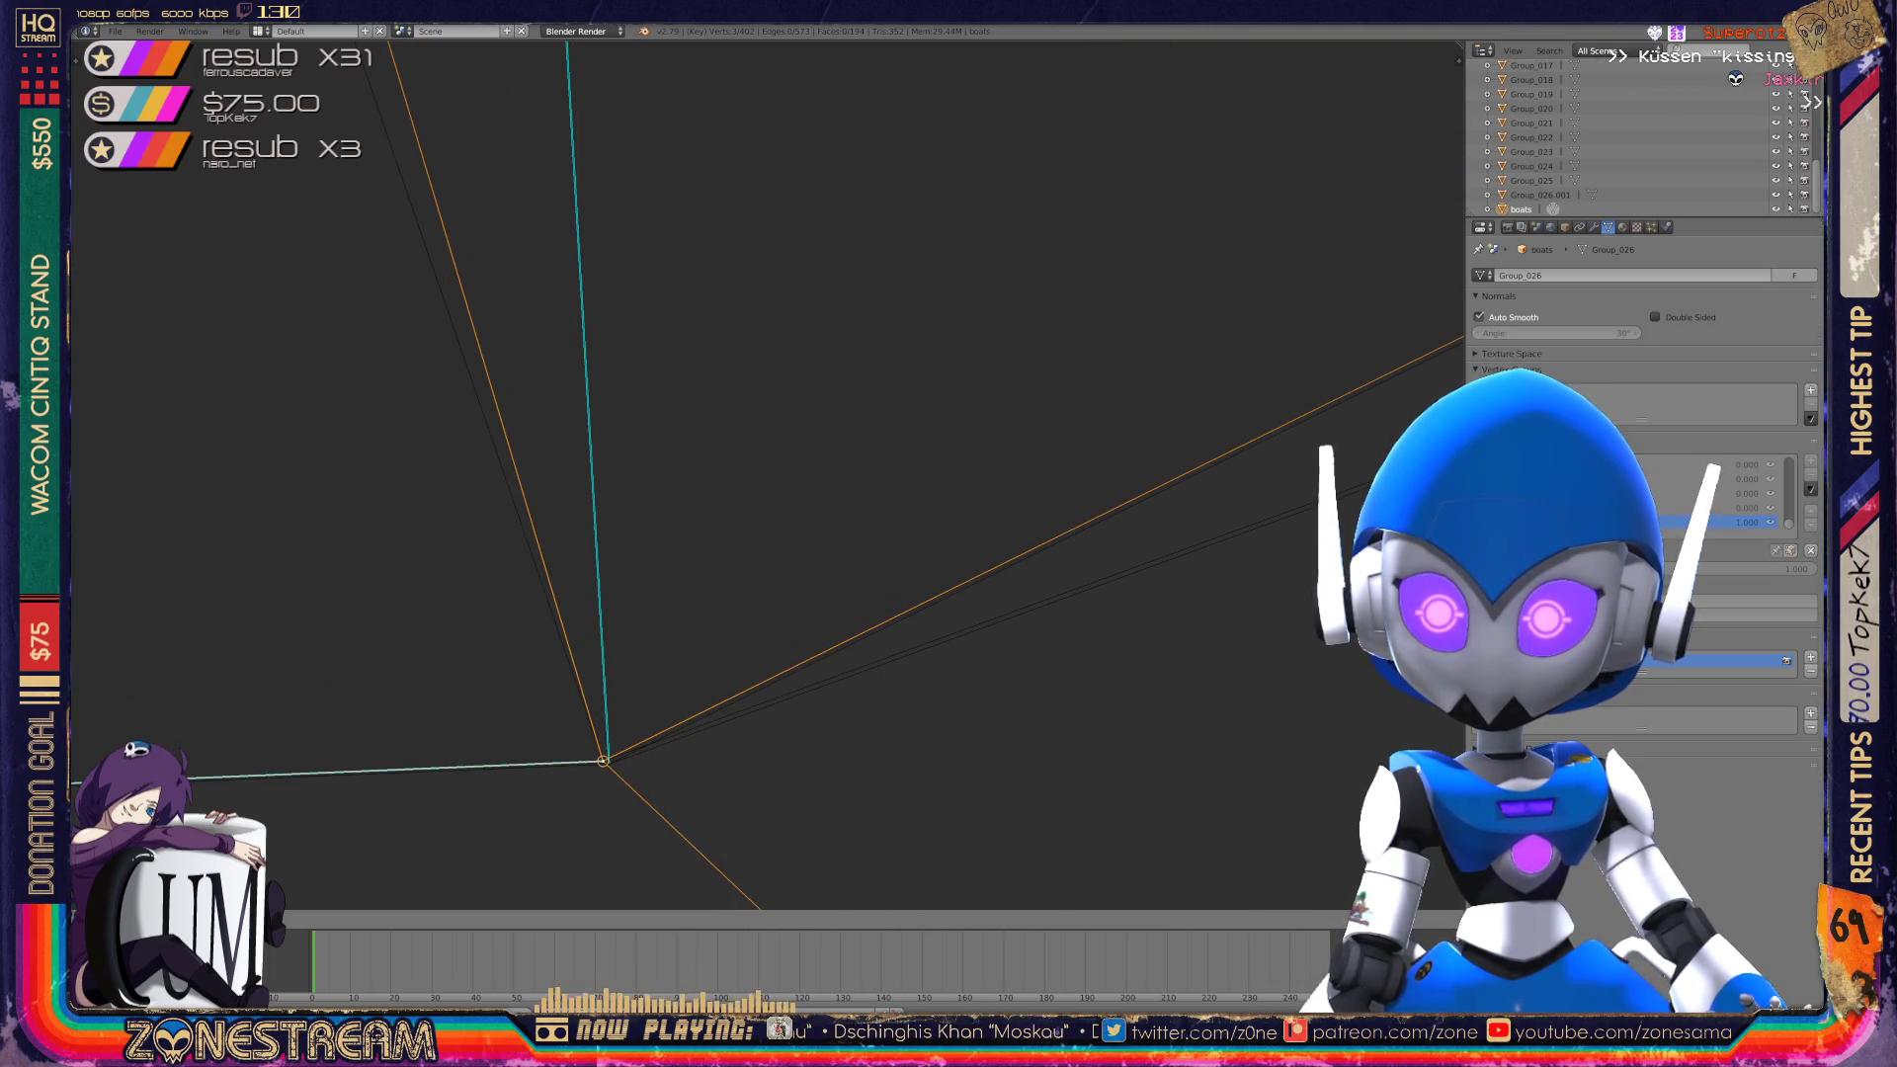
key(Return)
Place another top vertex onto the lower vertex and centre the view on it.
mouse_move(692, 494)
middle_down()
mouse_move(751, 445)
mouse_move(968, 356)
middle_up()
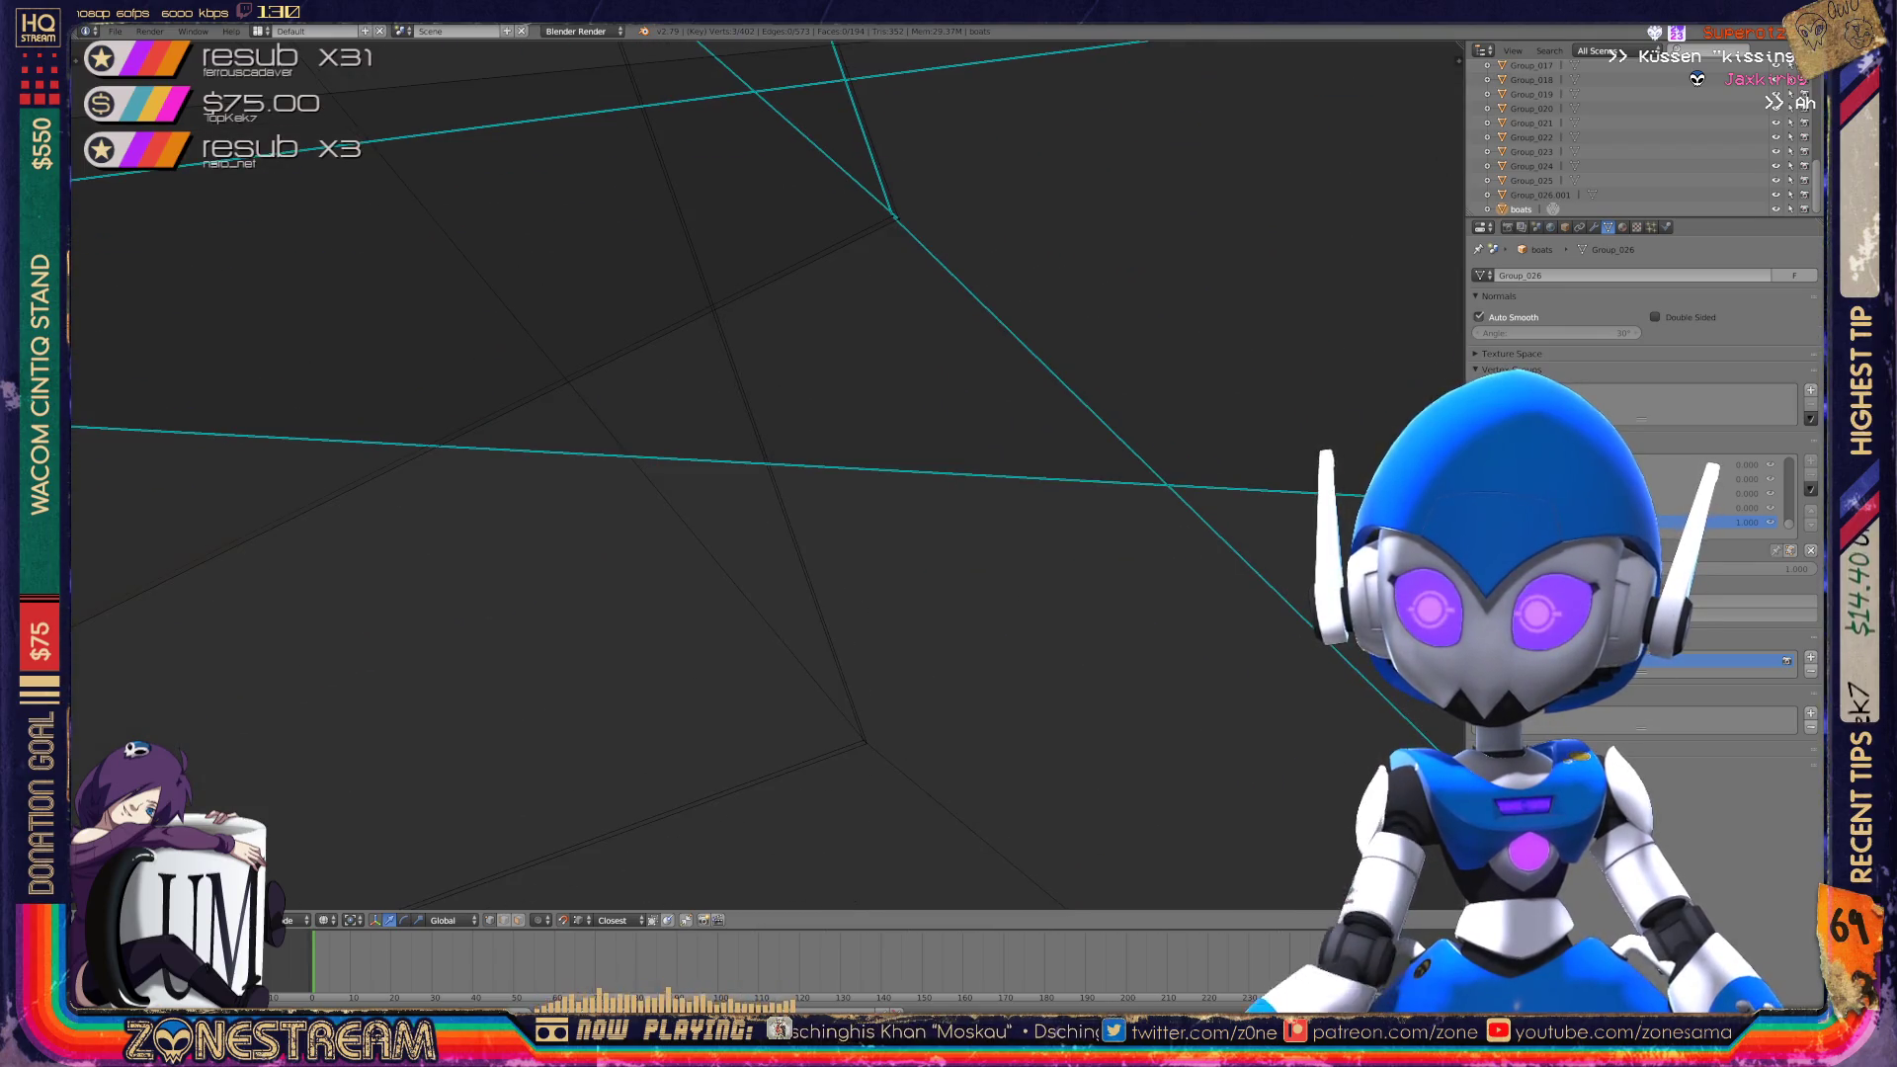
click(897, 216)
right_click(897, 216)
shift+right_click(896, 217)
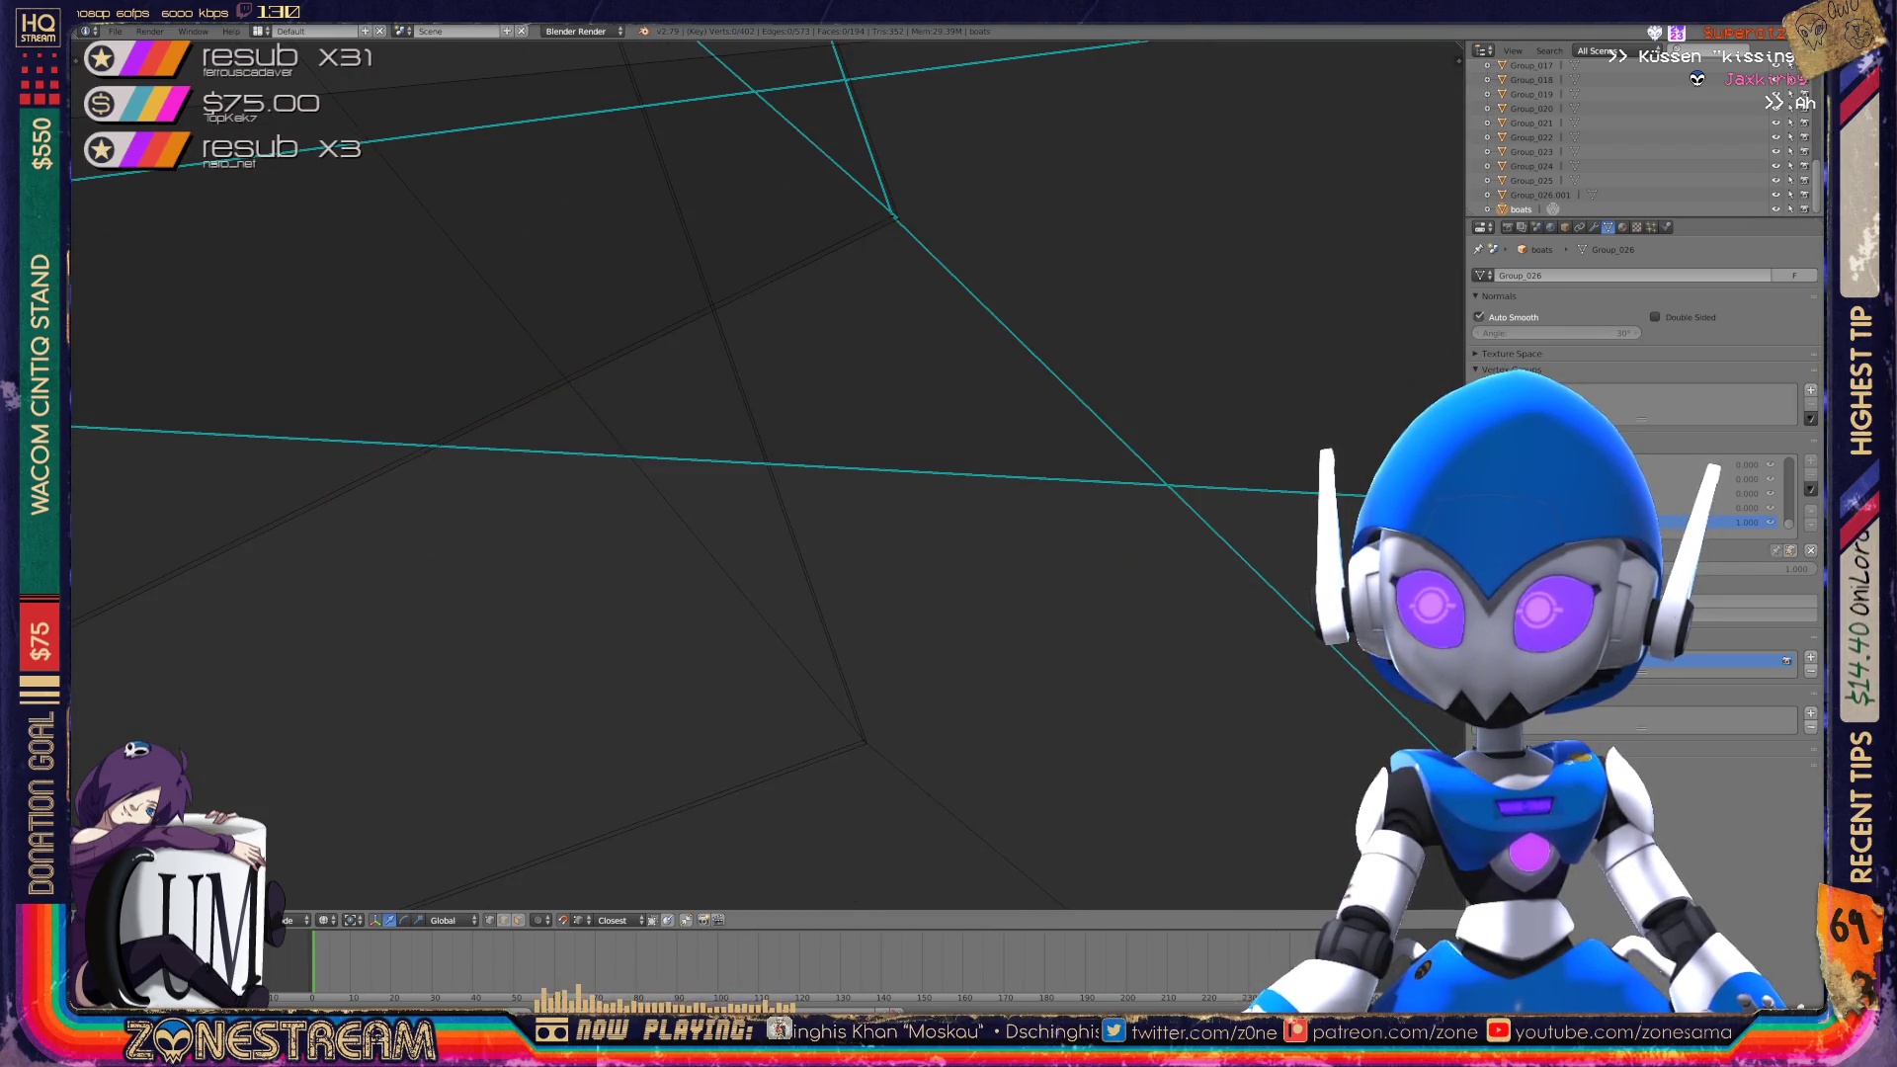
right_click(896, 216)
key(g)
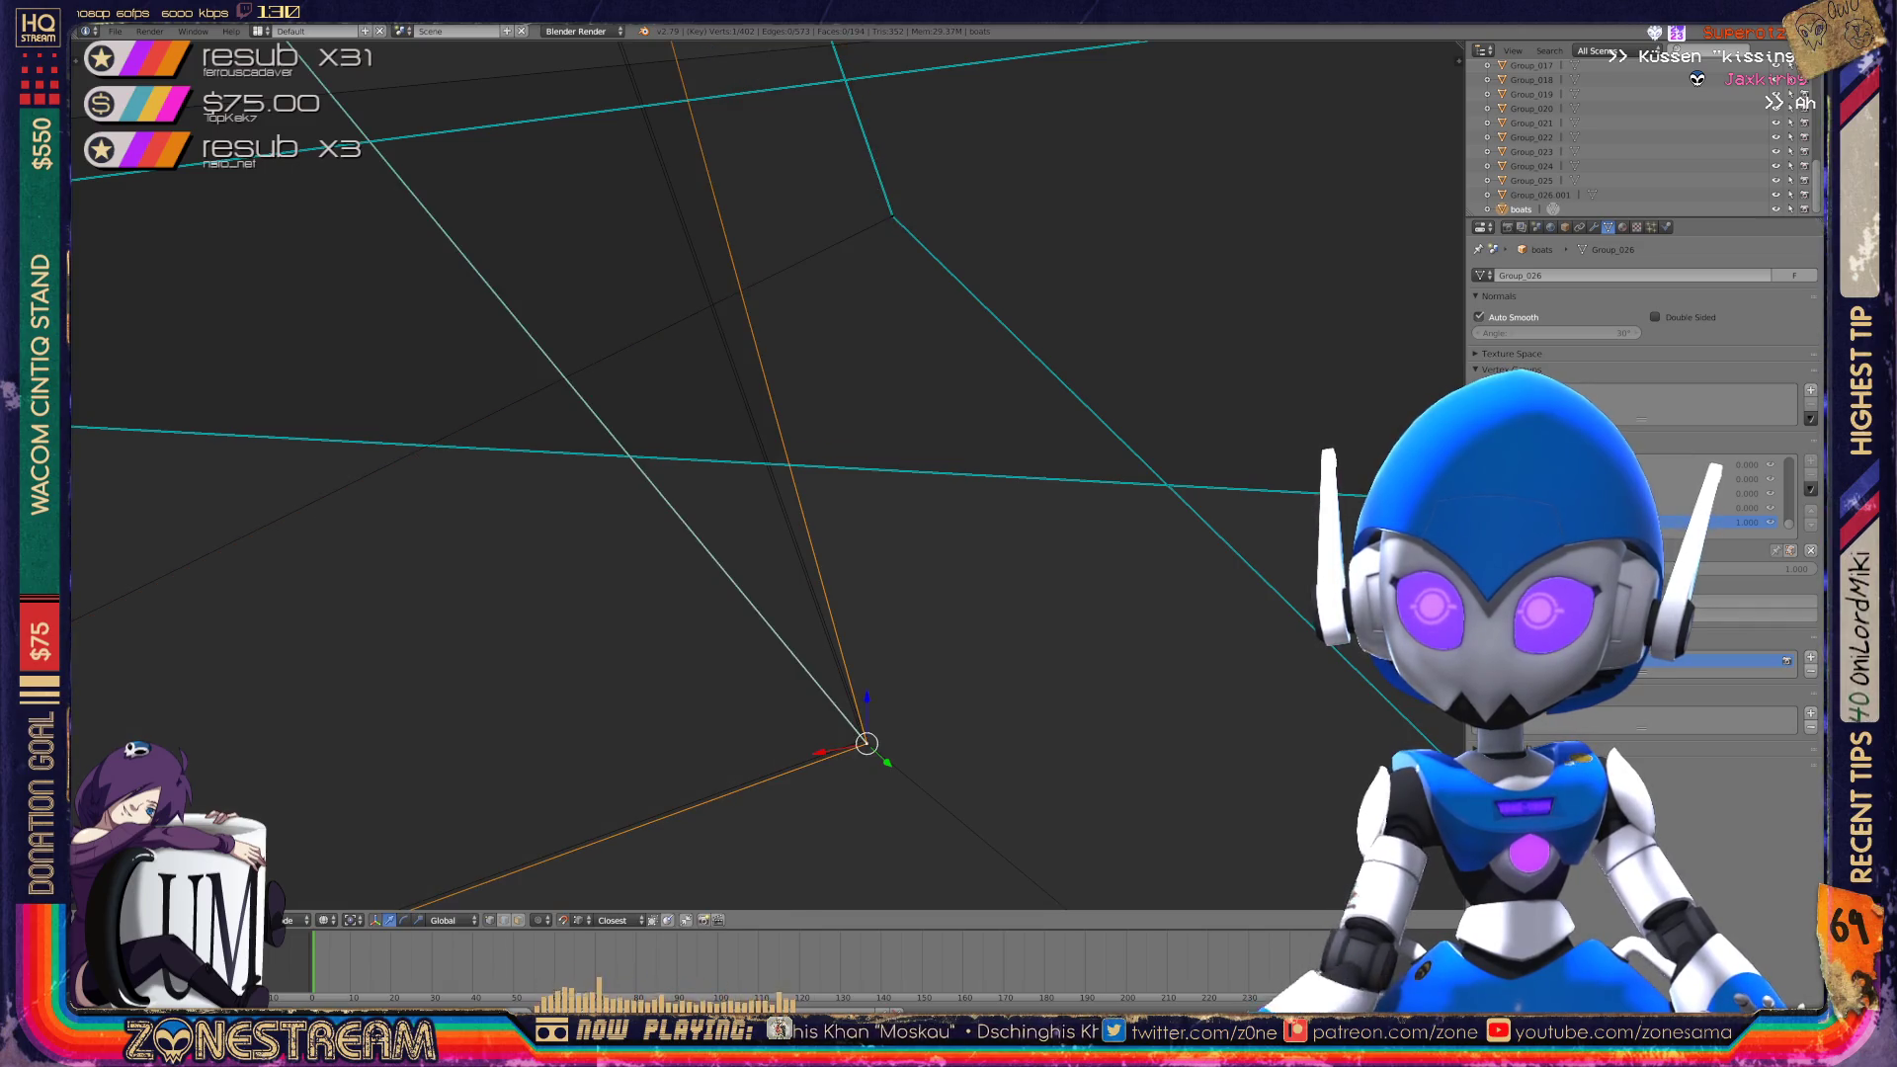
key(Escape)
key(g)
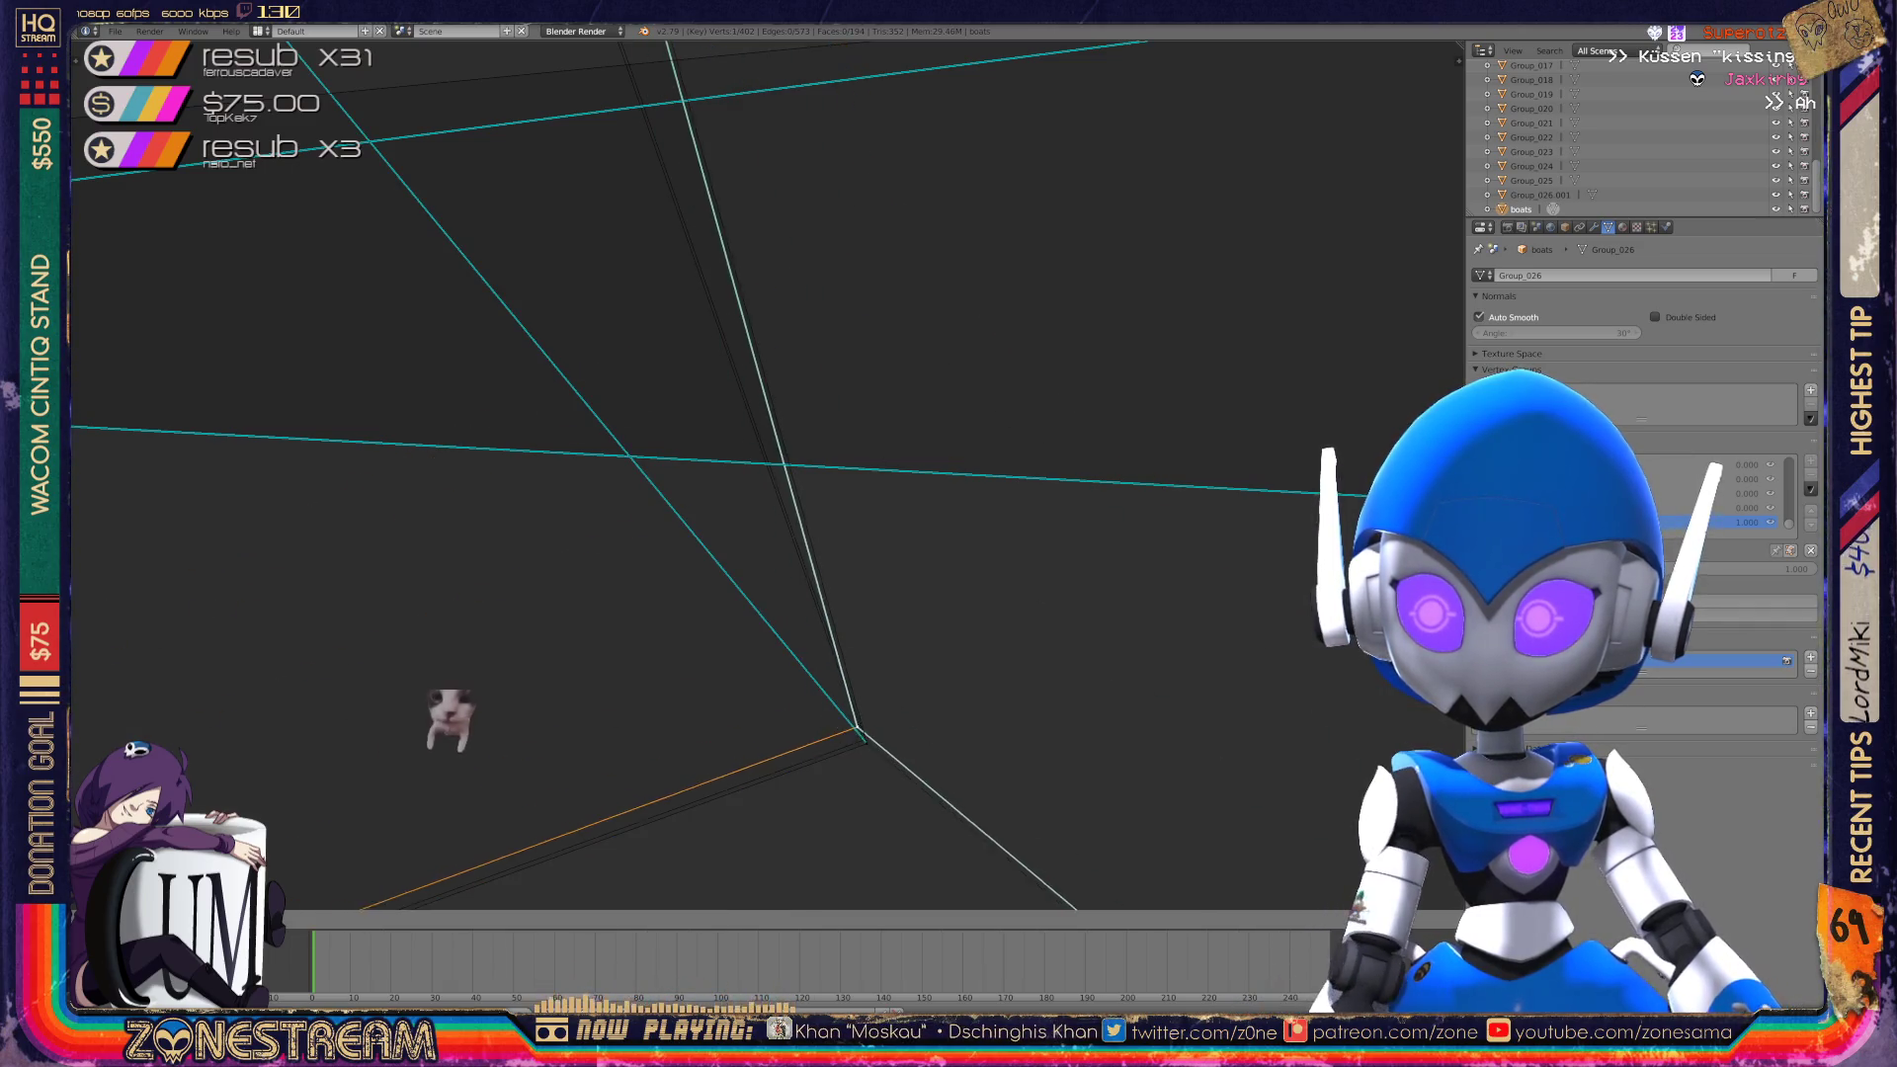
key(Return)
key(KP_Decimal)
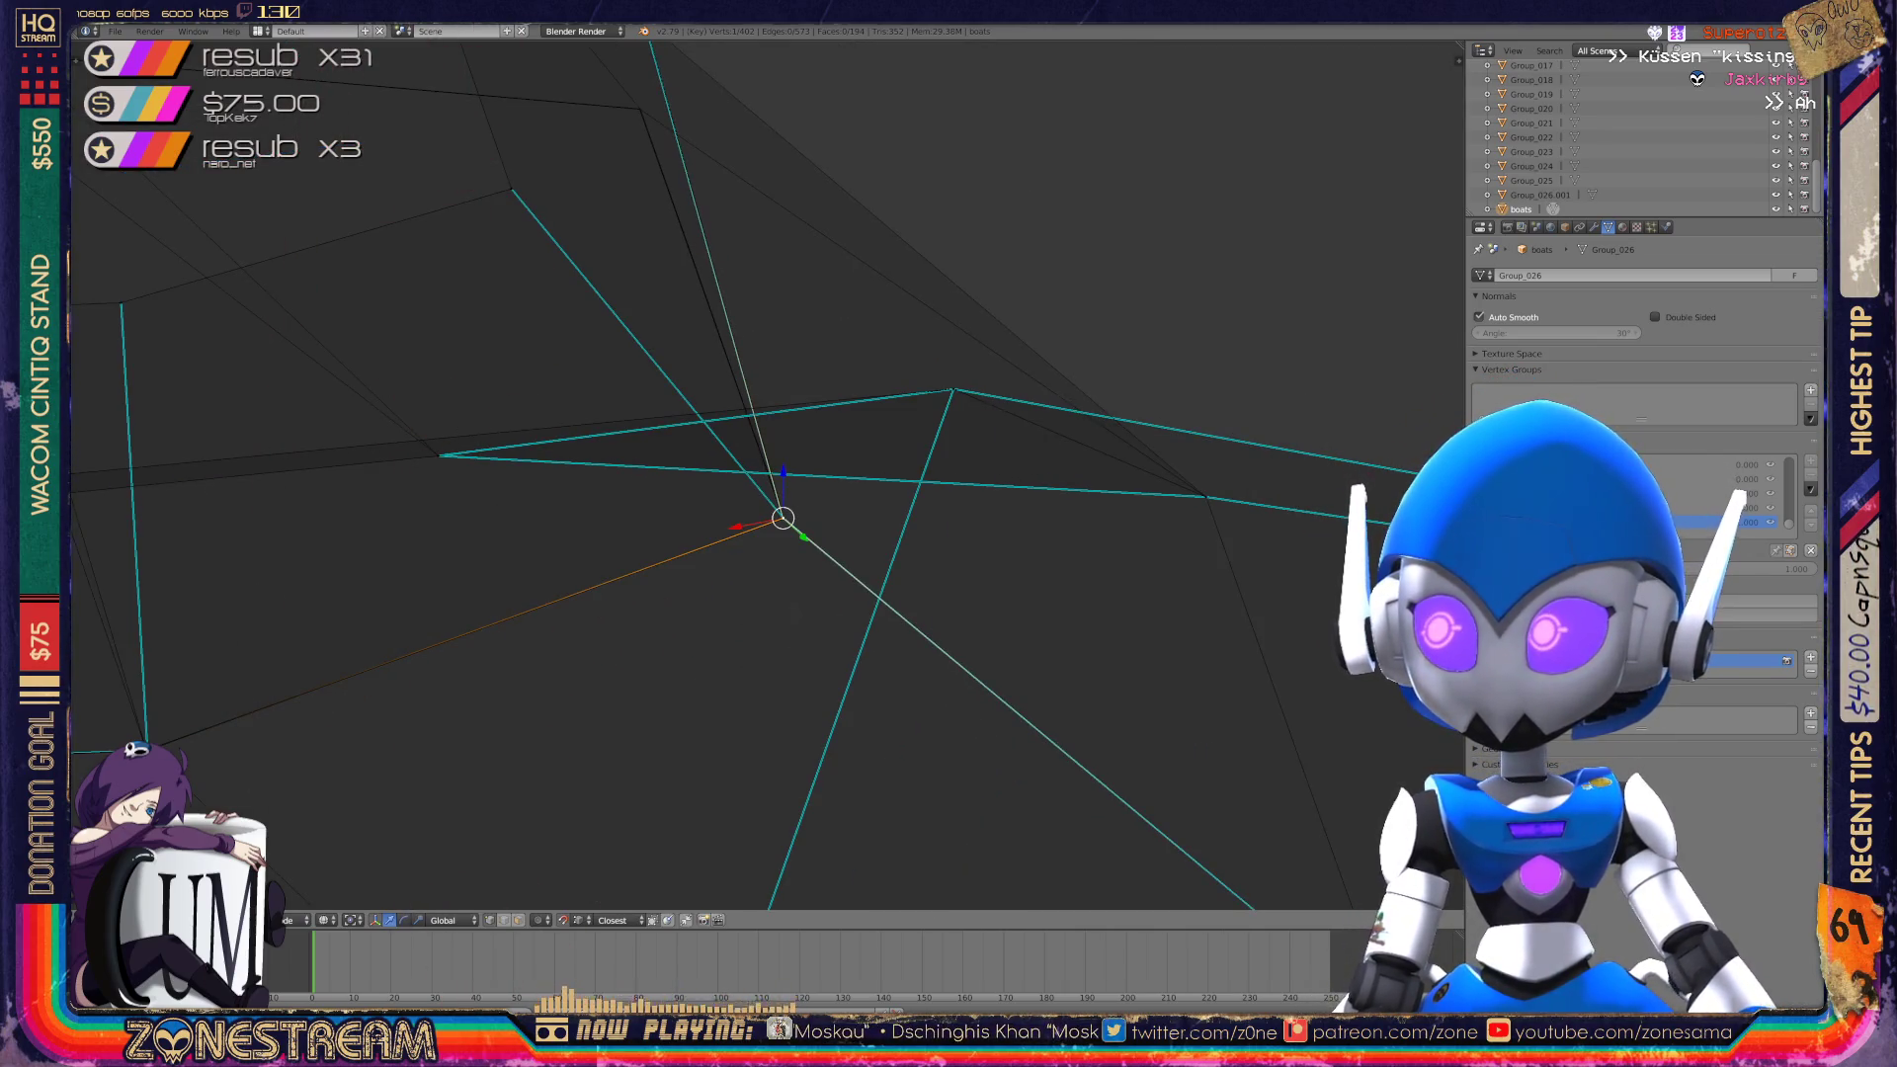
Pull a further top vertex down onto the lower vertex below it.
middle_drag(782, 517, 623, 420)
click(985, 153)
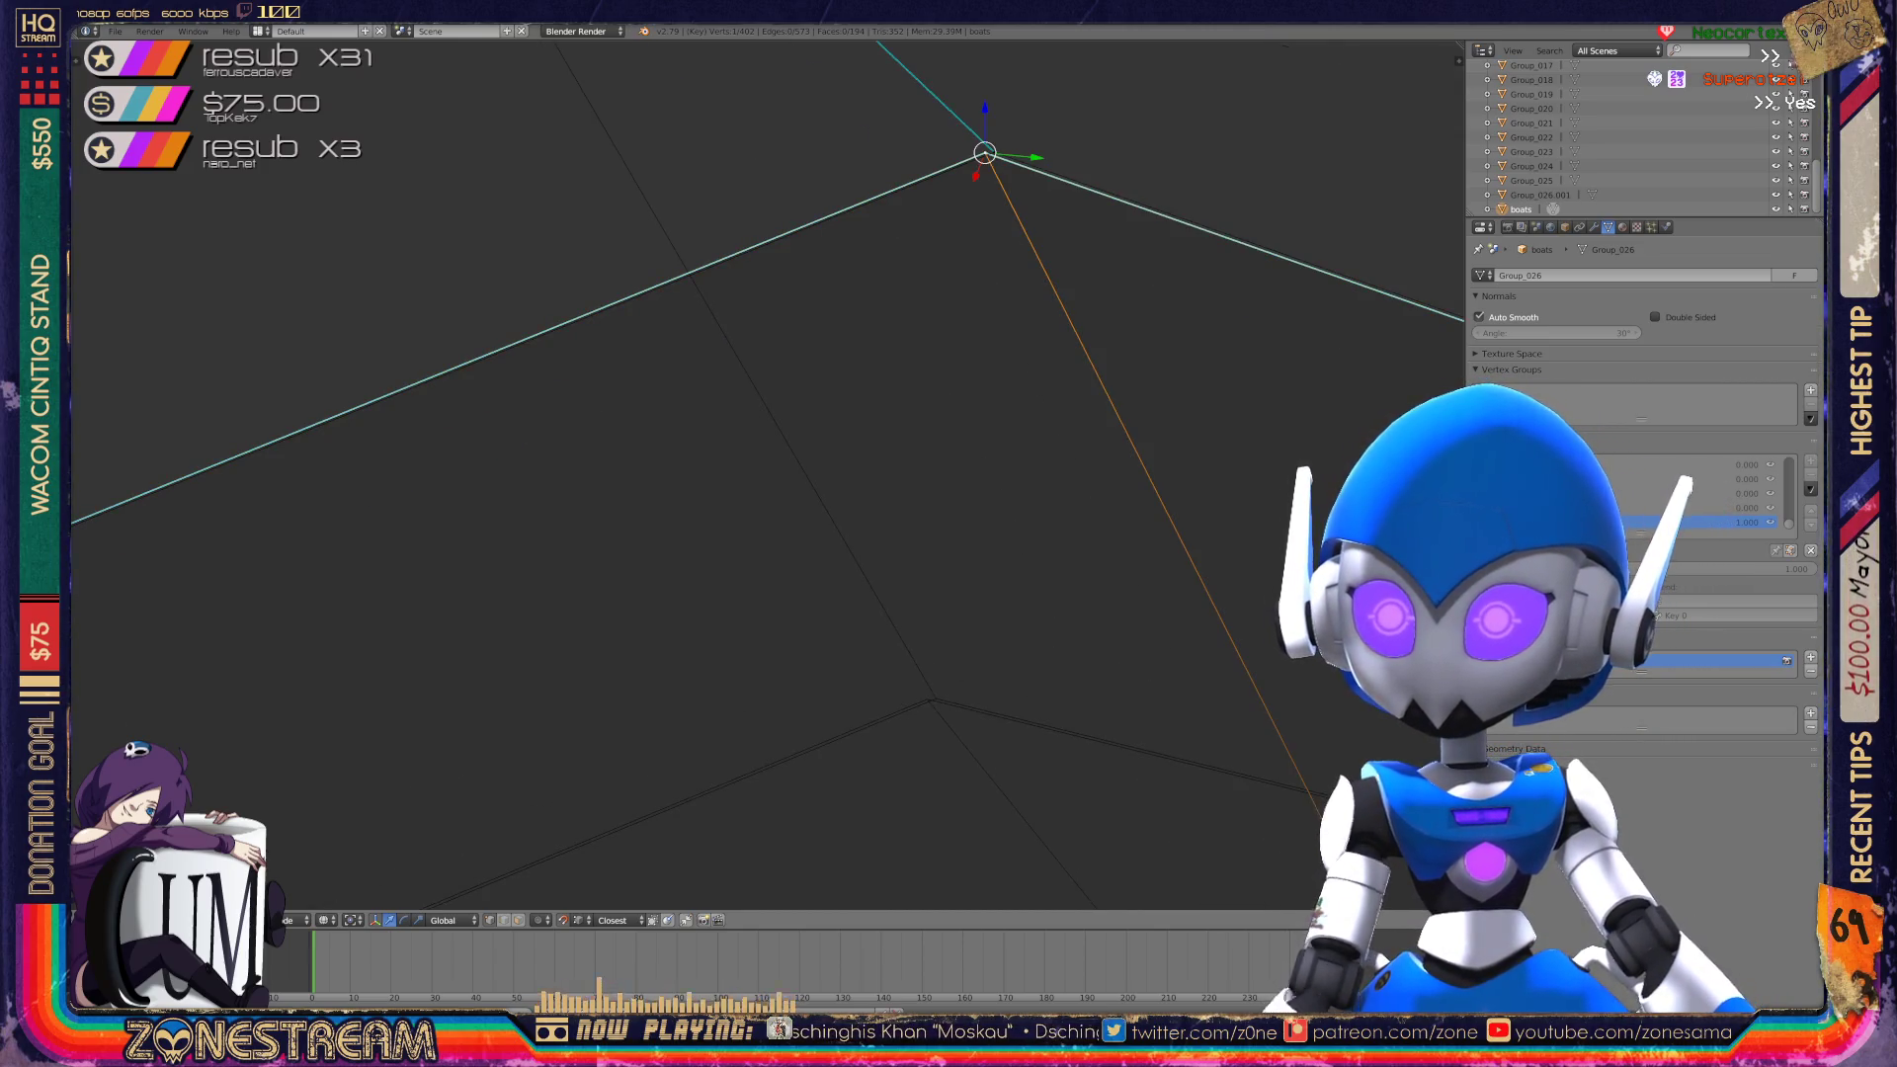
click(927, 700)
click(991, 152)
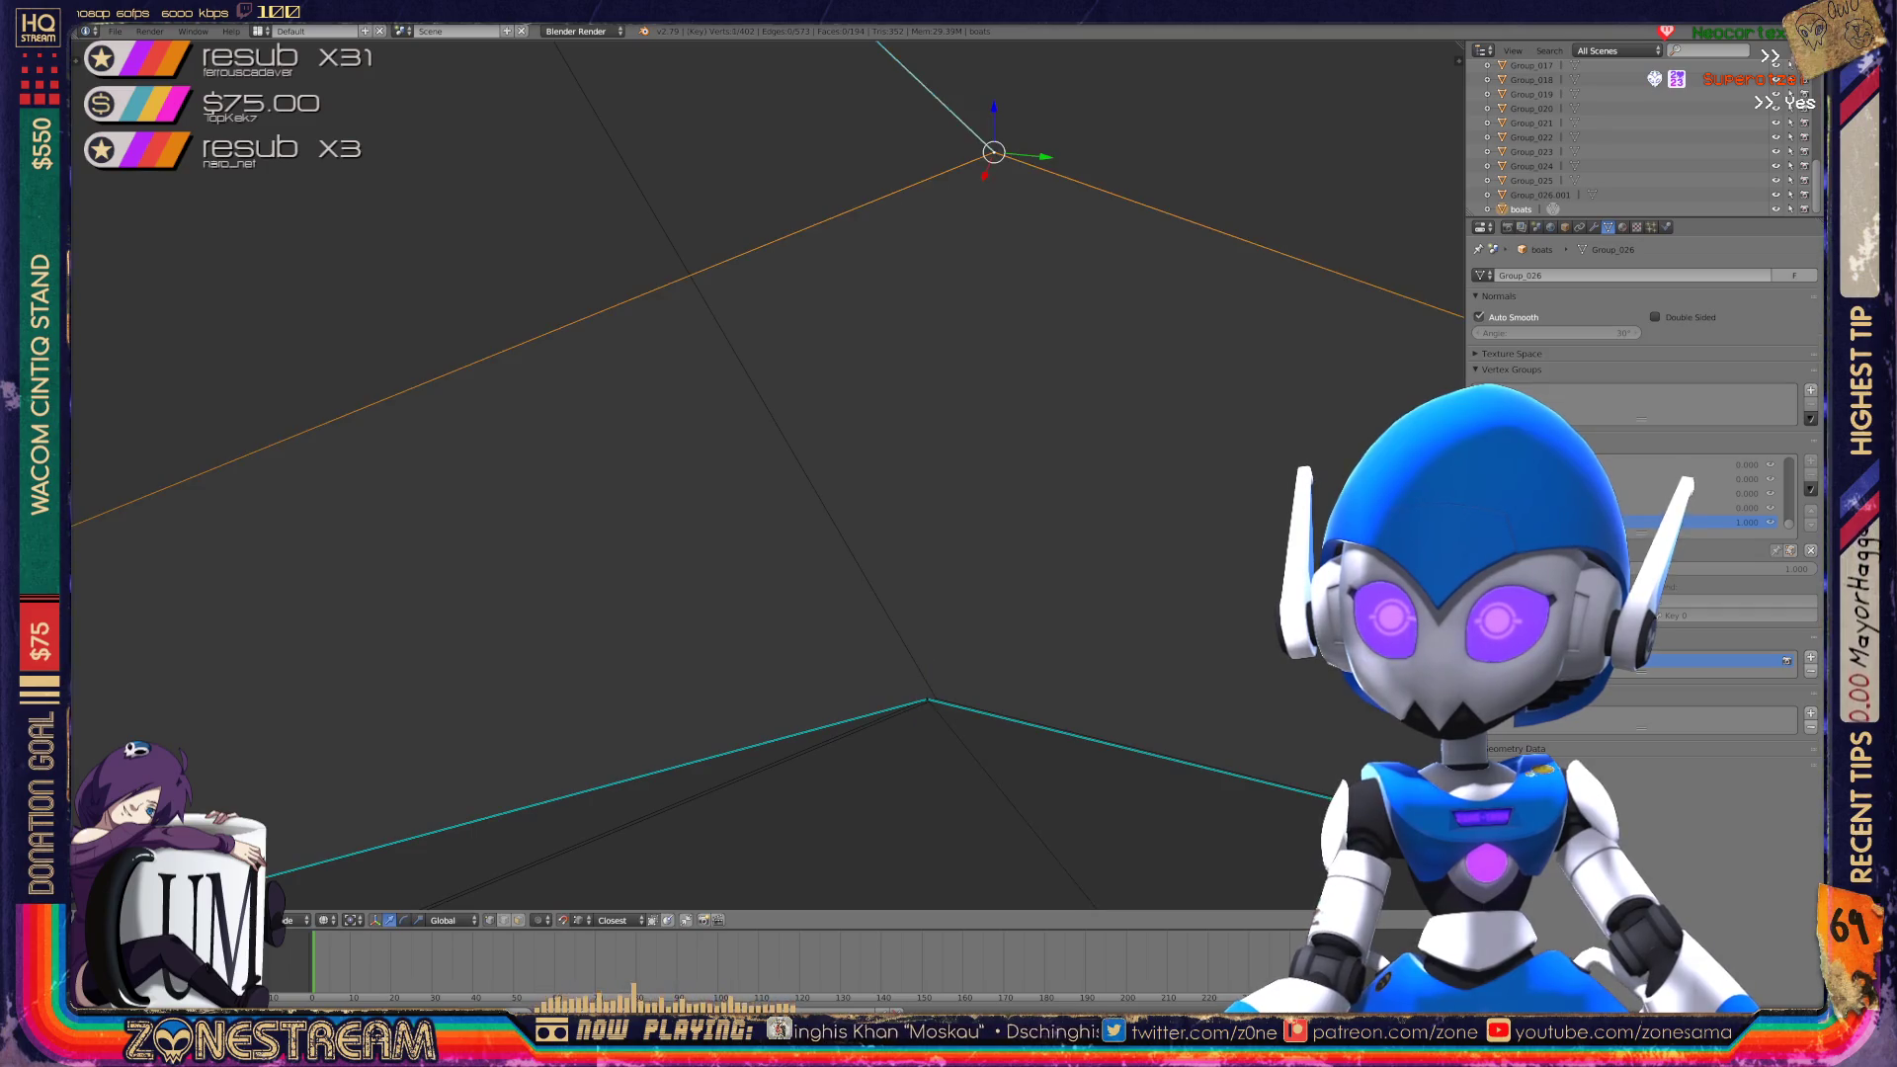
mouse_move(991, 152)
mouse_down()
mouse_move(1006, 449)
mouse_move(927, 700)
mouse_up()
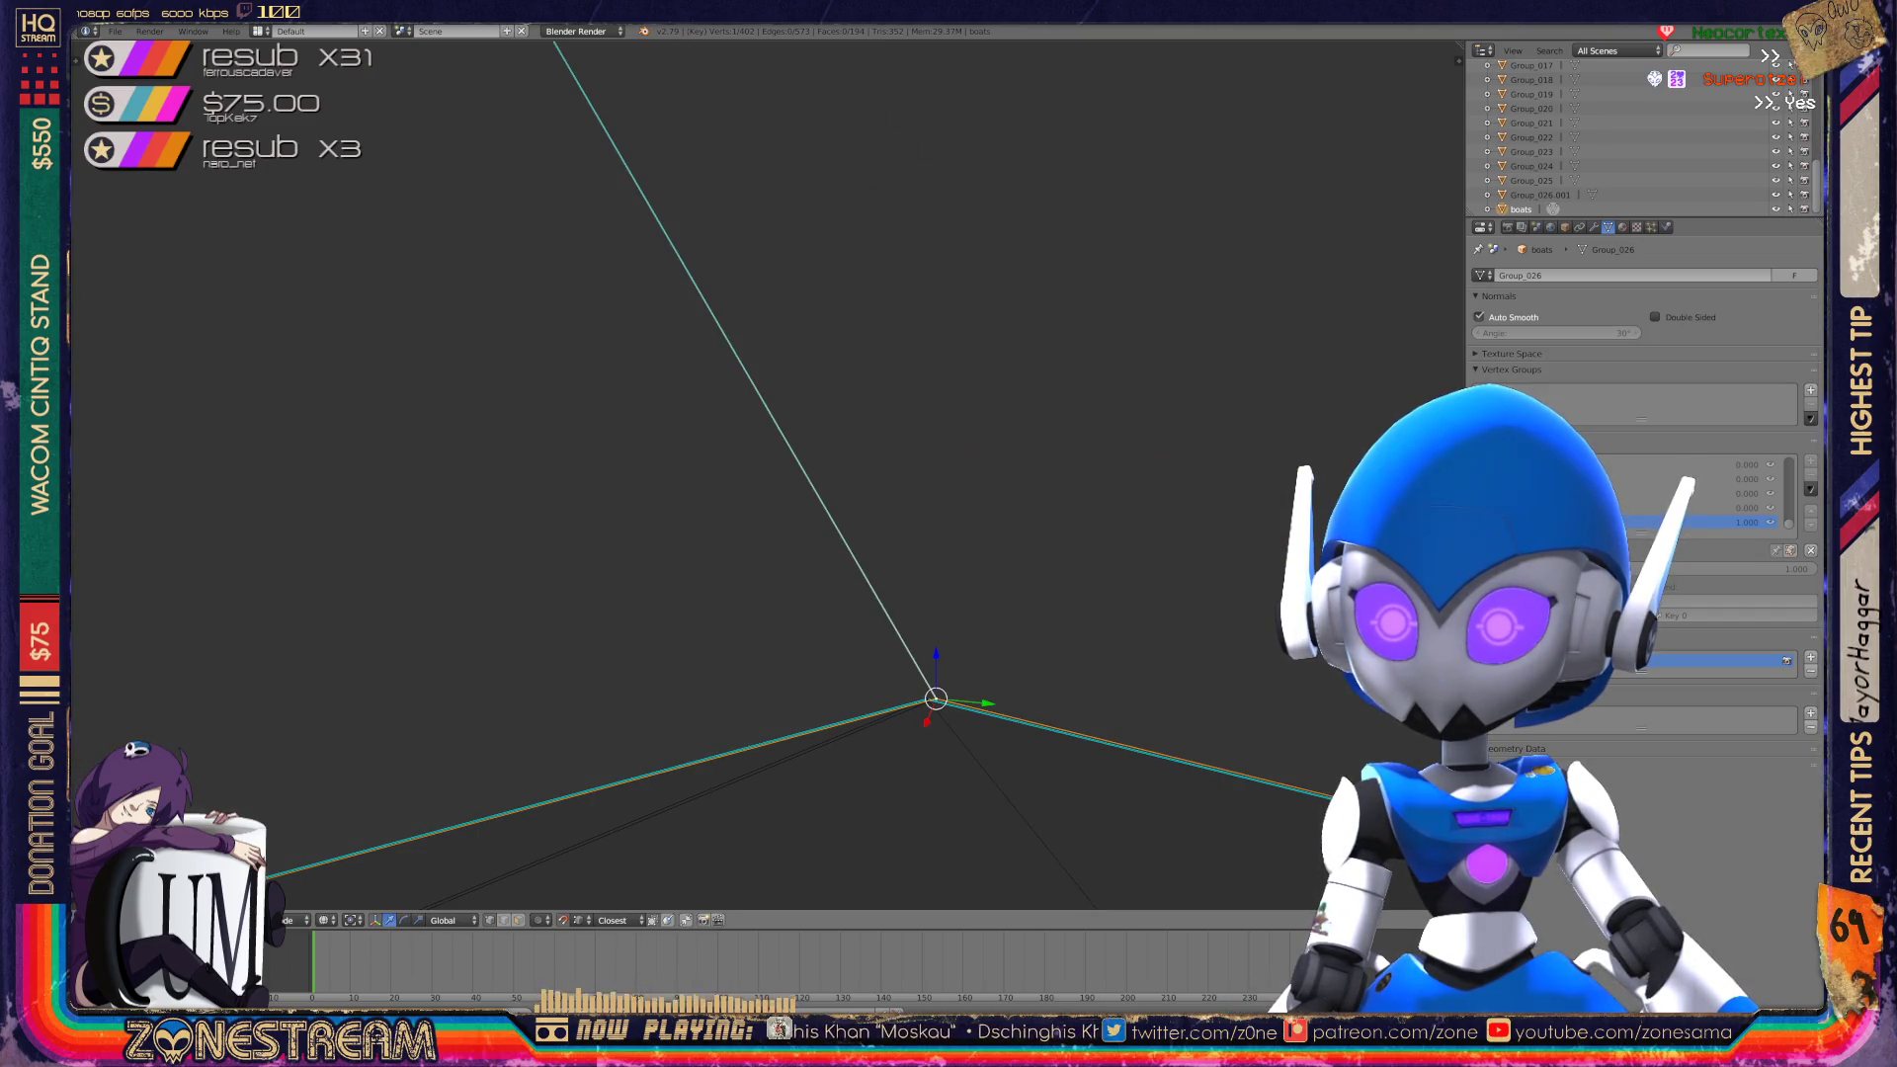
mouse_move(927, 700)
middle_down()
mouse_move(860, 593)
mouse_move(761, 524)
mouse_move(731, 514)
mouse_move(657, 598)
mouse_move(647, 573)
middle_up()
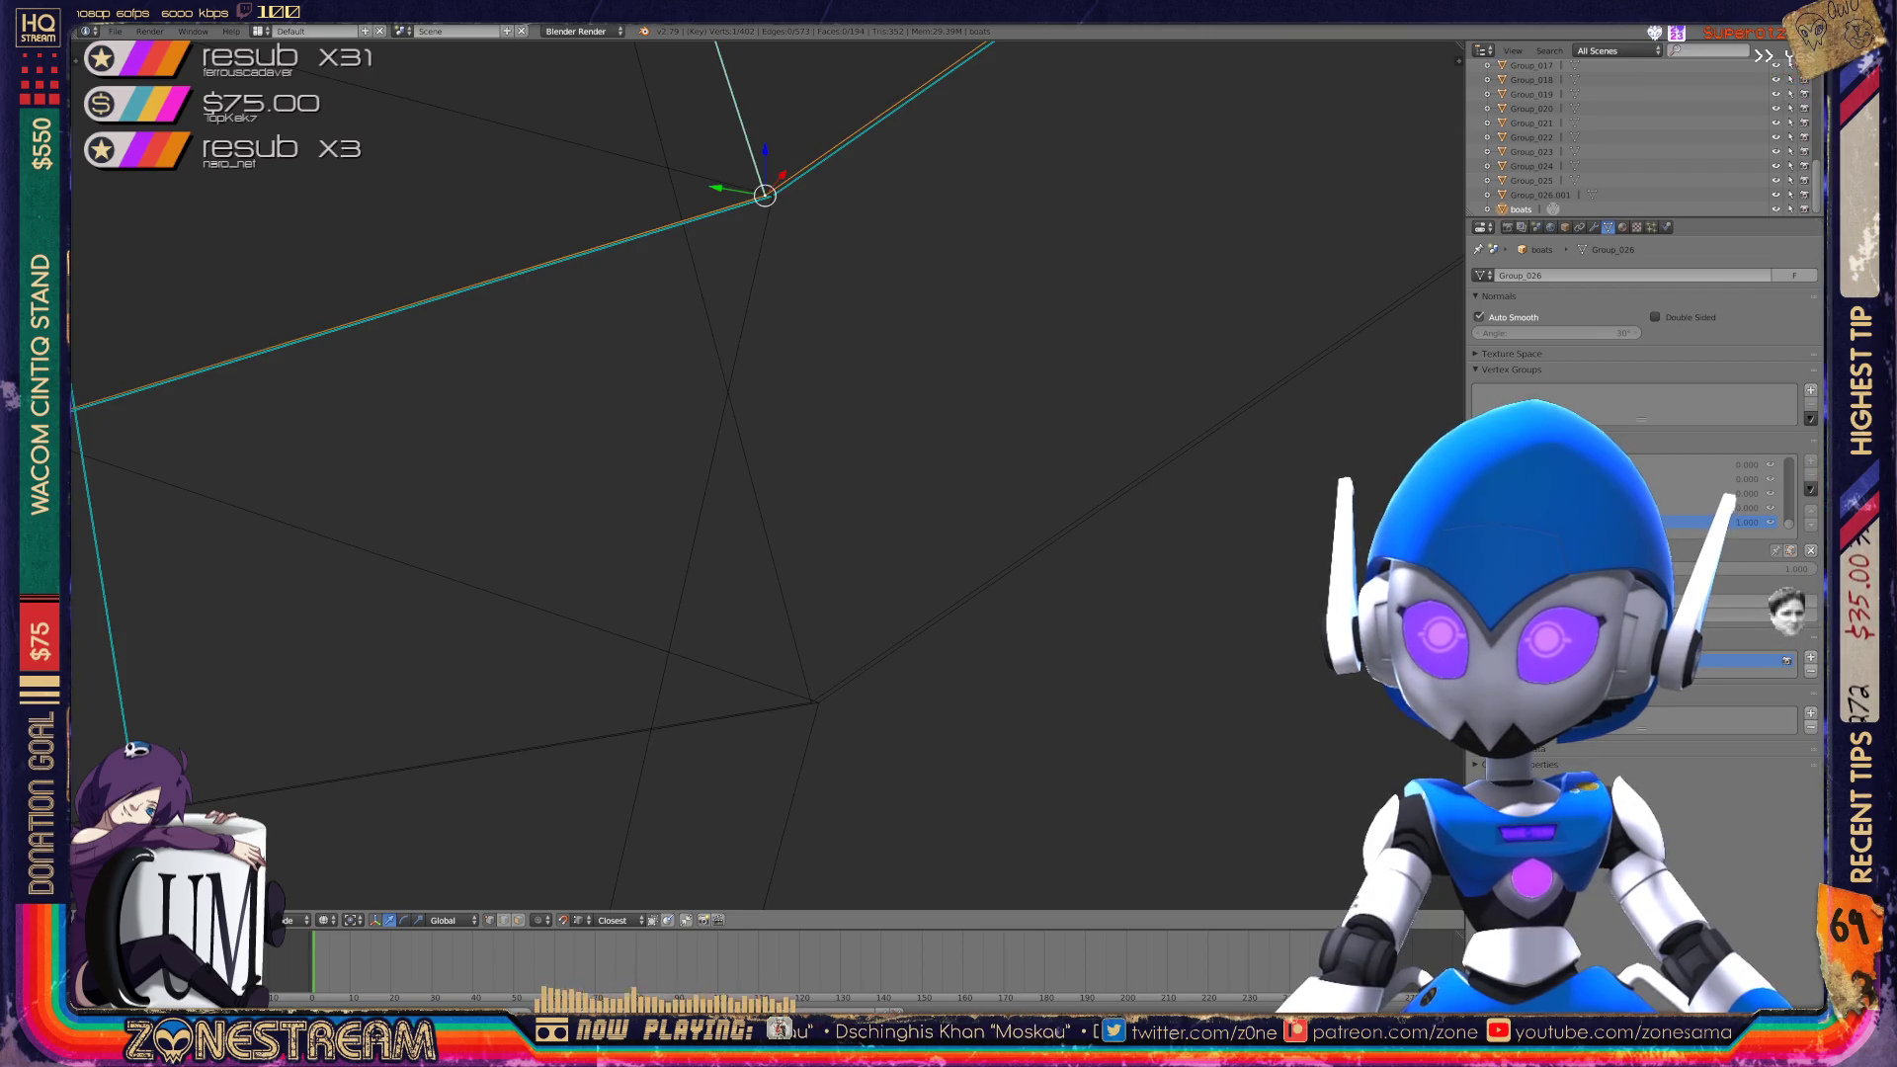
Set the long edge's upper vertex down onto its lower vertex.
right_click(810, 702)
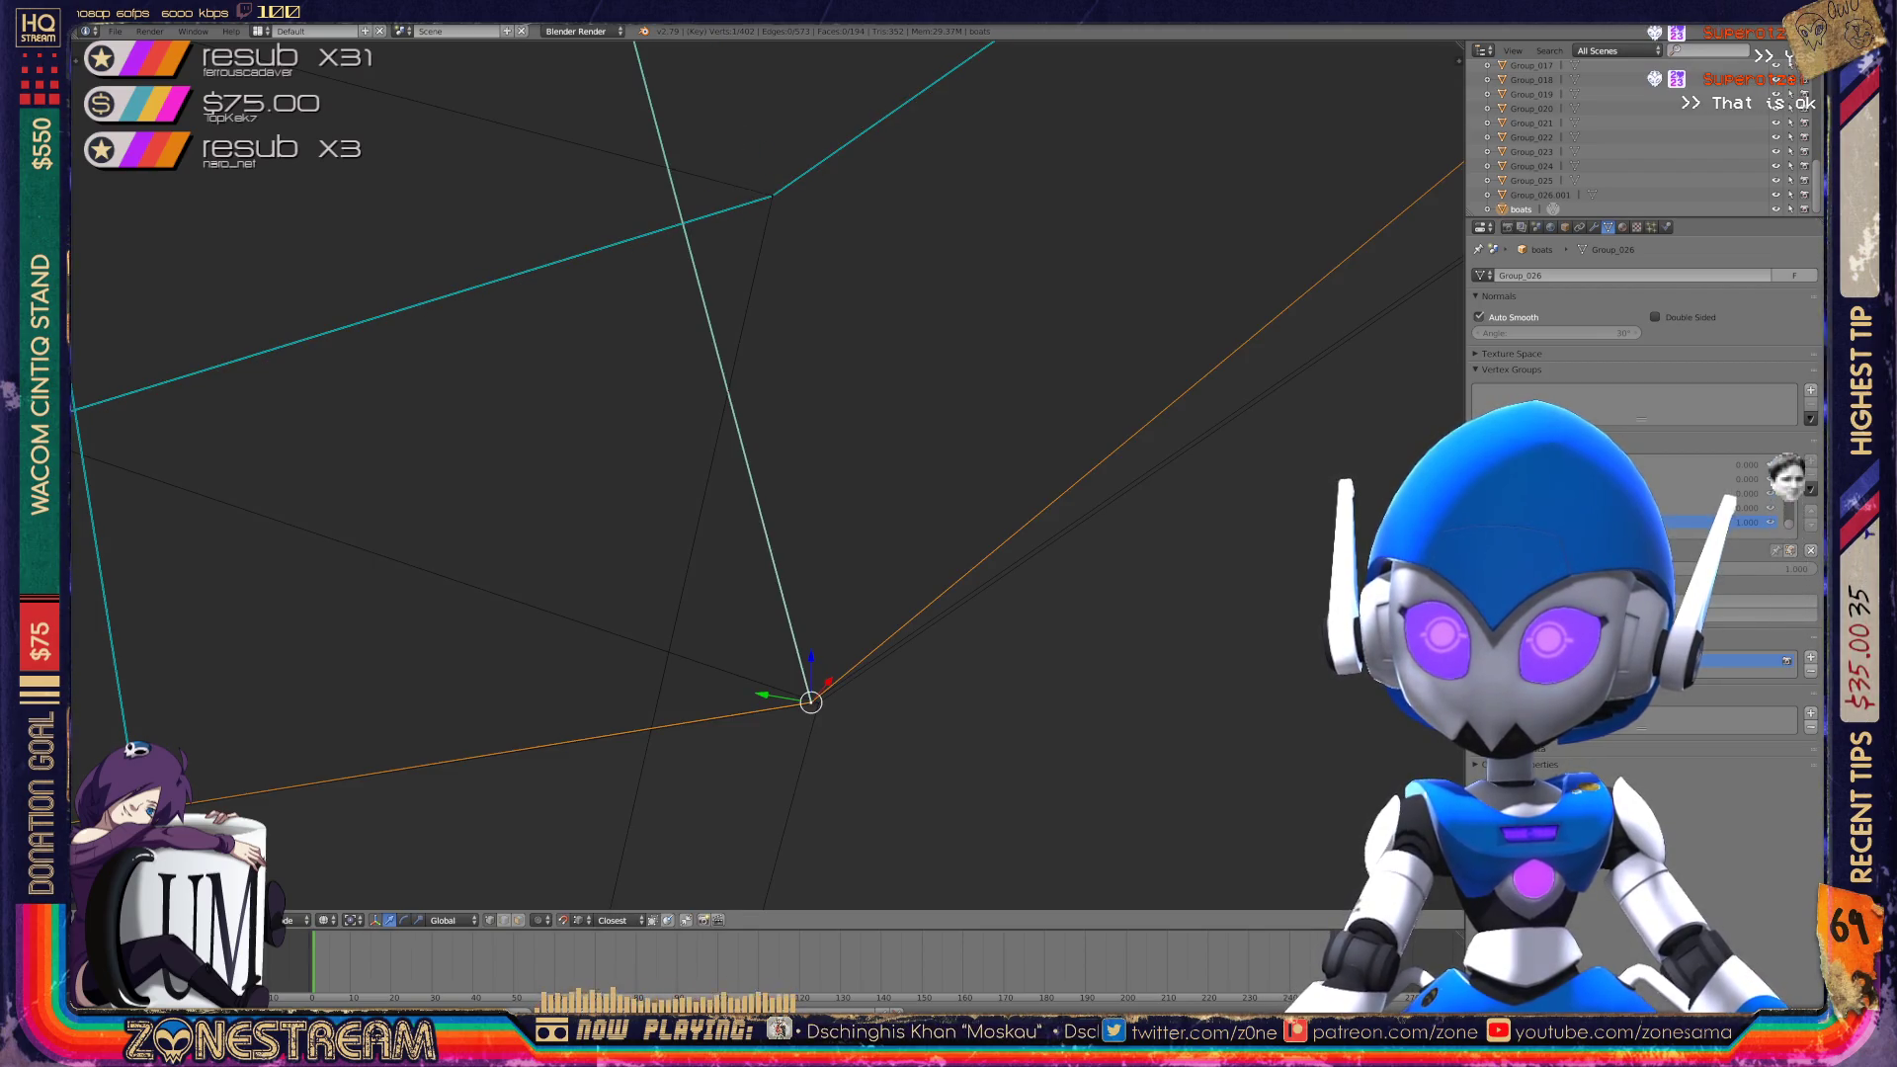
right_click(773, 196)
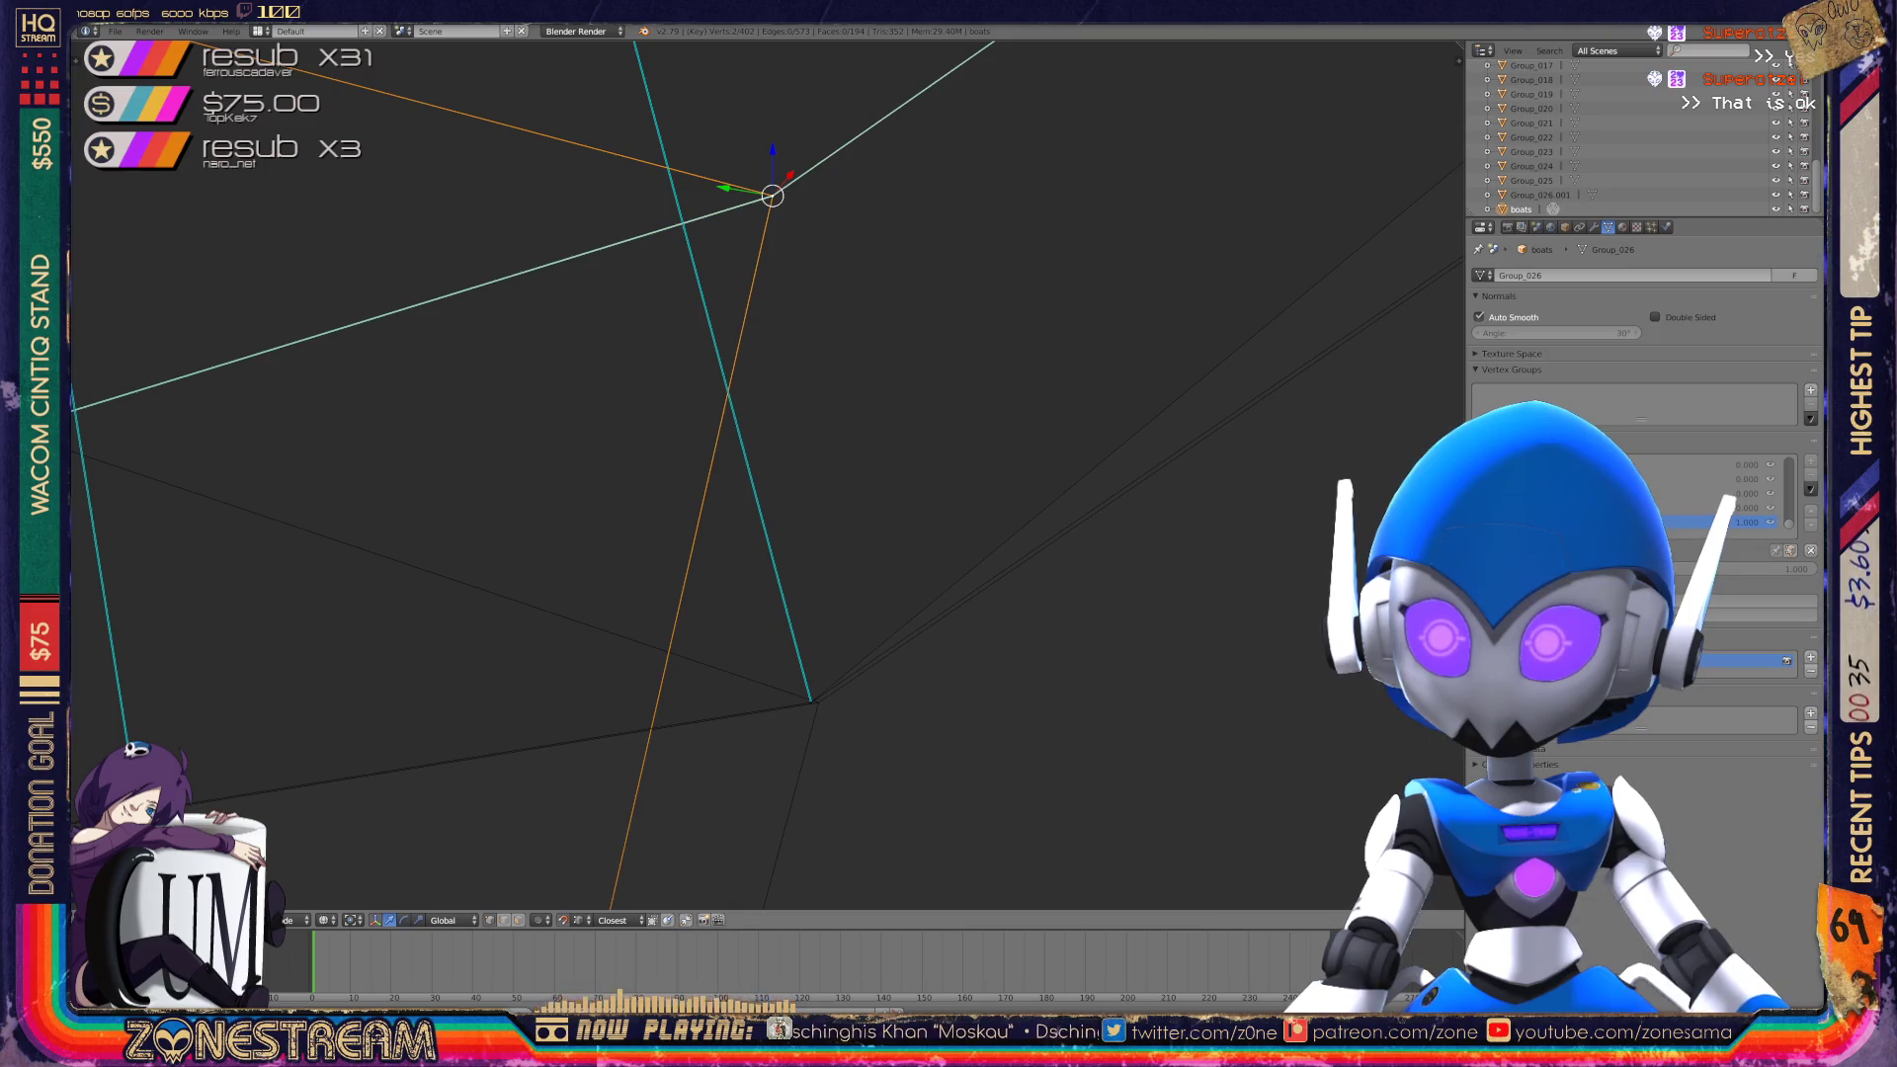
mouse_move(771, 474)
middle_down()
mouse_move(770, 425)
mouse_move(712, 366)
middle_up()
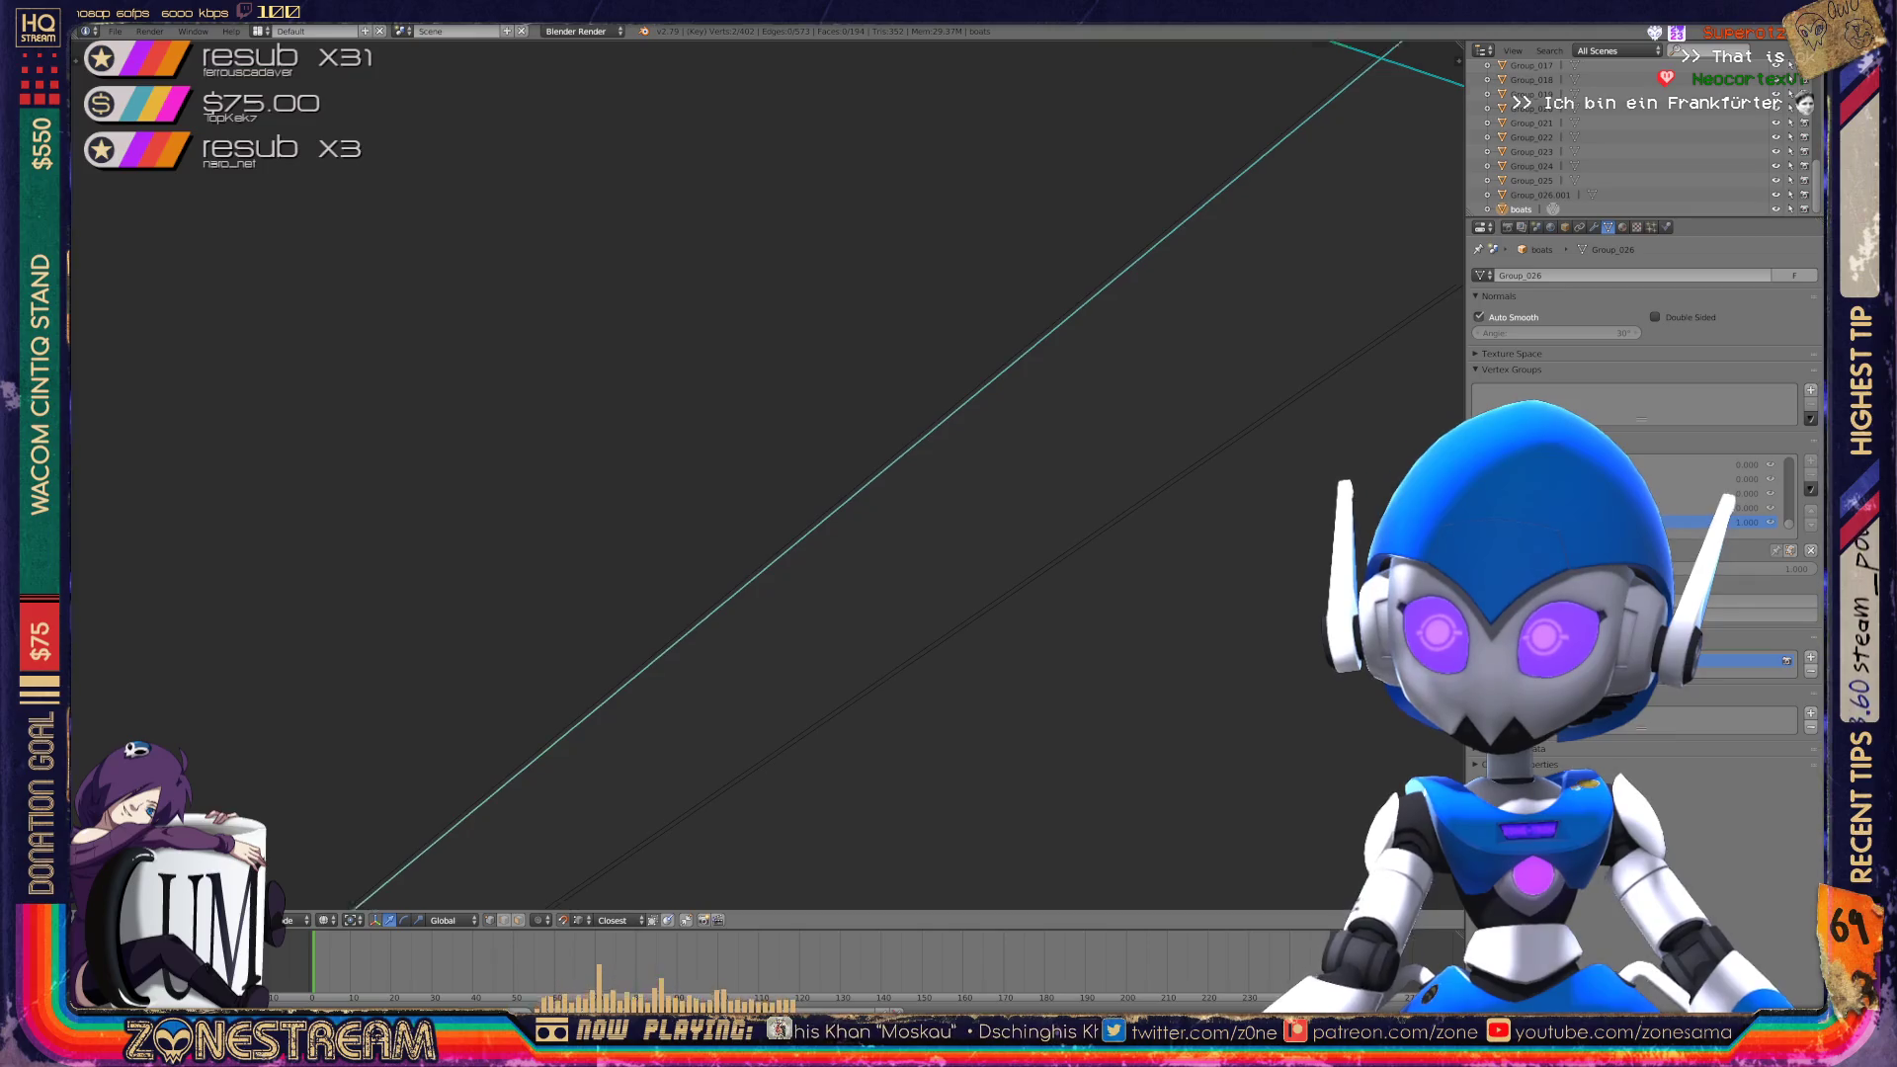
scroll(768, 474, down, 2)
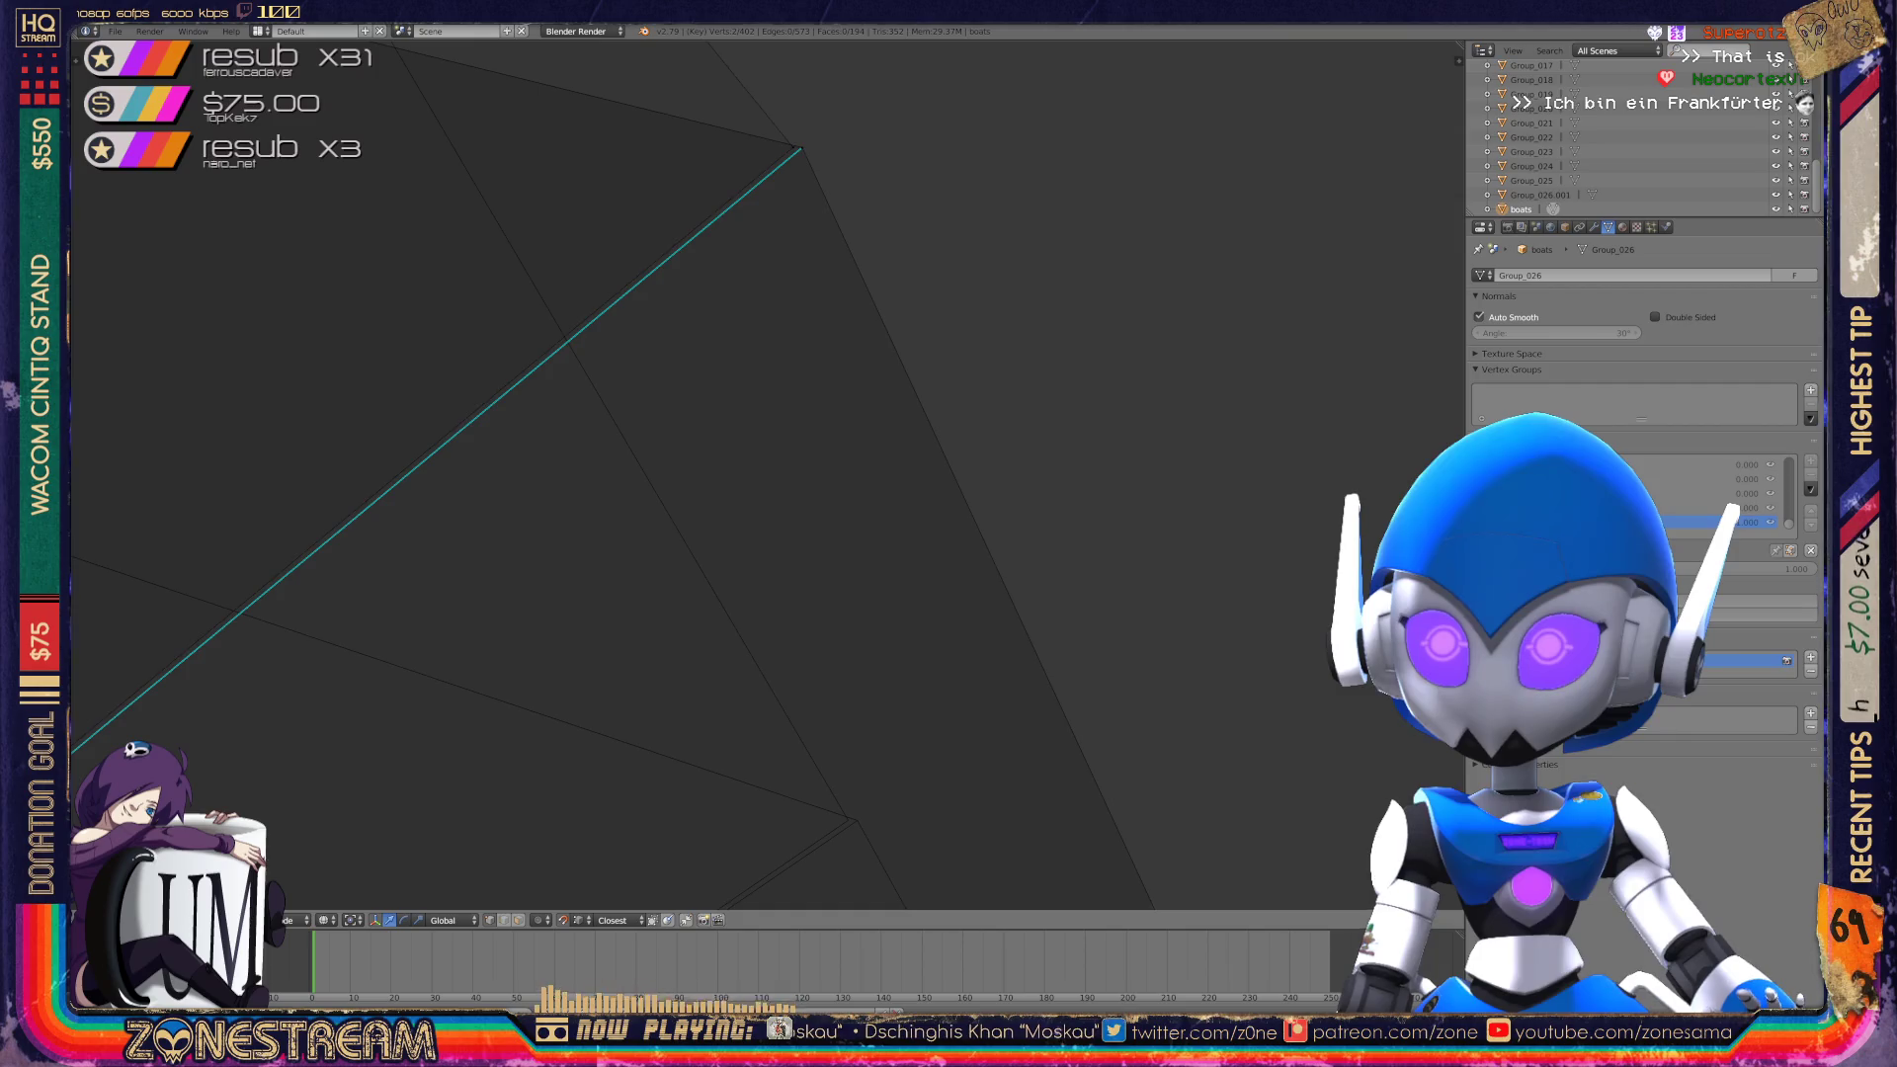
right_click(848, 820)
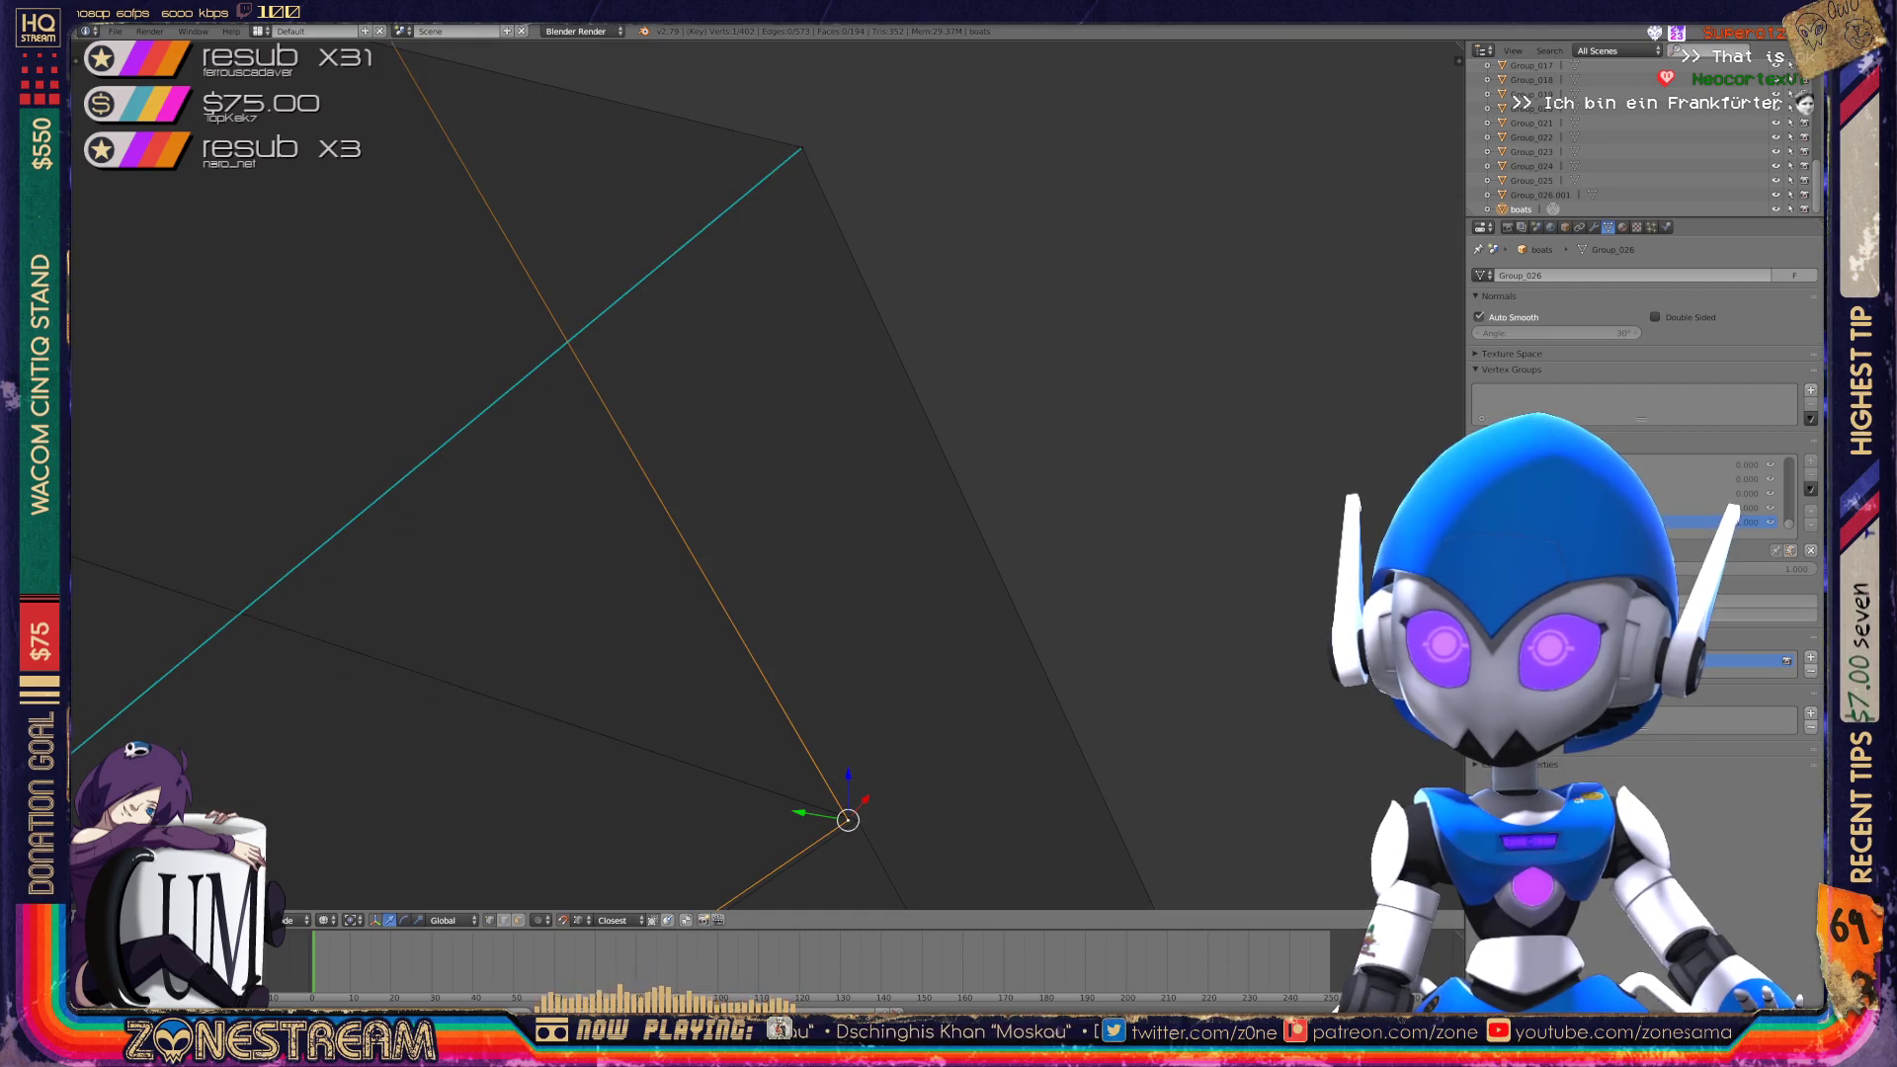
right_click(801, 148)
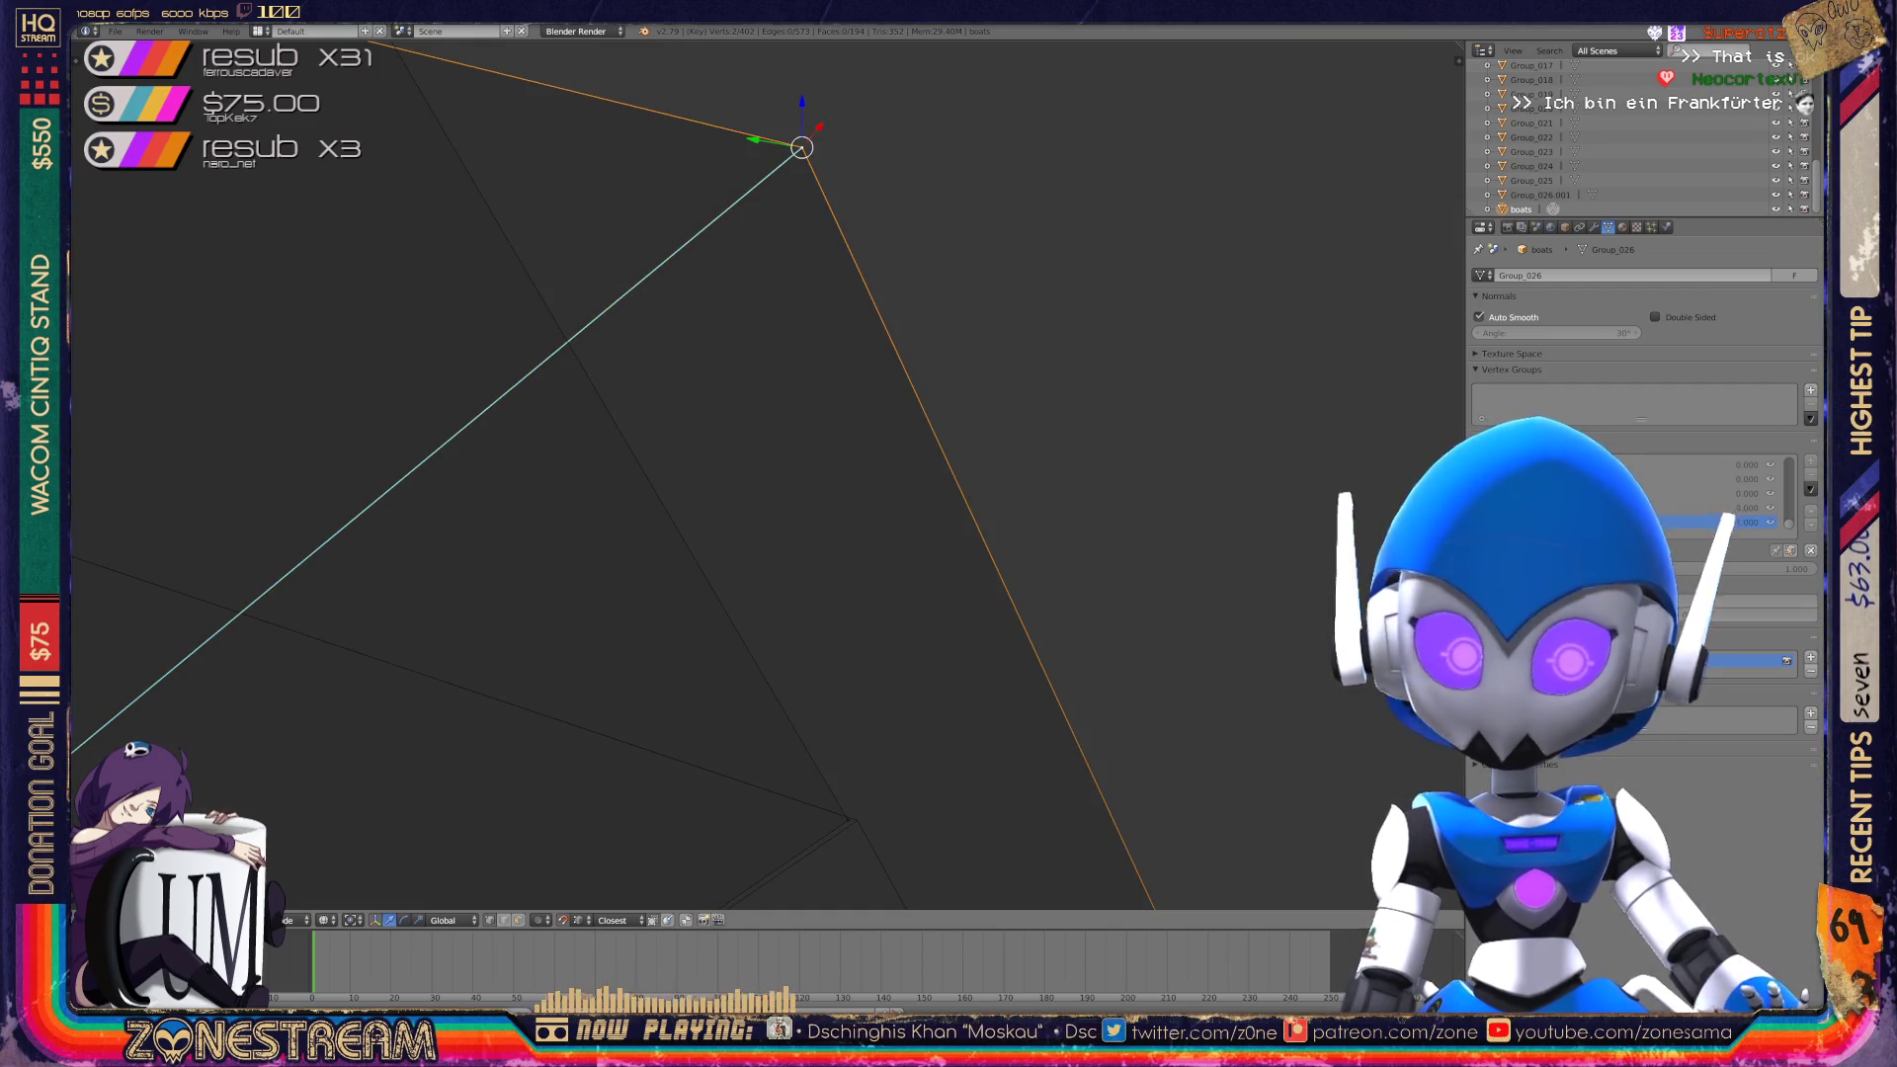
key(g)
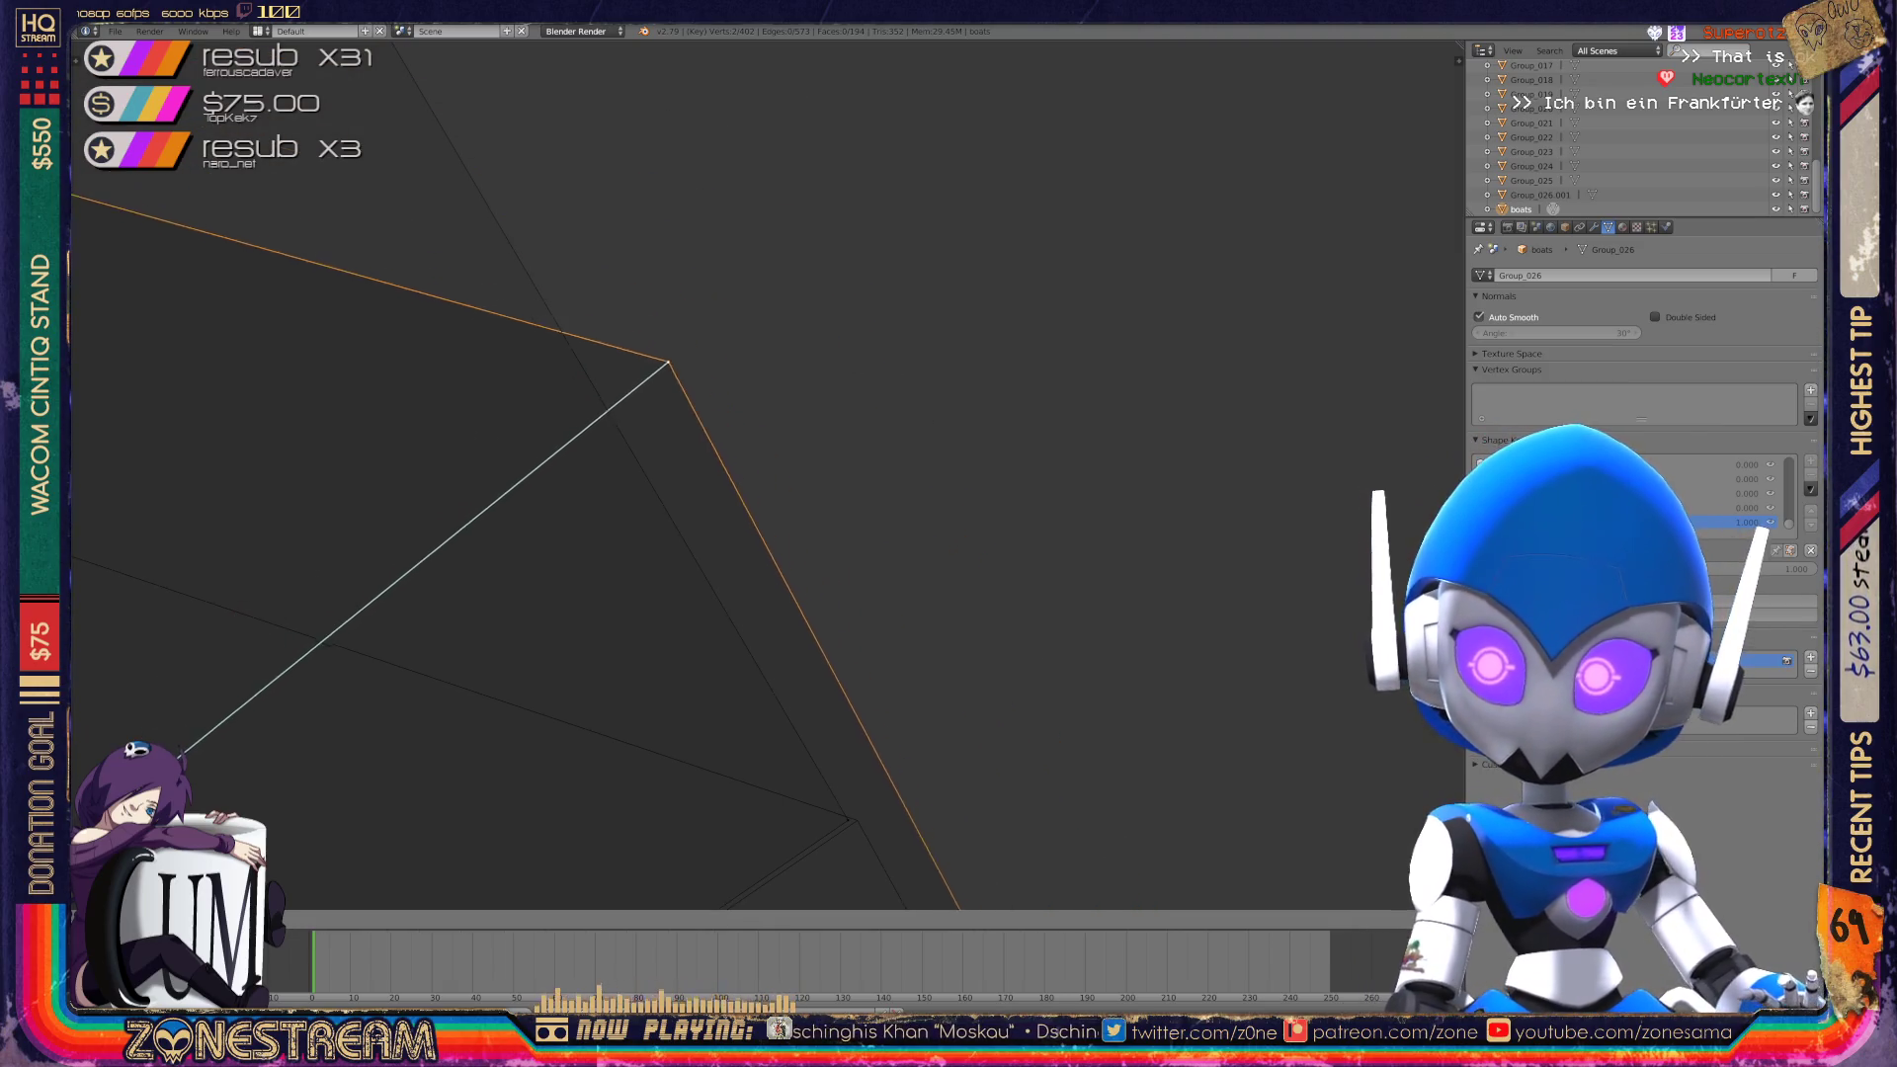
click(857, 820)
key(KP_Decimal)
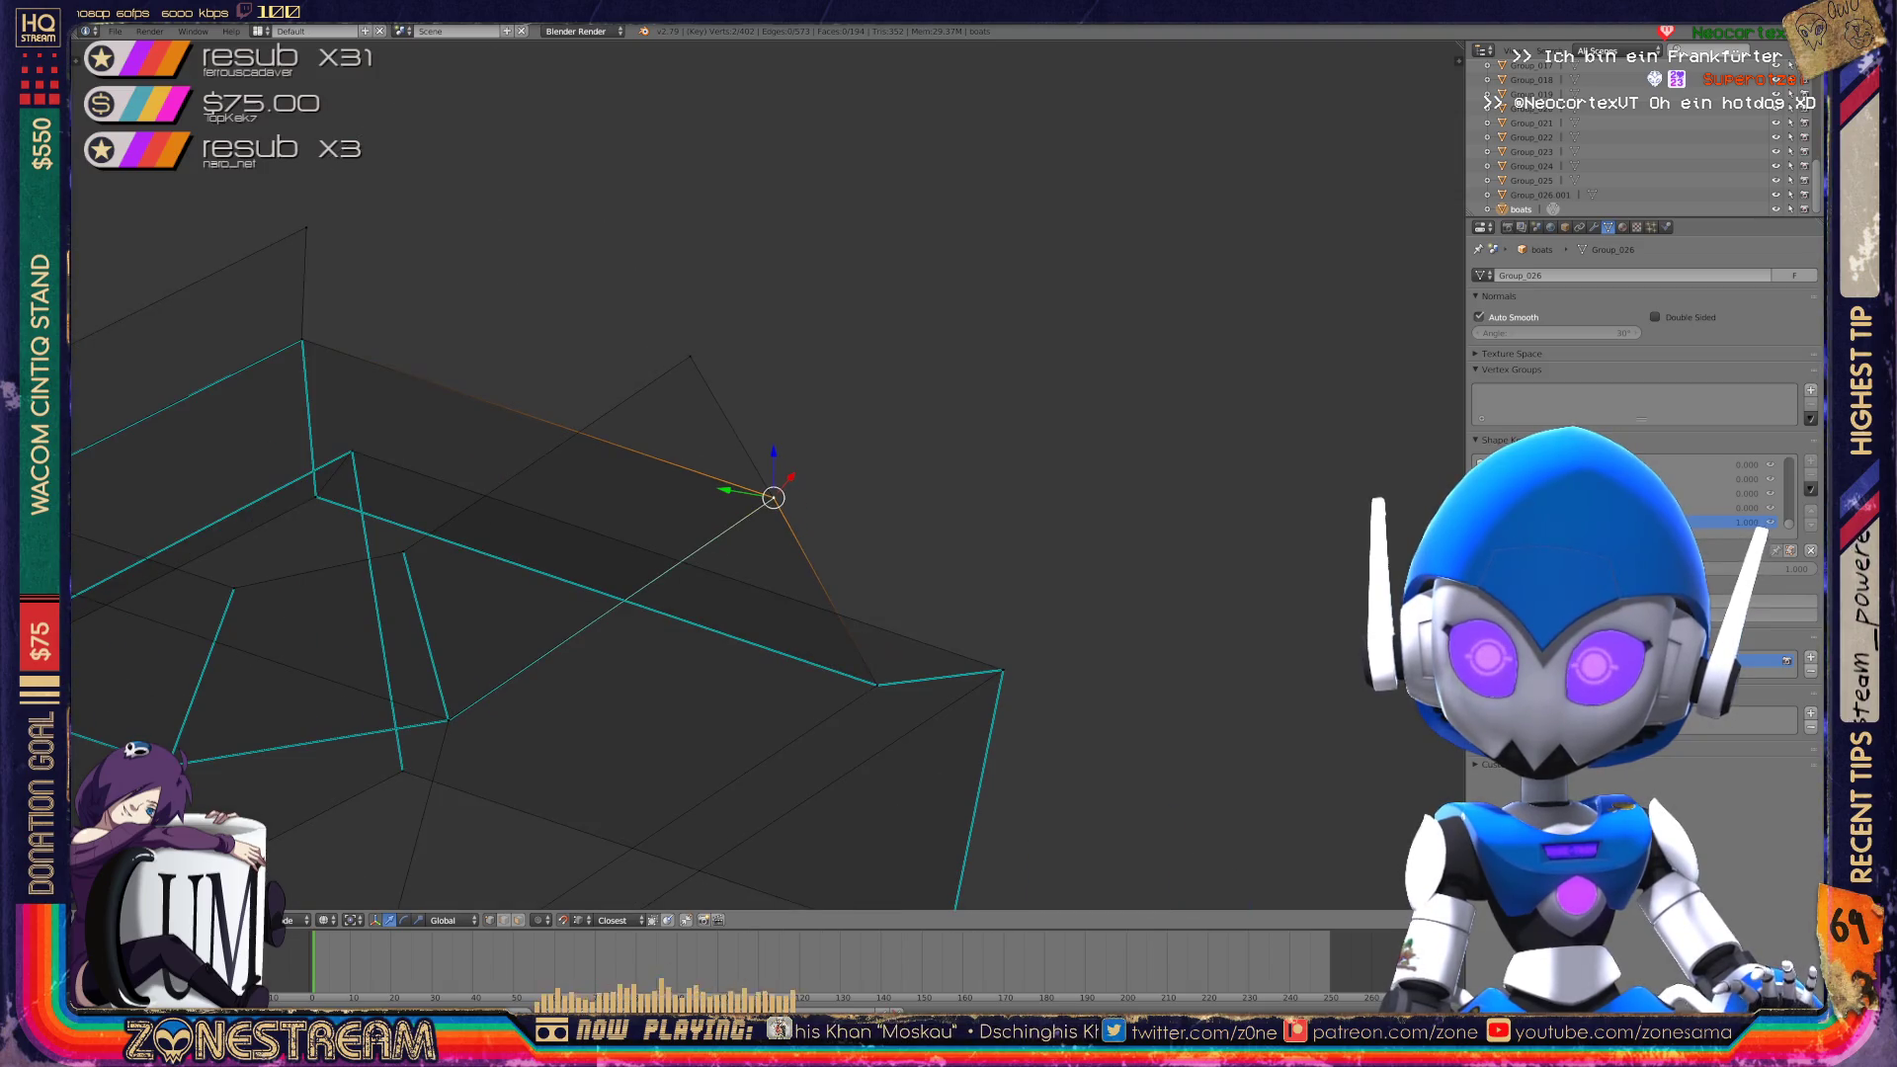
Look over the reshaped hull and return the boat to Object Mode.
mouse_move(773, 497)
middle_down()
mouse_move(810, 475)
mouse_move(741, 464)
mouse_move(840, 395)
middle_up()
shift+middle_drag(1056, 664, 788, 647)
scroll(788, 648, down, 5)
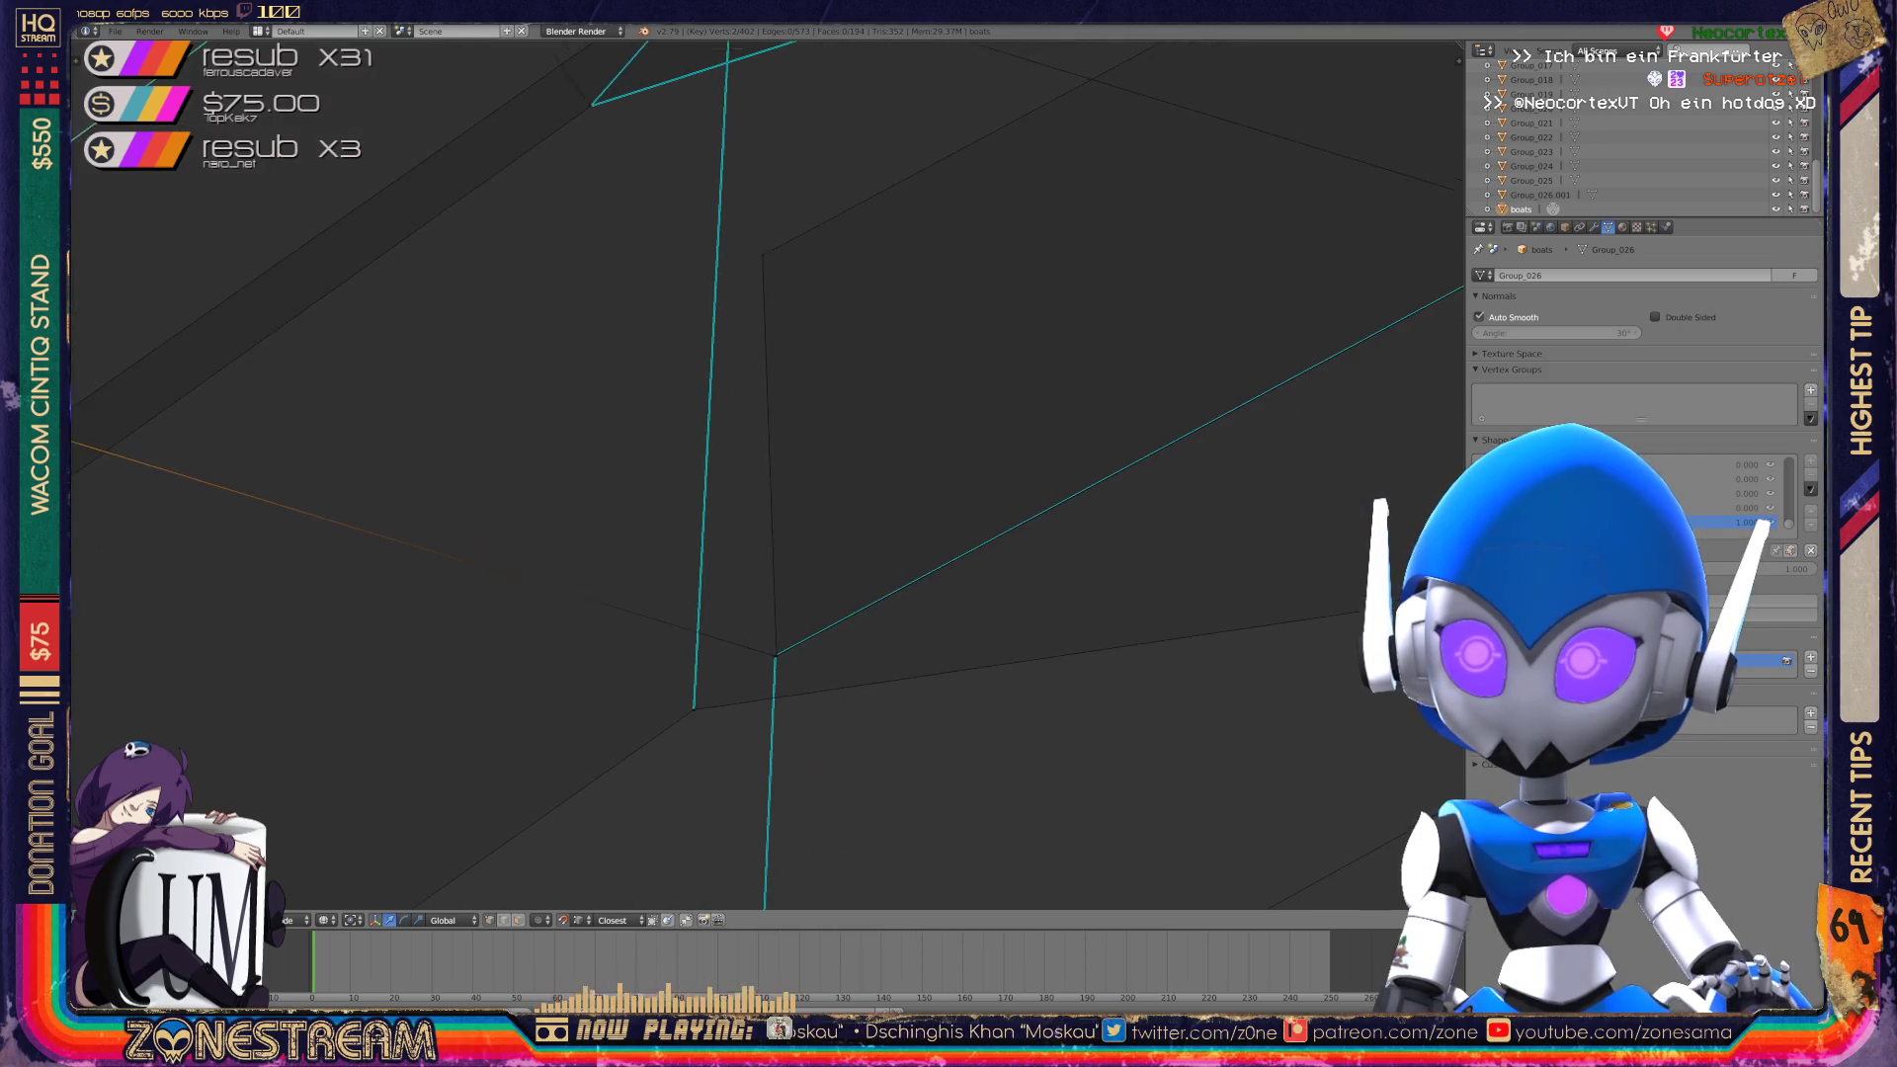
key(Tab)
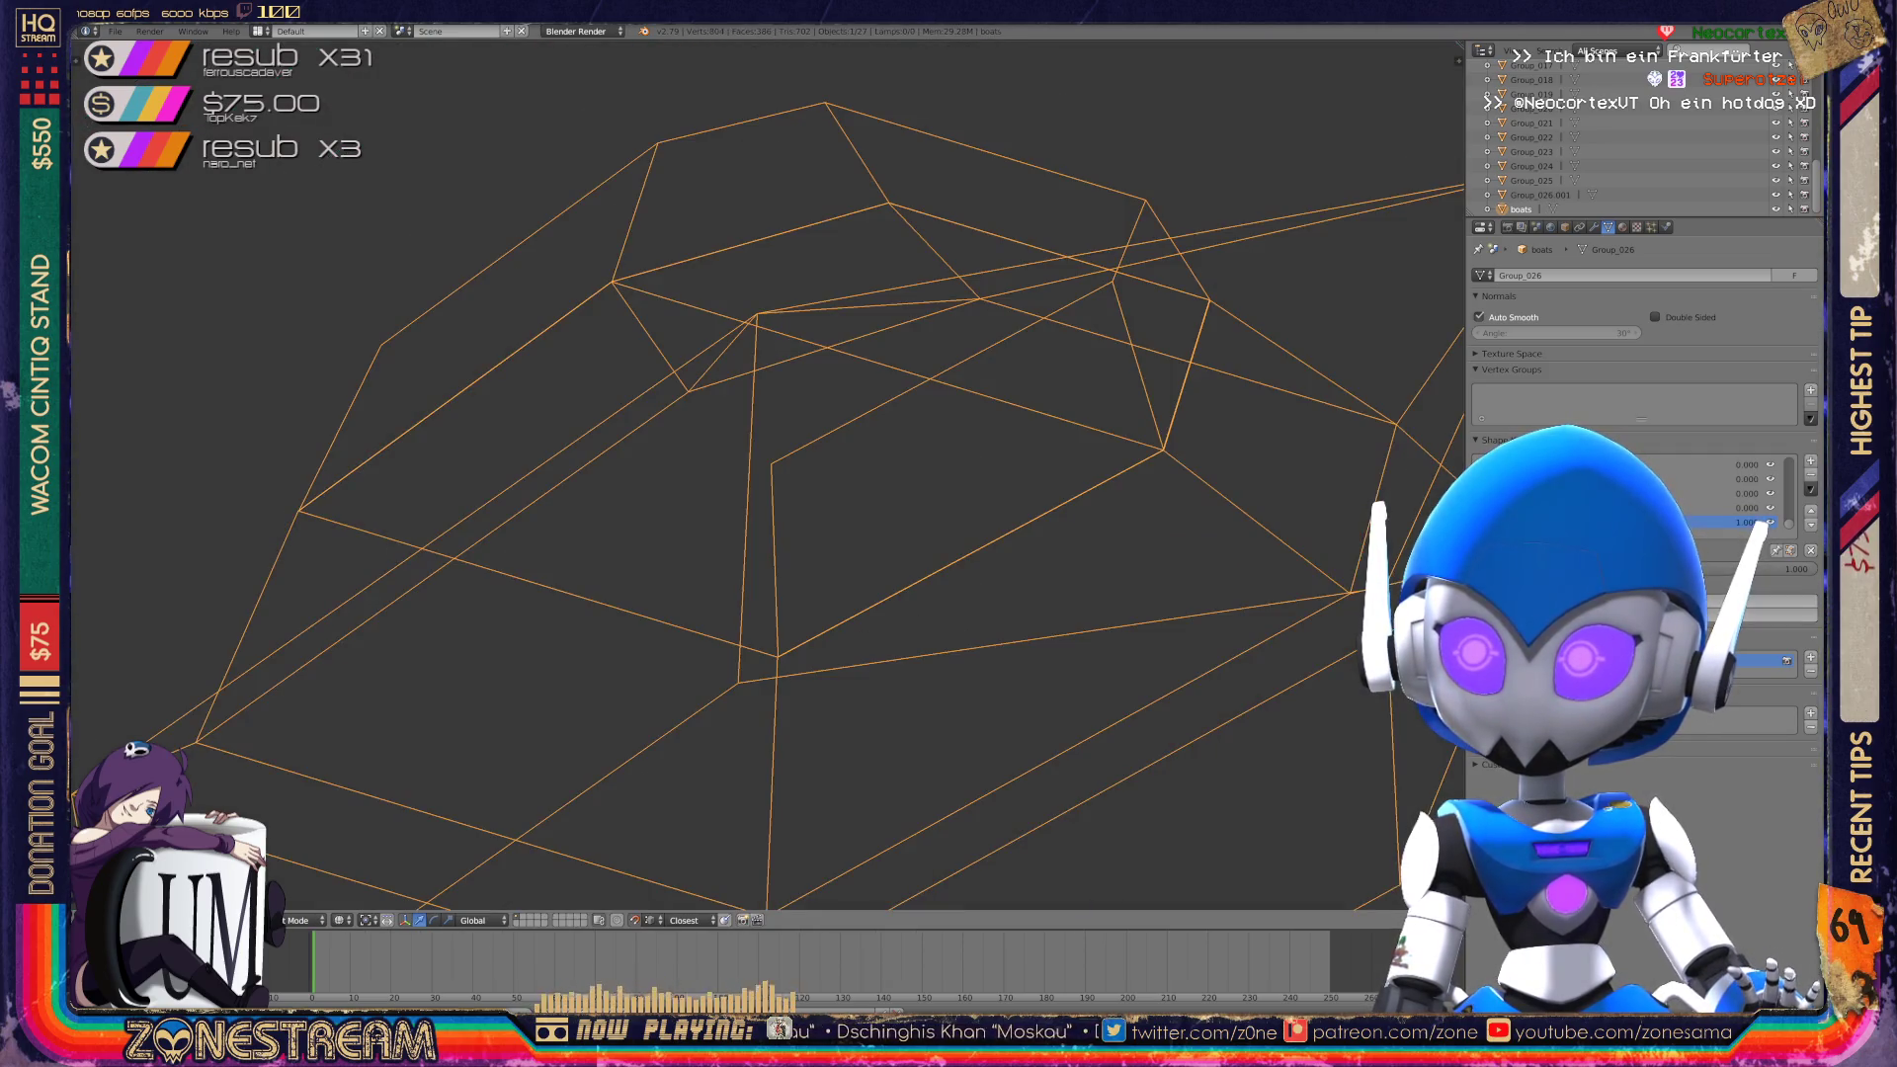
Frame and orbit around the boat, then switch back into Edit Mode.
key(KP_Decimal)
scroll(879, 524, down, 3)
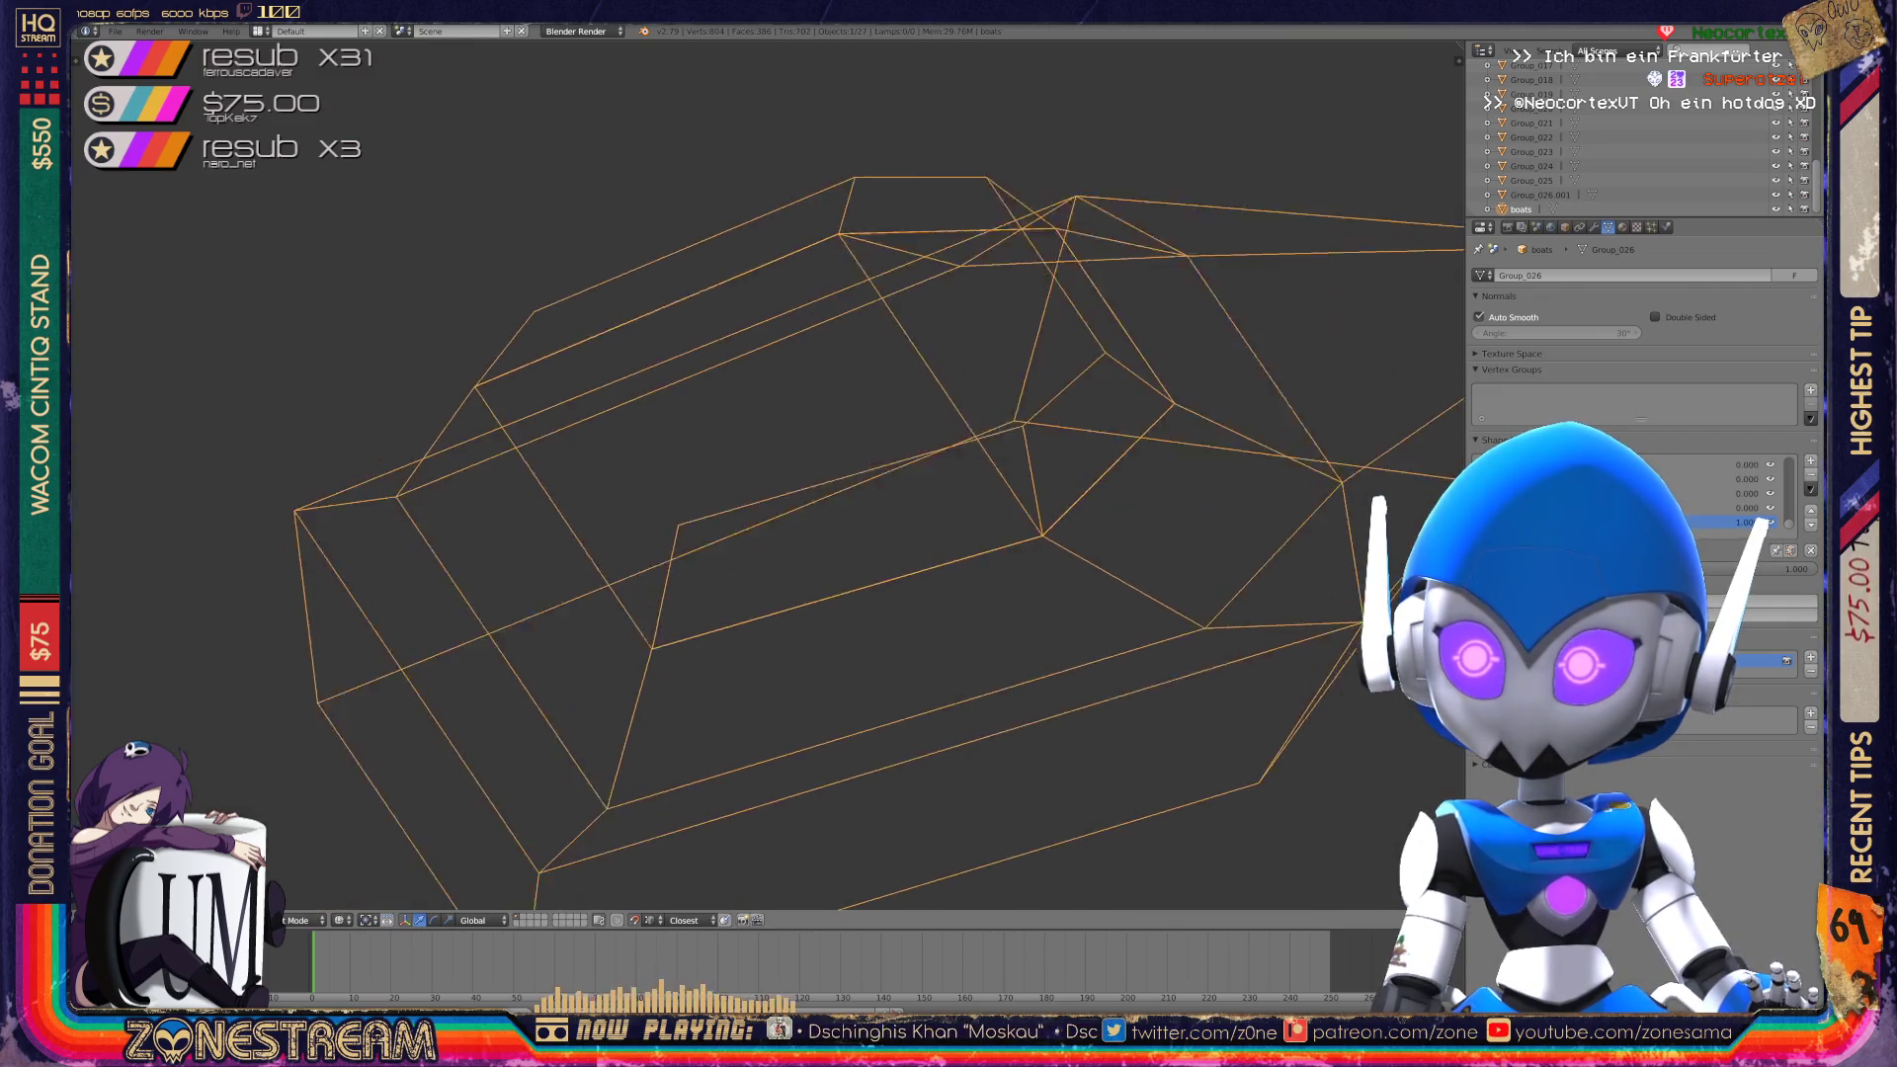
mouse_move(751, 514)
middle_down()
mouse_move(701, 474)
mouse_move(564, 523)
mouse_move(534, 420)
mouse_move(553, 435)
middle_up()
scroll(751, 474, up, 5)
key(Tab)
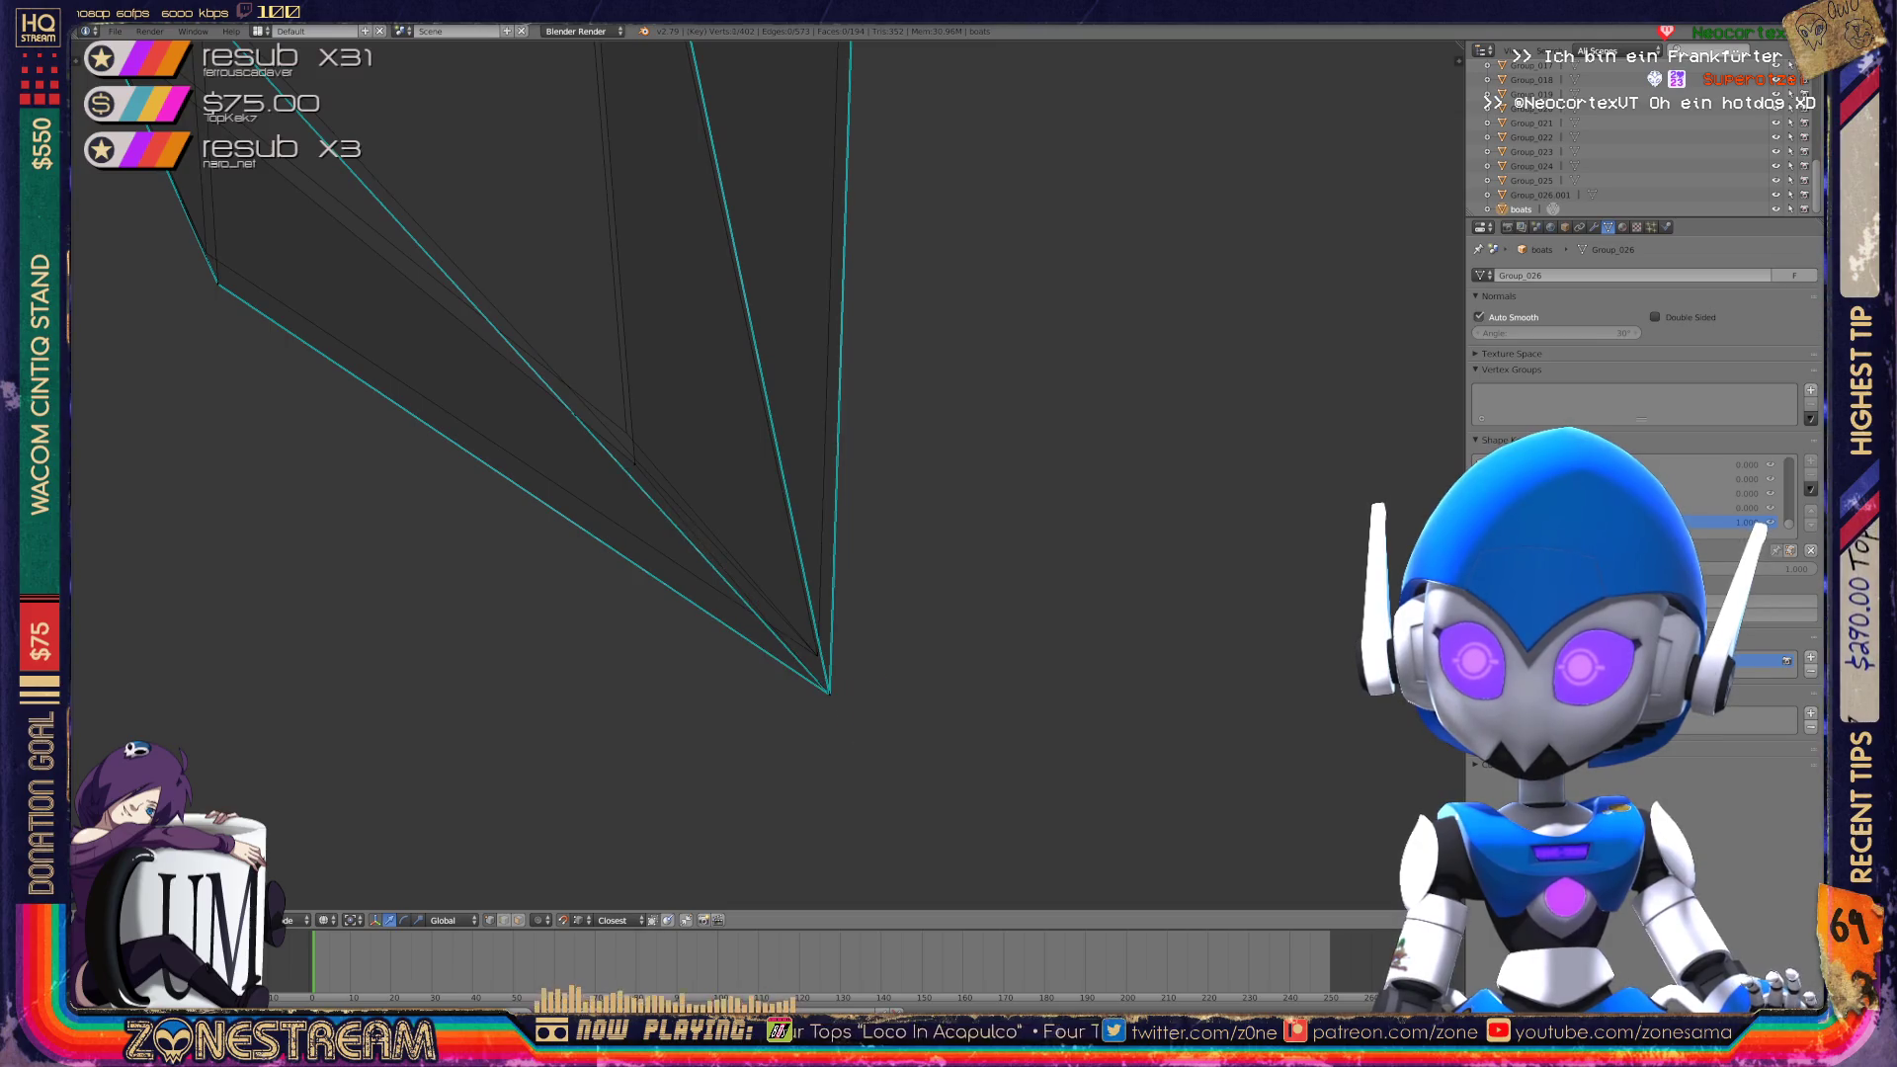
Nudge a hull-edge vertex up-left, then fine-tune it slightly upward.
middle_drag(553, 435, 682, 459)
scroll(751, 475, up, 4)
right_click(629, 517)
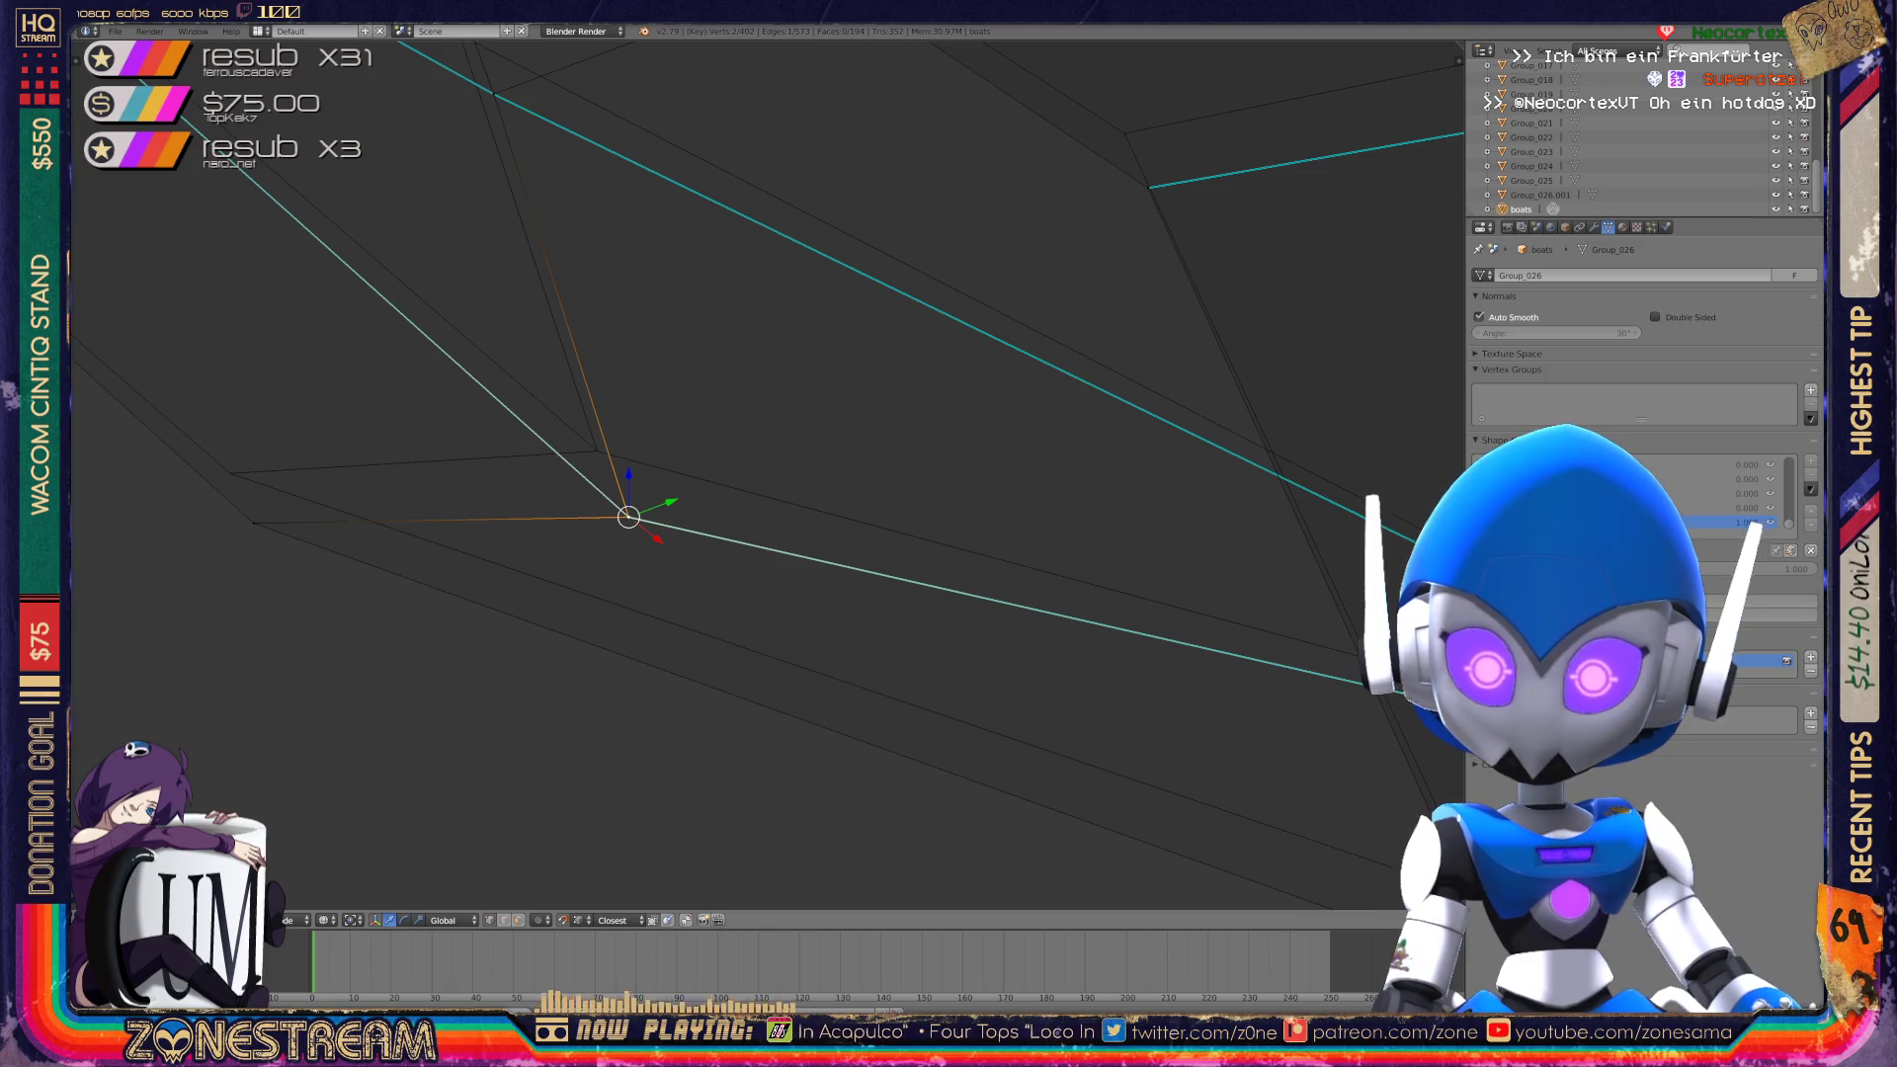
mouse_move(628, 517)
middle_down()
mouse_move(593, 449)
mouse_move(1049, 481)
mouse_move(708, 551)
mouse_move(678, 500)
mouse_move(809, 669)
mouse_move(751, 889)
middle_up()
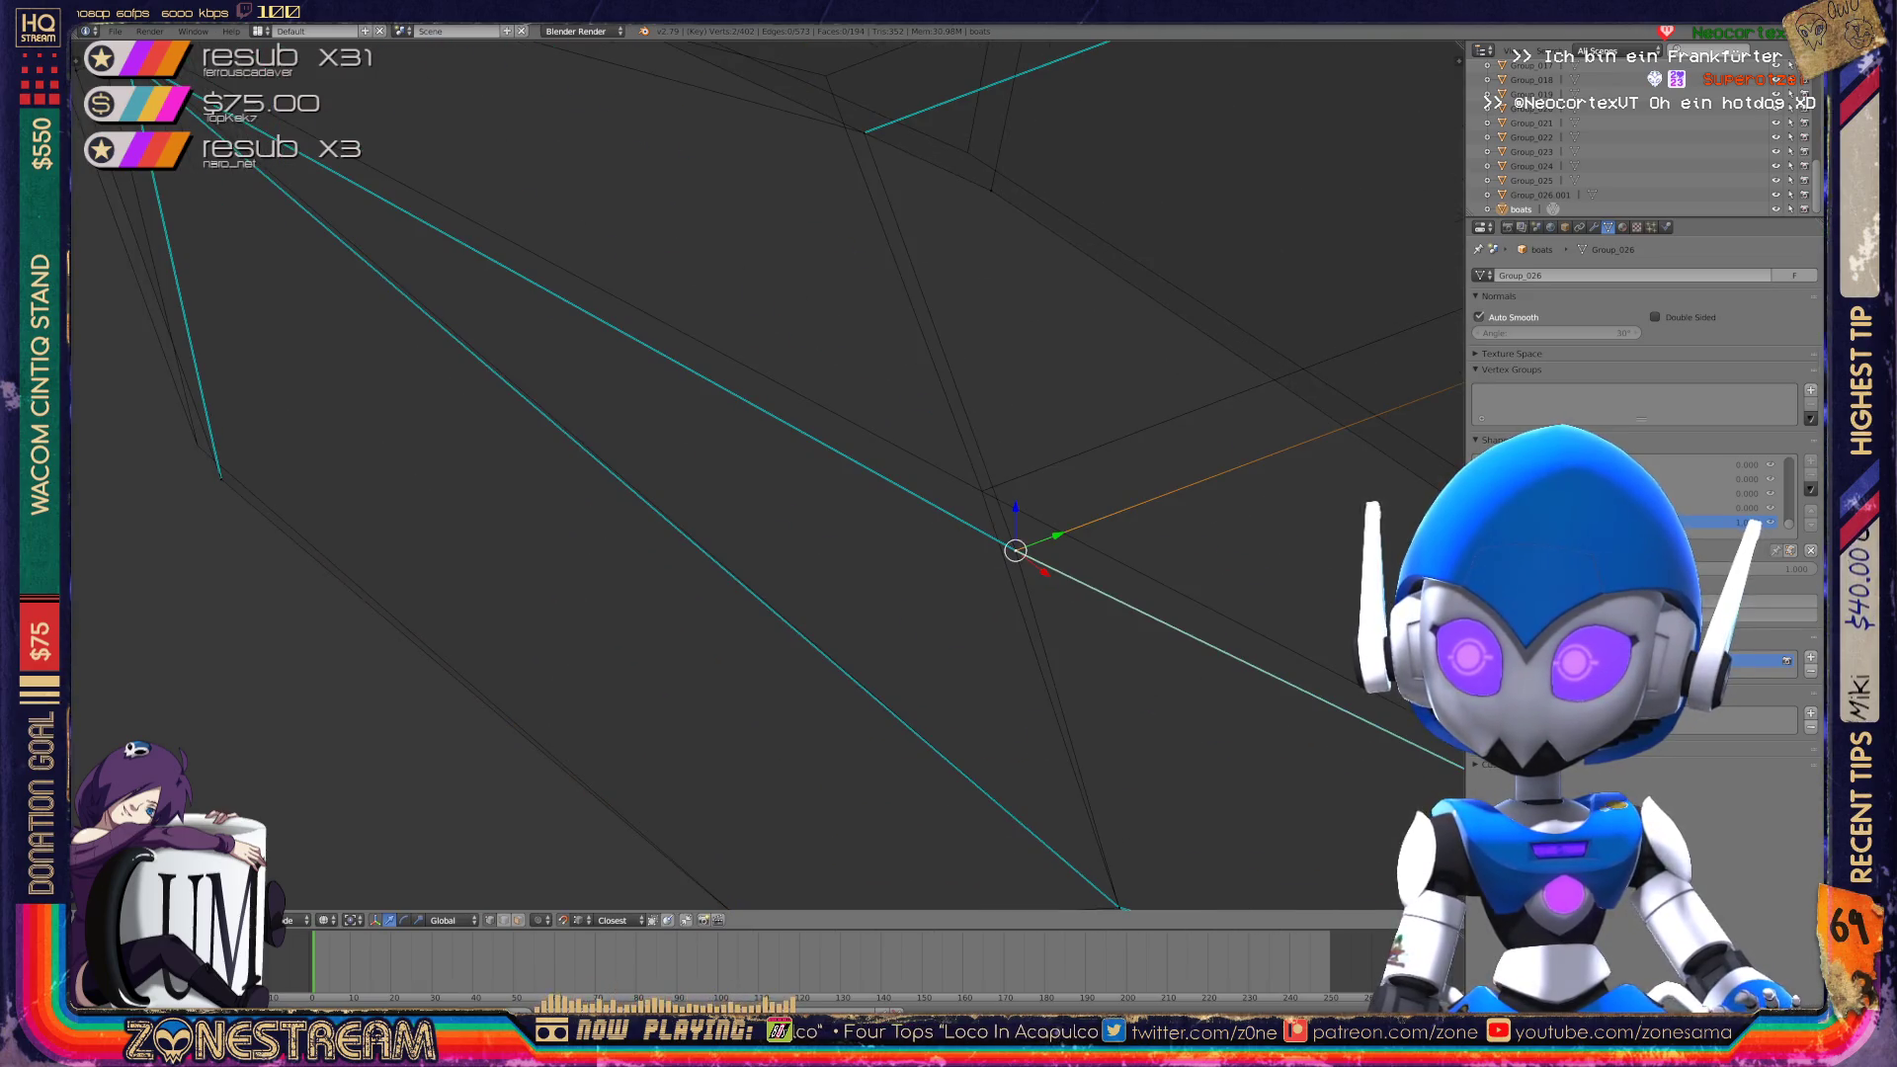
drag(1015, 550, 981, 491)
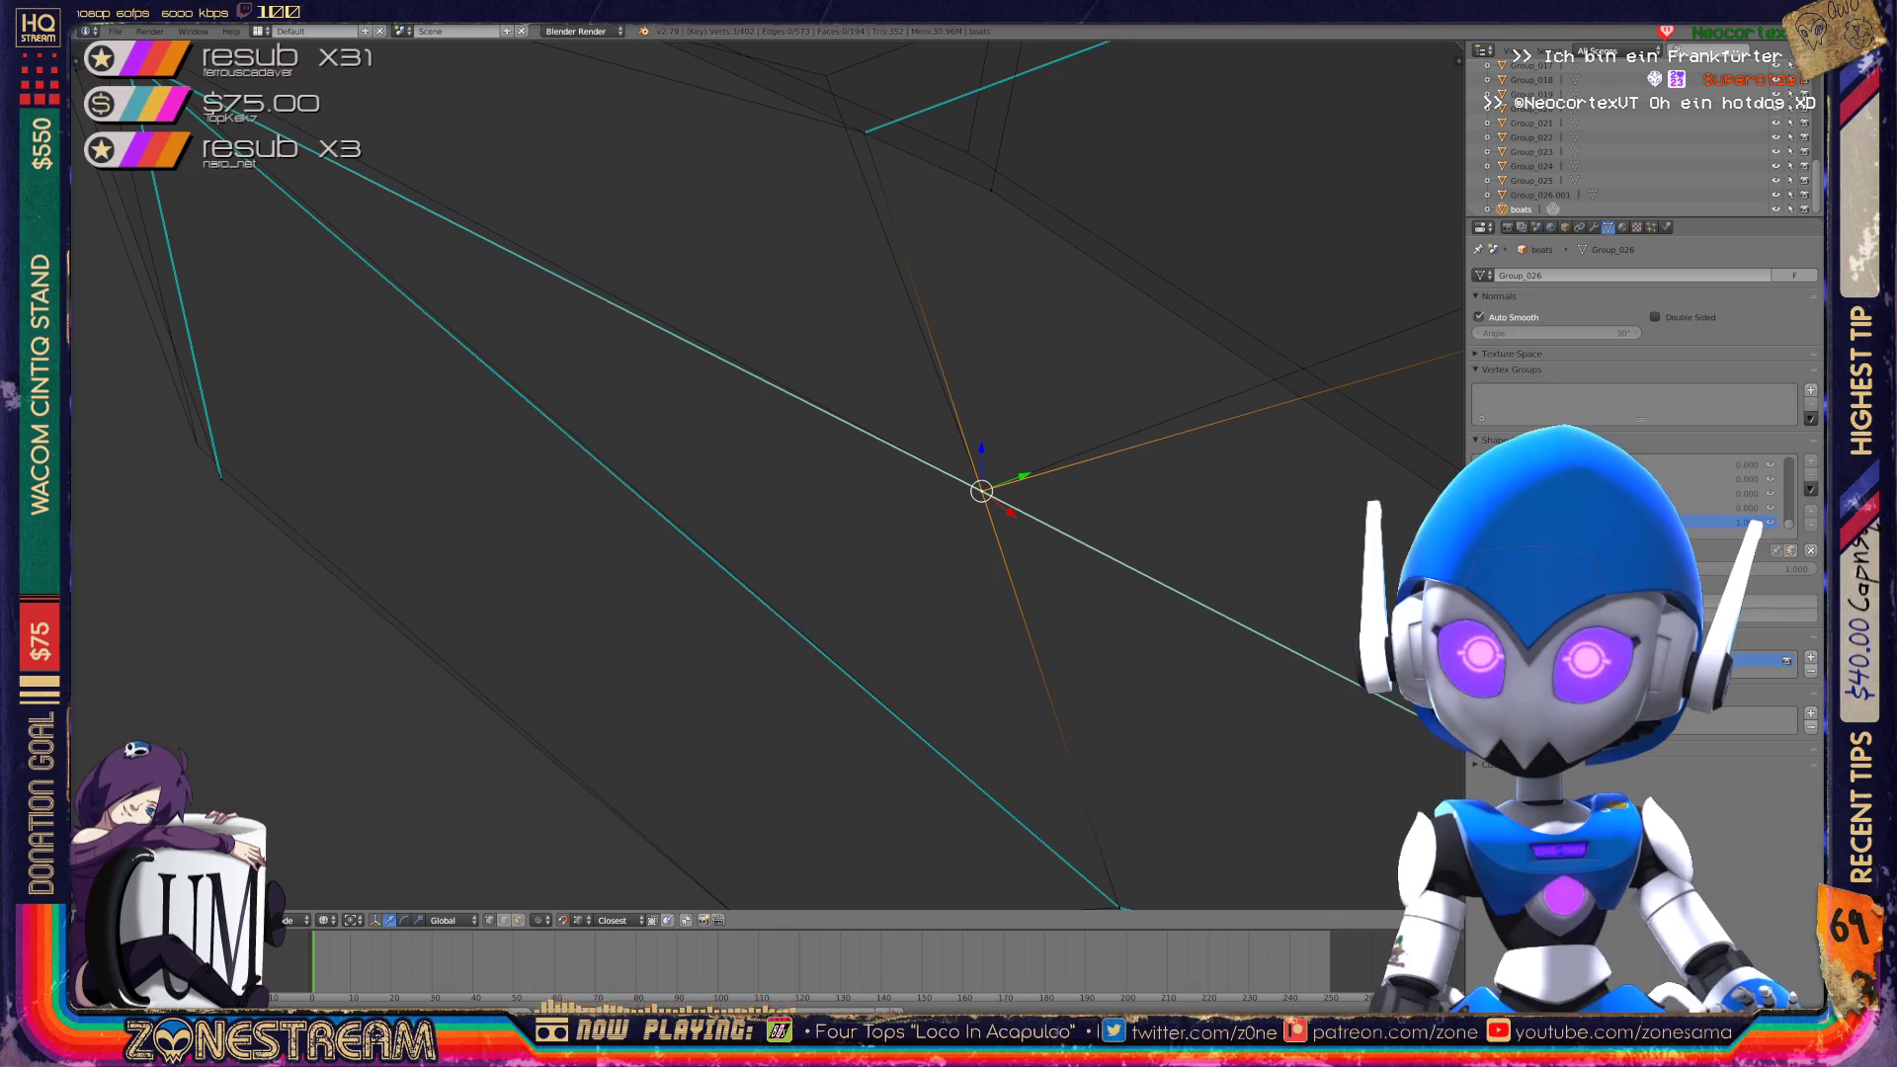
mouse_move(981, 491)
middle_down()
mouse_move(1228, 550)
mouse_move(742, 601)
middle_up()
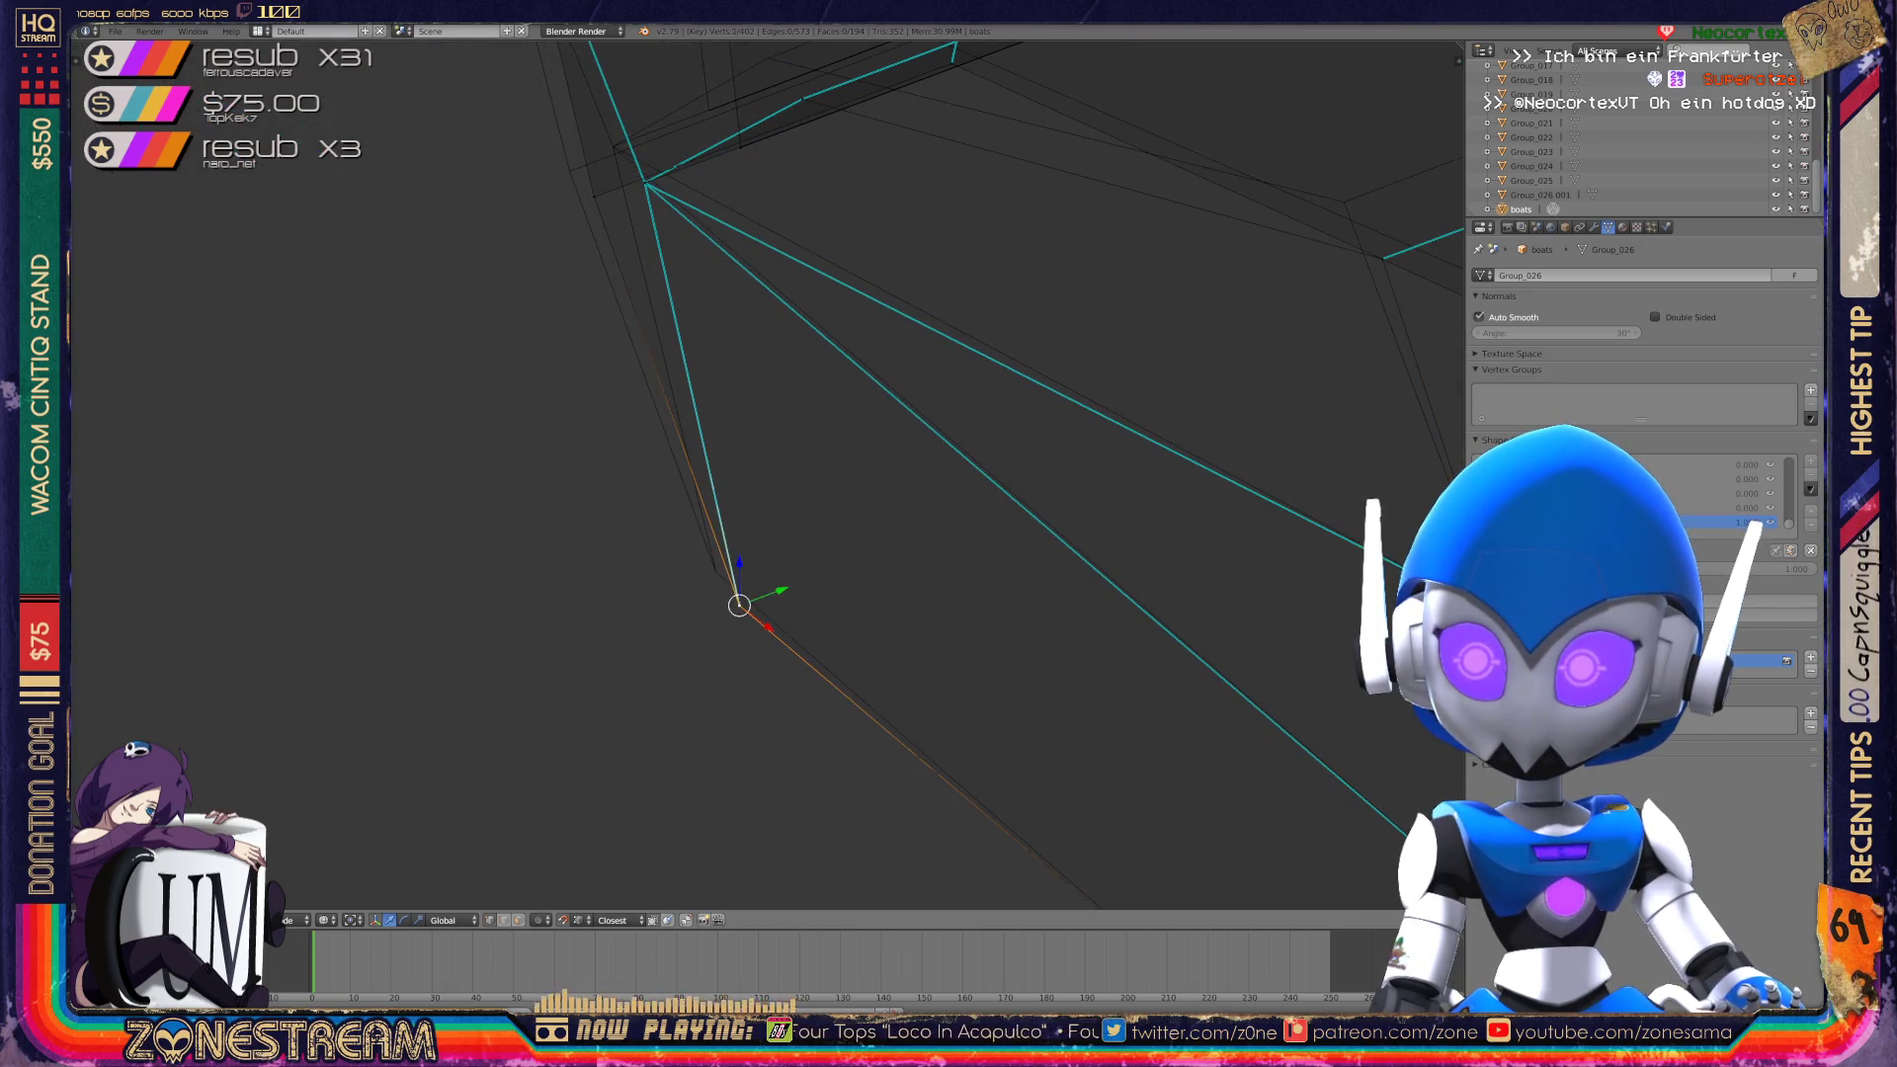
drag(739, 605, 715, 572)
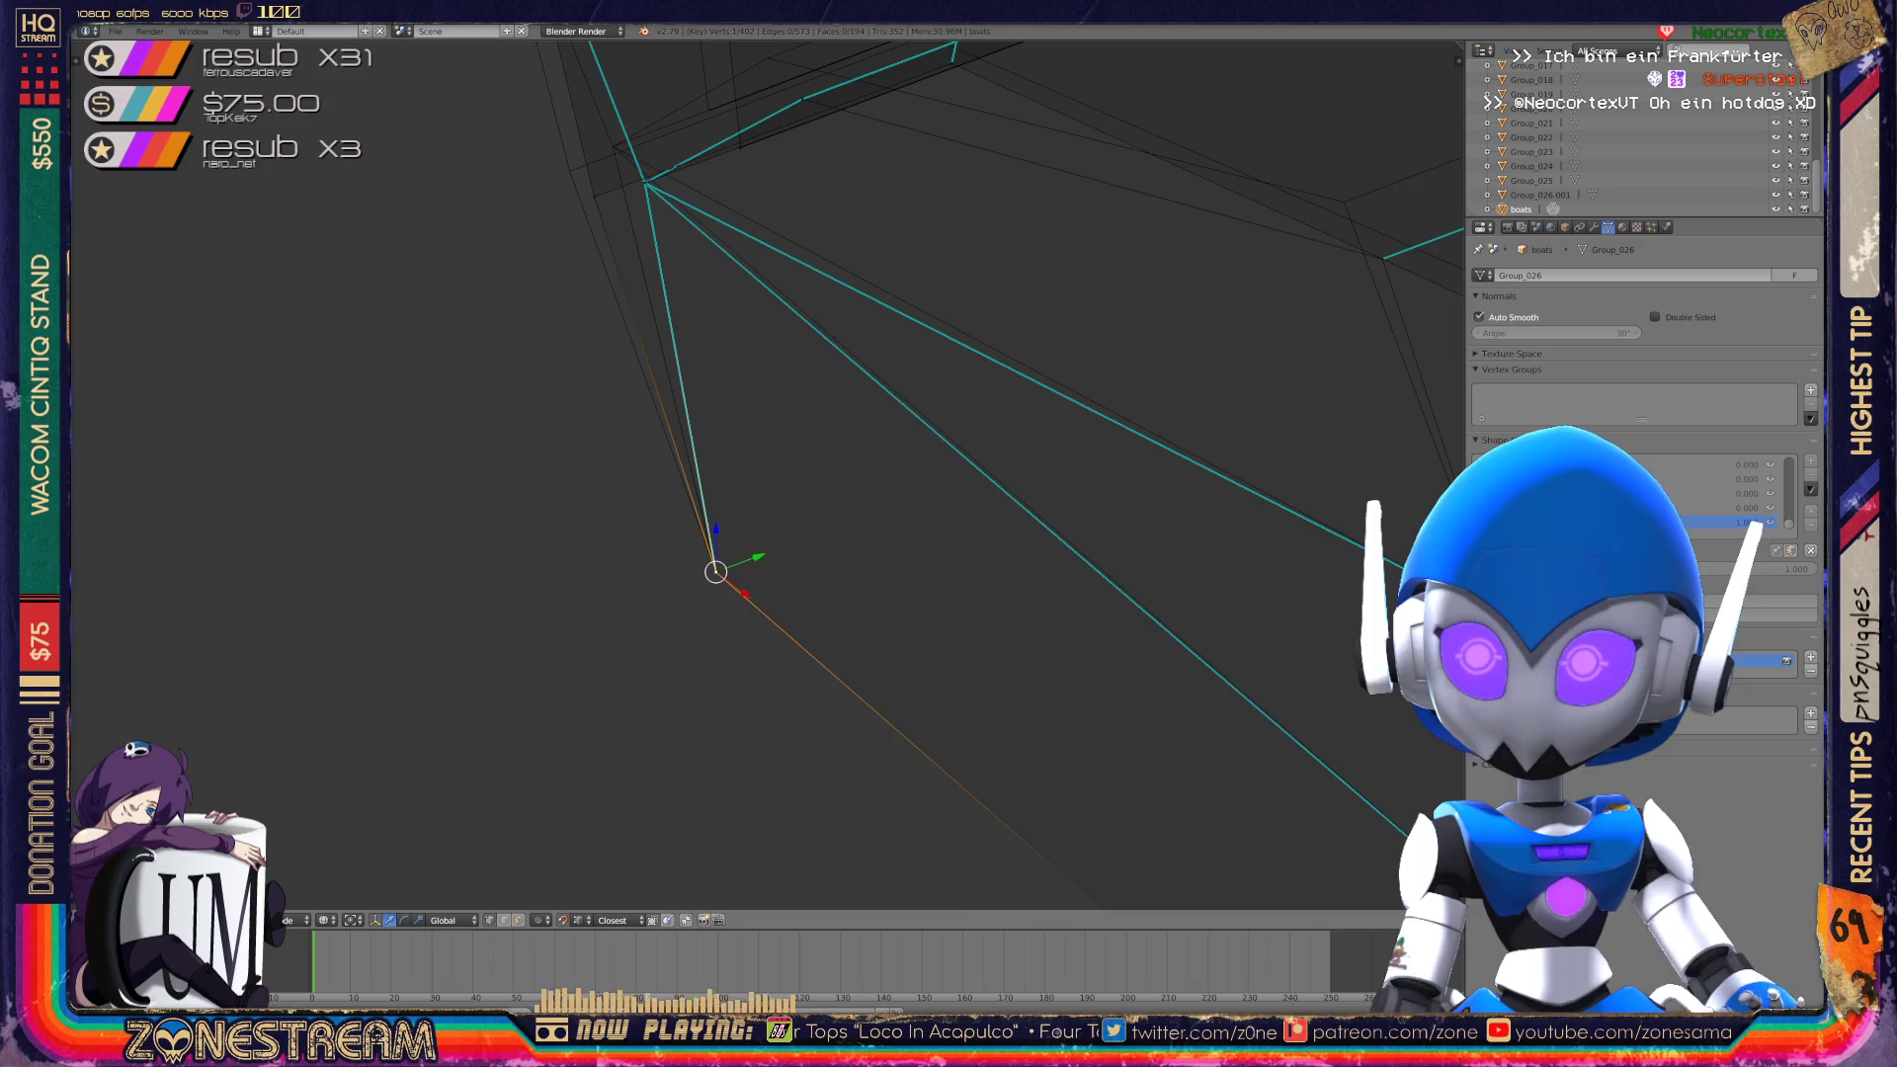
shift+middle_drag(715, 571, 887, 840)
mouse_move(766, 464)
middle_down()
mouse_move(786, 455)
mouse_move(593, 395)
mouse_move(692, 356)
middle_up()
Pick a lower hull vertex and move it to a new spot.
right_click(750, 363)
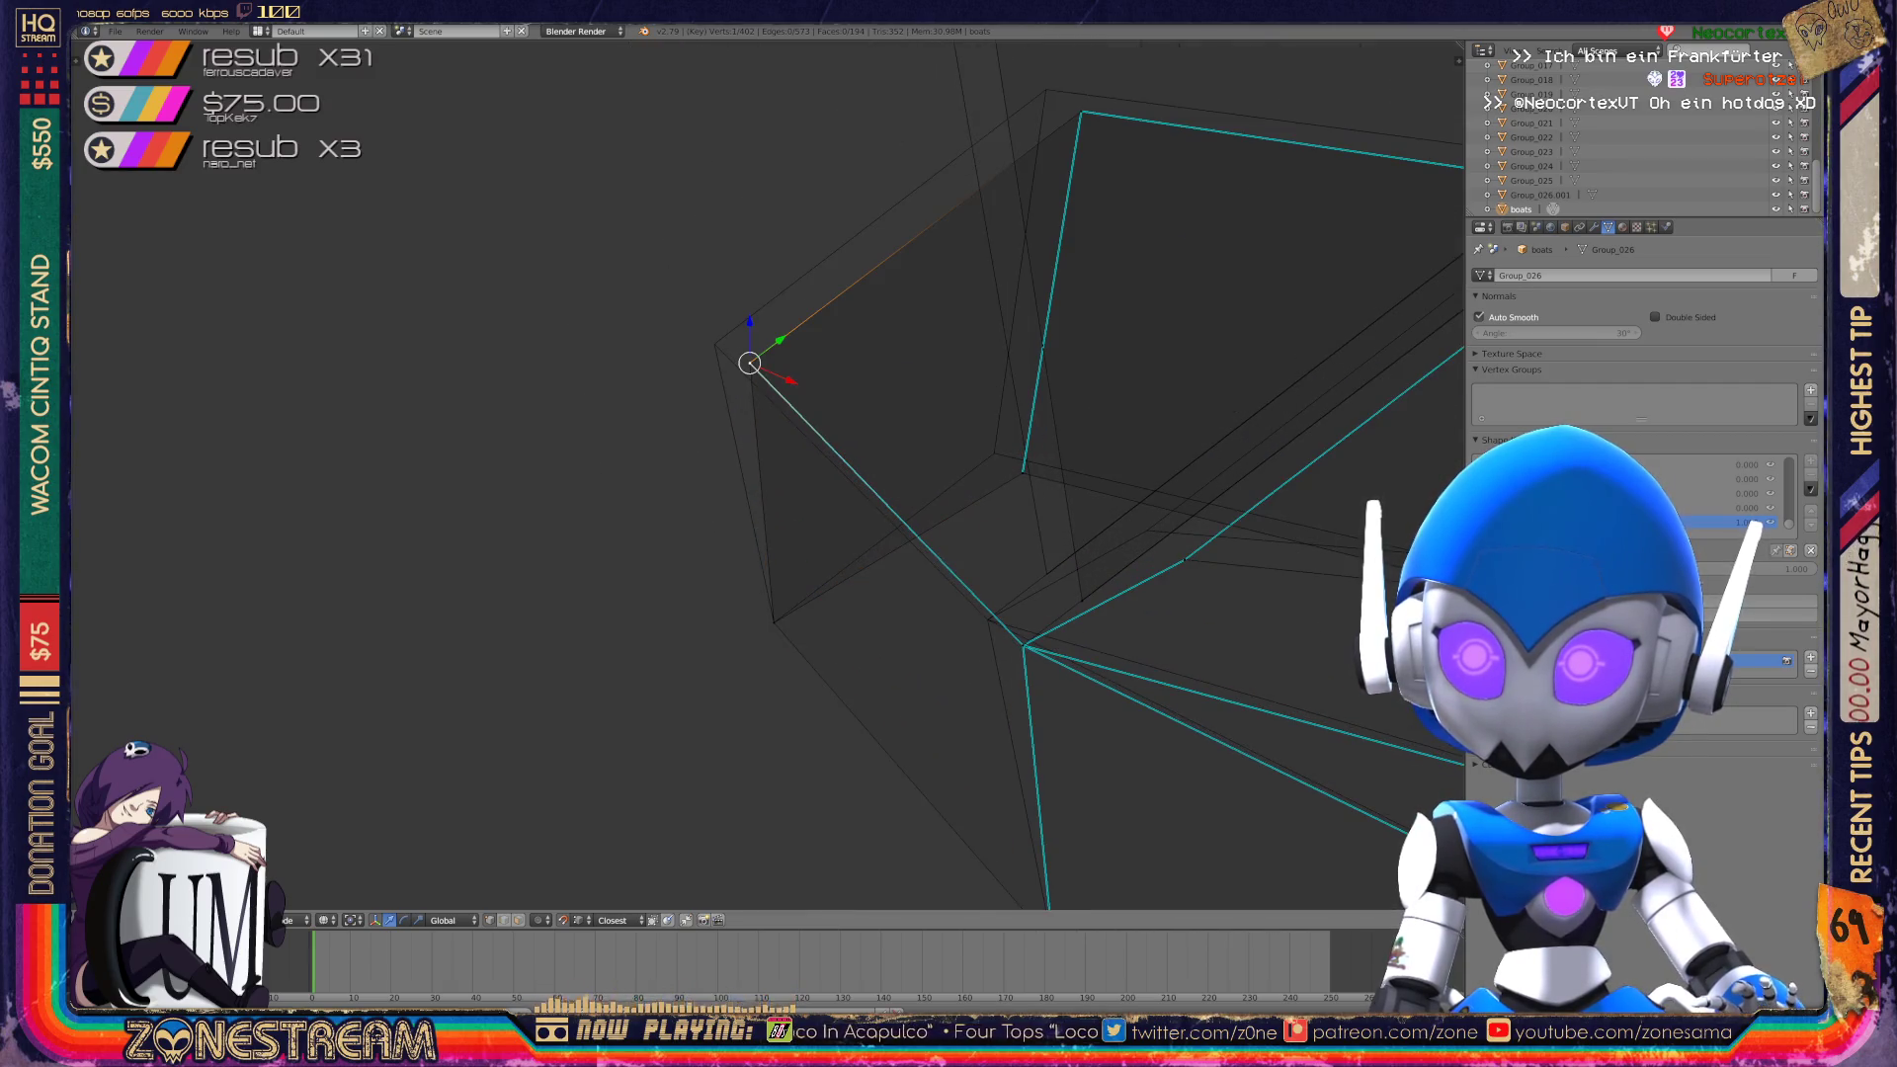
shift+middle_drag(750, 356, 468, 290)
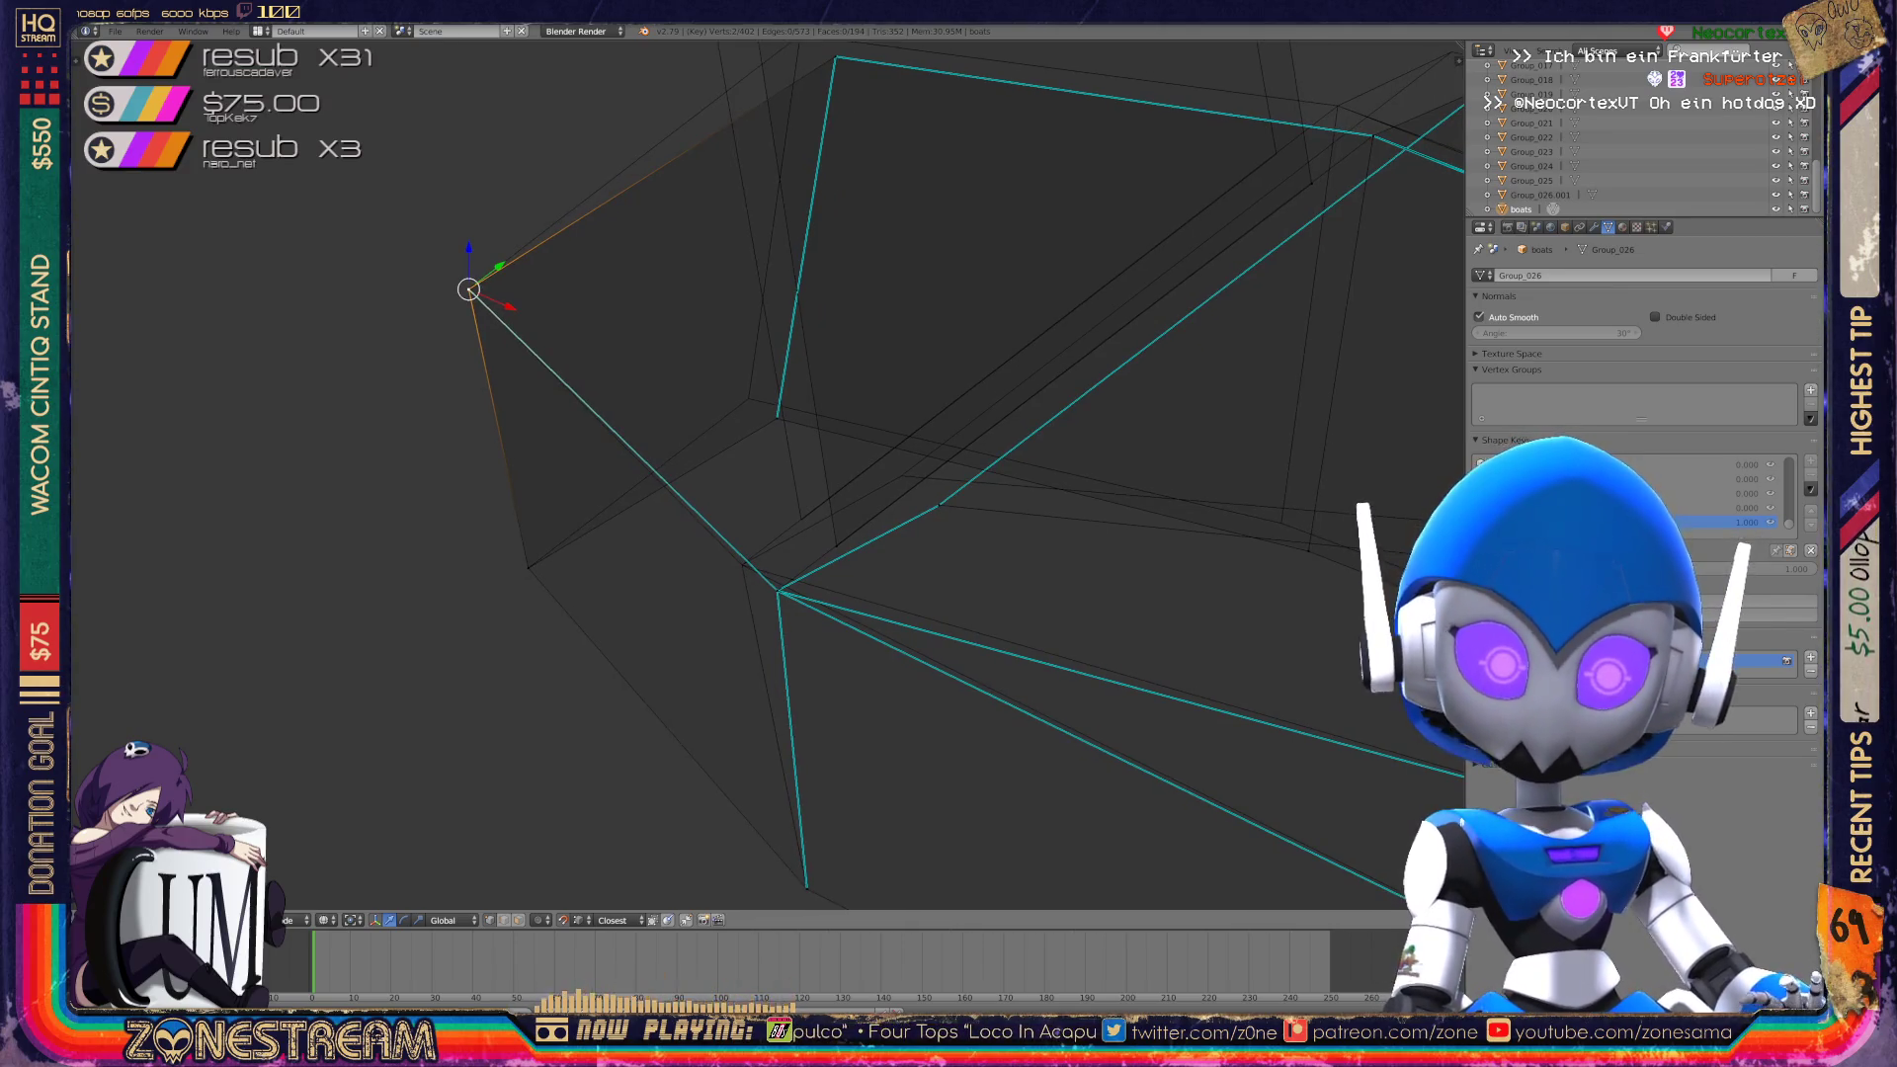
right_click(777, 591)
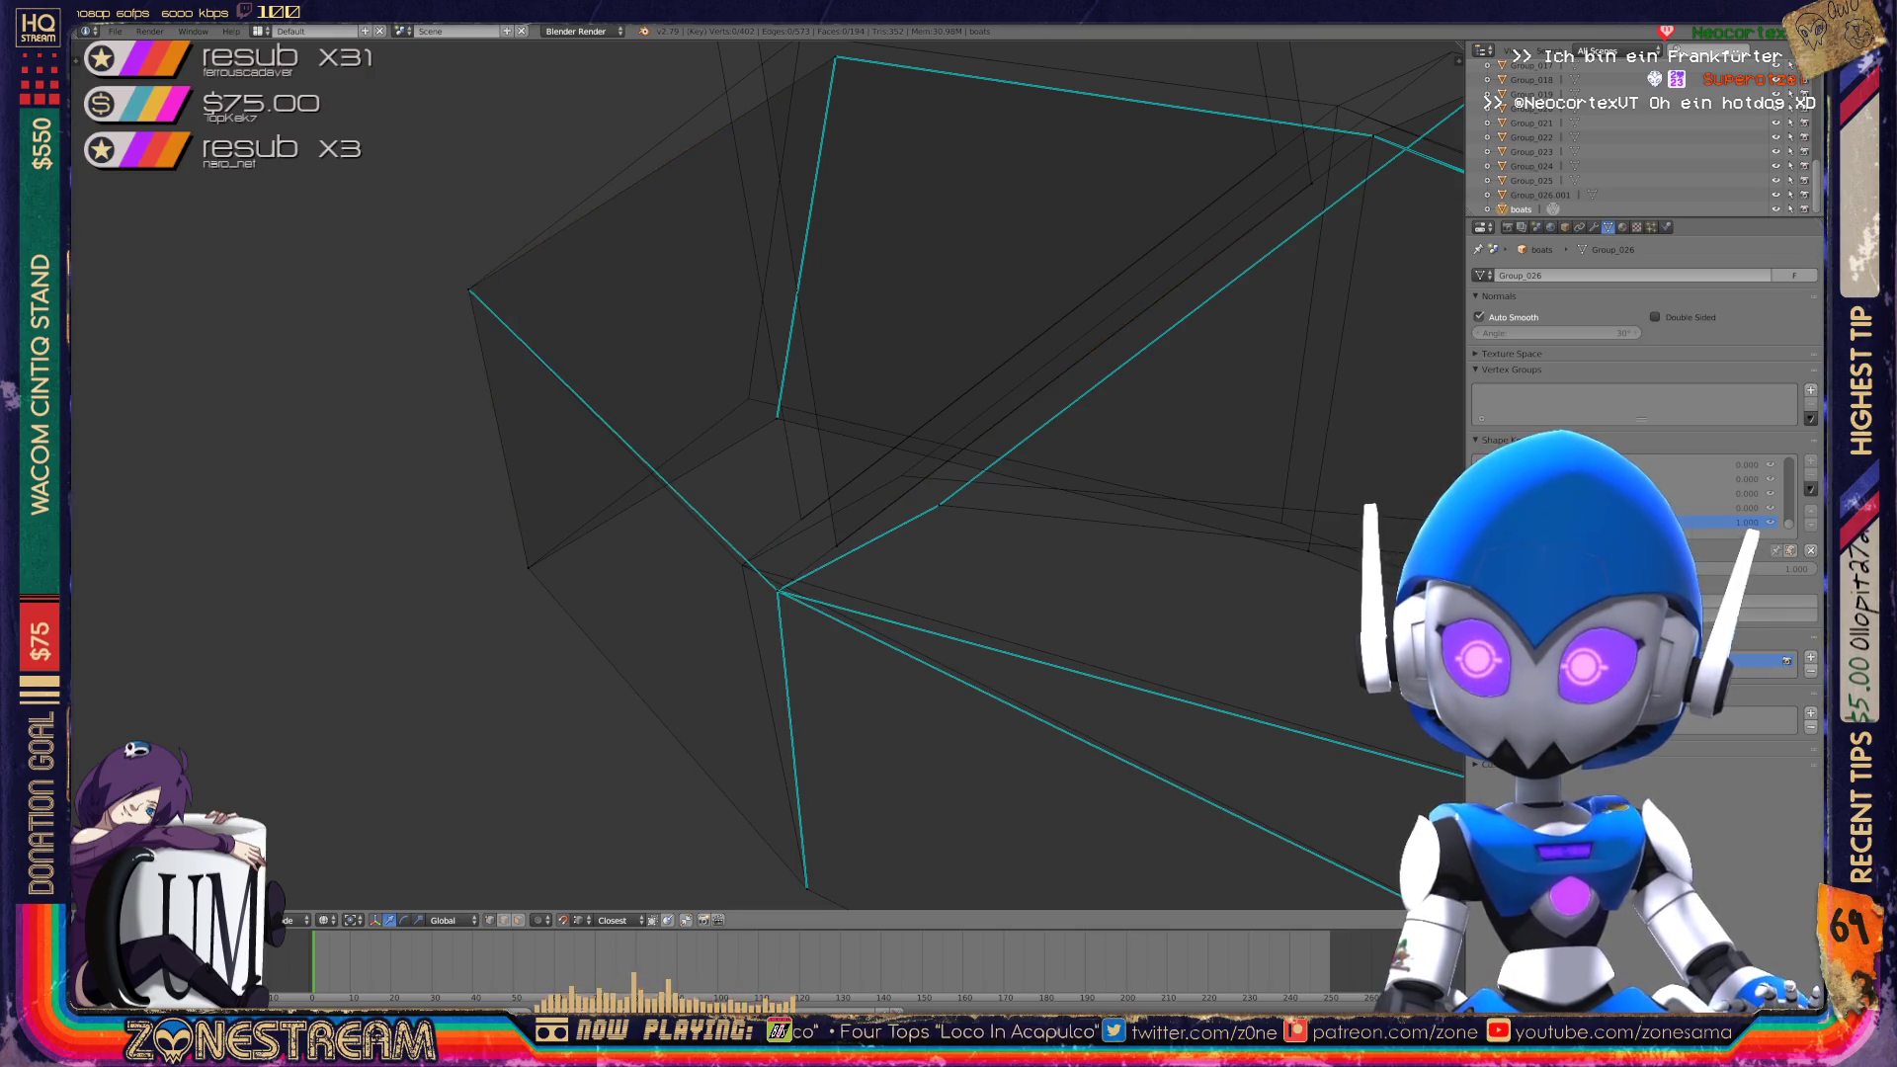
mouse_move(776, 591)
middle_down()
mouse_move(749, 564)
mouse_move(613, 624)
middle_up()
right_click(672, 620)
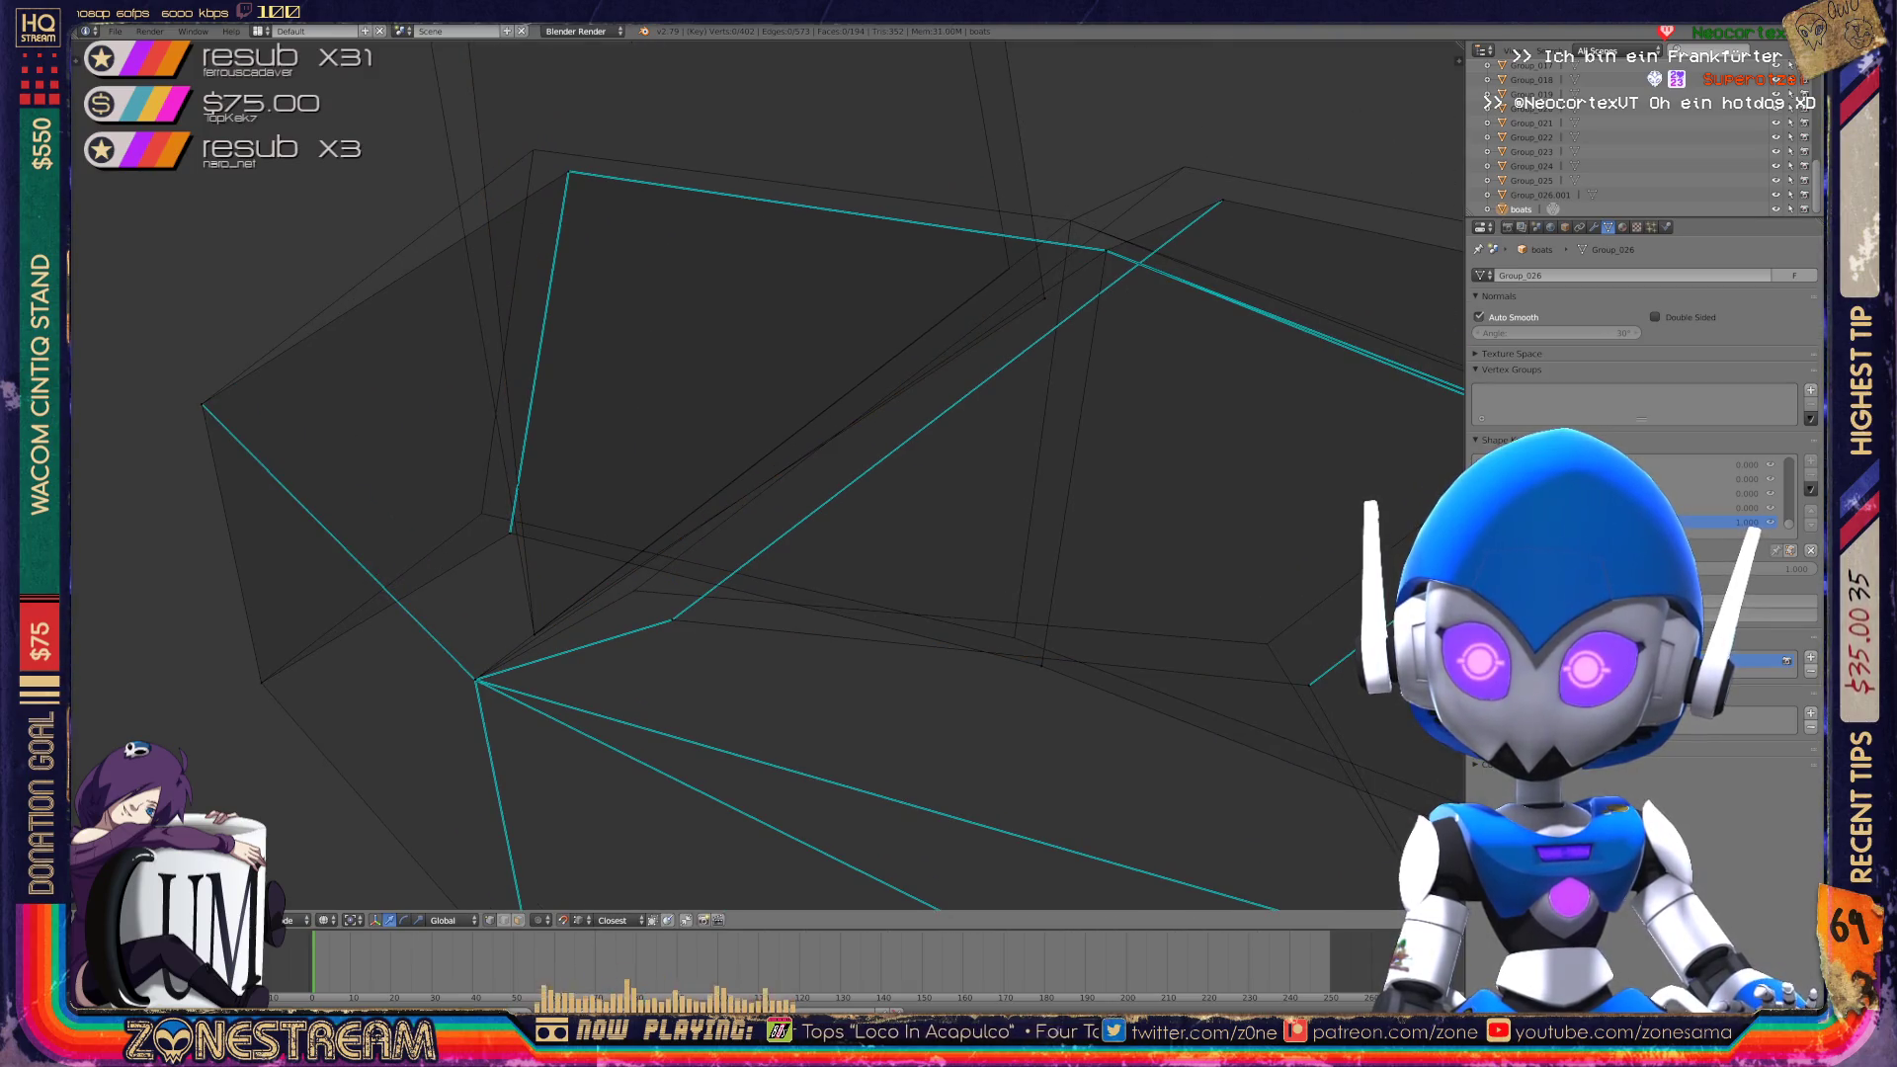
key(g)
key(Return)
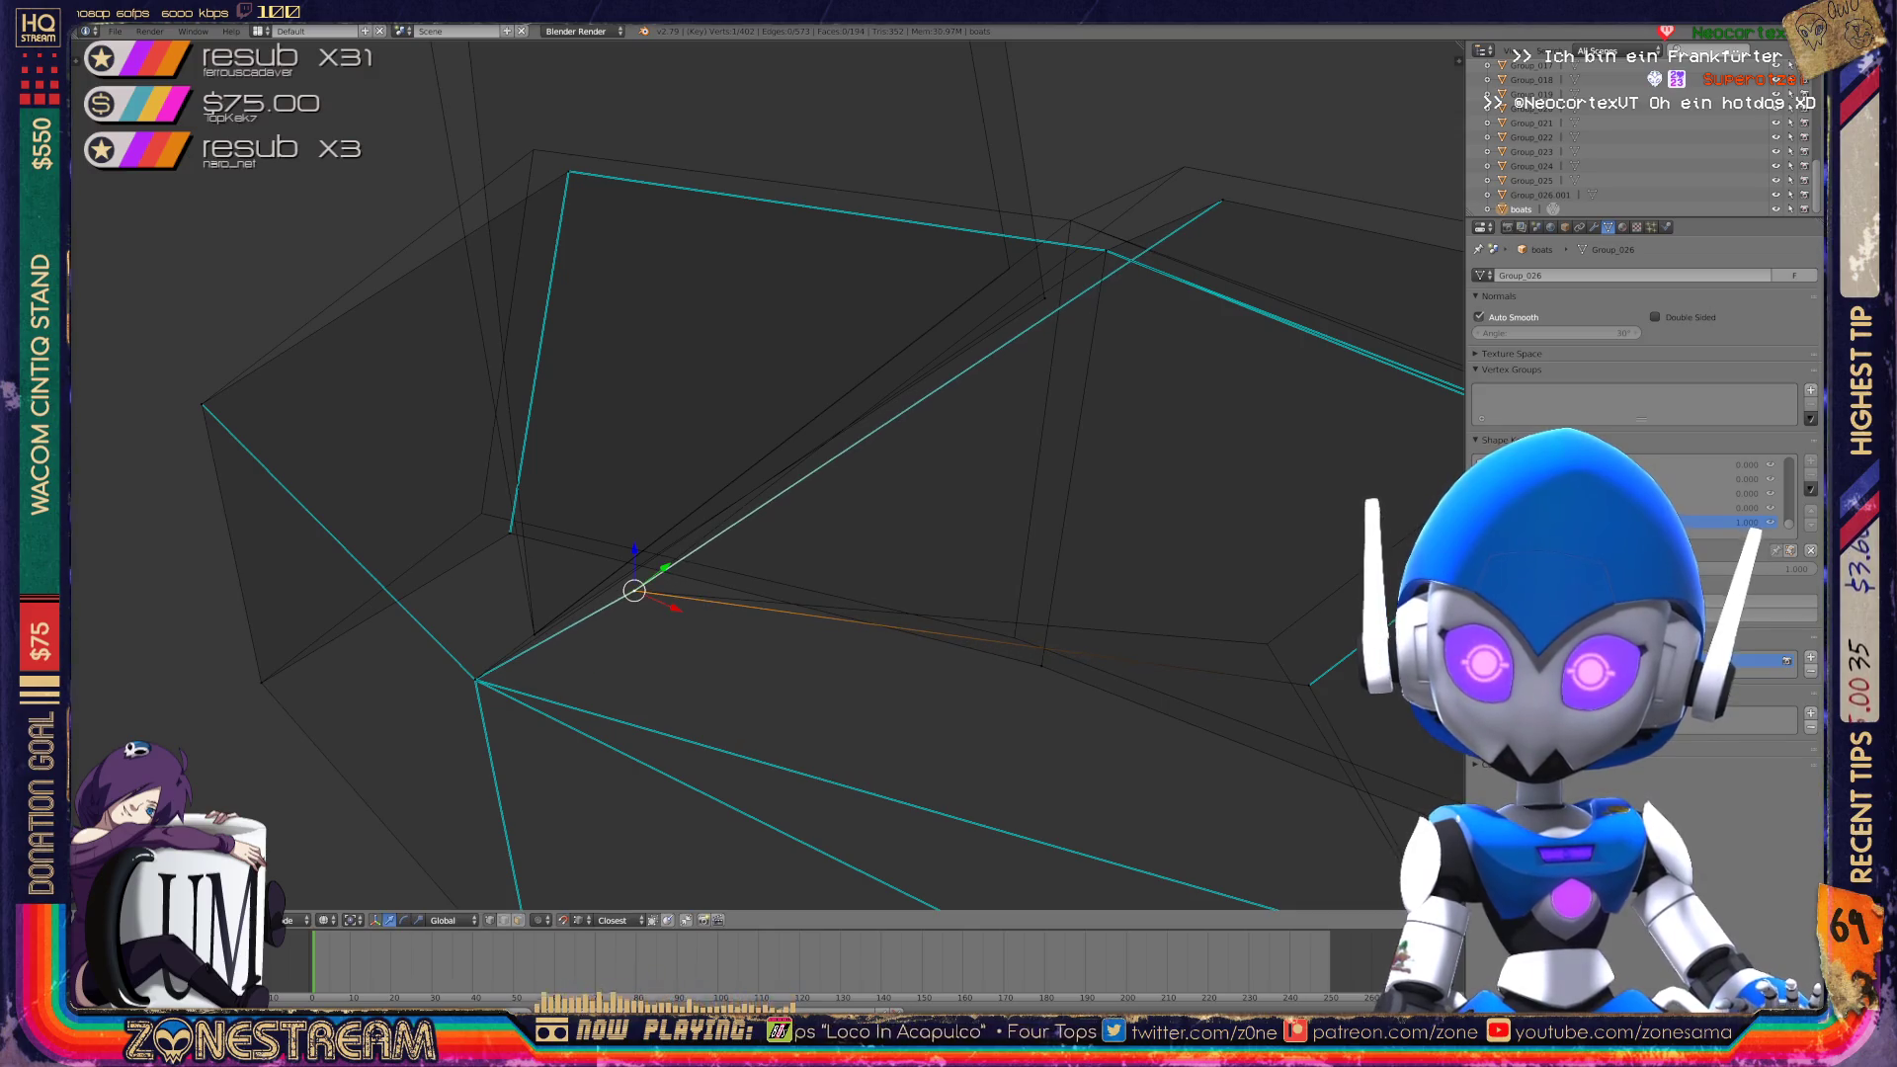
Shift a hull-edge vertex and an upper vertex slightly up-left.
right_click(510, 534)
key(g)
key(Return)
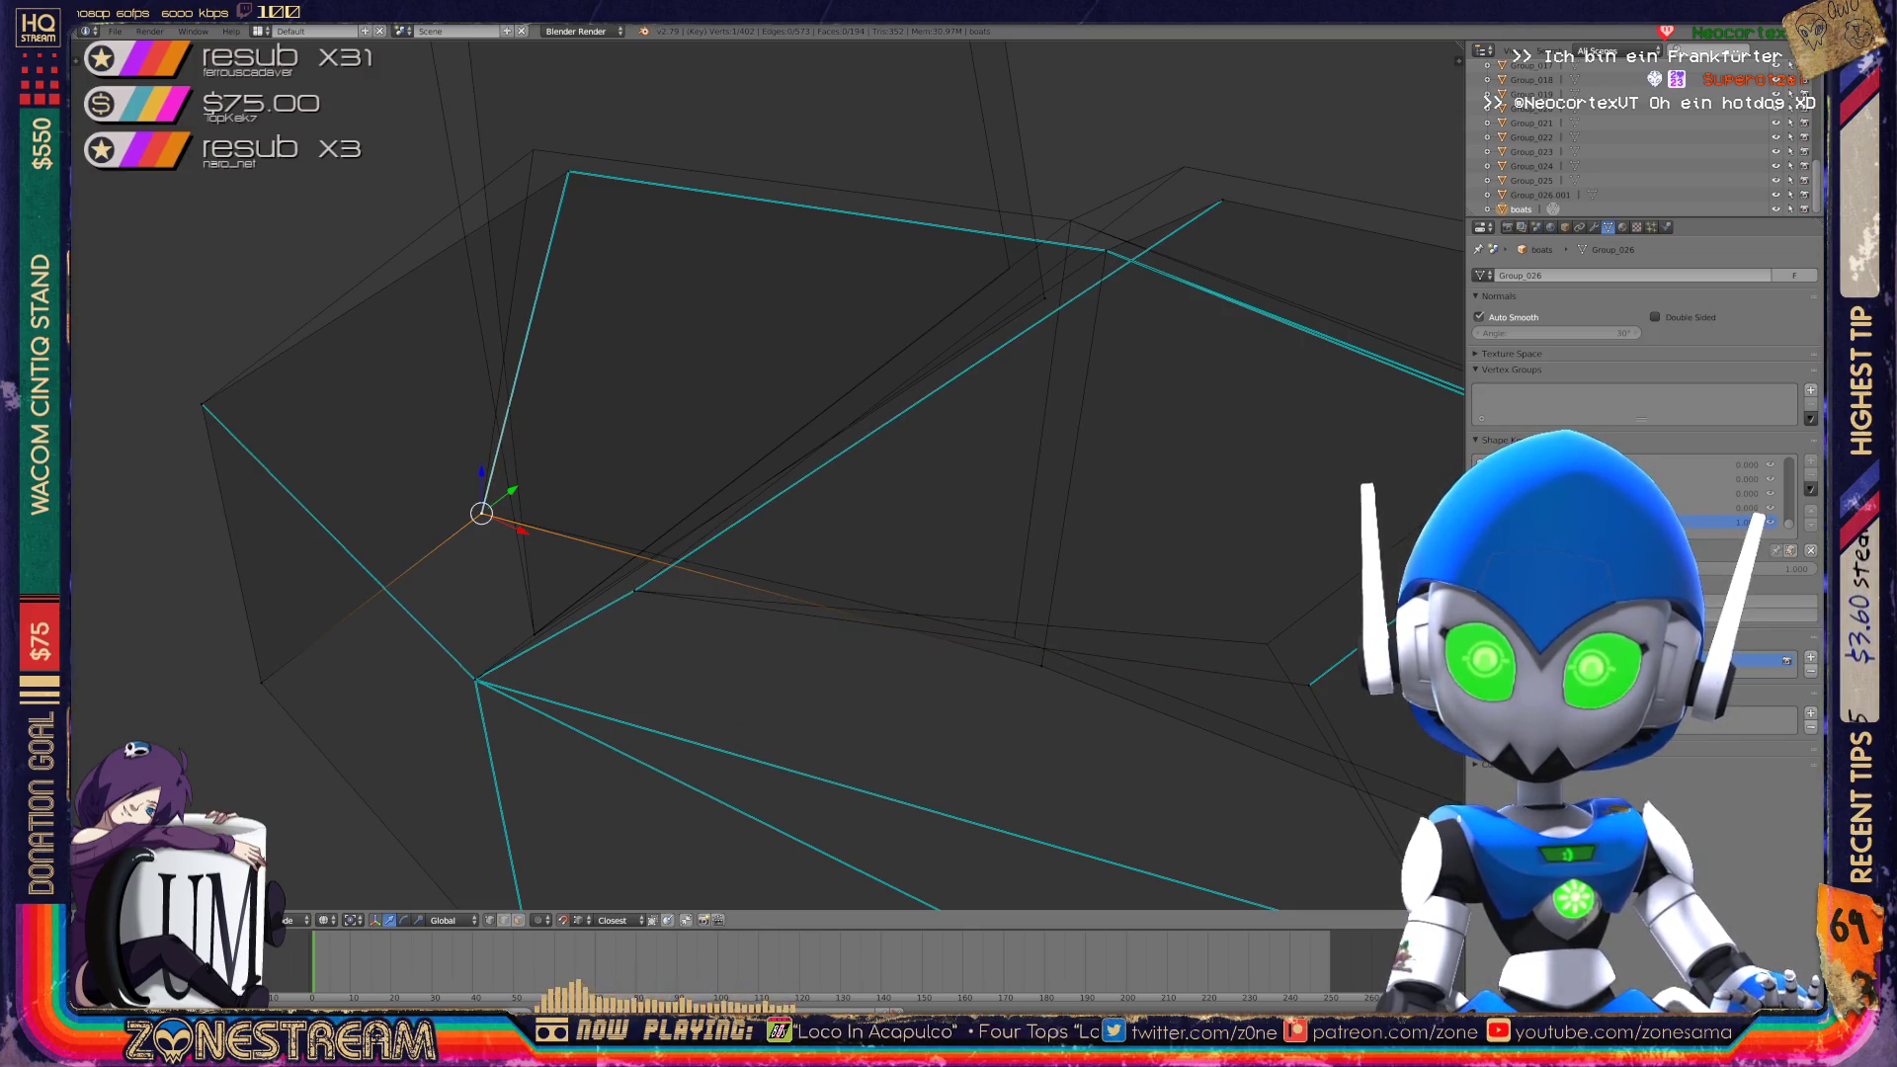
shift+drag(691, 494, 782, 685)
right_click(659, 362)
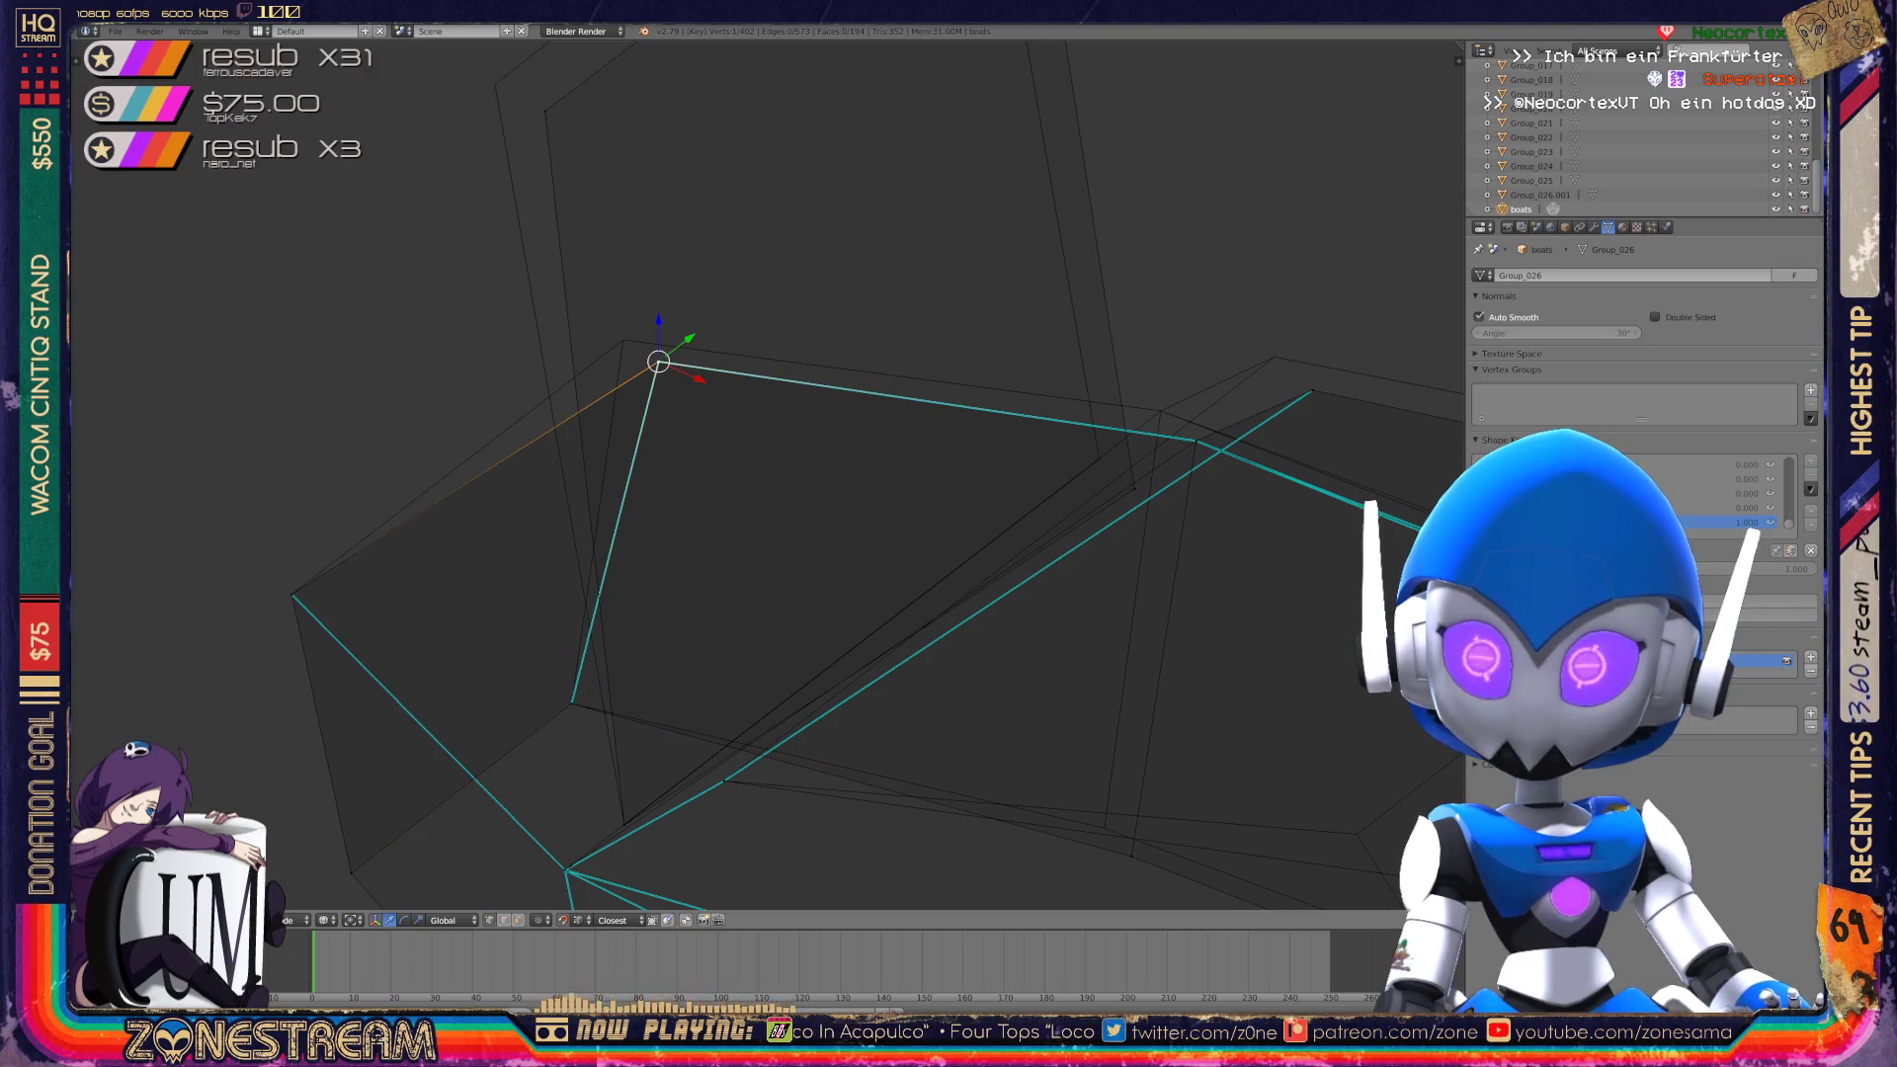
key(g)
key(Return)
Shift another vertex and the upper apex vertex up-left.
shift+middle_drag(692, 495, 780, 758)
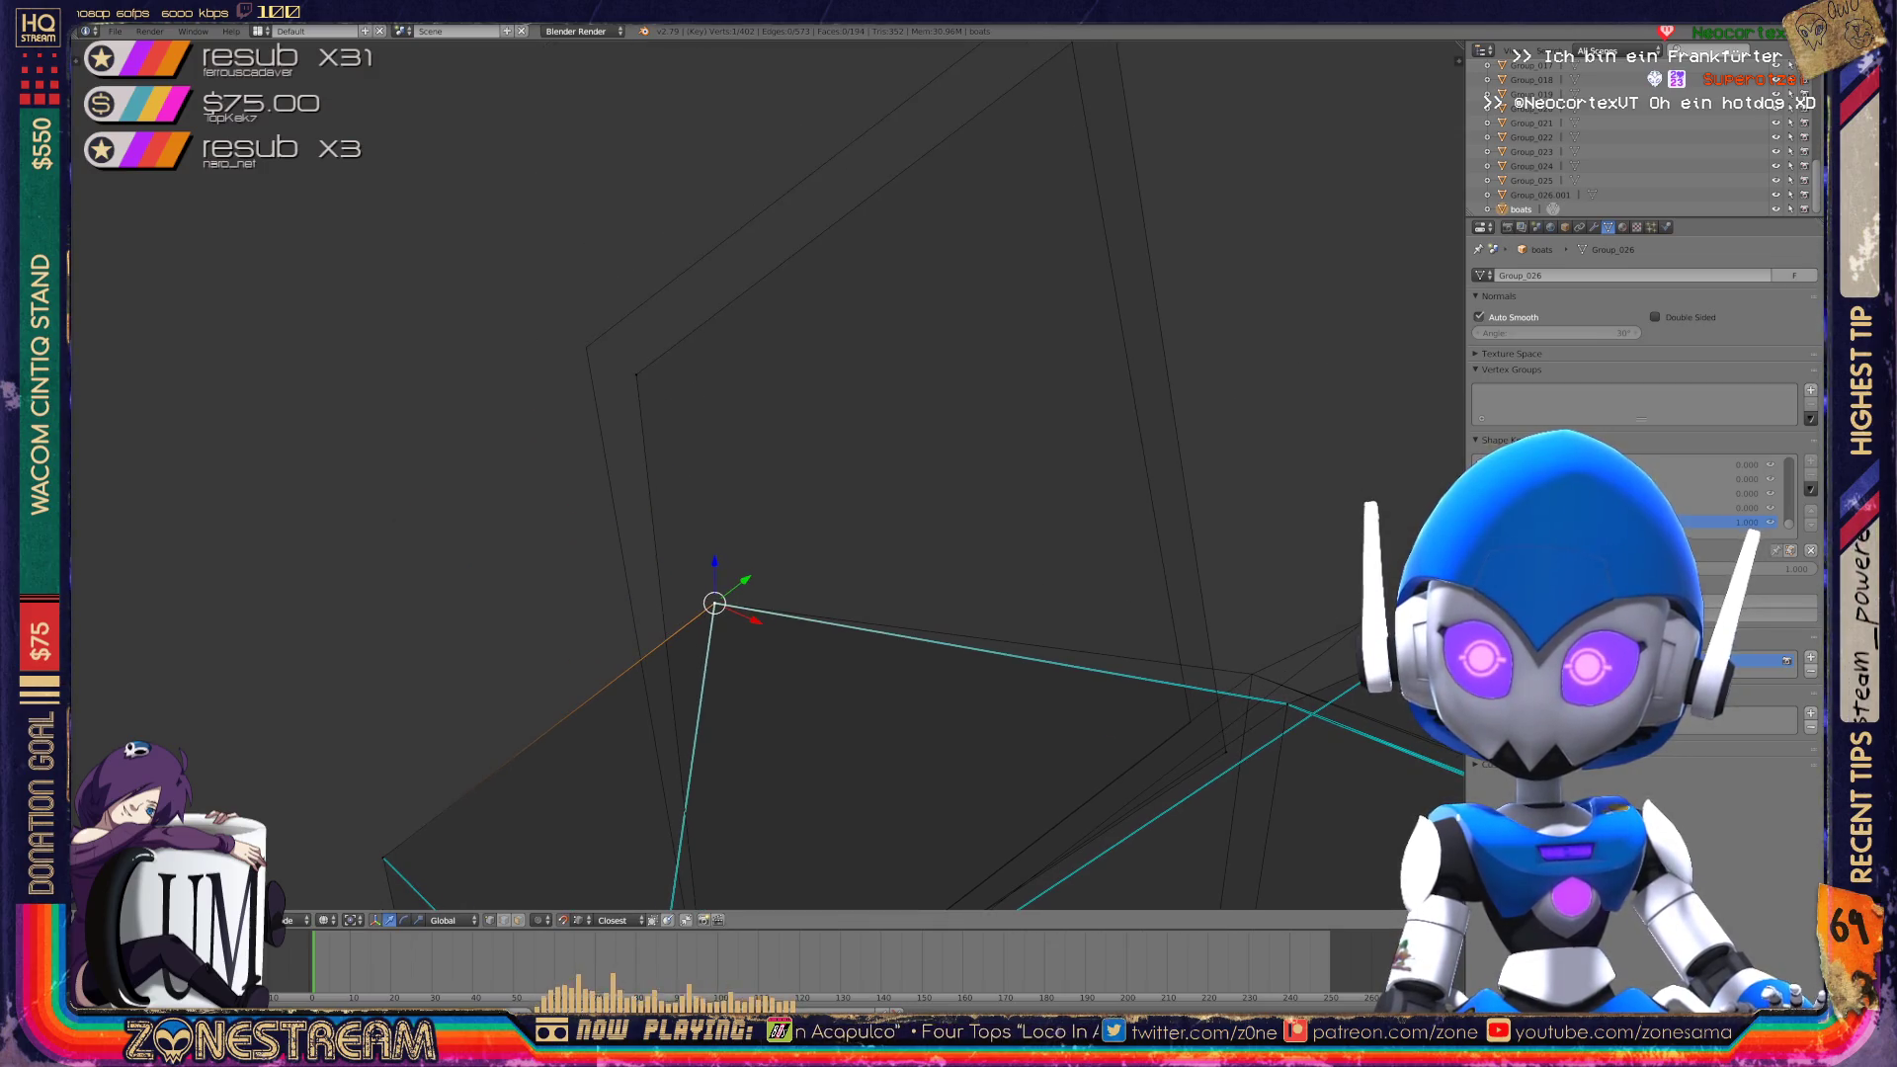
right_click(637, 374)
key(g)
key(Return)
mouse_move(692, 495)
shift+middle_down()
mouse_move(455, 740)
mouse_move(607, 602)
shift+middle_up()
right_click(787, 327)
key(g)
key(Return)
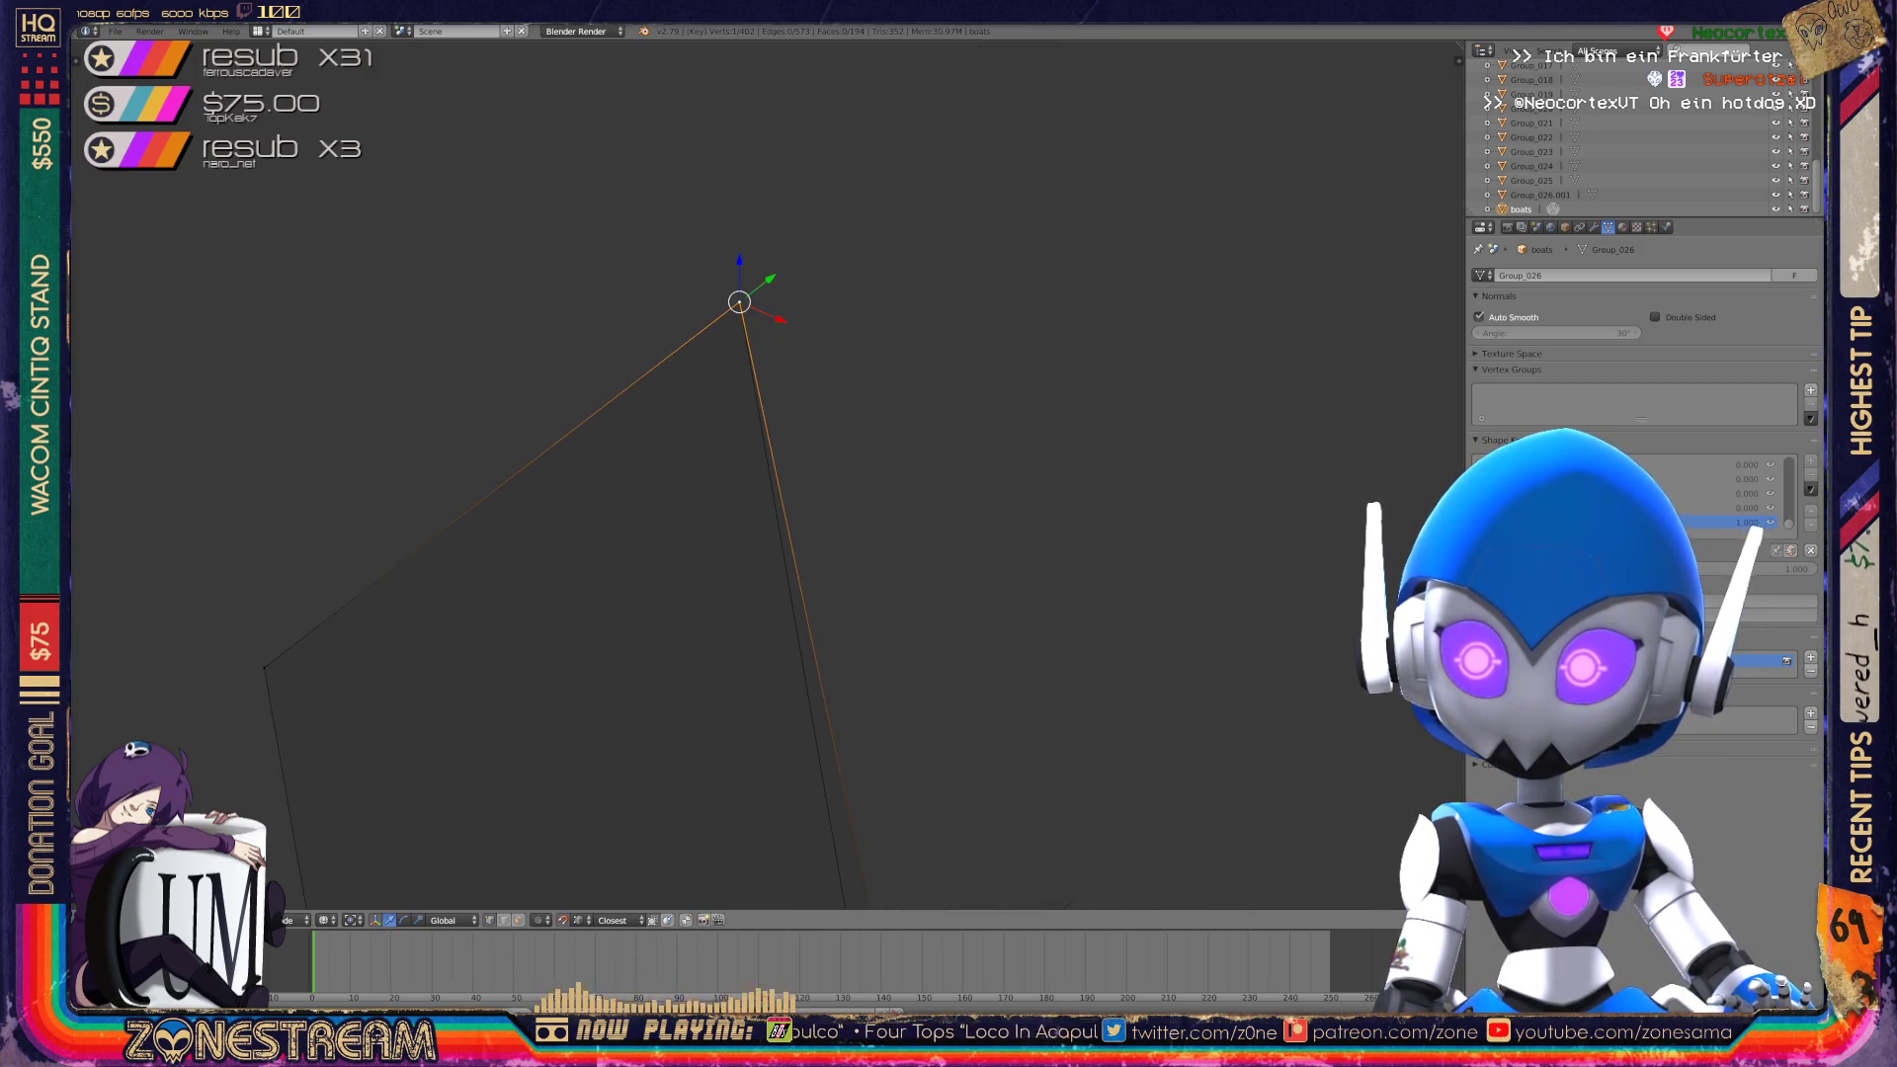
Lower one vertex and move another near the hull centre to the left.
mouse_move(691, 494)
shift+middle_down()
mouse_move(625, 278)
mouse_move(612, 99)
shift+middle_up()
key(g)
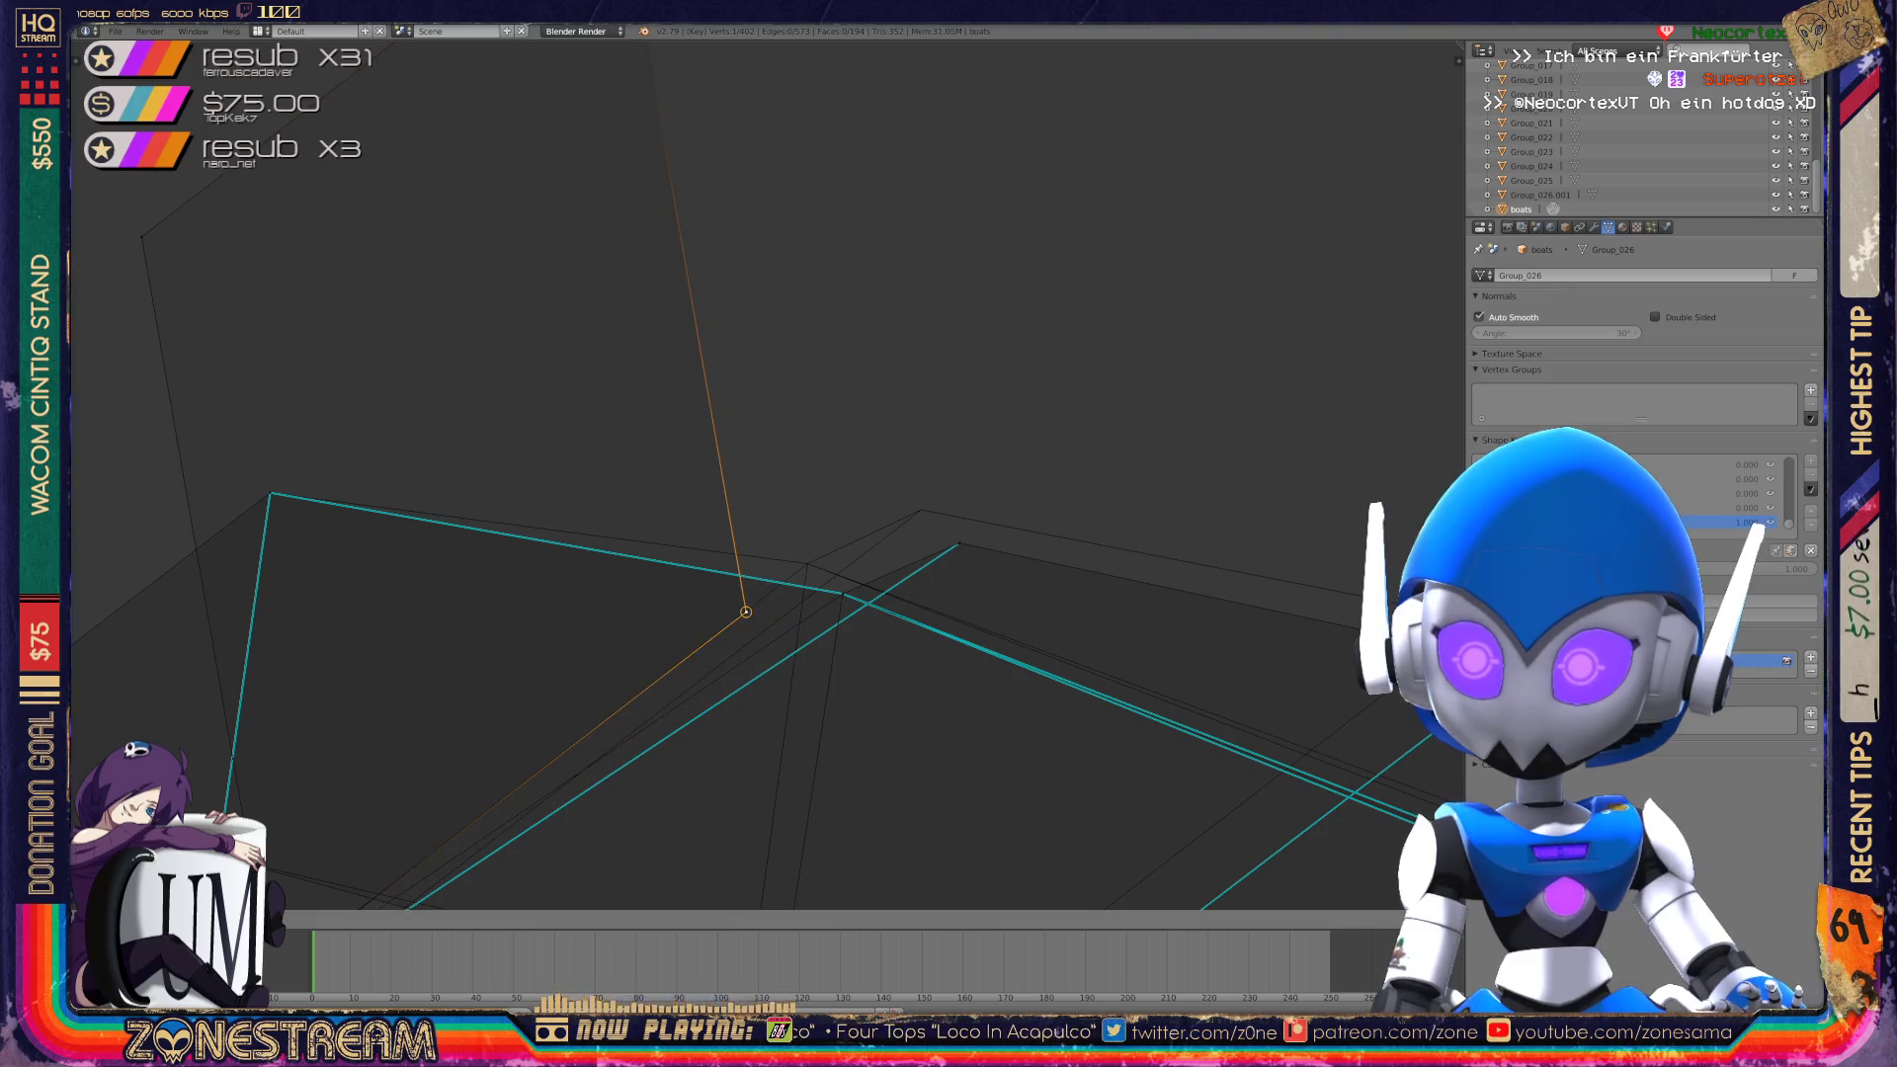
key(Return)
shift+middle_drag(691, 494, 614, 402)
scroll(692, 494, down, 5)
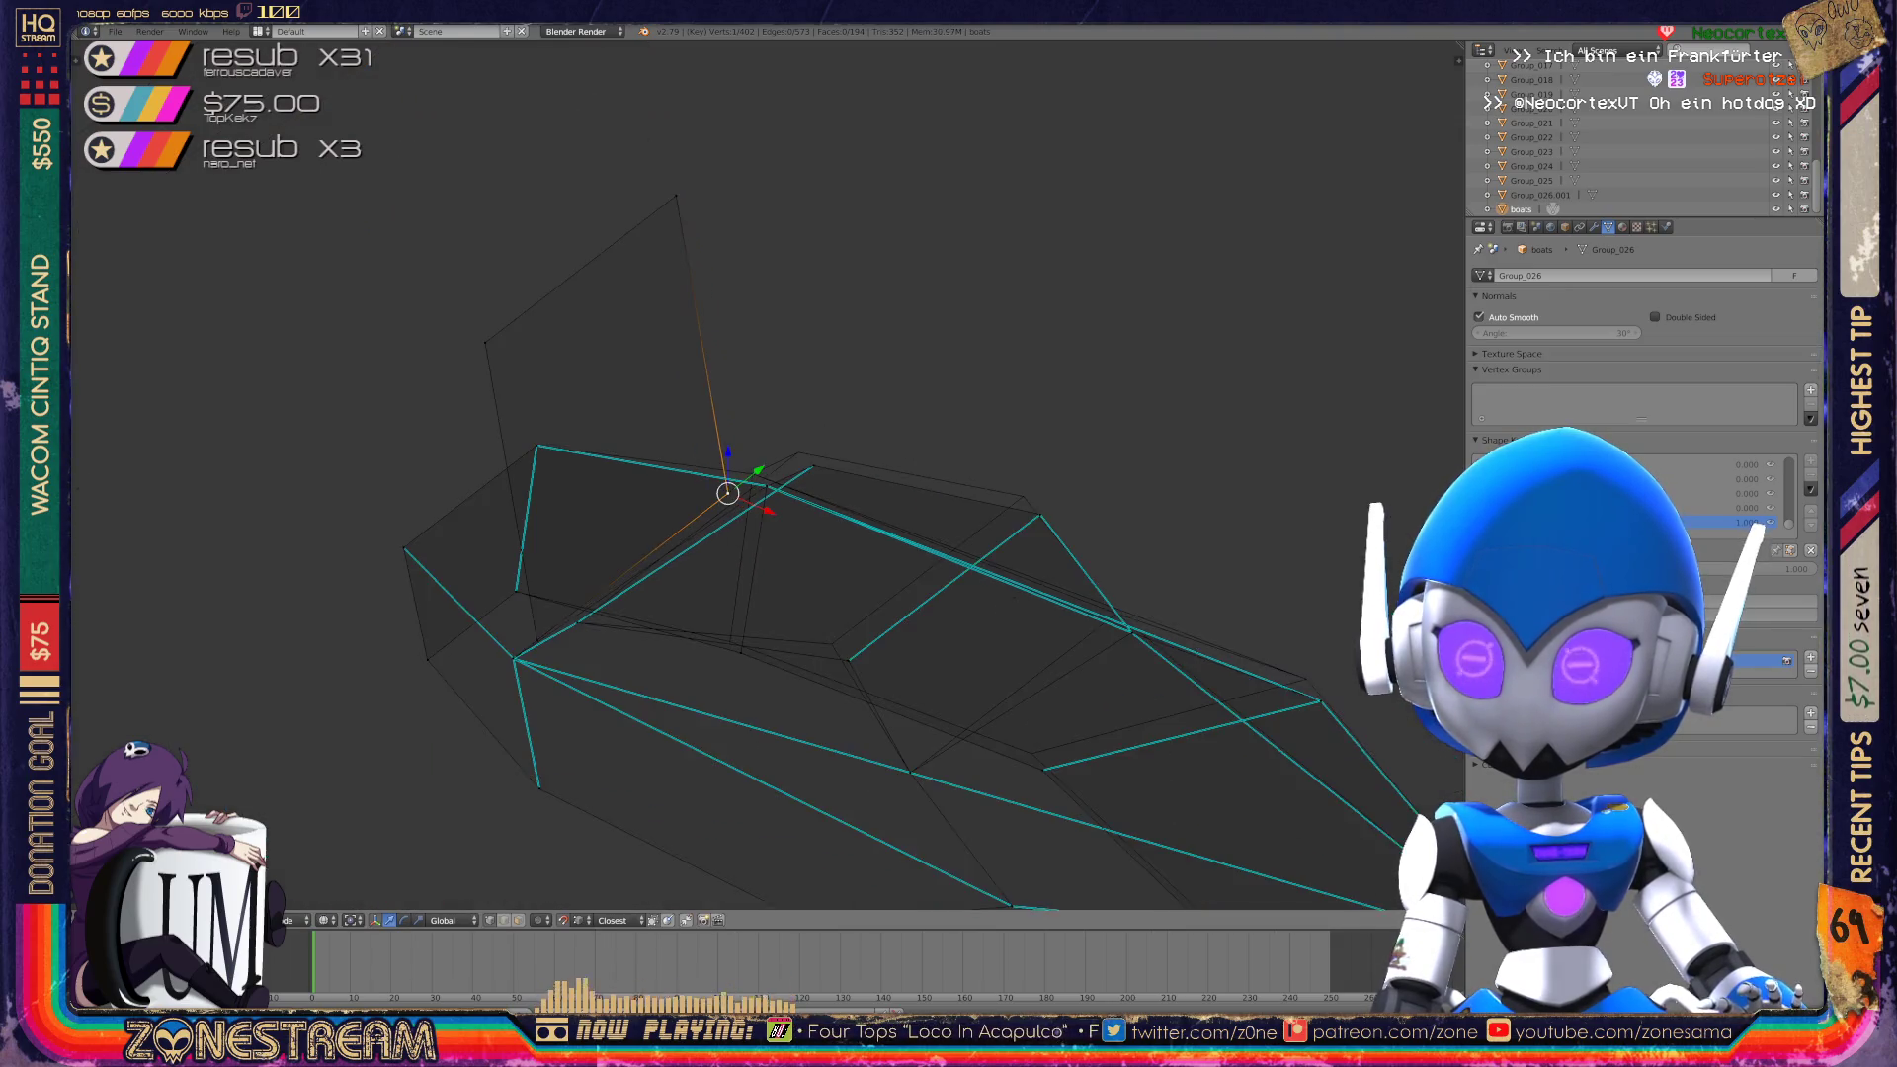
middle_drag(692, 494, 820, 469)
scroll(768, 474, up, 6)
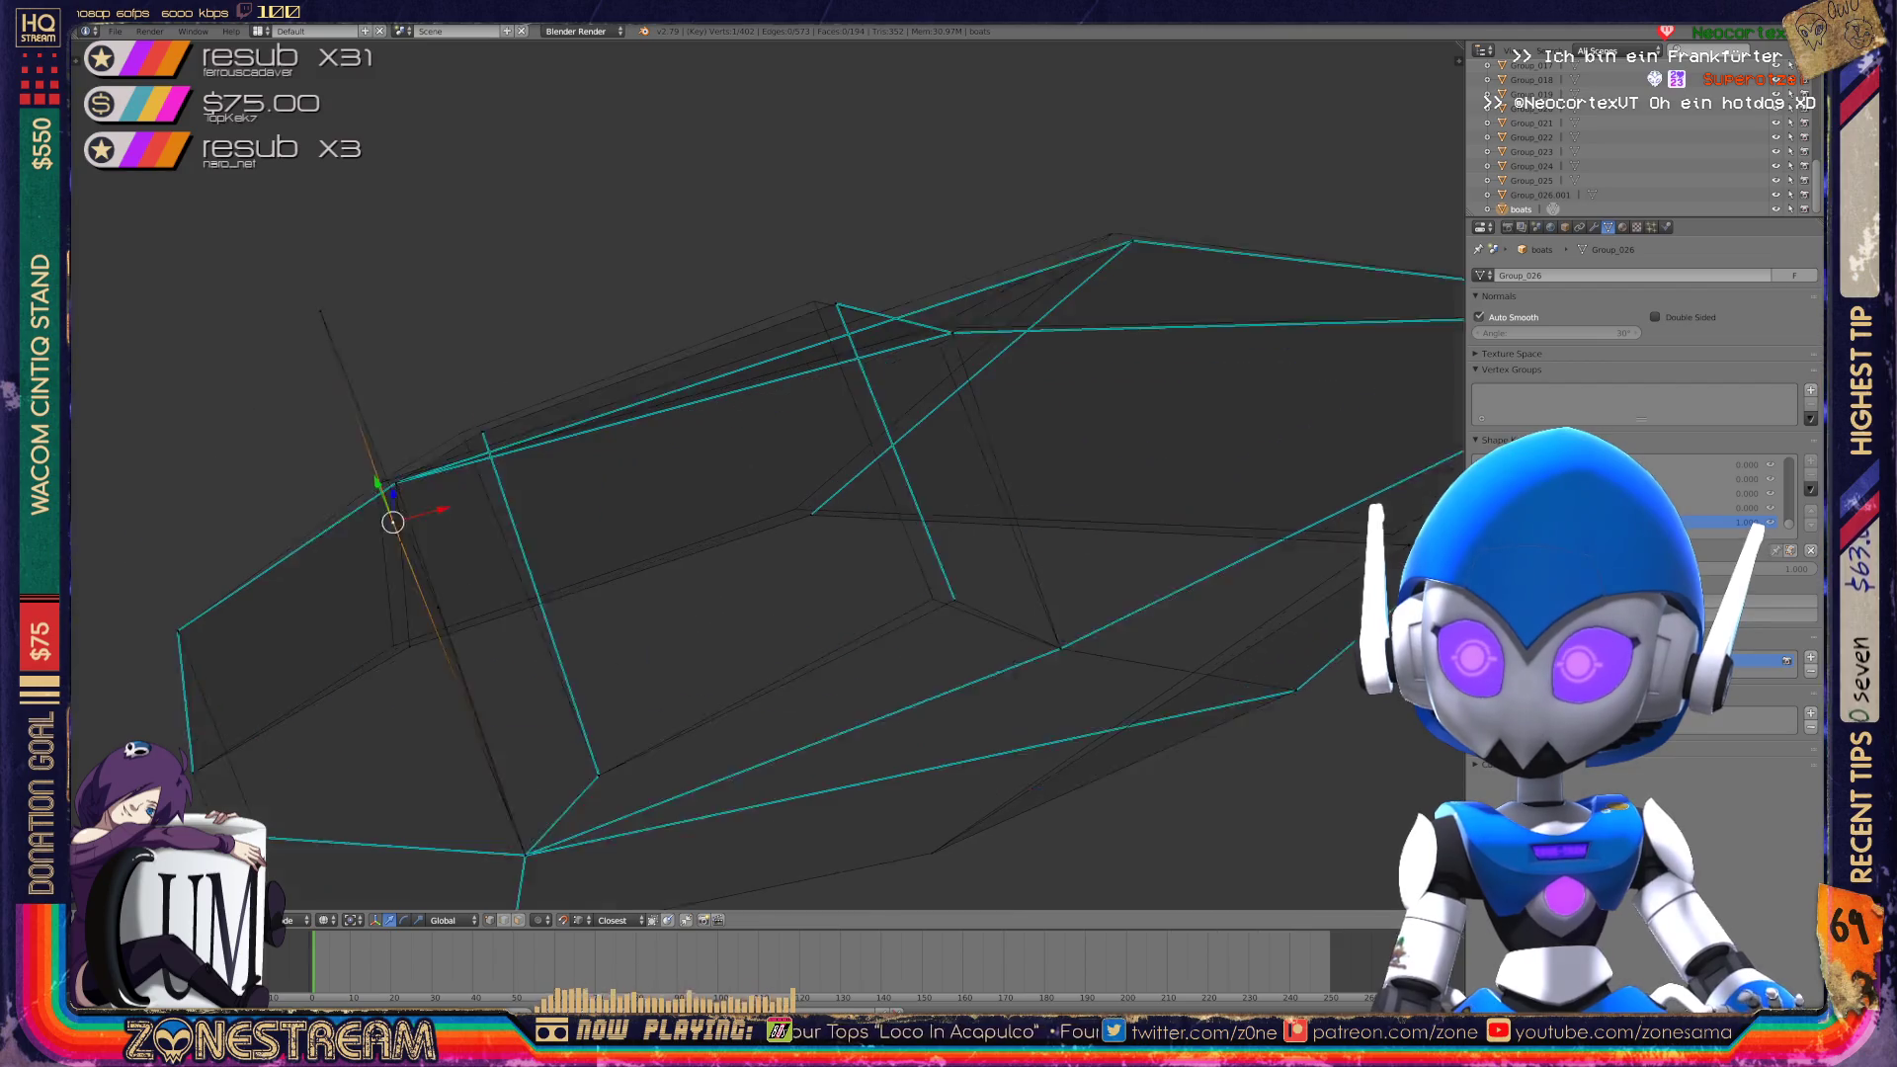
key(g)
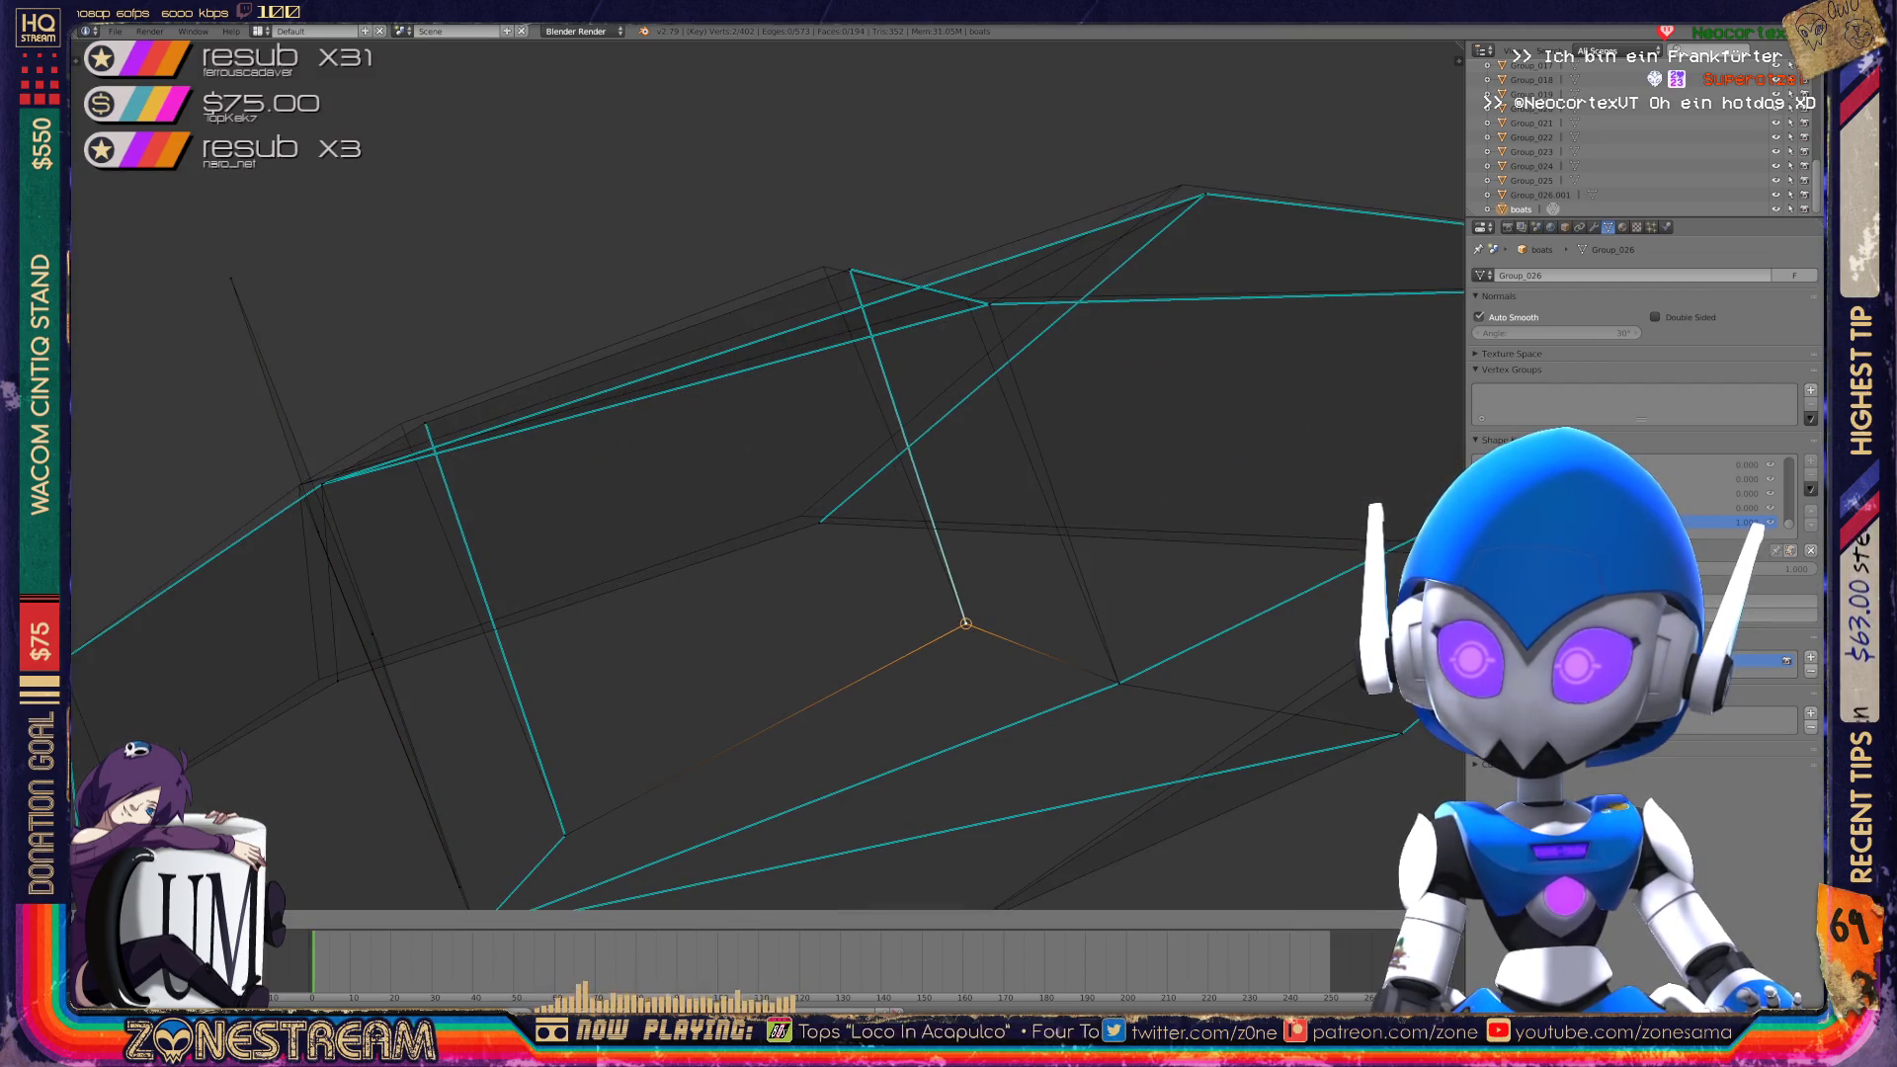
shift+middle_drag(691, 494, 856, 607)
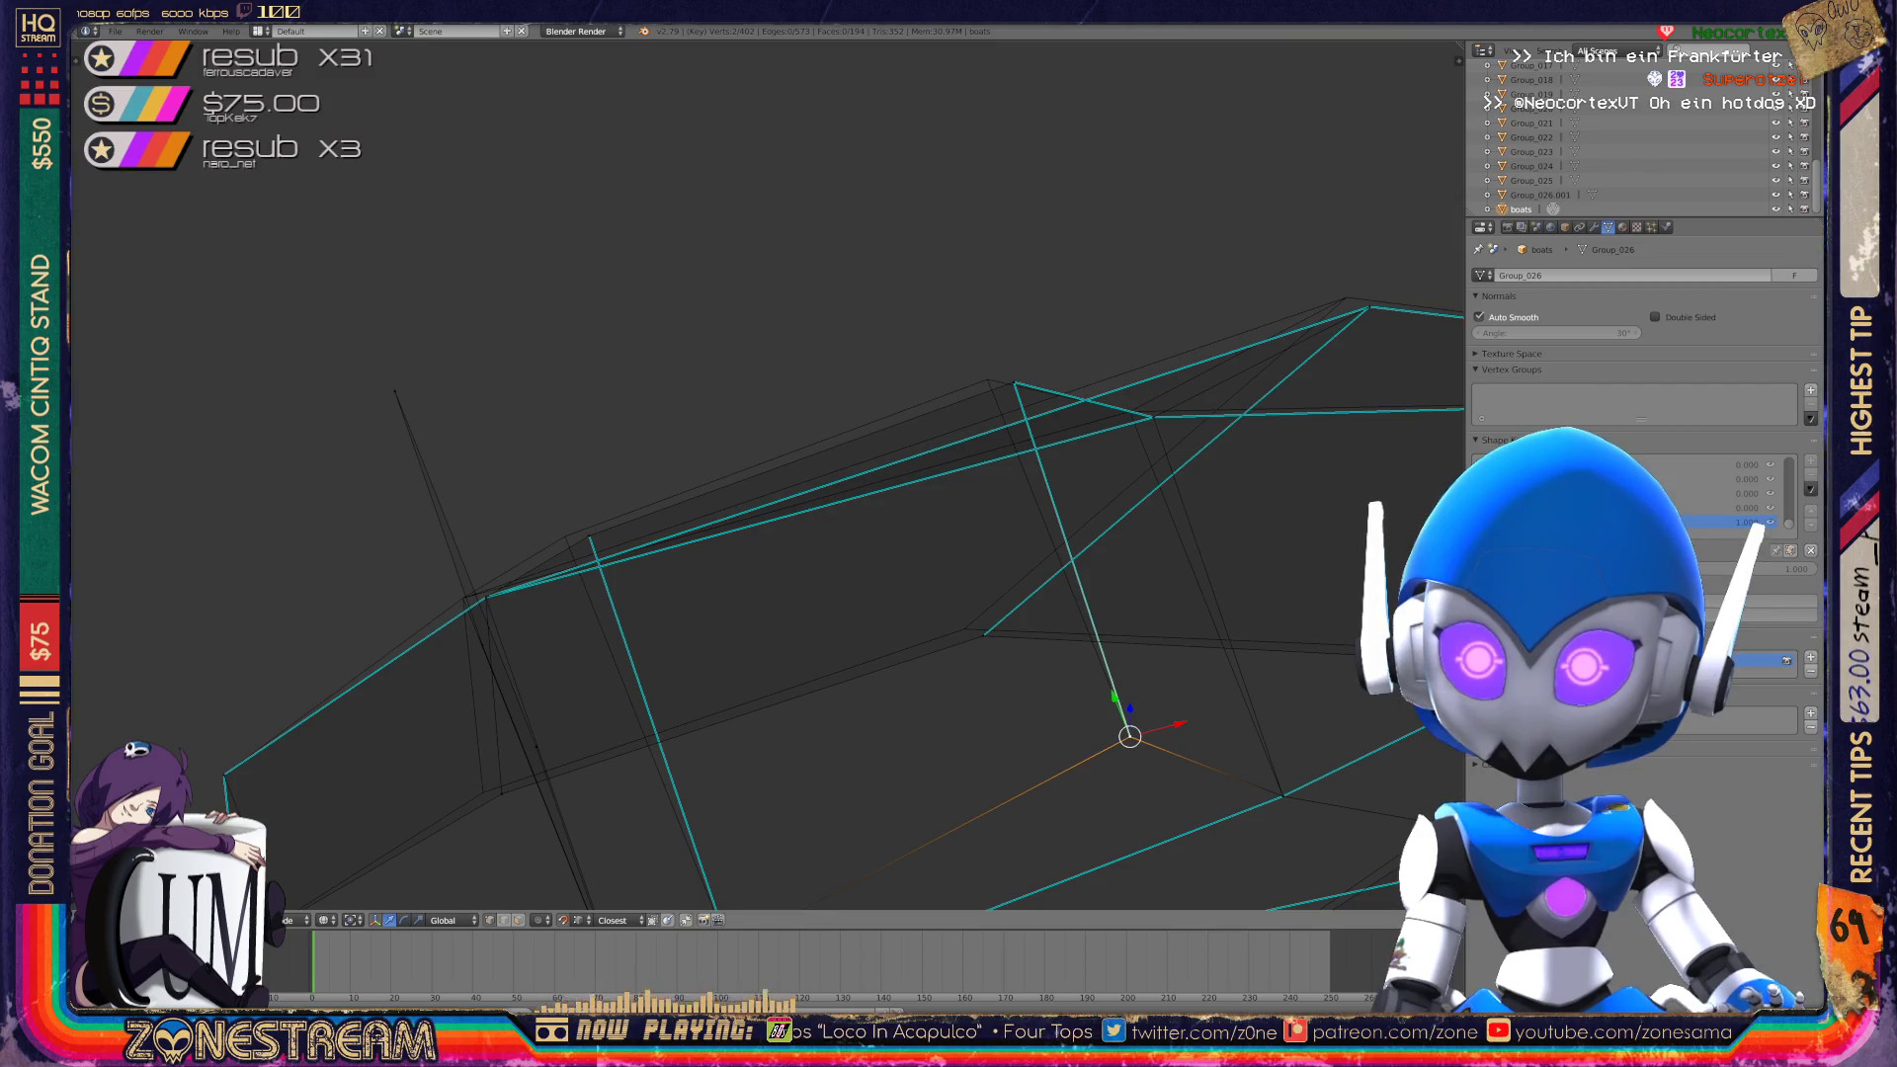
right_click(589, 535)
key(g)
key(Return)
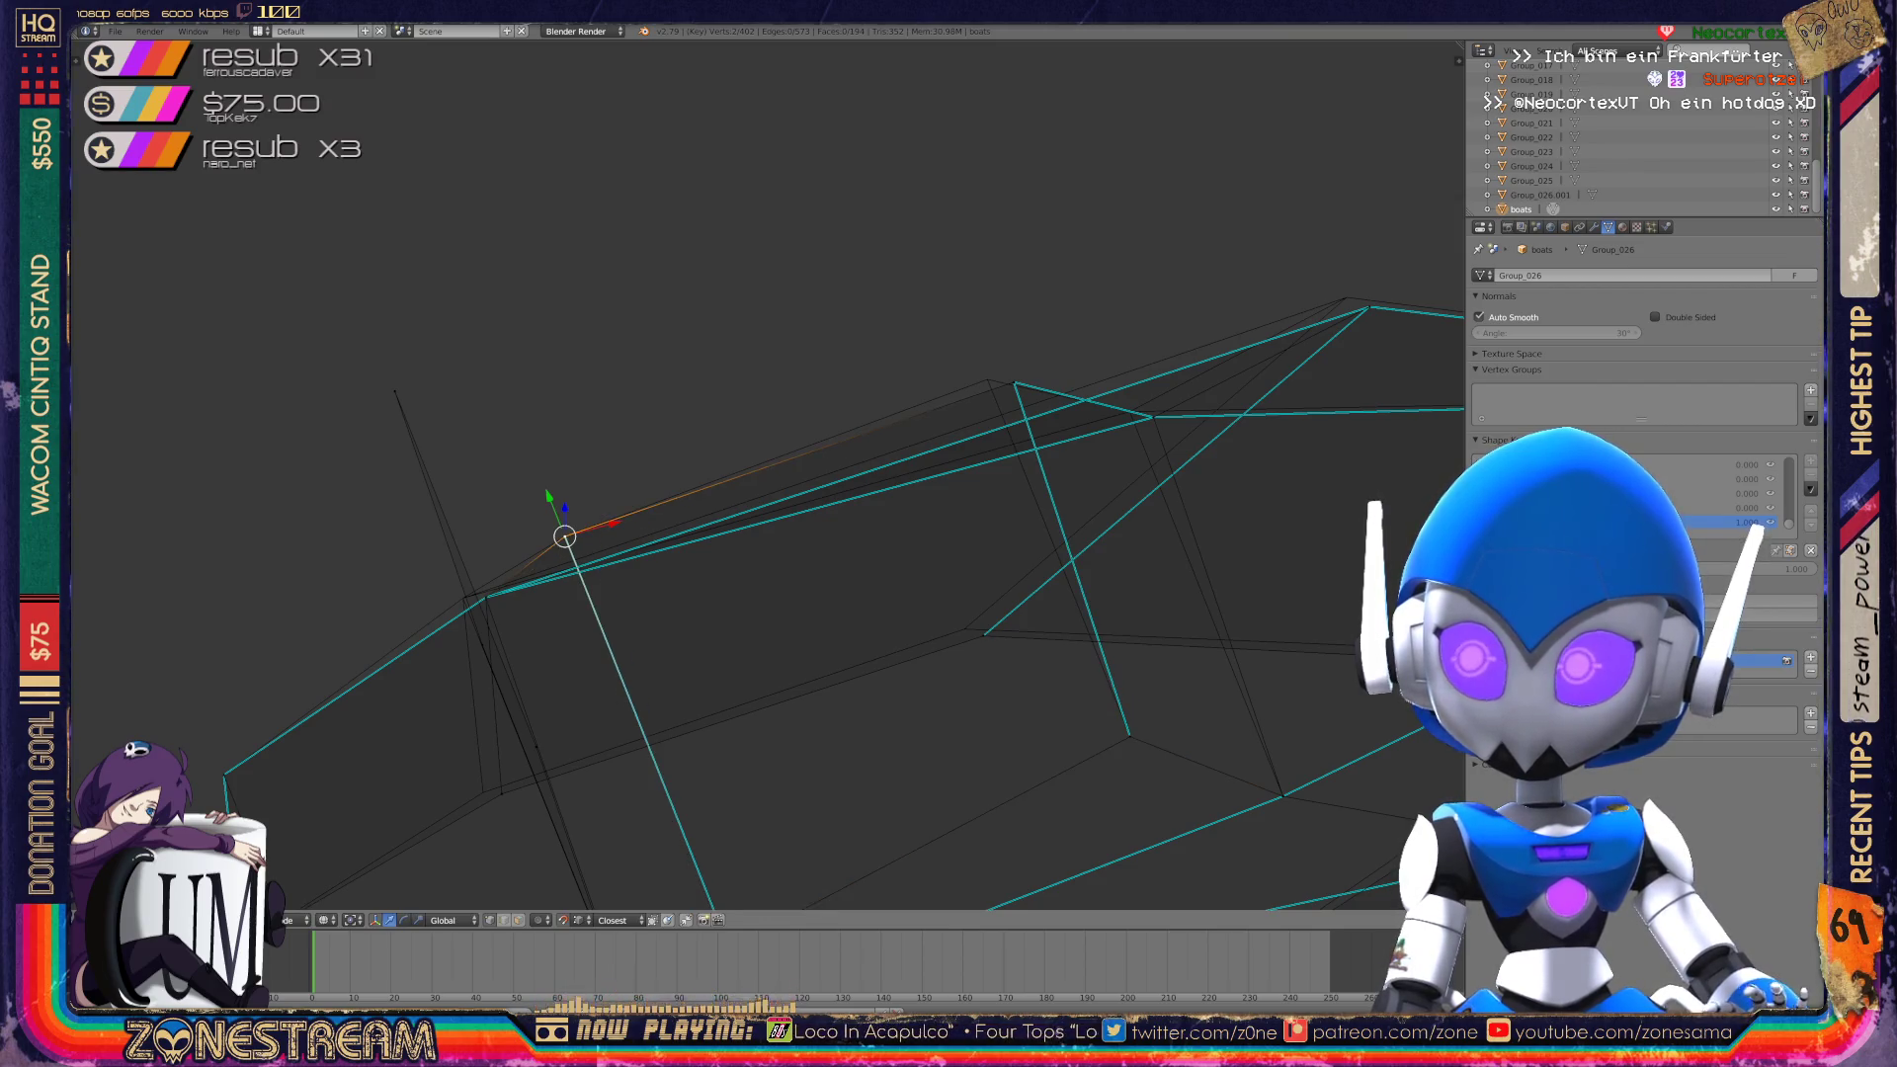
Place an upper hull-edge vertex at the snapped spot, then begin lowering another.
mouse_move(692, 494)
middle_down()
mouse_move(533, 415)
mouse_move(672, 485)
mouse_move(652, 474)
middle_up()
scroll(751, 445, up, 4)
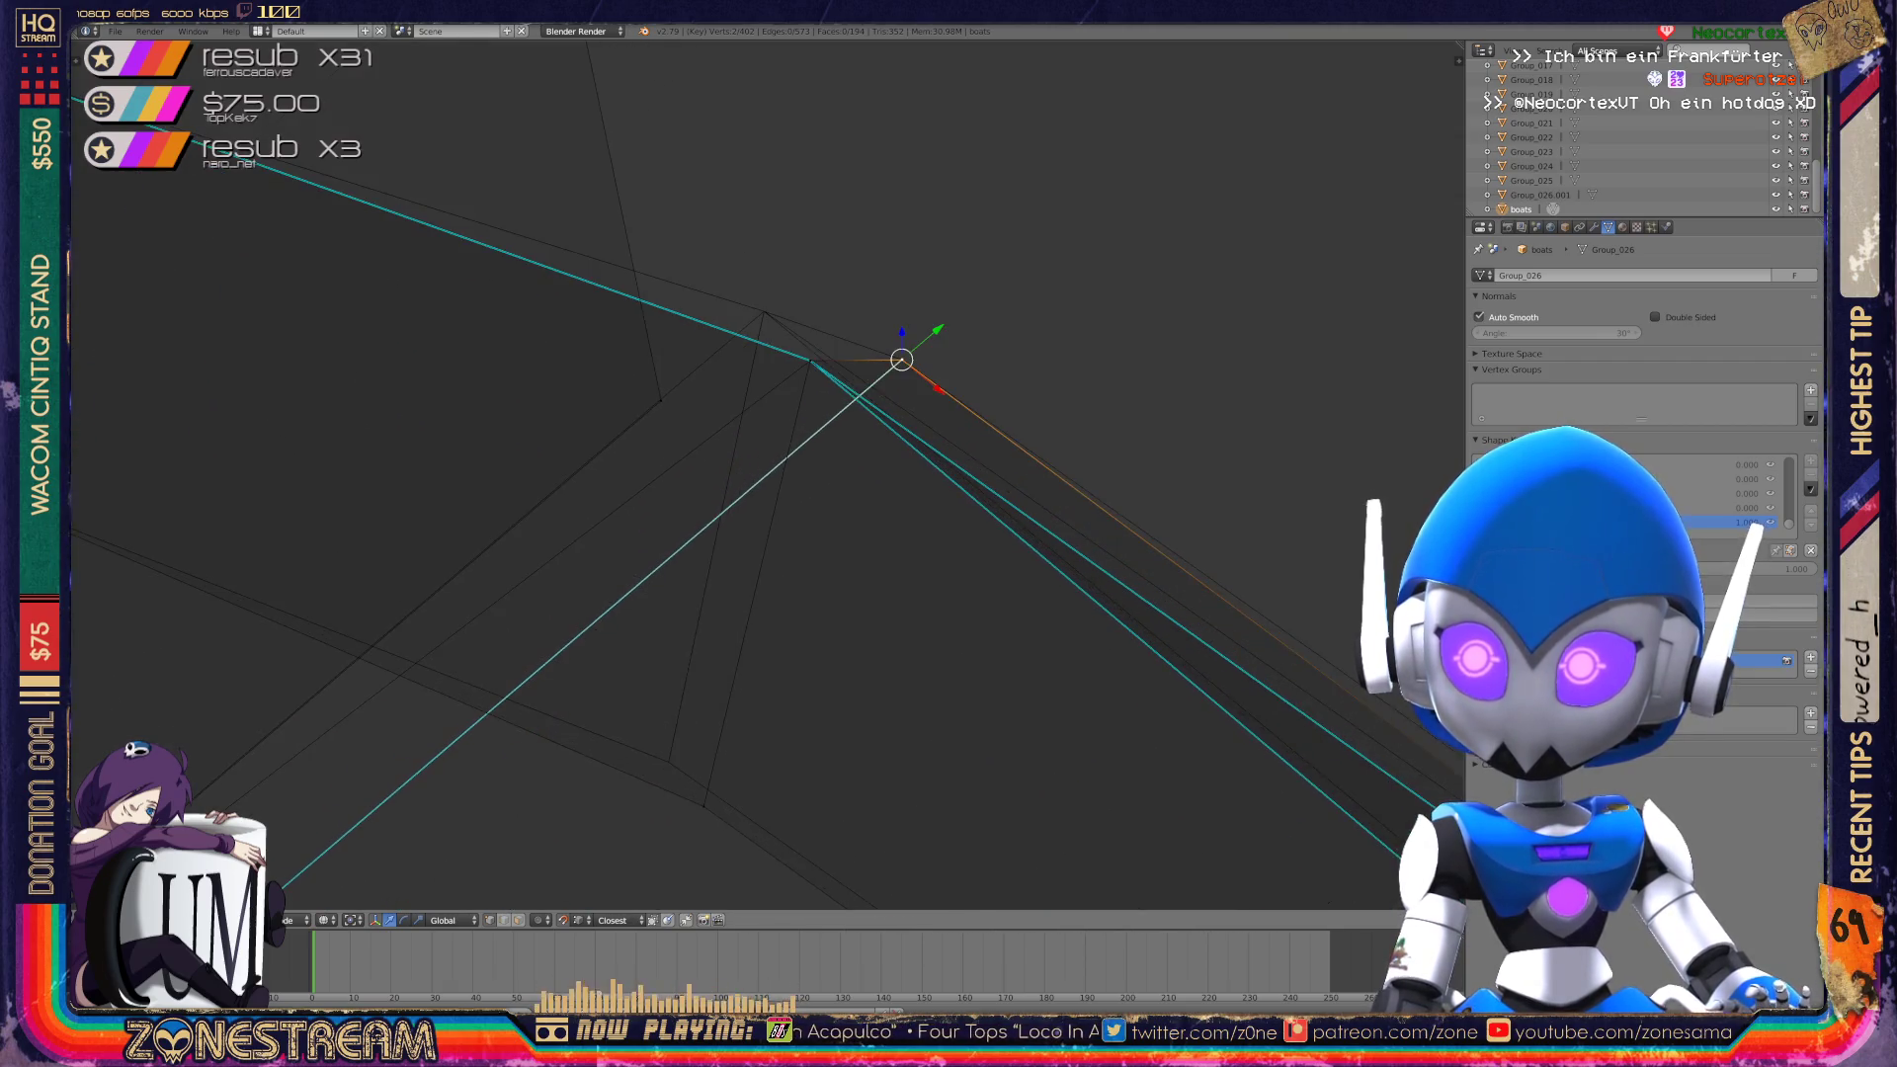
right_click(629, 323)
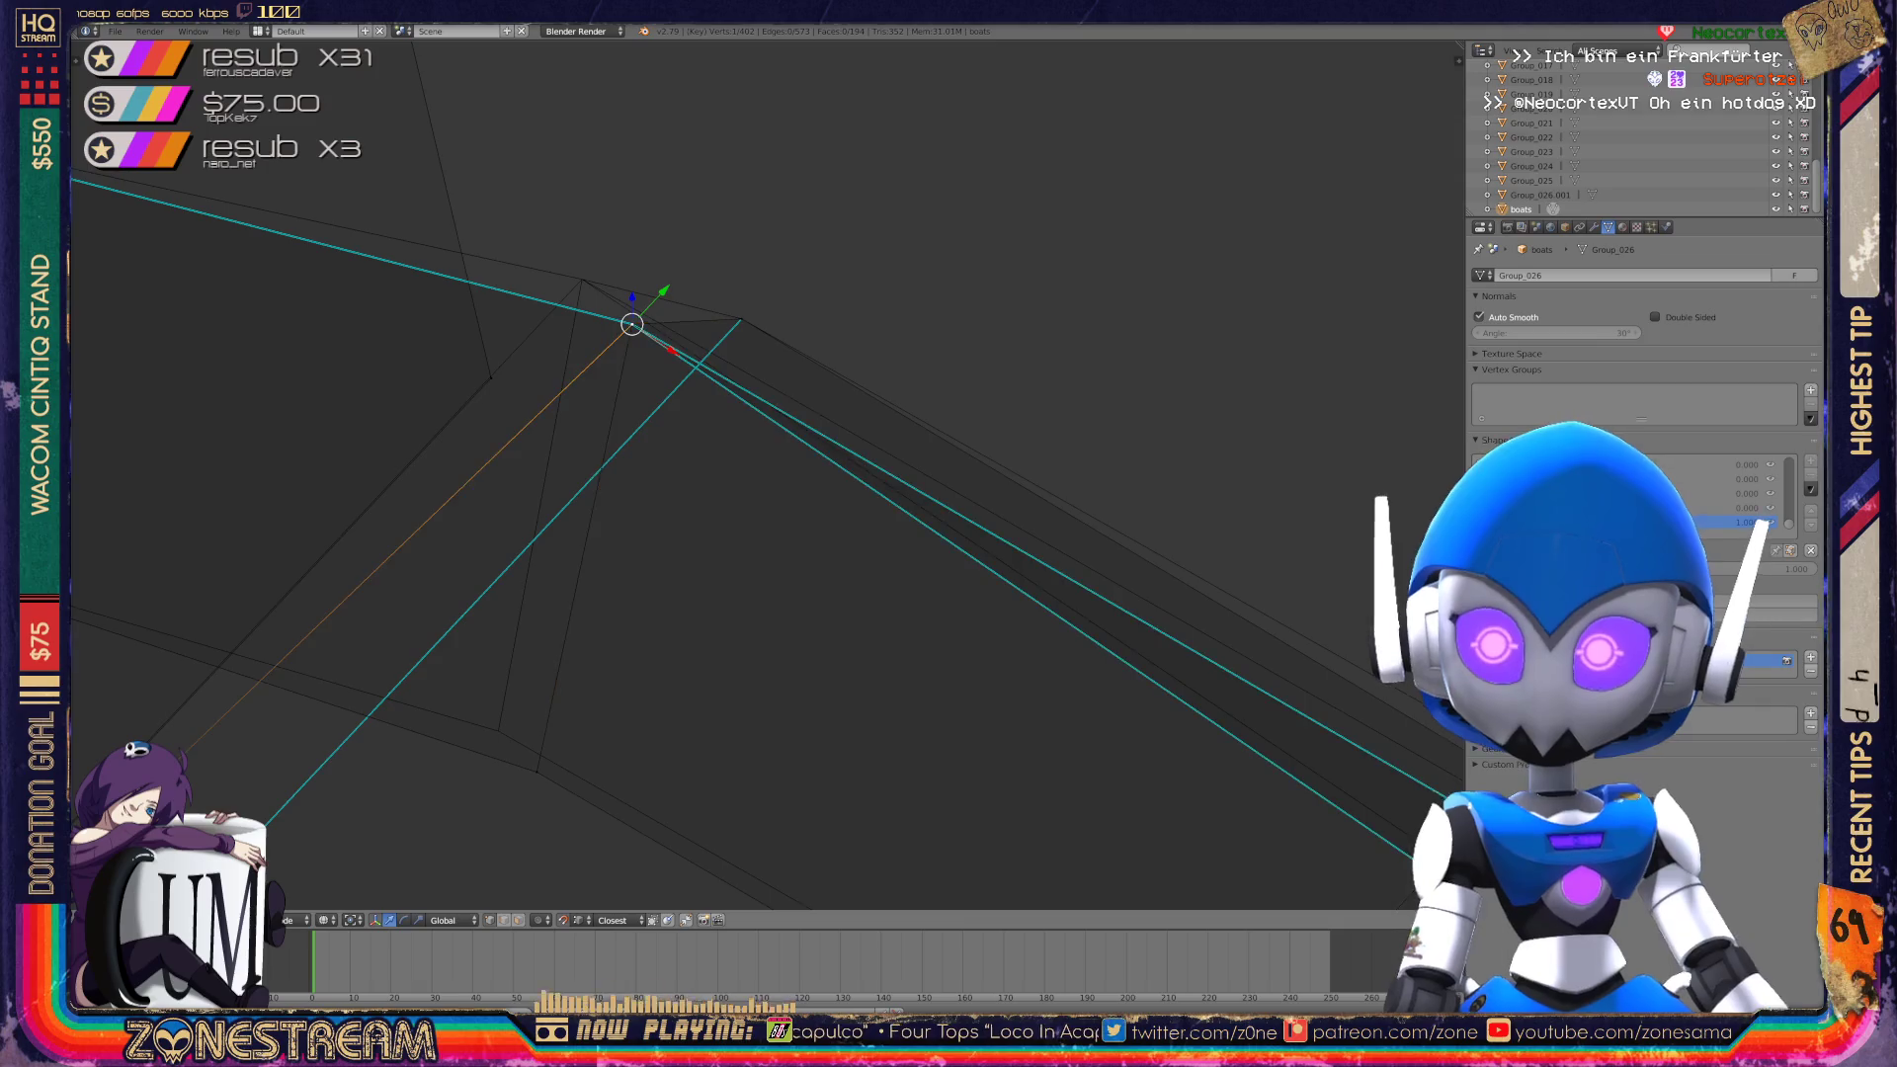
key(g)
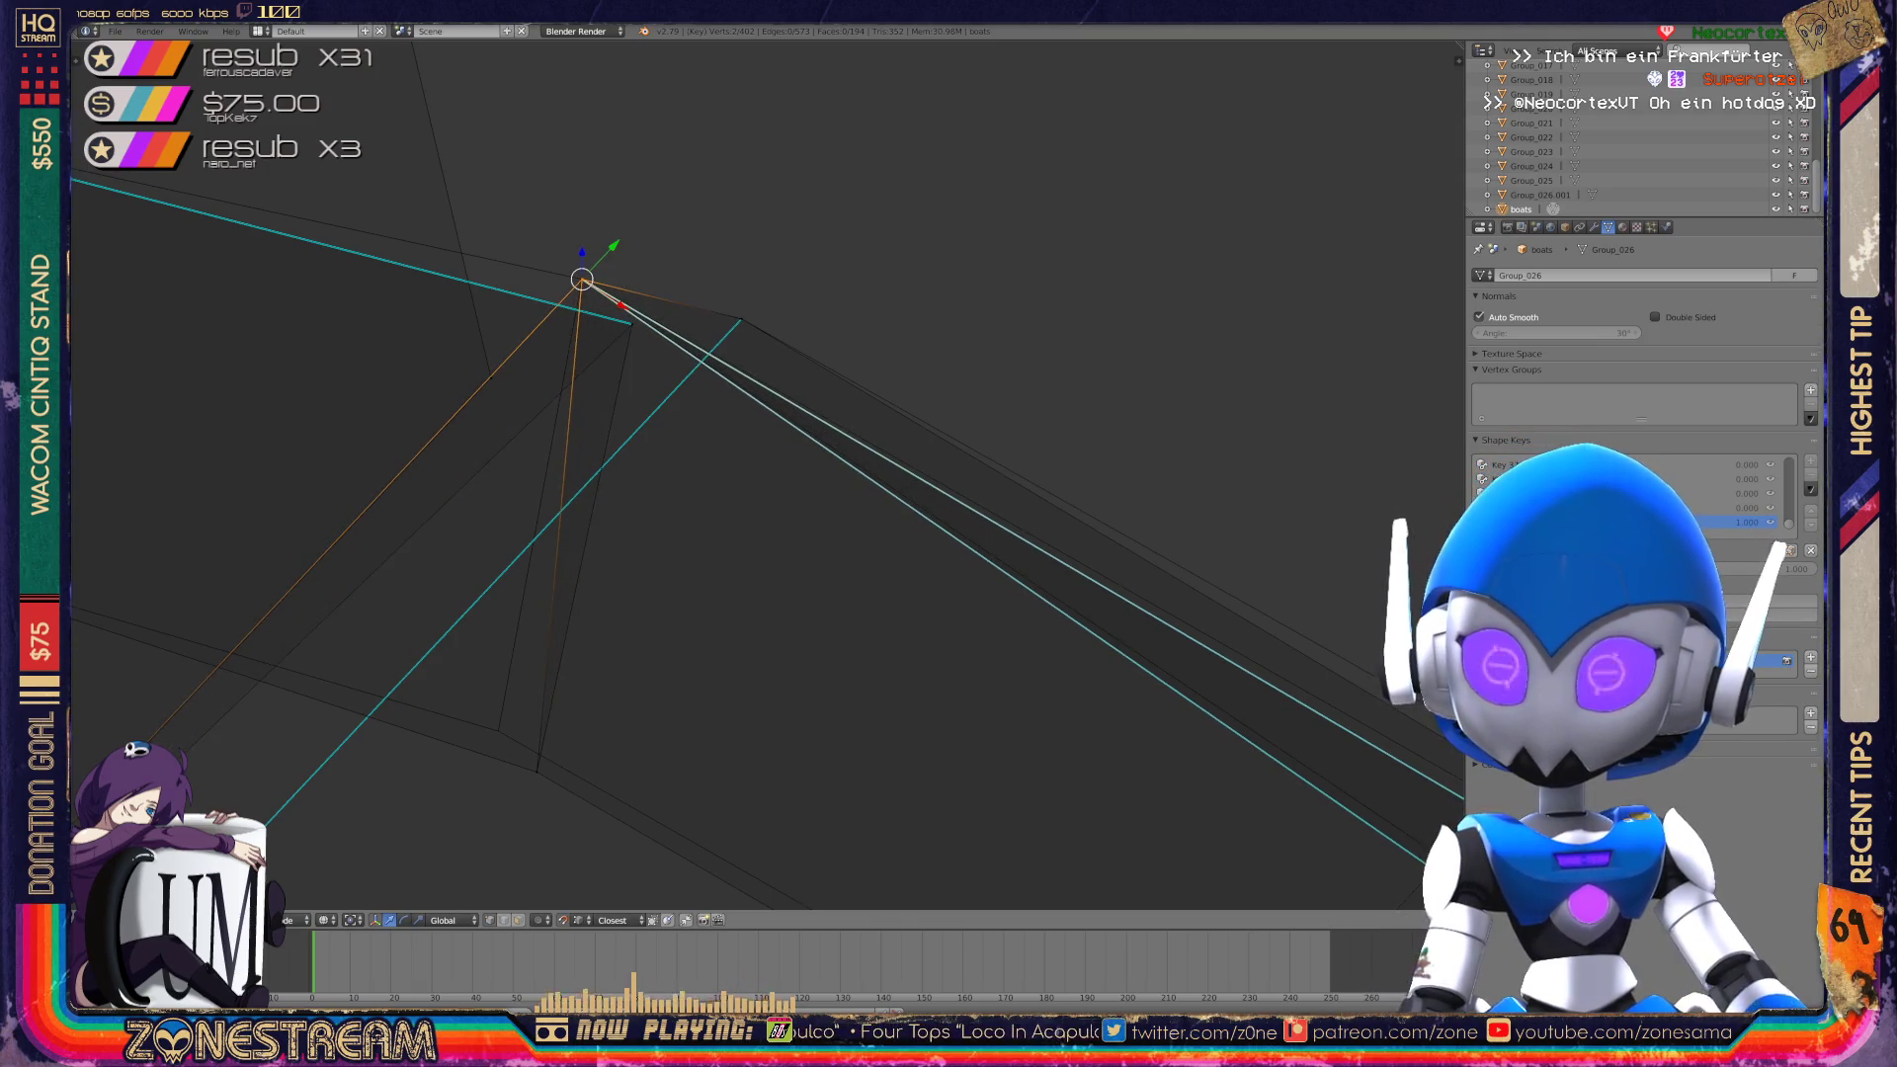
click(582, 280)
scroll(767, 474, down, 3)
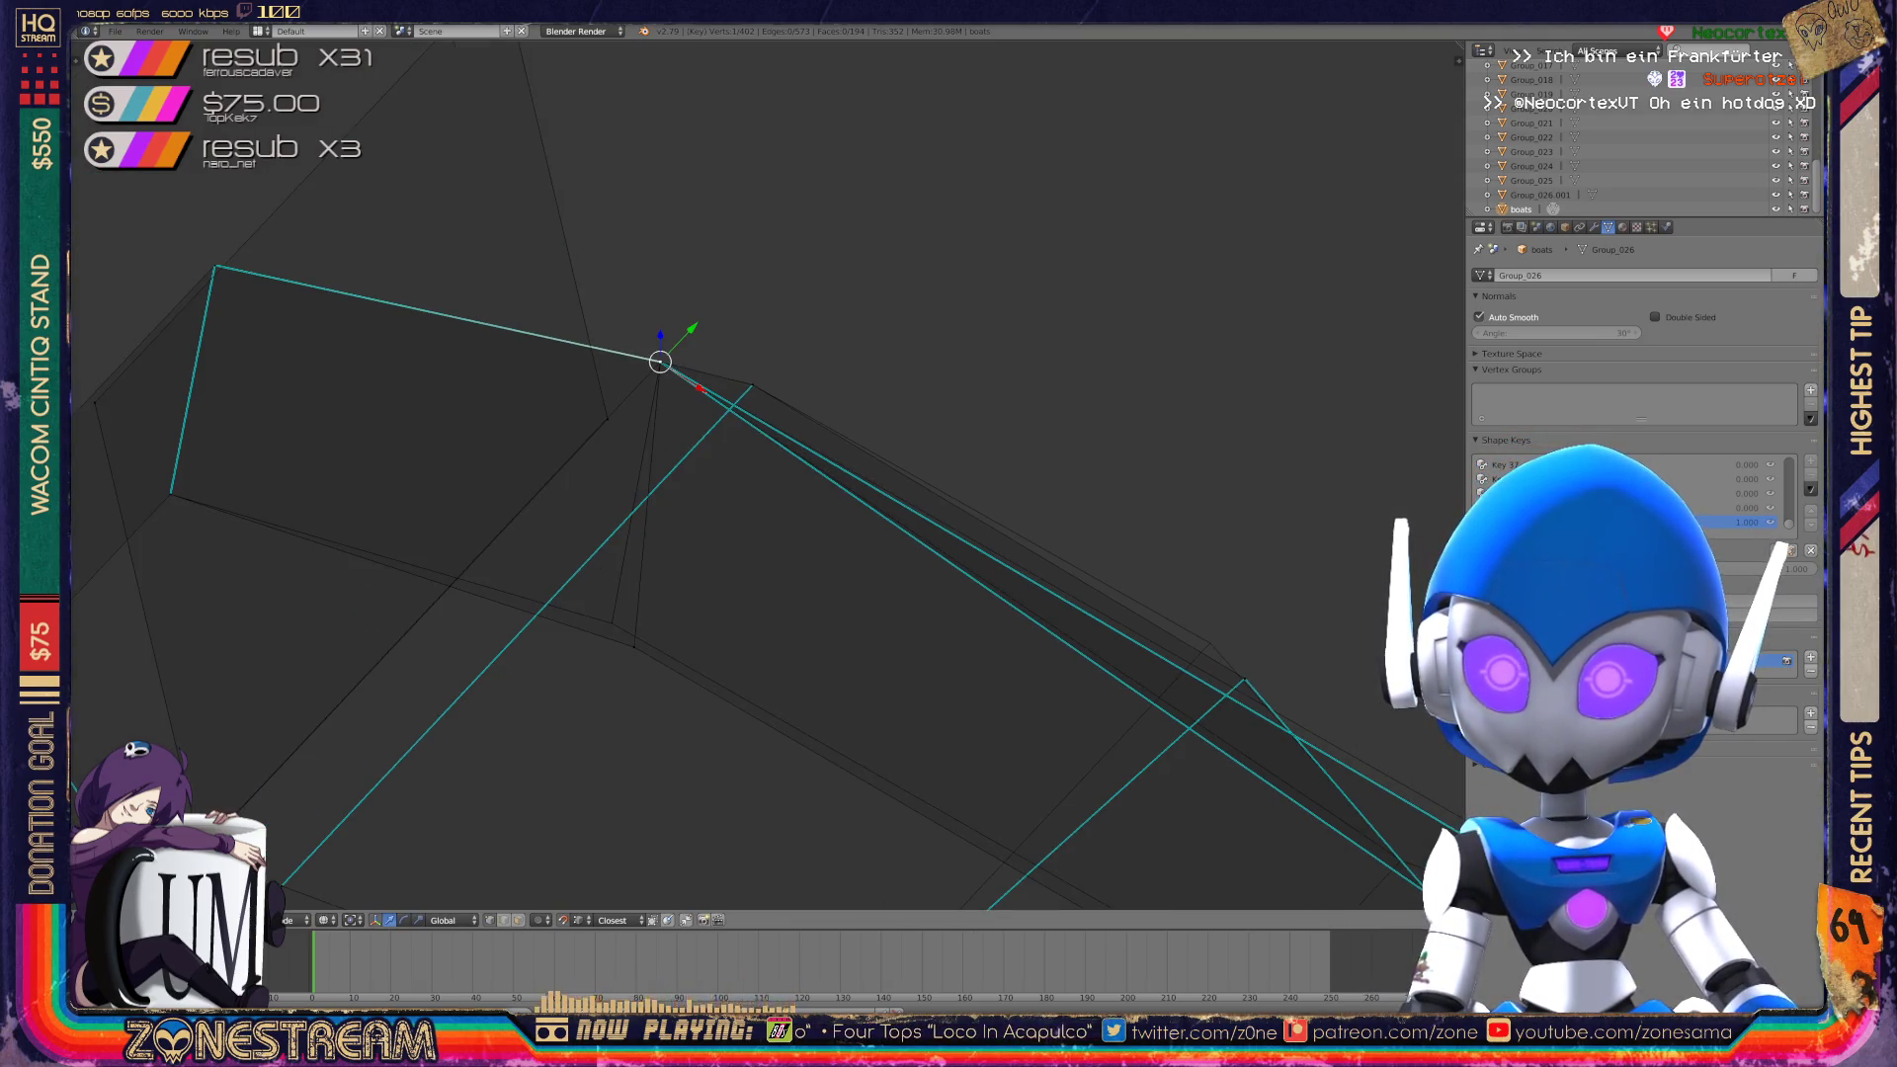
shift+middle_drag(768, 593, 775, 422)
key(g)
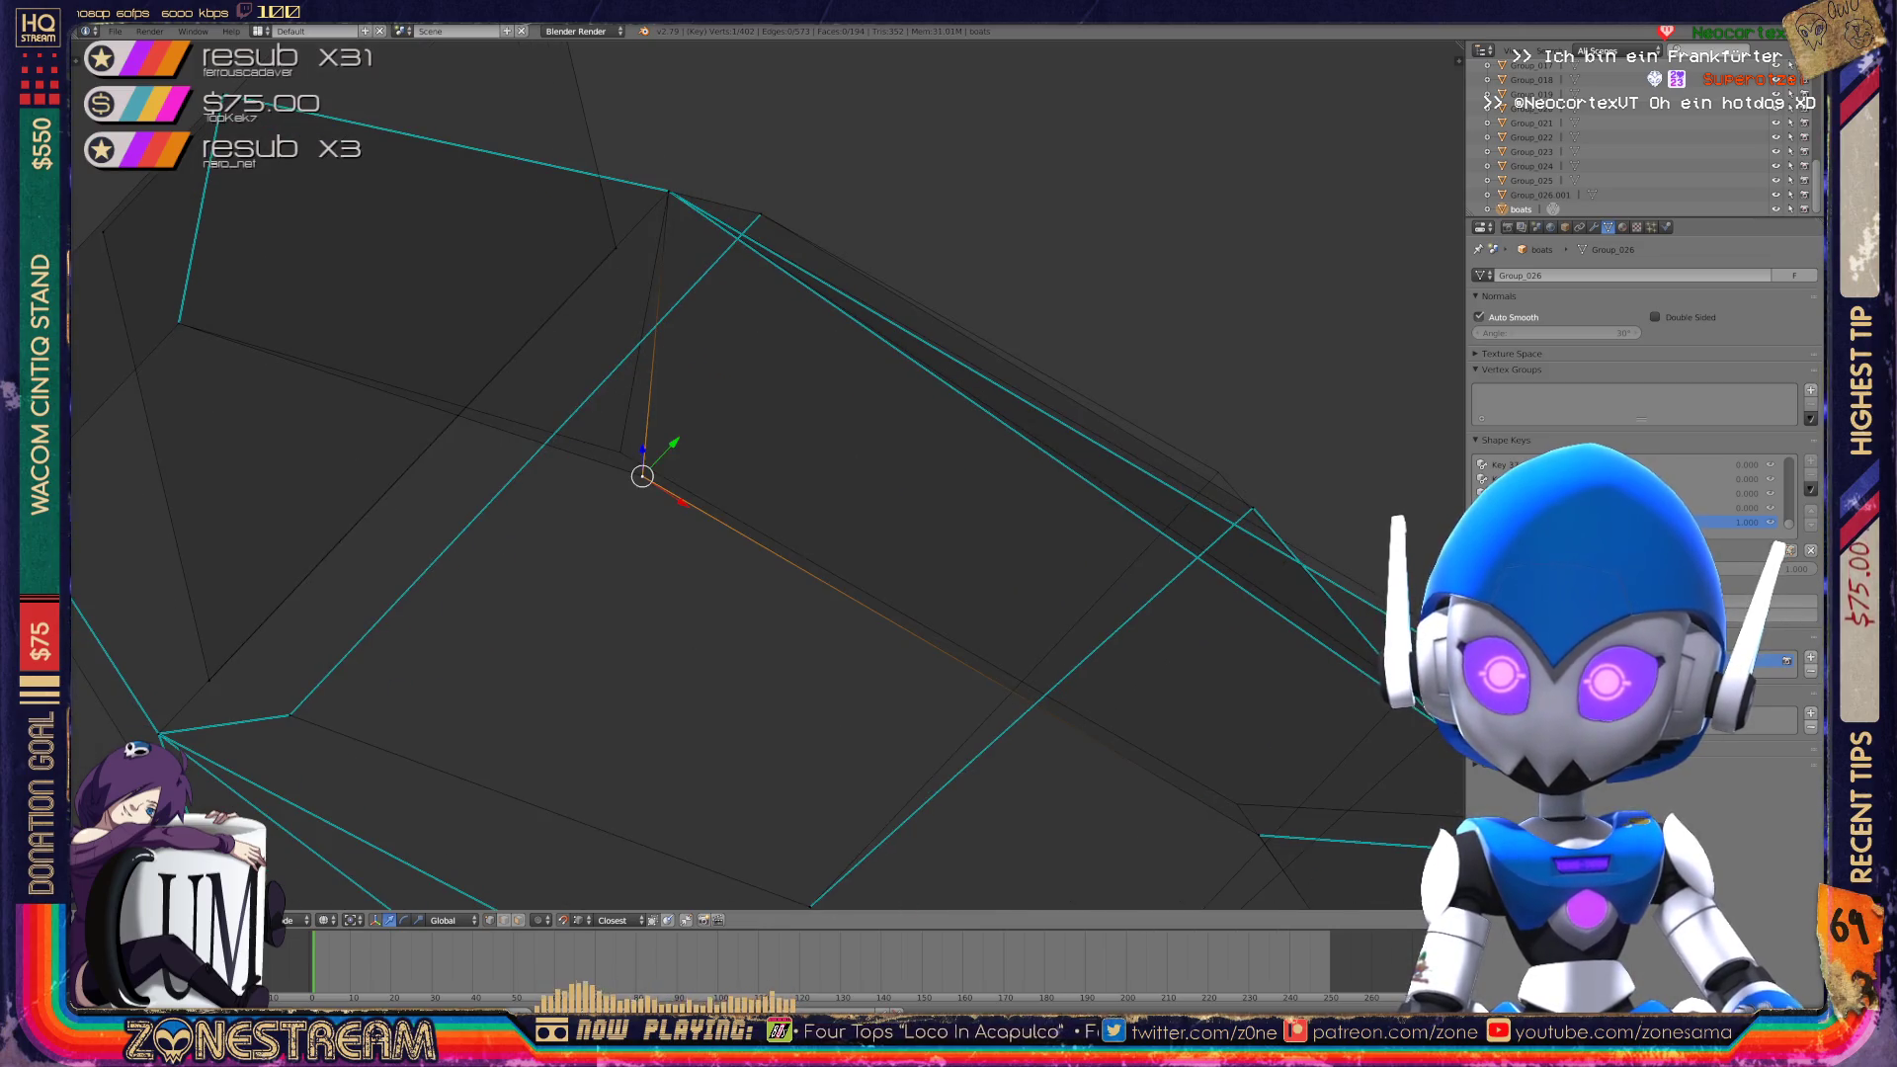
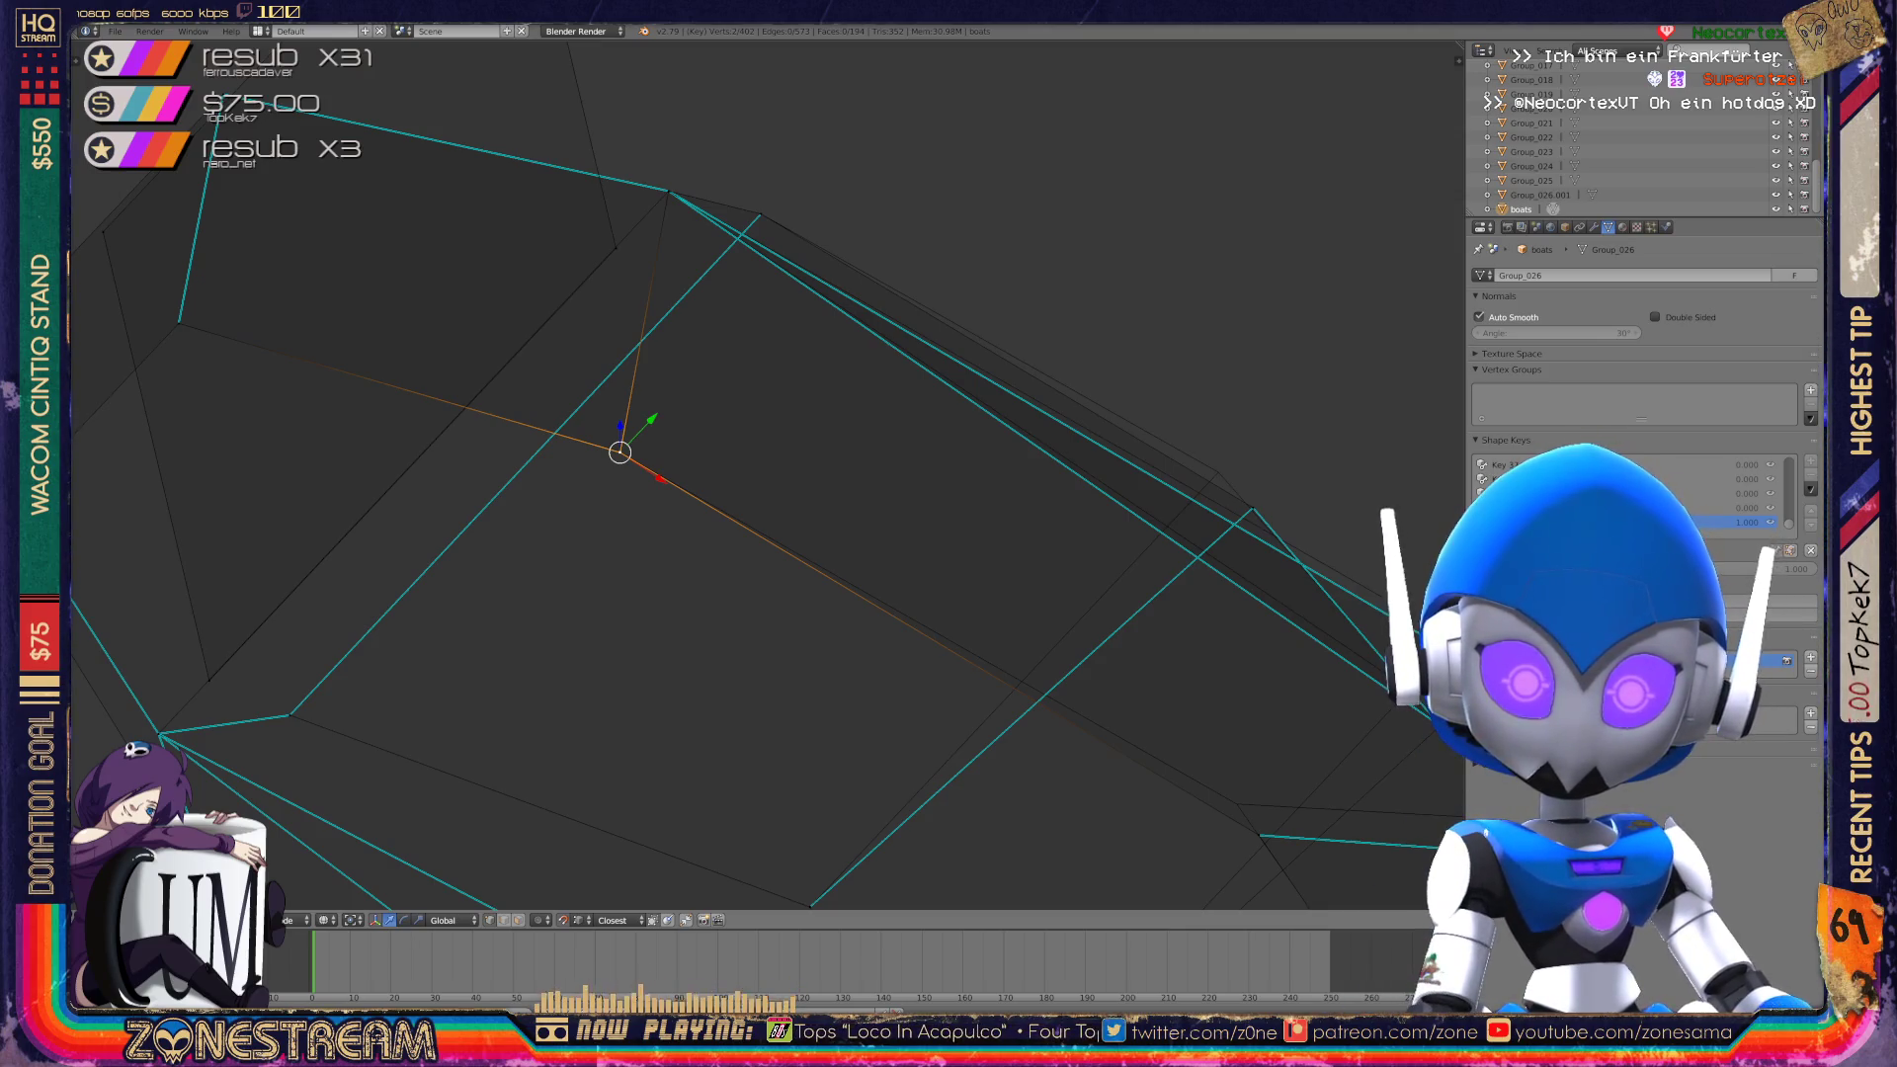
Snap a blade vertex onto the nearby corner.
mouse_move(791, 474)
middle_down()
mouse_move(731, 514)
mouse_move(1008, 395)
mouse_move(880, 504)
middle_up()
right_click(871, 514)
key(g)
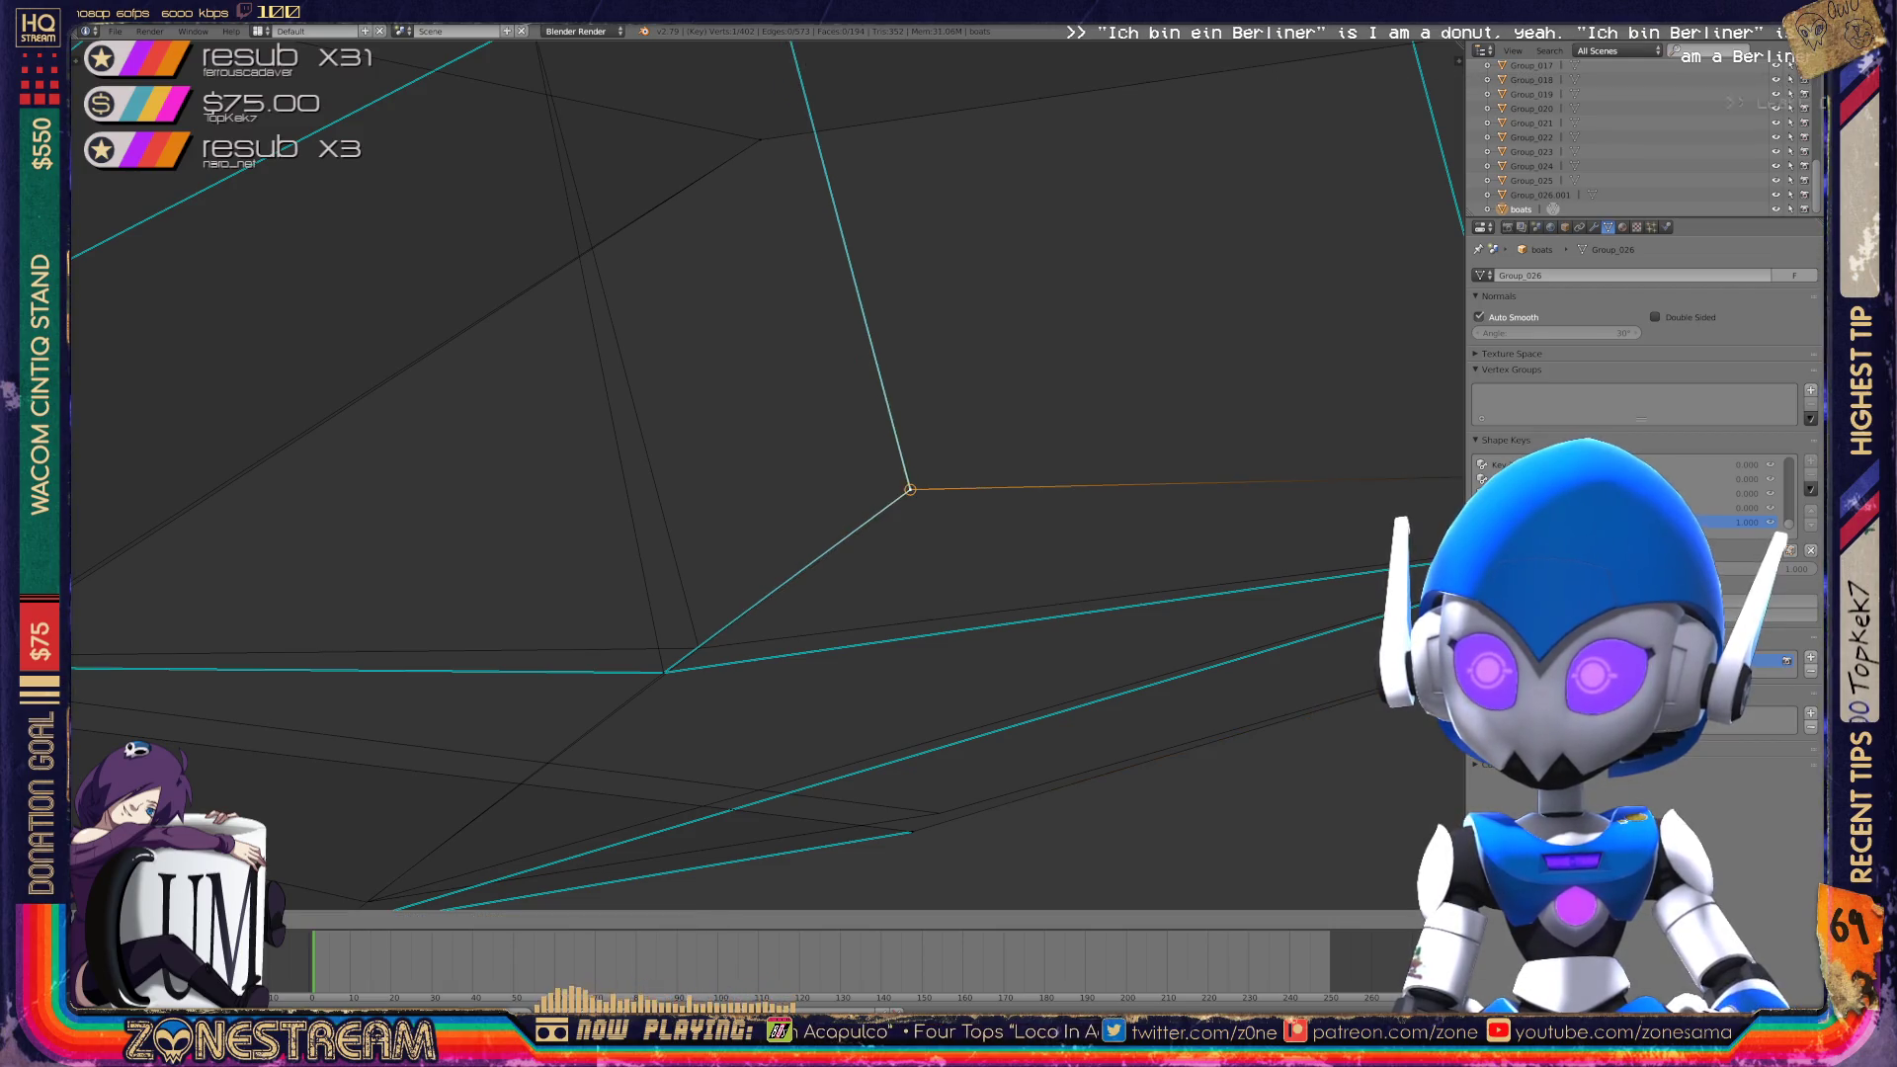
click(910, 489)
Pull the blade's lower vertex up and to the right.
shift+right_click(664, 672)
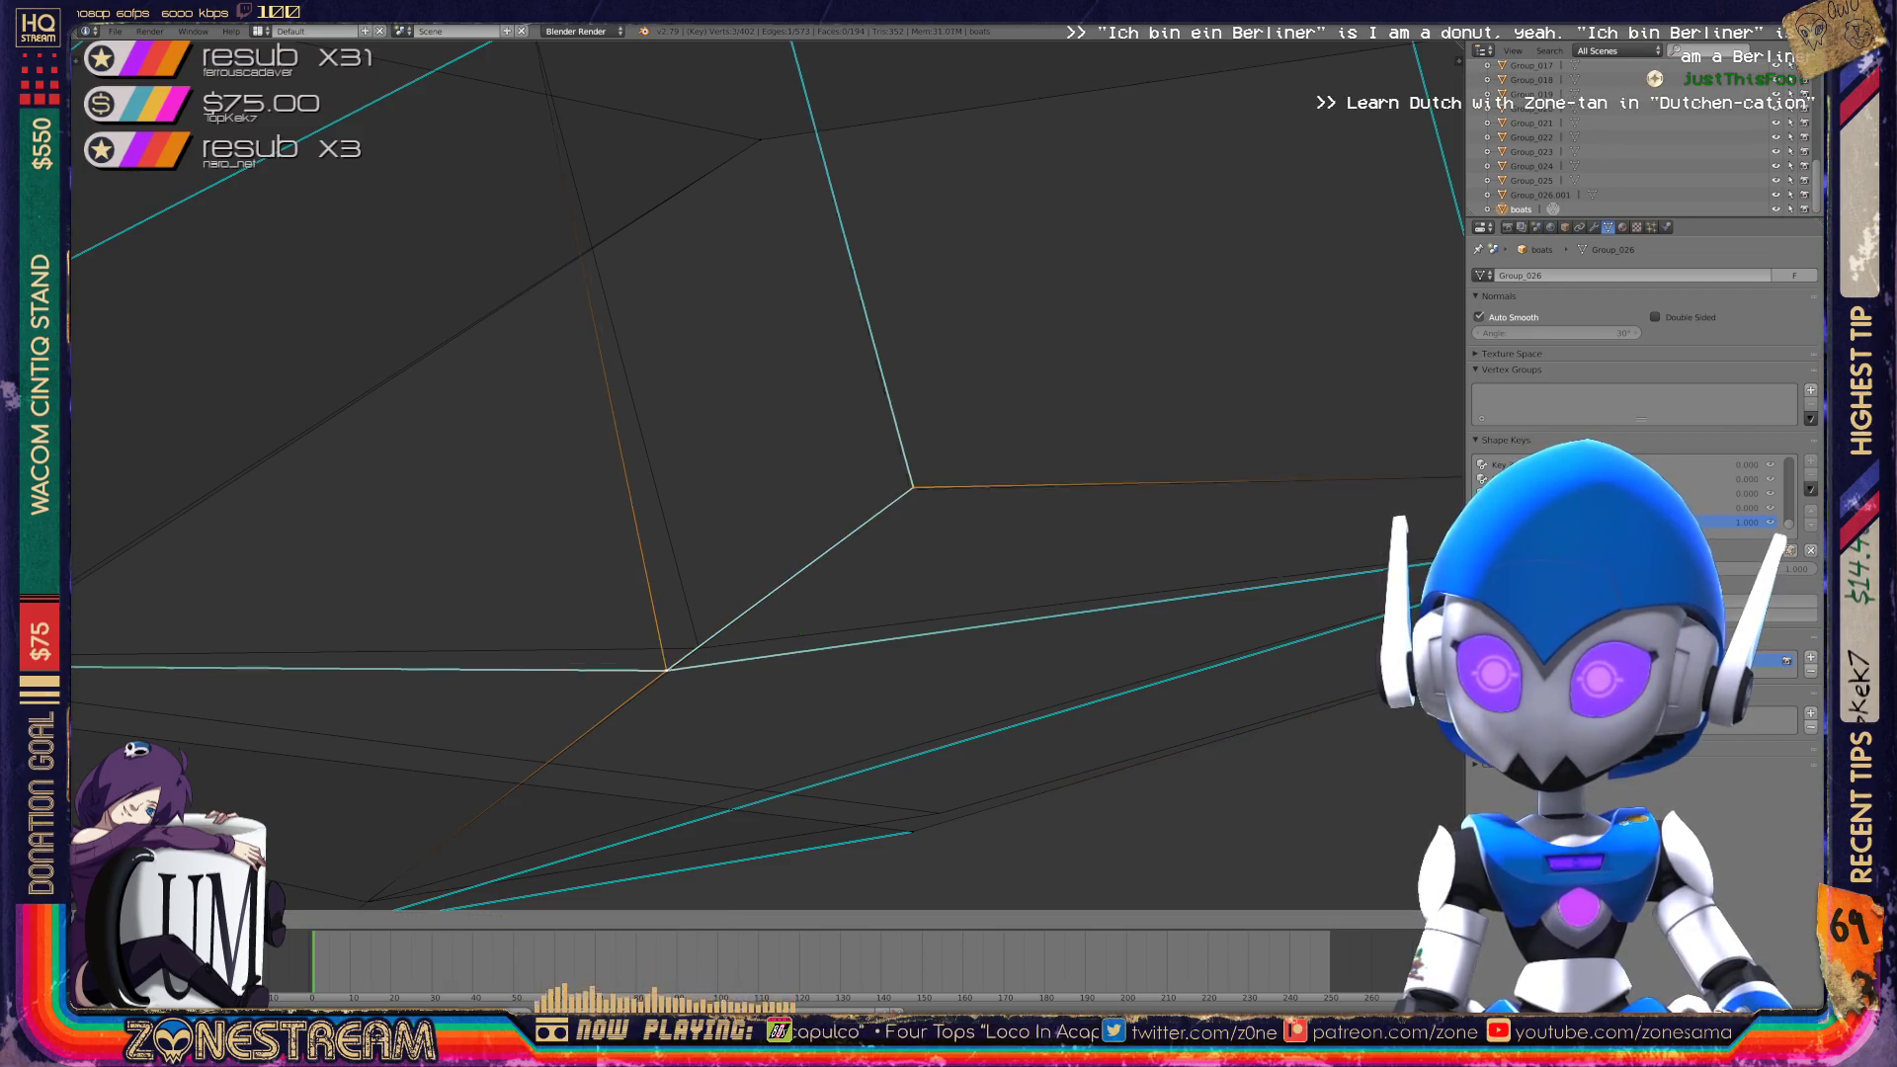
scroll(798, 494, down, 3)
scroll(798, 417, up, 3)
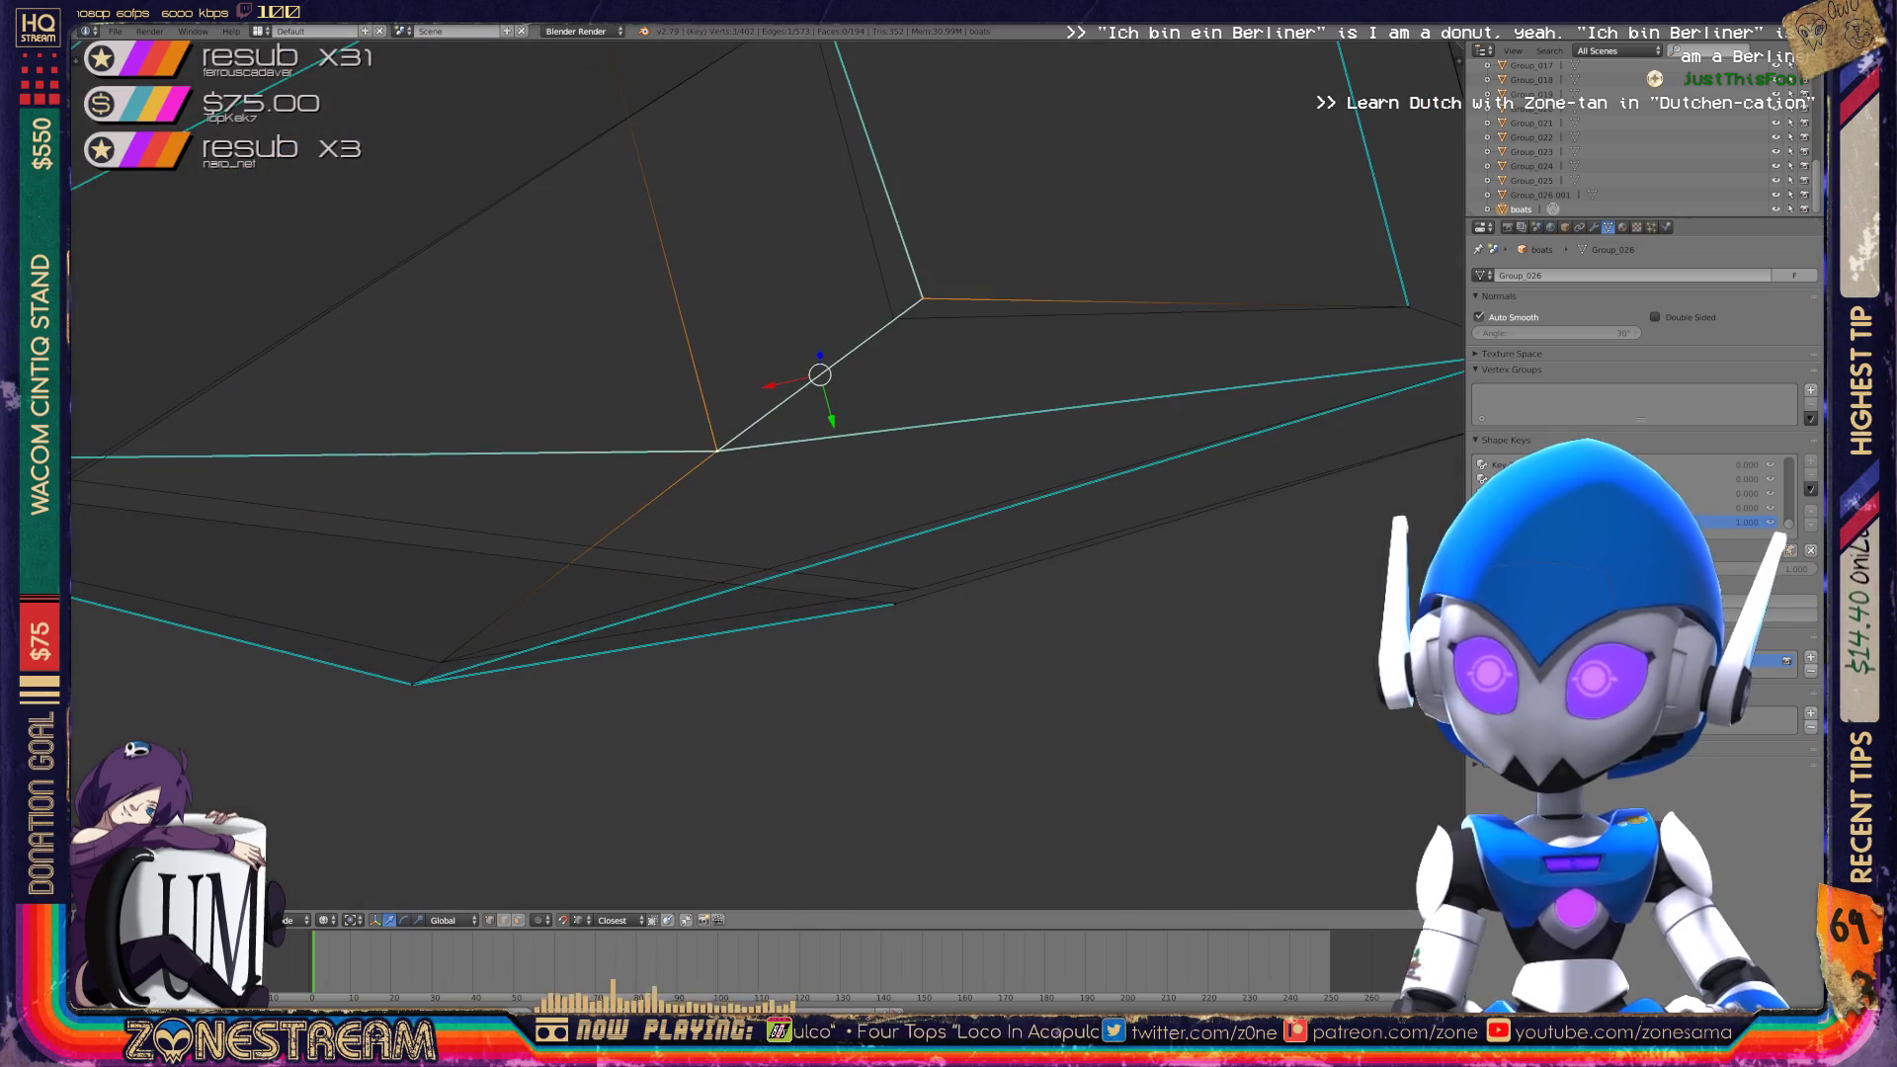
right_click(918, 588)
key(ctrl+space)
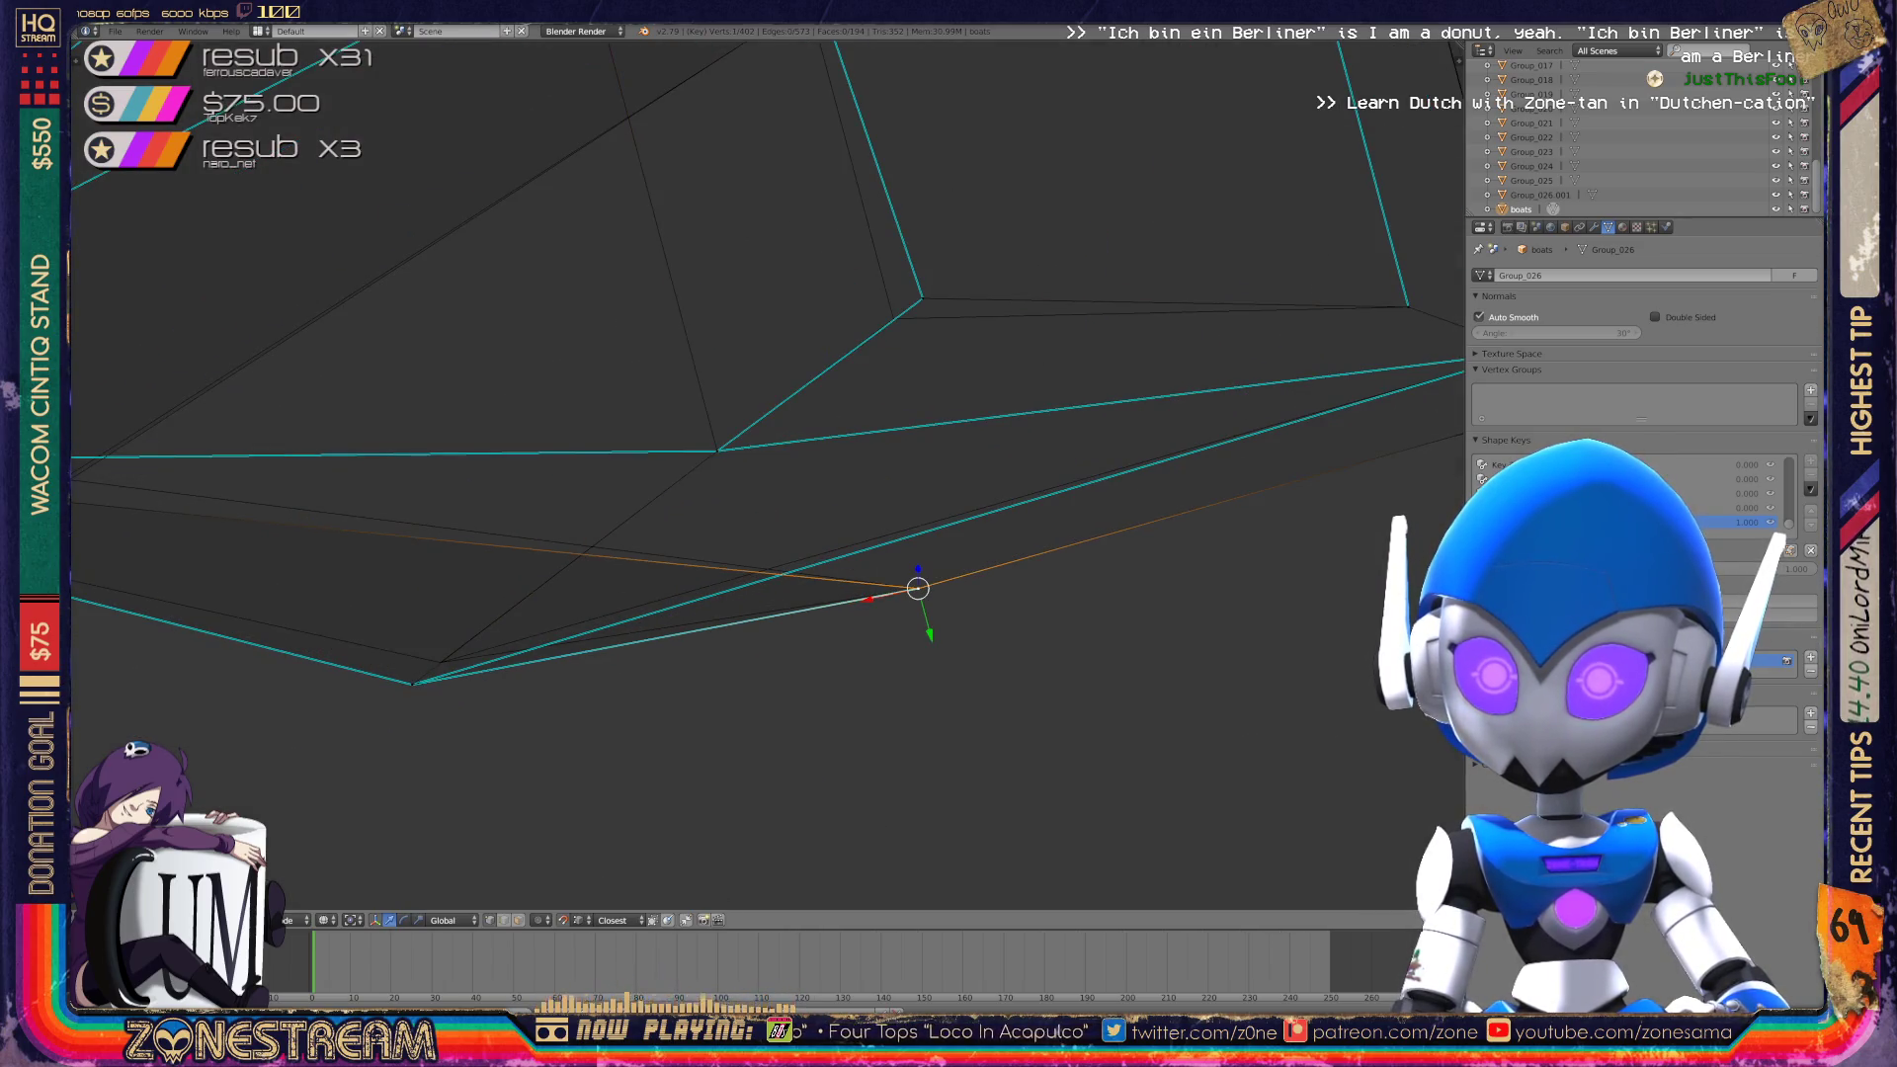
right_click(413, 682)
drag(413, 682, 439, 661)
Raise the mesh's bottom vertex slightly with G.
scroll(765, 477, down, 3)
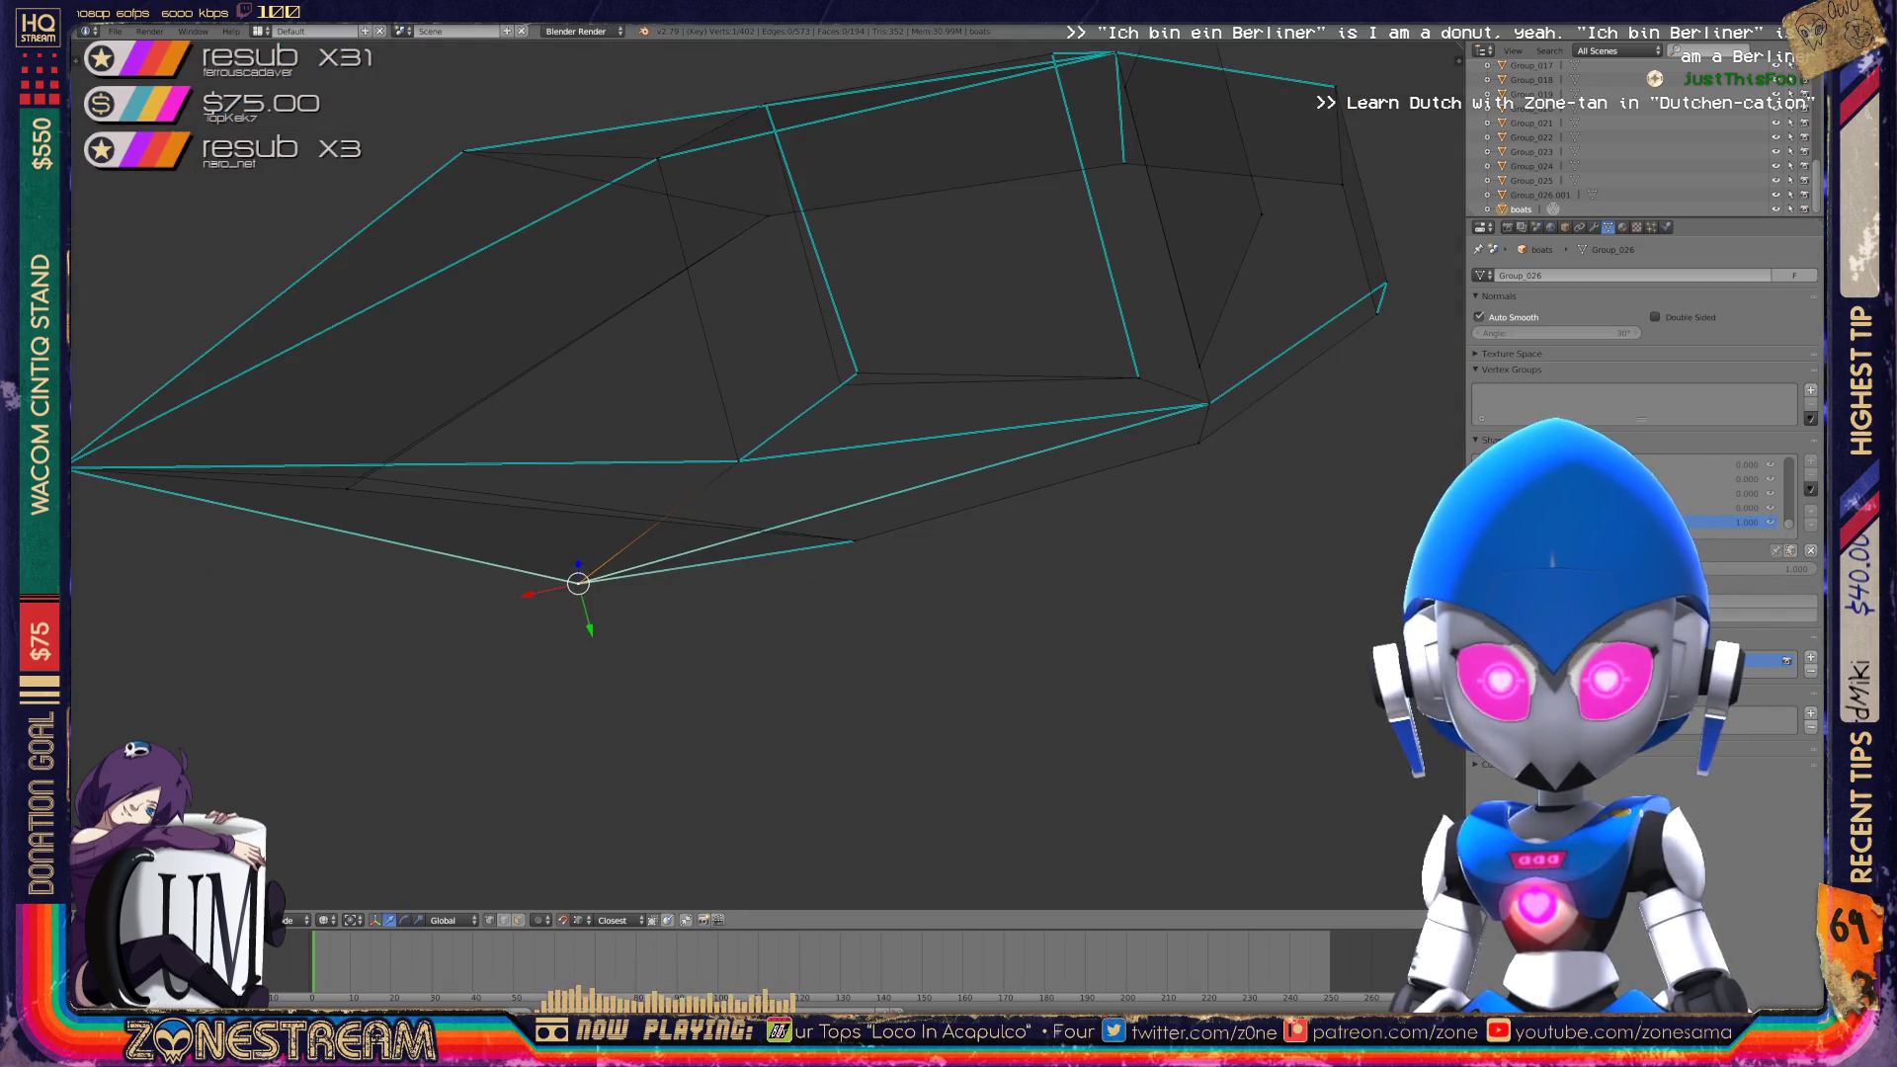
middle_drag(766, 474, 504, 346)
right_click(680, 654)
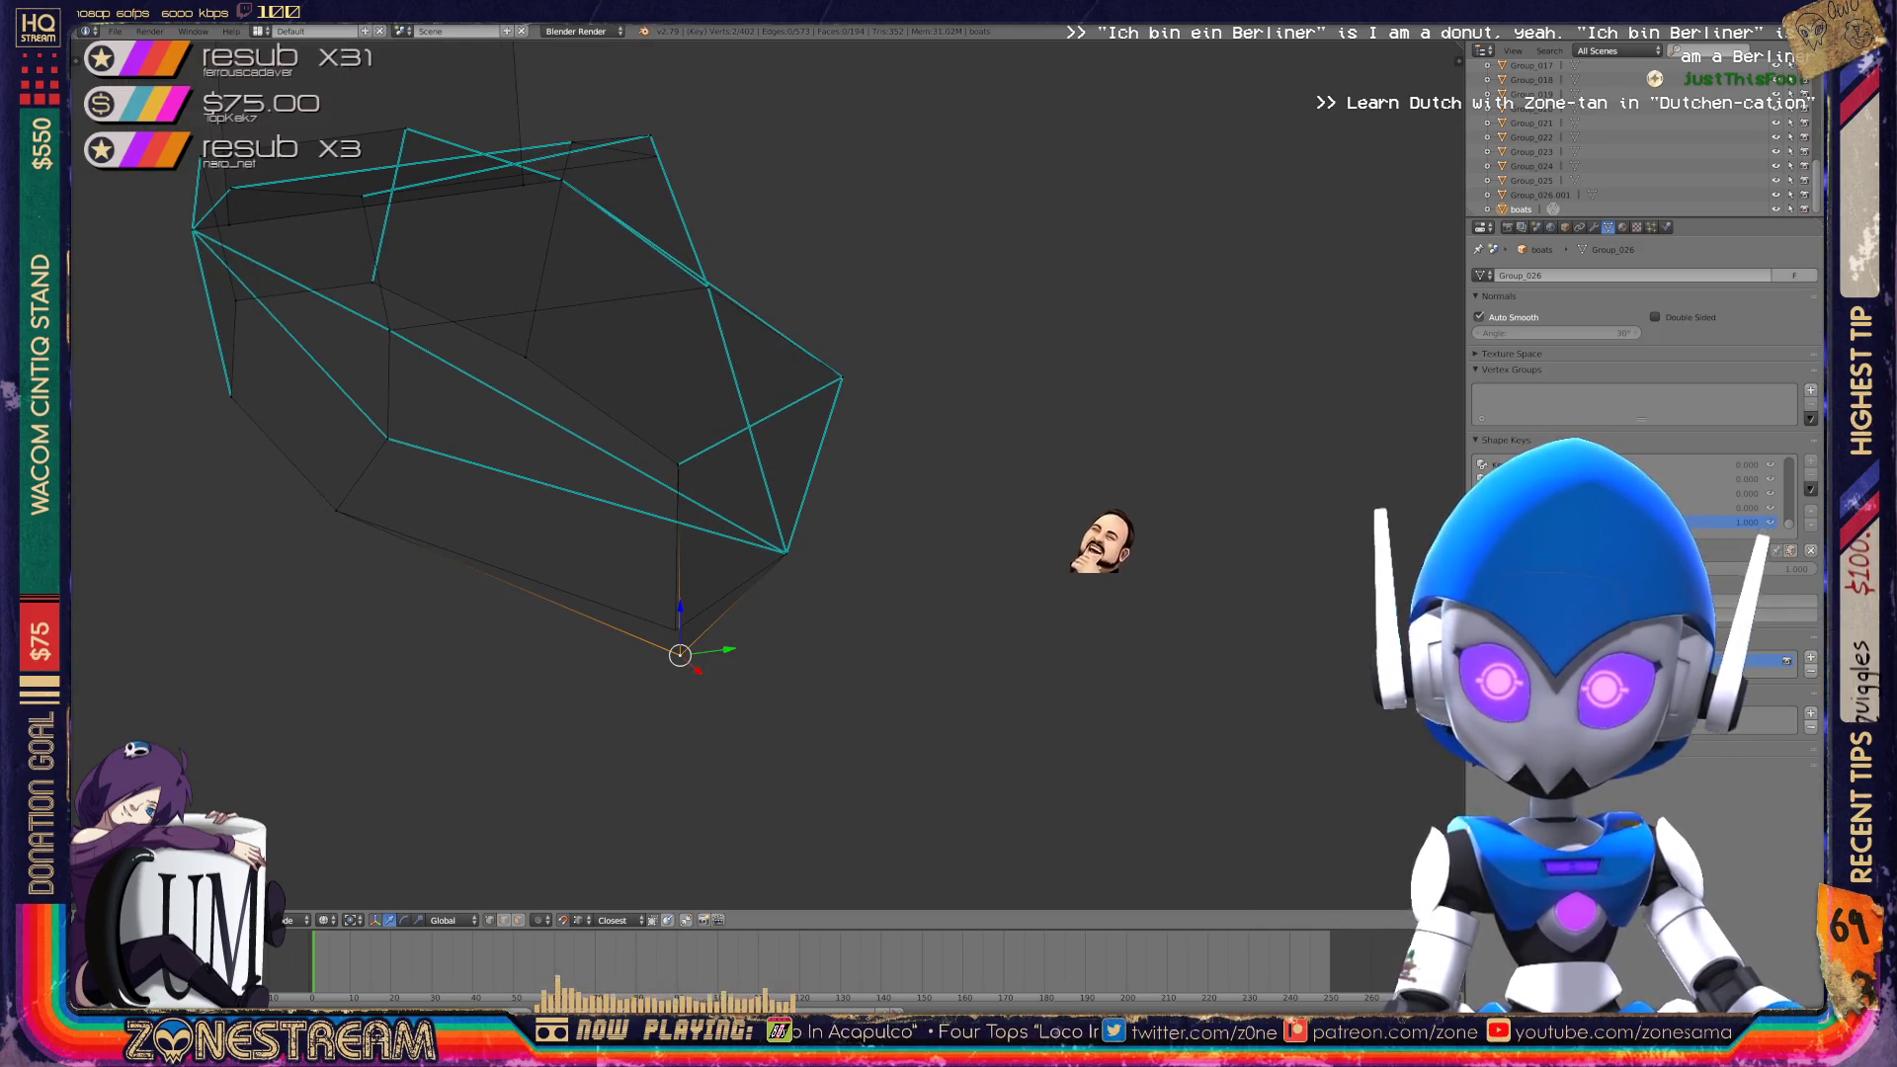
key(g)
key(Return)
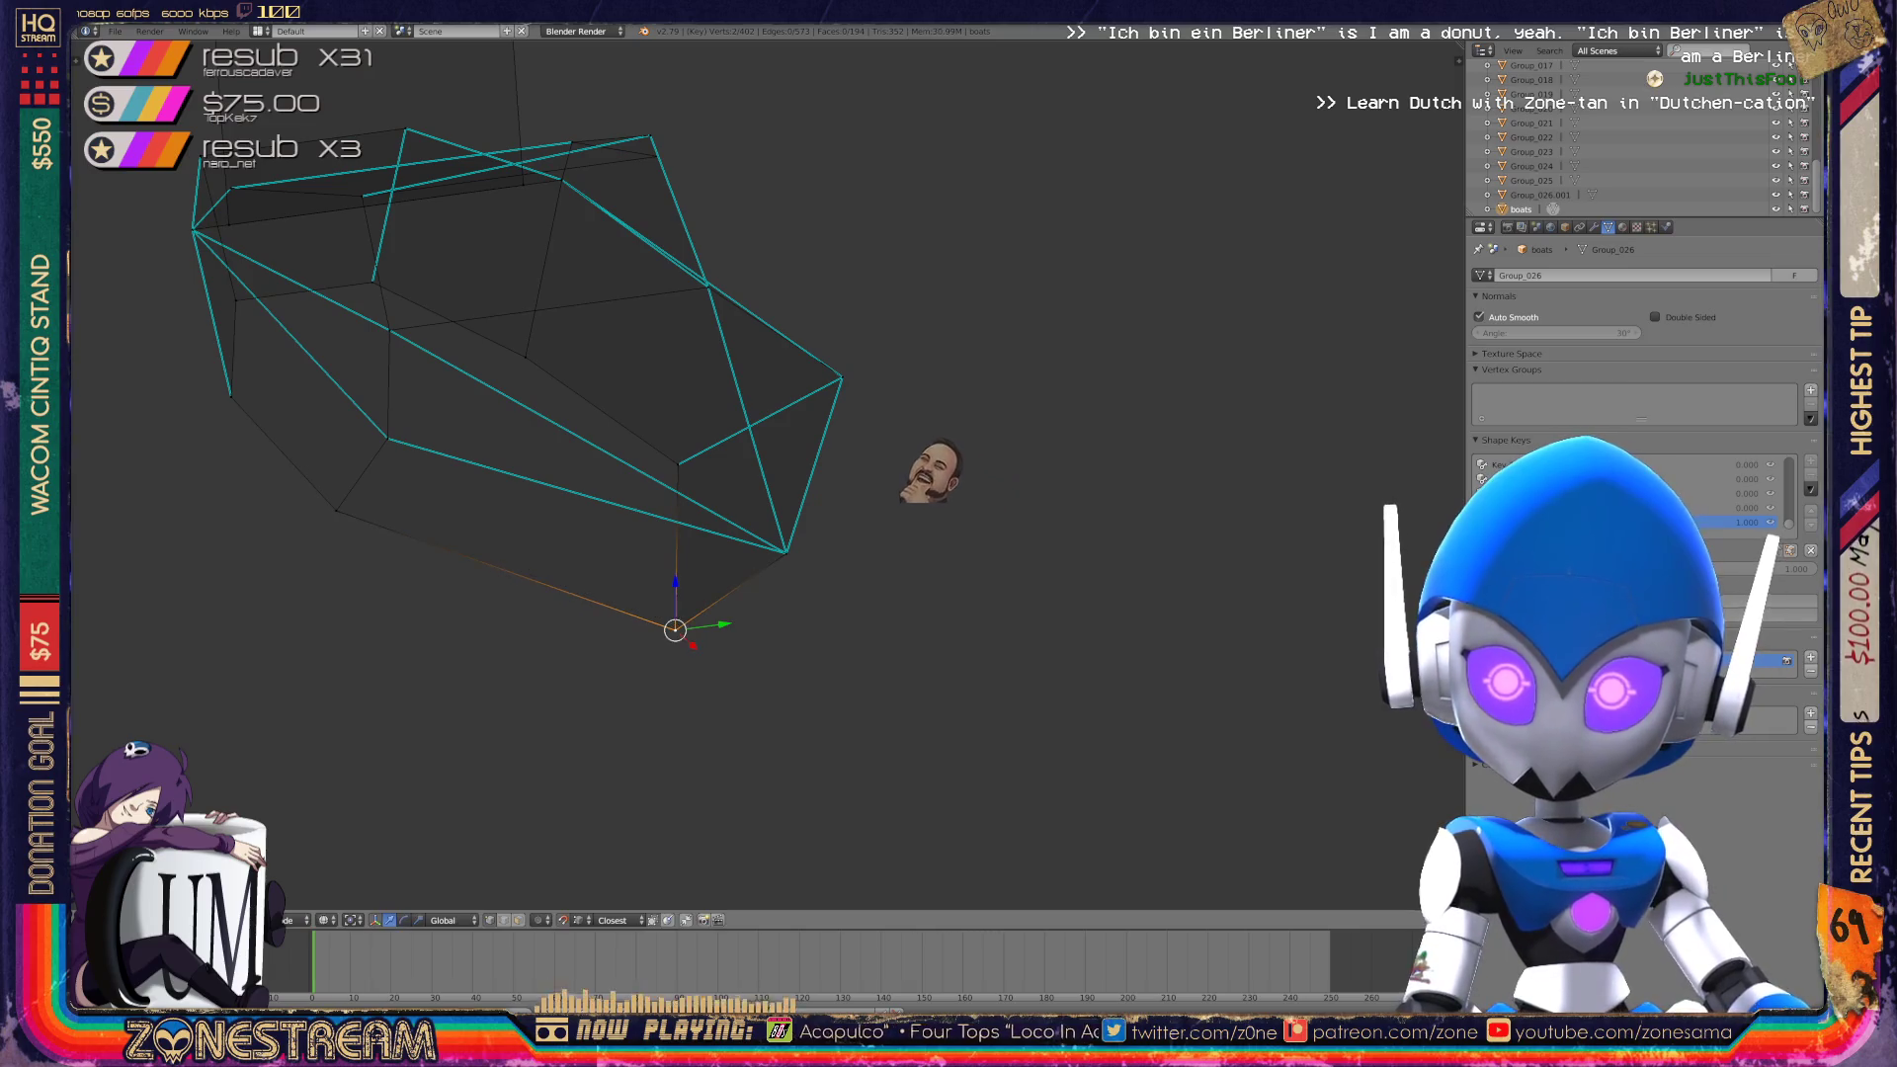
Inspect the whole blade object from several angles in Object Mode.
mouse_move(751, 474)
middle_down()
mouse_move(712, 454)
mouse_move(731, 465)
mouse_move(682, 386)
mouse_move(751, 435)
middle_up()
scroll(751, 475, down, 3)
scroll(751, 593, up, 5)
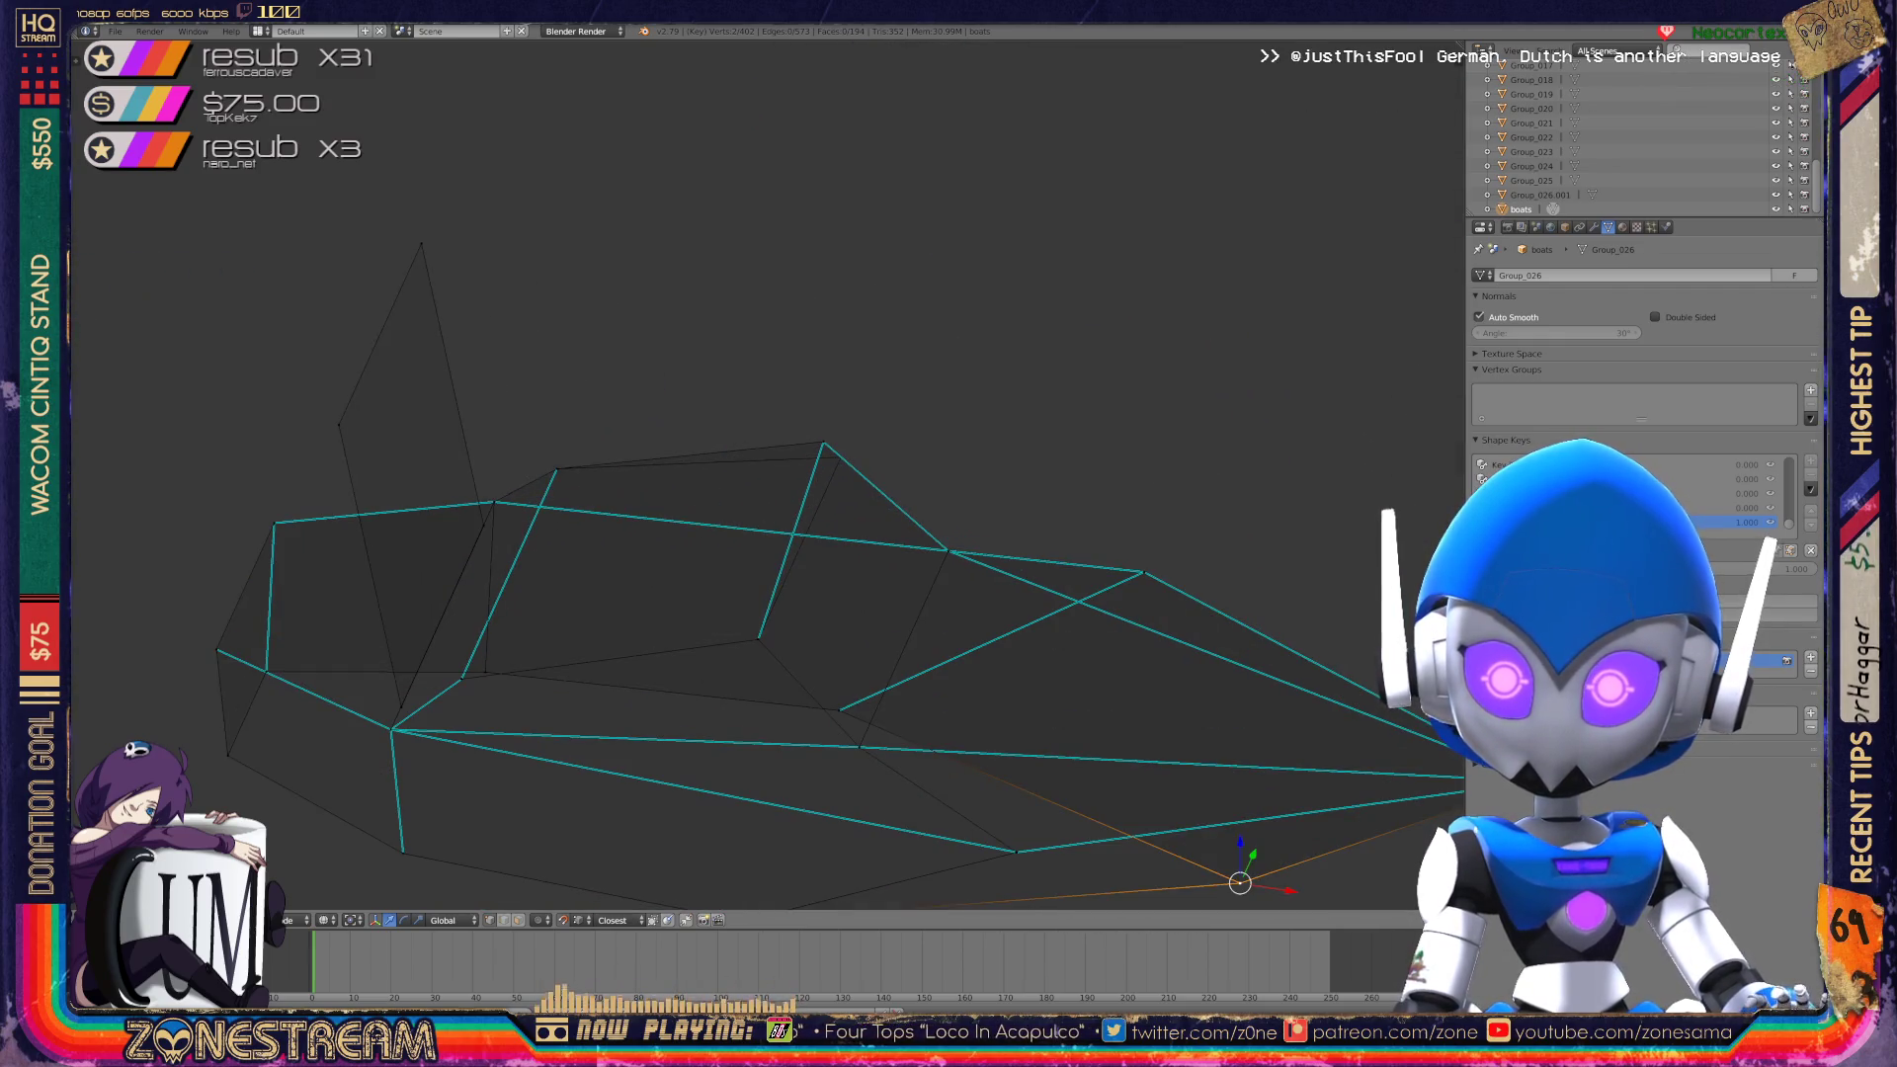
middle_drag(751, 593, 731, 583)
middle_drag(751, 475, 682, 573)
key(Tab)
middle_drag(751, 474, 672, 435)
Back in Edit Mode, shift the selected corner vertex down and right.
key(Tab)
scroll(692, 475, up, 3)
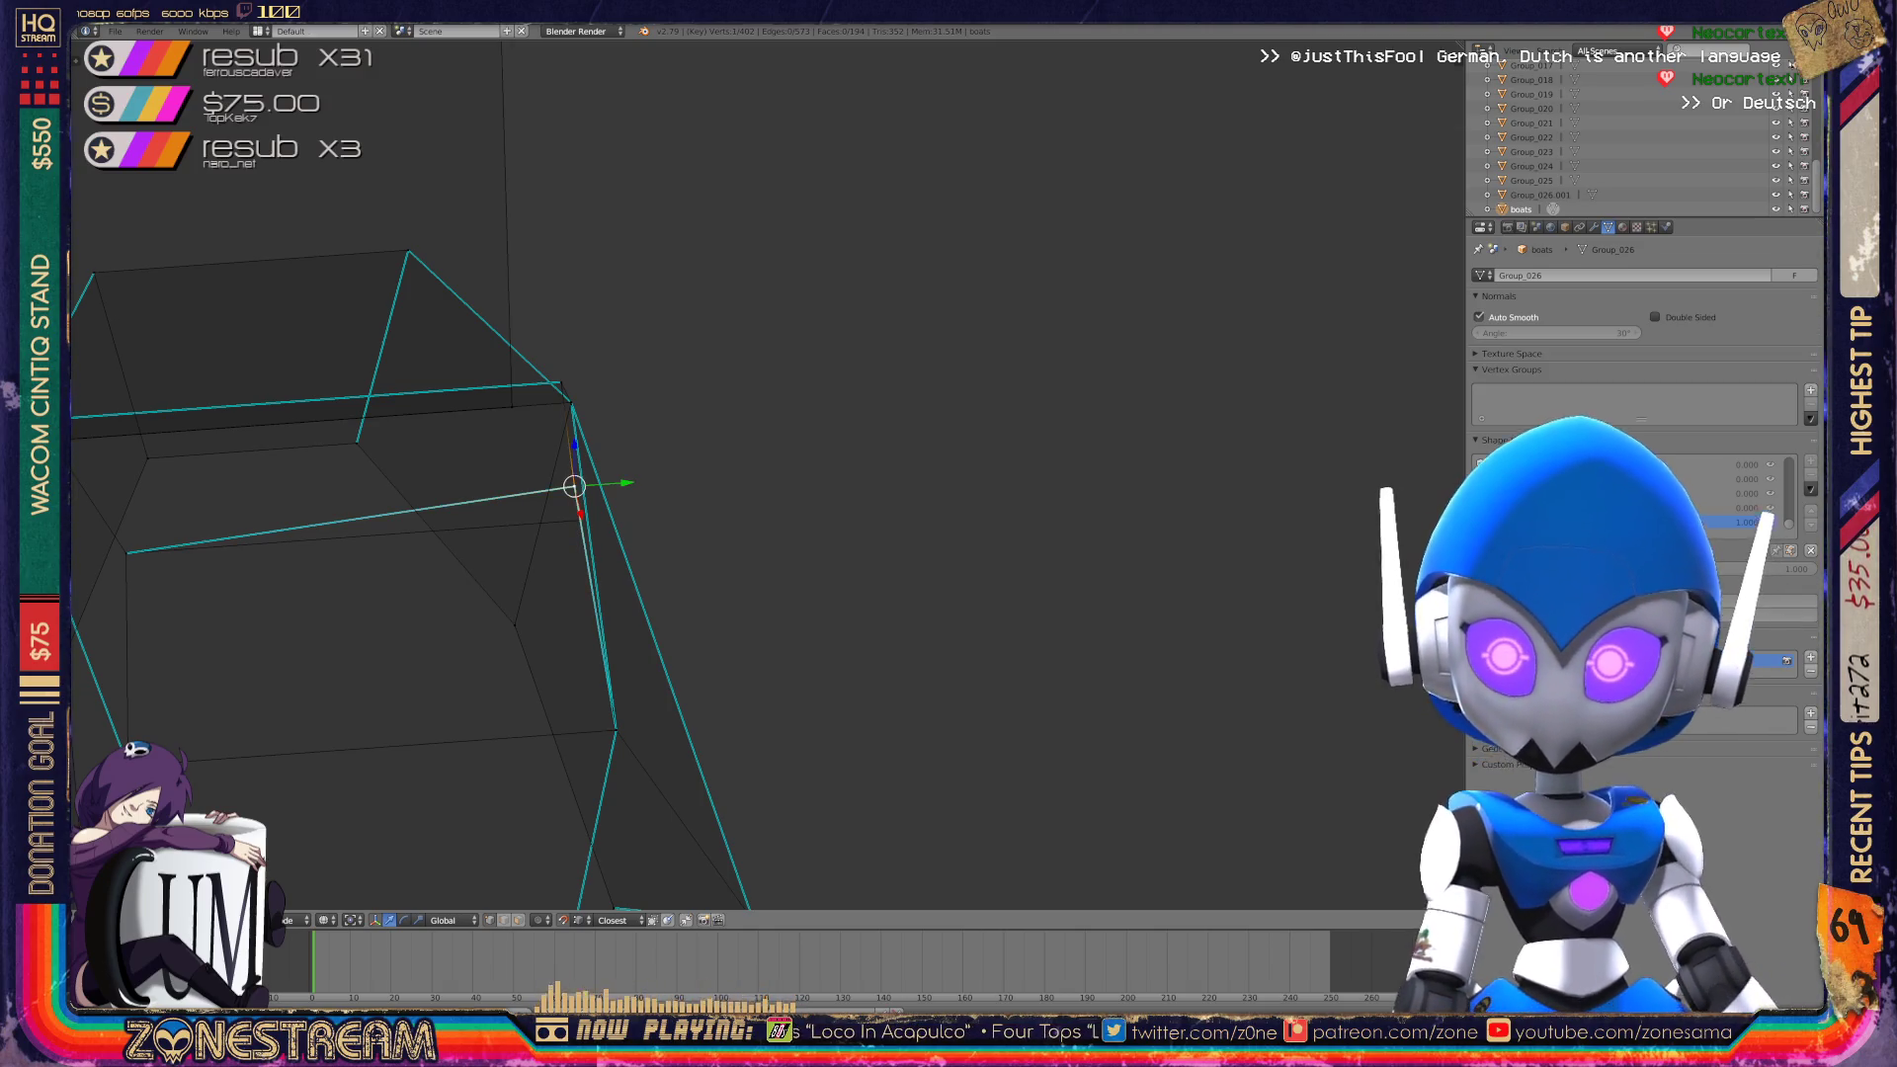
middle_drag(691, 494, 633, 523)
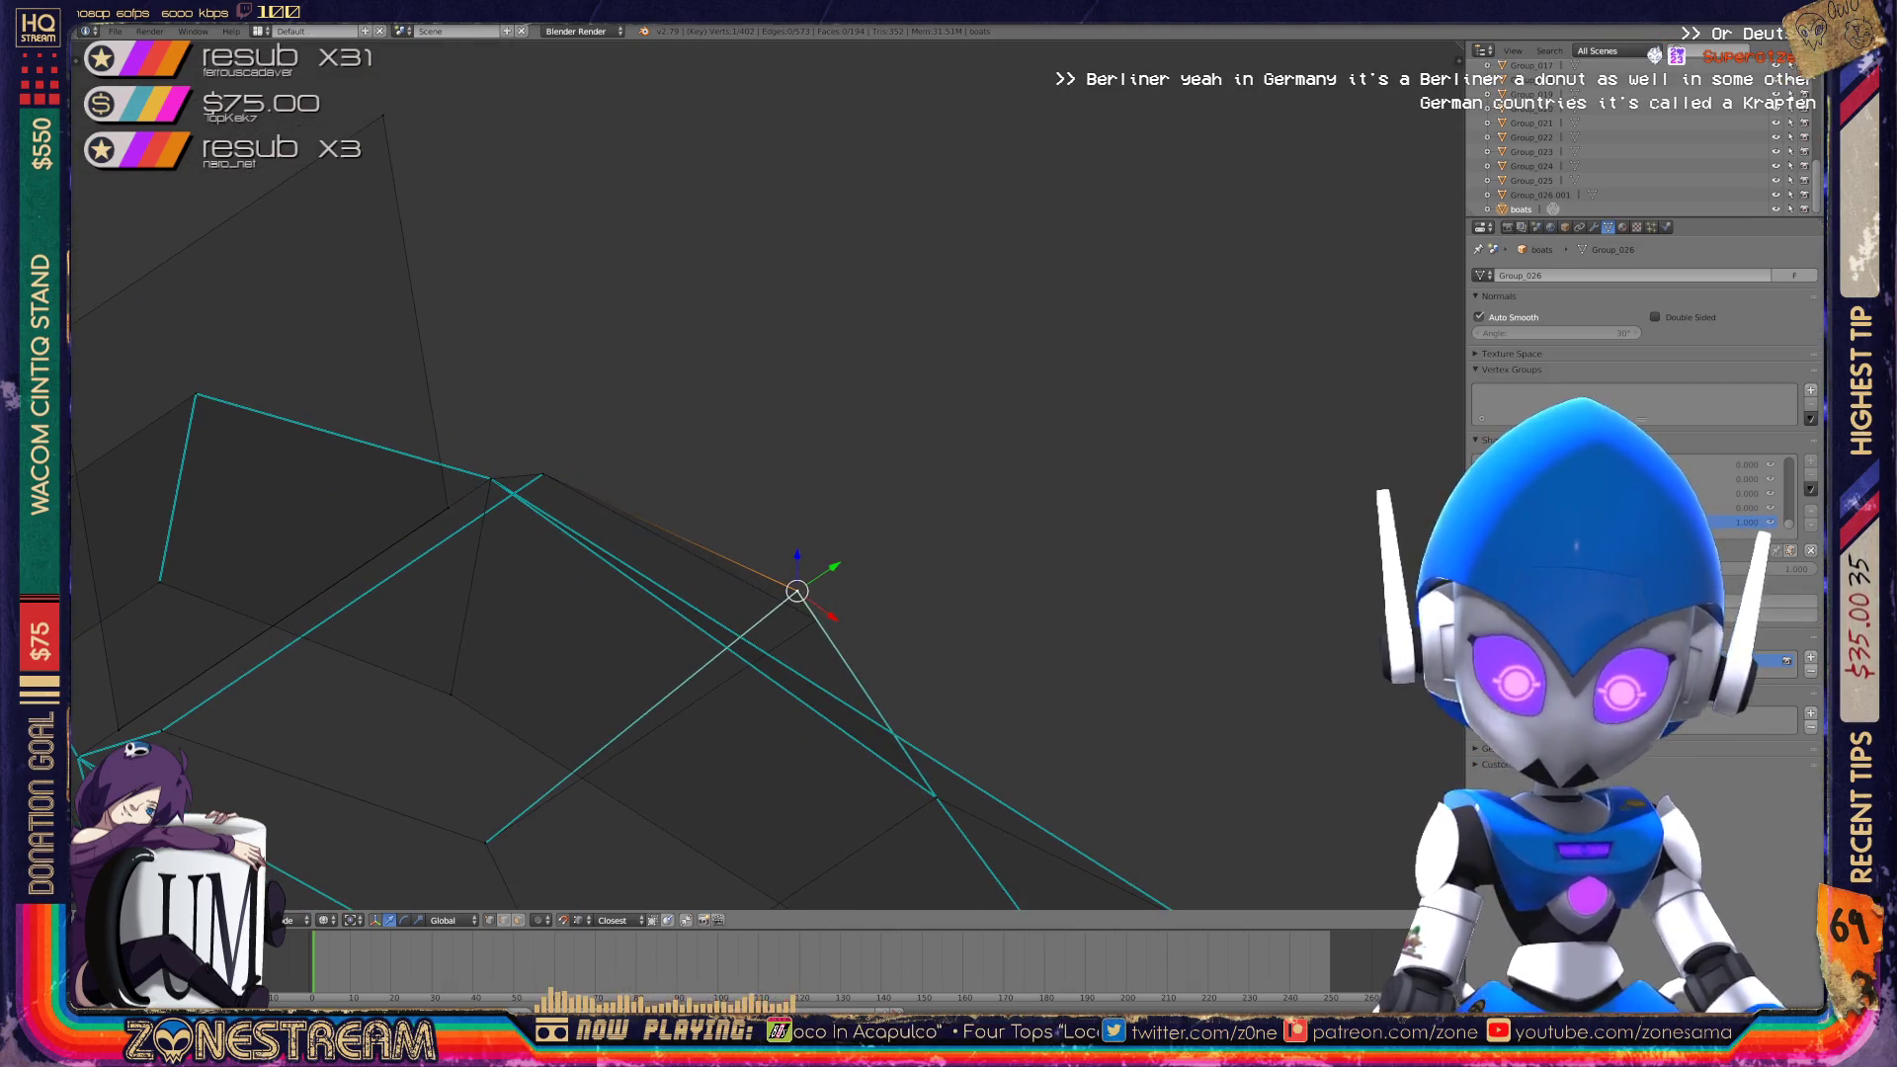
drag(796, 591, 816, 620)
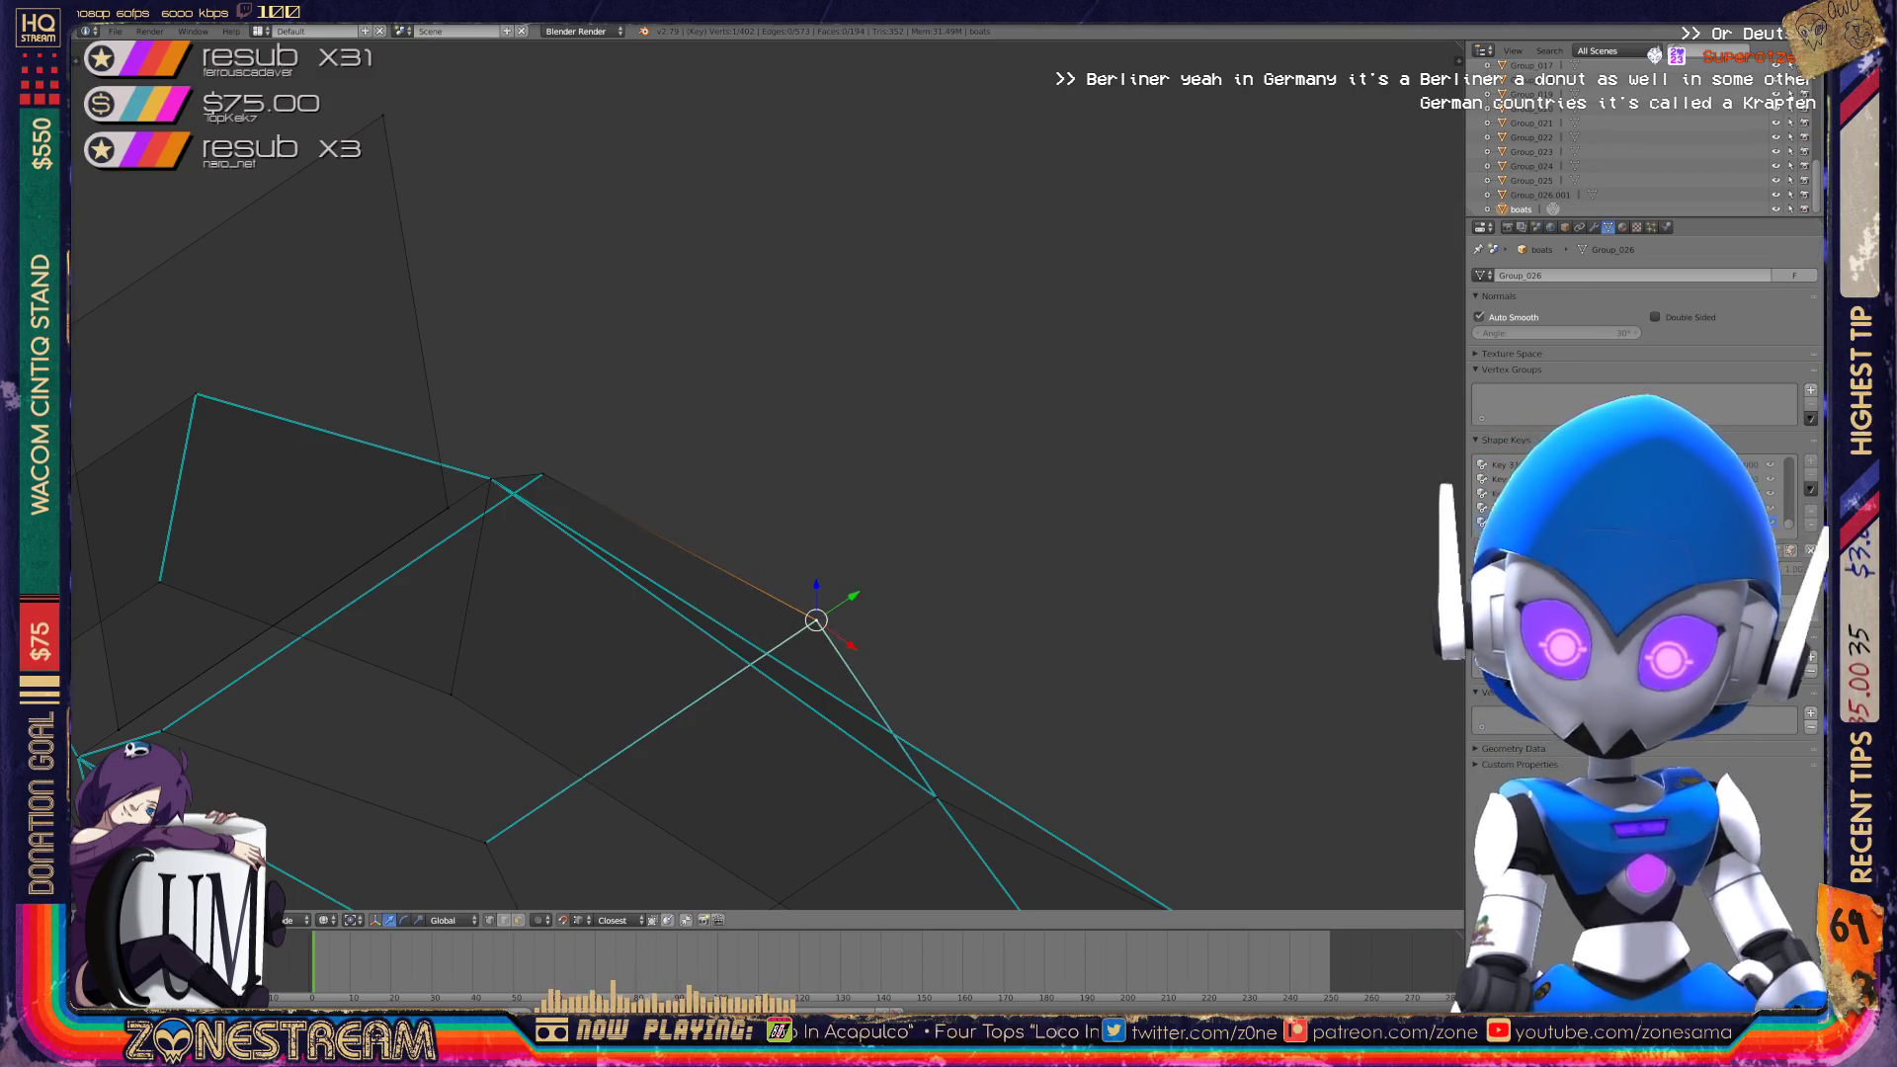
key(Tab)
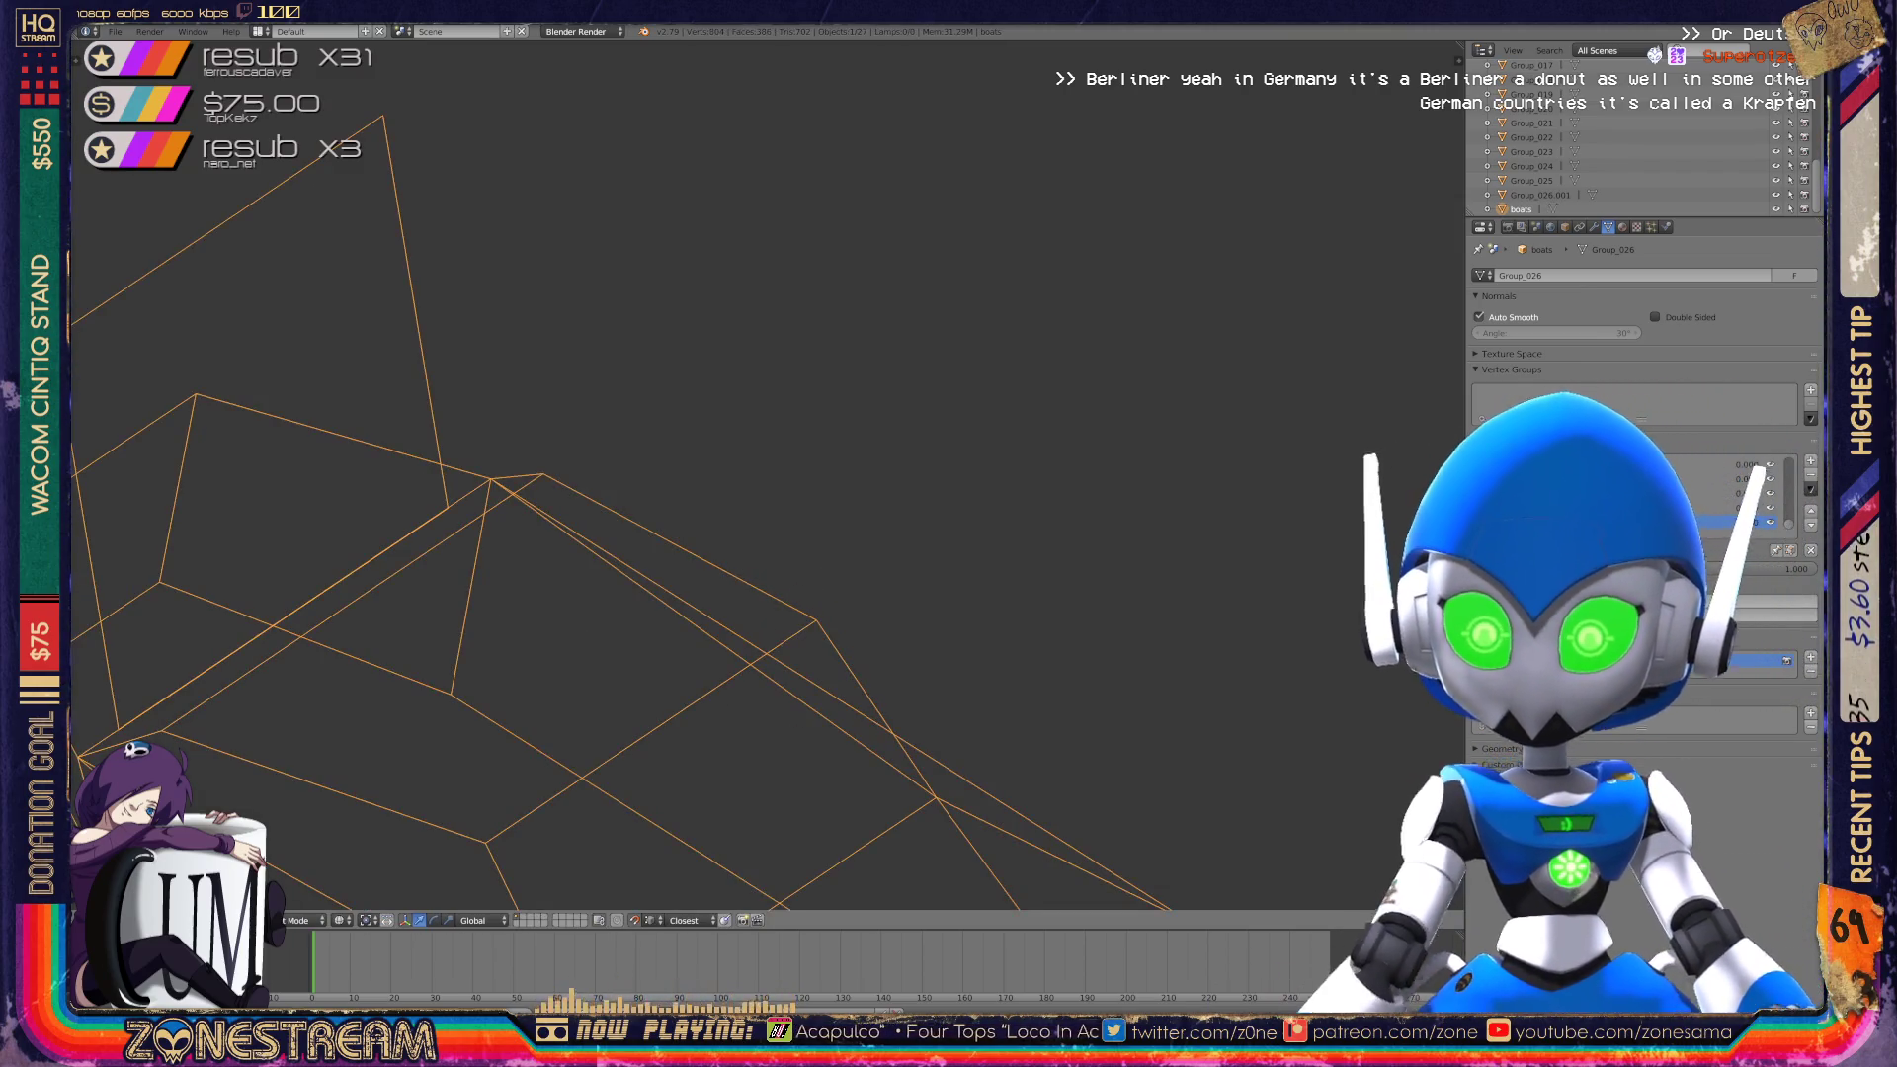
scroll(770, 494, down, 6)
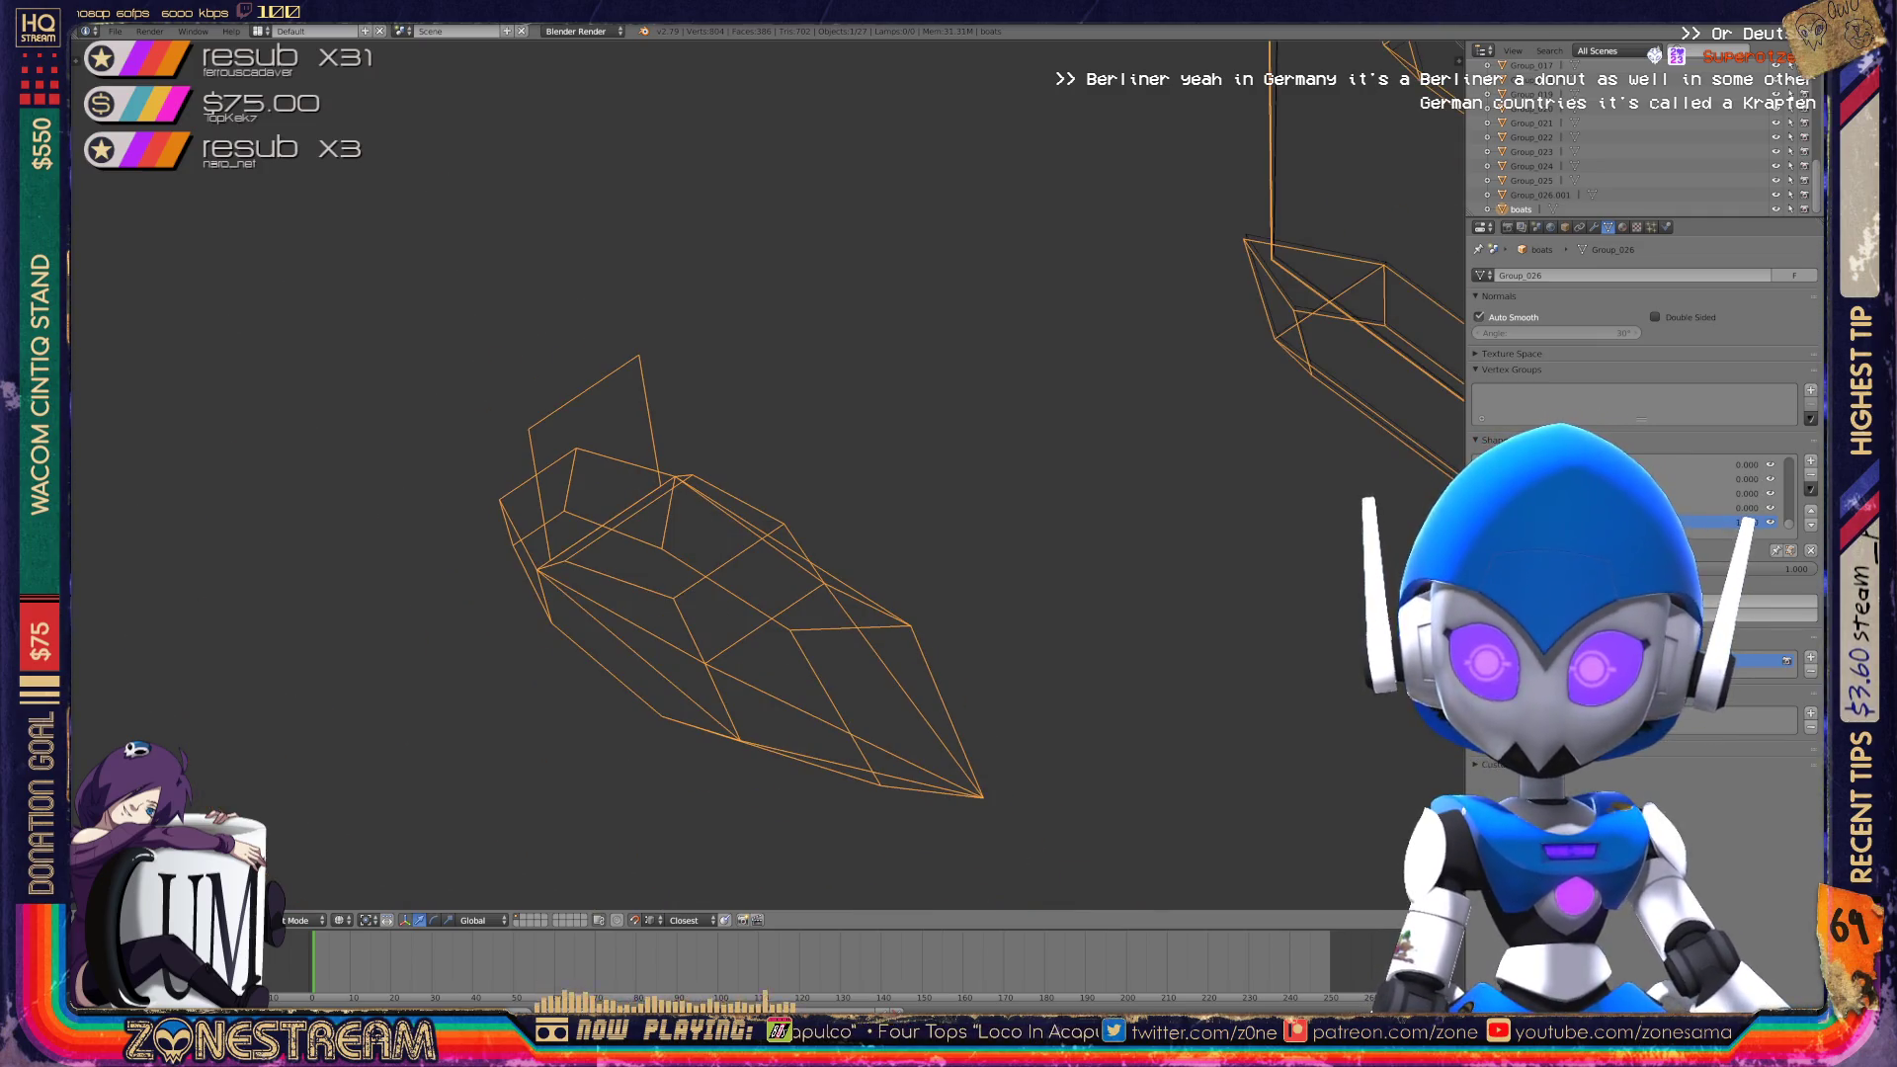
middle_drag(771, 494, 909, 366)
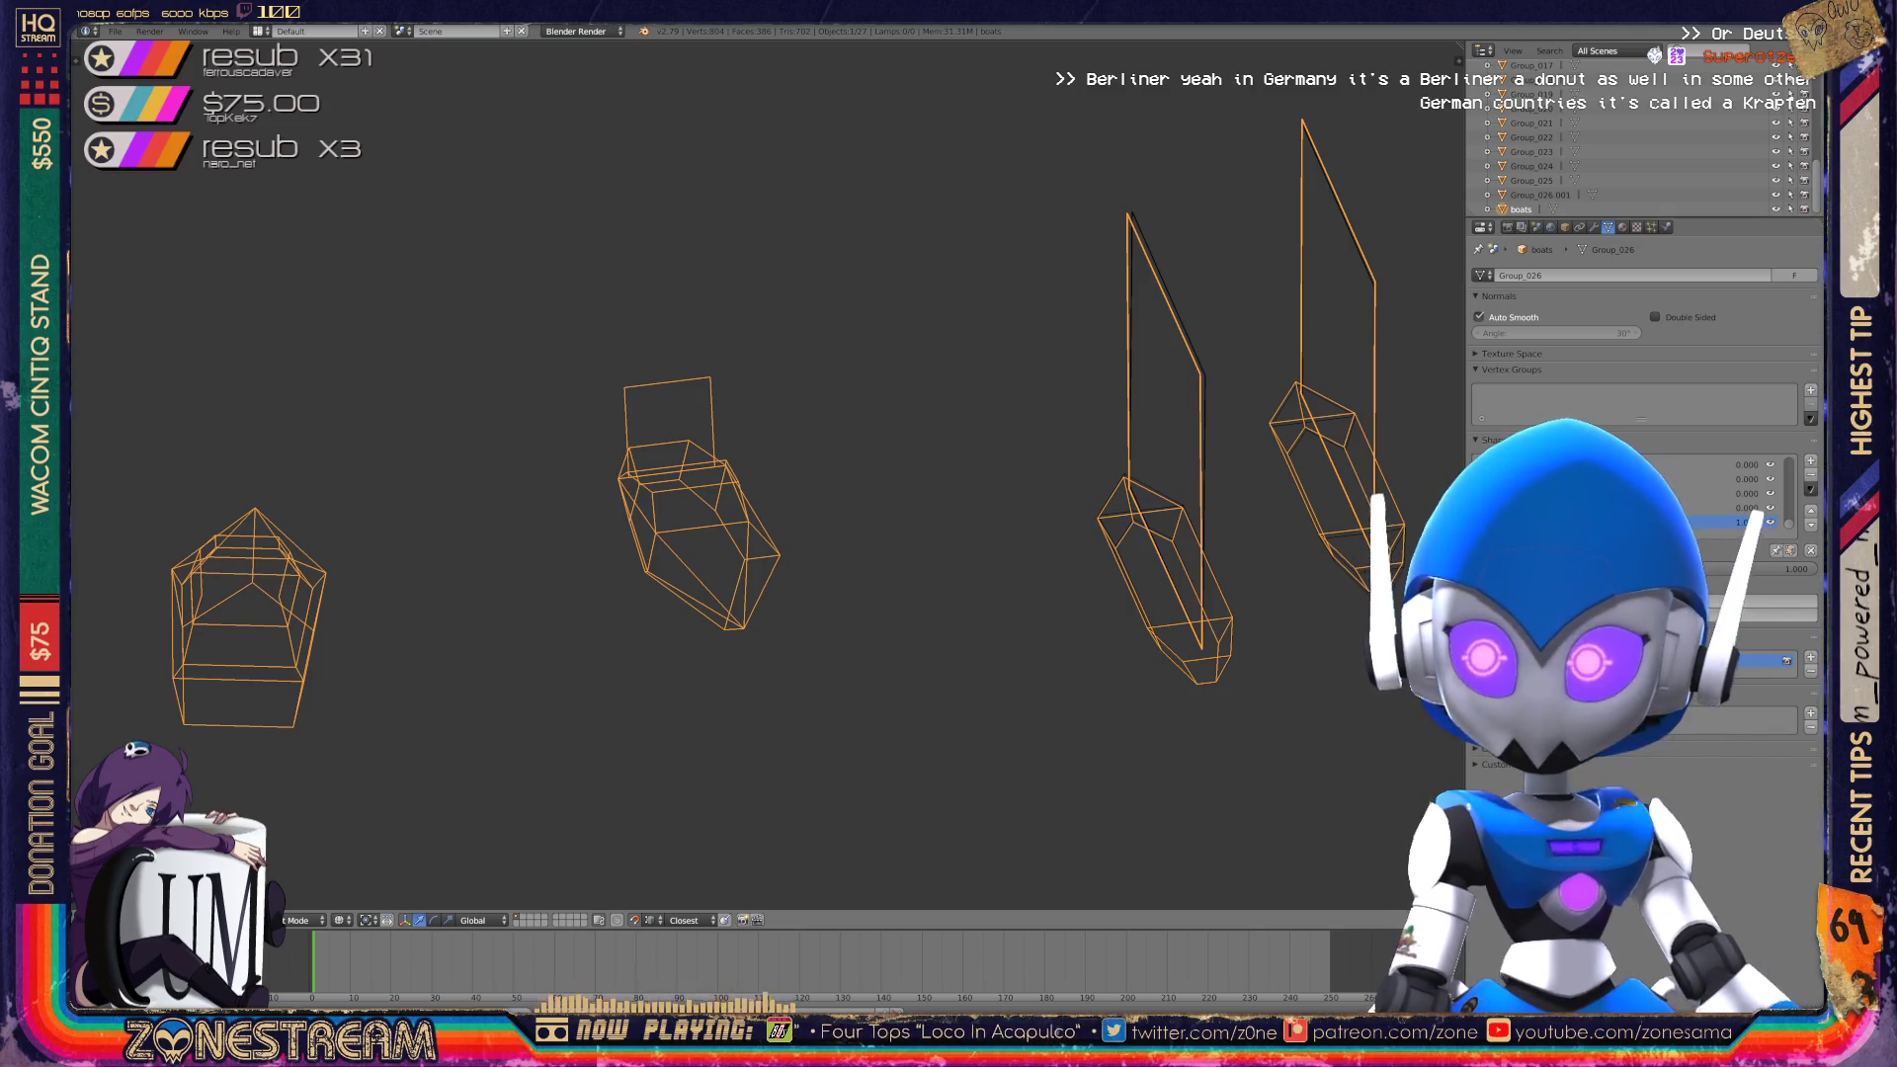
scroll(1087, 445, up, 5)
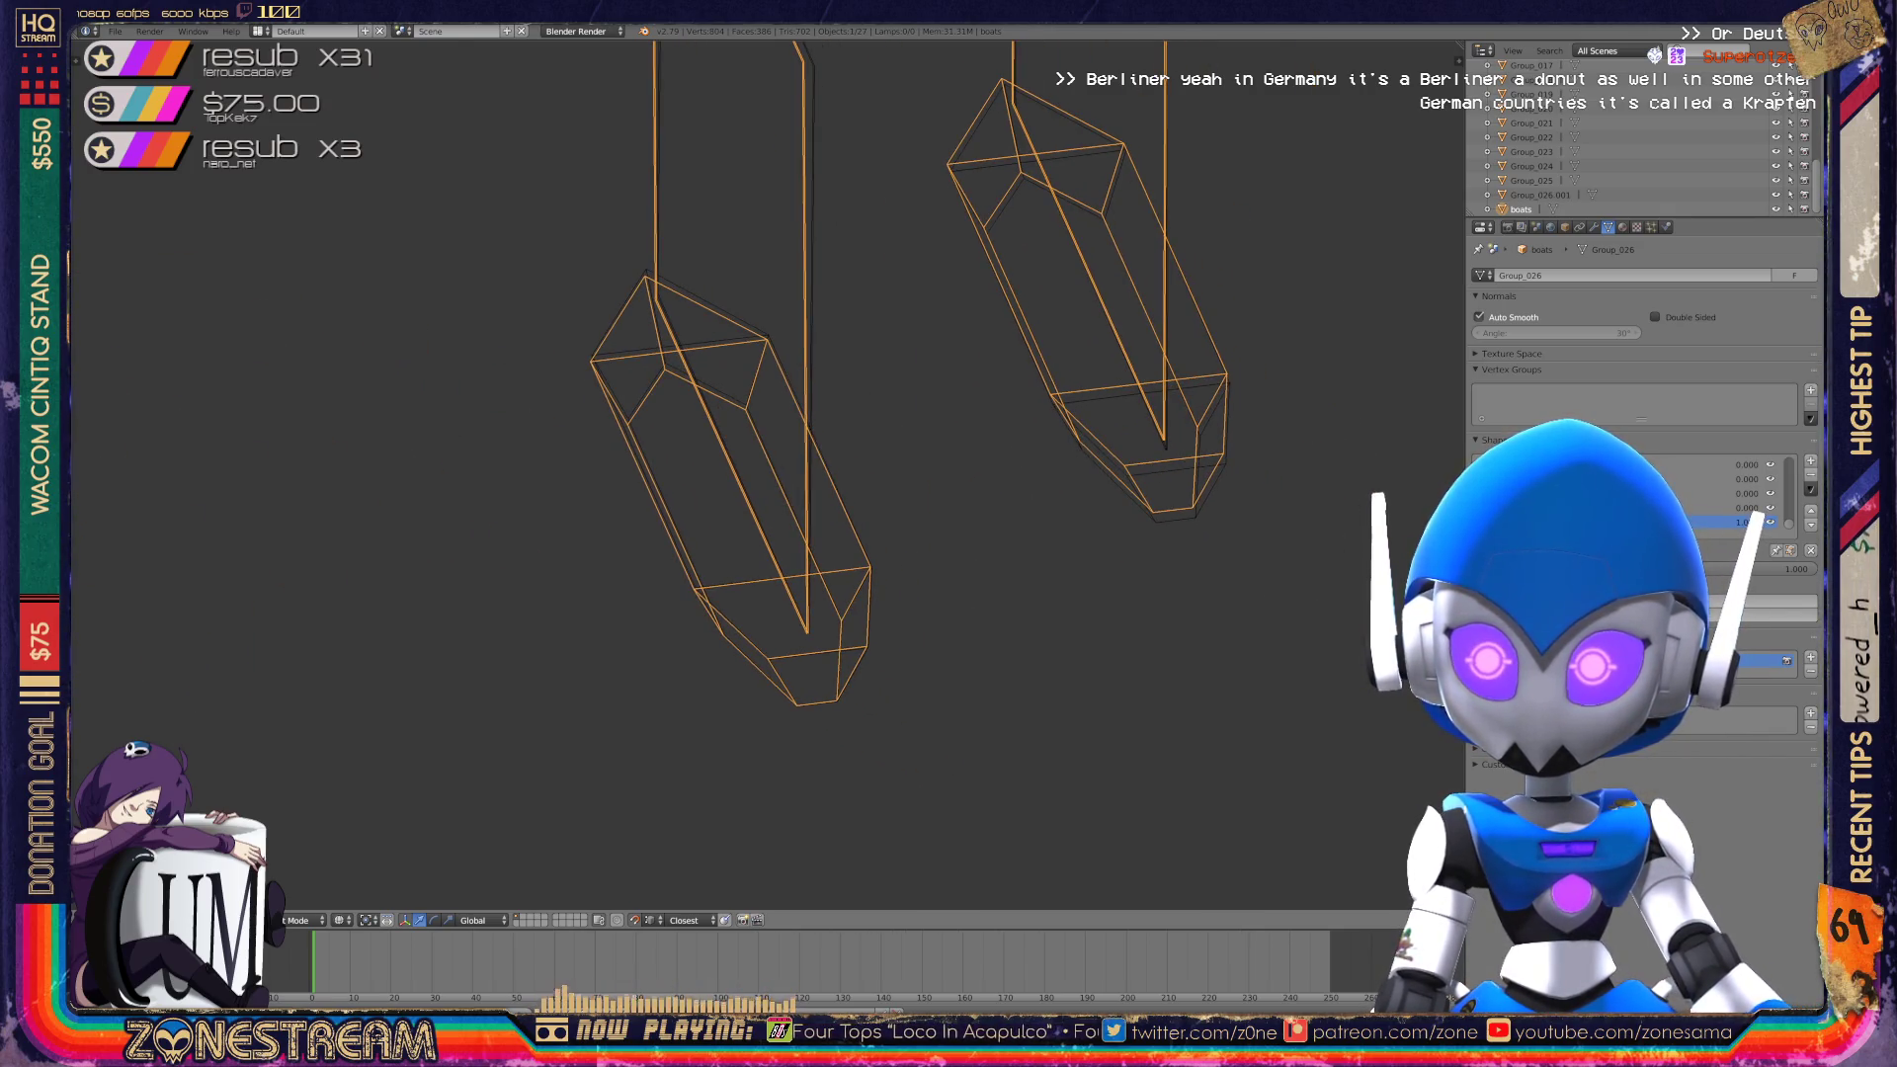
scroll(771, 479, up, 4)
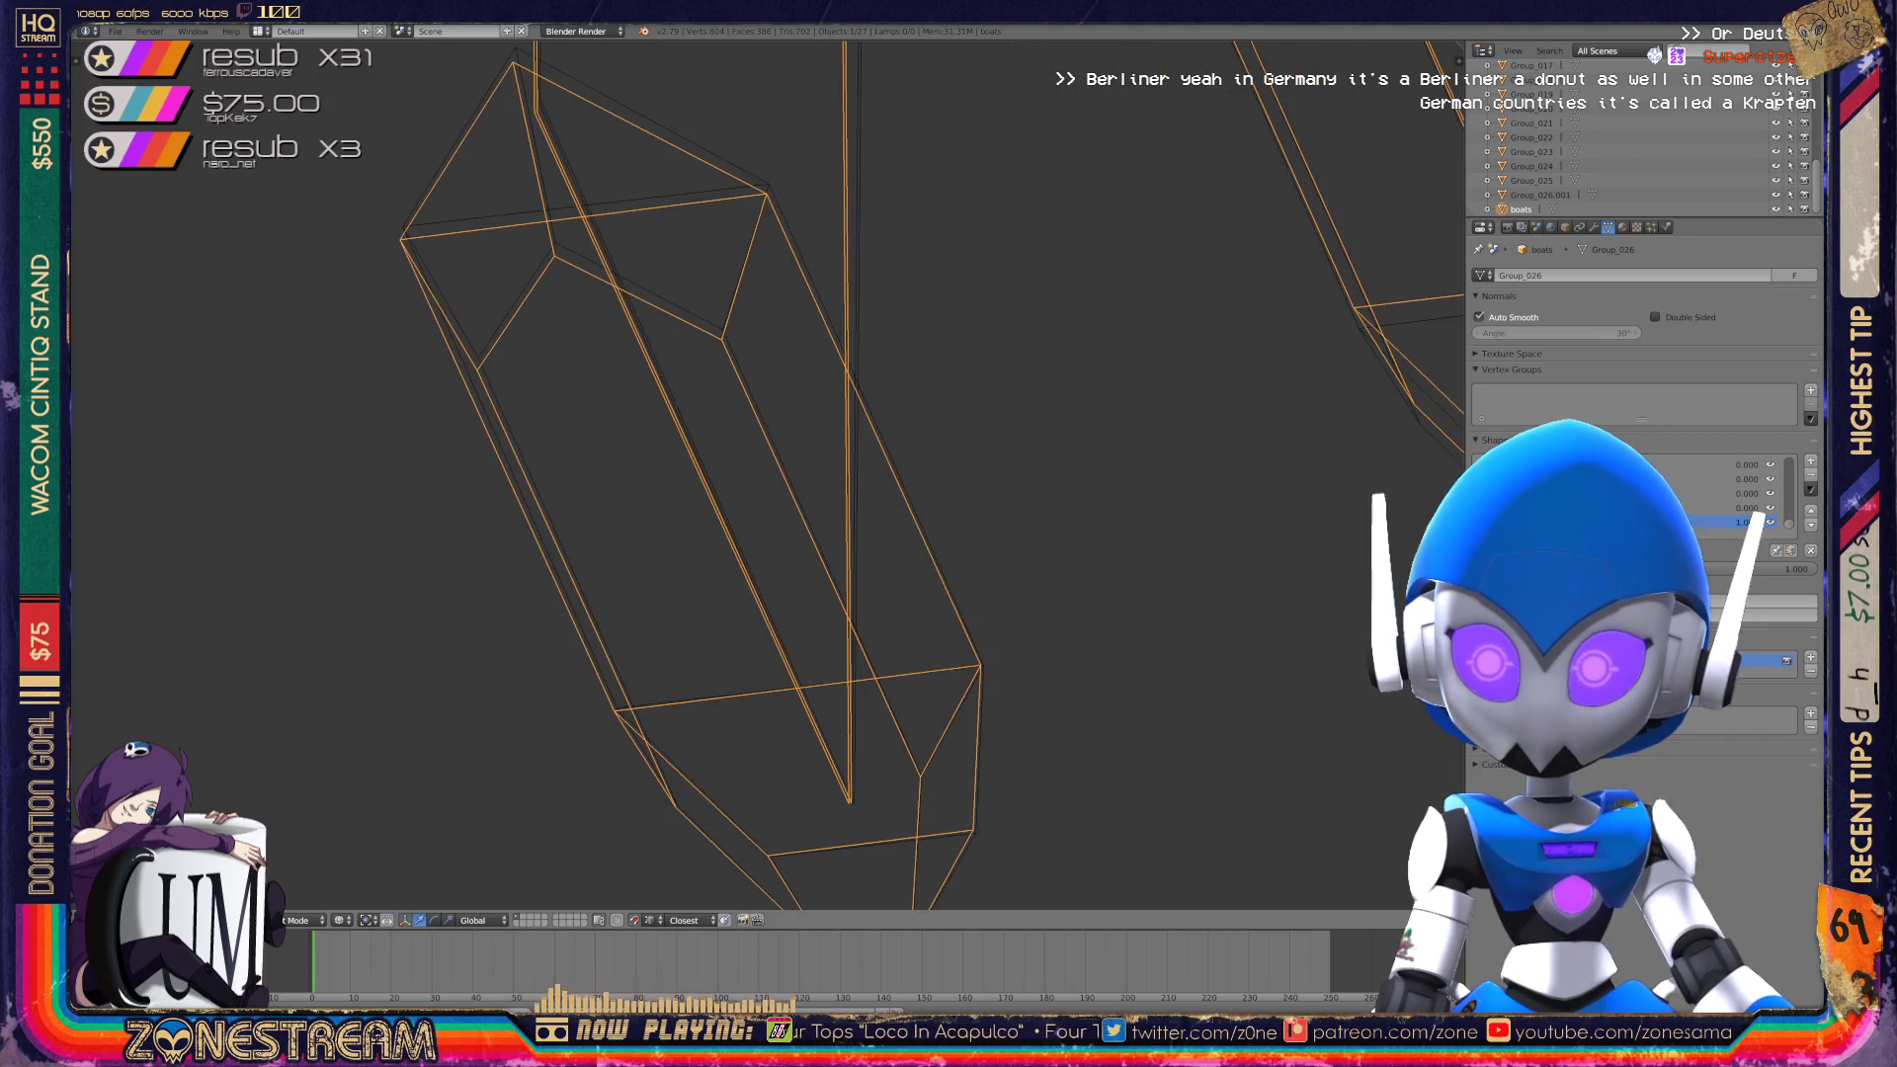
scroll(771, 474, down, 5)
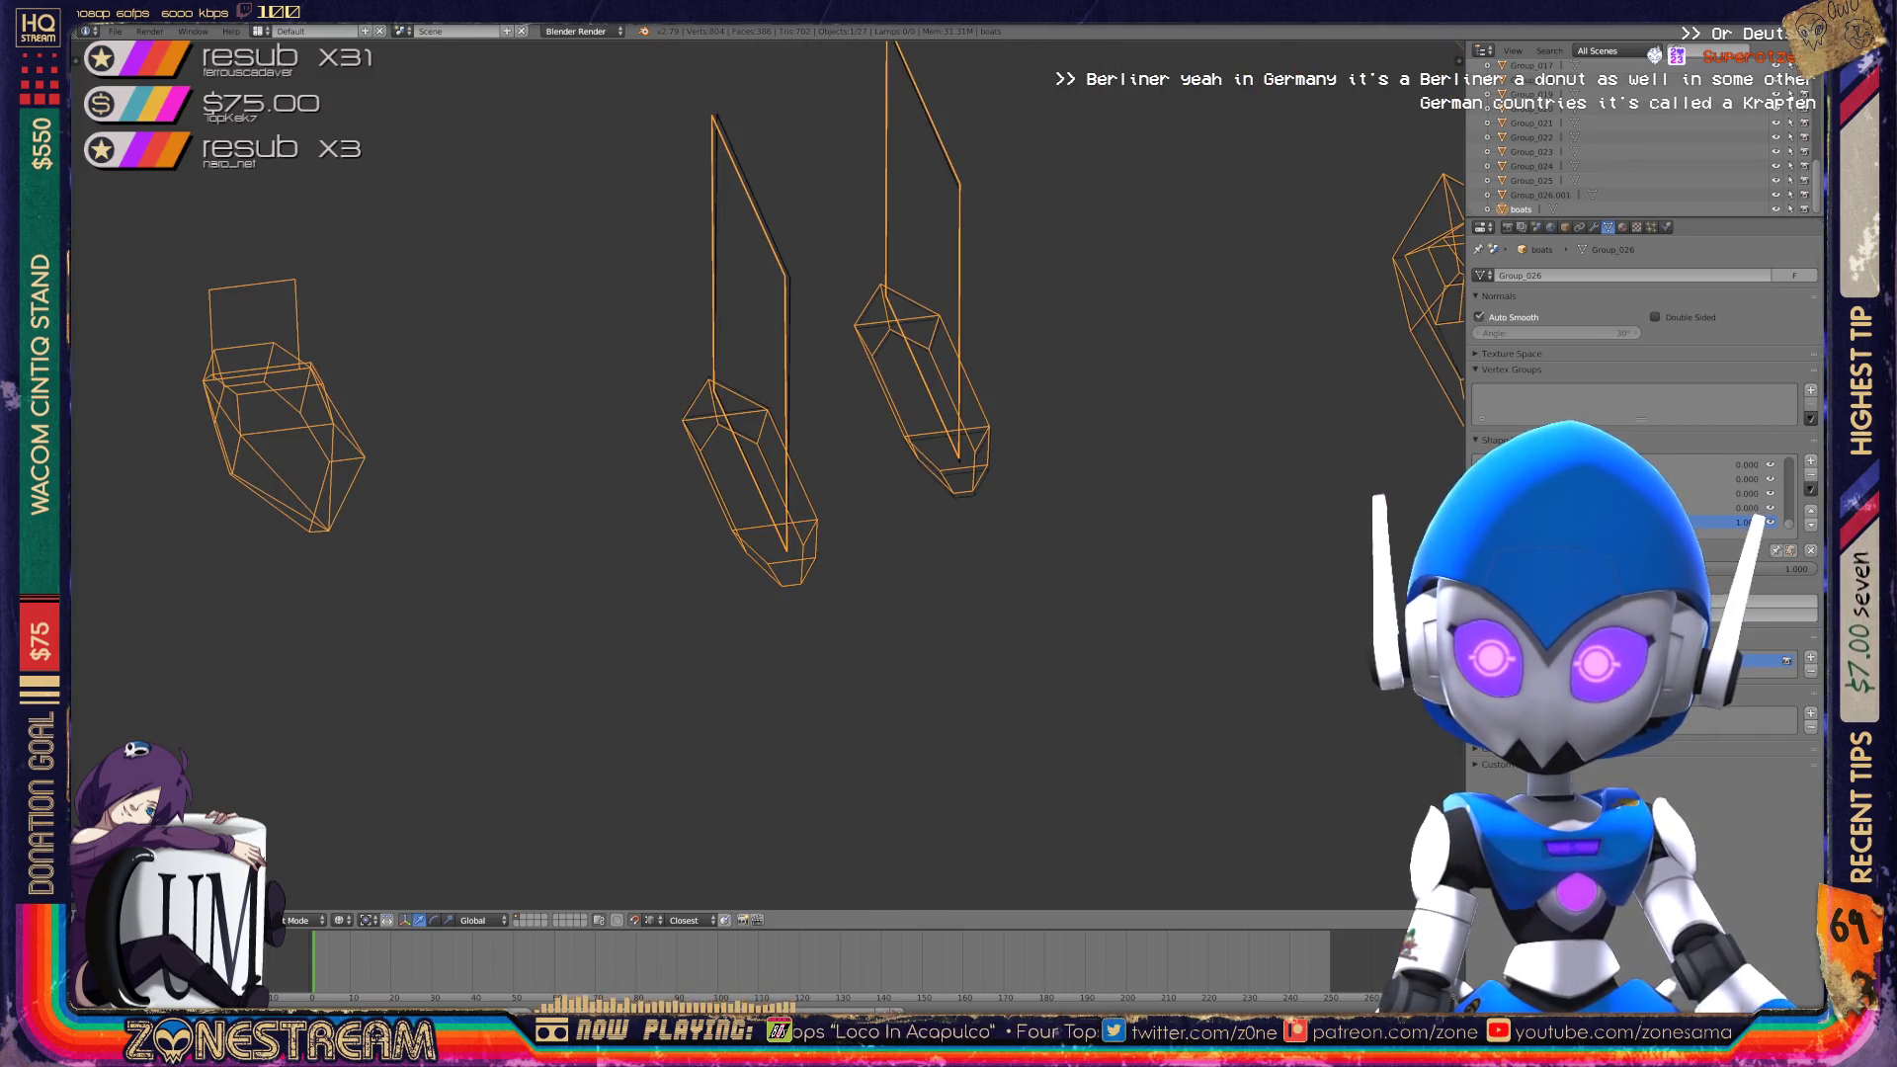
key(Tab)
key(Tab)
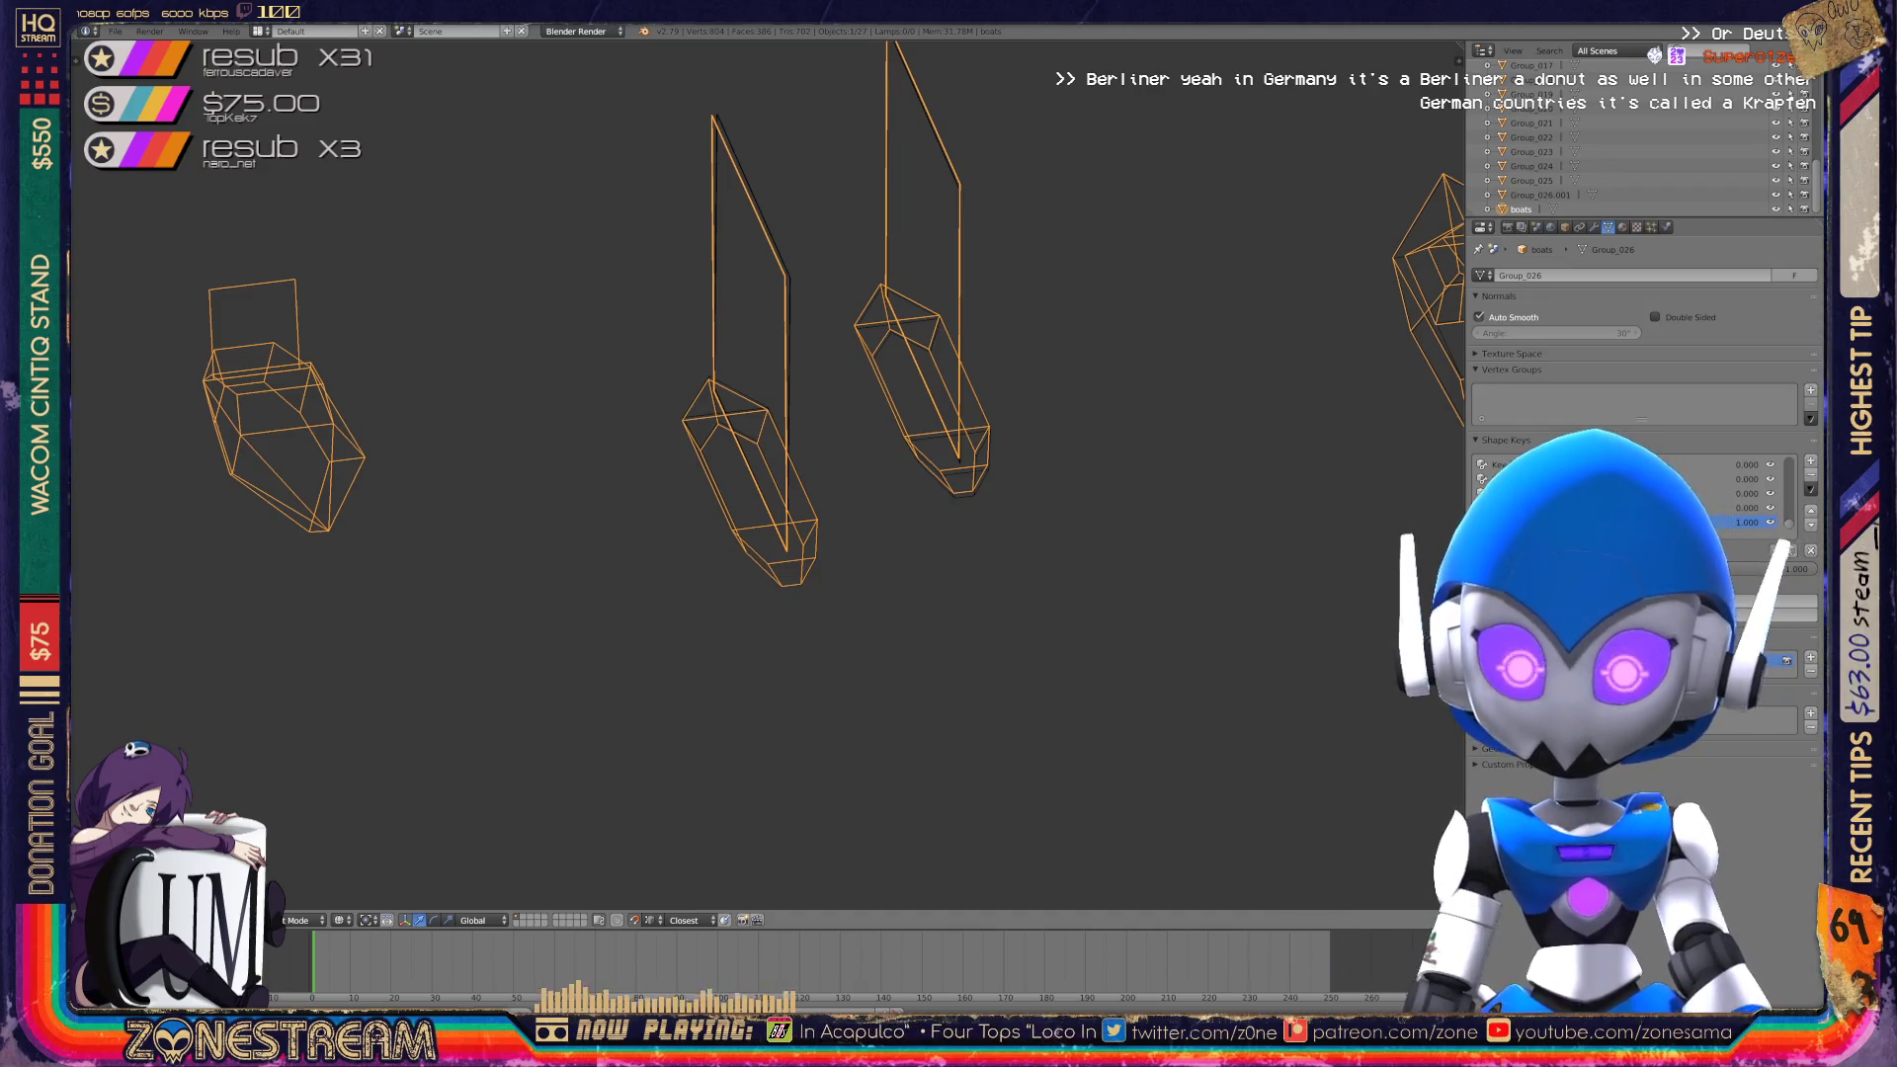
scroll(769, 474, up, 5)
key(Tab)
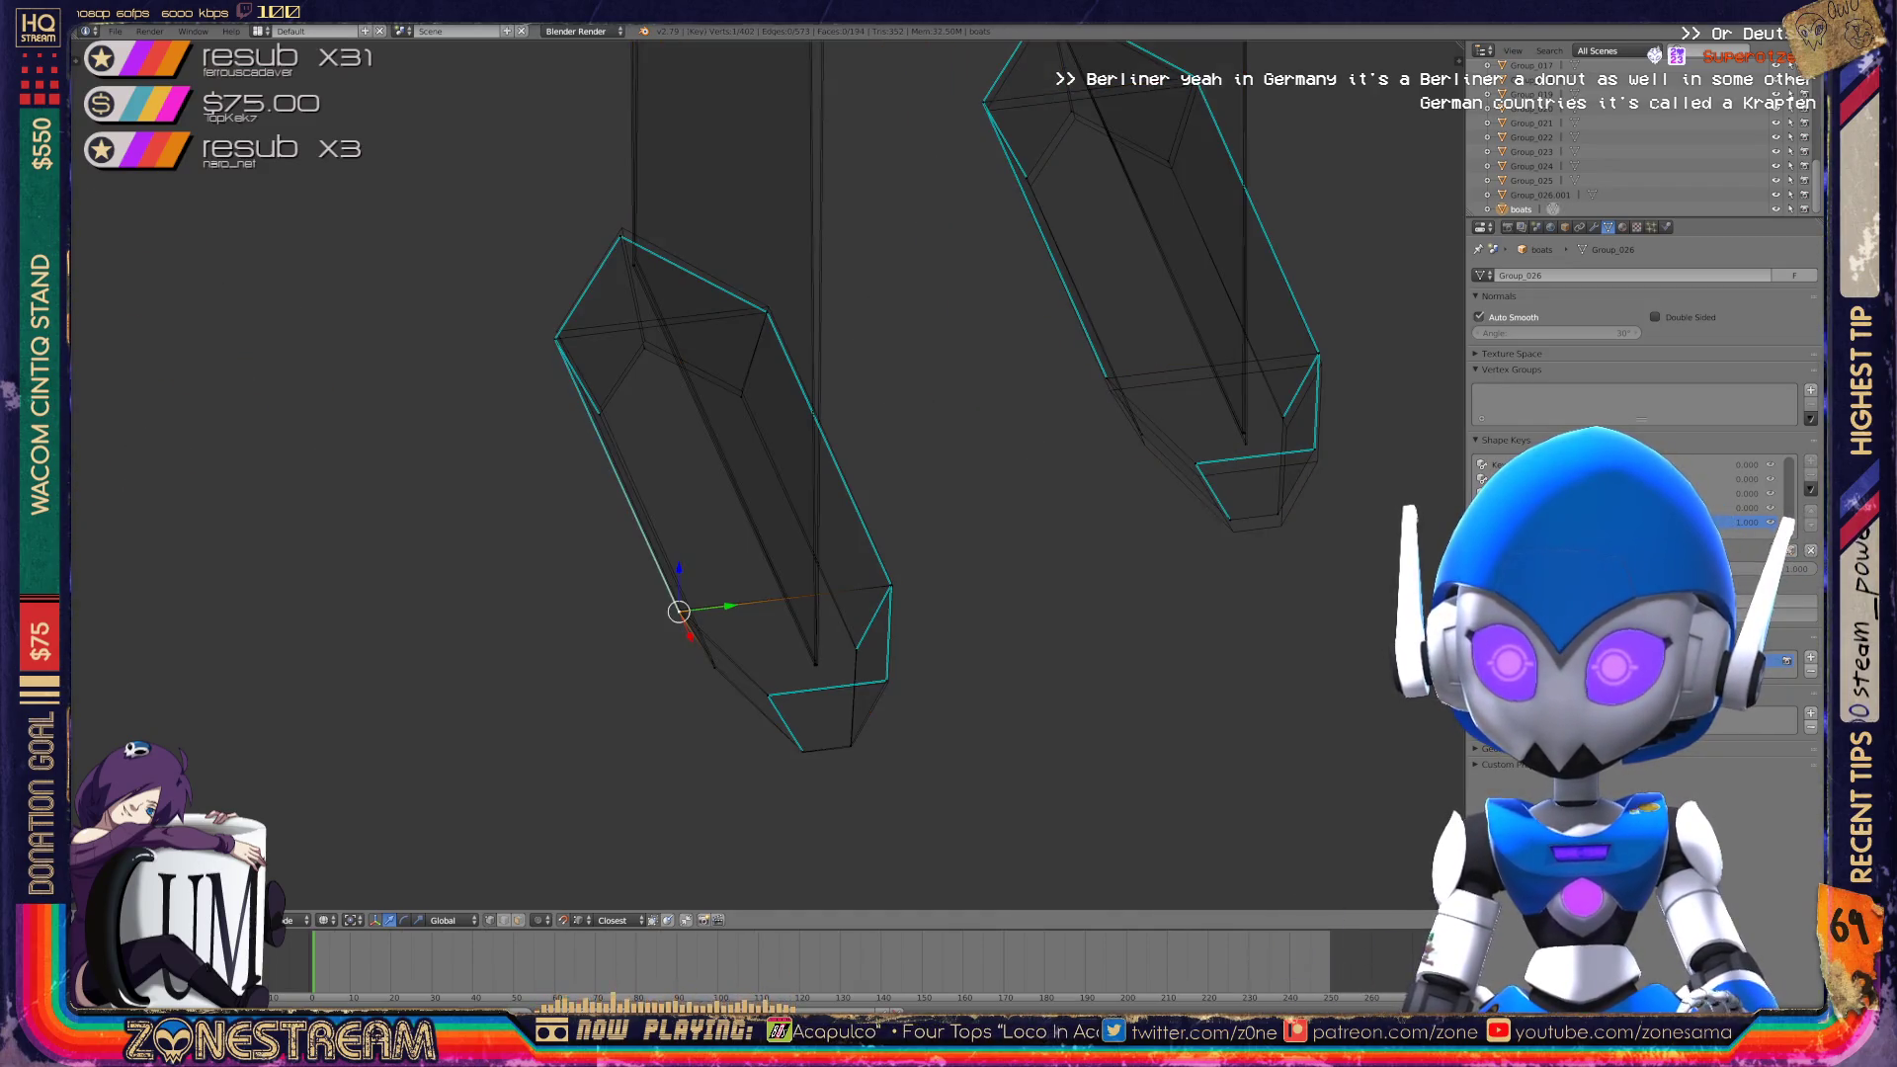
Select a vertex near the crystal's lower end and cancel its move.
scroll(769, 474, up, 6)
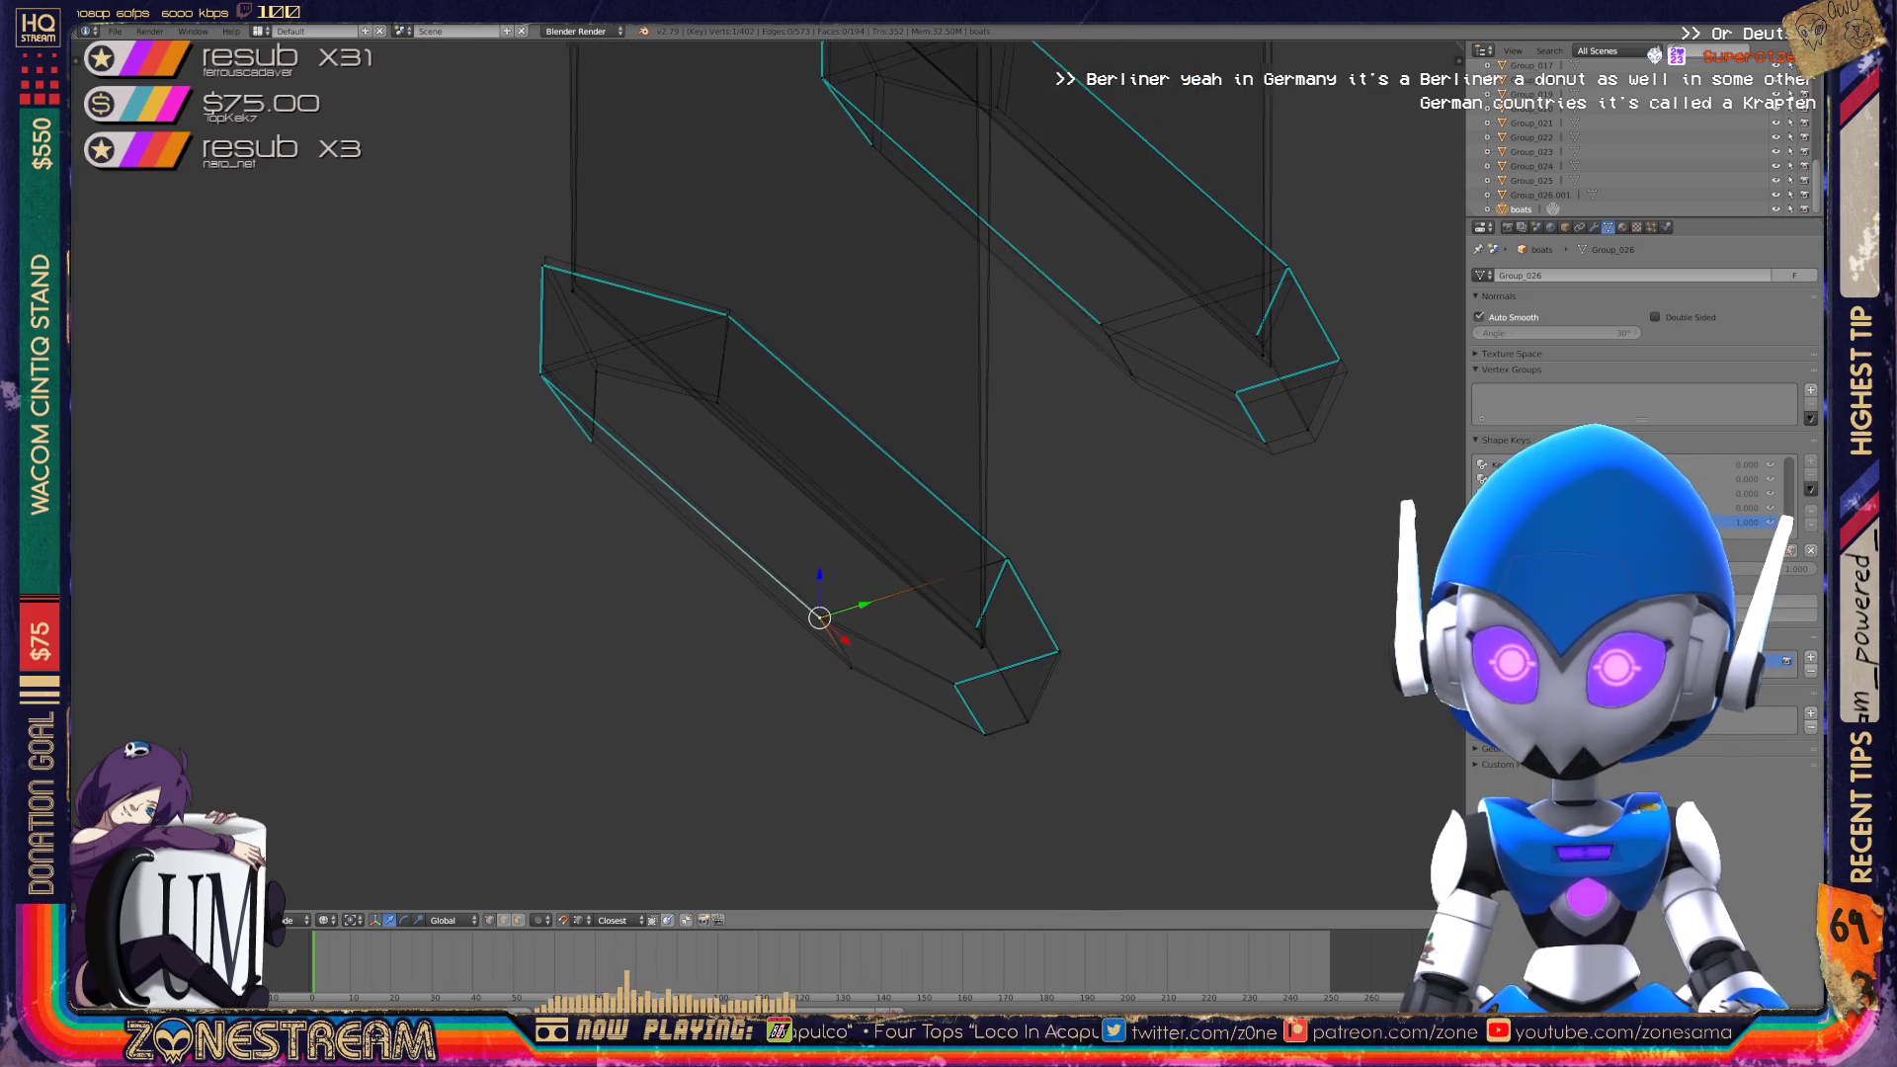
scroll(899, 464, up, 4)
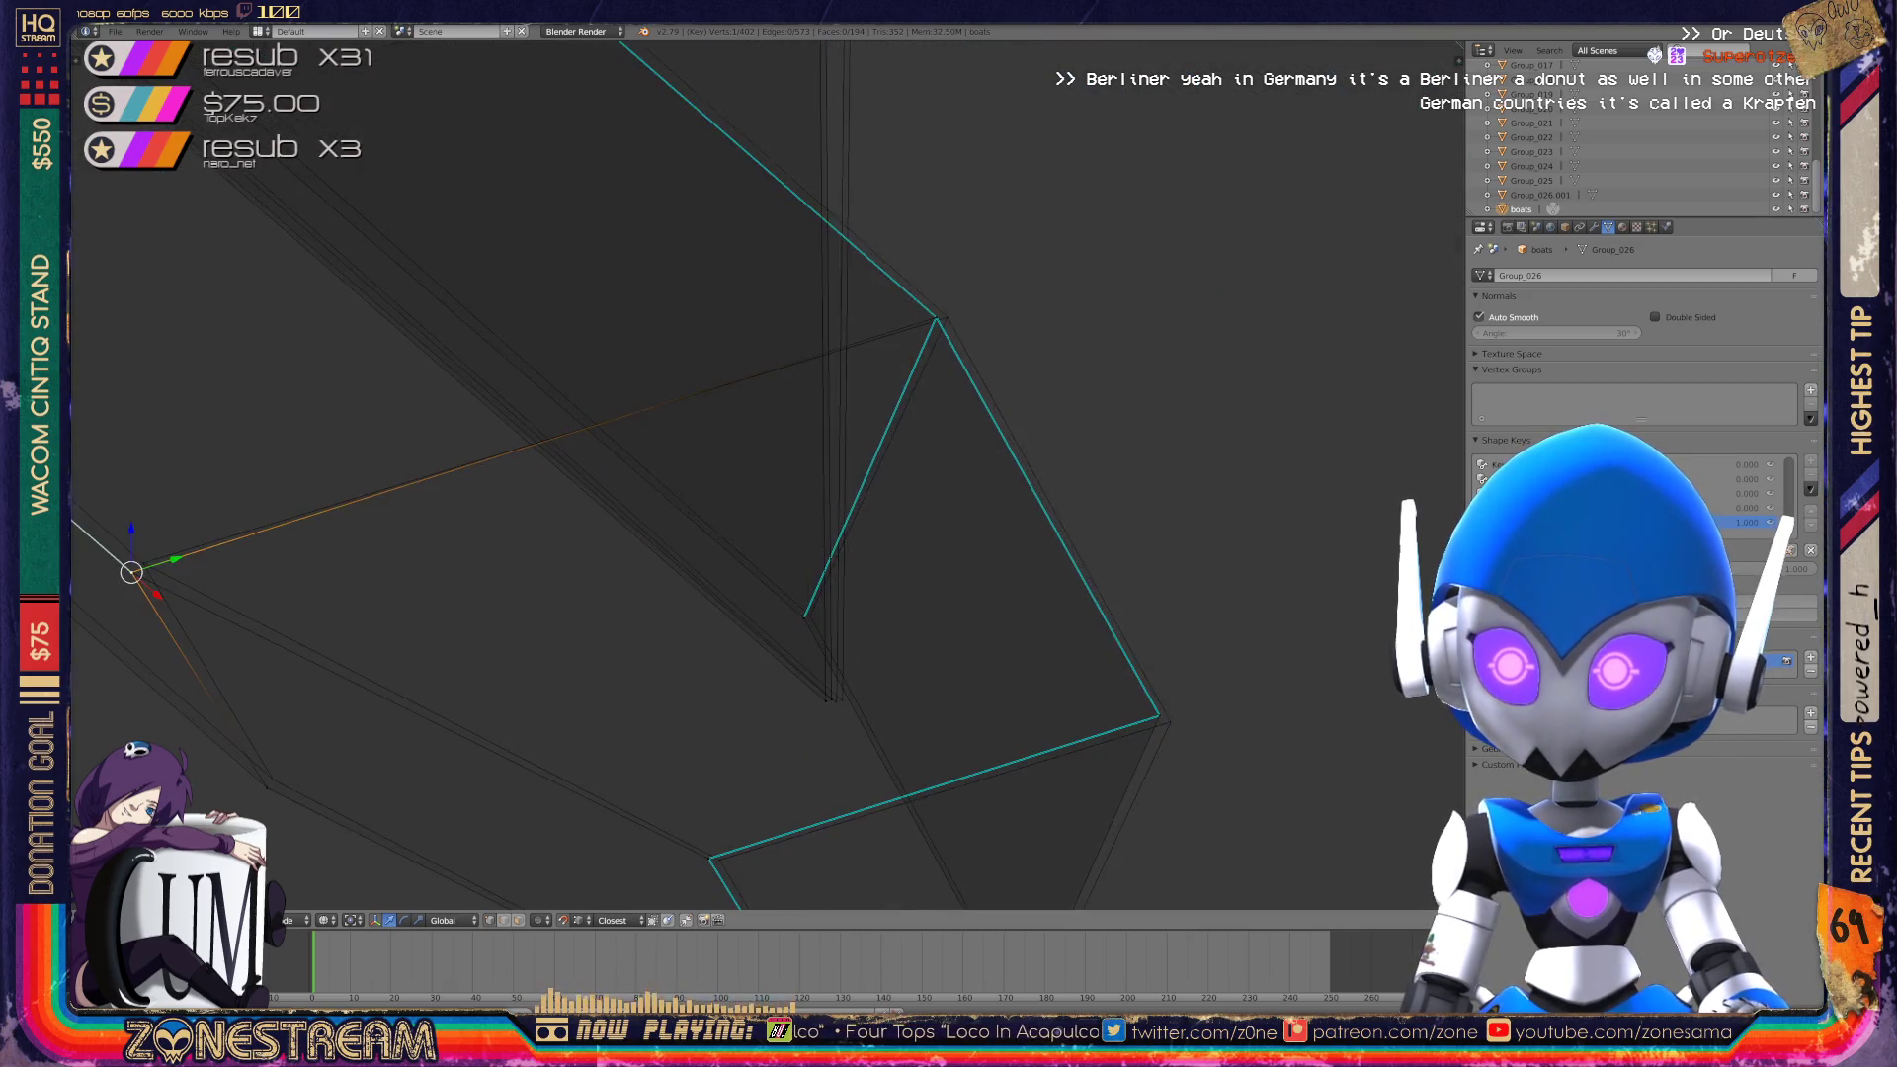
right_click(554, 602)
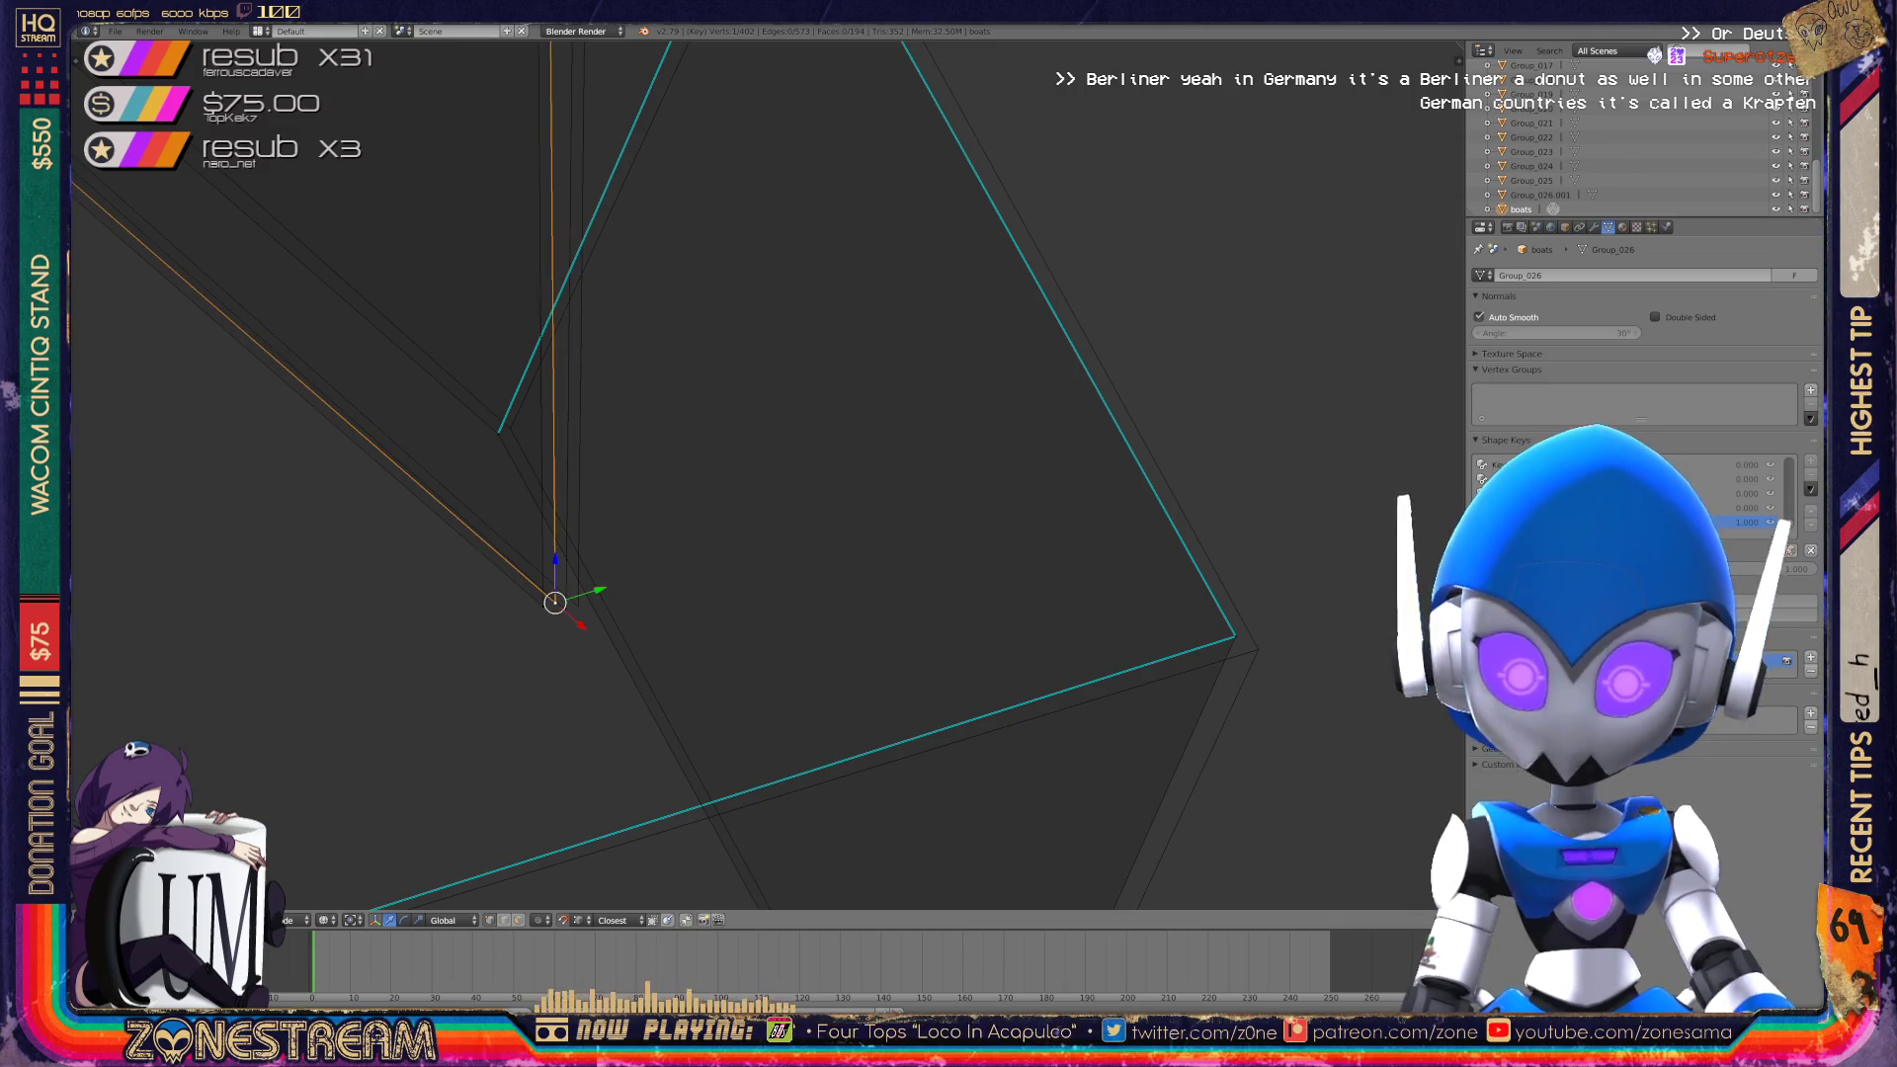
key(g)
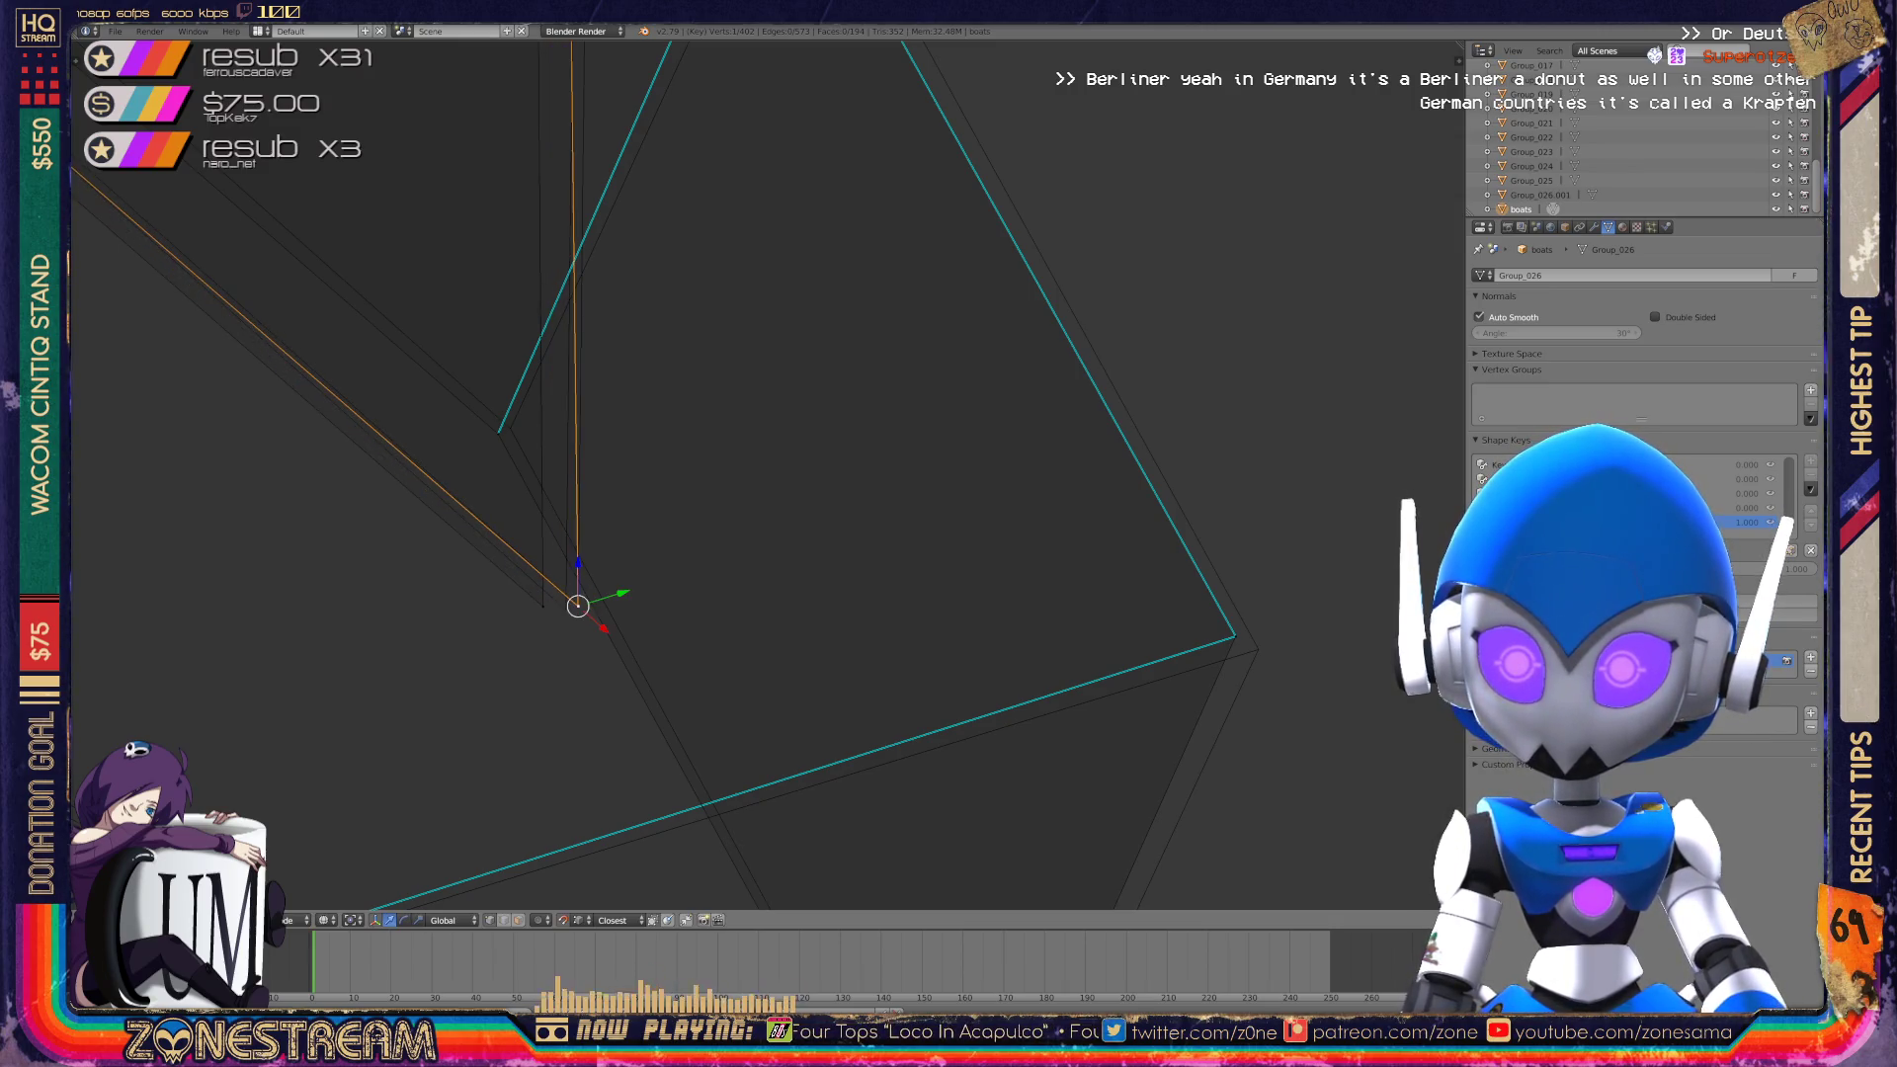
key(g)
key(Escape)
scroll(766, 474, down, 6)
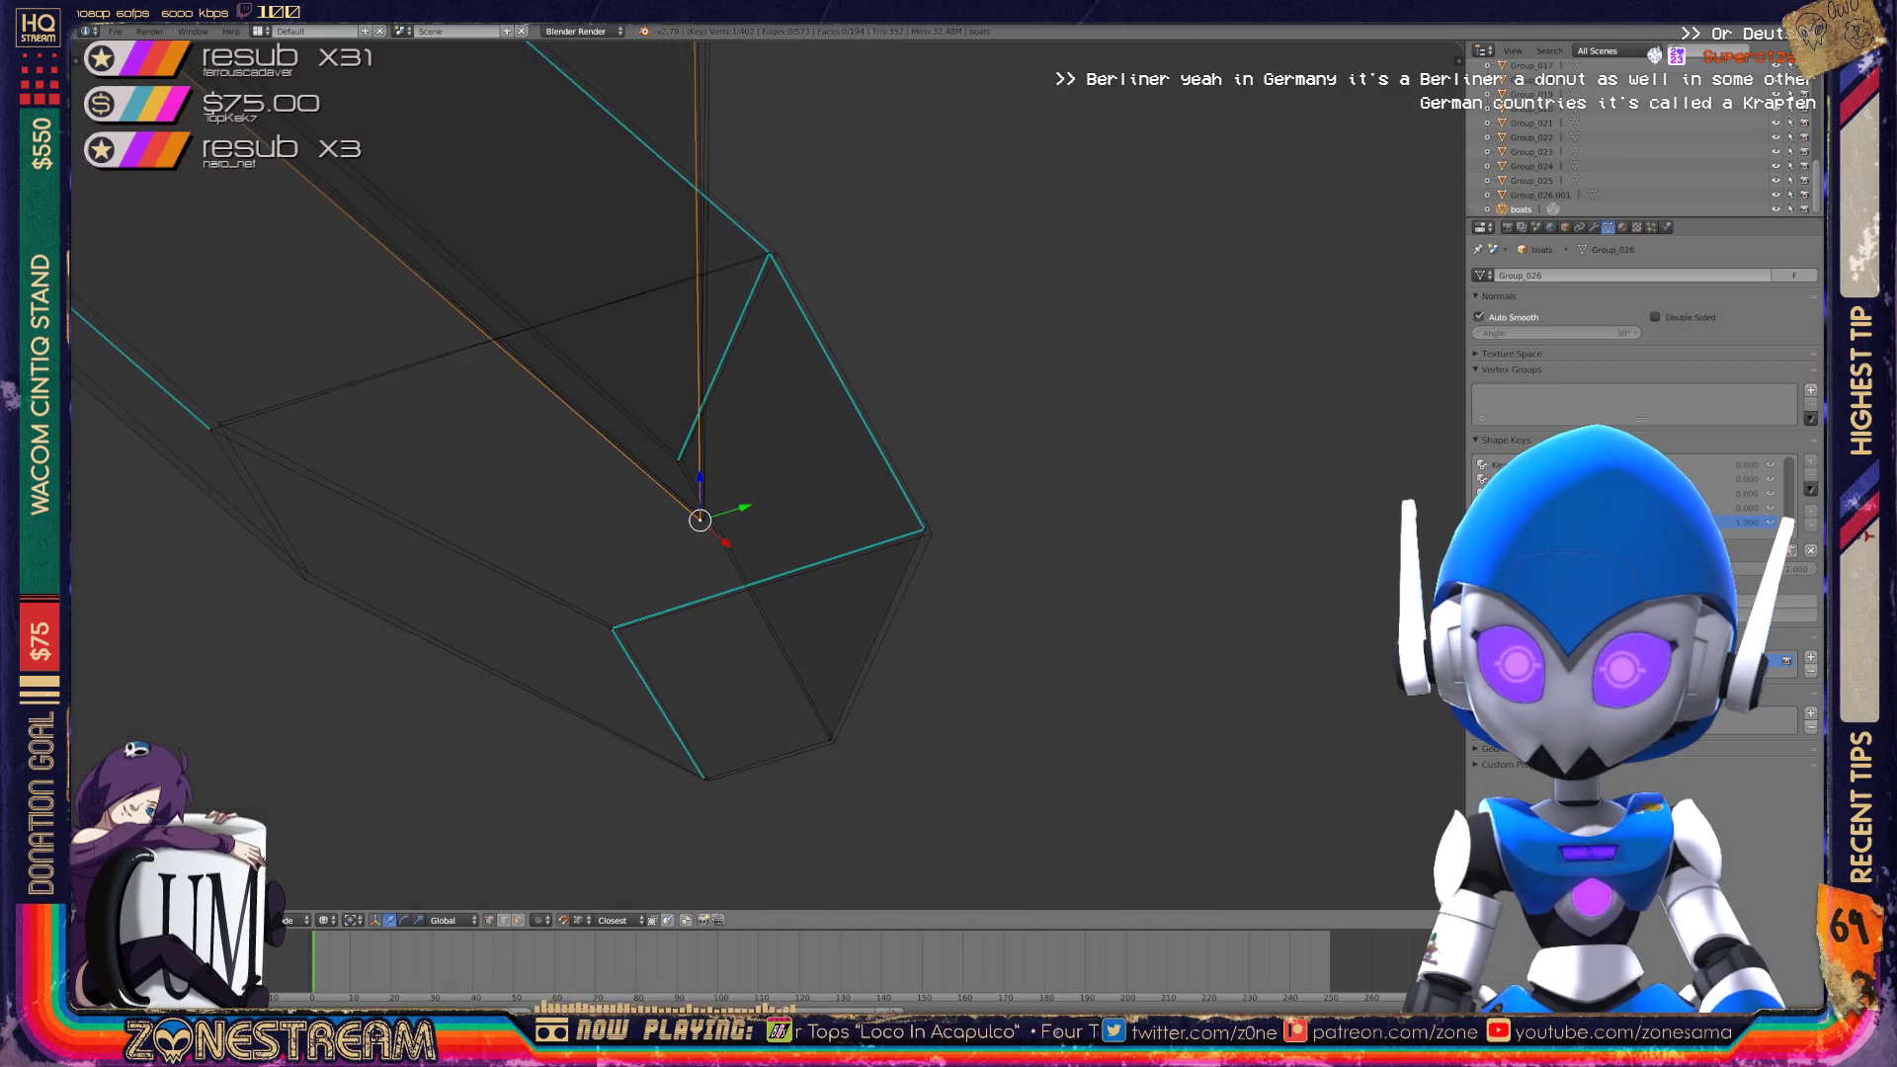
Nudge the tip's right corner vertex and lowest tip vertex slightly.
right_click(924, 529)
right_drag(924, 529, 932, 533)
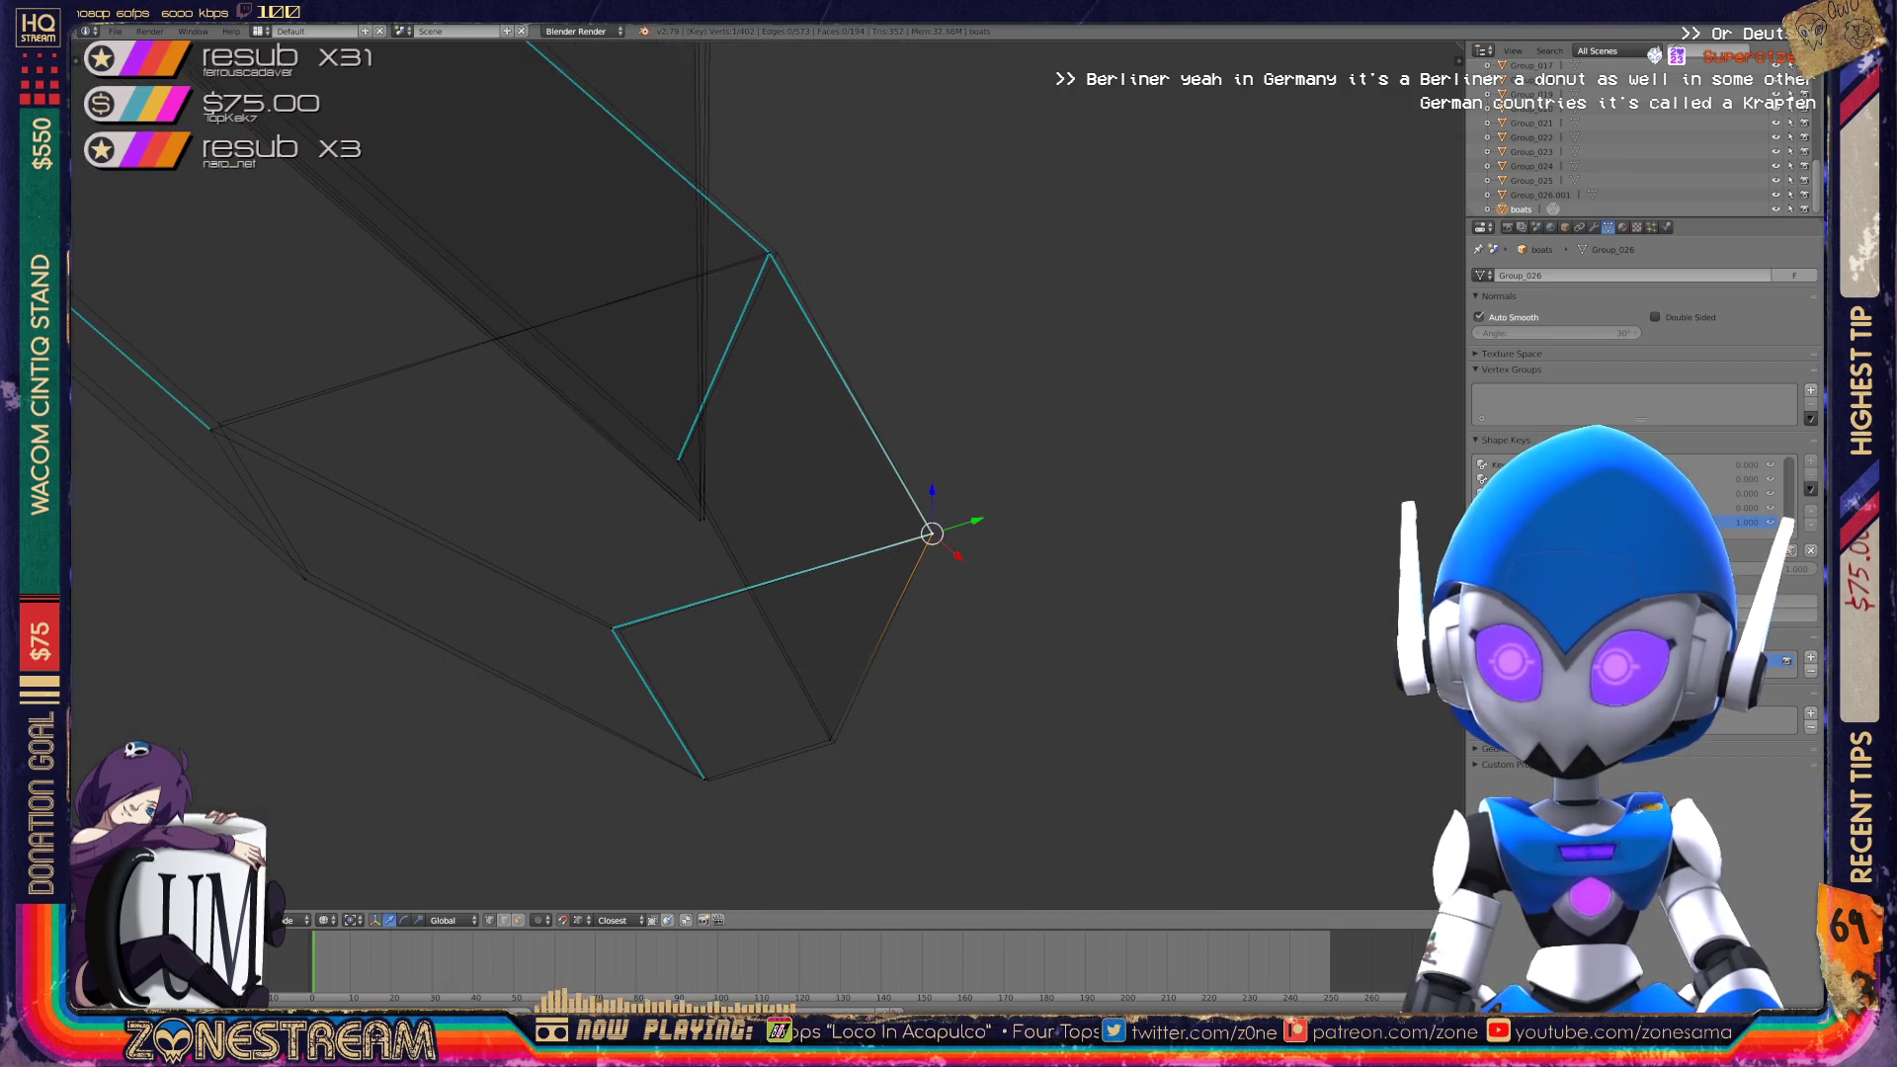
right_click(830, 739)
drag(830, 739, 834, 741)
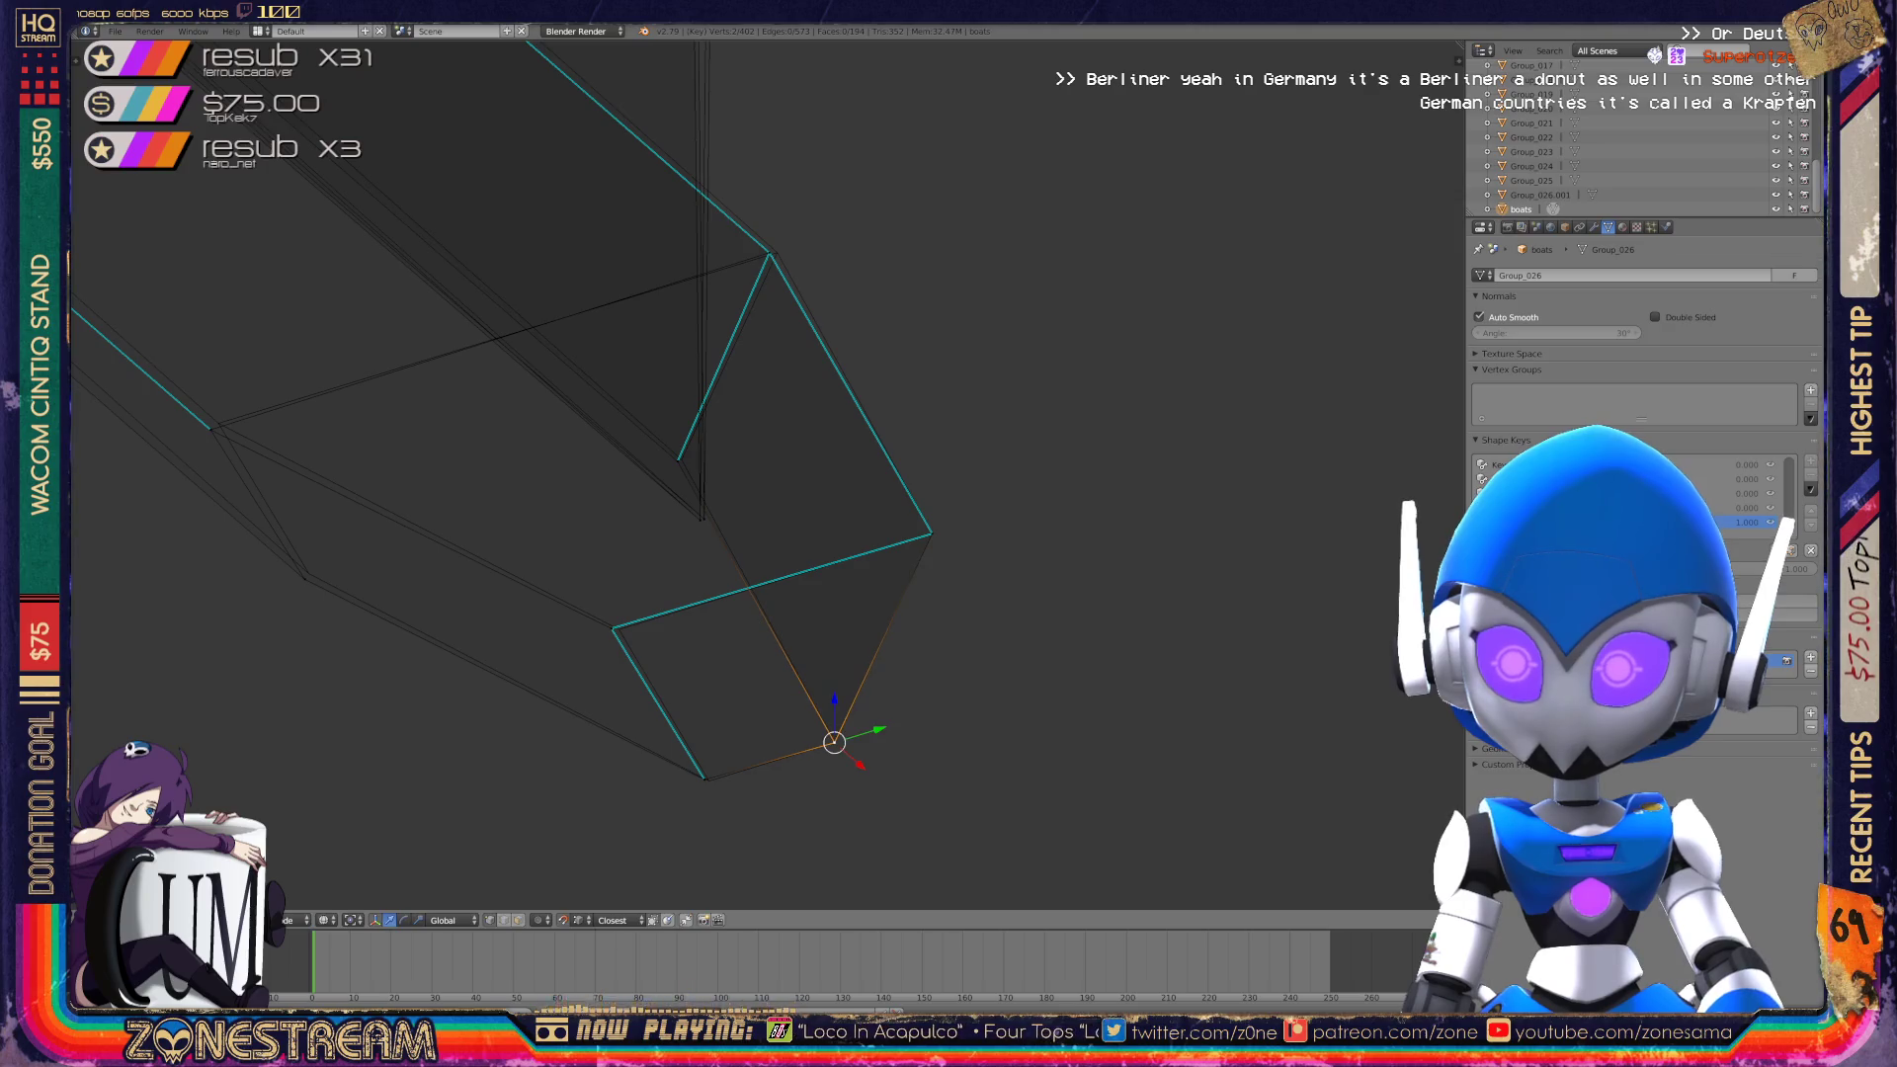
right_click(612, 629)
right_click(616, 628)
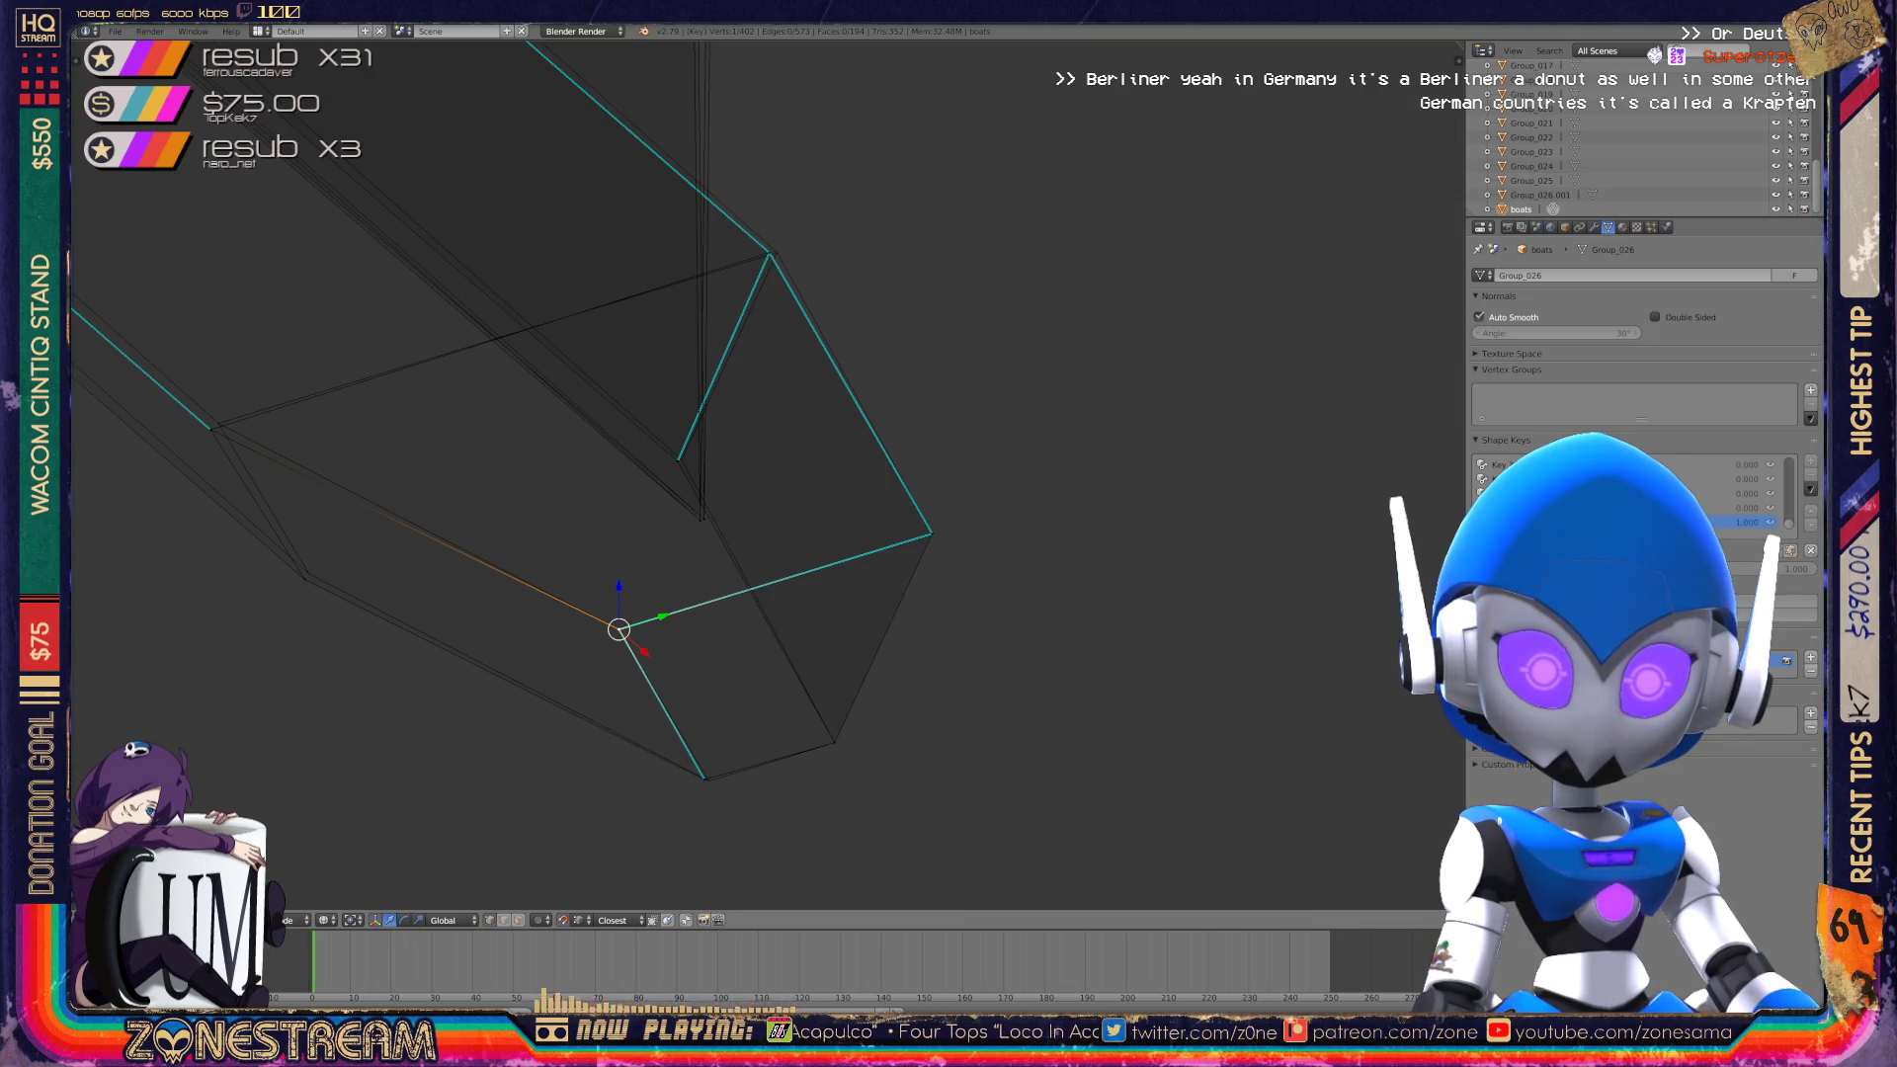
Nudge the crystal's lower-left corner vertex slightly up and right.
right_click(705, 779)
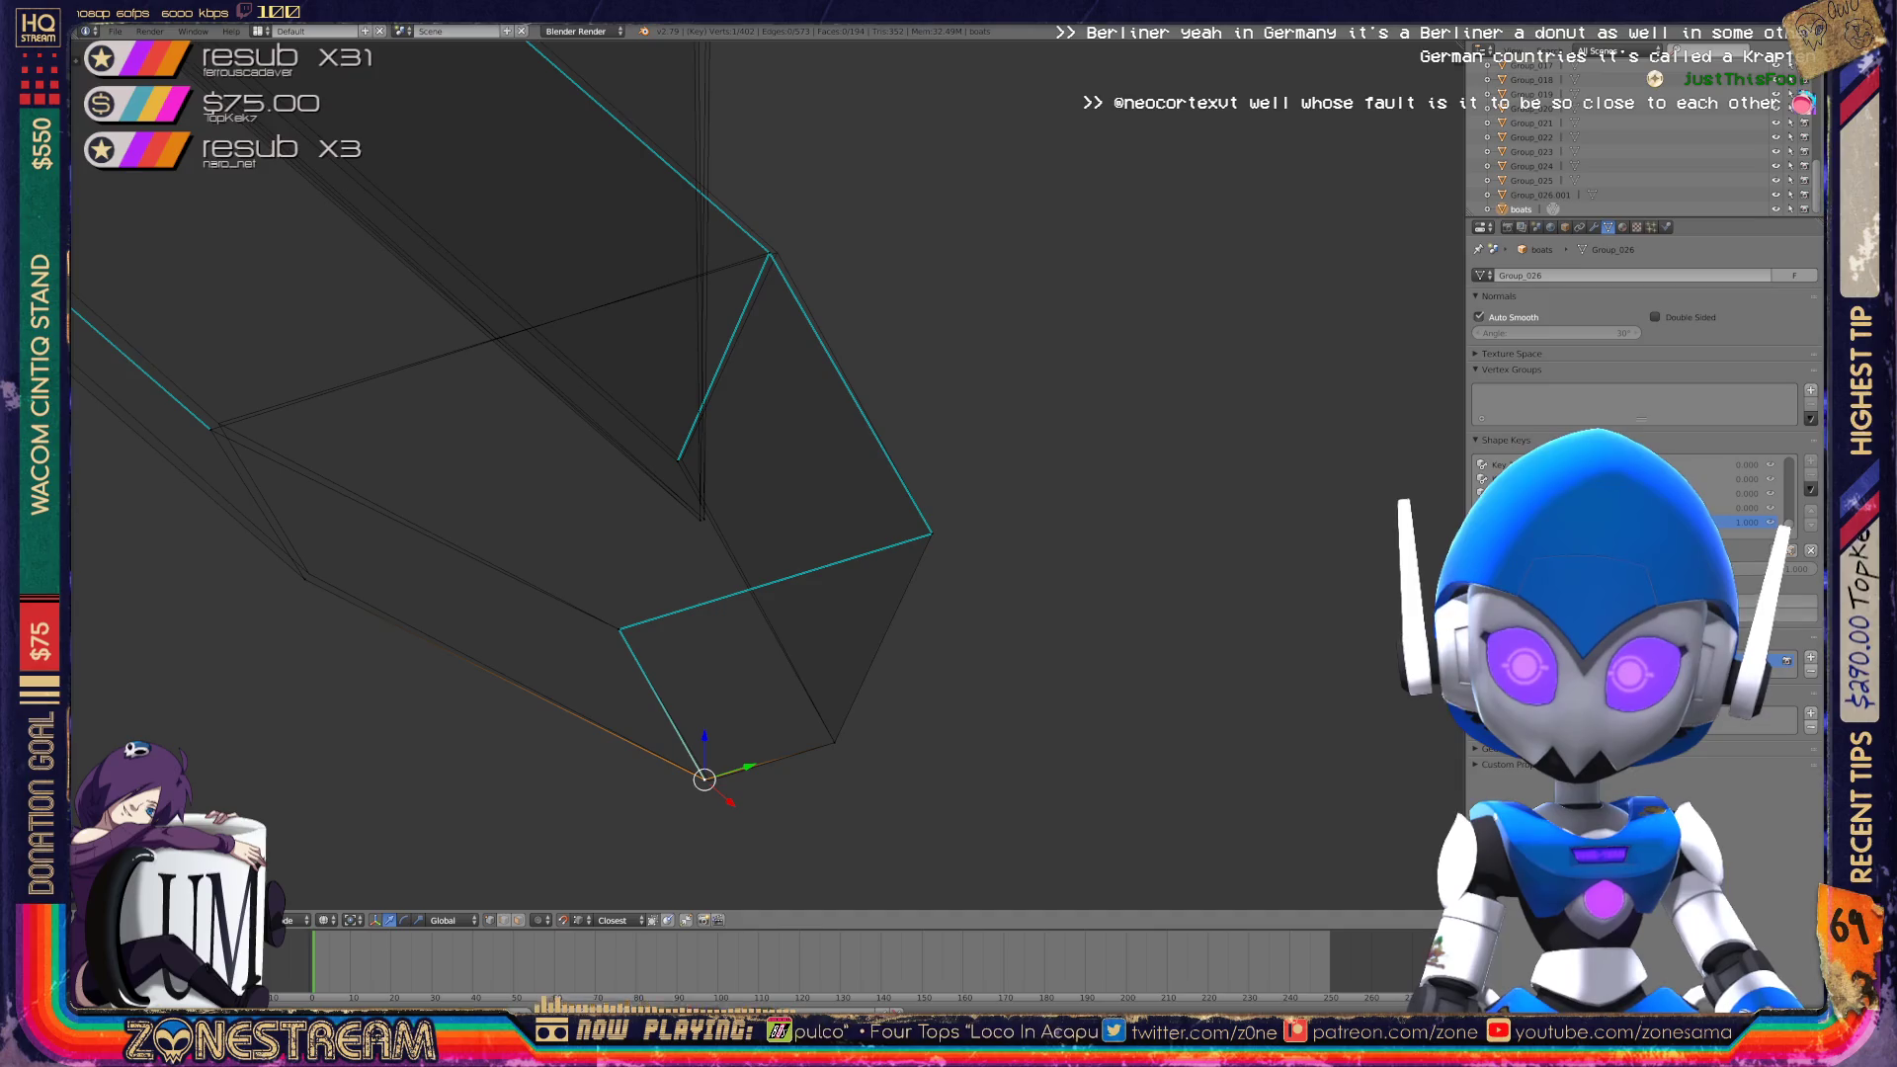
scroll(751, 474, up, 3)
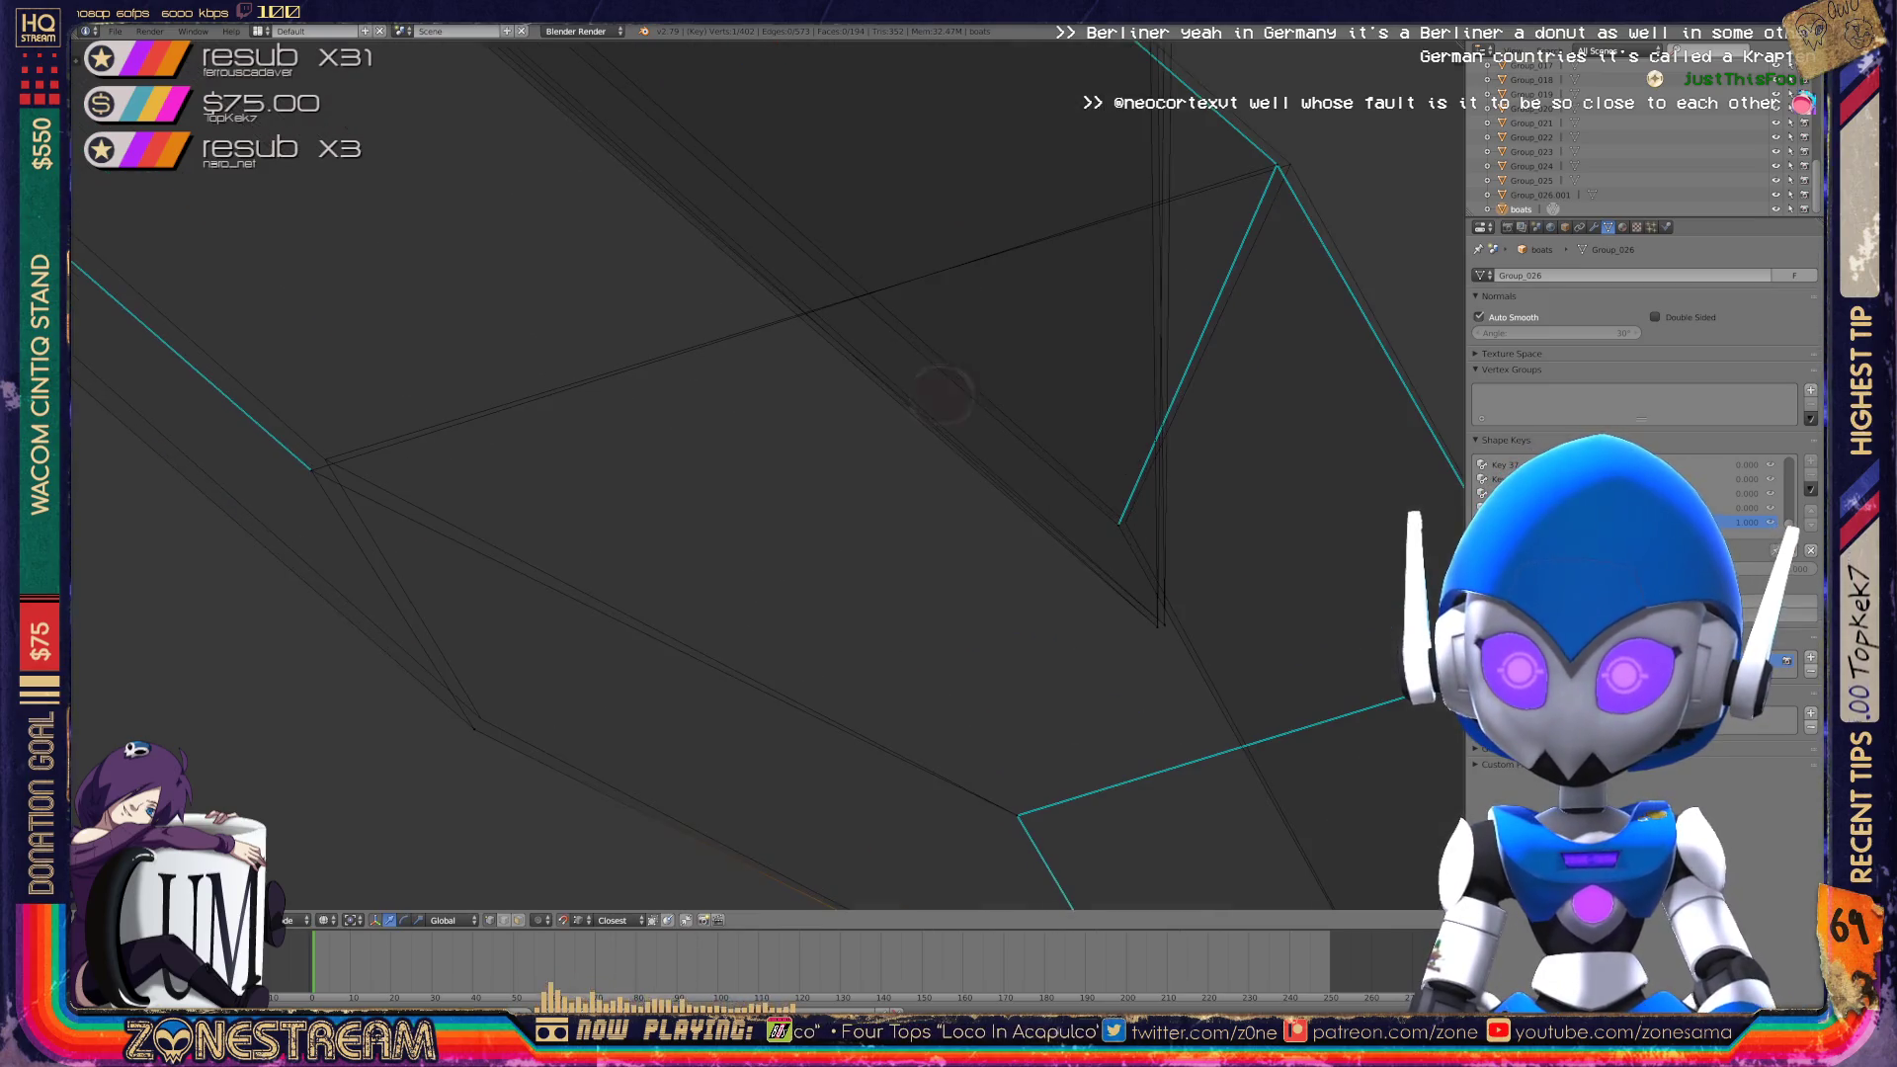
right_click(473, 730)
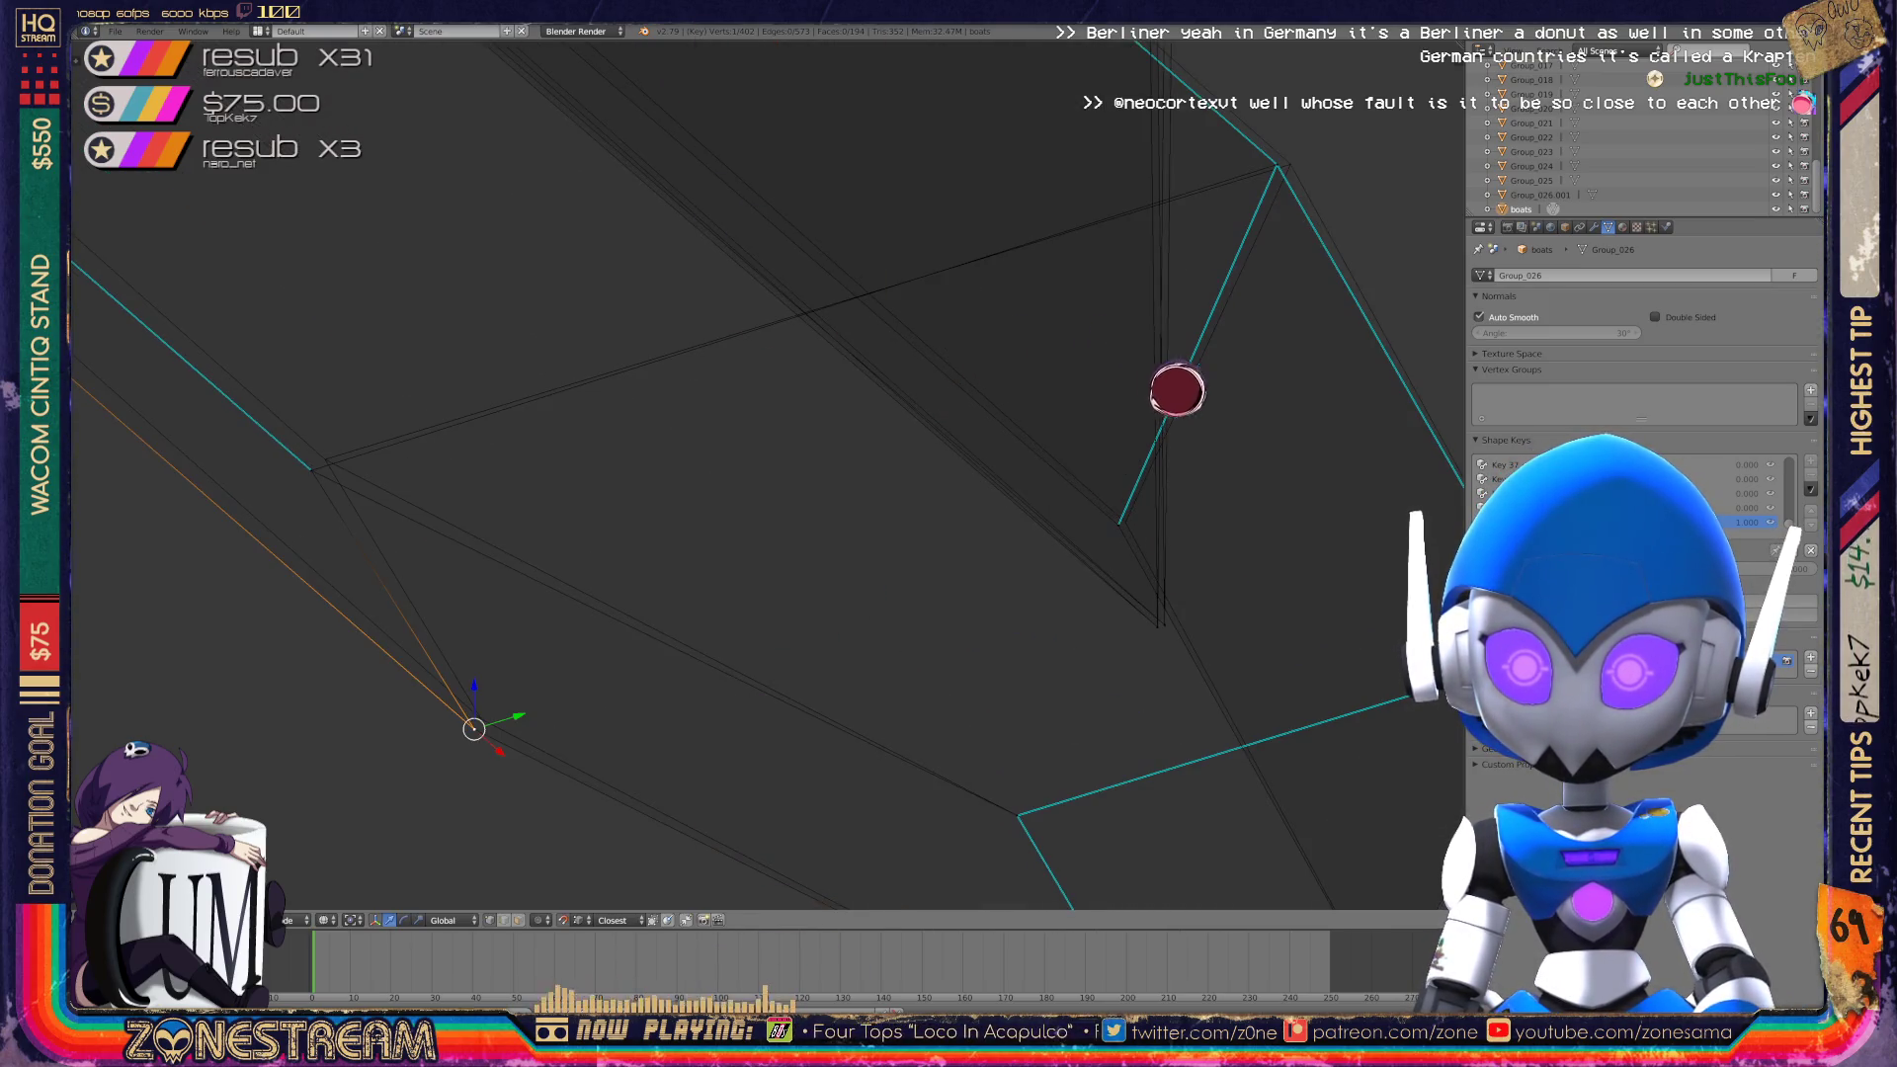
drag(474, 729, 482, 719)
Move the view to the prism and select its lower and apex vertices.
right_click(312, 470)
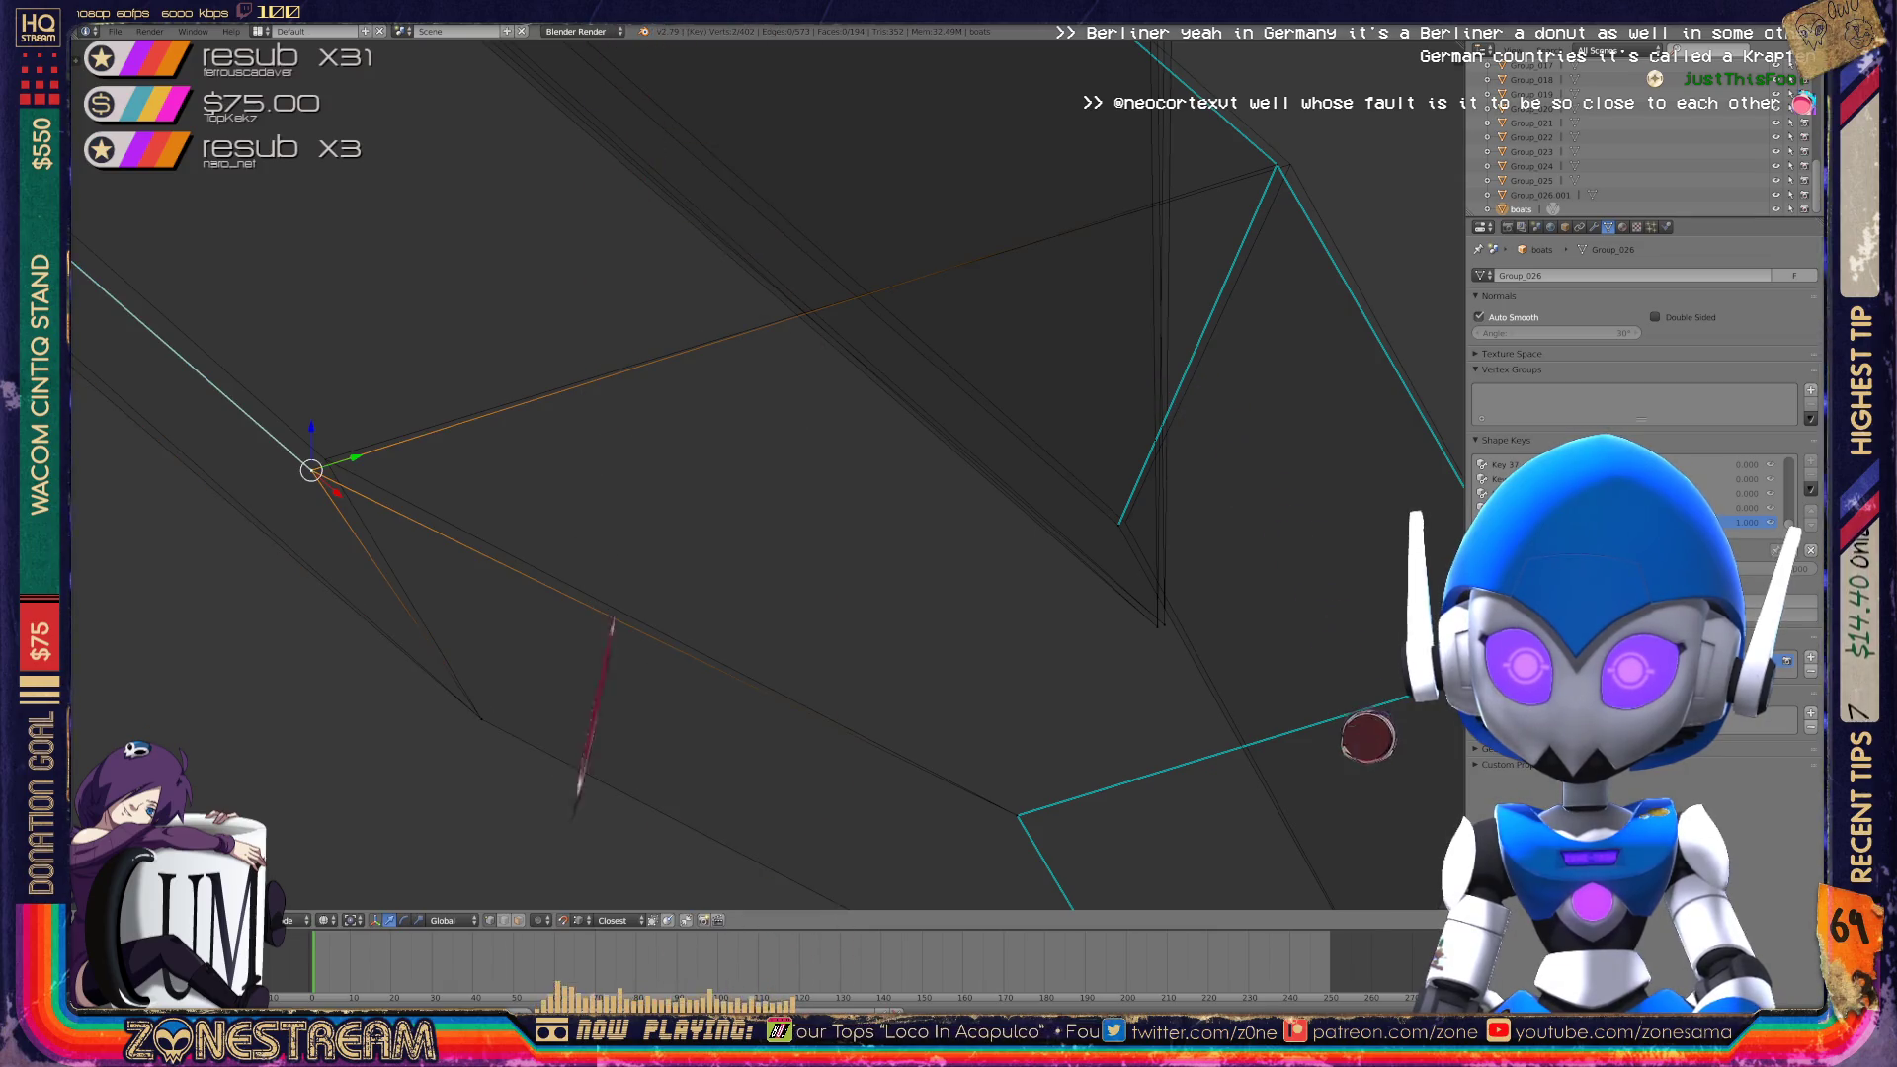
shift+middle_drag(692, 474, 482, 491)
scroll(771, 474, down, 3)
middle_drag(771, 474, 692, 454)
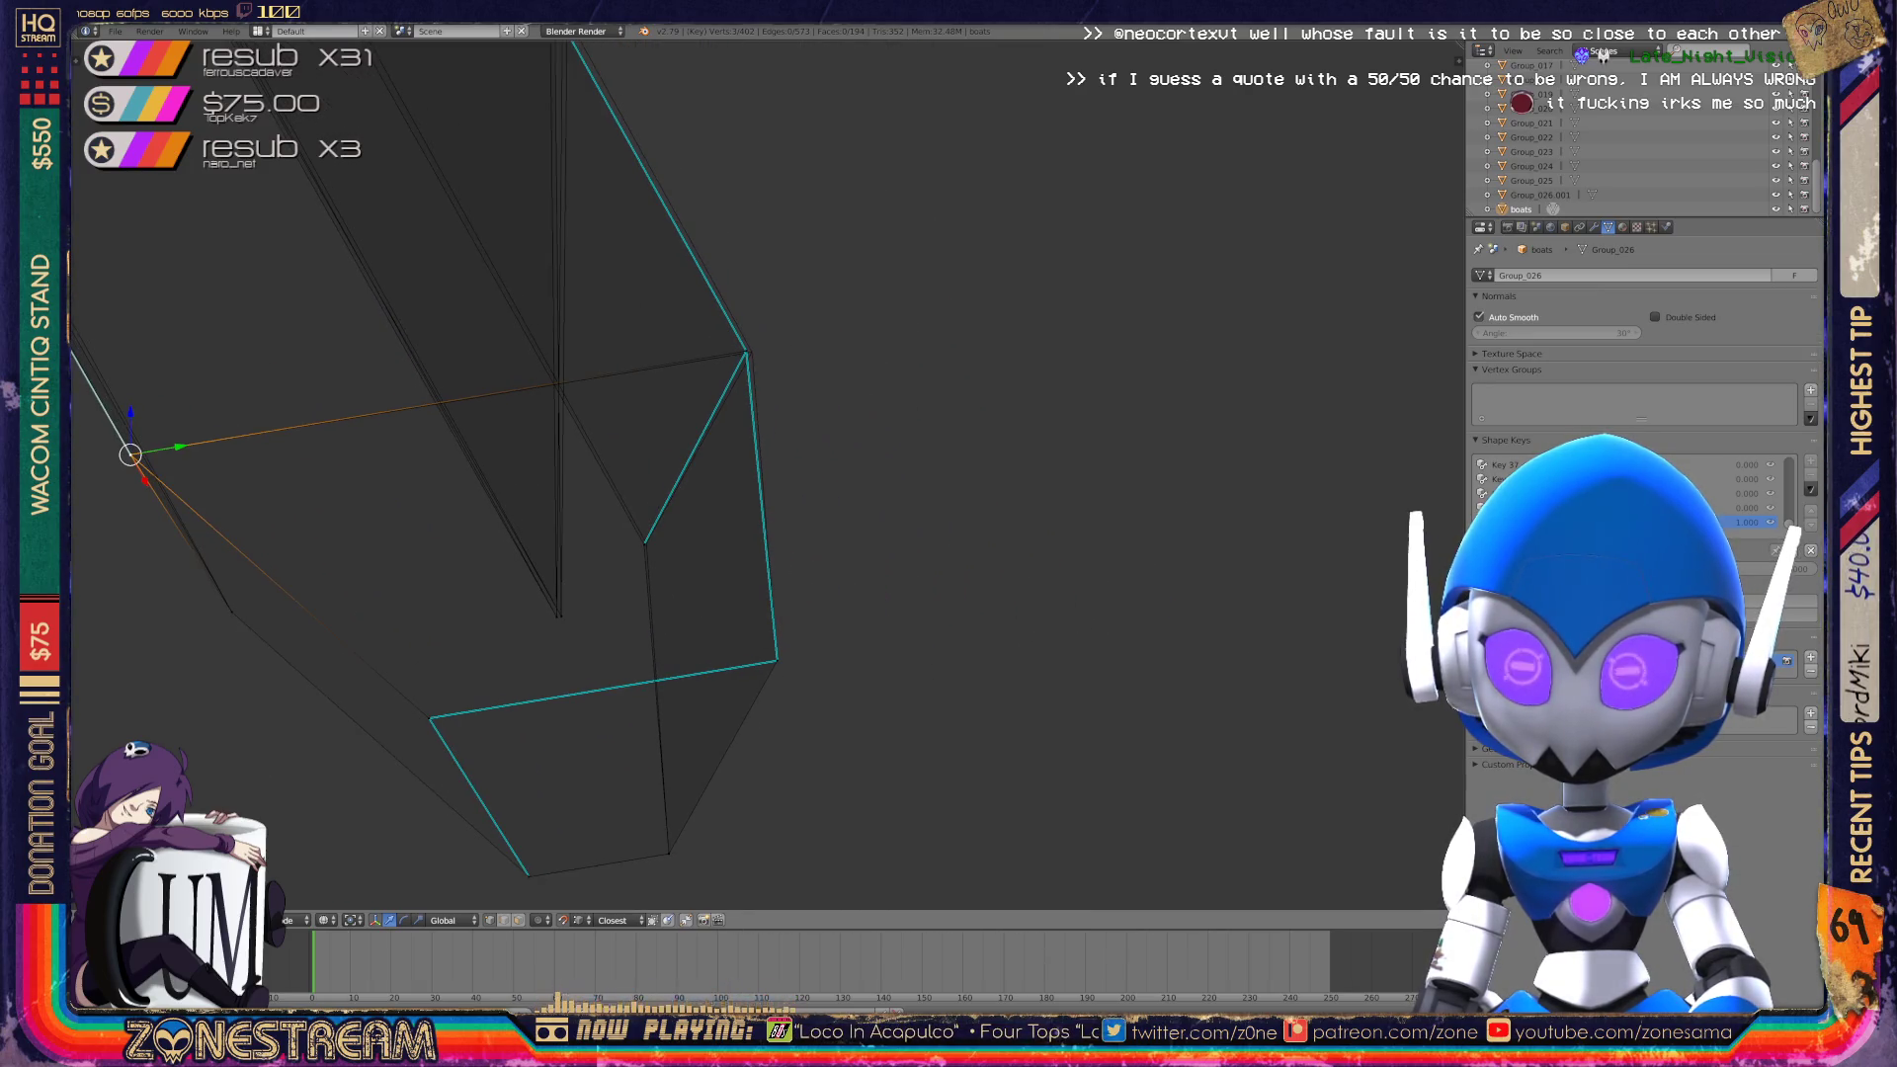
right_click(644, 543)
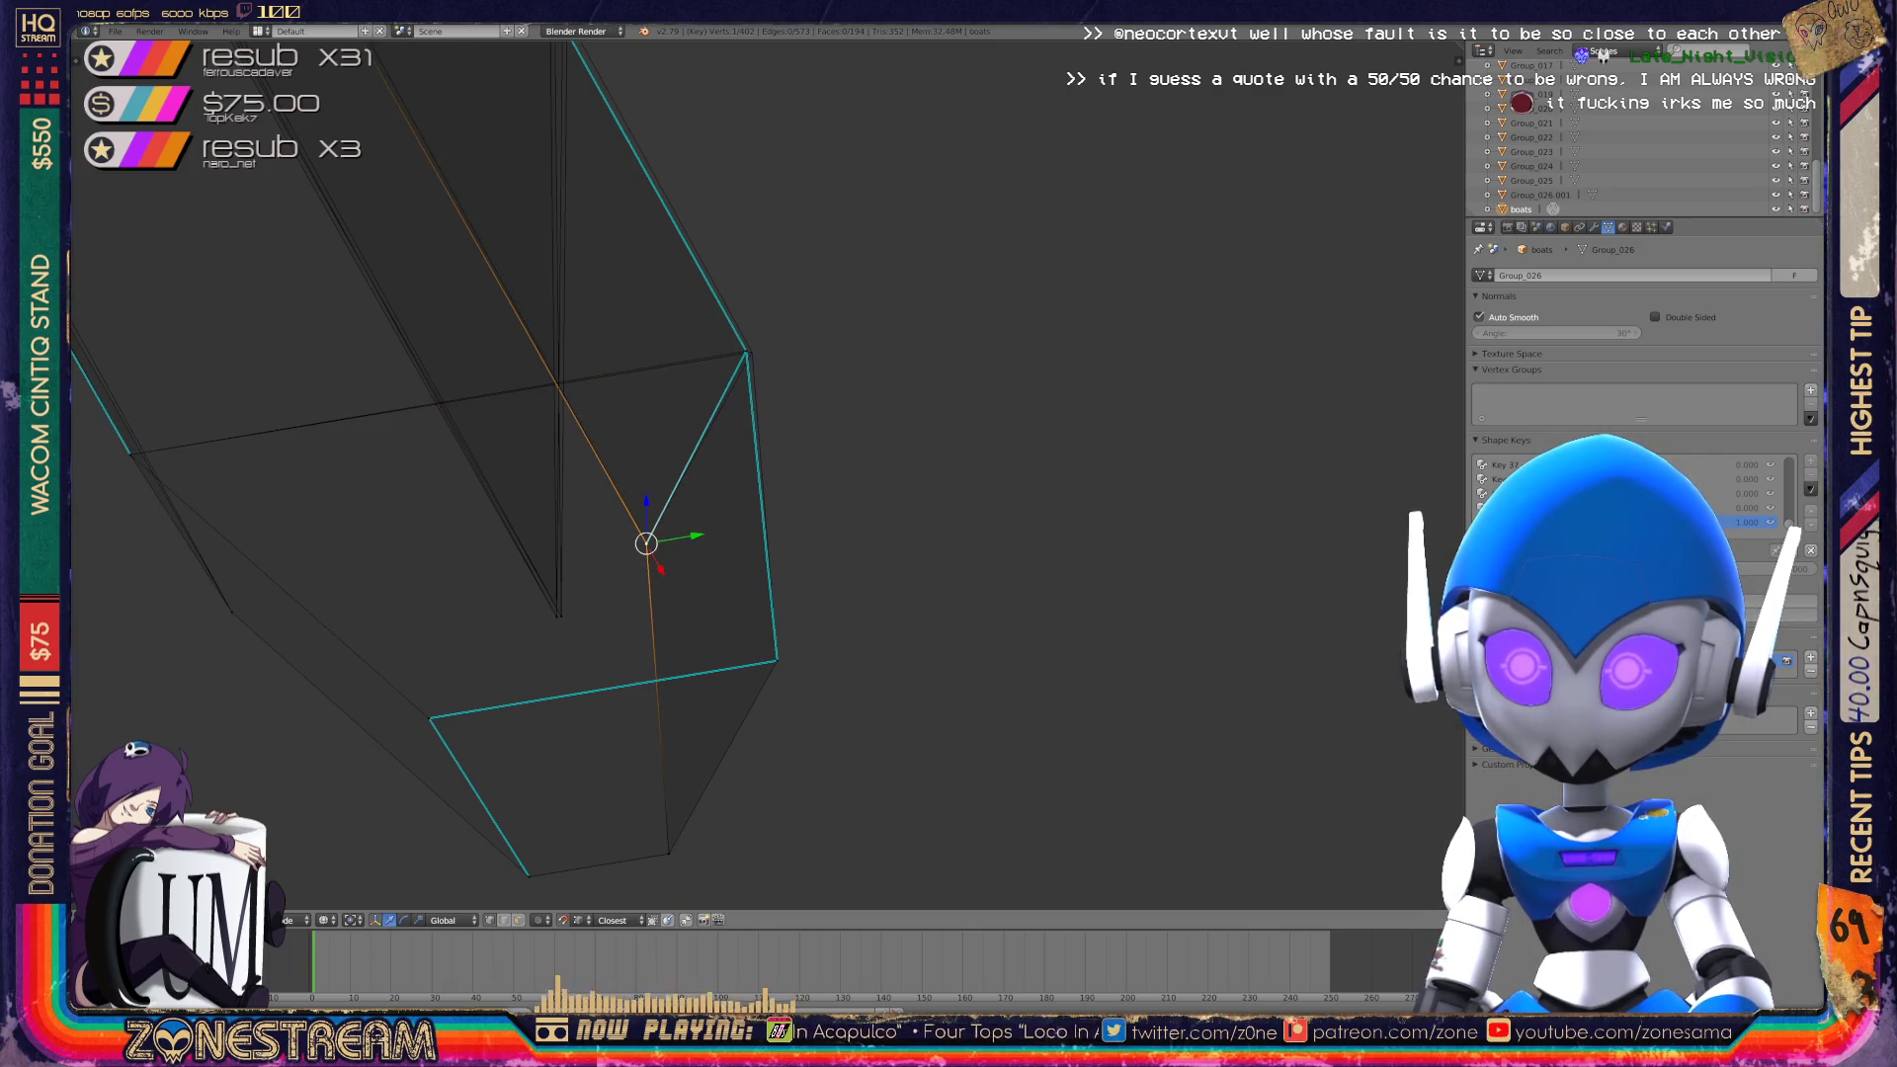
scroll(892, 344, up, 5)
shift+middle_drag(891, 344, 979, 416)
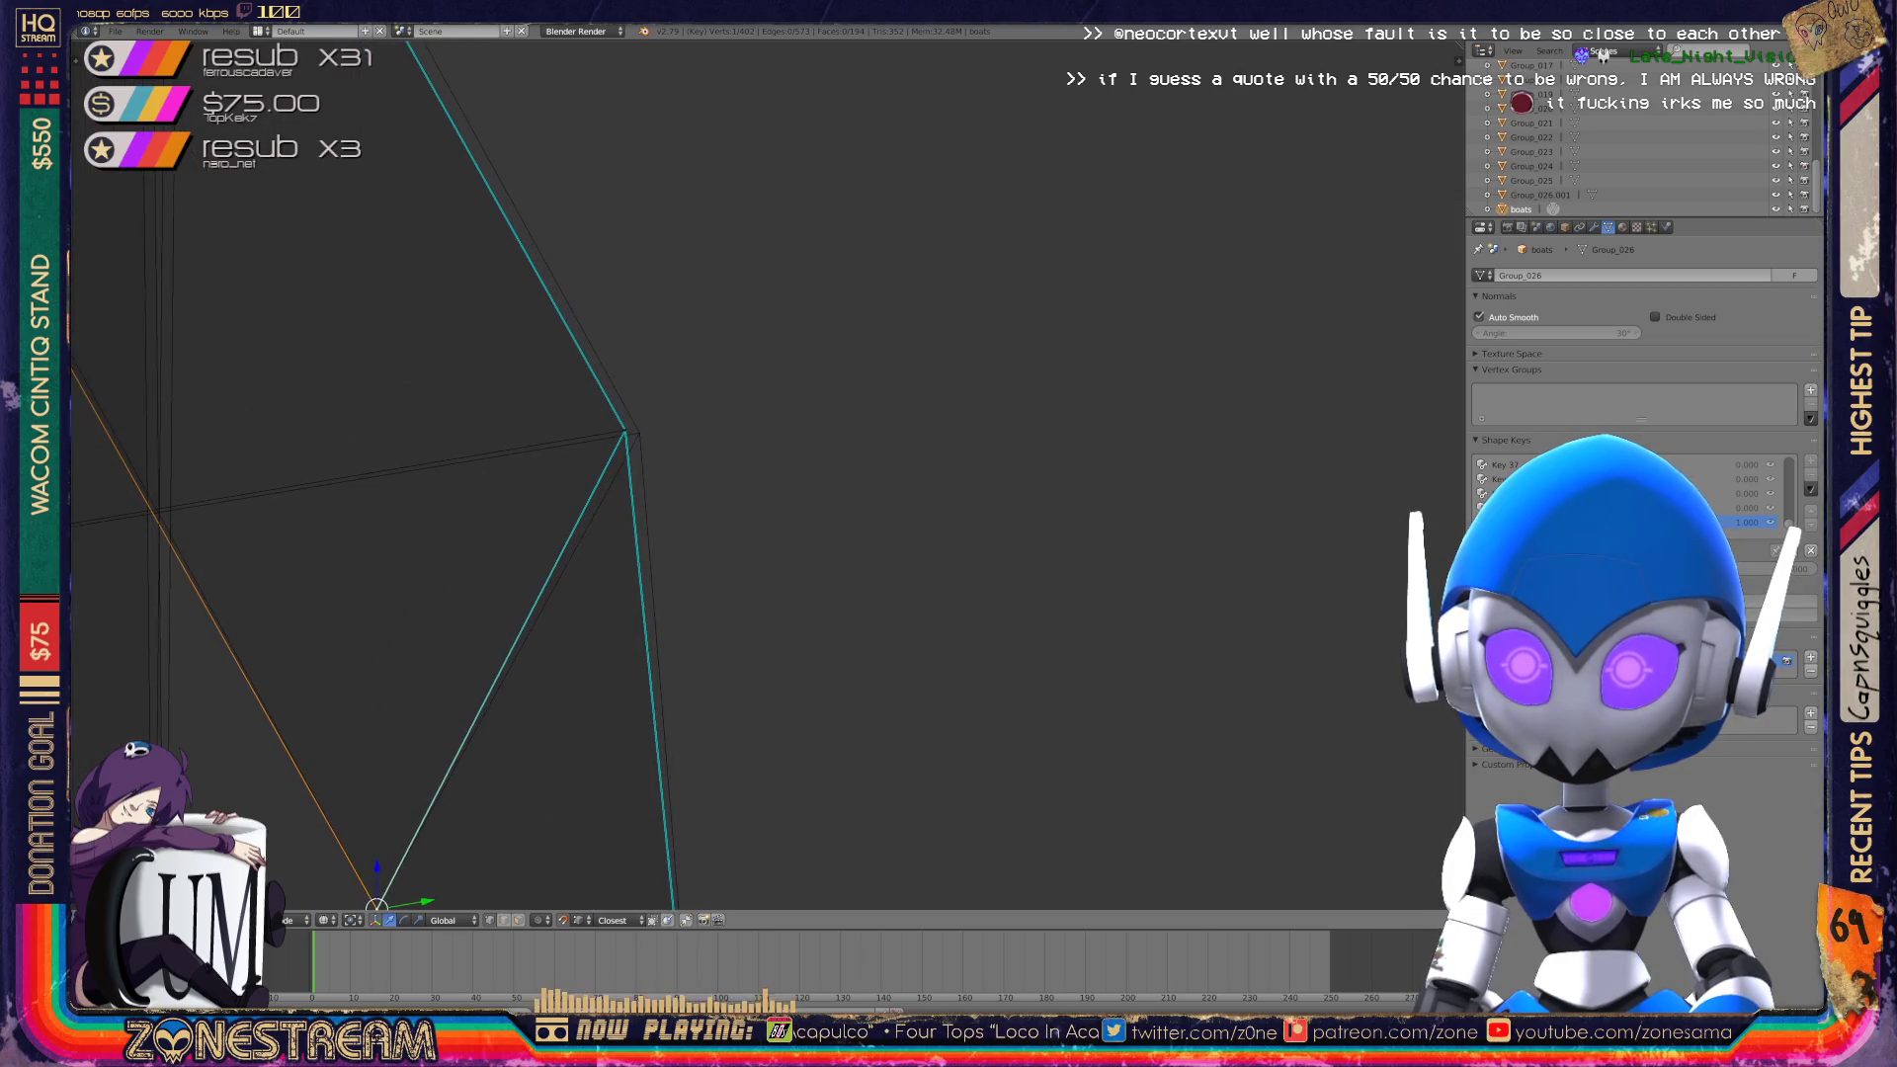
right_click(639, 432)
shift+right_click(639, 433)
right_click(639, 432)
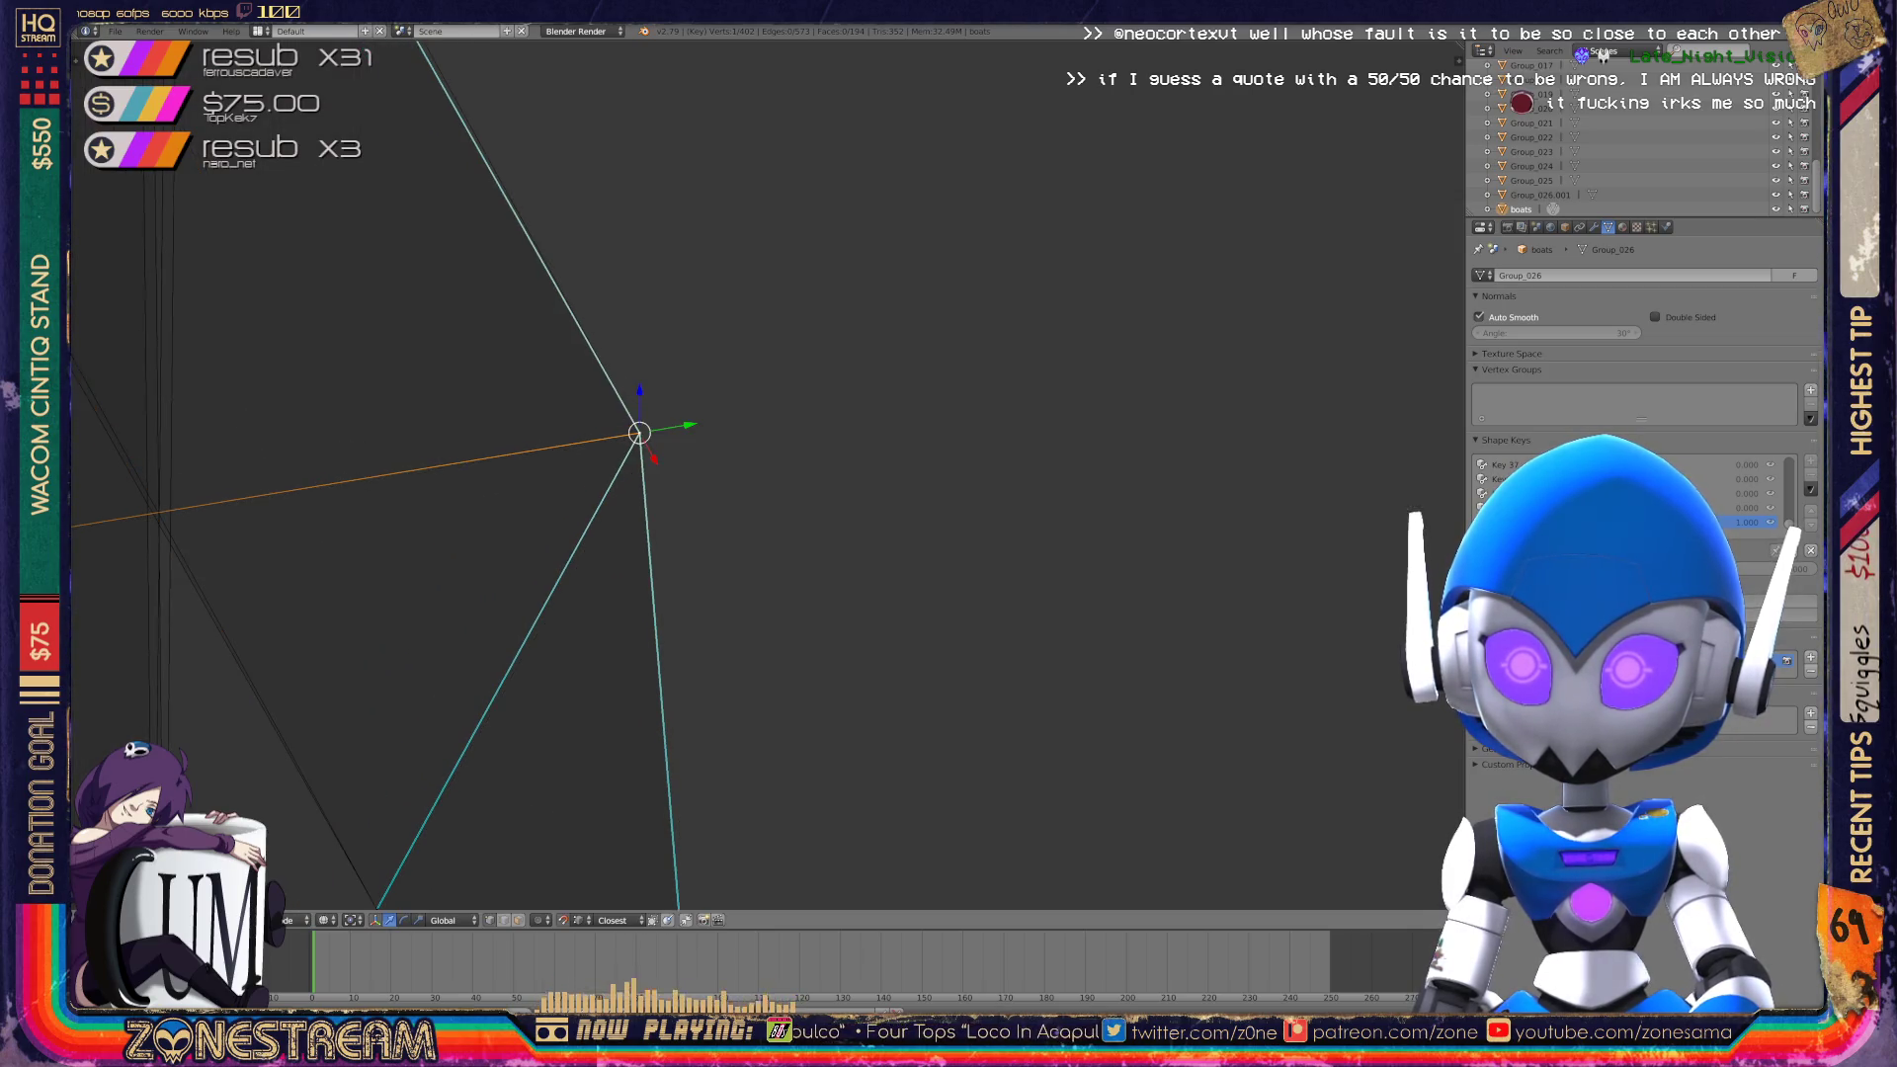
scroll(765, 474, down, 4)
Pan to other geometry and move the selected vertex upward.
mouse_move(705, 454)
shift+middle_down()
mouse_move(1114, 429)
mouse_move(1266, 281)
mouse_move(939, 435)
shift+middle_up()
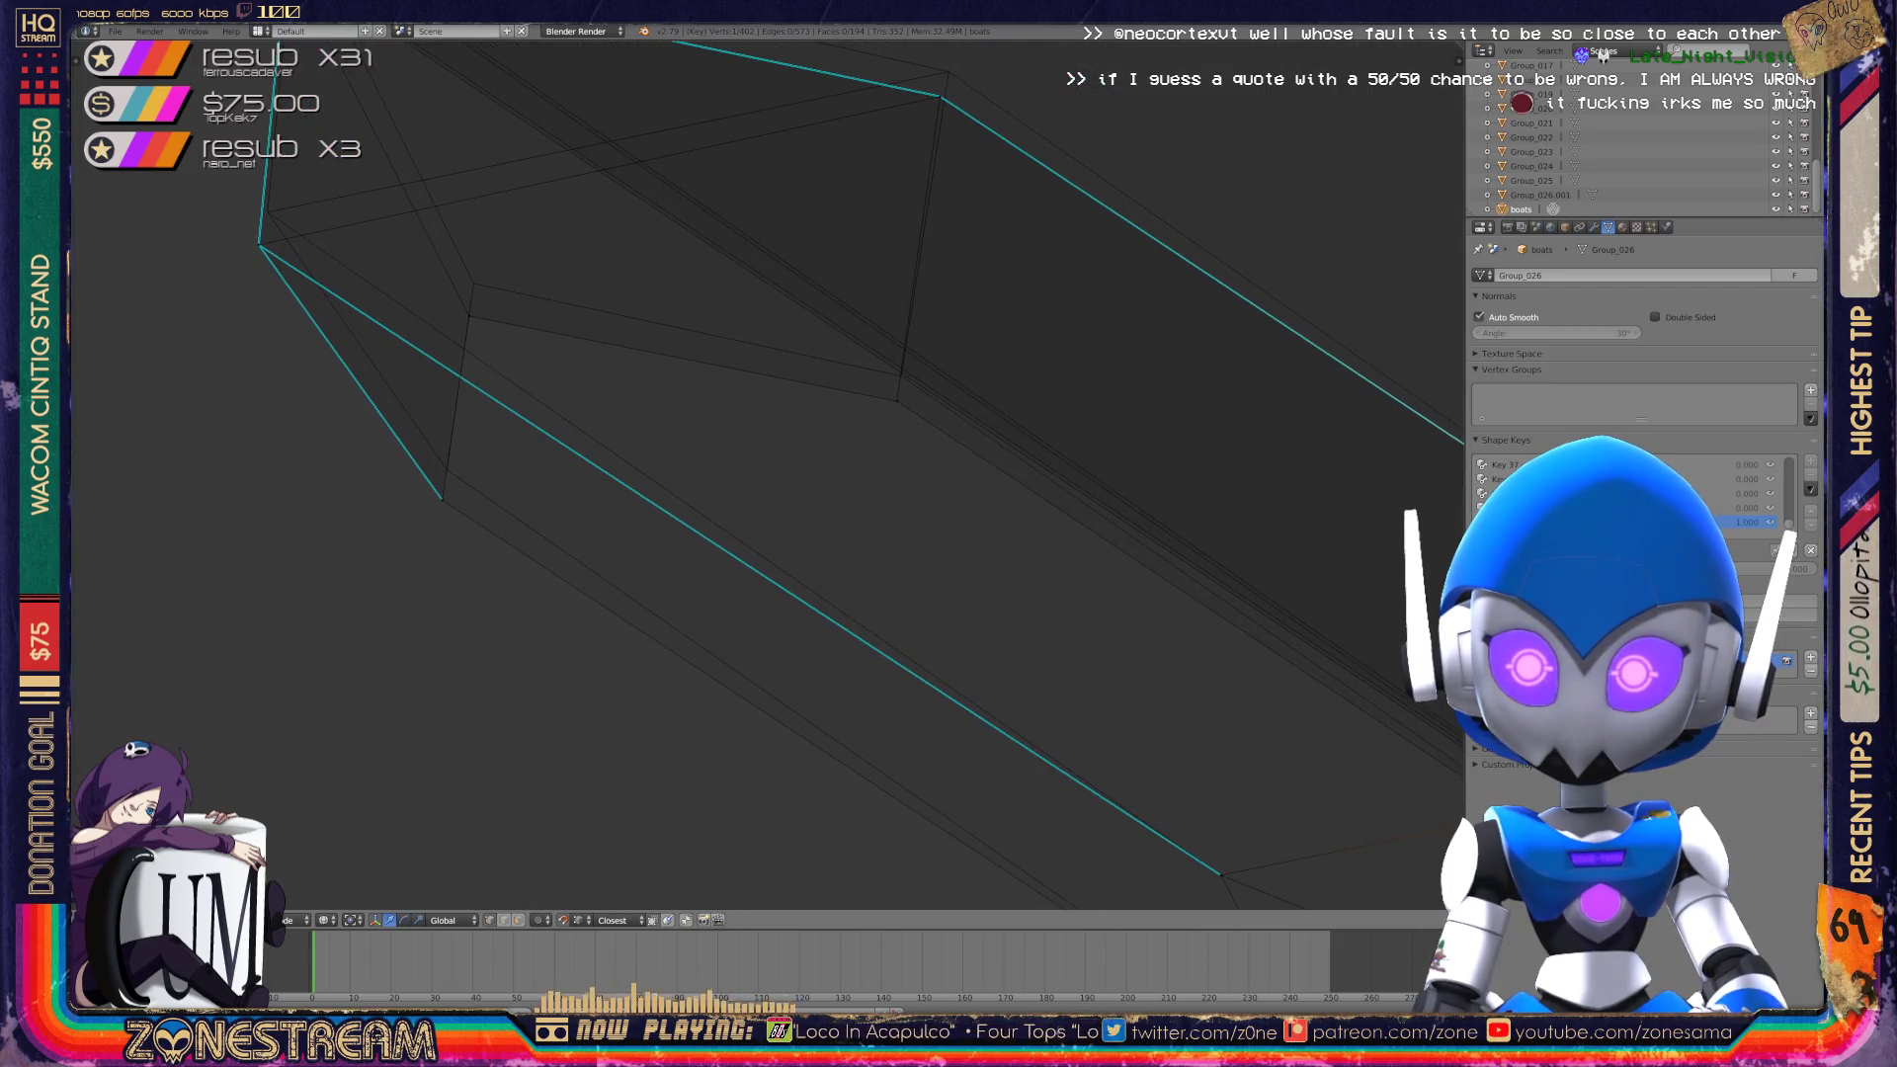
key(g)
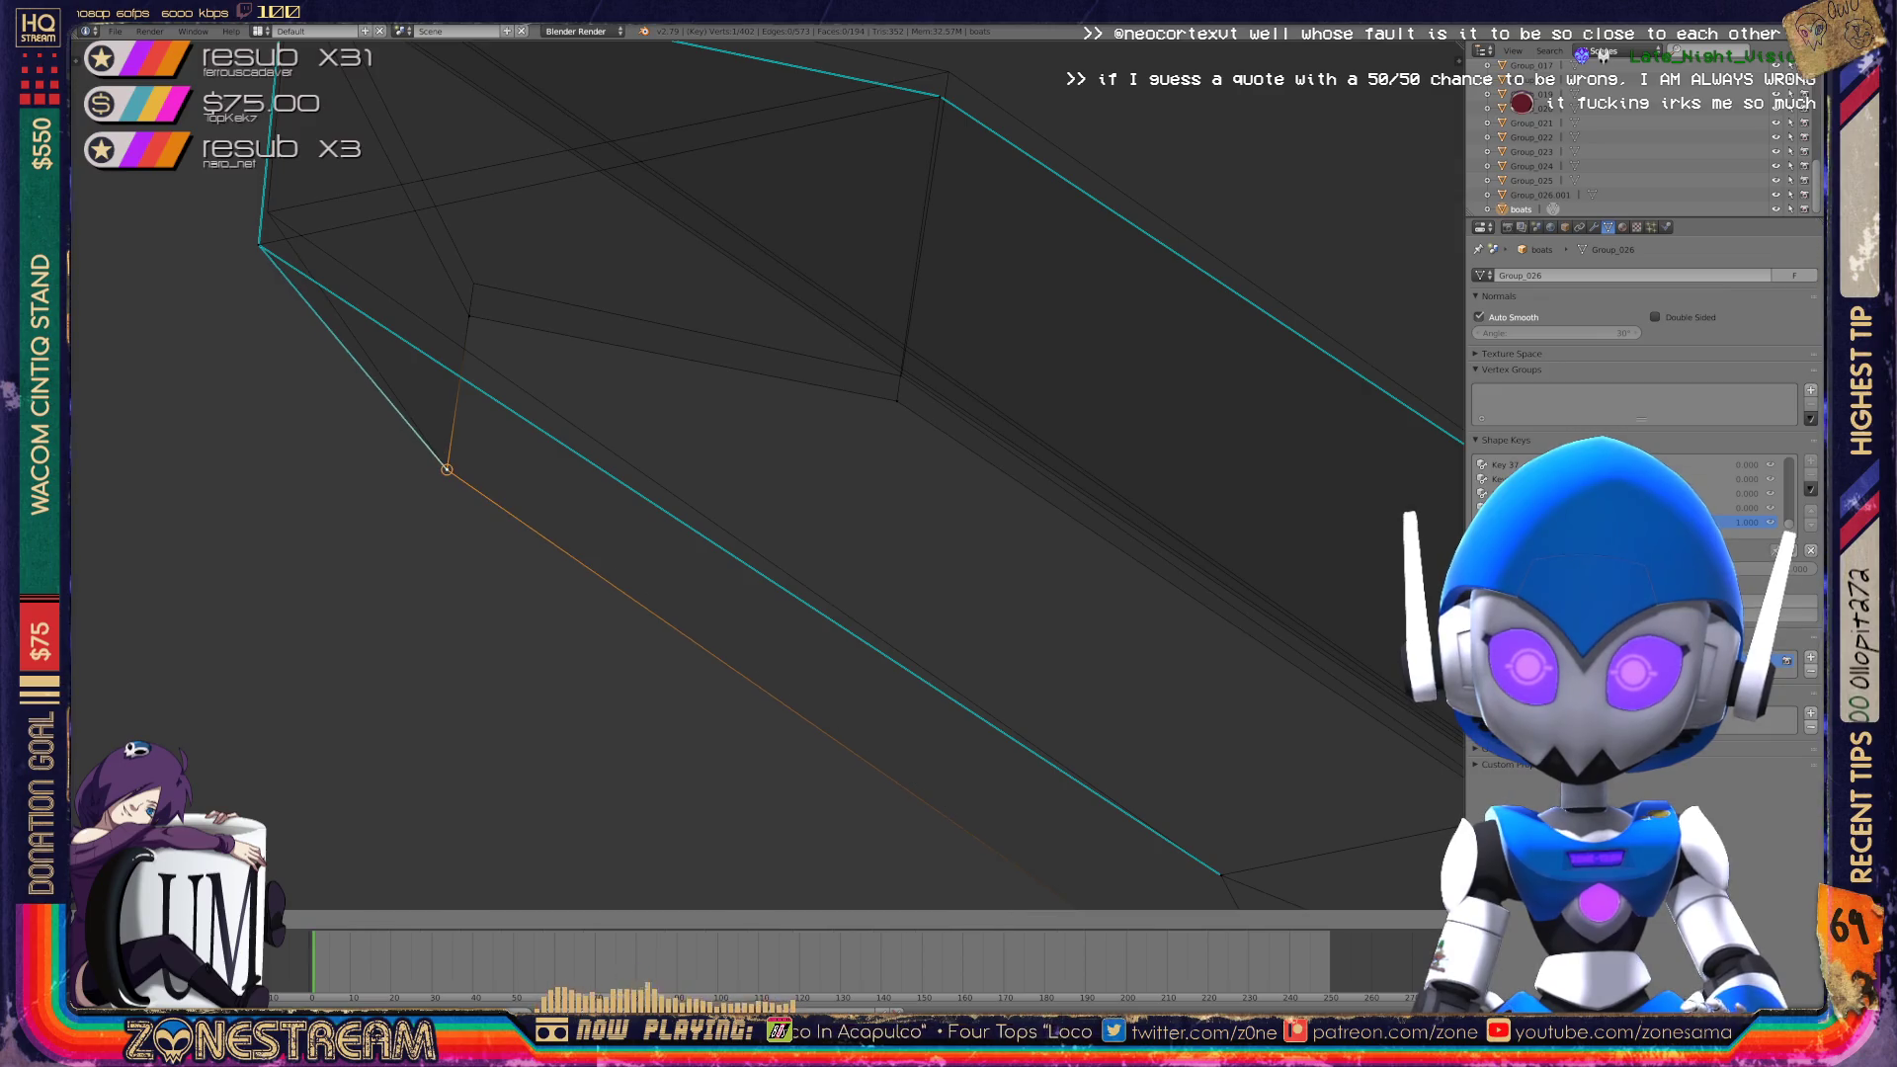
middle_drag(939, 435, 889, 465)
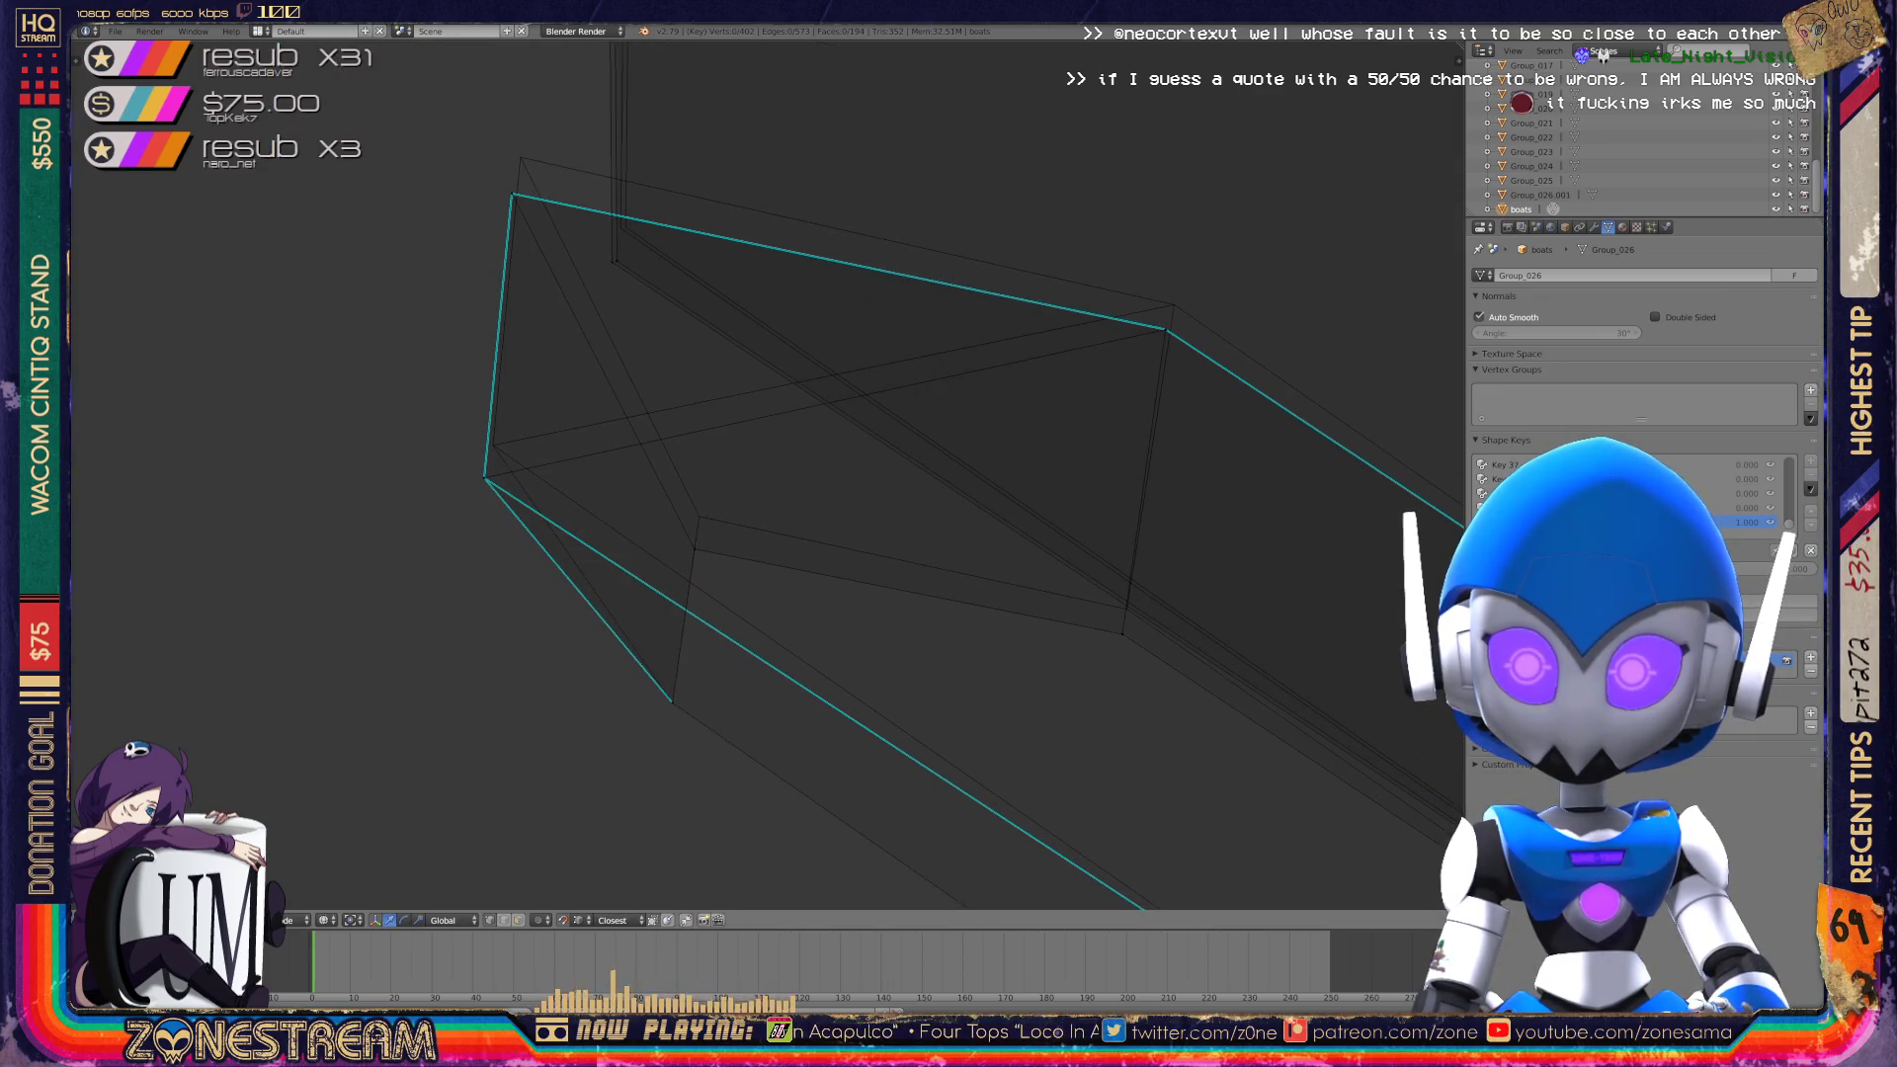
key(g)
Raise a lower blade-edge vertex and the top-left corner vertex.
right_click(695, 547)
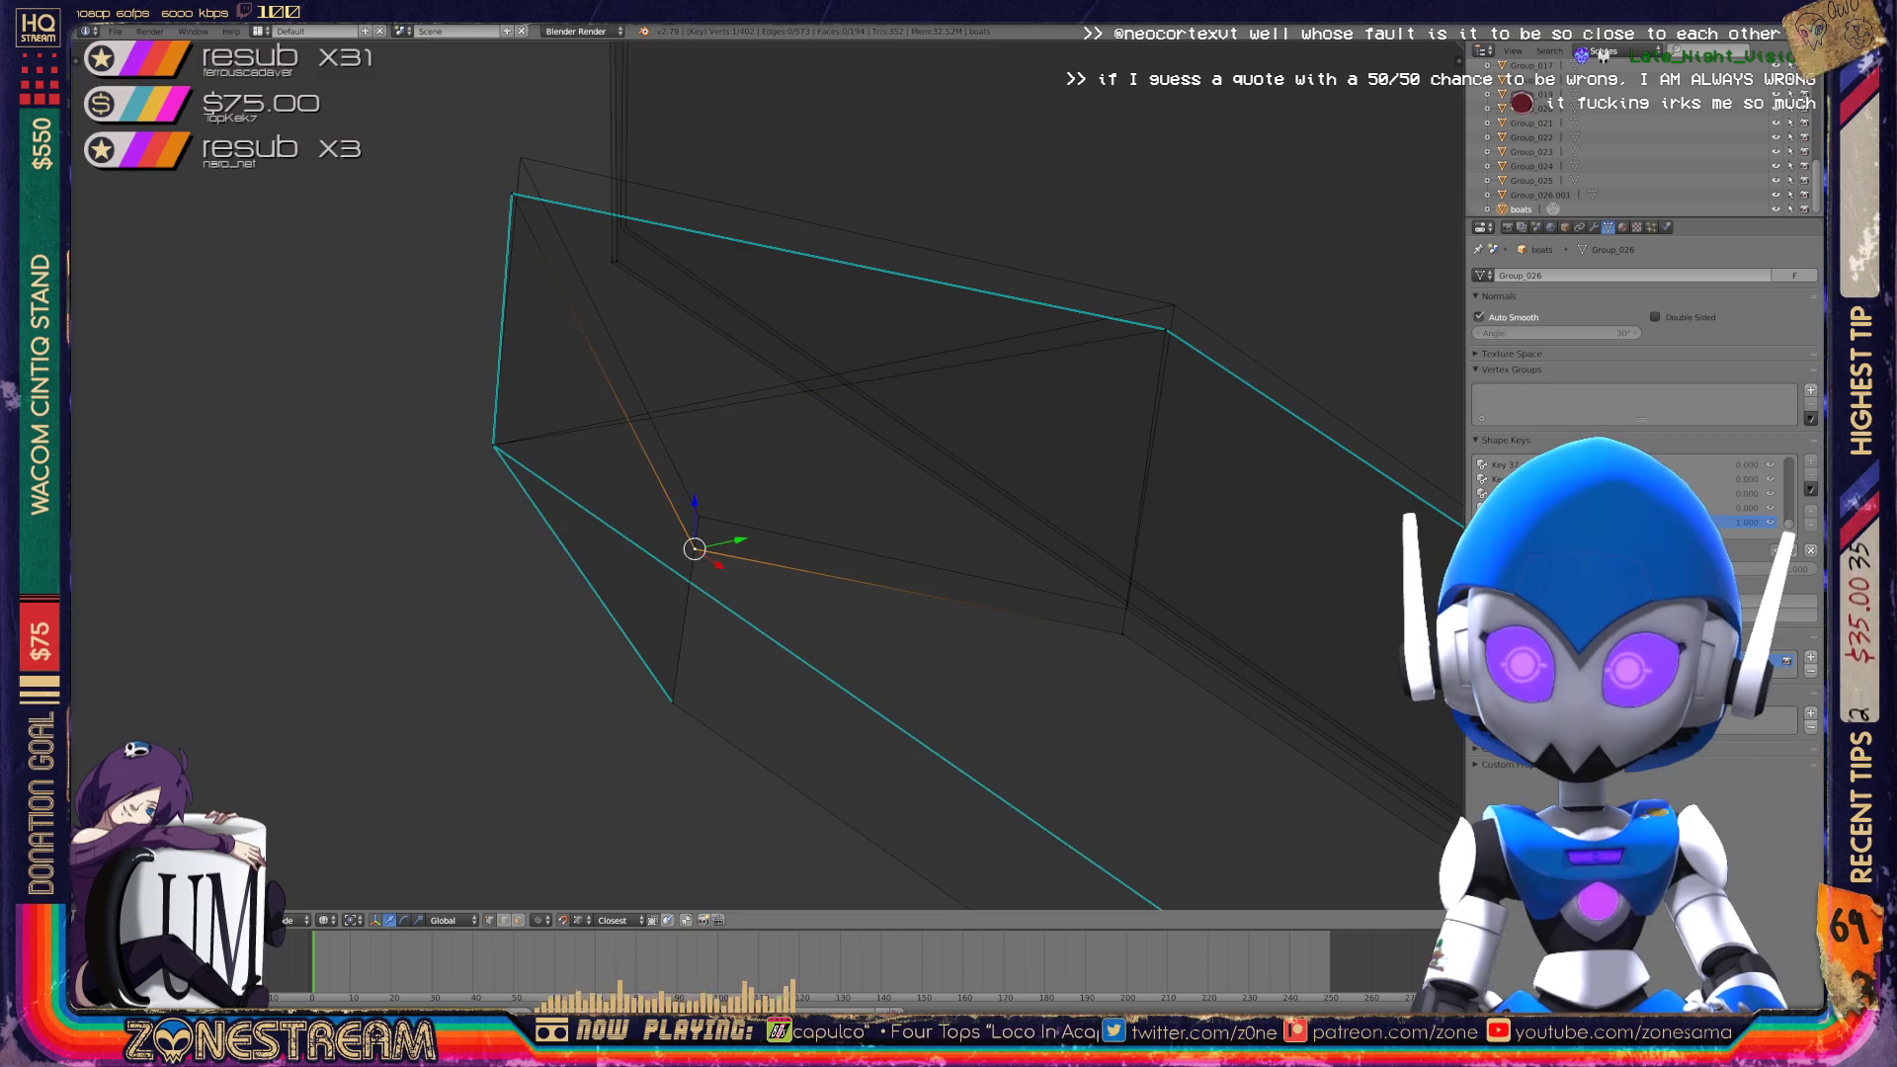
key(g)
click(699, 516)
shift+middle_drag(512, 196, 577, 380)
right_click(577, 381)
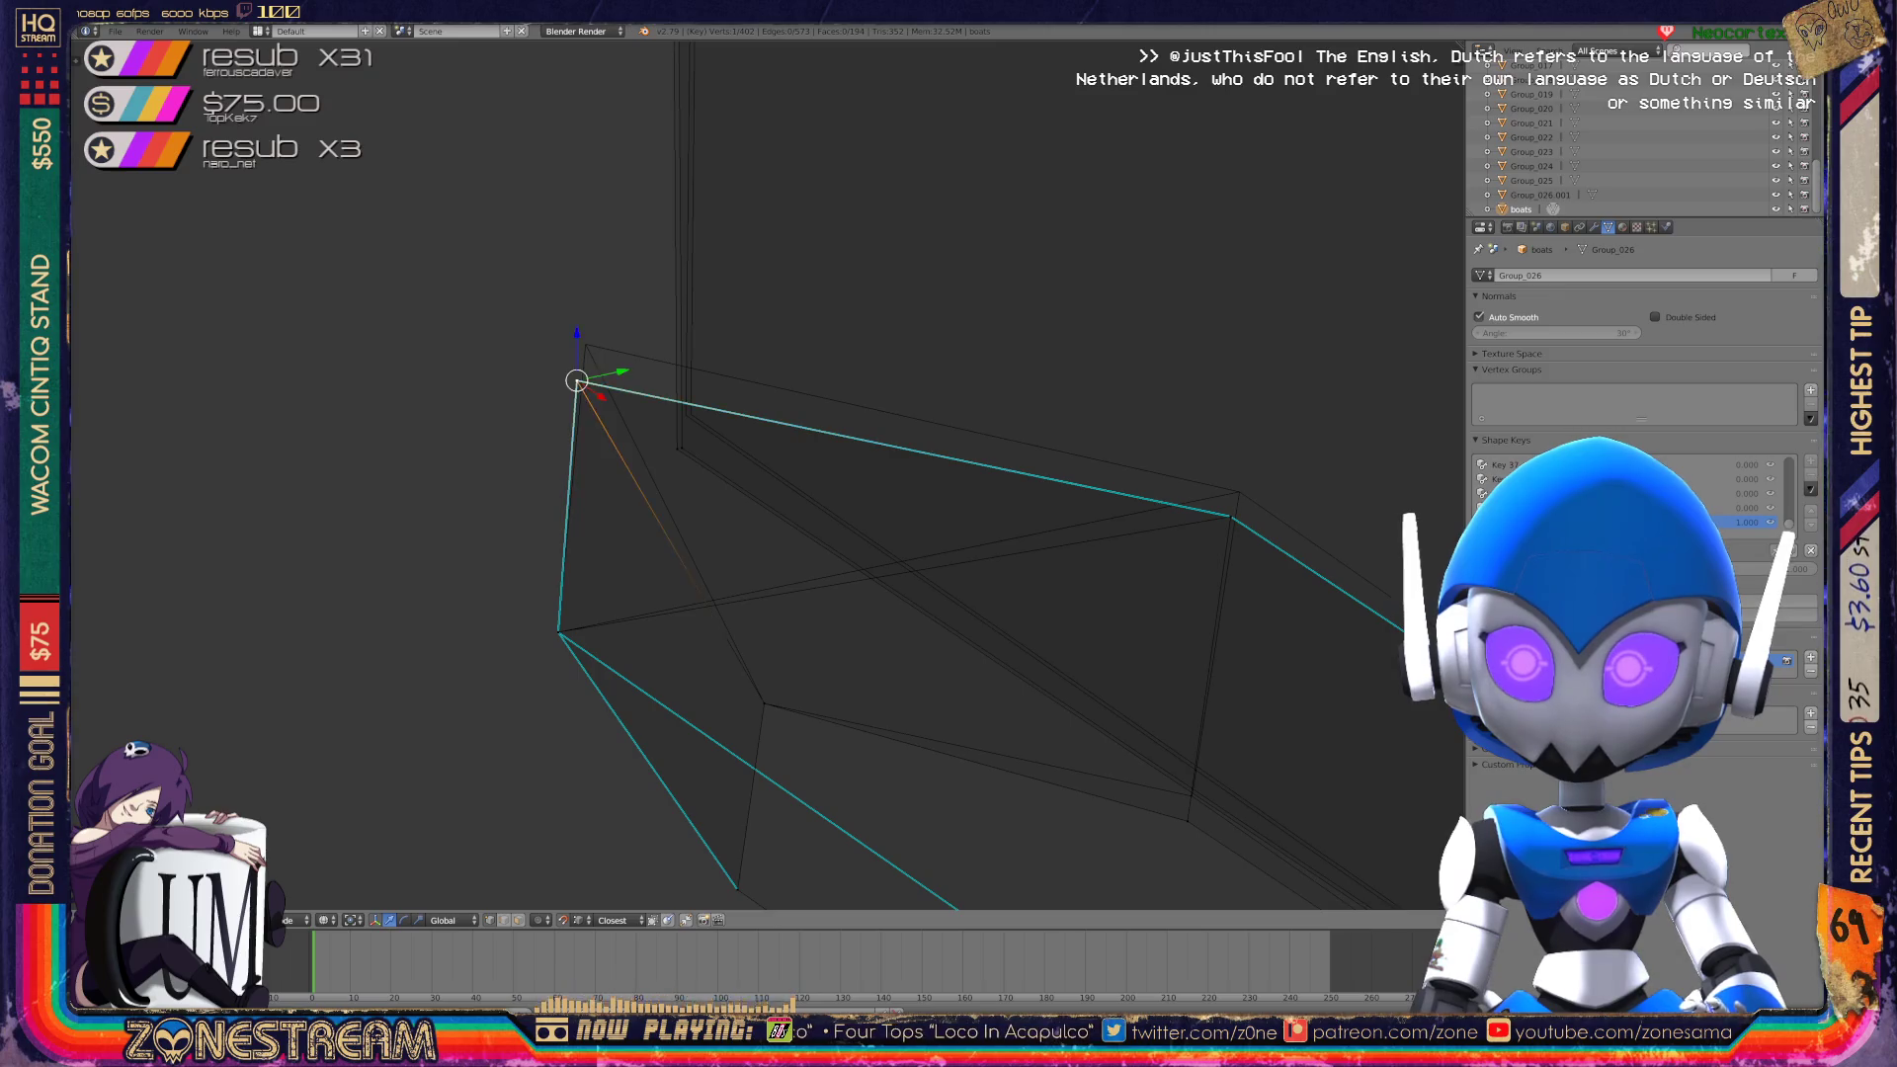
key(g)
click(589, 348)
Lift the blade's middle vertex and top edge vertex slightly upward.
shift+middle_drag(589, 347, 170, 155)
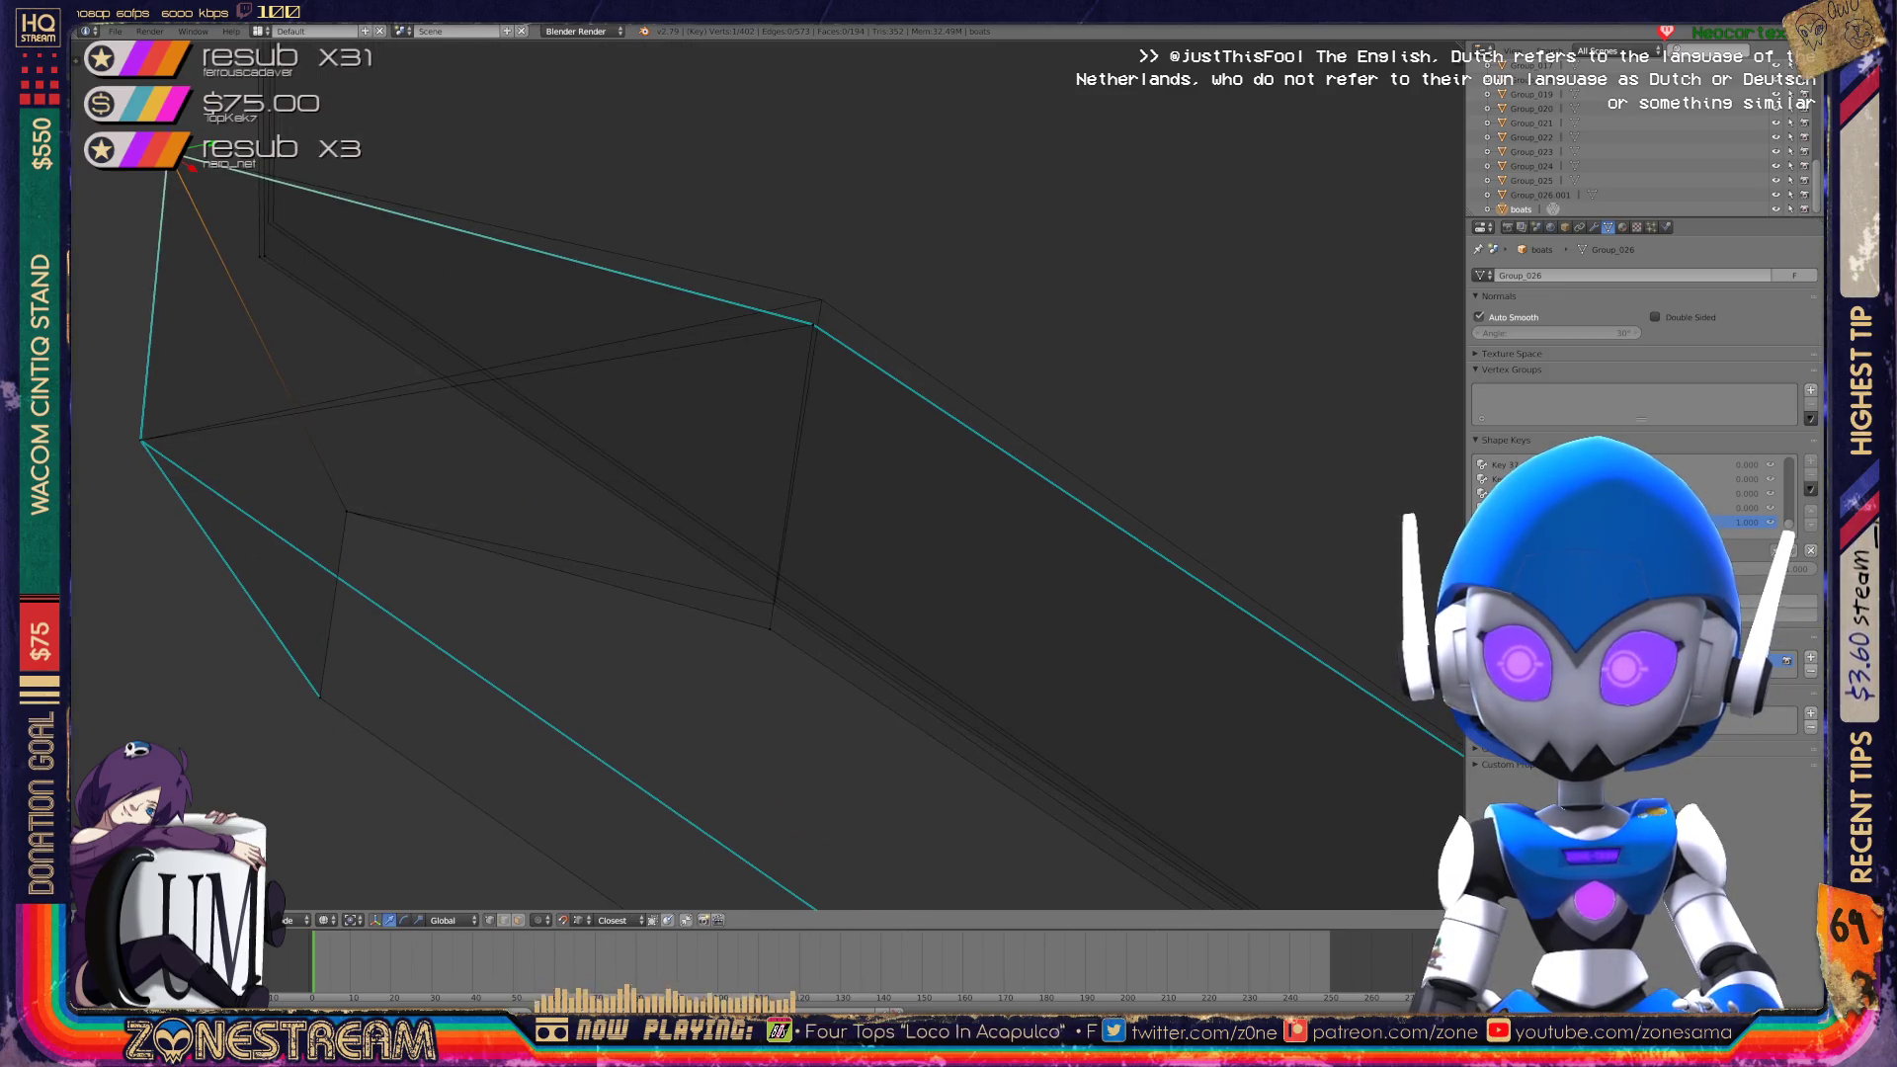
right_click(770, 629)
key(g)
click(775, 603)
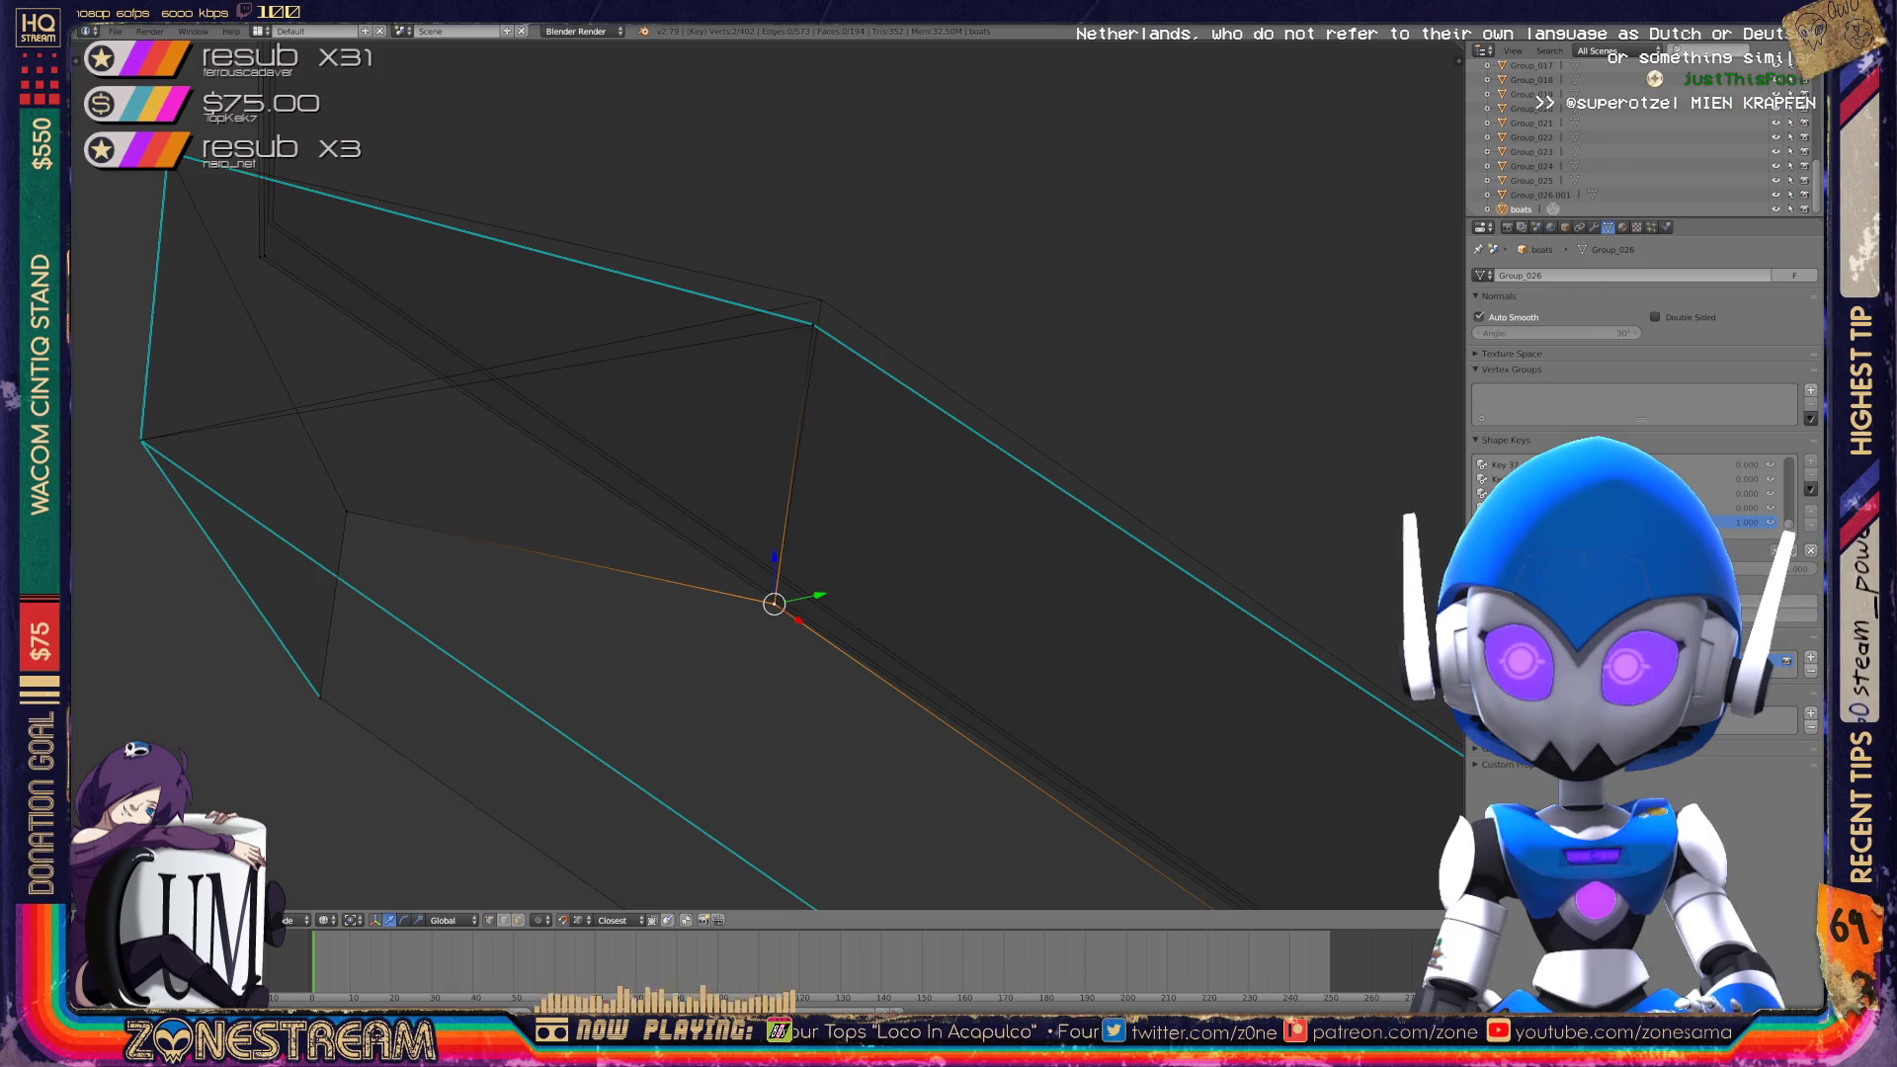
right_click(814, 323)
key(g)
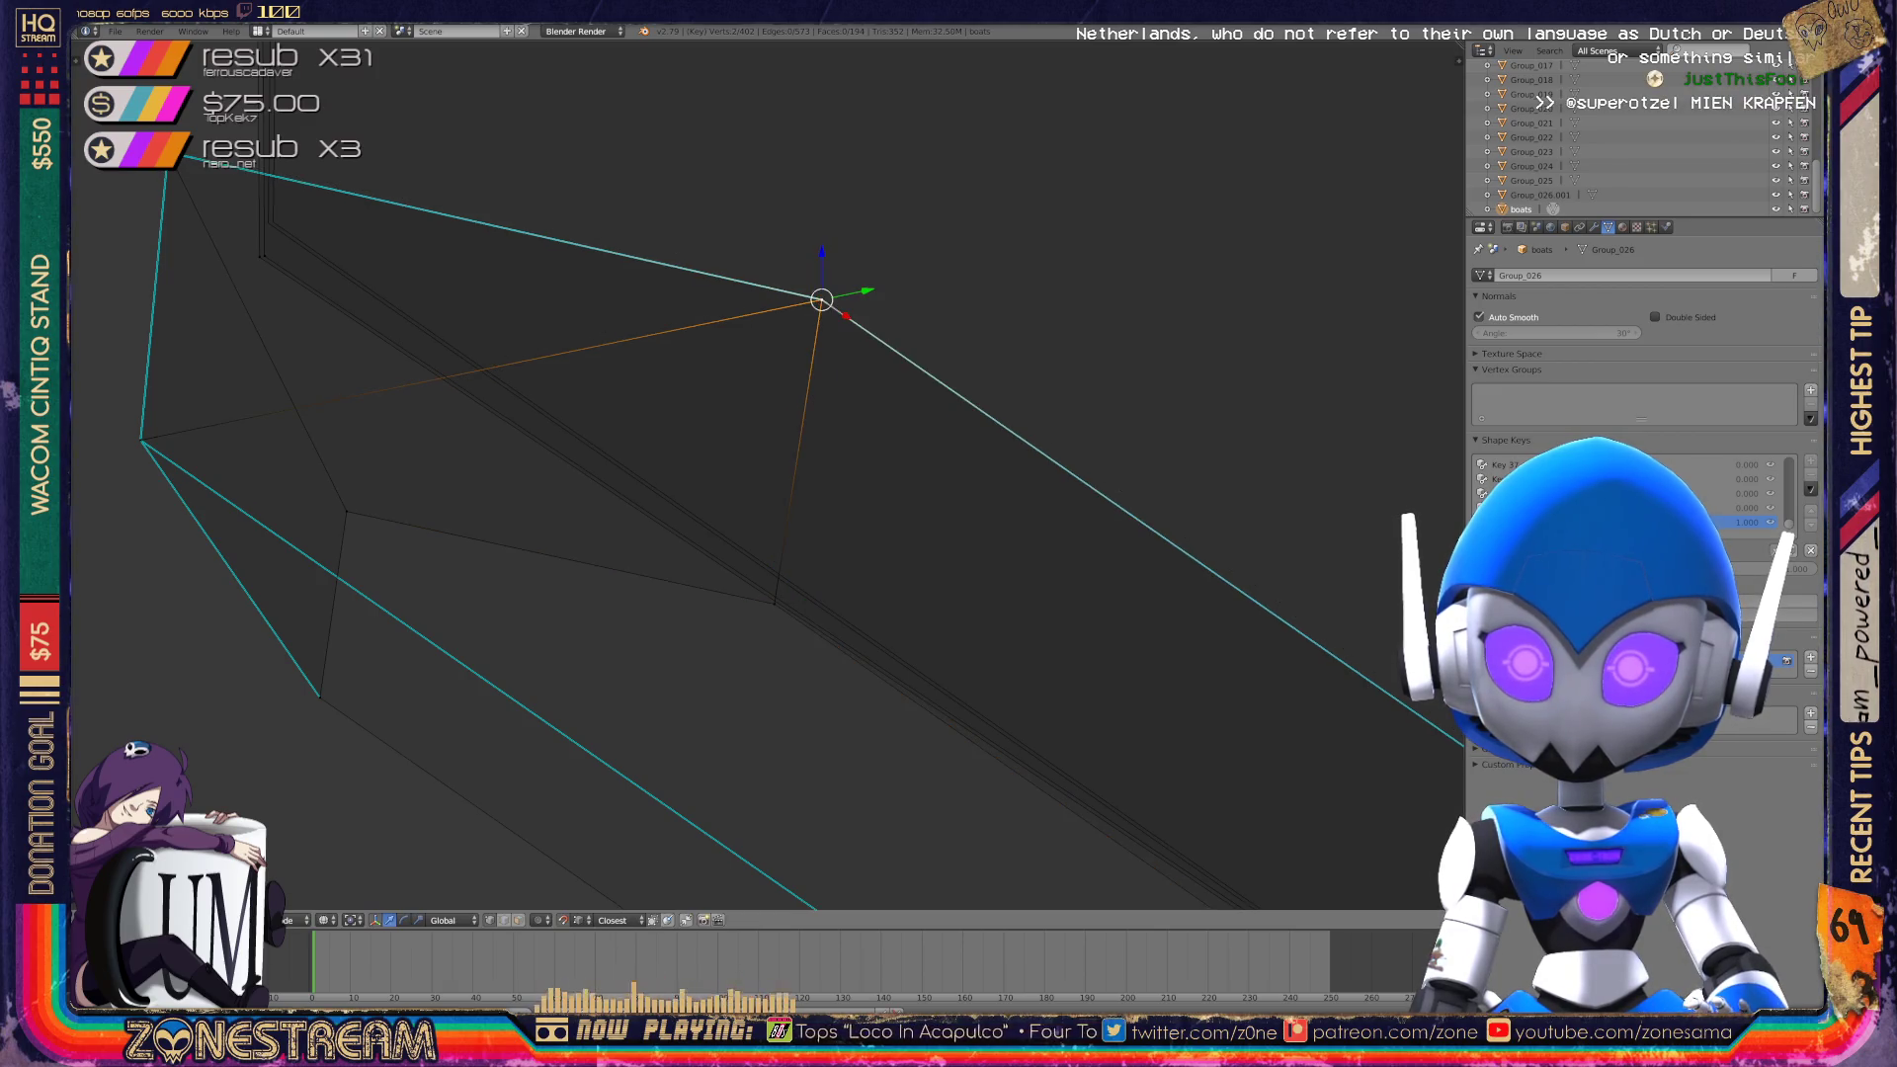
scroll(767, 475, down, 2)
scroll(768, 474, up, 5)
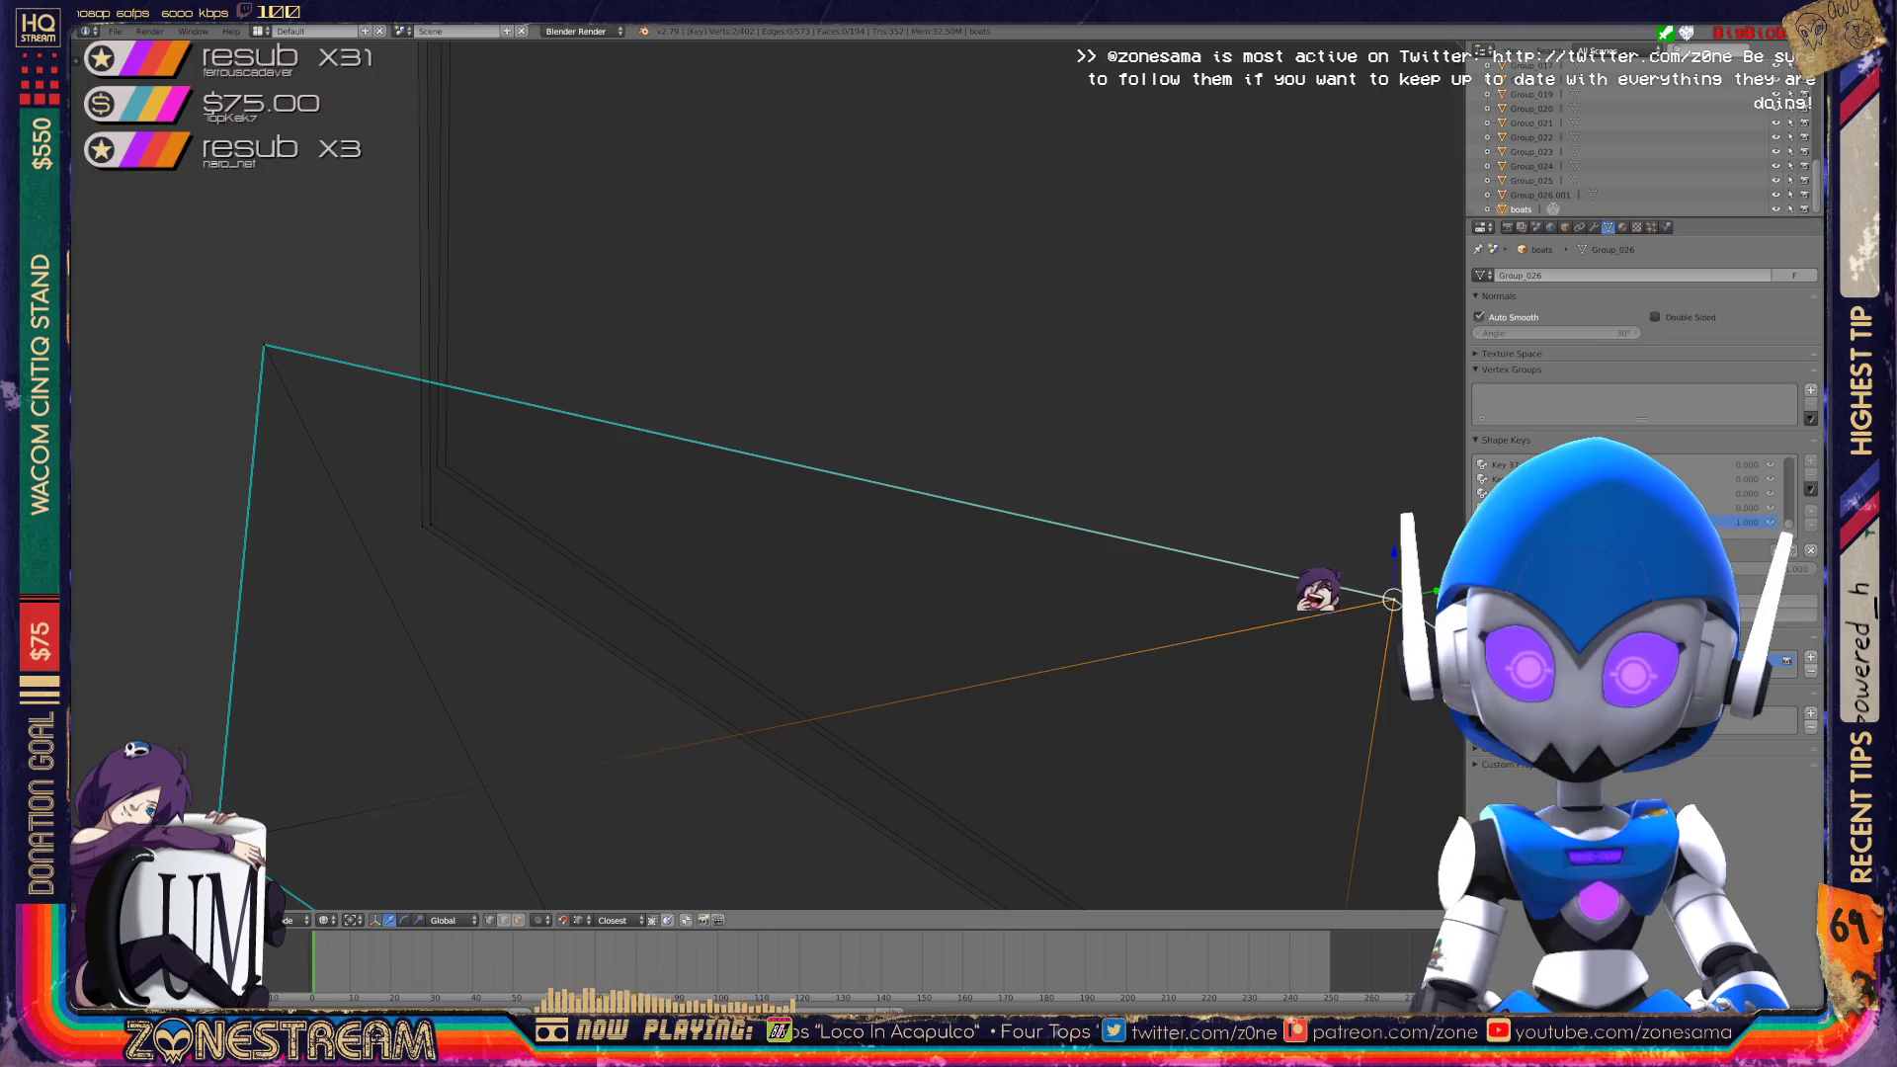
Adjust the left vertex, then move the triangle's corner vertex up and right.
right_click(295, 456)
key(g)
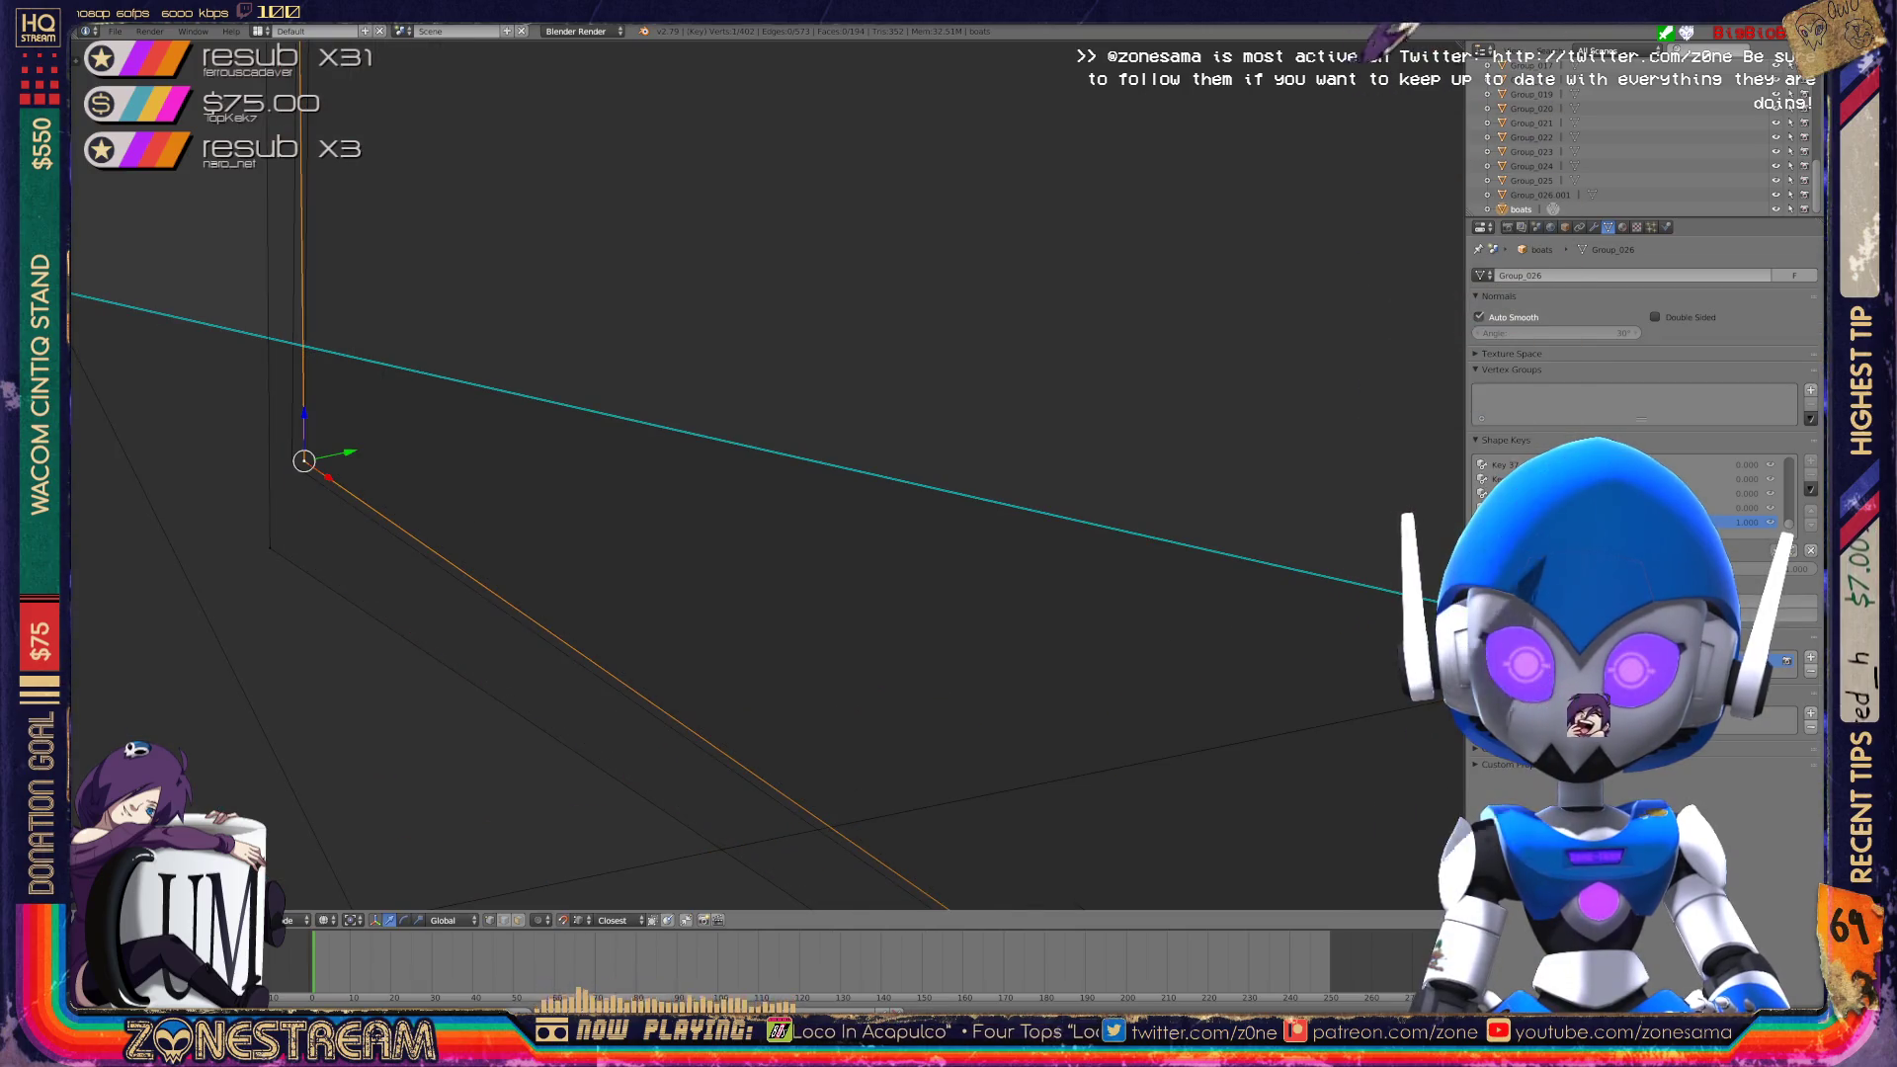
click(291, 462)
mouse_move(537, 466)
middle_down()
mouse_move(656, 465)
mouse_move(356, 241)
mouse_move(910, 672)
mouse_move(1219, 601)
middle_up()
scroll(1122, 572, up, 5)
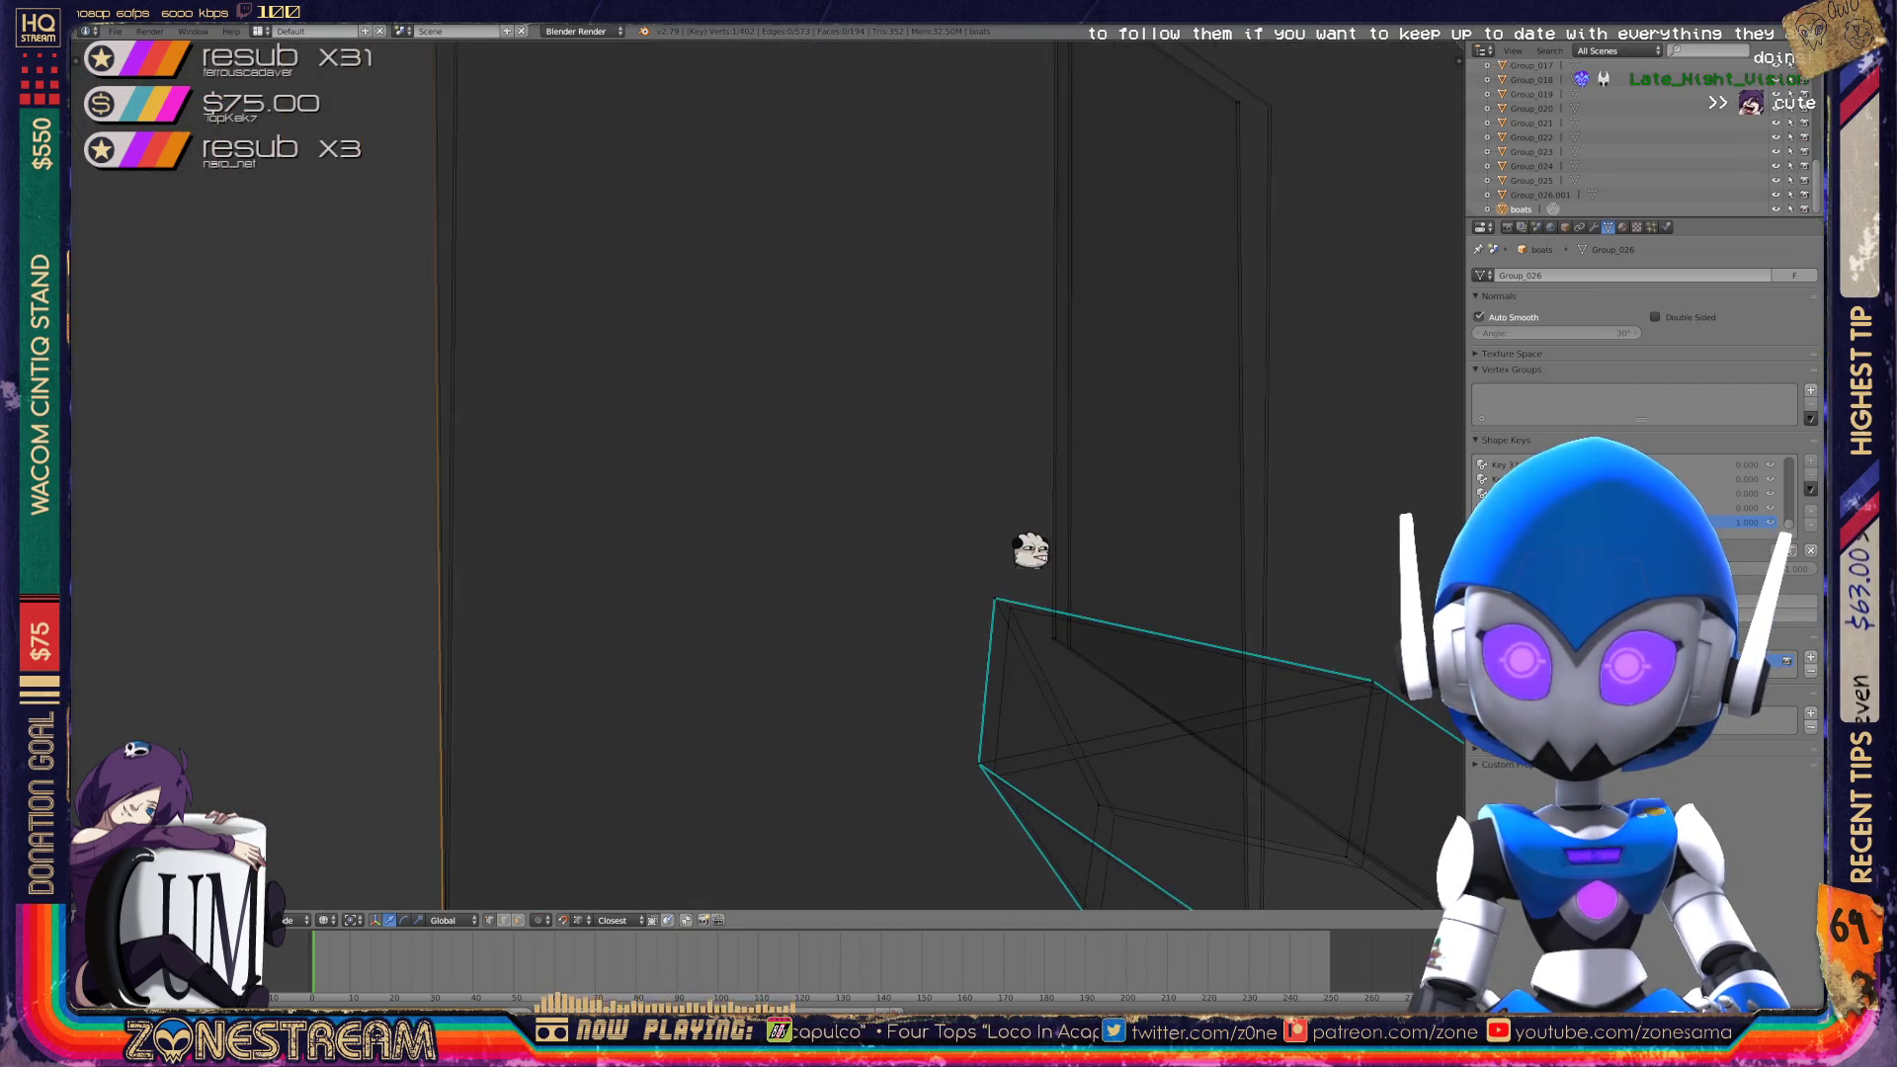
mouse_move(1030, 550)
middle_down()
mouse_move(572, 415)
mouse_move(1143, 220)
middle_up()
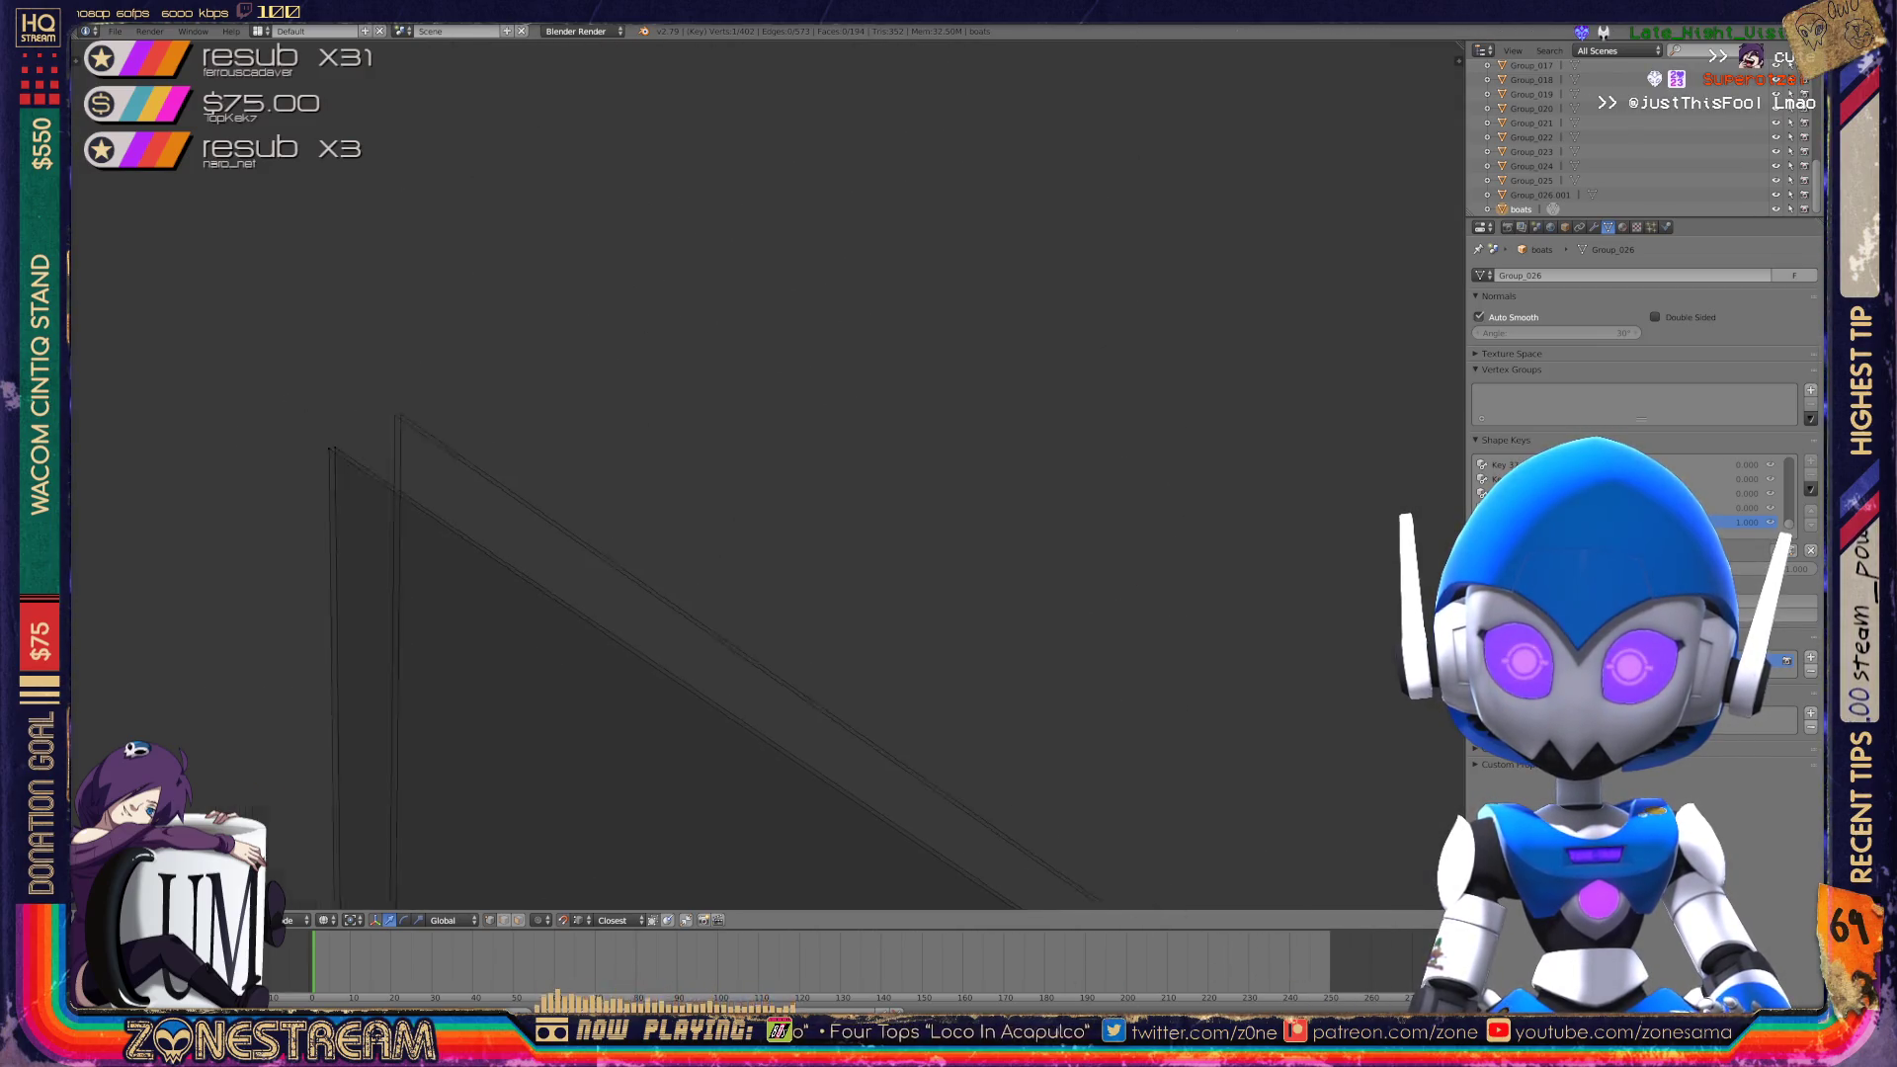
right_click(246, 436)
drag(246, 436, 321, 403)
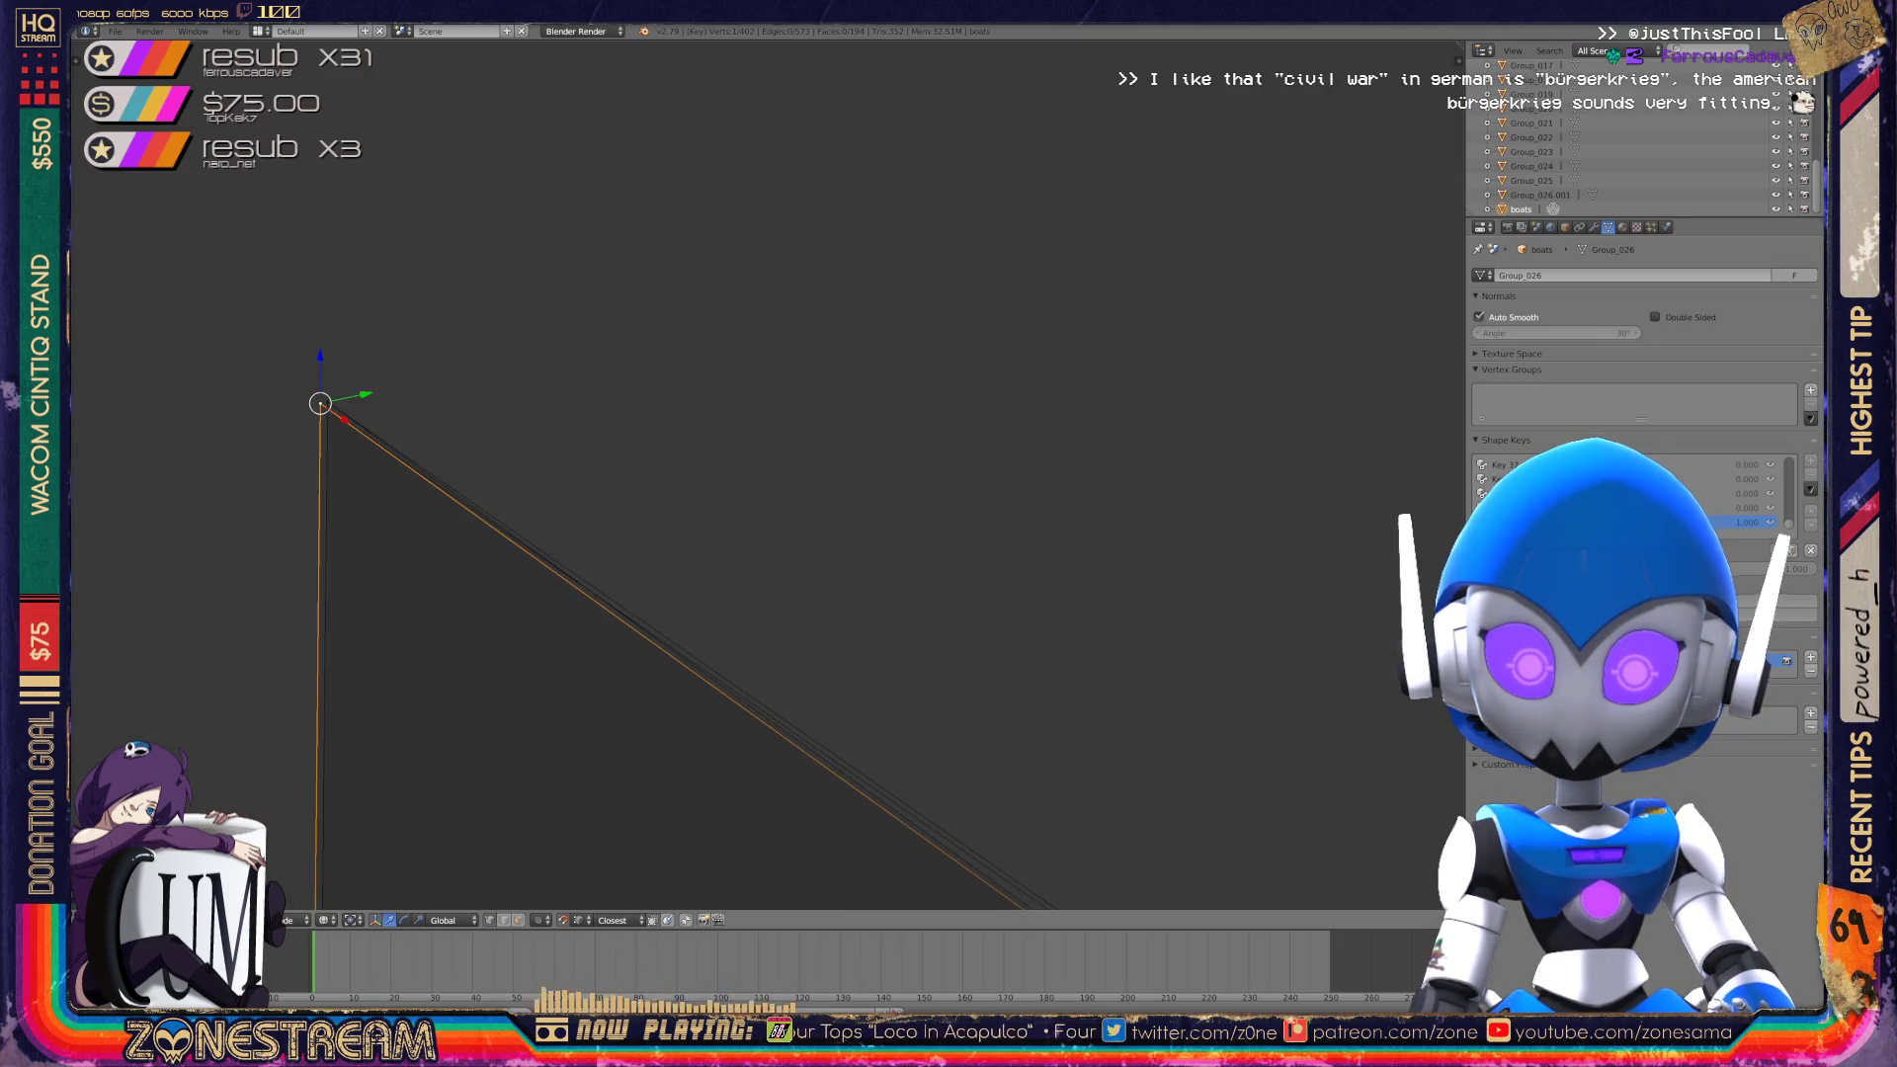
Shift a vertex slightly left, orbiting and panning around the walls.
mouse_move(692, 474)
middle_down()
mouse_move(632, 376)
mouse_move(485, 334)
mouse_move(644, 435)
mouse_move(457, 247)
mouse_move(425, 177)
mouse_move(425, 60)
middle_up()
key(g)
mouse_move(751, 494)
shift+middle_down()
mouse_move(751, 208)
mouse_move(672, 20)
shift+middle_up()
shift+middle_drag(529, 732, 533, 410)
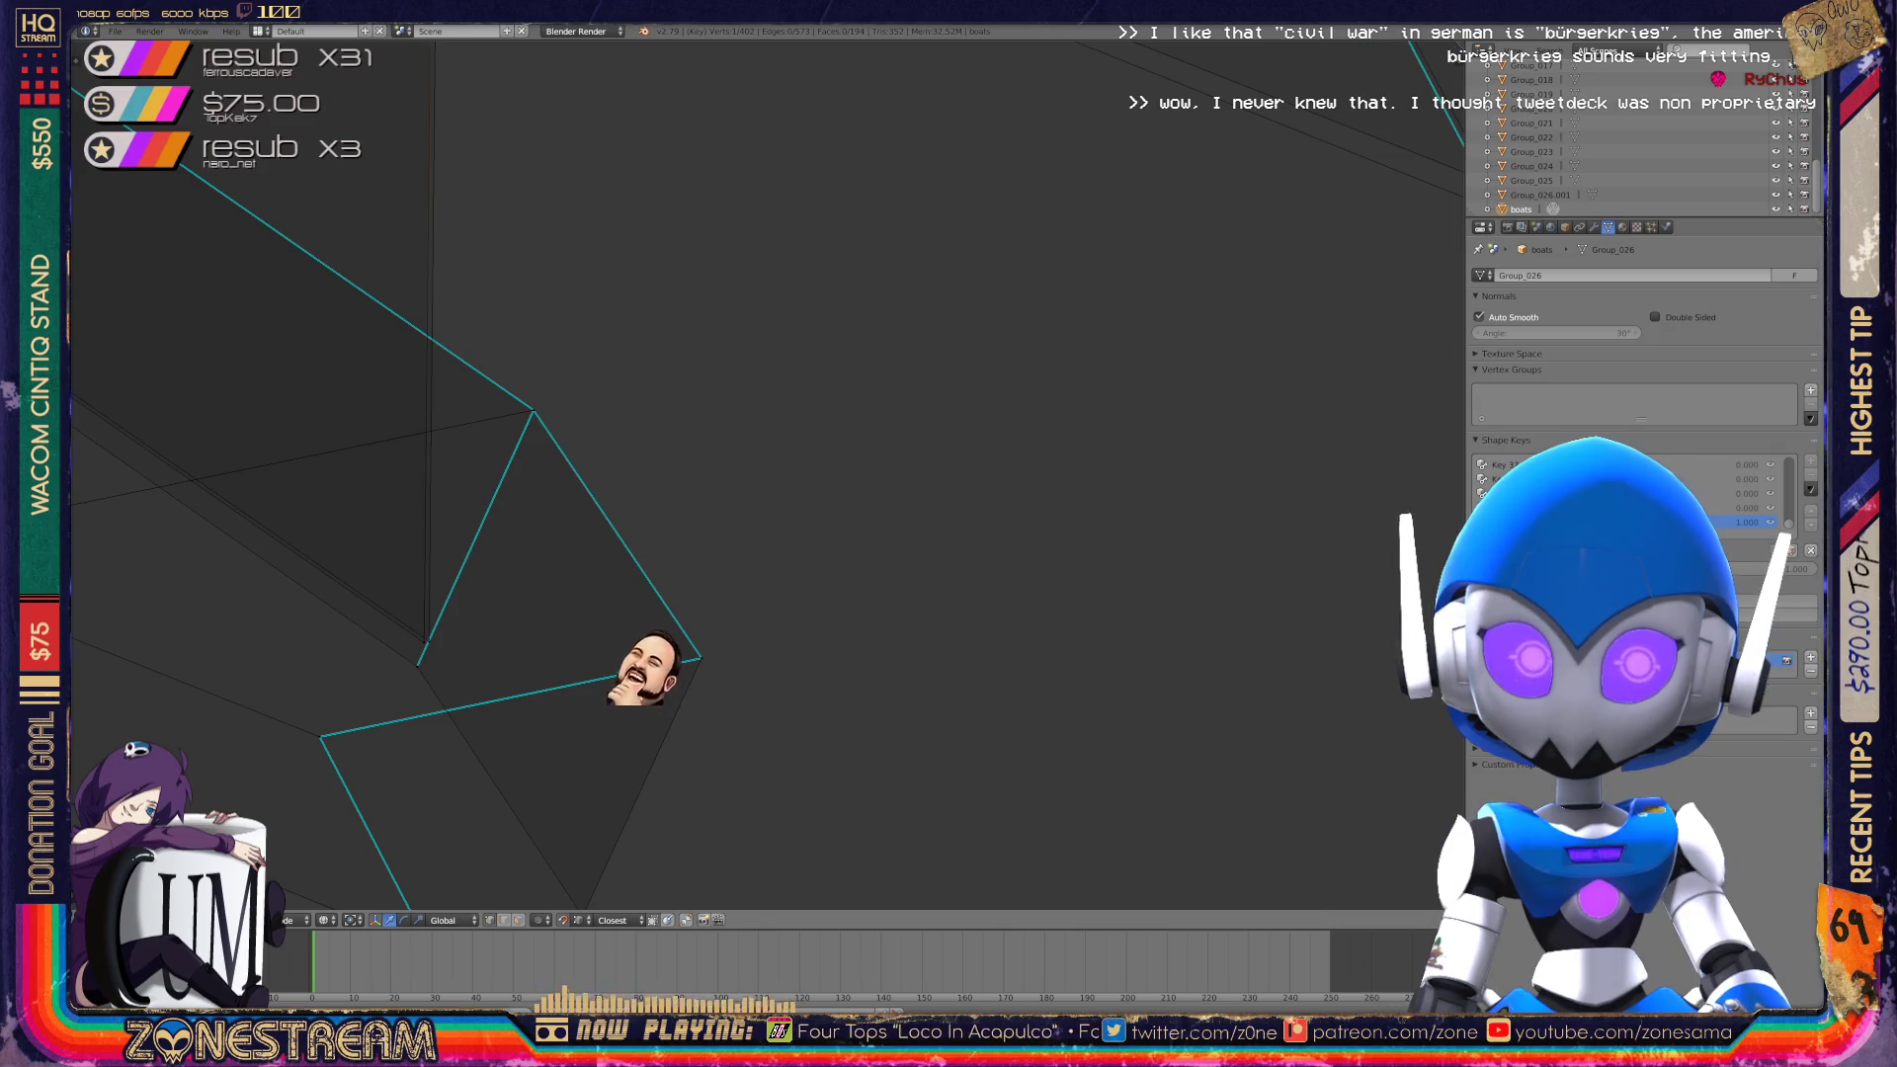
Move the selected crystal vertex down and to the right.
scroll(653, 584, down, 4)
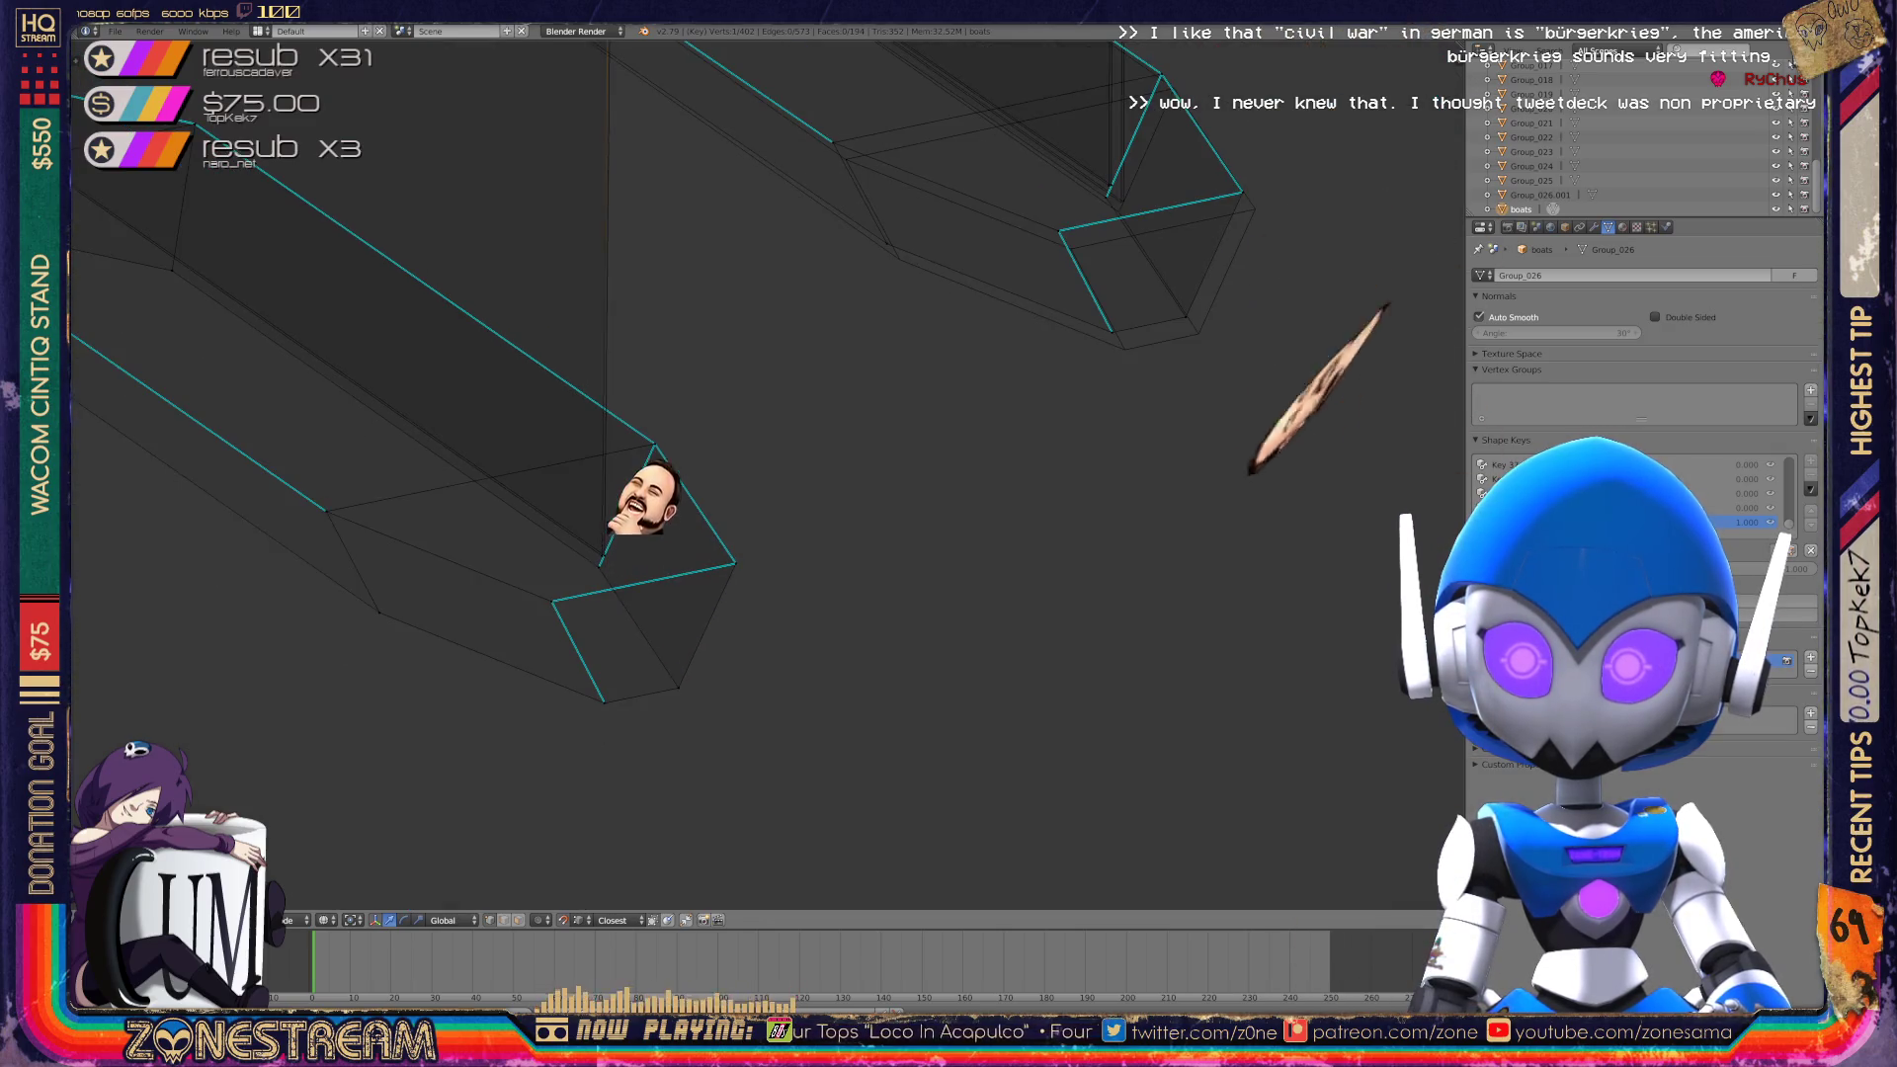
scroll(653, 494, up, 3)
scroll(653, 494, up, 2)
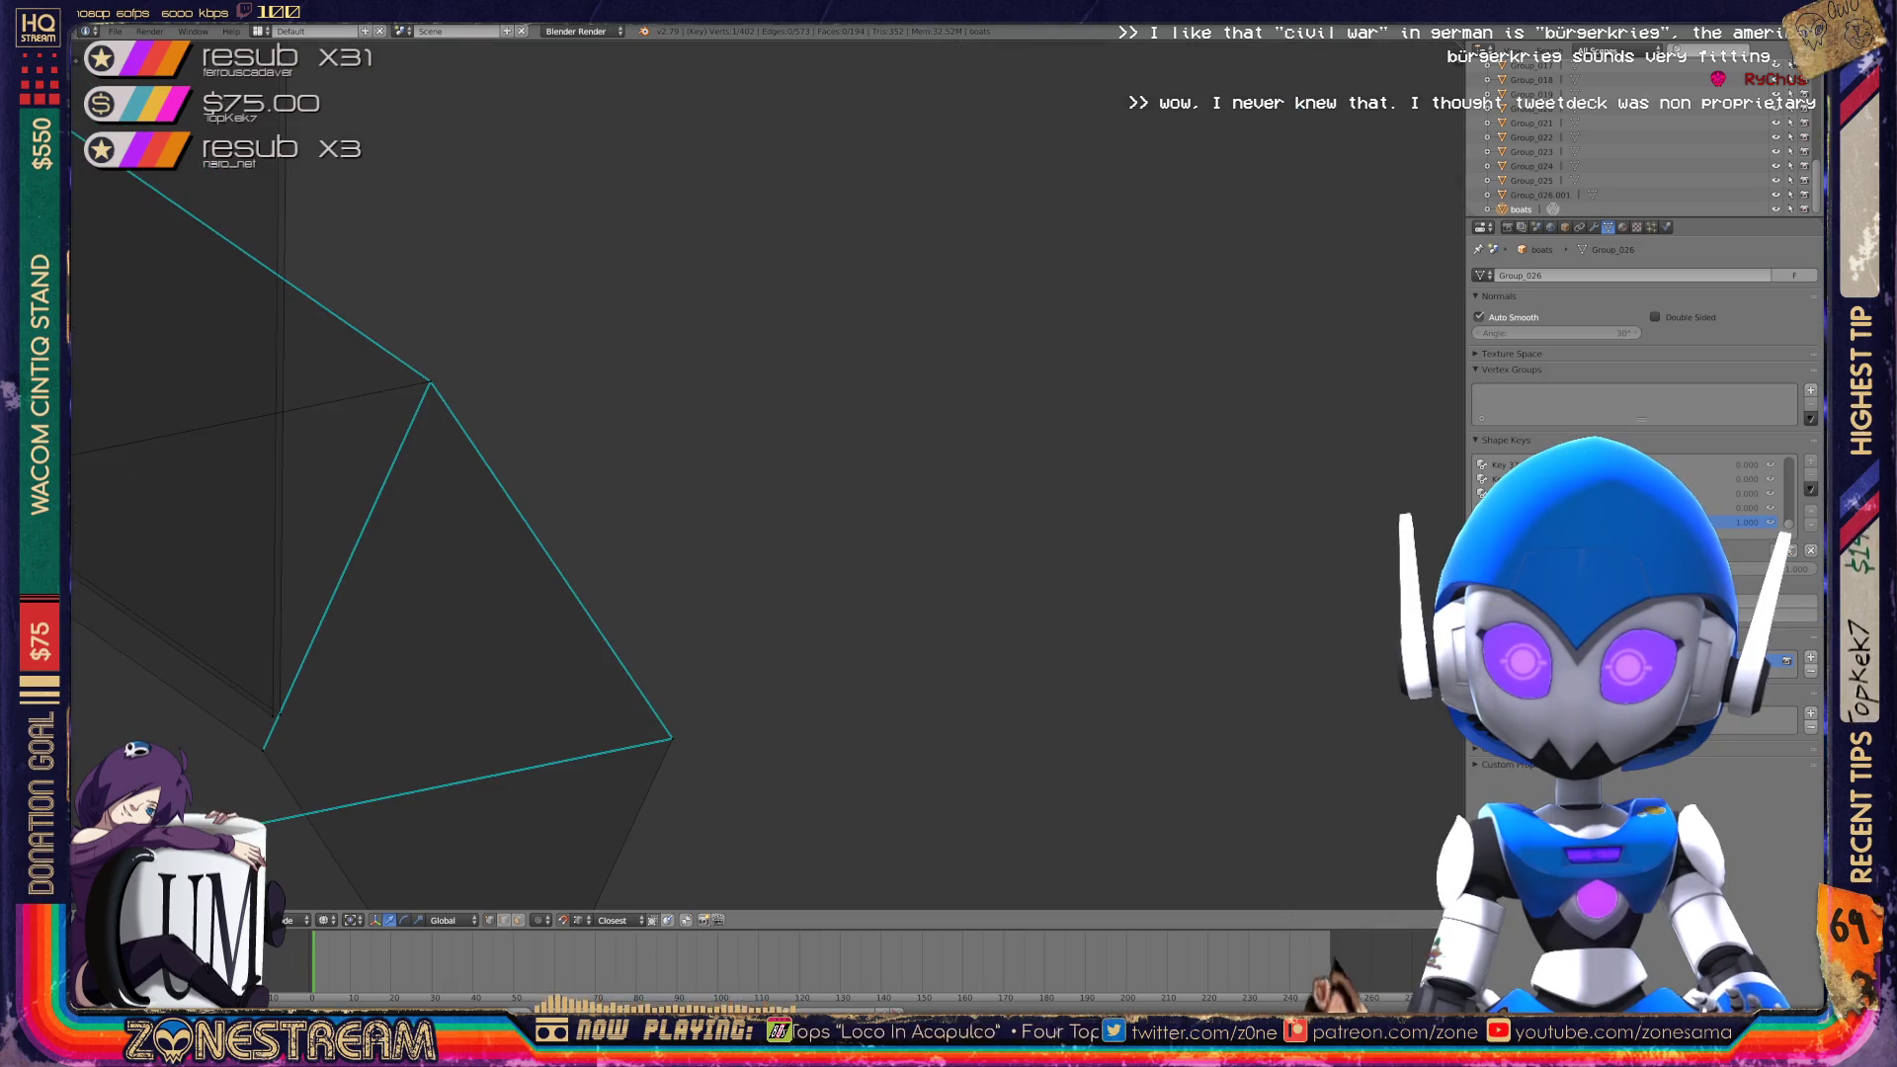
scroll(761, 474, down, 4)
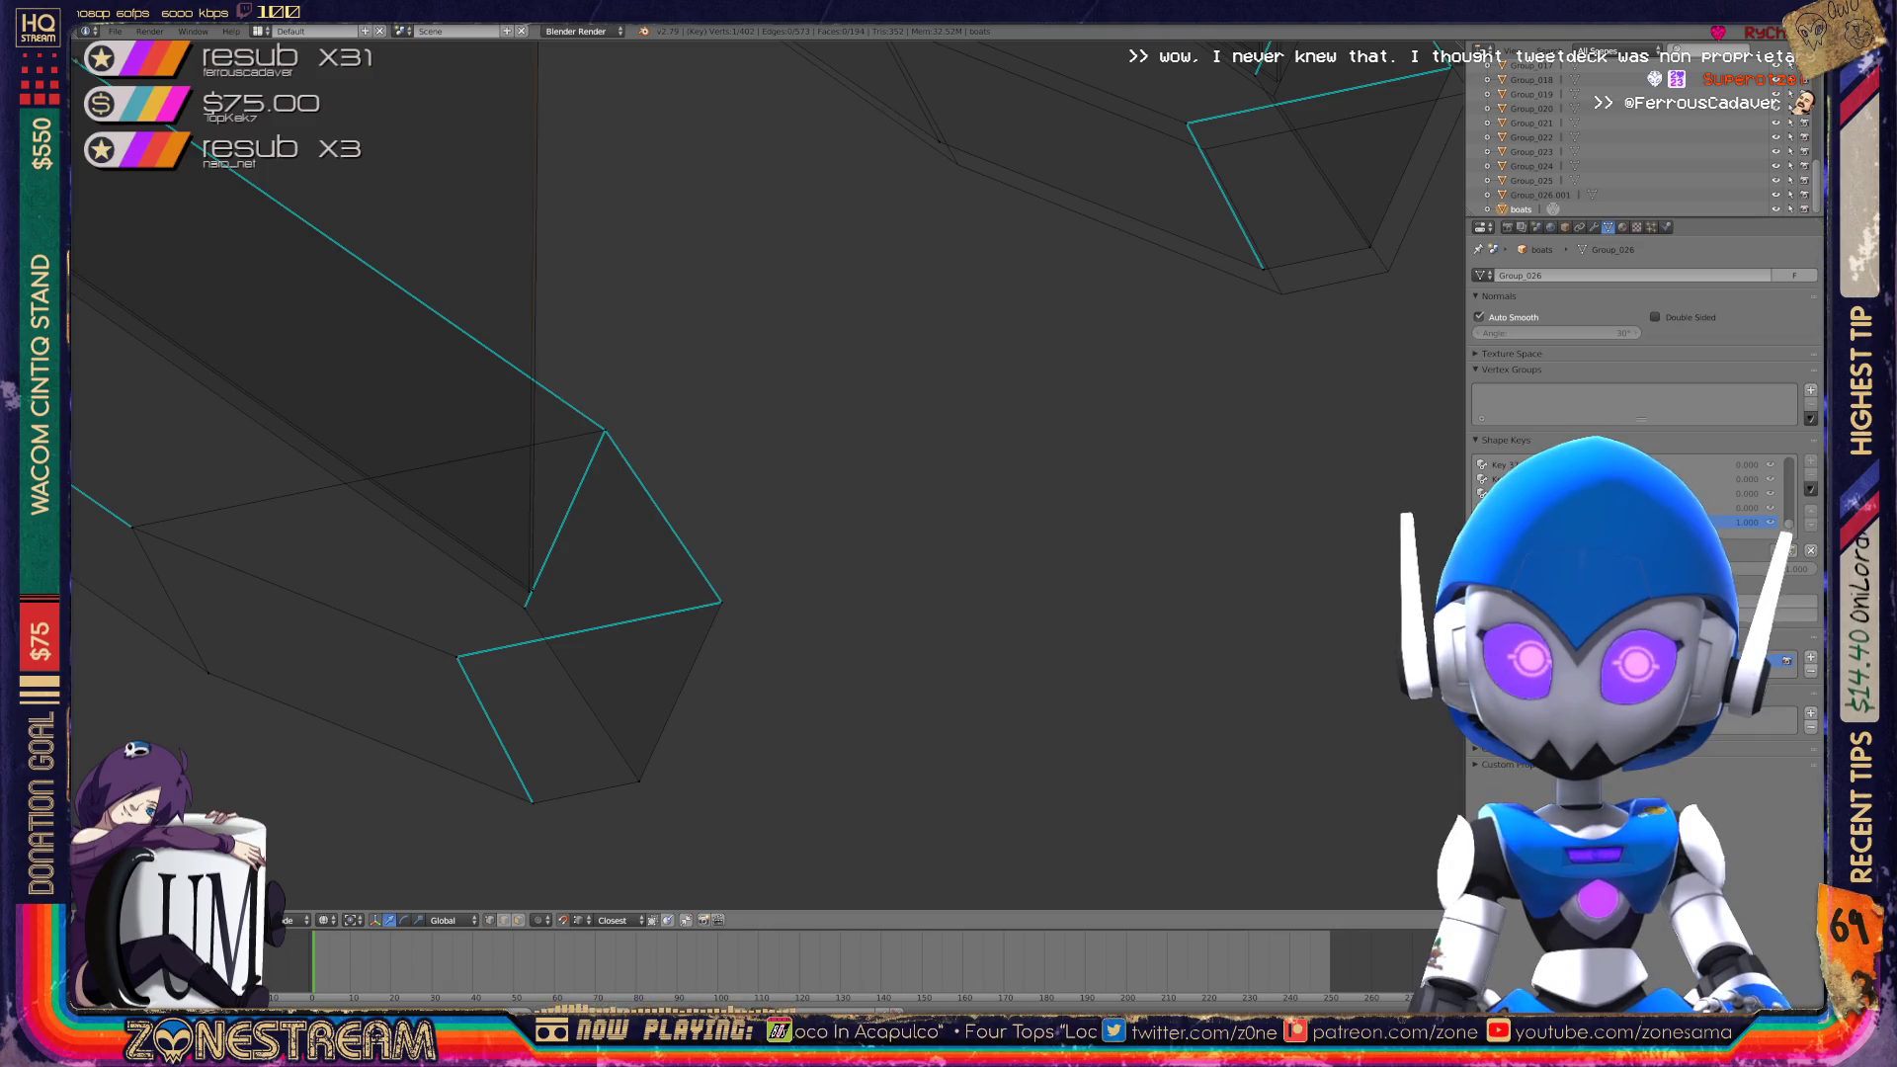
mouse_move(751, 494)
middle_down()
mouse_move(553, 474)
mouse_move(652, 415)
middle_up()
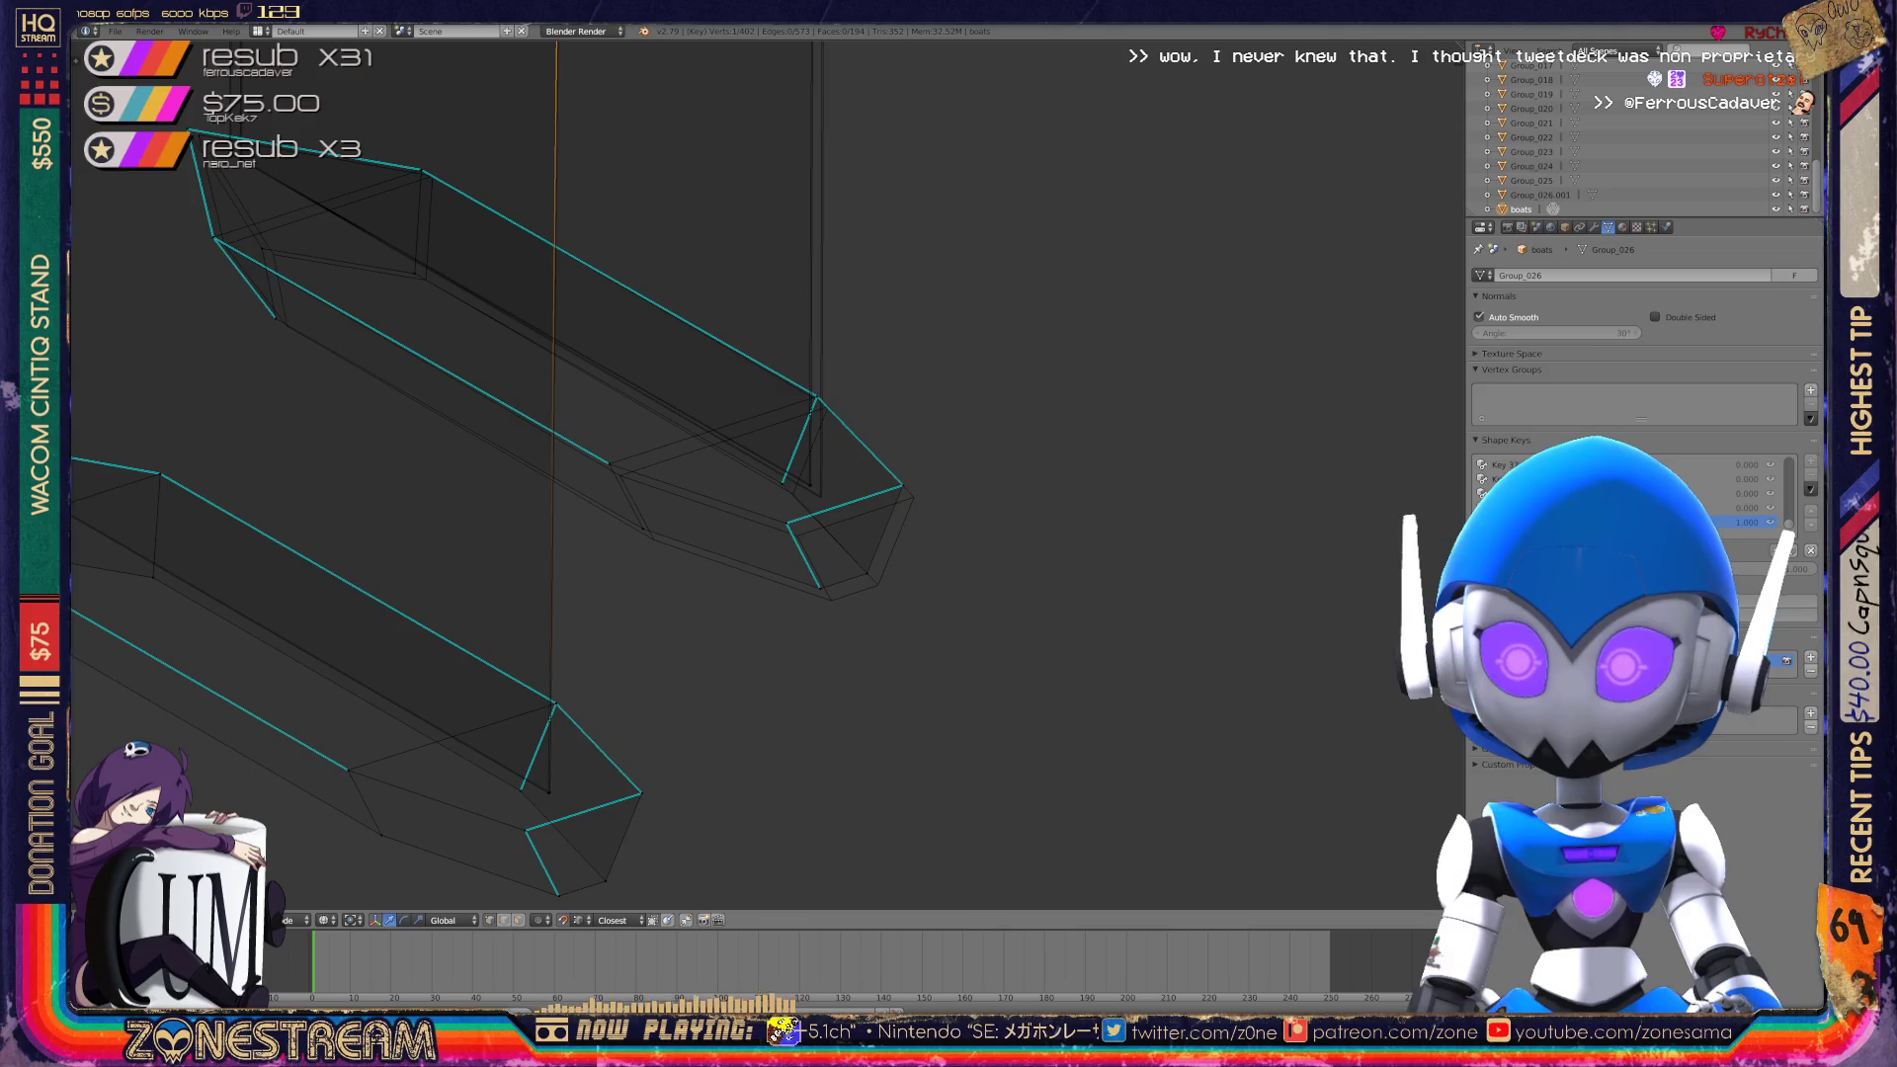
scroll(880, 602, up, 4)
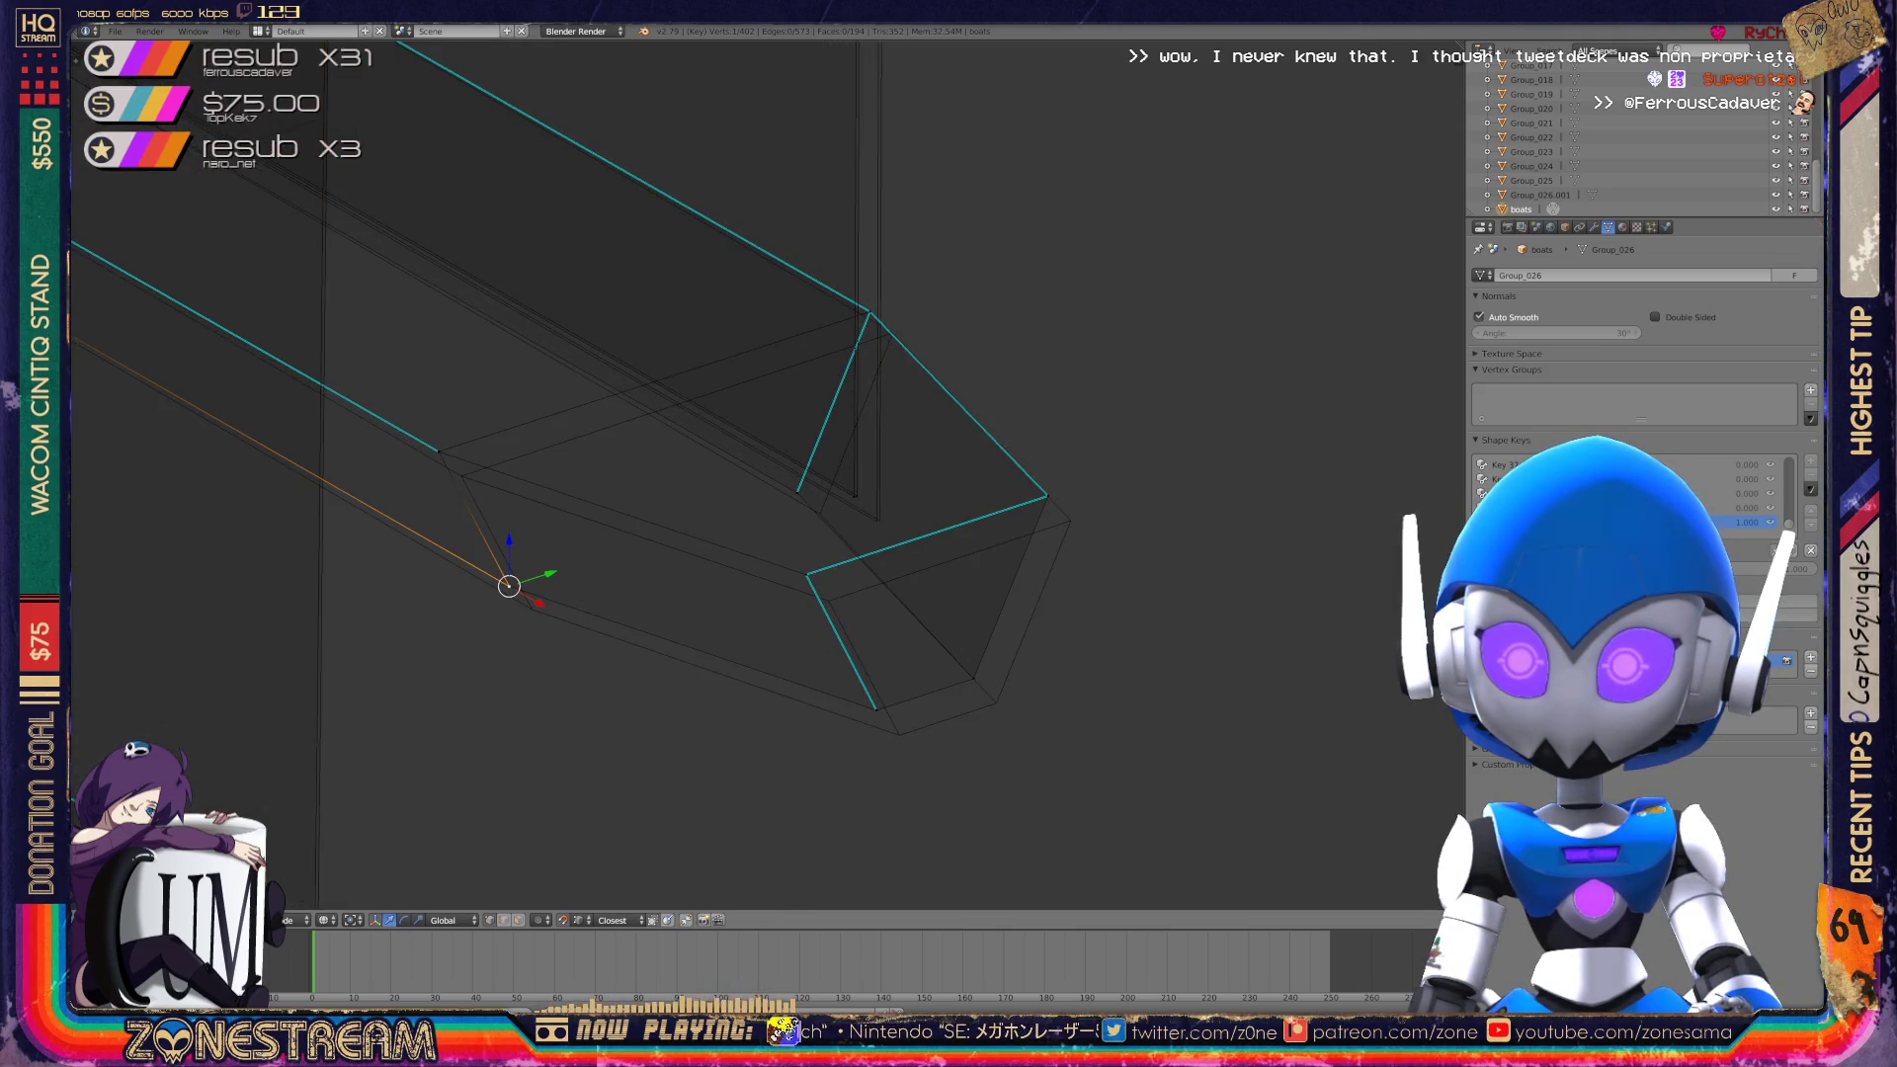
scroll(761, 475, down, 2)
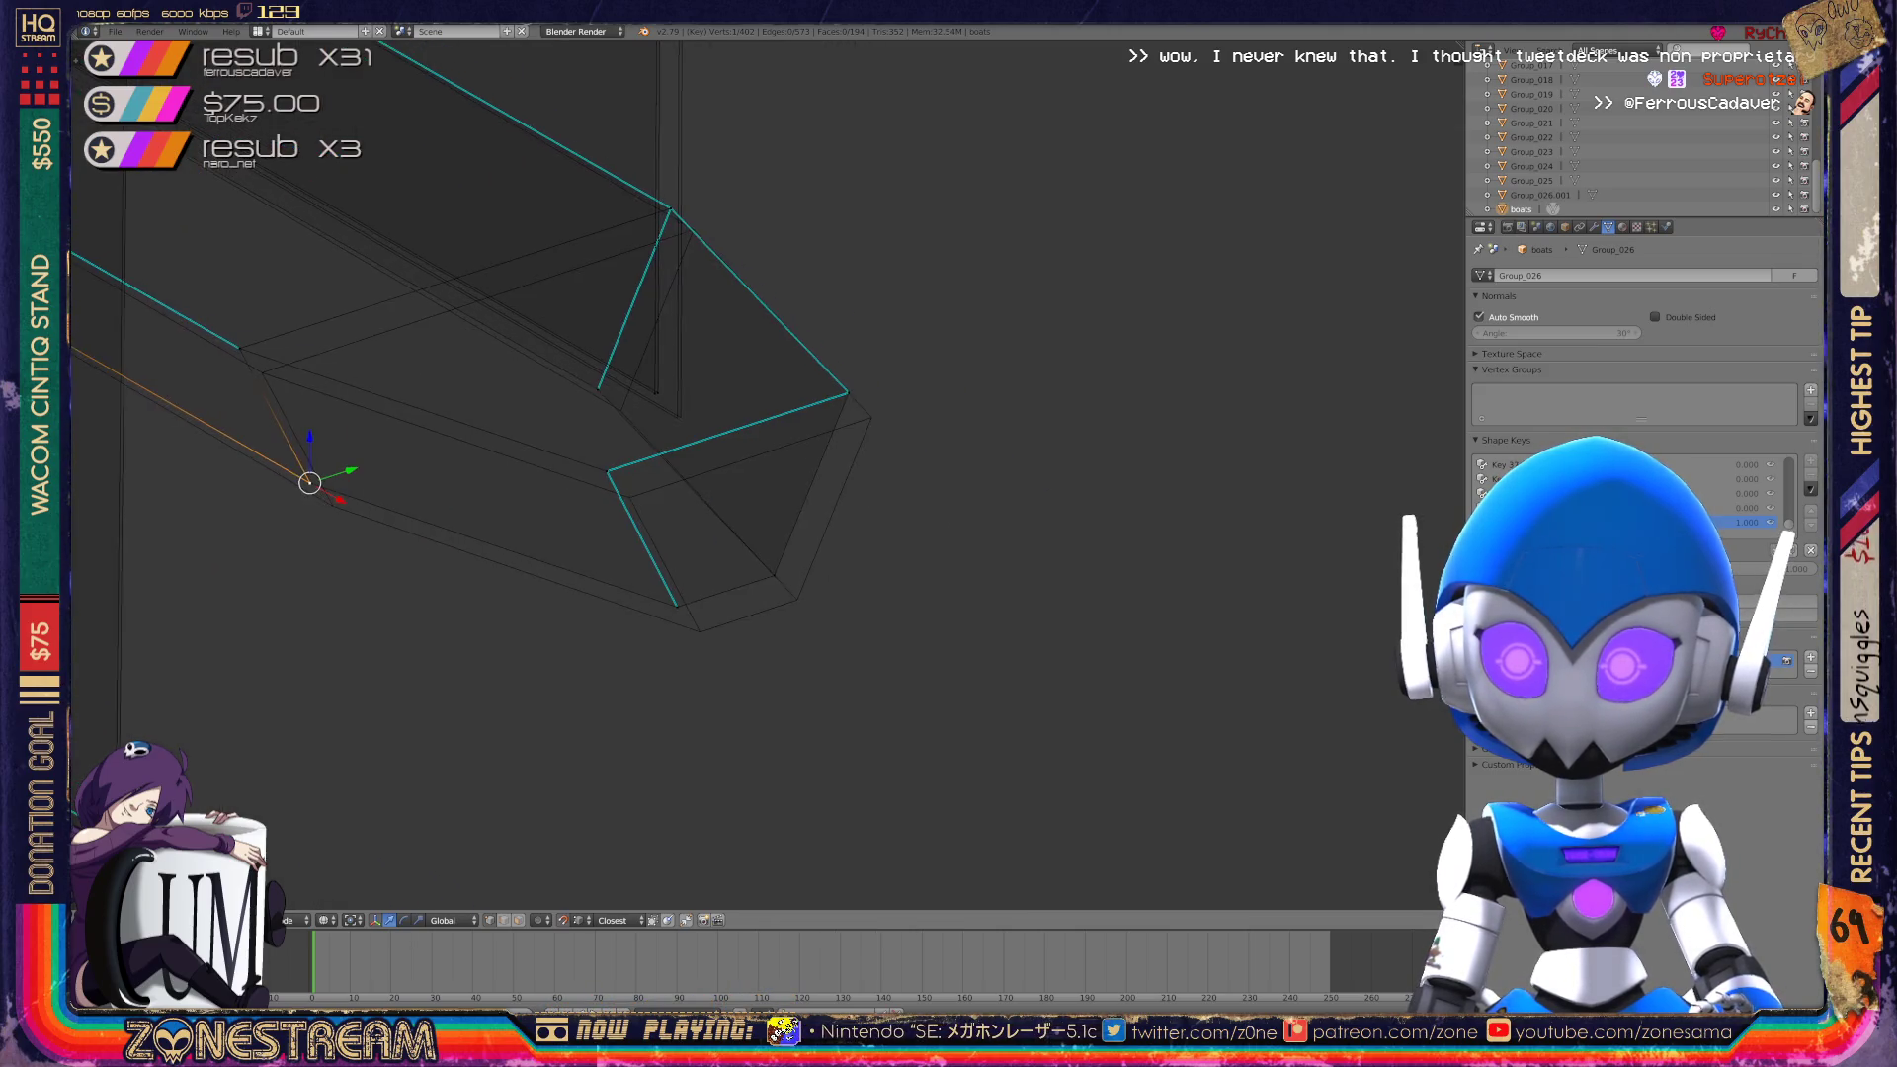
scroll(761, 474, up, 4)
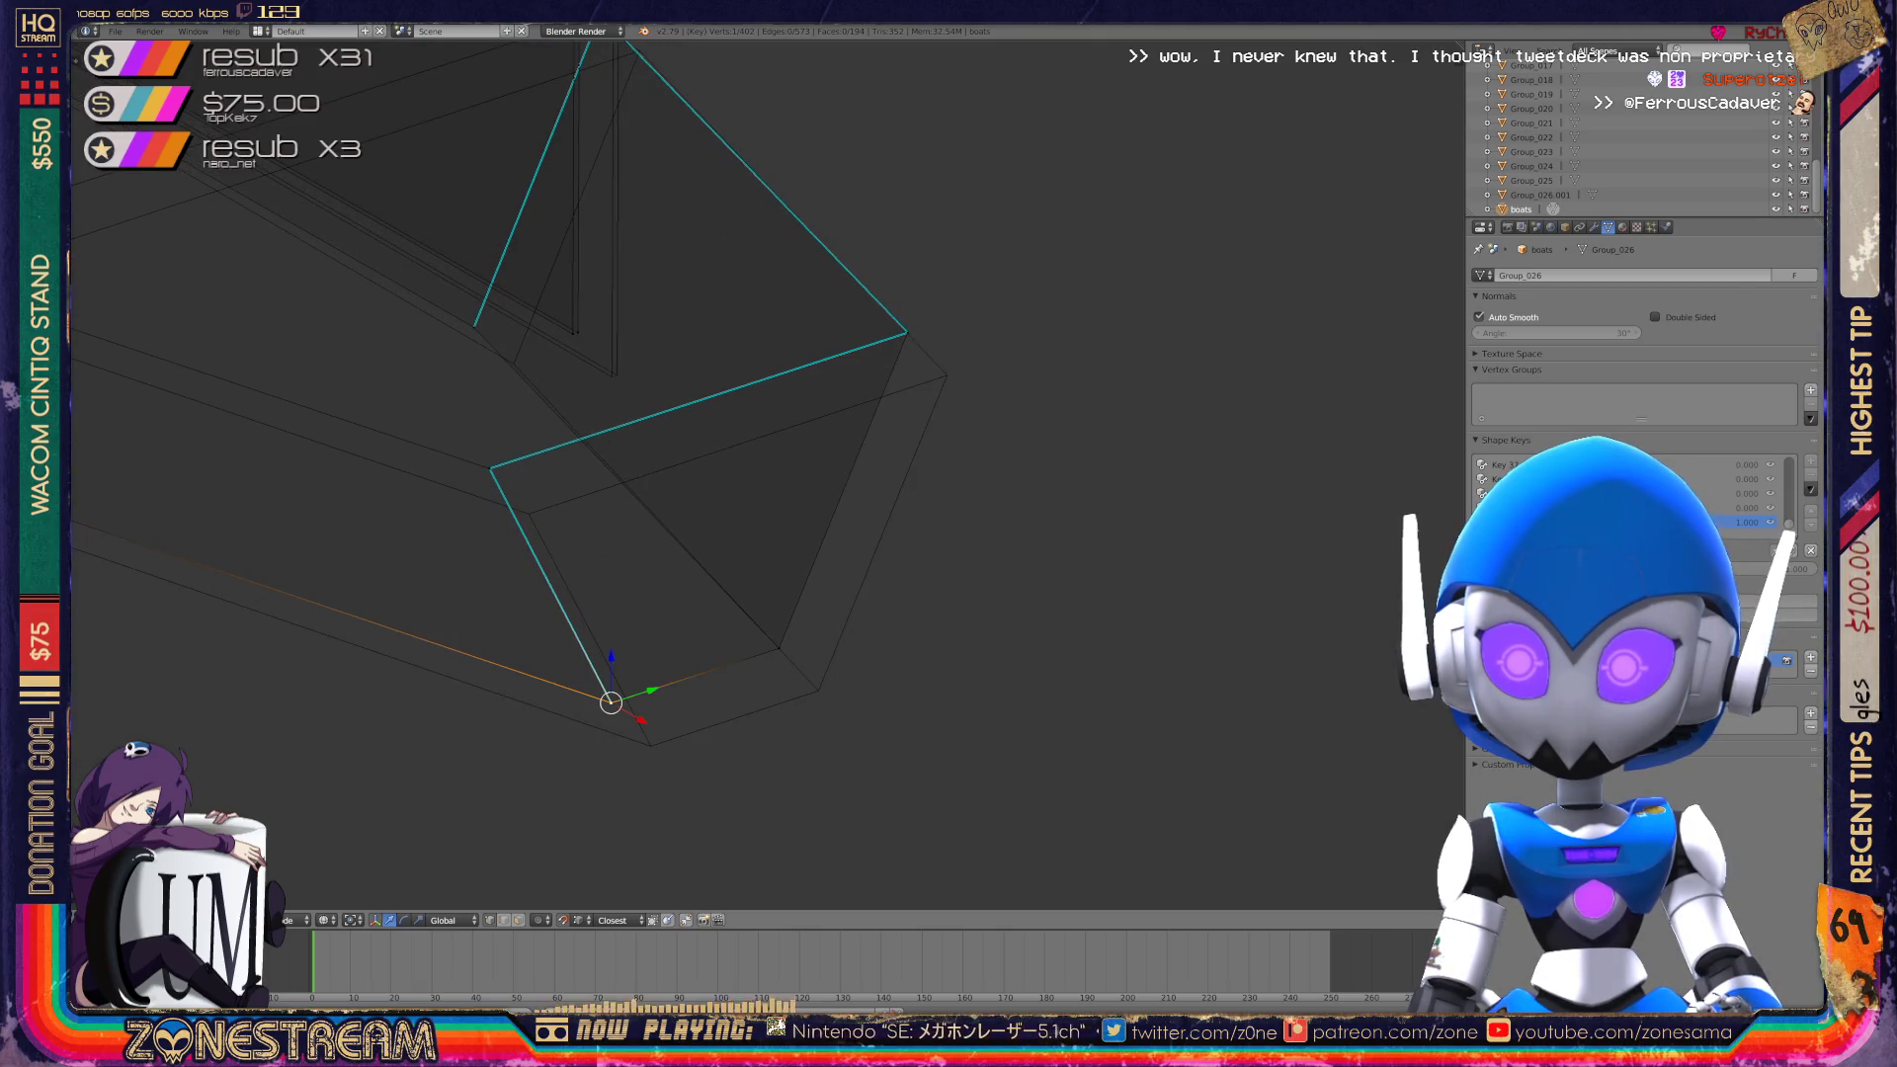
key(g)
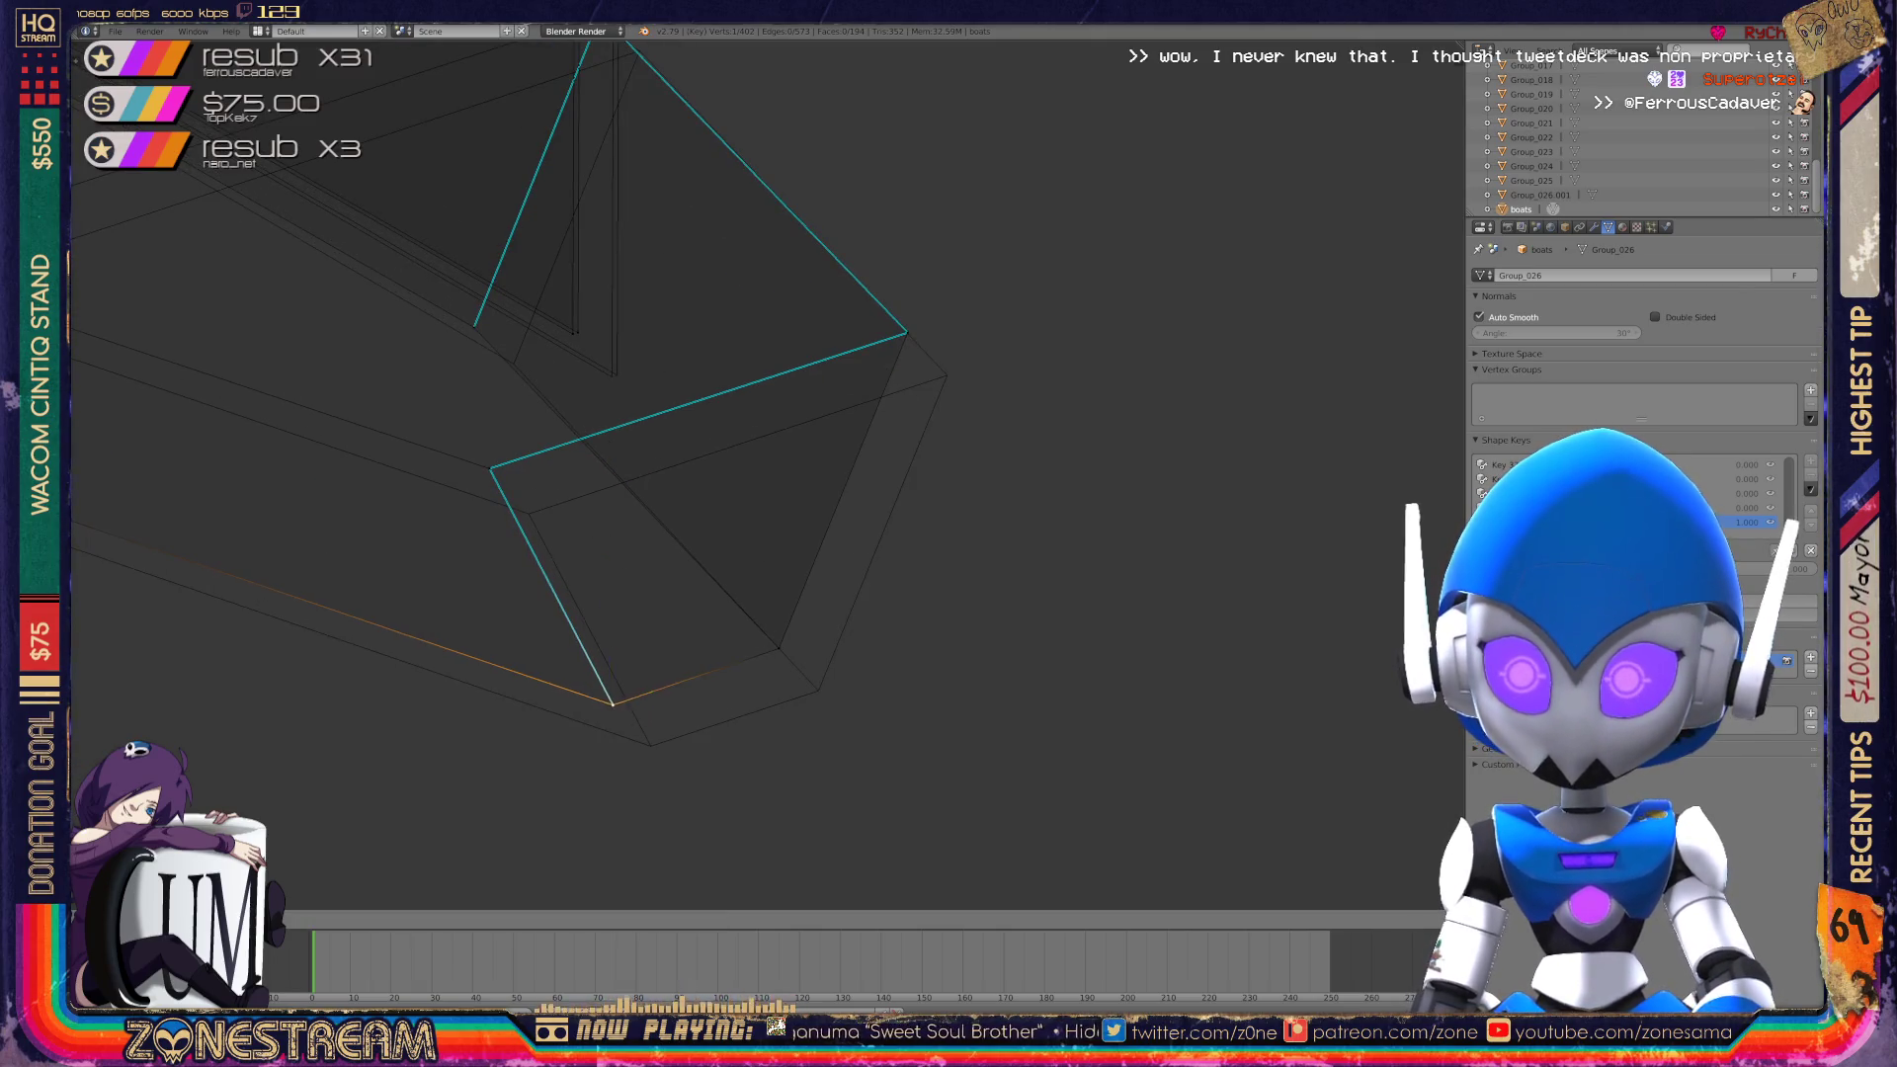
click(650, 746)
Reposition another corner vertex of the crystal.
right_click(489, 468)
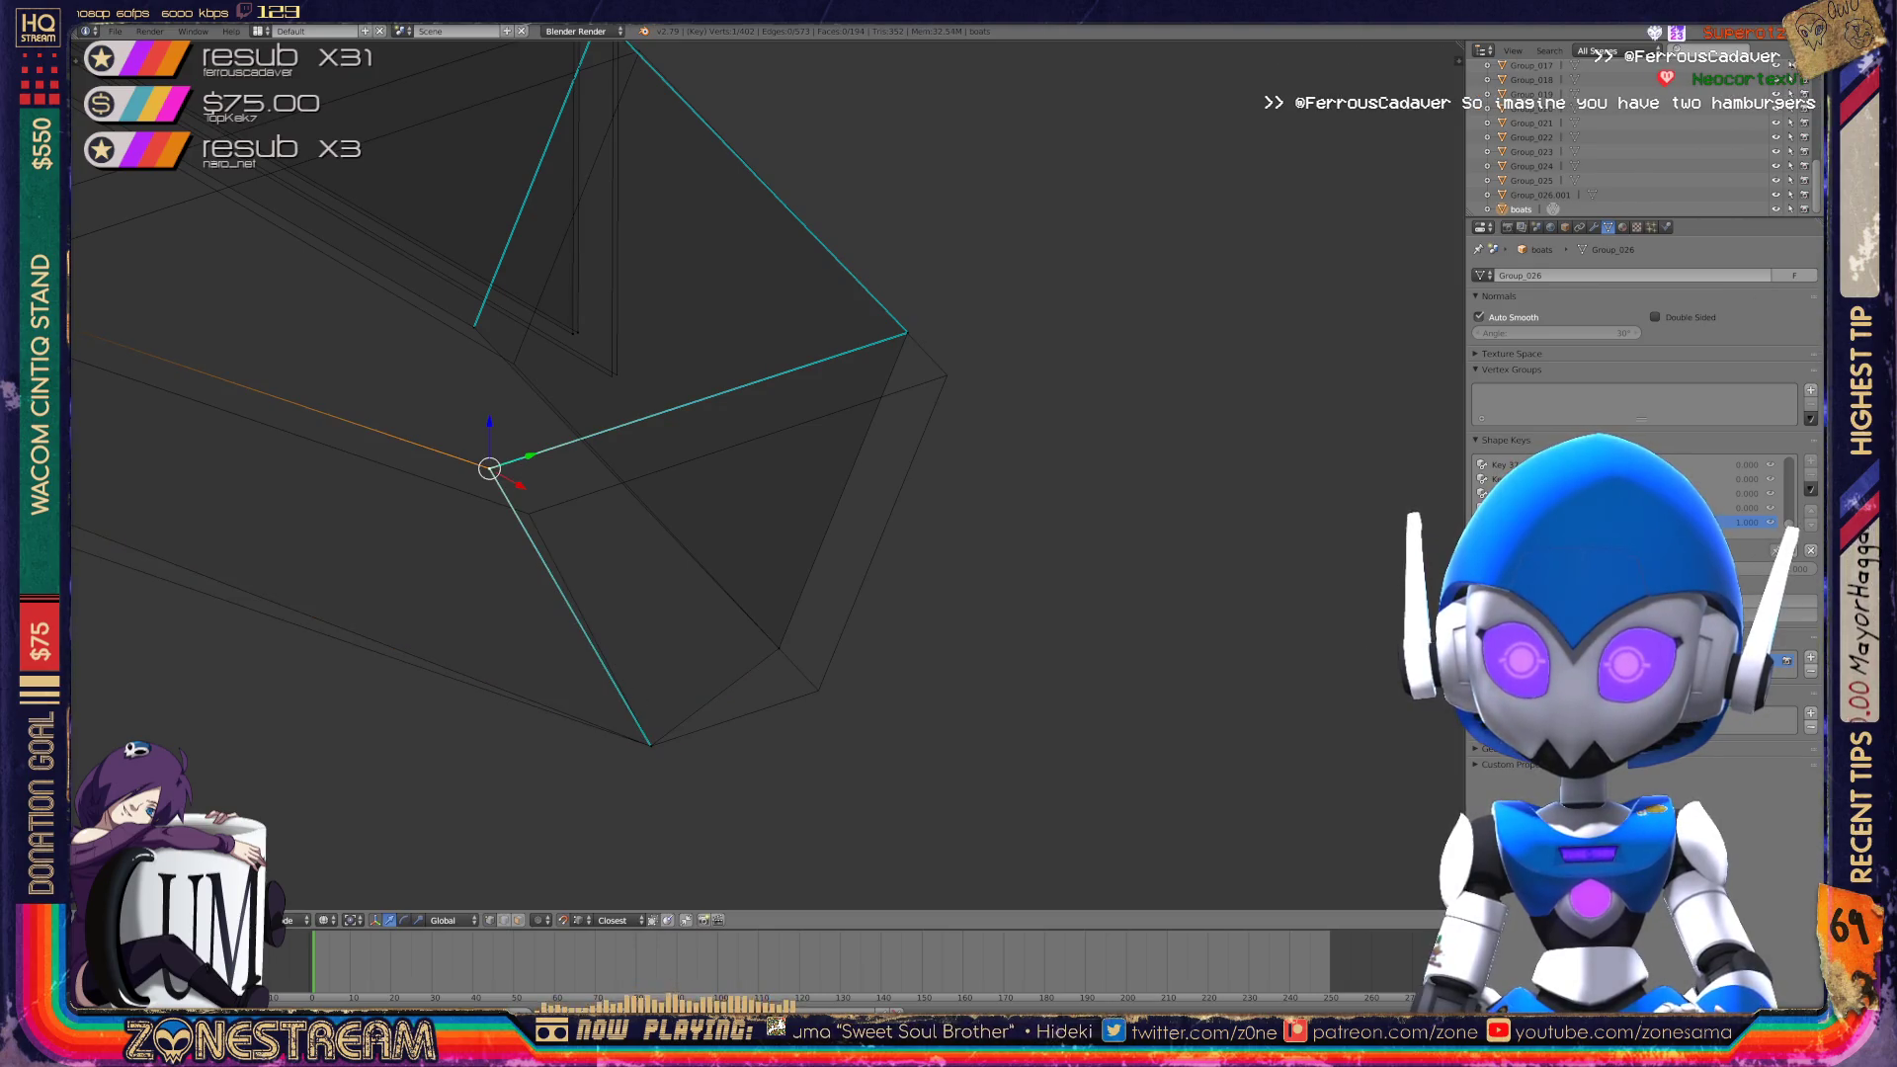
key(g)
click(530, 510)
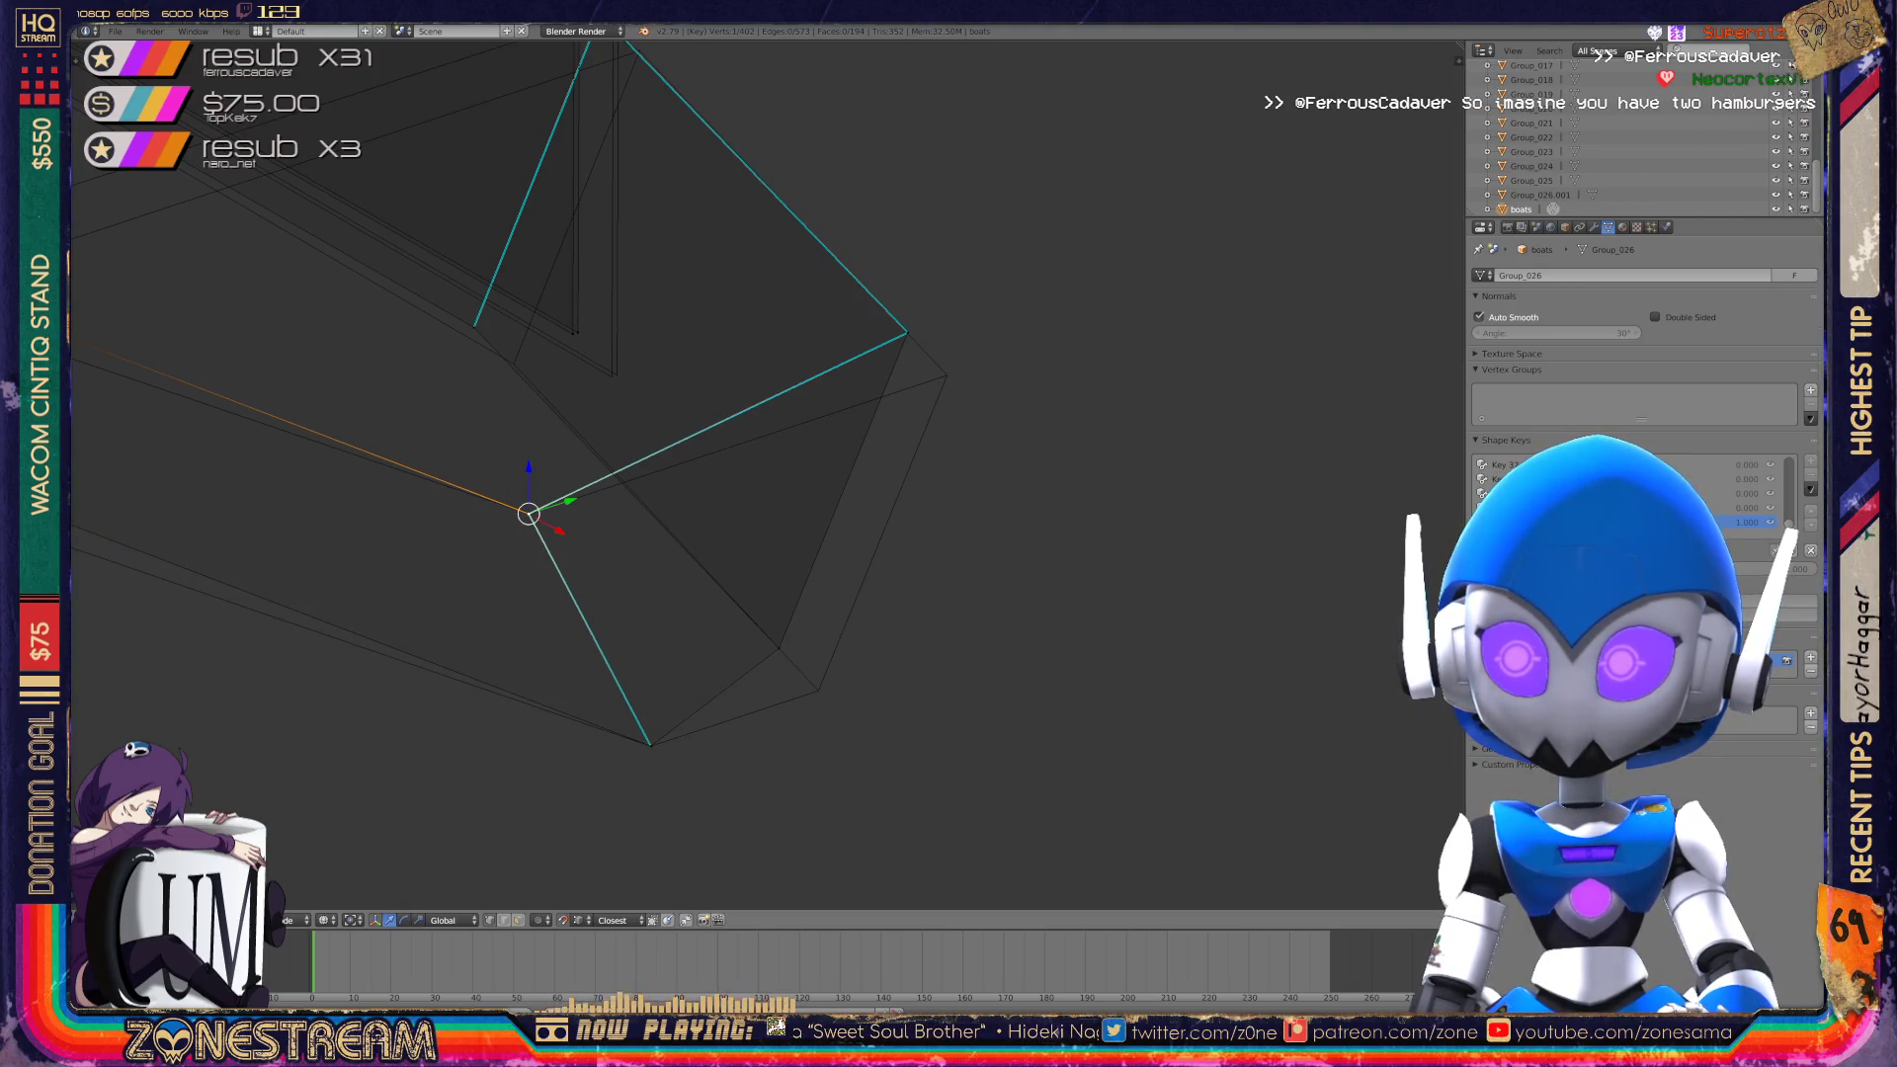
shift+middle_drag(530, 510, 374, 556)
Snap the lower corner and next corner vertices onto their neighbouring corners.
right_click(623, 689)
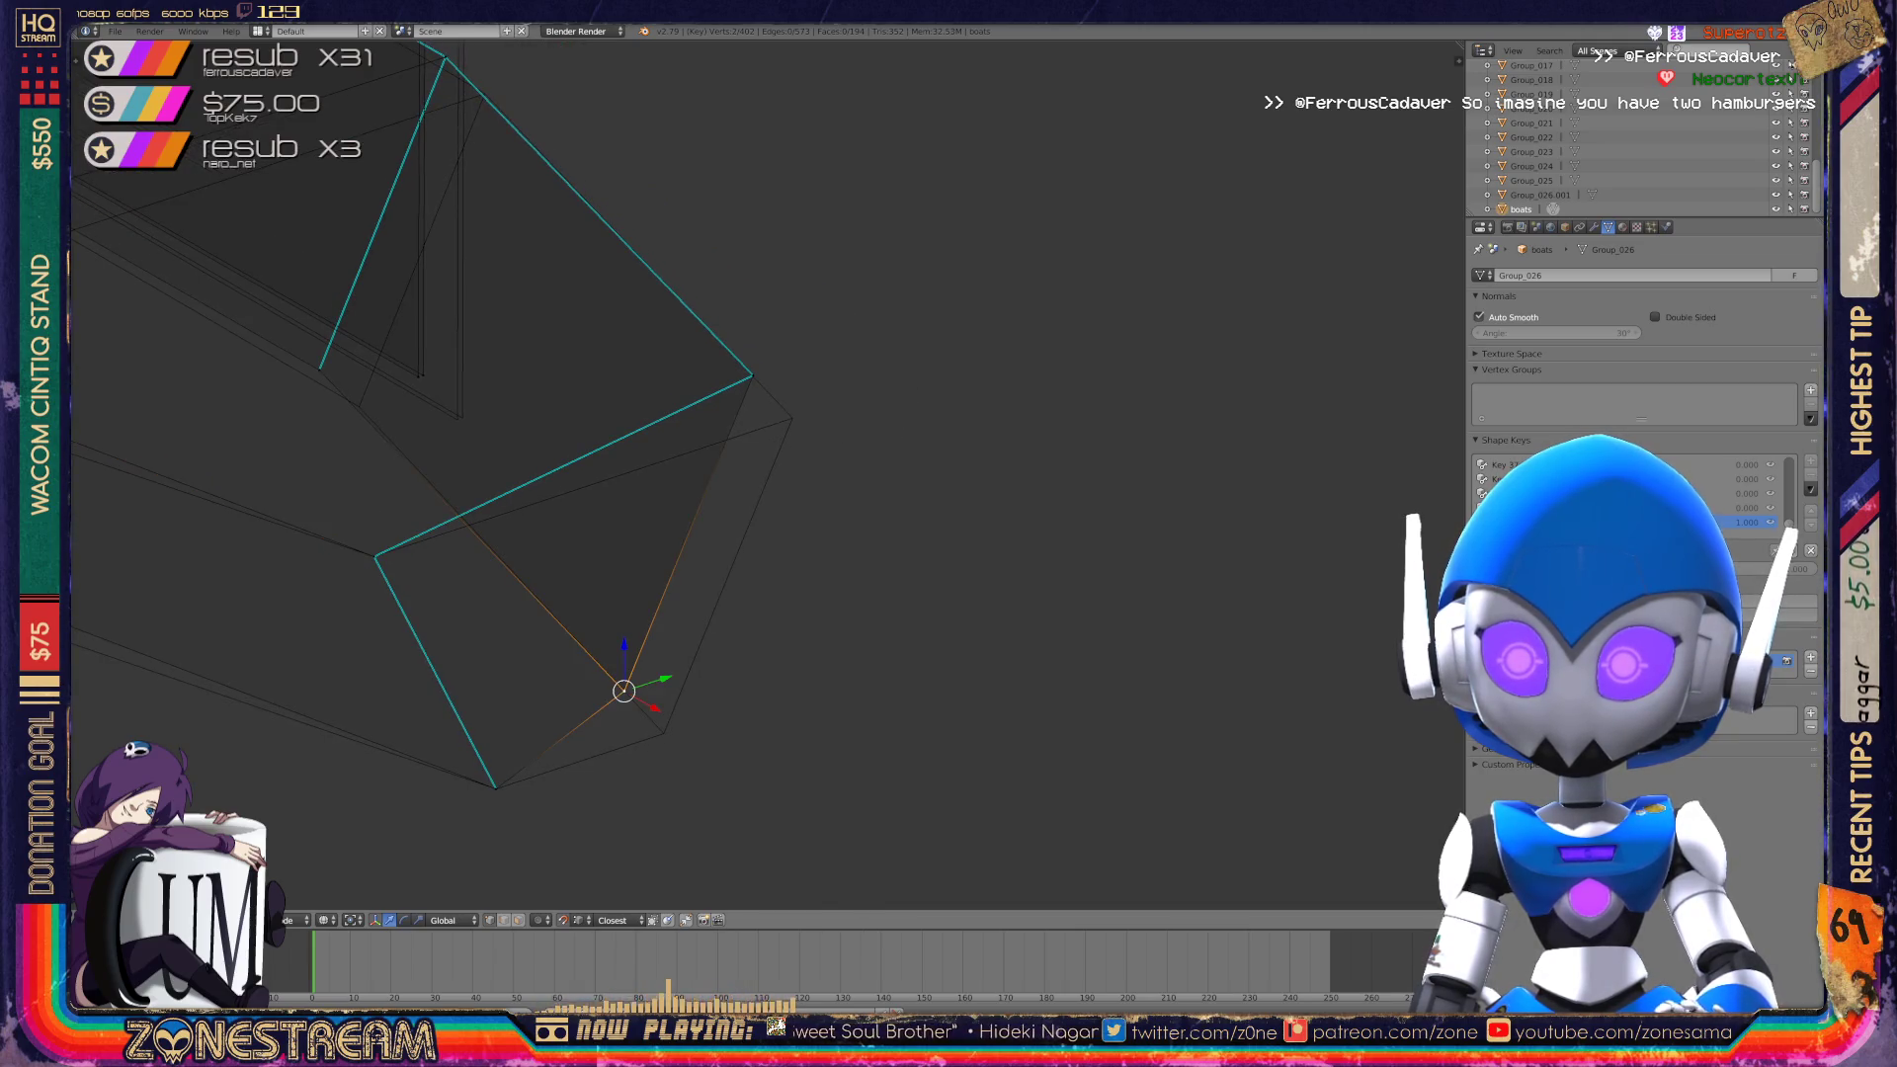
key(g)
click(664, 733)
right_click(753, 376)
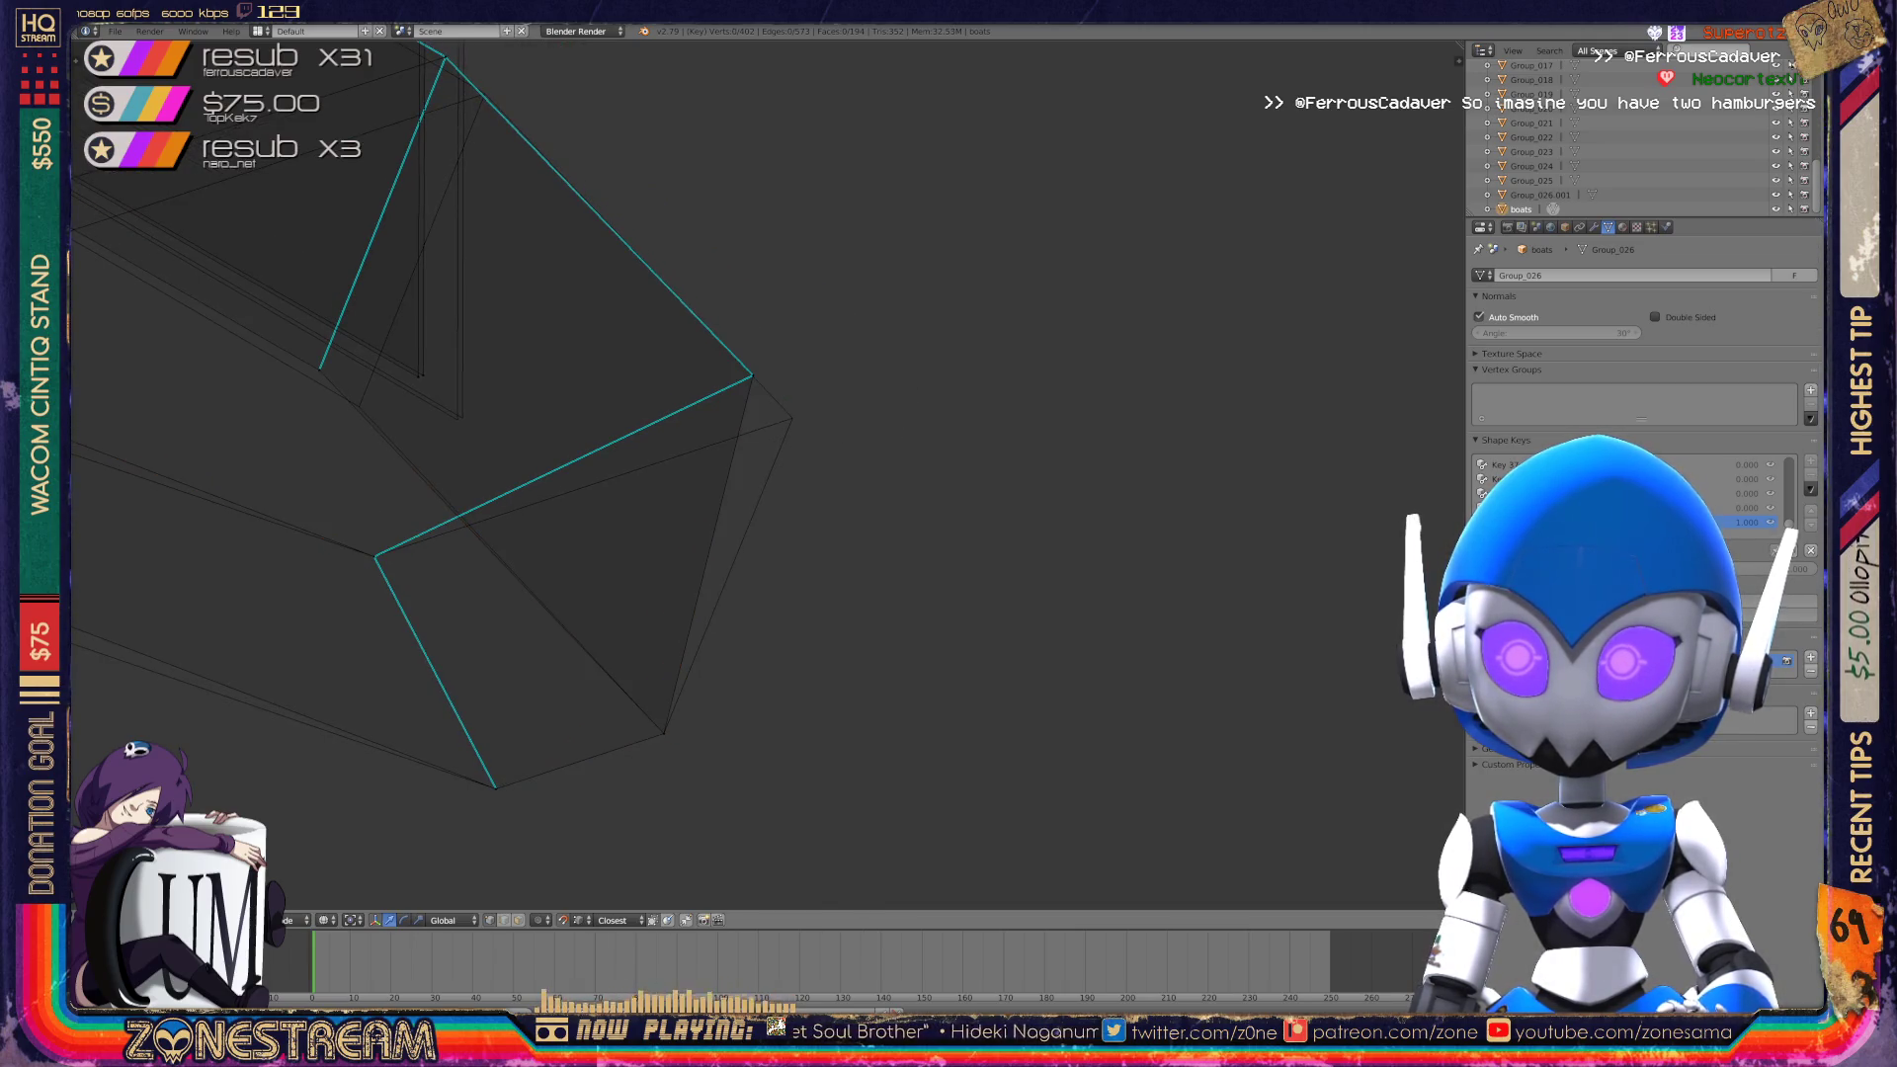
key(g)
click(792, 416)
mouse_move(792, 416)
shift+middle_down()
mouse_move(1368, 509)
mouse_move(1487, 442)
shift+middle_up()
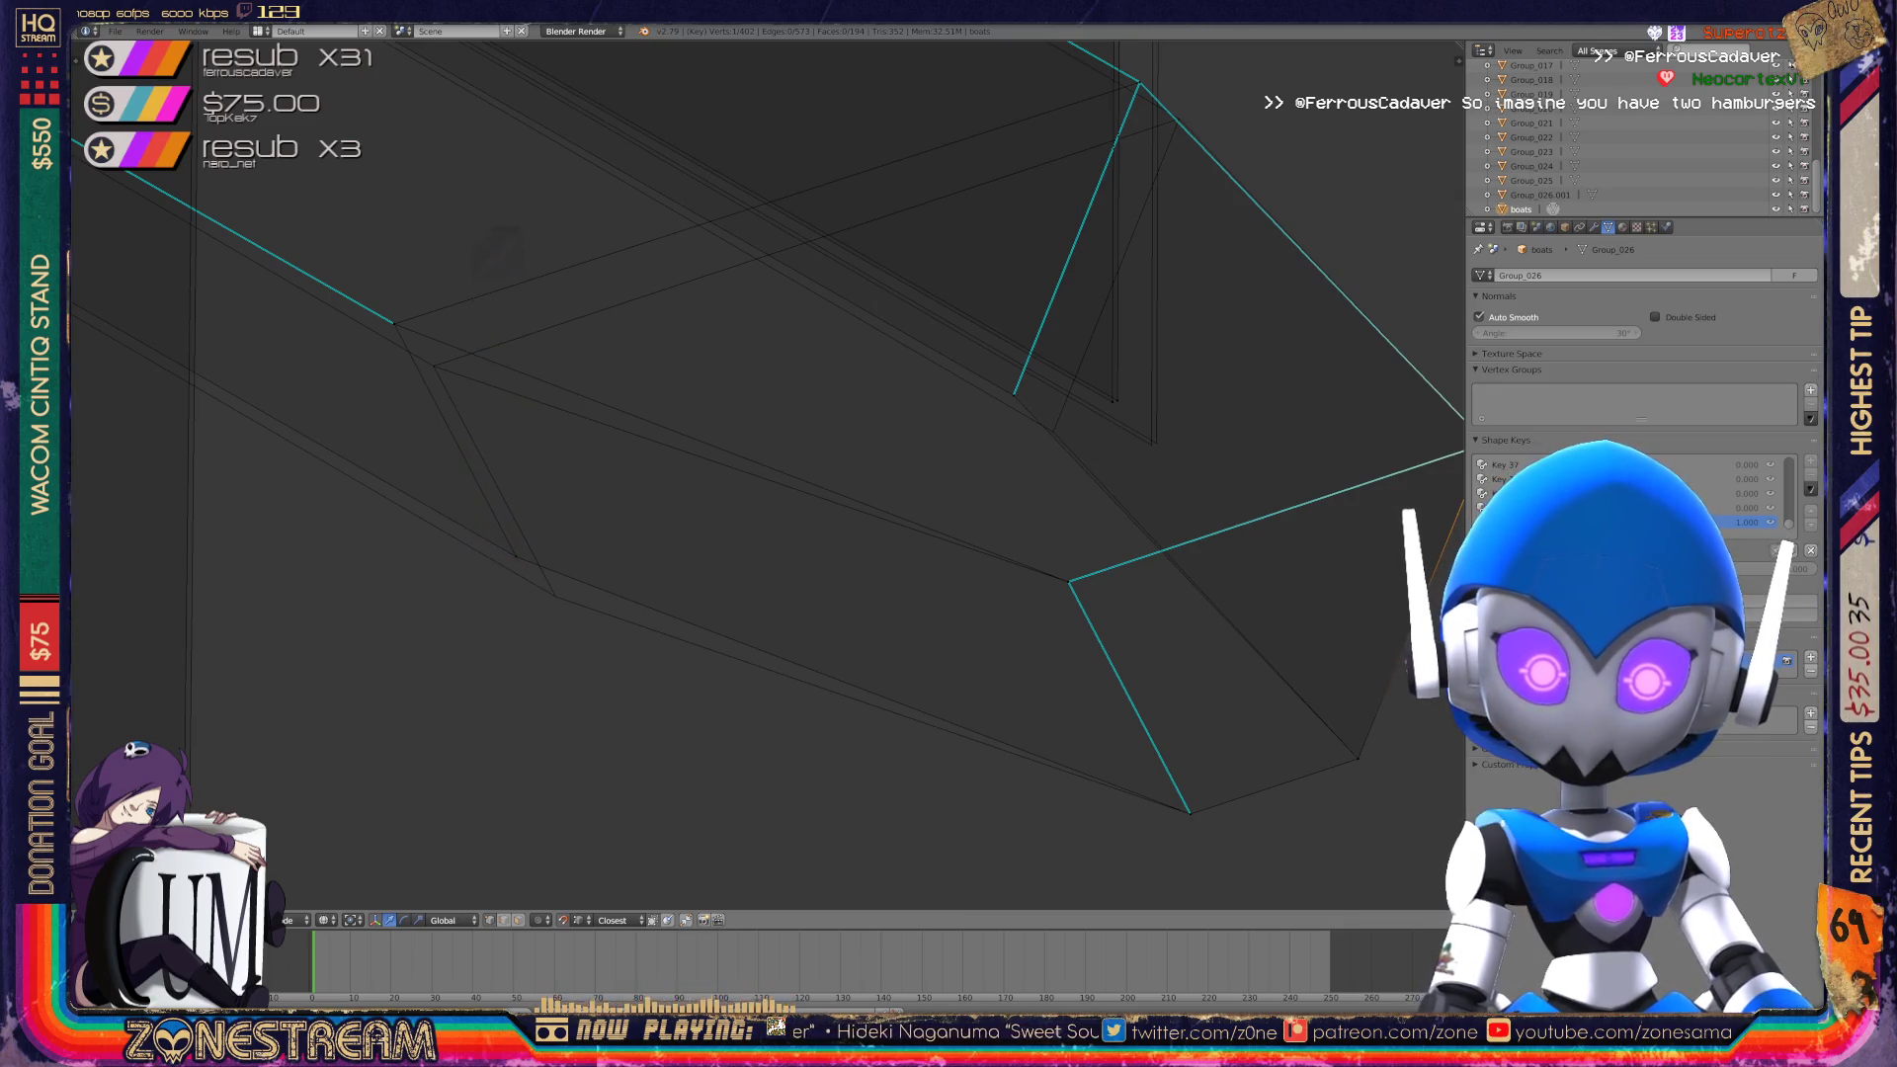
Nudge an inner-edge vertex and another blade vertex down and right, undoing an extra move.
right_click(516, 556)
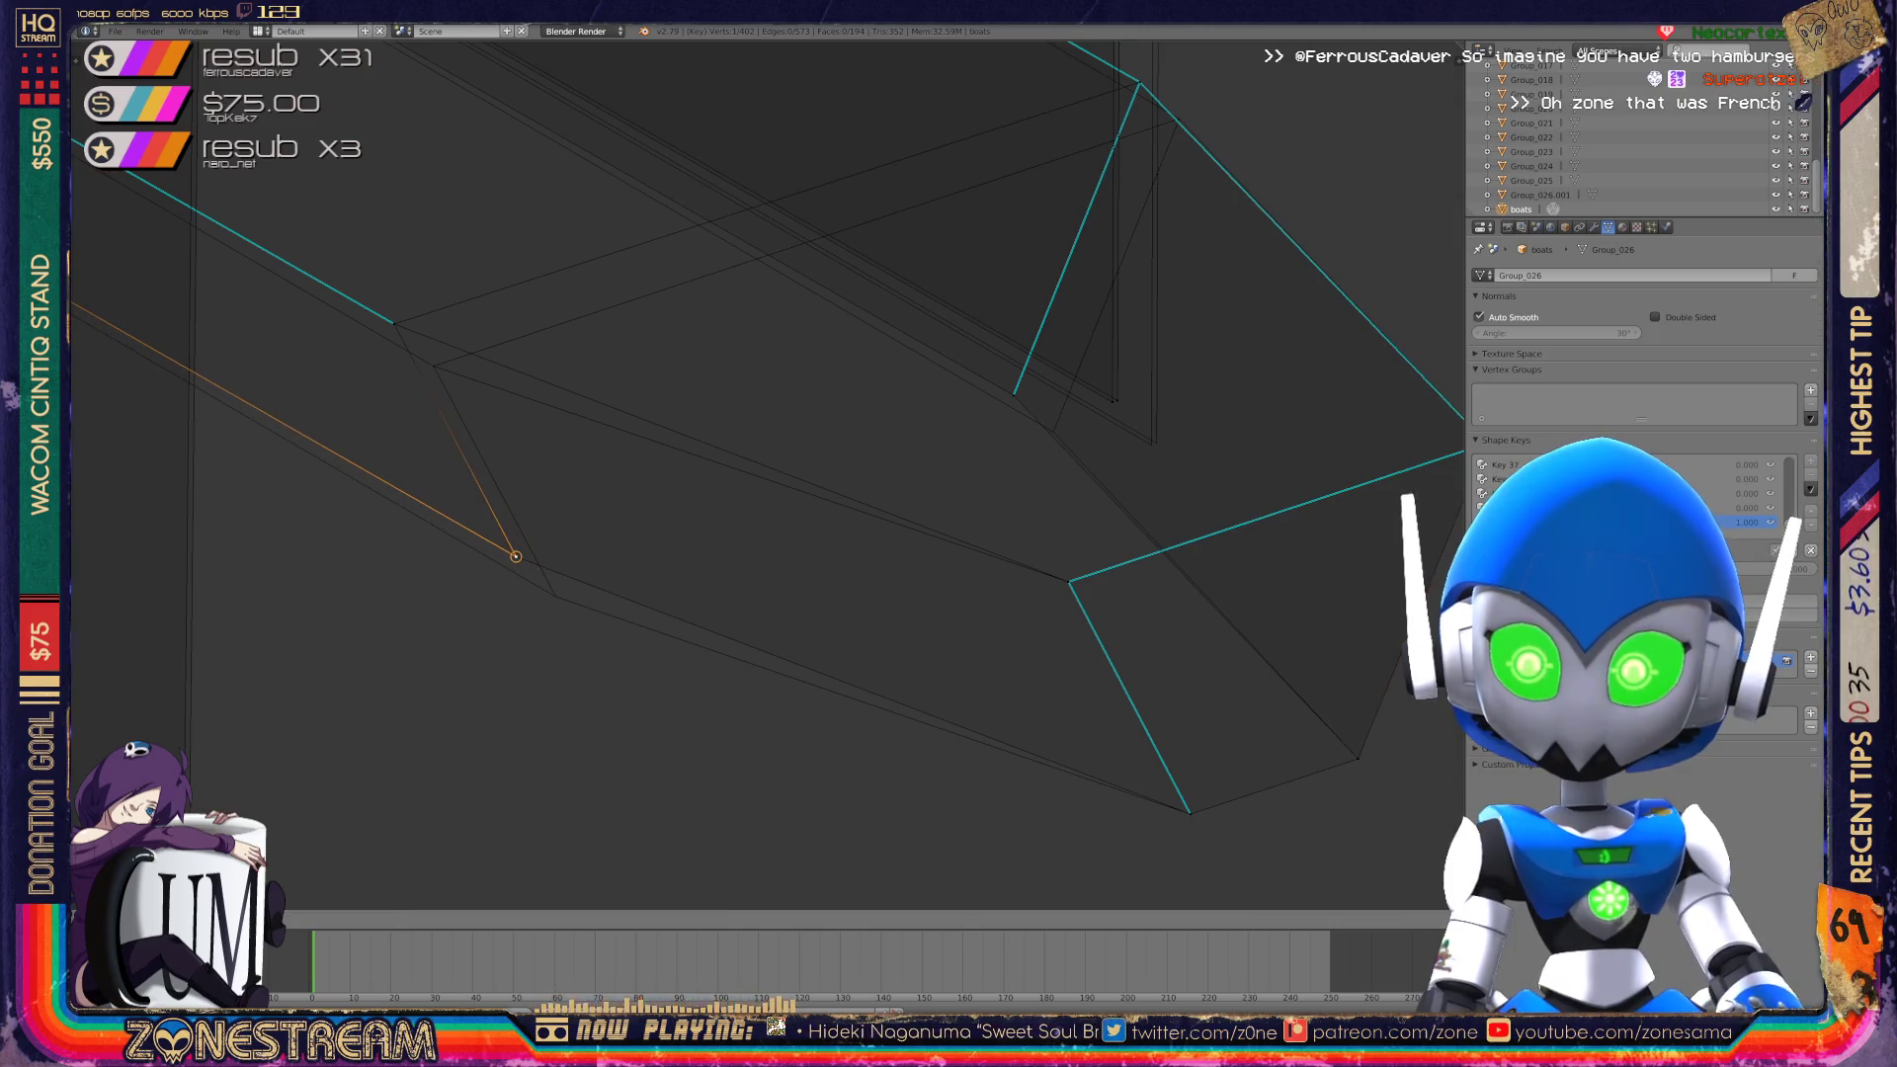
mouse_move(515, 556)
mouse_down()
mouse_move(556, 595)
mouse_move(539, 580)
mouse_up()
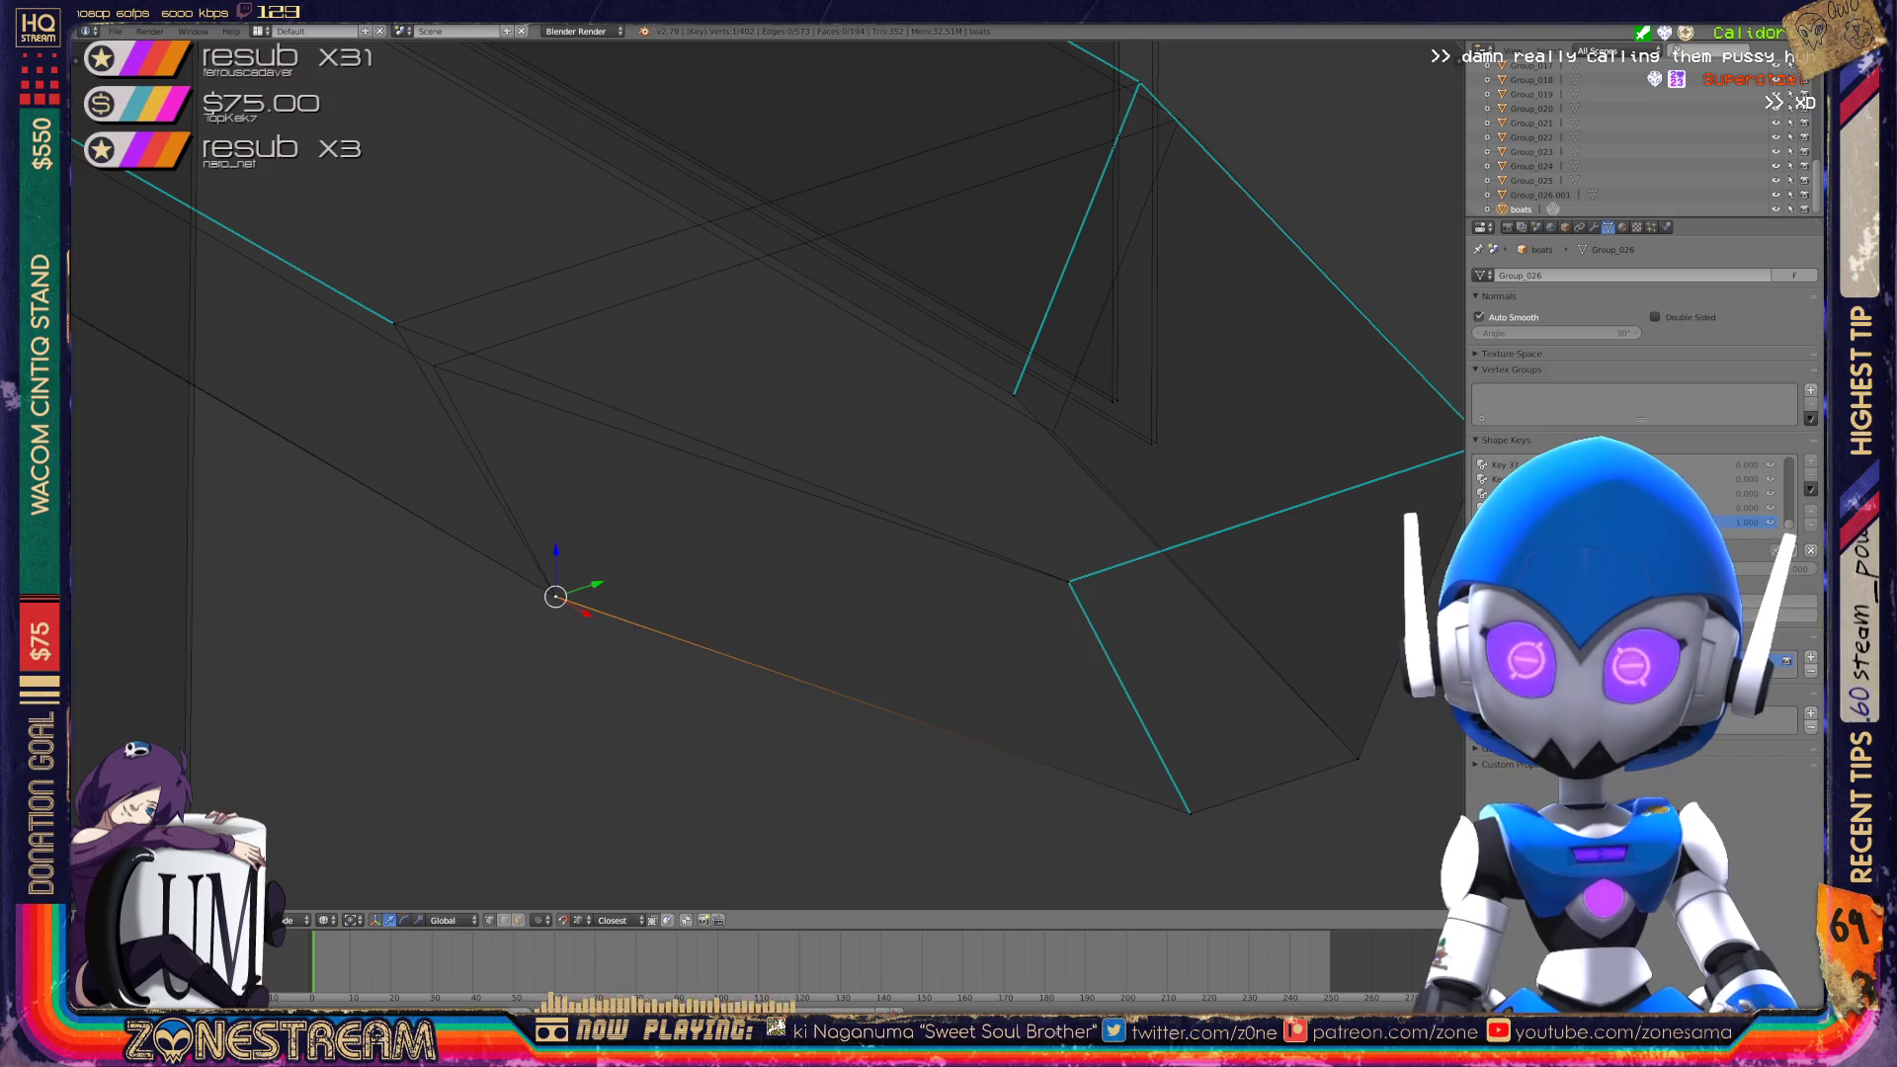
right_click(393, 323)
drag(393, 323, 433, 366)
middle_drag(751, 474, 534, 499)
drag(539, 507, 574, 551)
key(ctrl+z)
Deselect all, then move a top vertex and a lower corner vertex down-right.
shift+middle_drag(692, 445, 698, 556)
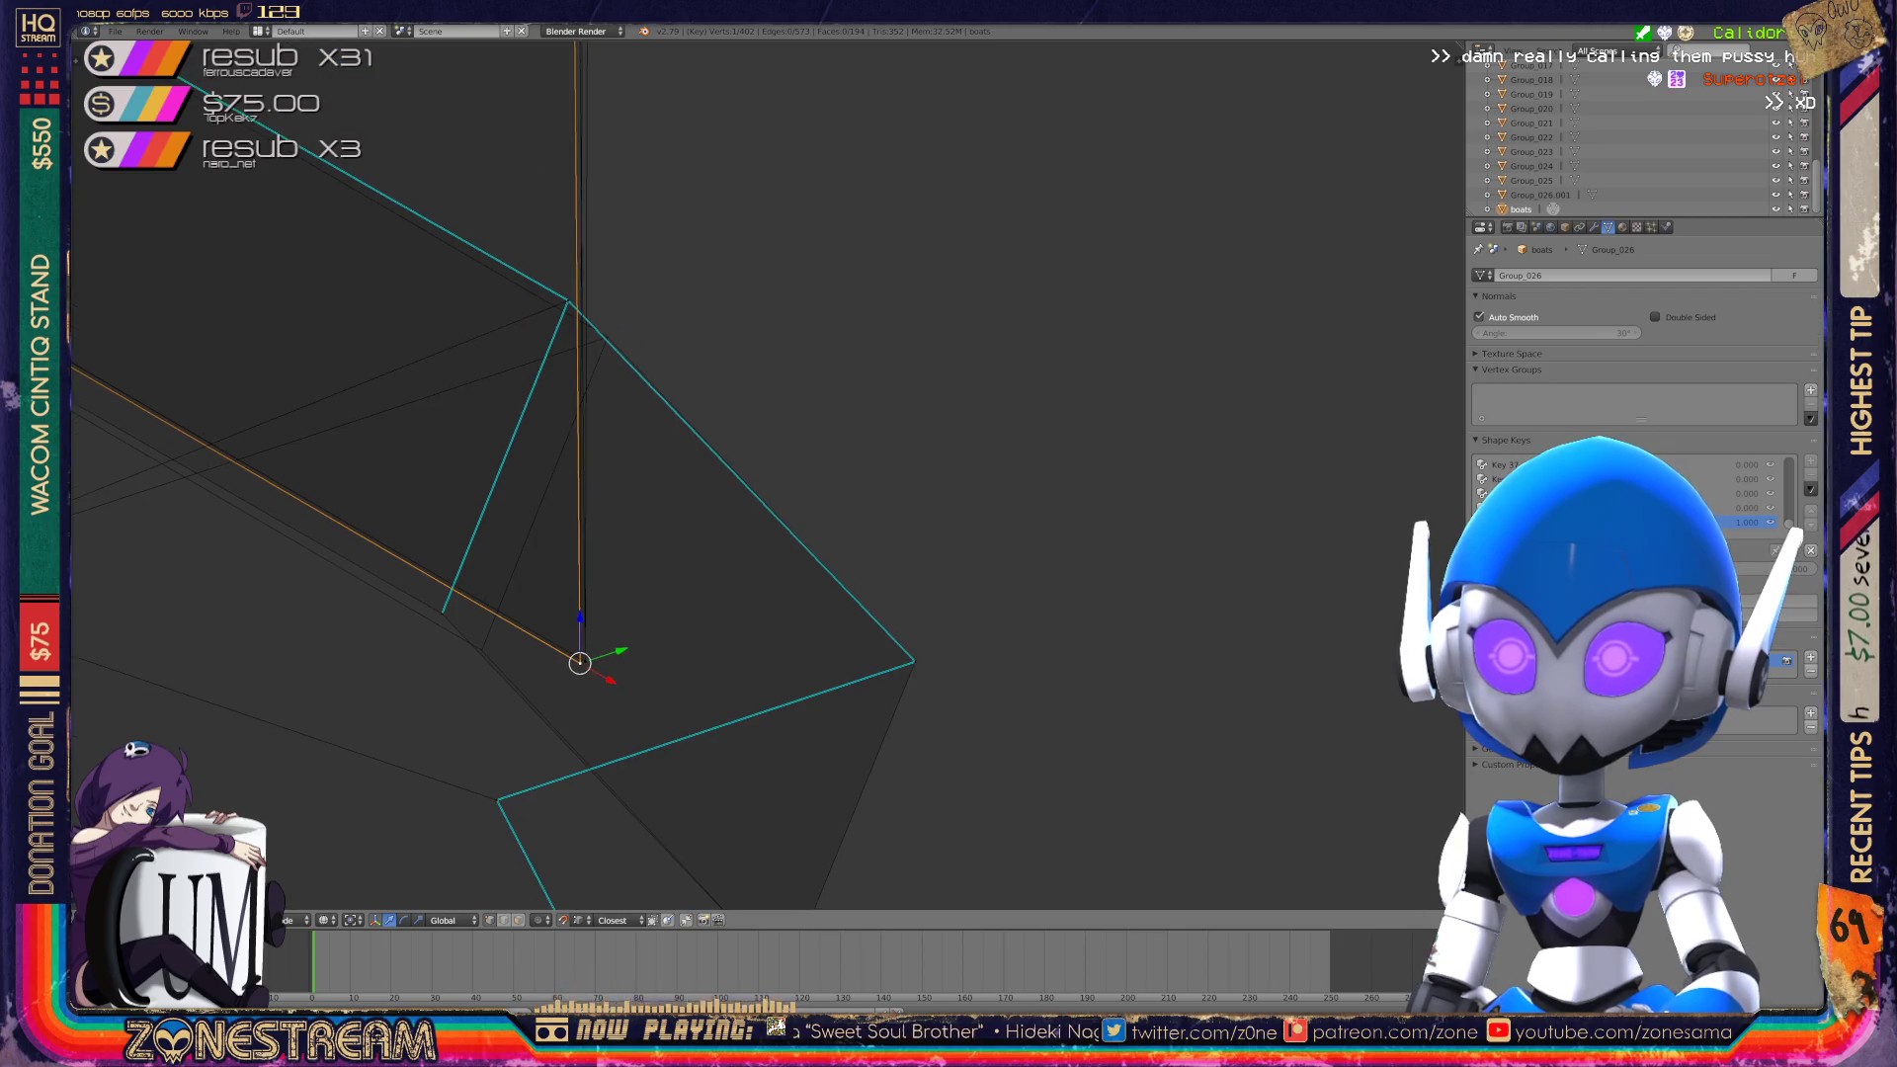
key(a)
click(568, 302)
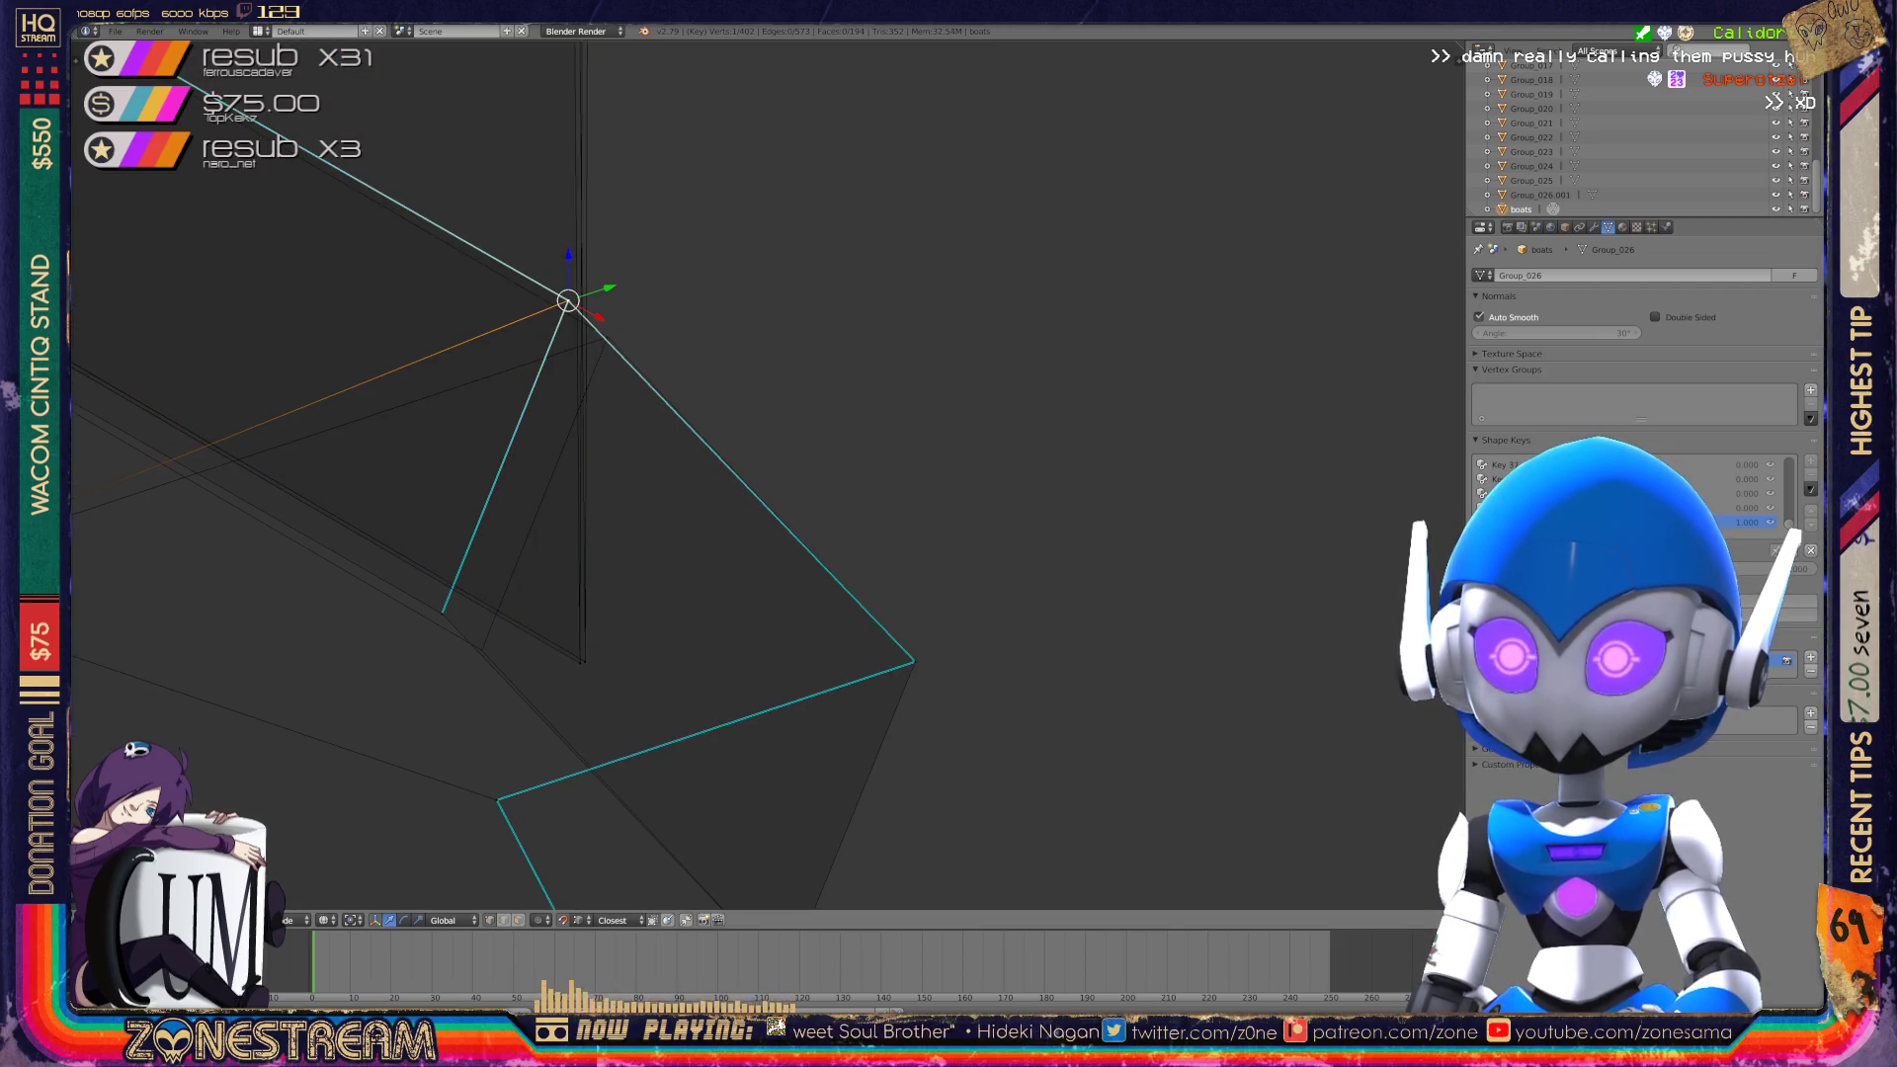
drag(568, 302, 608, 338)
click(442, 614)
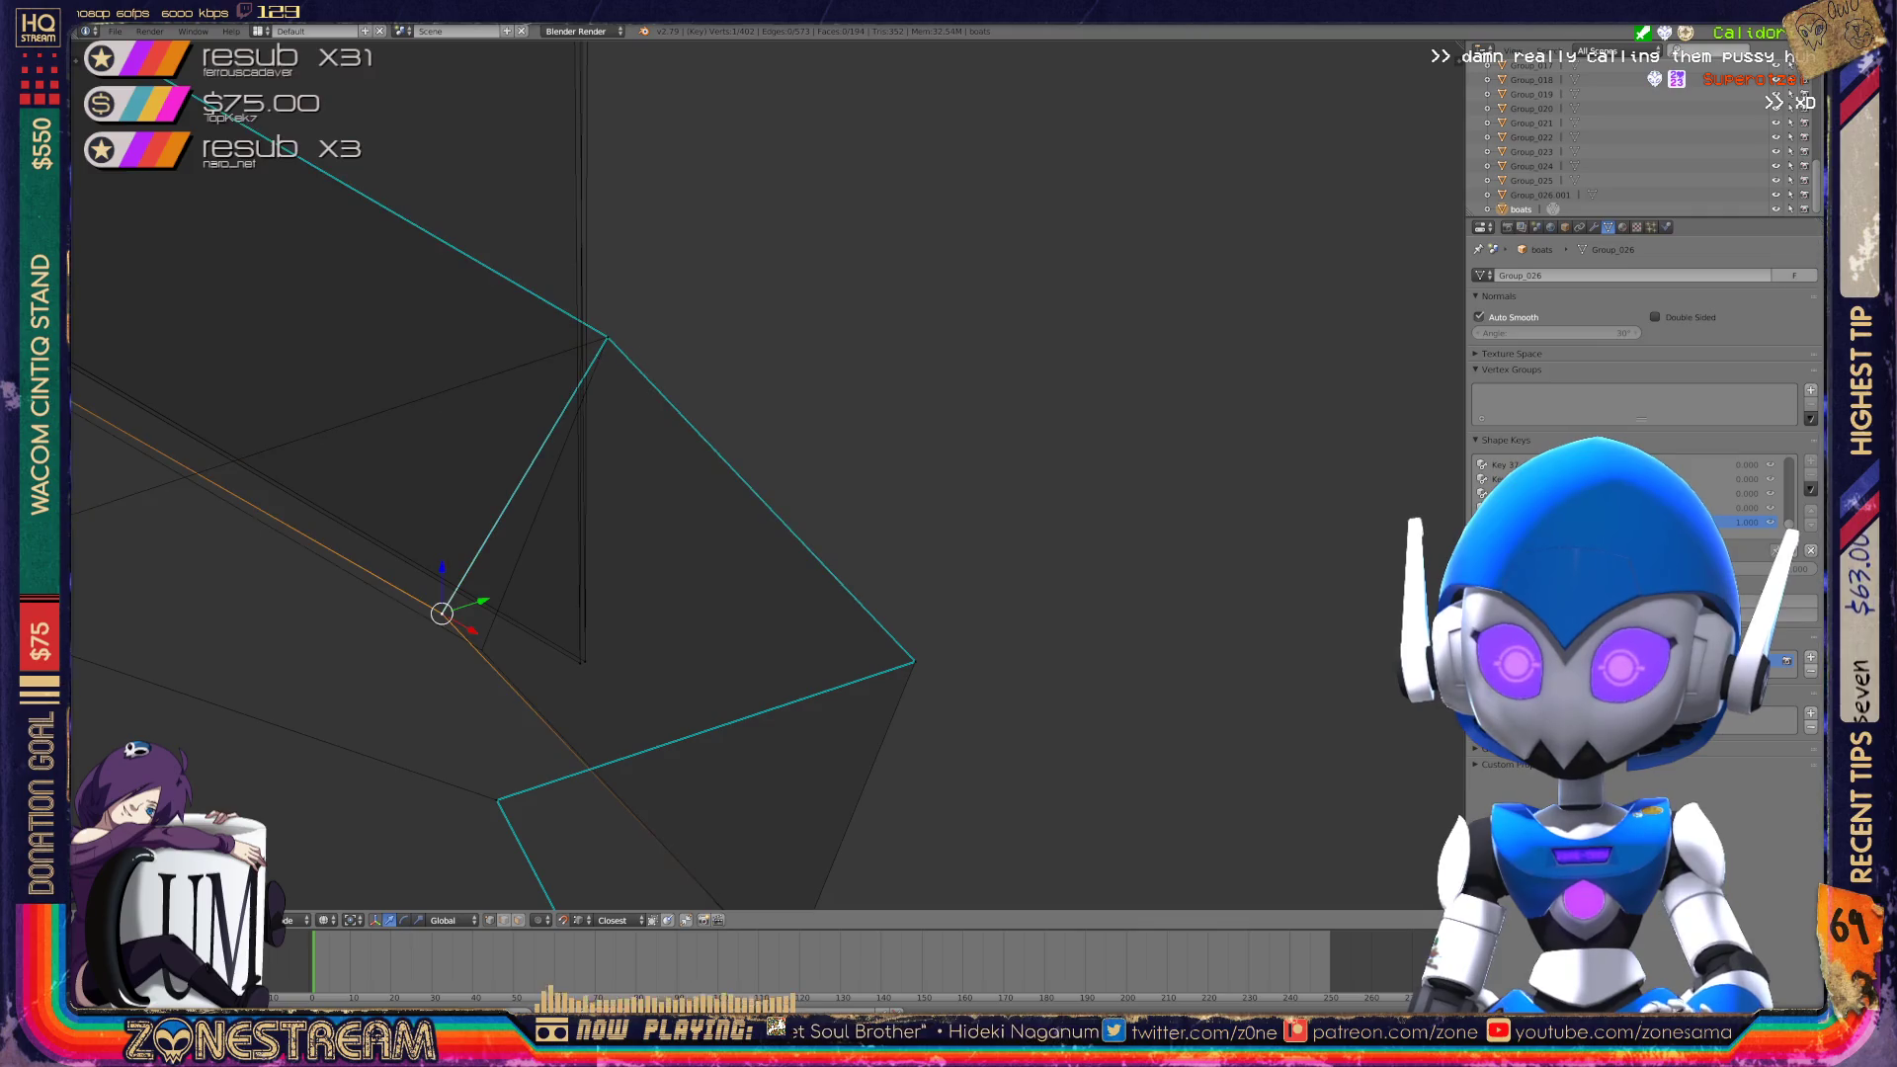
drag(442, 614, 482, 651)
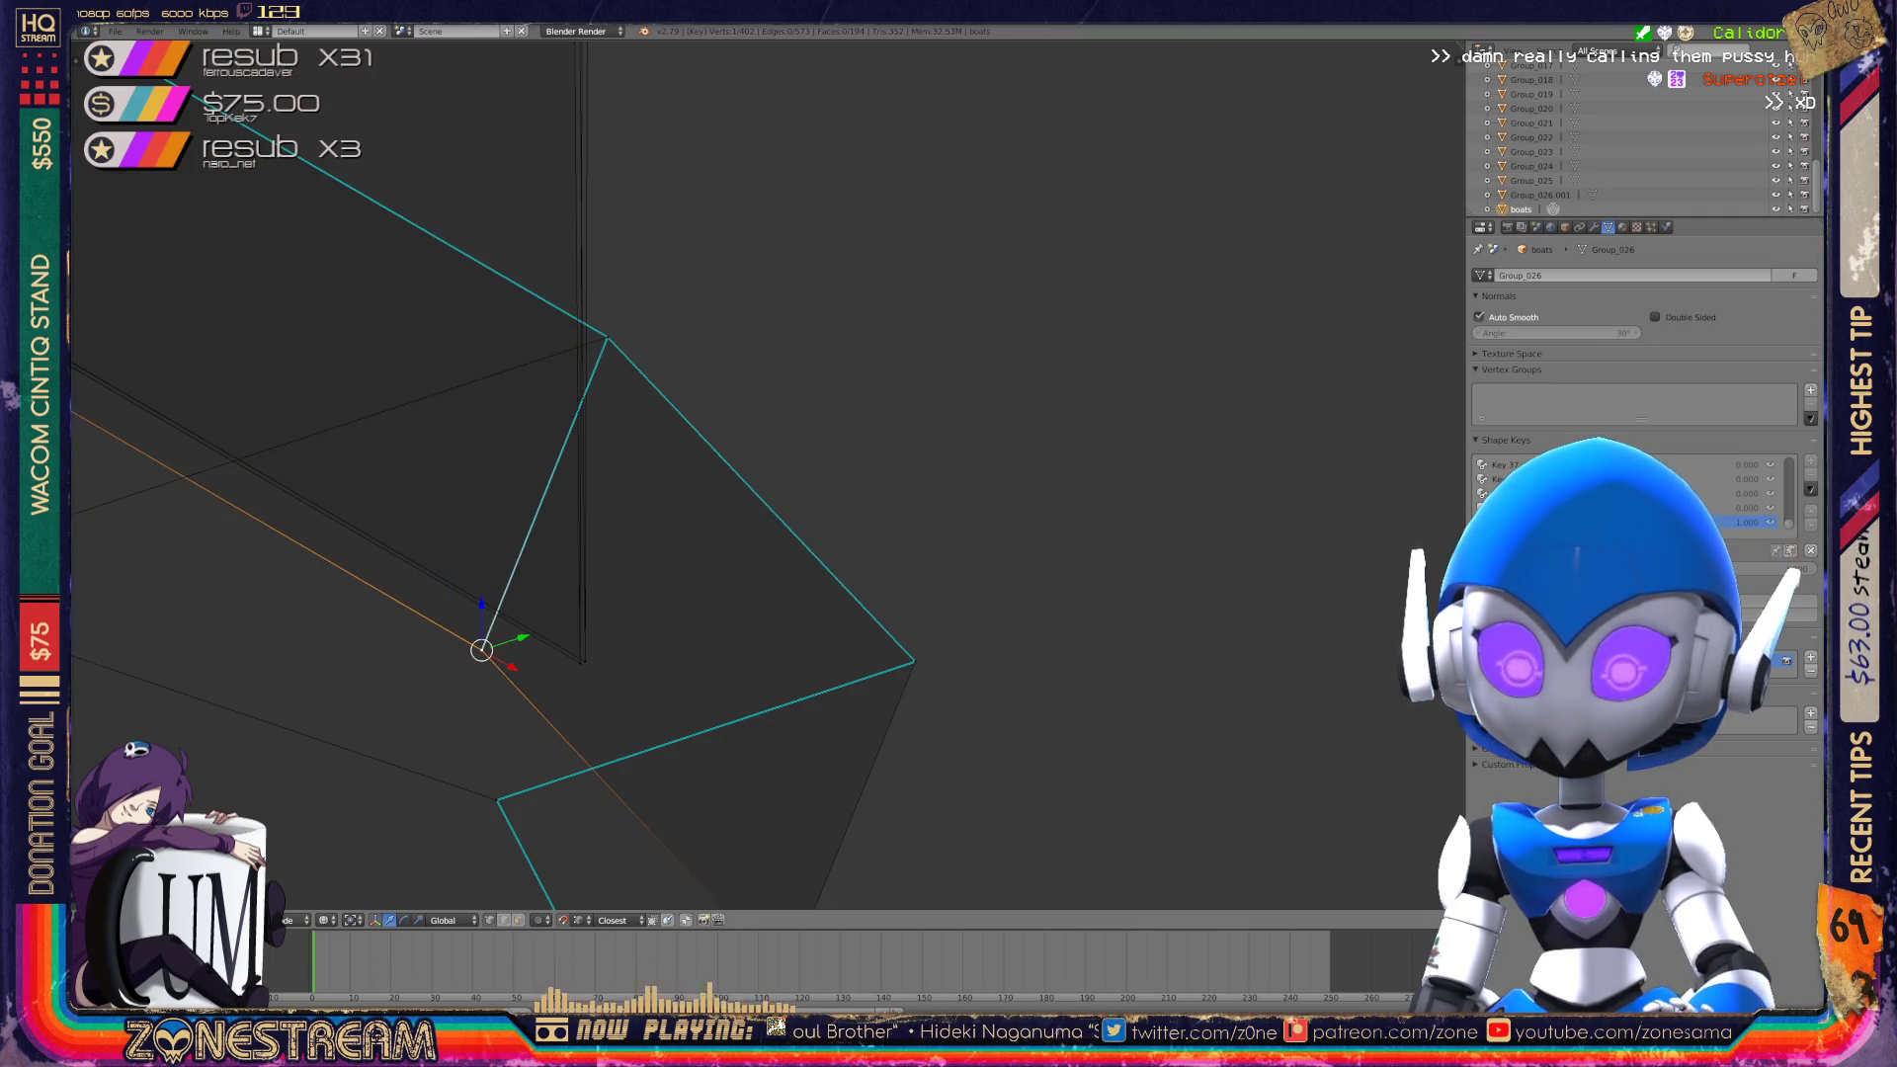
scroll(768, 474, up, 8)
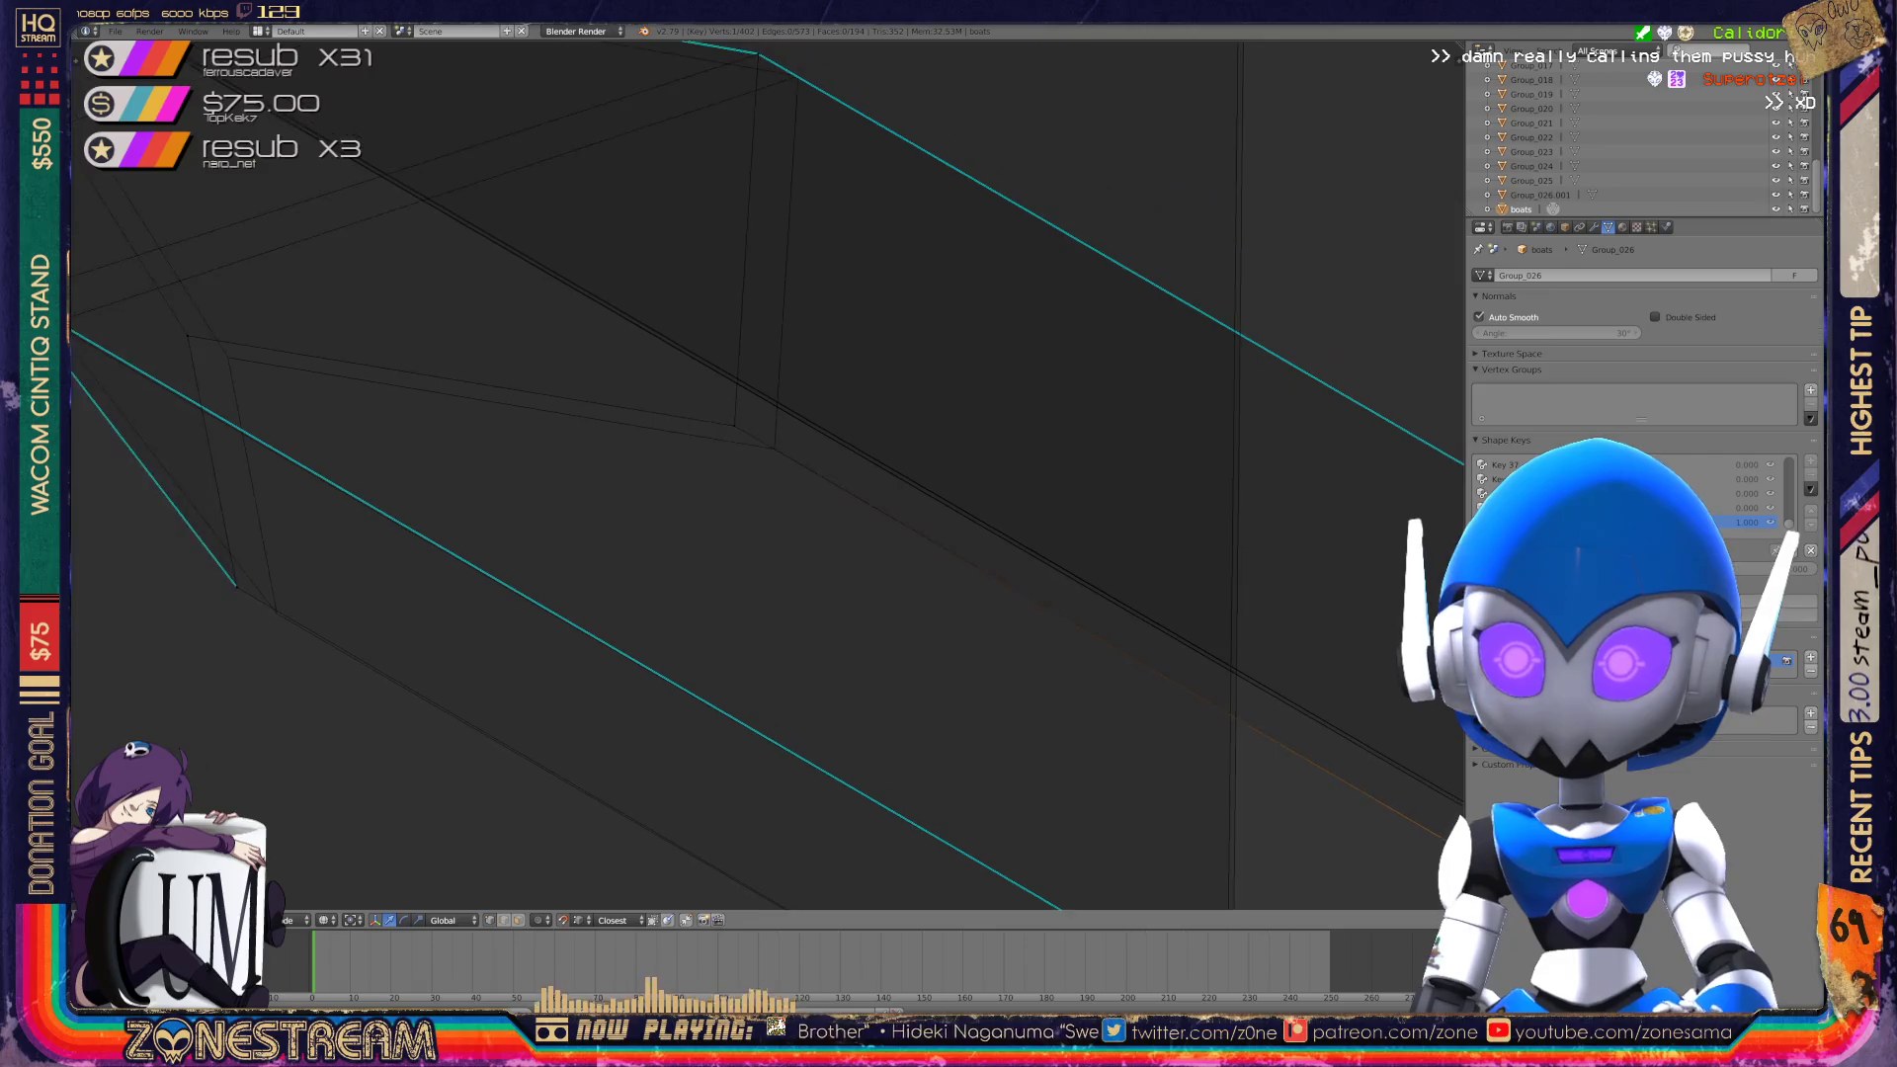
Shift a vertex along its edge and nudge the lower-edge and inner-corner vertices down-right.
drag(734, 425, 775, 449)
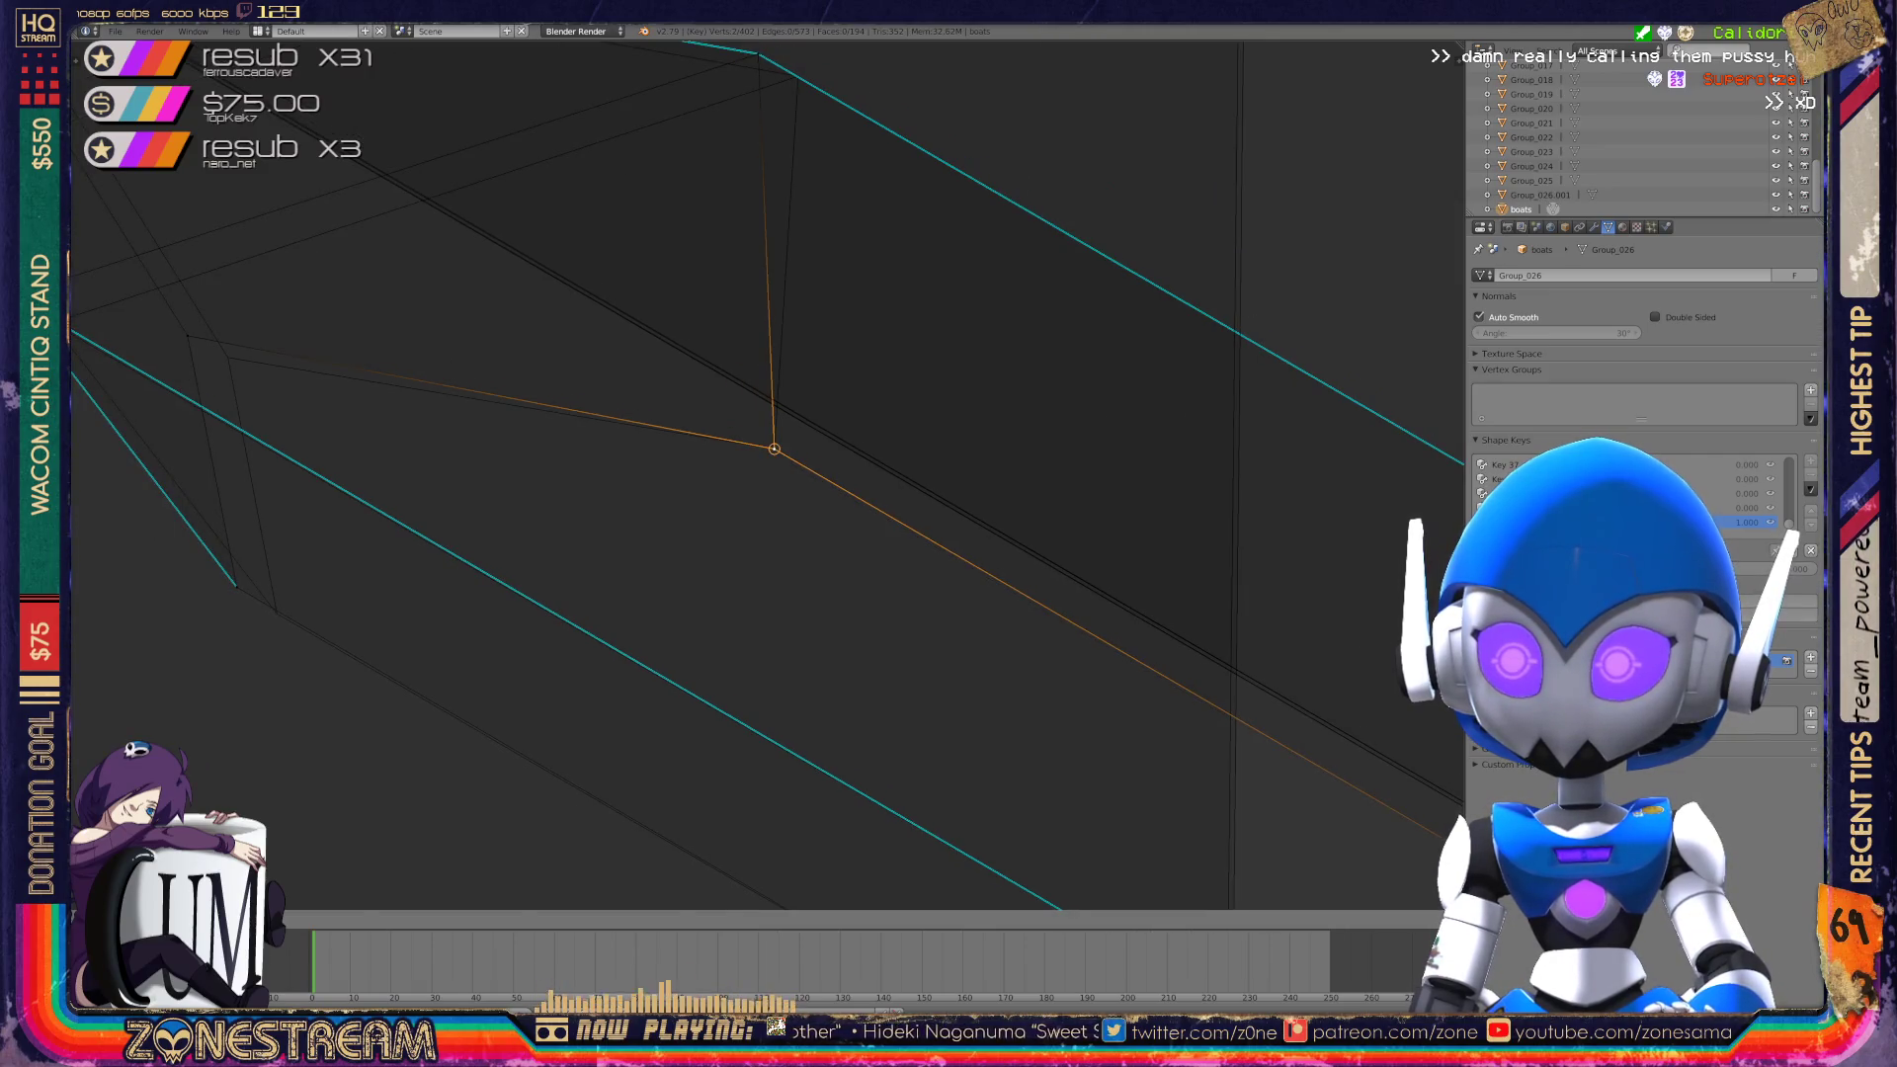
shift+middle_drag(775, 450, 997, 492)
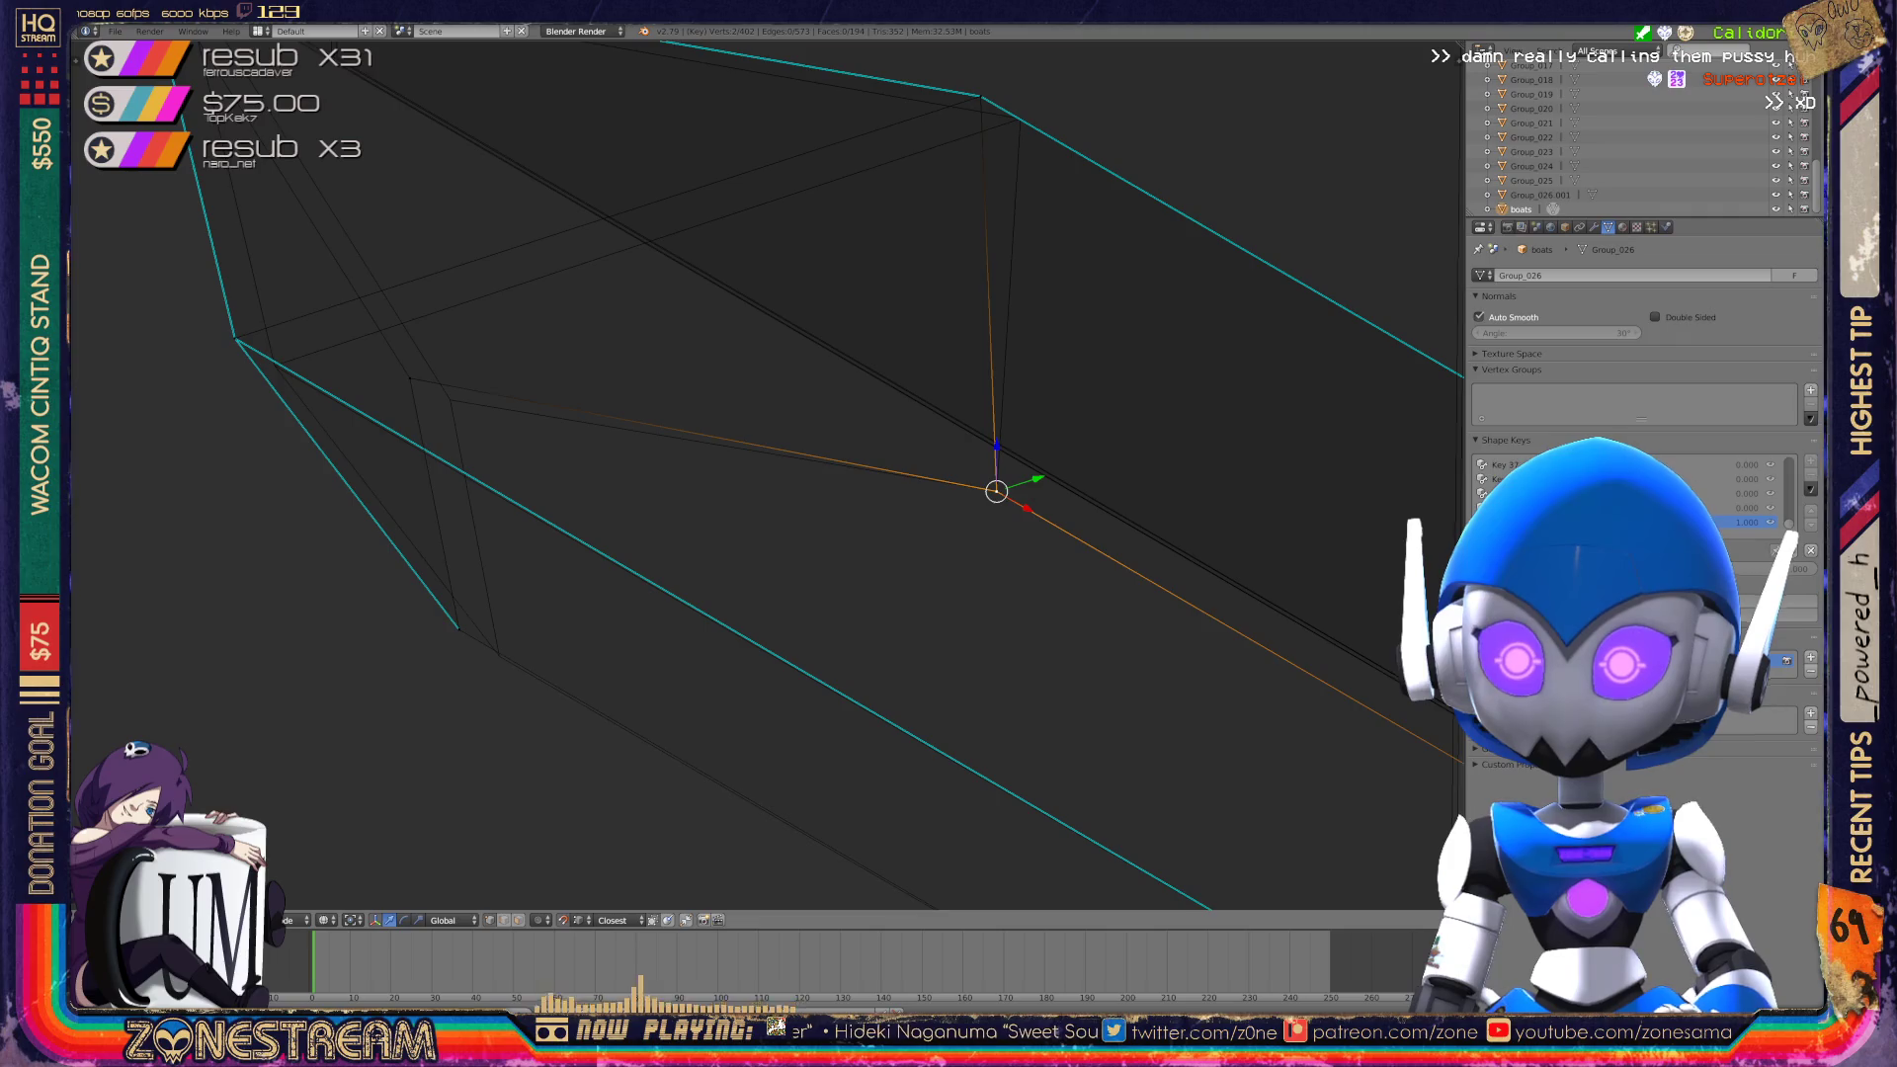
right_click(459, 628)
drag(458, 628, 499, 655)
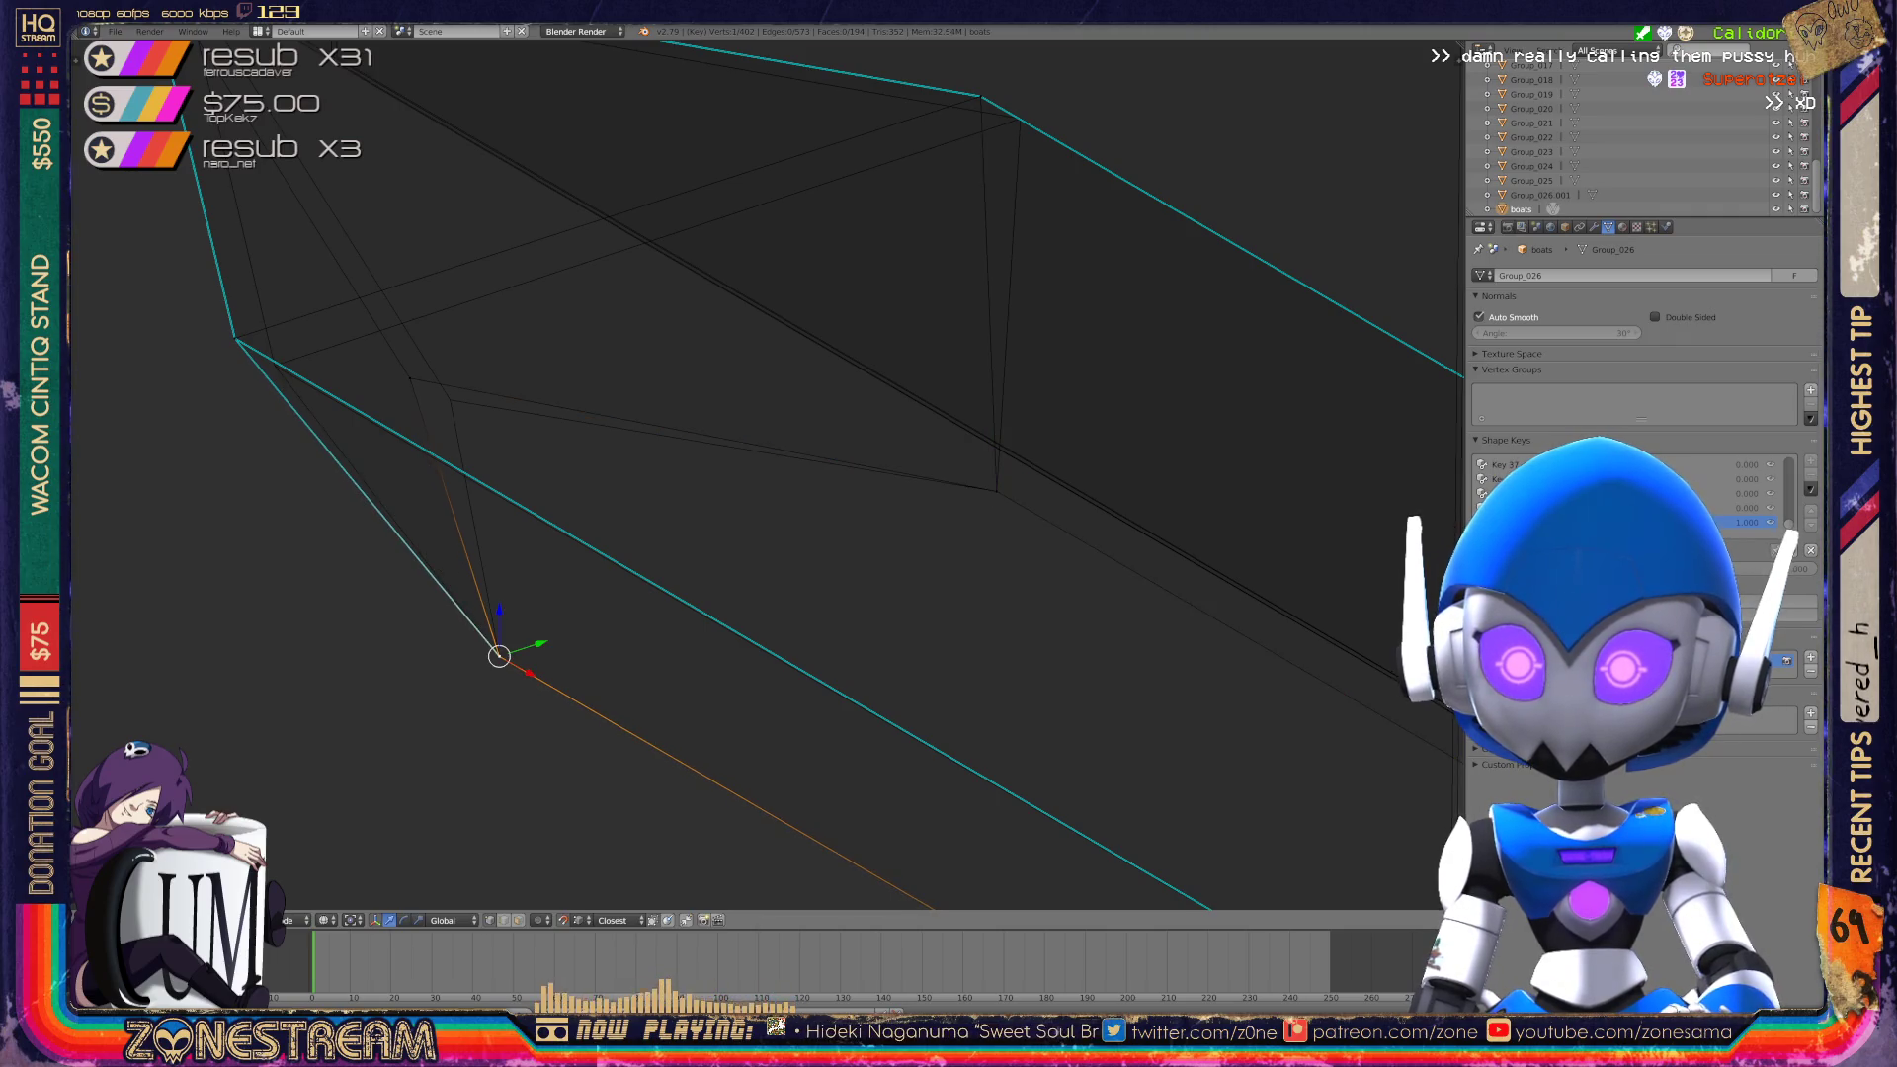
right_click(410, 377)
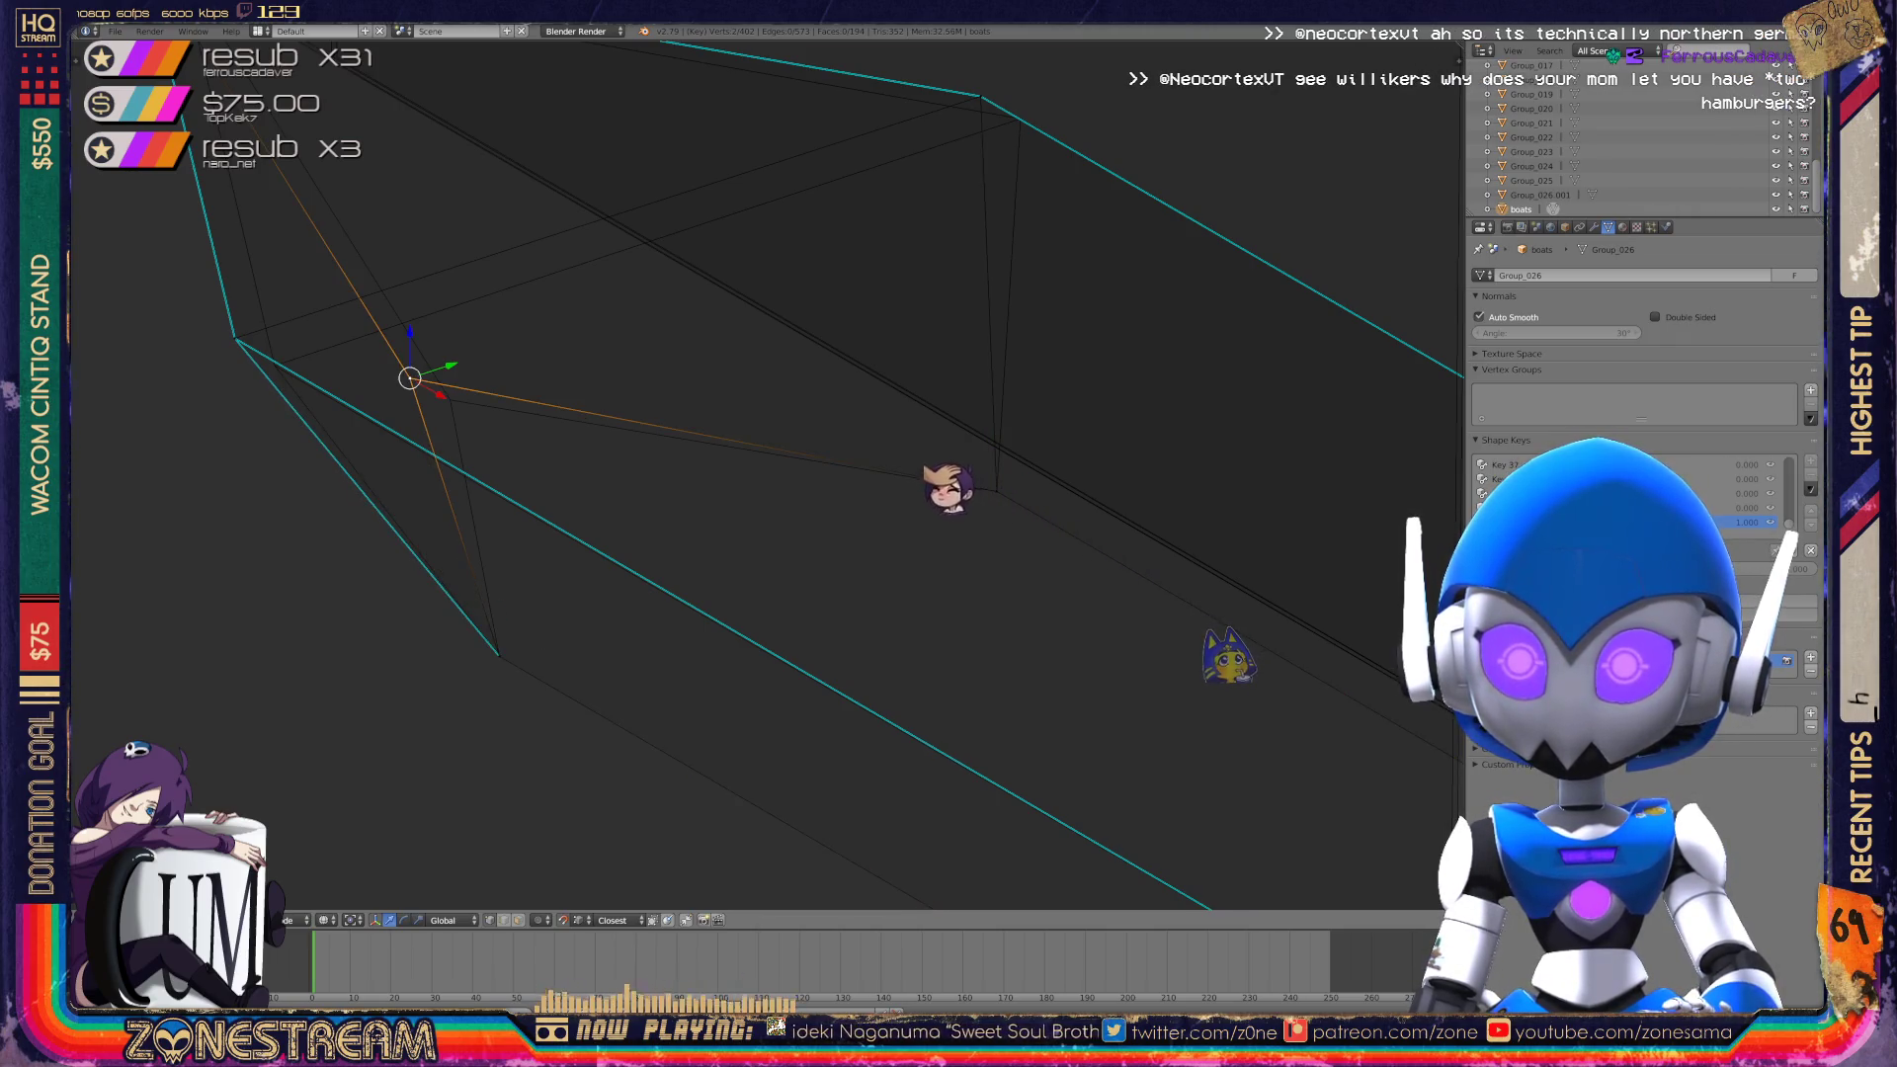
drag(410, 378, 450, 401)
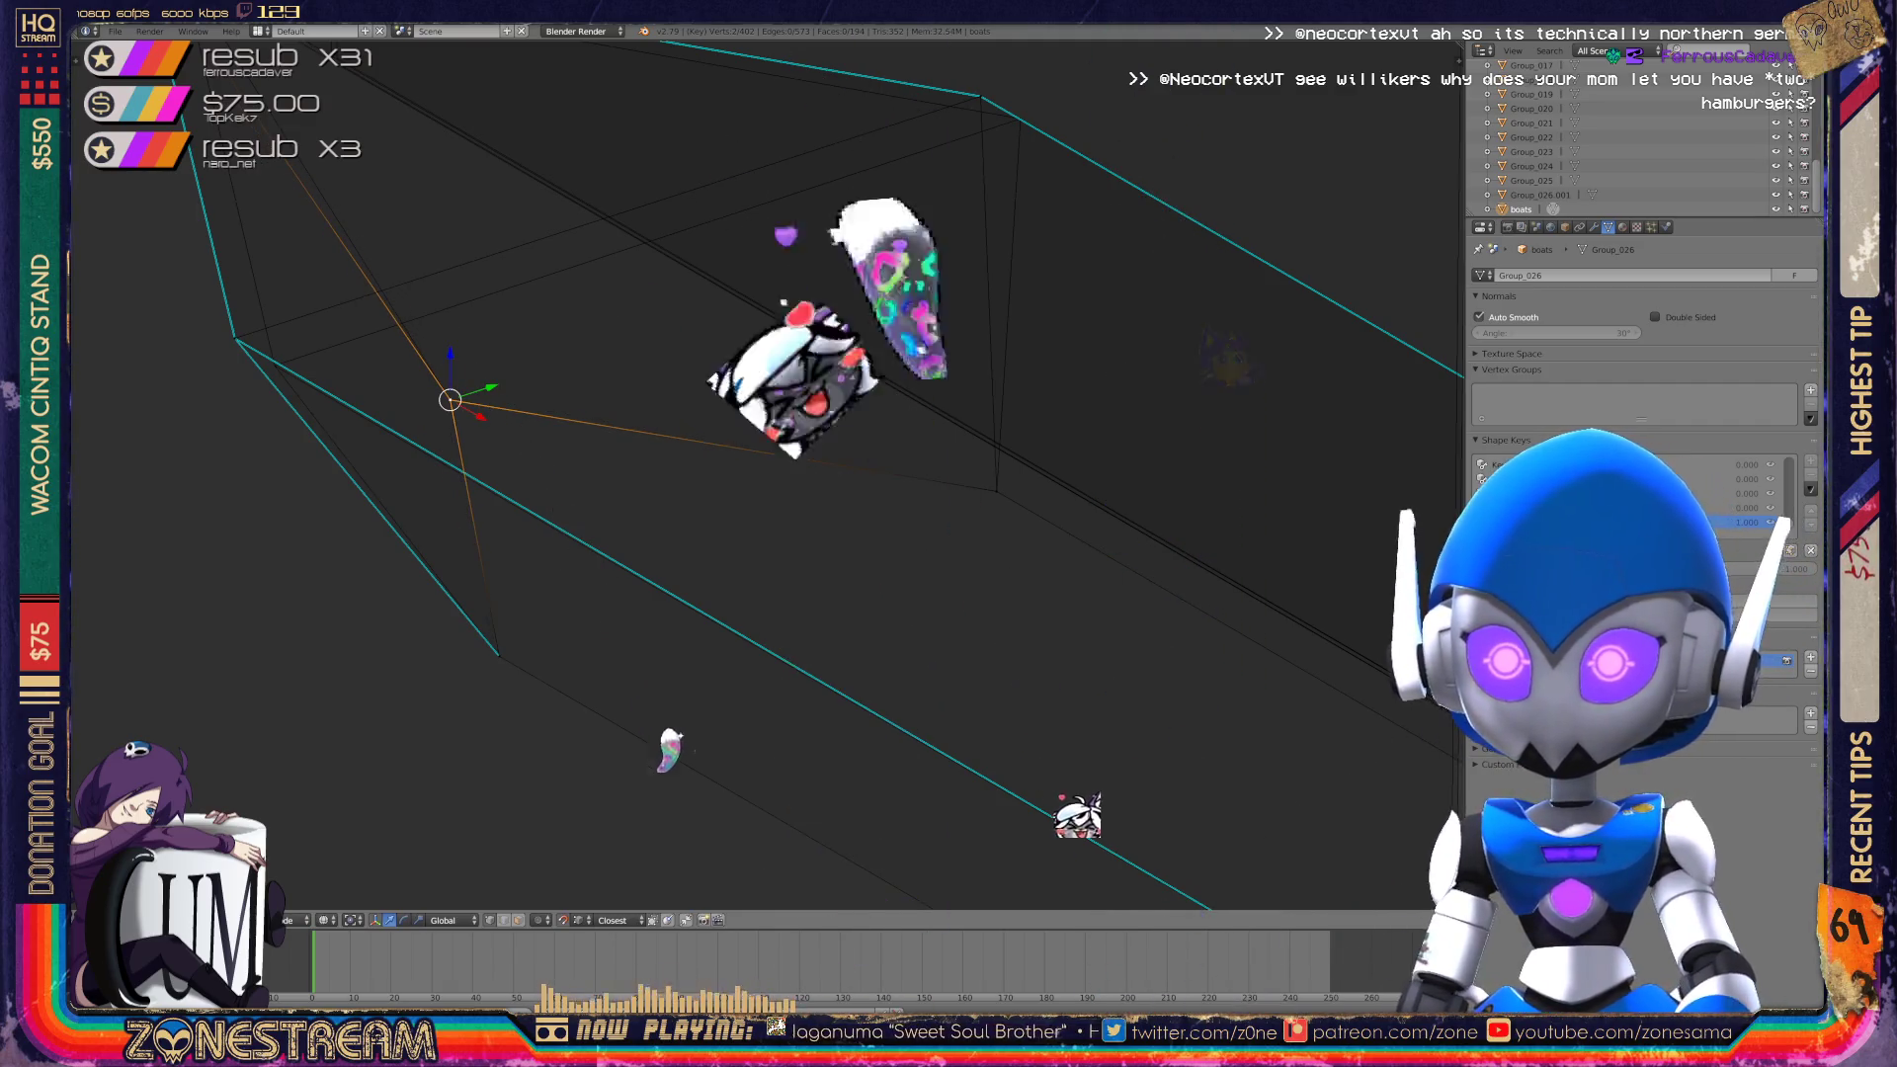
Move the shard's left, upper-right and top-left tip vertices down and right.
shift+middle_drag(751, 474, 889, 645)
click(374, 509)
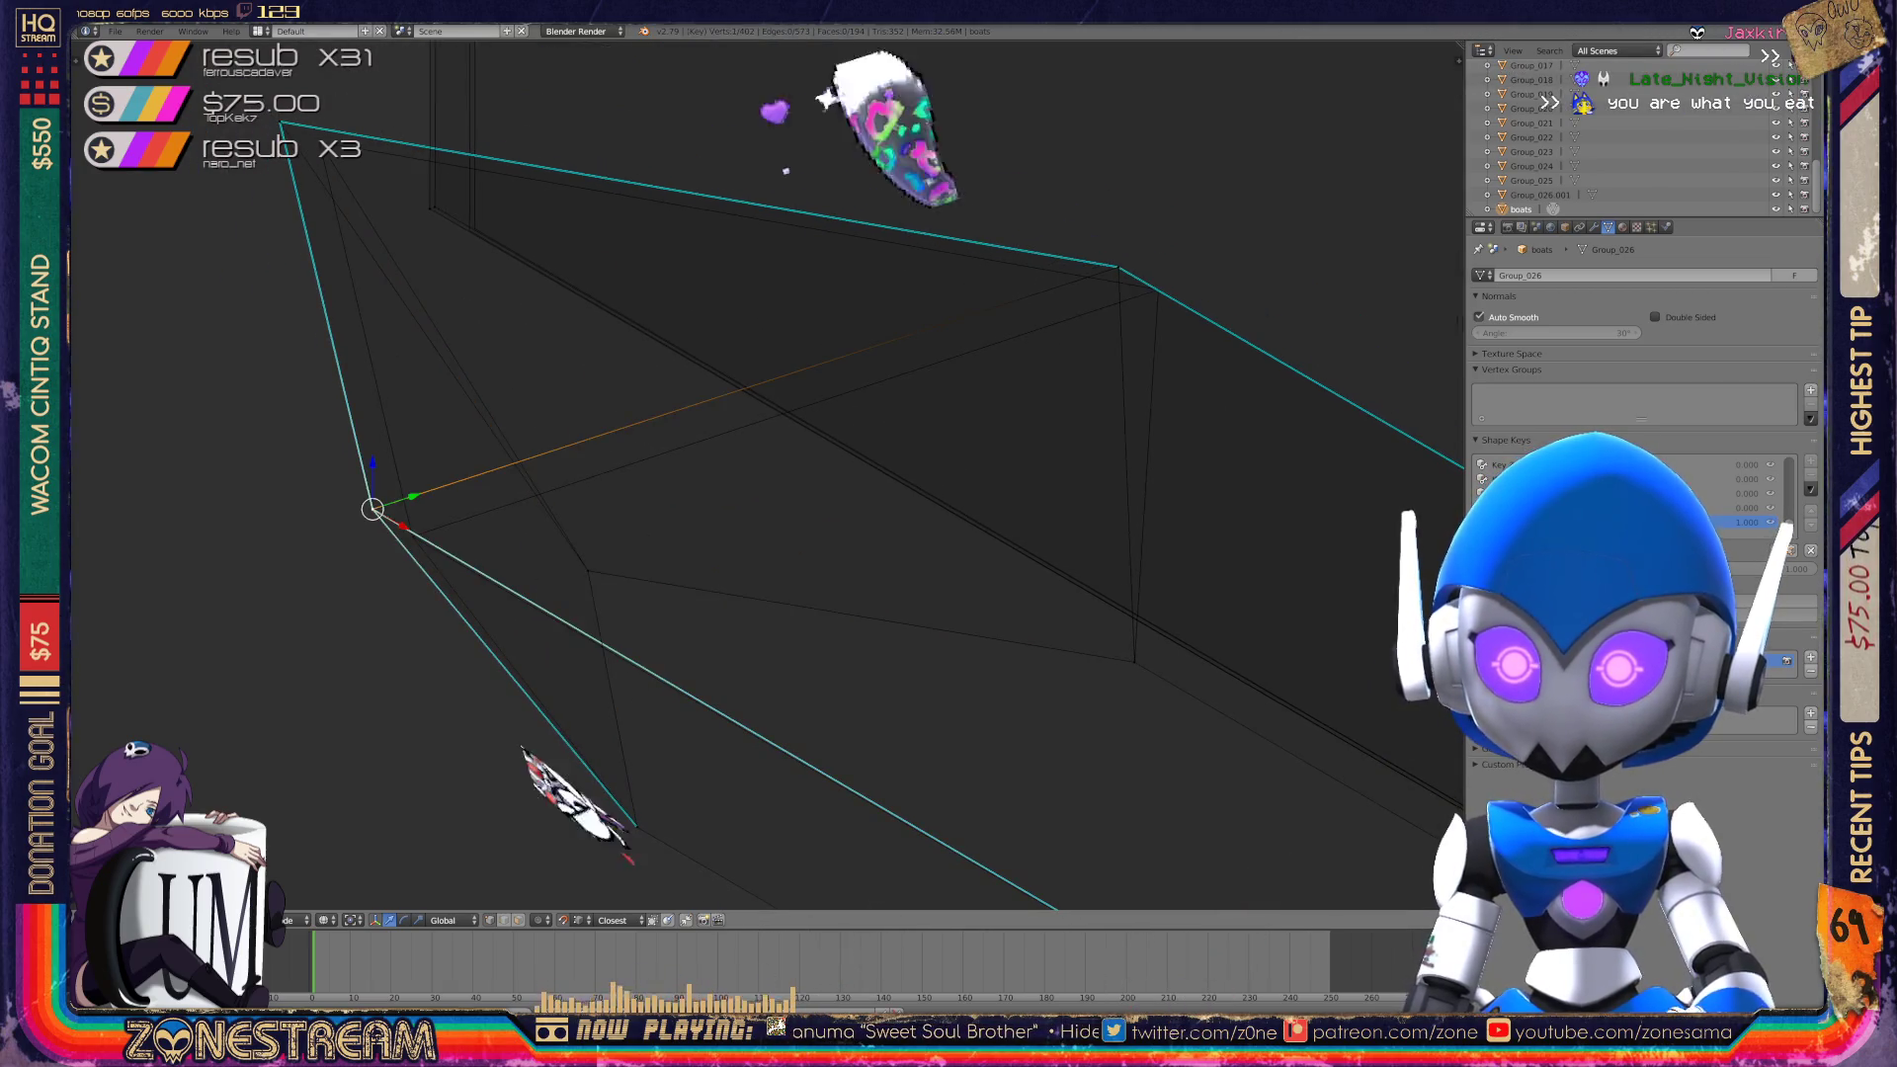
drag(374, 509, 412, 536)
click(1117, 264)
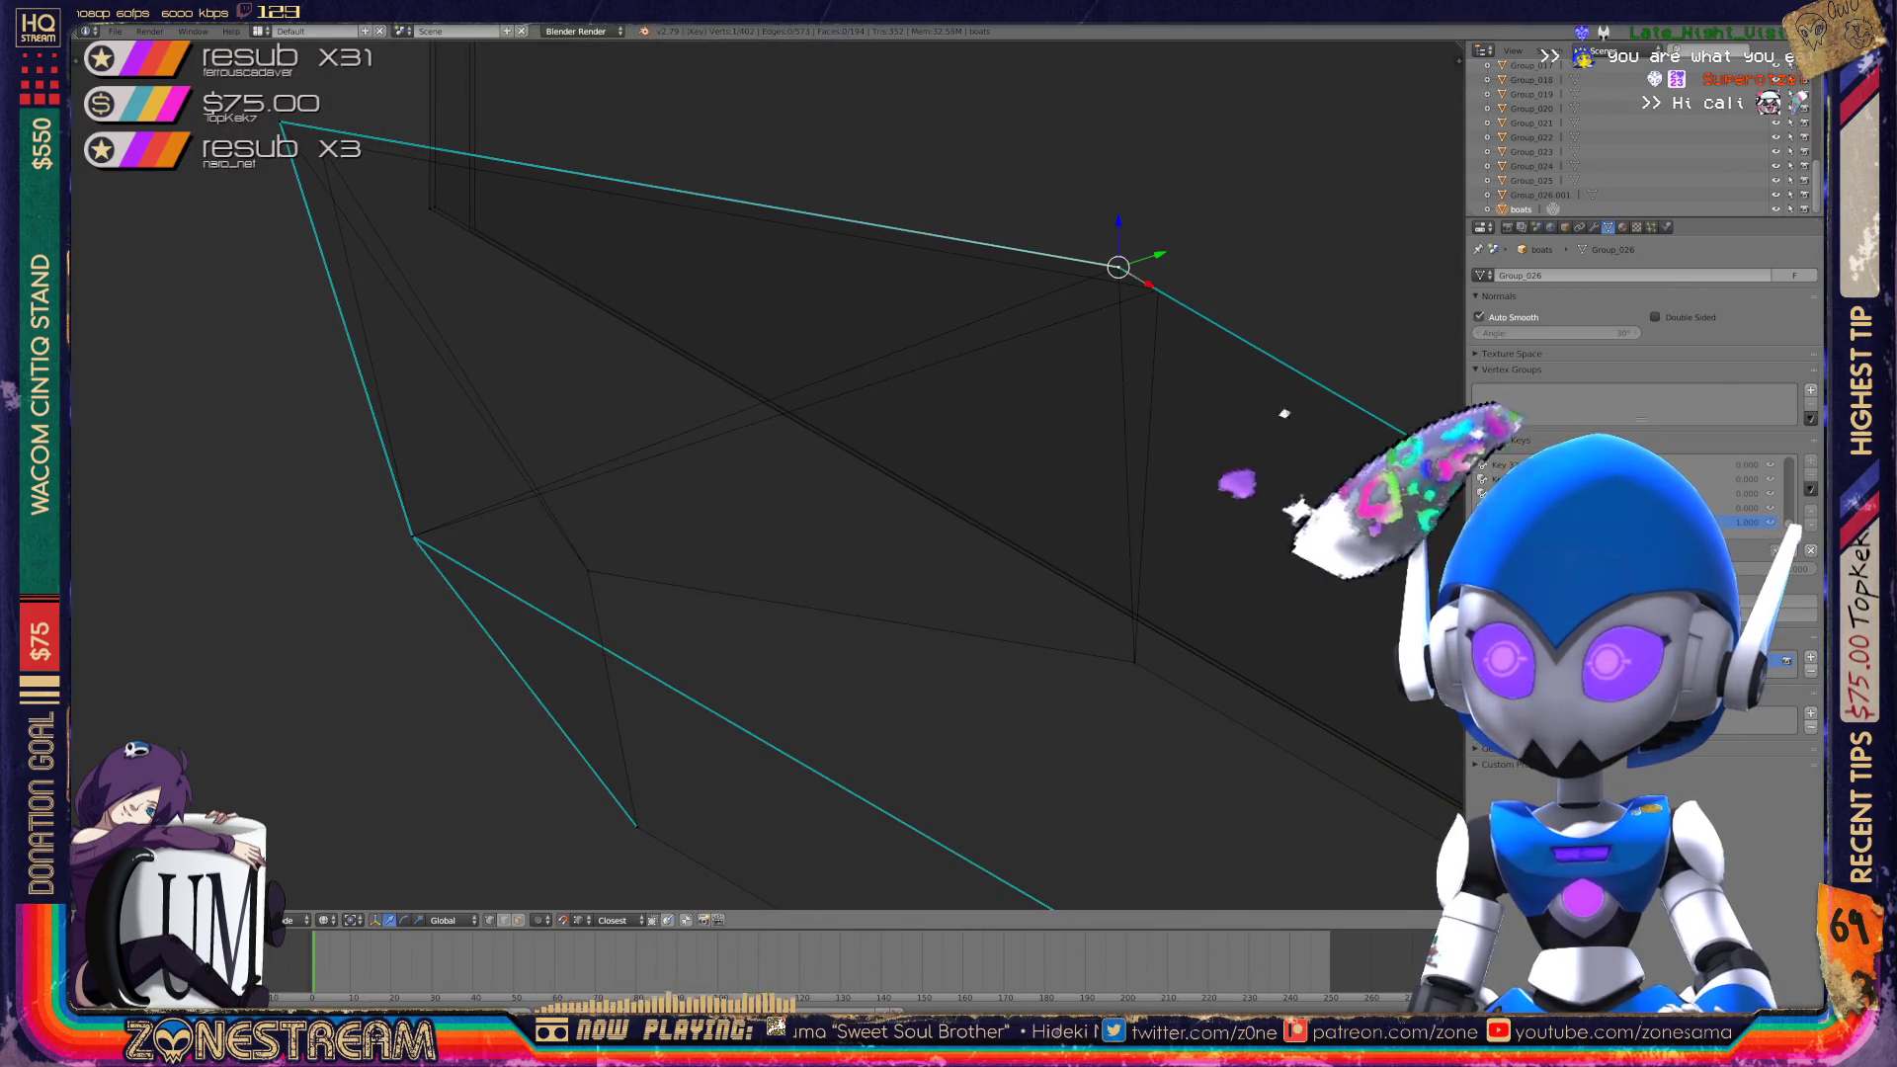
drag(1118, 265, 1159, 289)
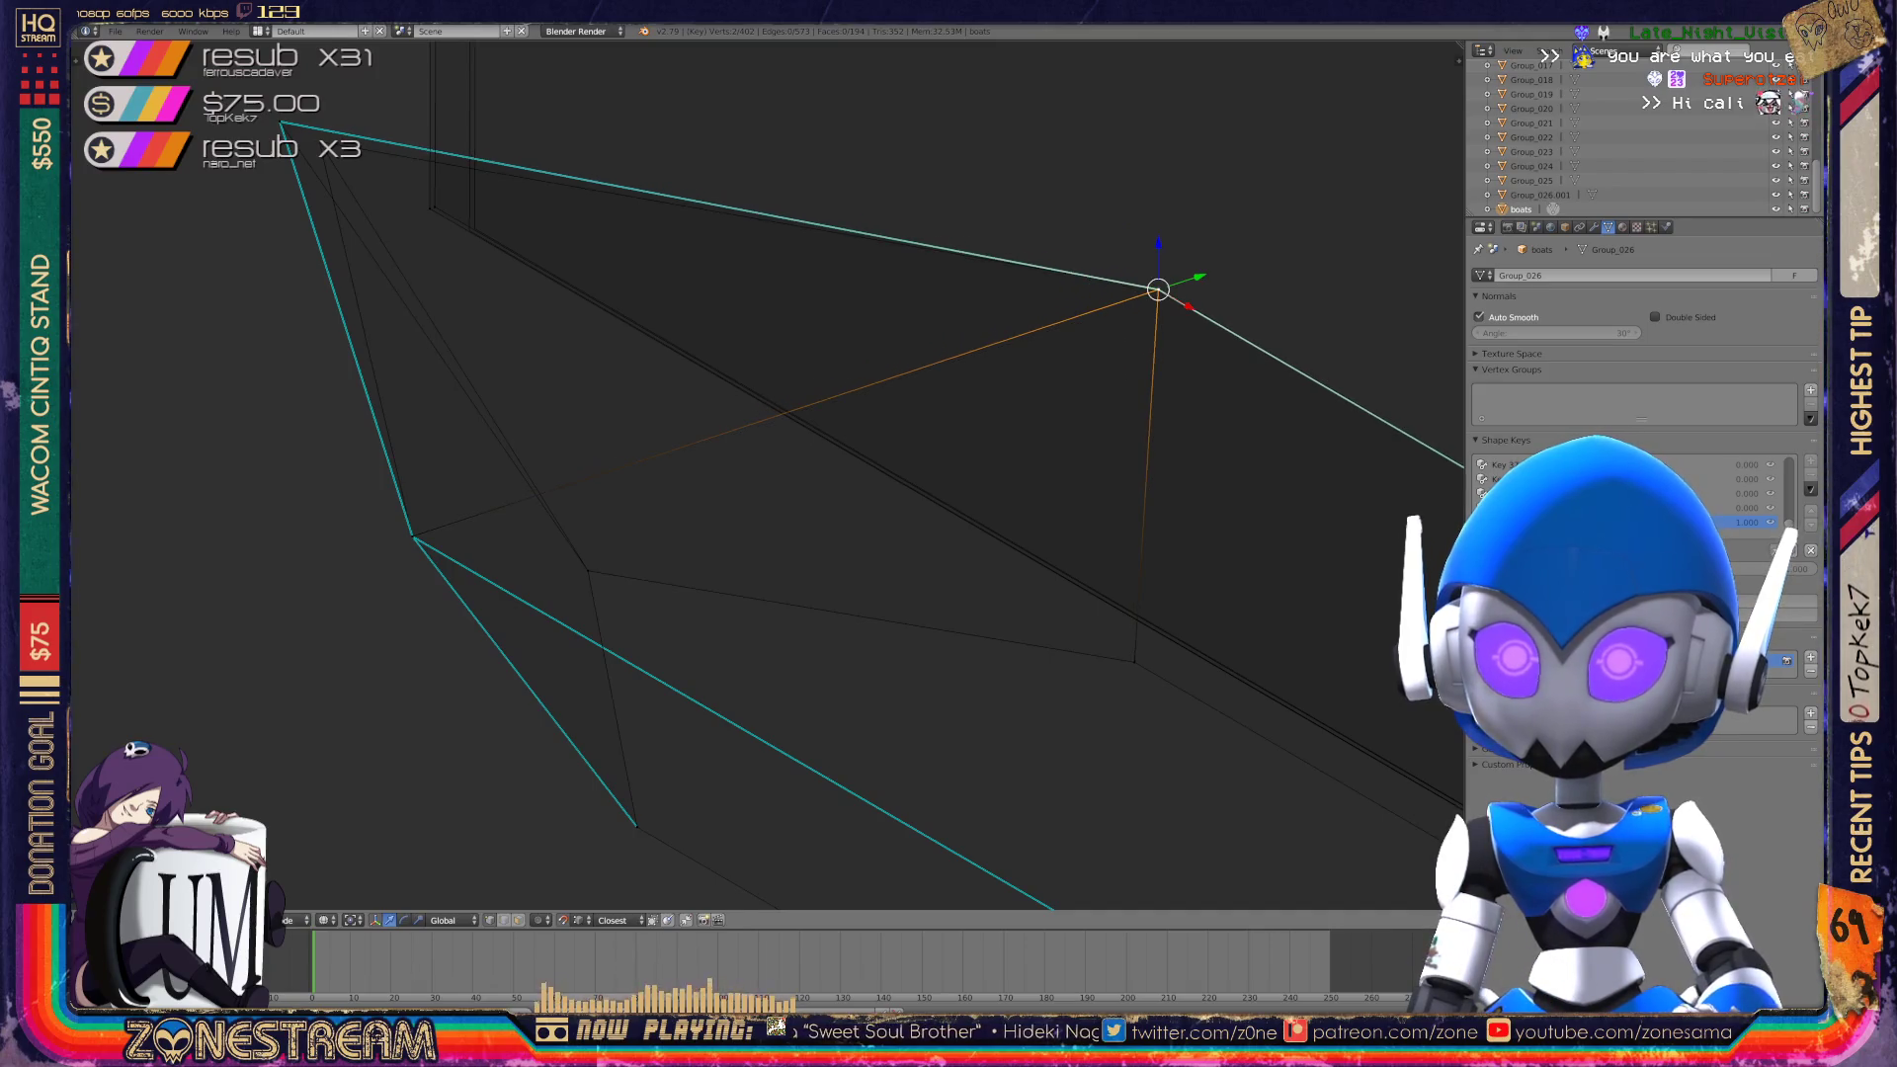
click(282, 121)
drag(281, 121, 321, 143)
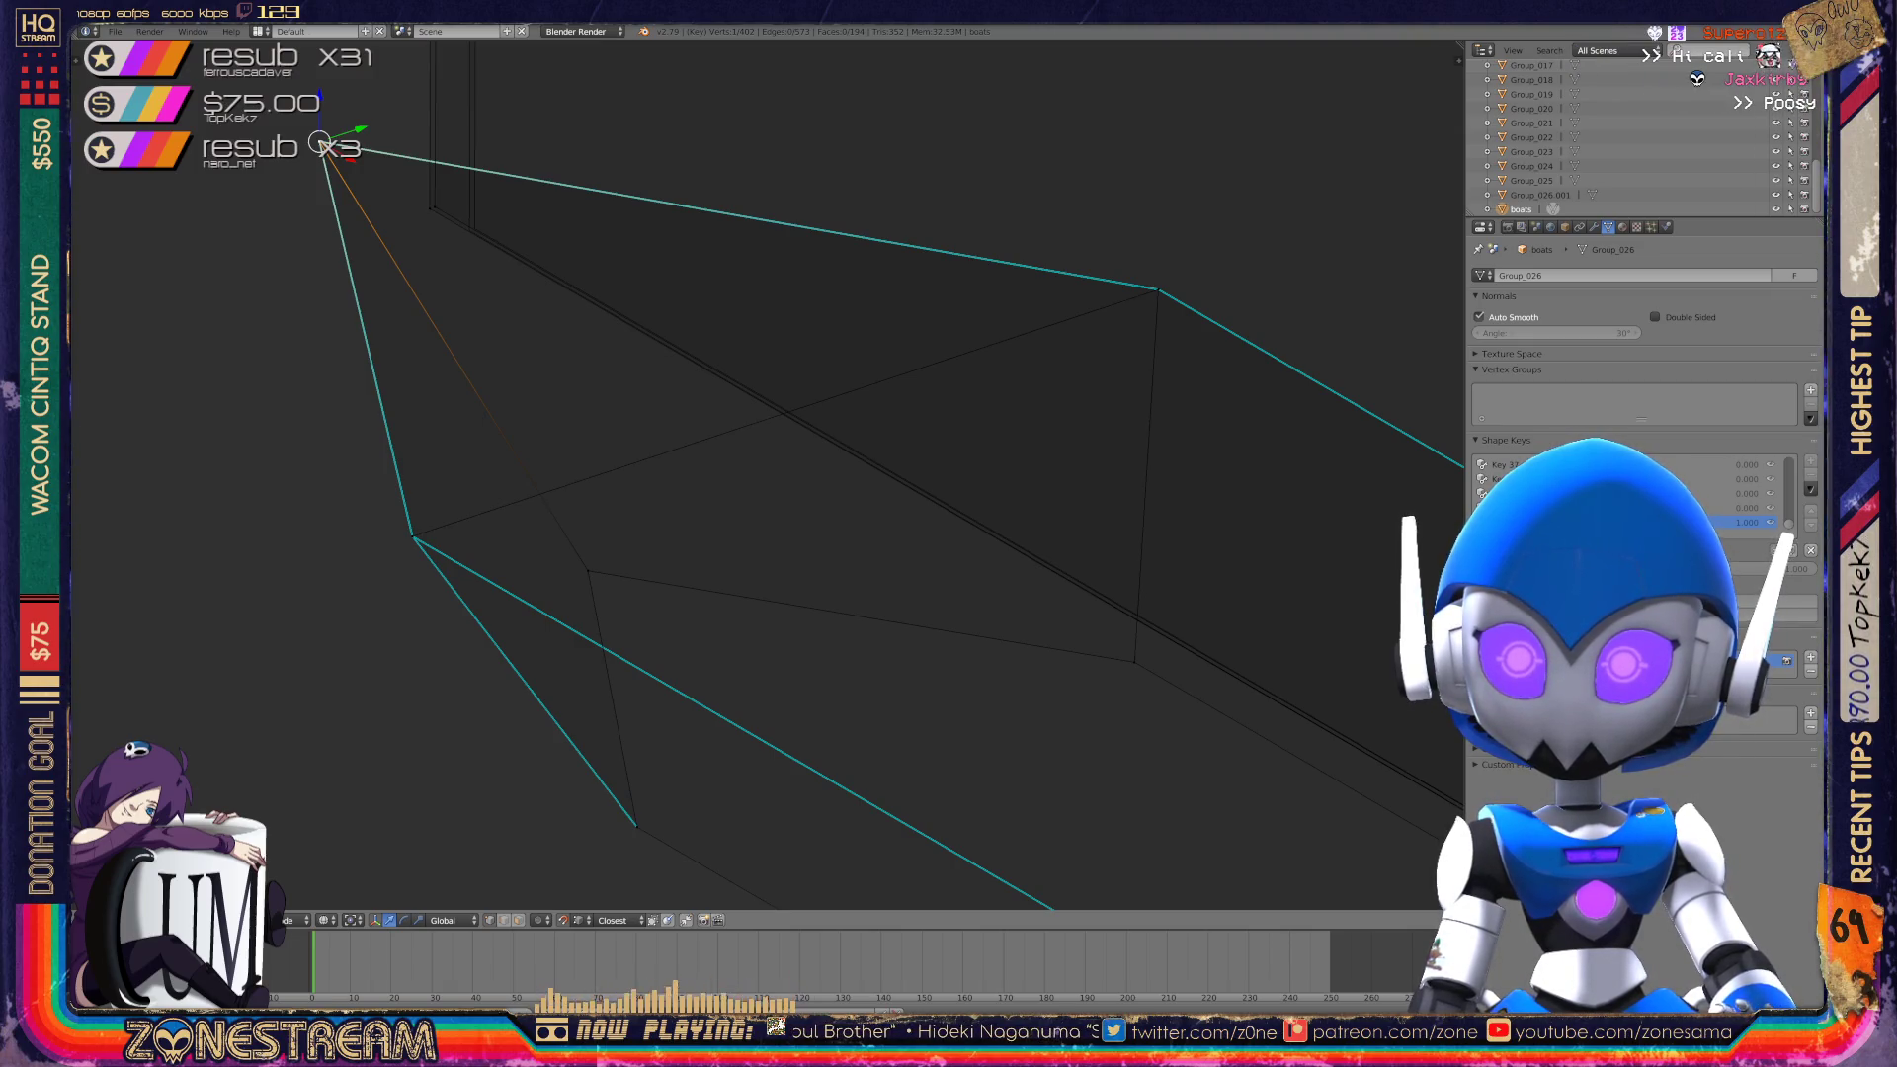
Select the vertex just below the tip and start moving it.
click(431, 206)
click(474, 228)
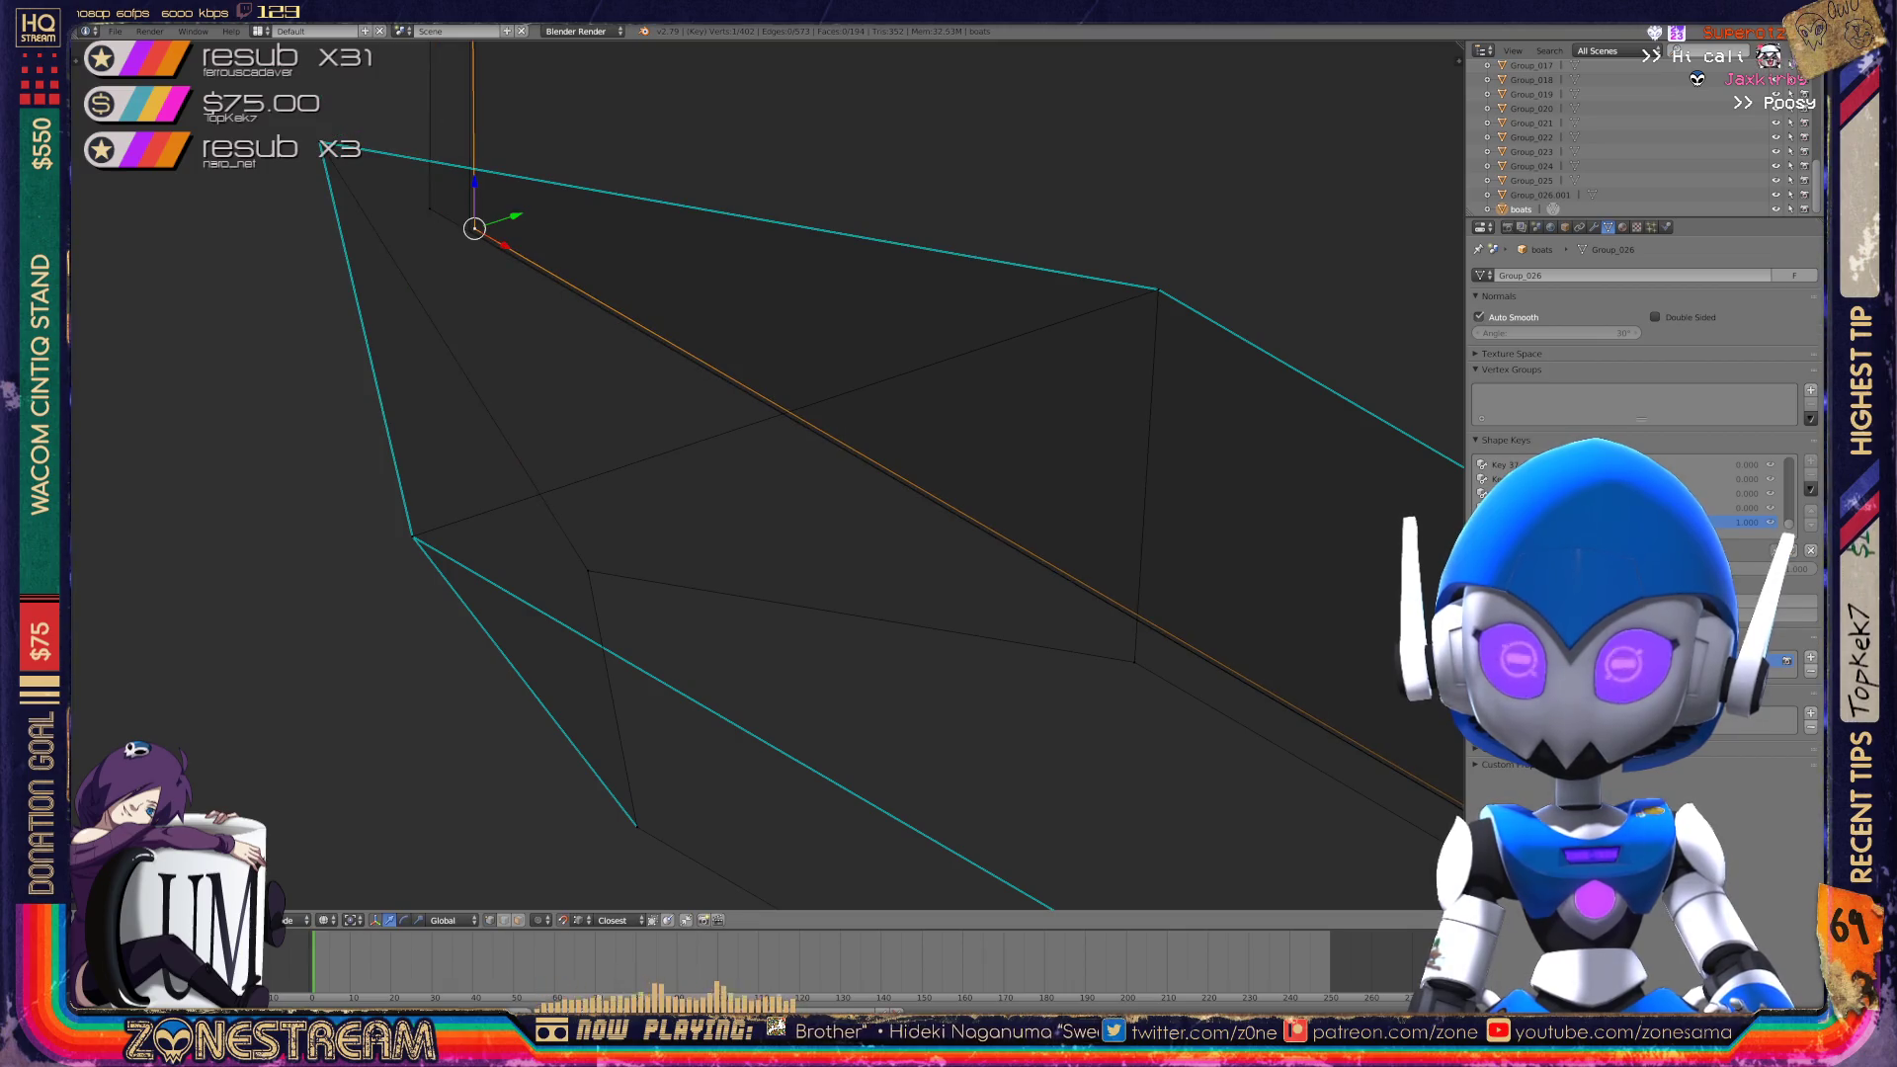
key(g)
scroll(765, 474, down, 5)
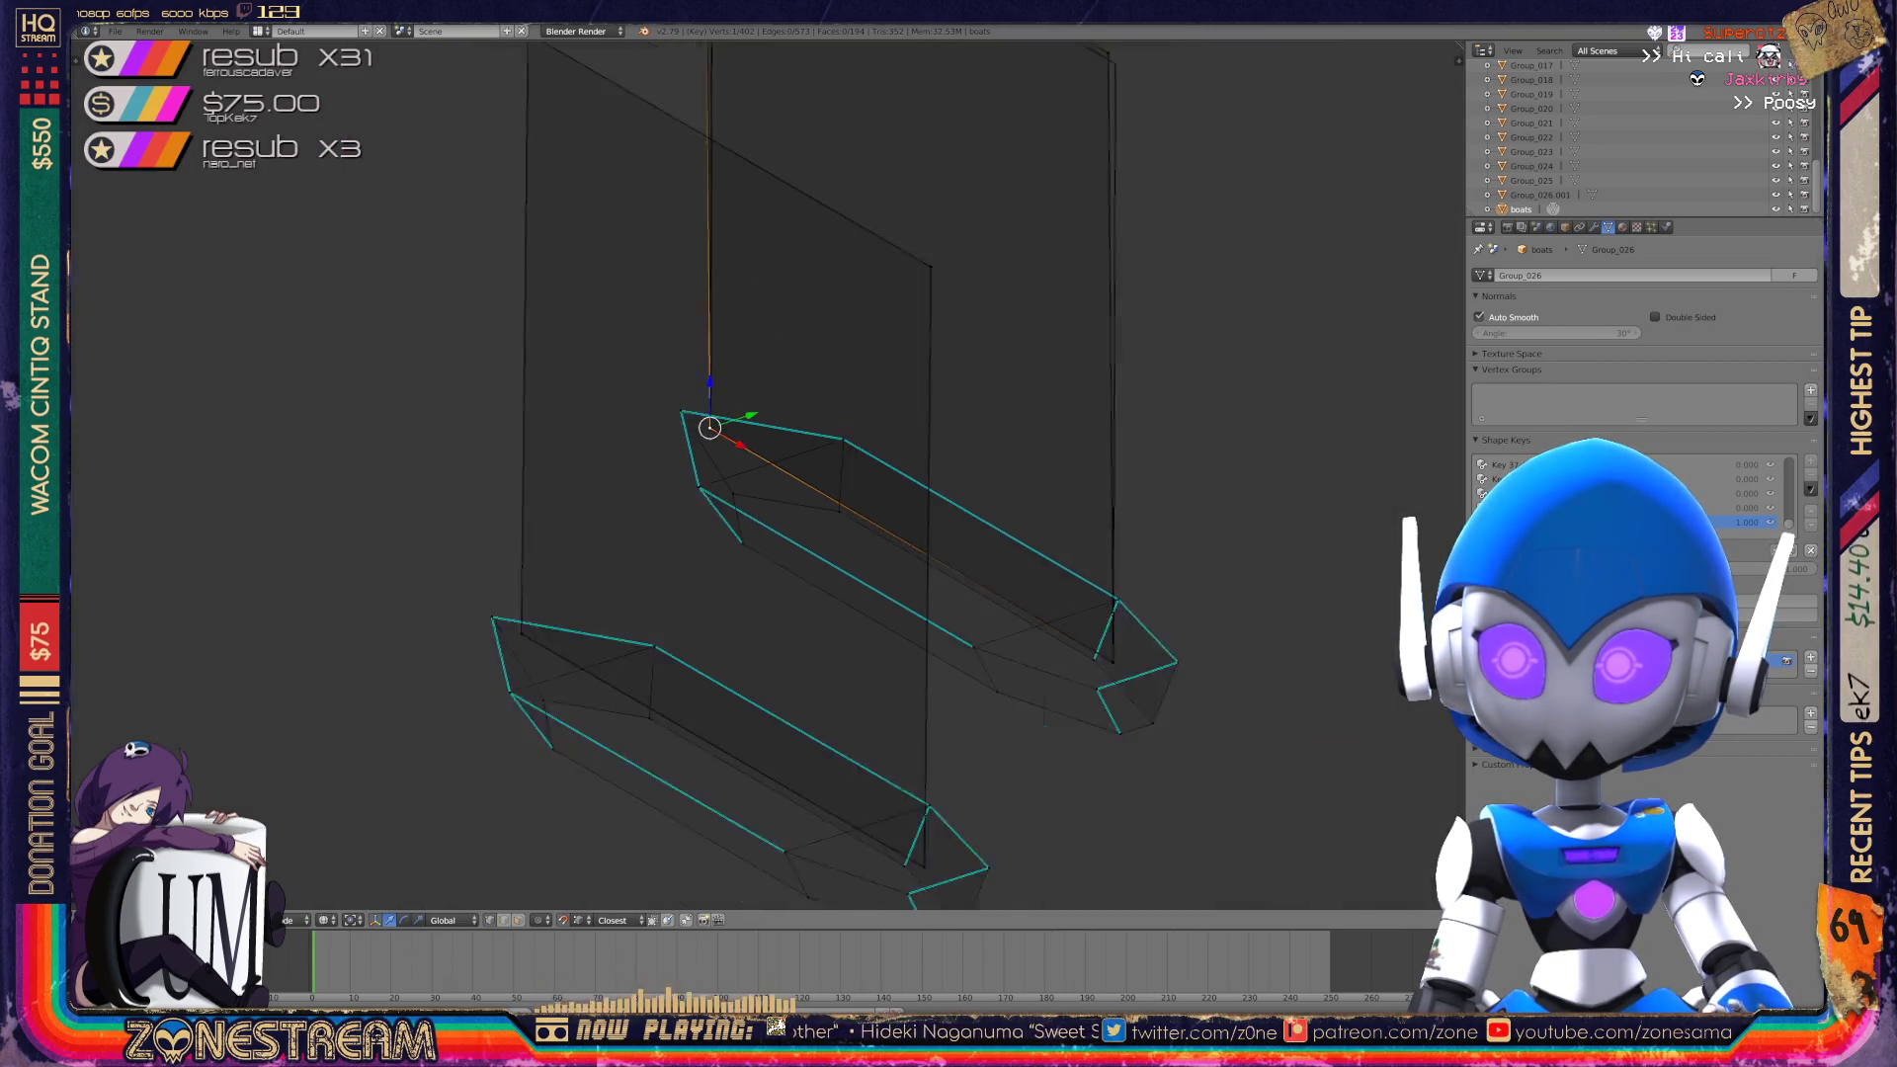
Zoom to the tall planes and move the inner triangular plane onto the outer one.
mouse_move(791, 474)
middle_down()
mouse_move(691, 475)
mouse_move(763, 486)
mouse_move(735, 649)
mouse_move(867, 856)
middle_up()
scroll(867, 855, up, 5)
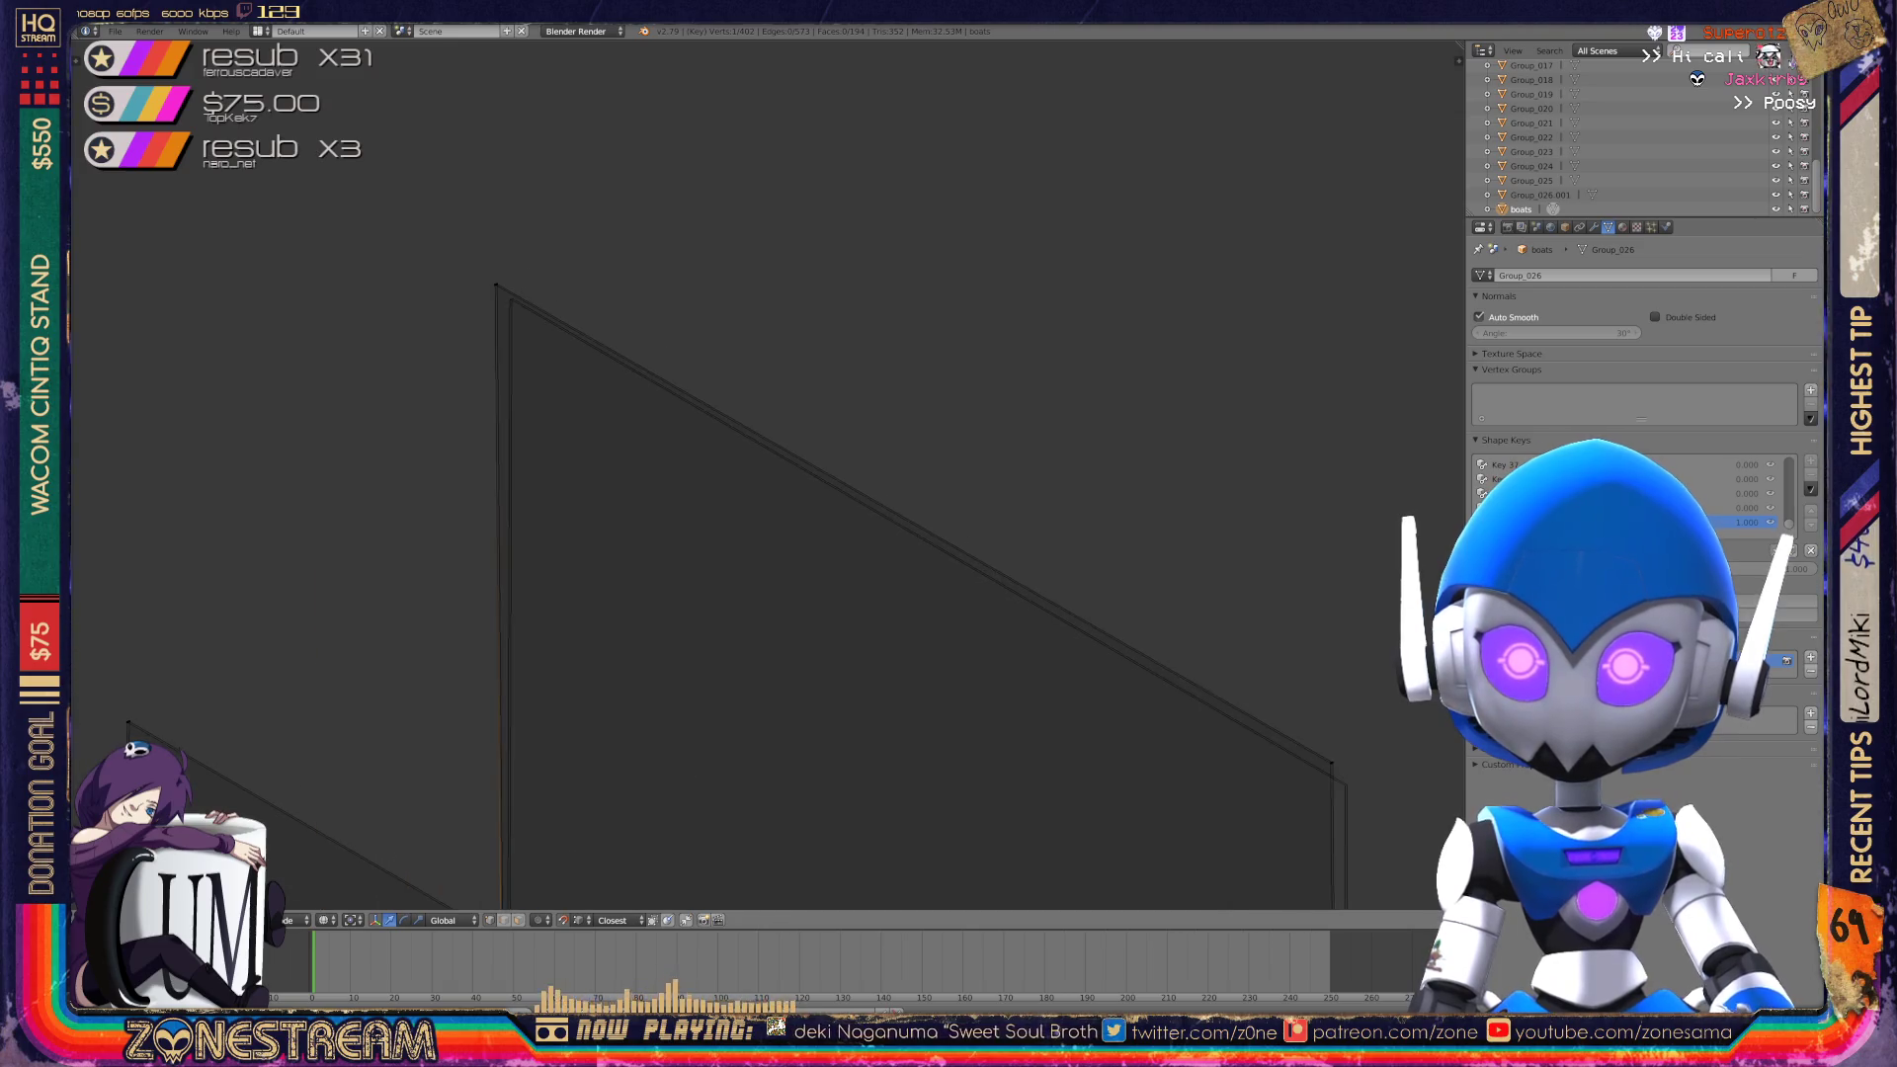
scroll(868, 593, up, 3)
scroll(868, 593, down, 2)
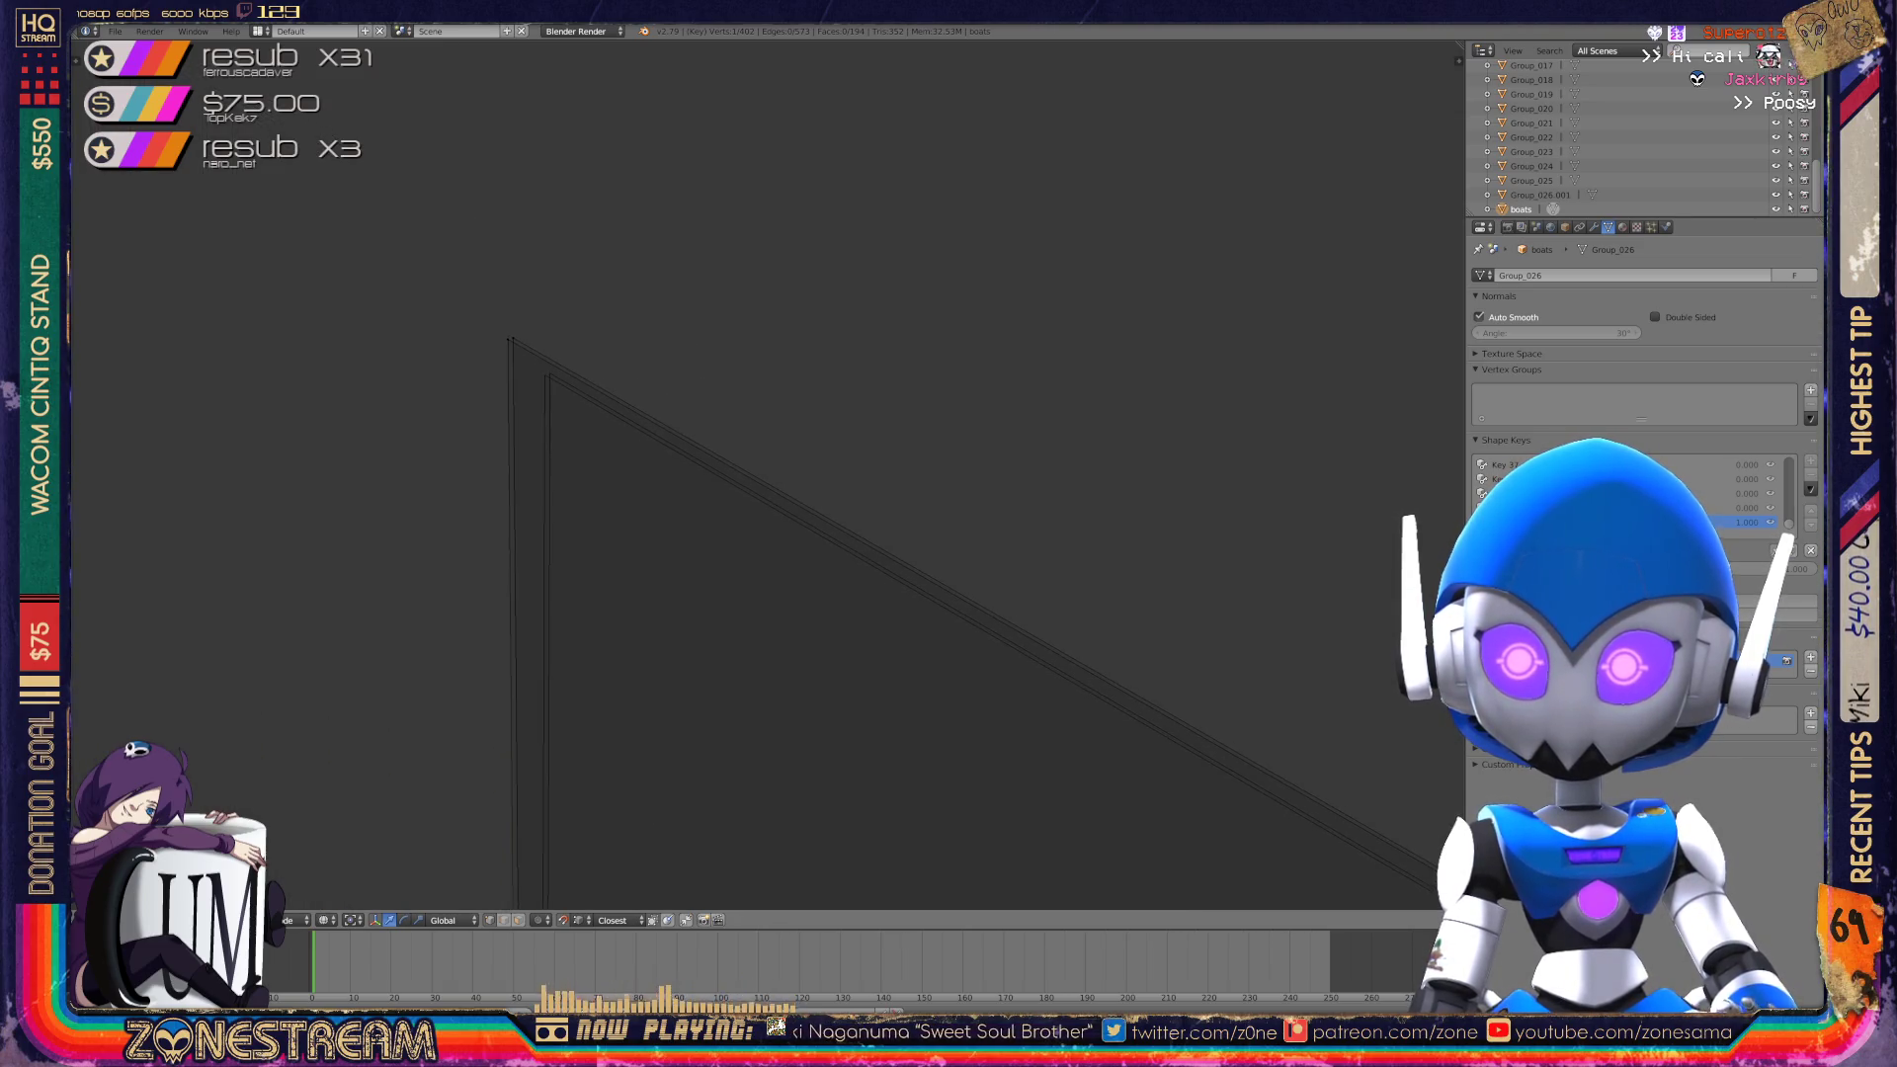
scroll(769, 475, up, 2)
scroll(769, 475, up, 1)
shift+middle_drag(768, 474, 884, 475)
right_click(889, 613)
right_click(890, 640)
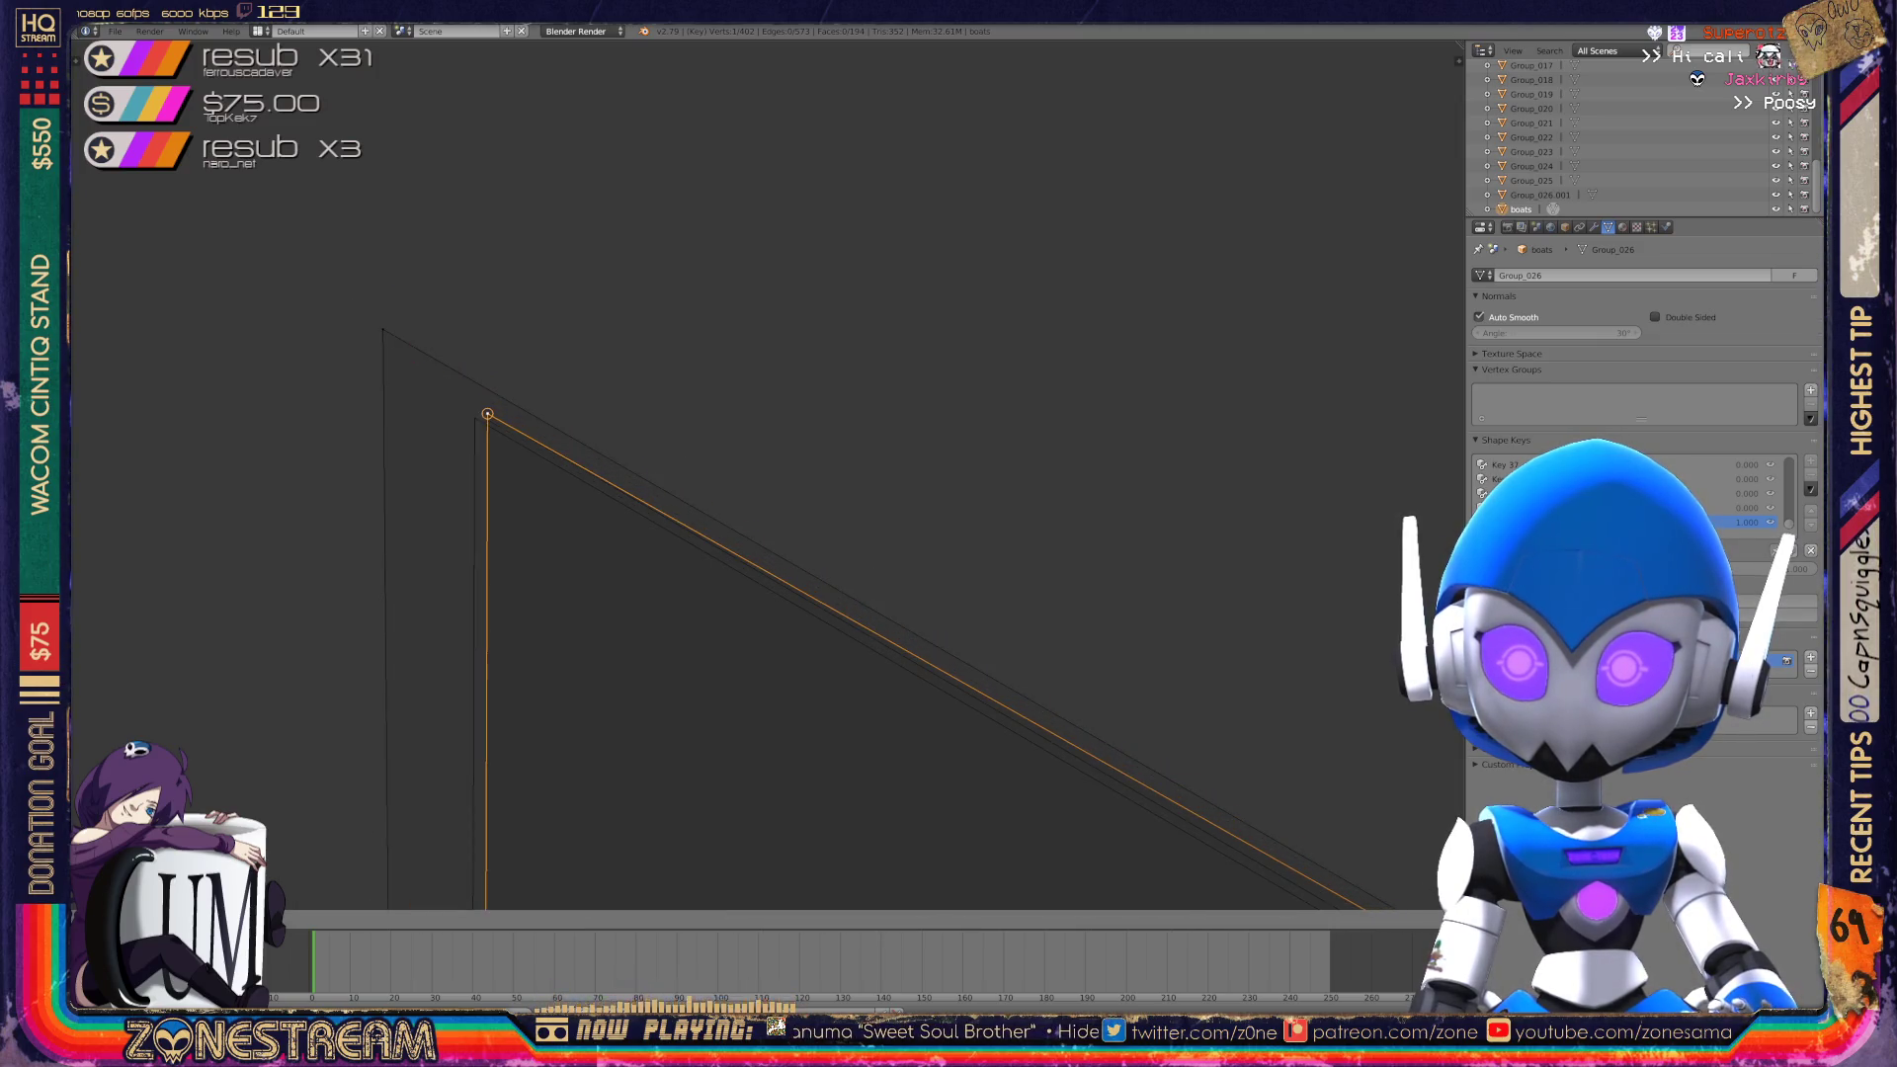
key(g)
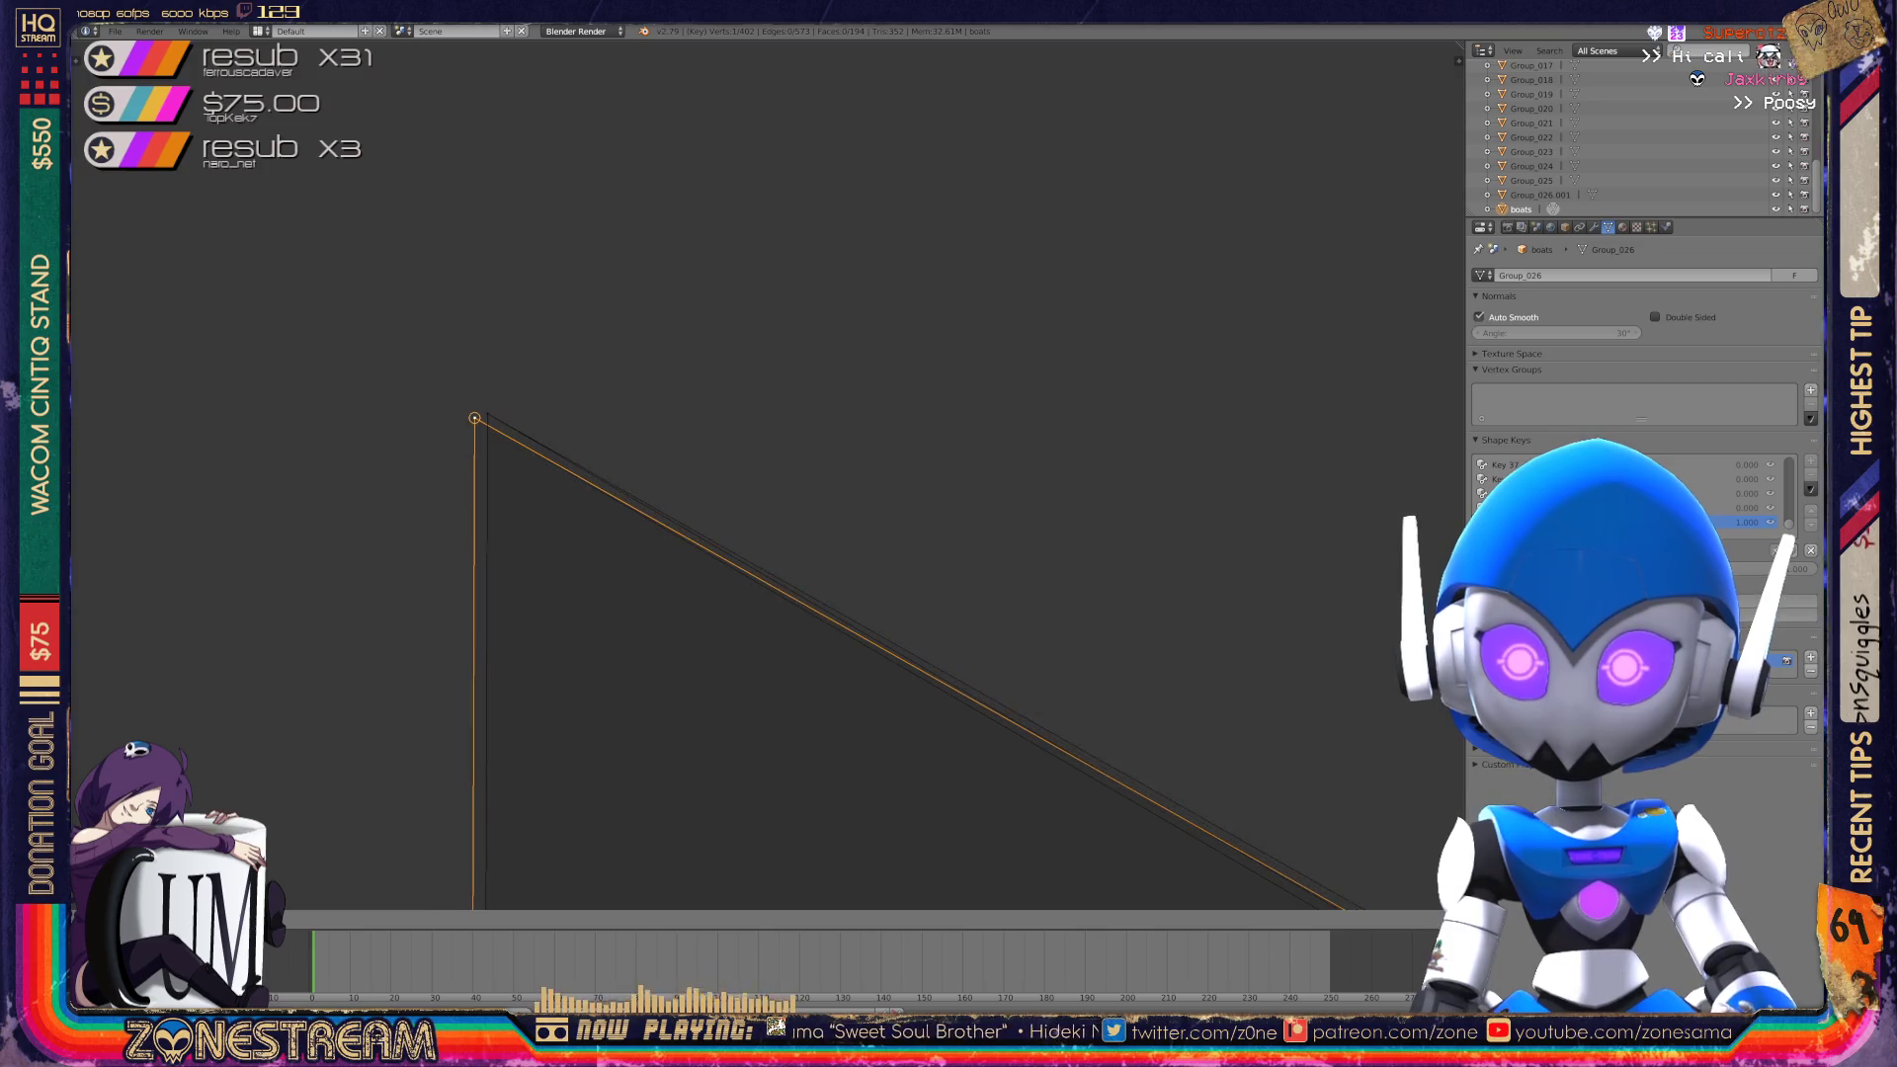
Frame the selected plane, then select the wall panel's corner and orbit to check its alignment.
key(KP_Decimal)
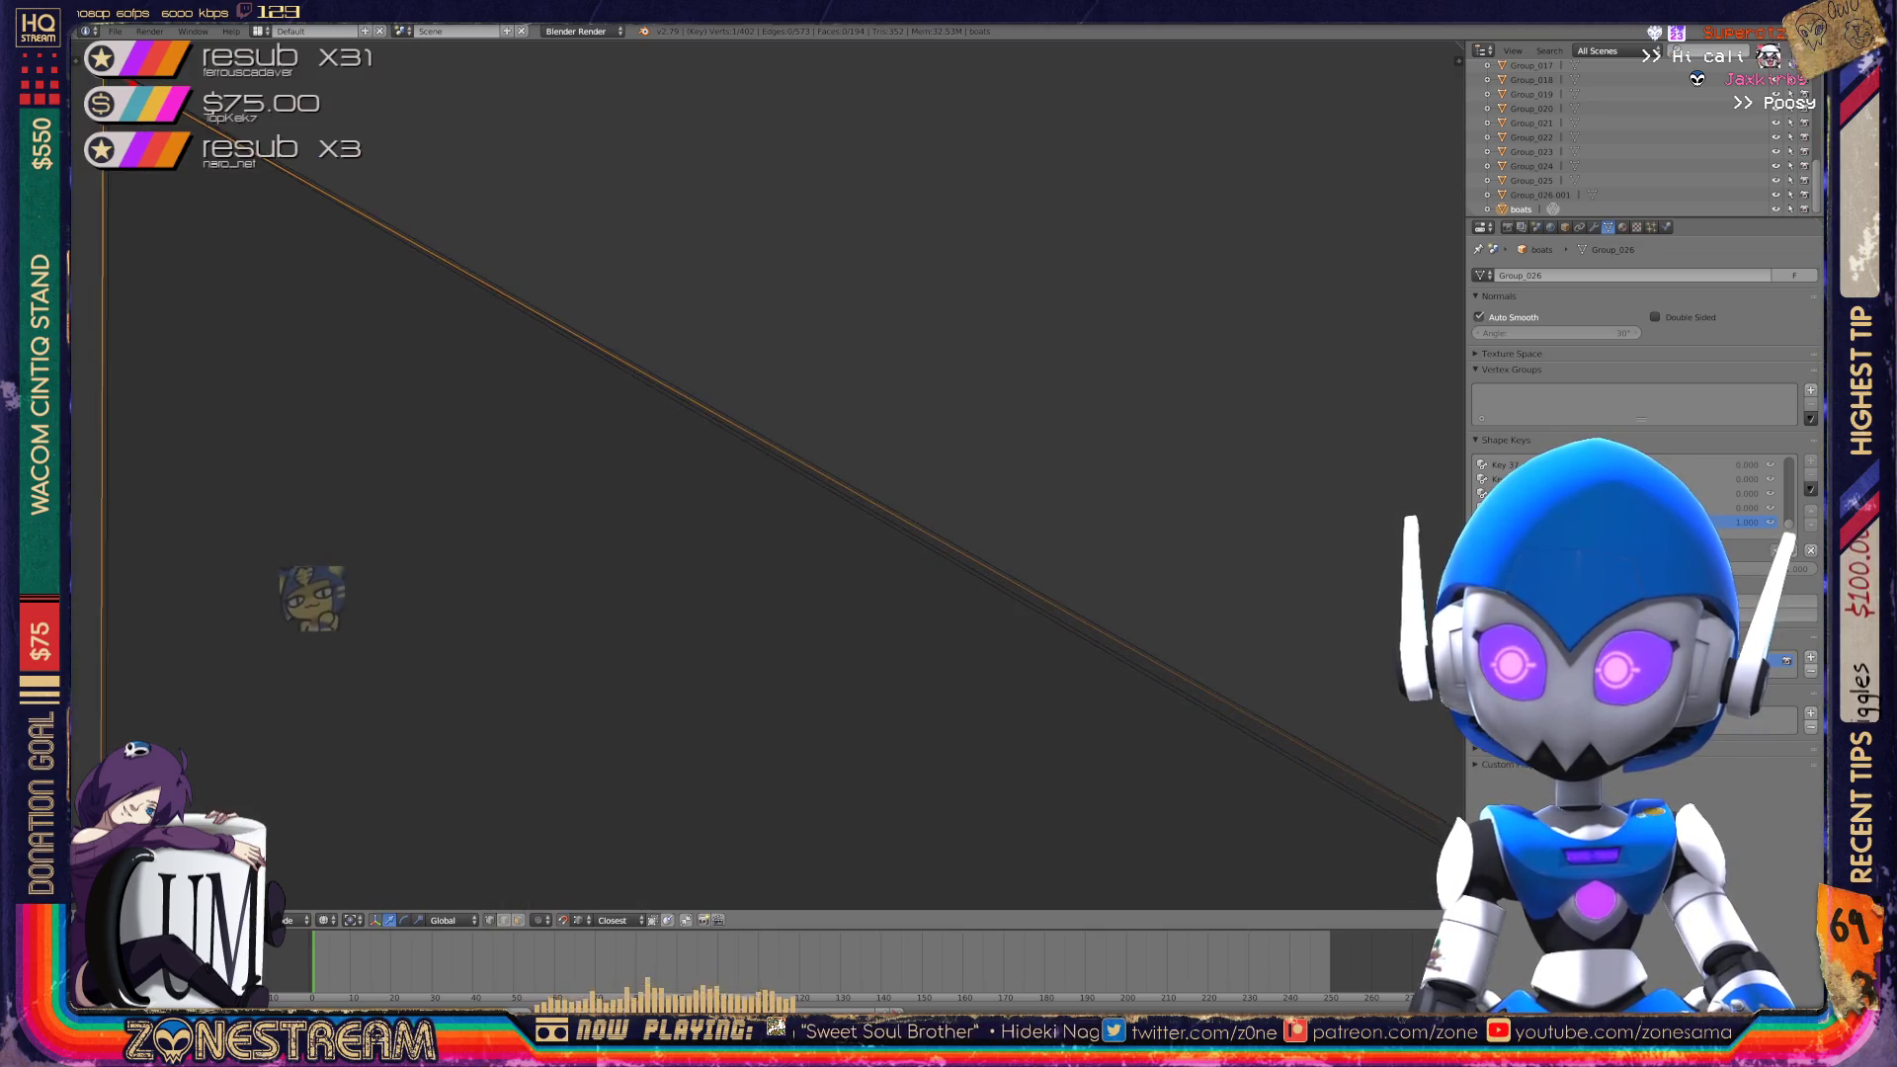
scroll(425, 550, down, 3)
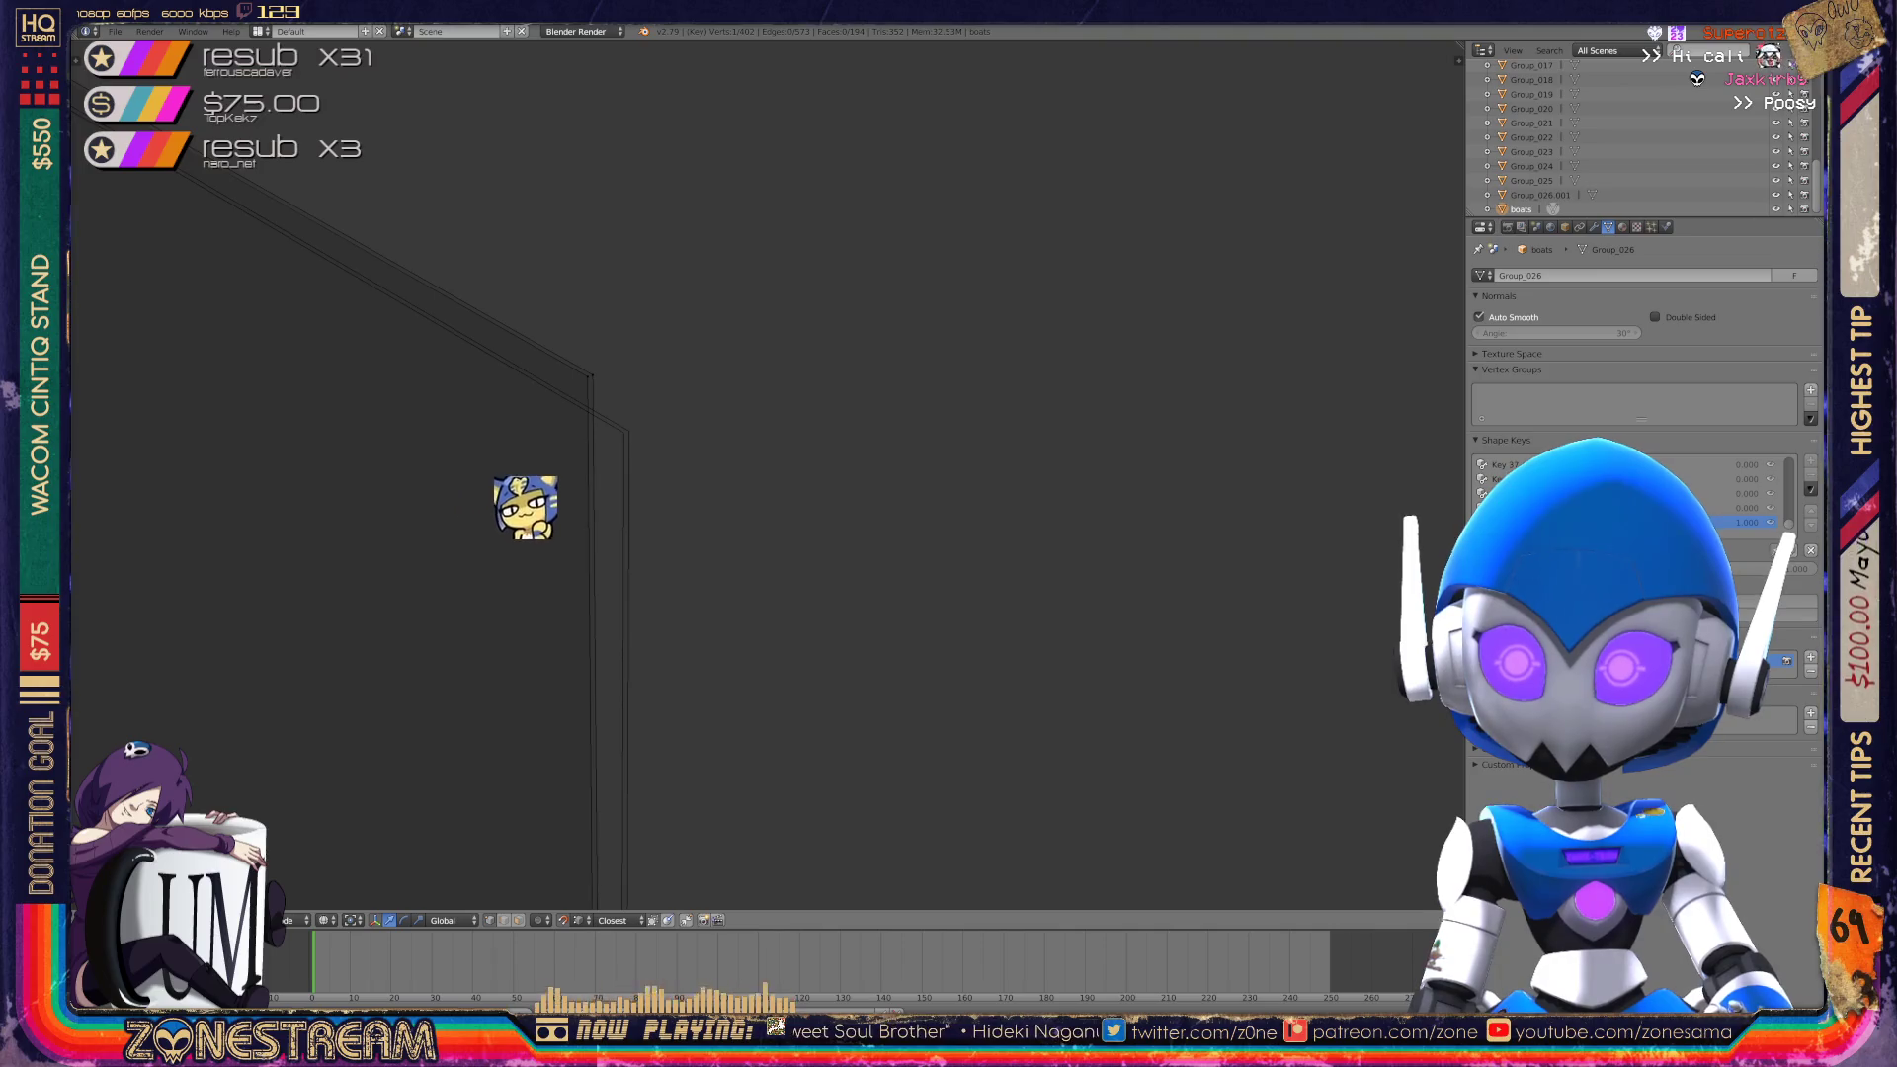
right_click(554, 474)
mouse_move(629, 423)
middle_down()
mouse_move(678, 405)
mouse_move(692, 420)
mouse_move(657, 395)
mouse_move(662, 356)
middle_up()
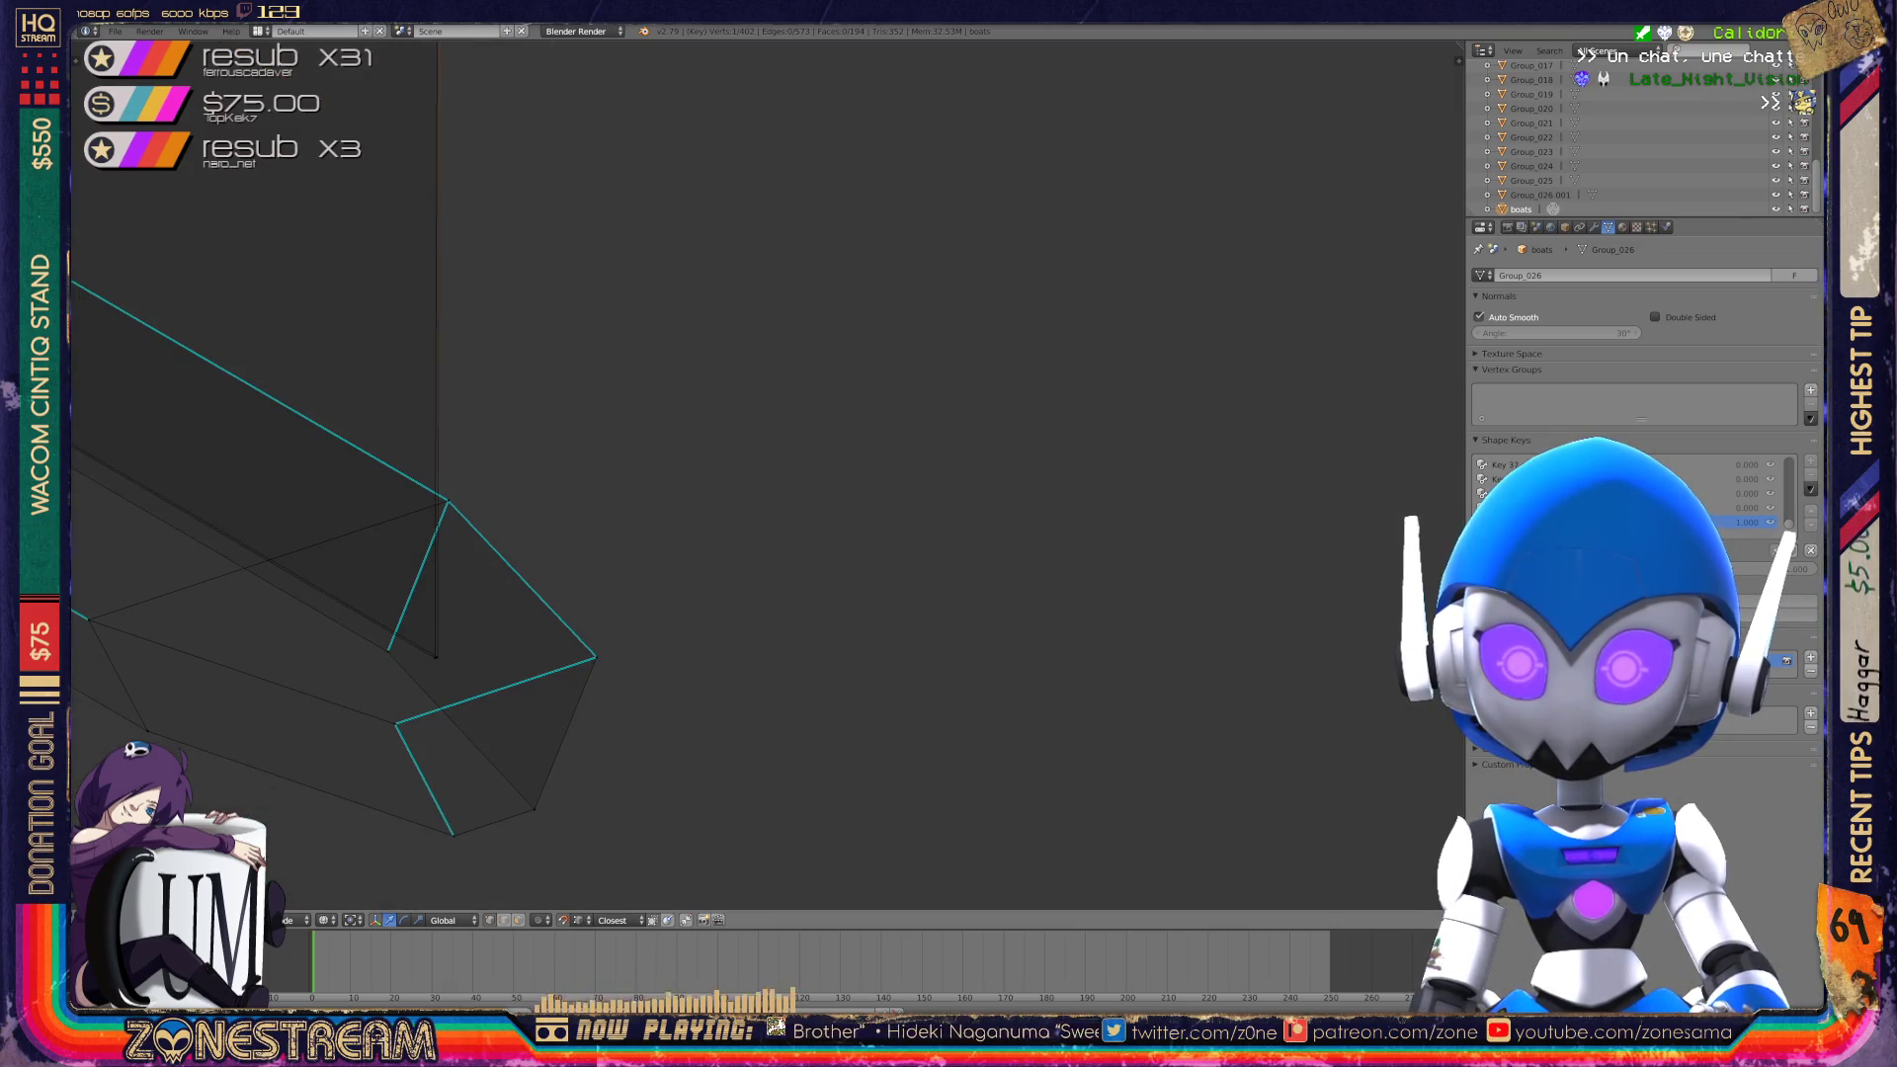
Return the mesh to Object Mode and centre the boat hull wireframe in the view.
key(Tab)
scroll(662, 395, down, 3)
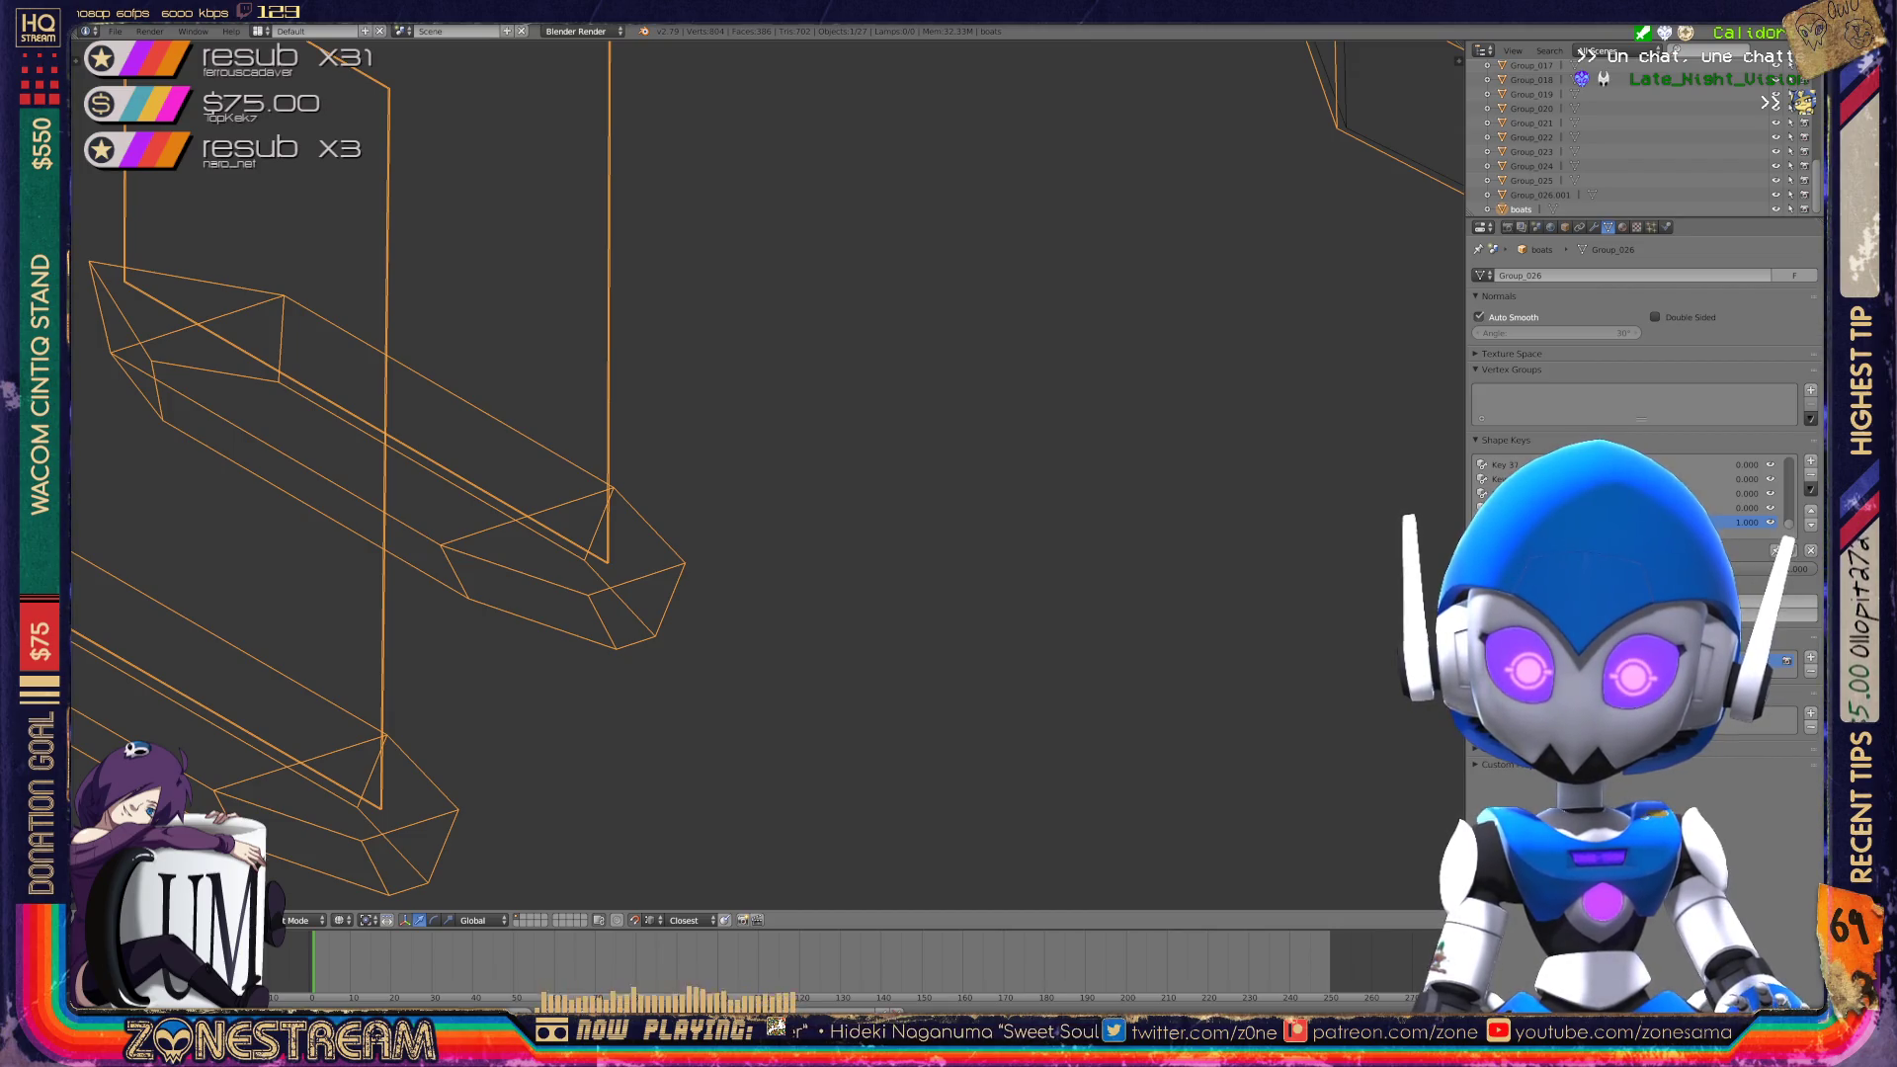
scroll(768, 474, down, 3)
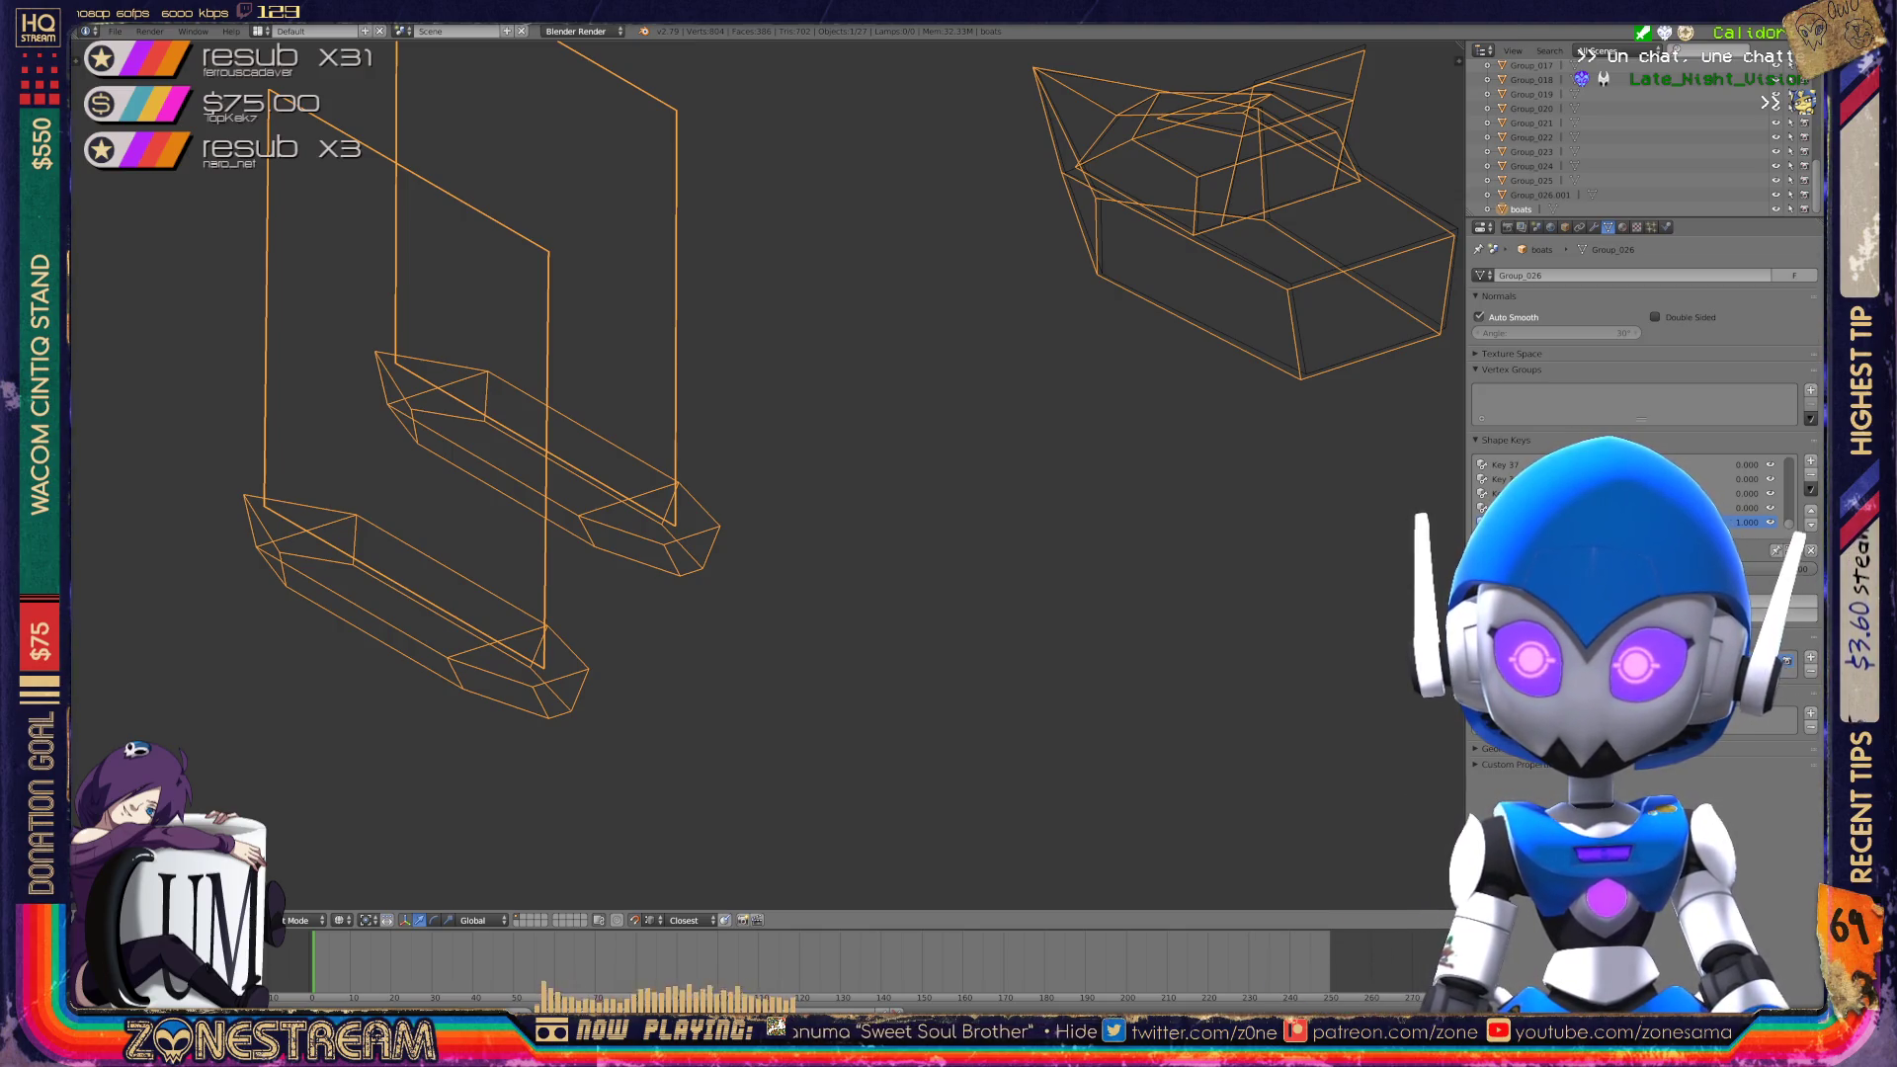
shift+middle_drag(890, 494, 644, 642)
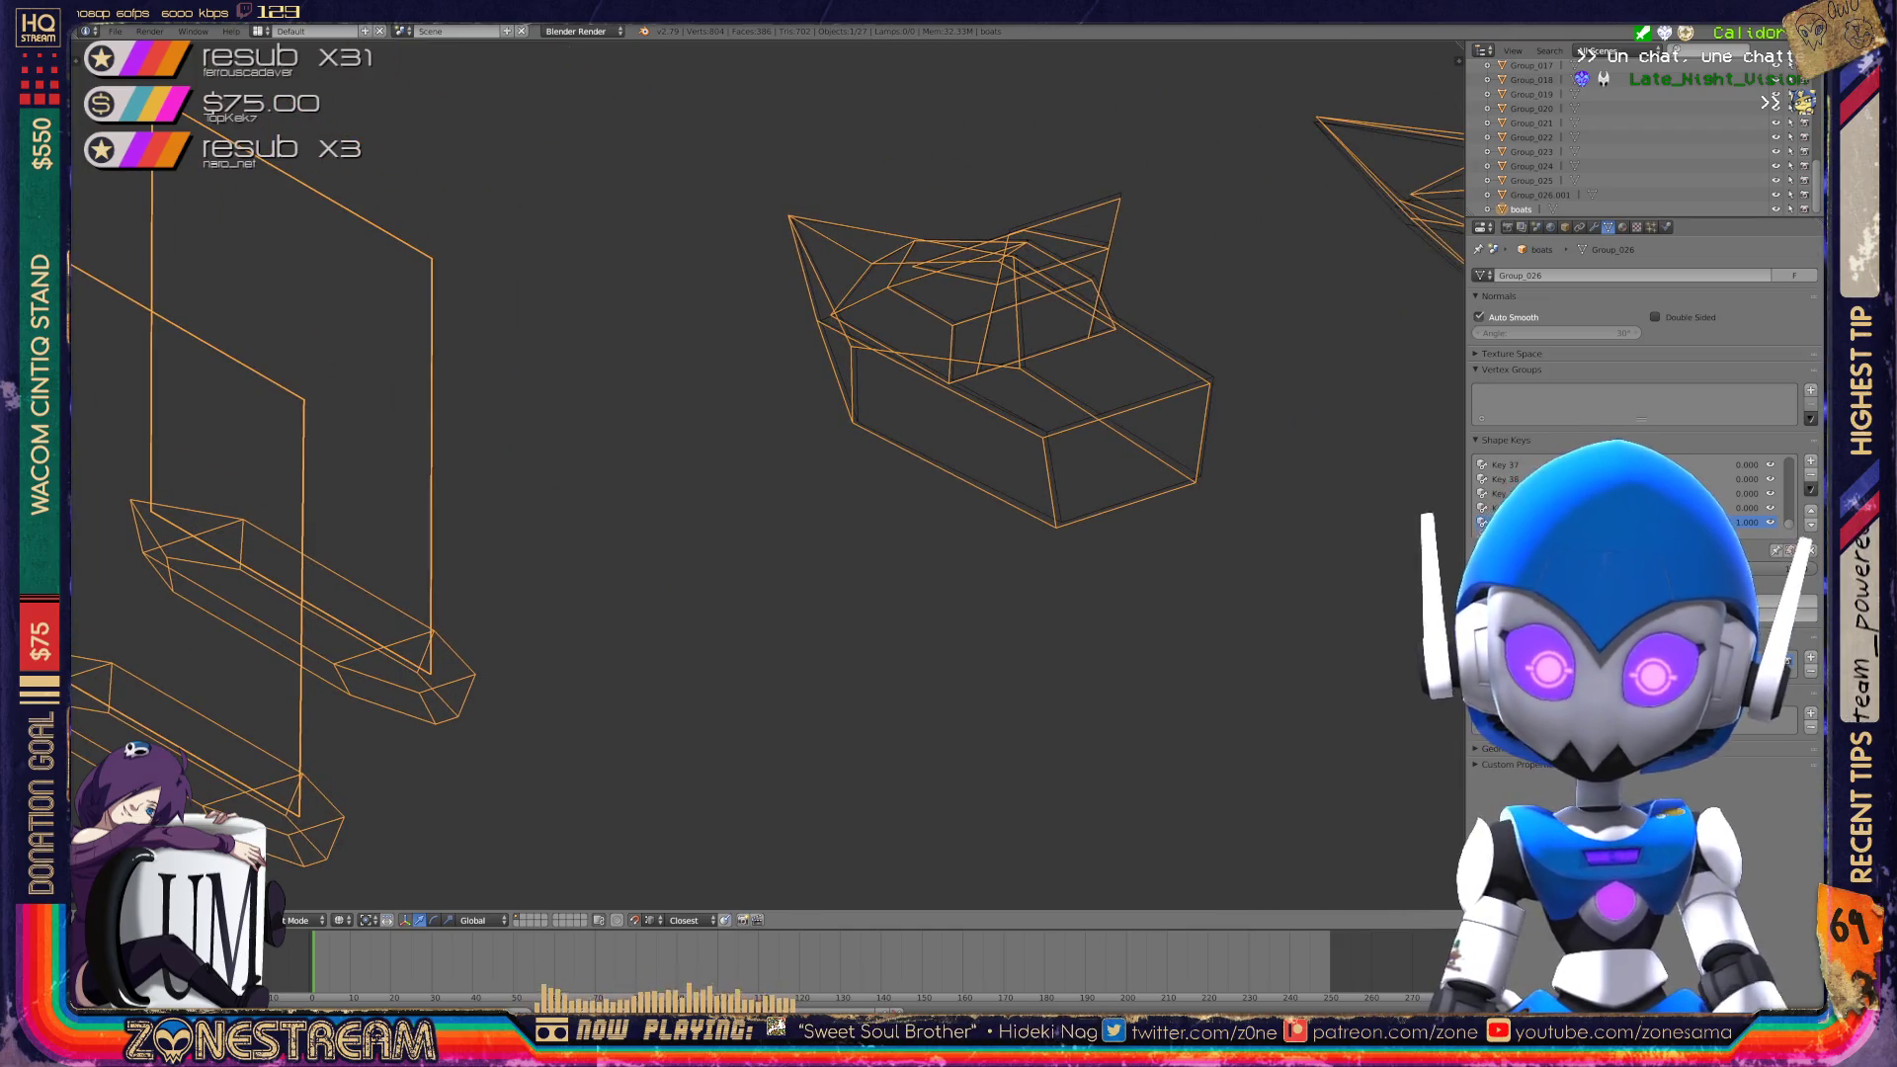
scroll(754, 586, up, 3)
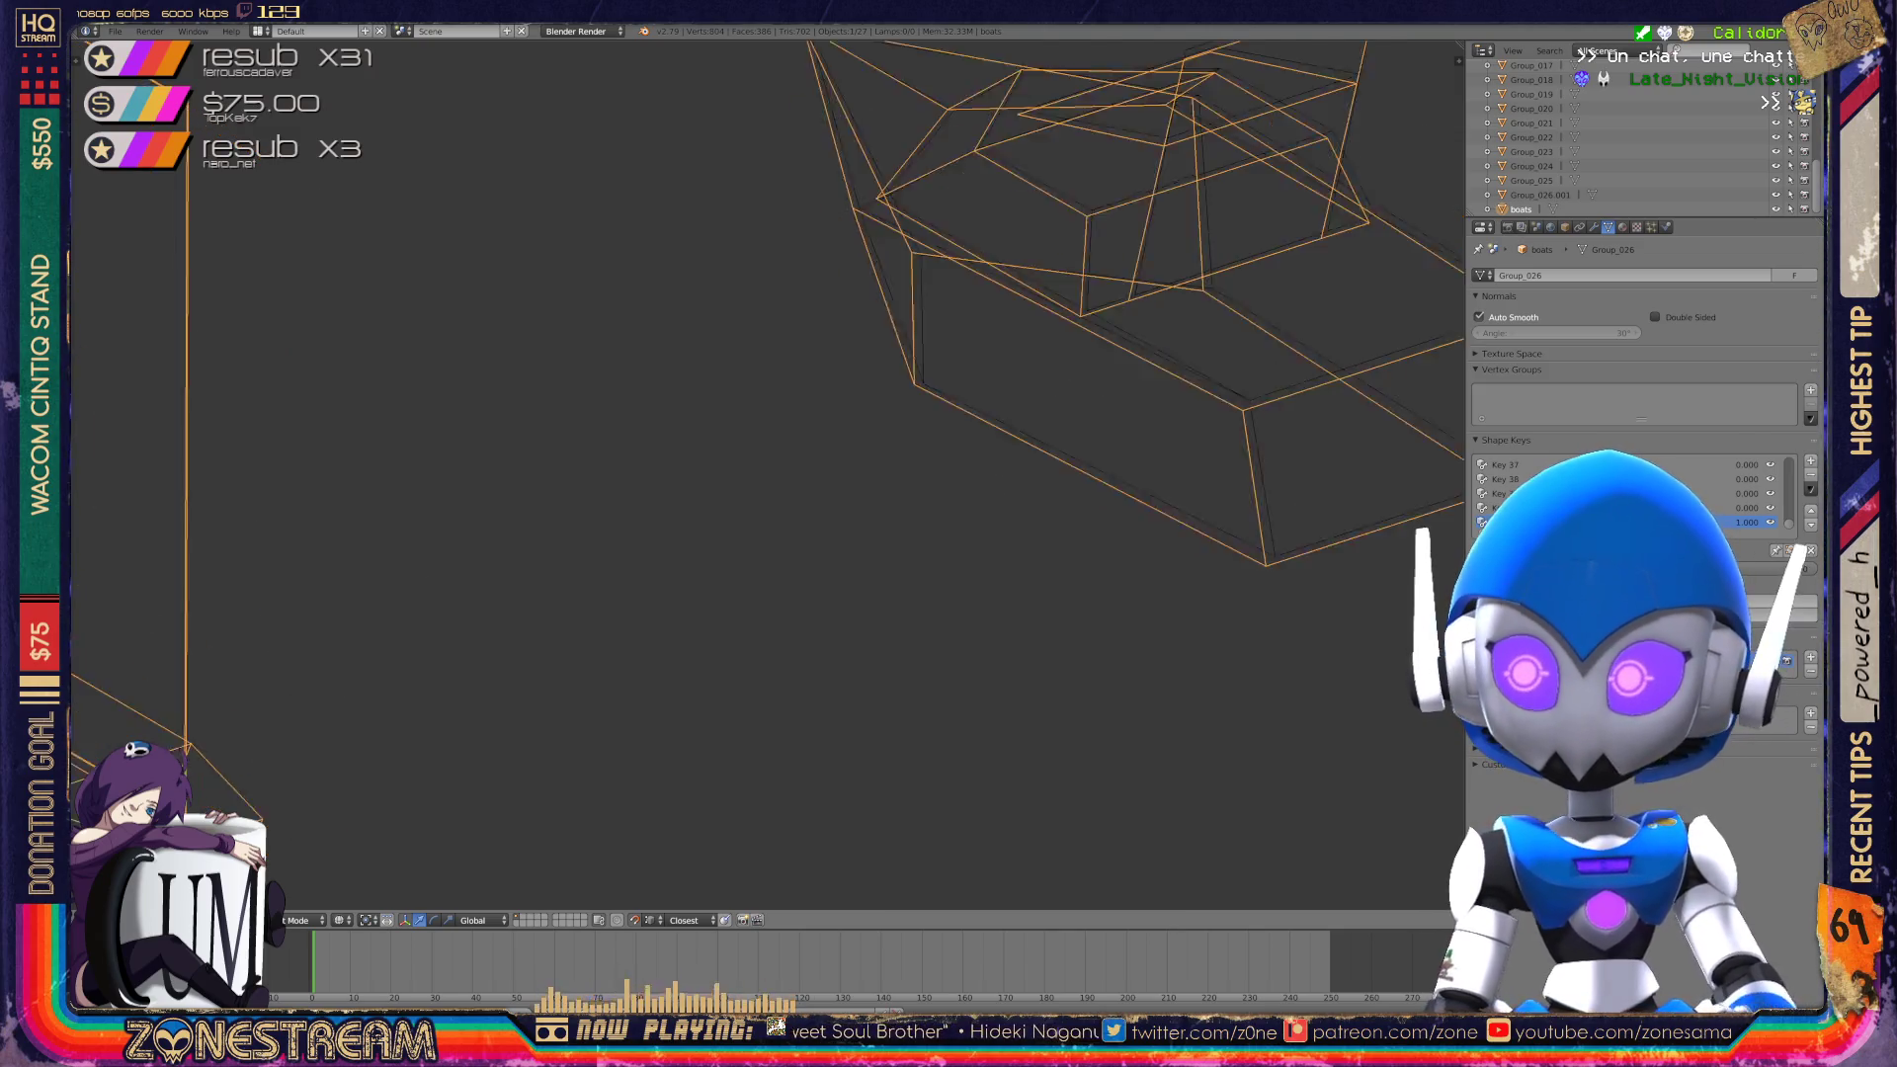
shift+middle_drag(889, 395, 494, 613)
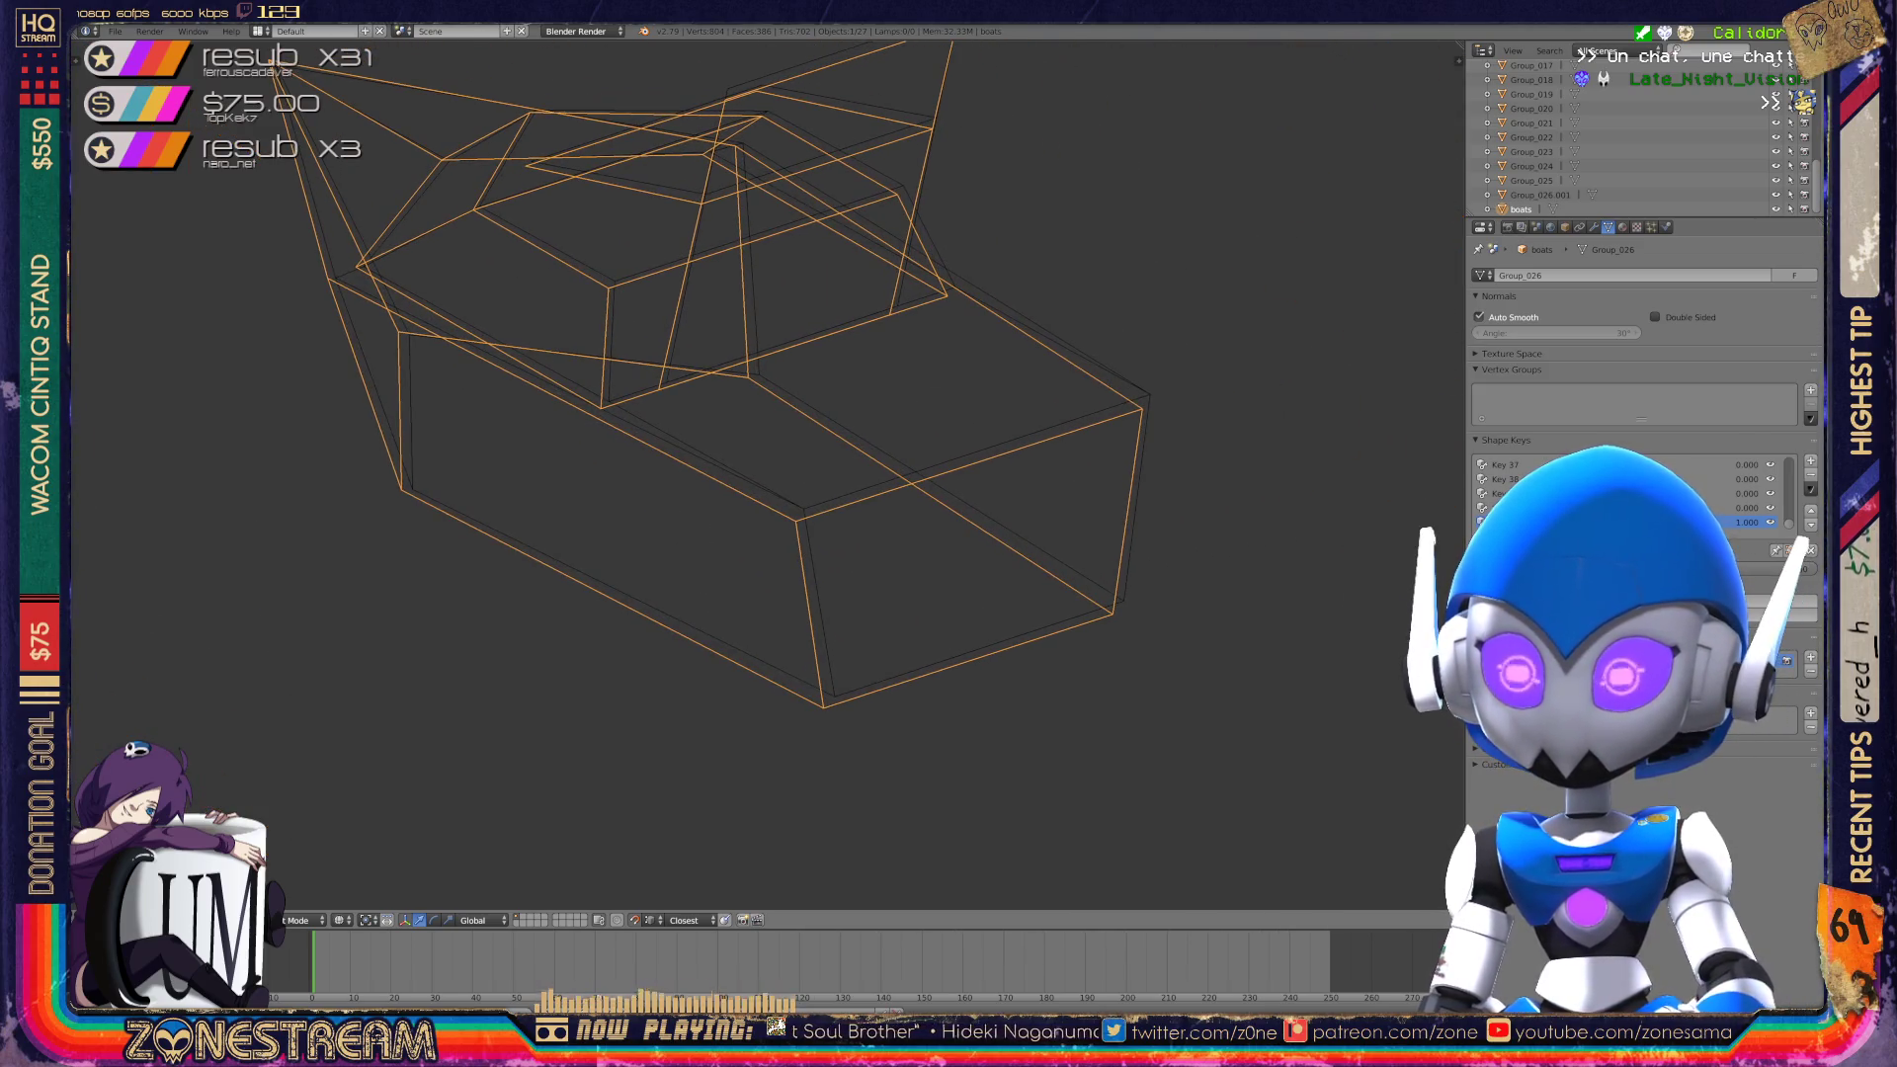
scroll(764, 472, up, 2)
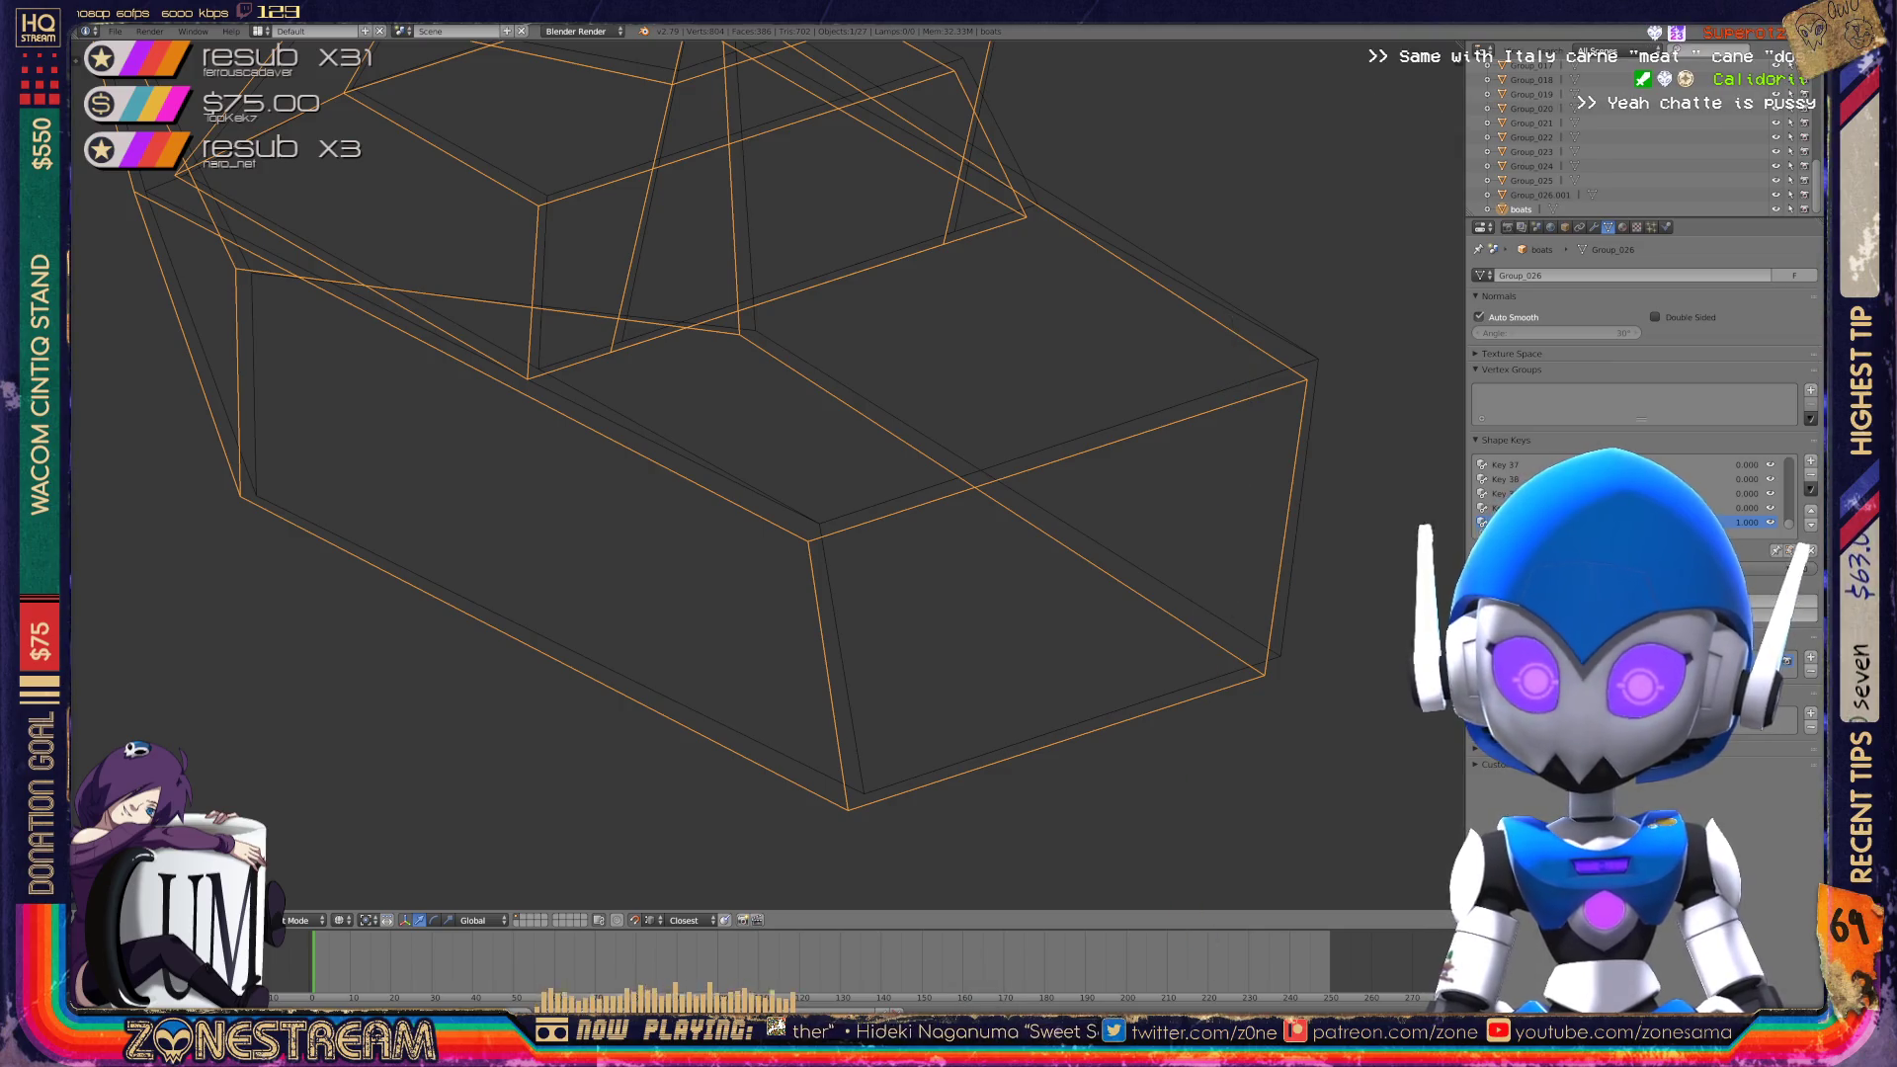
In Edit Mode, nudge the hull's lower corner and lowest vertices up-right.
key(Tab)
right_click(808, 541)
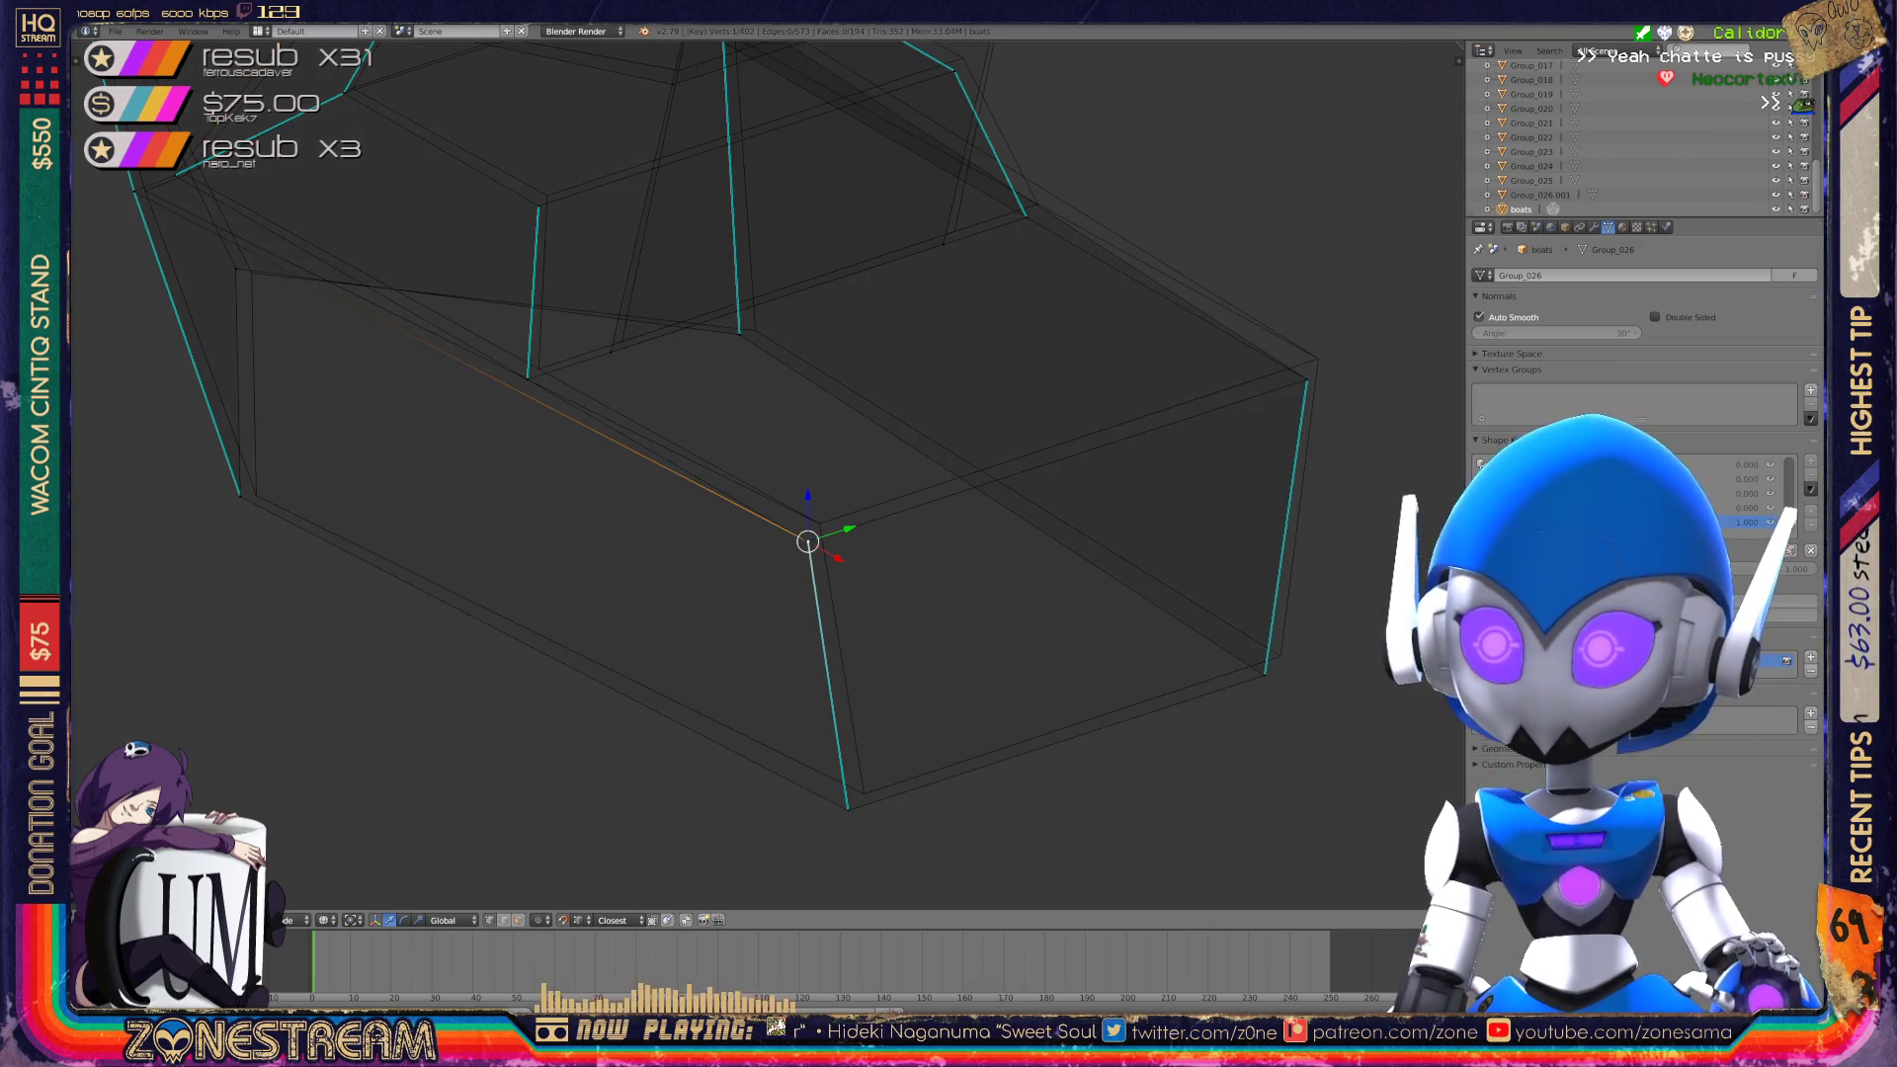
drag(809, 541, 819, 523)
right_click(848, 810)
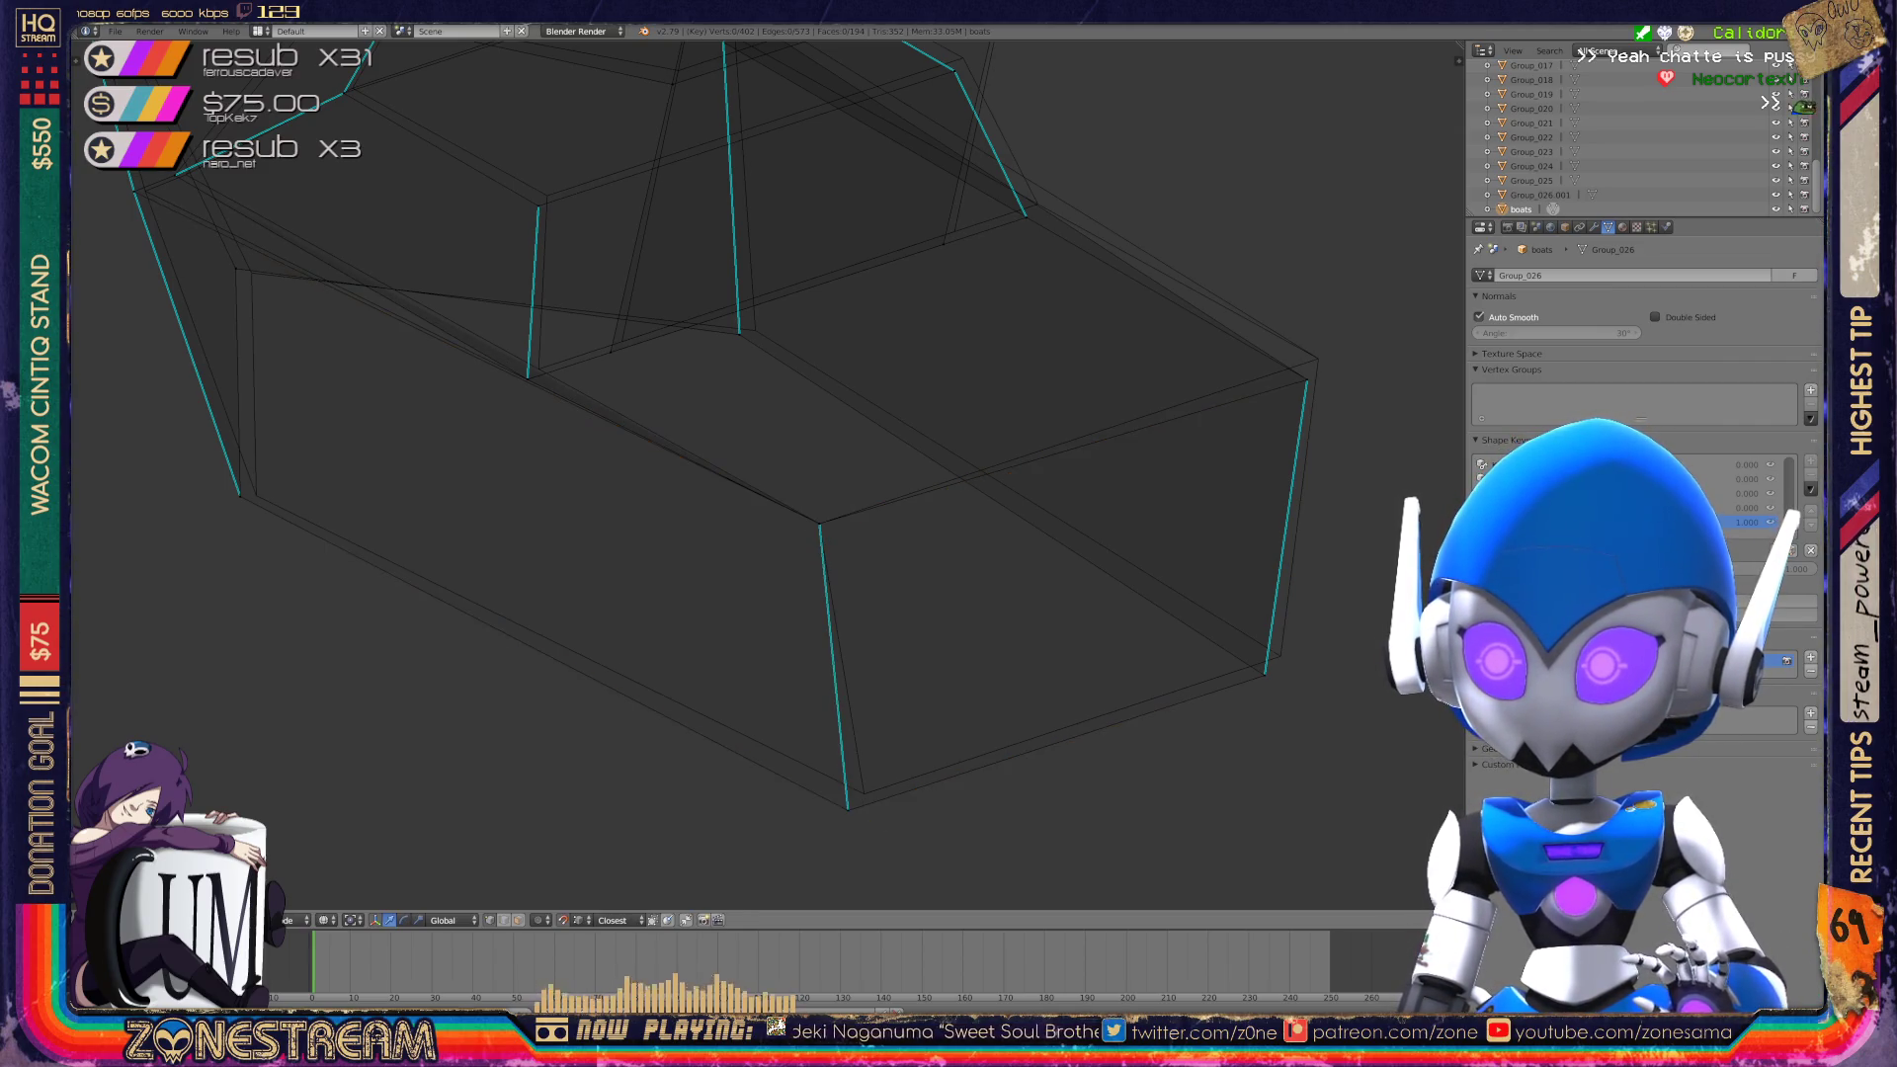
drag(848, 810, 863, 794)
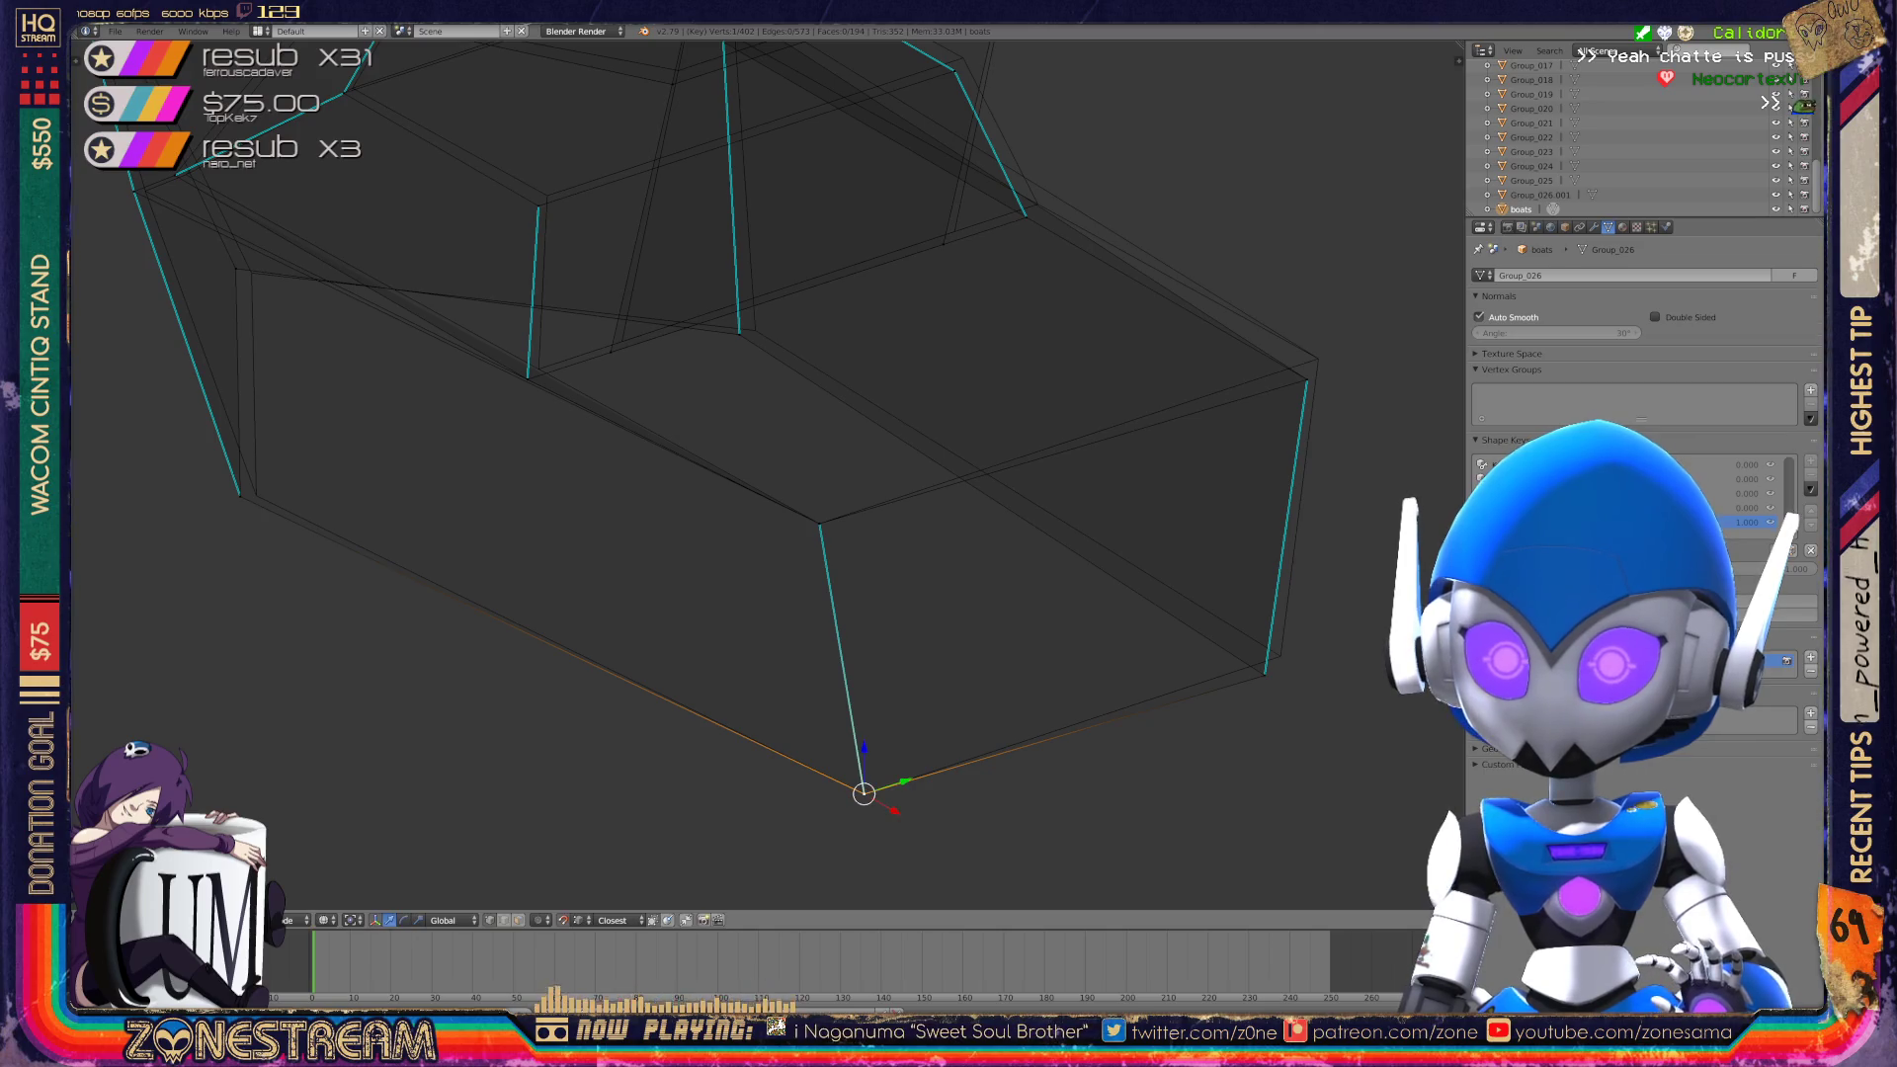
shift+middle_drag(863, 793, 1059, 832)
Move the hull's left corner vertex, then grab it again to raise it.
right_click(434, 534)
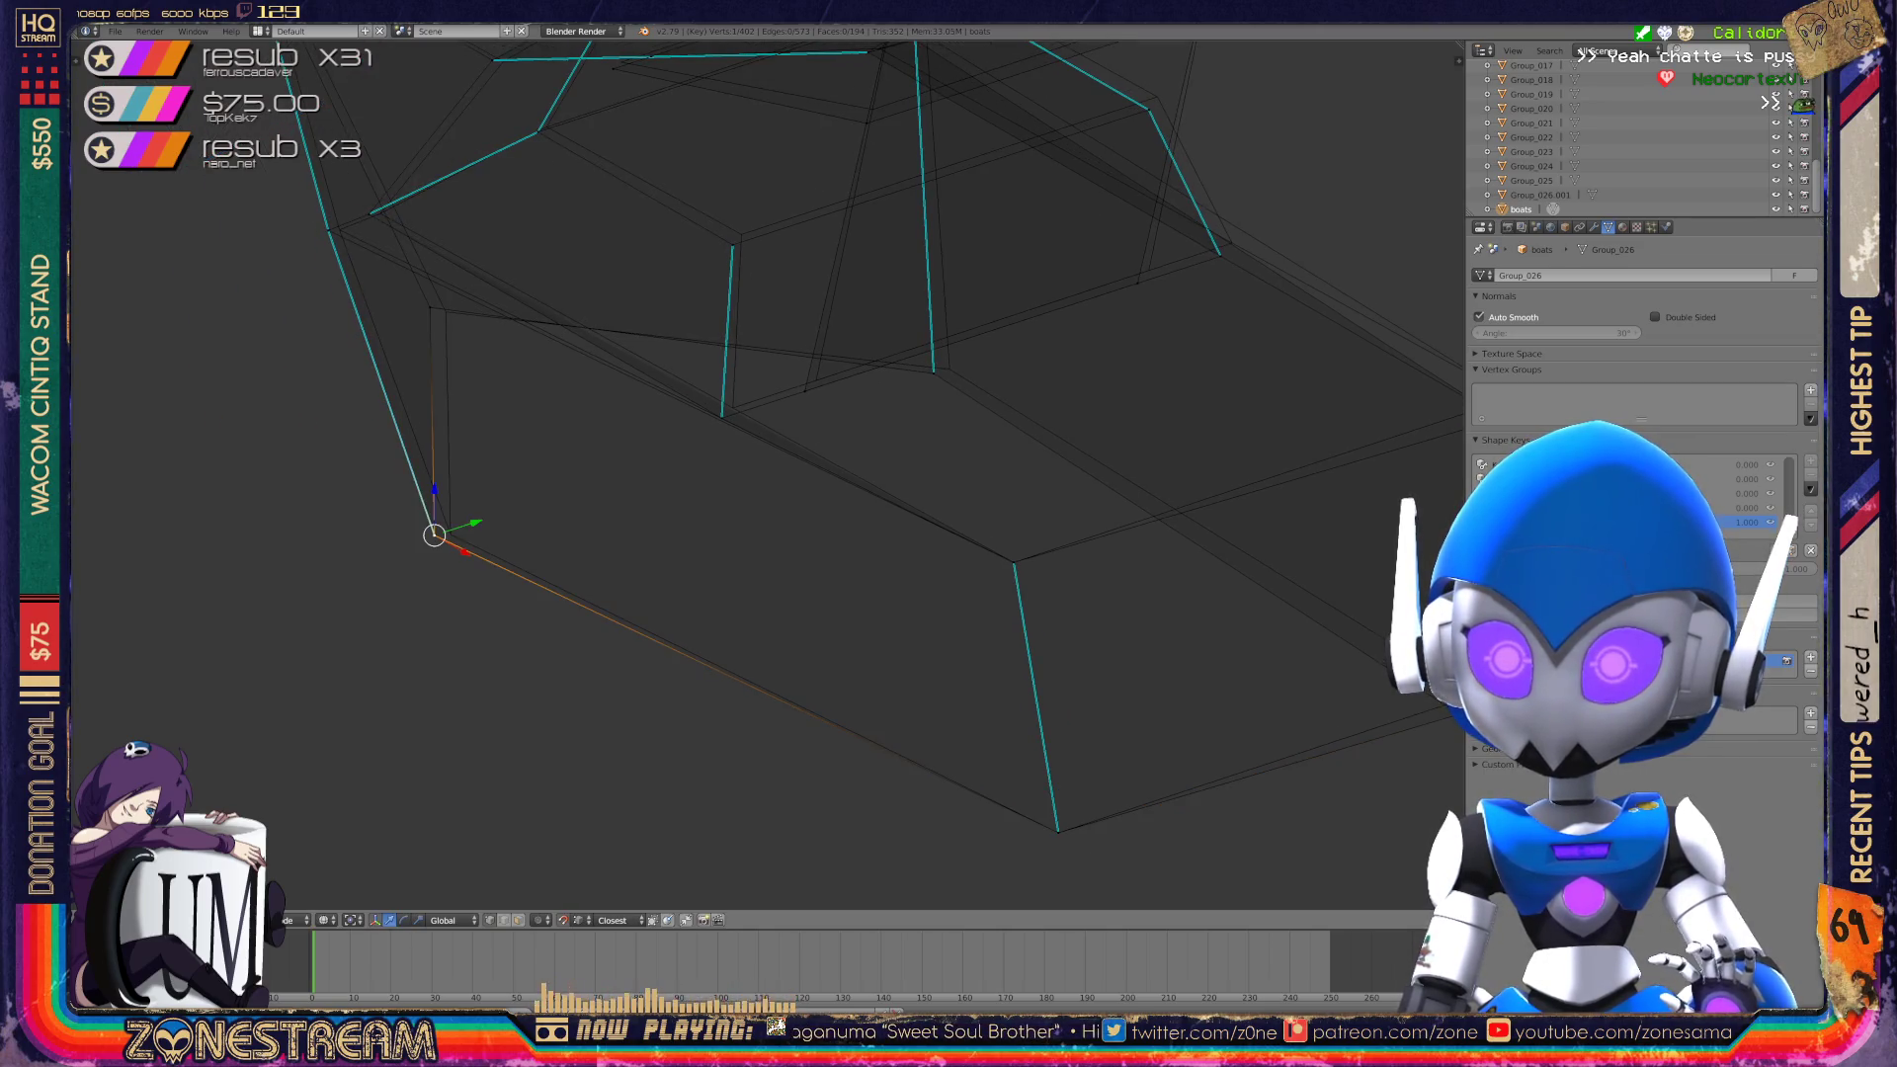
key(g)
click(451, 534)
shift+middle_drag(450, 534, 509, 643)
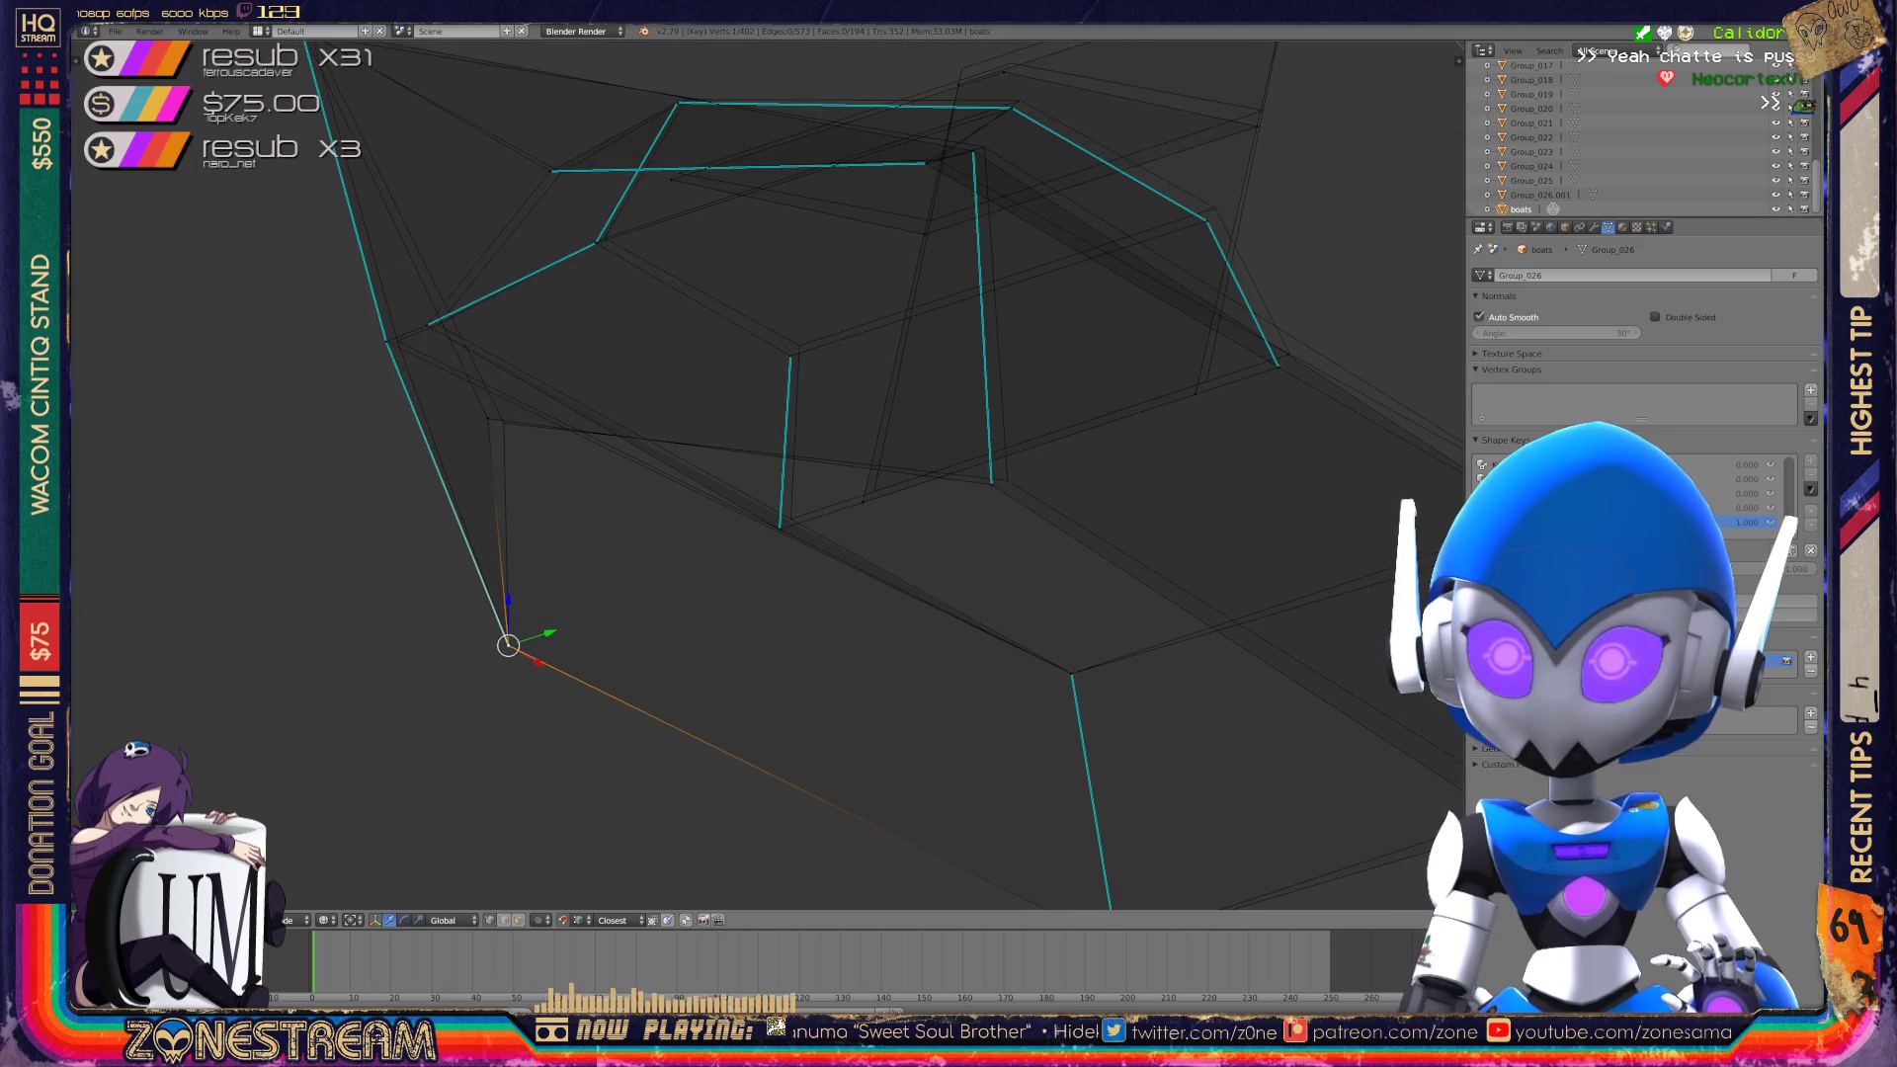
key(g)
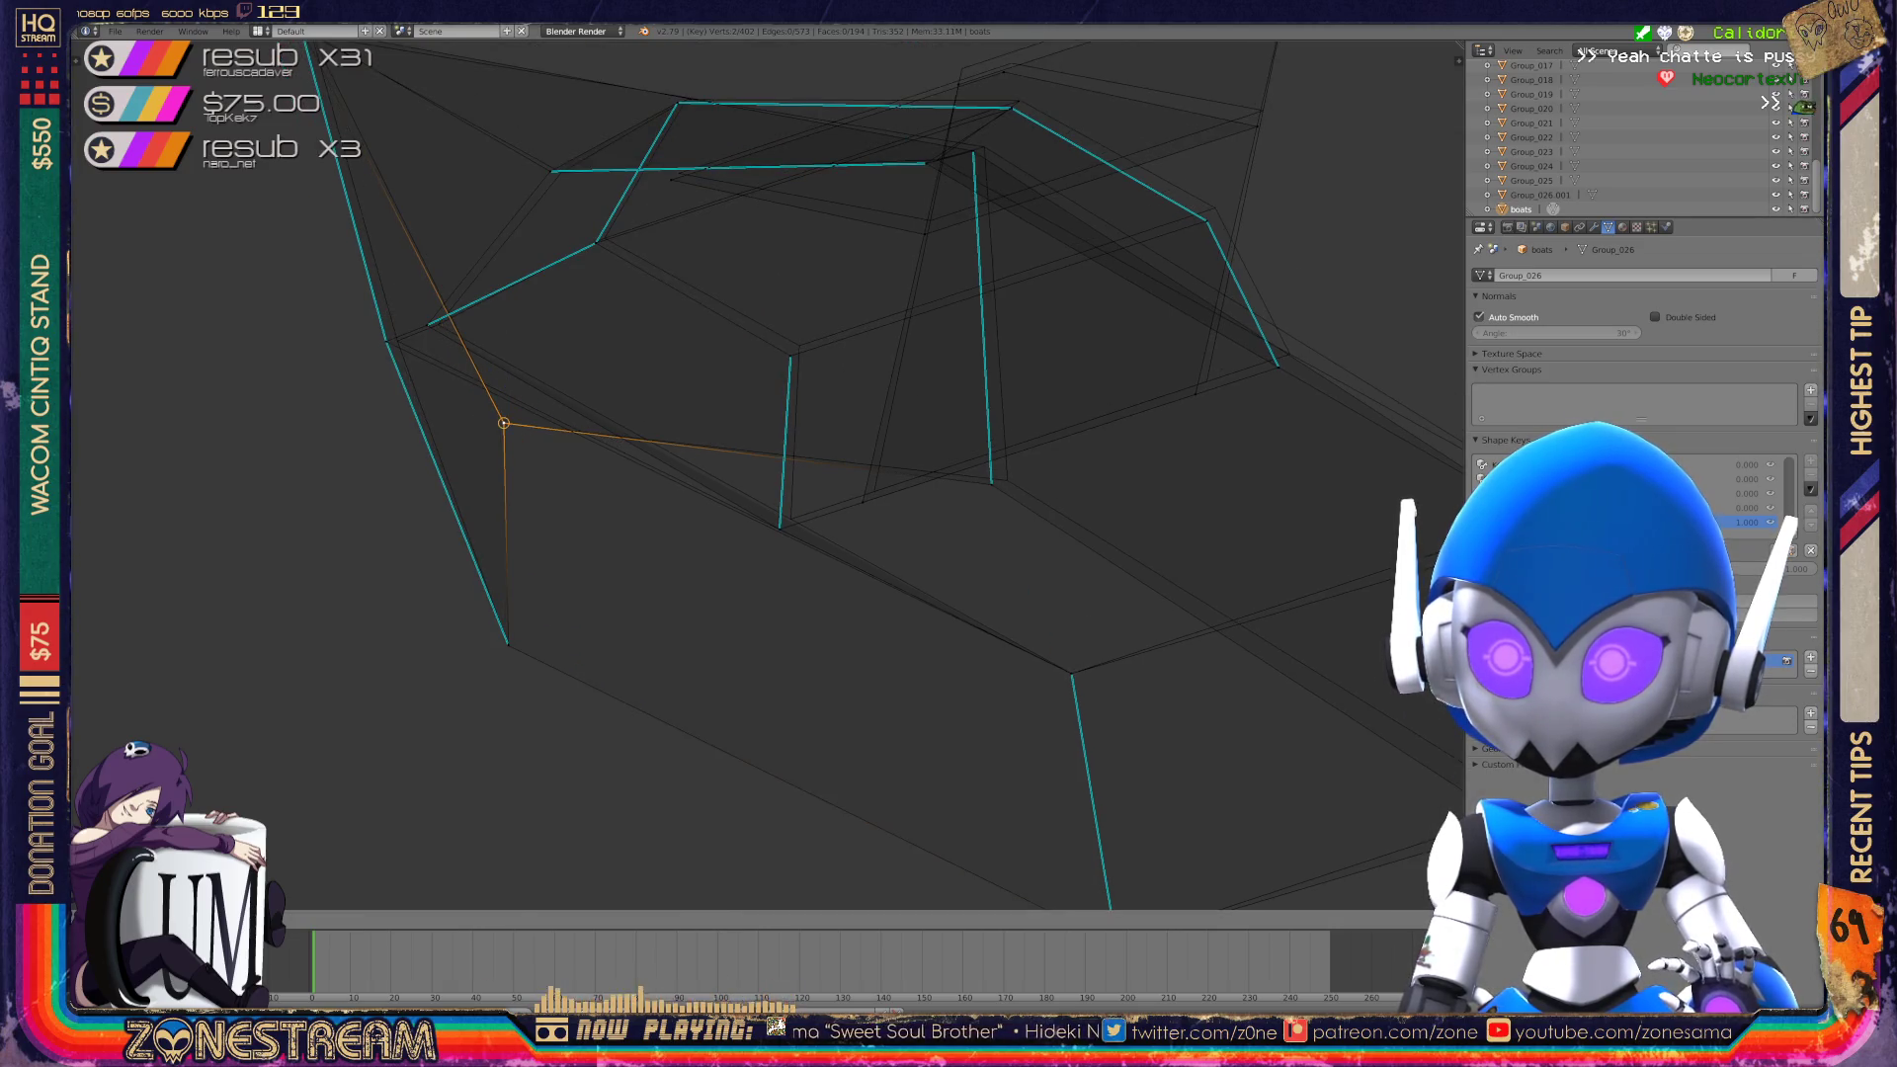
click(1115, 608)
shift+middle_drag(1144, 584, 1223, 540)
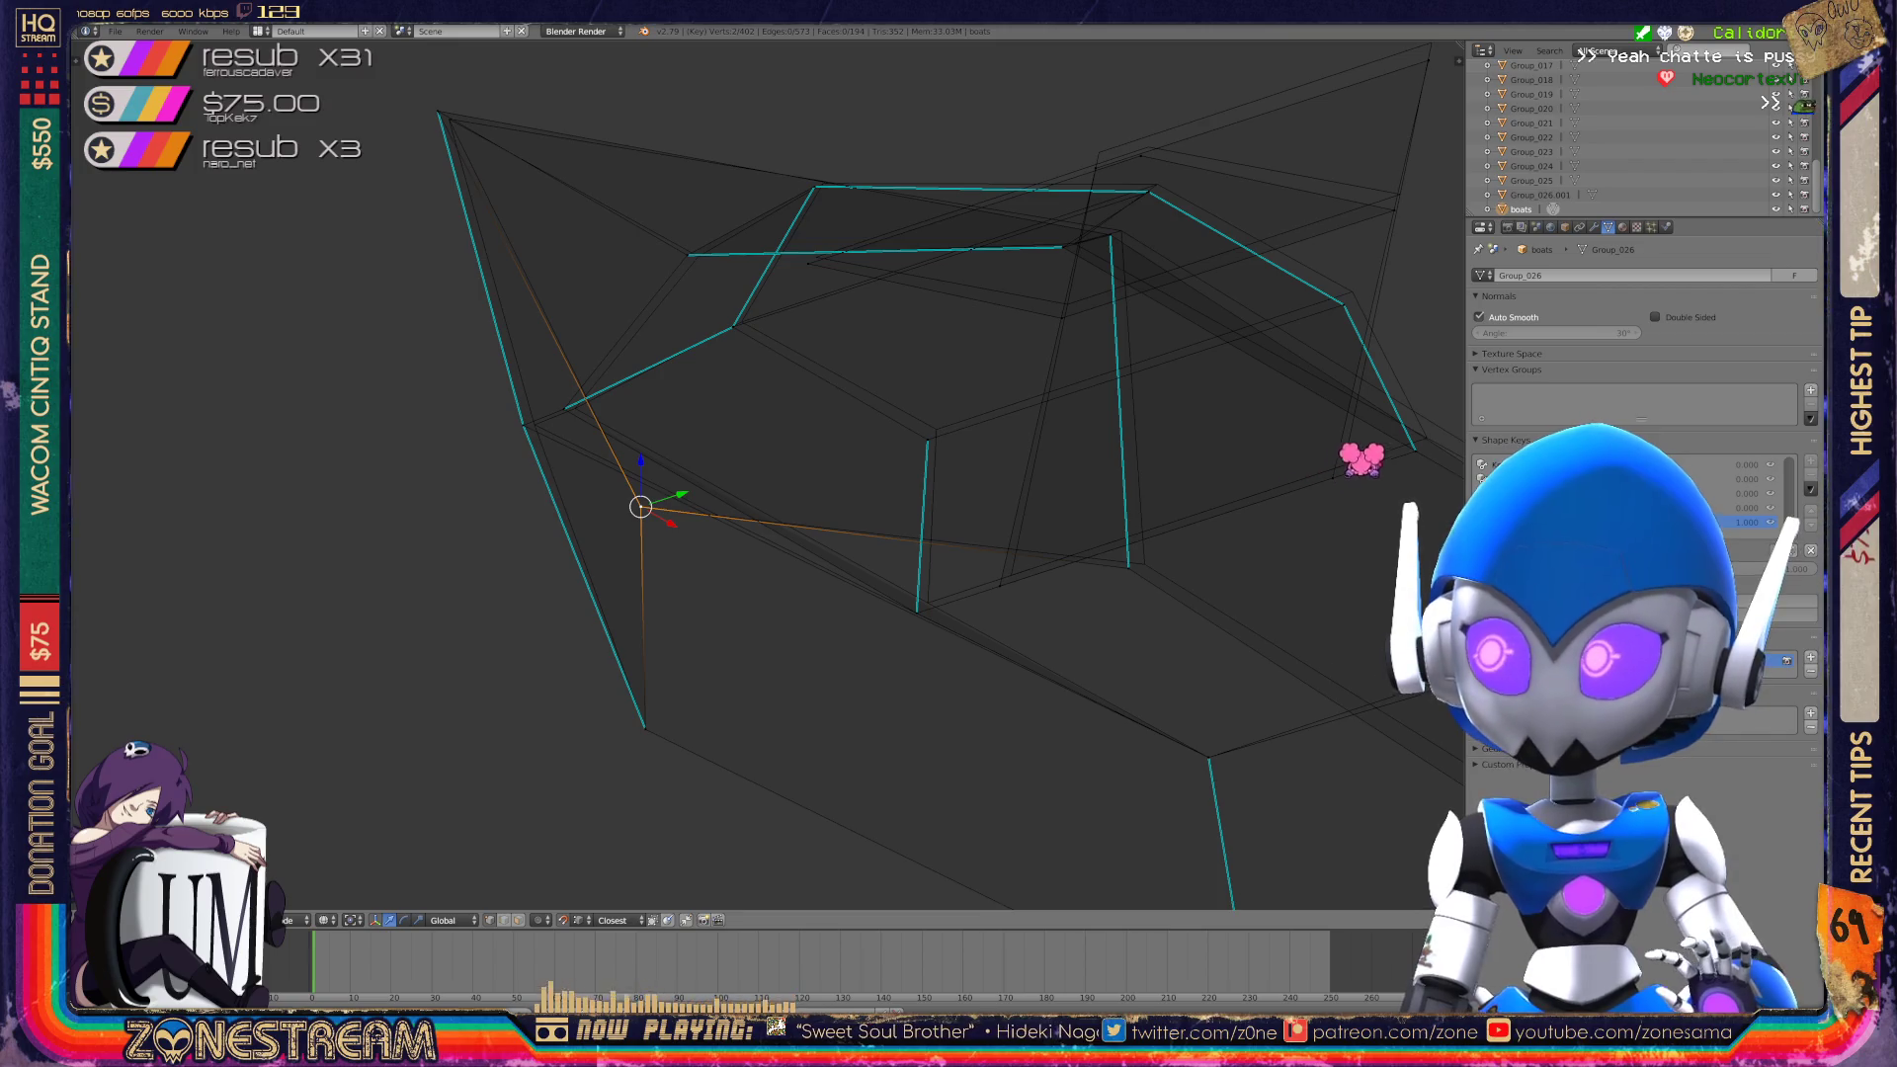
Pull the upper-left corner vertex up and left, fine-tune its position, and view the whole hull.
click(525, 424)
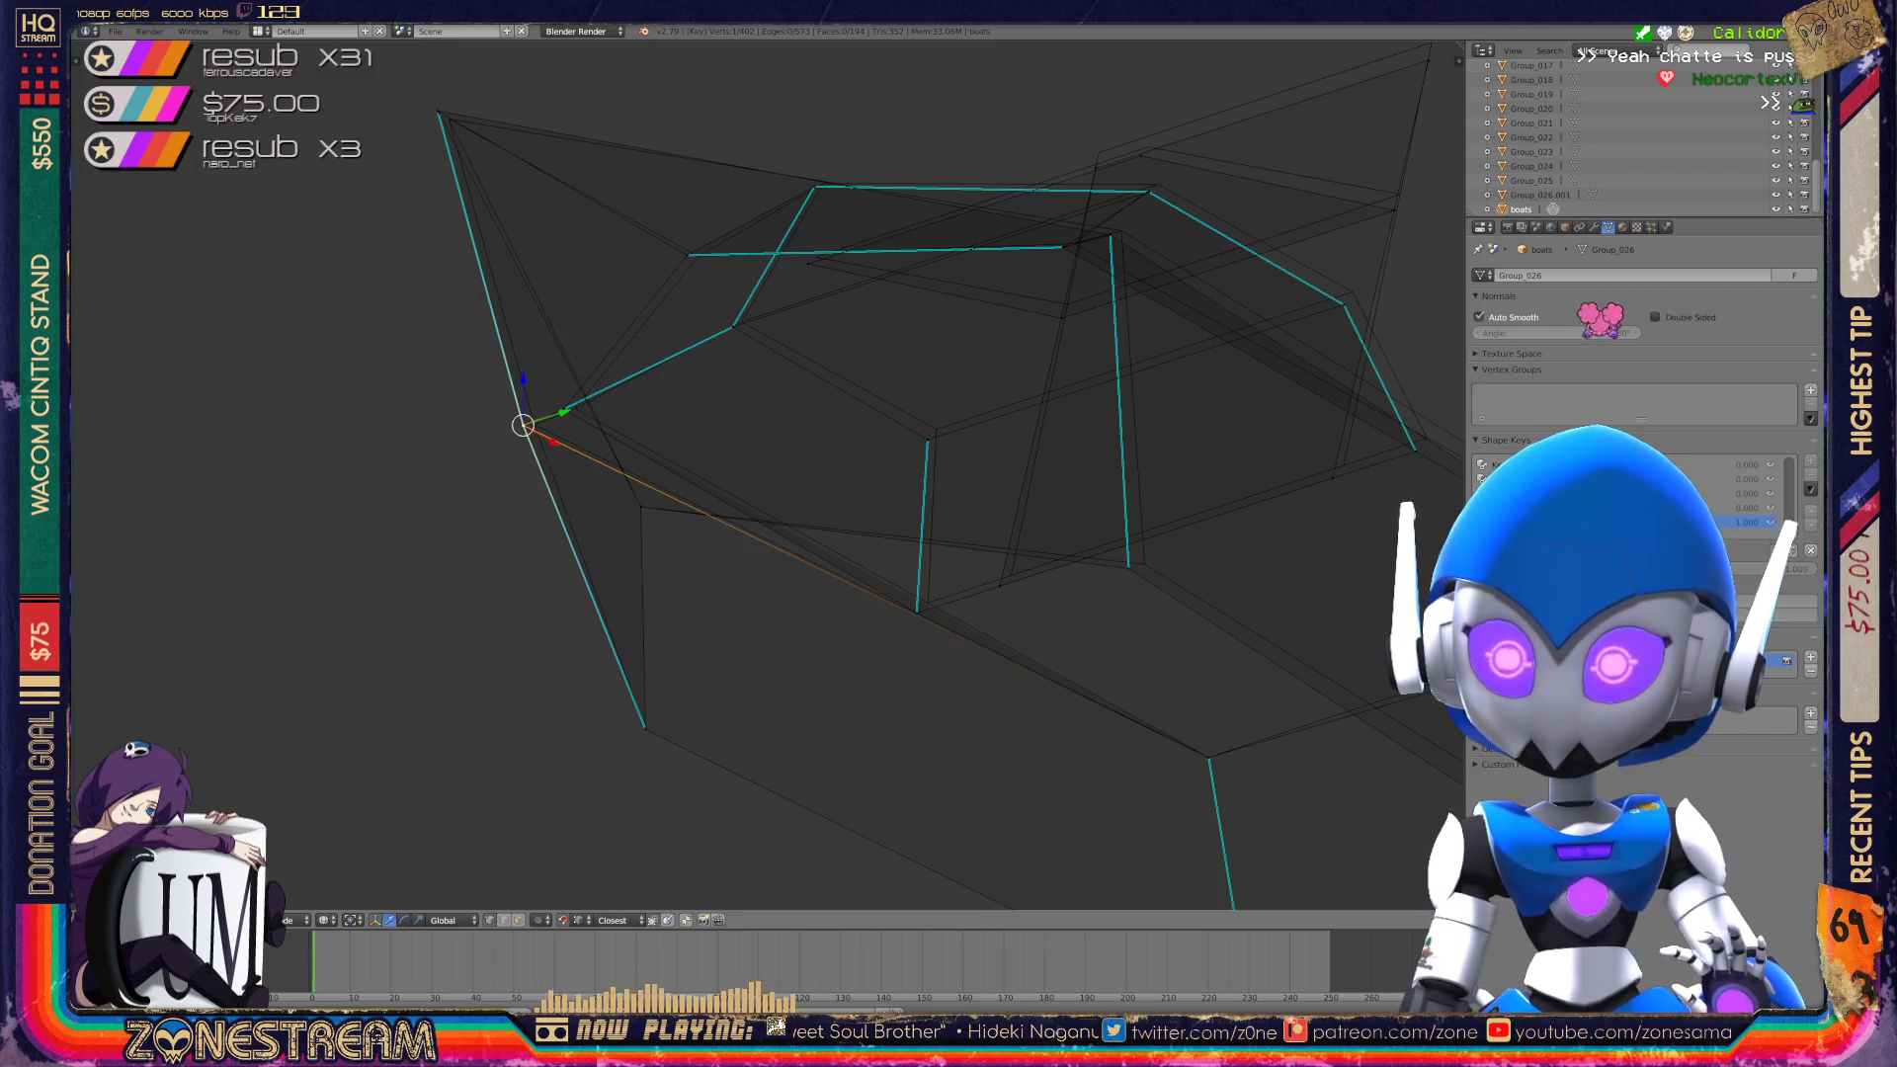
shift+middle_drag(534, 426, 604, 578)
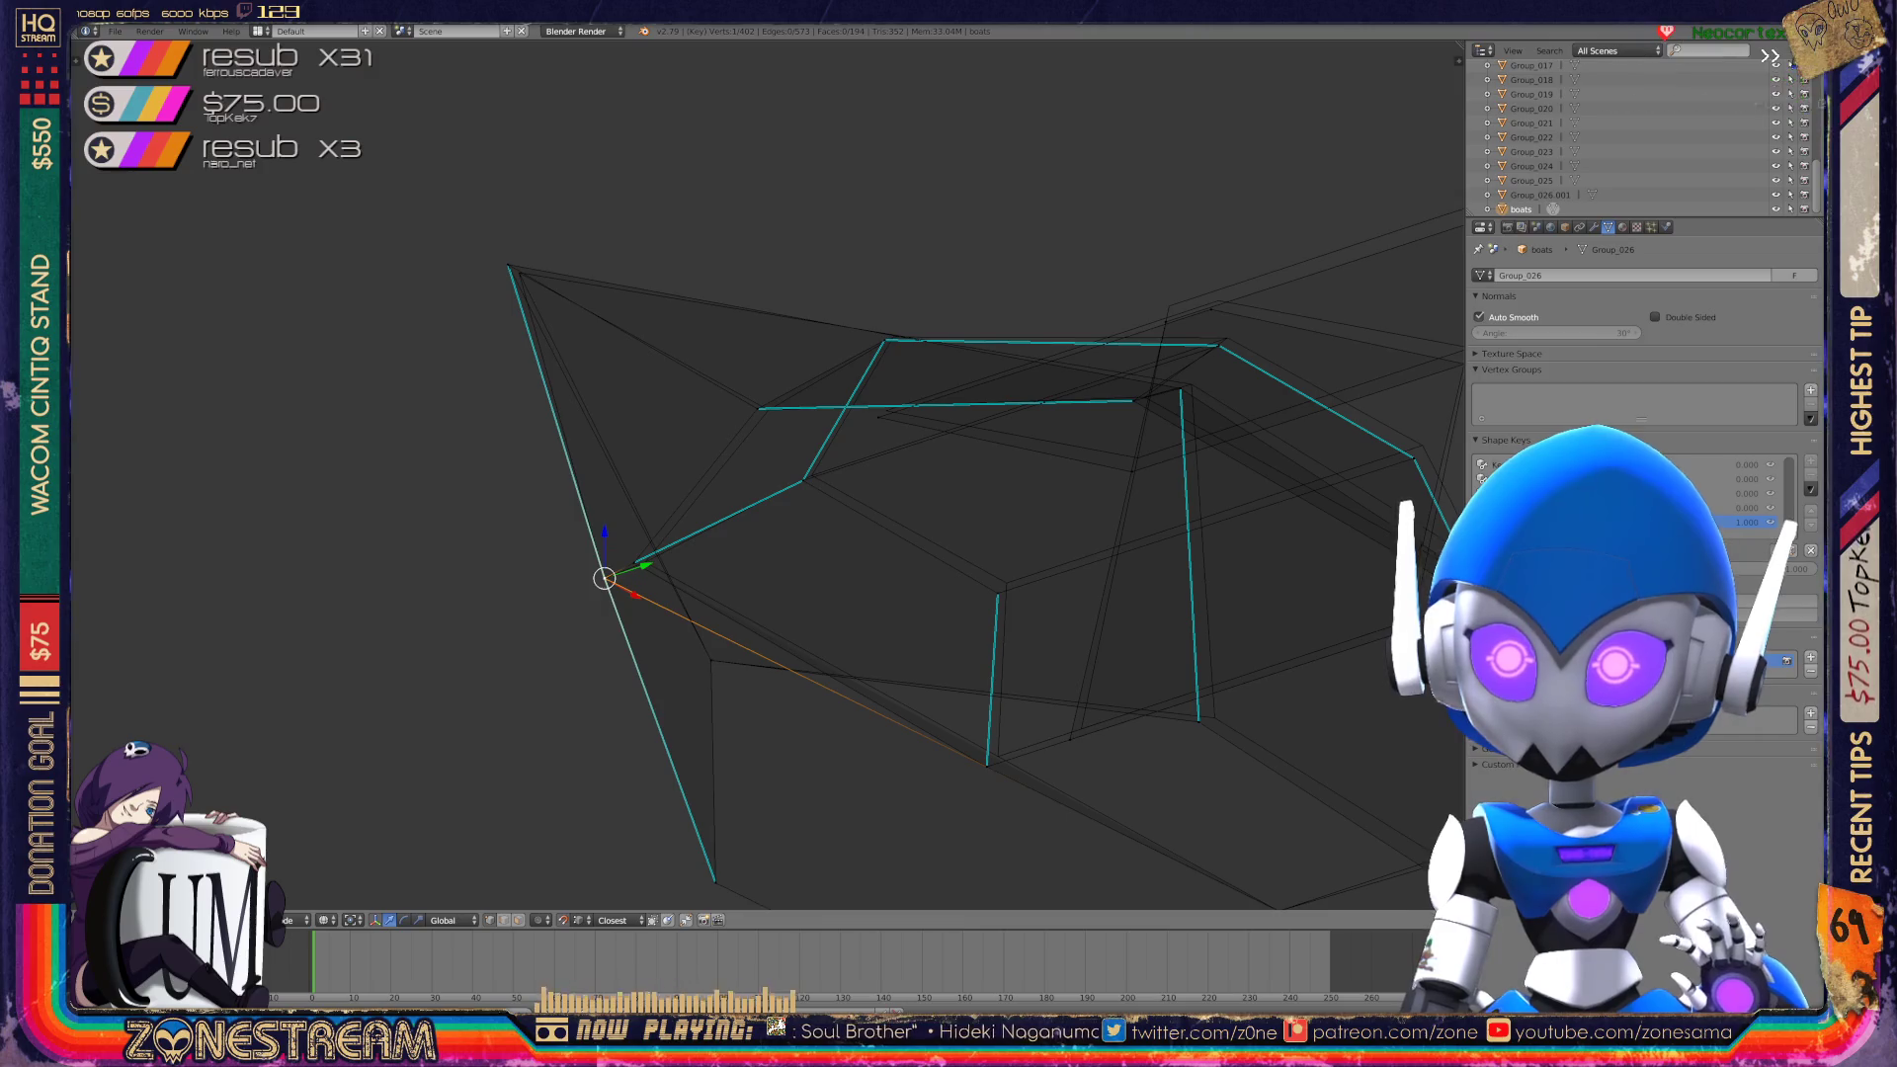
drag(606, 572, 507, 265)
key(ctrl+z)
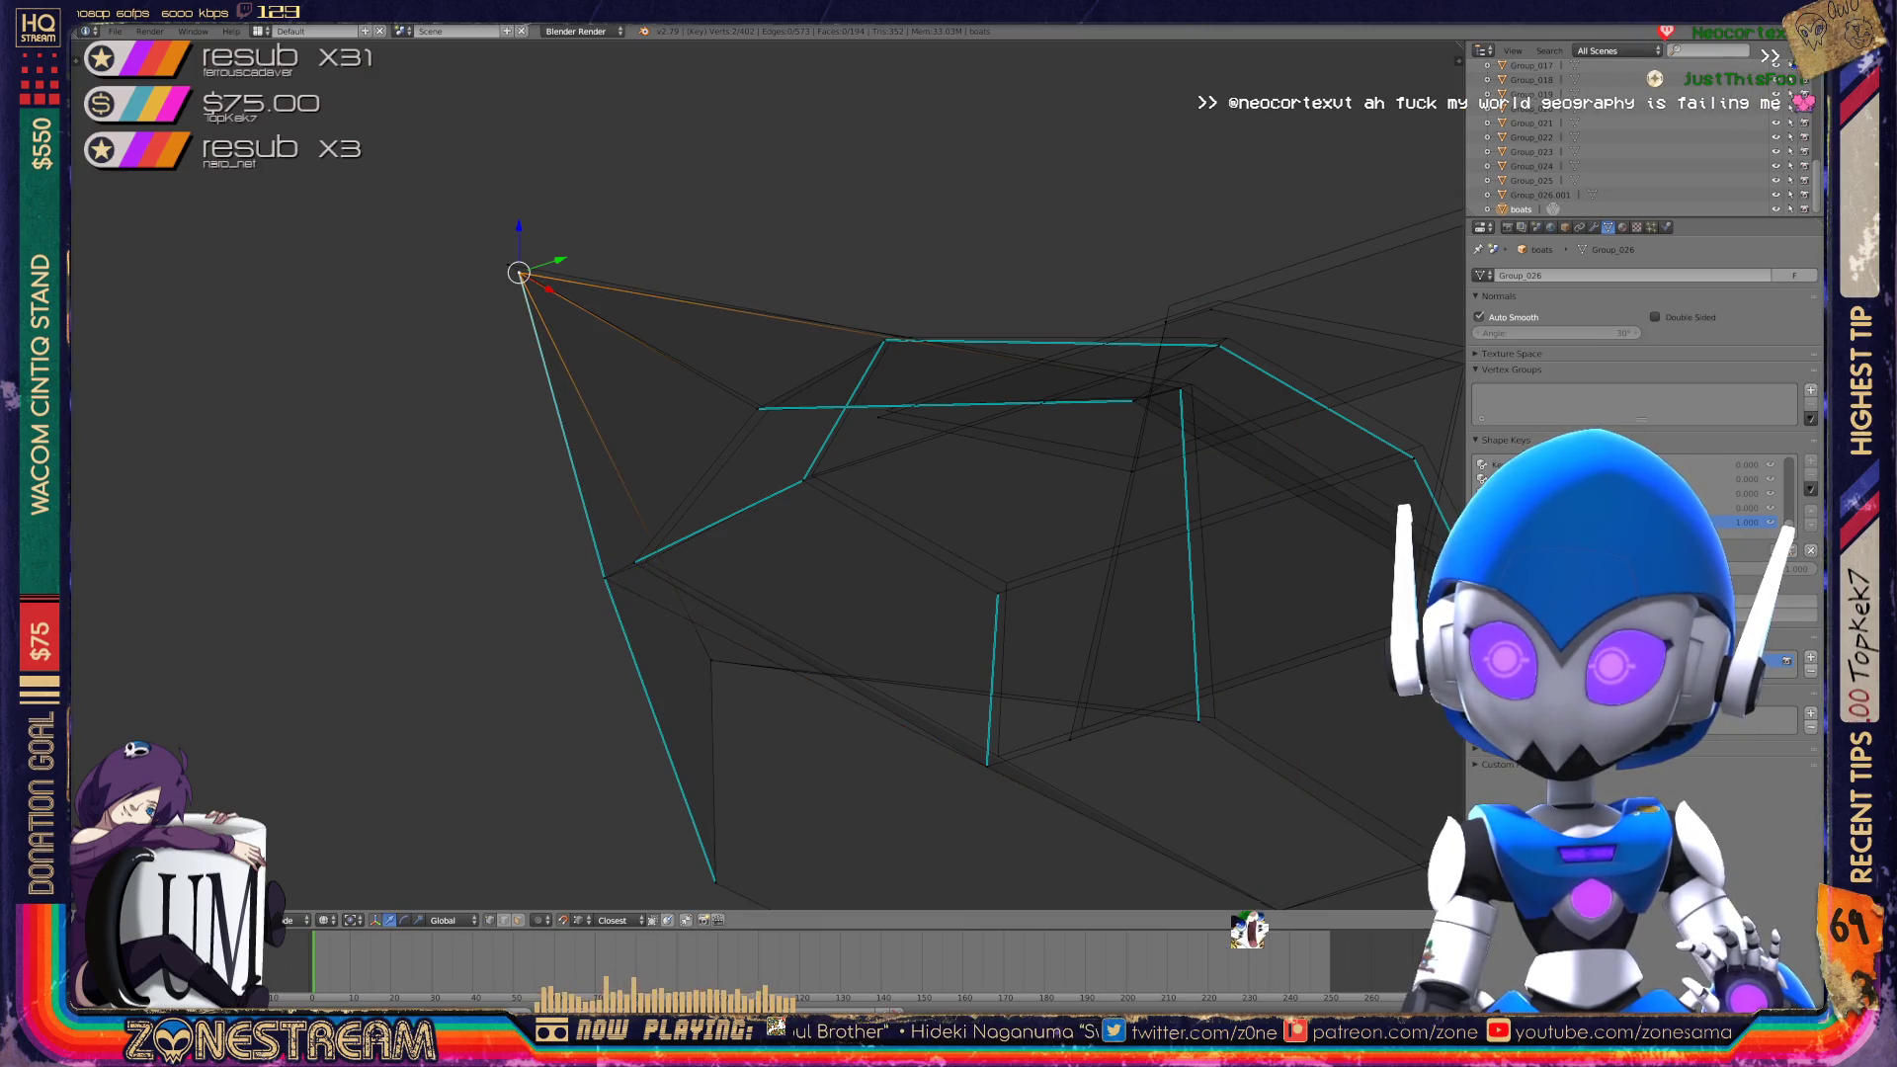
key(ctrl+z)
click(519, 272)
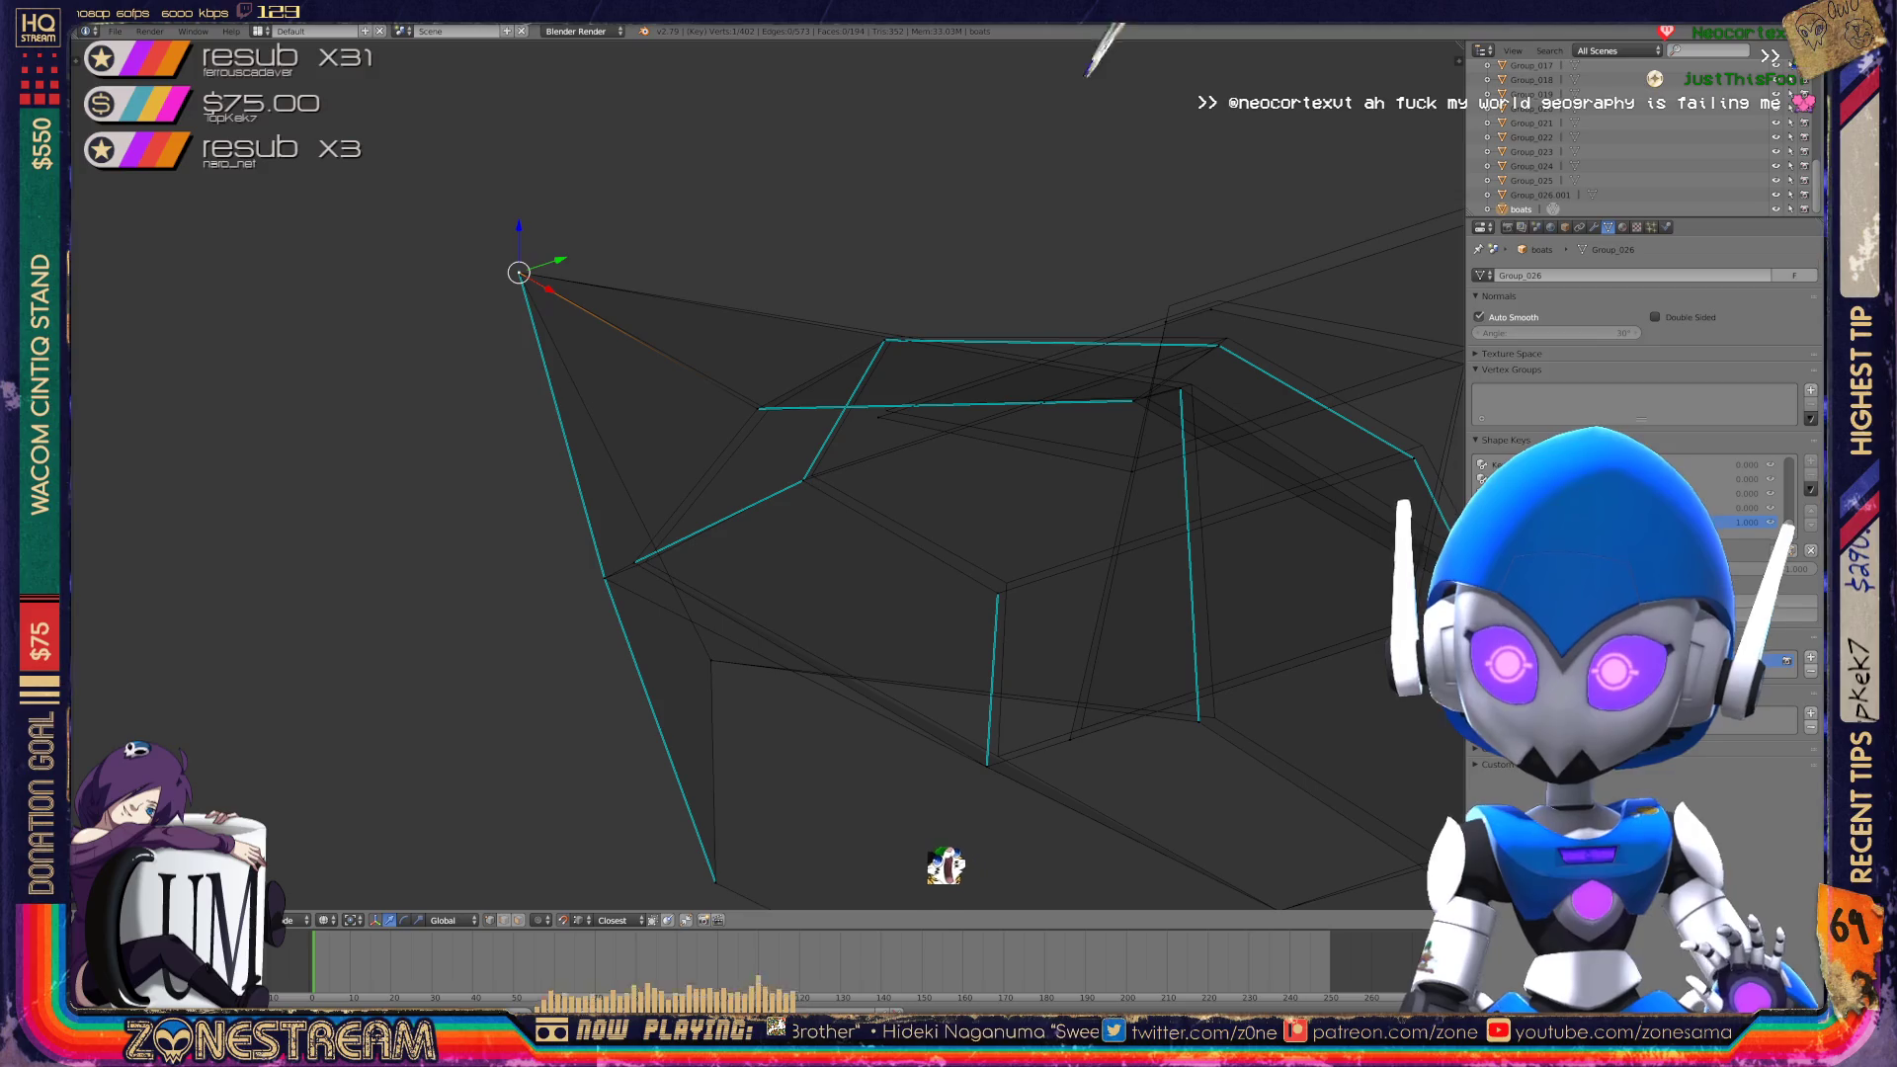
mouse_move(790, 494)
middle_down()
mouse_move(889, 573)
mouse_move(633, 454)
mouse_move(751, 494)
mouse_move(563, 376)
middle_up()
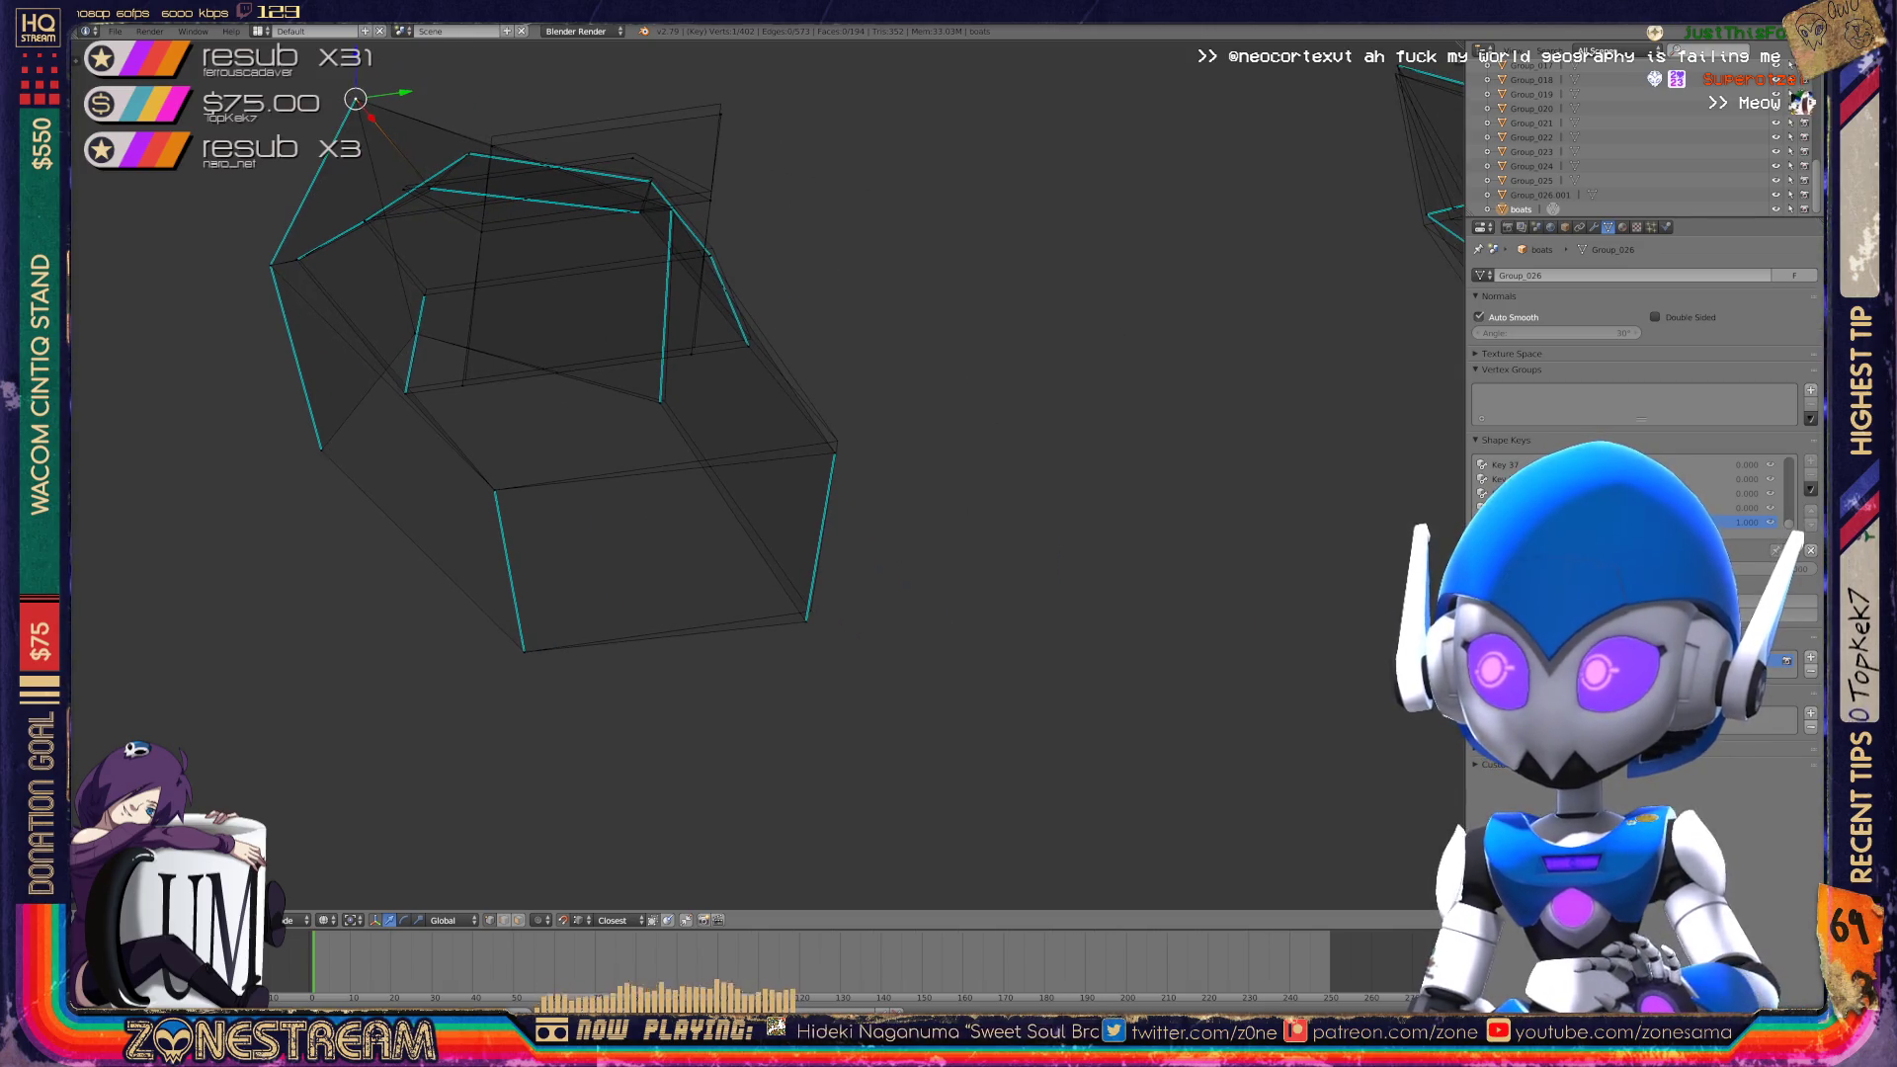
Lift the lower-right and upper corner vertices slightly.
scroll(768, 474, up, 5)
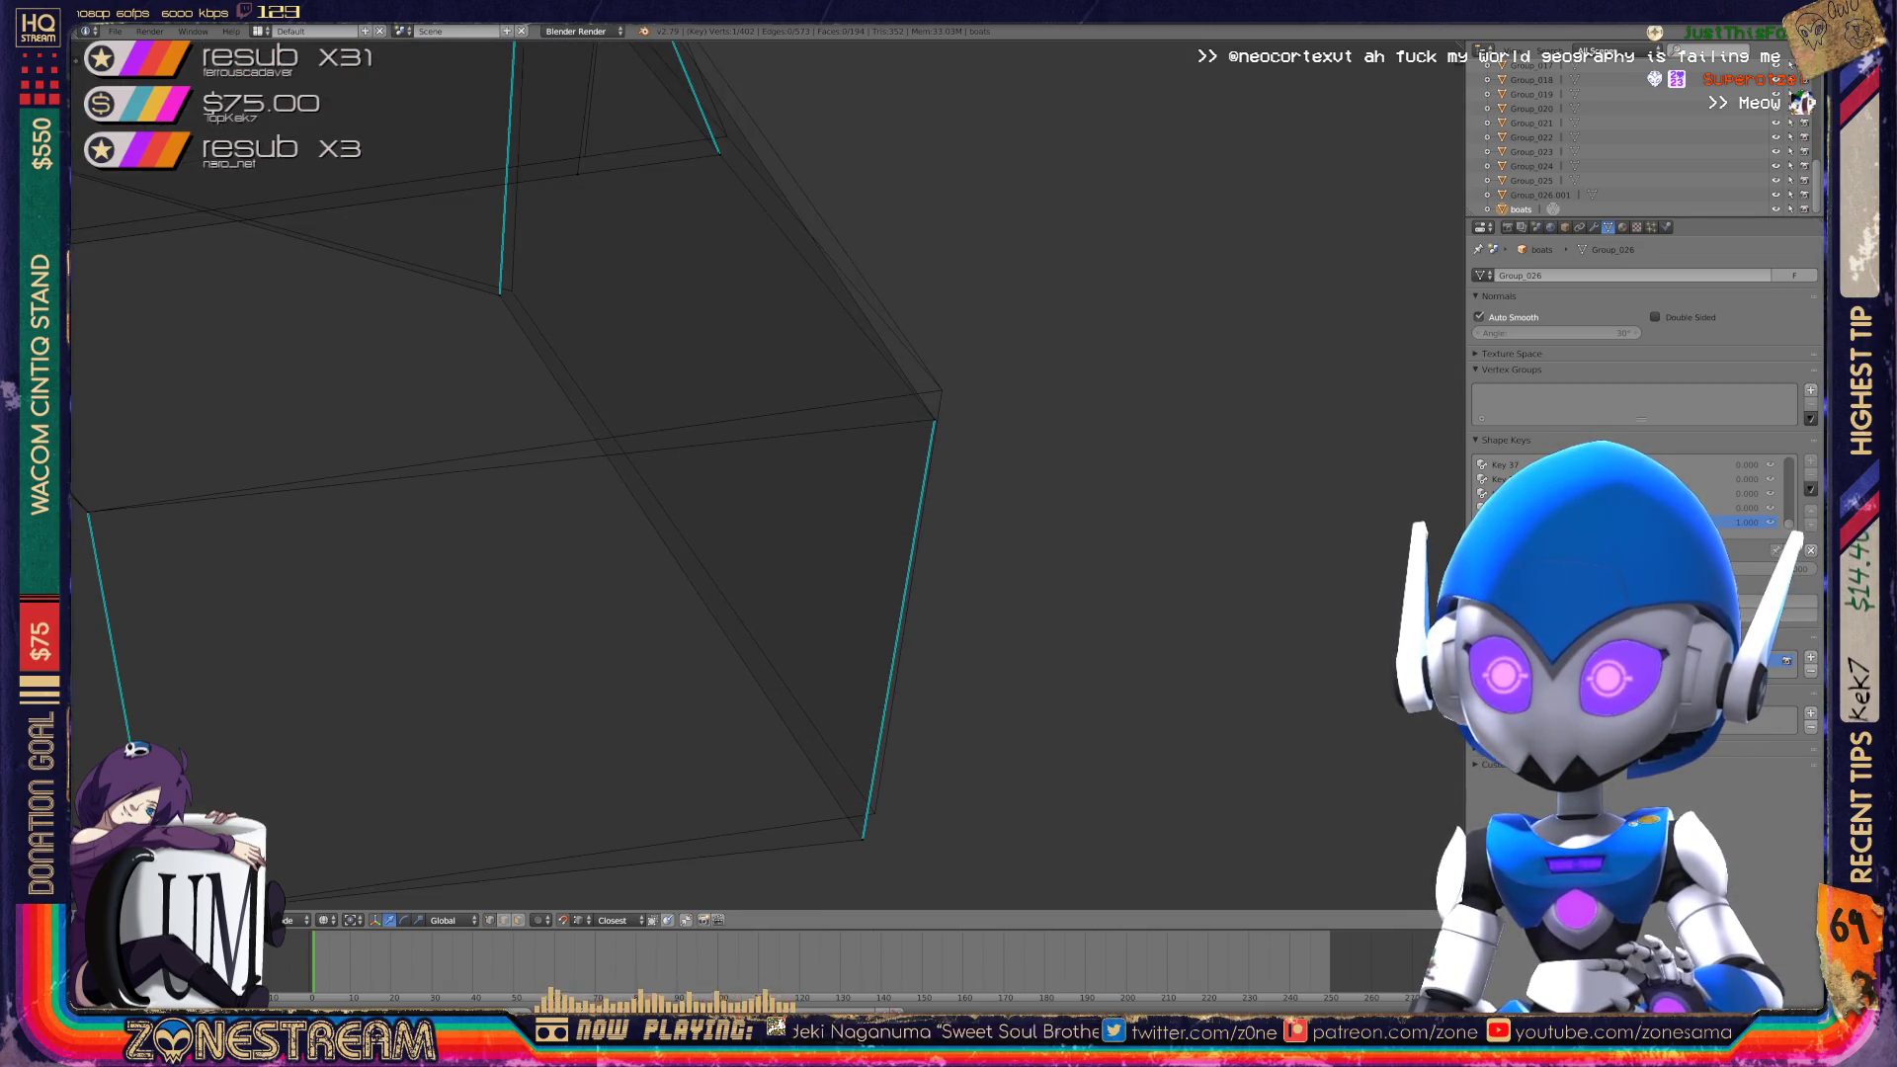
shift+middle_drag(633, 474, 601, 284)
right_click(832, 648)
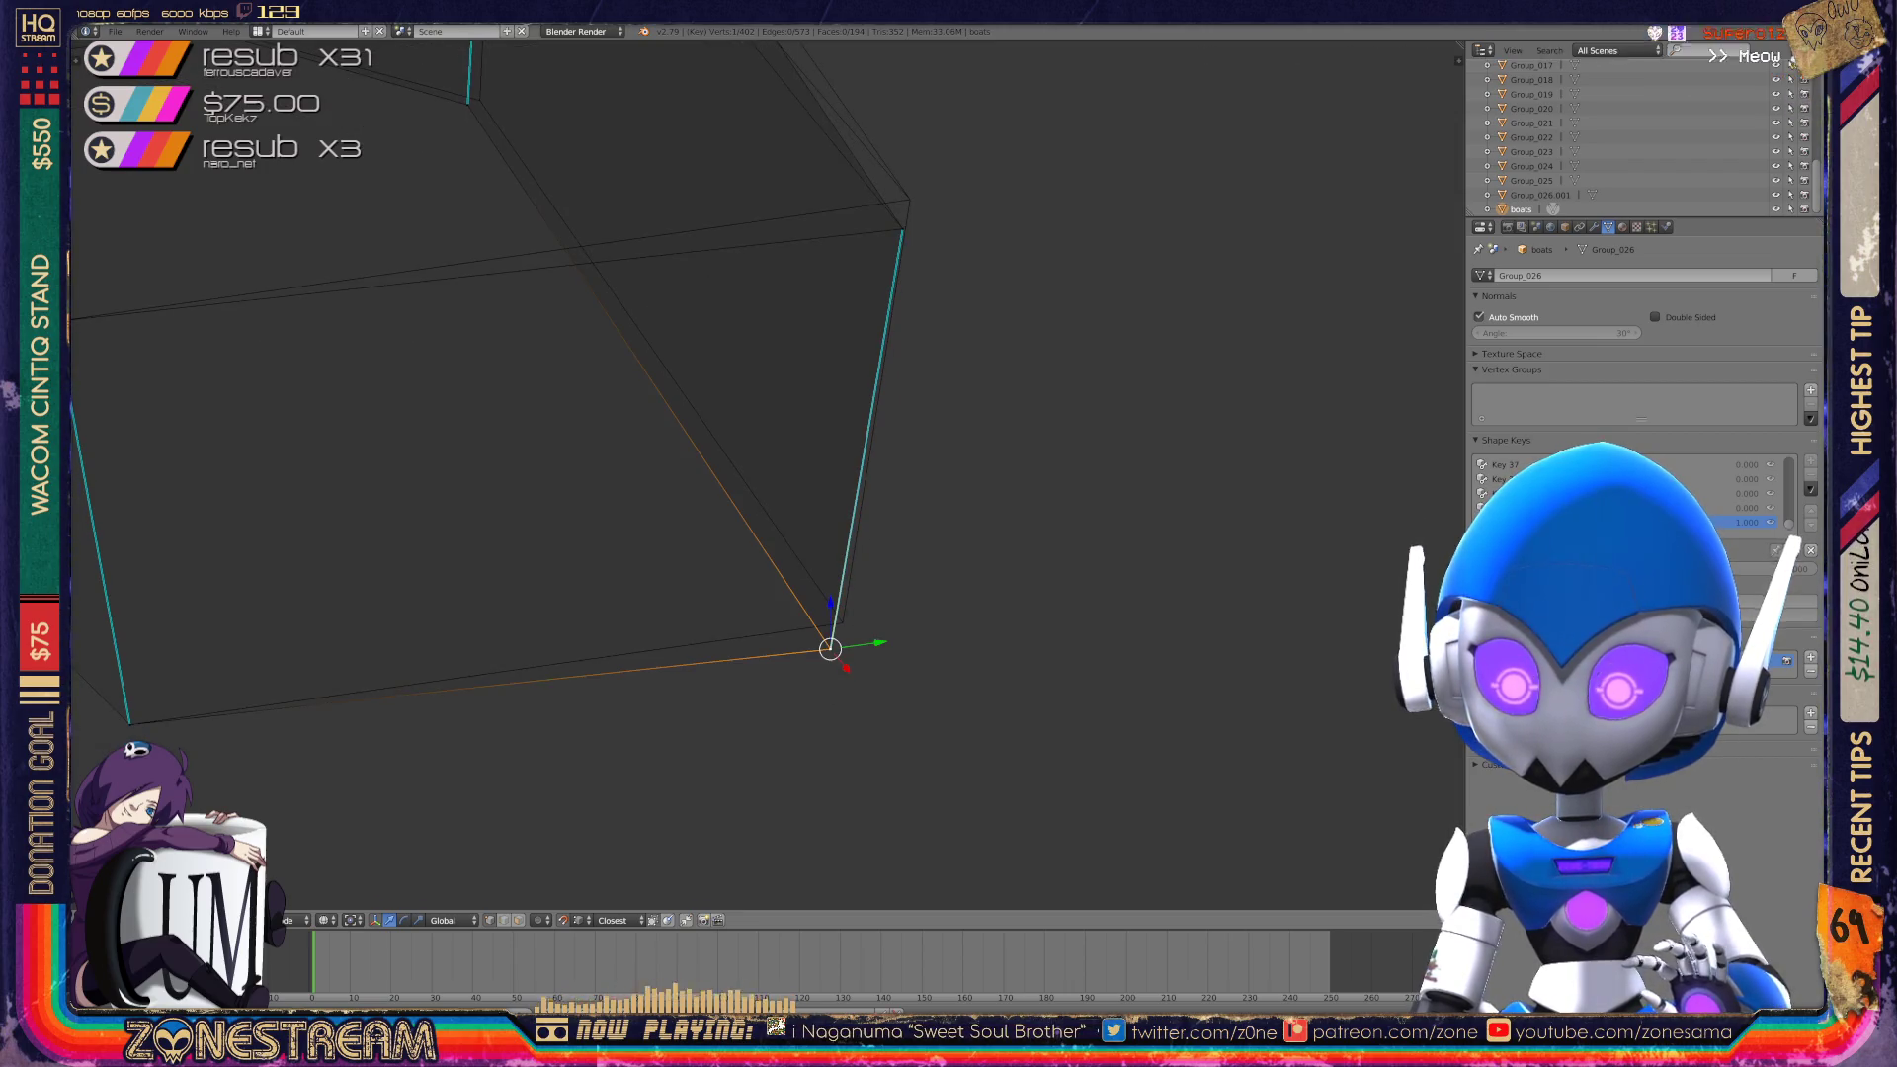
key(g)
mouse_move(632, 474)
shift+middle_down()
mouse_move(685, 568)
mouse_move(711, 704)
shift+middle_up()
right_click(982, 457)
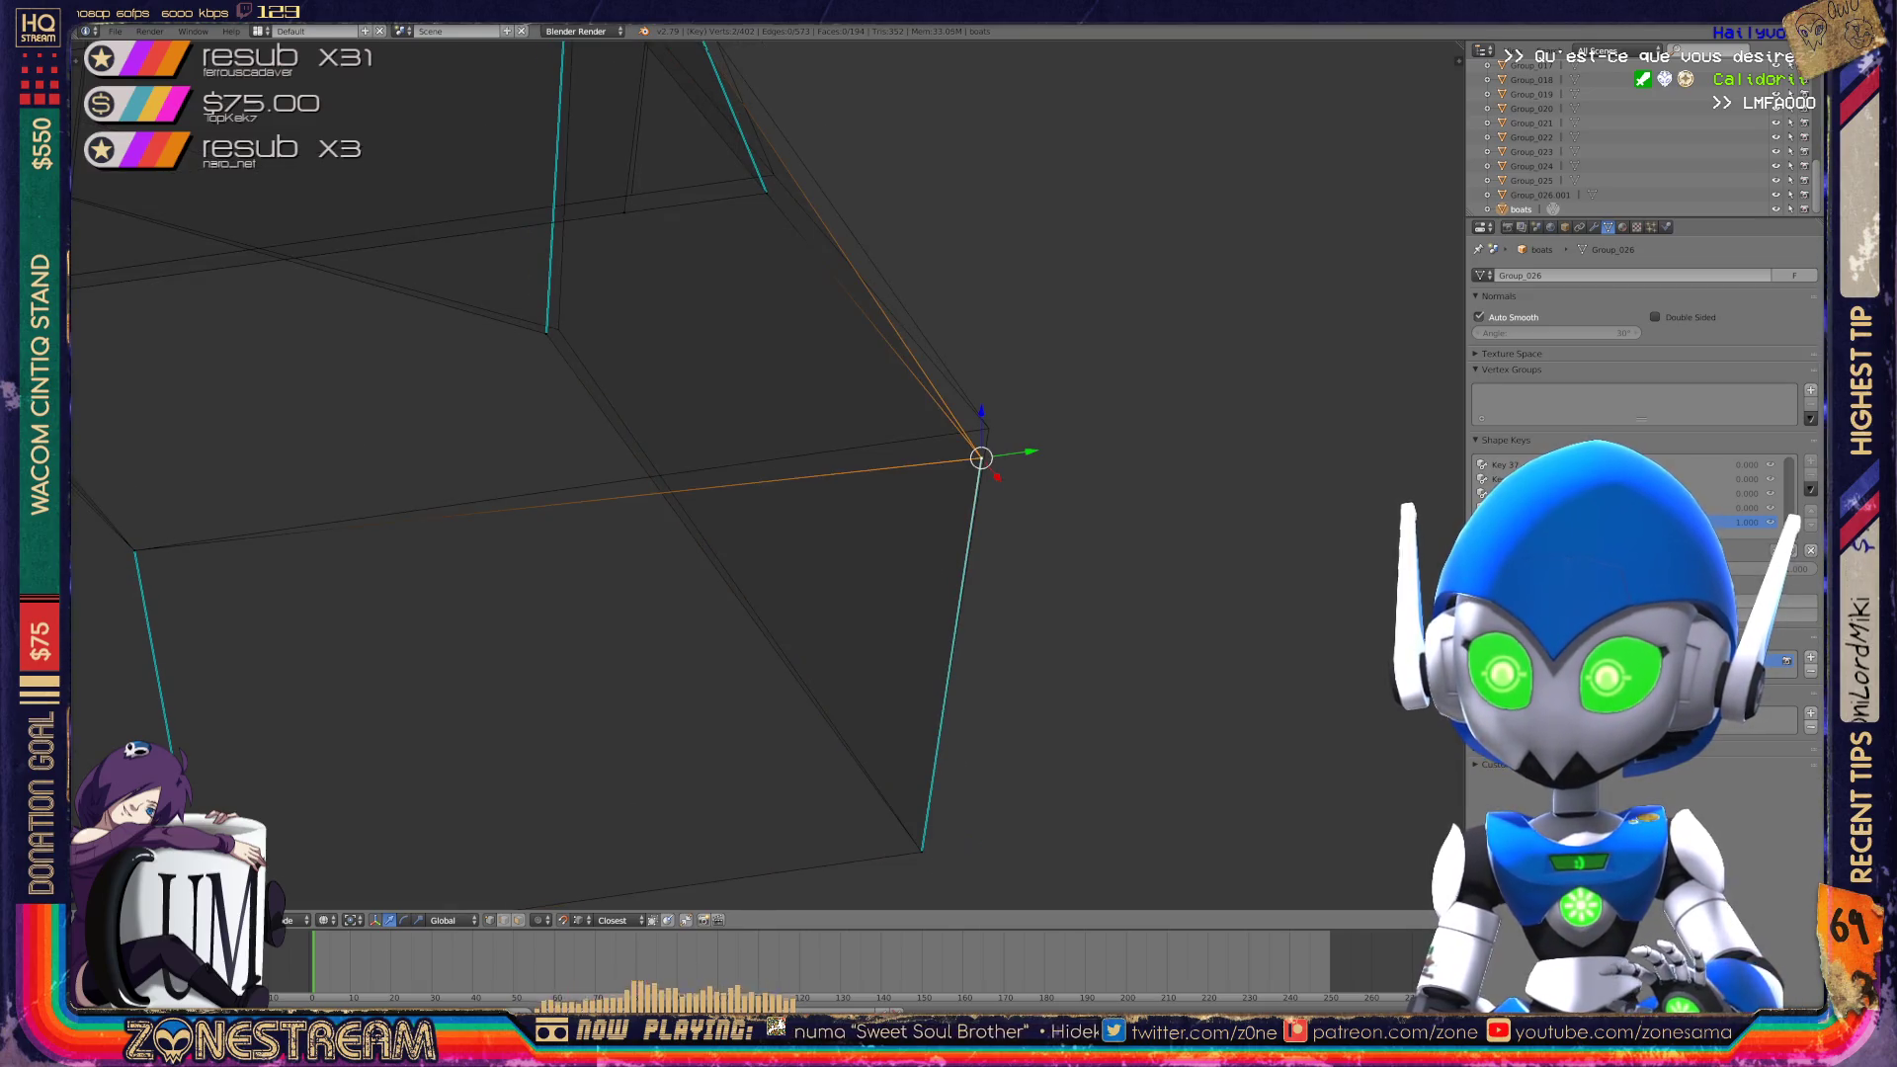
key(g)
key(Return)
shift+middle_drag(692, 494, 889, 682)
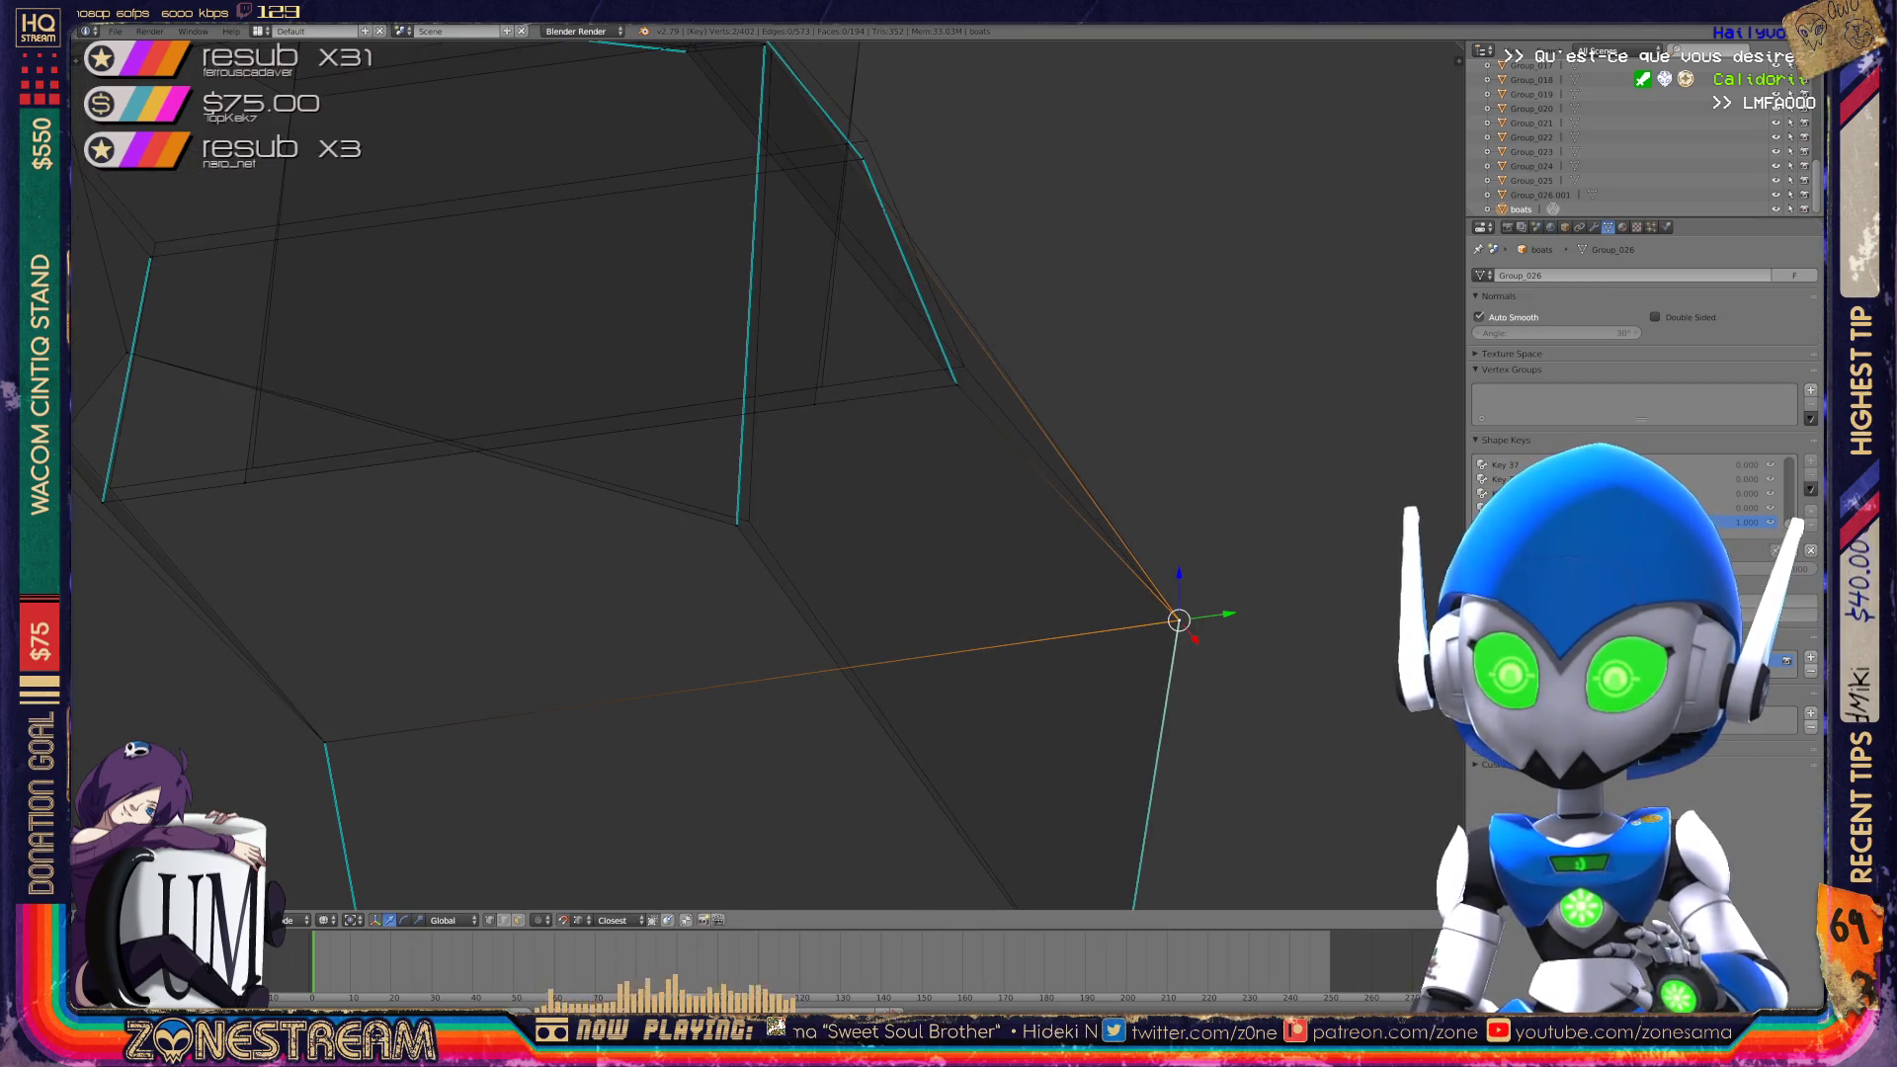
Nudge the right-side vertex upward, then move it with the left vertex up-right.
key(a)
right_click(737, 523)
shift+middle_drag(737, 522, 917, 676)
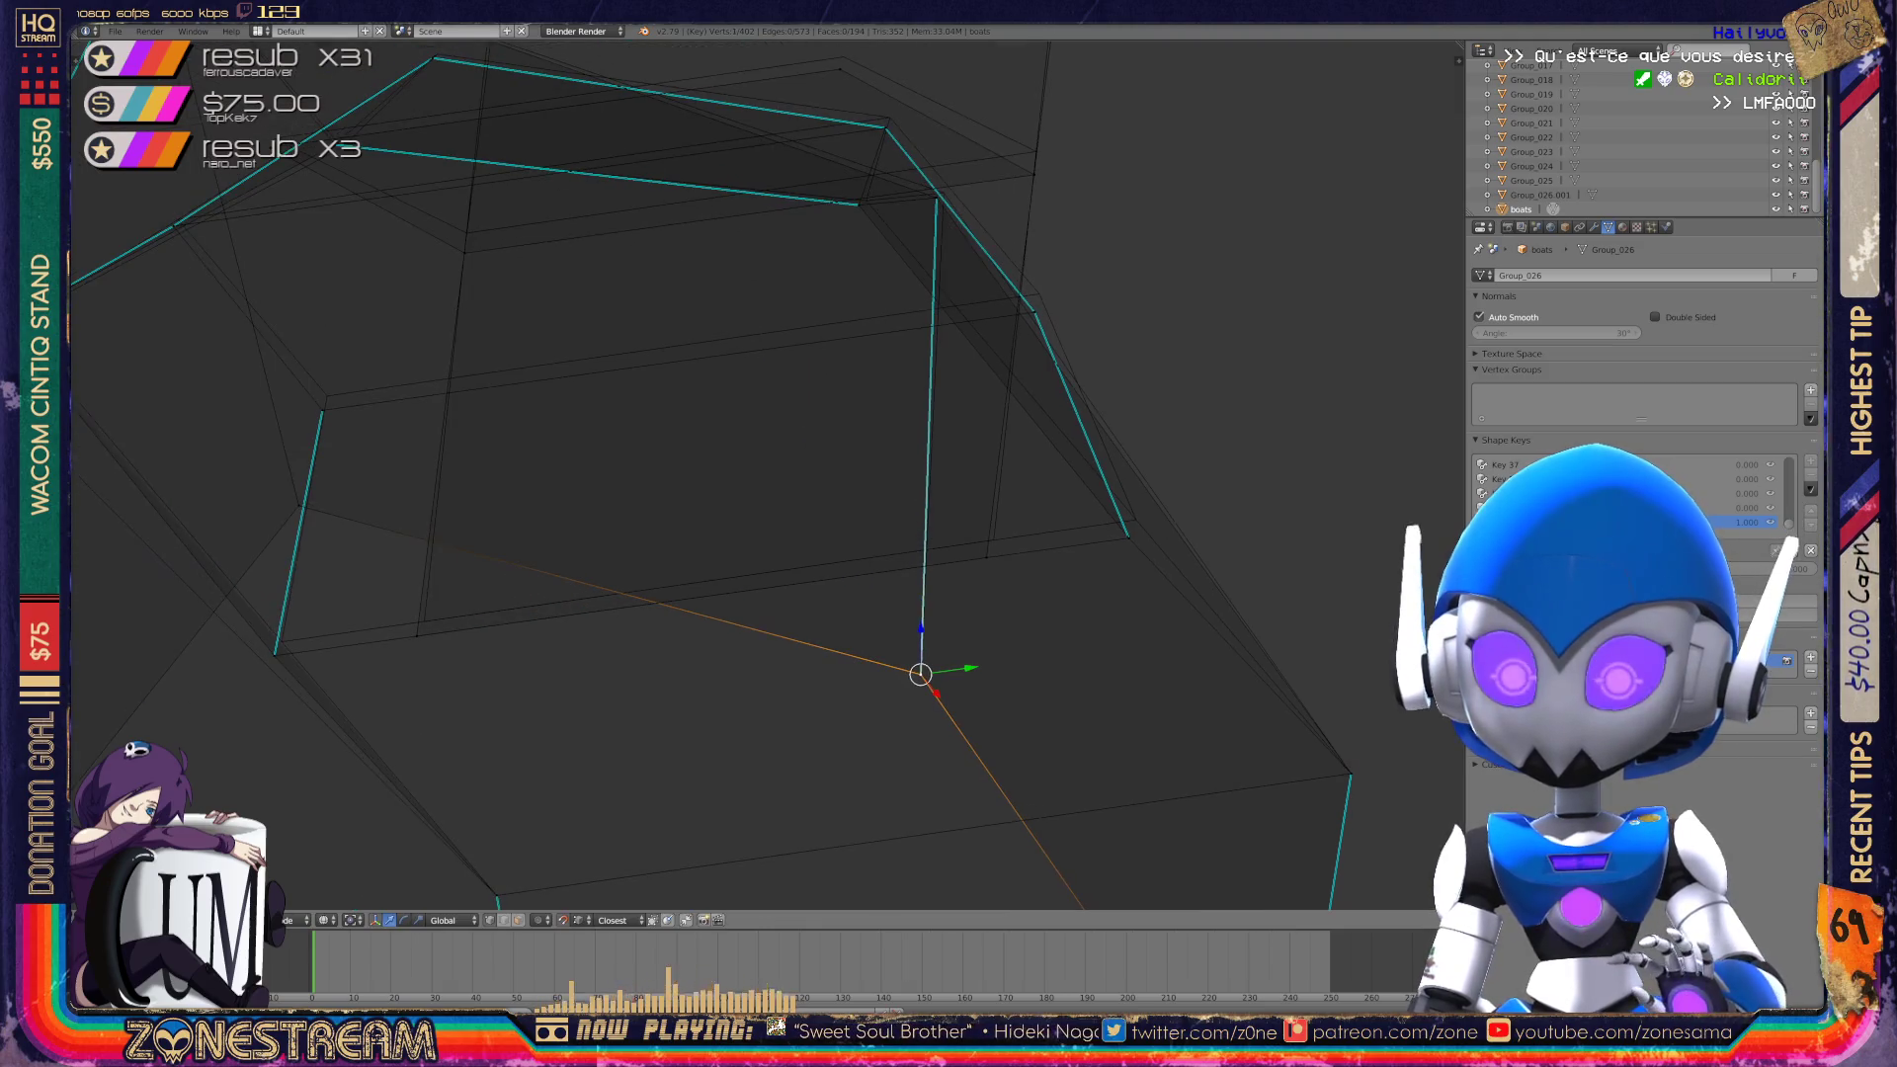
right_click(424, 620)
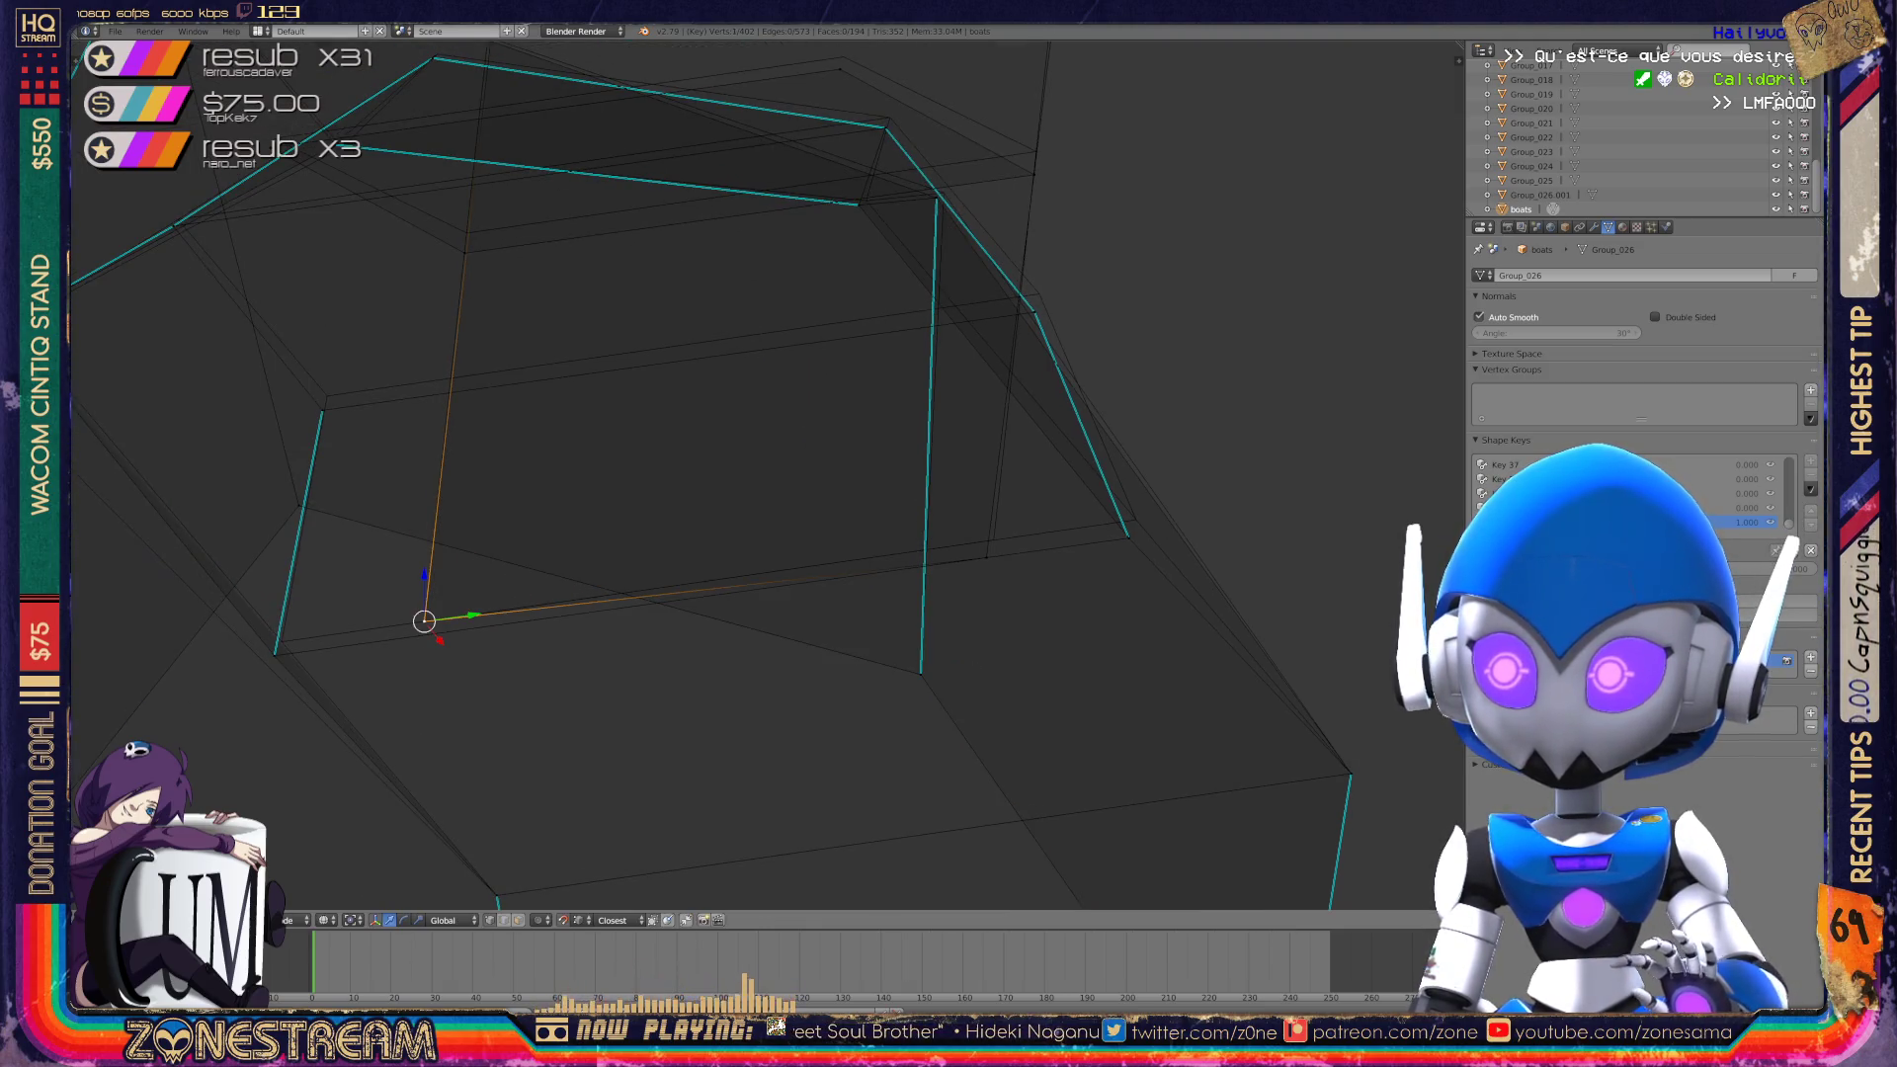
right_click(987, 556)
key(g)
key(Return)
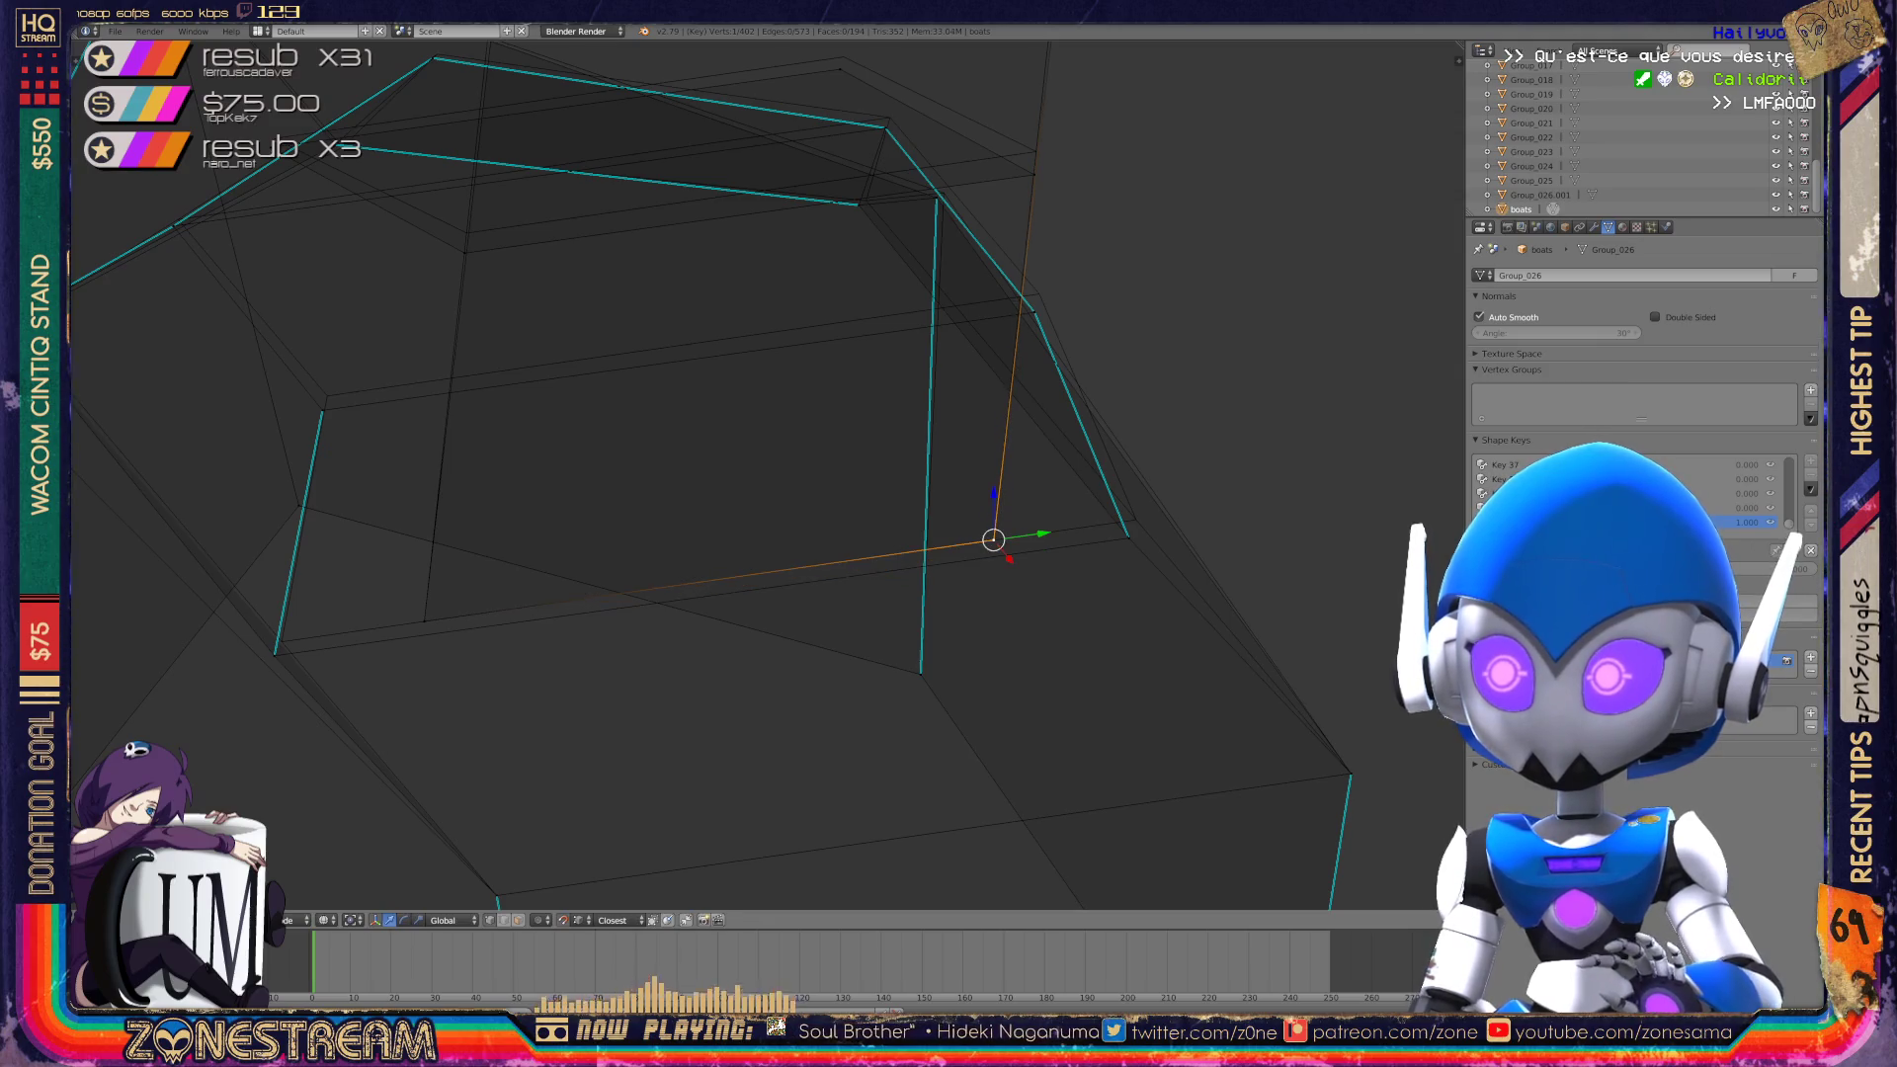
shift+middle_drag(986, 538, 1149, 495)
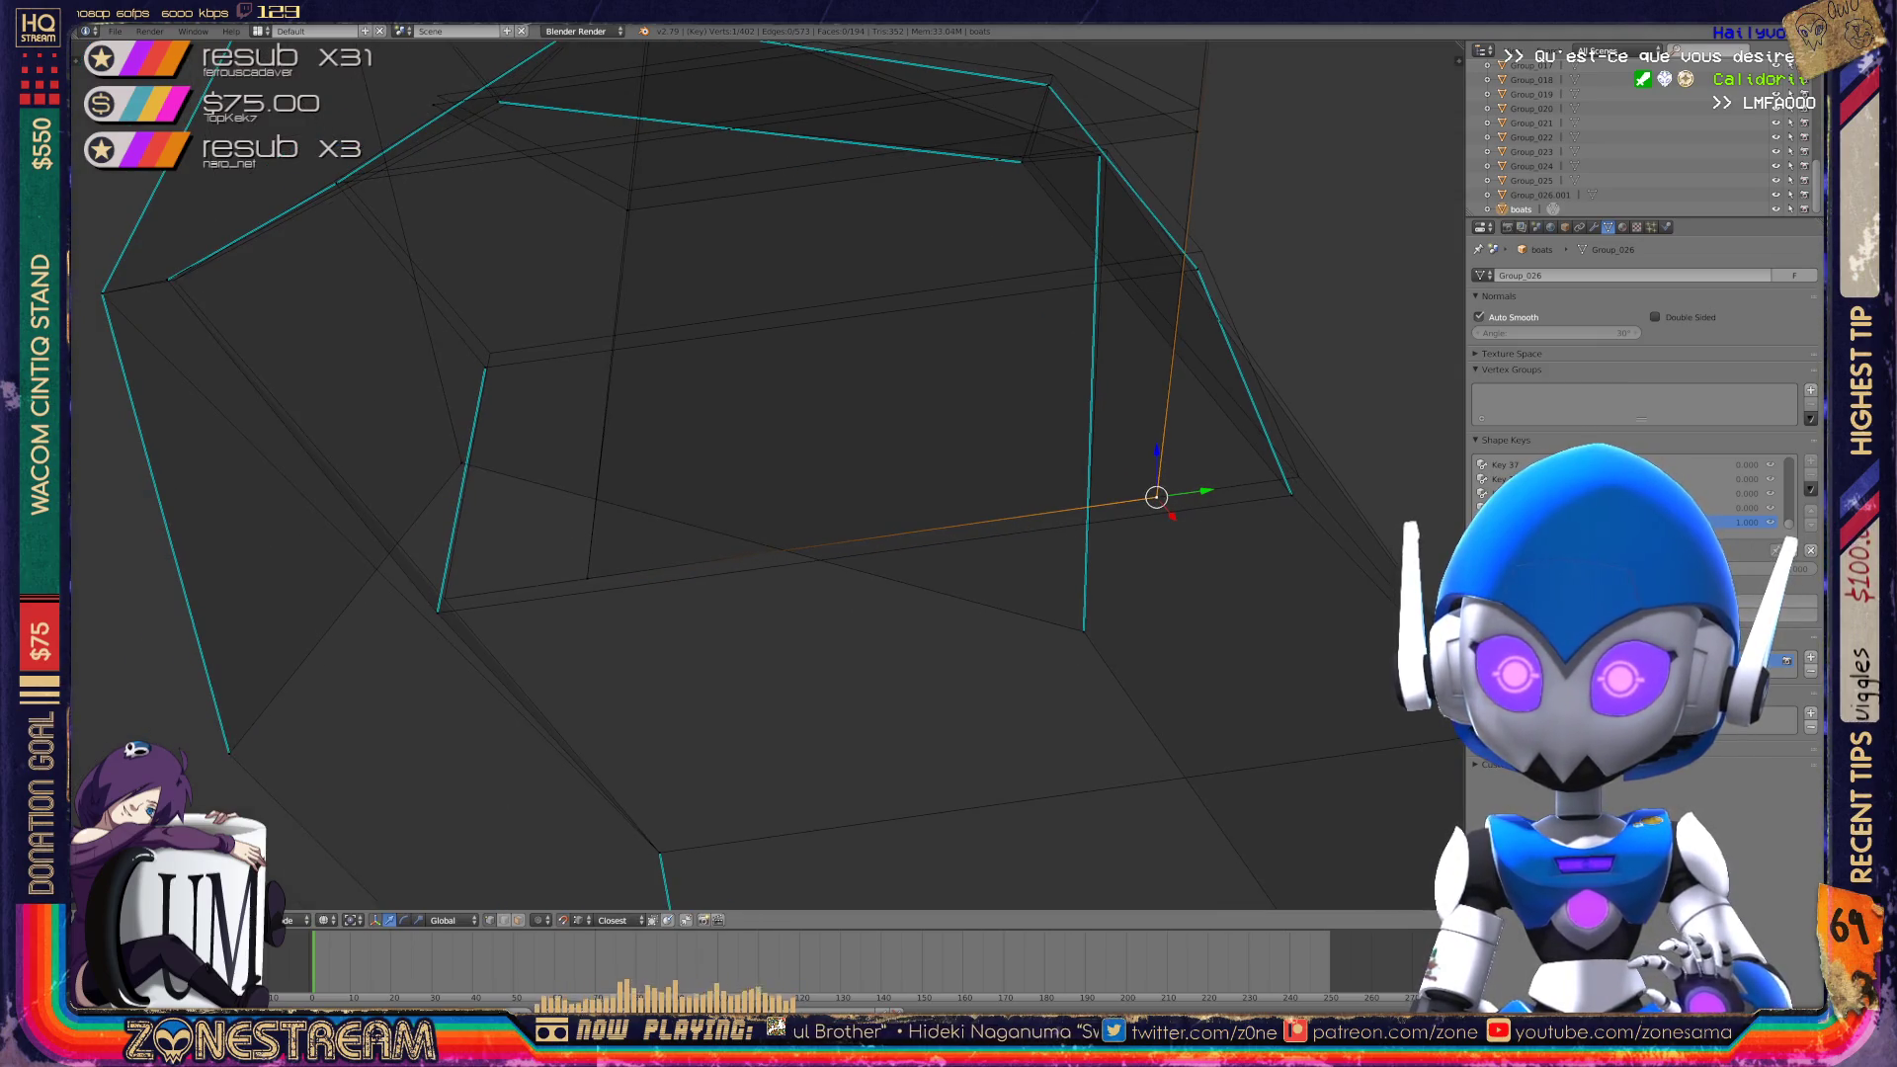
shift+right_click(438, 613)
key(g)
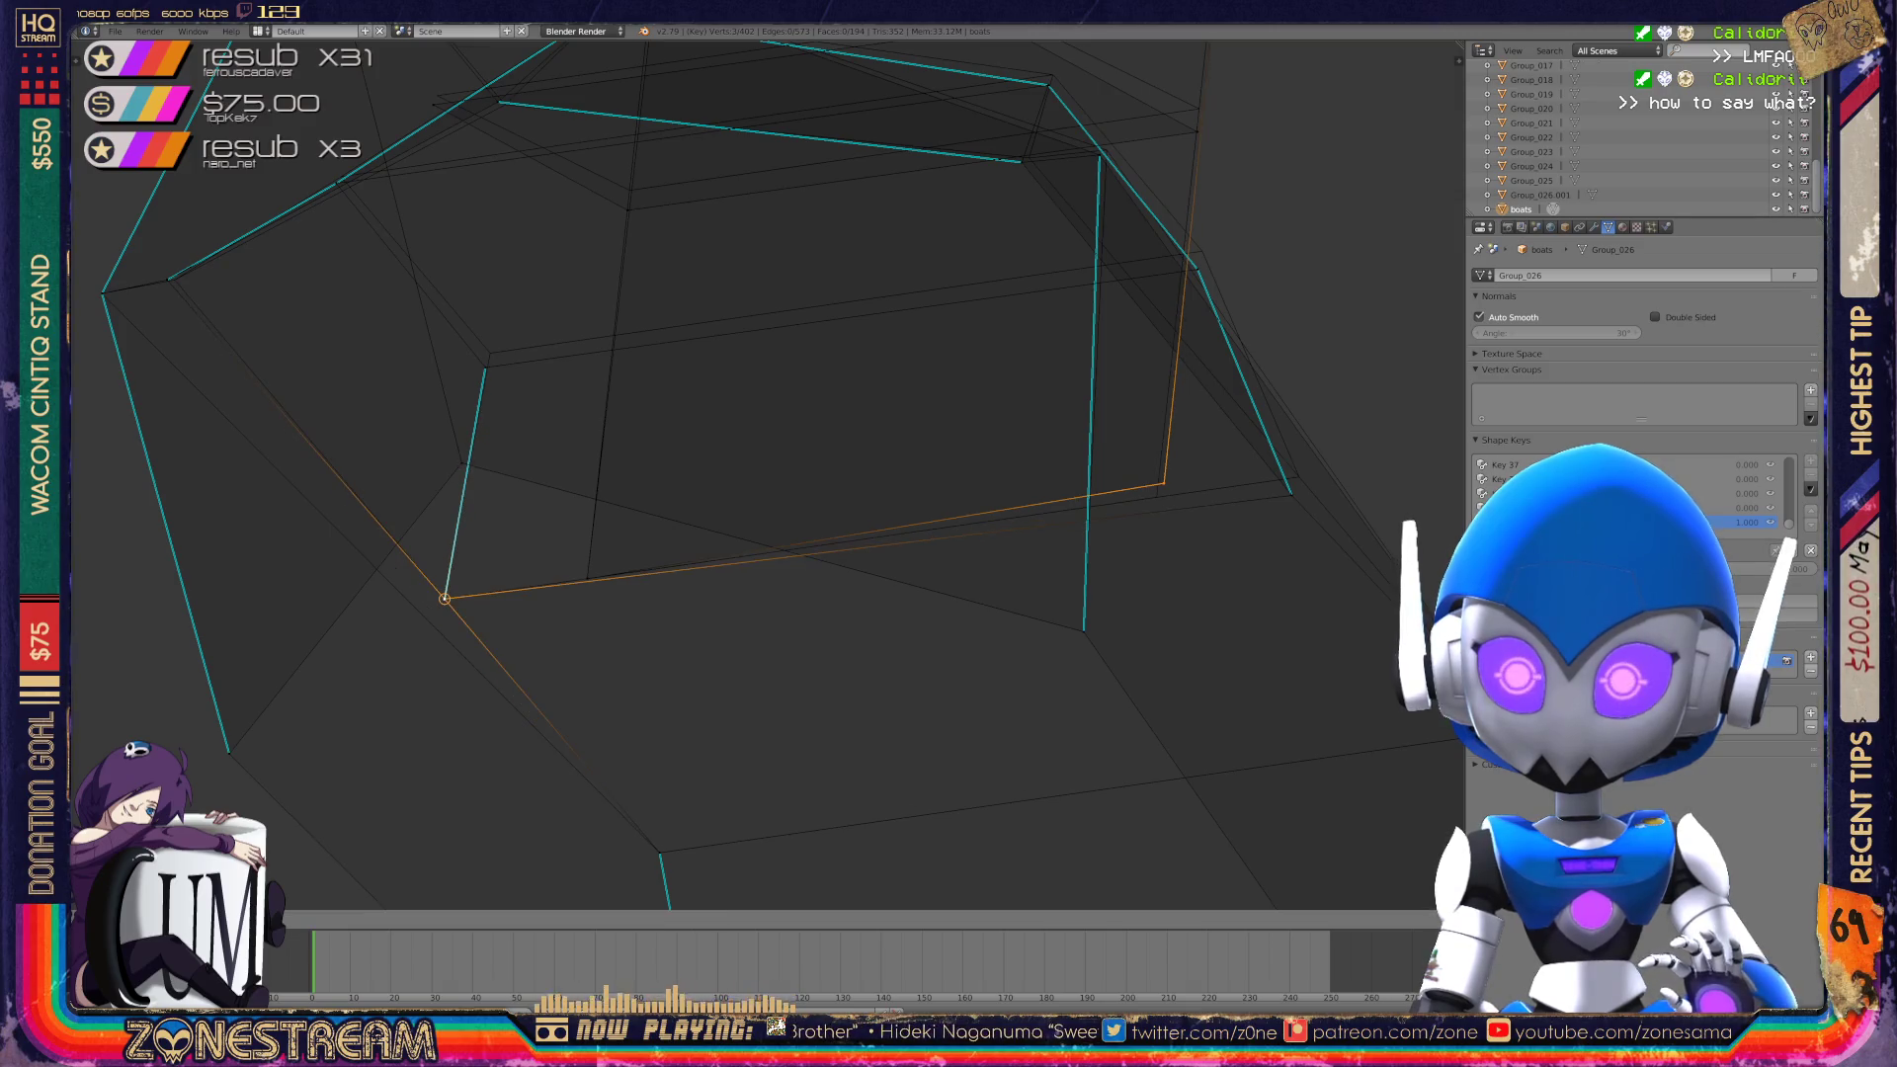
click(444, 599)
Move a stray vertex onto the edge end, then orbit to inspect the surrounding corner vertices.
shift+middle_drag(804, 445, 472, 543)
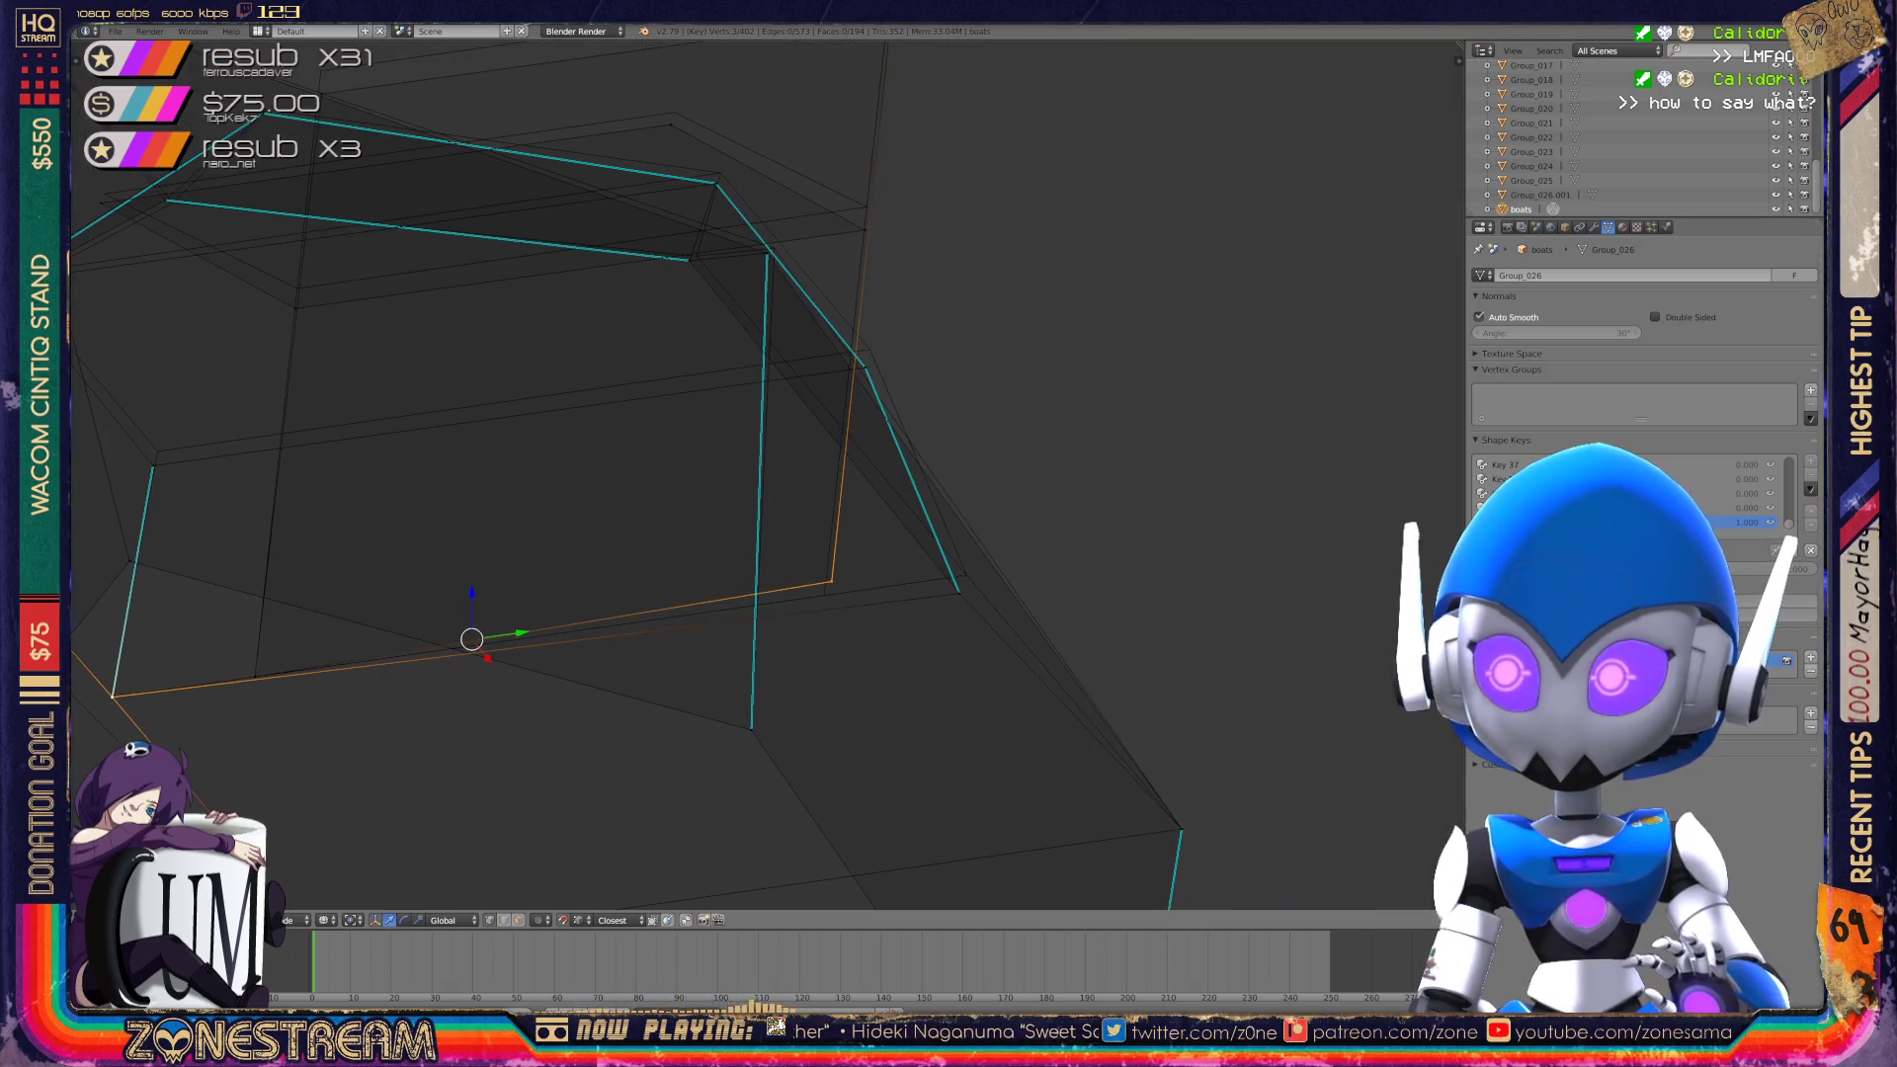
right_click(831, 581)
key(g)
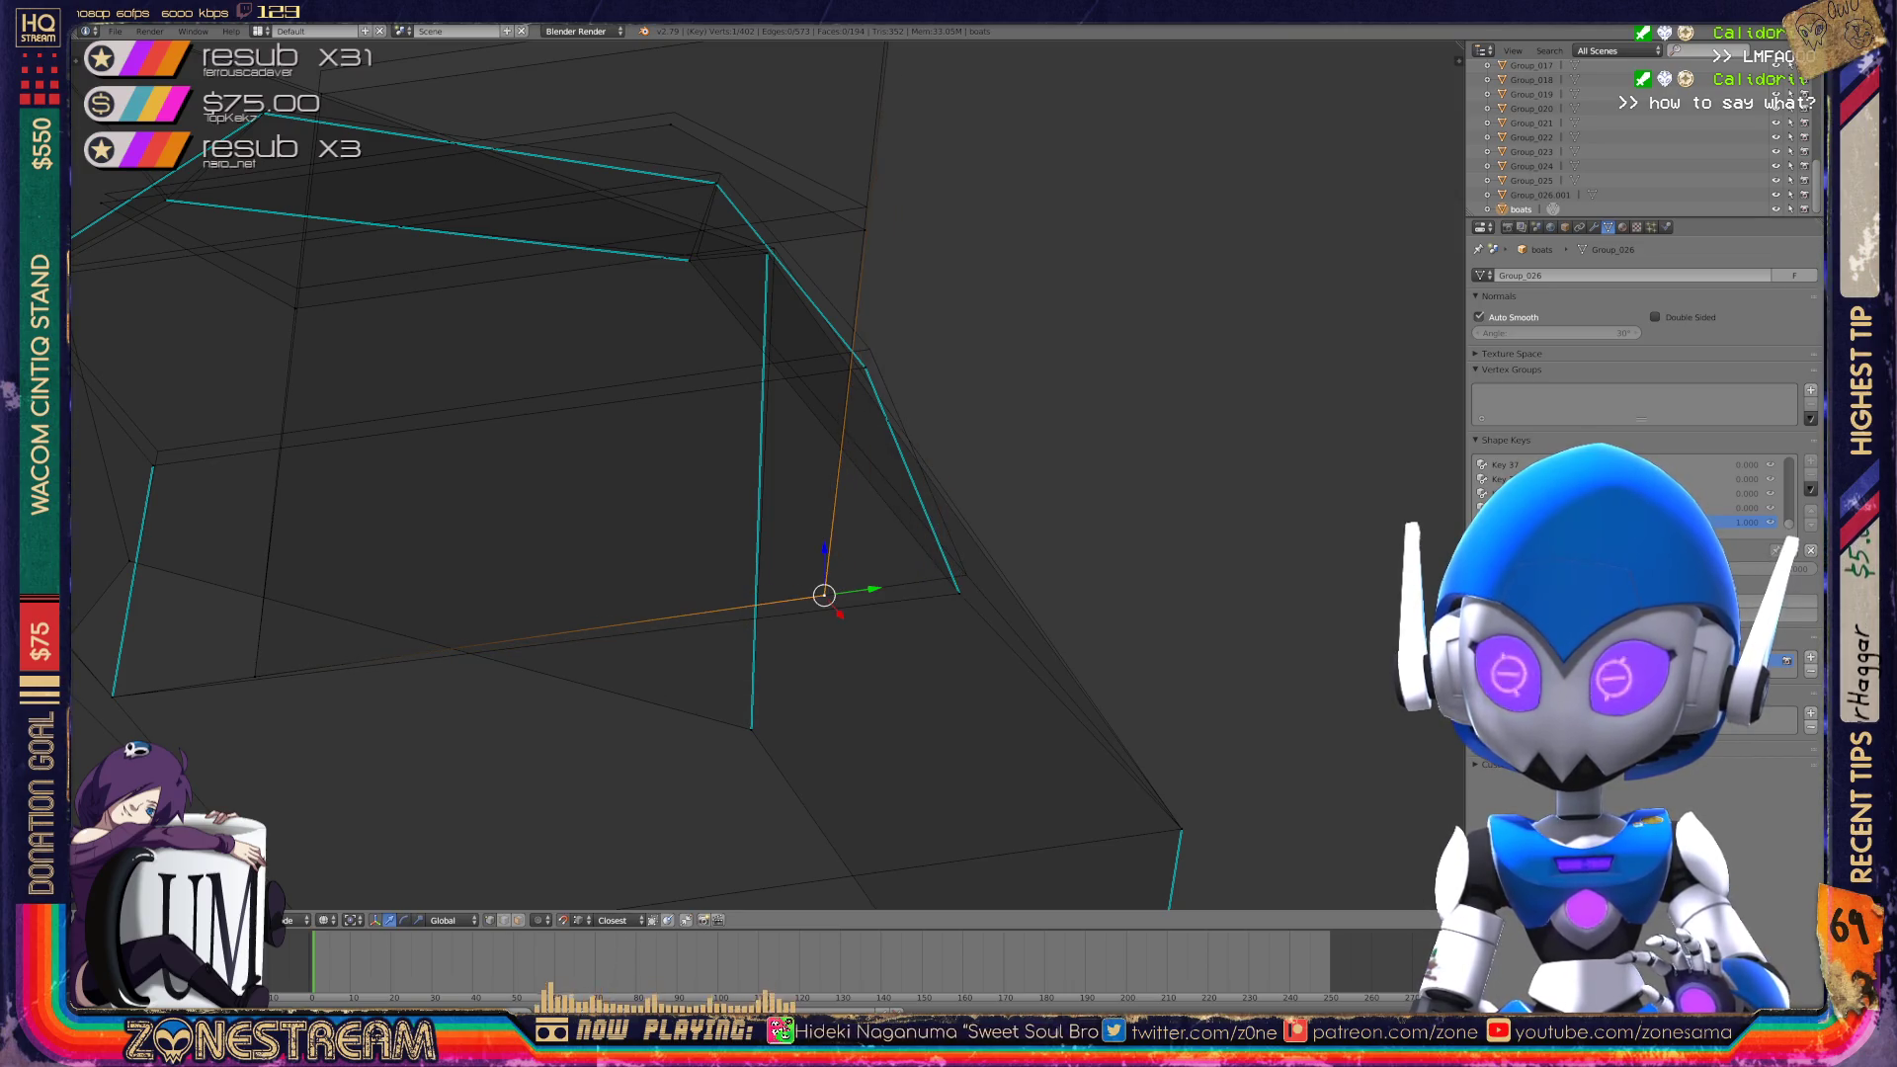
key(Return)
right_click(959, 593)
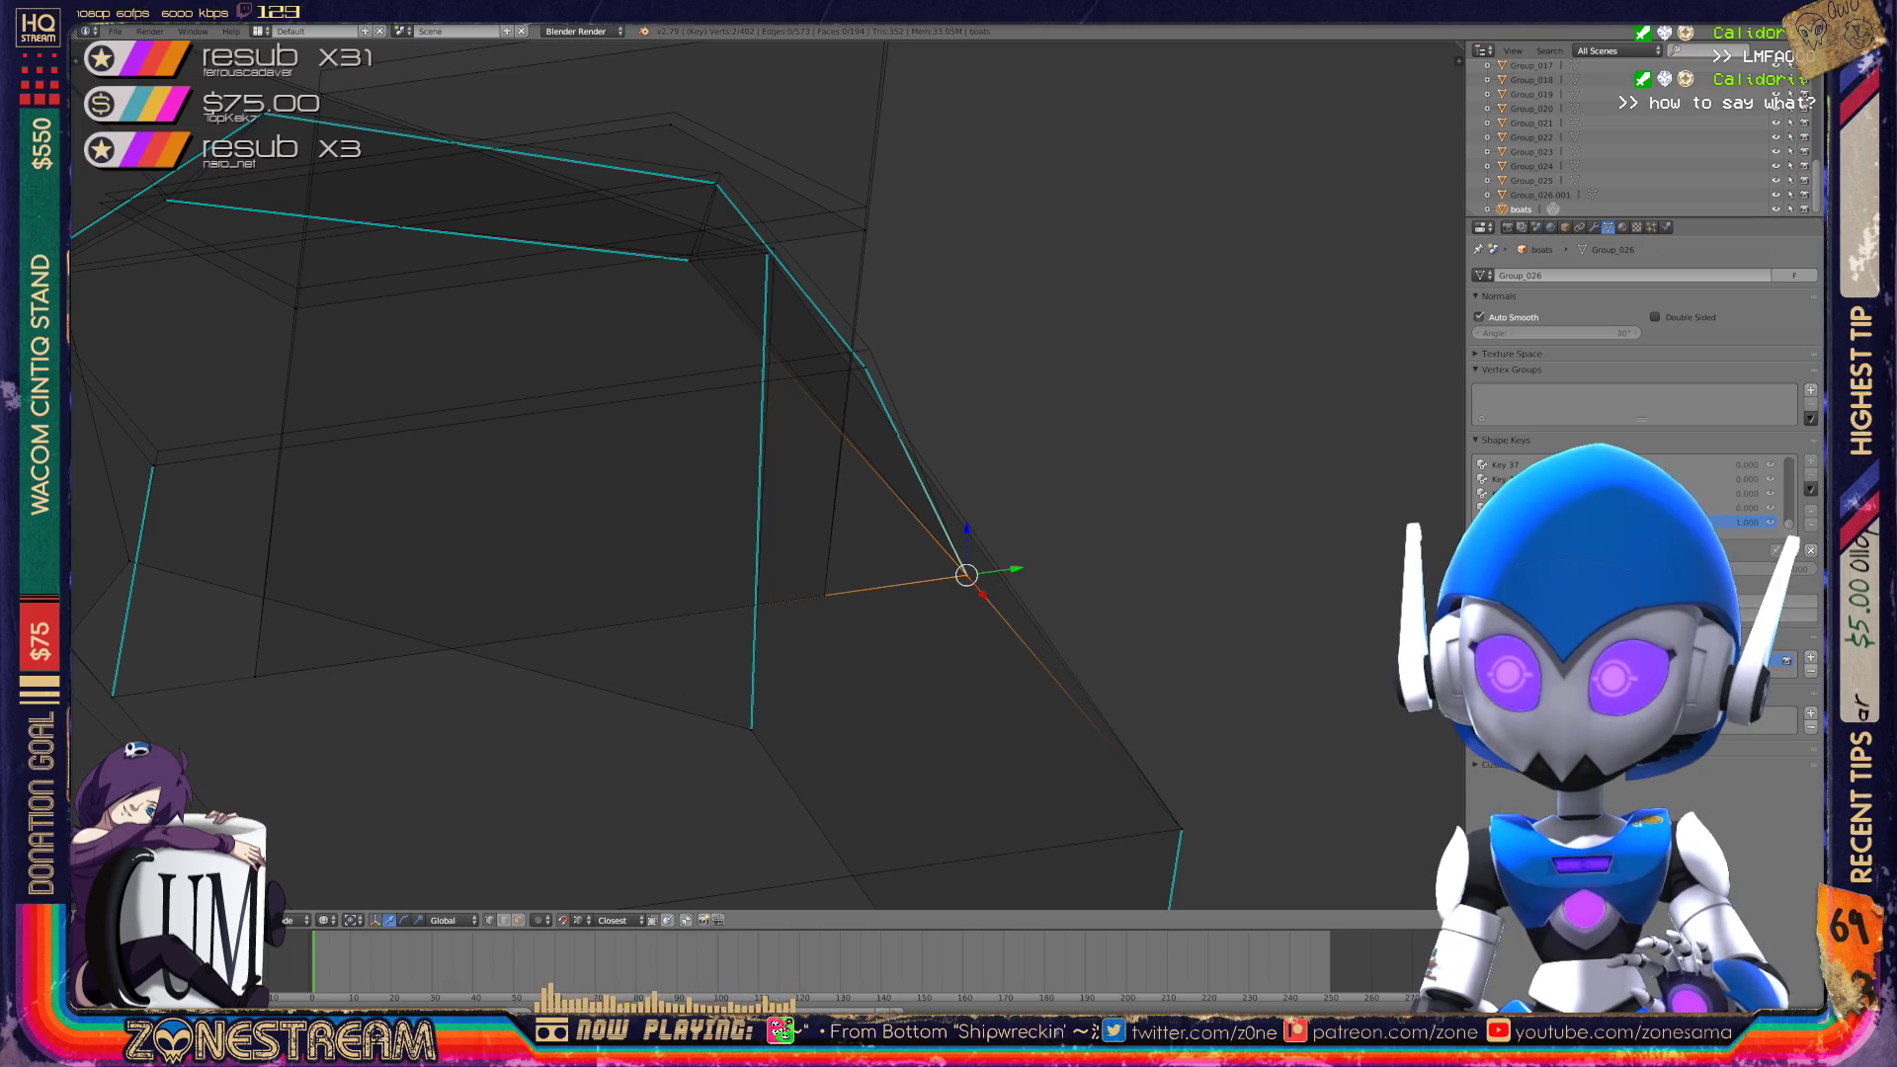
middle_drag(959, 593, 1058, 652)
right_click(957, 476)
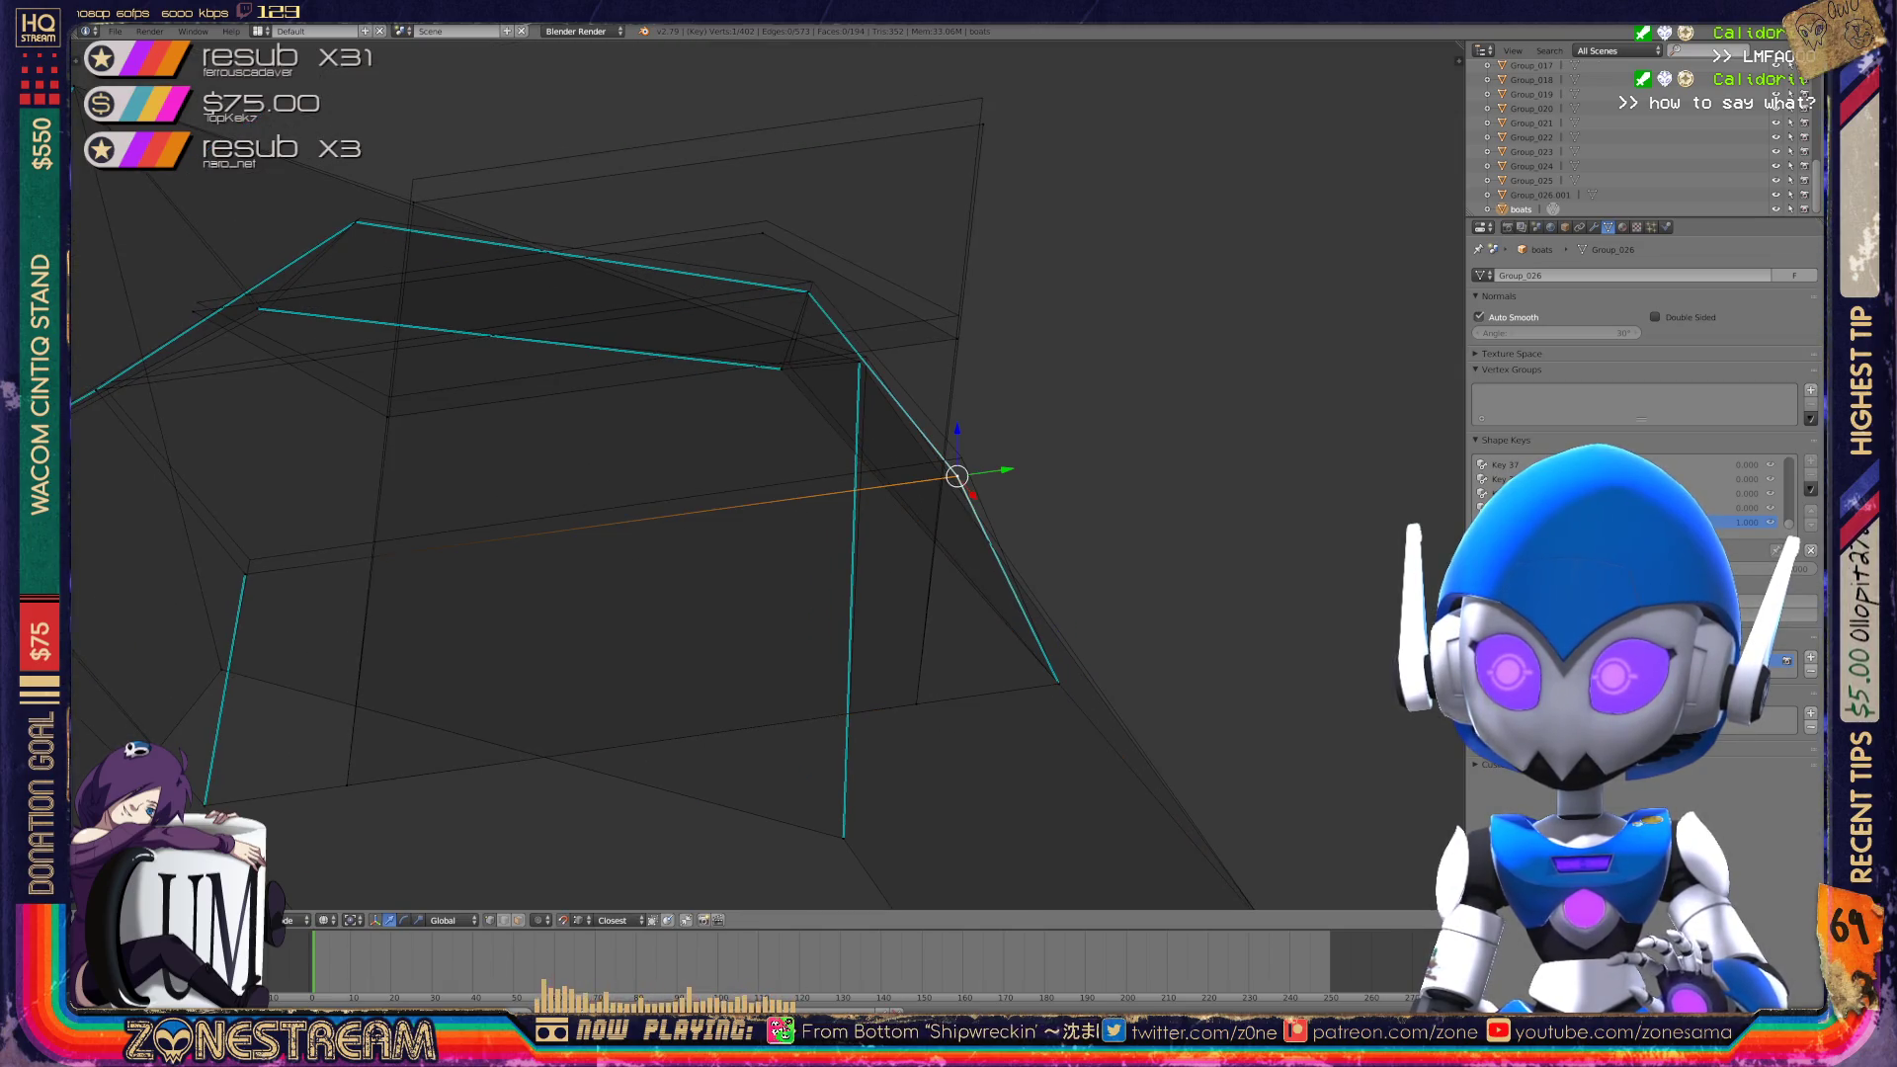
middle_drag(957, 476, 1028, 454)
right_click(496, 565)
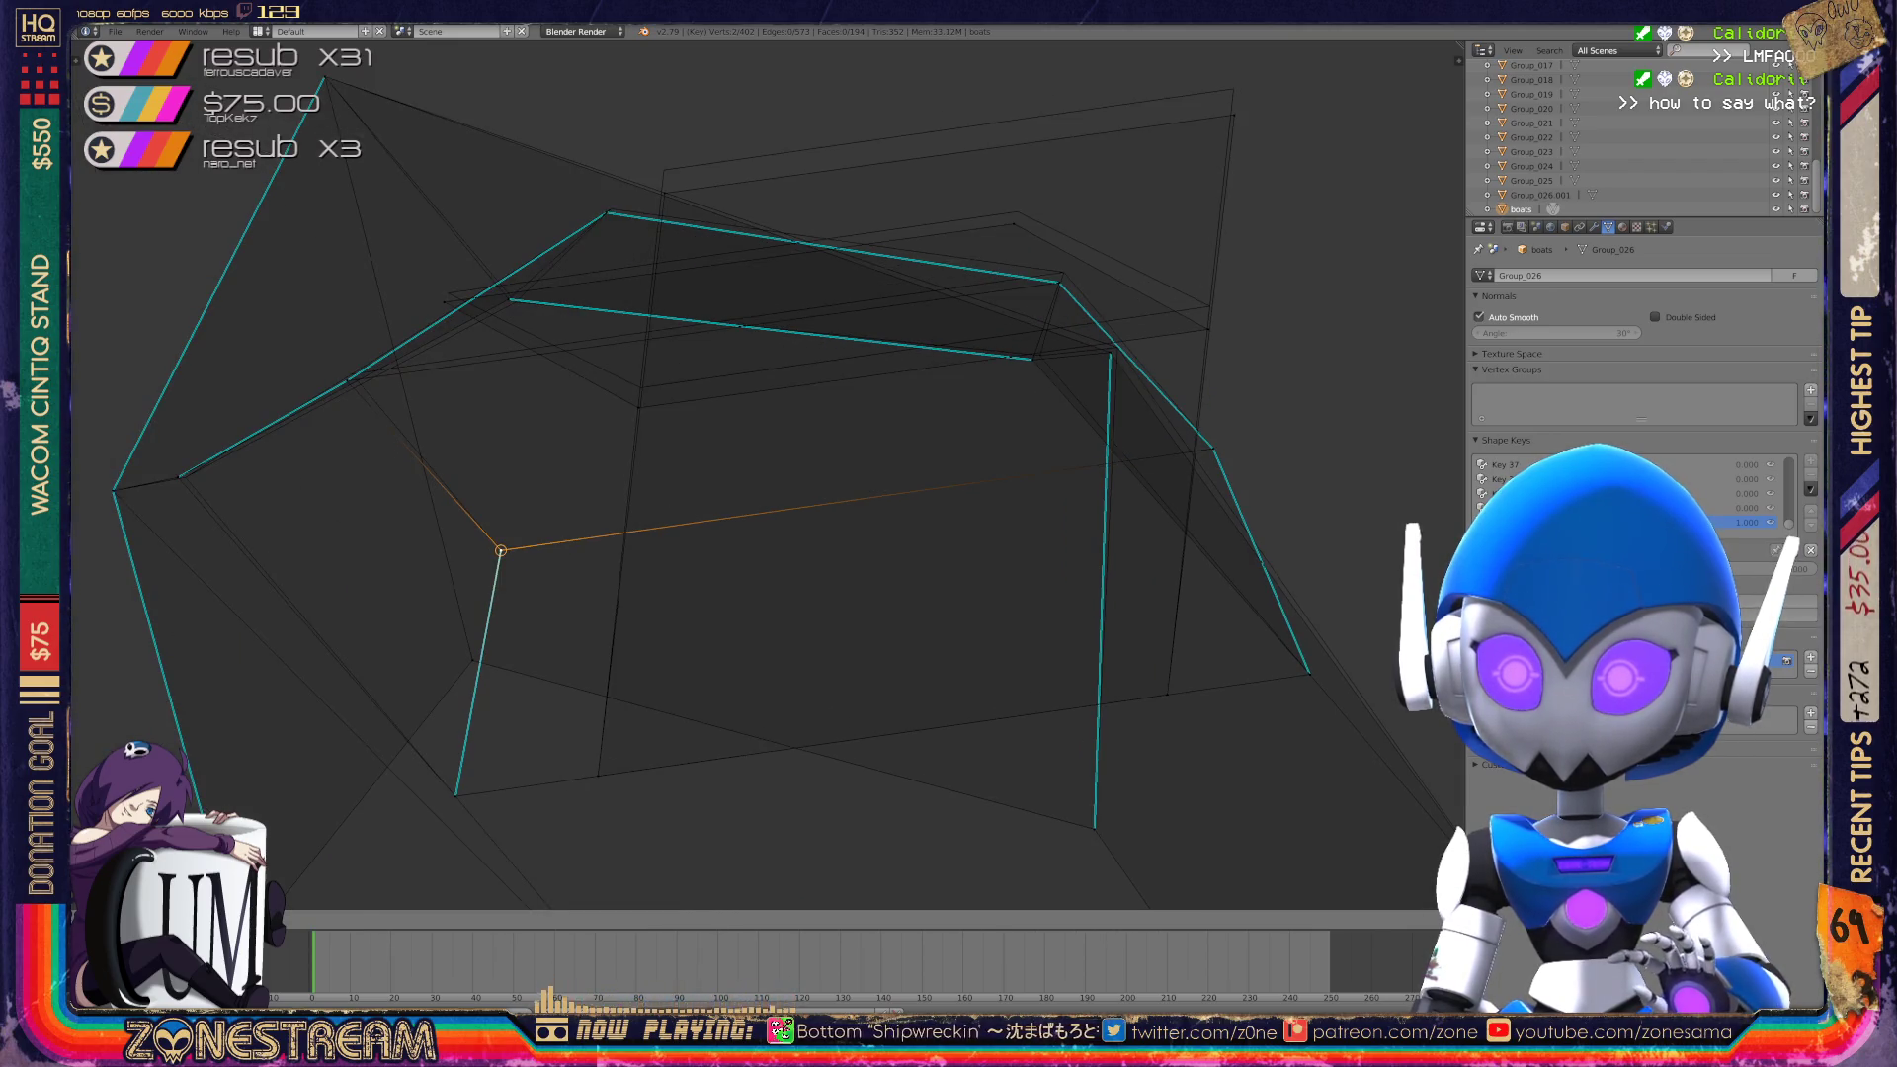
mouse_move(691, 494)
middle_down()
mouse_move(751, 514)
mouse_move(632, 494)
mouse_move(771, 455)
mouse_move(810, 475)
mouse_move(910, 395)
middle_up()
scroll(597, 374, up, 6)
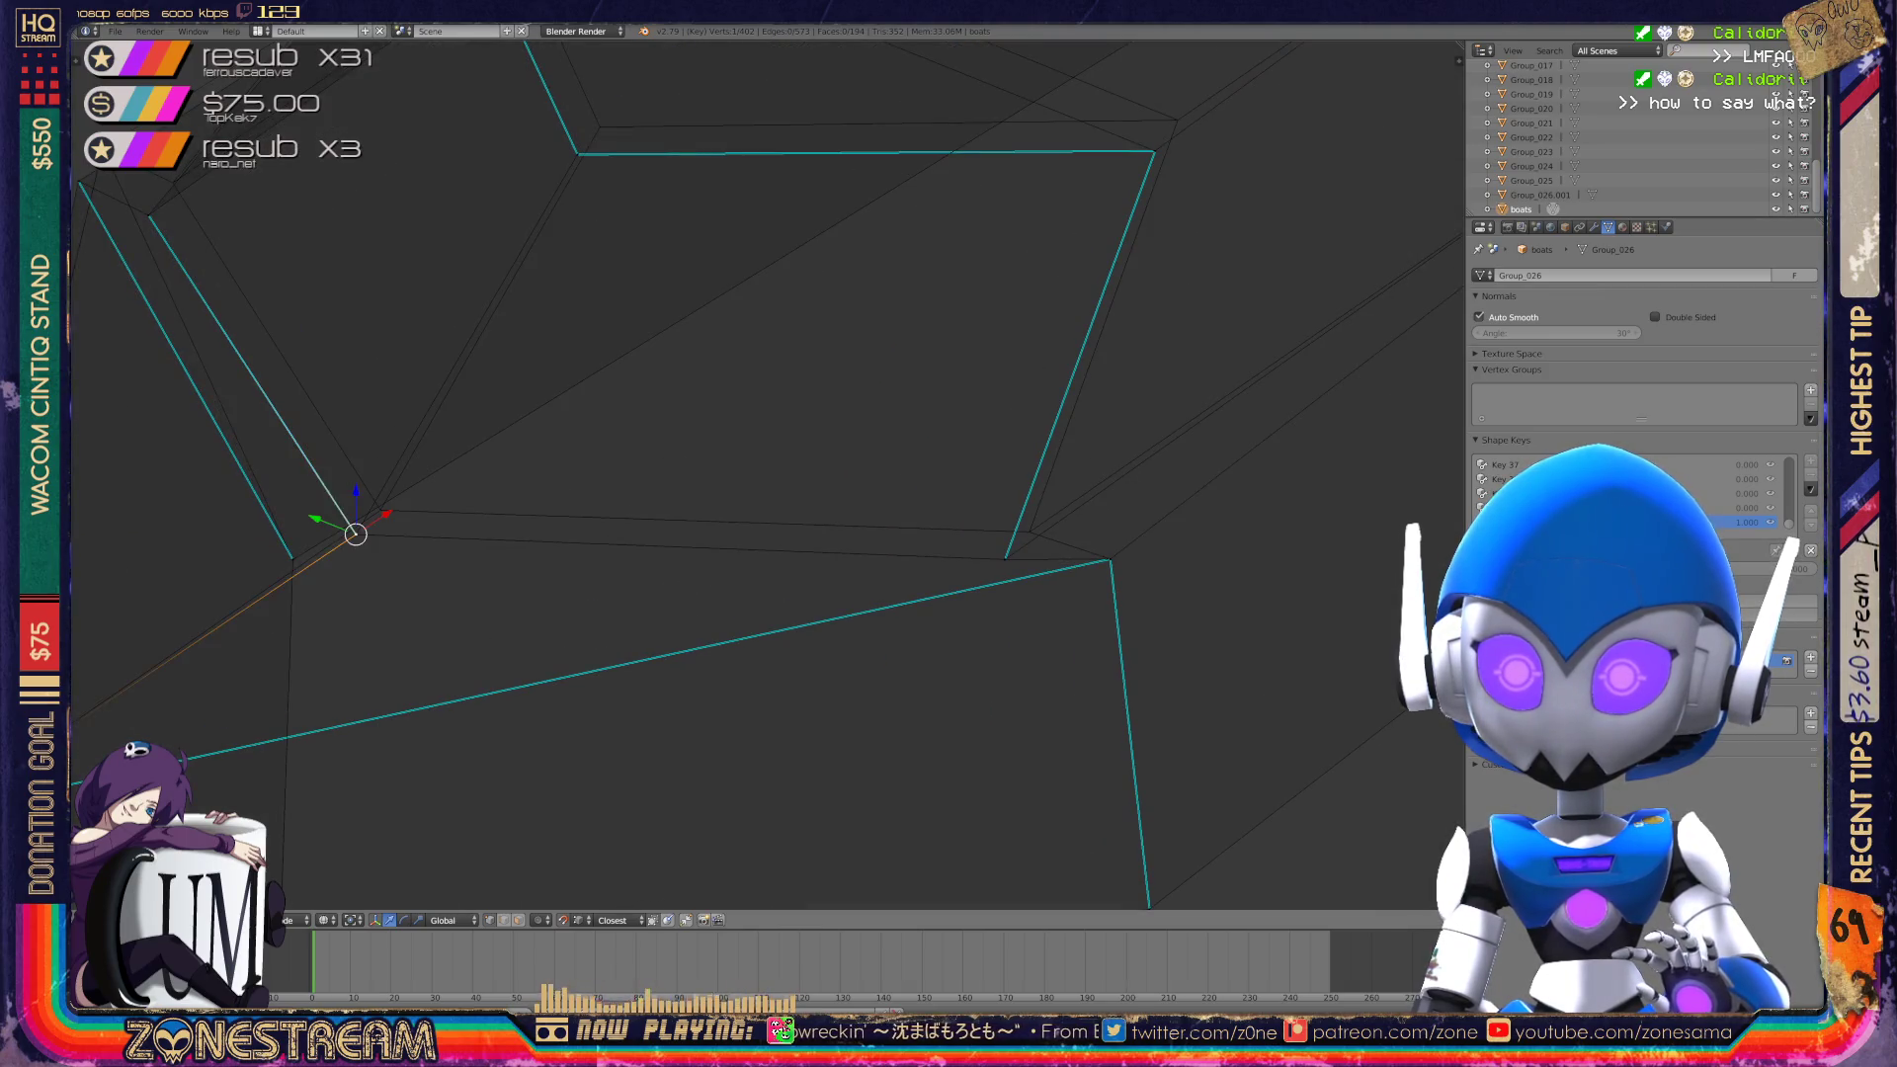
Reposition a corner vertex and snap another onto its neighbouring vertex.
drag(356, 534, 381, 508)
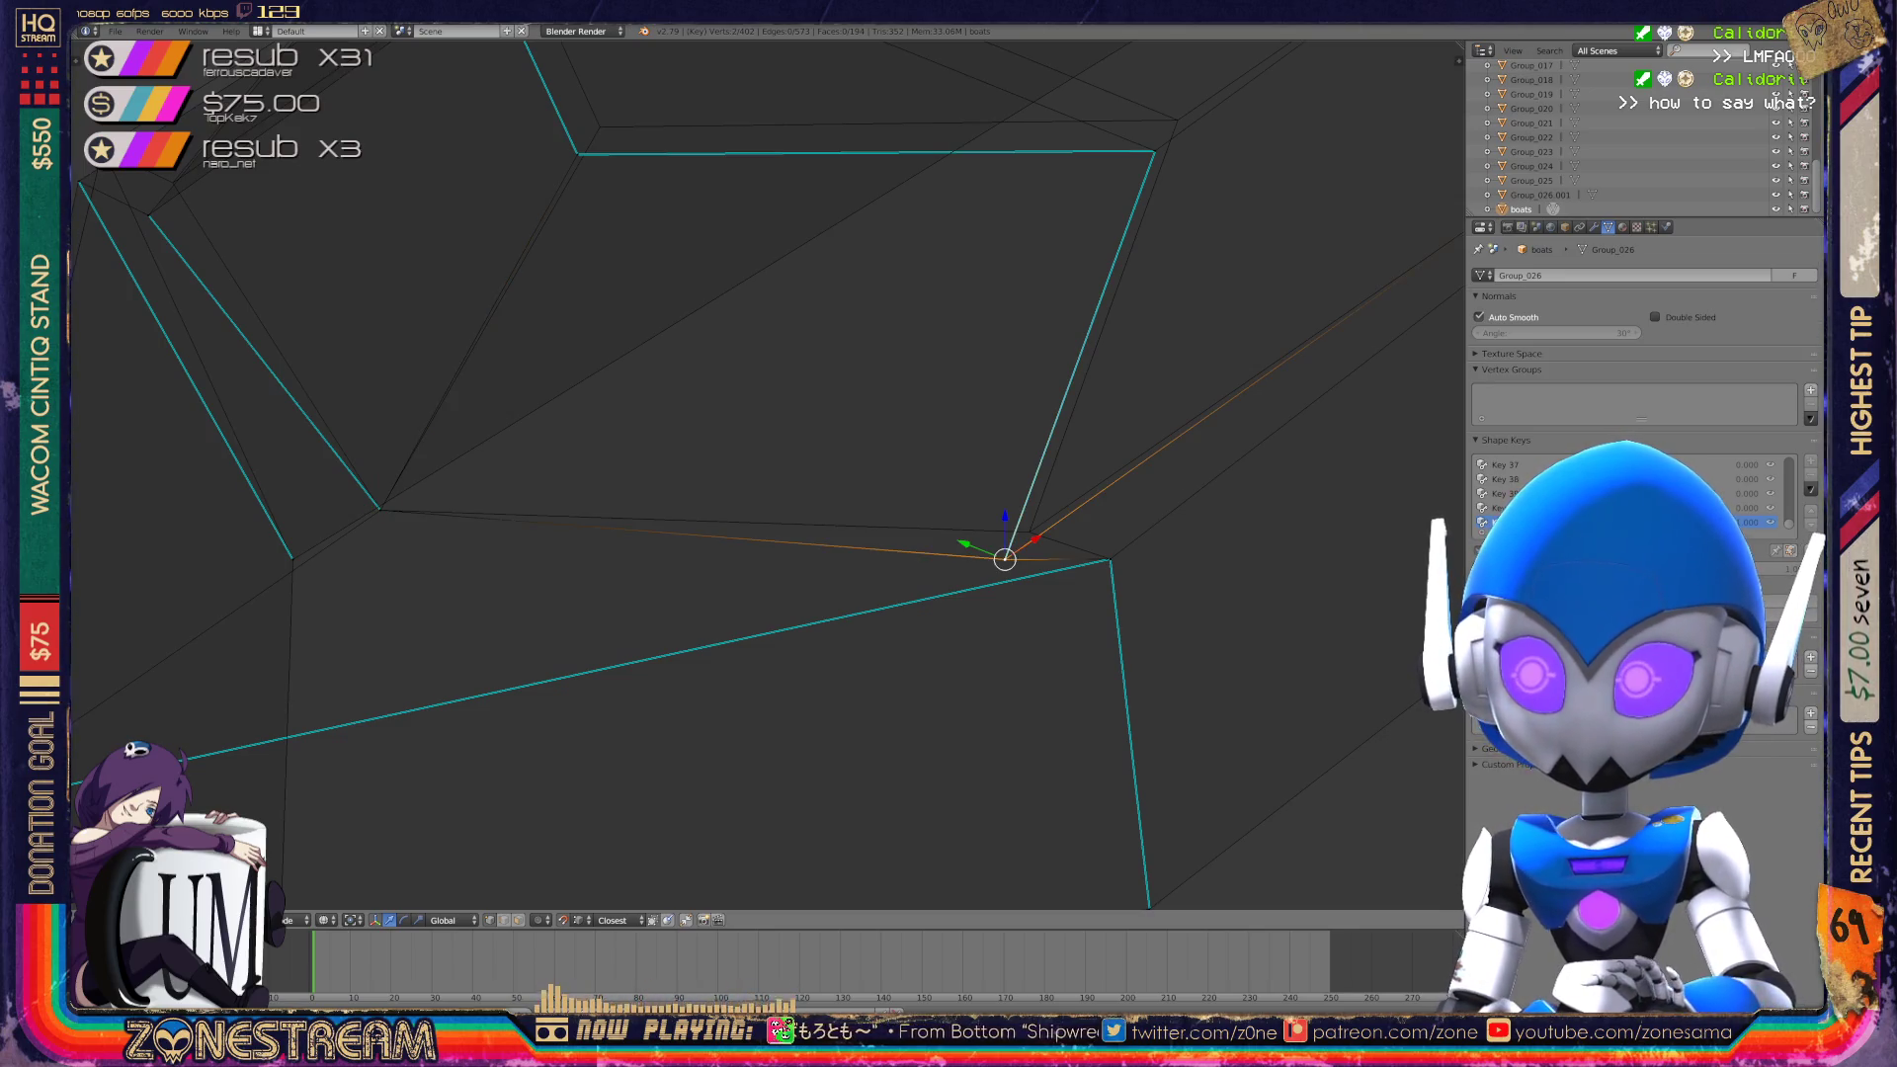
drag(1005, 559, 1029, 531)
middle_drag(751, 474, 1146, 423)
shift+right_click(697, 434)
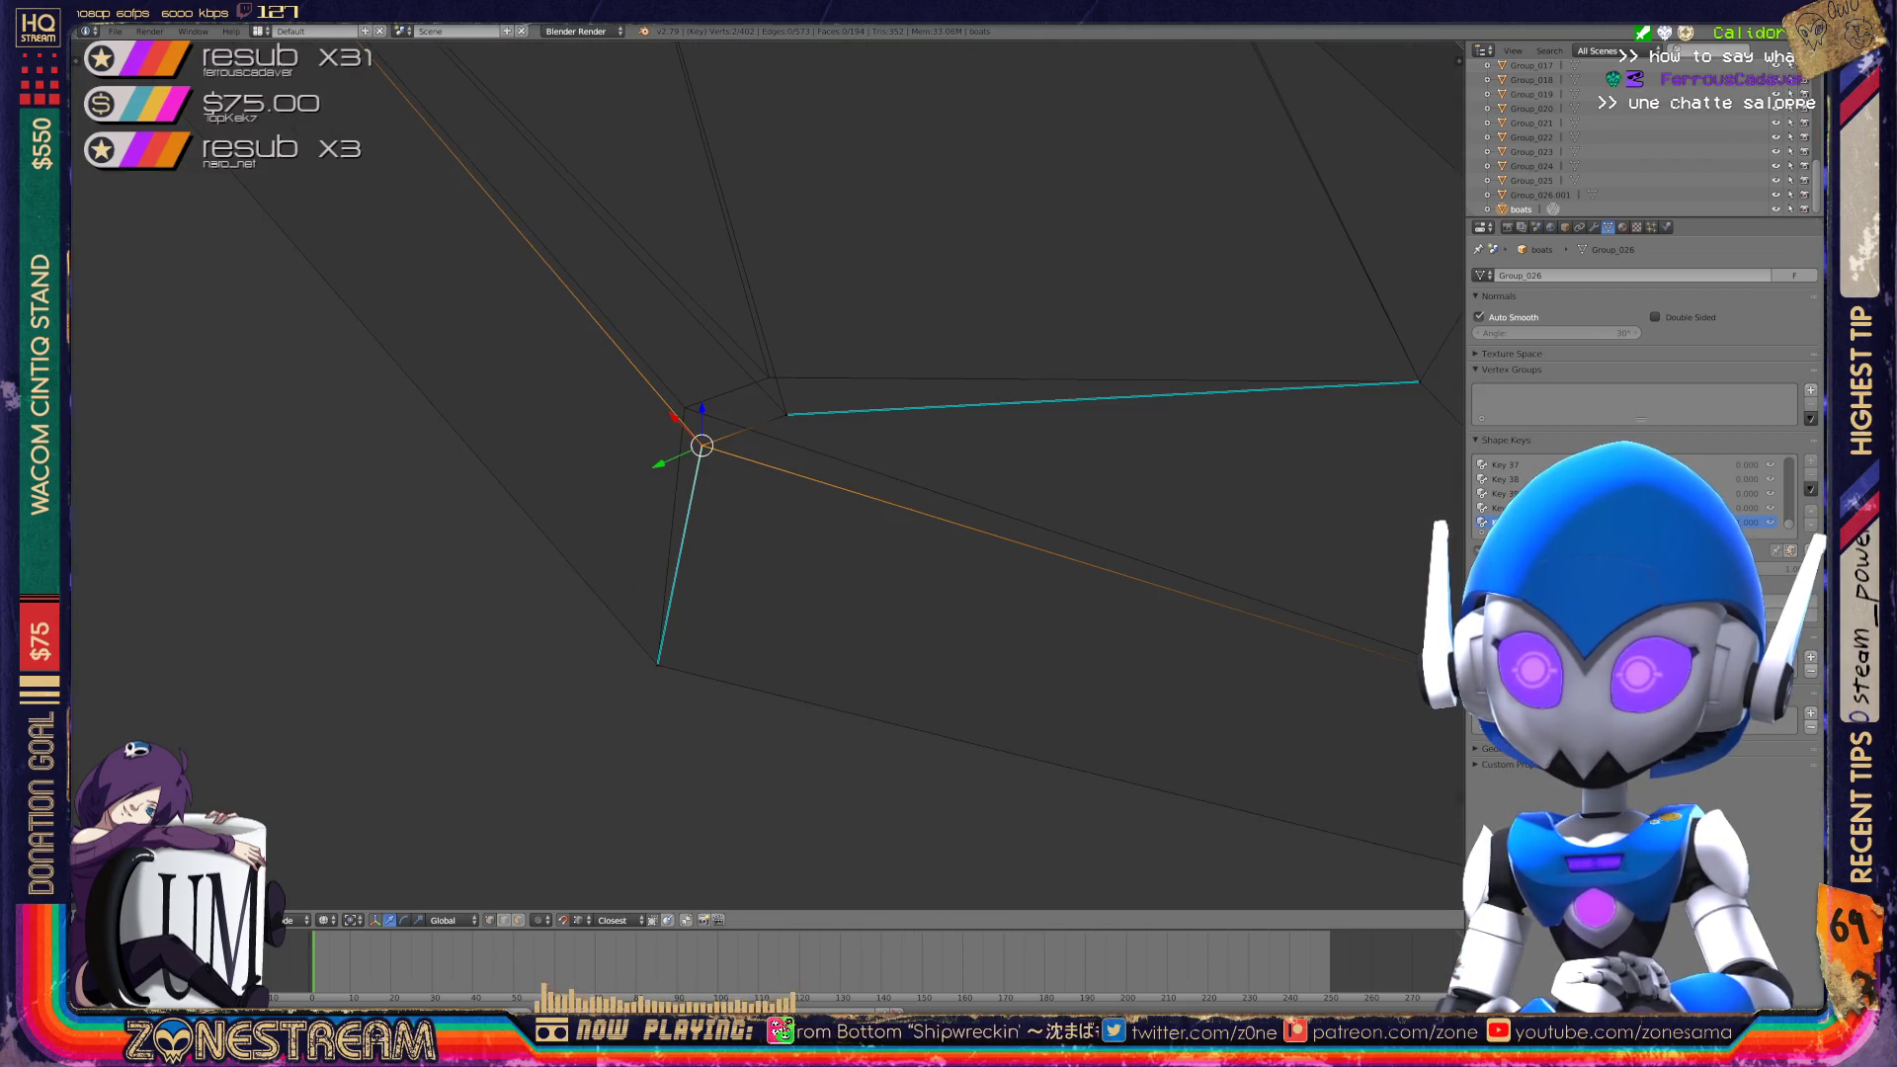
mouse_move(702, 444)
right_down()
mouse_move(679, 411)
mouse_move(766, 381)
right_up()
Select a corner vertex with its coincident vertex, orbiting around that corner to inspect it.
right_click(787, 414)
scroll(767, 381, down, 4)
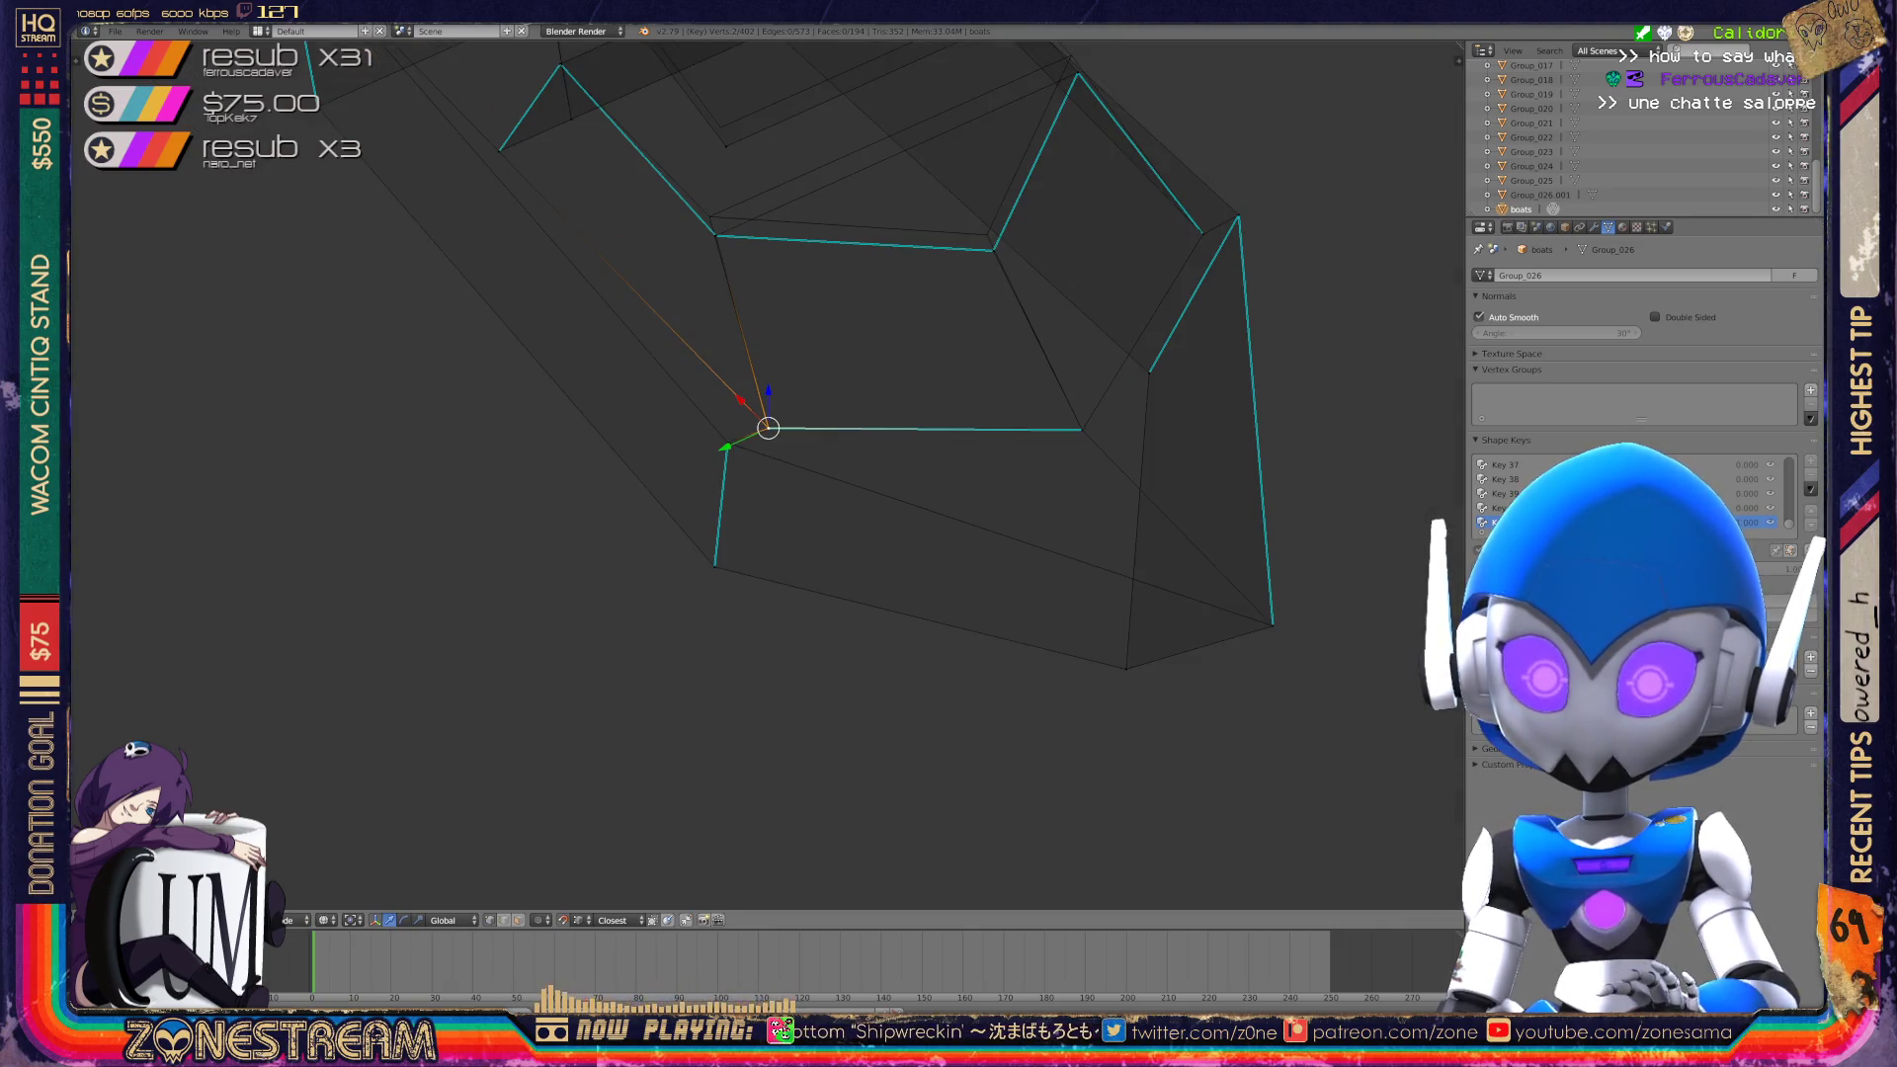
middle_drag(768, 428, 772, 637)
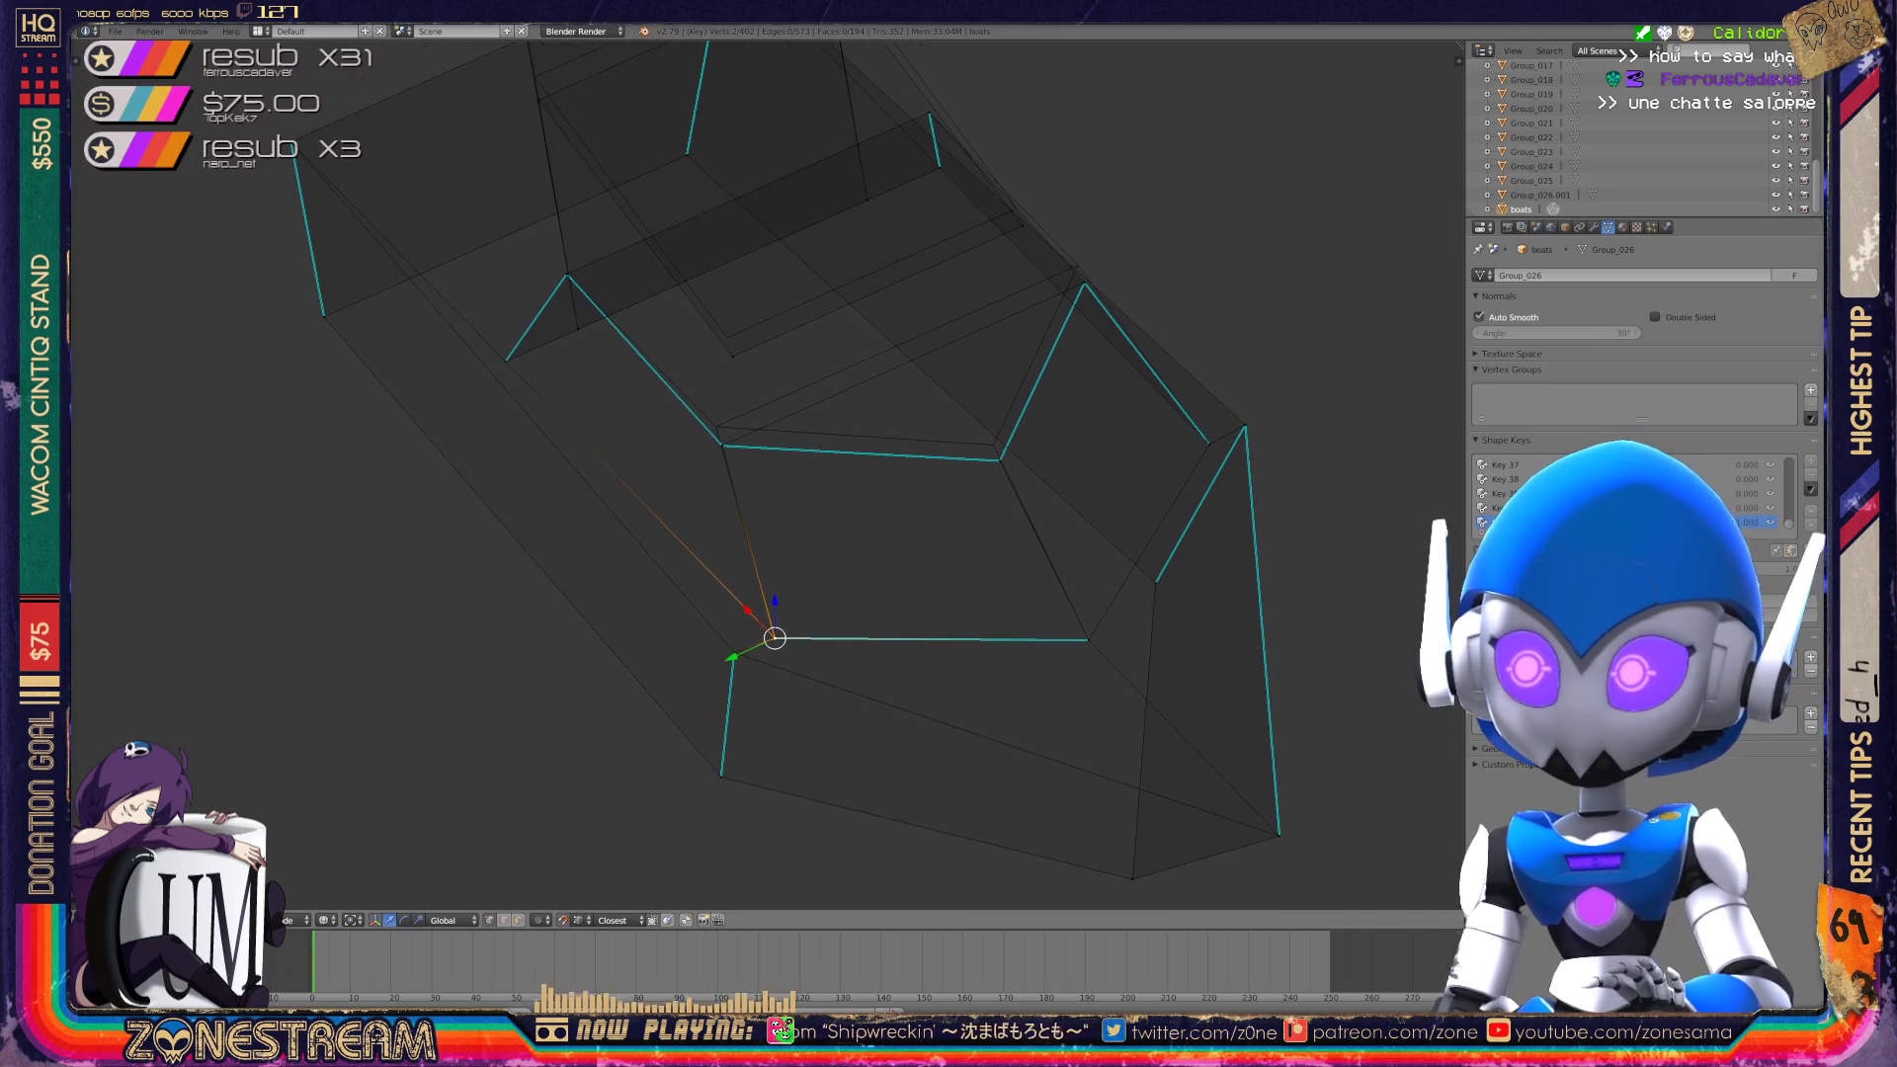
scroll(778, 710, up, 2)
scroll(778, 710, up, 3)
right_click(659, 402)
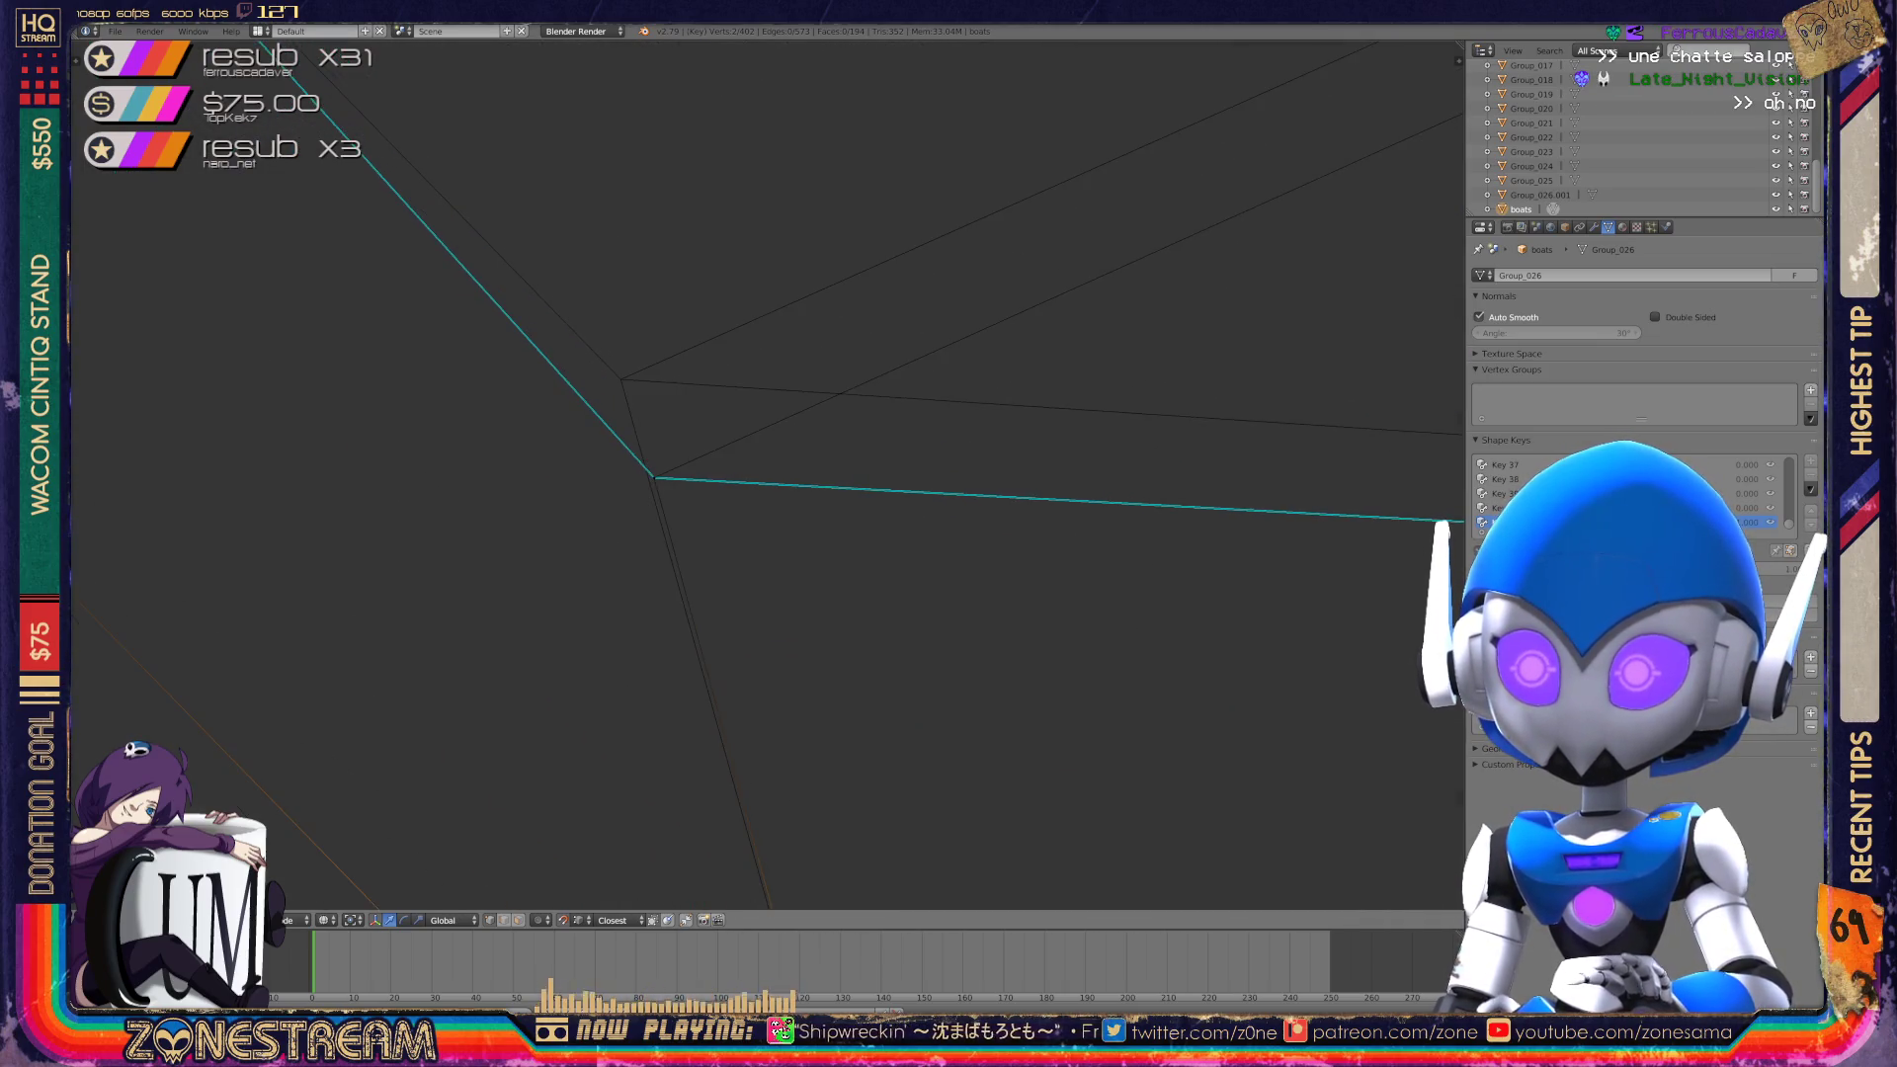
shift+right_click(653, 479)
middle_drag(653, 478, 620, 379)
scroll(621, 378, down, 2)
shift+middle_drag(706, 432, 181, 423)
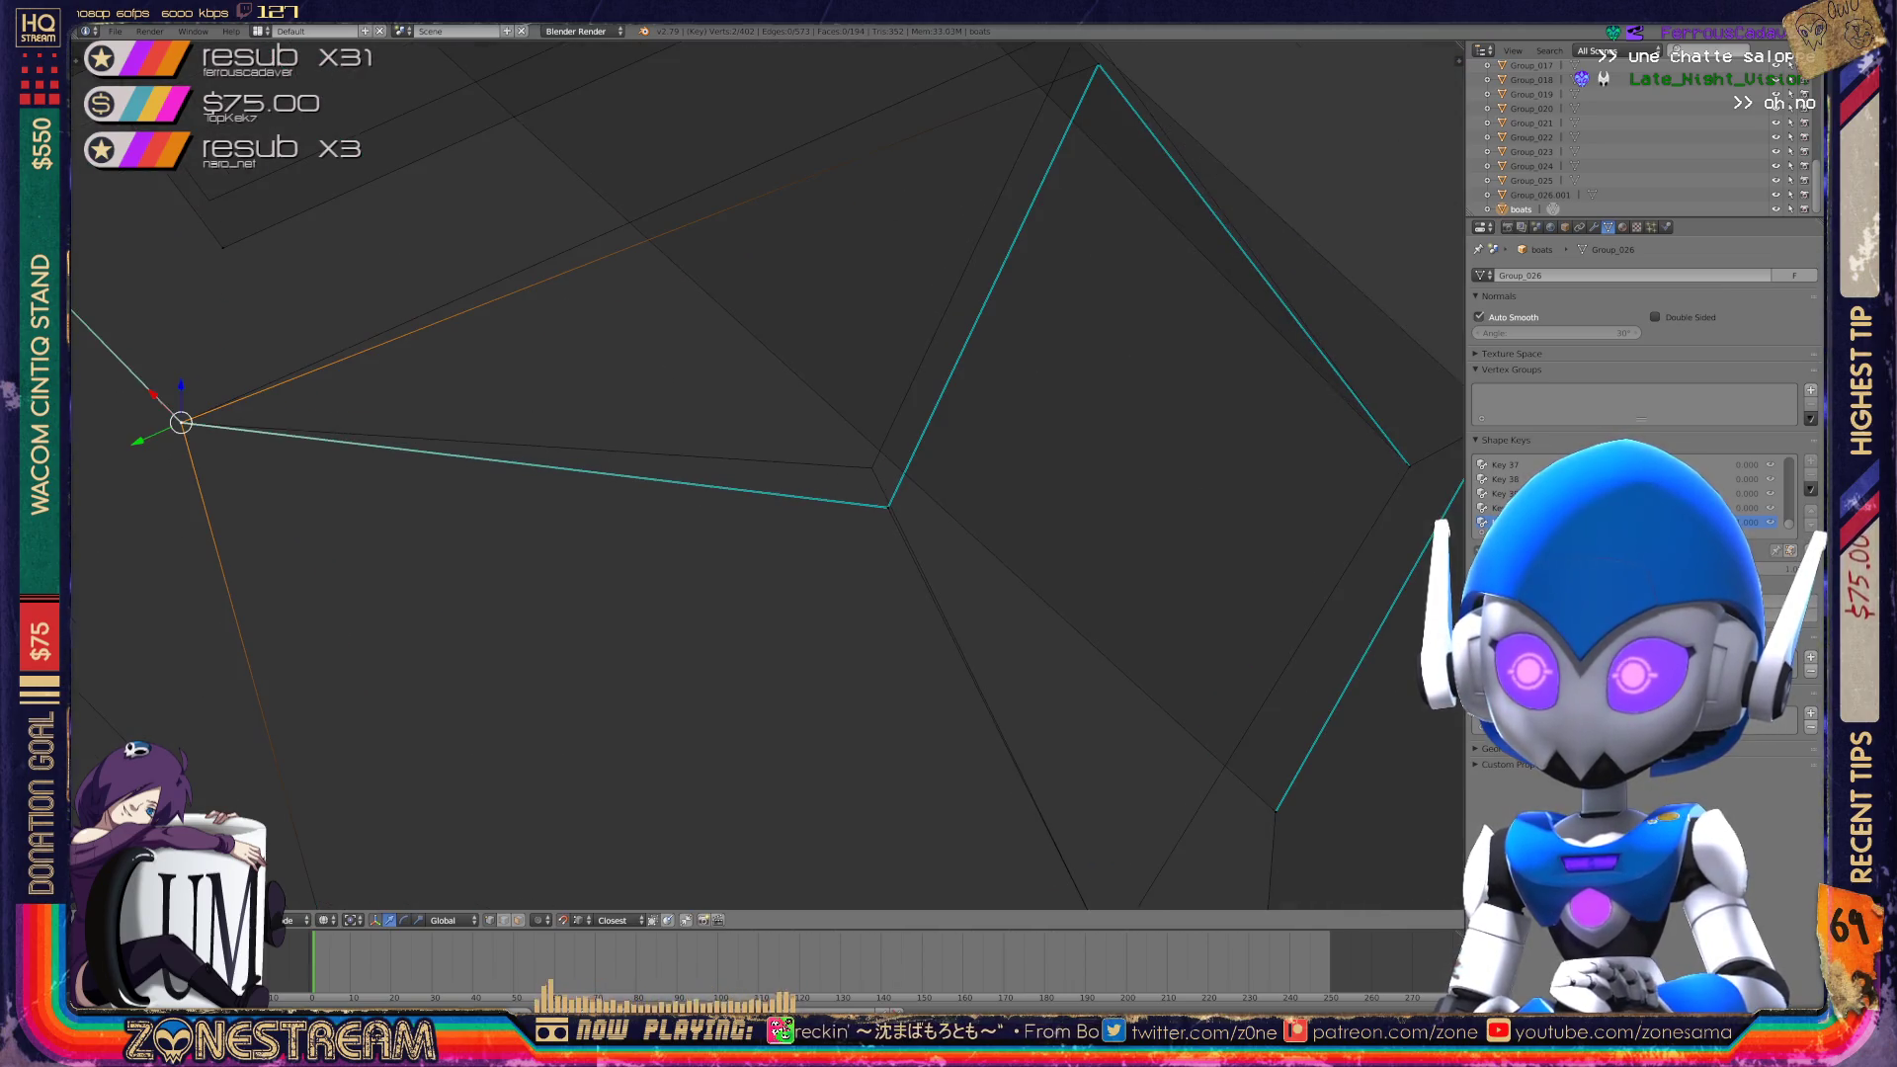
key(a)
Nudge a vertex up-left and raise the corner's top vertex.
drag(887, 507, 875, 465)
mouse_move(872, 466)
shift+middle_down()
mouse_move(656, 711)
mouse_move(593, 820)
shift+middle_up()
click(821, 418)
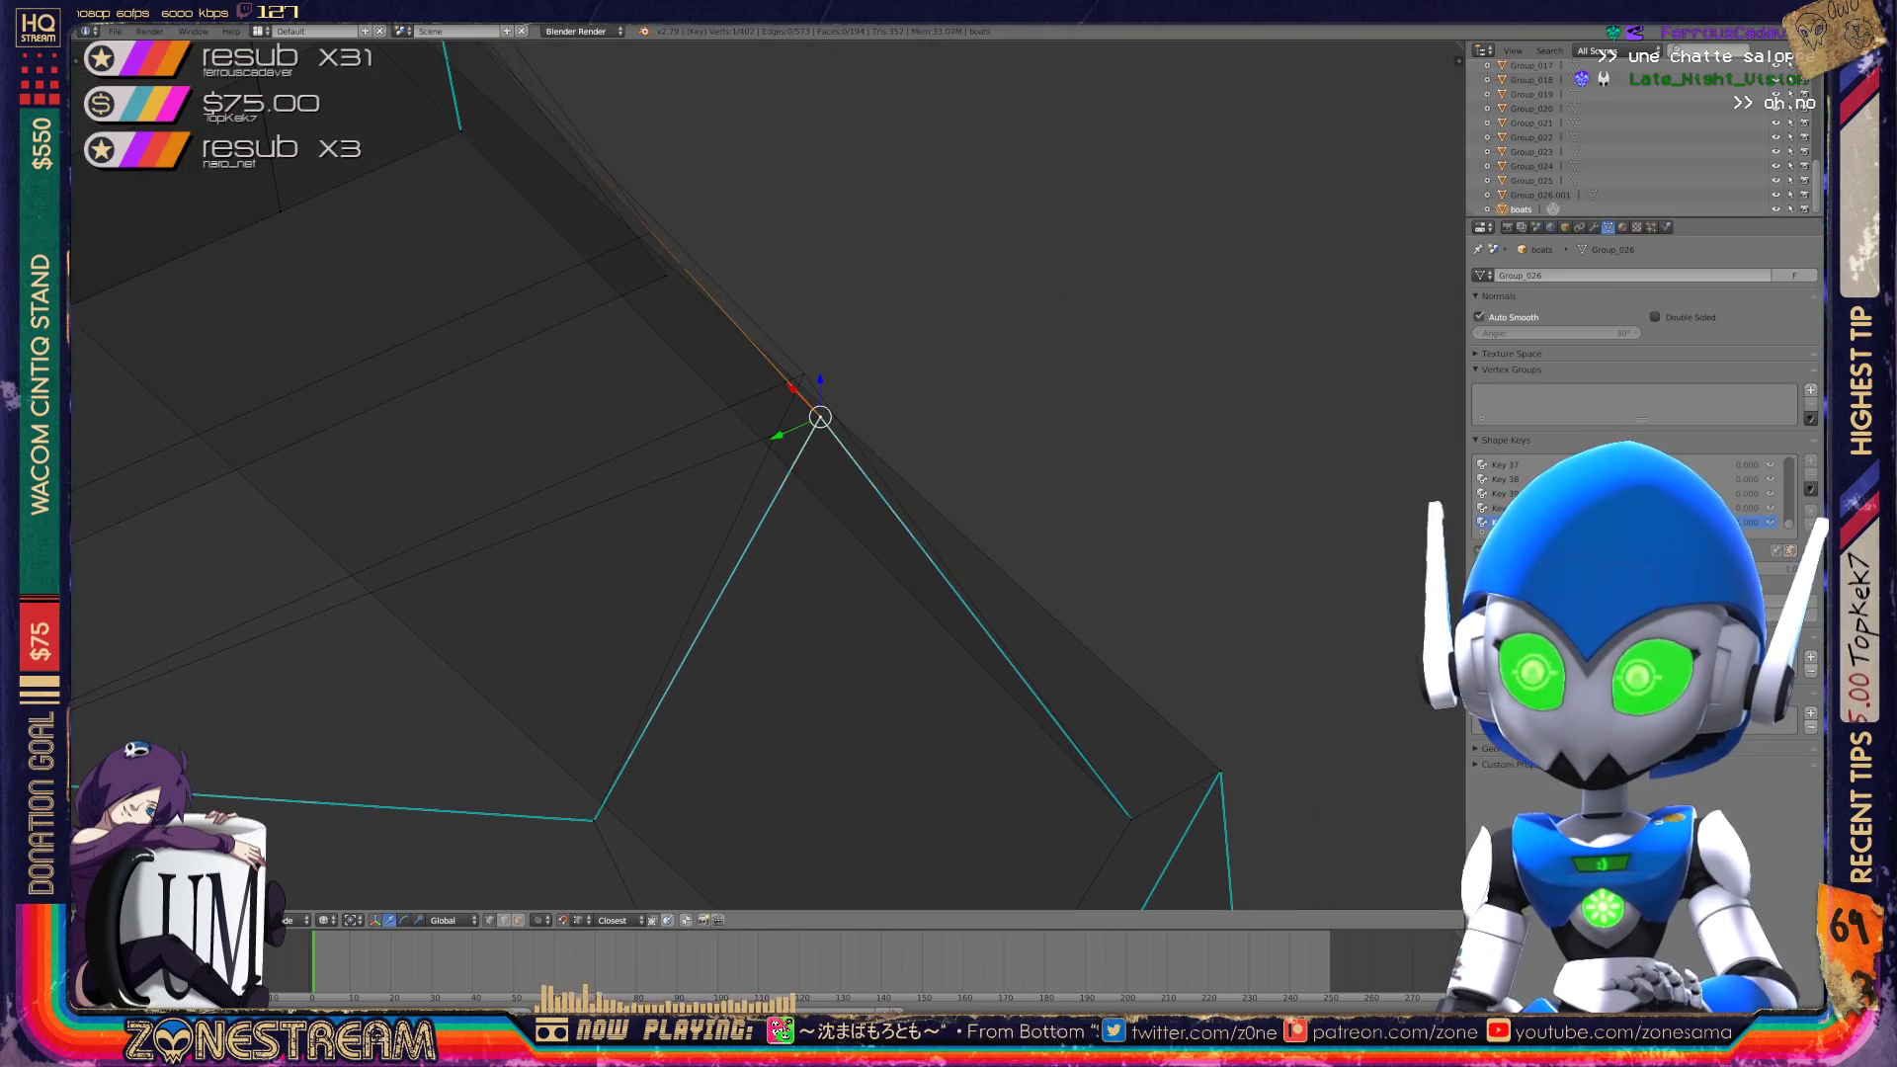
drag(820, 418, 805, 373)
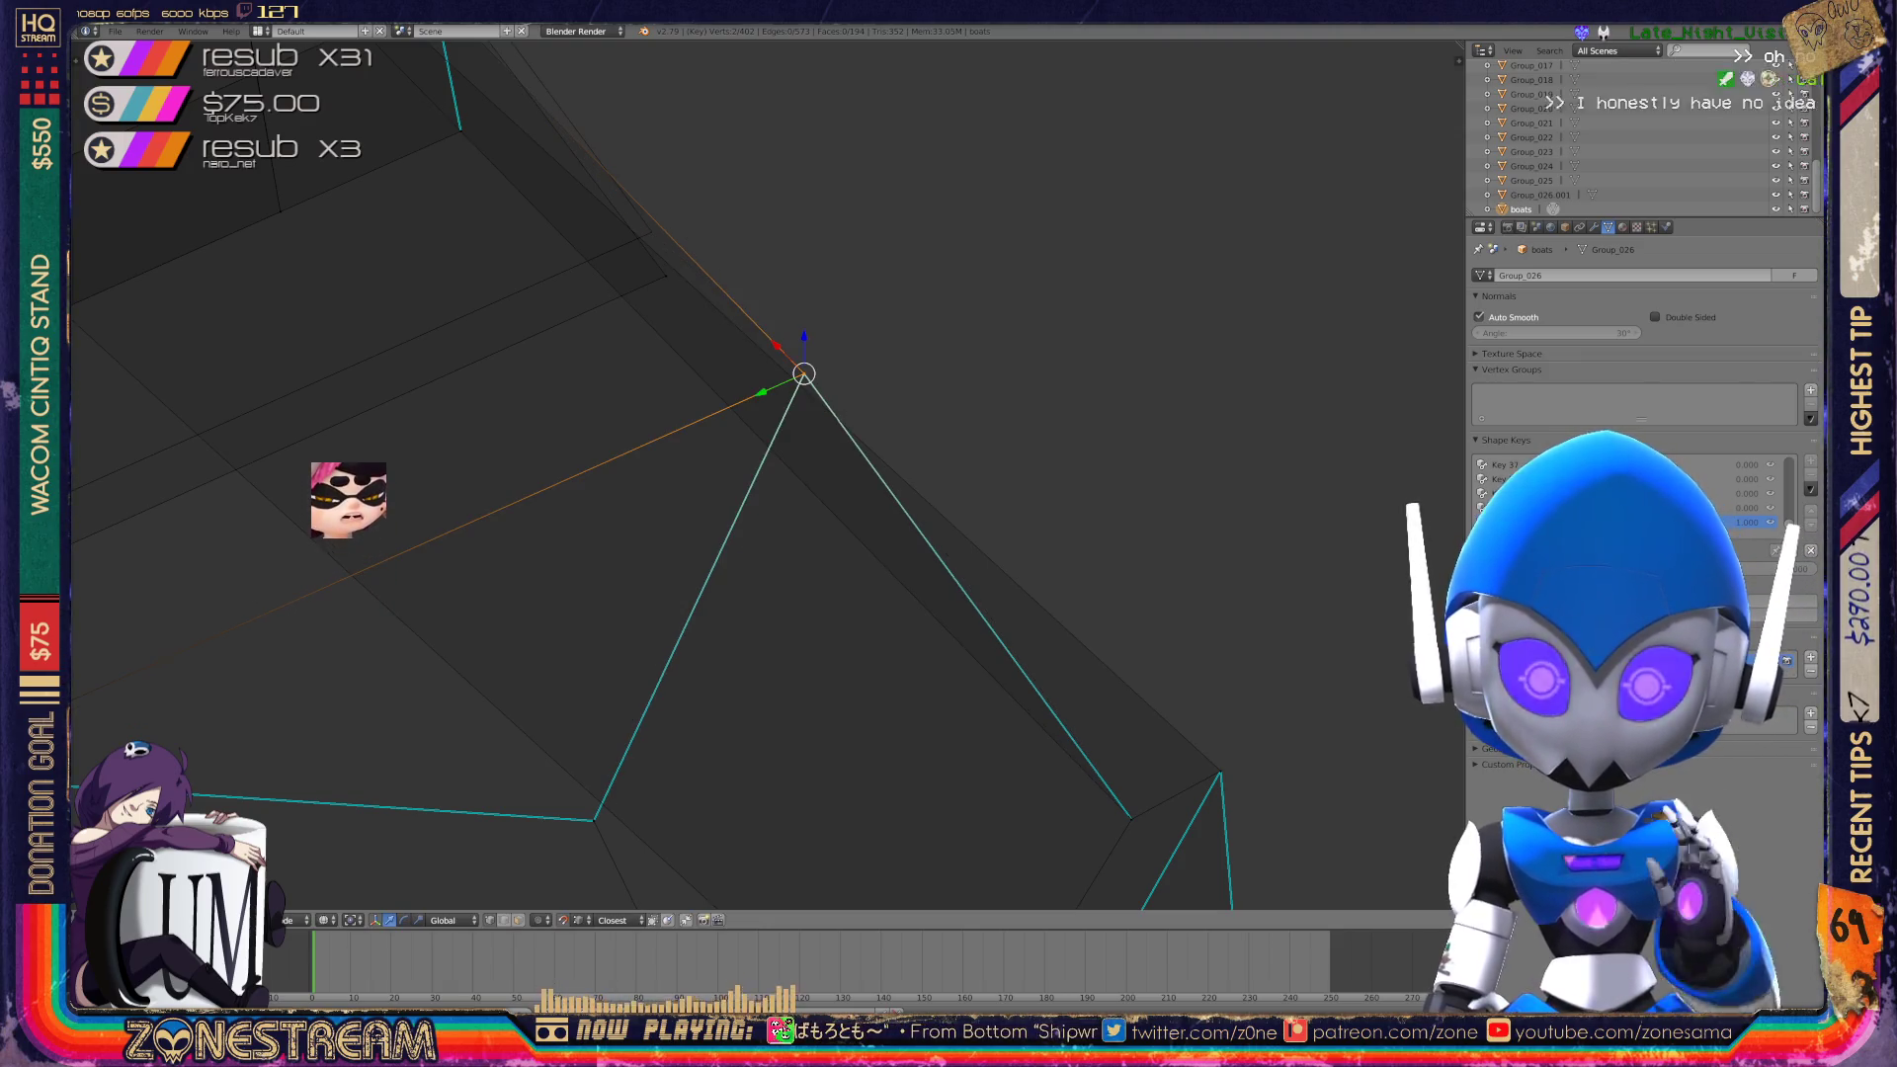
Raise the lower corner vertex slightly and move it into position.
shift+middle_drag(805, 374, 1295, 356)
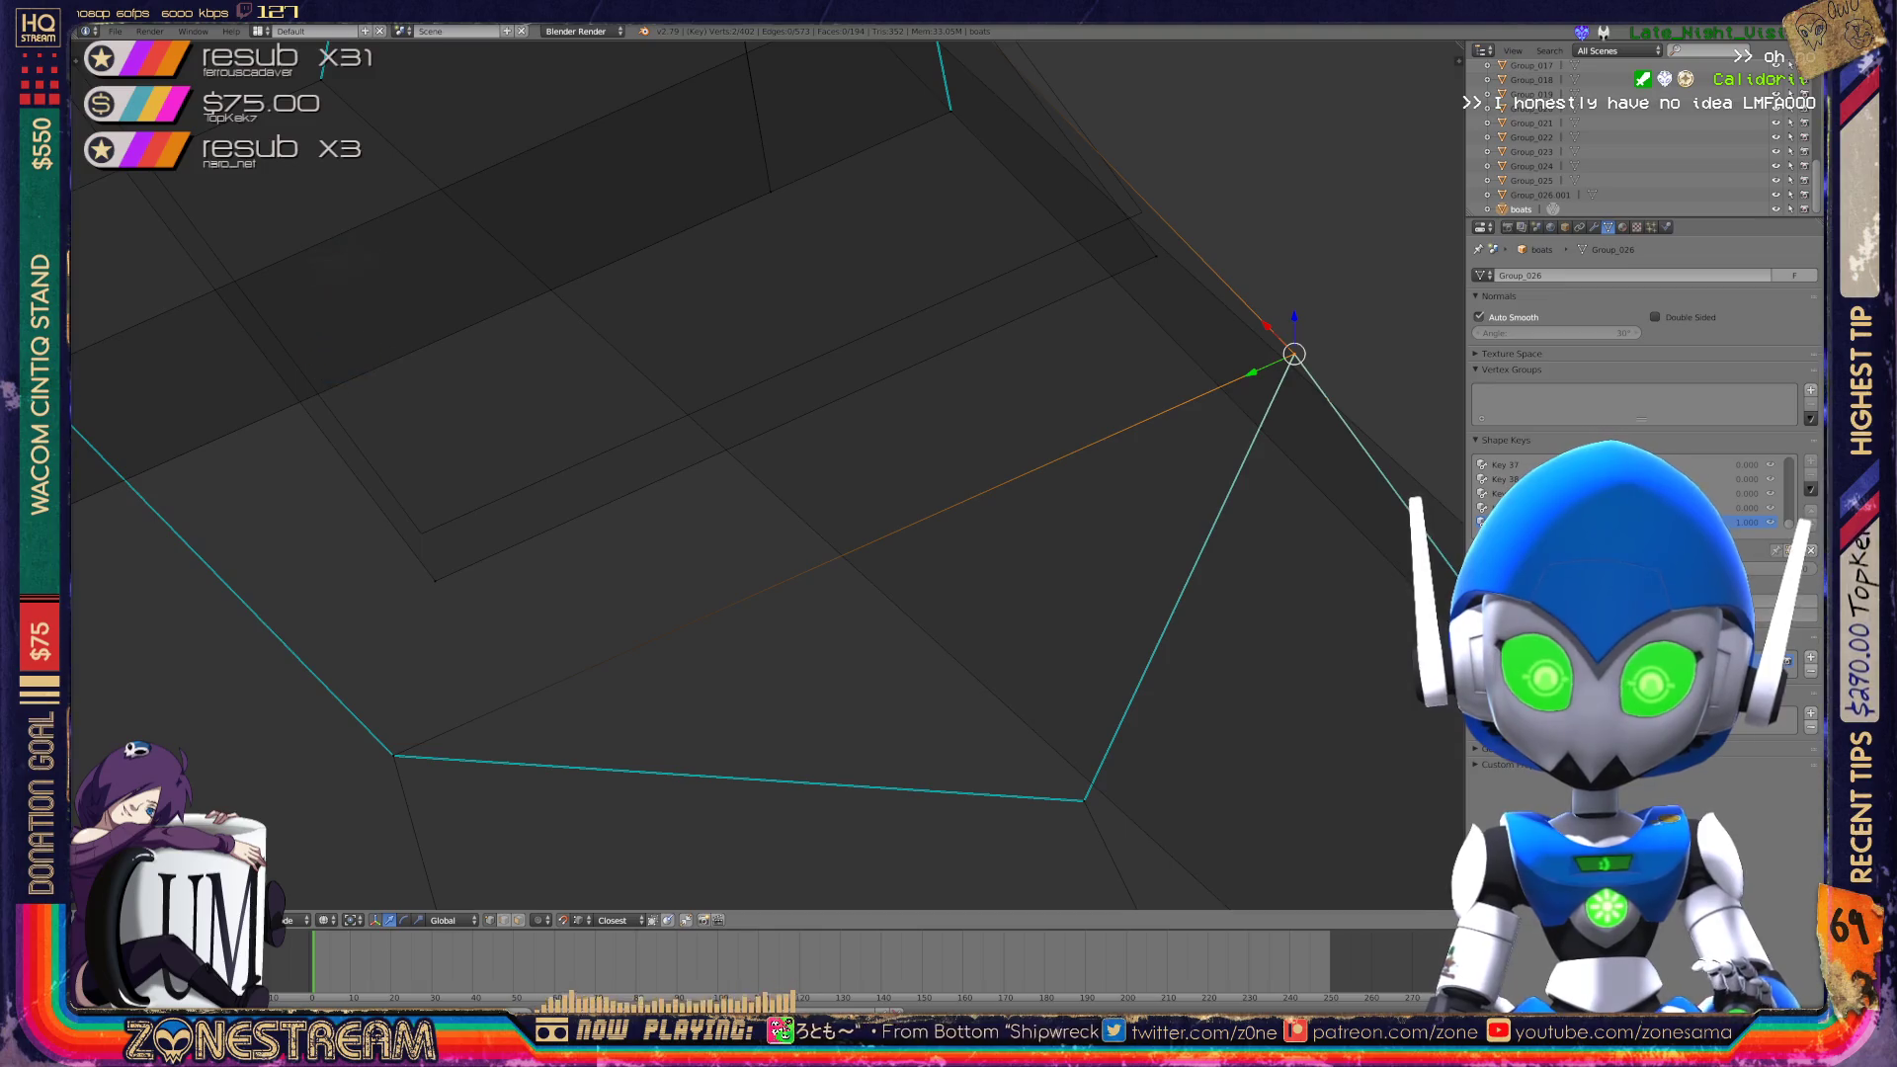
click(435, 581)
drag(435, 581, 419, 534)
shift+middle_drag(419, 533, 389, 561)
key(KP_Decimal)
mouse_move(768, 475)
mouse_down()
mouse_move(821, 495)
mouse_move(813, 452)
mouse_up()
scroll(812, 452, down, 4)
scroll(422, 192, up, 3)
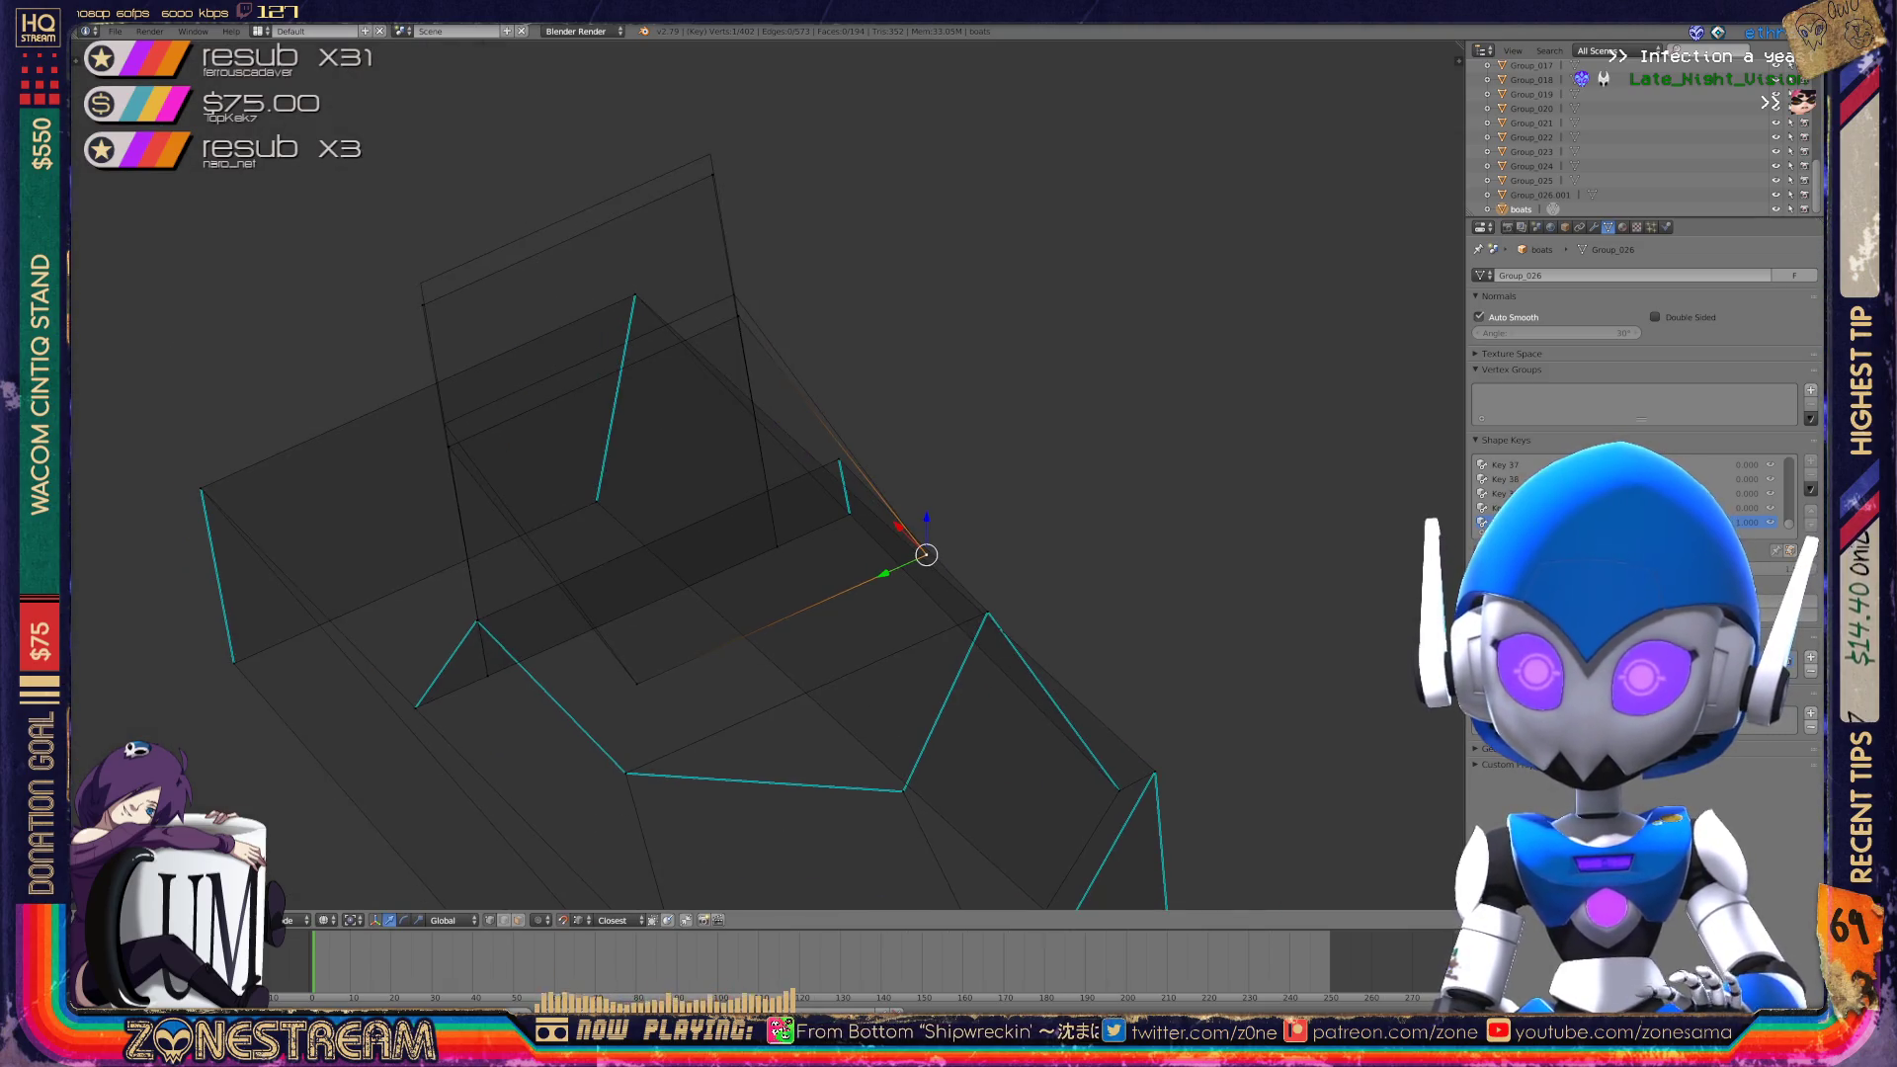
Pull a vertex far to the left, then raise the left and top-right corner vertices.
shift+middle_drag(1097, 640, 1326, 785)
mouse_move(1326, 785)
mouse_down()
mouse_move(335, 555)
mouse_move(313, 525)
mouse_move(928, 243)
mouse_up()
shift+middle_drag(928, 243, 1148, 370)
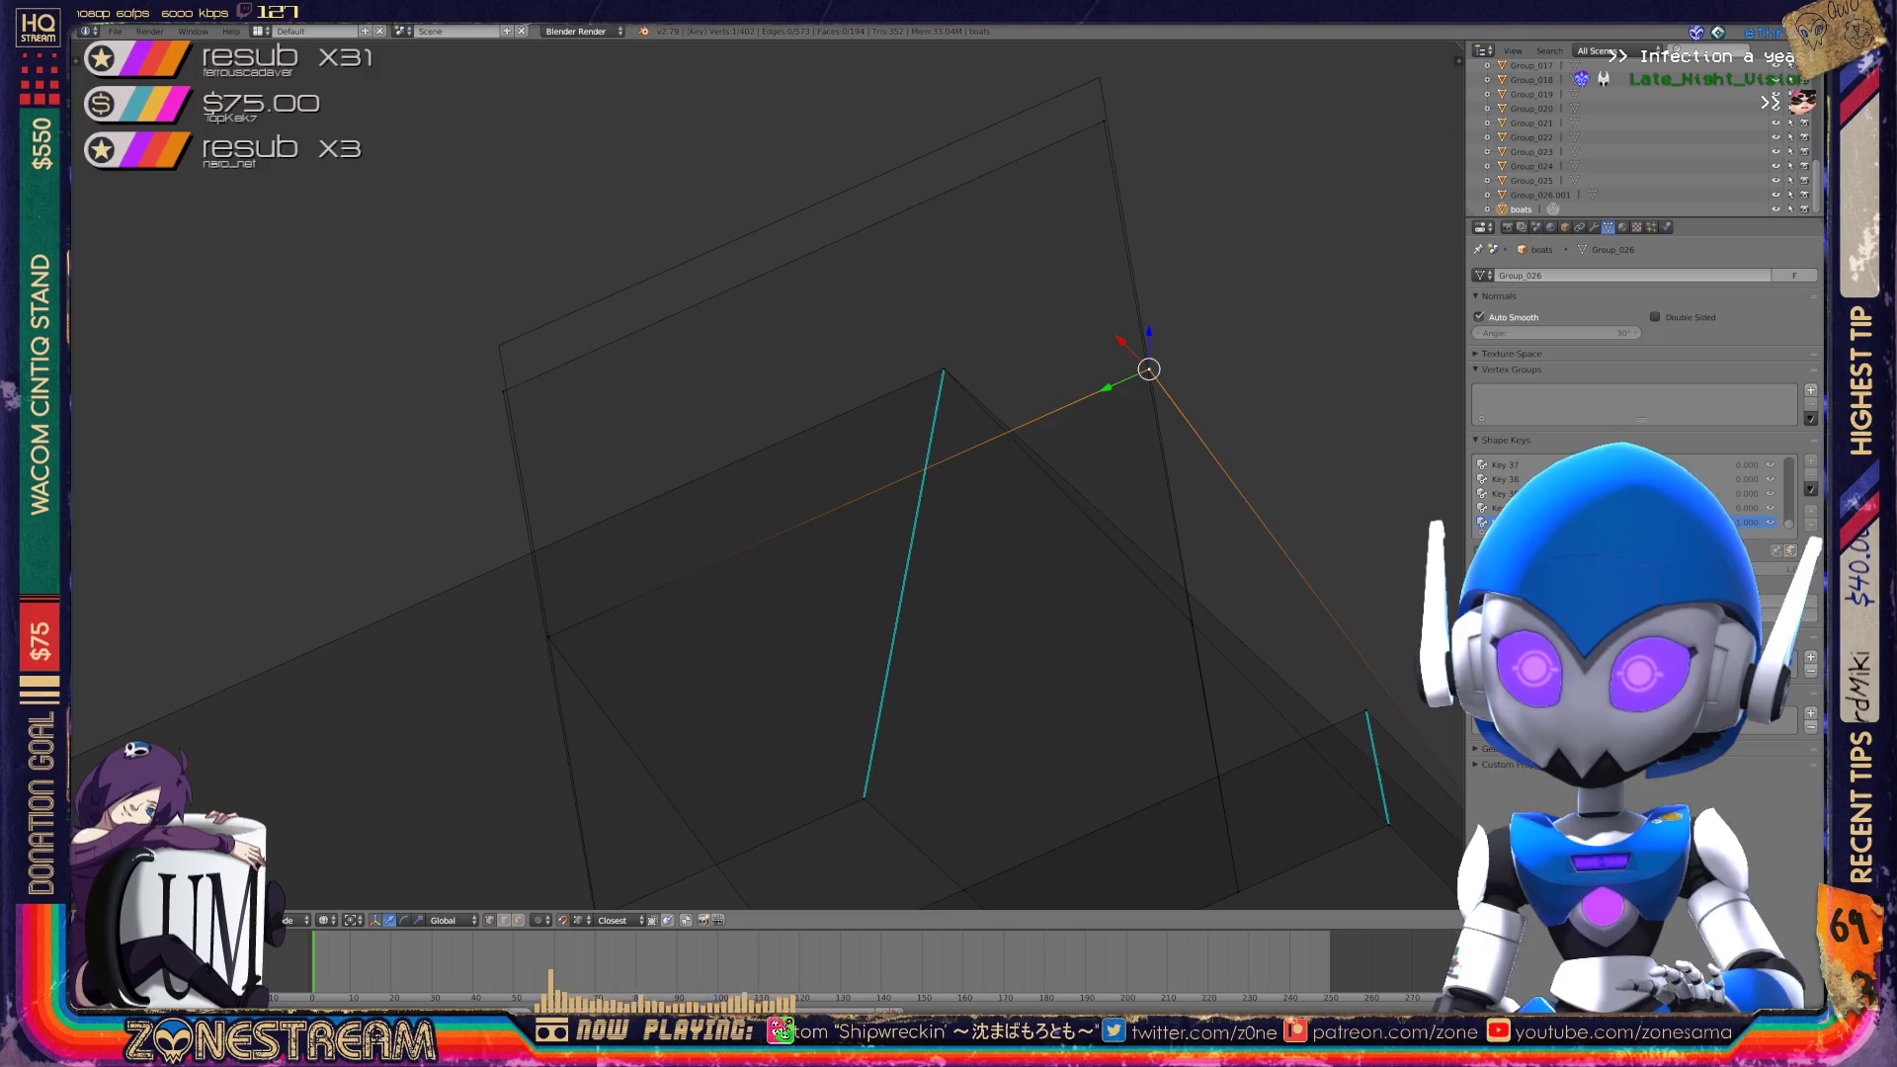
drag(504, 390, 499, 346)
drag(1105, 121, 1107, 109)
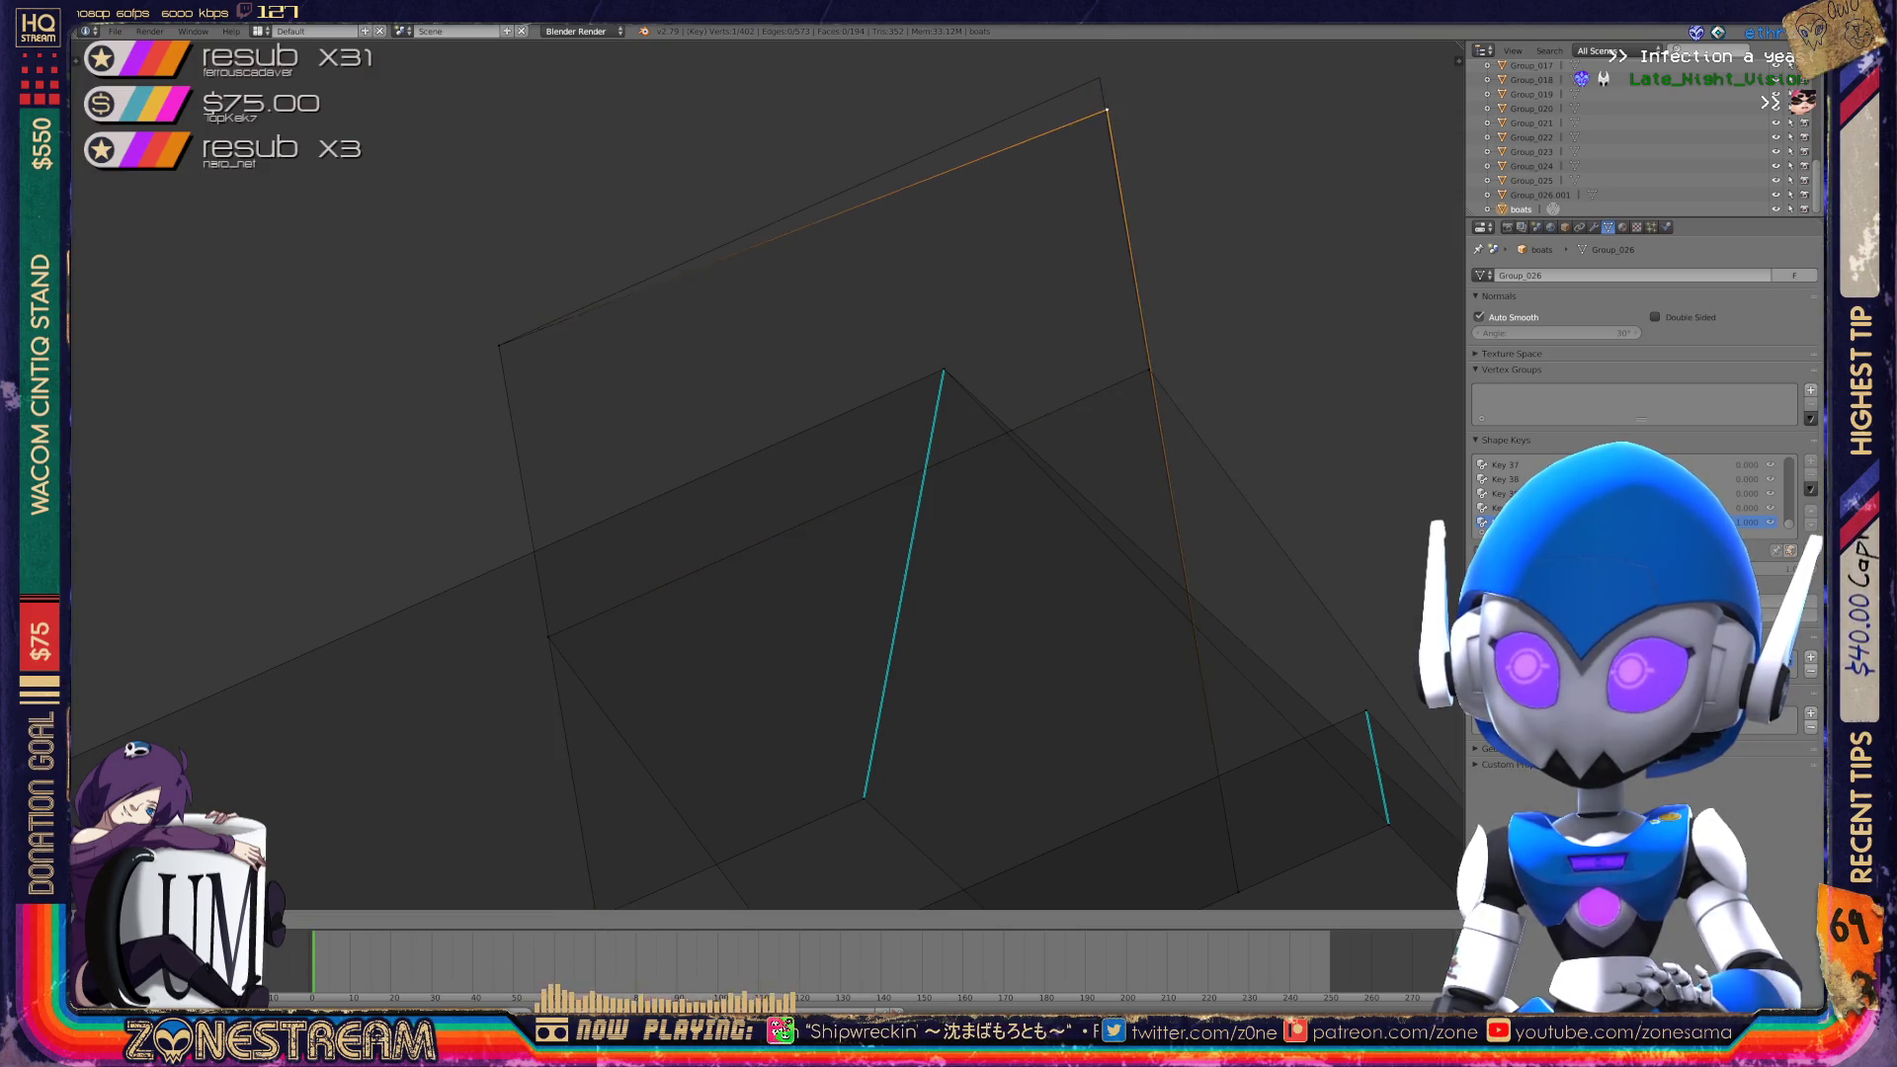
scroll(767, 475, down, 5)
middle_drag(767, 475, 385, 579)
Inspect the Group_026 wireframe in Object Mode from a lower angle beside the other piece, then re-enter Edit Mode.
key(Tab)
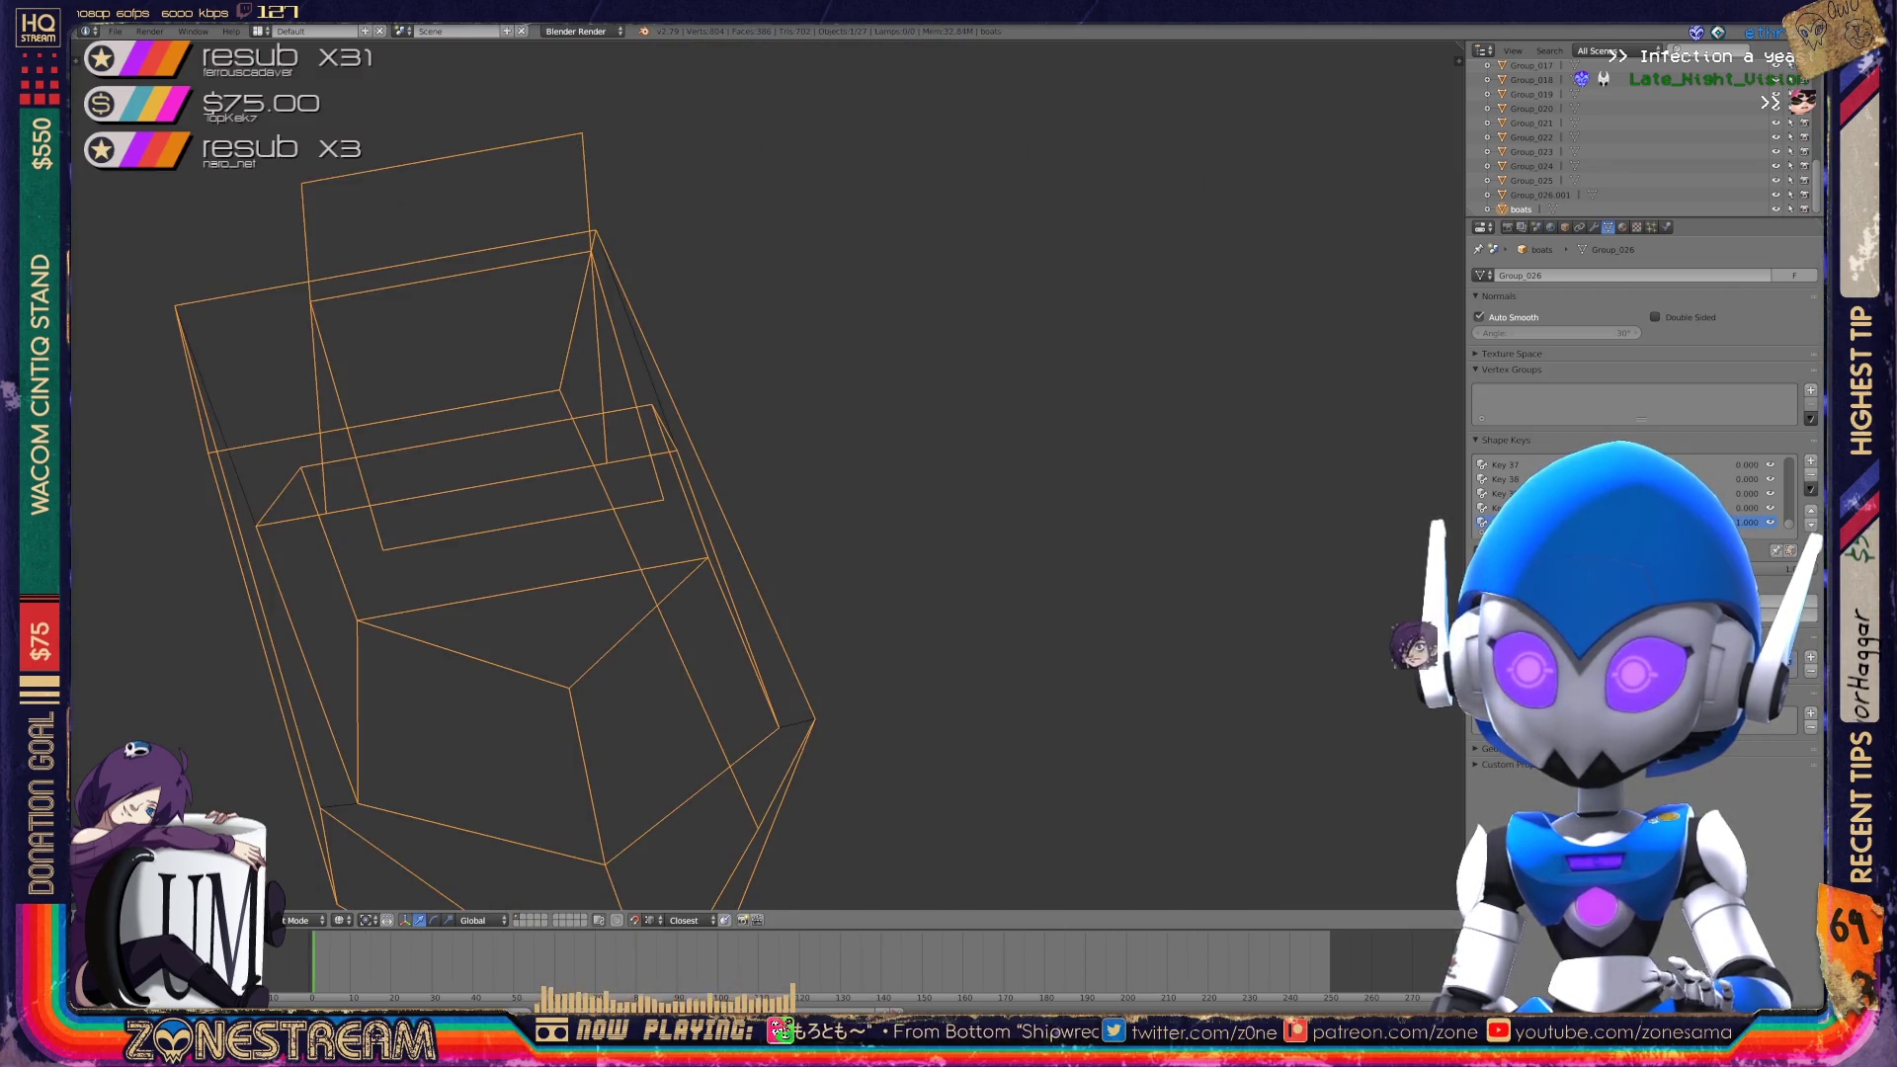
key(x)
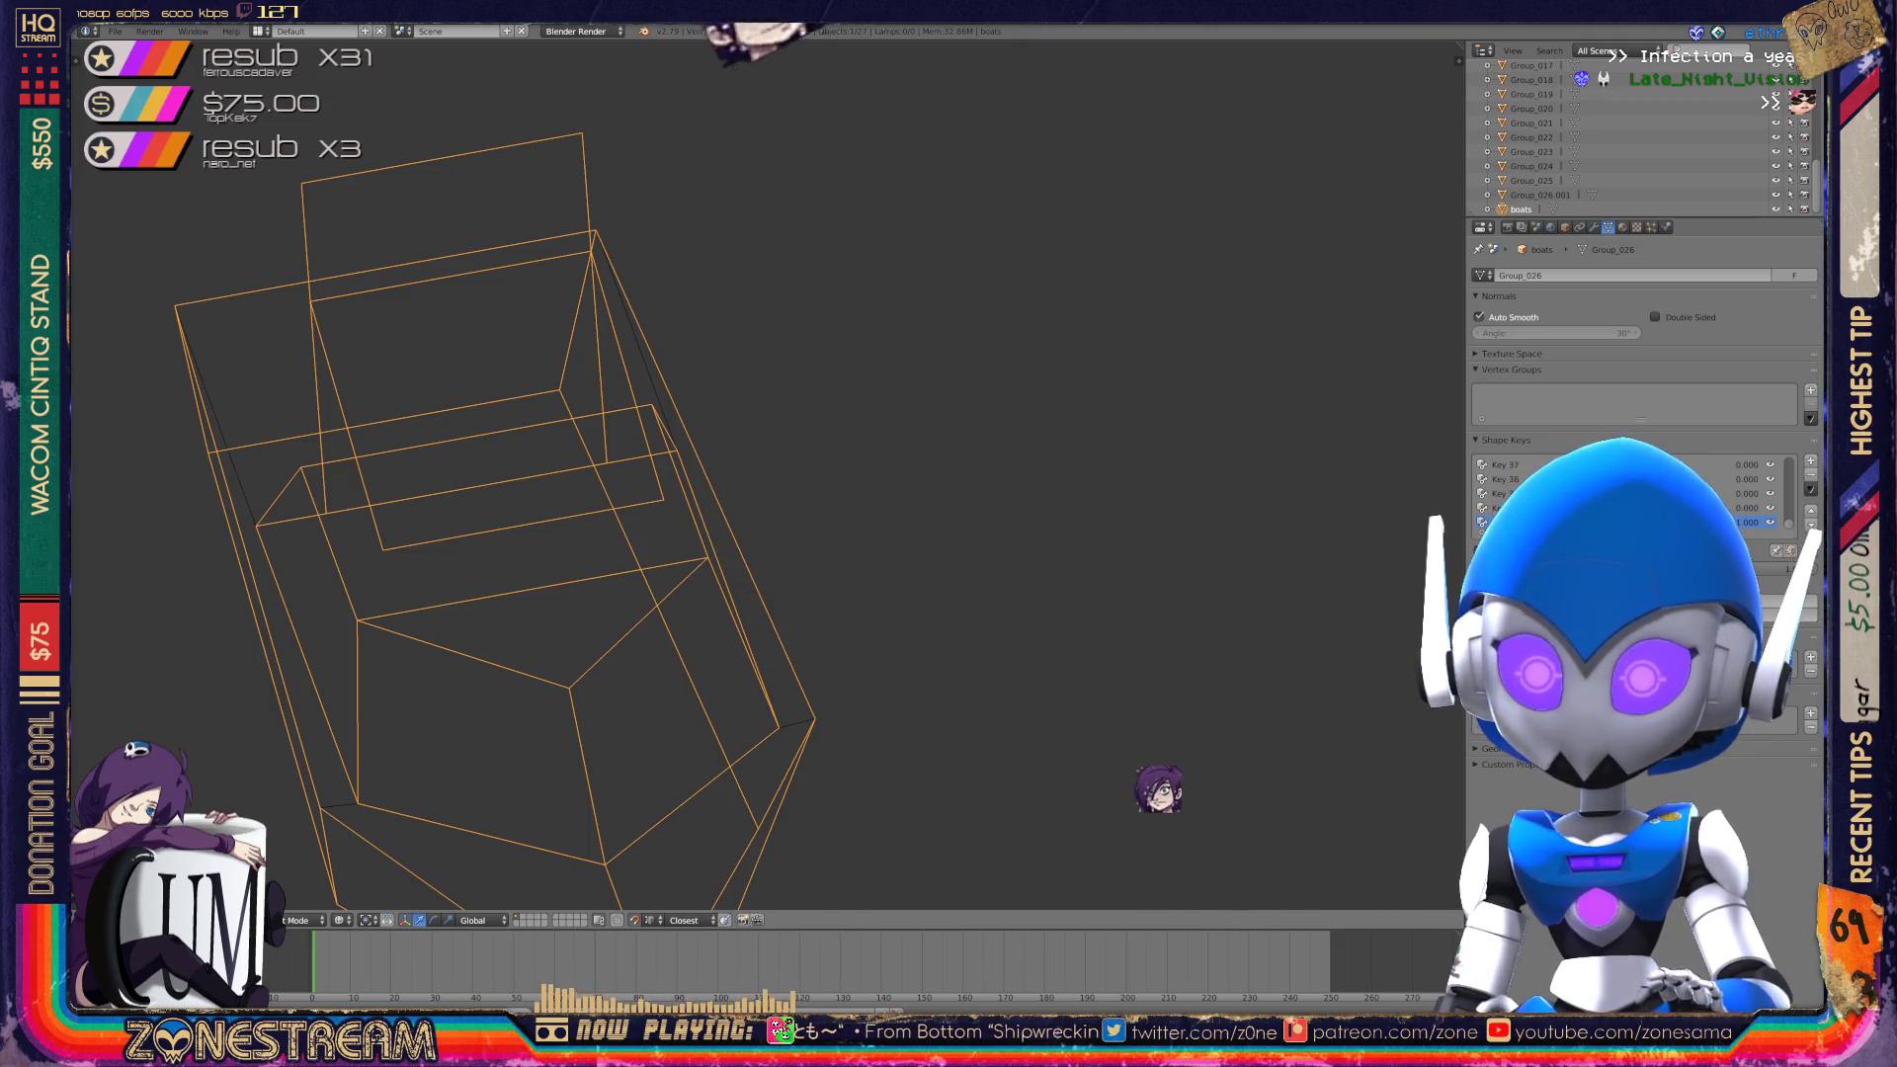
scroll(608, 533, down, 3)
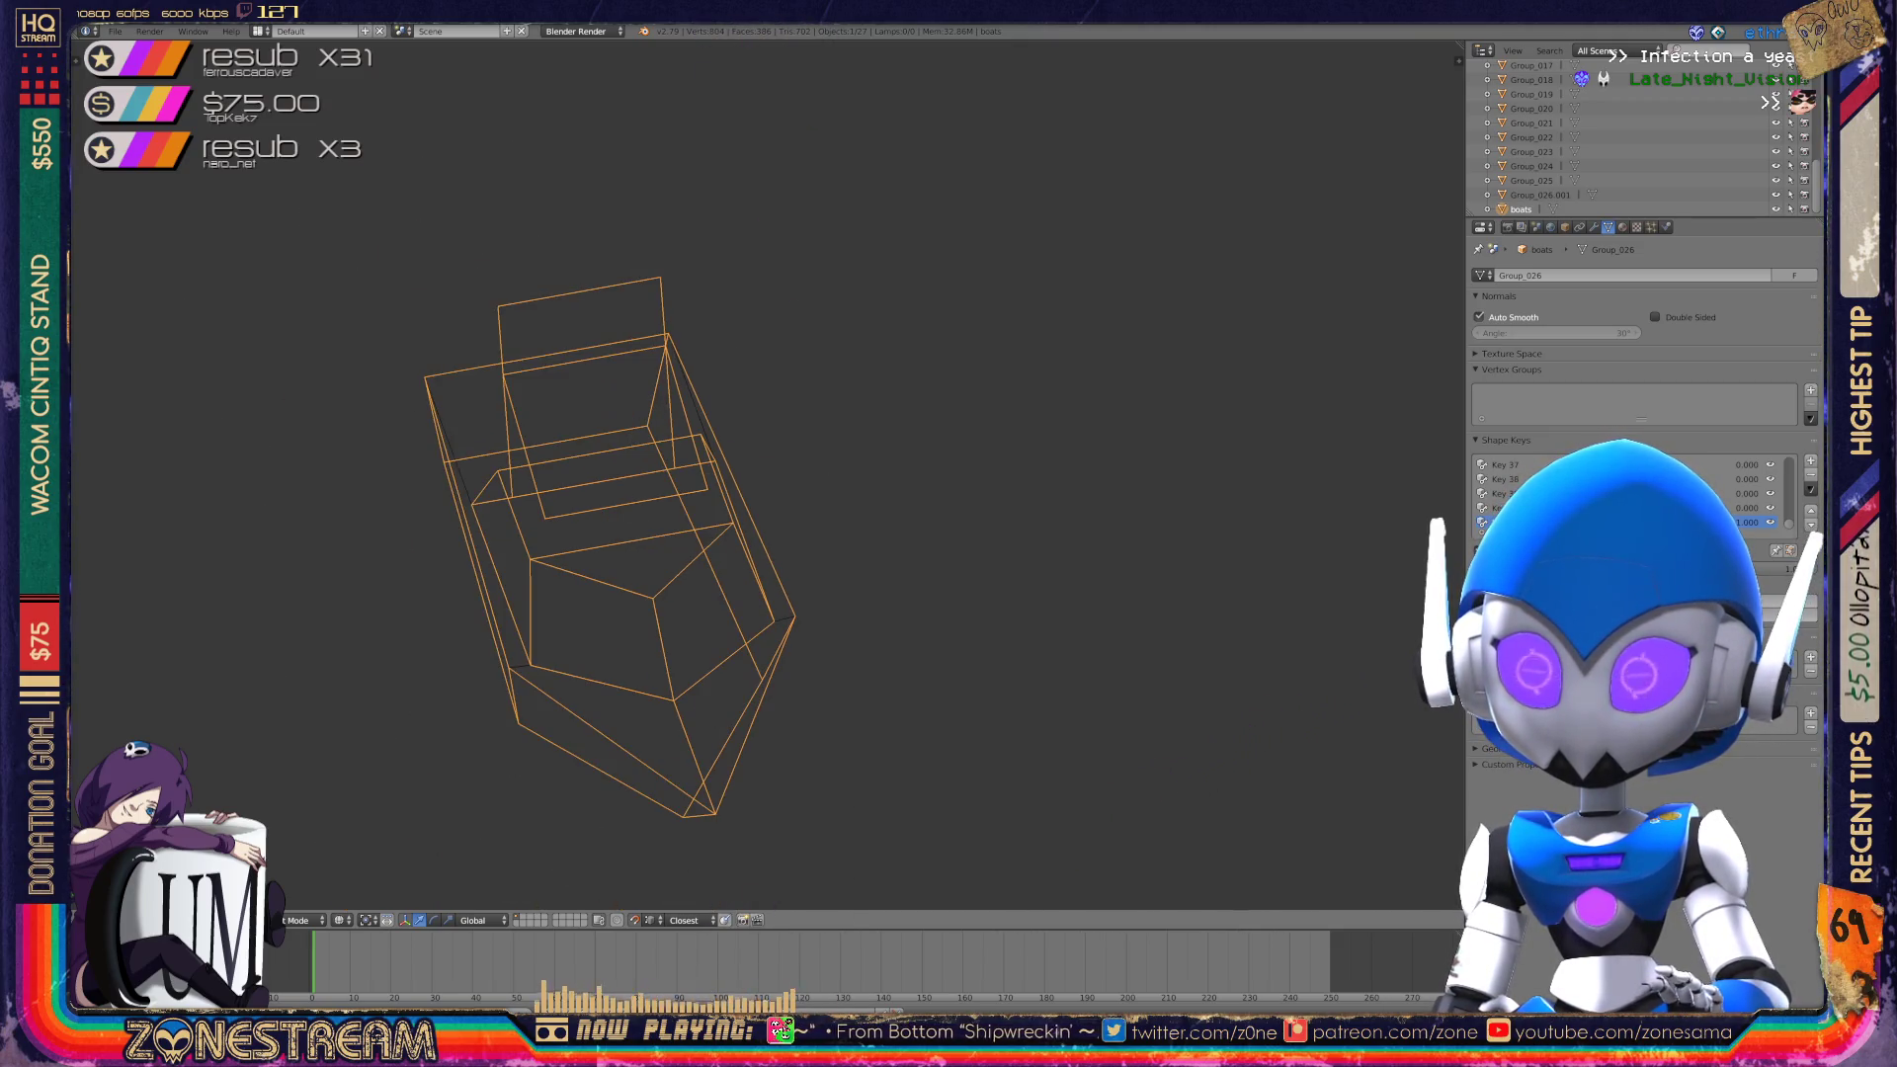
mouse_move(692, 534)
middle_down()
mouse_move(811, 475)
mouse_move(939, 444)
middle_up()
shift+middle_drag(751, 474, 902, 499)
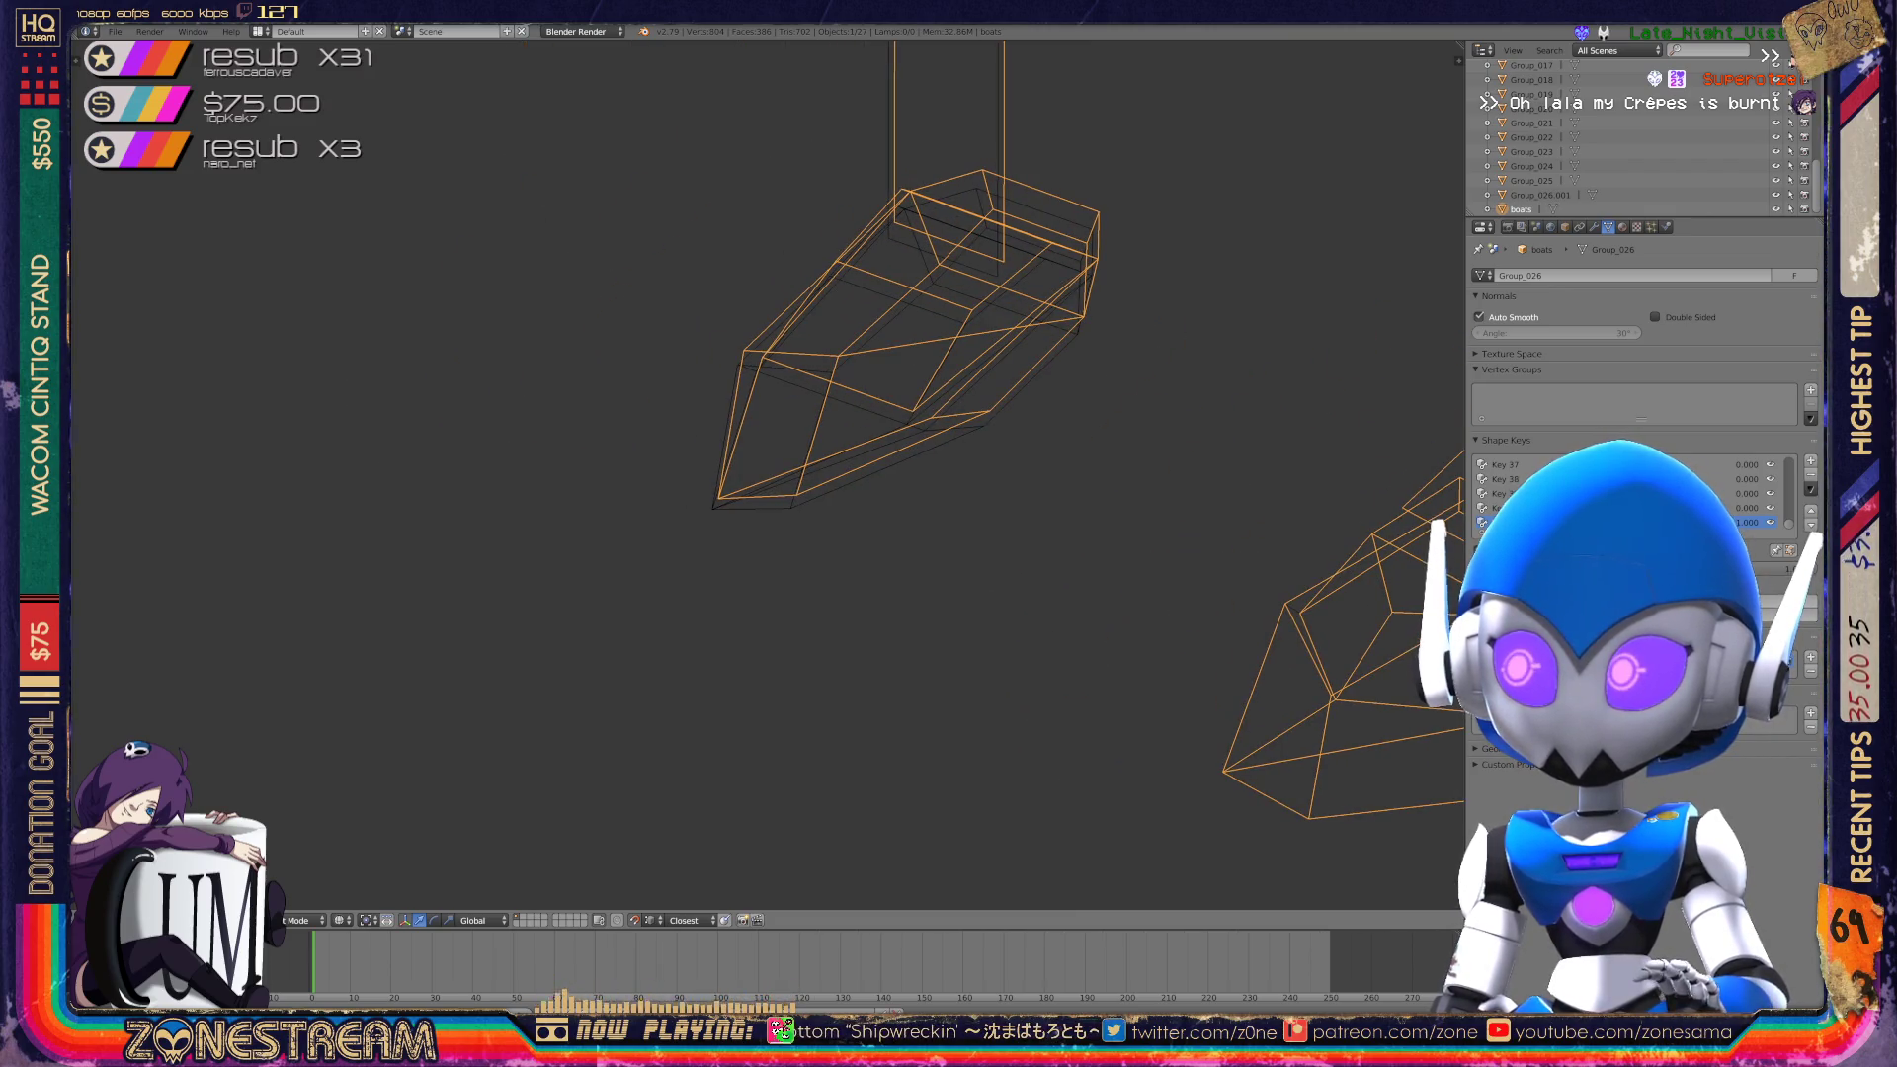
scroll(889, 346, up, 5)
key(Tab)
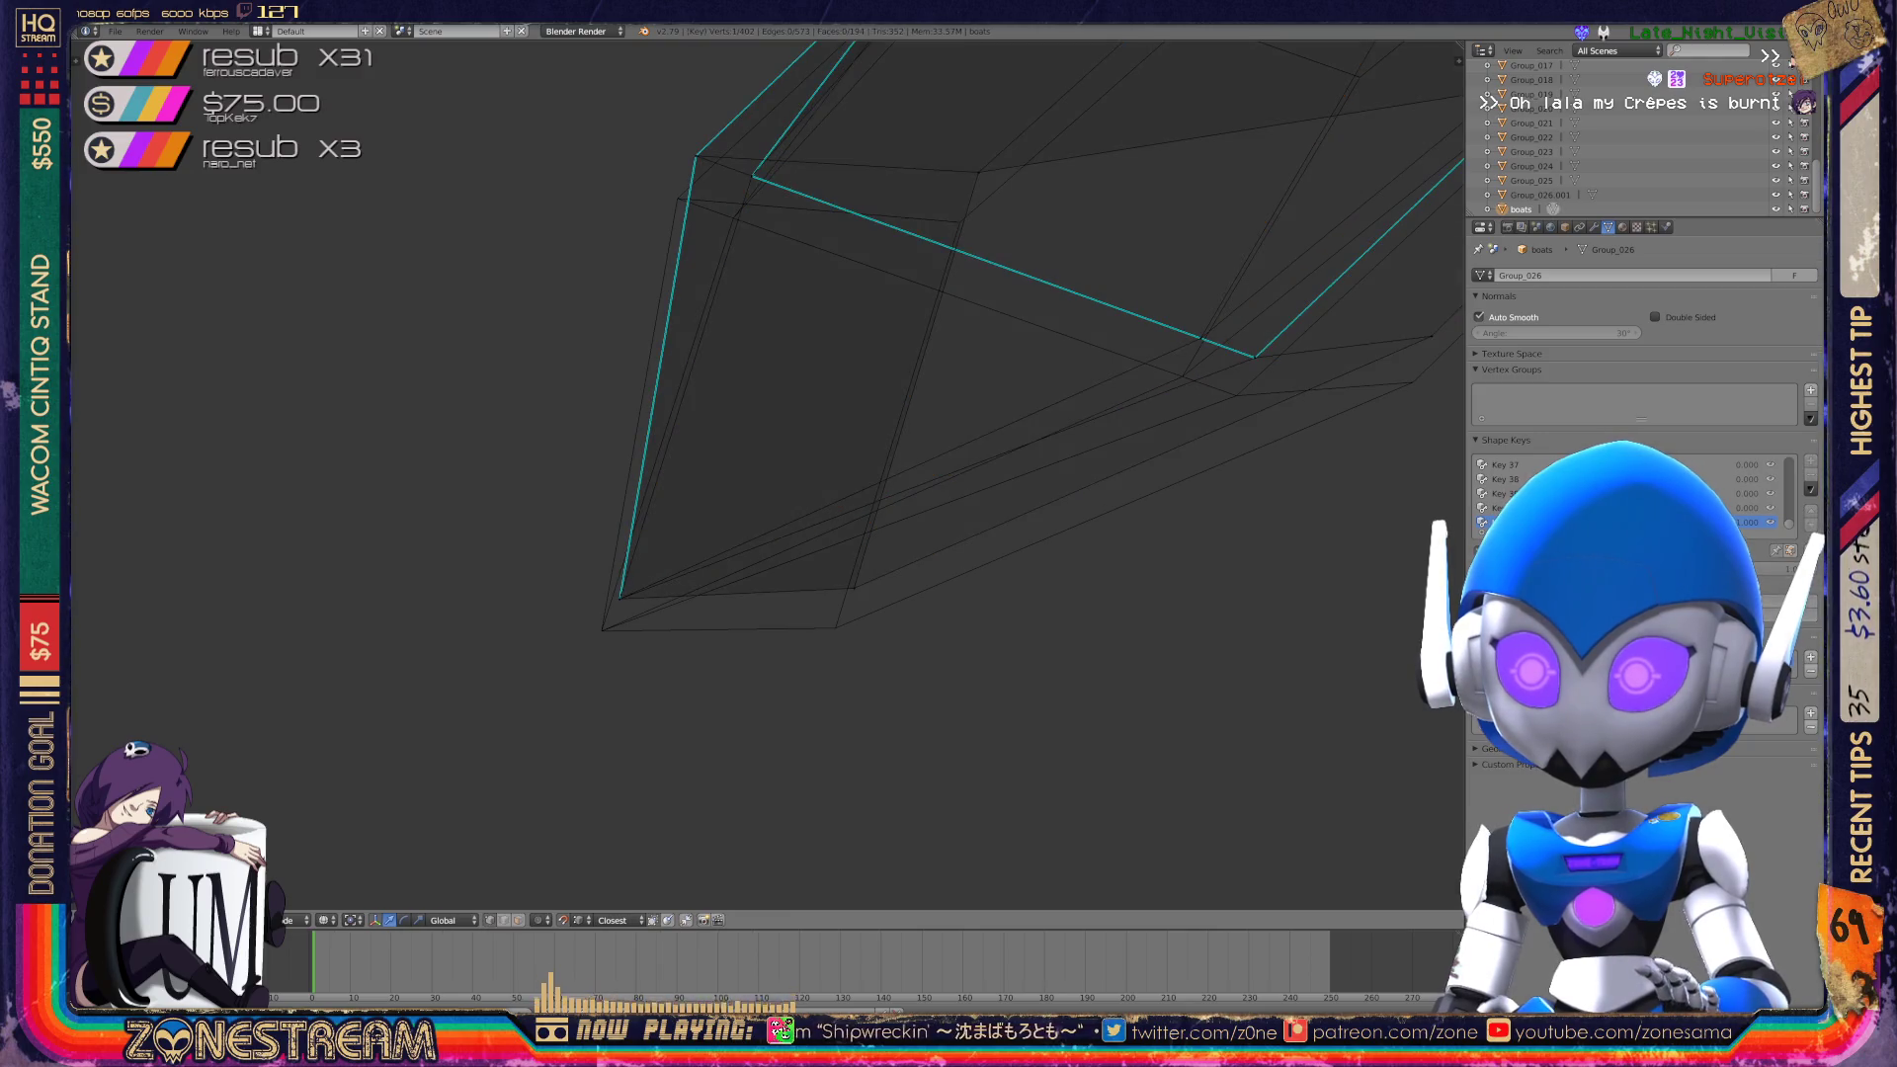
Nudge a corner vertex down, select the right corner vertex, and orbit to the pointed end.
drag(620, 598, 601, 629)
right_click(835, 627)
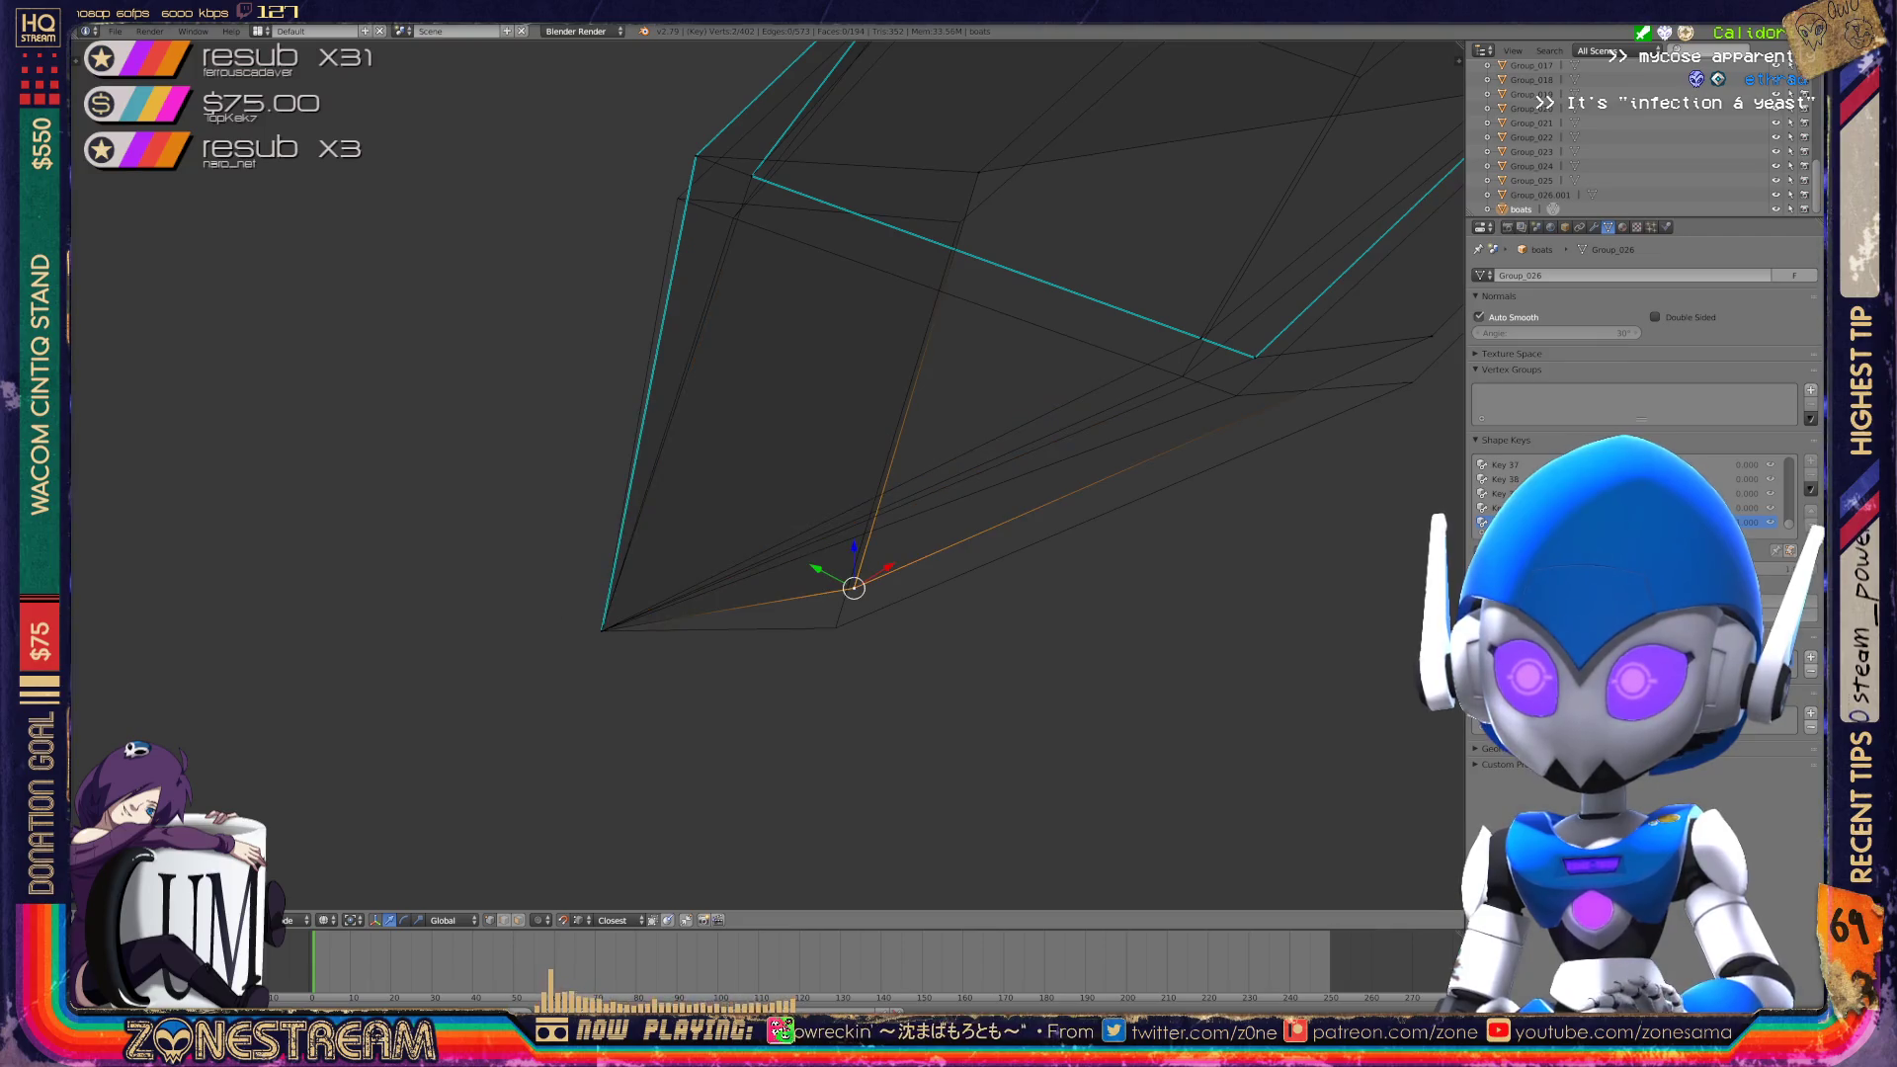
middle_drag(791, 494, 642, 553)
scroll(751, 474, down, 3)
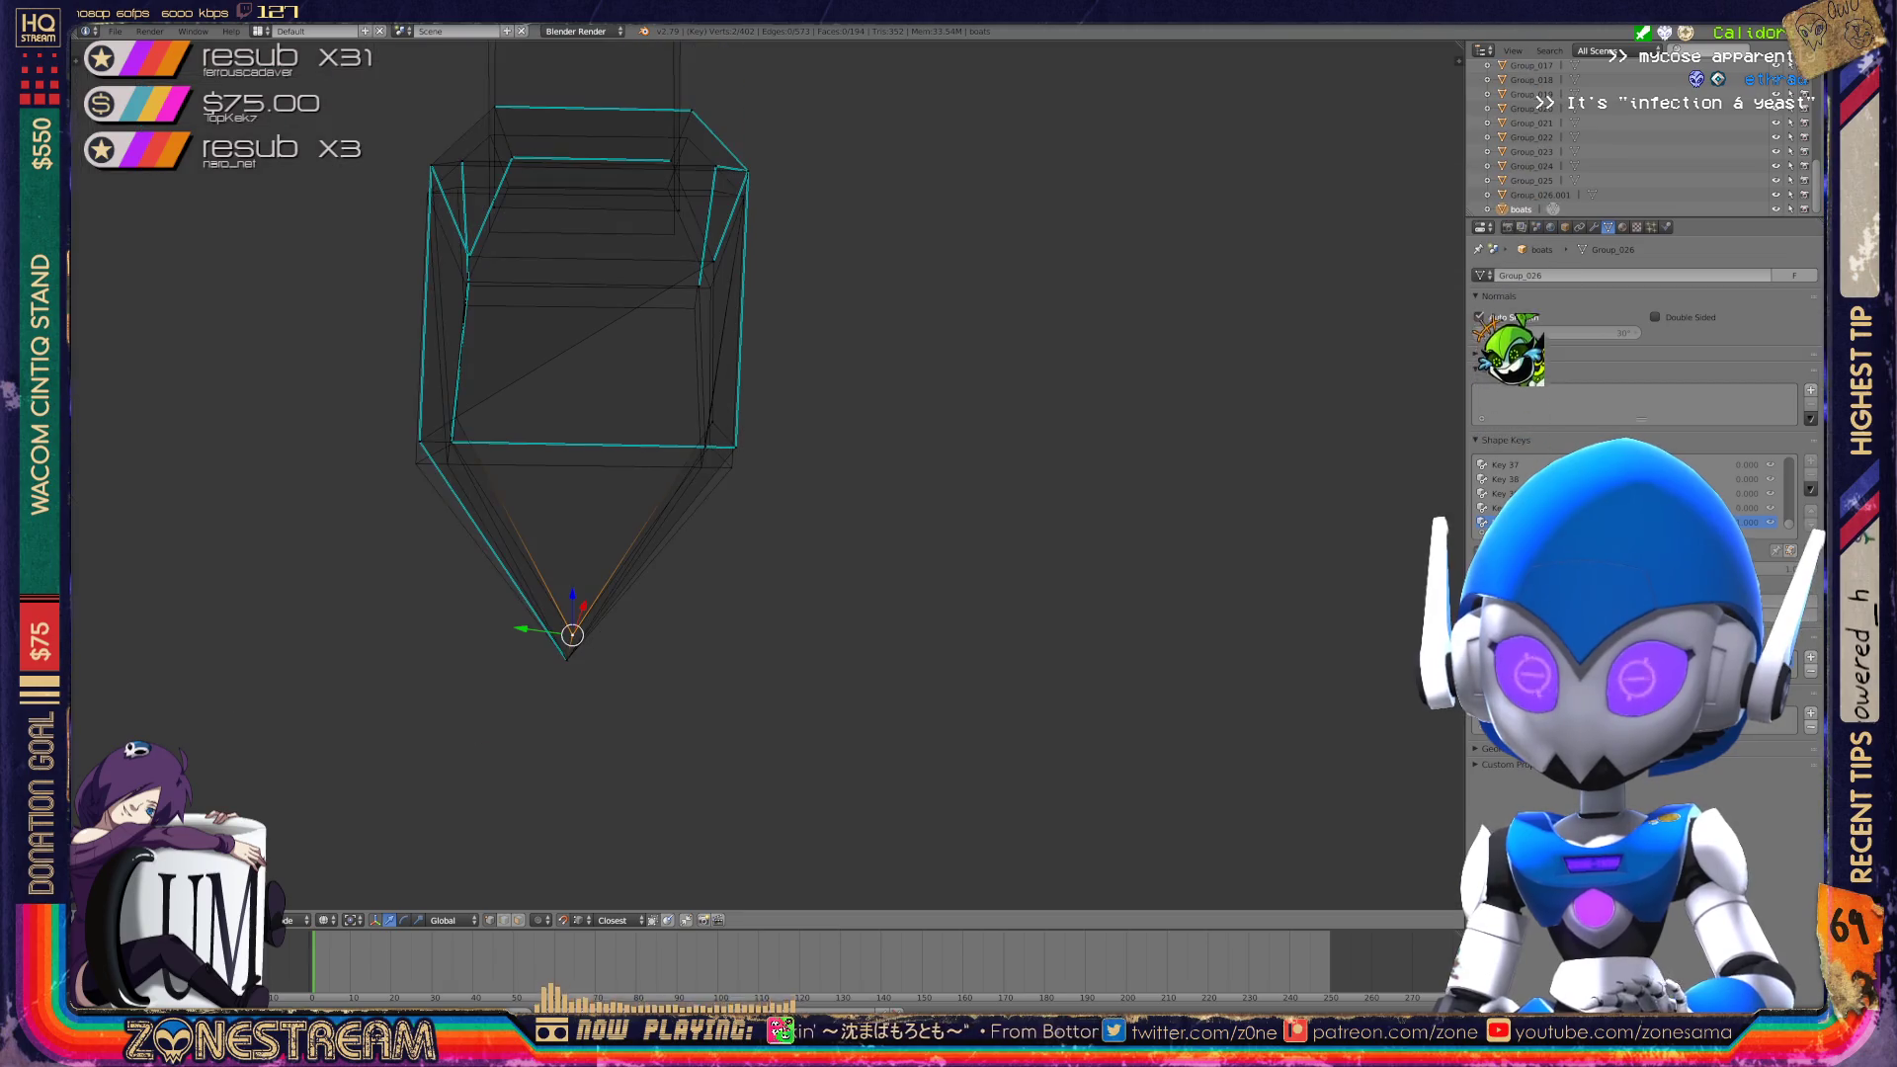
middle_drag(751, 474, 583, 533)
scroll(751, 475, up, 3)
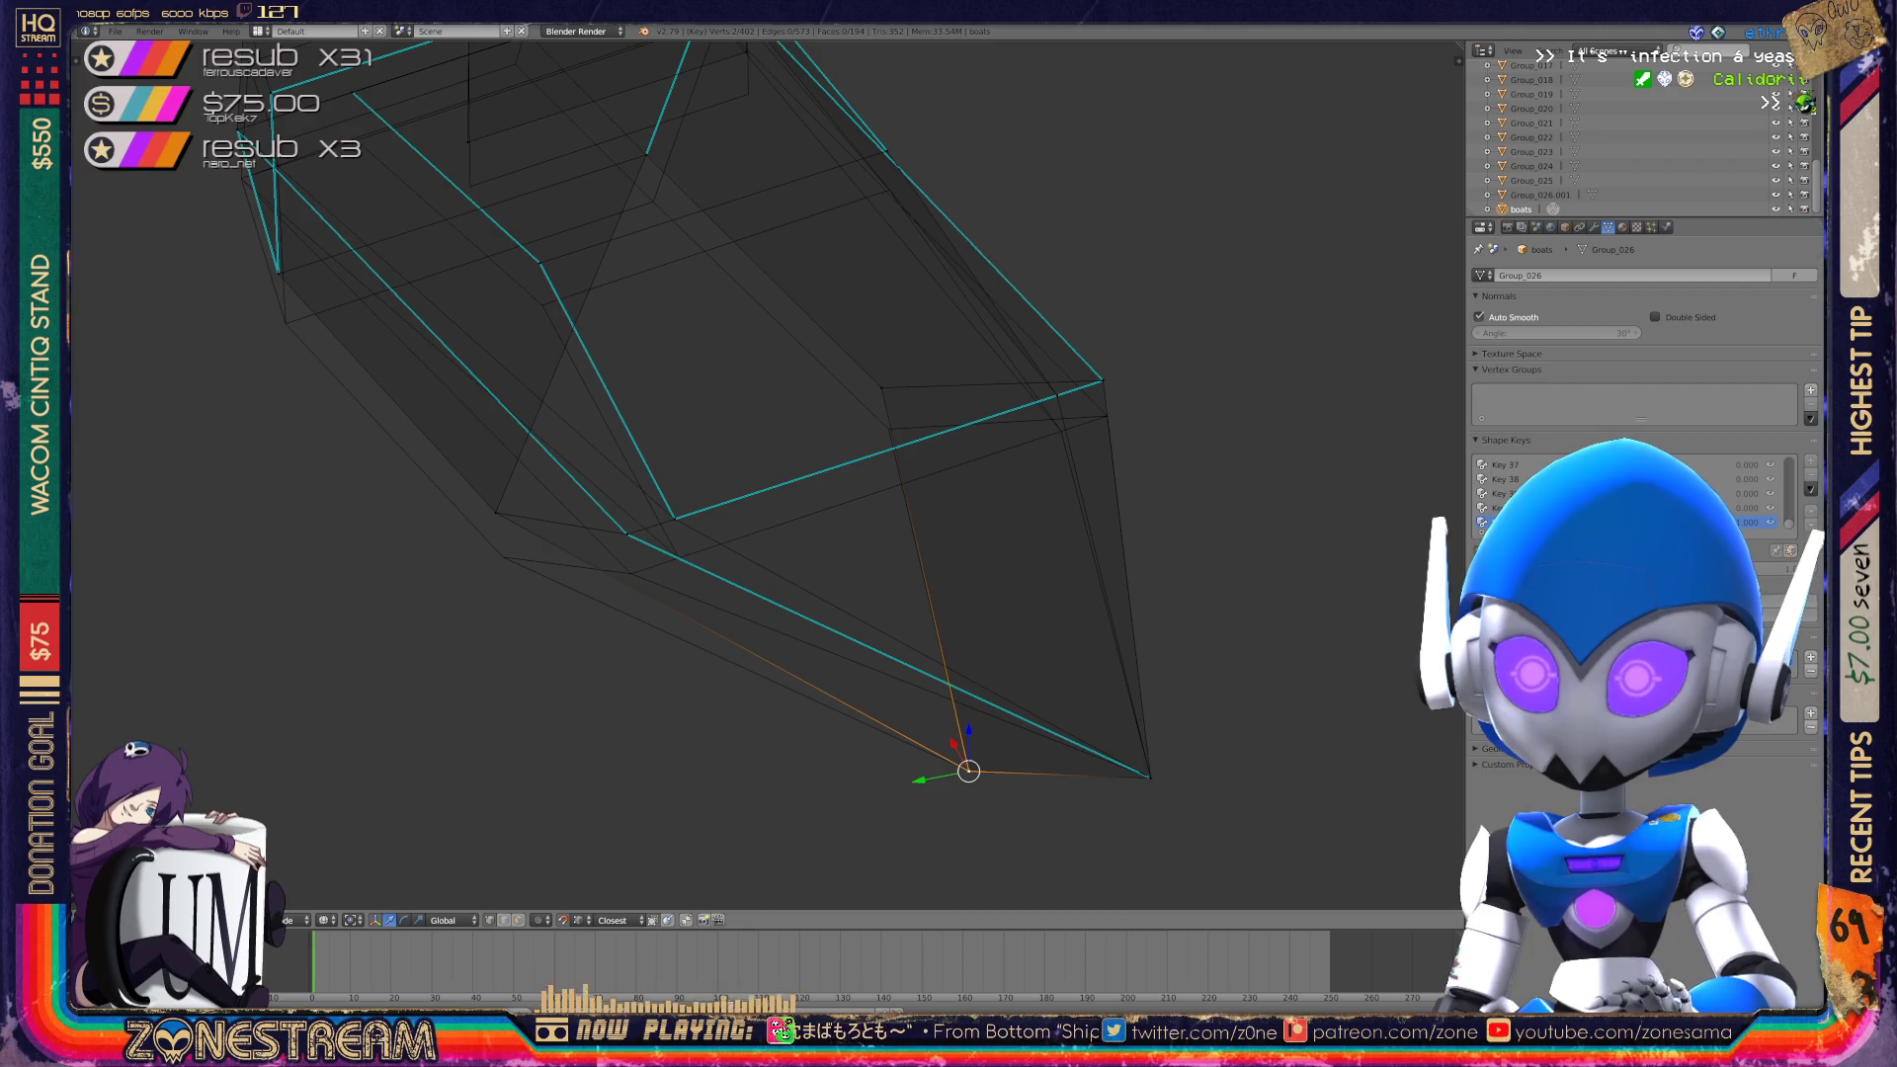
Move two loose vertices onto the mesh corner.
right_click(495, 513)
key(g)
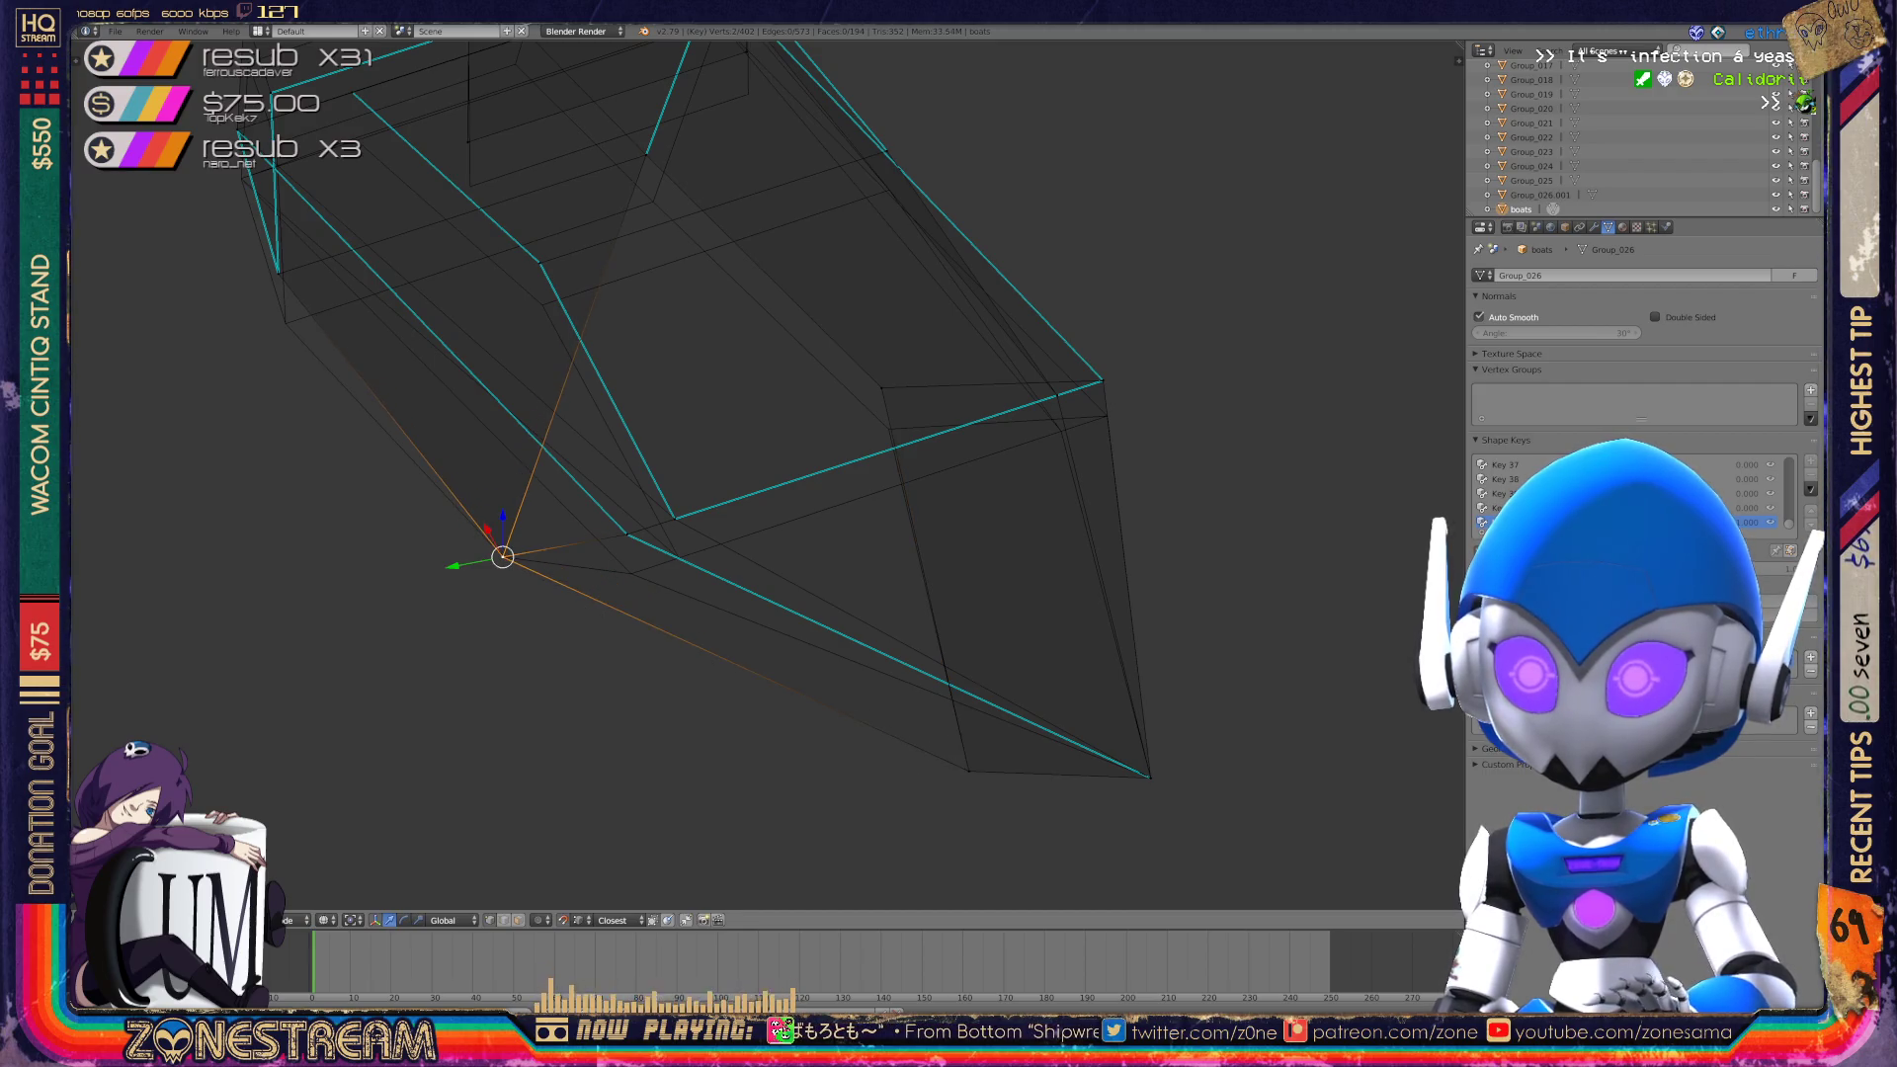
key(Return)
key(a)
right_click(627, 534)
key(g)
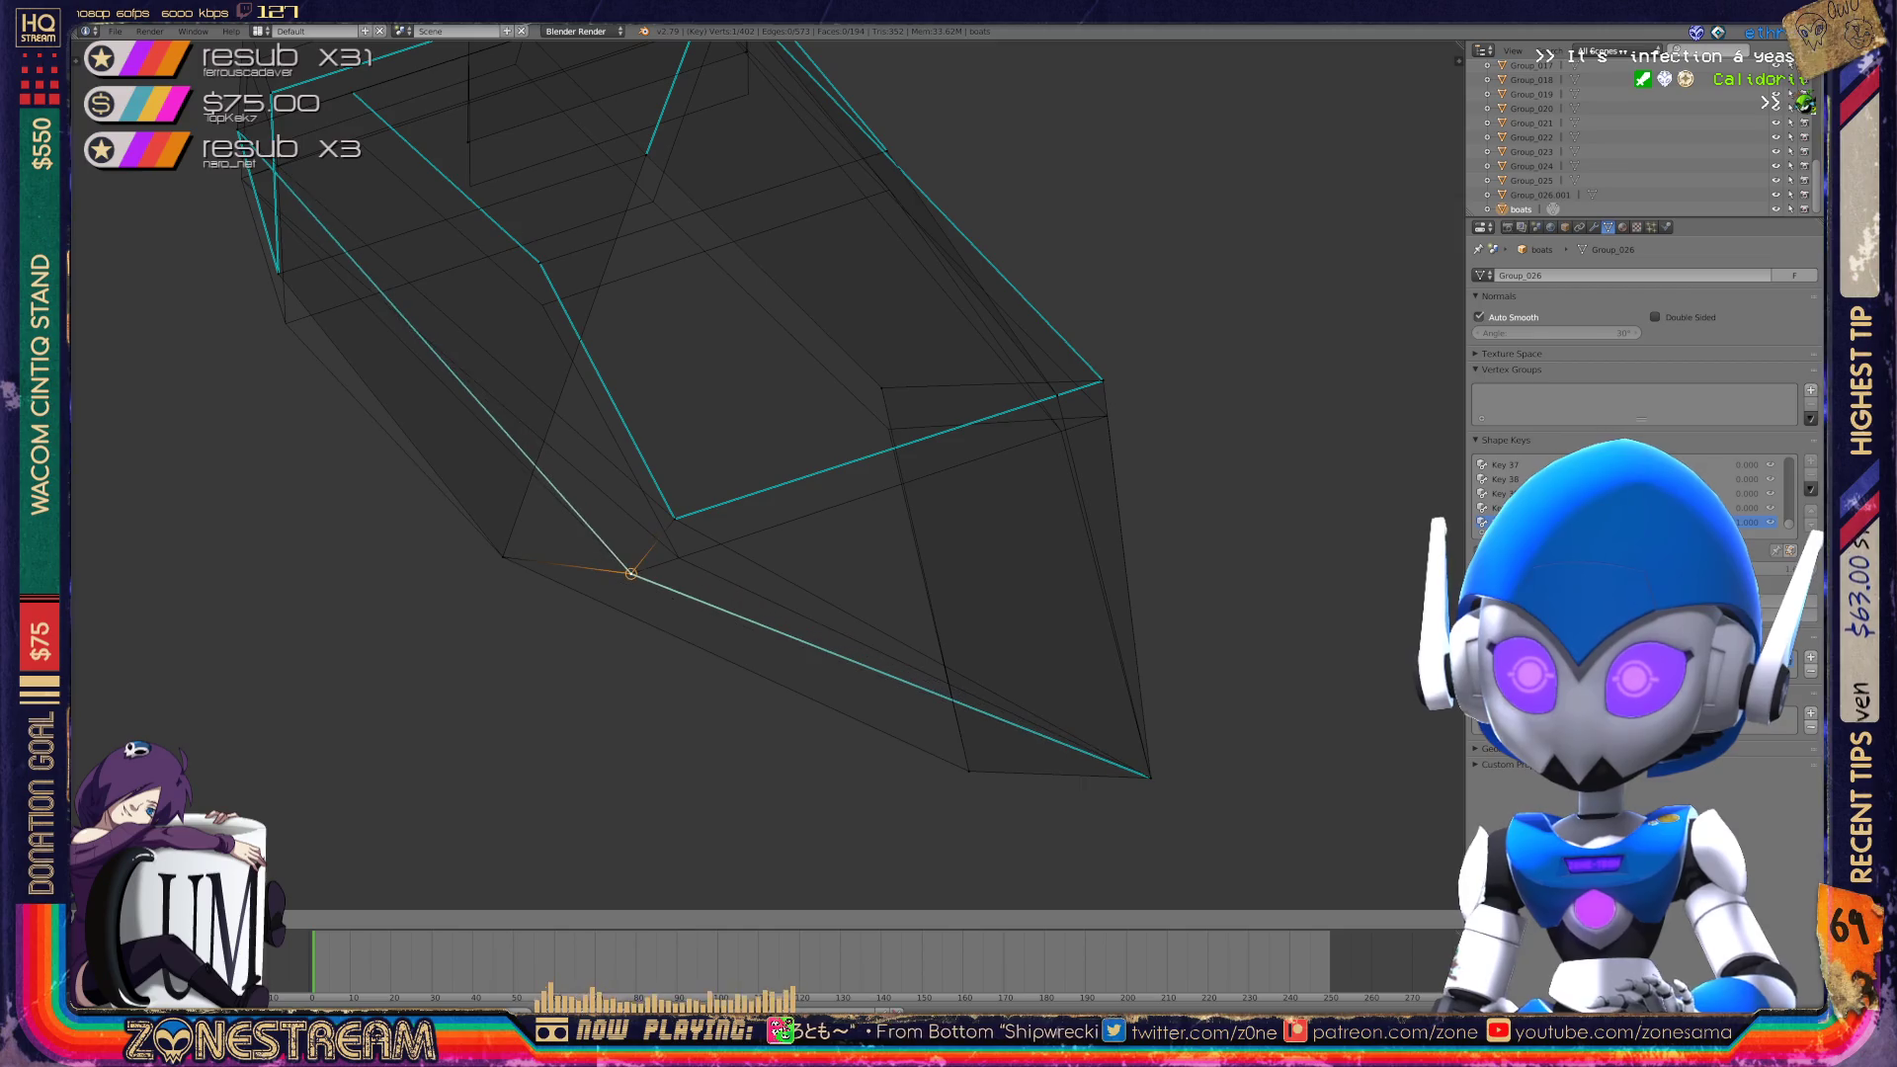
key(Return)
Select similar vertices by adjacent-face count and snap the vertex onto the neighbouring corner vertex.
key(shift+g)
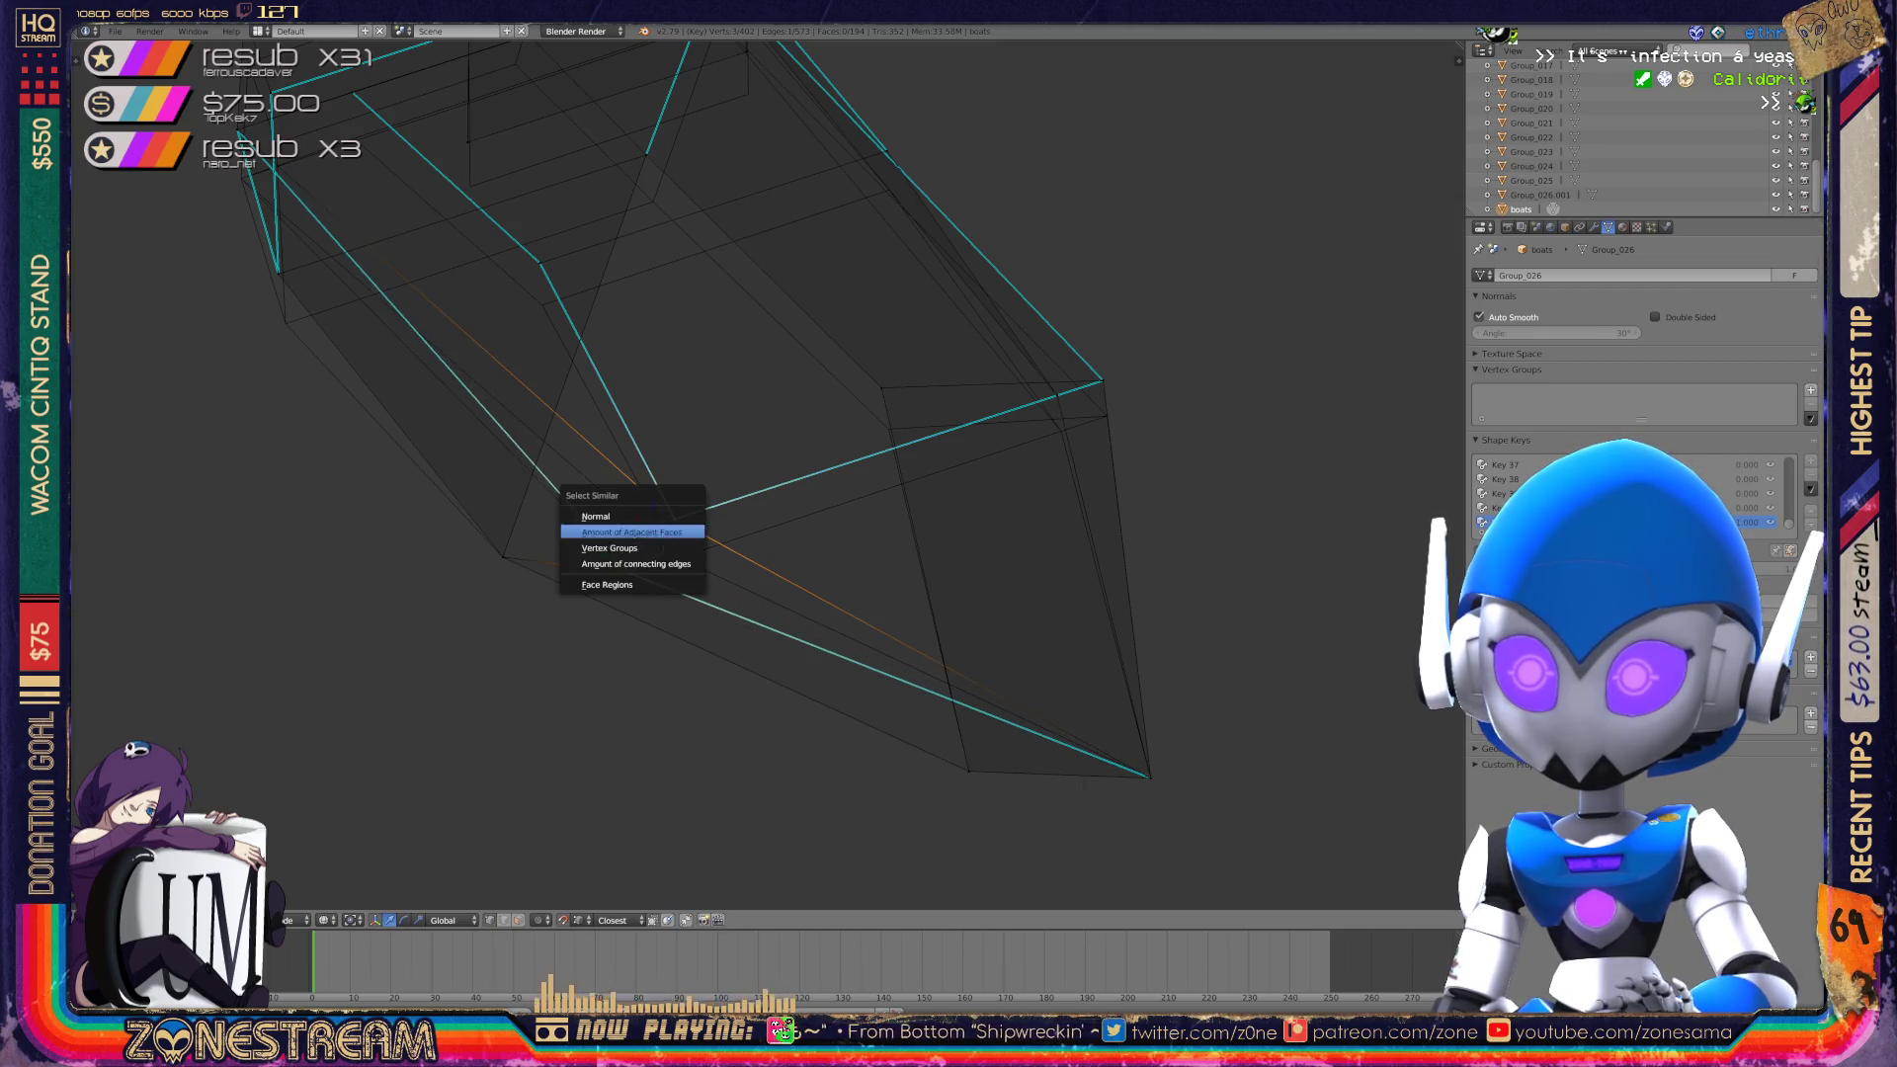
click(637, 530)
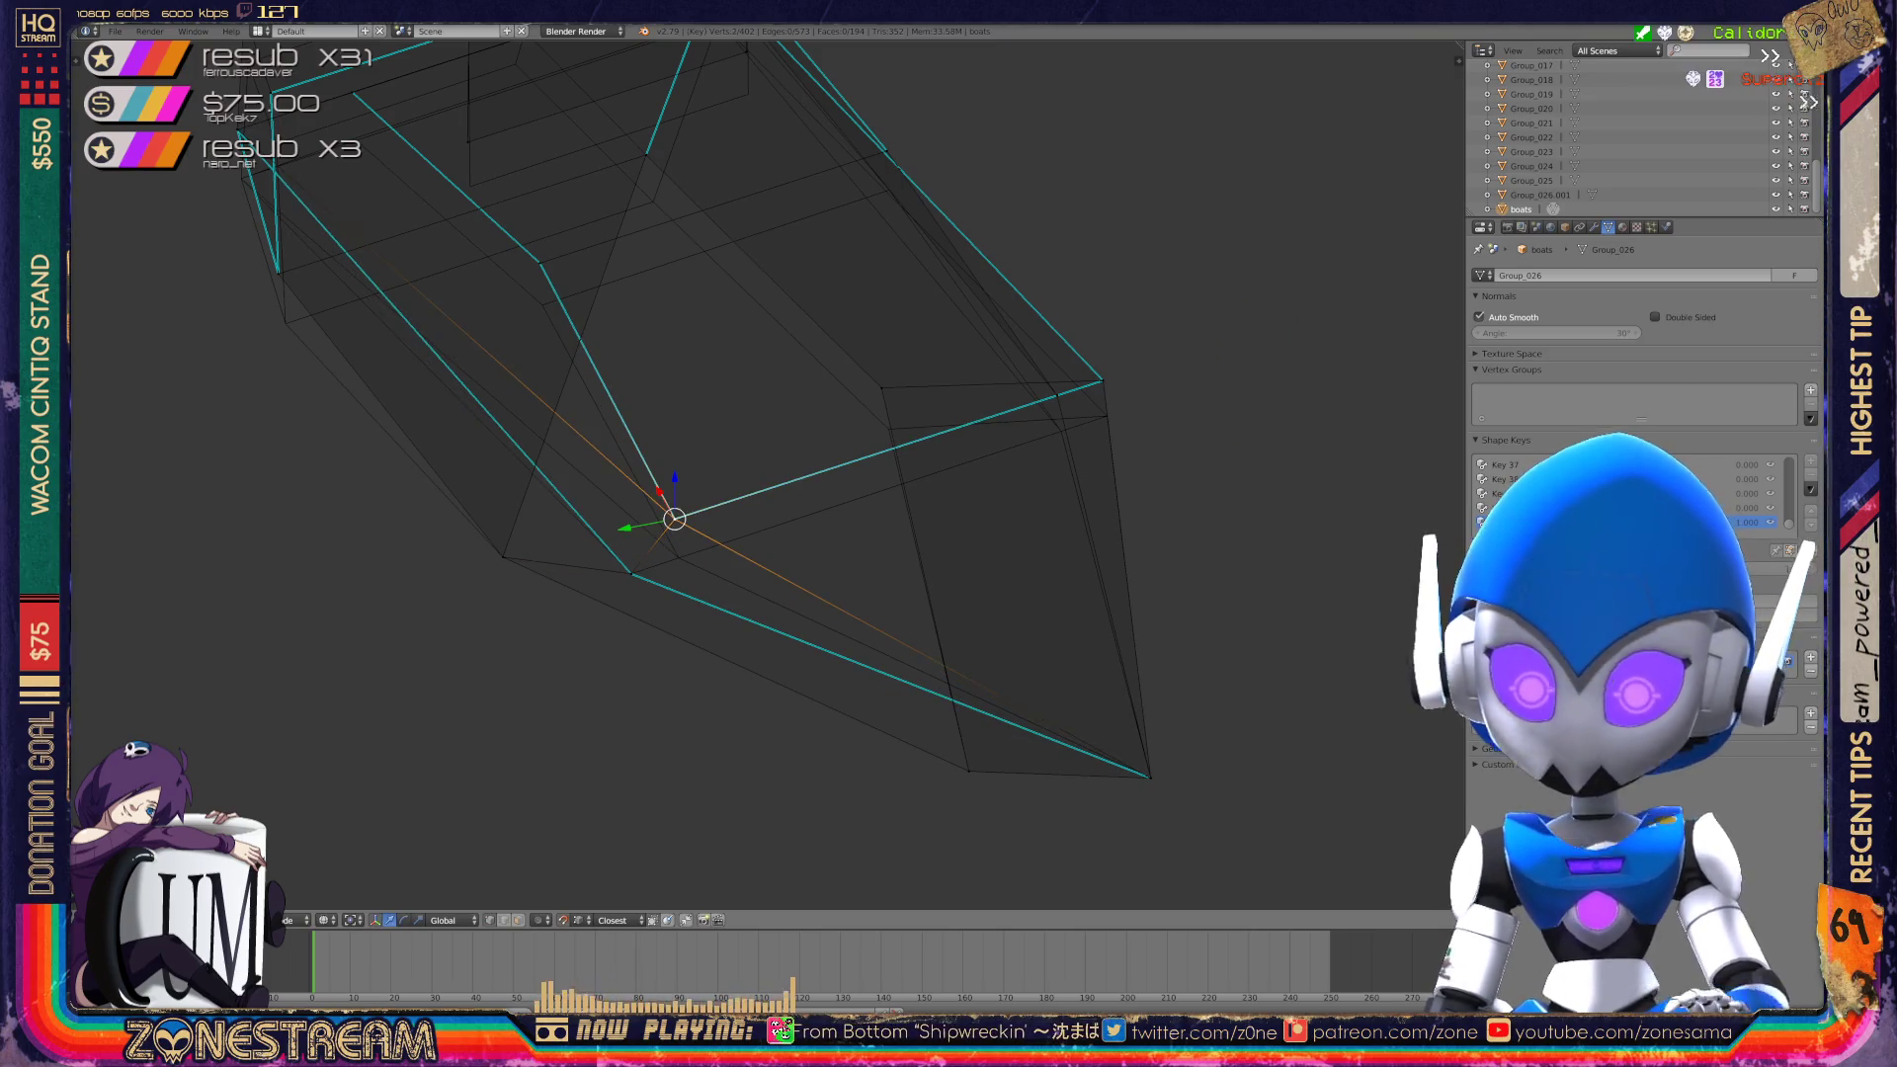
key(g)
click(678, 557)
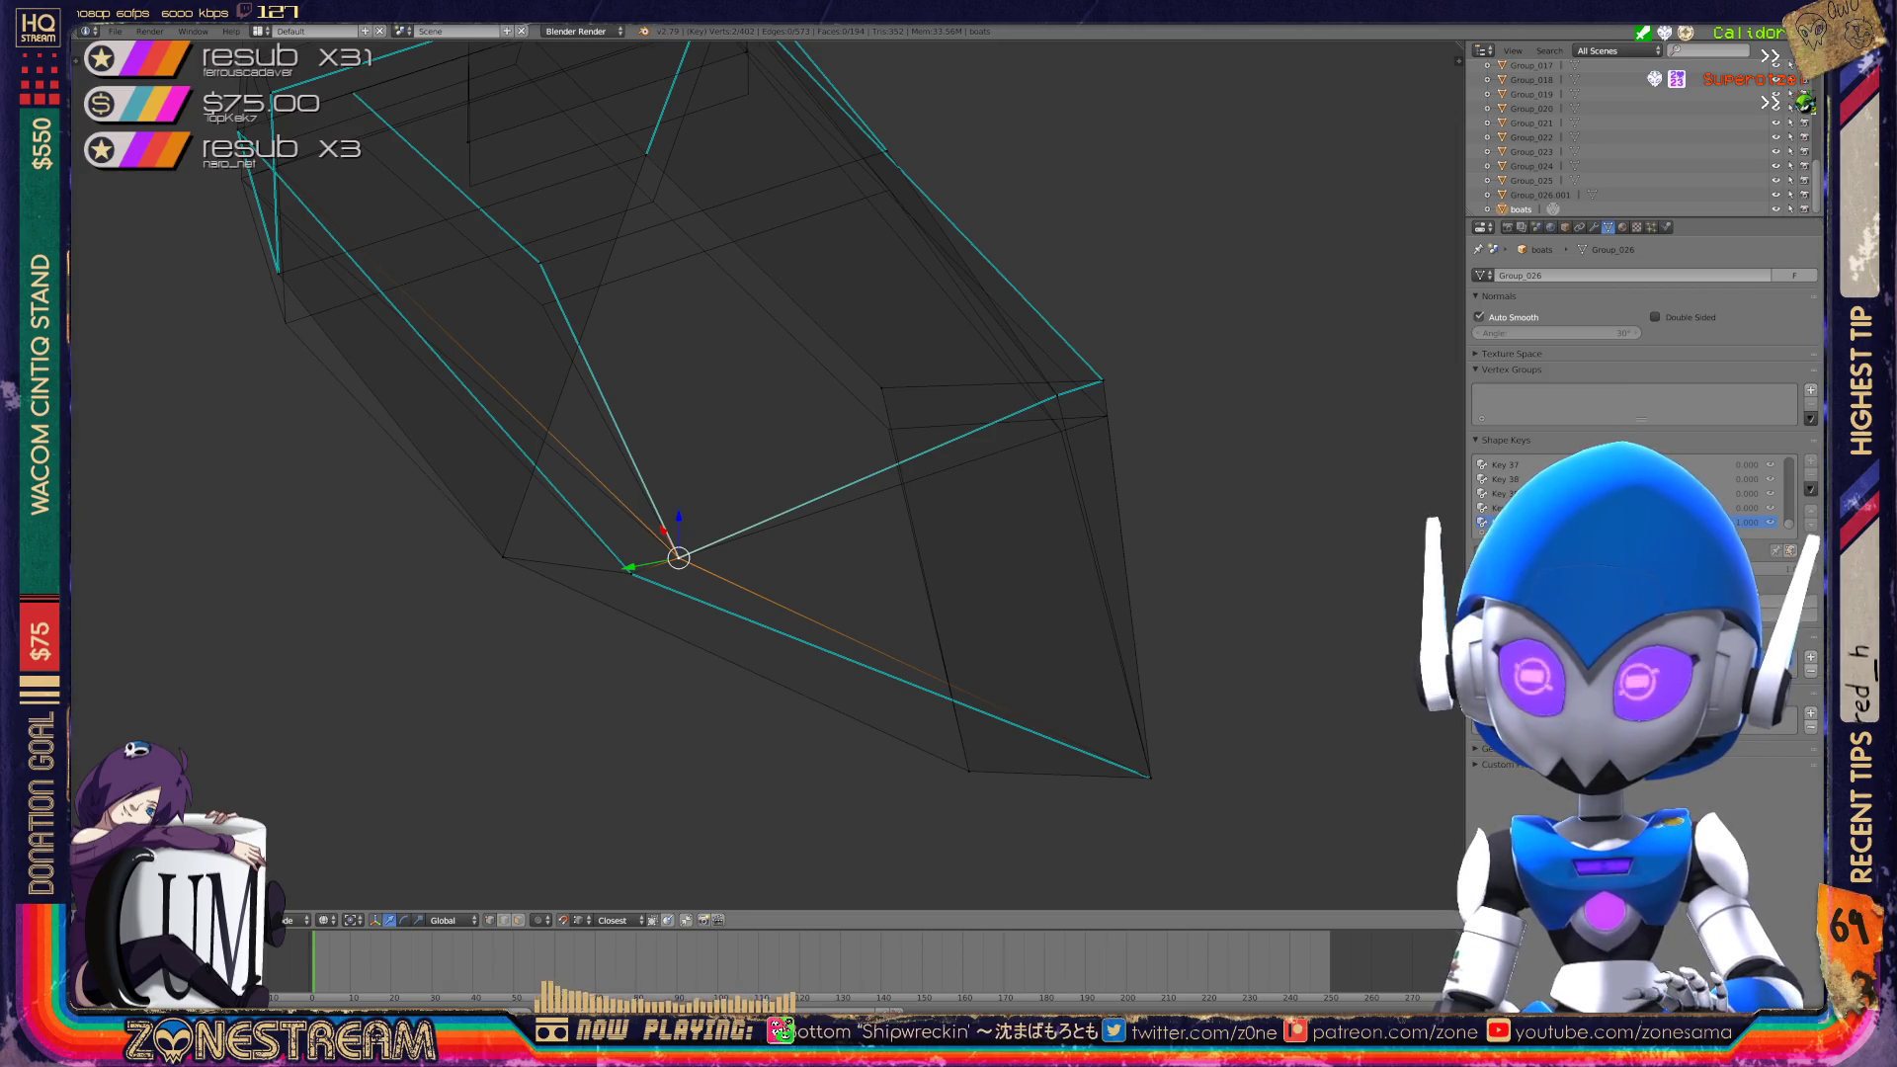
middle_drag(692, 494, 978, 425)
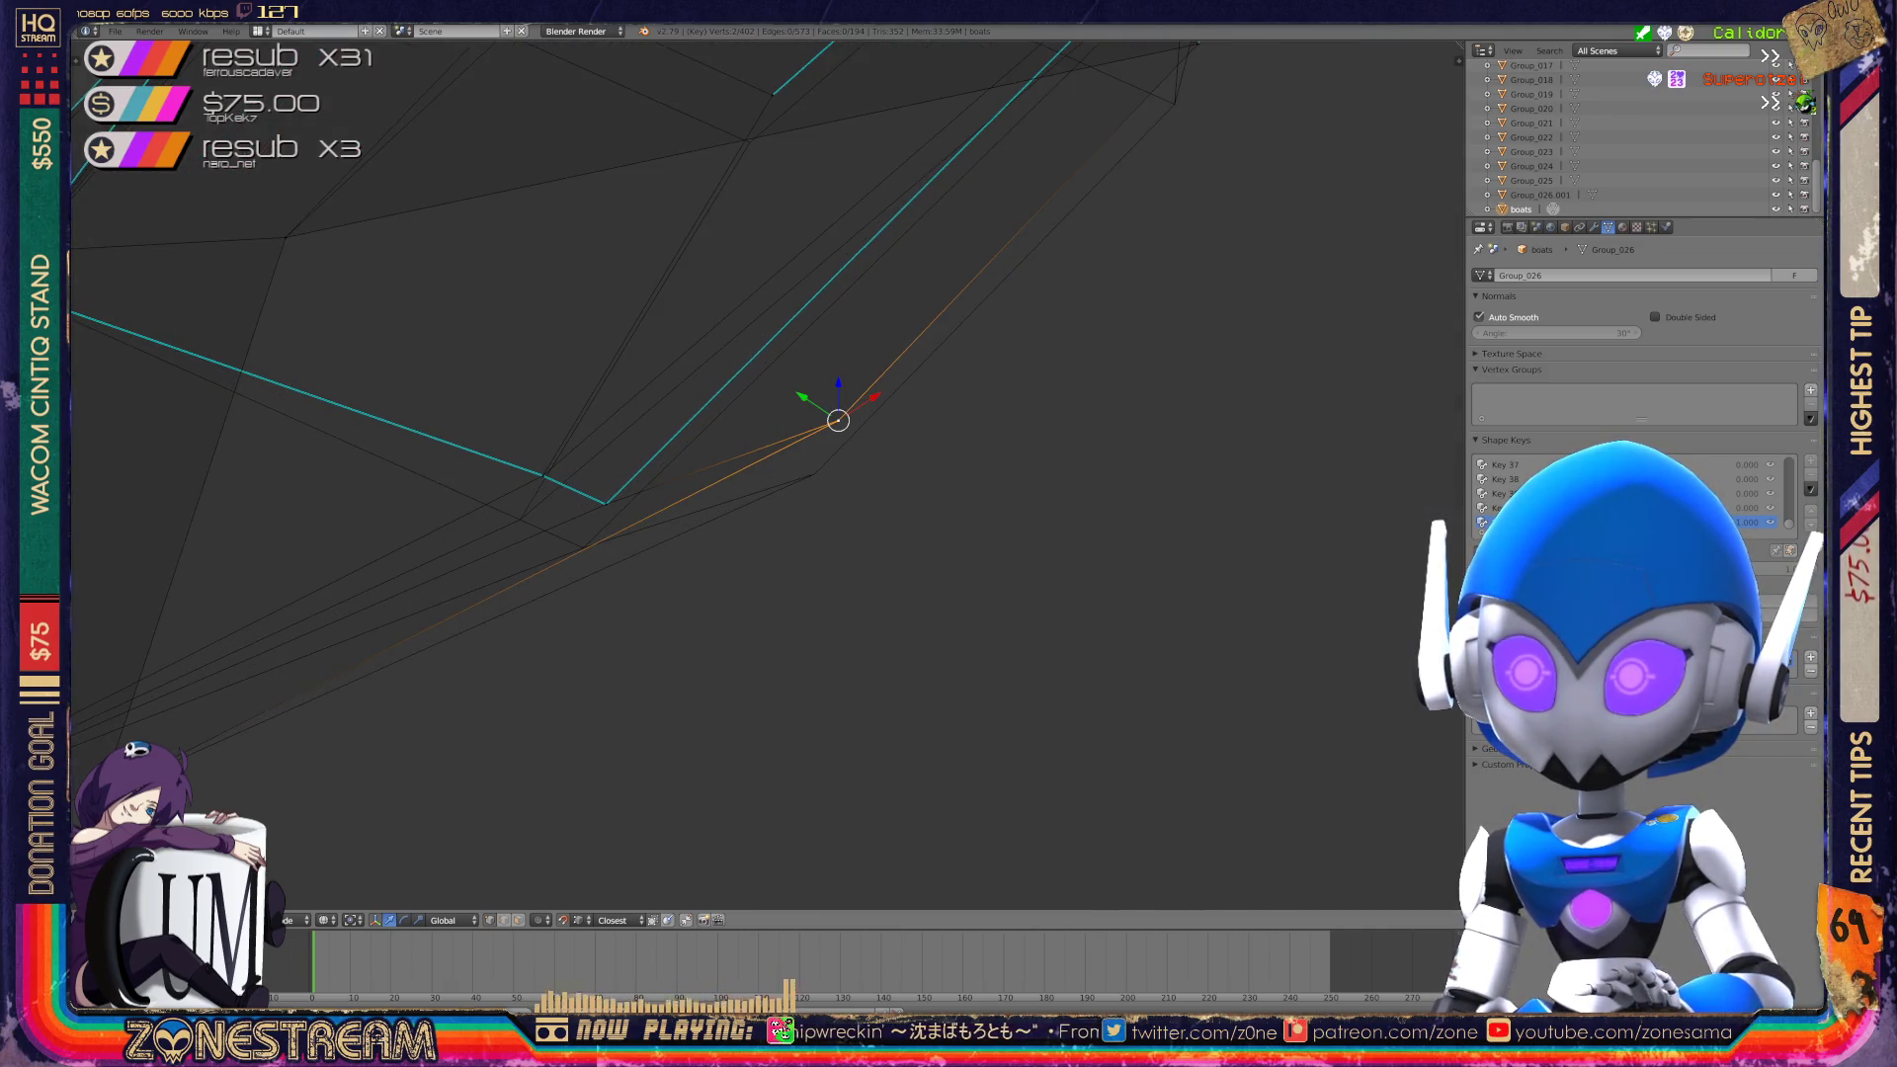
mouse_move(838, 420)
mouse_down()
mouse_move(814, 470)
mouse_move(605, 504)
mouse_move(583, 546)
mouse_move(542, 477)
mouse_move(519, 518)
mouse_up()
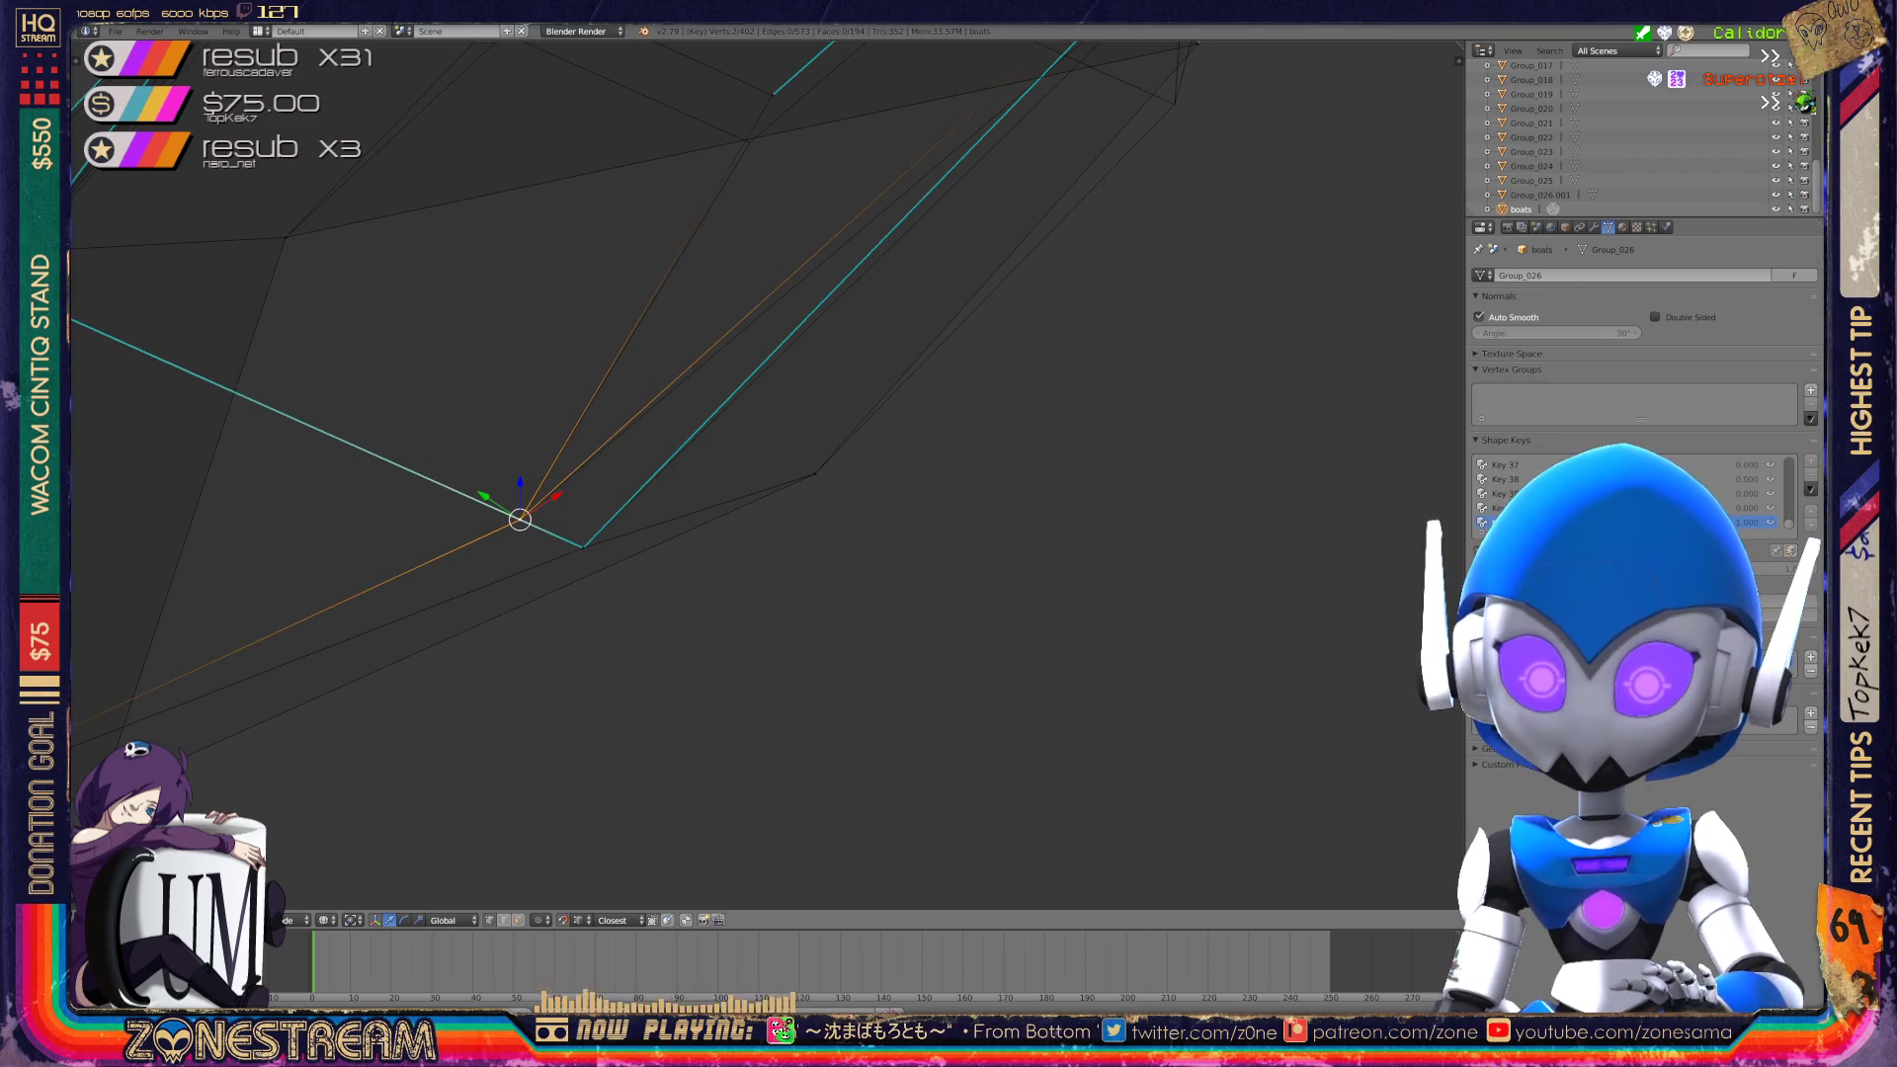
scroll(769, 474, down, 3)
Select a pair of blade-mesh vertices and move them lower down their edge.
mouse_move(766, 474)
middle_down()
mouse_move(766, 514)
mouse_move(691, 553)
middle_up()
scroll(692, 553, up, 3)
right_click(739, 352)
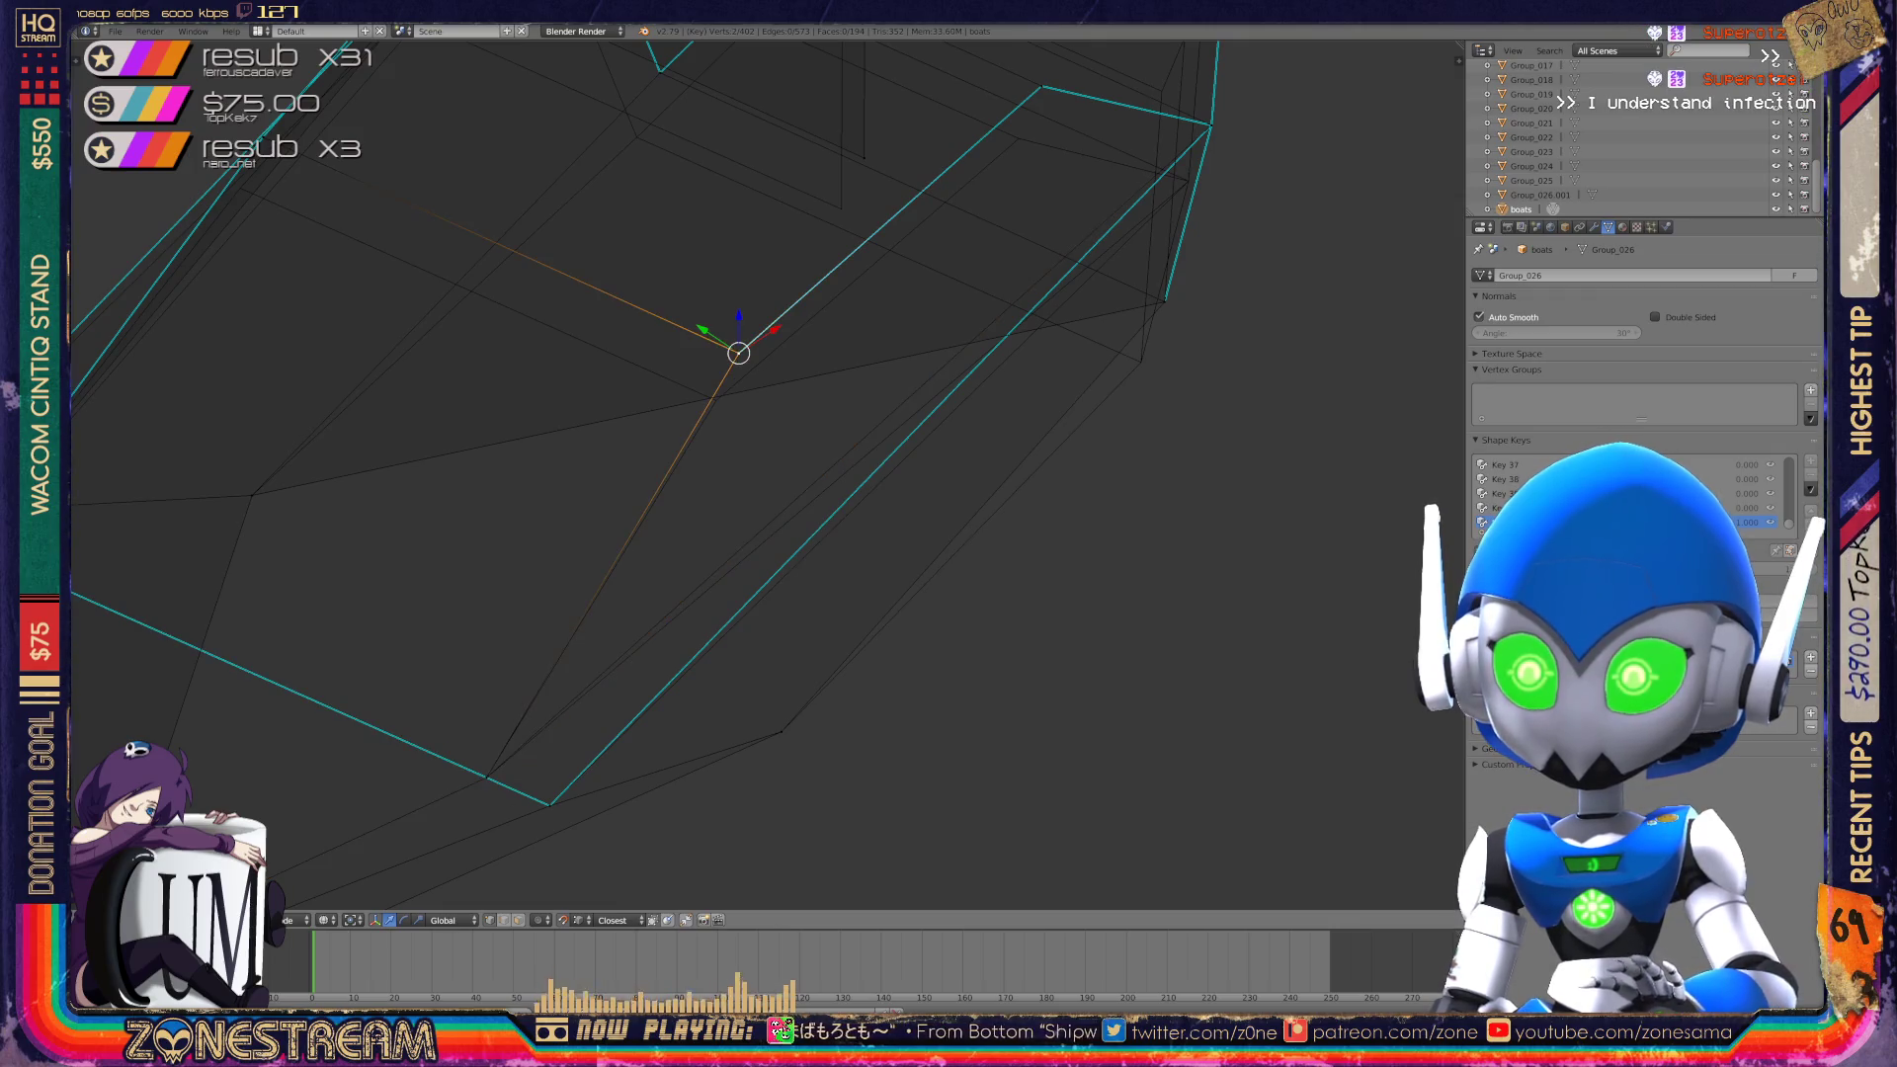
right_click(711, 398)
shift+right_click(739, 353)
mouse_move(711, 398)
shift+middle_down()
mouse_move(1068, 453)
mouse_move(372, 419)
mouse_move(777, 396)
shift+middle_up()
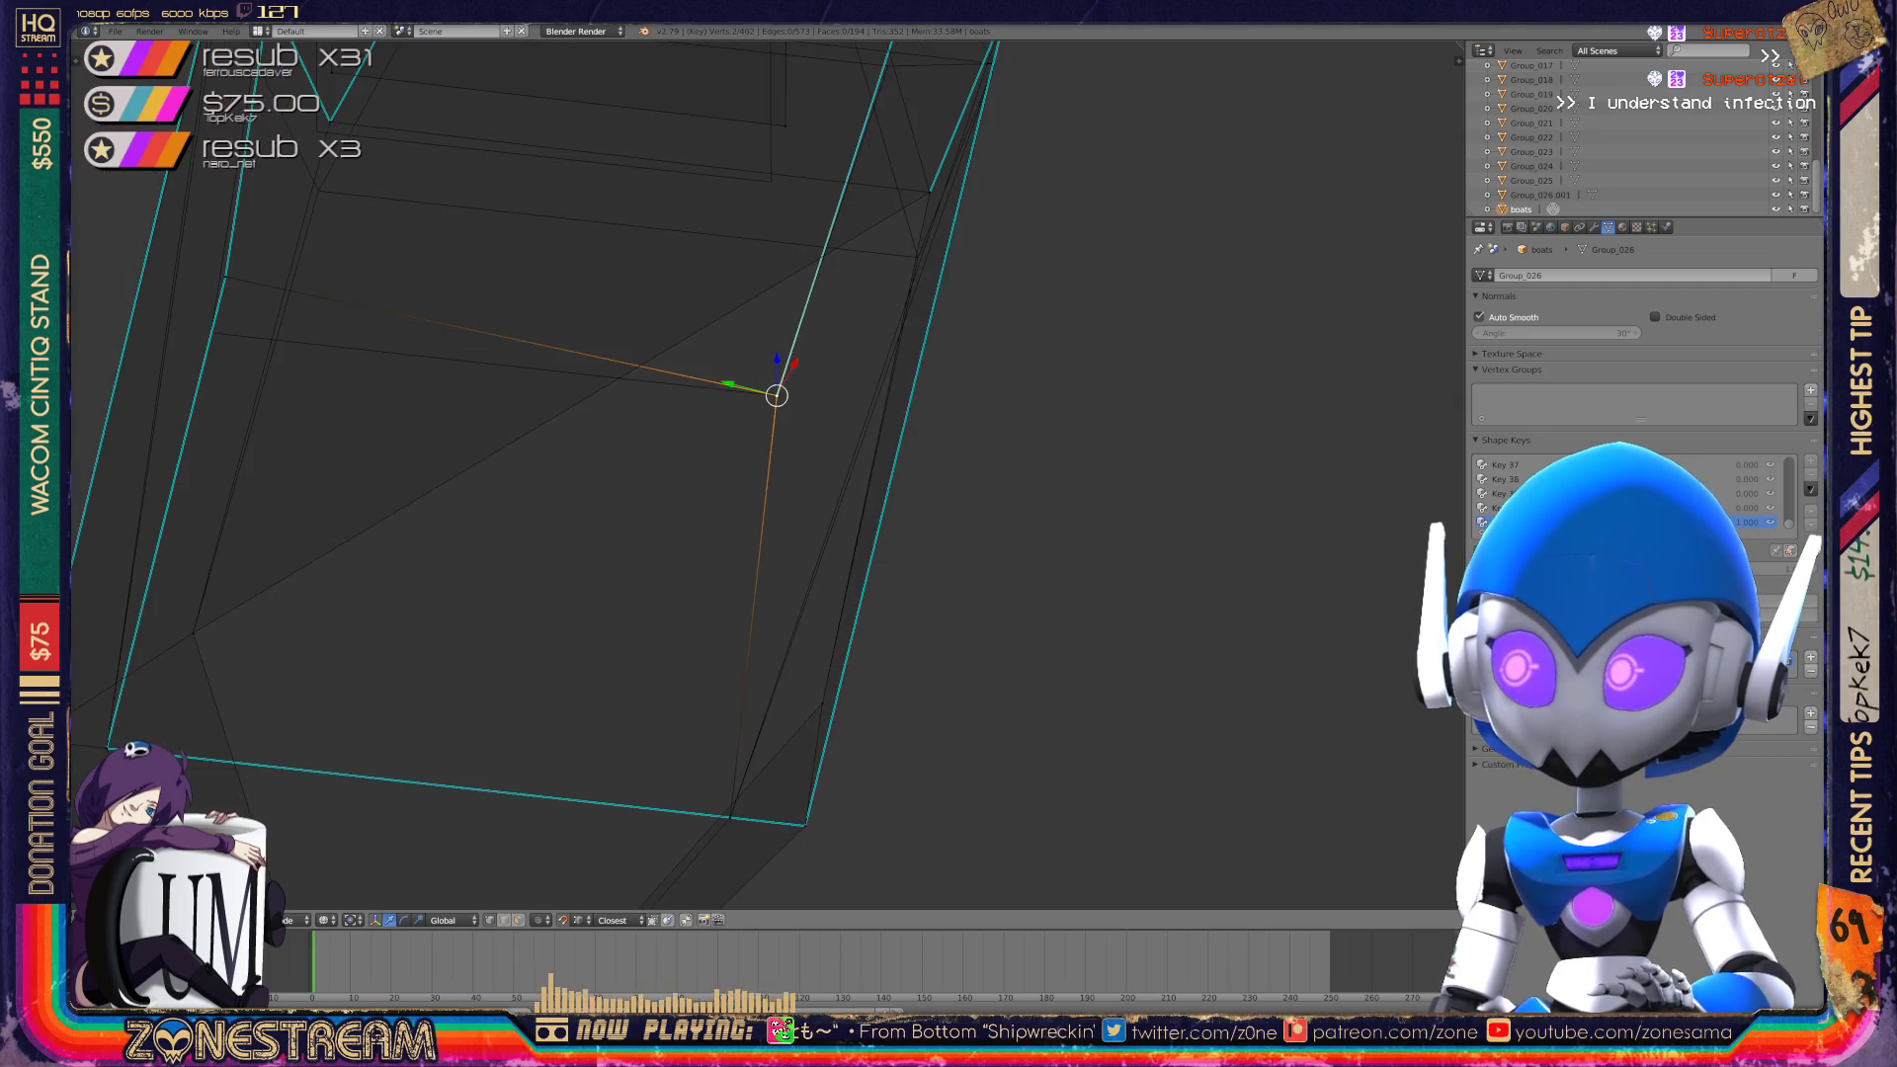
mouse_move(777, 396)
middle_down()
mouse_move(592, 376)
mouse_move(1082, 319)
middle_up()
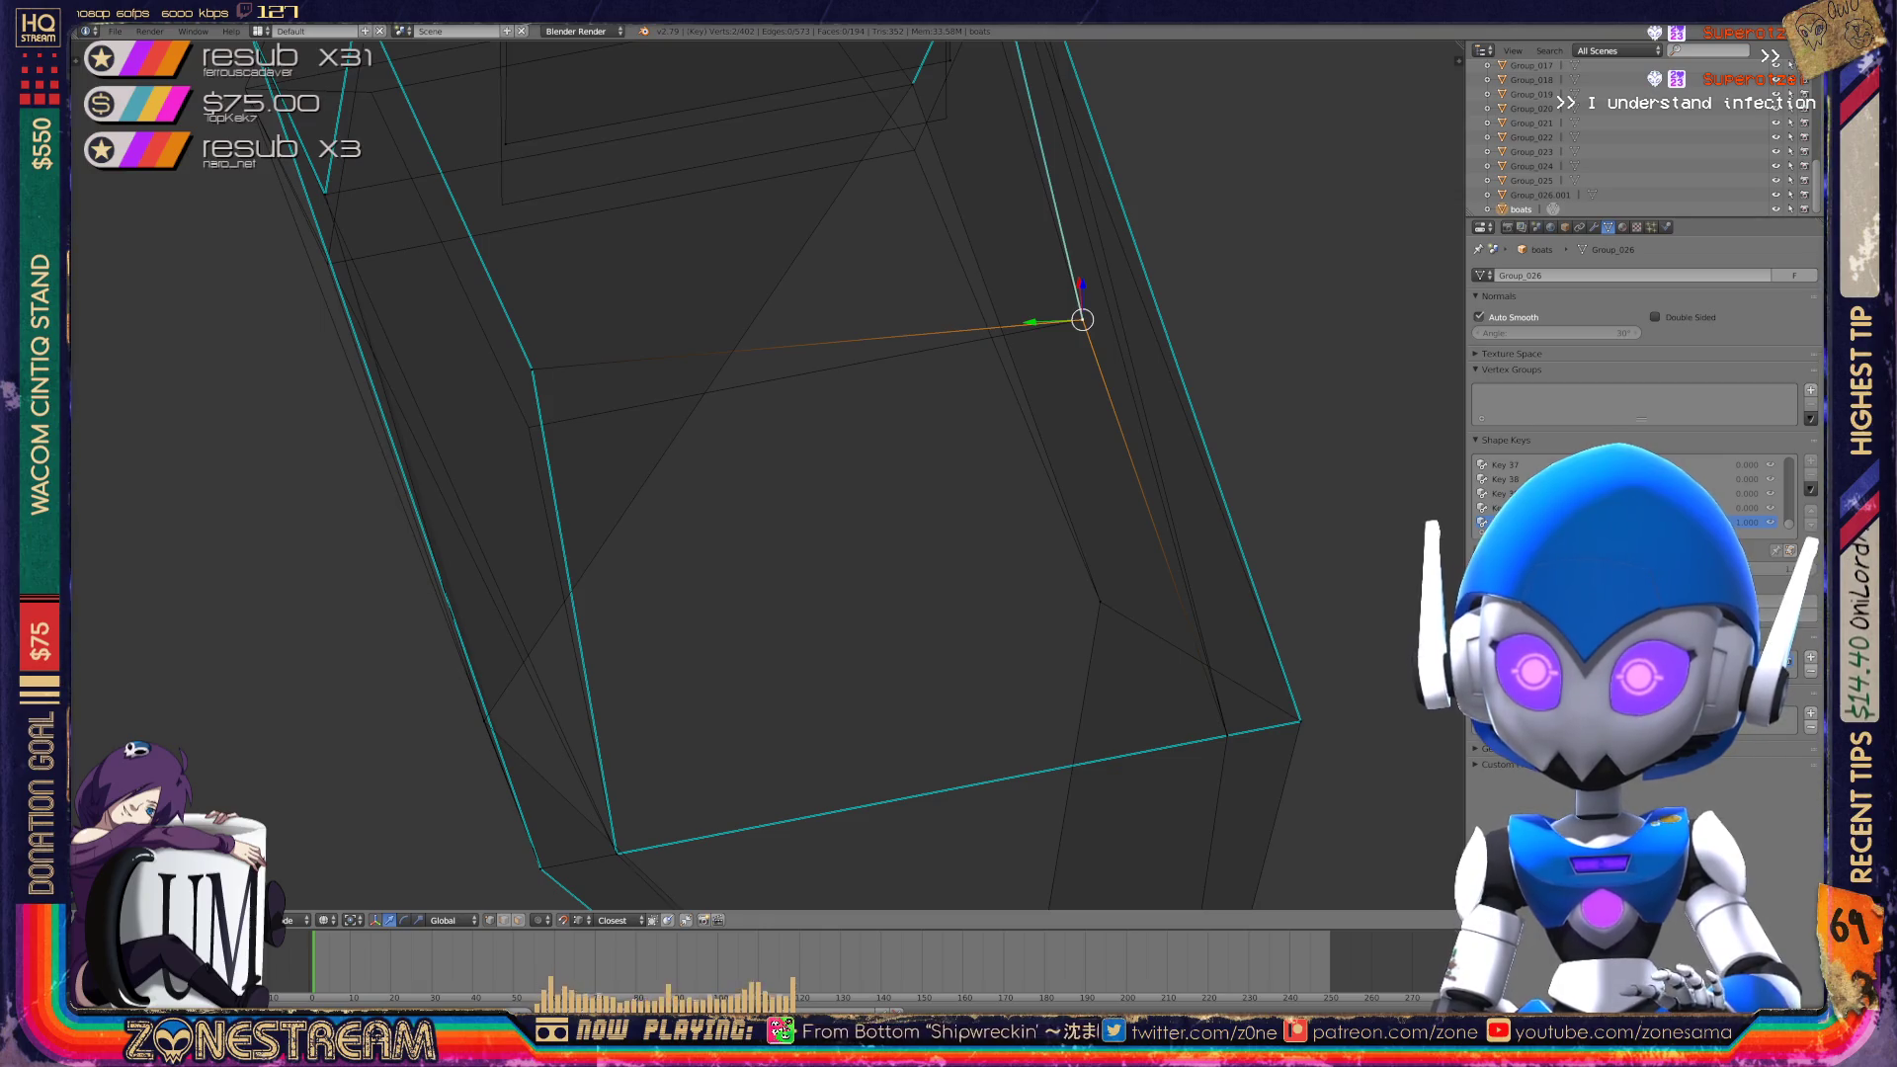
right_click(532, 369)
shift+right_click(531, 369)
right_click(532, 370)
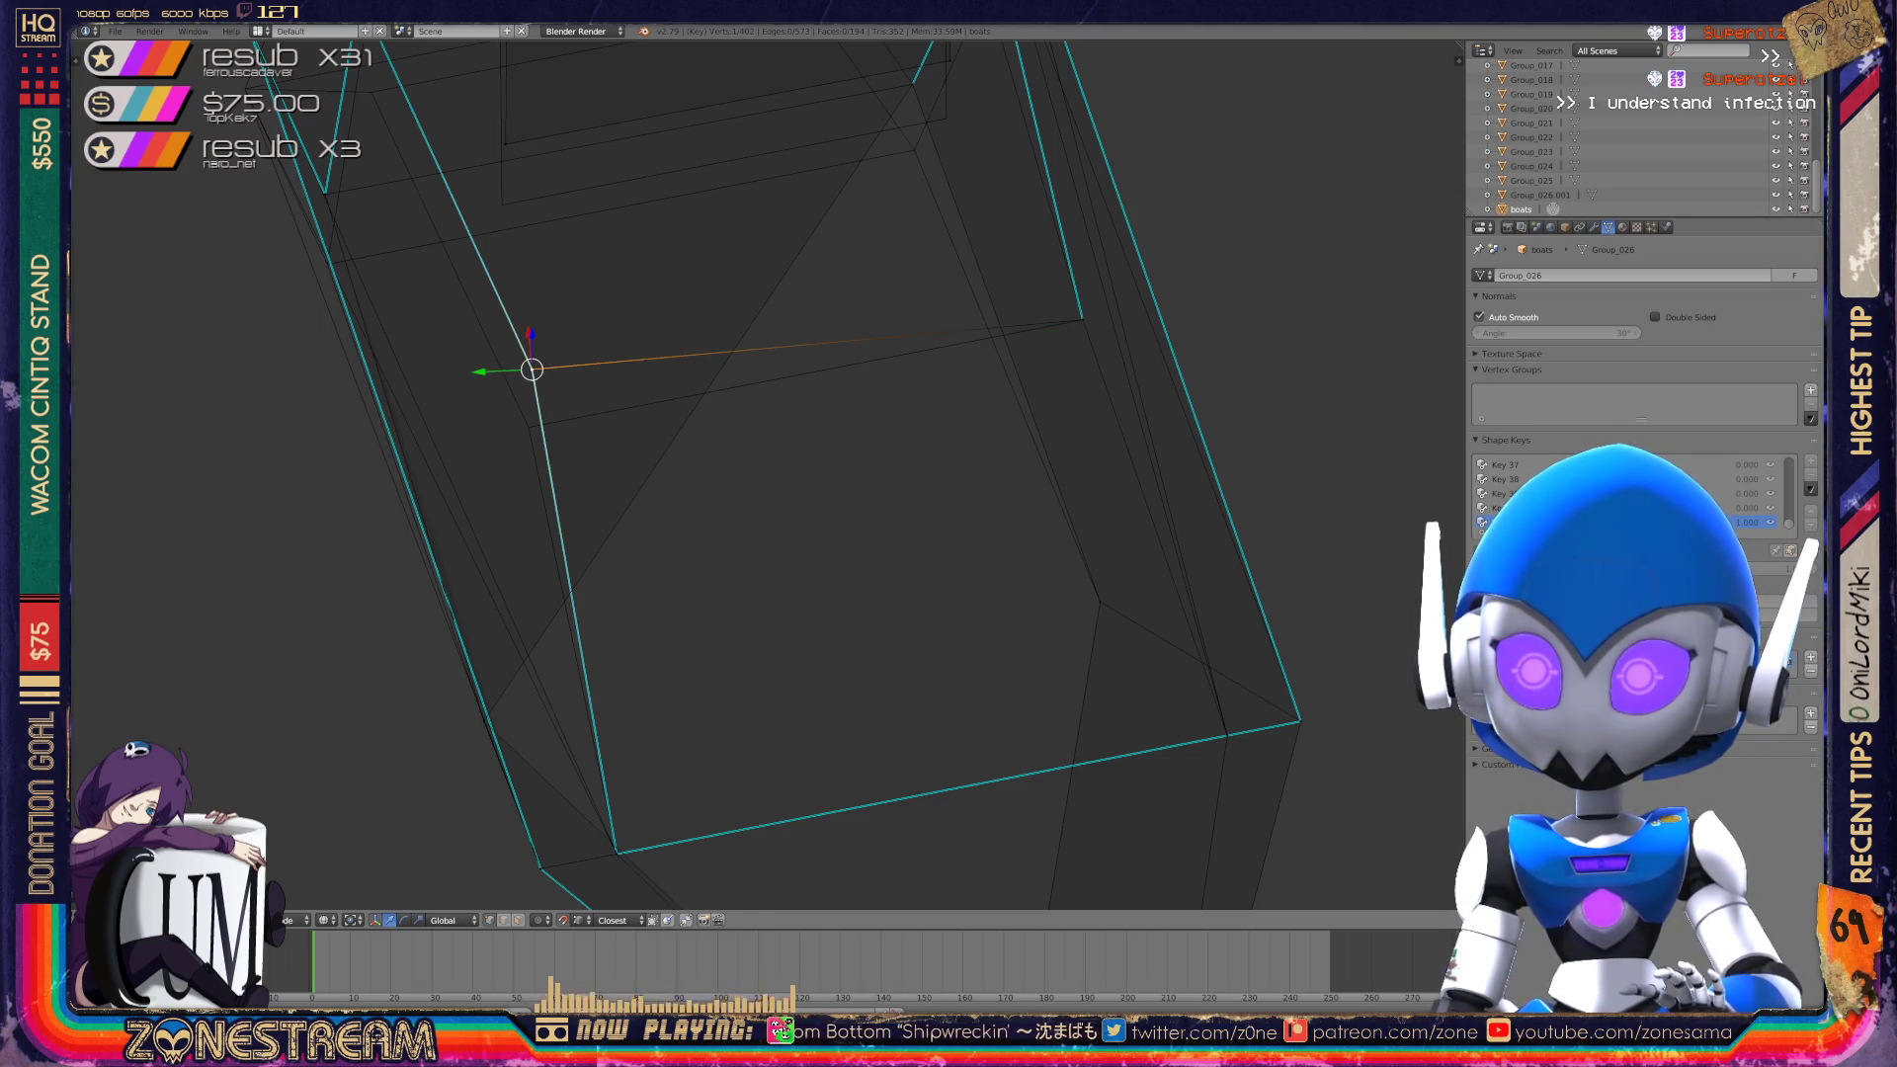
mouse_move(532, 369)
middle_down()
mouse_move(525, 423)
mouse_move(660, 704)
middle_up()
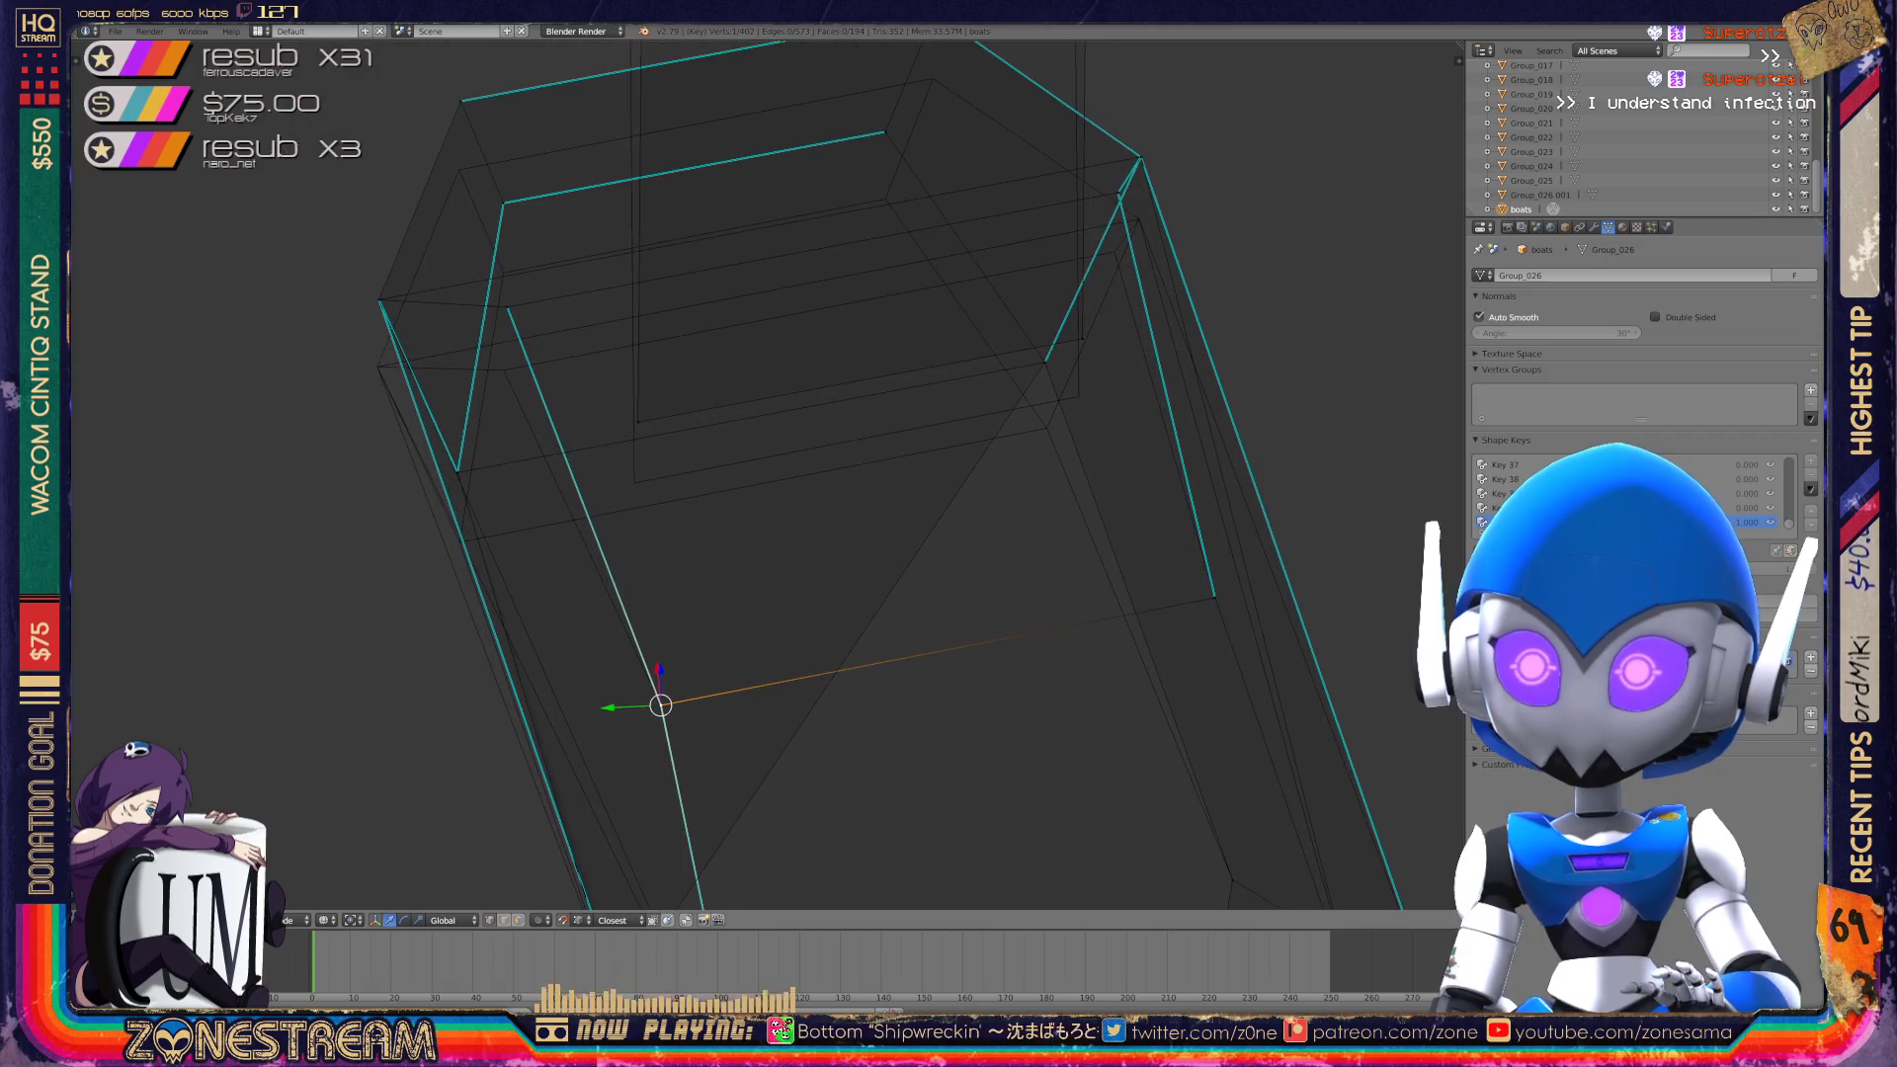
shift+right_click(507, 308)
key(g)
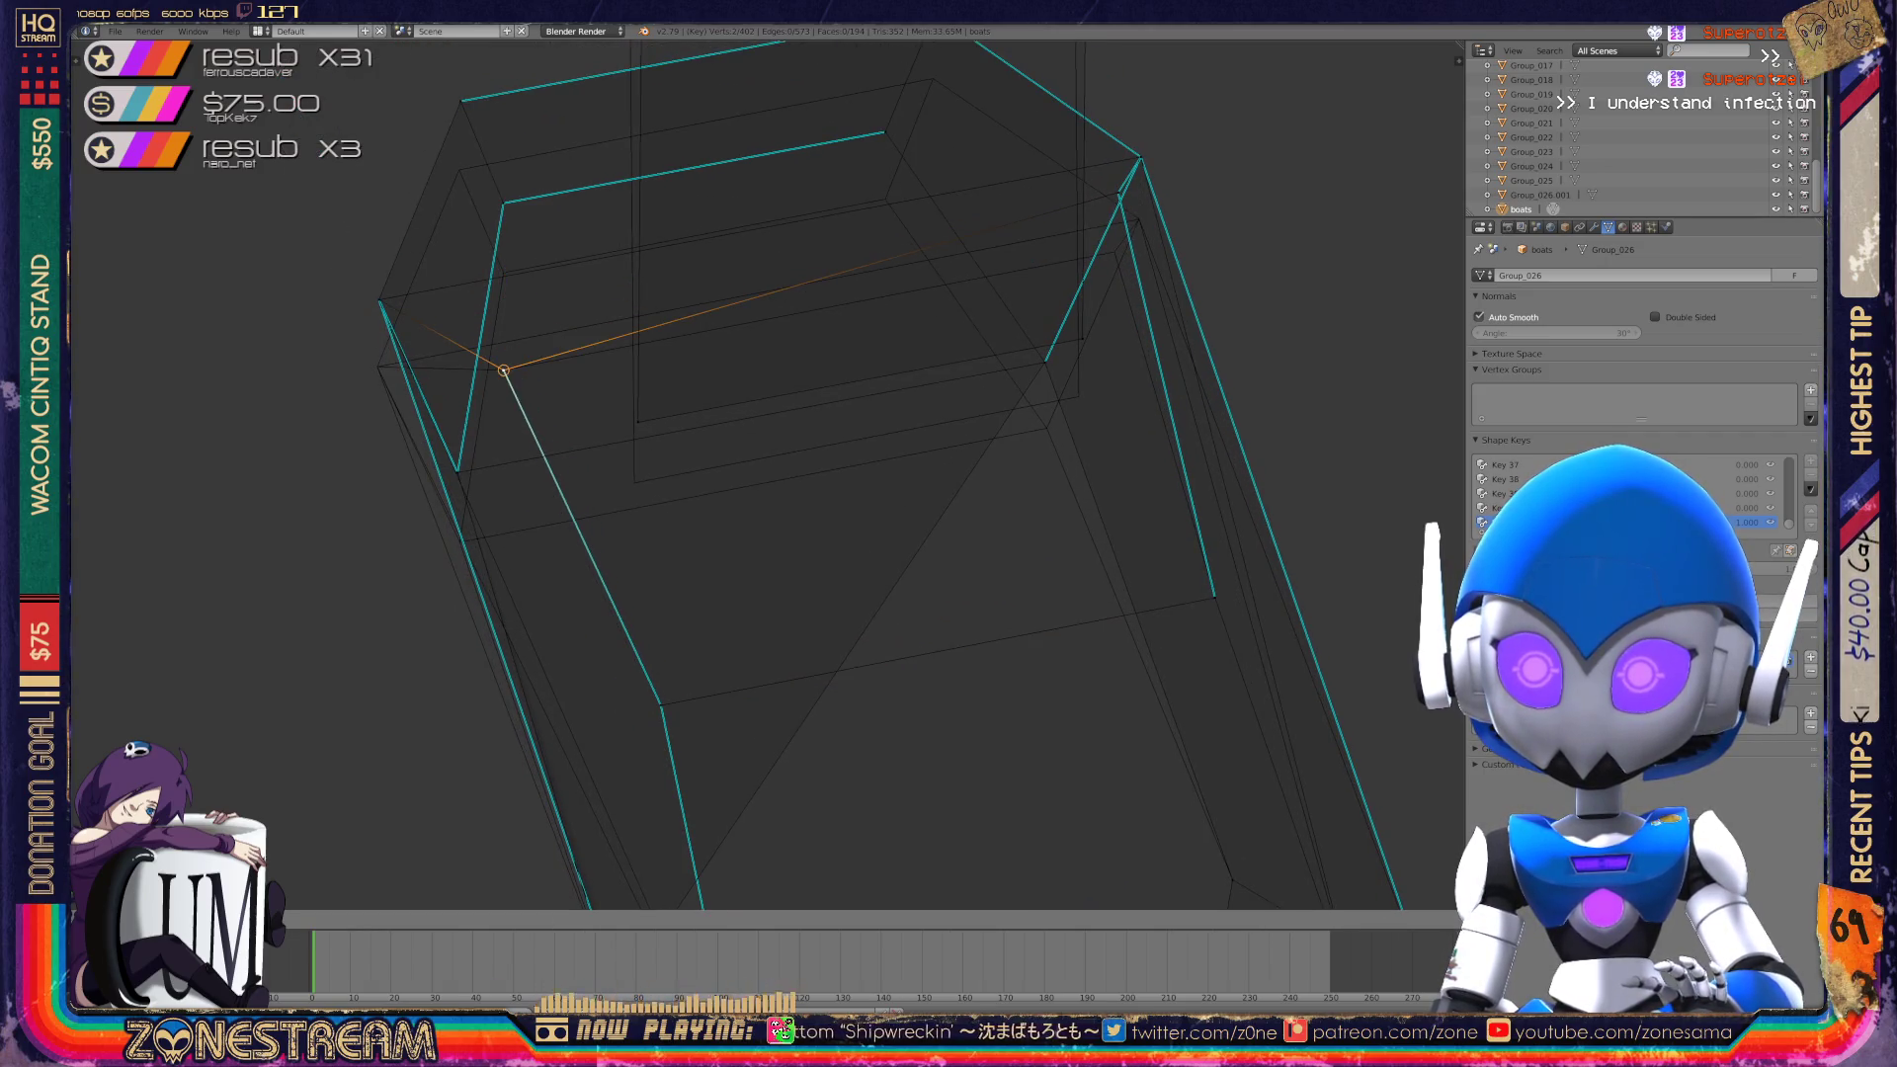
click(503, 370)
Try raising the left corner vertex, then undo that move.
right_click(377, 367)
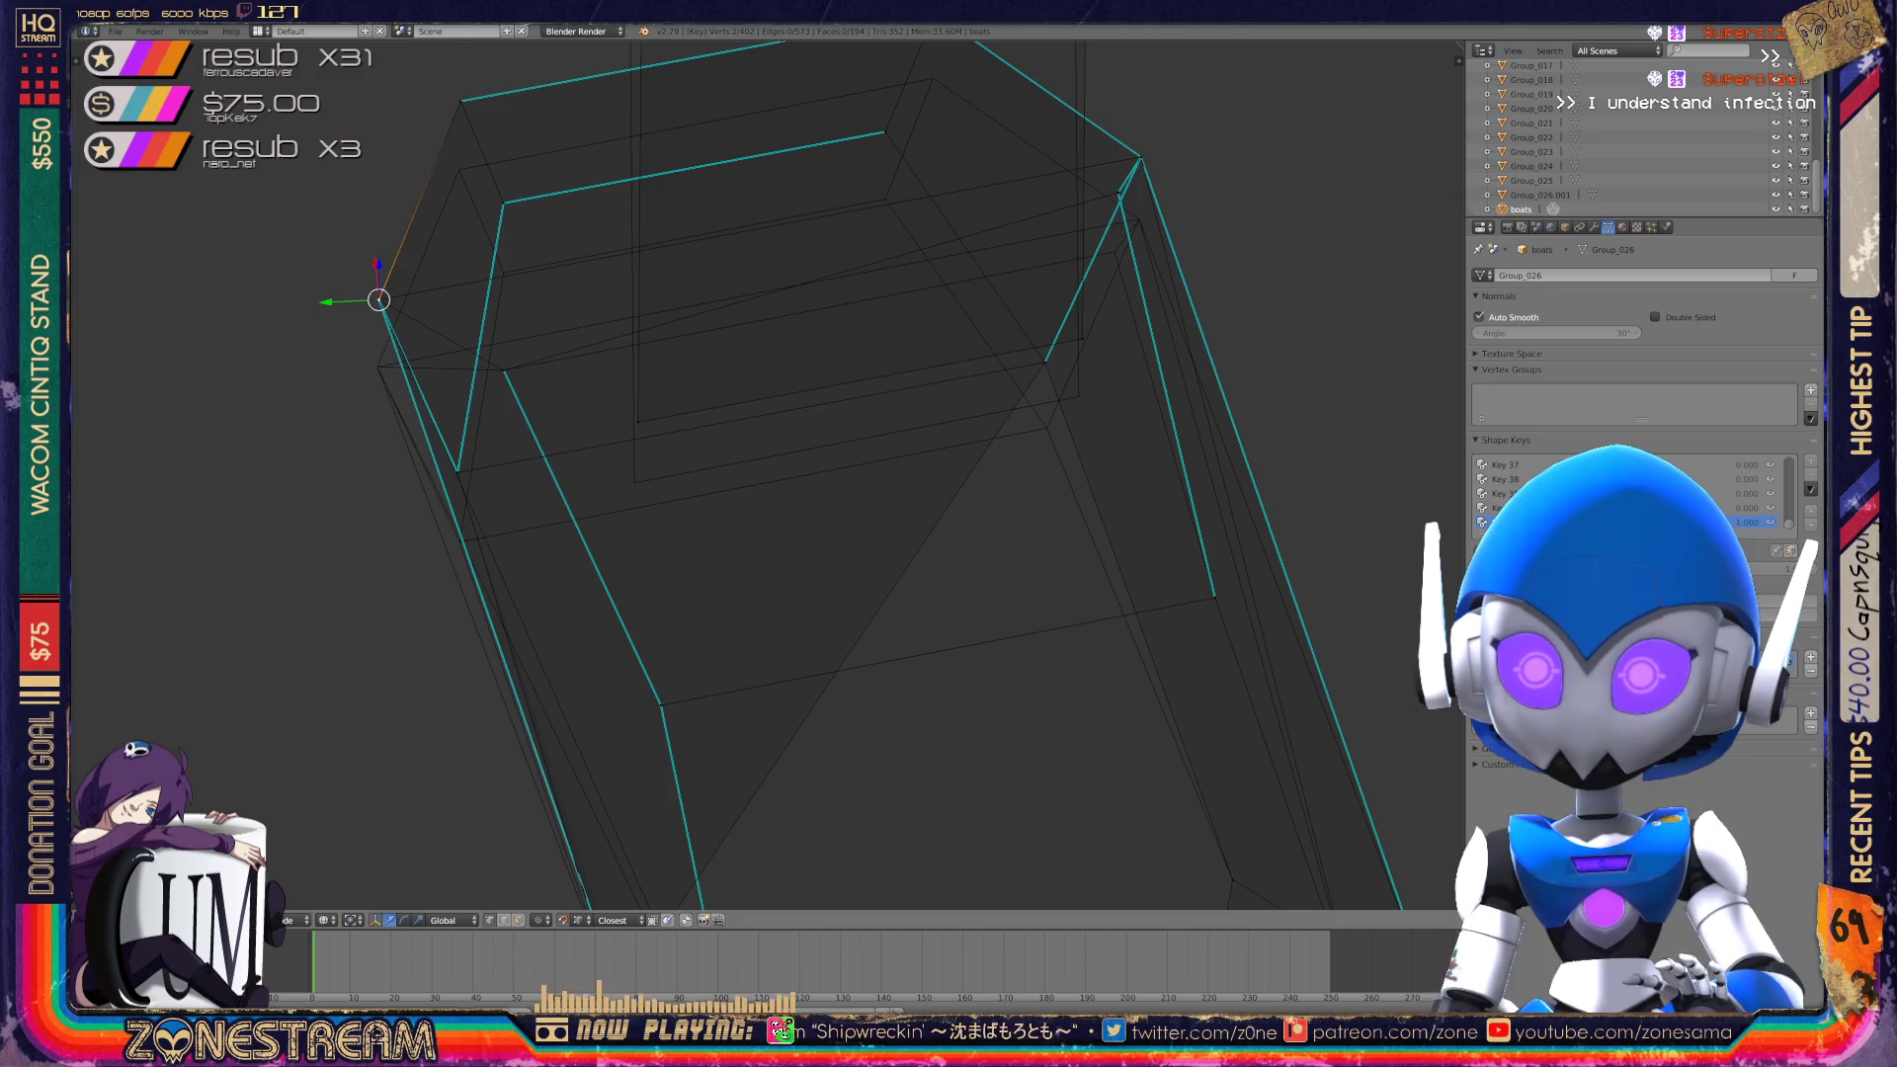
key(g)
click(378, 300)
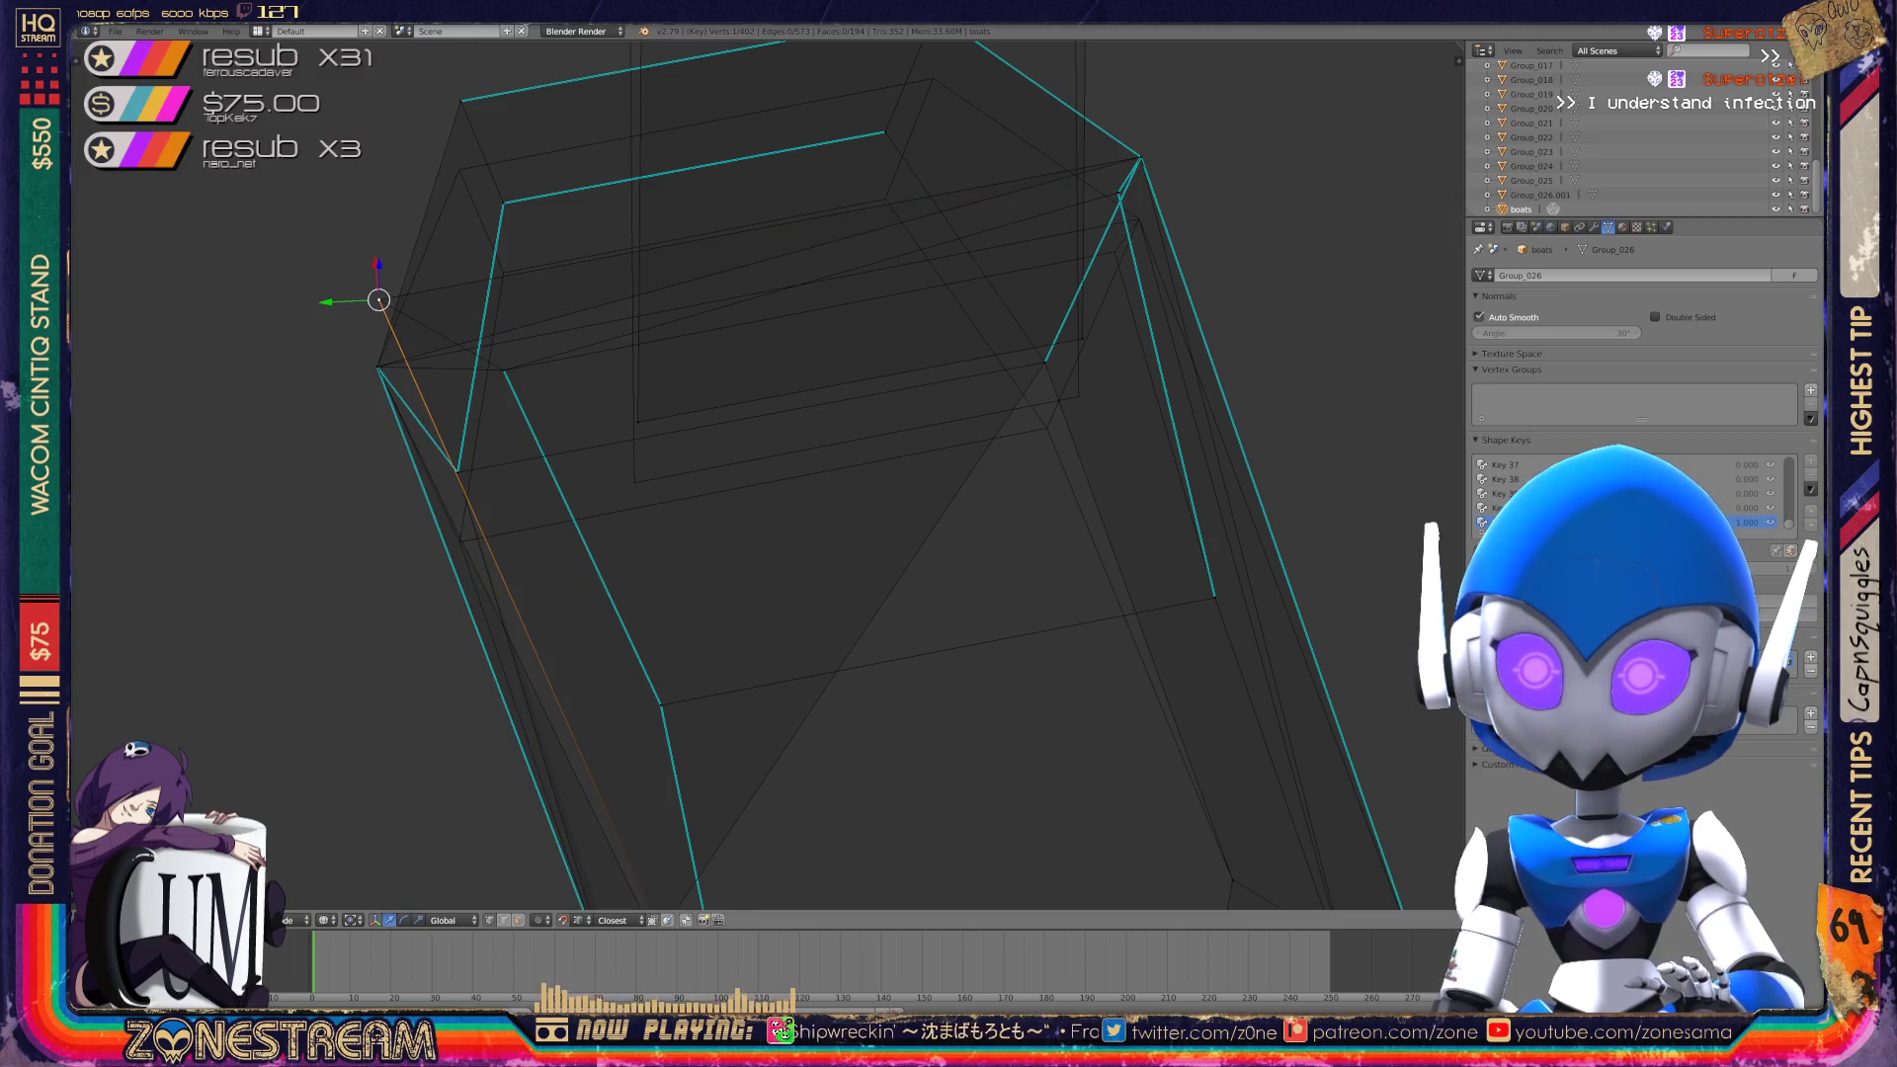
key(ctrl+z)
key(ctrl+z)
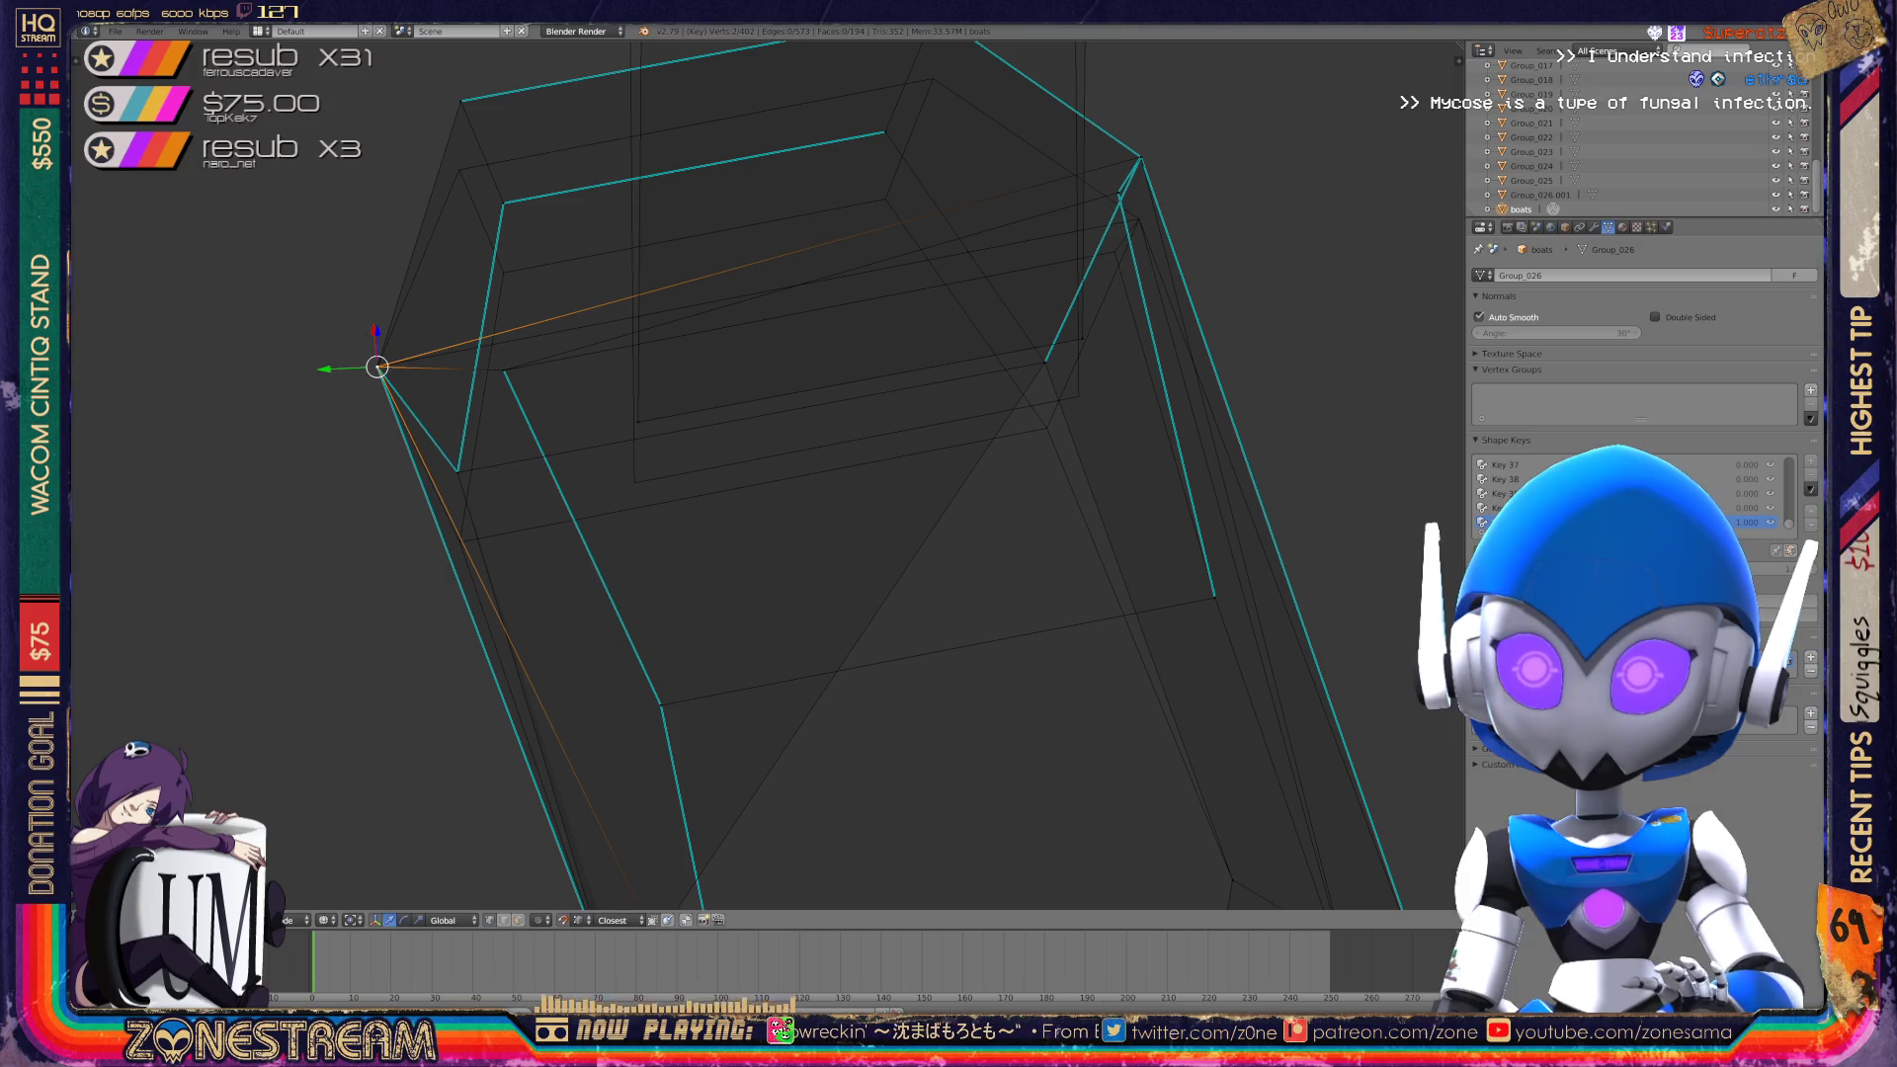
Lower two more corner vertices down their edges.
right_click(637, 422)
key(g)
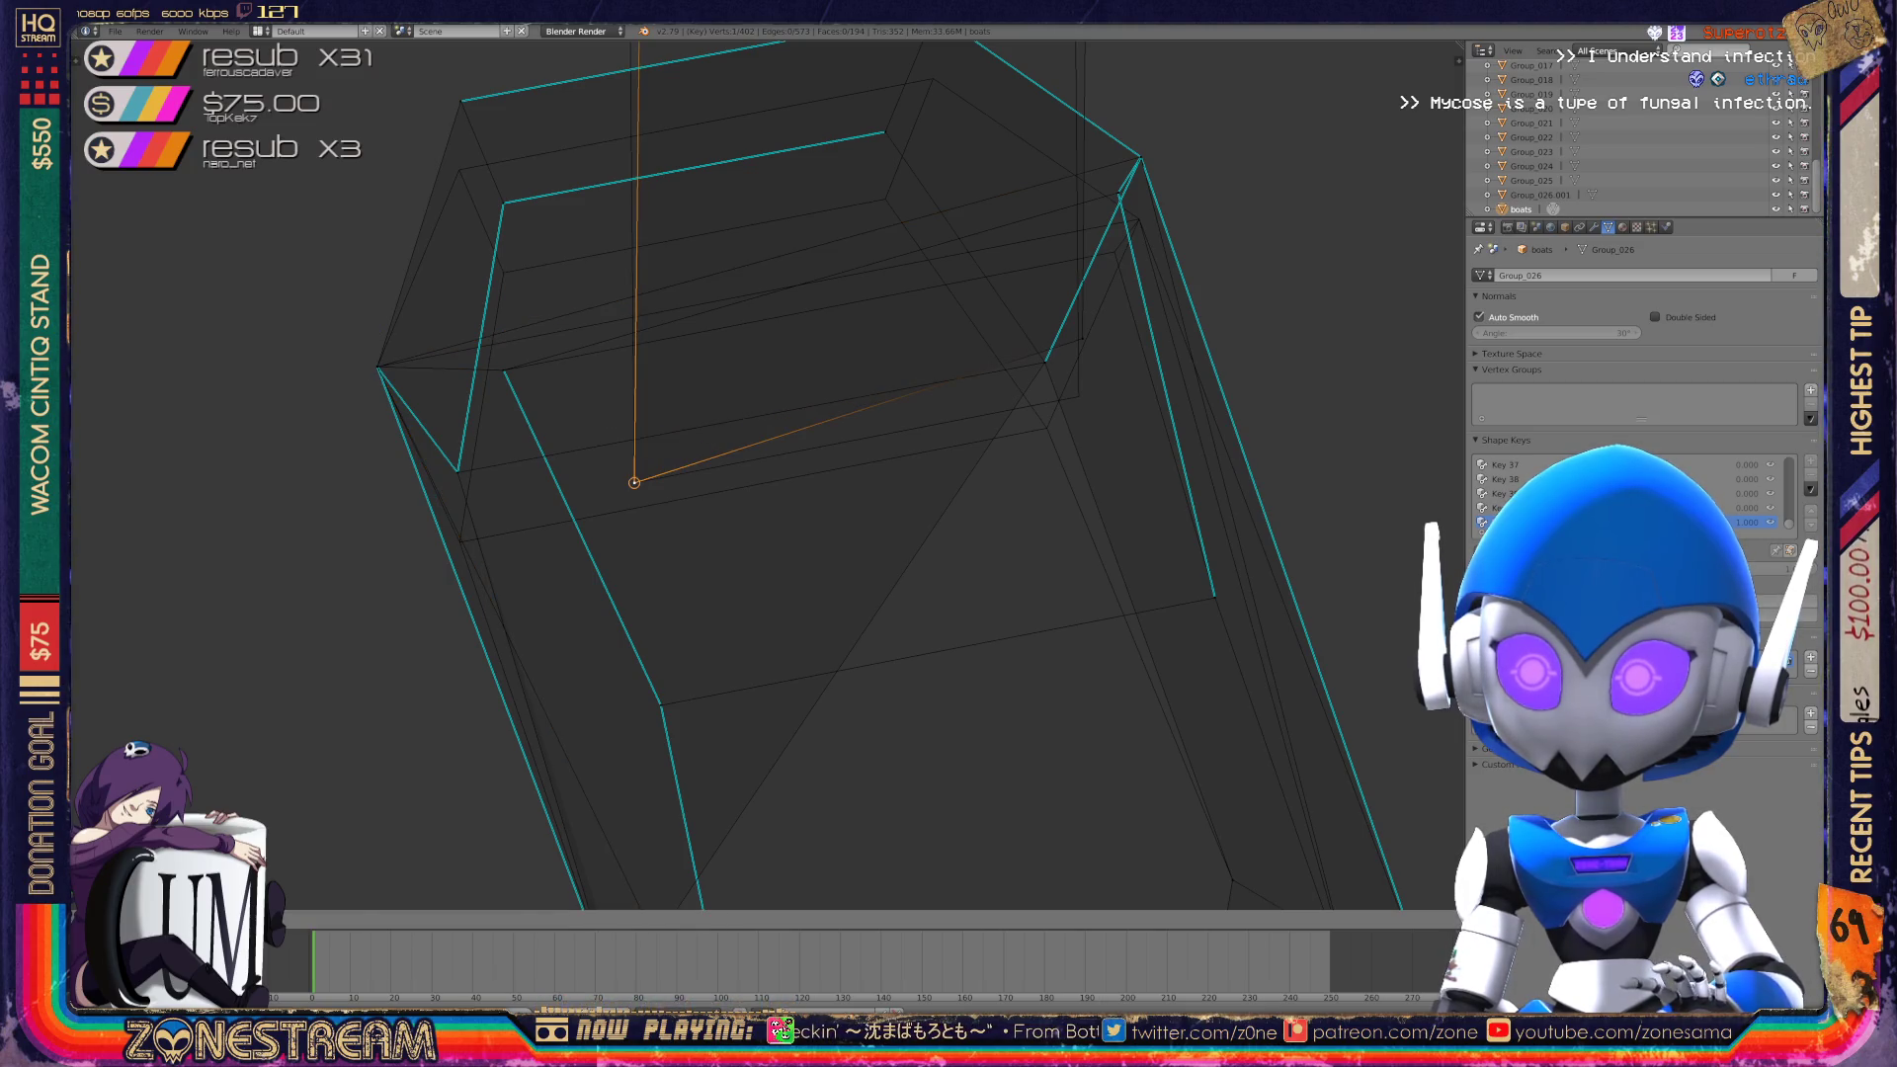
click(635, 482)
shift+middle_drag(811, 415, 633, 472)
right_click(902, 395)
key(g)
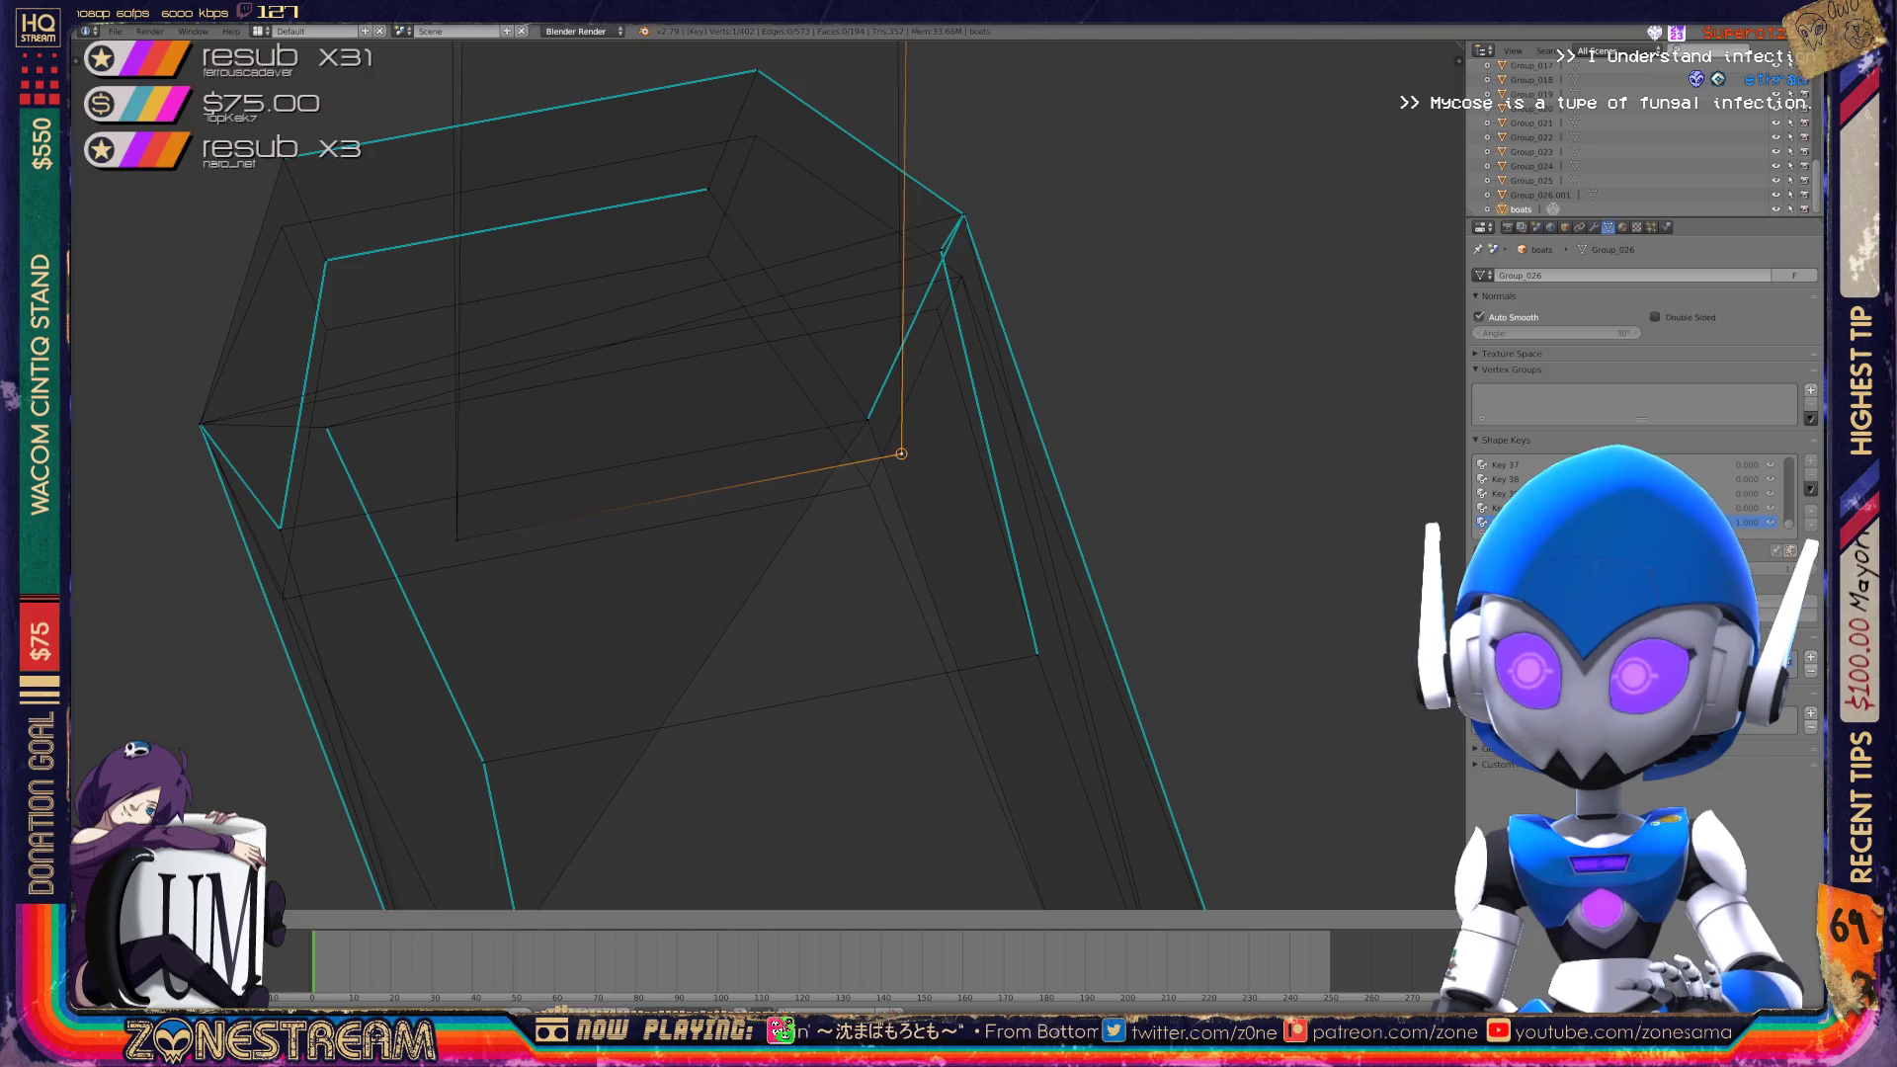
click(900, 452)
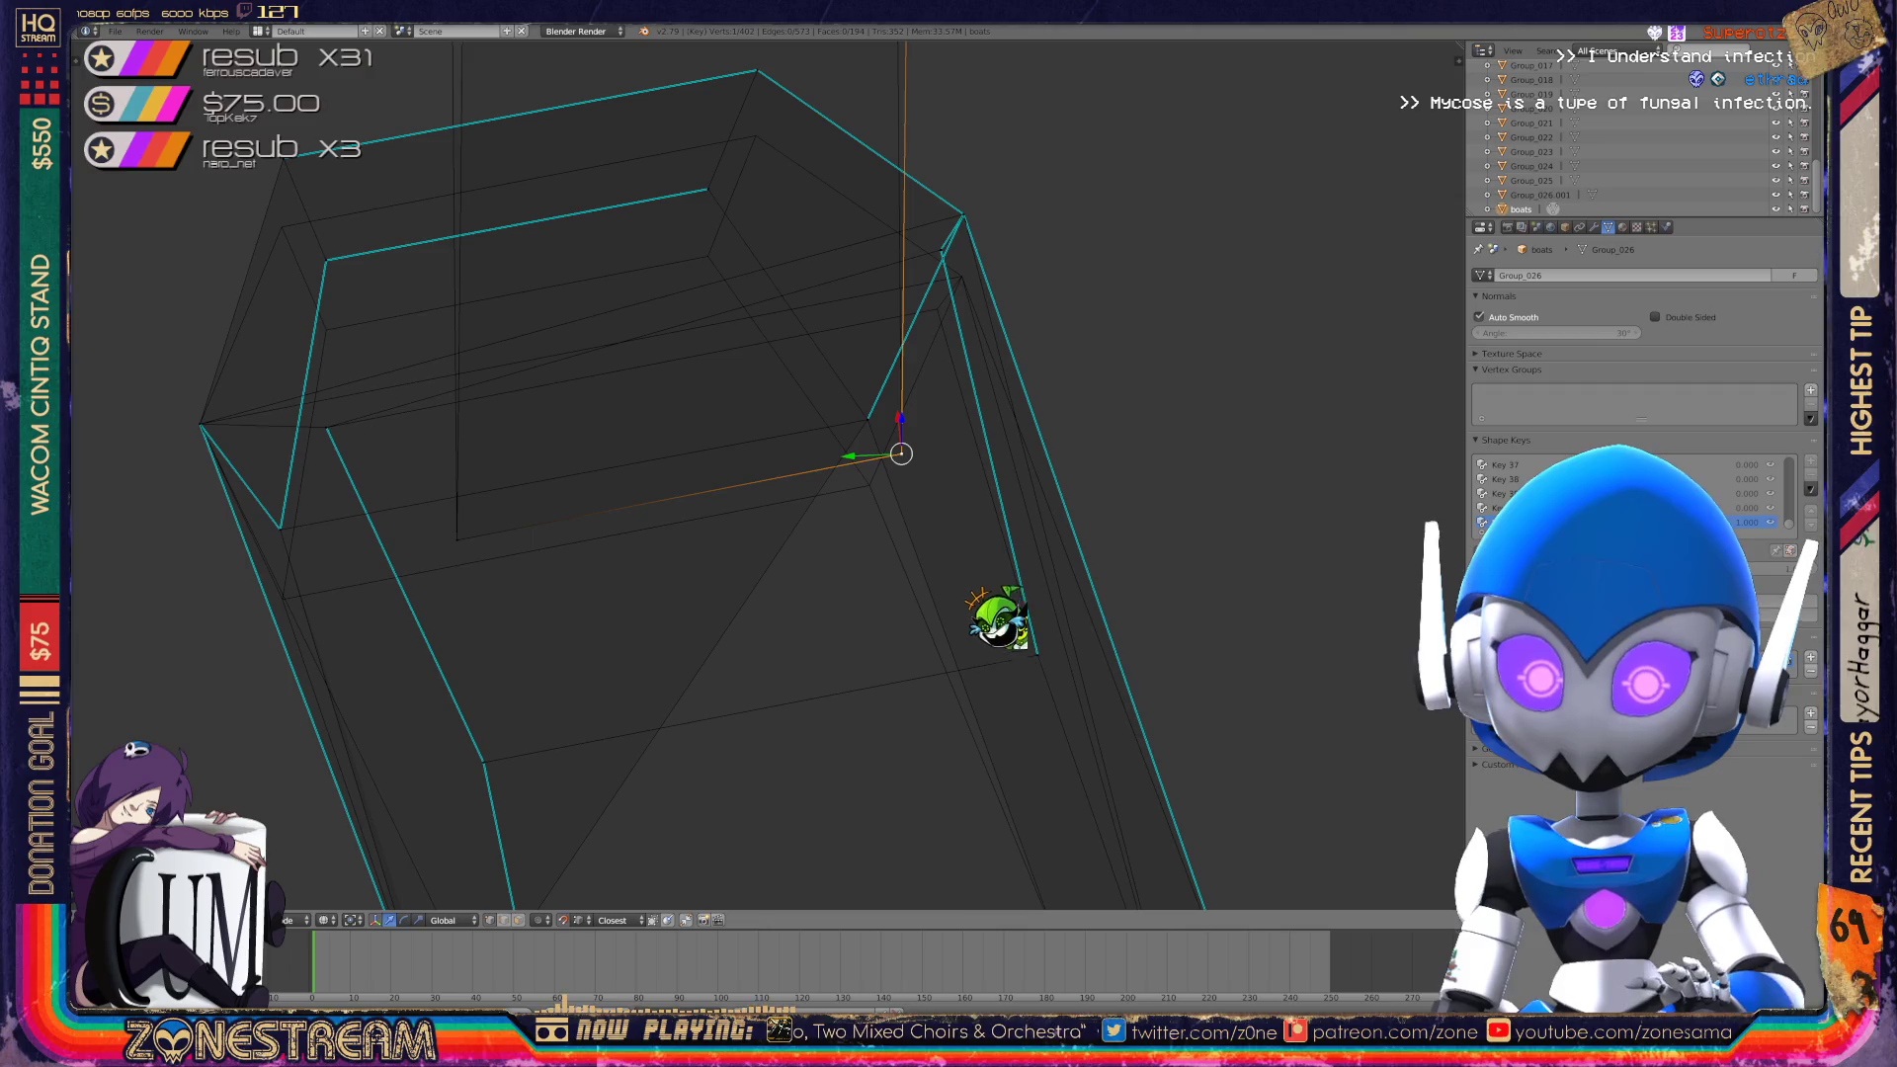
Snap the top corner vertex onto the neighbouring inner corner, closing the doubled edge.
middle_drag(955, 598, 910, 580)
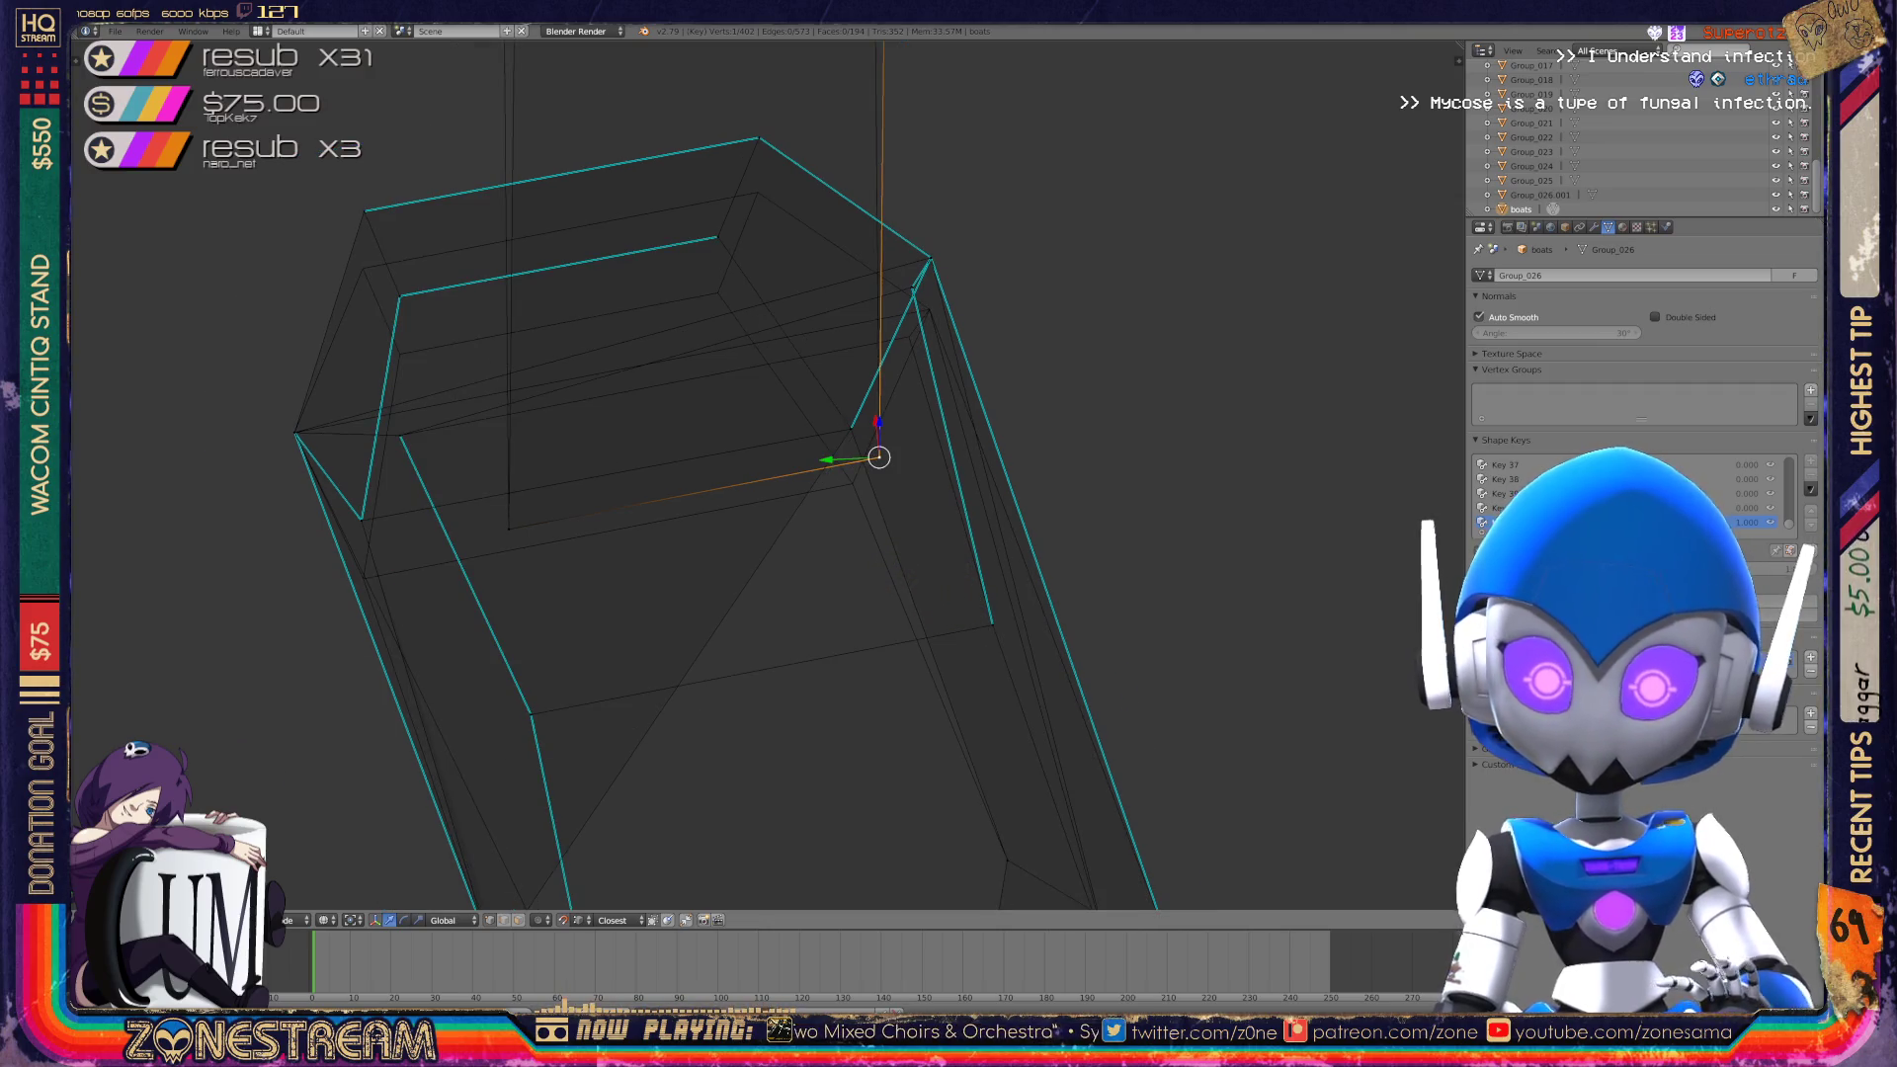
middle_drag(889, 494, 810, 553)
mouse_move(751, 474)
middle_down()
mouse_move(613, 529)
mouse_move(692, 494)
middle_up()
key(g)
click(556, 454)
scroll(766, 474, up, 3)
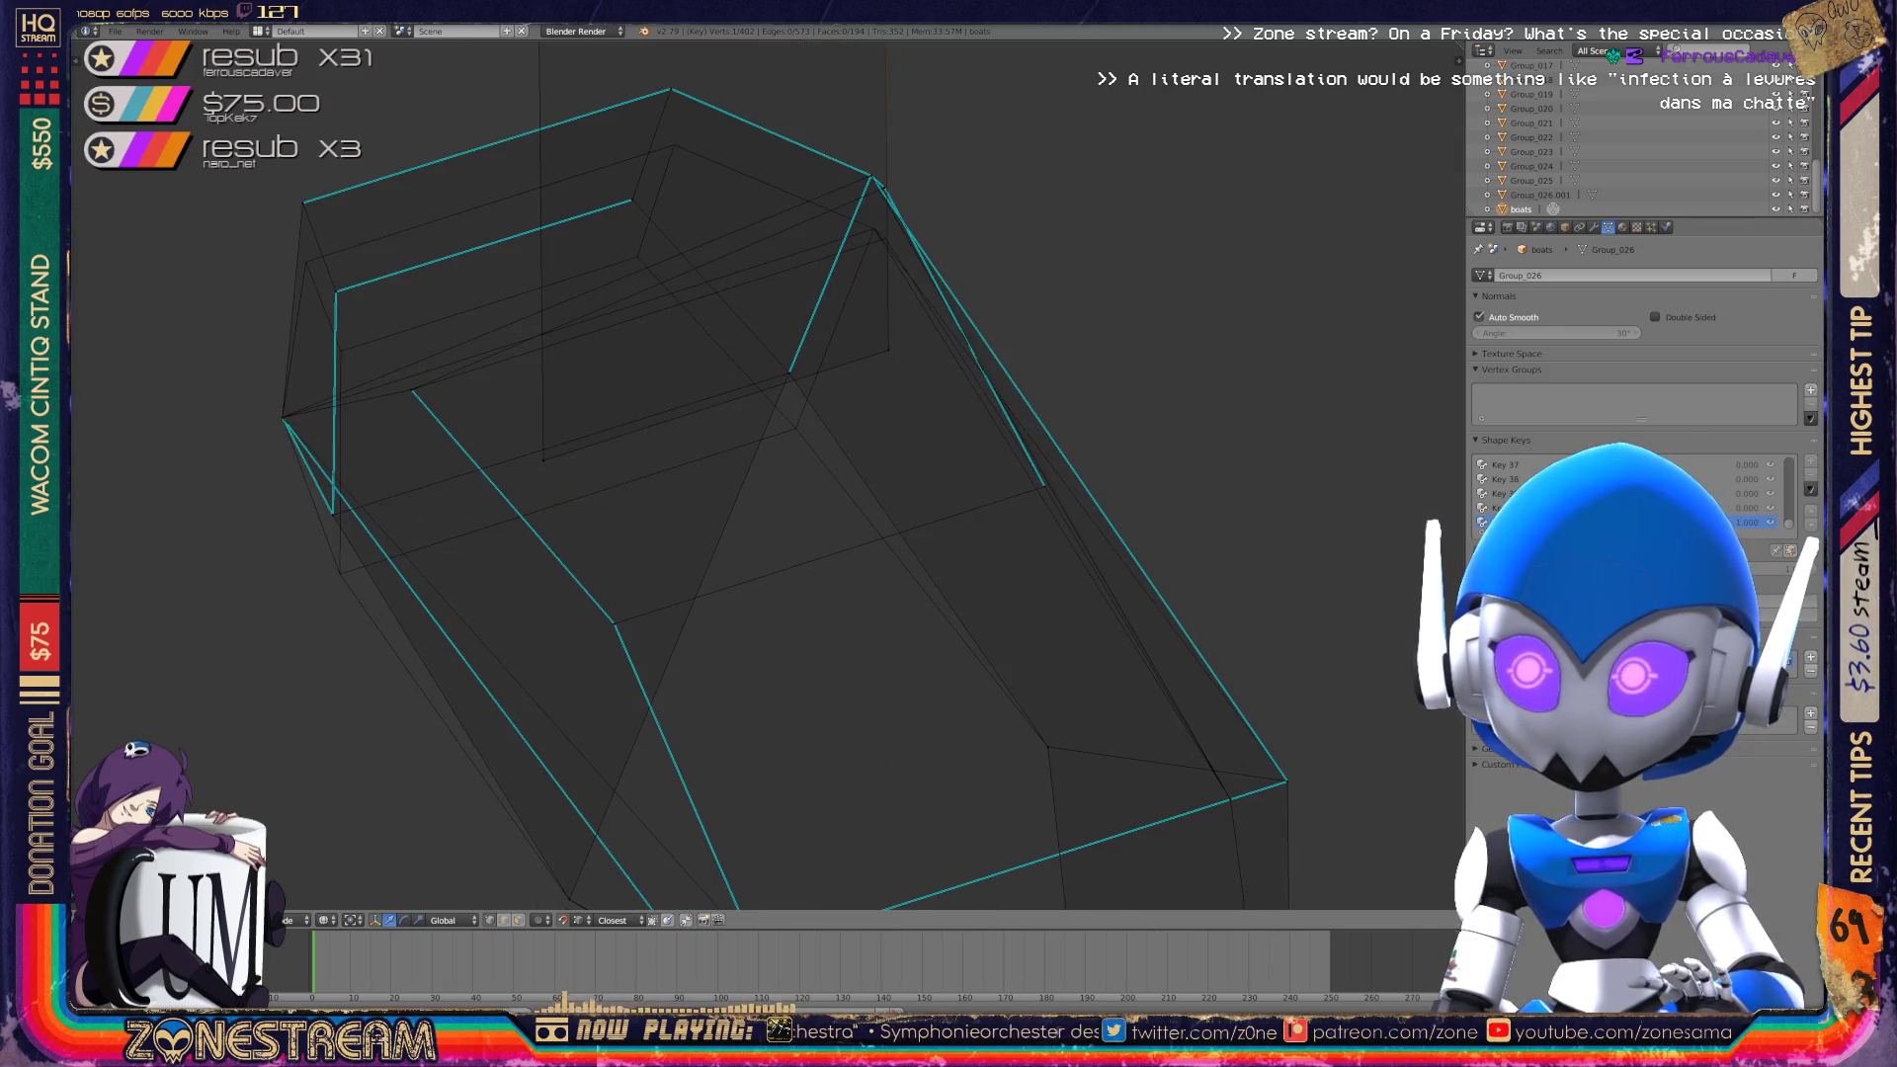
middle_drag(692, 494, 455, 406)
Move the vertex where the lower hull edges meet to a new position.
scroll(454, 405, up, 3)
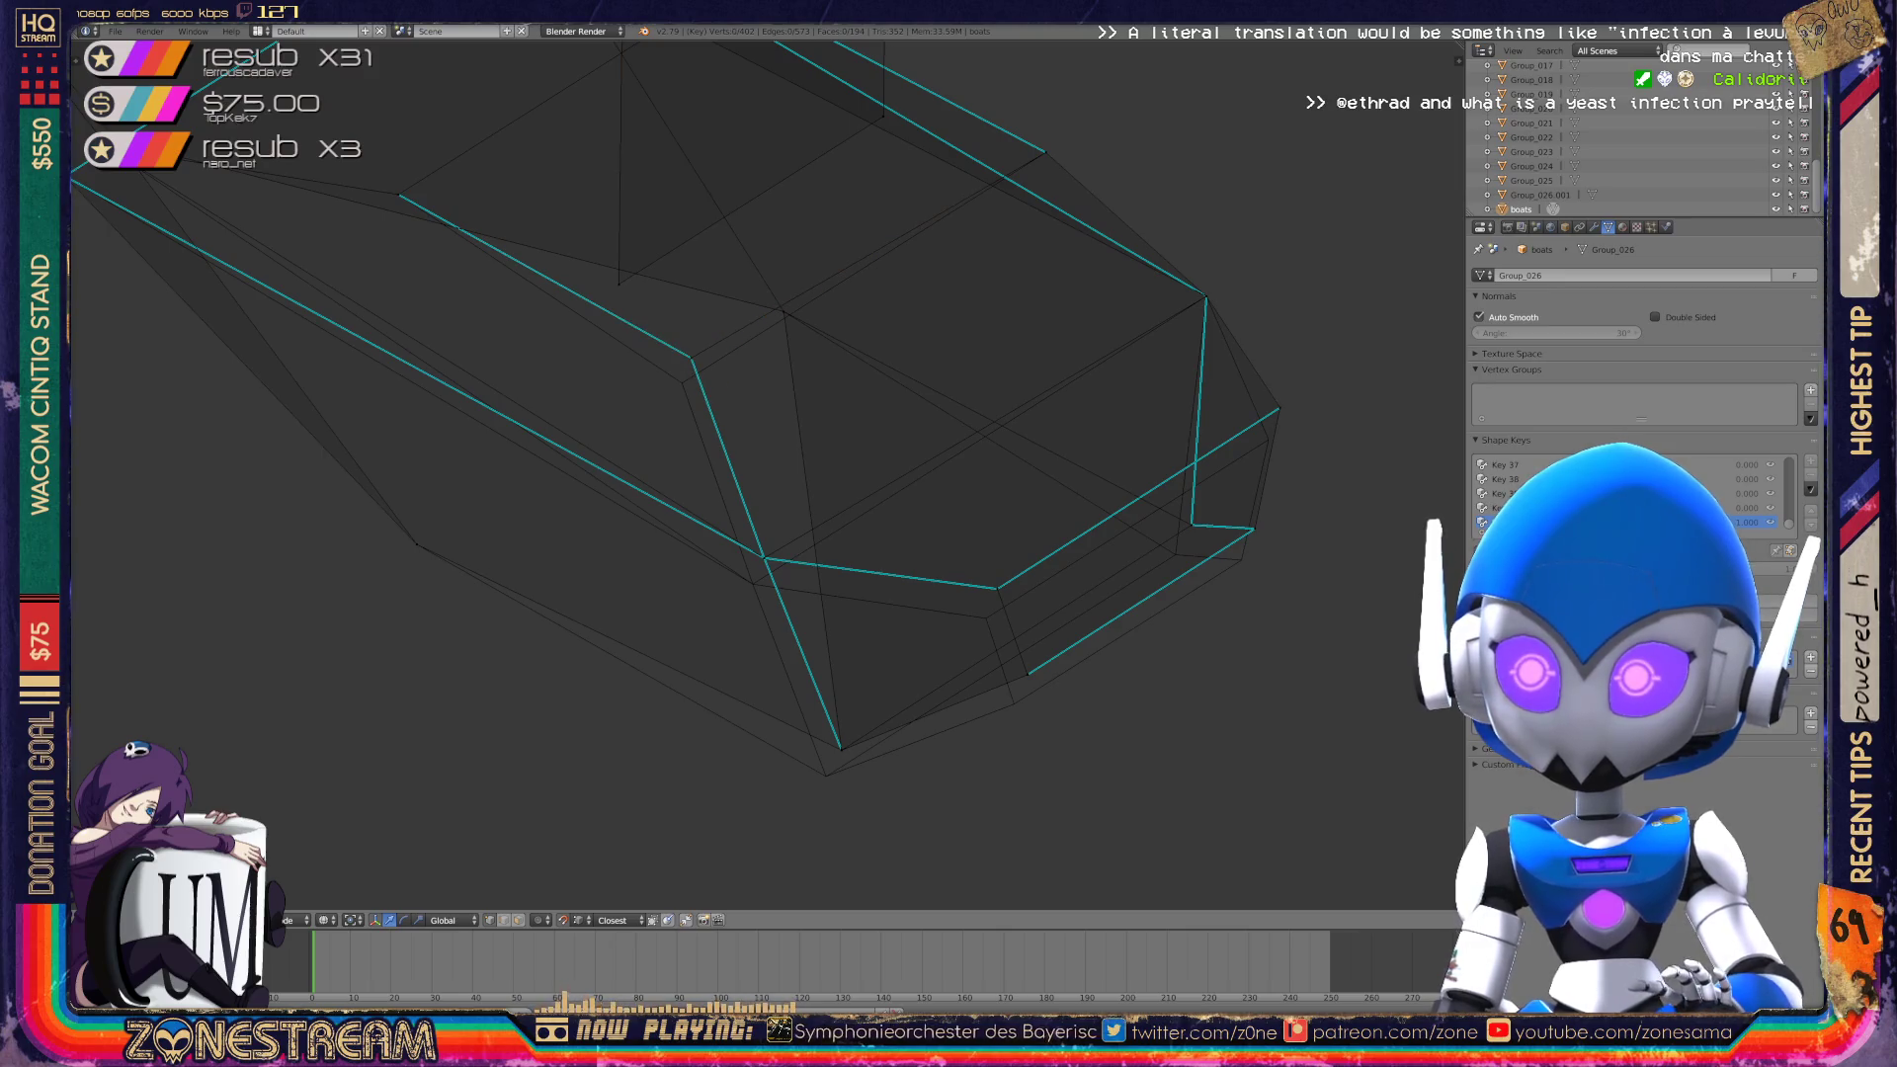
right_click(691, 356)
key(g)
shift+scroll(767, 395, down, 3)
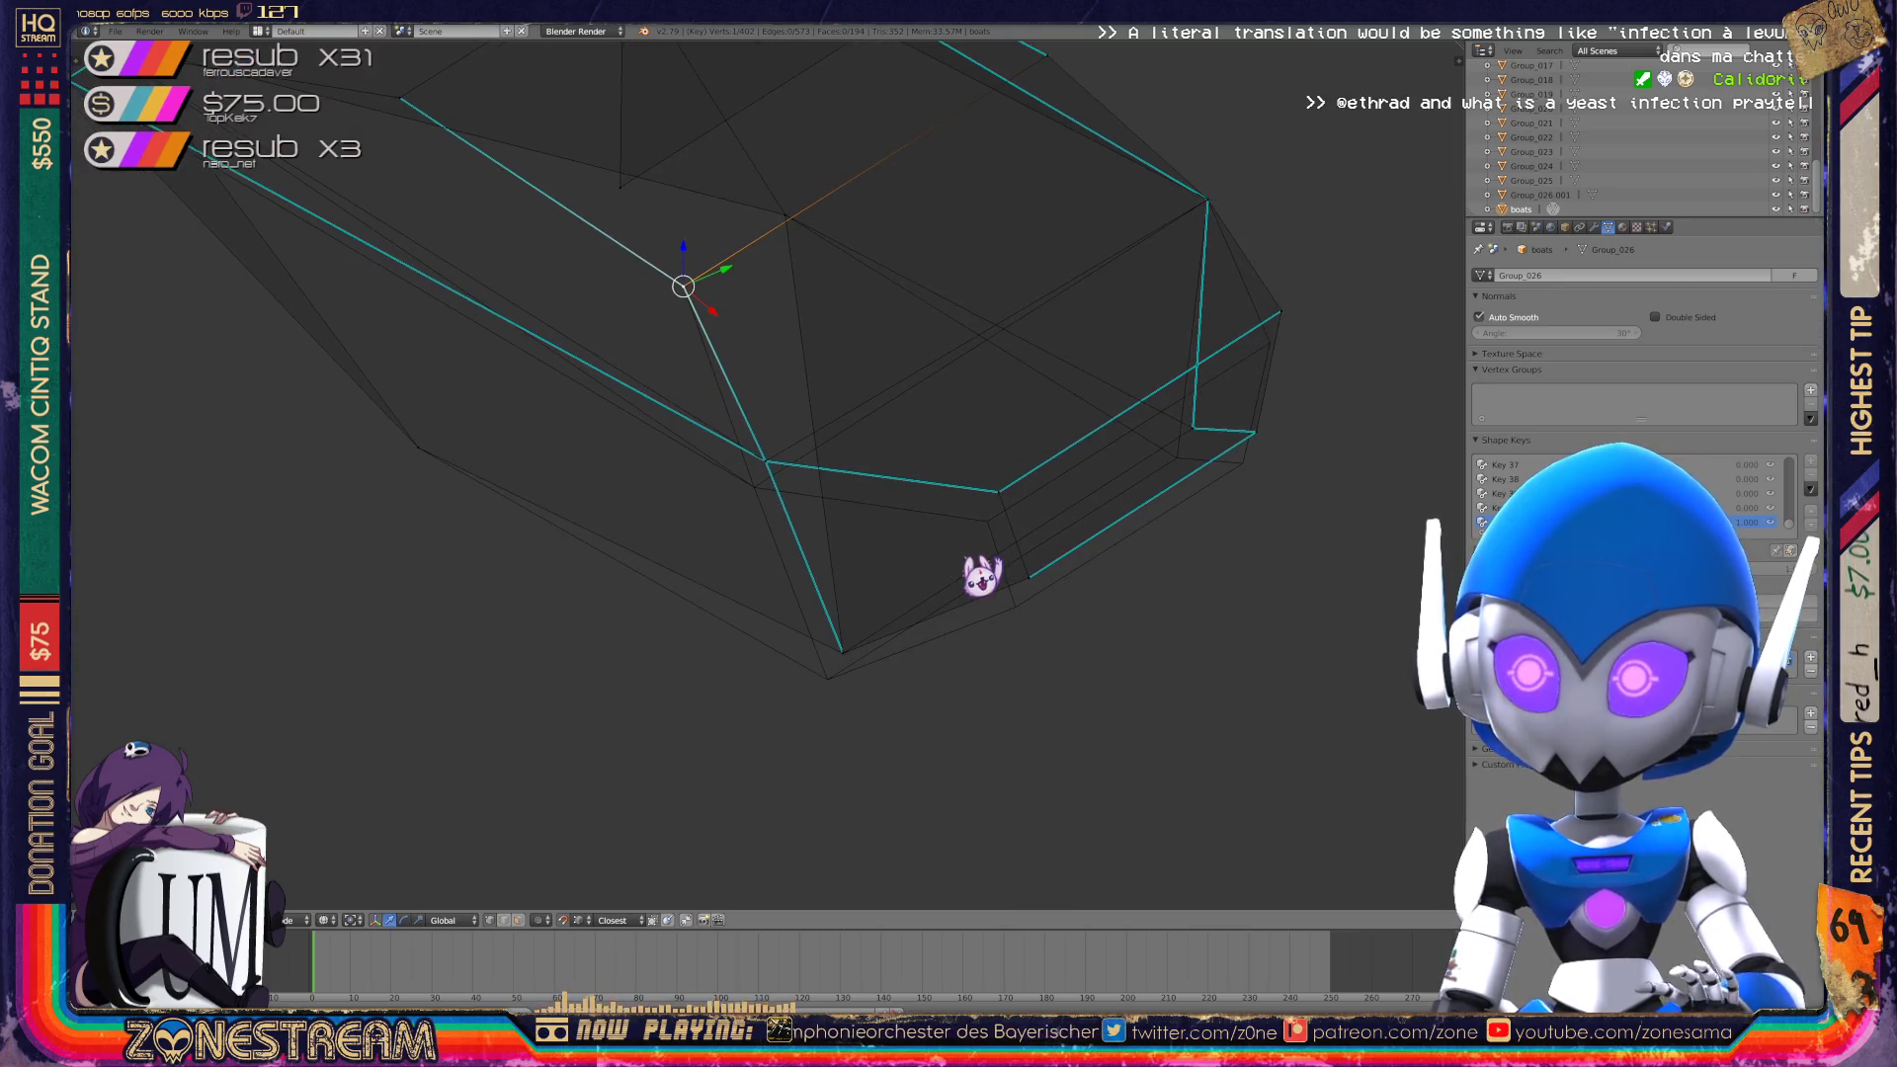
right_click(766, 461)
key(shift+s)
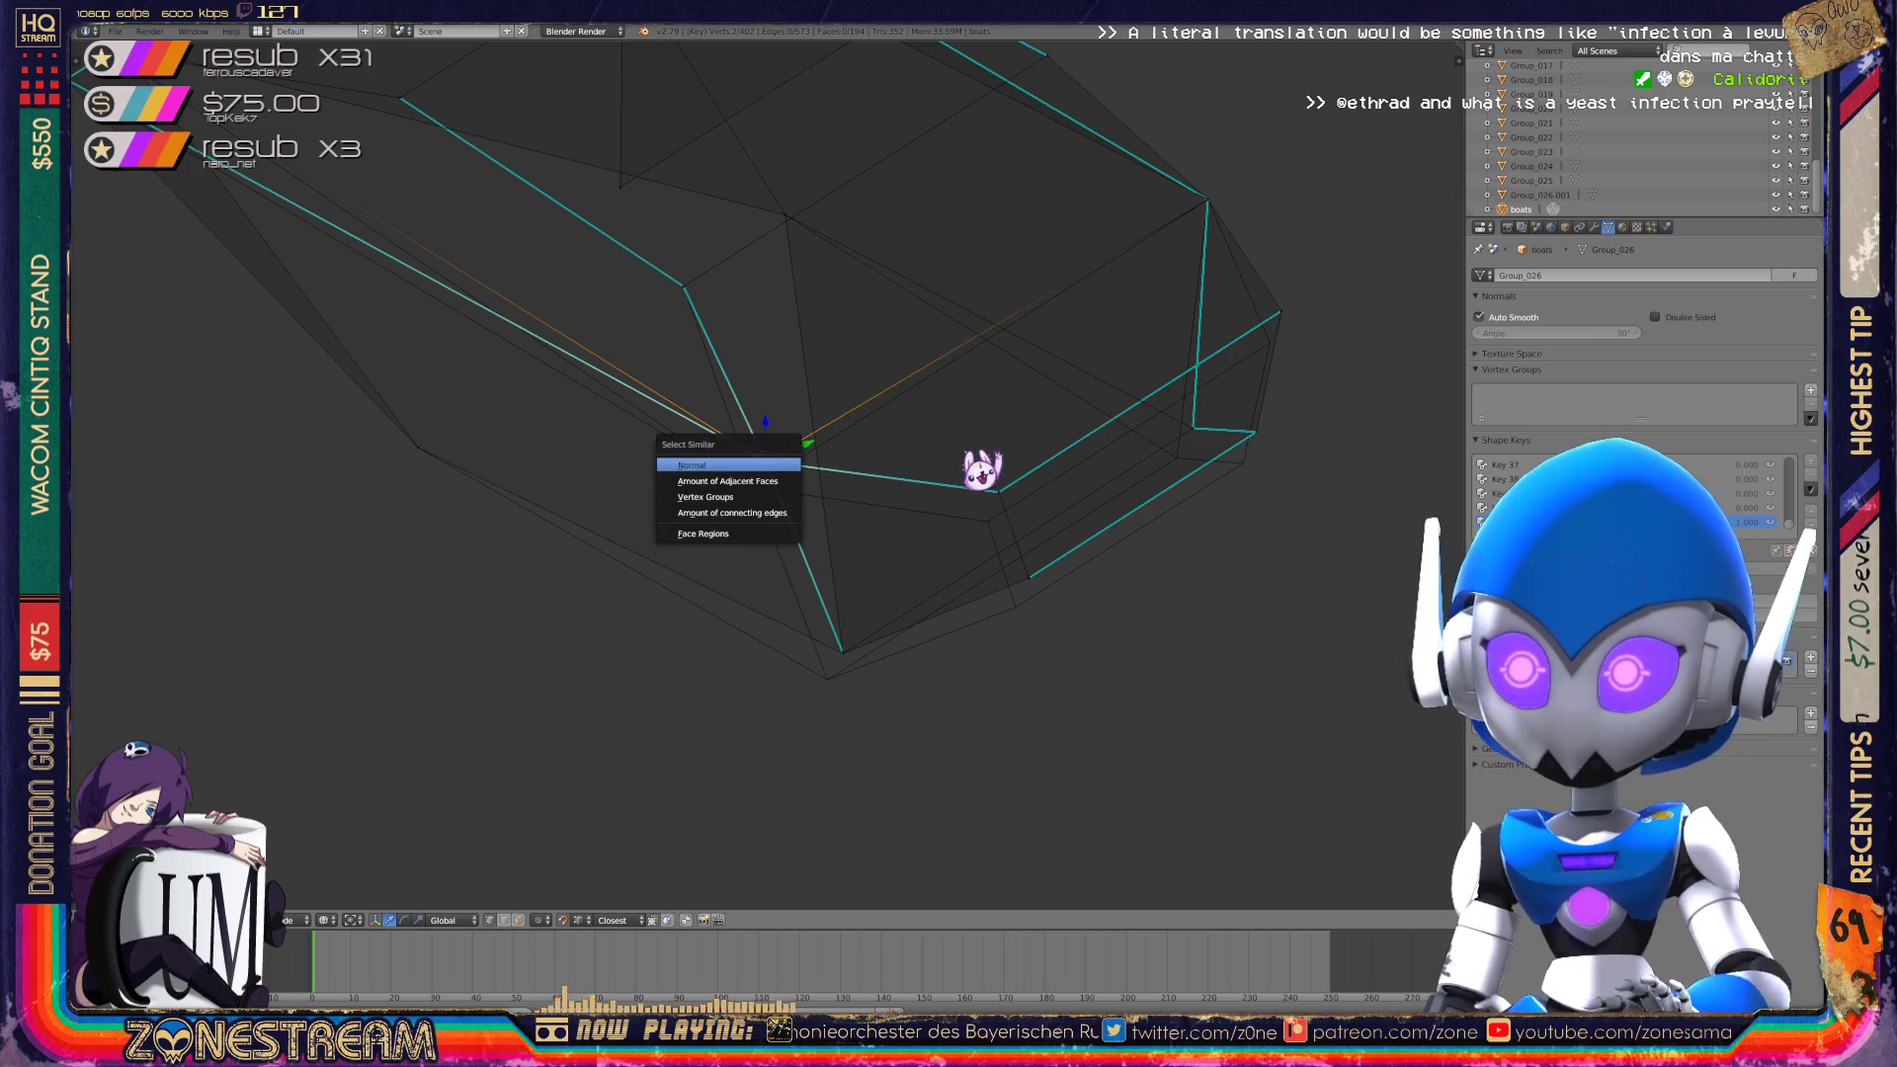
key(g)
click(754, 487)
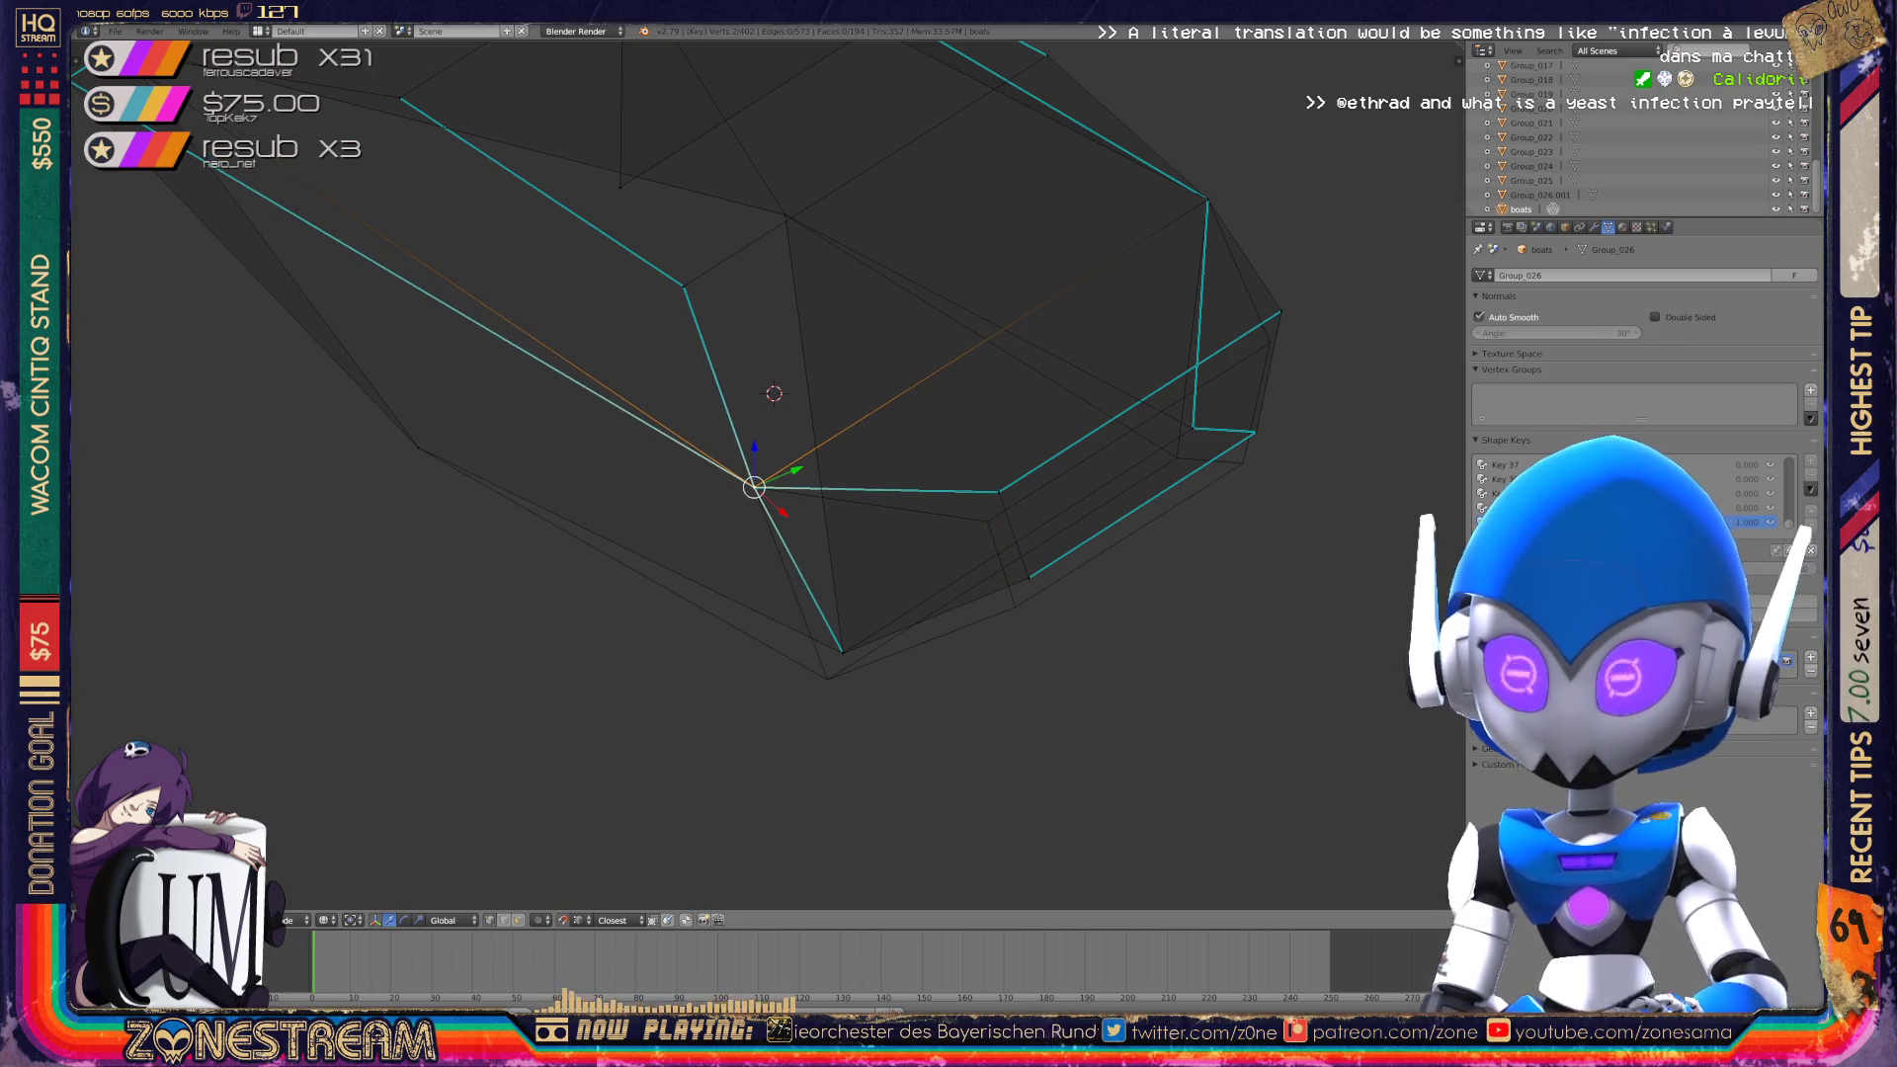
Shift it with the bottom tip vertex, check the shape in Object Mode, then undo.
shift+right_click(842, 652)
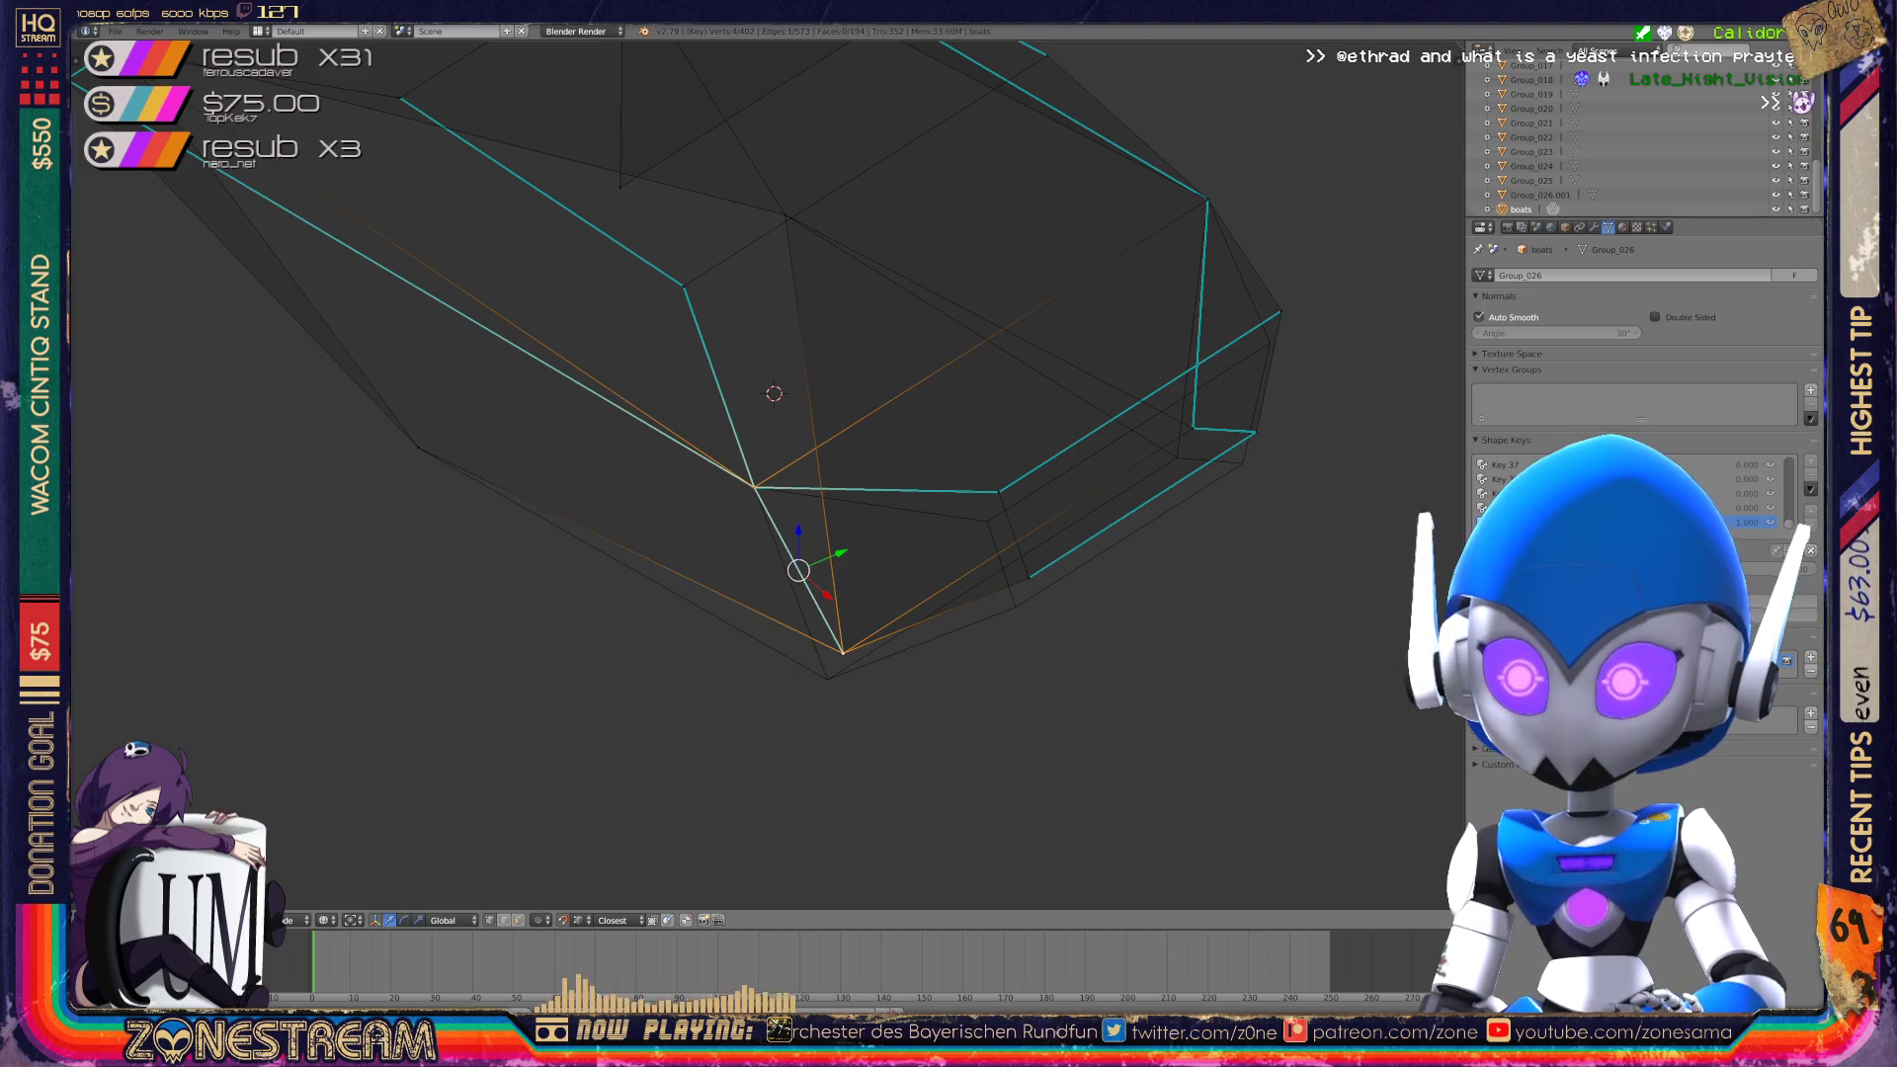
key(g)
key(Return)
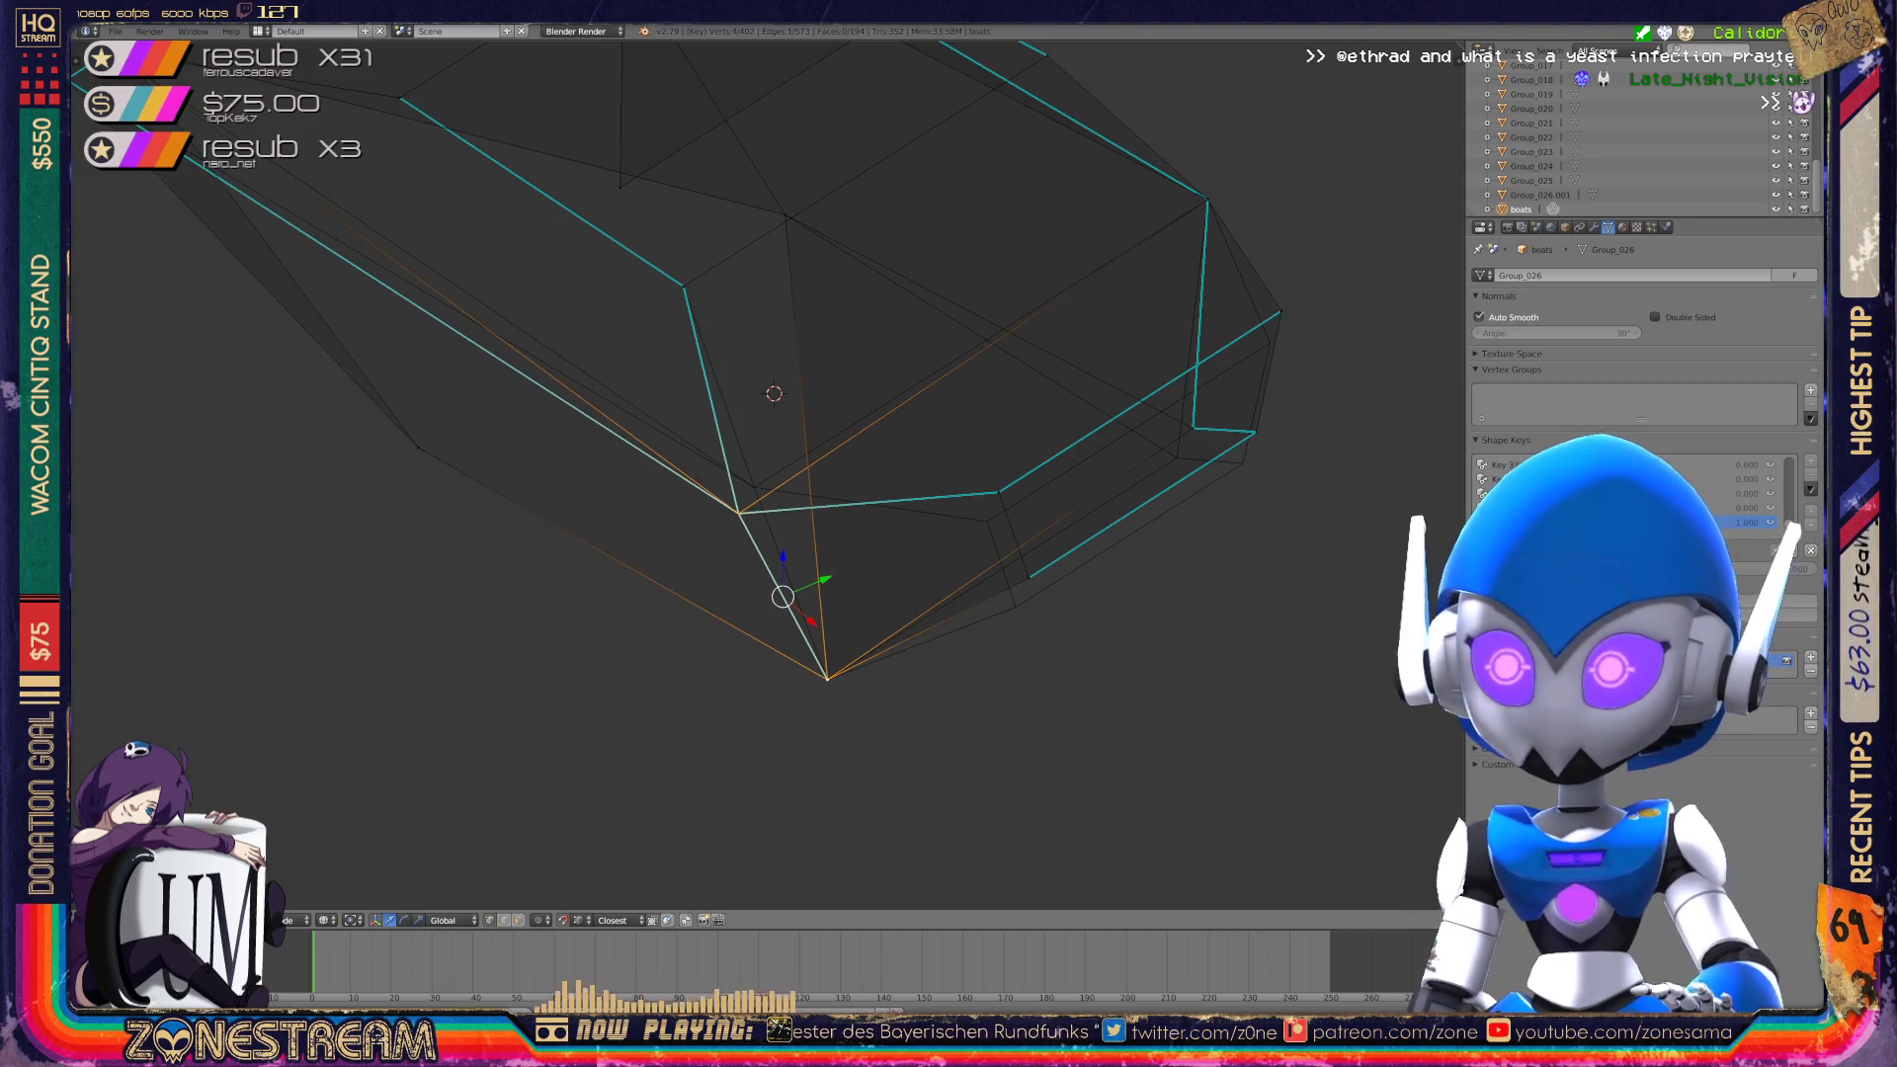
click(878, 550)
key(Tab)
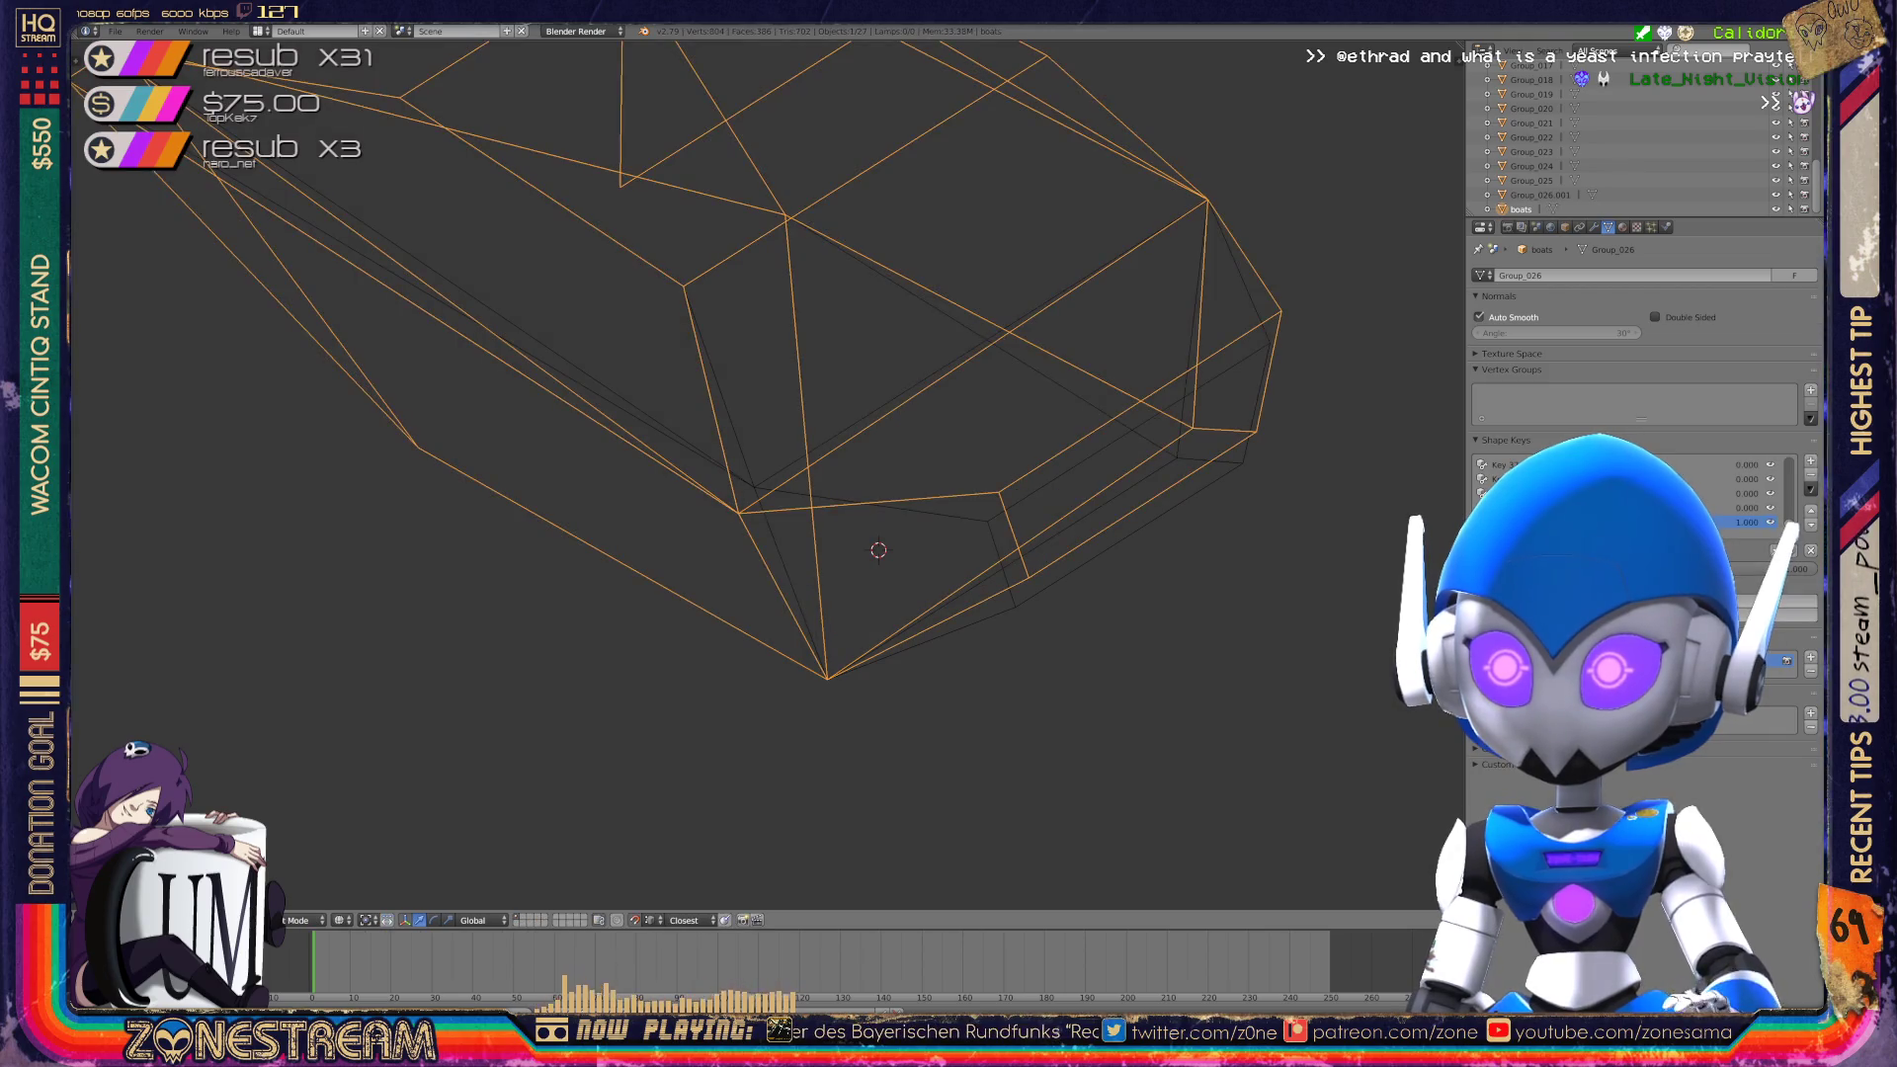
key(Tab)
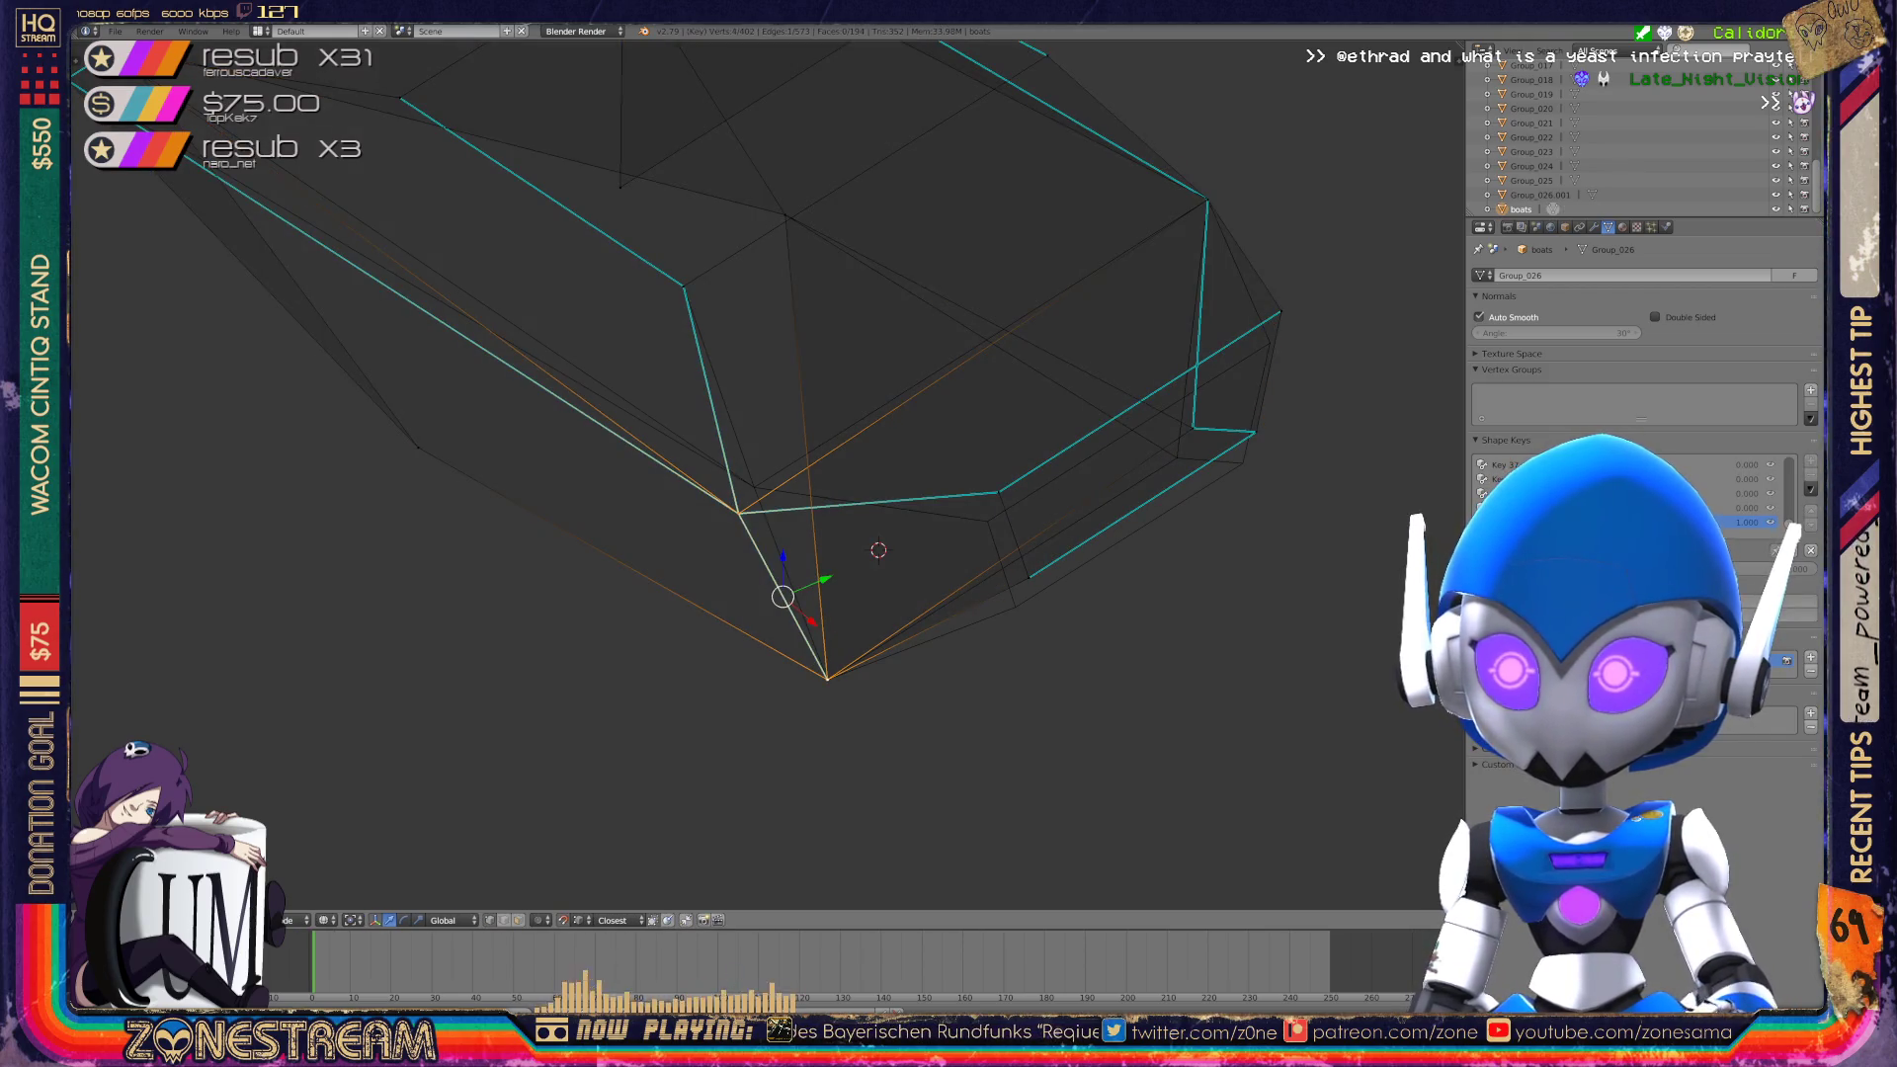
key(Tab)
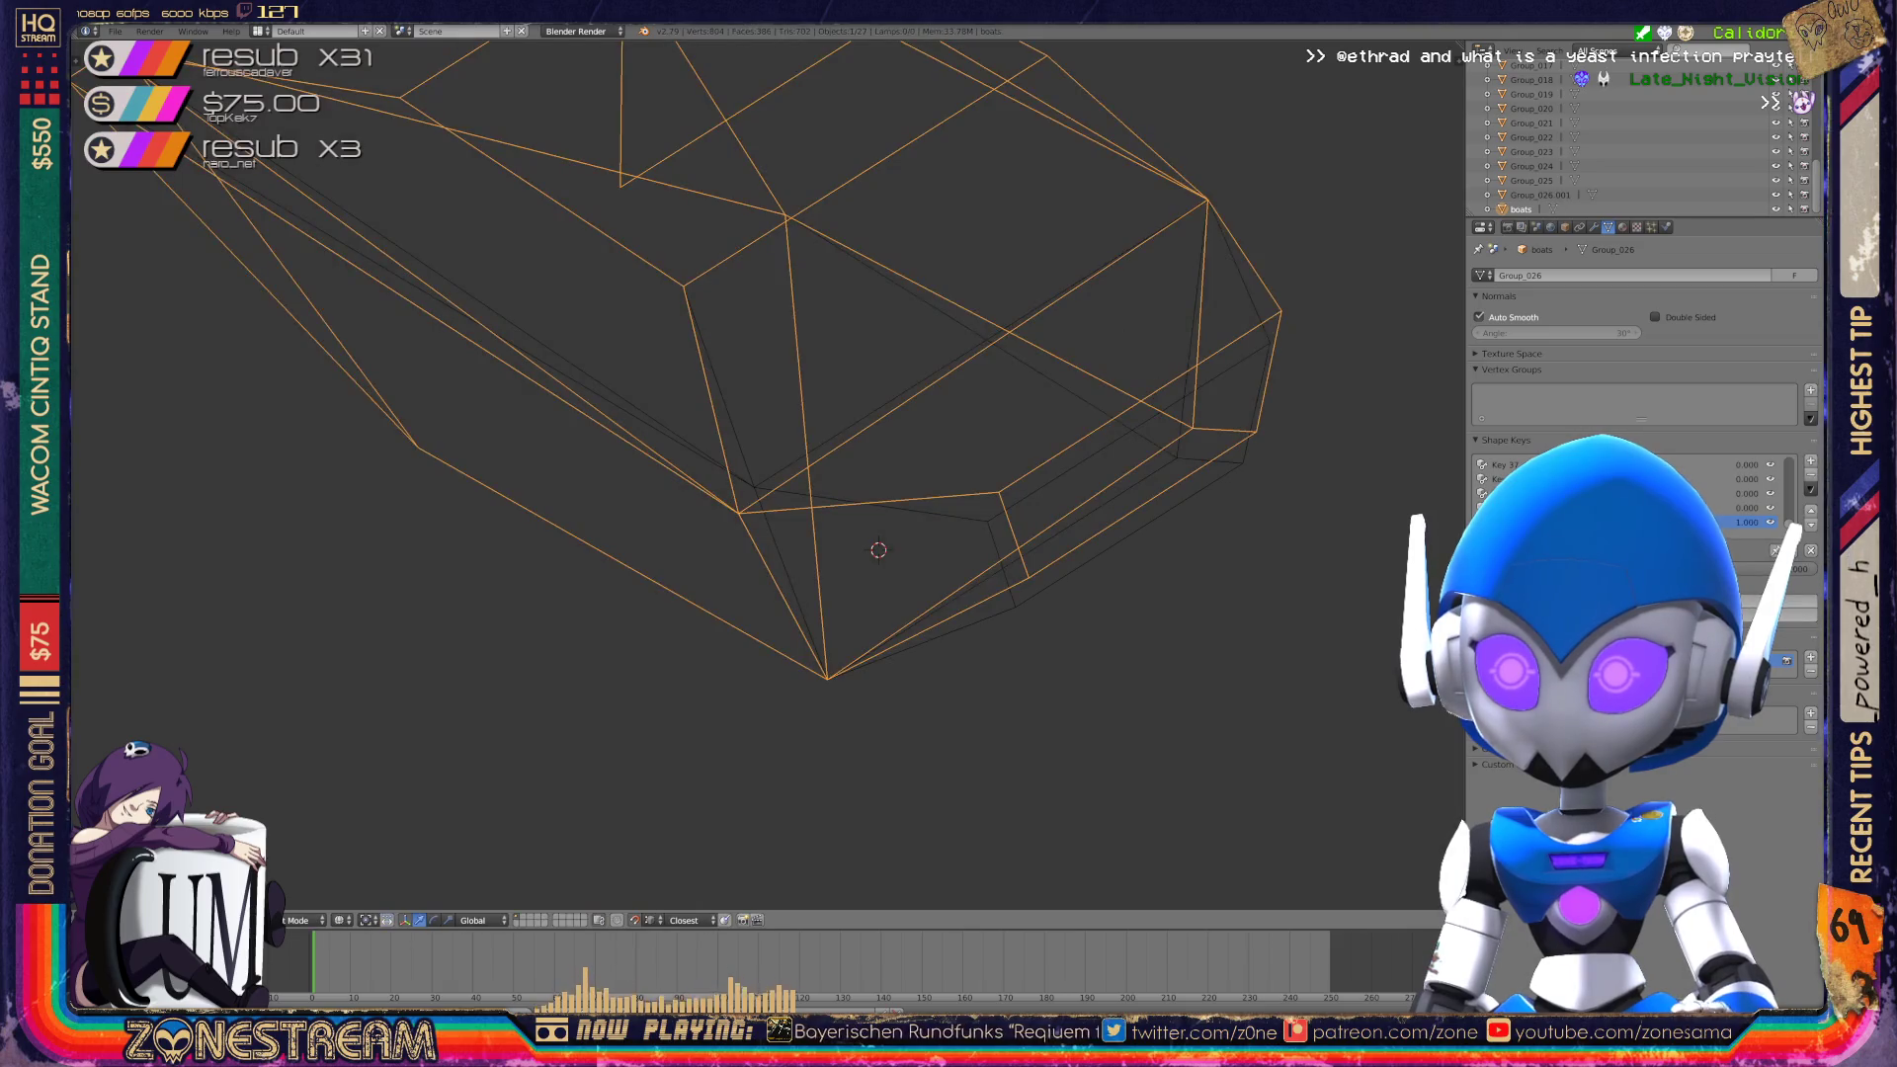
key(Tab)
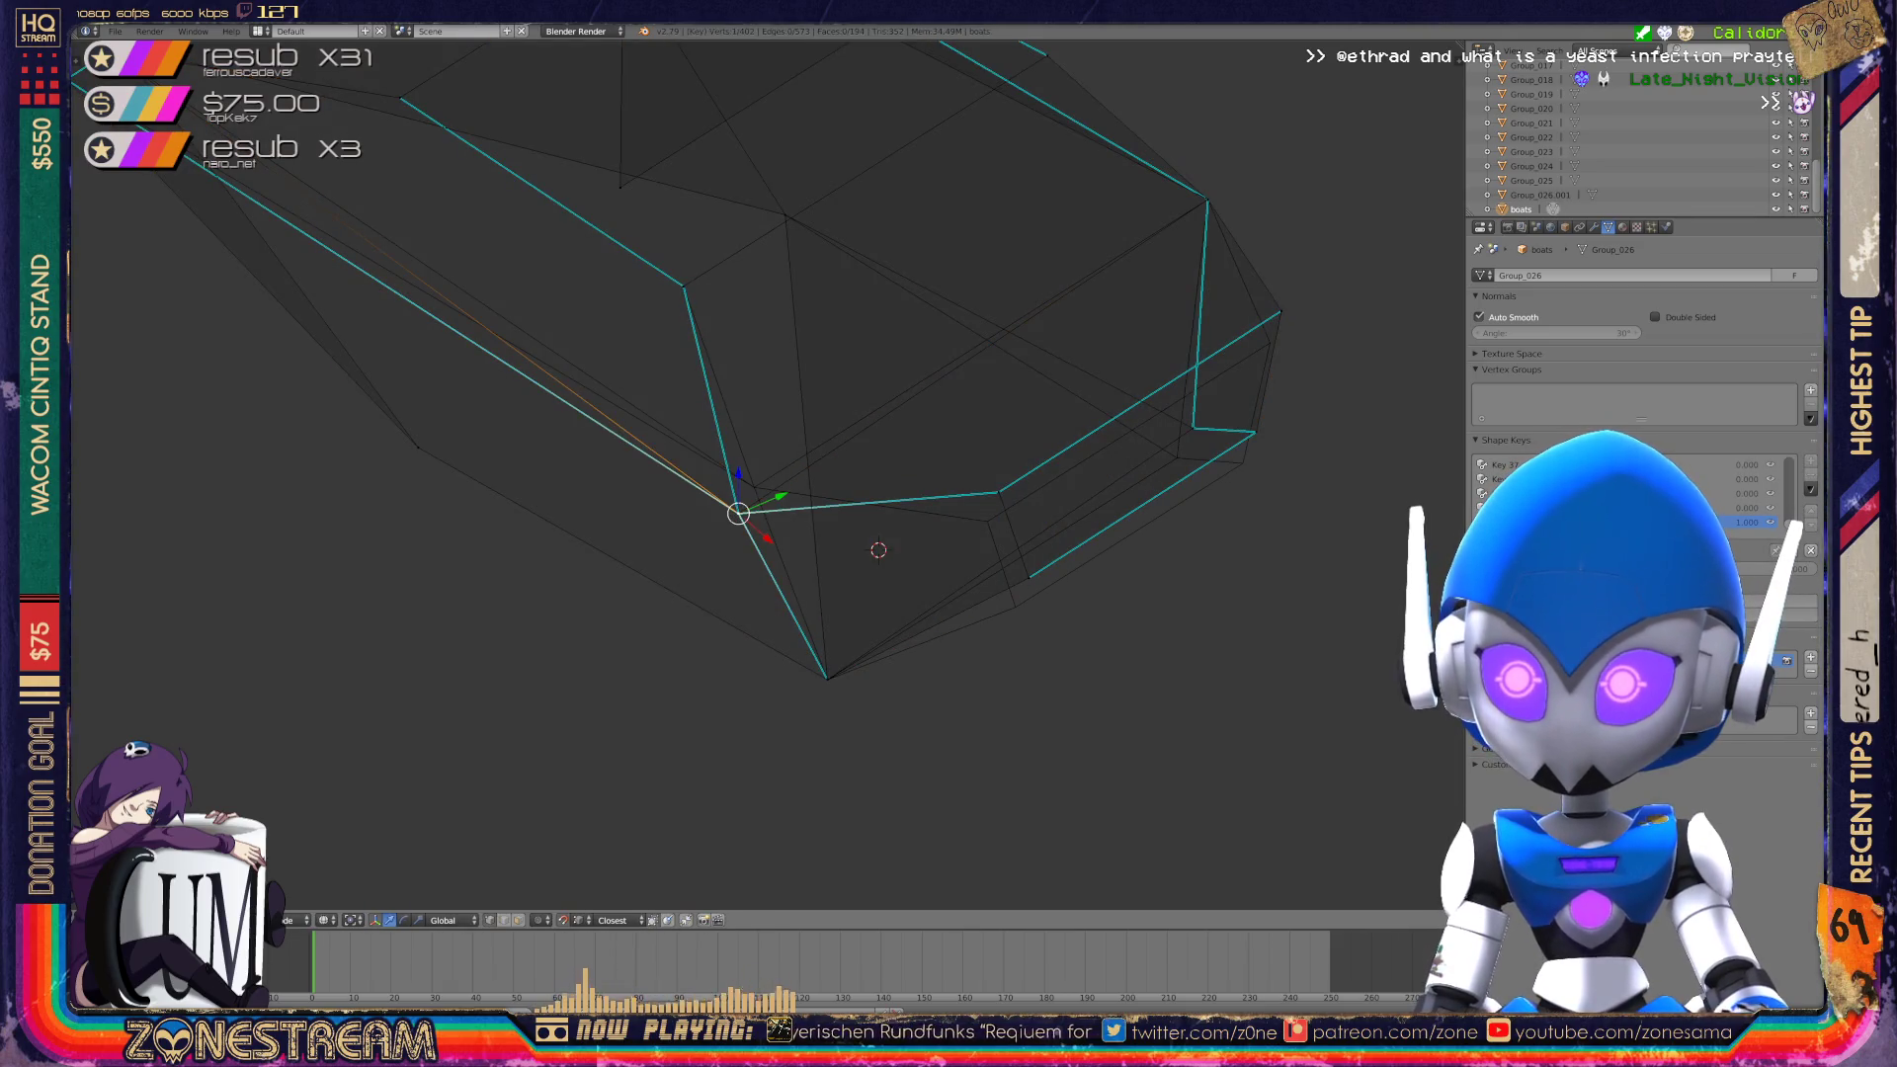
key(ctrl+z)
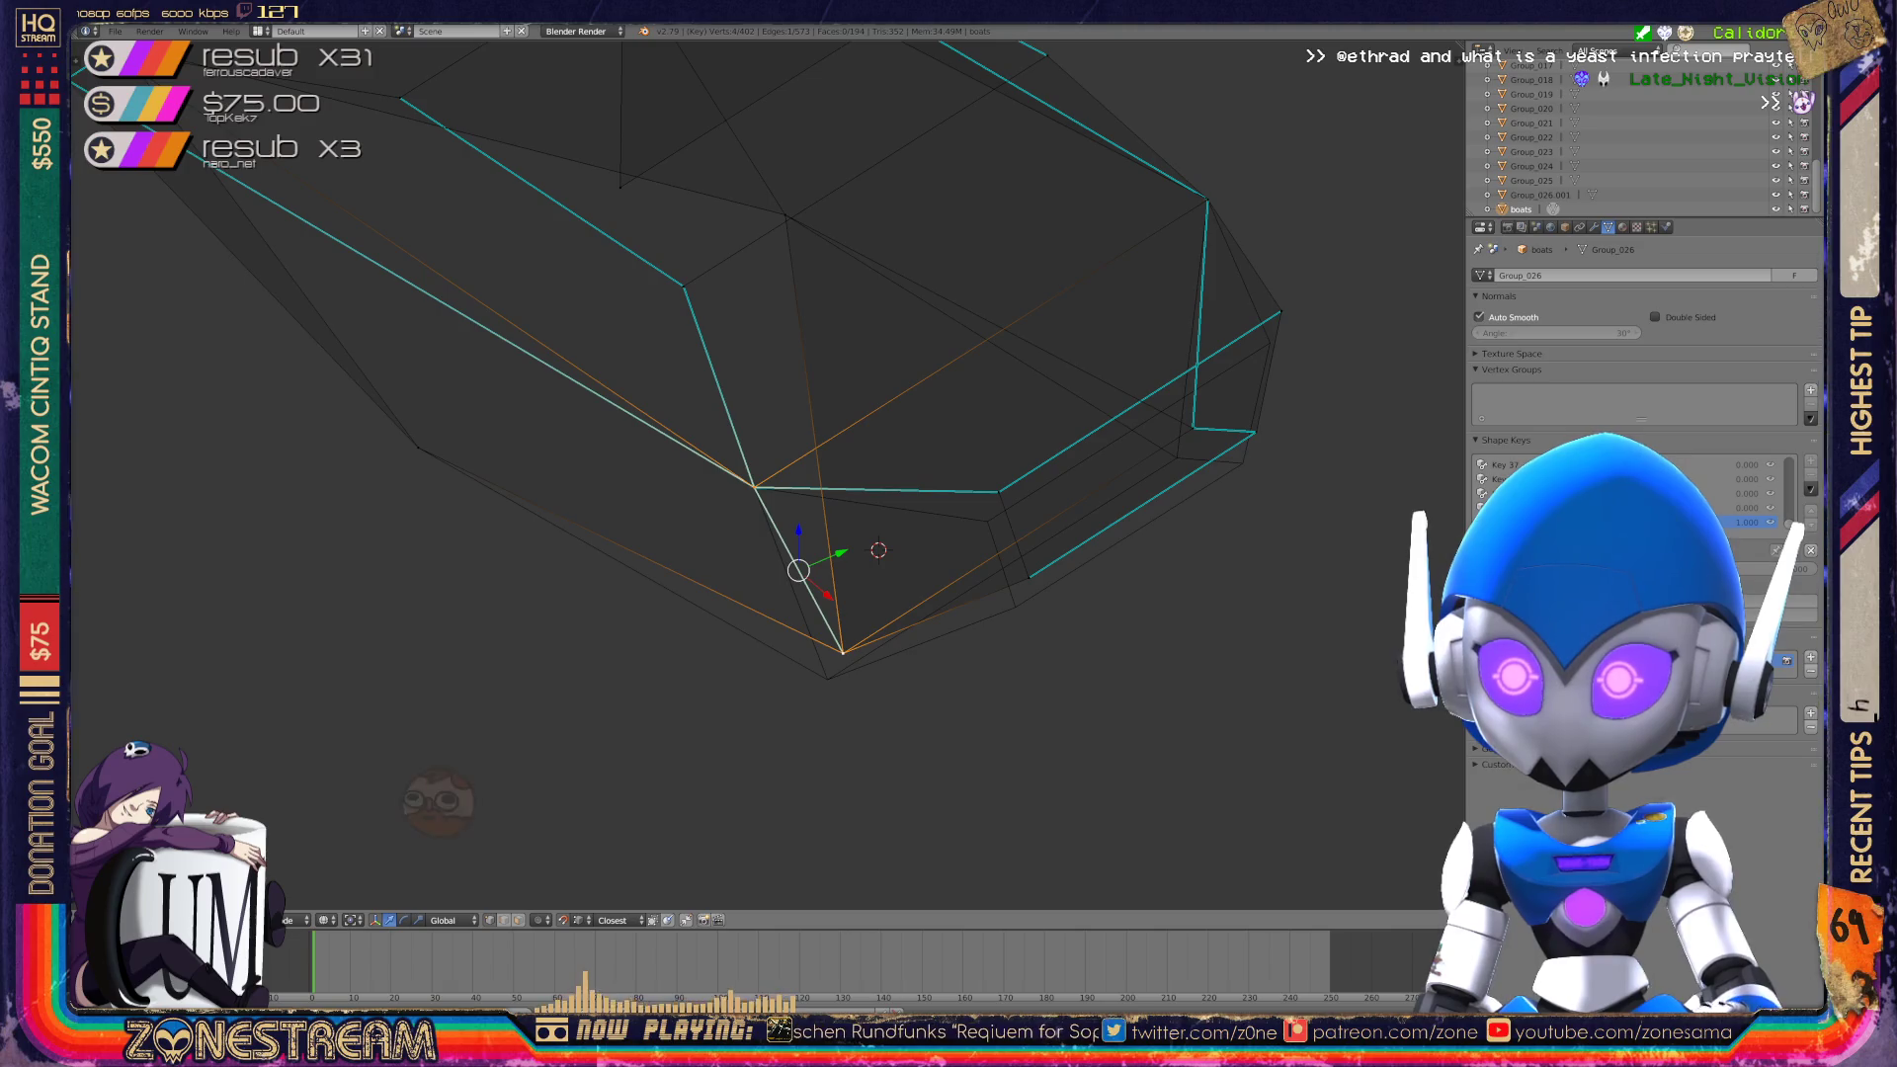
Pull the bottom tip down-left and lower the lower-right corner vertices slightly.
right_click(843, 652)
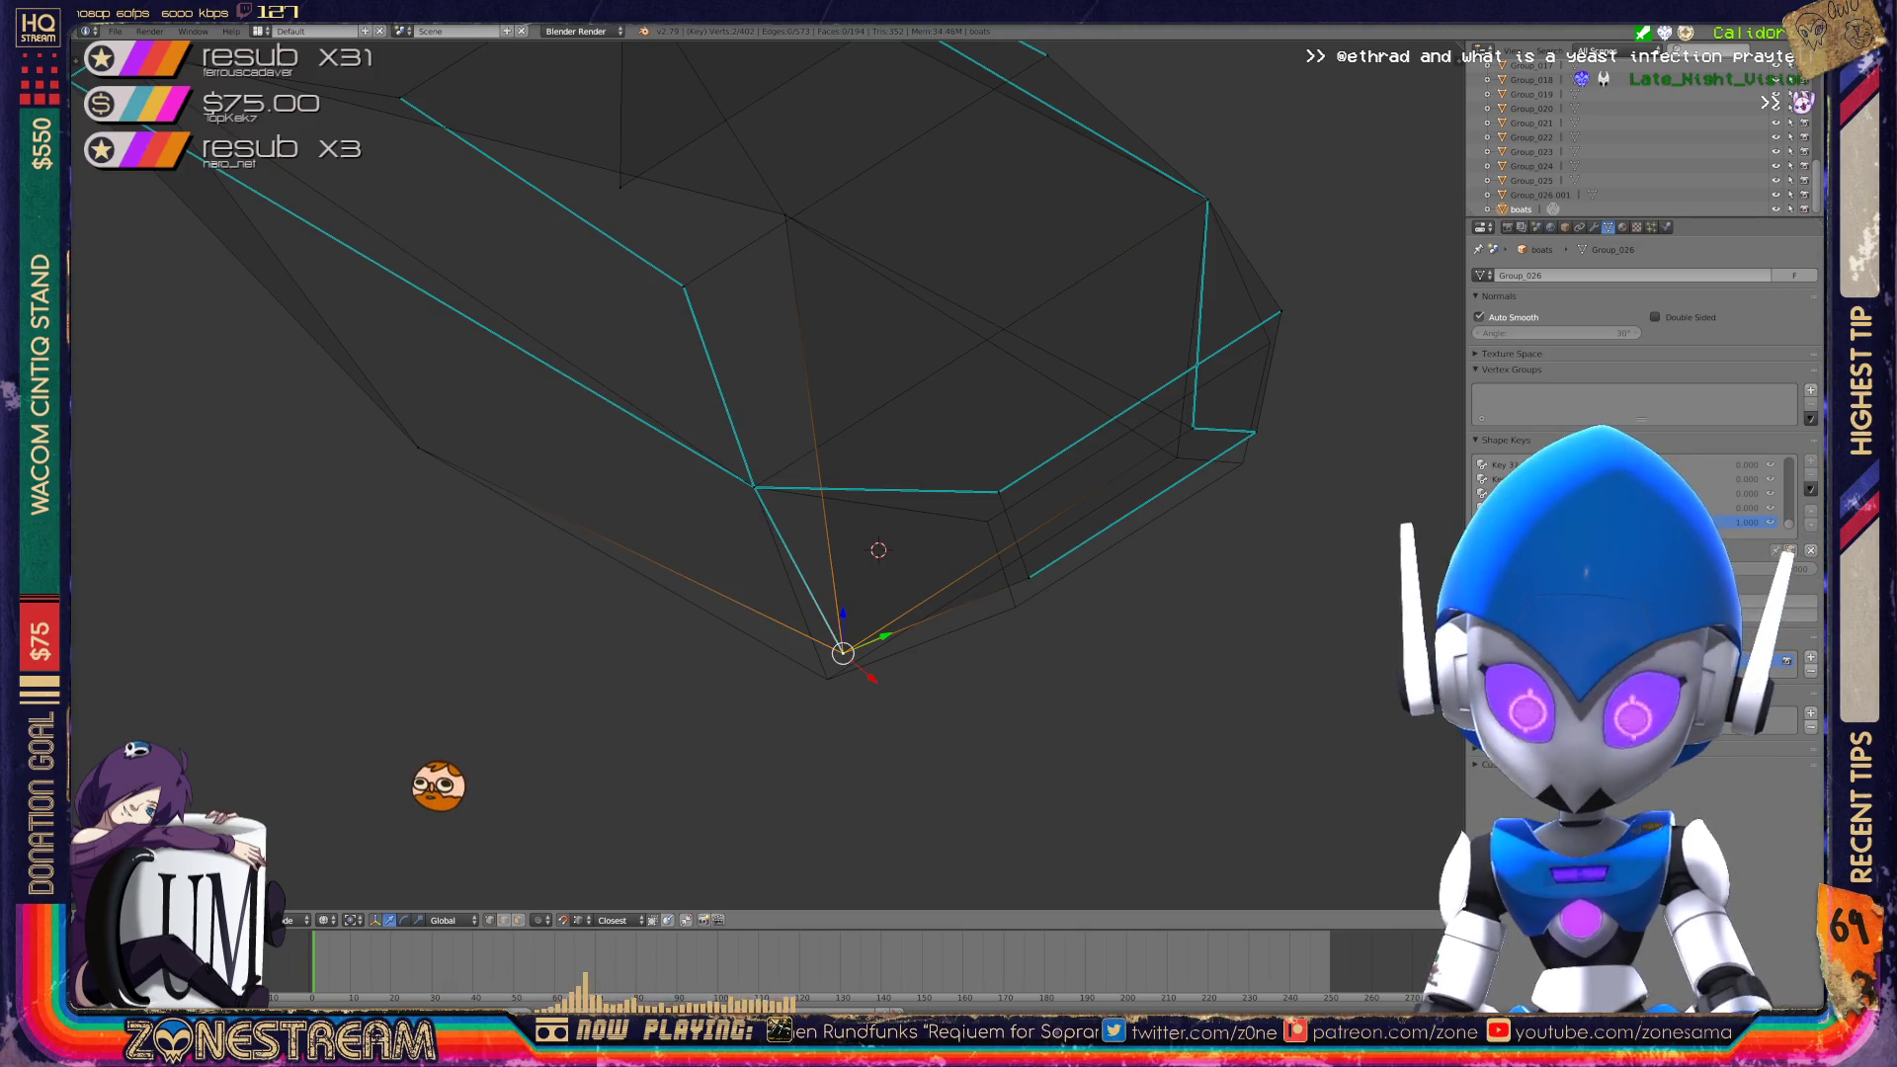
right_drag(843, 652, 827, 679)
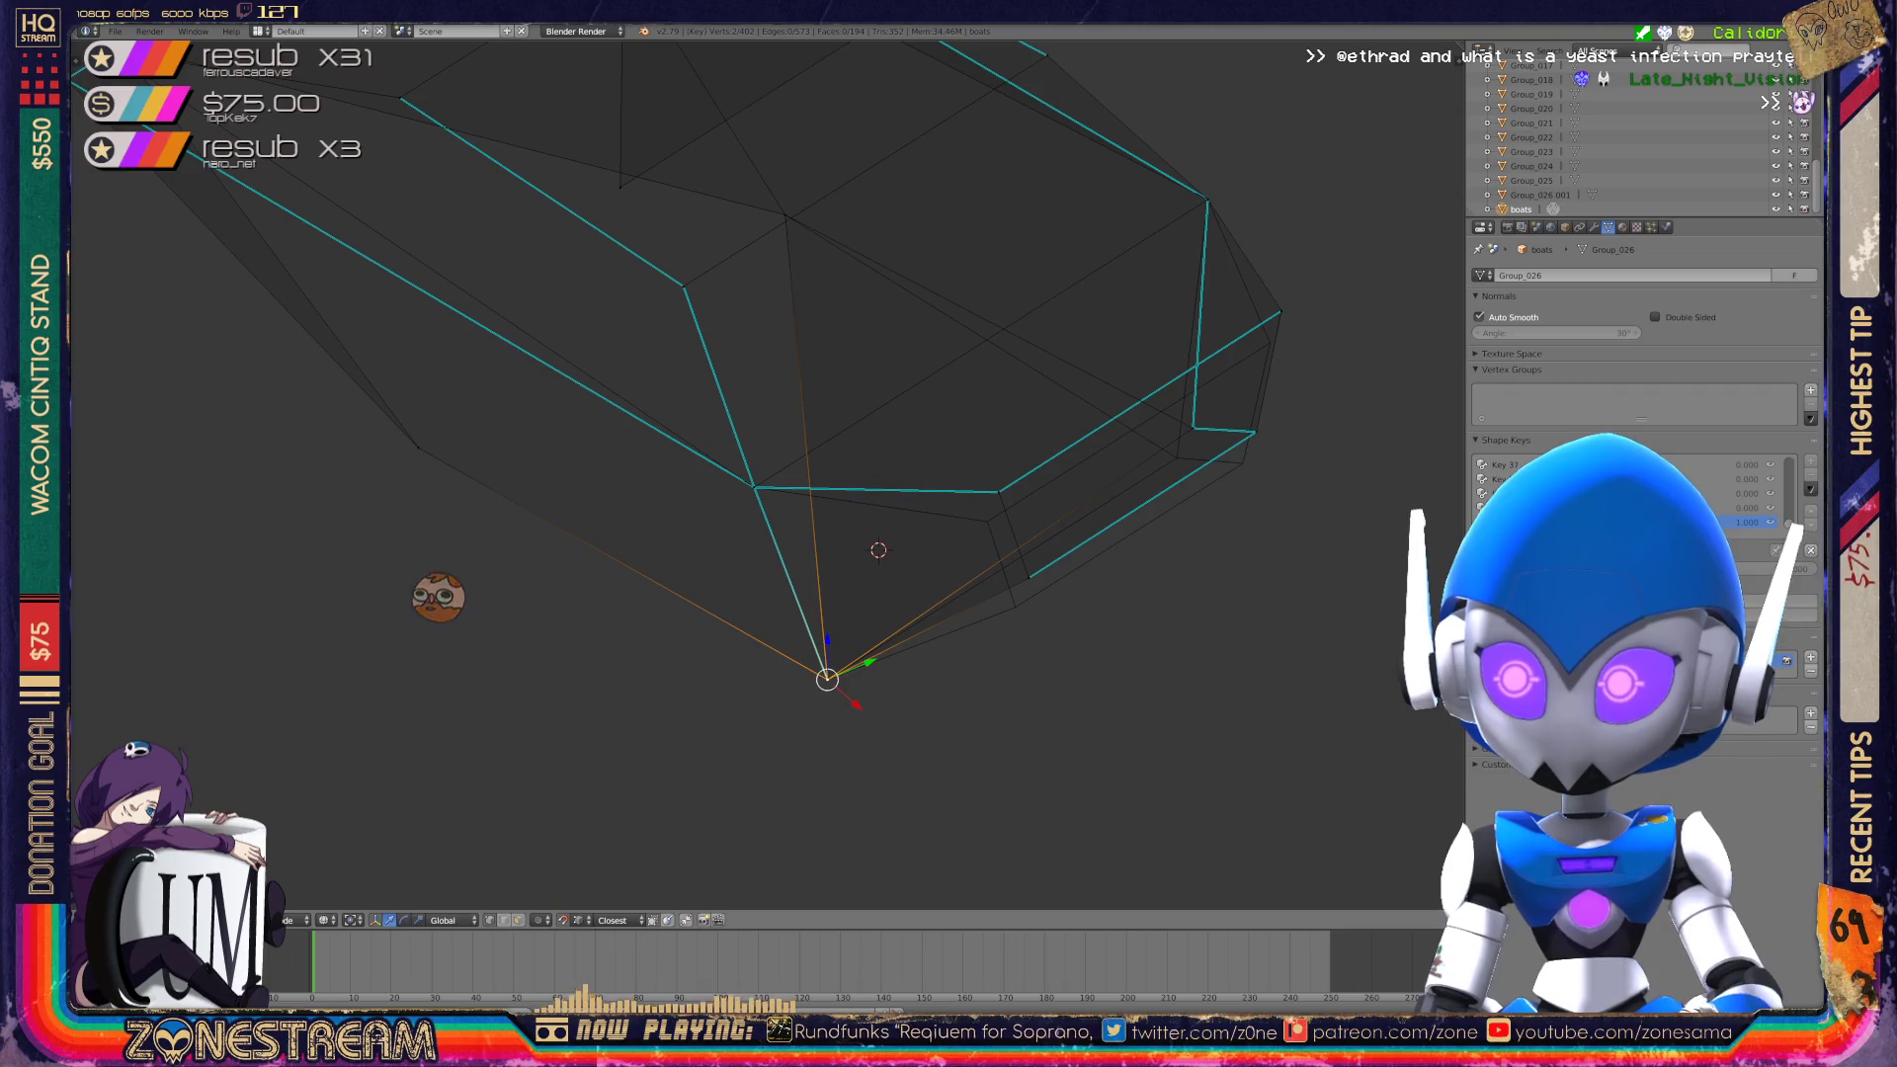
right_click(1028, 577)
shift+right_click(1028, 577)
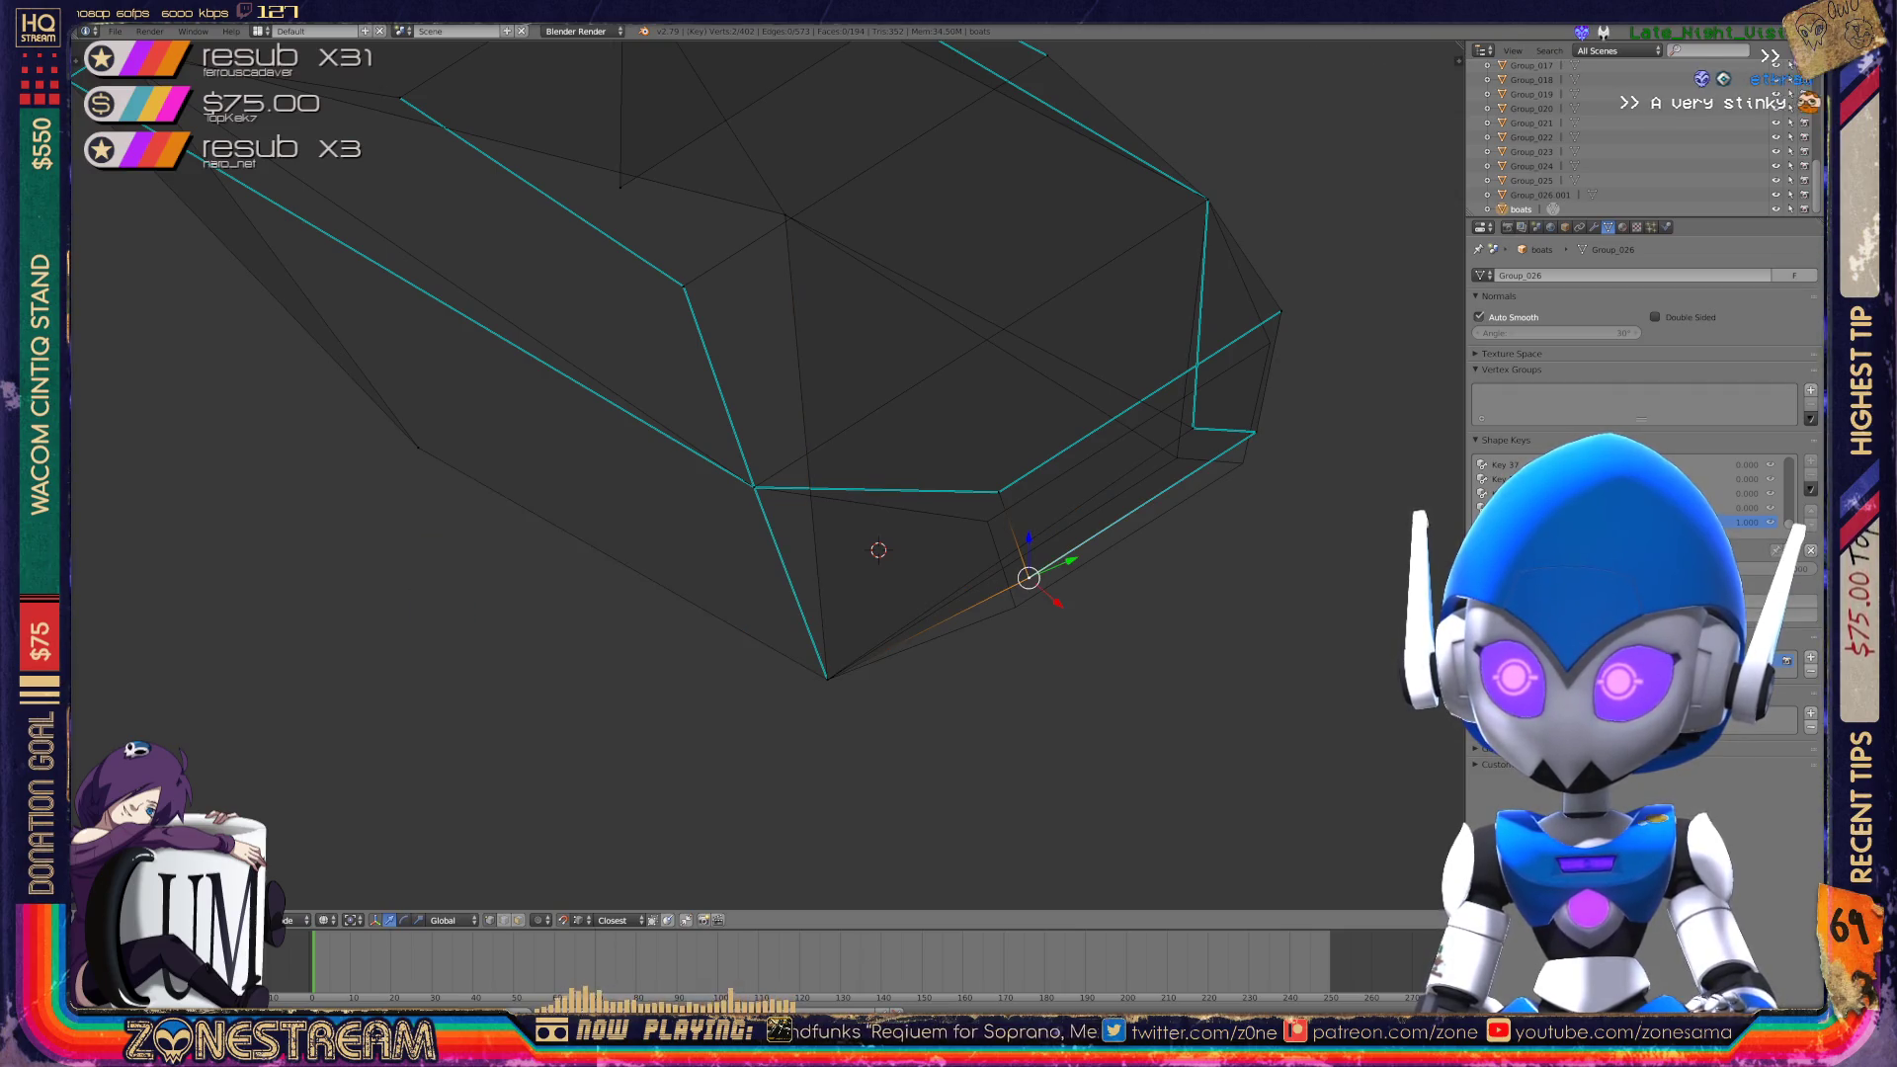
key(g)
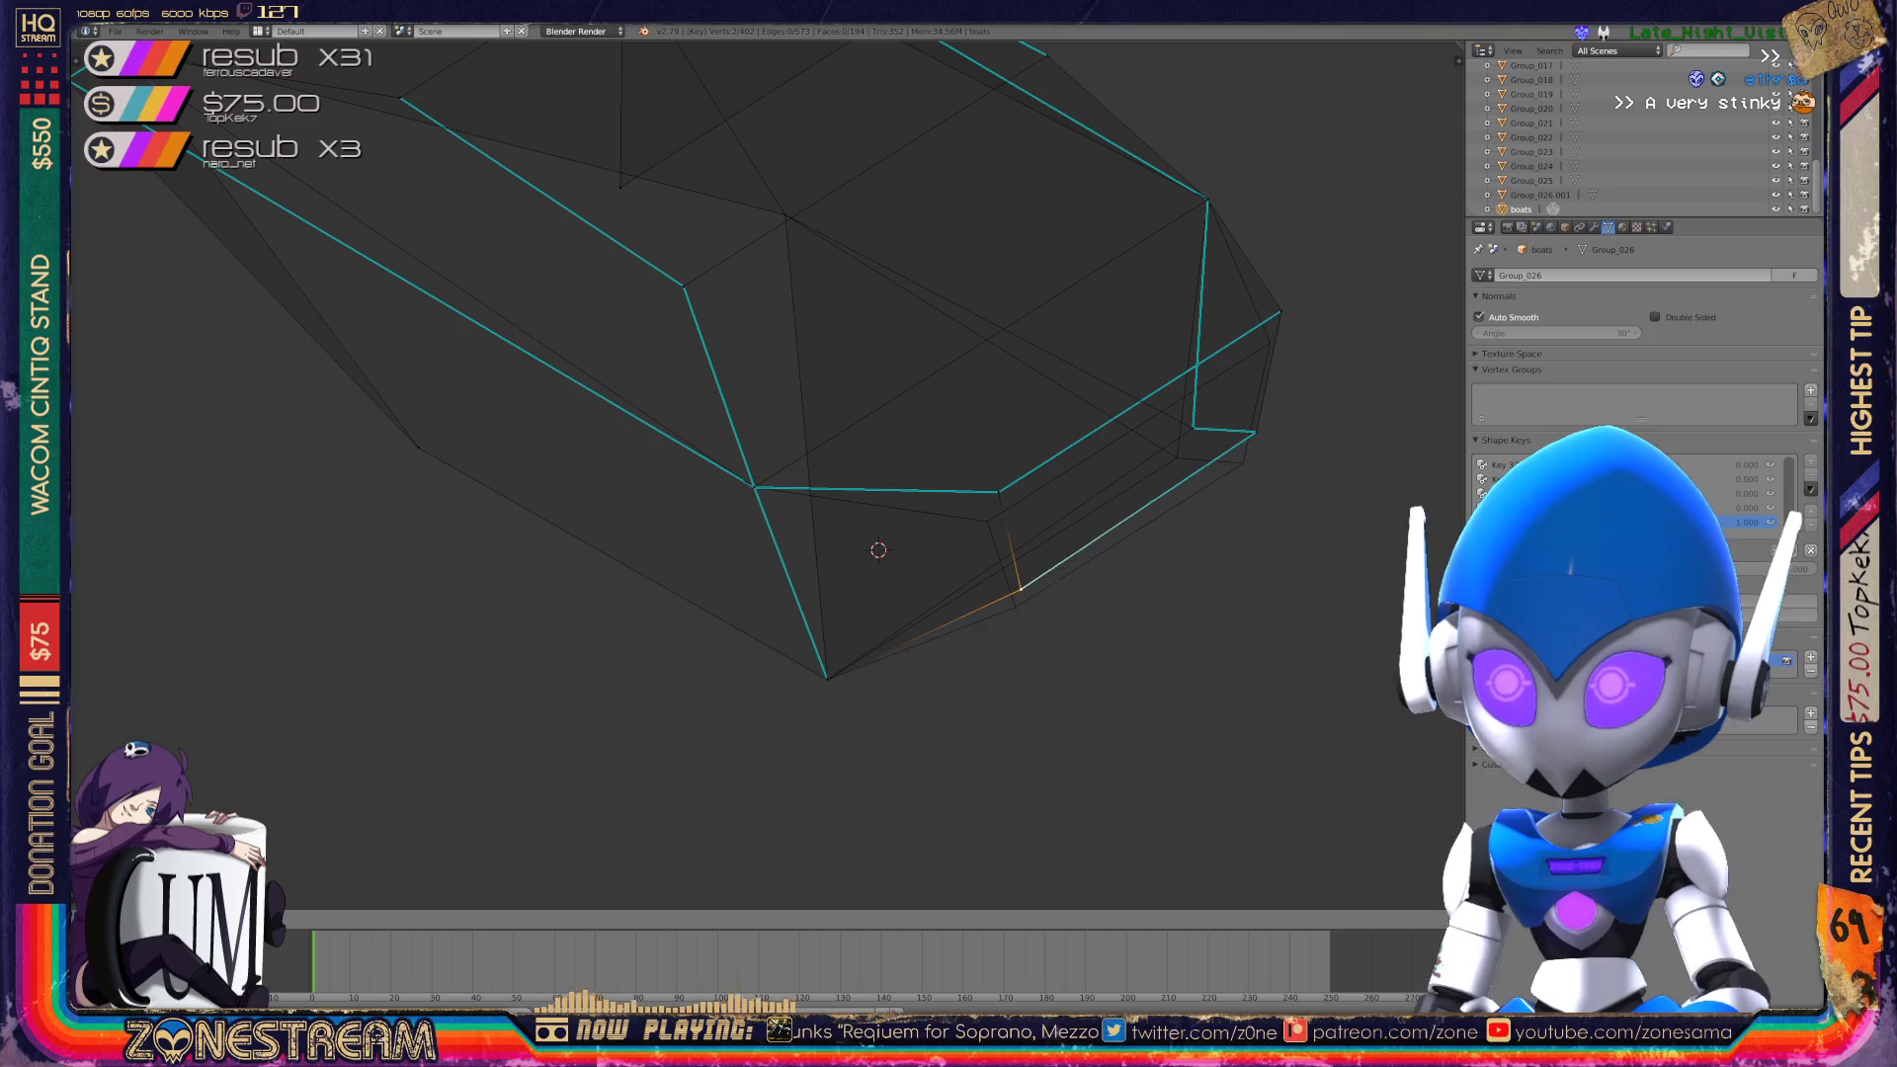
key(Return)
key(g)
key(Return)
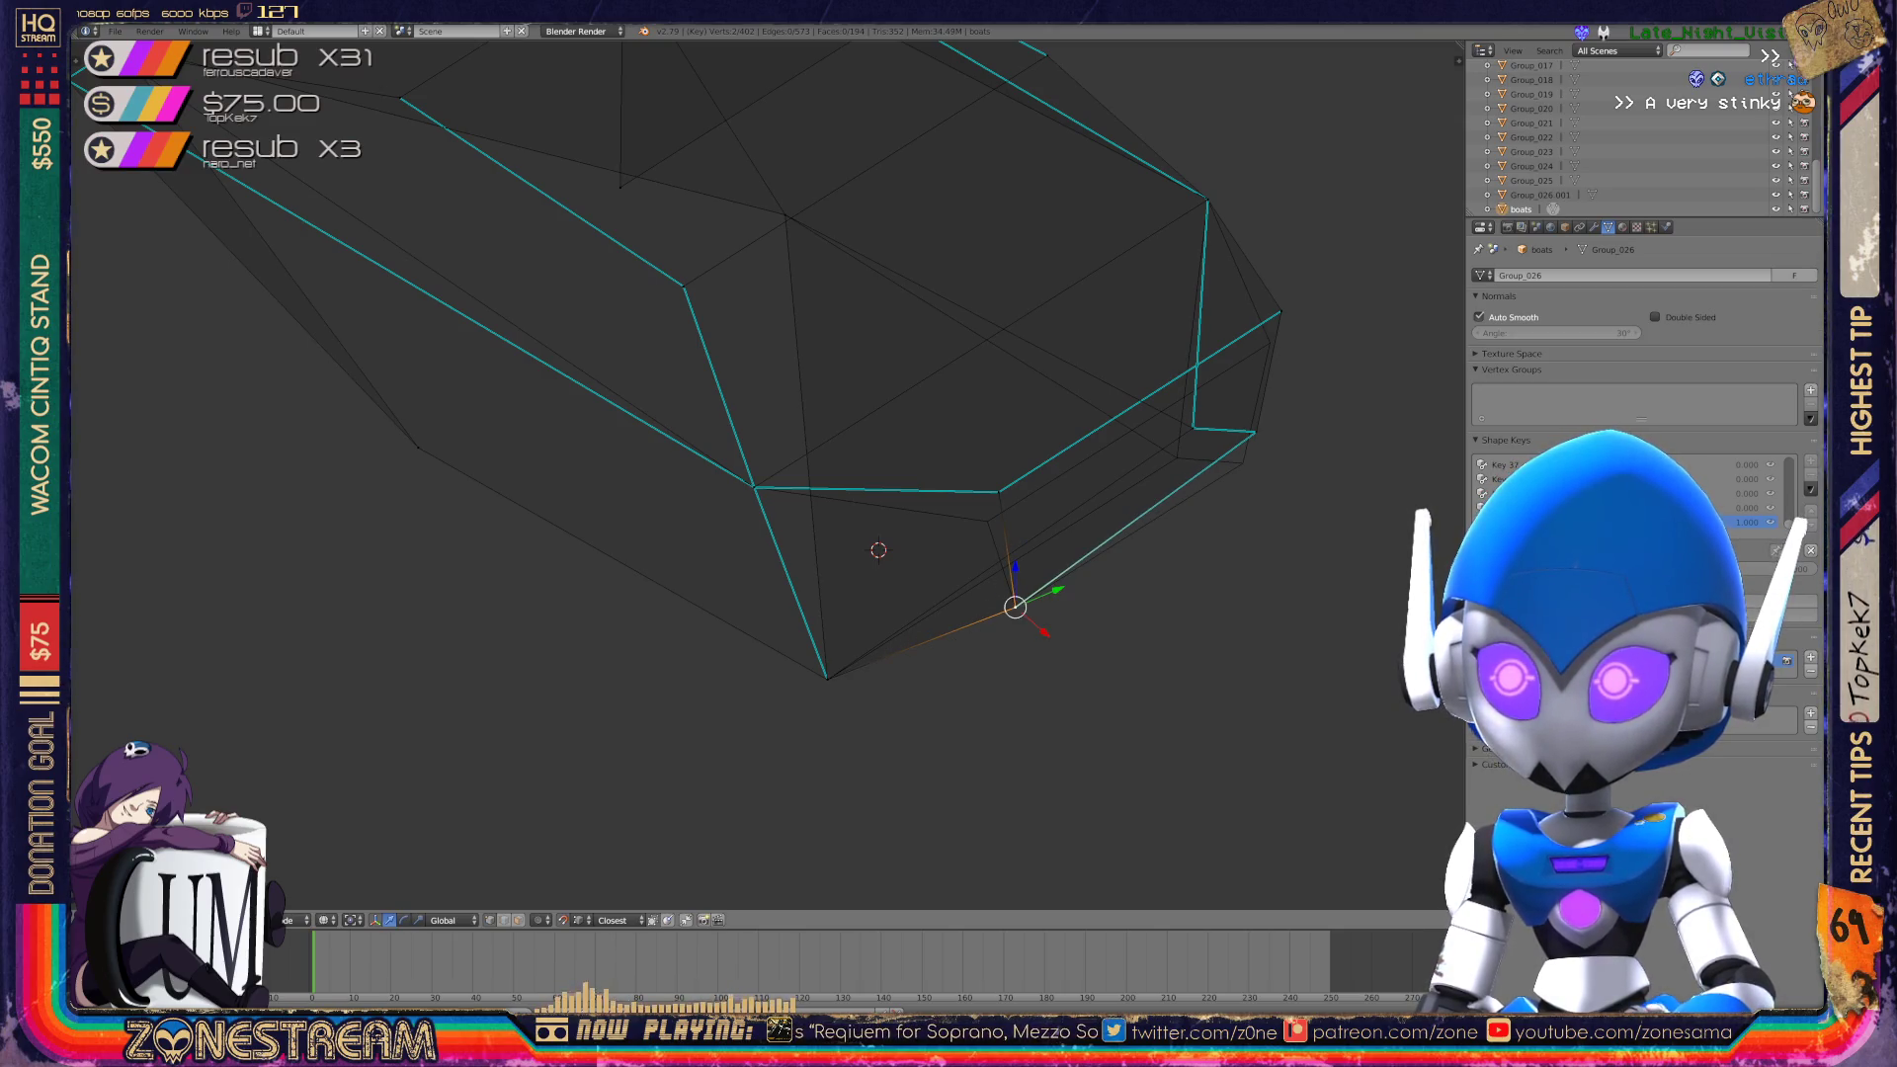
Slide another vertex slightly right along its edge and add a second vertex to the selection.
key(a)
key(g)
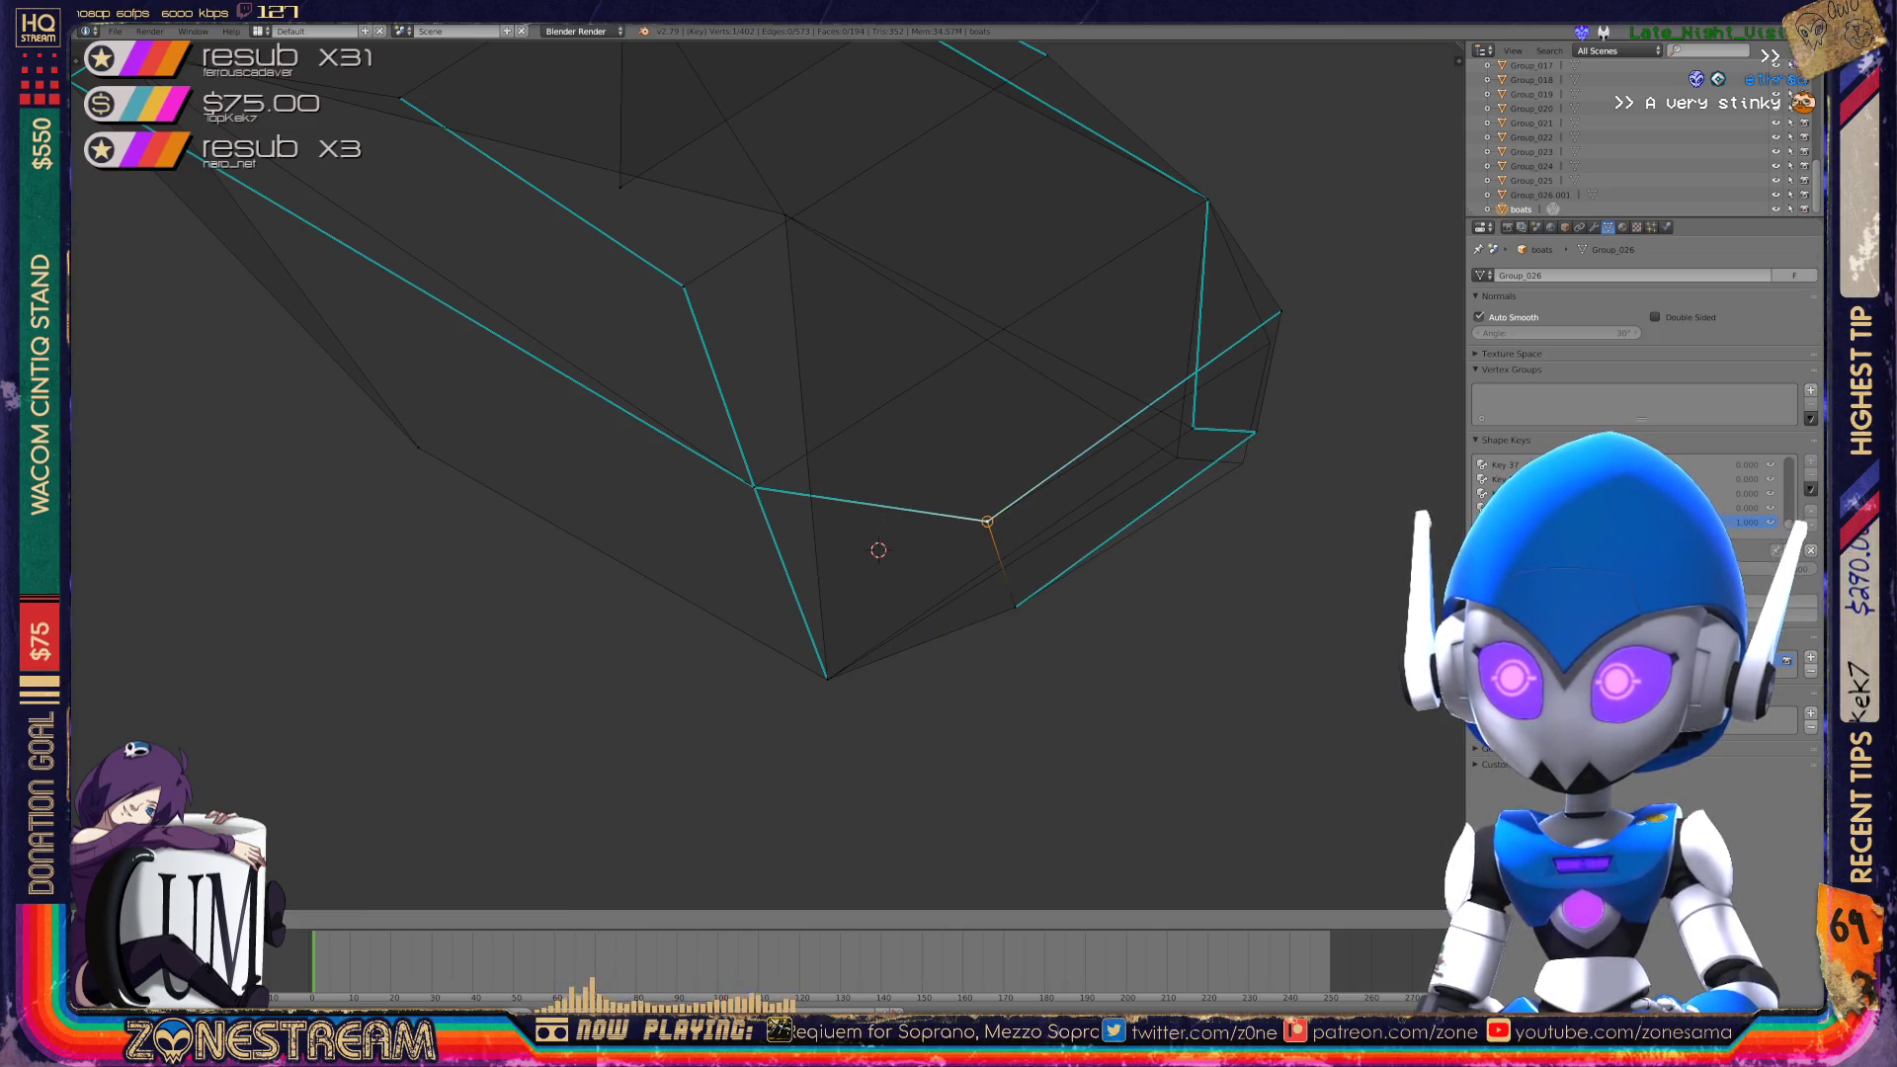
key(Return)
shift+middle_drag(989, 524, 936, 577)
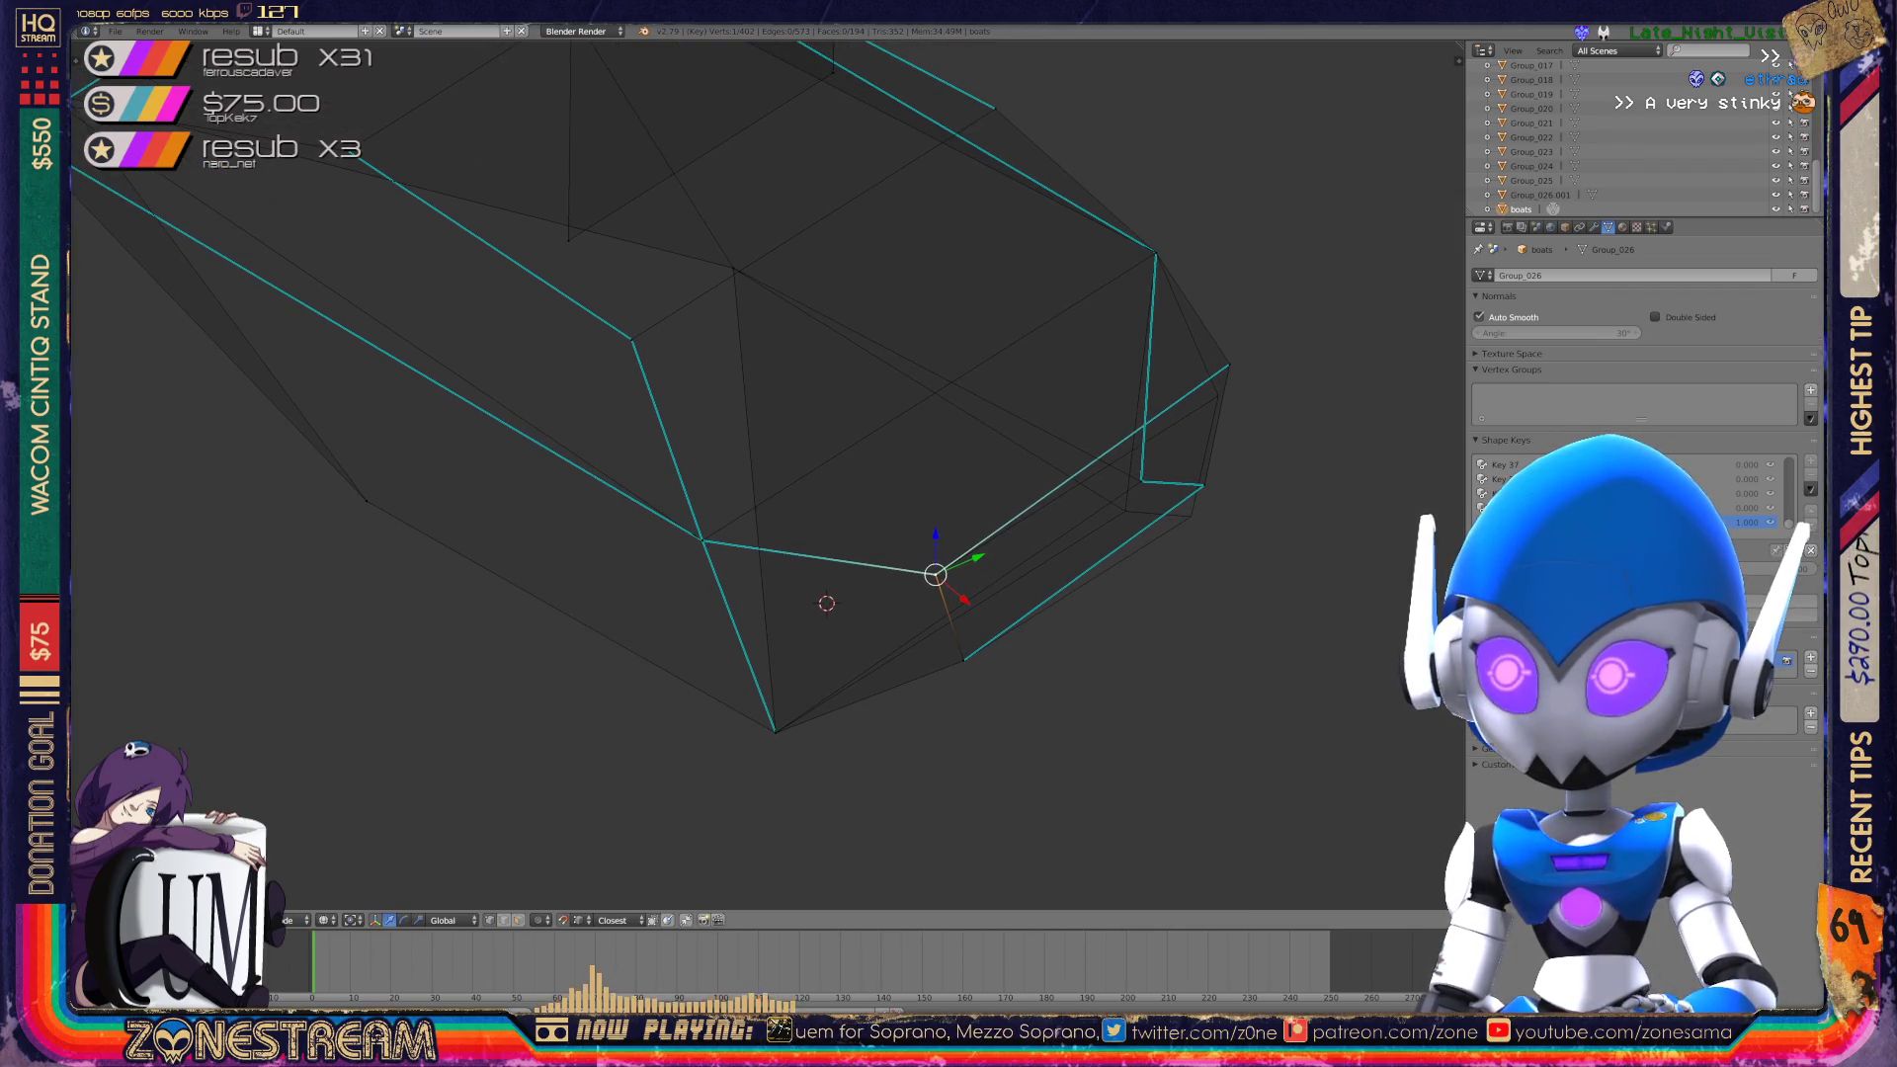
key(g)
key(g)
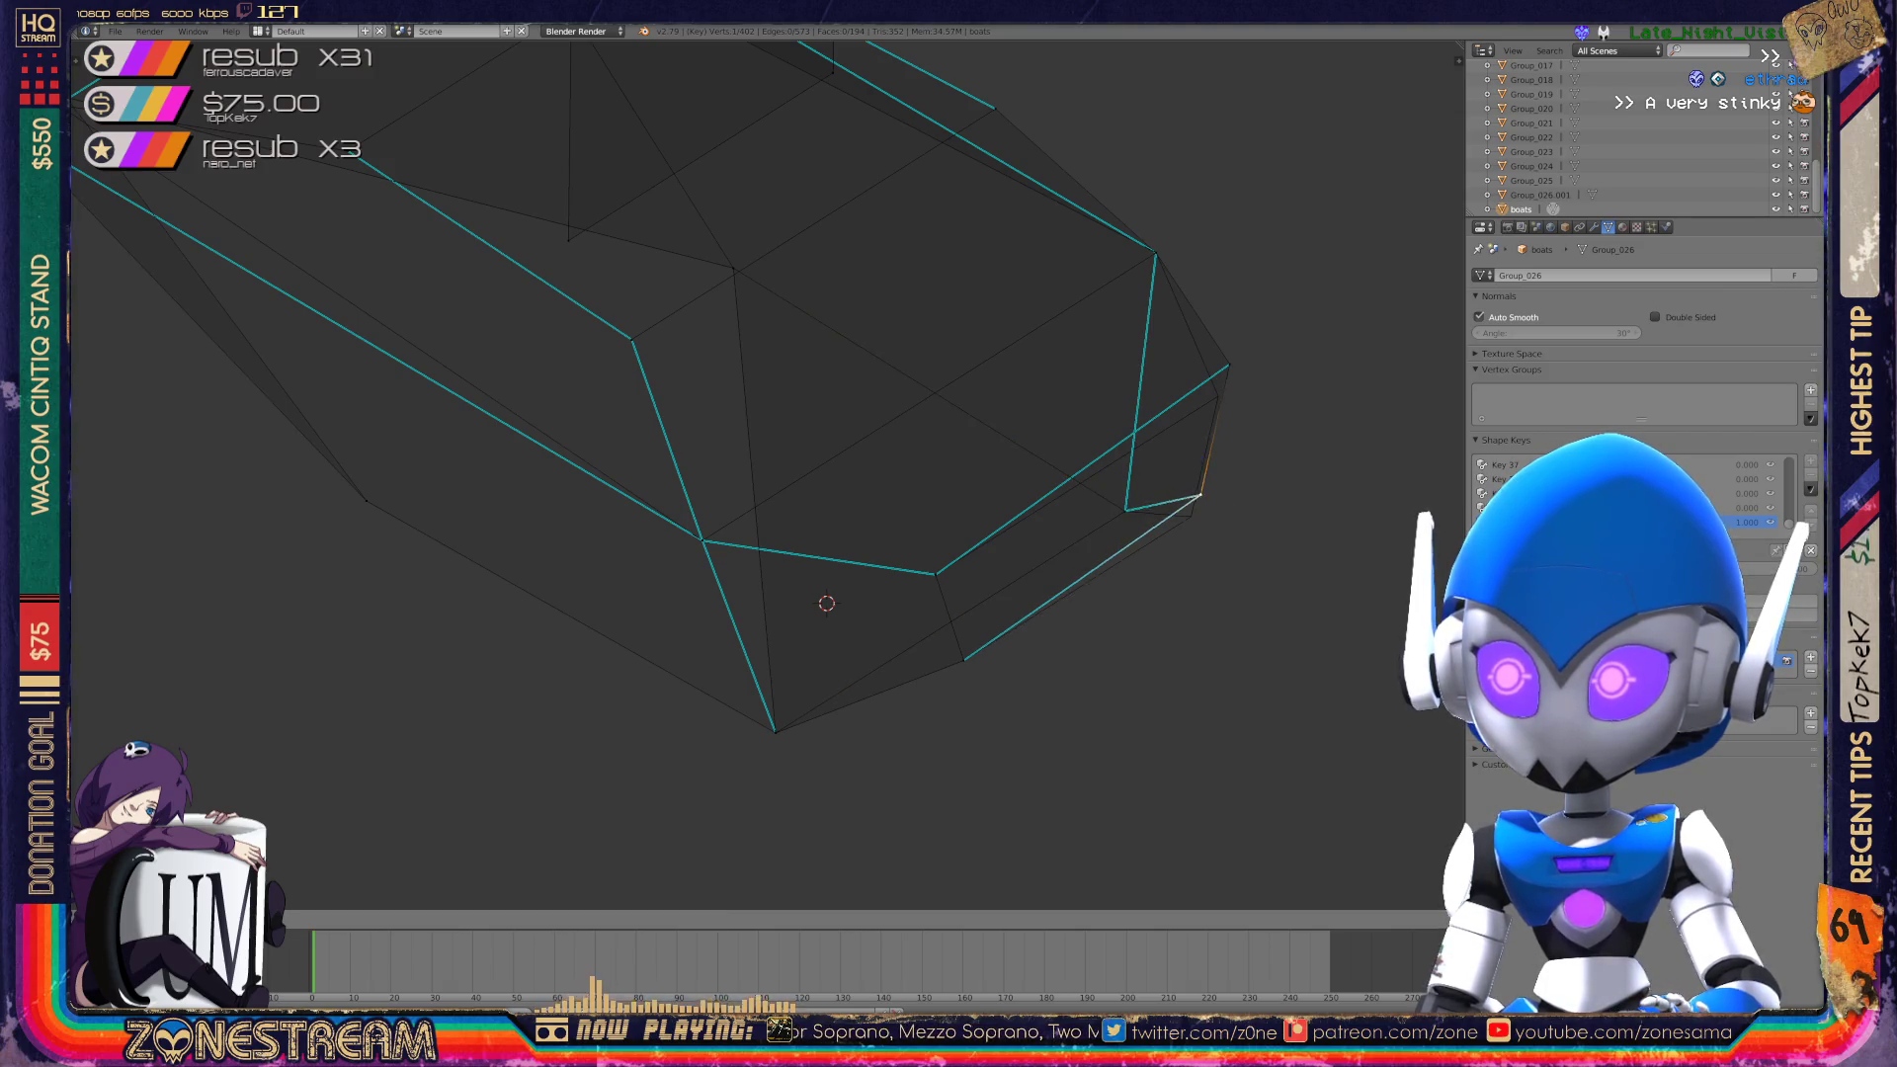
key(Return)
shift+right_click(1228, 366)
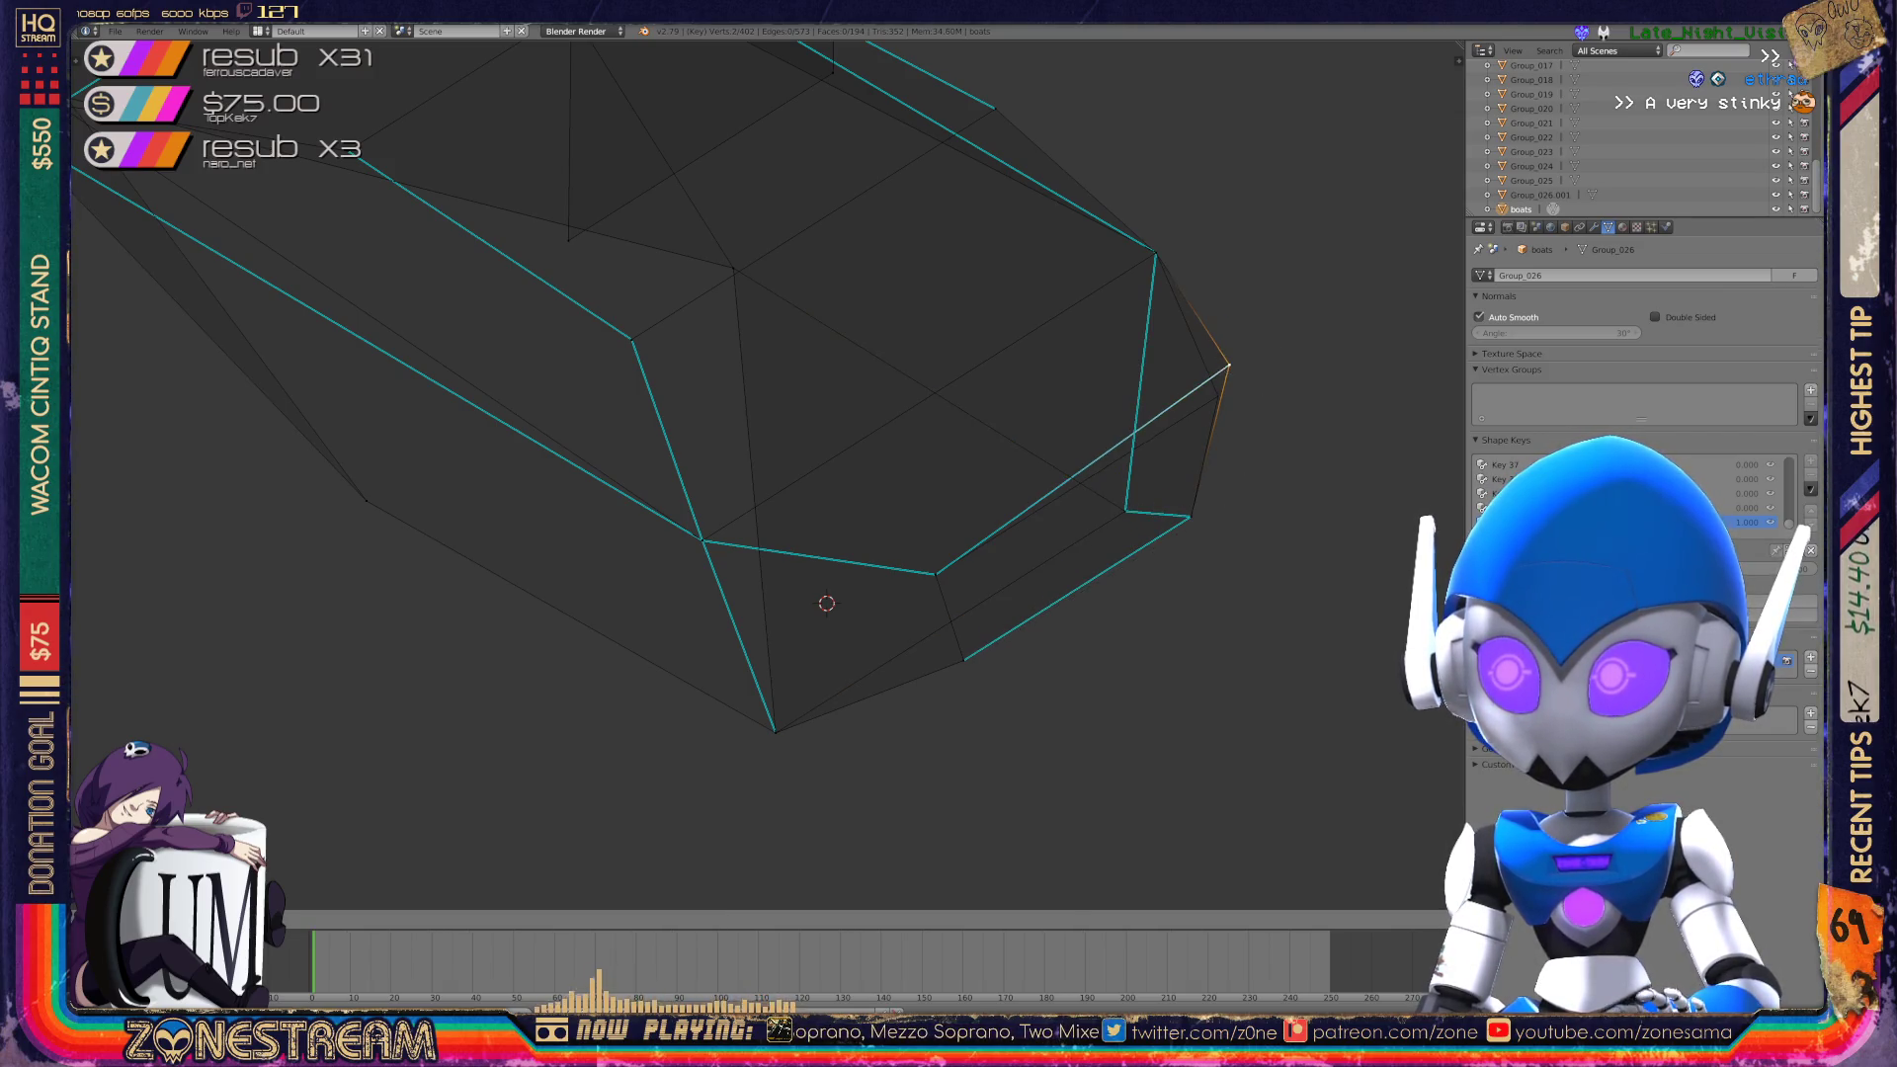
mouse_move(1228, 376)
middle_down()
mouse_move(1166, 415)
mouse_move(938, 465)
middle_up()
key(Tab)
key(Tab)
key(Tab)
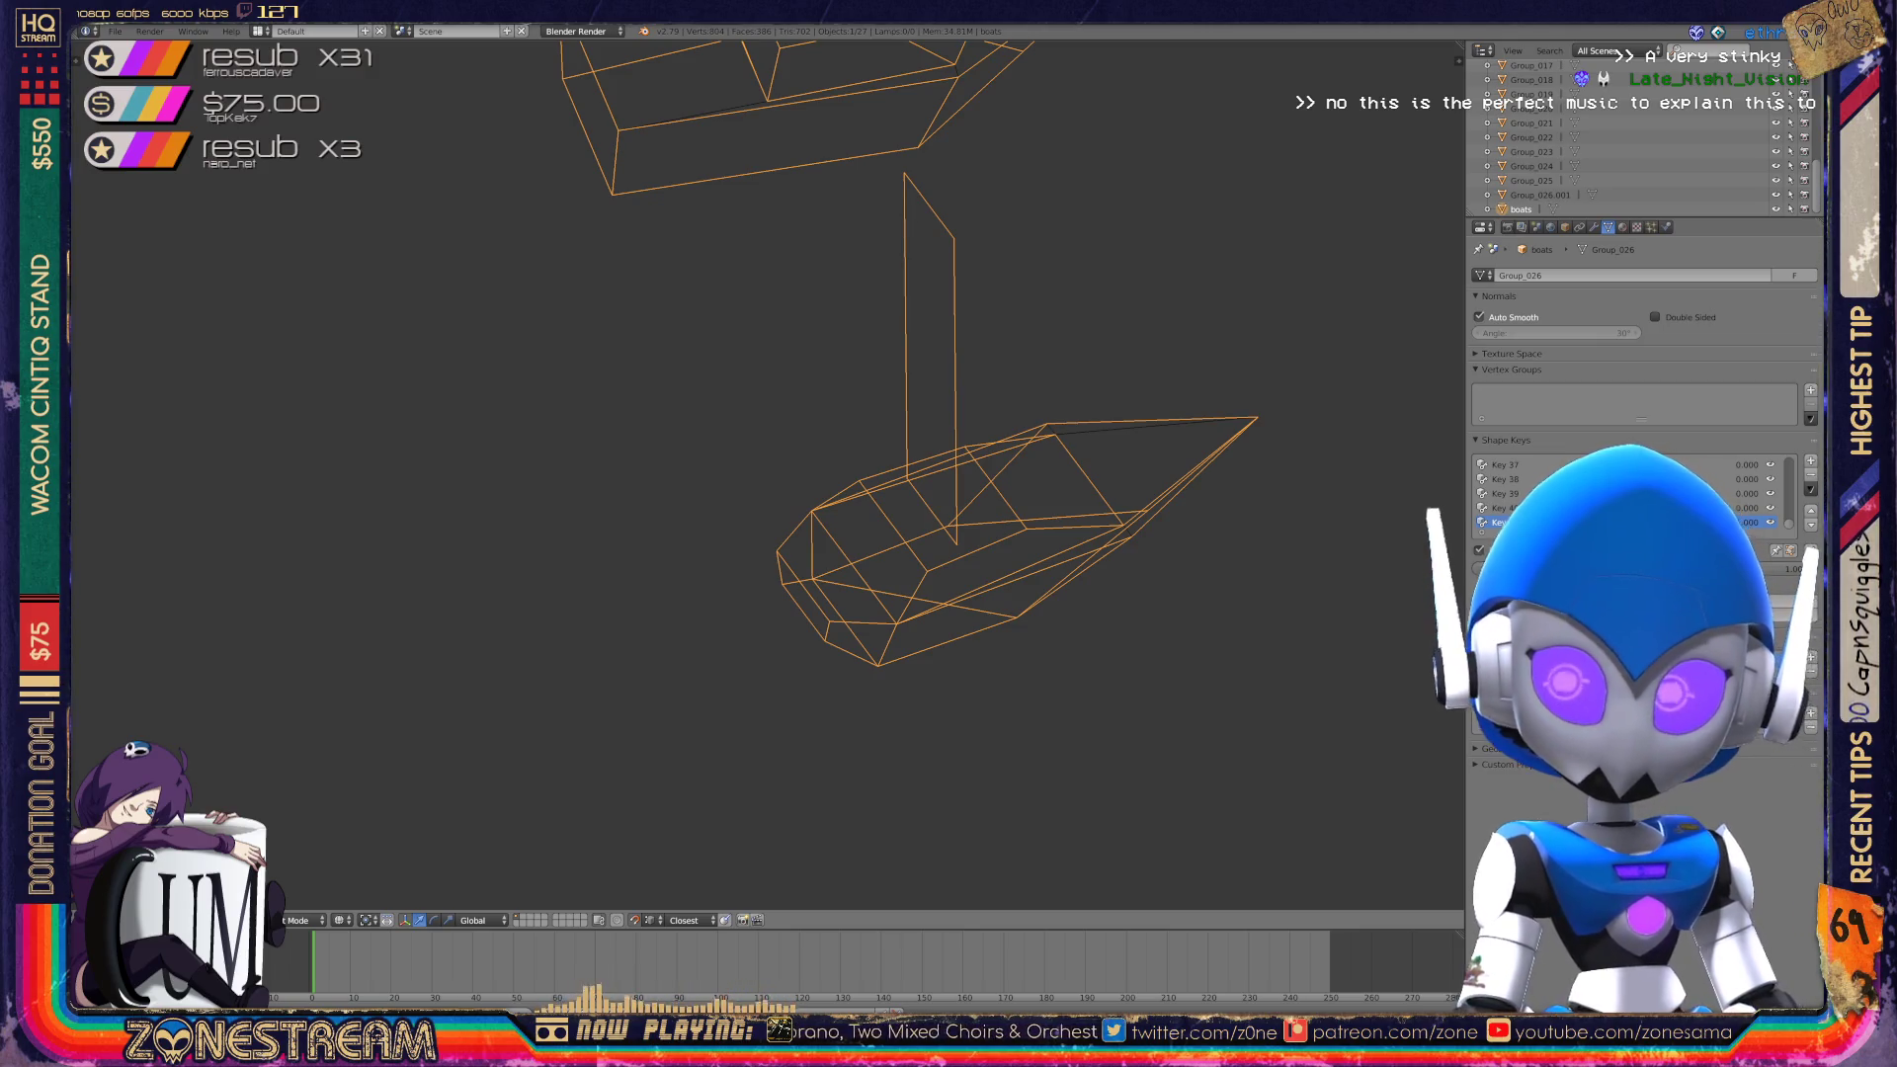
key(KP_Subtract)
key(KP_4)
key(KP_8)
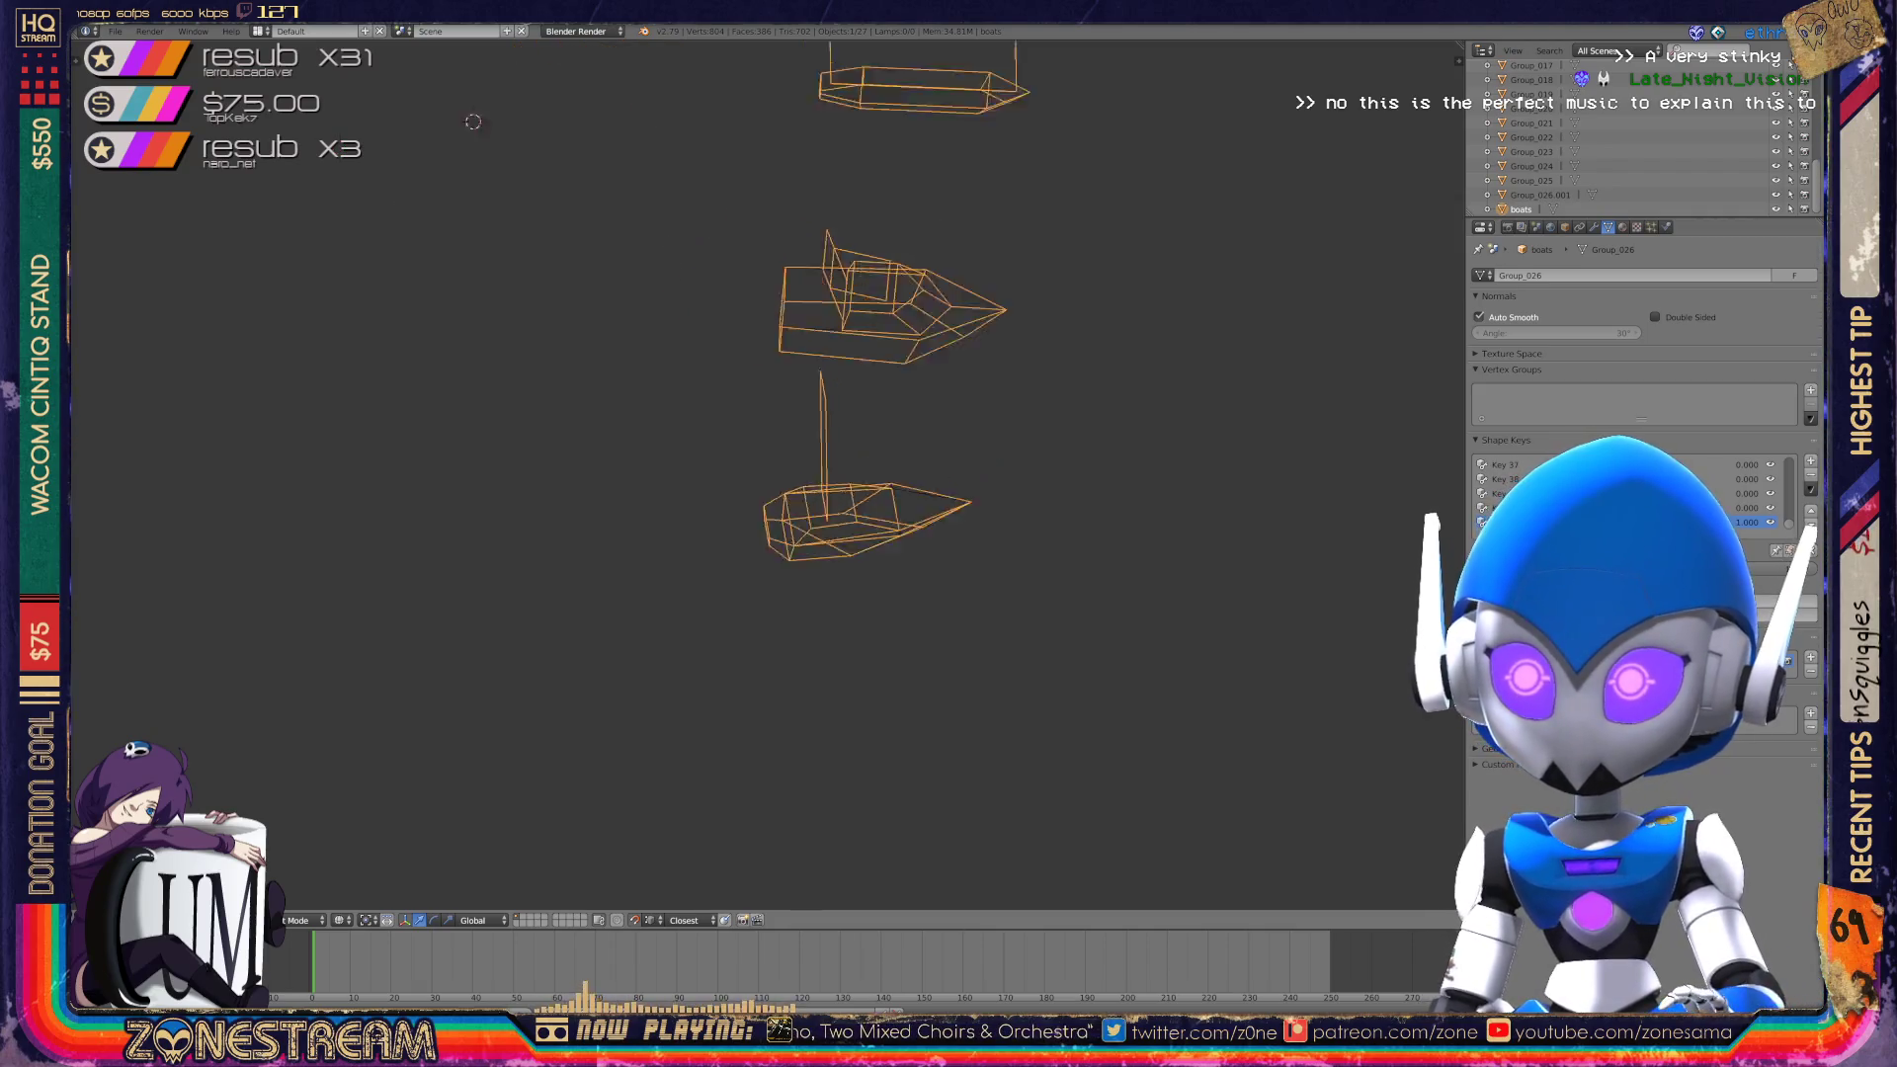
key(KP_8)
key(KP_Subtract)
key(KP_Subtract)
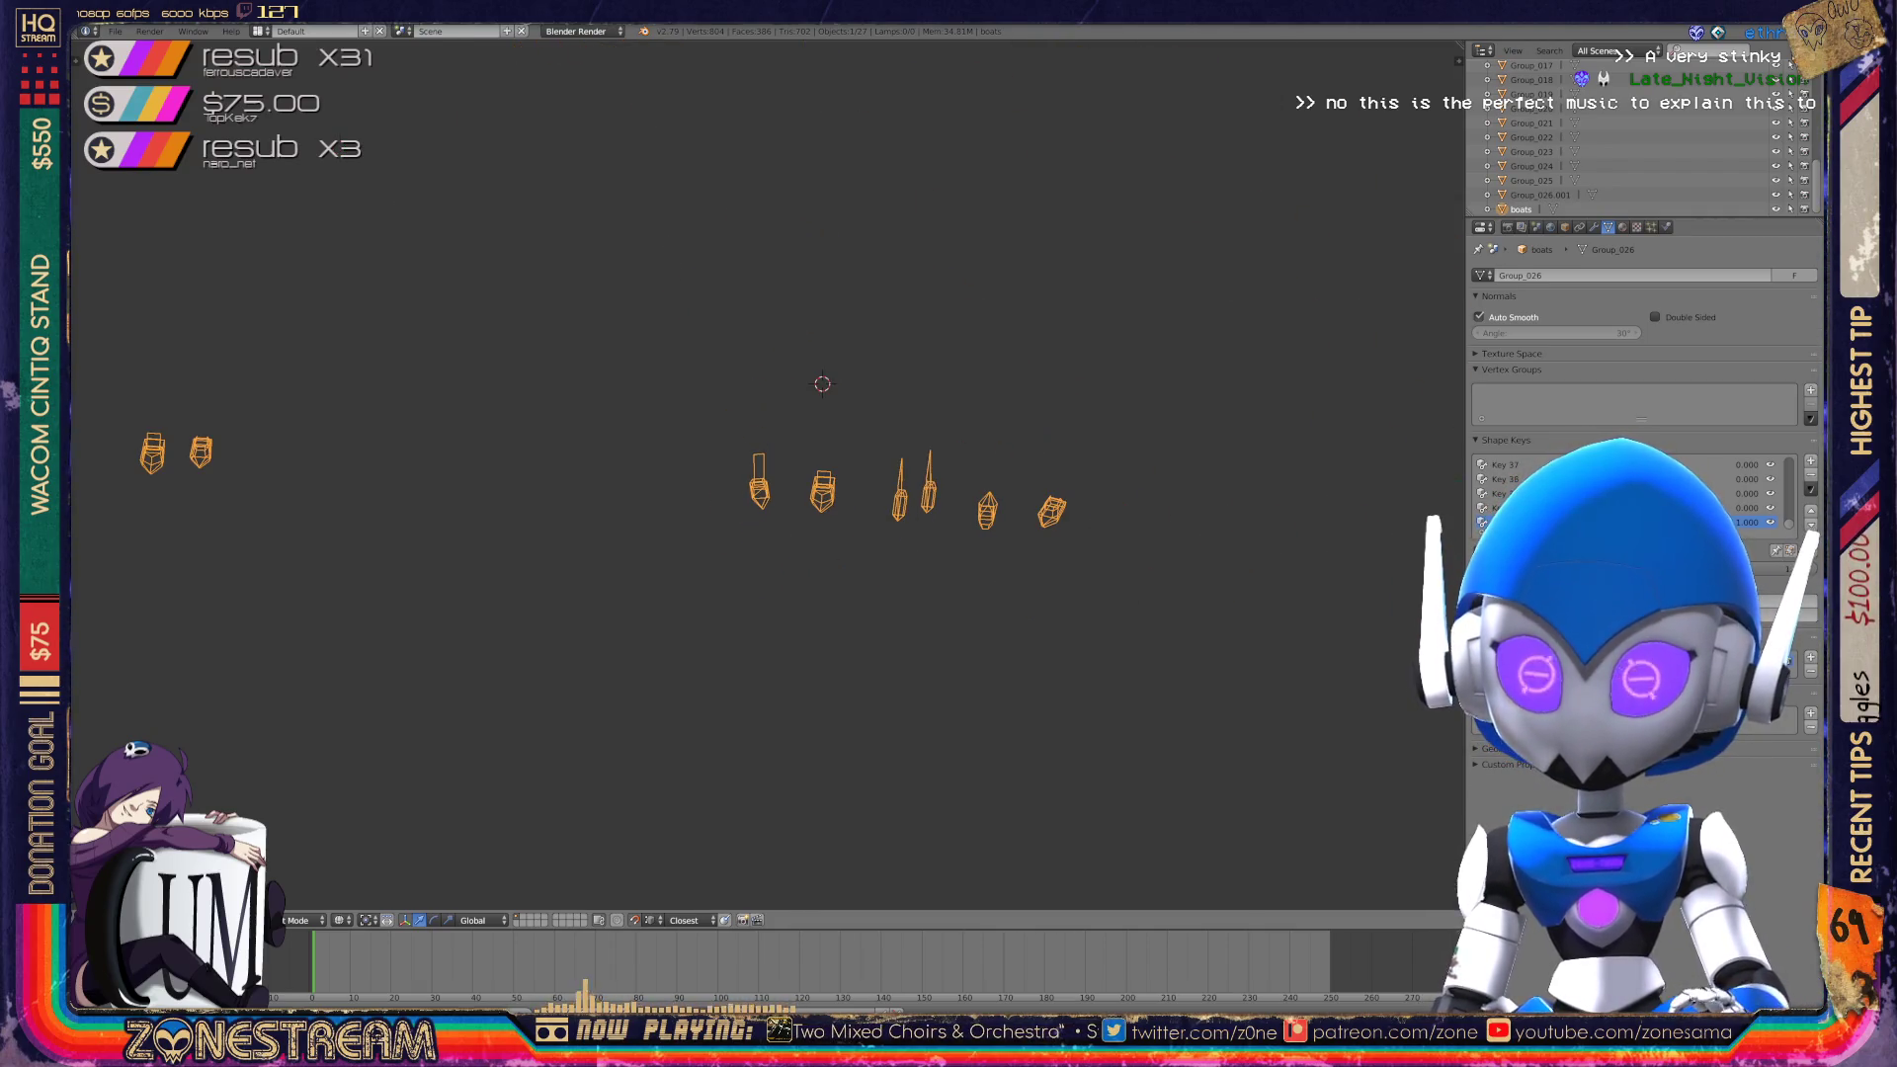
key(KP_Add)
key(KP_Add)
key(KP_Add)
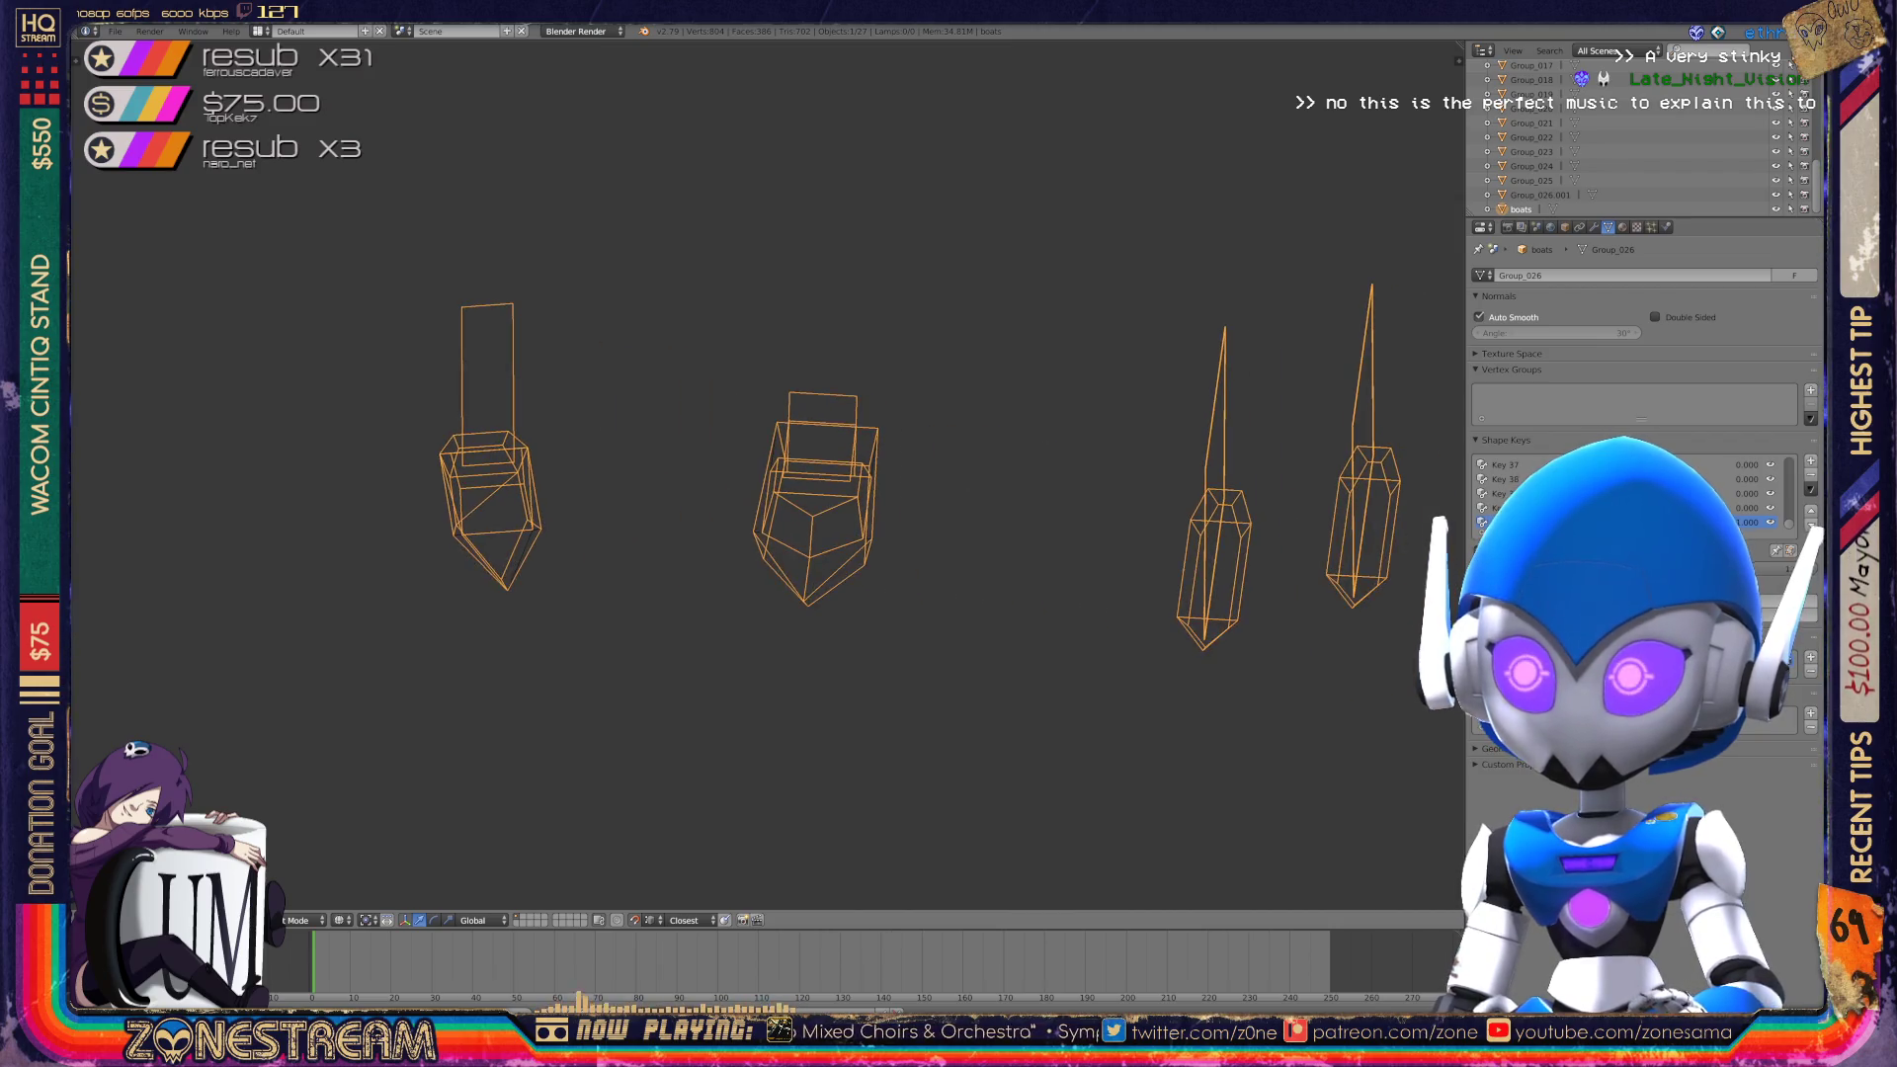
key(ctrl+KP_6)
key(ctrl+KP_6)
key(ctrl+KP_6)
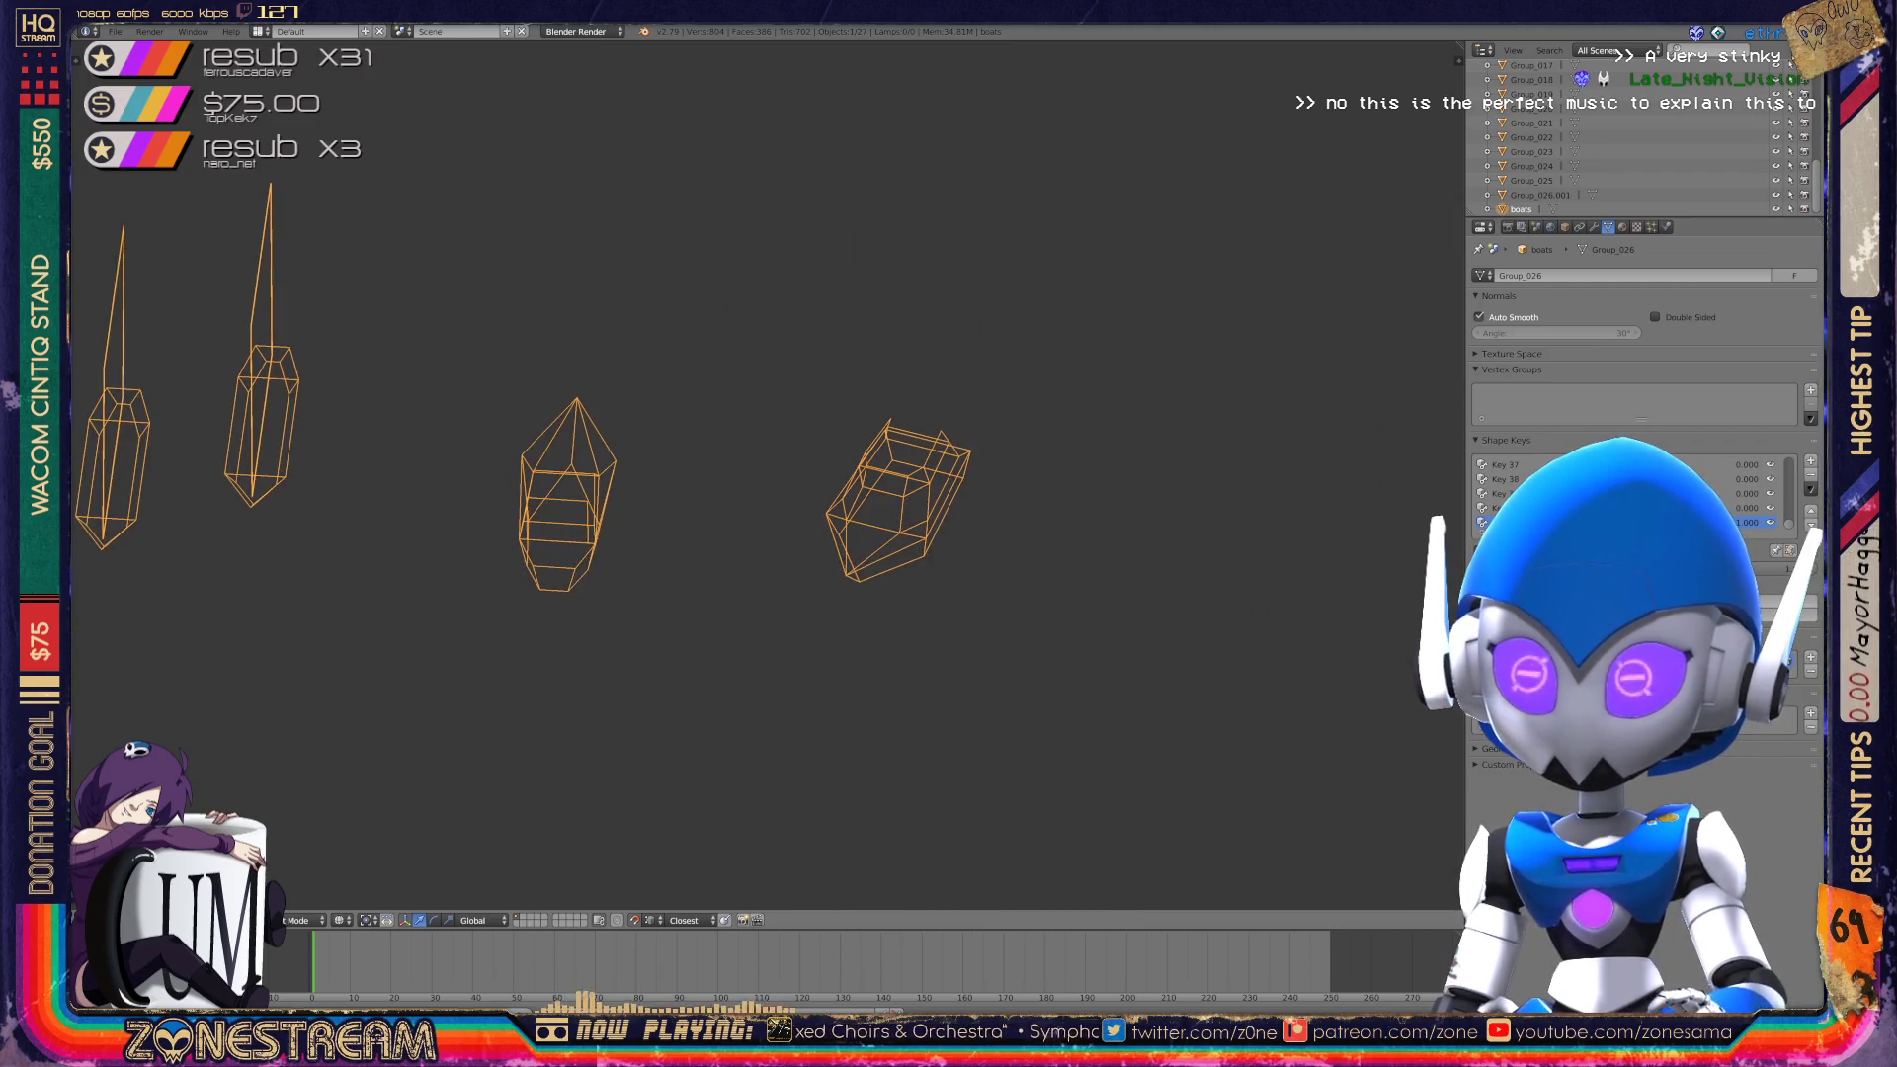
key(ctrl+KP_4)
key(ctrl+KP_4)
key(ctrl+KP_4)
key(KP_Subtract)
key(KP_Subtract)
key(KP_Subtract)
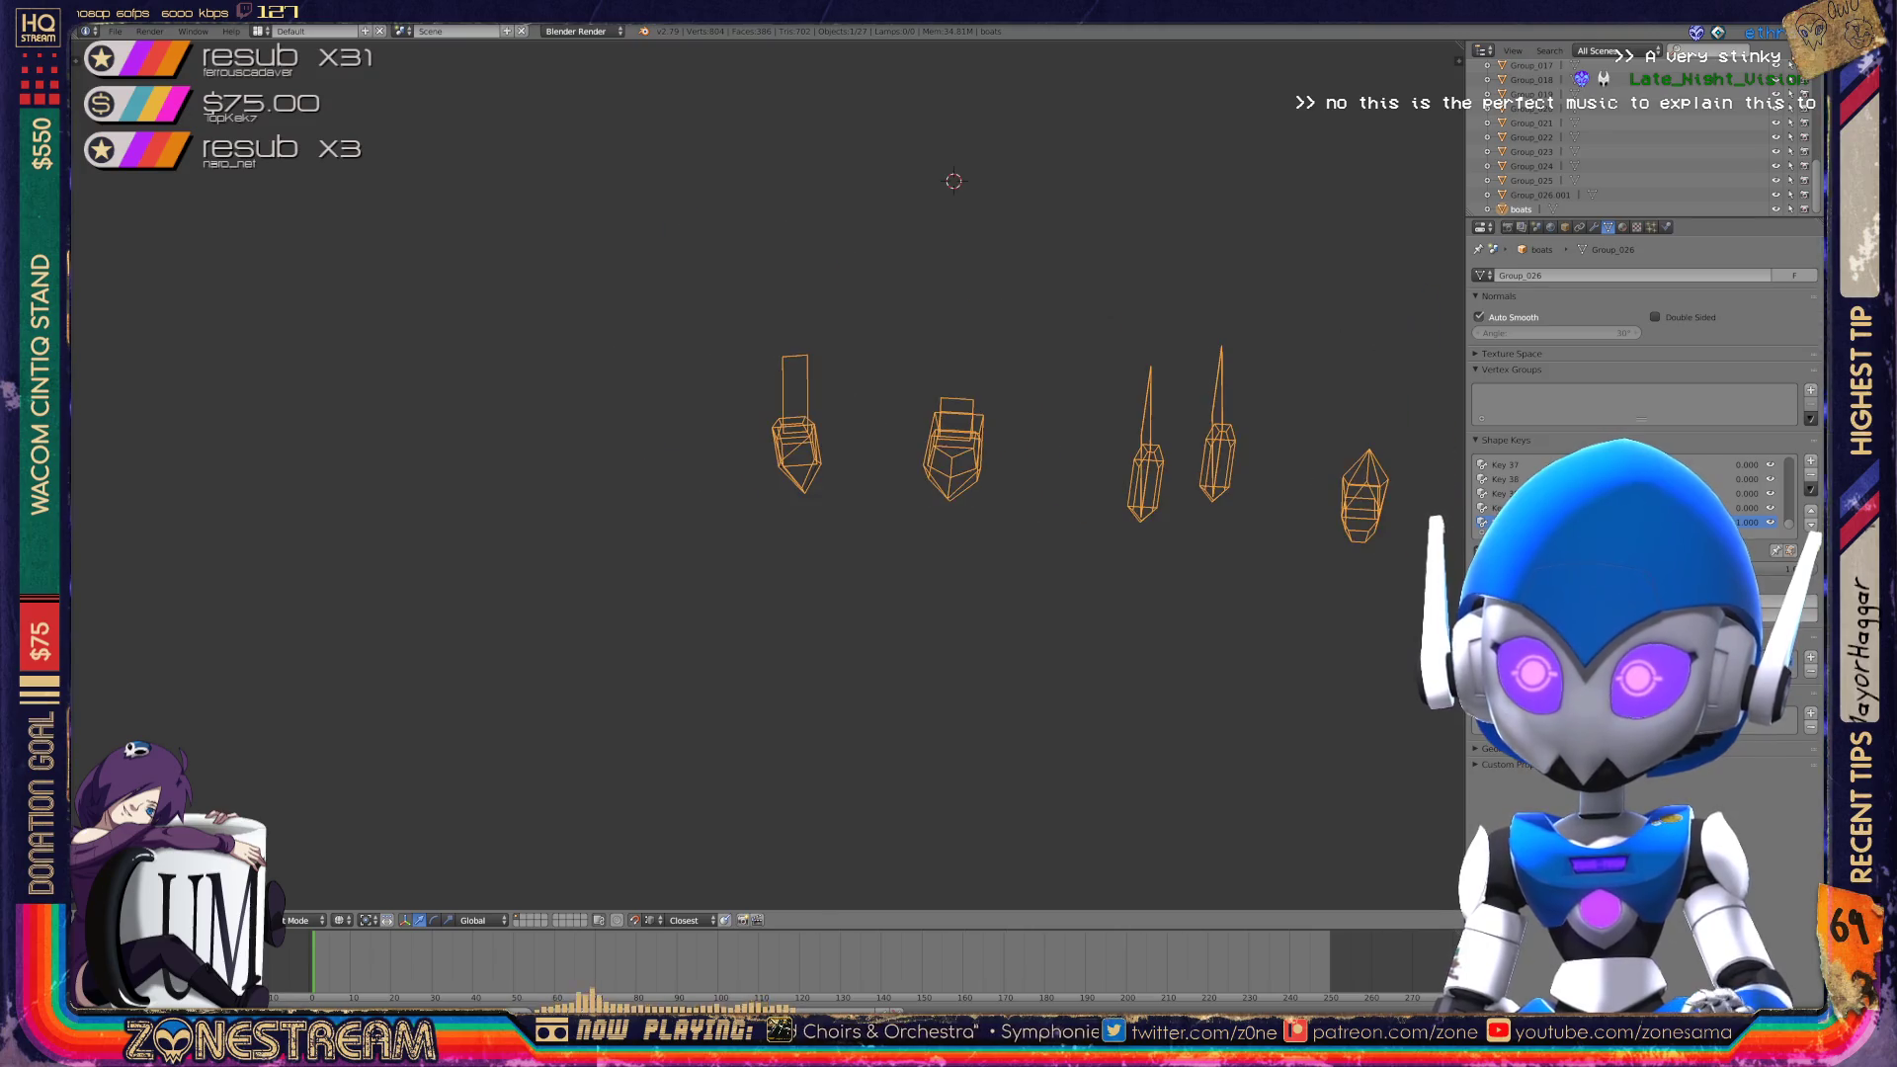
key(KP_Add)
key(KP_Add)
key(KP_Add)
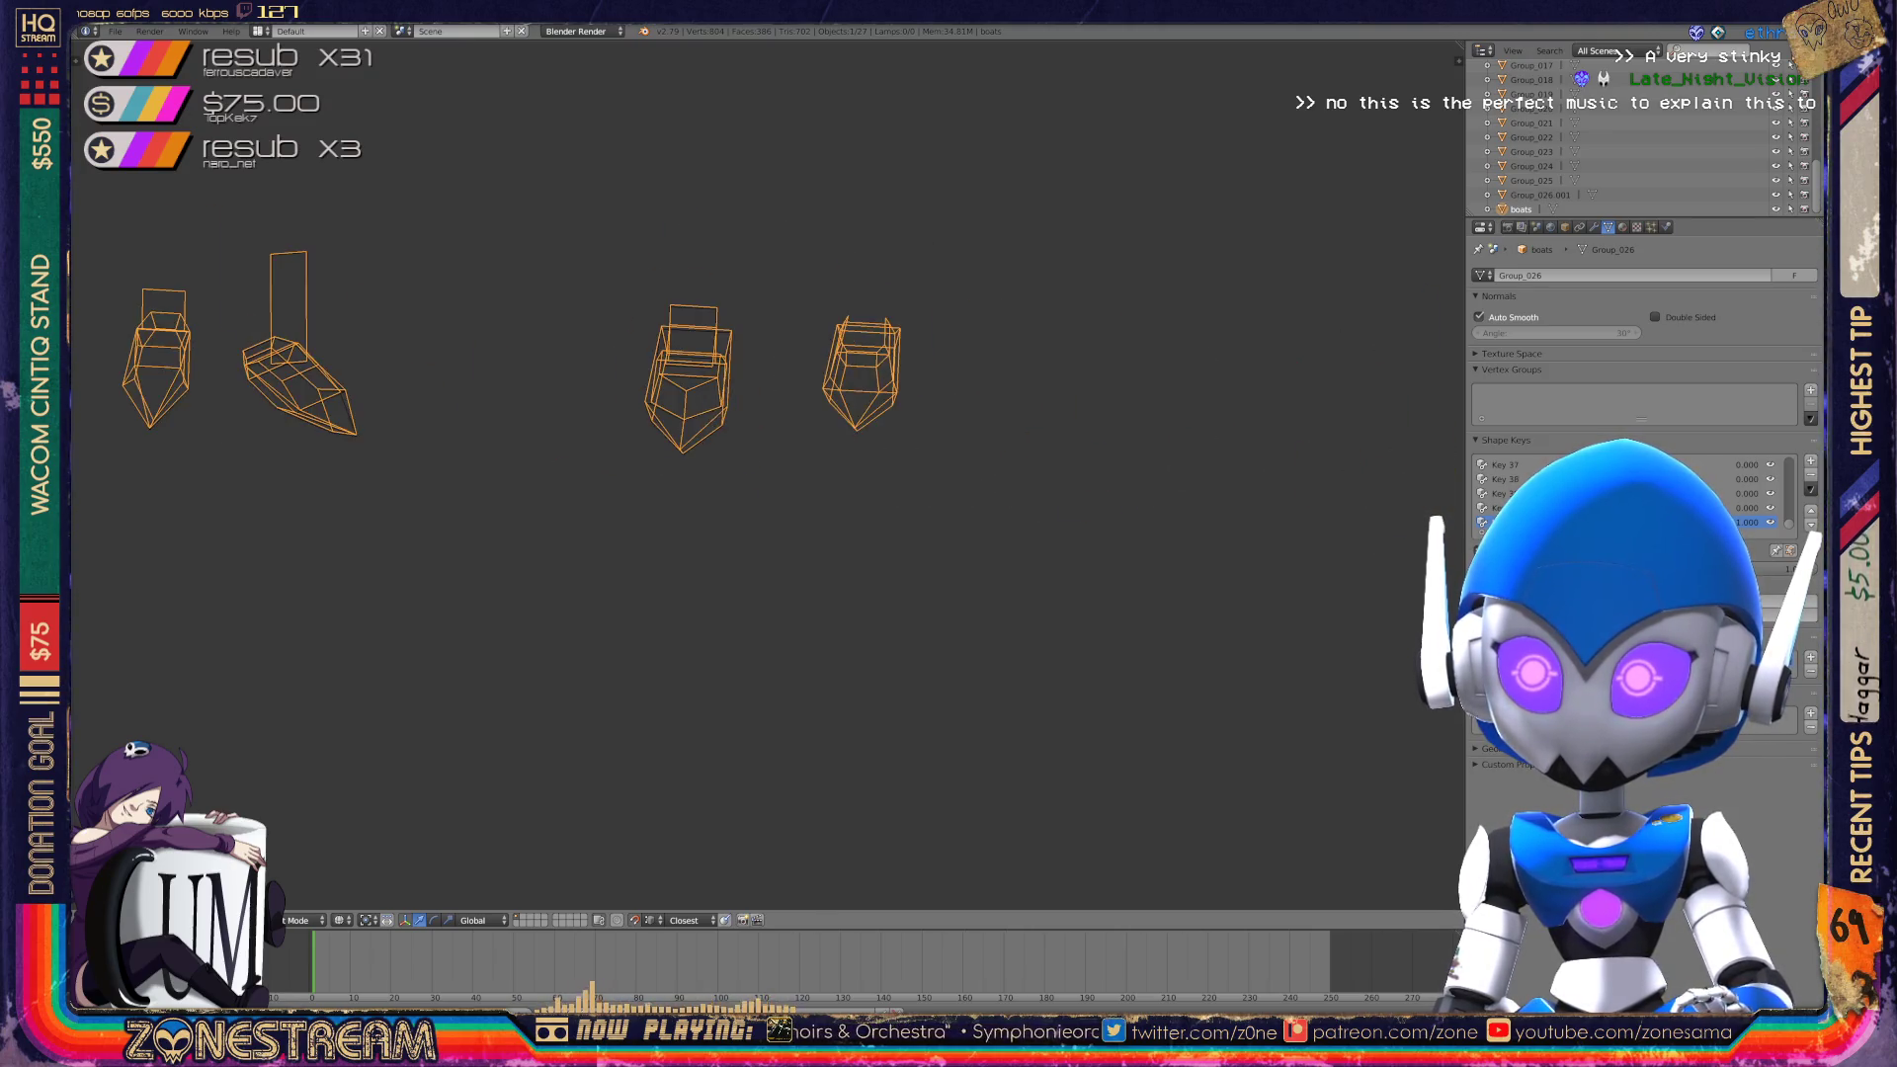
key(ctrl+KP_6)
key(ctrl+KP_6)
key(ctrl+KP_6)
key(KP_Add)
key(KP_Add)
key(KP_Add)
key(ctrl+KP_8)
key(ctrl+KP_8)
key(ctrl+KP_8)
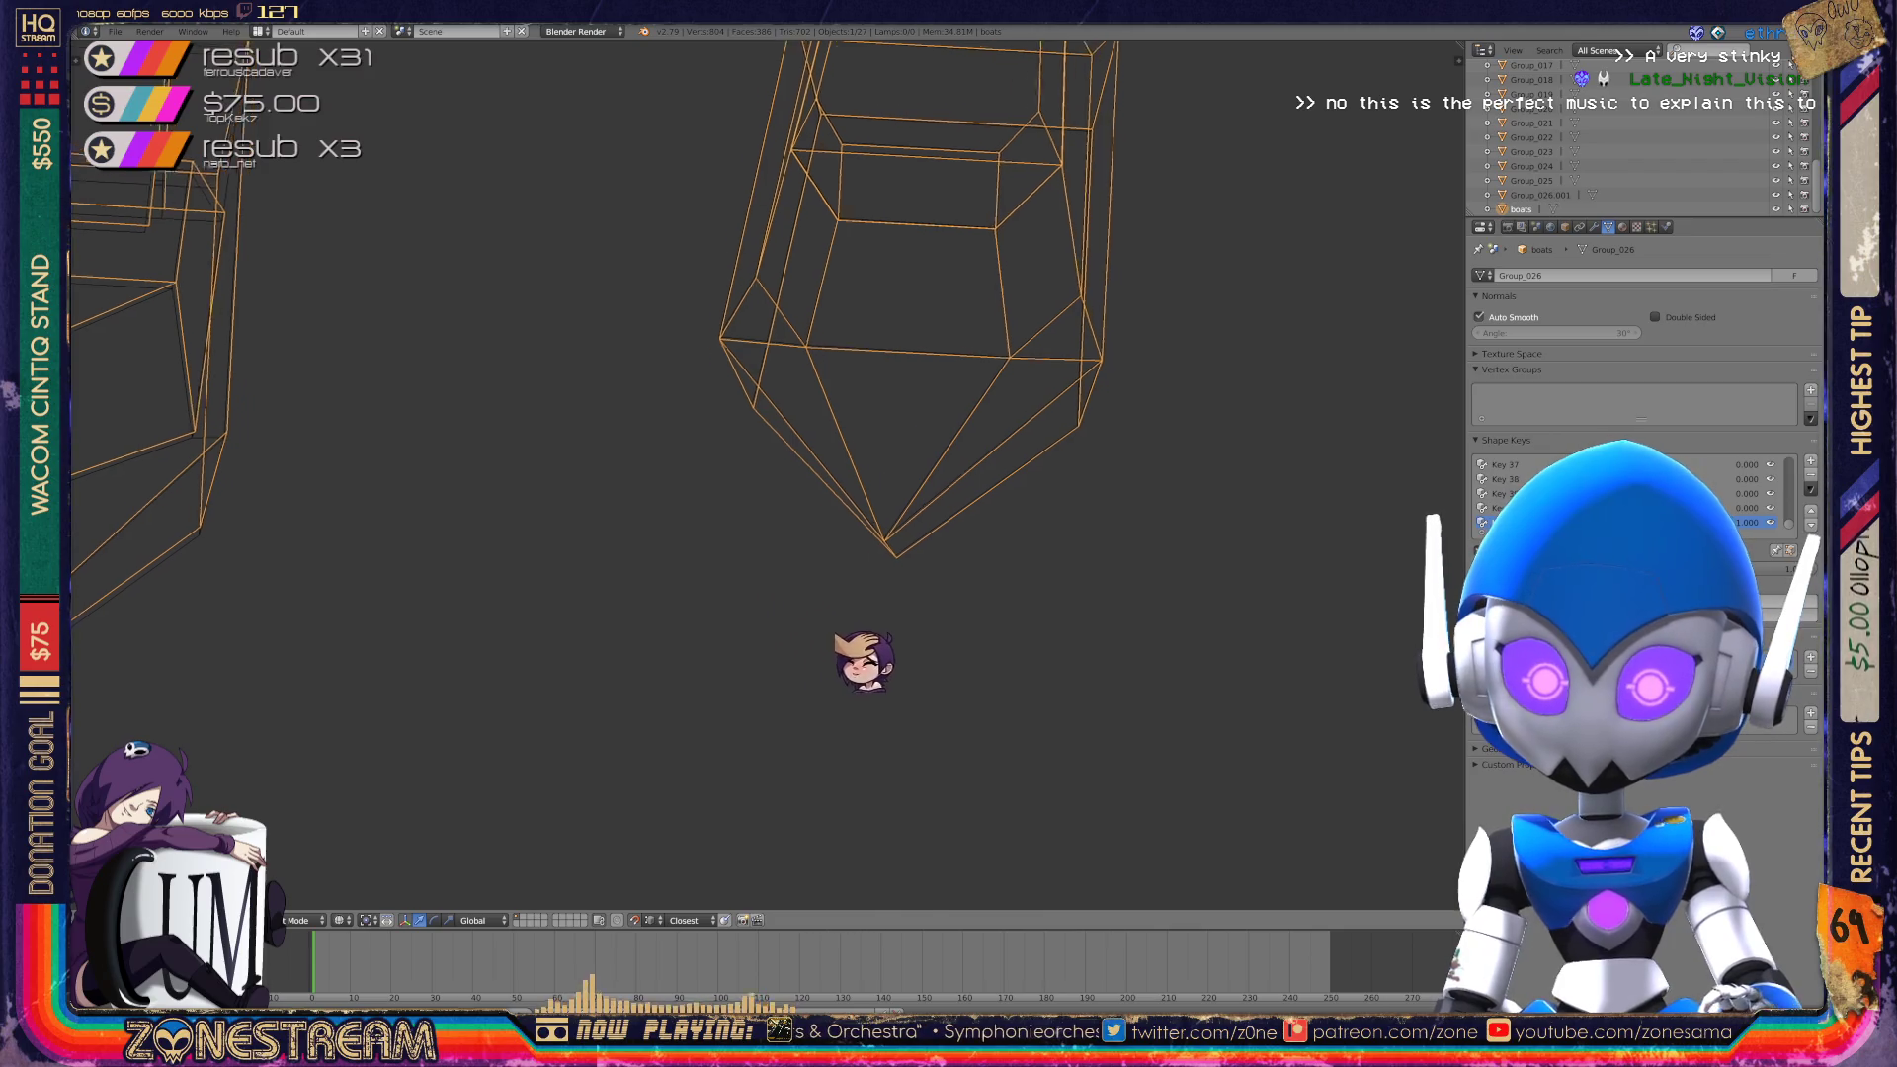
key(ctrl+KP_6)
key(ctrl+KP_8)
key(ctrl+KP_8)
key(KP_Add)
key(KP_Add)
key(KP_Add)
key(KP_Add)
key(Tab)
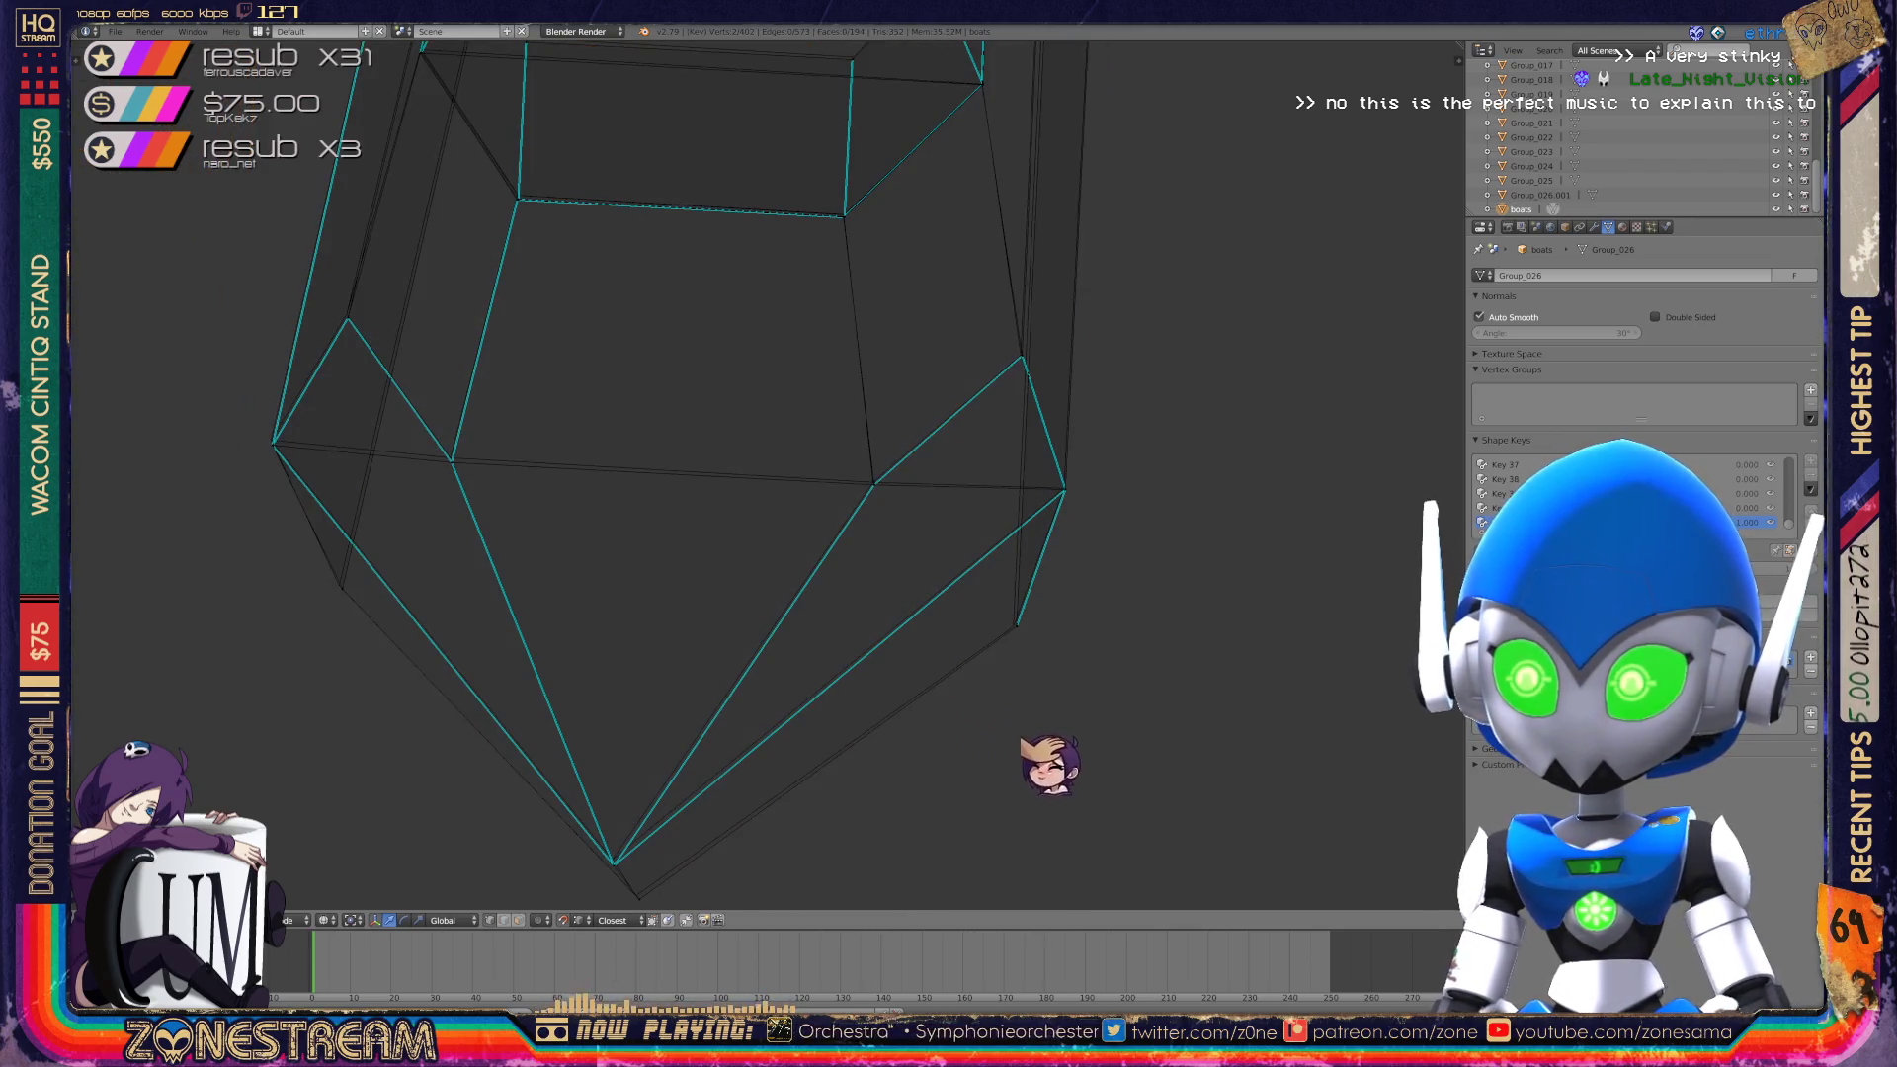
Raise the bottom point vertex and the vertex beneath it slightly.
key(ctrl+KP_4)
key(ctrl+KP_2)
key(ctrl+KP_2)
key(ctrl+KP_2)
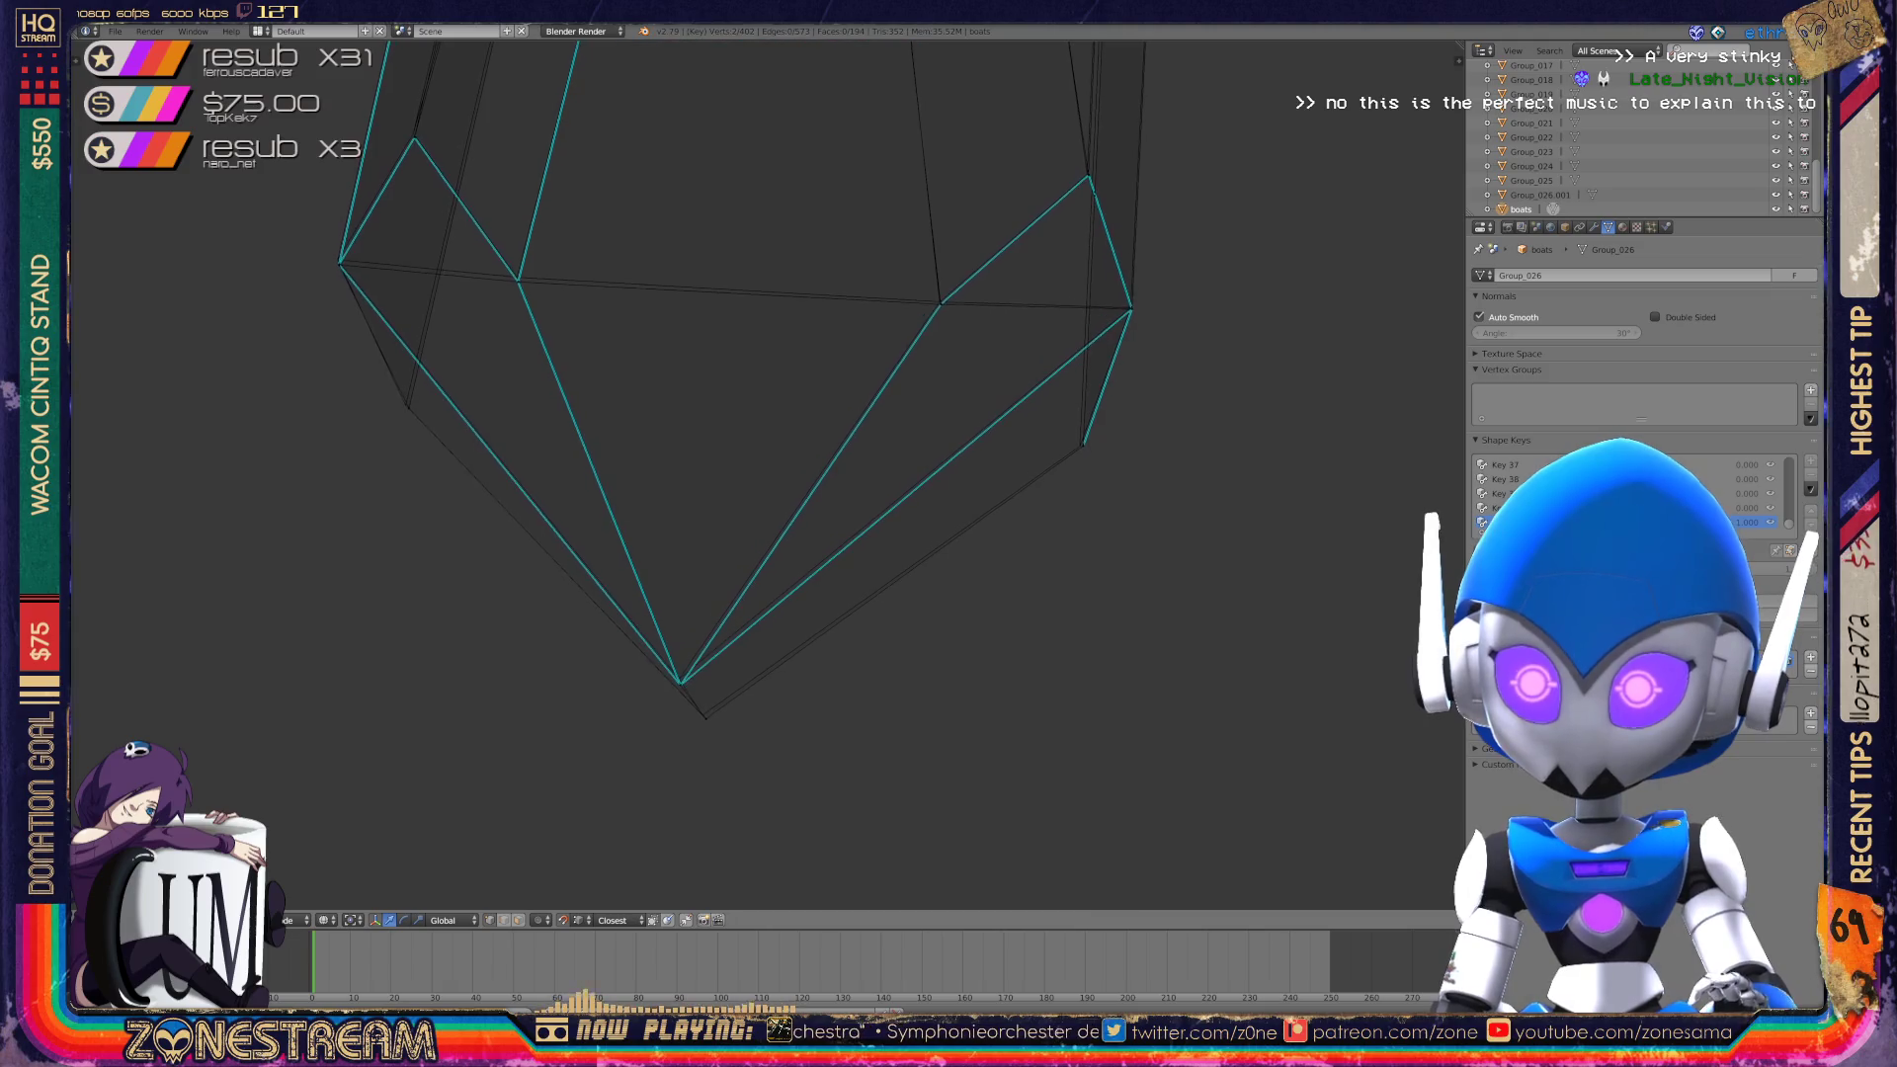
key(KP_2)
key(KP_2)
key(ctrl+KP_2)
key(ctrl+KP_2)
key(ctrl+KP_2)
key(ctrl+KP_4)
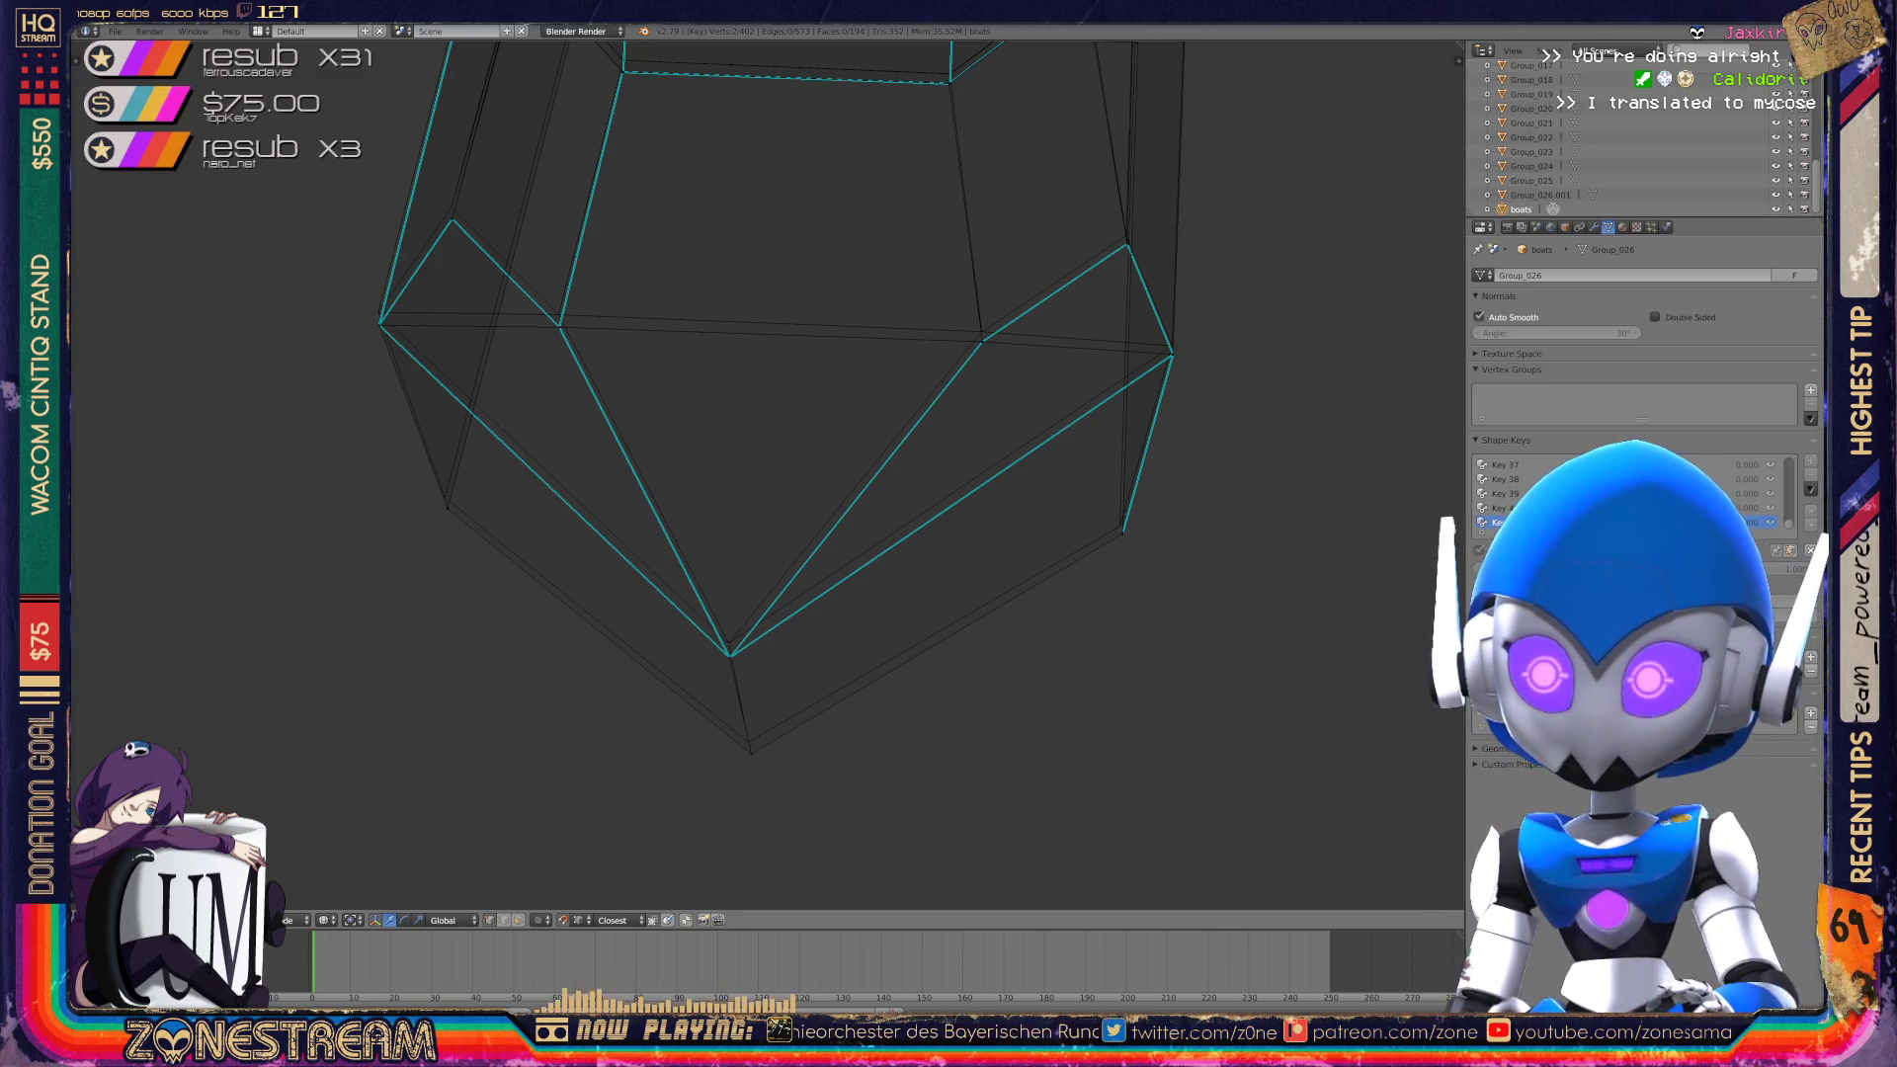
right_click(729, 654)
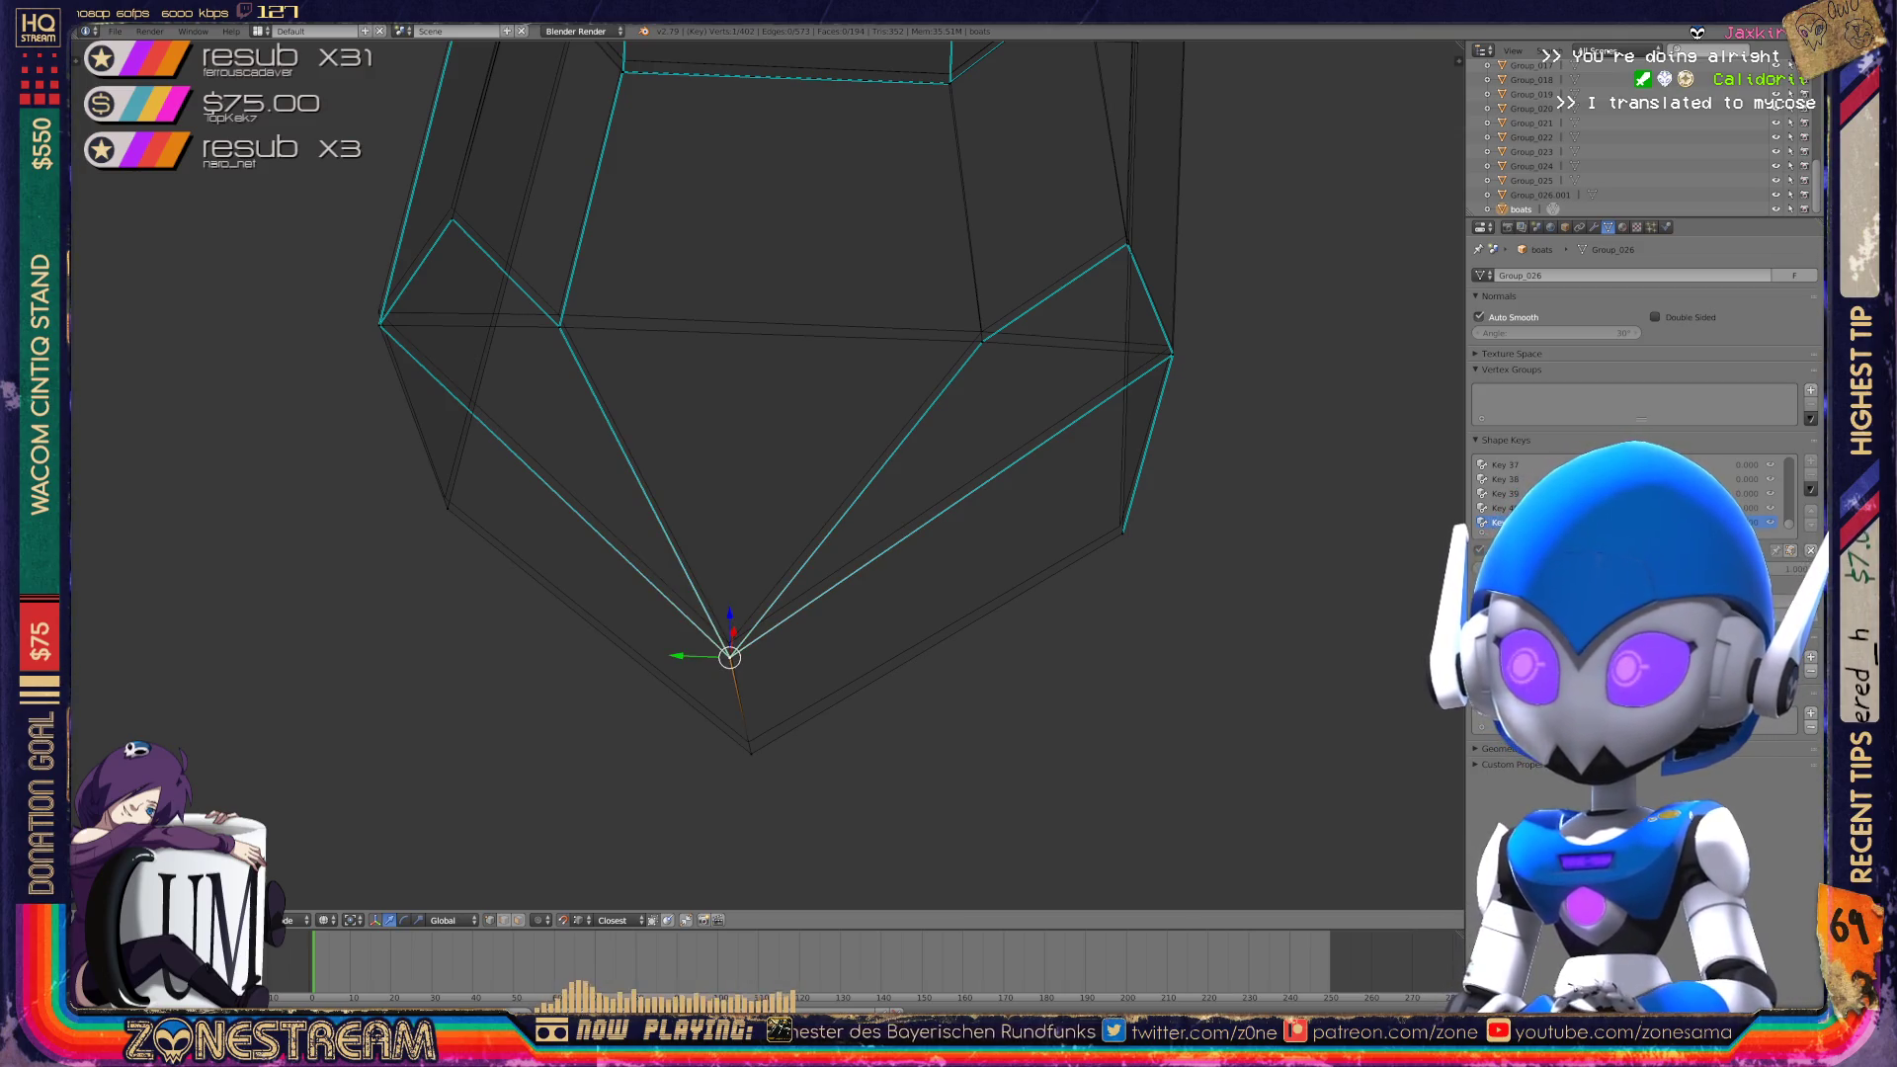
key(g)
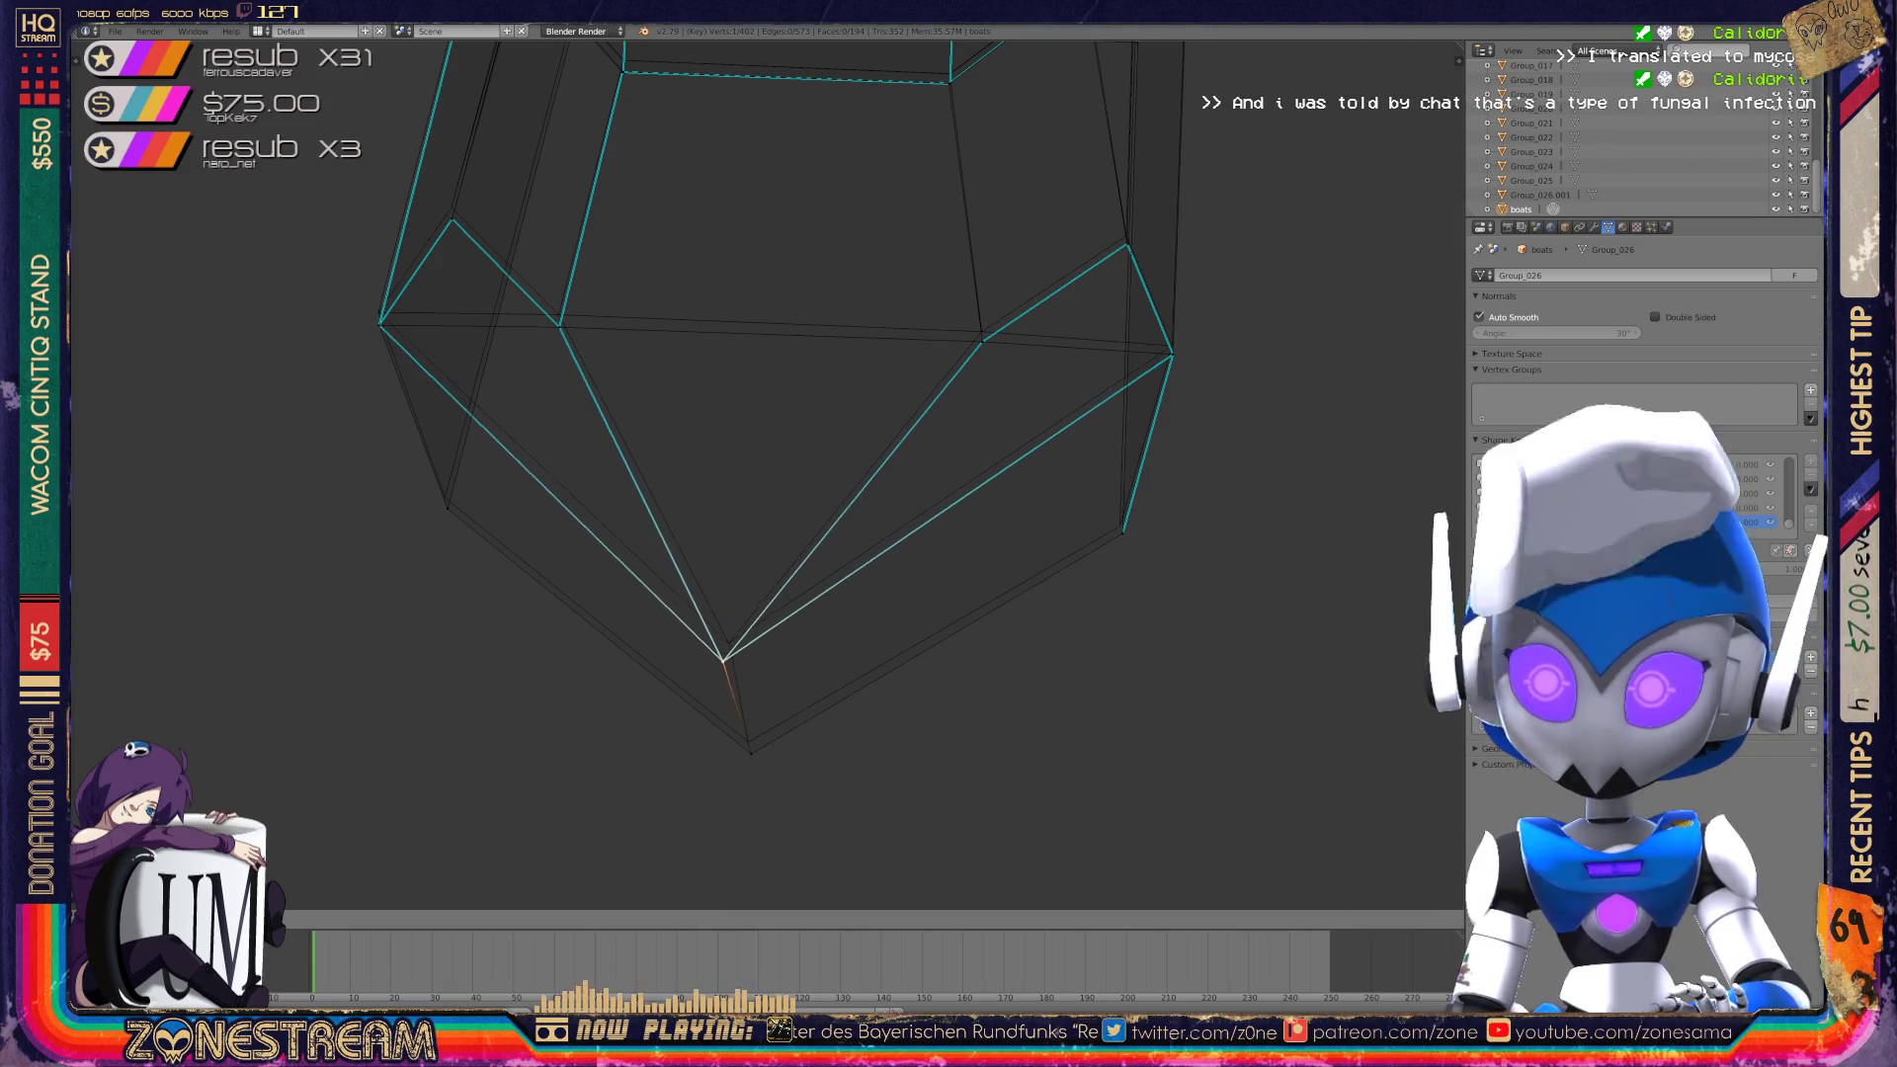
click(728, 642)
right_click(752, 753)
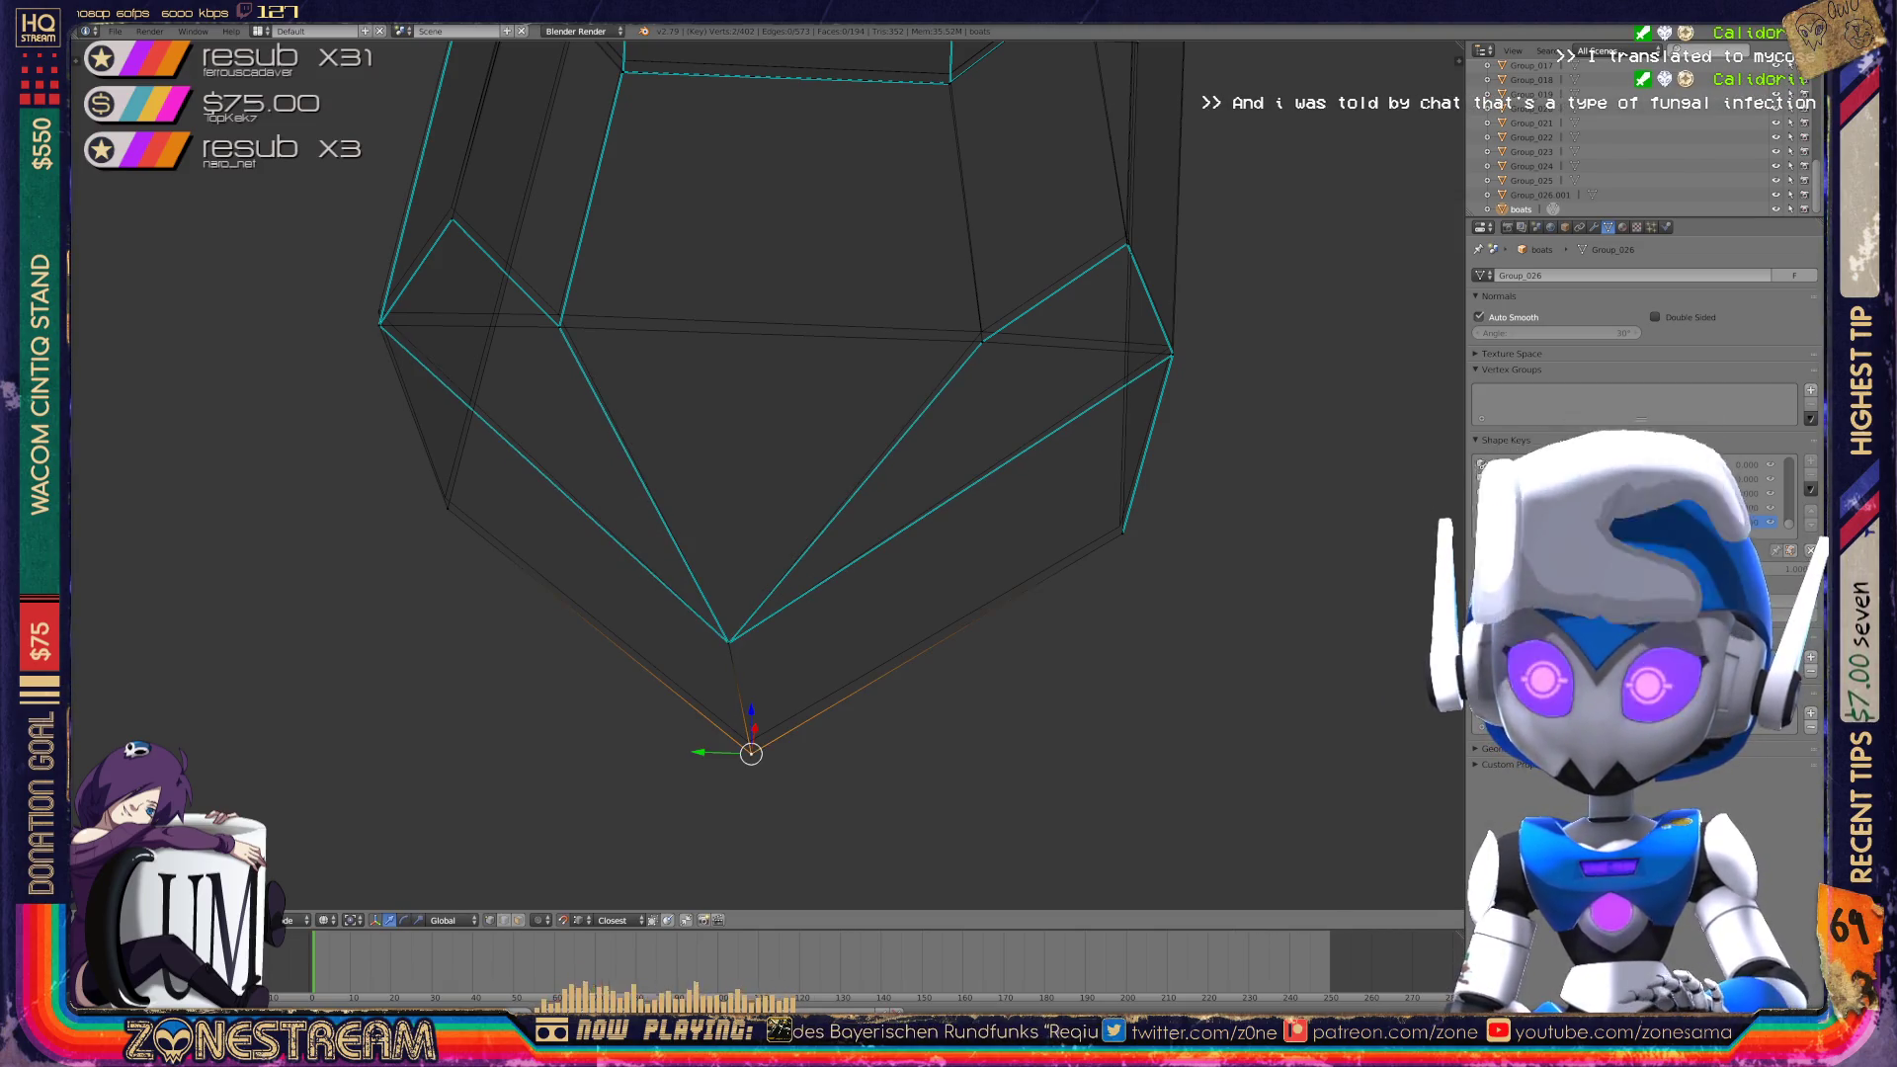
key(g)
click(748, 741)
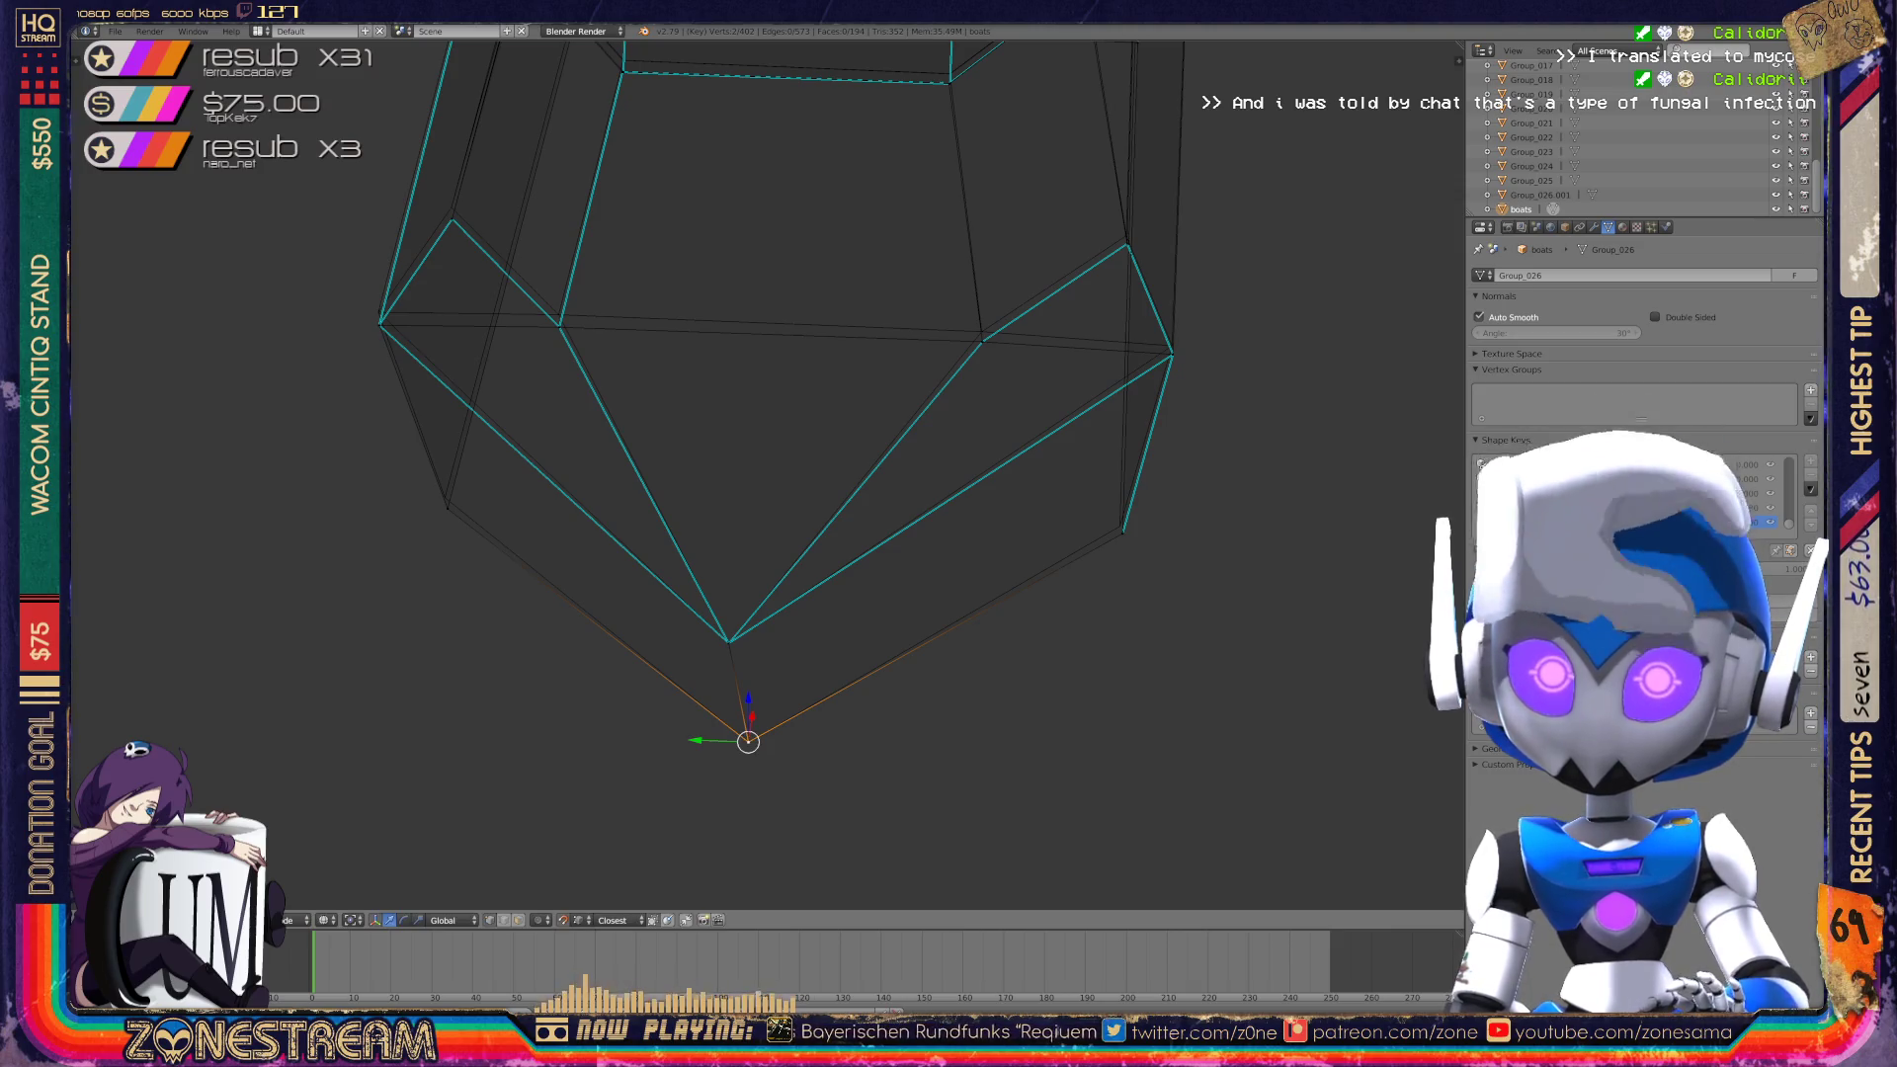
Try moving a vertex upward and left, then undo the move.
middle_drag(889, 494, 810, 385)
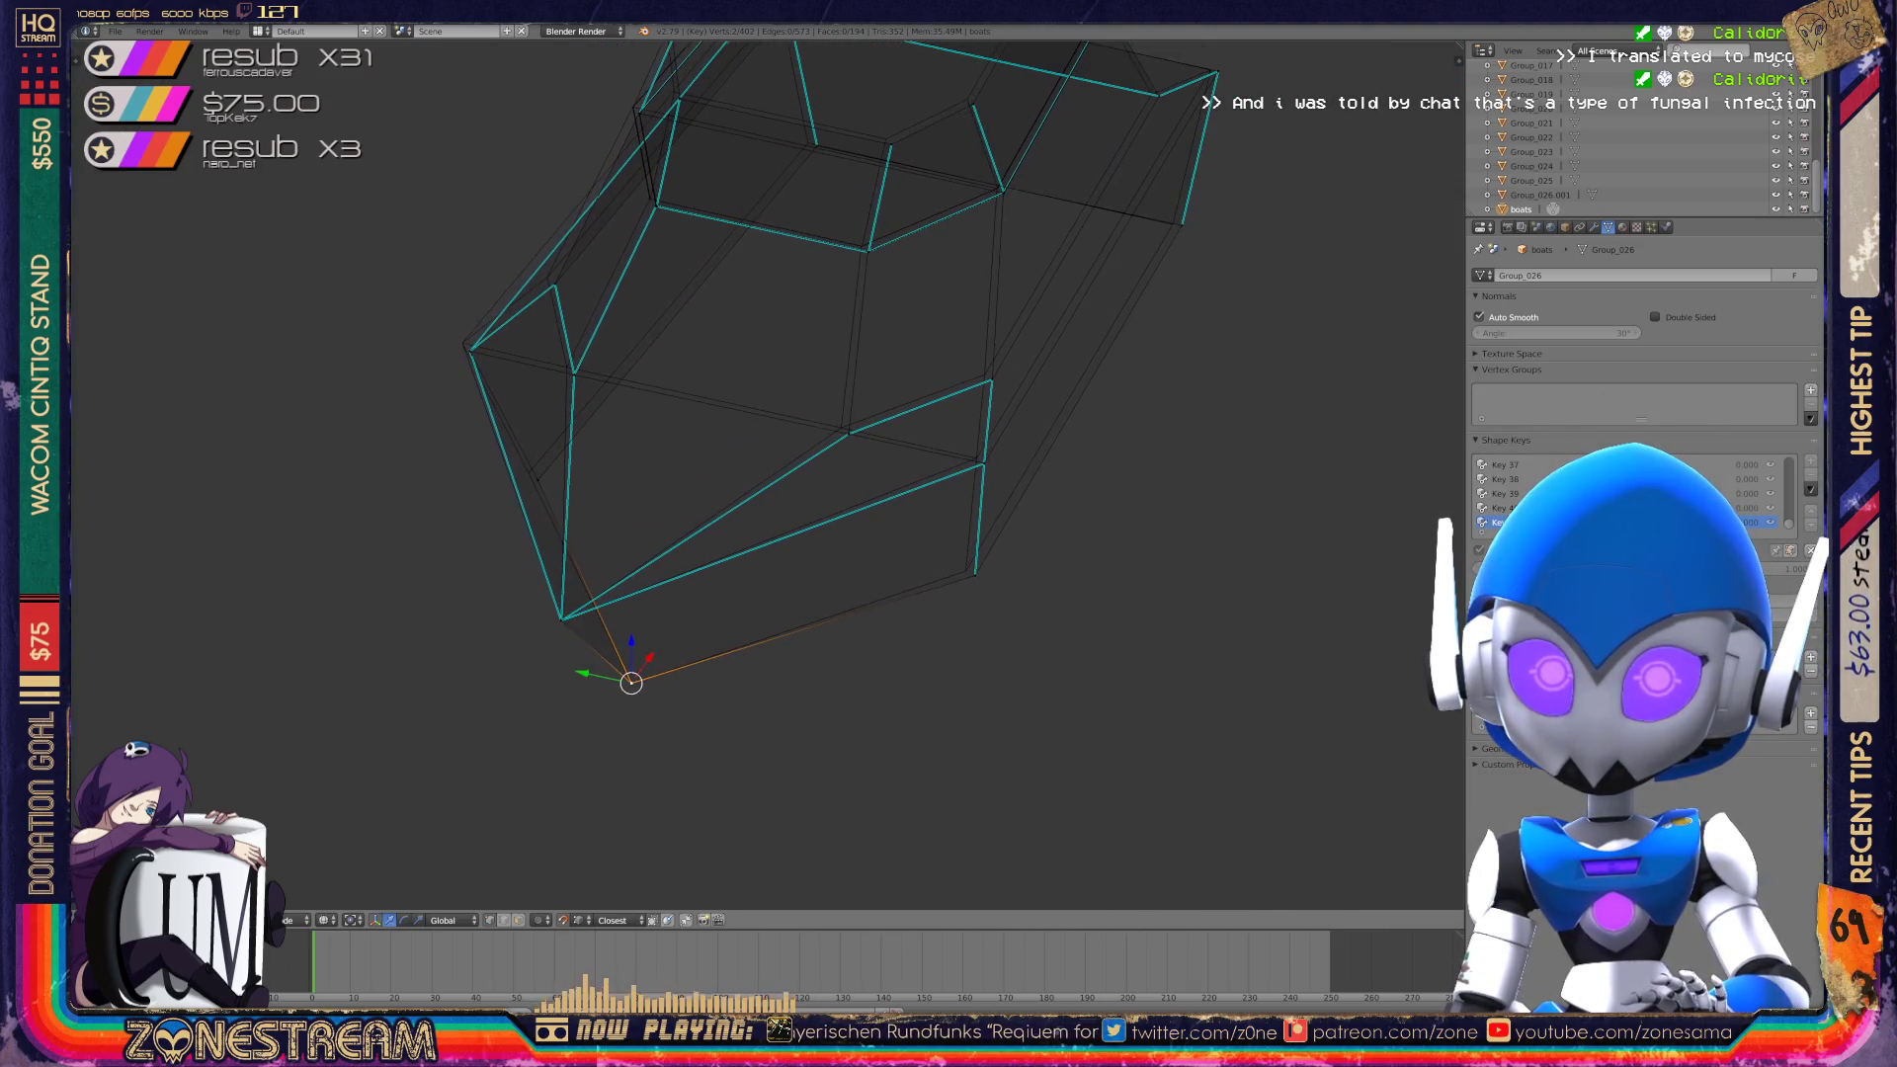
scroll(767, 475, up, 4)
key(g)
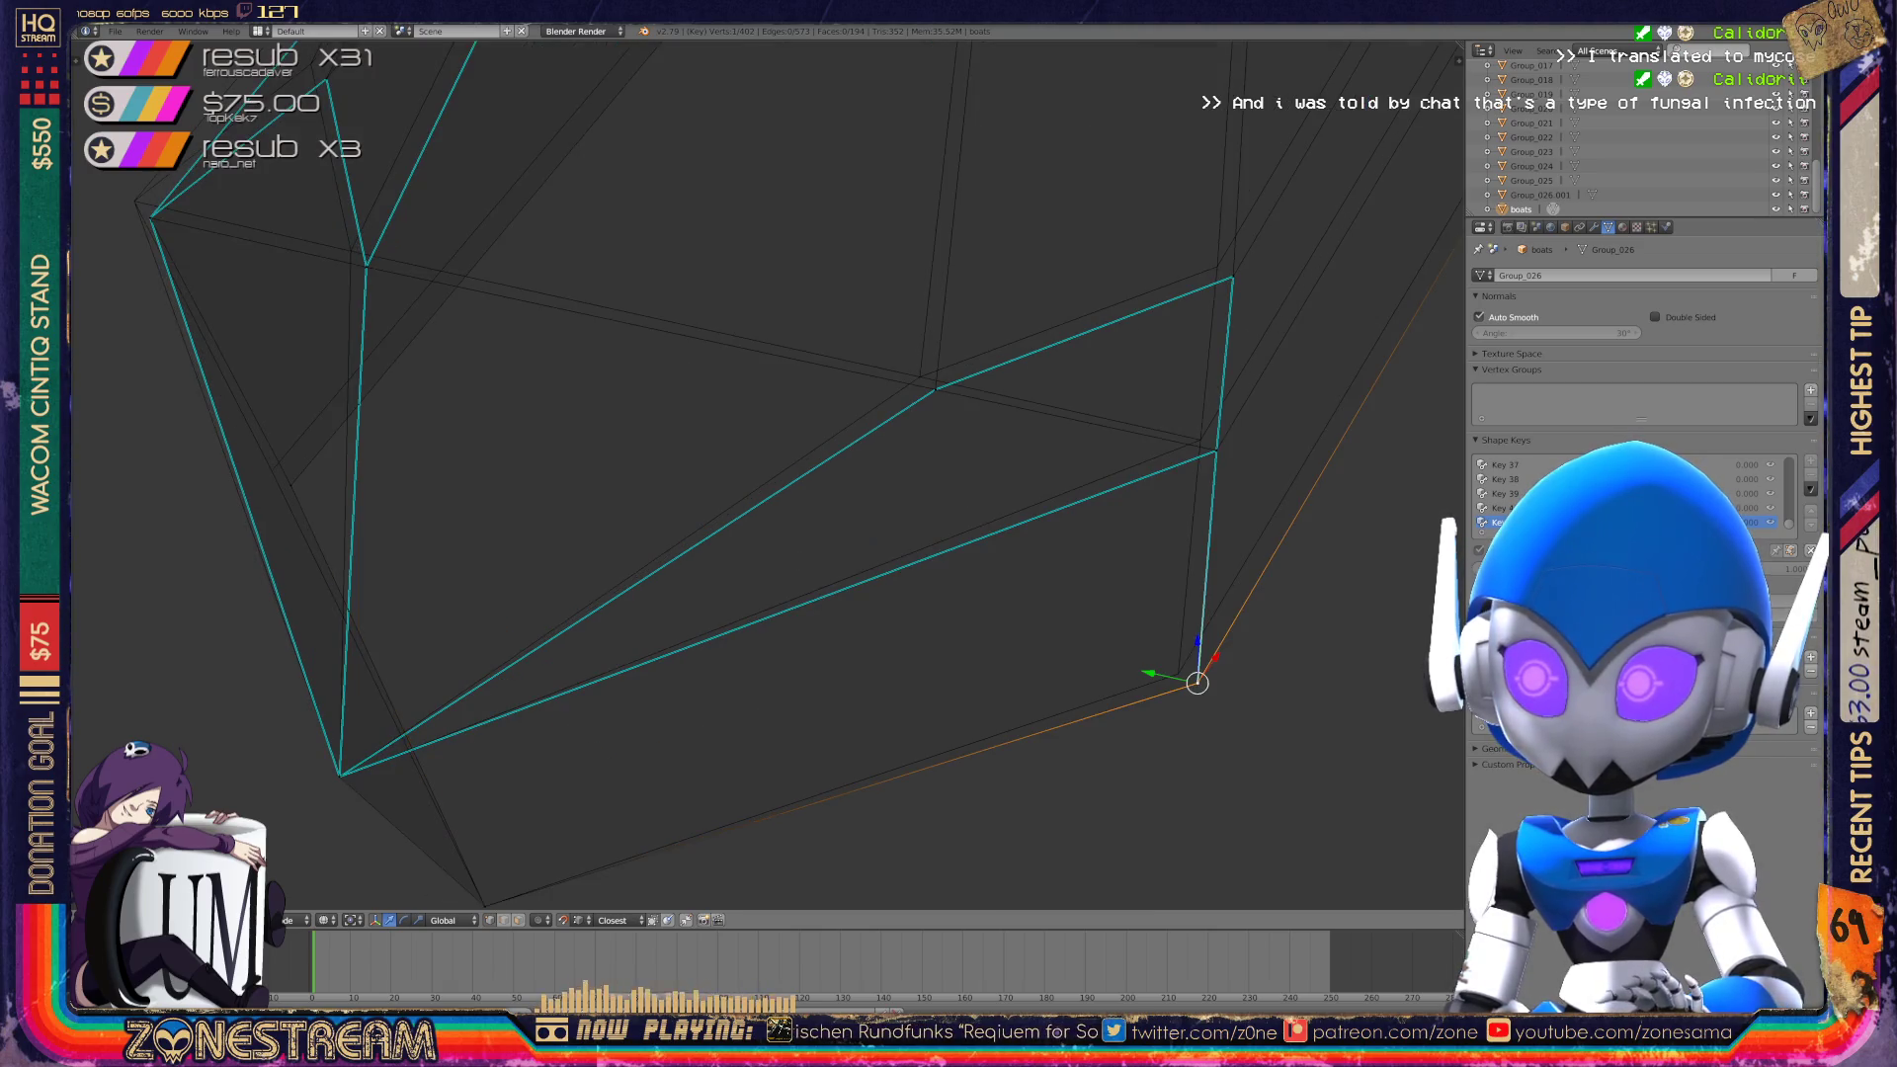
click(1178, 673)
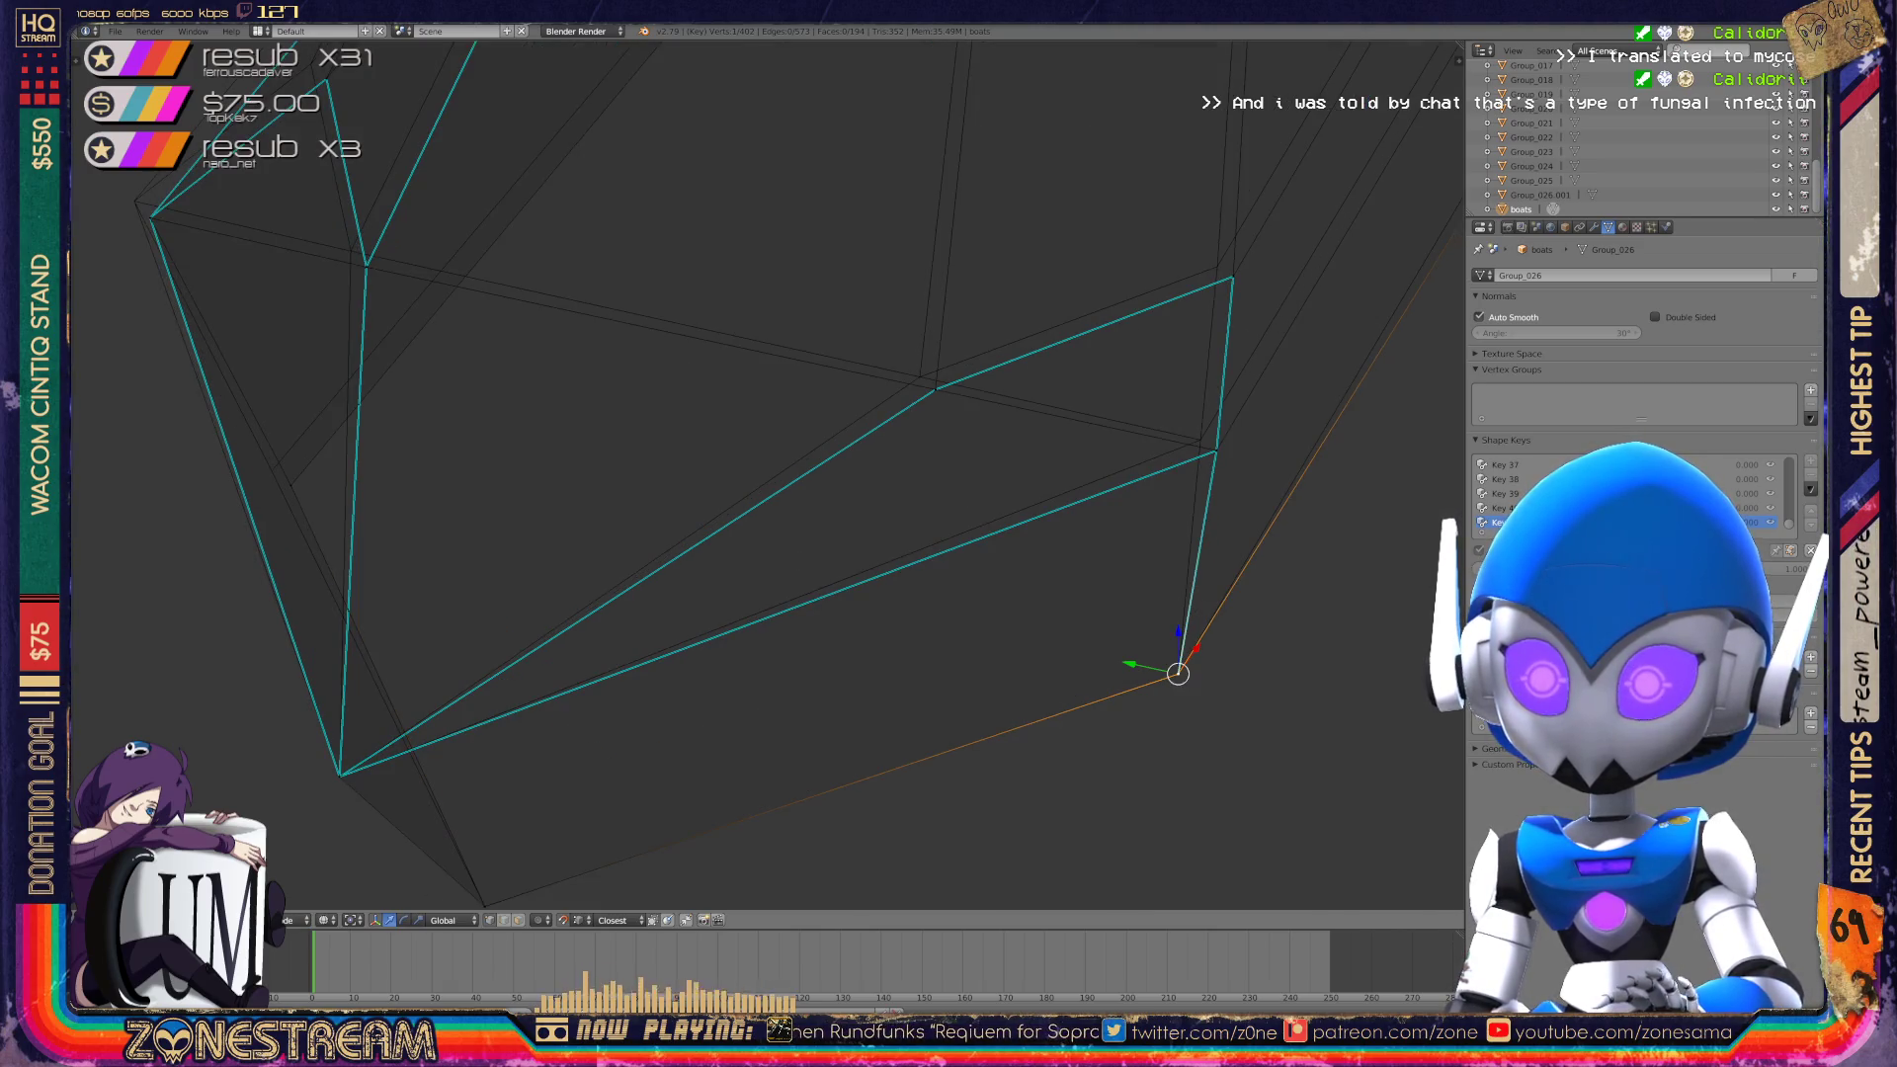
drag(1178, 673, 1216, 450)
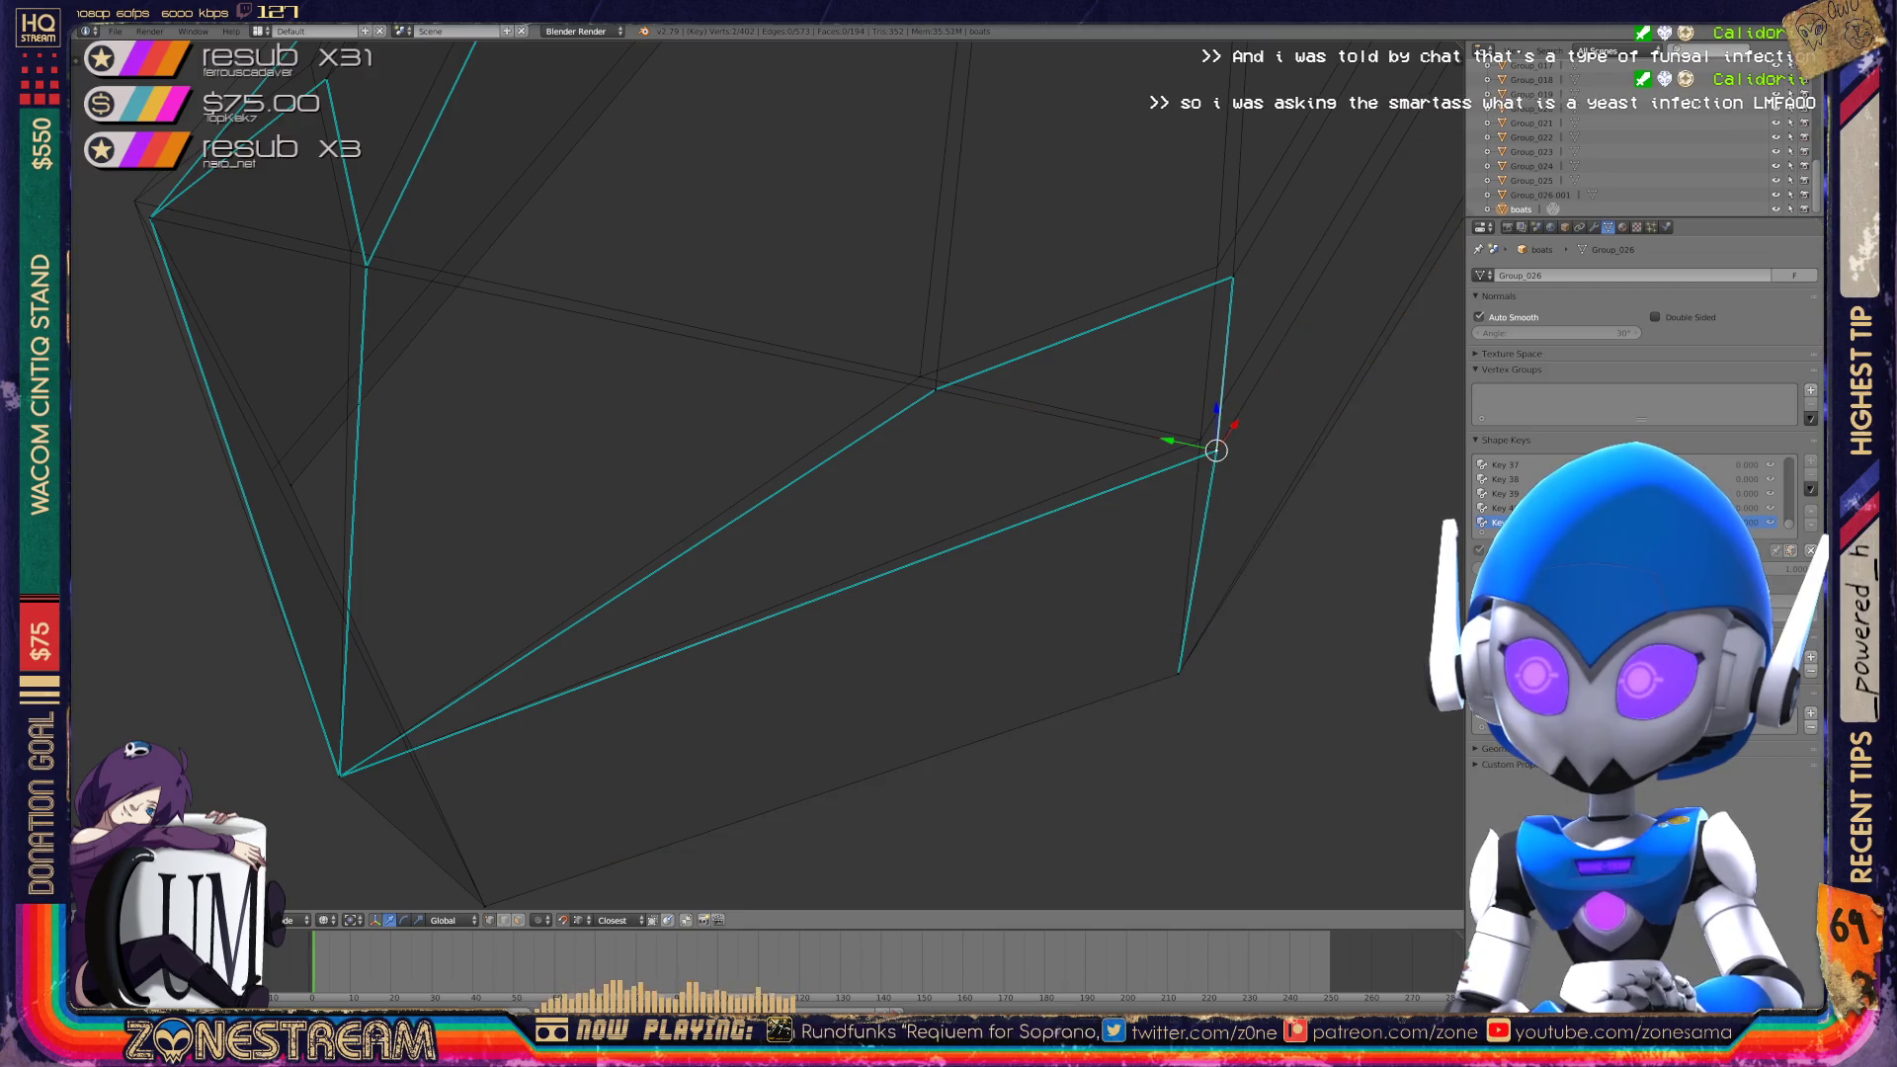
shift+middle_drag(1217, 450, 1282, 490)
drag(1265, 479, 986, 416)
key(ctrl+z)
shift+middle_drag(986, 416, 1297, 451)
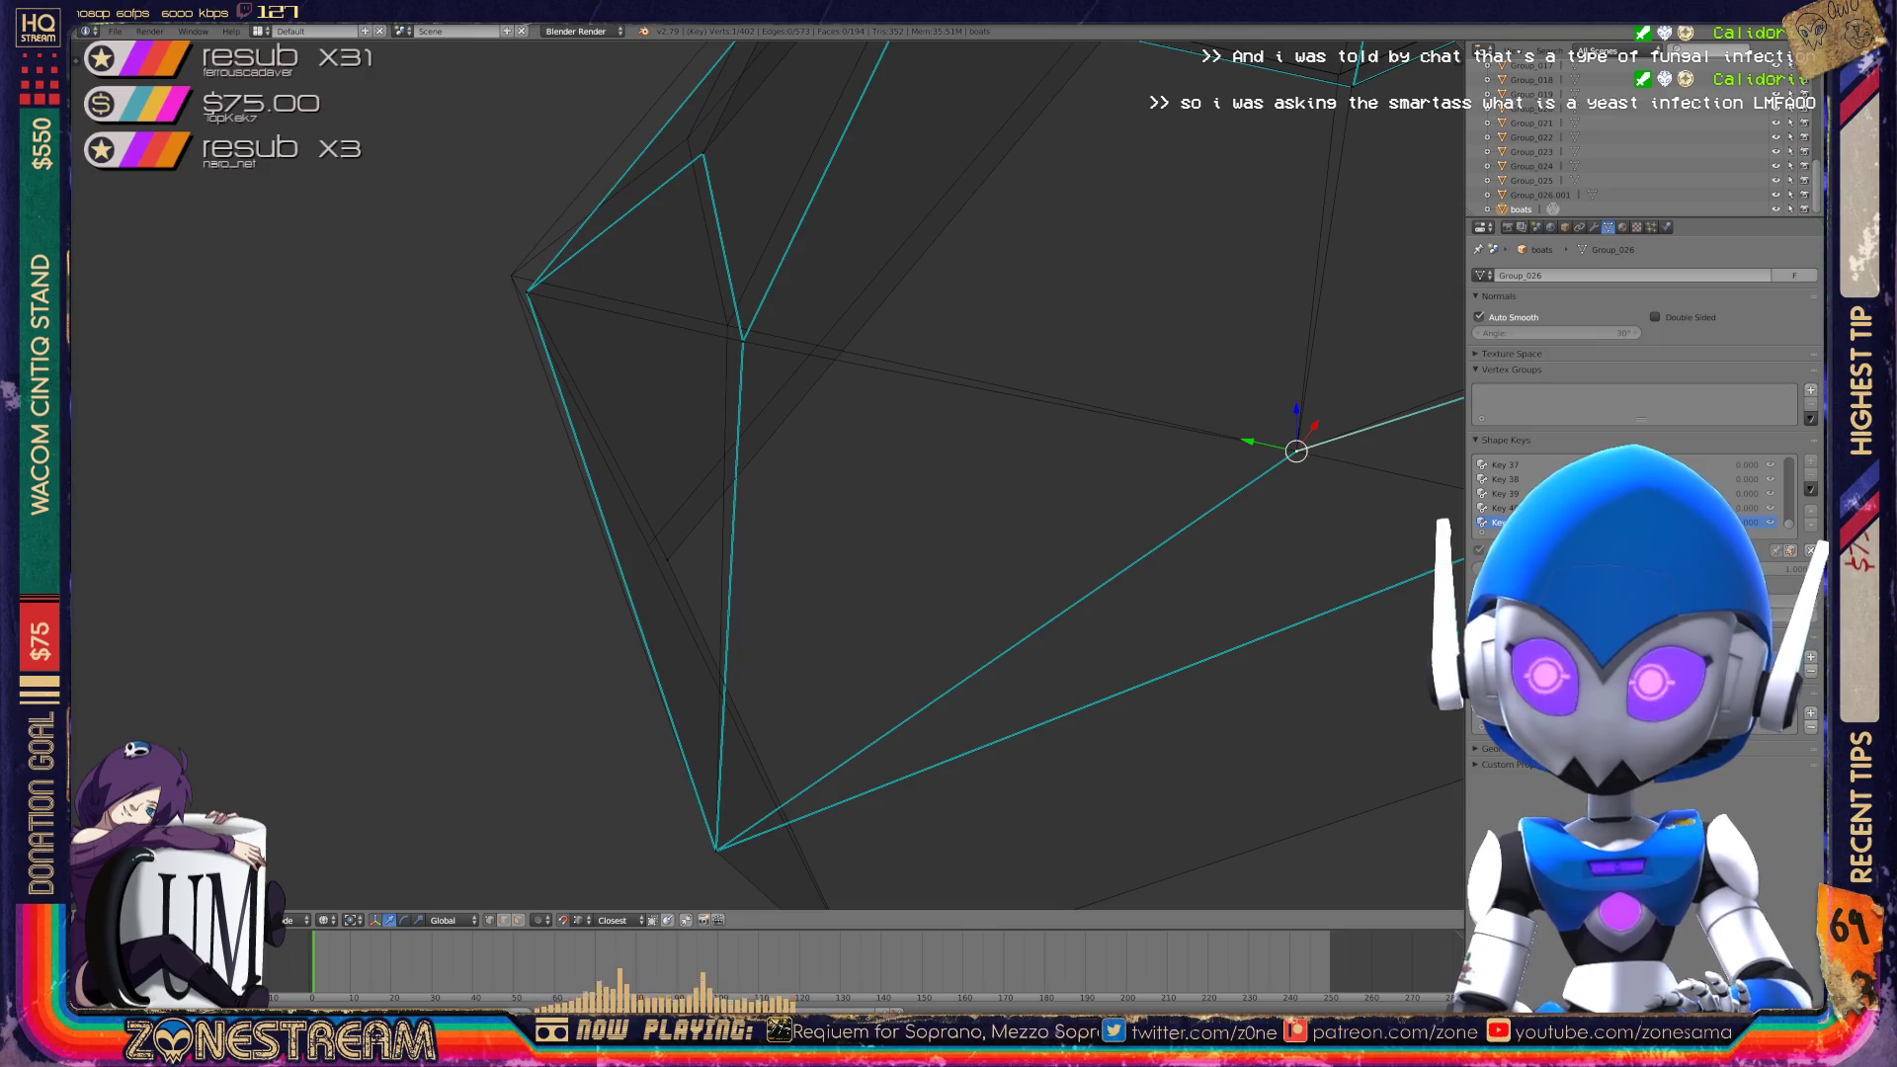
Slide the left-tip corner vertex down along its side edge and view the mesh from the side.
click(743, 342)
key(shift+v)
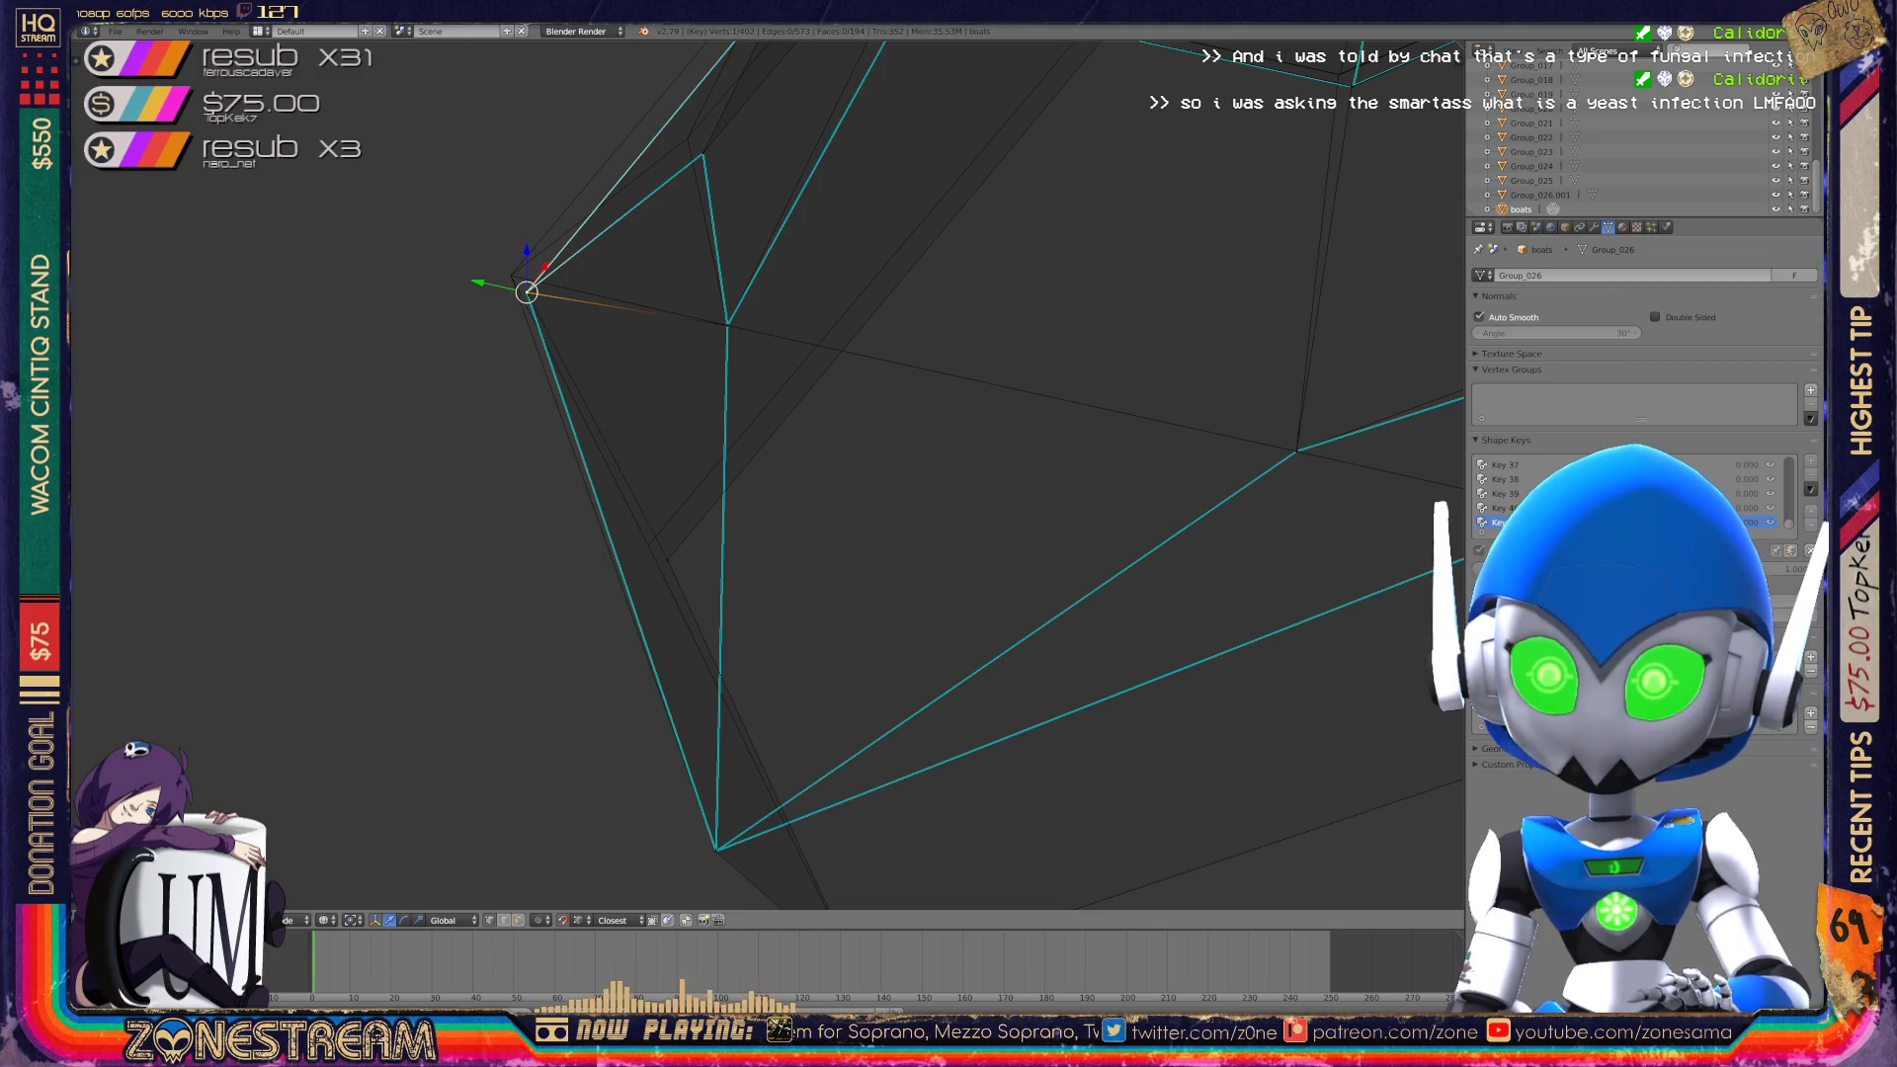
scroll(768, 474, down, 2)
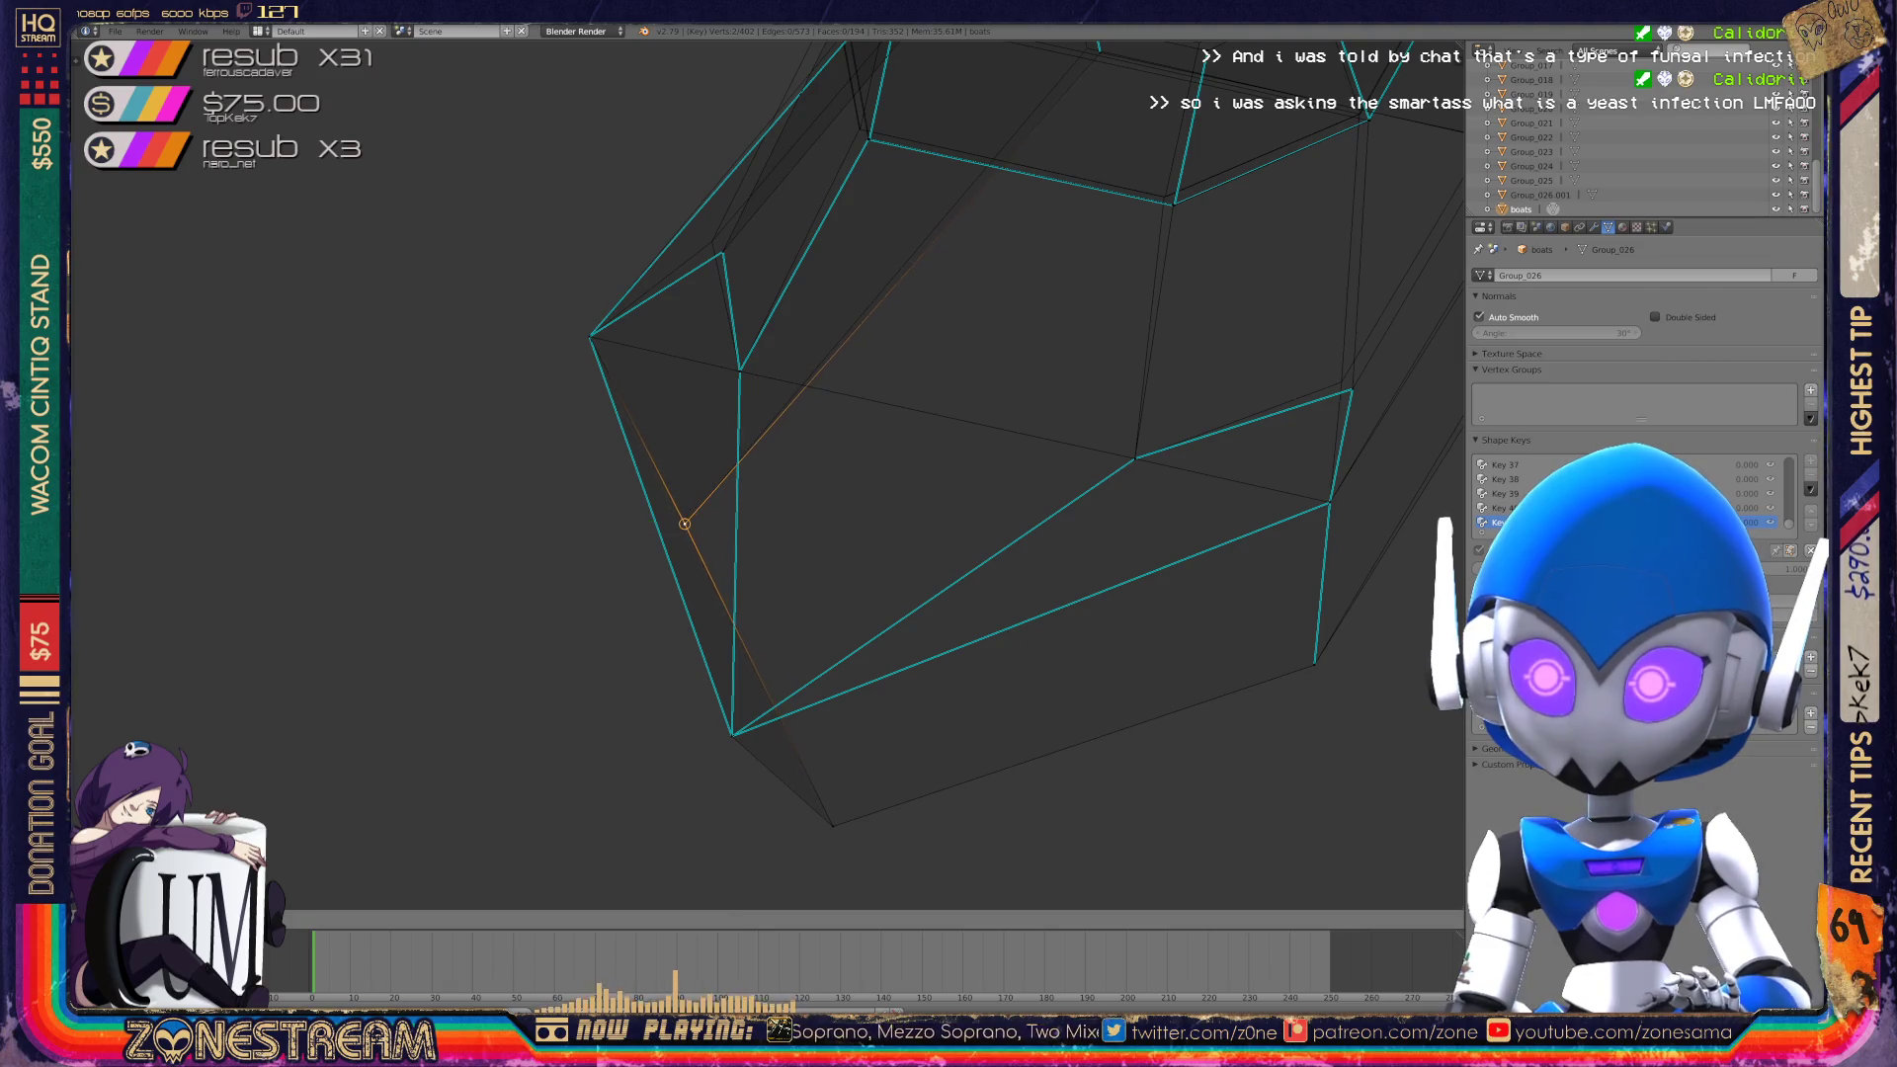
shift+middle_drag(768, 474, 480, 532)
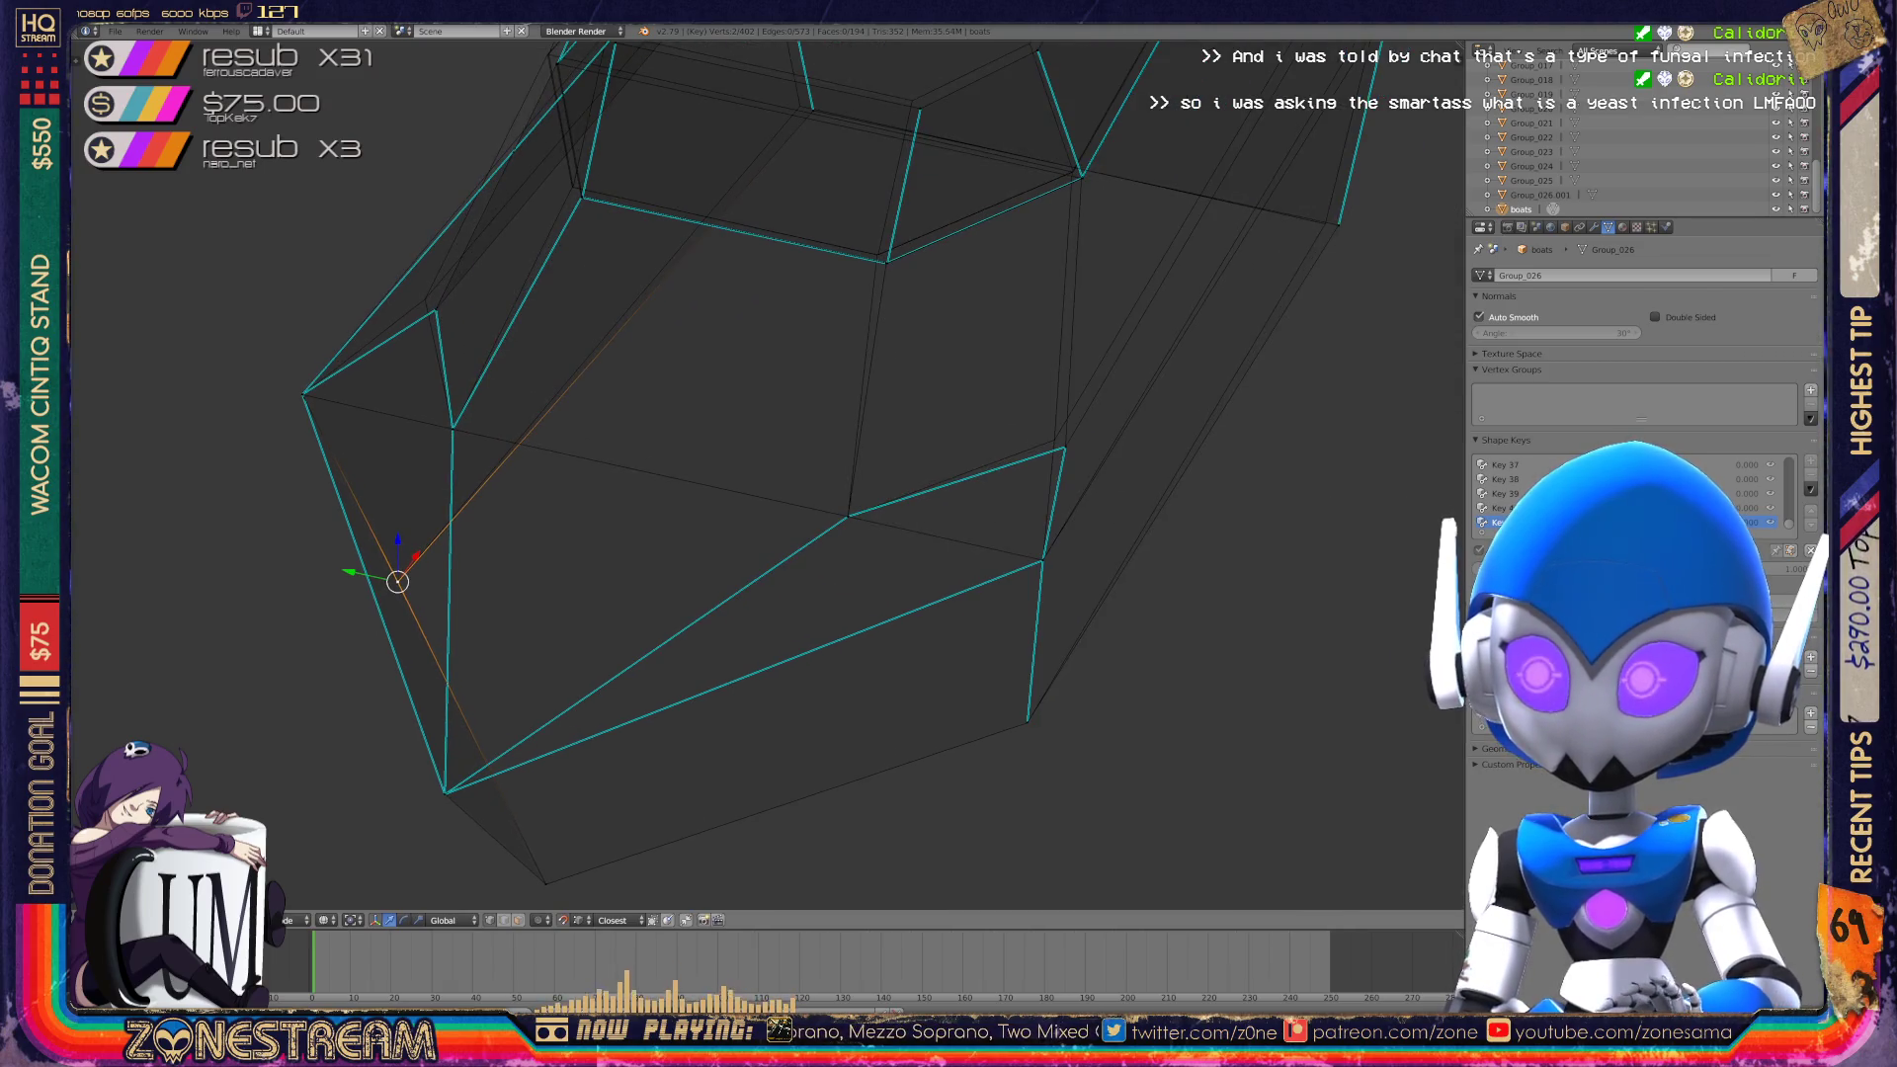
scroll(768, 474, down, 3)
middle_drag(767, 474, 642, 465)
scroll(769, 474, up, 6)
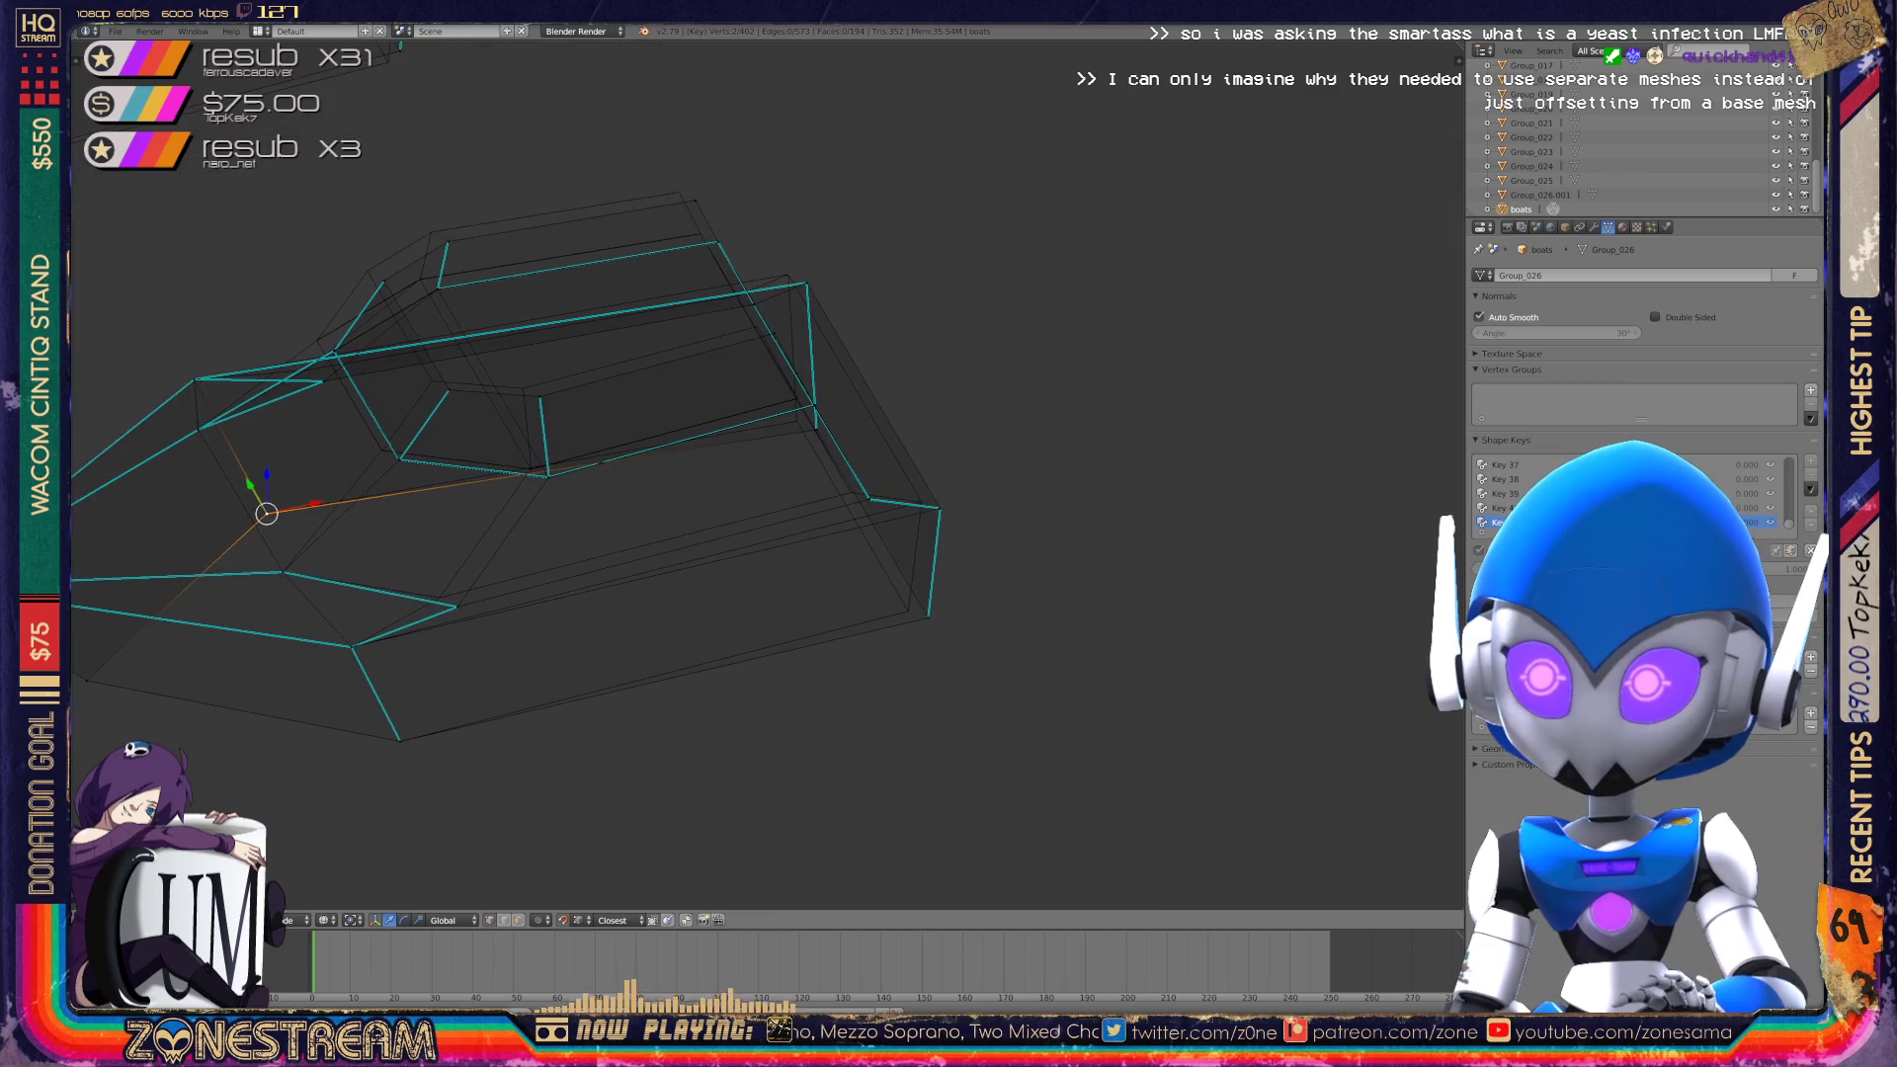
Move the lower corner vertex up to a new position and refine it once more.
right_click(919, 745)
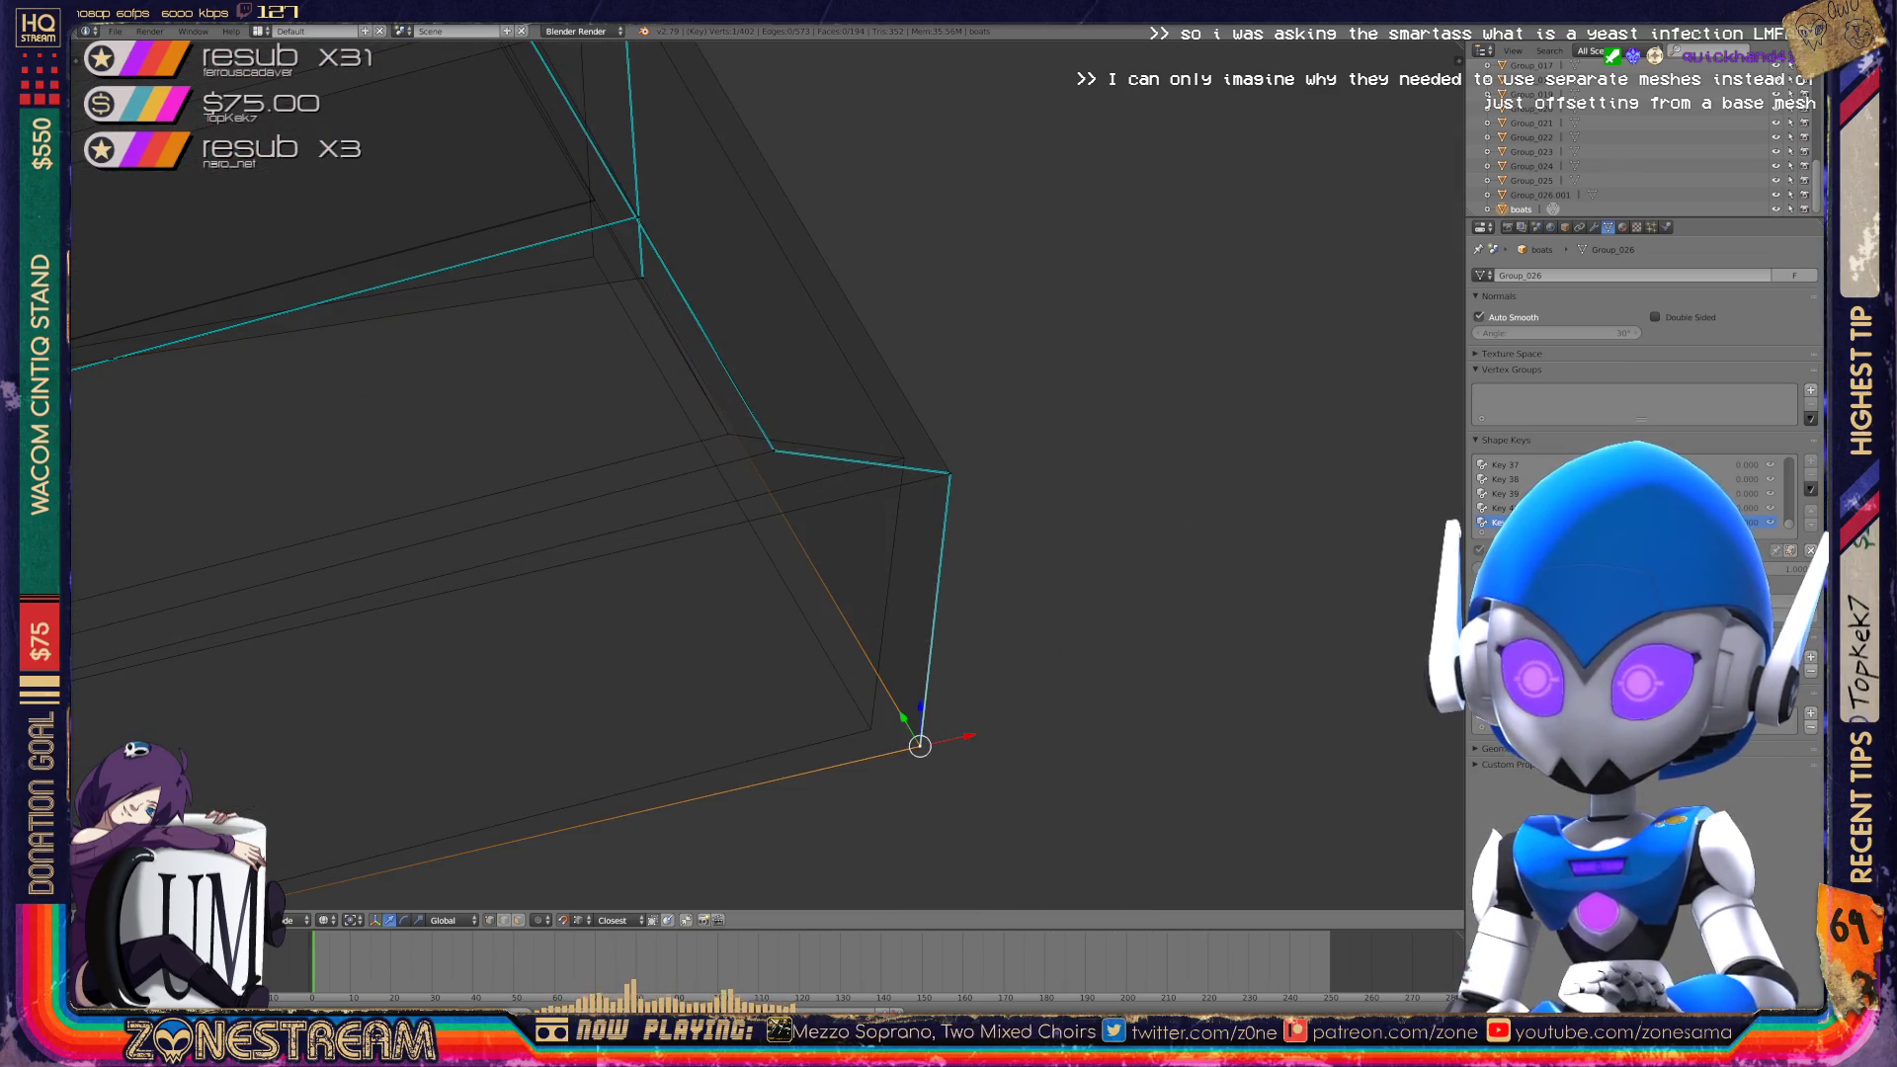
key(g)
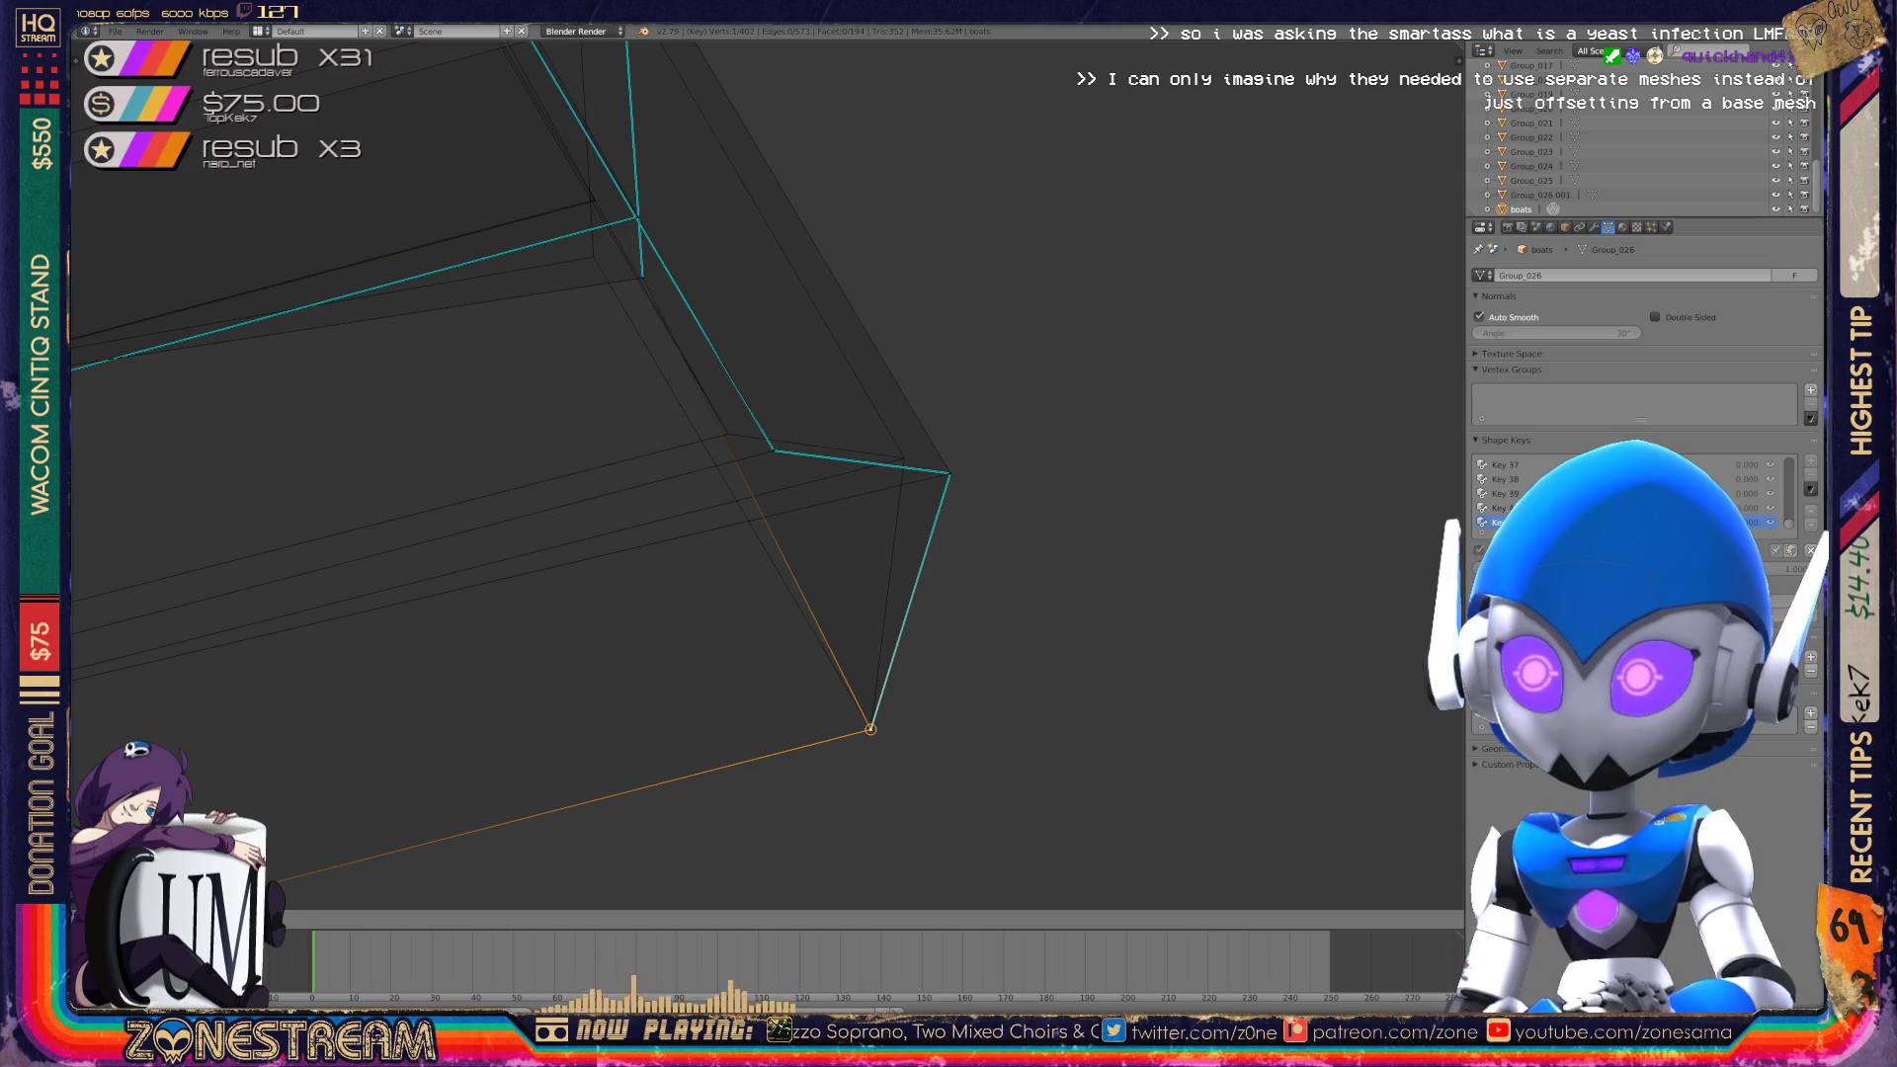
click(949, 473)
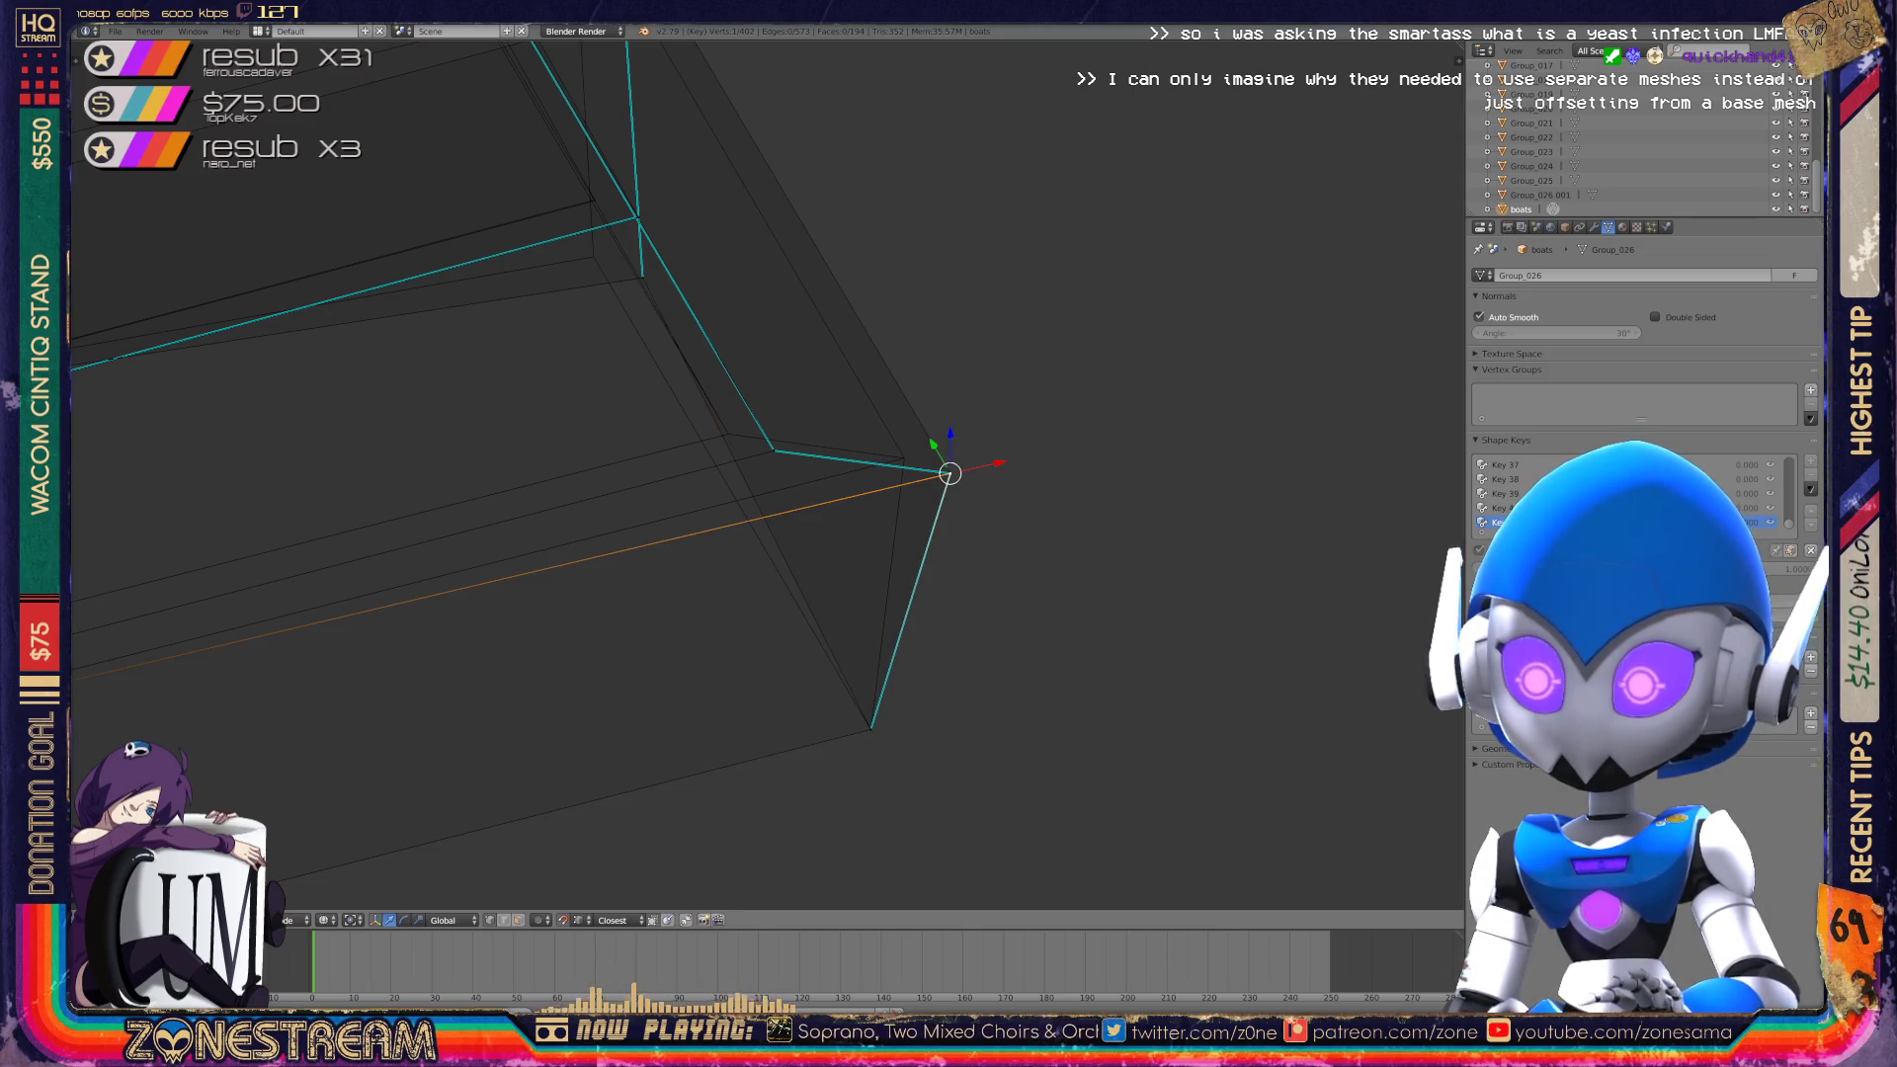
key(g)
click(904, 457)
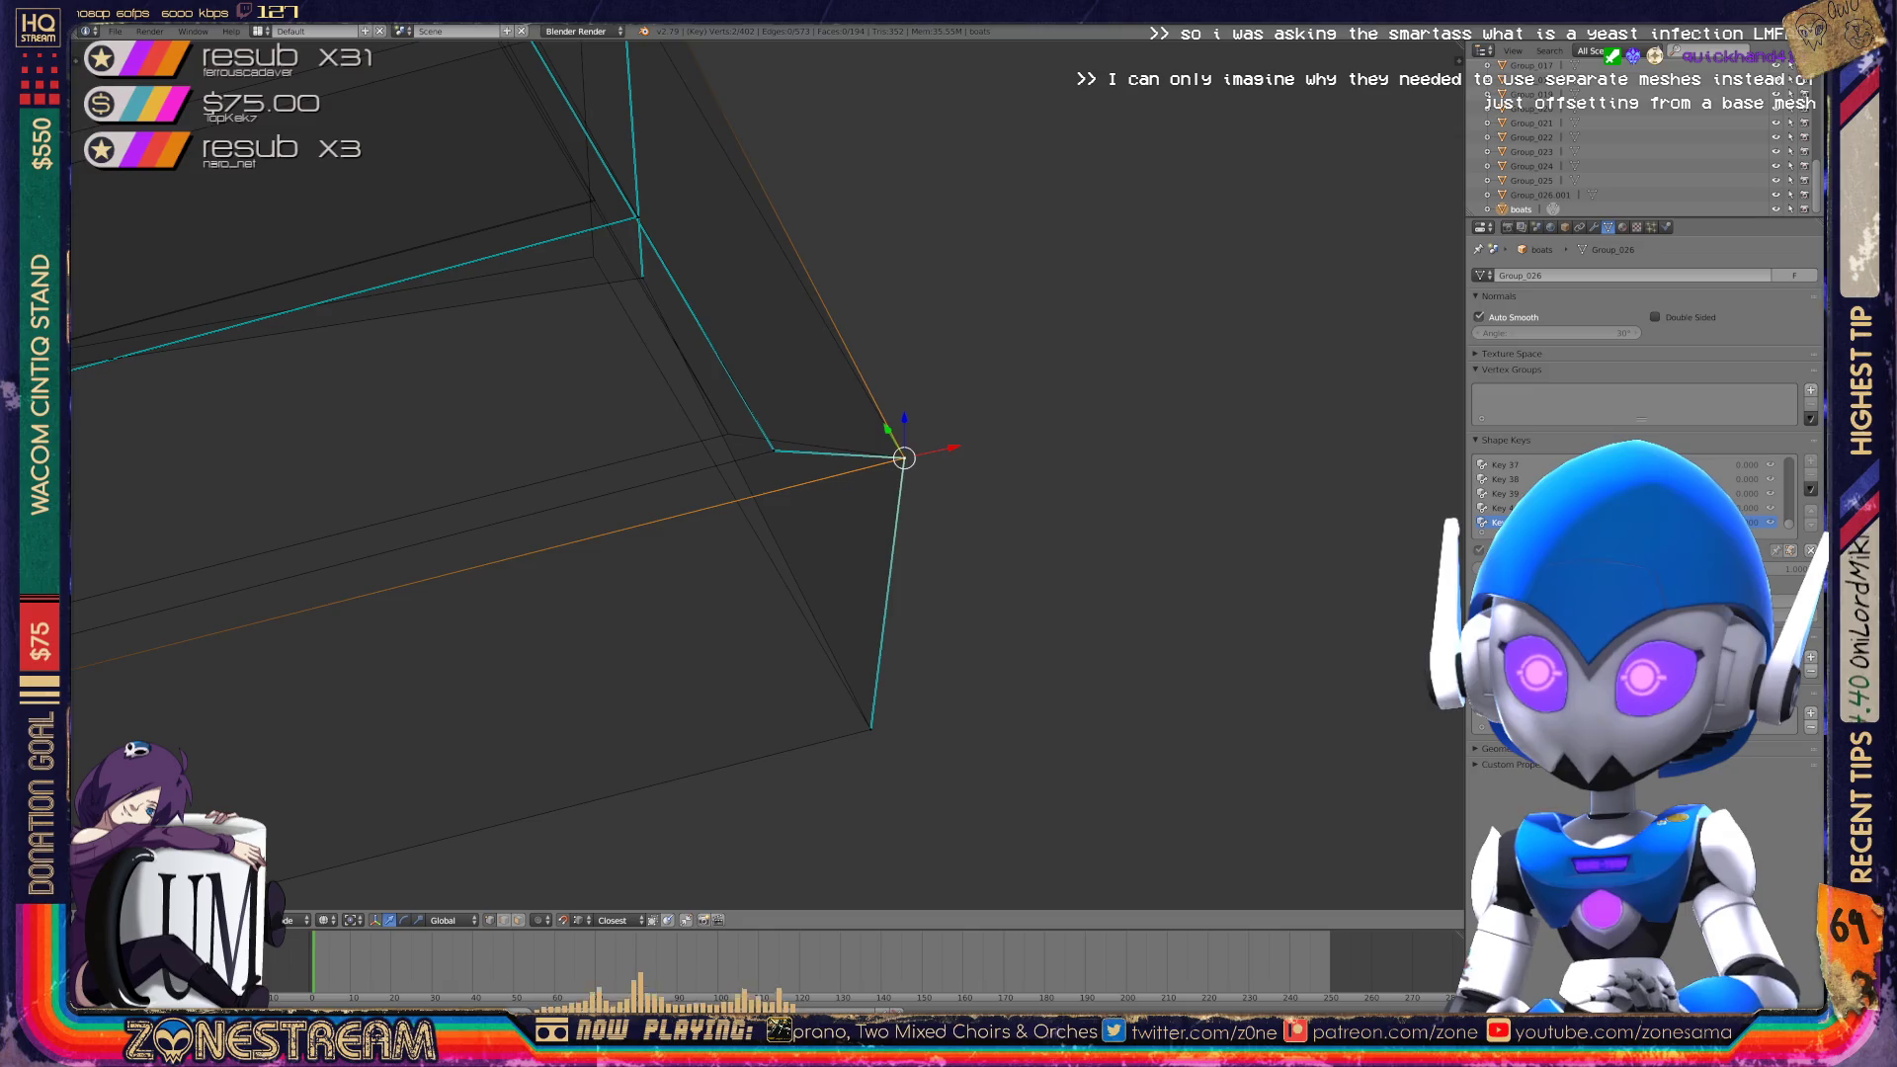
Frame the neighbouring edge vertex and reposition it slightly.
right_click(773, 450)
scroll(766, 475, down, 2)
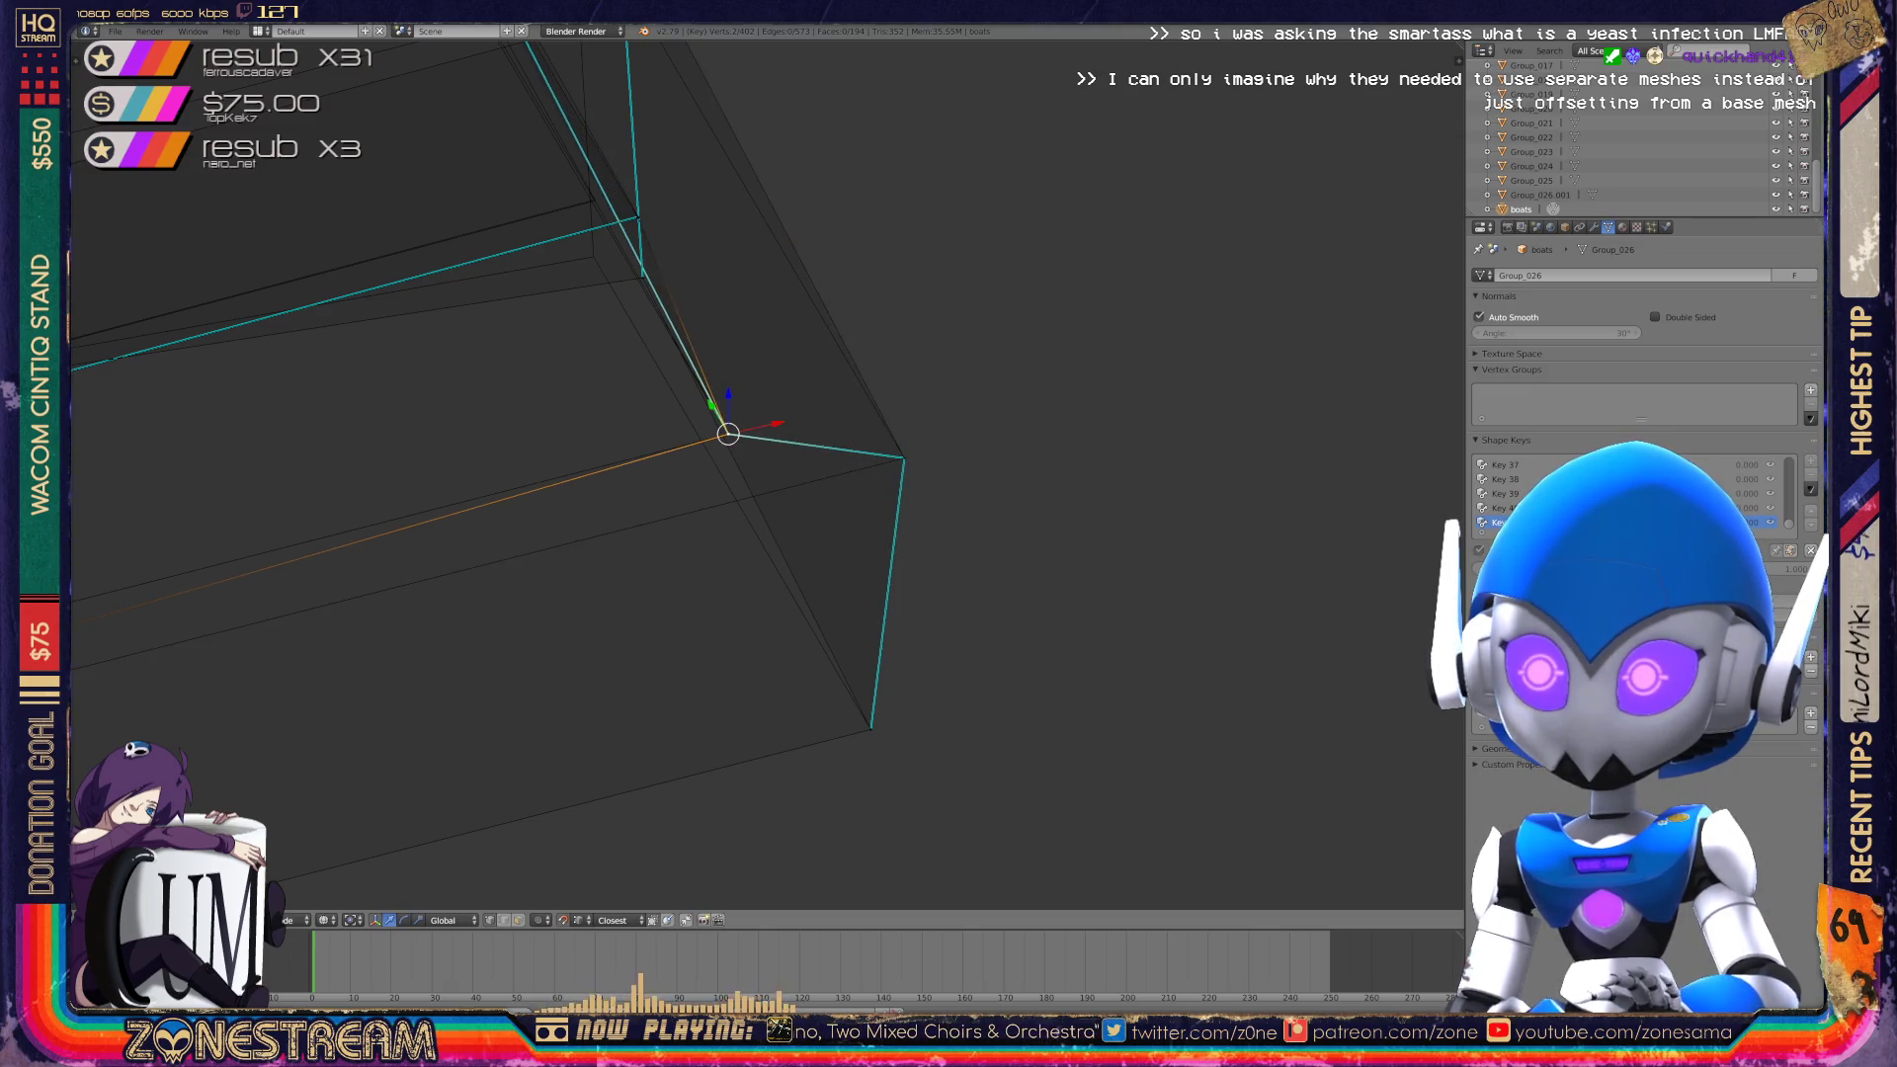
mouse_move(765, 474)
middle_down()
mouse_move(810, 425)
mouse_move(988, 375)
middle_up()
key(KP_Decimal)
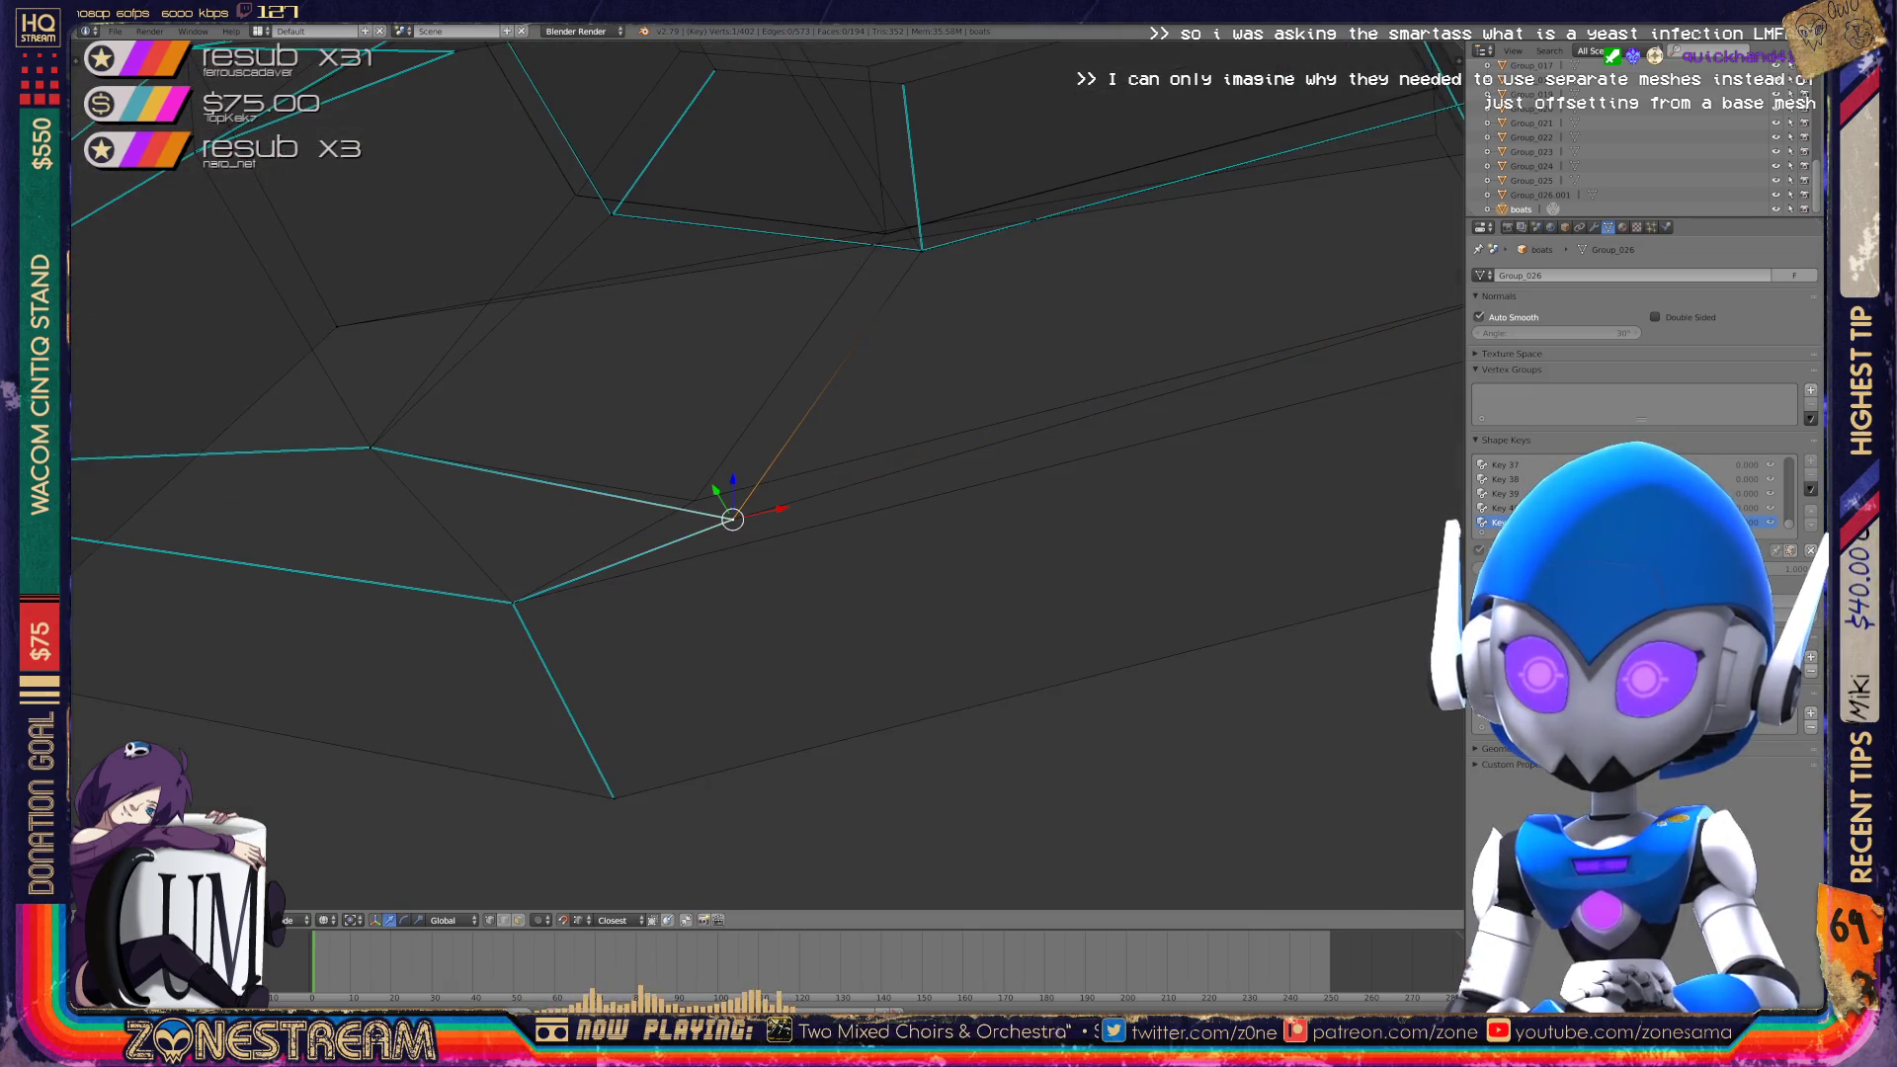
mouse_move(733, 519)
middle_down()
mouse_move(692, 500)
mouse_move(864, 541)
mouse_move(728, 496)
mouse_move(547, 643)
mouse_move(547, 669)
mouse_move(732, 592)
mouse_move(692, 554)
middle_up()
scroll(766, 475, down, 4)
scroll(766, 474, up, 5)
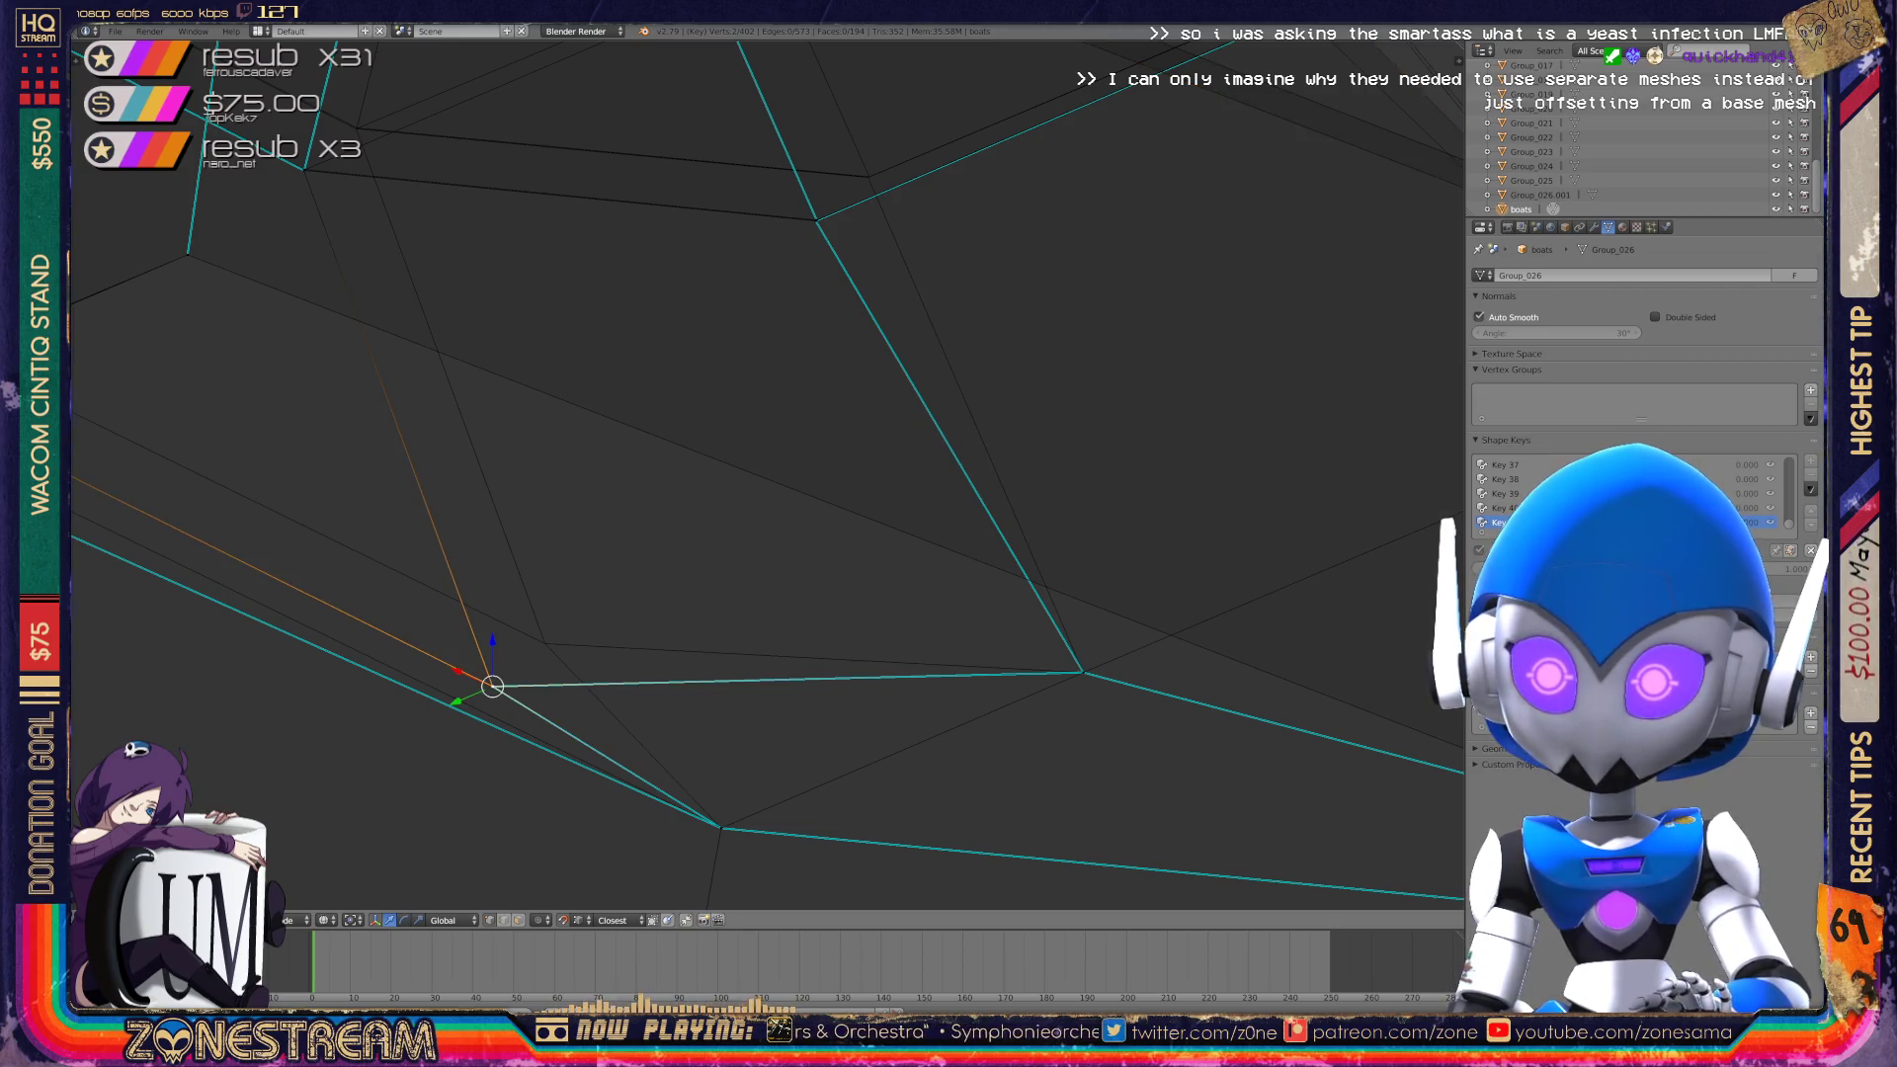
drag(493, 686, 545, 644)
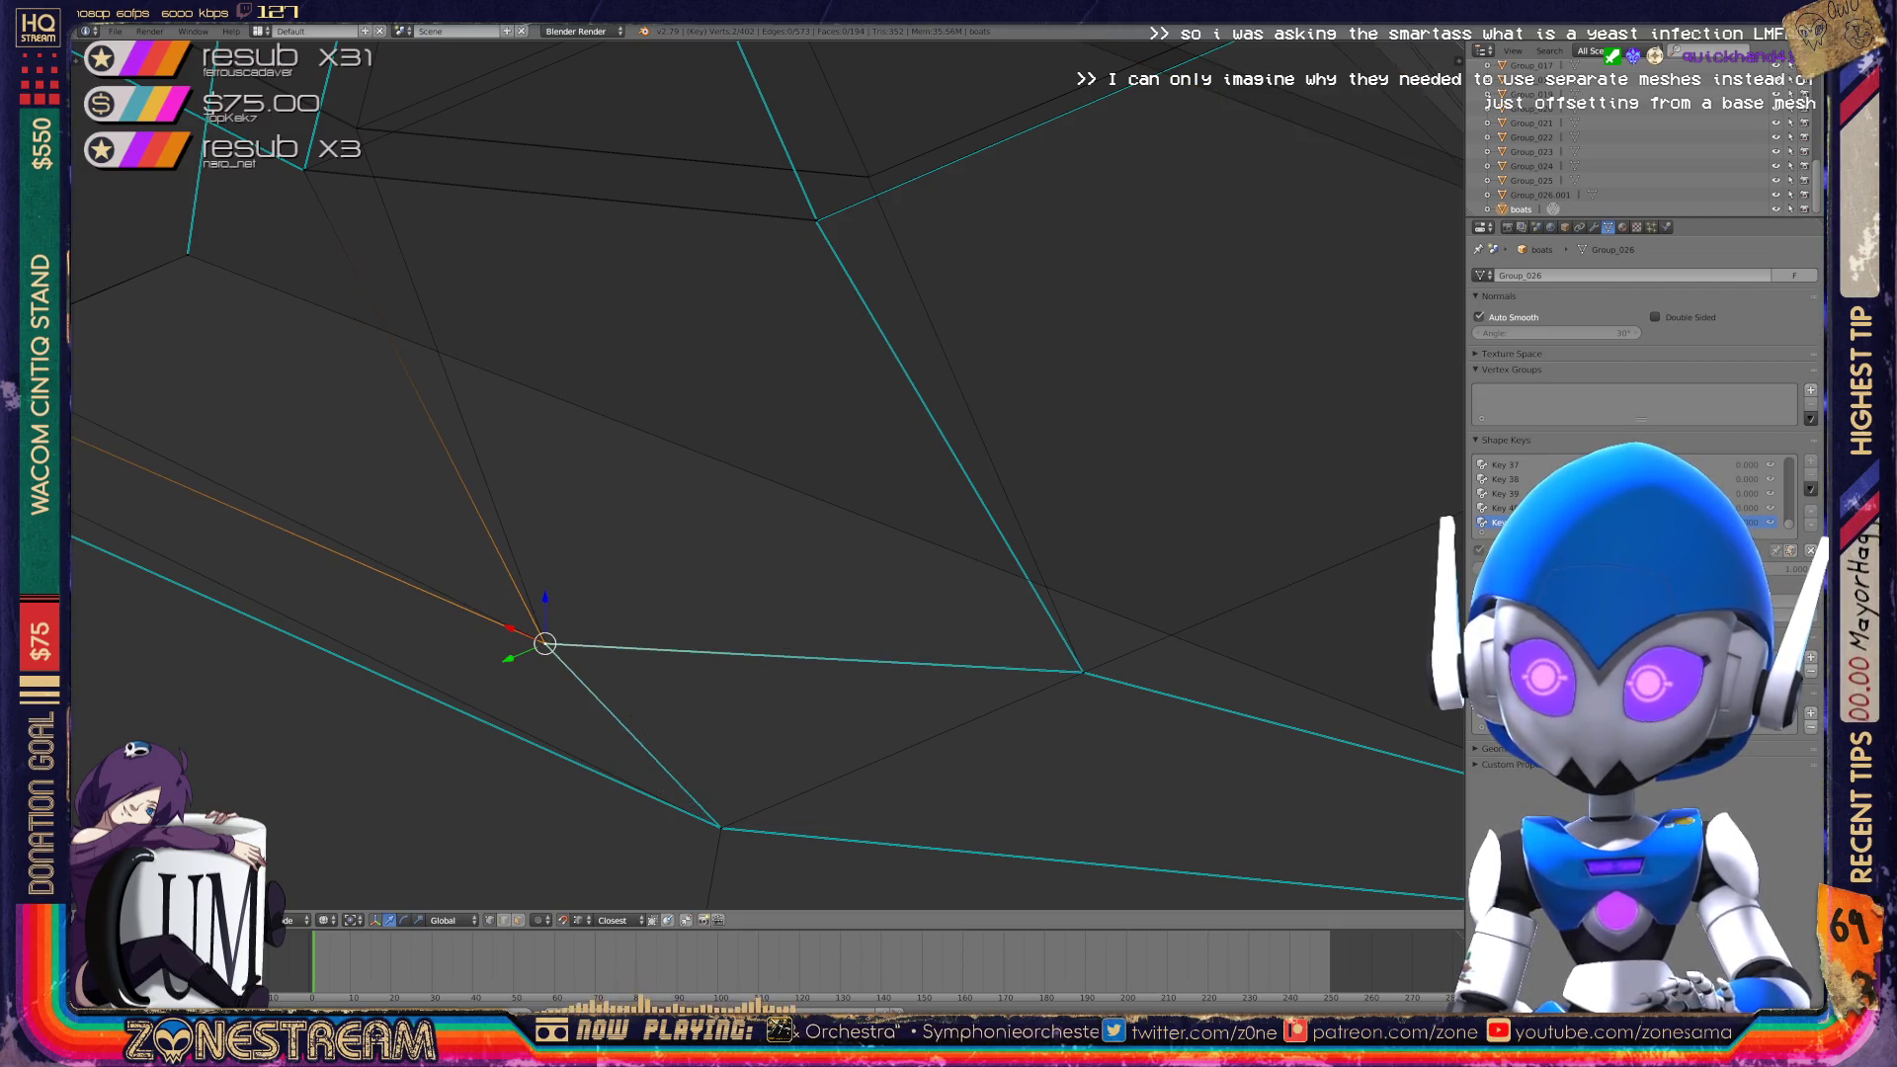
mouse_move(692, 554)
middle_down()
mouse_move(939, 593)
mouse_move(920, 448)
middle_up()
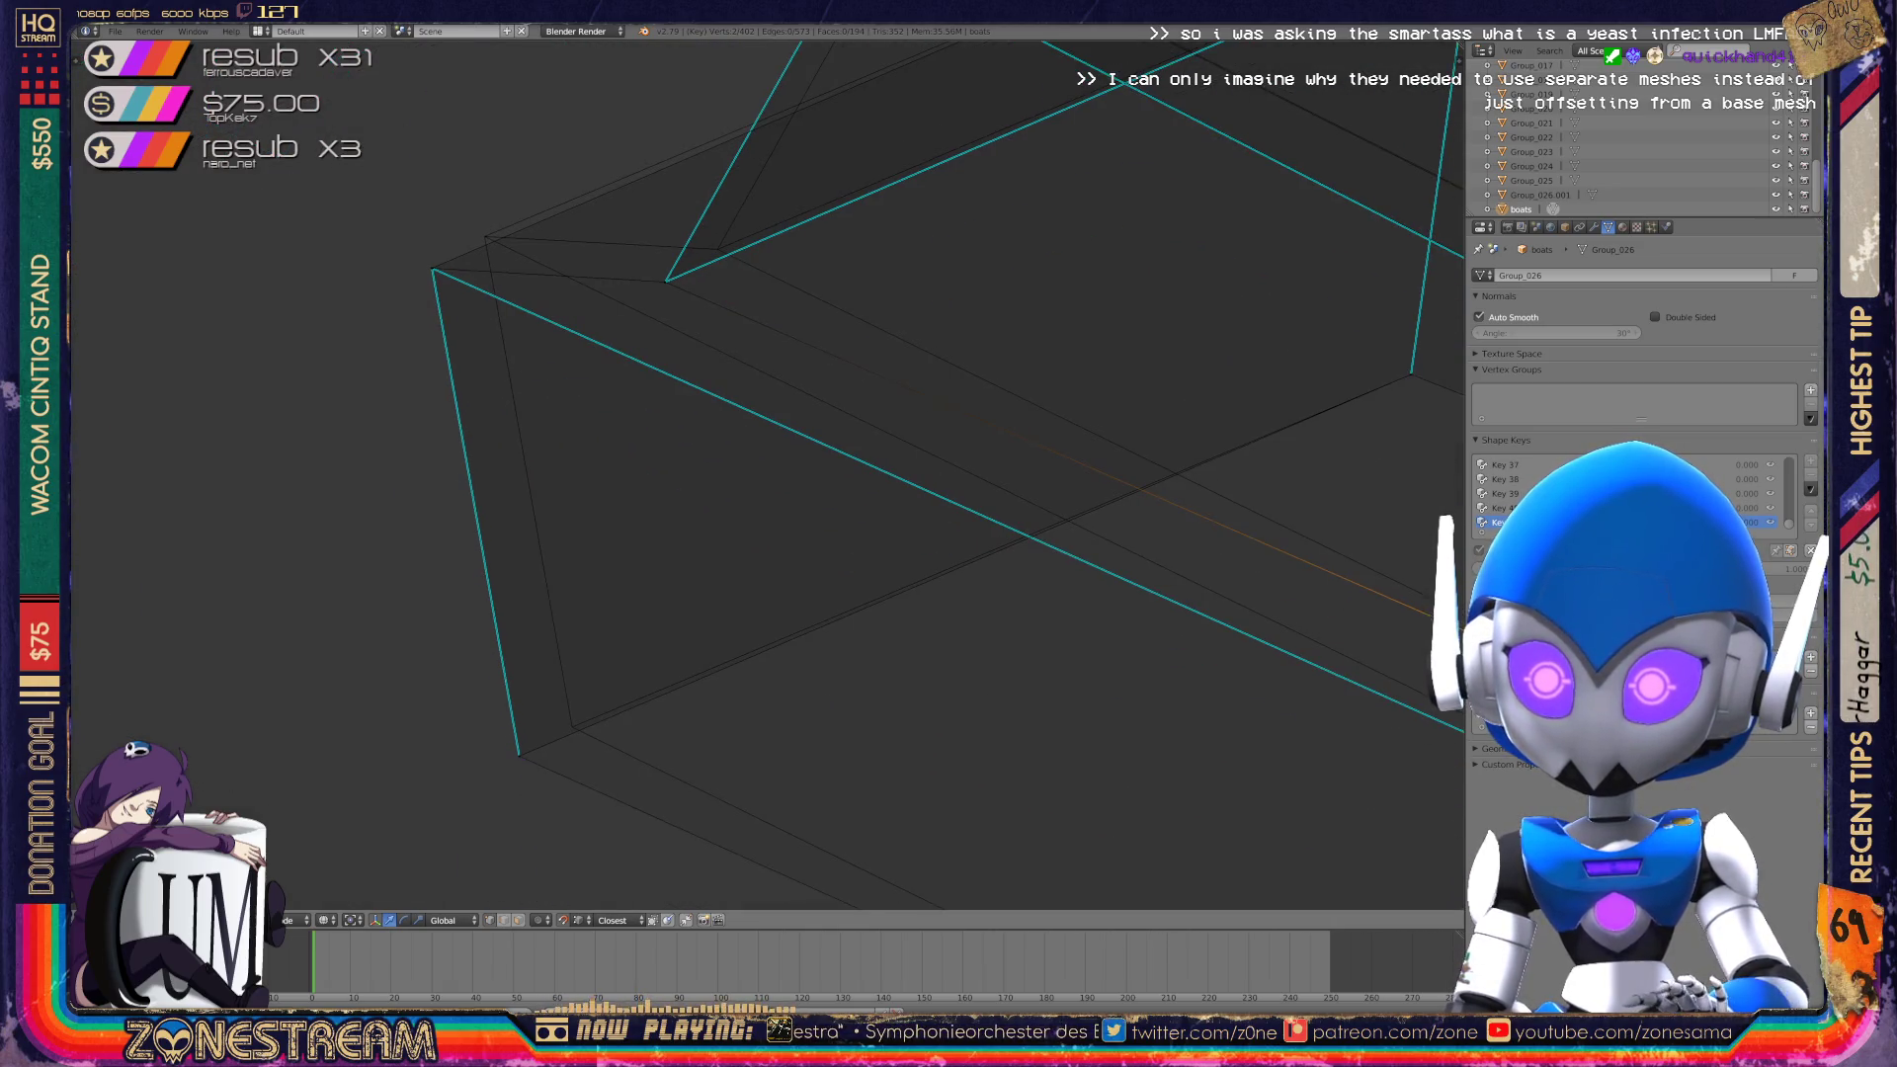
Nudge the lower-left vertices up and right, then frame another vertex to the right.
click(518, 756)
drag(518, 756, 562, 720)
shift+middle_drag(564, 633, 612, 893)
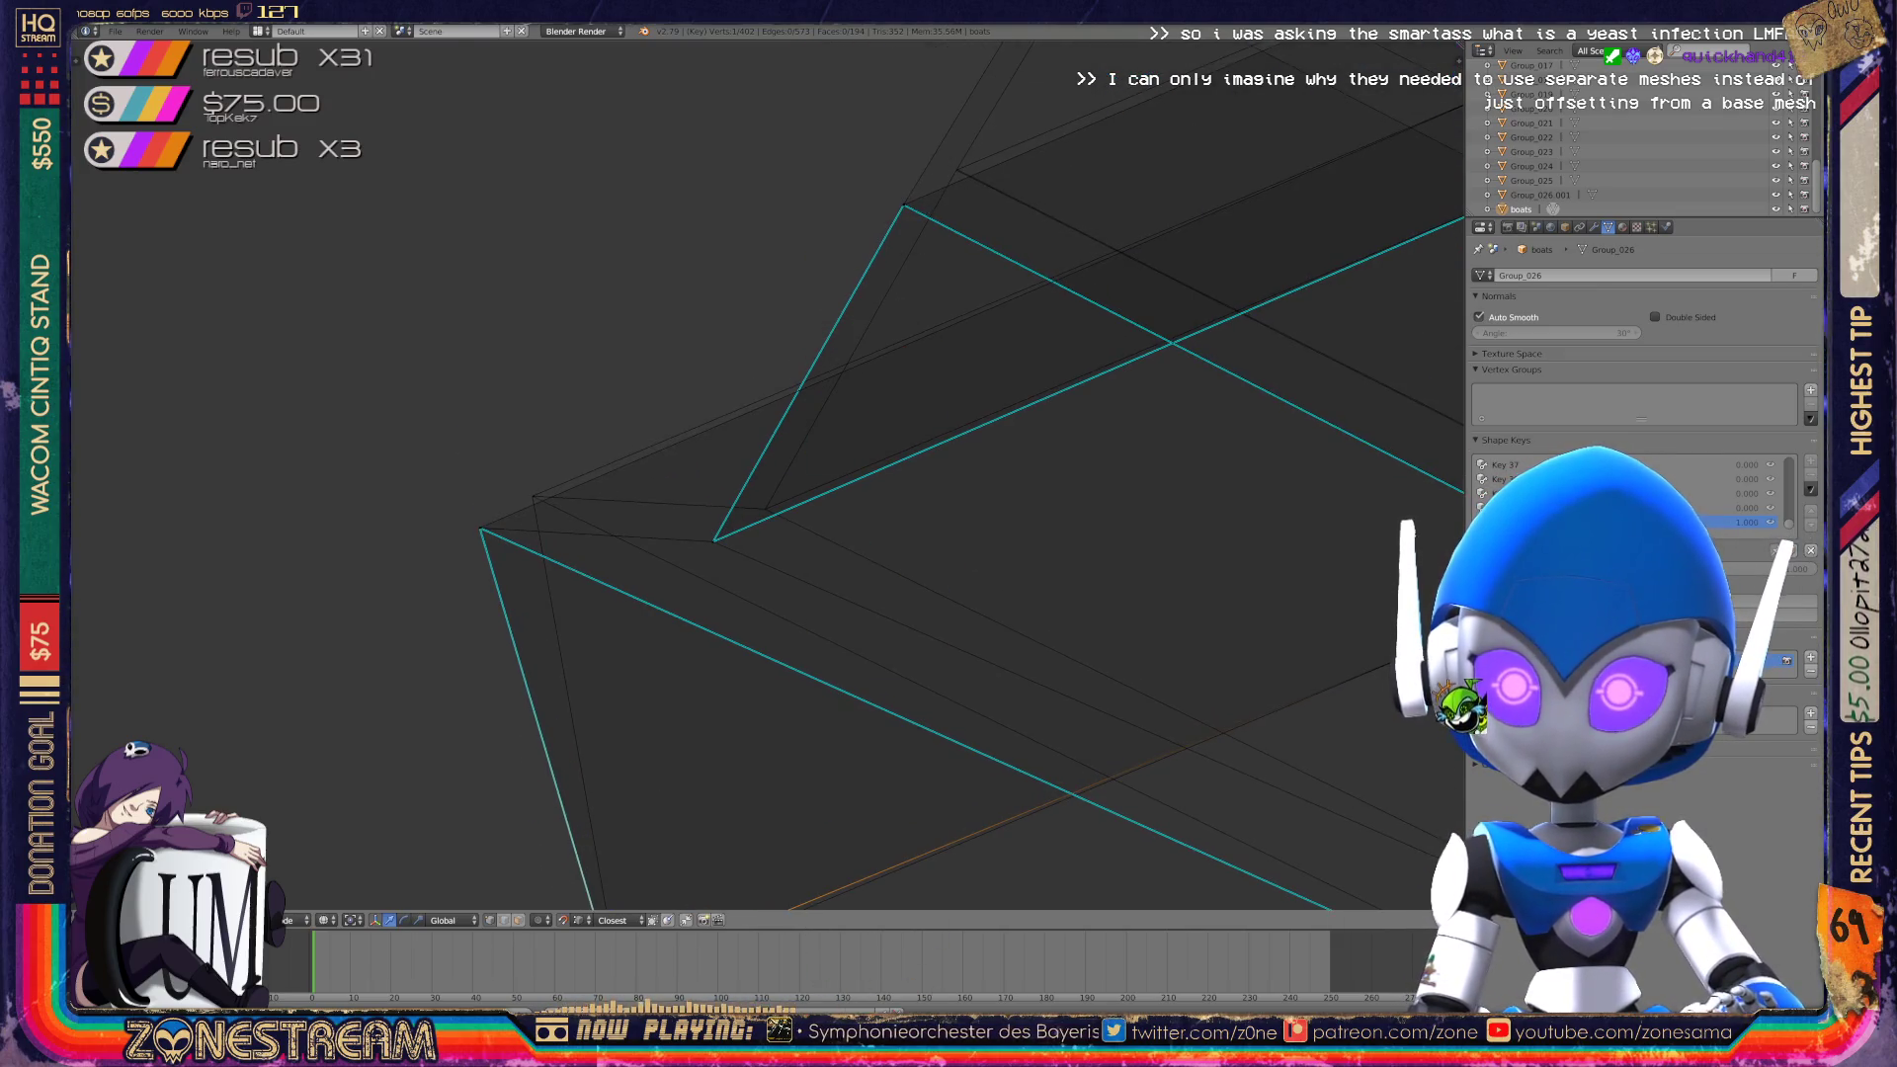
click(481, 530)
drag(481, 530, 533, 496)
click(713, 541)
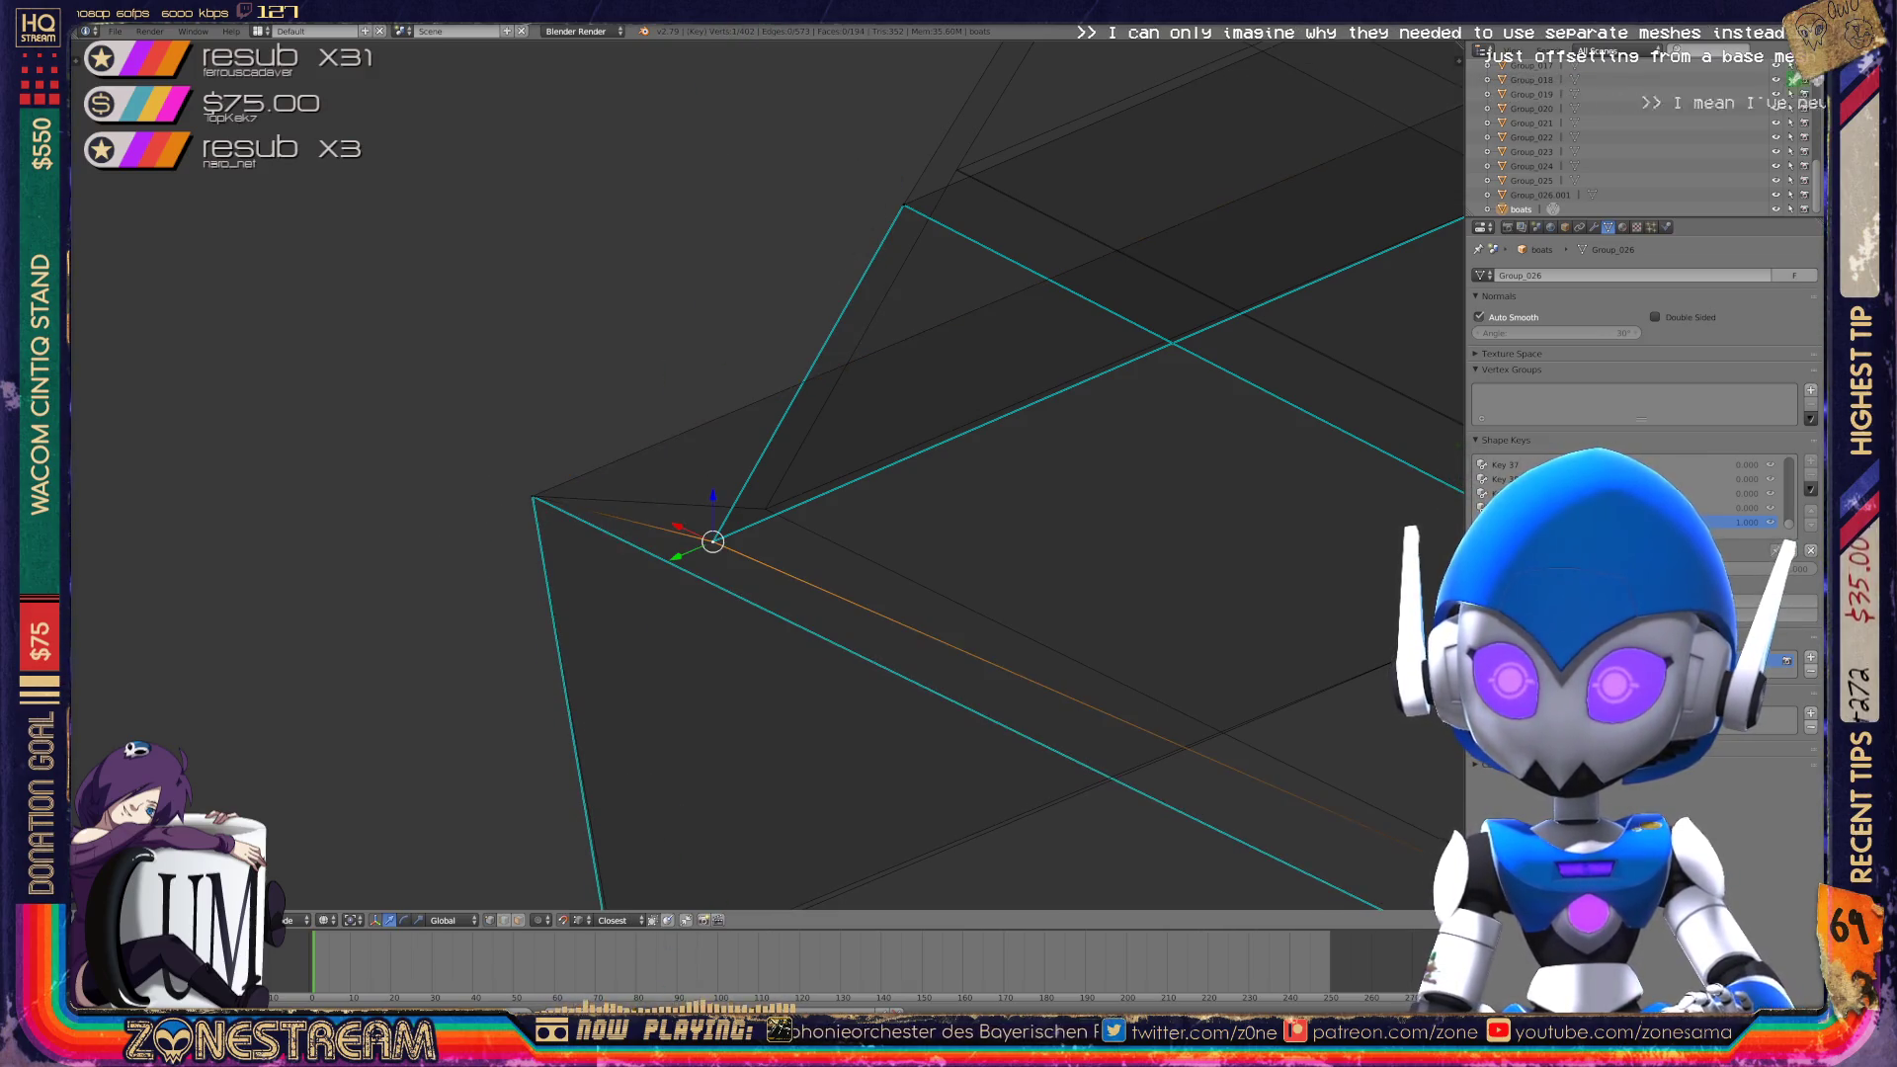
key(KP_Decimal)
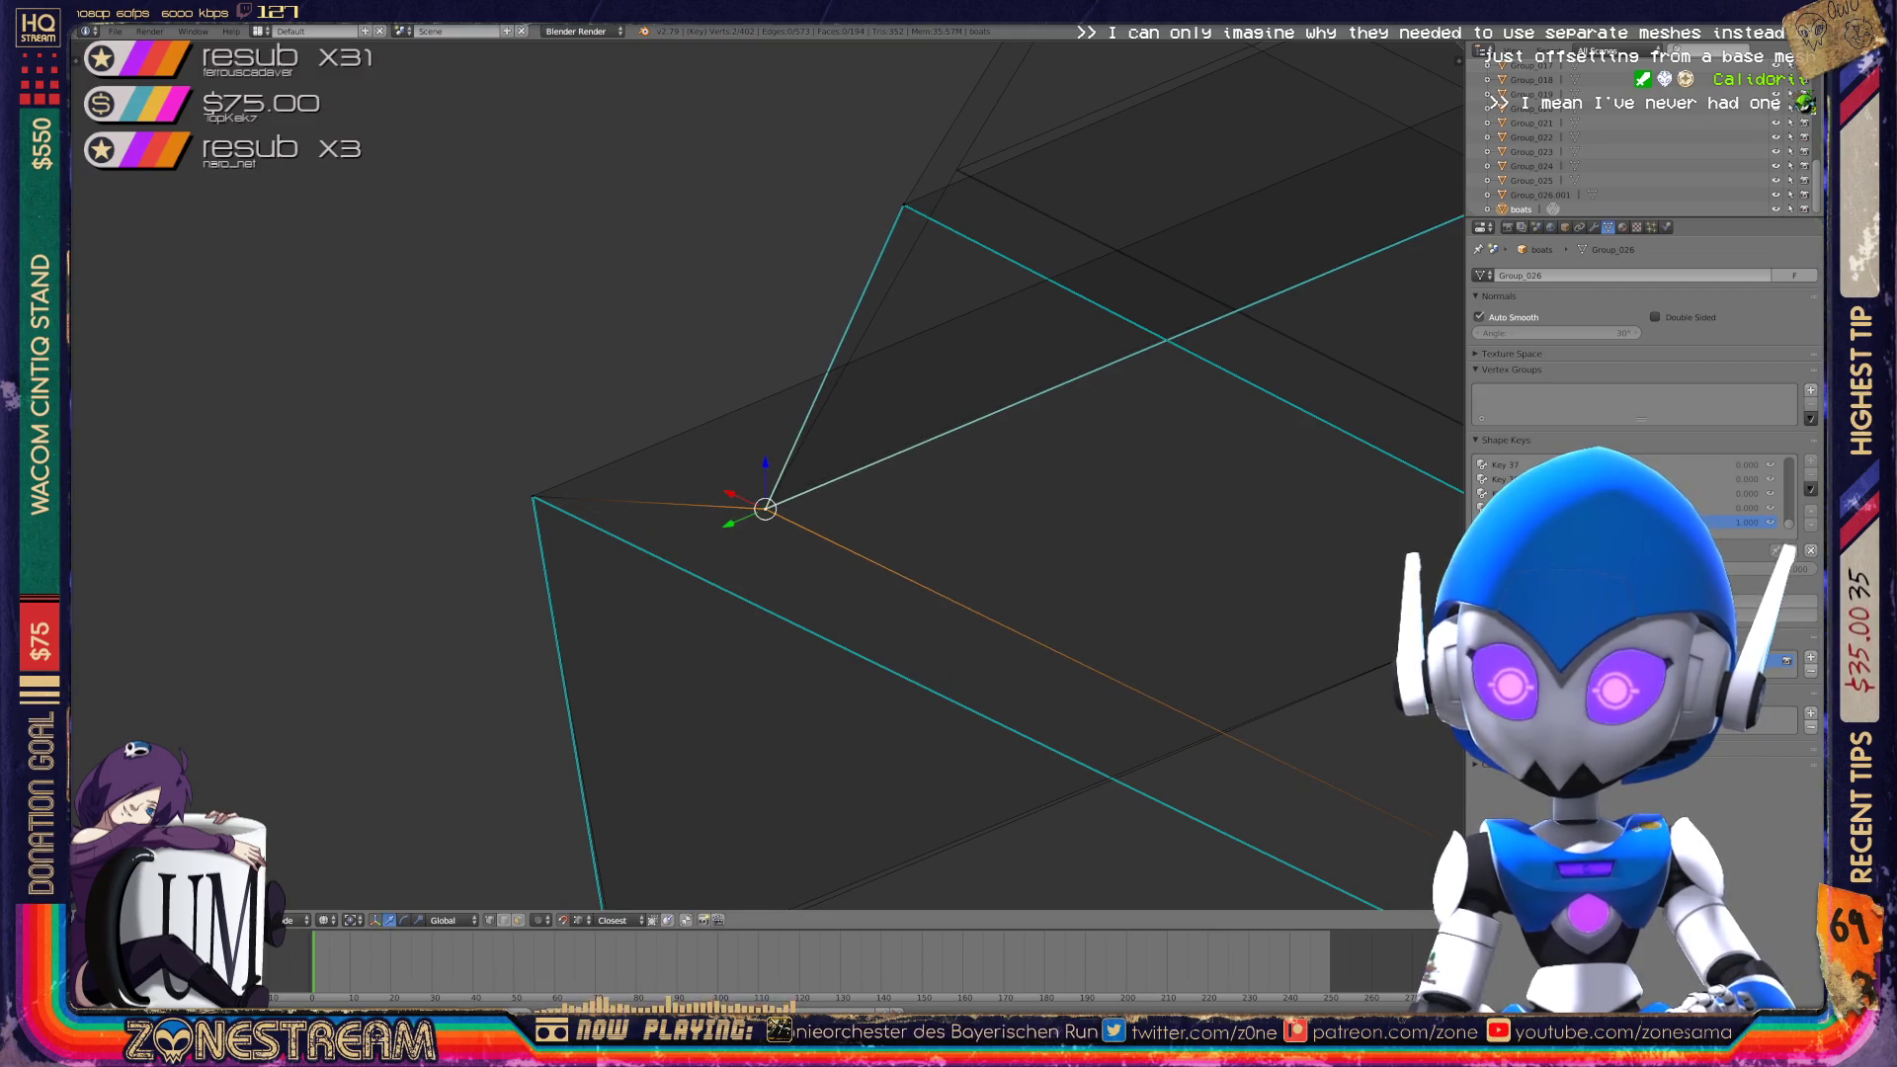
scroll(767, 483, down, 5)
scroll(767, 482, up, 8)
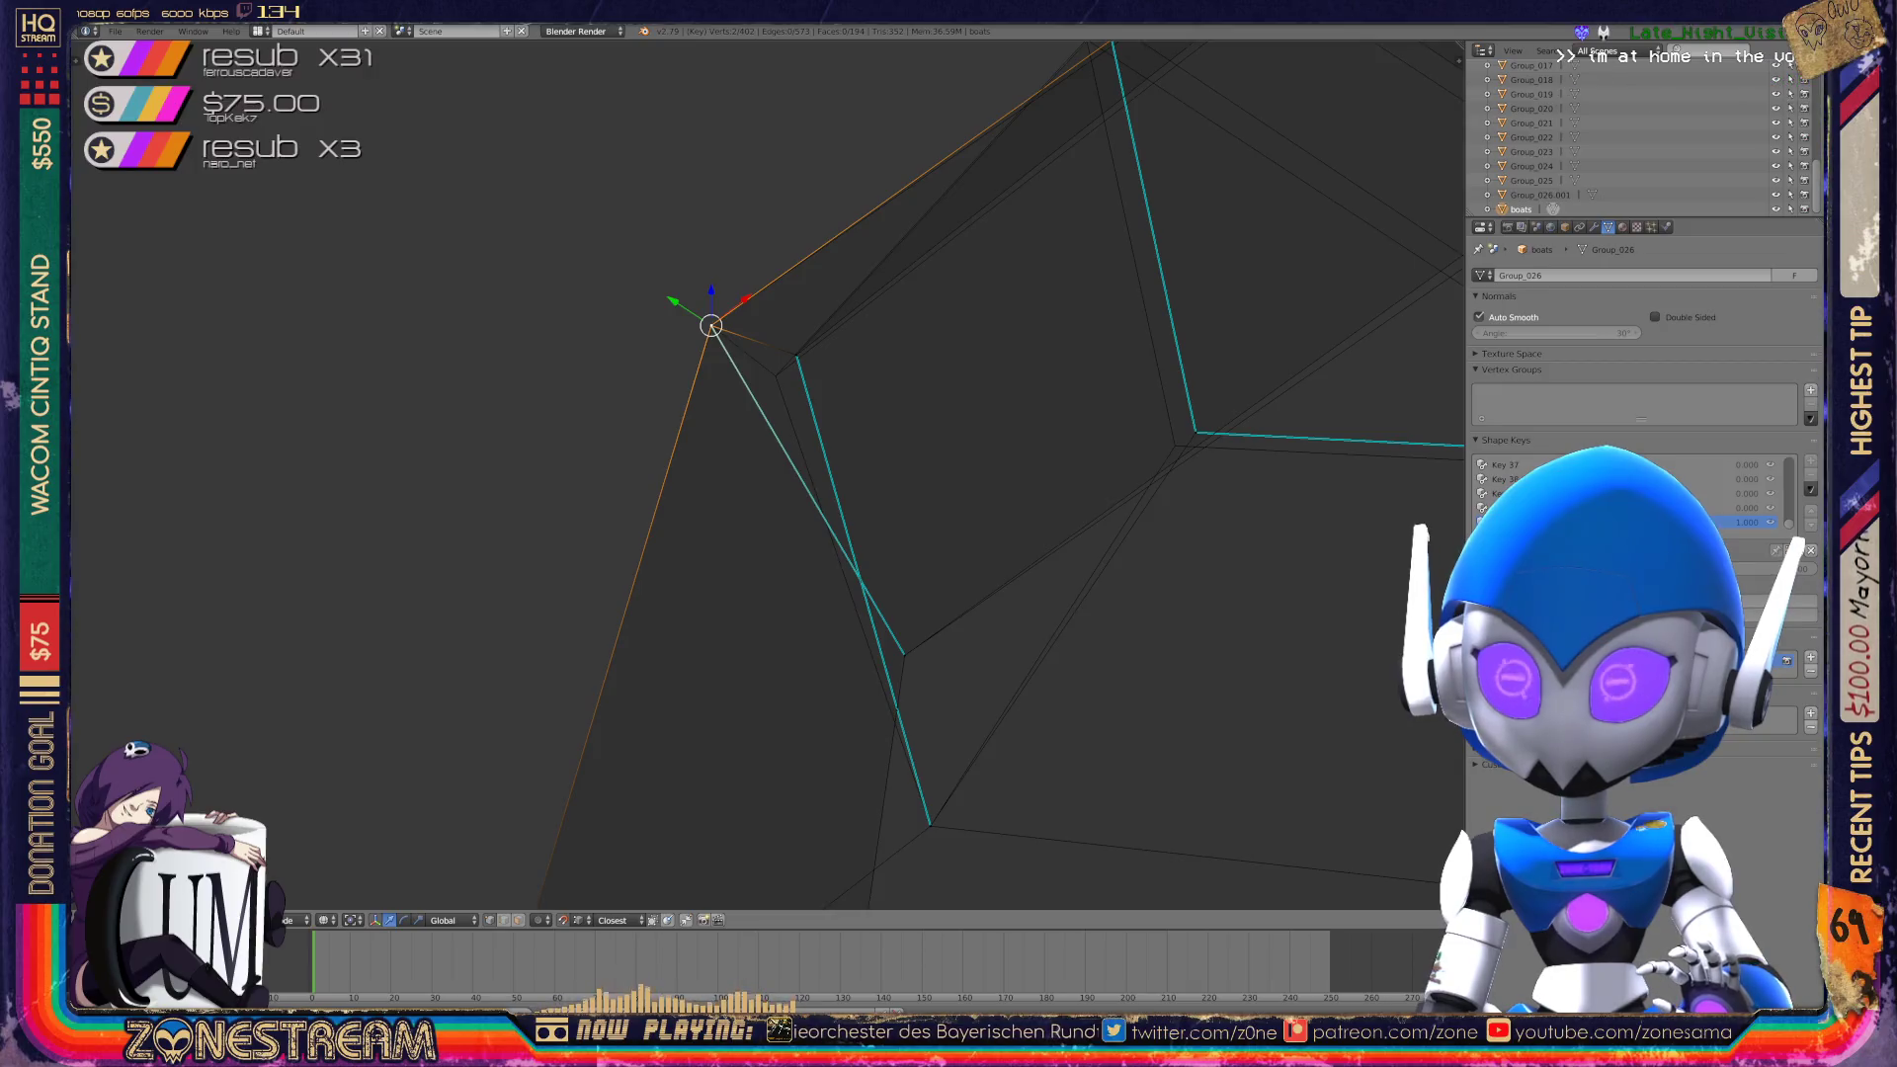
Nudge three edge vertices slightly down-left, one after another.
right_click(796, 355)
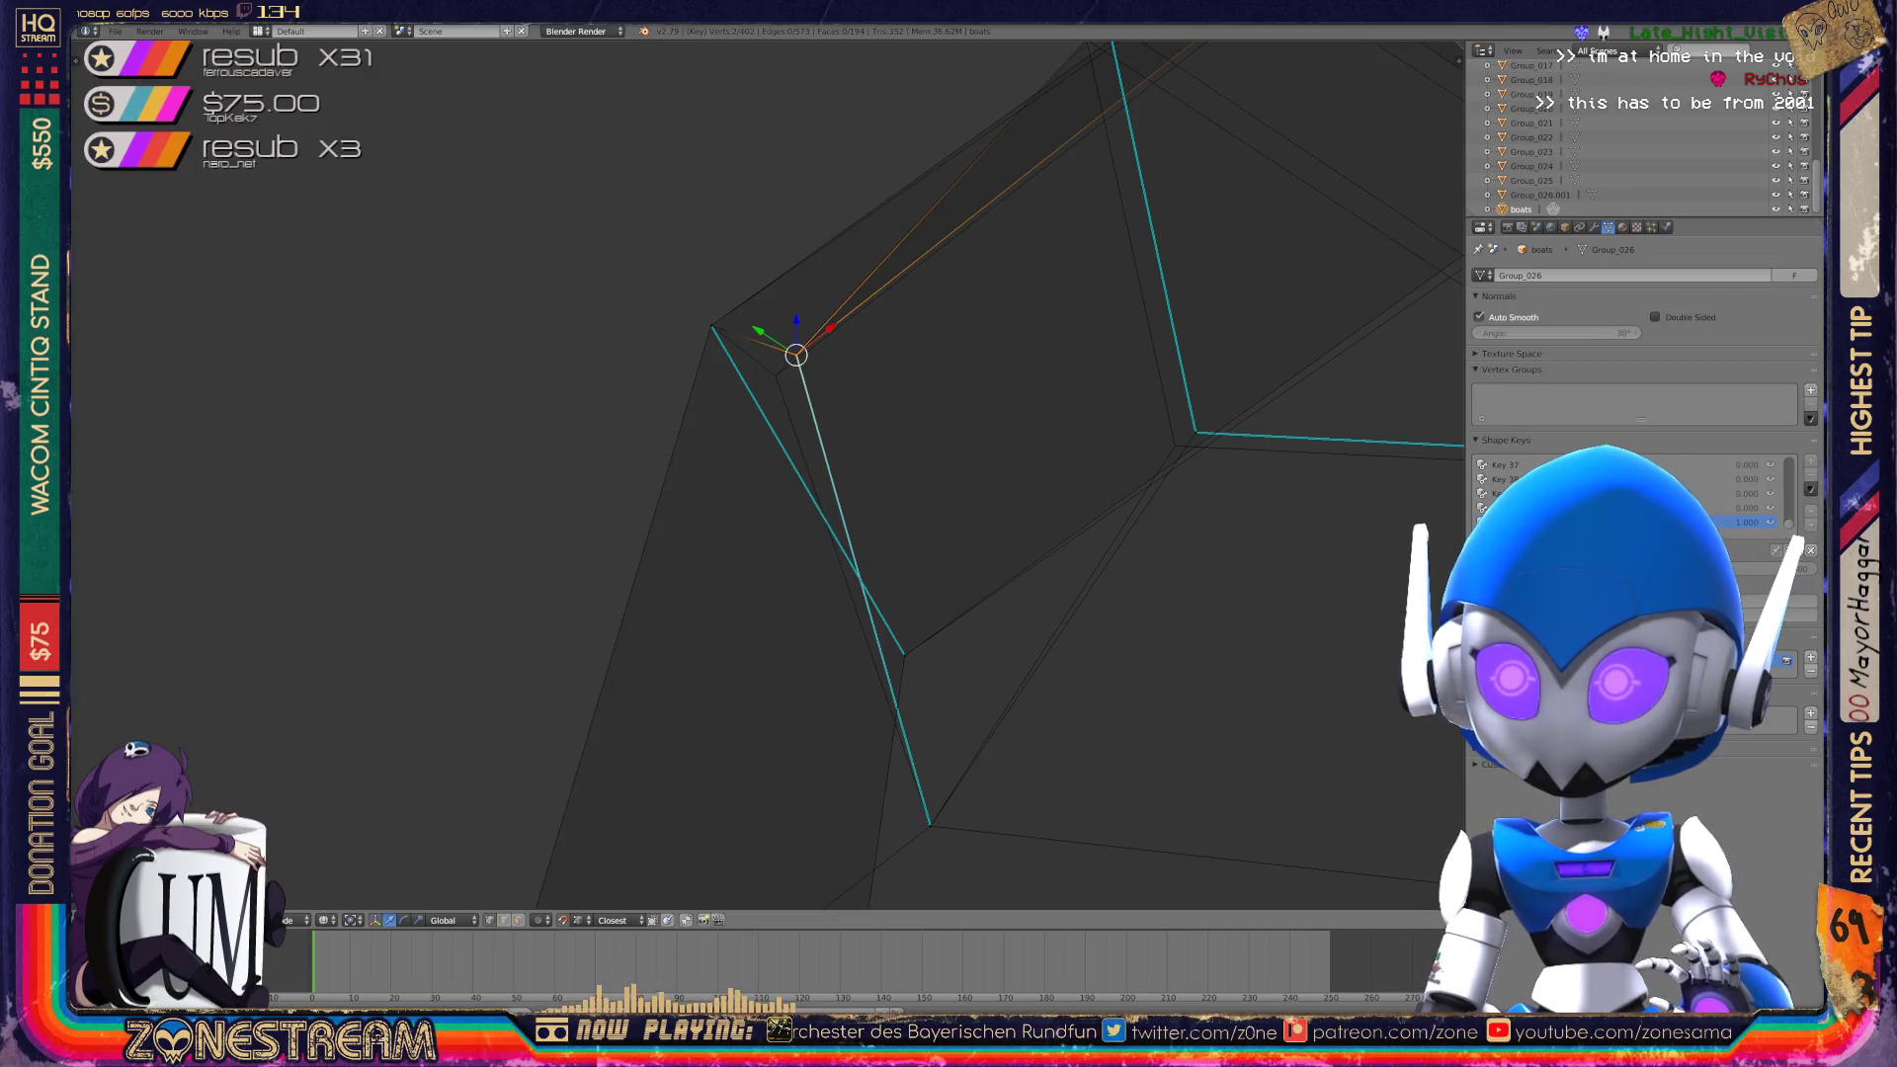
drag(797, 354, 775, 373)
shift+middle_drag(776, 373, 489, 374)
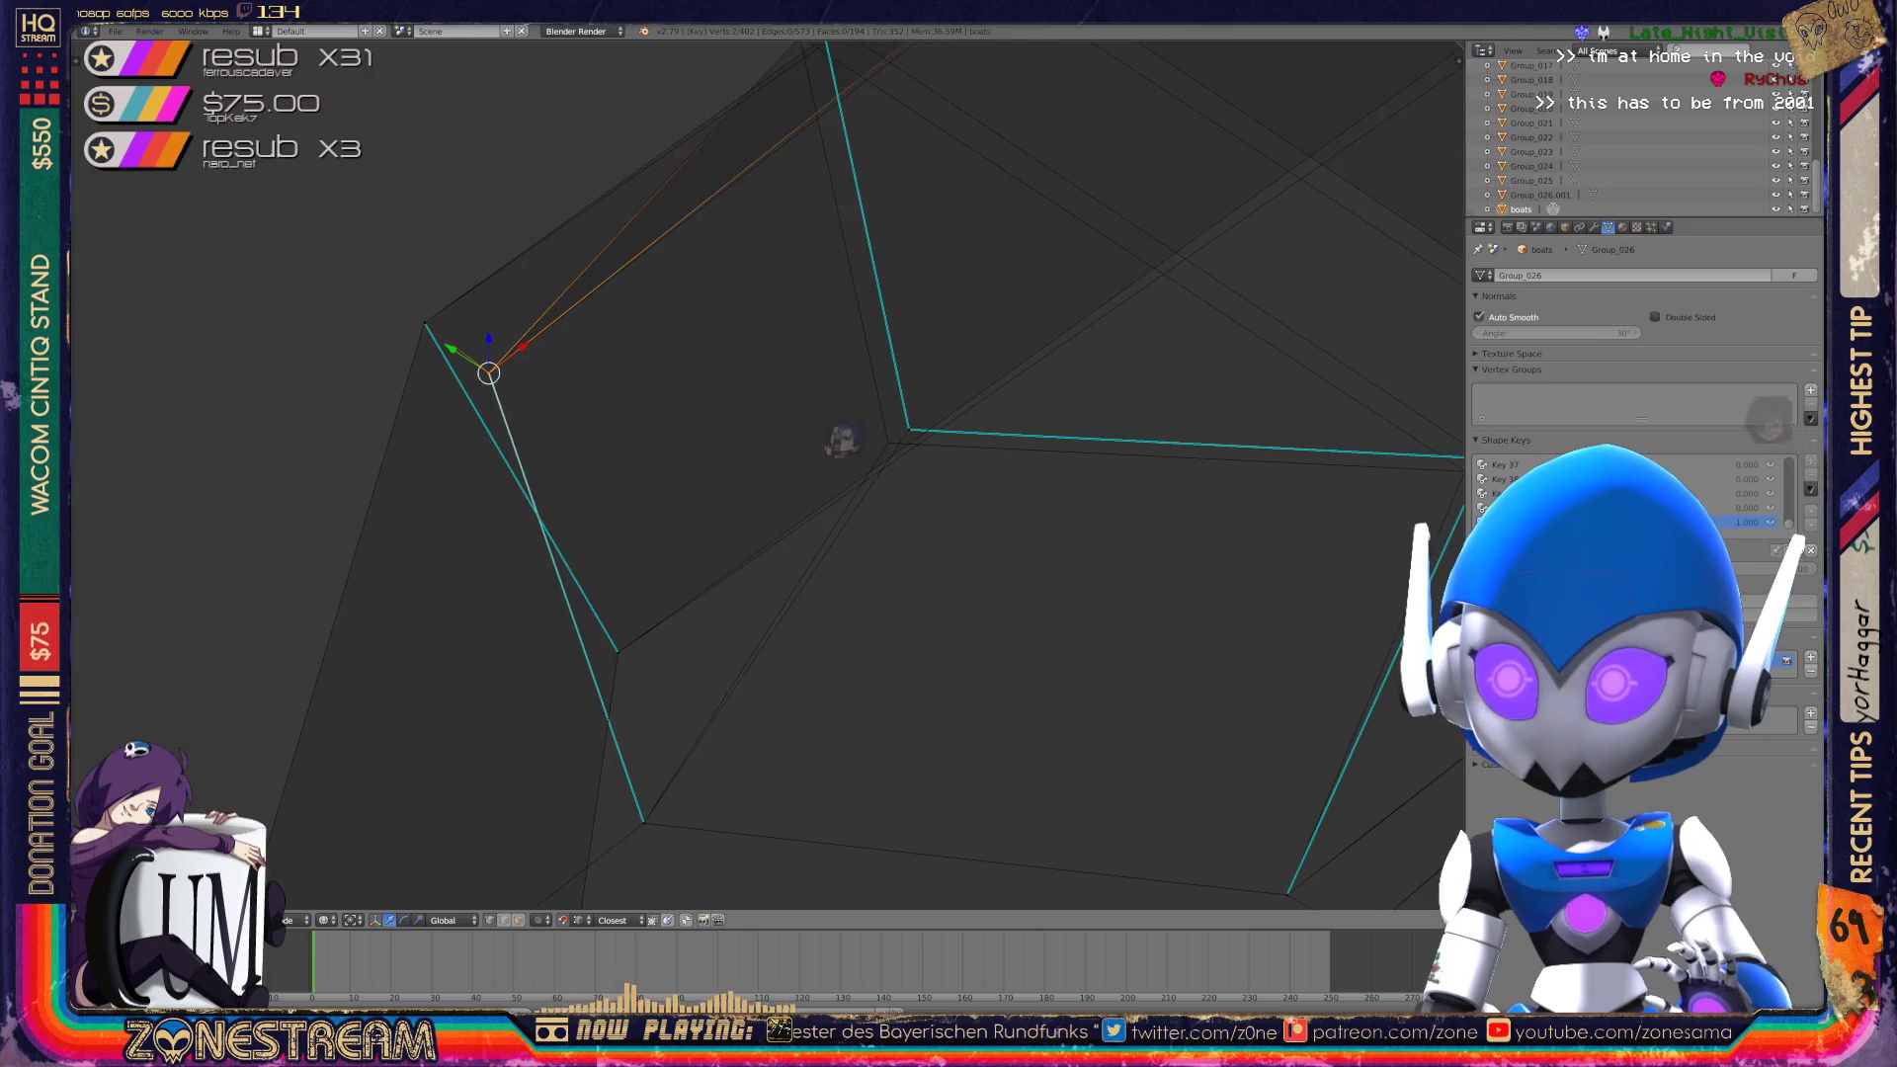
right_click(909, 430)
drag(909, 429, 888, 442)
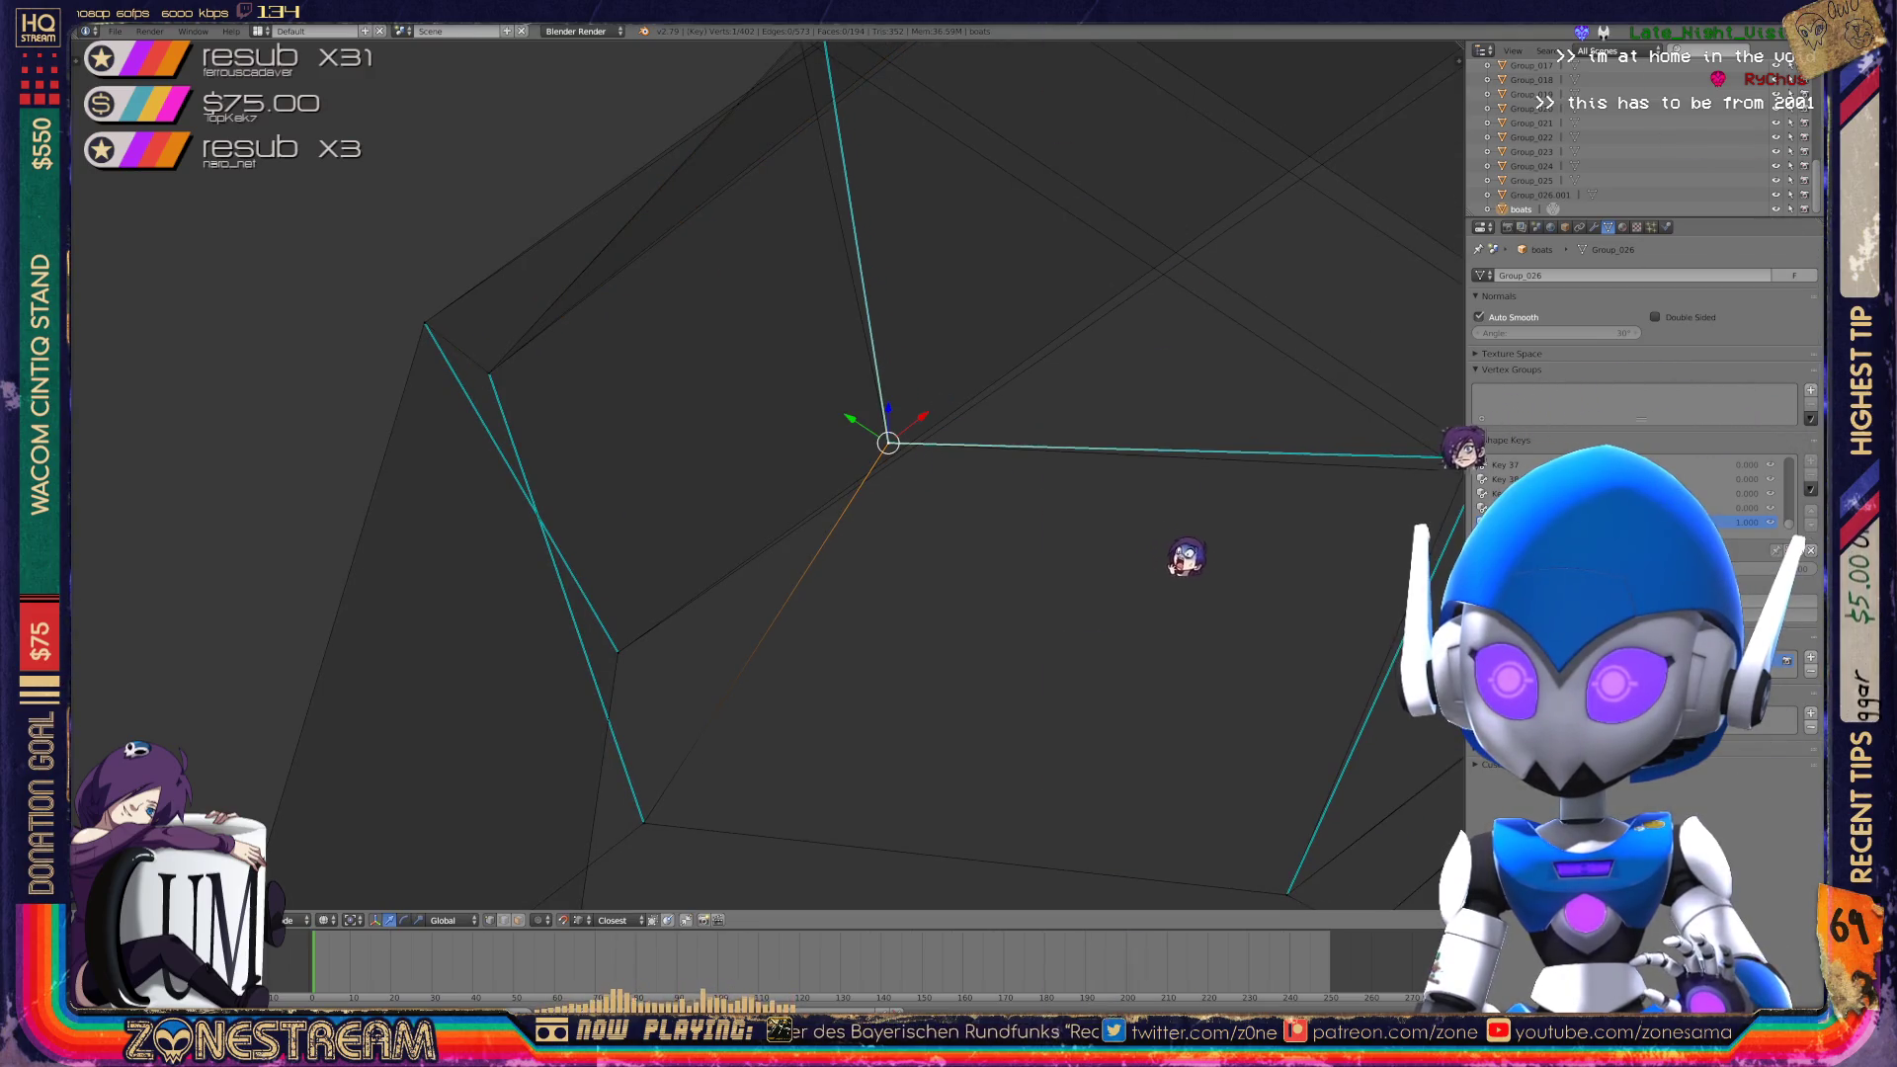
shift+middle_drag(888, 442, 356, 420)
right_click(954, 439)
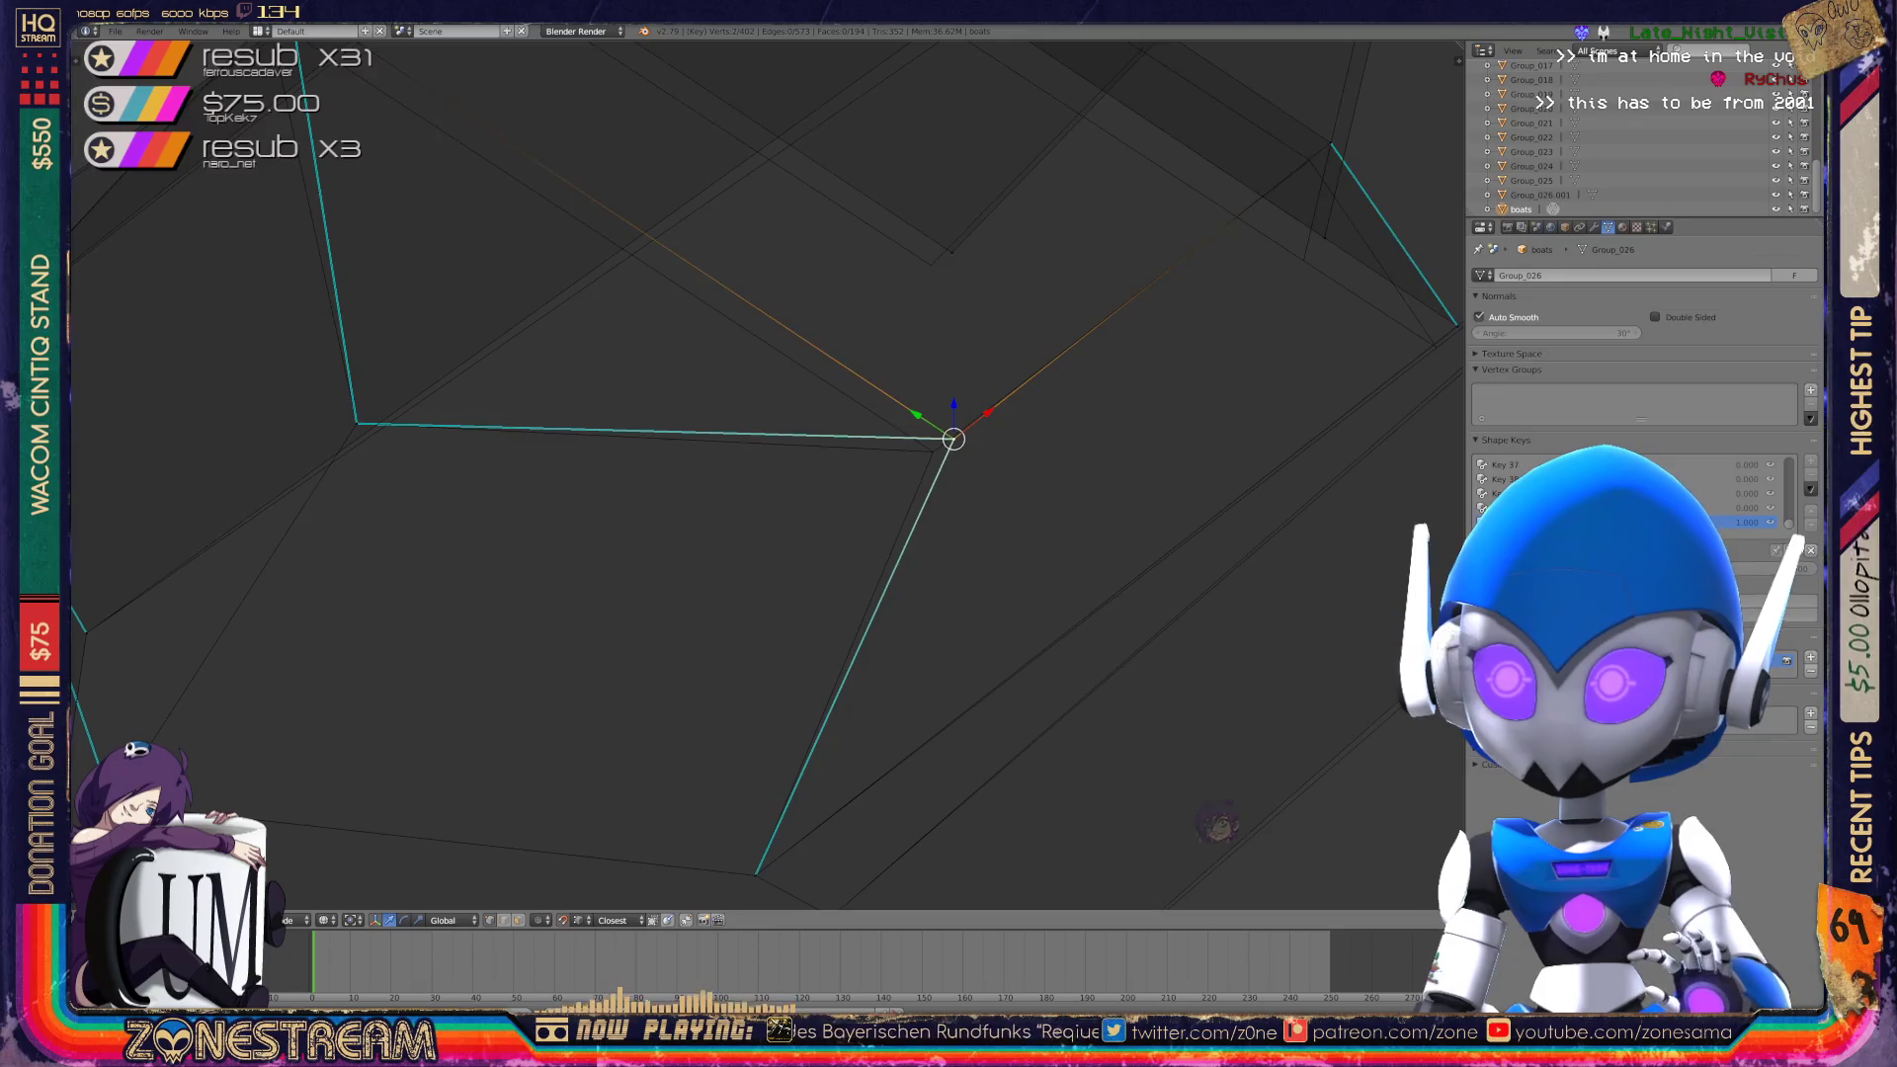
right_click(953, 438)
drag(954, 439, 933, 450)
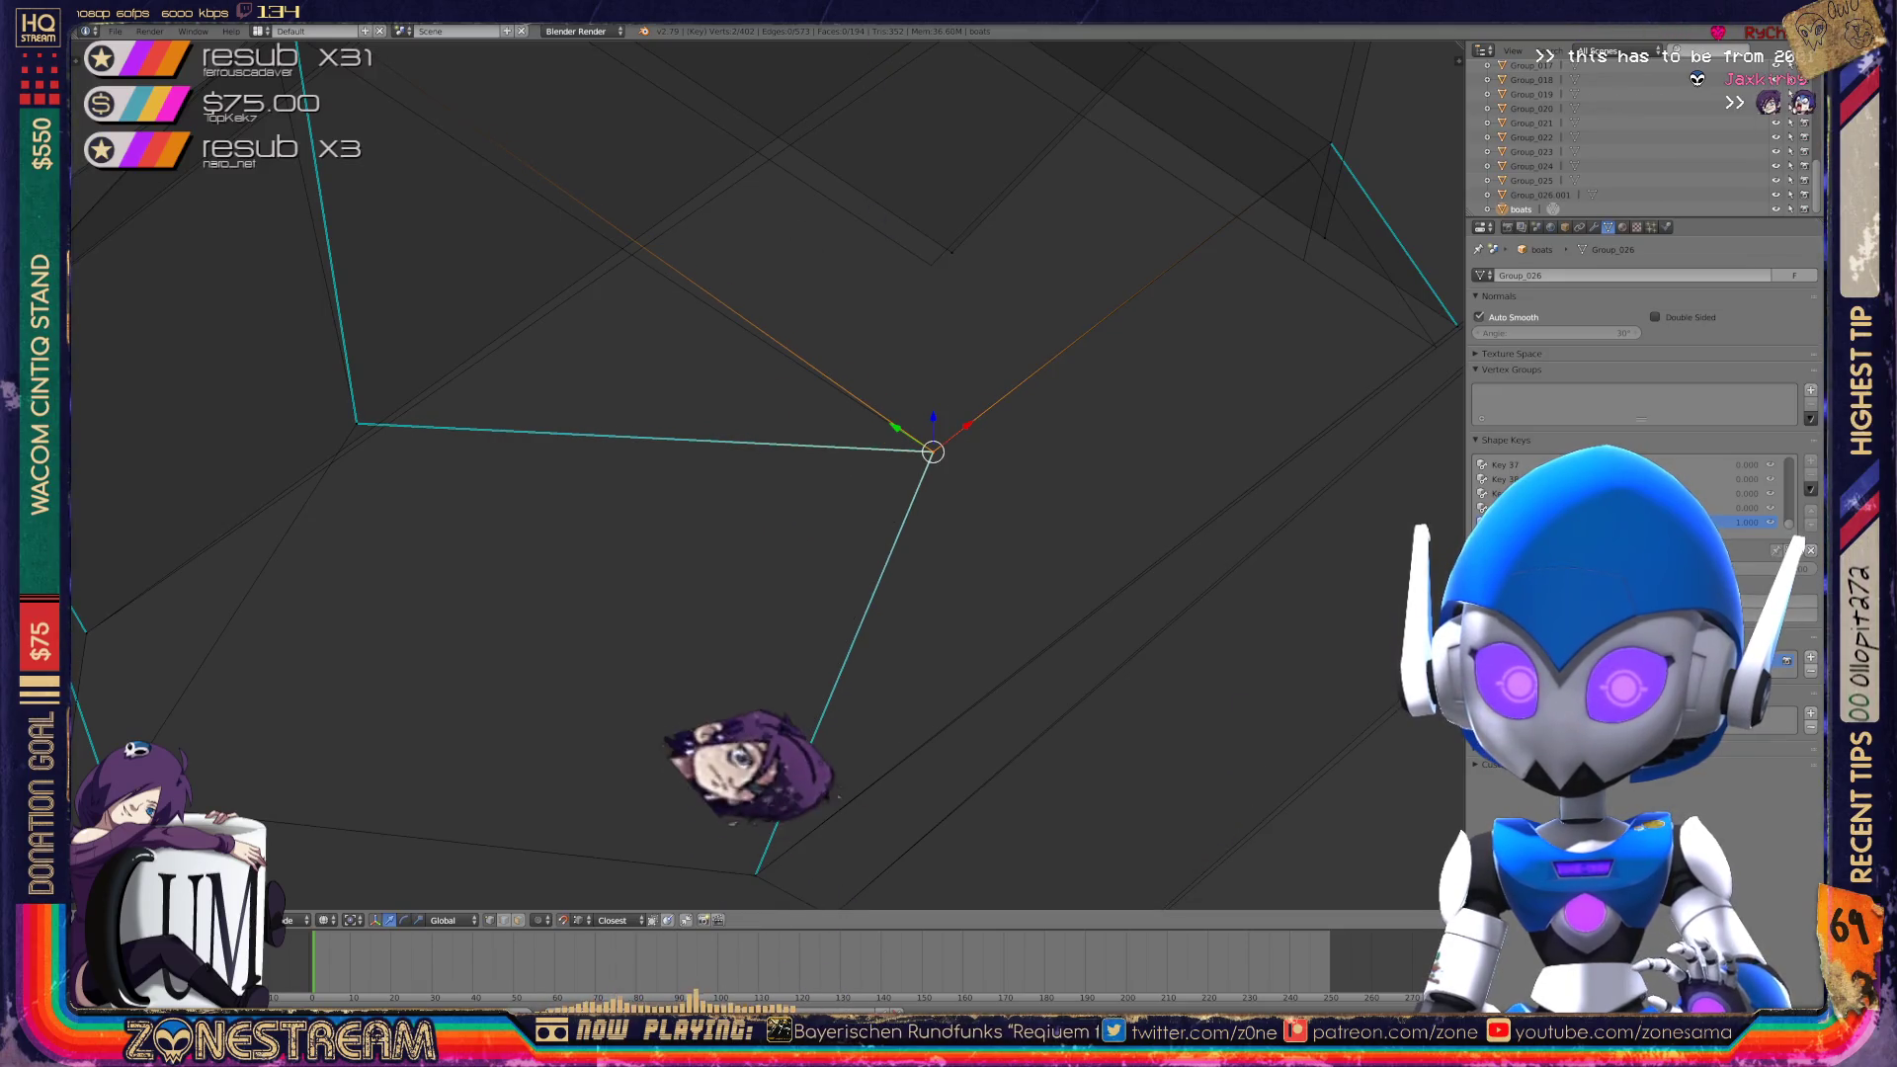
shift+middle_drag(933, 450, 452, 463)
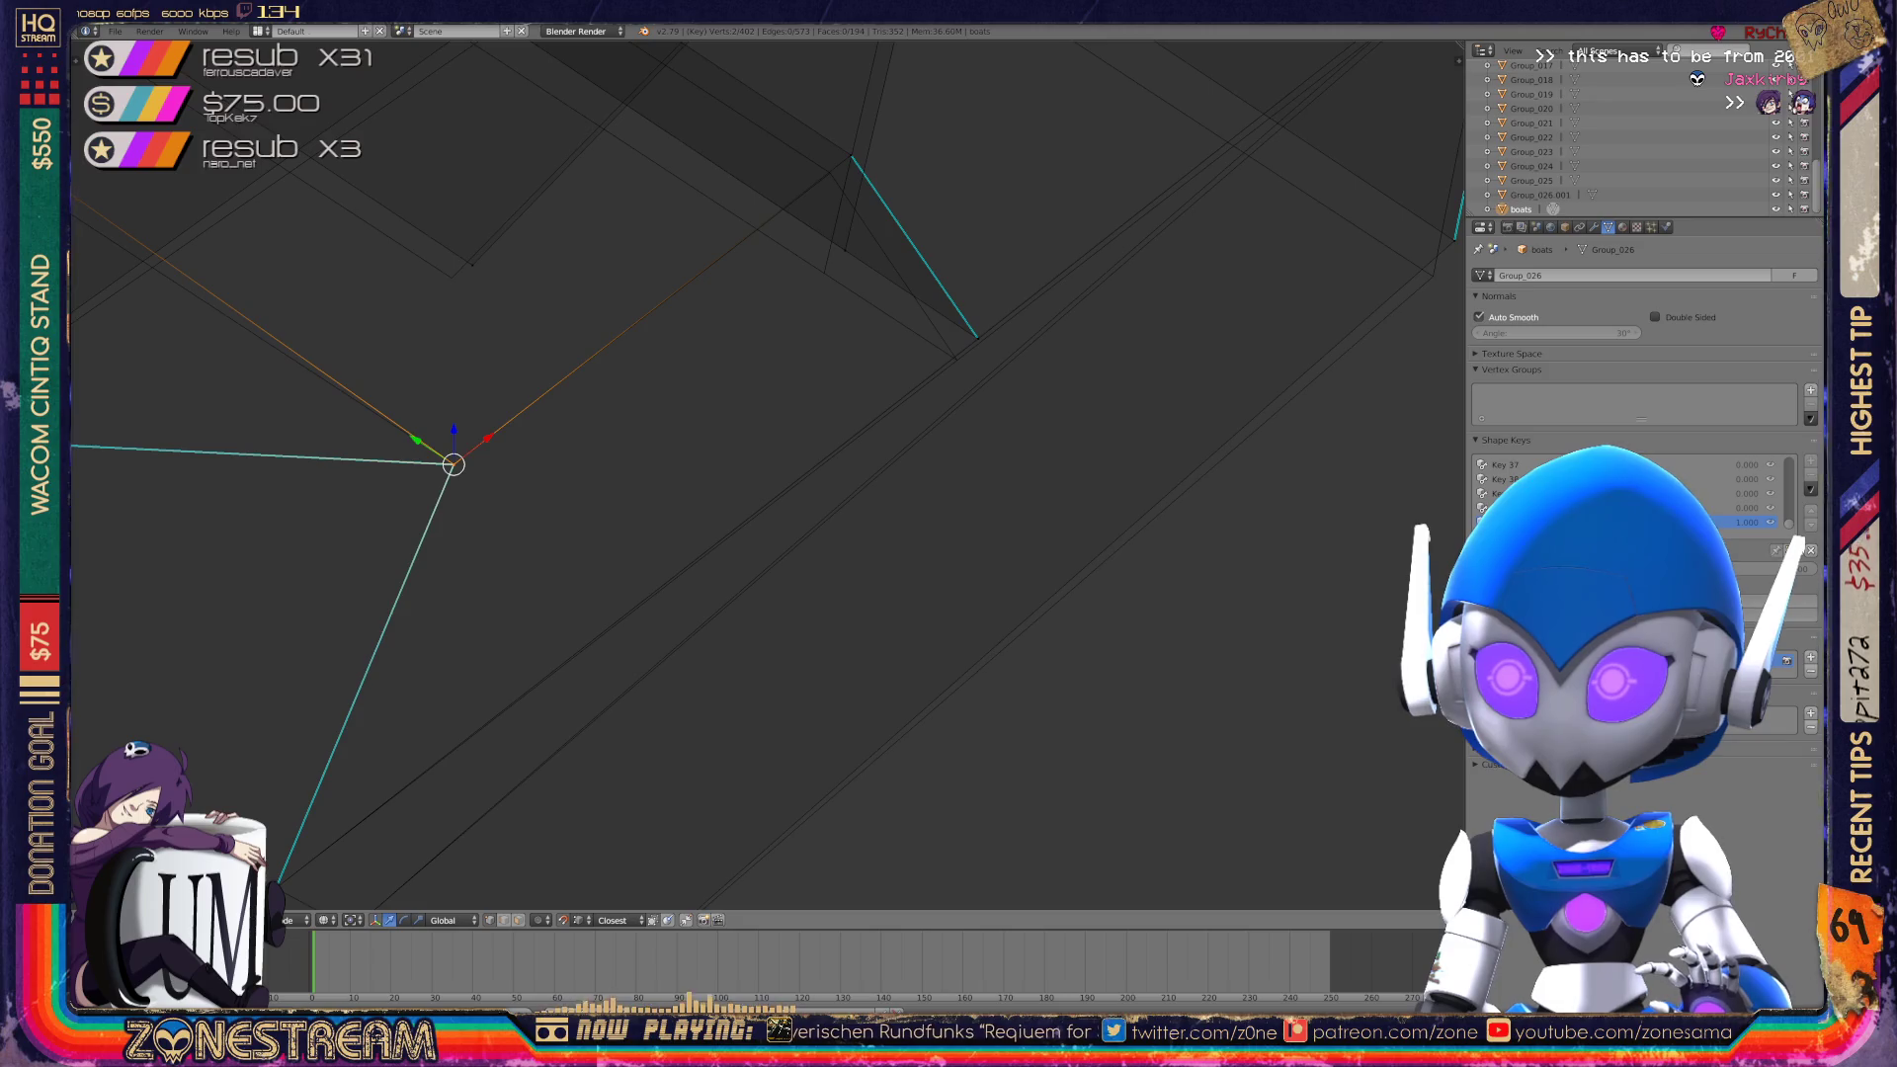
Move a vertex near the upper inner edge to a new spot and extrude a new vertex from it.
right_click(977, 338)
mouse_move(978, 338)
mouse_down()
mouse_move(956, 360)
mouse_move(843, 246)
mouse_move(823, 267)
mouse_up()
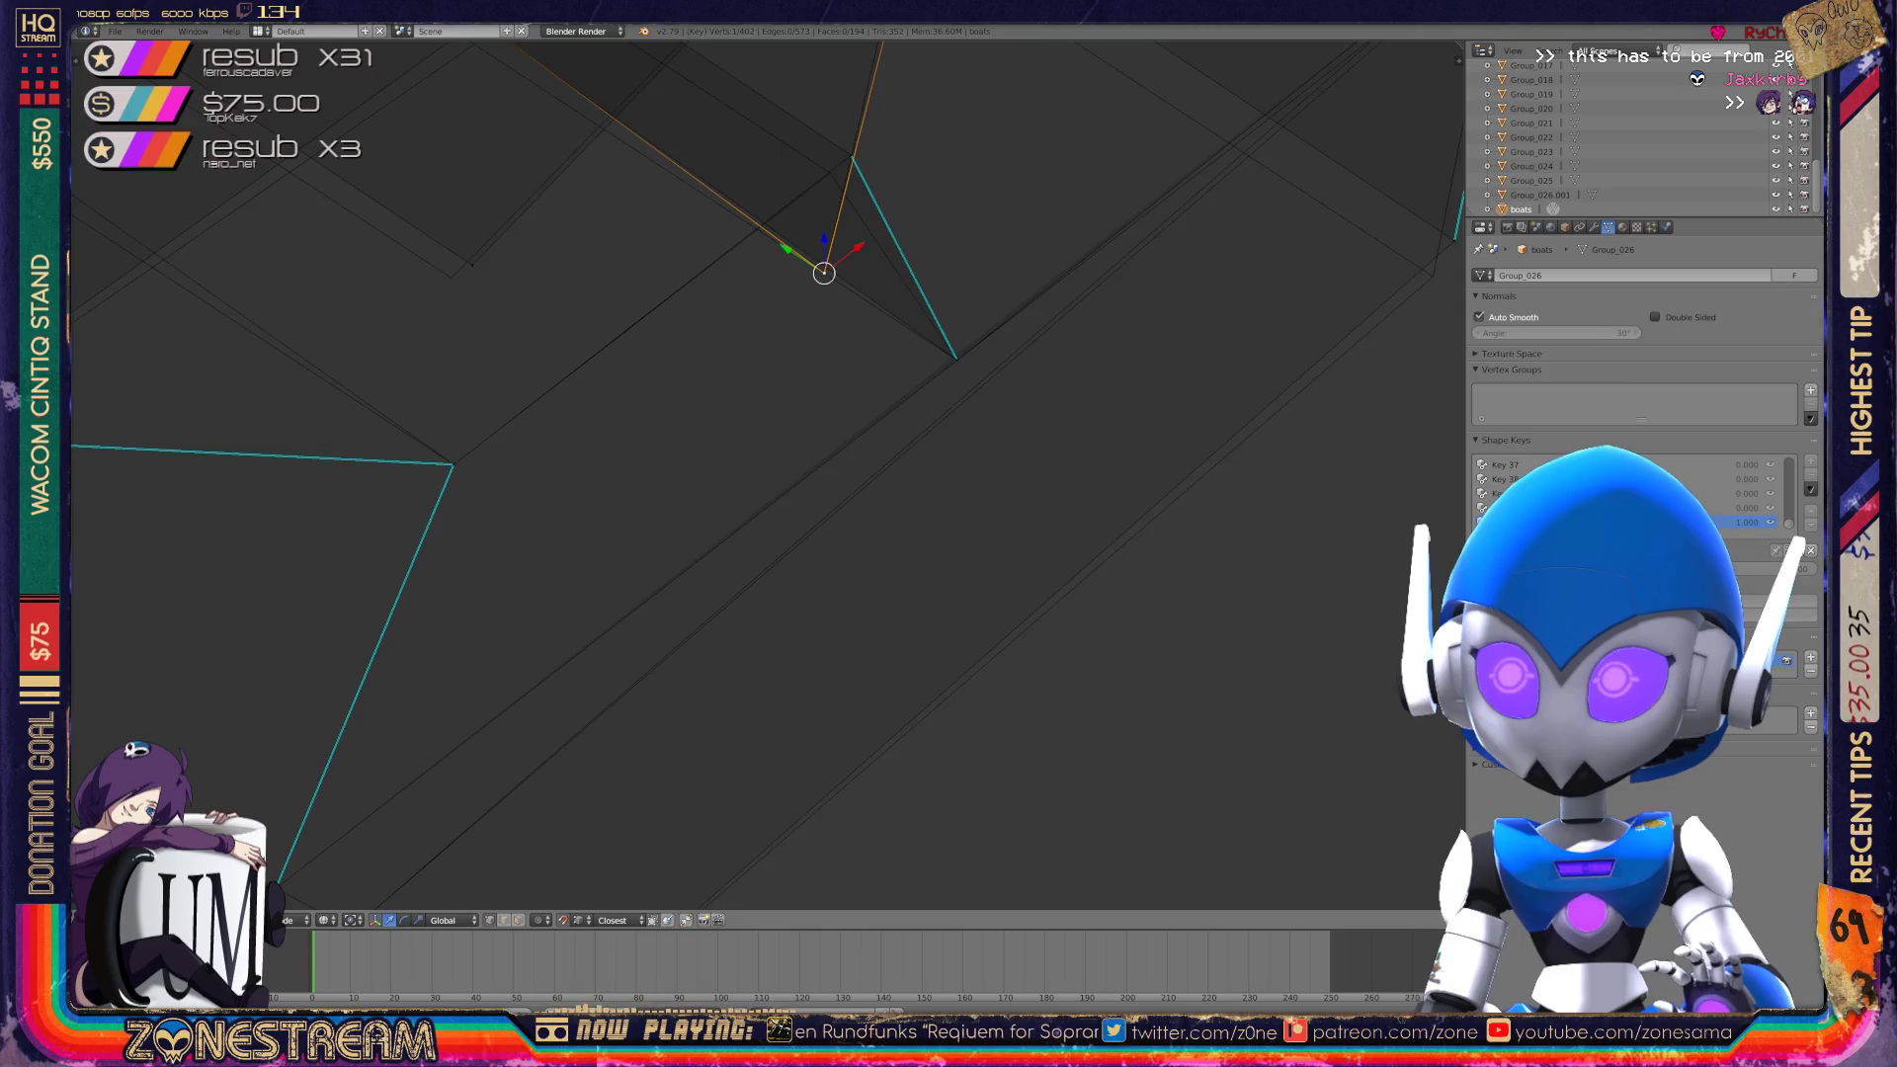
shift+middle_drag(826, 267, 782, 506)
scroll(803, 439, up, 3)
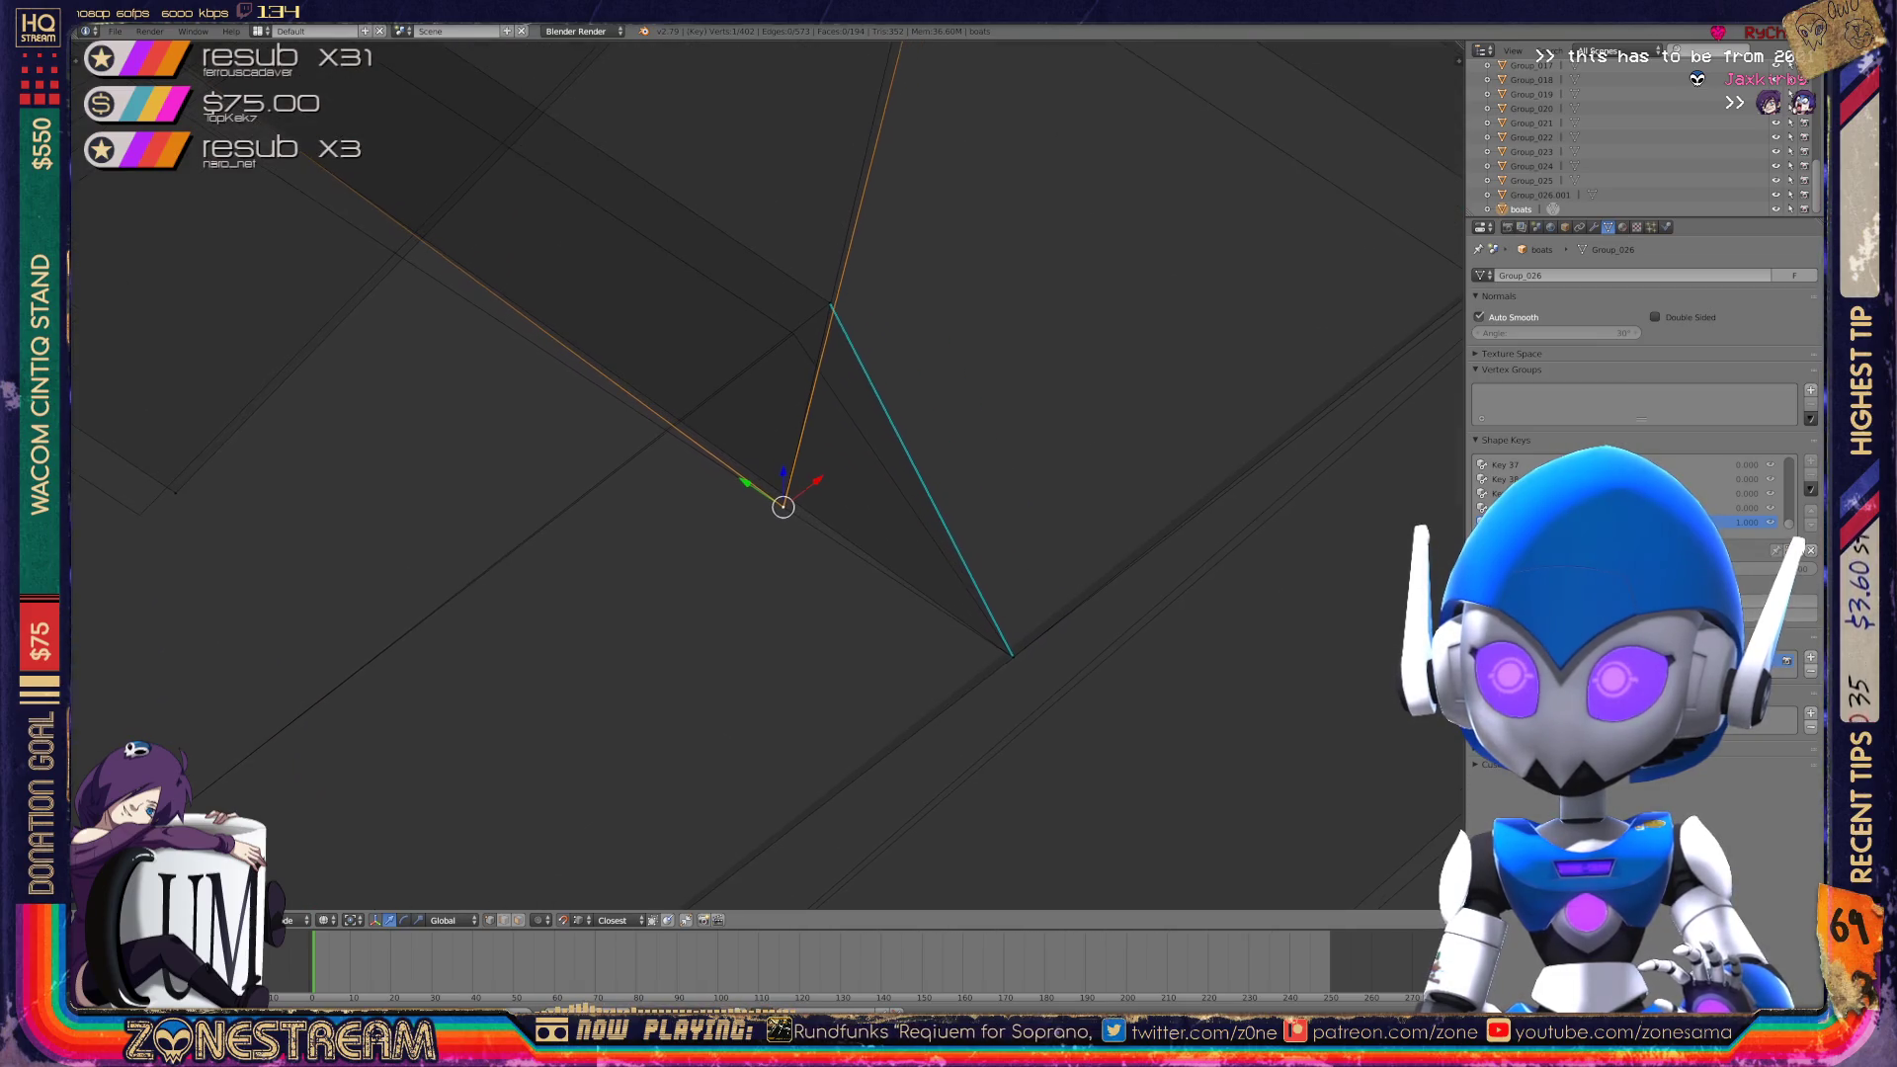
drag(782, 507, 830, 297)
key(e)
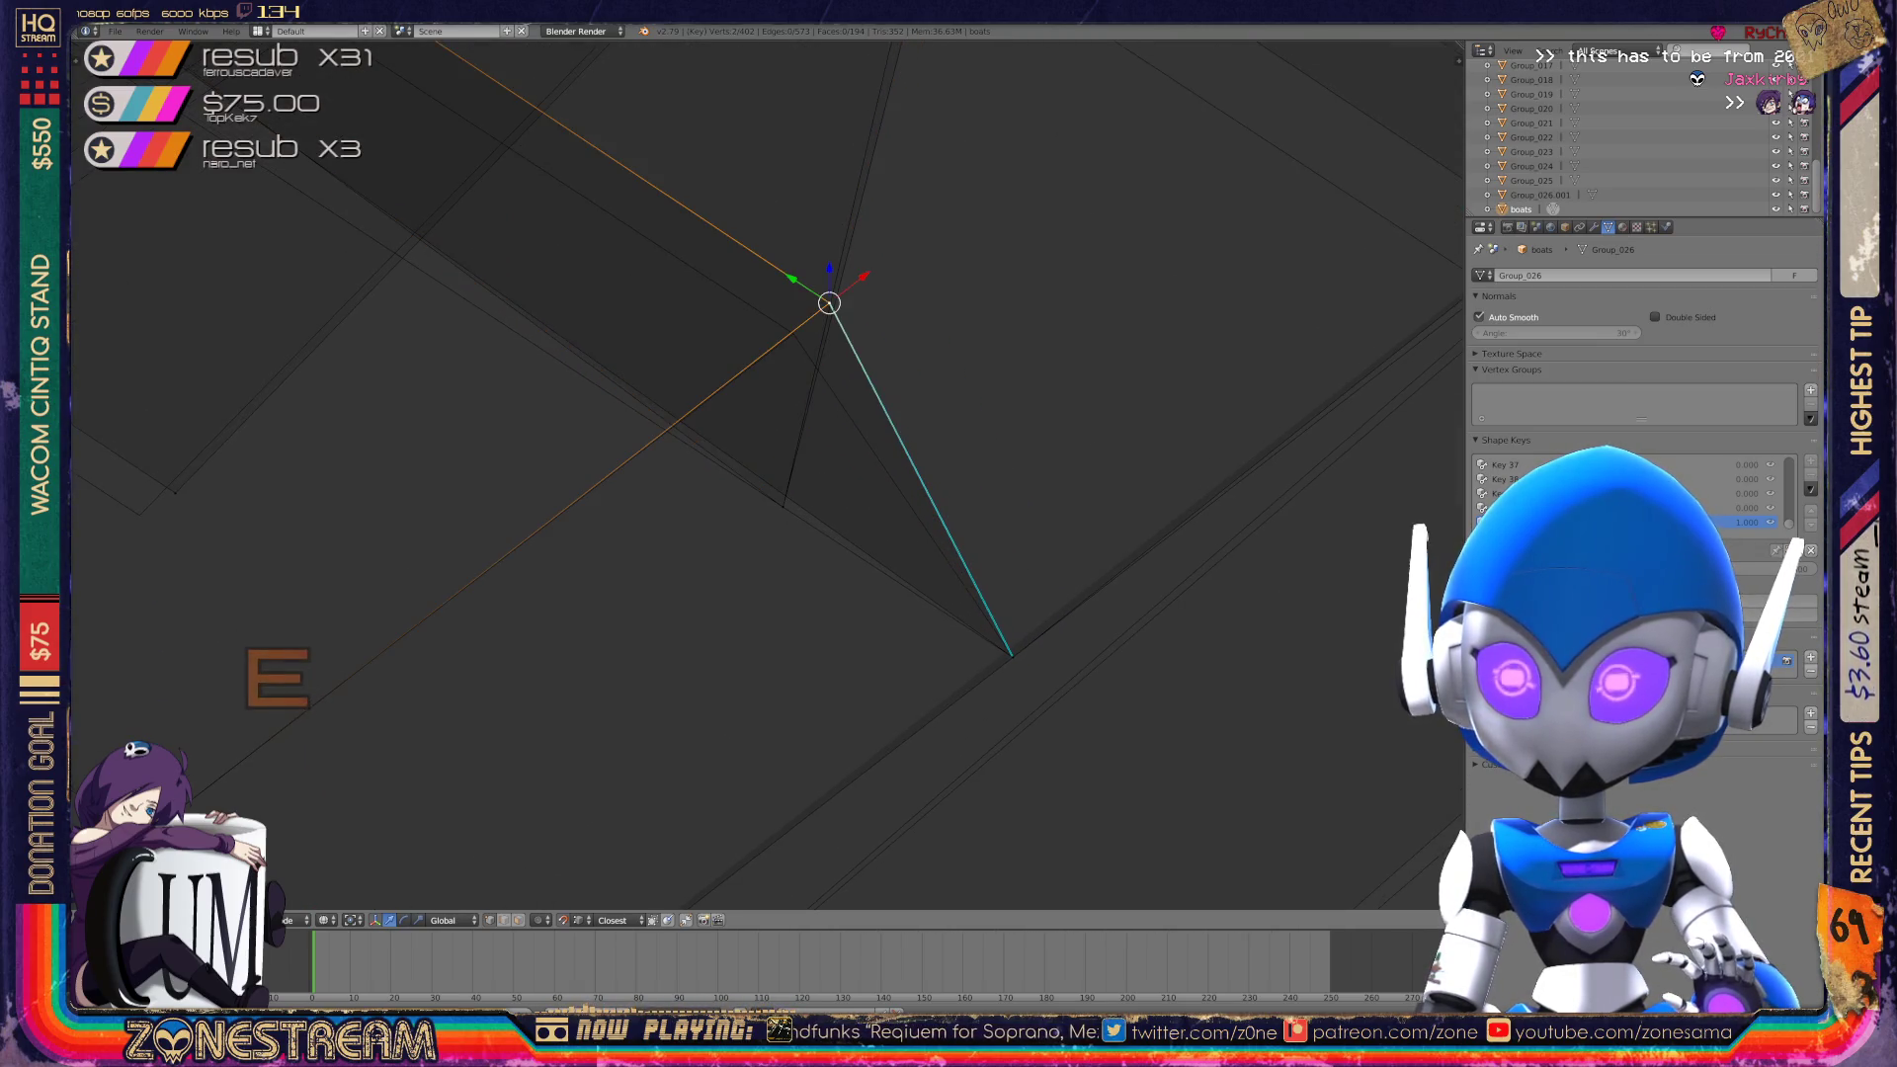
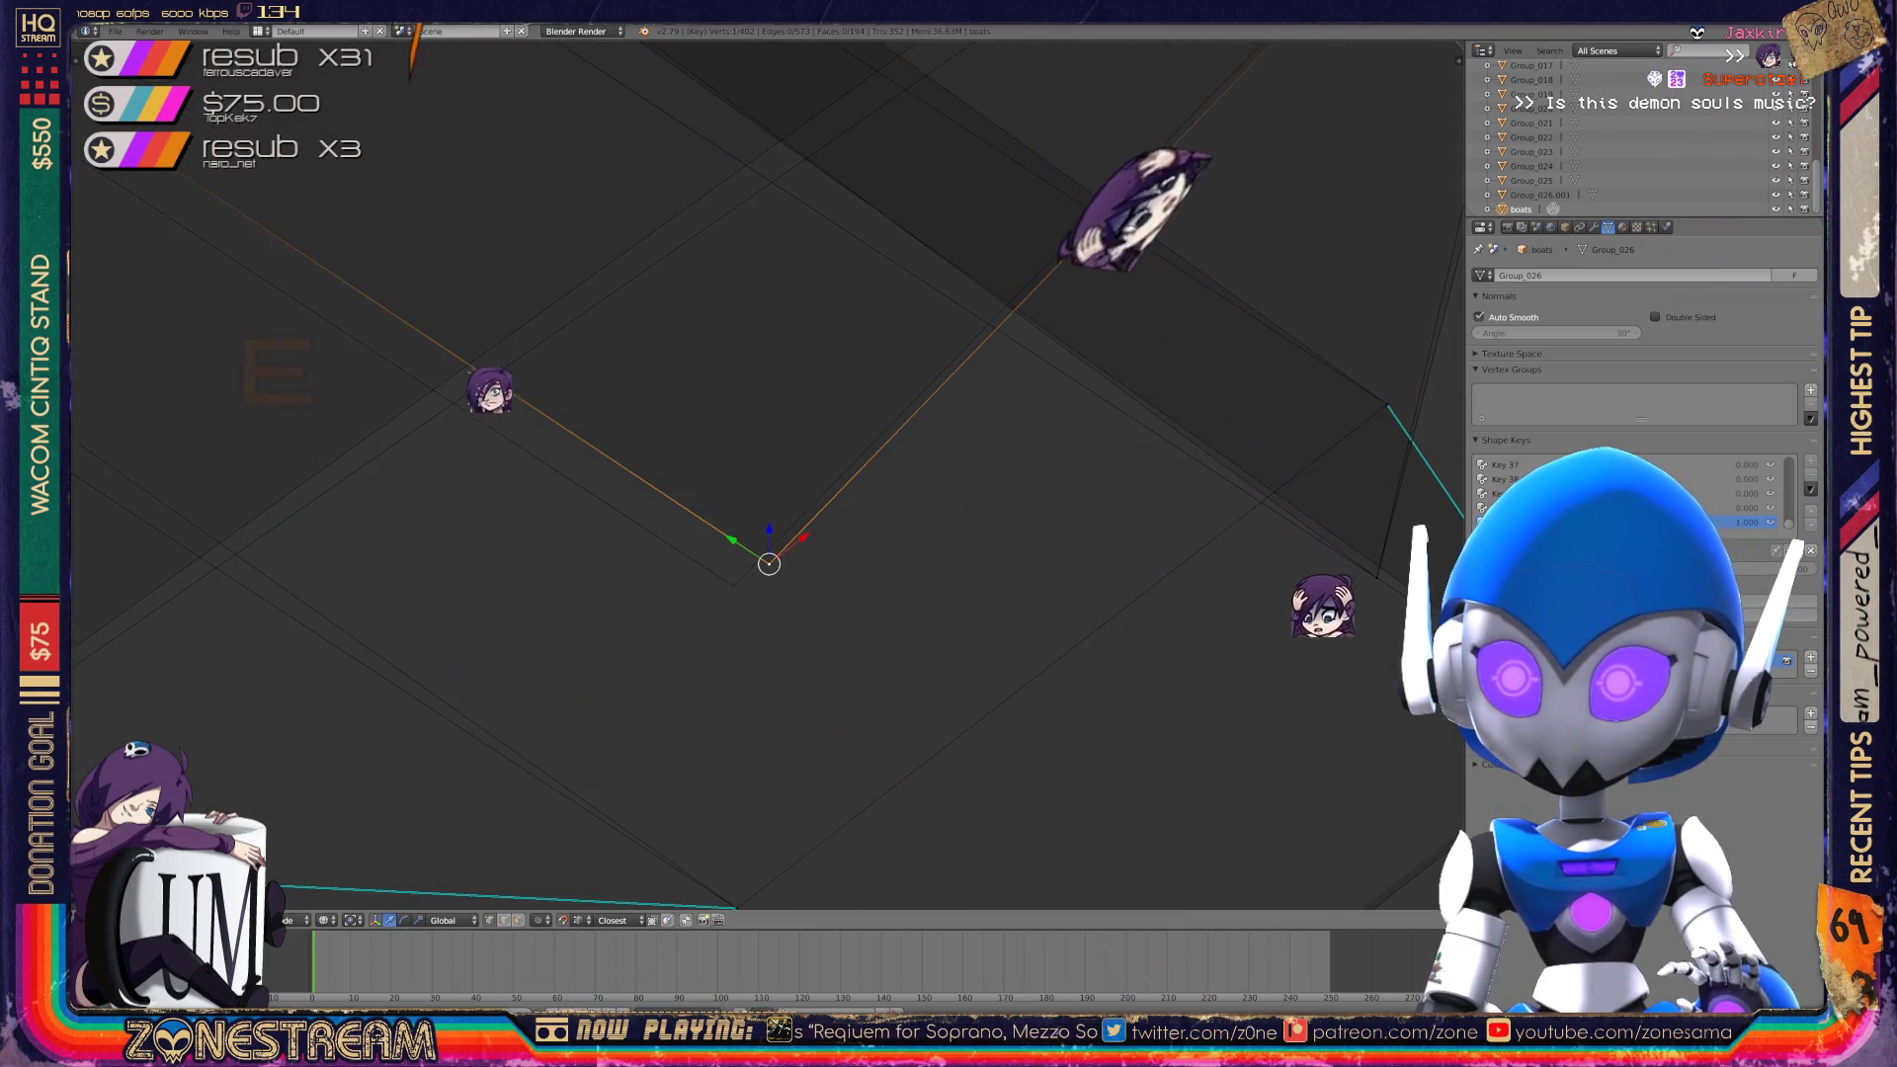
Place the extruded vertex, then move the boot's corner vertex to a new position.
click(733, 585)
scroll(751, 524, down, 2)
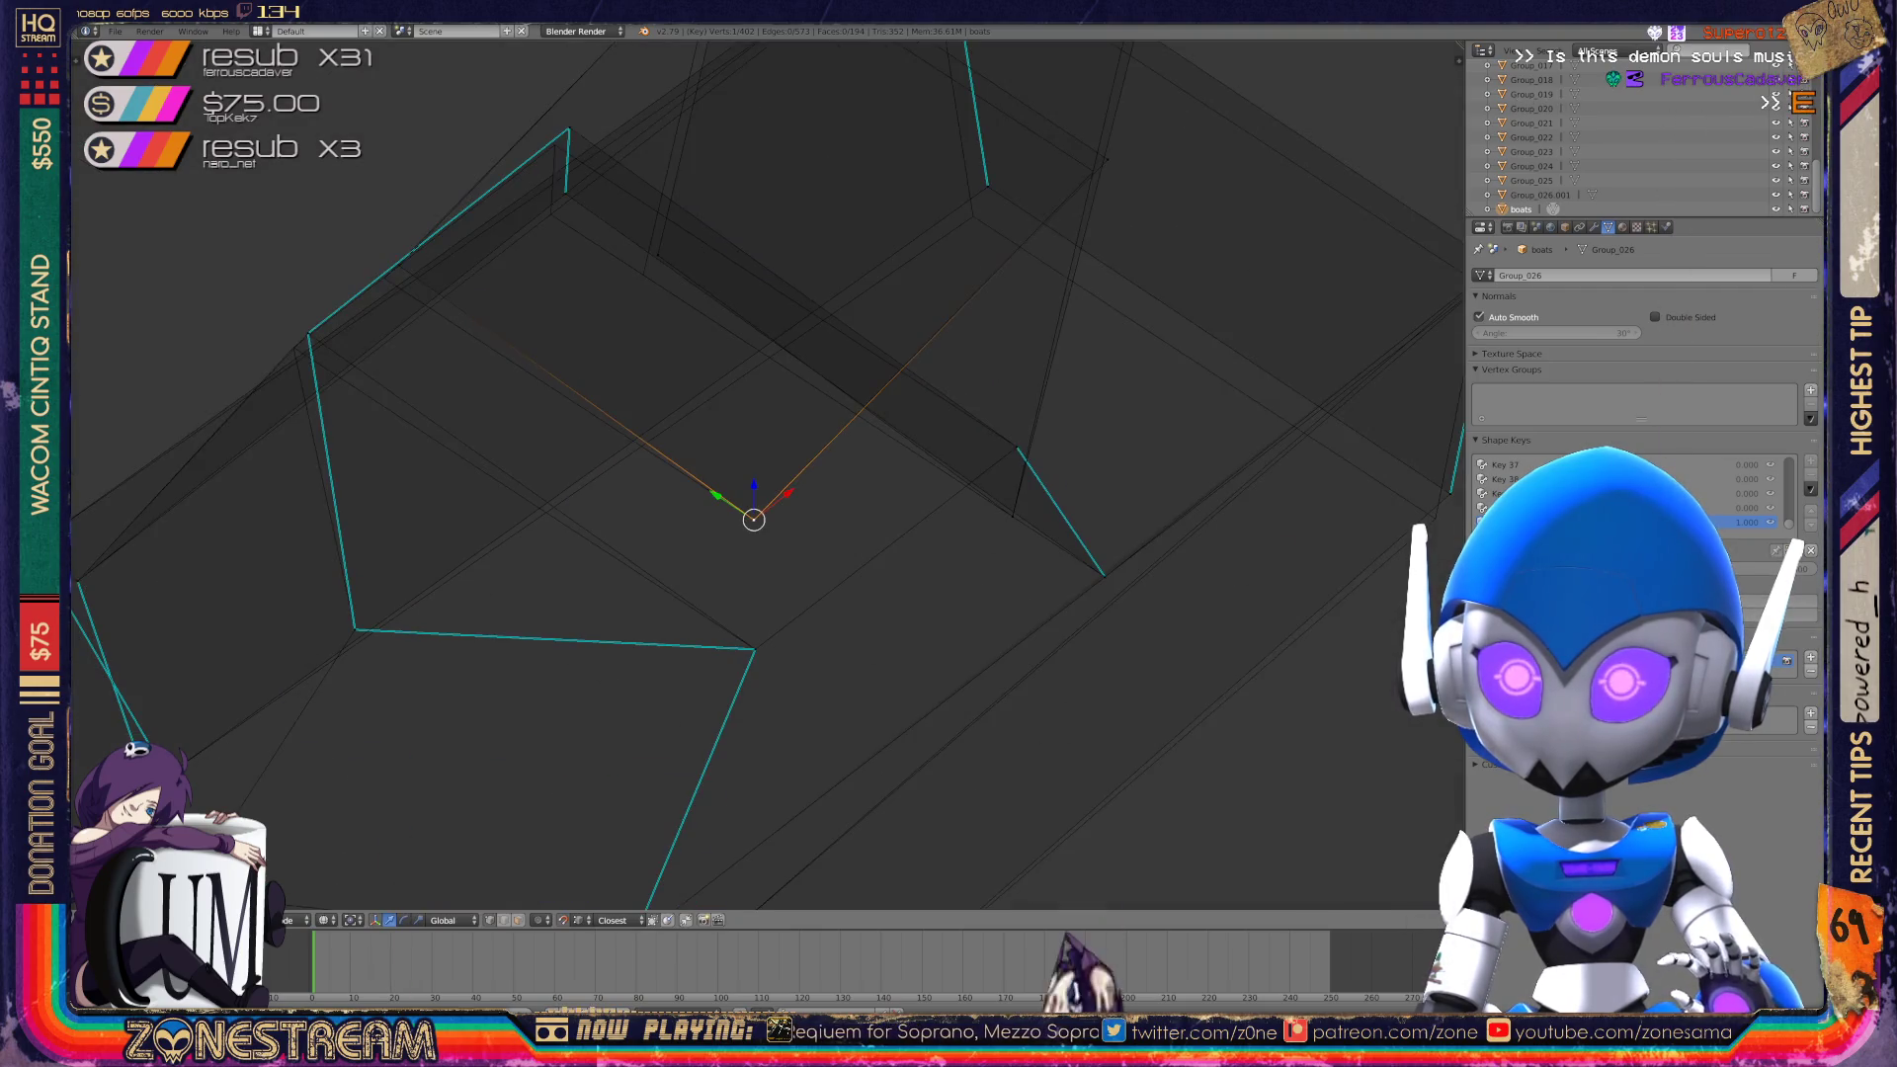
mouse_move(751, 519)
shift+middle_down()
mouse_move(978, 544)
mouse_move(1137, 603)
shift+middle_up()
shift+middle_drag(751, 474, 952, 576)
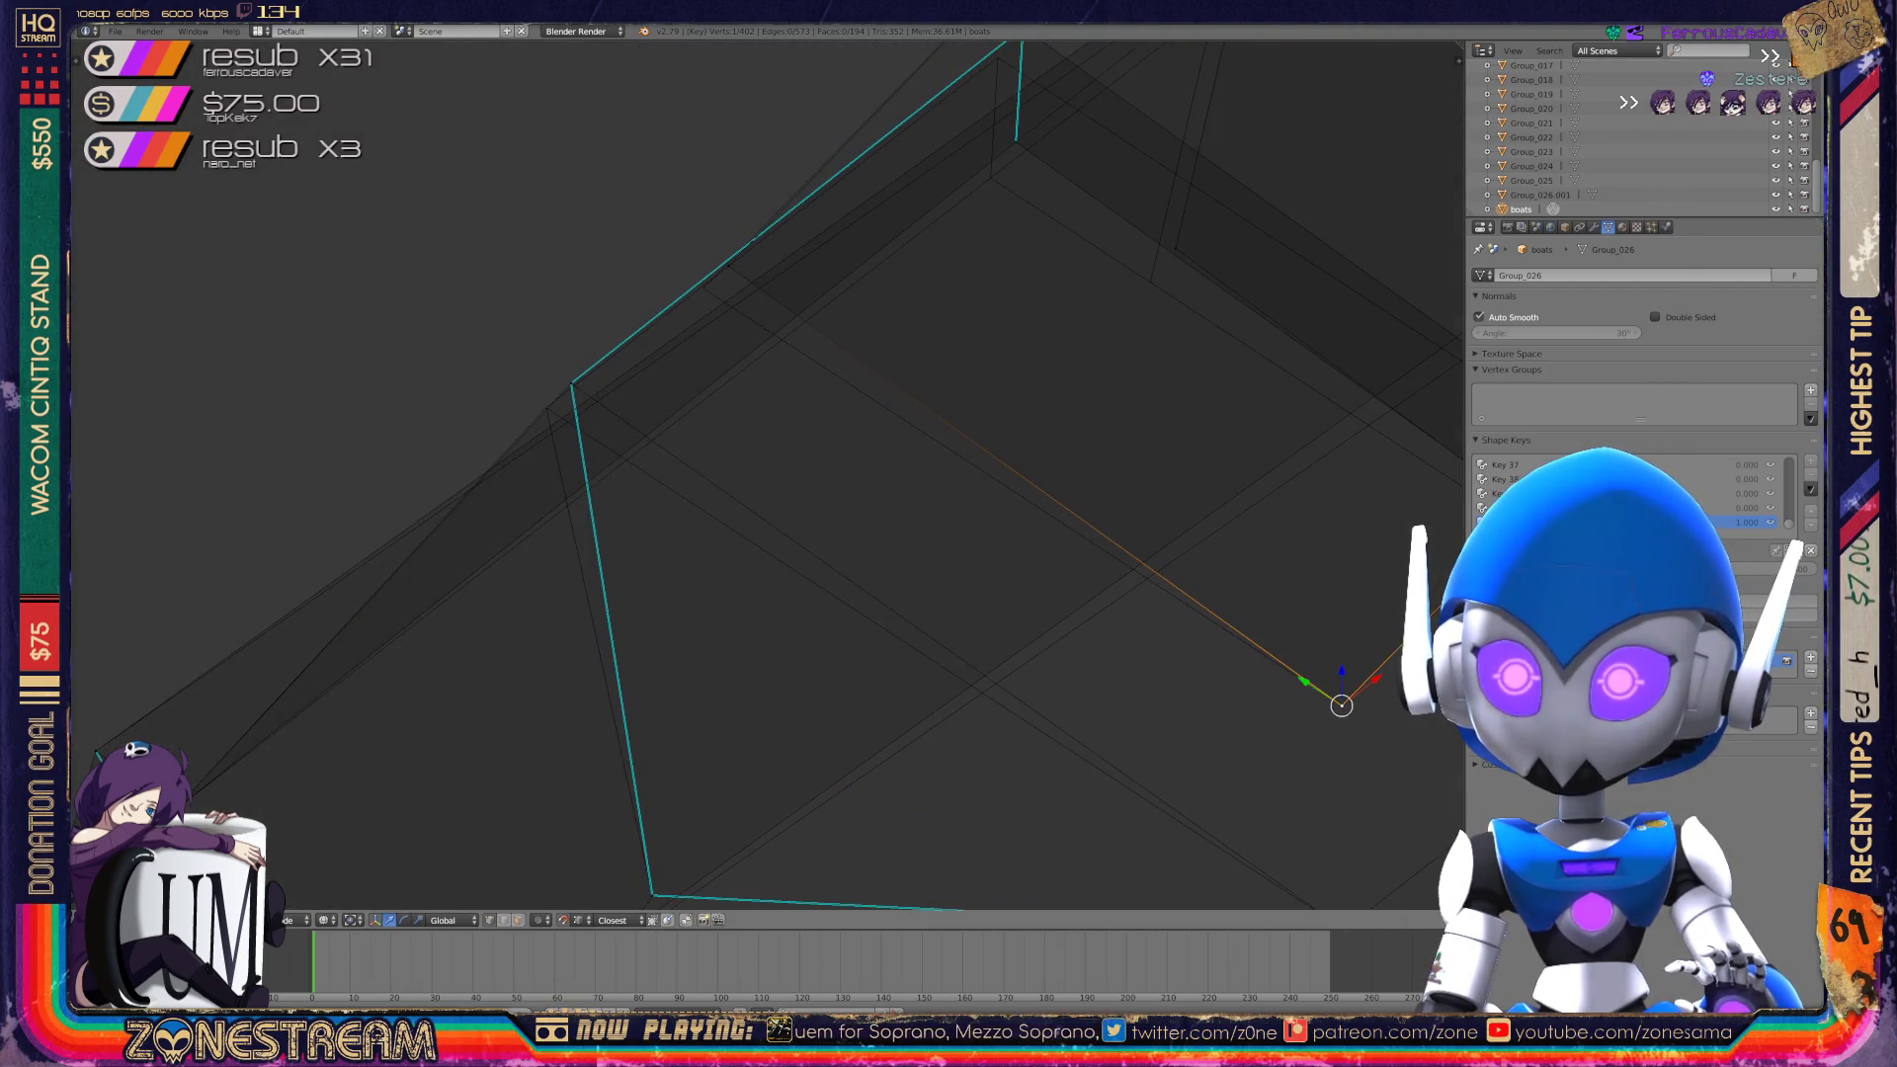
right_click(573, 384)
key(g)
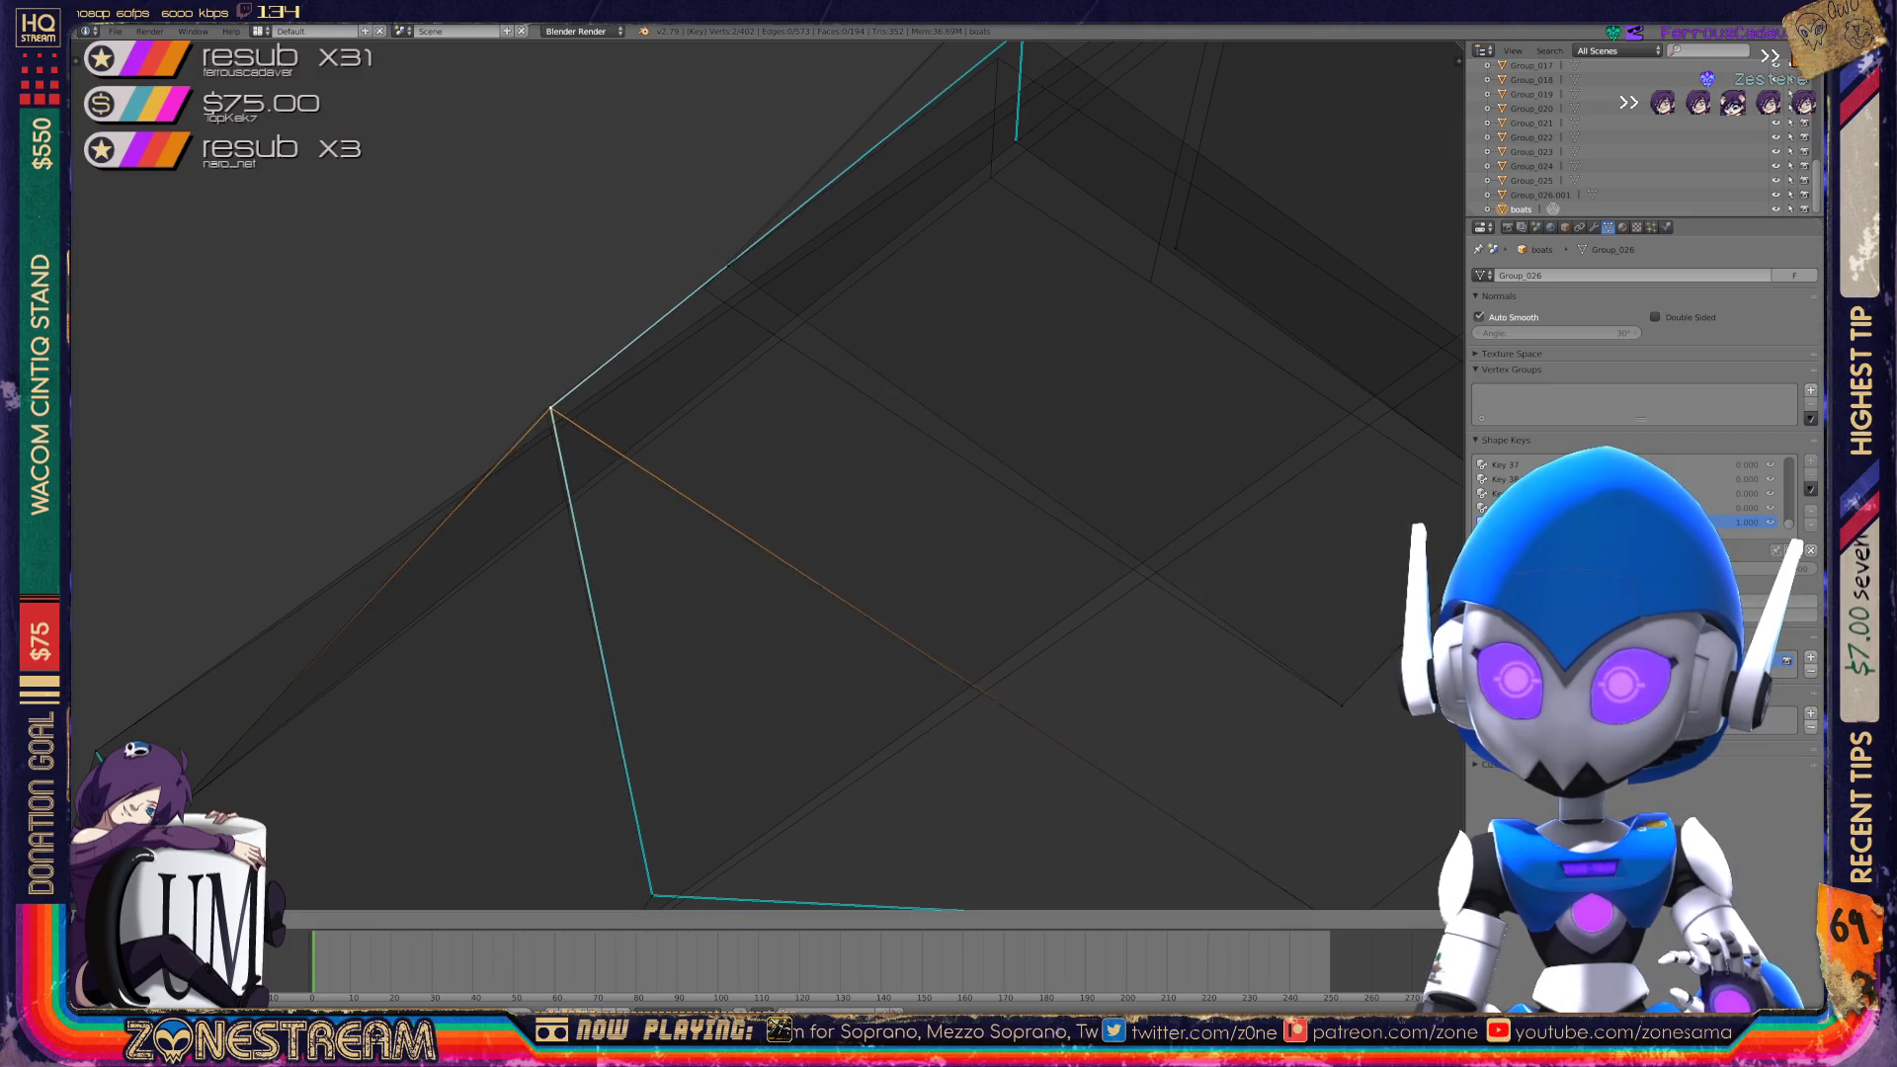
click(547, 408)
shift+middle_drag(547, 408, 402, 546)
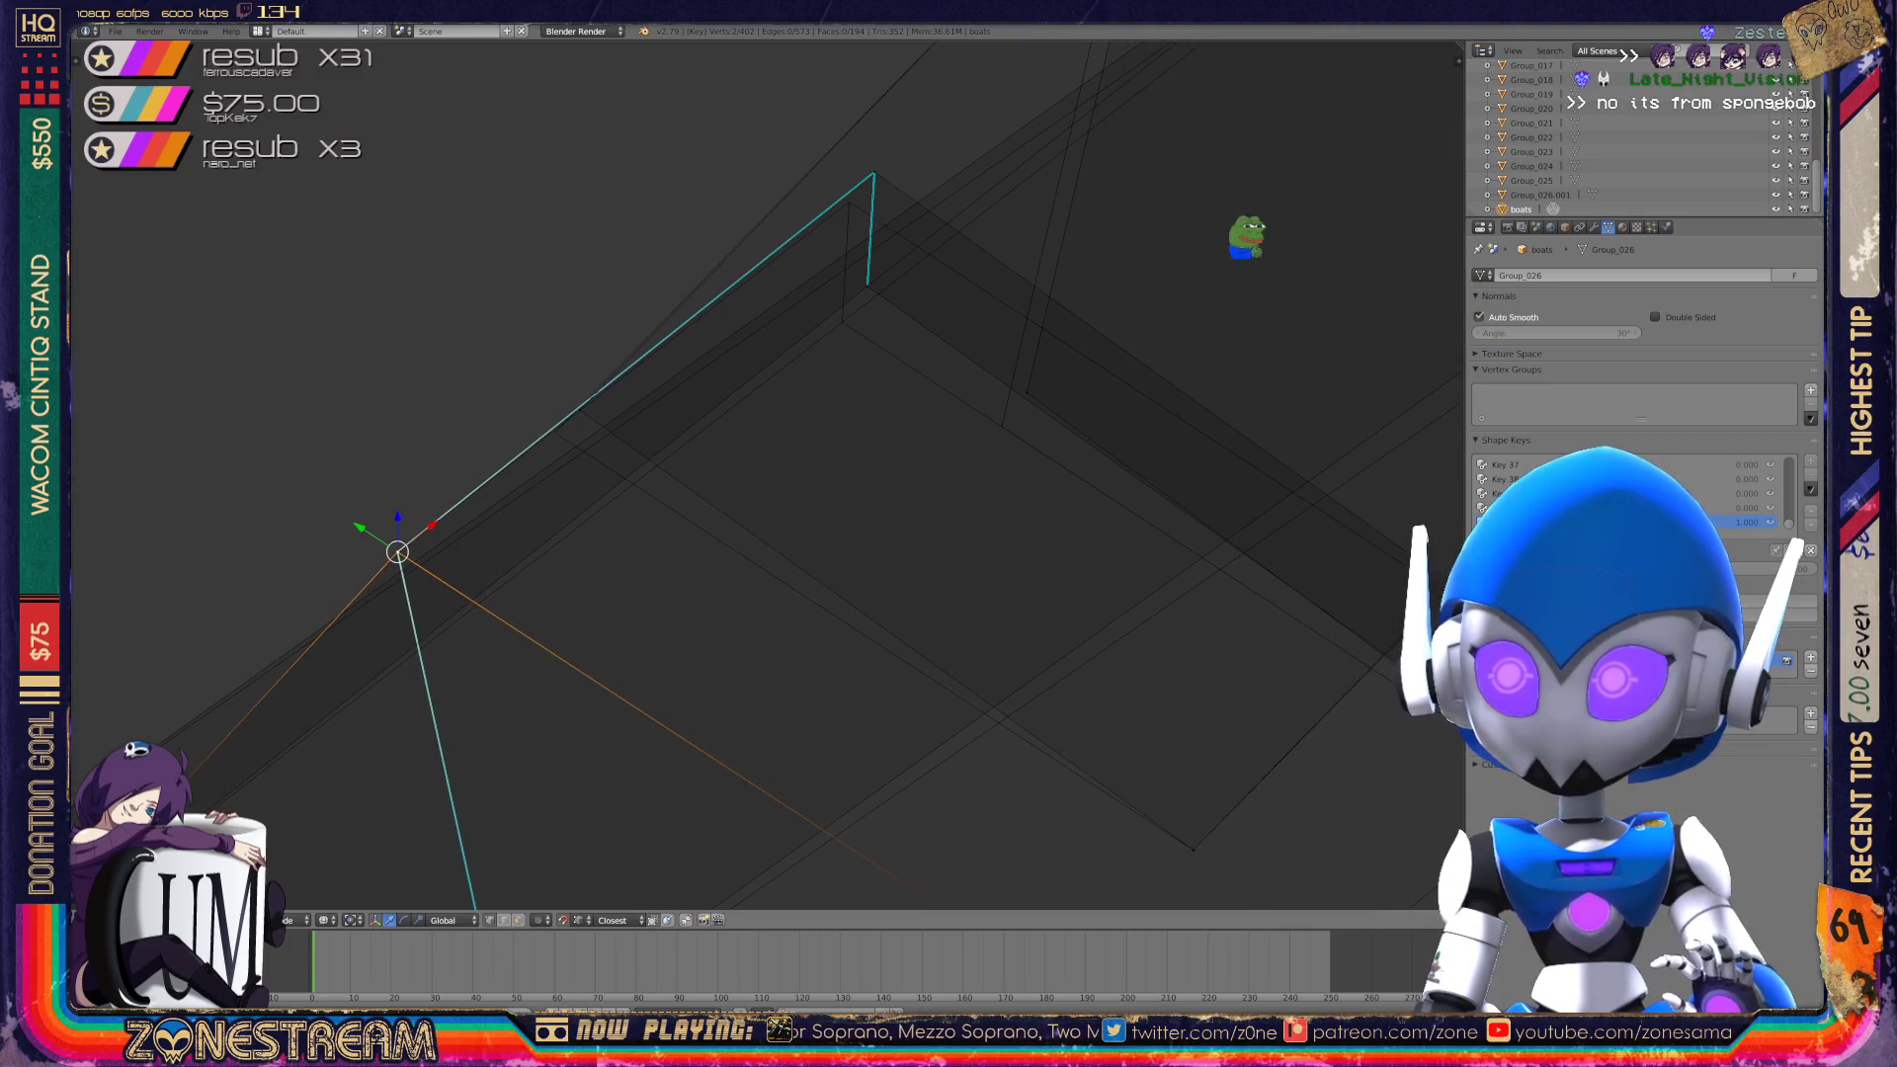
Move the next edge vertex onto the edge's end and merge it with its neighbour.
right_click(1106, 305)
key(g)
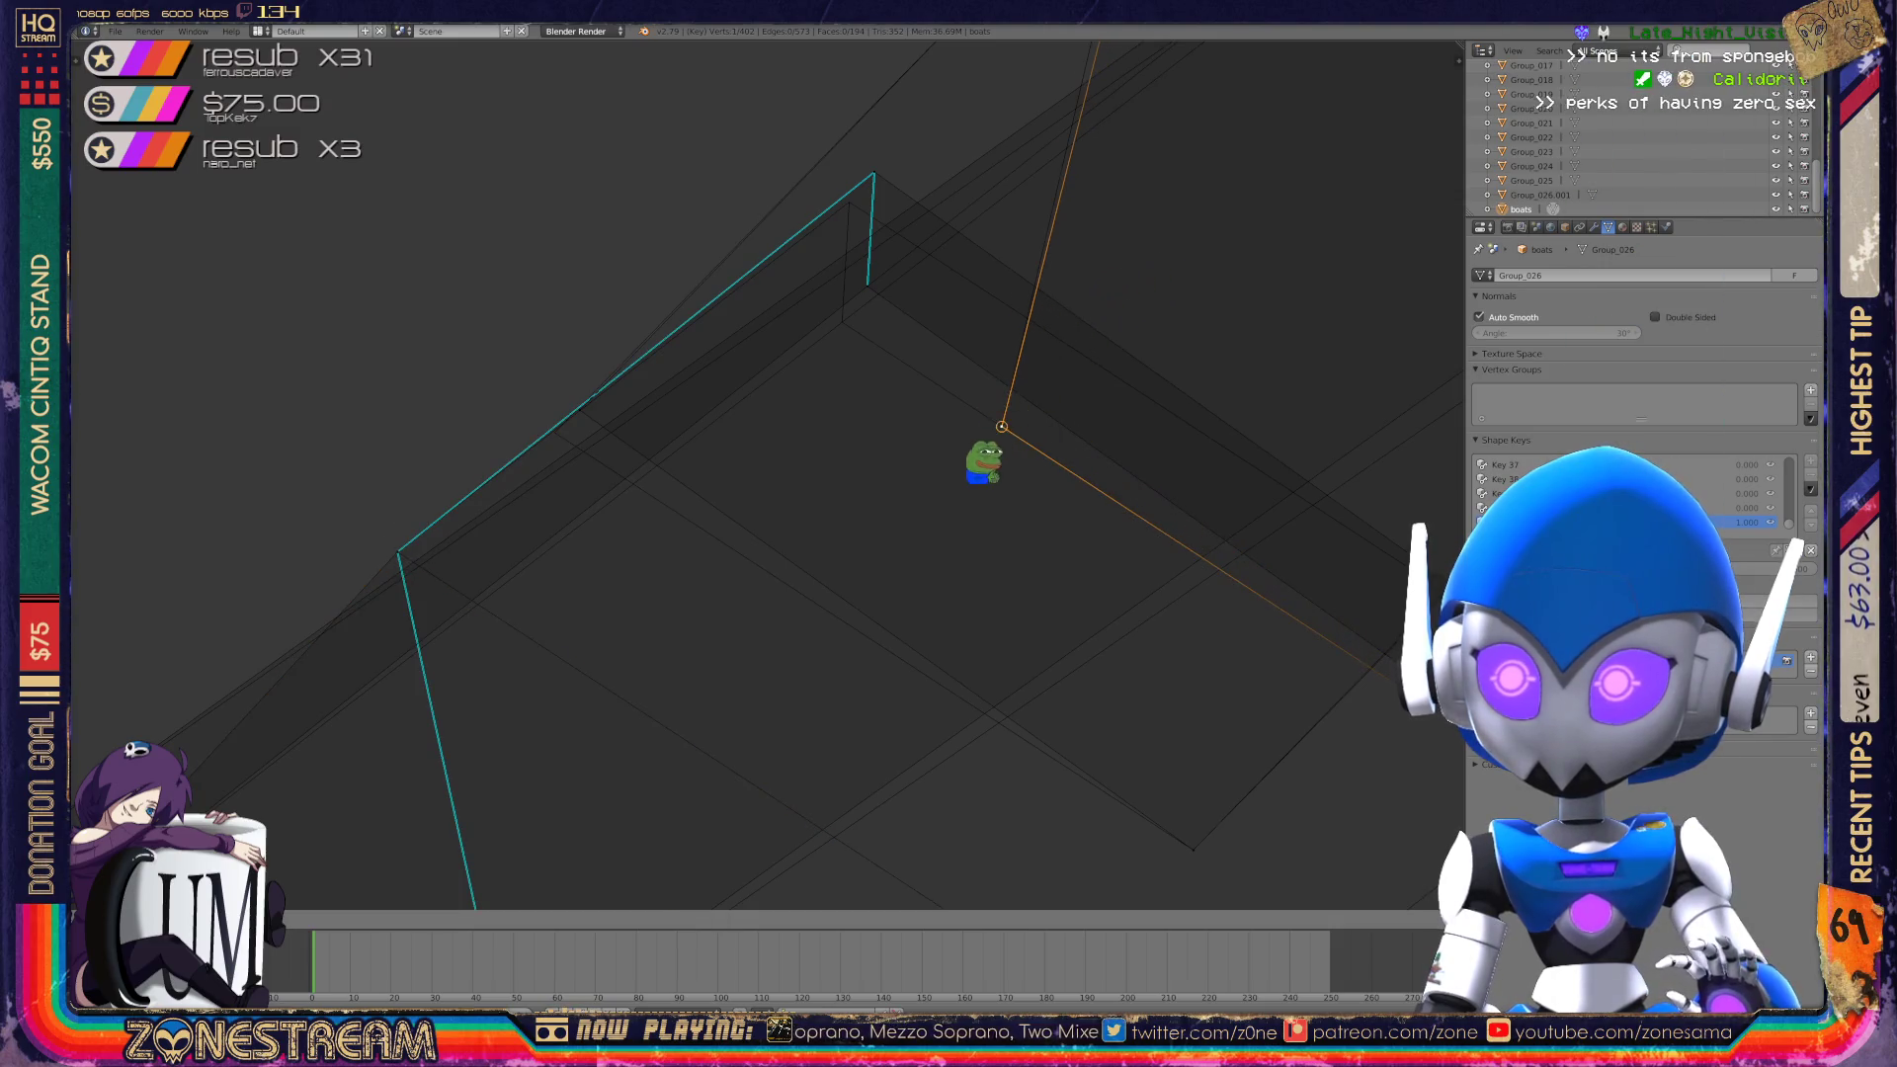
click(1002, 427)
key(g)
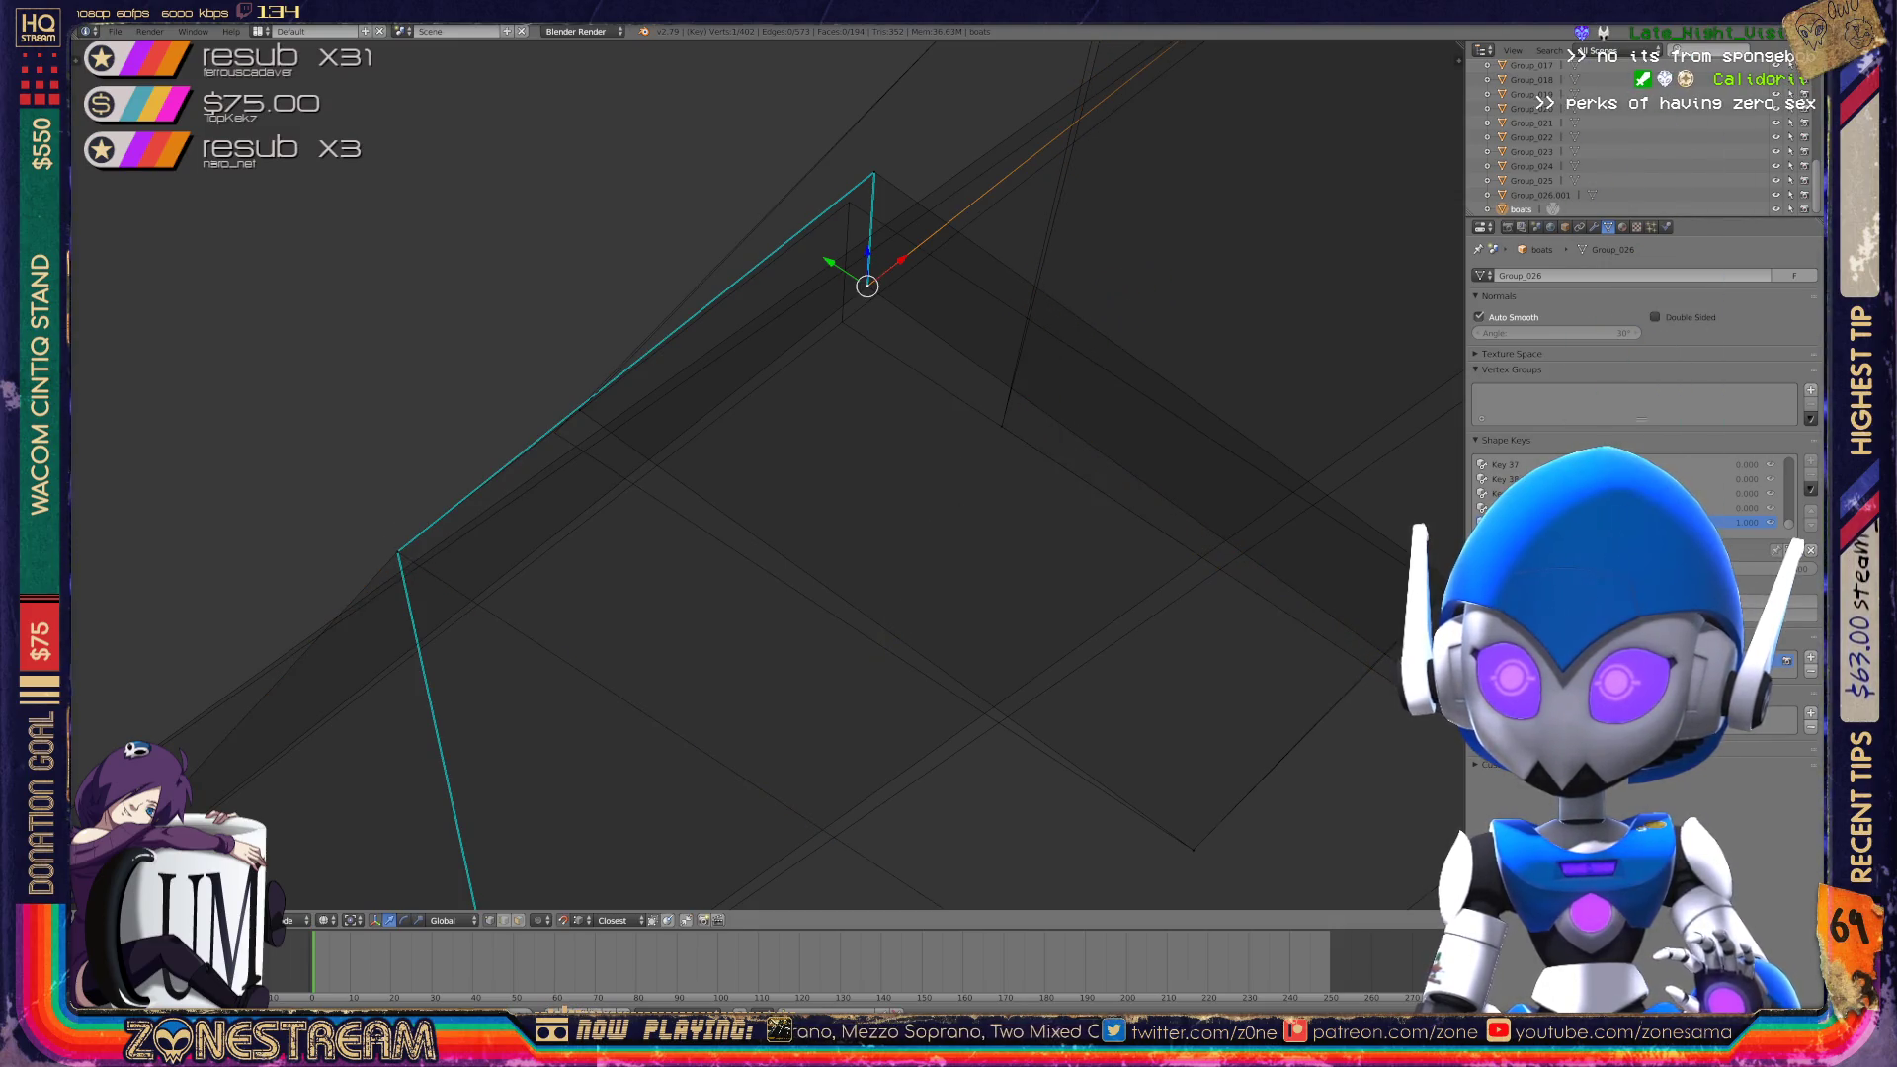
click(868, 286)
key(alt+m)
click(850, 285)
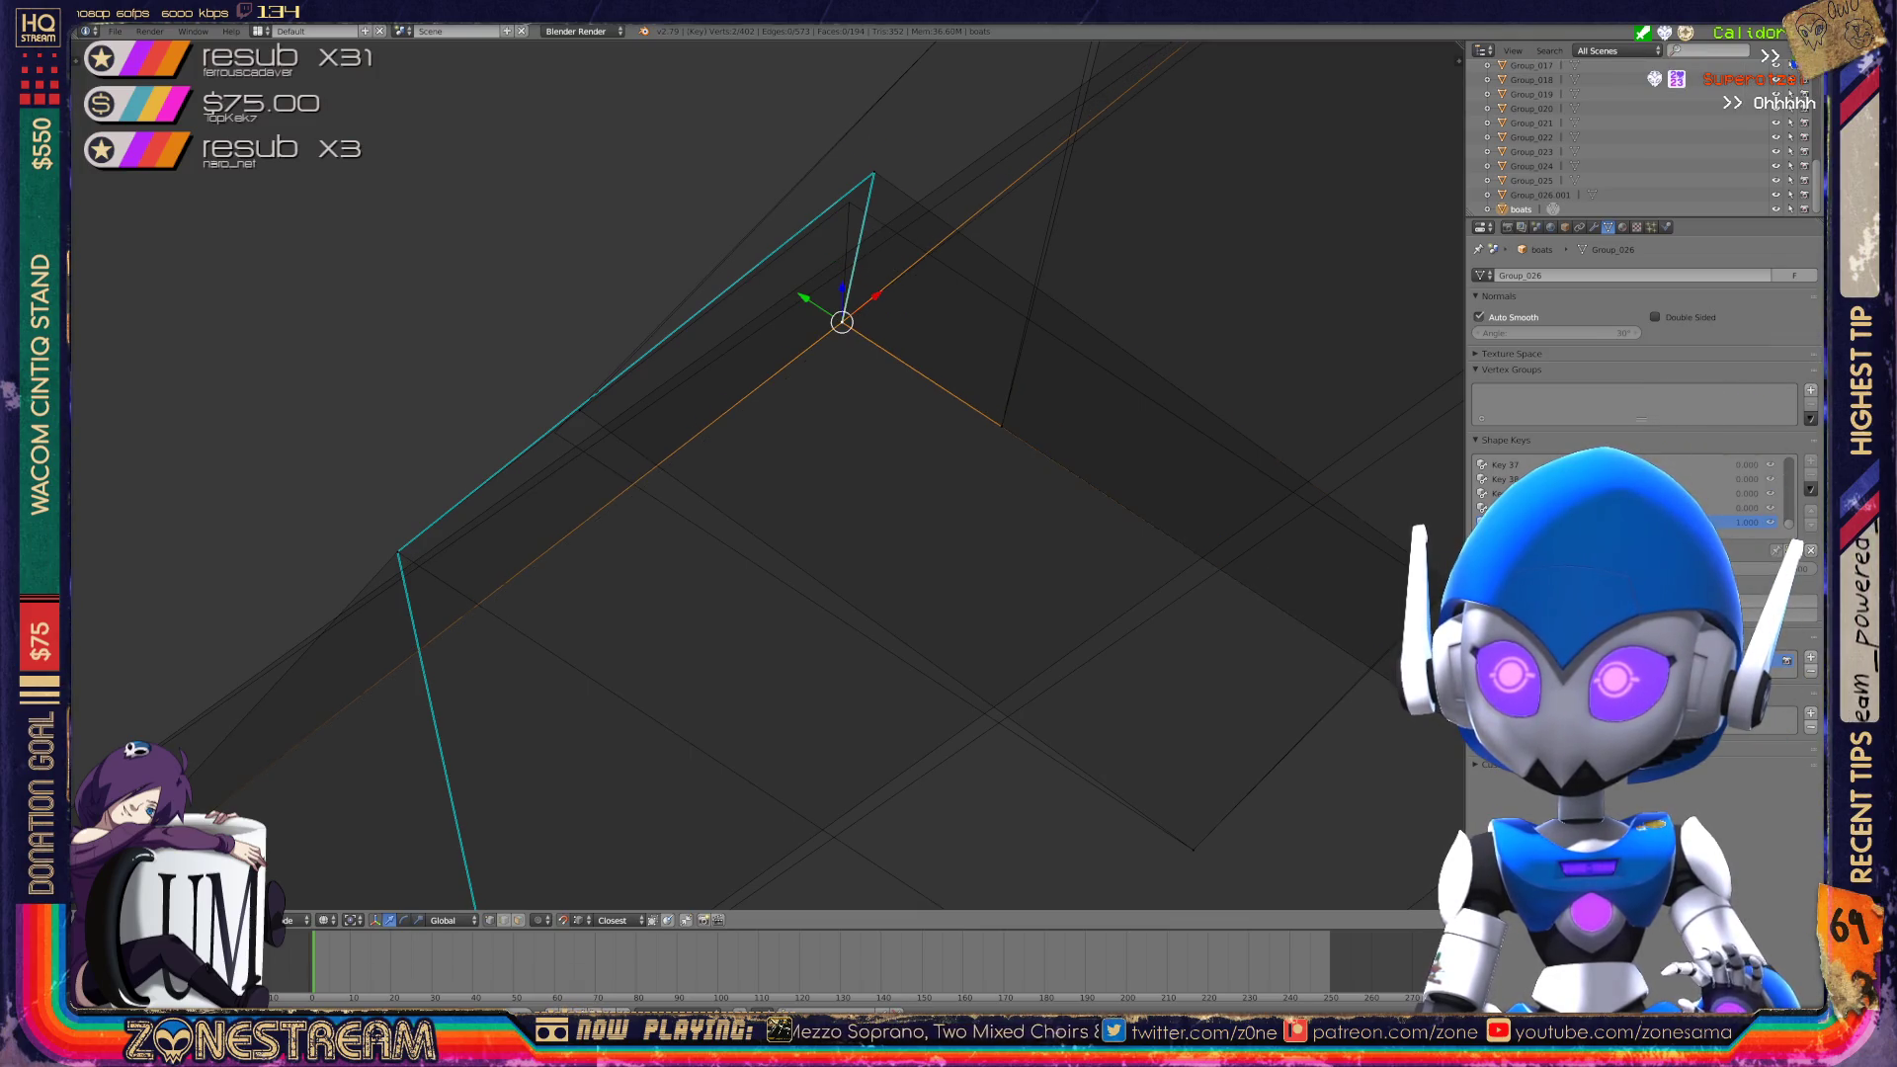
Lower the apex vertex and shift the mid-edge vertex slightly down-left.
right_click(873, 175)
key(g)
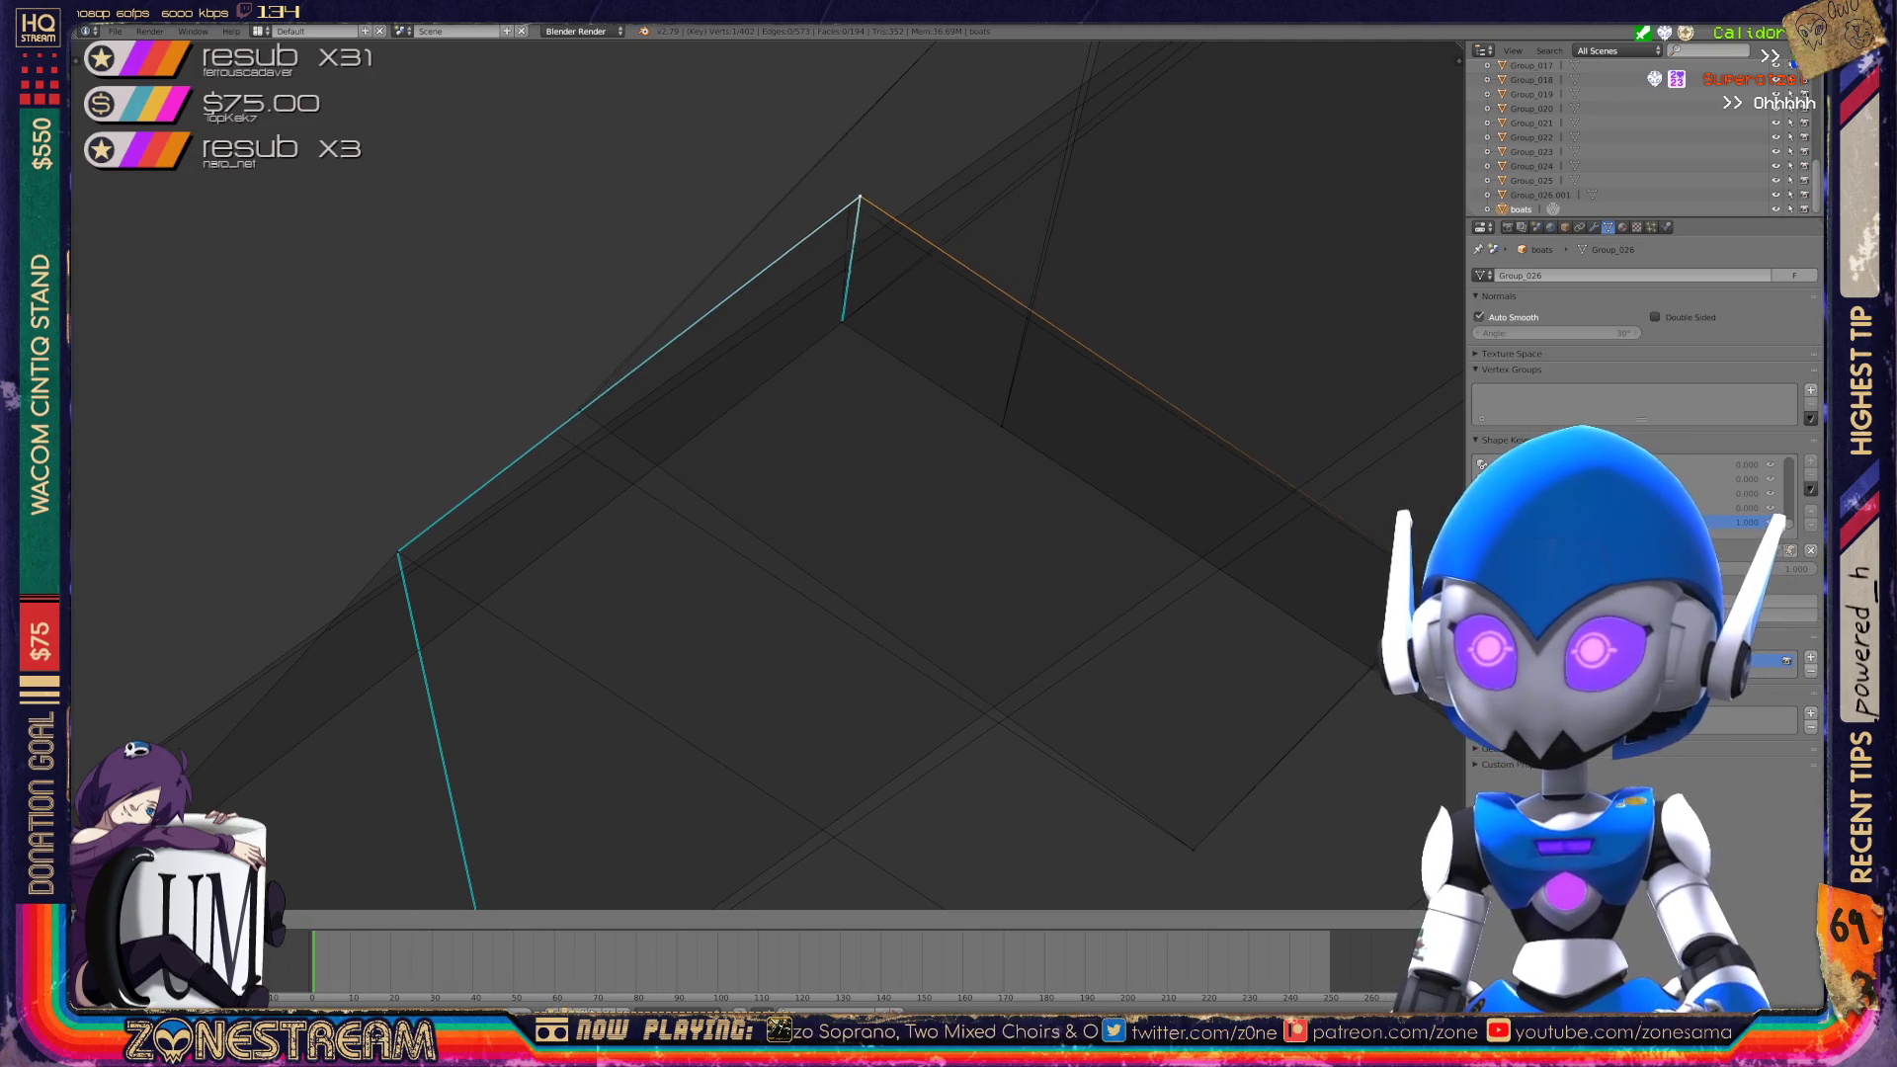
key(Return)
right_click(580, 410)
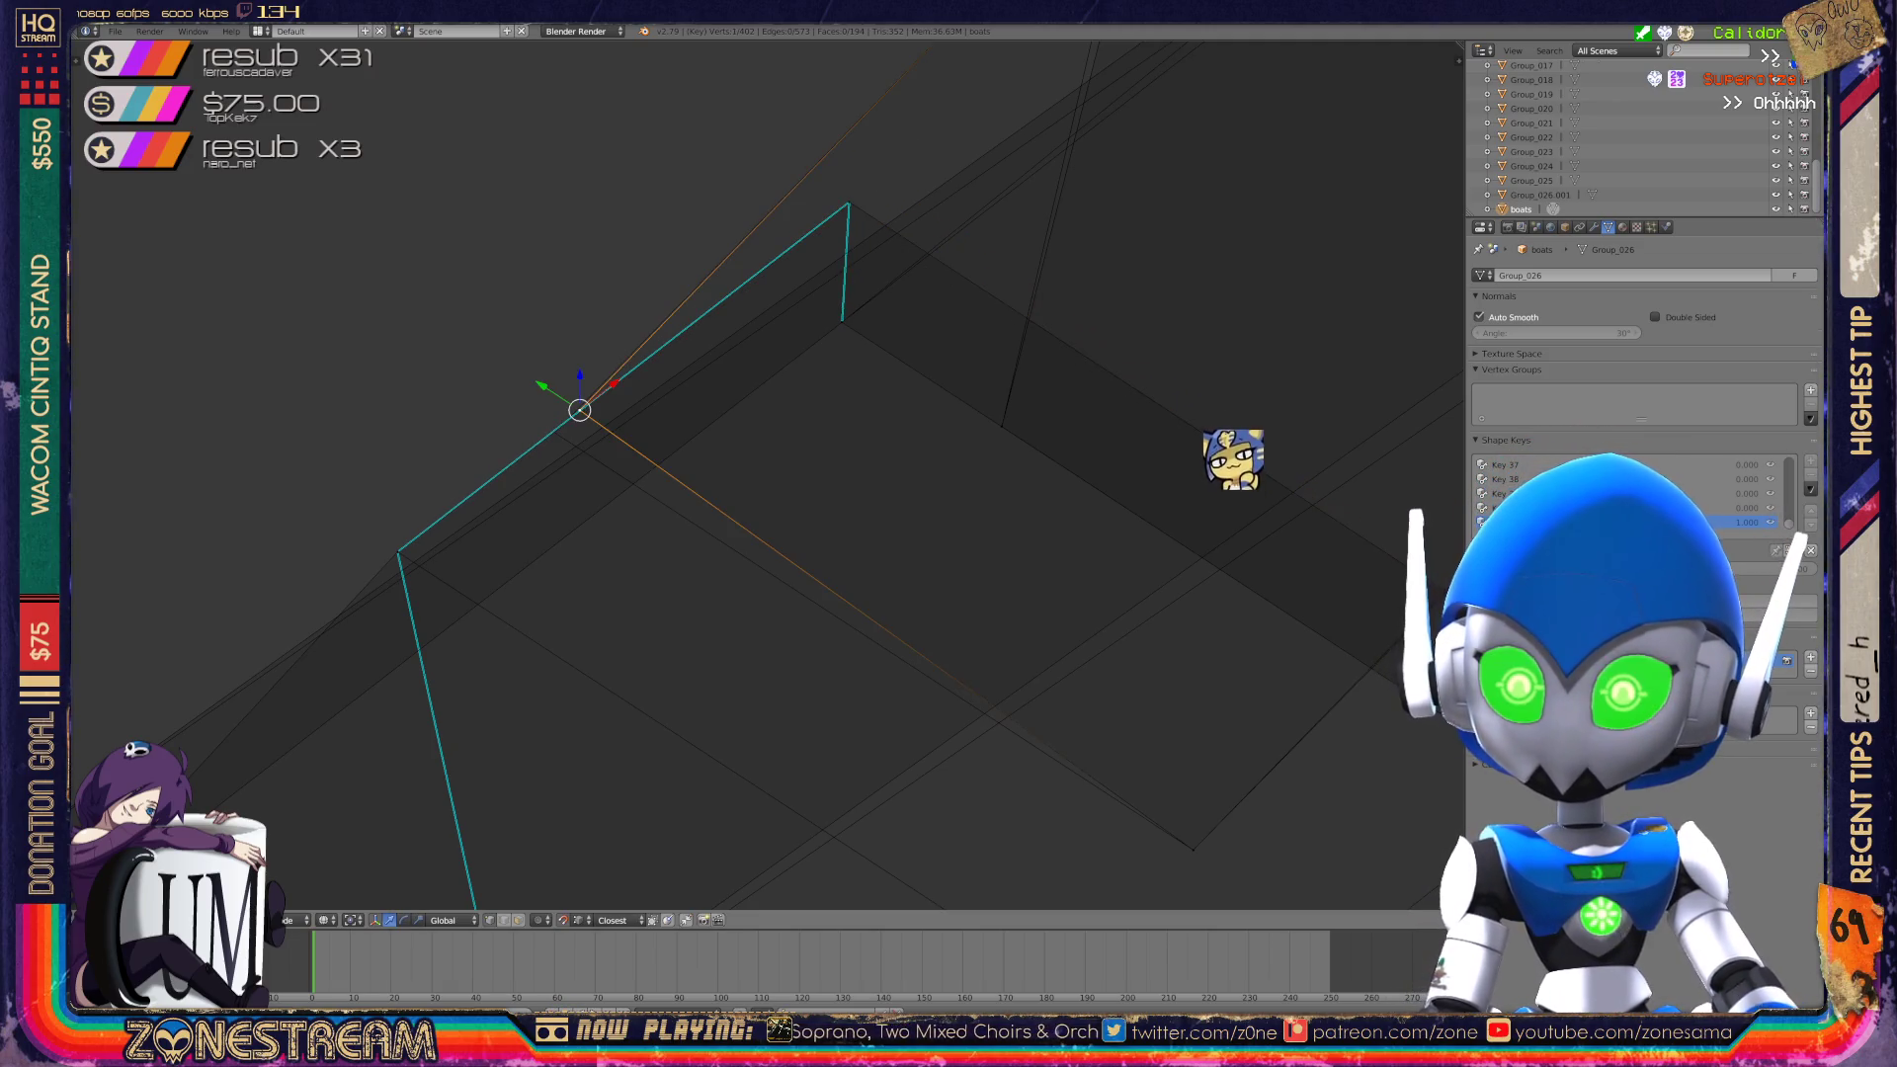
key(g)
key(Return)
Lower another corner vertex, then shift it far to the left.
shift+middle_drag(692, 494, 451, 394)
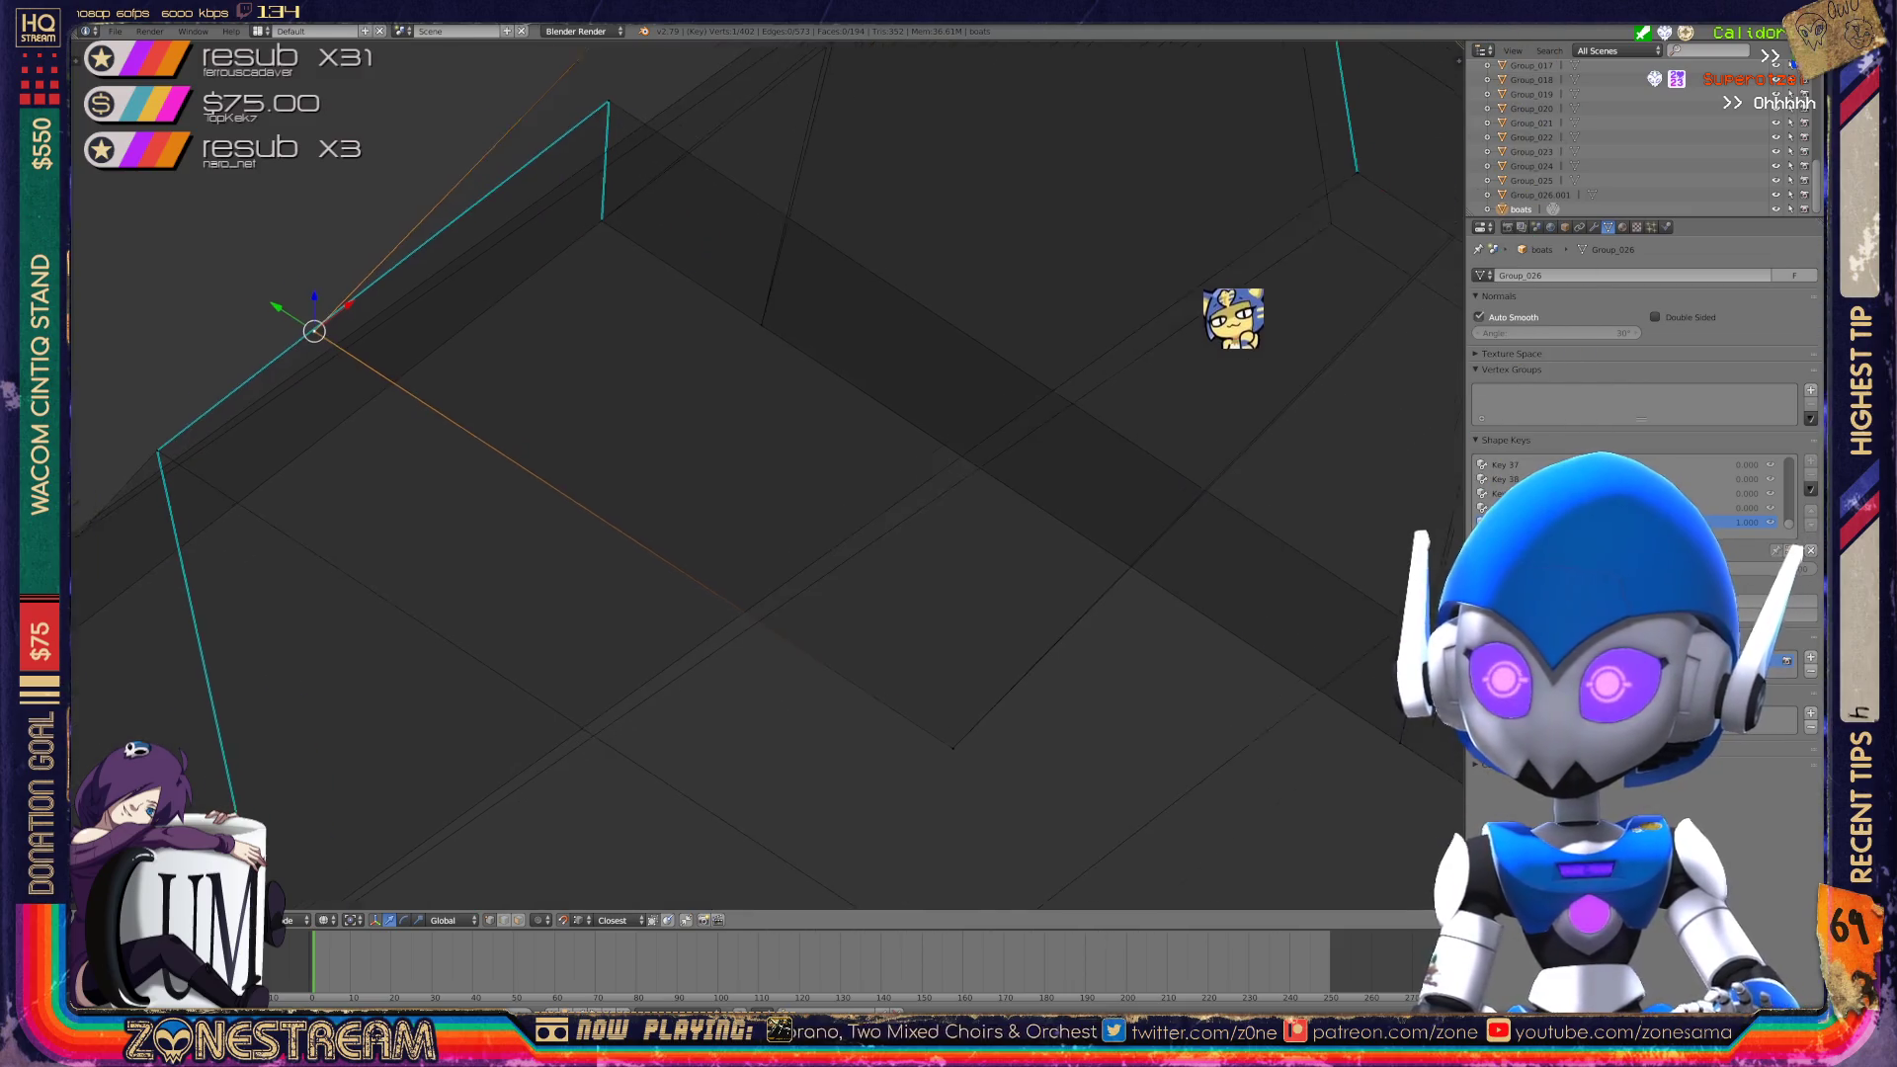
mouse_move(315, 331)
middle_down()
mouse_move(682, 448)
mouse_move(1349, 486)
middle_up()
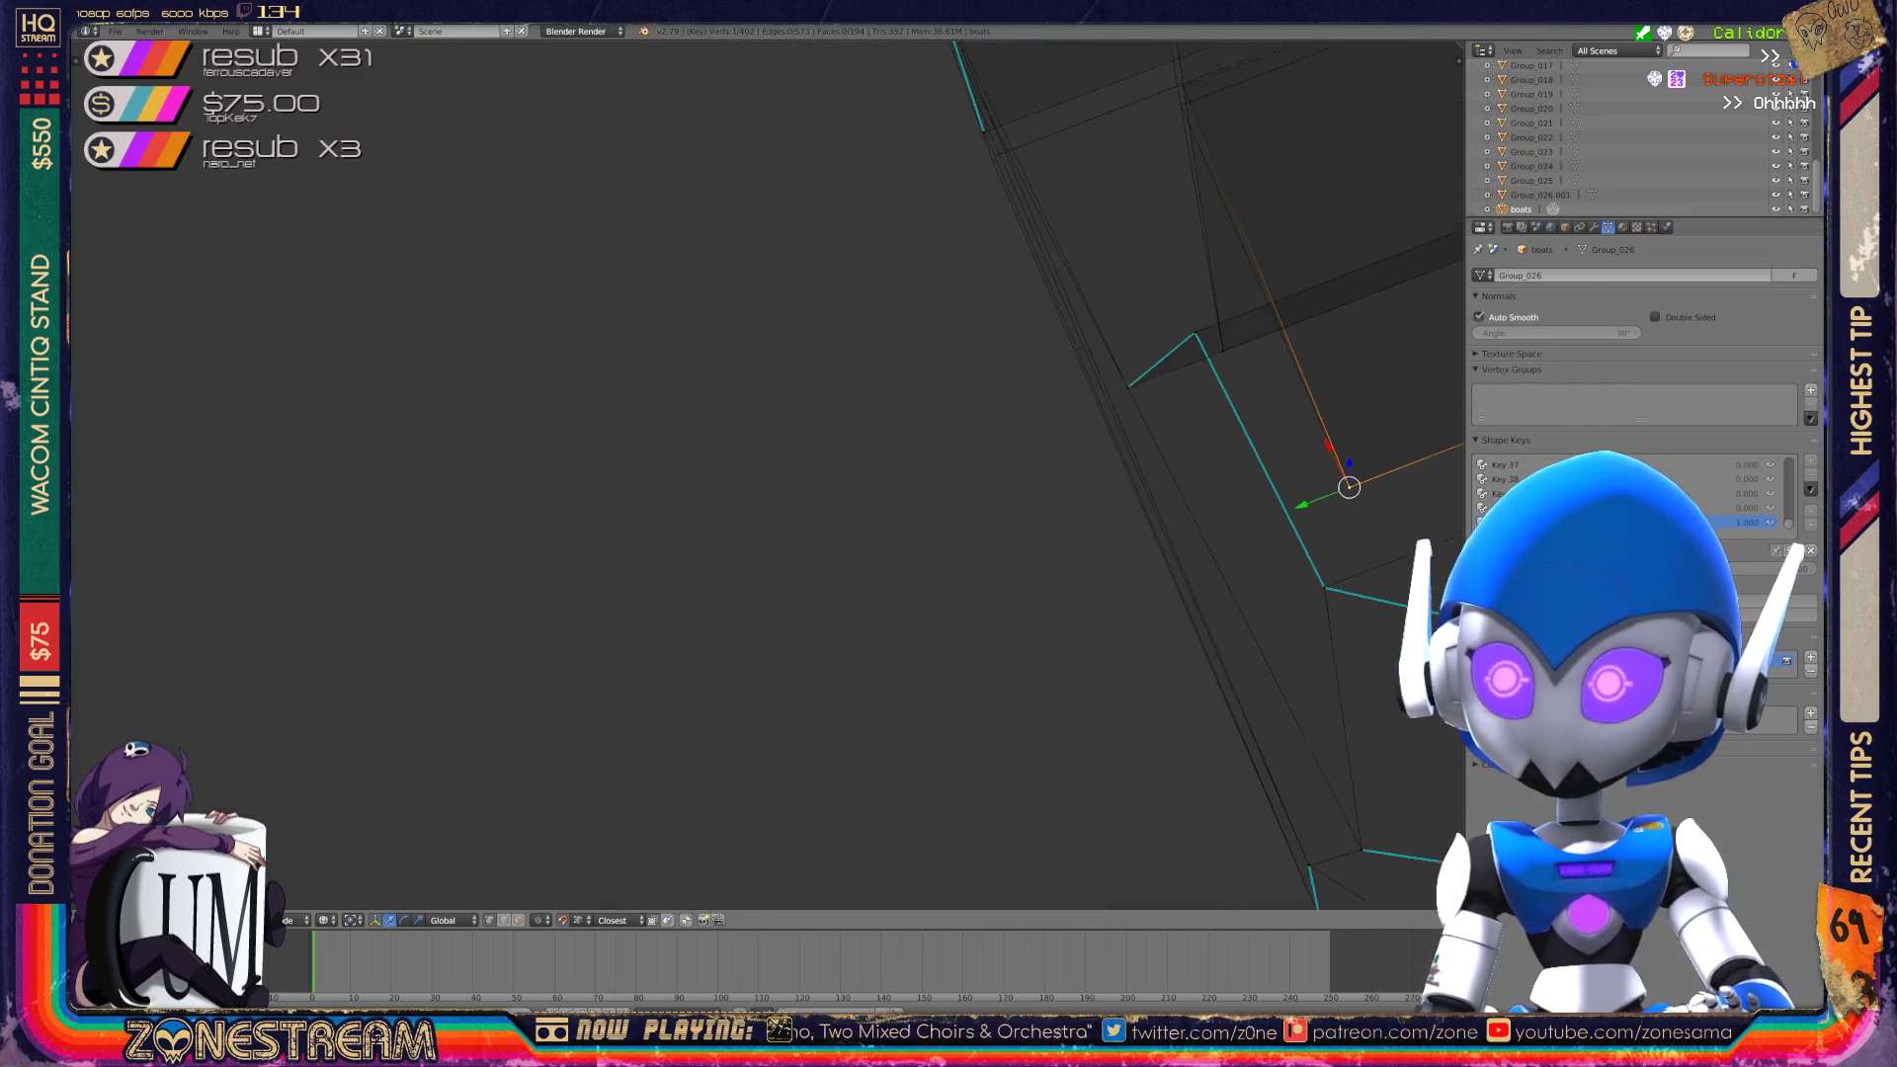
middle_drag(889, 494, 474, 692)
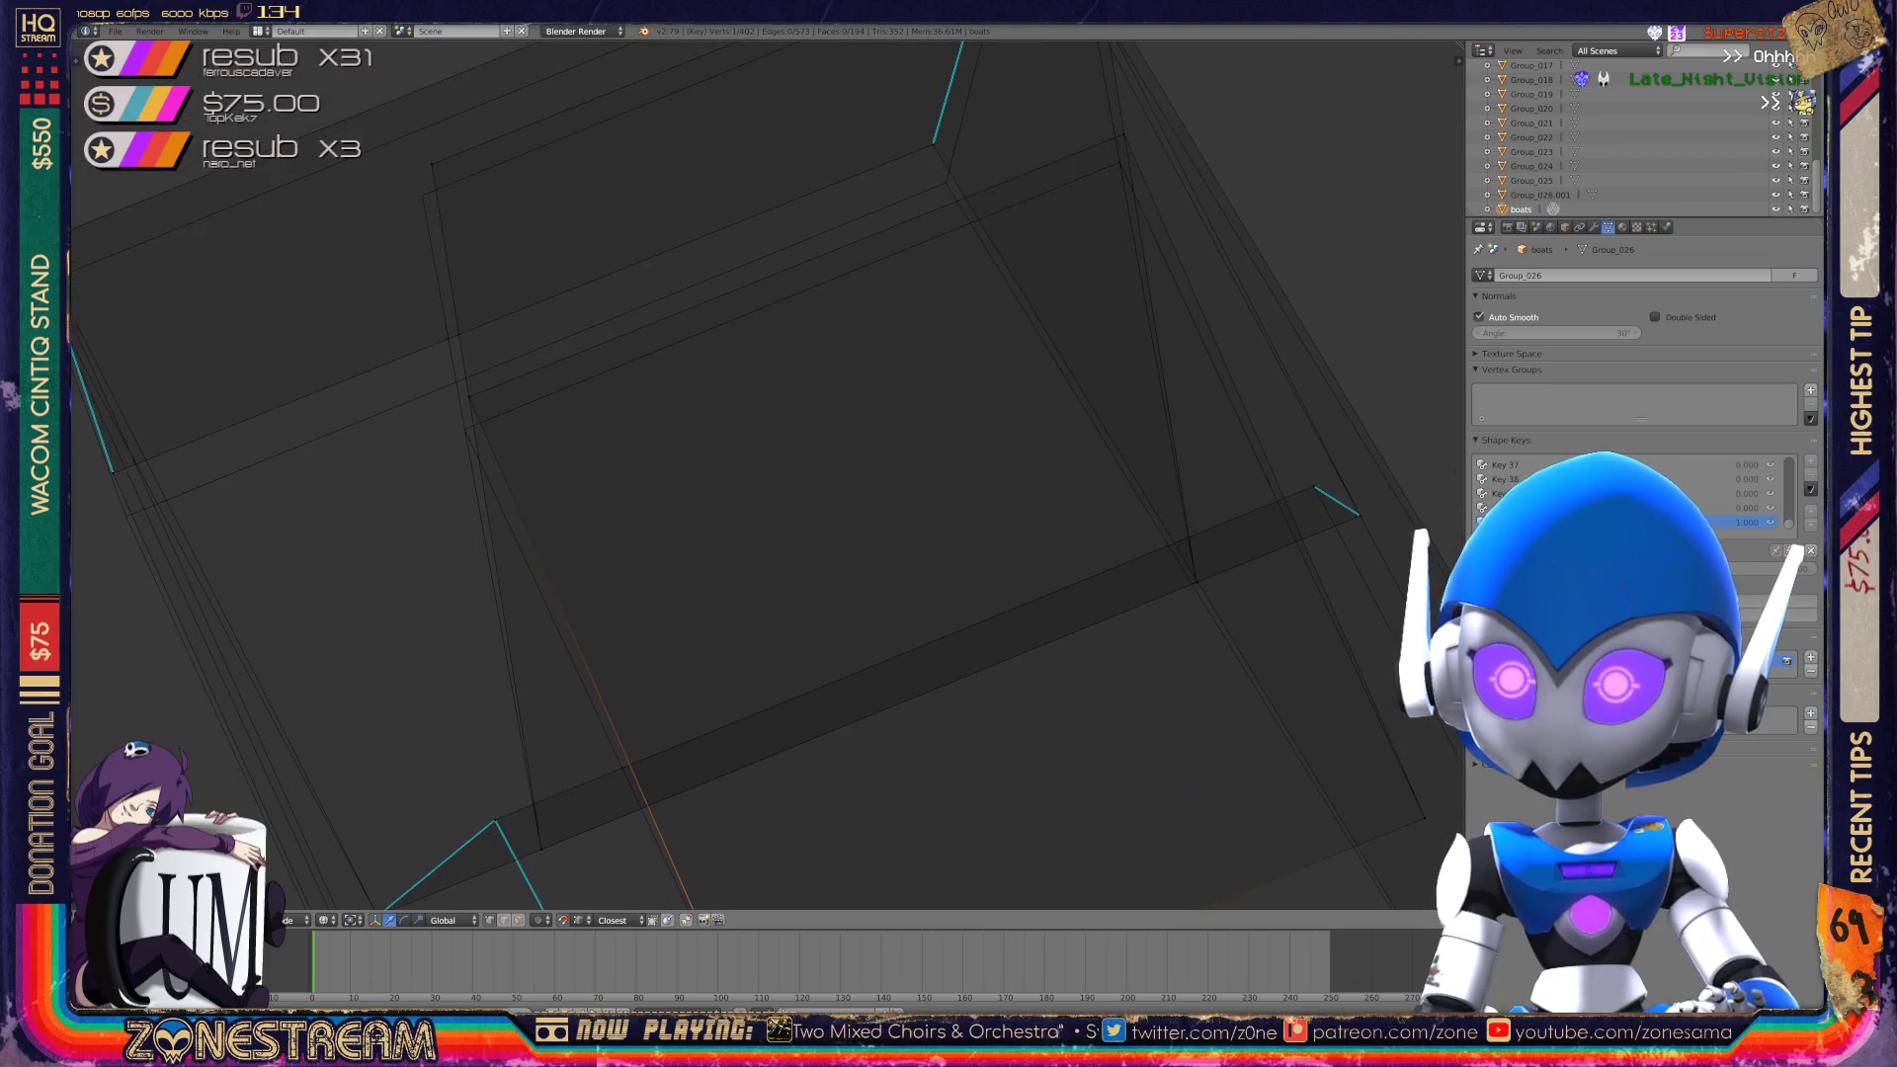
right_click(467, 395)
key(g)
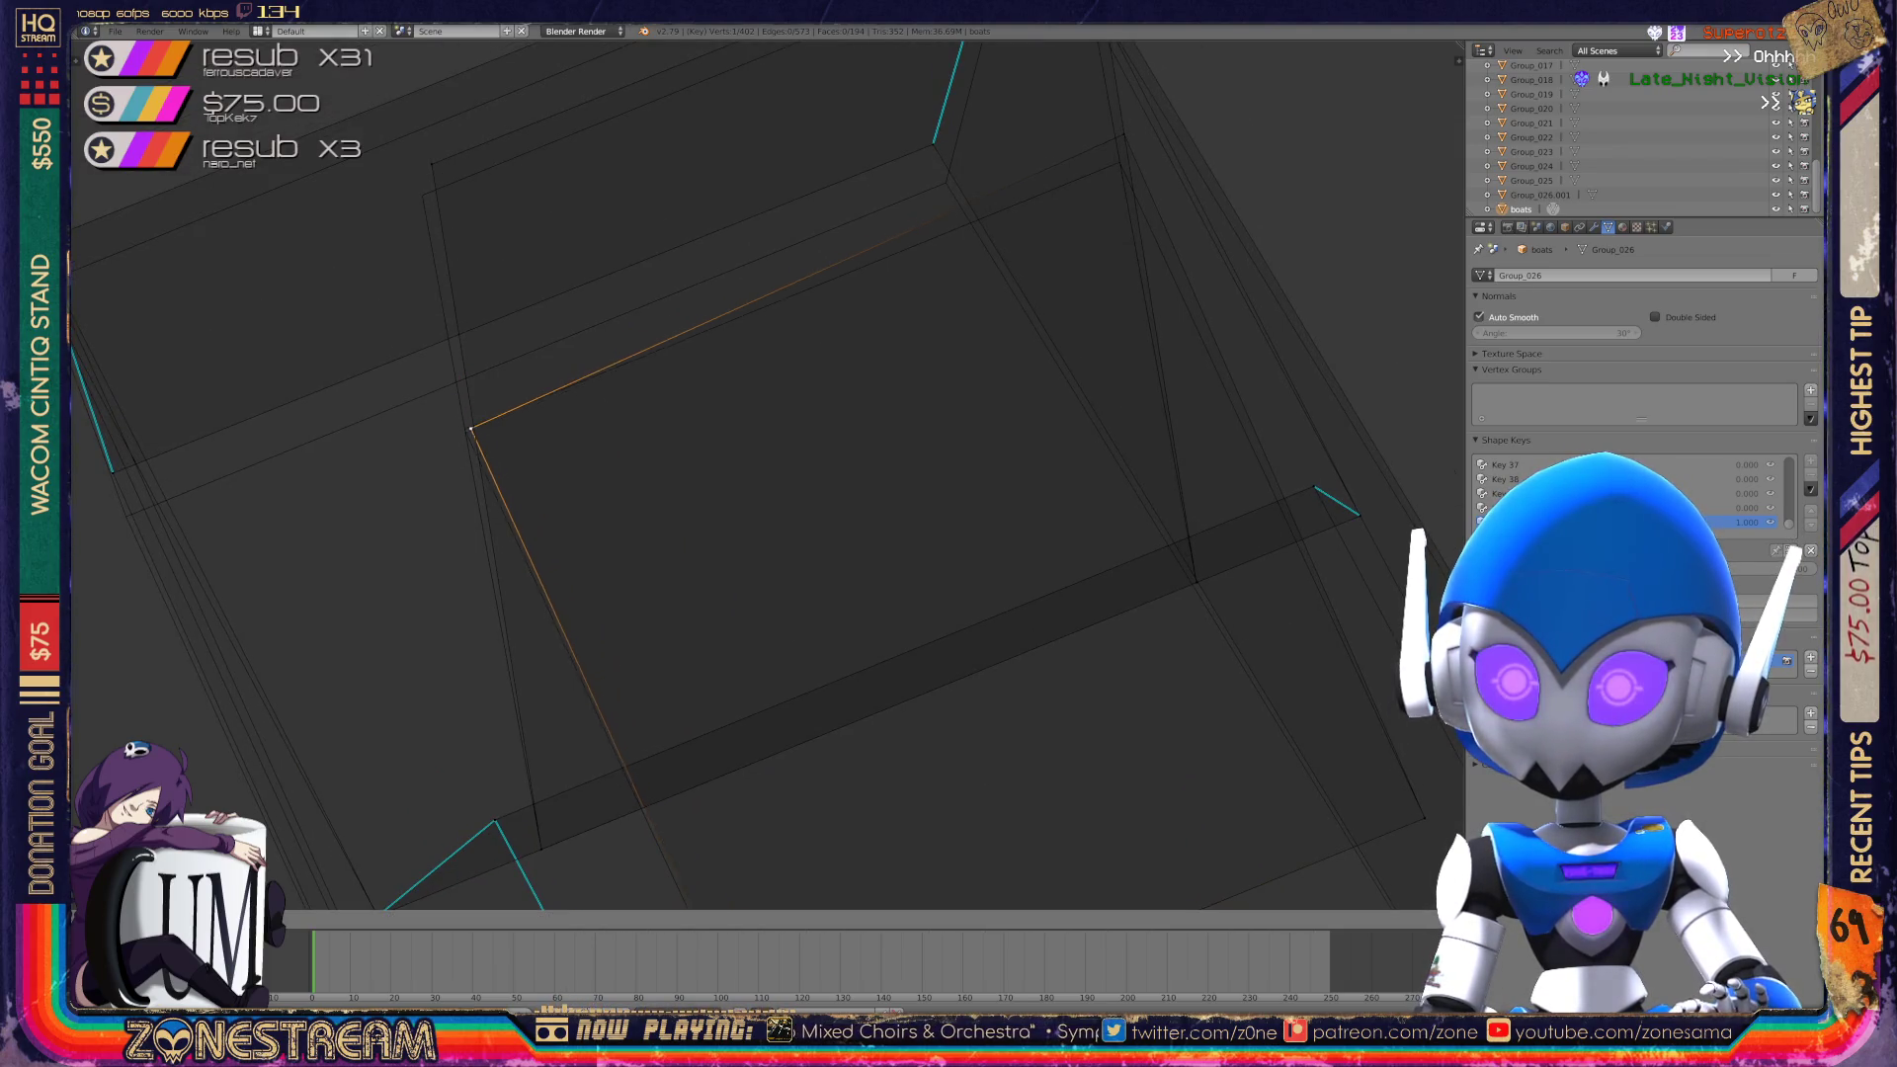
key(Return)
mouse_move(464, 429)
middle_down()
mouse_move(1122, 136)
mouse_move(1097, 314)
middle_up()
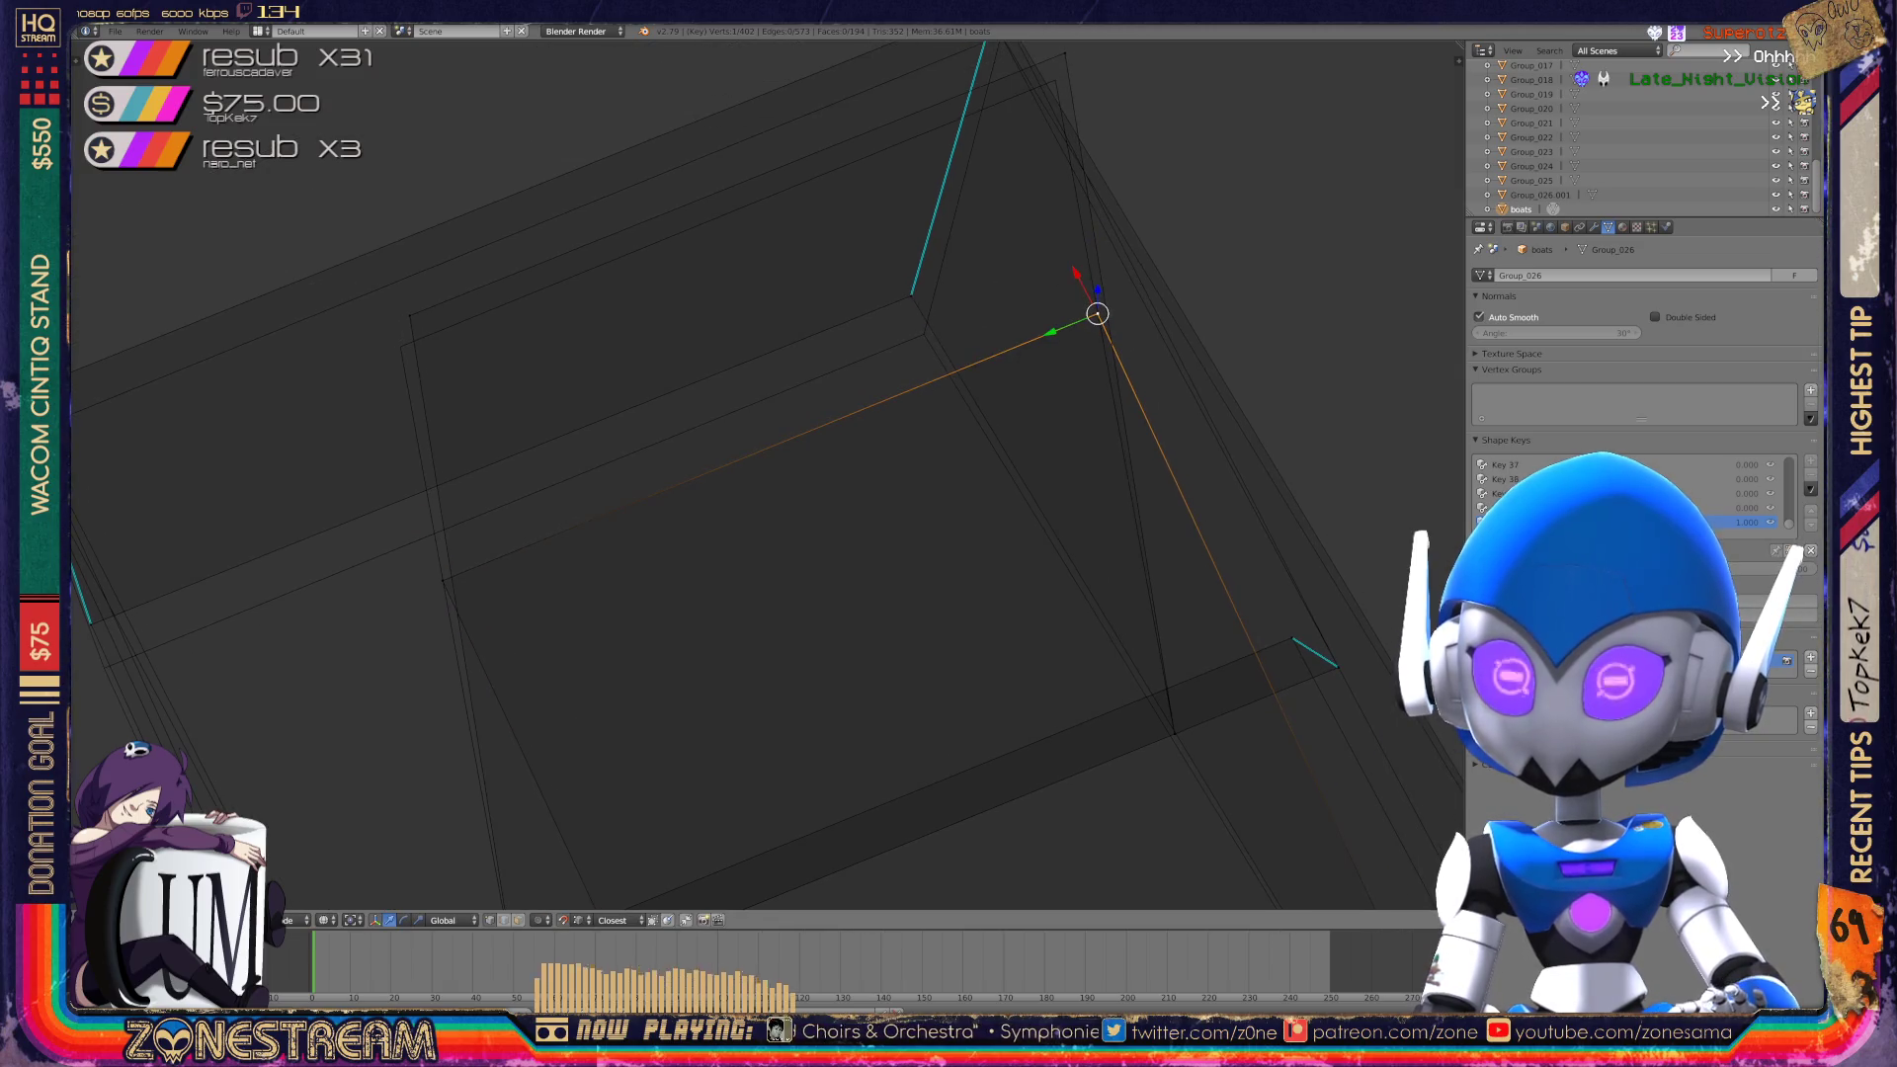
key(g)
key(Return)
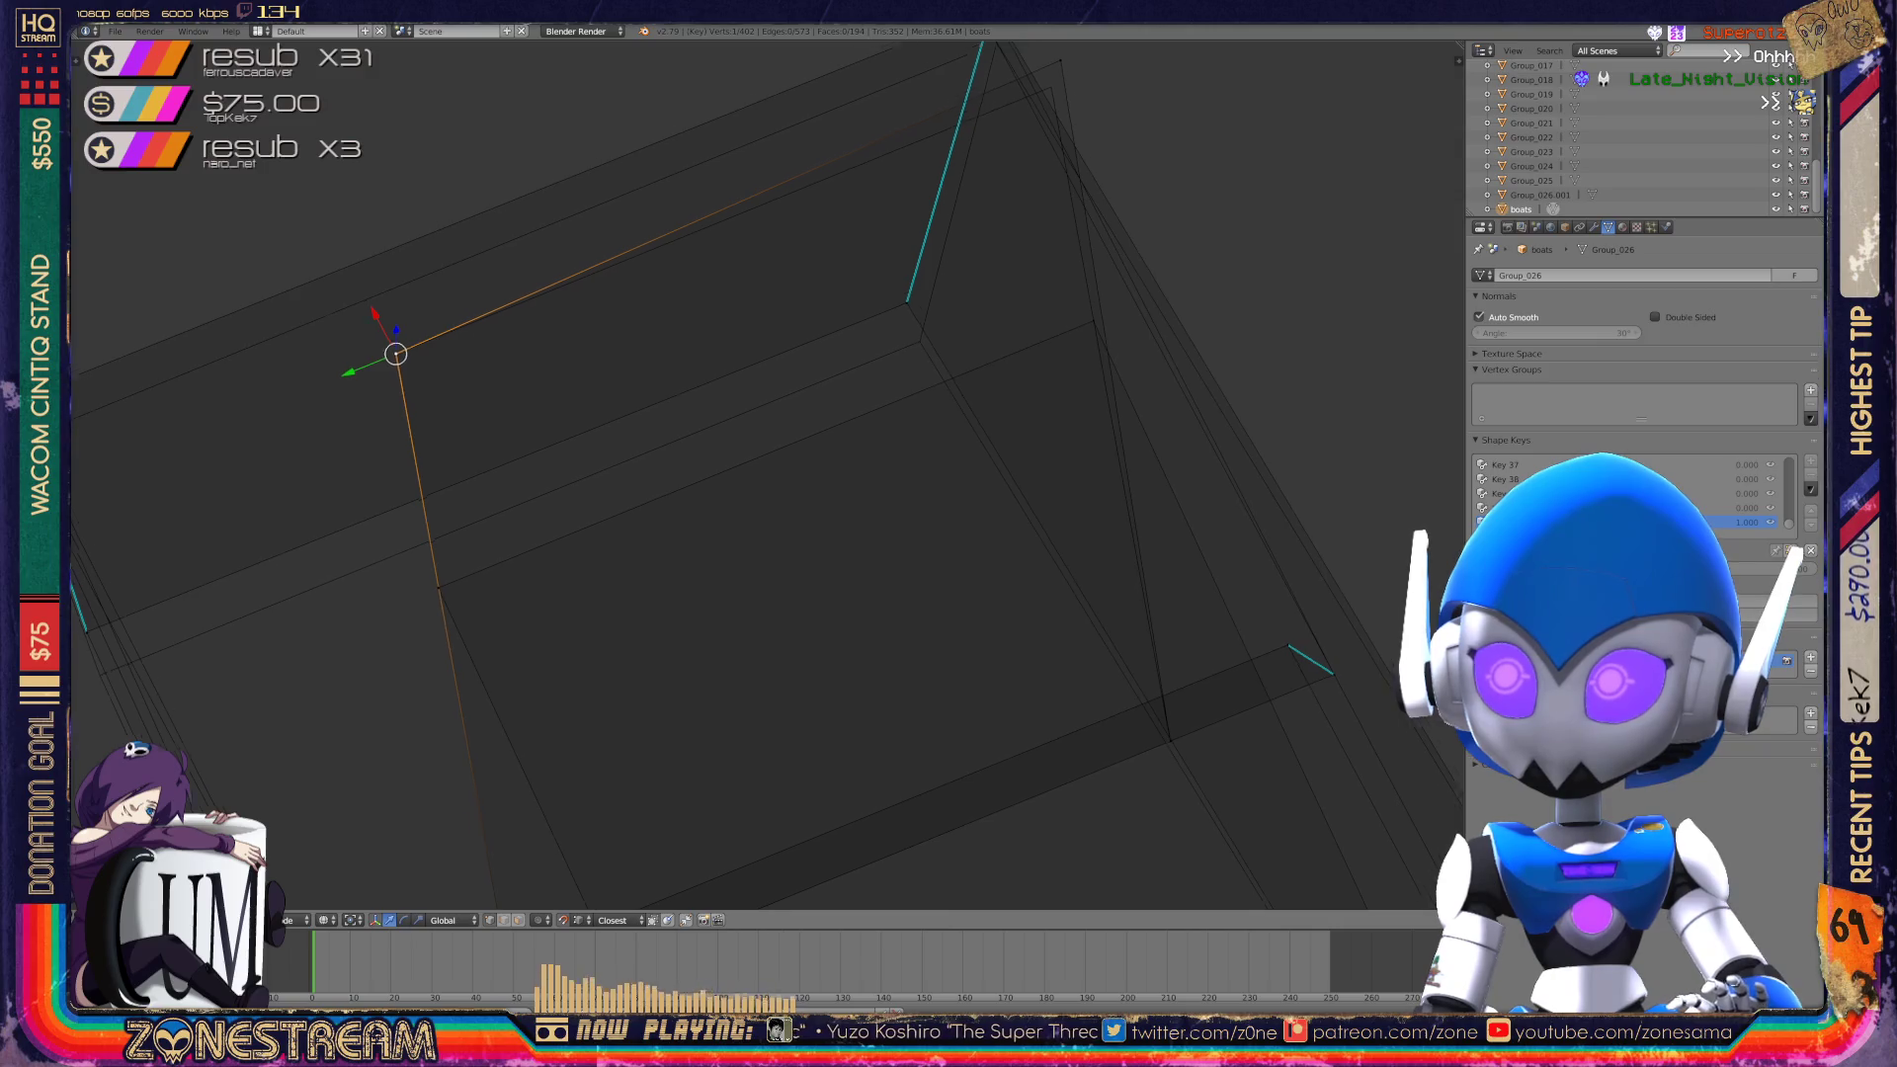
Raise that vertex onto the edge's end, then lower it slightly.
shift+middle_drag(692, 395, 608, 494)
key(g)
key(Return)
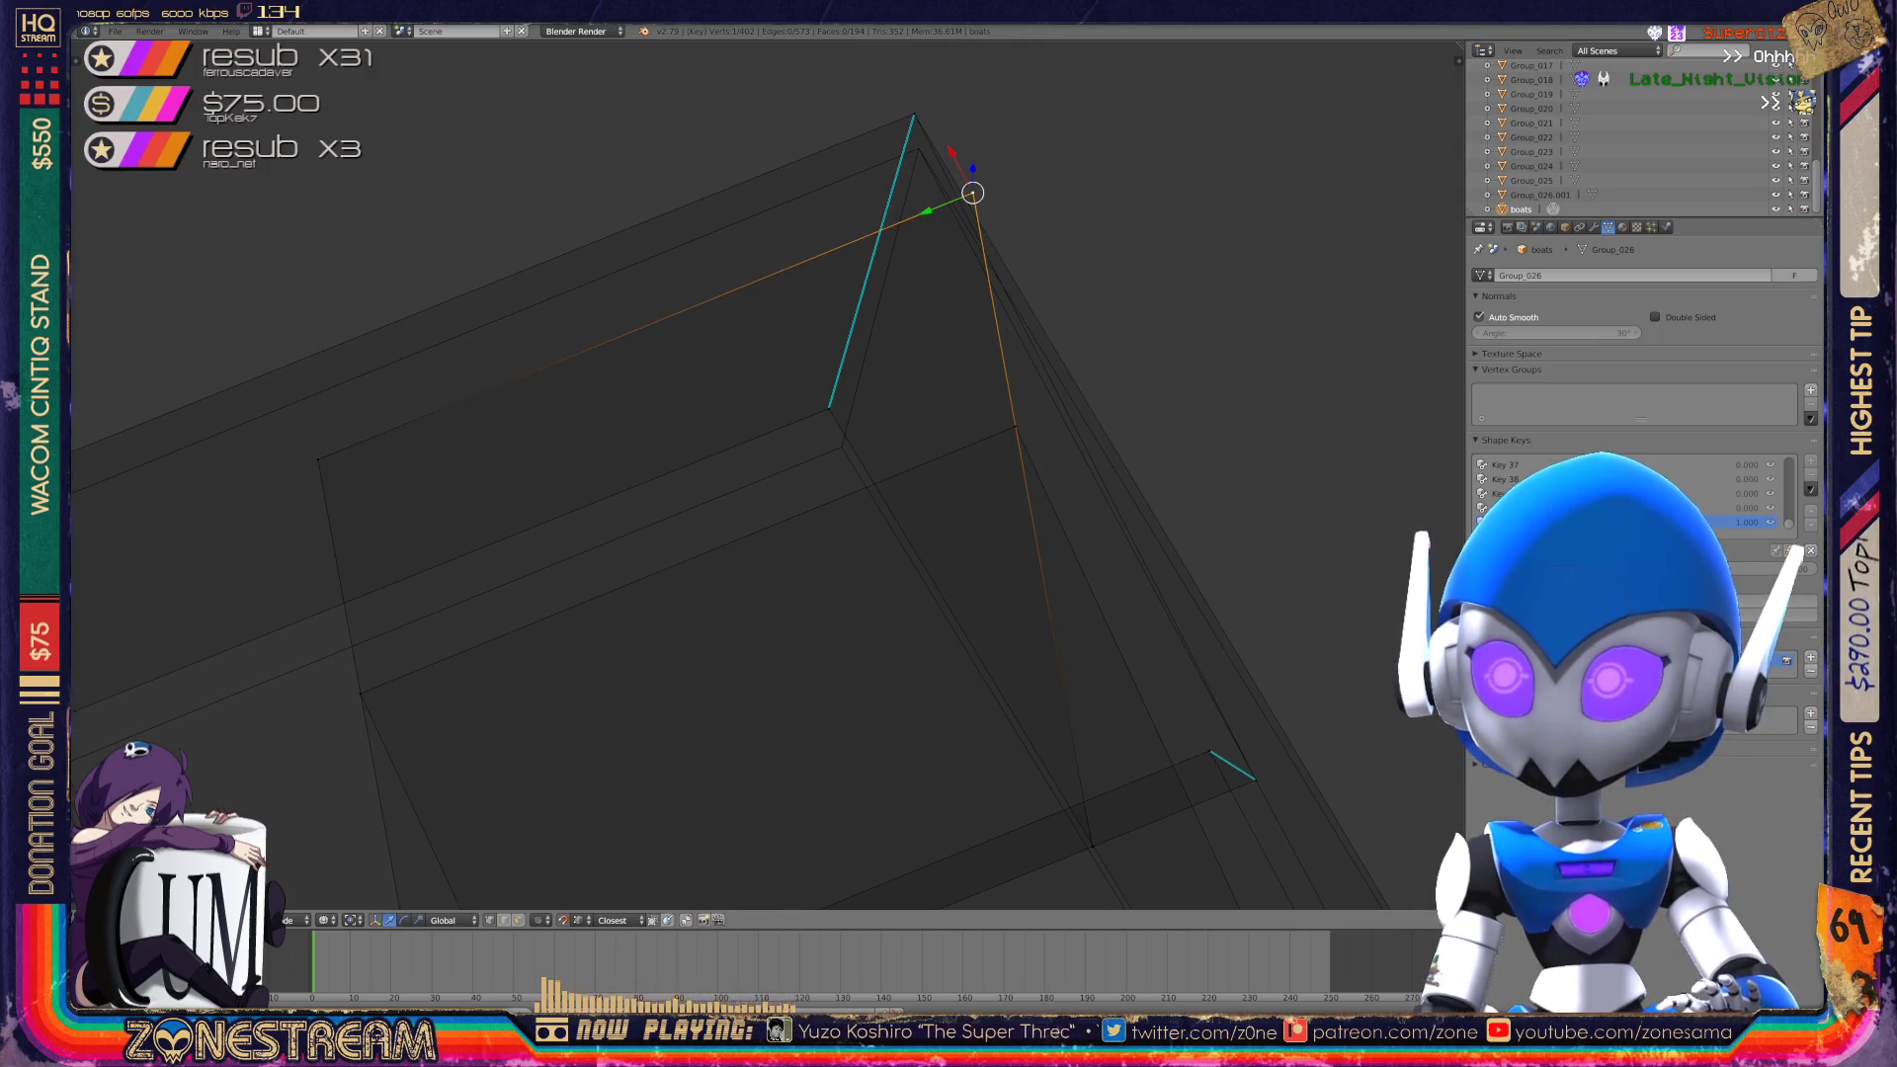
key(g)
key(Return)
key(g)
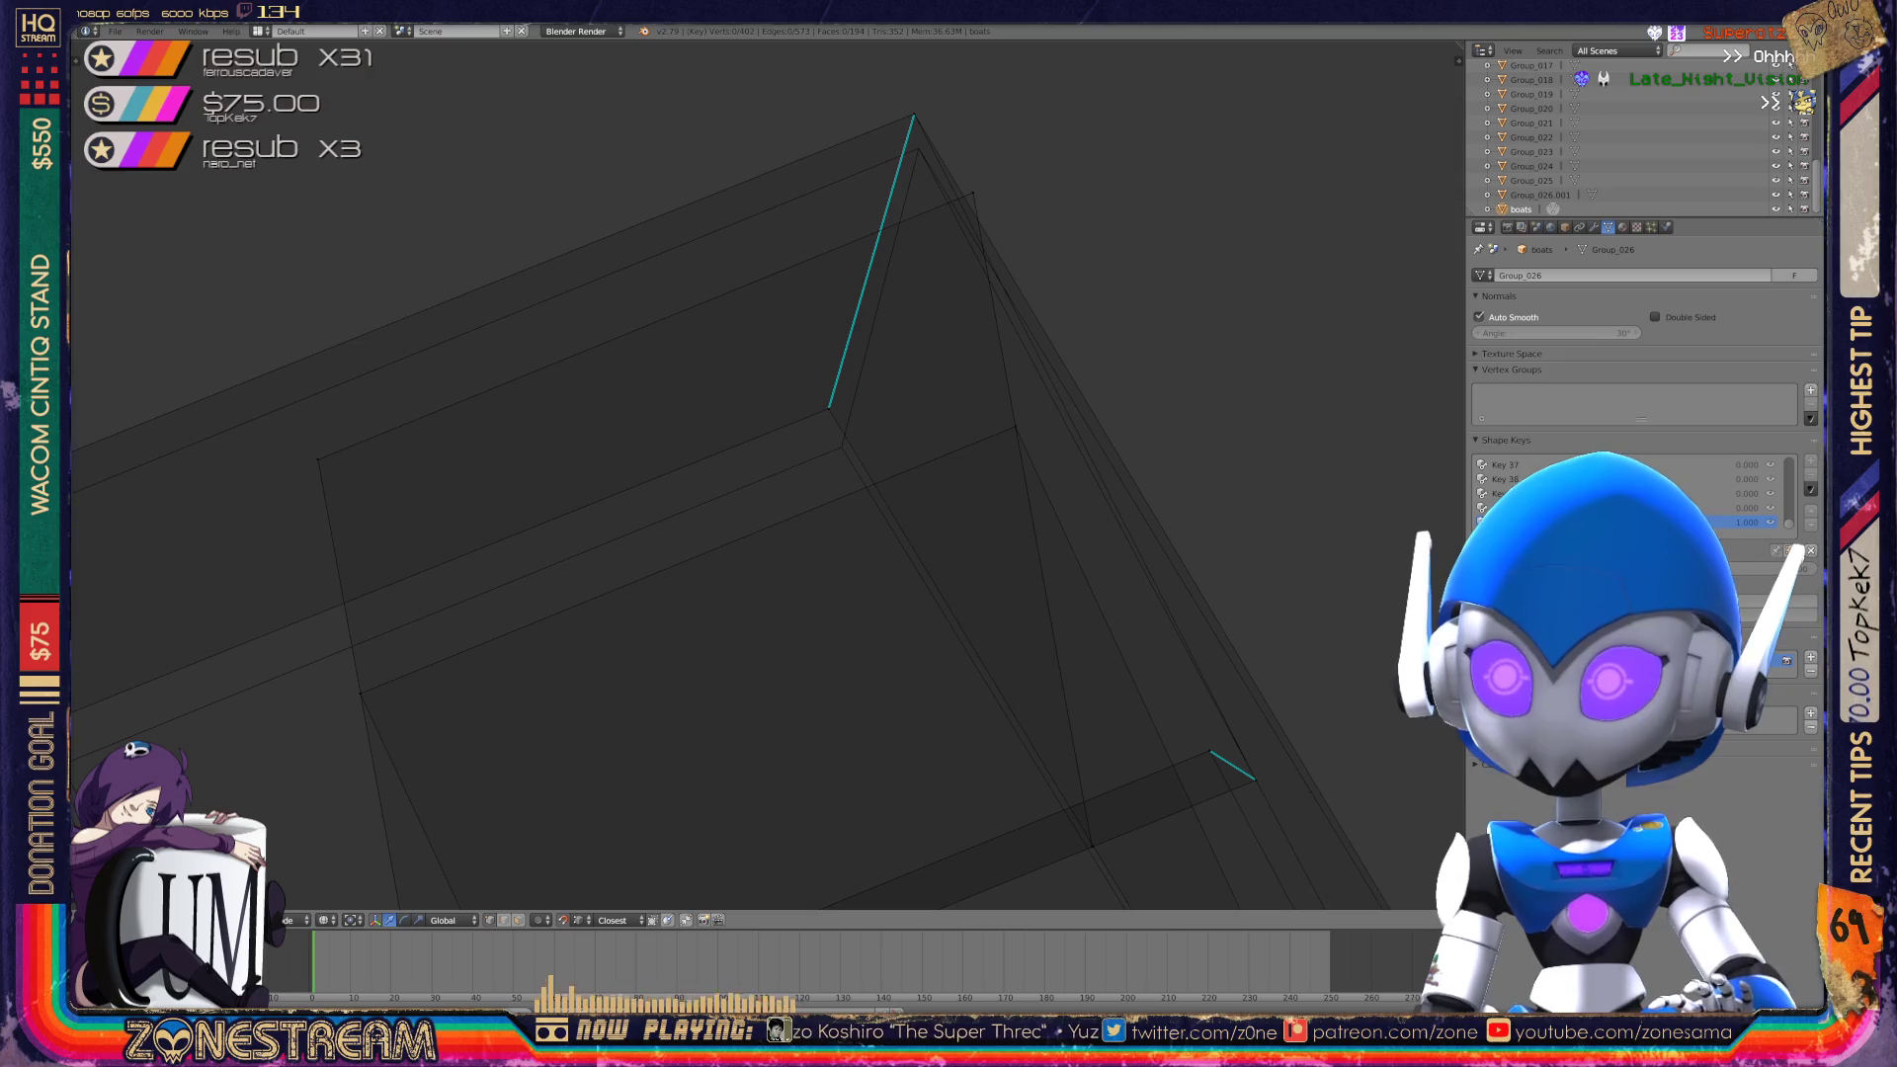
key(Return)
Move the lower corner vertex up to the corner, select the top corner, and return to Object Mode.
middle_drag(751, 494, 1176, 356)
right_click(448, 642)
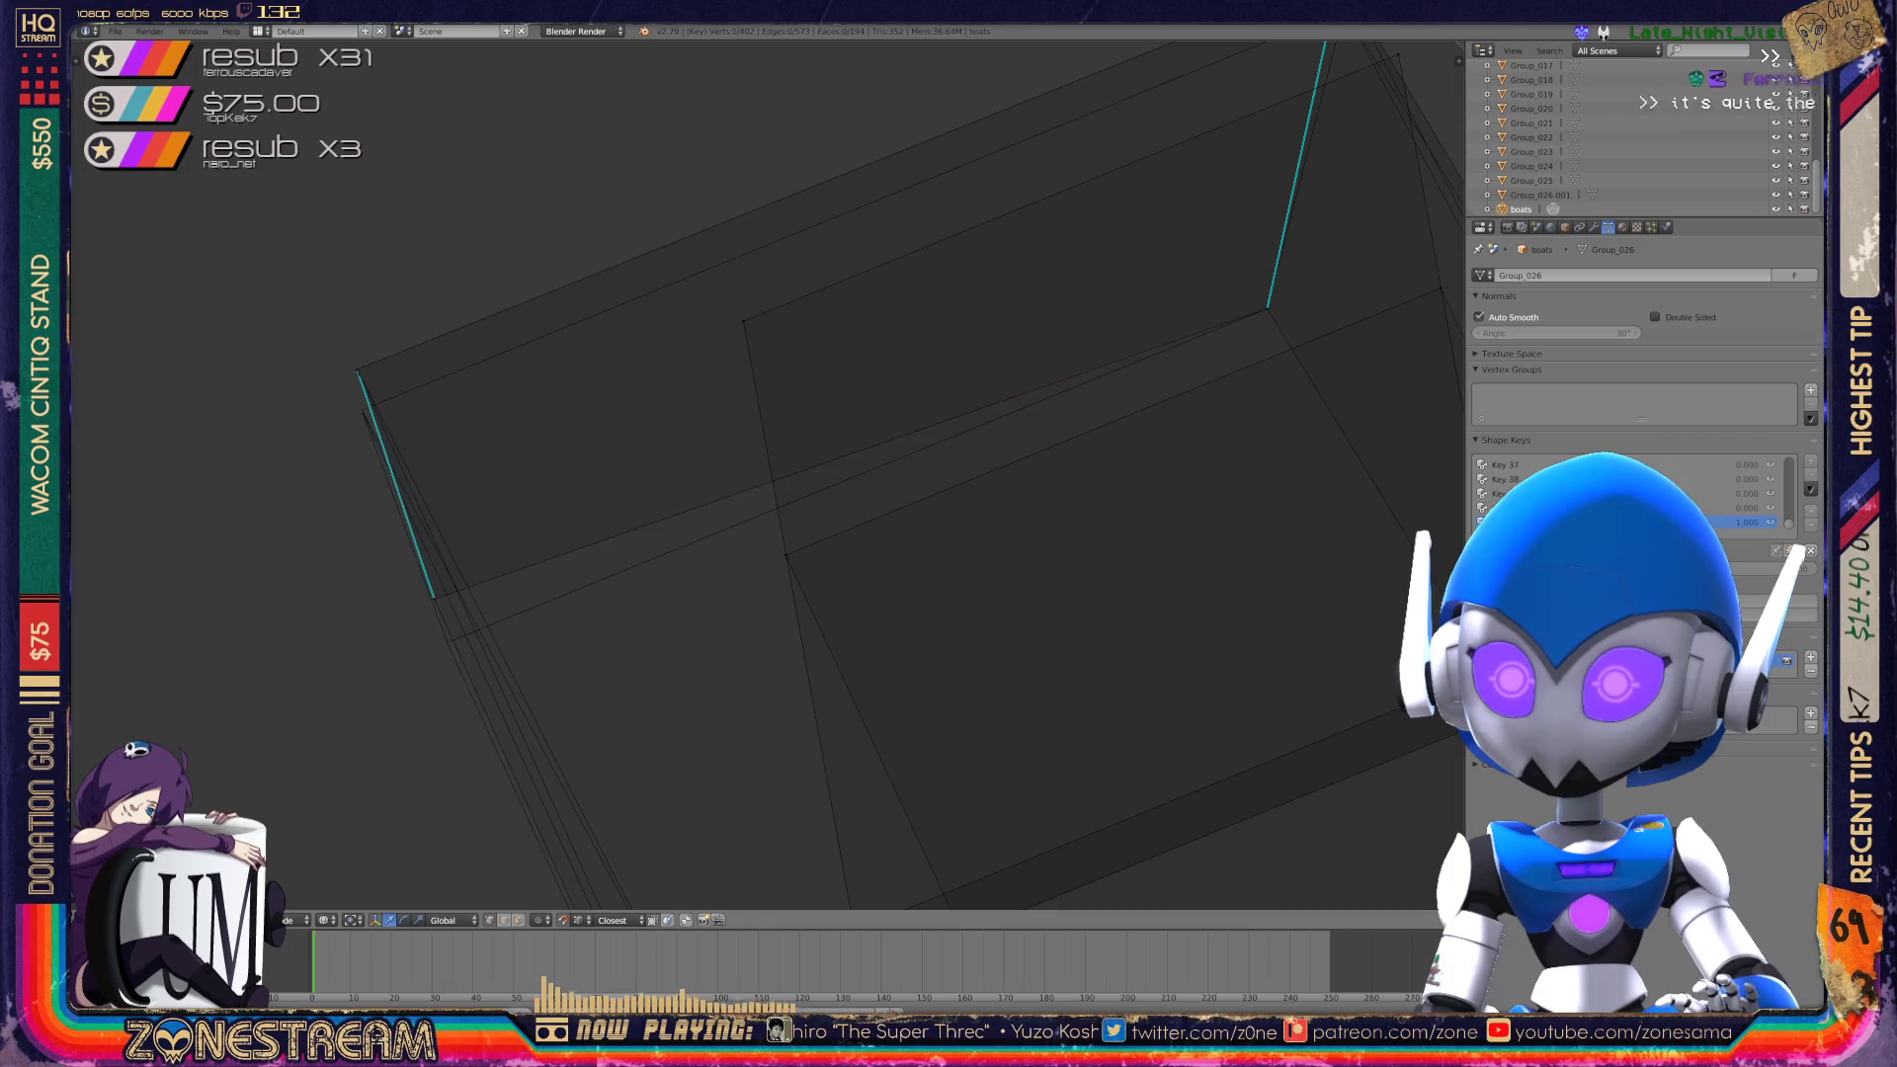
key(g)
click(358, 393)
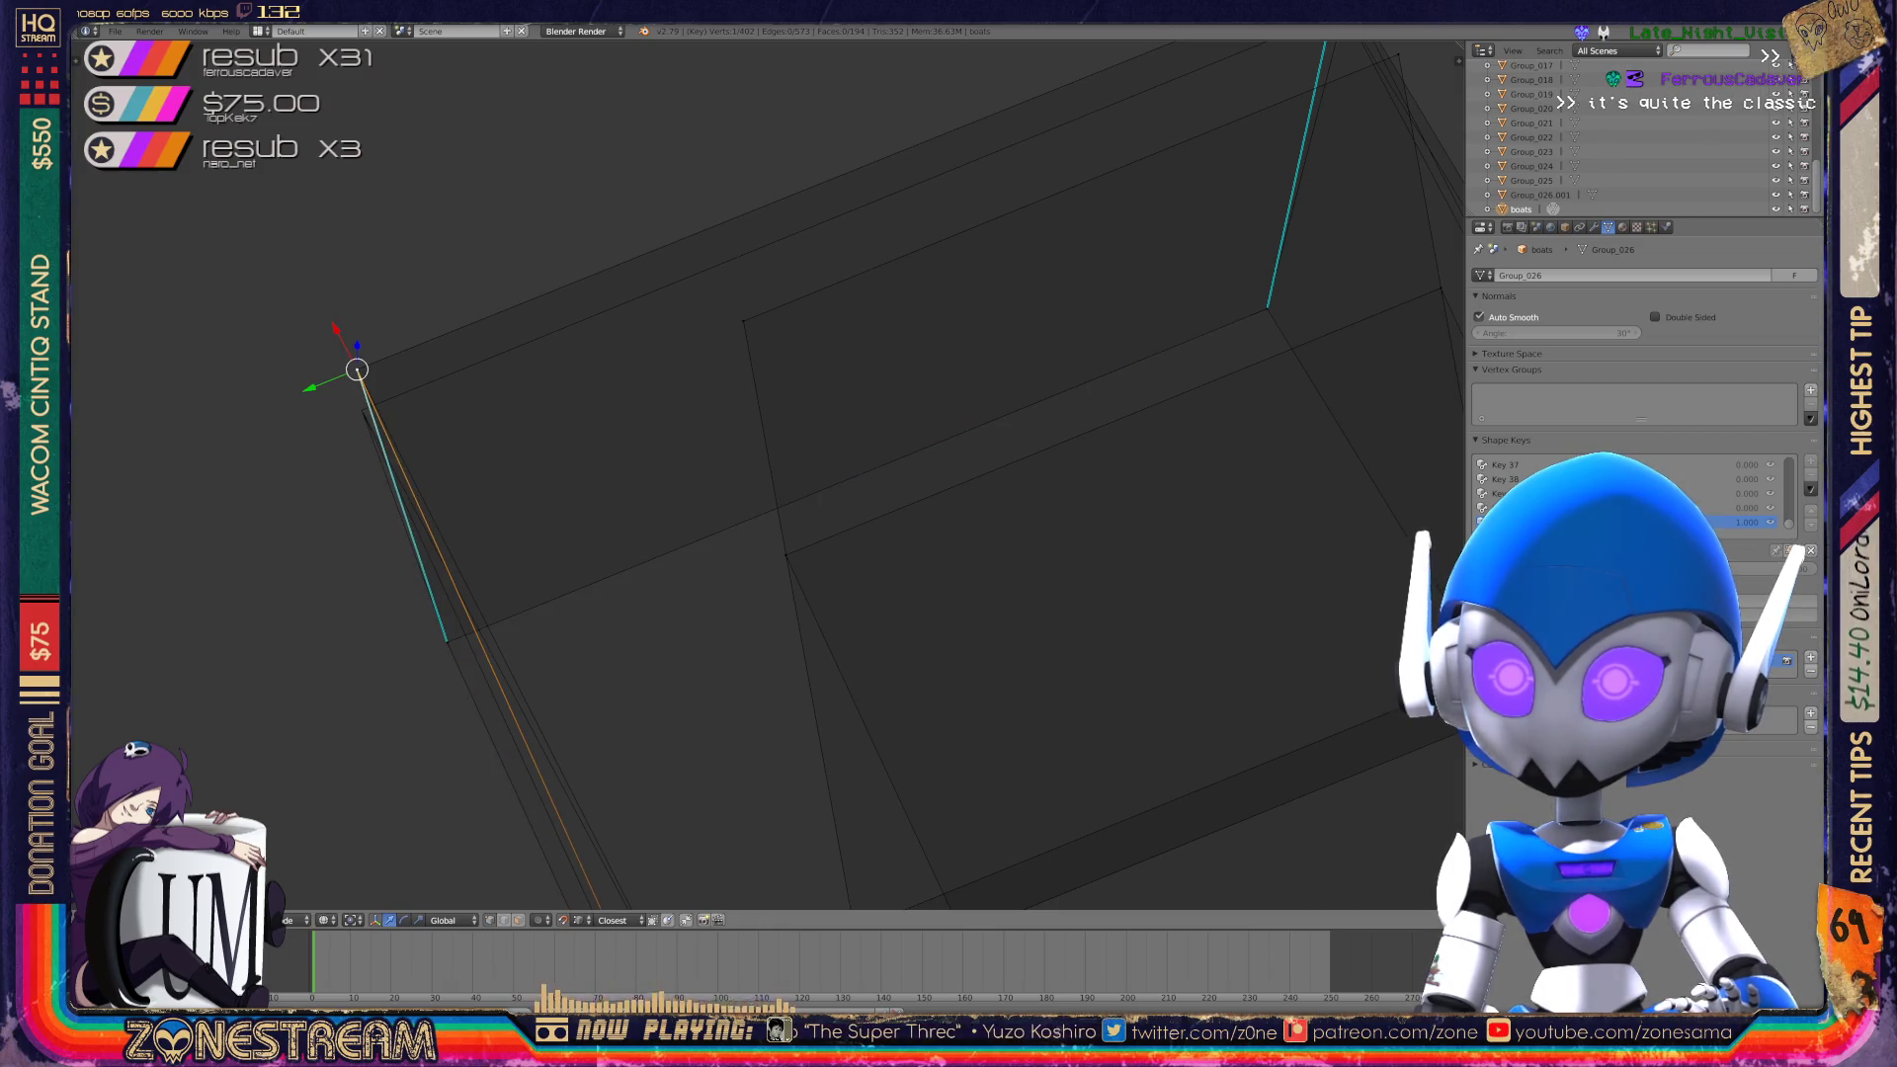
middle_drag(770, 475, 840, 415)
right_click(843, 247)
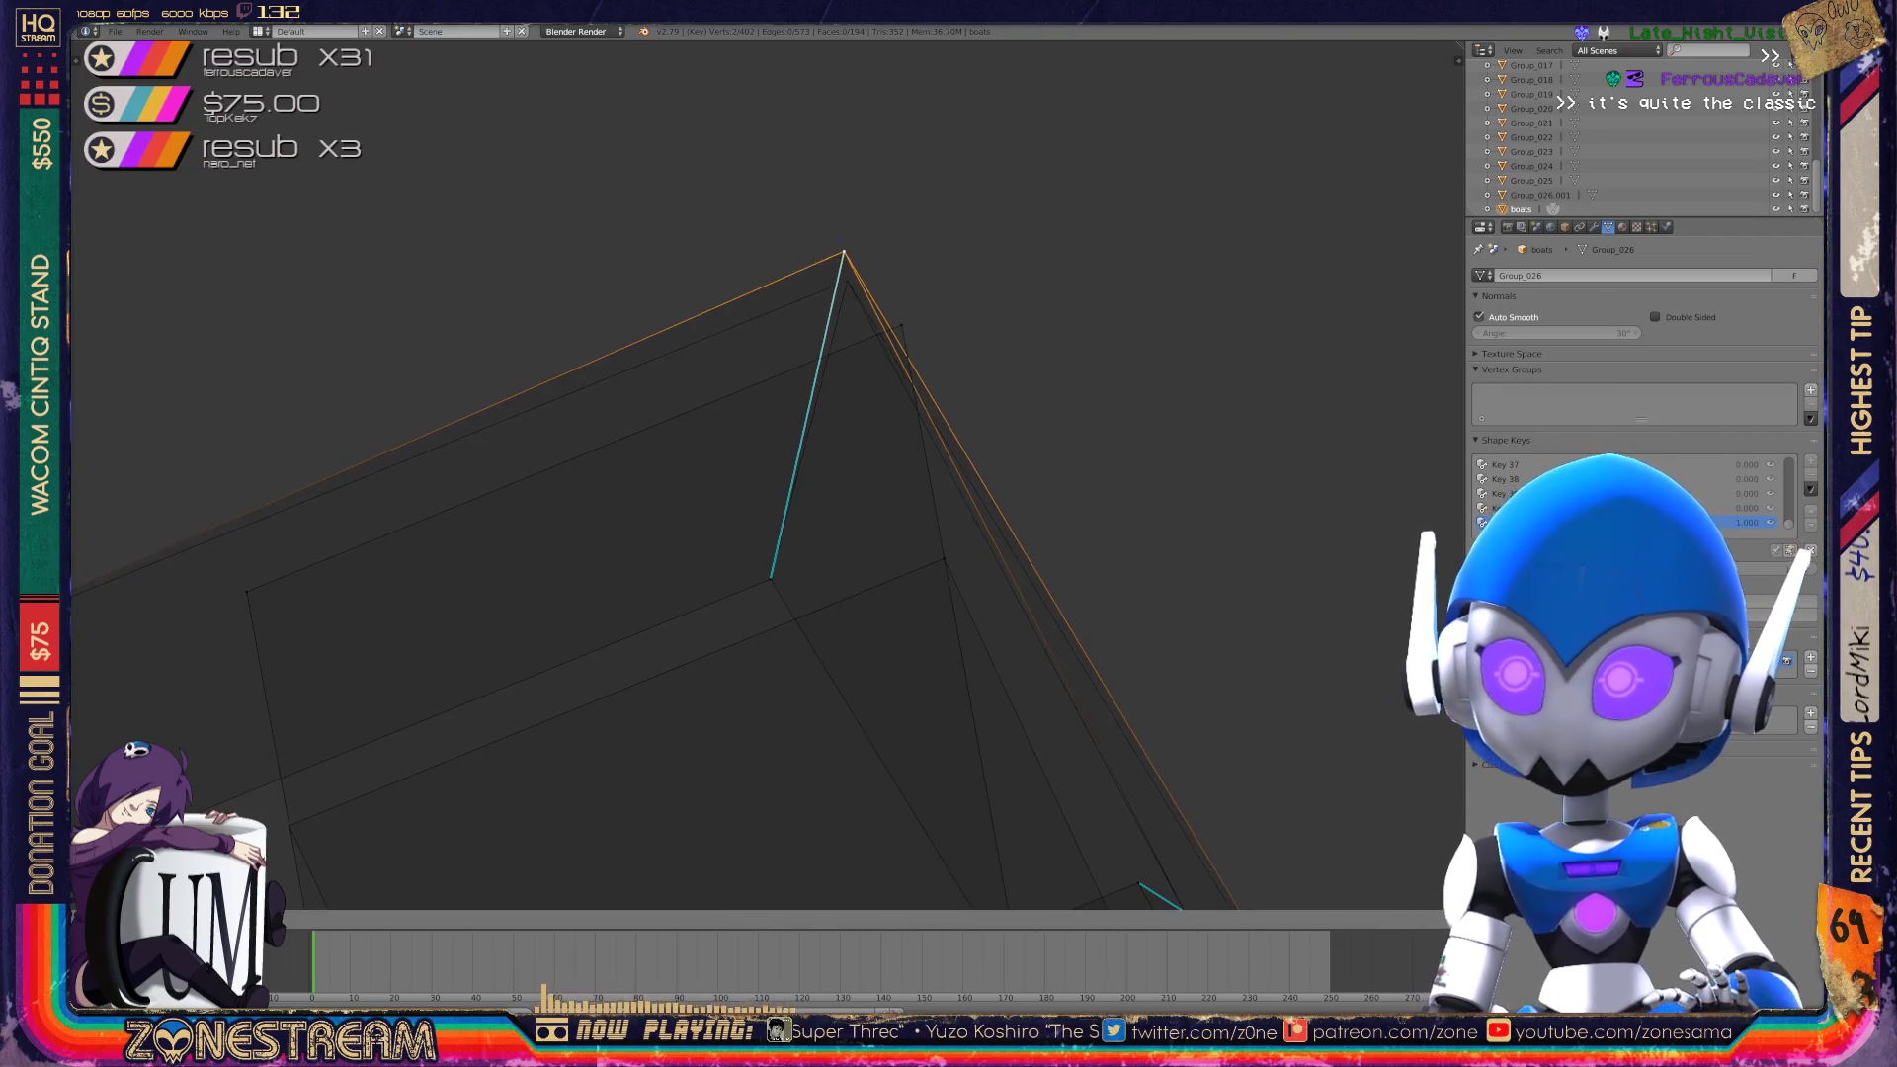
middle_drag(791, 495, 830, 554)
scroll(770, 475, down, 3)
key(Tab)
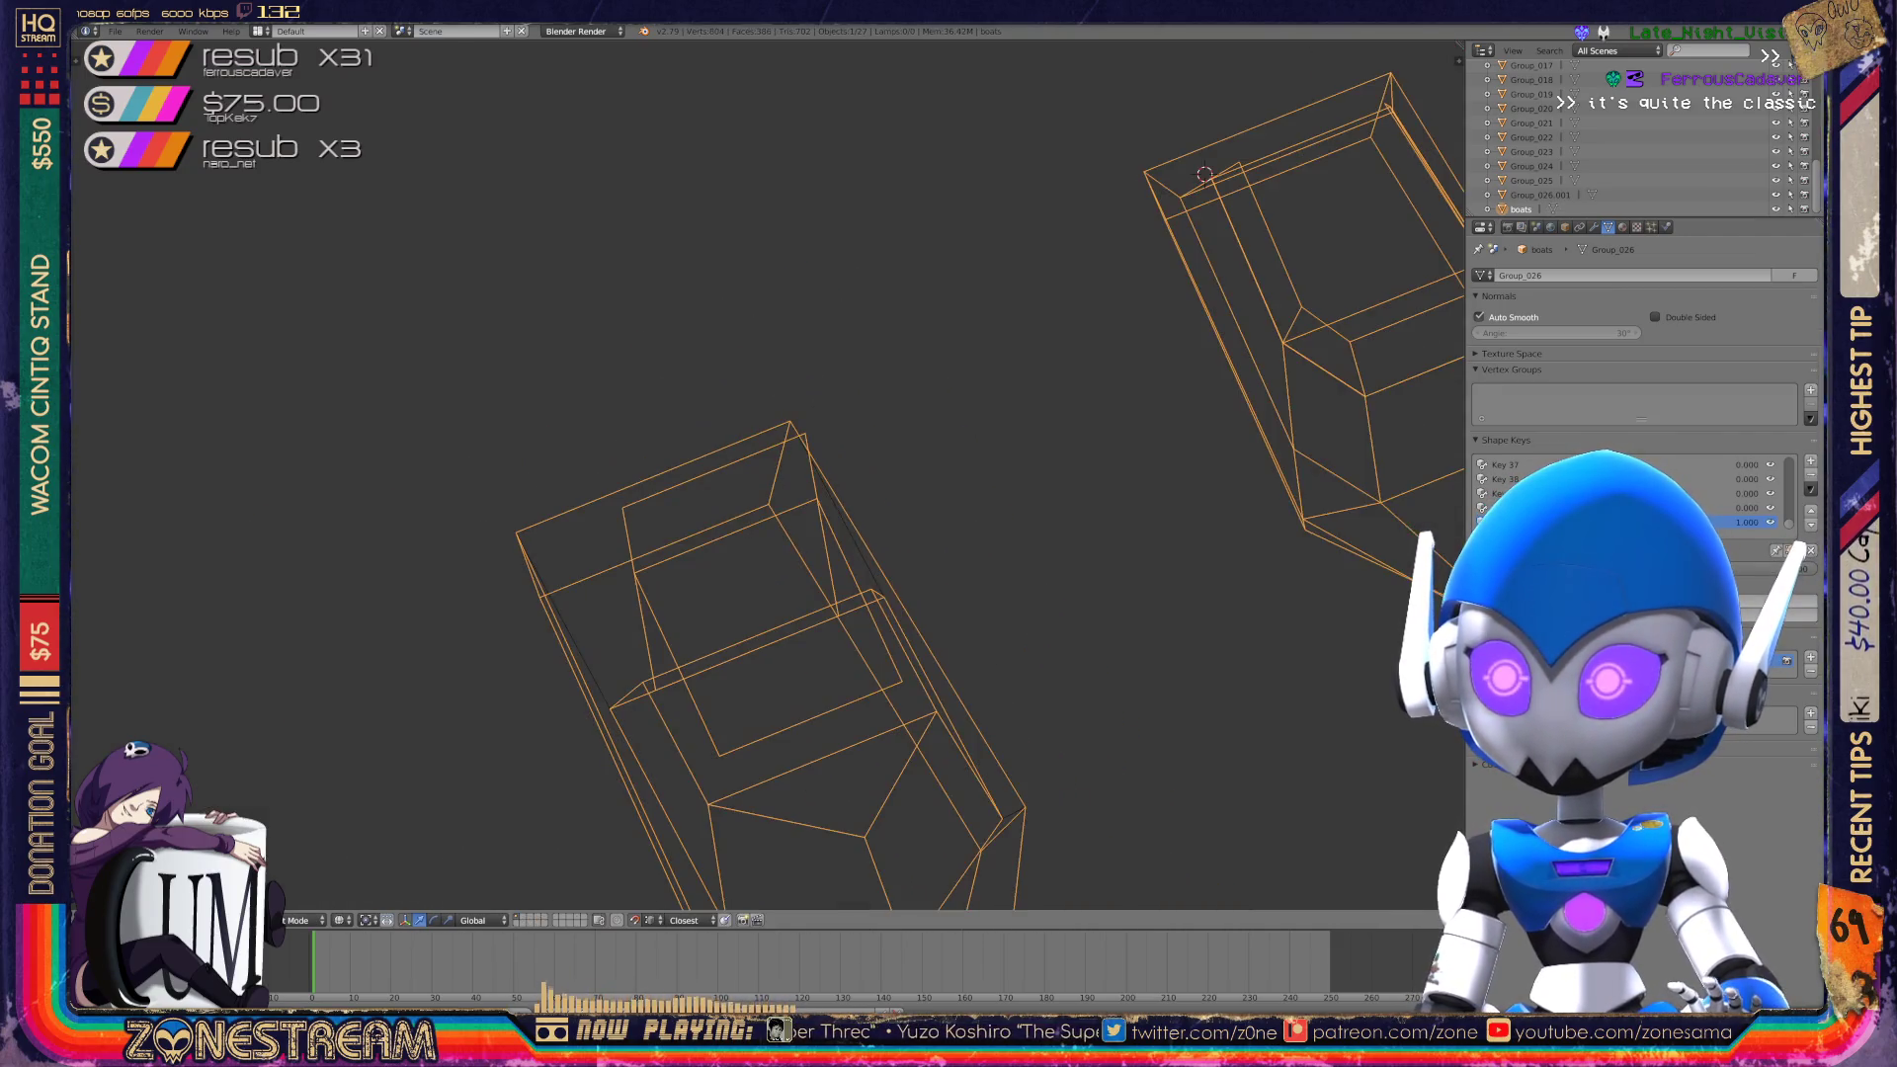
mouse_move(771, 475)
middle_down()
mouse_move(820, 455)
mouse_move(791, 444)
middle_up()
key(Tab)
key(Tab)
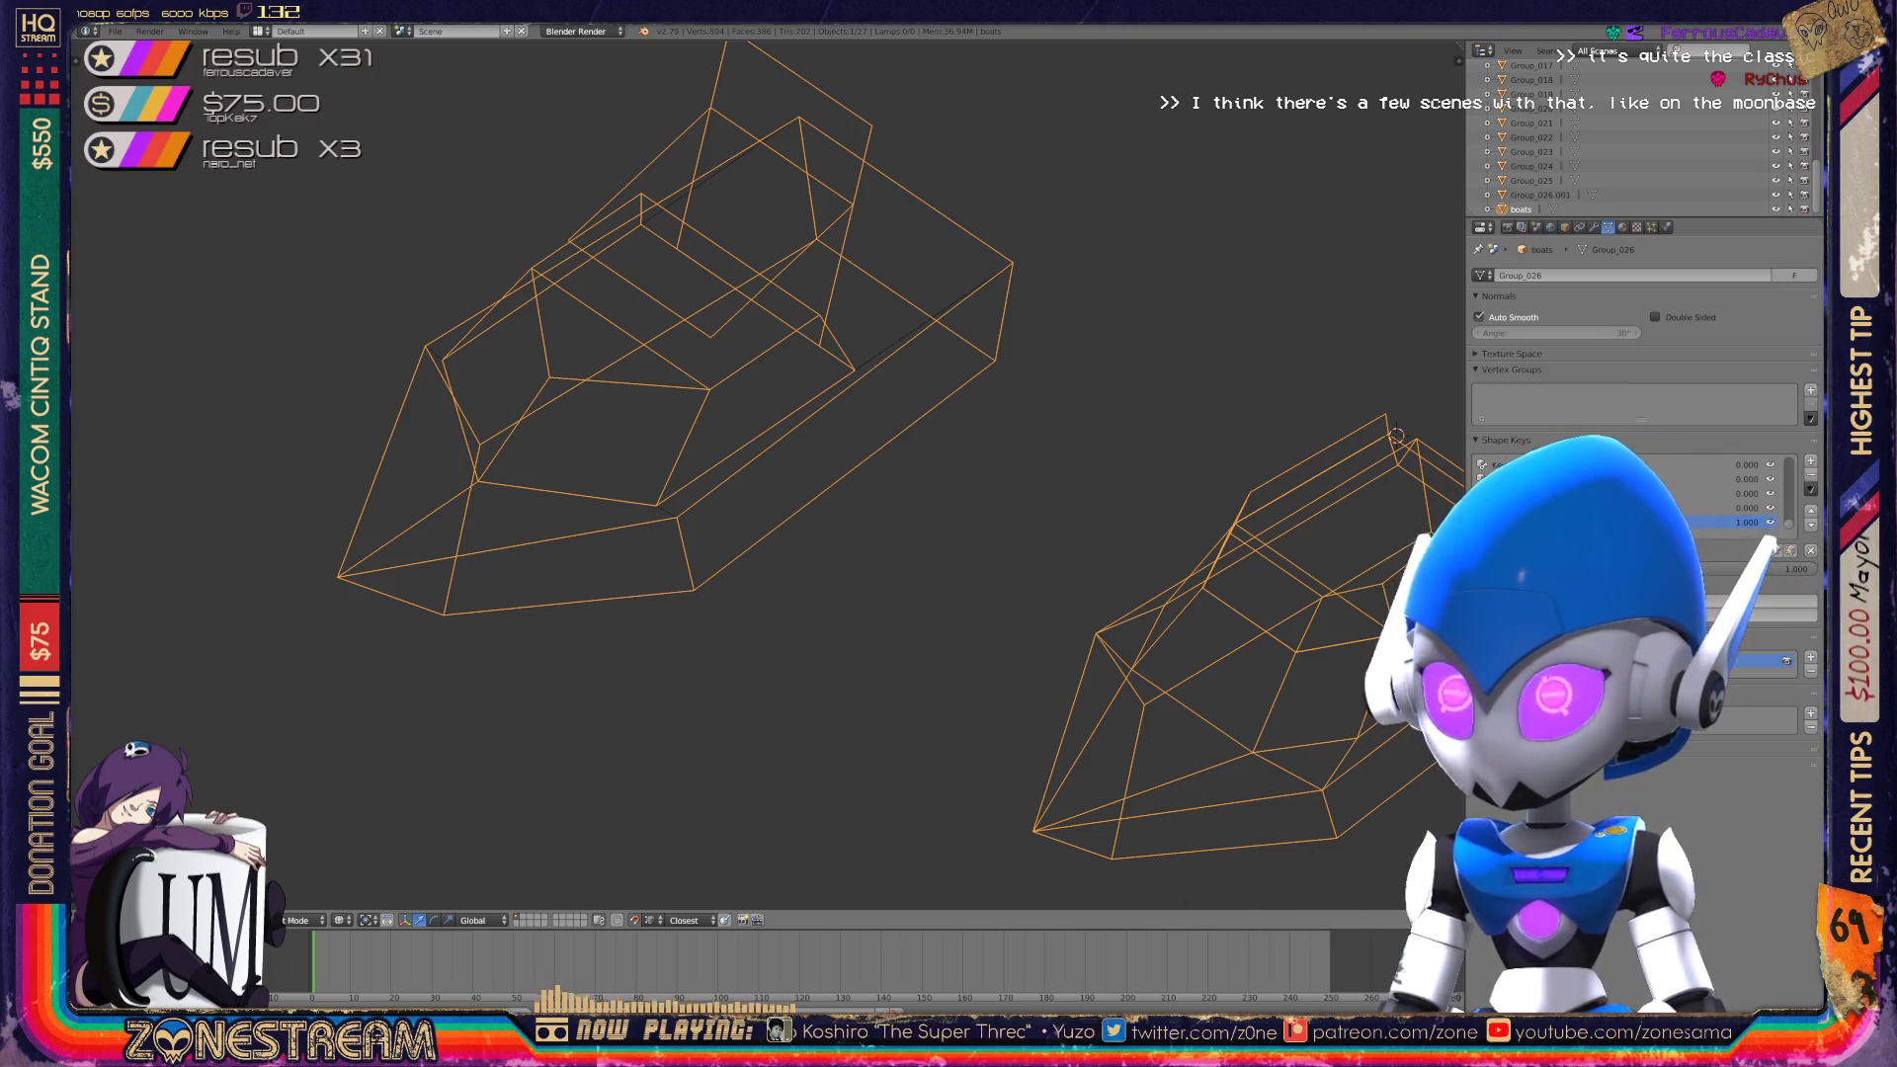
scroll(771, 475, down, 4)
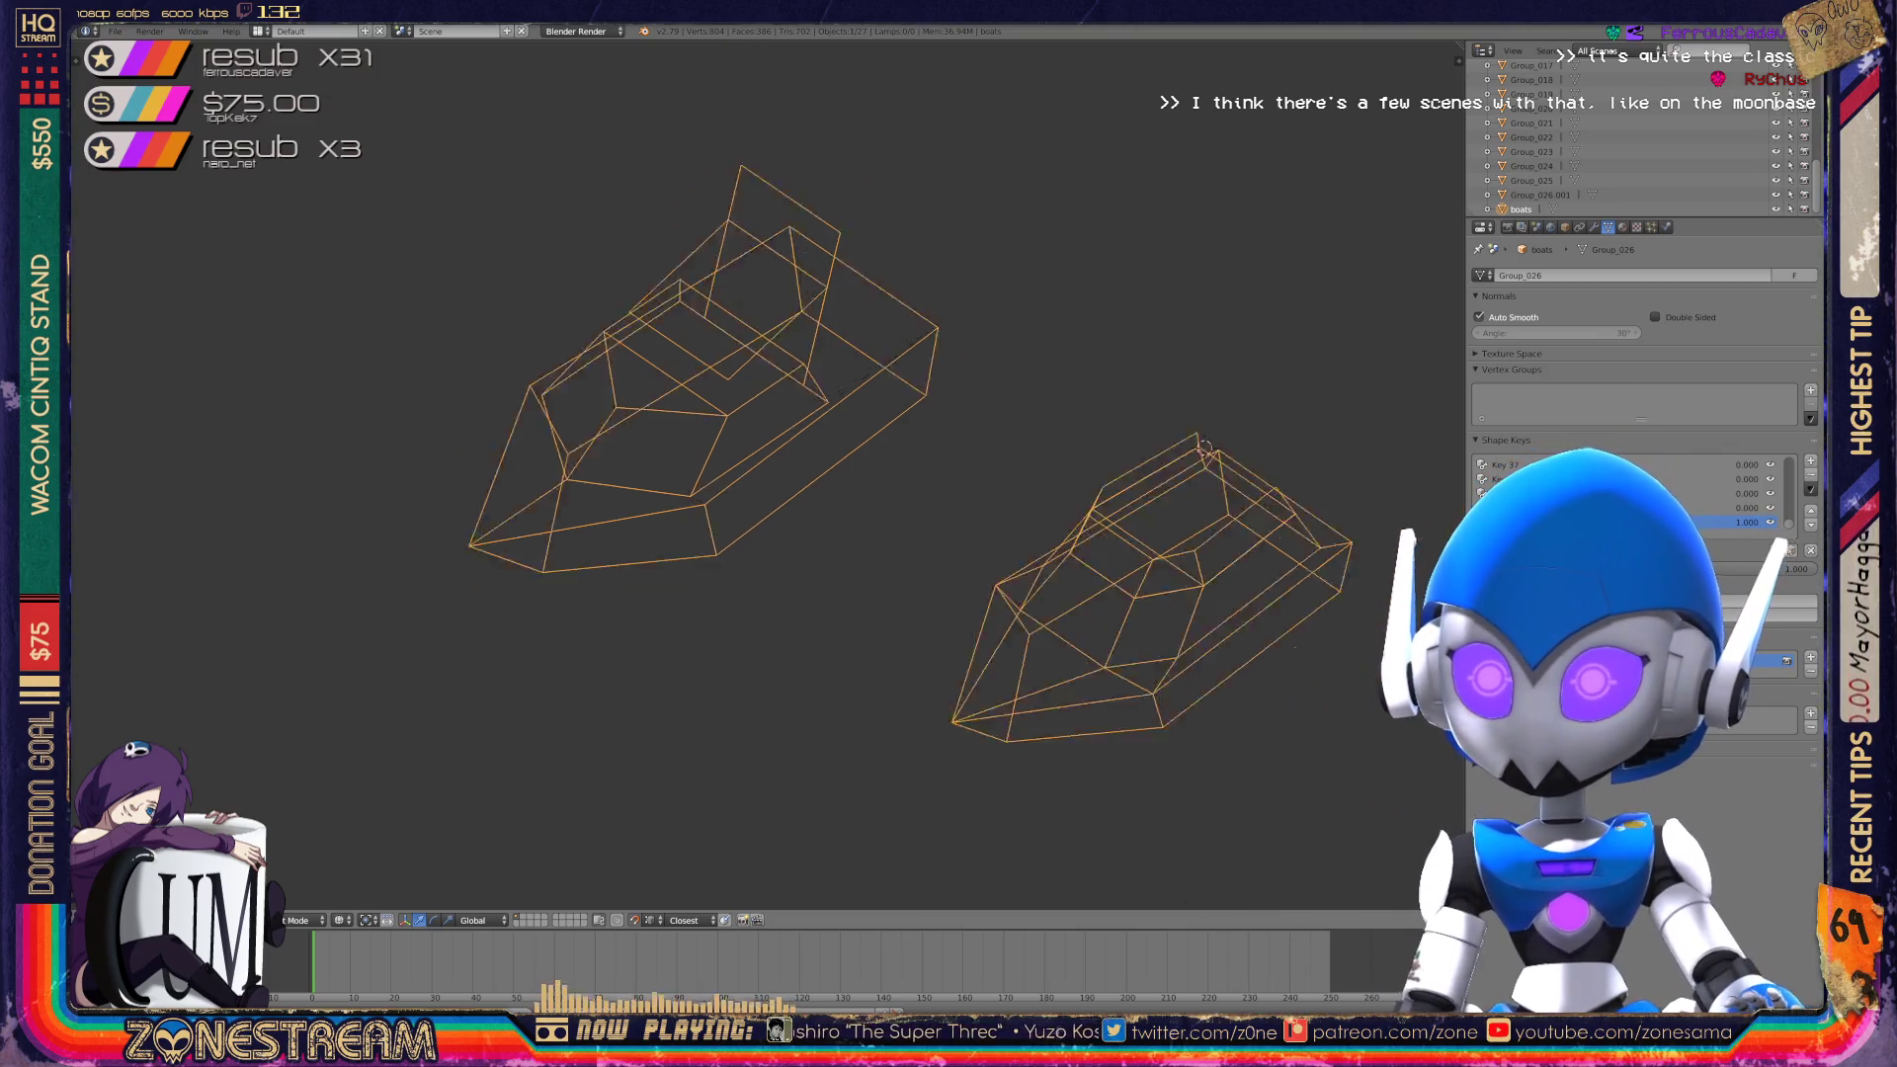
middle_drag(771, 475, 771, 316)
scroll(692, 297, up, 3)
shift+middle_drag(771, 415, 825, 509)
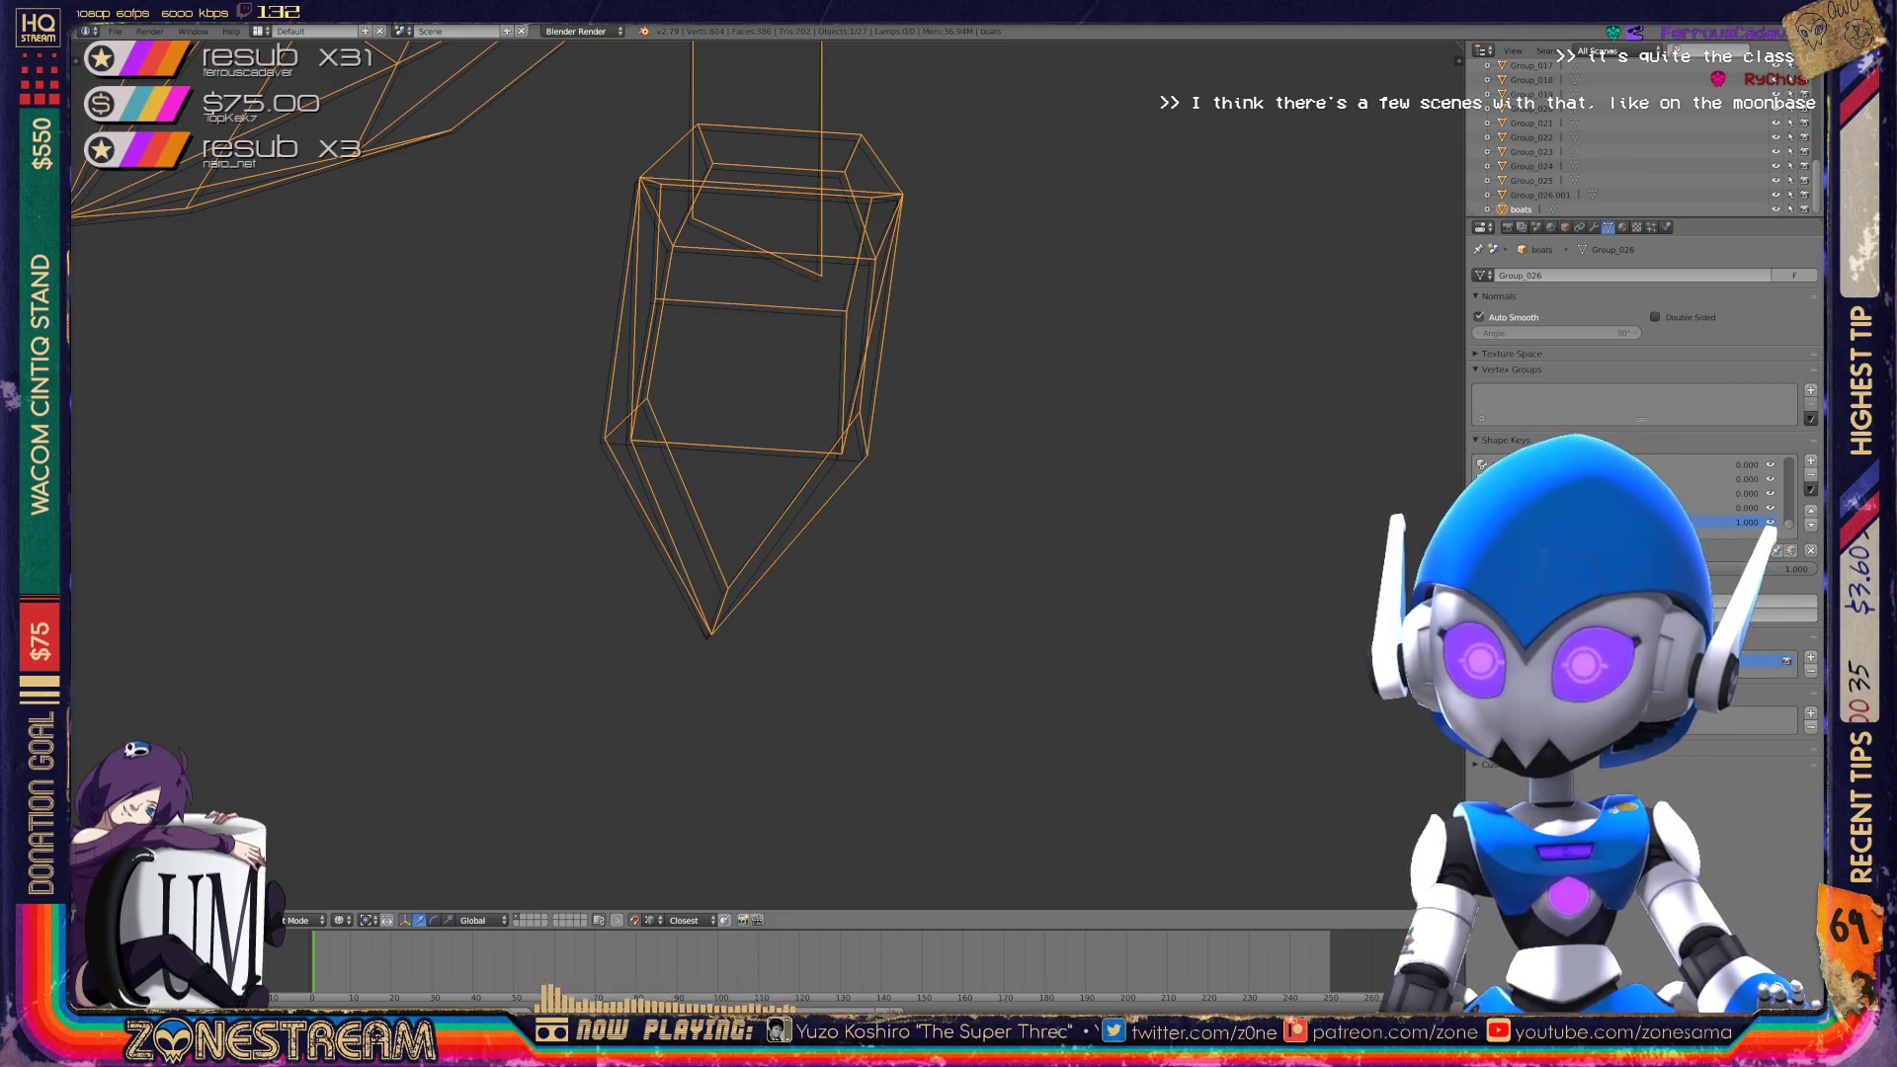
click(1532, 79)
click(1520, 209)
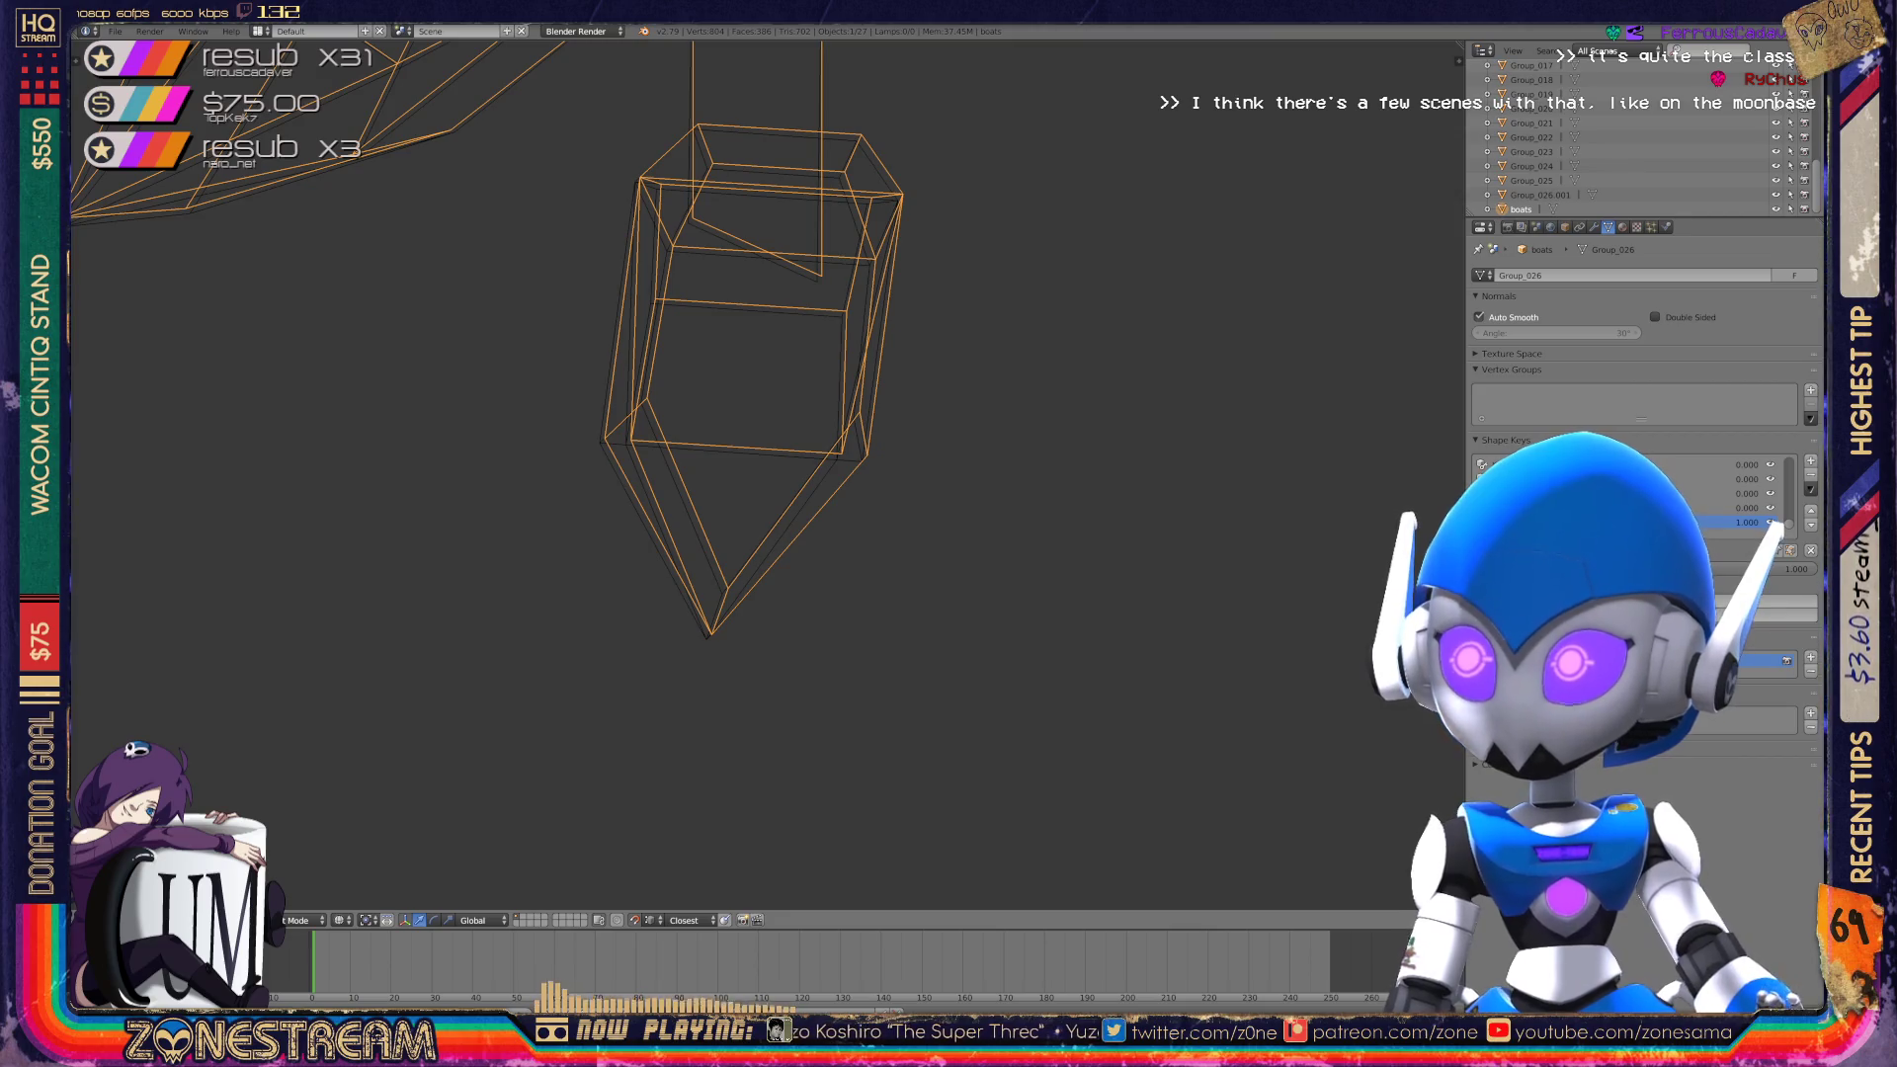
key(KP_Decimal)
Enter Edit Mode on the boots and select the bottom tip vertices.
key(Tab)
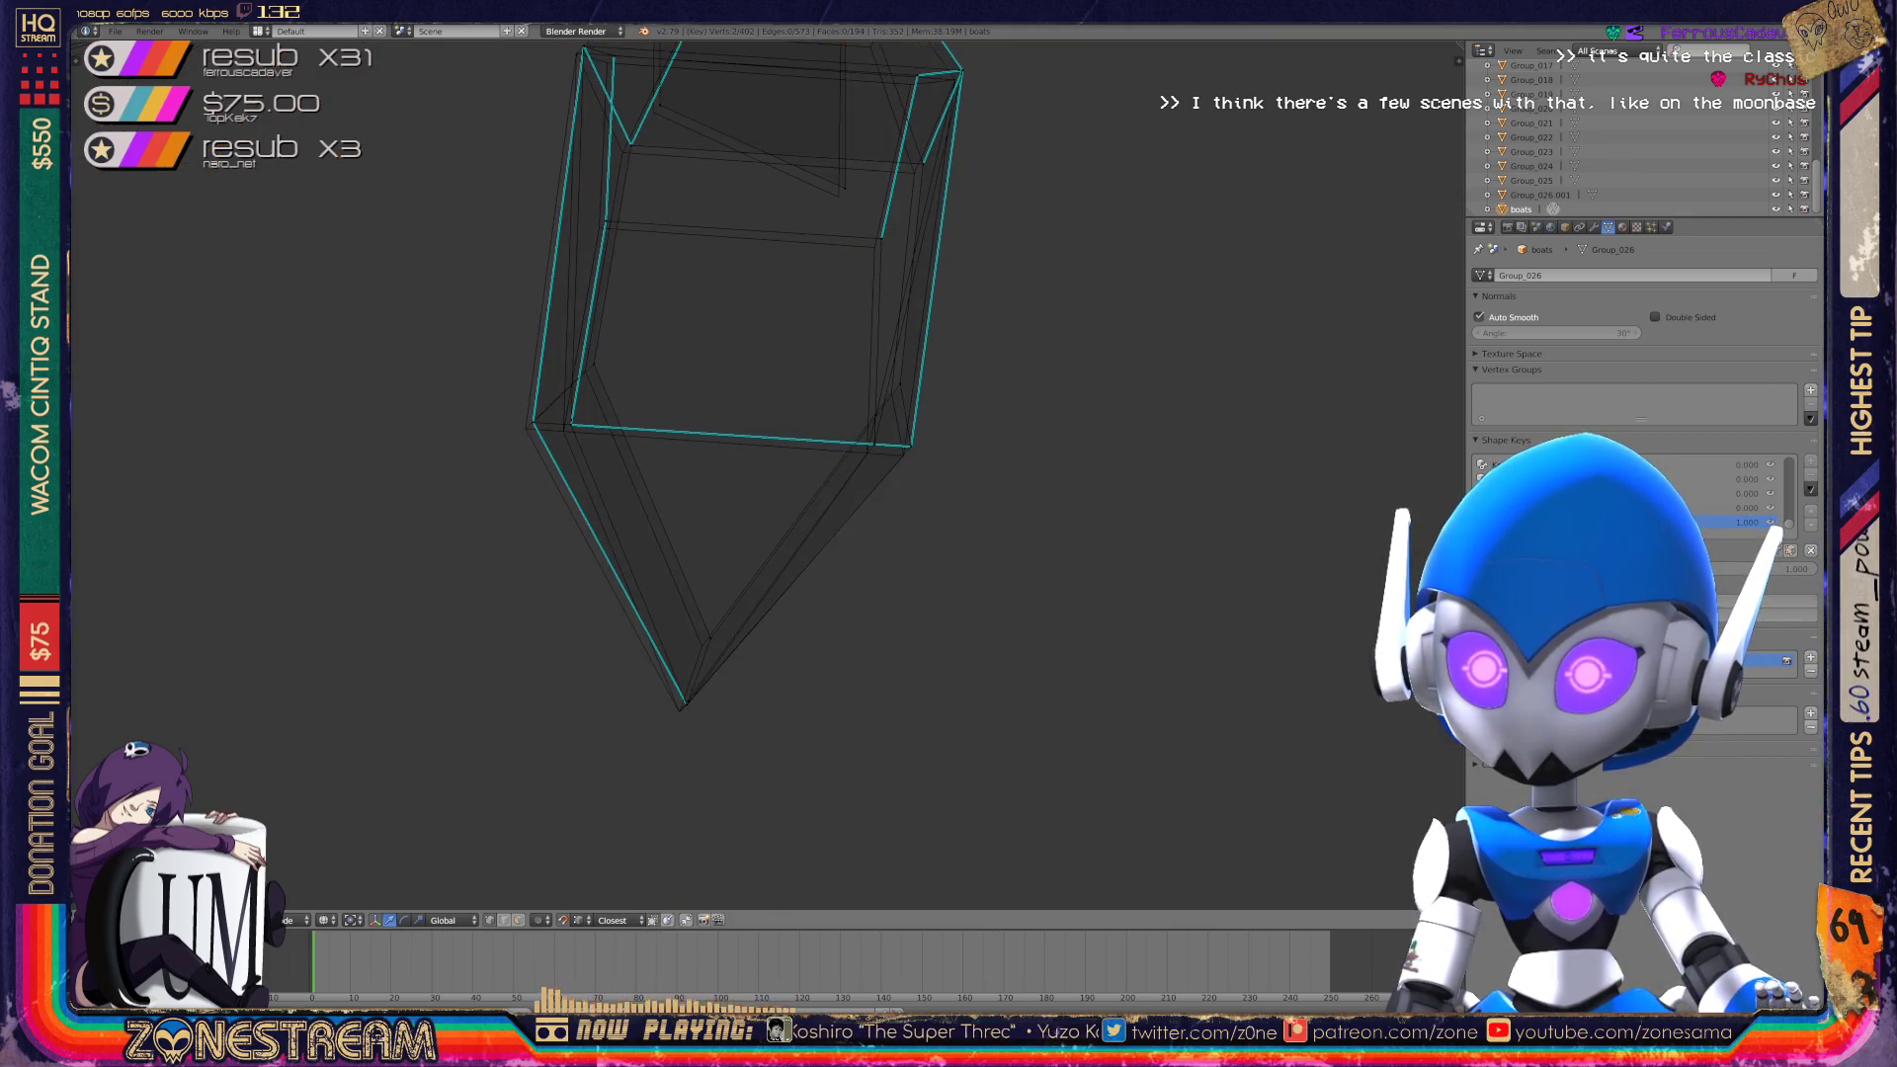
scroll(751, 395, up, 3)
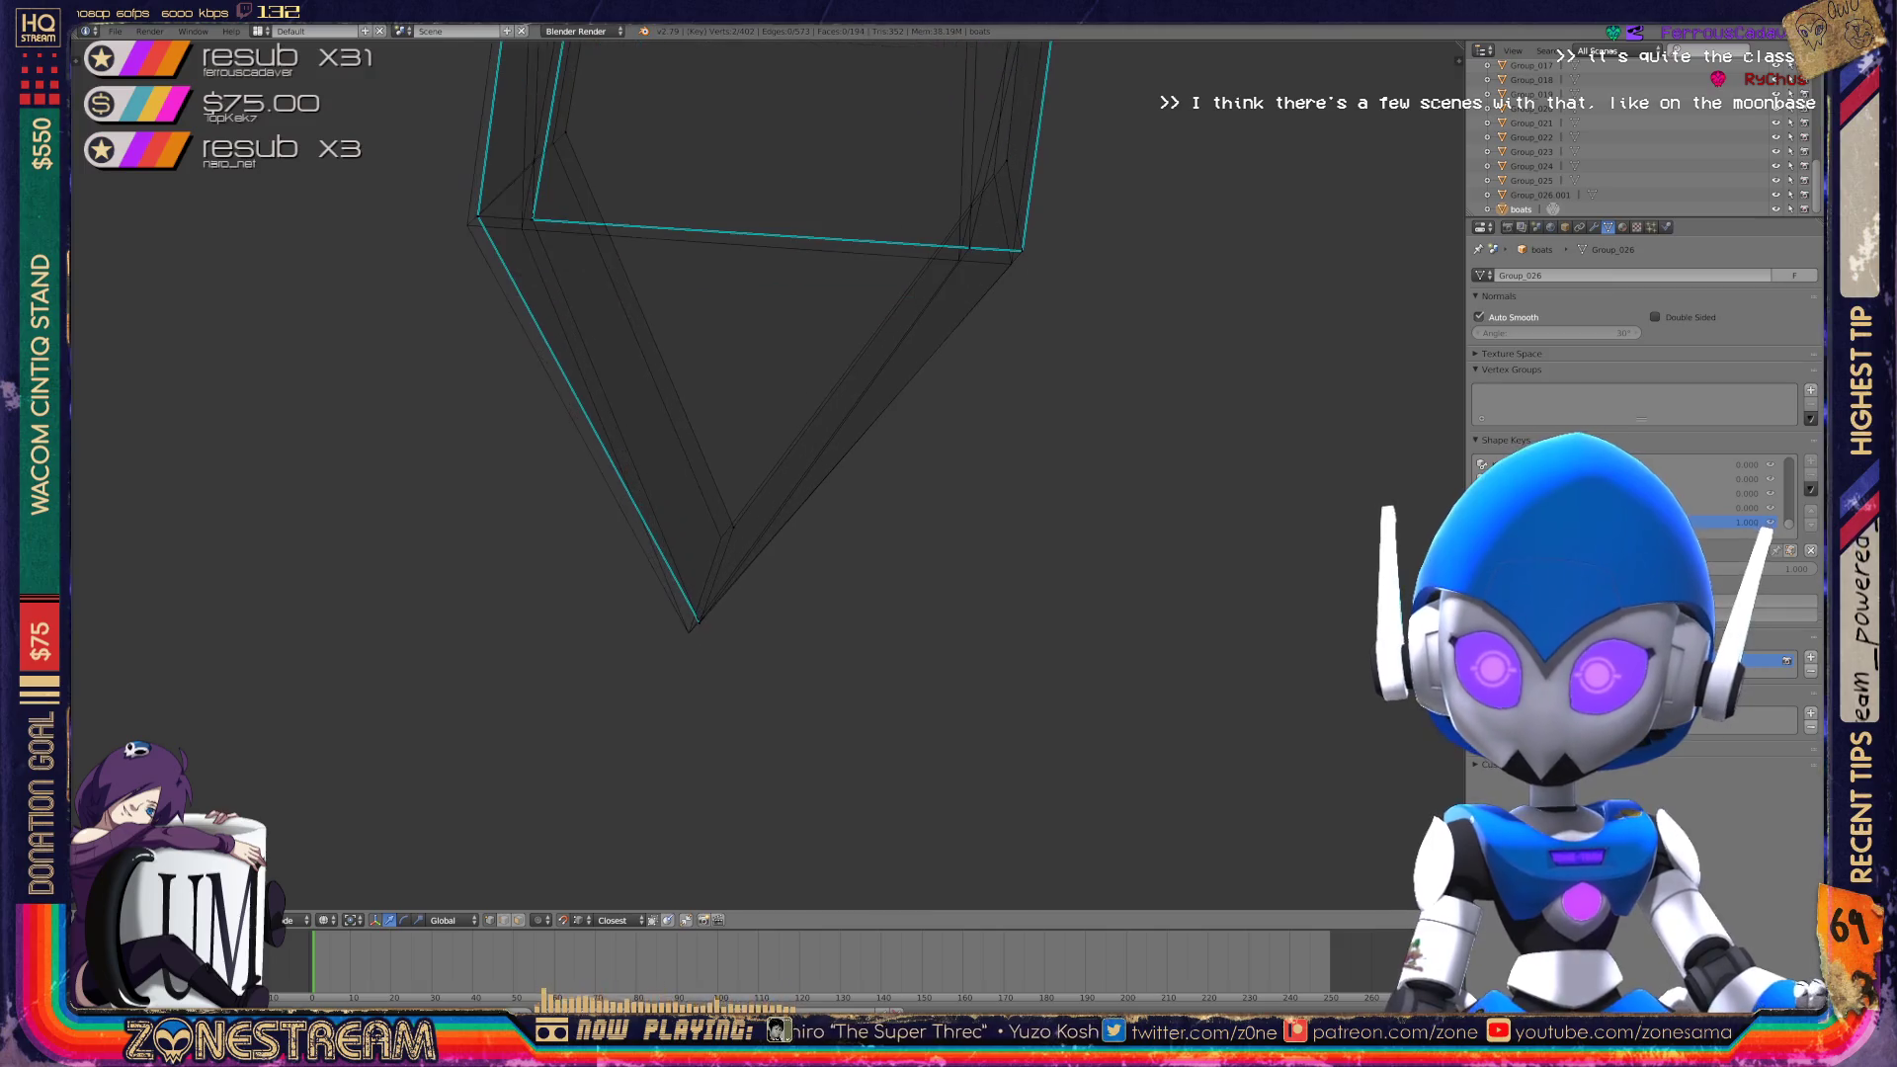
right_click(699, 614)
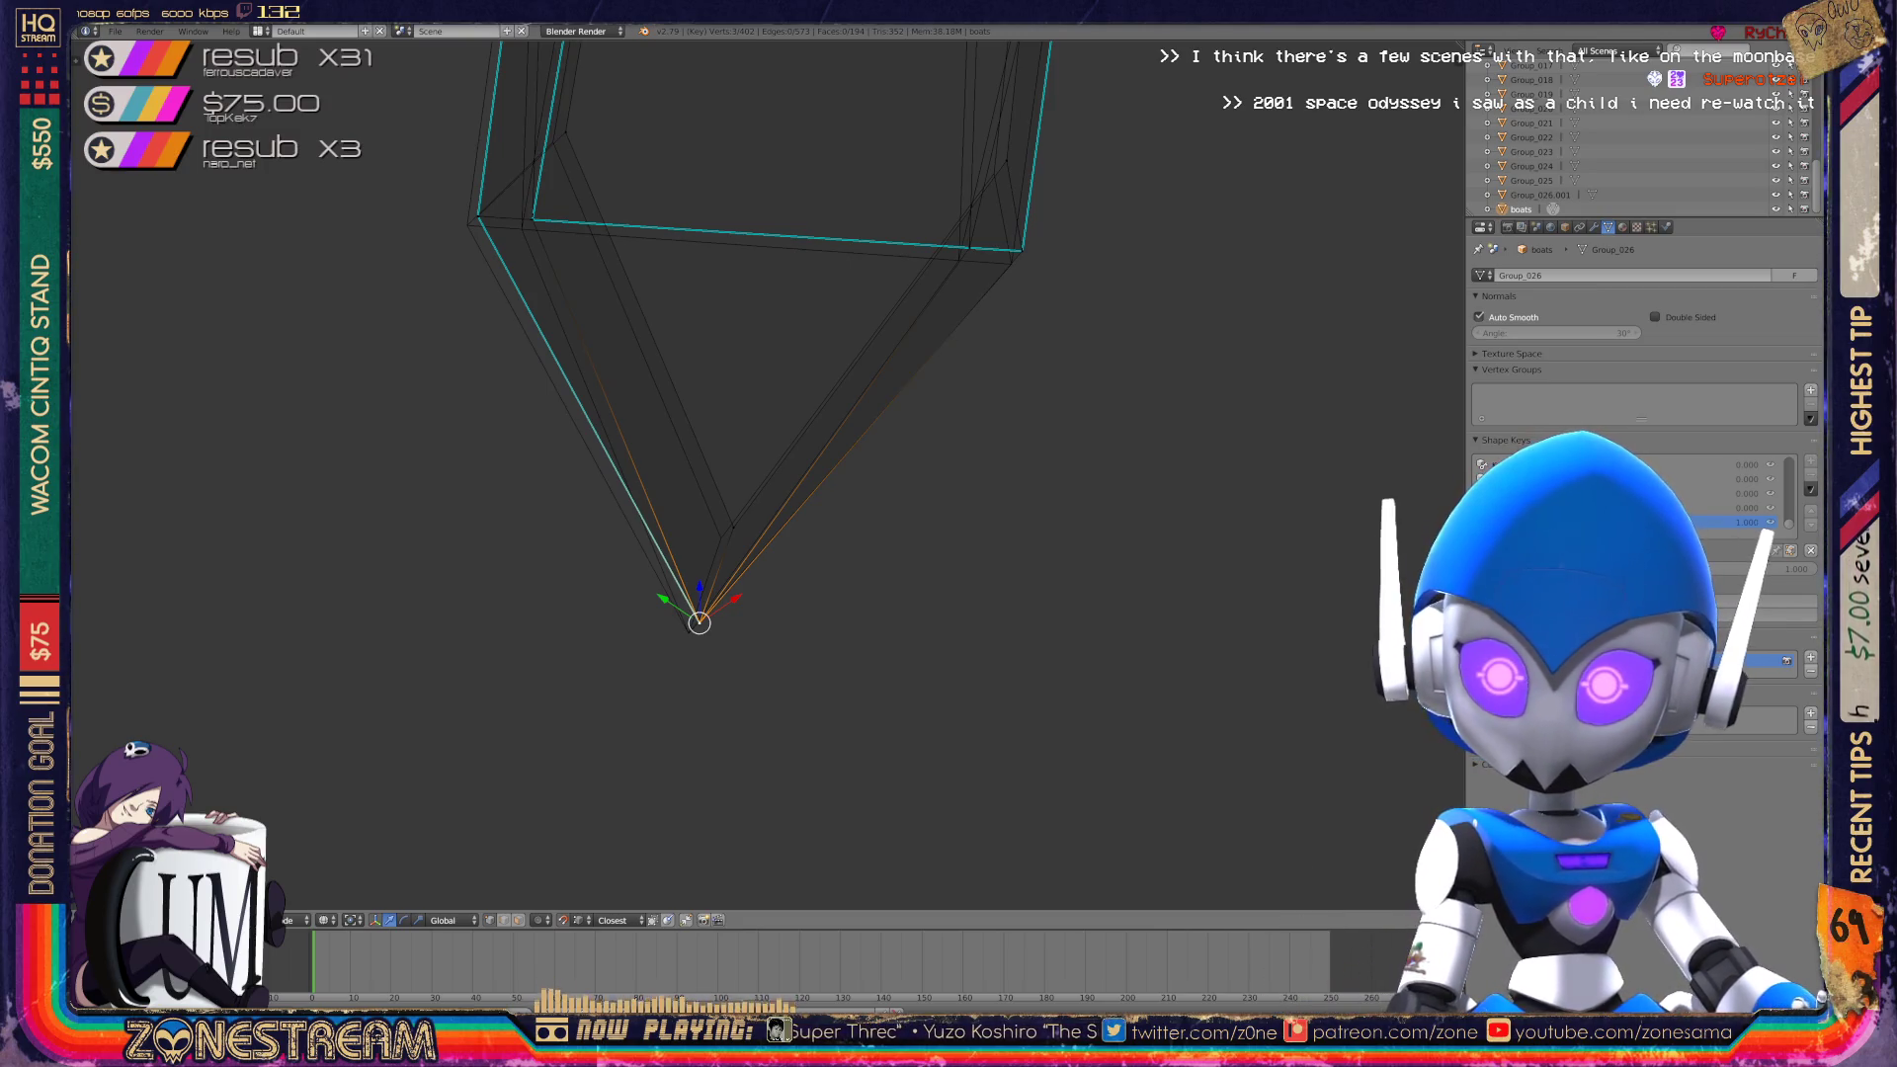
right_click(733, 526)
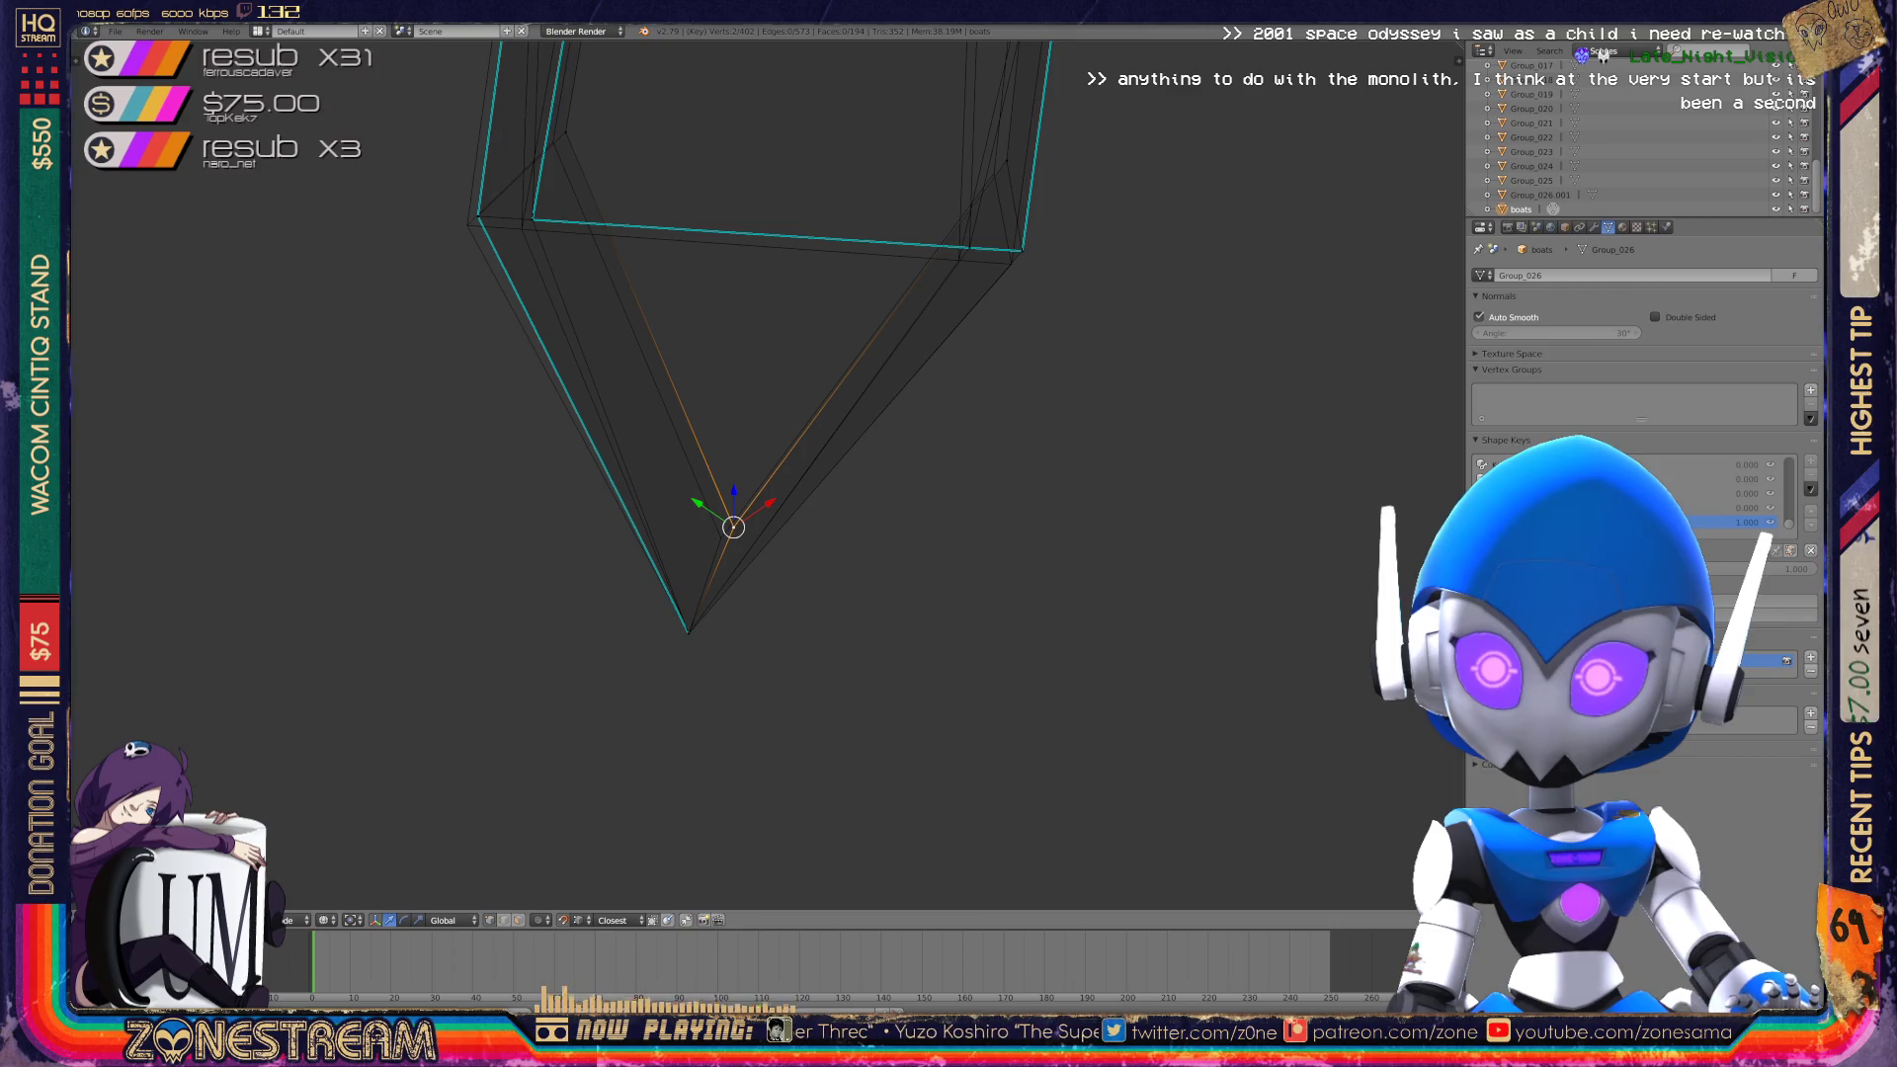
mouse_move(721, 538)
shift+middle_down()
mouse_move(835, 729)
mouse_move(868, 736)
shift+middle_up()
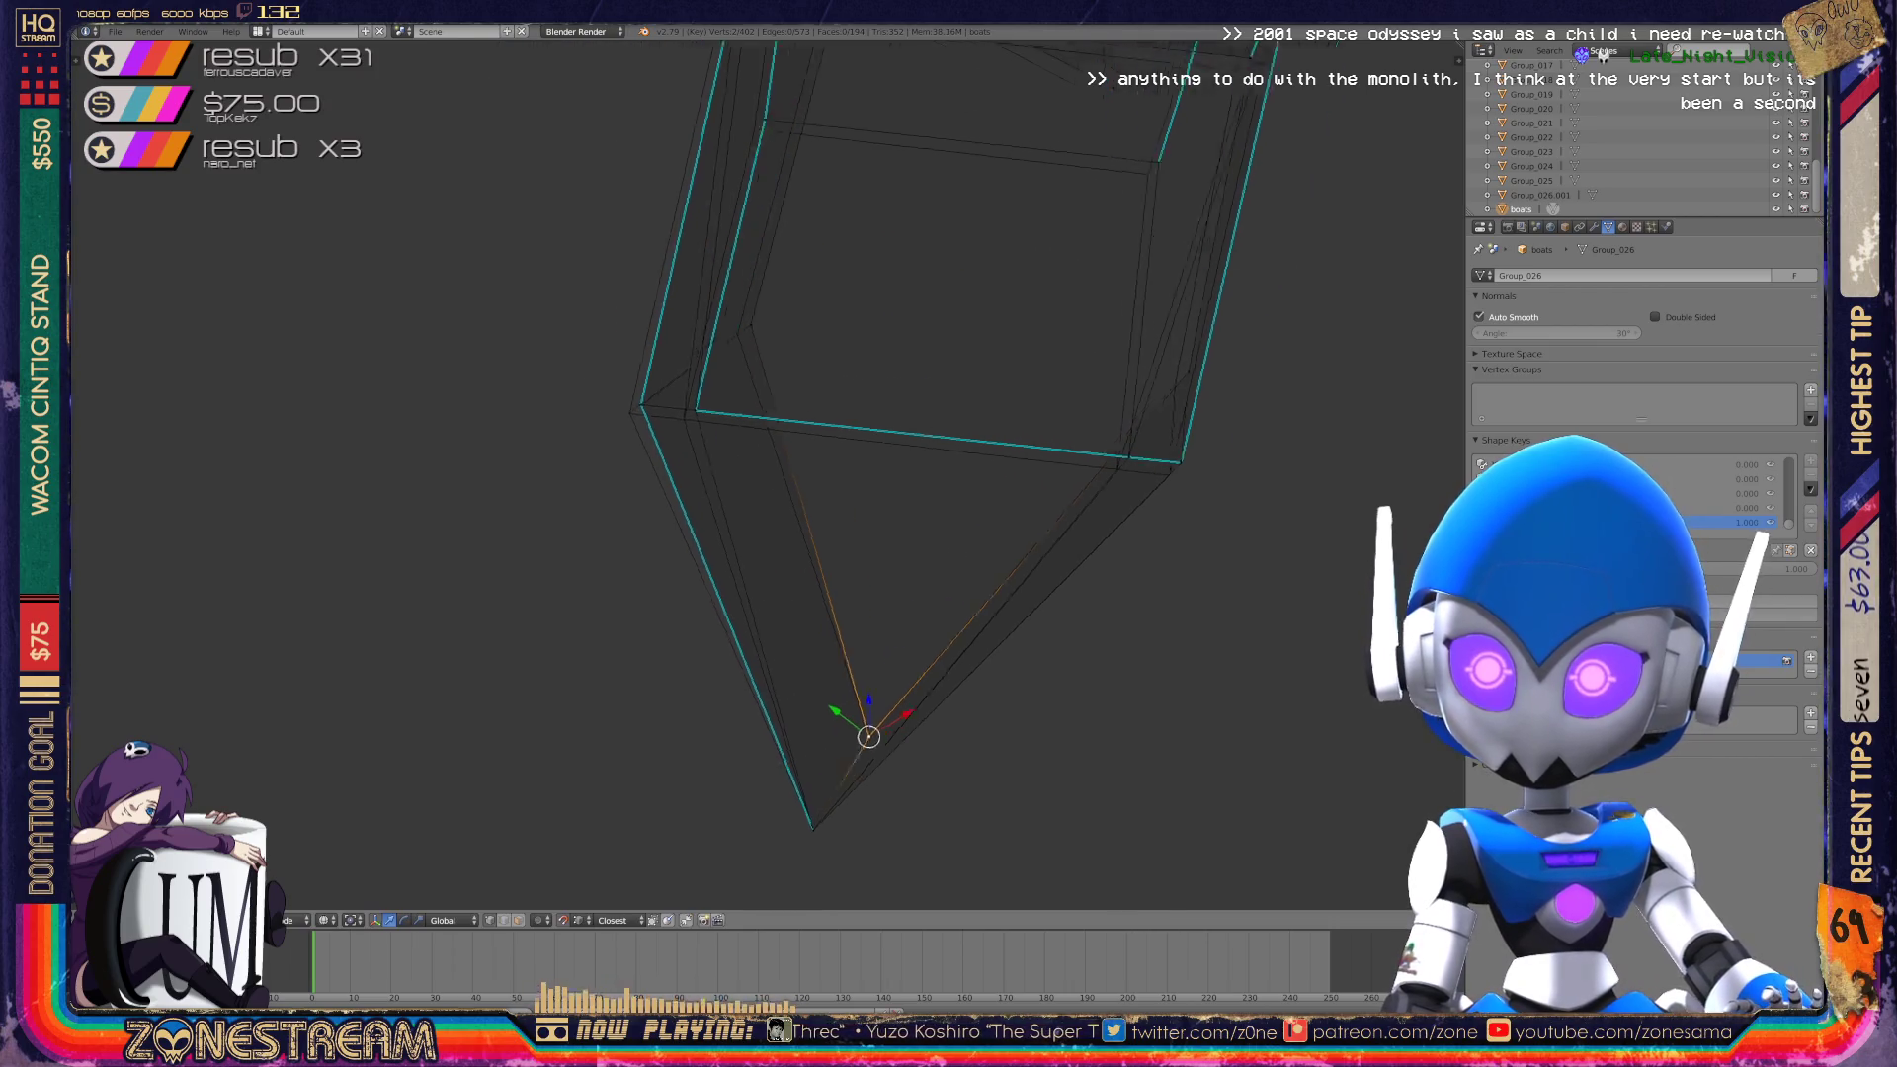
key(KP_6)
key(KP_6)
key(KP_6)
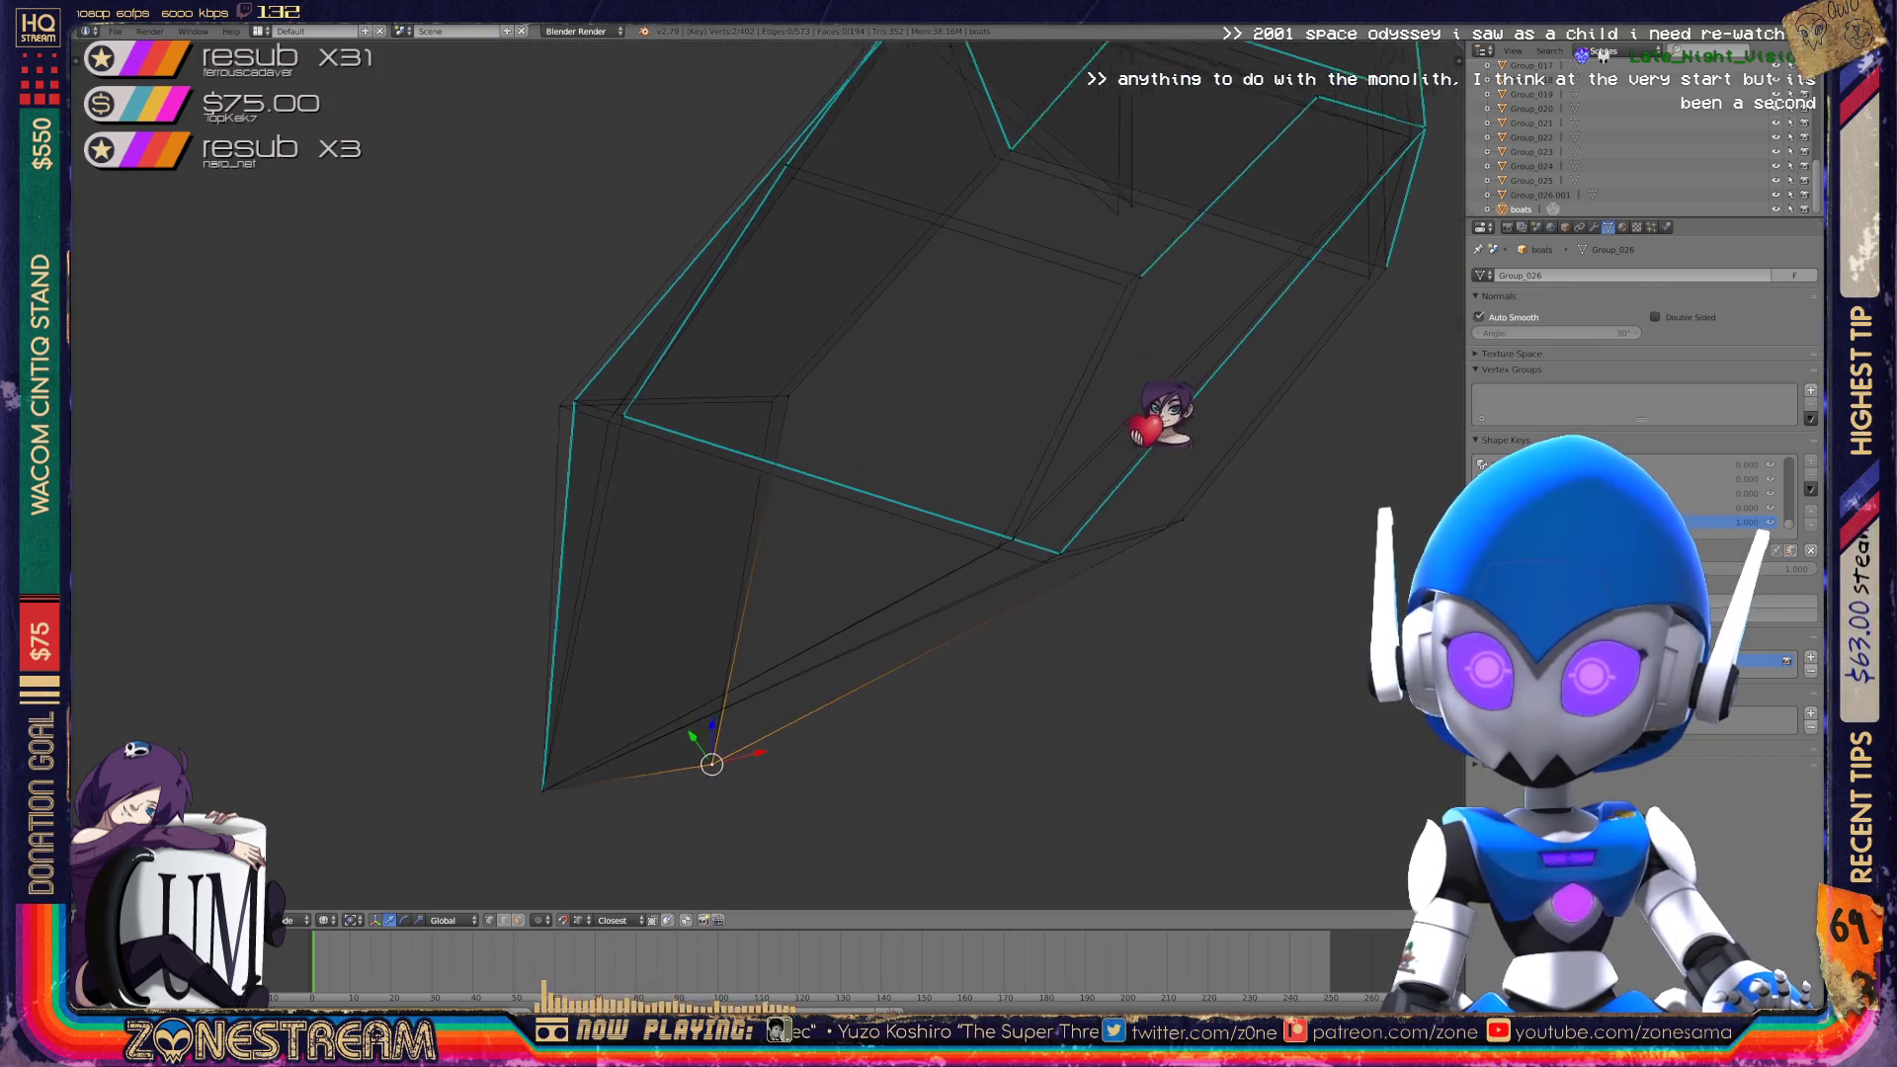
key(KP_8)
key(KP_8)
key(KP_8)
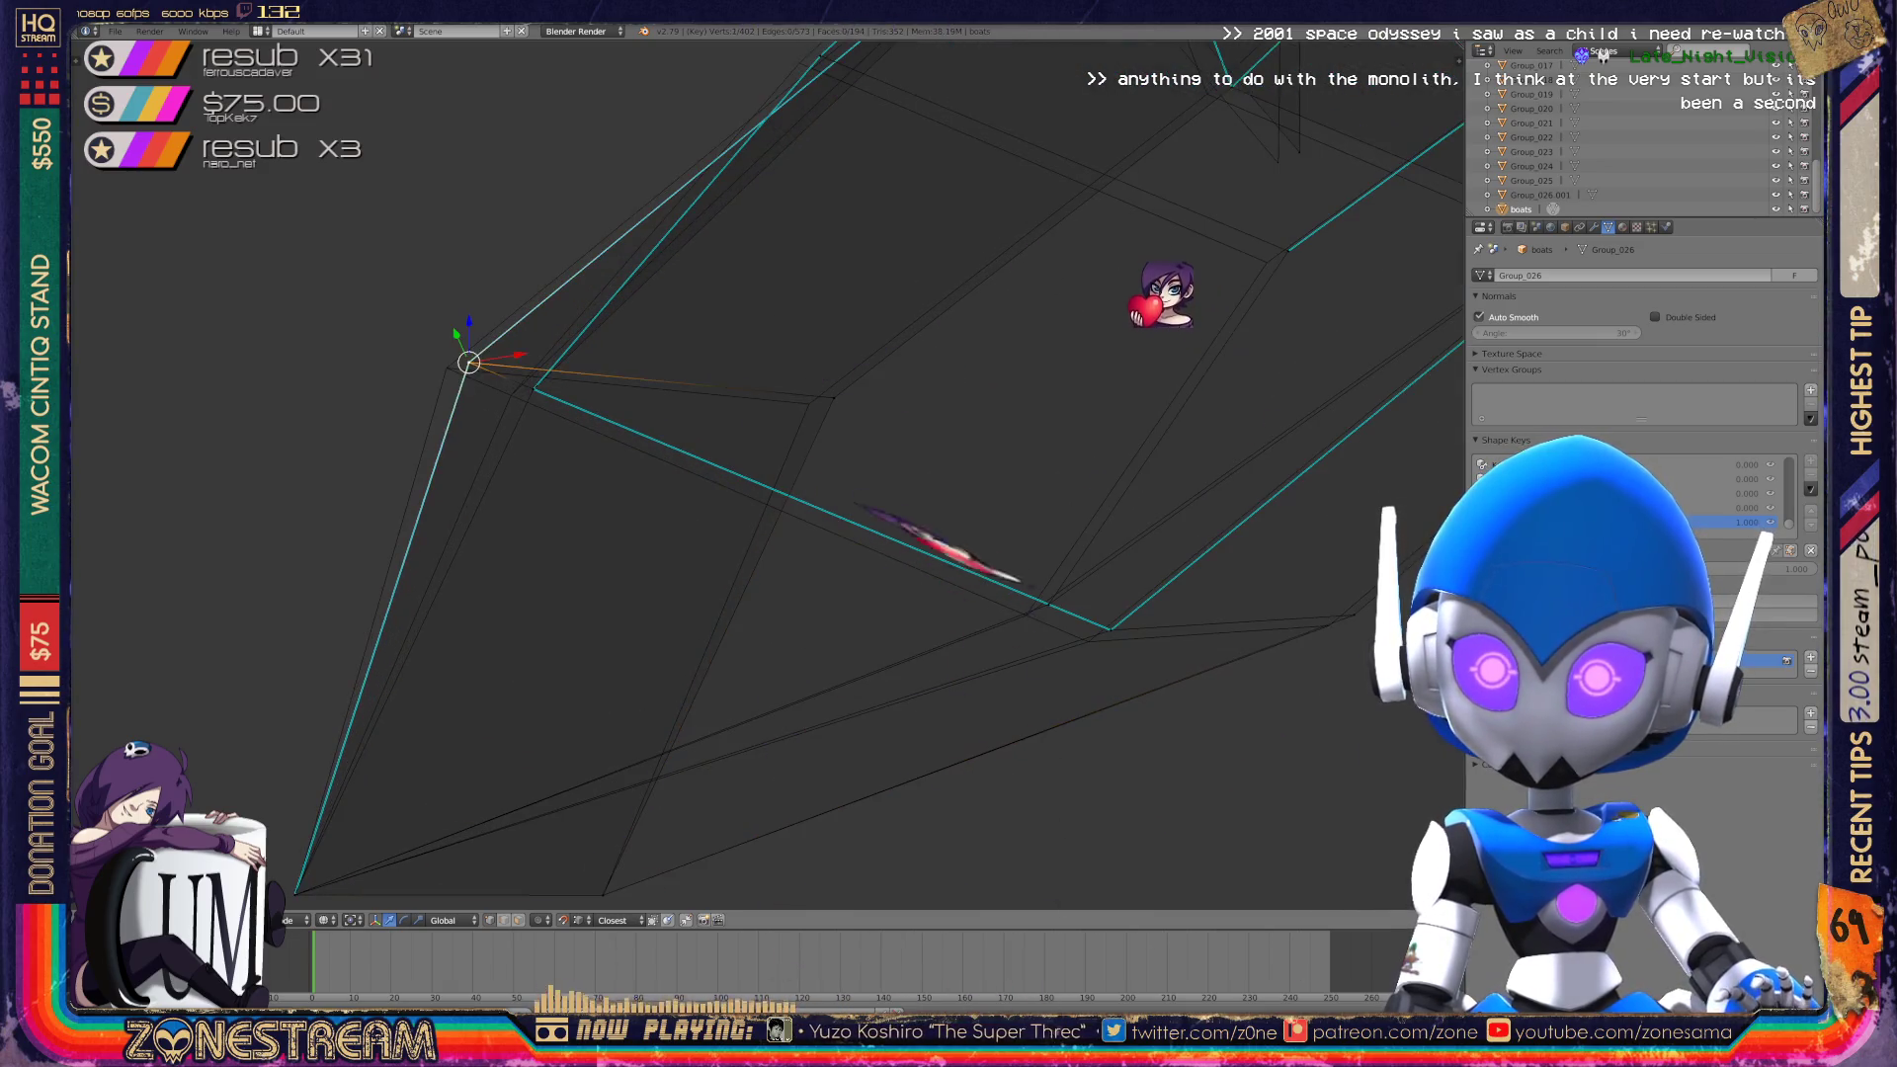
key(KP_4)
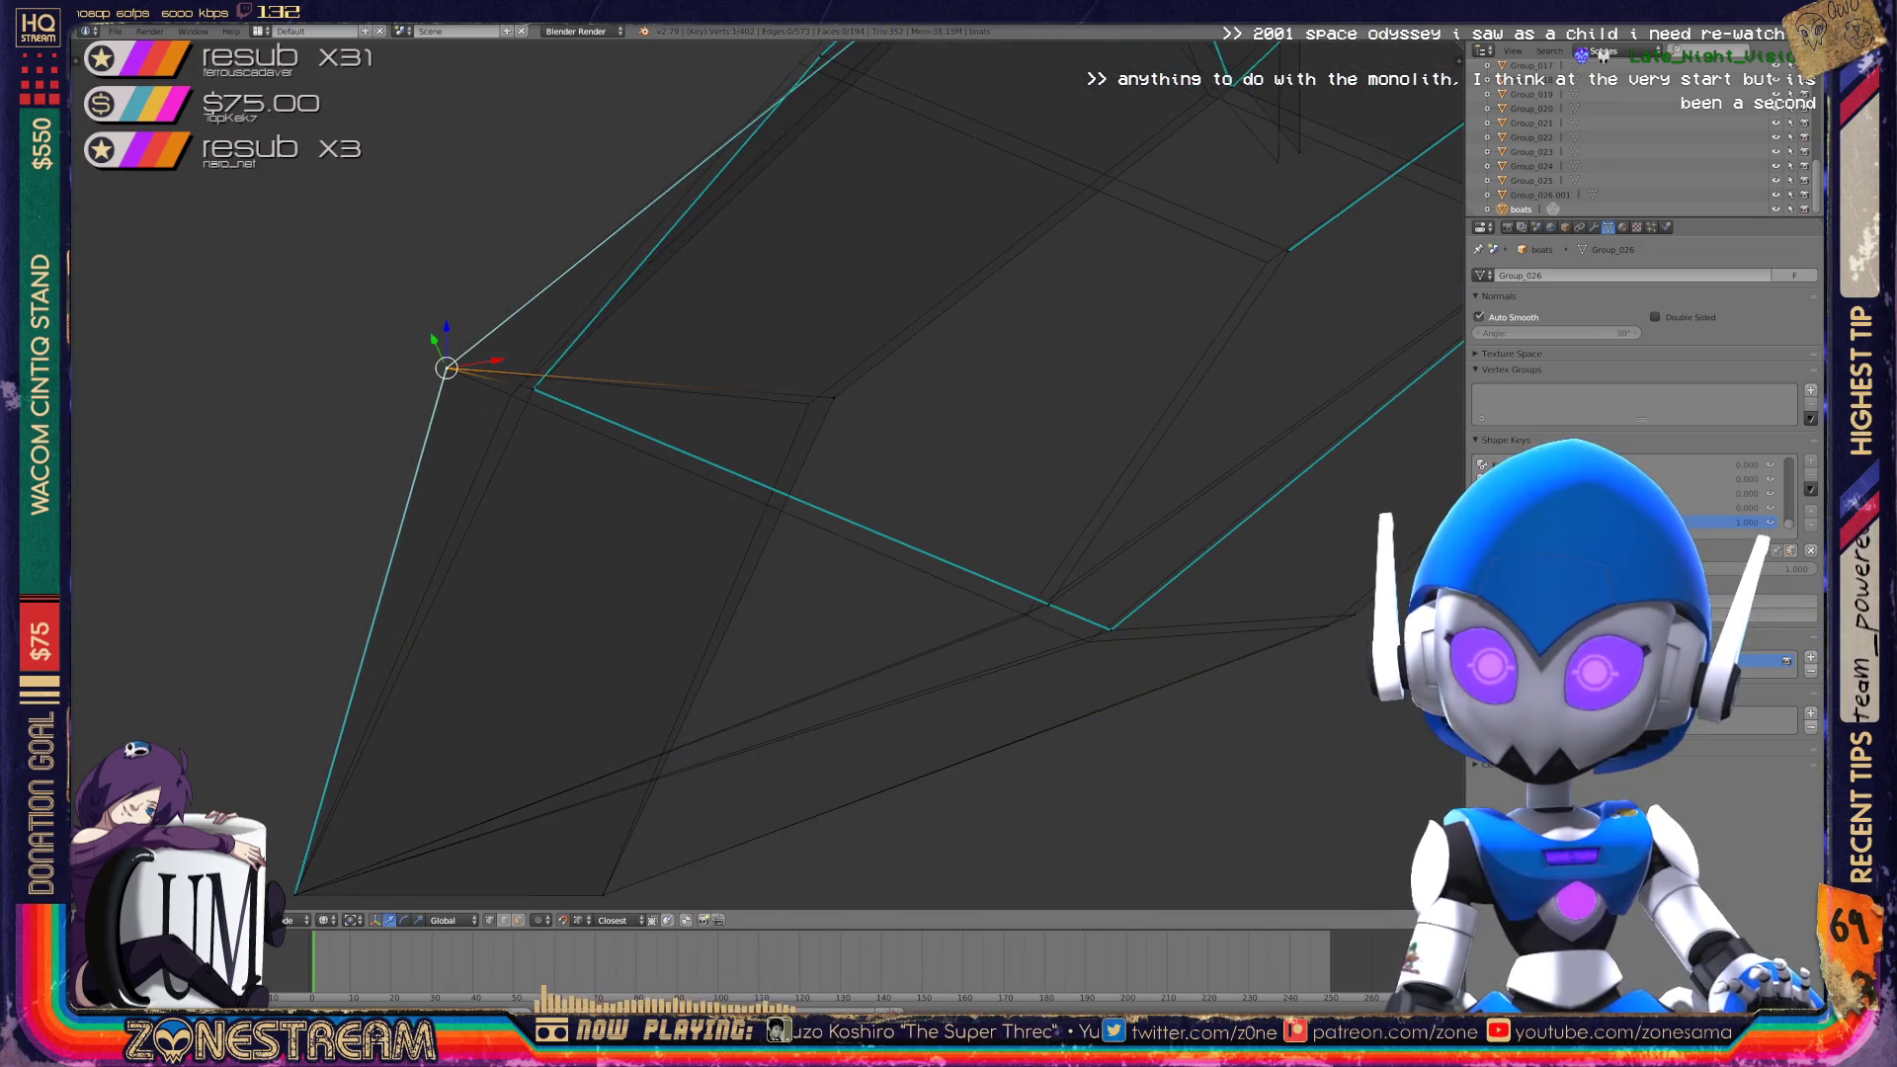
Slide the toe corner vertex along its edge.
right_click(534, 391)
right_drag(534, 390, 511, 395)
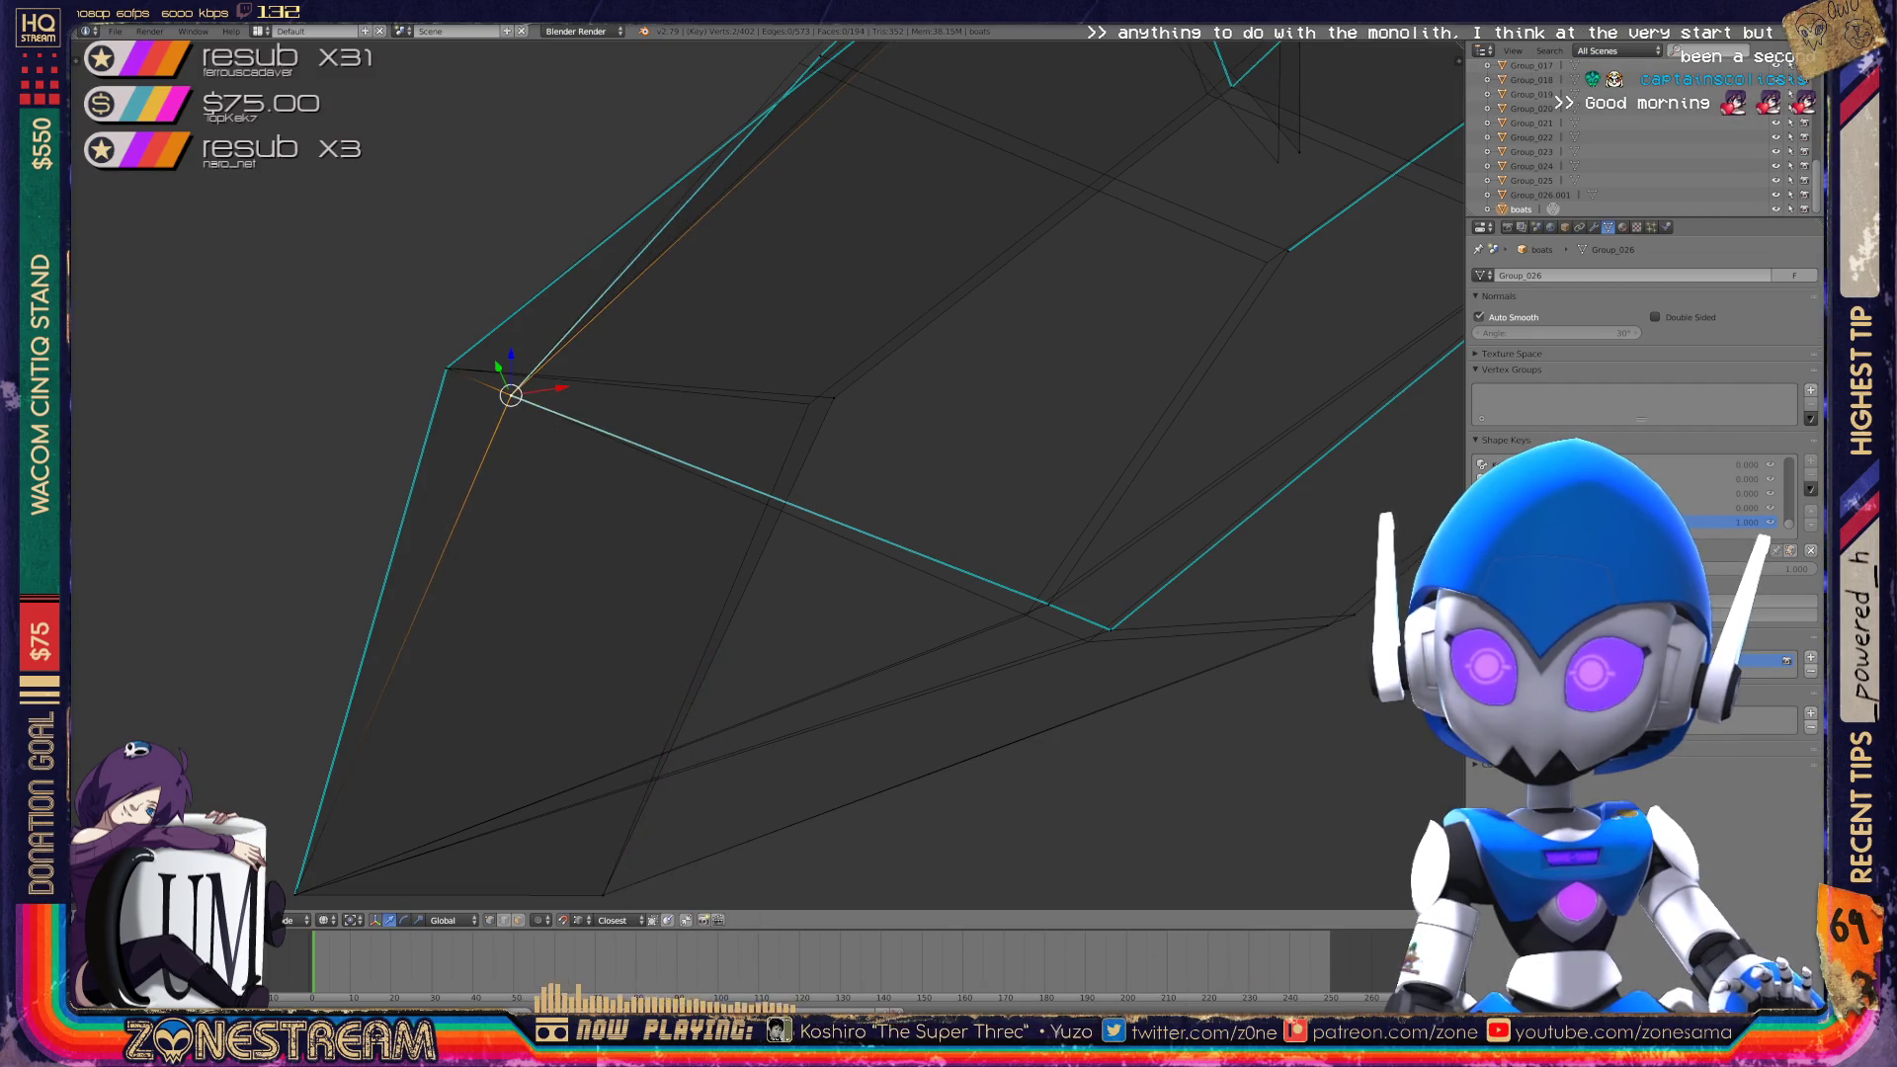
mouse_move(511, 395)
mouse_down()
mouse_move(826, 394)
mouse_move(762, 394)
mouse_move(808, 403)
mouse_up()
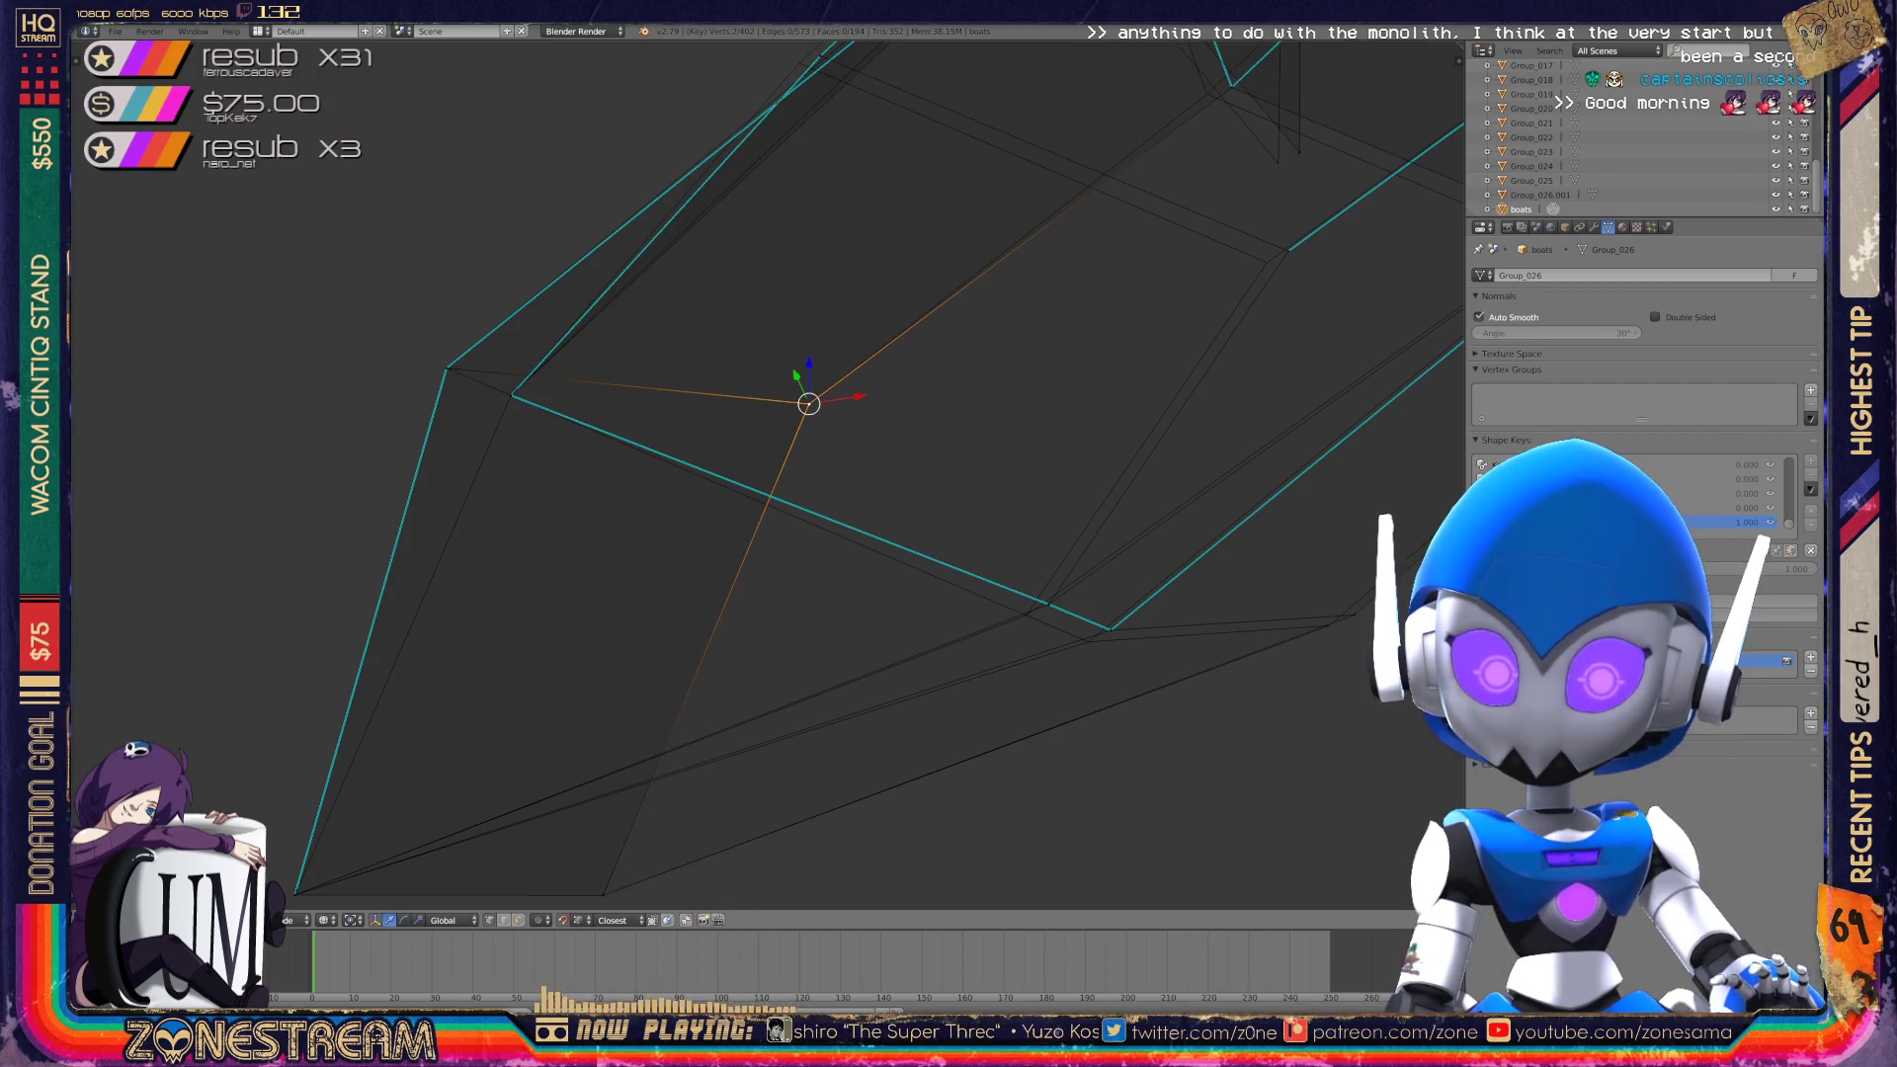
shift+middle_drag(808, 403, 670, 352)
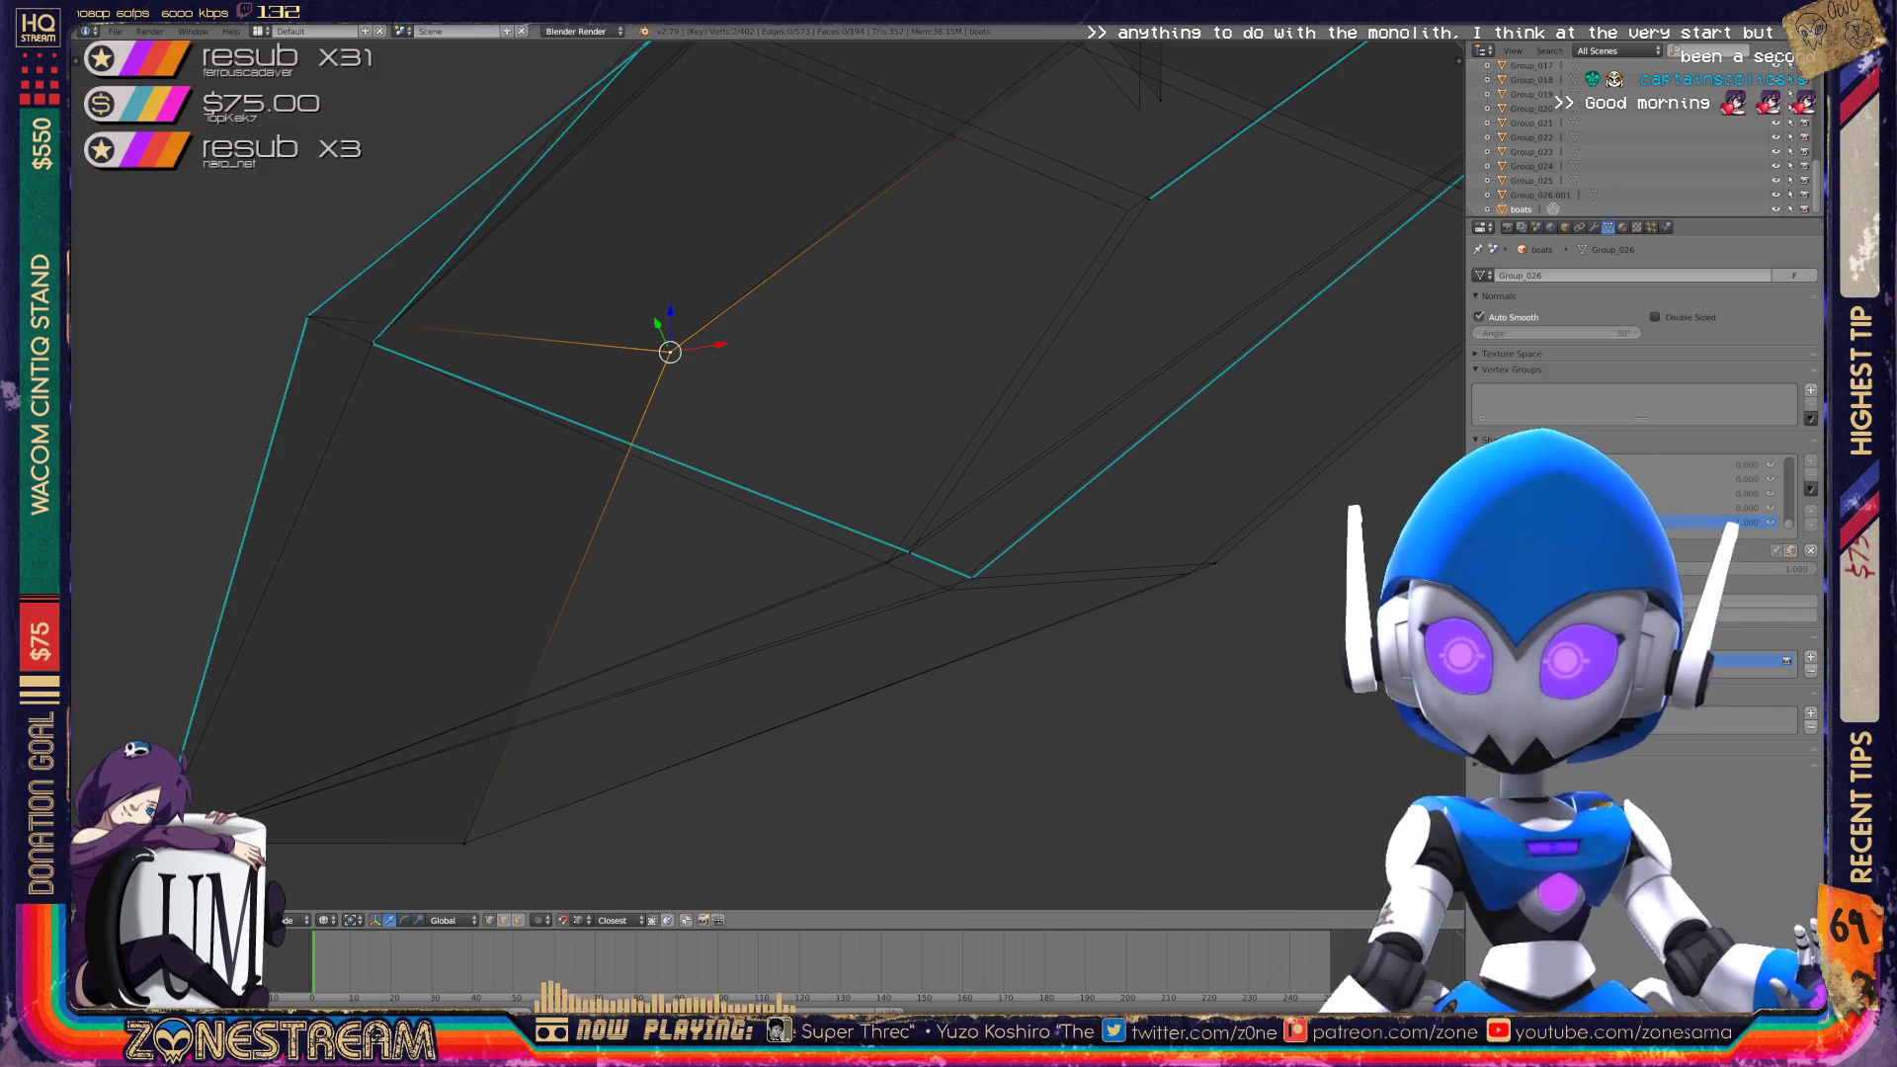
Shift two sole-edge vertices slightly, undoing the last change.
right_click(1215, 563)
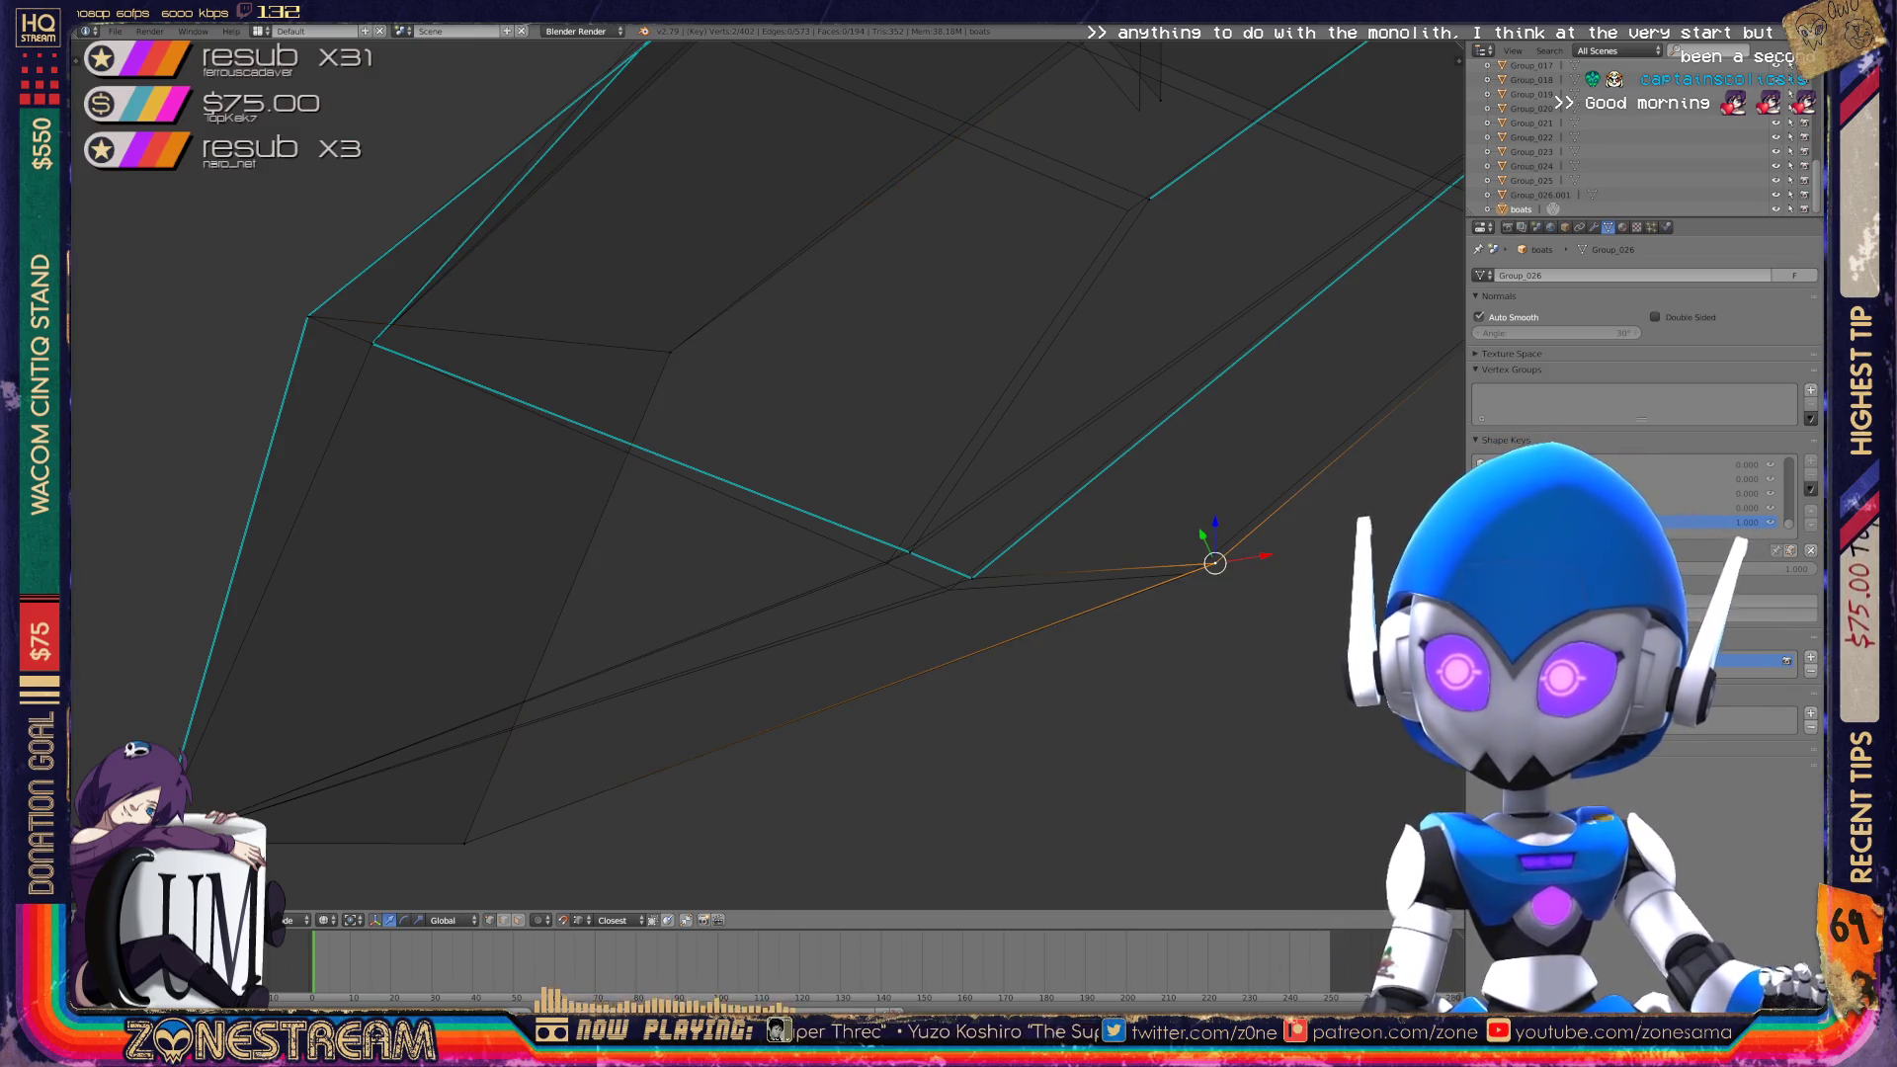
drag(1215, 563, 893, 516)
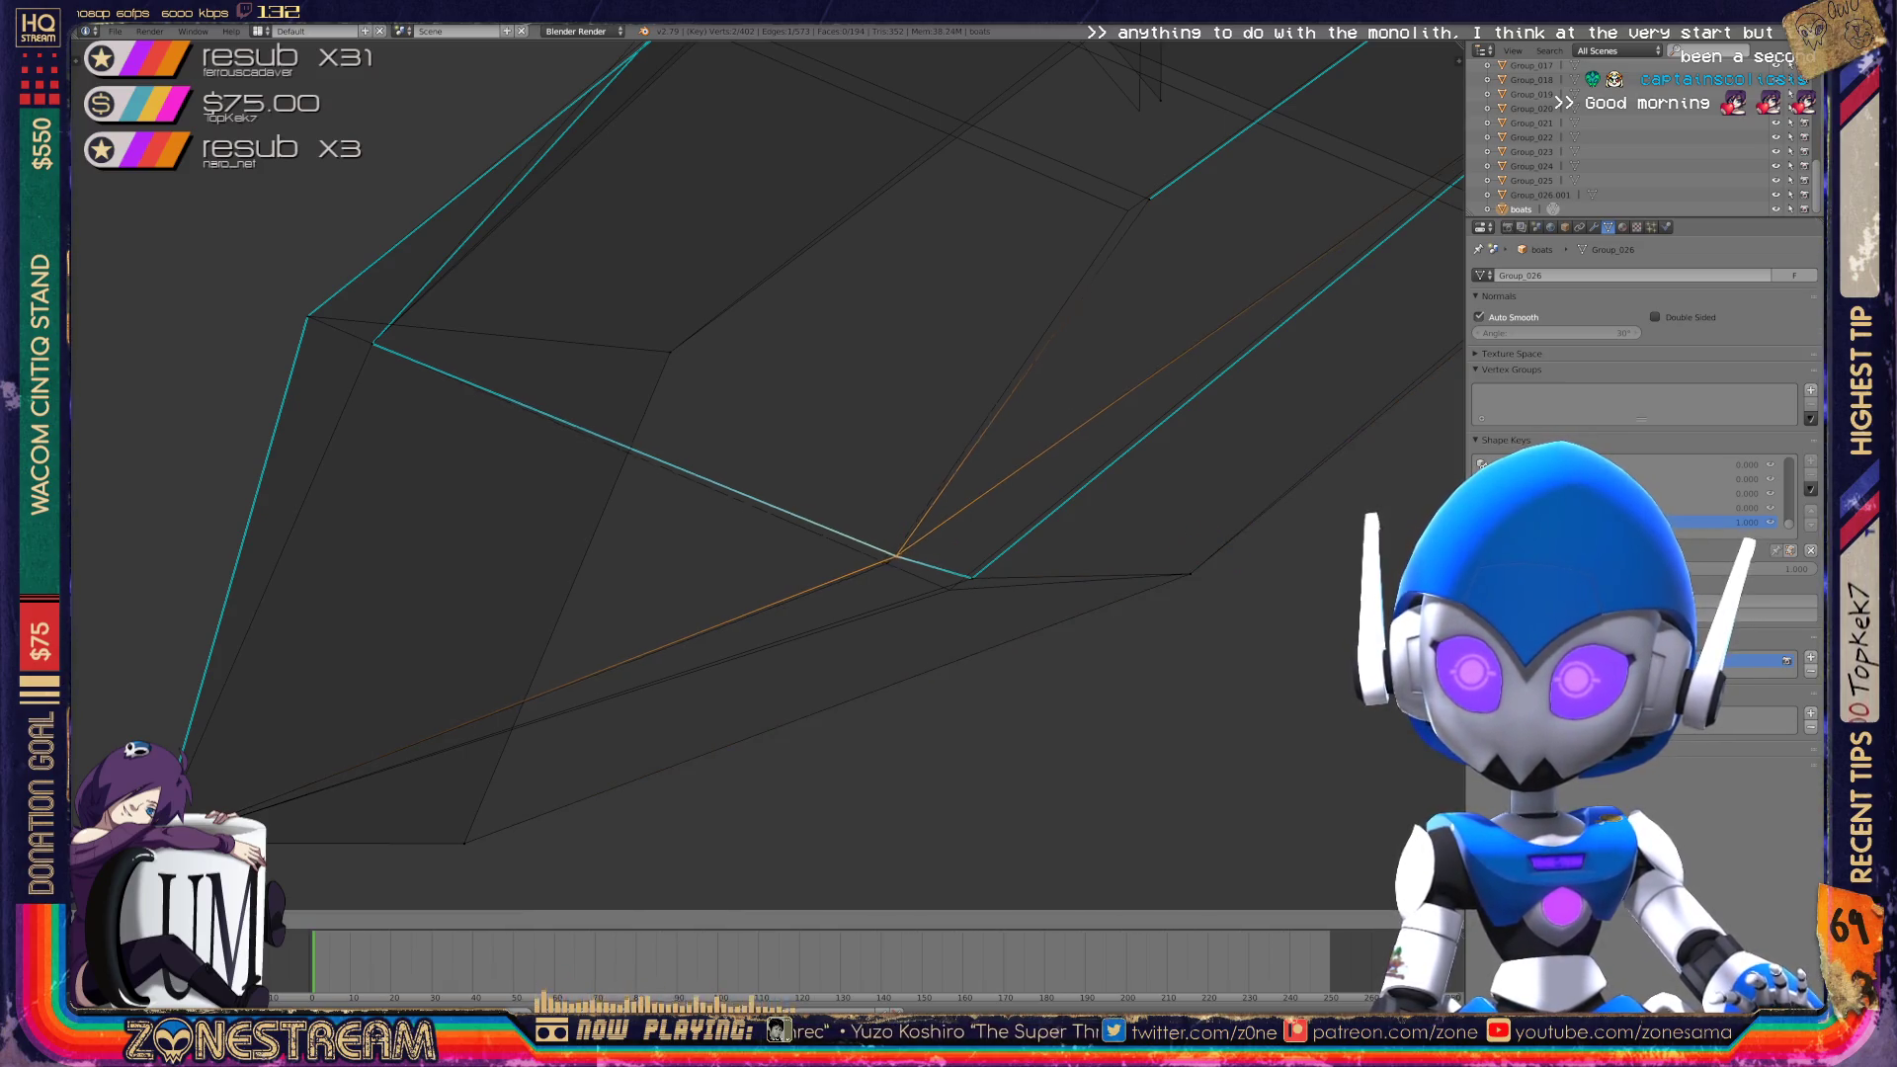
right_click(973, 577)
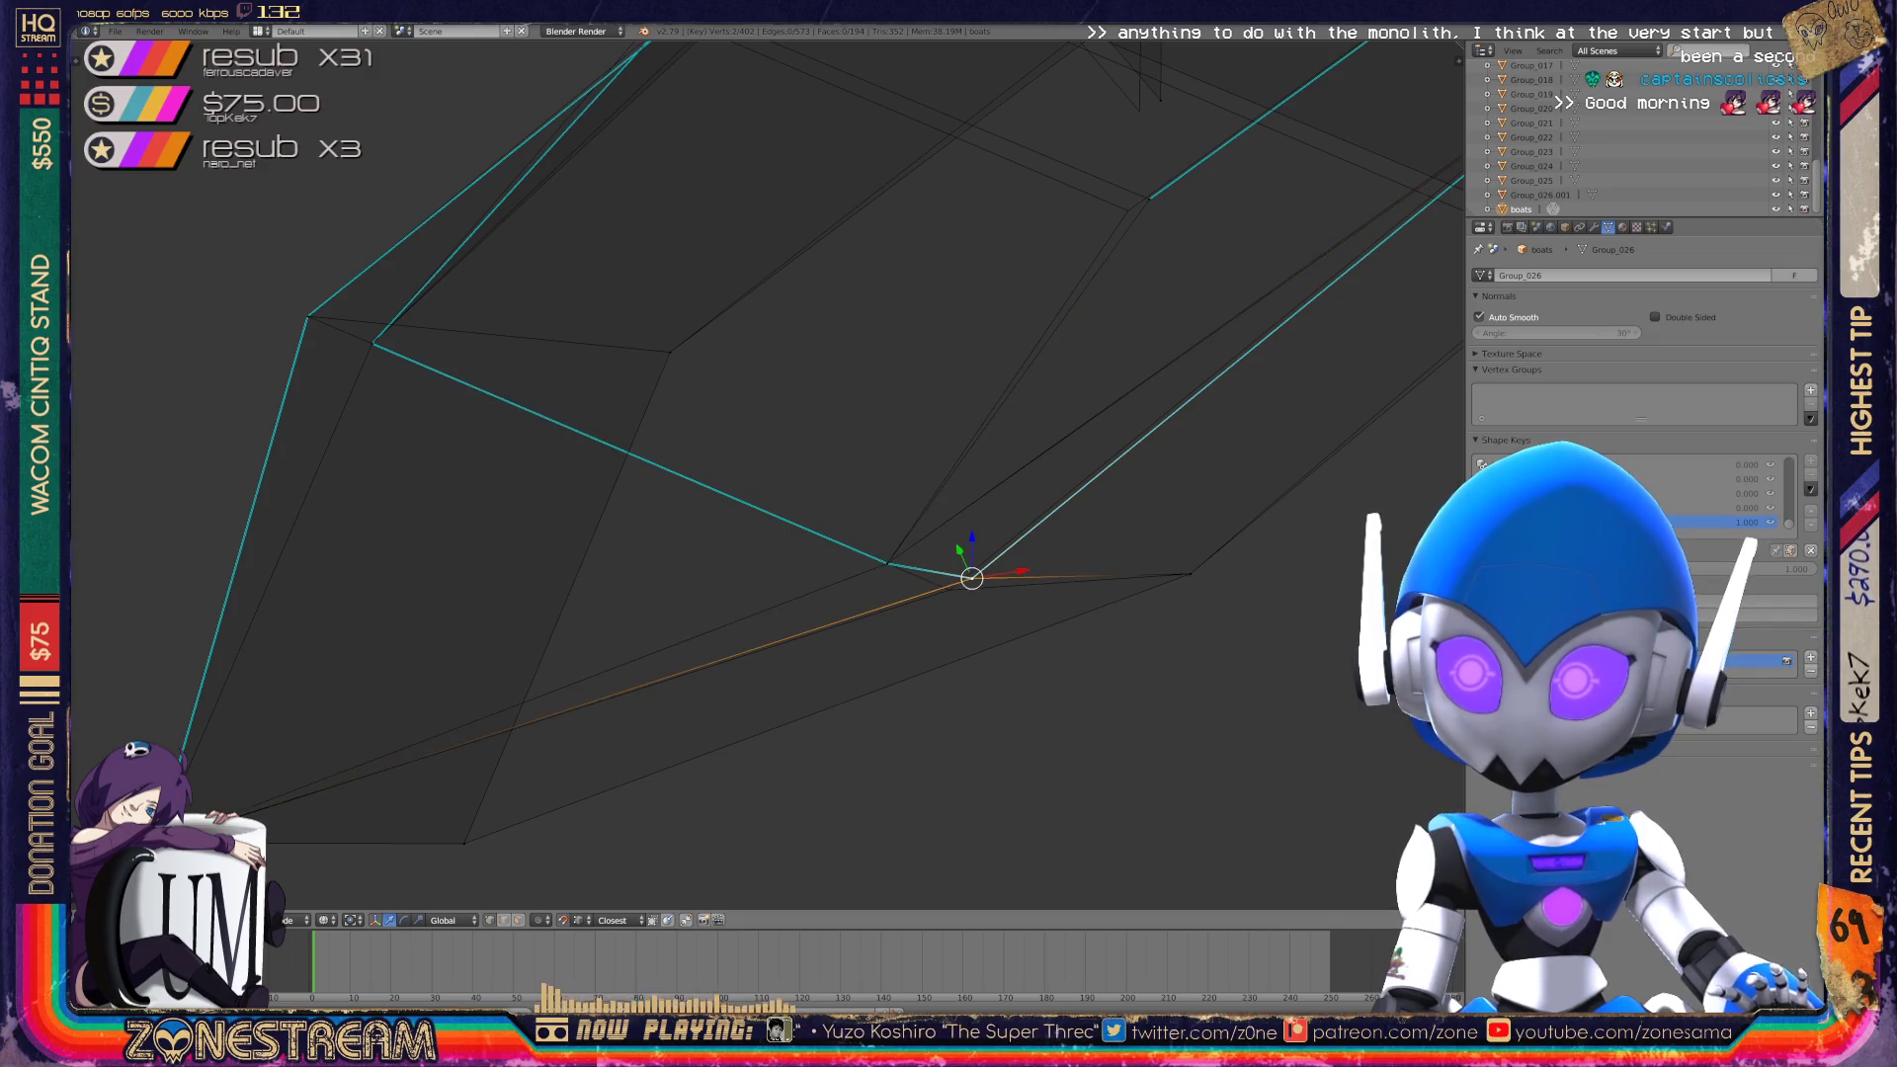
drag(972, 578, 949, 585)
middle_drag(949, 584, 840, 771)
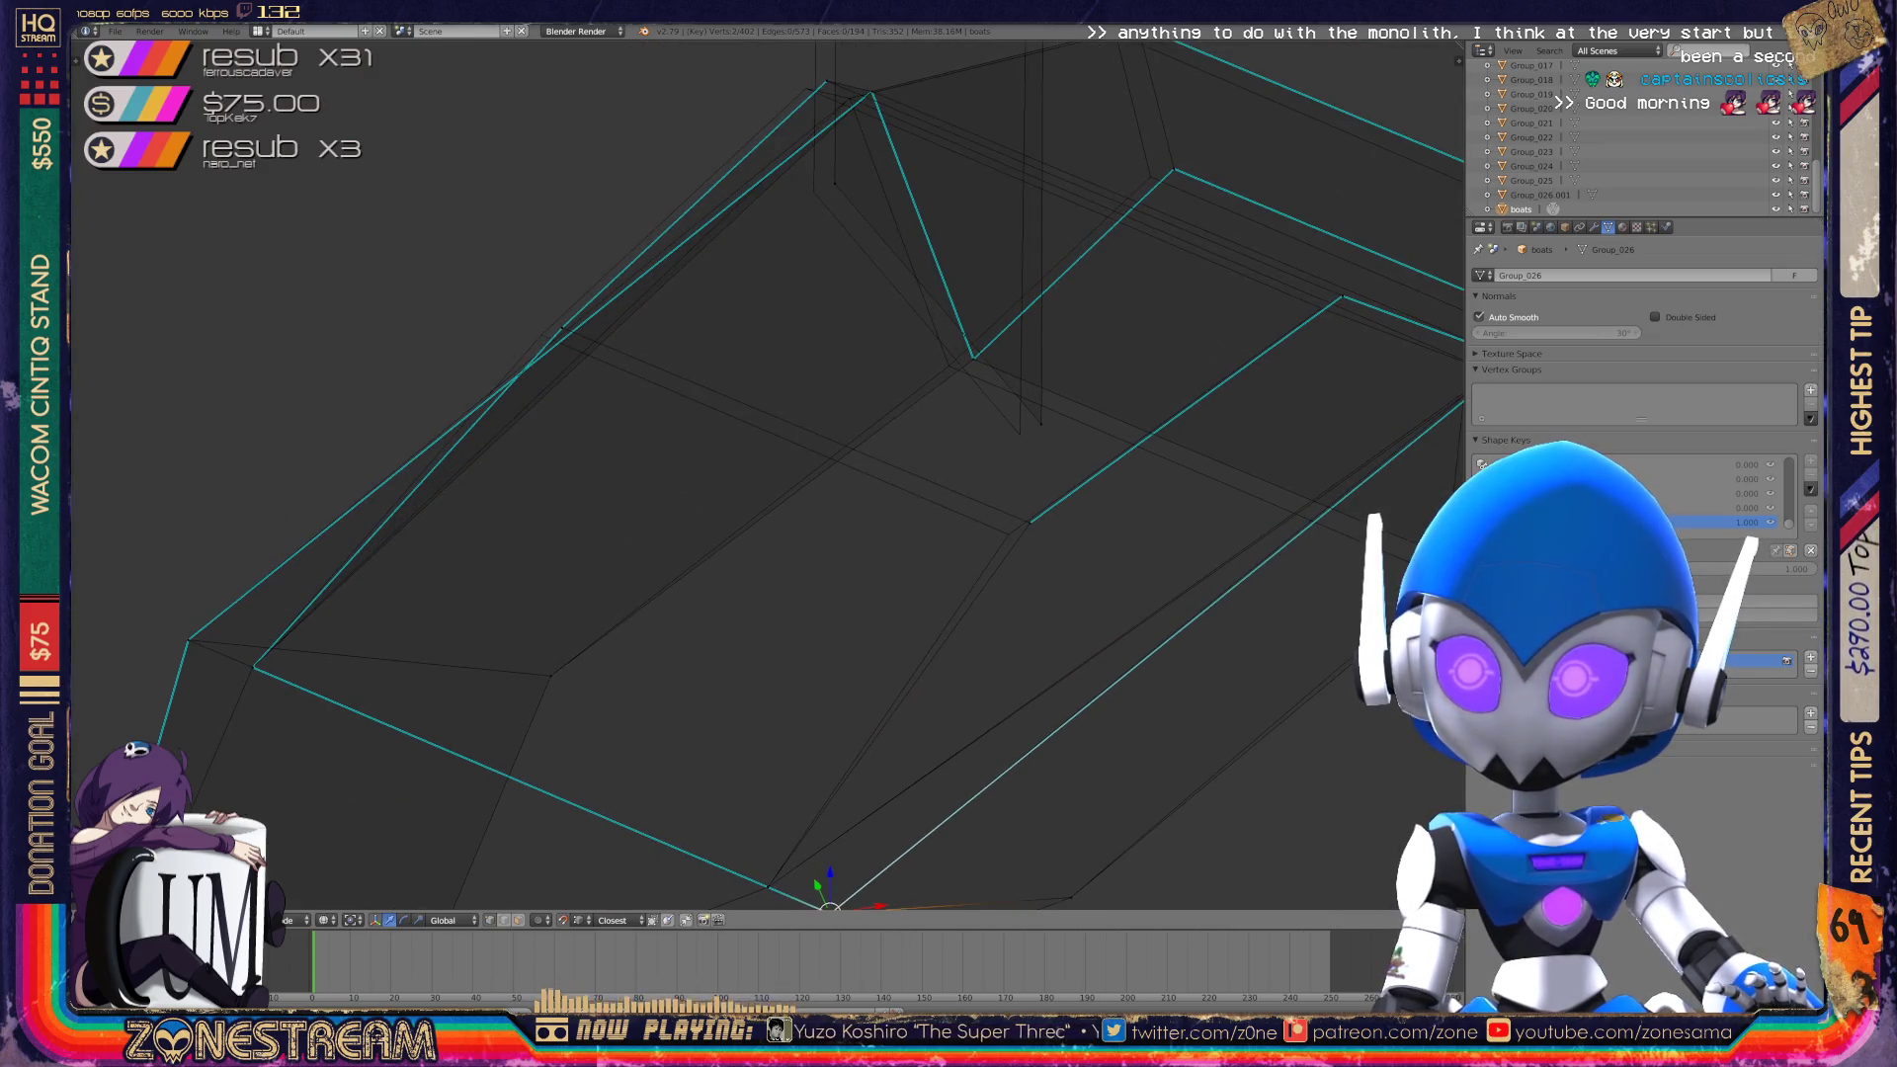
key(ctrl+z)
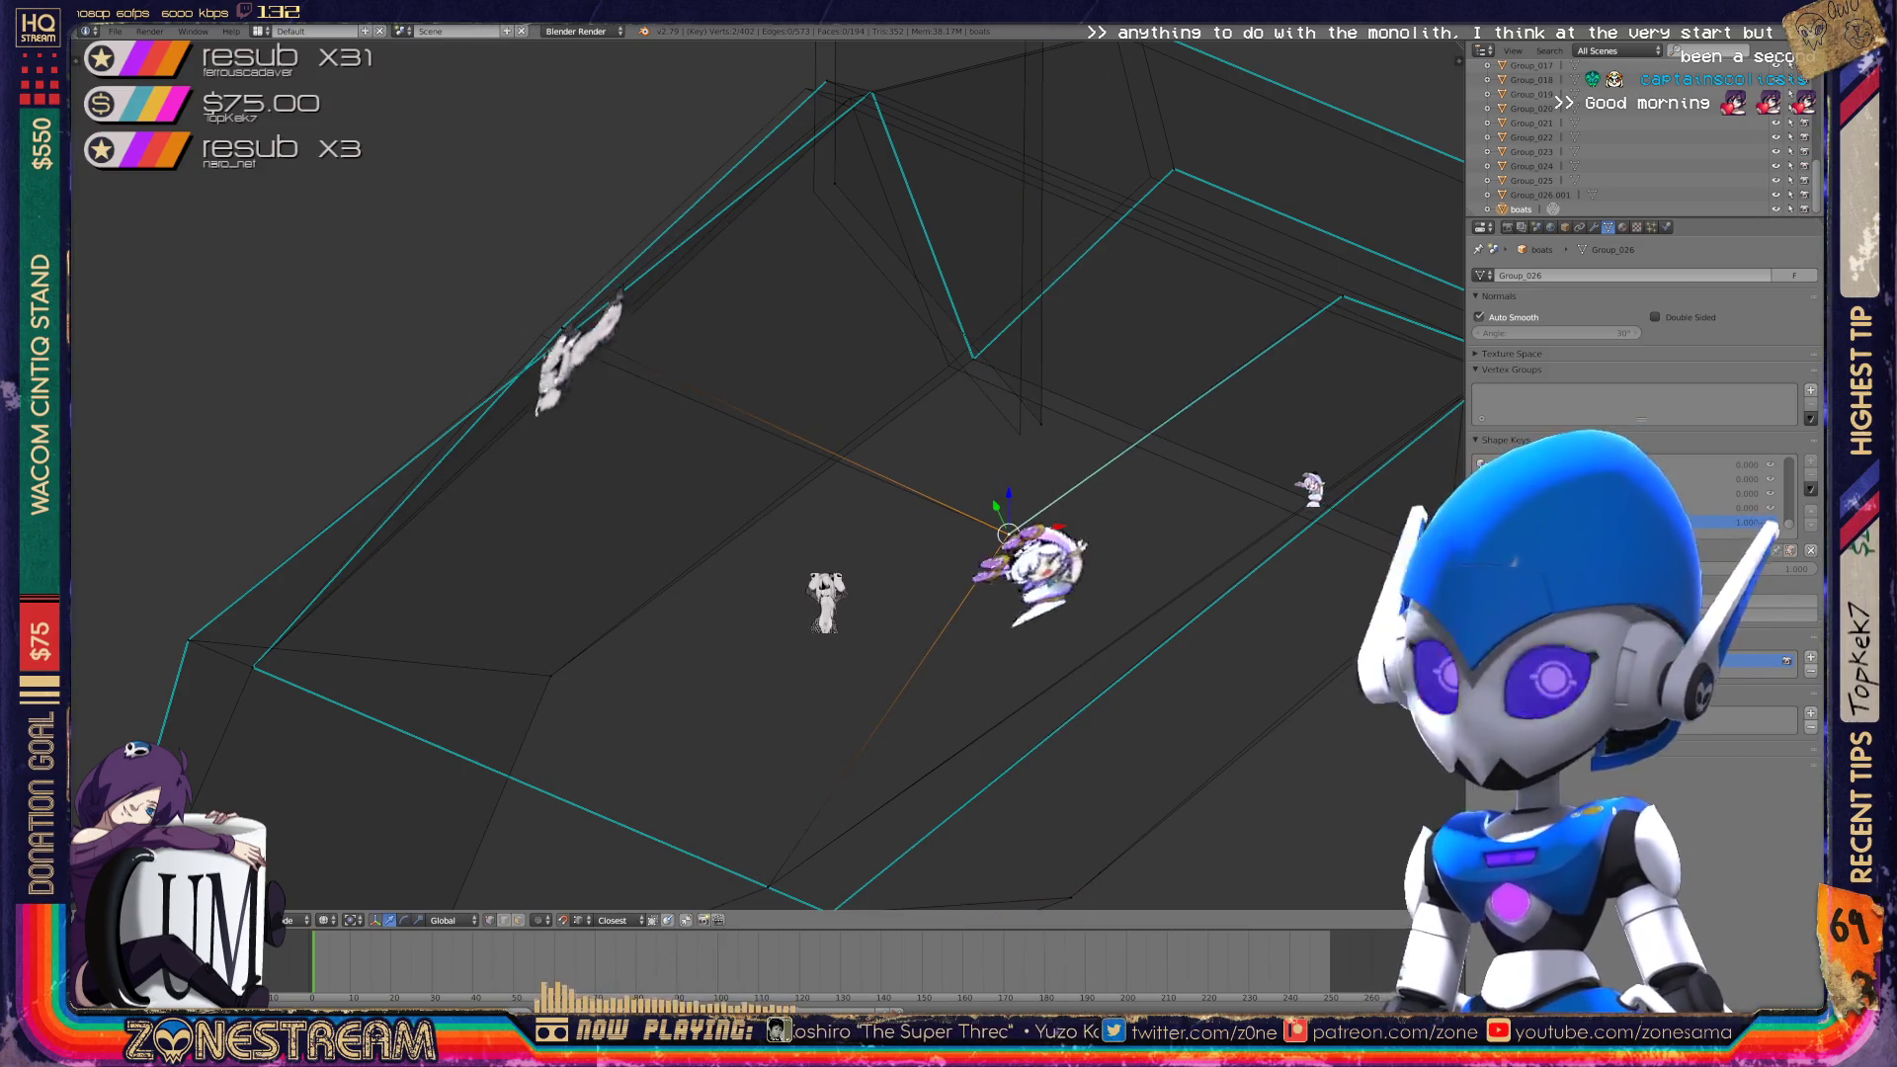
Move a vertex on the boot's top edge to a new spot in two moves.
right_click(562, 327)
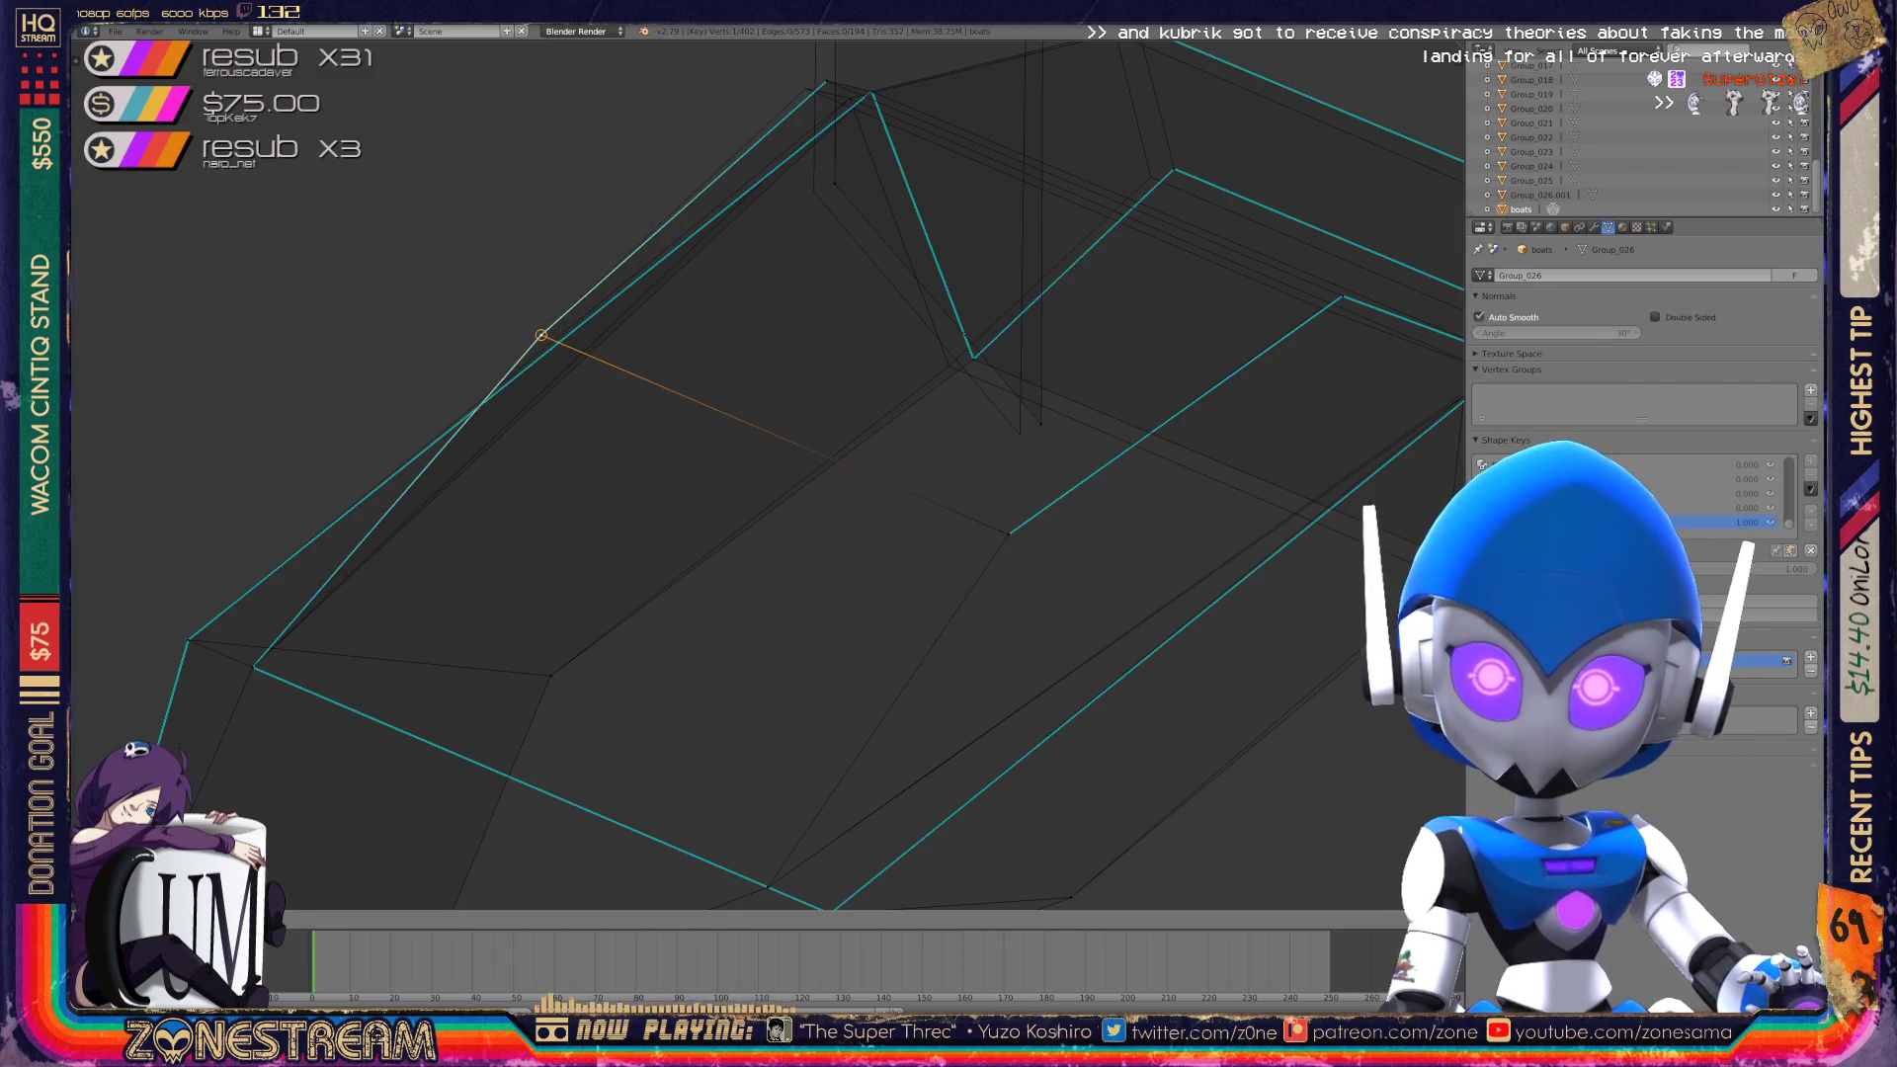
middle_drag(752, 474, 633, 494)
key(g)
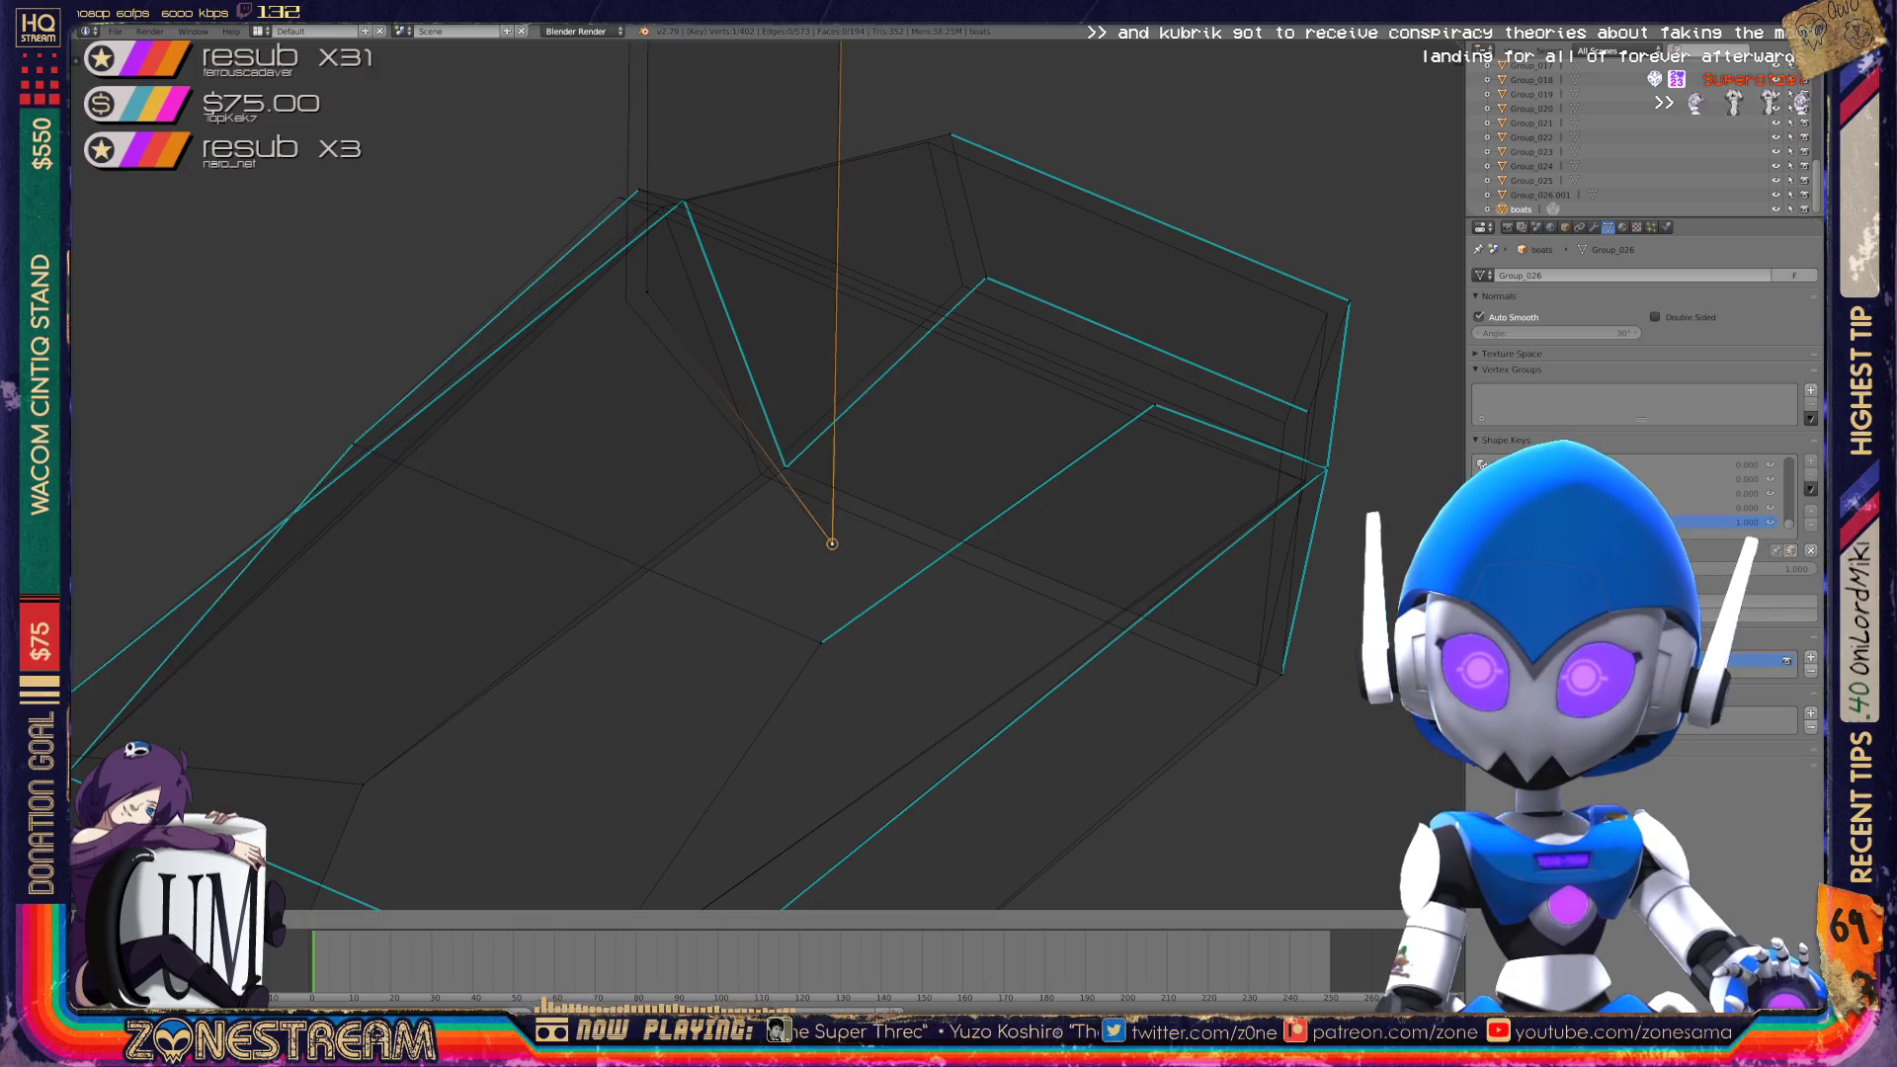
click(832, 542)
key(g)
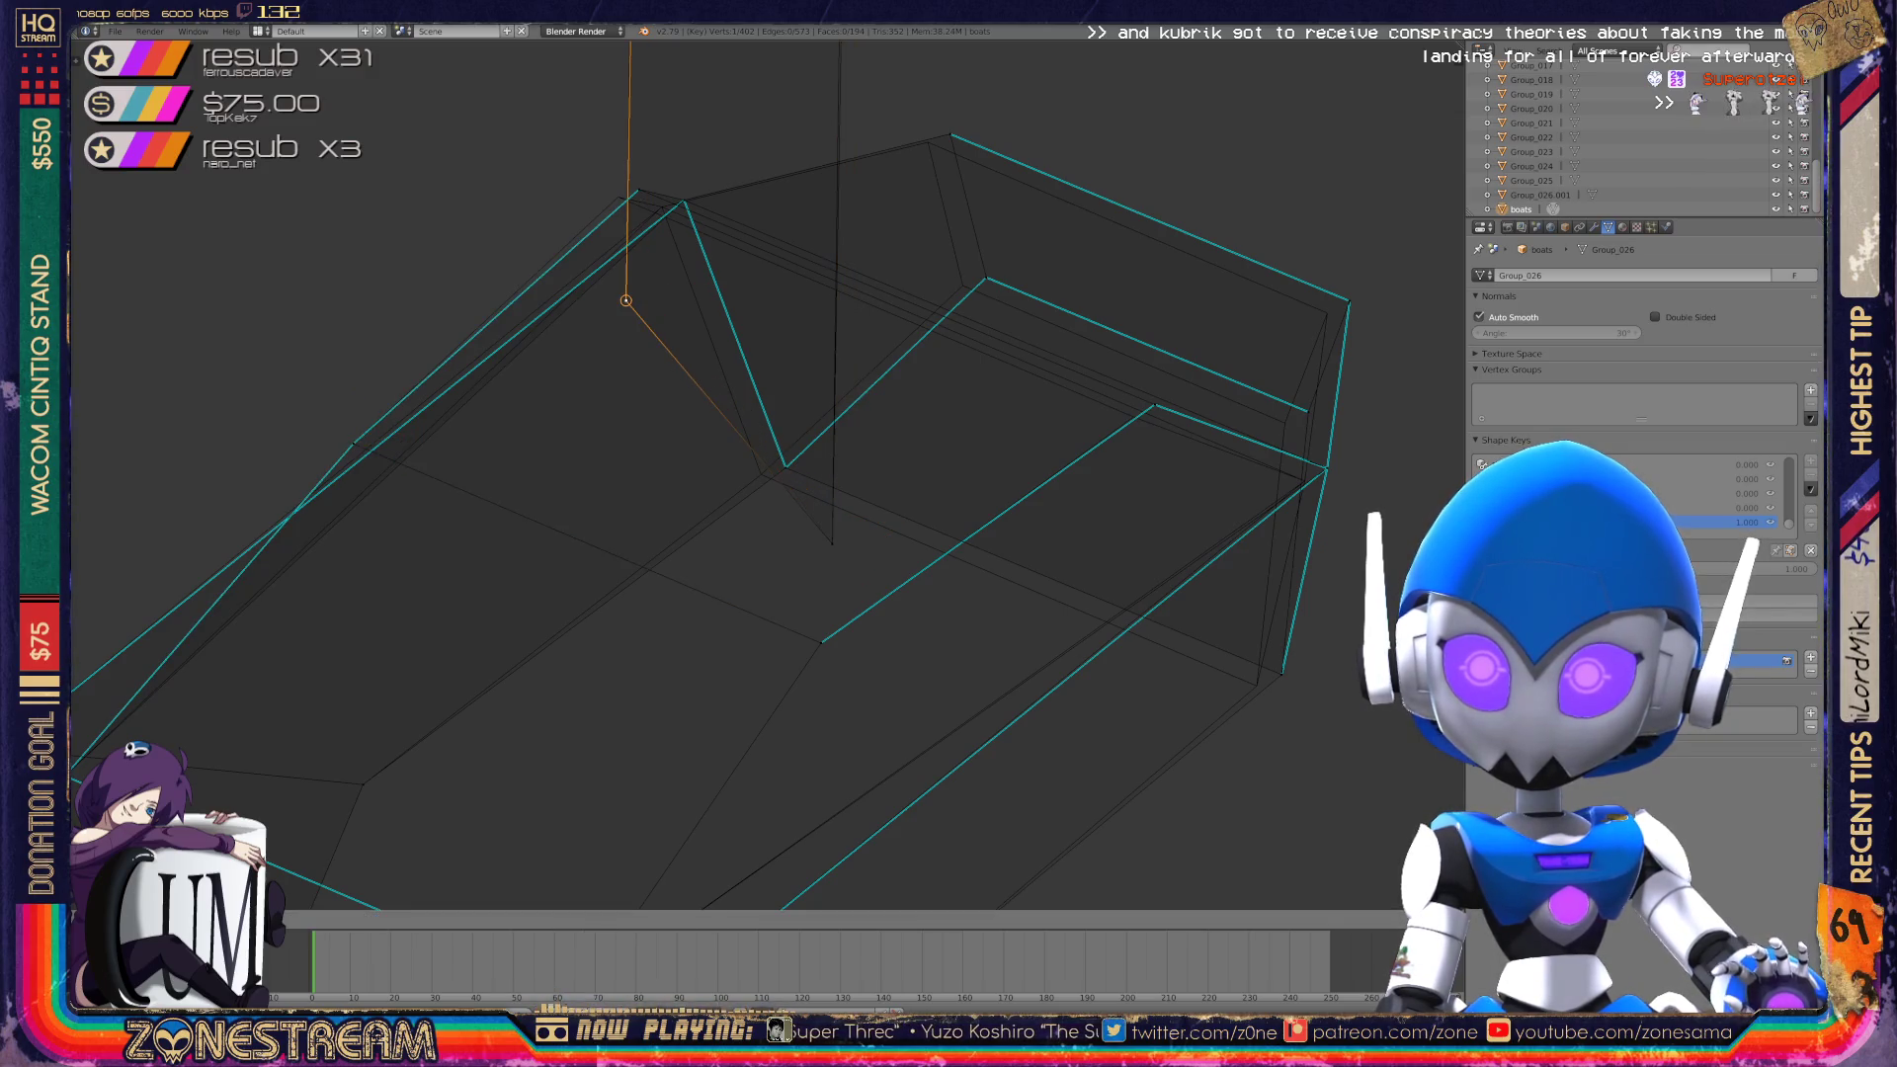
click(626, 299)
shift+middle_drag(791, 494, 466, 342)
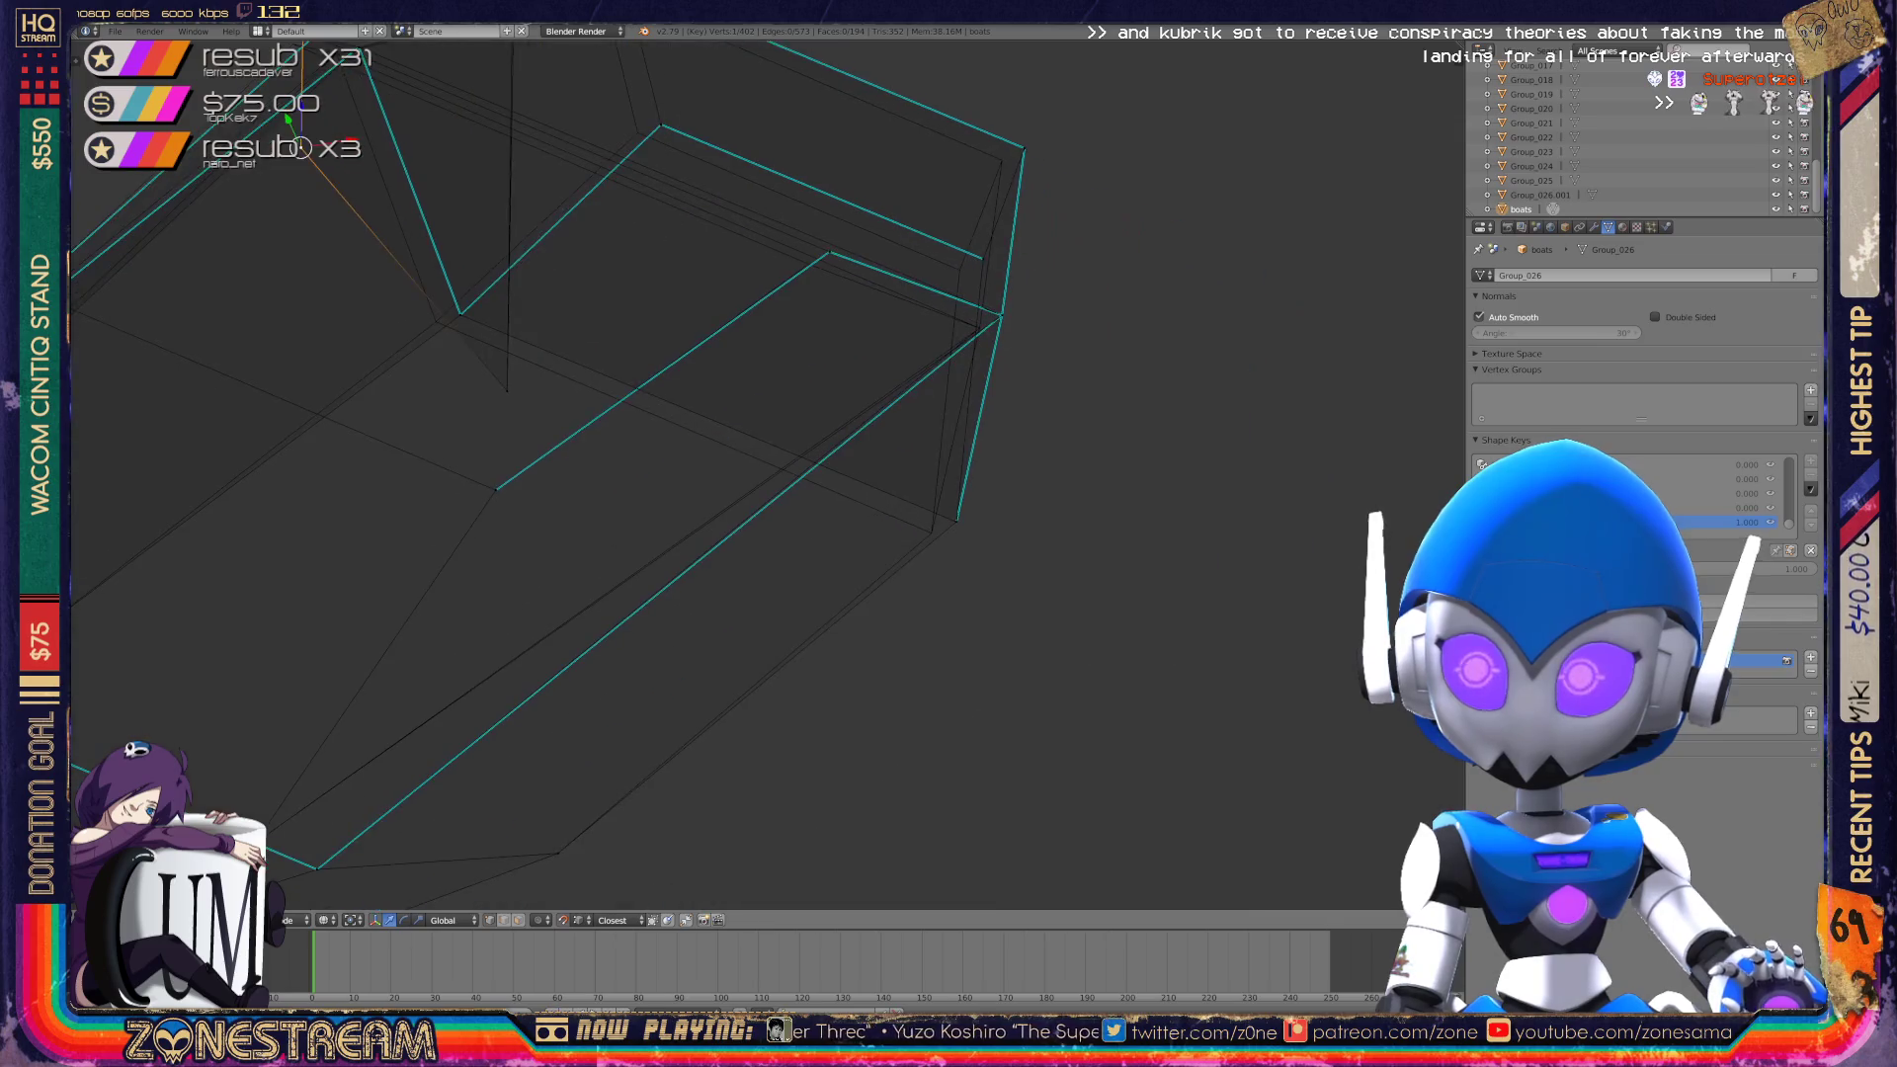
Select the junction vertex where the edges meet and slide it slightly left.
right_click(932, 531)
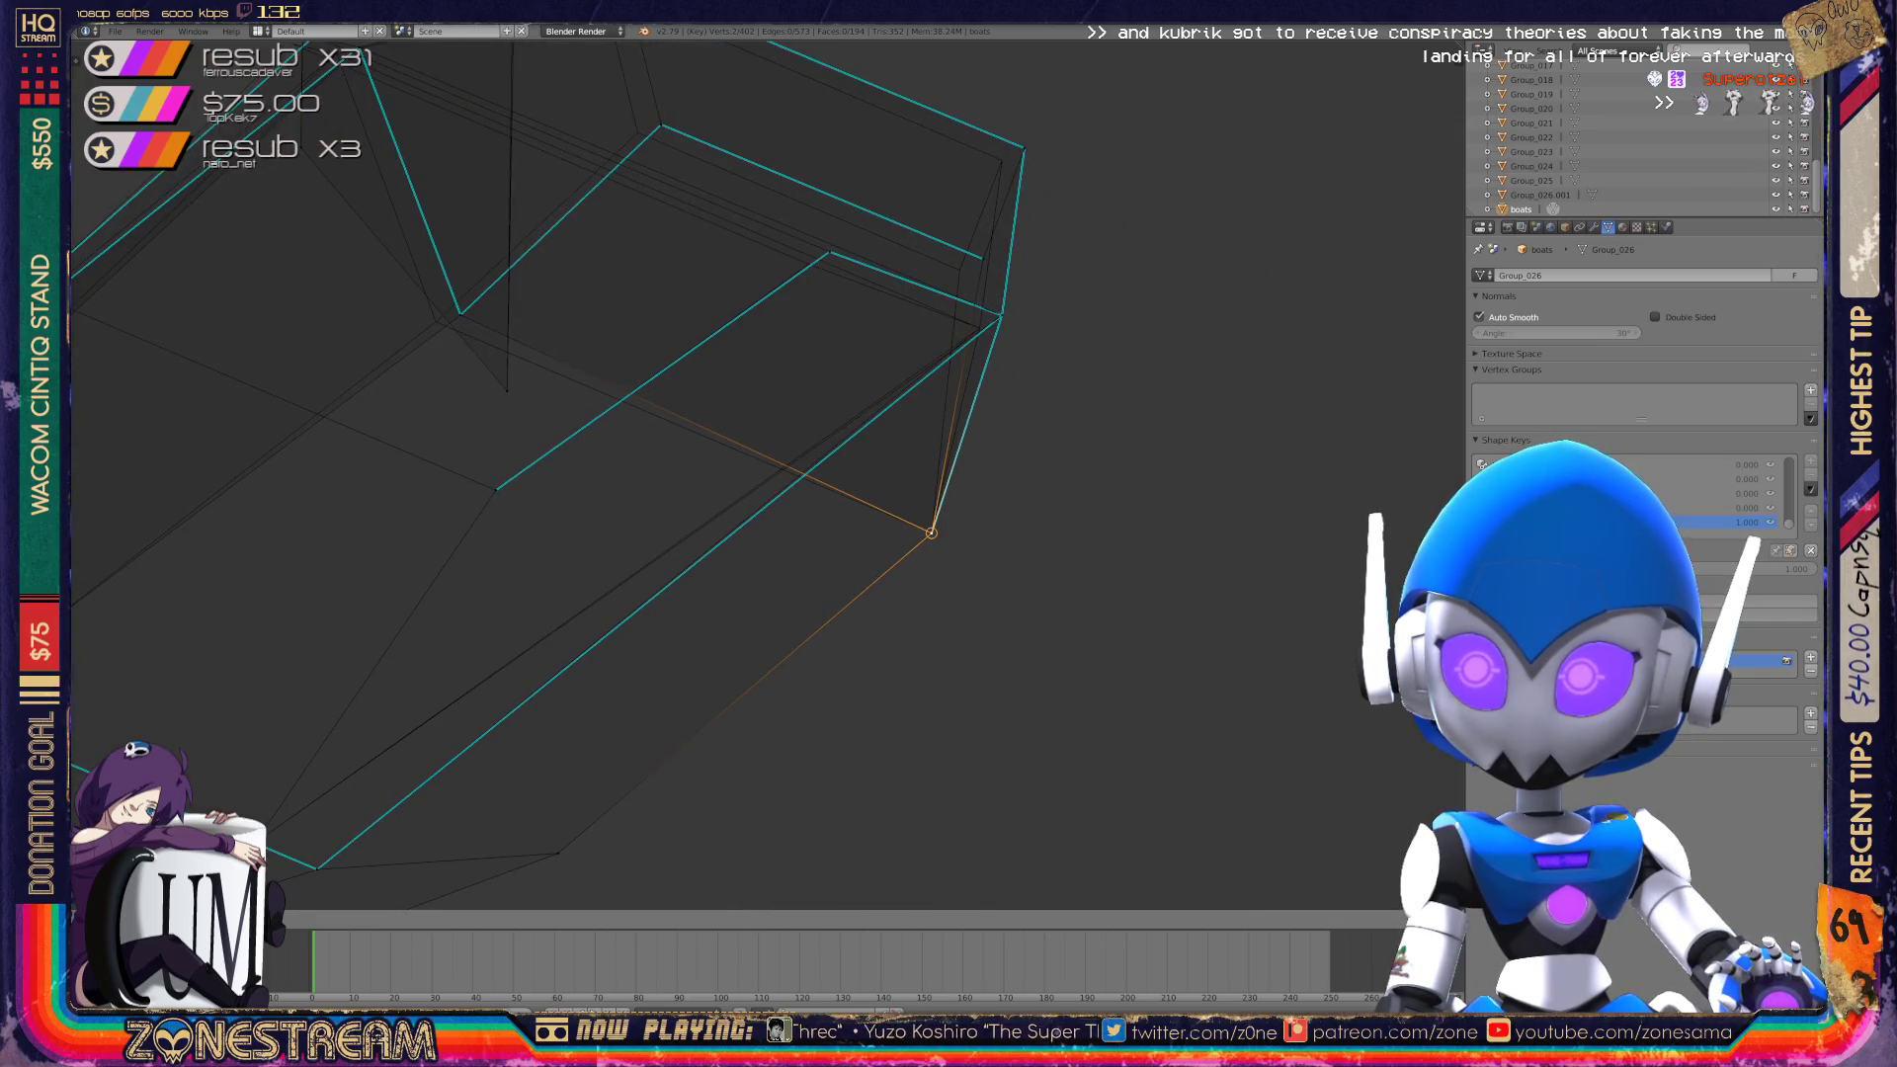
right_click(460, 315)
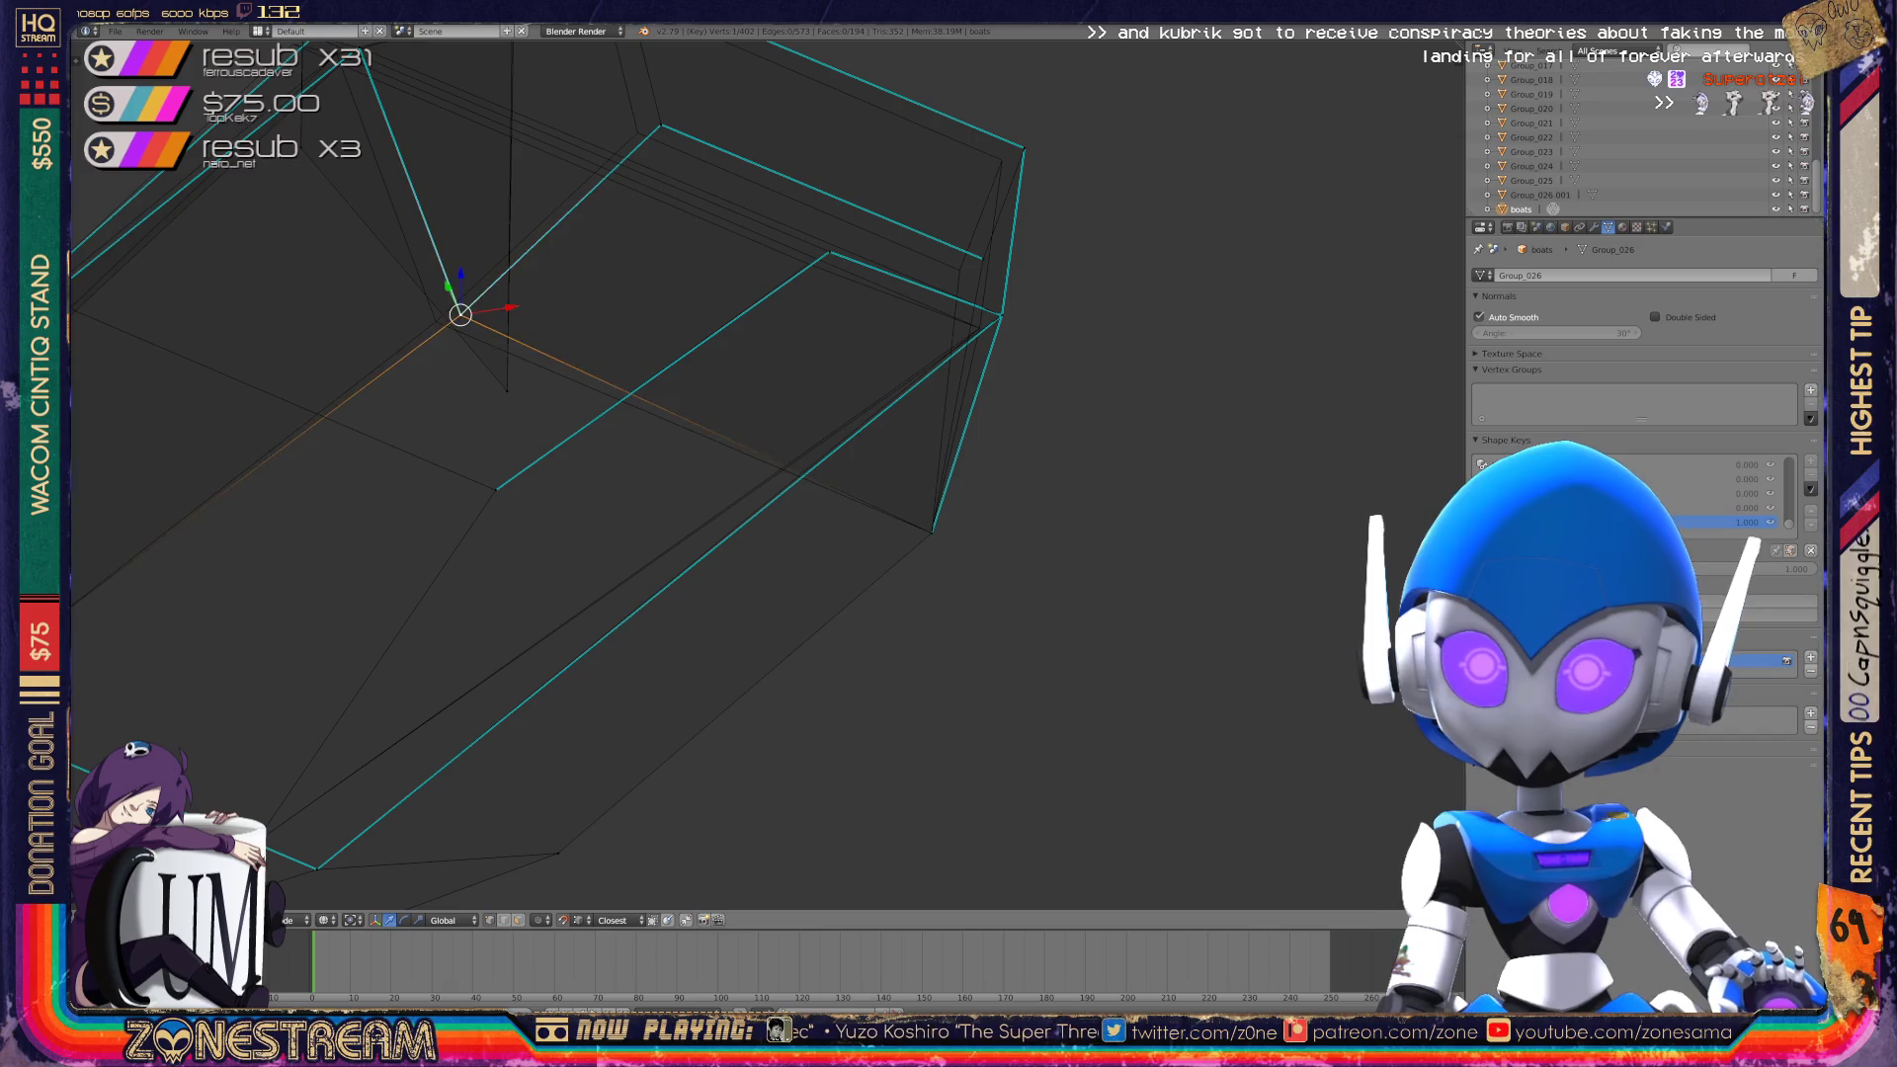
mouse_move(791, 494)
shift+middle_down()
mouse_move(646, 618)
mouse_move(1338, 408)
mouse_move(831, 499)
mouse_move(1357, 697)
shift+middle_up()
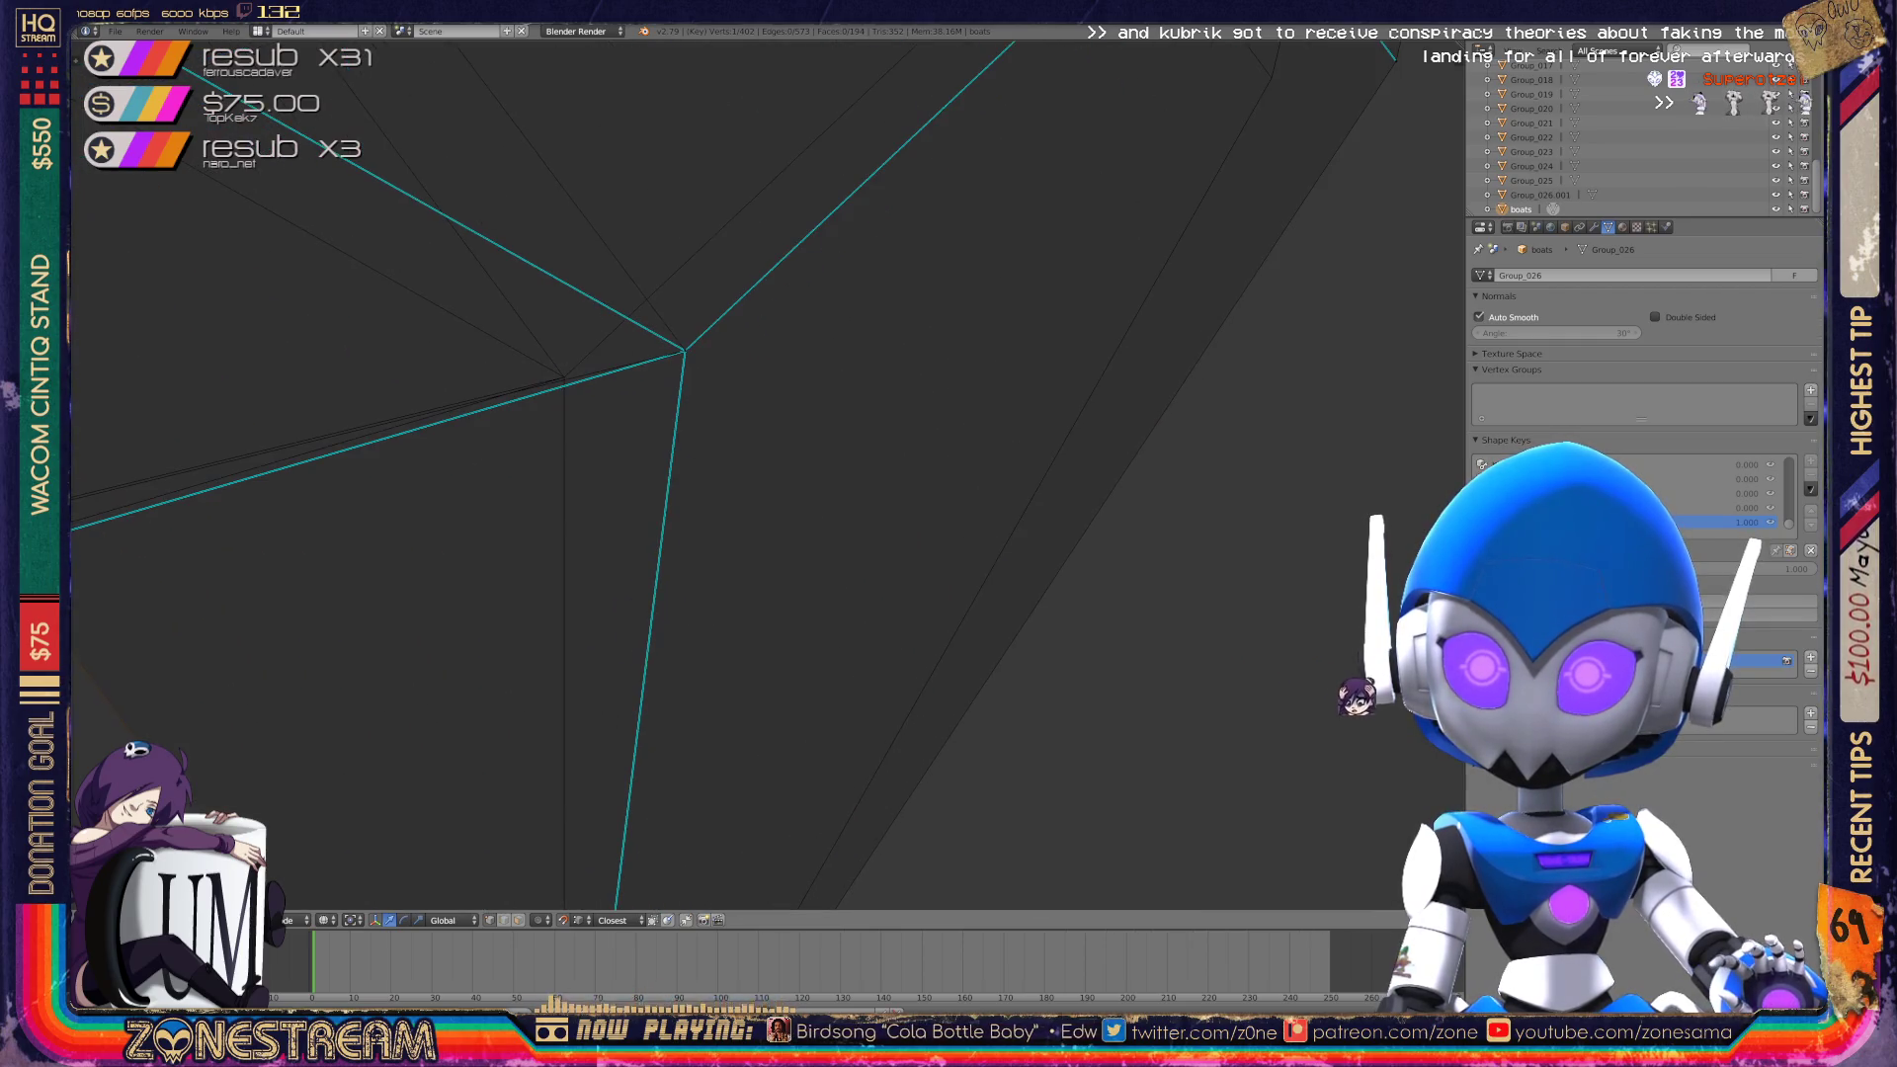
right_click(683, 351)
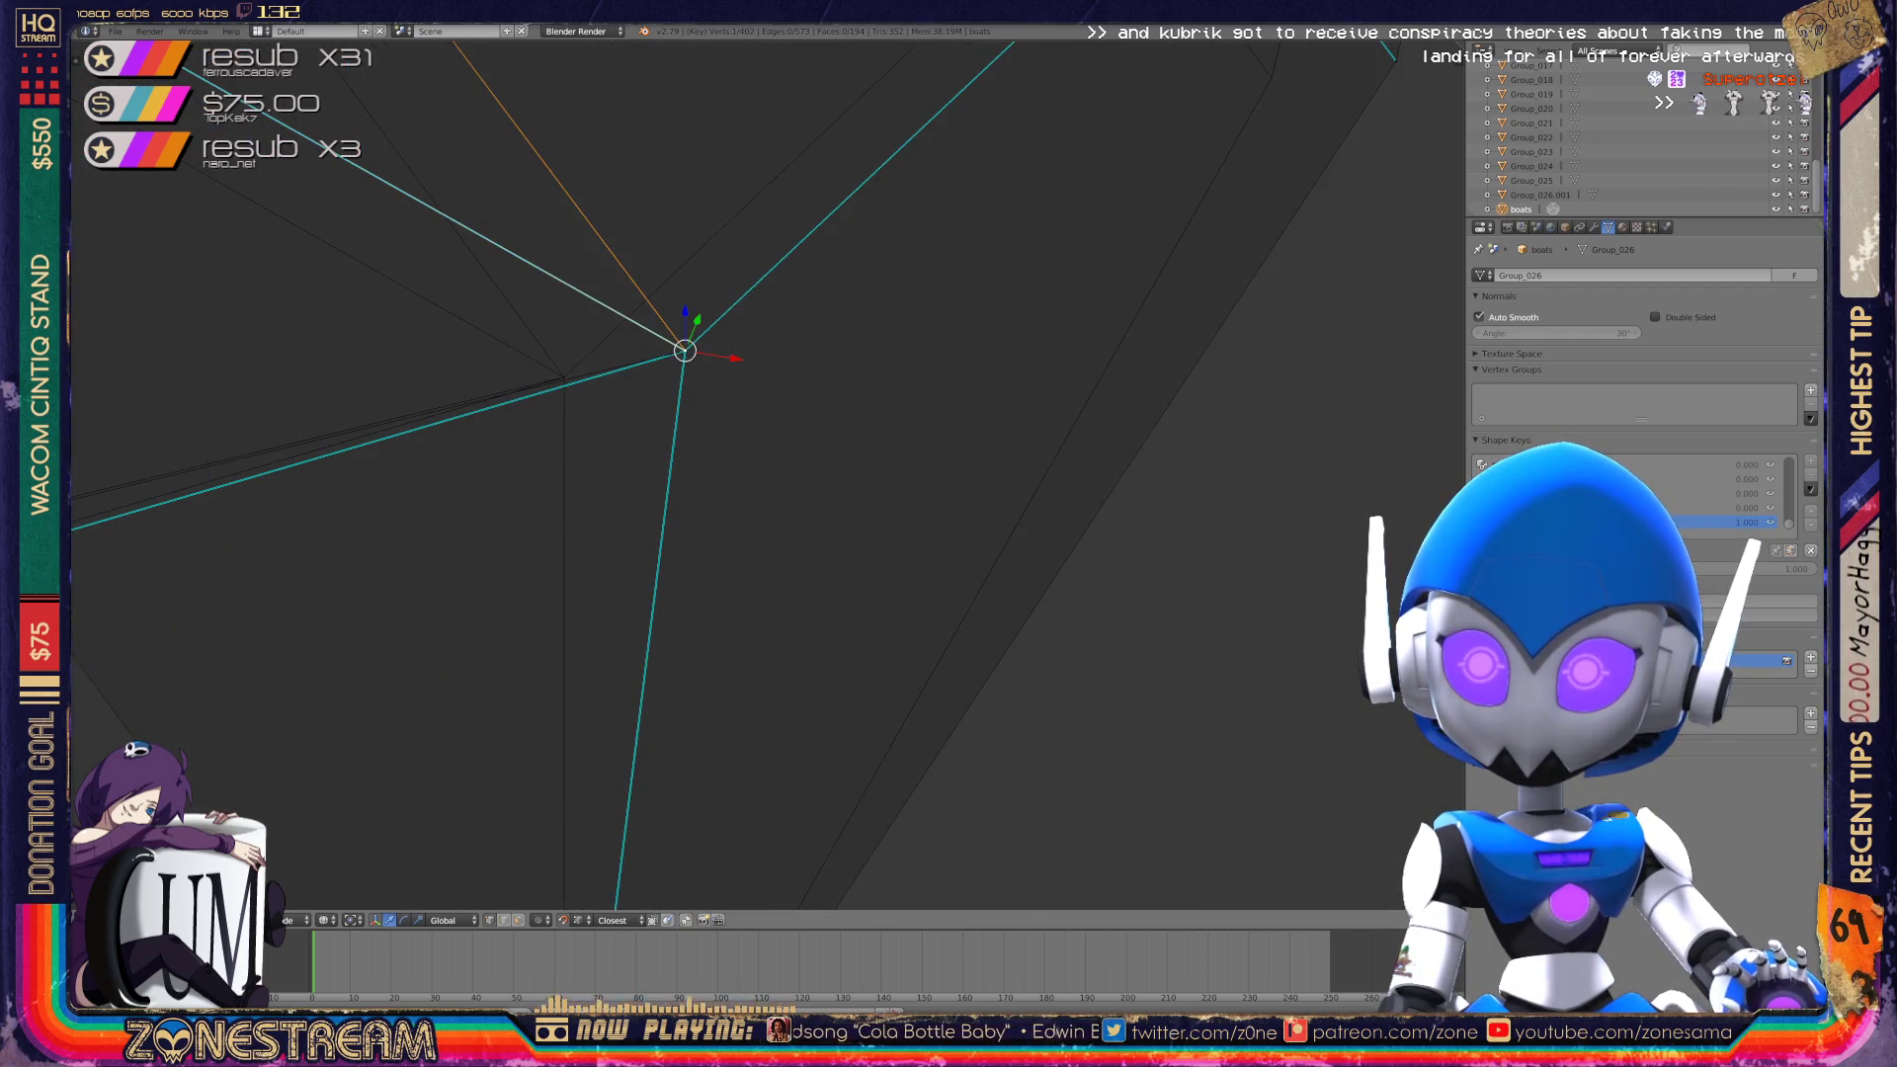
mouse_move(692, 494)
middle_down()
mouse_move(652, 475)
mouse_move(672, 513)
mouse_move(712, 528)
mouse_move(711, 464)
mouse_move(682, 445)
middle_up()
scroll(767, 474, down, 8)
right_click(624, 371)
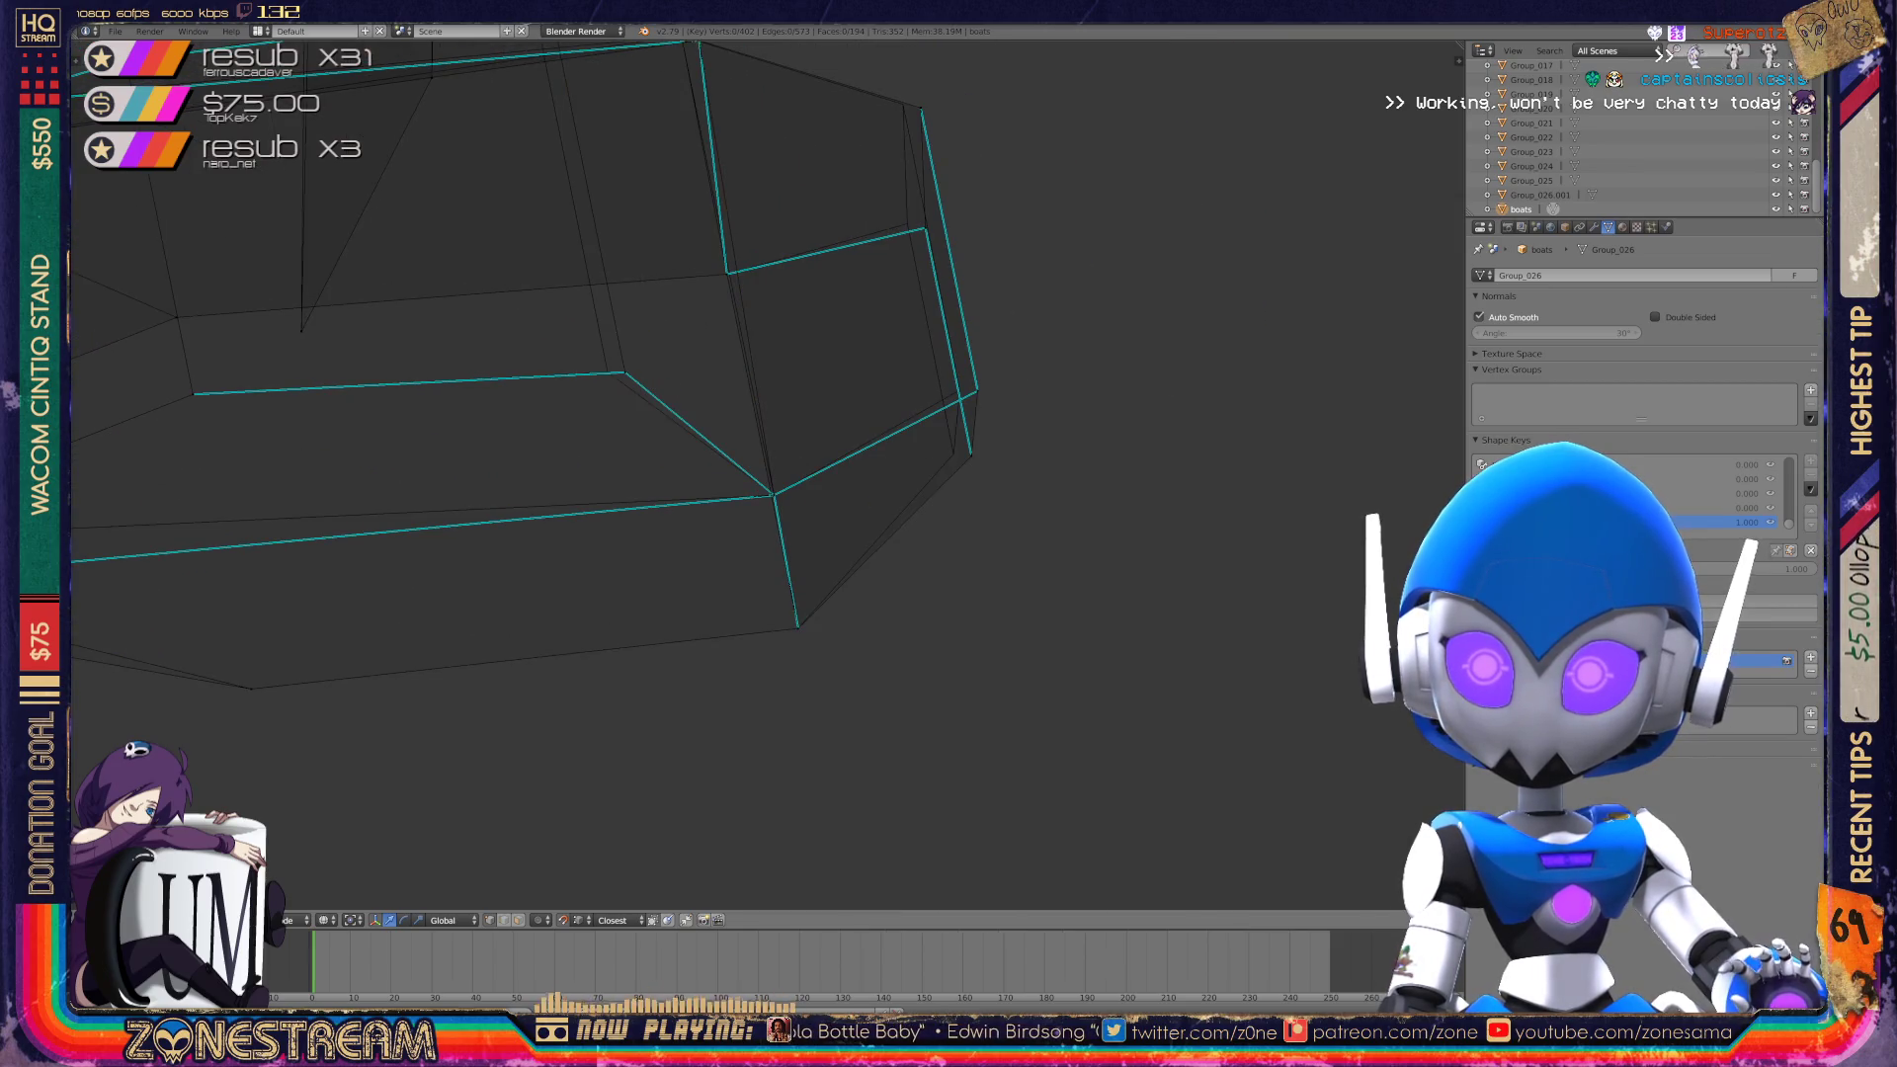
middle_drag(632, 474, 317, 405)
mouse_move(507, 532)
mouse_down()
mouse_move(481, 529)
mouse_move(487, 444)
mouse_up()
scroll(722, 661, up, 2)
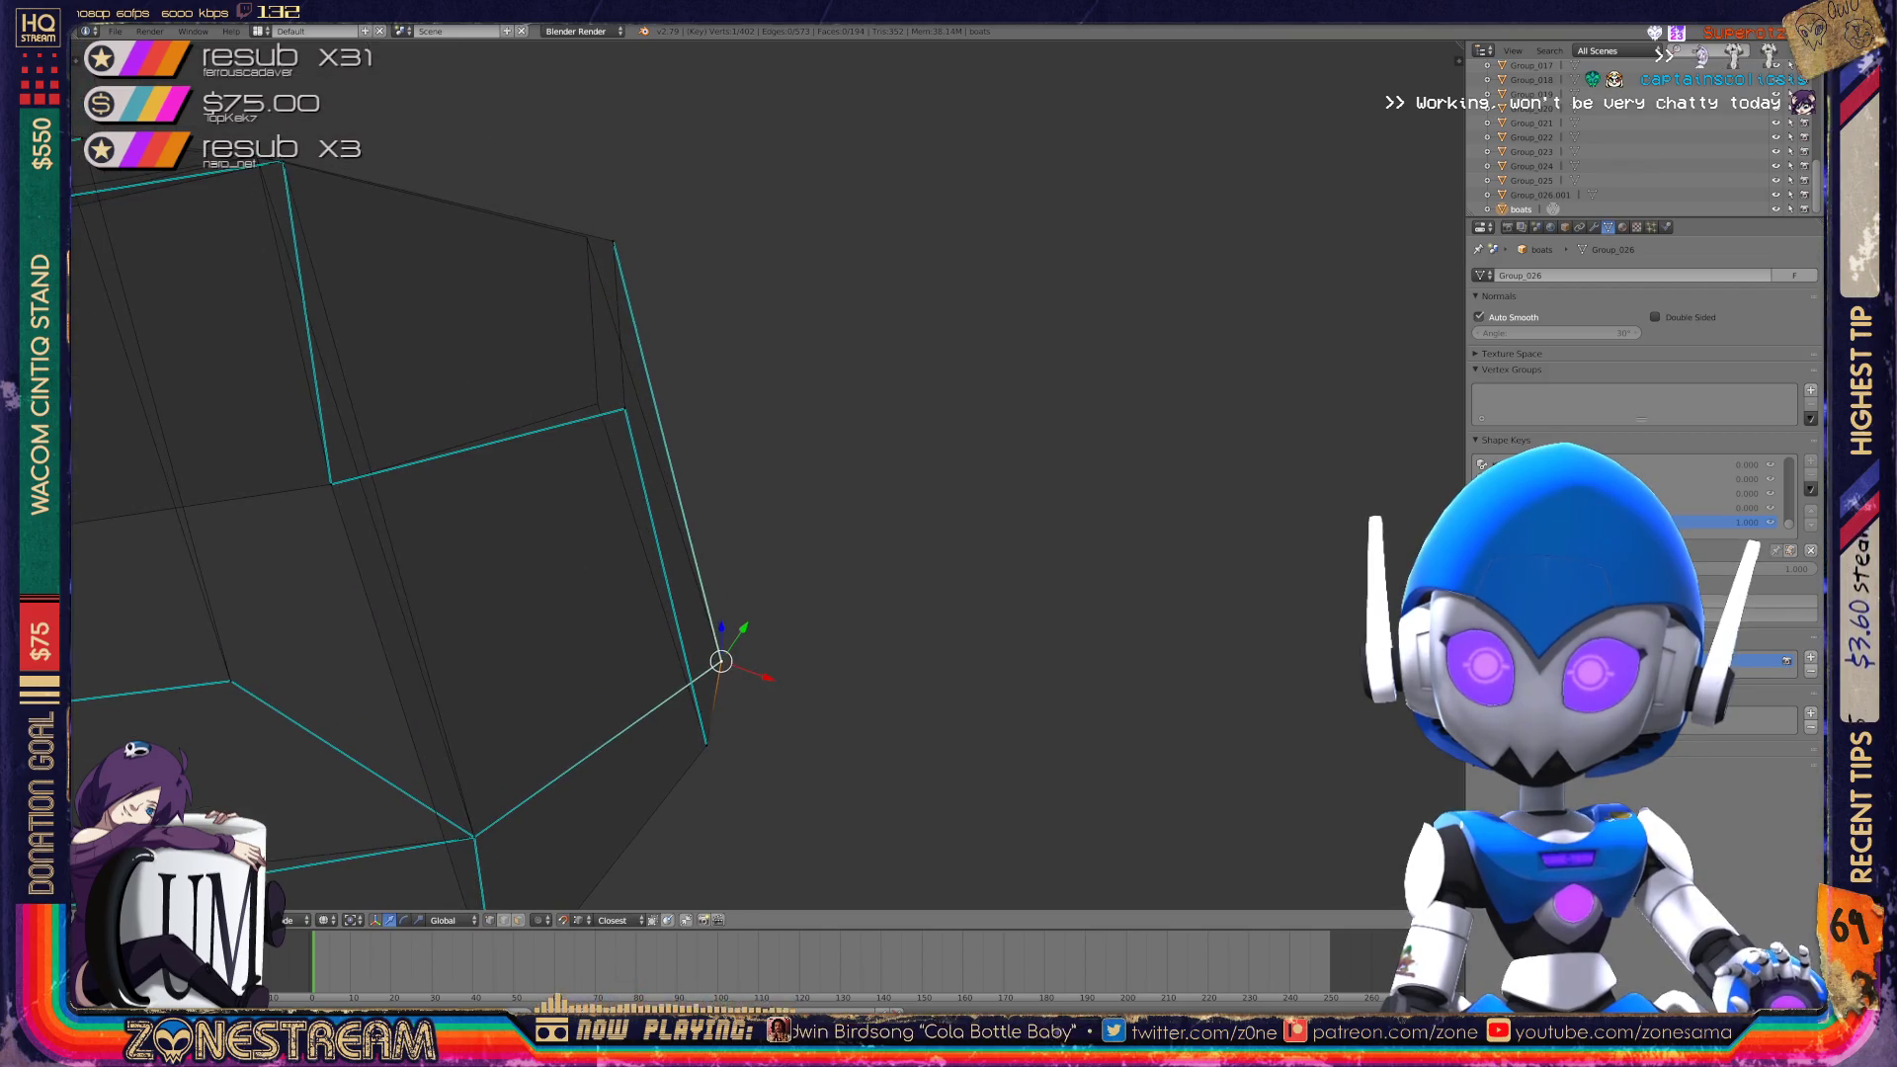
Pull the boot-end corner vertex and the top corner vertex slightly left.
click(624, 408)
drag(625, 408, 597, 403)
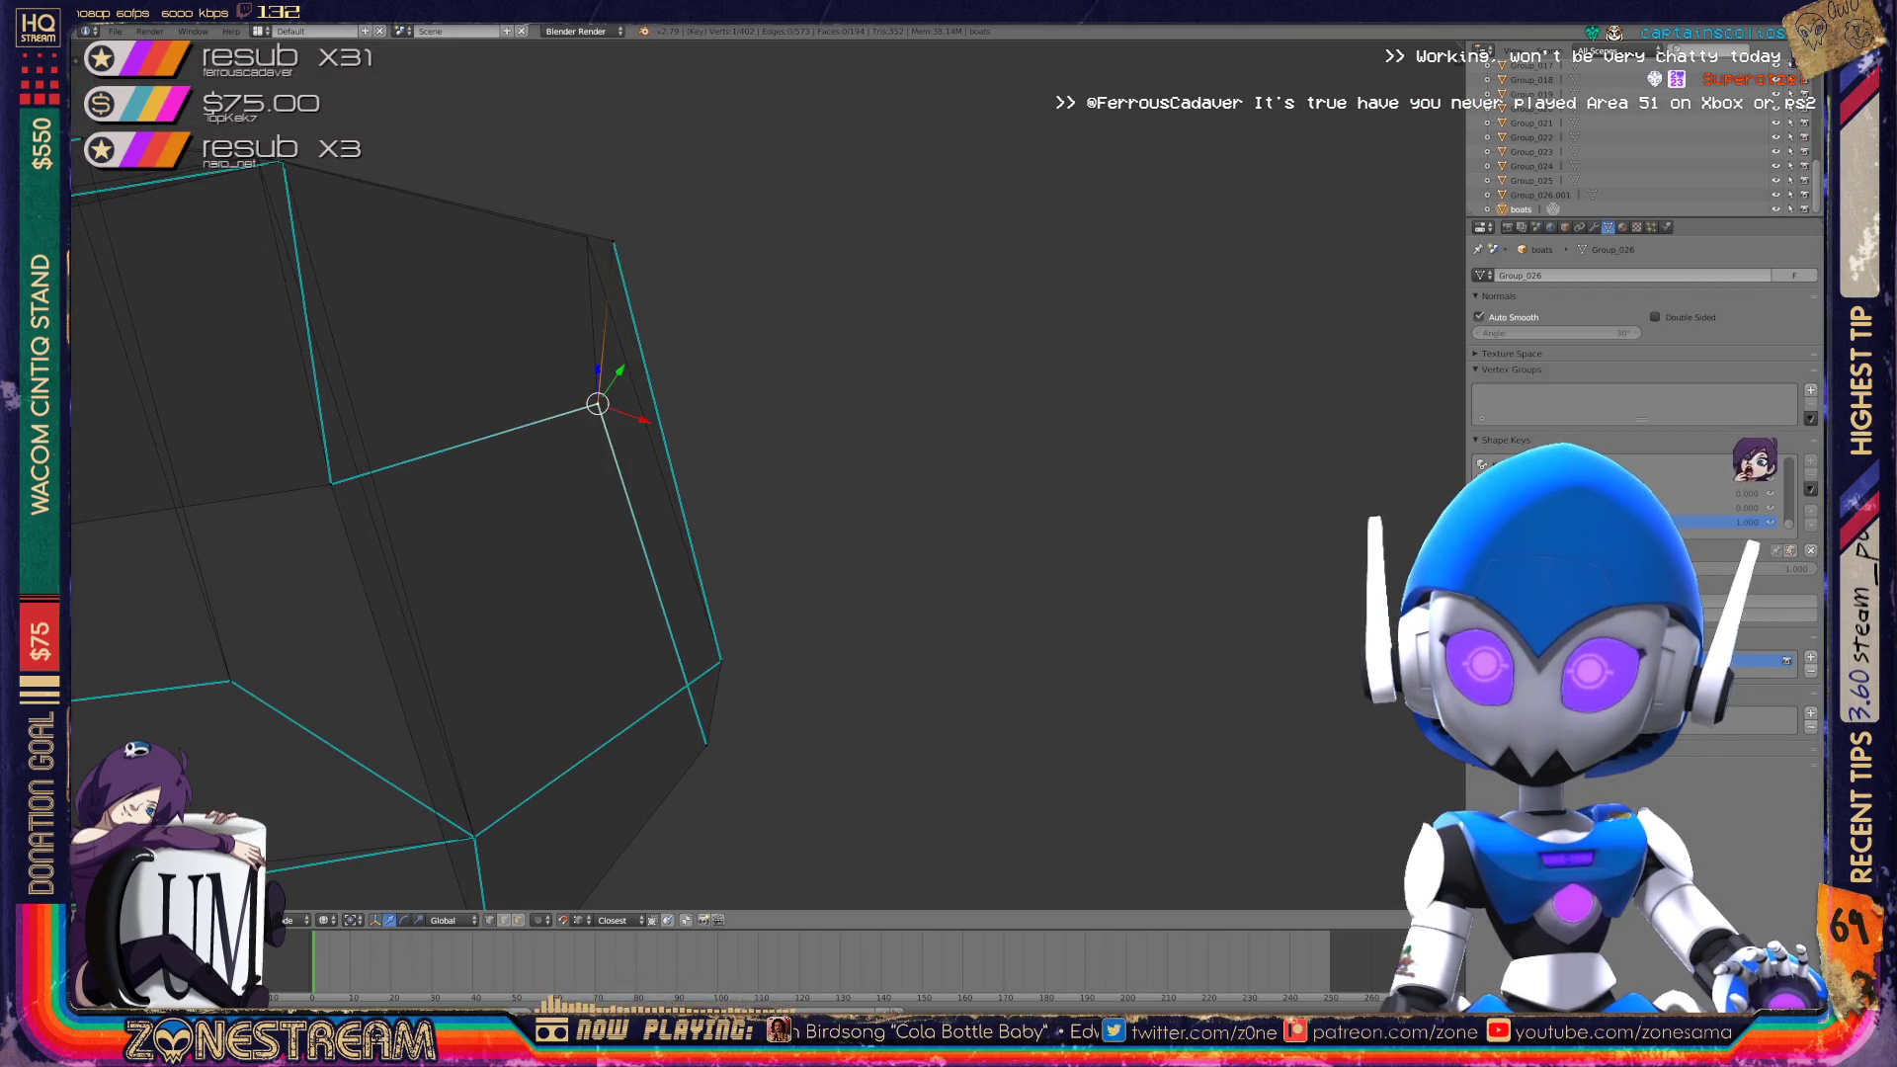
click(612, 240)
drag(613, 240, 587, 237)
Nudge the upper side-edge vertex and the lower corner vertex slightly right.
mouse_move(692, 494)
middle_down()
mouse_move(988, 425)
mouse_move(890, 435)
mouse_move(712, 514)
middle_up()
scroll(1116, 690, up, 3)
click(821, 434)
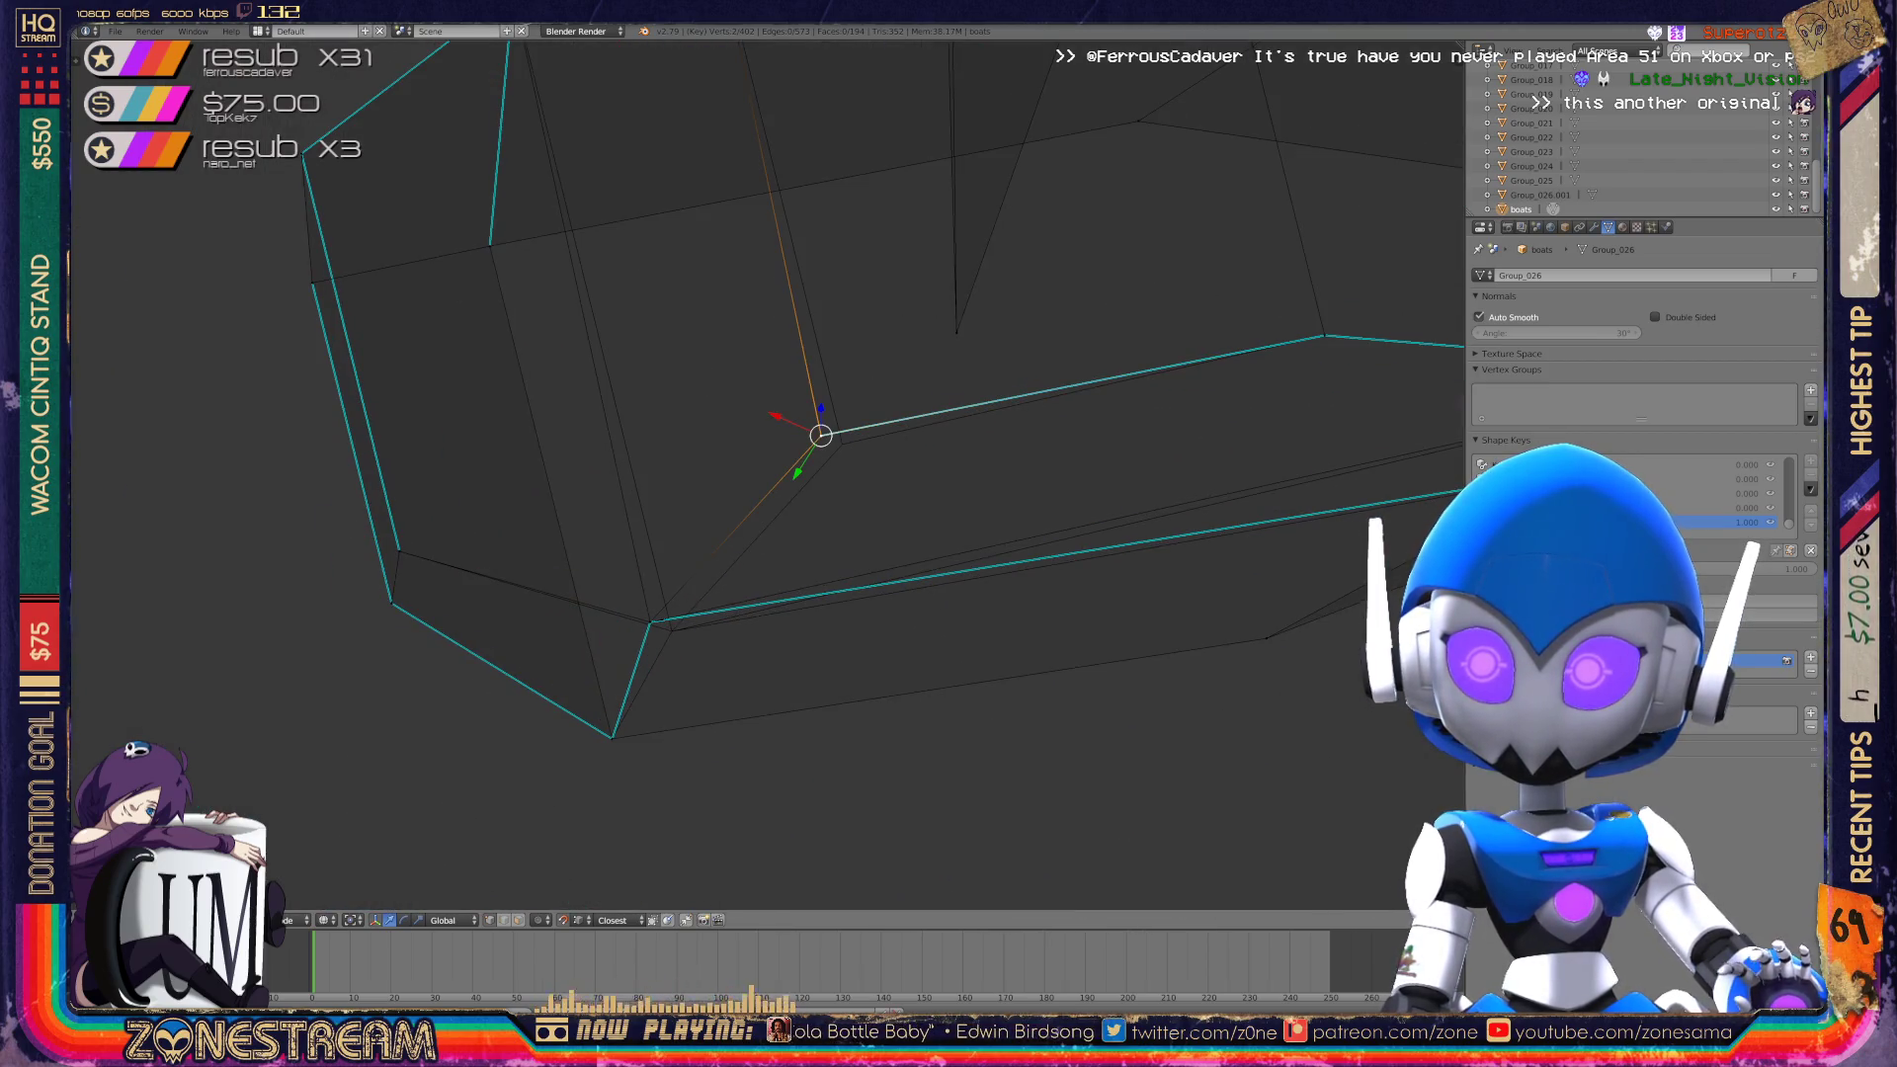
drag(822, 435, 843, 444)
click(650, 621)
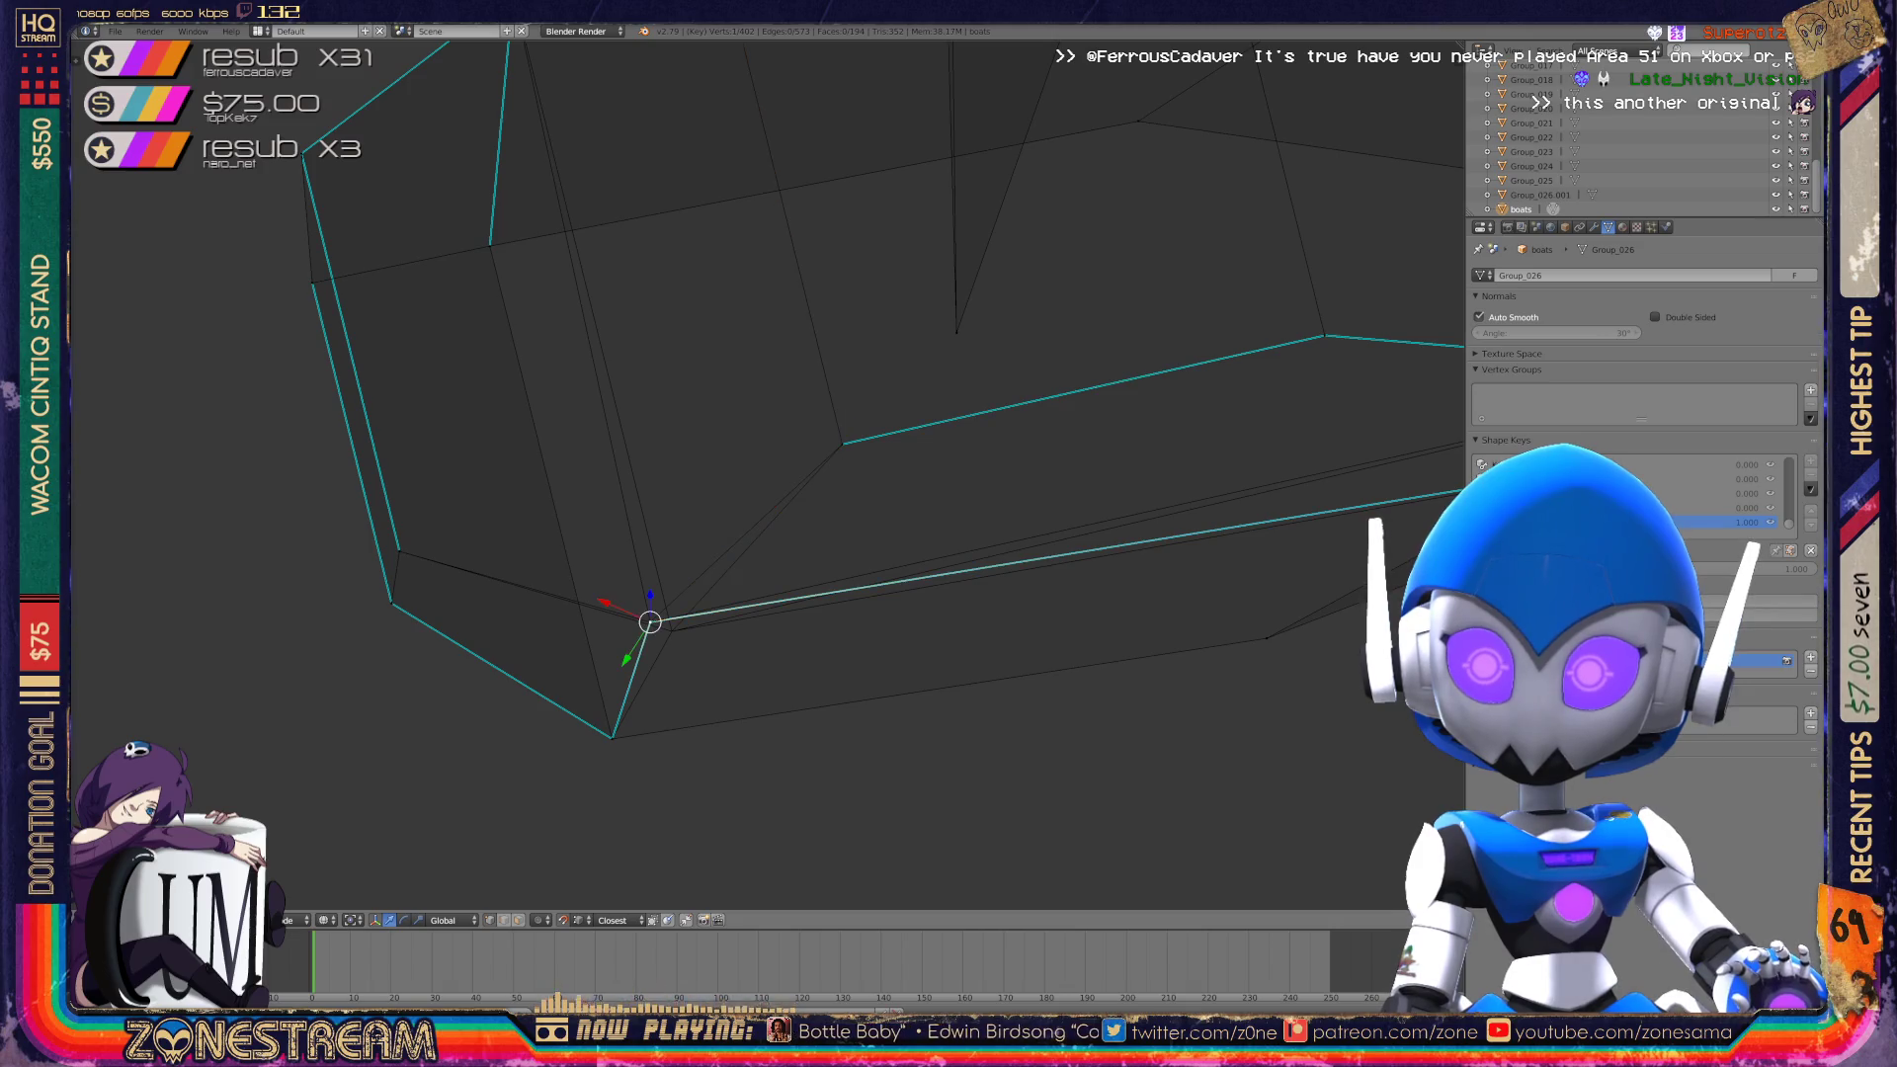
drag(650, 621, 670, 627)
scroll(670, 628, down, 3)
Return to Object Mode and orbit to view both boots.
key(Tab)
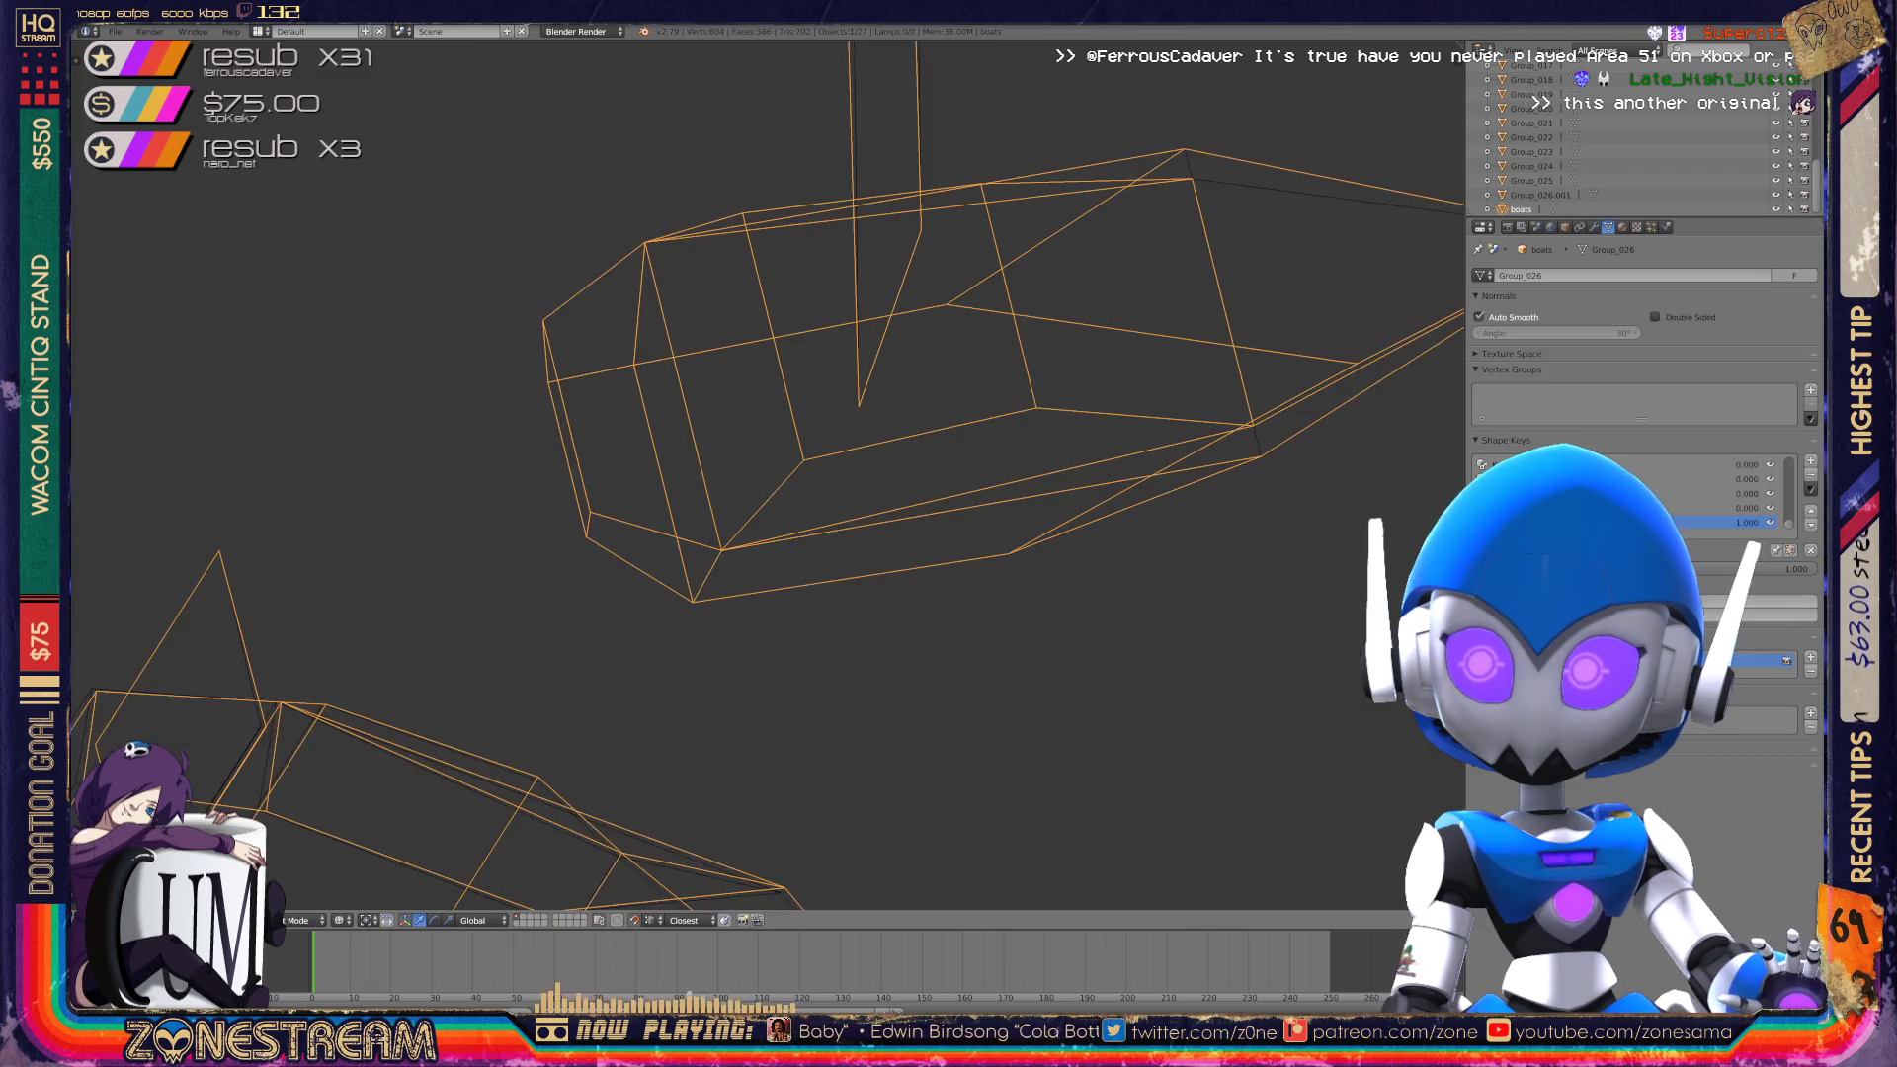
middle_drag(692, 593, 909, 415)
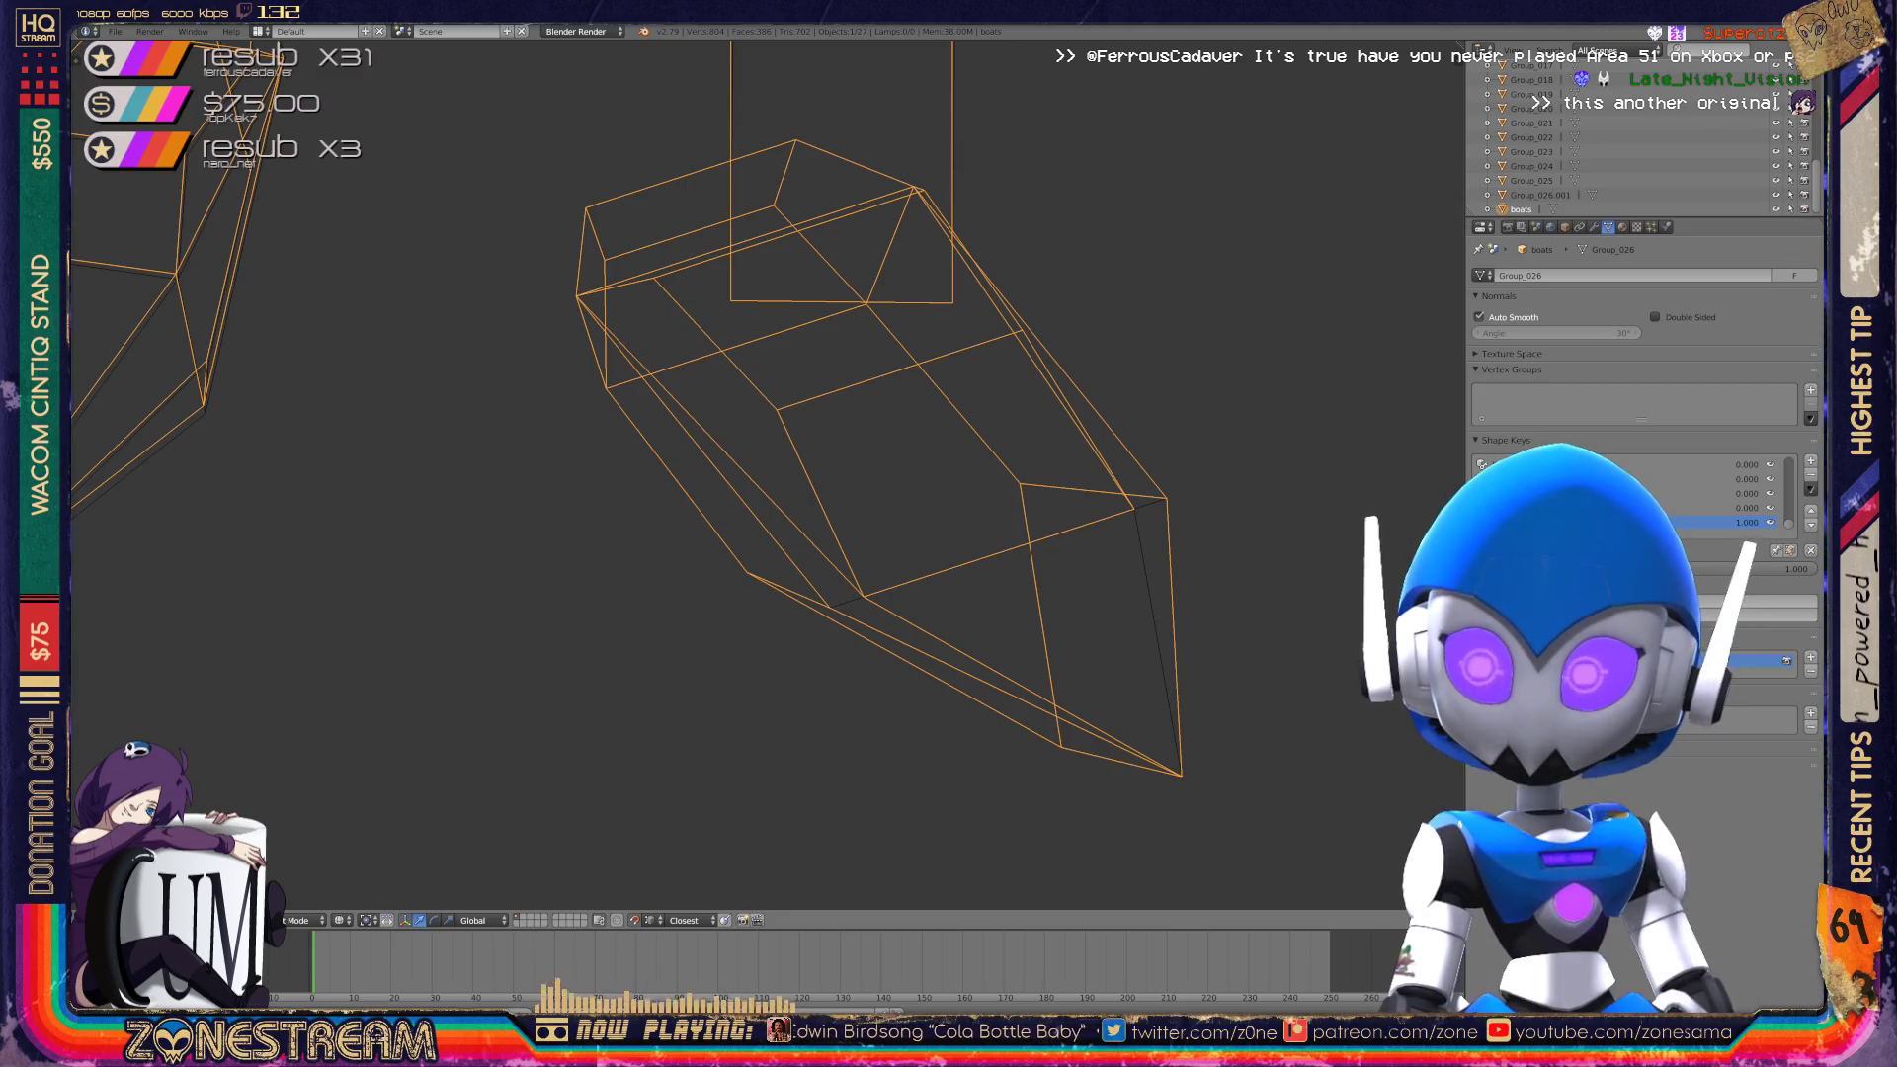
middle_drag(909, 415, 830, 494)
middle_drag(606, 543, 678, 563)
In Edit Mode, select the shin outline's top corner vertices, then leave Edit Mode.
key(Tab)
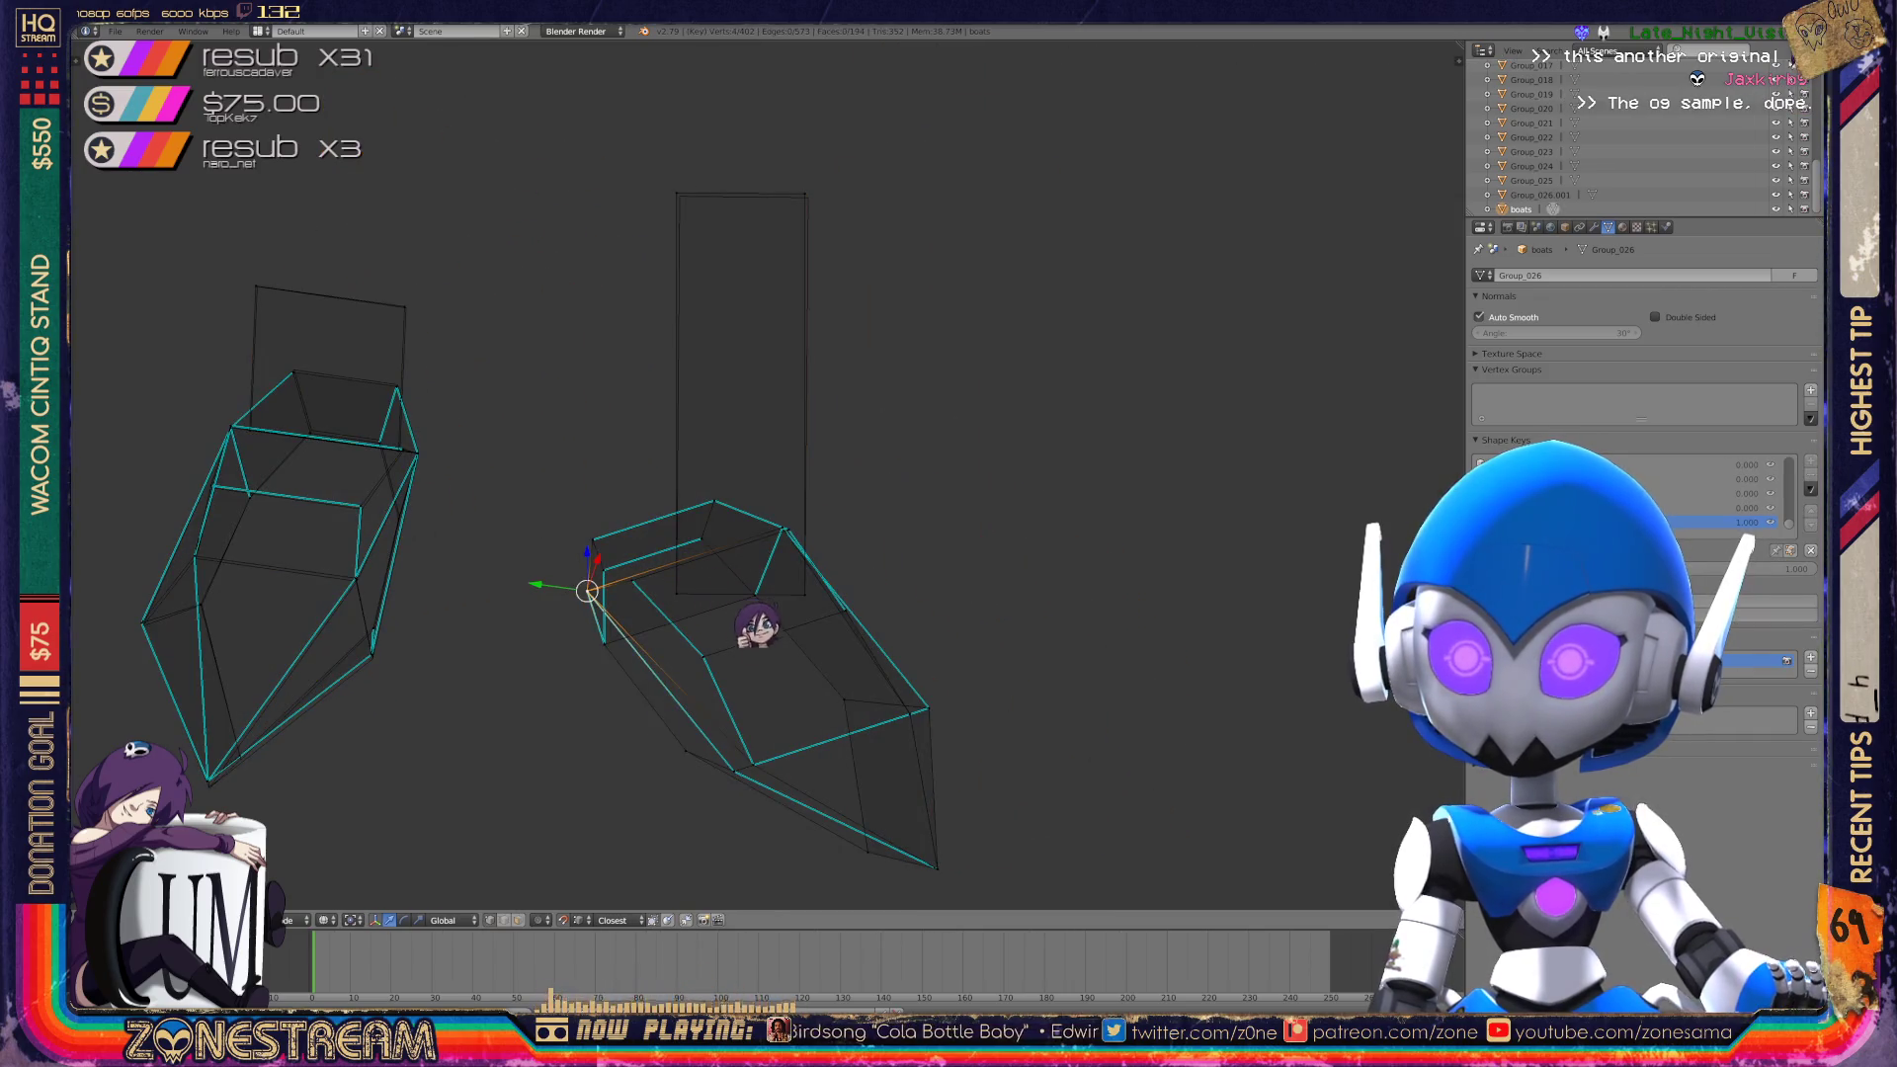
scroll(791, 662, up, 5)
mouse_move(828, 701)
middle_down()
mouse_move(966, 907)
mouse_move(1080, 1000)
middle_up()
right_click(377, 243)
right_click(390, 254)
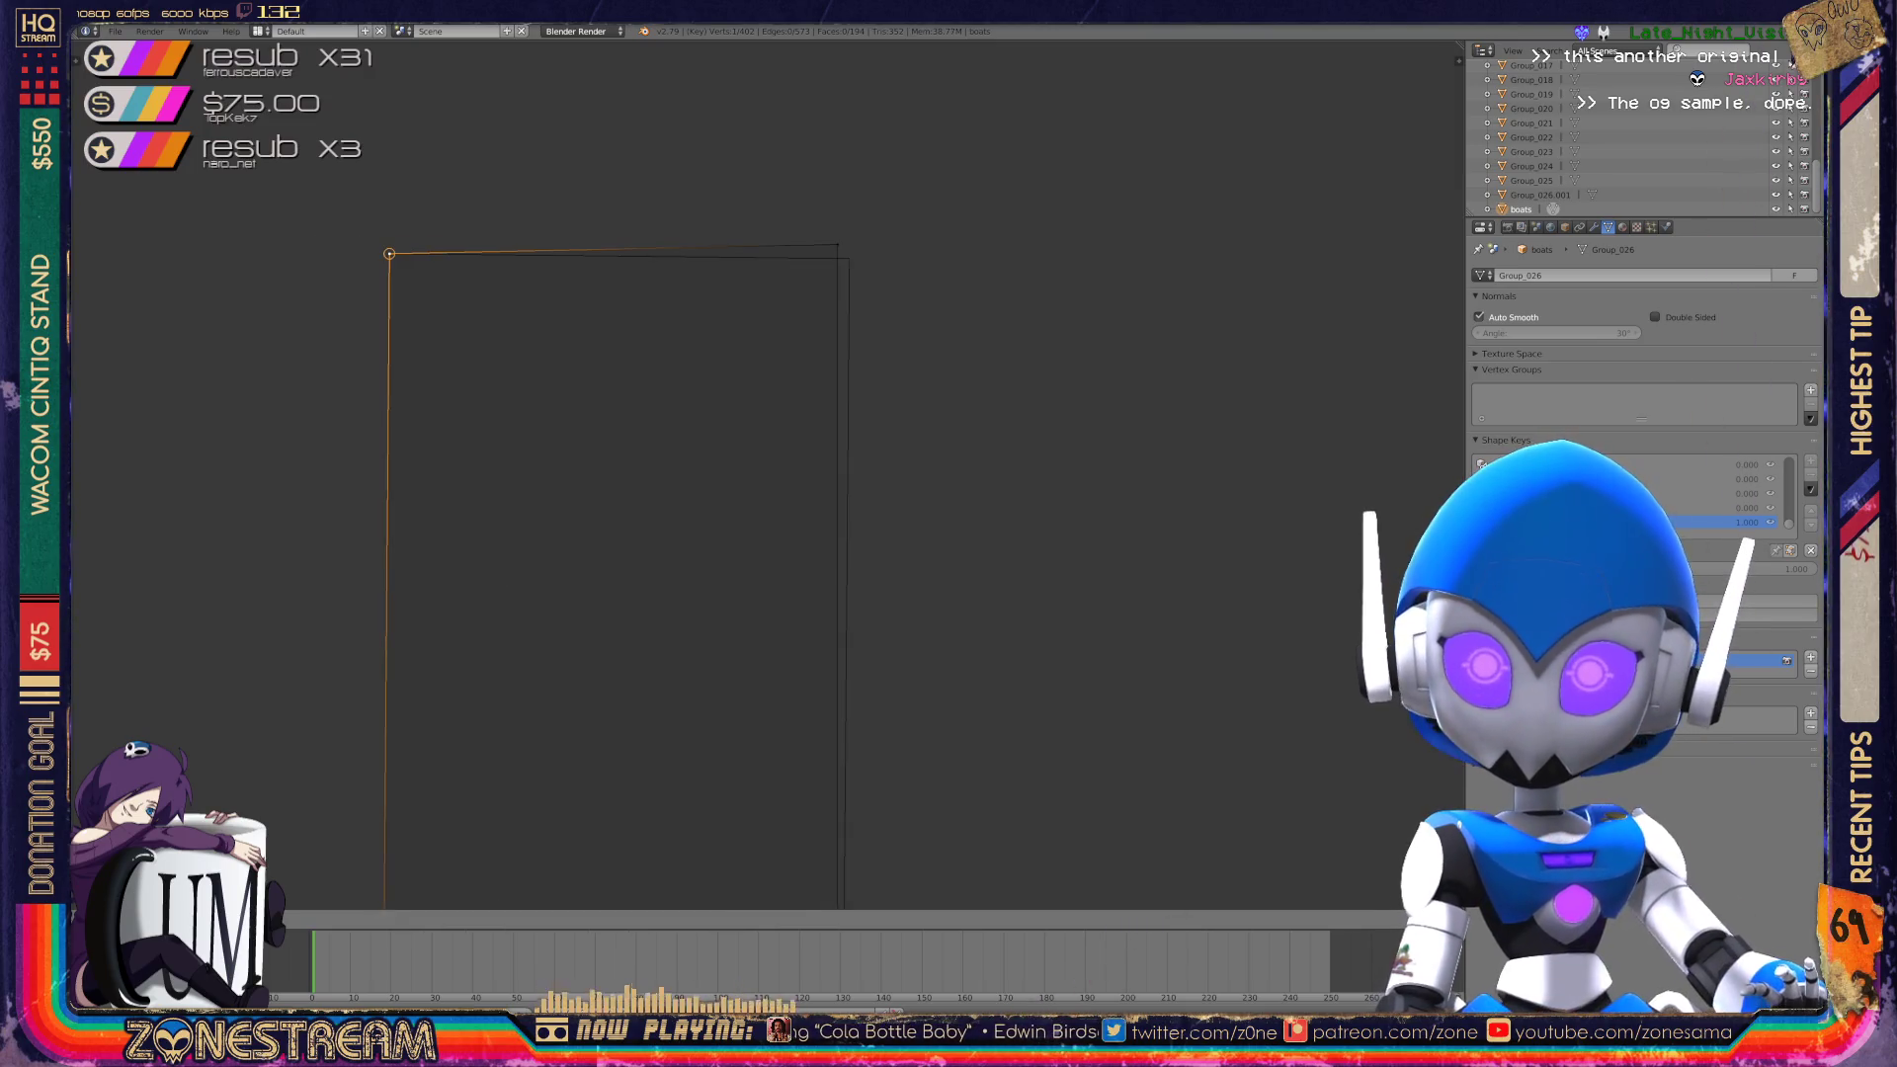
right_click(837, 246)
scroll(751, 494, down, 4)
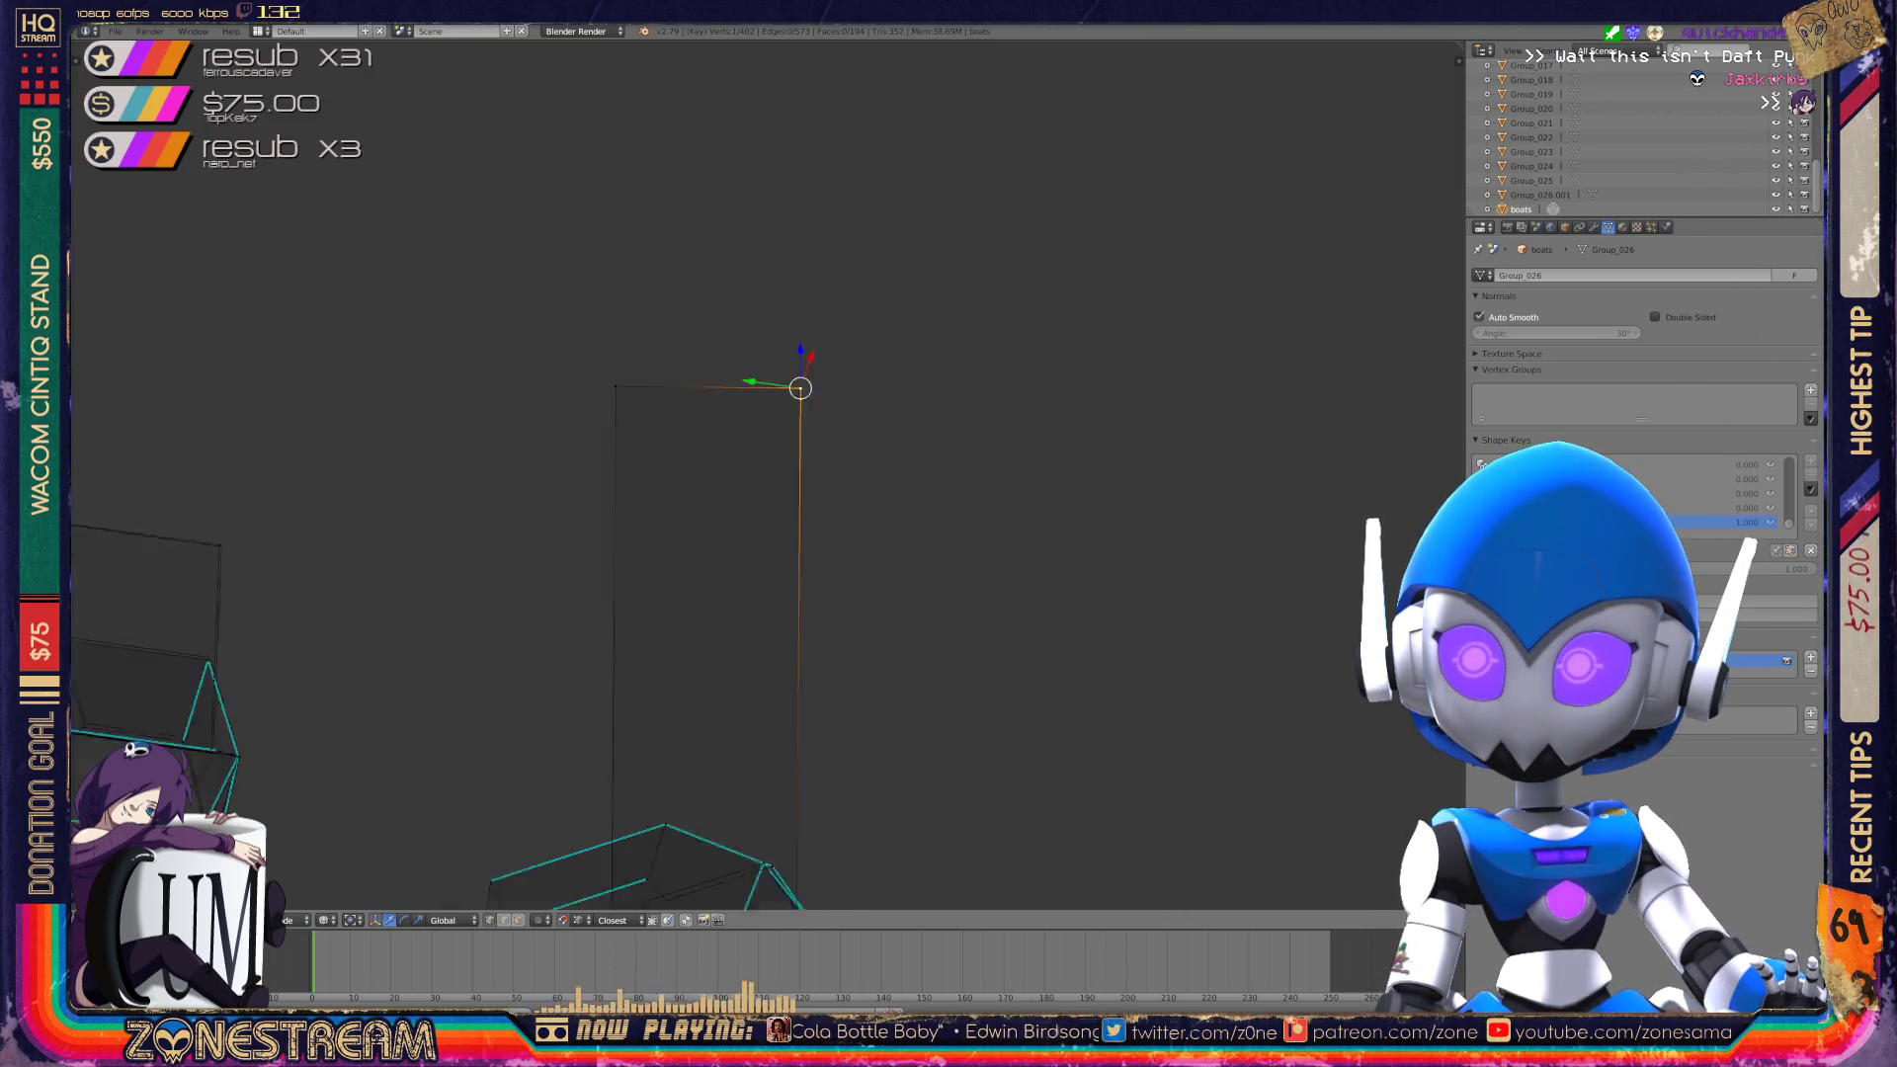
key(Tab)
View the boots from above and re-enter Edit Mode on the boot mesh.
middle_drag(751, 494, 751, 435)
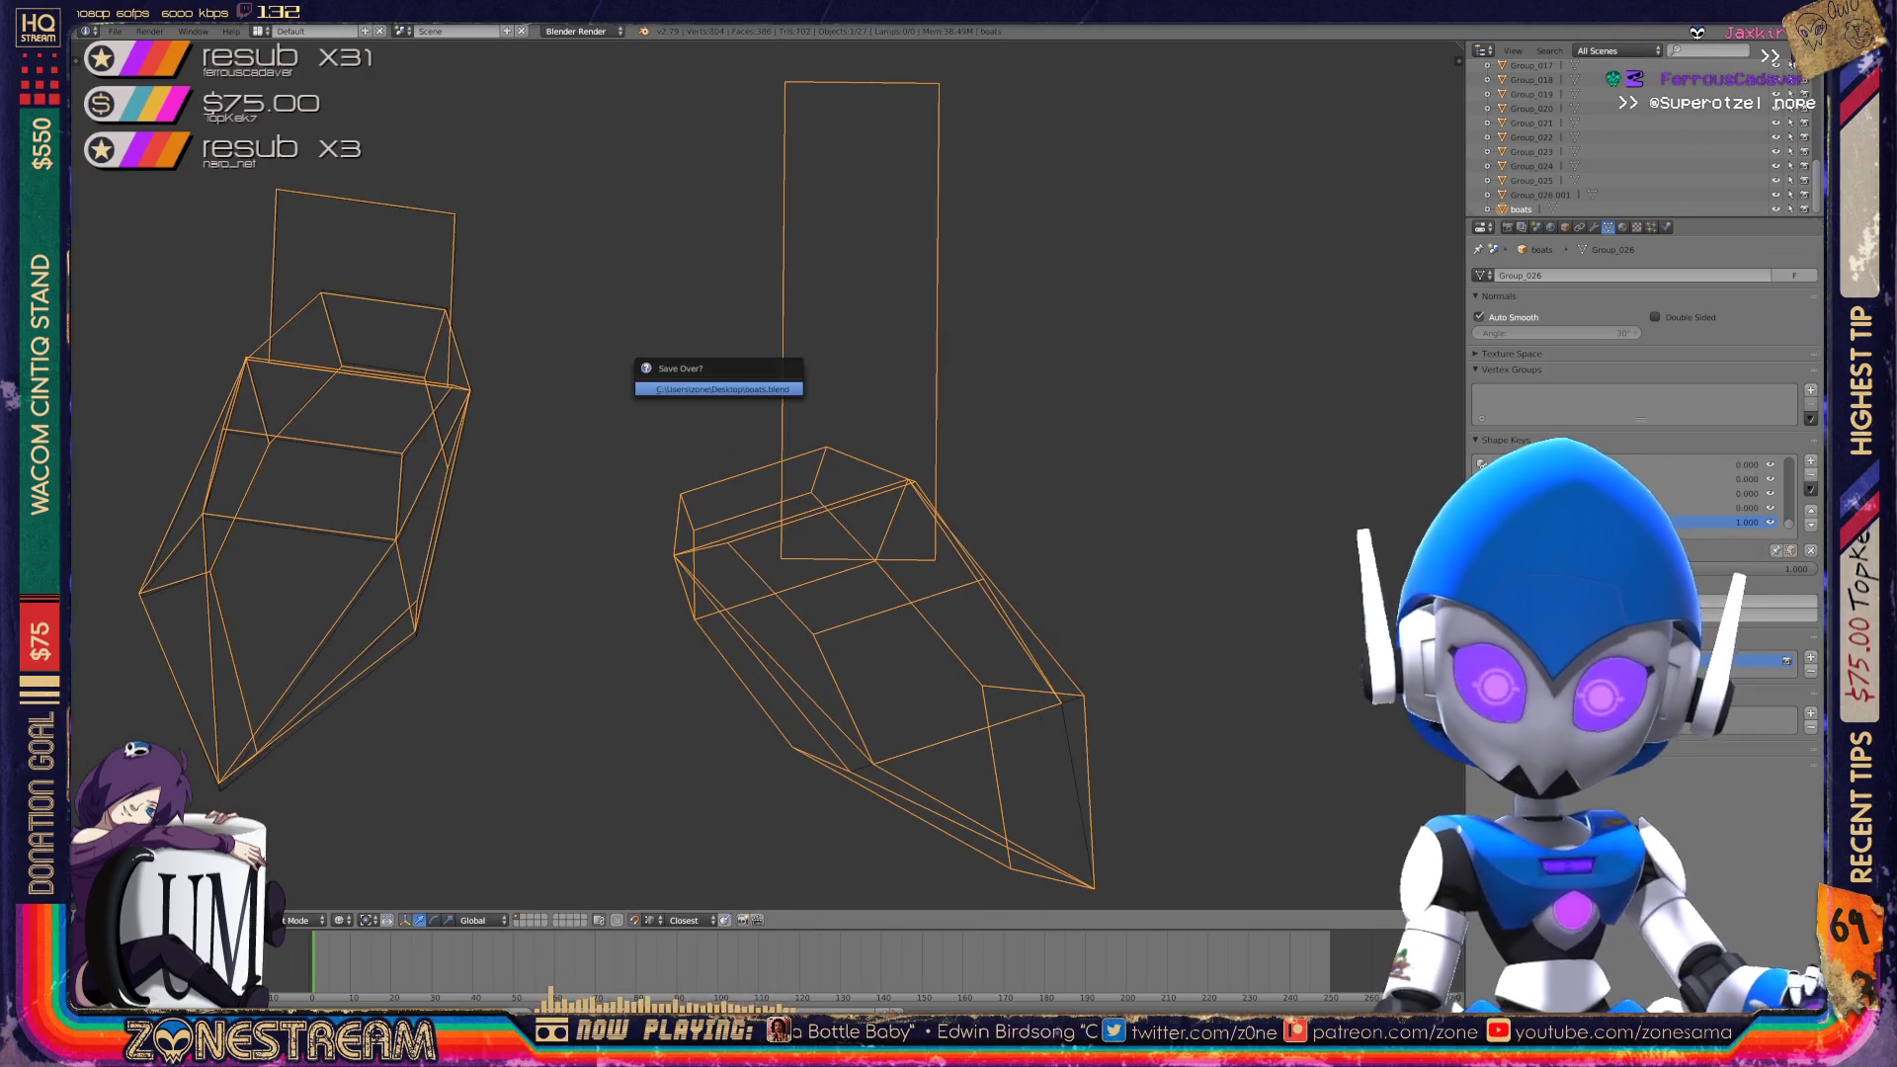
scroll(751, 474, up, 5)
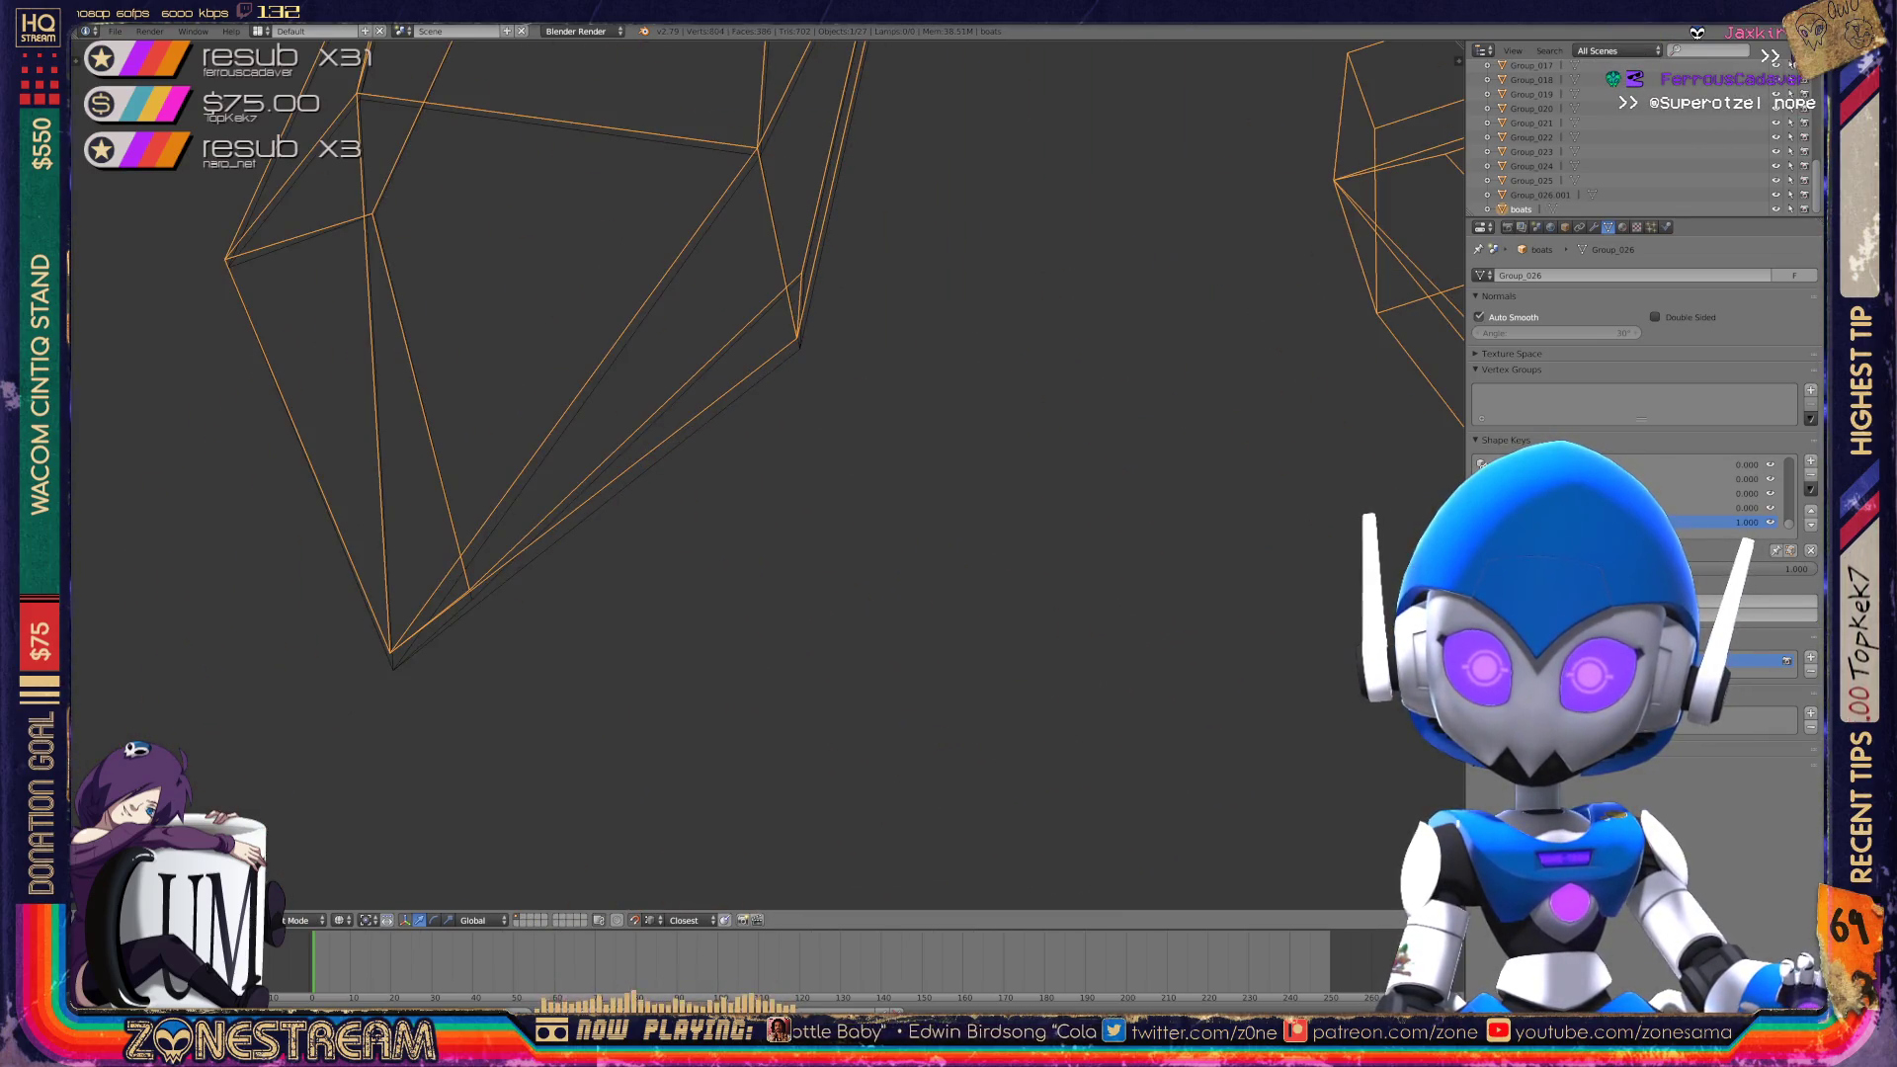
key(Tab)
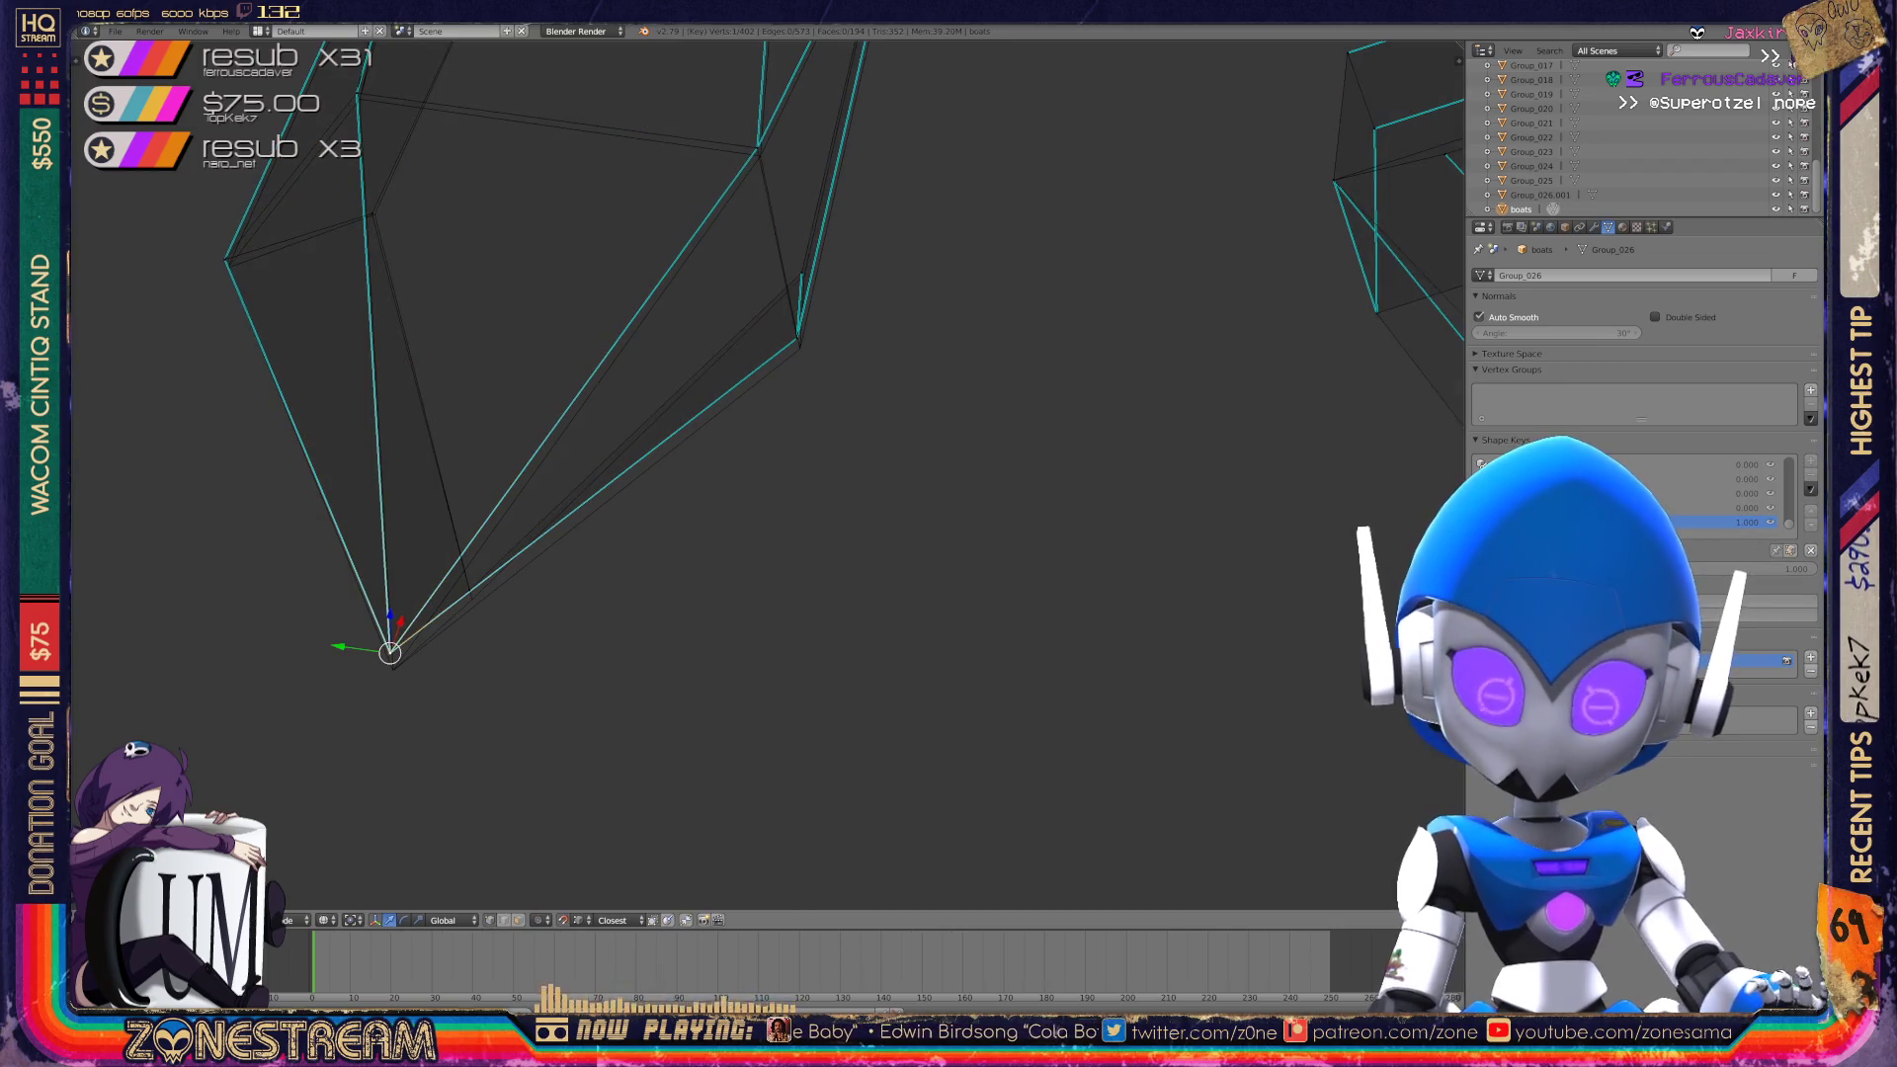
Nudge a vertex near the boot's toe downward.
right_click(470, 590)
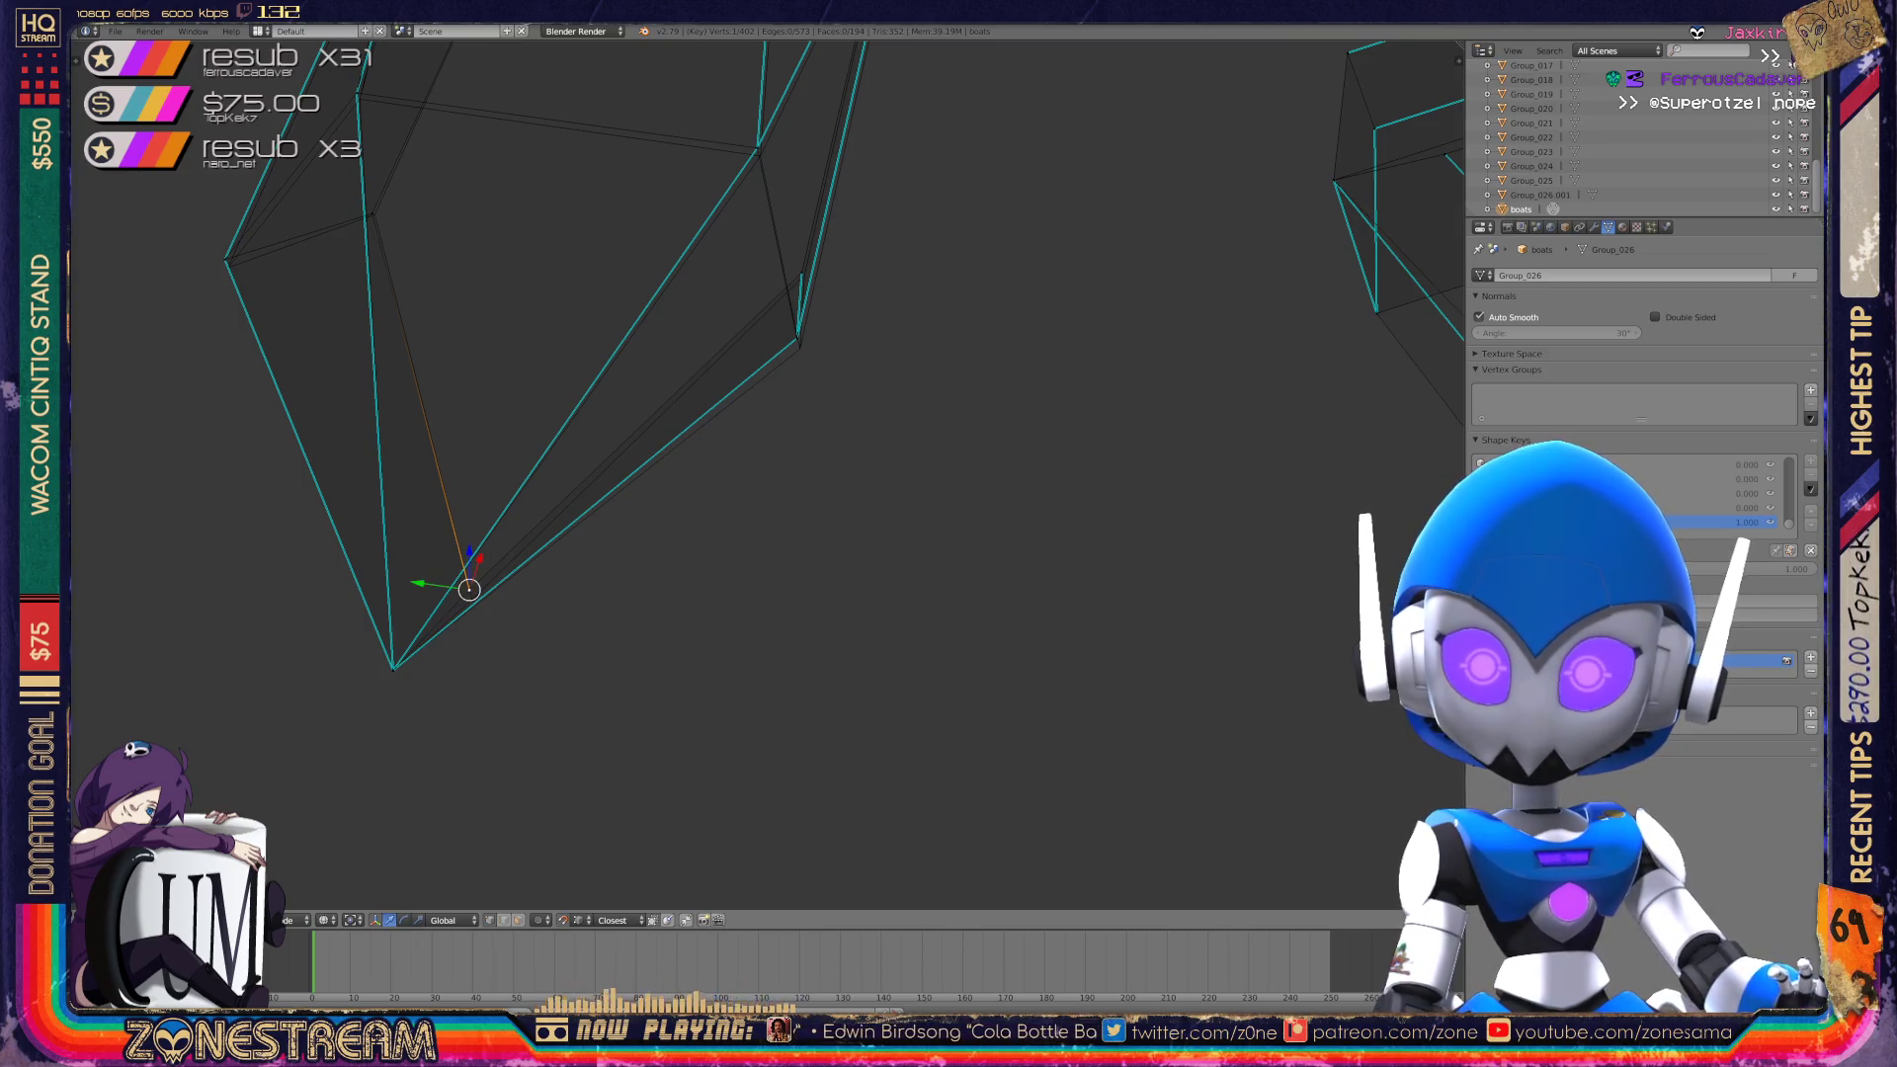
key(g)
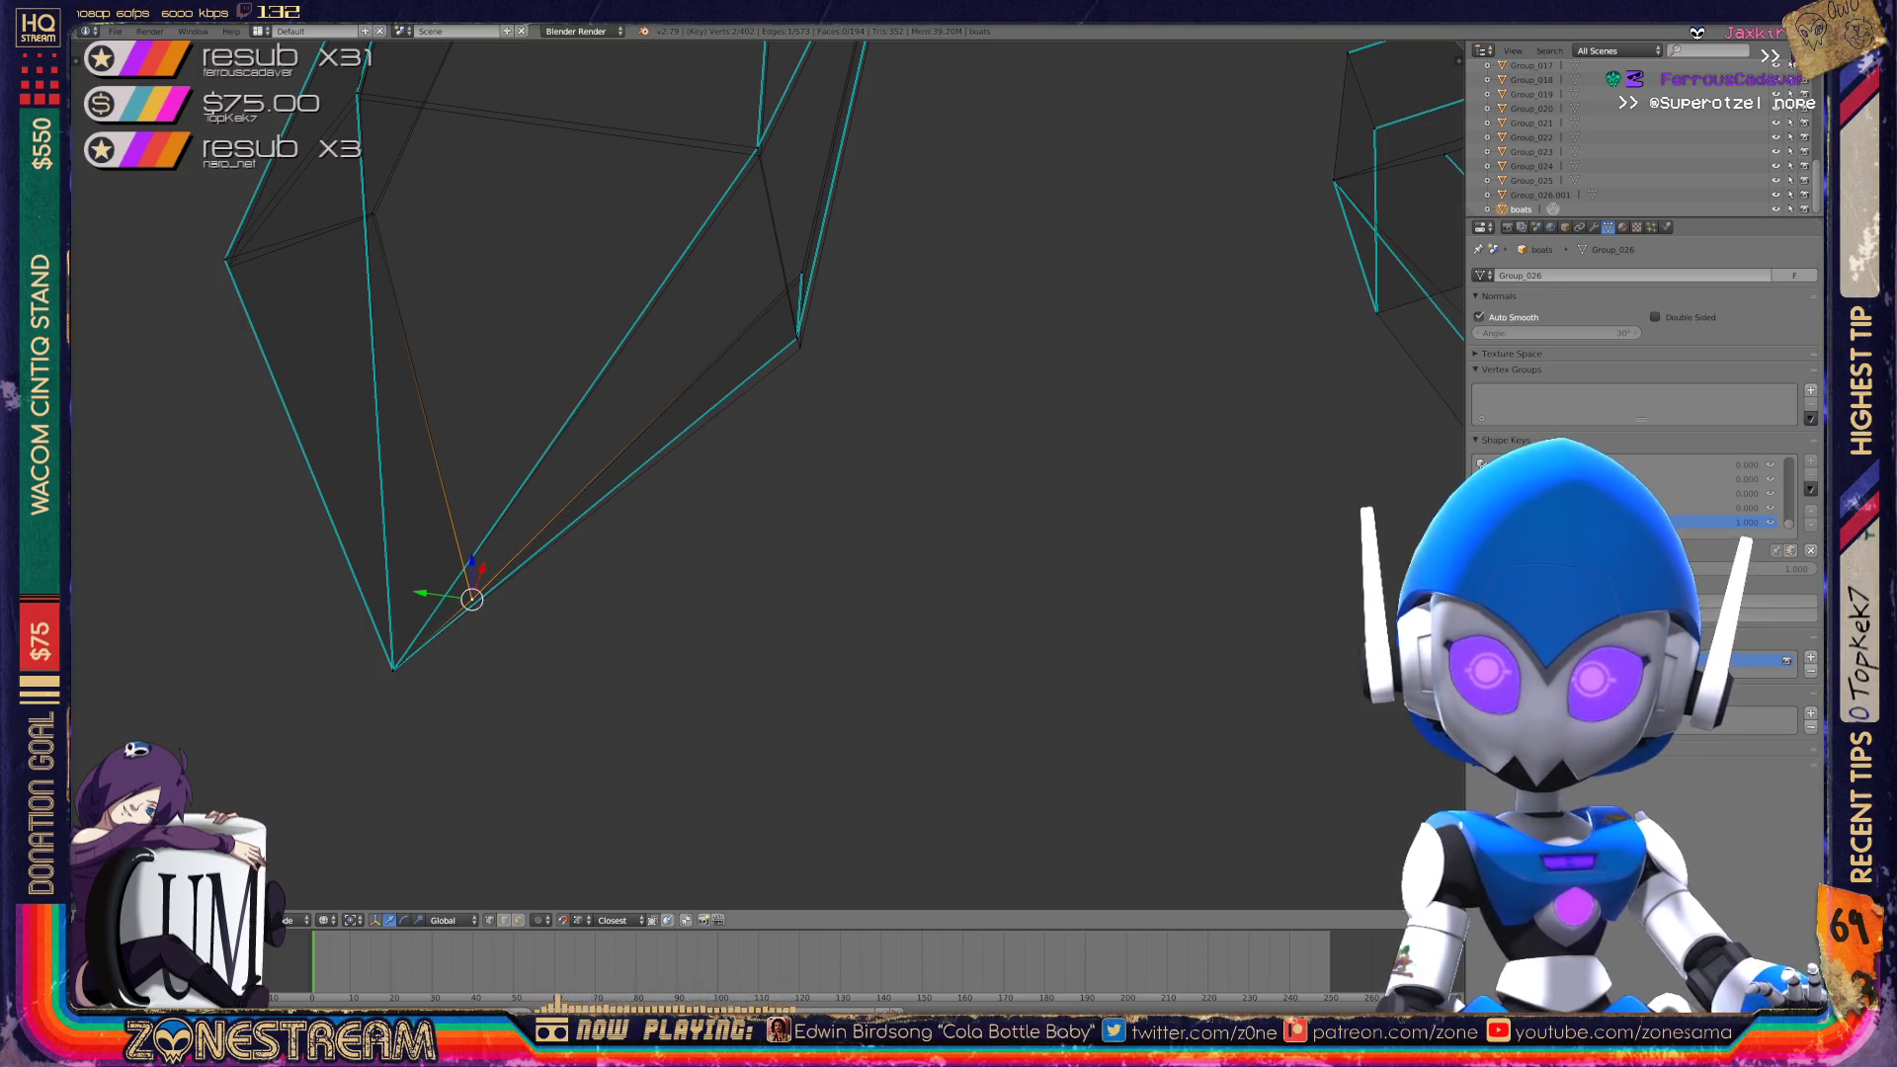
middle_drag(751, 474, 662, 430)
right_click(615, 489)
key(a)
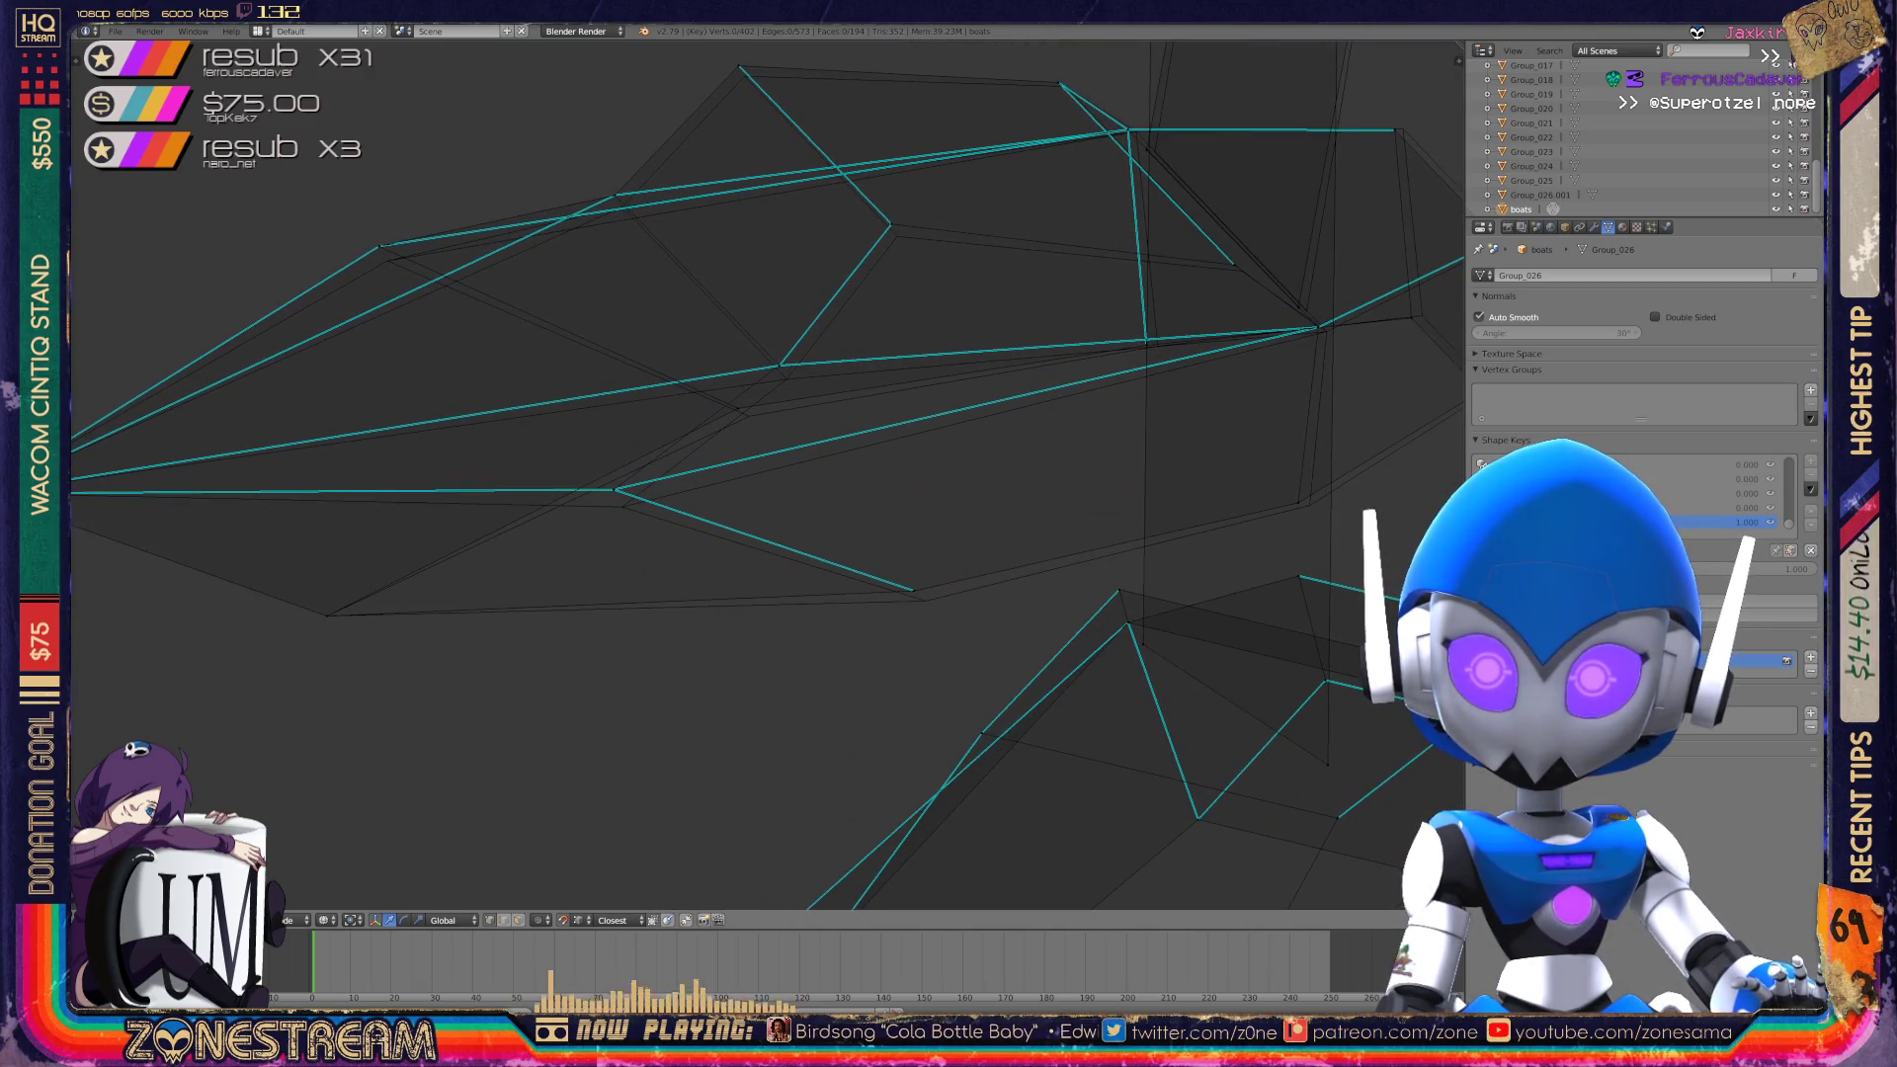
key(g)
click(623, 507)
Nudge a side vertex slightly down and move a toe vertex up and outward.
right_click(914, 589)
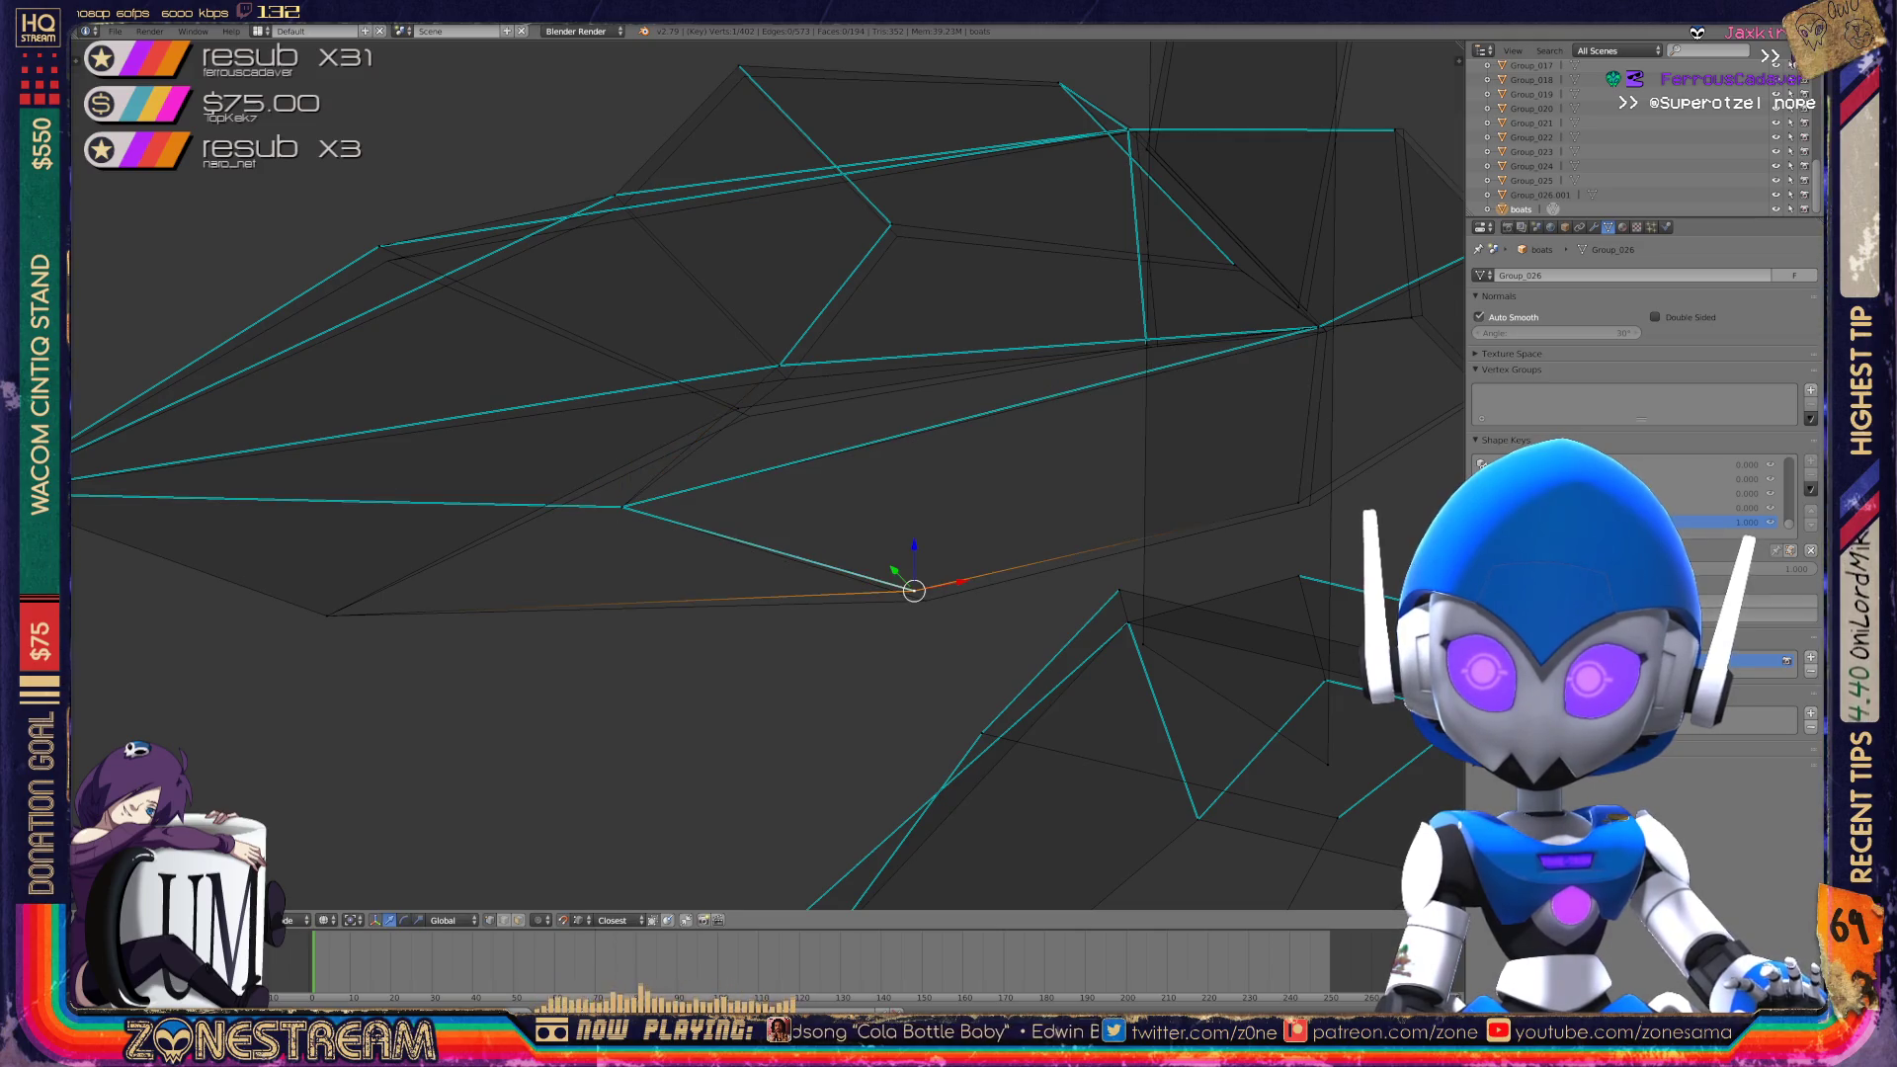
right_click(925, 601)
shift+middle_drag(681, 440, 770, 527)
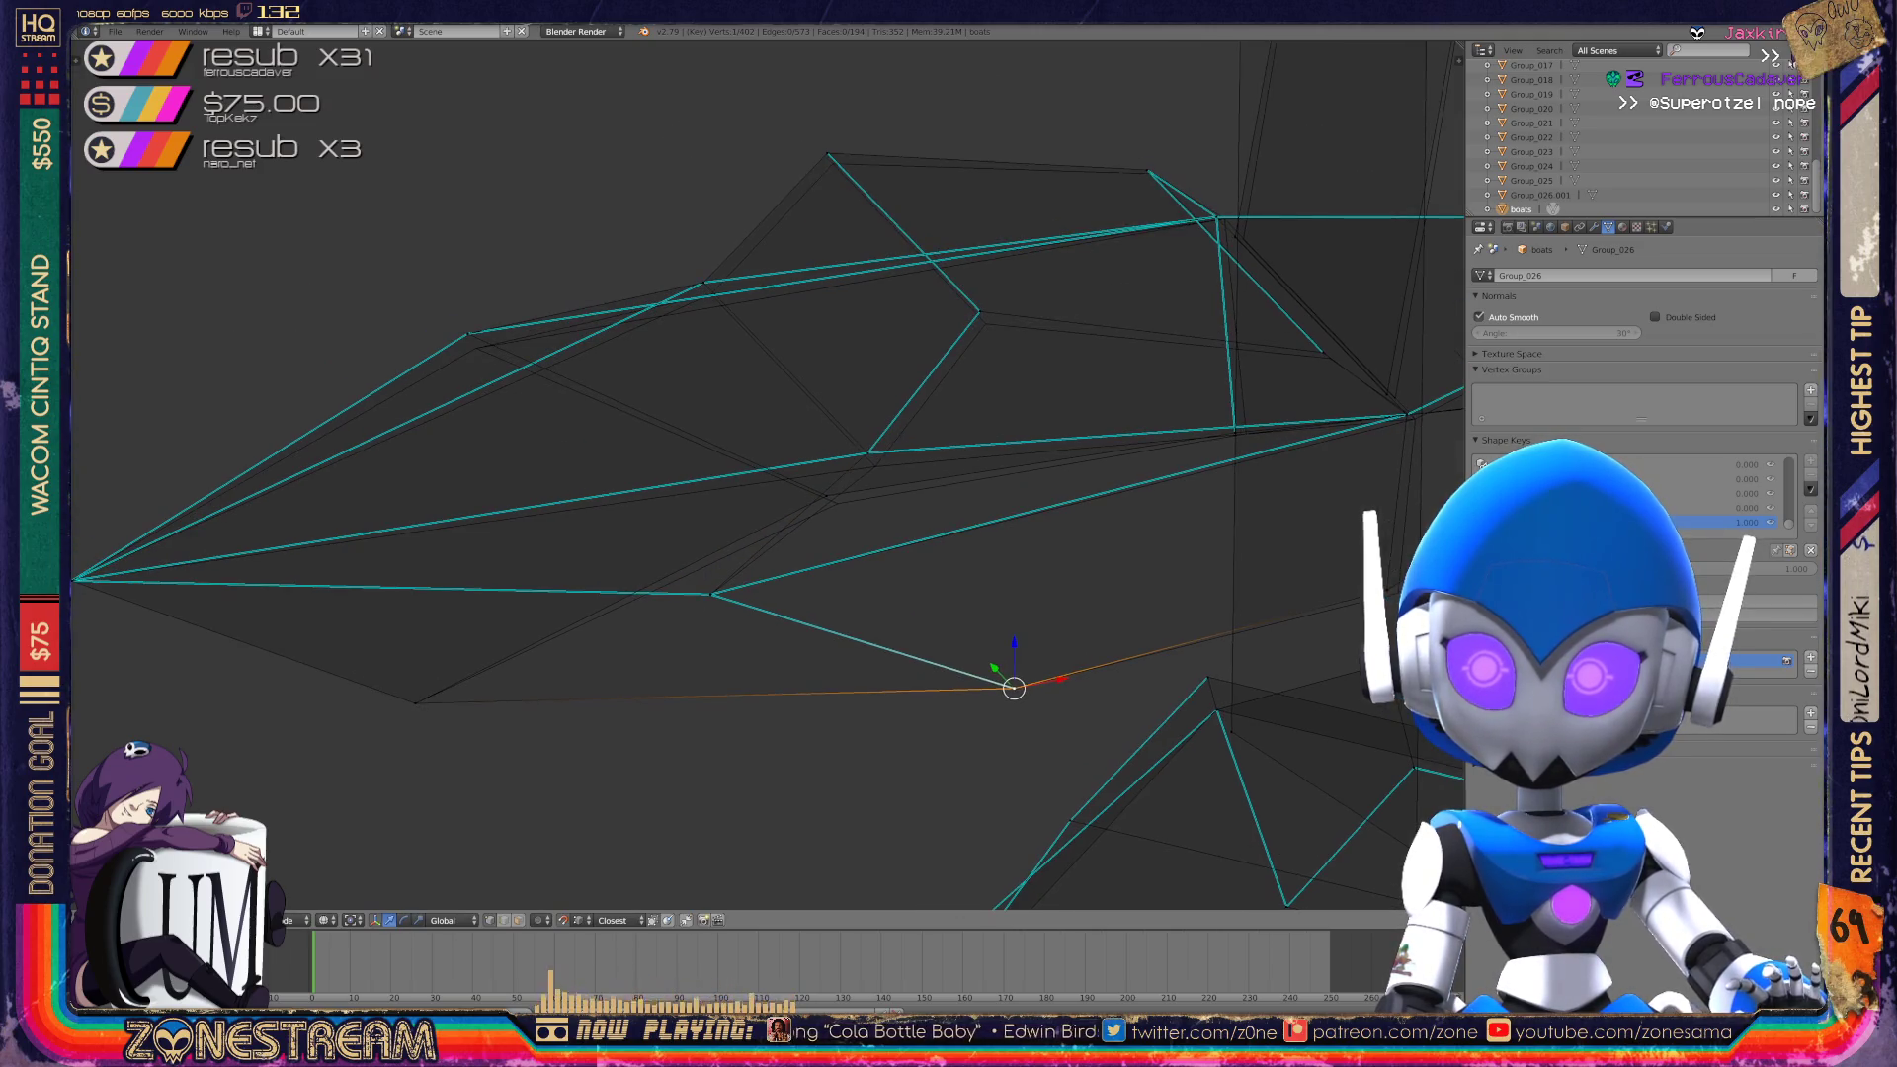
right_click(826, 494)
drag(826, 494, 838, 503)
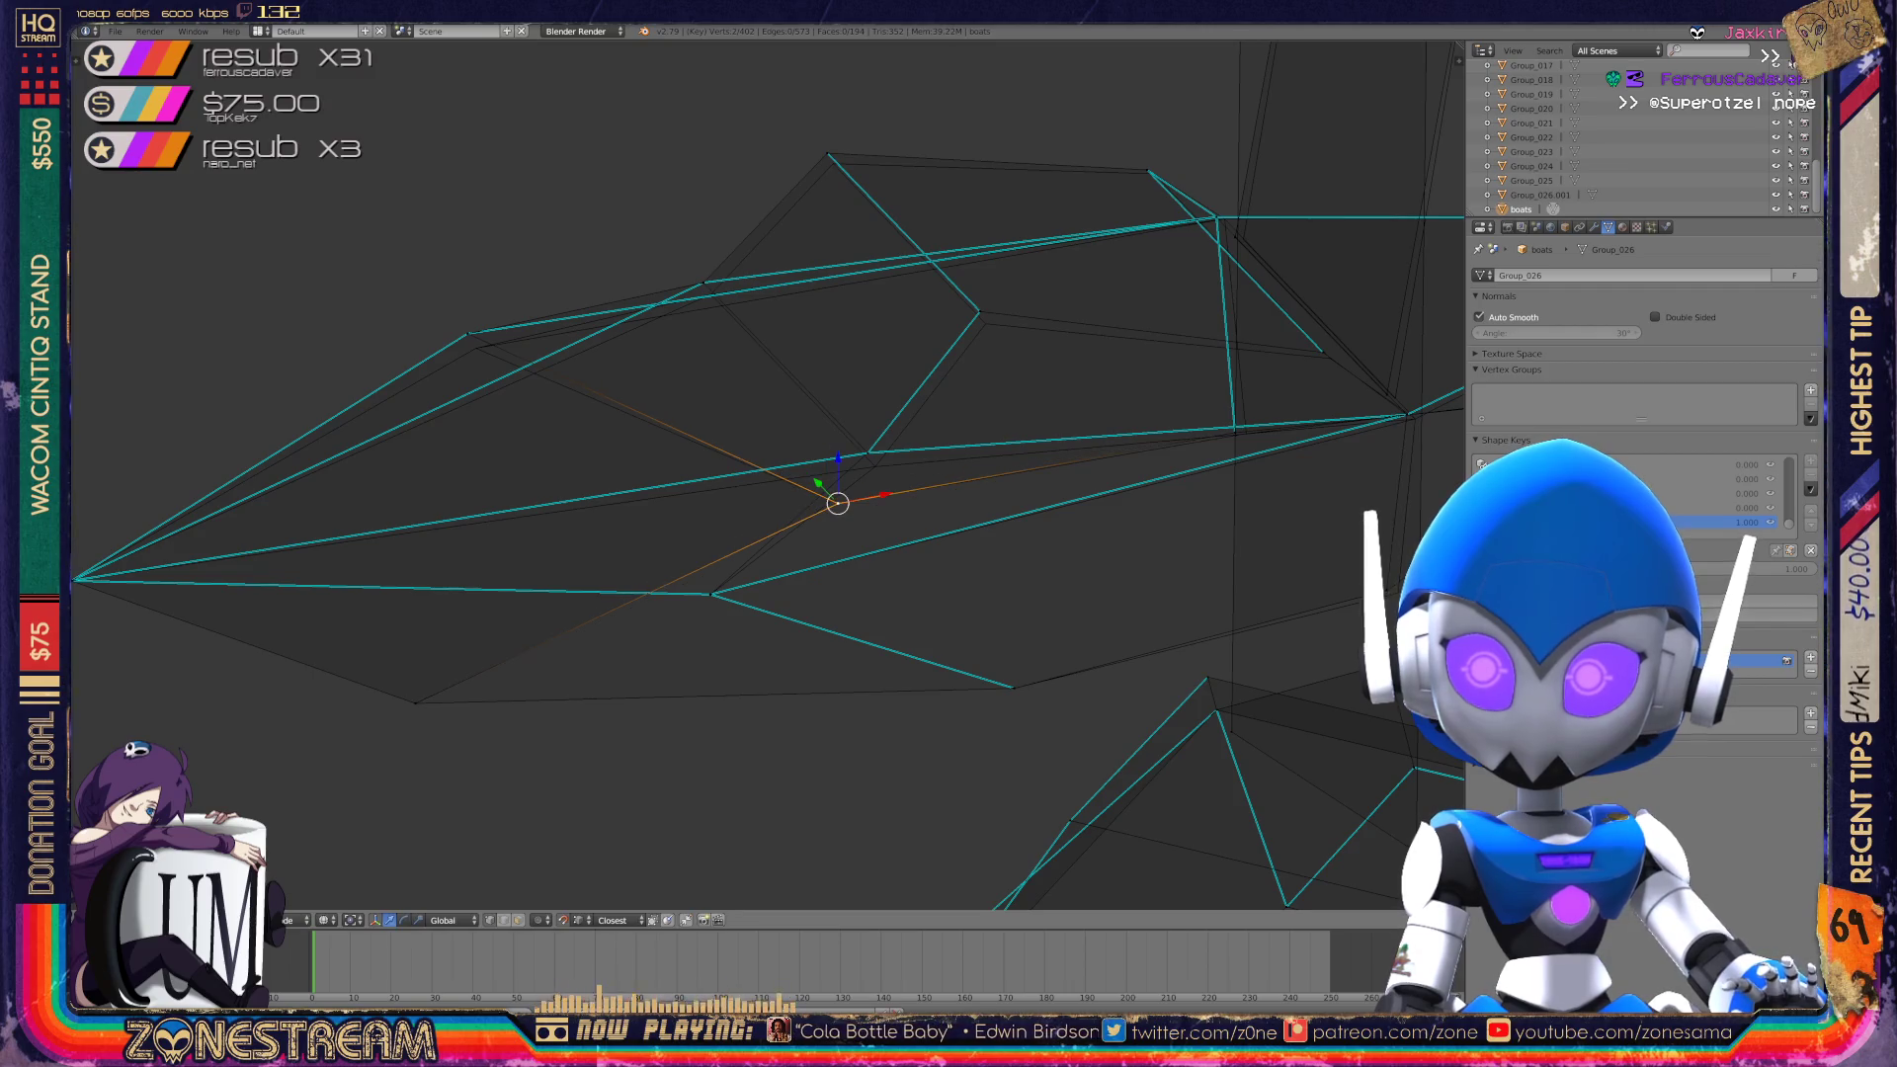
mouse_move(838, 503)
middle_down()
mouse_move(720, 424)
mouse_move(571, 371)
middle_up()
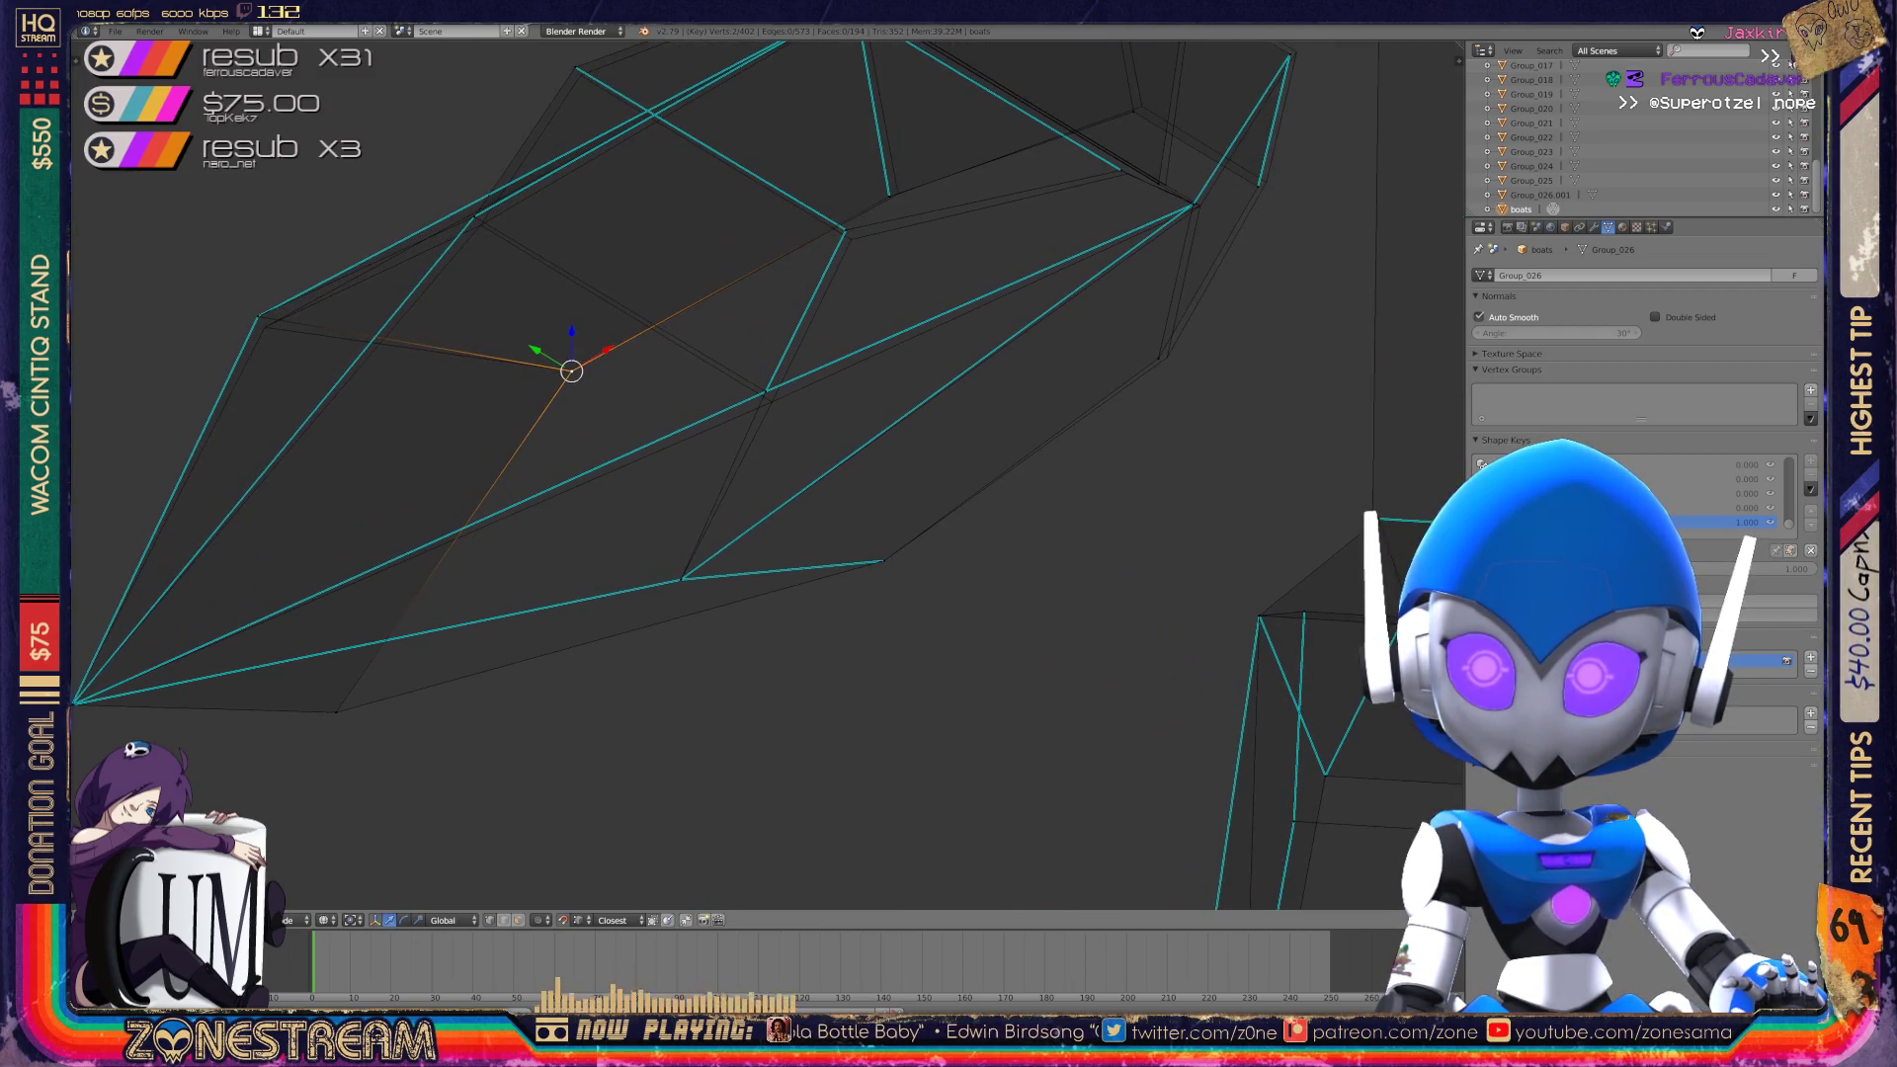
right_click(765, 392)
shift+middle_drag(765, 391, 1021, 474)
right_click(514, 399)
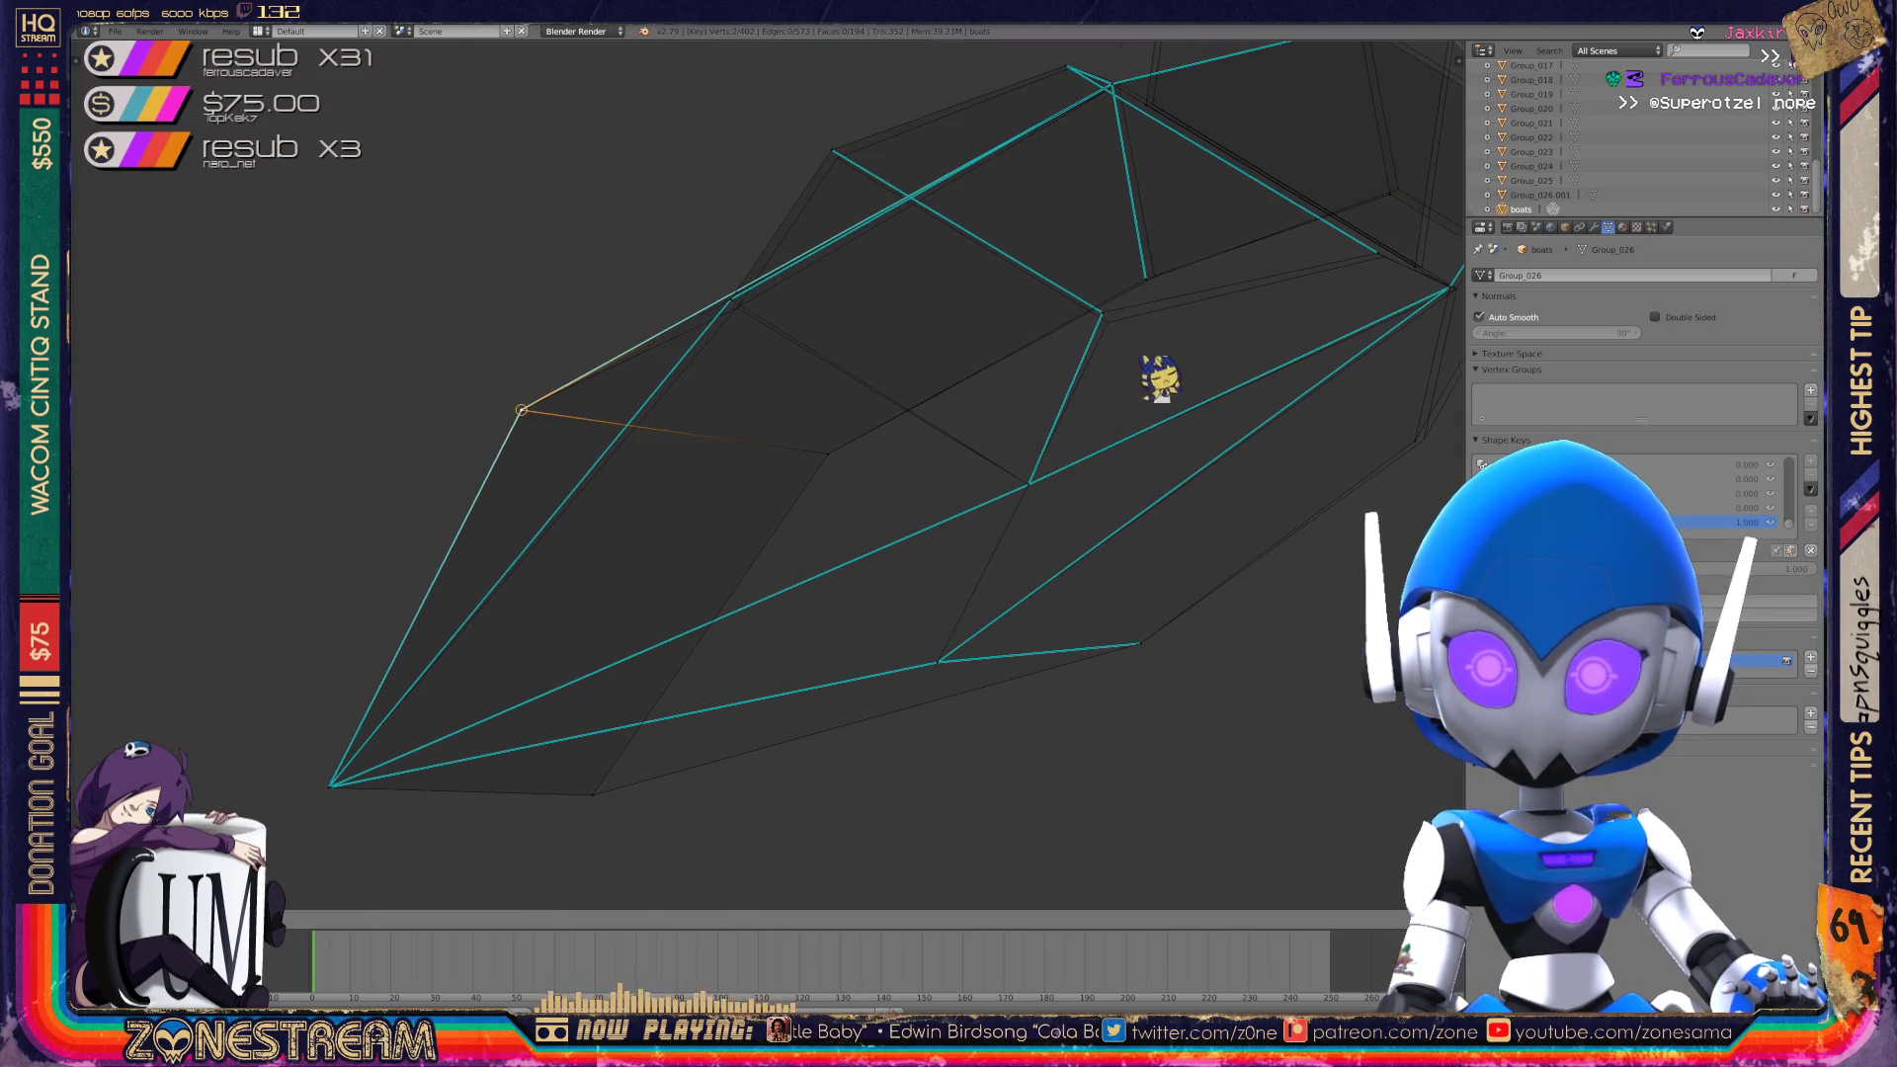
key(g)
click(1294, 597)
Nudge a boot edge slightly down and shift a vertex to the left.
mouse_move(1101, 381)
middle_down()
mouse_move(1097, 158)
mouse_move(318, 508)
middle_up()
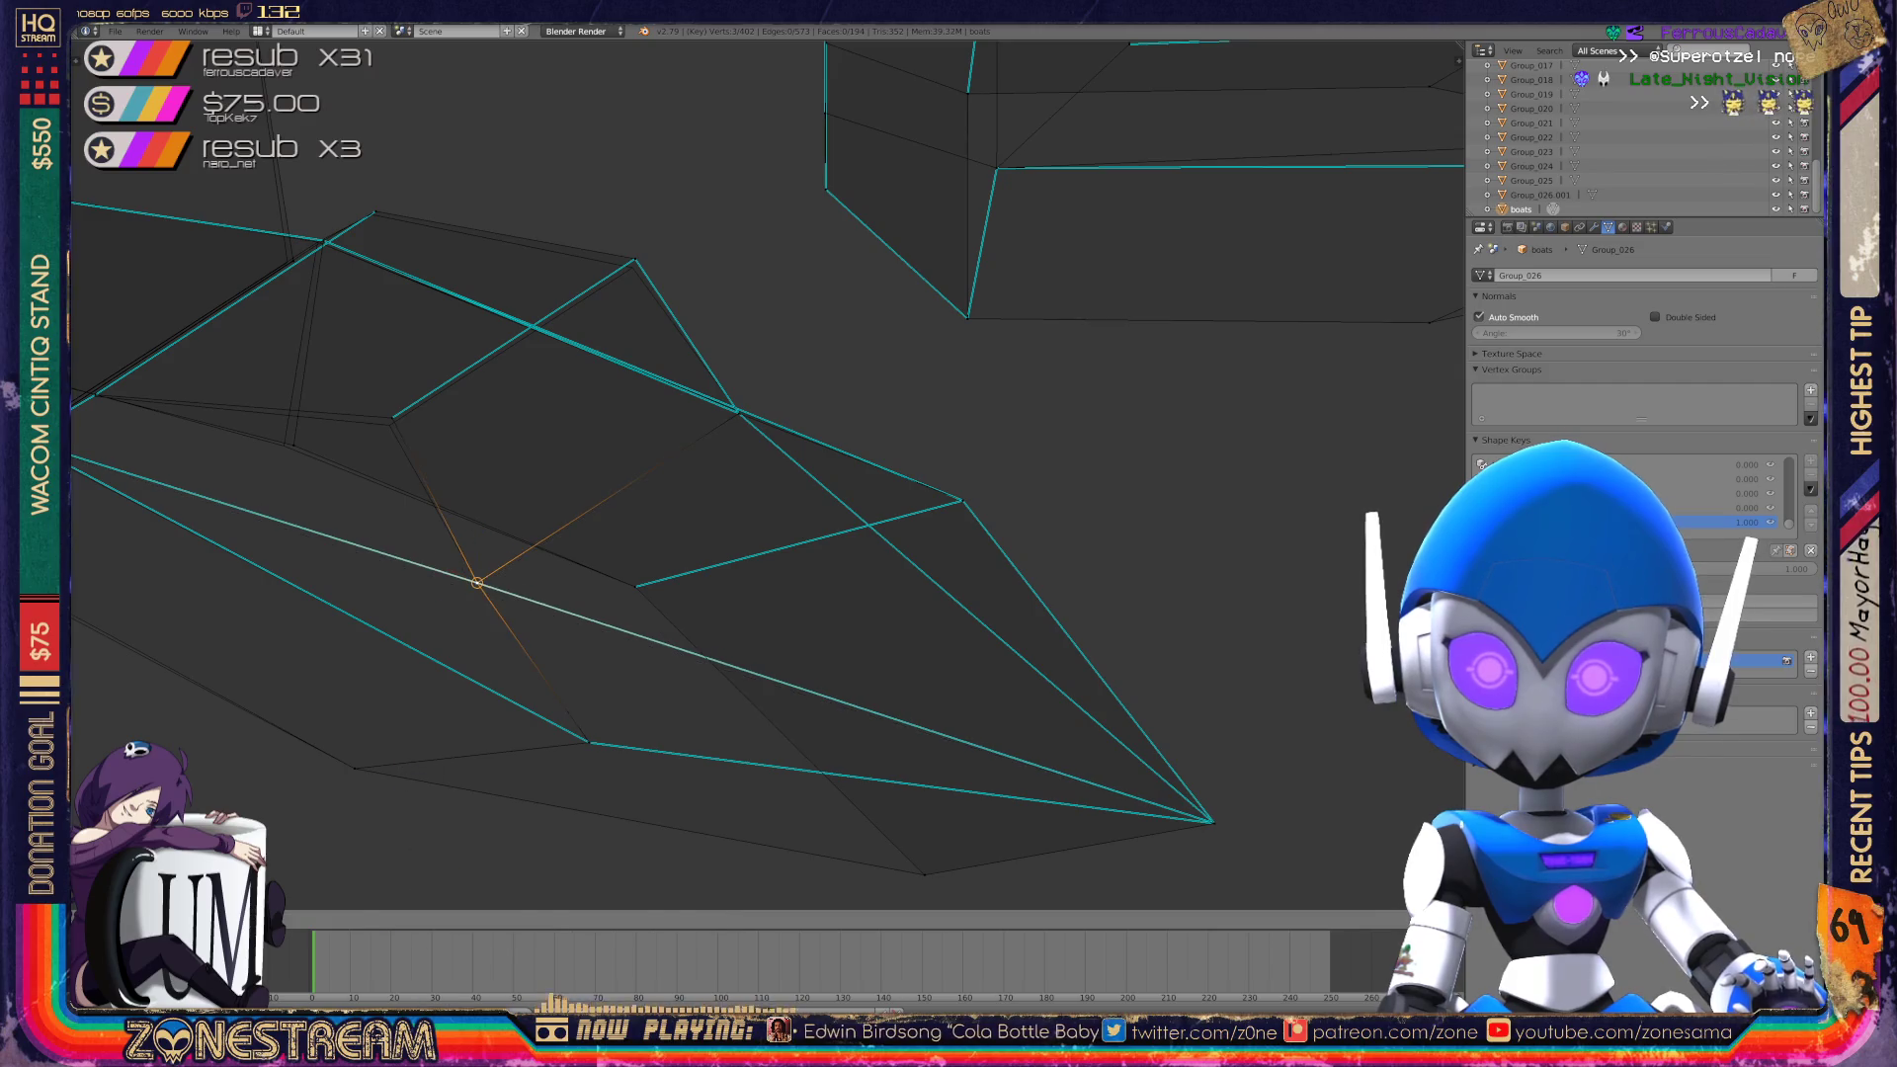
shift+middle_drag(482, 575, 646, 653)
right_click(622, 448)
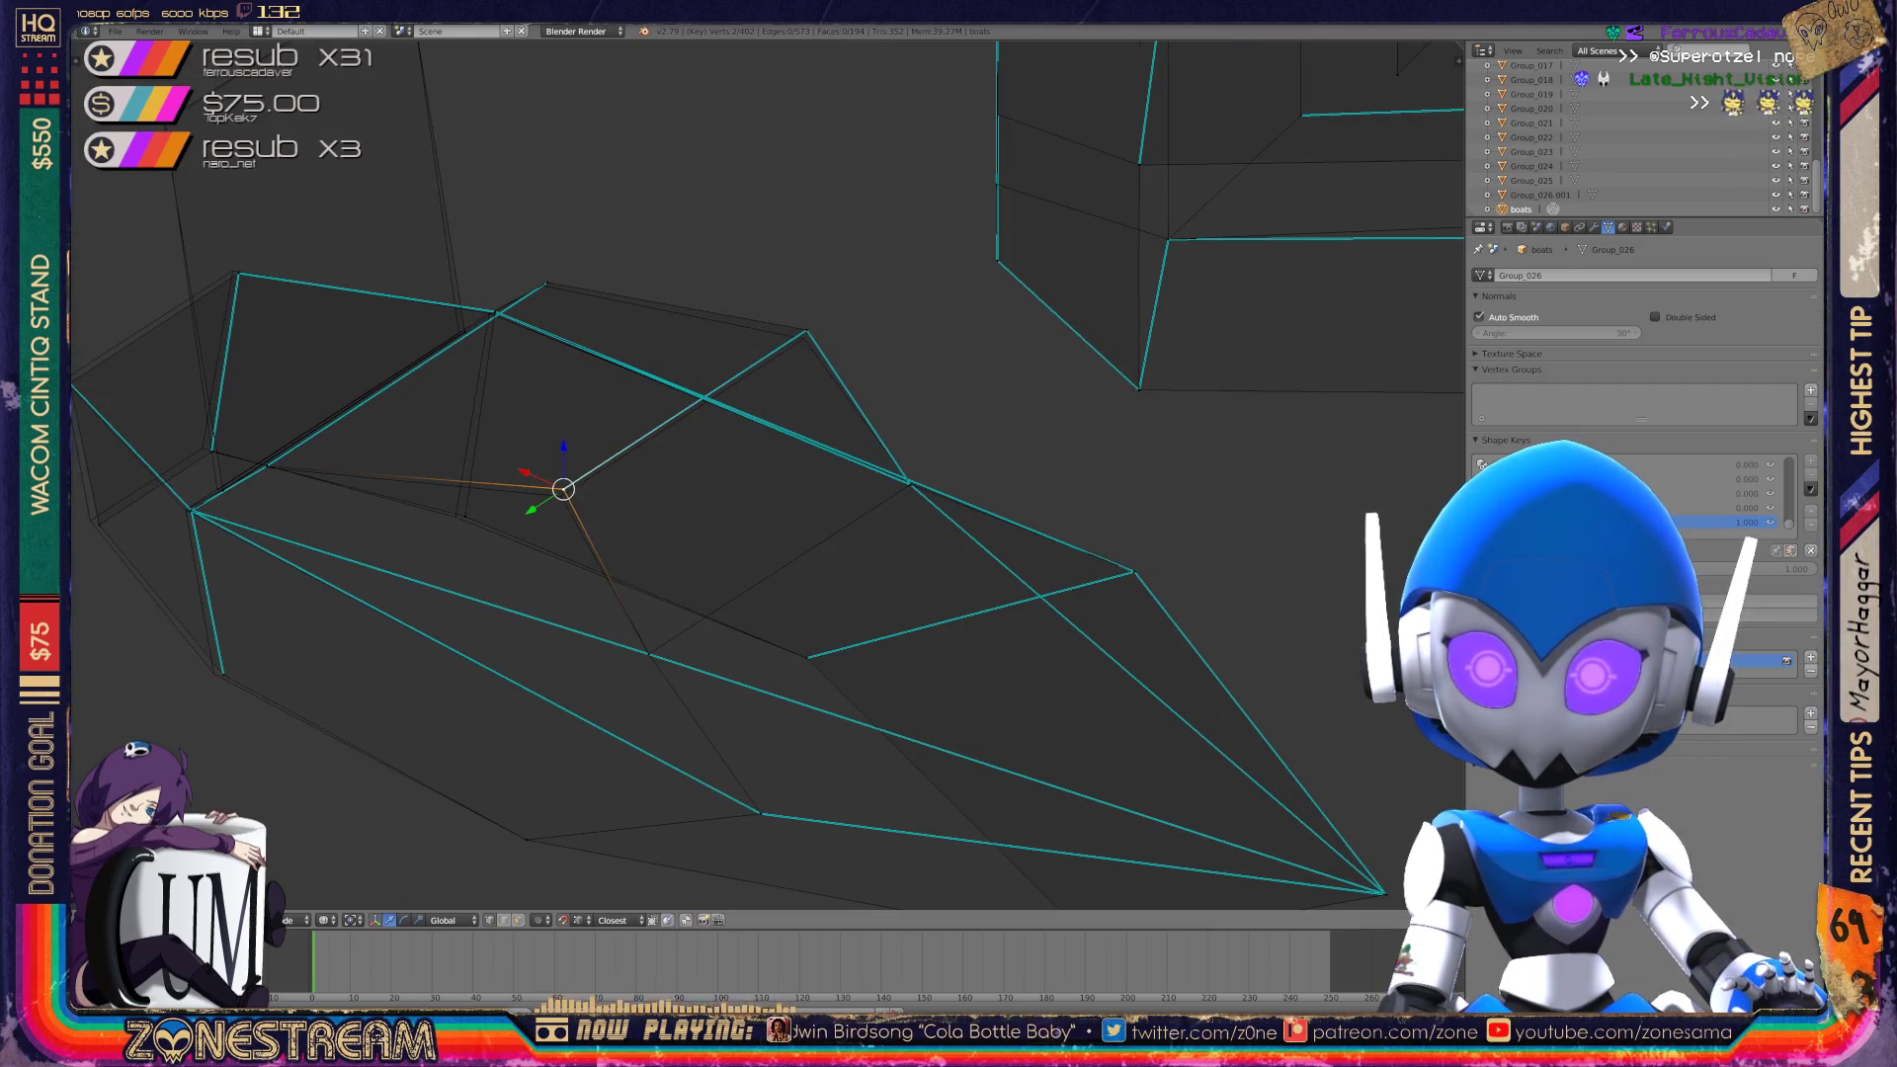
key(g)
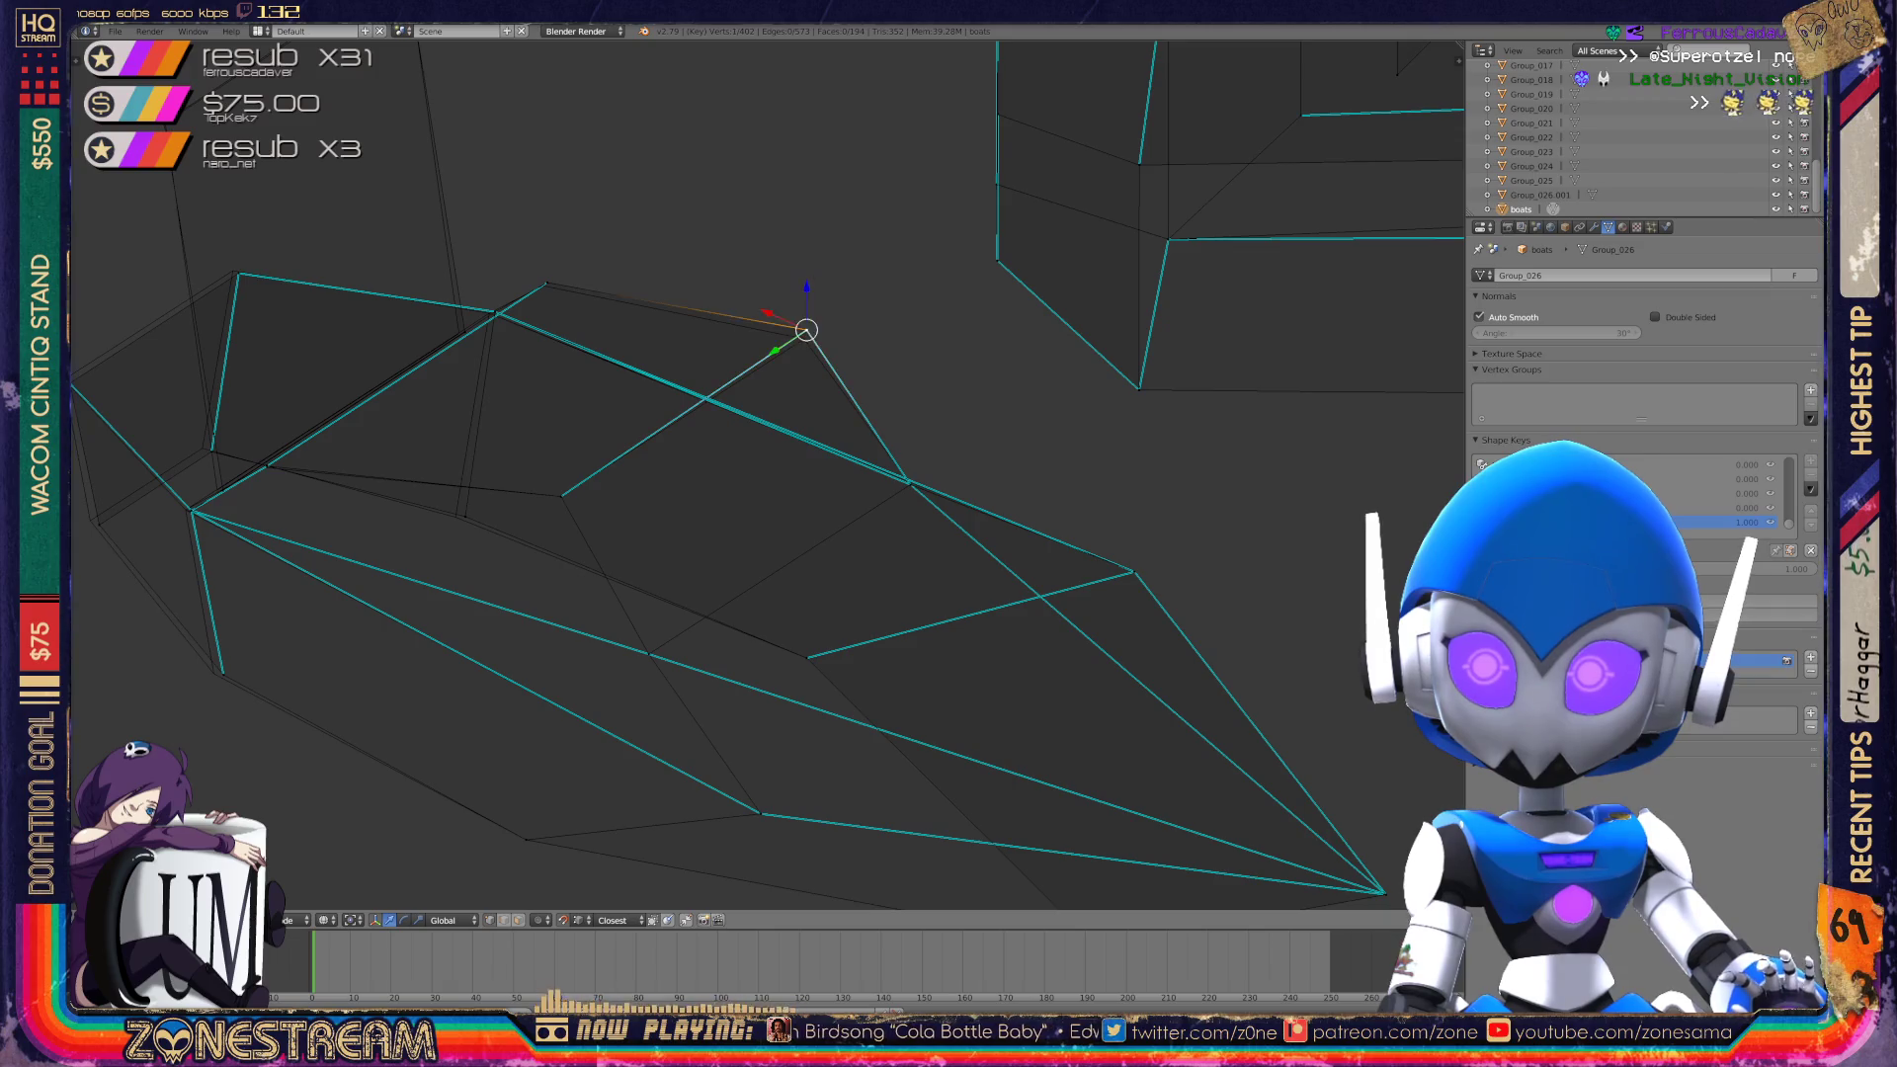
shift+middle_drag(692, 494, 920, 504)
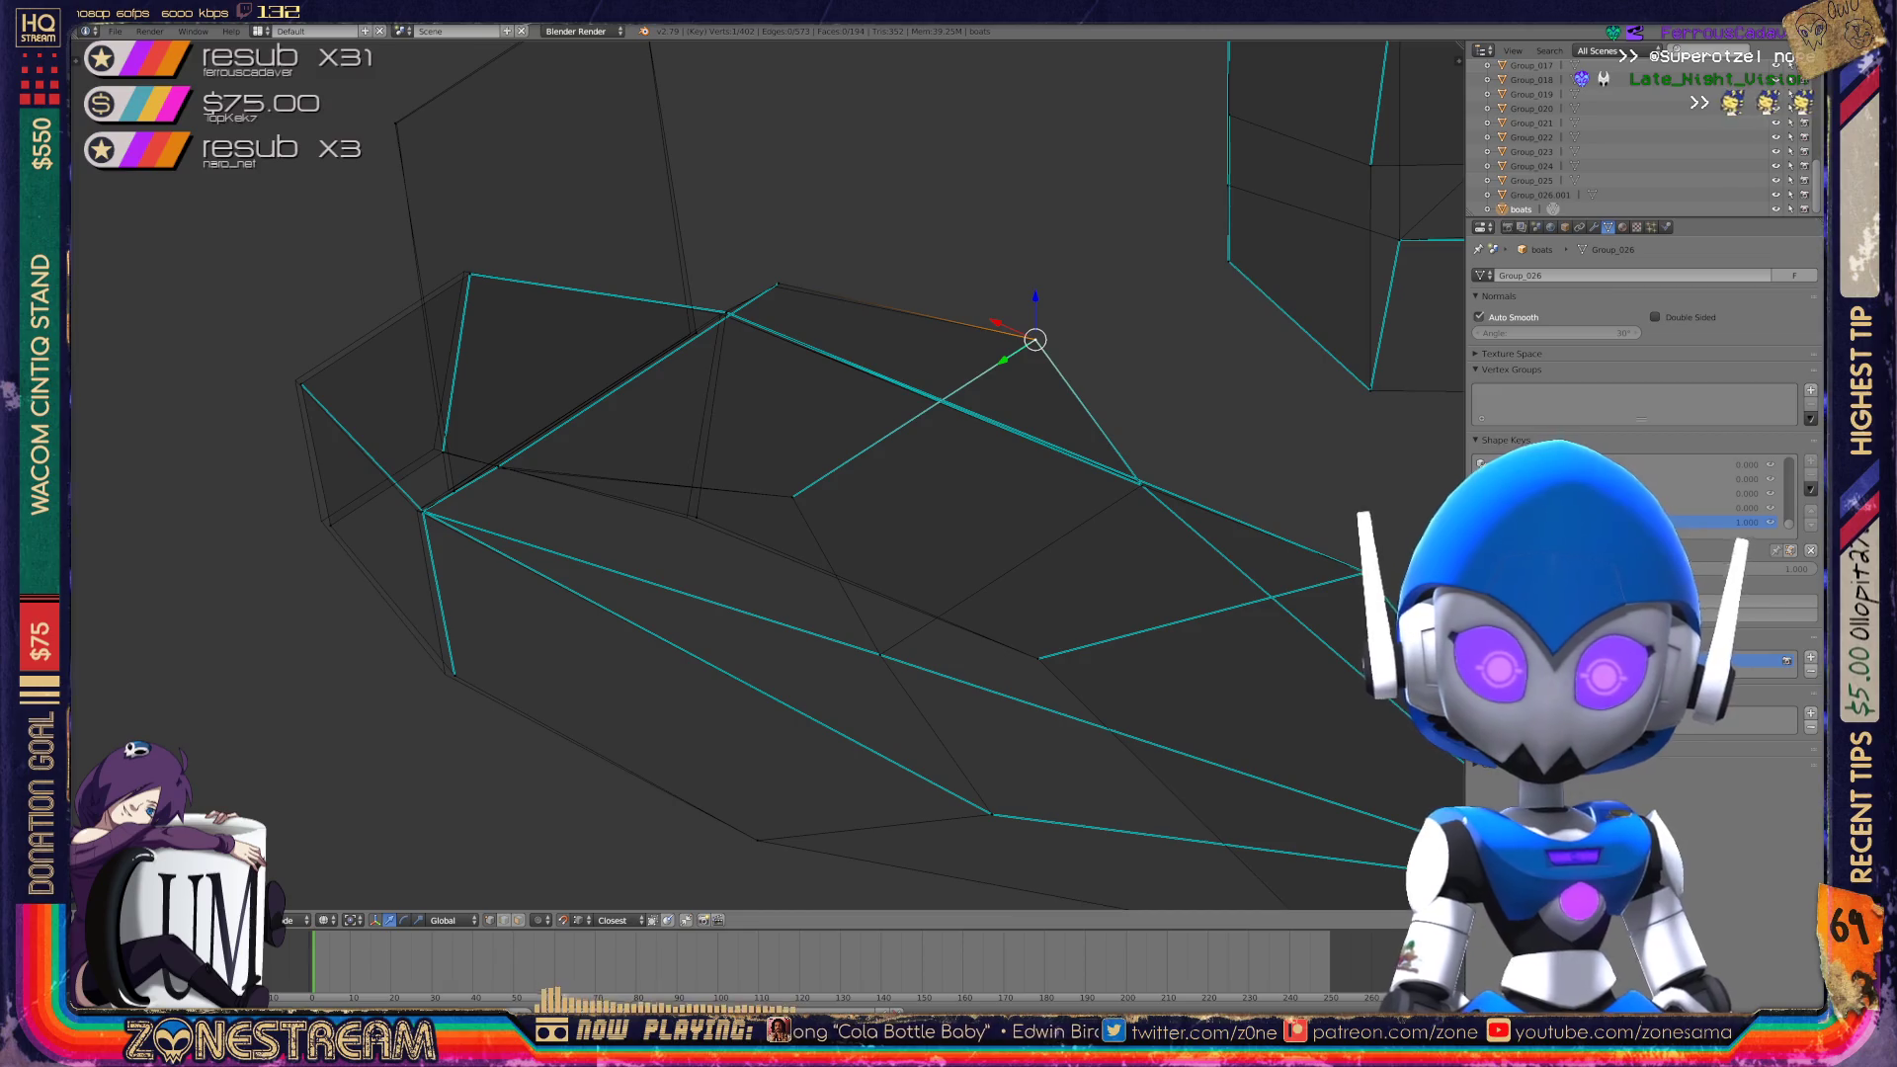
mouse_move(791, 494)
middle_down()
mouse_move(751, 514)
mouse_move(861, 485)
middle_up()
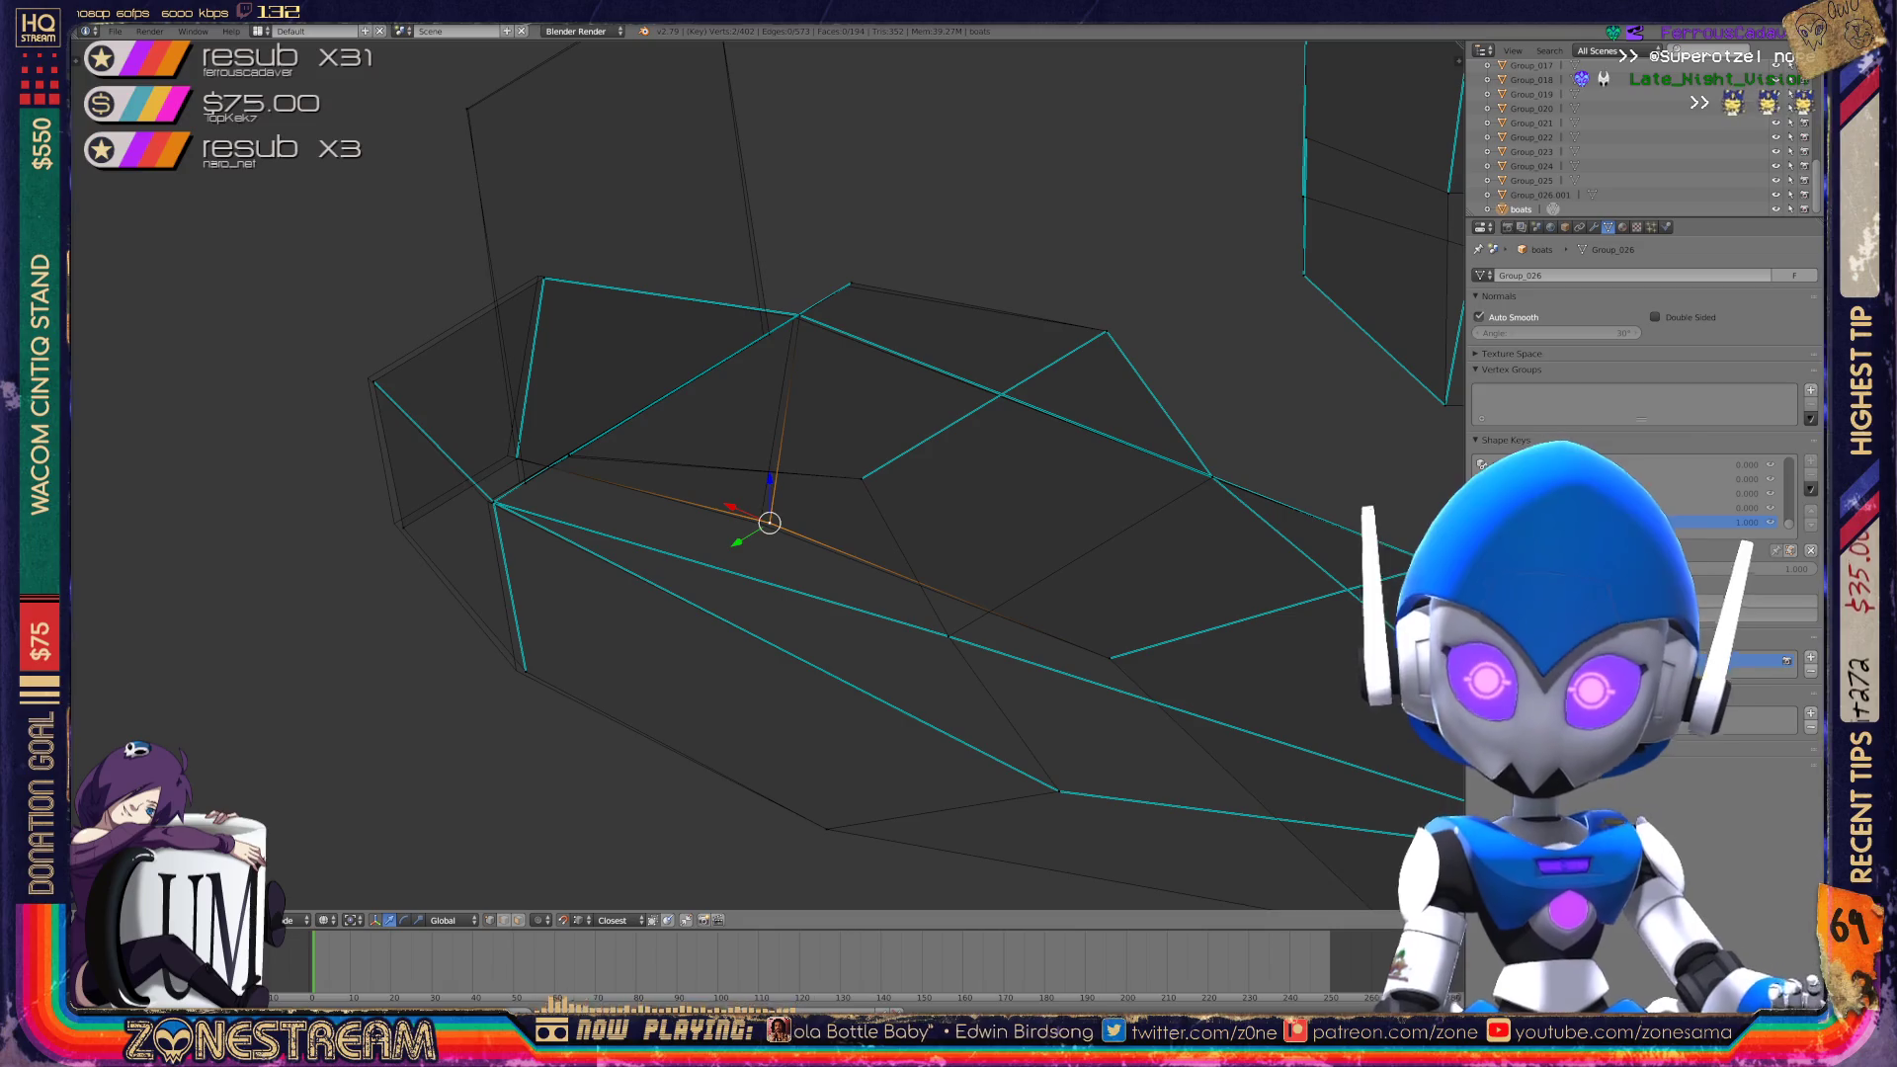
key(g)
click(760, 524)
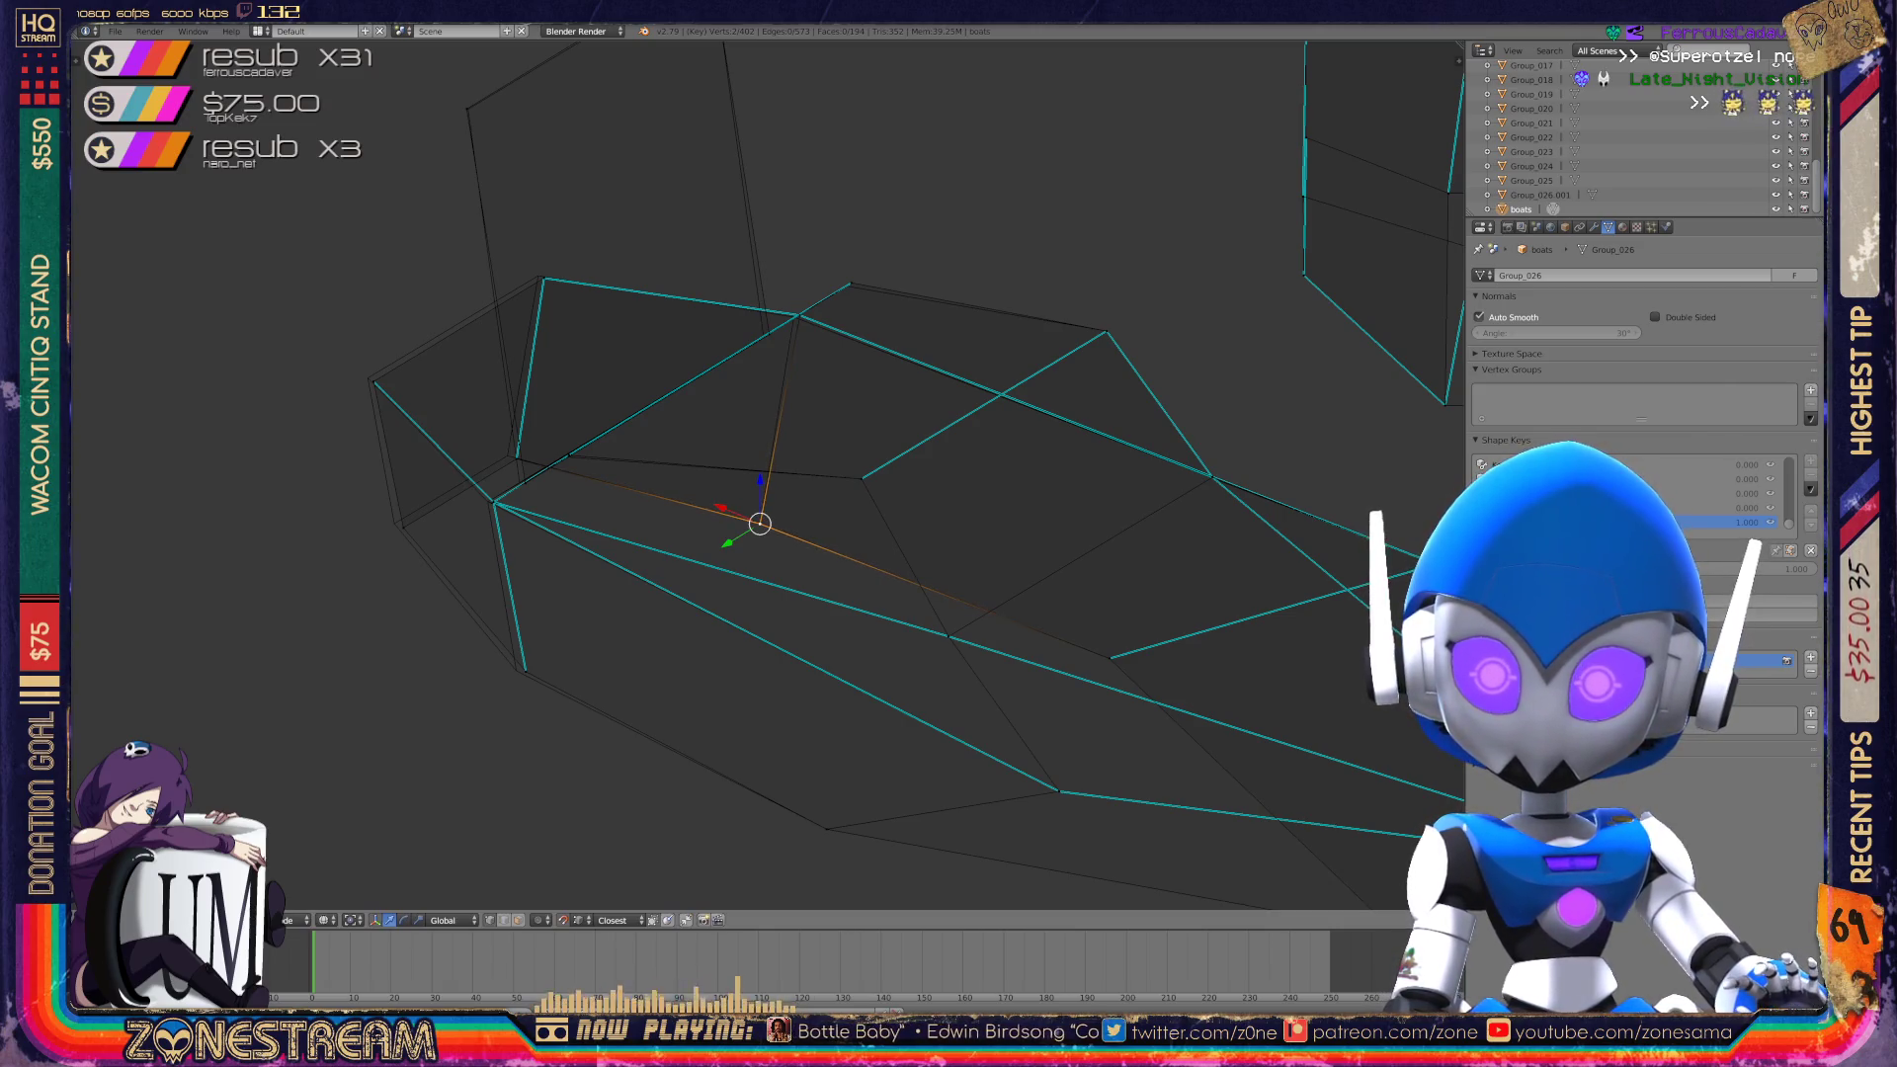
Shift a vertex on the sole slightly left.
right_click(526, 672)
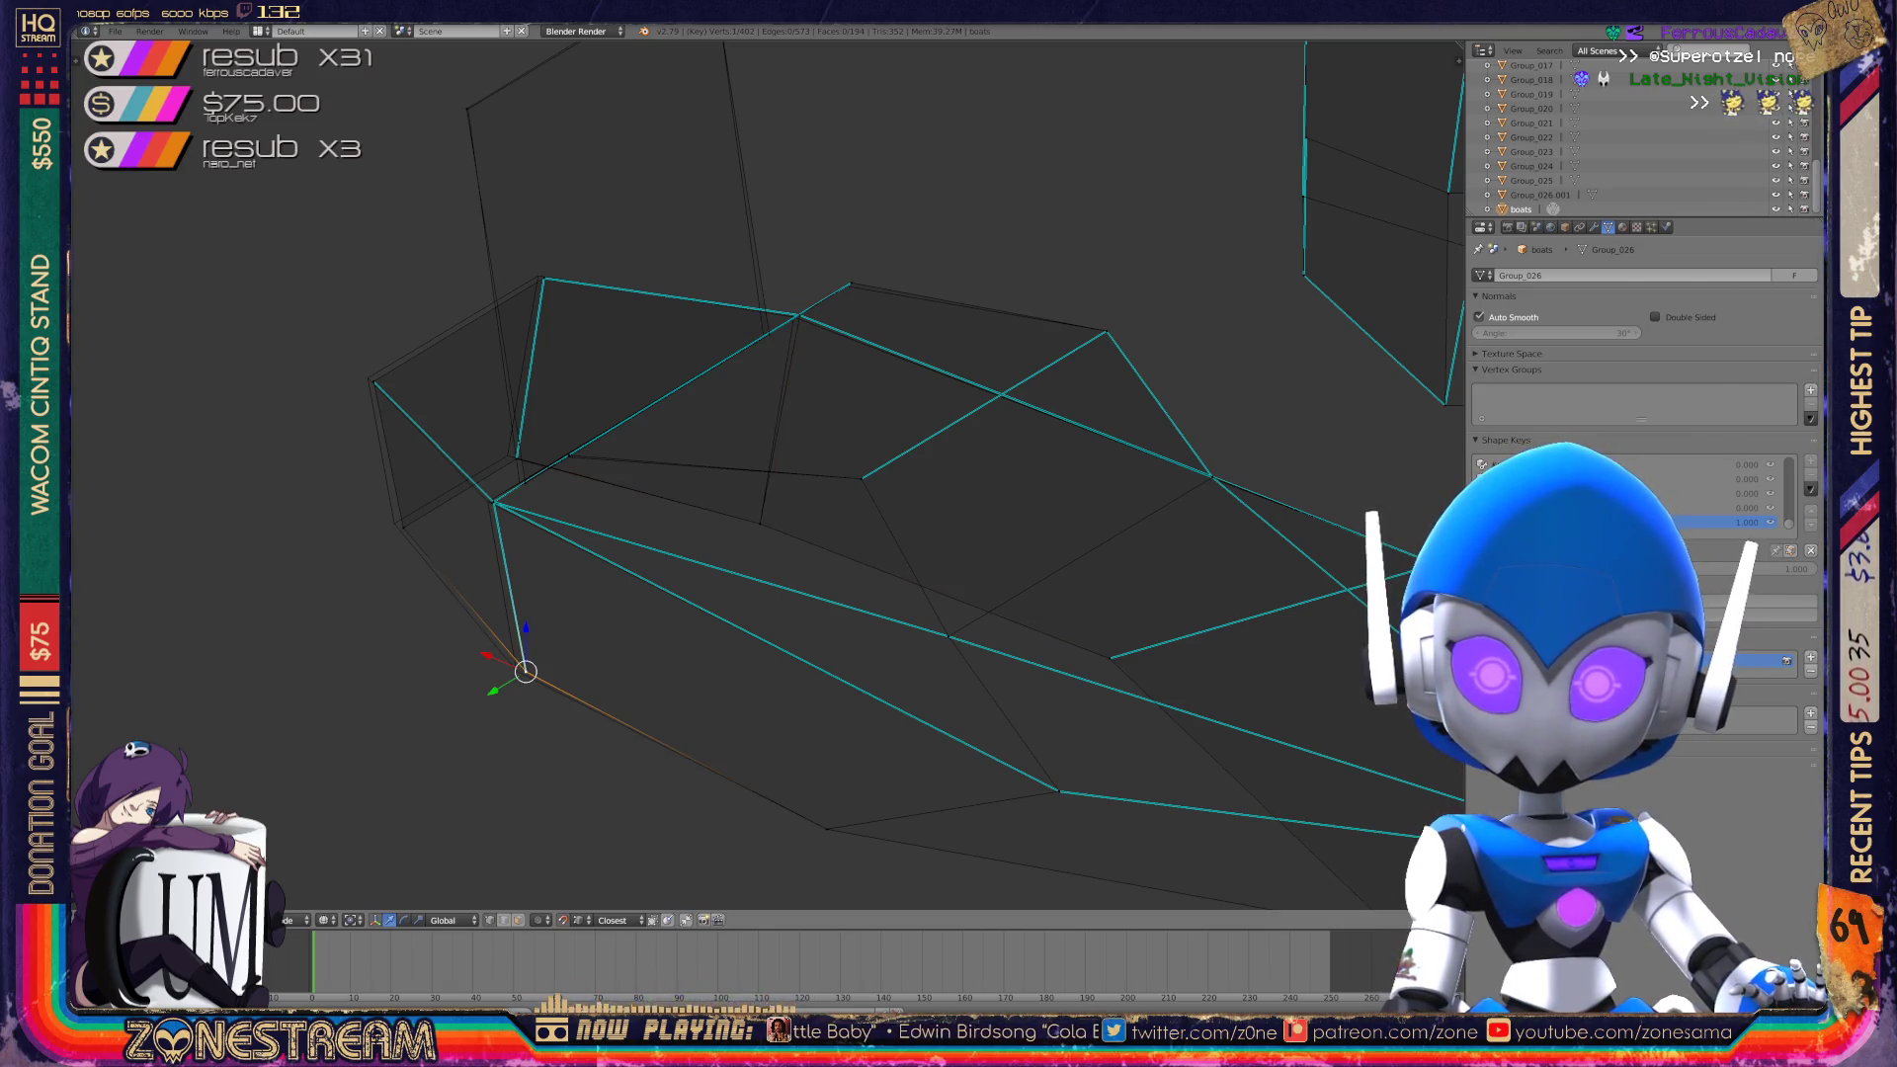
key(g)
click(520, 669)
middle_drag(751, 494, 672, 484)
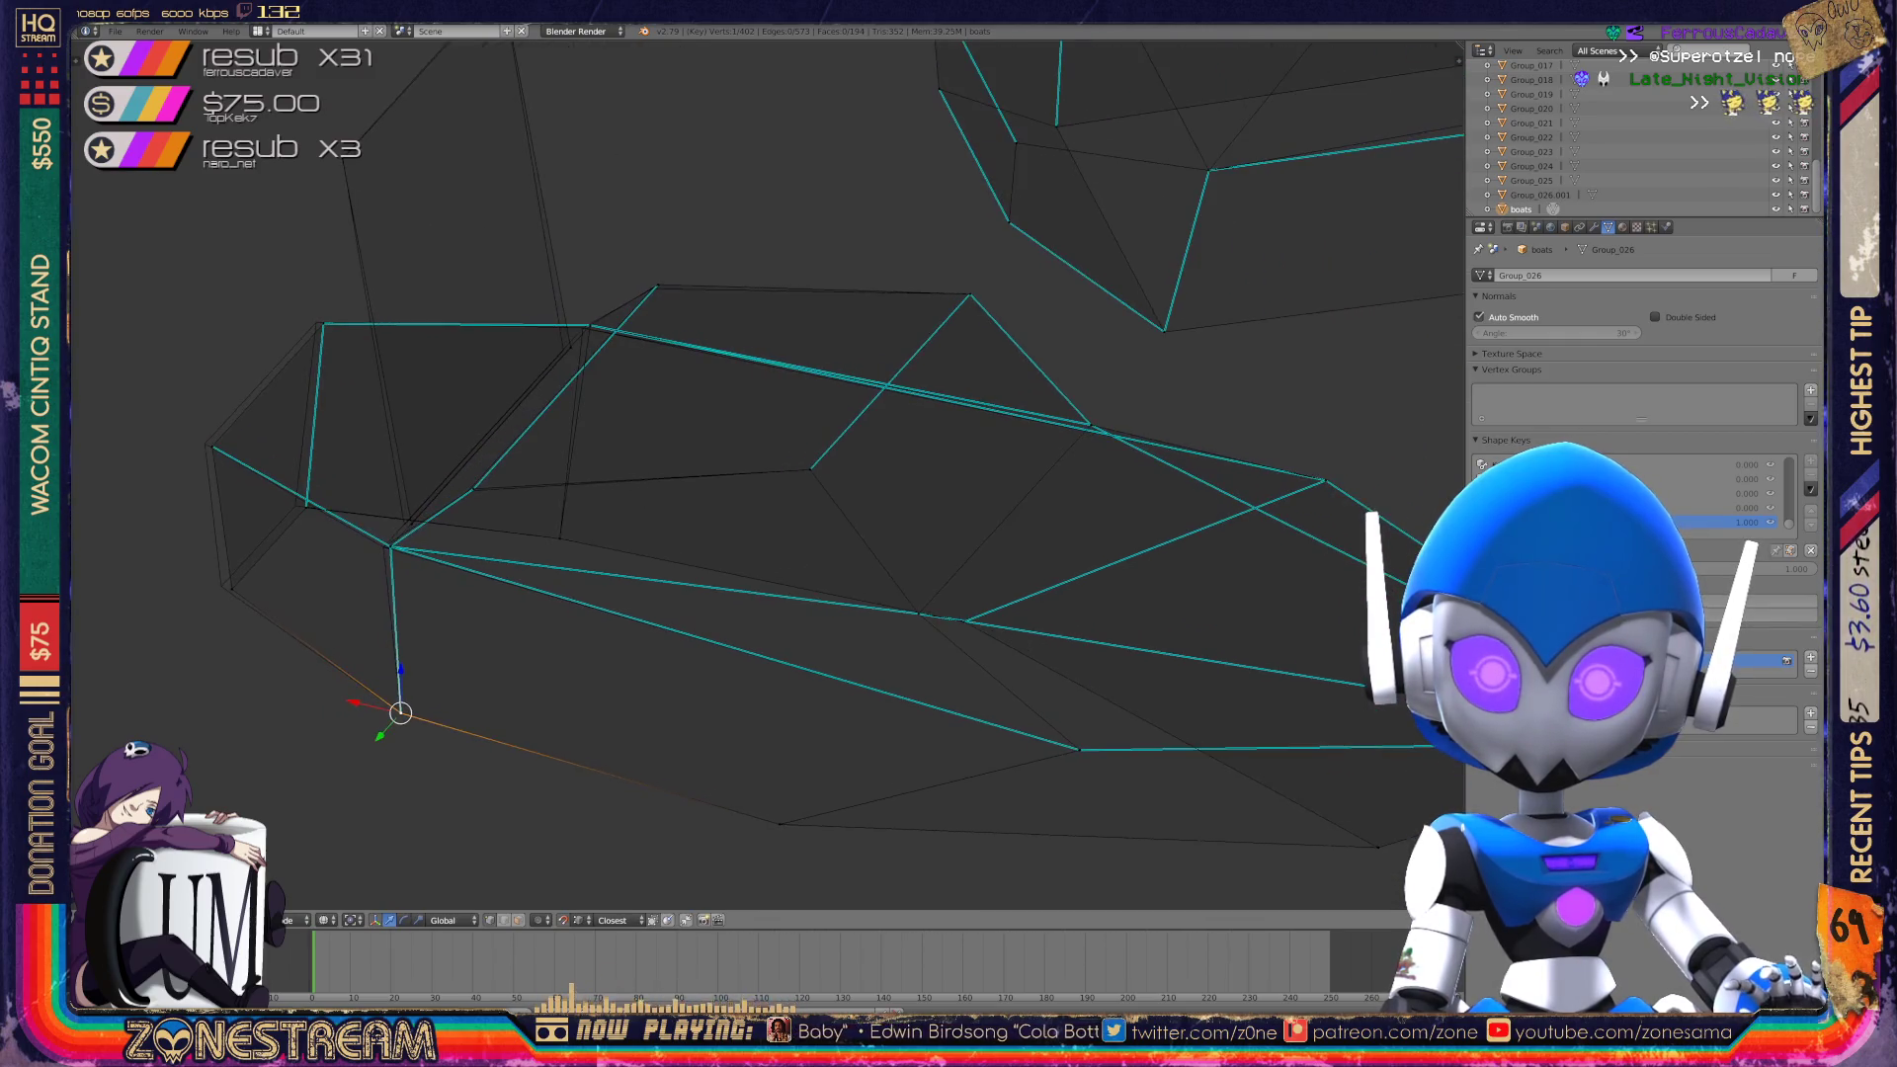
scroll(768, 475, up, 5)
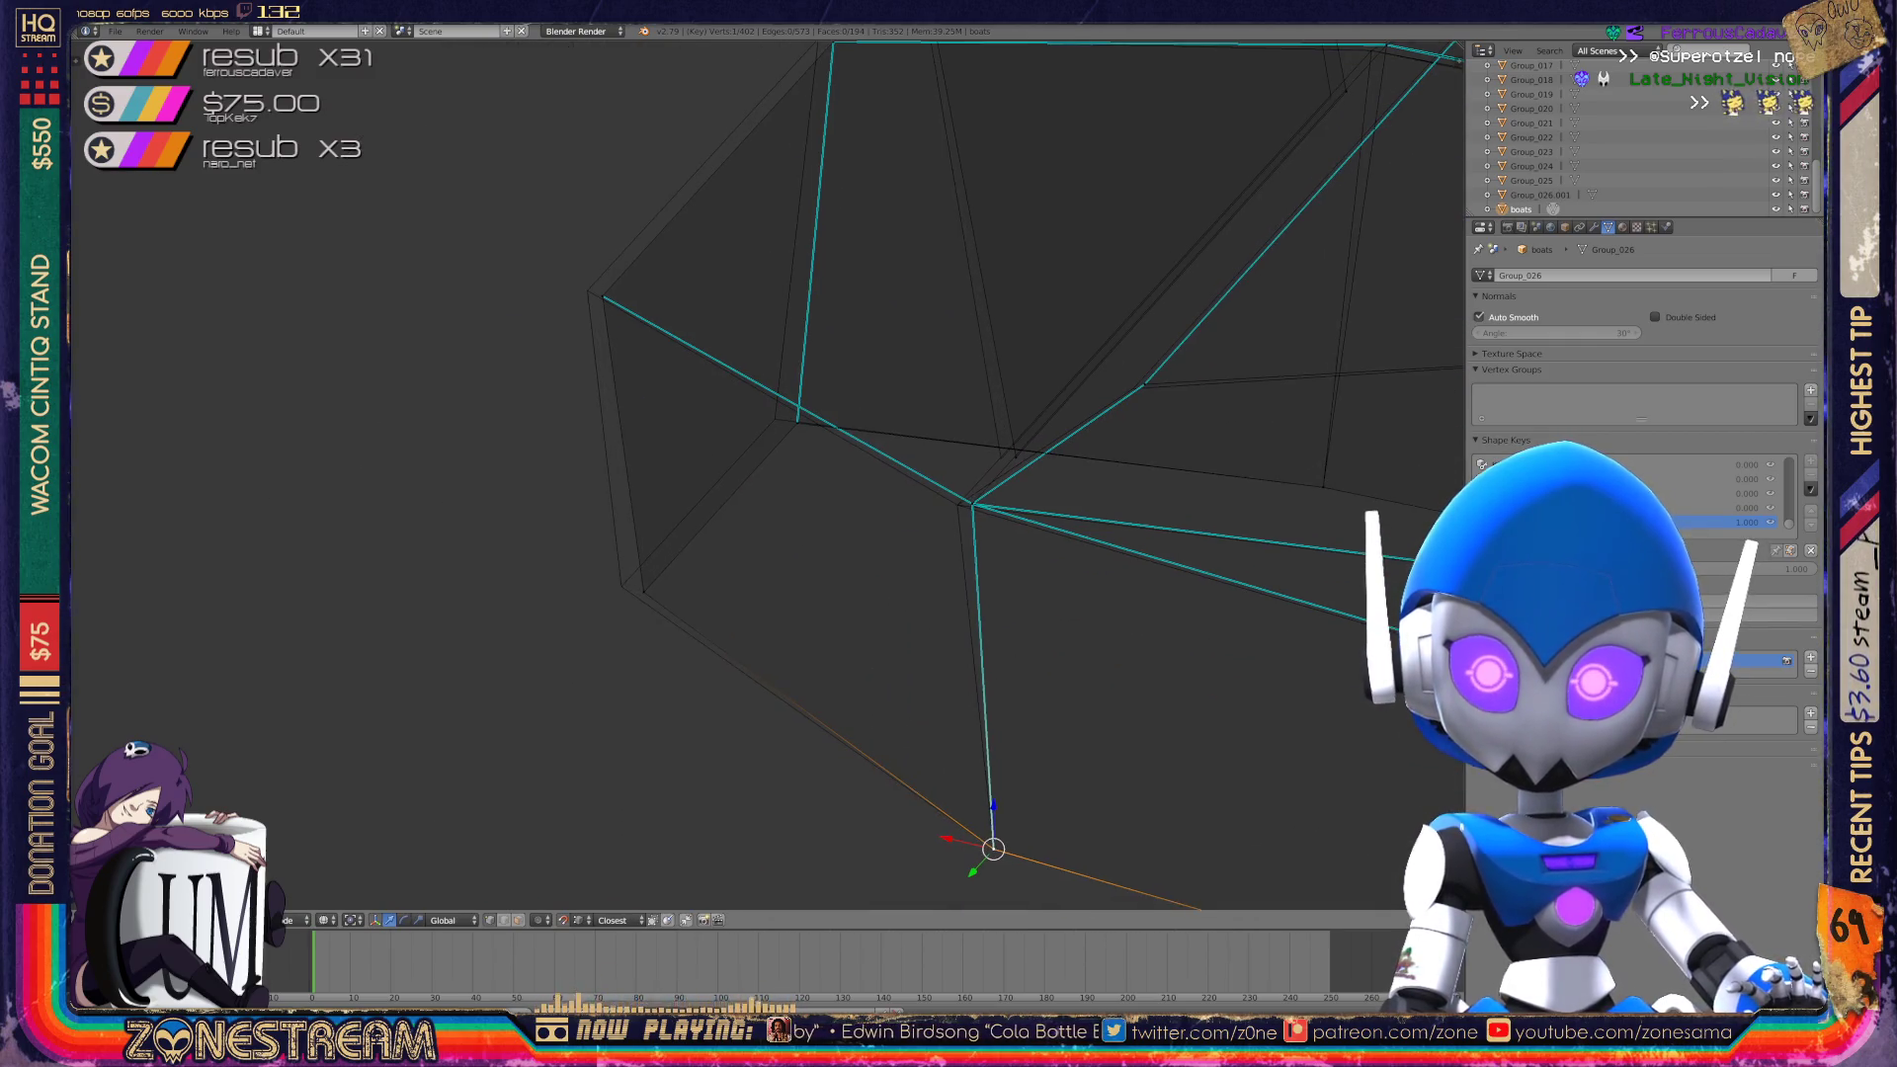
key(g)
click(622, 586)
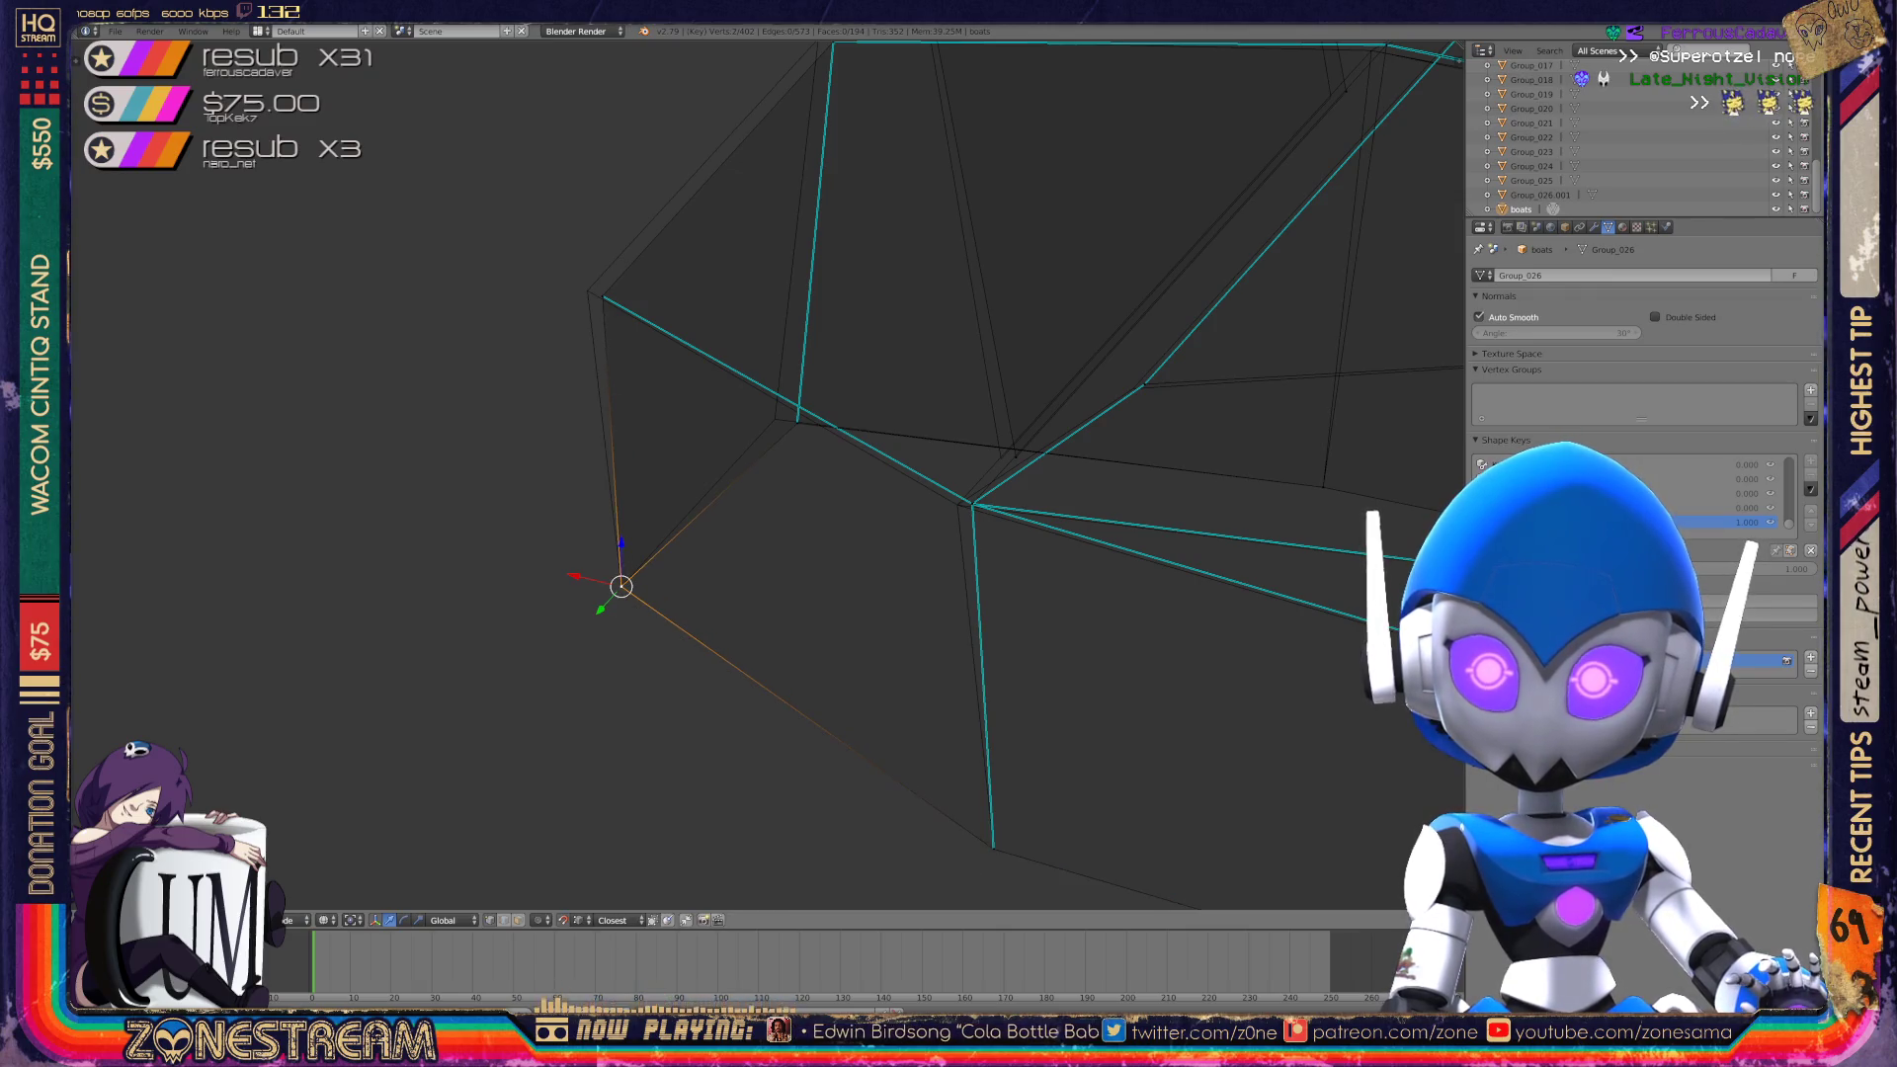
Nudge vertices near the boot's top and upper corner left and upward.
right_click(797, 423)
key(g)
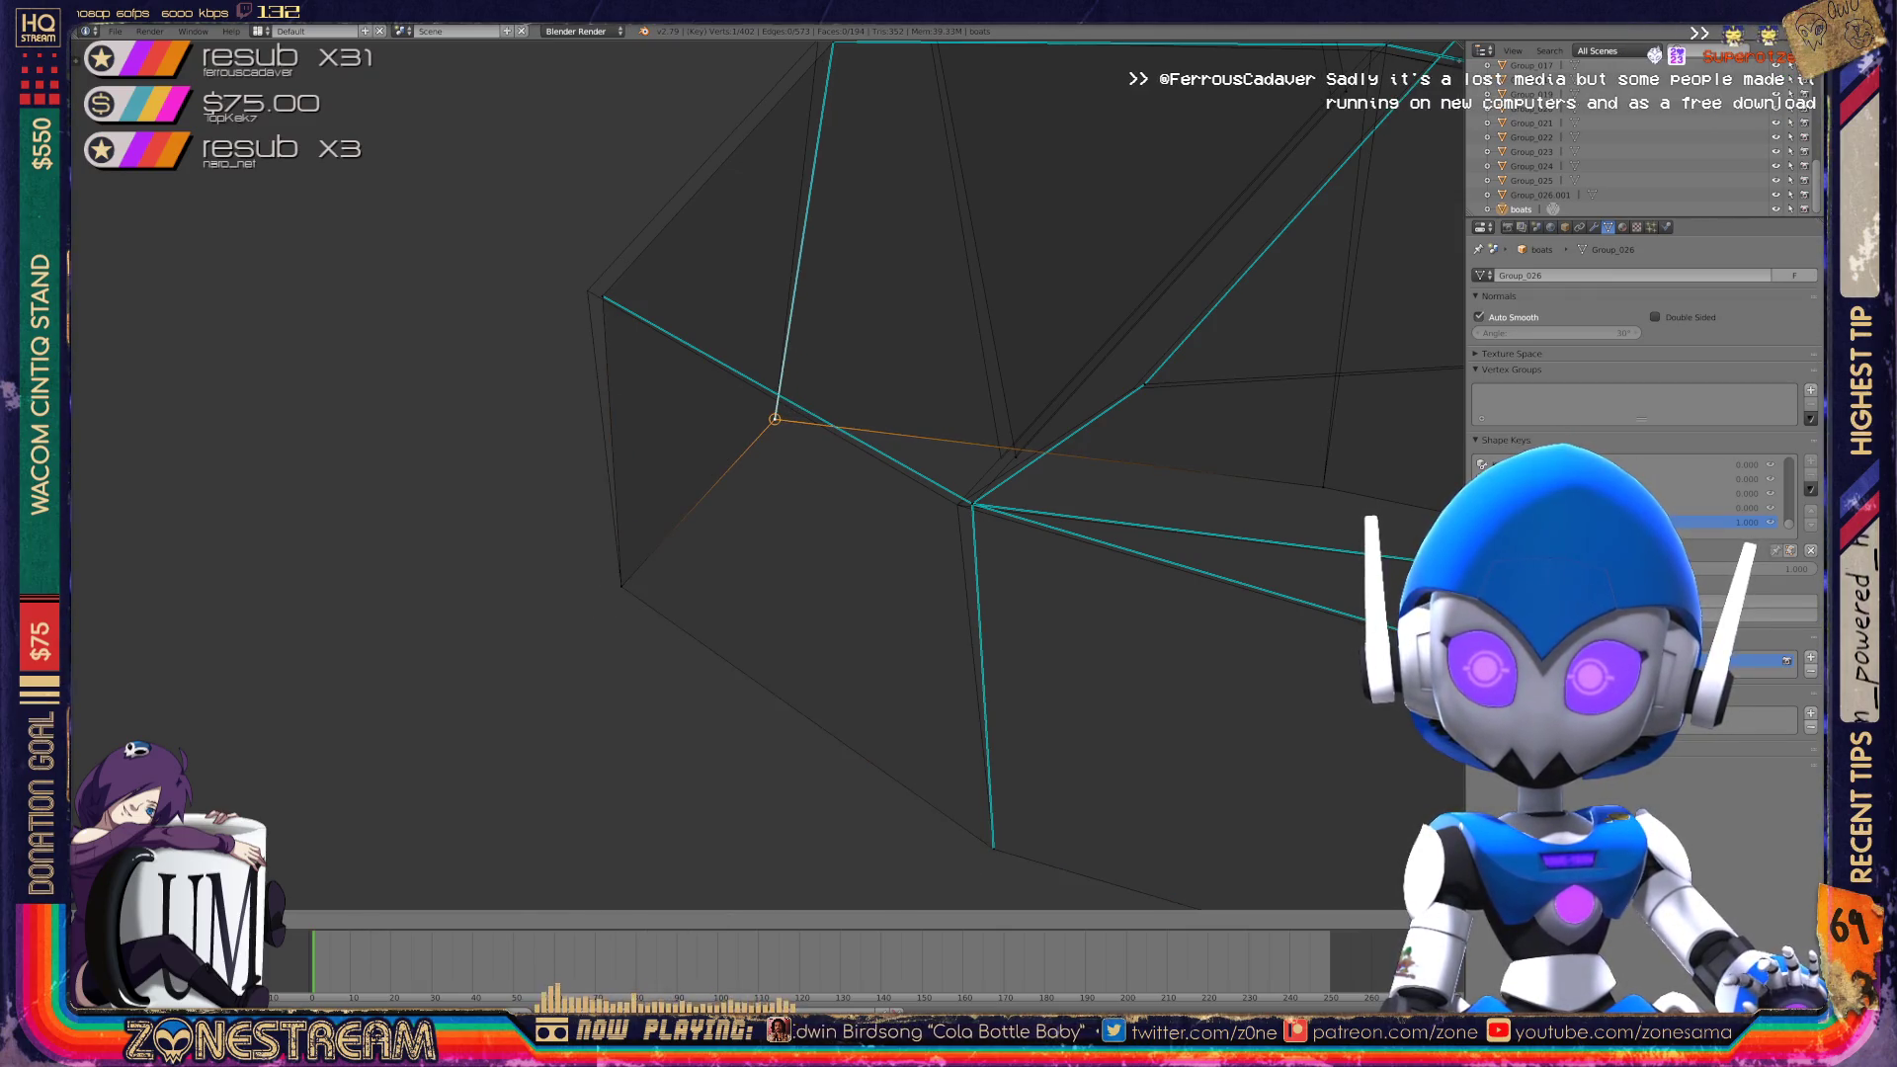
click(776, 415)
right_click(601, 295)
key(g)
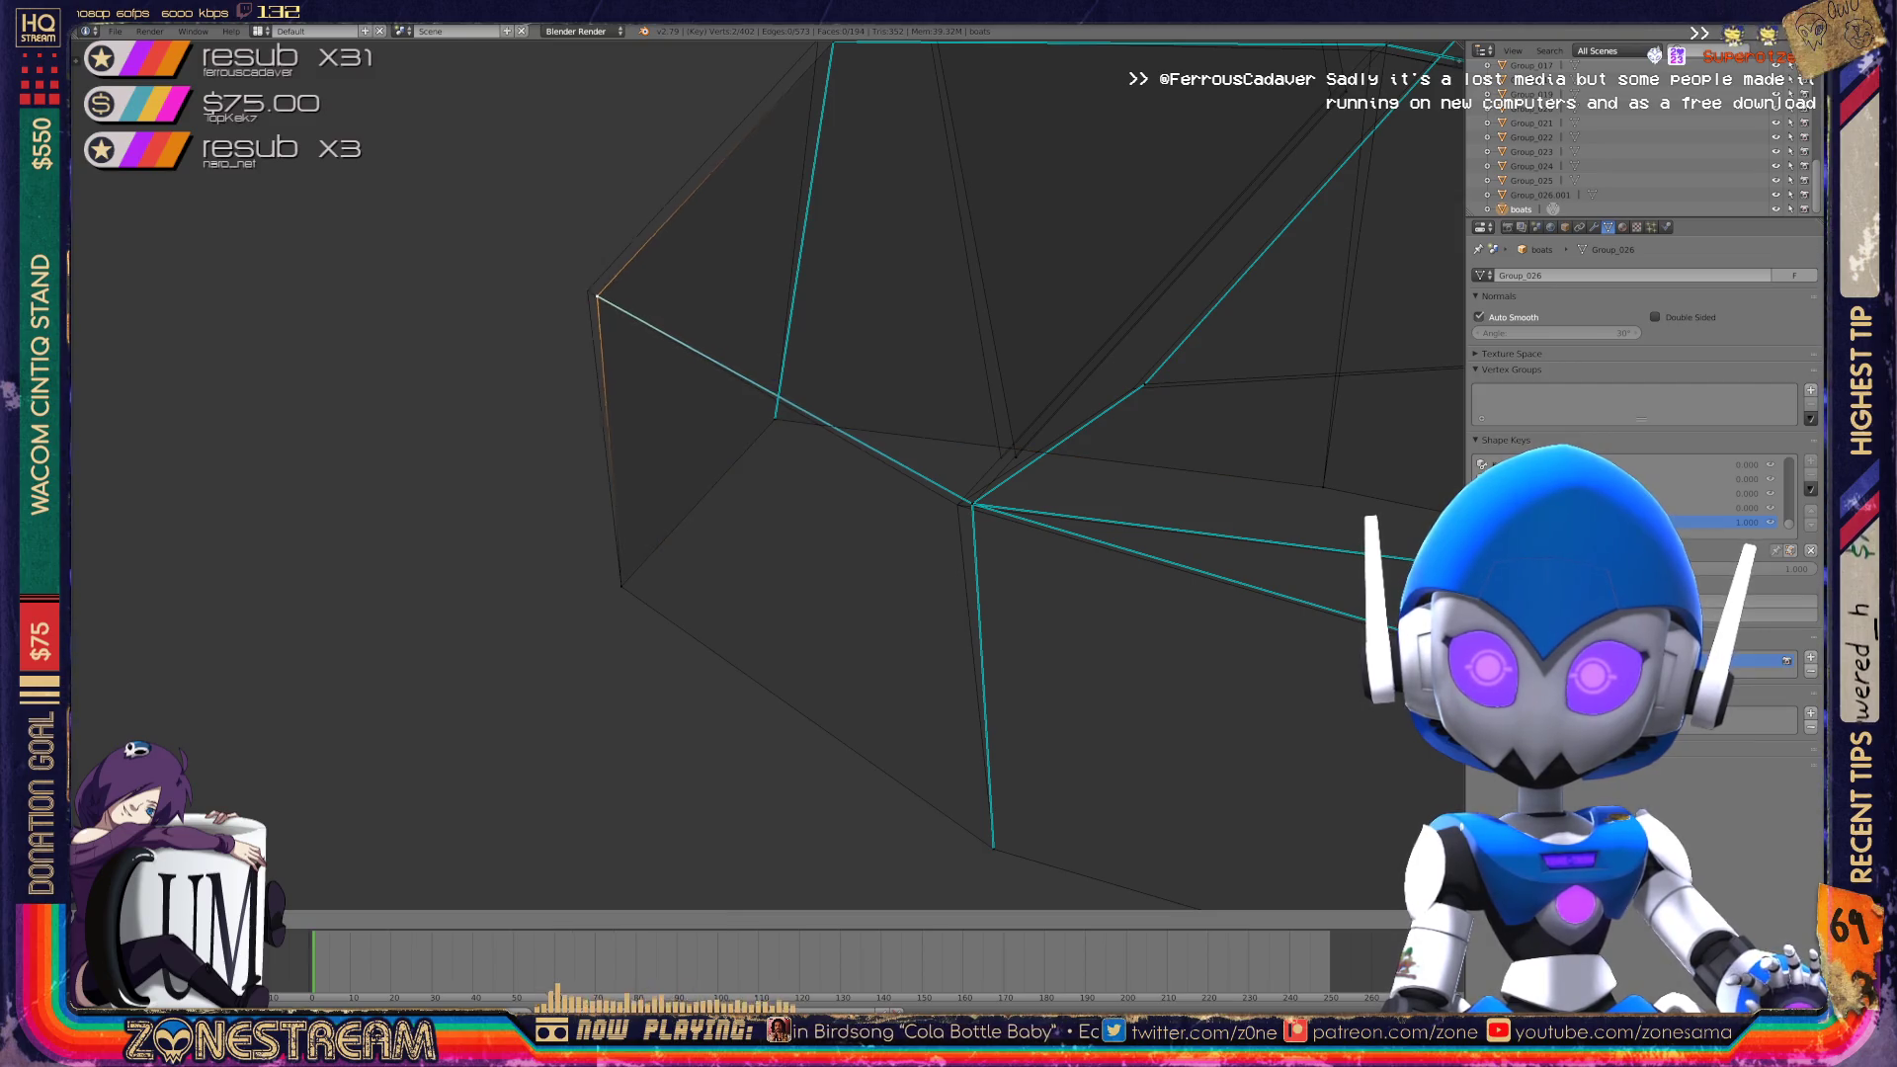
click(584, 288)
shift+middle_drag(584, 287, 499, 556)
right_click(745, 307)
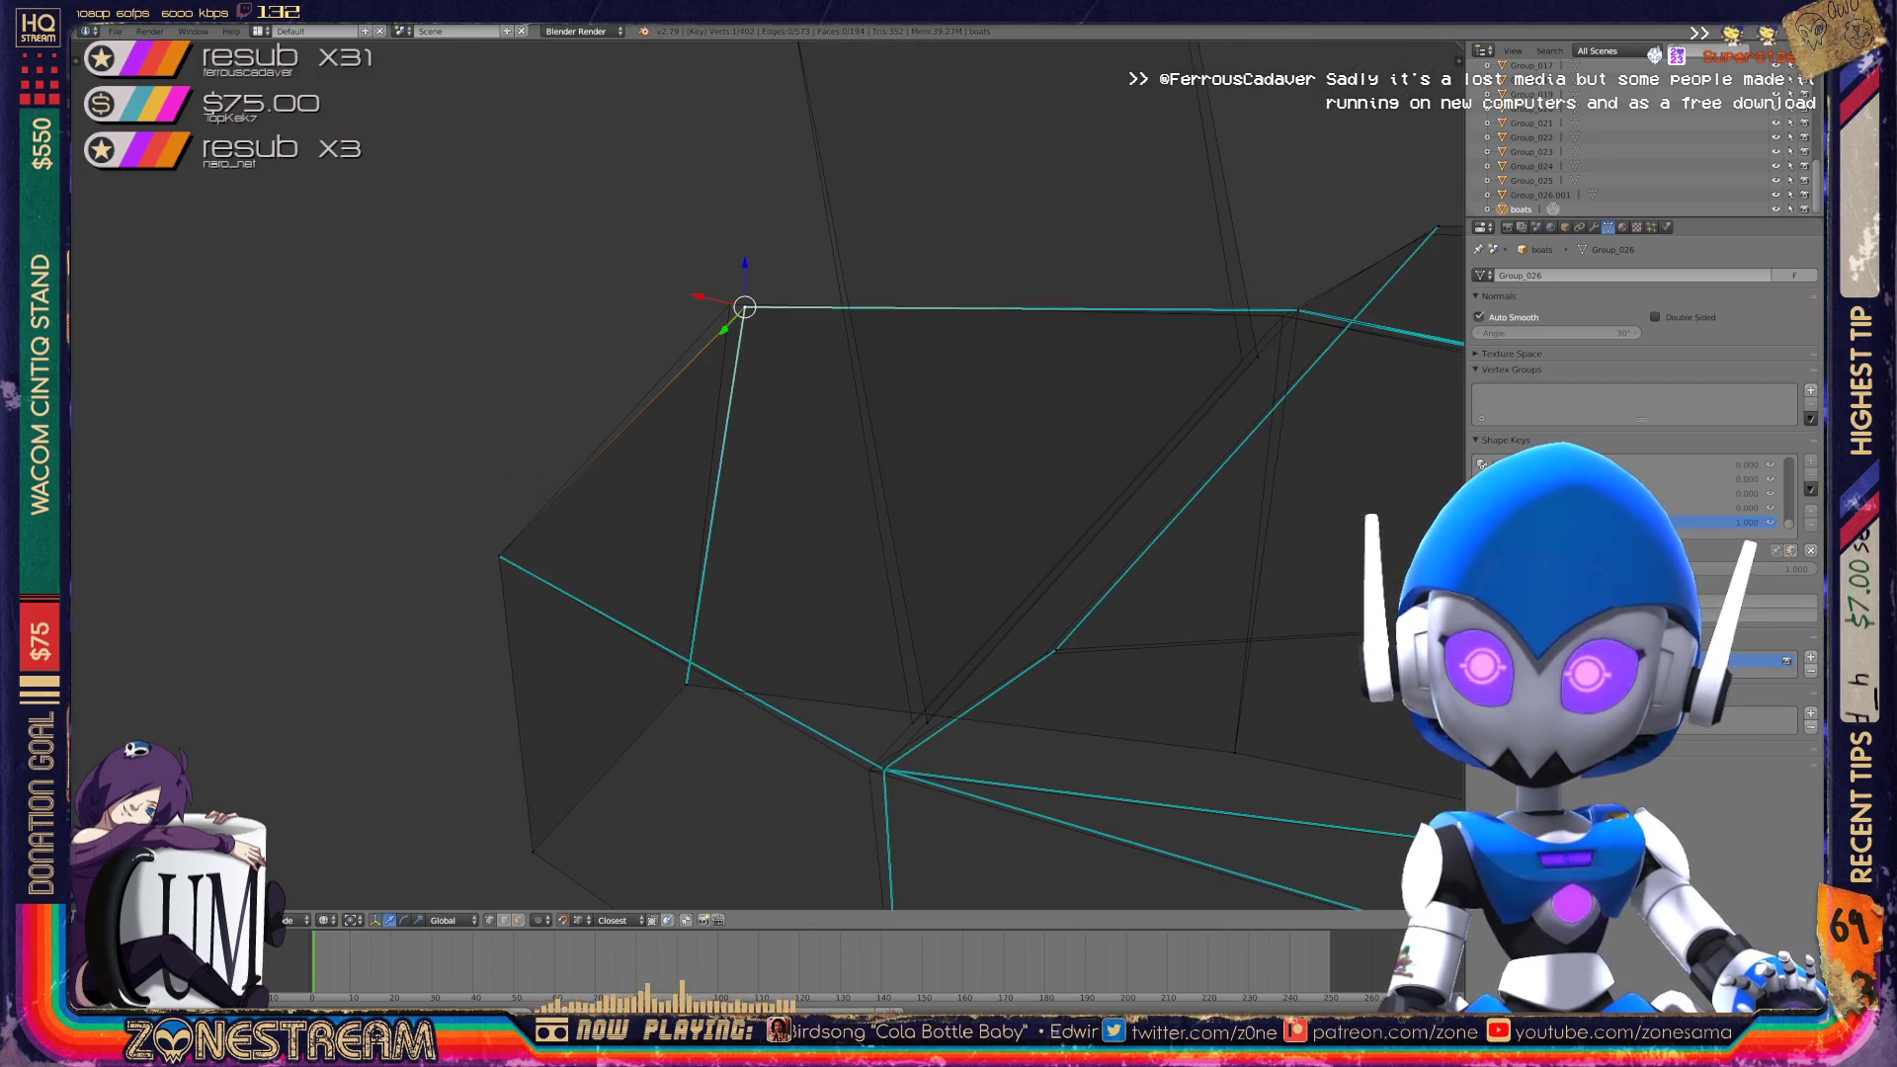
key(g)
click(729, 305)
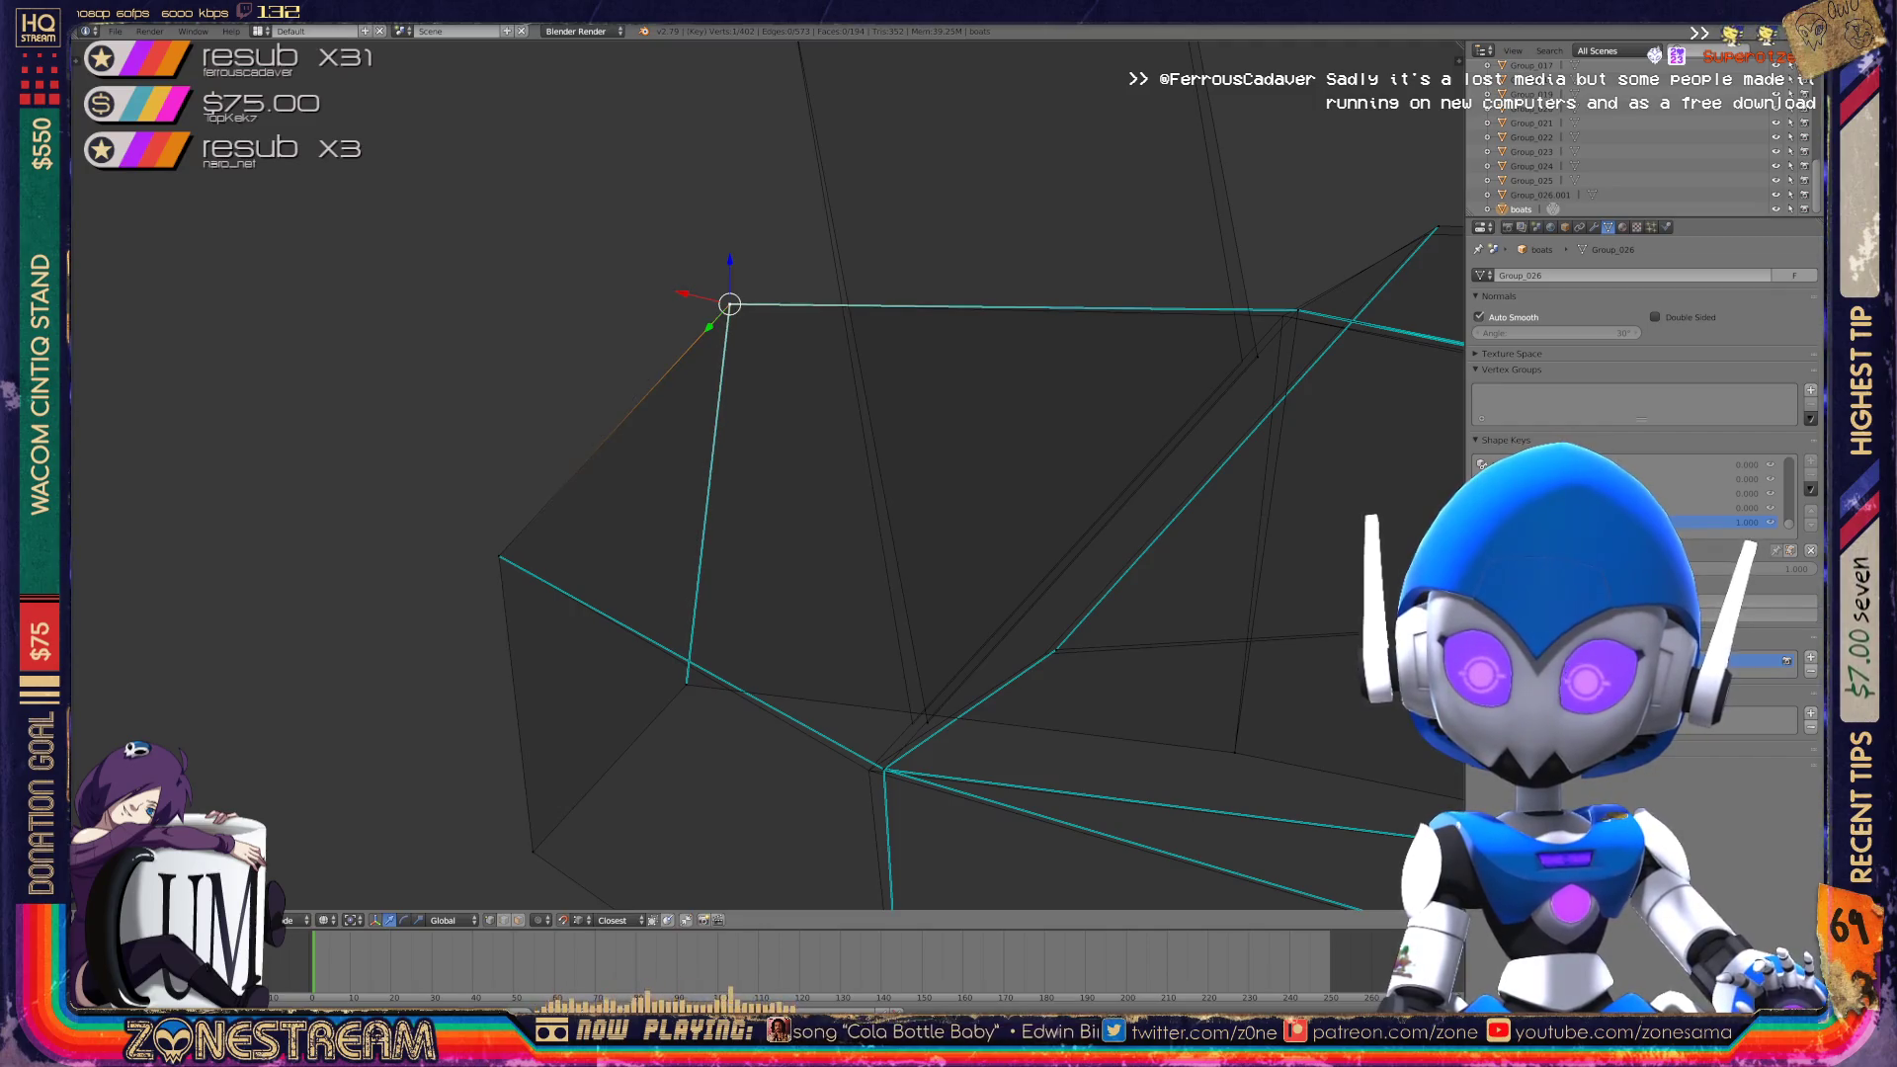
Move another upper boot vertex slightly left, then clear the selection.
middle_drag(751, 474, 870, 445)
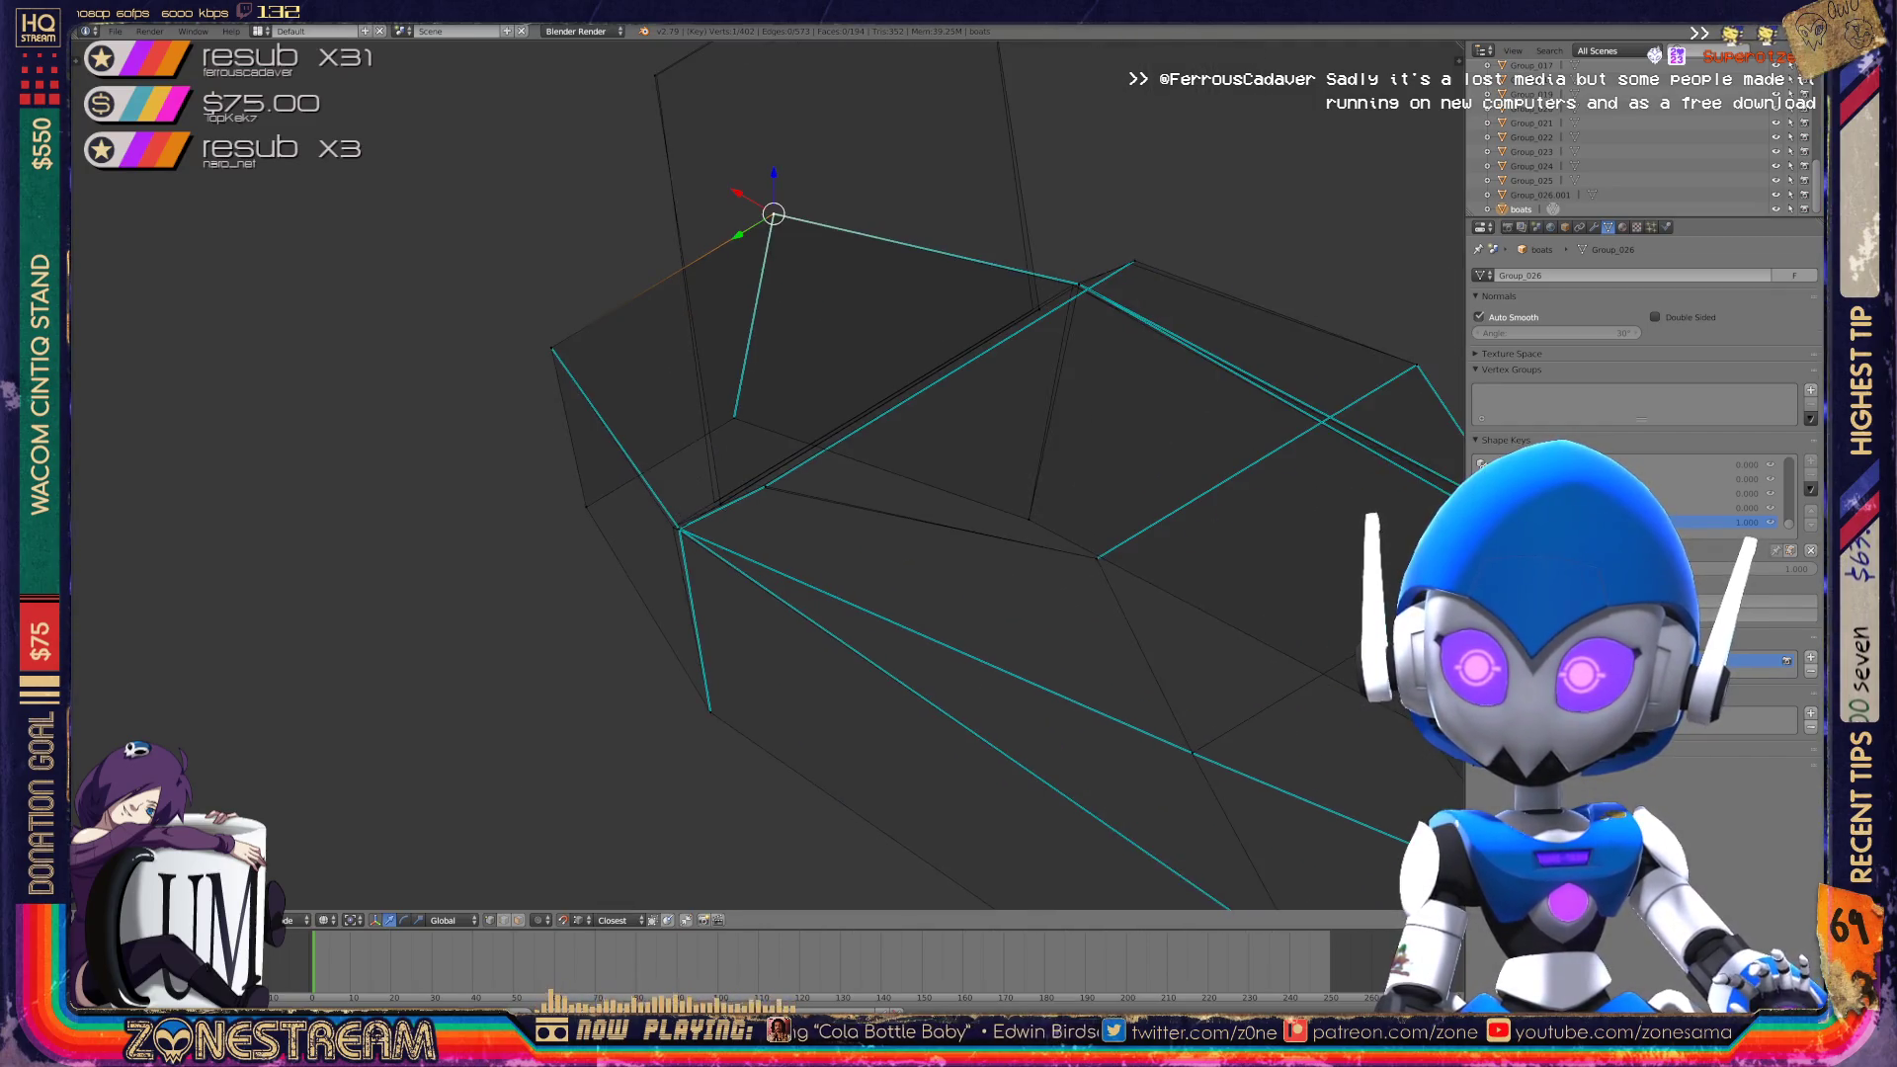
mouse_move(1236, 711)
middle_down()
mouse_move(1180, 678)
mouse_move(1092, 665)
middle_up()
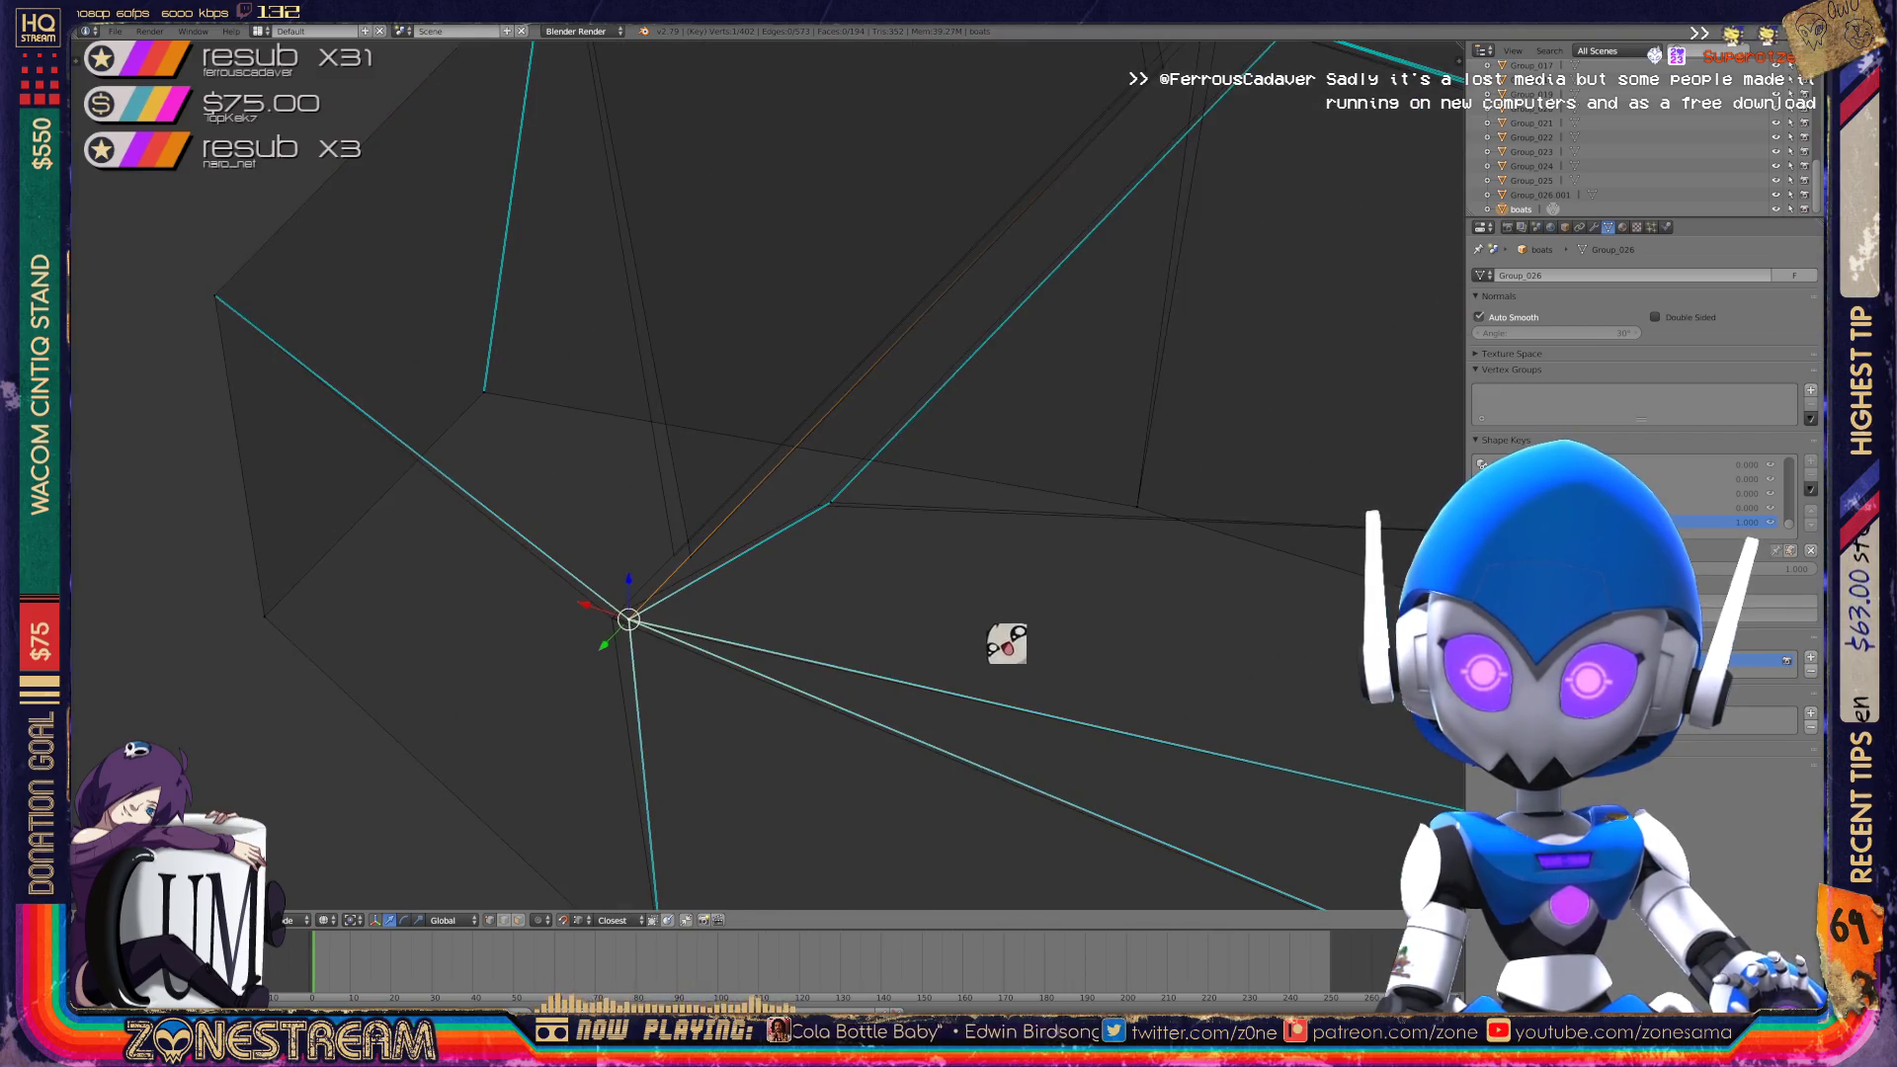
key(g)
click(705, 574)
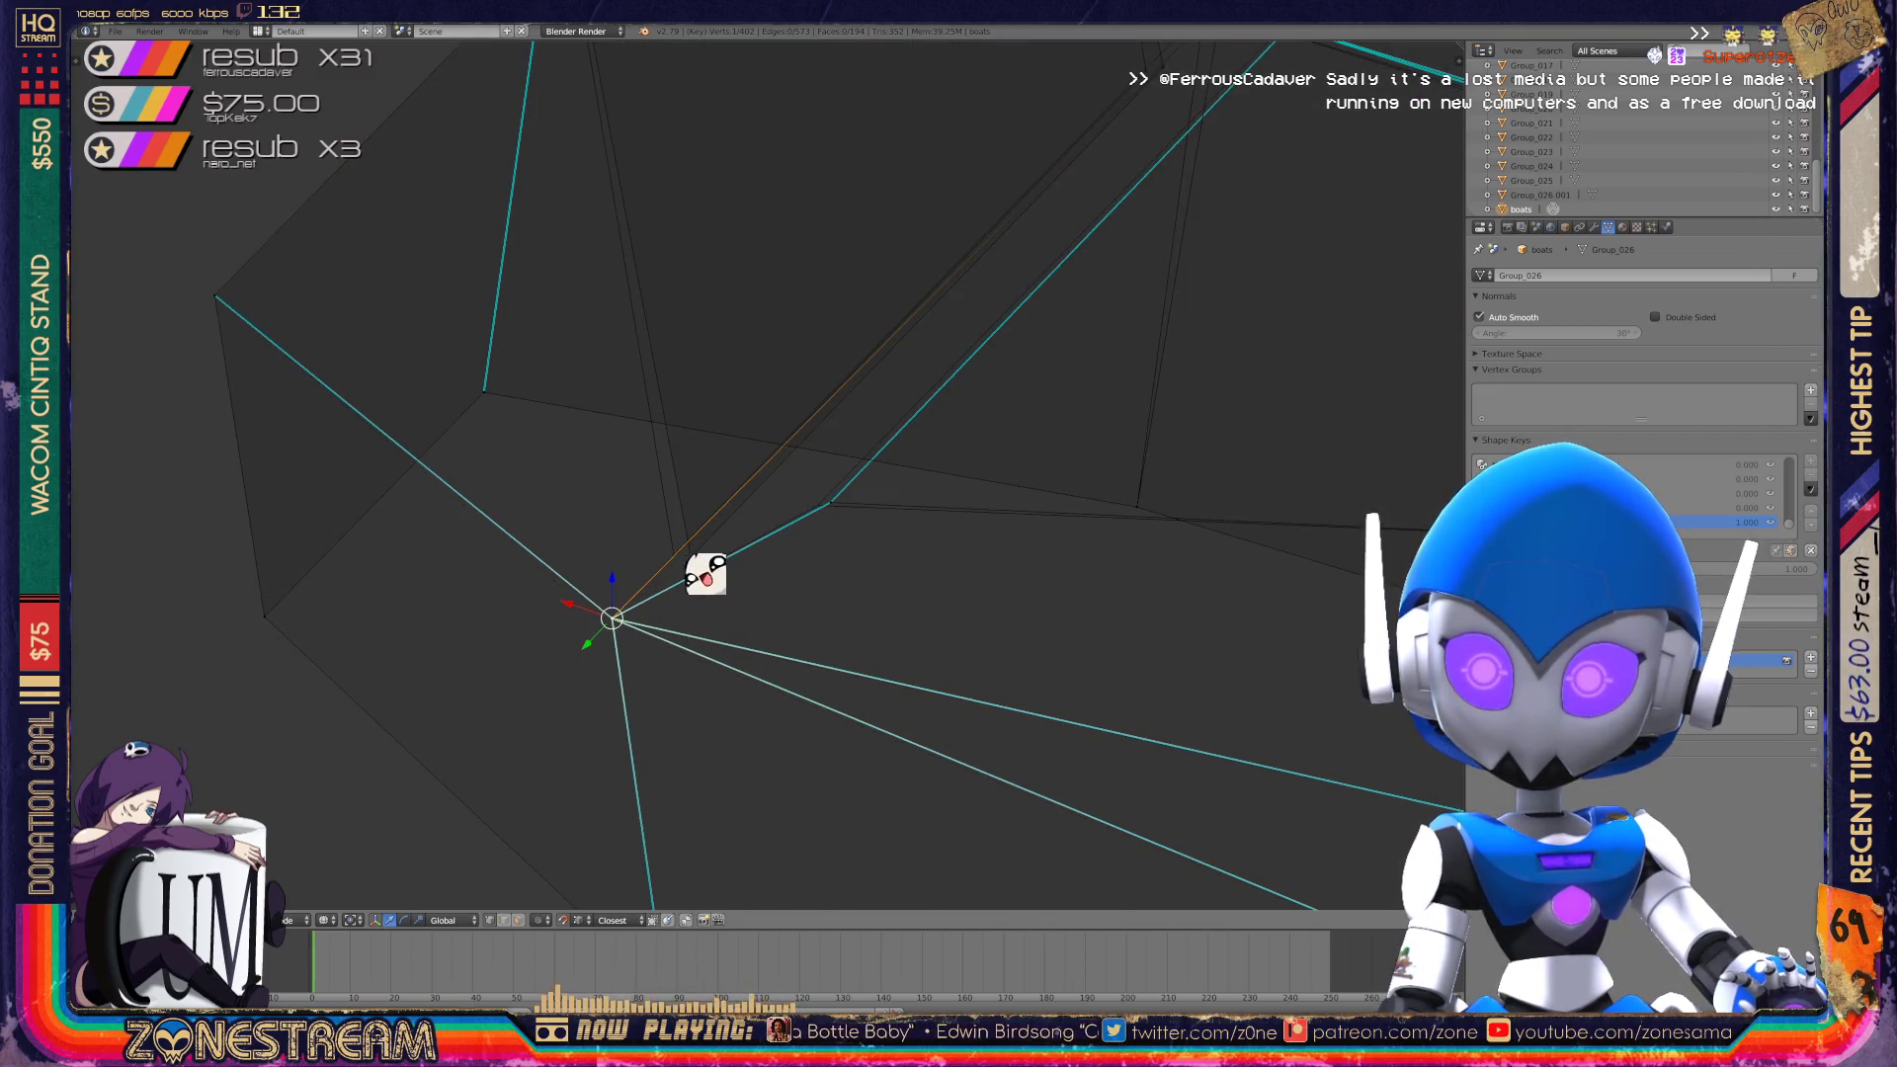
right_click(674, 557)
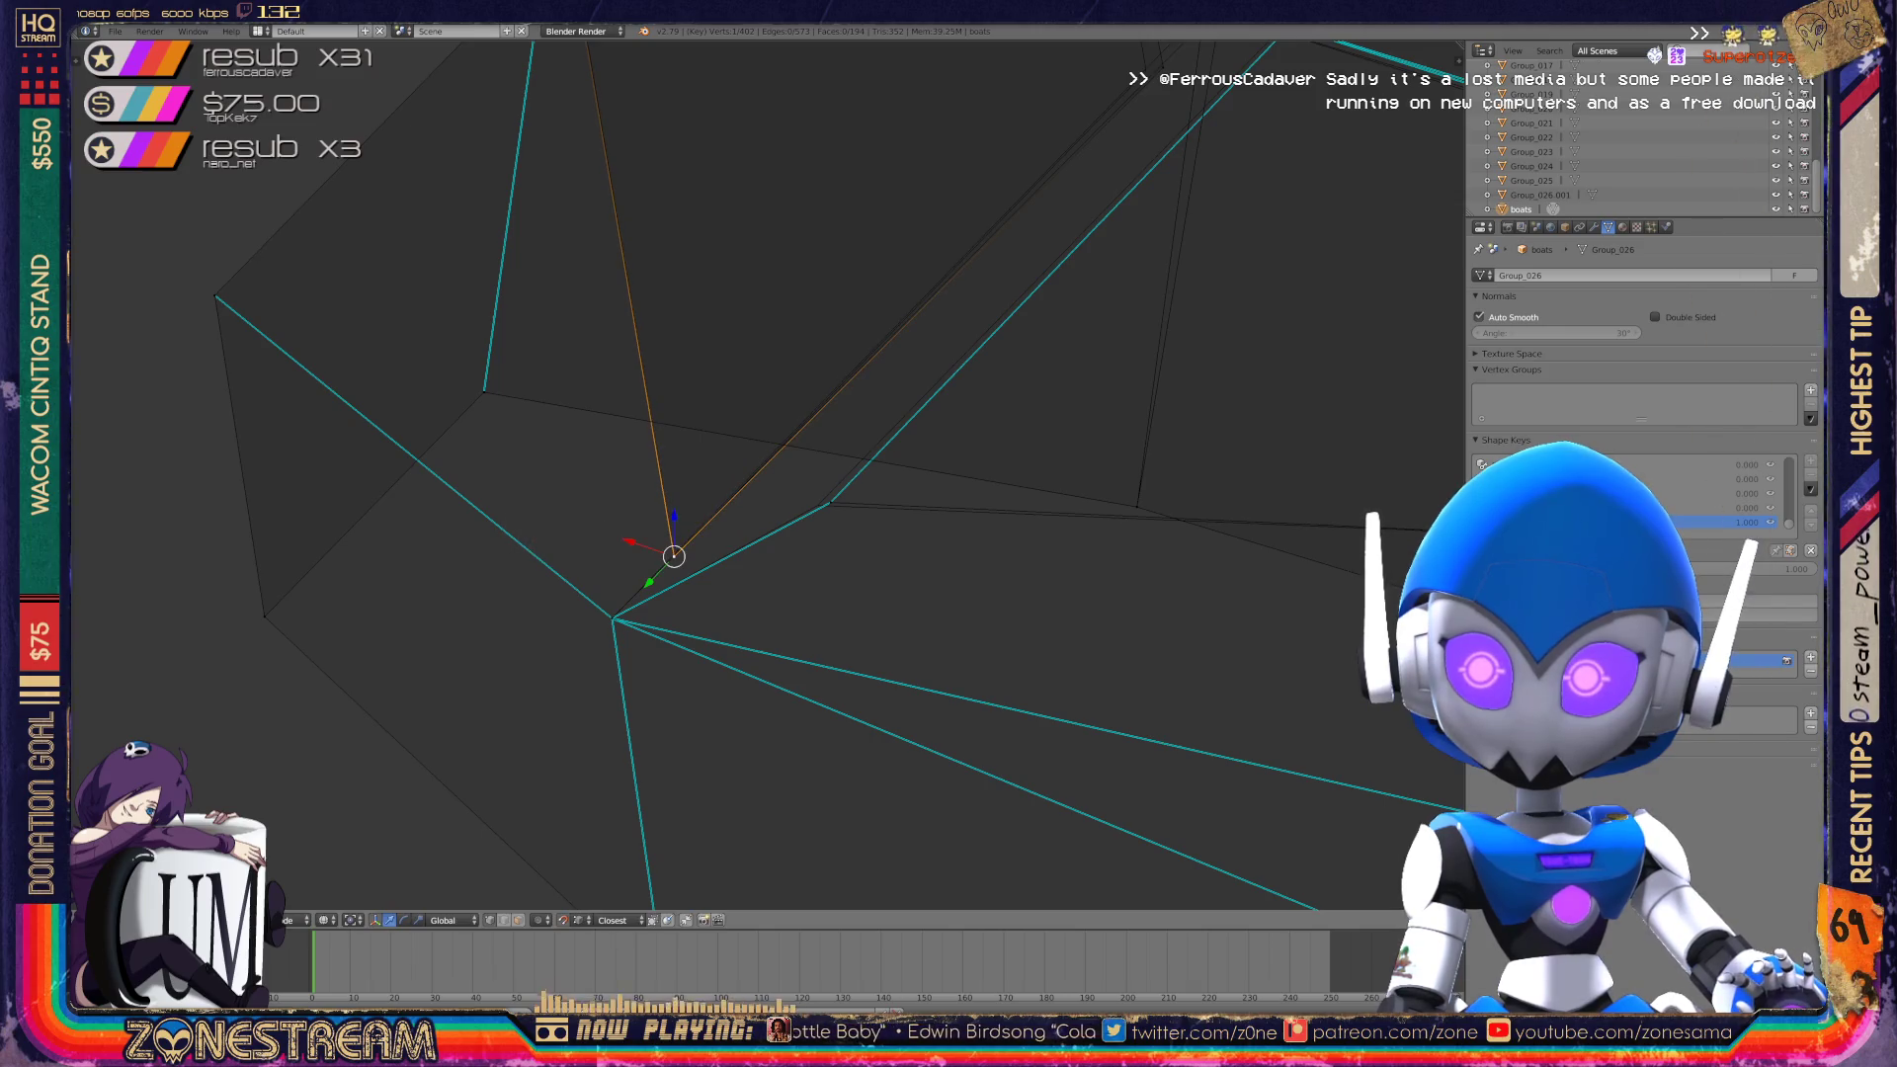
right_click(830, 502)
key(a)
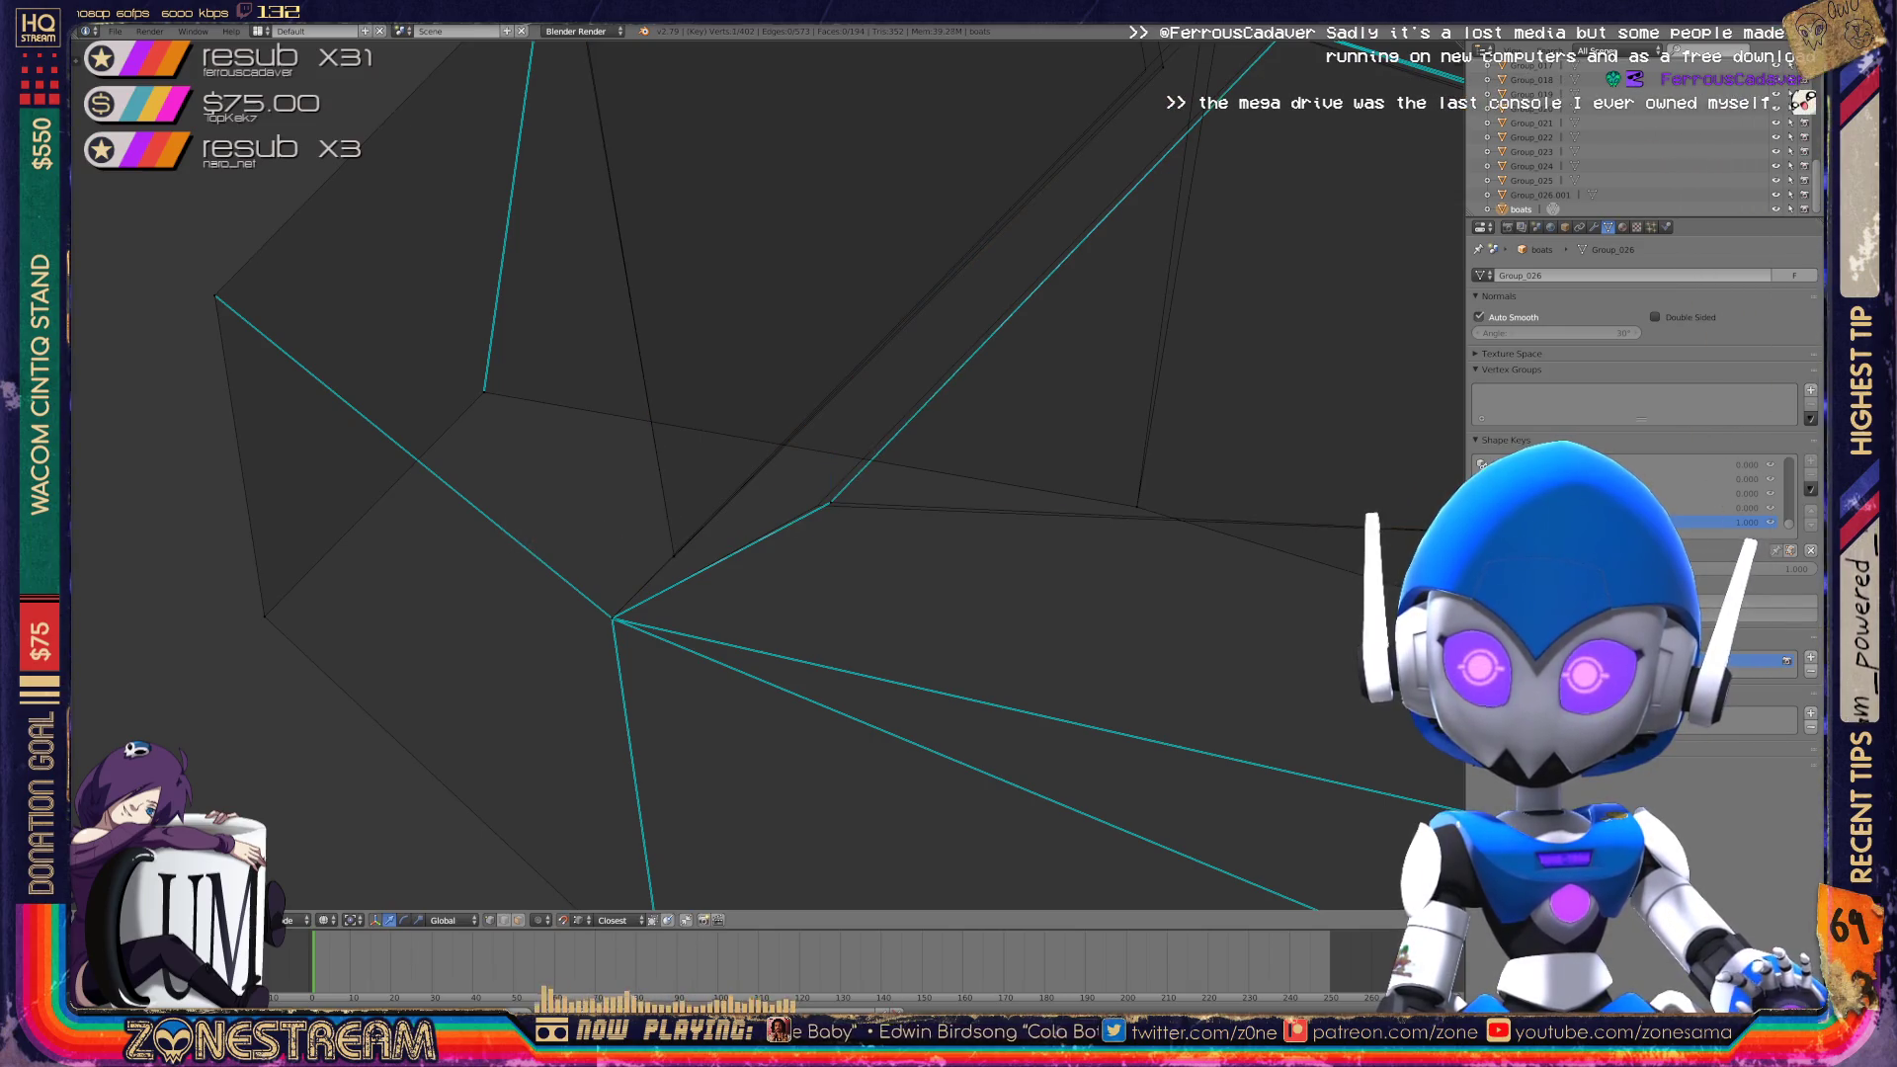
Select and move vertices on the upper shin, then return to Object Mode.
scroll(691, 633, down, 5)
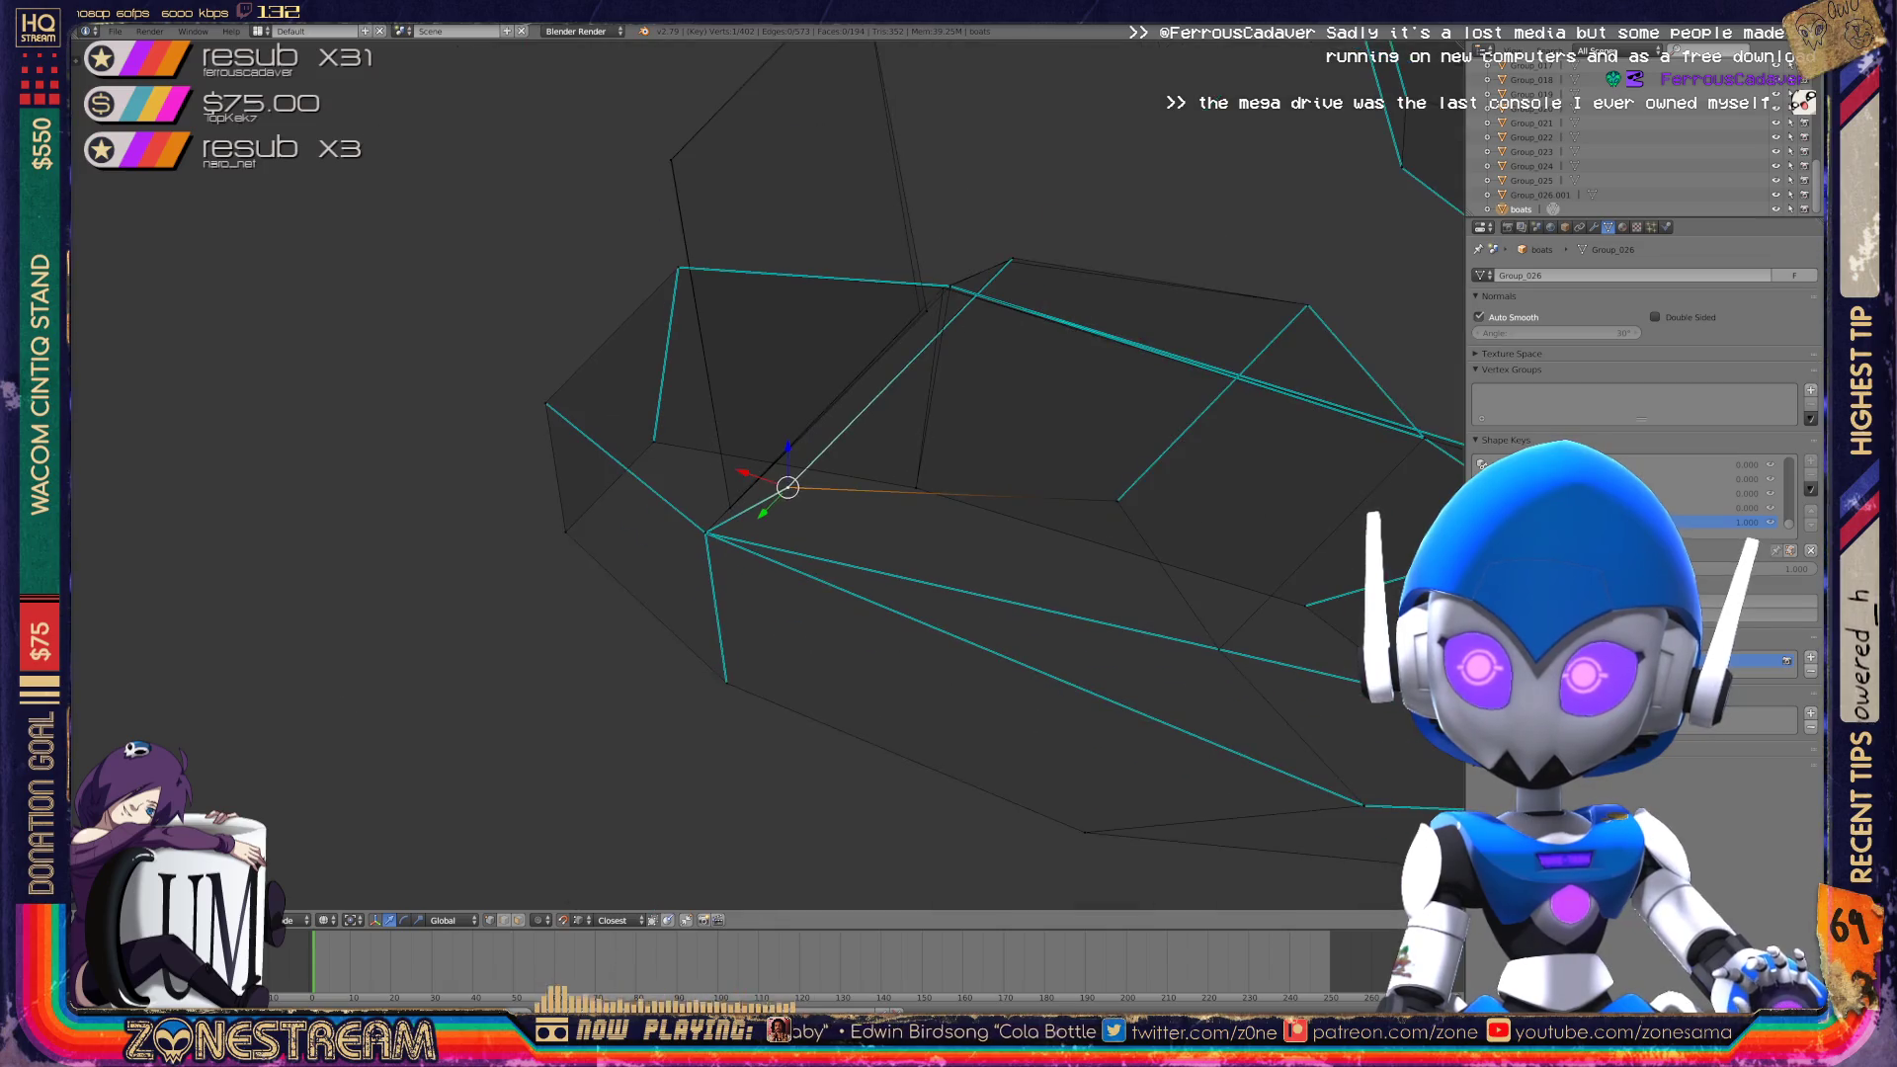
middle_drag(692, 633, 889, 573)
right_click(474, 311)
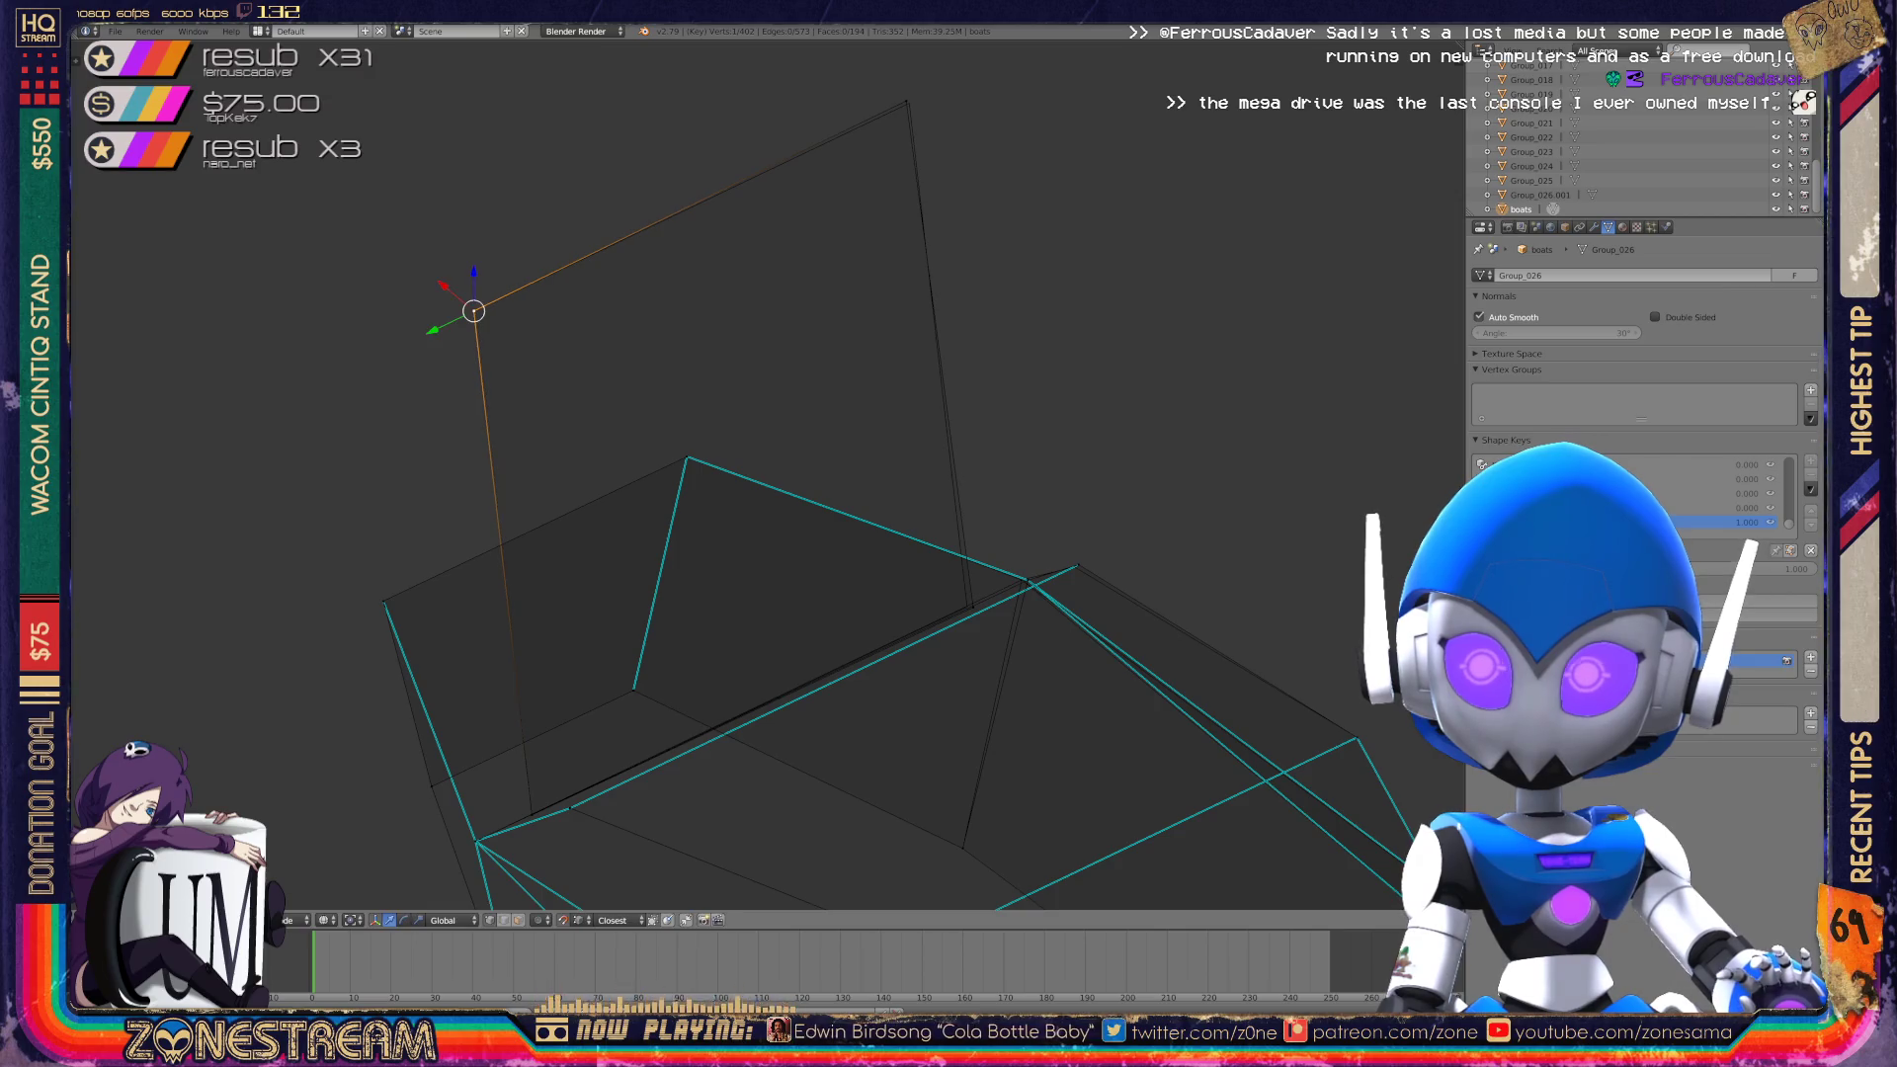
right_click(909, 103)
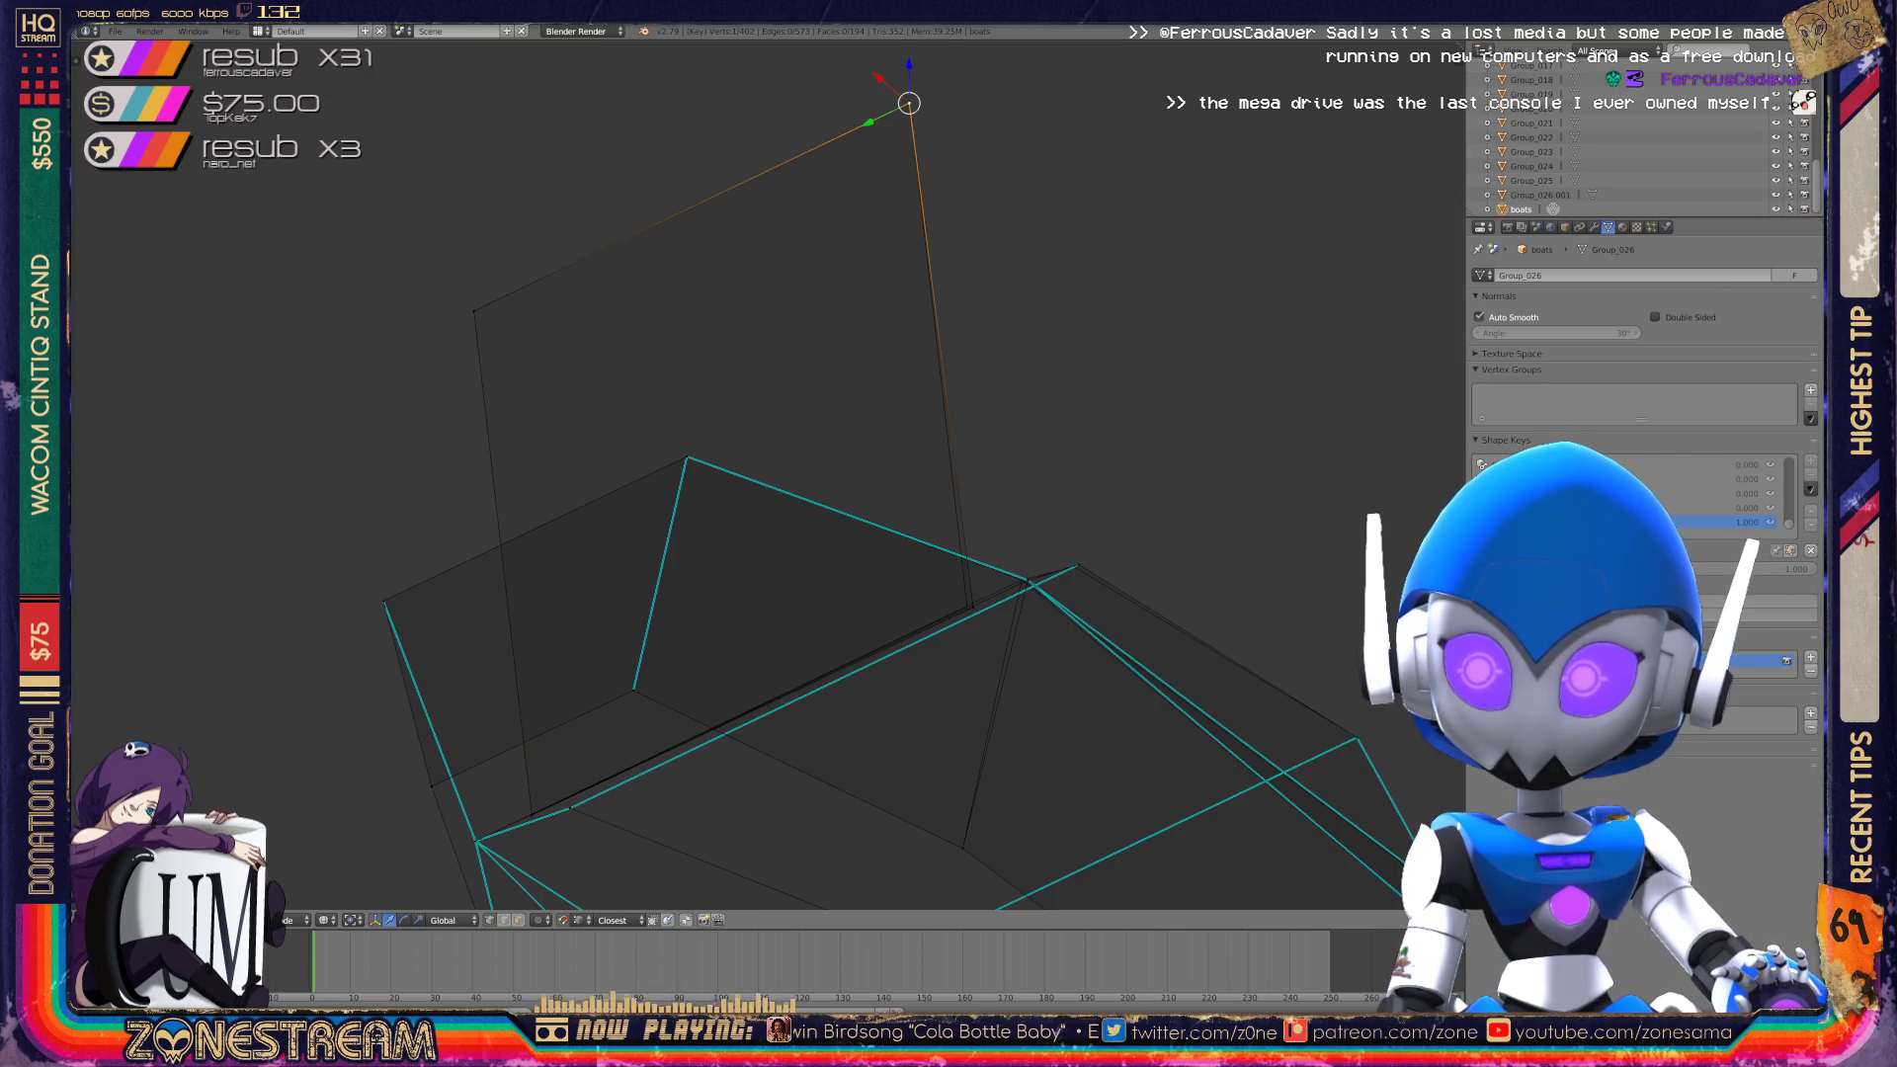
right_click(967, 606)
mouse_move(890, 494)
middle_down()
mouse_move(761, 459)
mouse_move(840, 454)
middle_up()
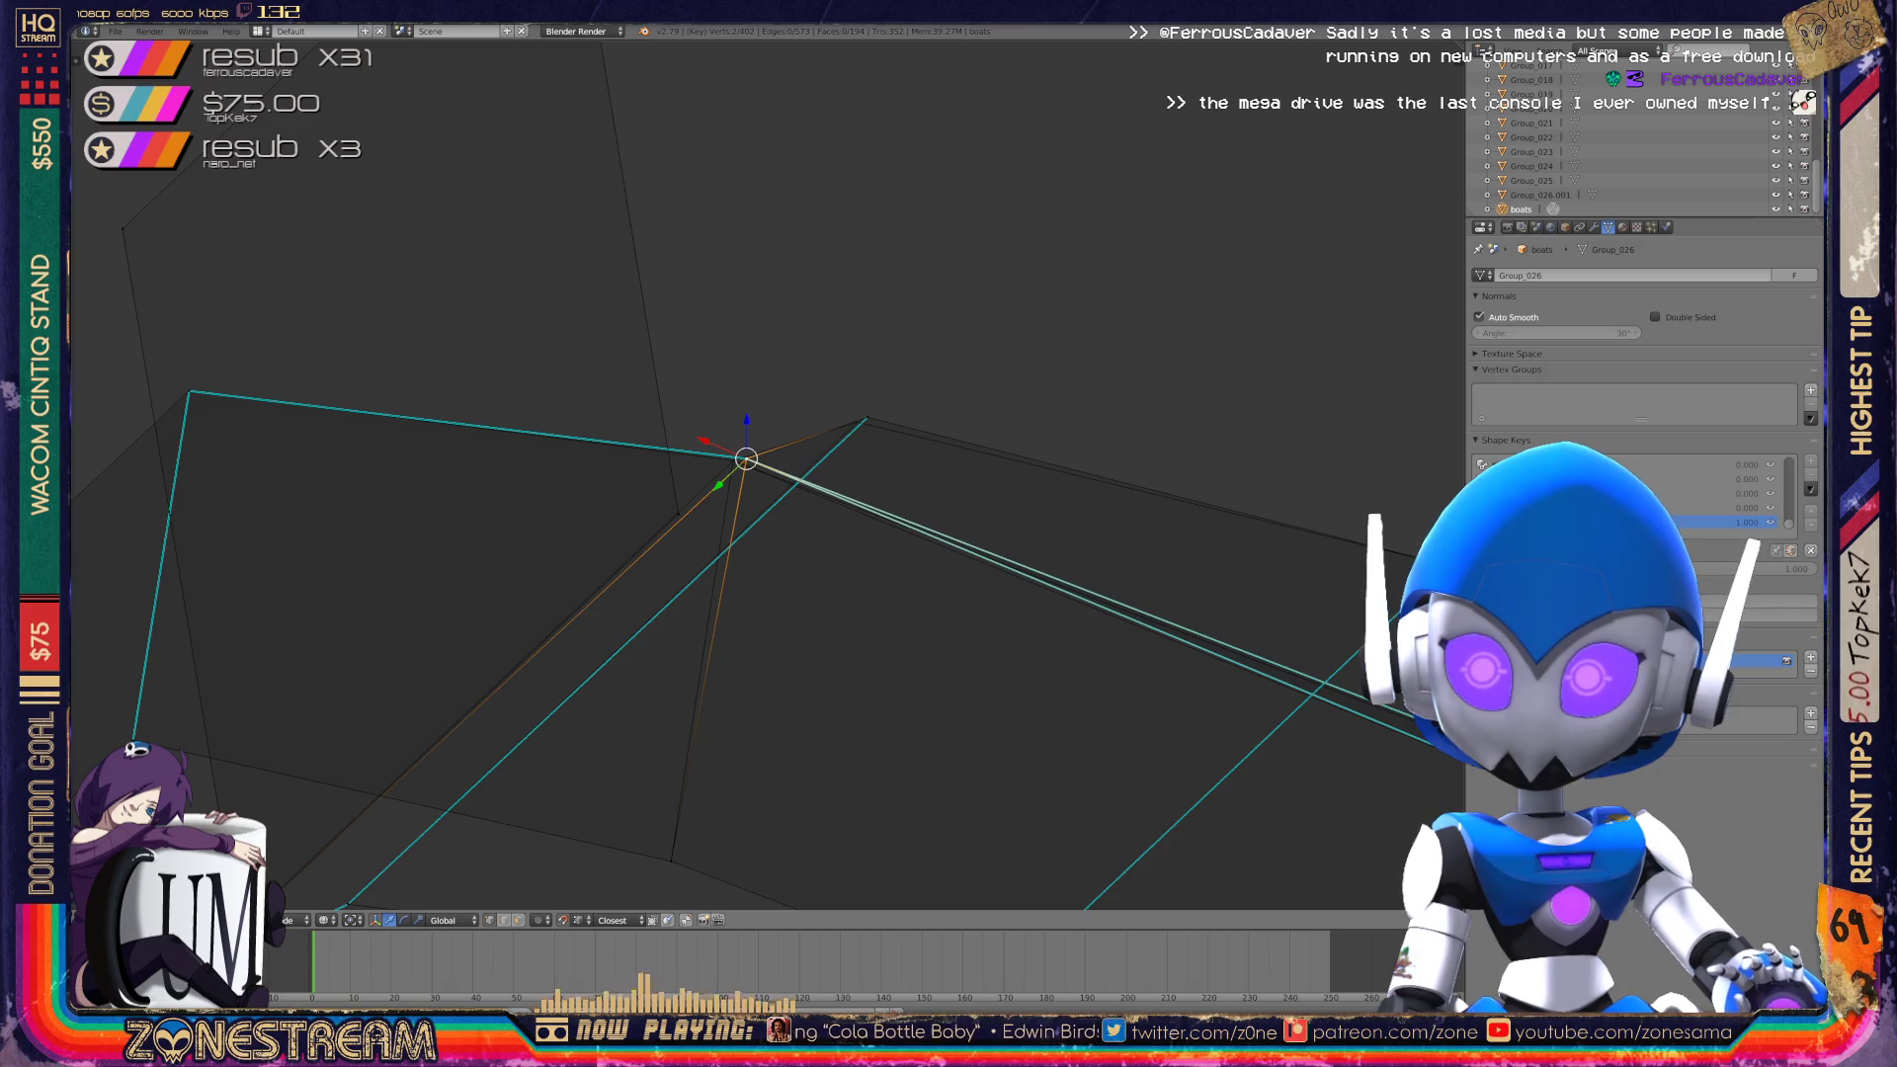
key(g)
right_click(867, 419)
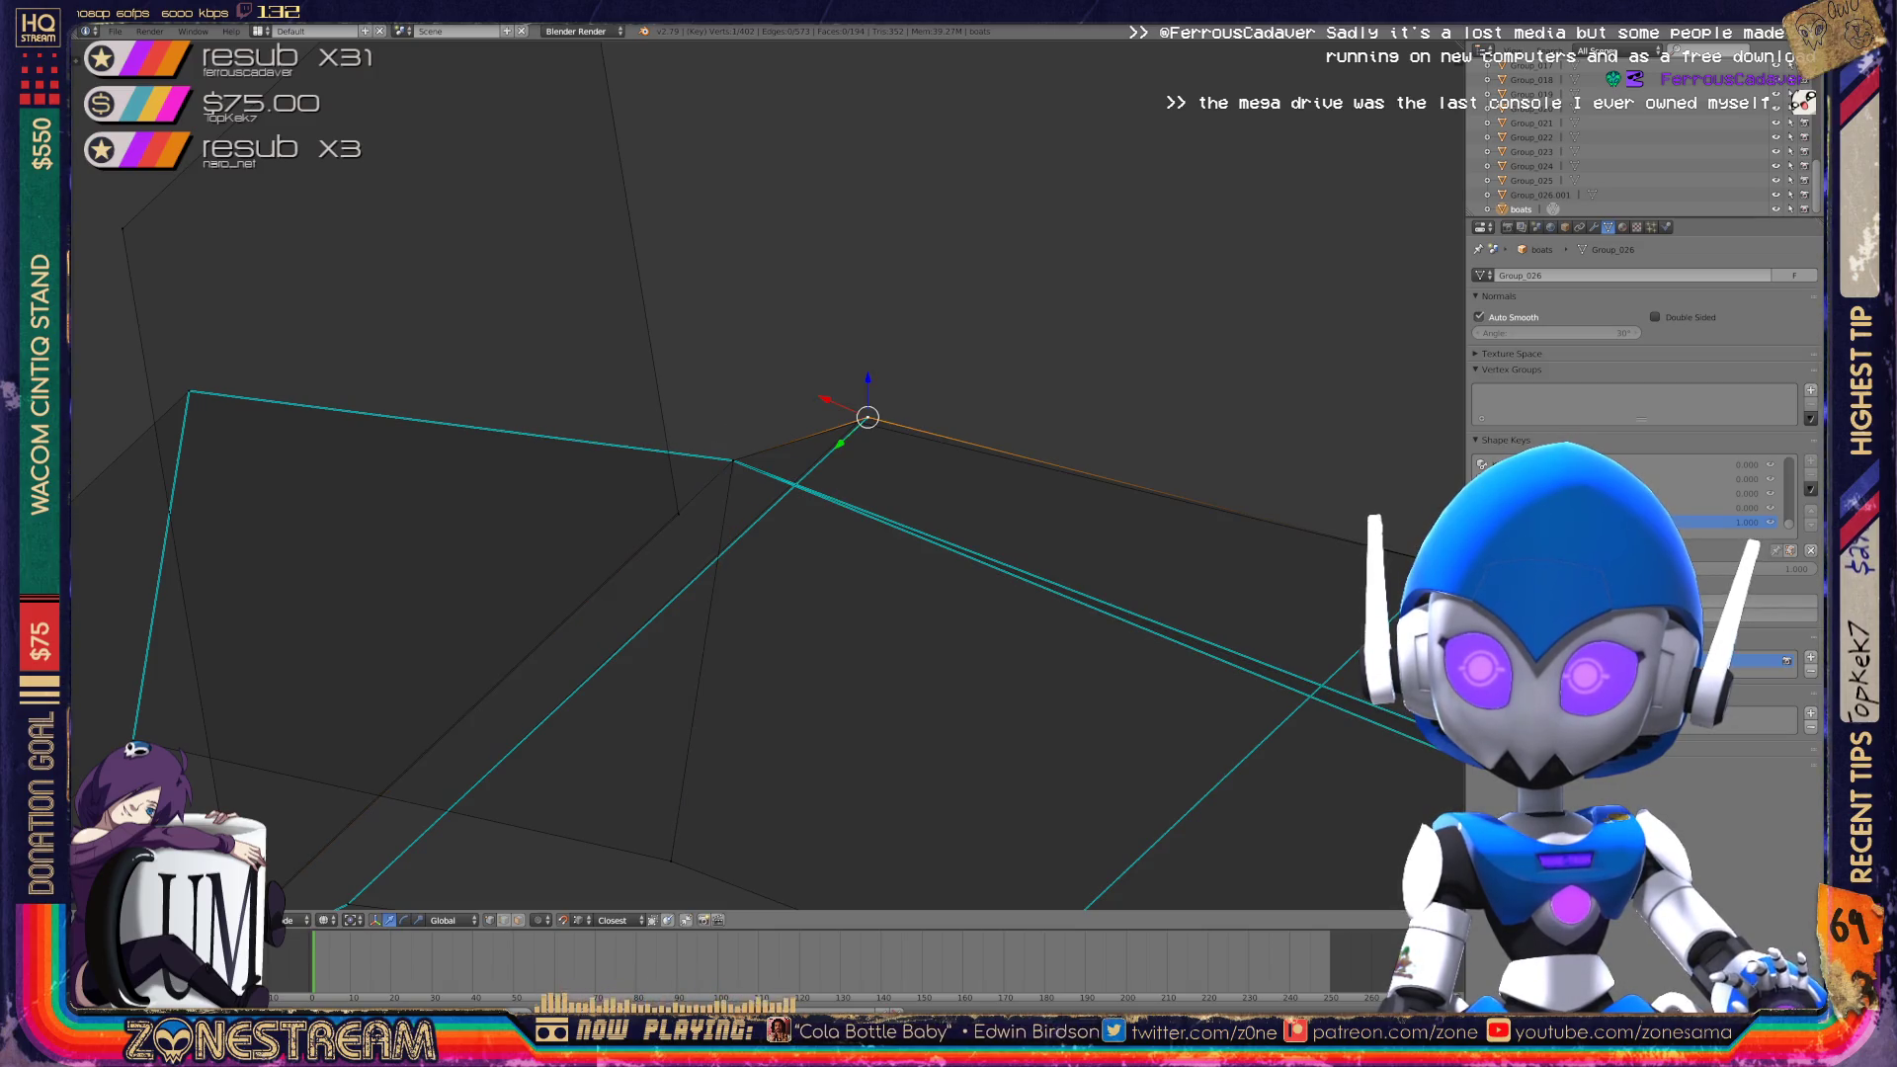
mouse_move(856, 419)
shift+middle_down()
mouse_move(429, 276)
mouse_move(542, 233)
mouse_move(692, 395)
mouse_move(1055, 655)
mouse_move(890, 593)
mouse_move(1107, 692)
mouse_move(978, 633)
shift+middle_up()
key(Tab)
scroll(889, 593, up, 3)
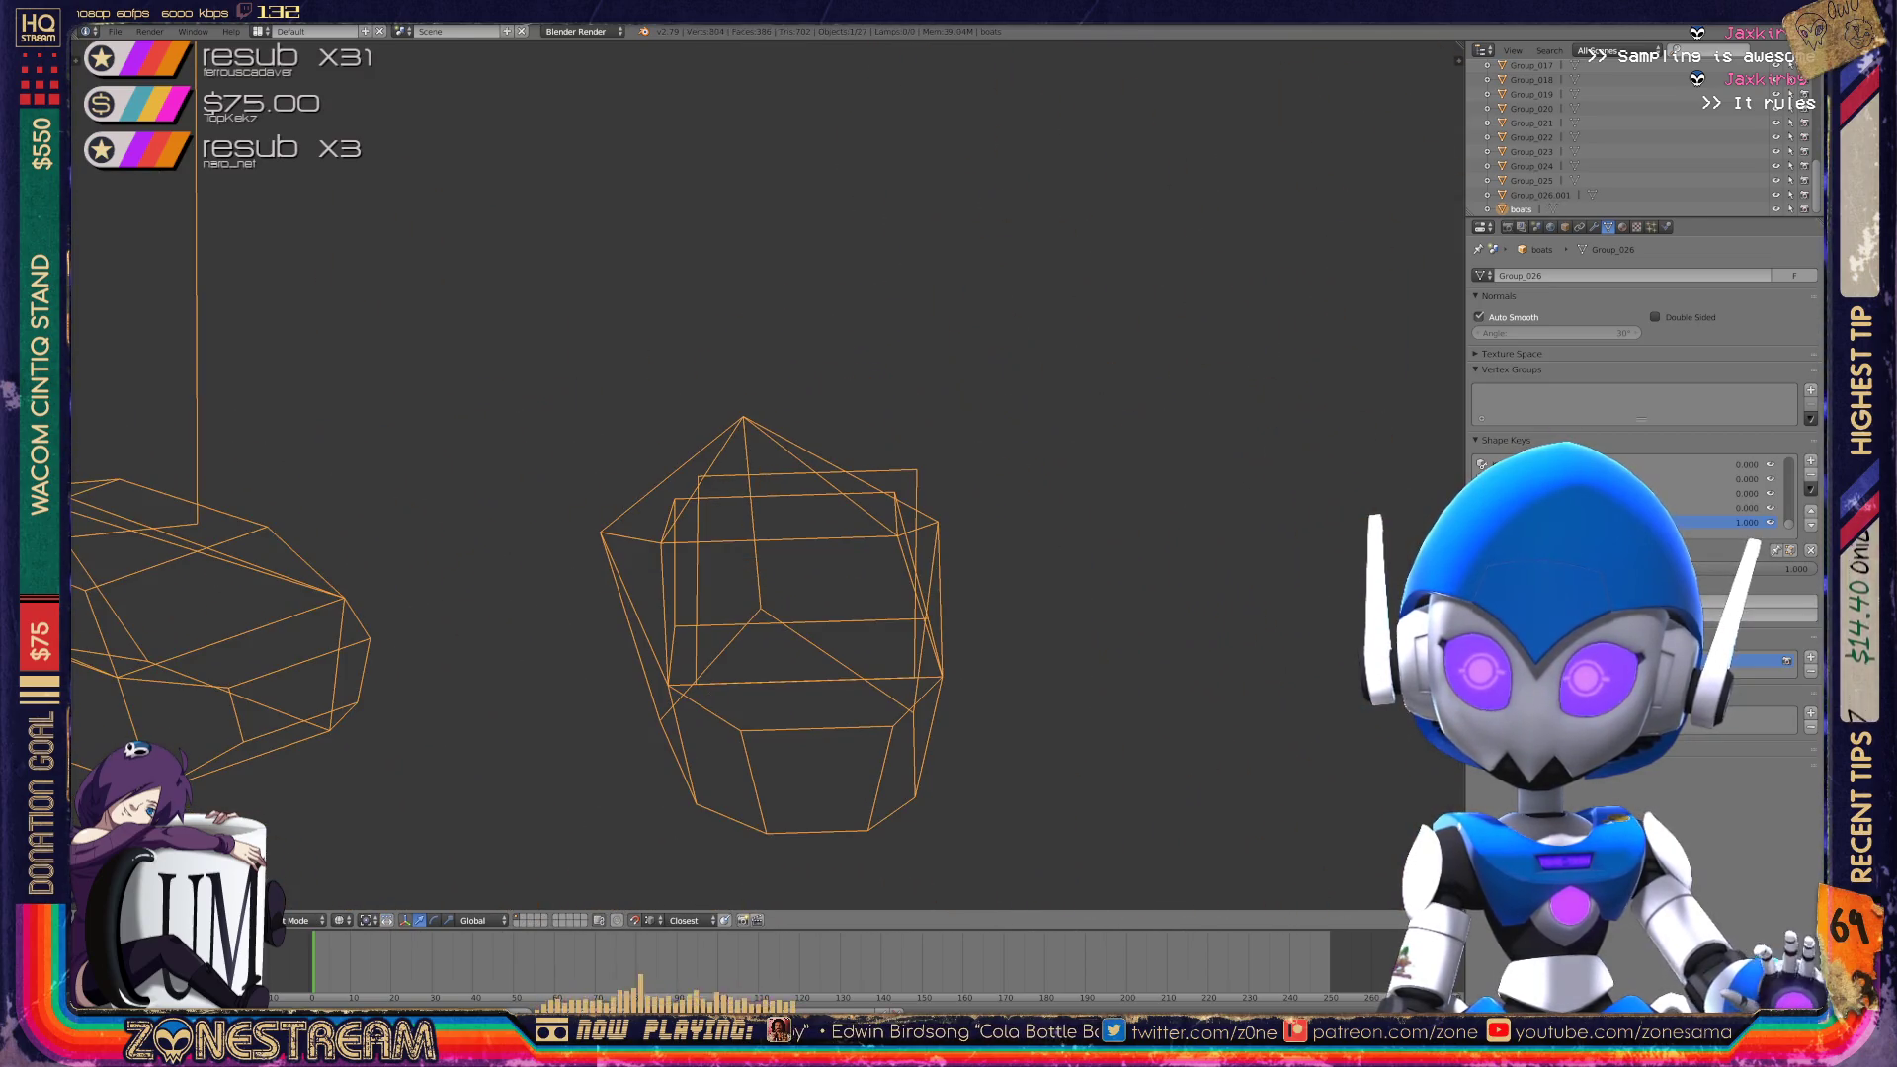
key(Home)
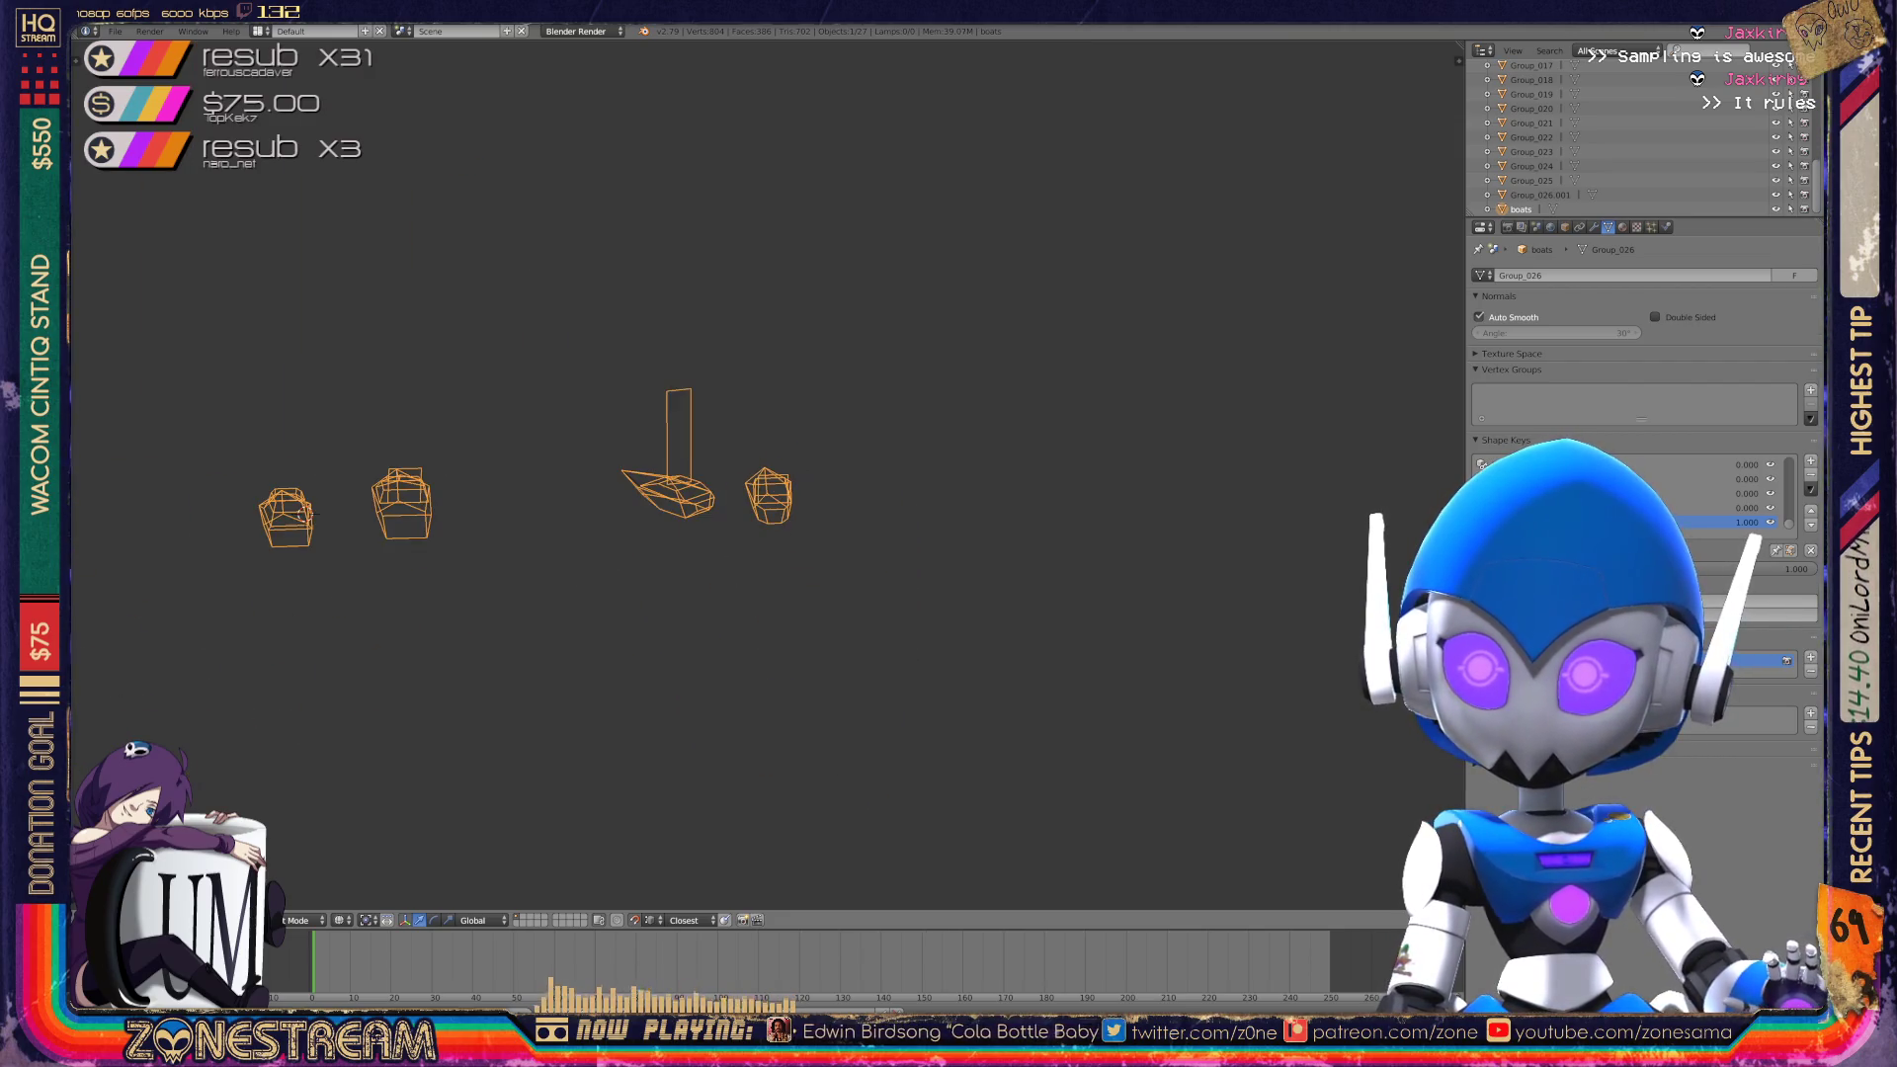
scroll(1169, 436, up, 12)
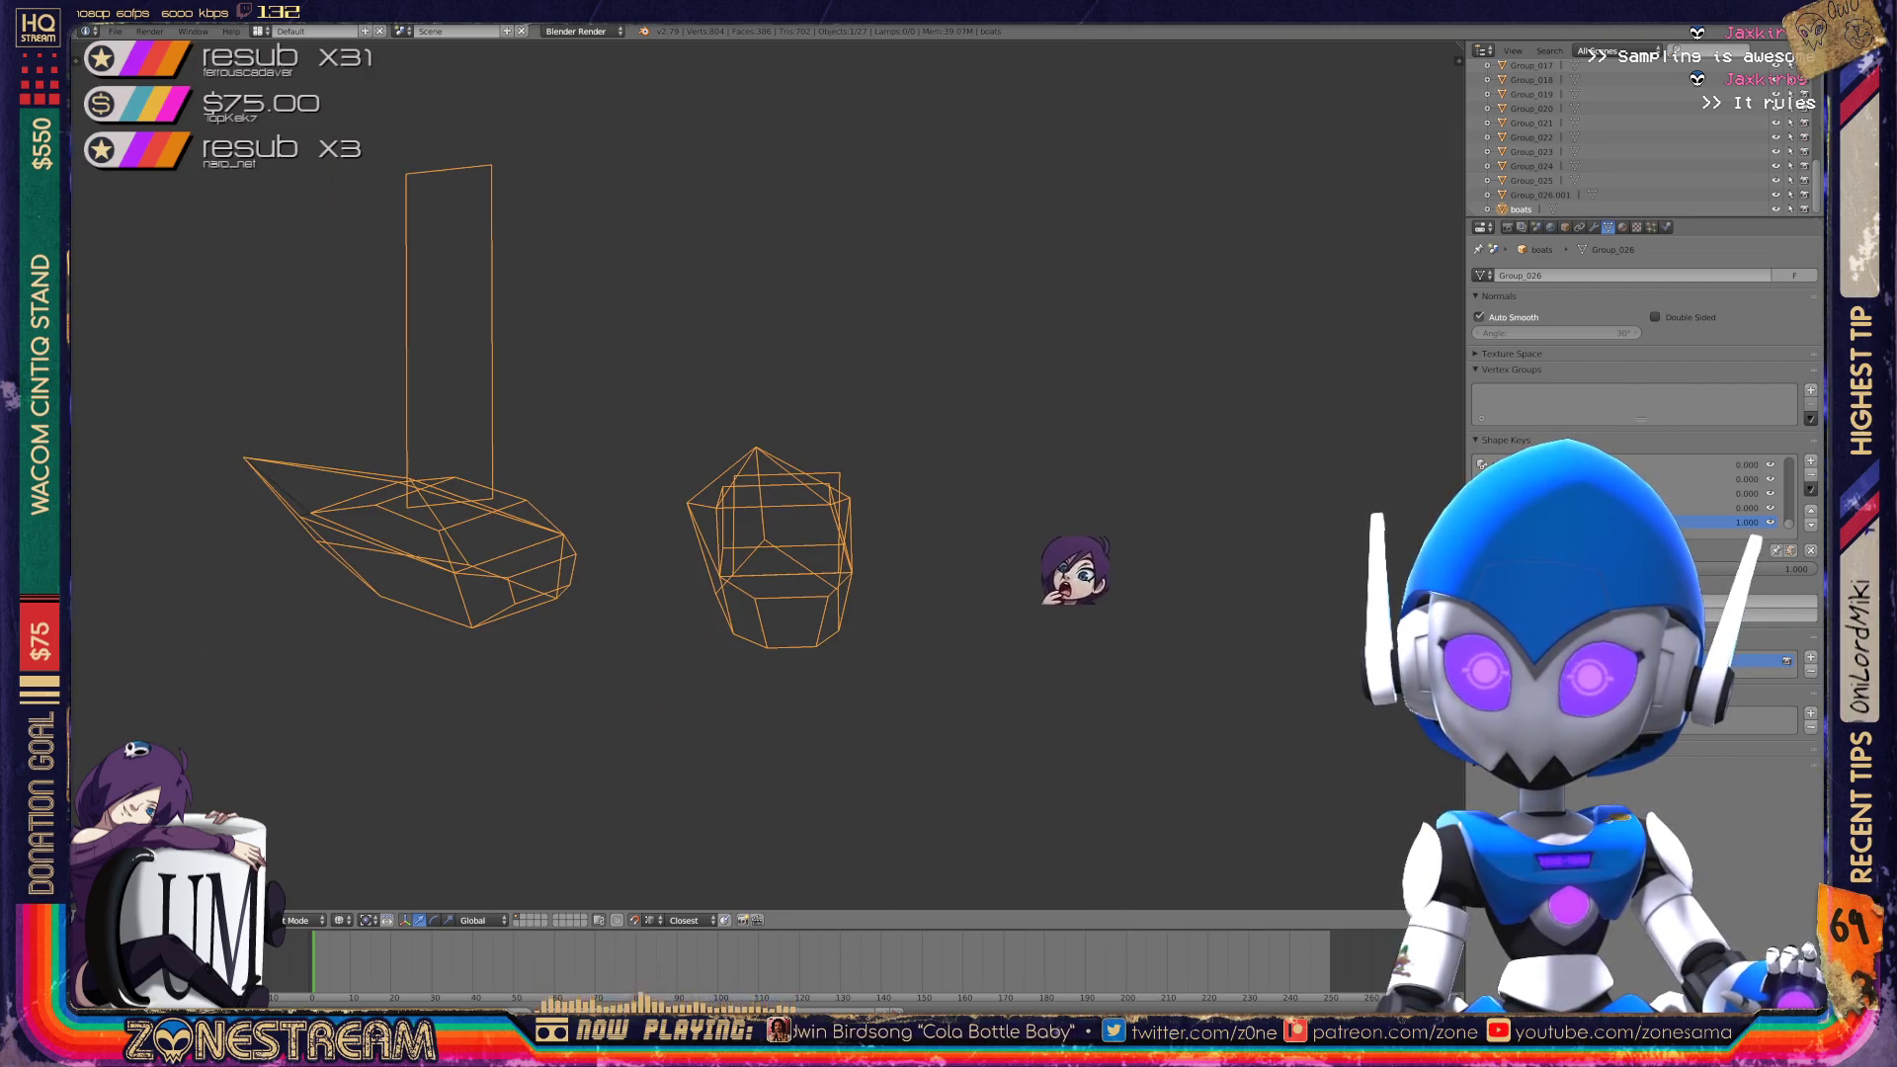
mouse_move(1027, 667)
middle_down()
mouse_move(983, 775)
mouse_move(932, 1021)
mouse_move(860, 963)
middle_up()
scroll(1136, 395, down, 8)
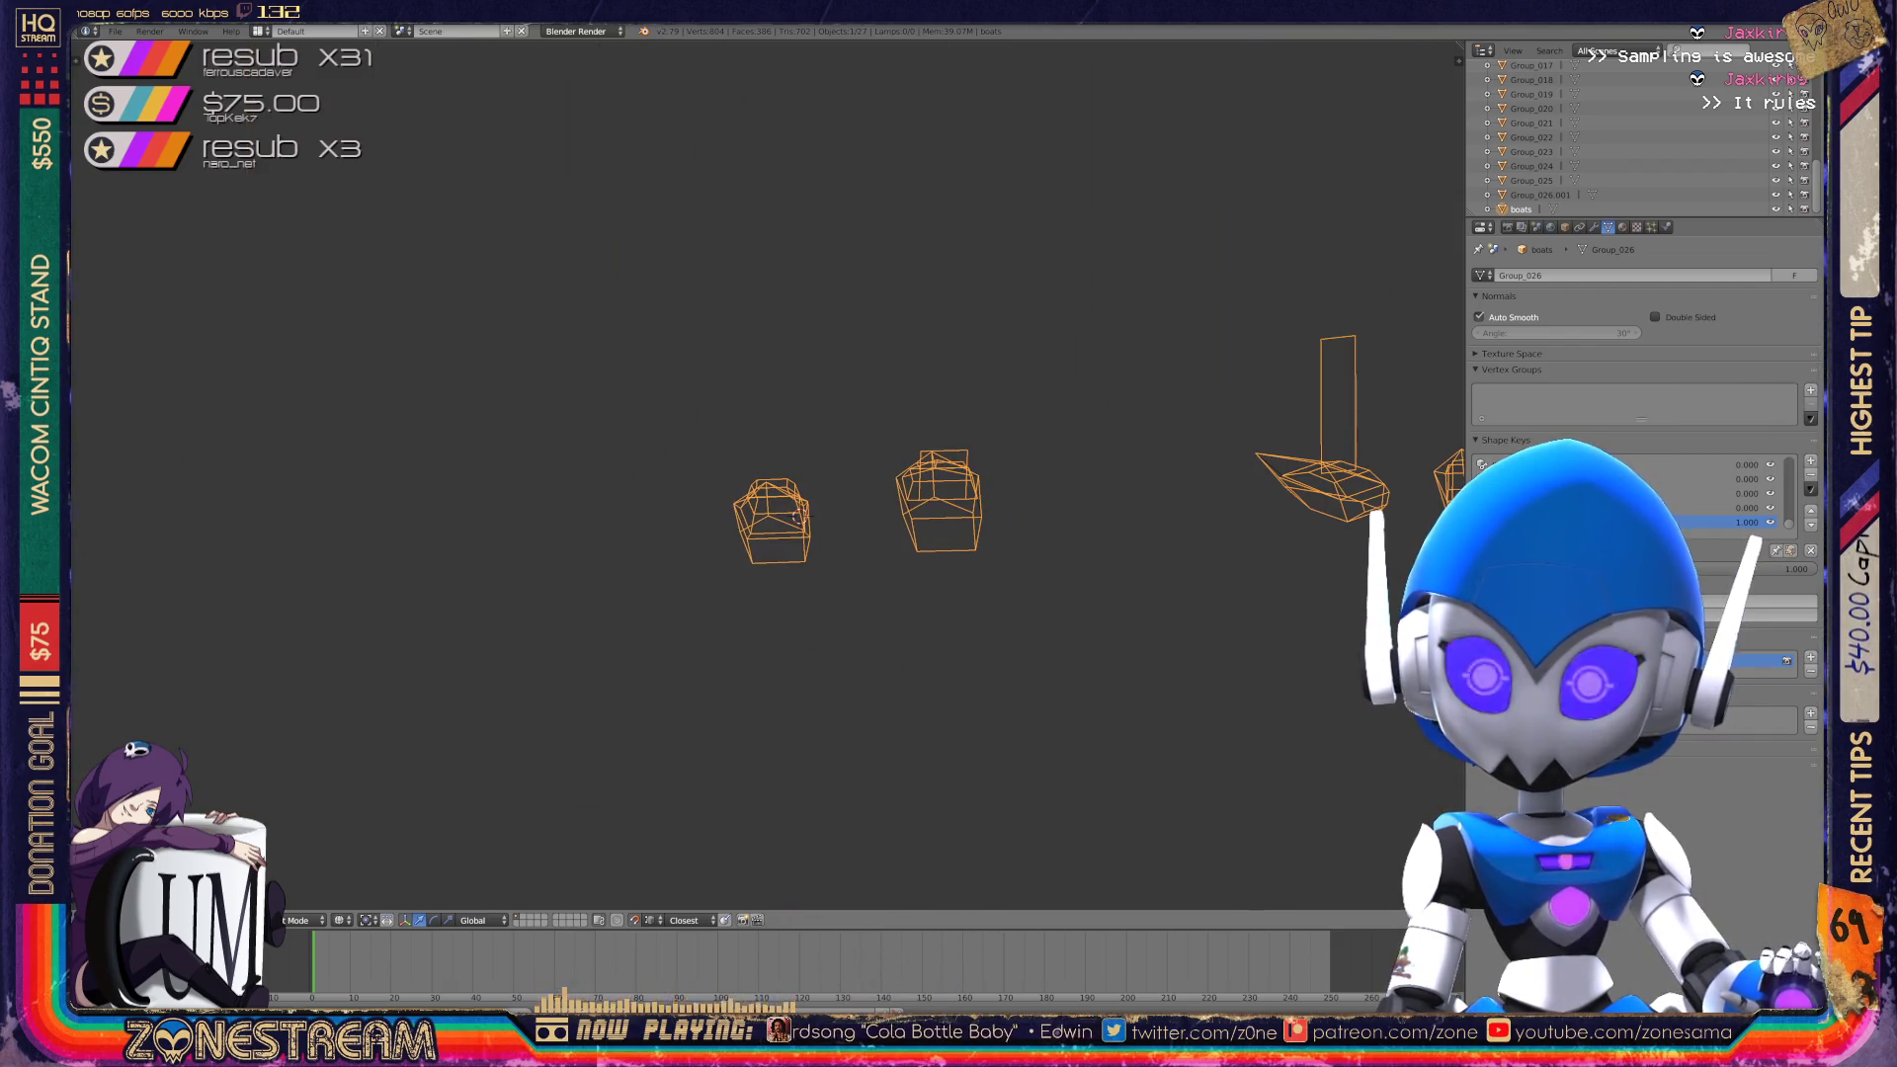
shift+middle_drag(988, 494, 1117, 479)
shift+middle_drag(932, 508, 1397, 504)
shift+middle_drag(494, 494, 1136, 494)
scroll(751, 474, up, 2)
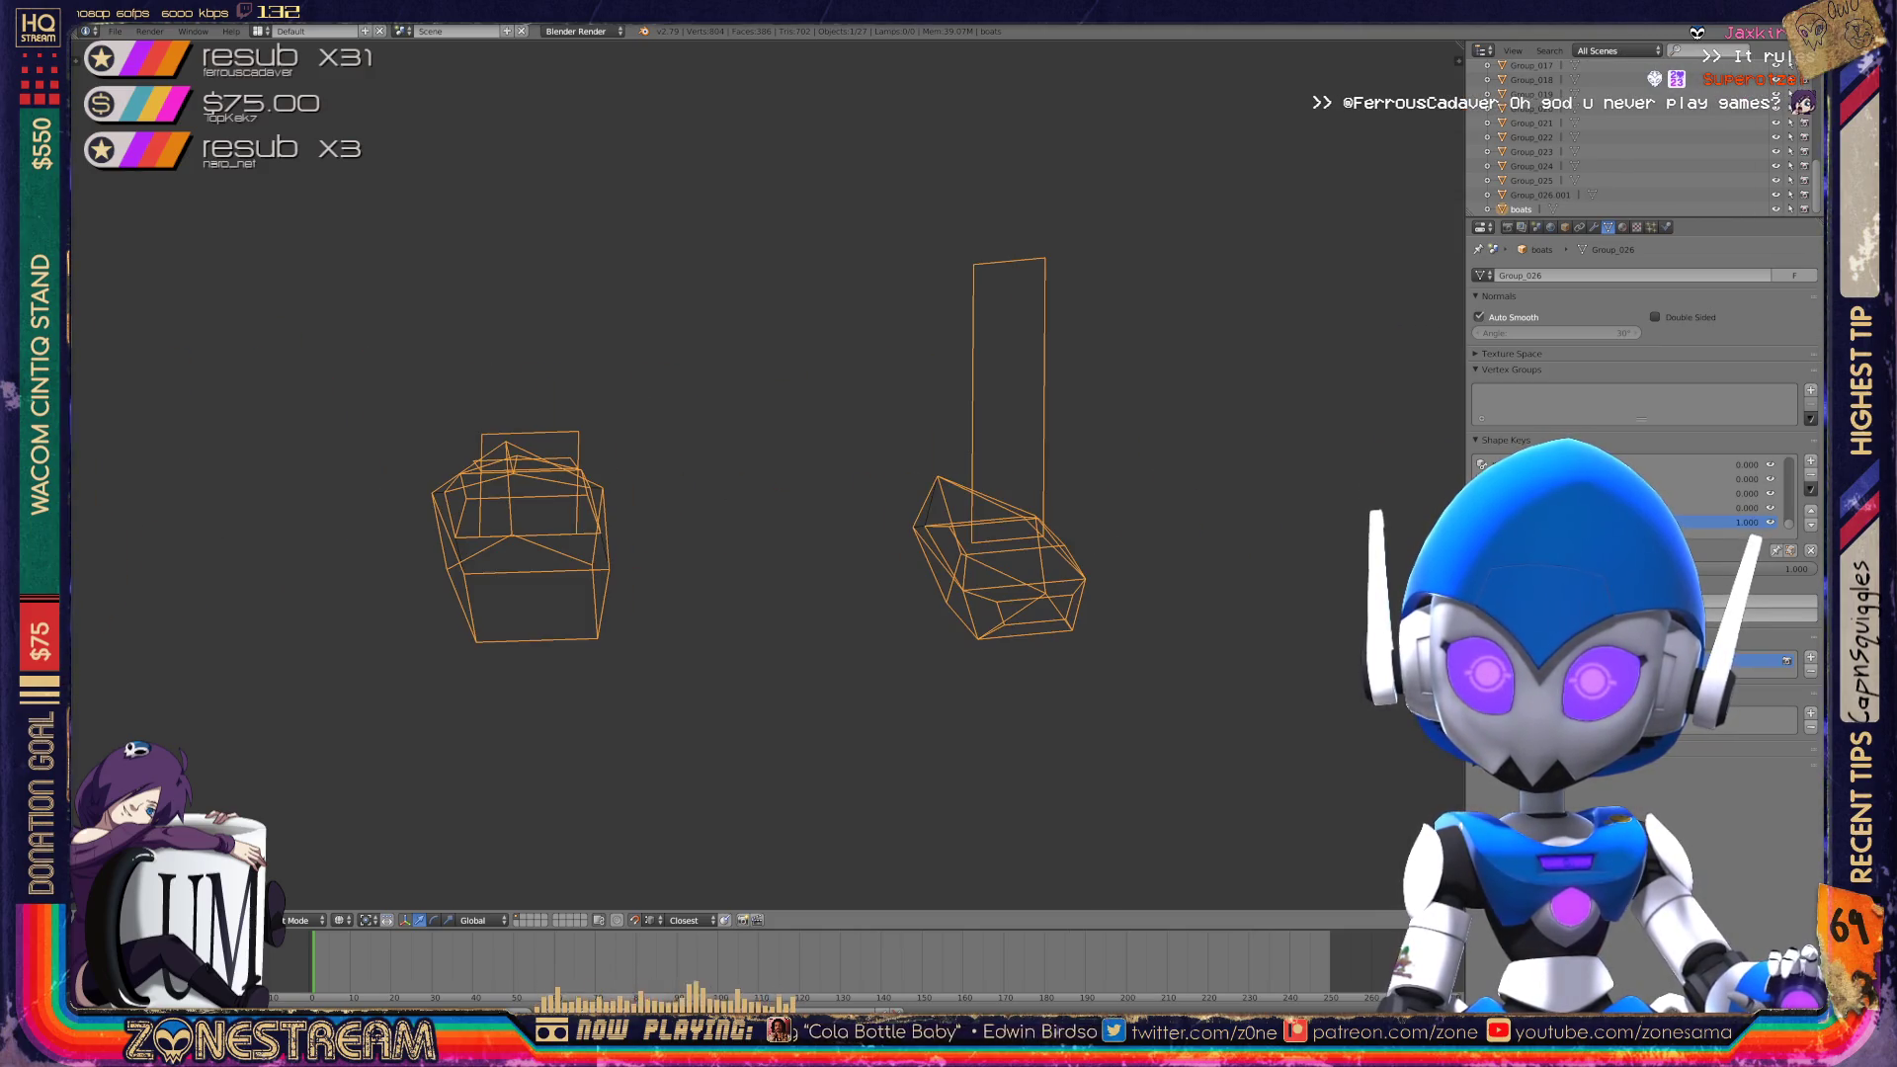
scroll(761, 475, down, 4)
scroll(760, 474, up, 7)
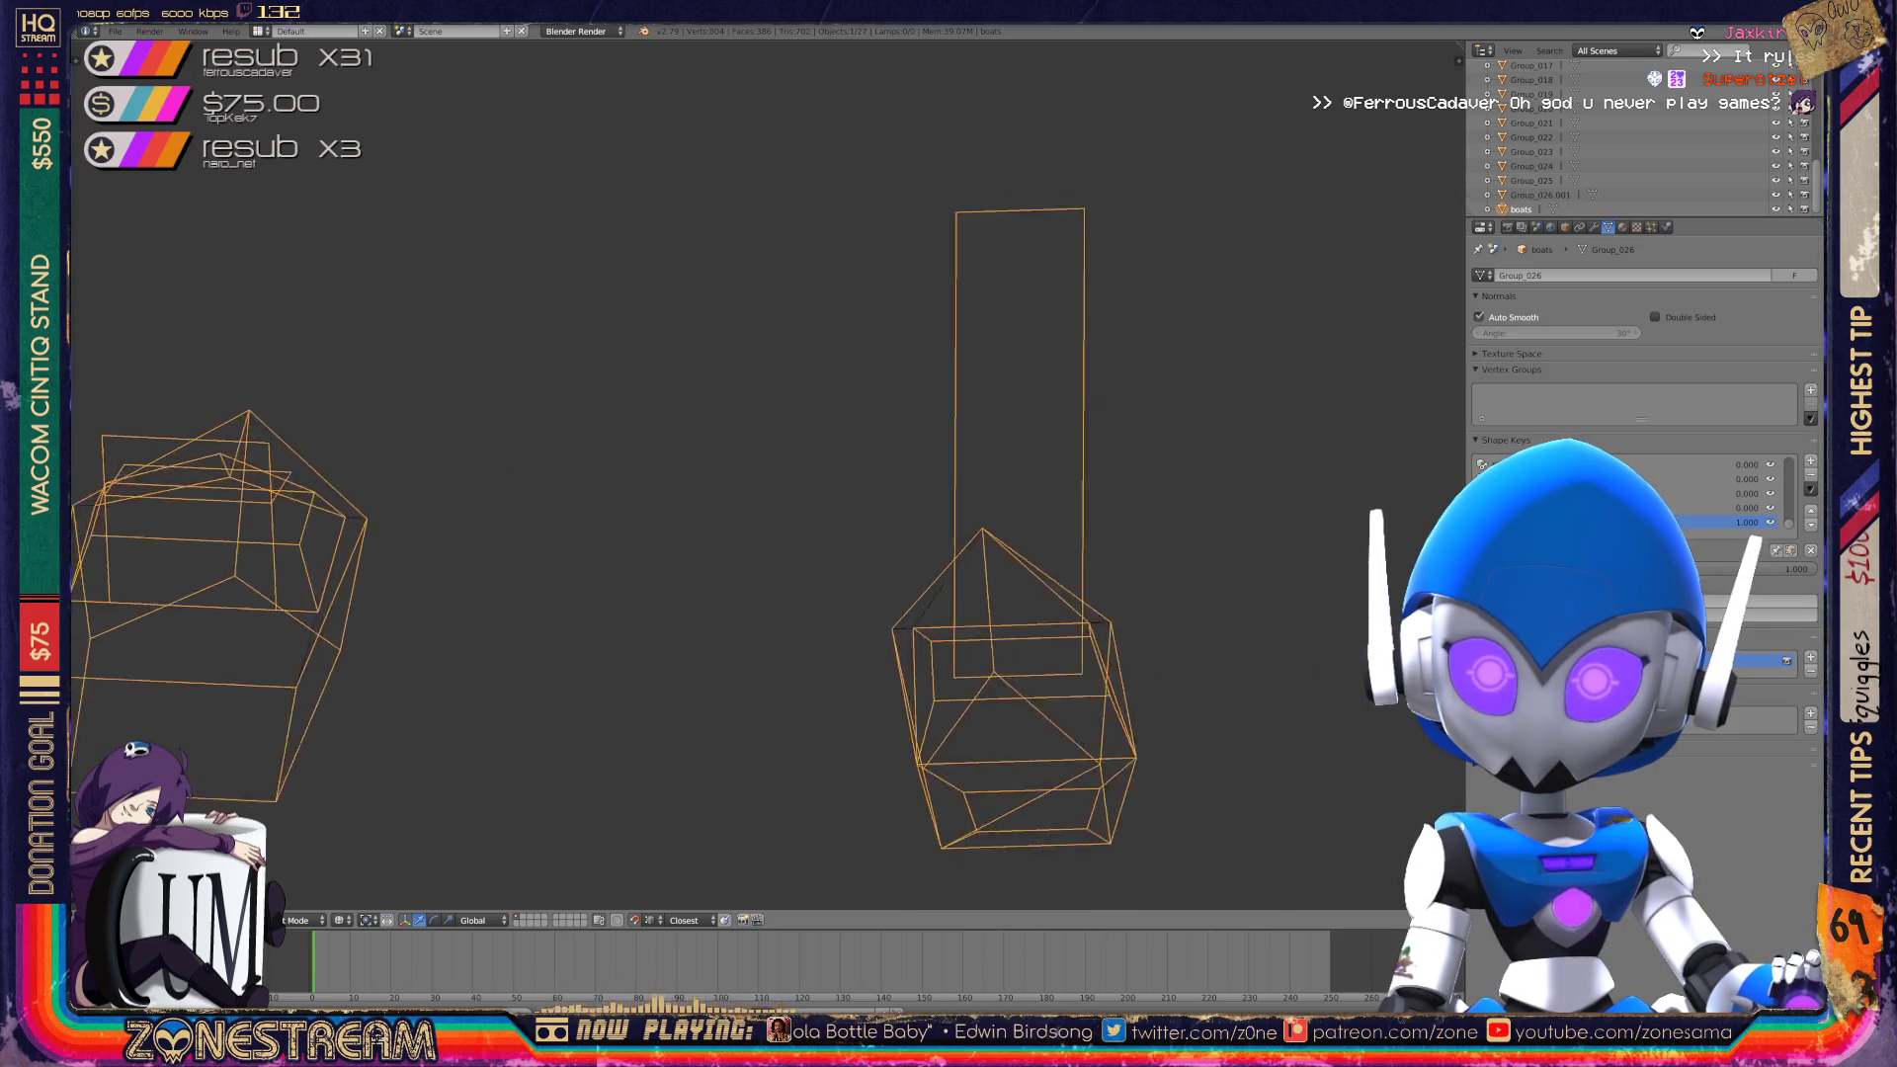
mouse_move(751, 475)
middle_down()
mouse_move(613, 444)
mouse_move(958, 490)
middle_up()
scroll(768, 475, down, 4)
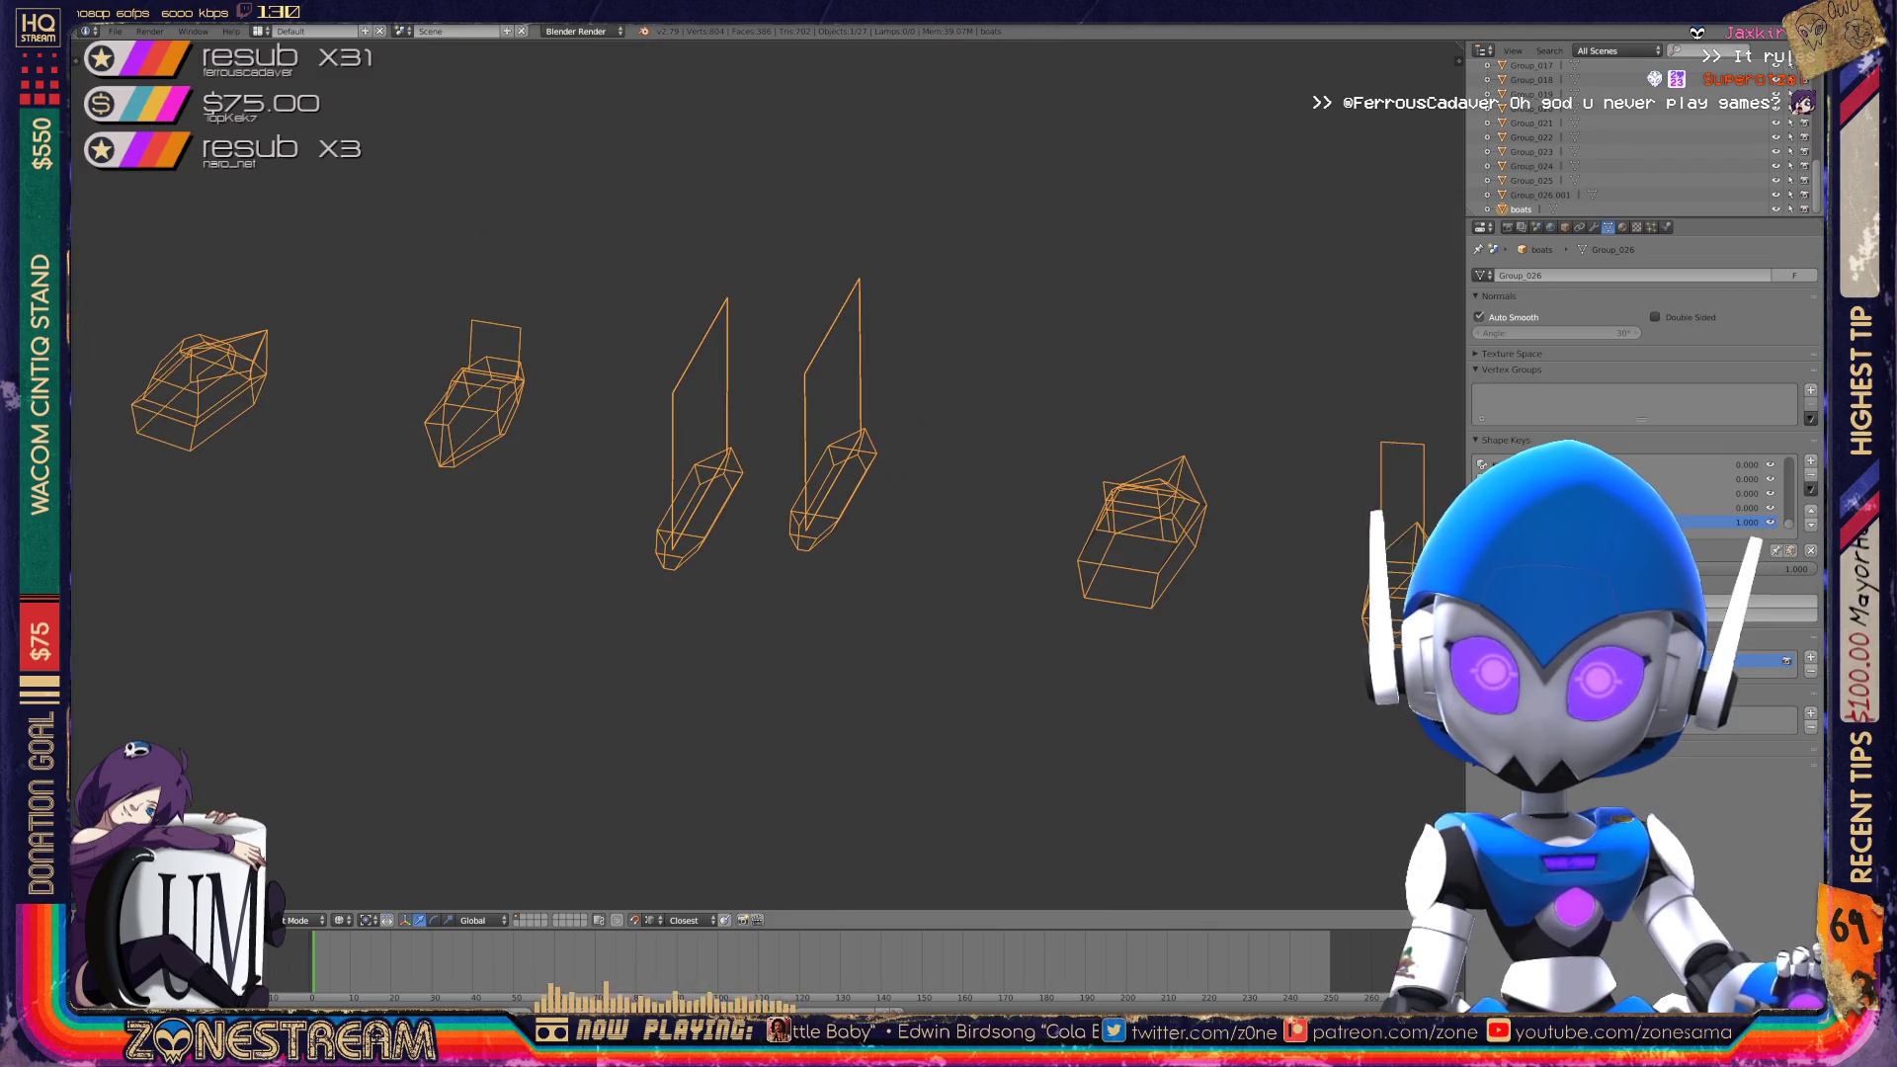
shift+middle_drag(751, 474, 951, 522)
key(KP_Decimal)
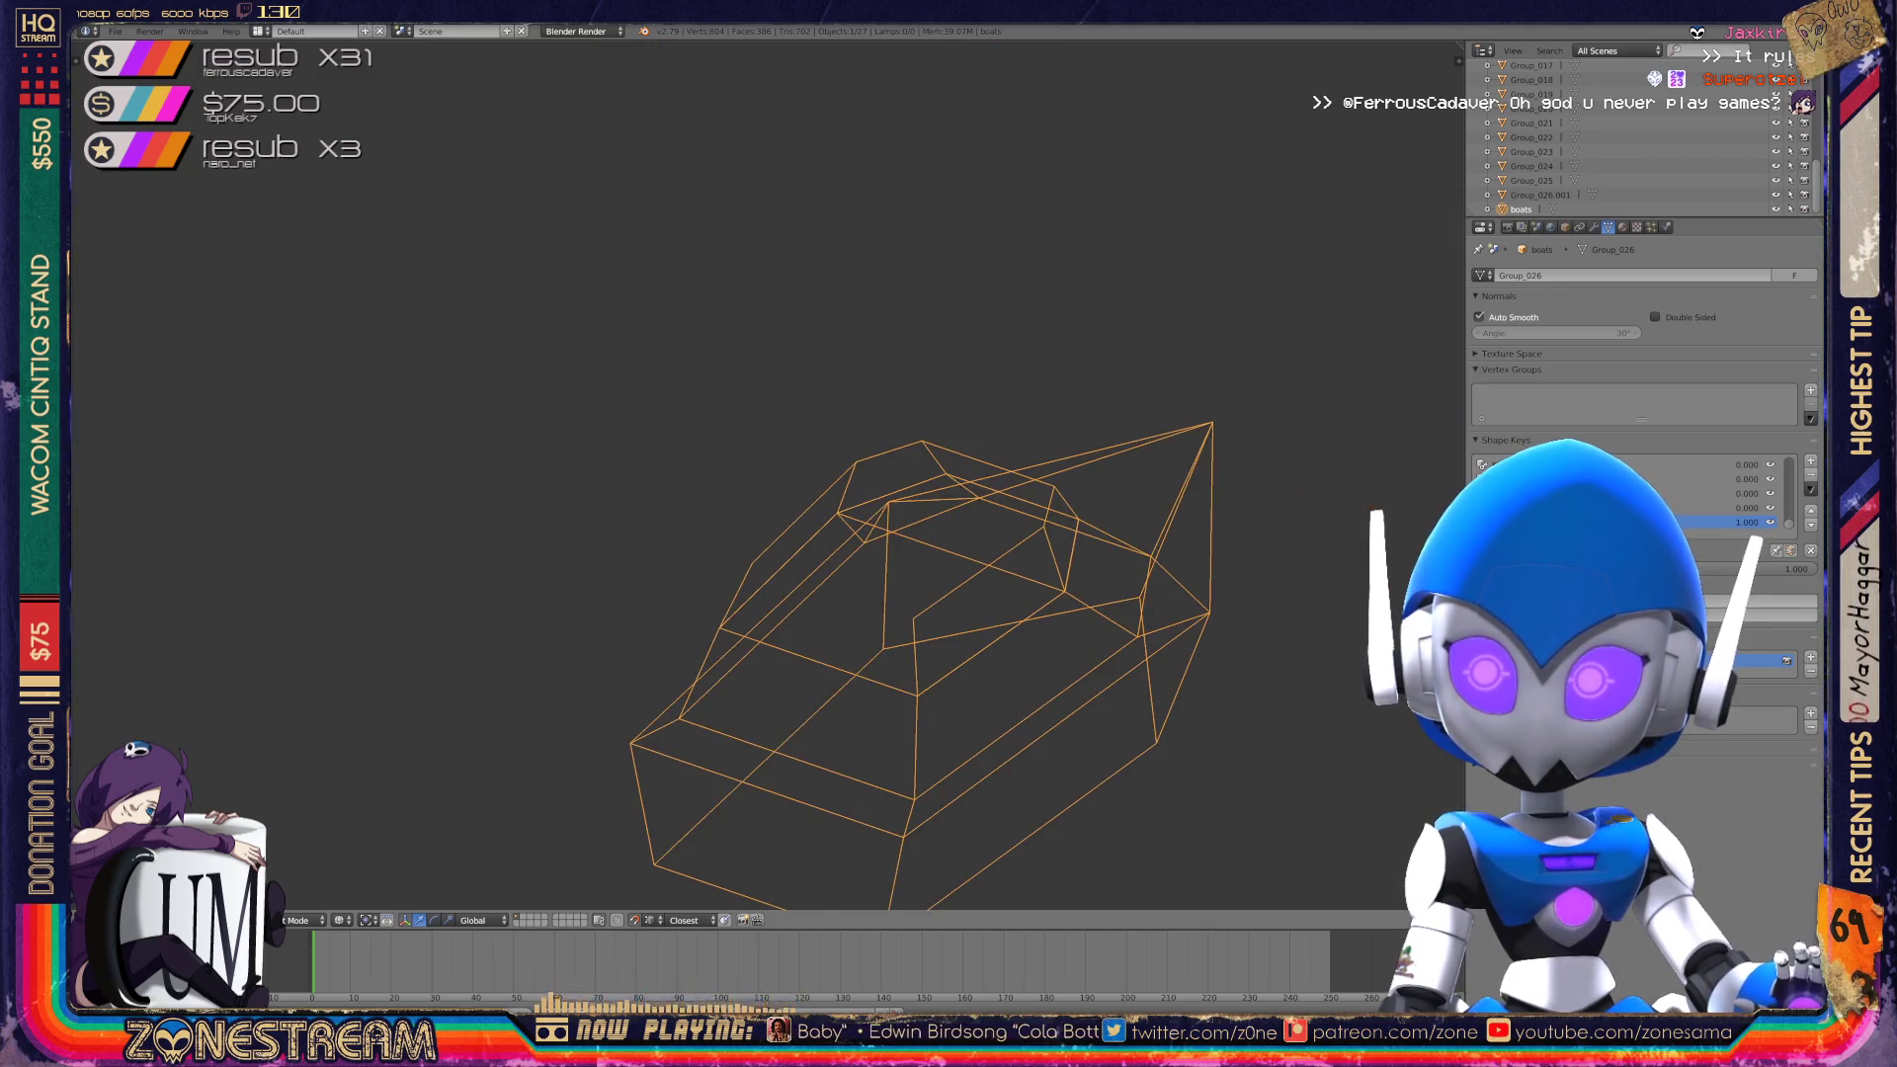
scroll(771, 474, down, 10)
mouse_move(771, 474)
middle_down()
mouse_move(445, 475)
mouse_move(973, 501)
middle_up()
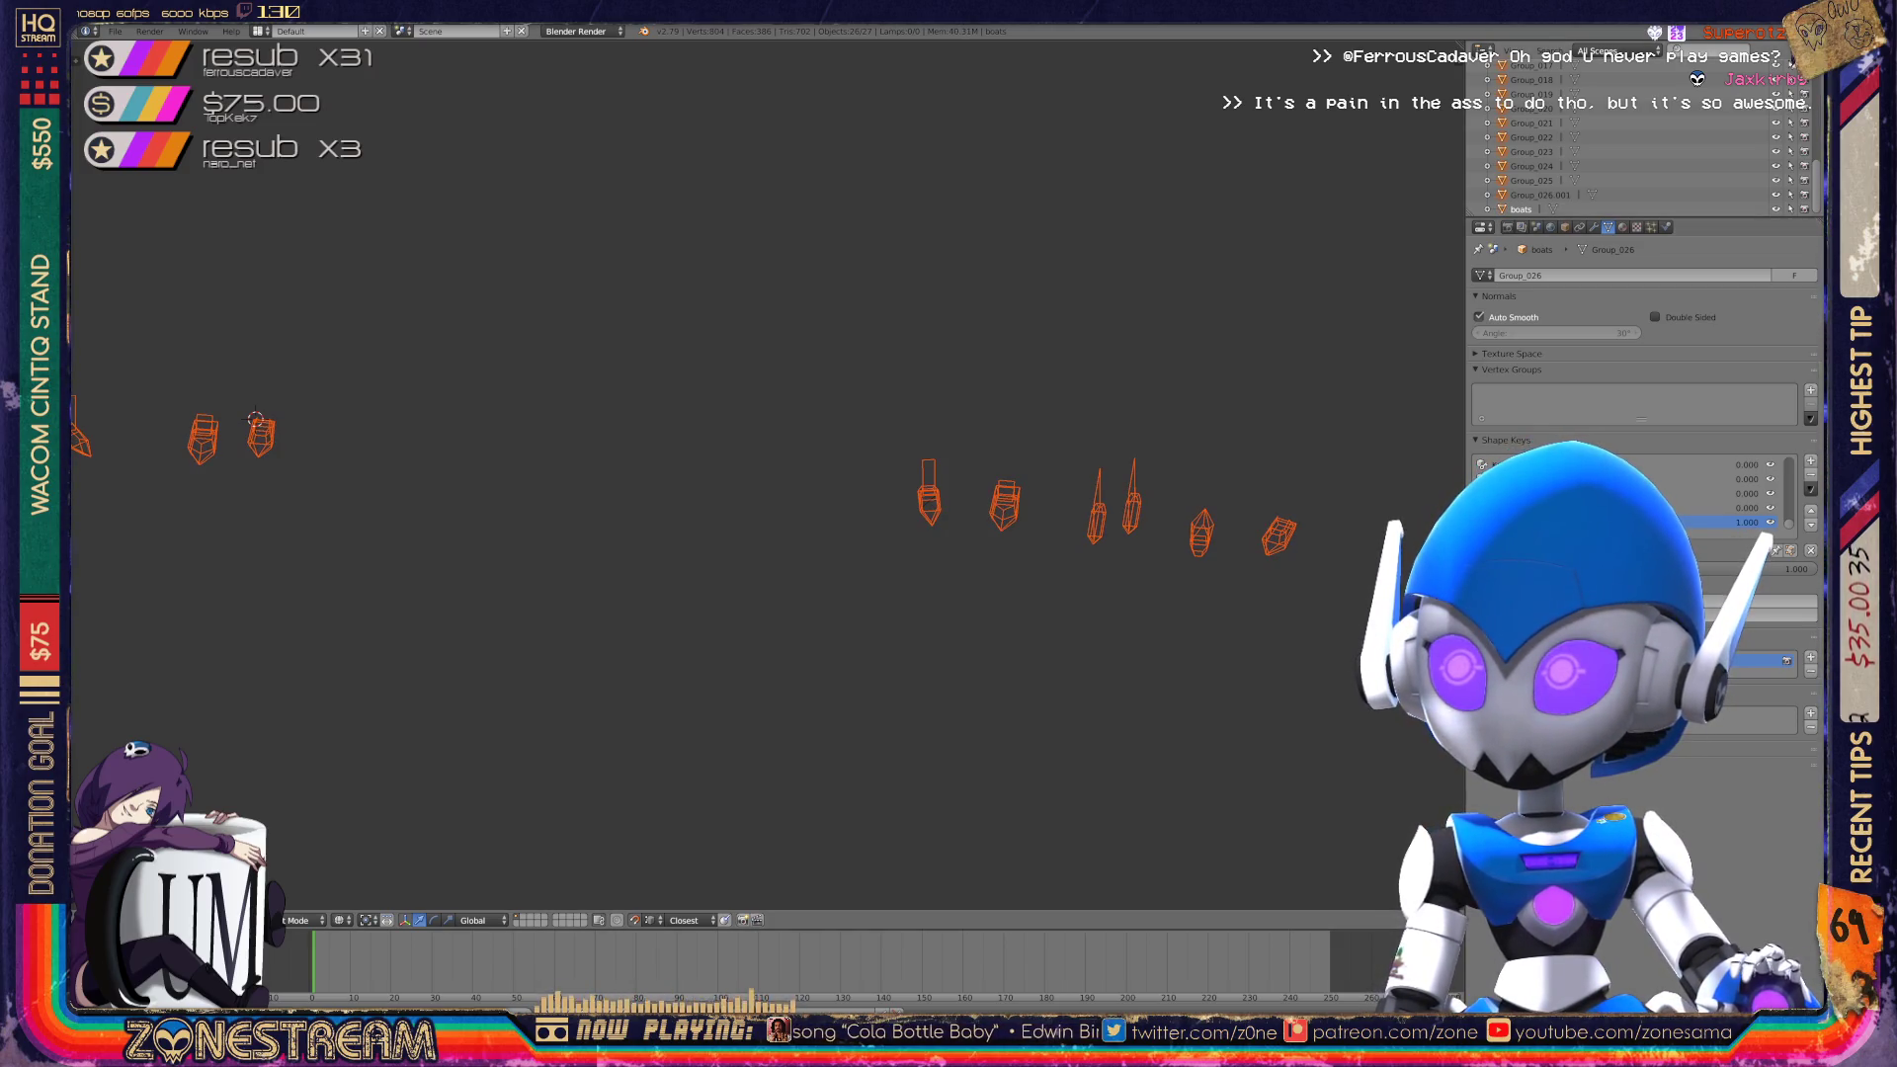
Delete the selected boat objects and purge orphan meshes, materials and images.
key(x)
key(Return)
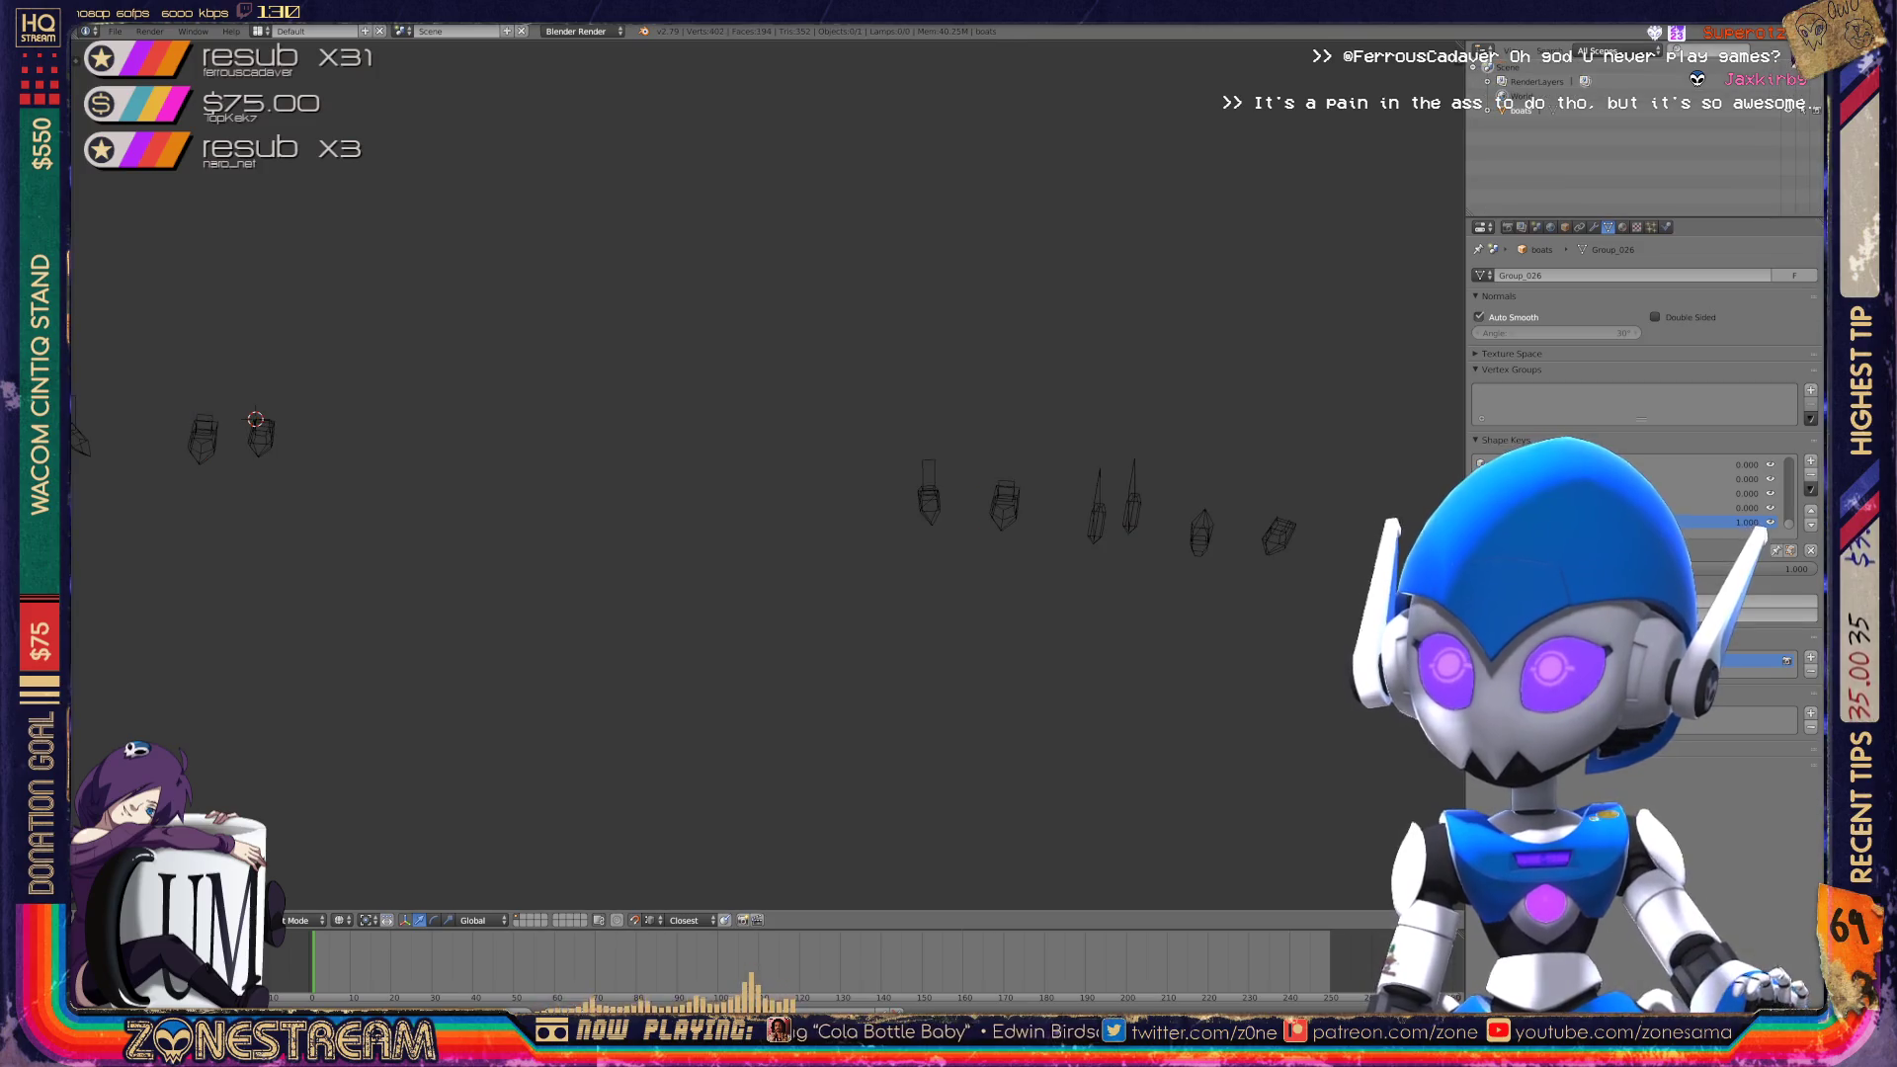
click(1605, 50)
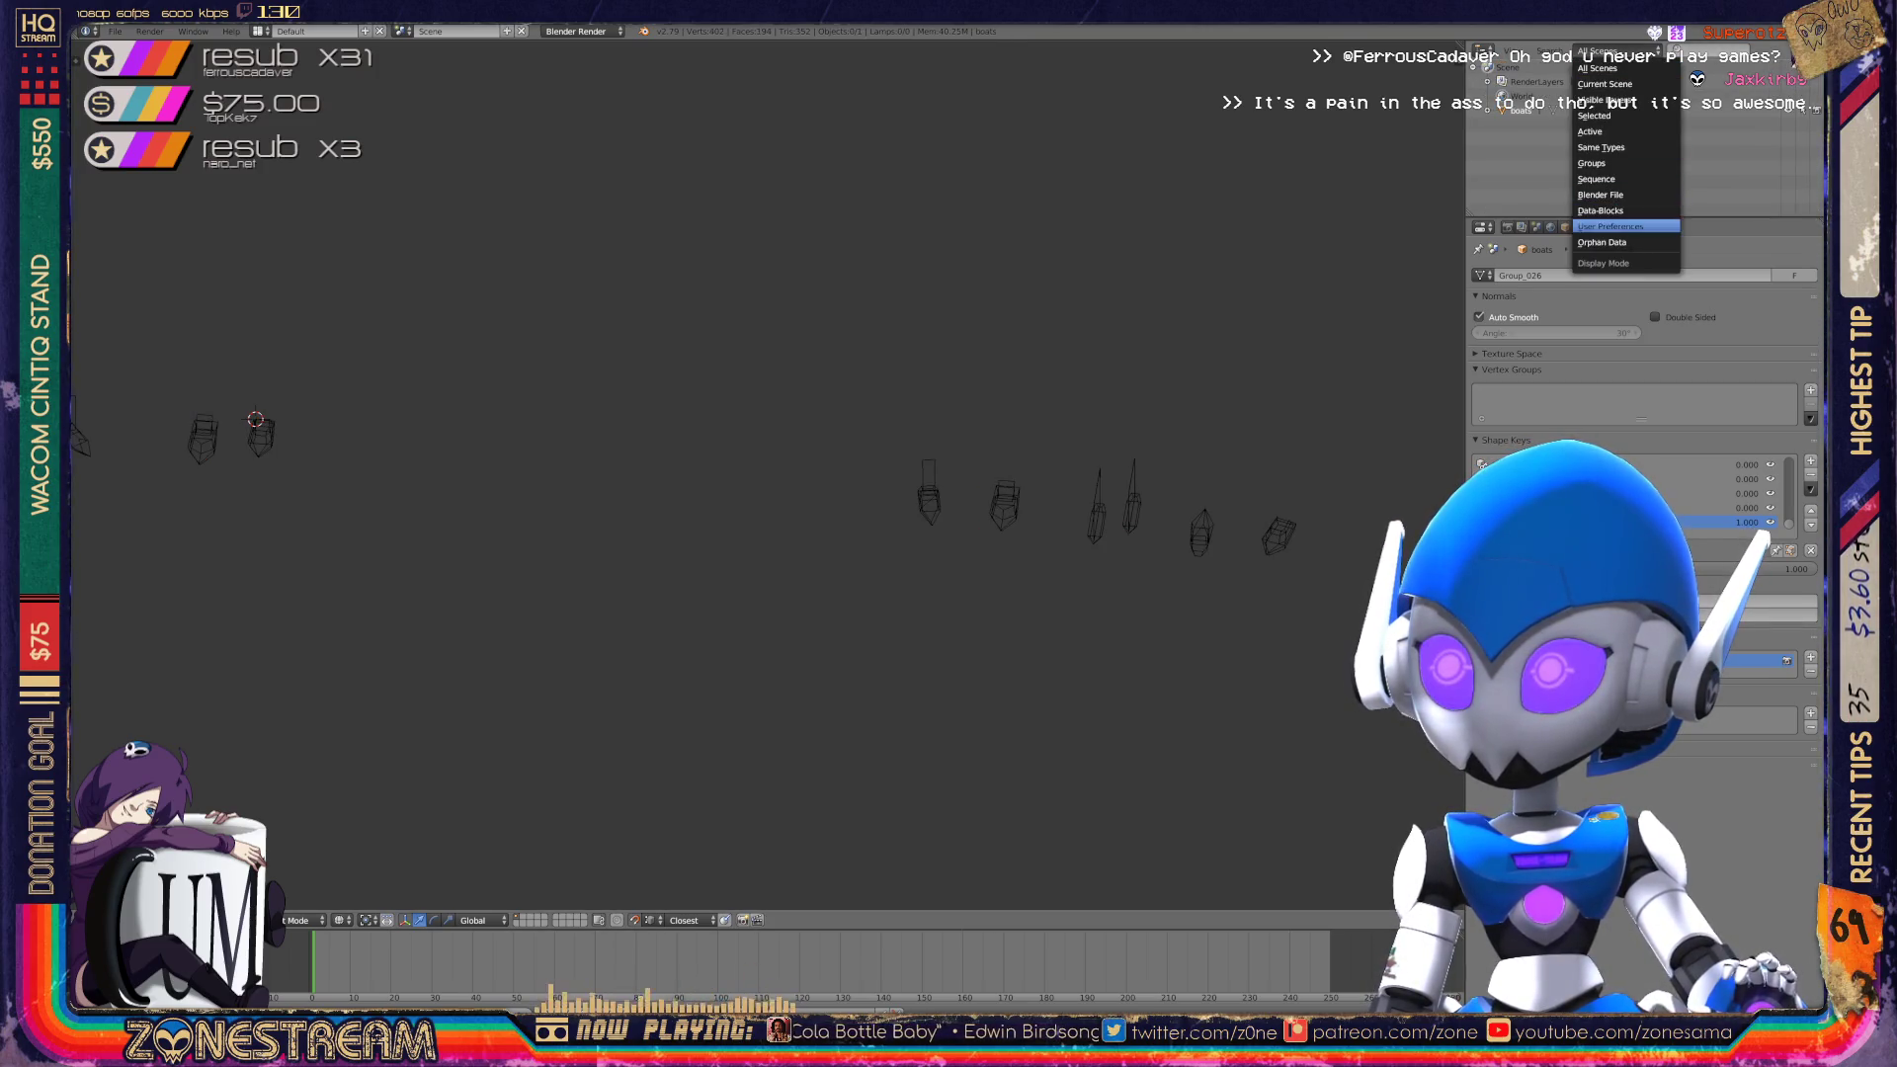
click(1602, 243)
click(1779, 49)
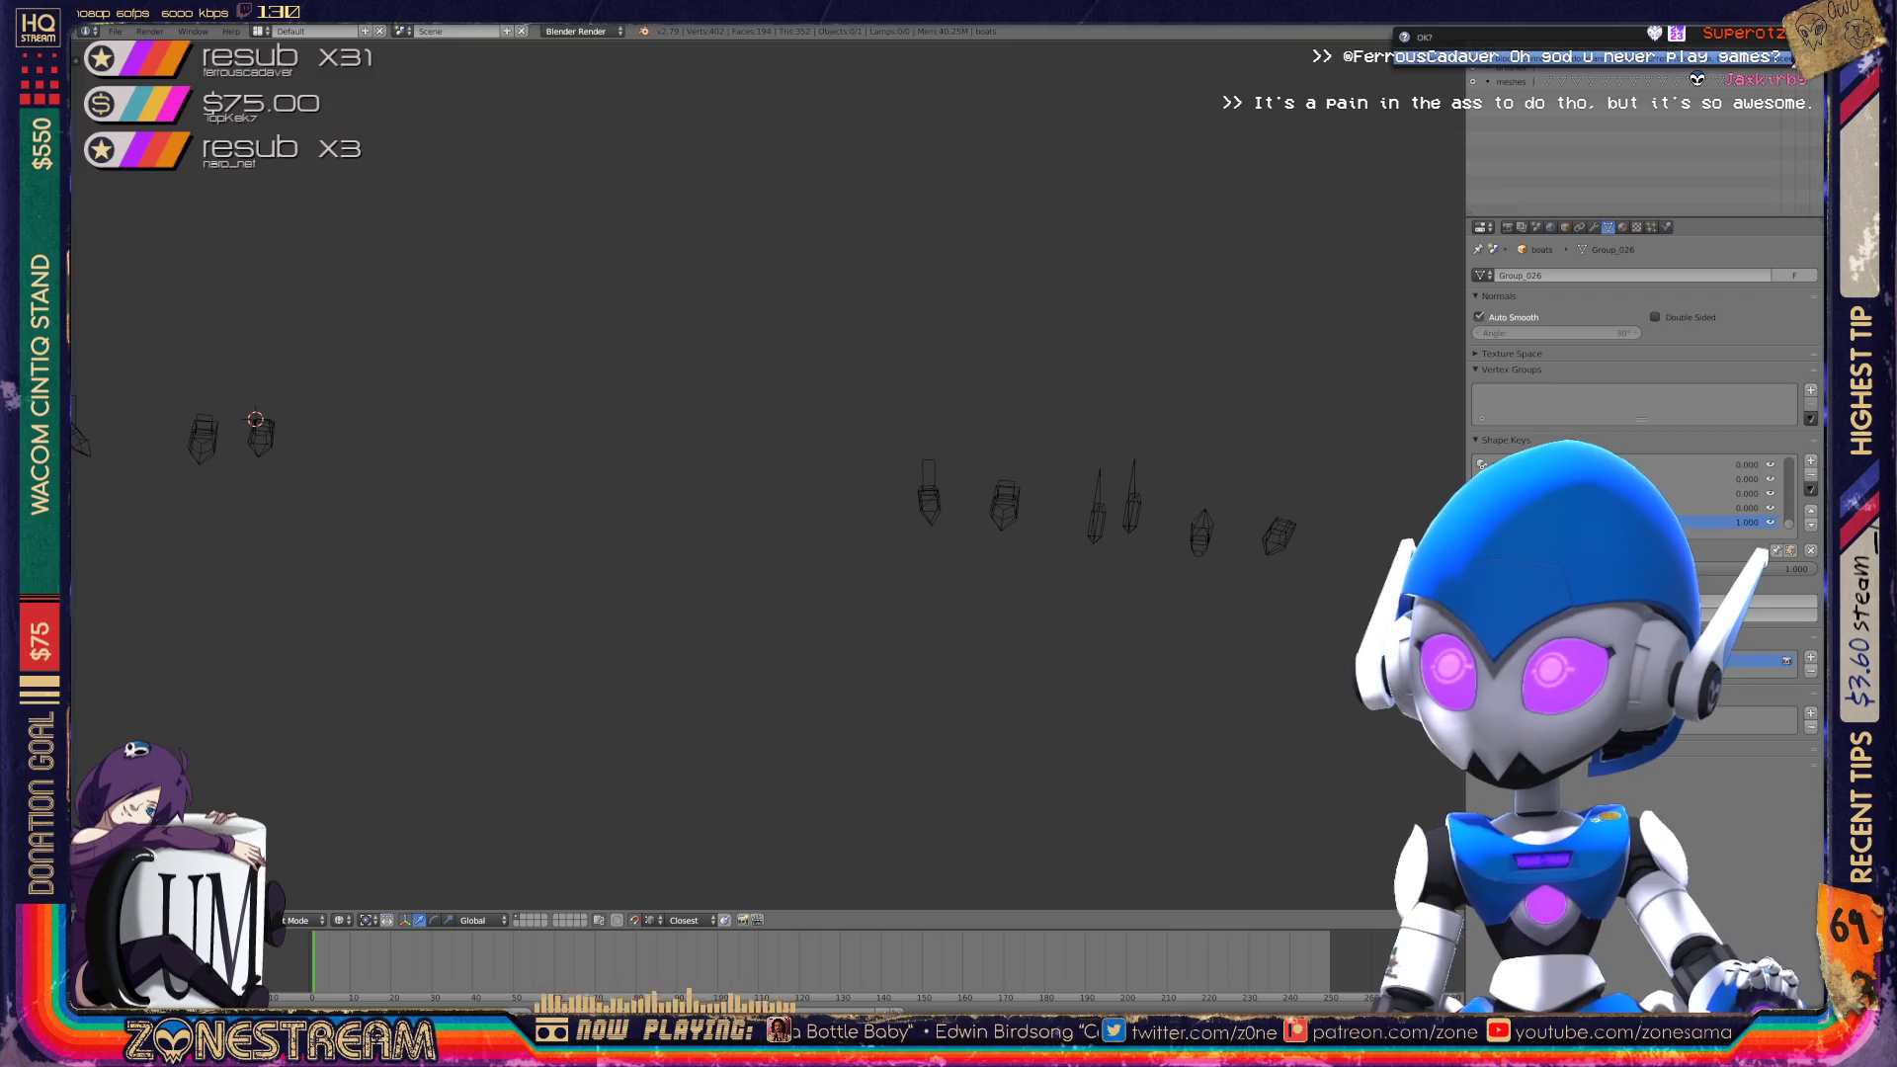
click(1779, 50)
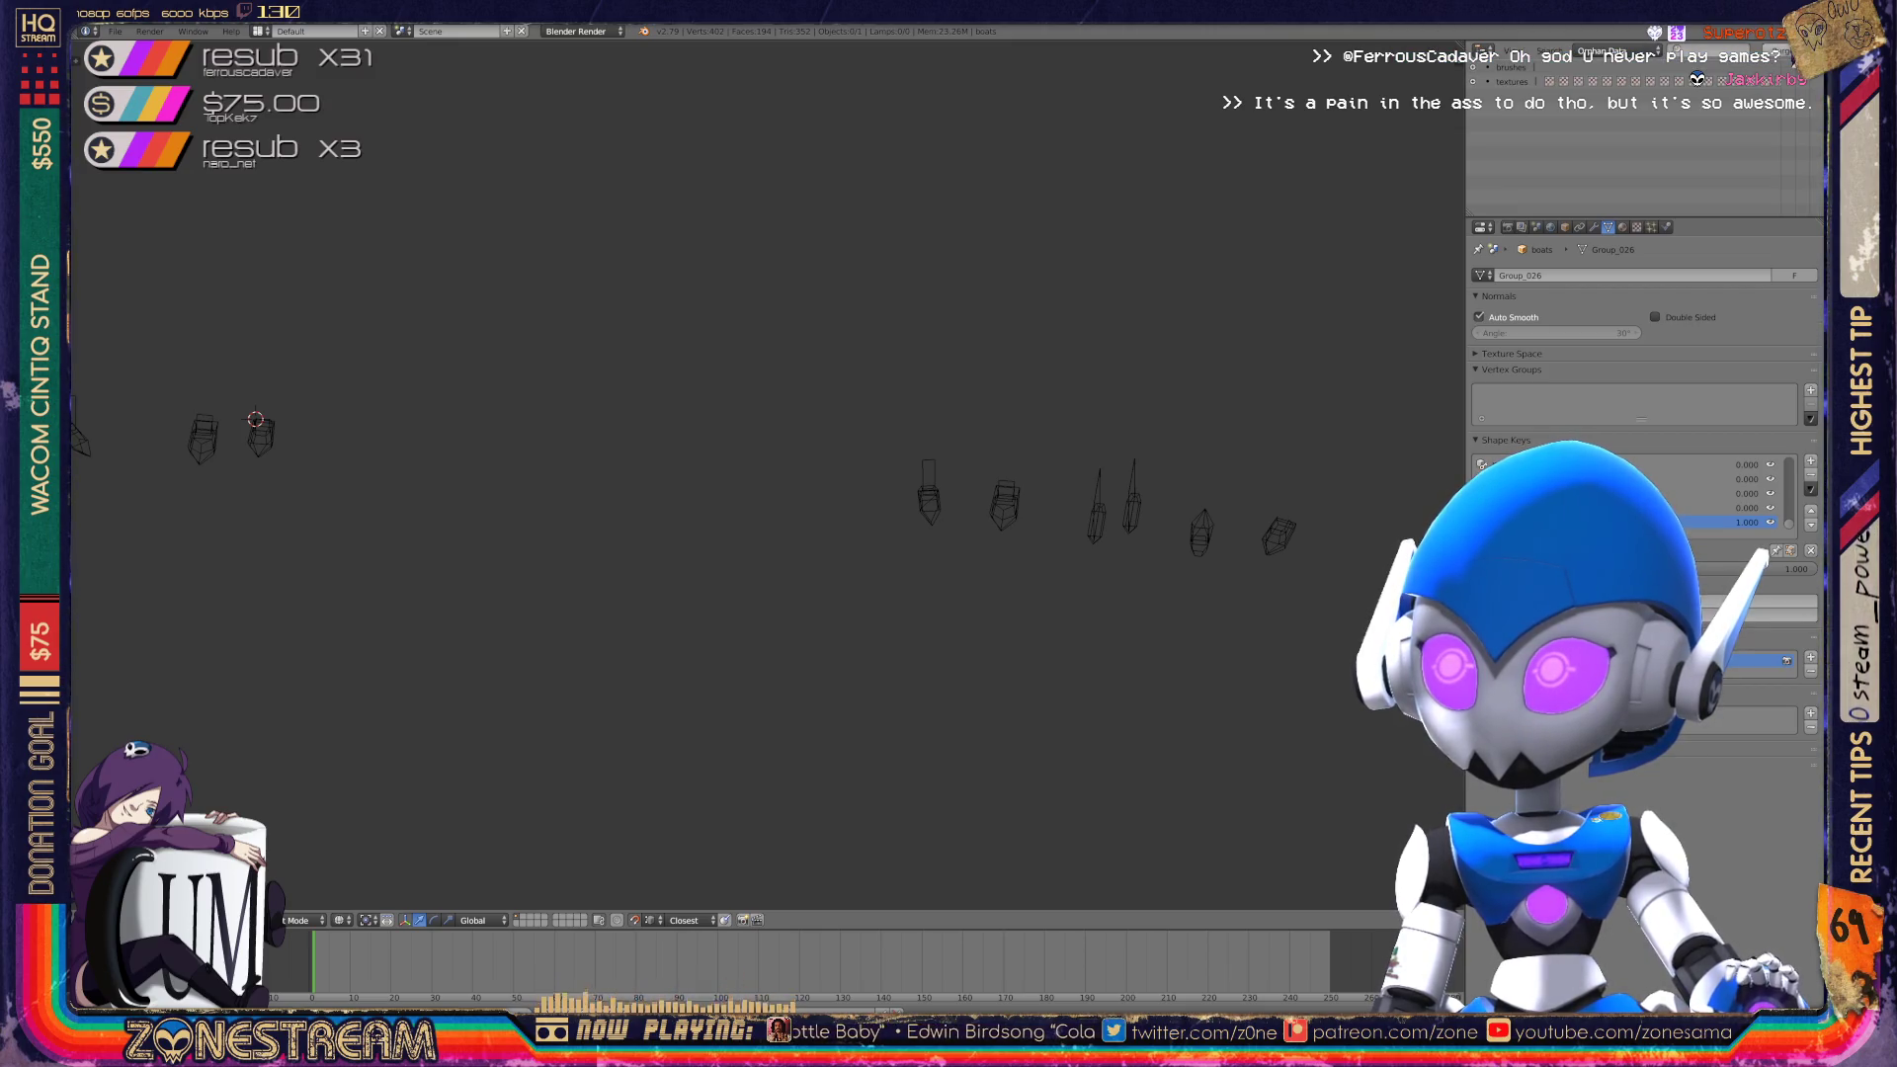
click(1779, 50)
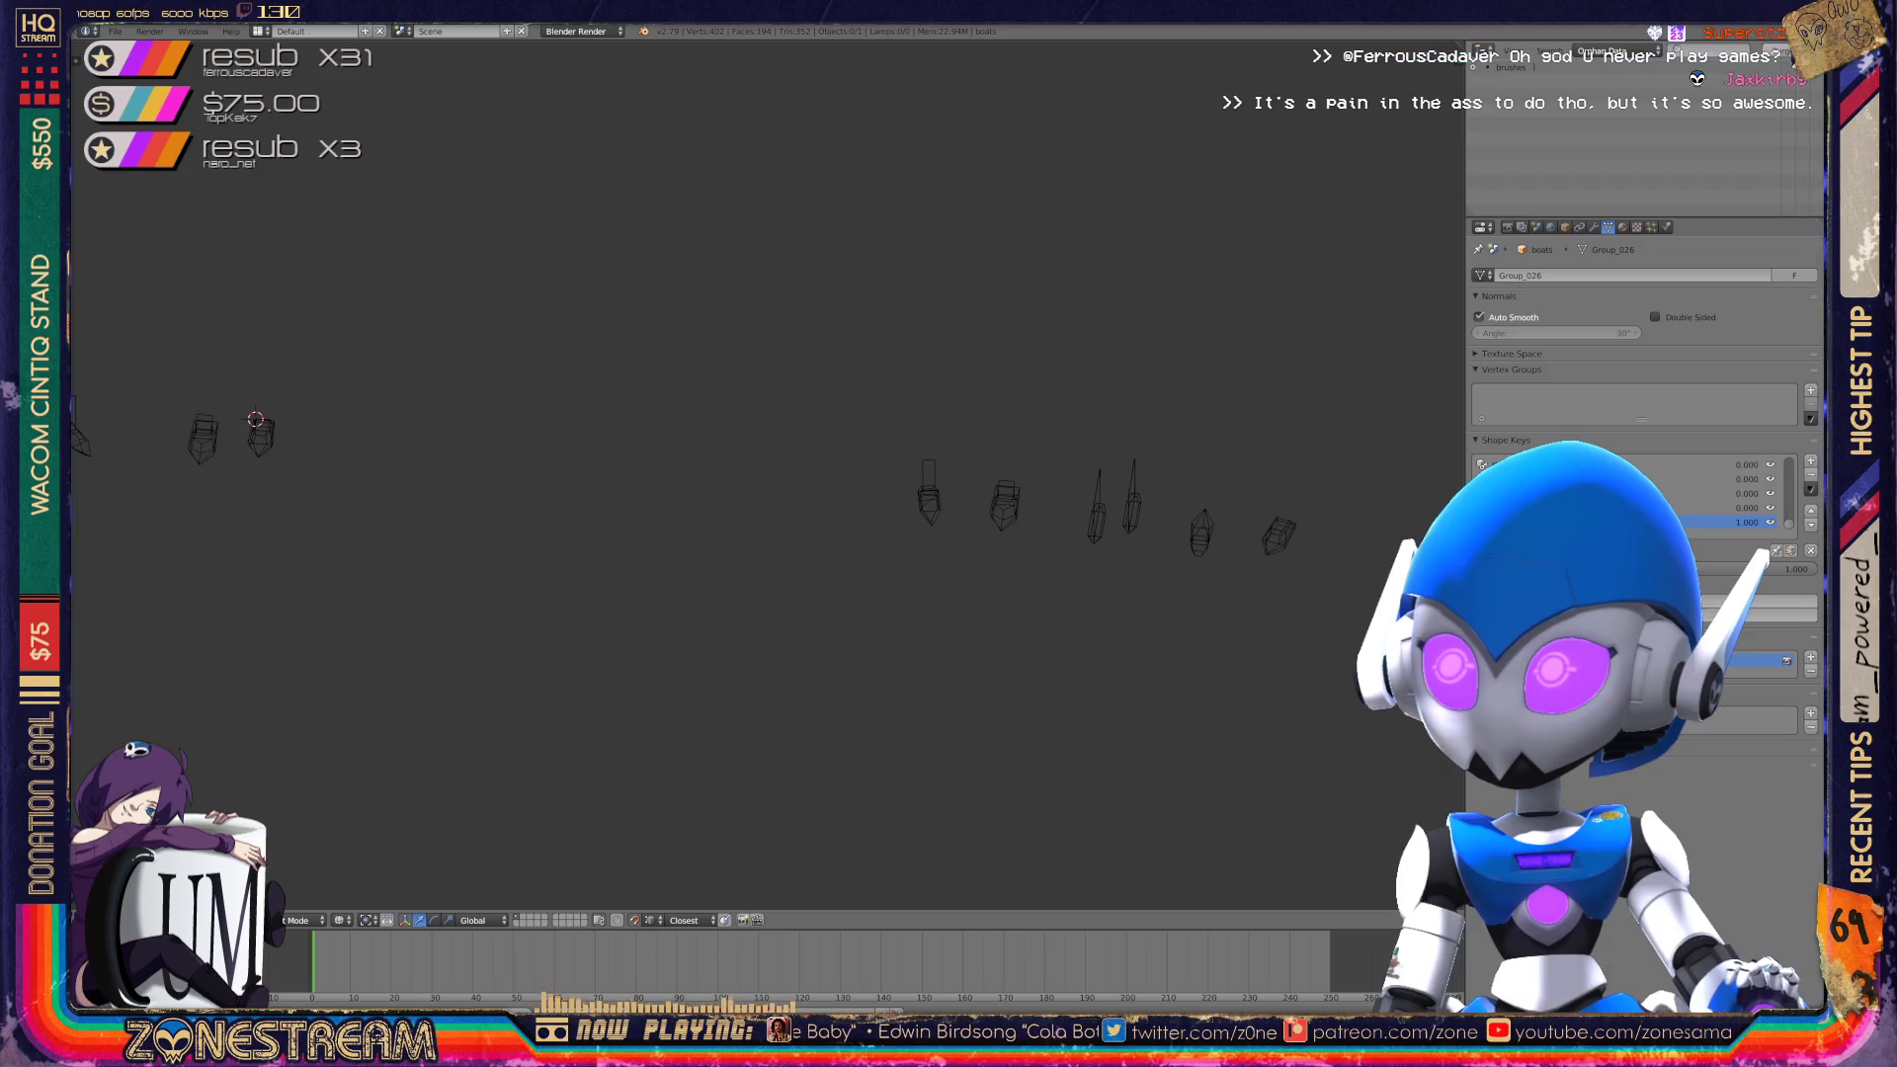
Return the Outliner to All Scenes, save over boats.blend, and open the File menu.
click(1601, 51)
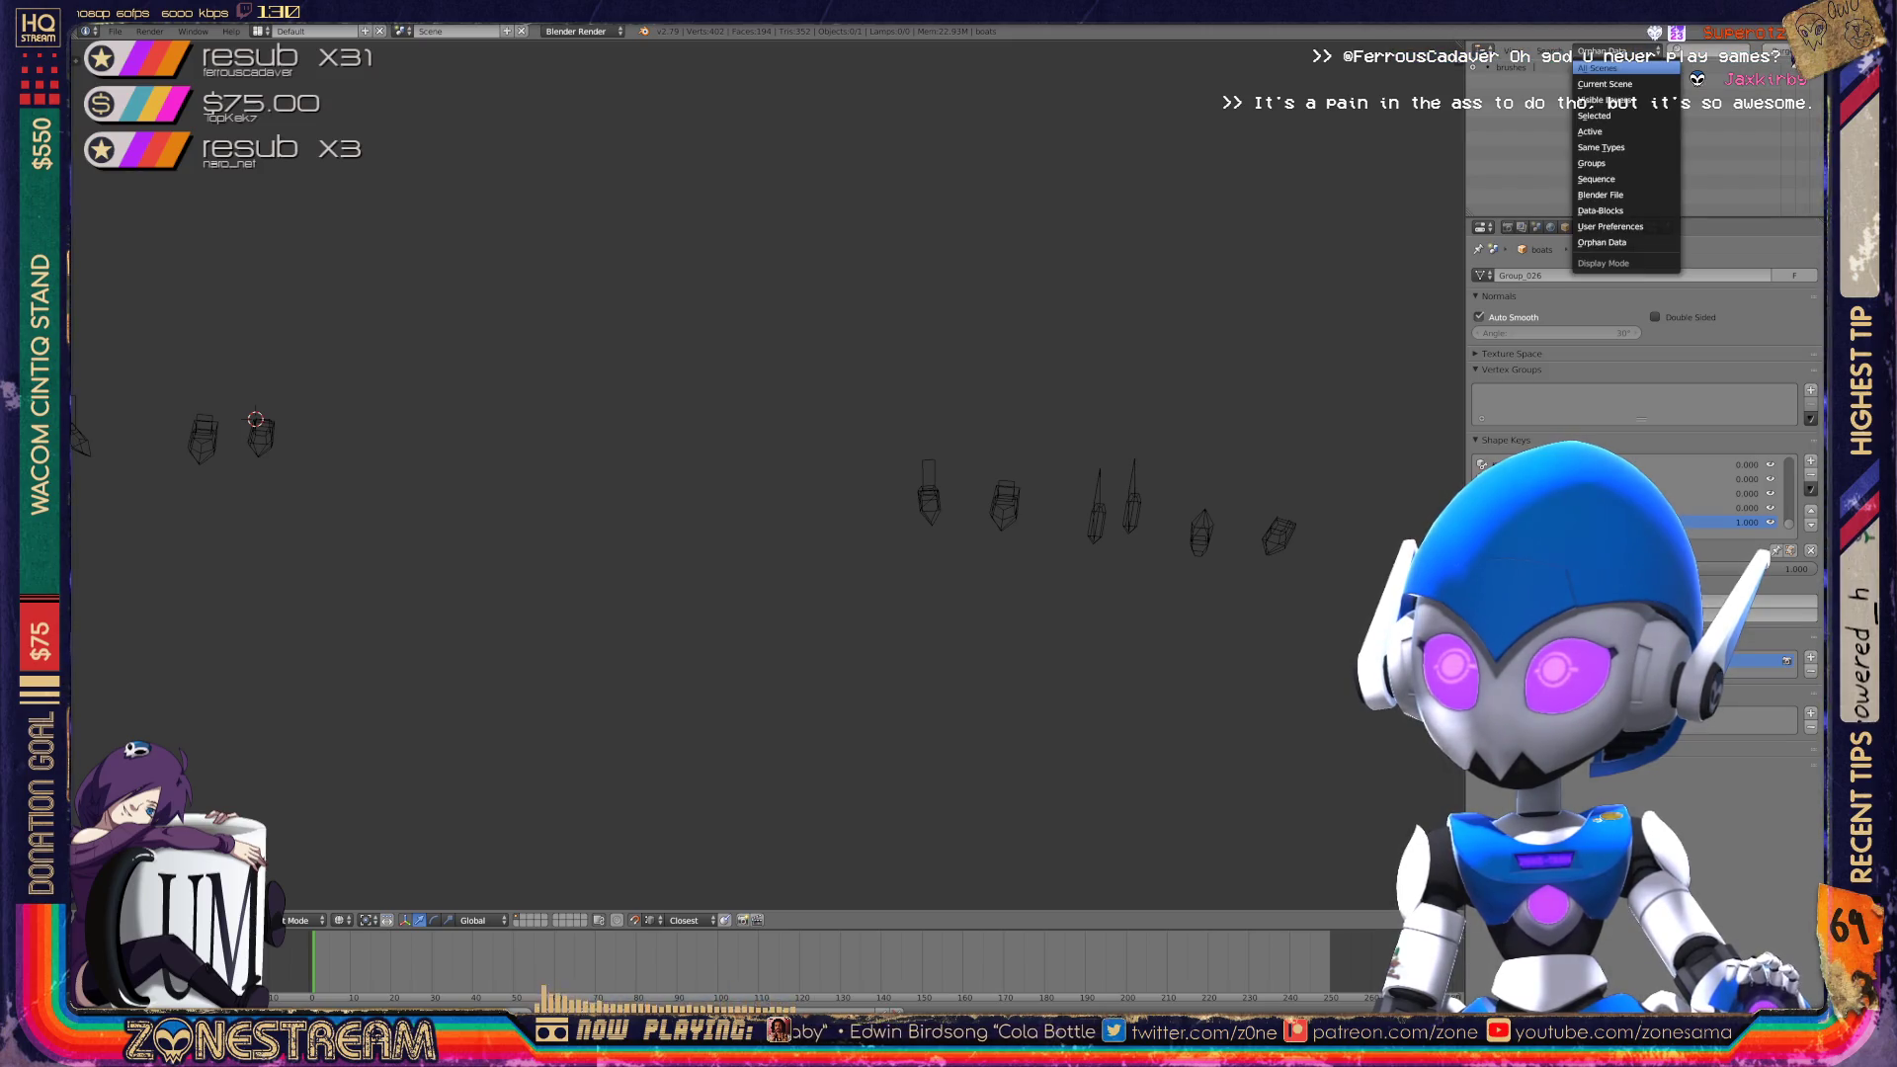
click(1601, 66)
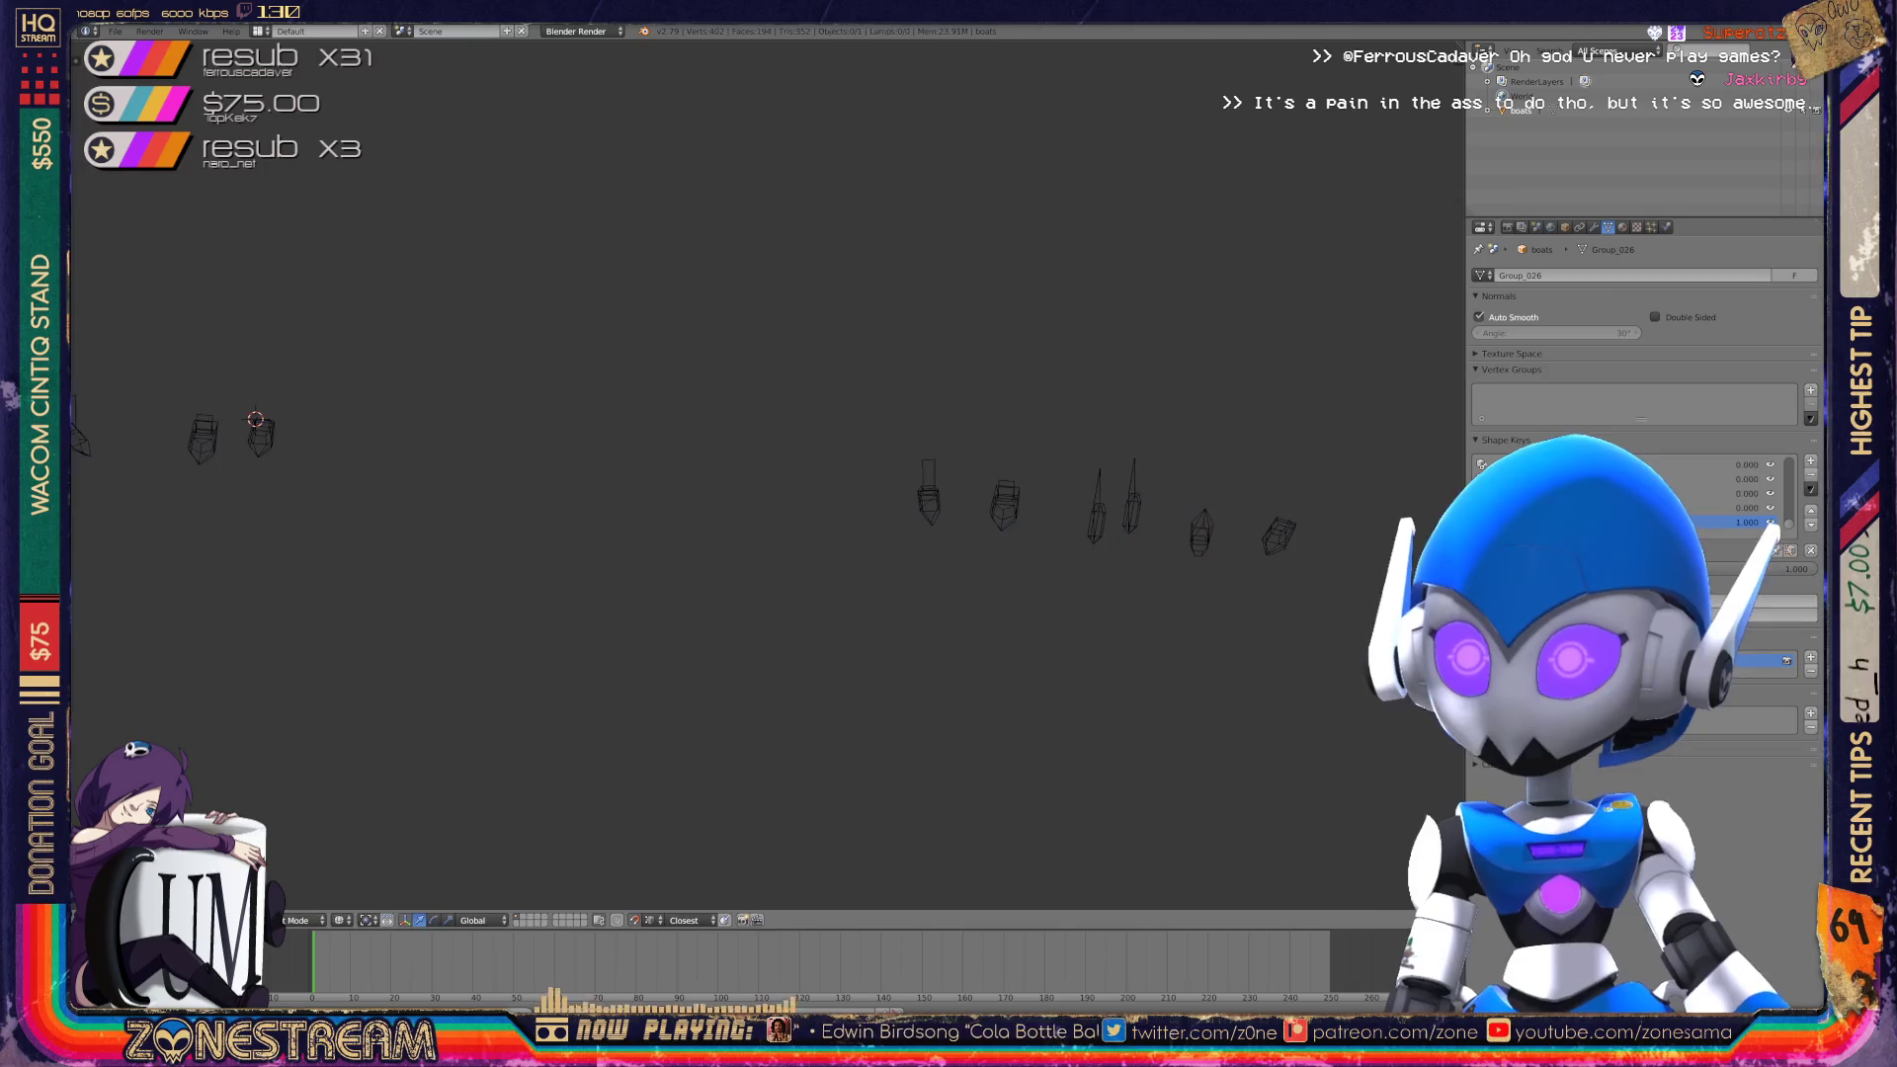
key(ctrl+s)
key(Return)
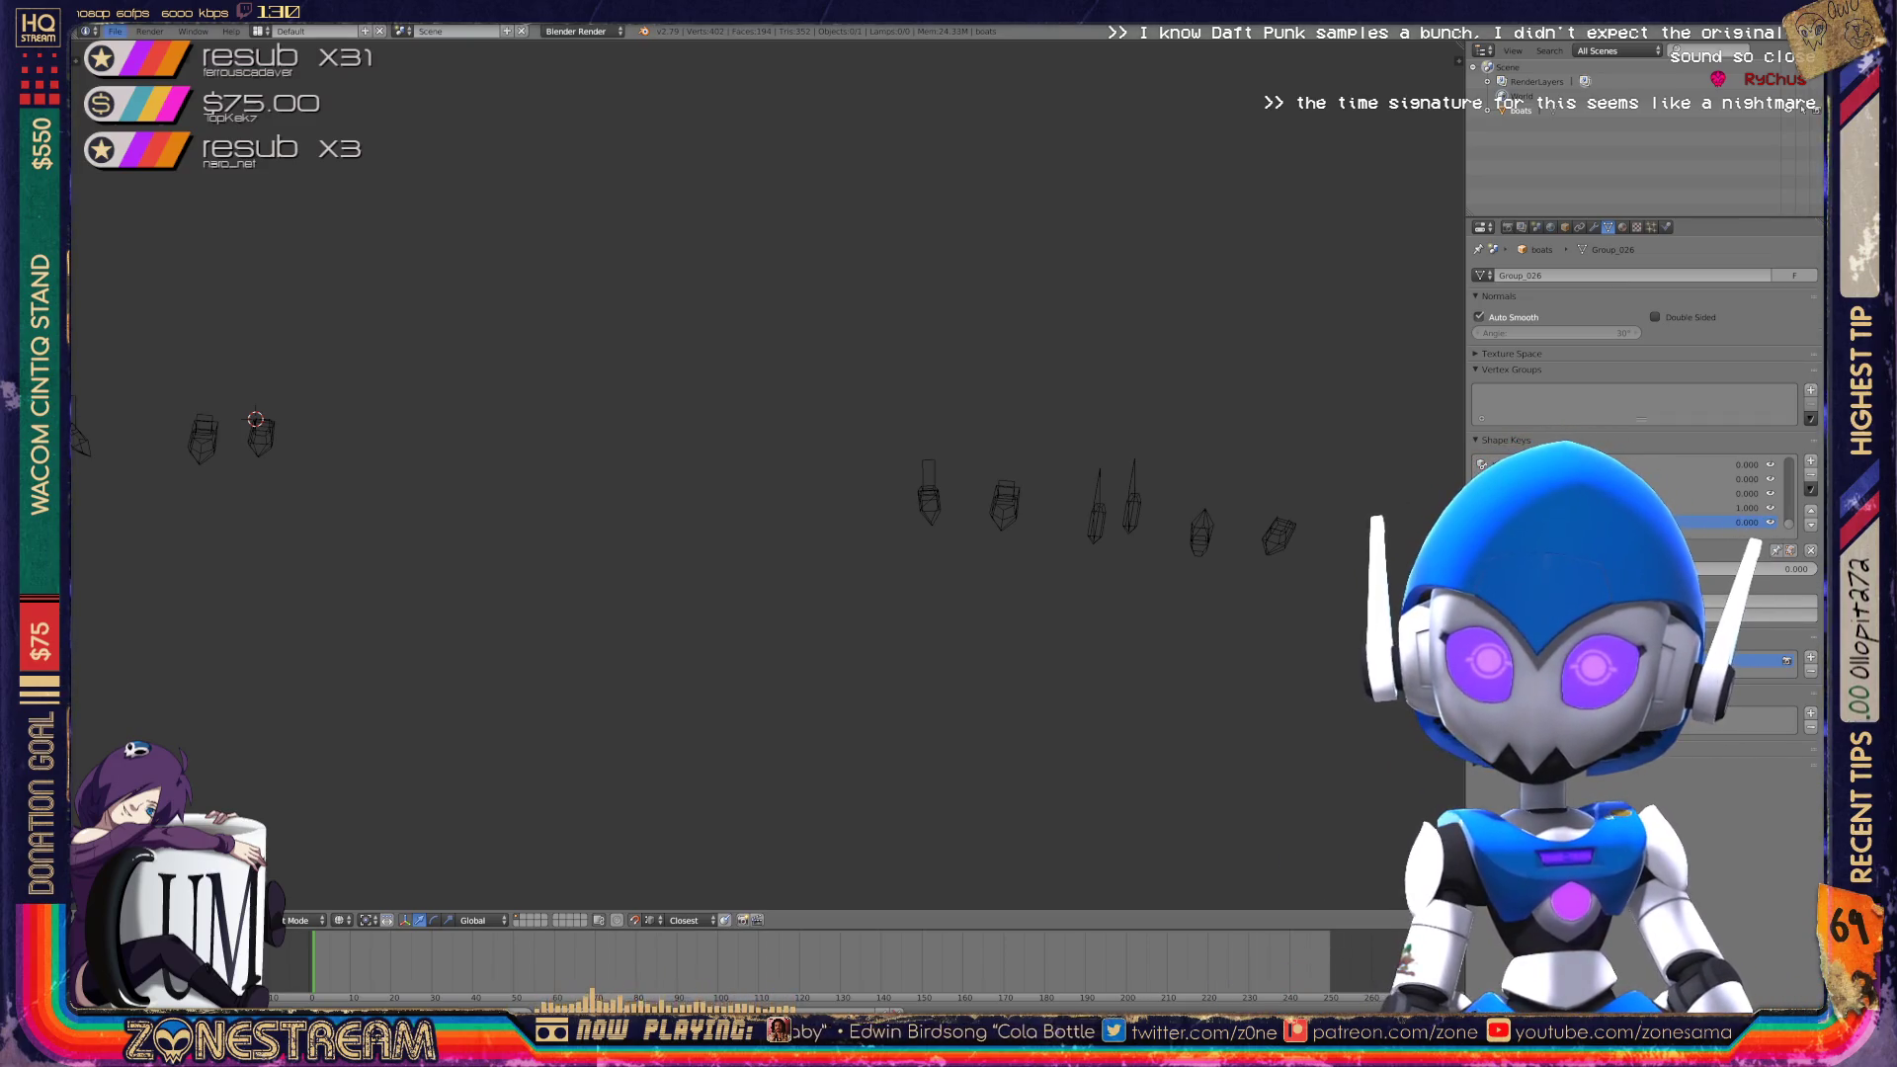
click(116, 31)
mouse_move(178, 305)
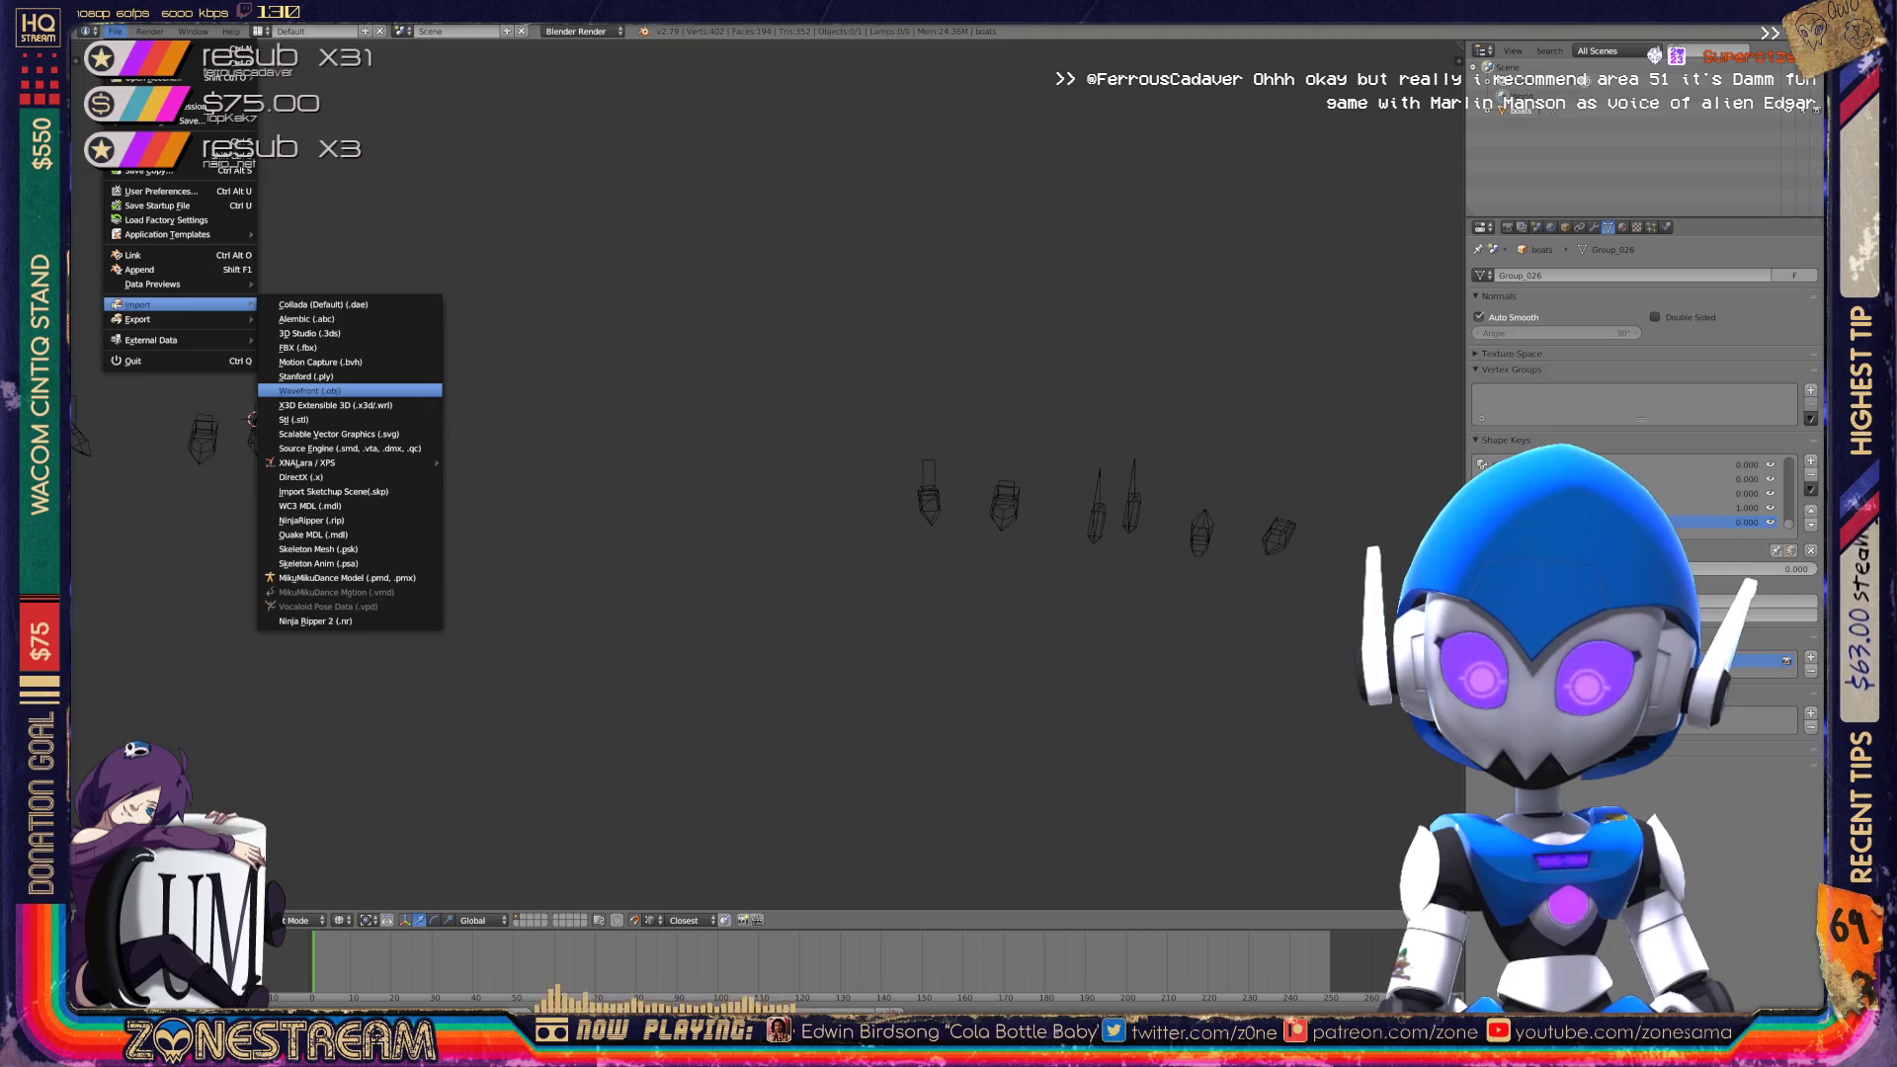
Import a Wavefront (.obj) file from the poly-testfix folder into the scene.
click(309, 390)
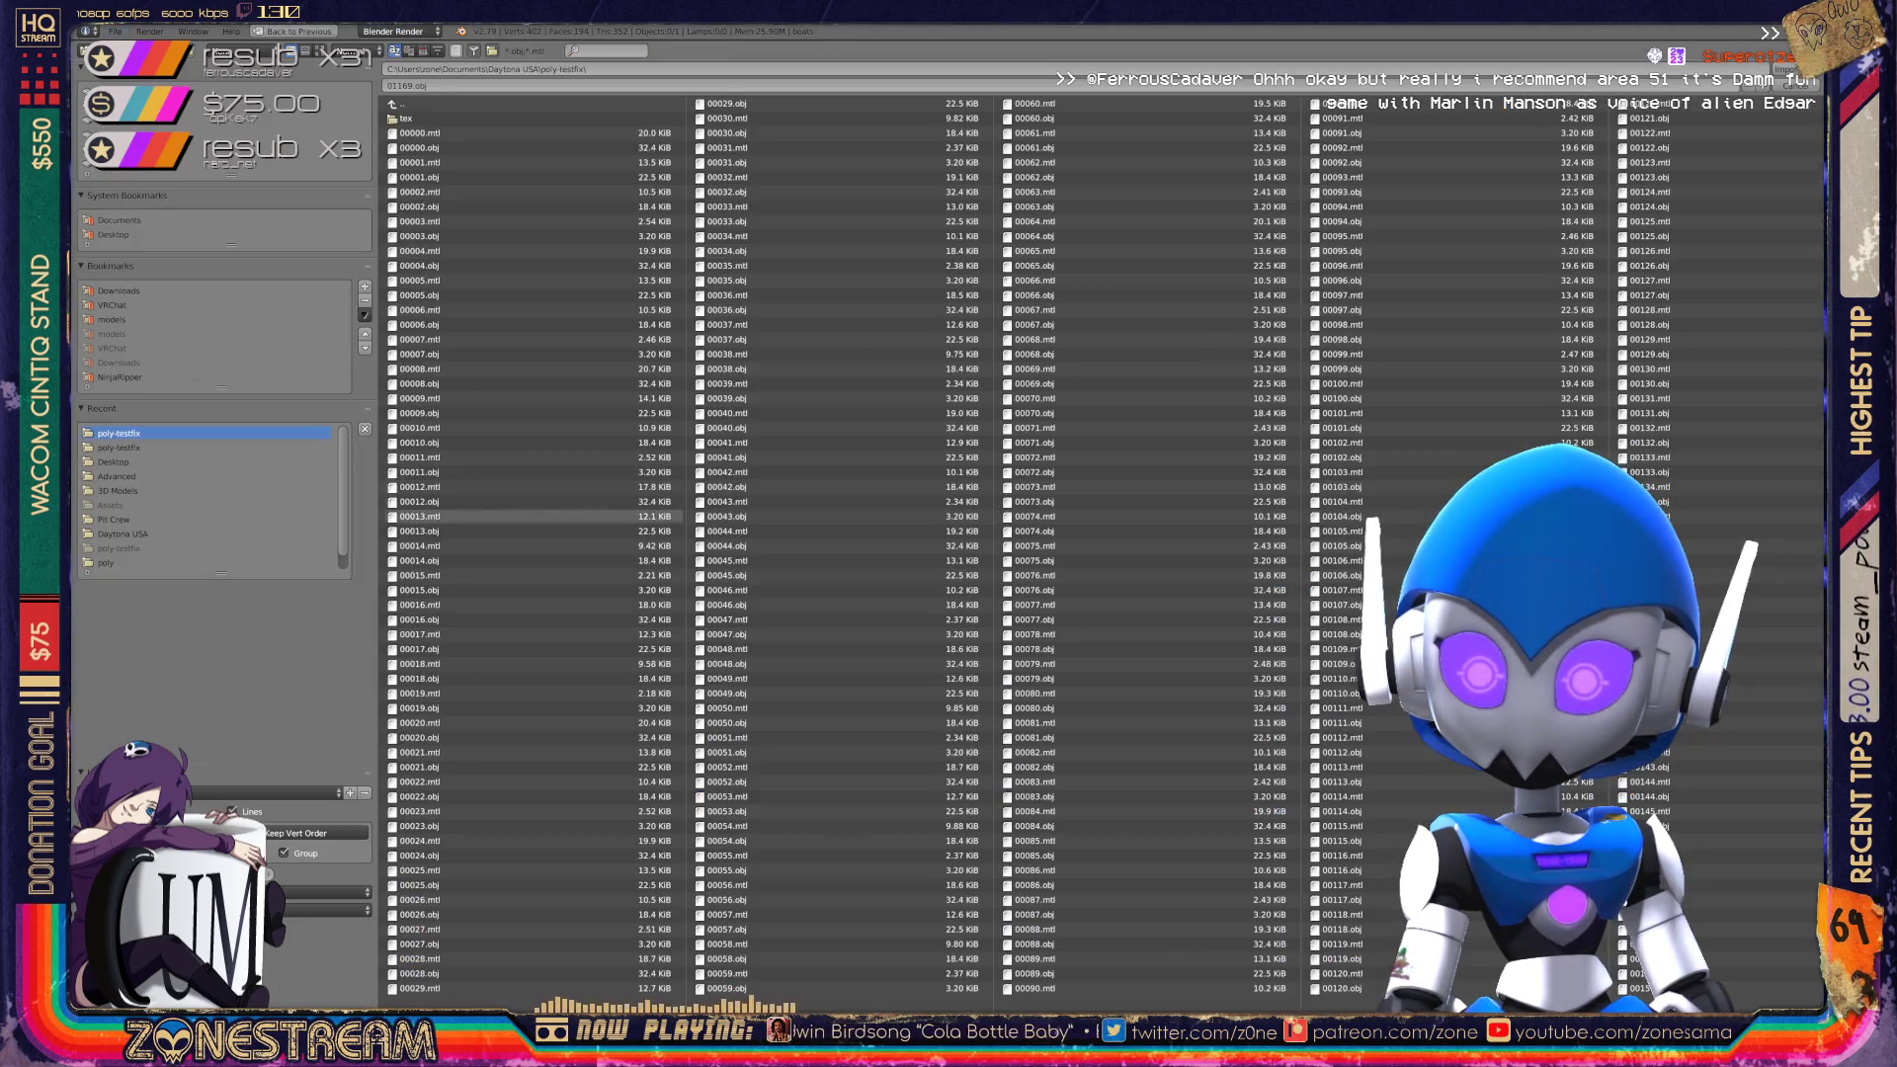
scroll(890, 544, down, 15)
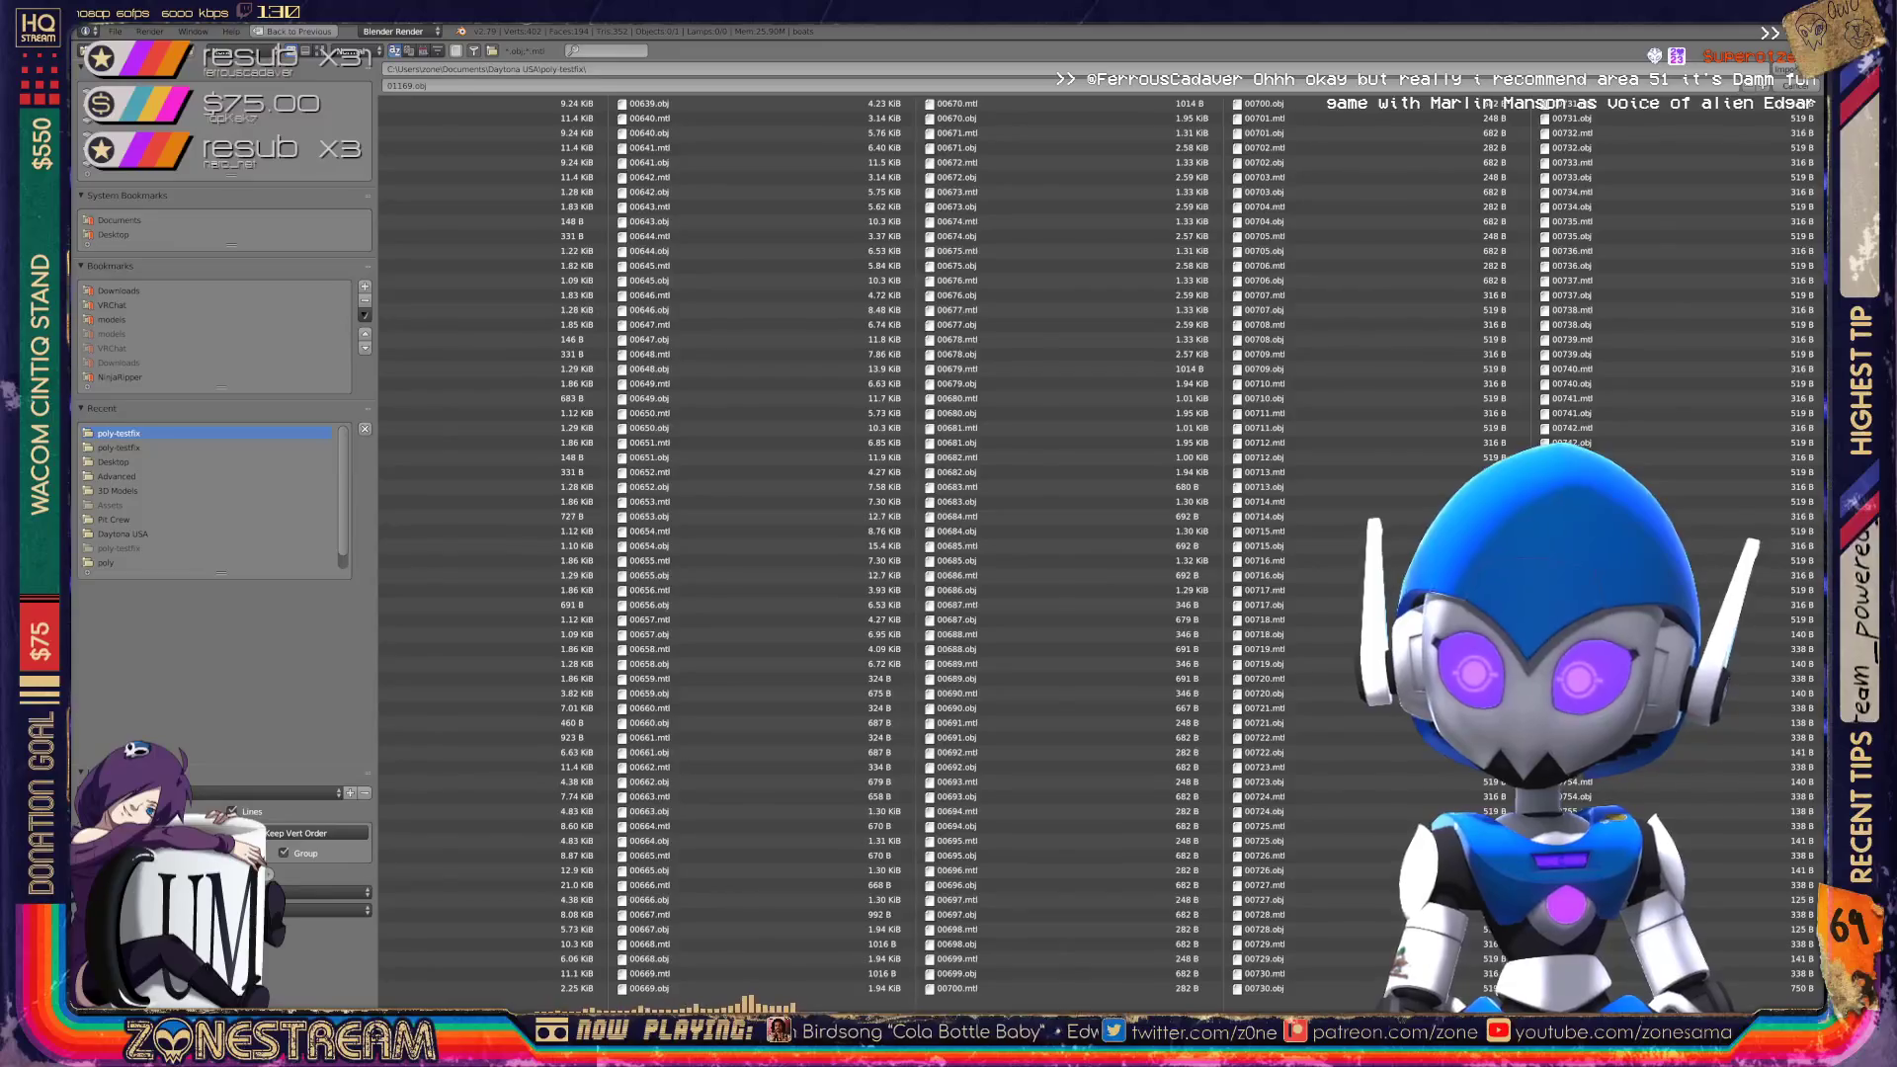
scroll(1103, 547, down, 3)
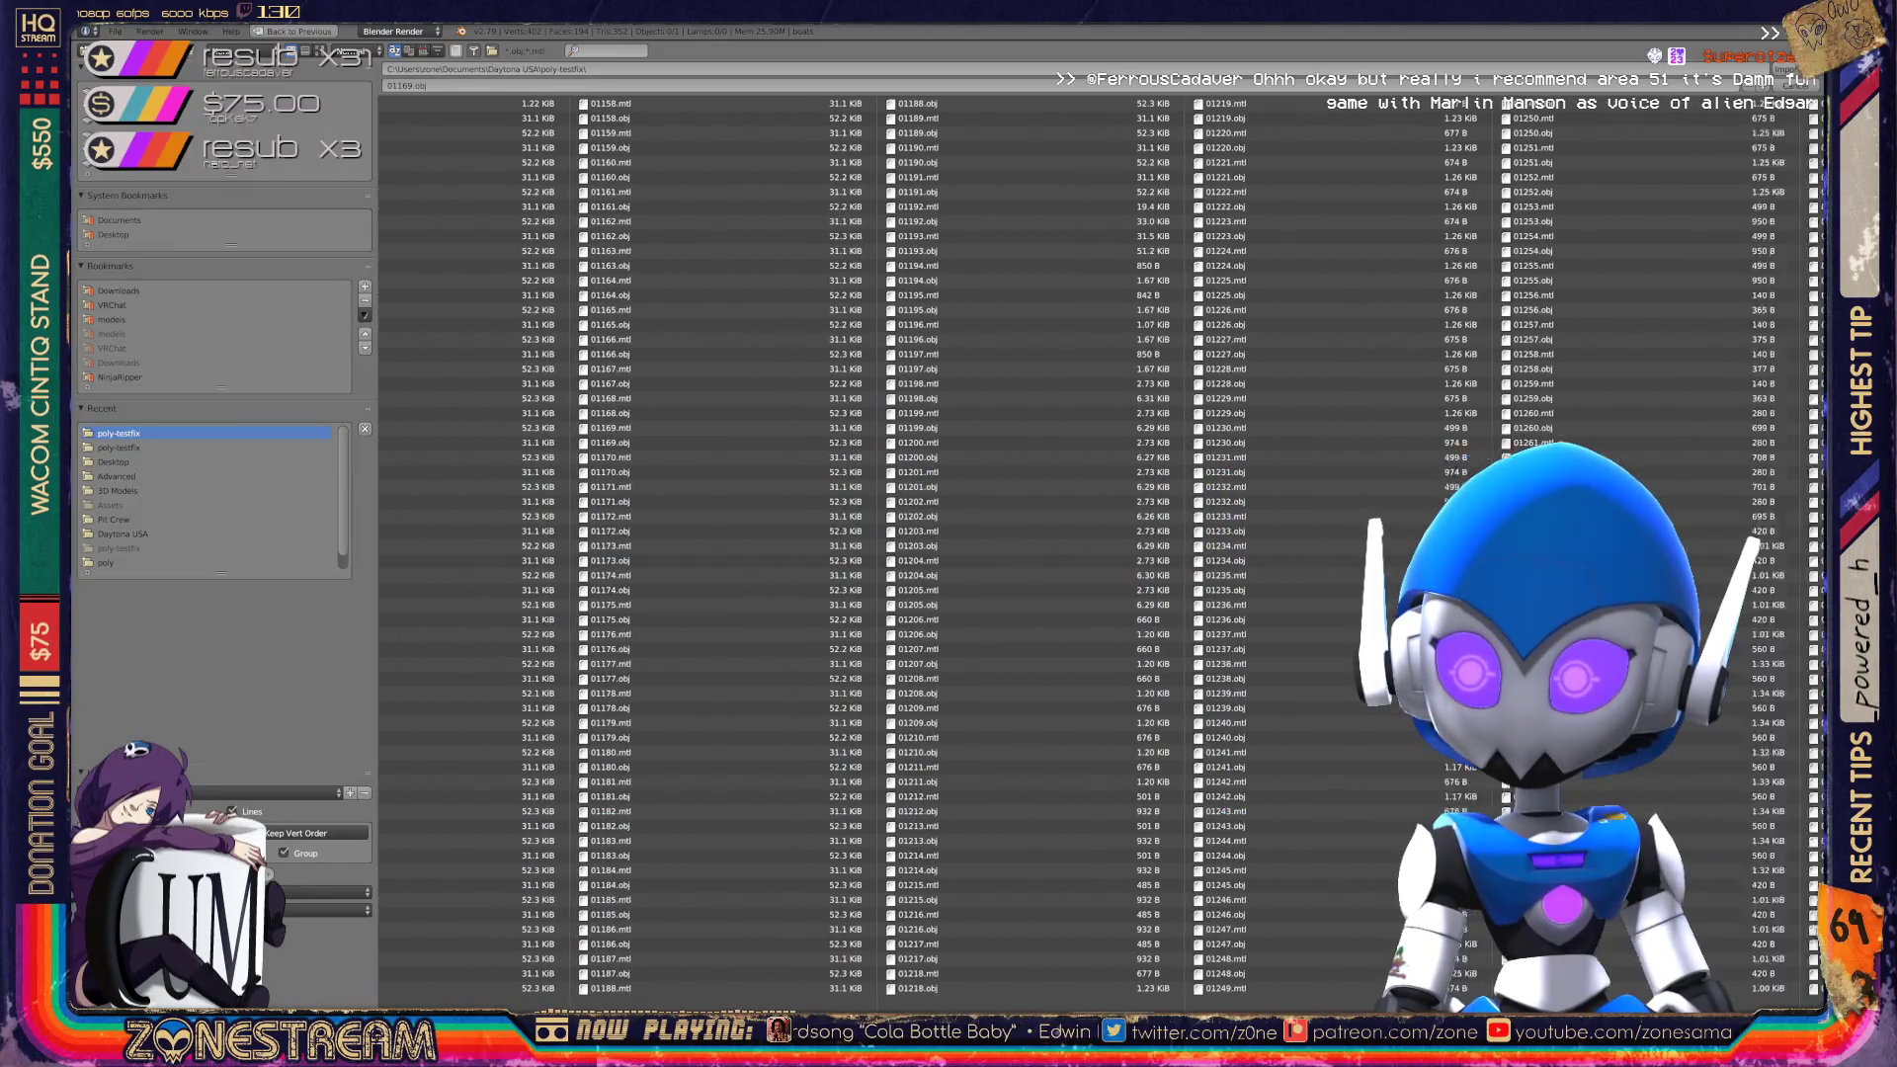
scroll(1103, 546, up, 3)
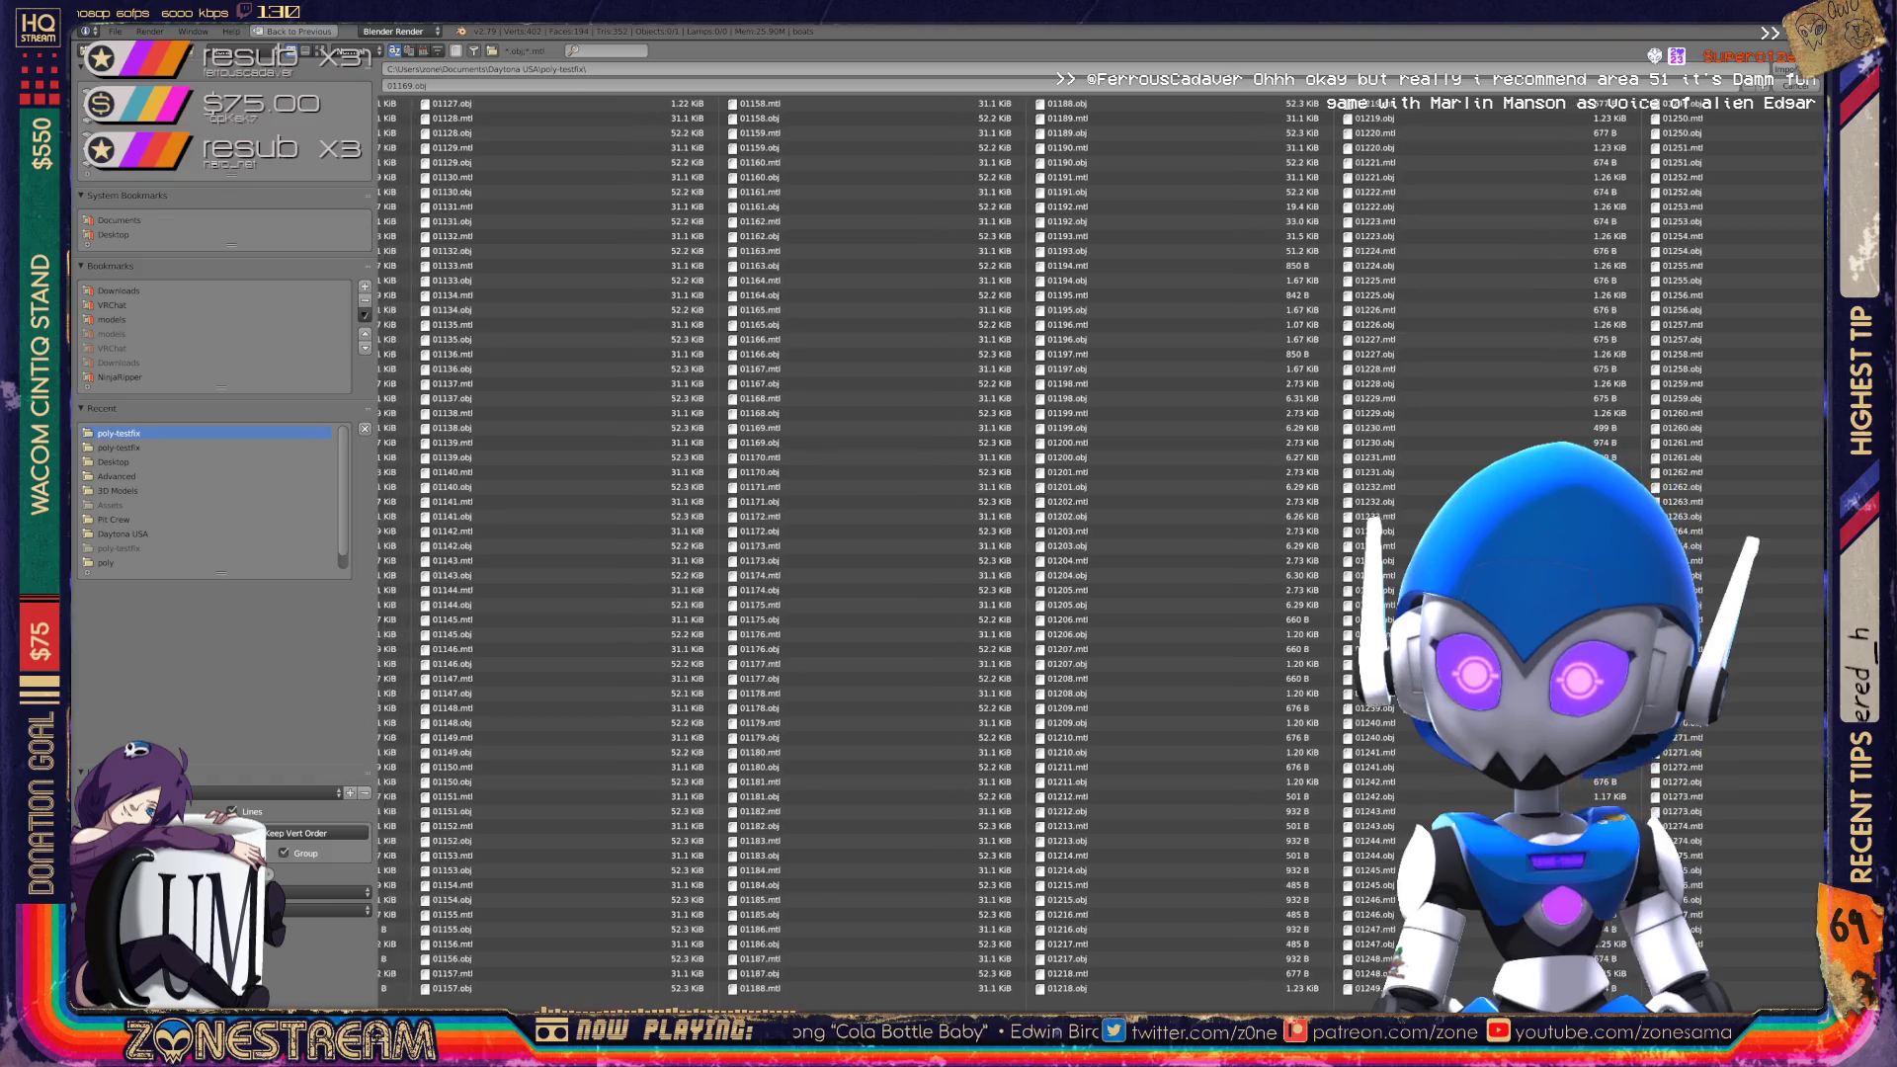
scroll(1103, 547, up, 1)
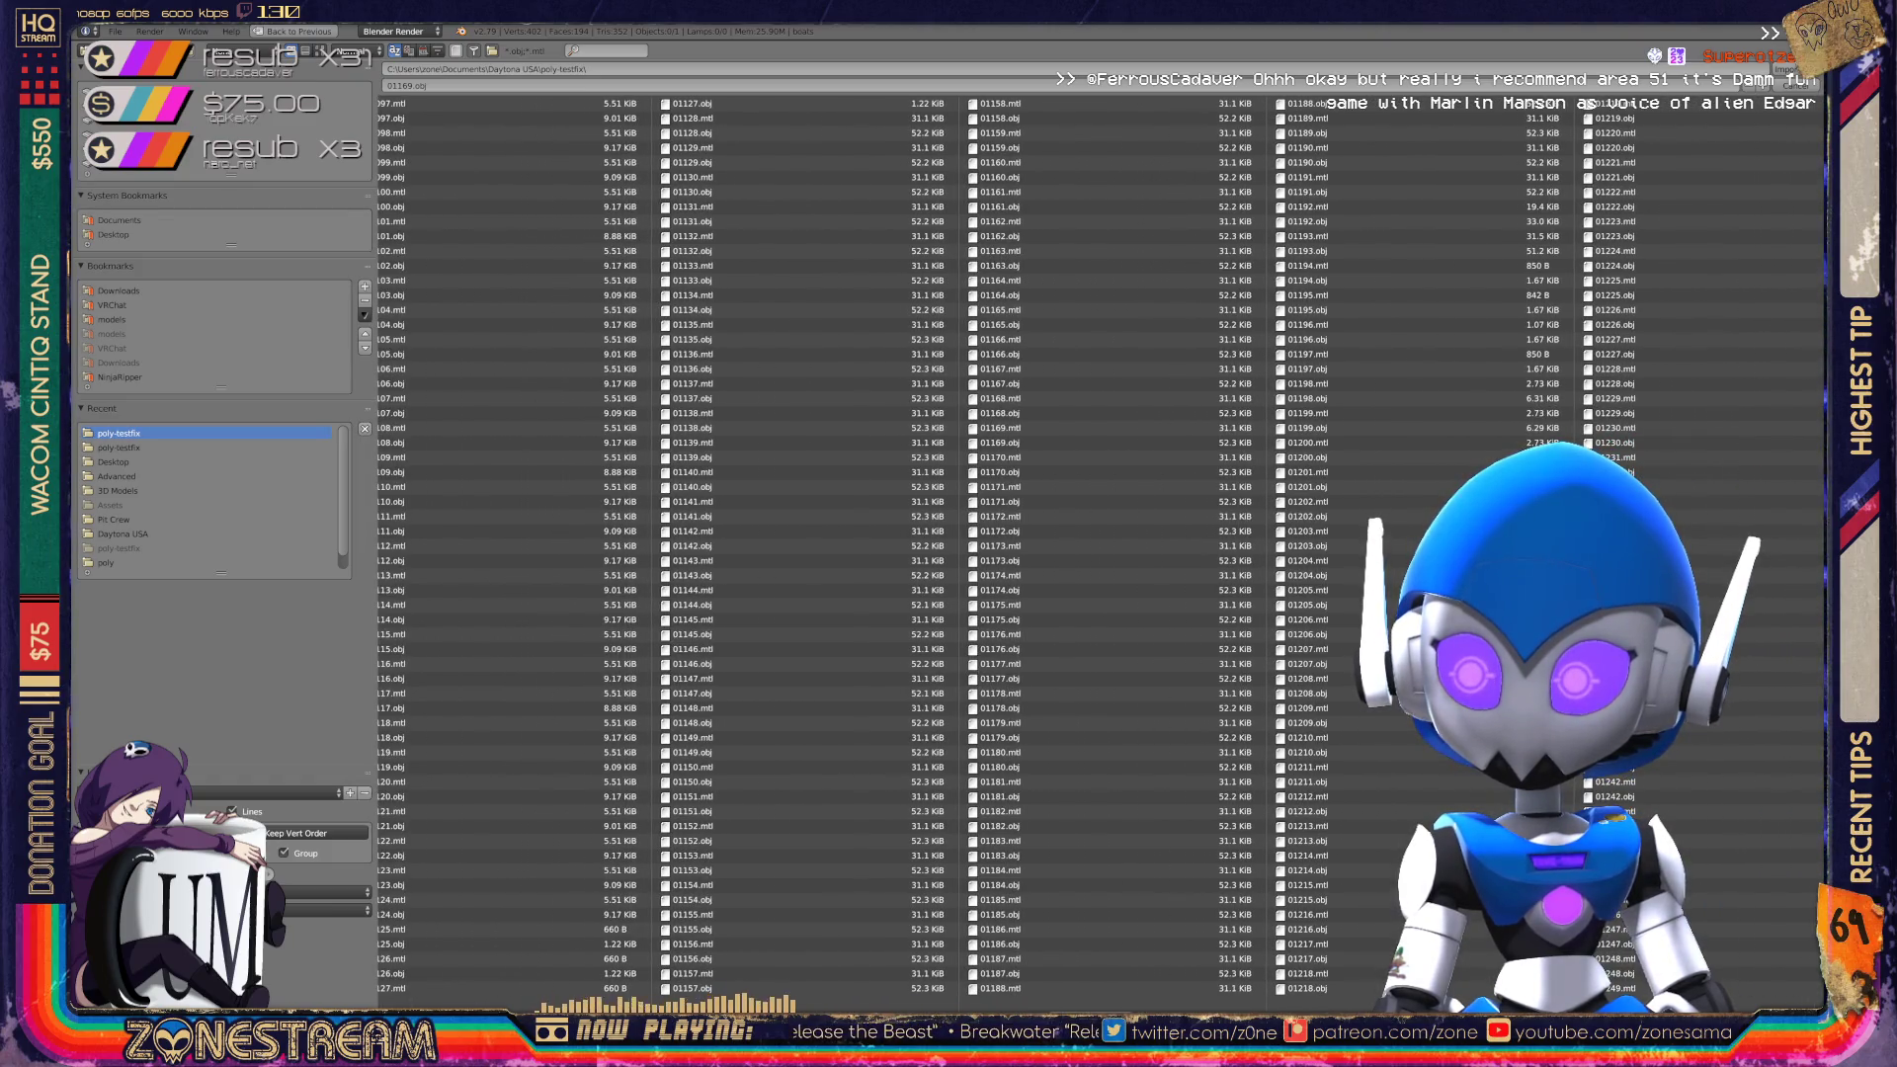
scroll(1103, 546, up, 3)
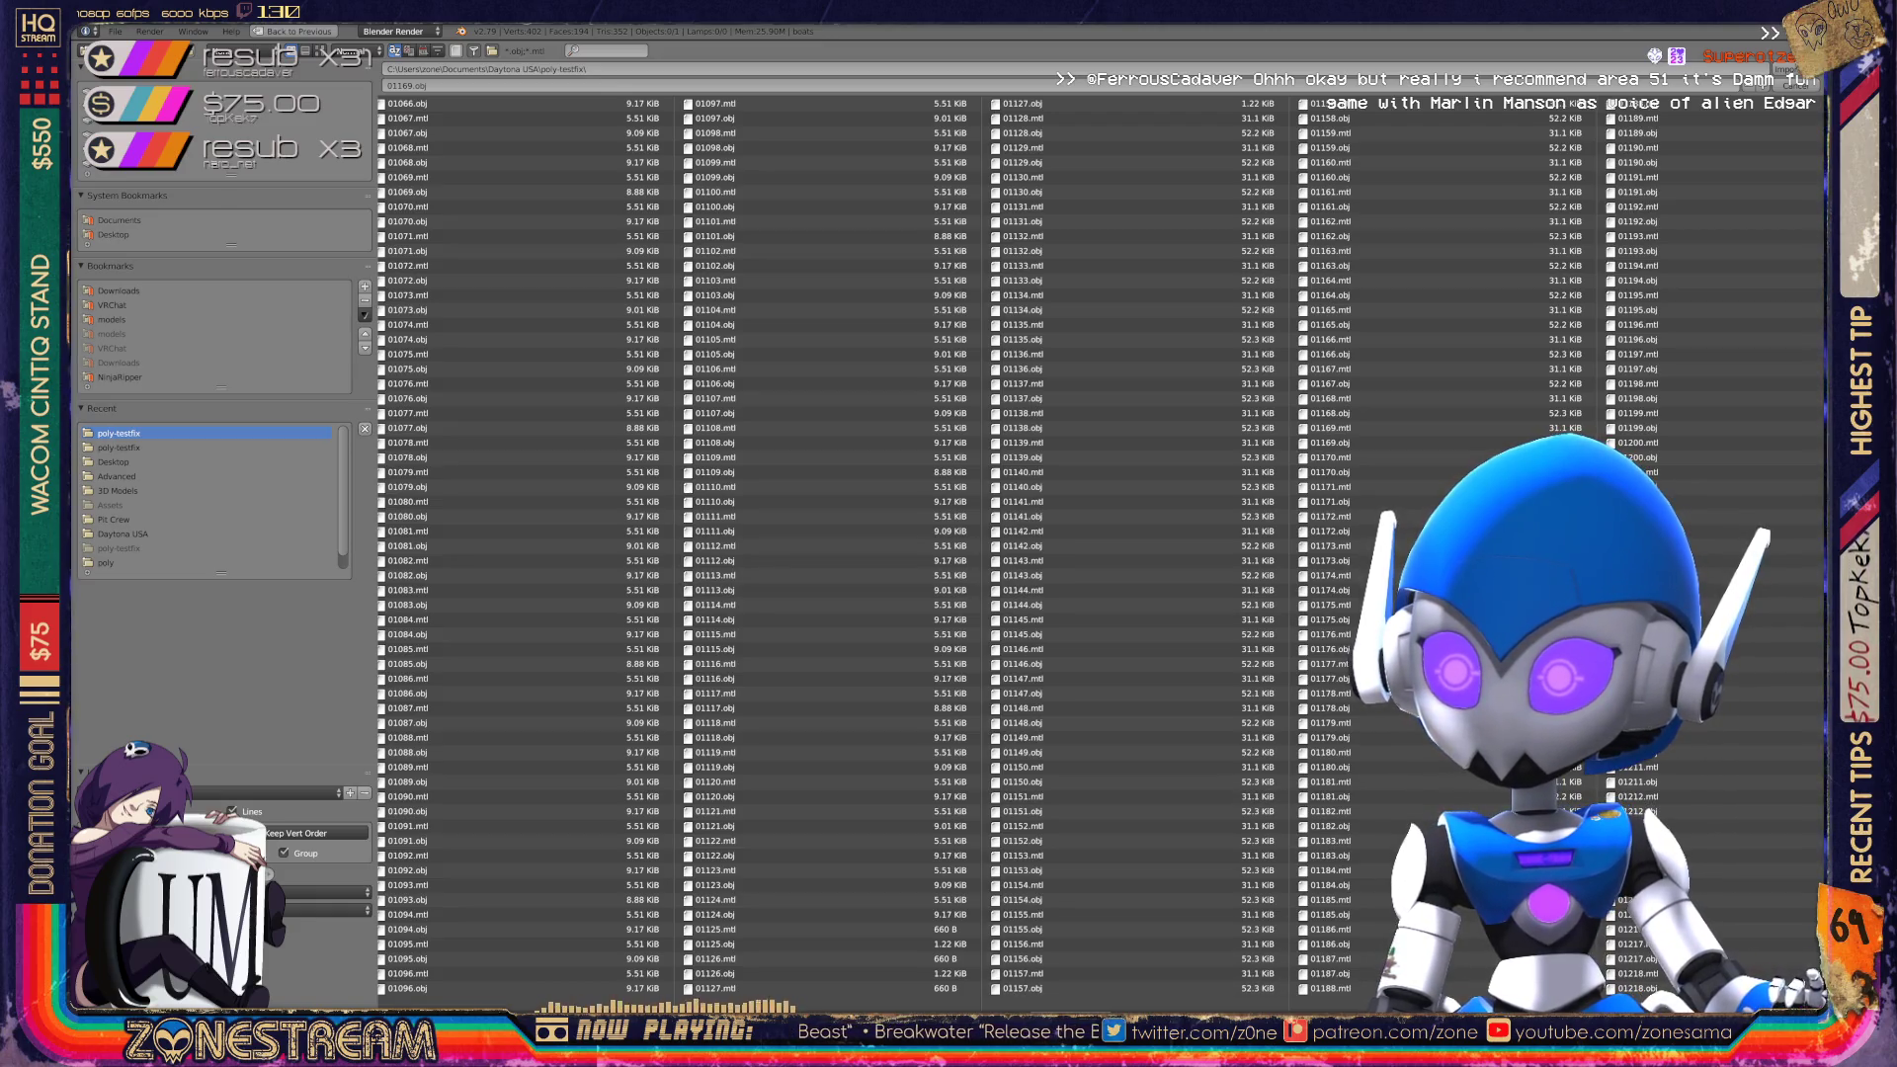
scroll(949, 547, down, 3)
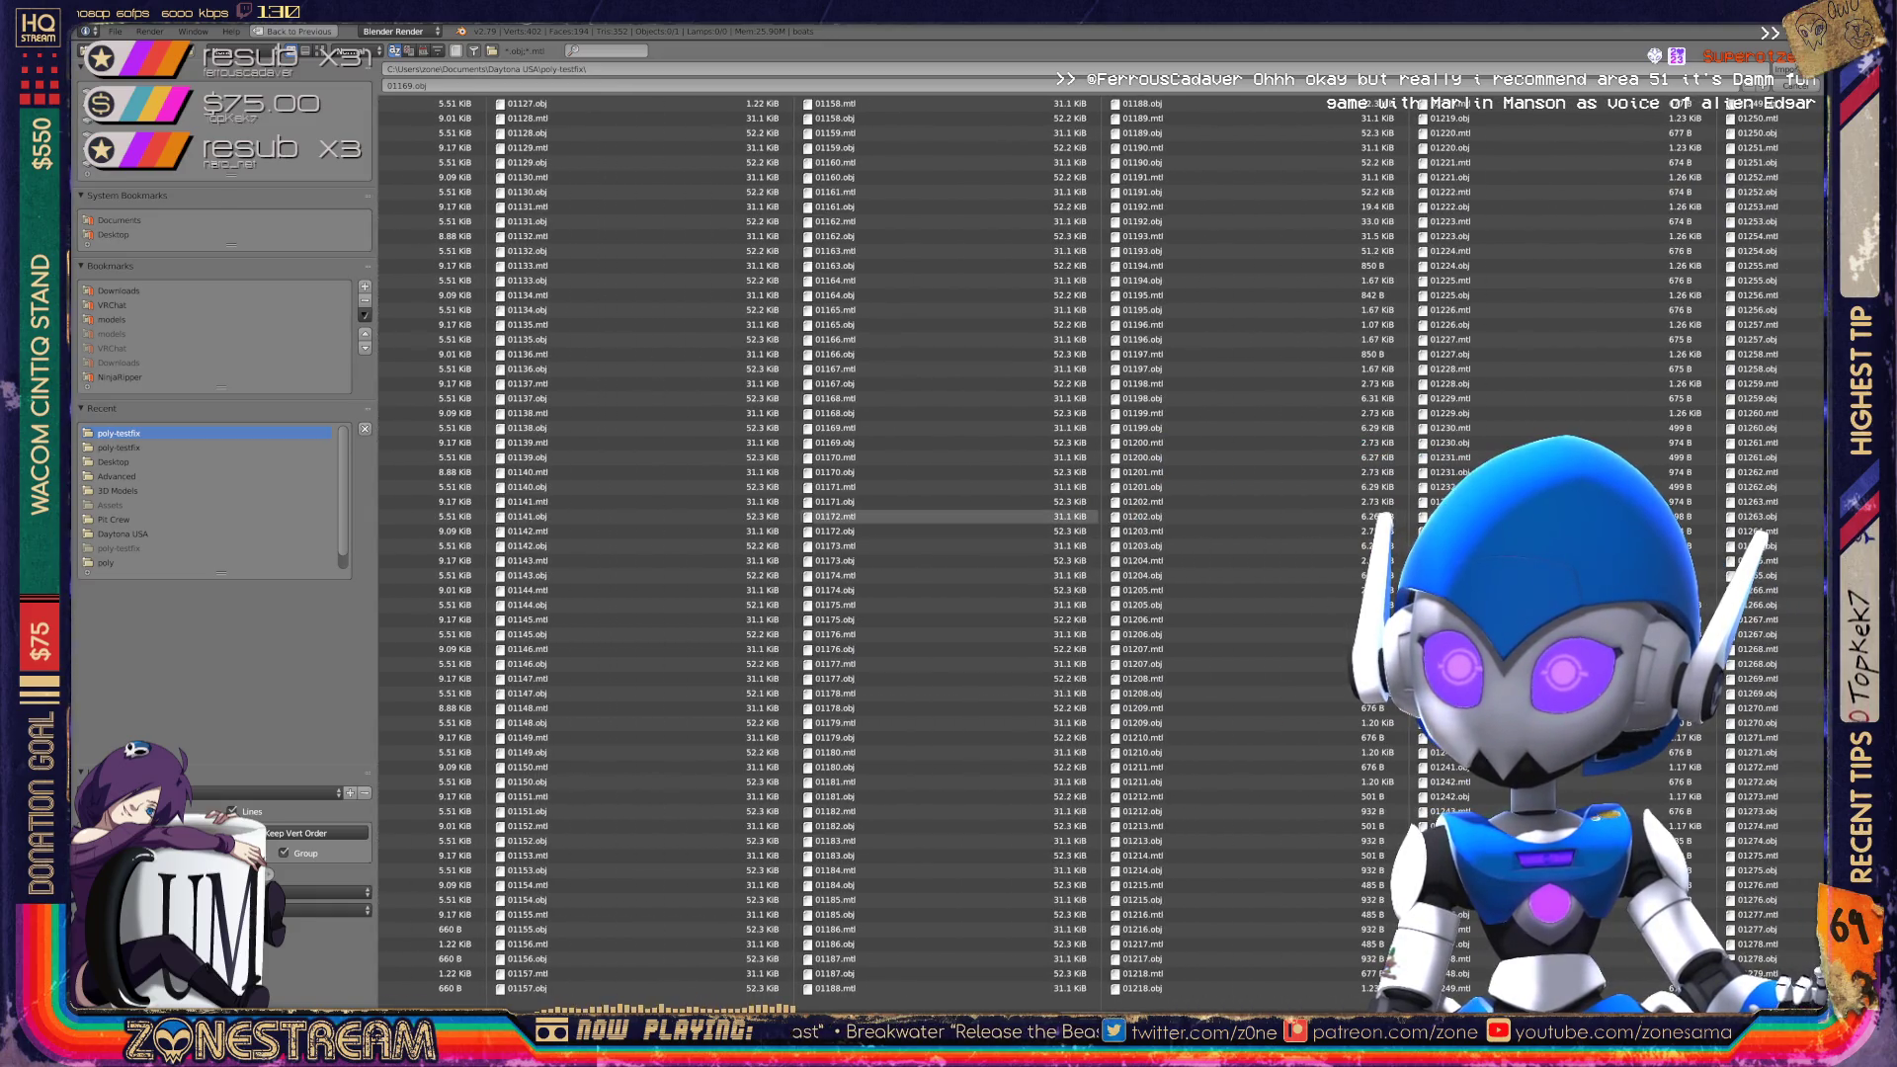
double_click(835, 472)
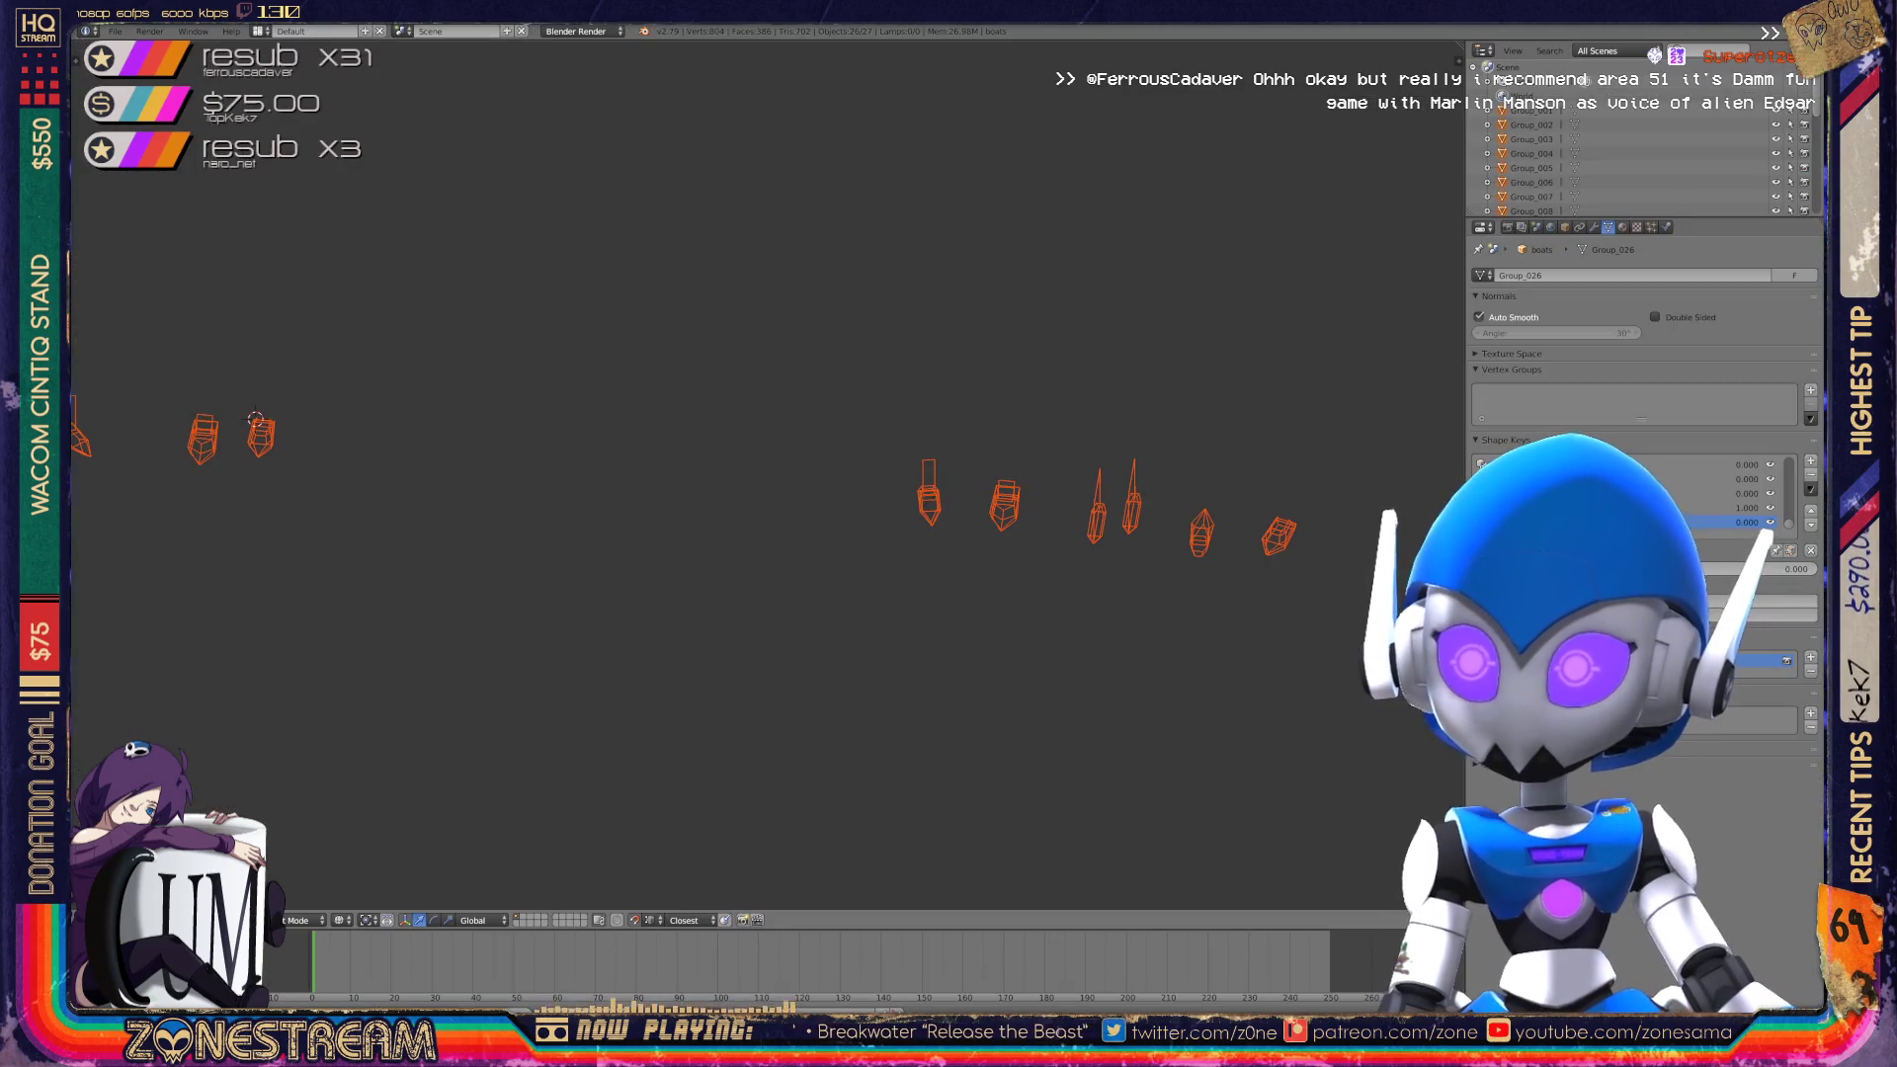
Select the imported Group_026 mesh and enter Edit Mode, framing it in view.
scroll(1641, 139, down, 5)
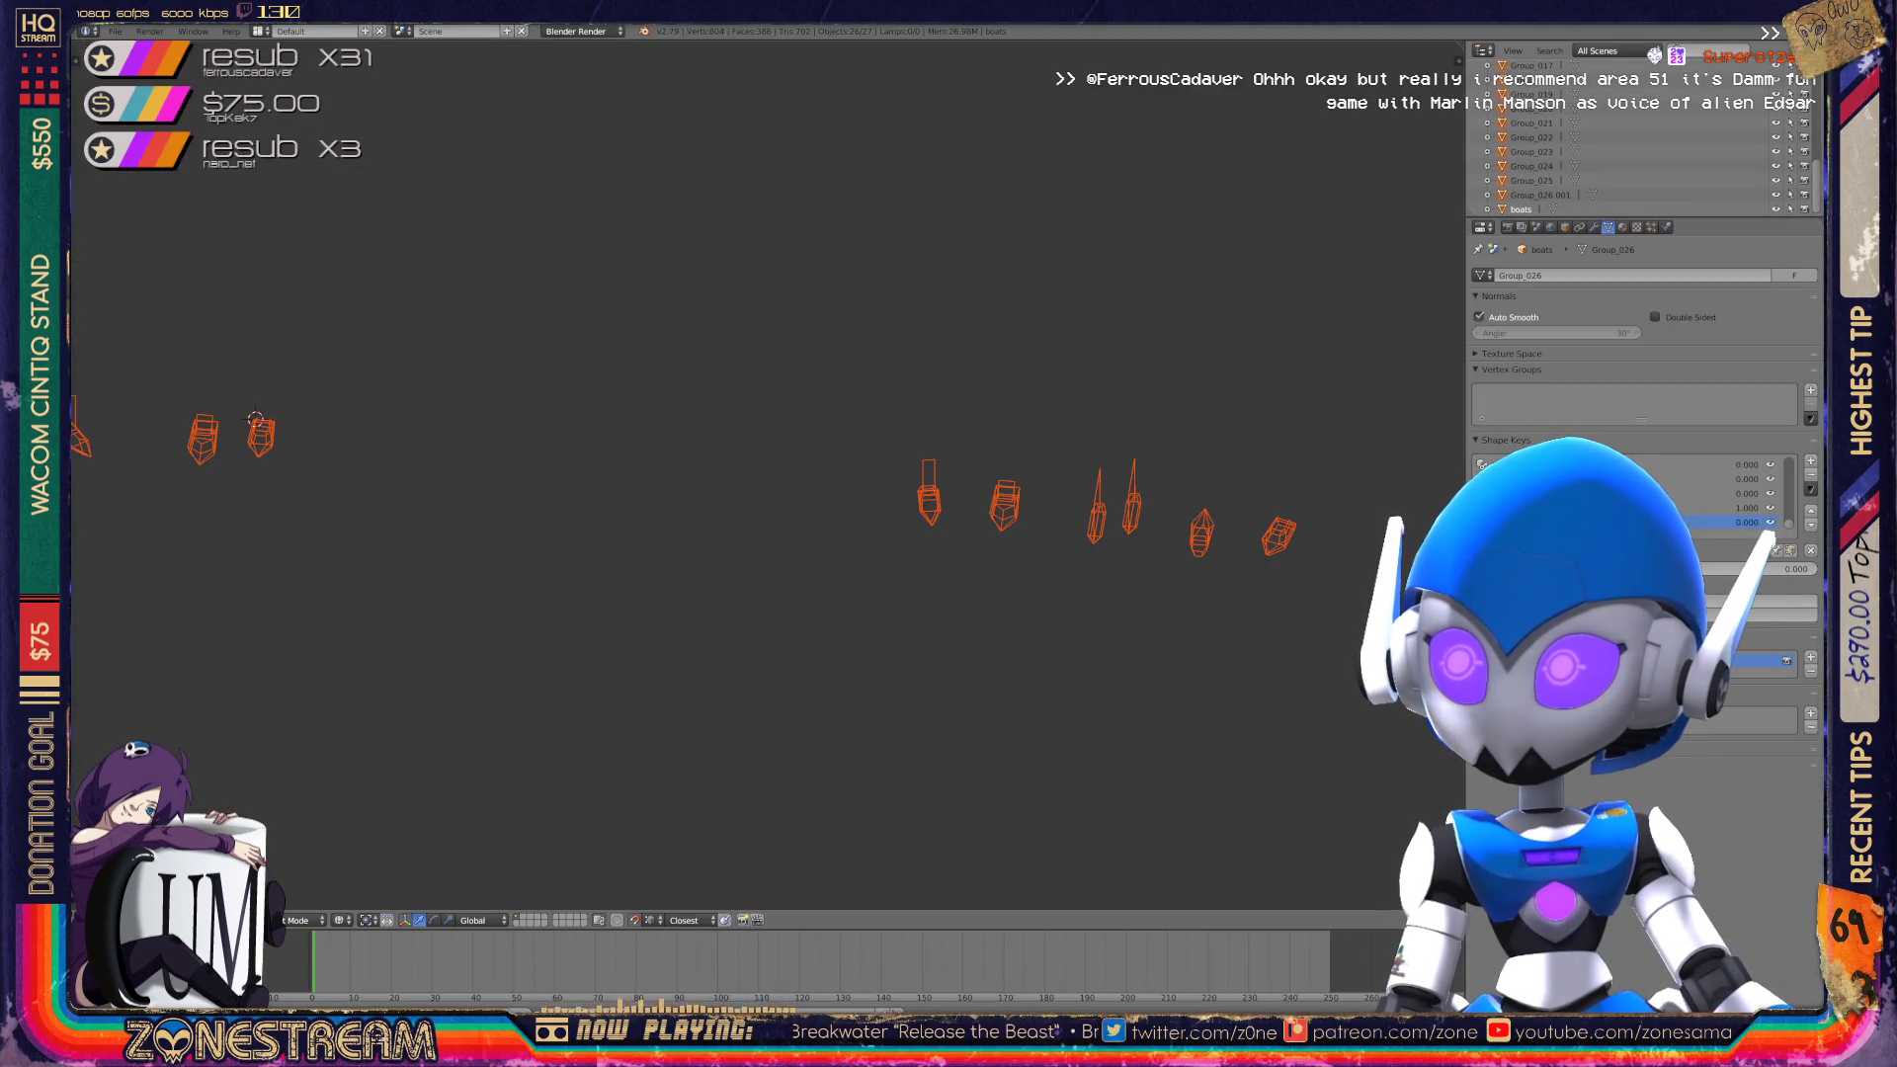
click(1521, 210)
scroll(768, 474, up, 6)
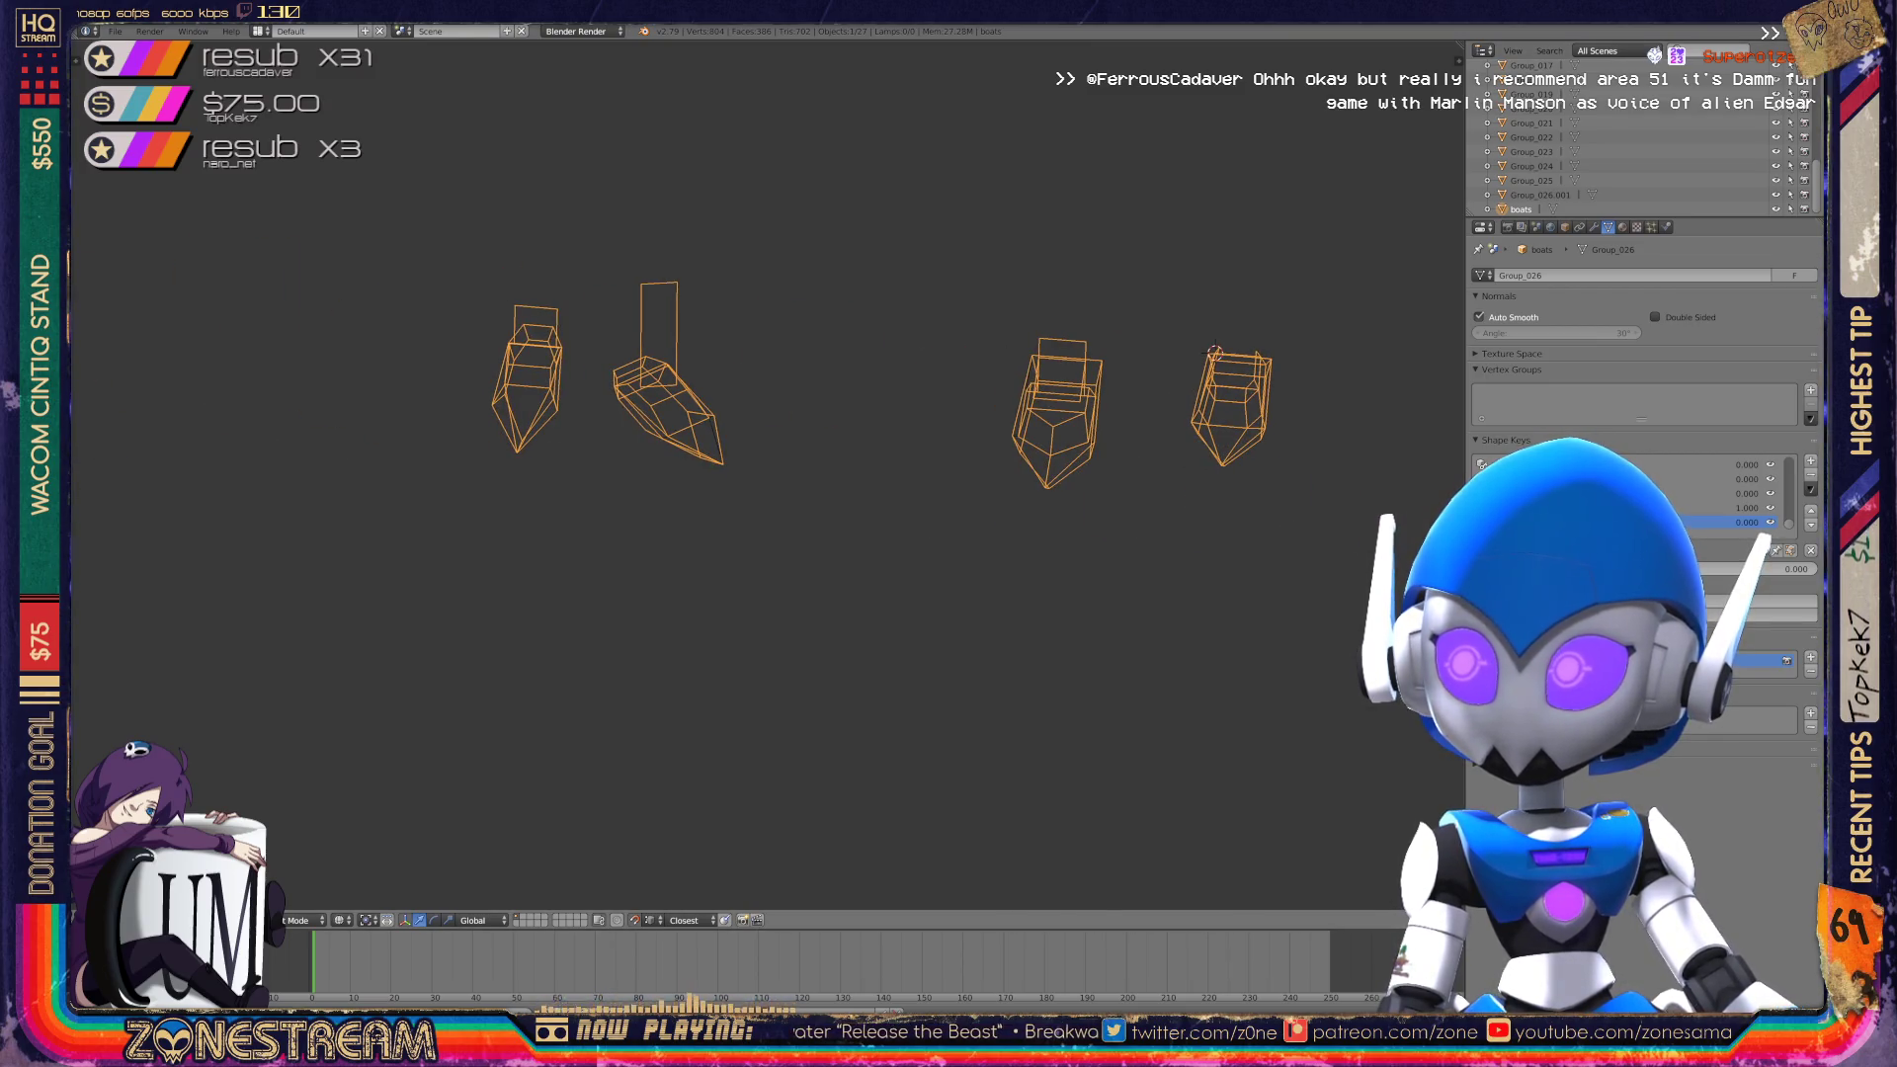
key(Tab)
scroll(768, 474, down, 5)
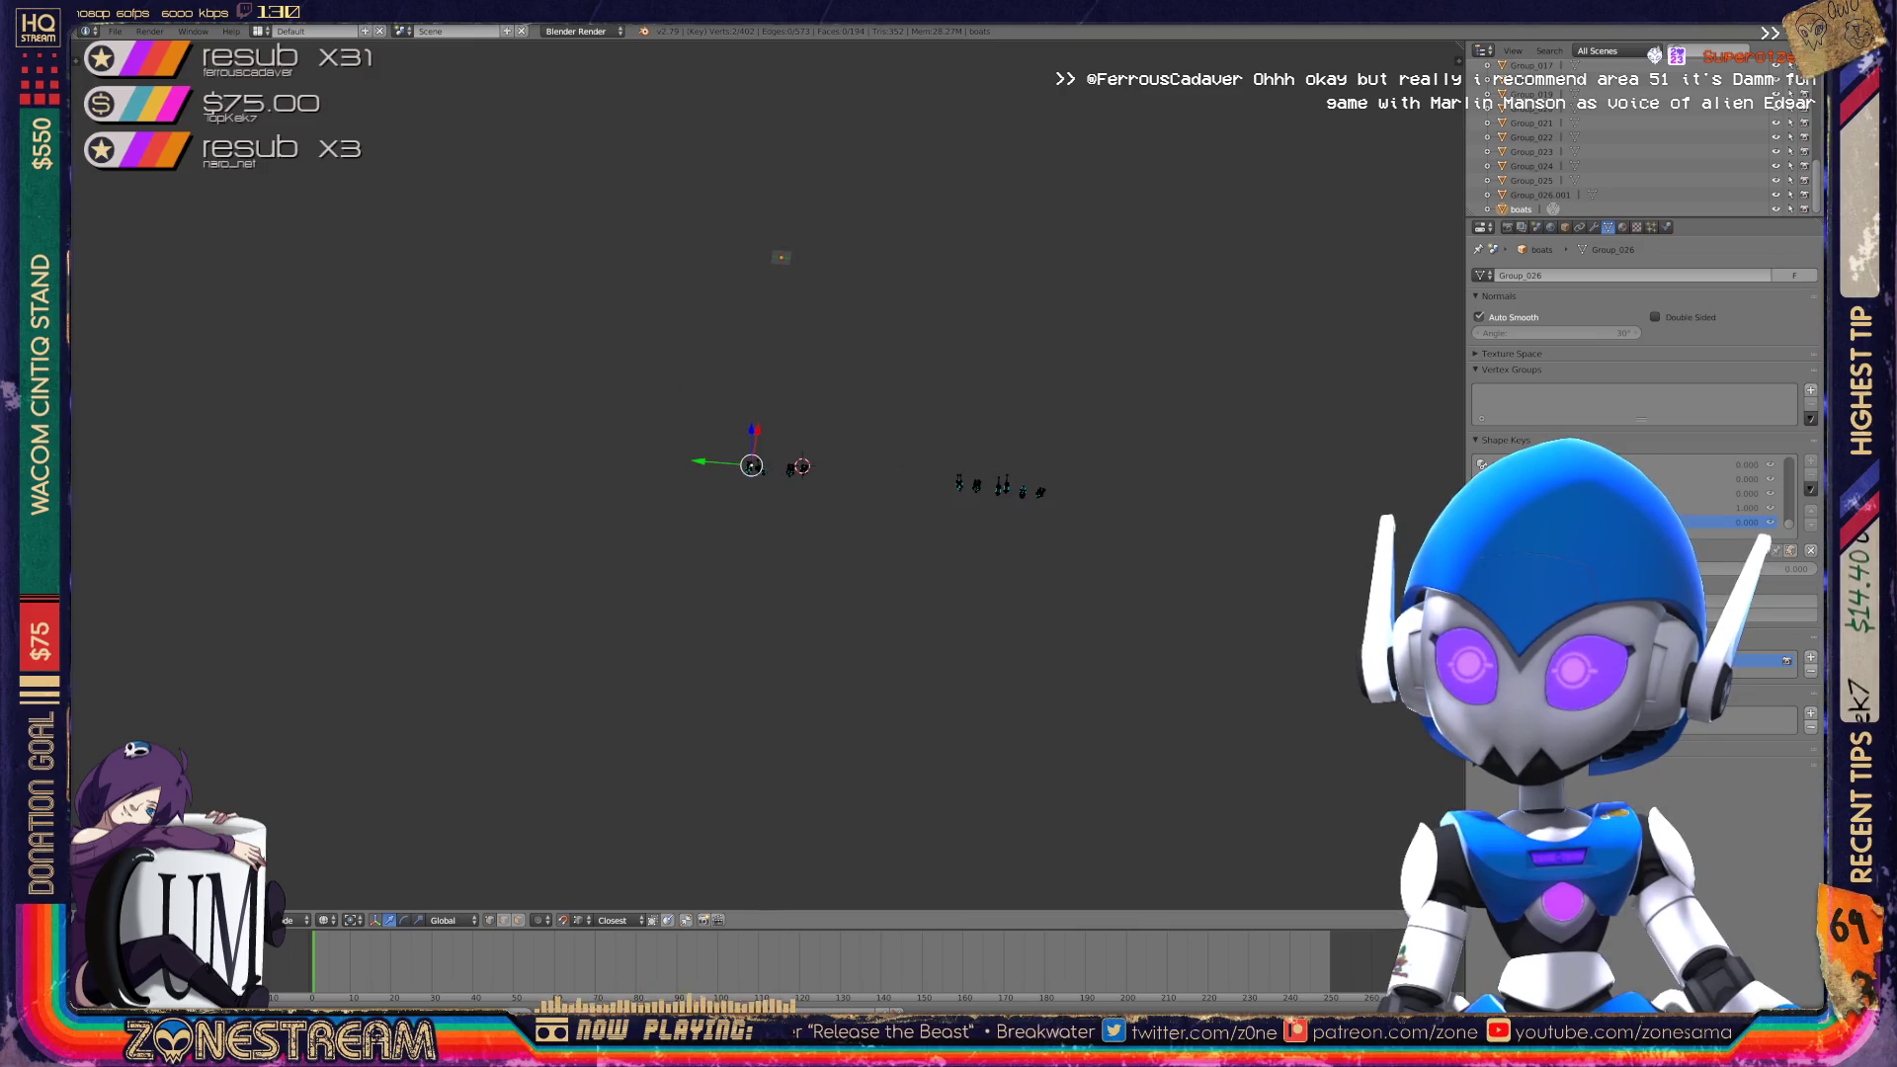
middle_drag(768, 475, 979, 456)
scroll(768, 474, up, 6)
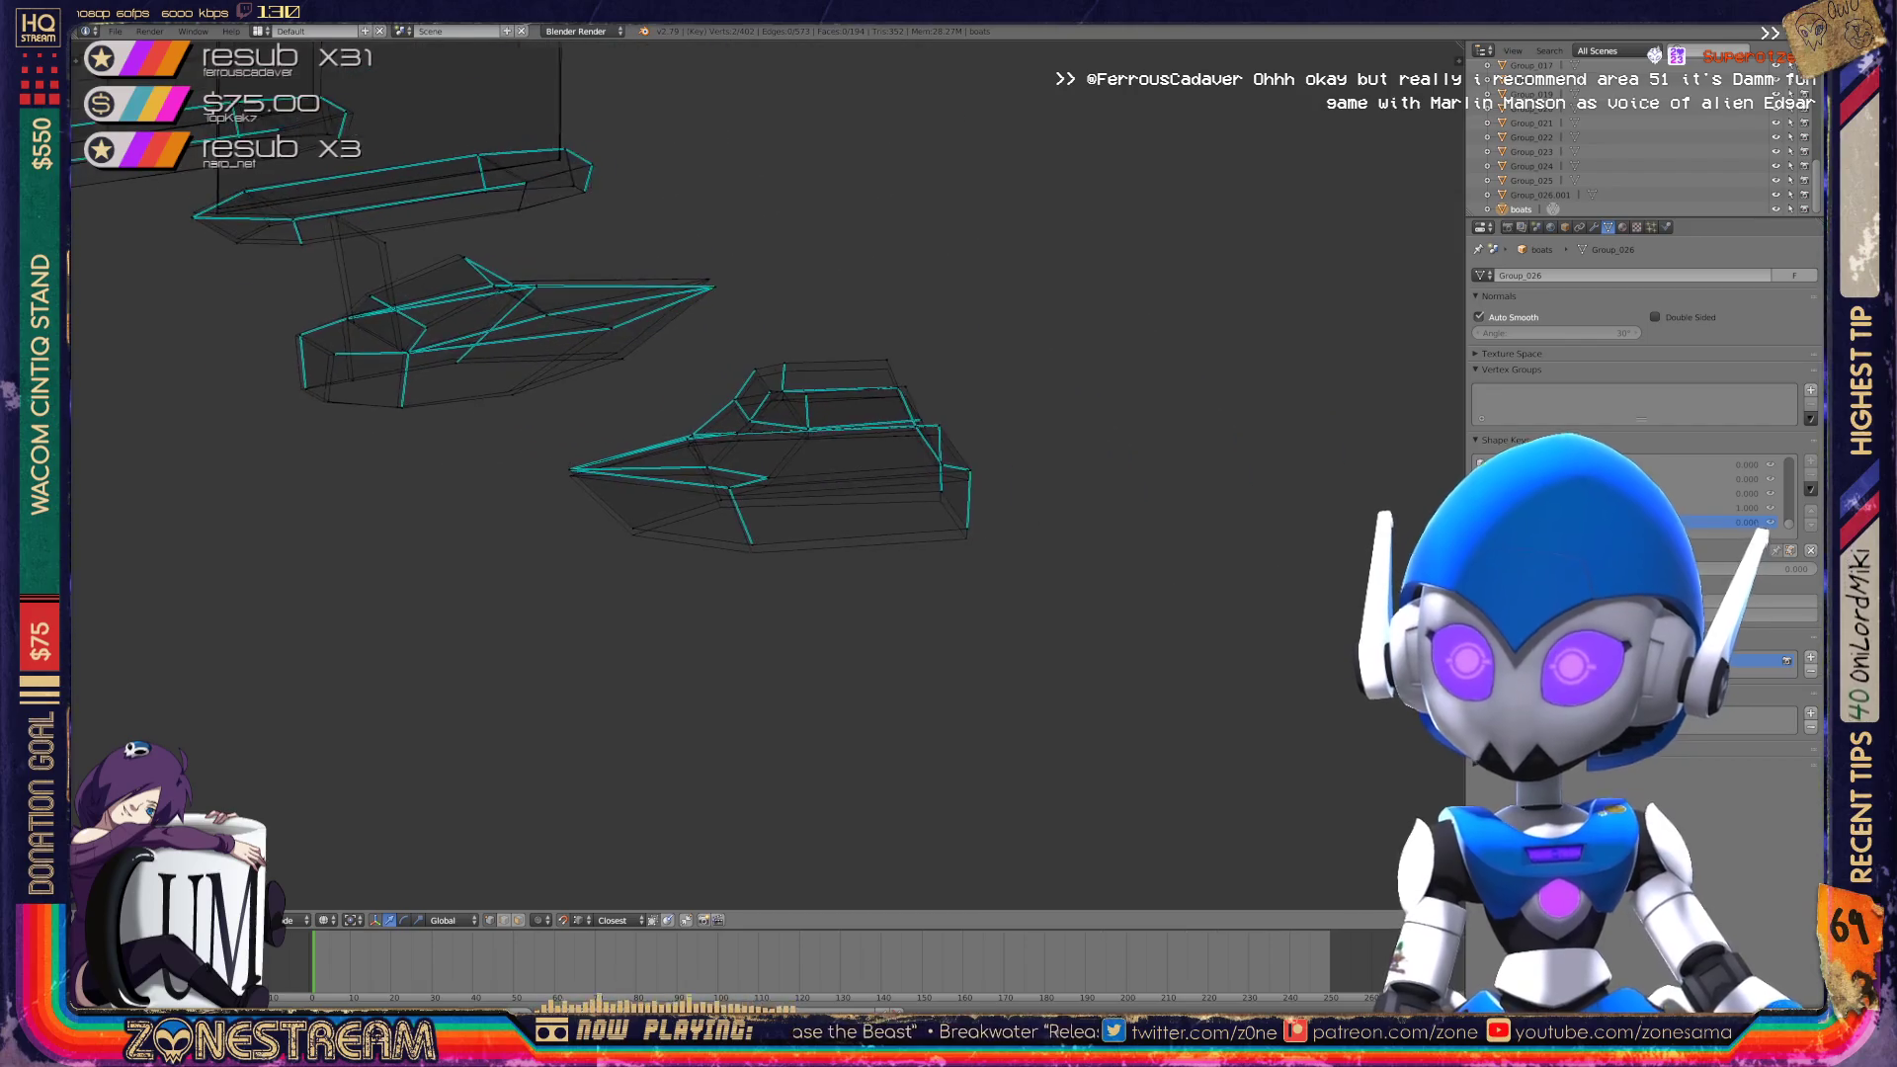
middle_drag(768, 474, 850, 472)
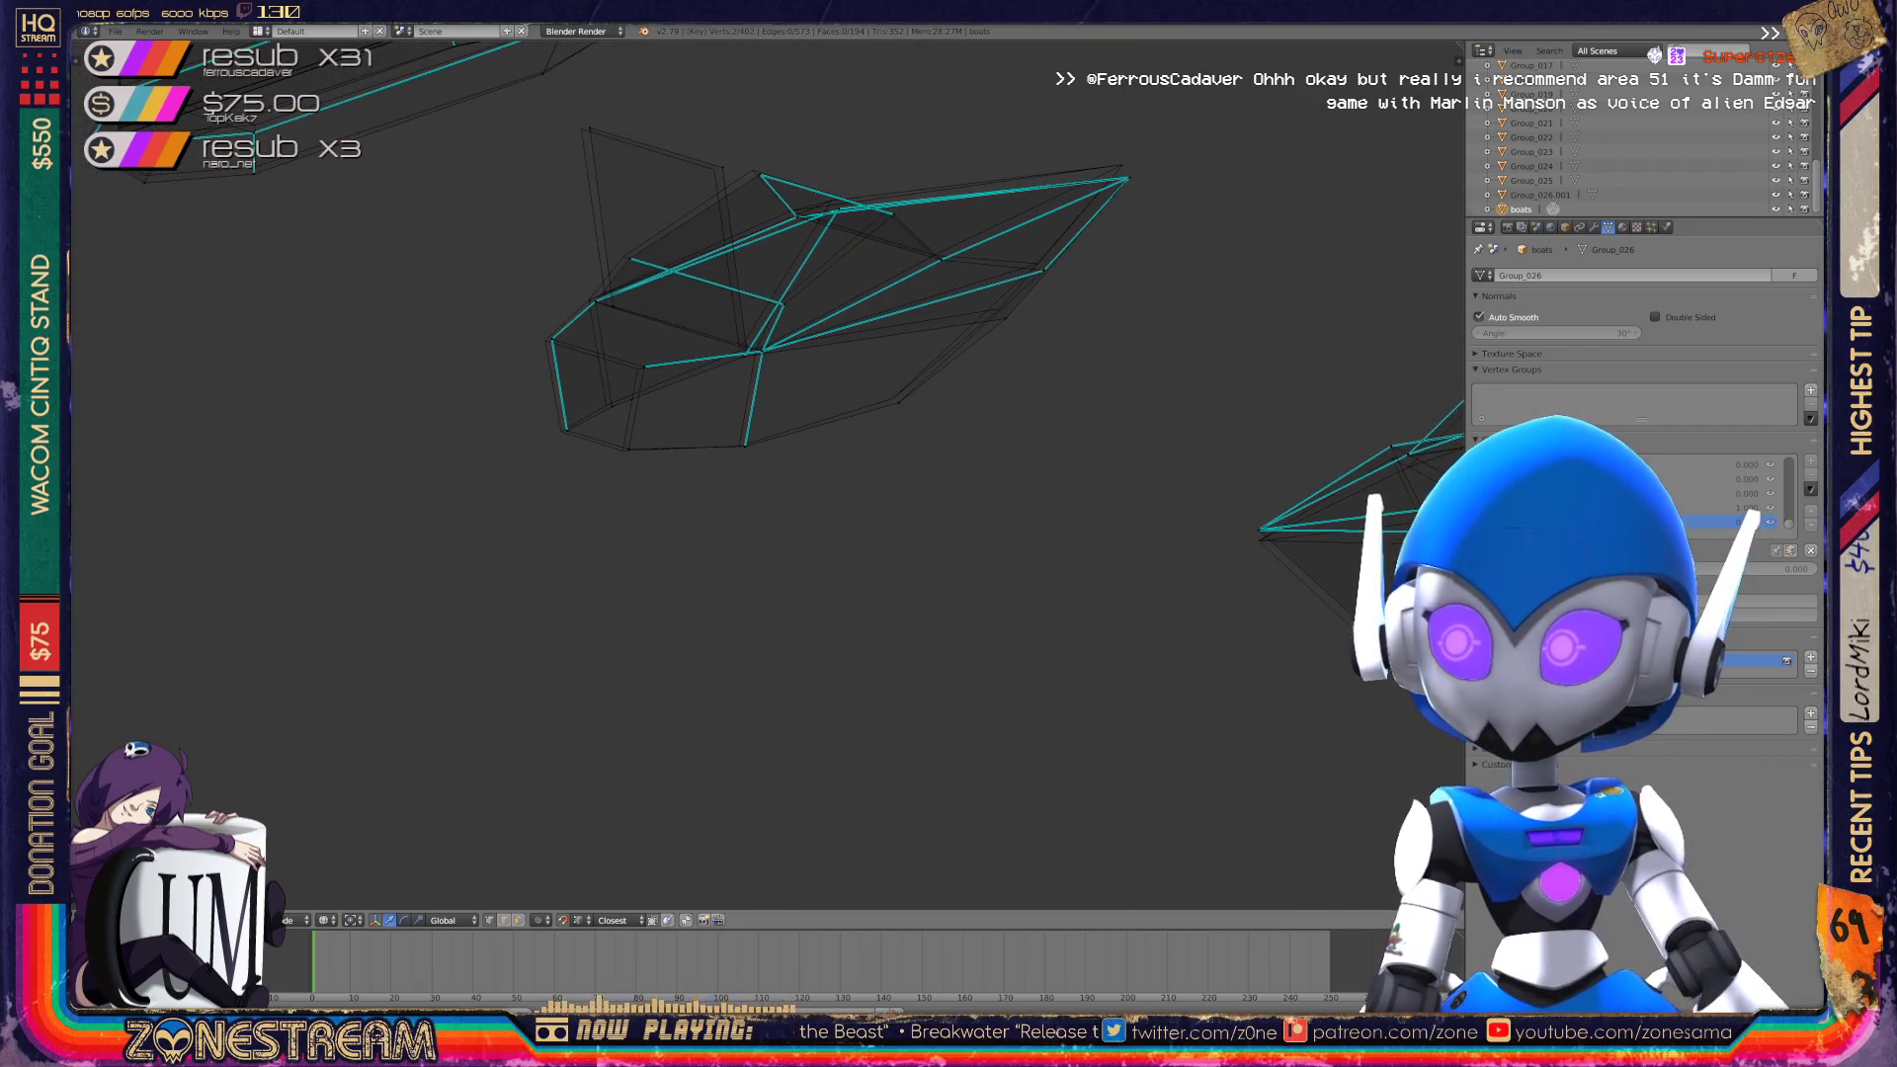
key(alt+Home)
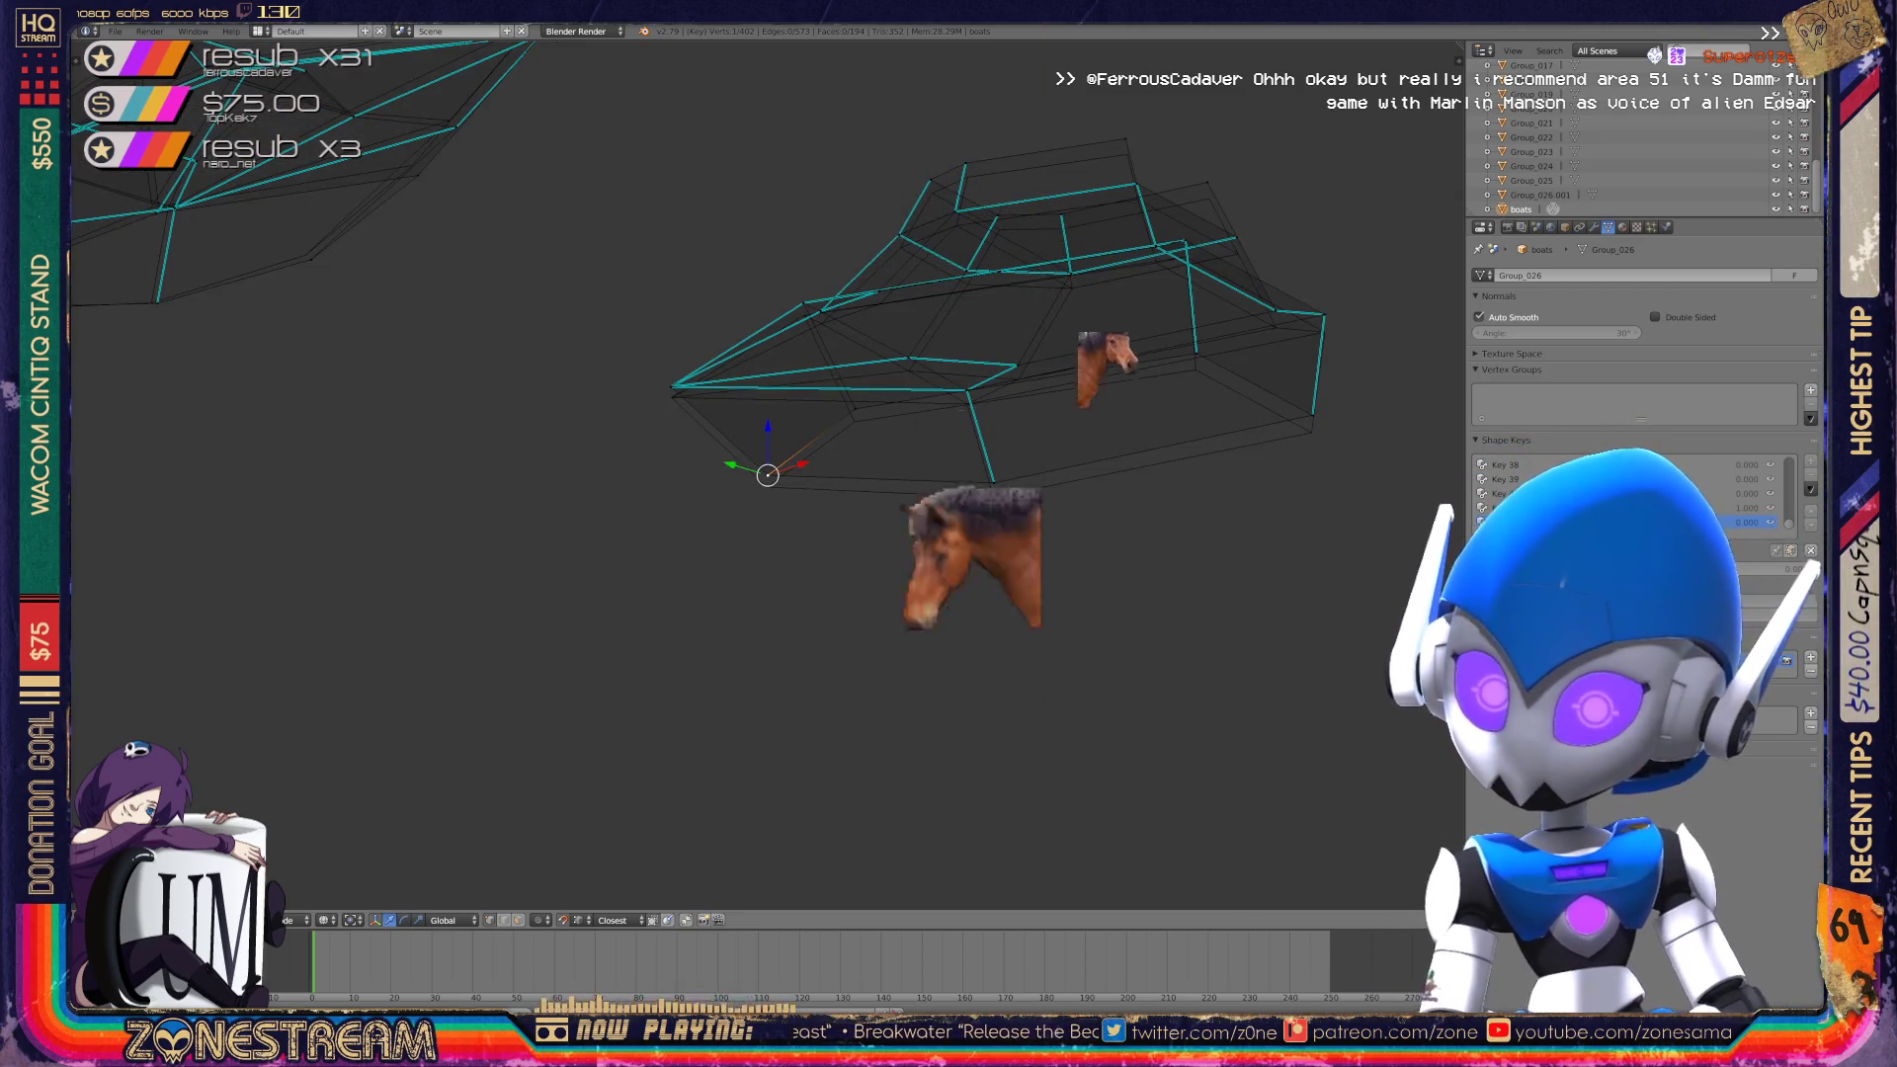
middle_drag(768, 474, 820, 450)
scroll(767, 474, up, 5)
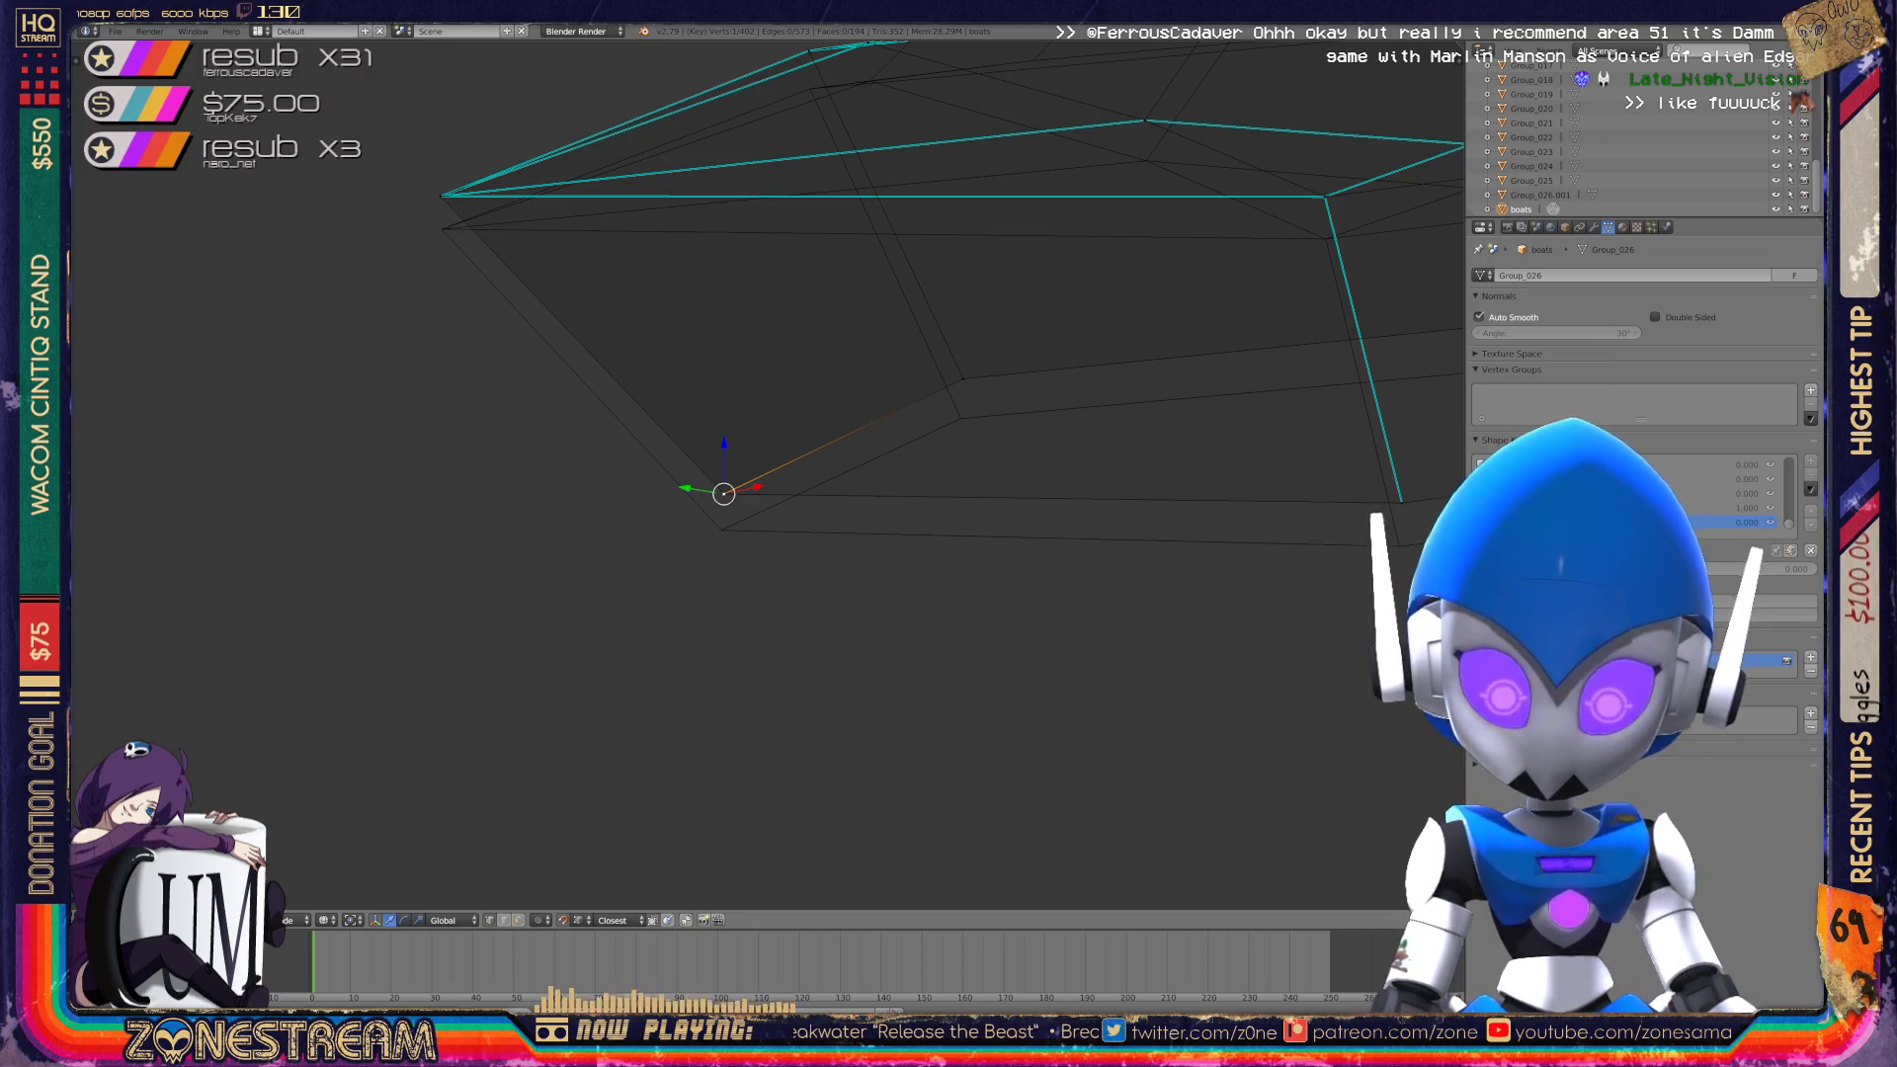
Pull several vertices along the boot's bottom edge slightly downward.
key(ctrl+space)
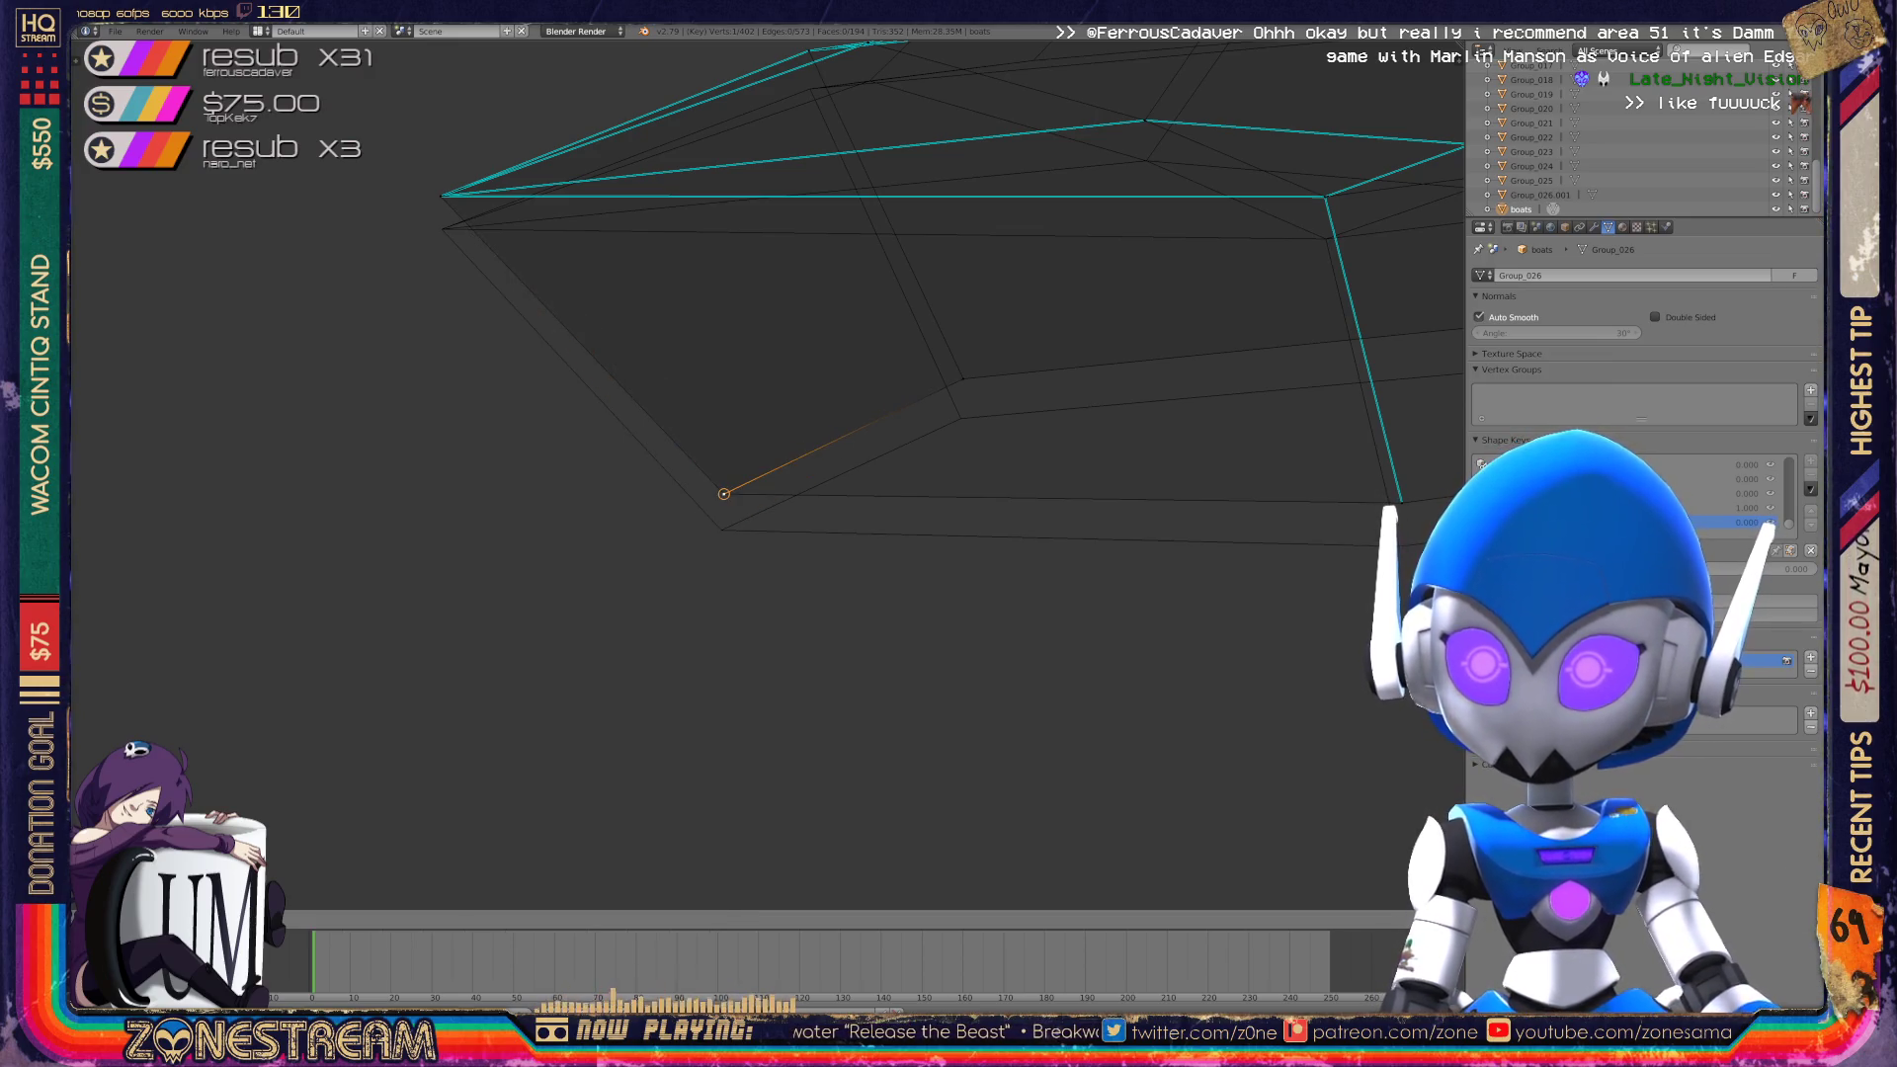
key(ctrl+space)
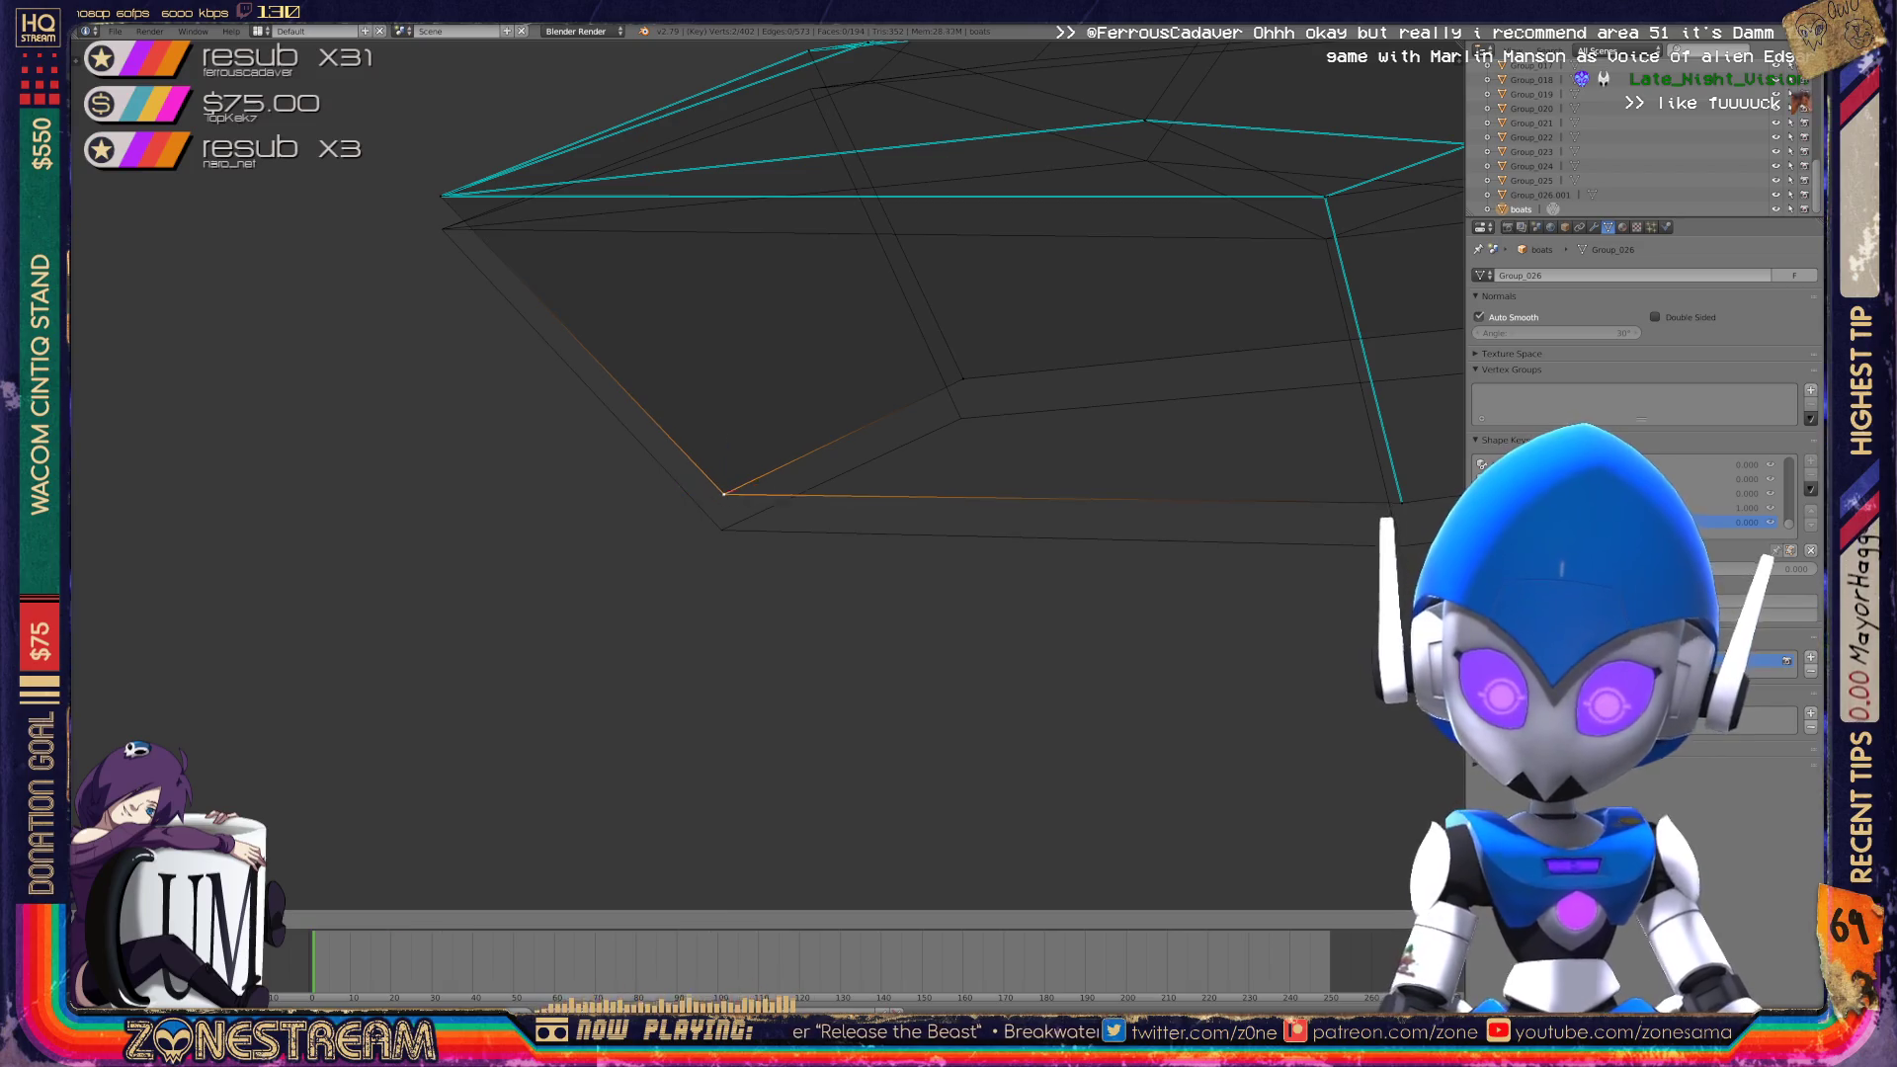
drag(725, 449, 723, 486)
shift+middle_drag(988, 593, 591, 640)
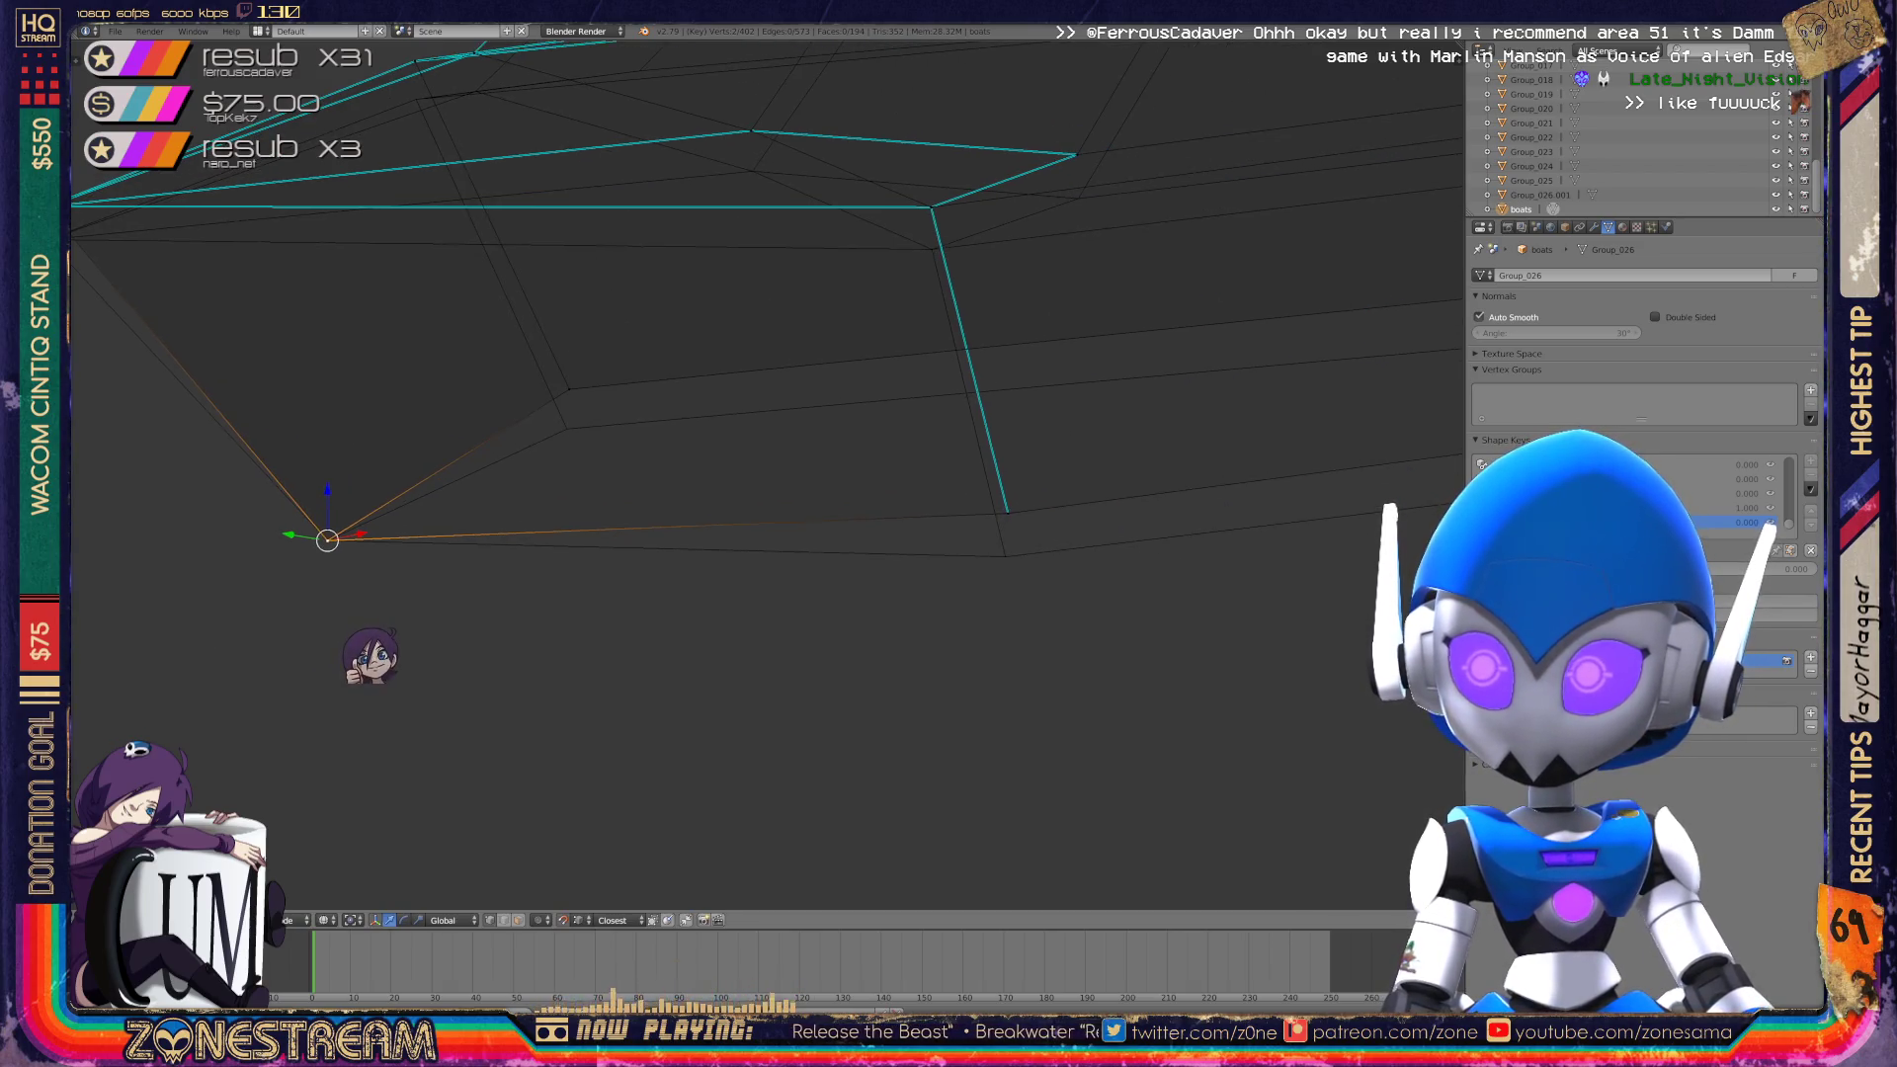
right_click(1008, 500)
drag(1008, 465, 1004, 508)
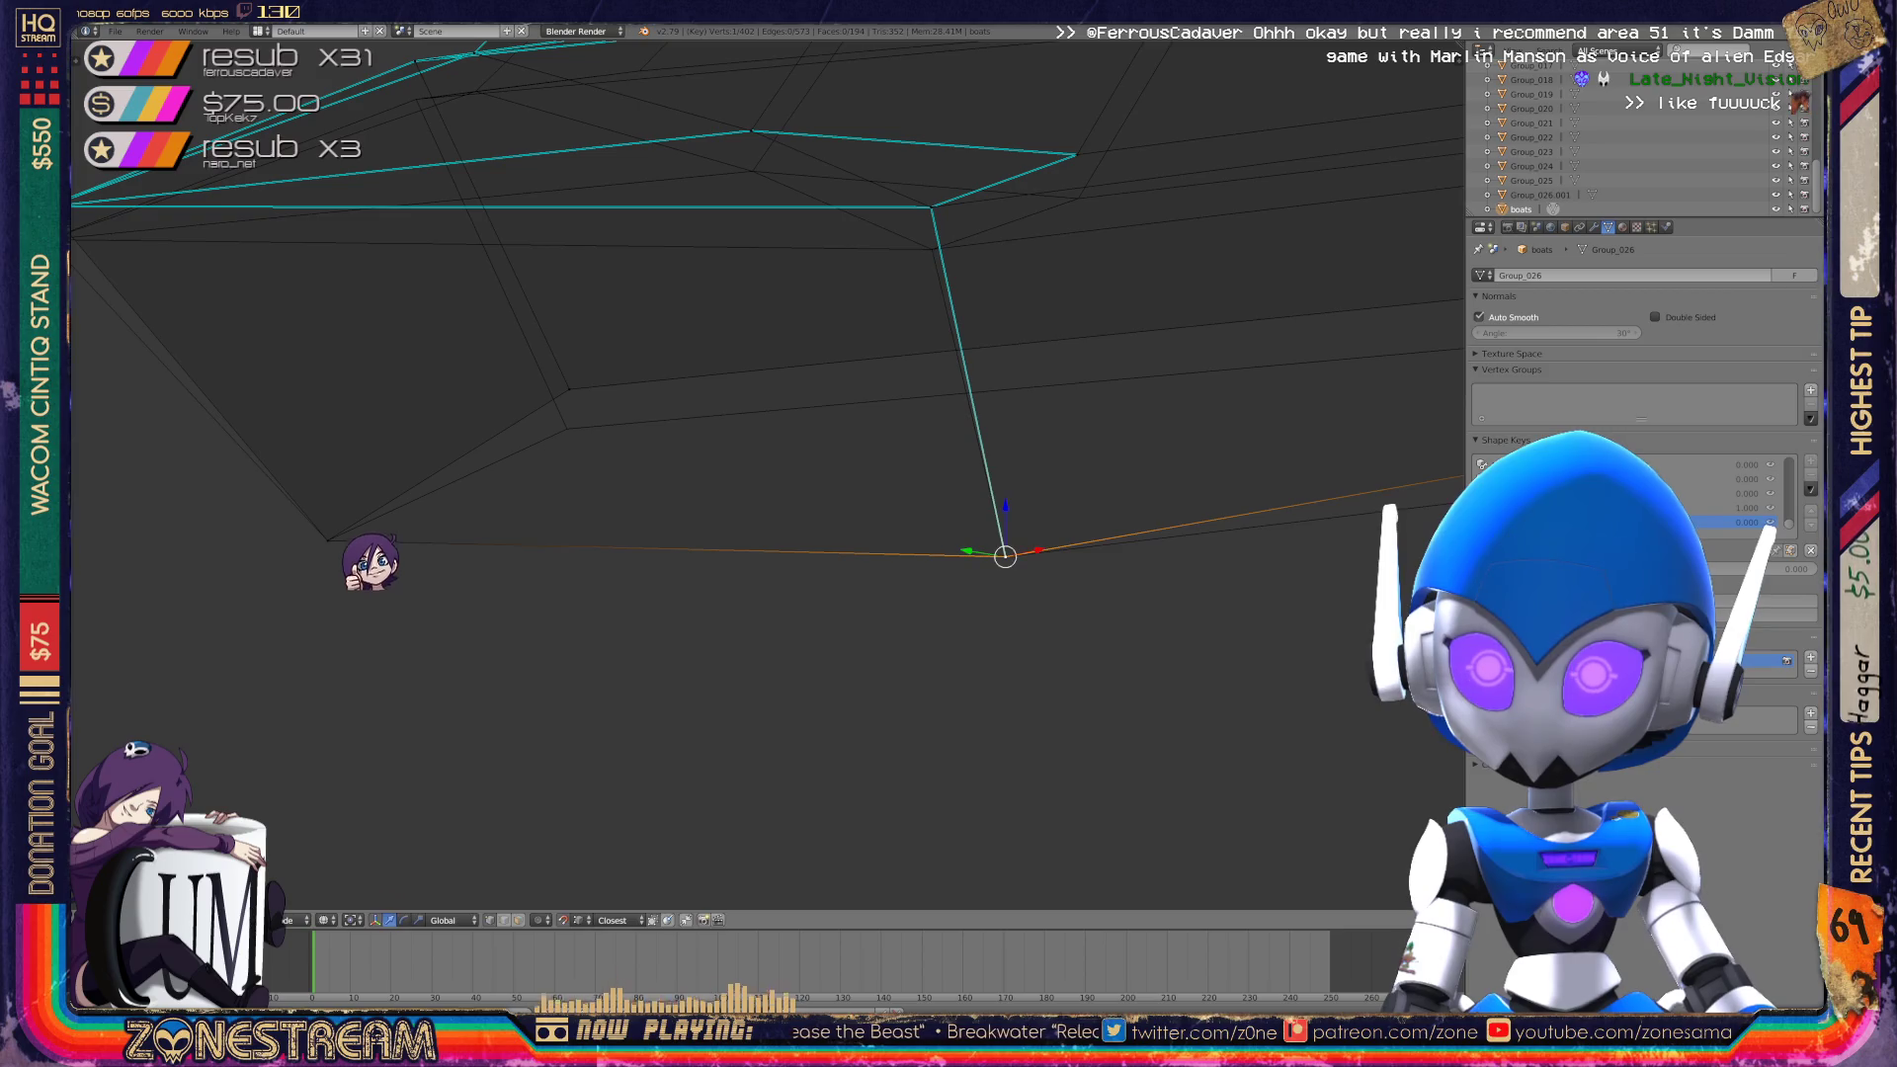
right_click(569, 396)
drag(569, 356, 564, 382)
scroll(751, 297, down, 3)
shift+middle_drag(751, 296, 472, 339)
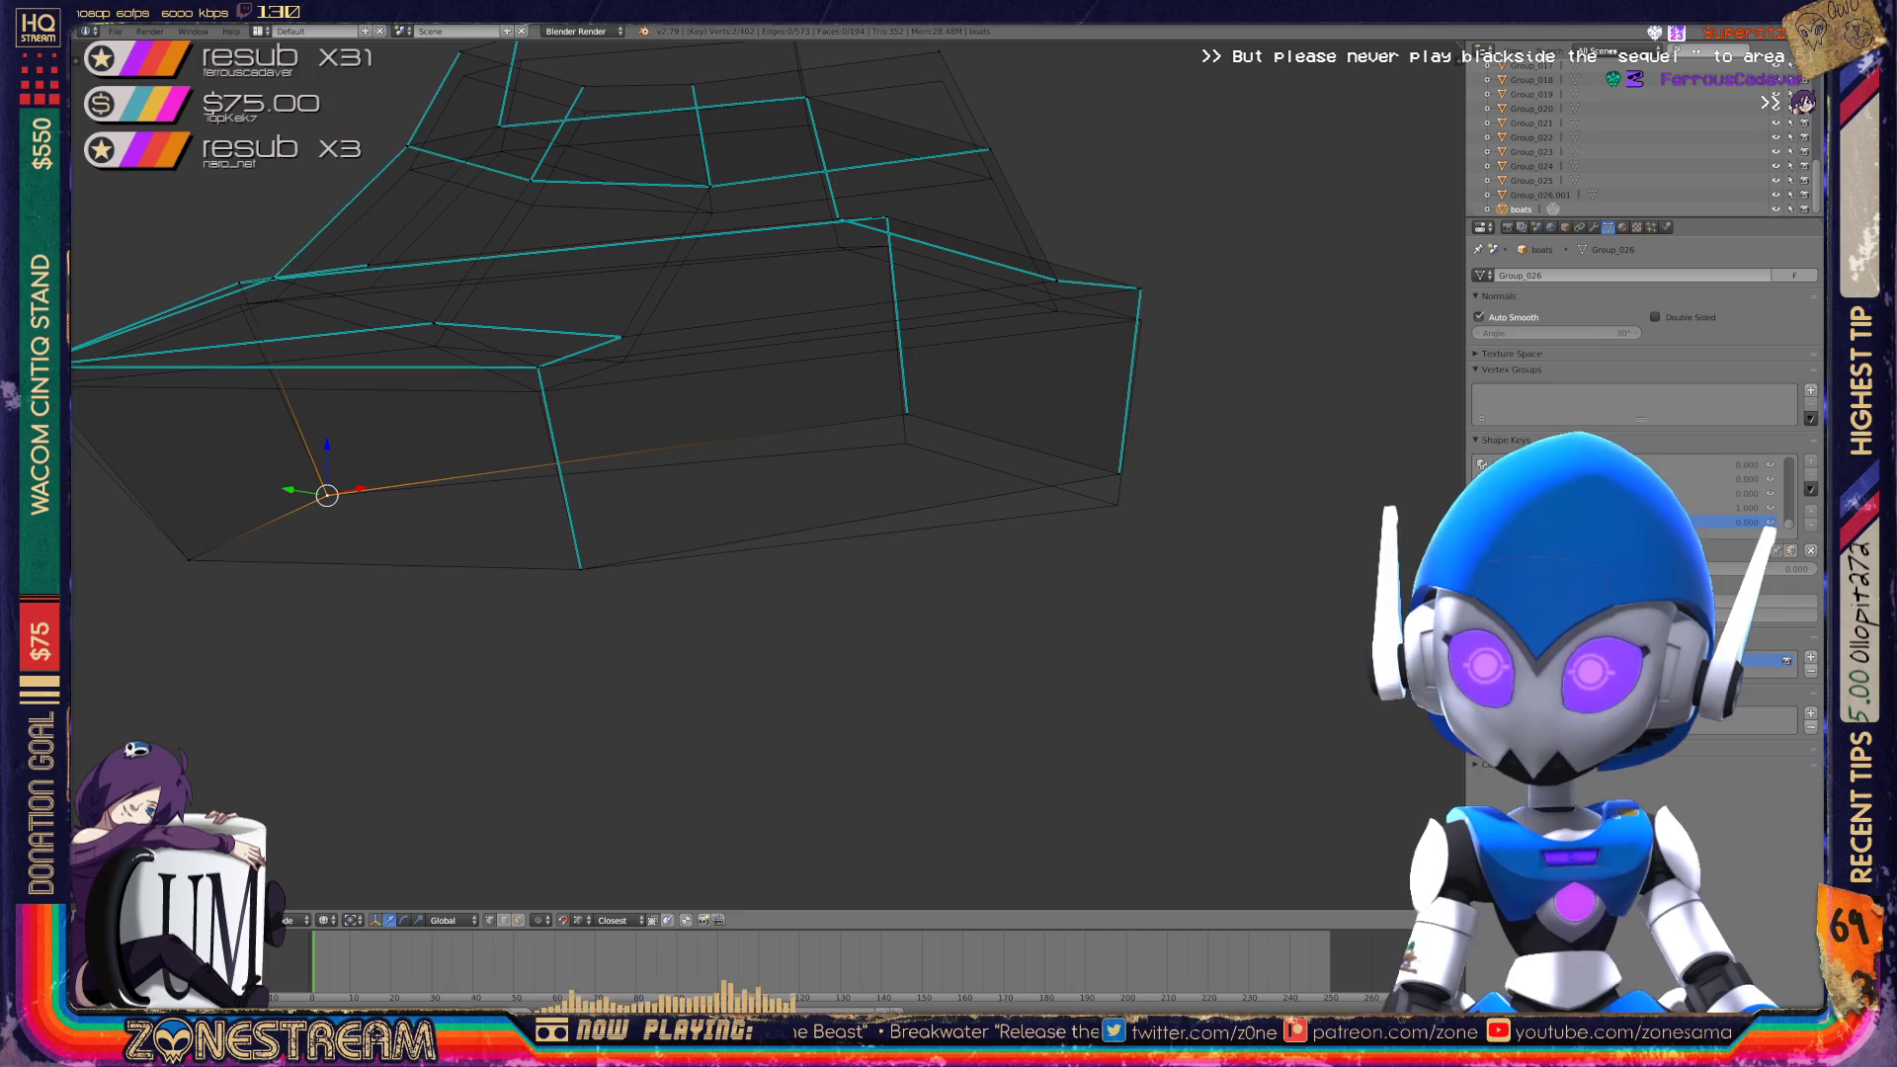
Lower two more bottom vertices, including the bottom-right corner, and reposition the toe tip.
right_click(906, 413)
drag(905, 375, 905, 407)
right_click(1119, 472)
drag(1120, 435, 1118, 467)
middle_drag(692, 395, 790, 355)
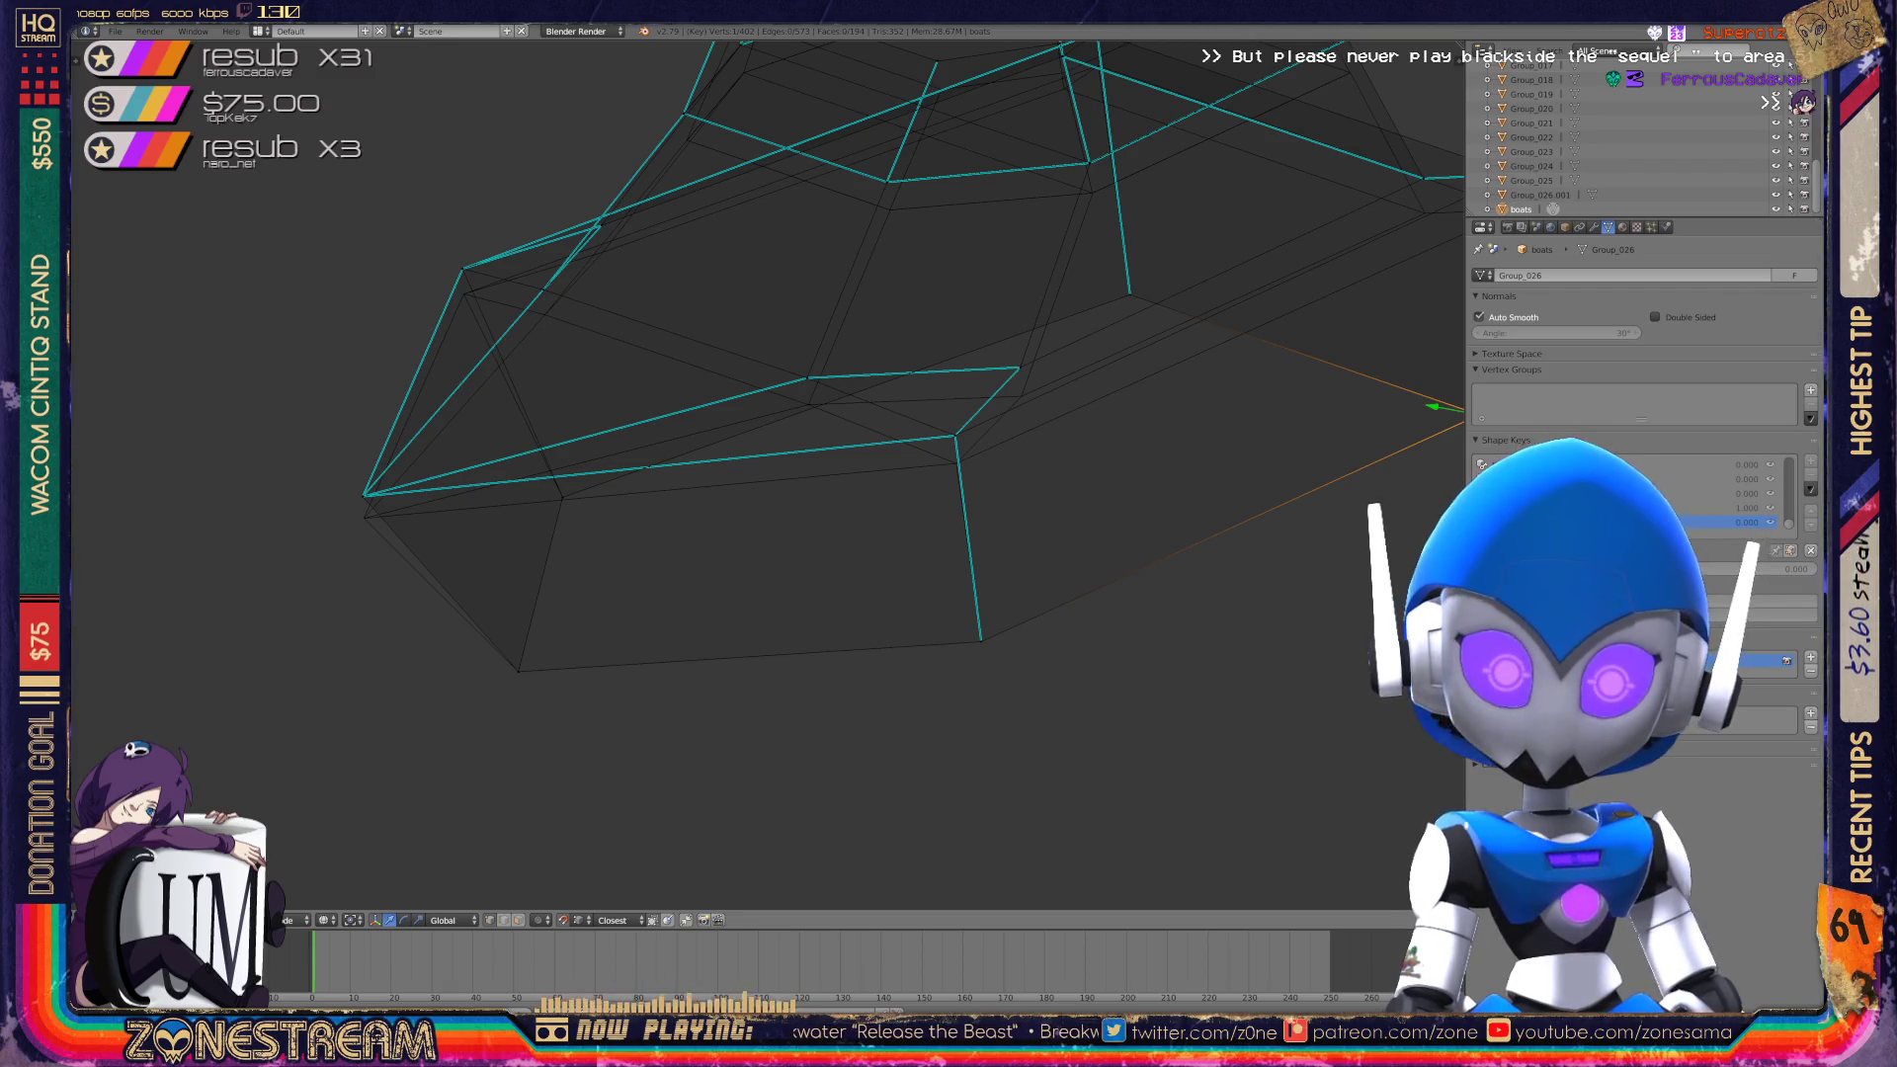
right_click(363, 494)
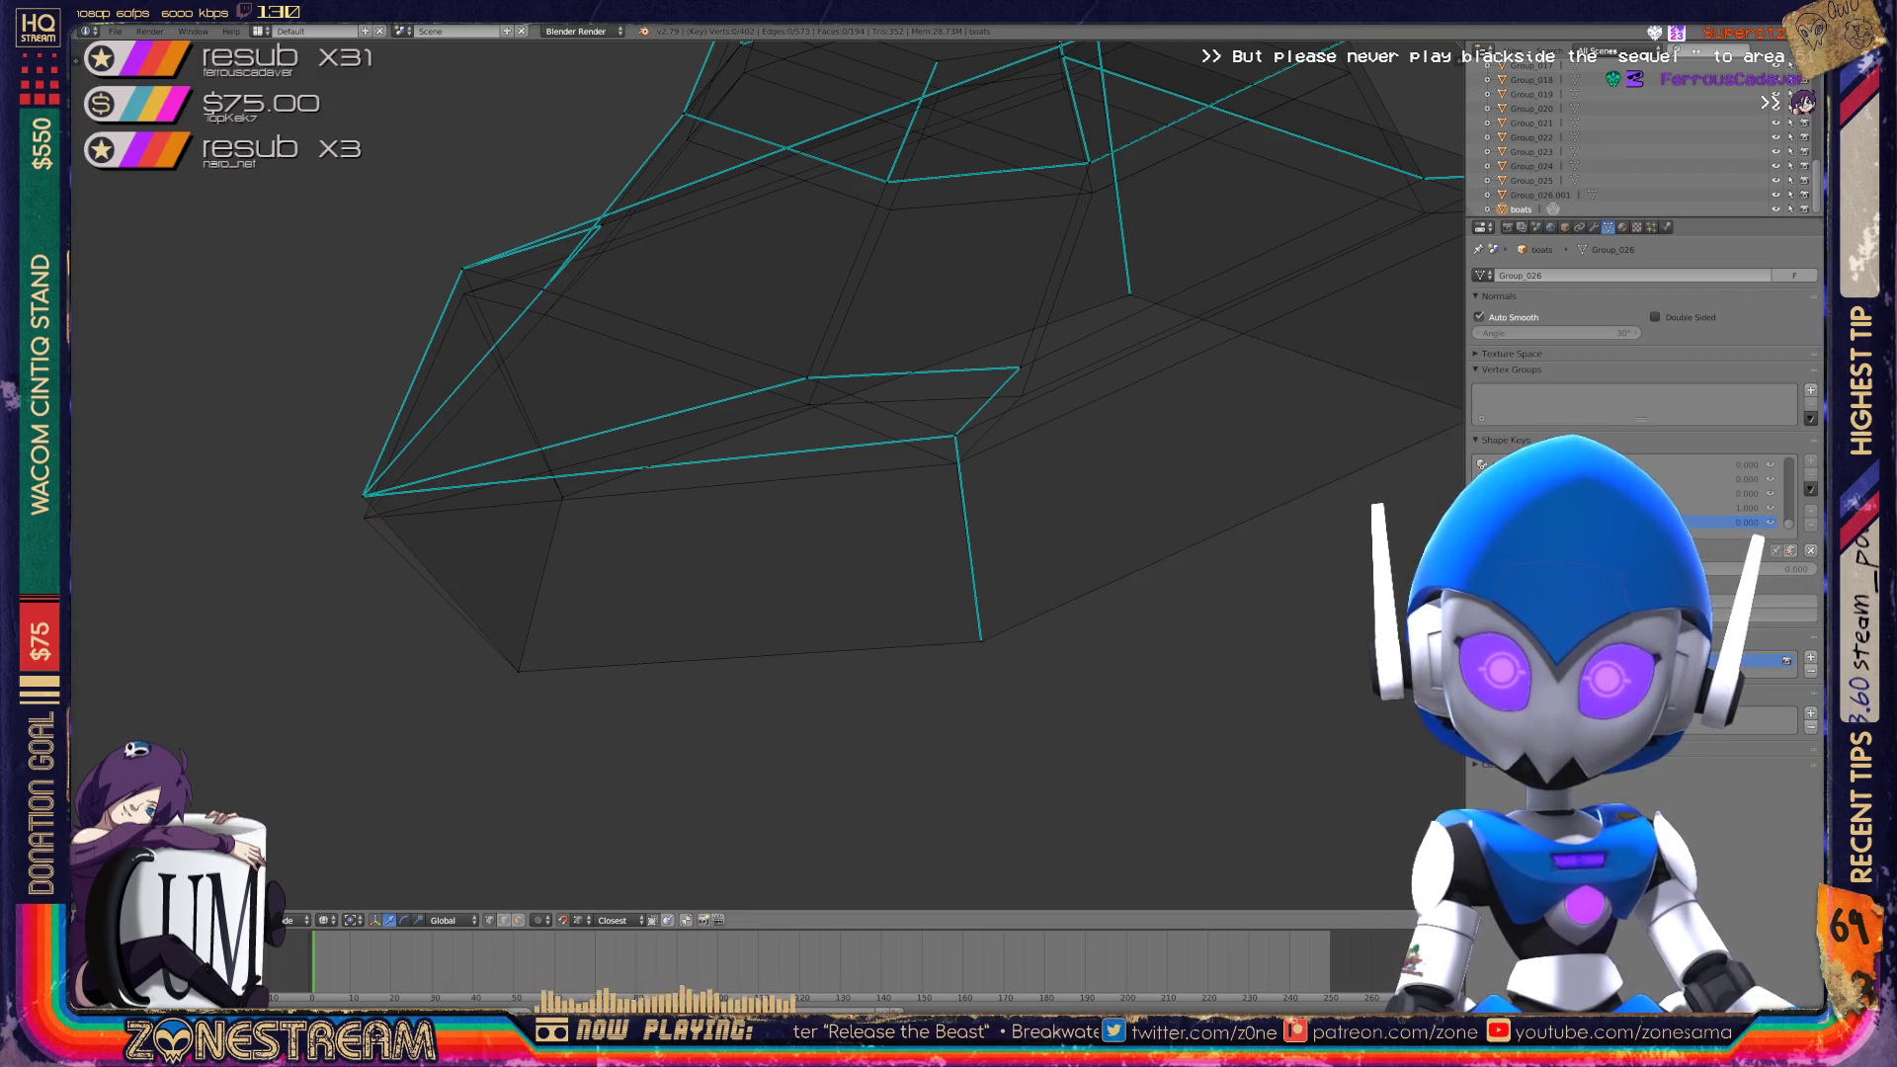
key(g)
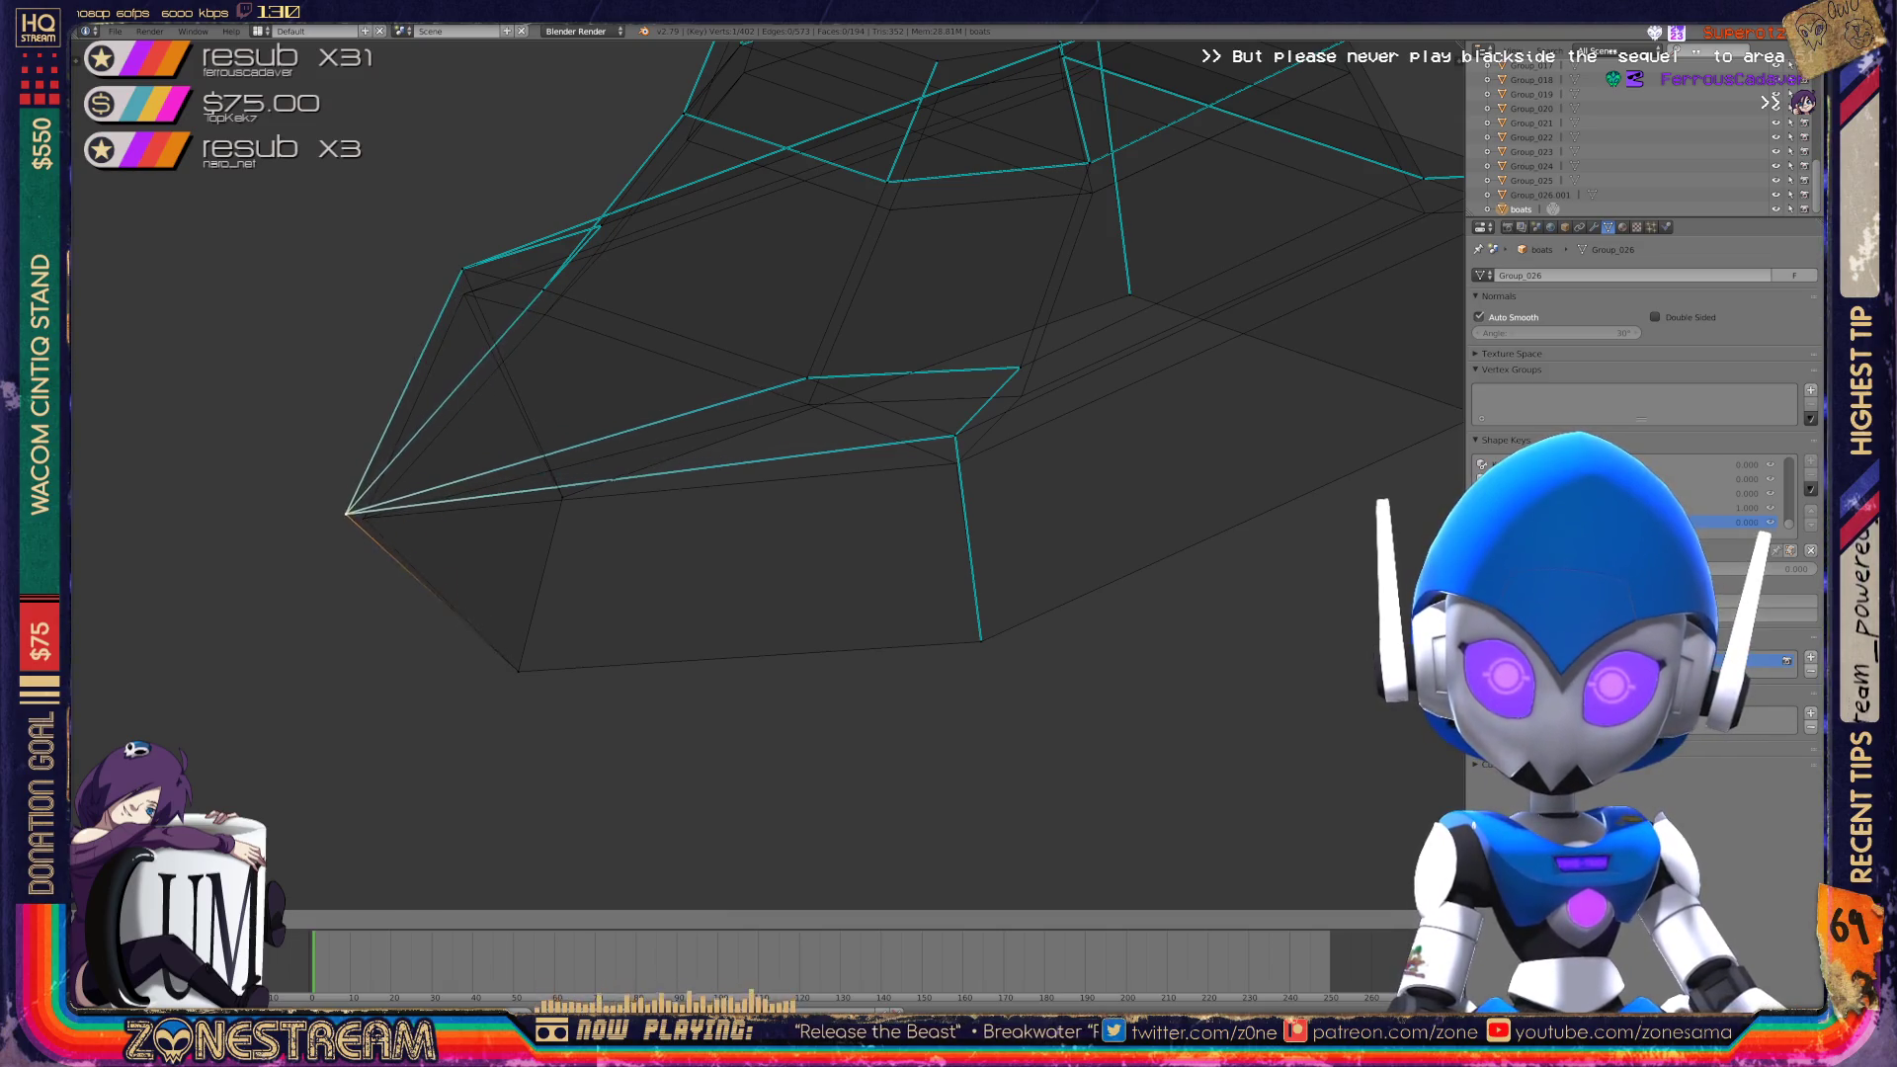
key(Return)
Lower two neighbouring vertices on the boot's upper front edge.
right_click(463, 267)
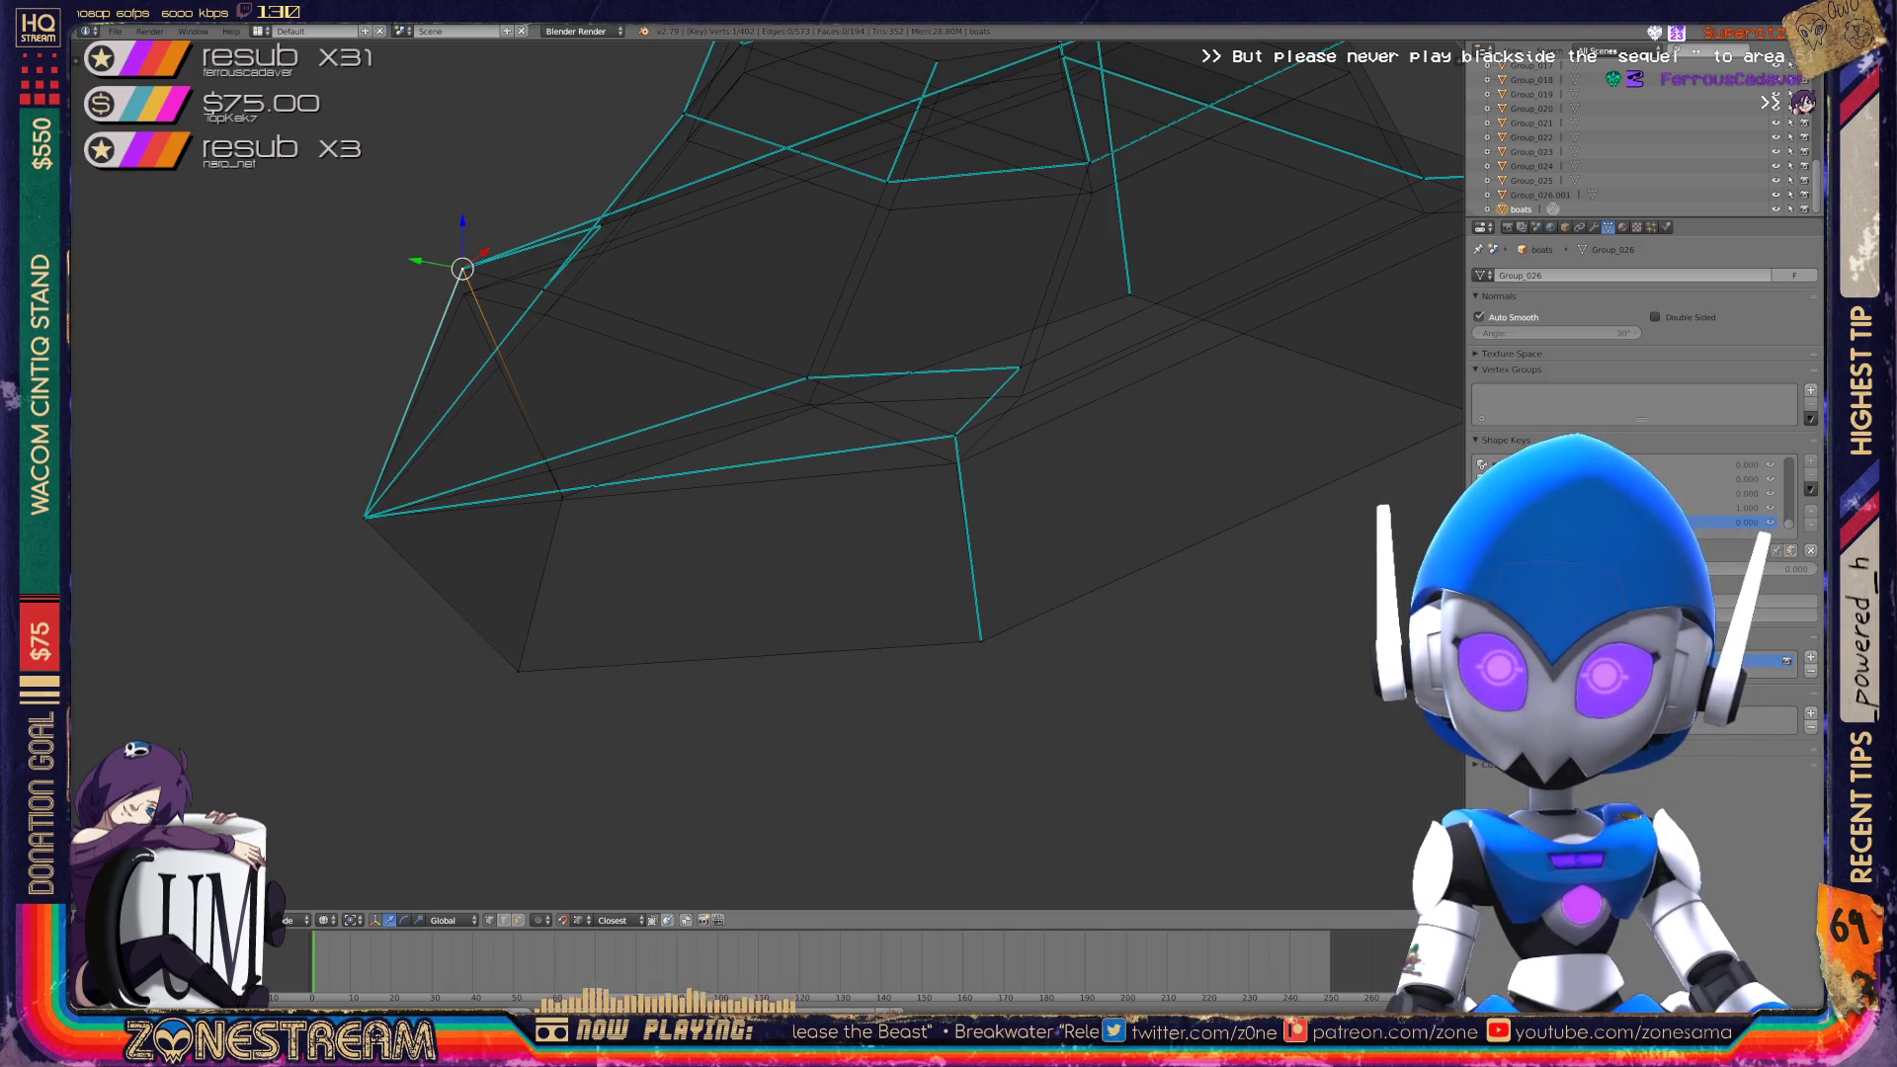
key(g)
key(Return)
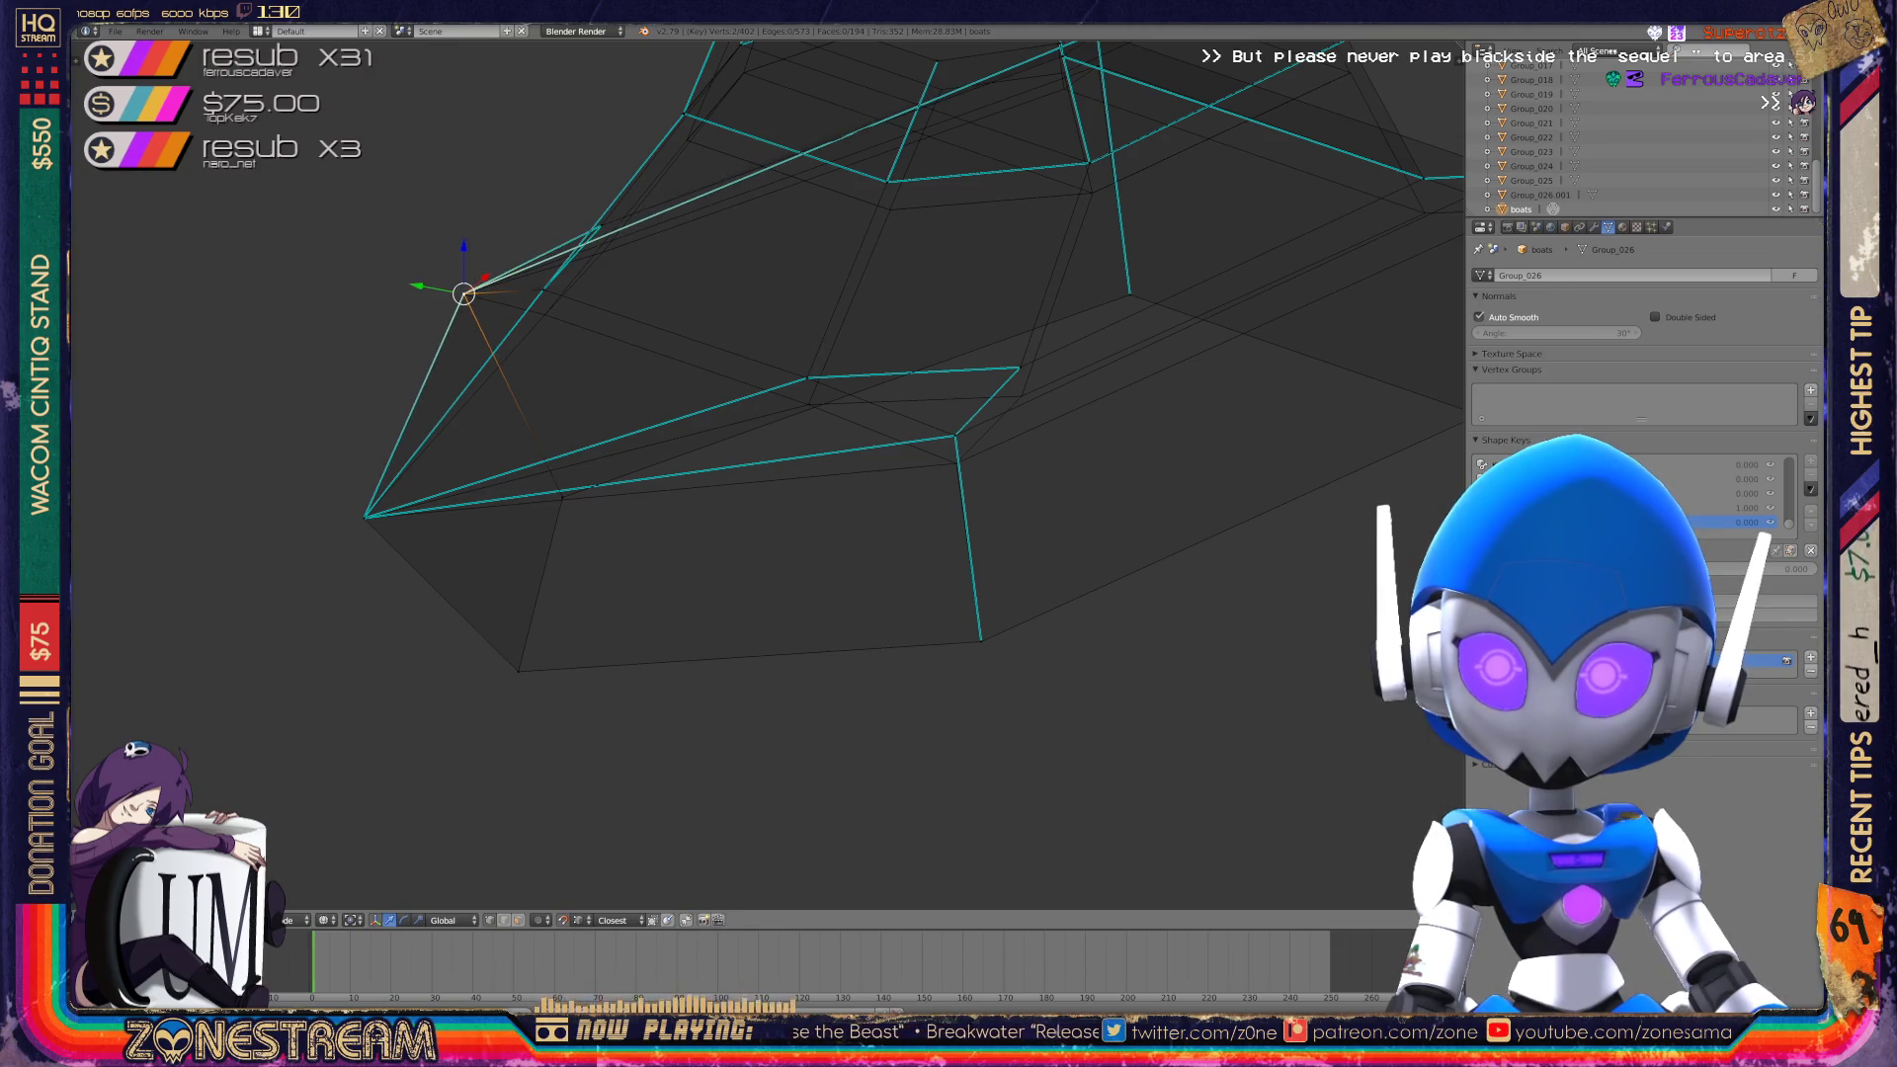
right_click(544, 288)
key(g)
key(Return)
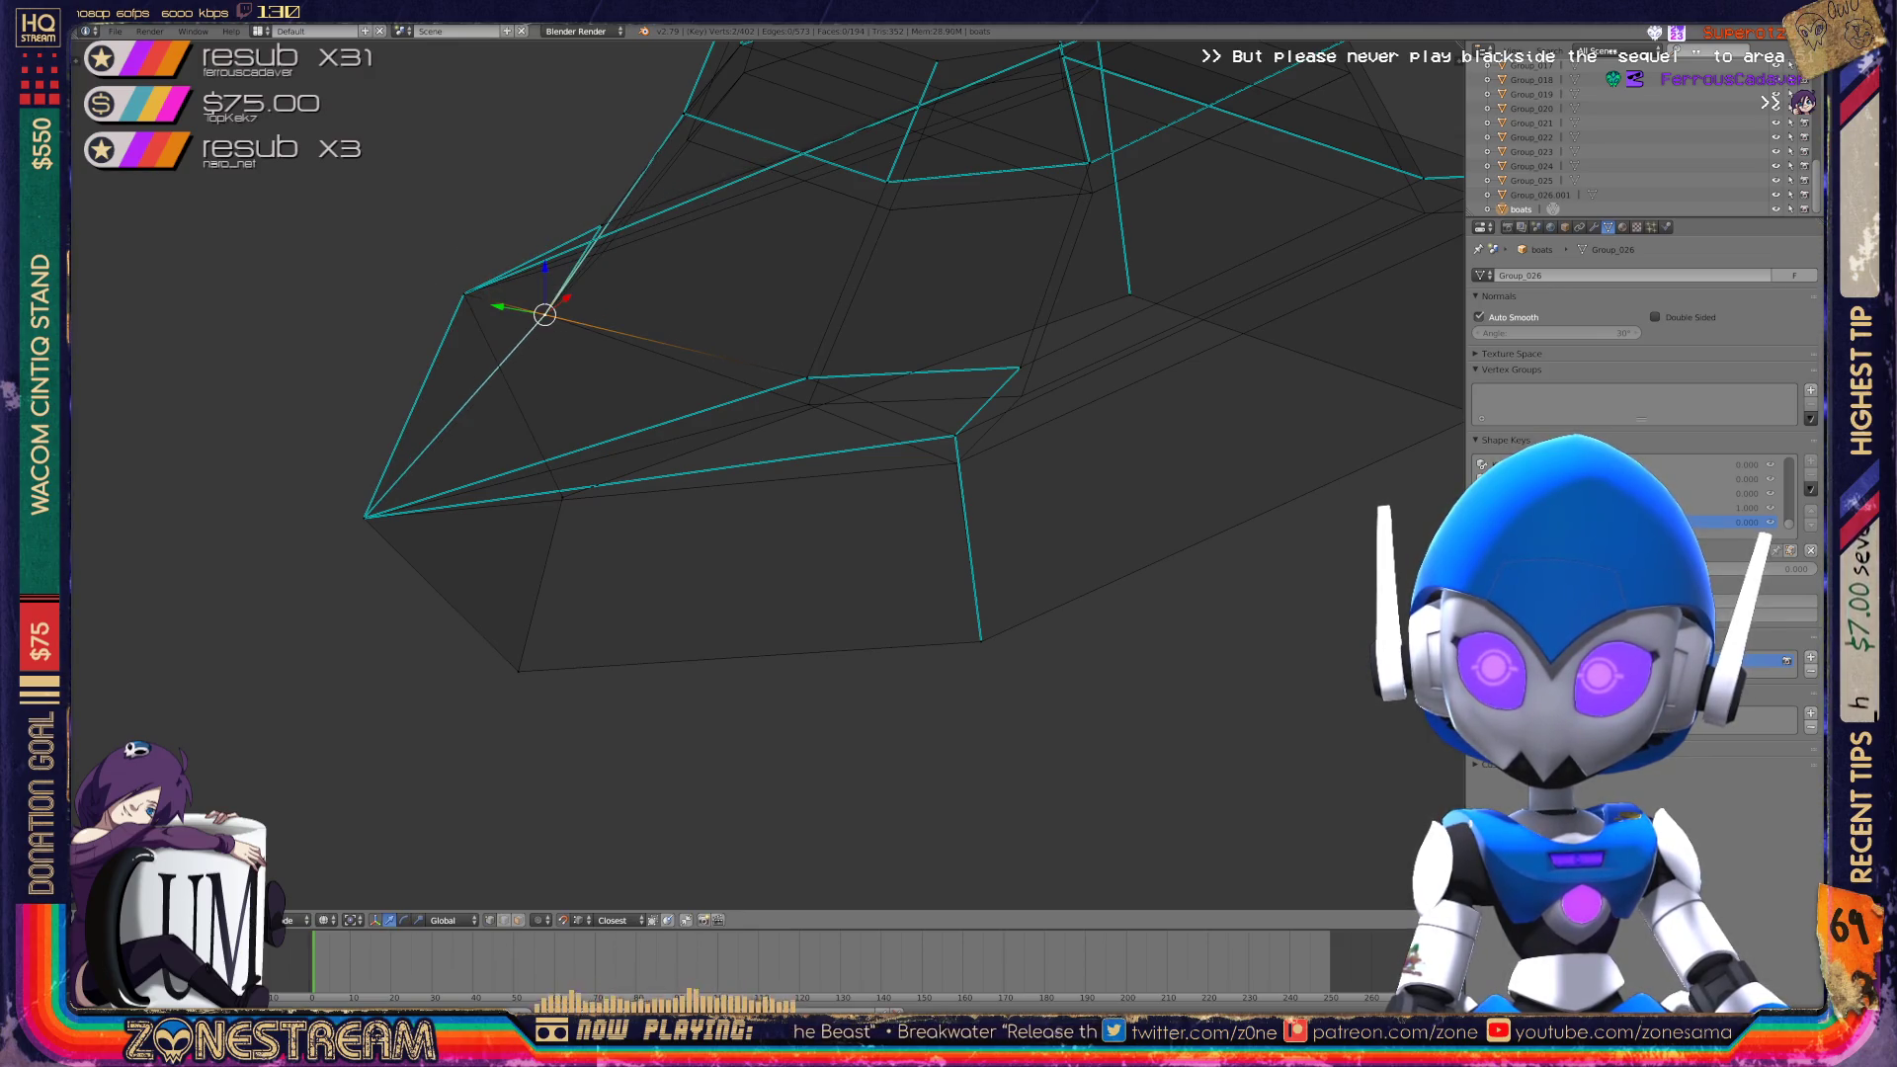
Lower the next vertices further along the top edge.
right_click(808, 378)
key(g)
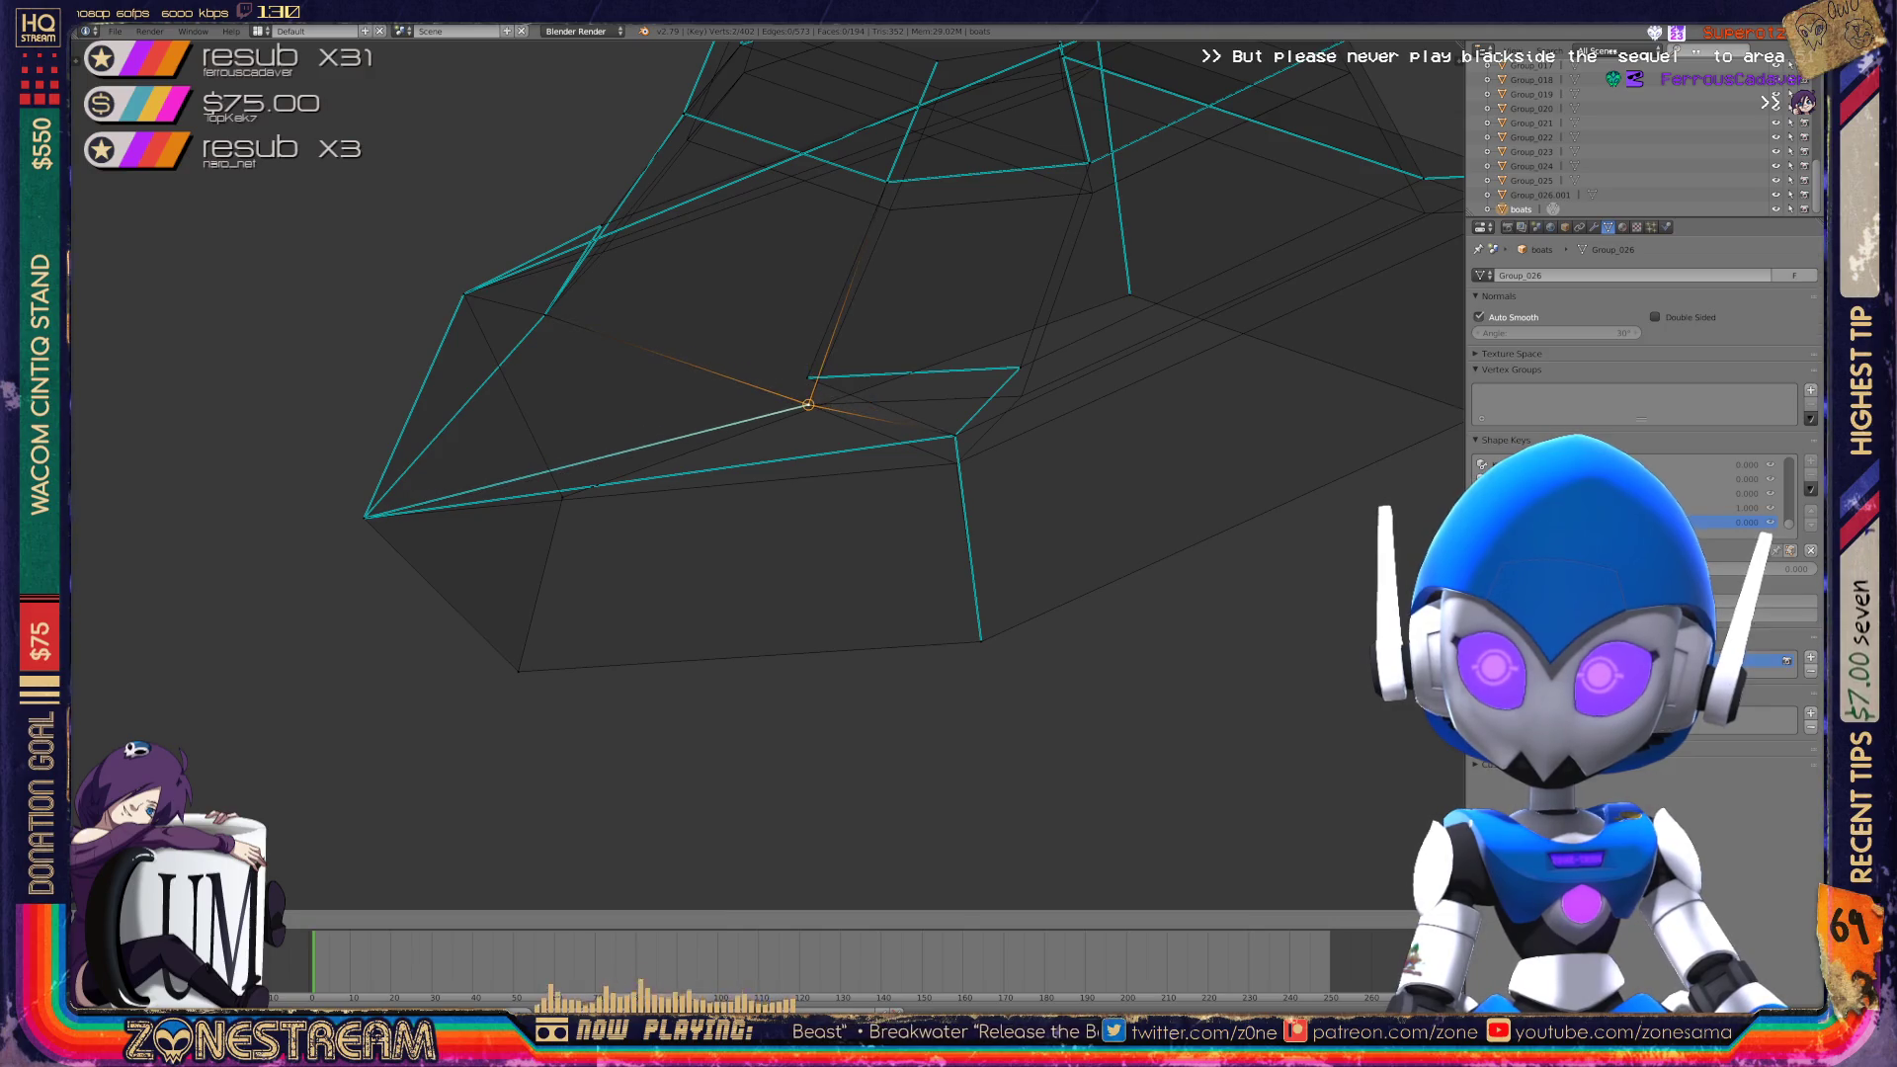
key(Return)
key(g)
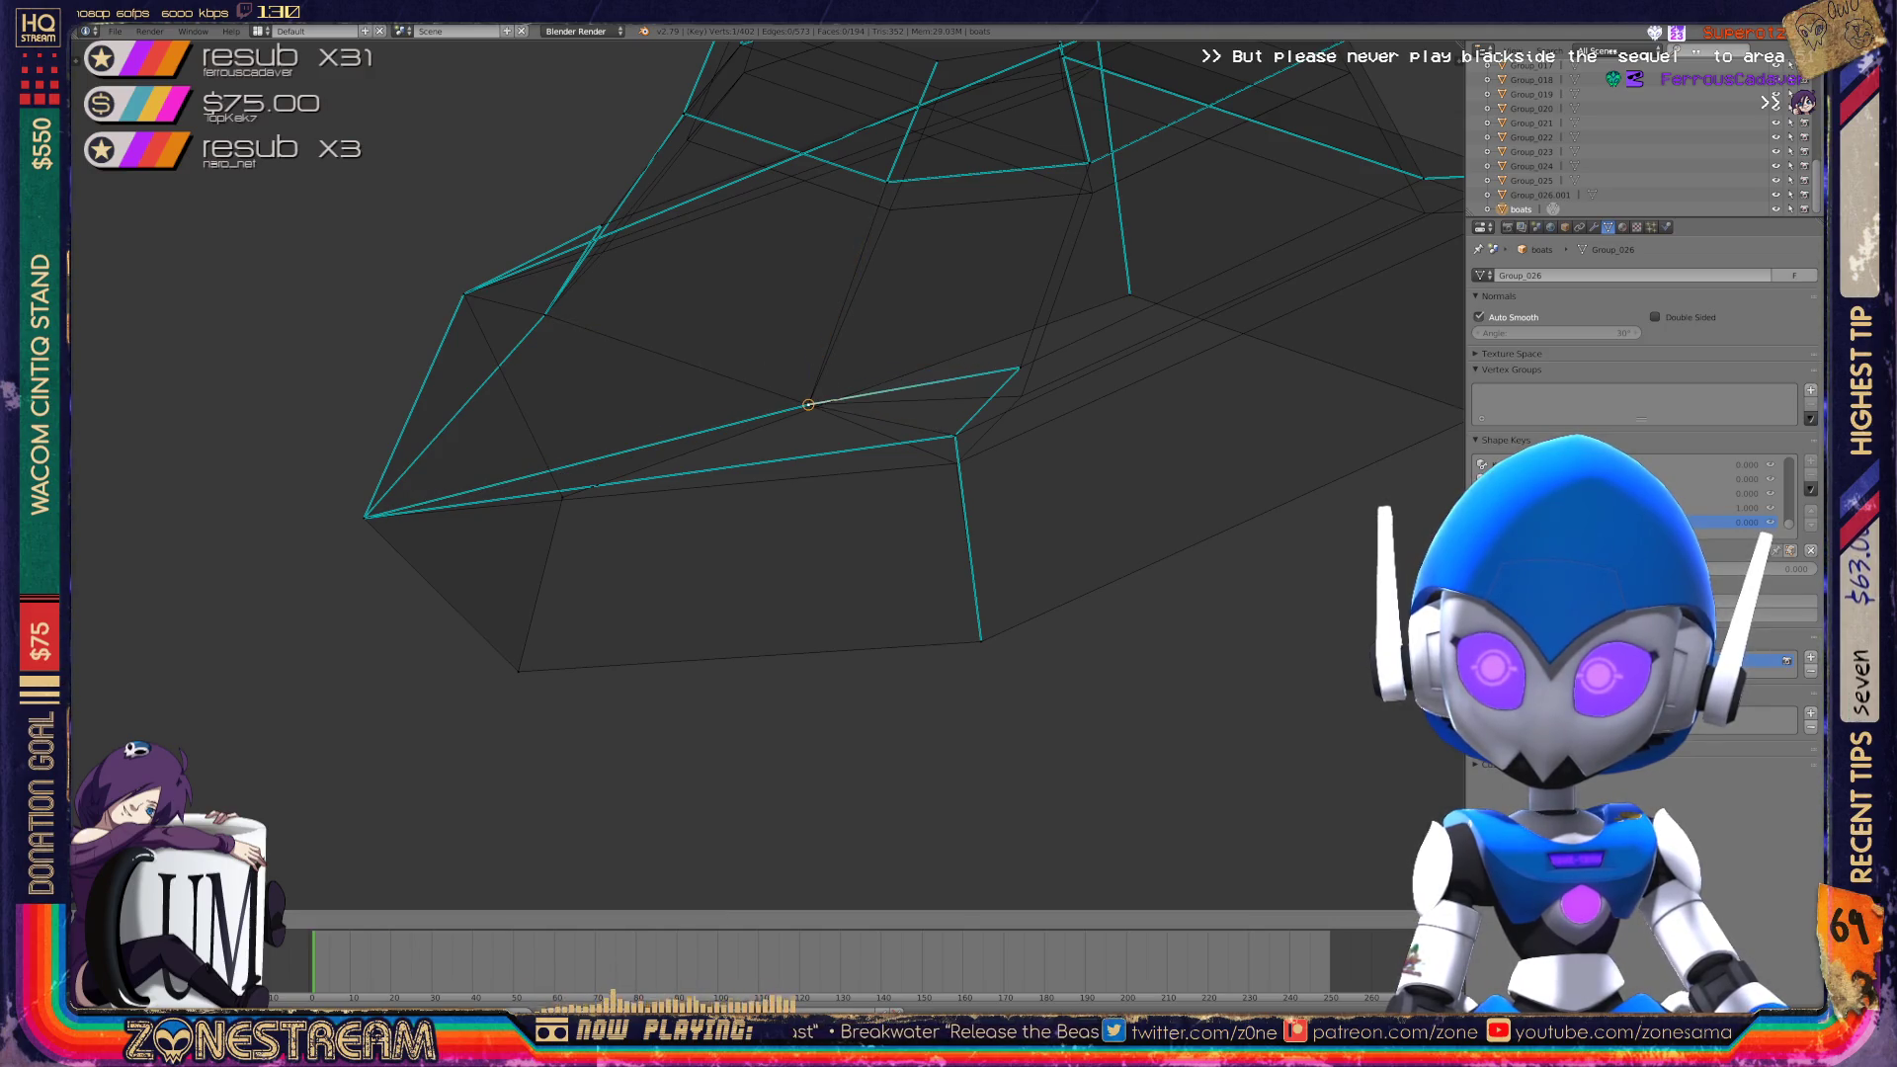
key(Return)
right_click(955, 435)
key(g)
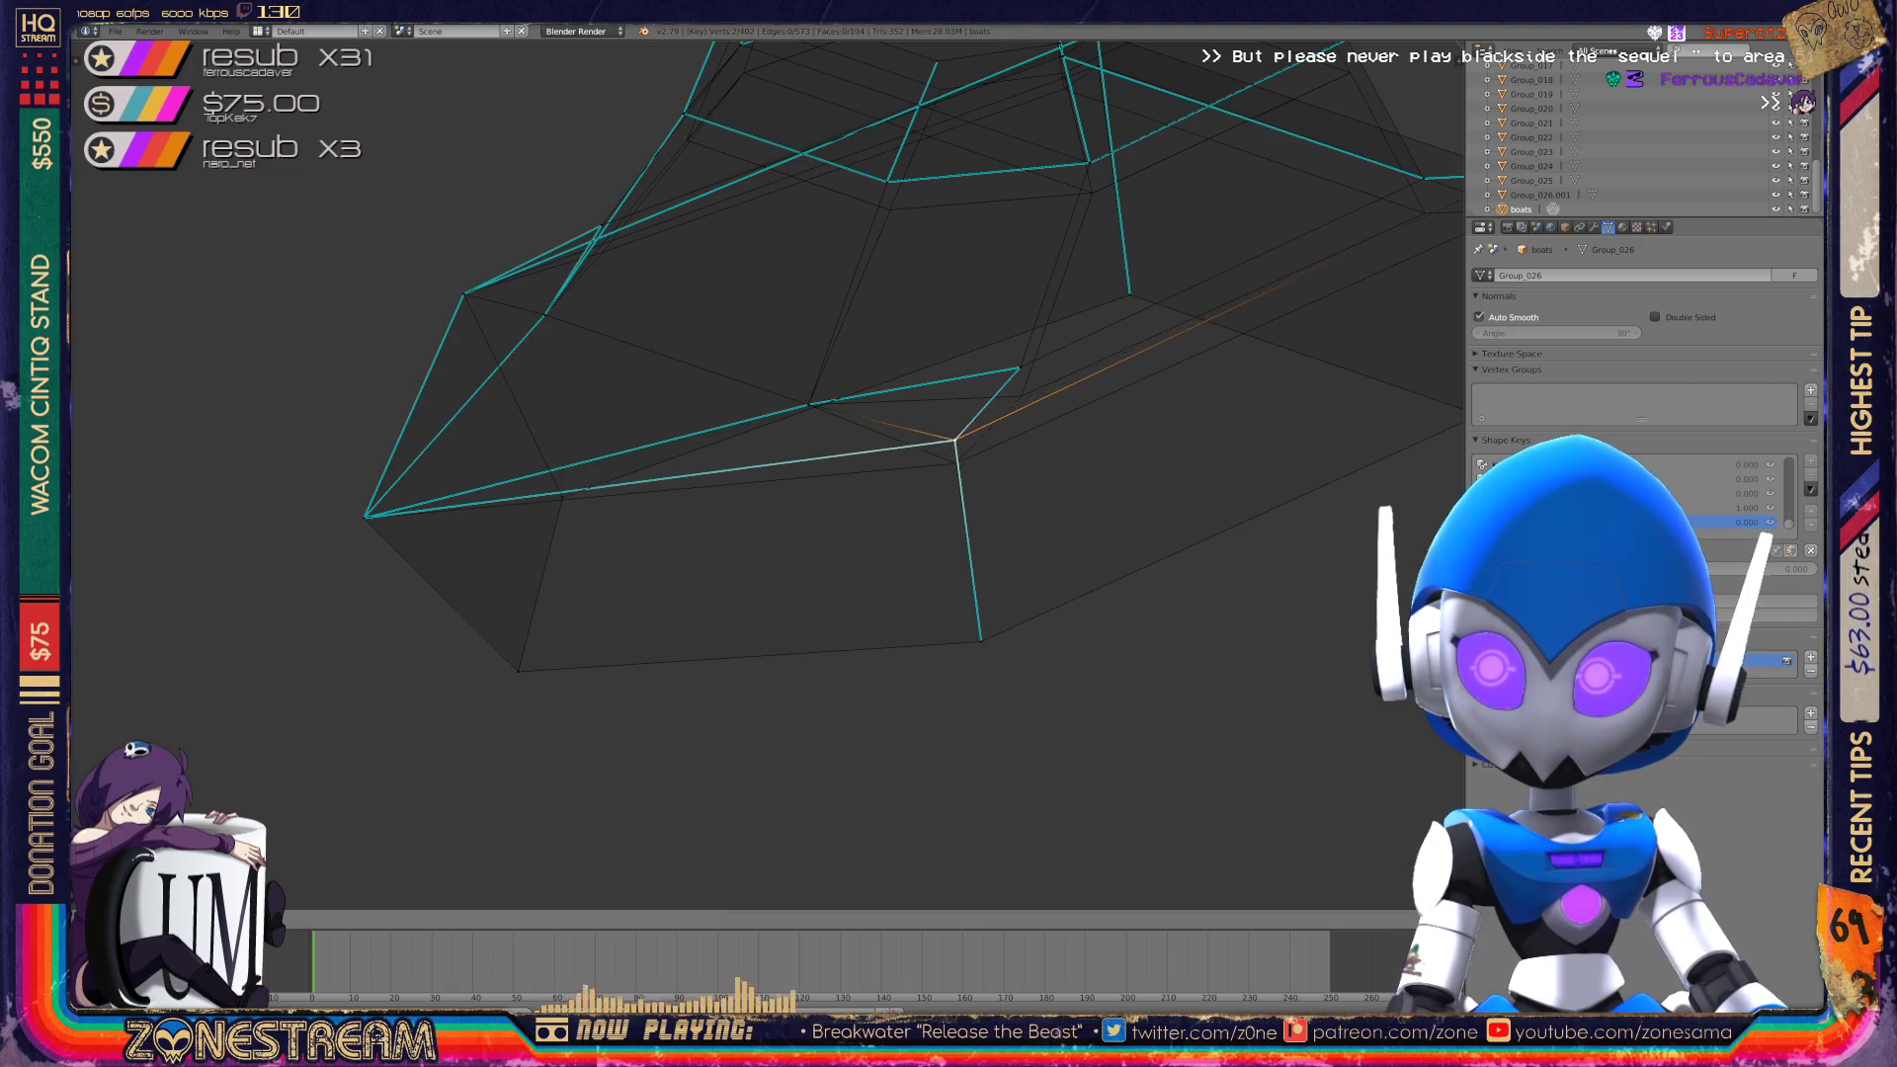
key(Return)
shift+middle_drag(890, 445, 701, 502)
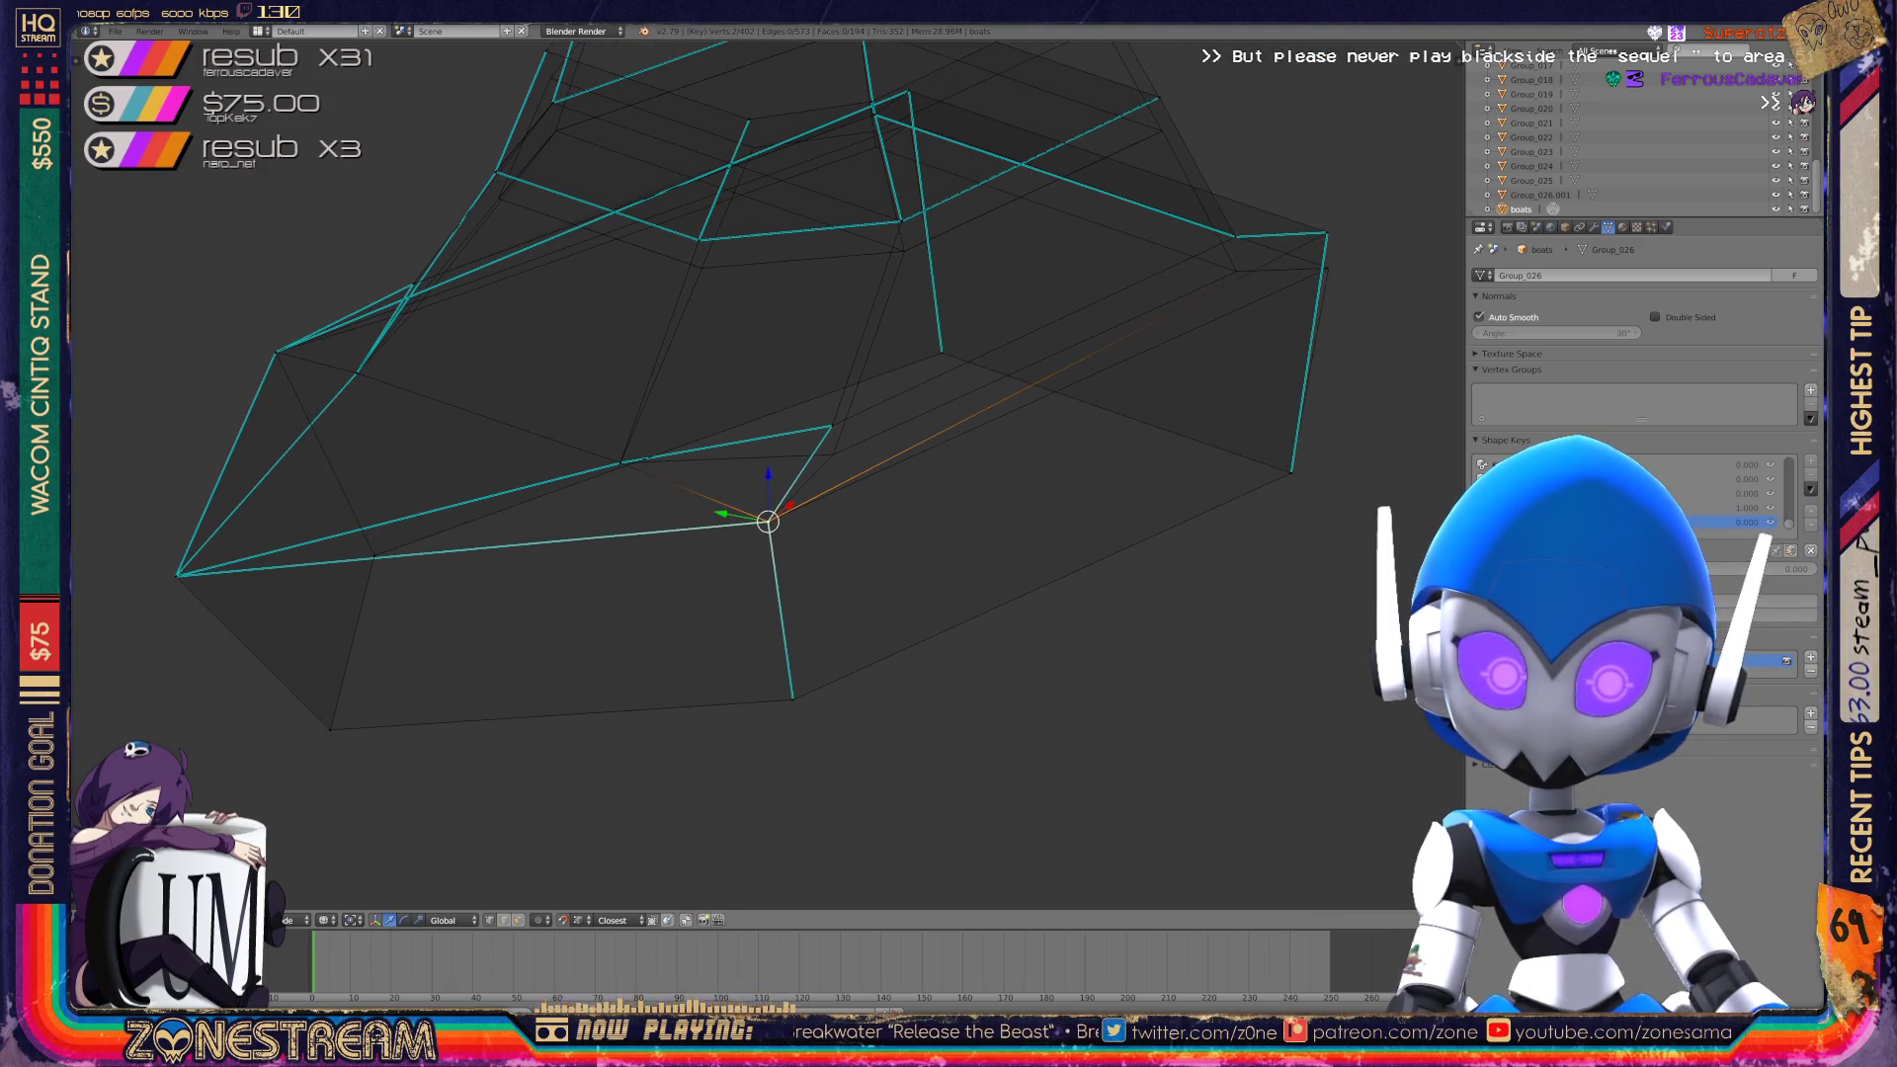
Lower another upper-edge vertex and push the boot's back corner vertex further outward.
right_click(830, 427)
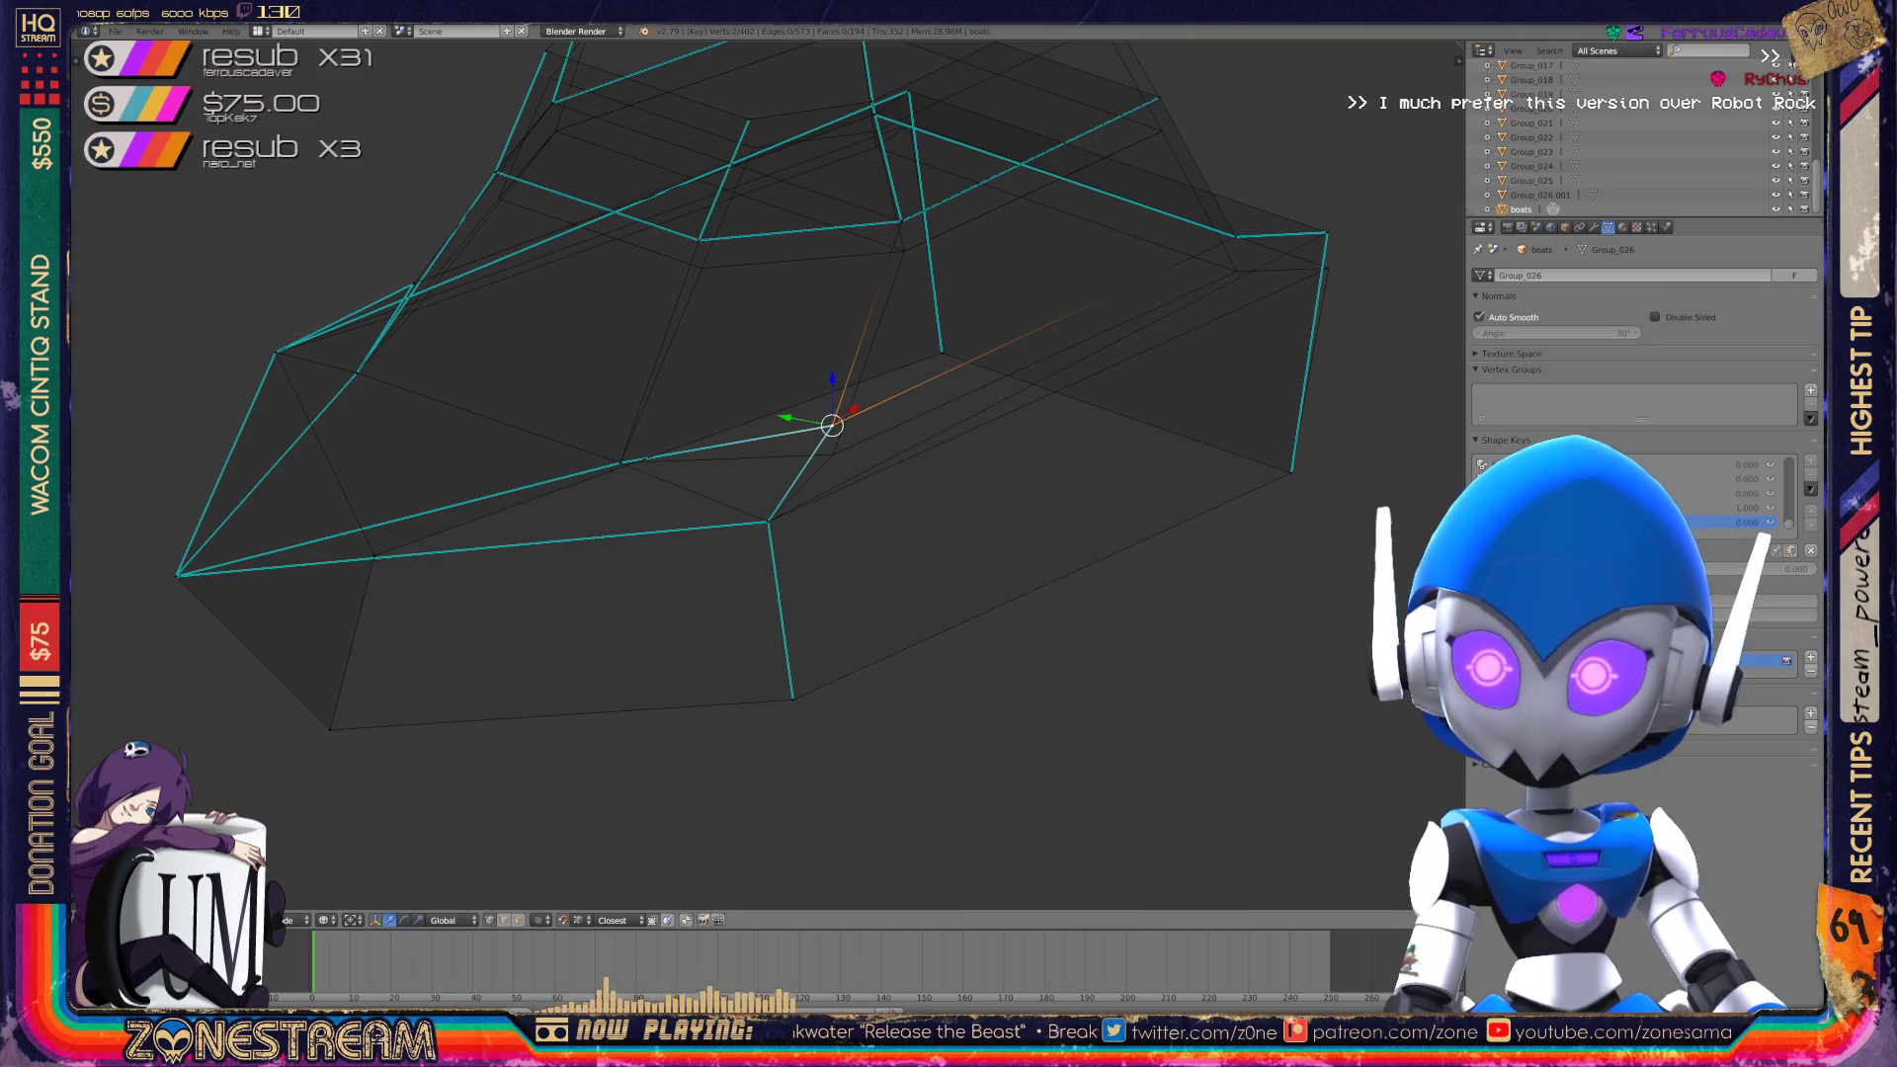
key(g)
key(Return)
shift+middle_drag(890, 395, 727, 499)
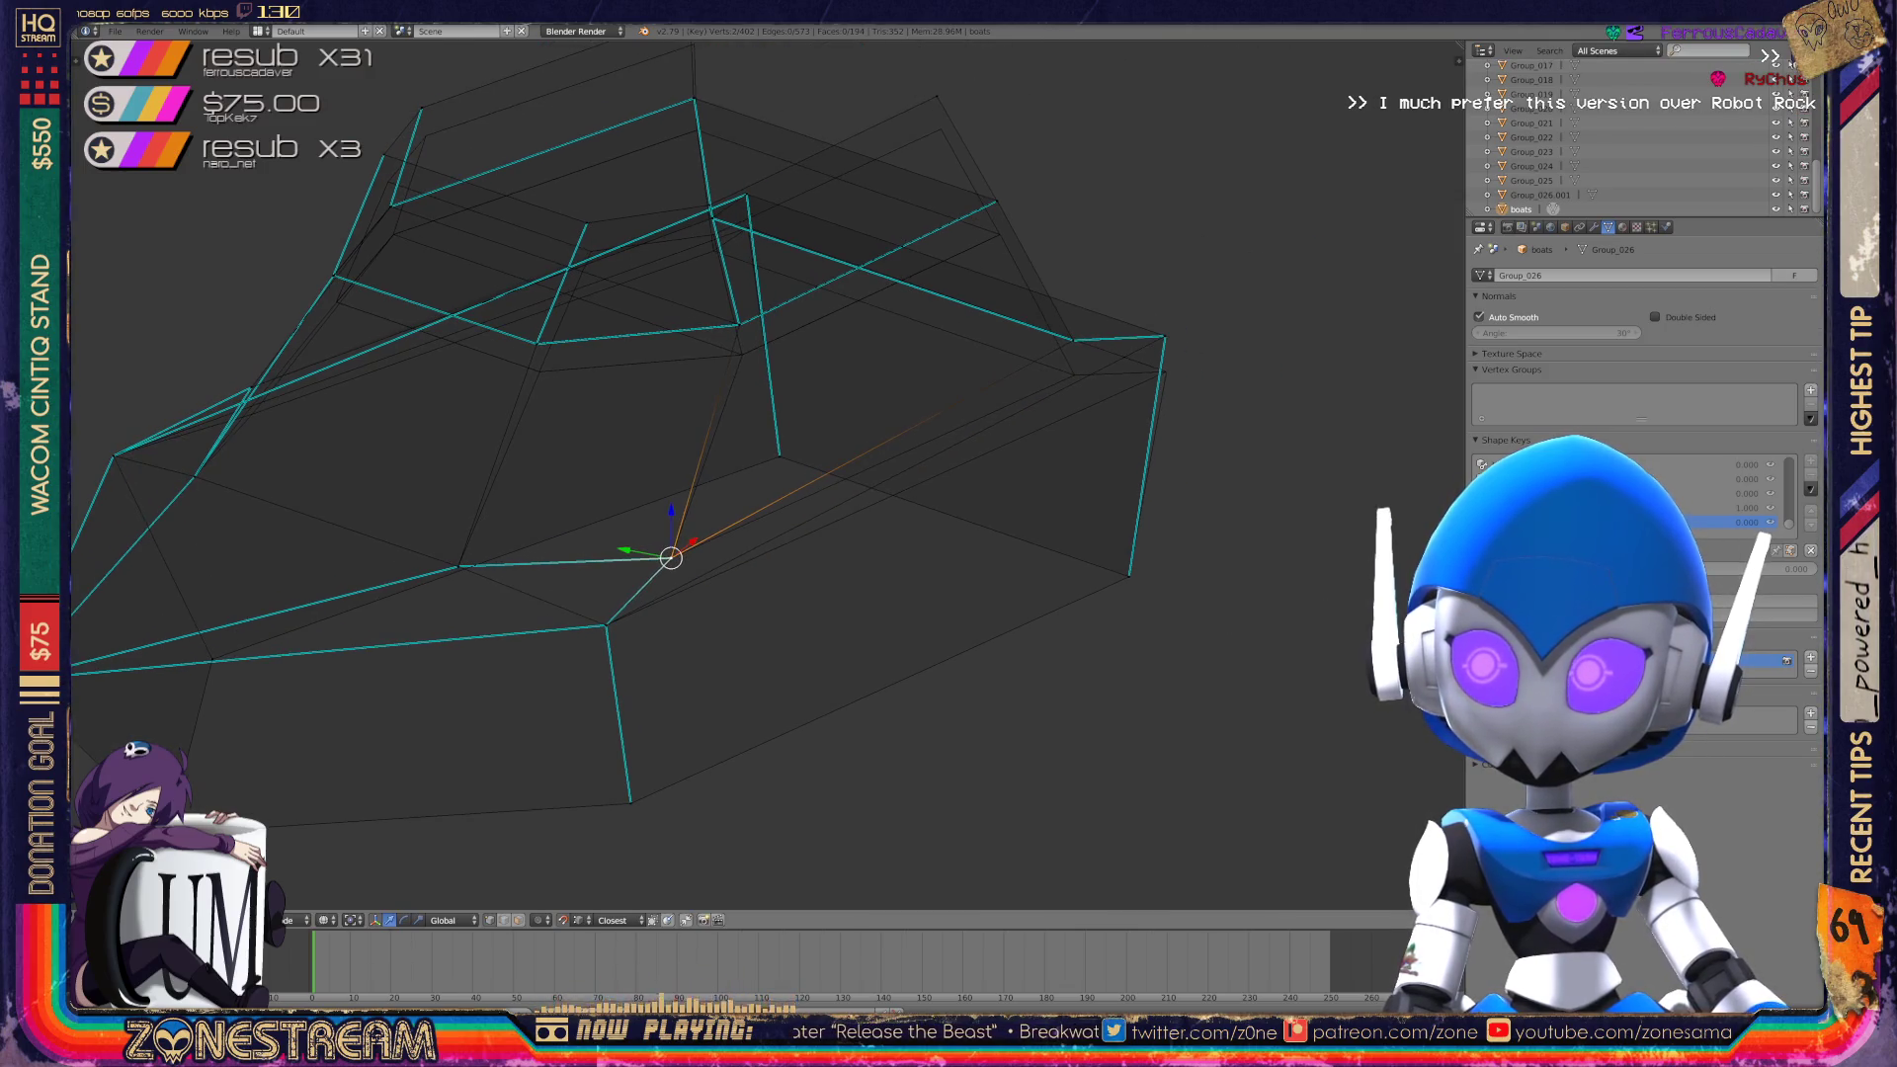
right_click(1074, 339)
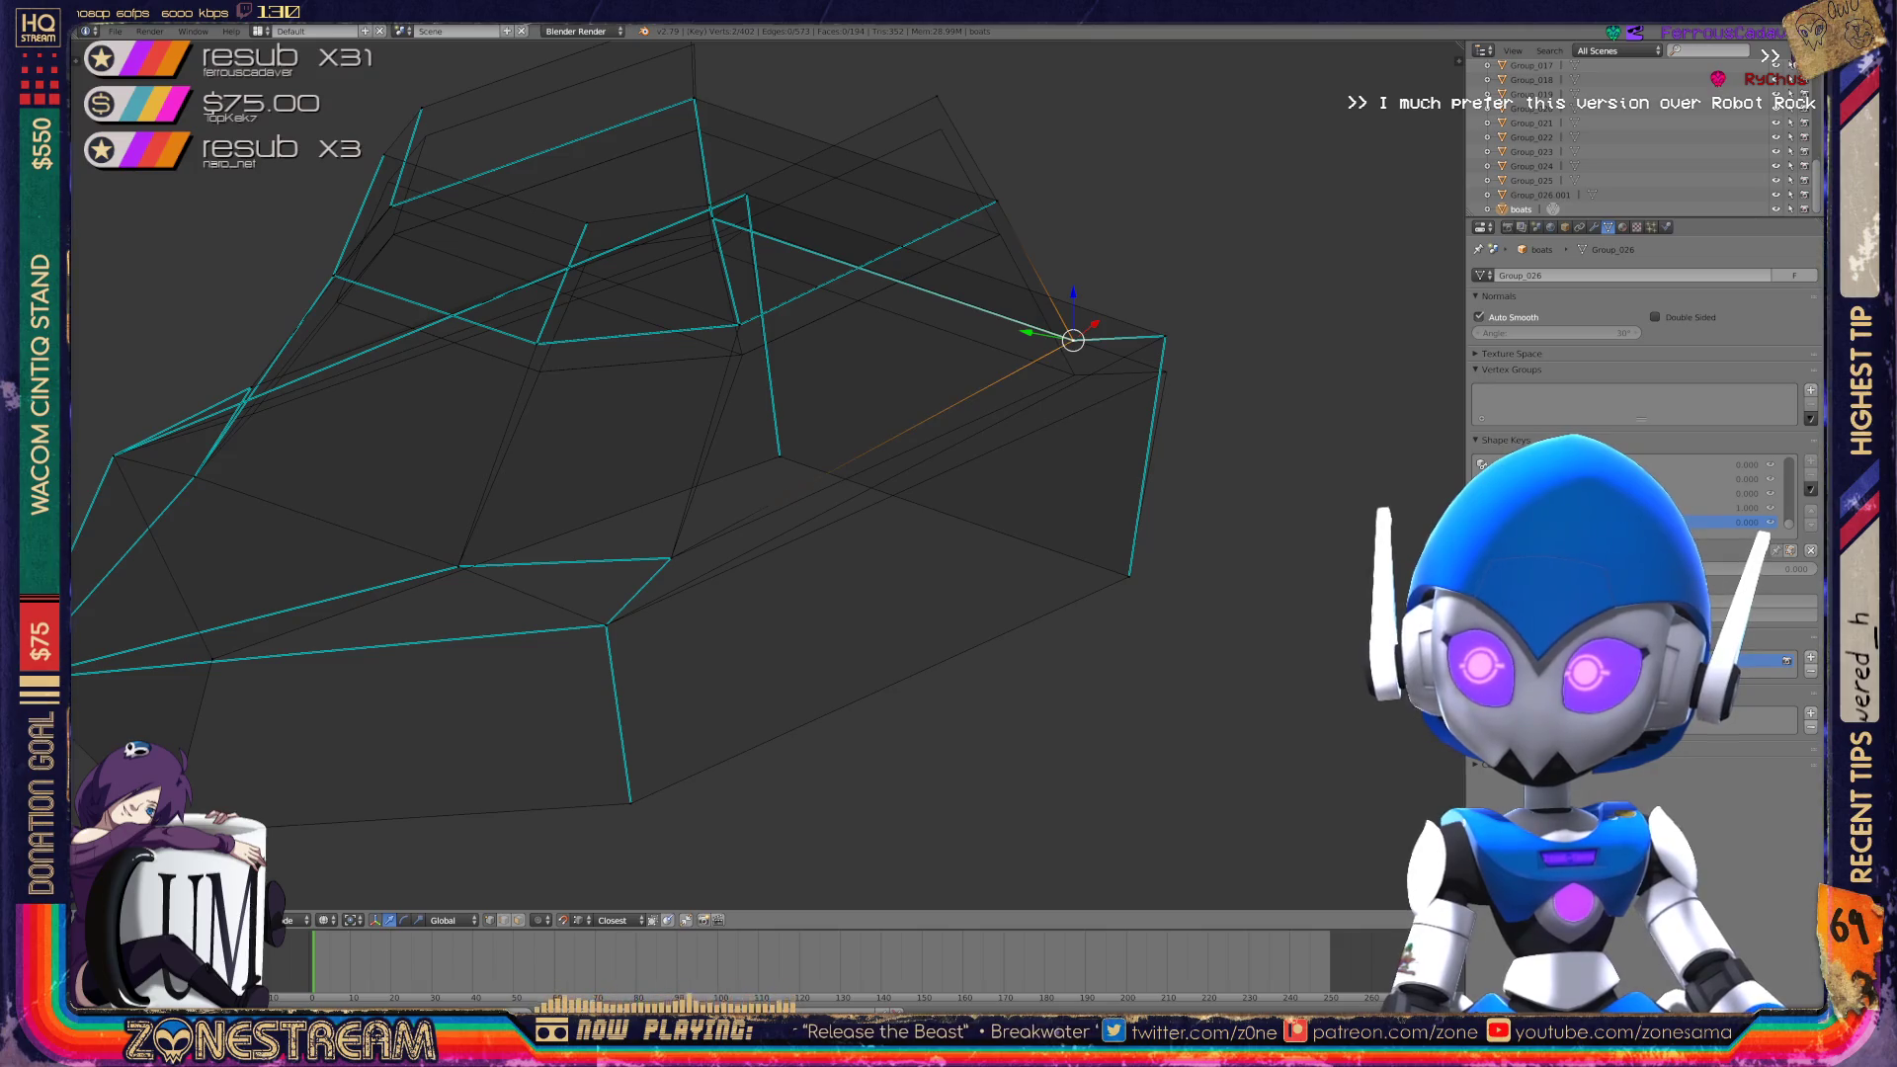
key(g)
click(1169, 356)
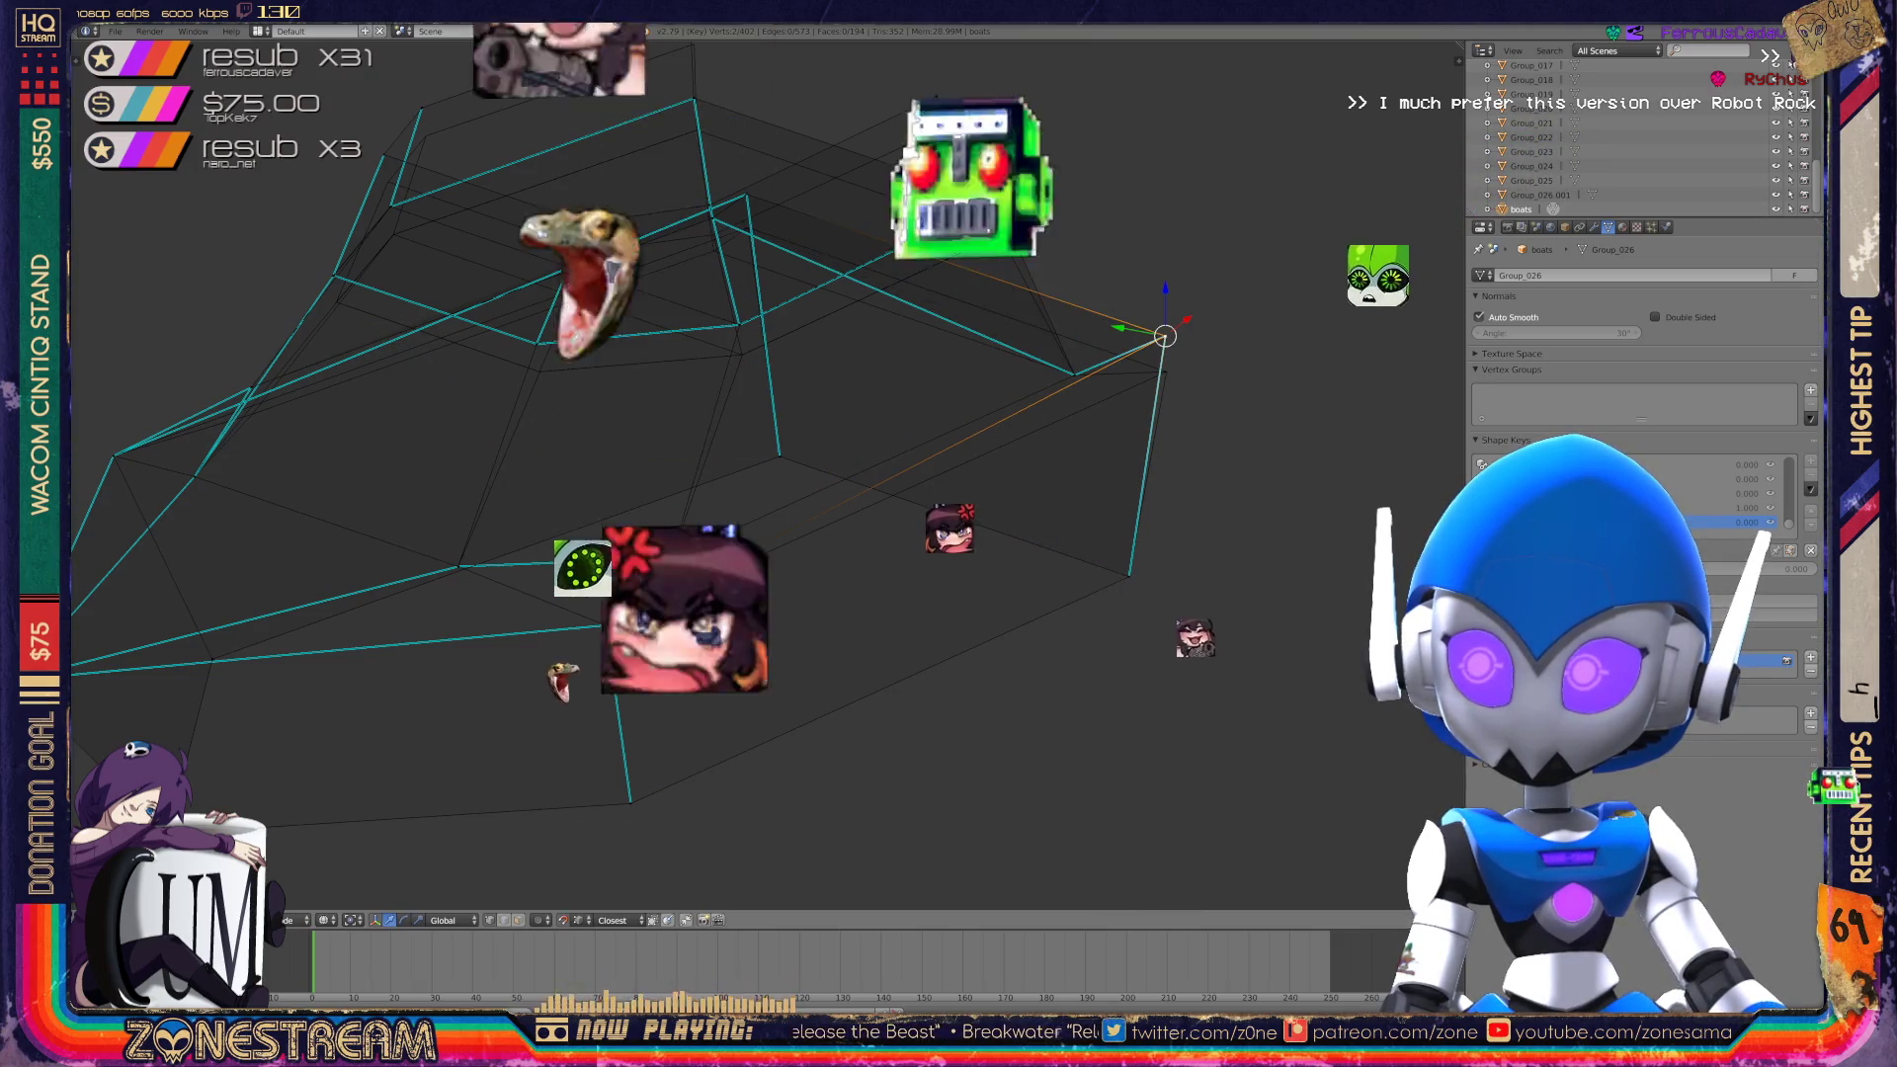
Pull several vertices along the boot's top edge slightly down to flatten it.
shift+middle_drag(1169, 356, 1330, 432)
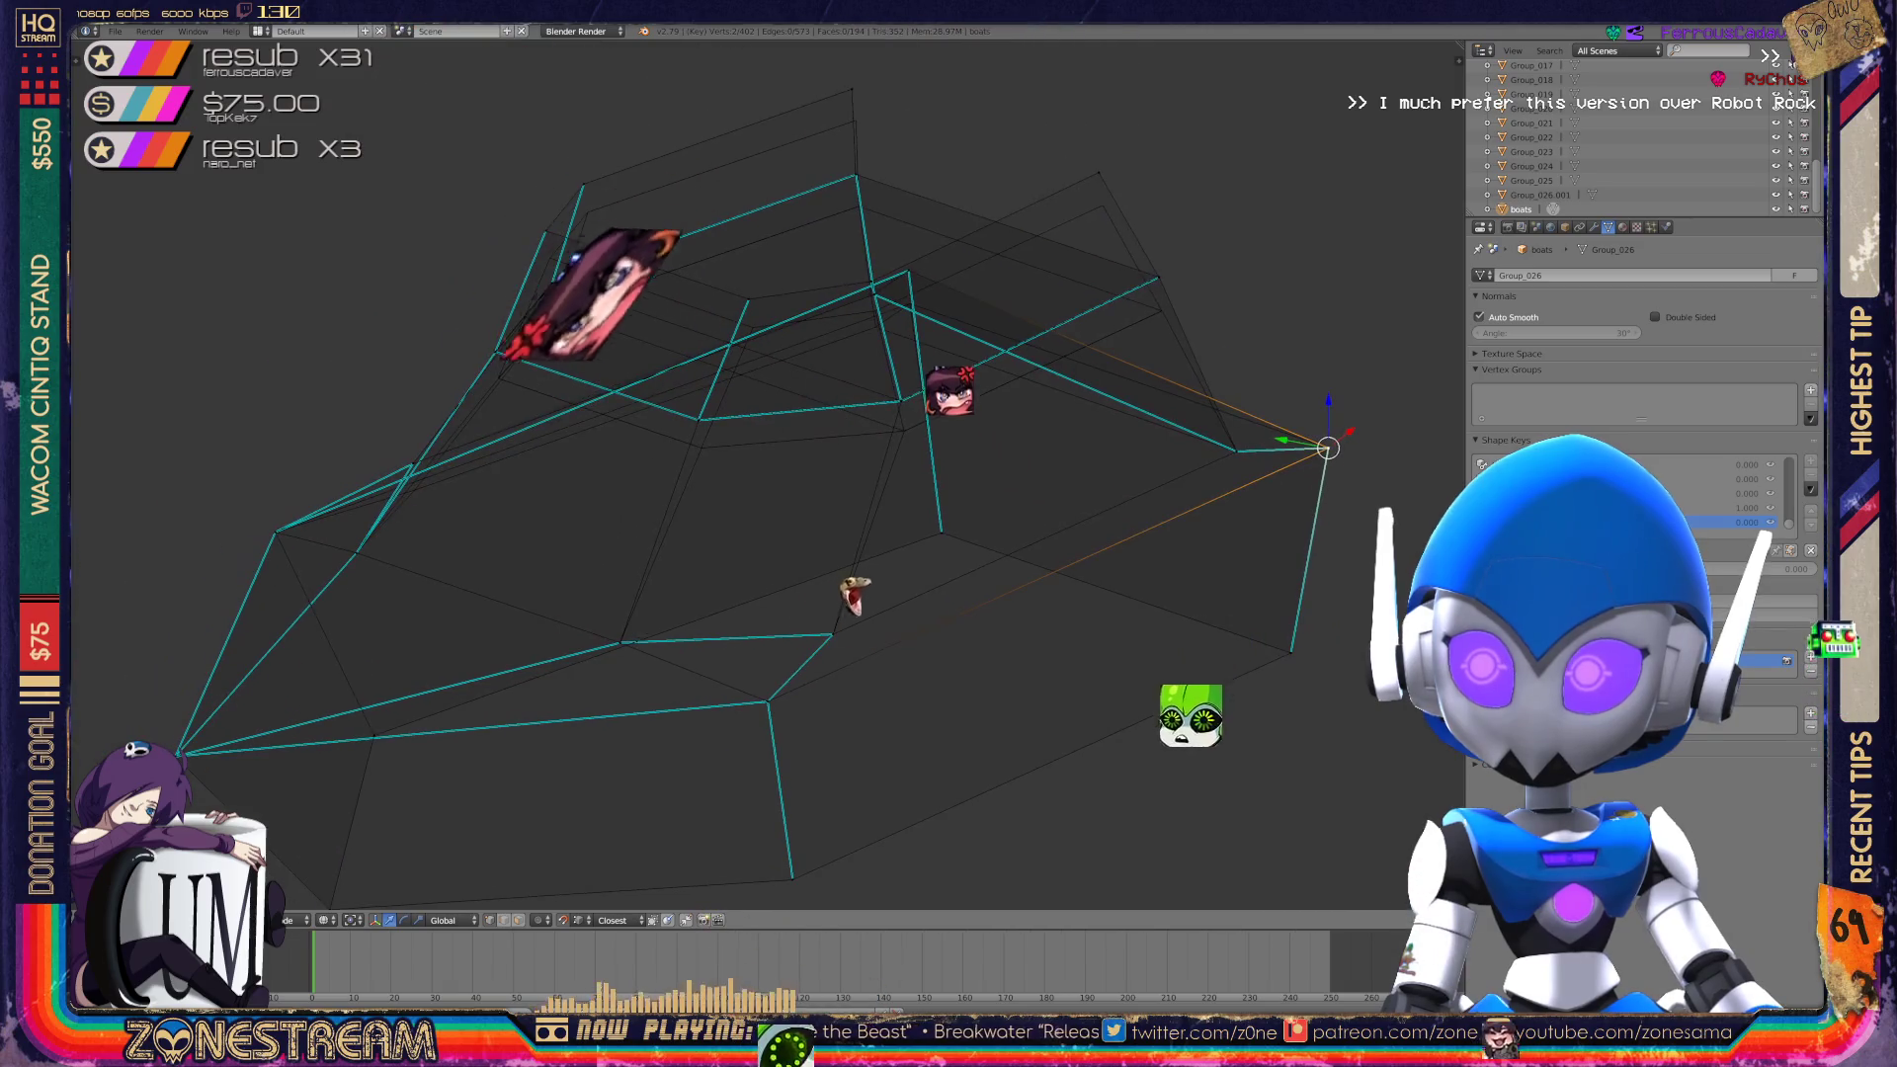
right_click(547, 230)
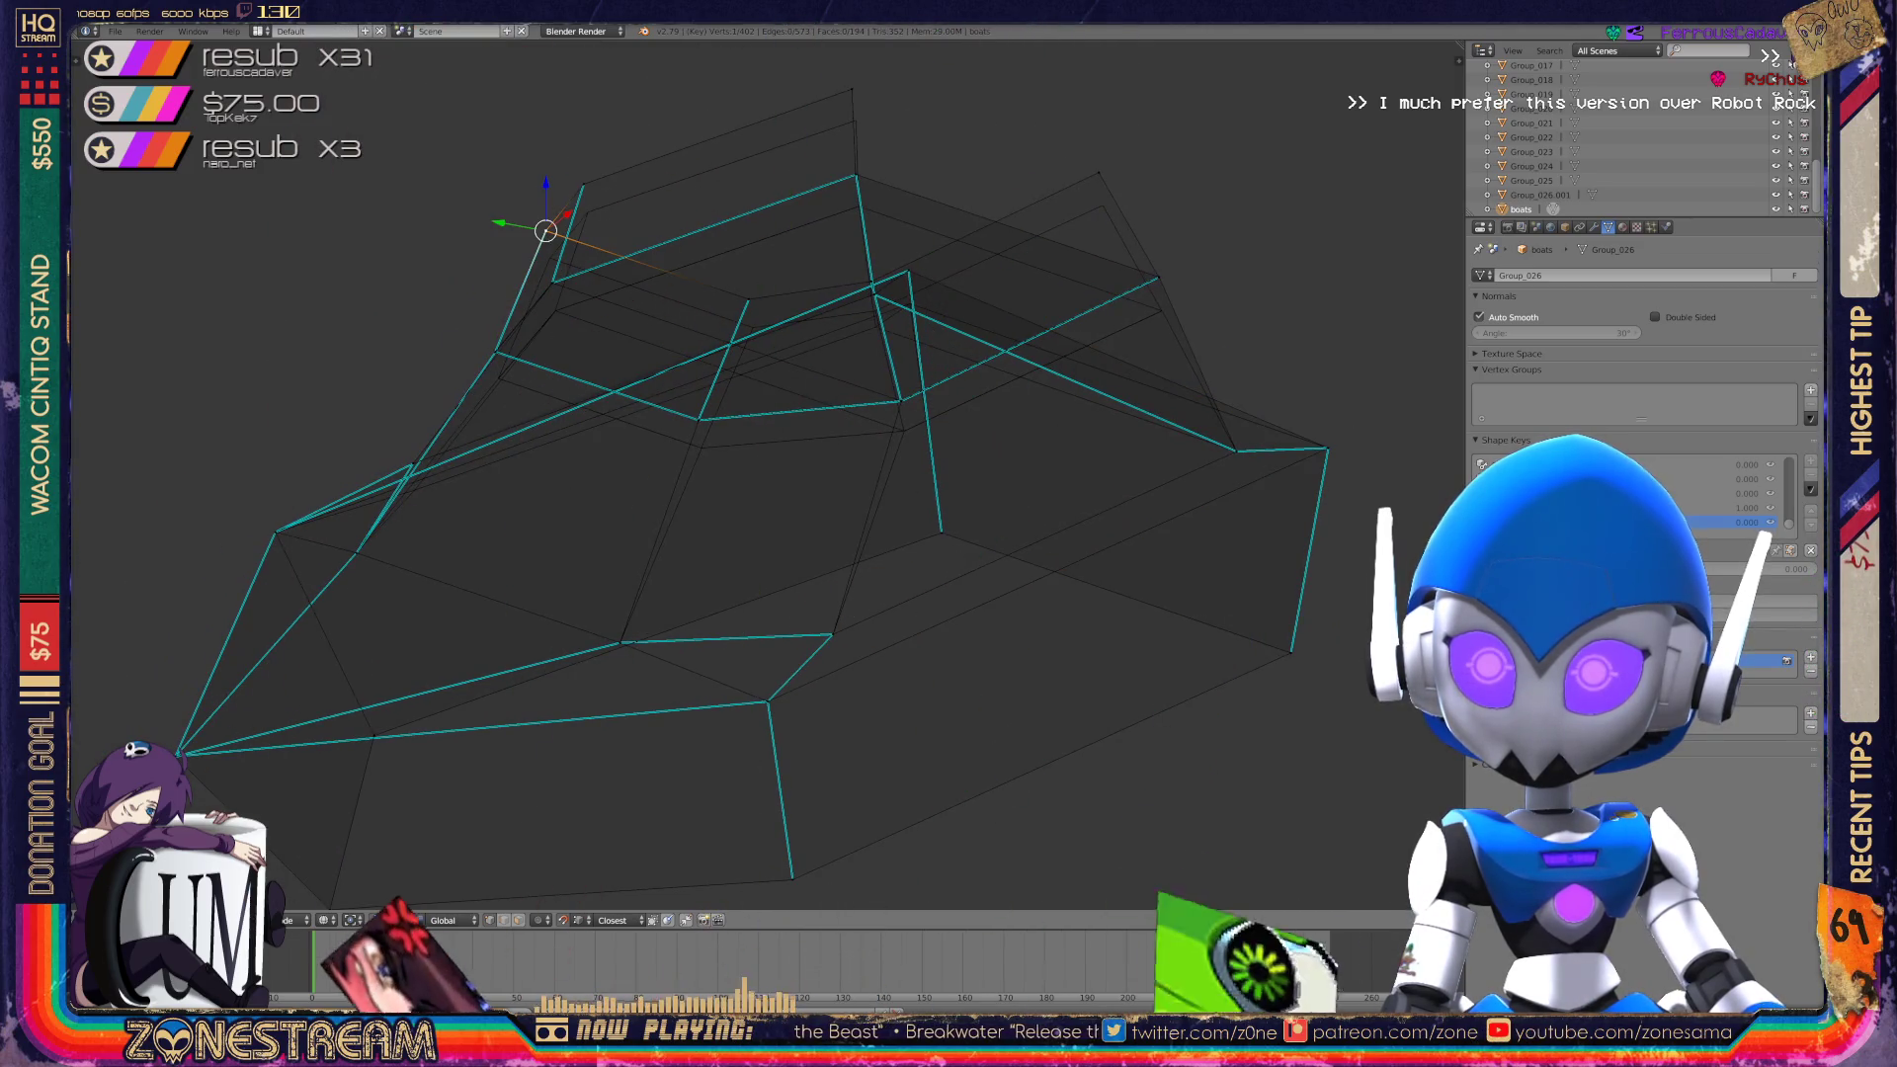
key(a)
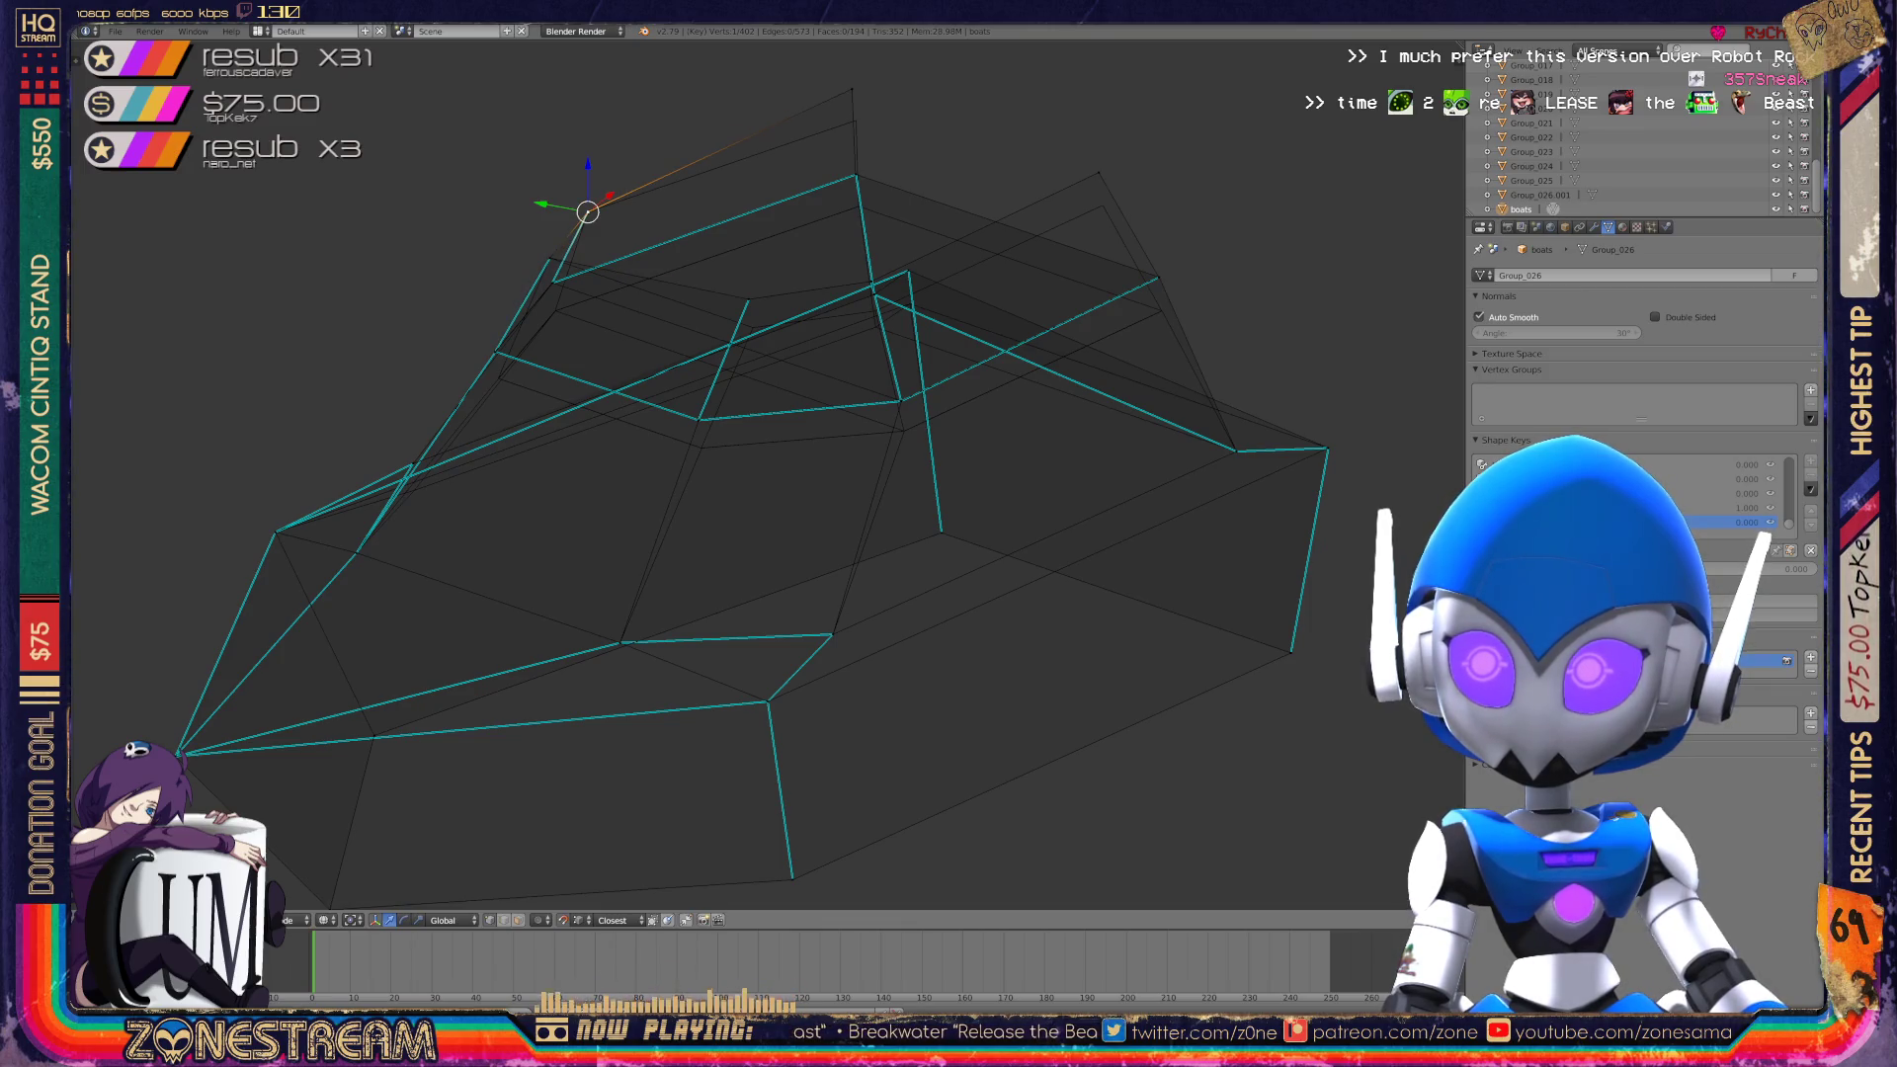
drag(851, 89, 856, 120)
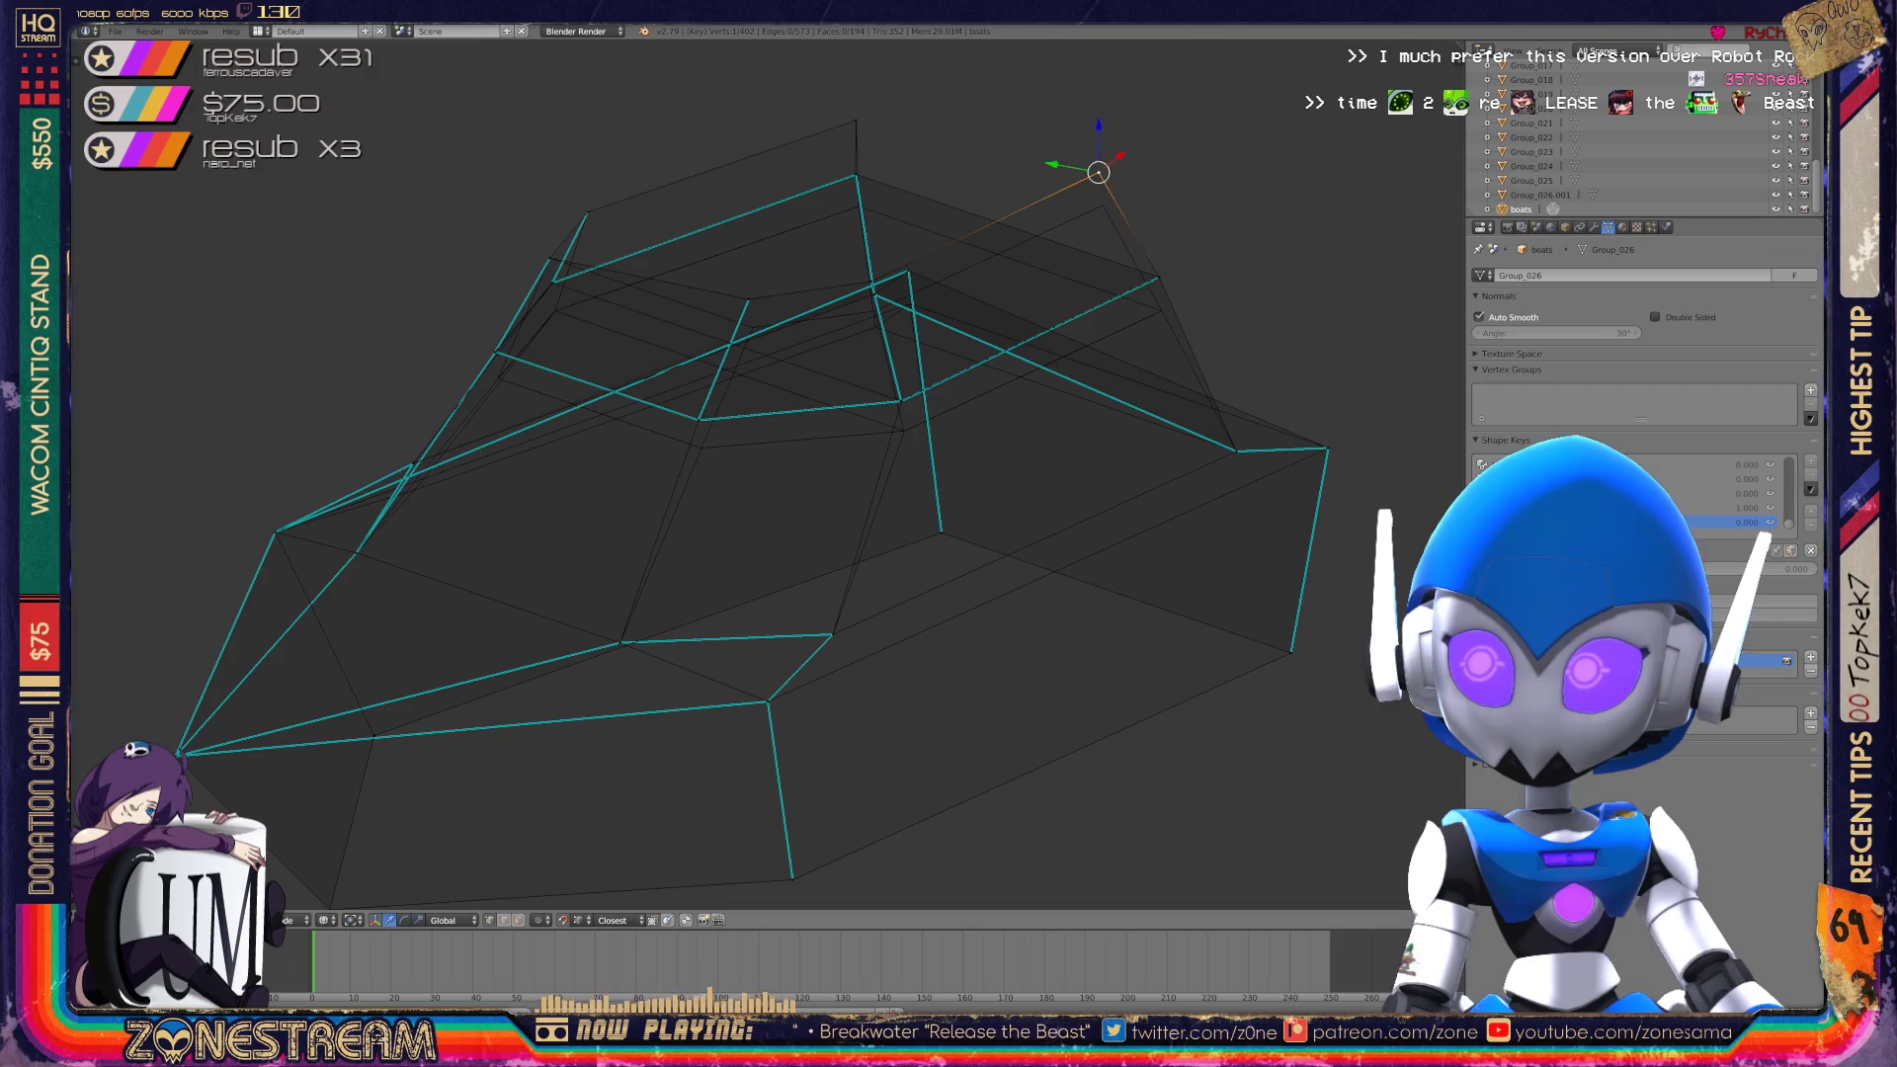
drag(1098, 173, 1103, 205)
middle_drag(751, 494, 890, 474)
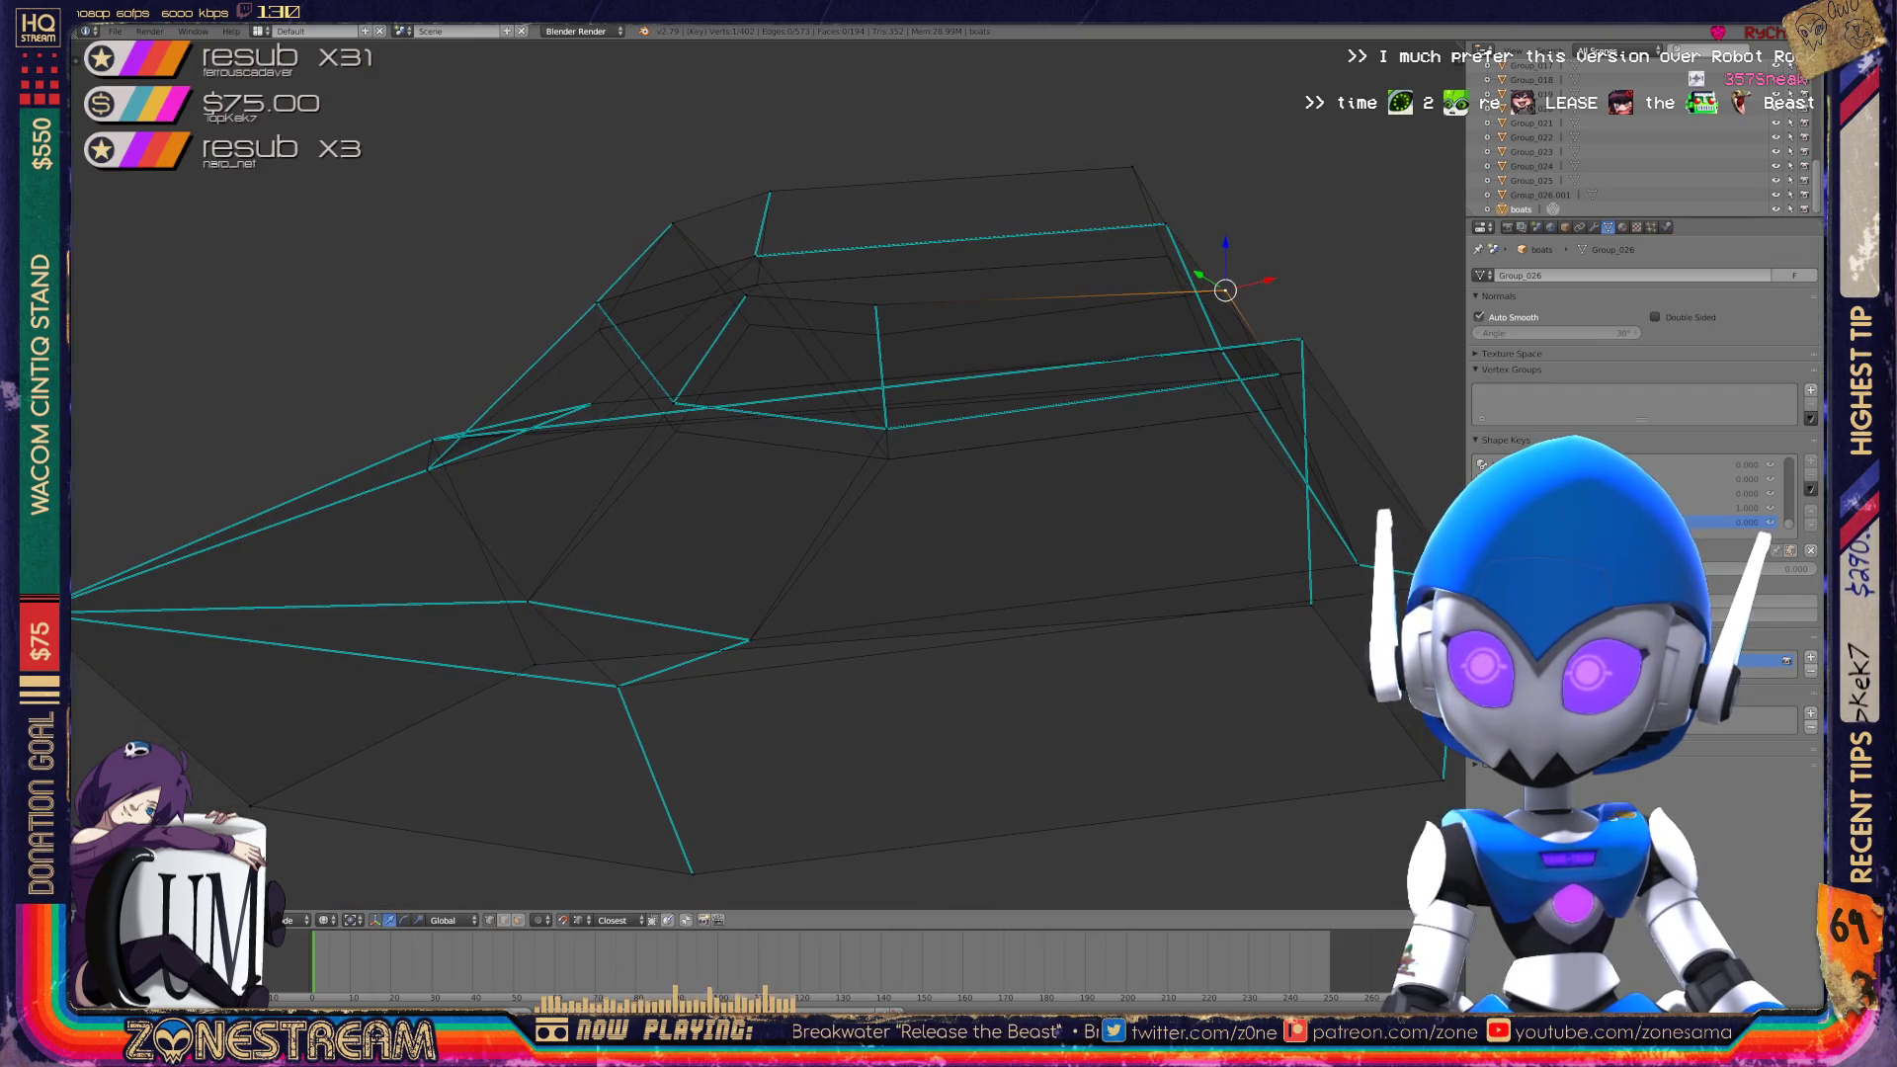
drag(876, 305, 878, 335)
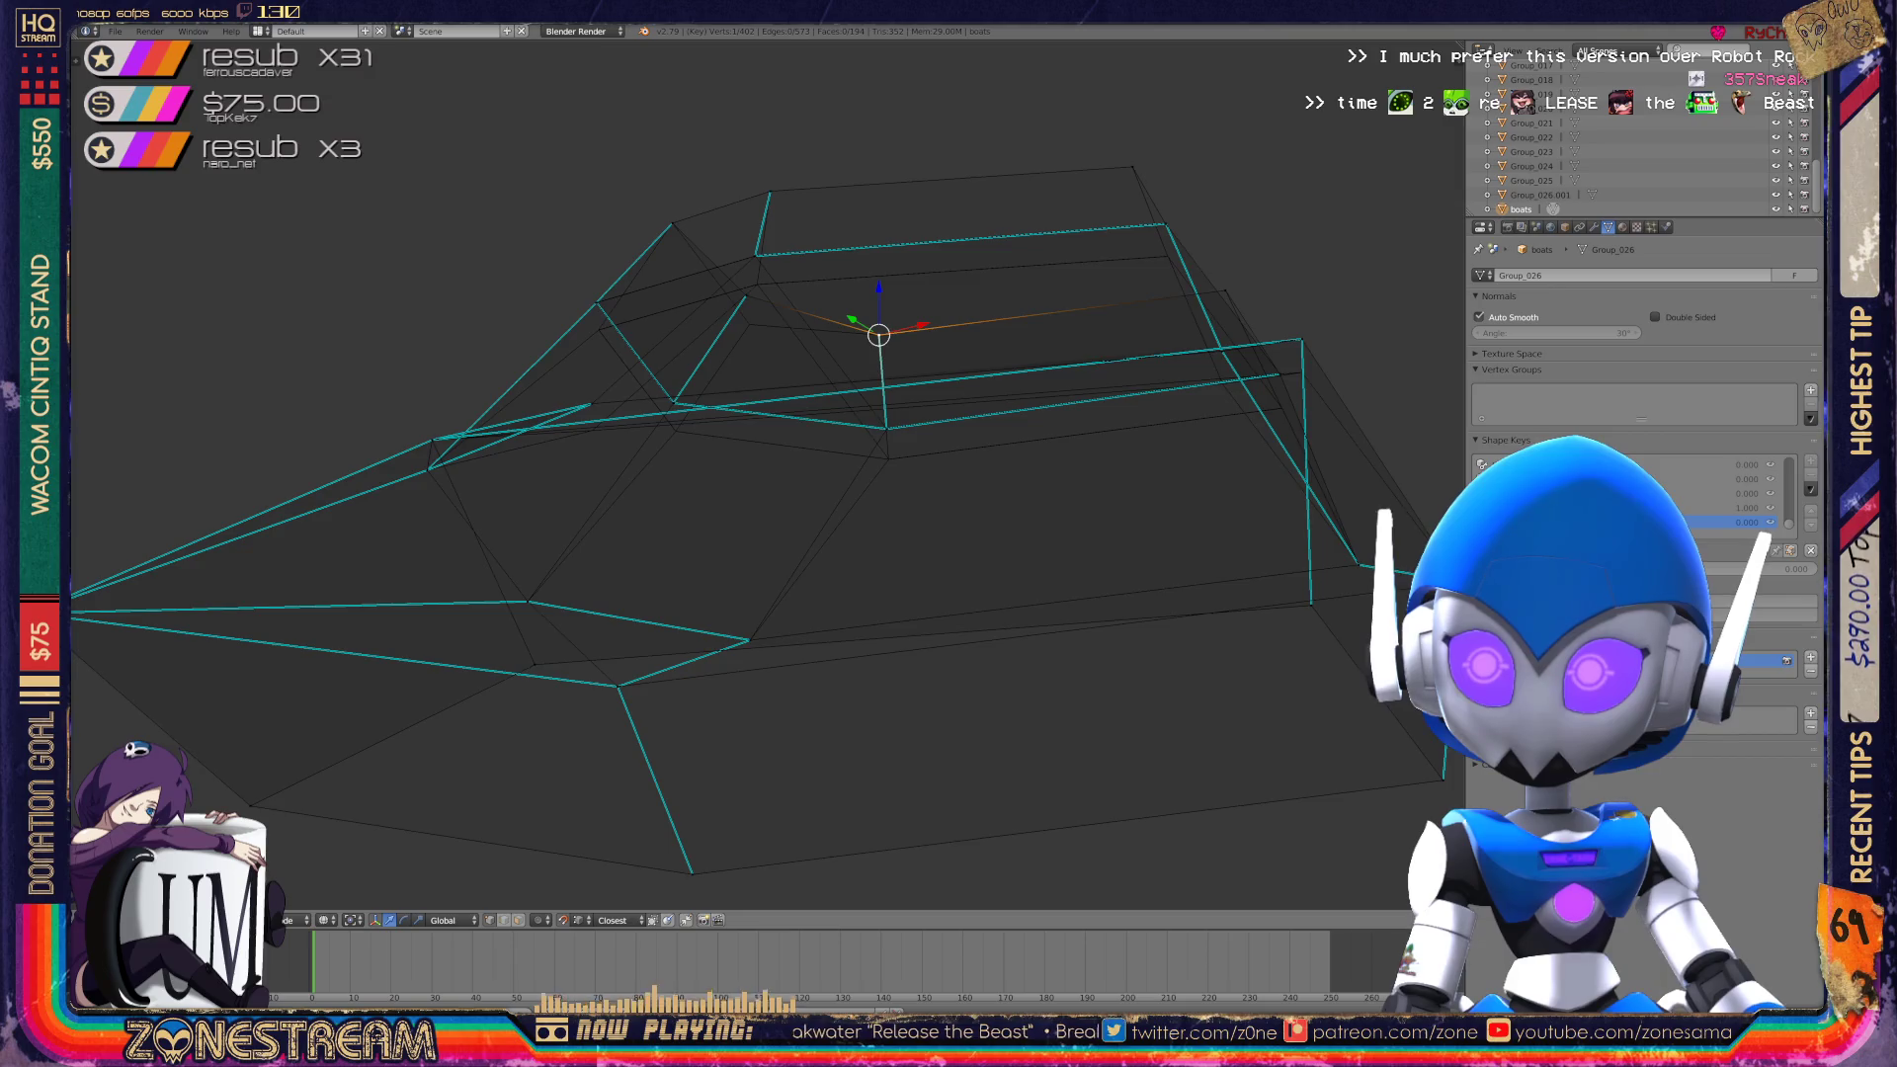
middle_drag(751, 494, 900, 475)
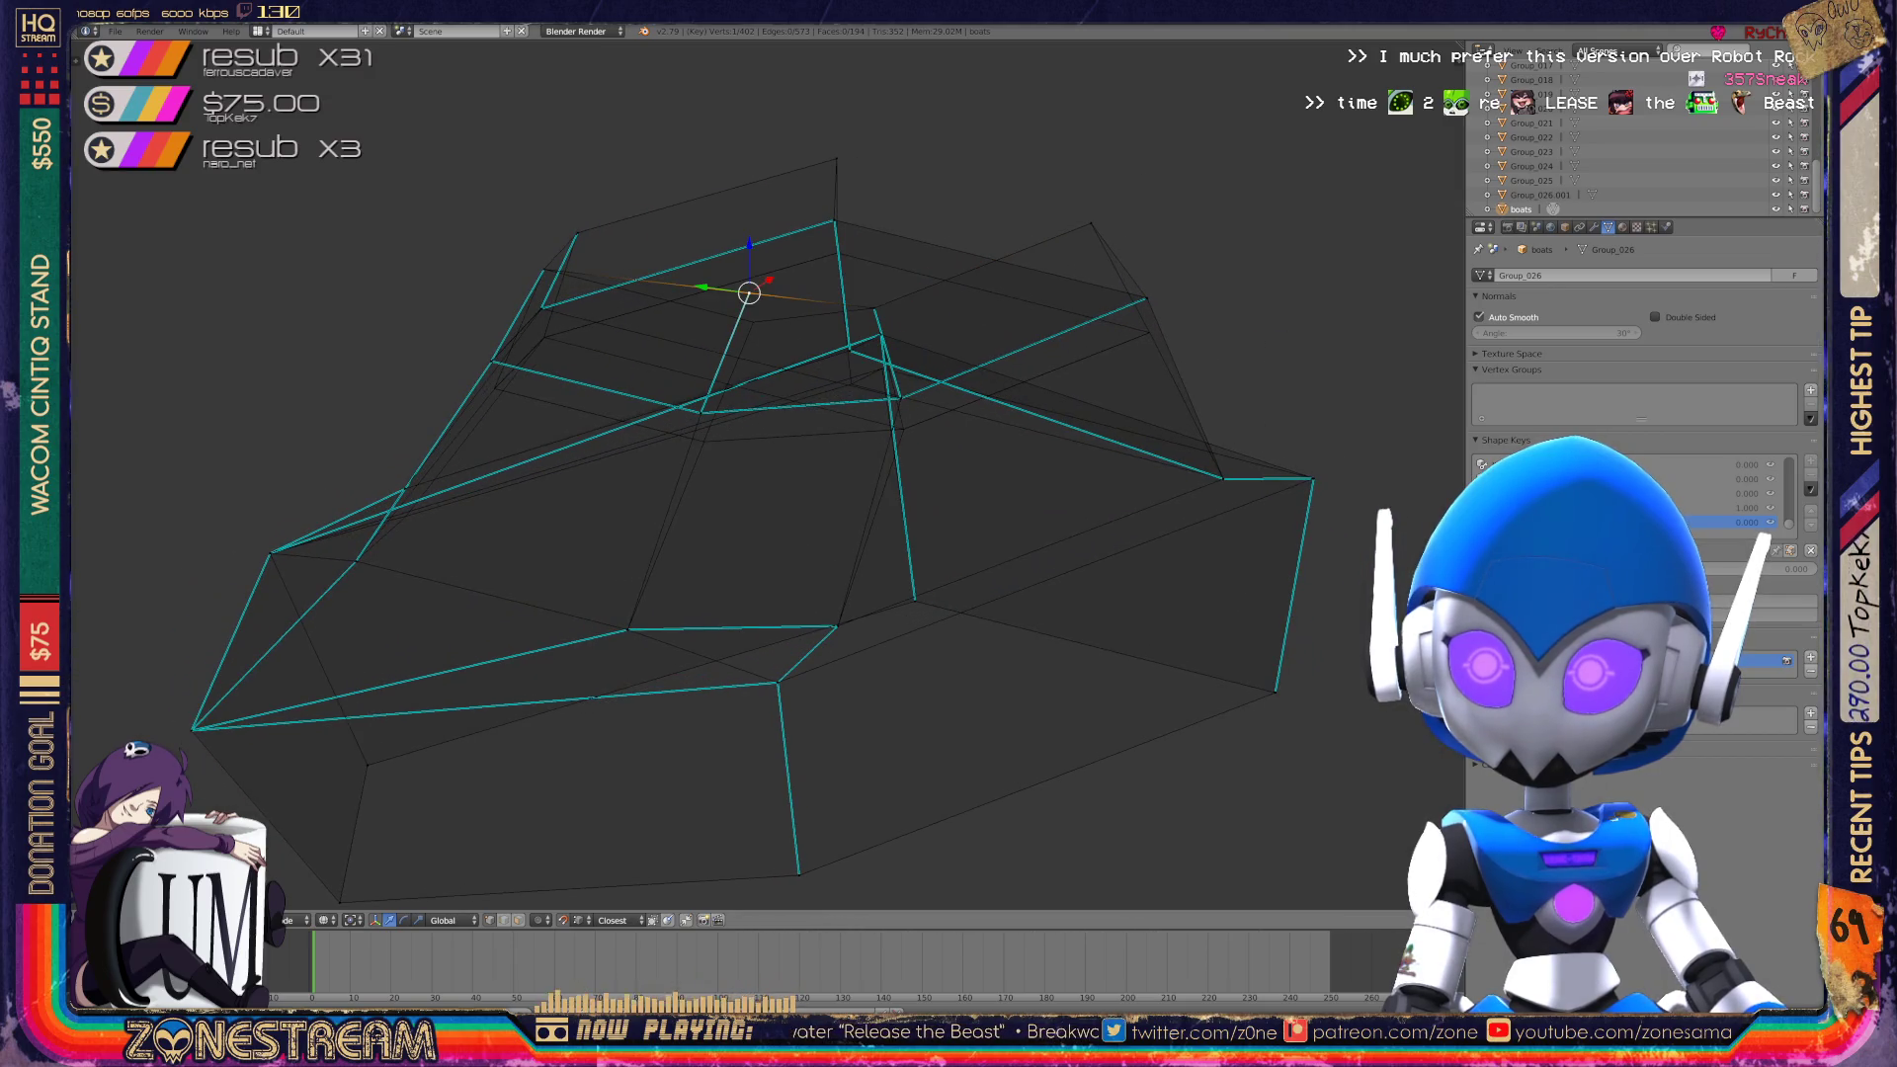
drag(749, 293, 754, 317)
scroll(761, 425, down, 4)
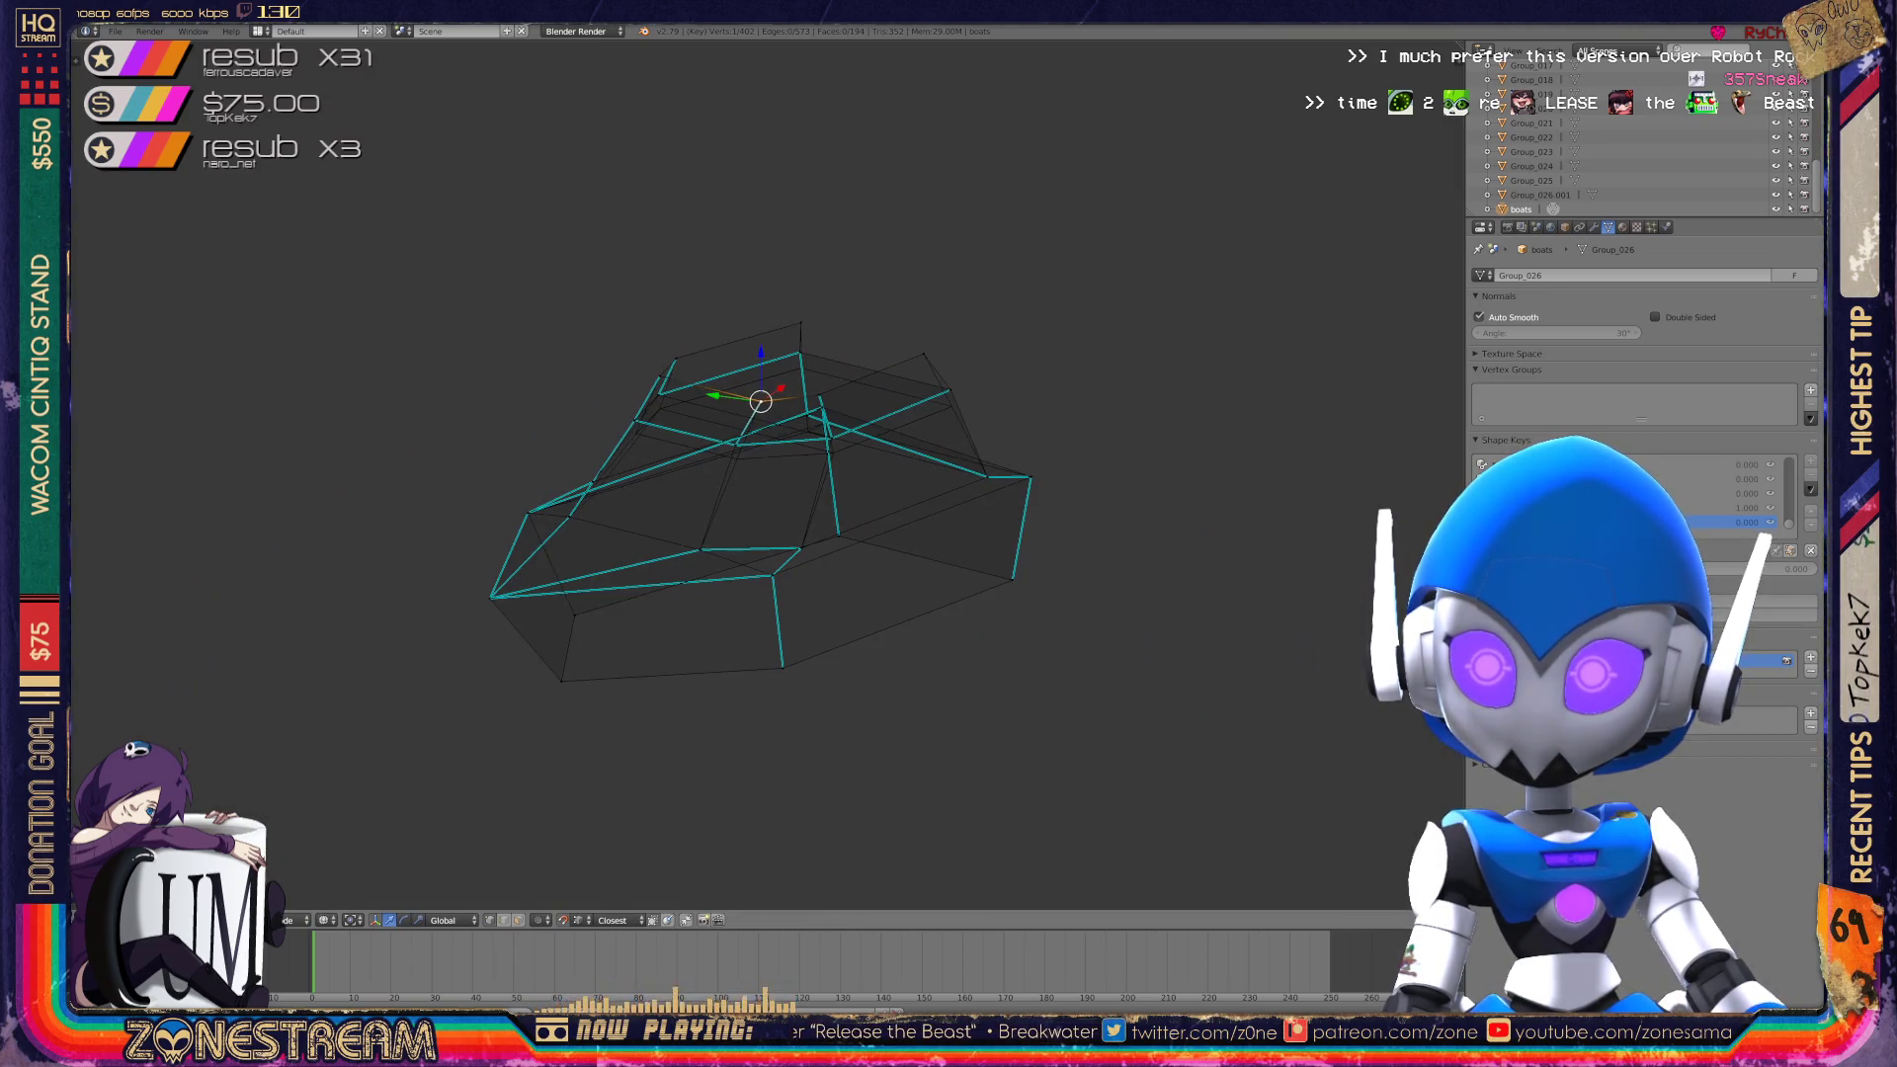
Snap the selected vertex down onto the corner and slide it slightly left.
scroll(761, 425, up, 6)
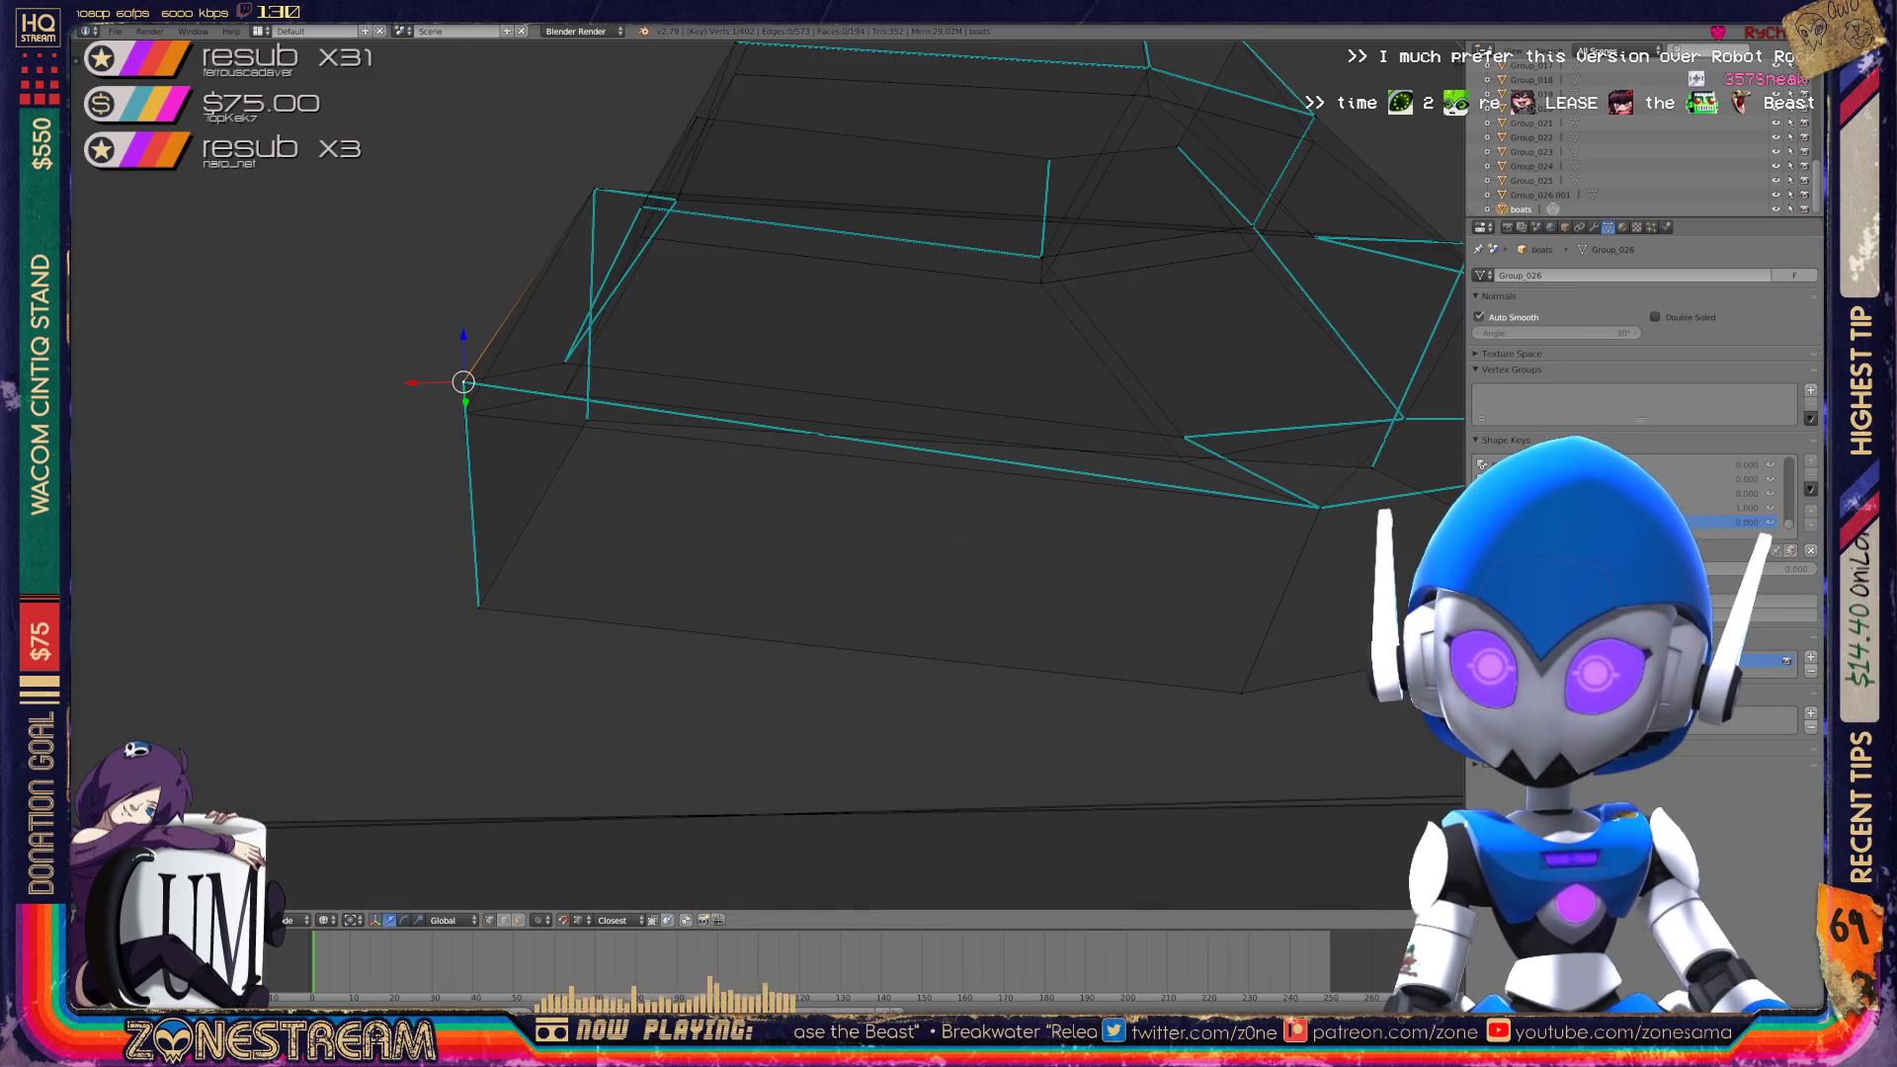
key(alt+m)
click(463, 383)
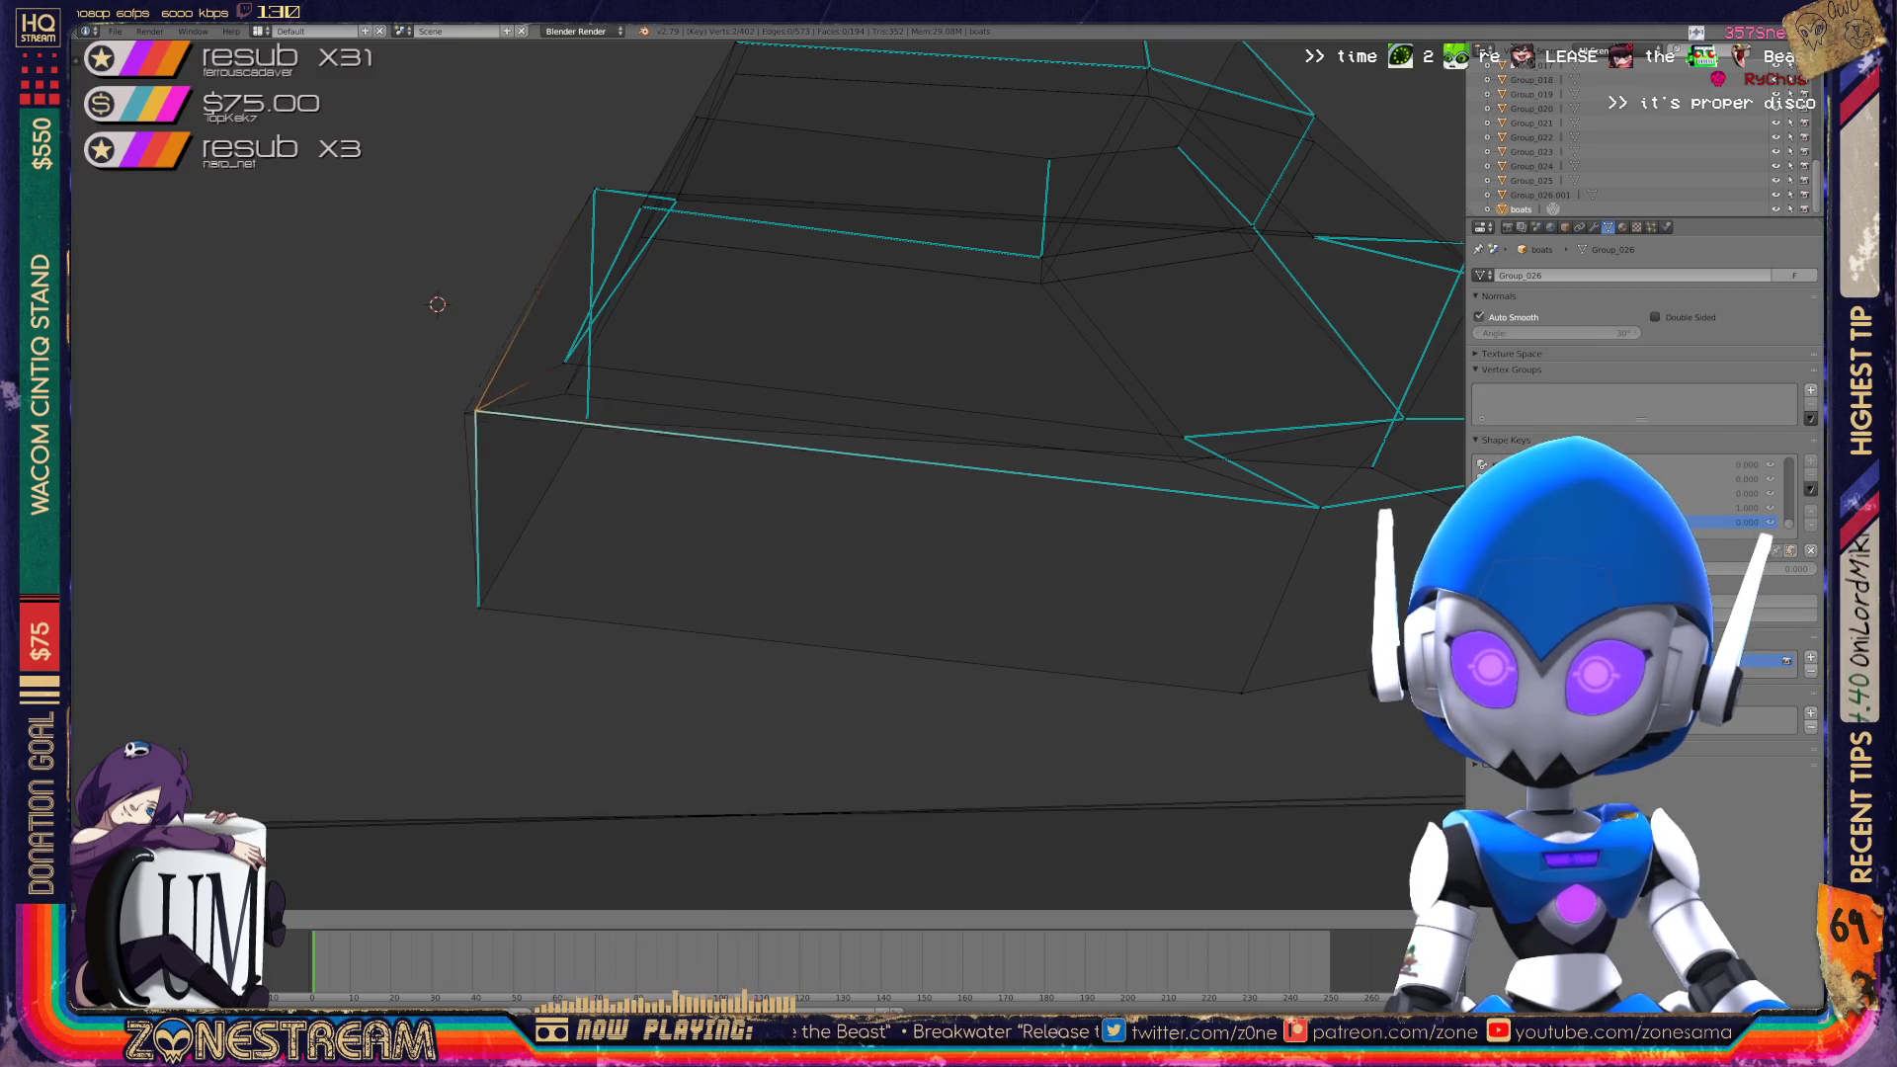
click(465, 413)
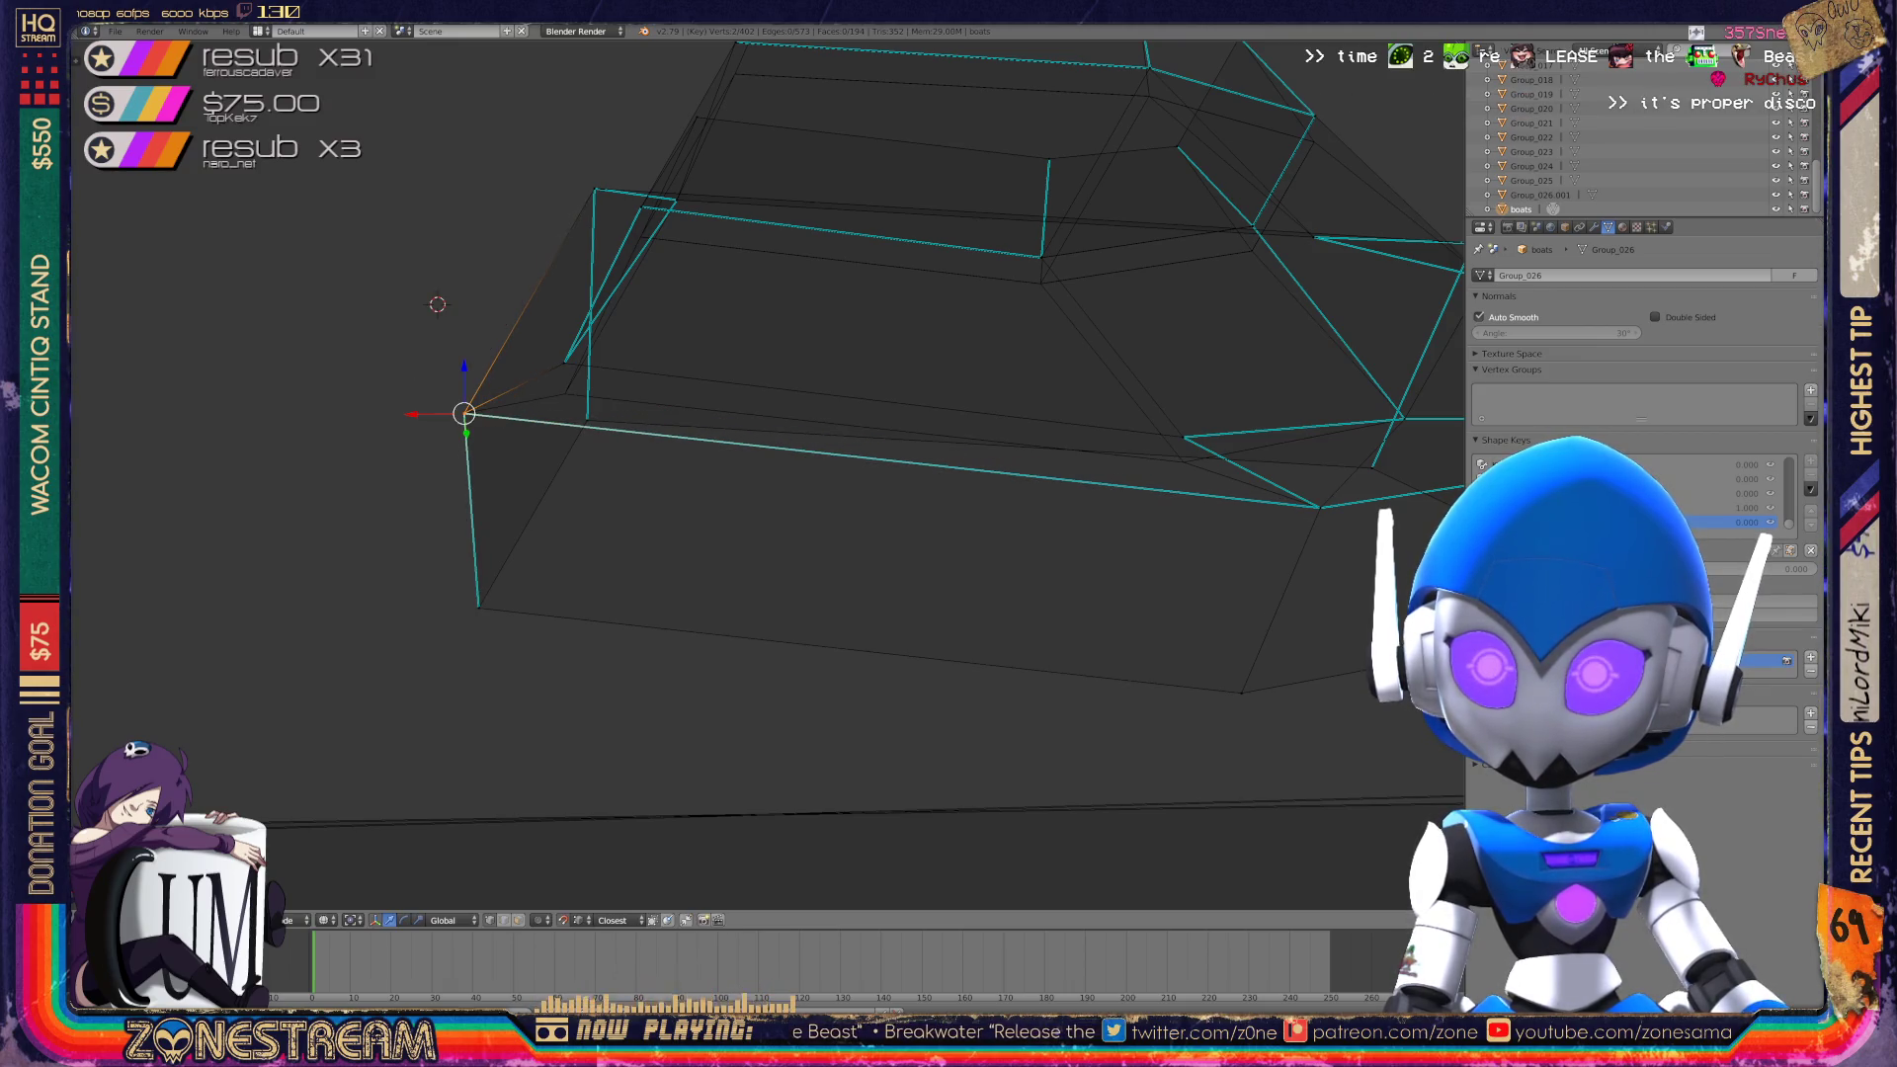
Lower another upper-edge vertex, then move a vertex onto the nearby corner.
right_click(564, 363)
key(g)
click(564, 394)
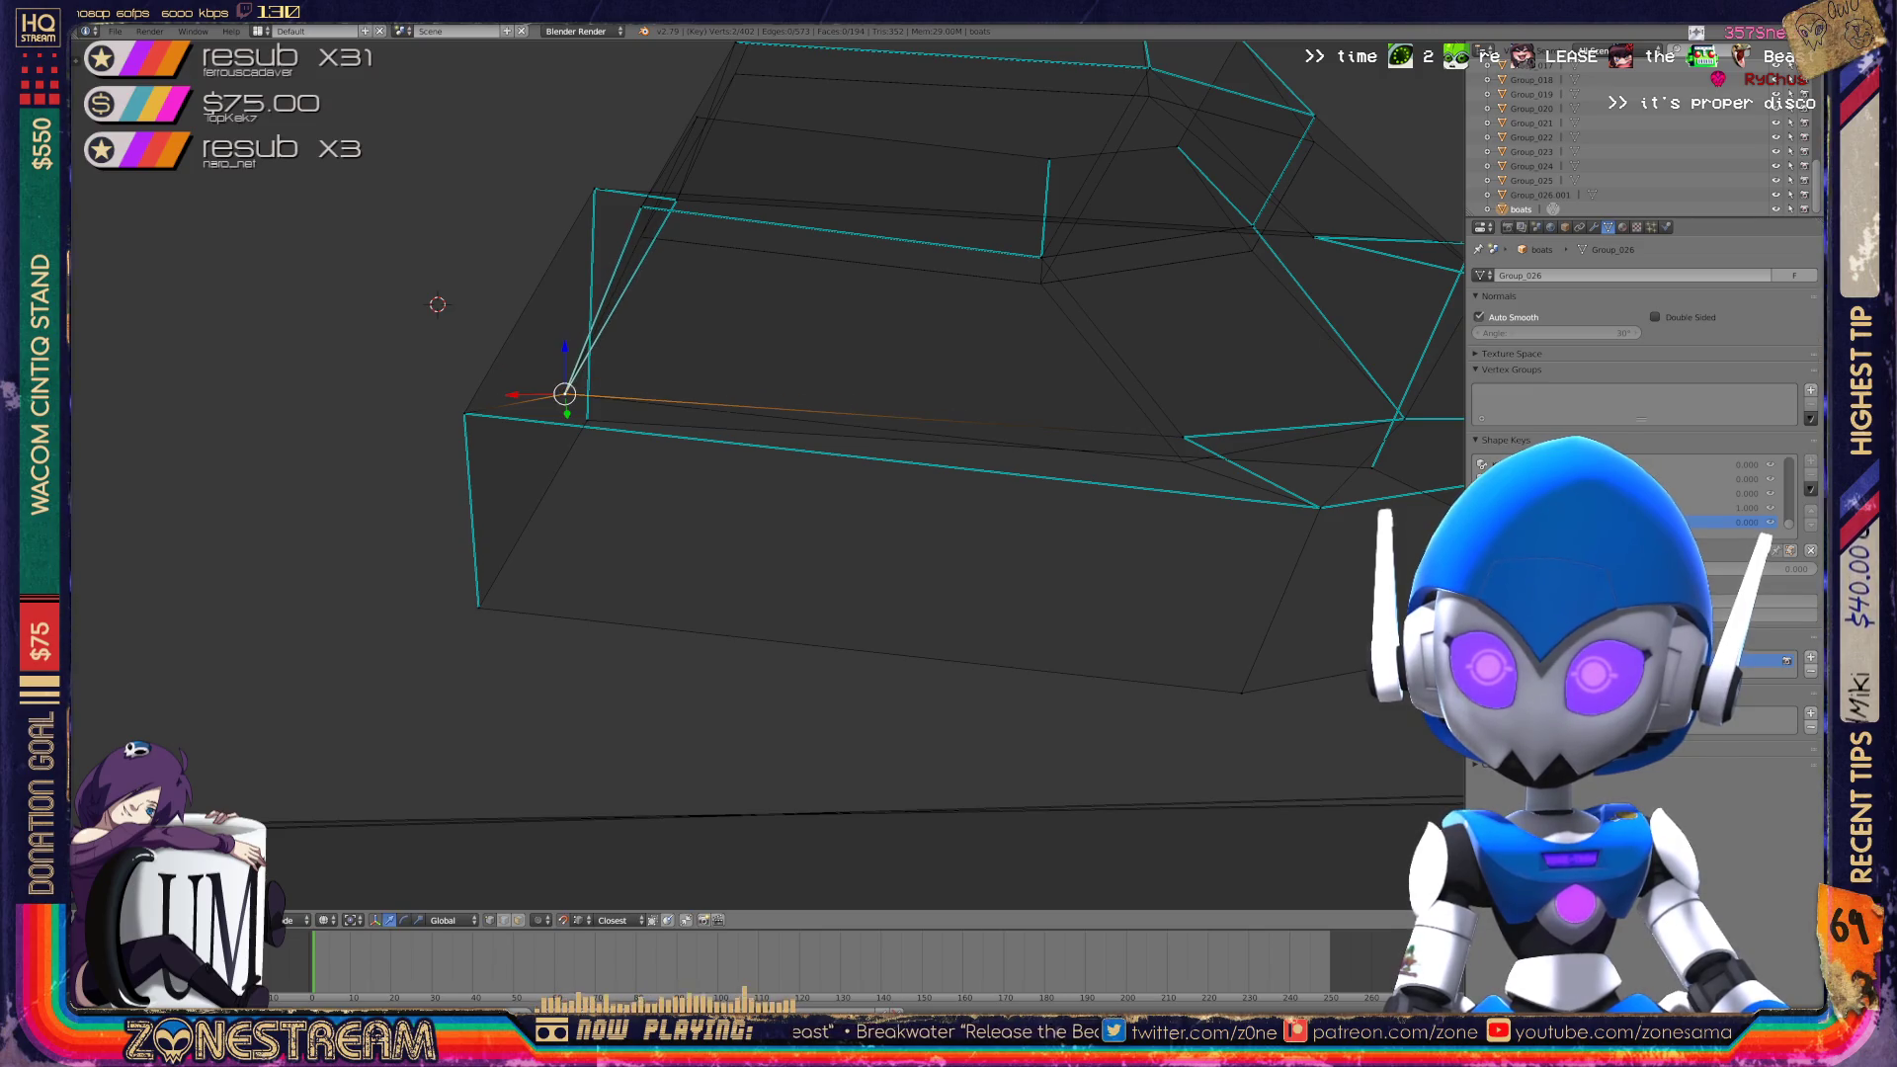
middle_drag(751, 475, 554, 514)
key(g)
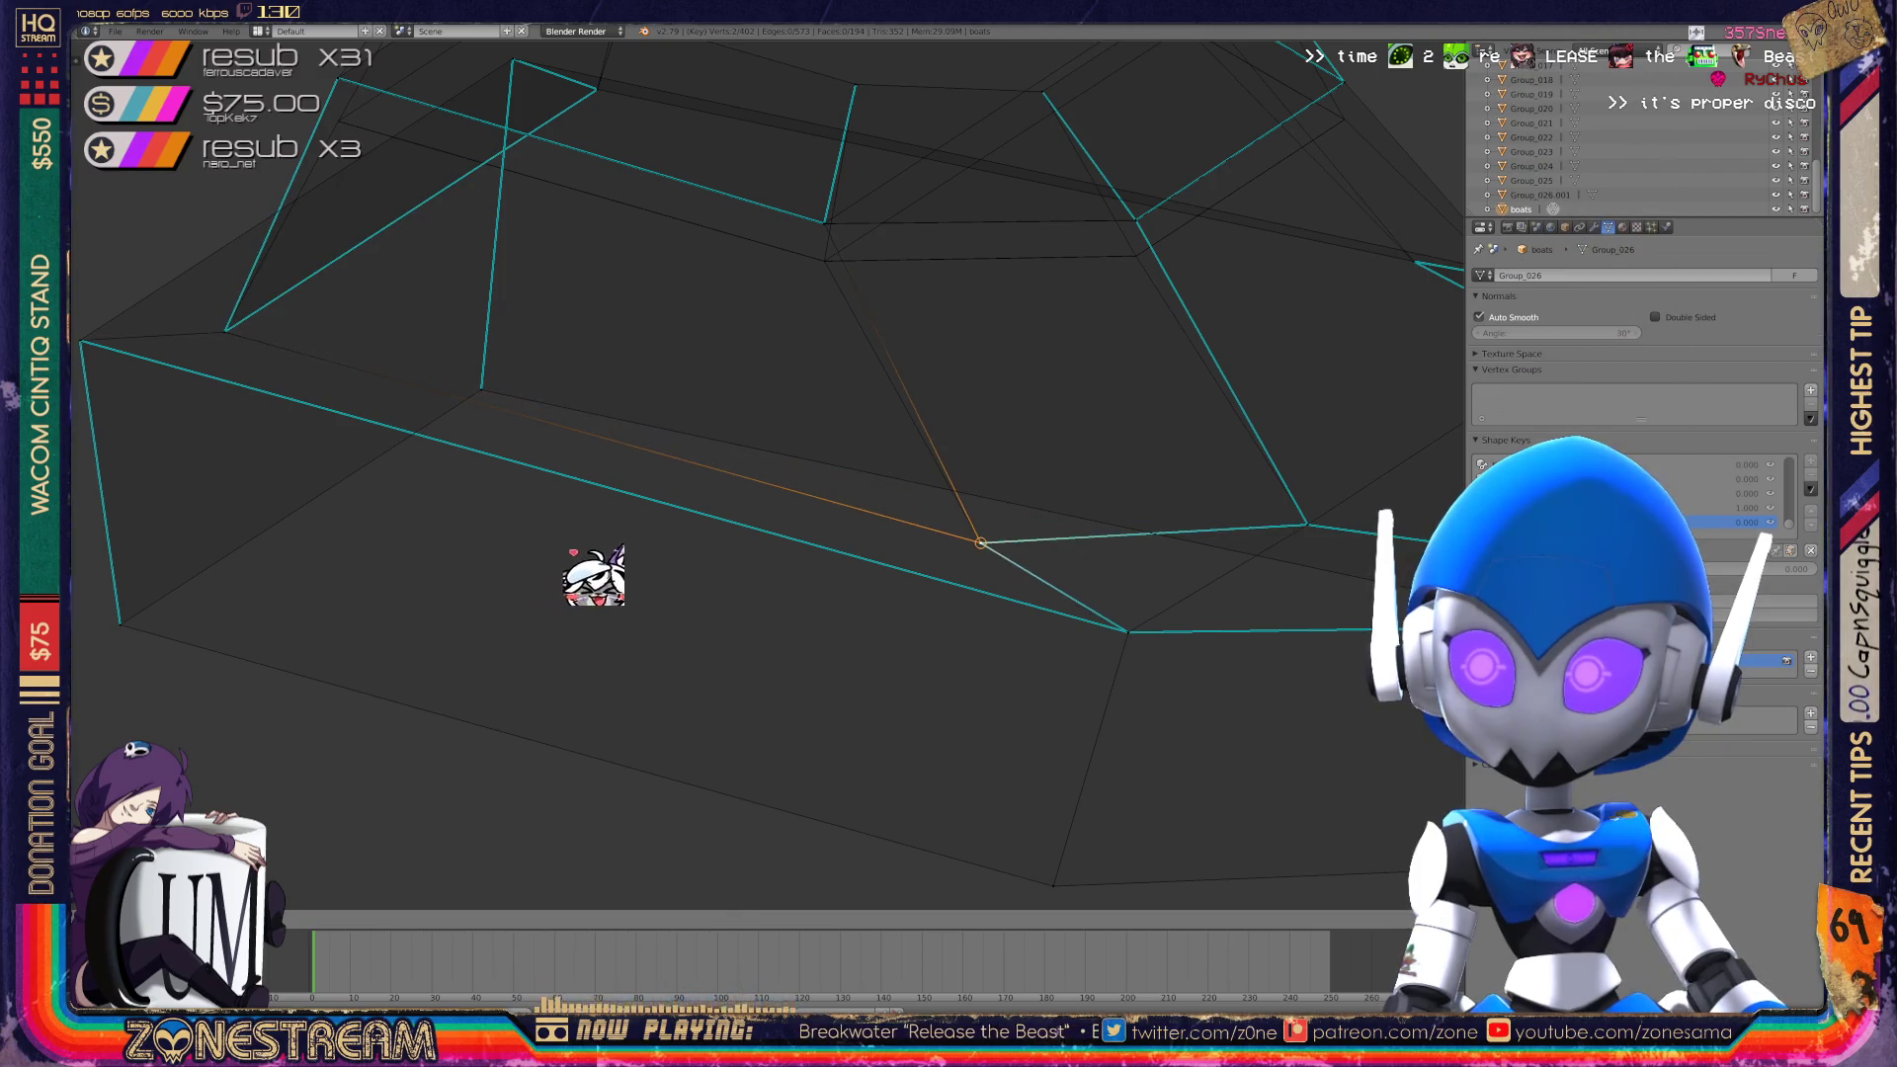
click(636, 560)
mouse_move(678, 542)
middle_down()
mouse_move(815, 657)
mouse_move(988, 532)
mouse_move(954, 631)
middle_up()
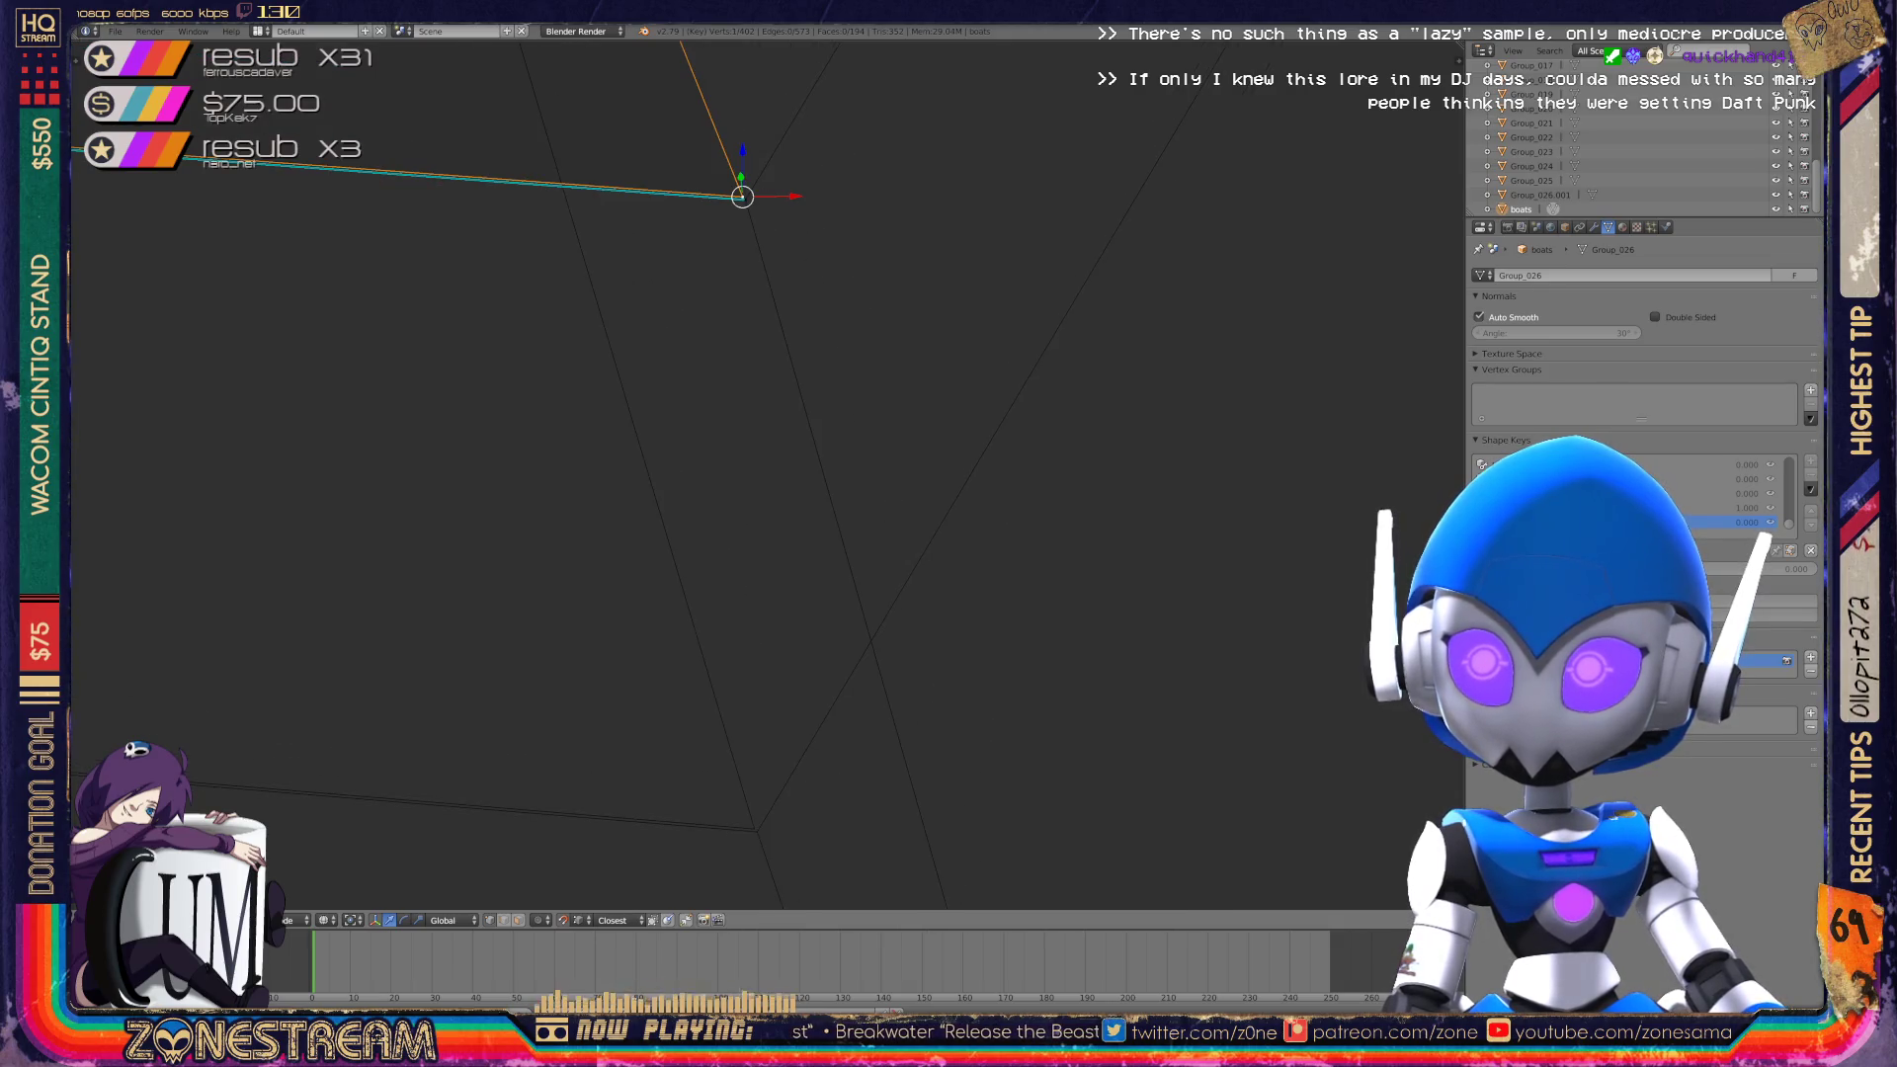
Move the upper vertex where edges meet down to the lower vertex of its edge.
right_click(754, 828)
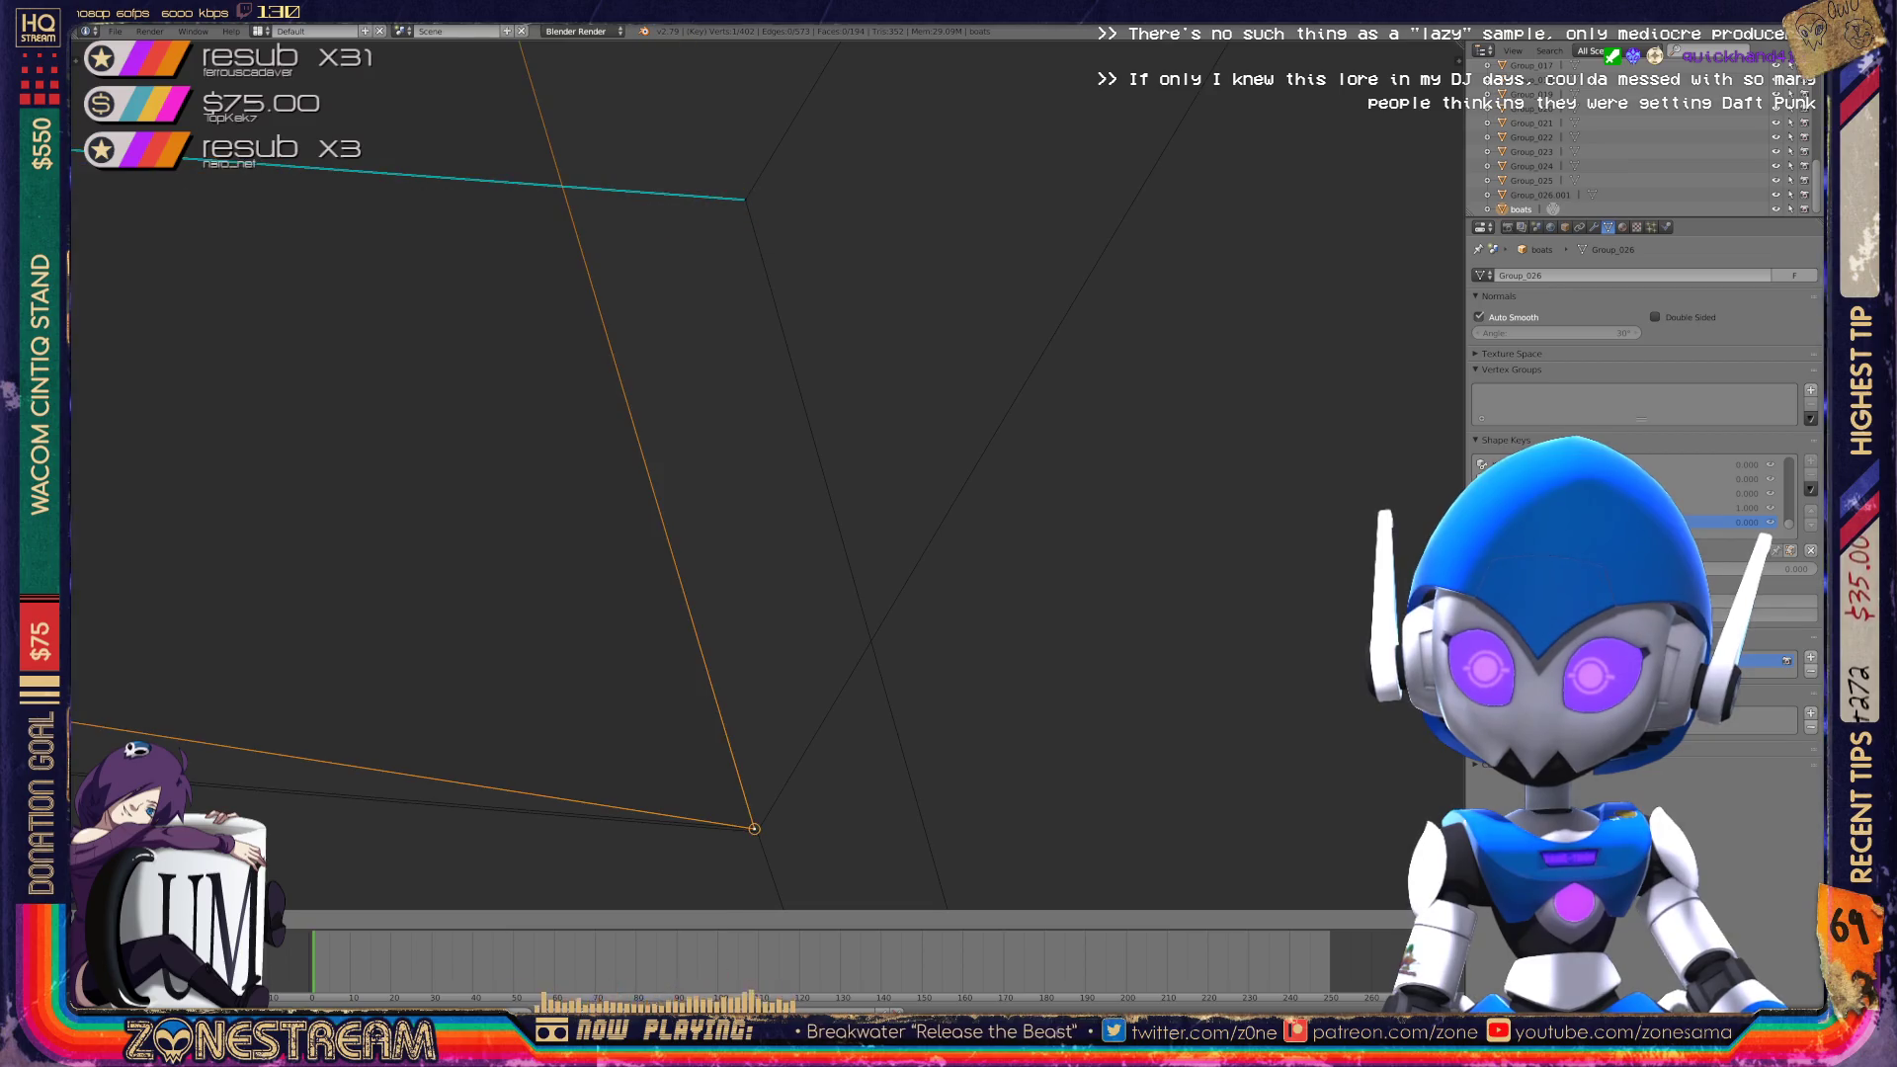
right_click(745, 199)
key(g)
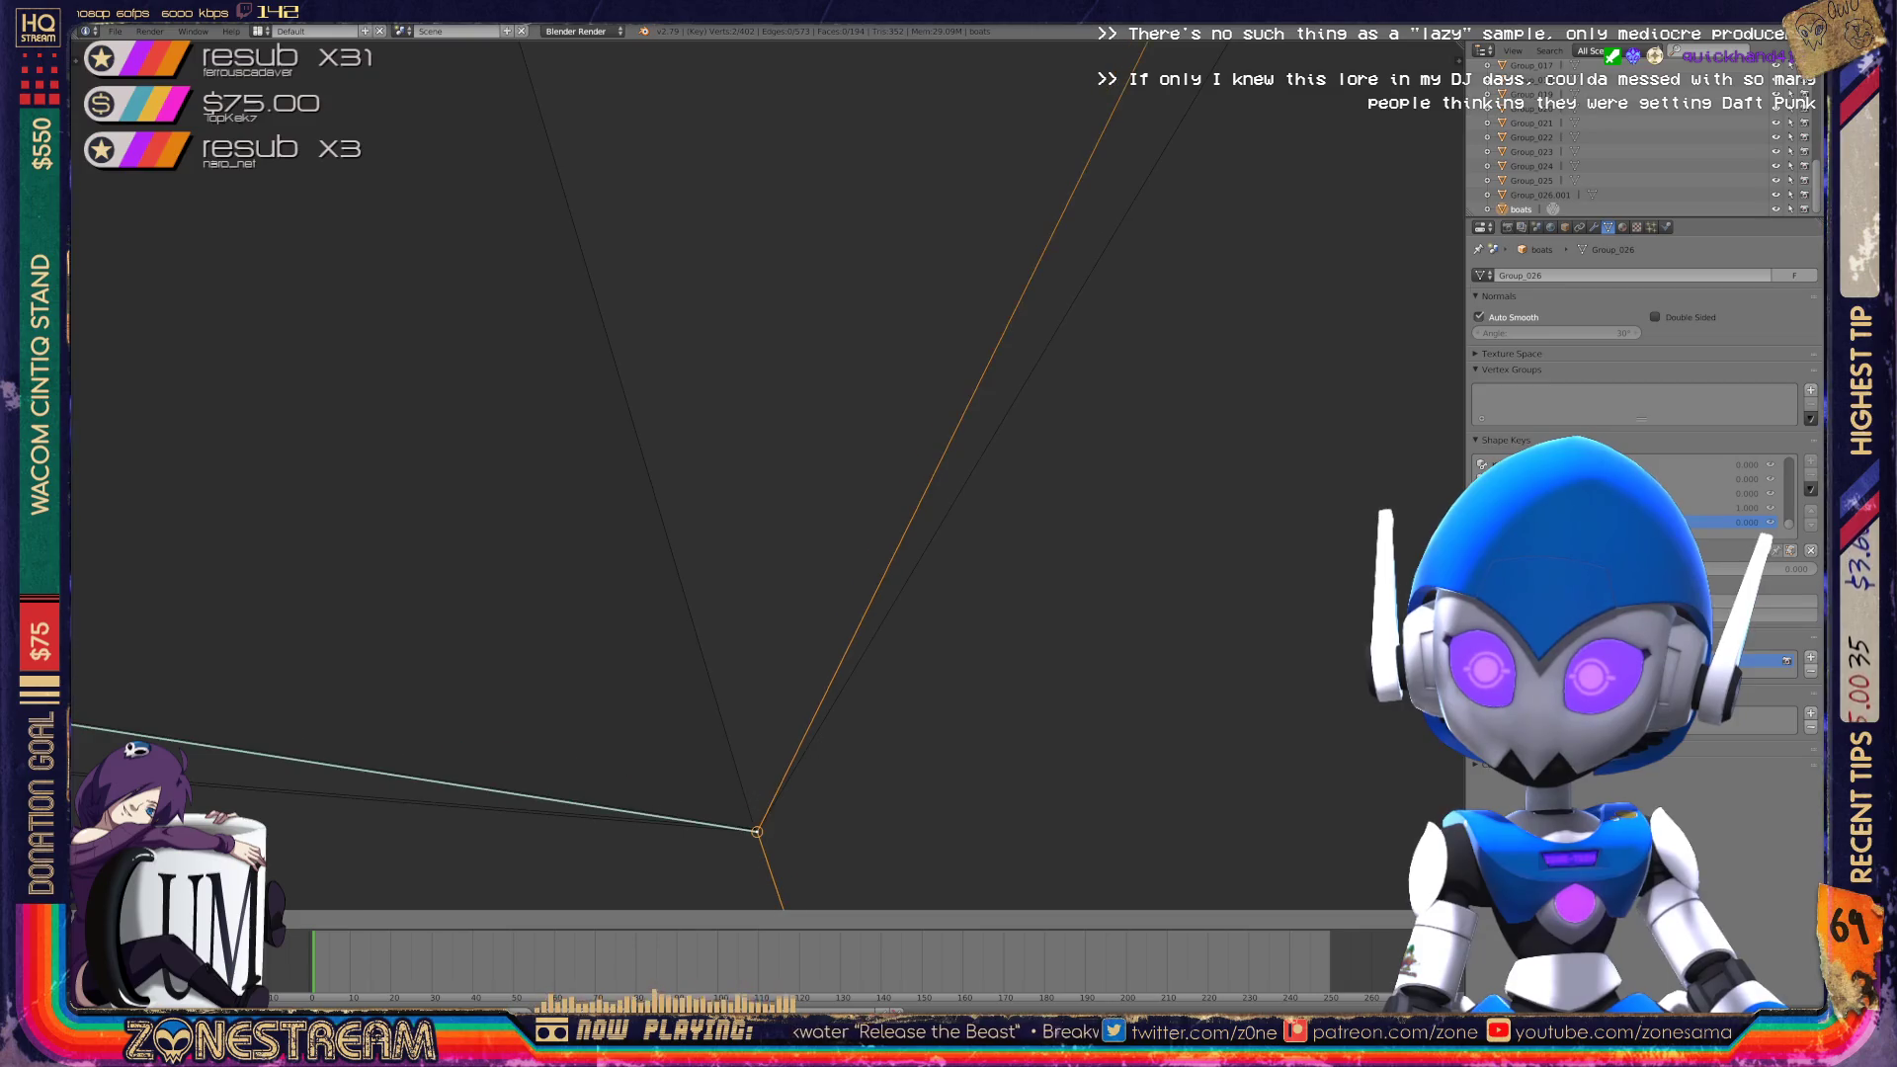
click(757, 832)
scroll(762, 584, up, 5)
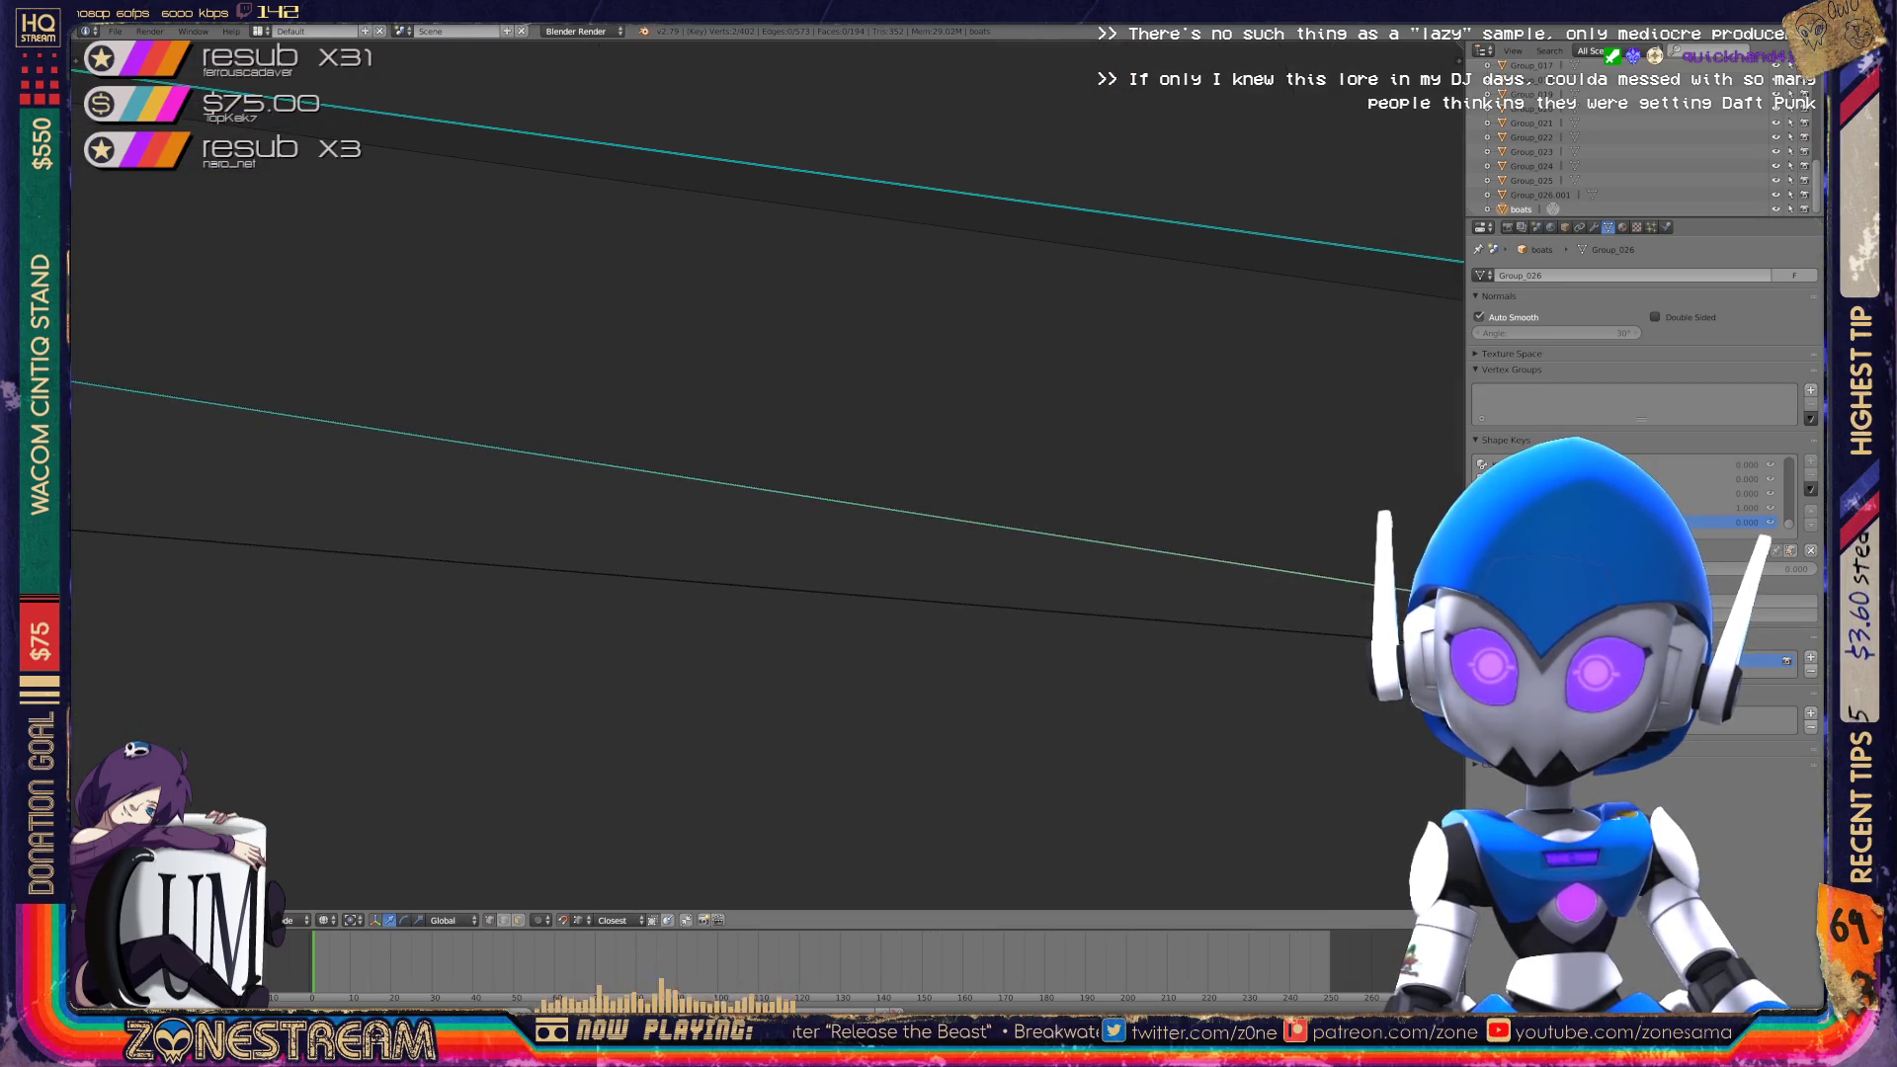
scroll(216, 400, up, 3)
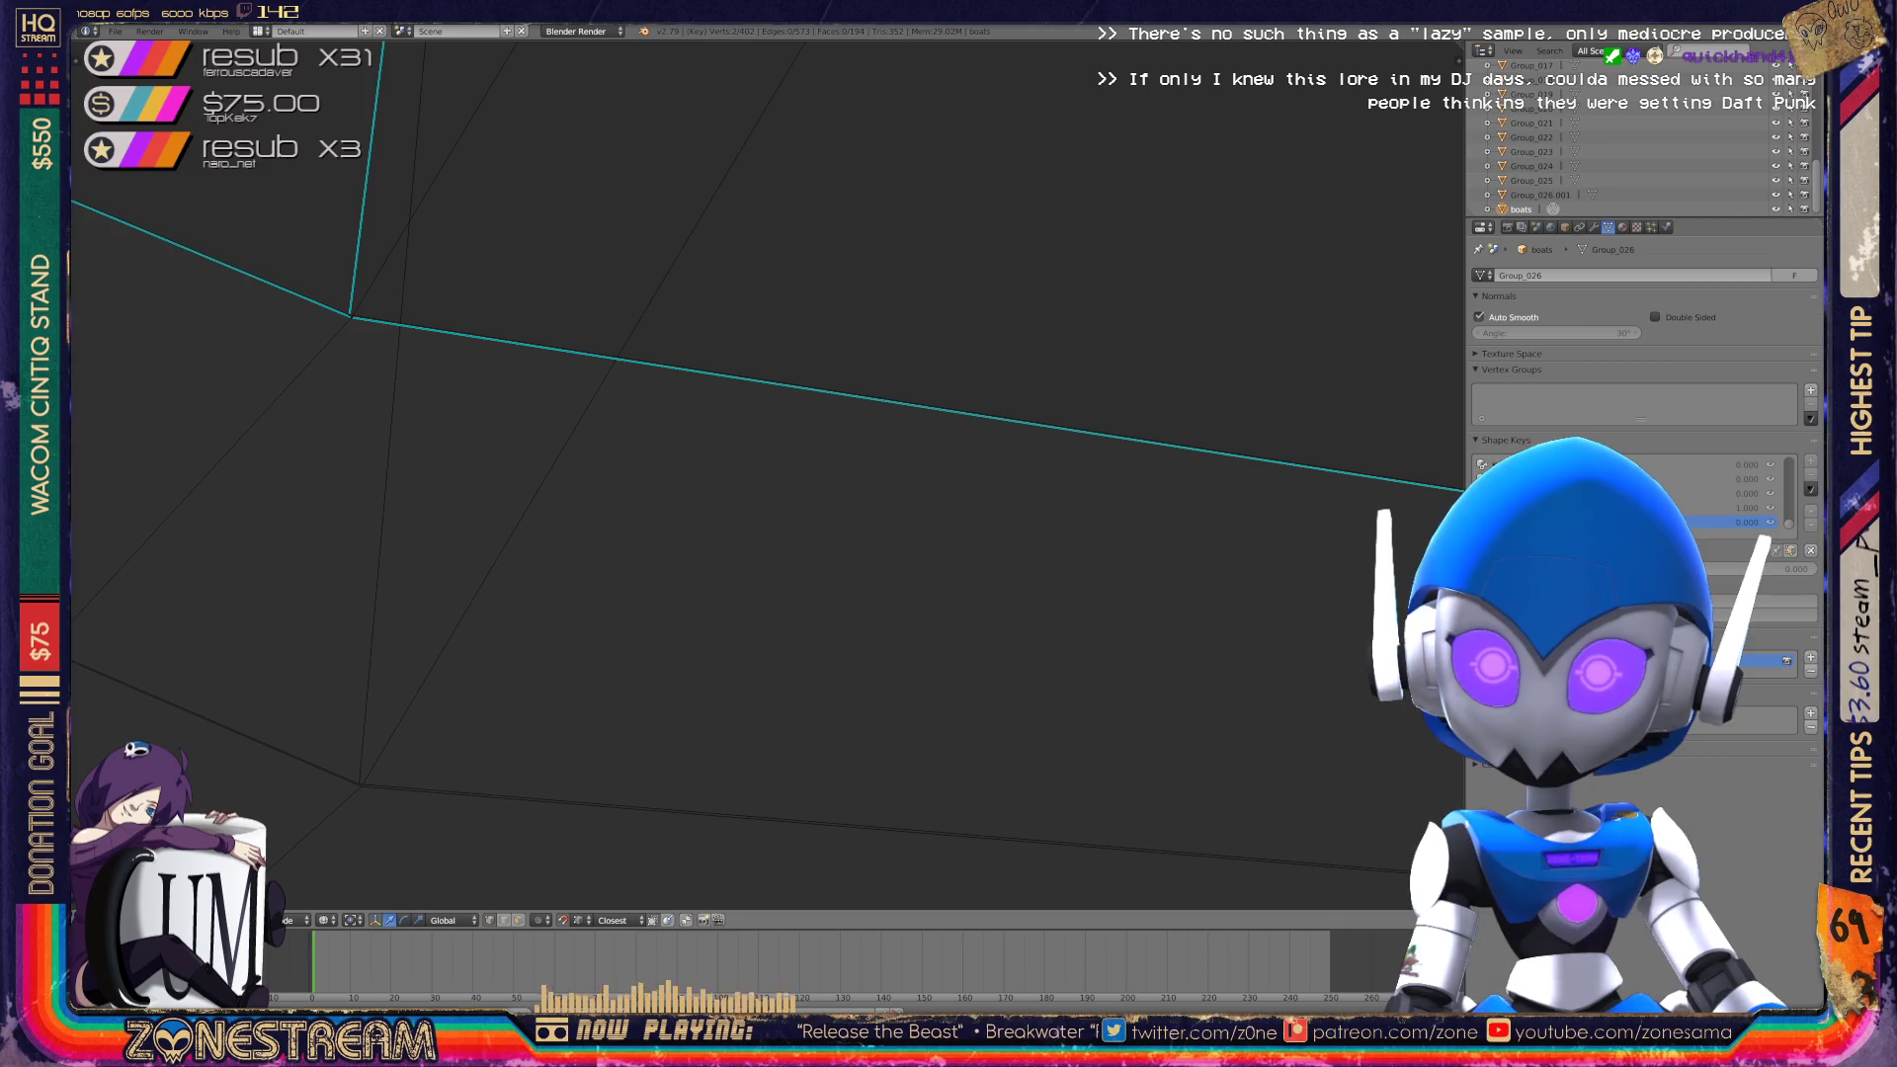
Reposition the next vertex, checking it from several angles, and leave the corner vertex unchanged.
click(349, 314)
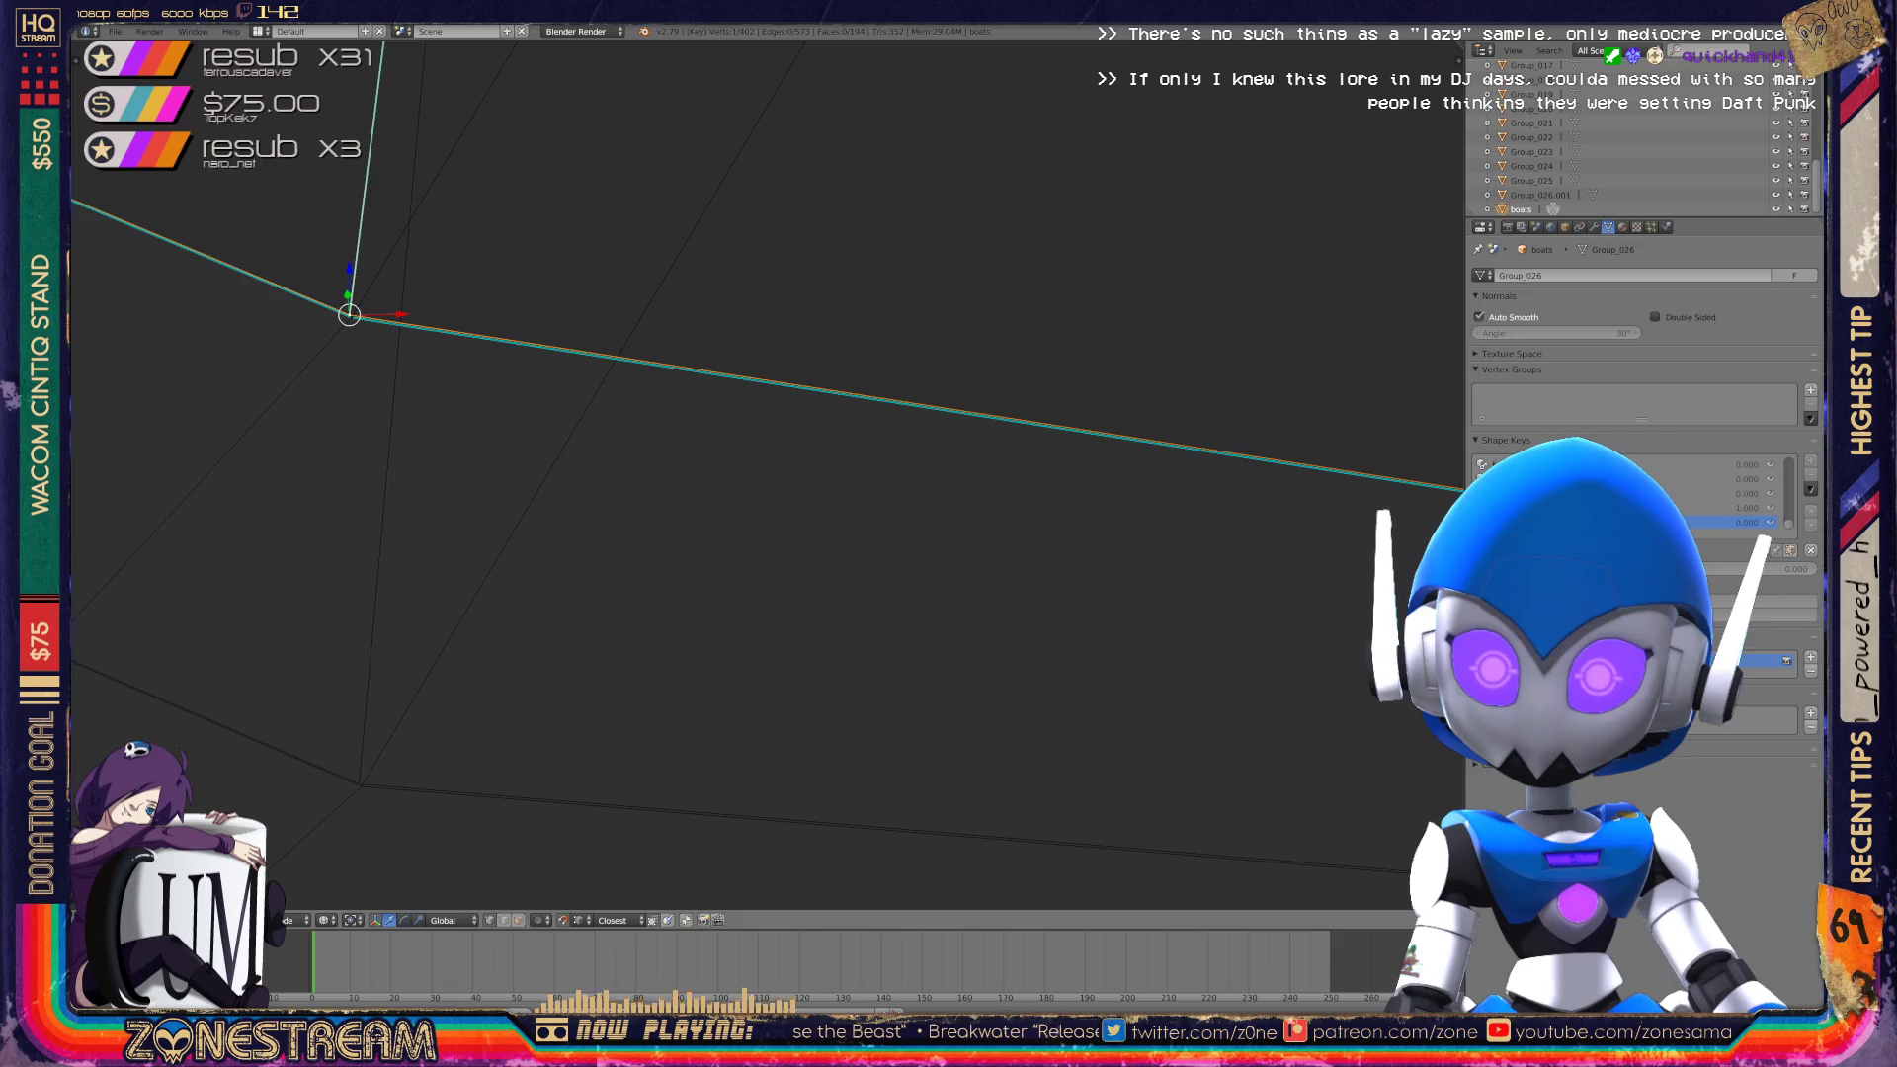
key(g)
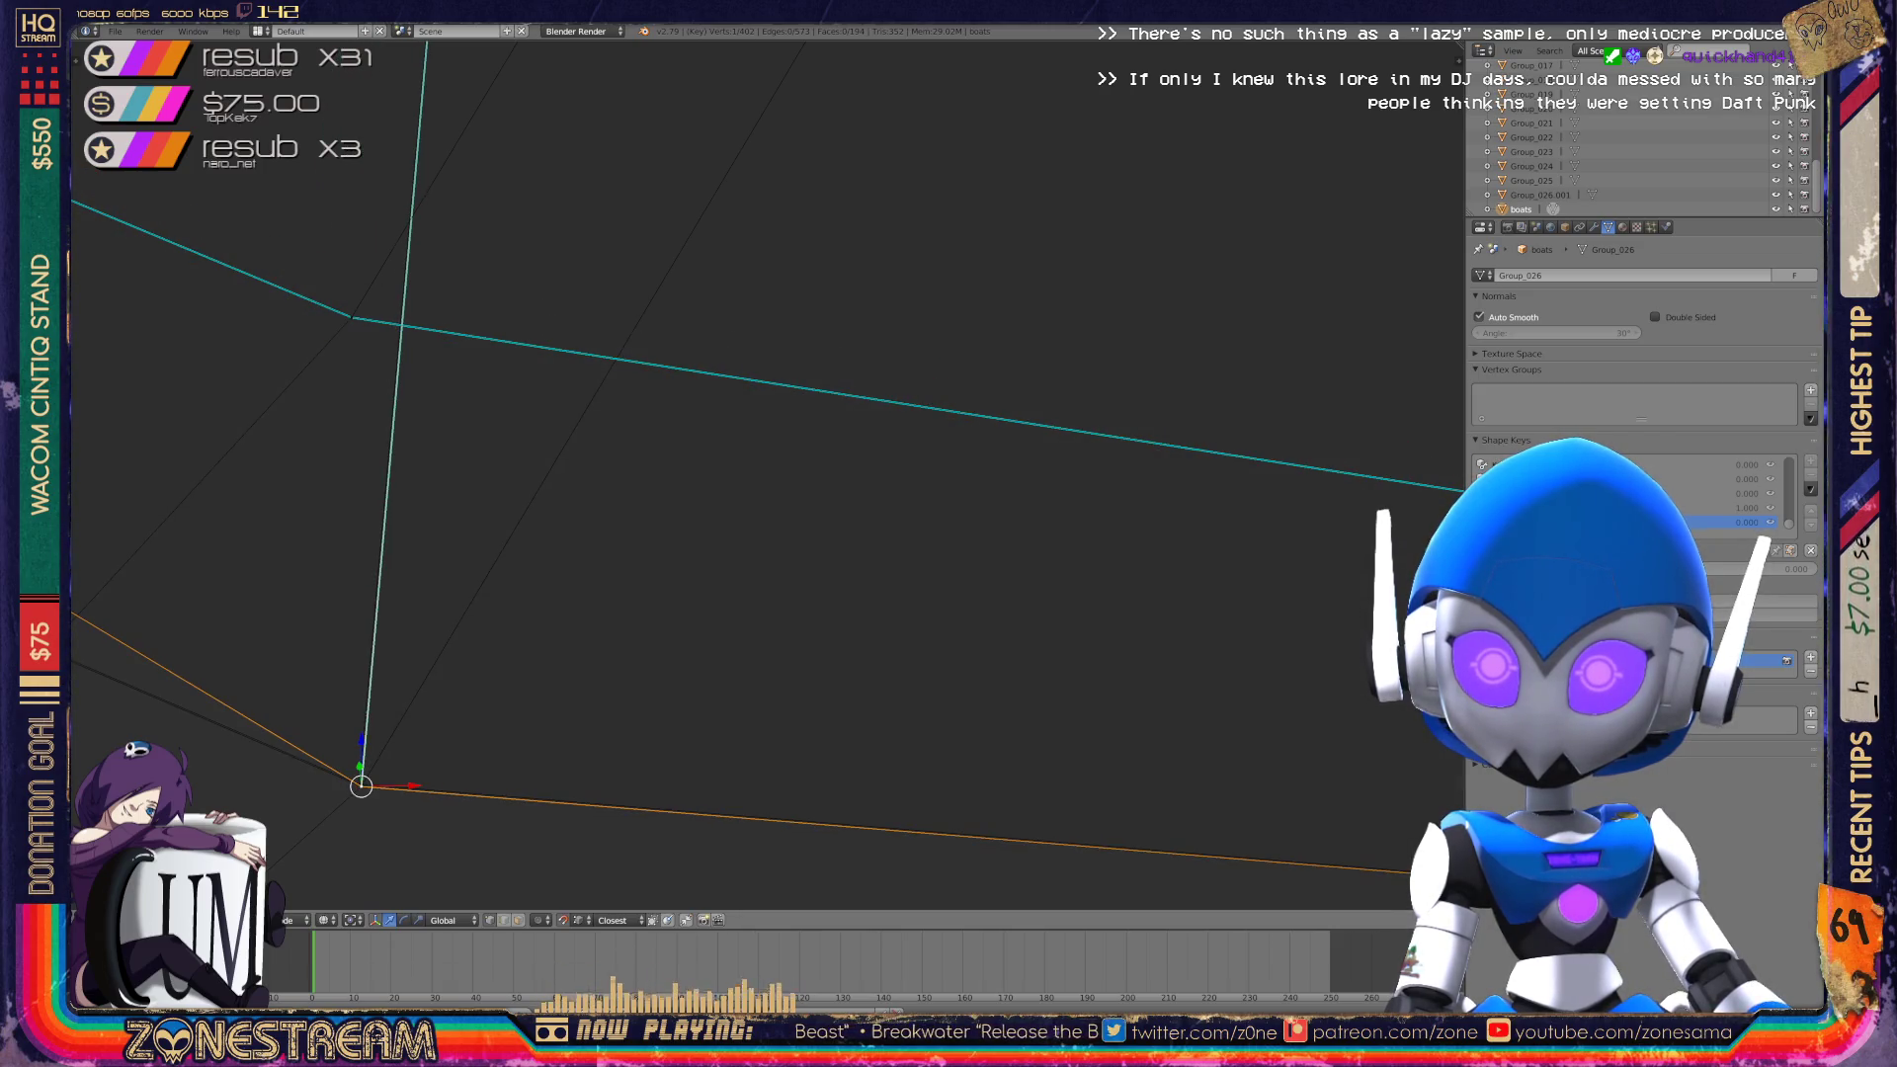
middle_drag(691, 494, 692, 375)
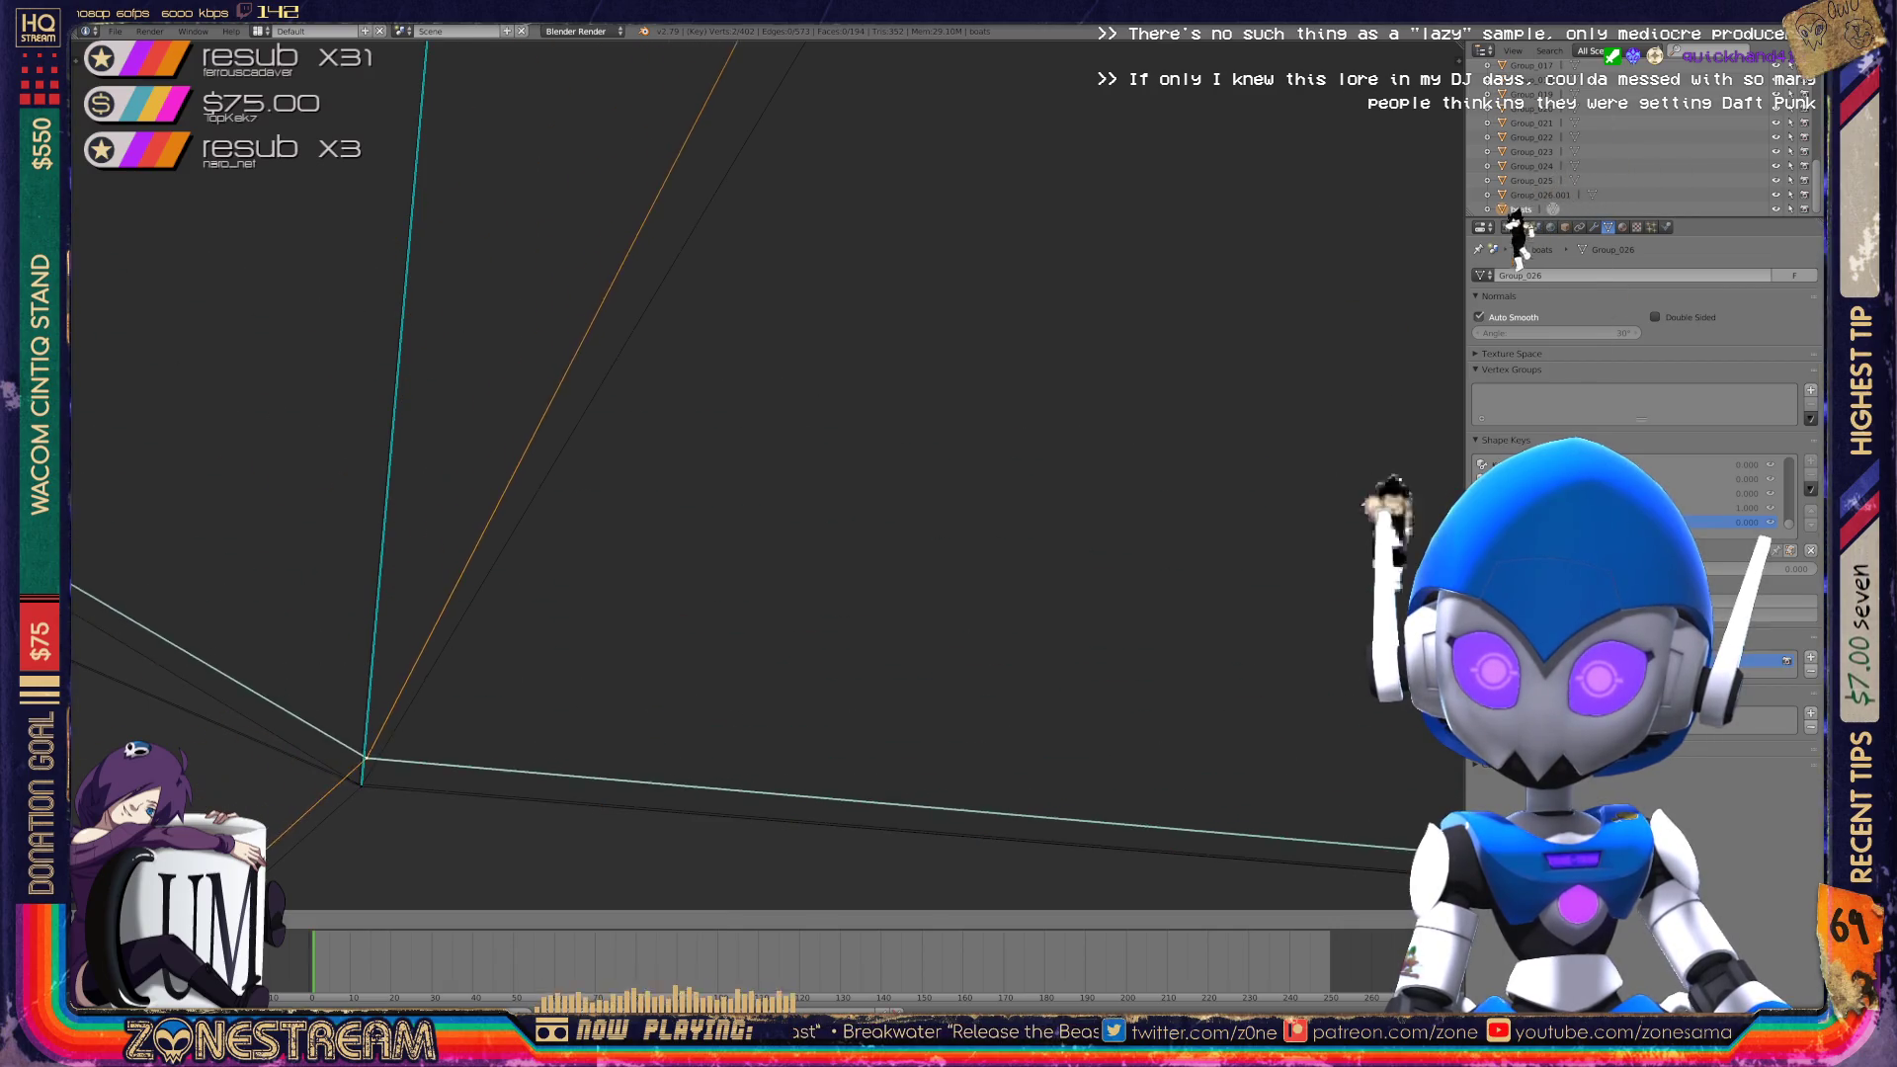
middle_drag(1516, 232, 1314, 487)
key(Return)
mouse_move(1462, 280)
middle_down()
mouse_move(1325, 746)
mouse_move(1304, 692)
mouse_move(1344, 613)
middle_up()
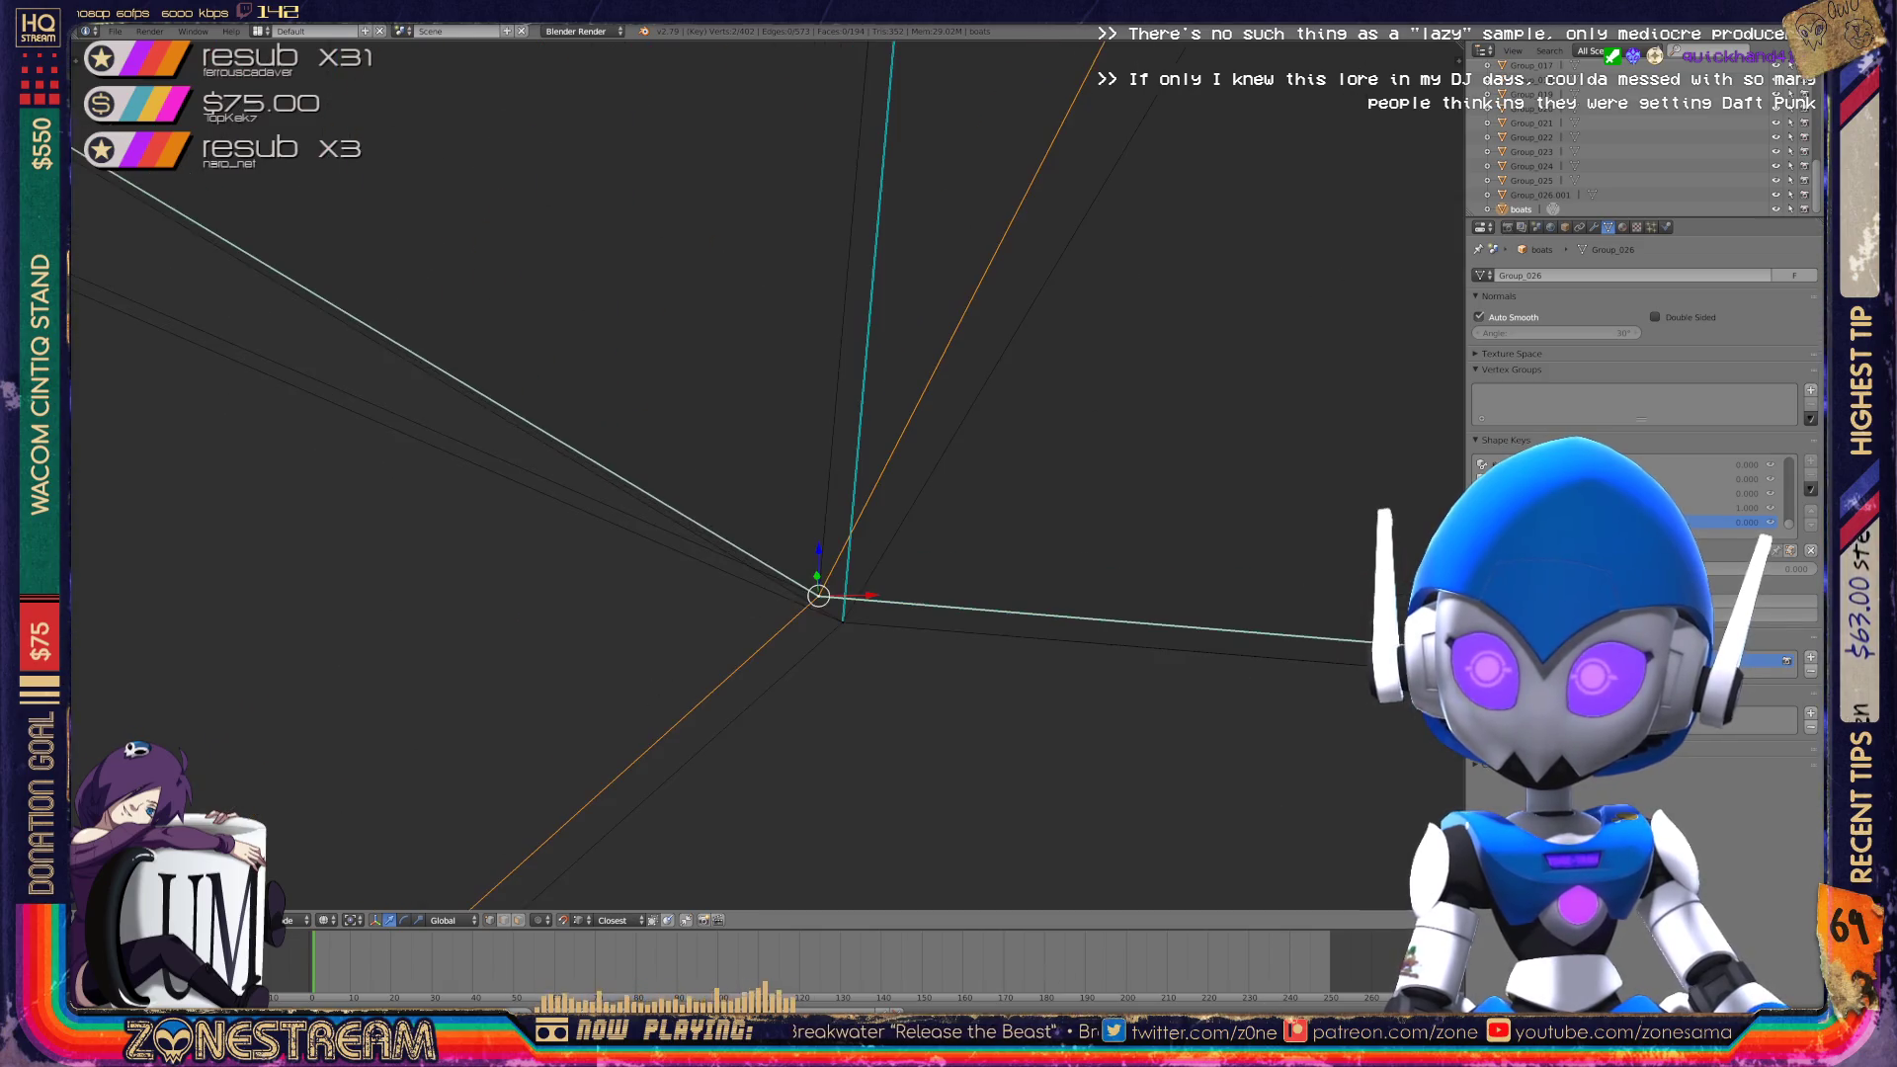
key(g)
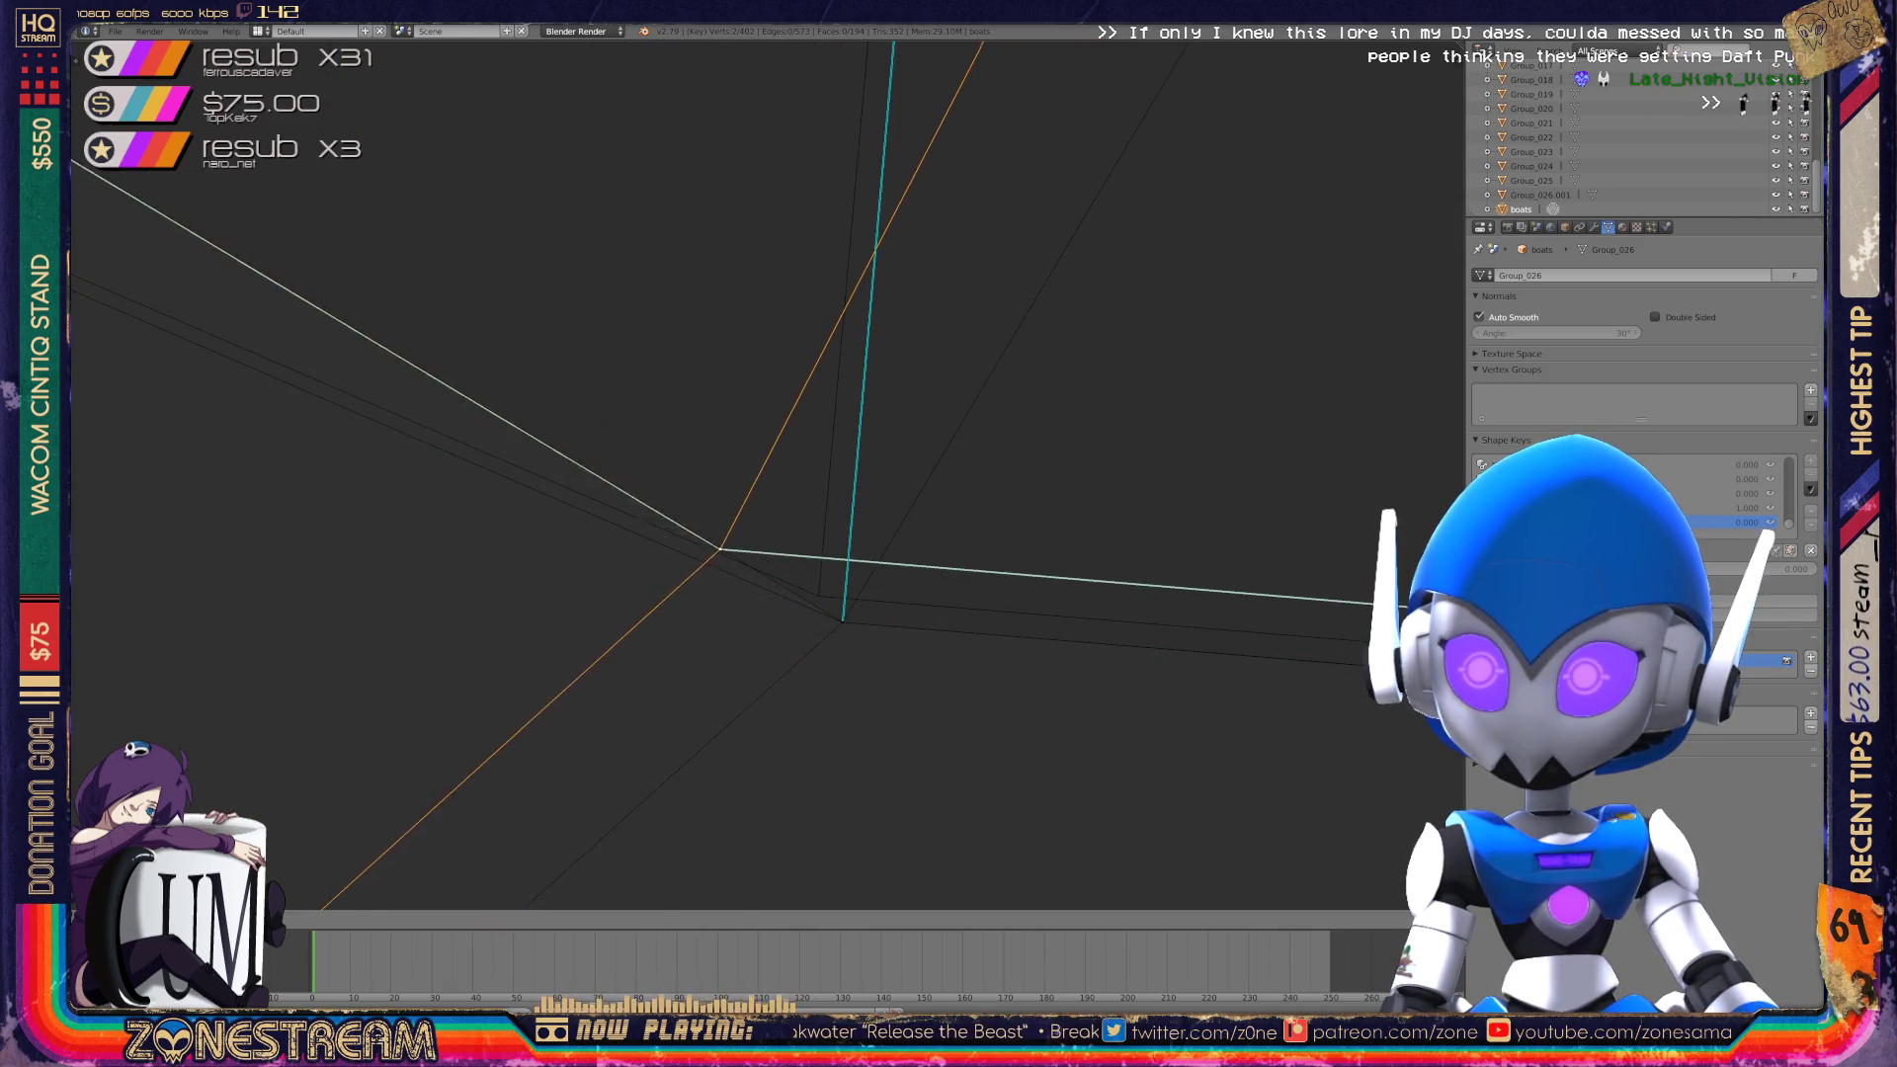
key(Escape)
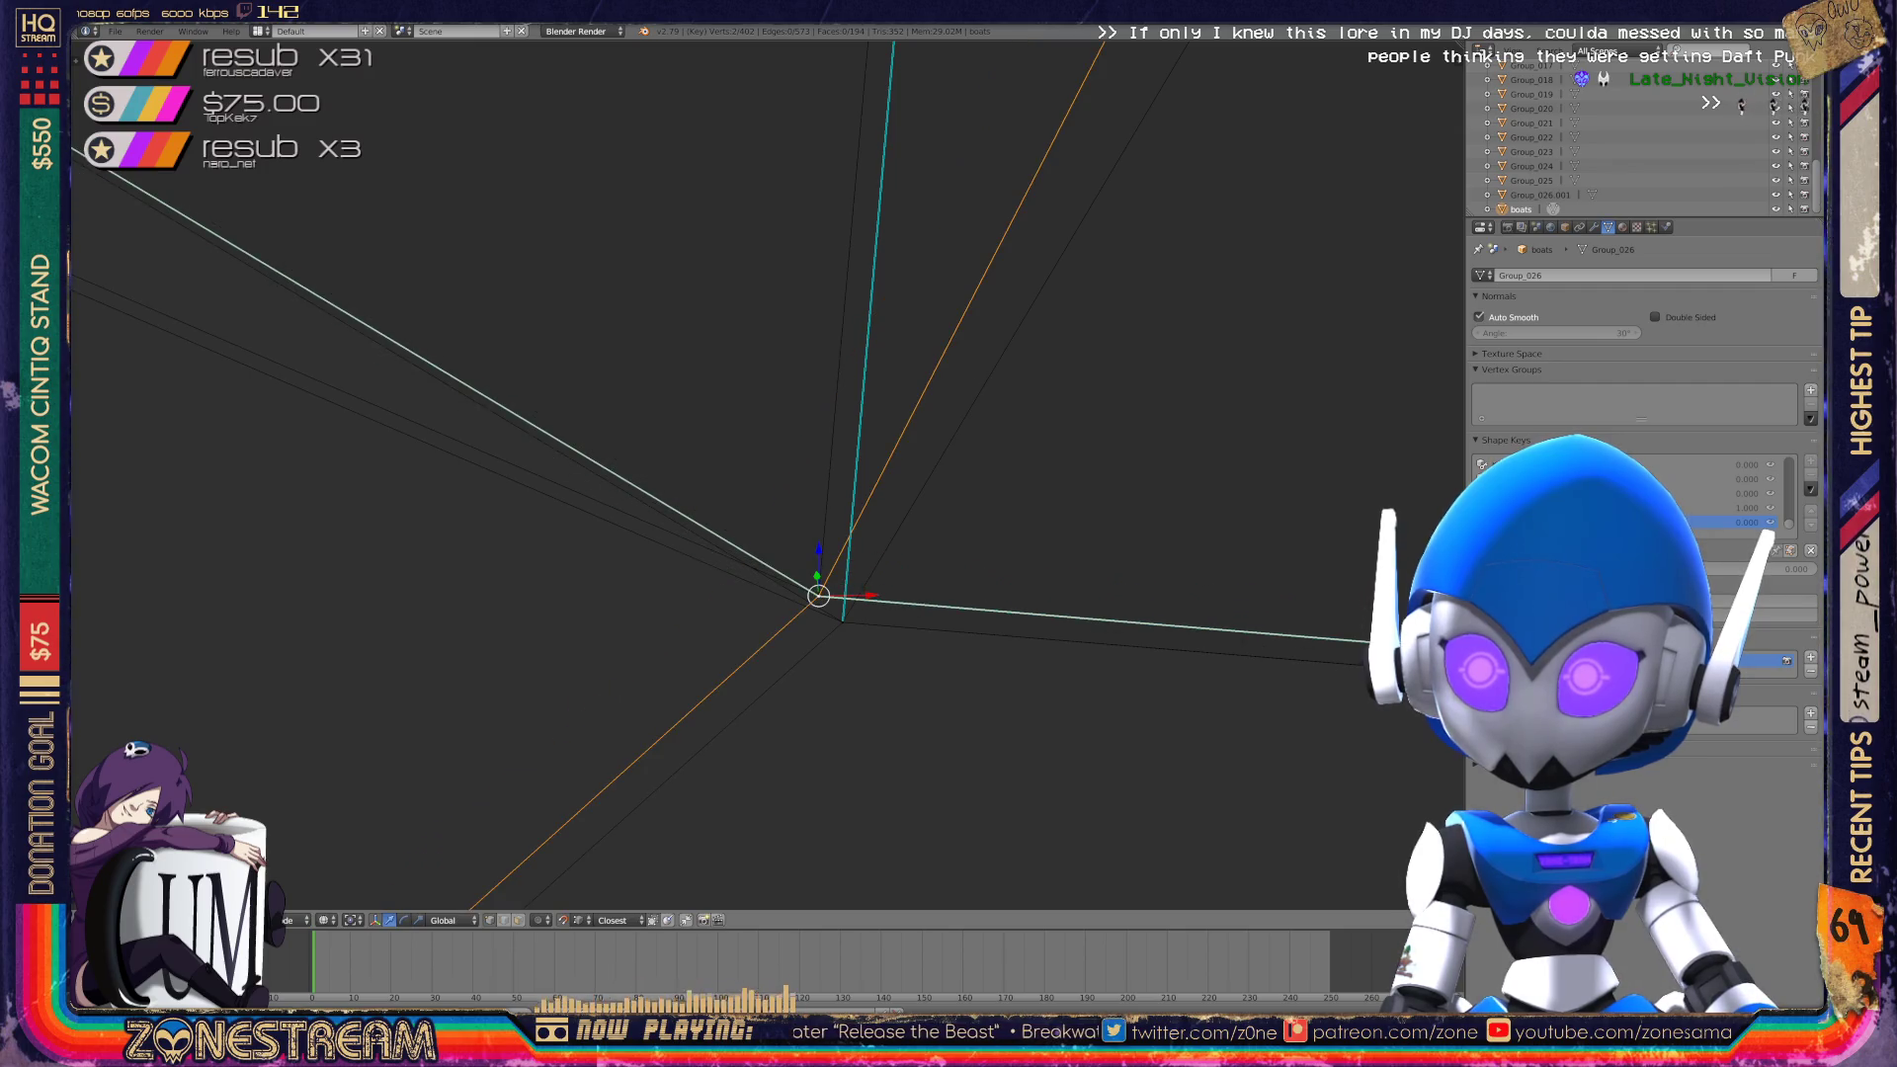
key(KP_Decimal)
scroll(768, 475, down, 4)
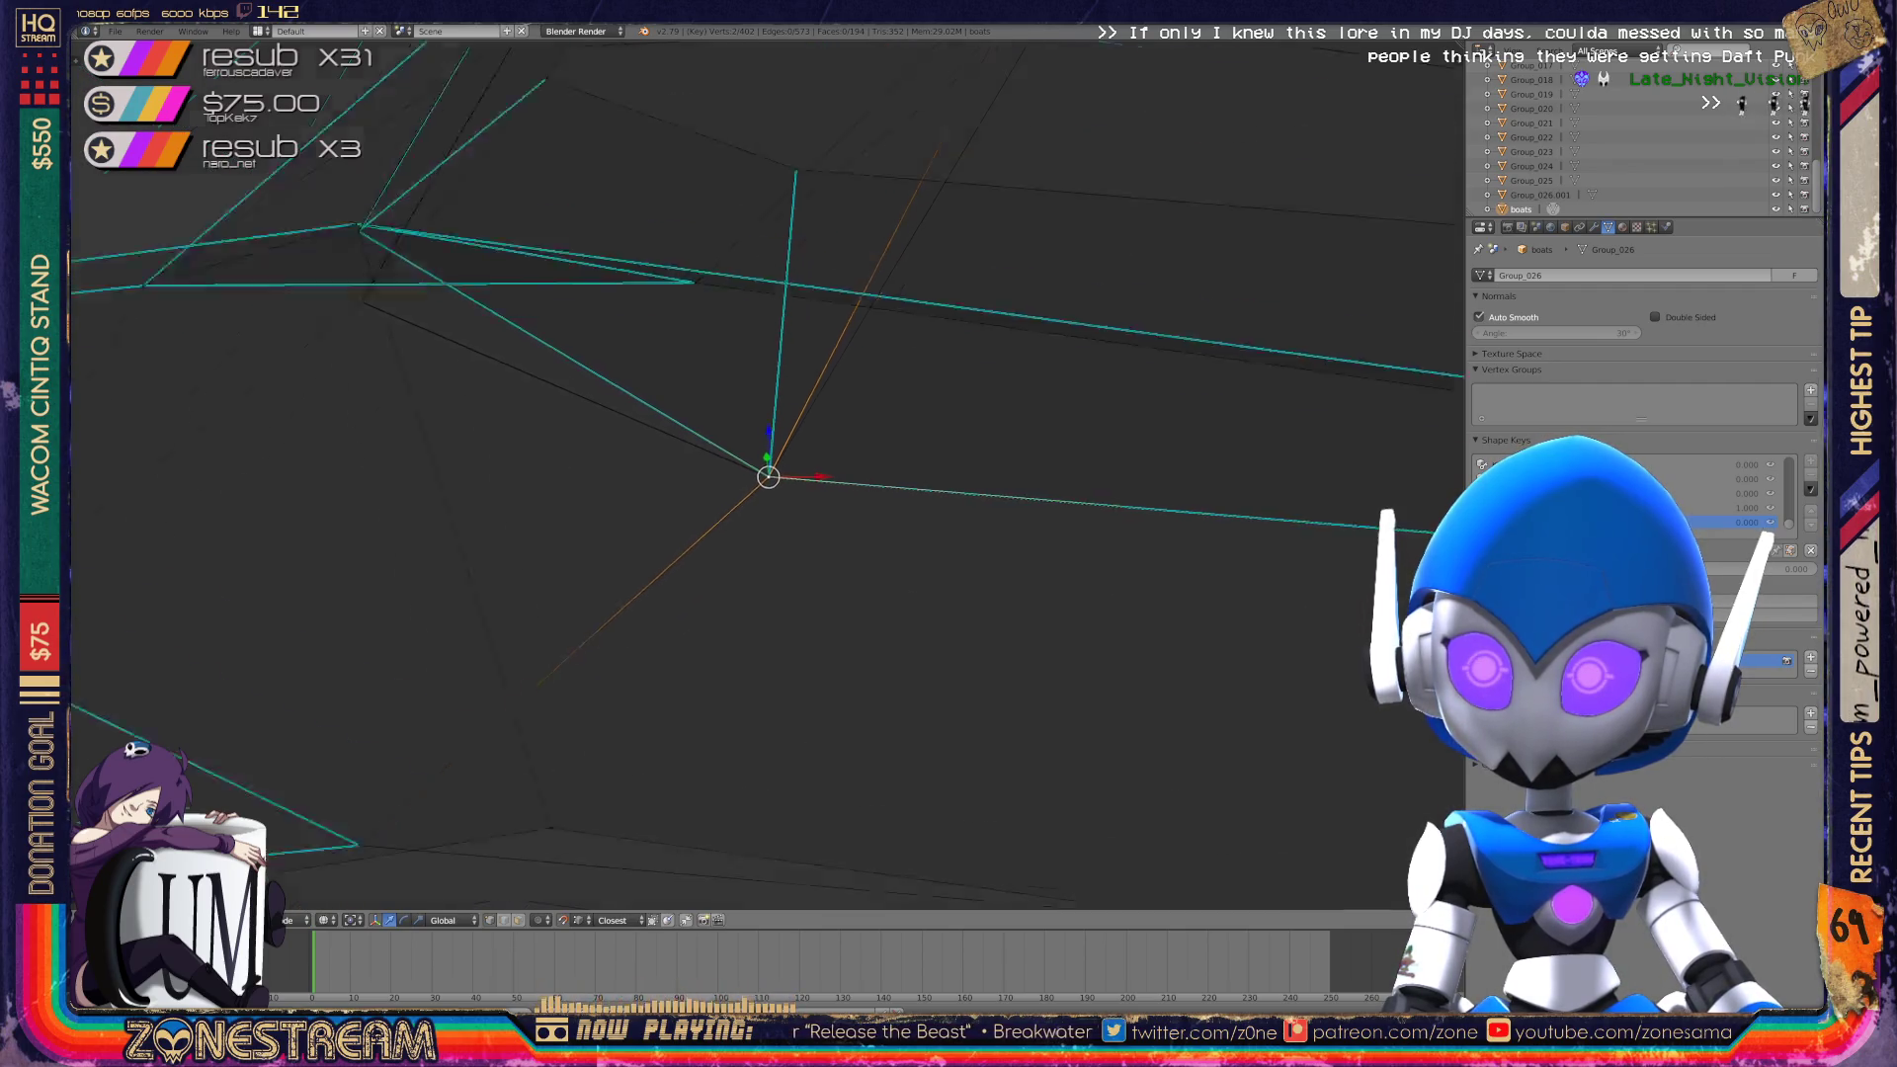
mouse_move(768, 475)
middle_down()
mouse_move(751, 464)
mouse_move(731, 495)
mouse_move(889, 385)
mouse_move(781, 485)
middle_up()
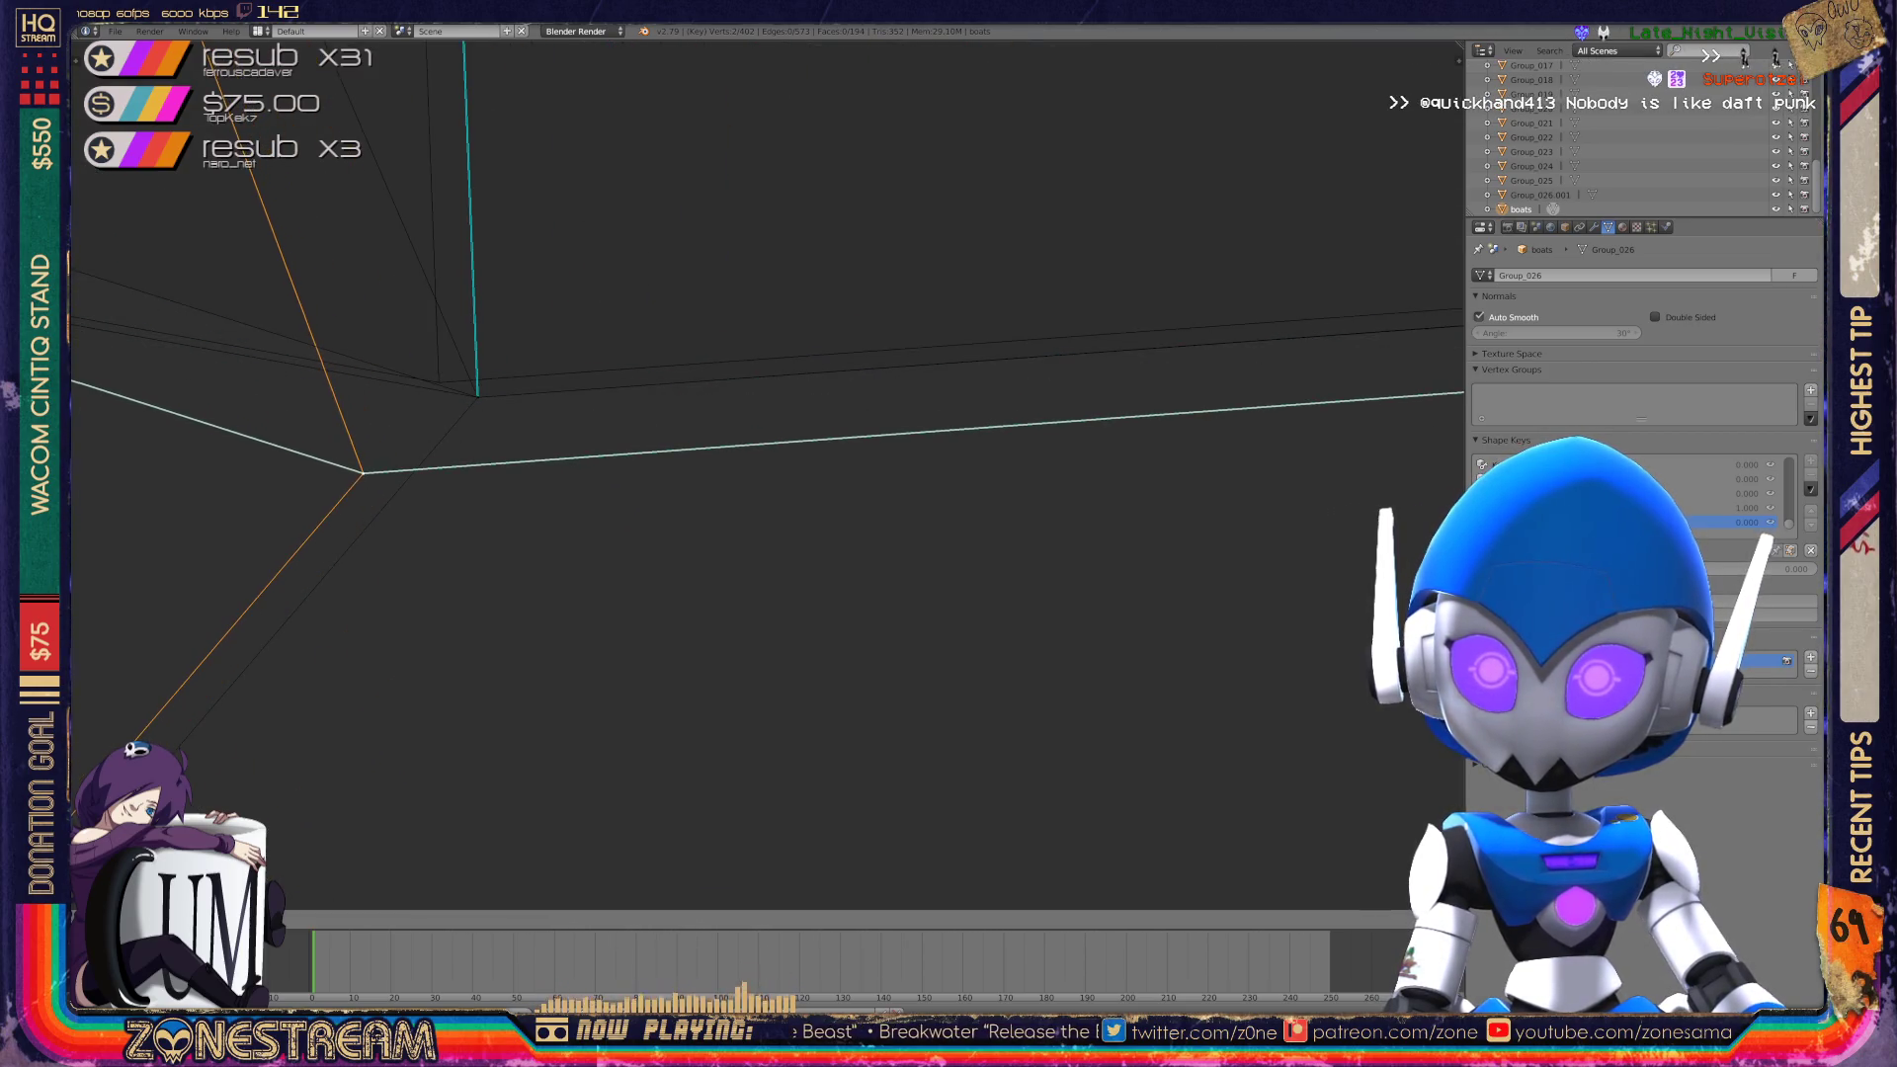
Nudge another boot vertex slightly down-left and select a second vertex with it.
right_click(478, 396)
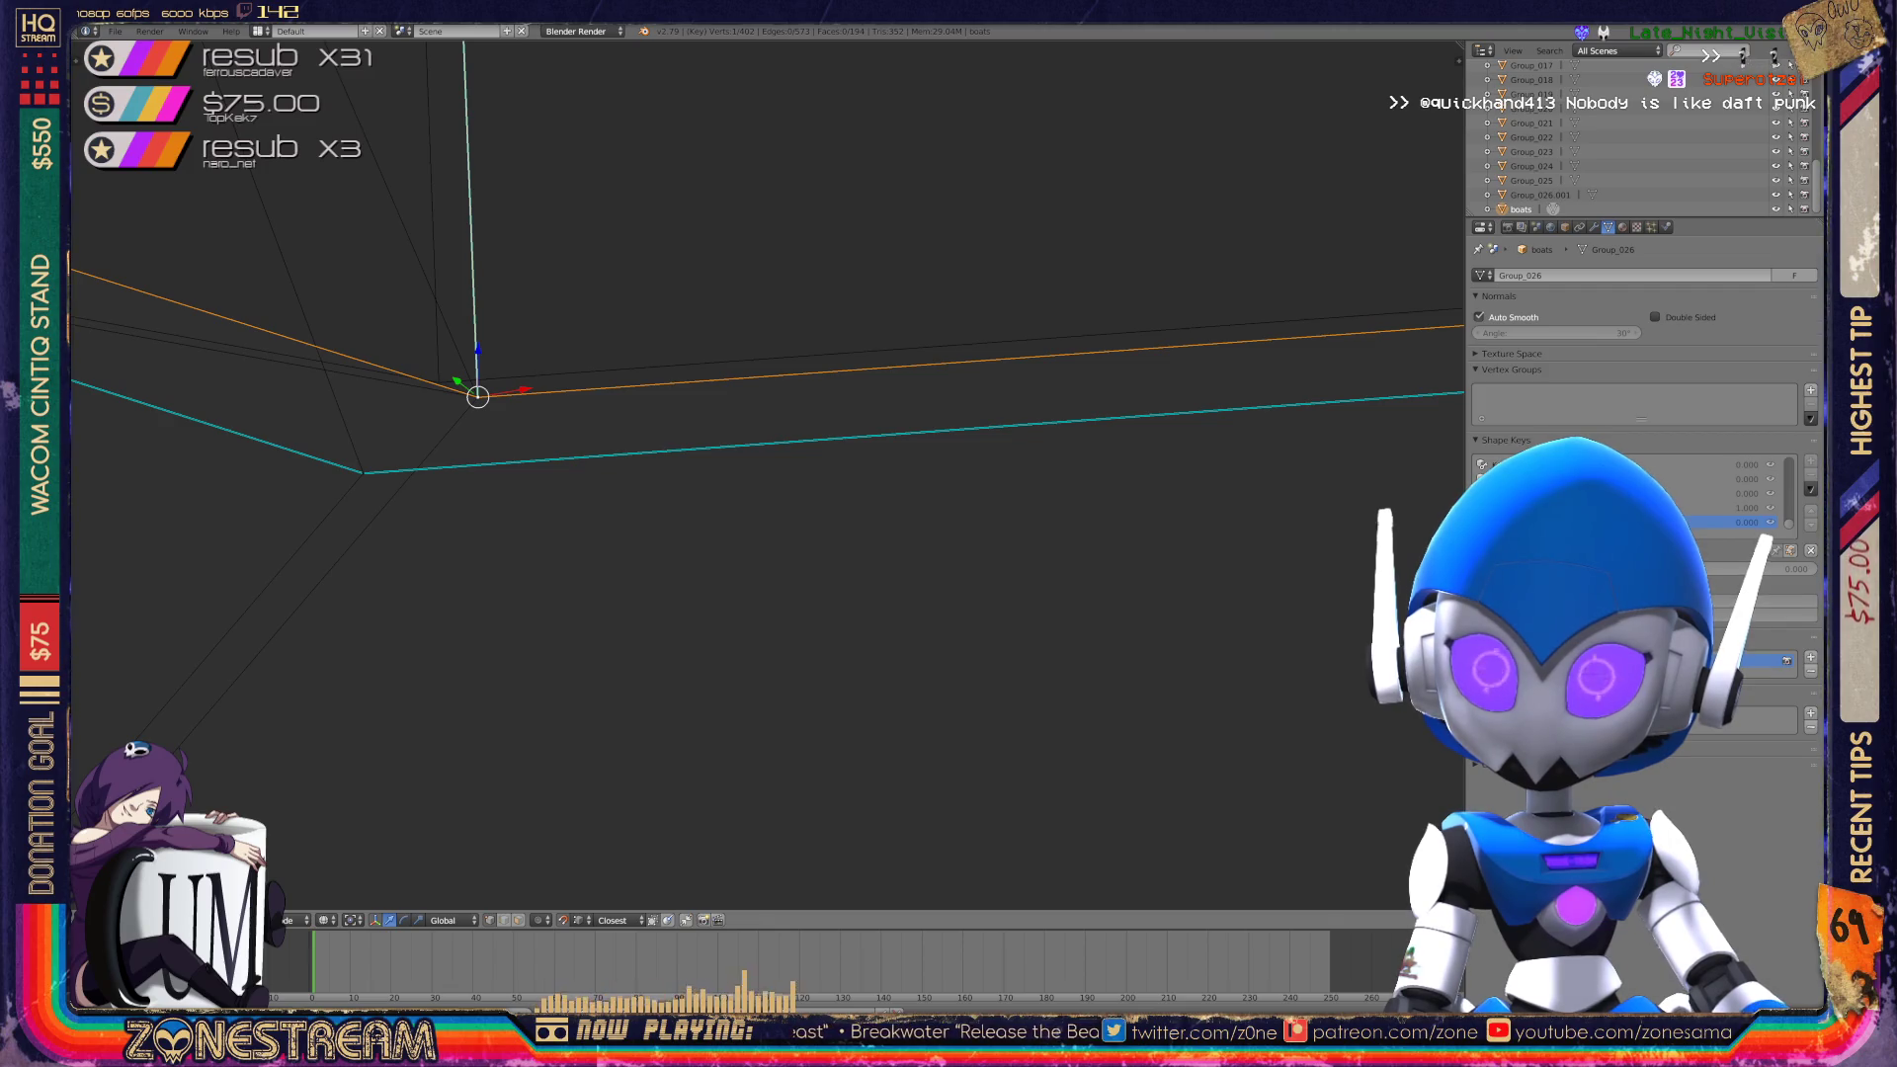
mouse_move(477, 396)
right_down()
mouse_move(454, 331)
mouse_move(424, 372)
mouse_move(438, 381)
right_up()
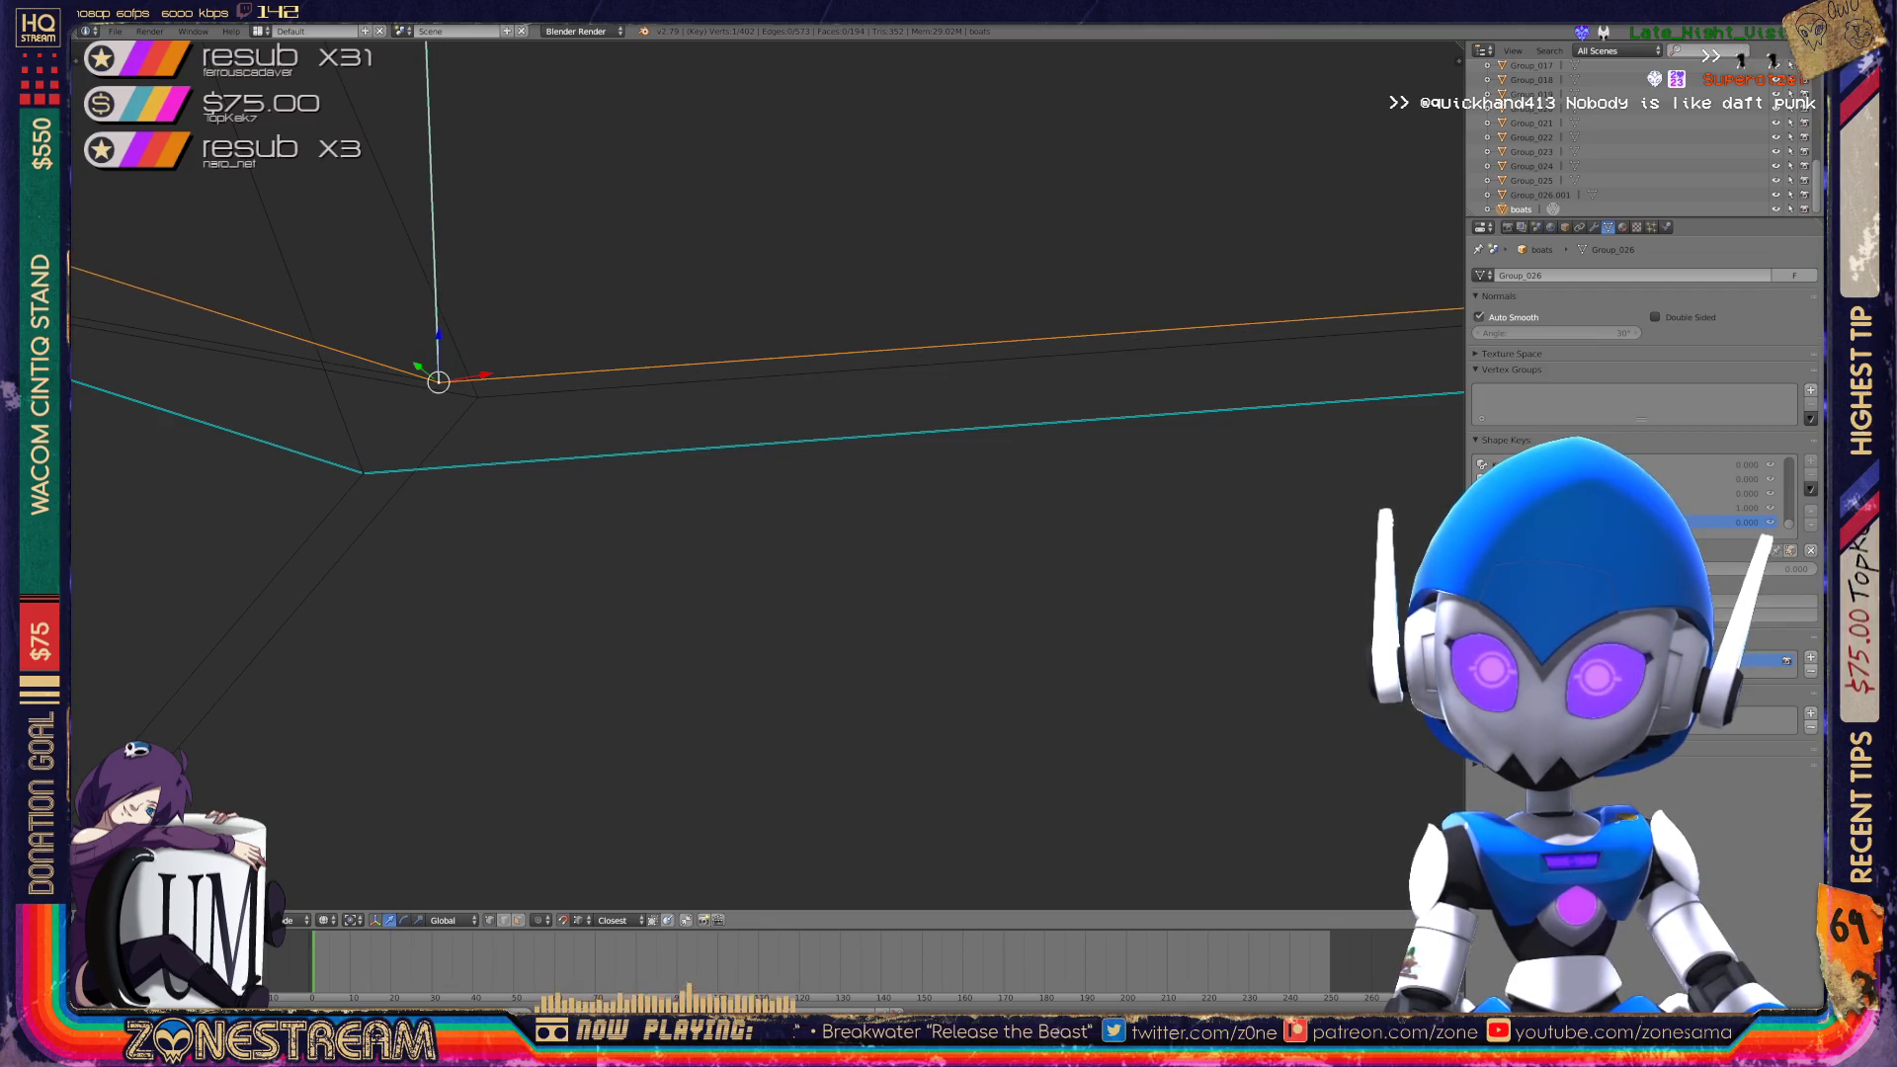
shift+right_click(362, 474)
key(g)
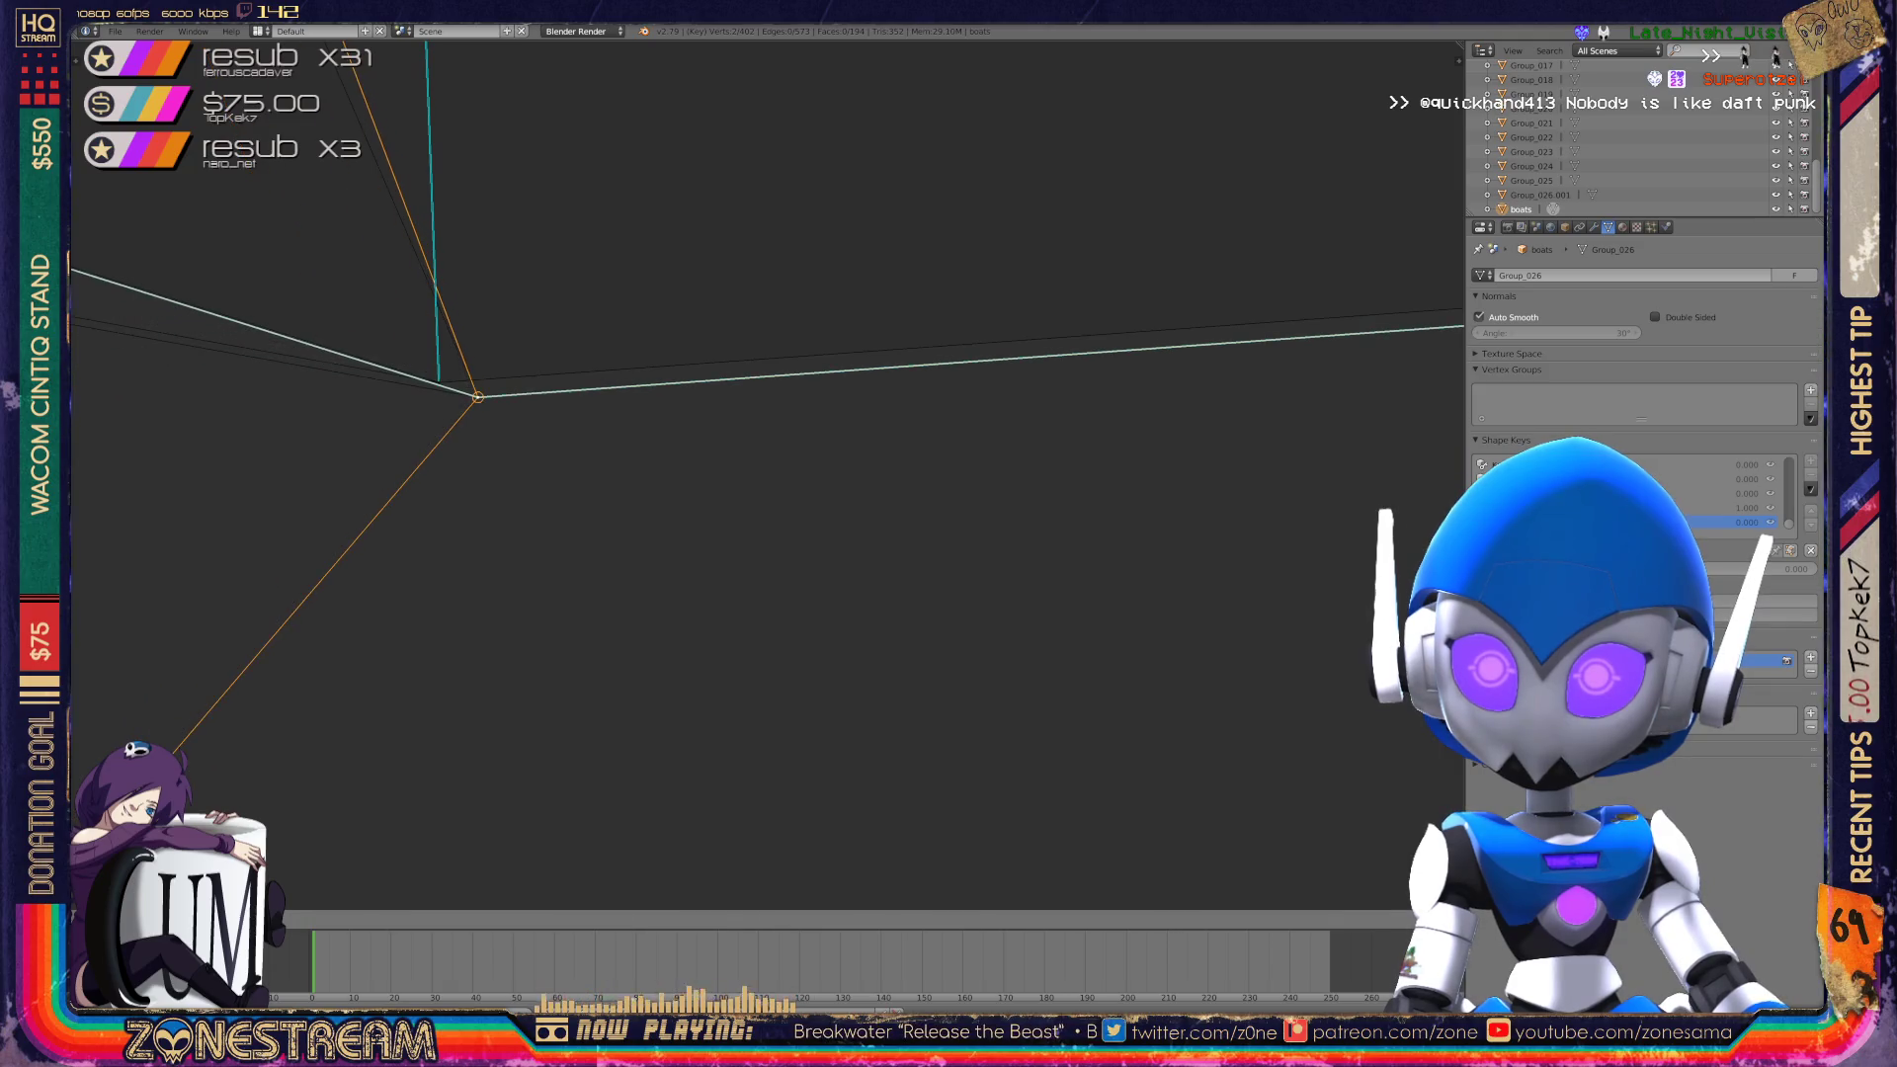
shift+middle_drag(477, 397, 757, 471)
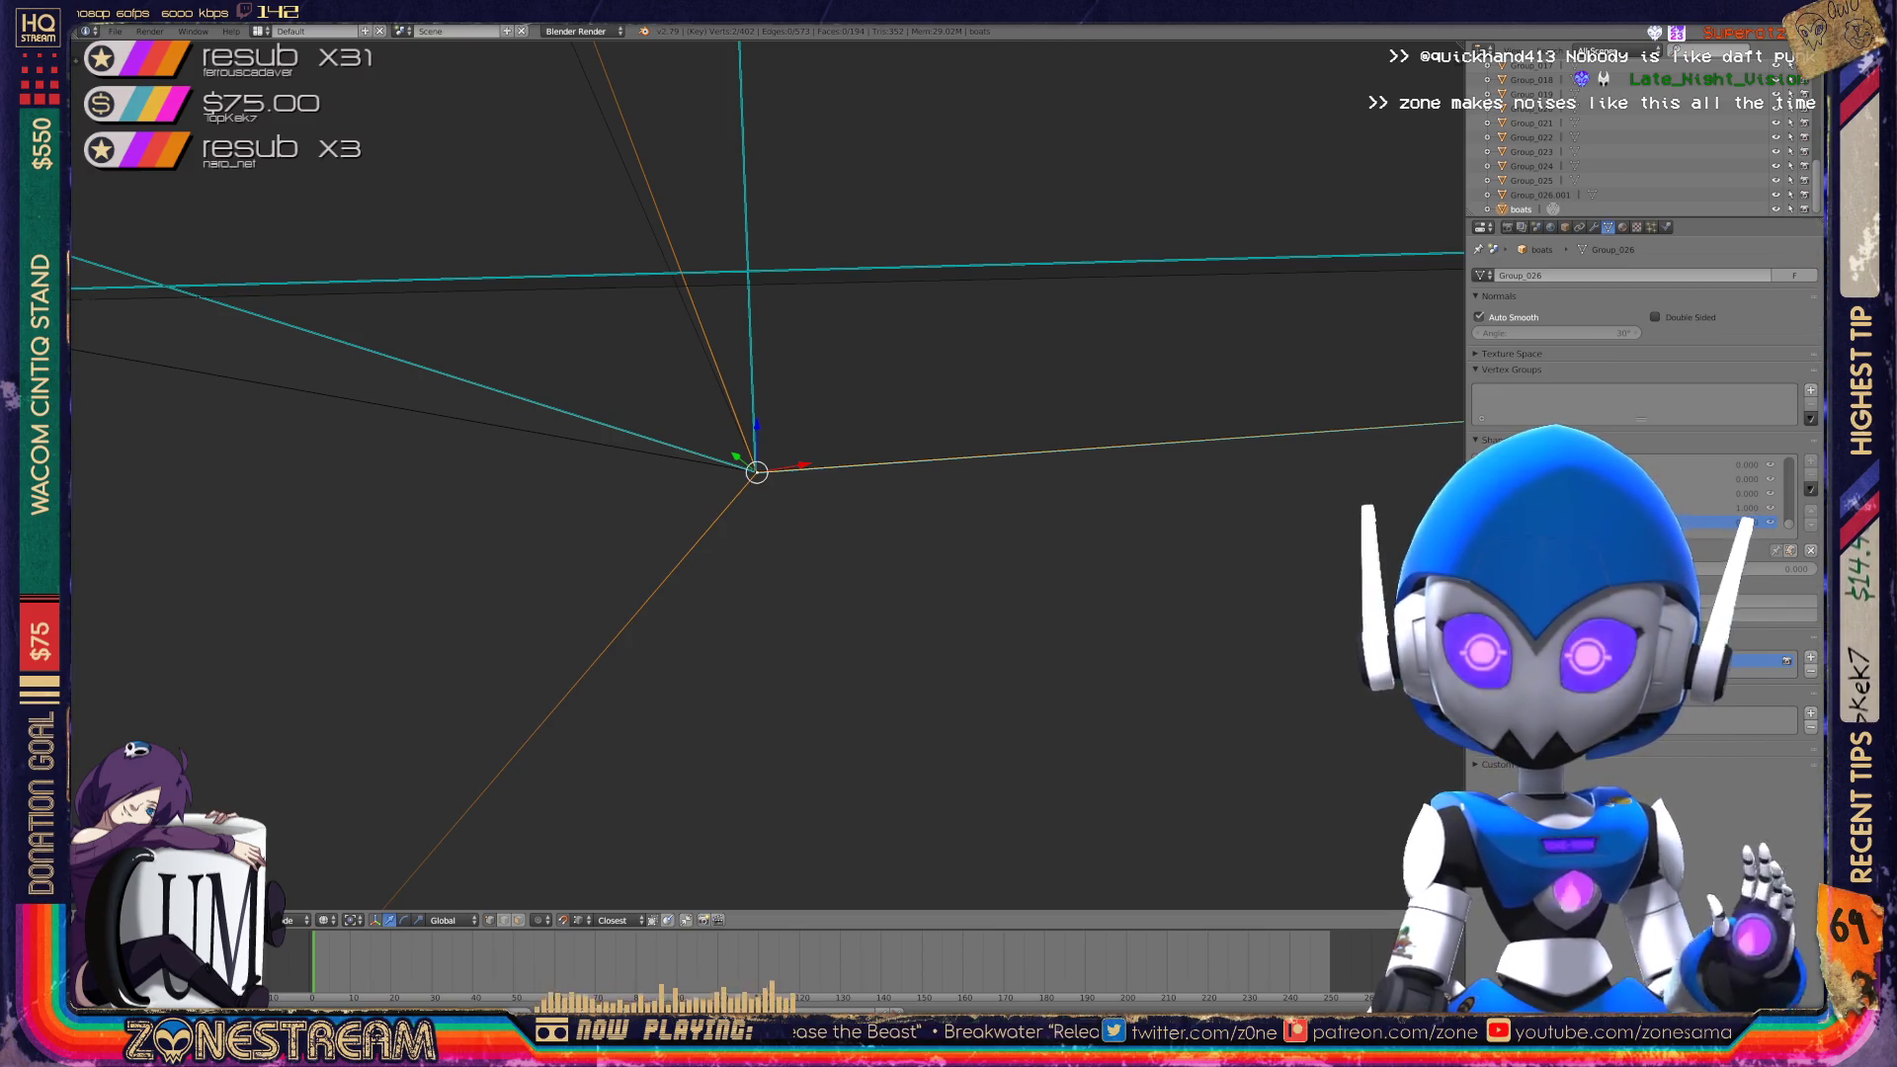
scroll(757, 471, down, 4)
mouse_move(757, 472)
middle_down()
mouse_move(945, 486)
mouse_move(840, 346)
mouse_move(657, 445)
middle_up()
scroll(944, 486, up, 3)
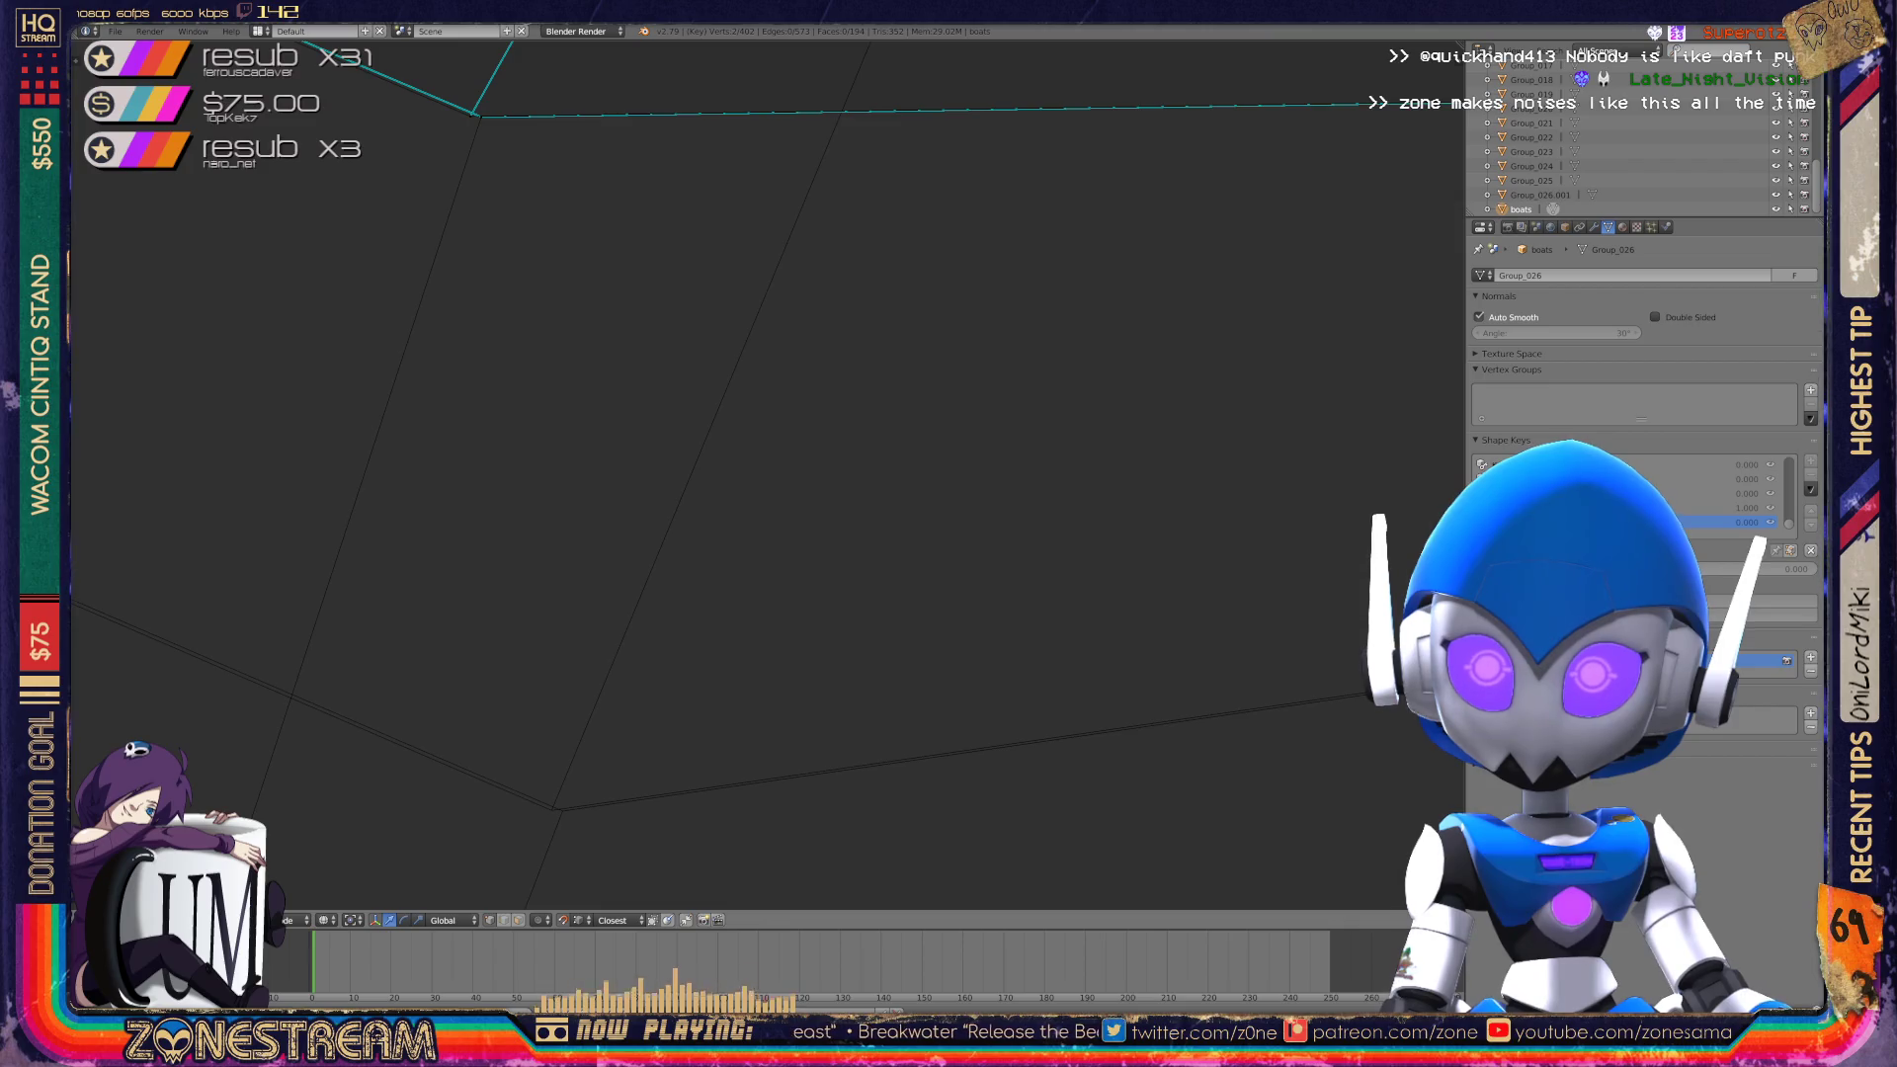
Select the lower corner vertex and centre the view on it without moving it.
right_click(471, 115)
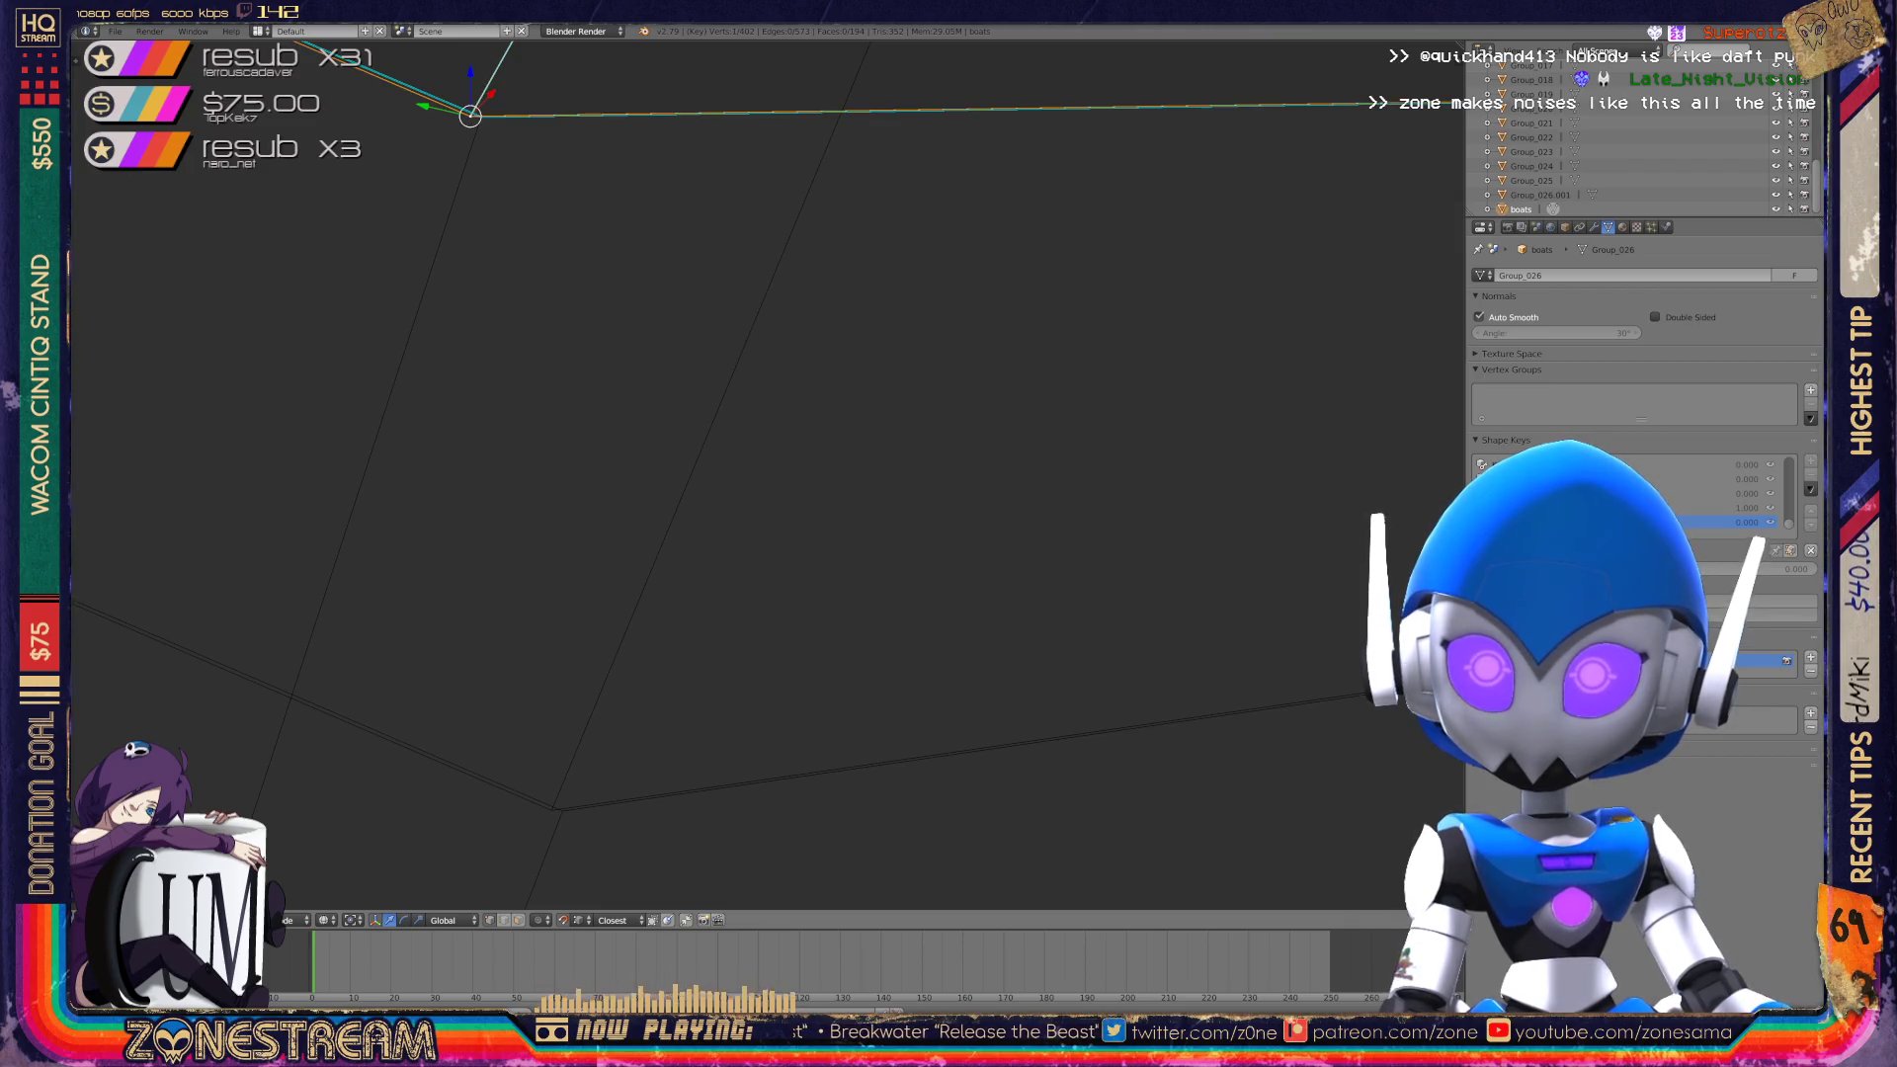
right_click(551, 810)
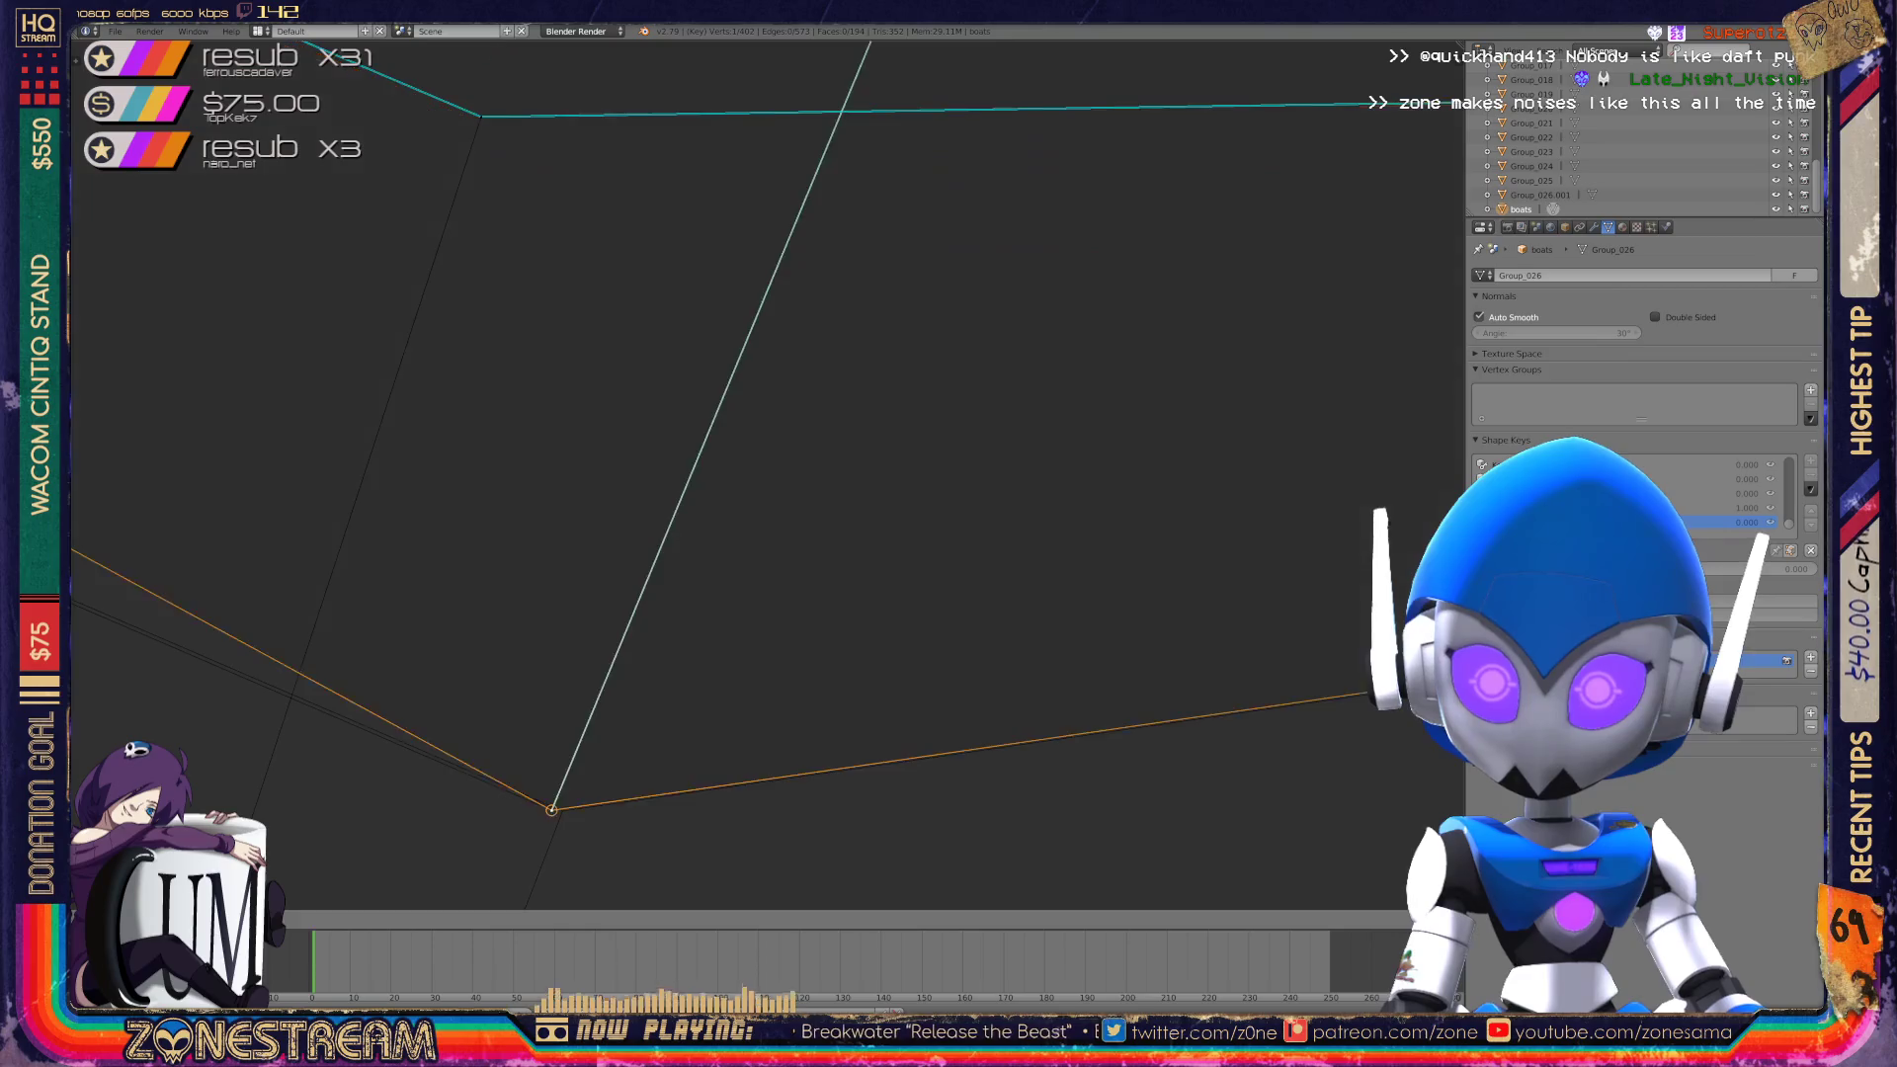
key(g)
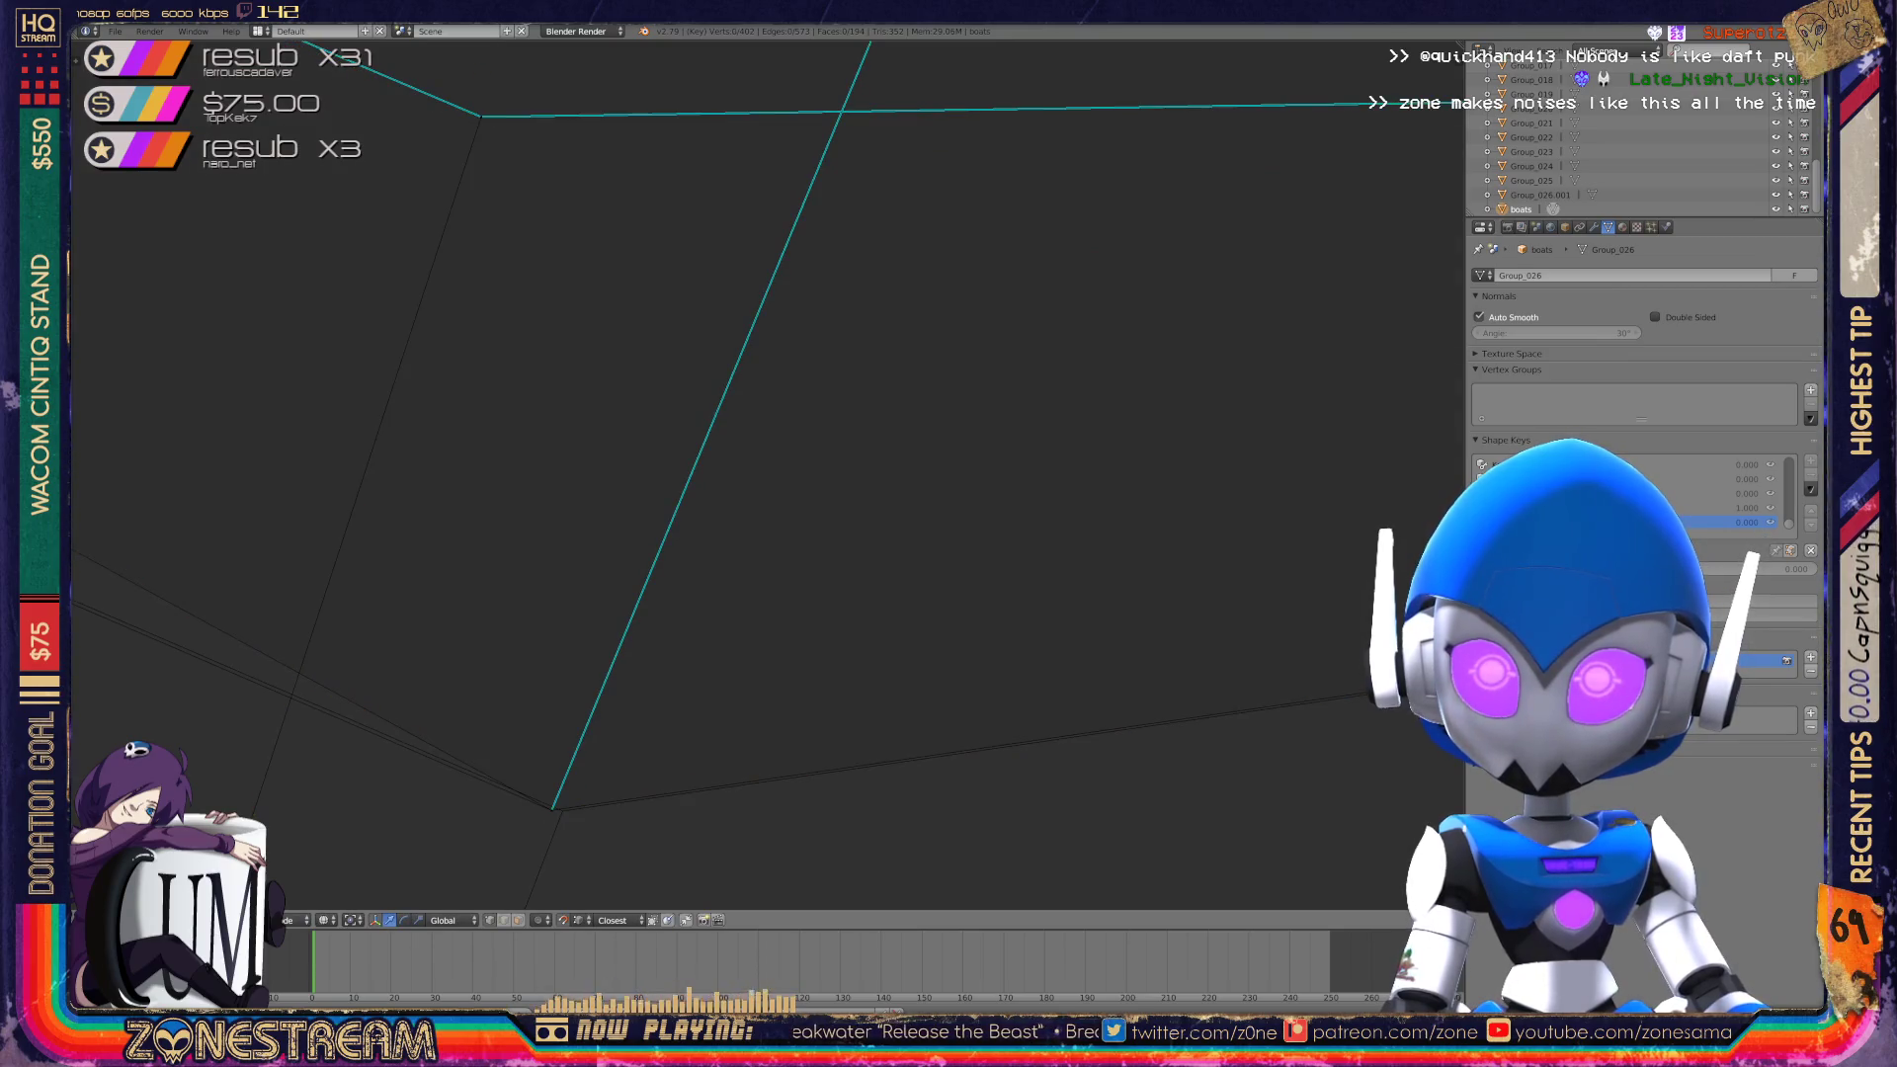
key(Escape)
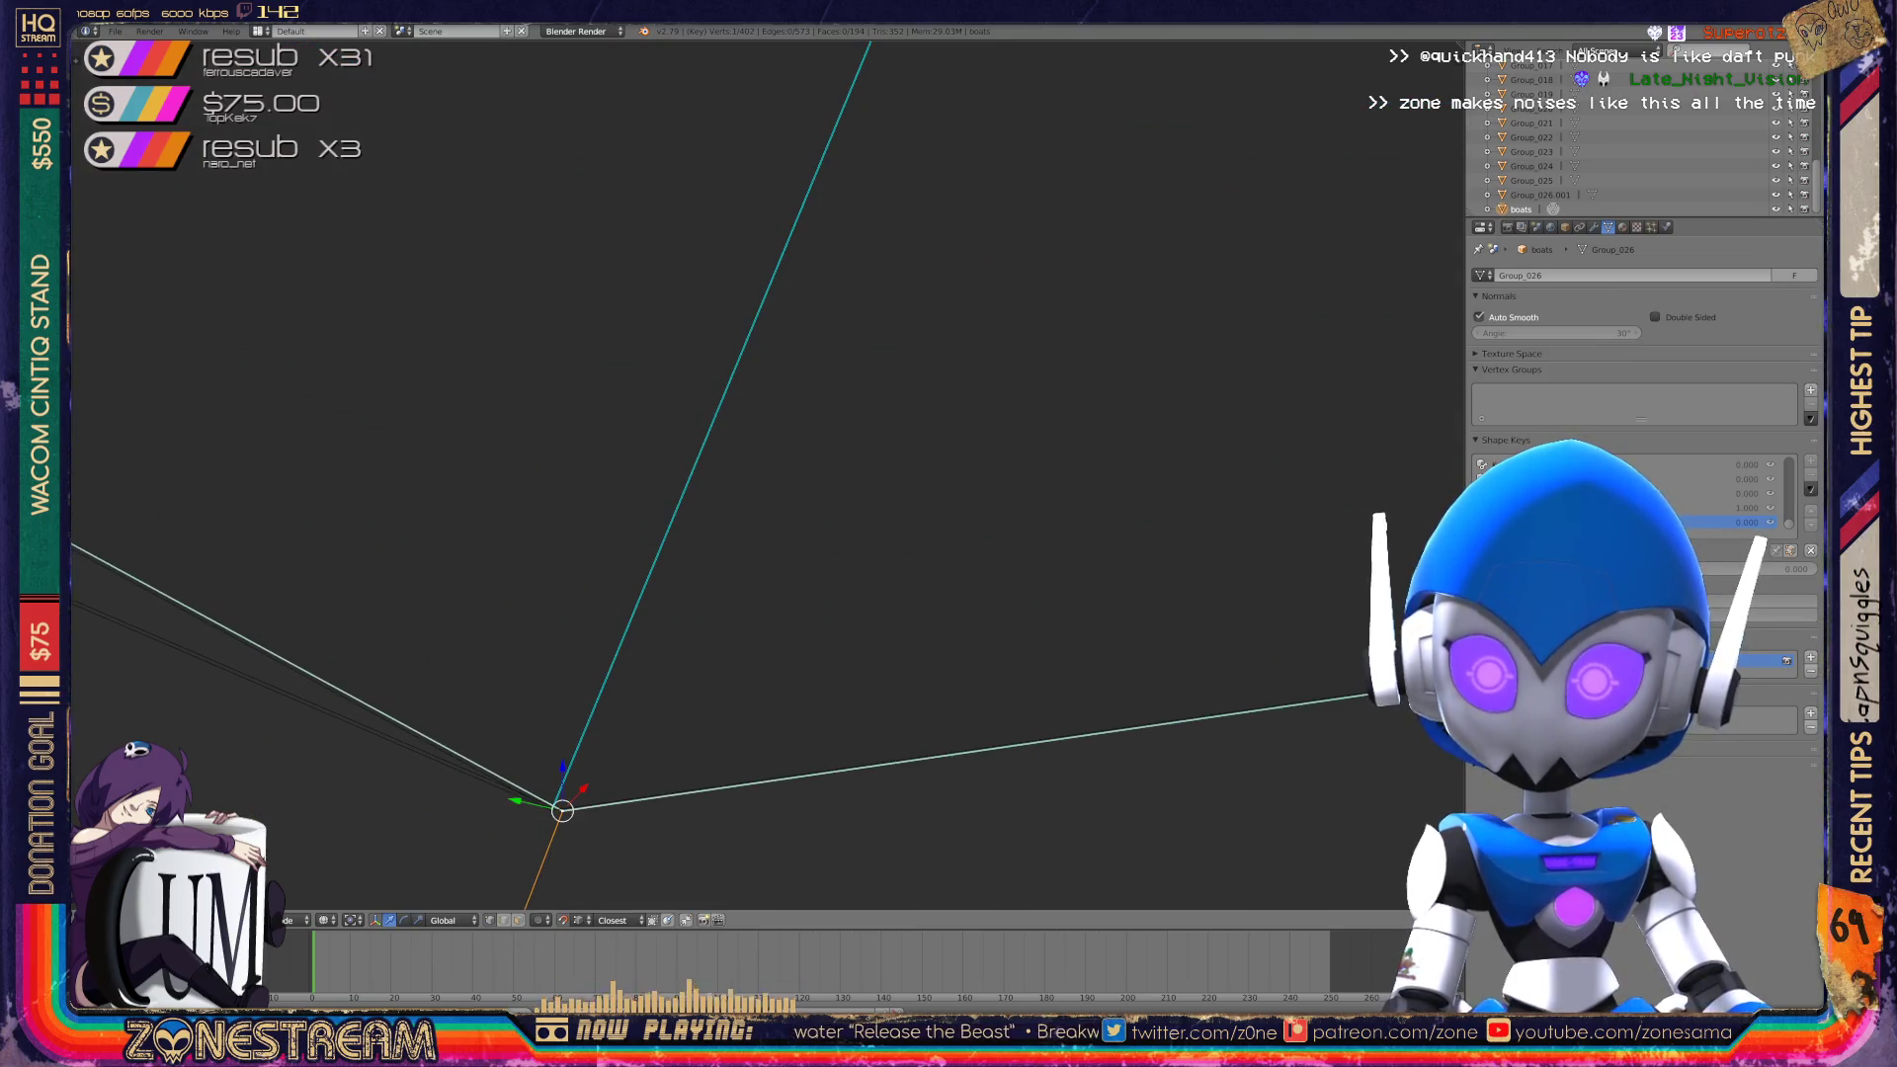
key(KP_Decimal)
mouse_move(734, 529)
middle_down()
mouse_move(831, 465)
mouse_move(751, 486)
middle_up()
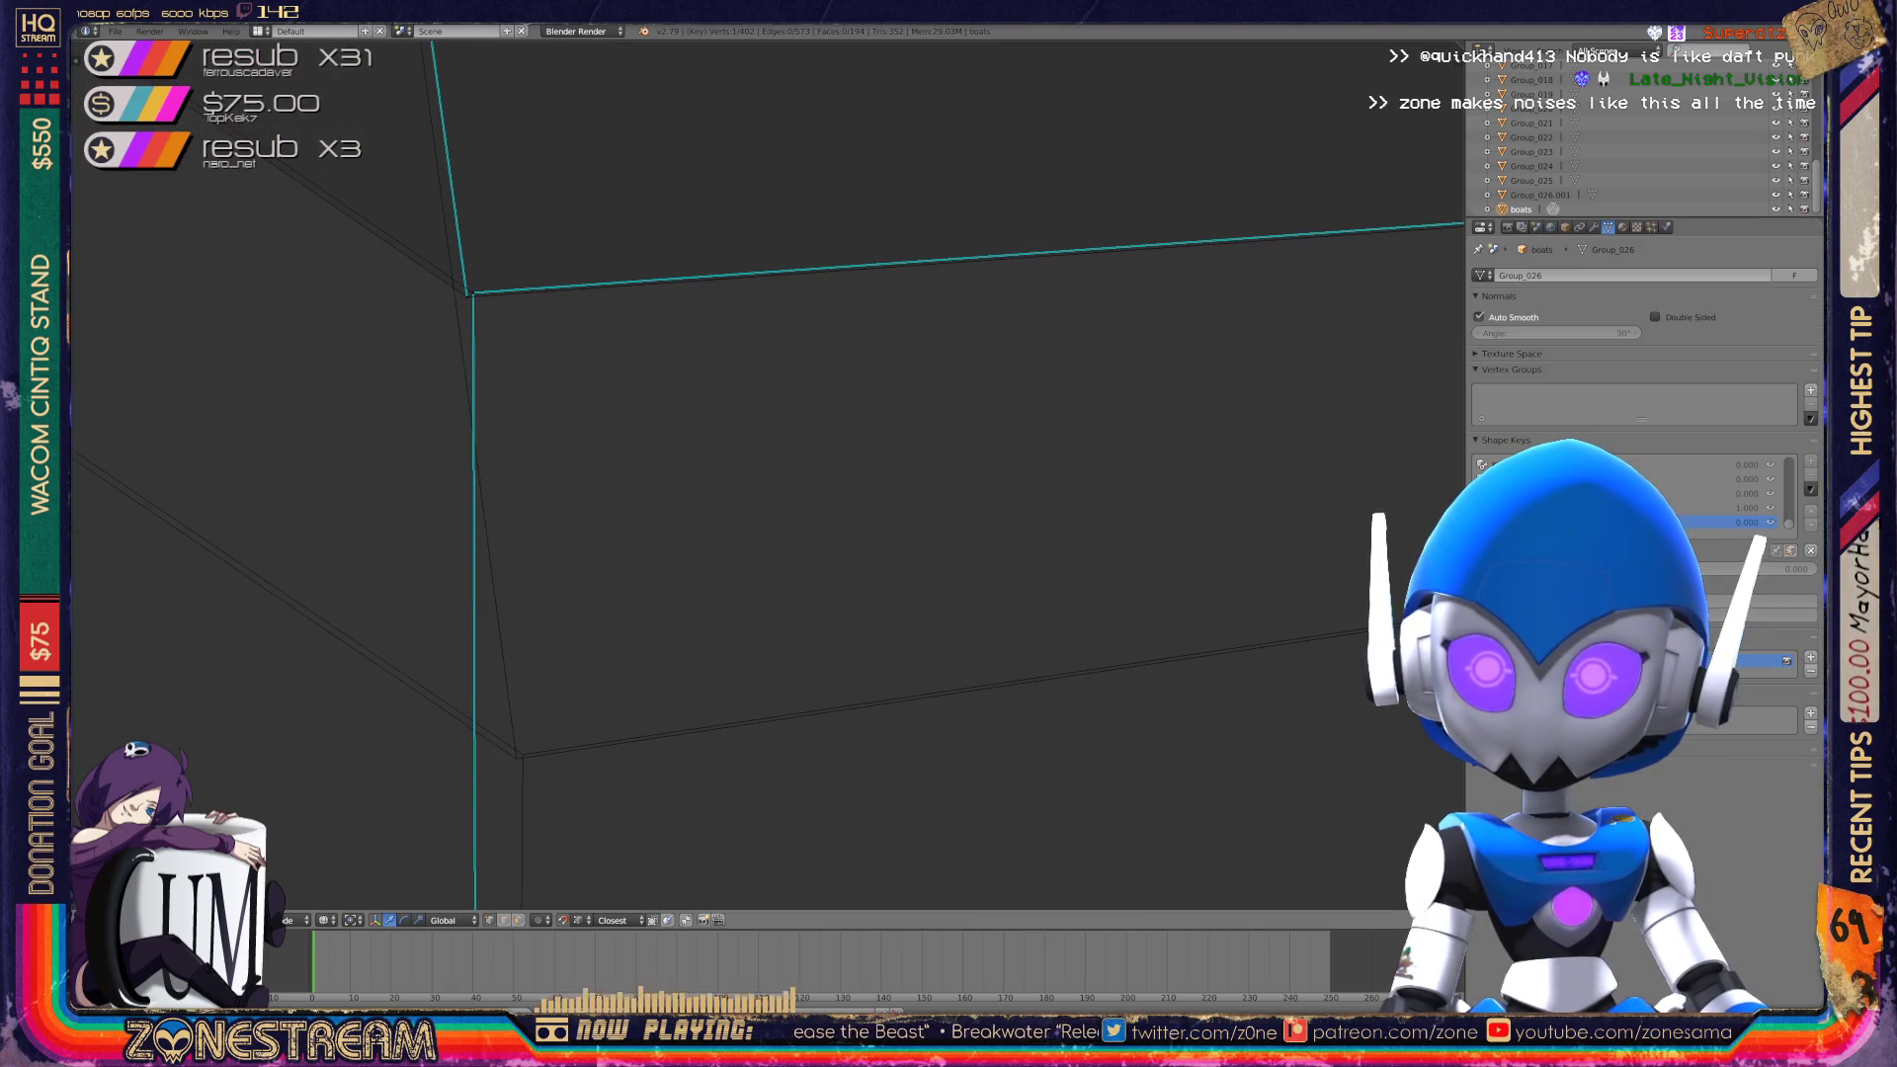
Move the upper corner vertex down onto the lower vertex beneath it.
right_click(468, 294)
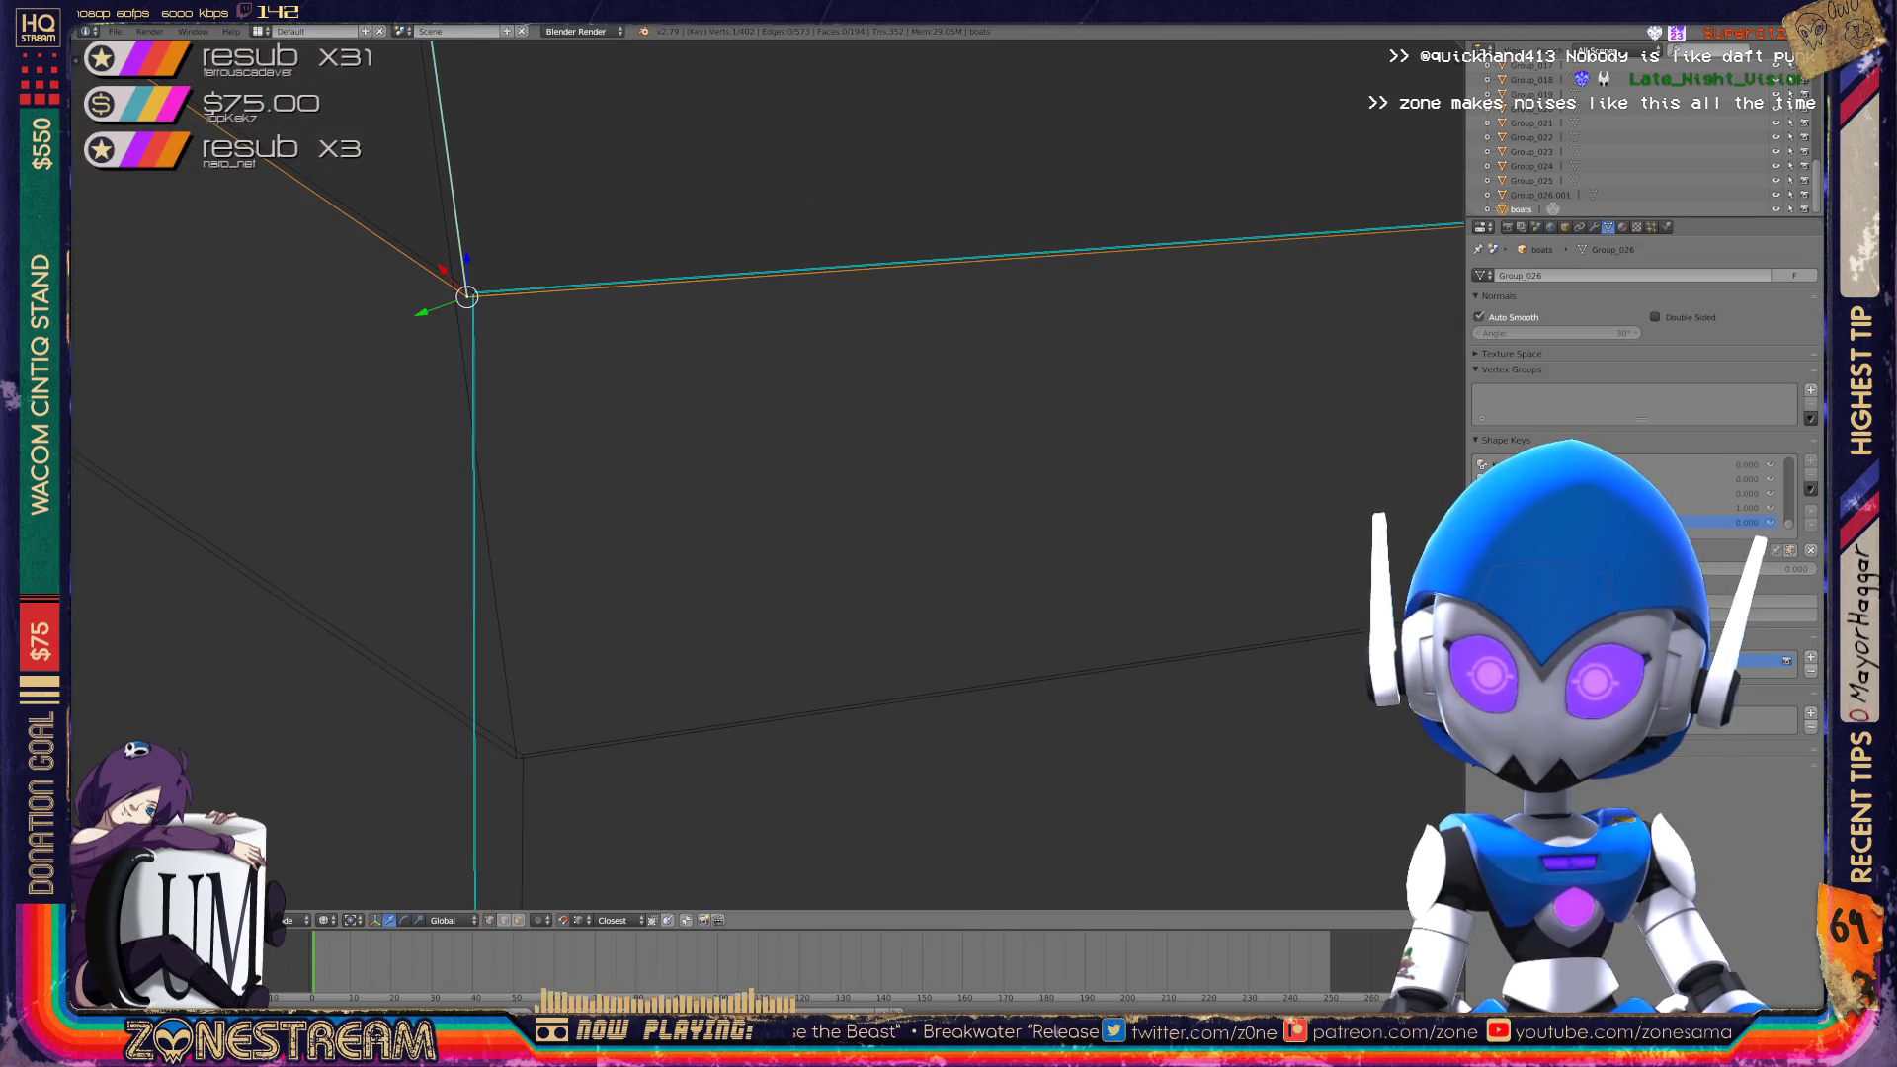
right_click(516, 758)
right_click(473, 294)
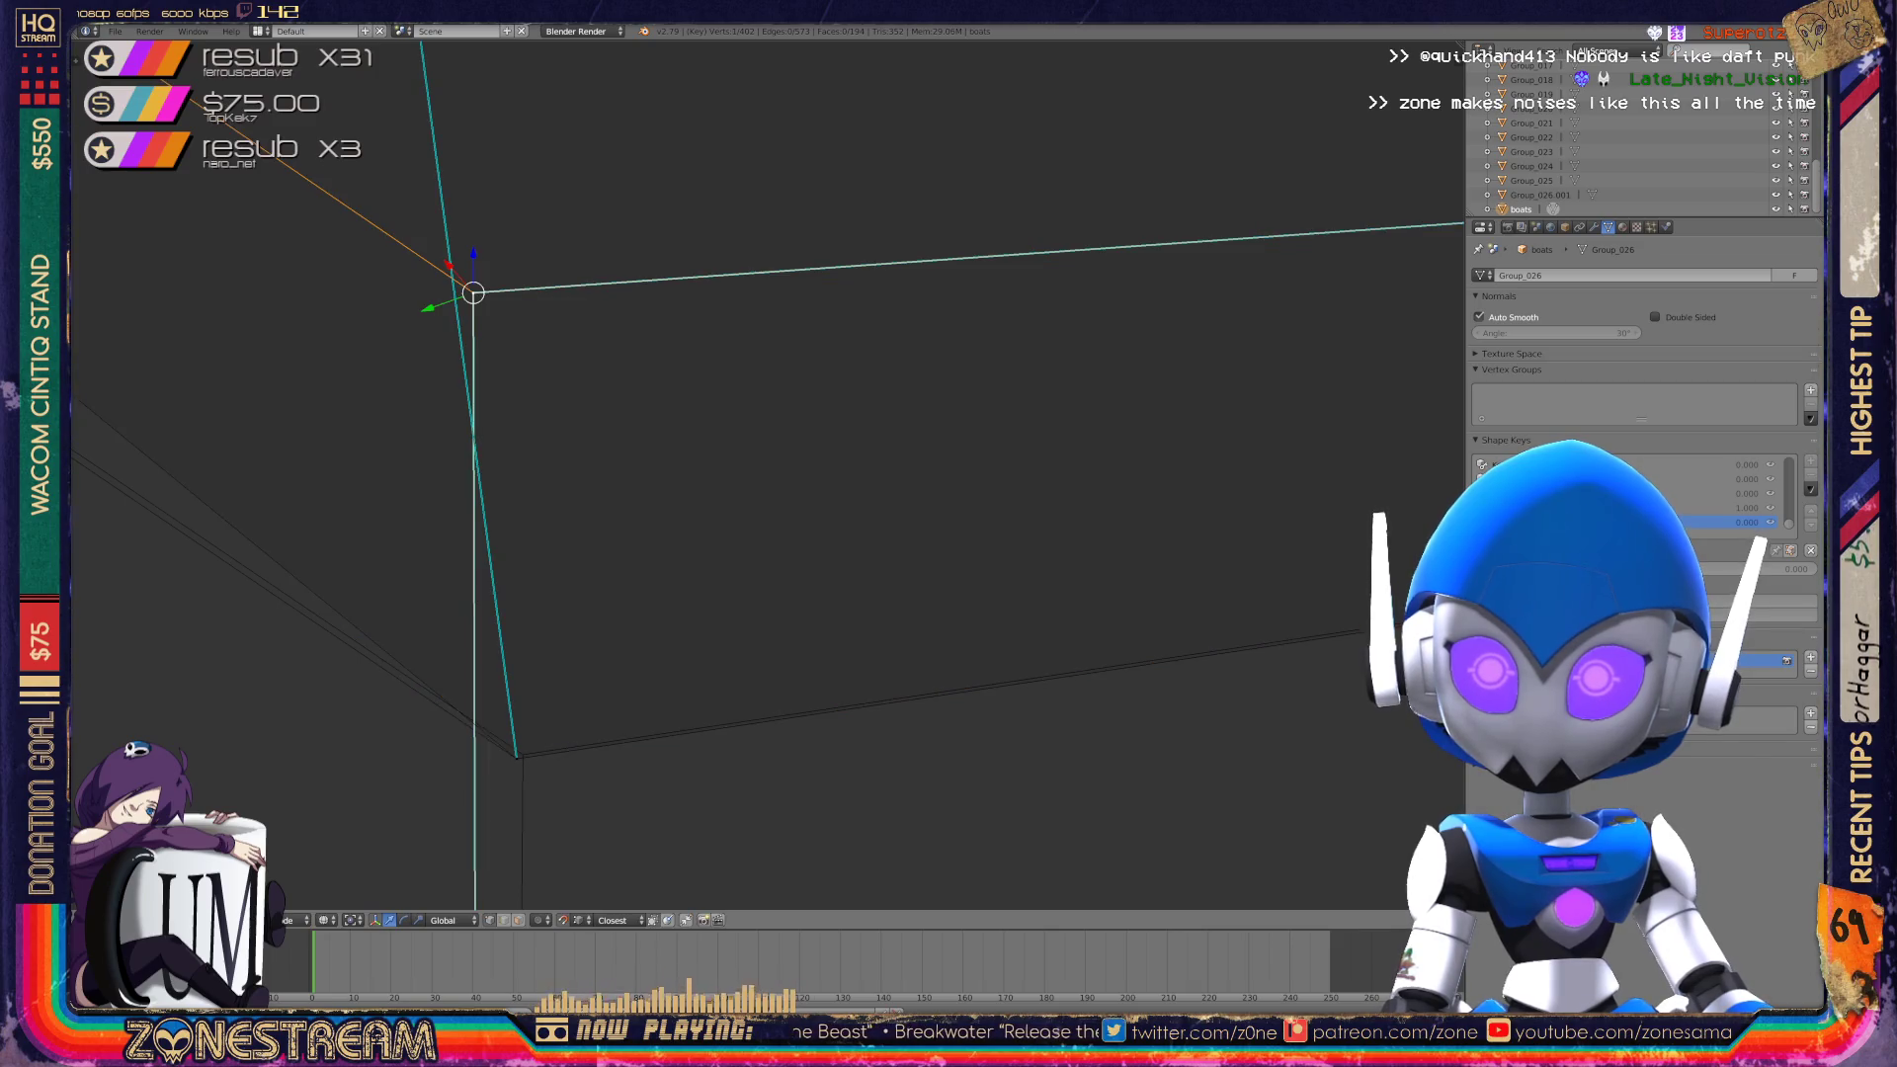
key(g)
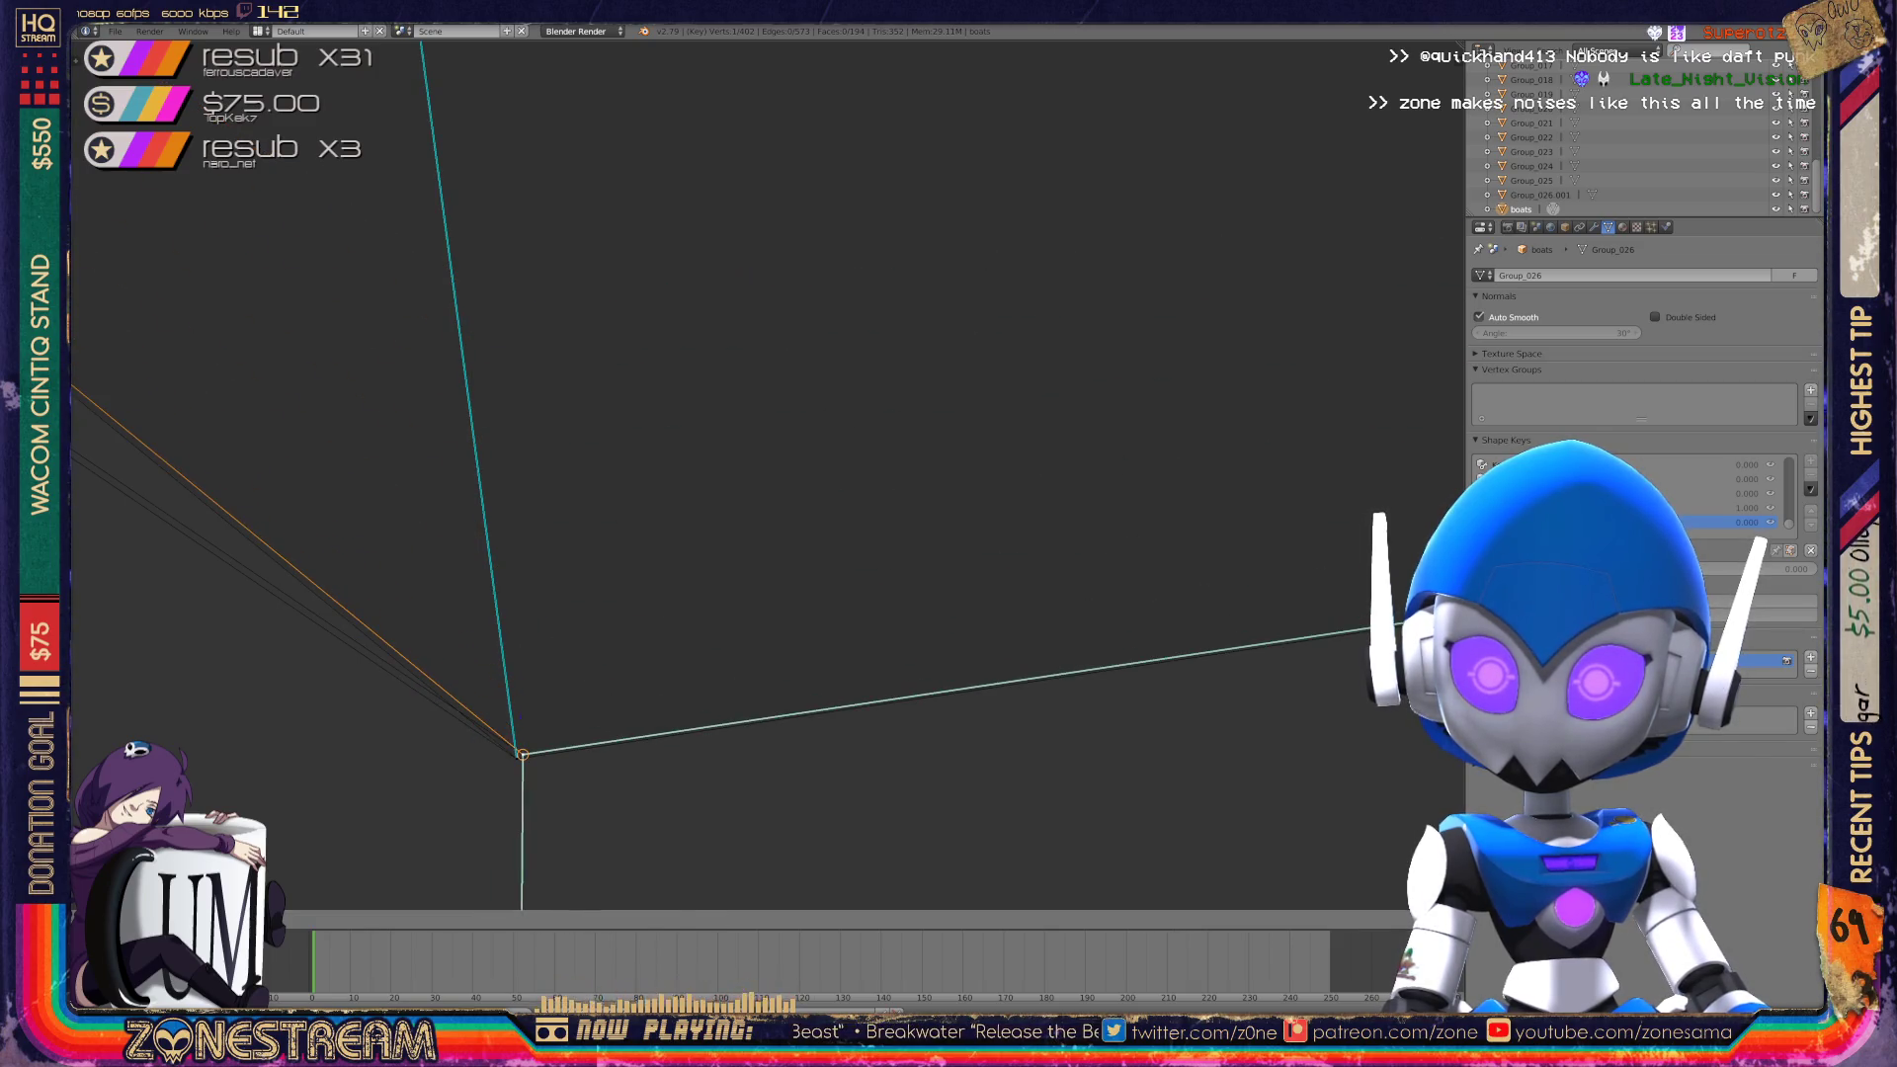
key(Return)
middle_drag(692, 494, 919, 494)
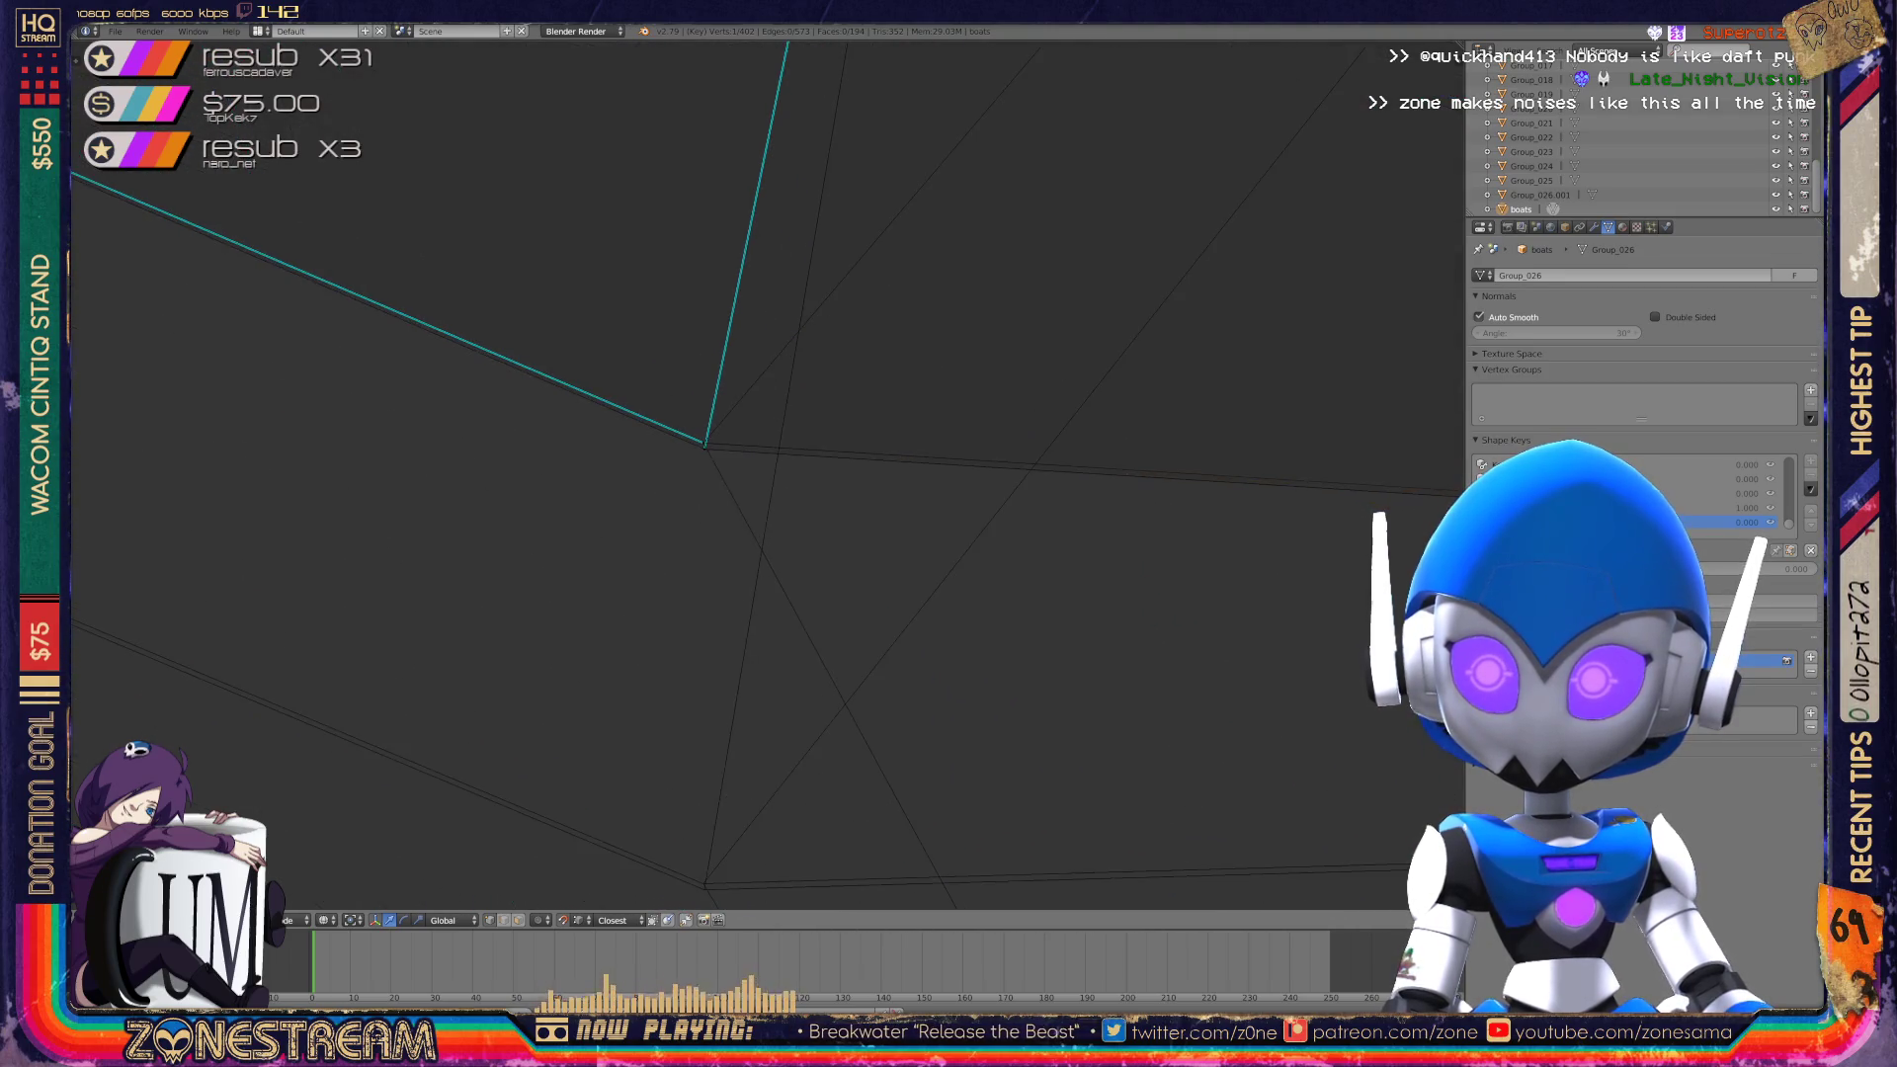
shift+middle_drag(704, 446, 691, 267)
Snap the next edge's upper vertex down onto the vertex below it.
right_click(690, 269)
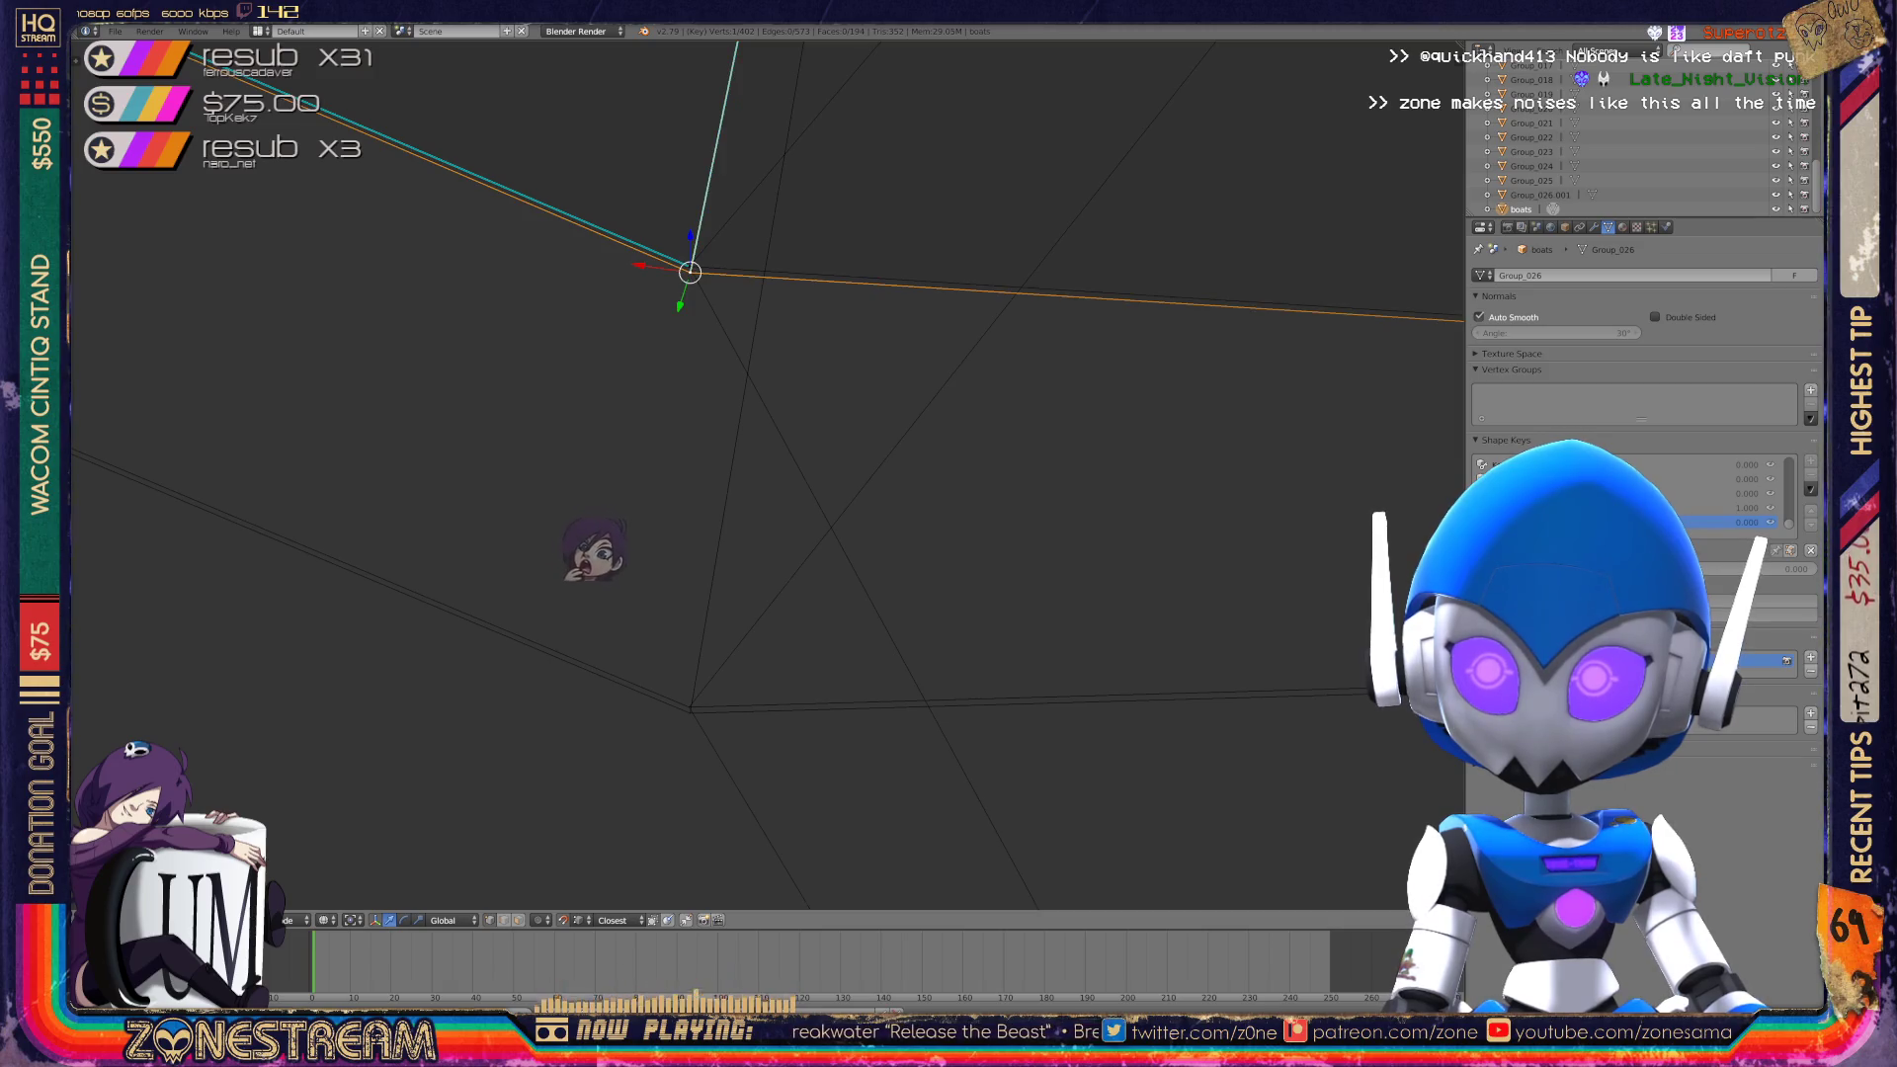
key(g)
click(761, 648)
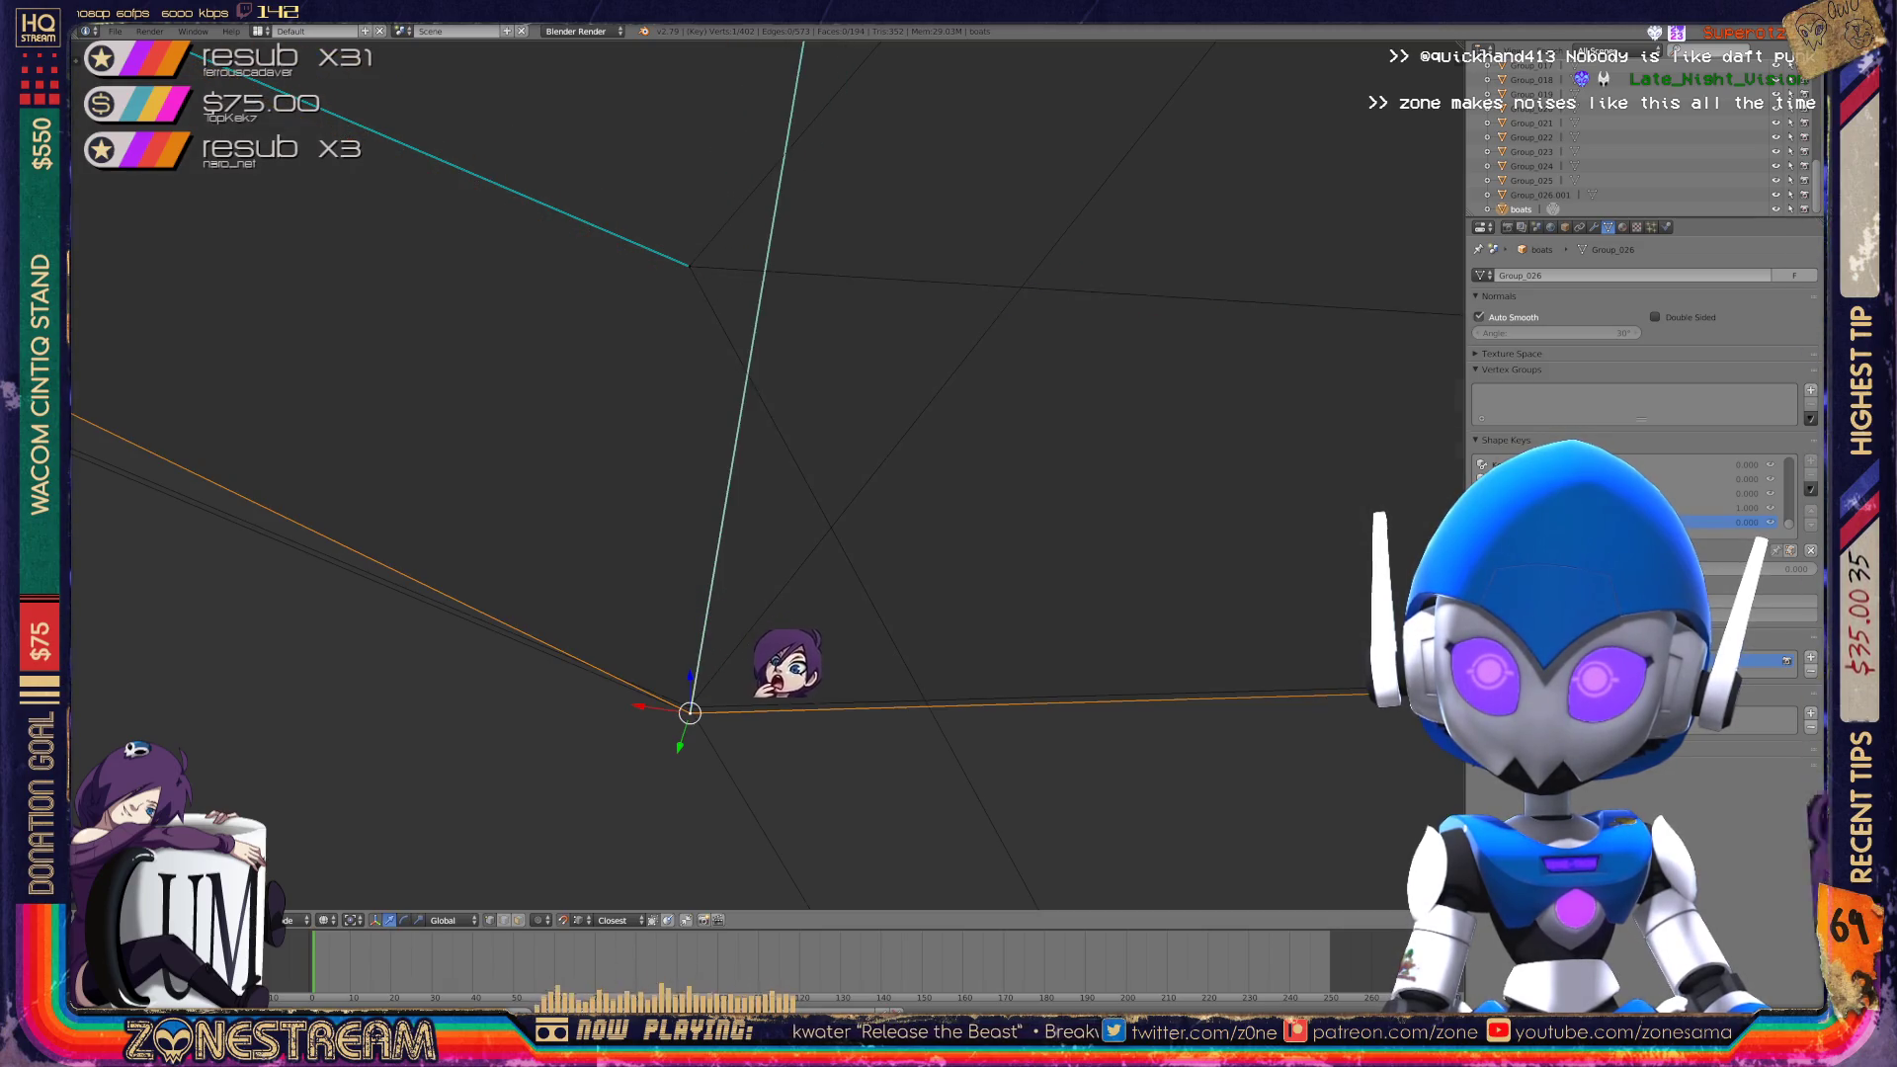
key(ctrl+z)
right_click(691, 267)
key(g)
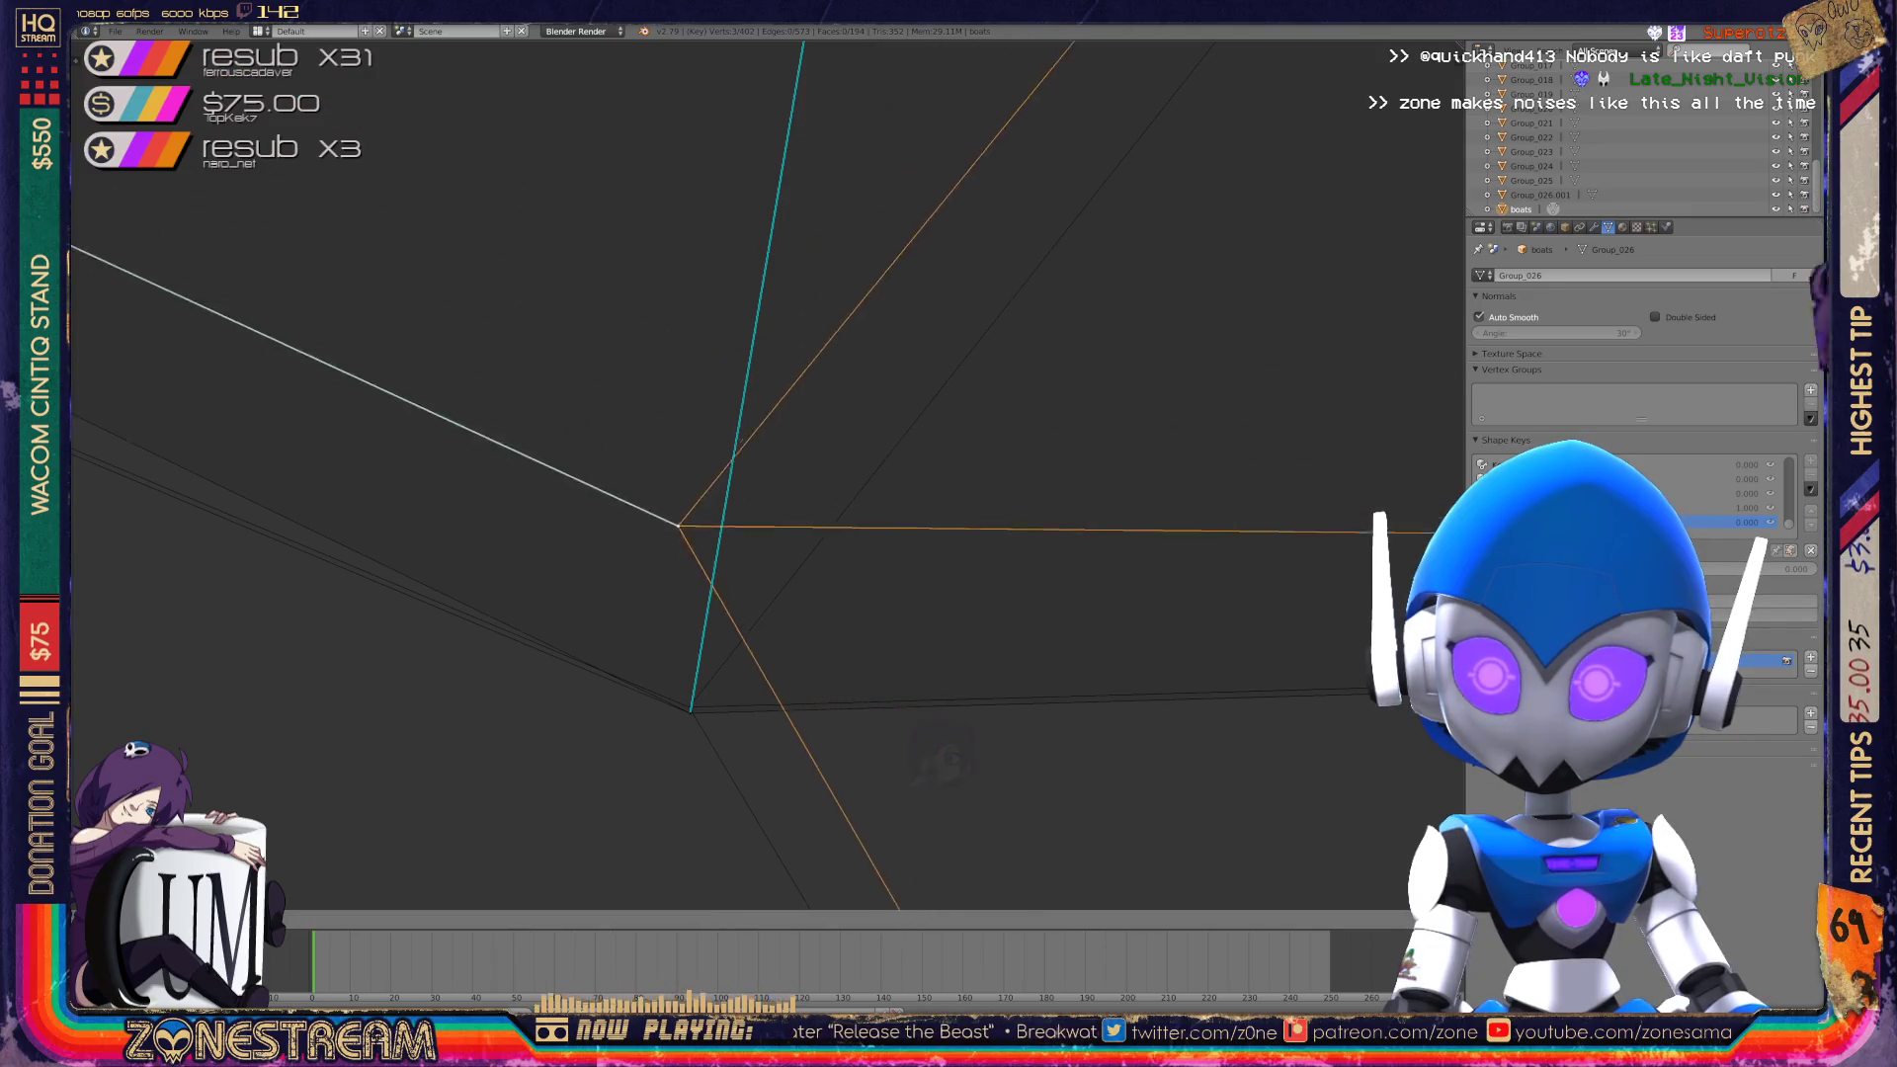
key(Return)
key(KP_Decimal)
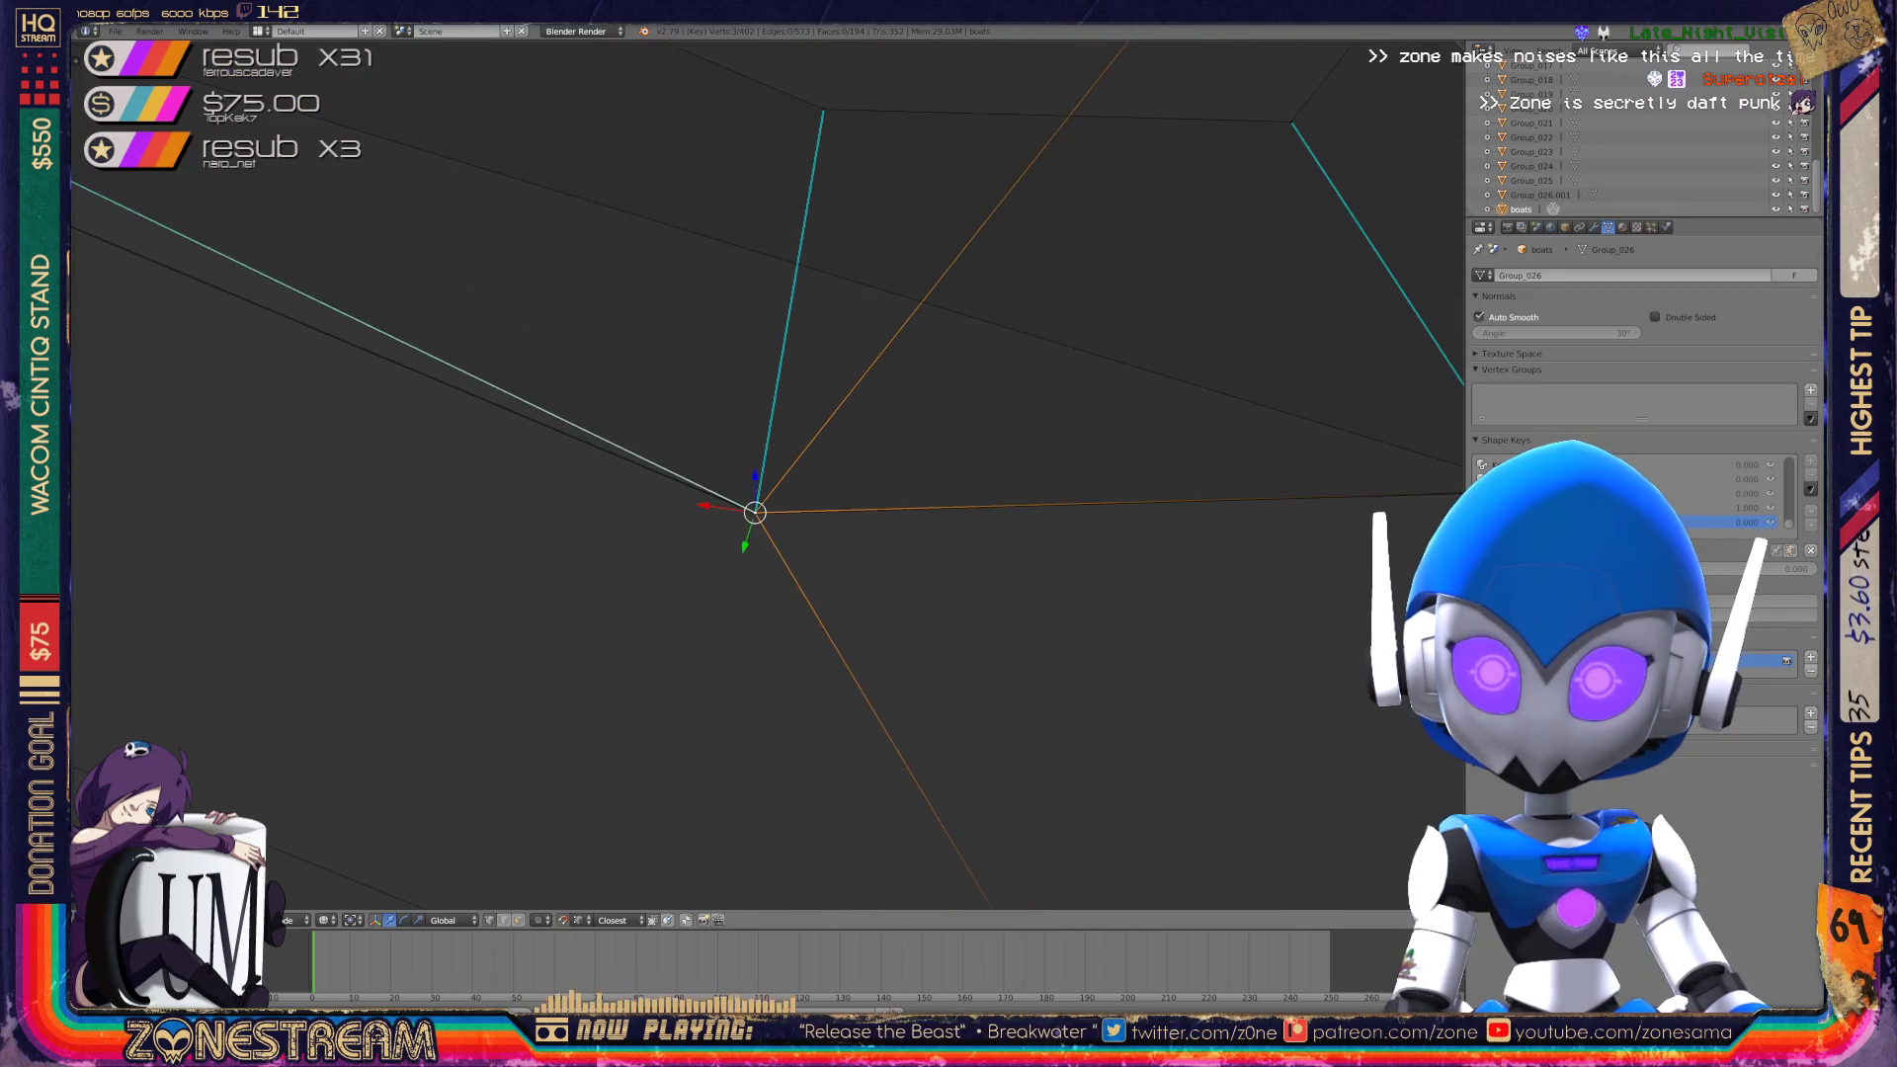
scroll(754, 512, down, 3)
middle_drag(754, 512, 1327, 345)
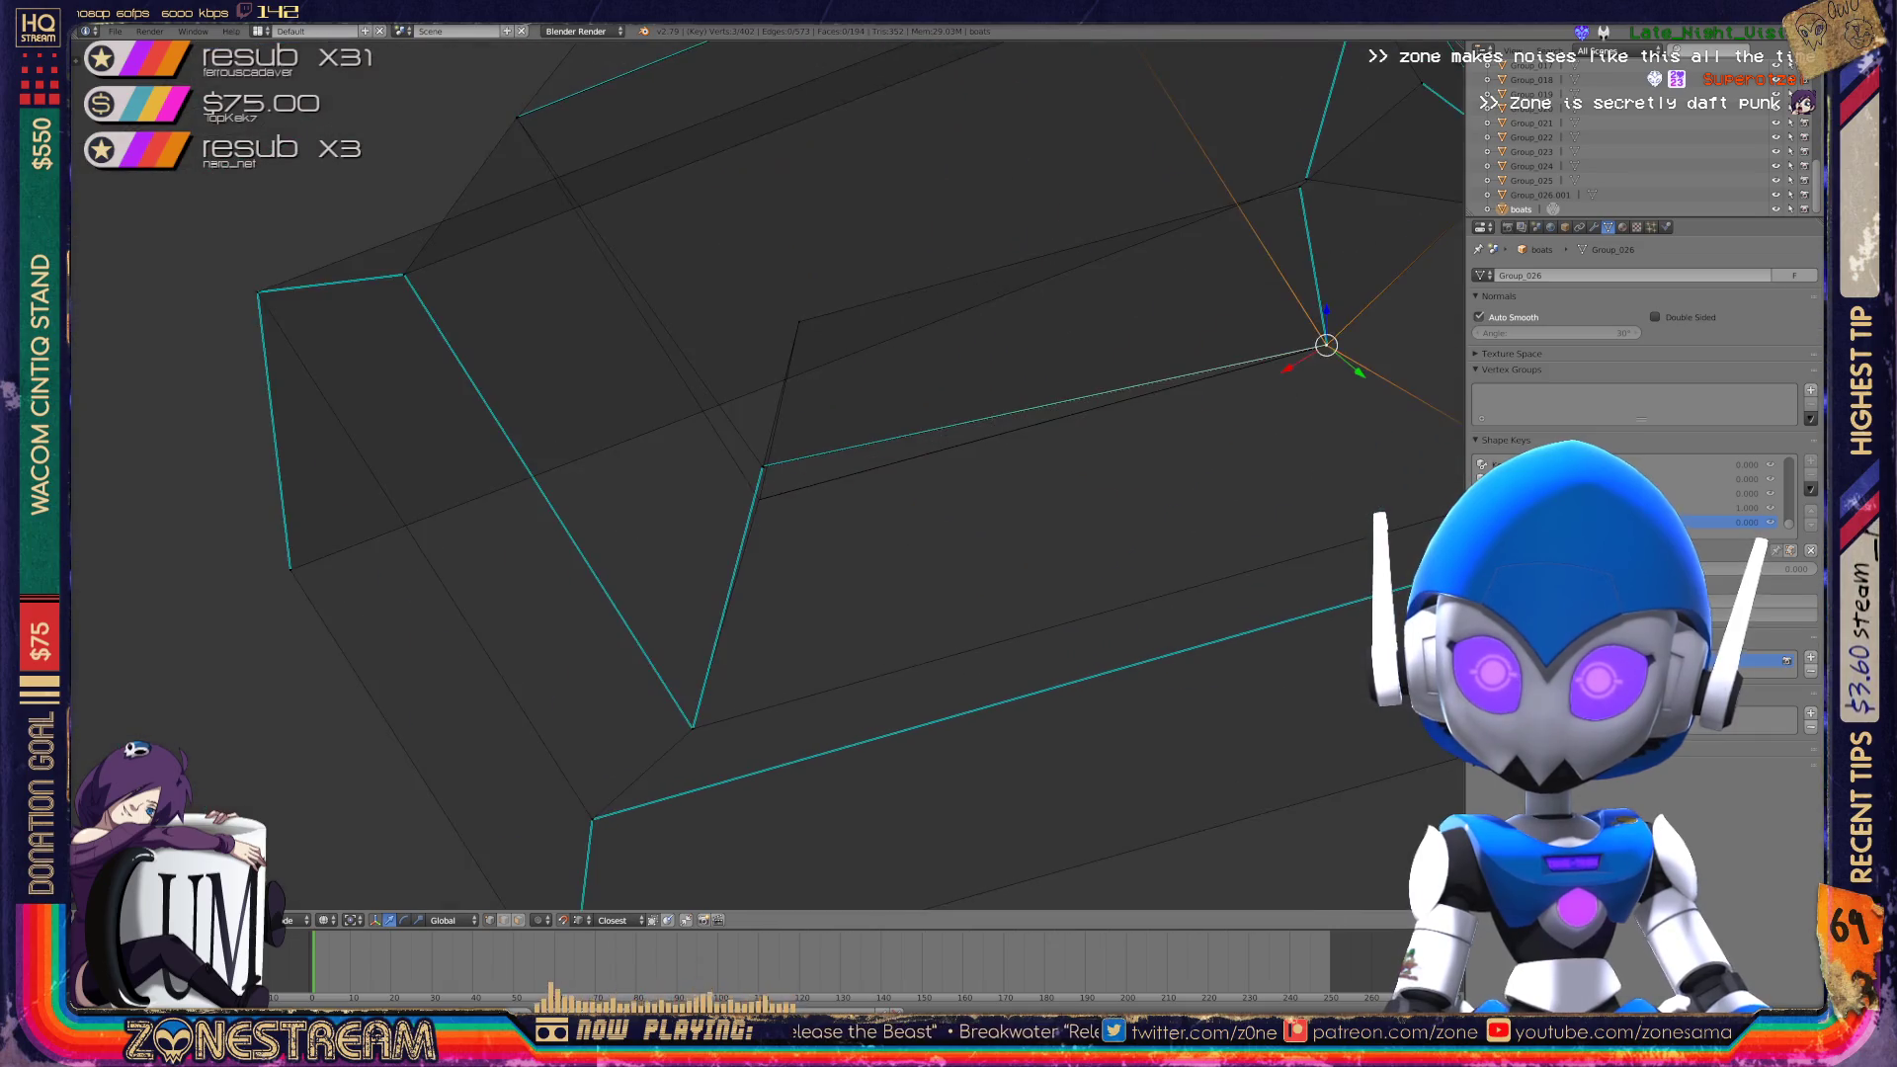
scroll(768, 476, up, 3)
Snap two corner vertices onto the neighbouring corner and return to Object Mode.
mouse_move(741, 444)
shift+middle_down()
mouse_move(826, 359)
mouse_move(910, 212)
mouse_move(707, 242)
shift+middle_up()
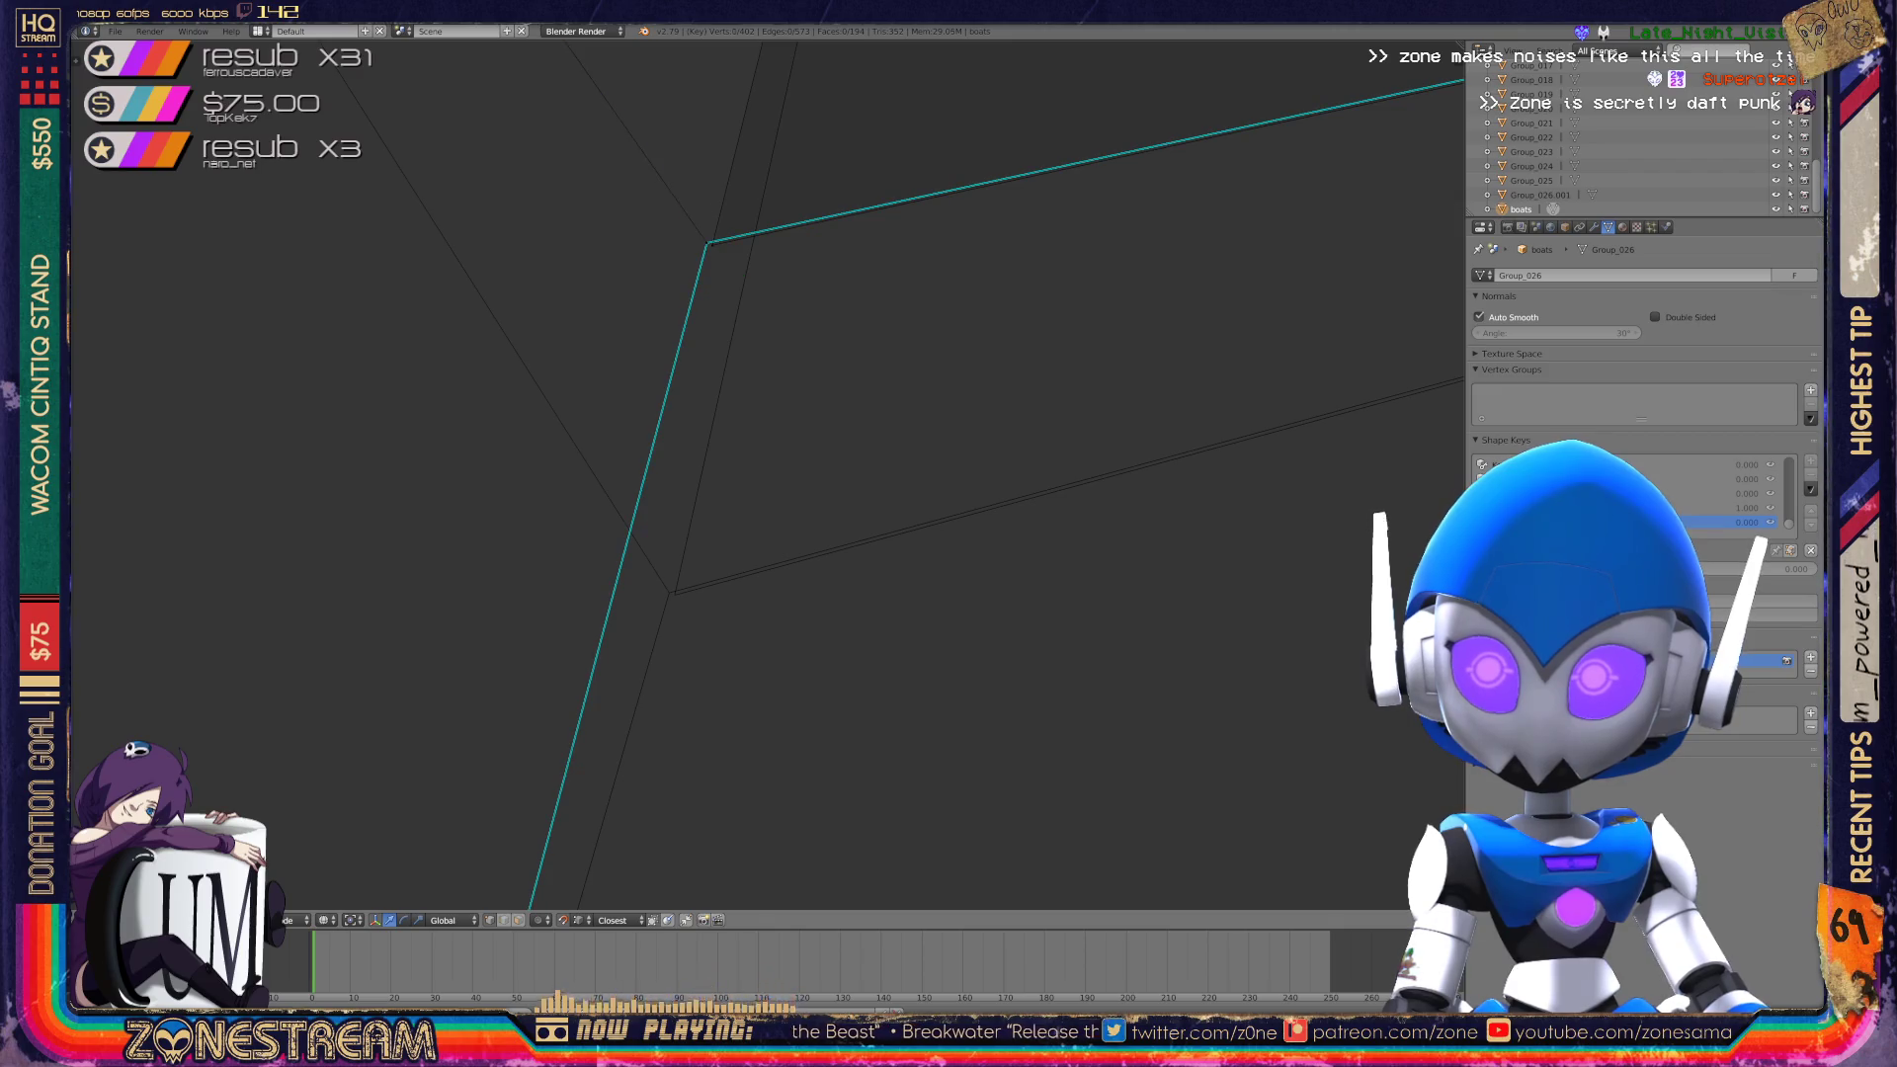
right_click(707, 243)
key(g)
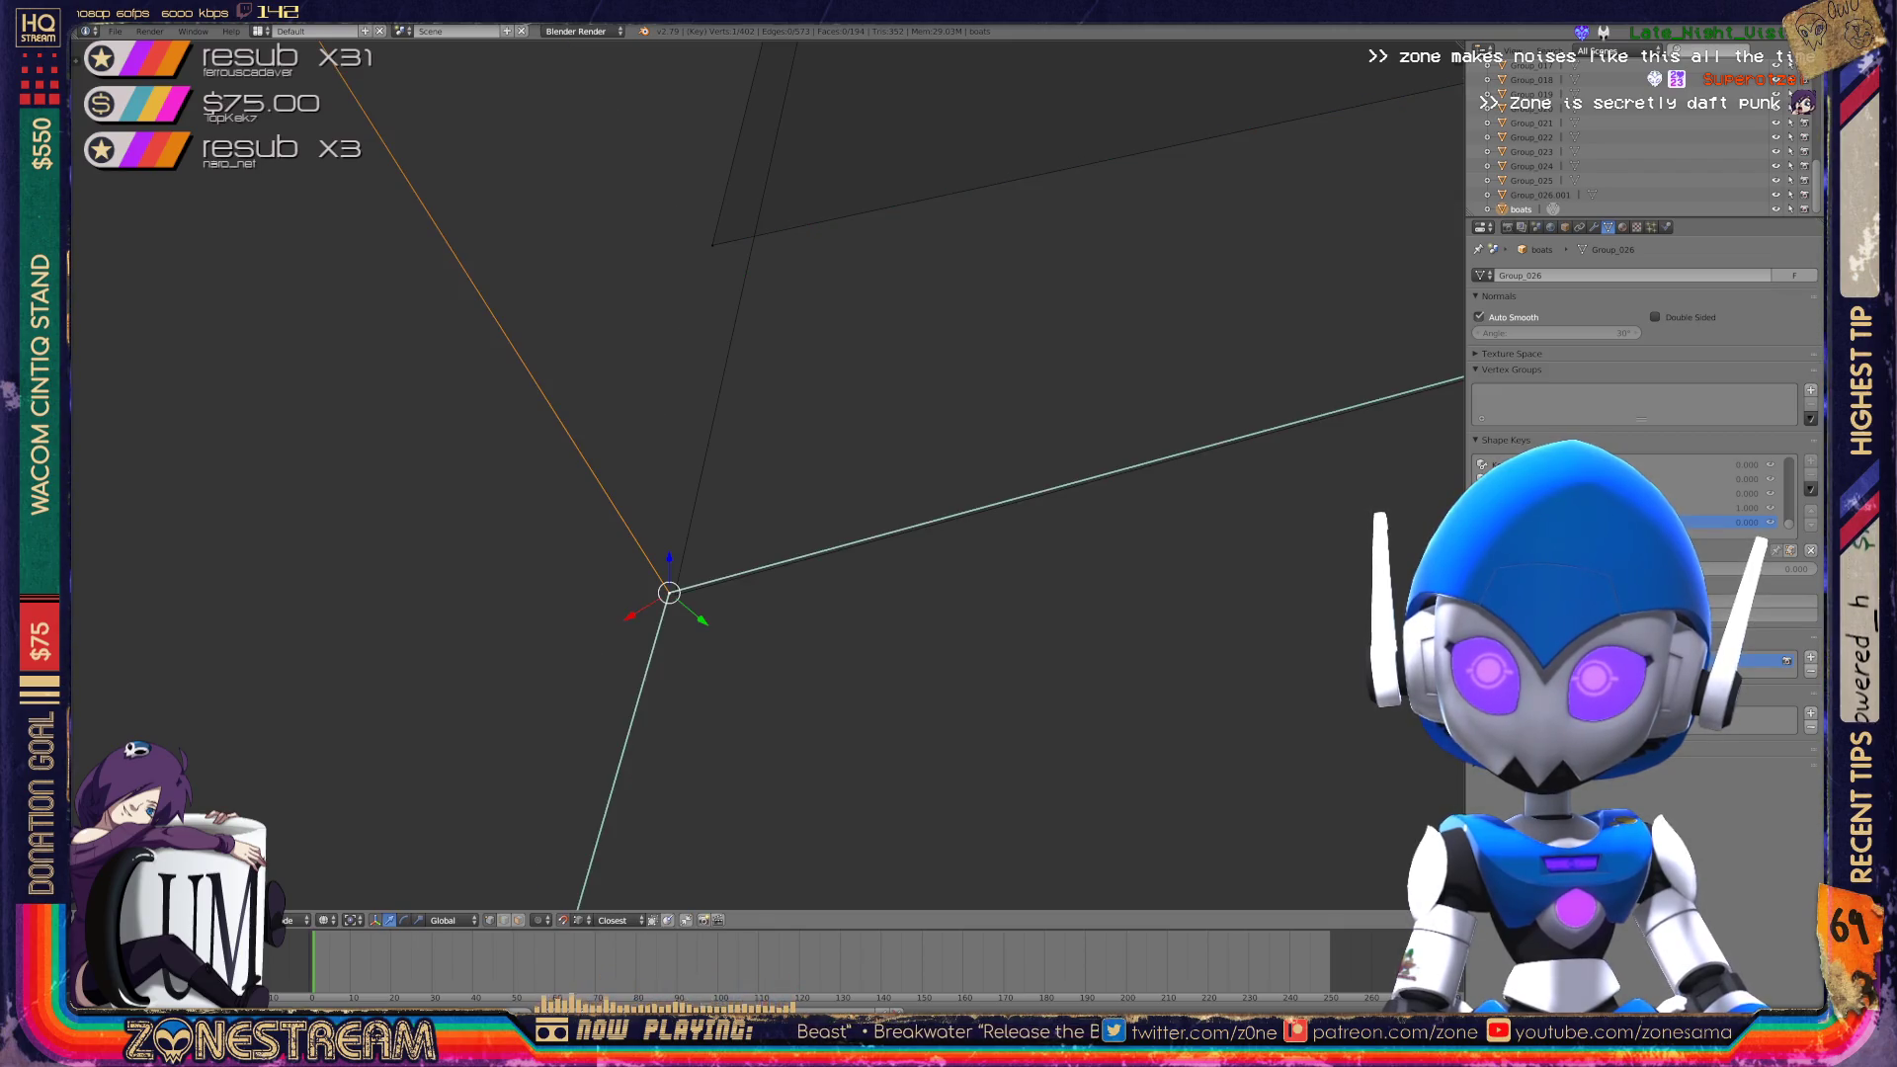
right_click(712, 244)
key(g)
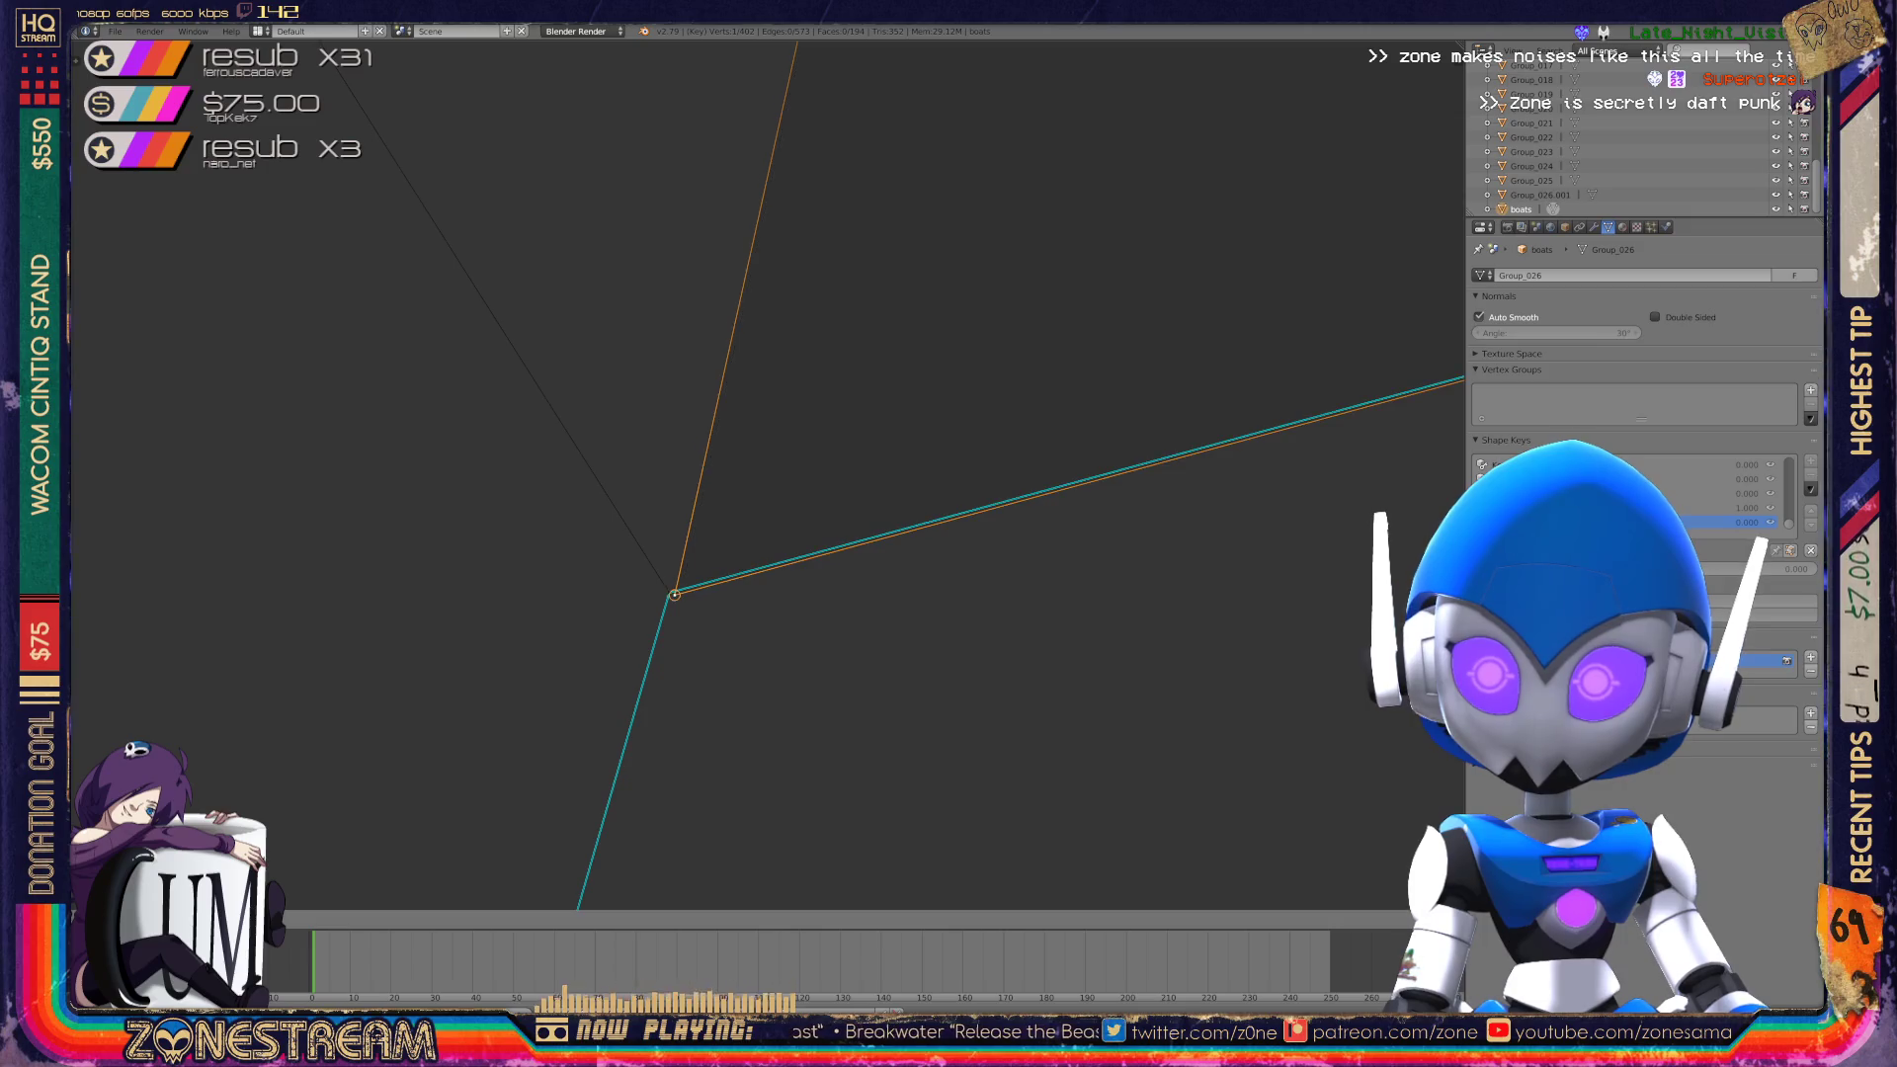
scroll(675, 594, down, 8)
key(Tab)
mouse_move(751, 553)
middle_down()
mouse_move(830, 593)
mouse_move(889, 583)
middle_up()
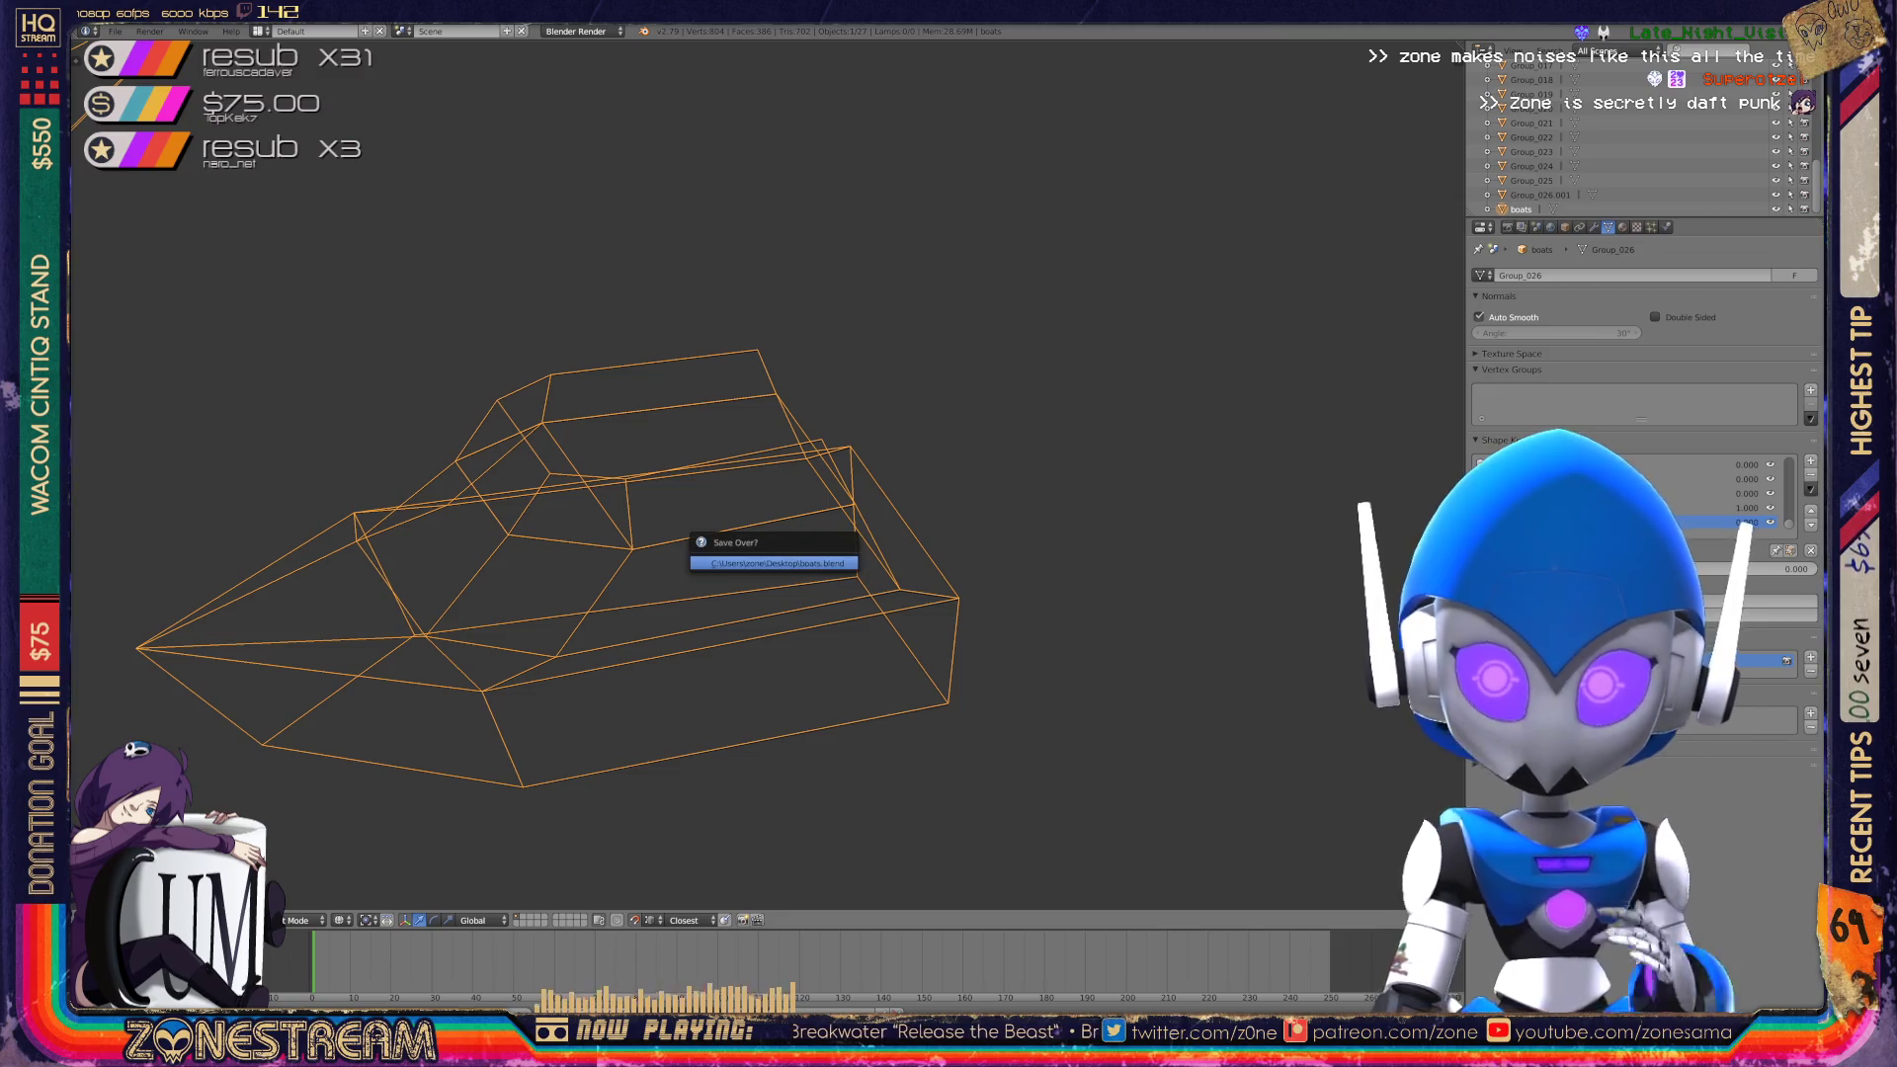
Reframe the viewport on the boot meshes from a new angle and enter Edit Mode.
scroll(699, 537, down, 8)
scroll(691, 474, up, 10)
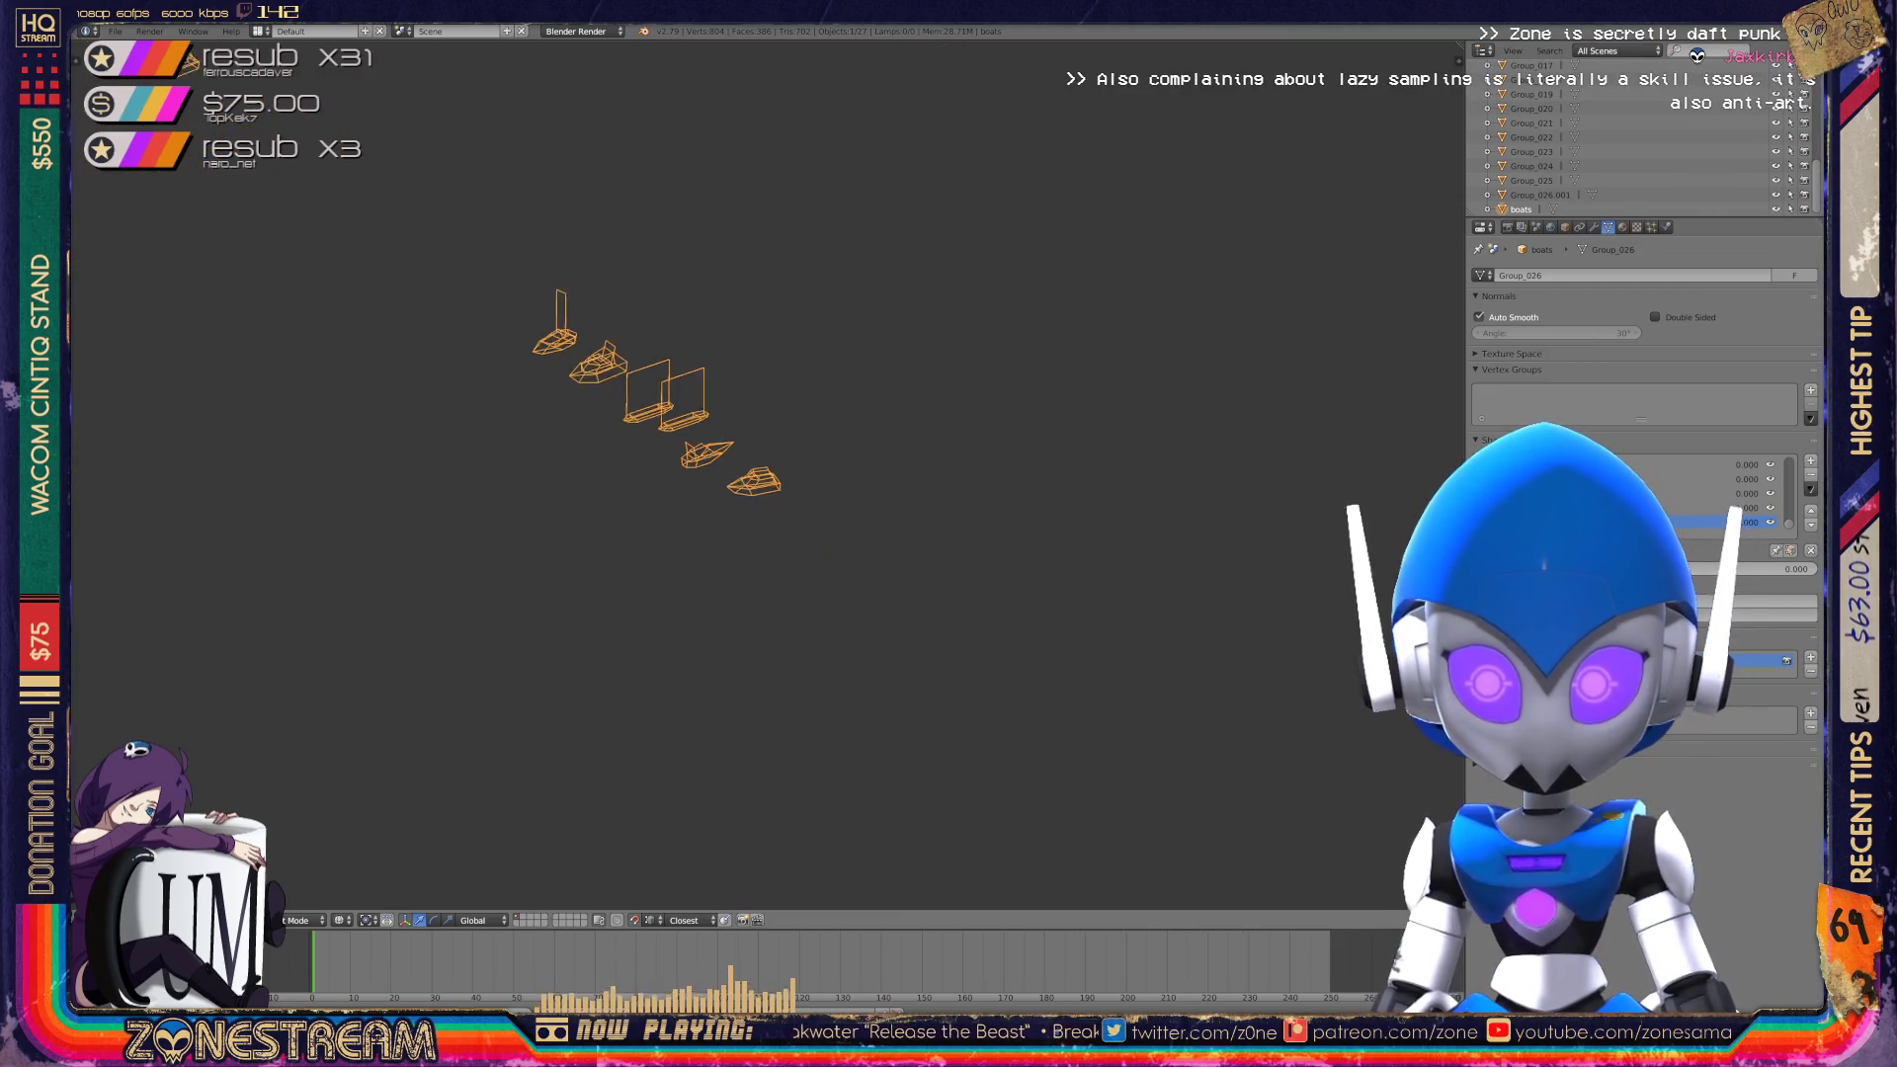
middle_drag(692, 543, 663, 435)
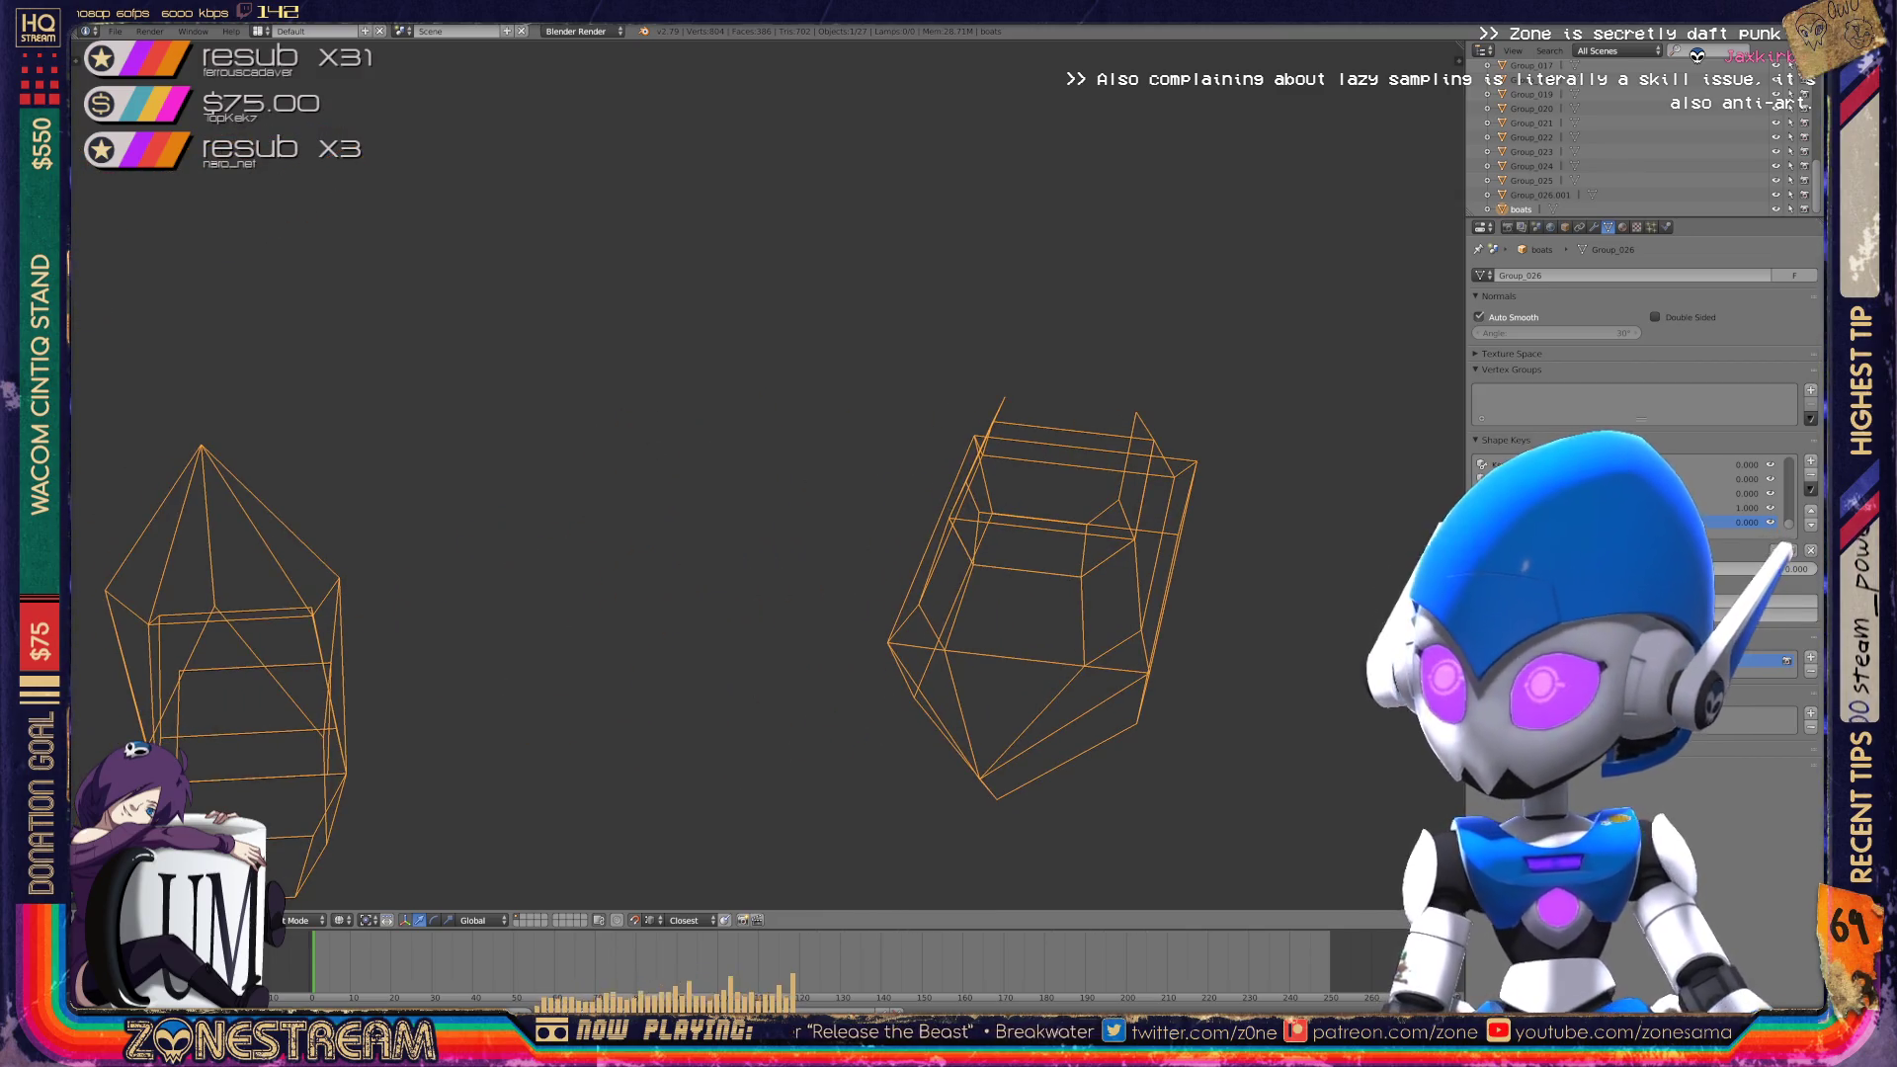
mouse_move(692, 593)
shift+middle_down()
mouse_move(842, 487)
mouse_move(1101, 369)
shift+middle_up()
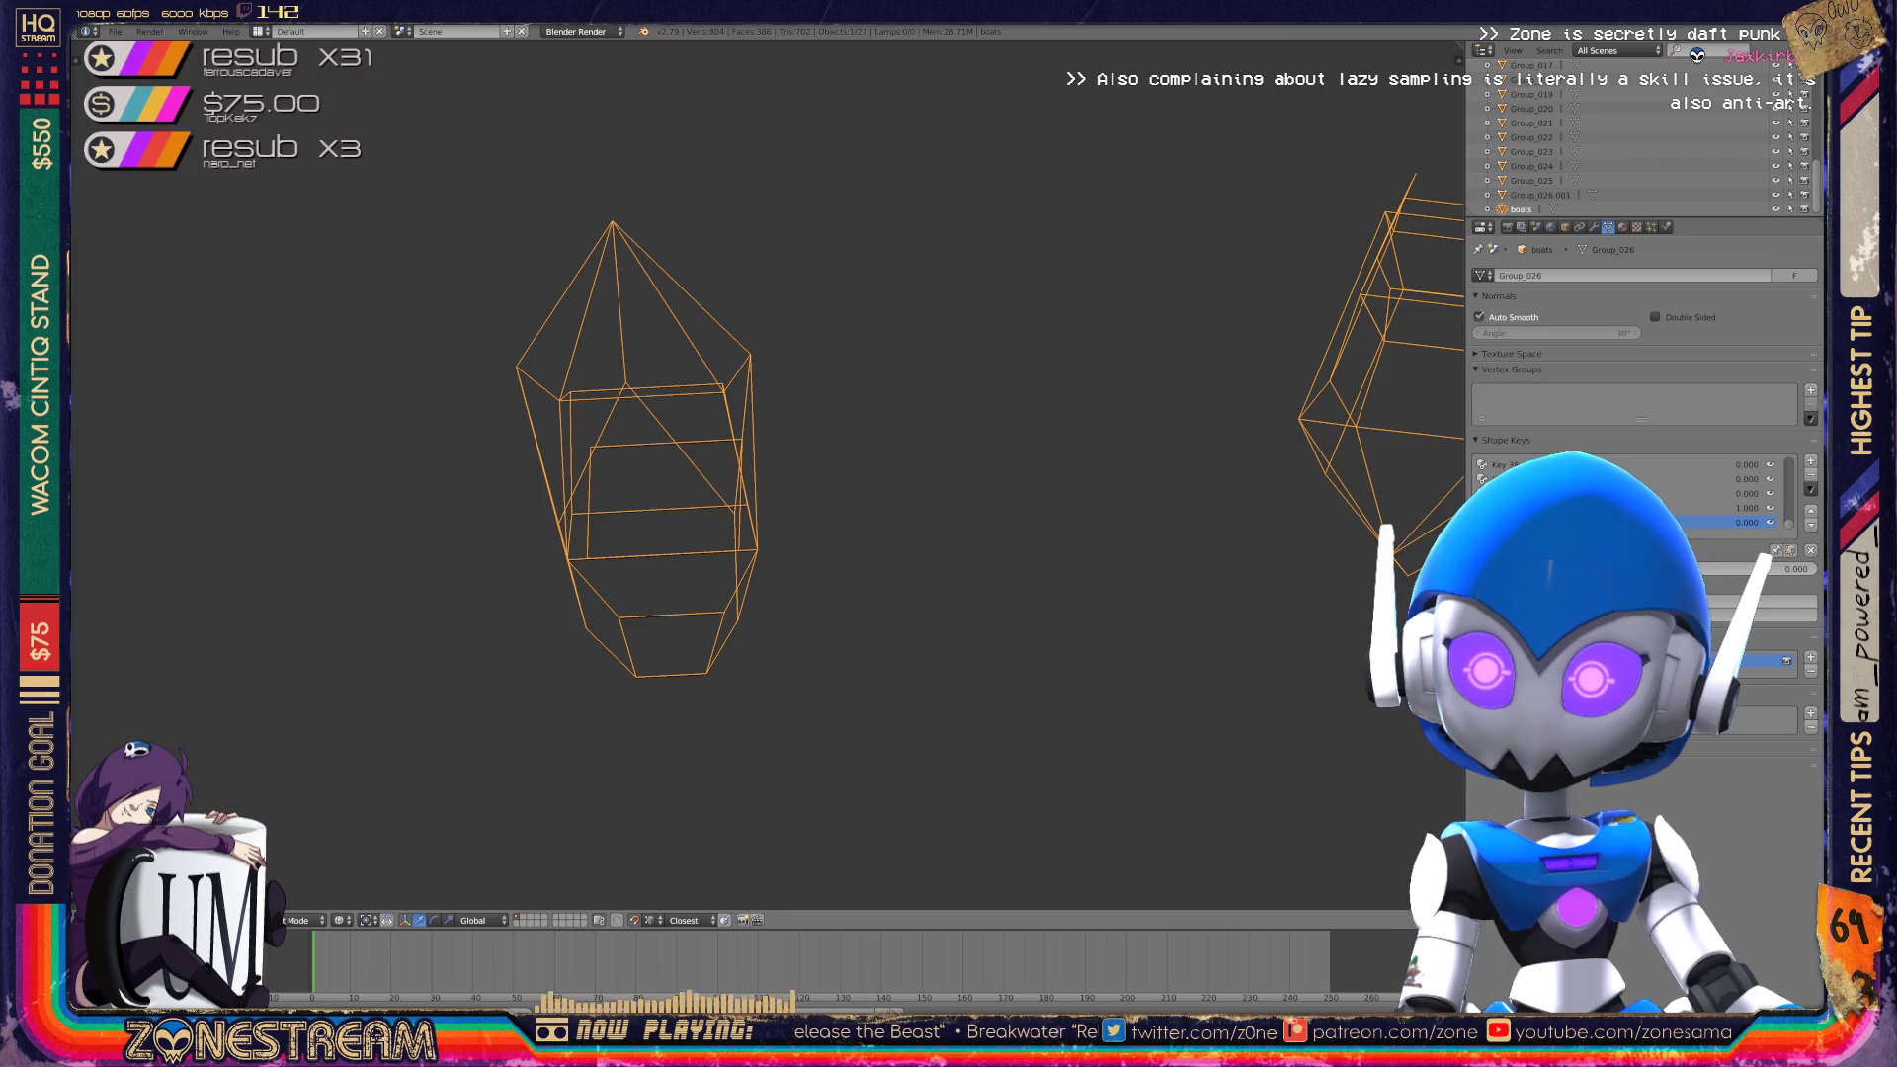
key(Tab)
Move the boot's upper vertex to the right and slightly down.
scroll(632, 444, up, 4)
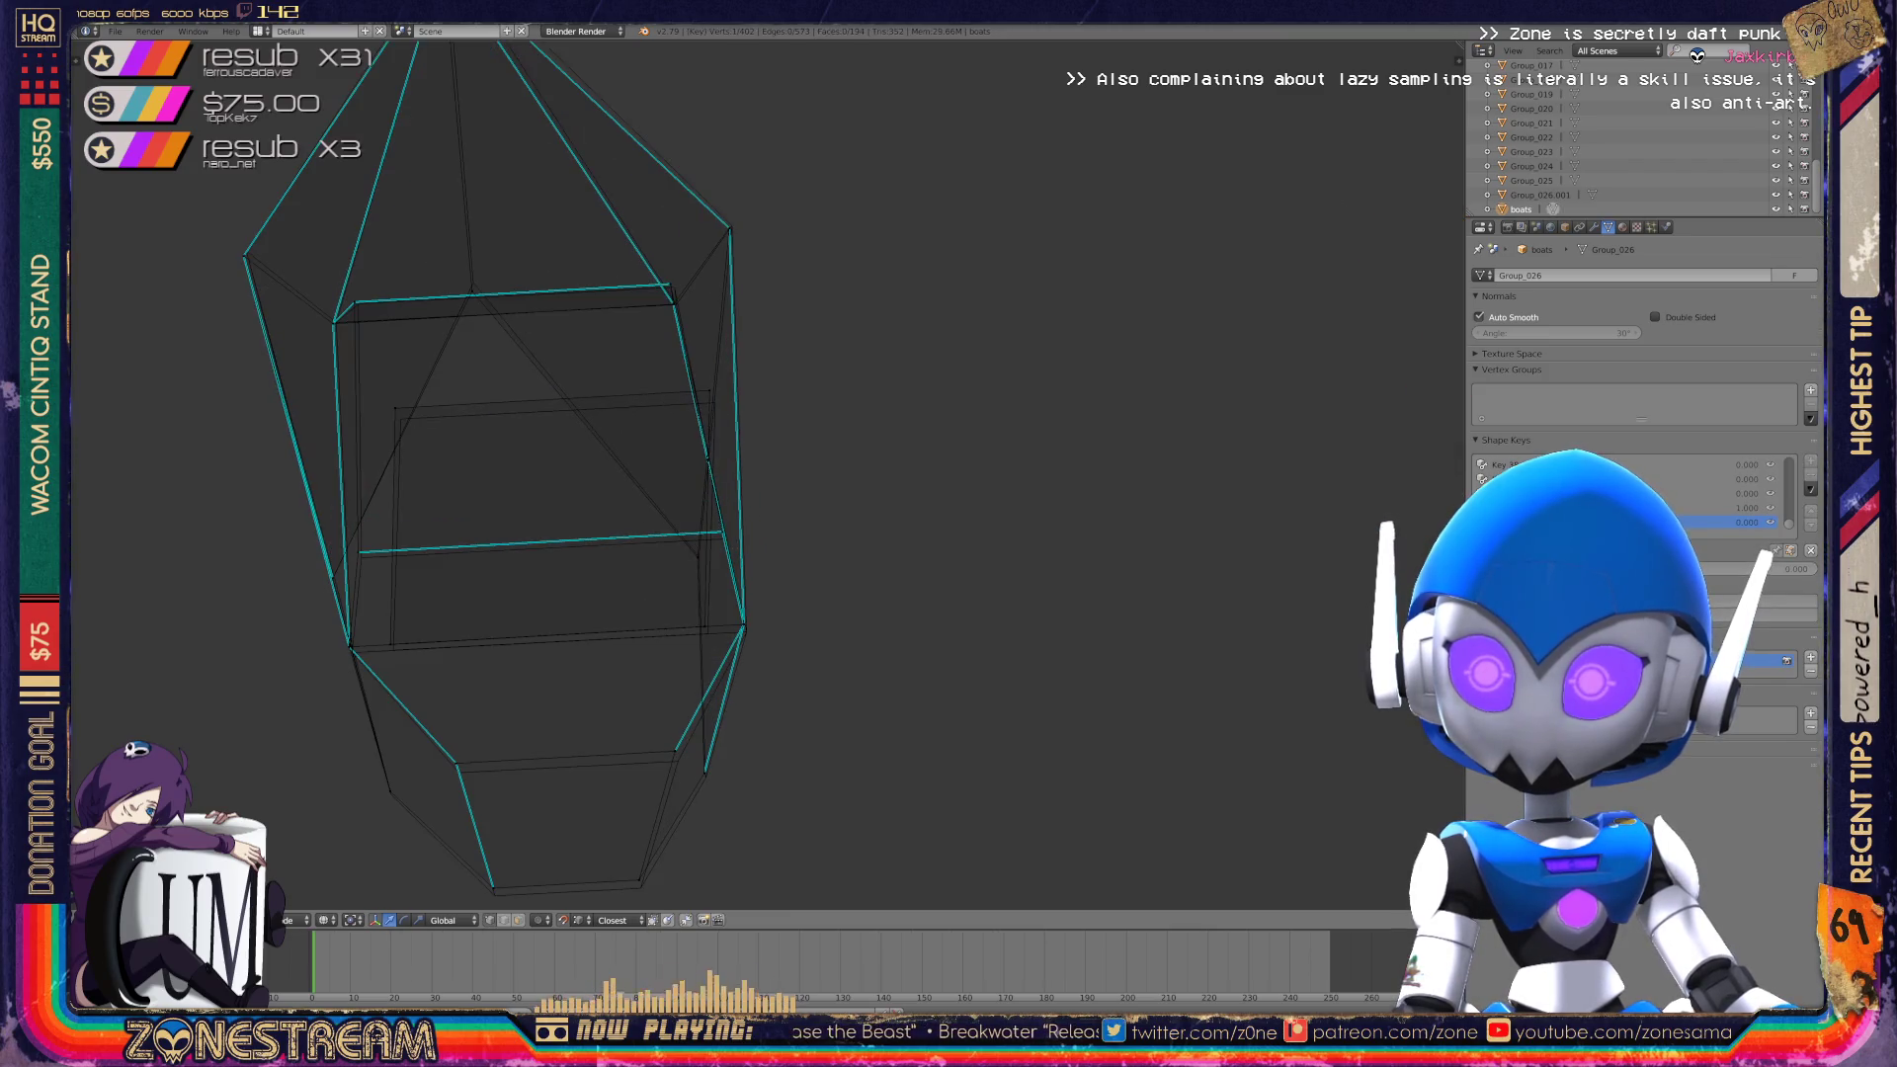
mouse_move(692, 494)
middle_down()
mouse_move(736, 472)
mouse_move(748, 499)
middle_up()
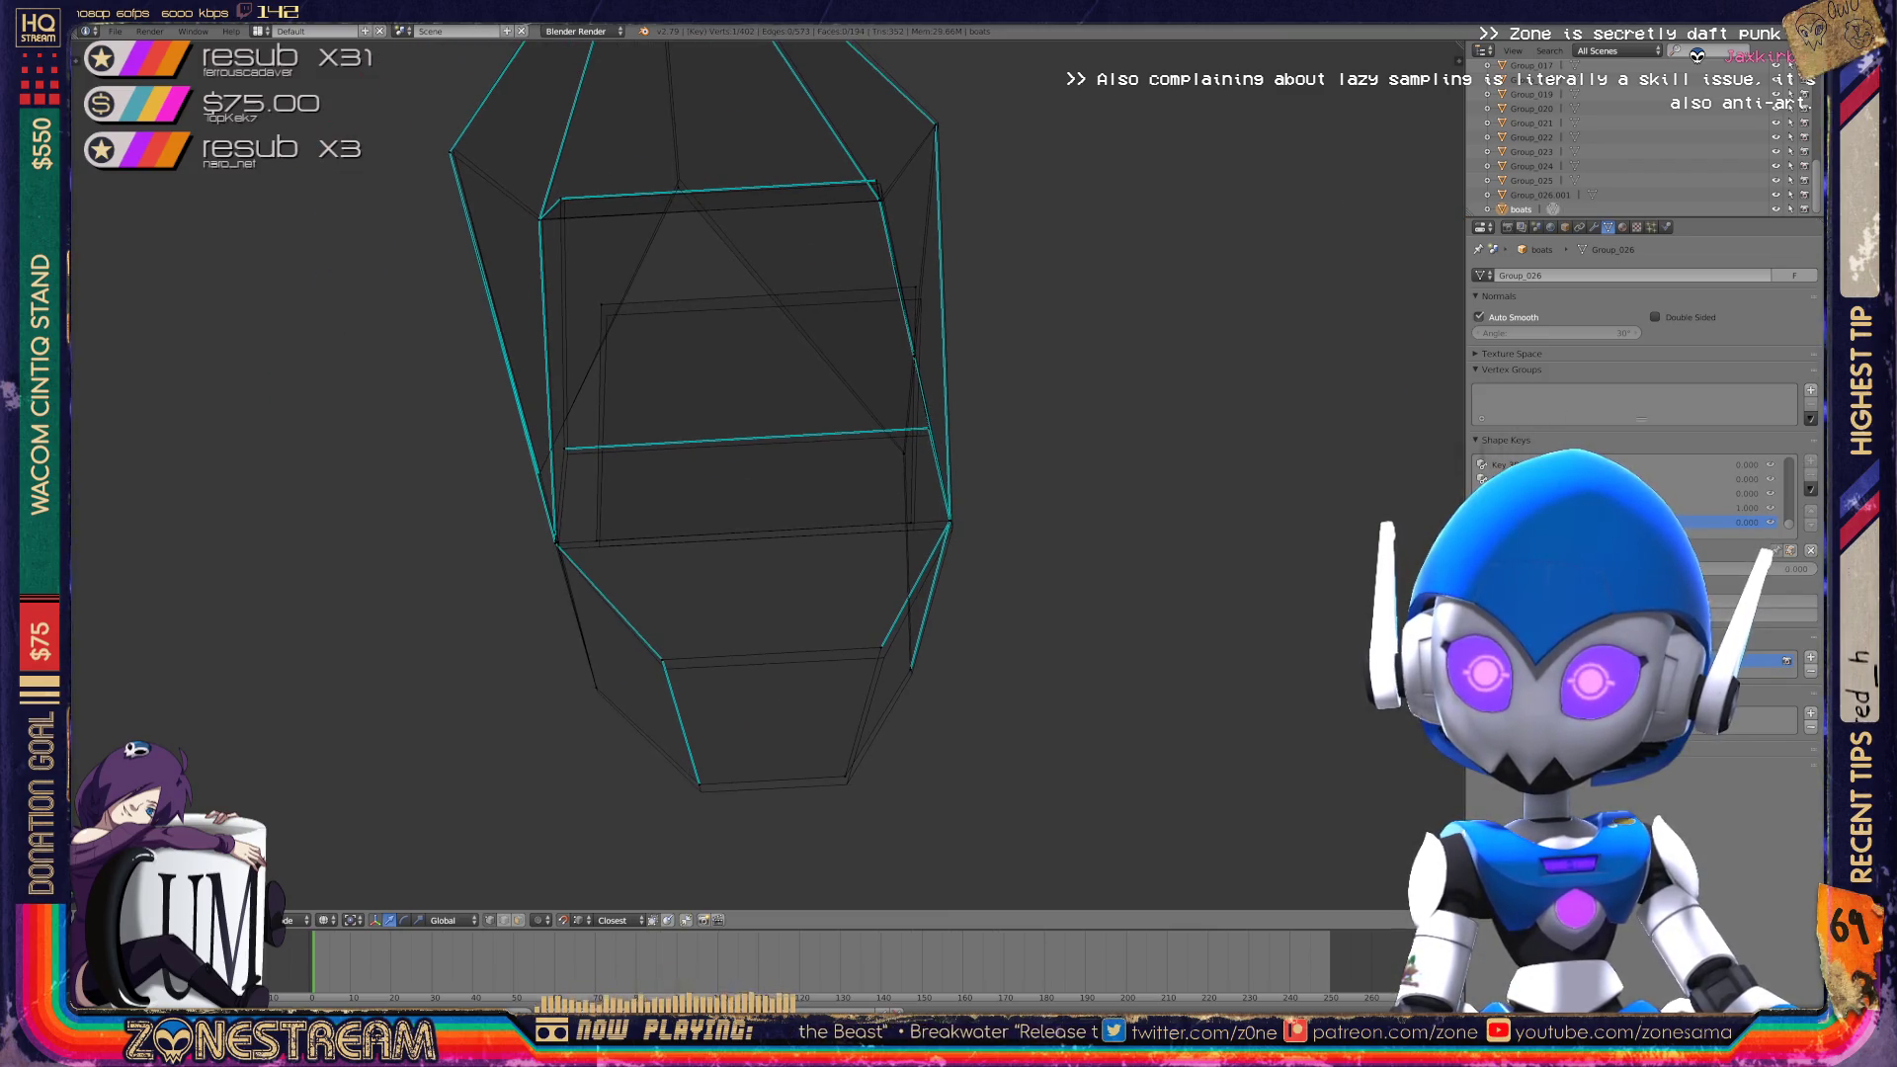
scroll(1299, 551, up, 4)
middle_drag(1300, 551, 1132, 662)
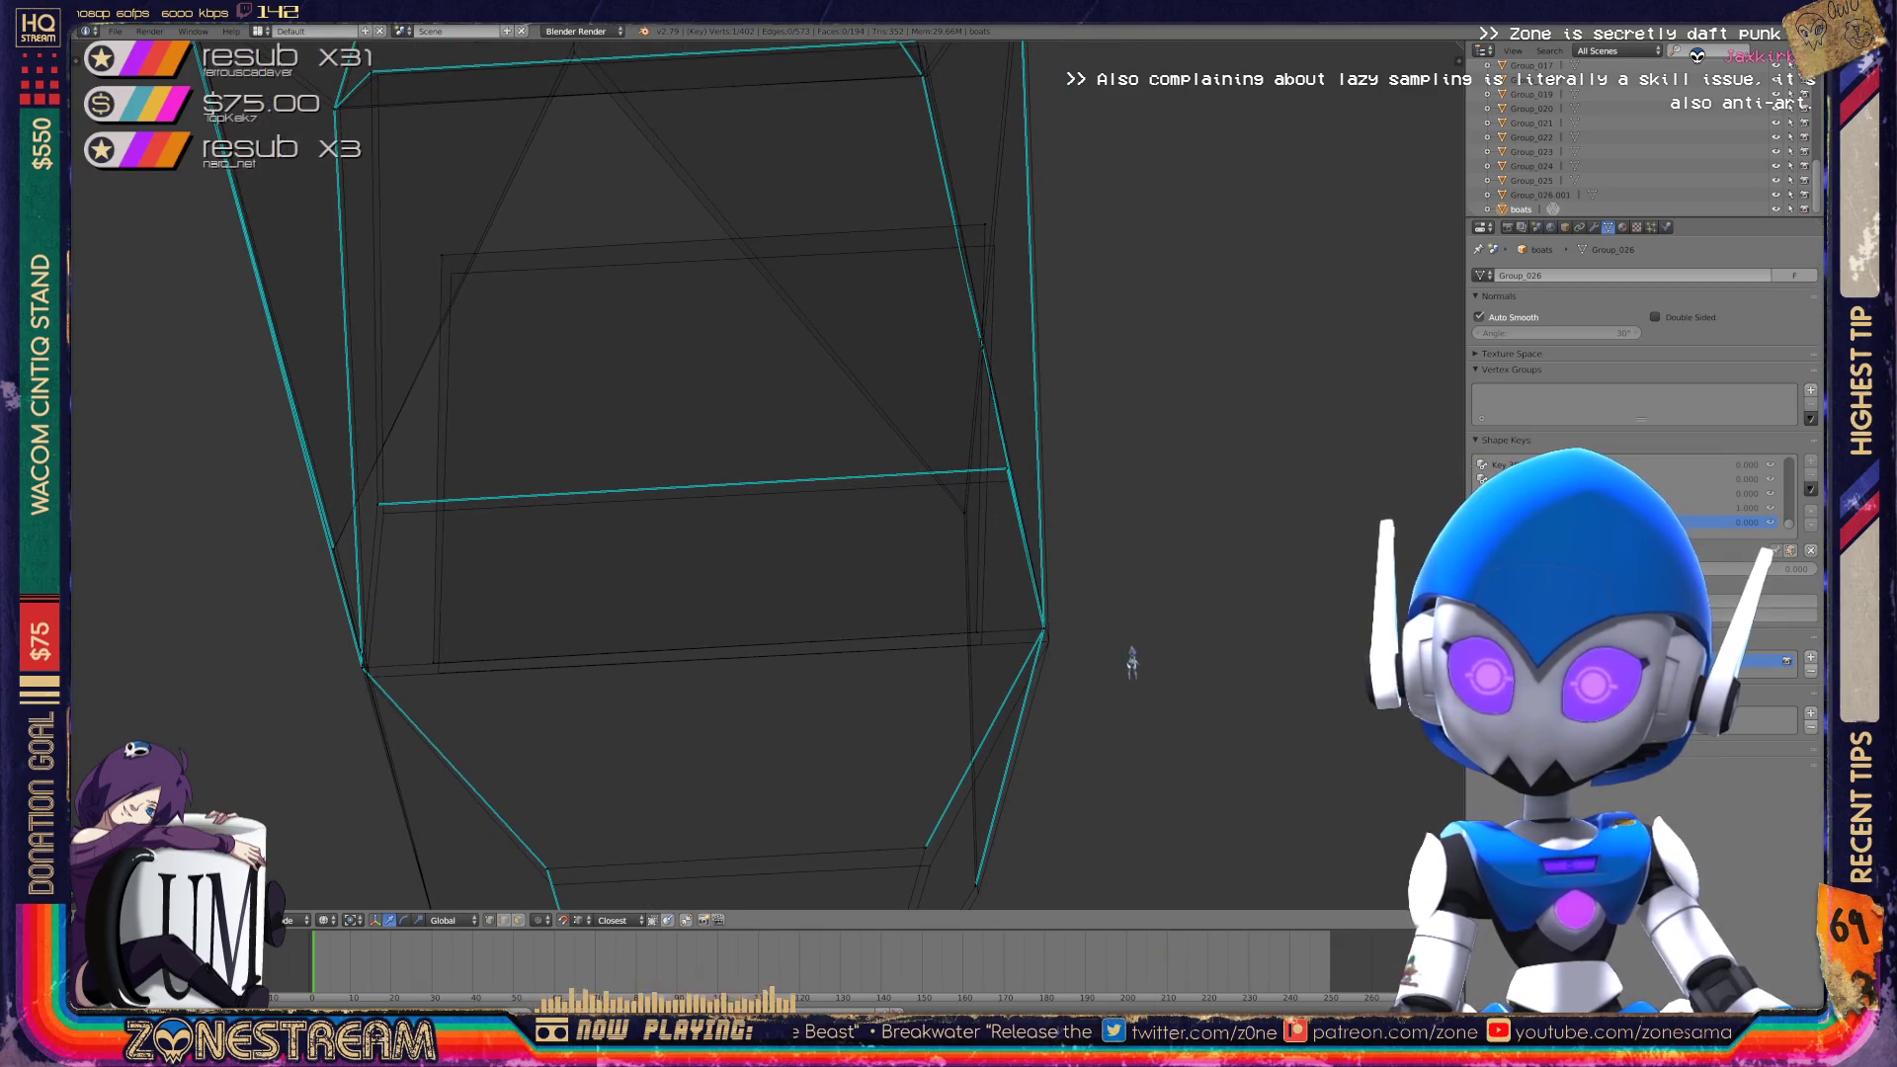
click(438, 673)
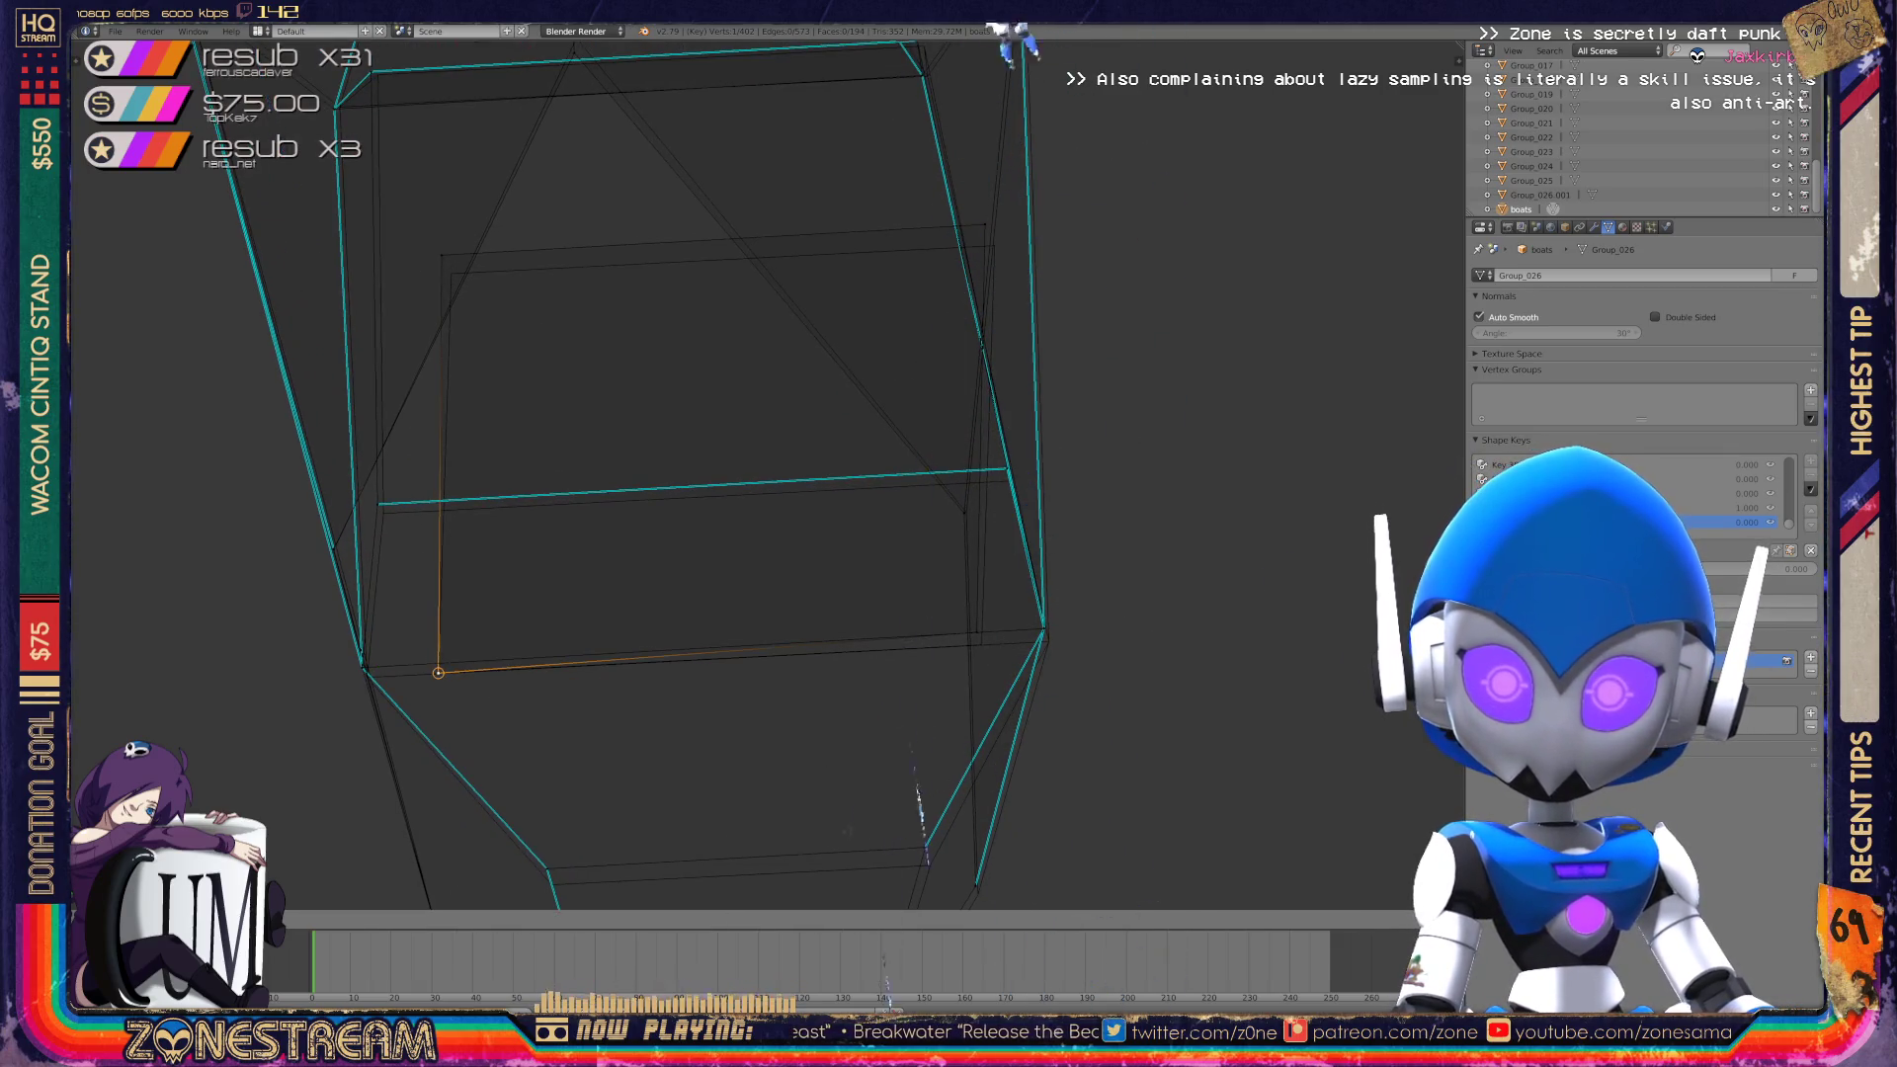
click(451, 277)
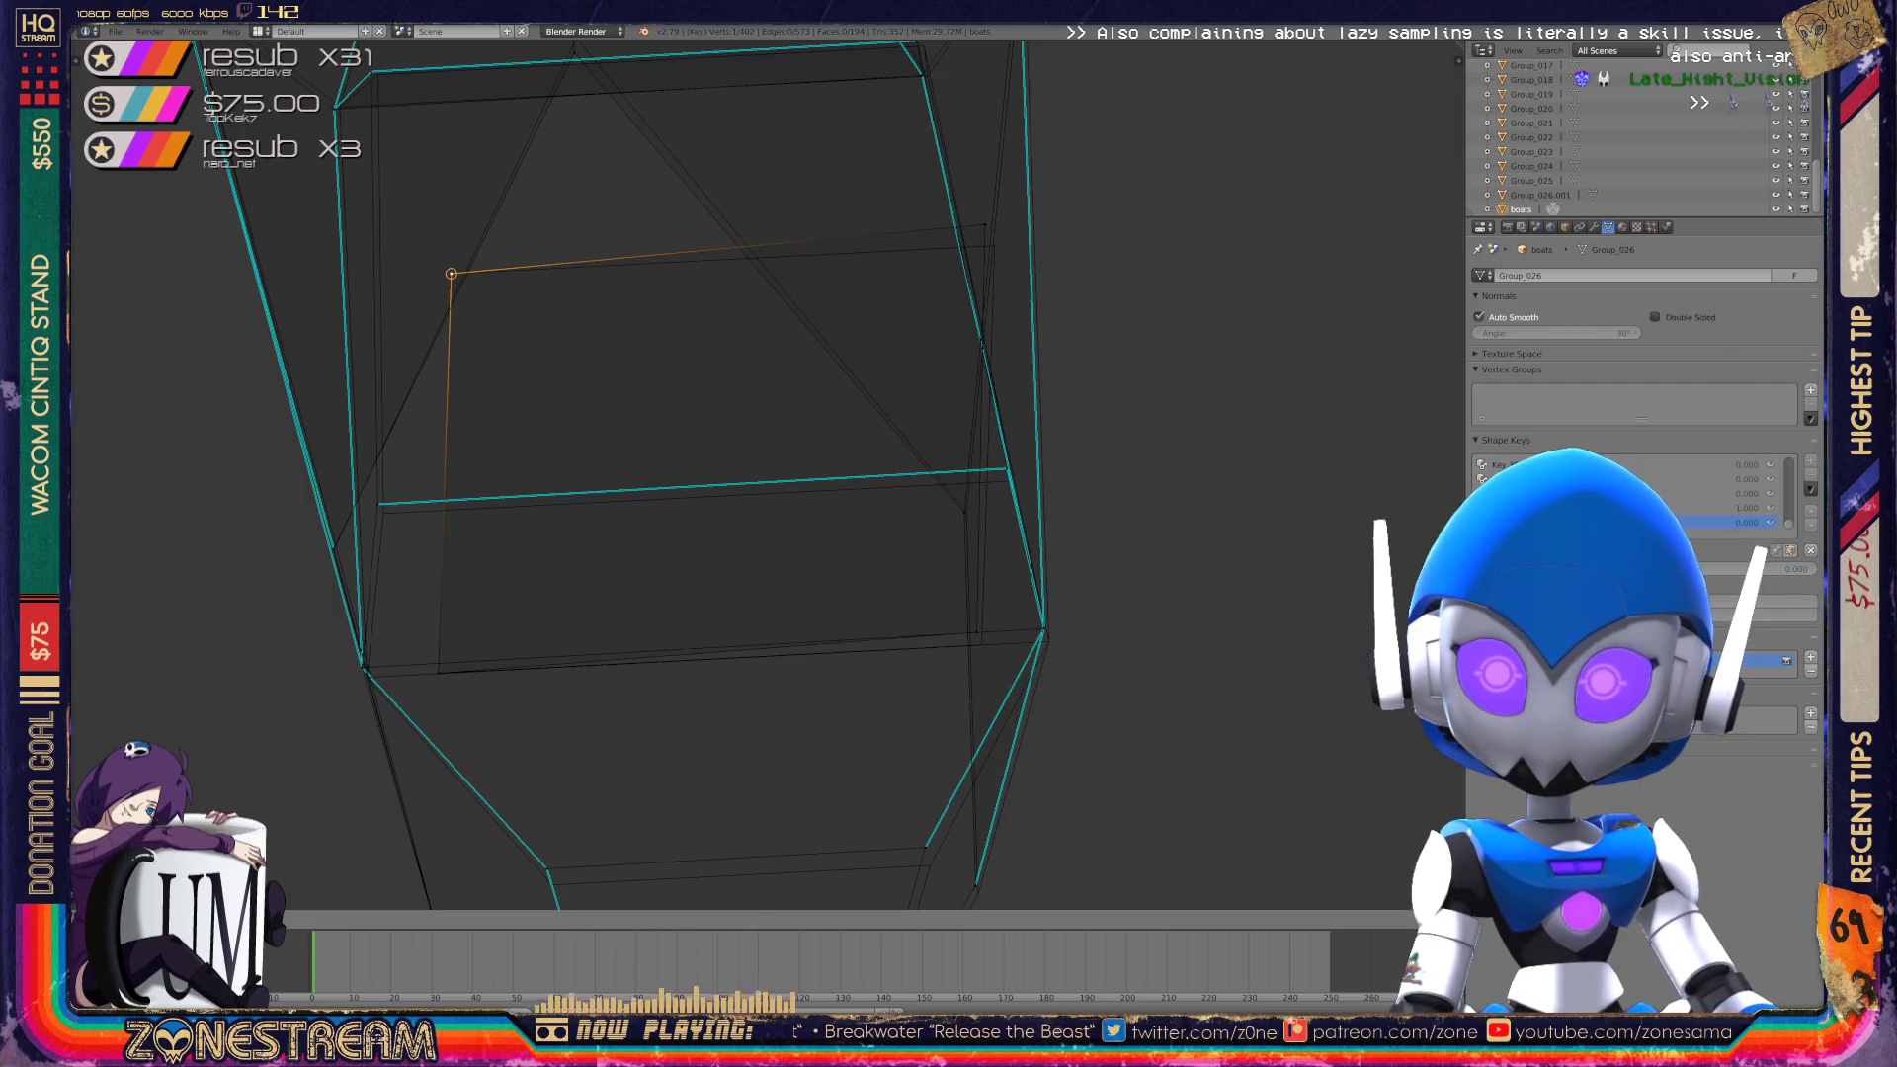
key(g)
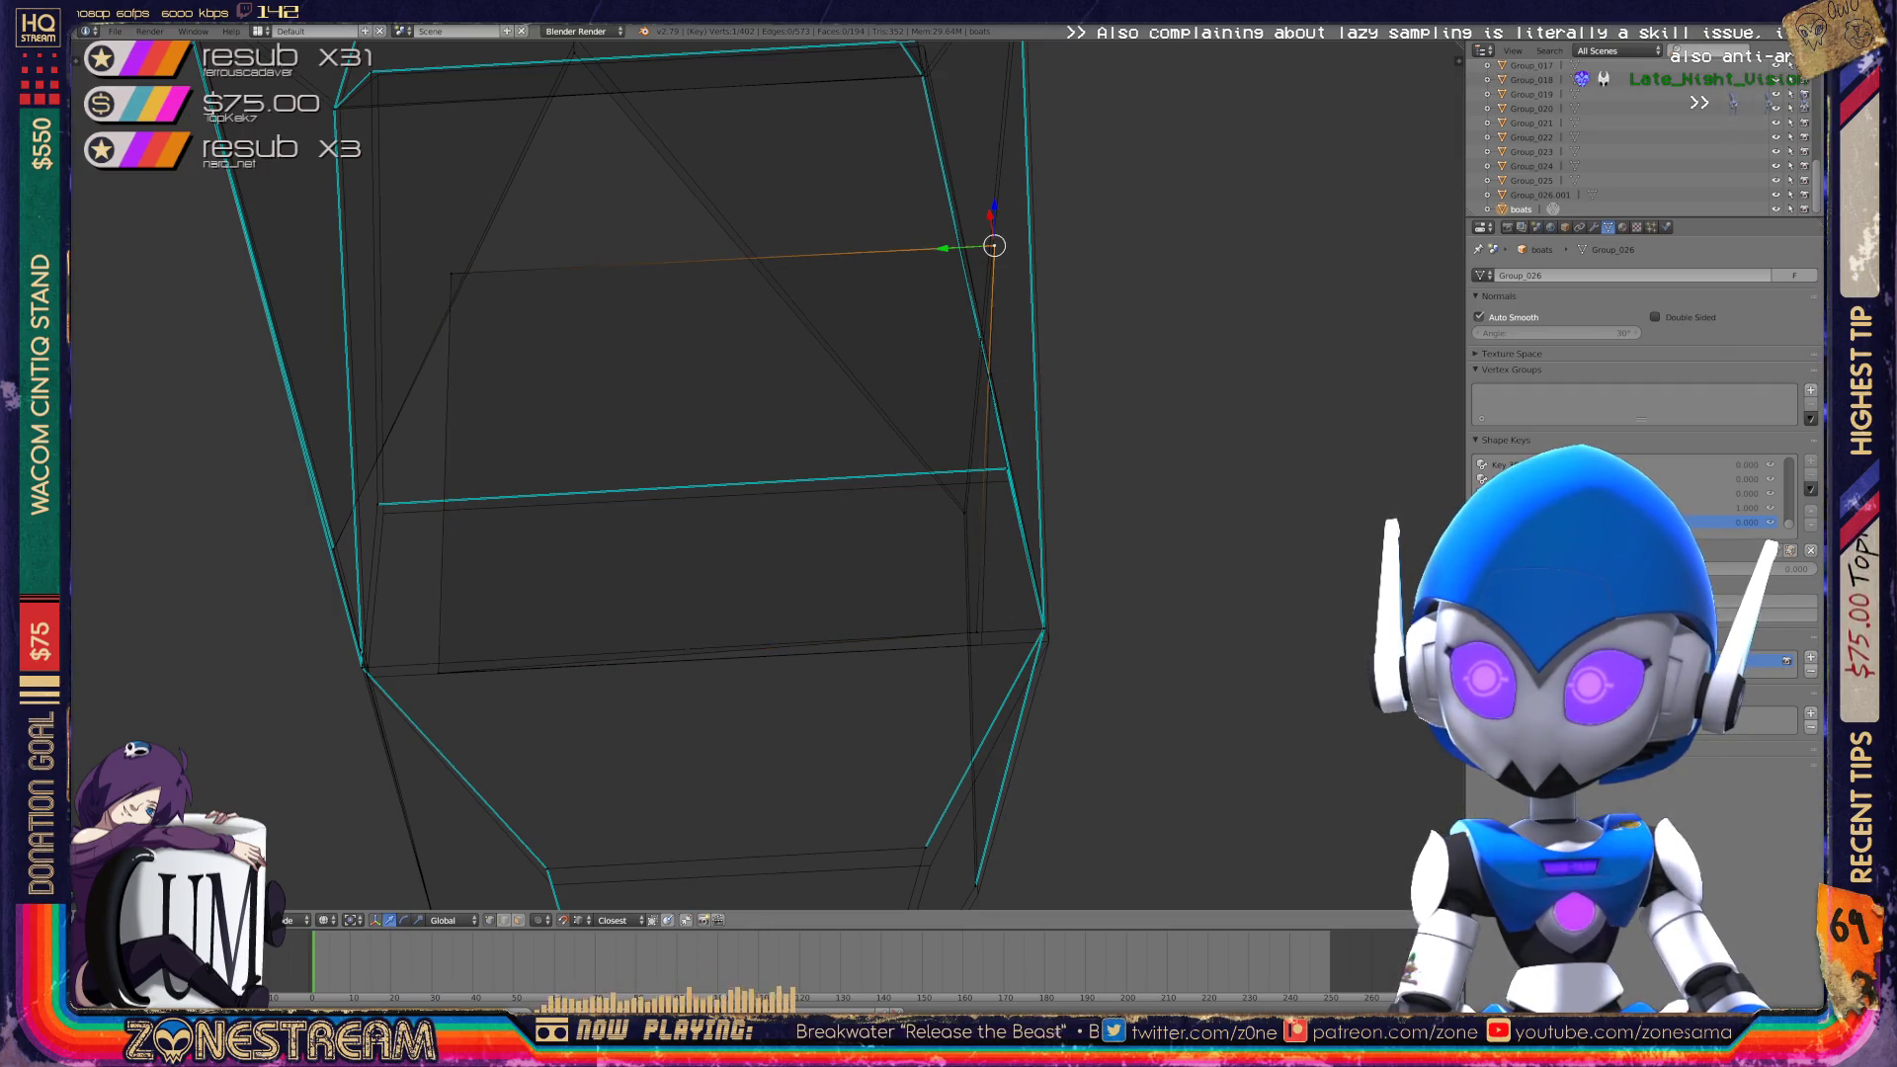
key(g)
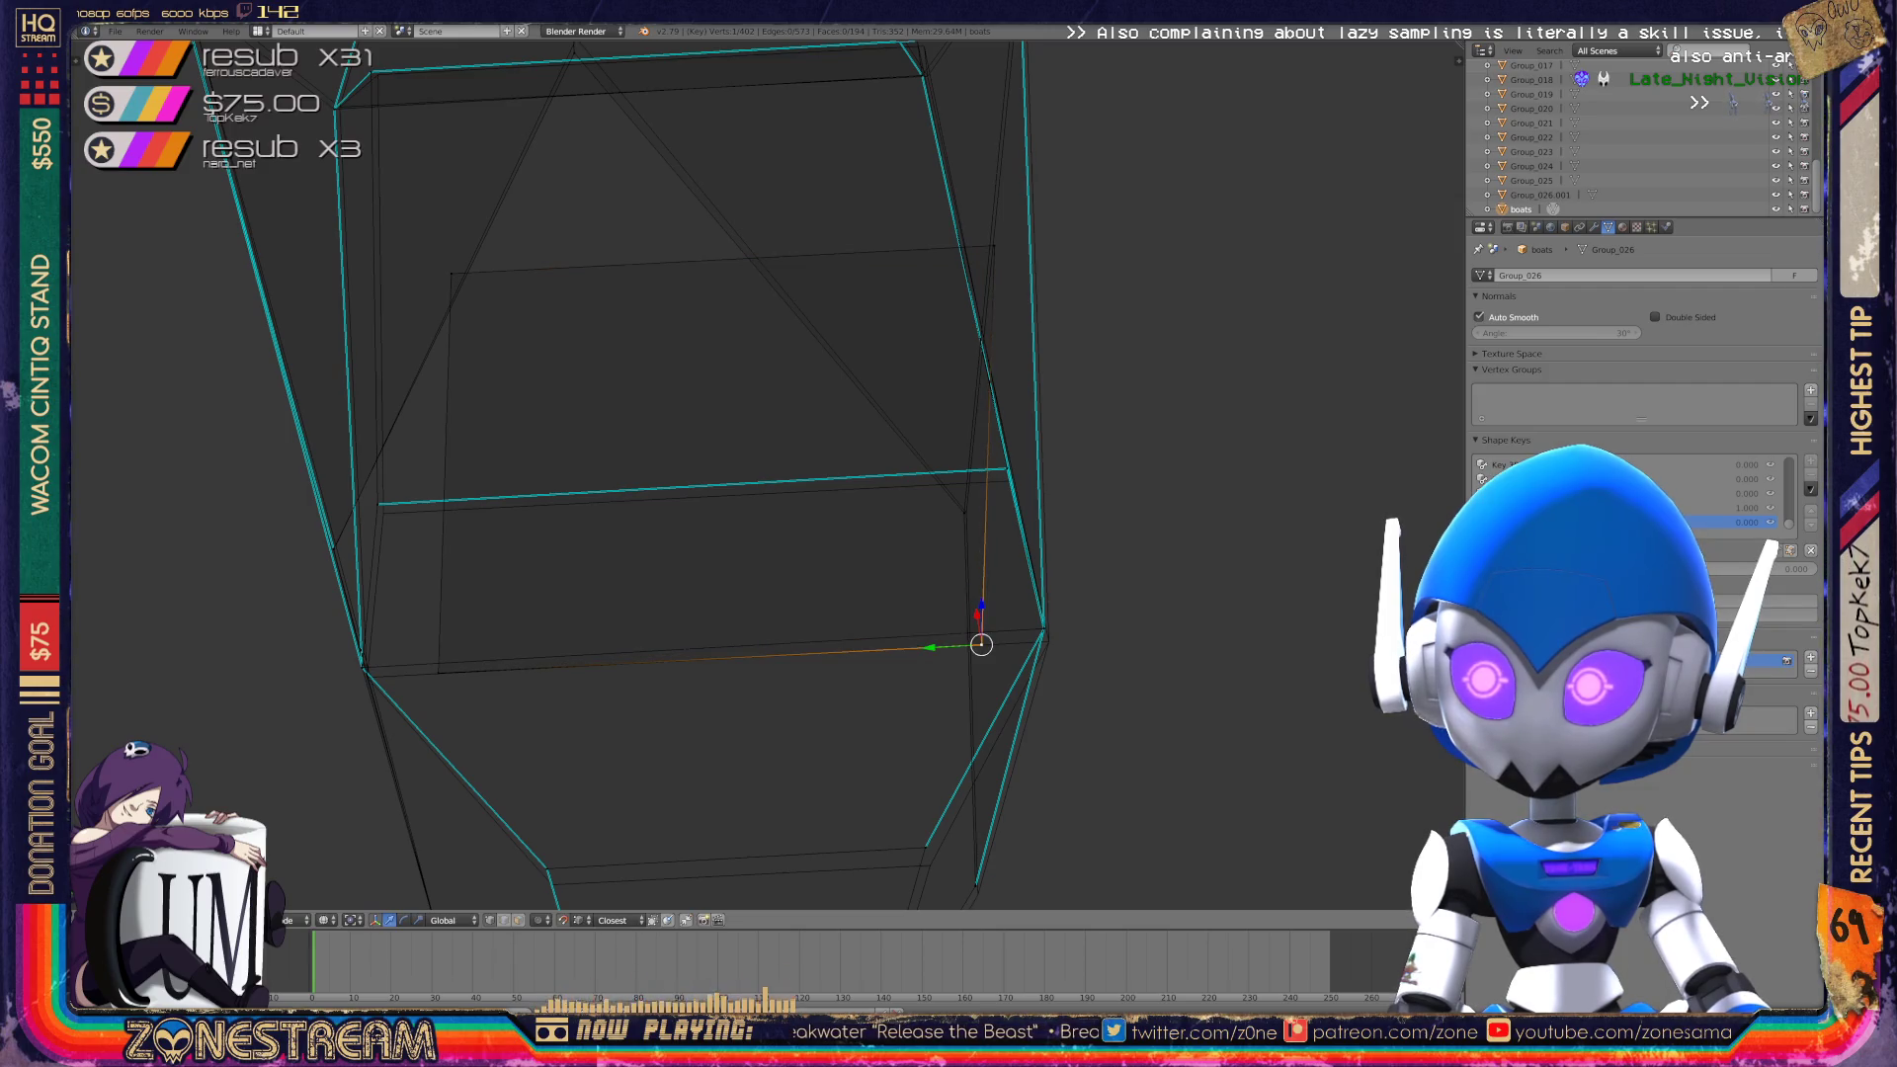
From a new angle, slide a vertex right to straighten its edge.
mouse_move(981, 644)
middle_down()
mouse_move(868, 551)
mouse_move(1084, 500)
mouse_move(1313, 293)
mouse_move(766, 289)
middle_up()
scroll(767, 474, up, 6)
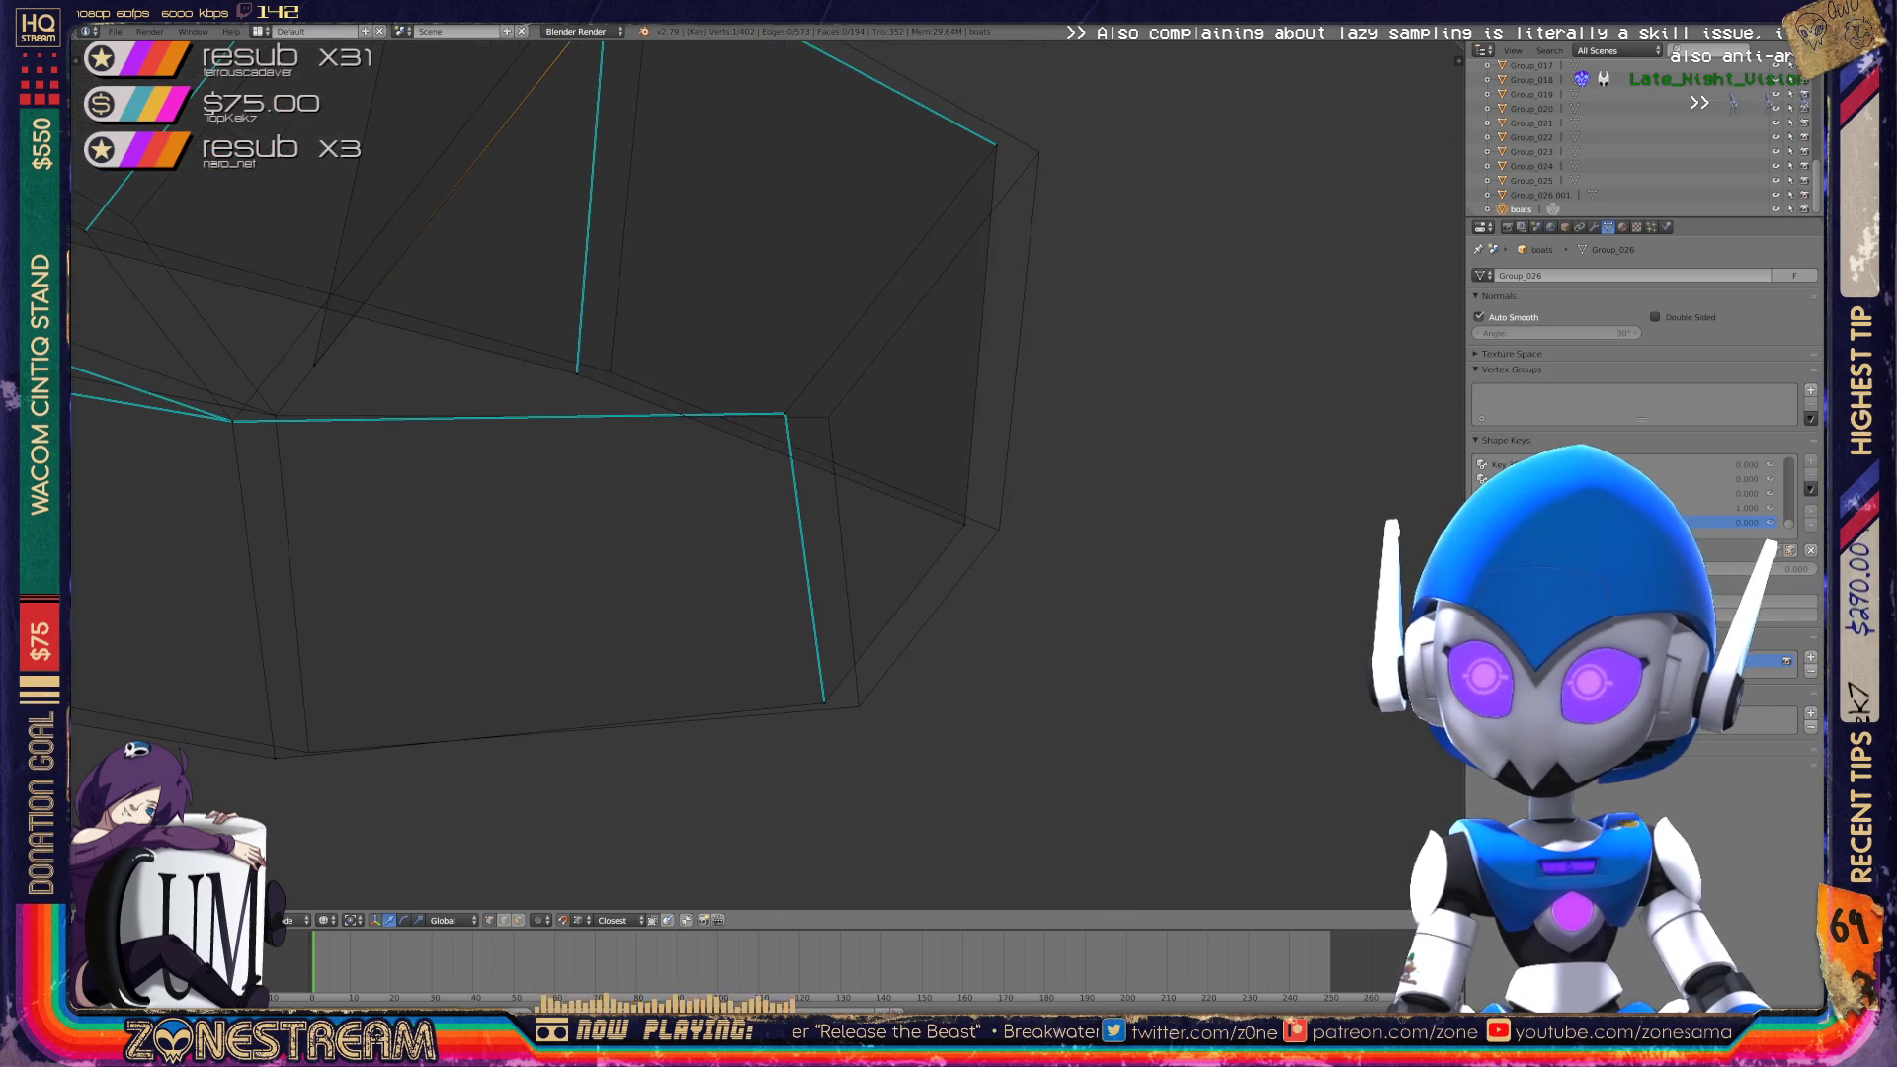
drag(786, 414, 828, 417)
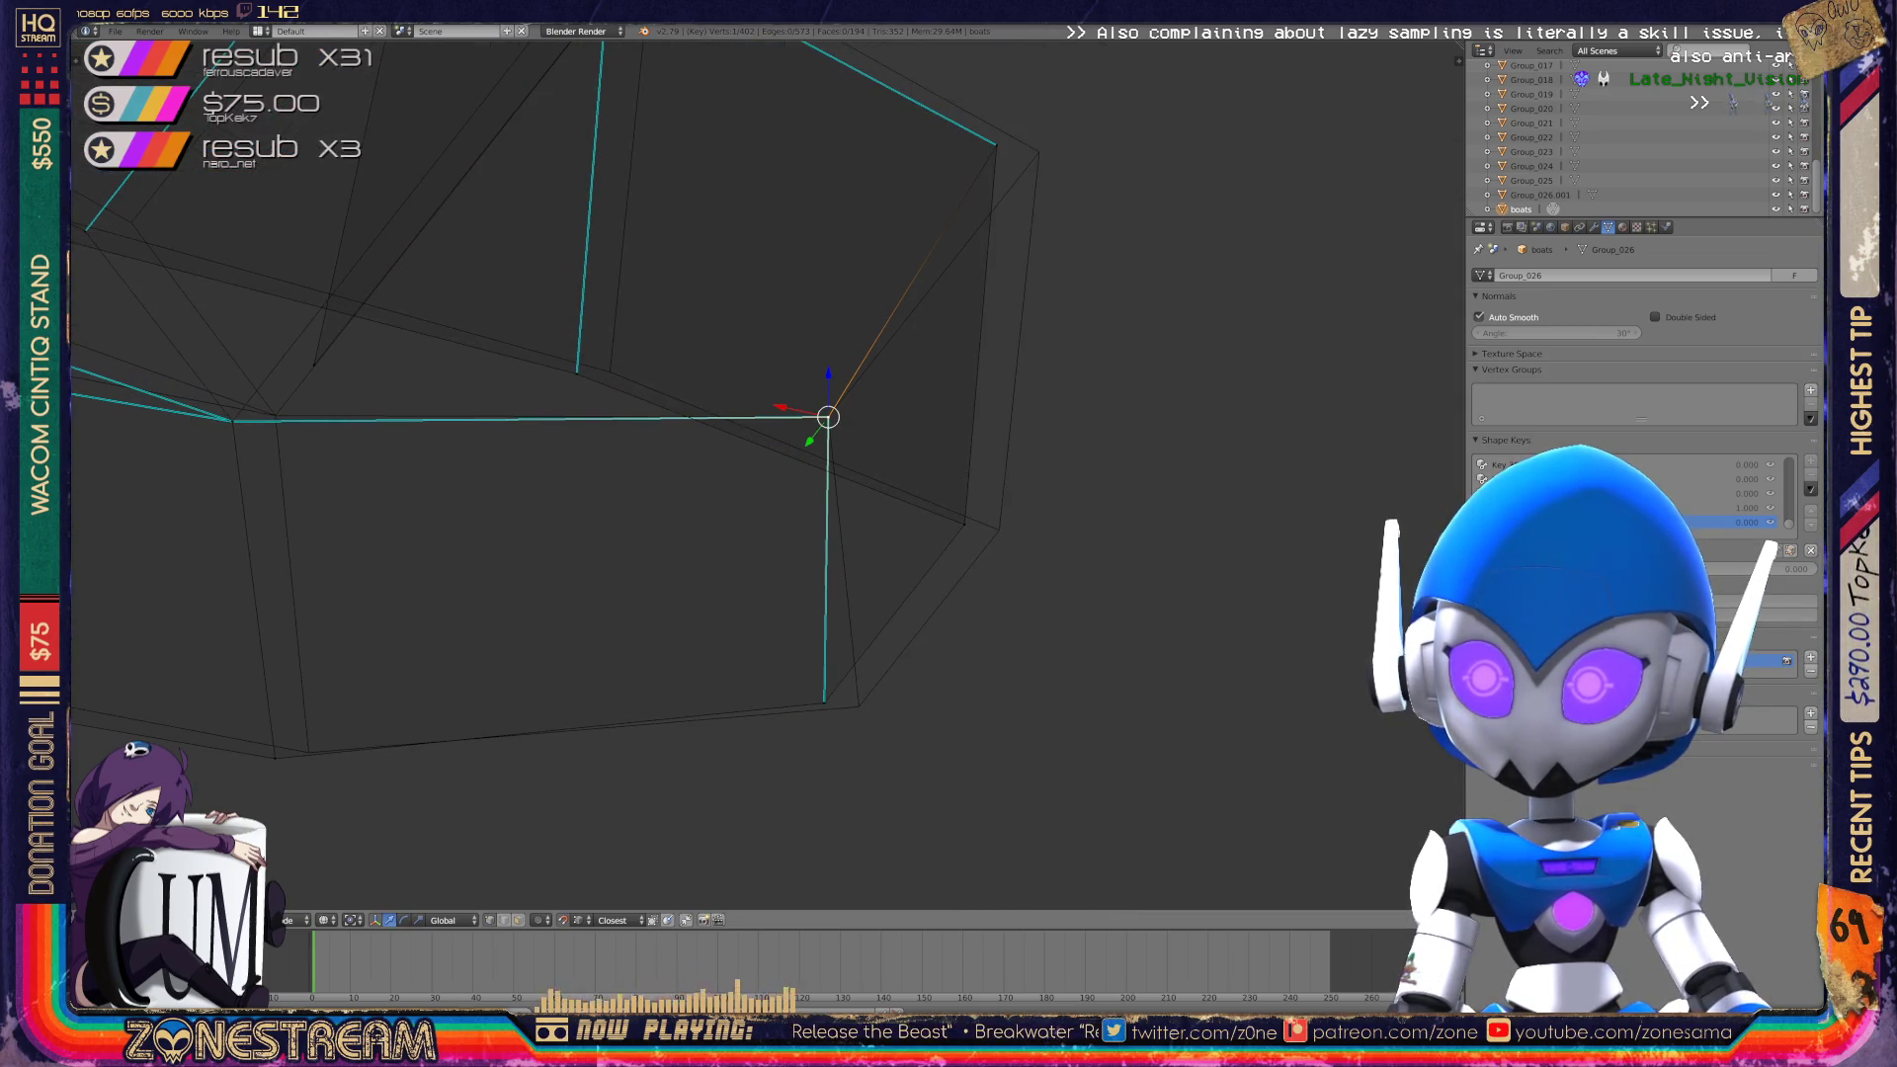
drag(824, 702, 859, 705)
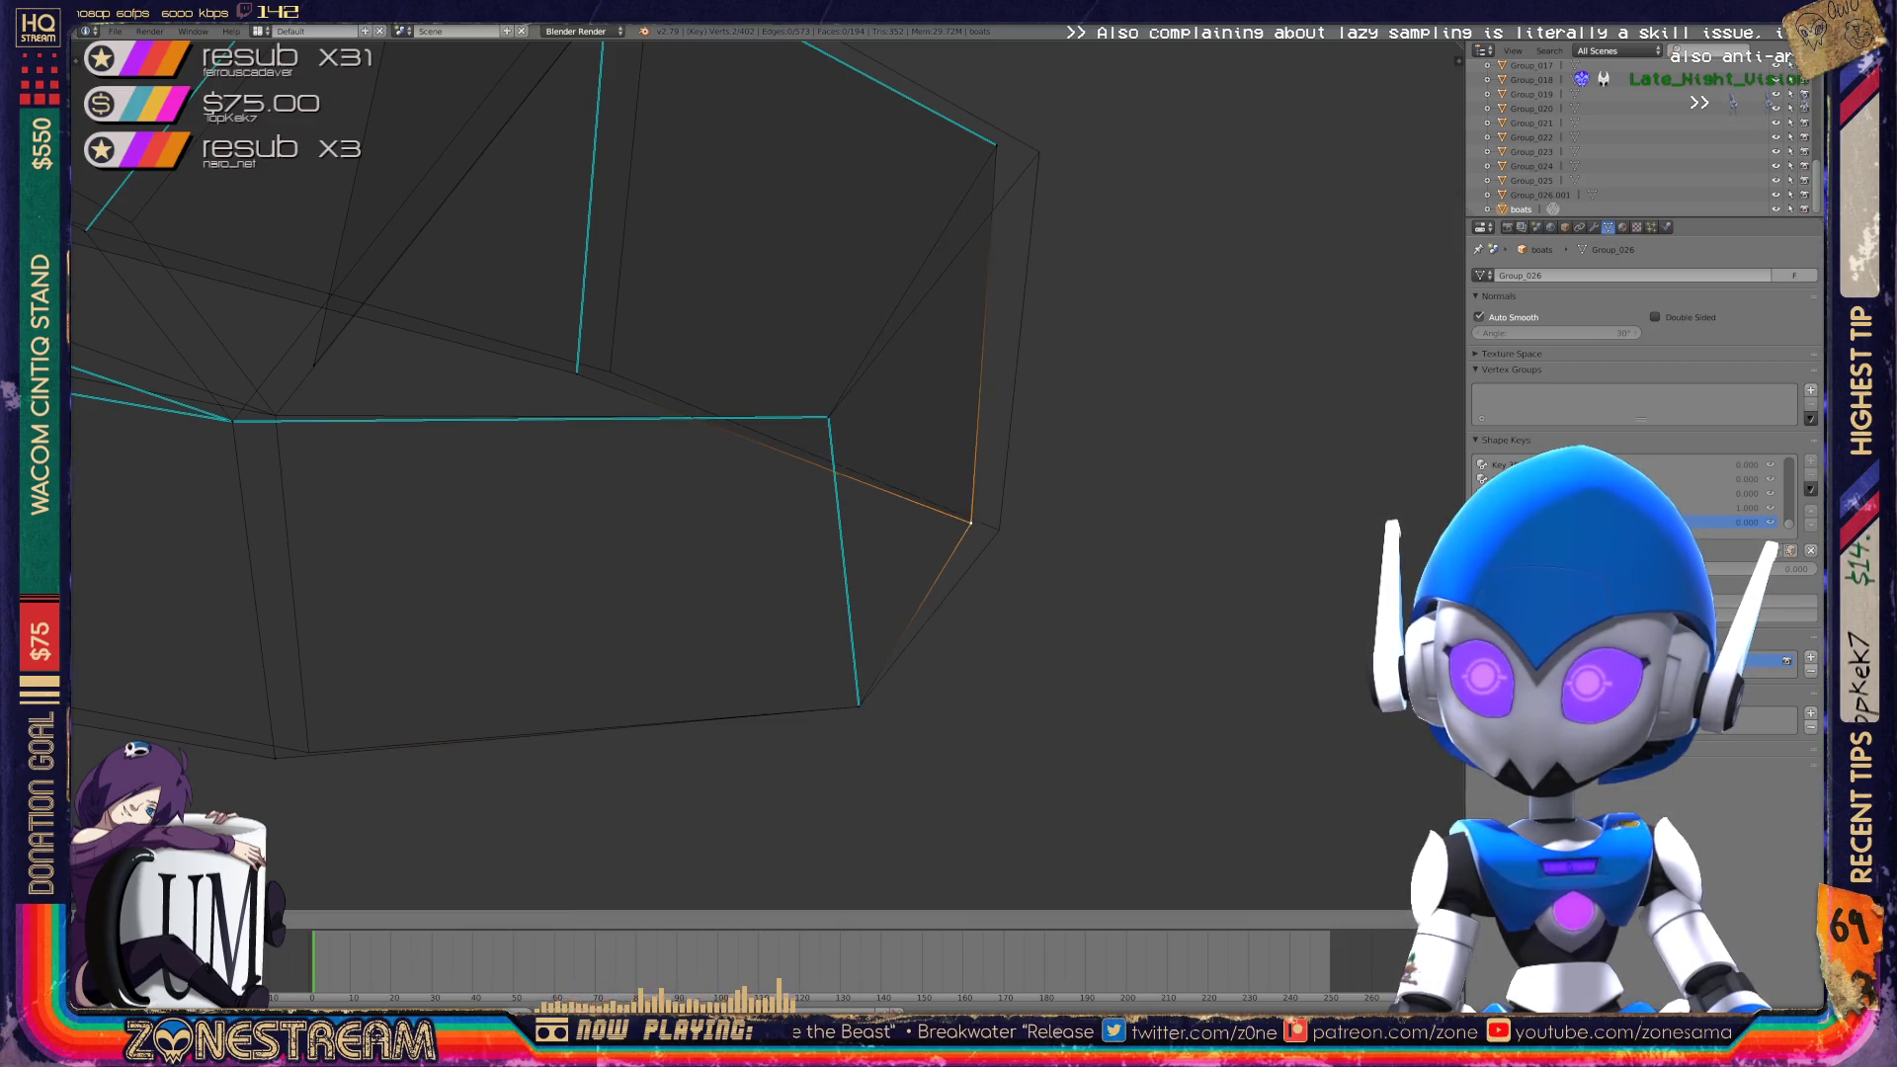
Slide a single vertex right along its edge near the right corner.
shift+right_click(999, 528)
shift+middle_drag(999, 529, 929, 668)
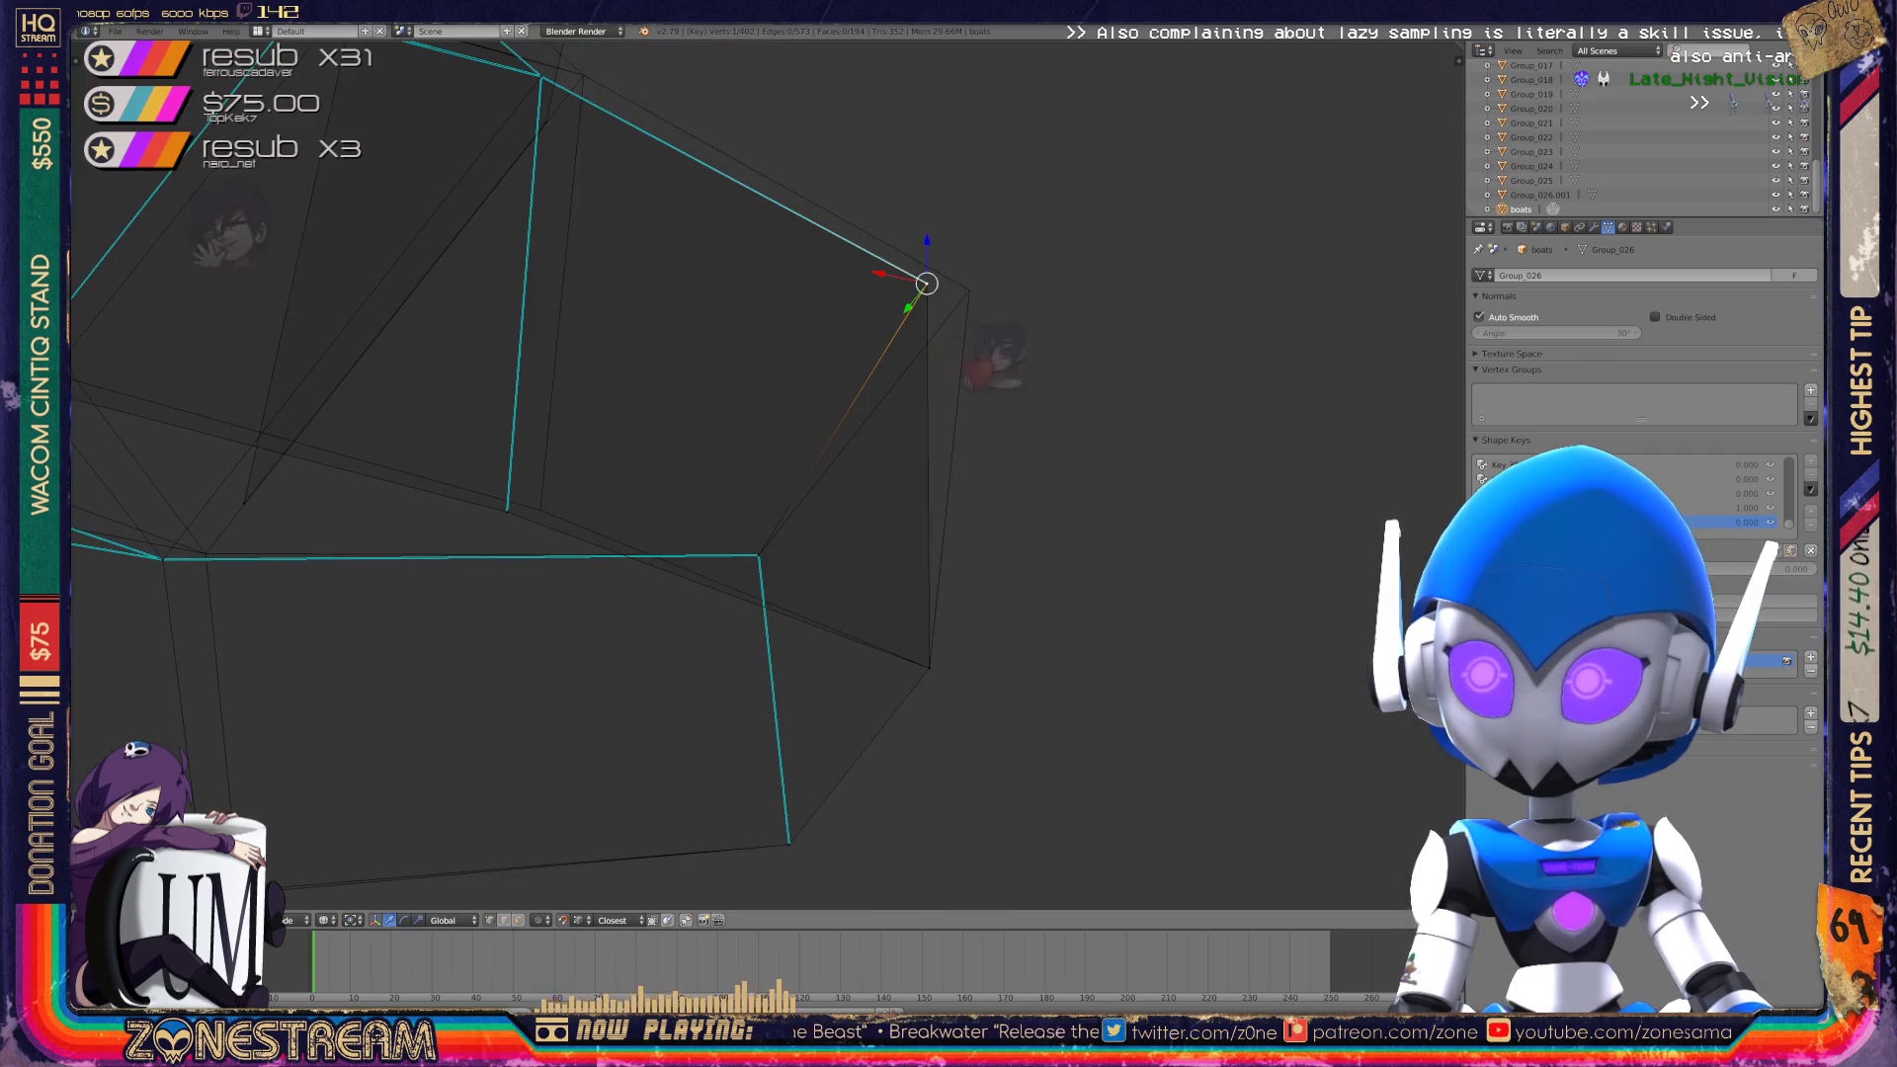
shift+right_click(968, 291)
shift+middle_drag(969, 292, 1208, 302)
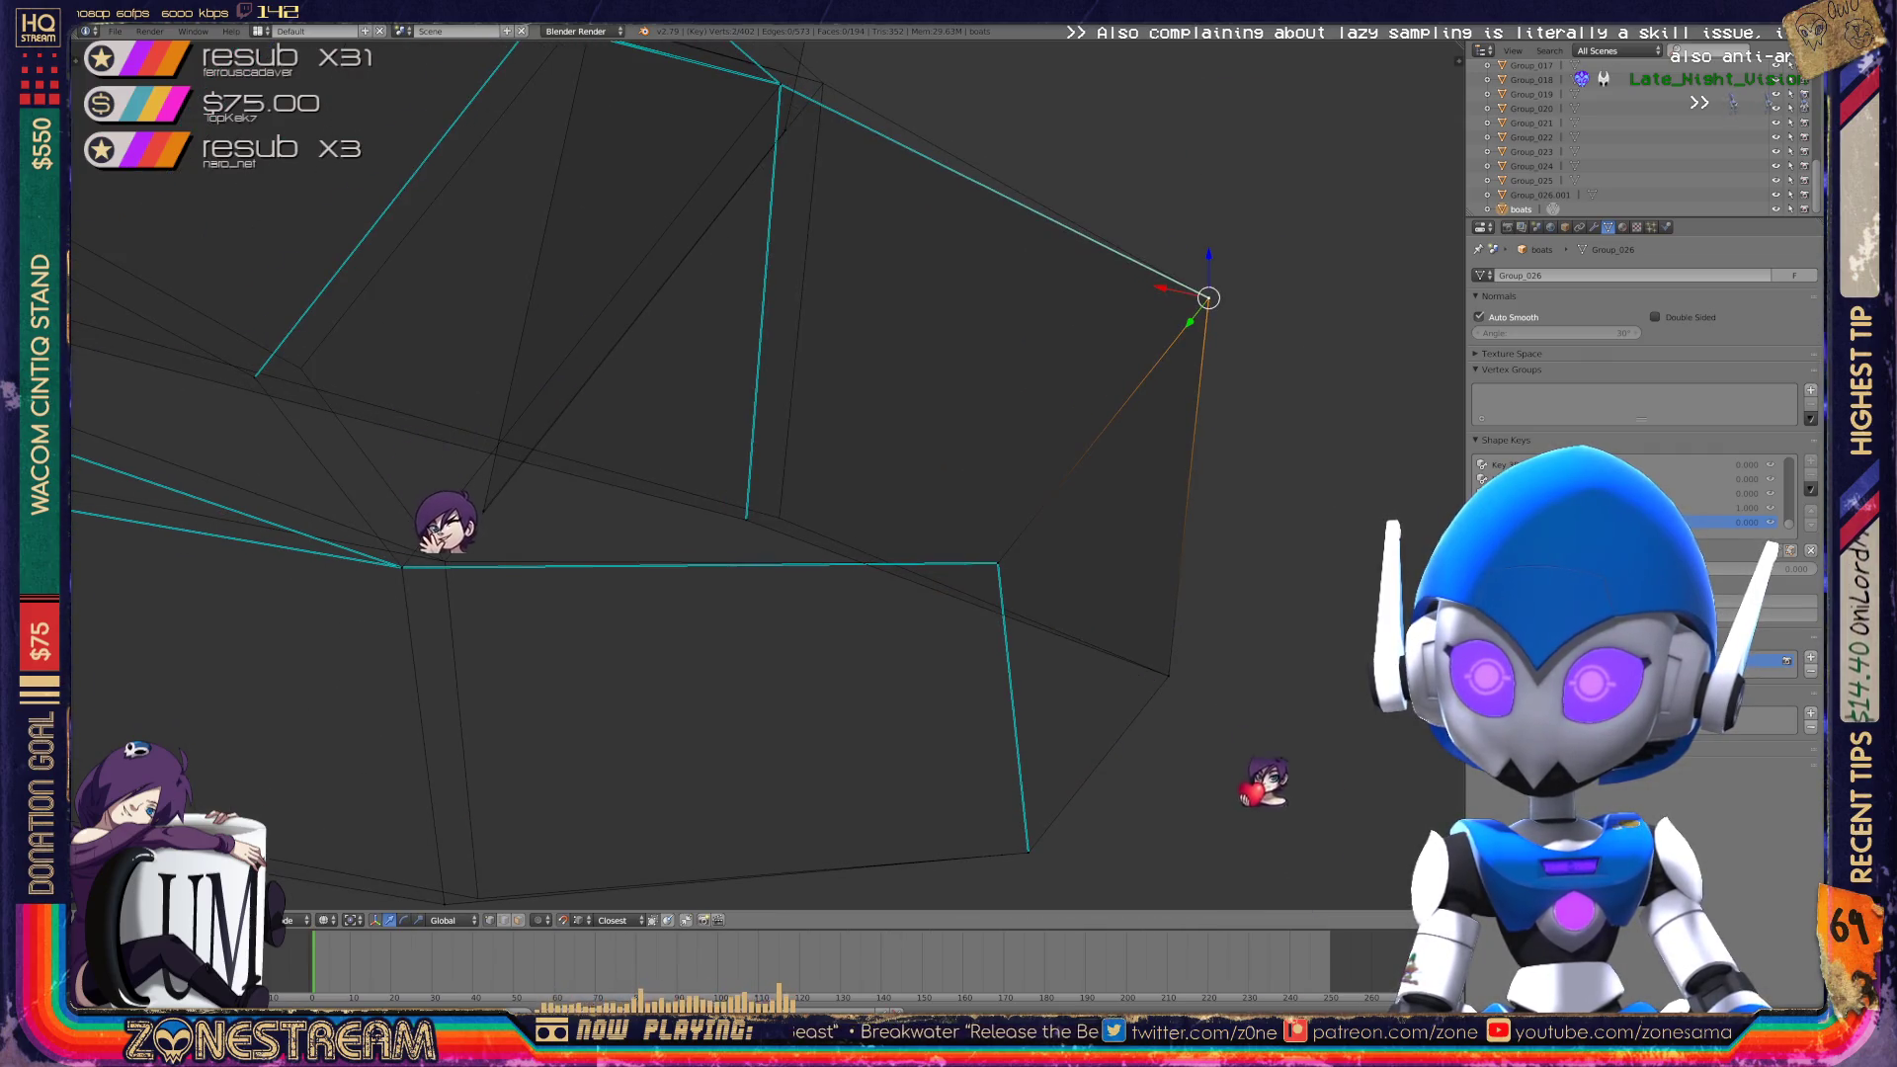
right_click(746, 516)
key(g)
key(g)
click(780, 517)
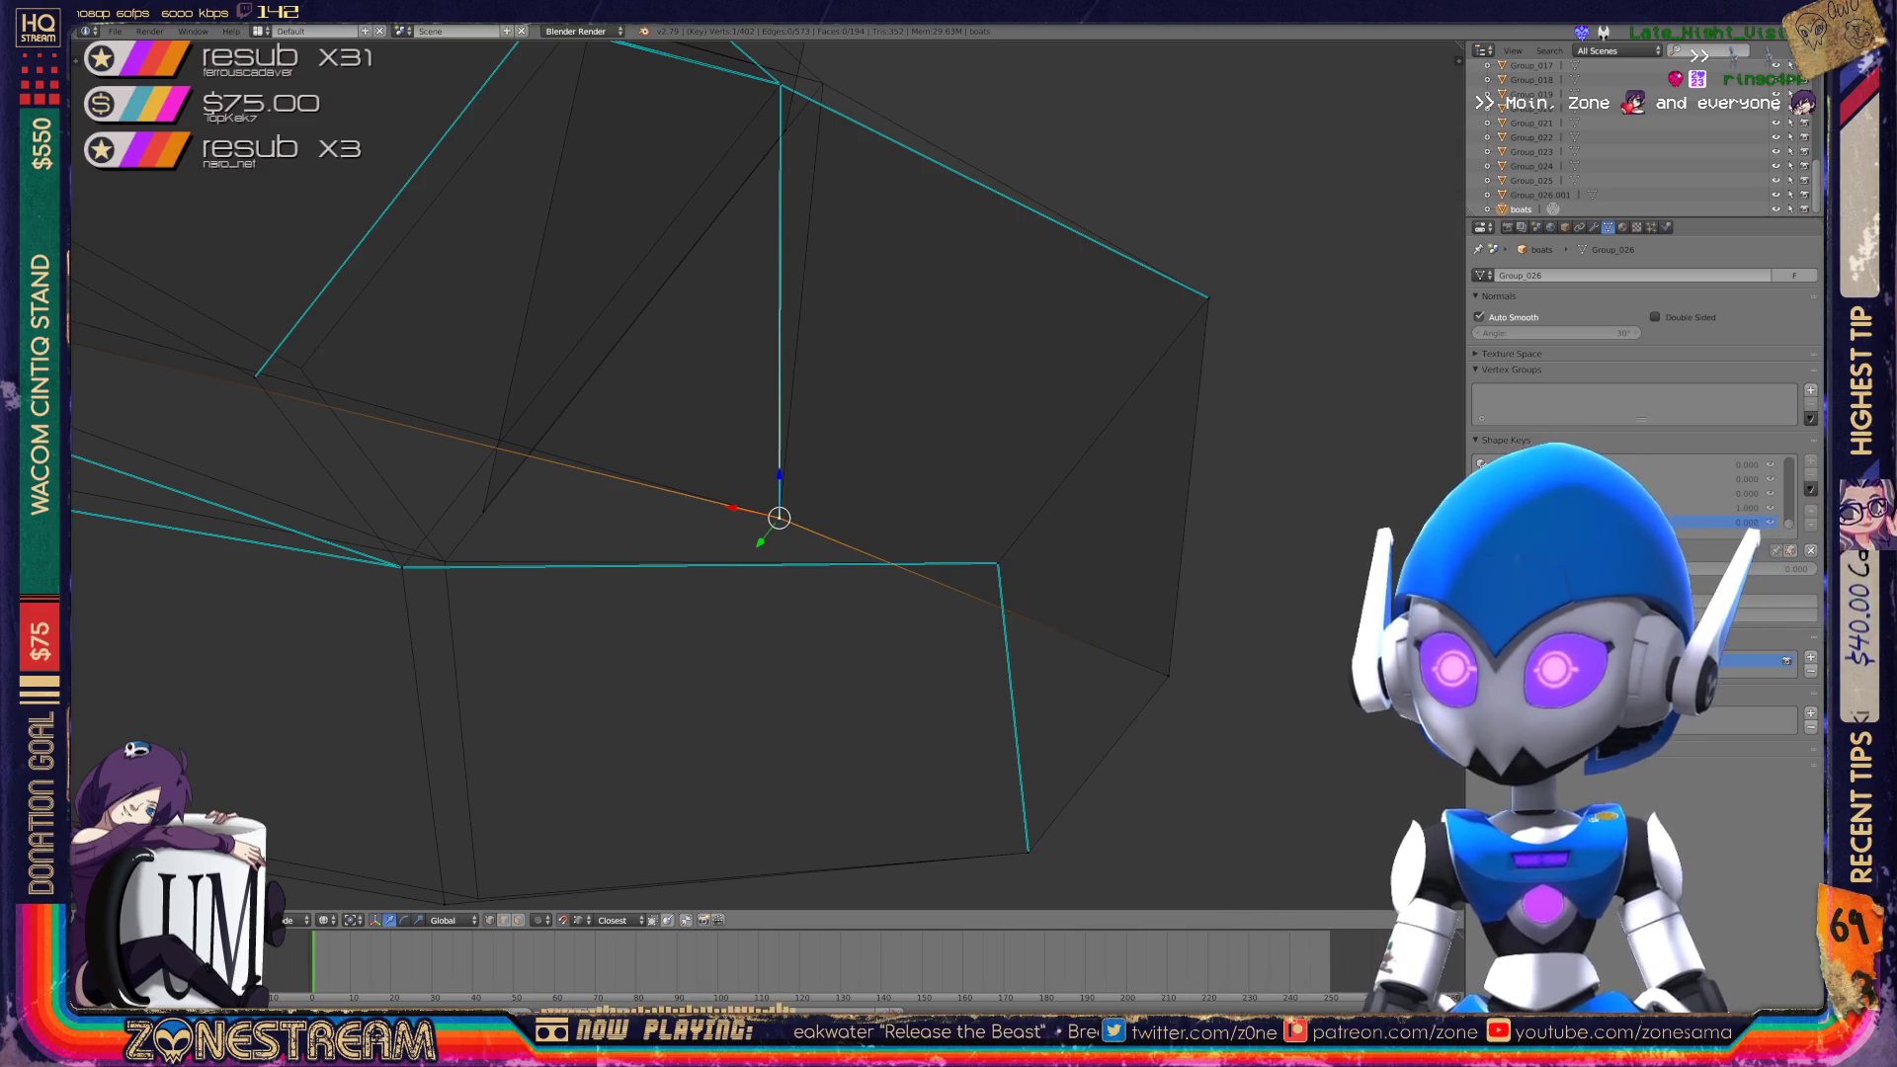
Shift the lower corner vertex right and snap the upper vertex onto its neighbour.
scroll(767, 475, down, 3)
scroll(594, 750, up, 3)
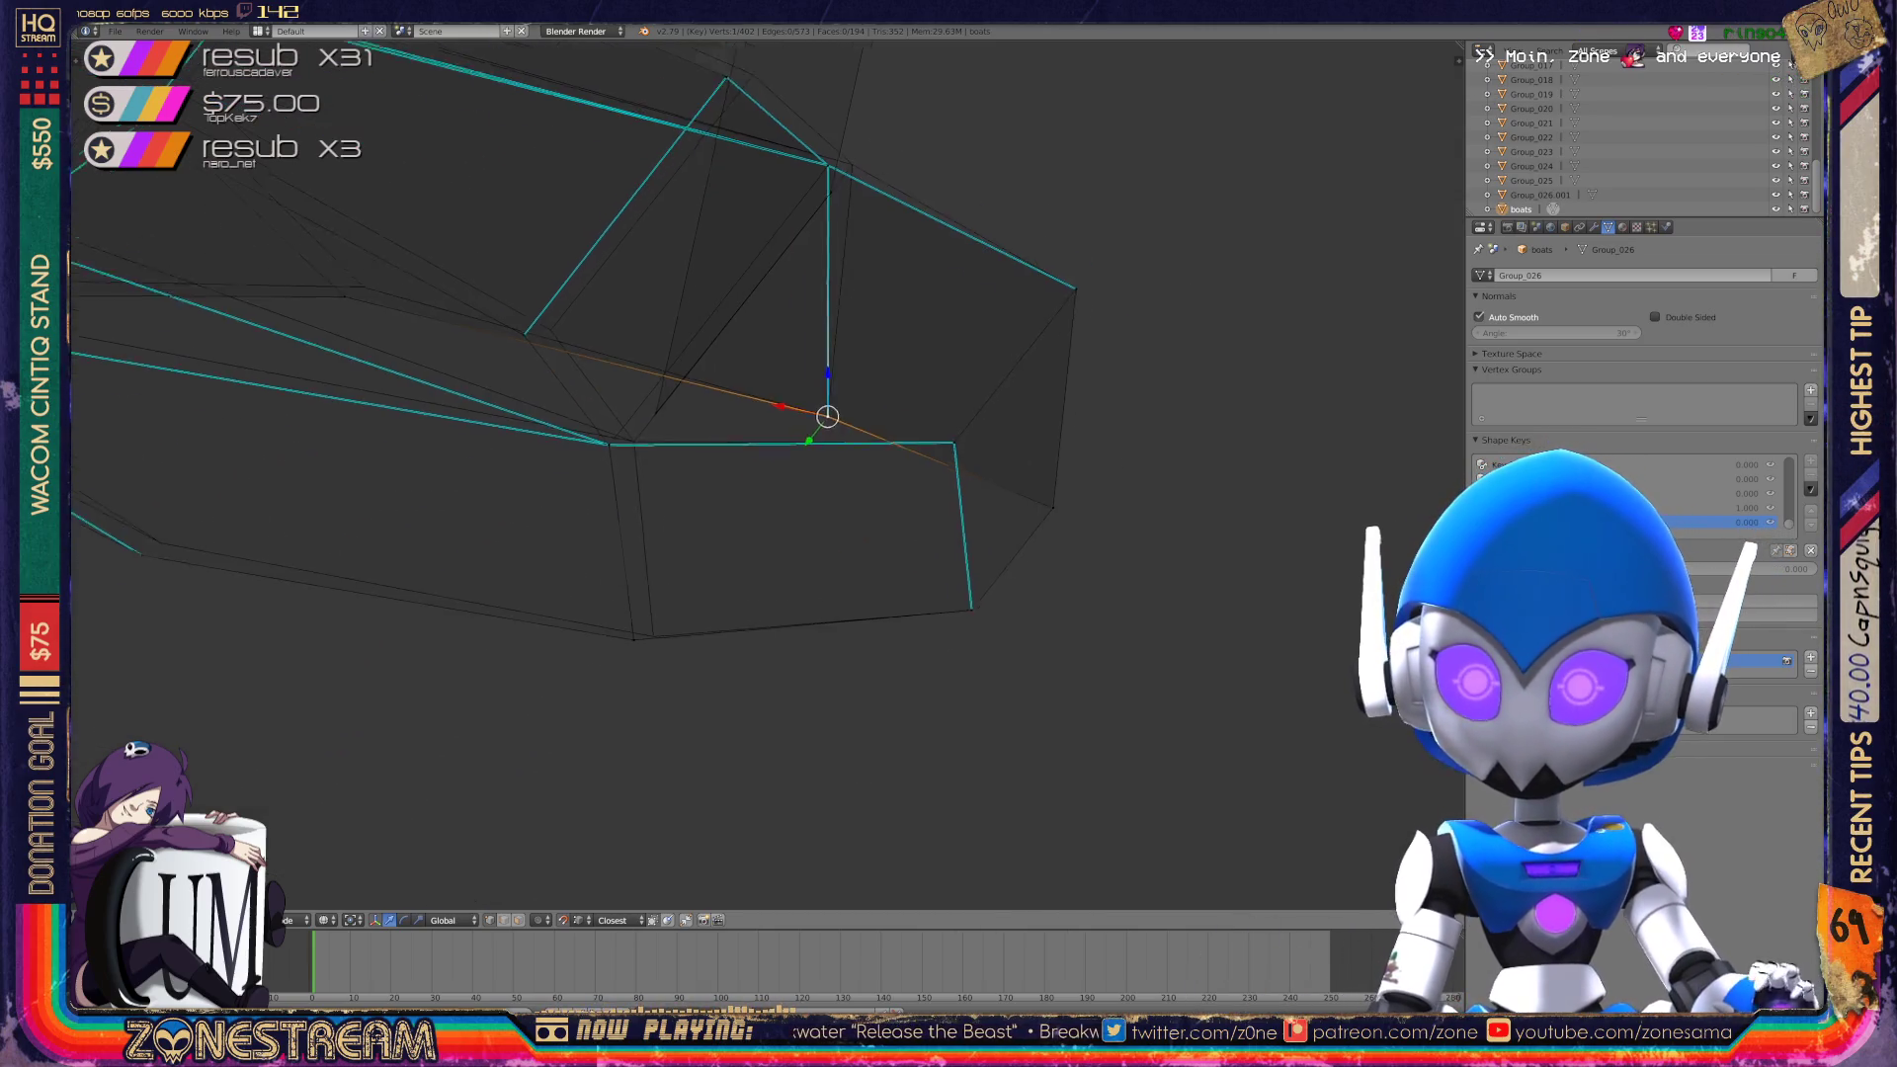
right_click(570, 704)
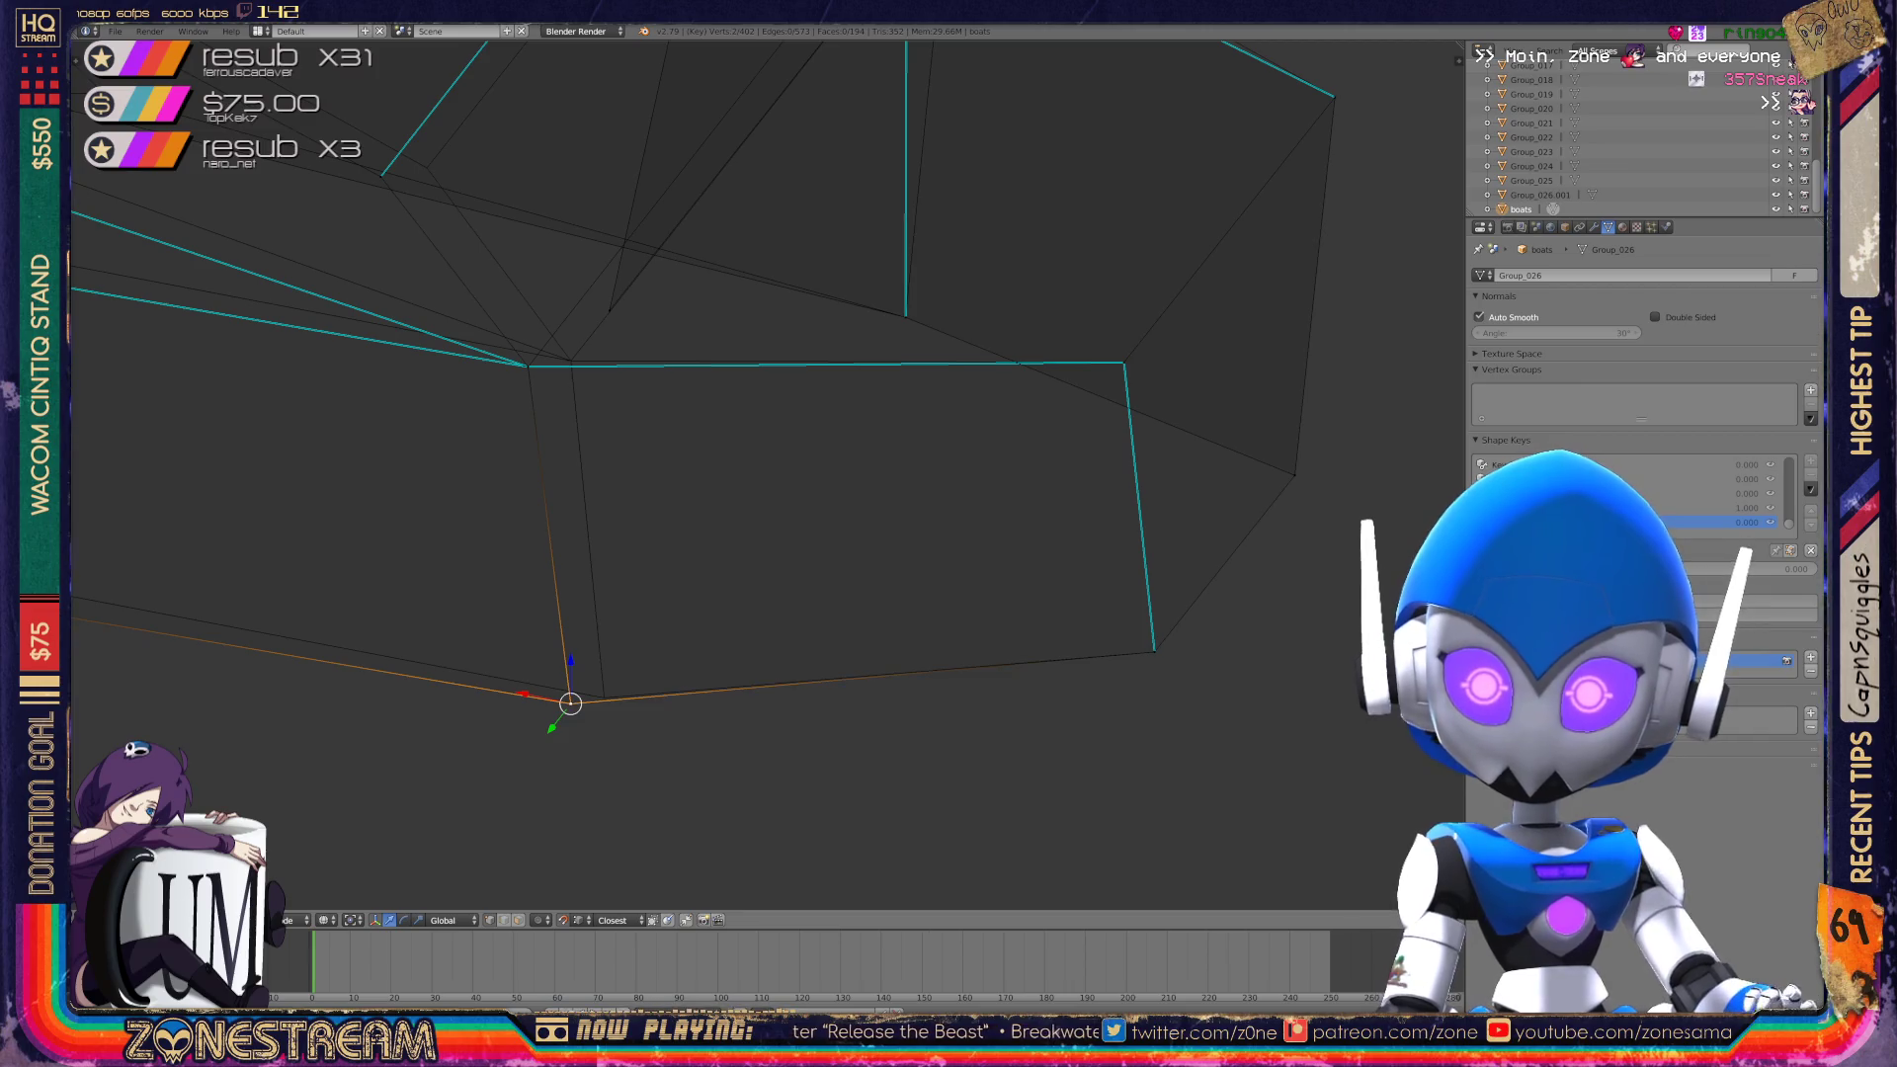
drag(570, 704, 604, 698)
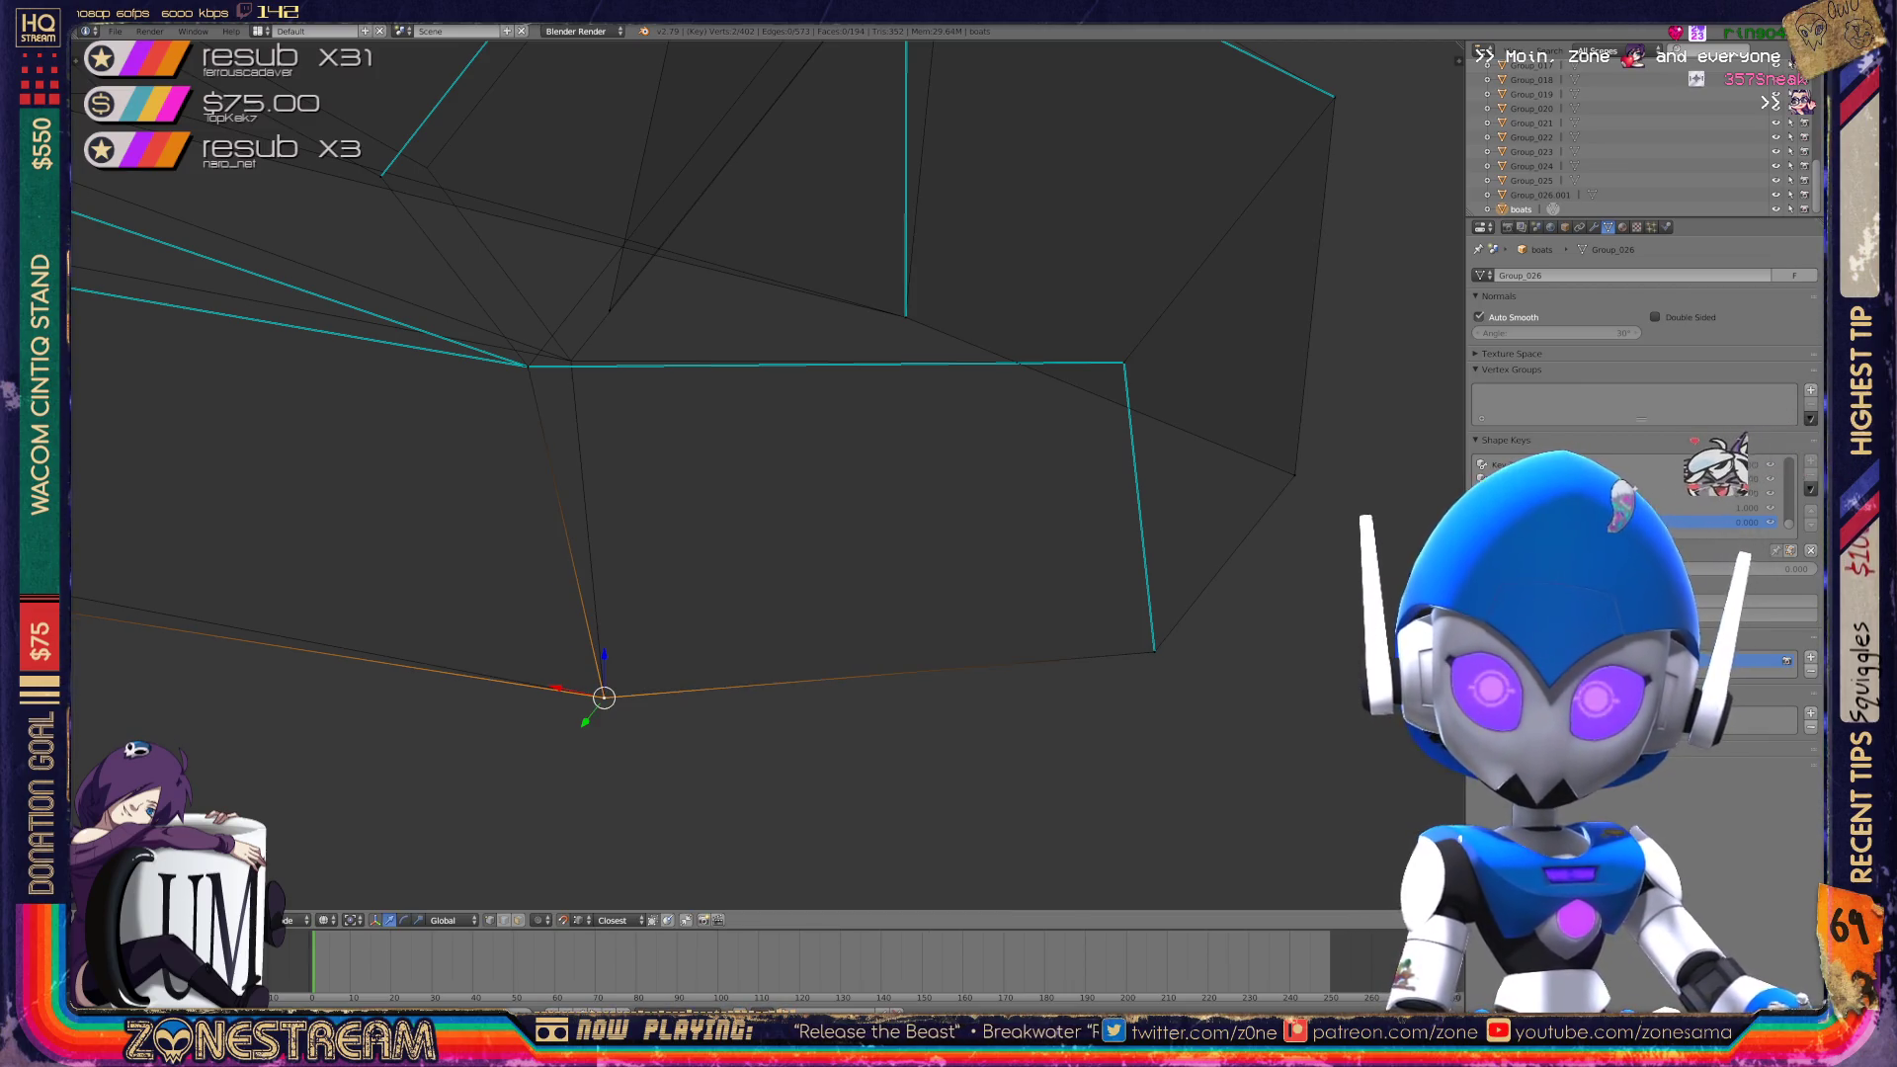
shift+right_click(529, 367)
key(g)
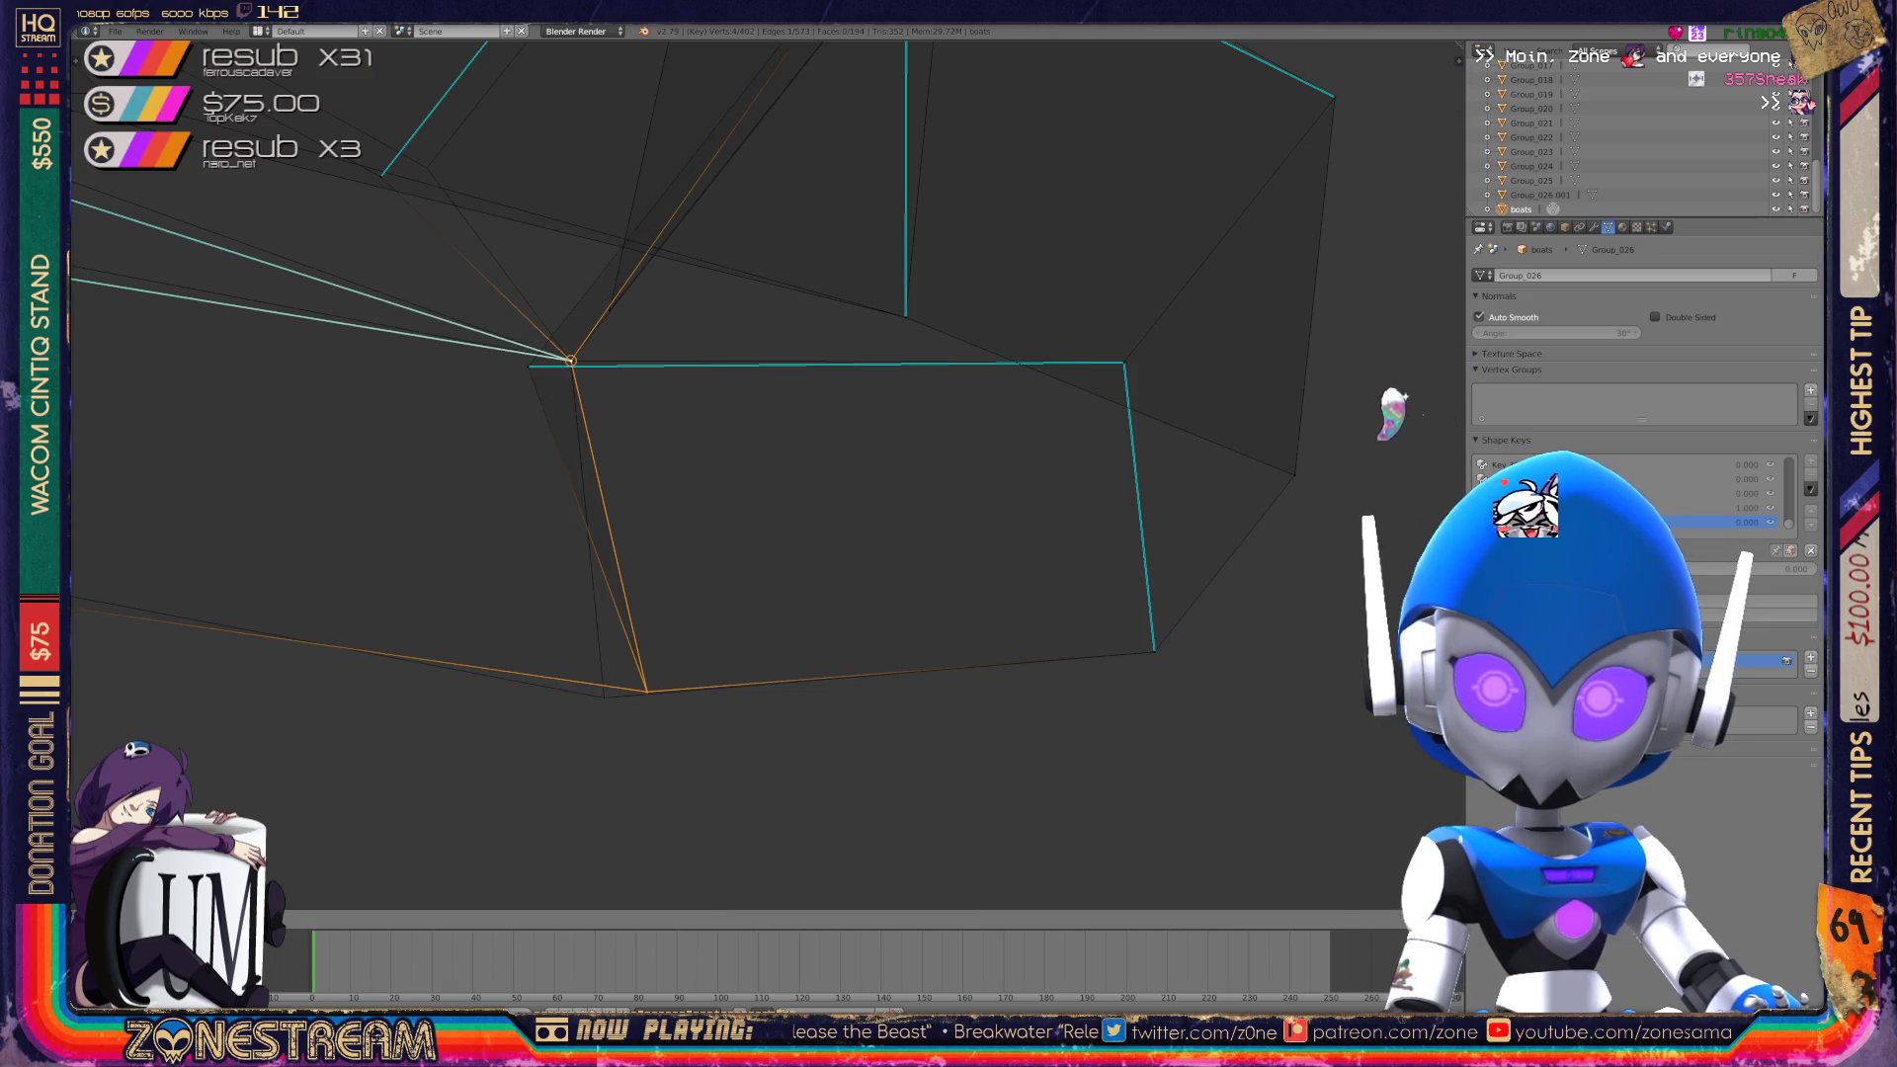
key(Escape)
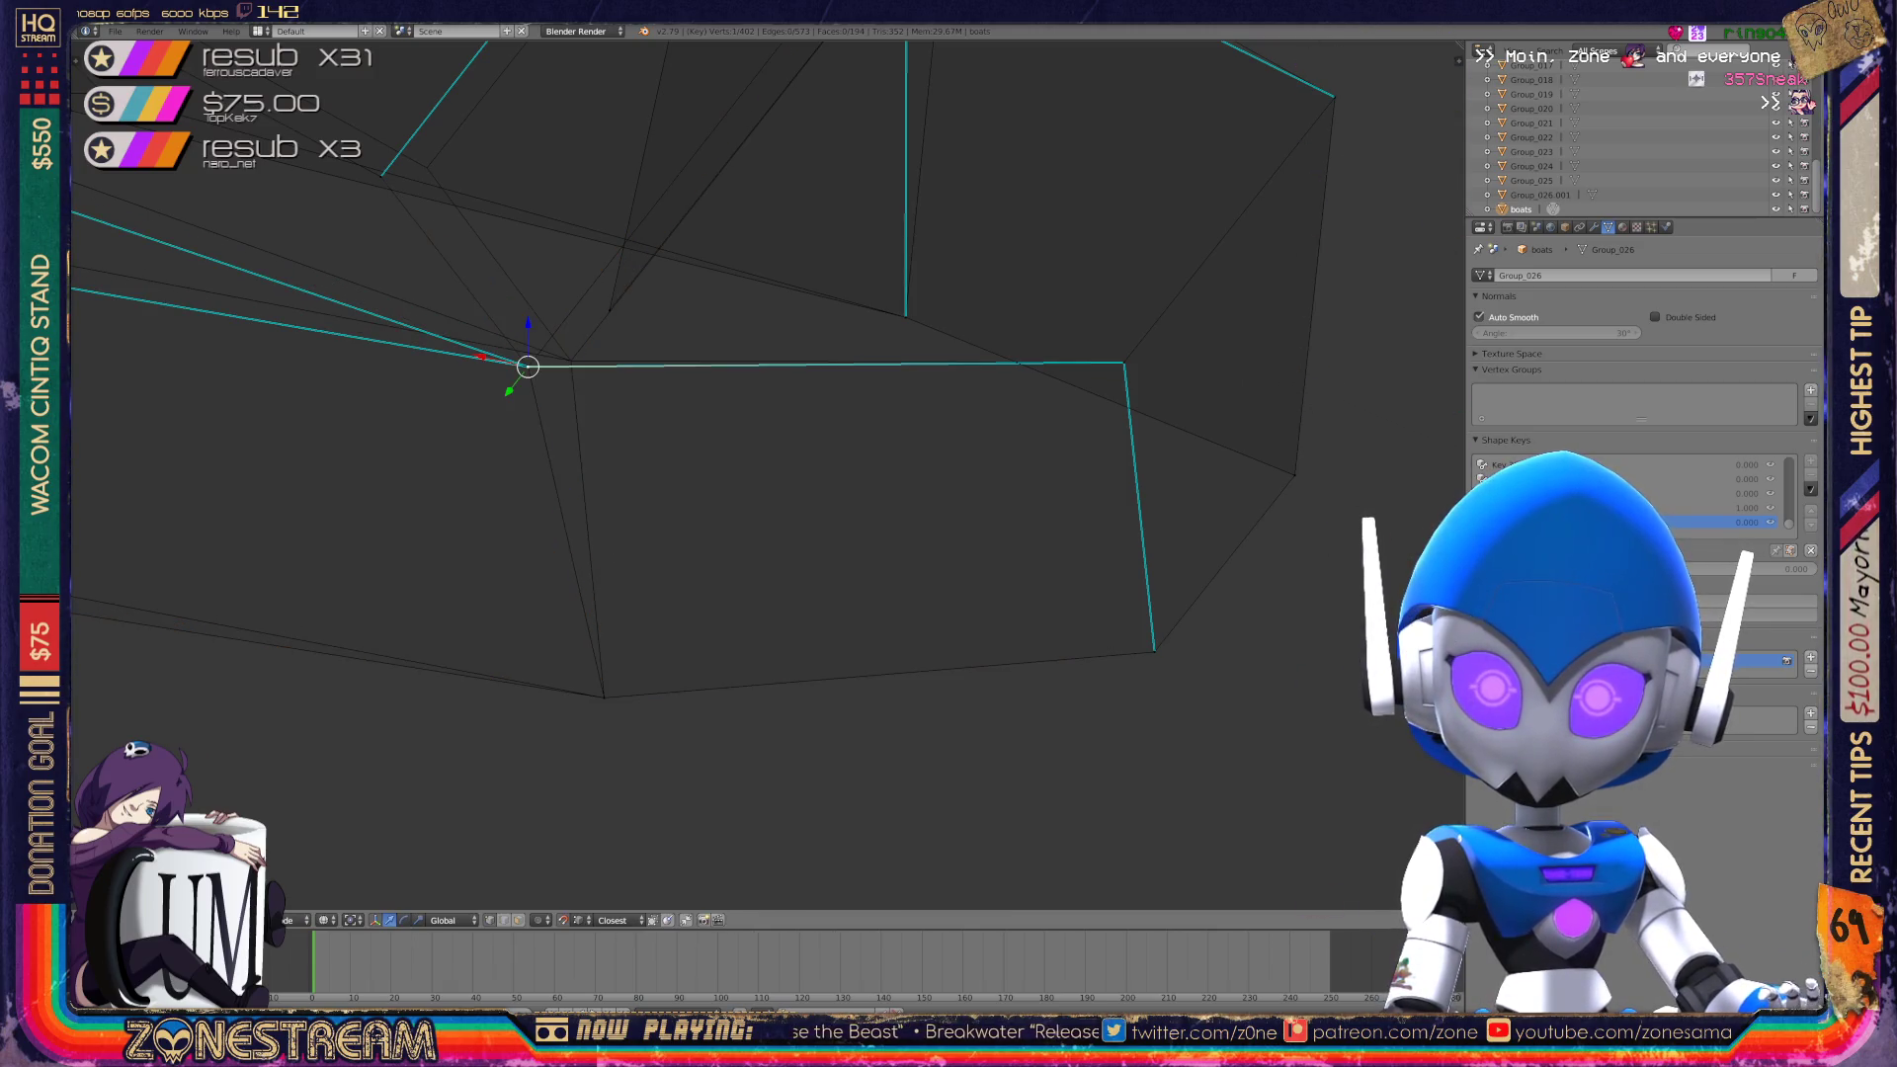
key(g)
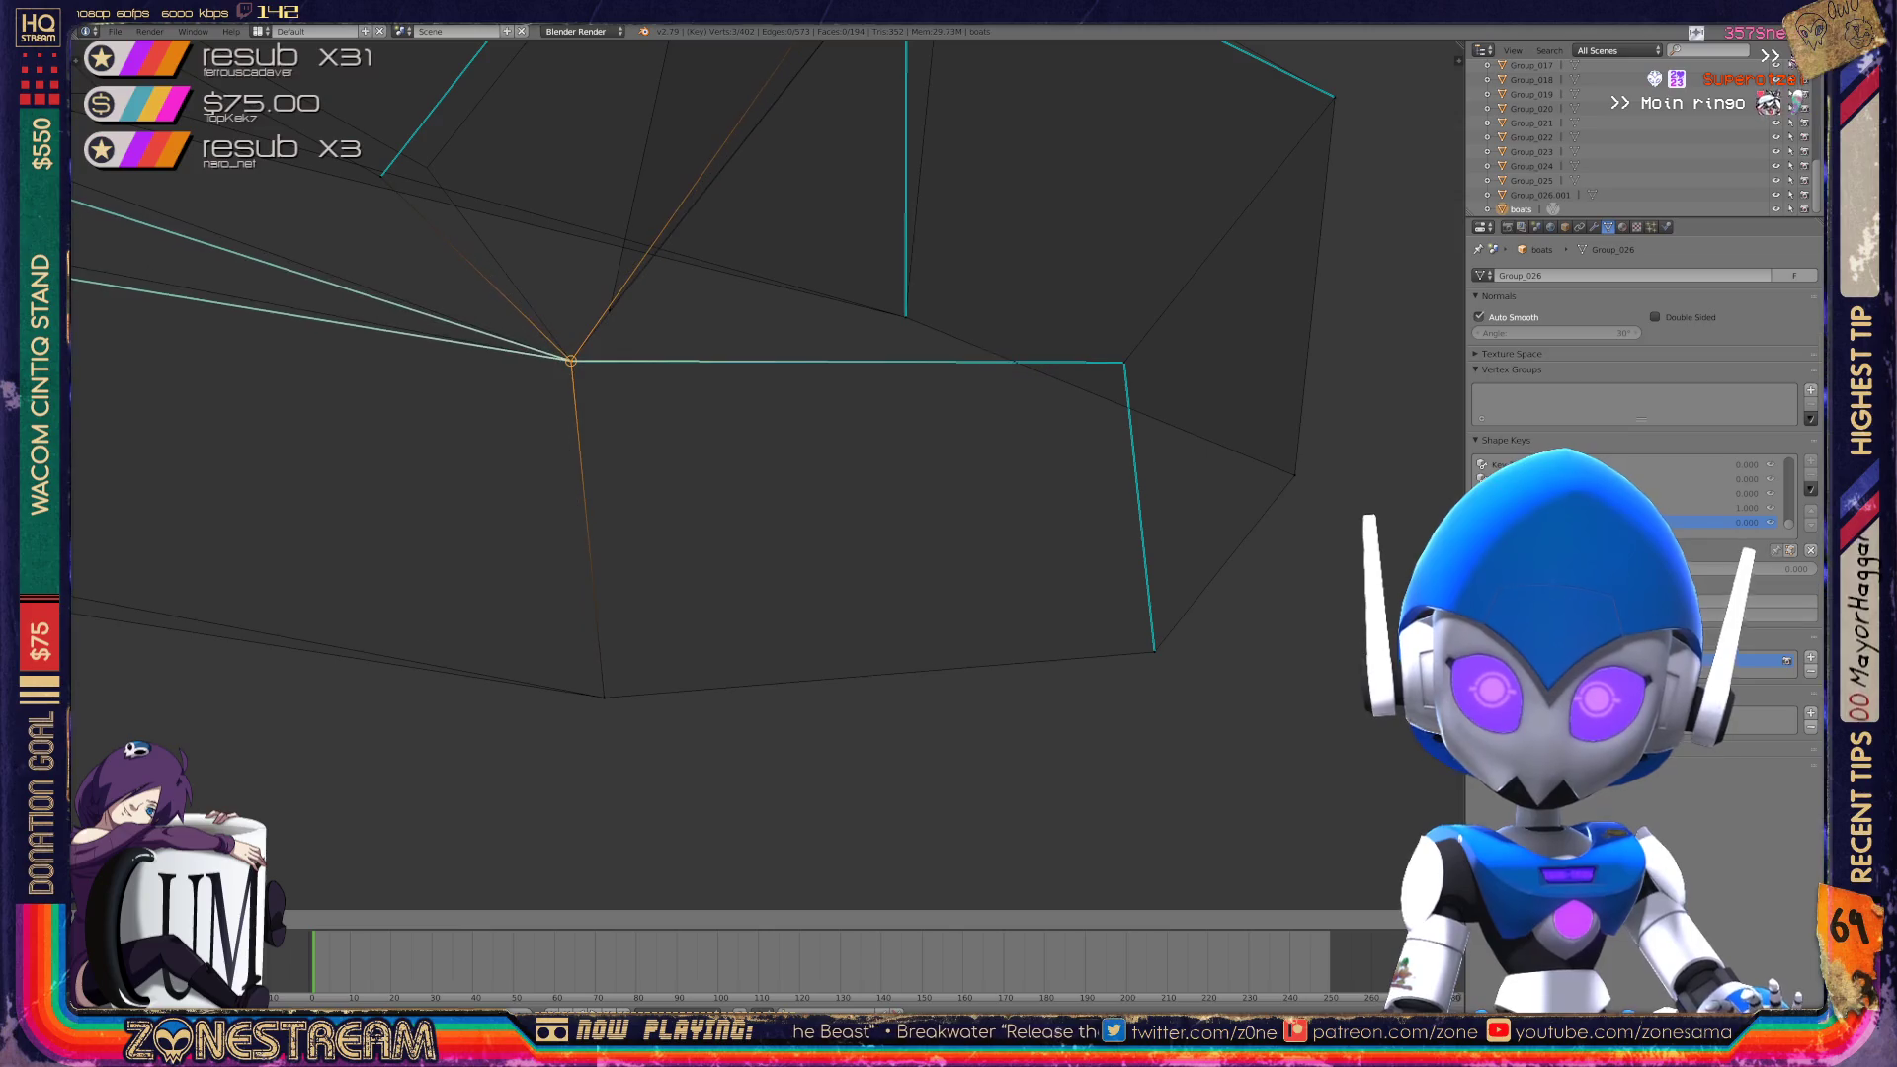
key(Return)
Nudge the vertex near the centre slightly up and right.
shift+middle_drag(692, 396, 695, 667)
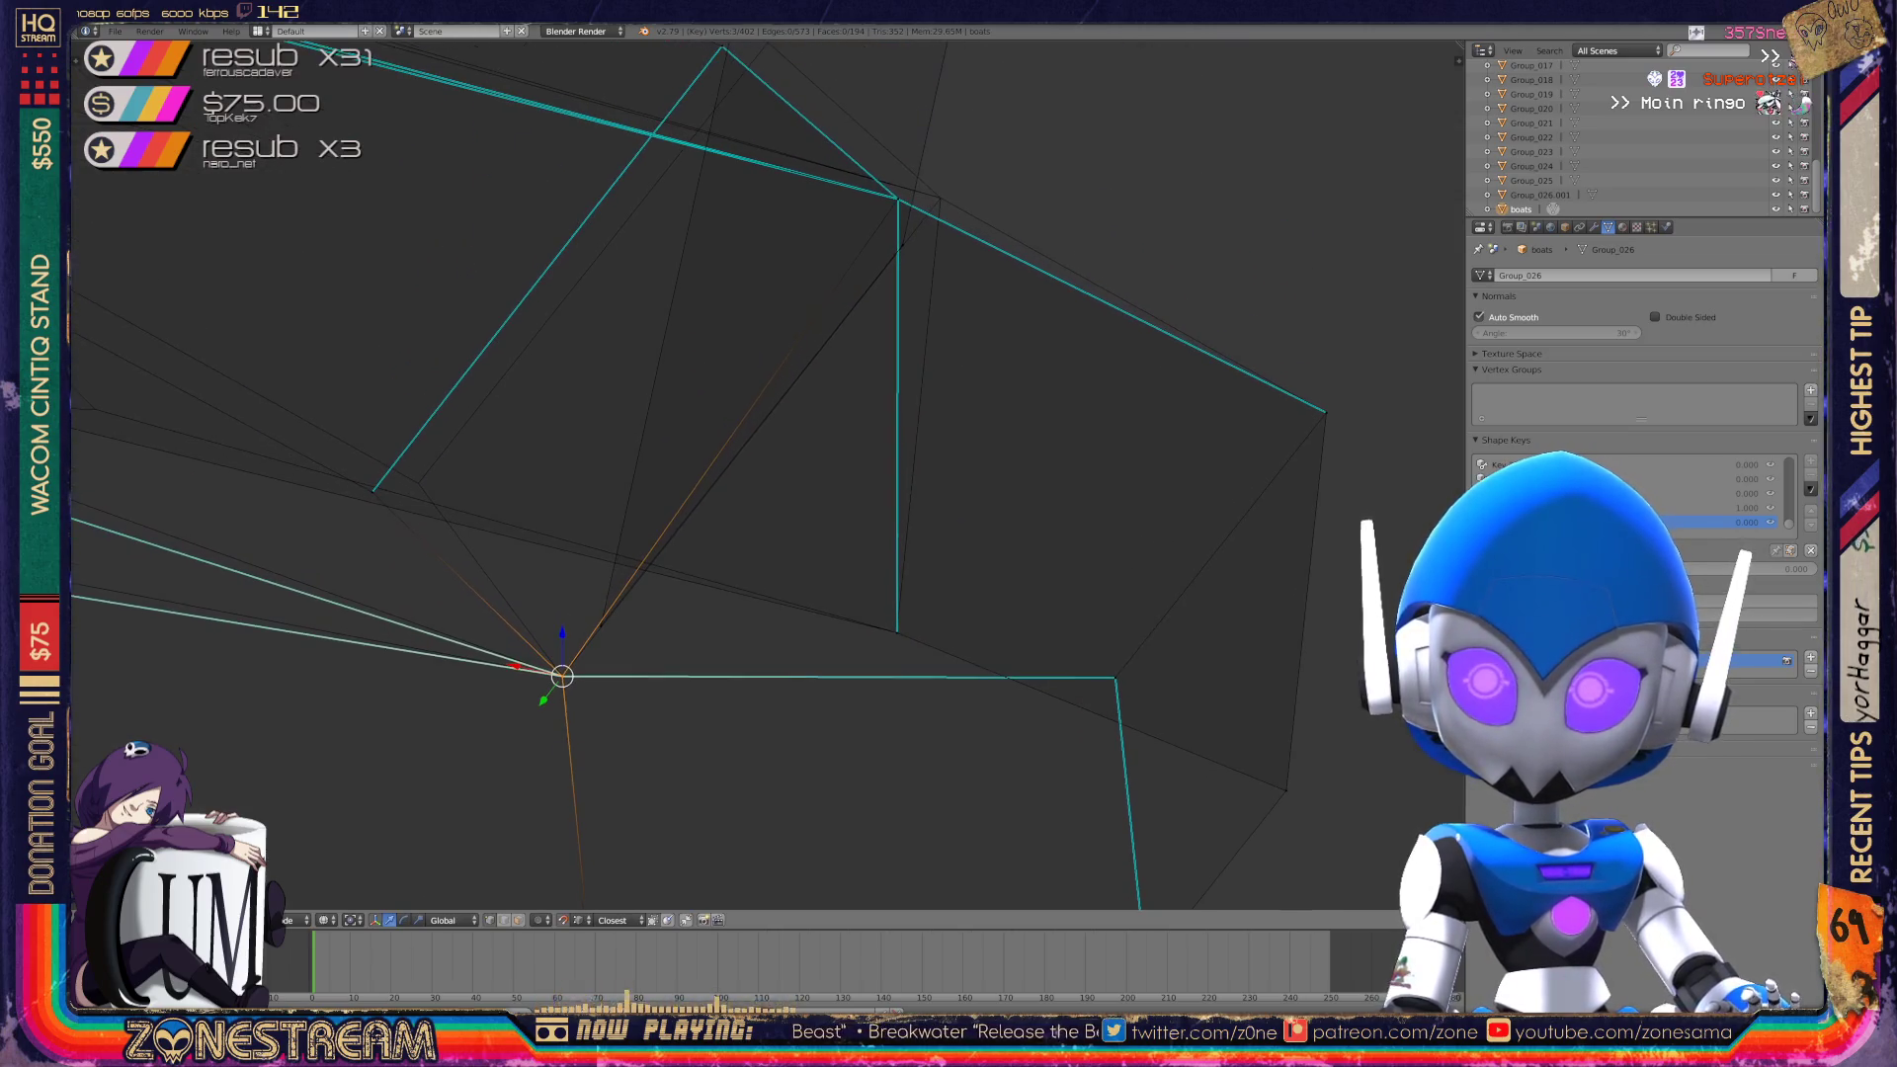
right_click(373, 491)
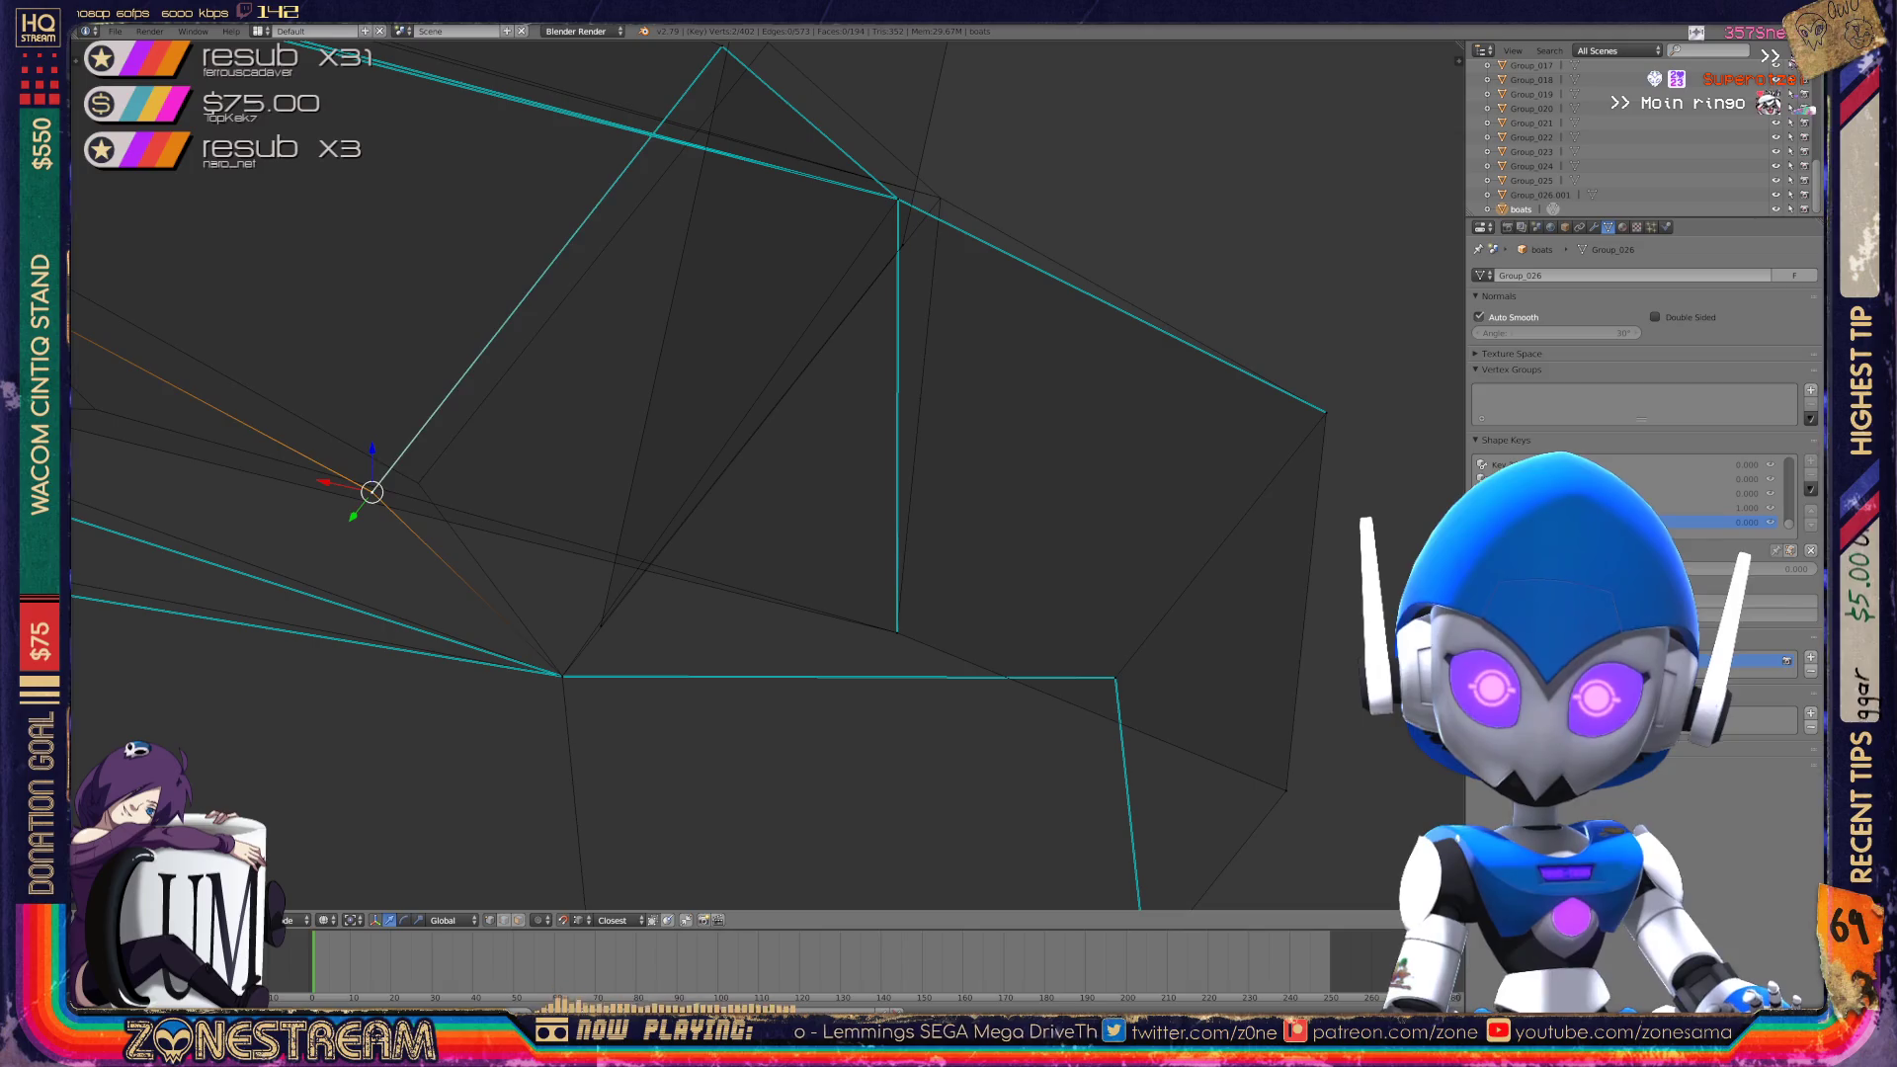
mouse_move(396, 445)
shift+middle_down()
mouse_move(438, 428)
mouse_move(903, 445)
mouse_move(1257, 488)
shift+middle_up()
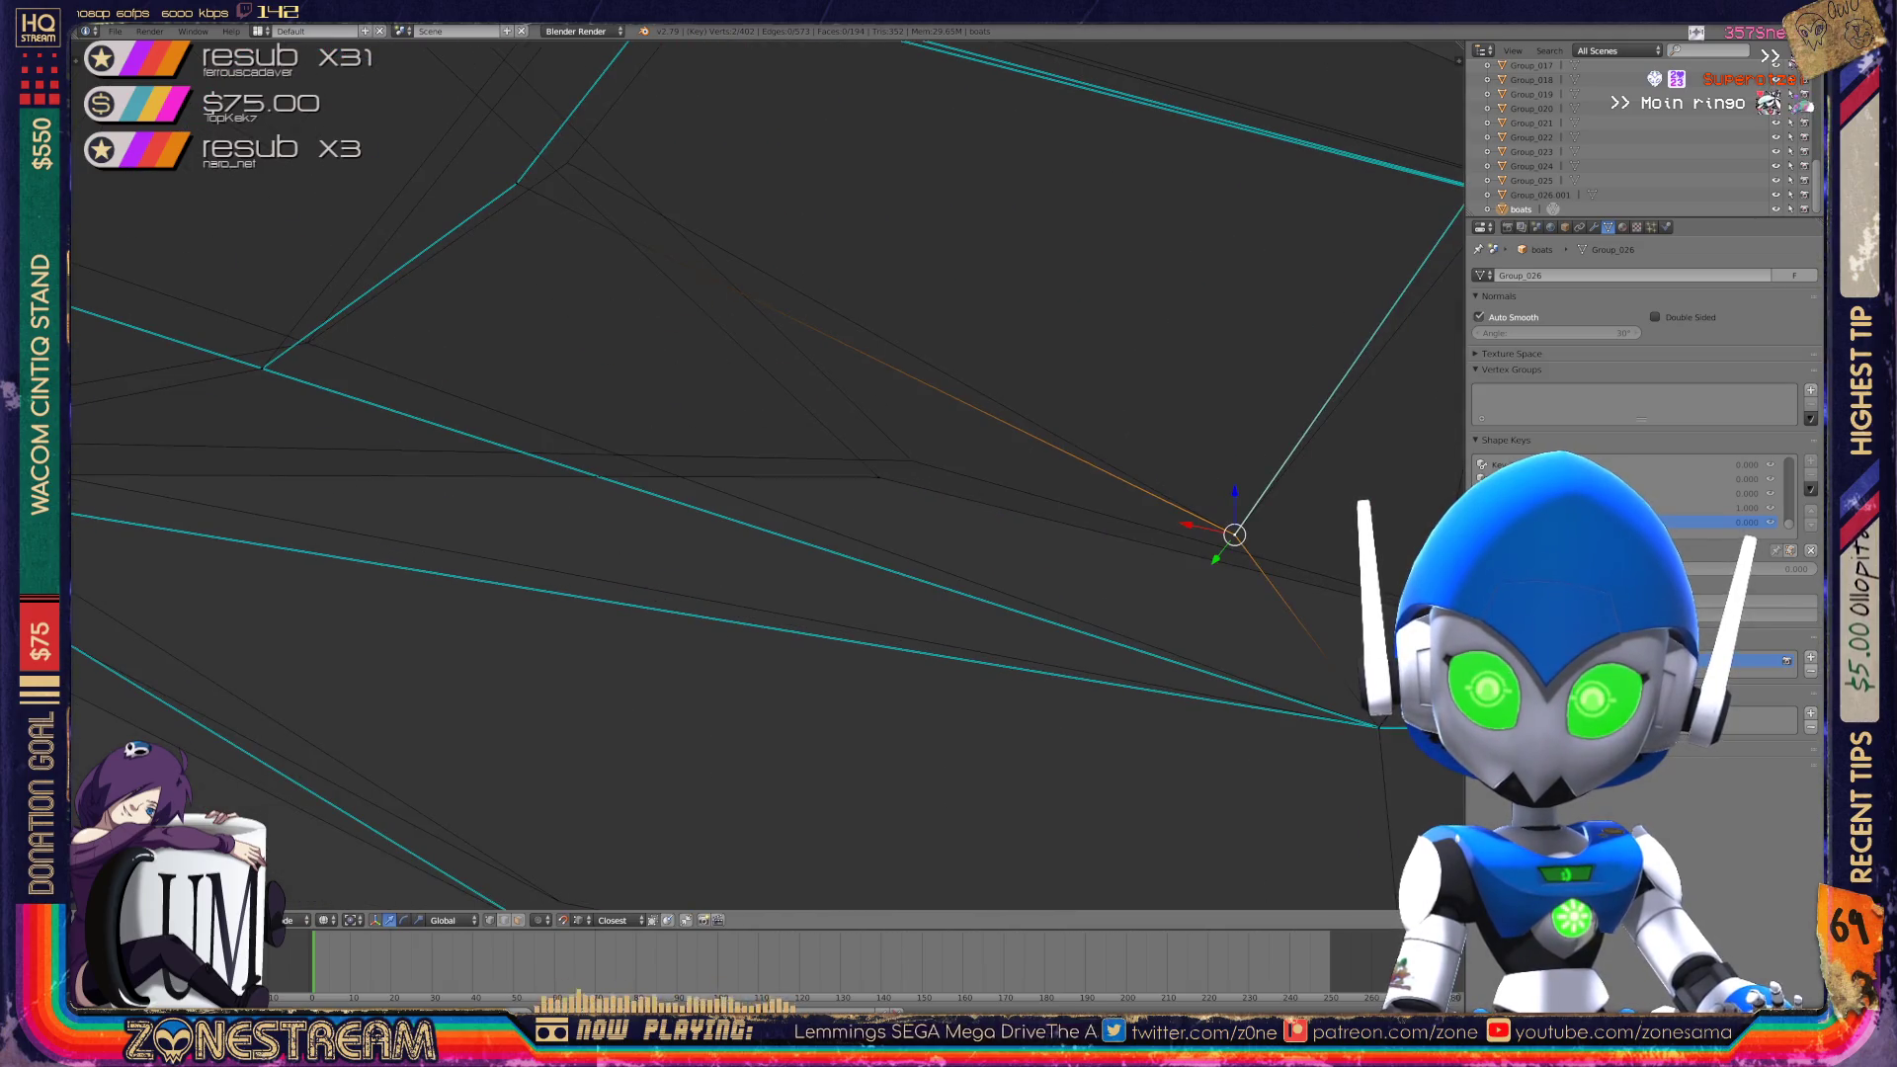
right_click(876, 477)
key(g)
click(902, 458)
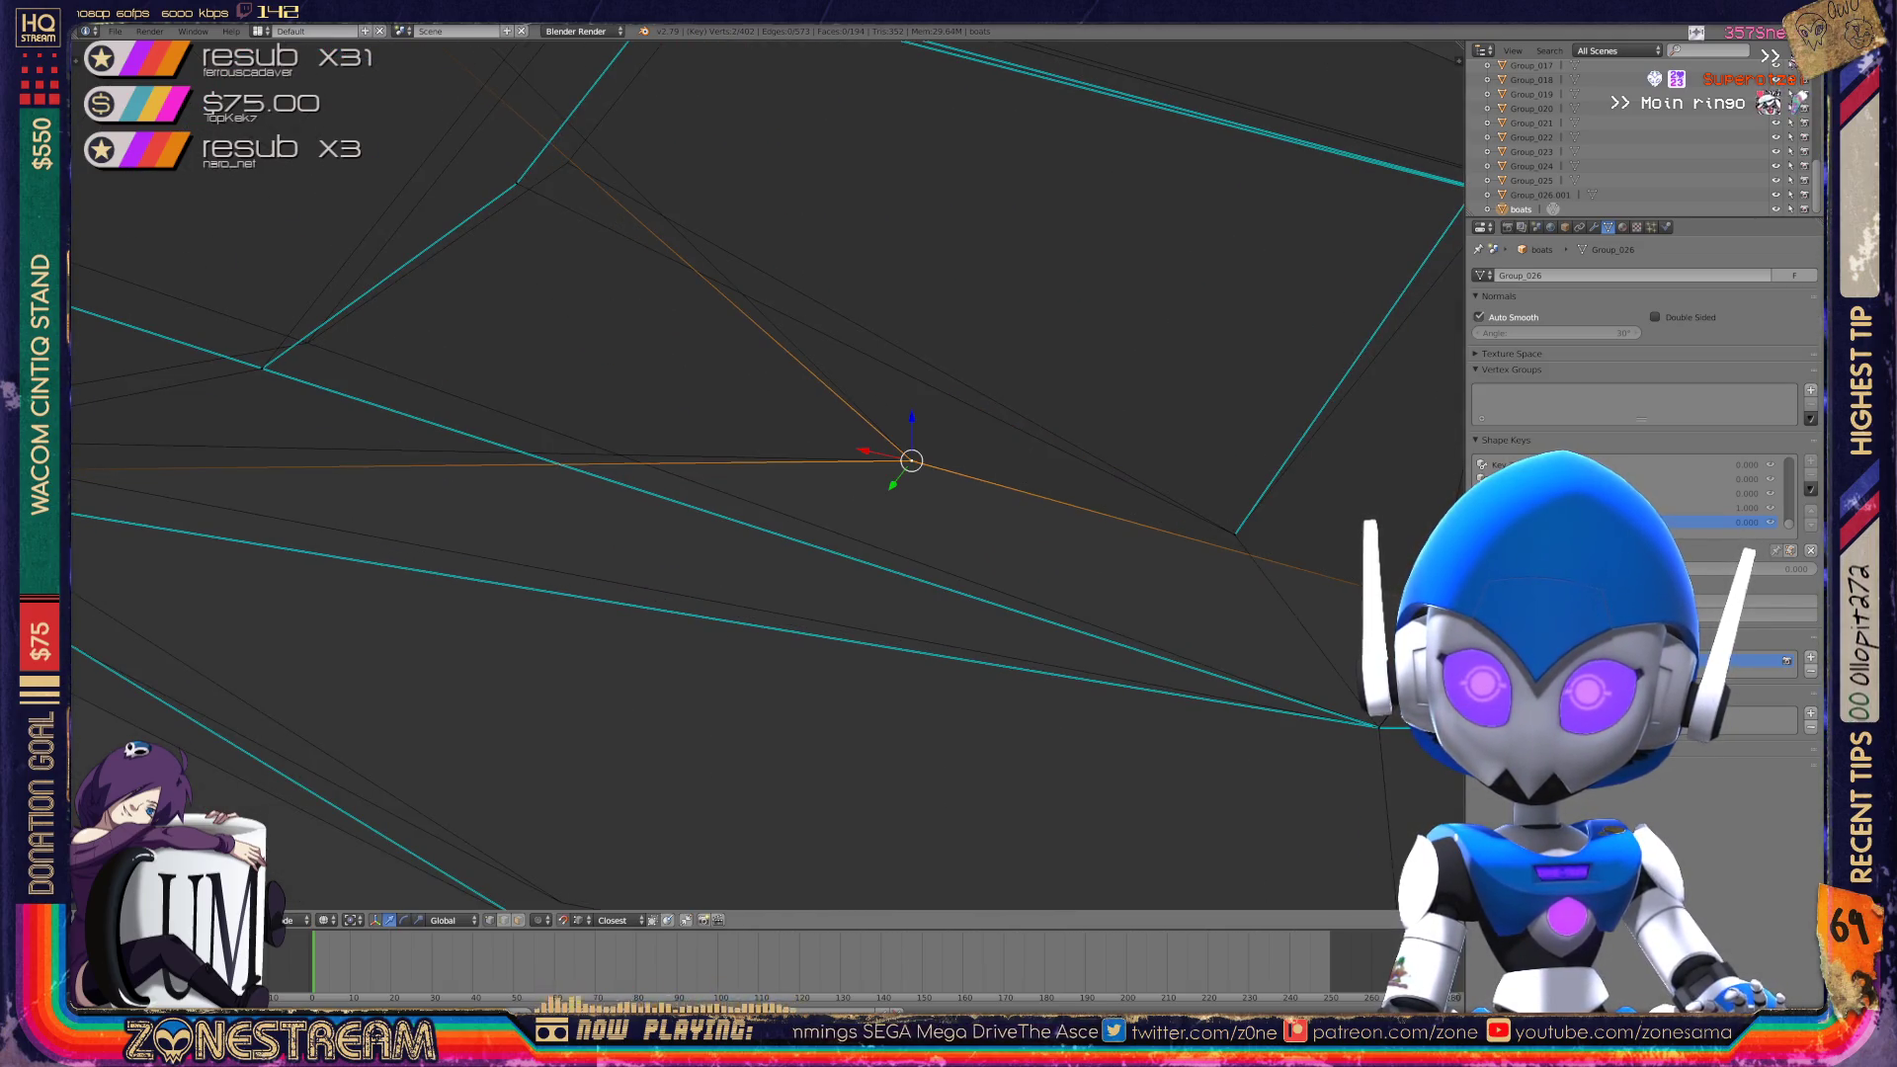
Move the vertex on the left up and to the right.
scroll(903, 458, down, 3)
middle_drag(751, 465, 850, 435)
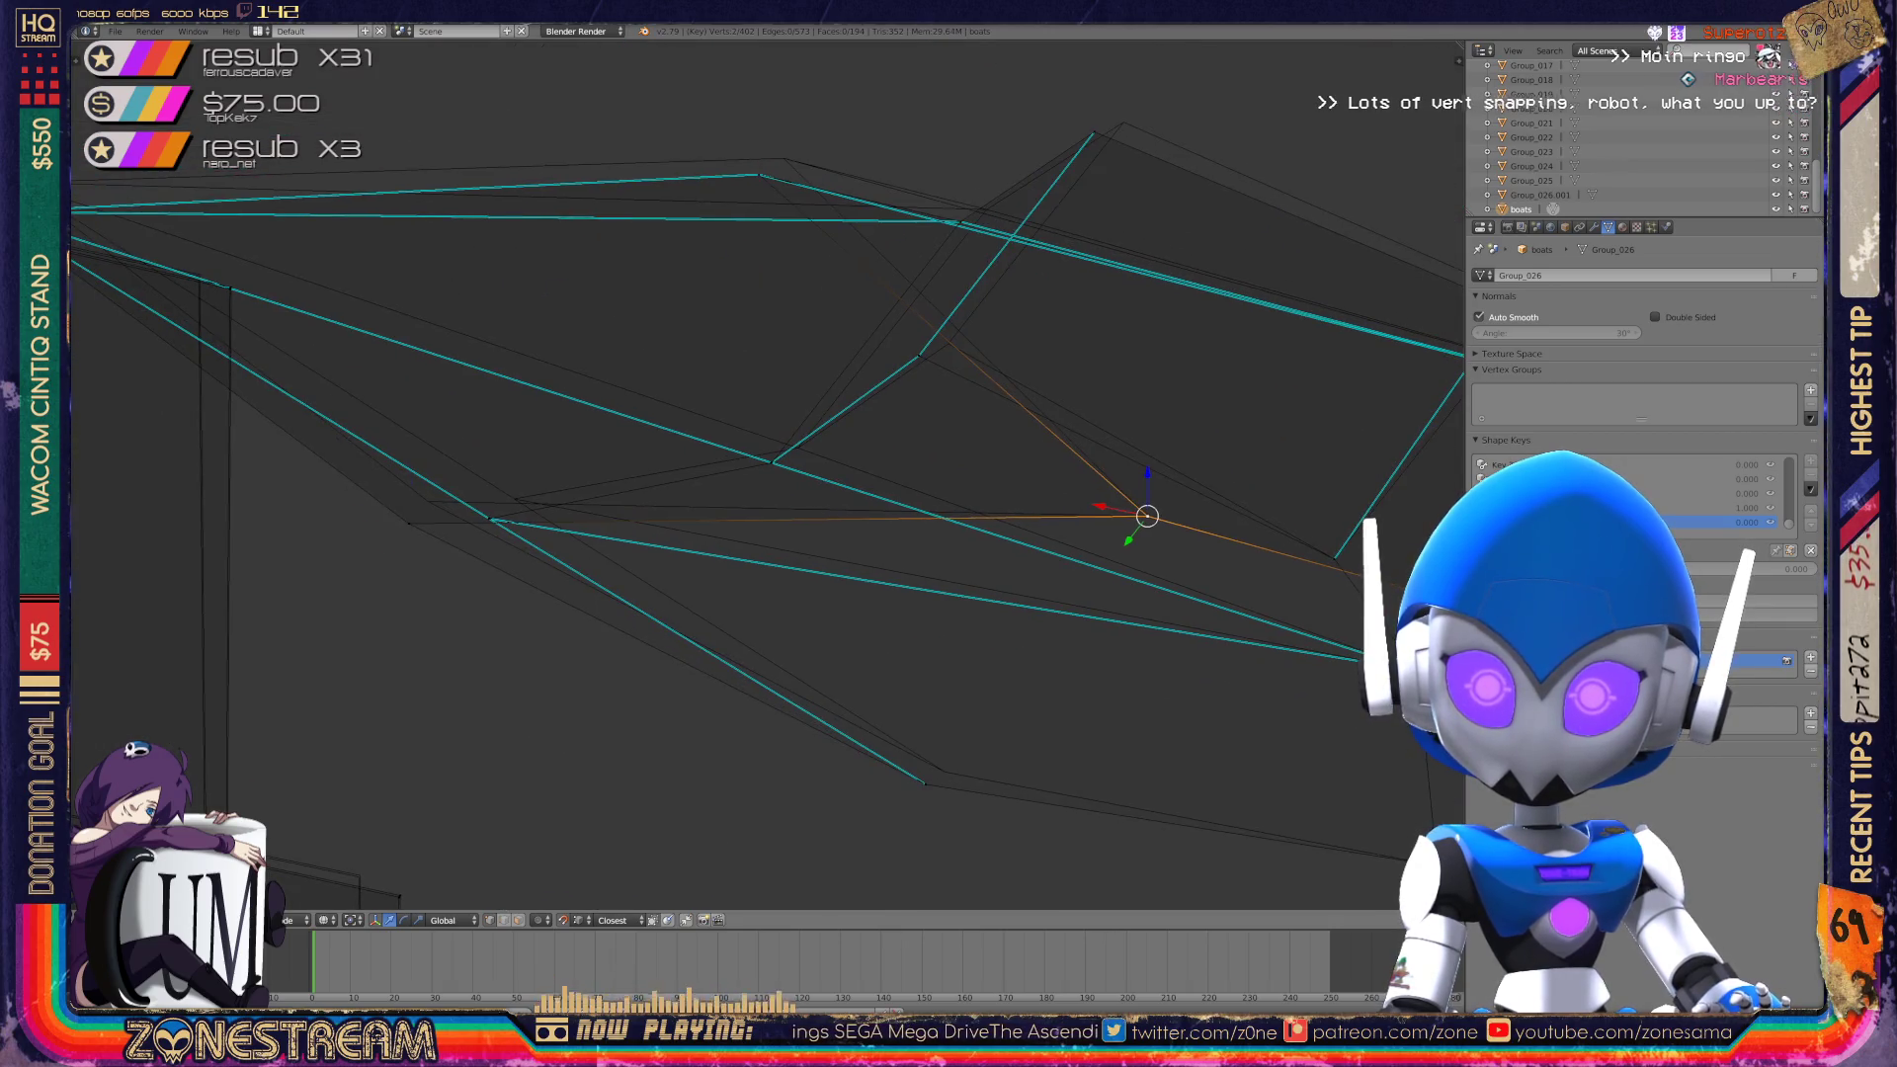
right_click(408, 523)
key(g)
click(427, 501)
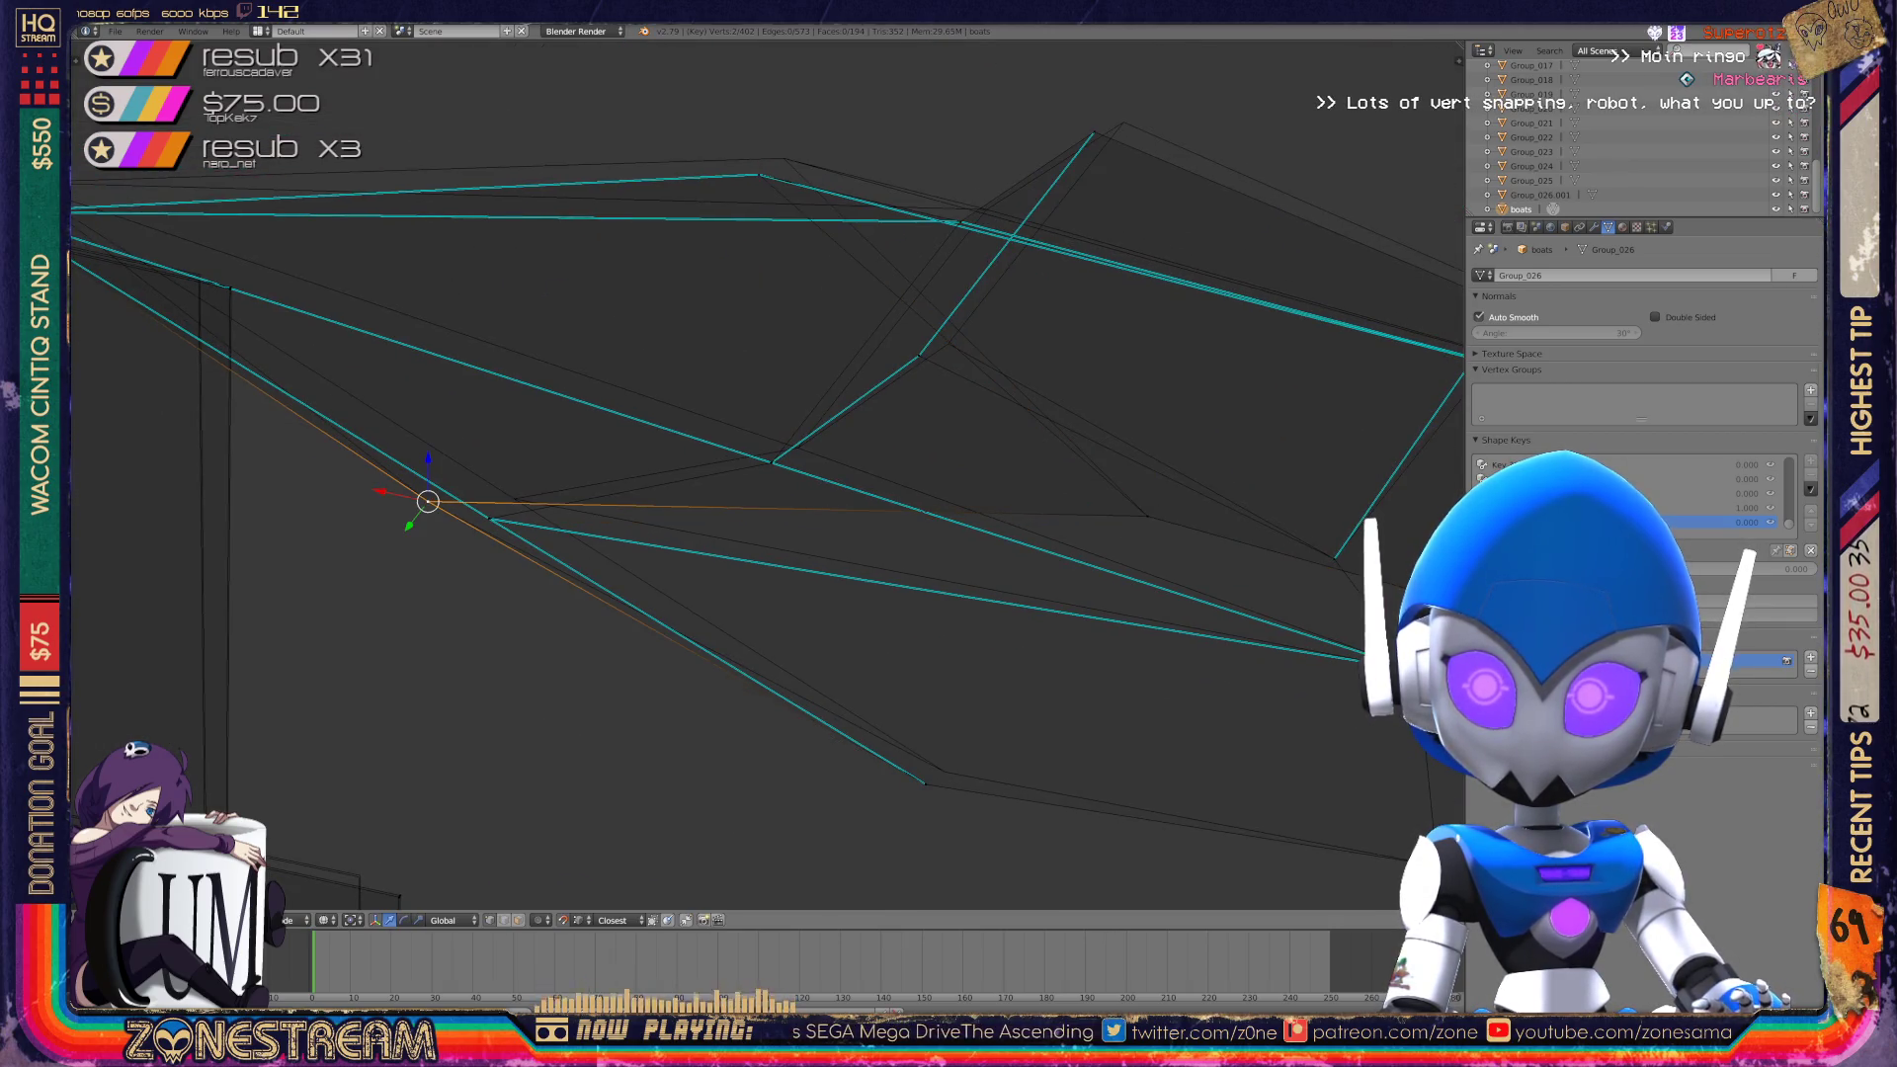
Reposition two more boot vertices slightly to refine the pointed outline.
middle_drag(751, 465, 859, 435)
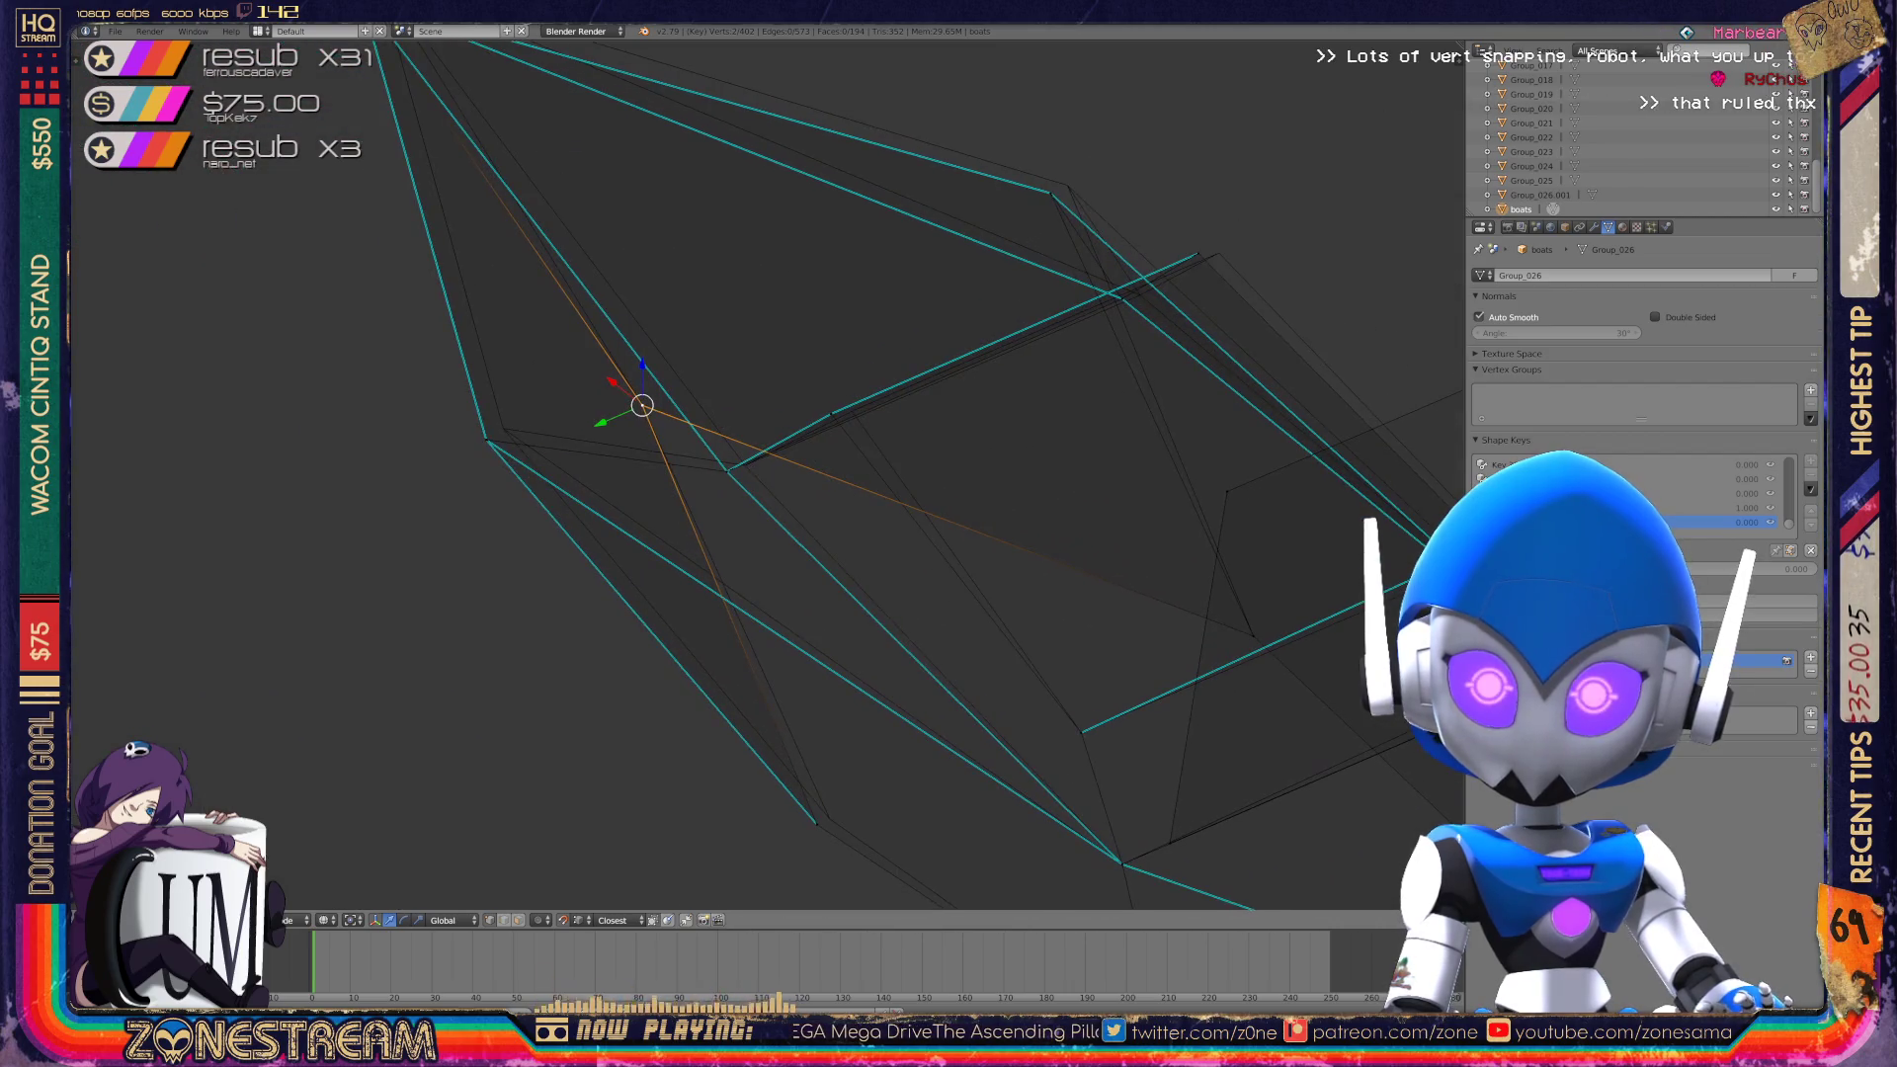
middle_drag(752, 465, 831, 444)
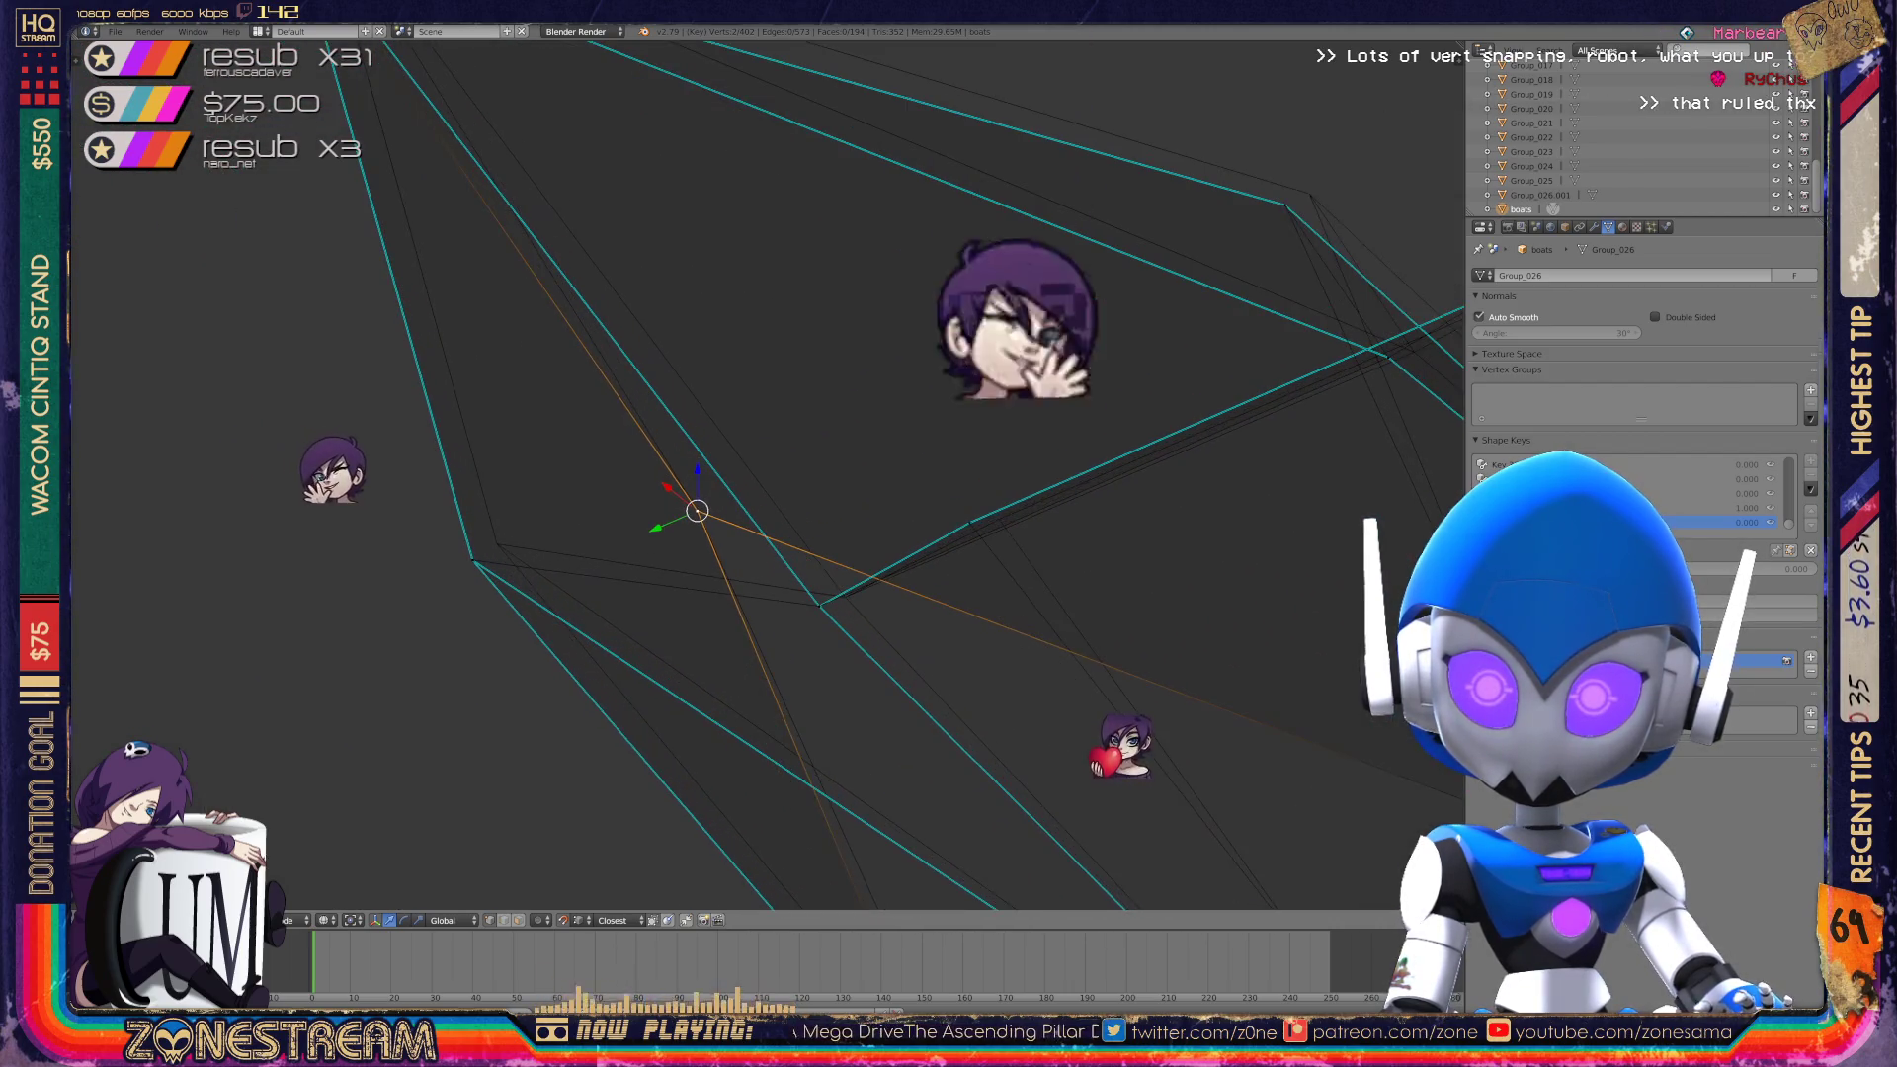
right_click(472, 561)
key(g)
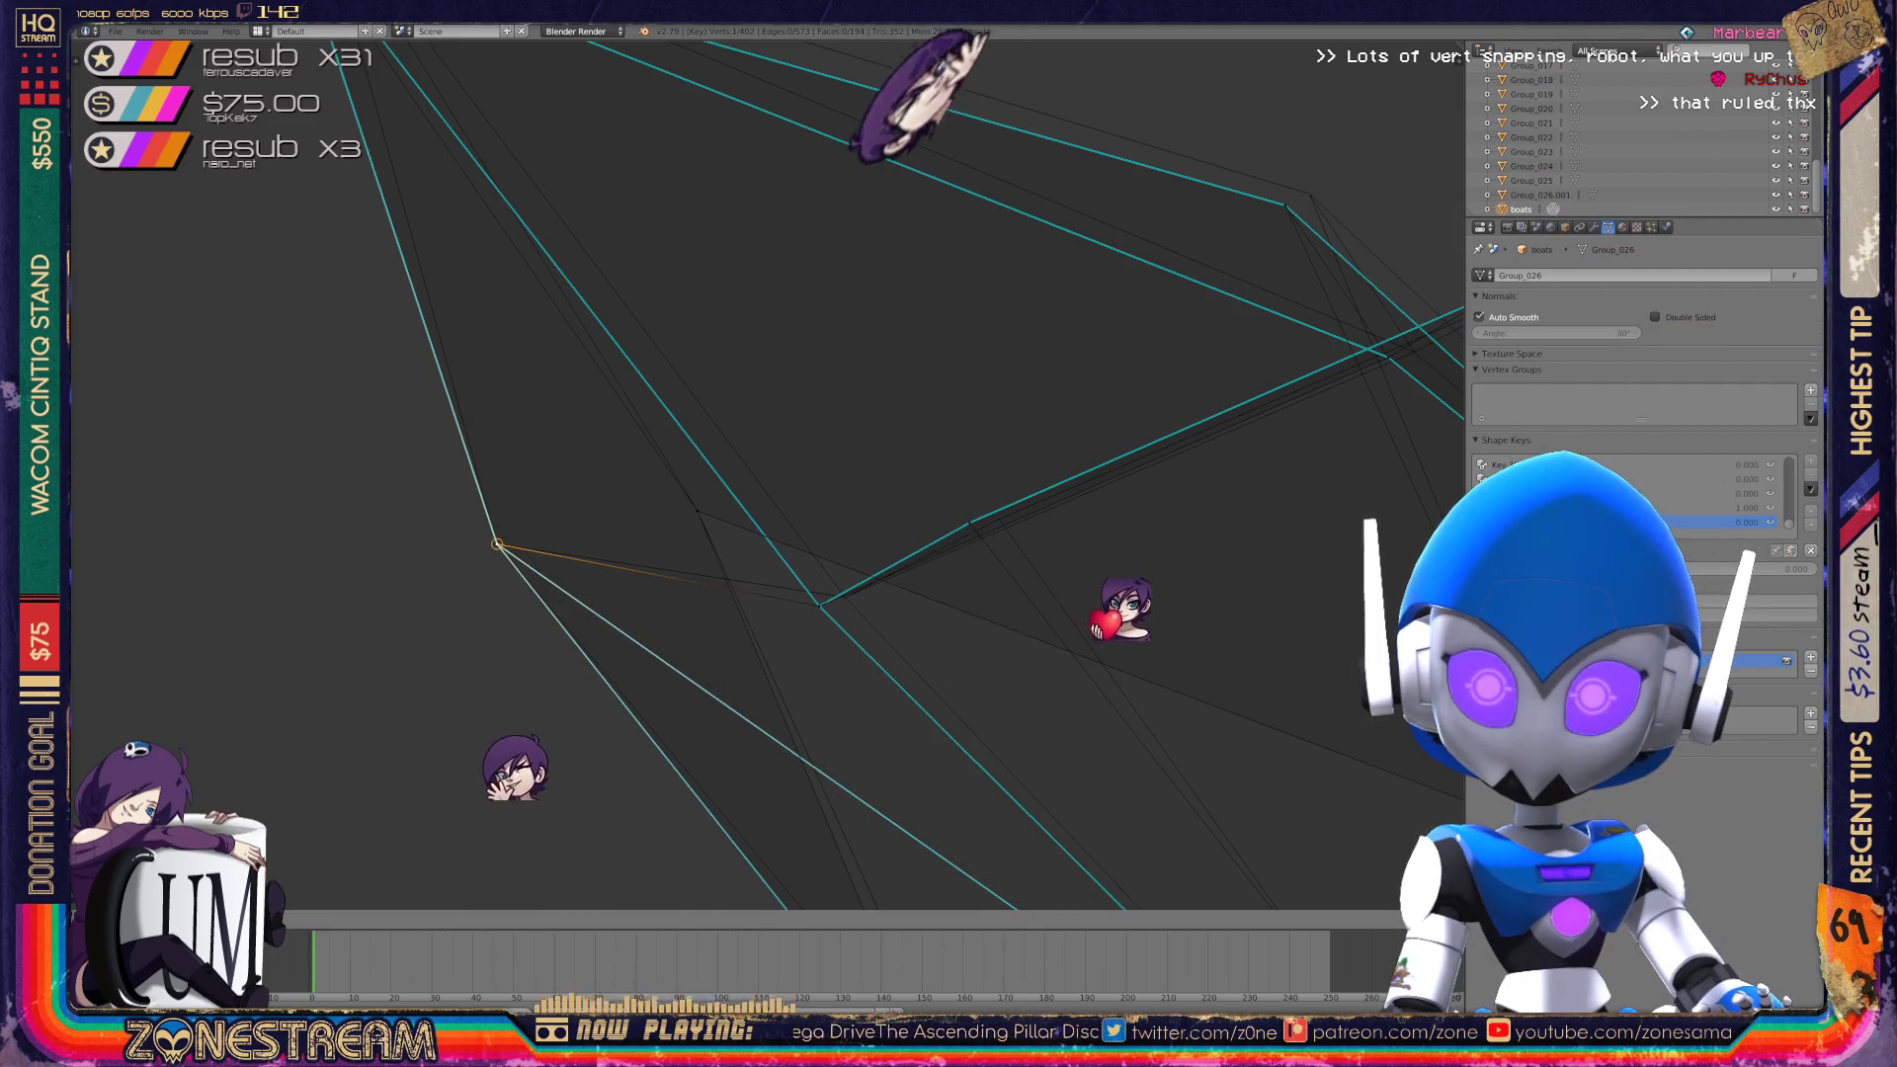
key(Return)
shift+right_click(819, 606)
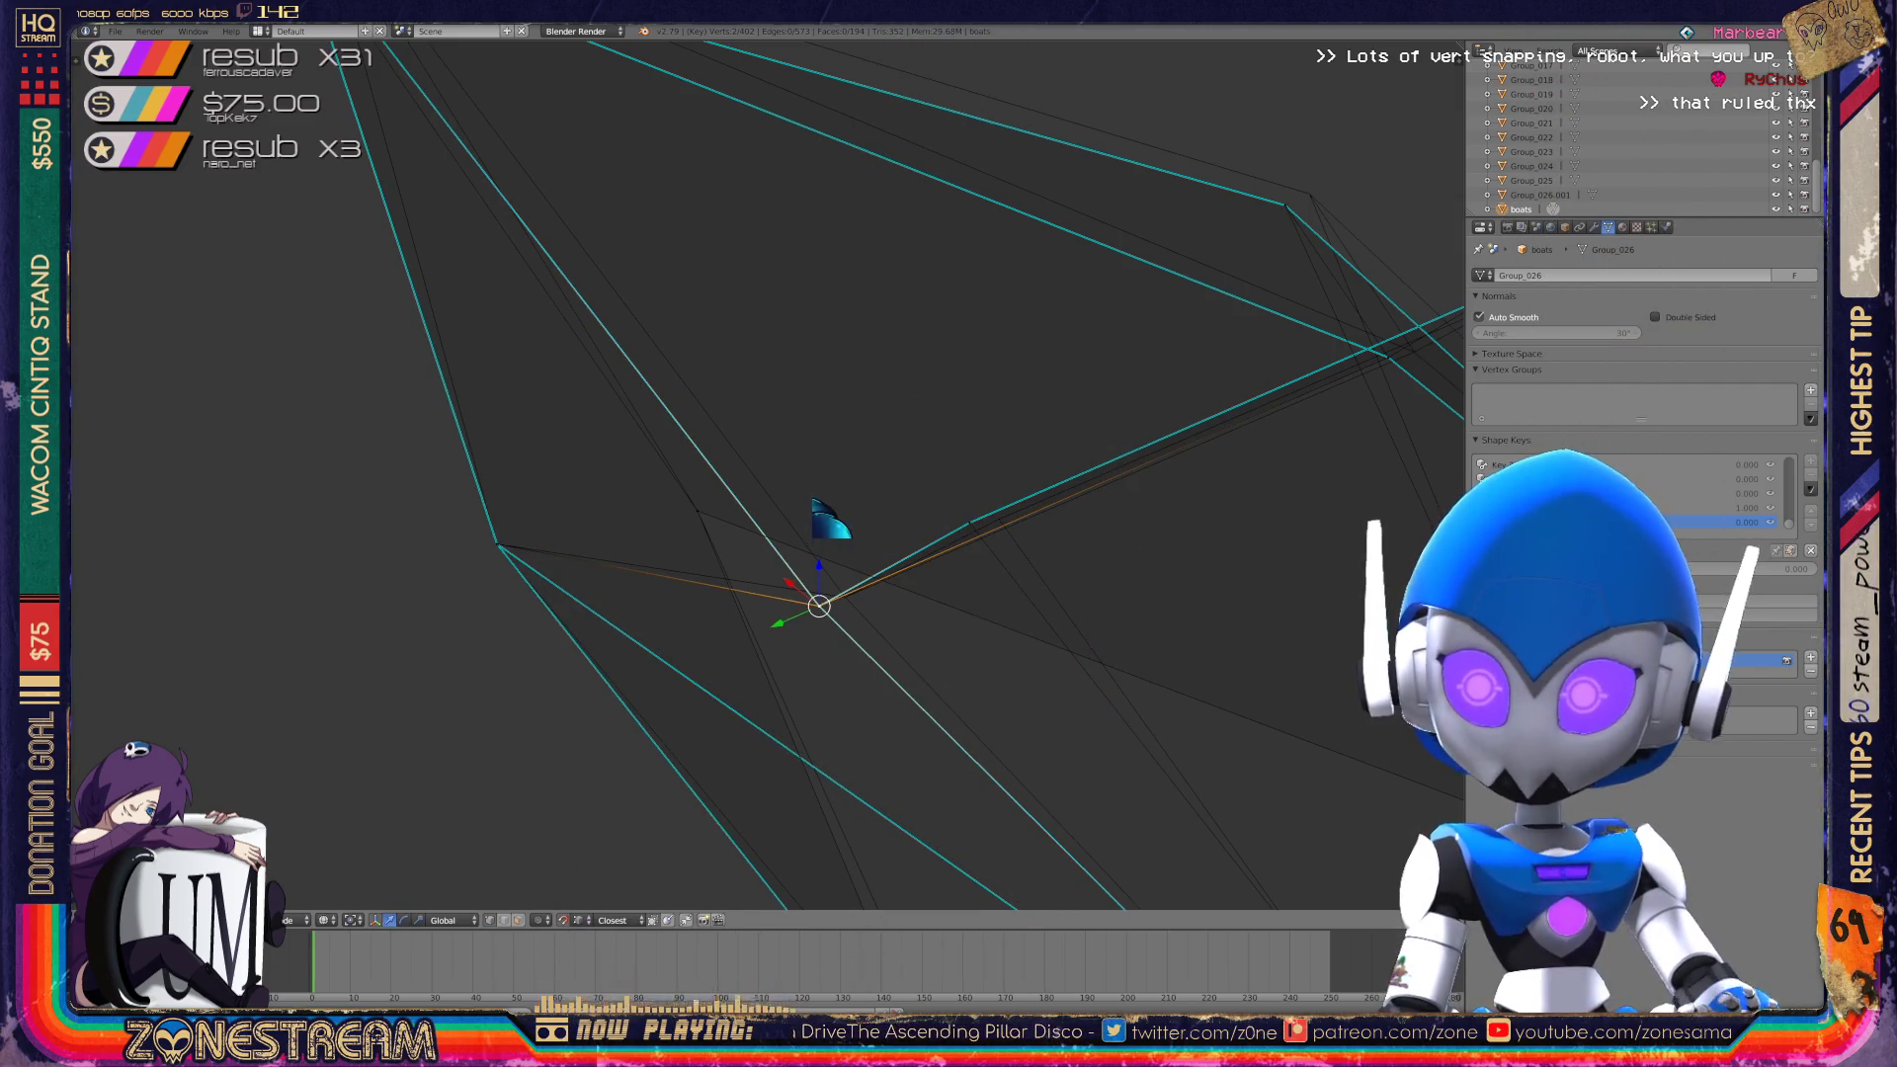
key(g)
key(Return)
Select the top-left vertex together with a second vertex.
middle_drag(830, 427, 831, 319)
right_click(431, 249)
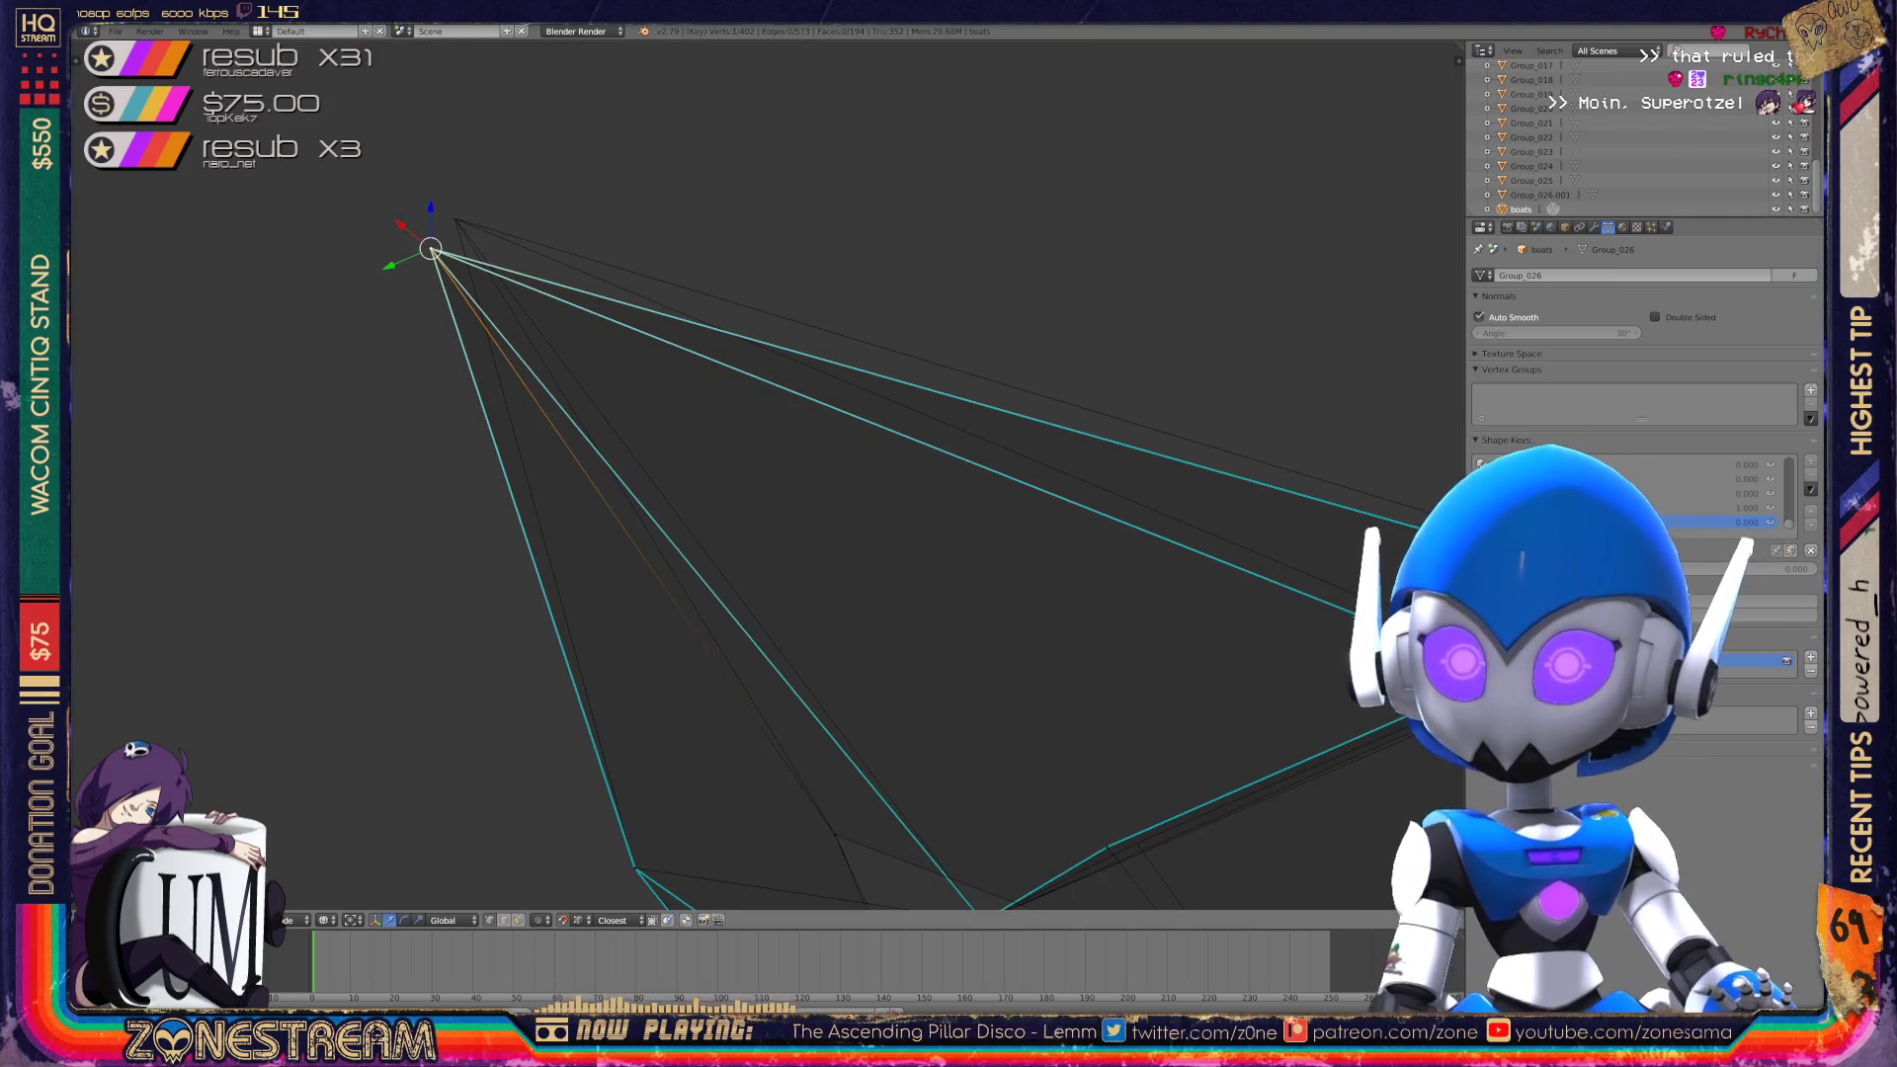
mouse_move(768, 475)
middle_down()
mouse_move(791, 450)
mouse_move(580, 408)
middle_up()
scroll(768, 474, up, 3)
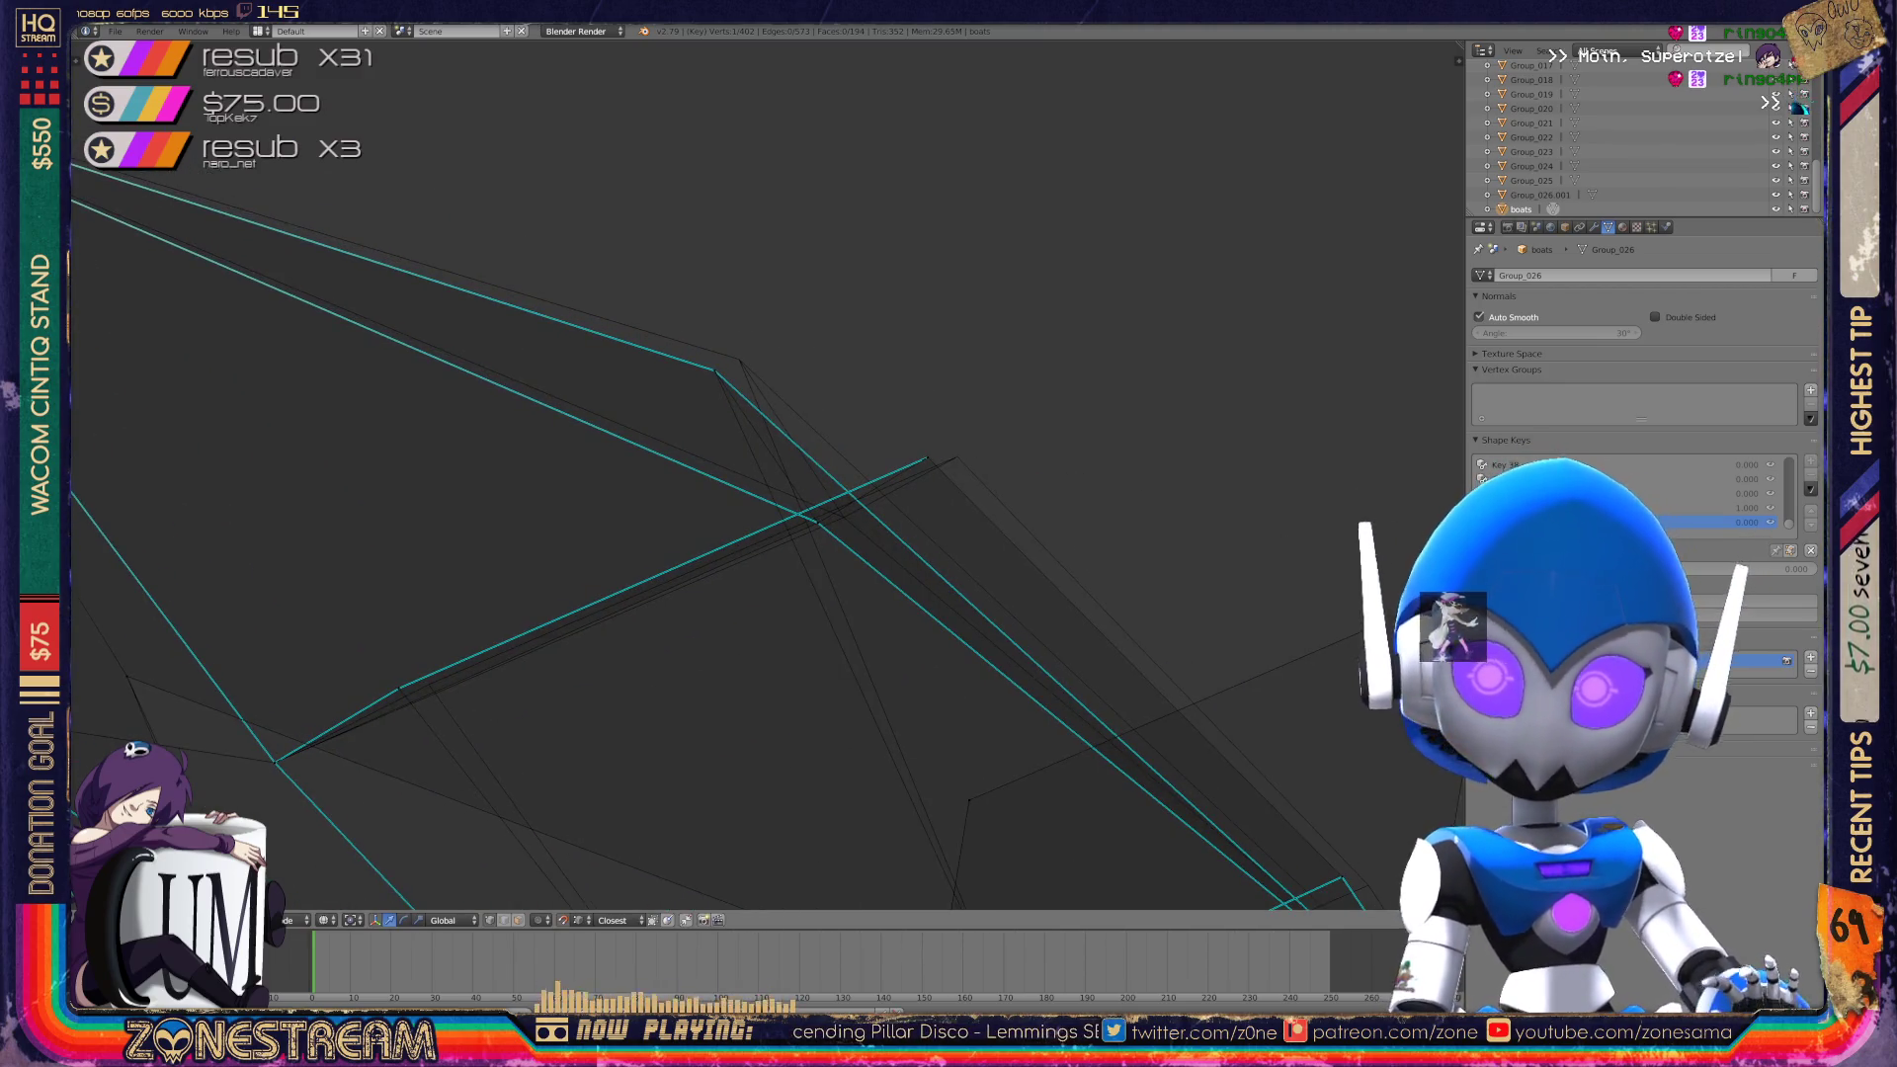
shift+right_click(715, 371)
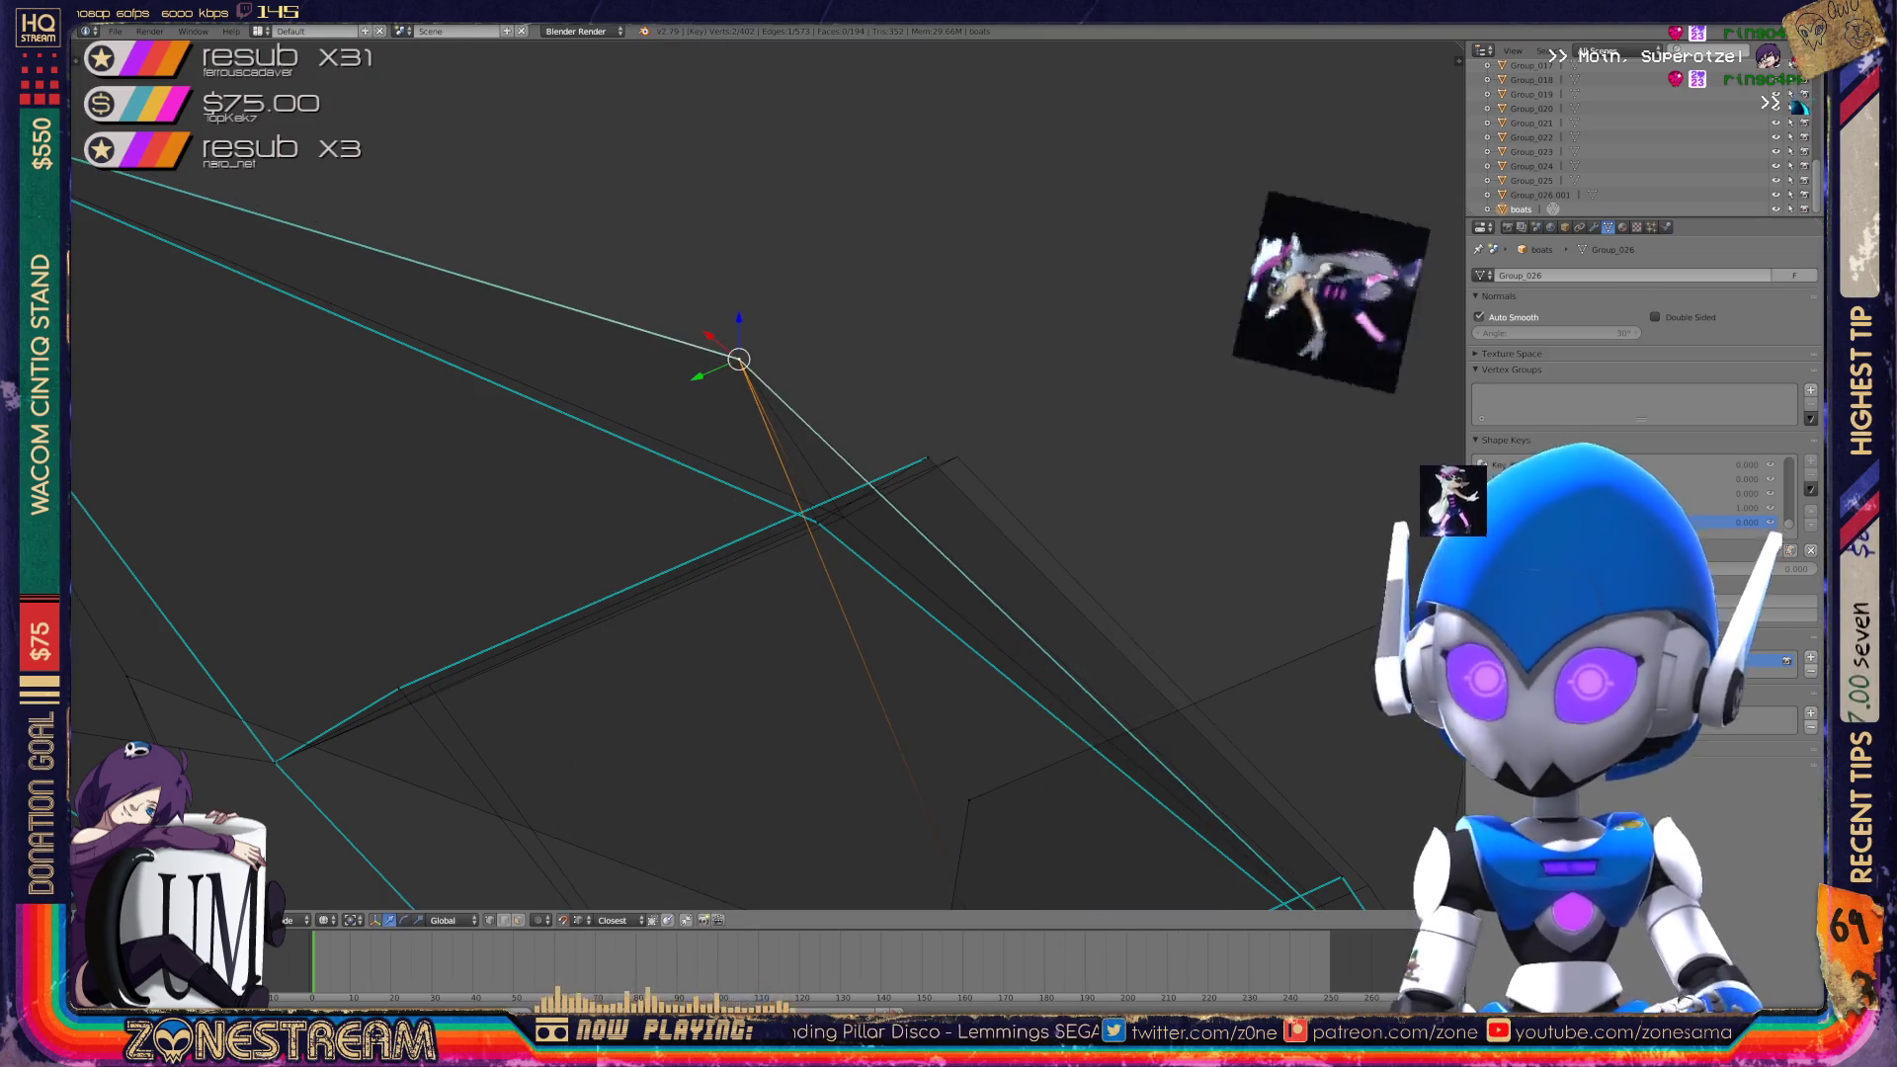
scroll(768, 474, down, 5)
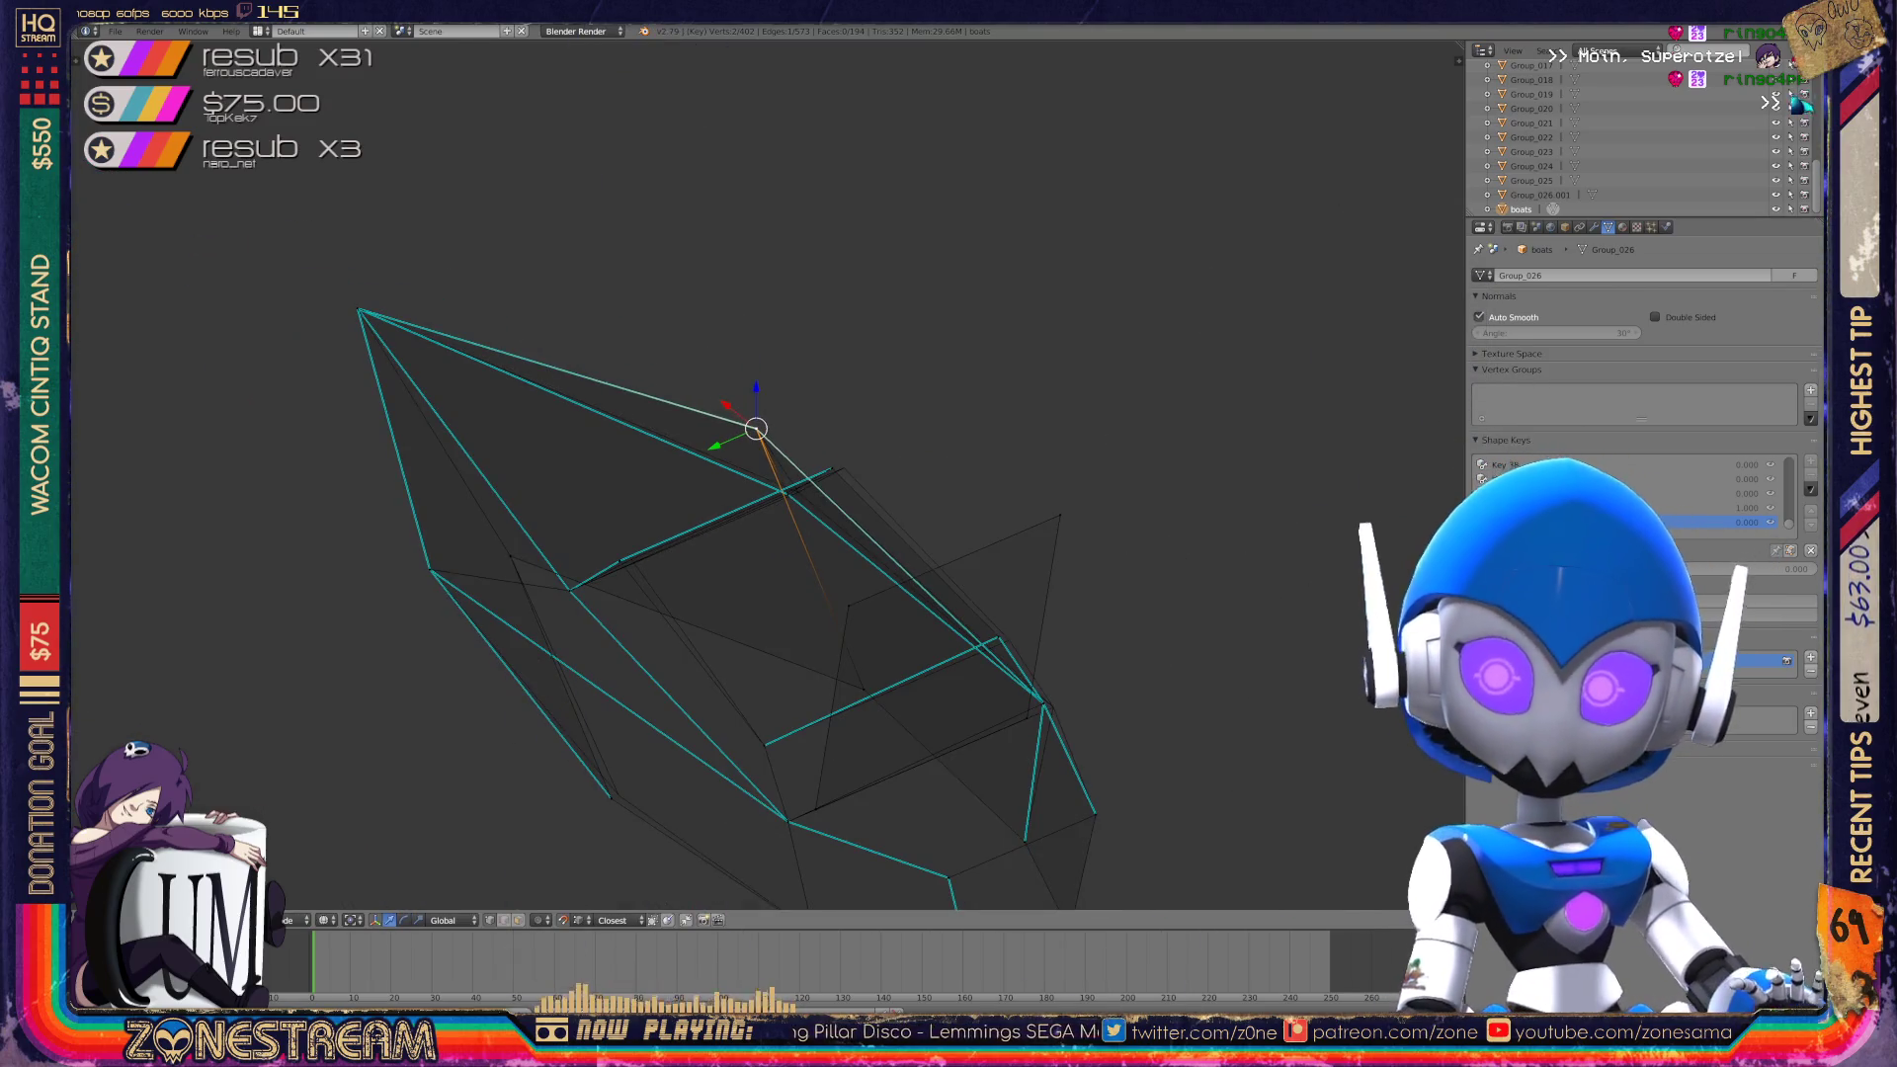
Raise one boot vertex slightly and nudge another up-left.
mouse_move(756, 475)
middle_down()
mouse_move(820, 667)
mouse_move(850, 692)
middle_up()
scroll(751, 474, up, 4)
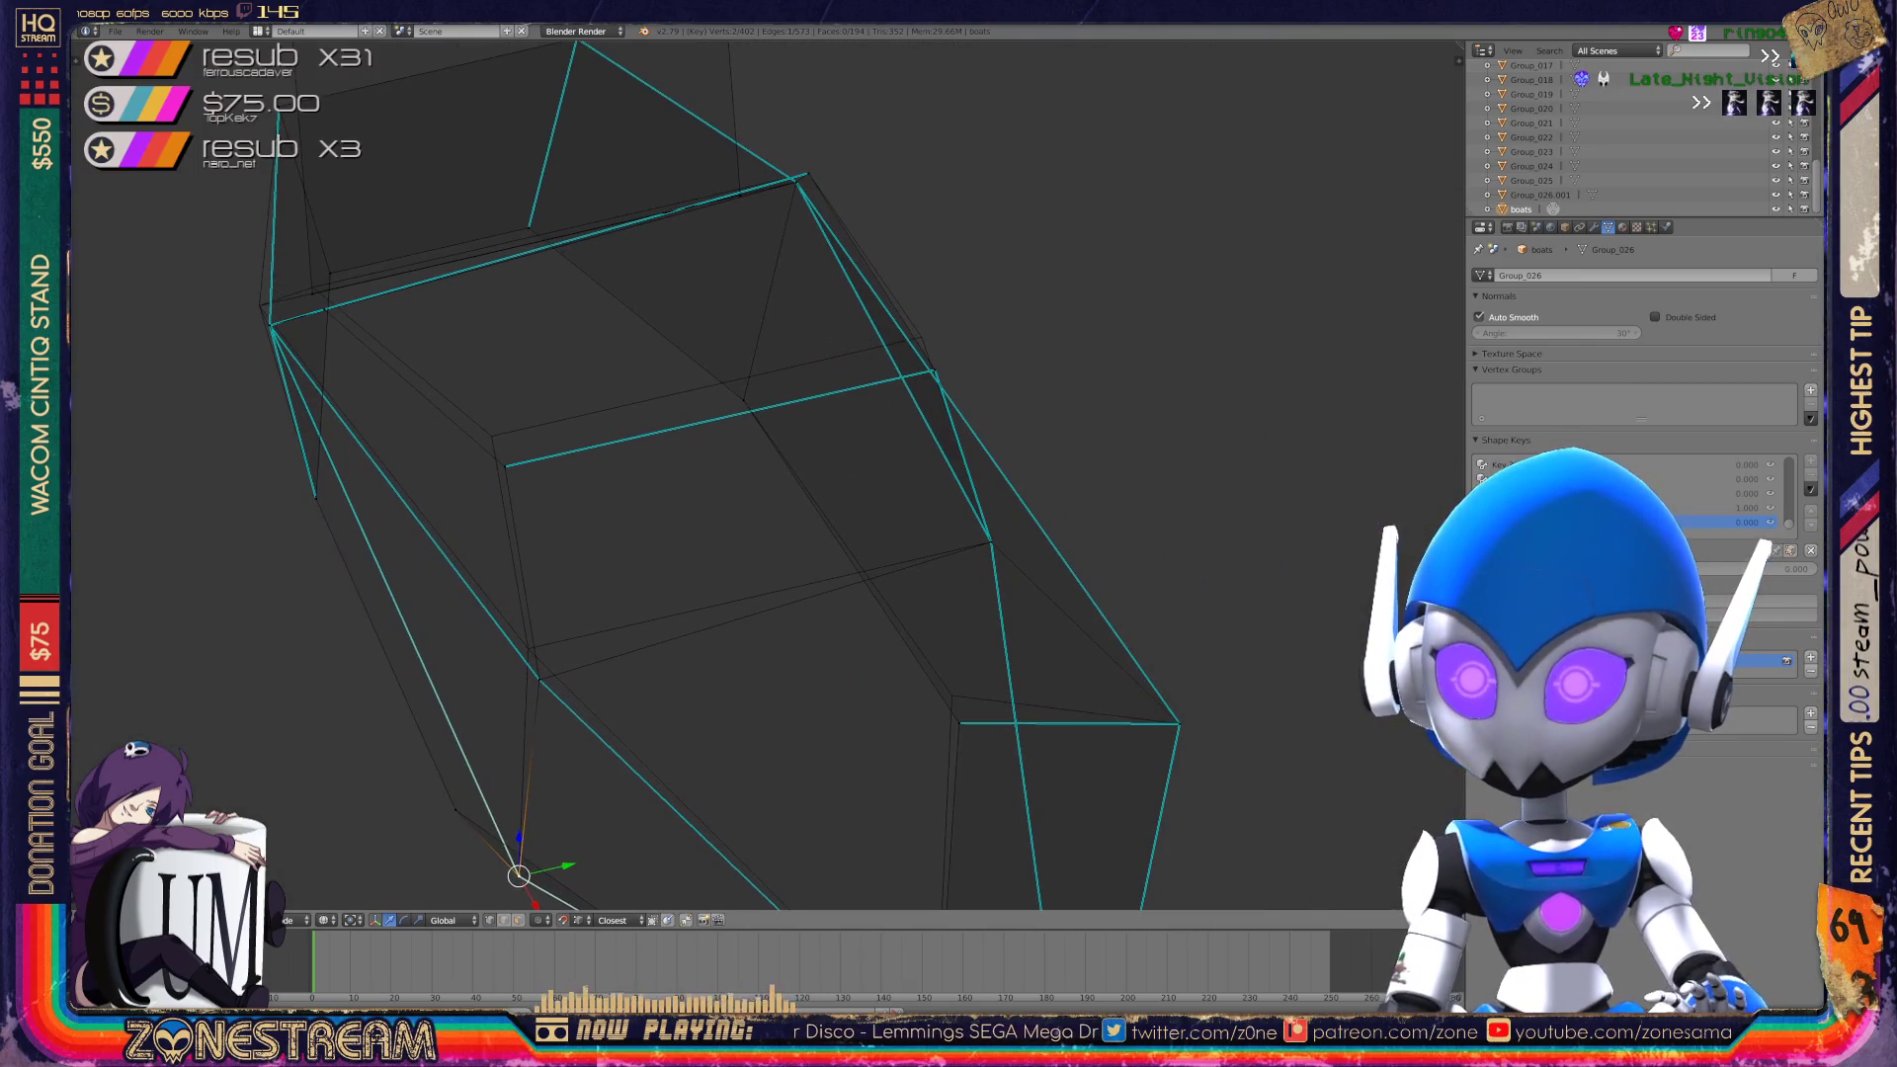
right_click(538, 680)
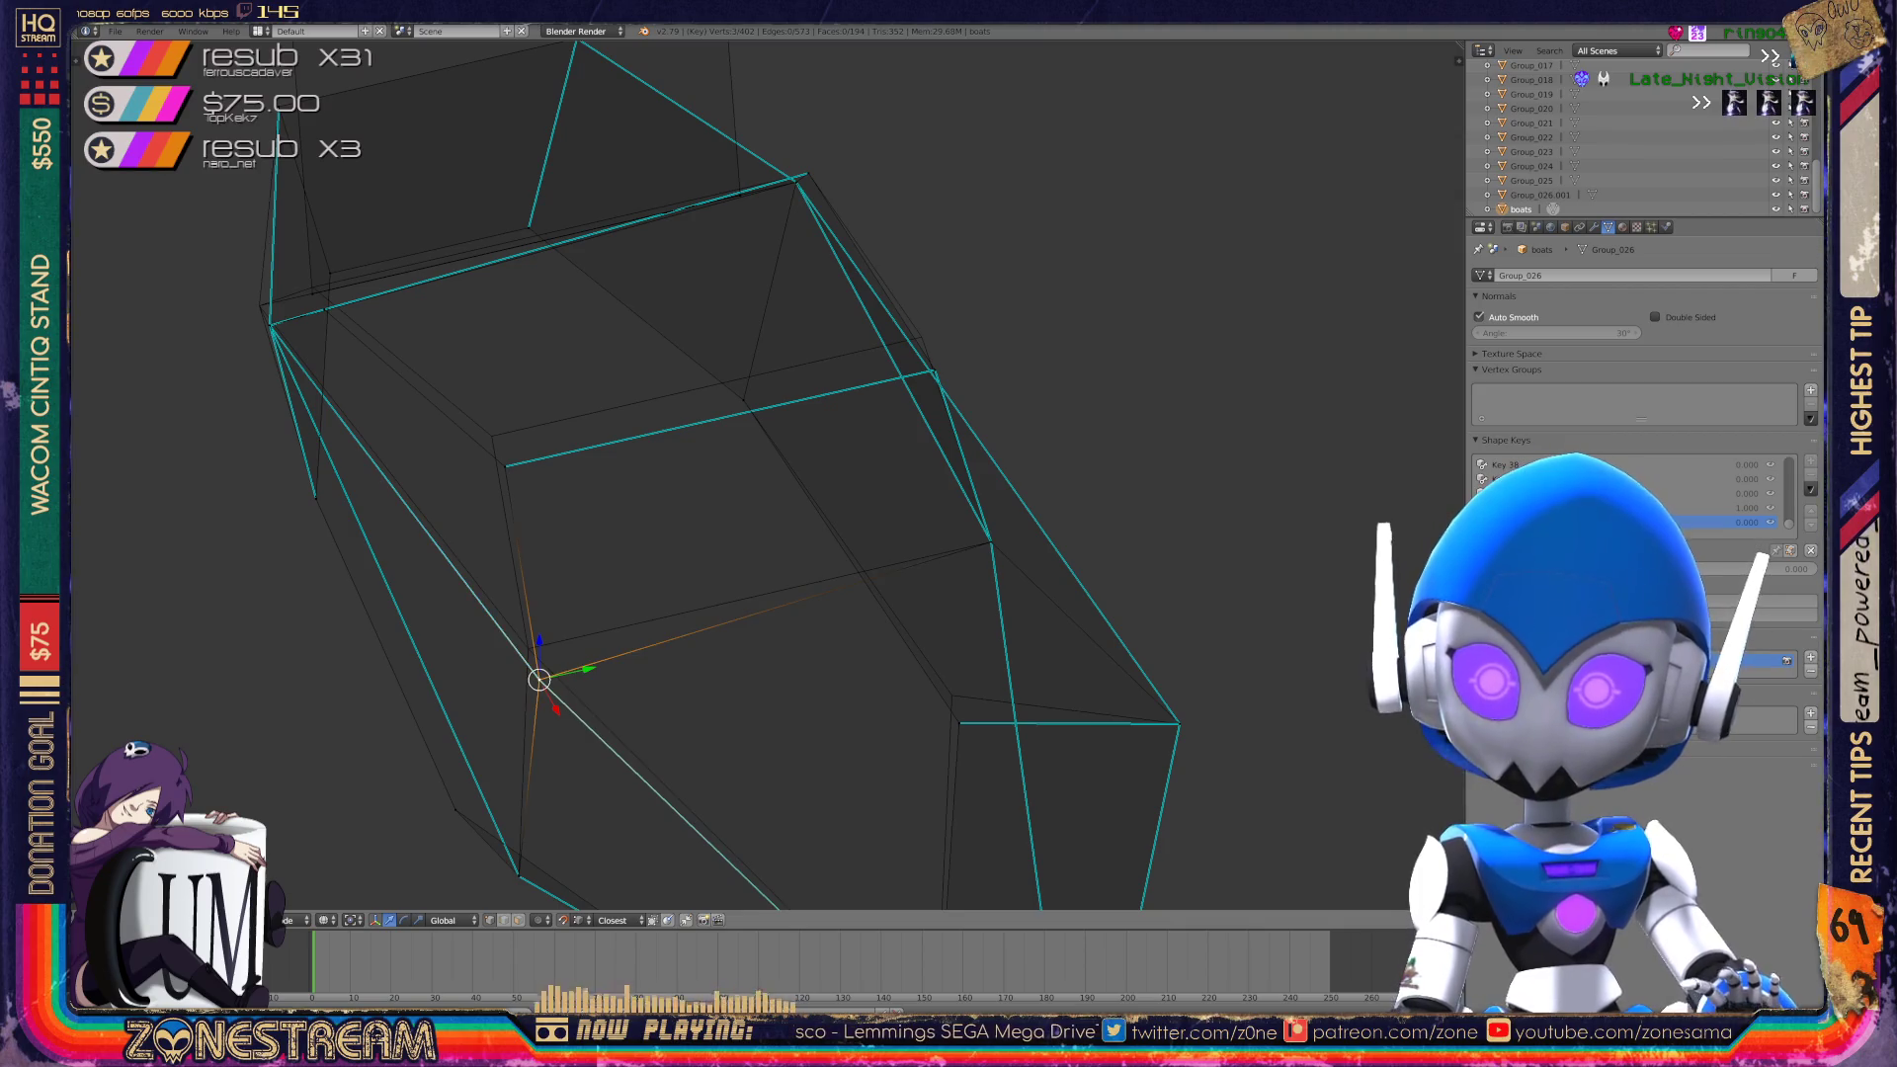
key(g)
right_click(505, 466)
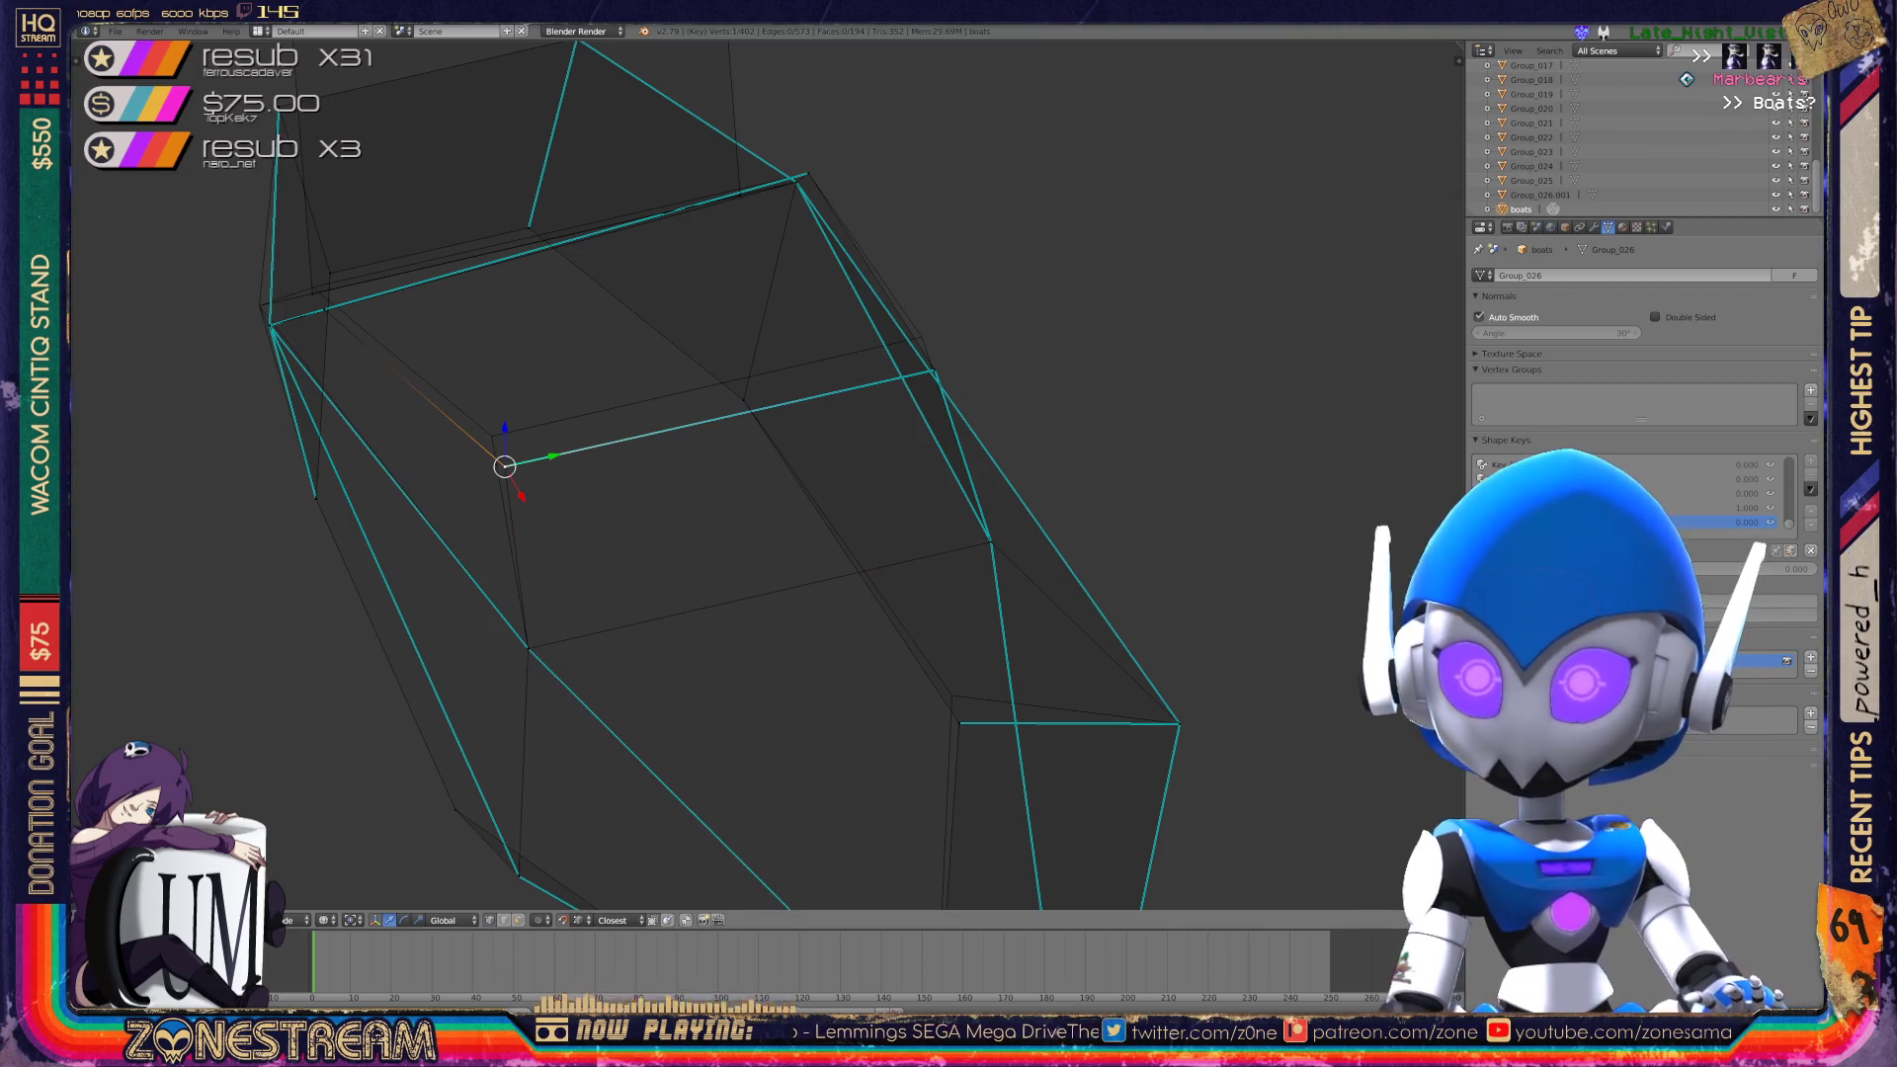
key(g)
click(491, 436)
Pull two more vertices up-left to reshape their edges.
mouse_move(491, 435)
middle_down()
mouse_move(715, 598)
mouse_move(654, 591)
middle_up()
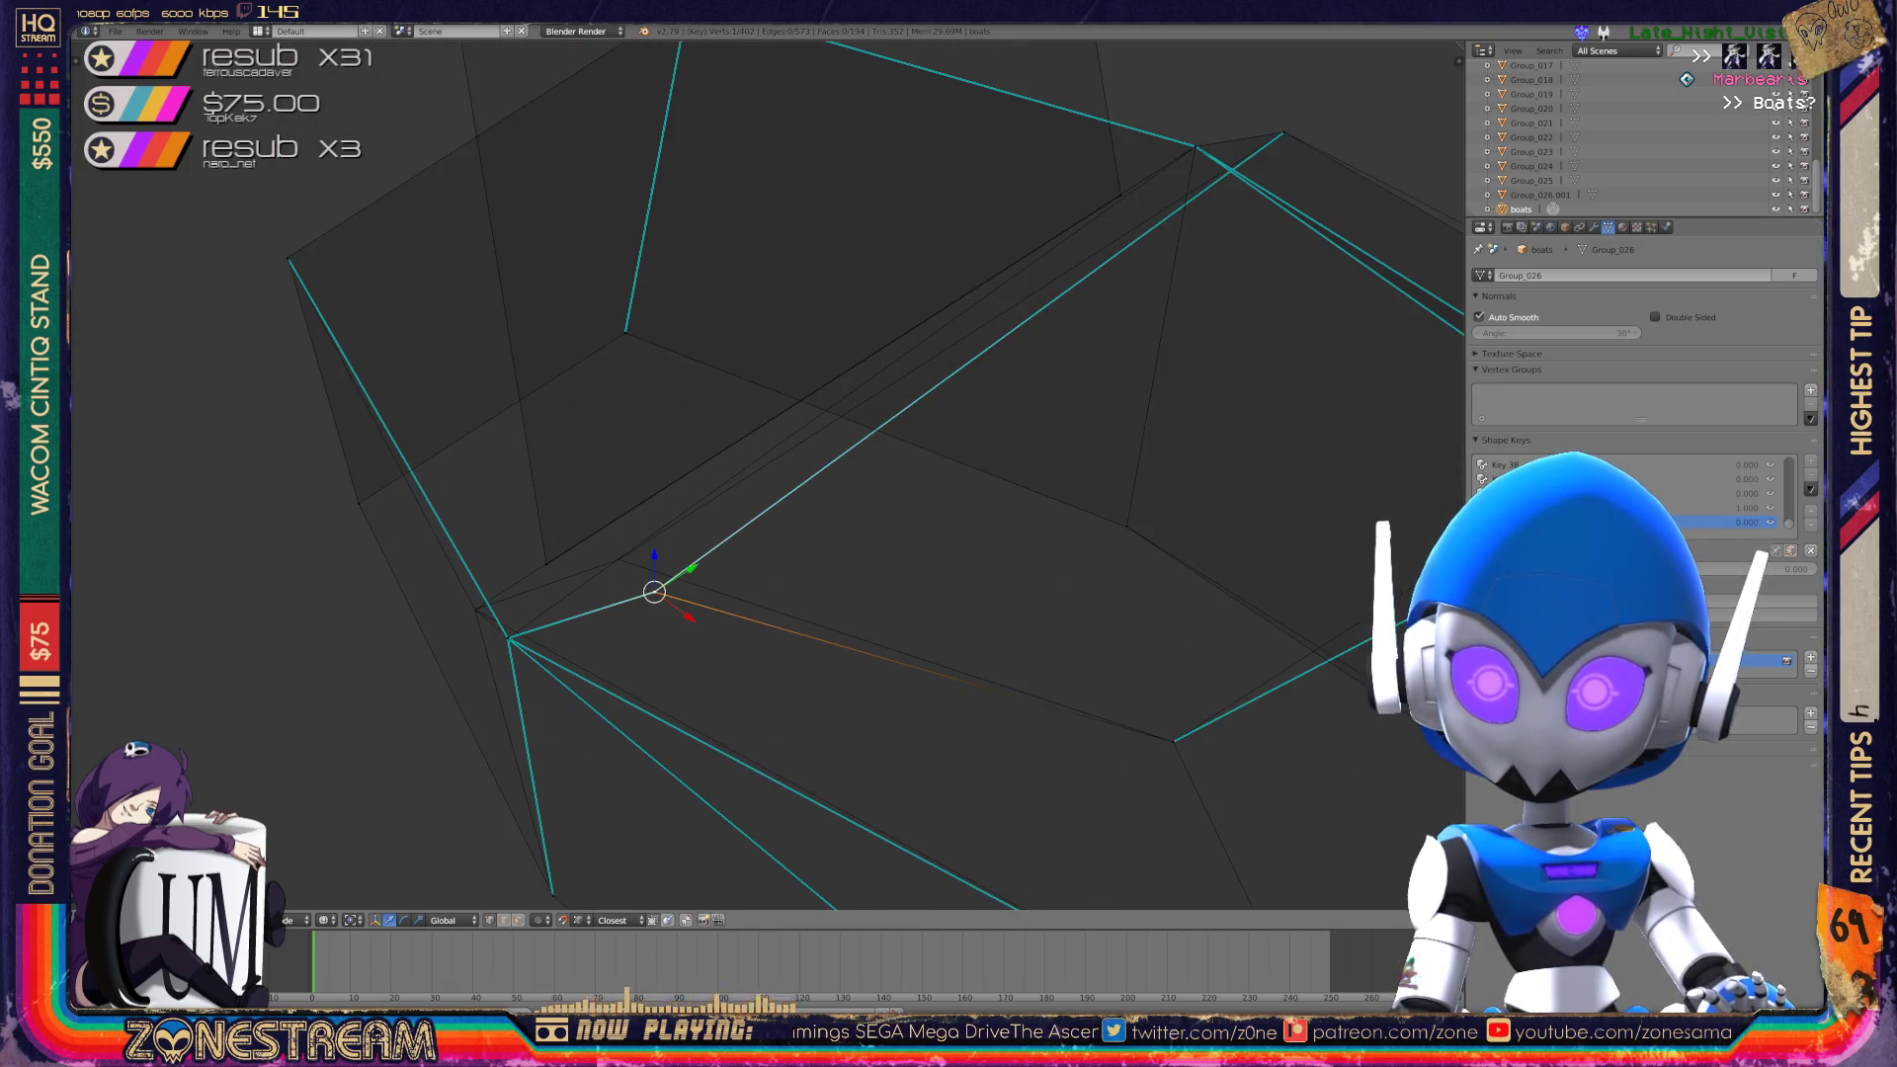
drag(654, 591, 618, 559)
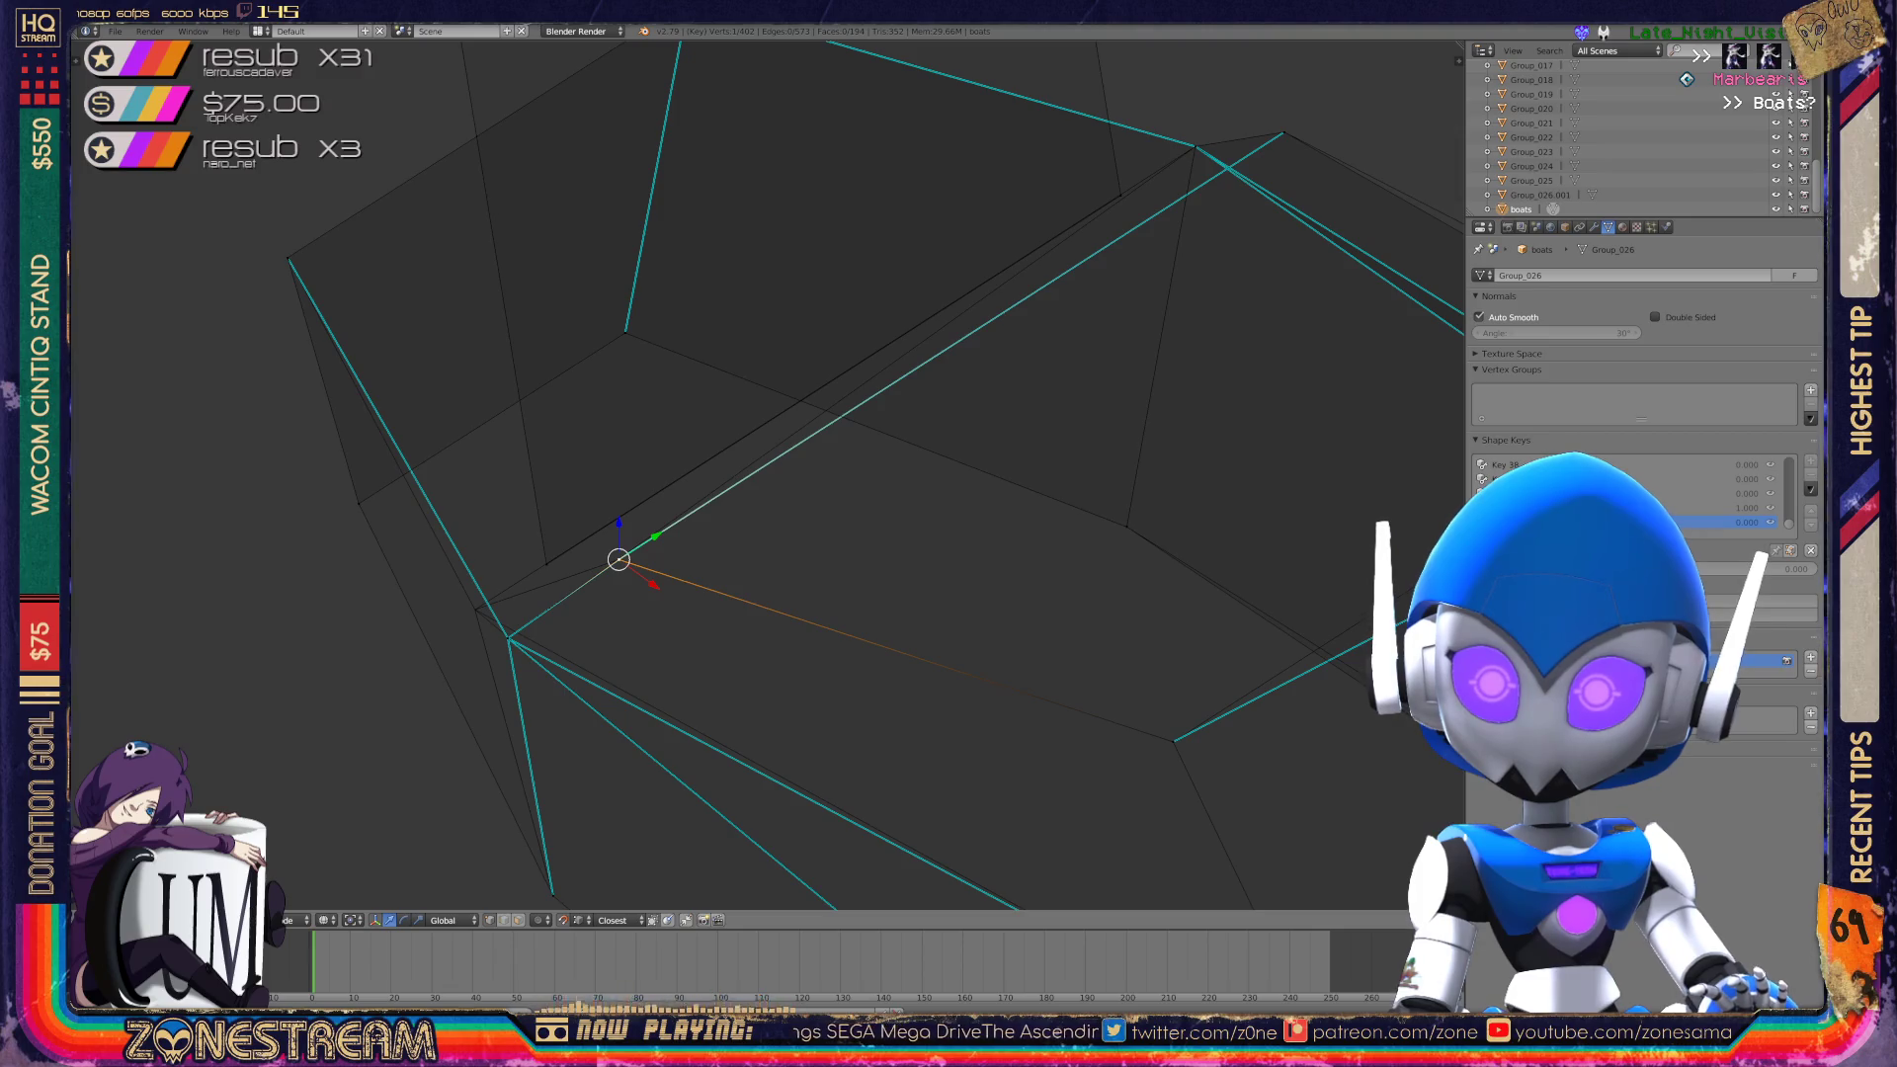
click(508, 639)
drag(508, 640, 475, 610)
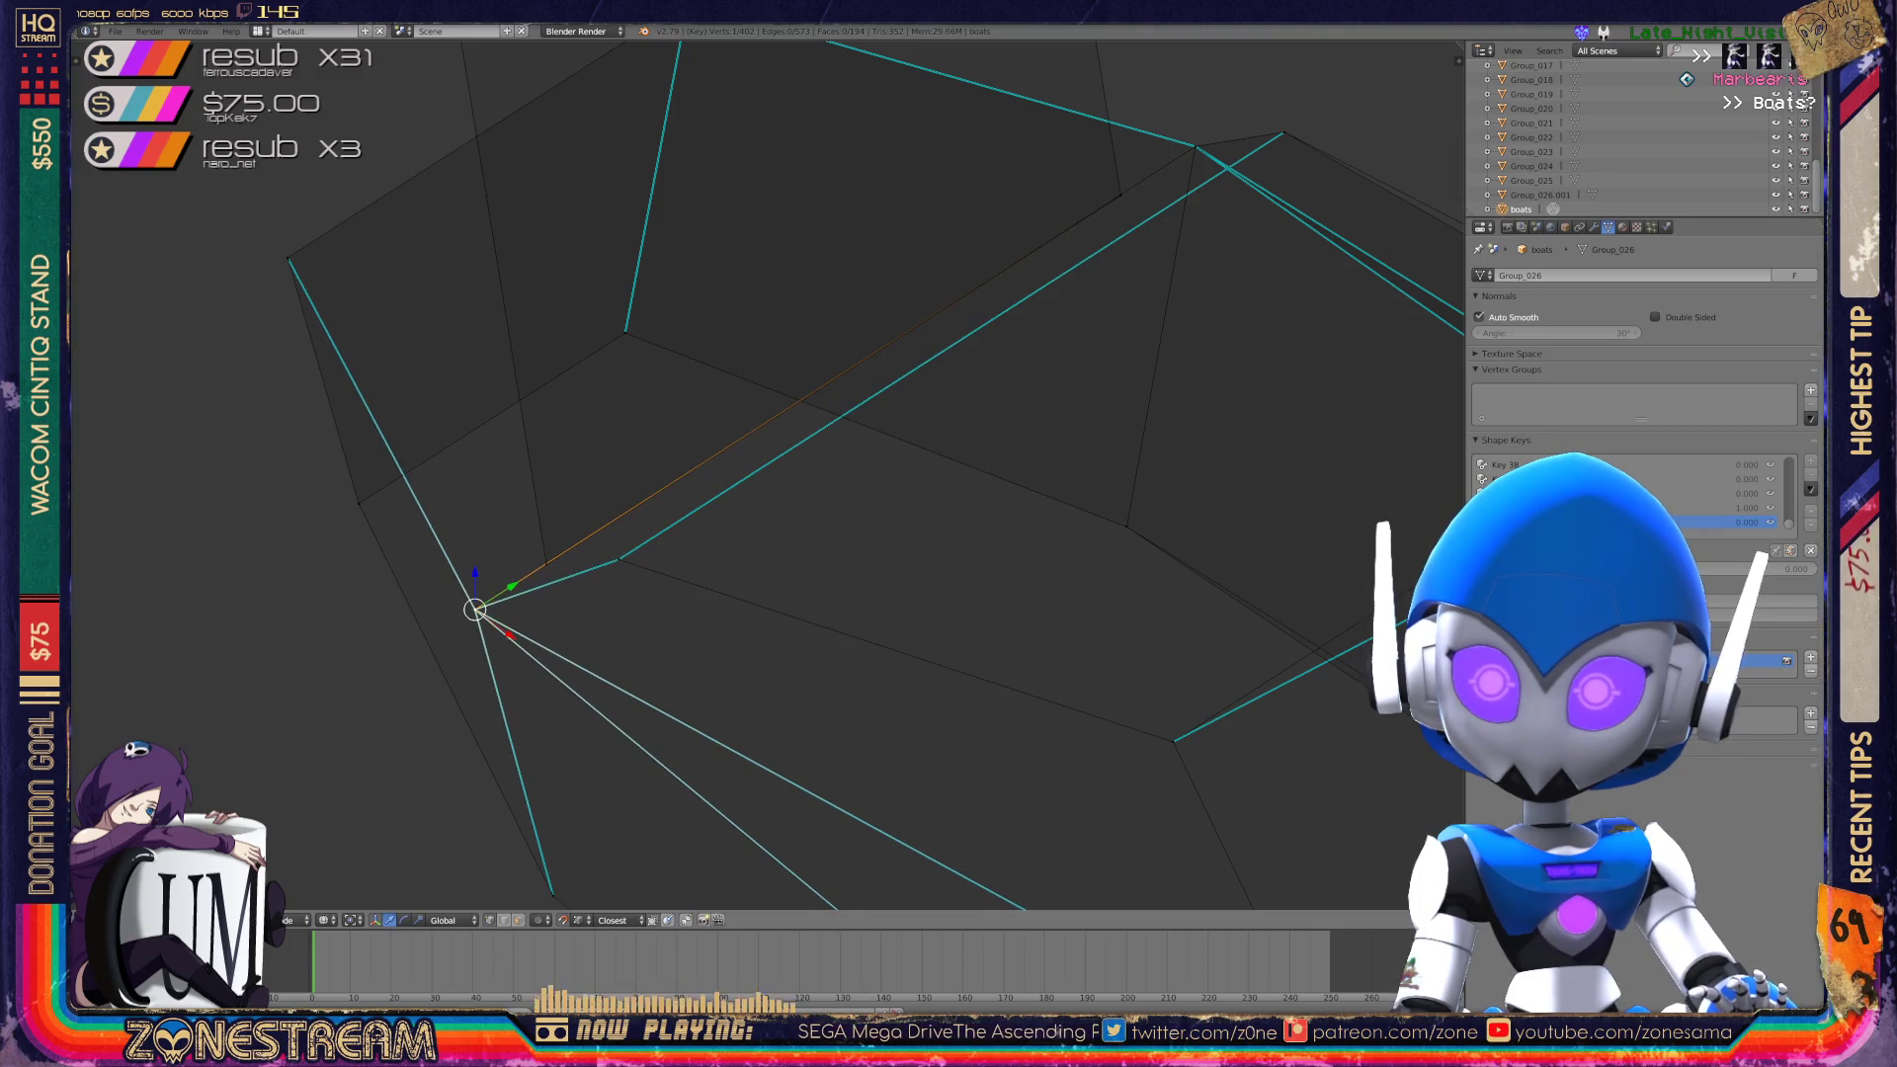
scroll(475, 609, down, 3)
Check the whole boot mesh, then return to Object Mode.
middle_drag(475, 610, 573, 583)
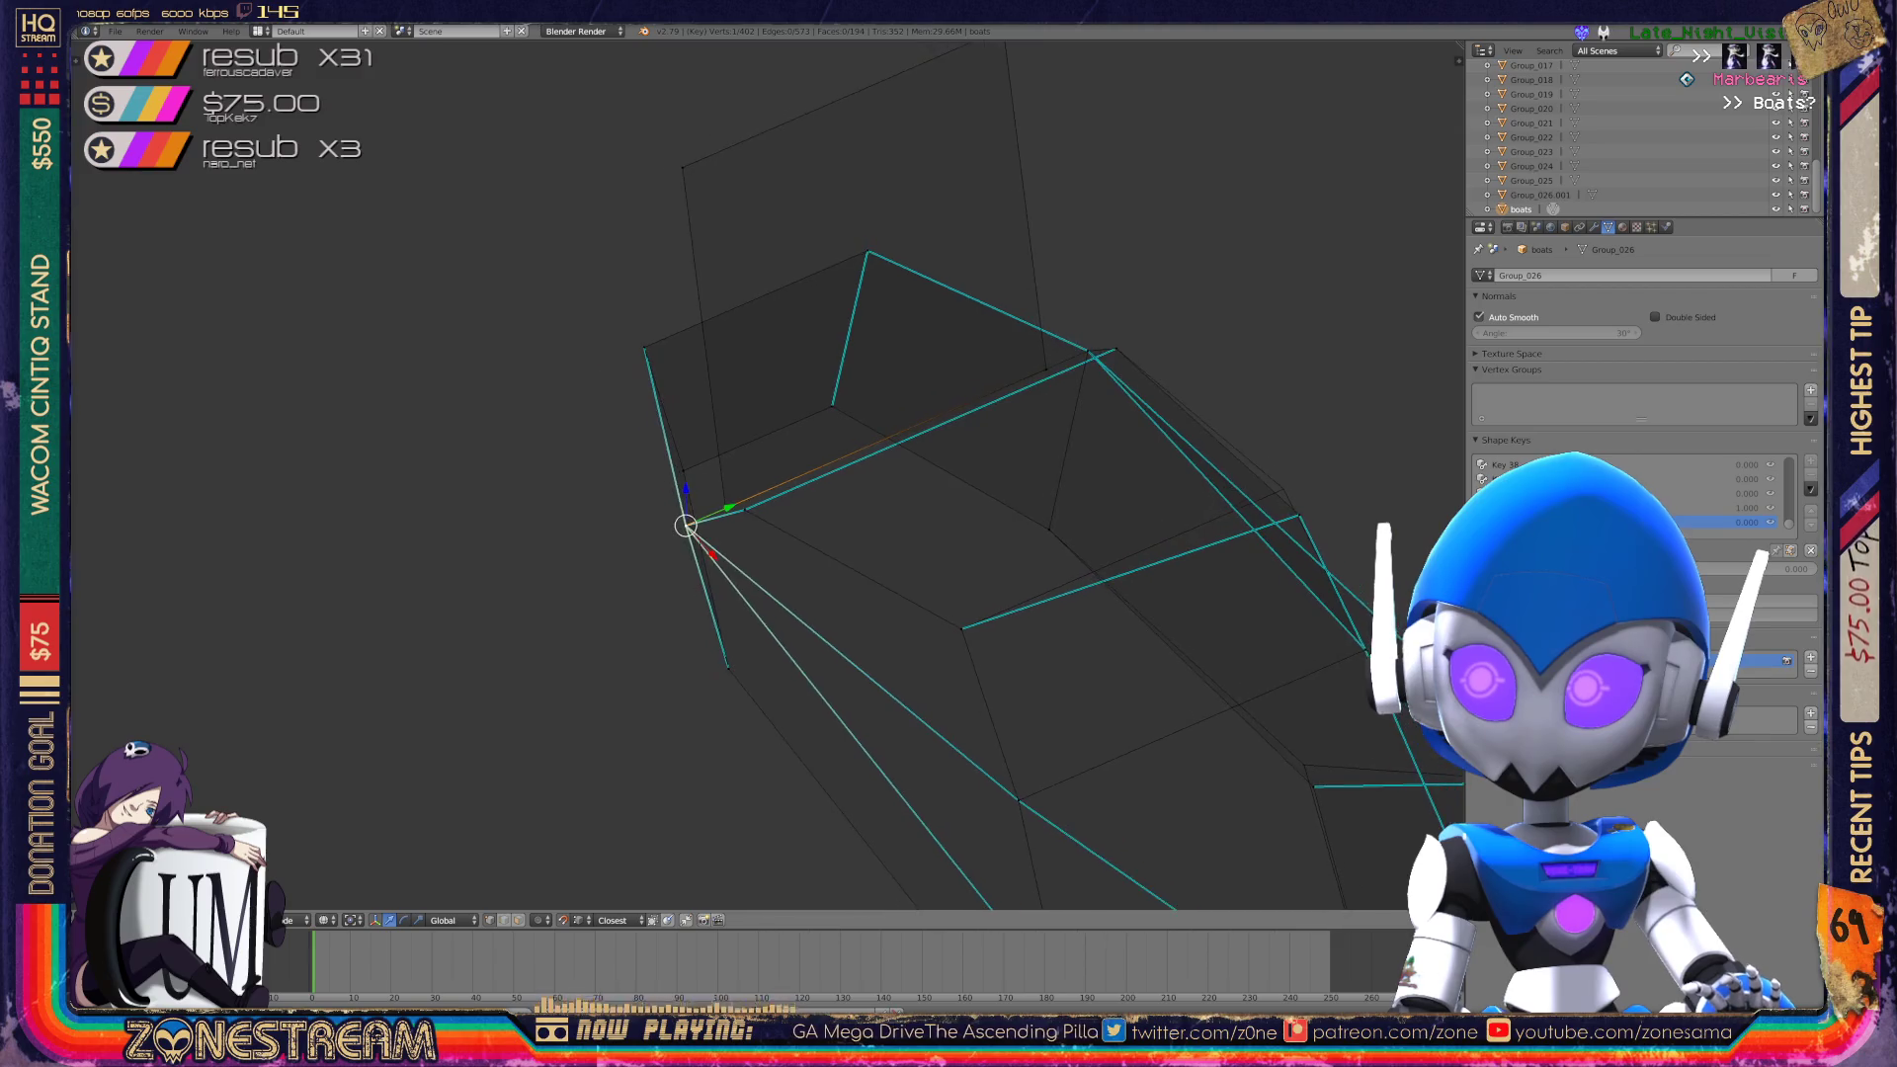
scroll(573, 583, up, 4)
scroll(692, 494, up, 2)
shift+middle_drag(692, 494, 840, 475)
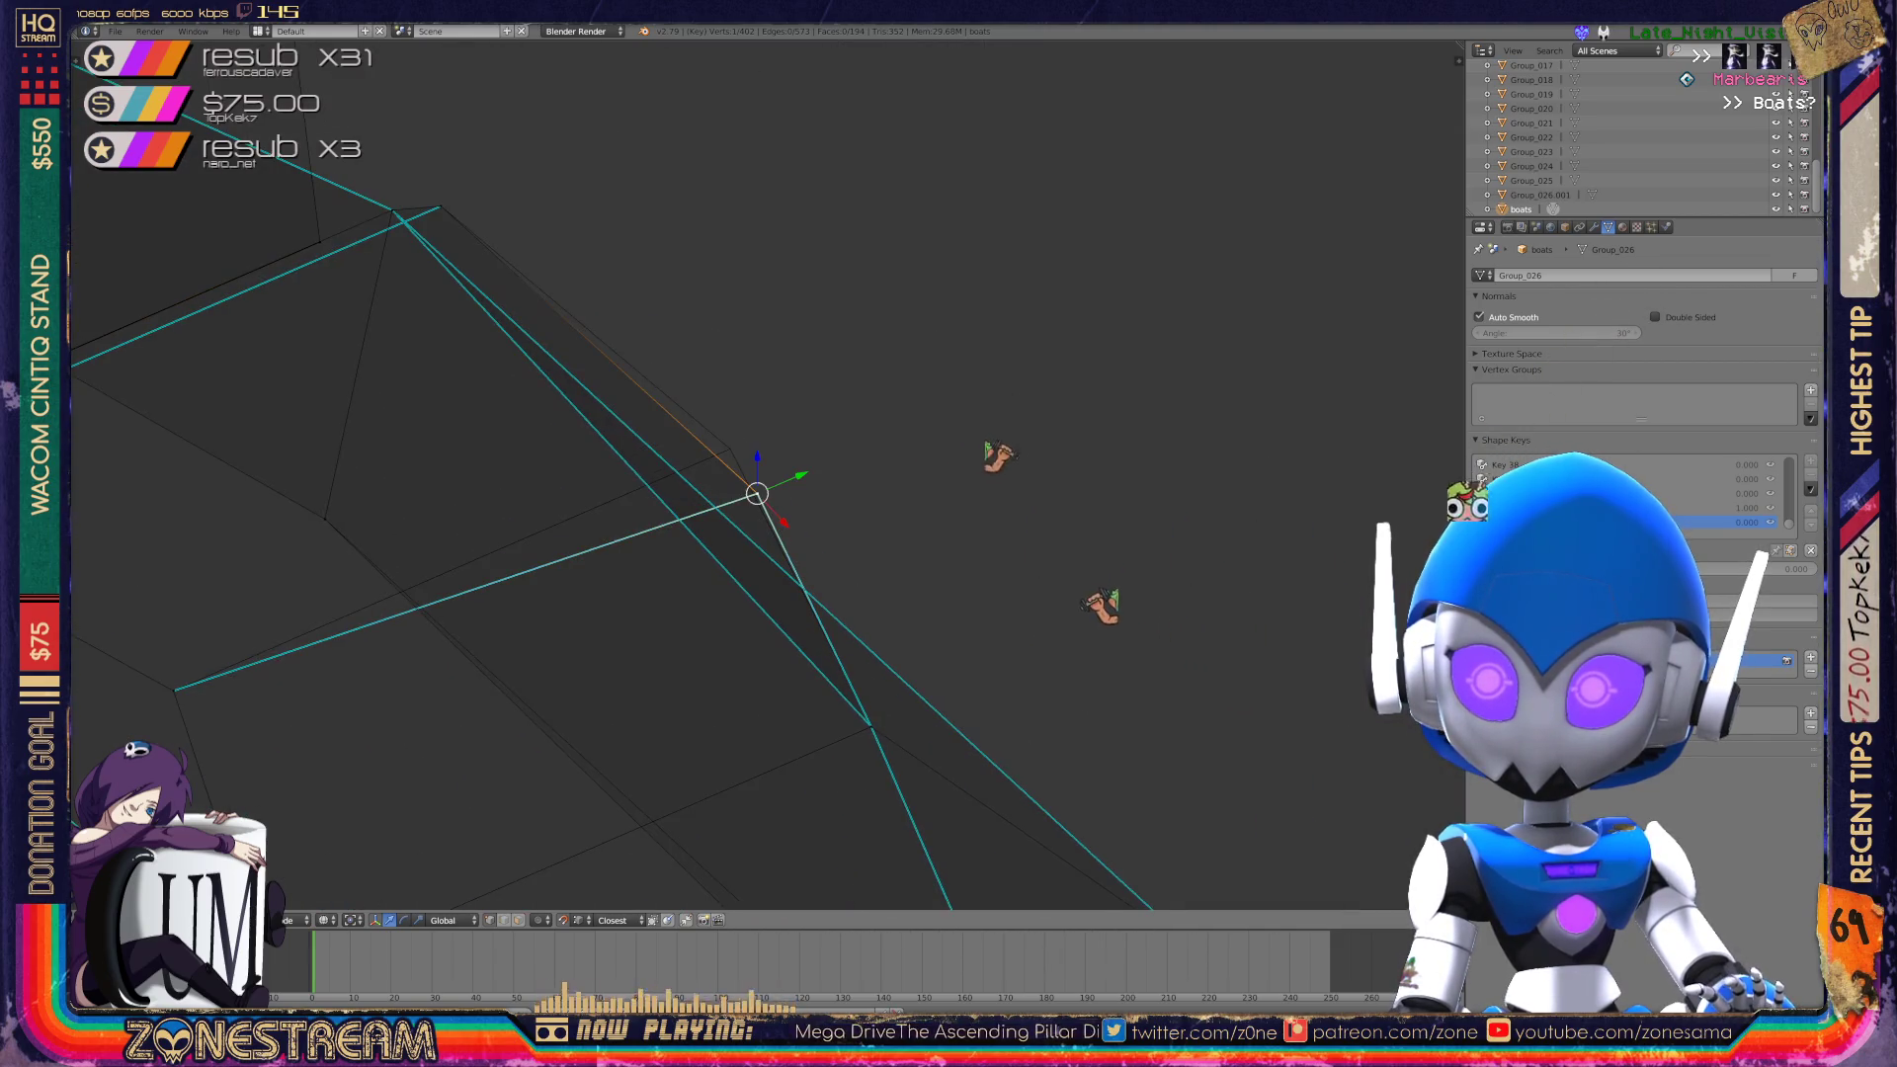
scroll(757, 494, down, 5)
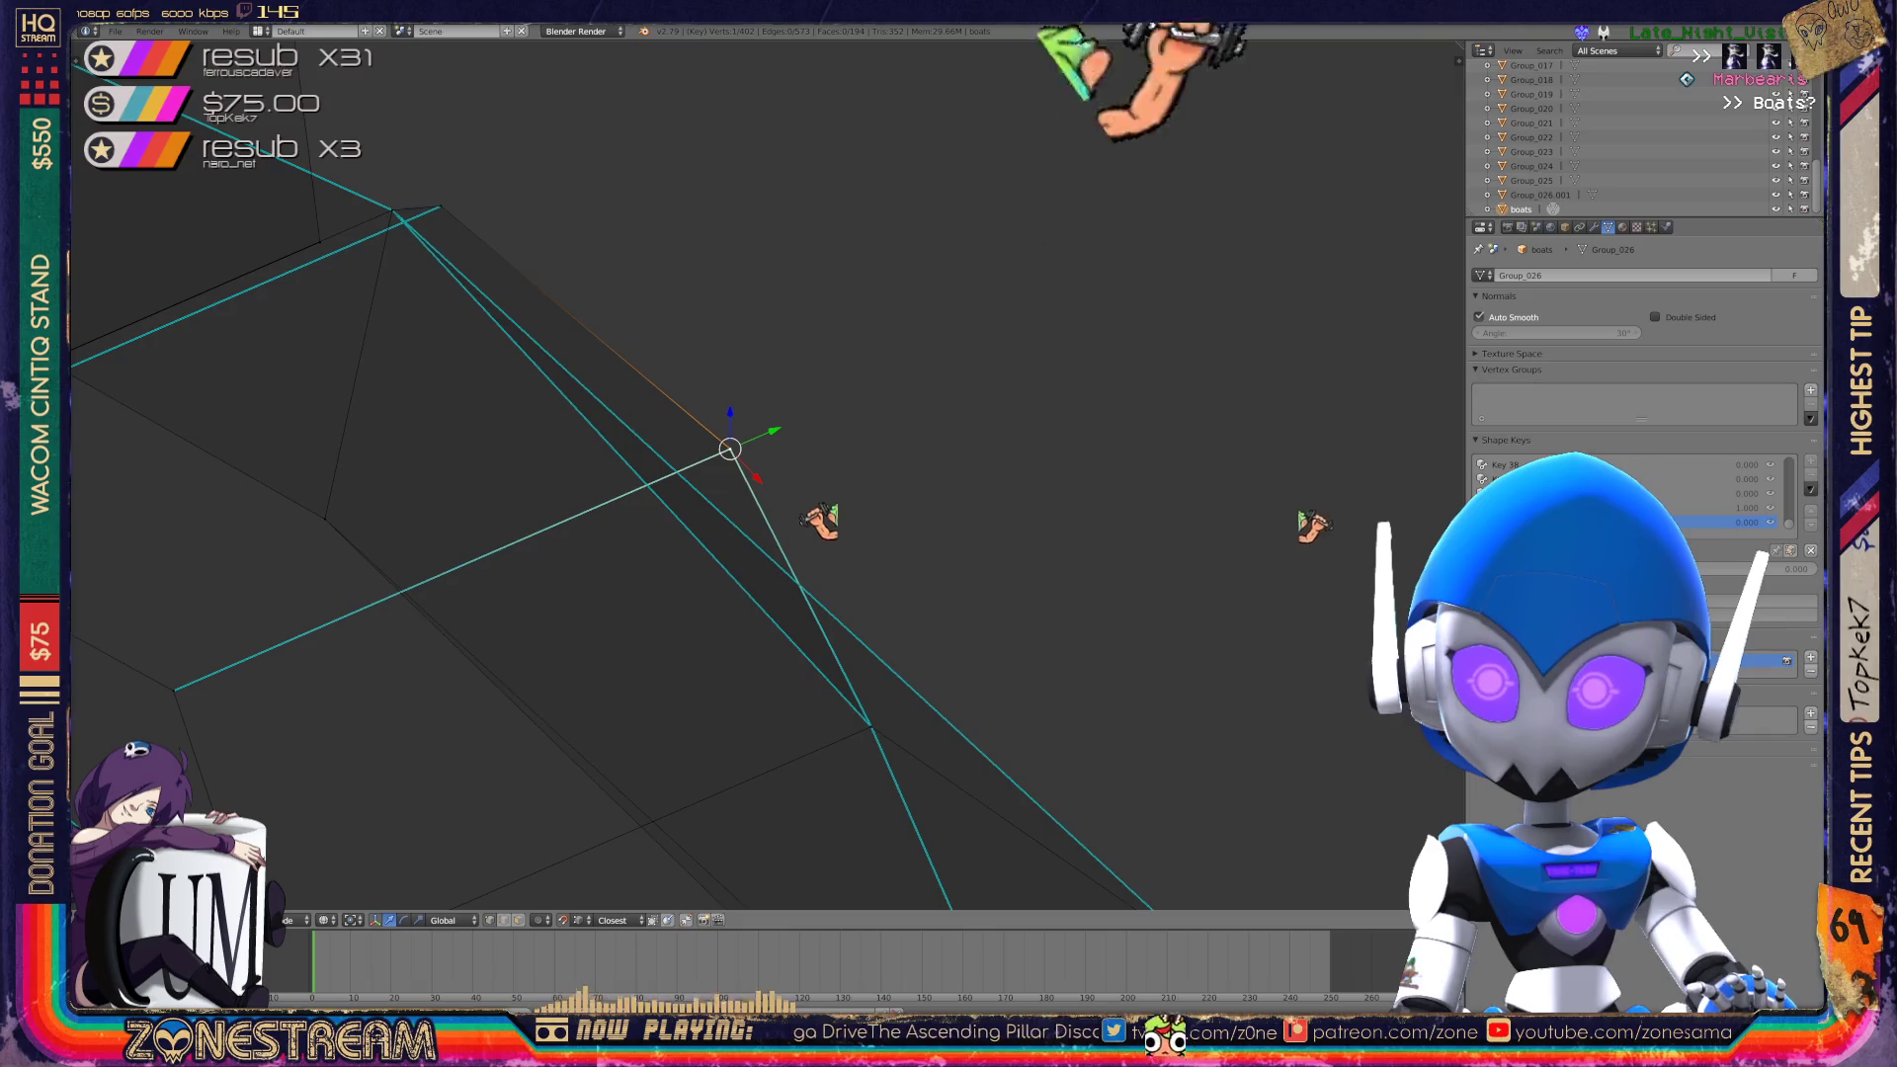
mouse_move(757, 494)
middle_down()
mouse_move(810, 465)
mouse_move(698, 479)
mouse_move(889, 524)
middle_up()
key(Tab)
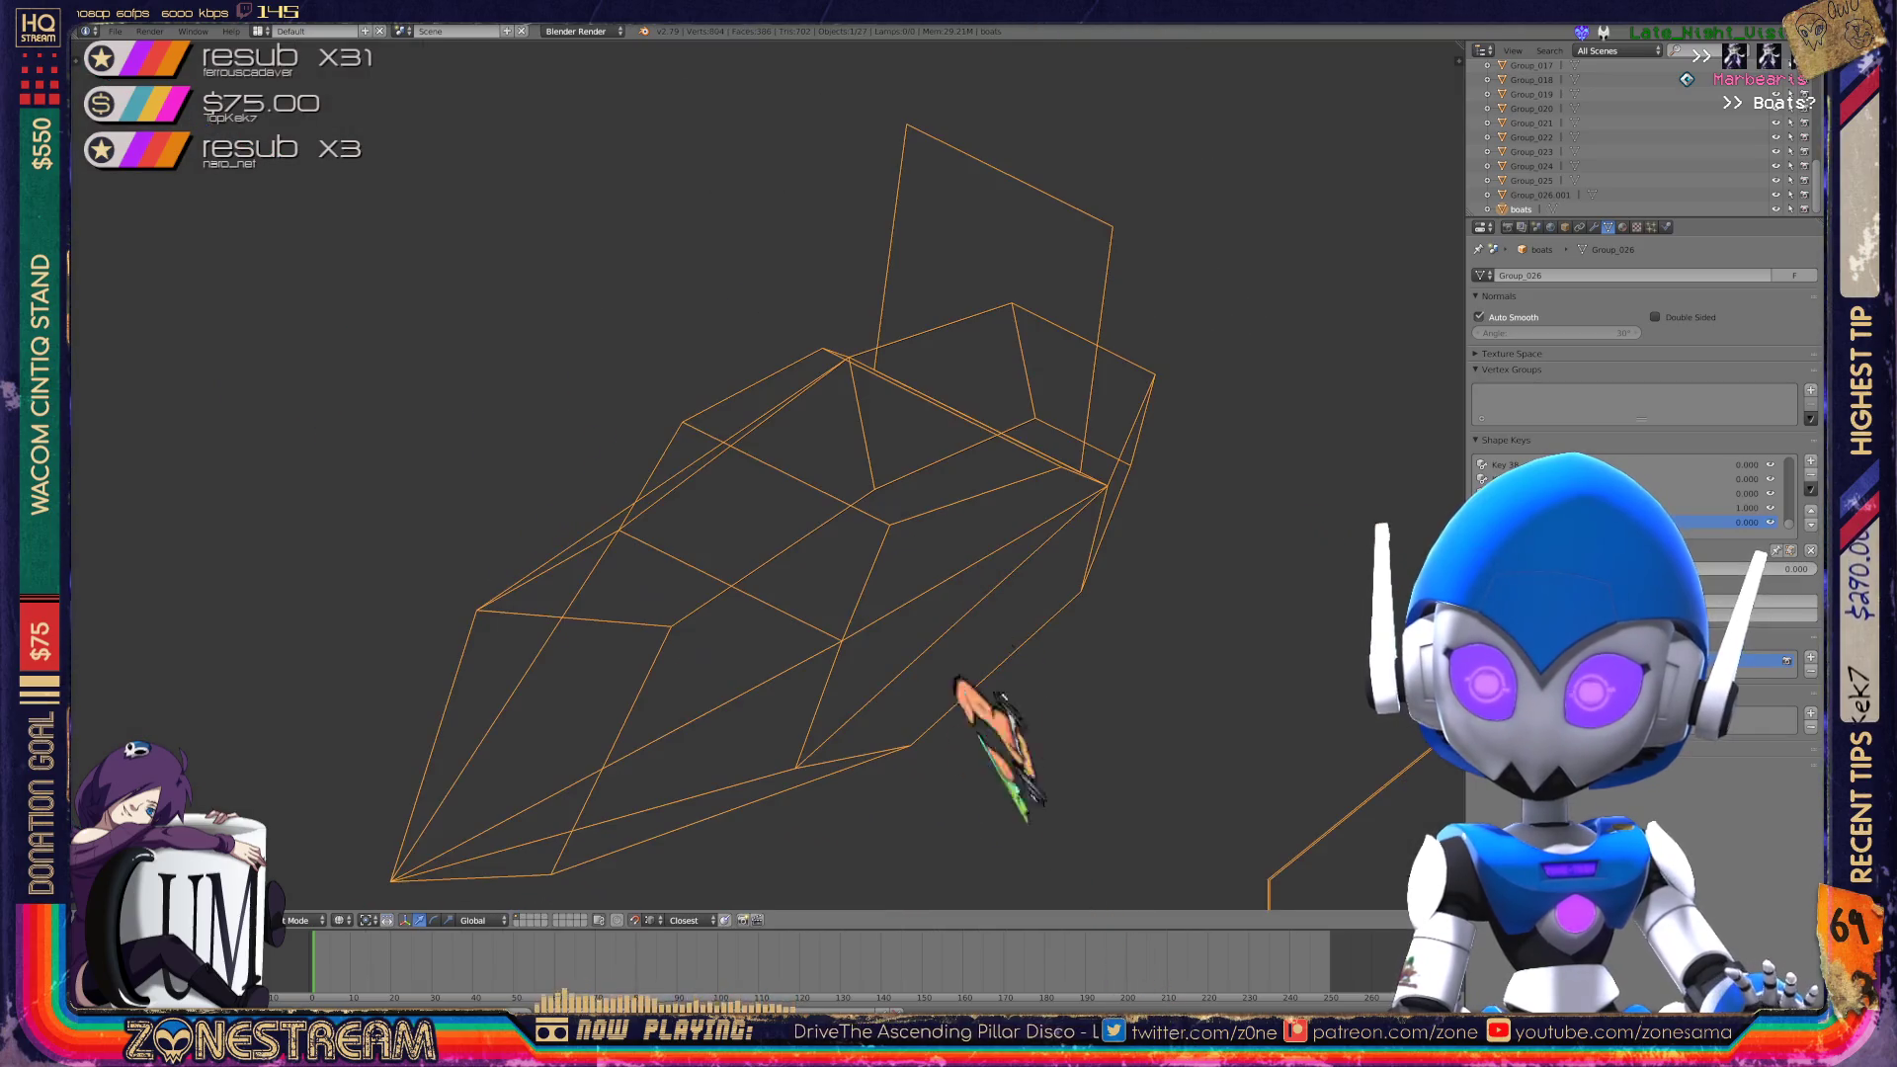
Shift a vertex on the boot's lower edge up-right, then return to Object Mode.
key(Tab)
right_click(903, 760)
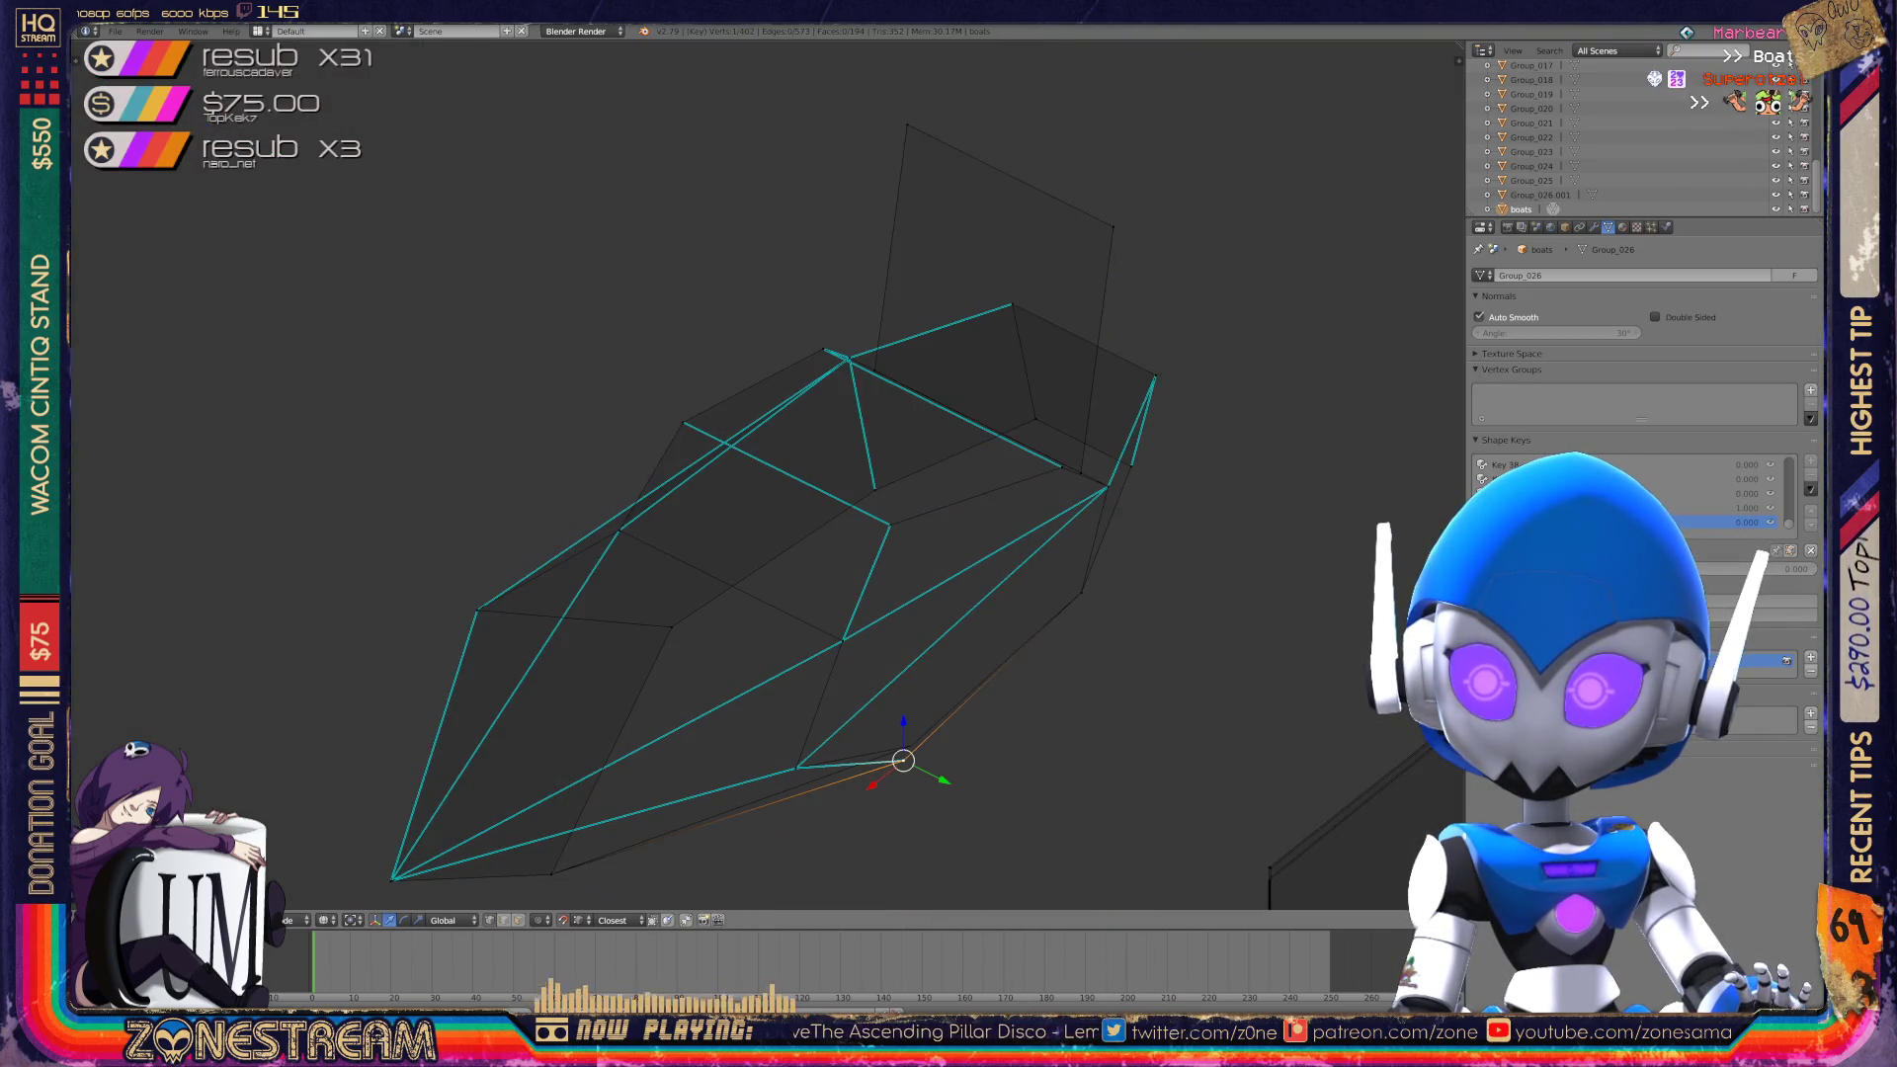
key(g)
key(Return)
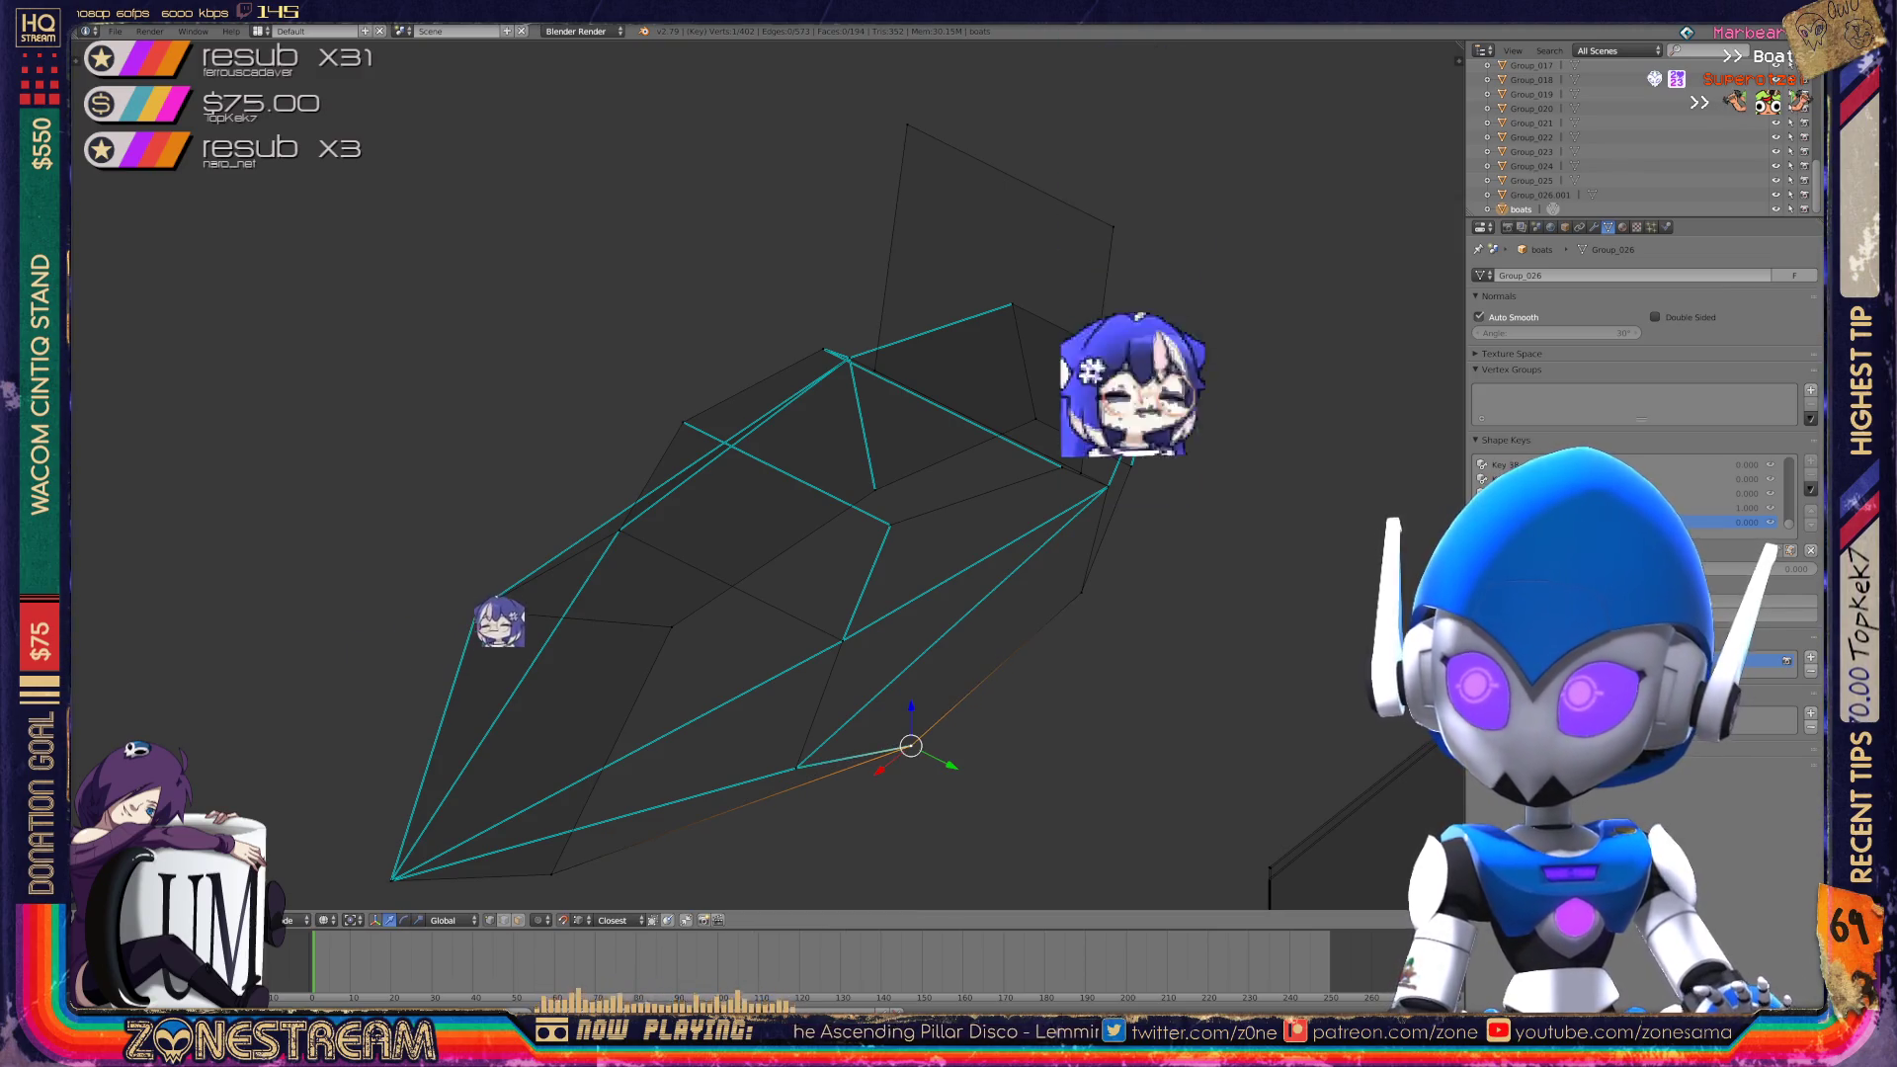
key(Tab)
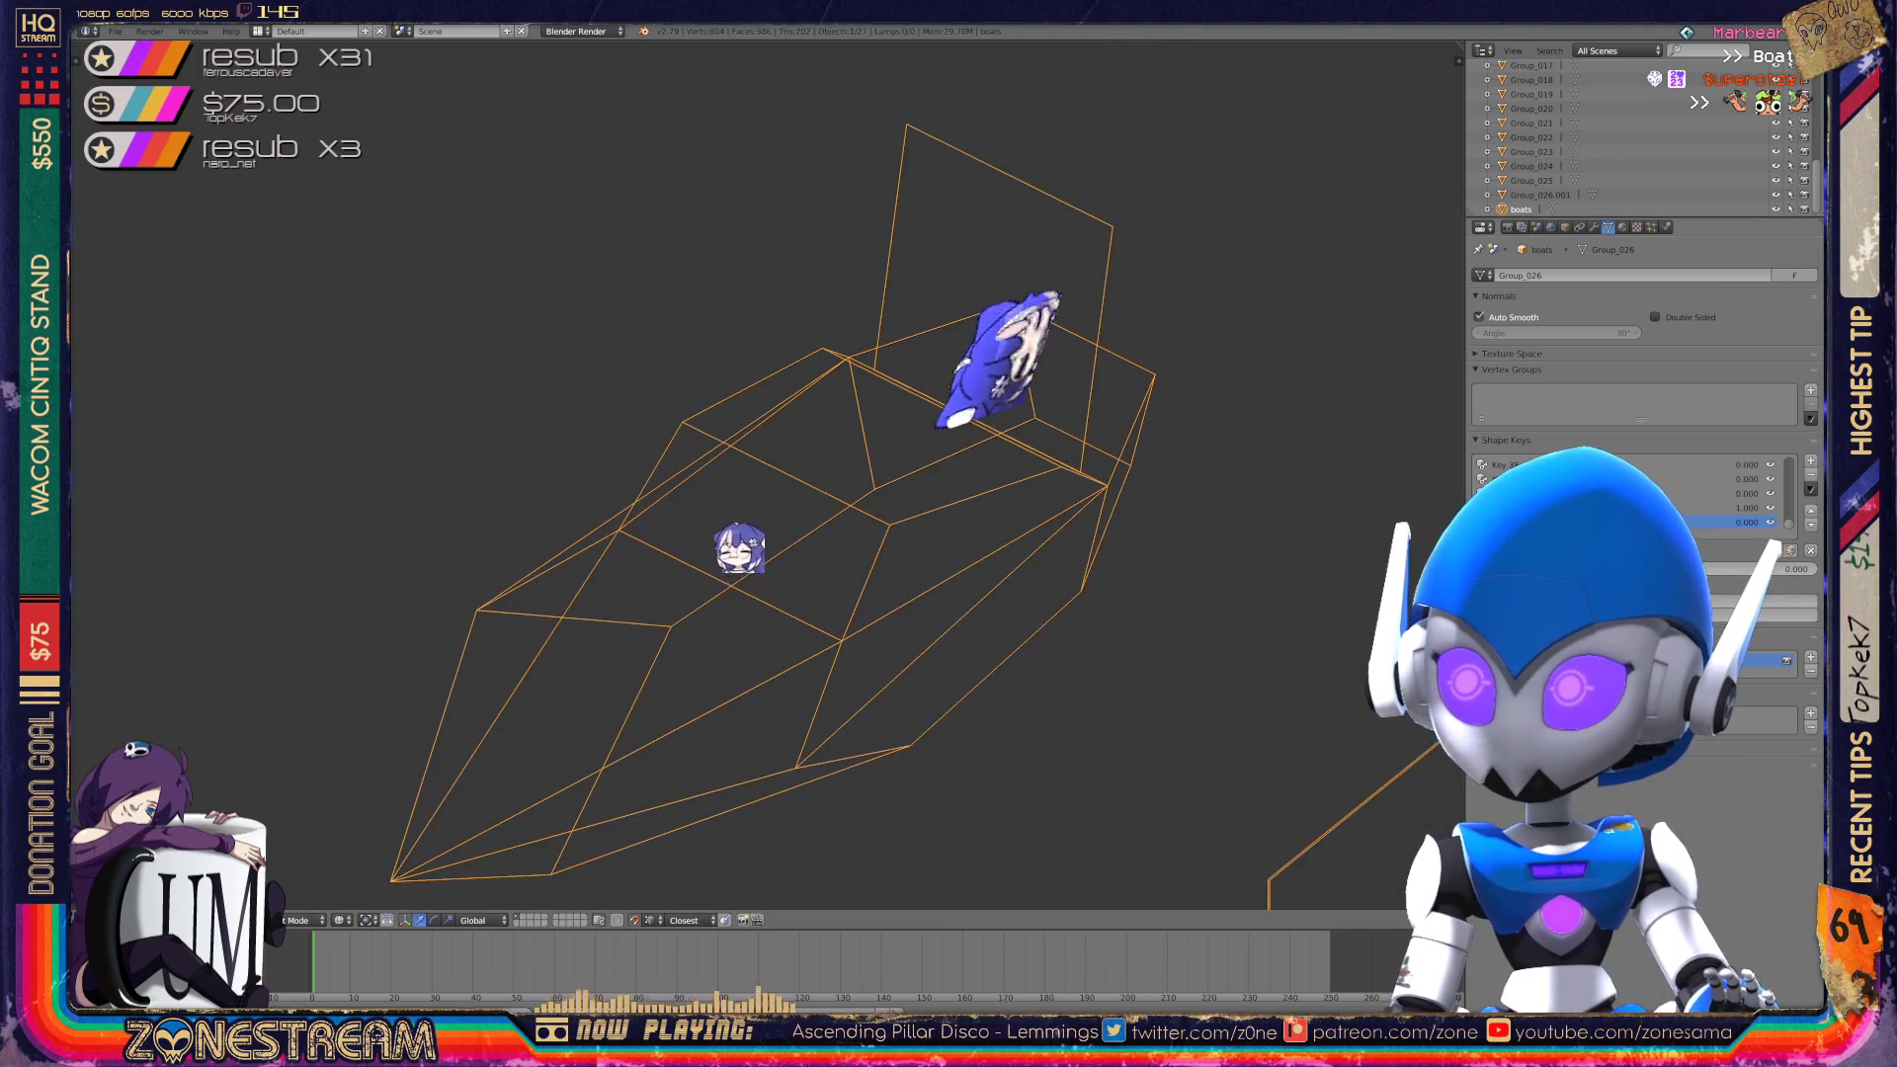
Set the shape key value to 1.000.
key(BackSpace)
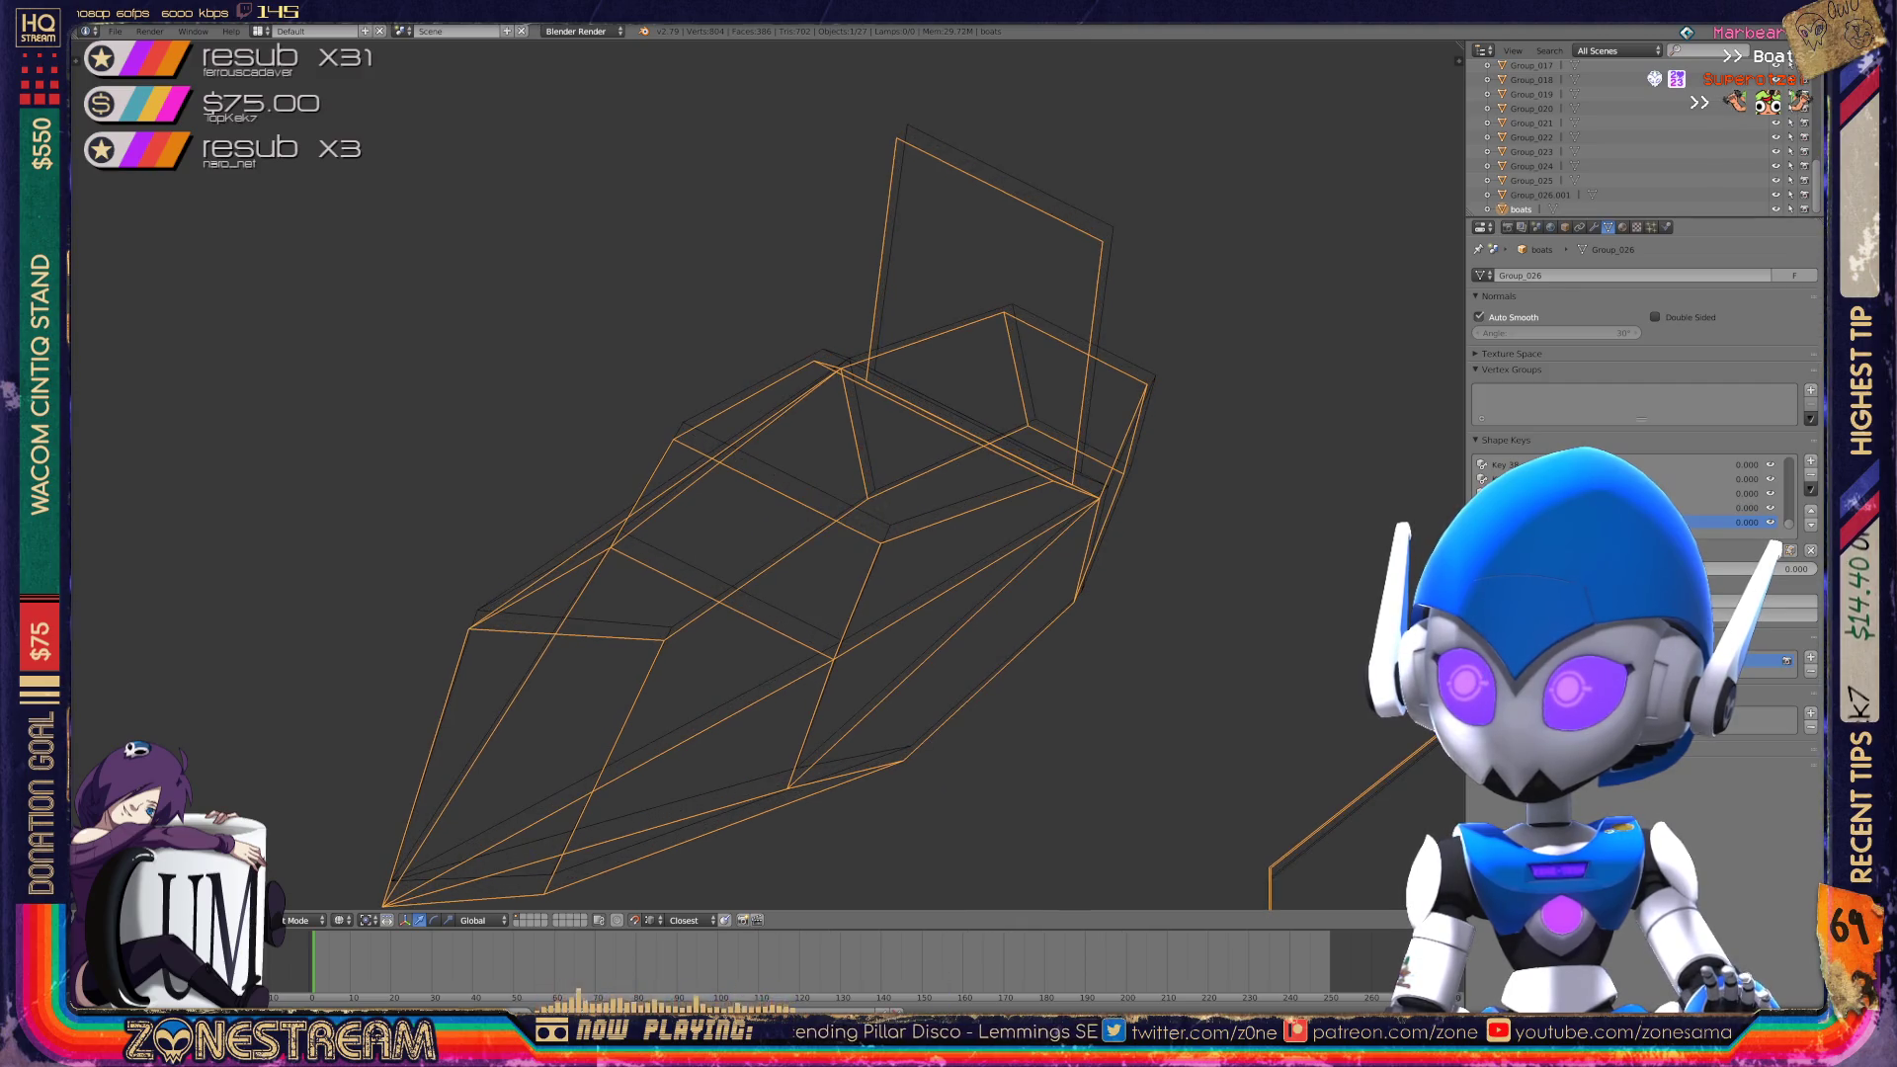
drag(1724, 521, 1769, 522)
key(Tab)
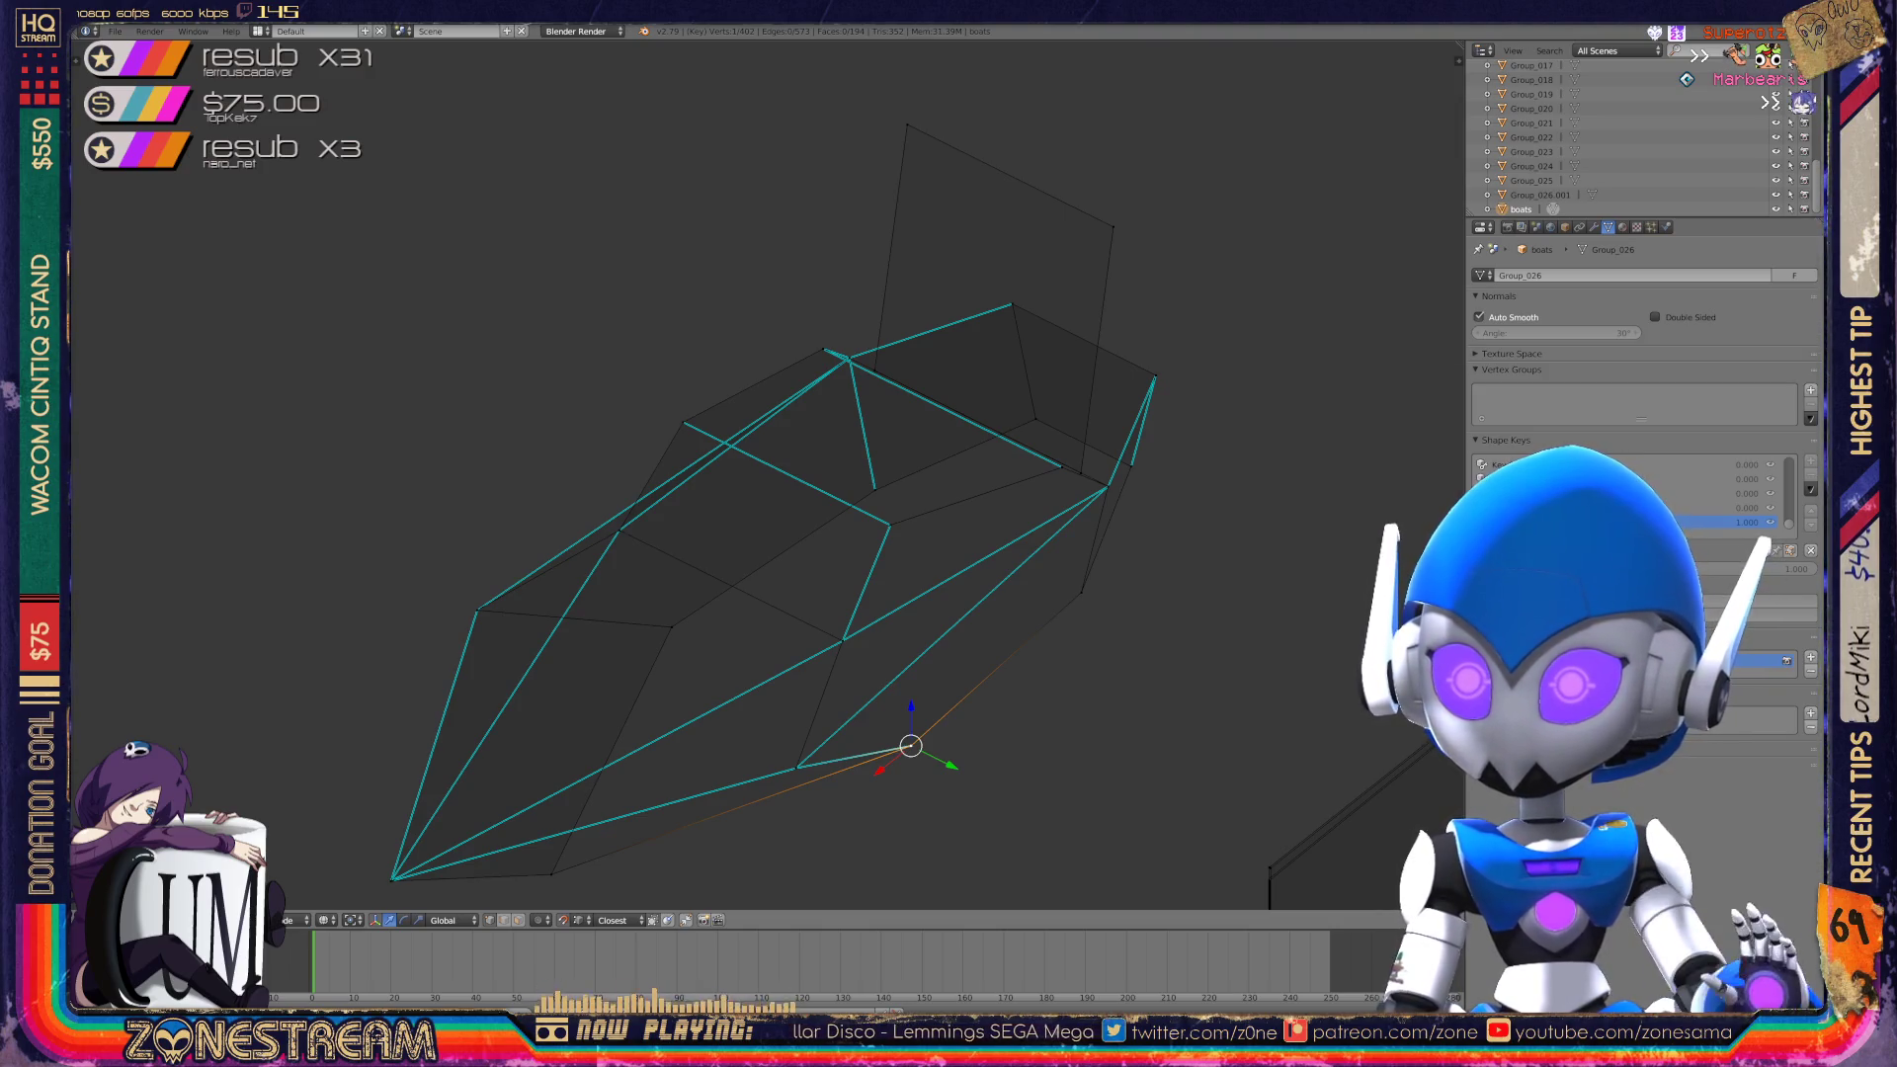
Inspect the reshaped mesh, return to Object Mode and save the file, overwriting it.
middle_drag(751, 494, 682, 465)
scroll(751, 495, up, 5)
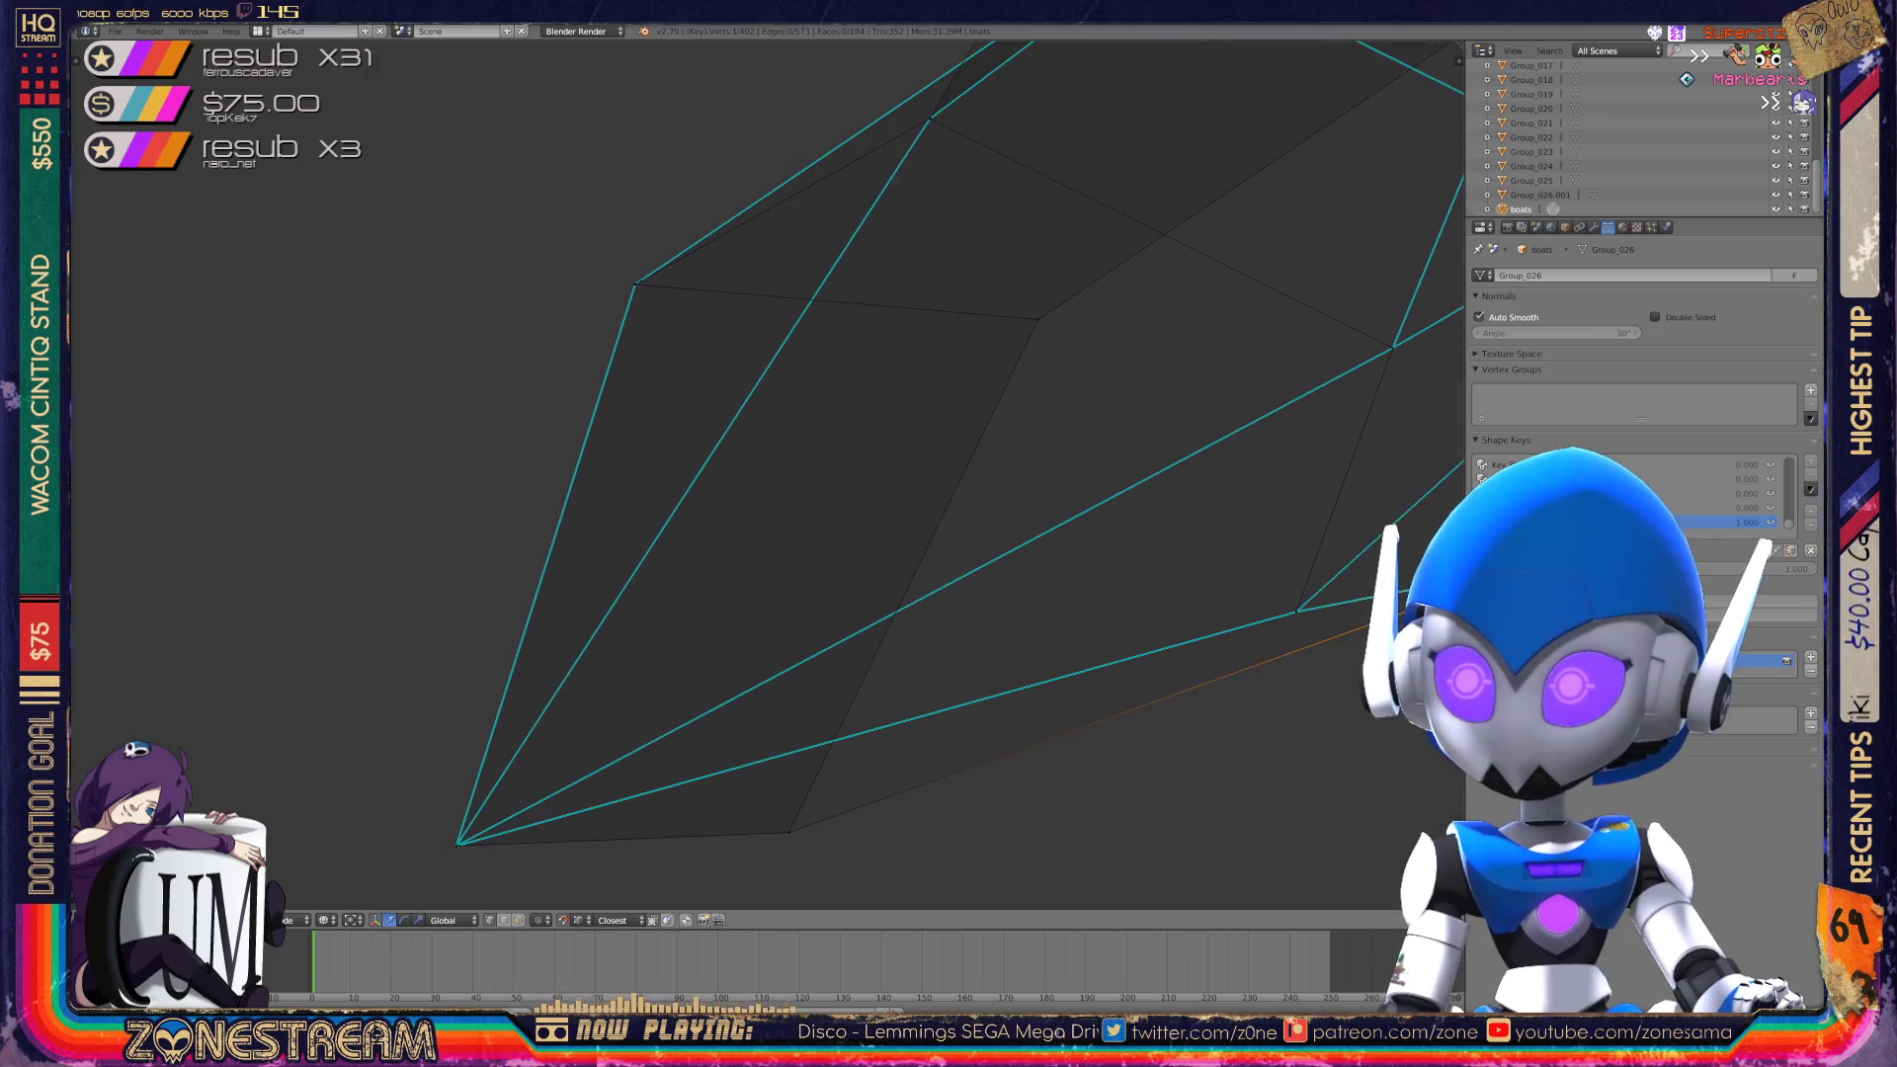
mouse_move(892, 522)
middle_down()
mouse_move(1077, 593)
mouse_move(742, 500)
mouse_move(247, 475)
mouse_move(774, 472)
mouse_move(903, 411)
mouse_move(784, 465)
middle_up()
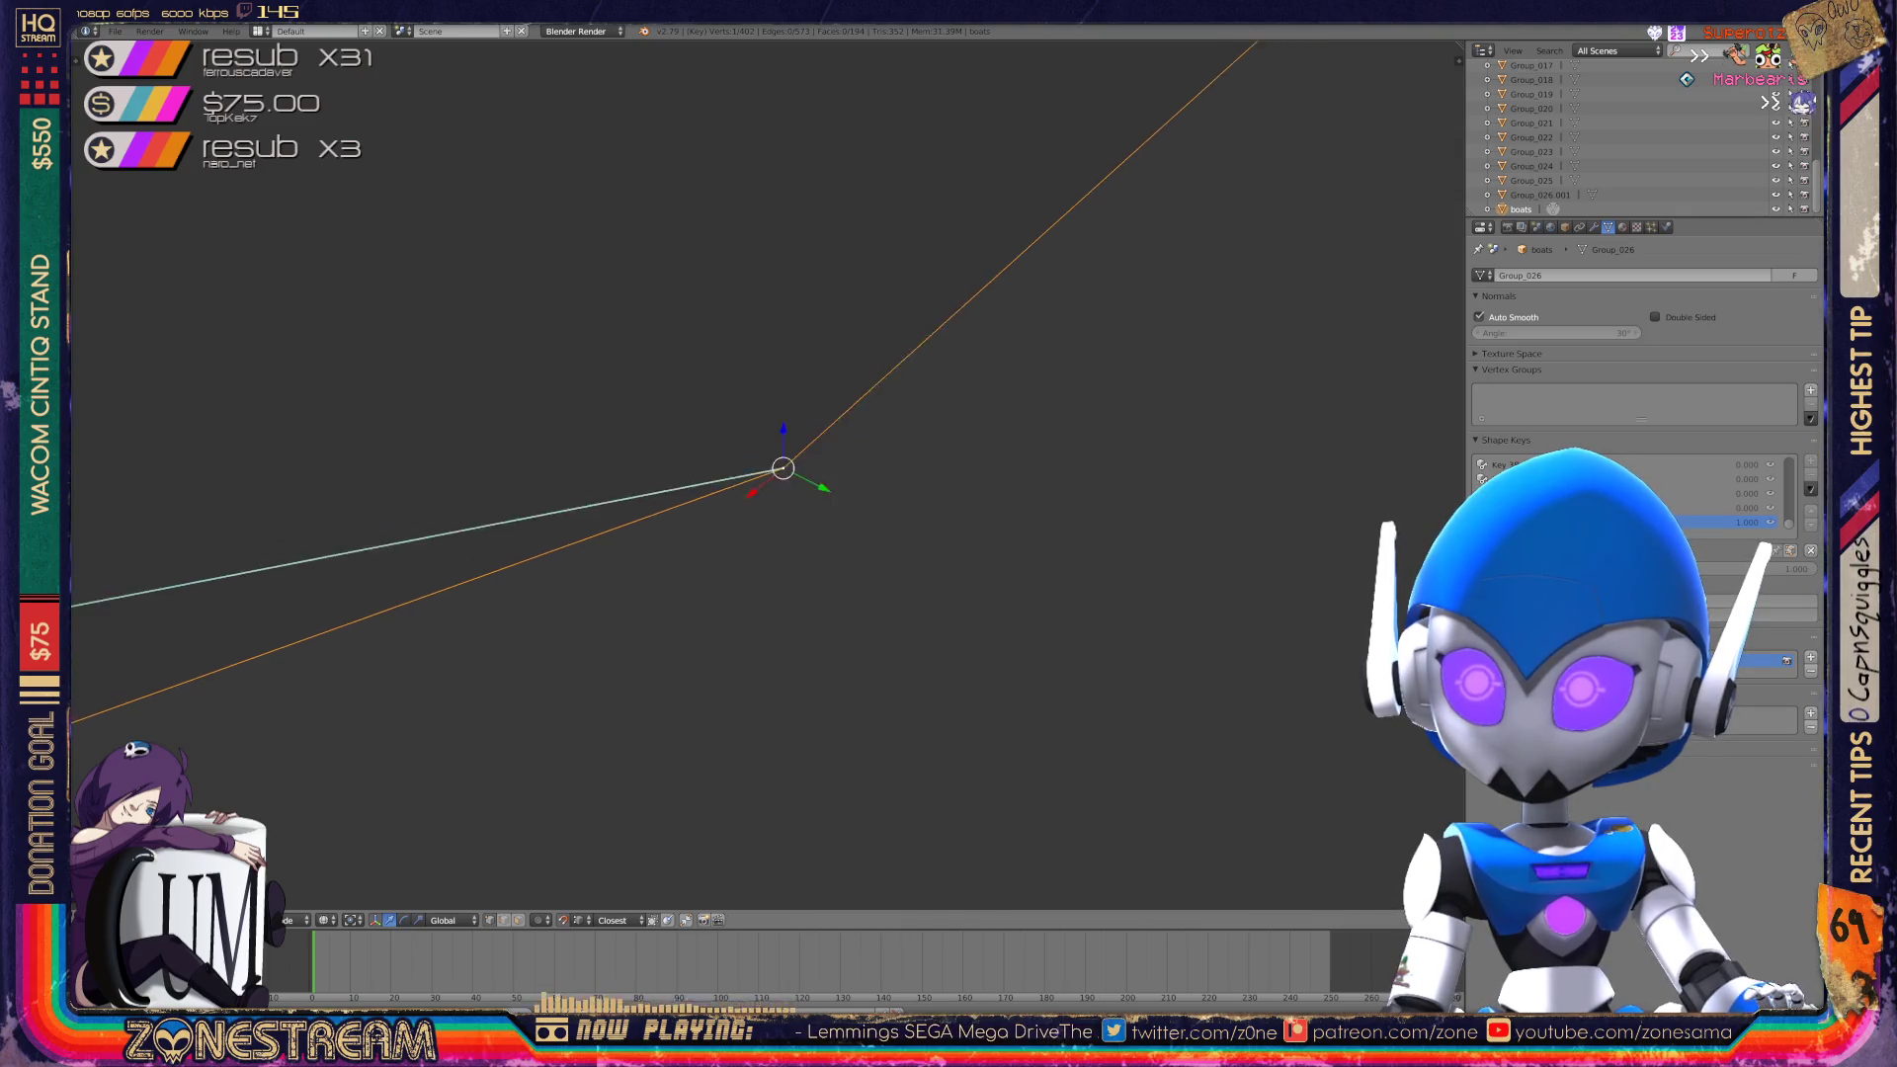
scroll(767, 475, down, 5)
key(Tab)
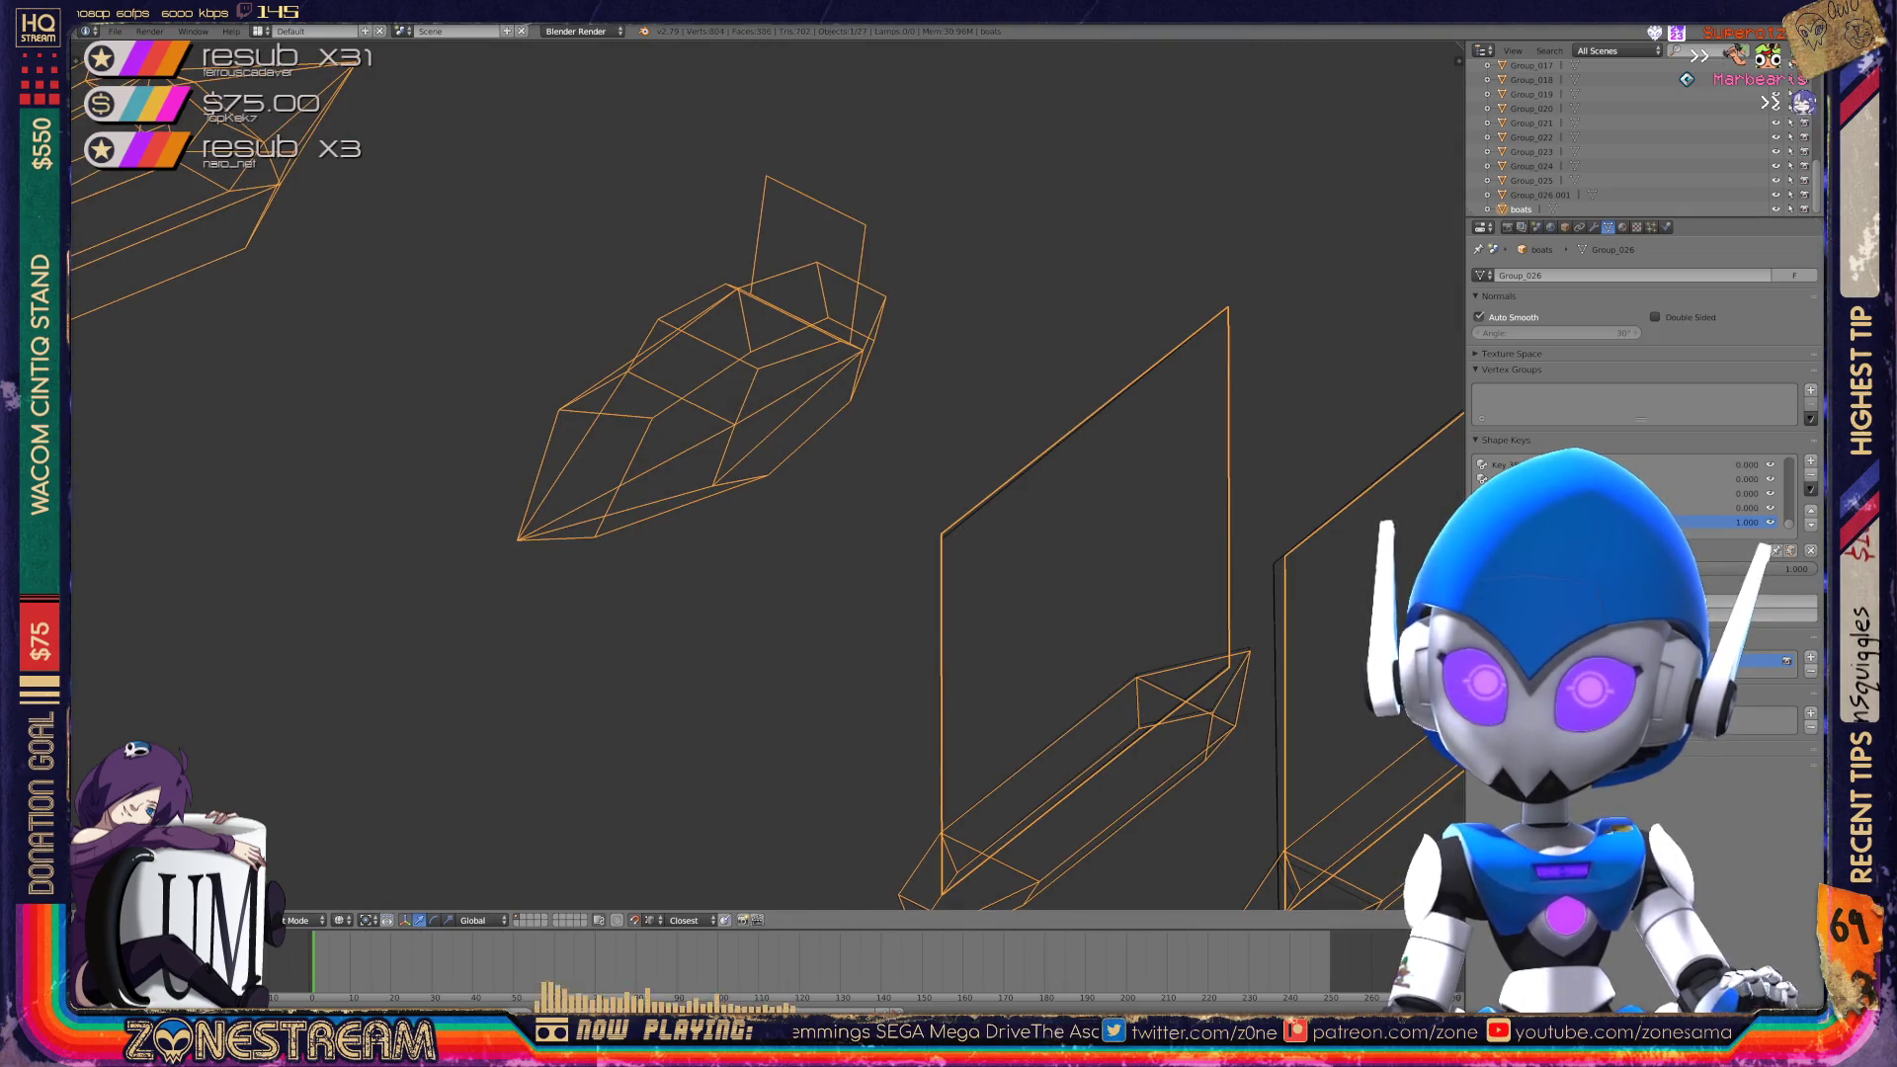
key(ctrl+s)
key(Return)
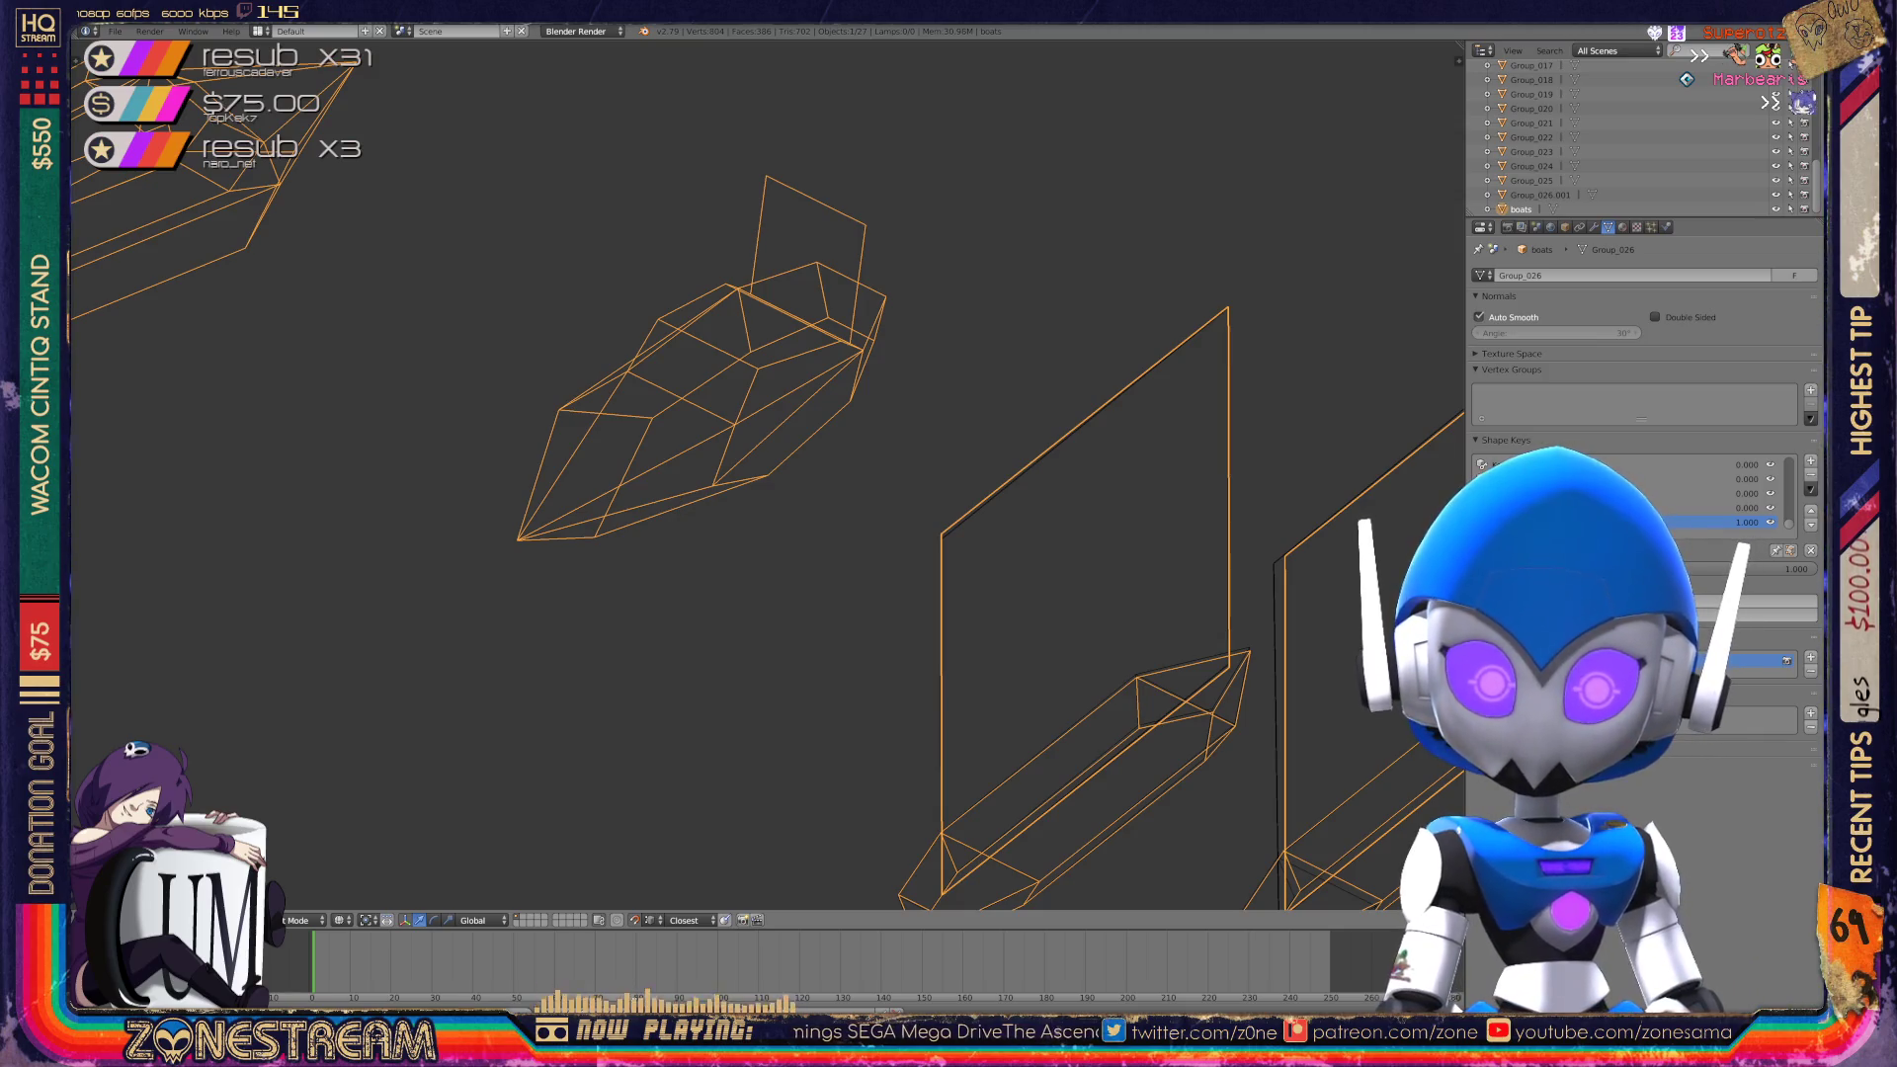
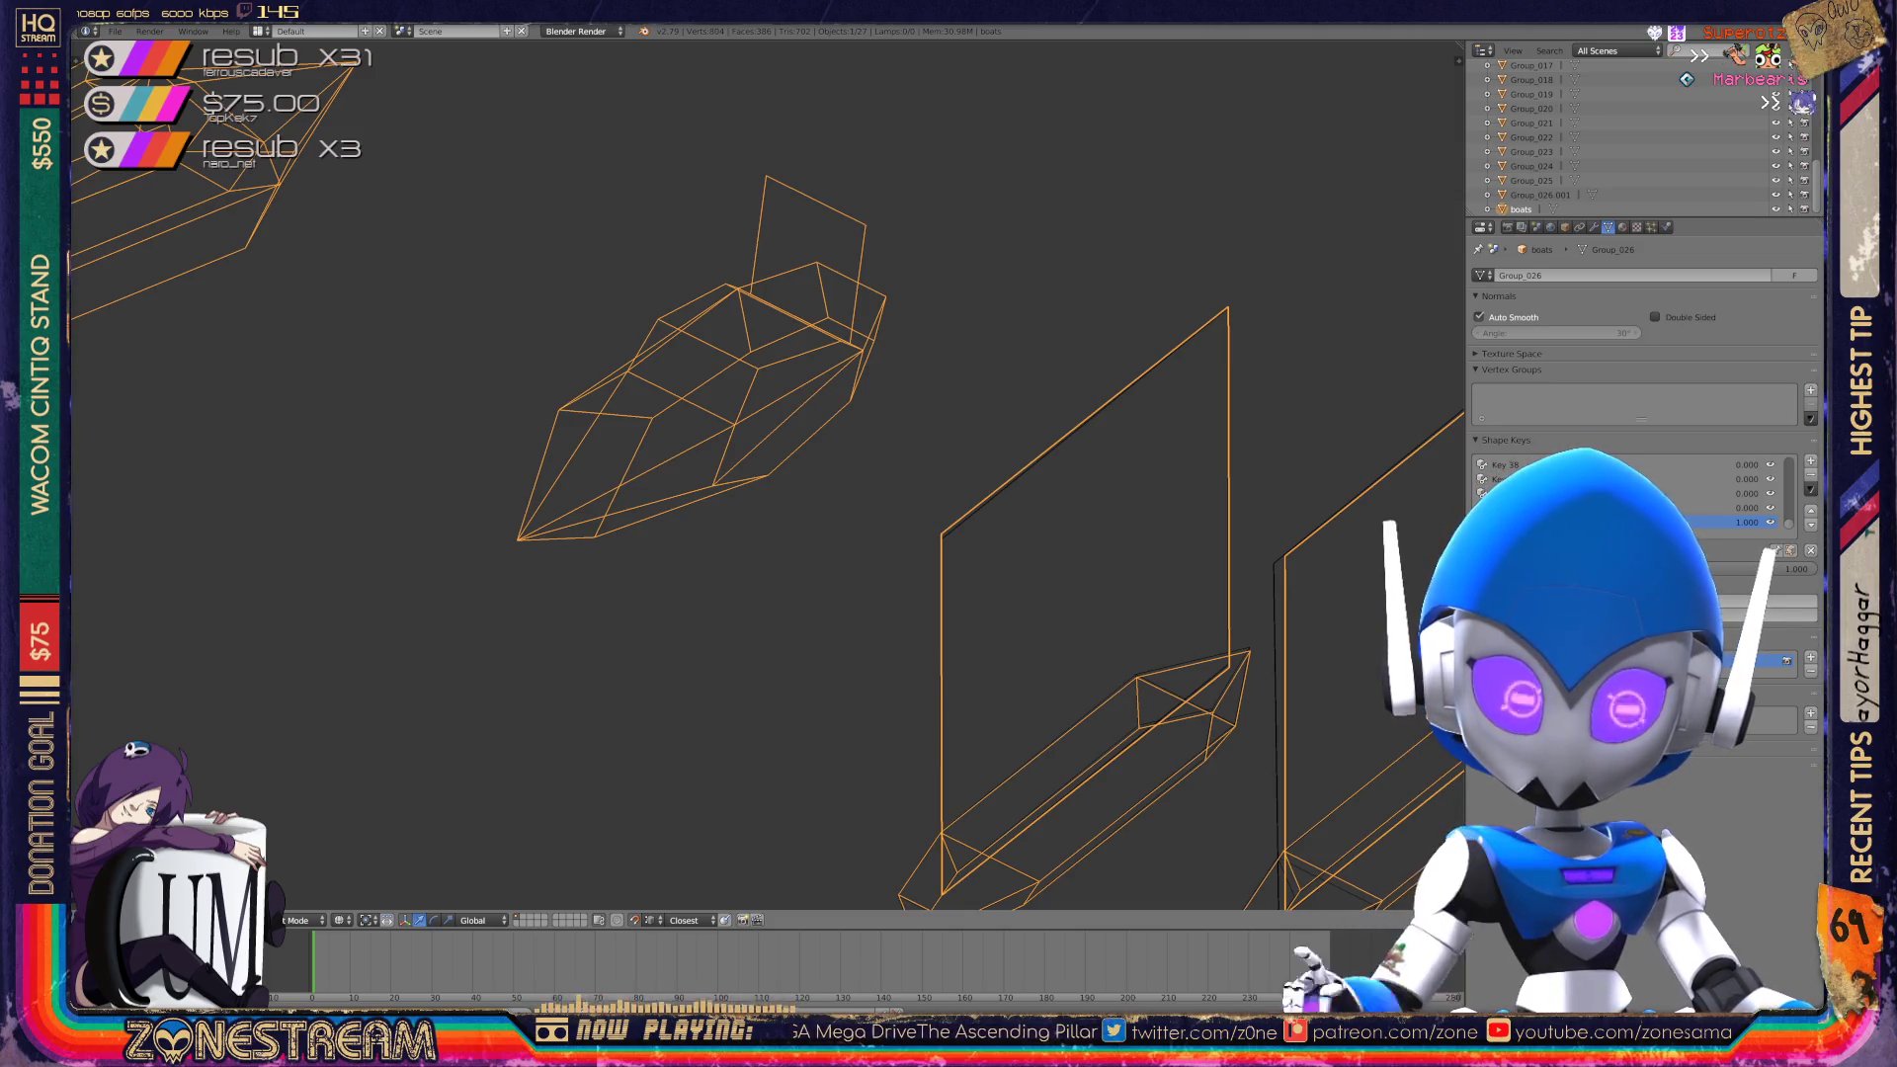
Line up the boats, enter Edit Mode on the boat mesh, and zoom onto the hull tip.
scroll(766, 474, down, 5)
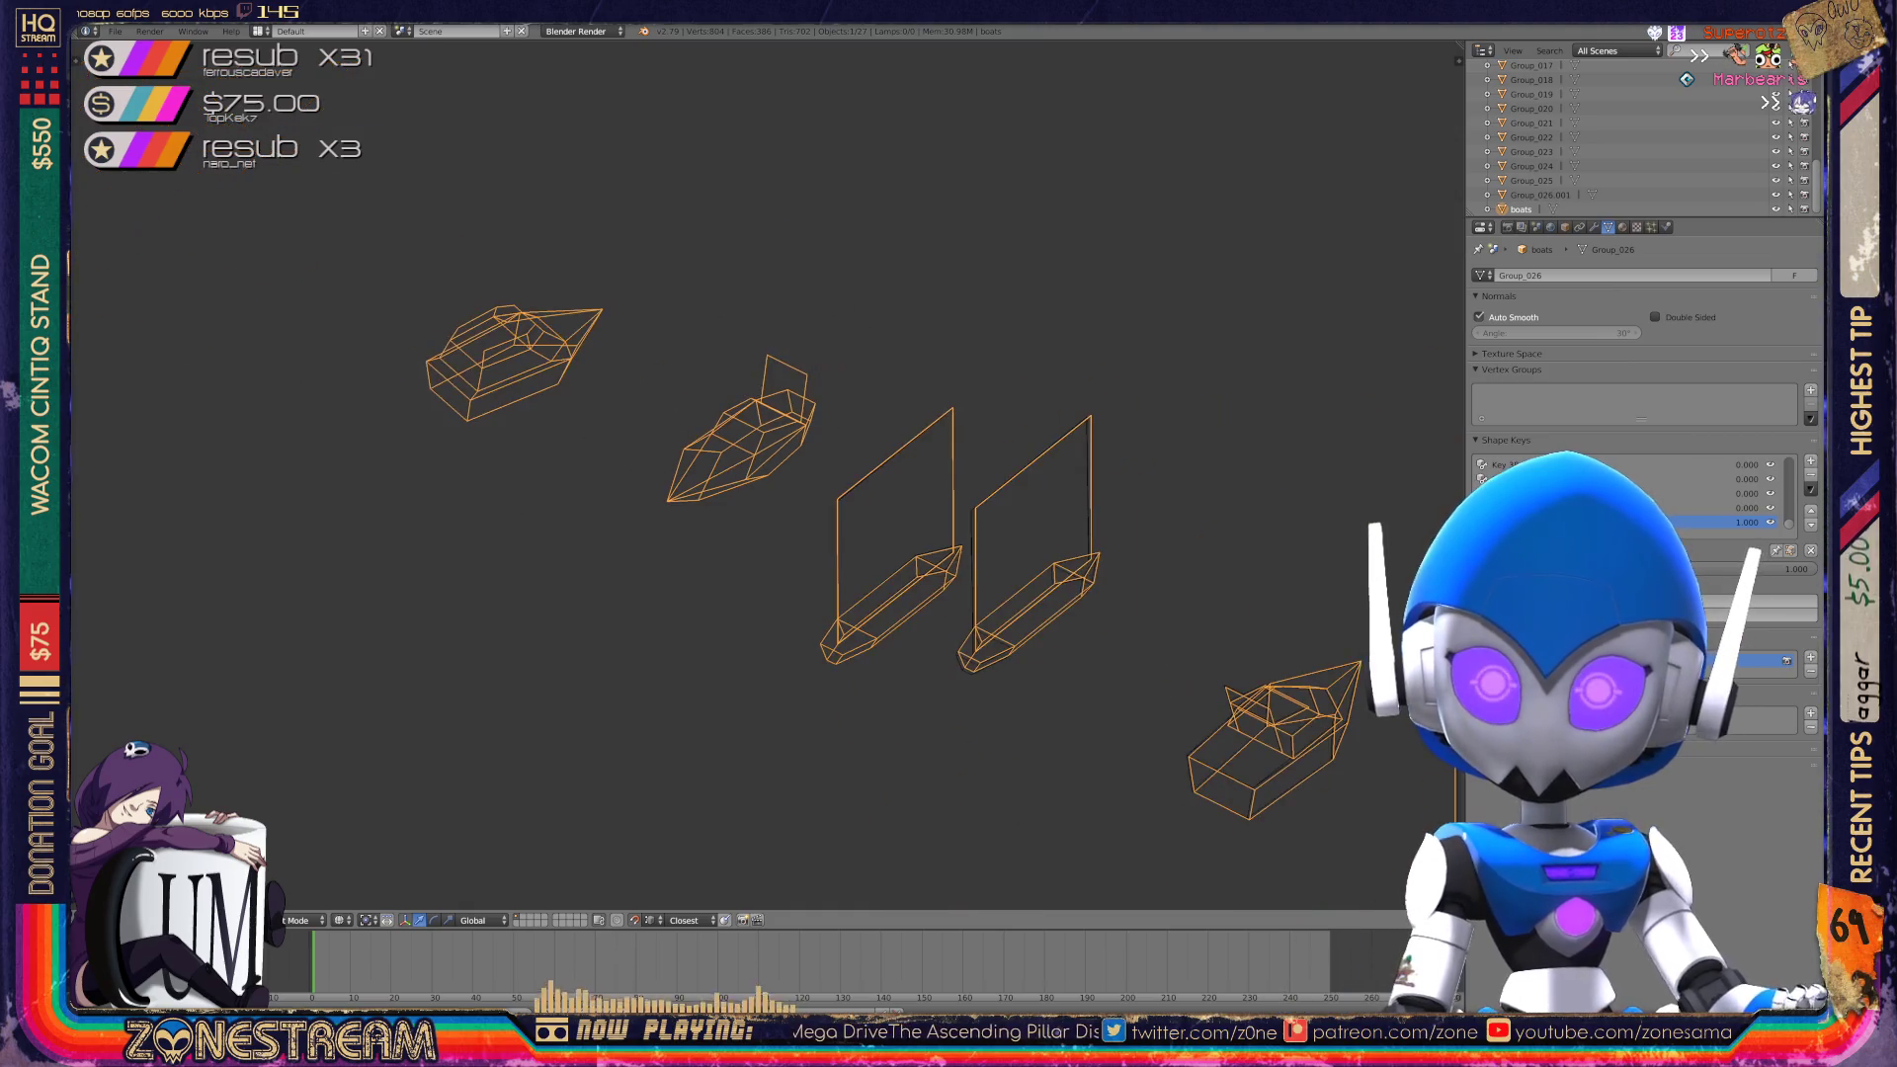
middle_drag(766, 474, 592, 494)
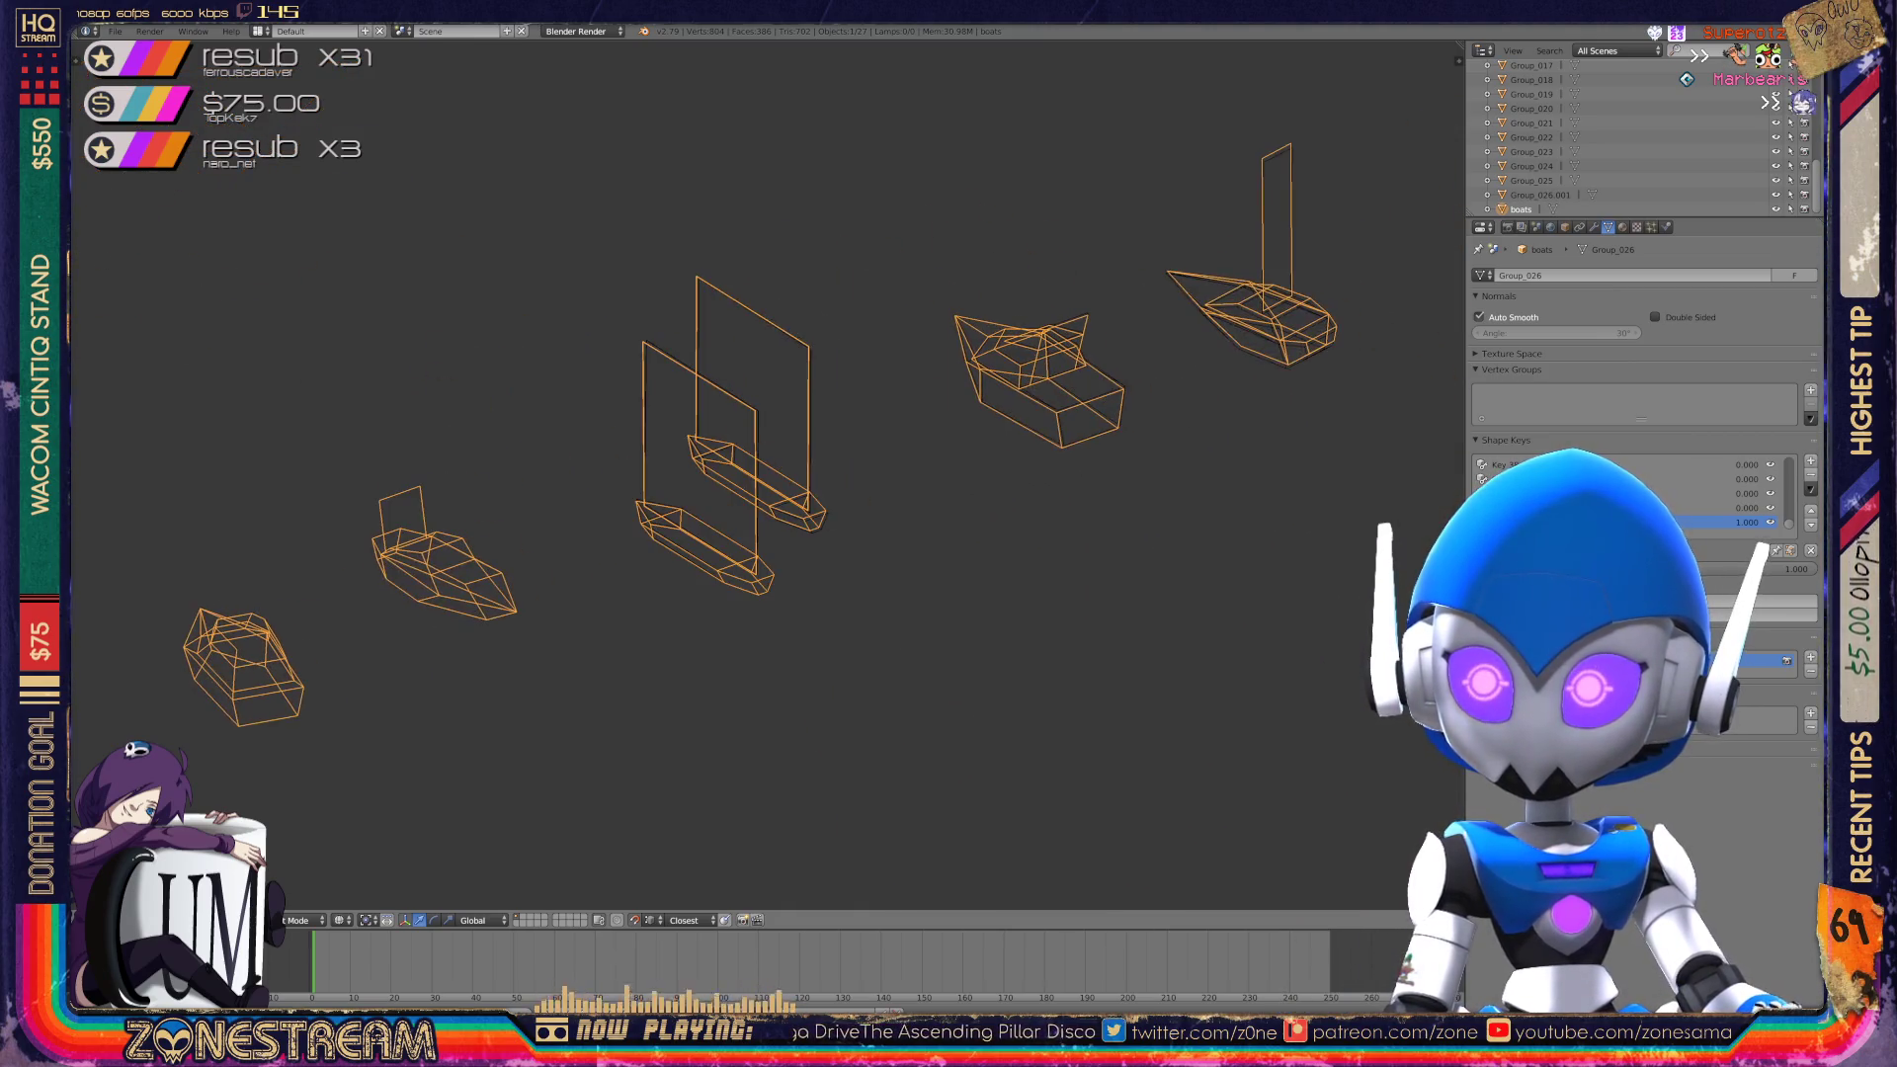
scroll(593, 494, up, 5)
middle_drag(766, 475, 731, 465)
scroll(766, 475, up, 6)
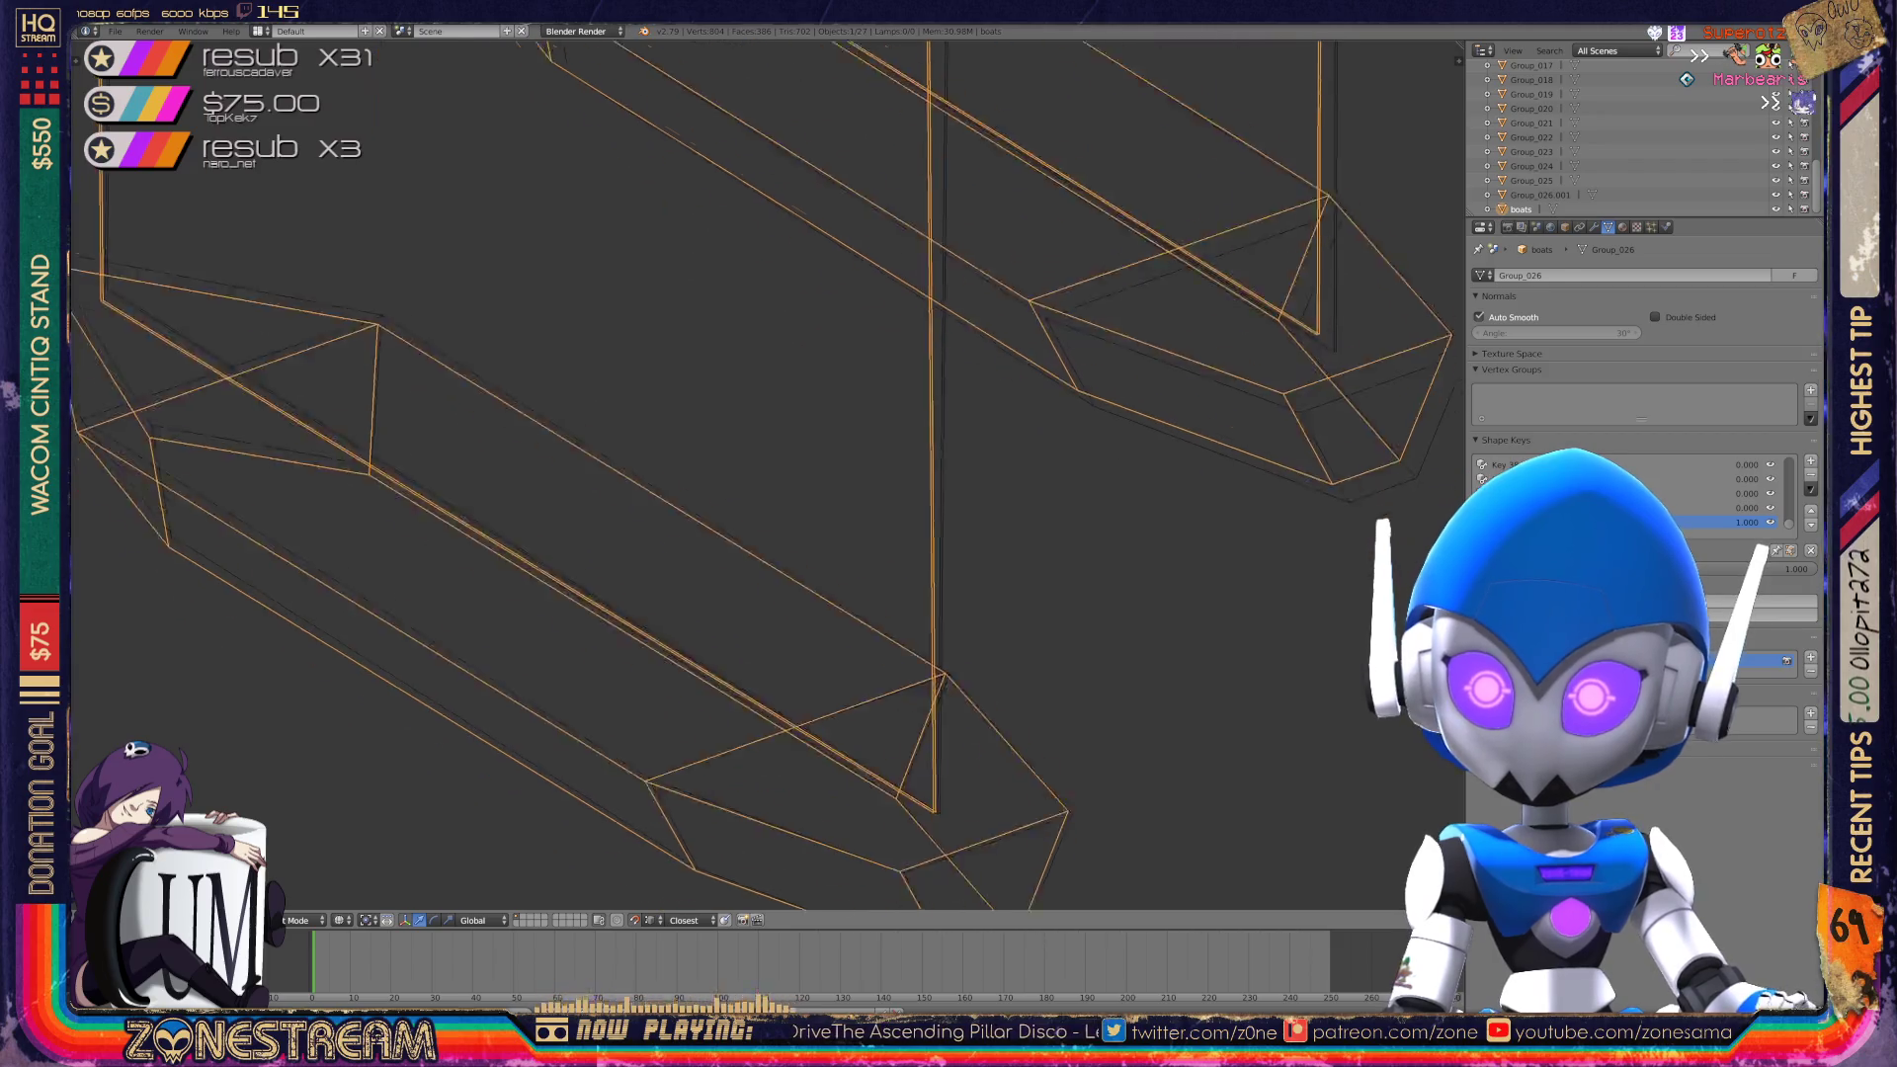
key(Tab)
shift+middle_drag(766, 474, 596, 293)
scroll(766, 475, up, 6)
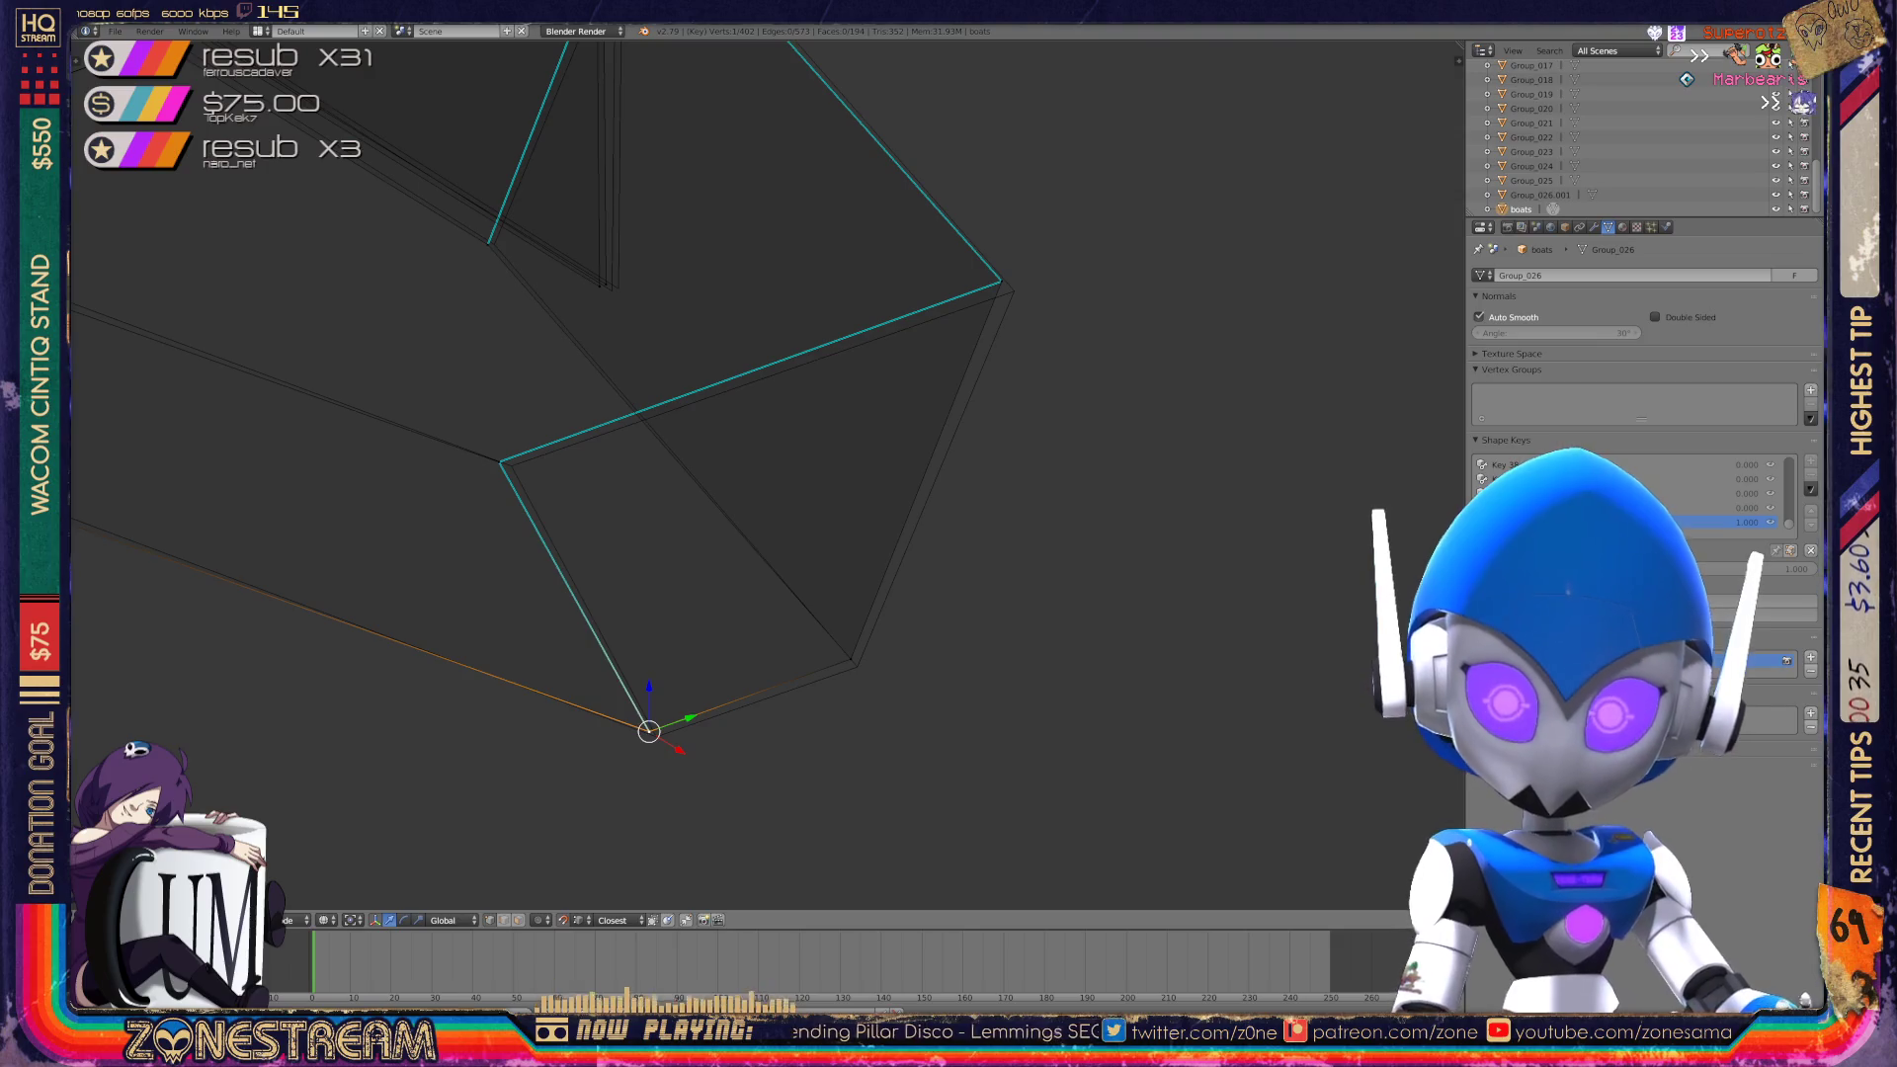
Nudge two vertices at the hull tip slightly right and down.
drag(649, 731, 656, 736)
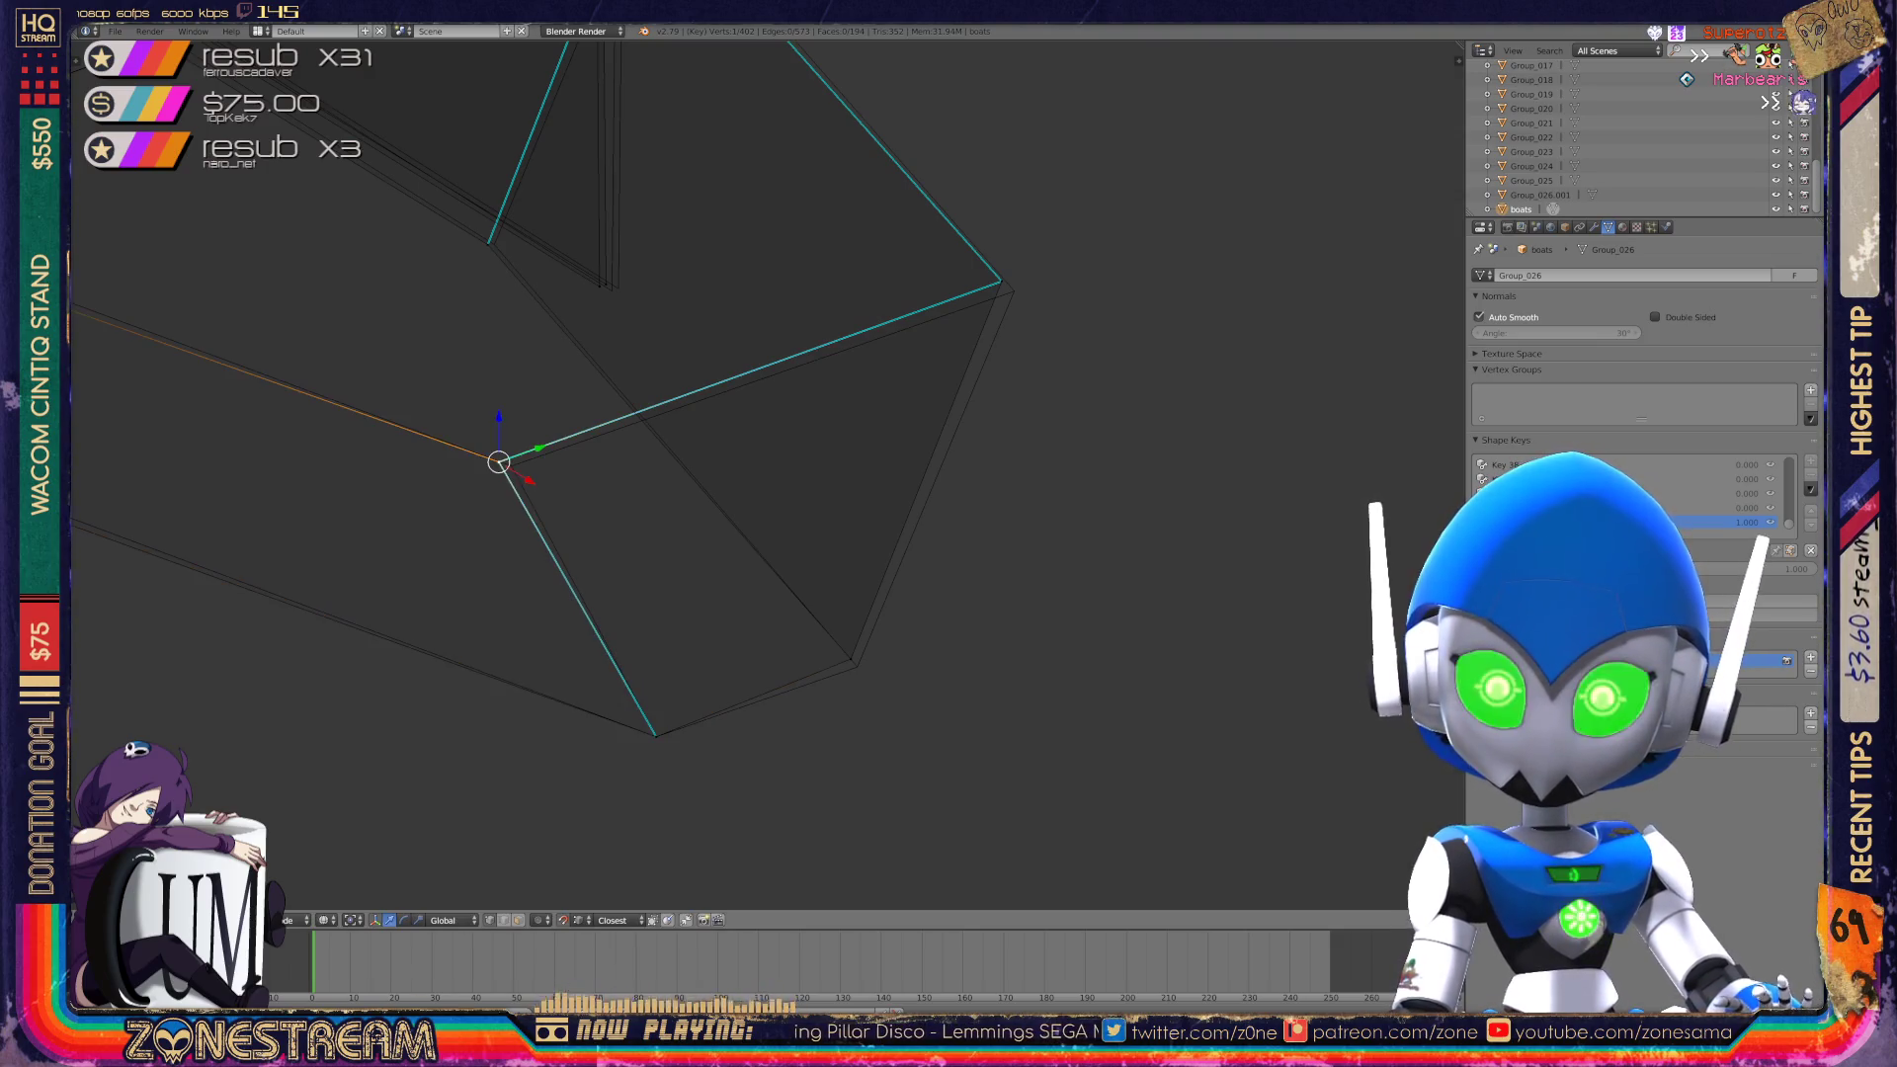
key(a)
drag(499, 461, 511, 465)
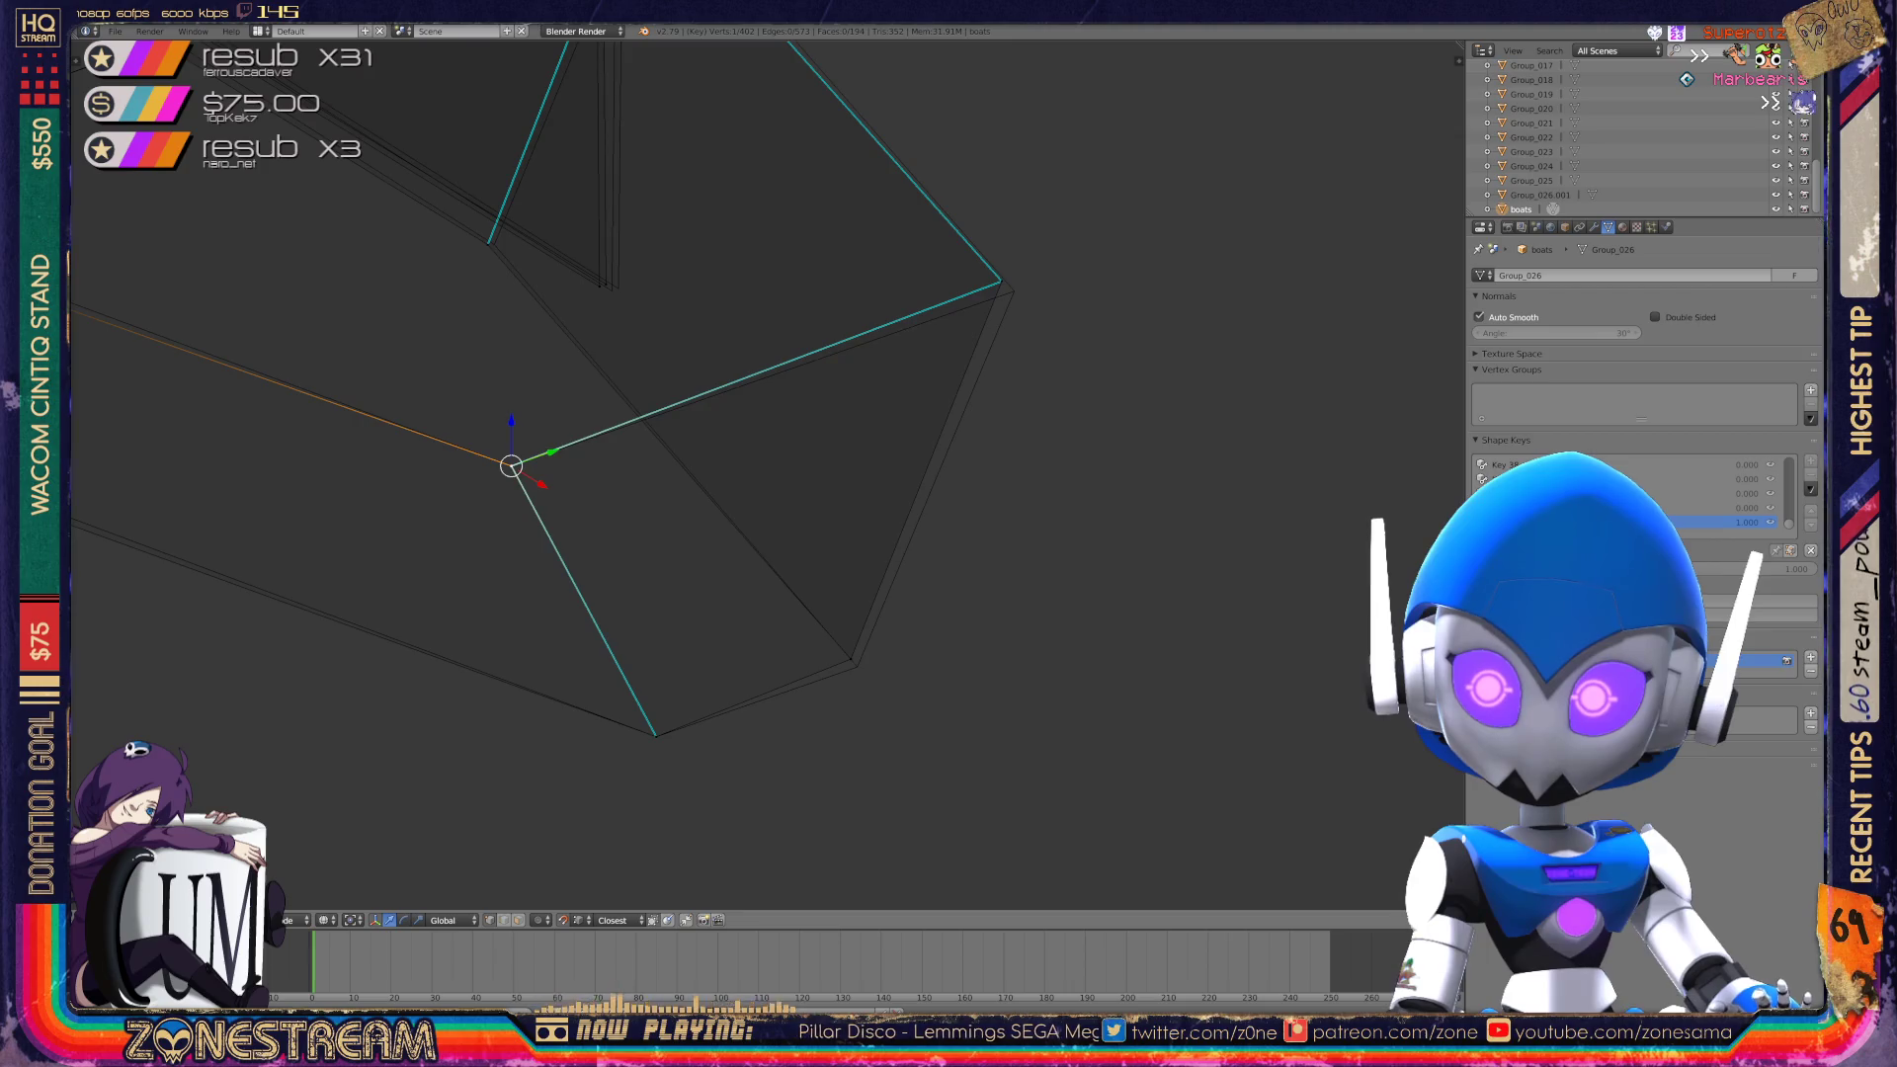
right_click(850, 658)
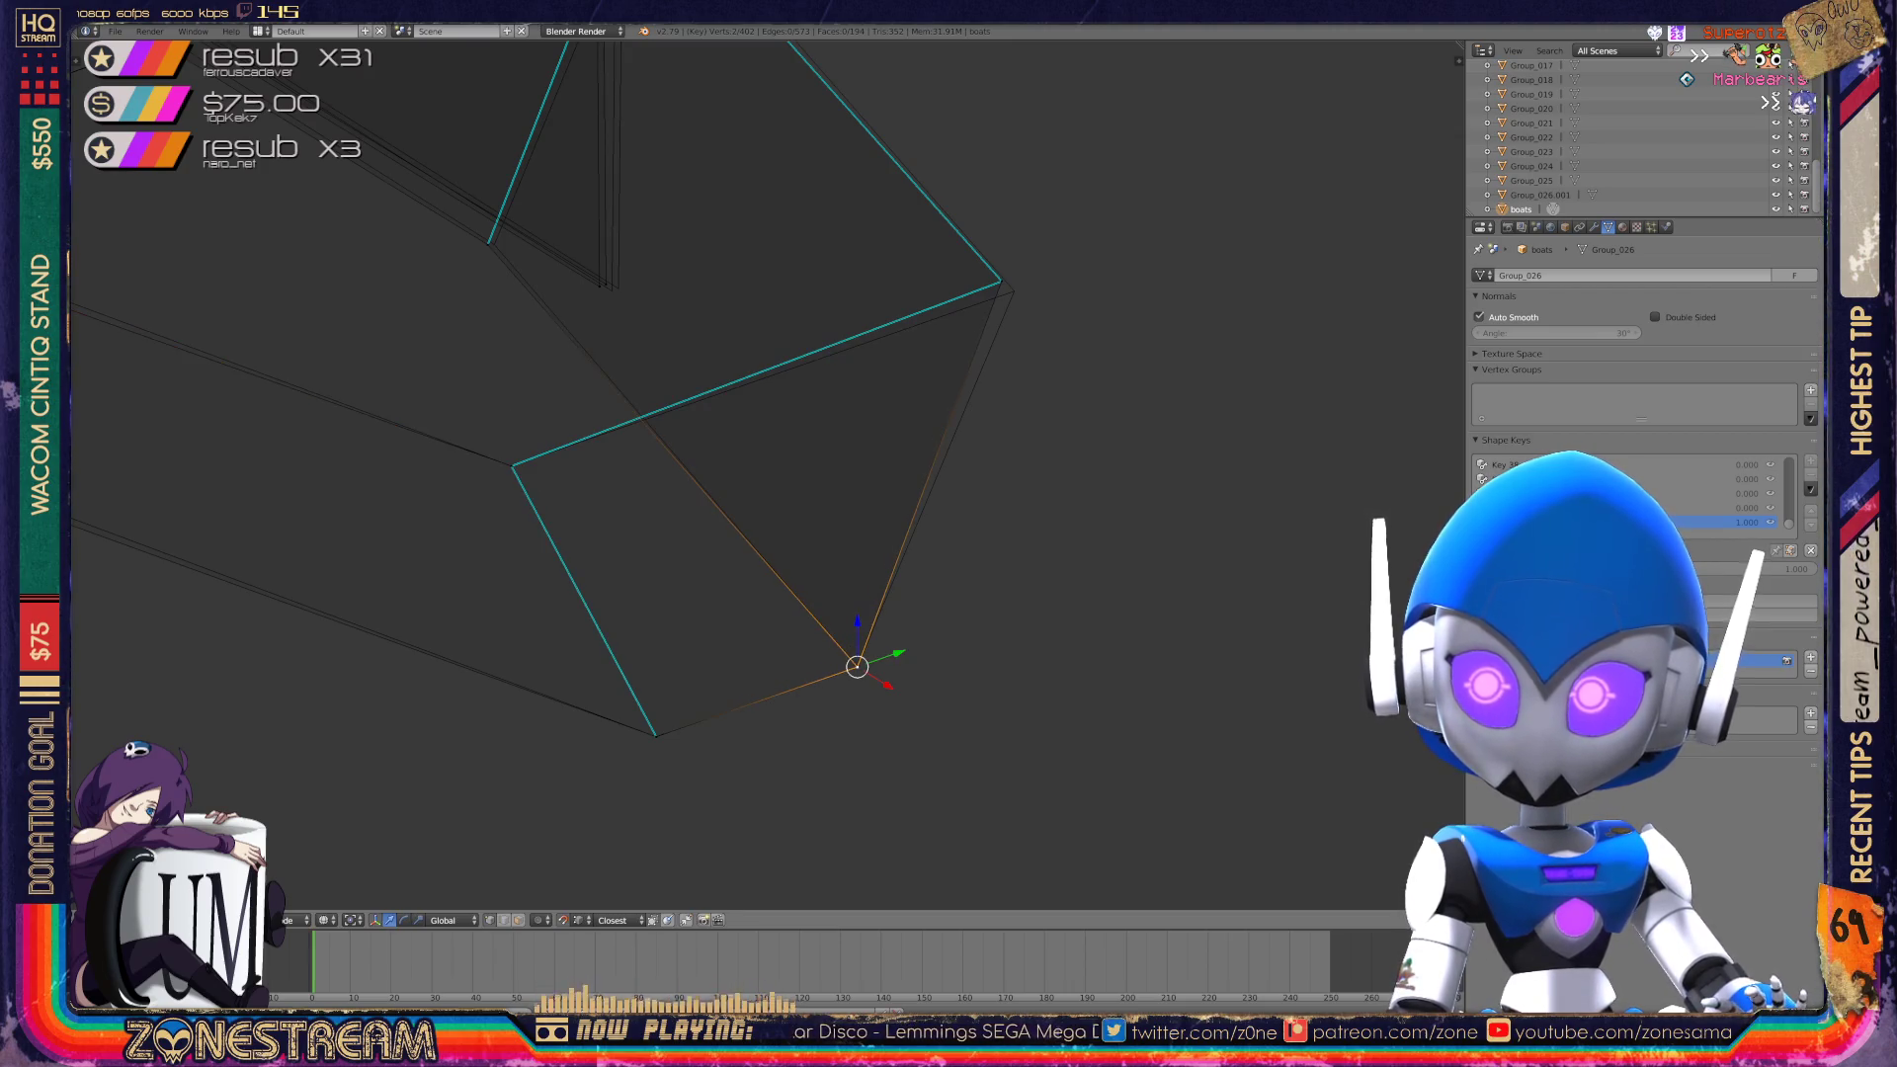
shift+middle_drag(741, 445, 647, 630)
Pick the correct one of the overlapping vertices at the stacked edges and reposition it.
right_click(907, 465)
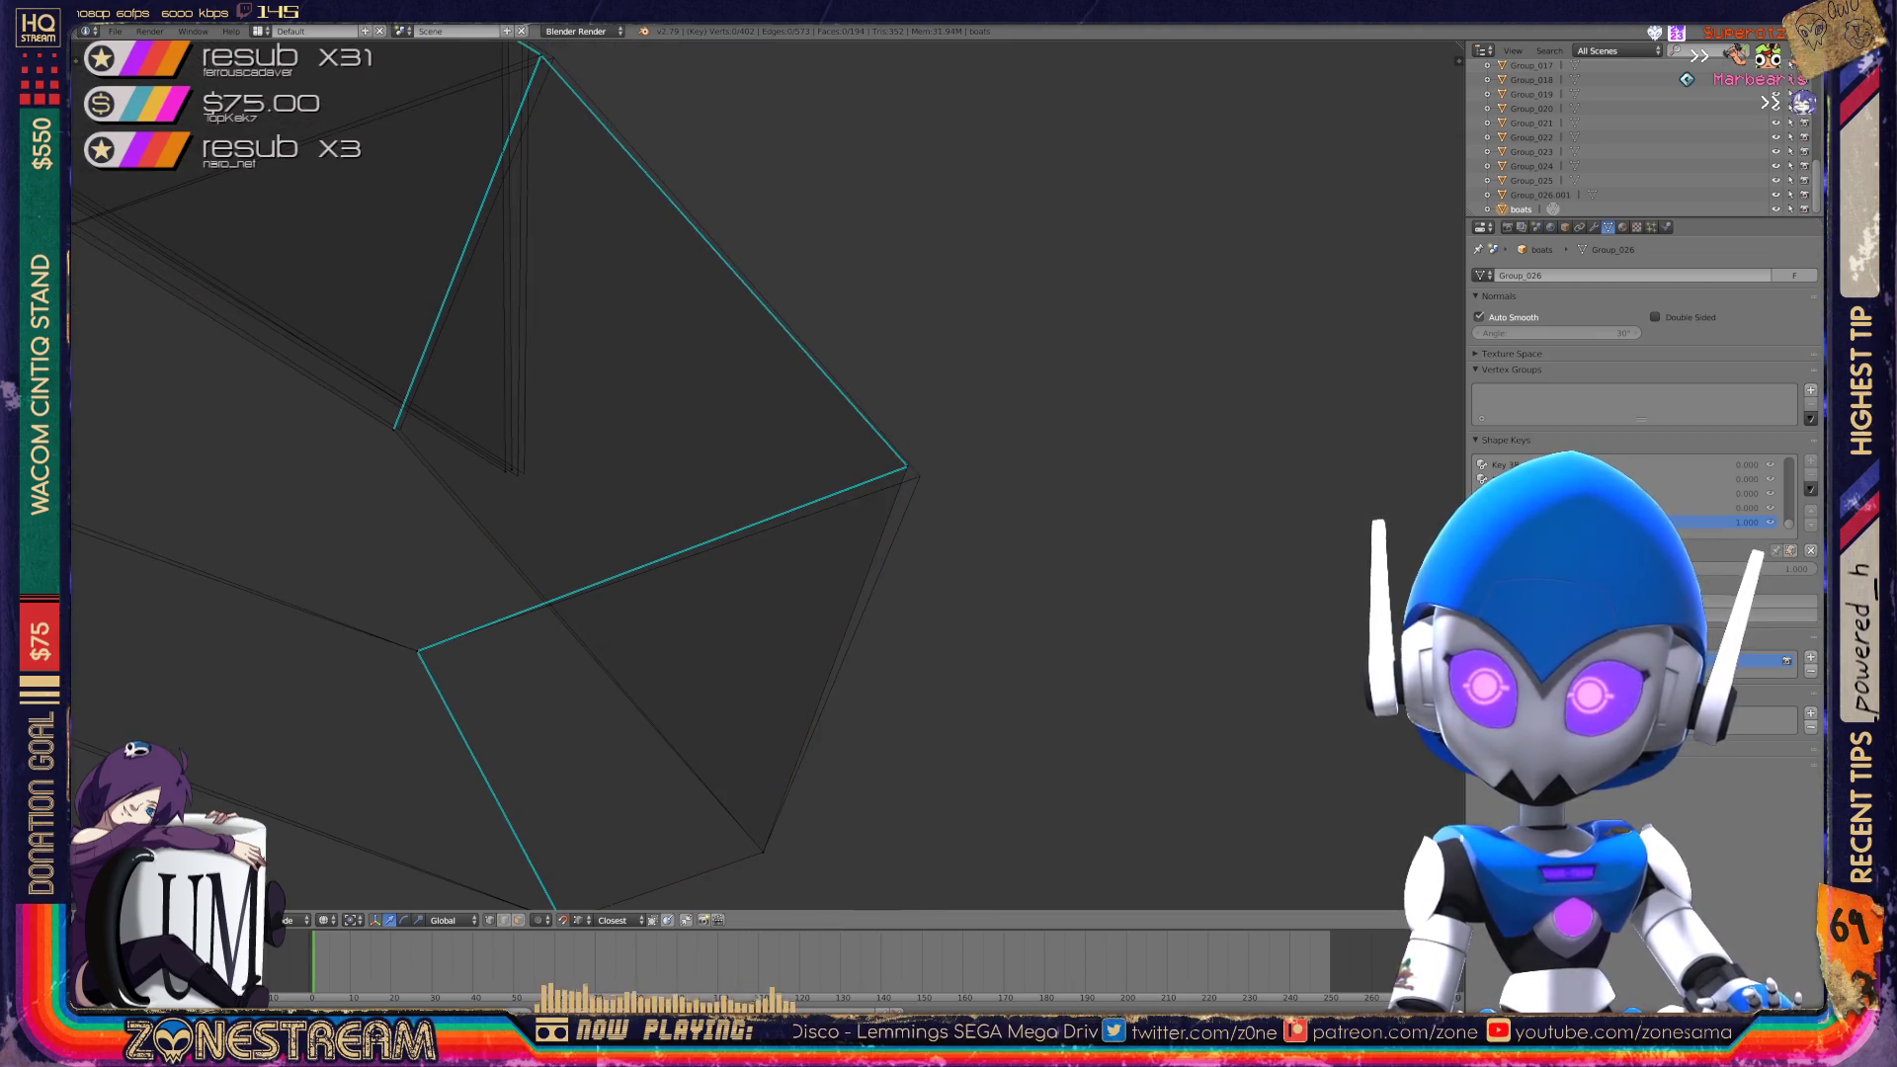
shift+middle_drag(907, 465, 1244, 529)
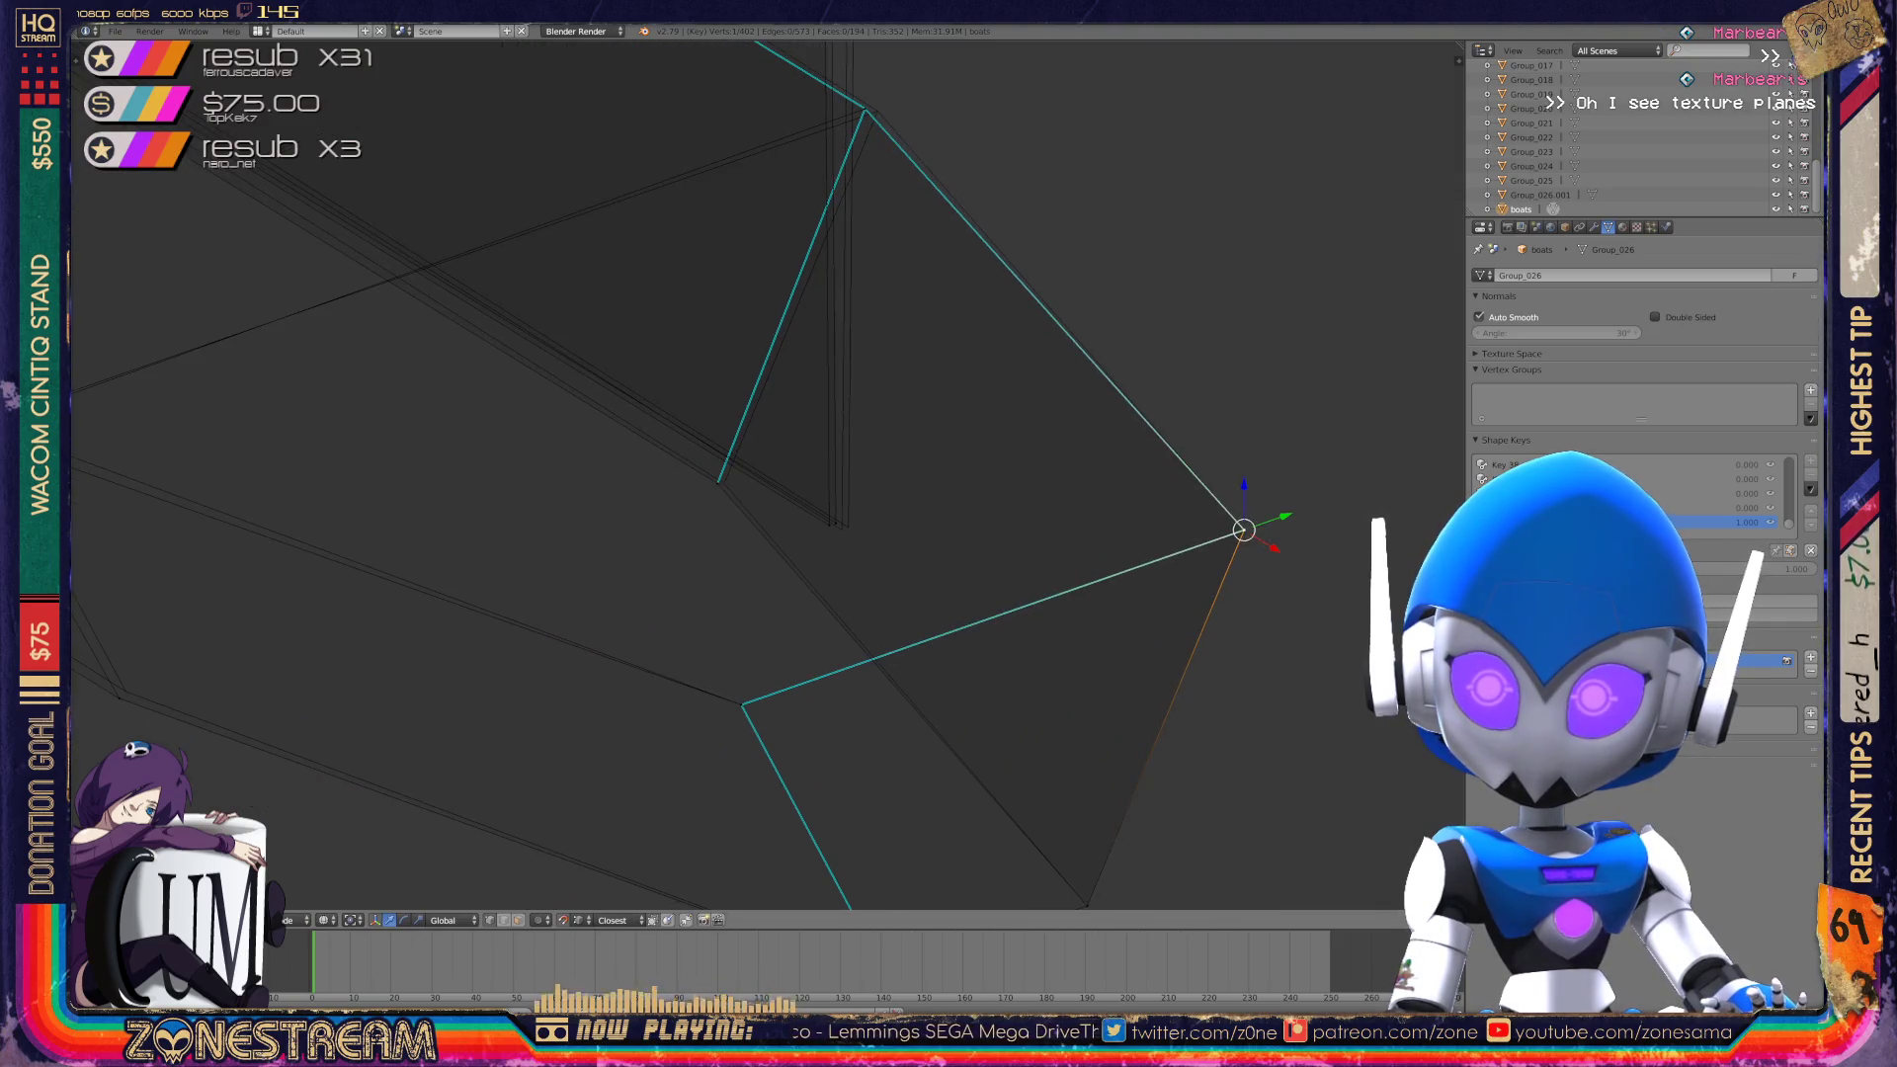
shift+middle_drag(876, 474, 767, 474)
scroll(767, 475, up, 4)
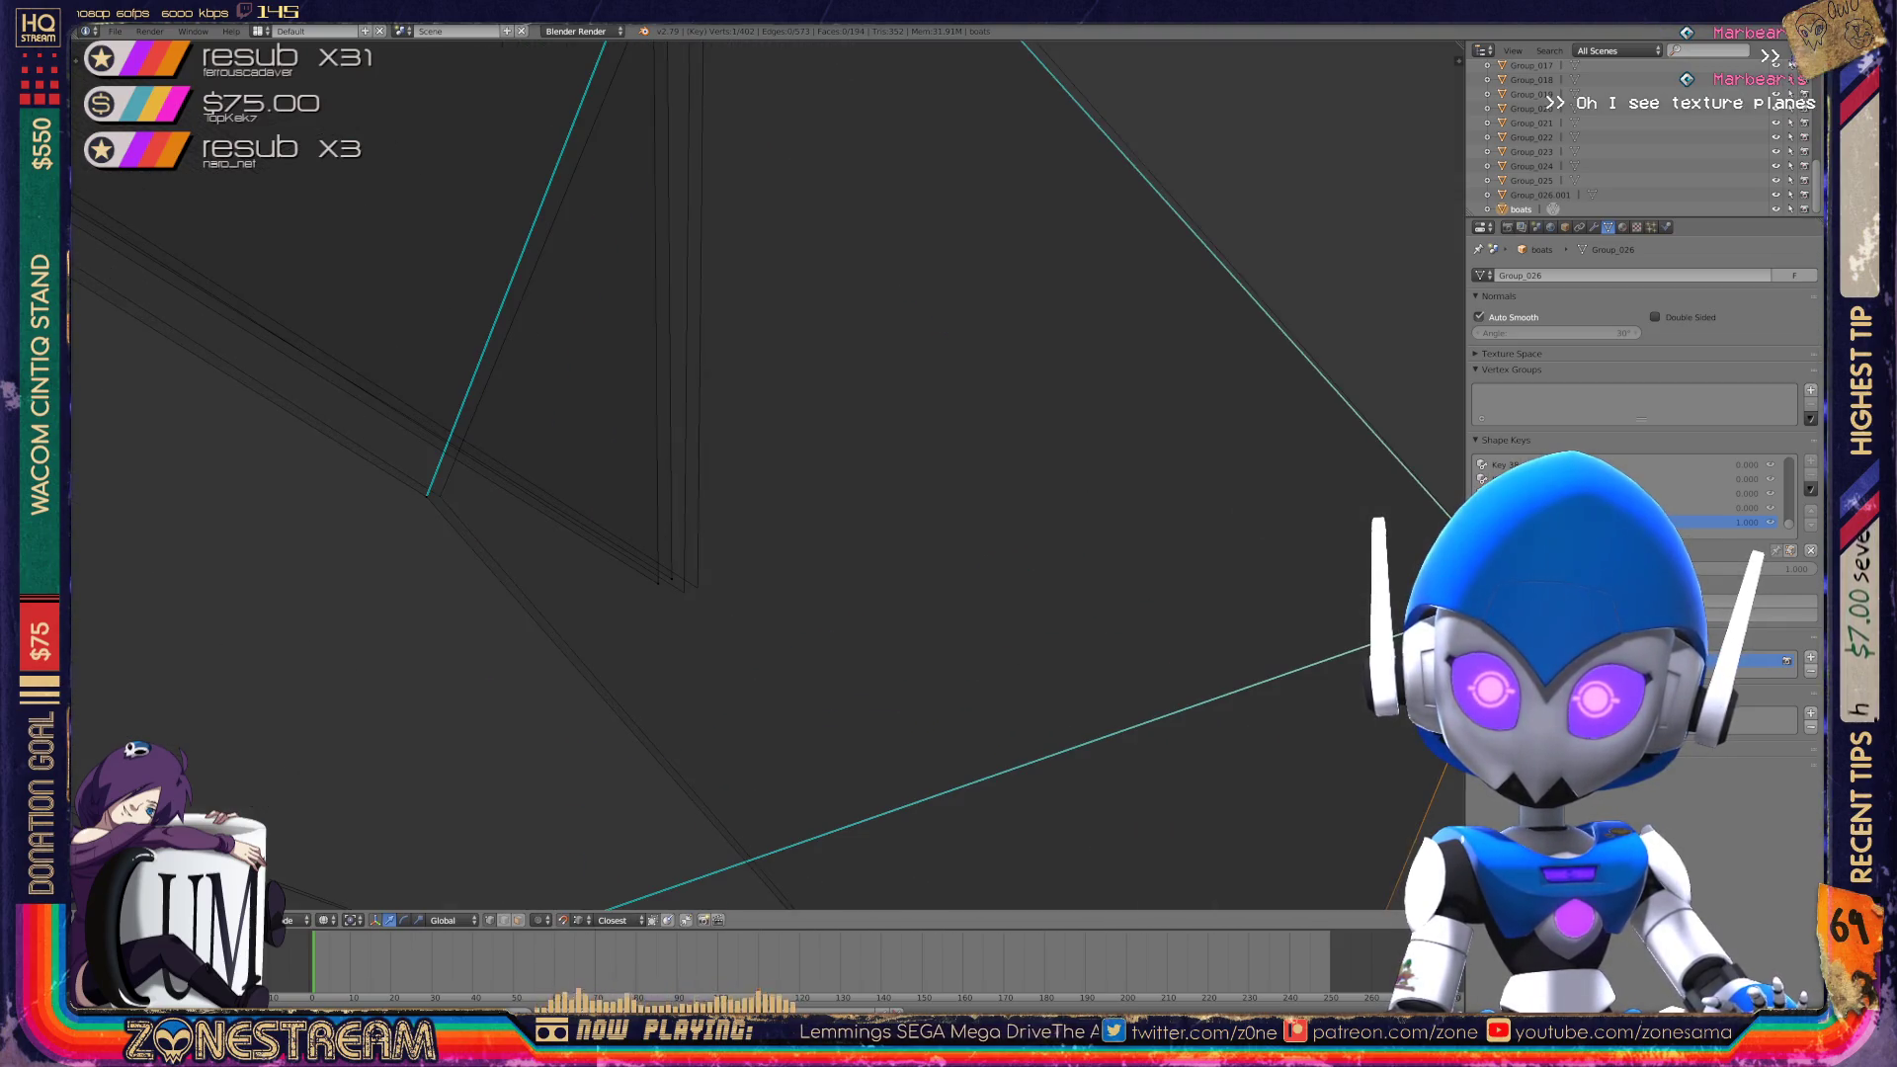
right_click(657, 583)
right_click(697, 587)
right_click(657, 583)
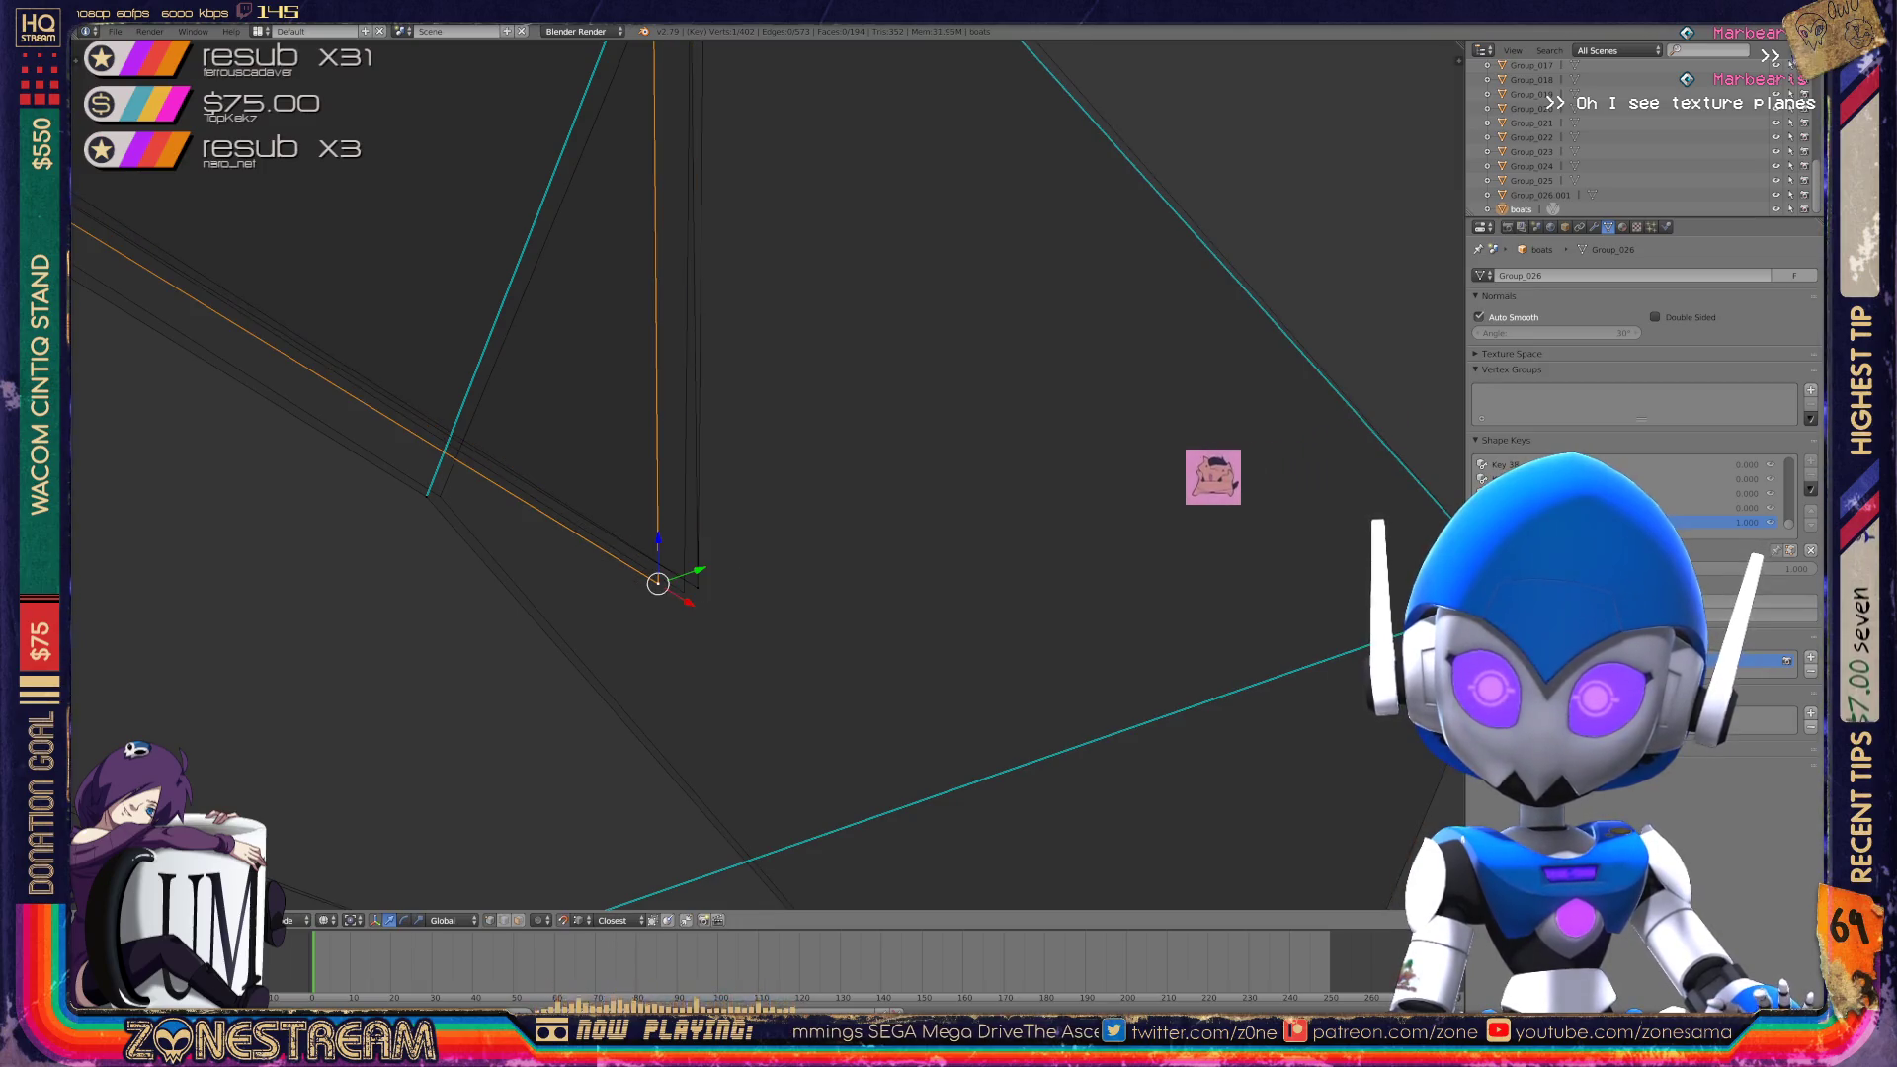
key(g)
key(Return)
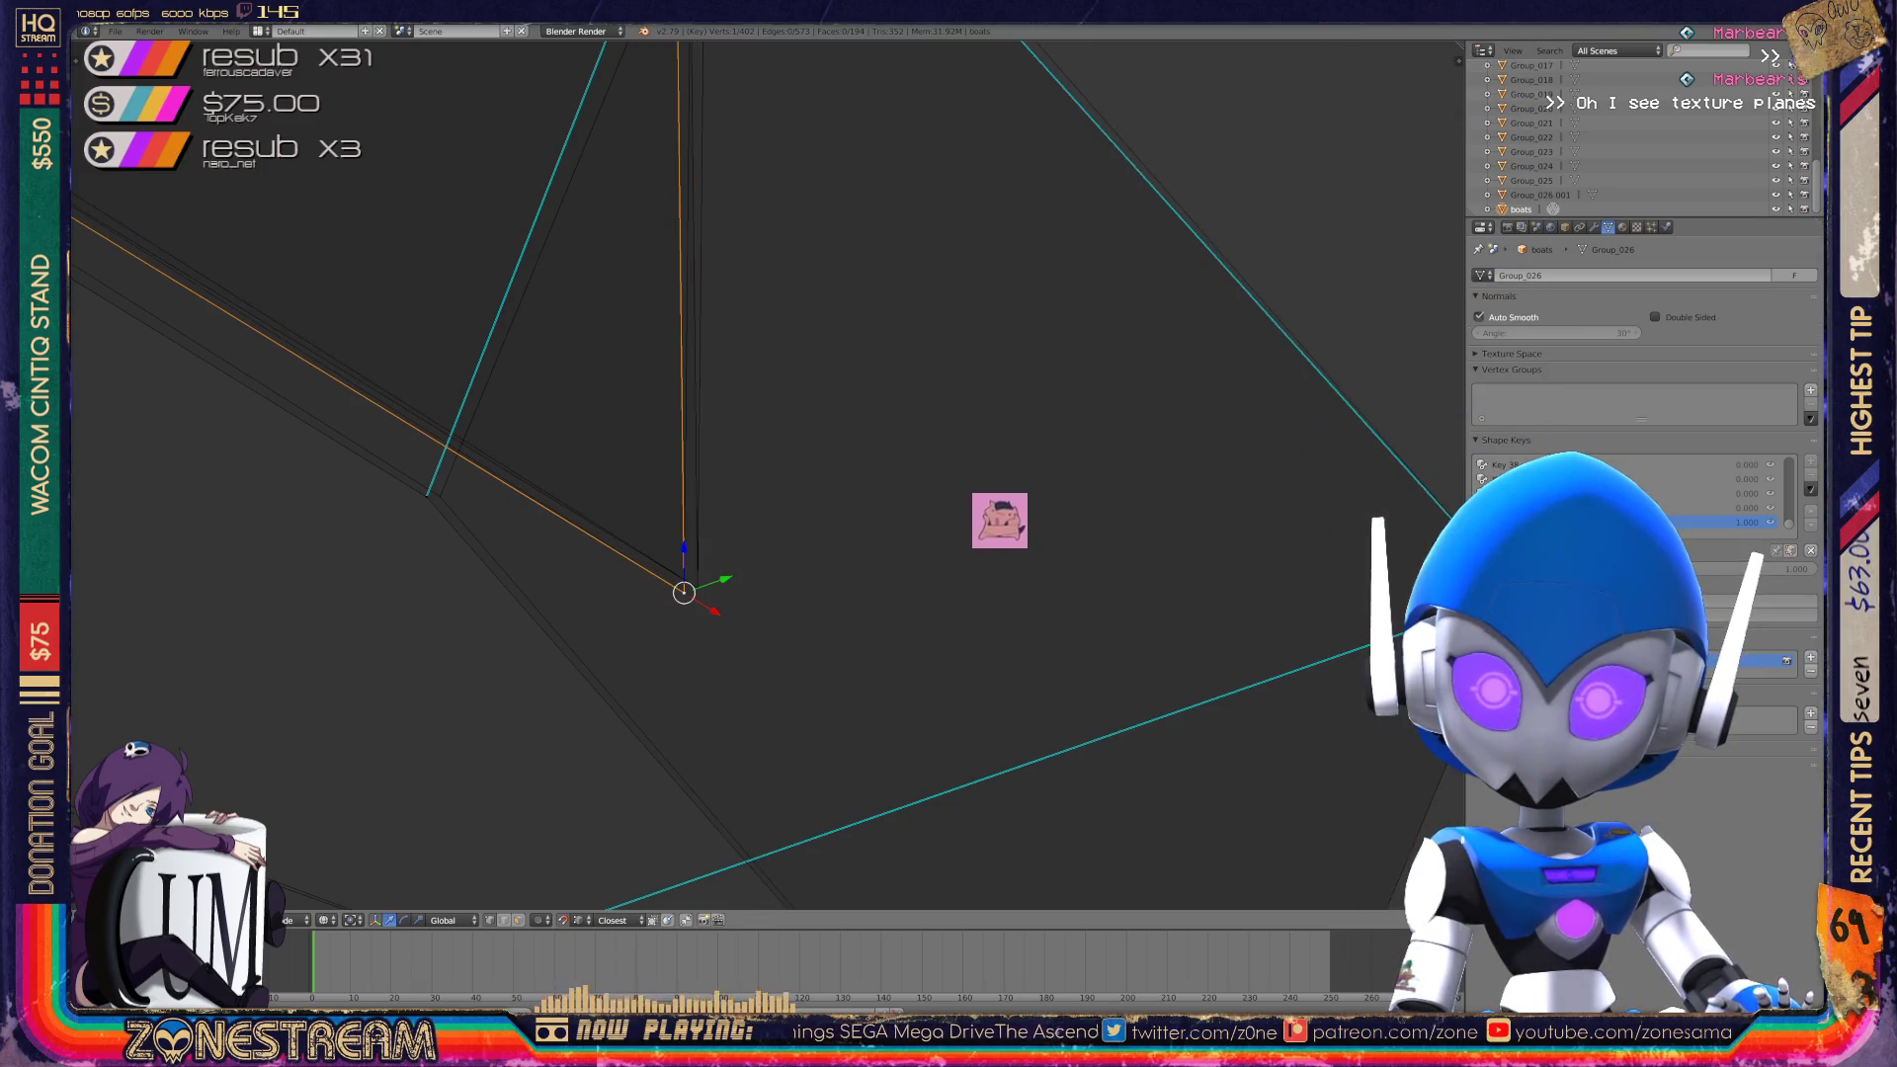
Shift the neighbouring vertex, then nudge the left-edge and lower vertices slightly up and right.
right_click(427, 494)
key(g)
key(Return)
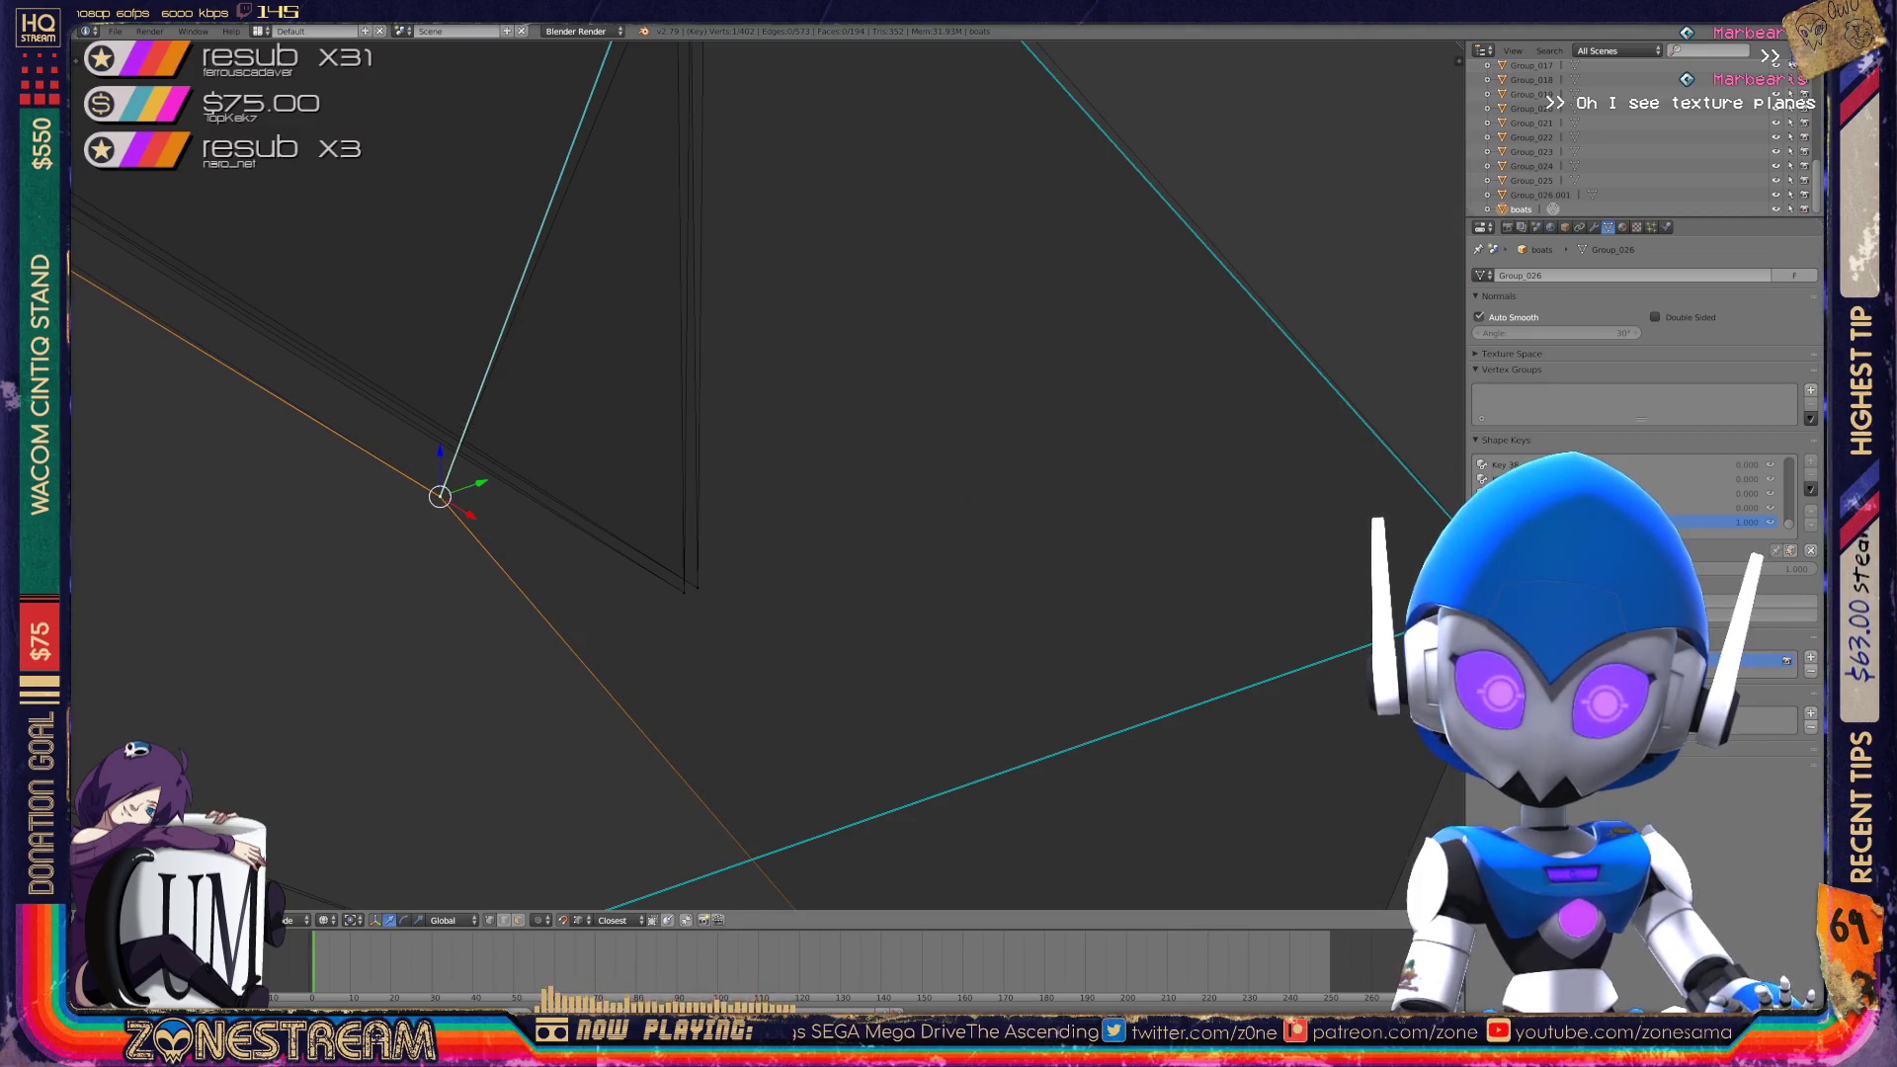
scroll(766, 474, down, 5)
mouse_move(635, 484)
shift+middle_down()
mouse_move(814, 491)
mouse_move(1116, 584)
shift+middle_up()
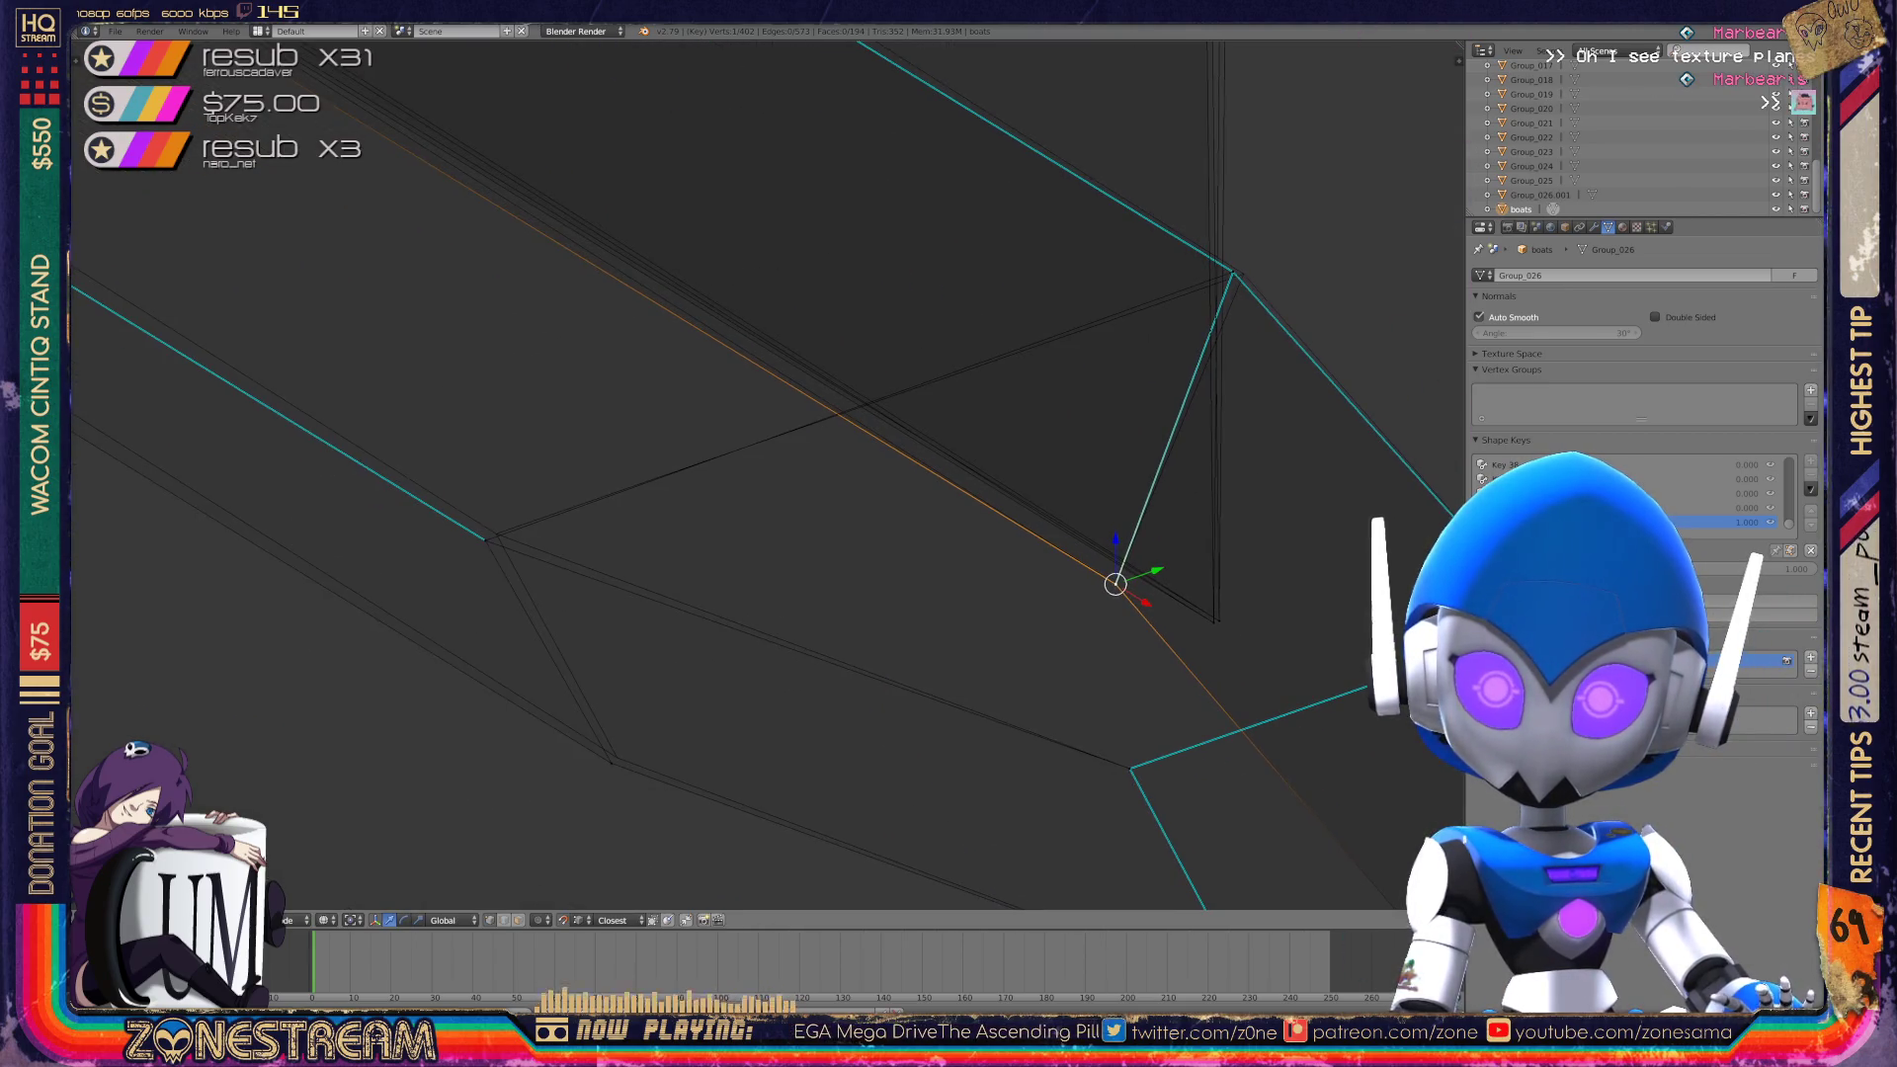
right_click(485, 541)
right_drag(485, 540, 496, 534)
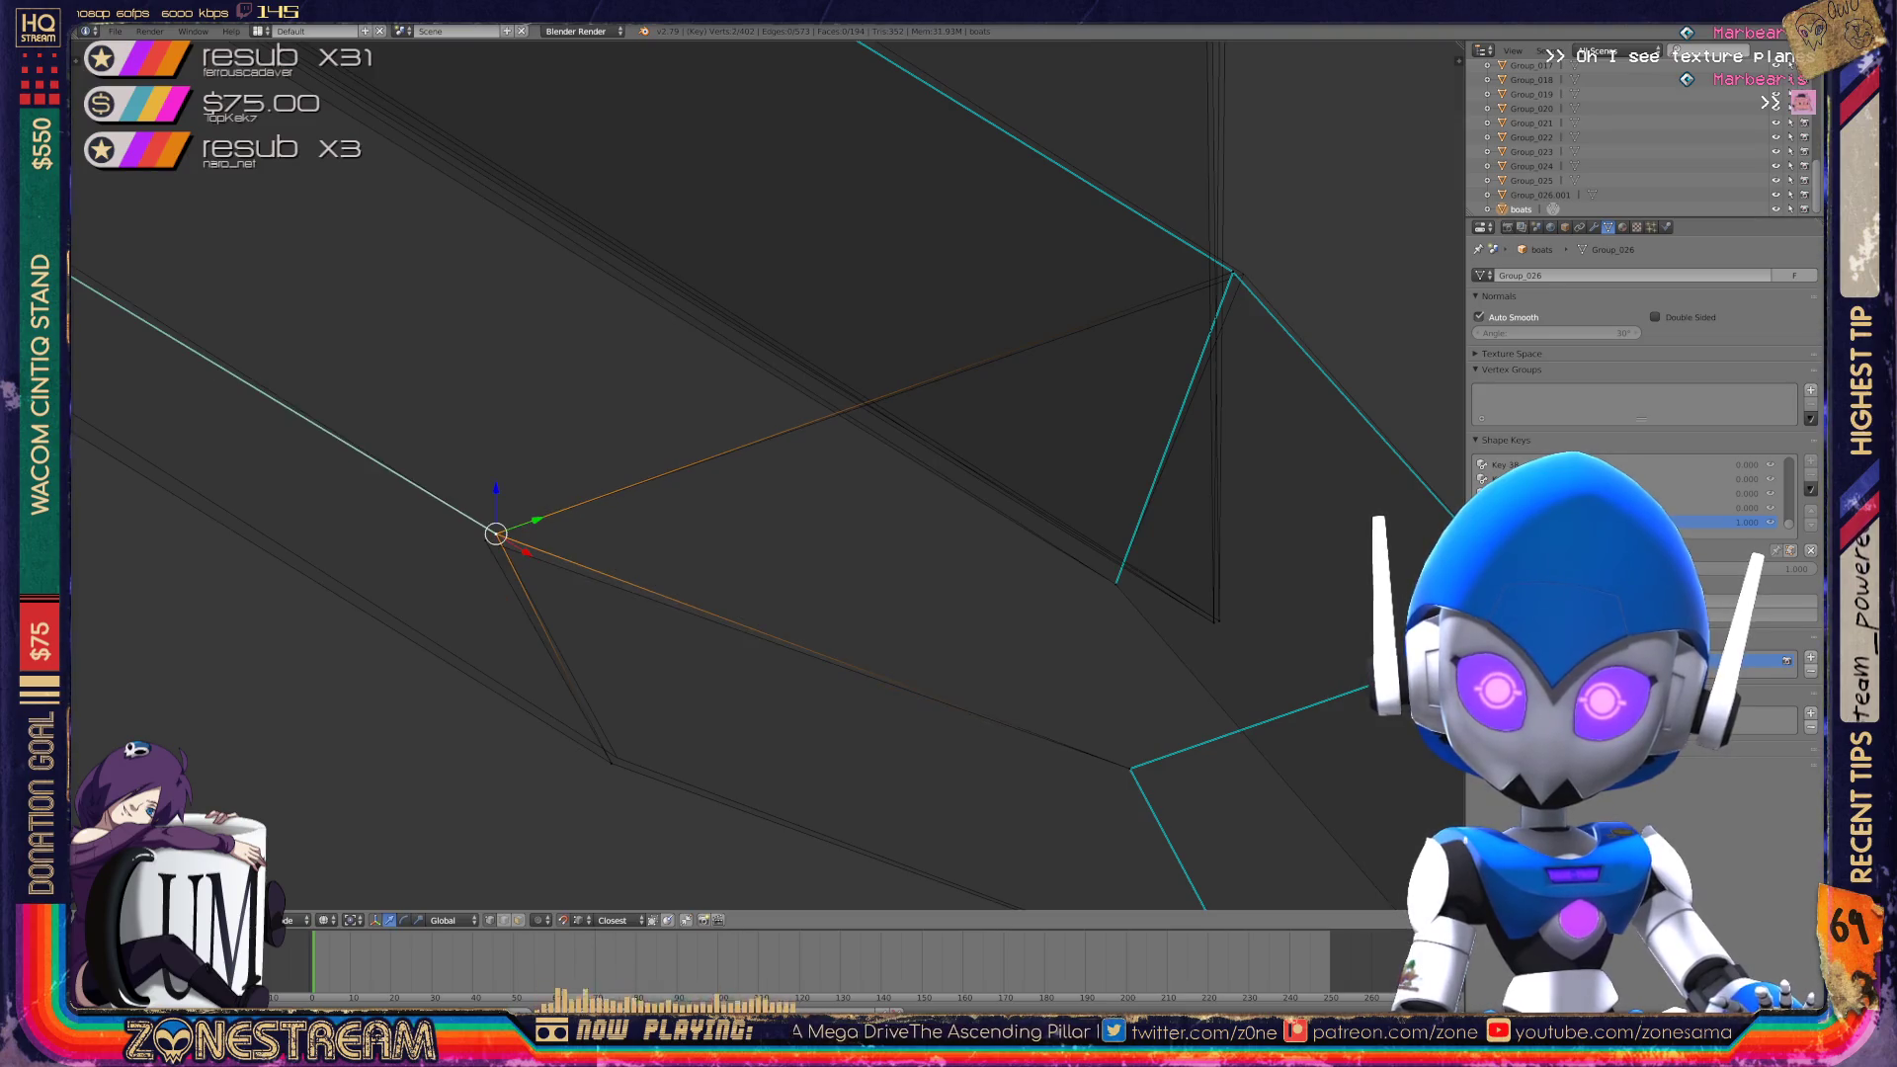
right_click(496, 534)
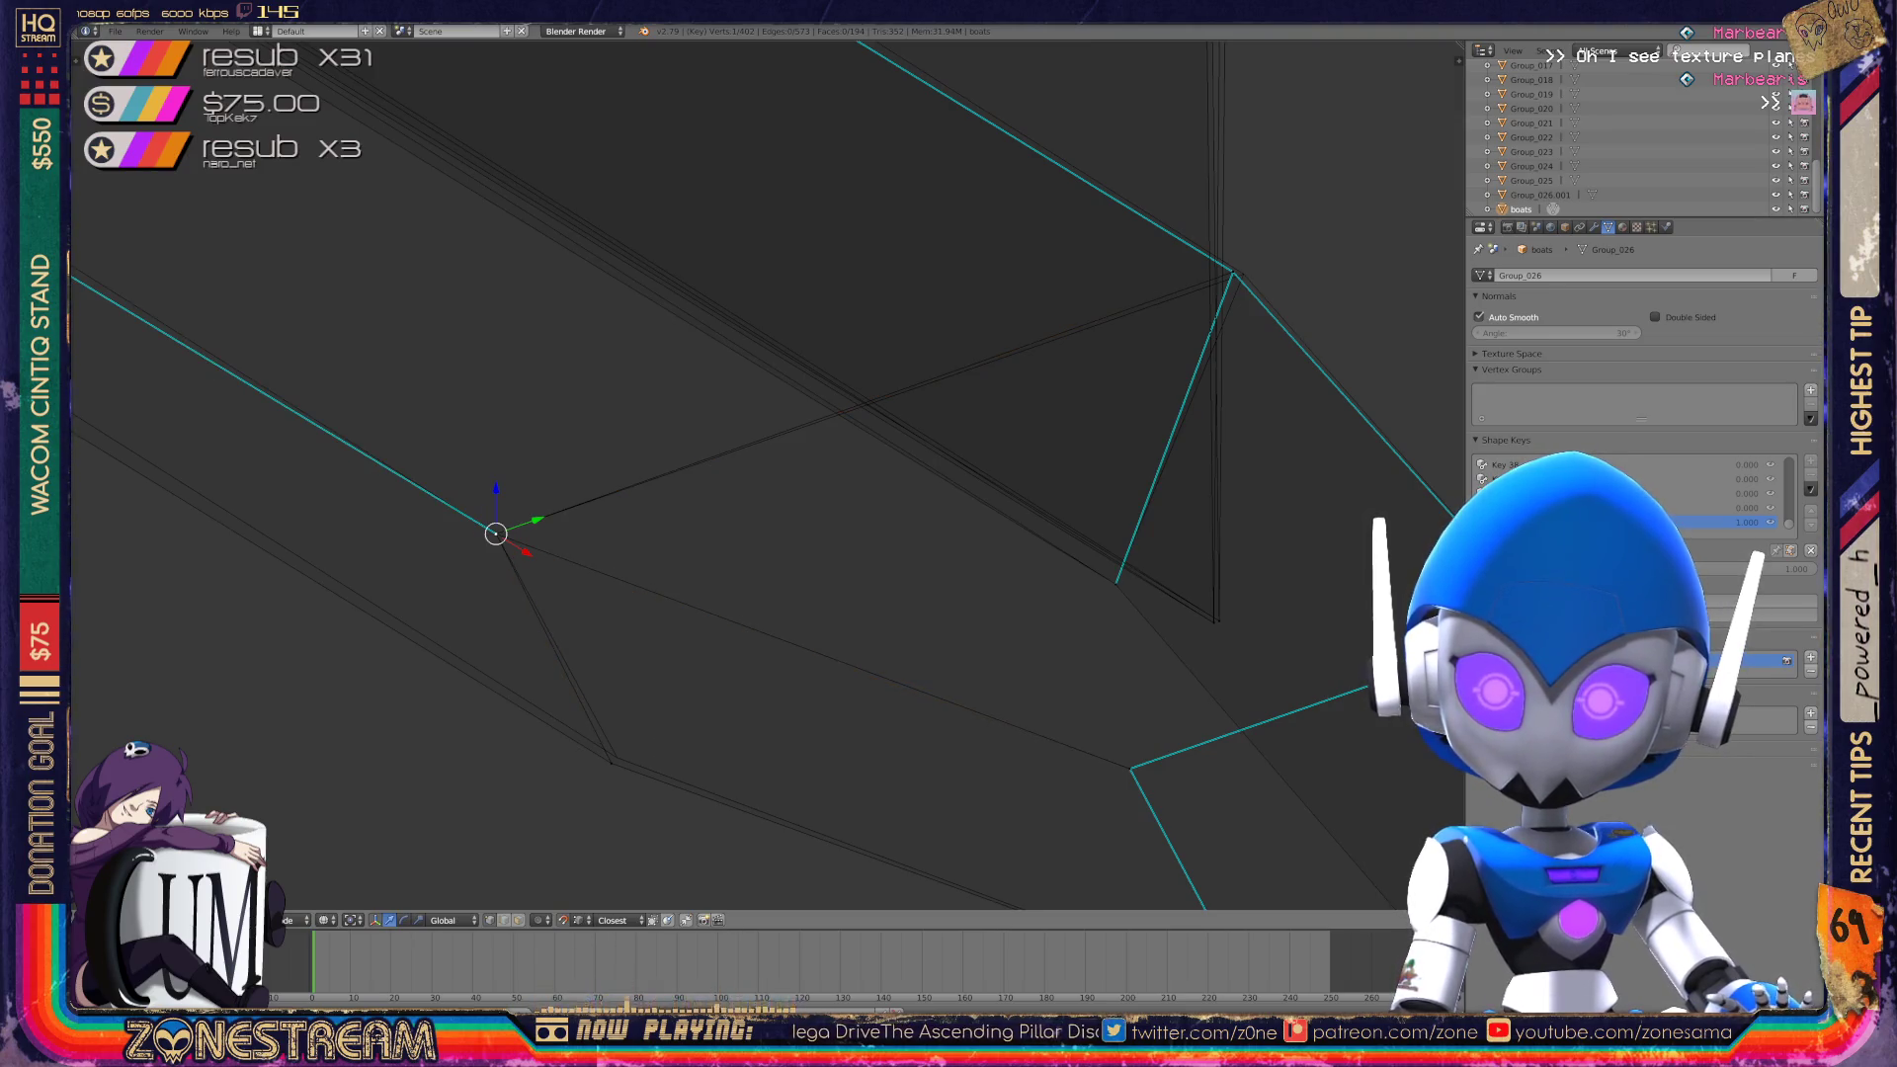
right_click(611, 762)
right_drag(612, 762, 616, 757)
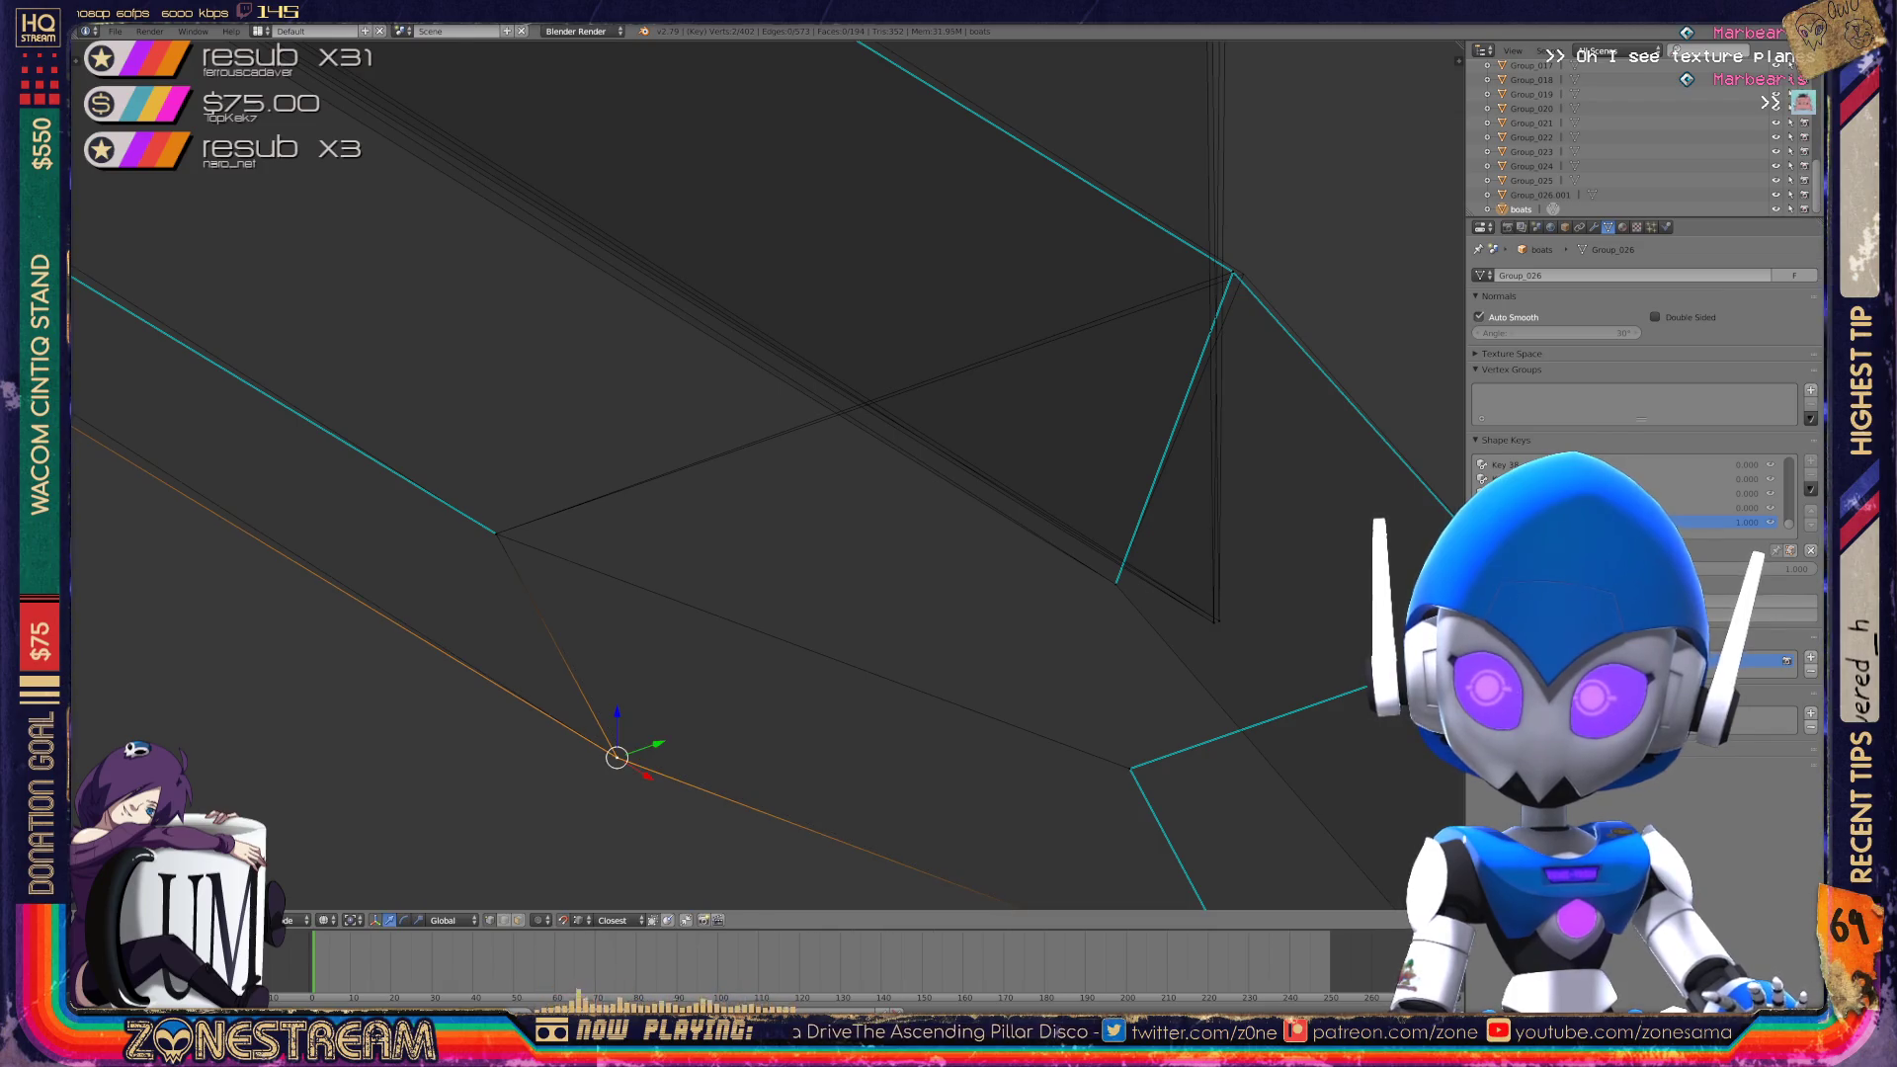
From a new angle, move the seam-corner vertex slightly right.
middle_drag(751, 474, 395, 622)
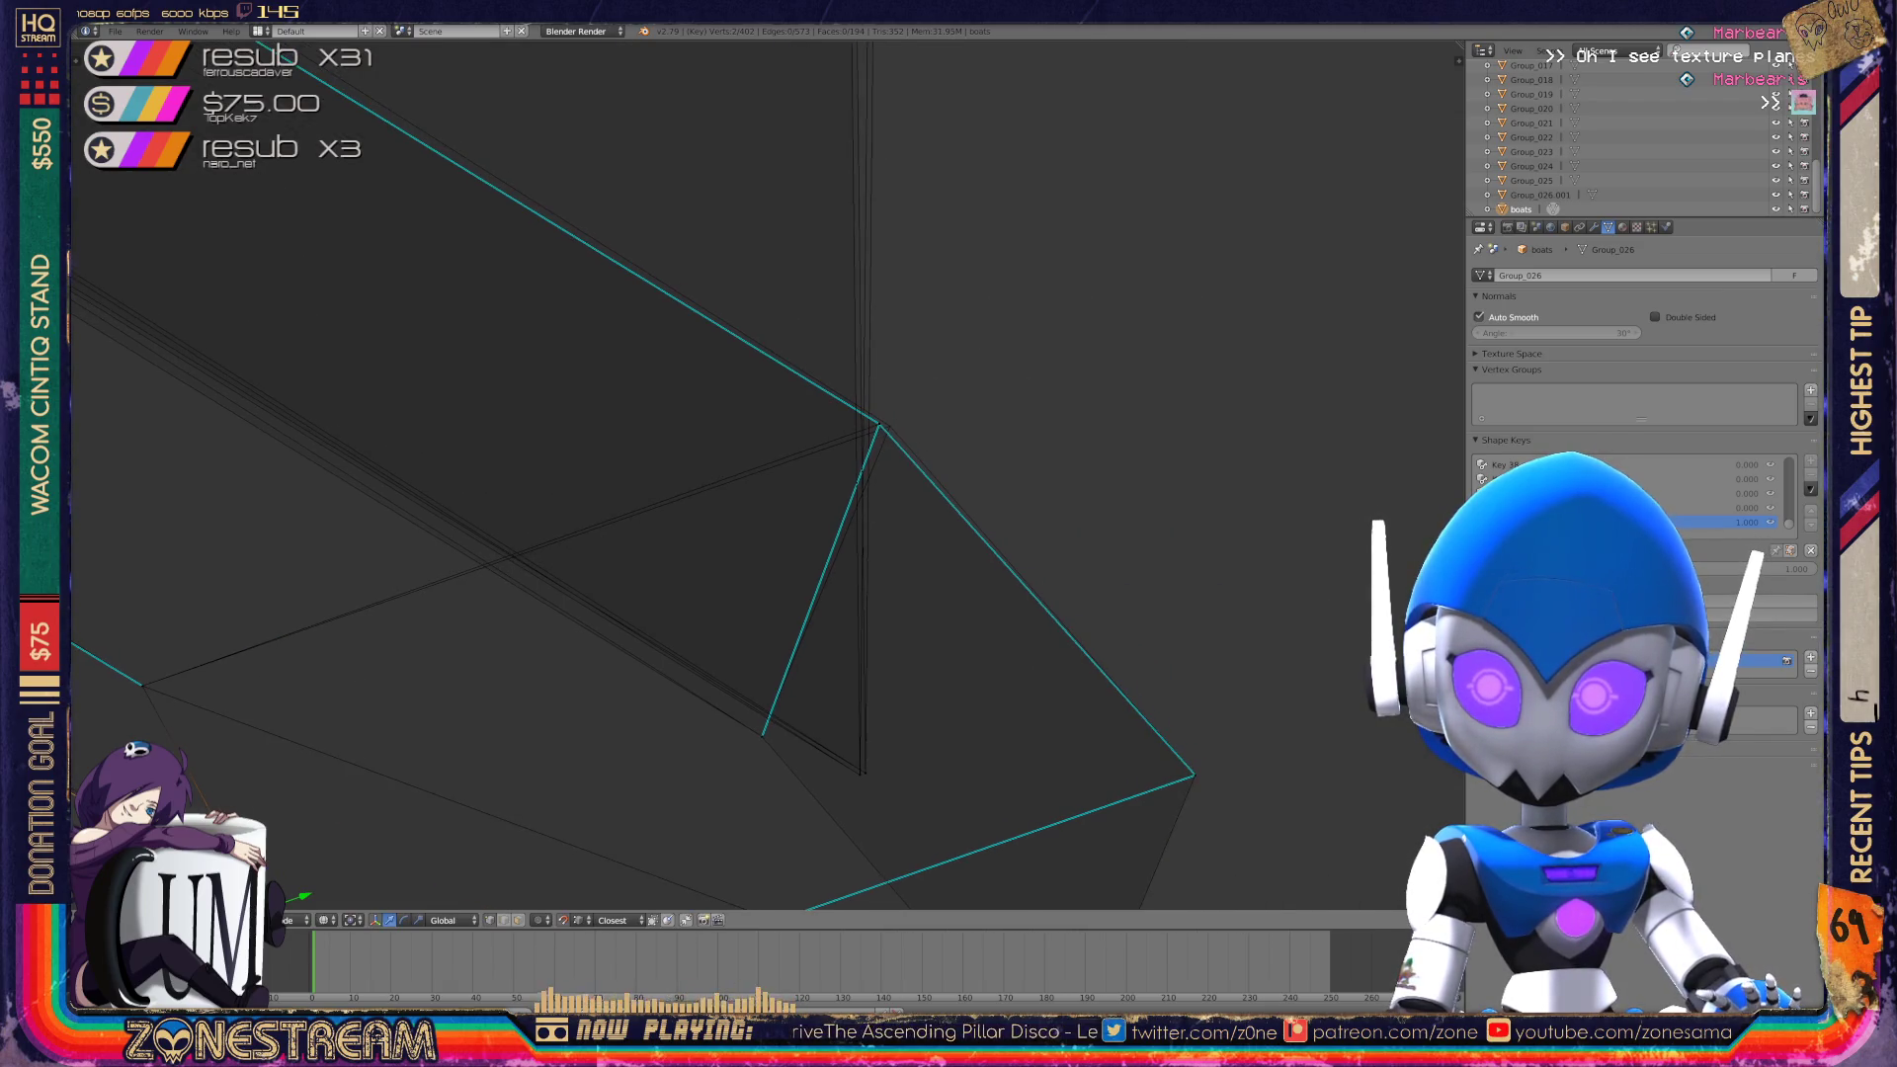
right_click(880, 425)
right_drag(880, 425, 890, 427)
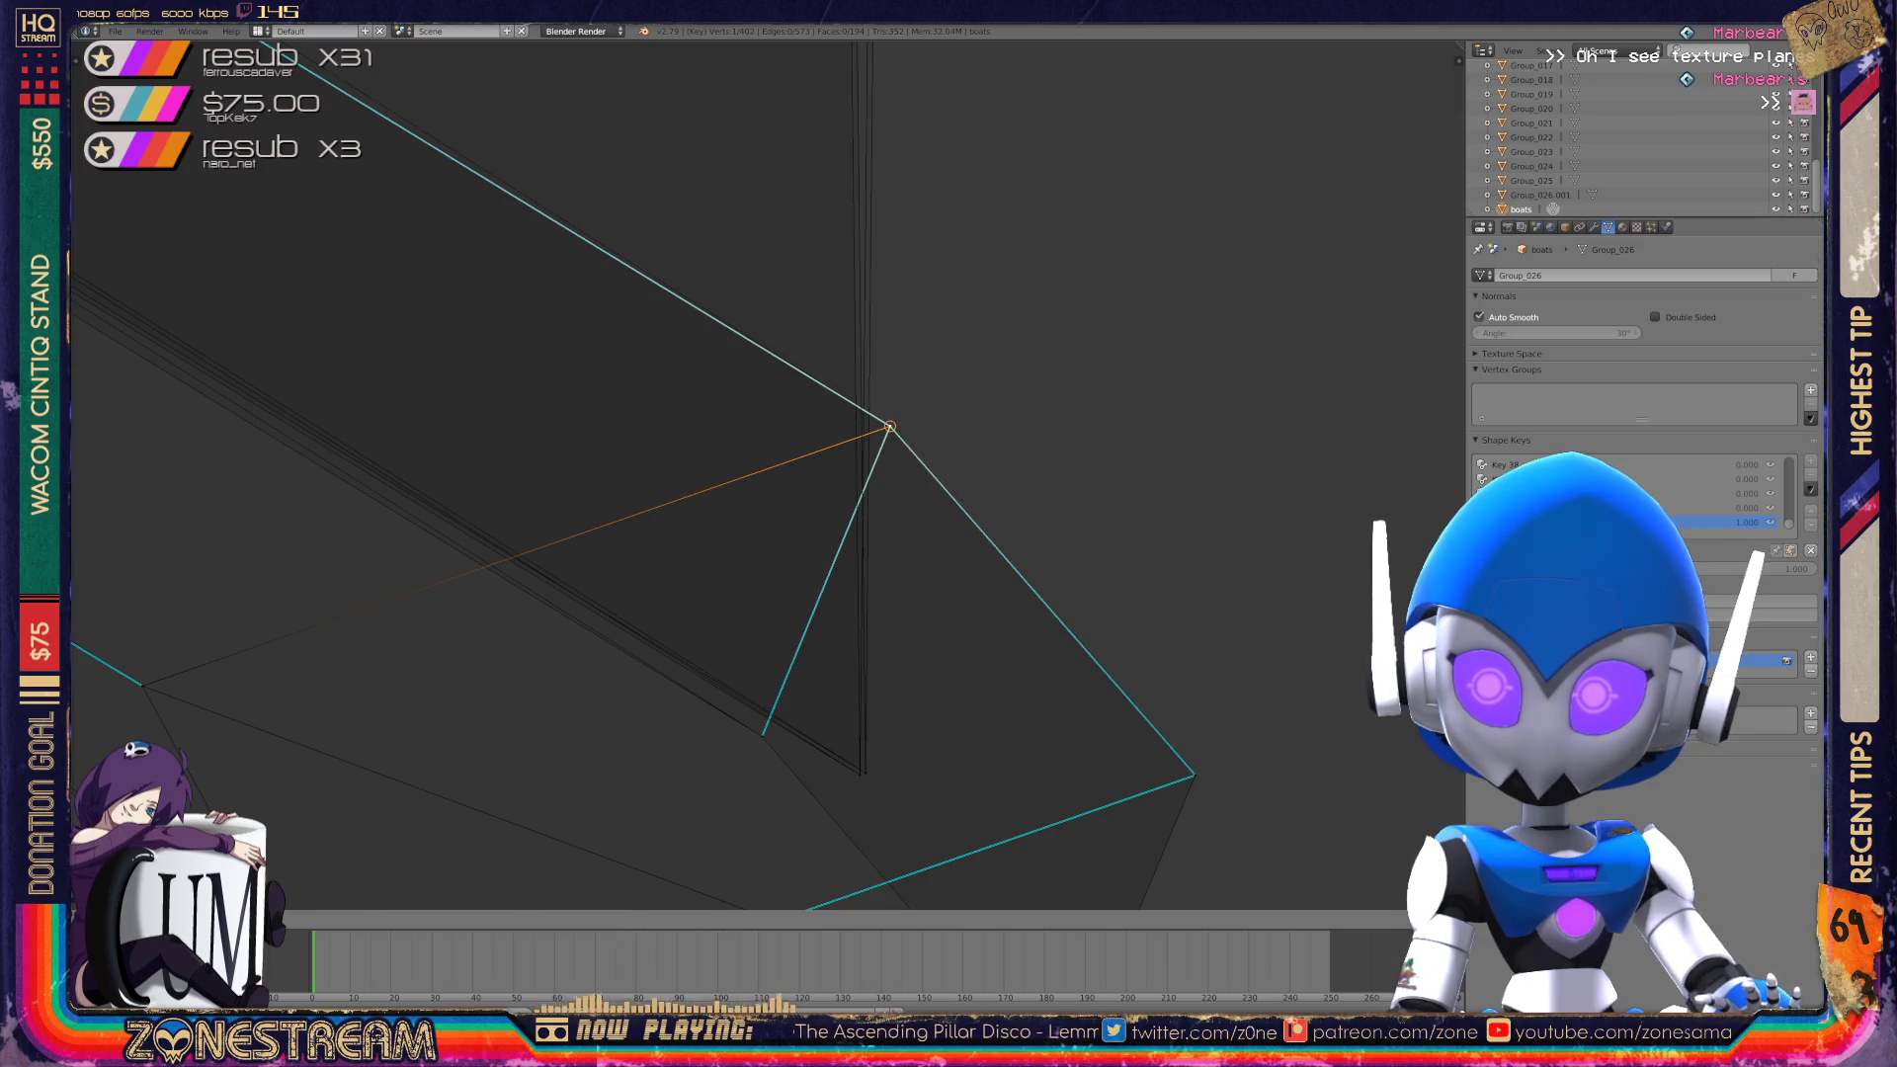
mouse_move(889, 427)
middle_down()
mouse_move(692, 524)
mouse_move(662, 573)
middle_up()
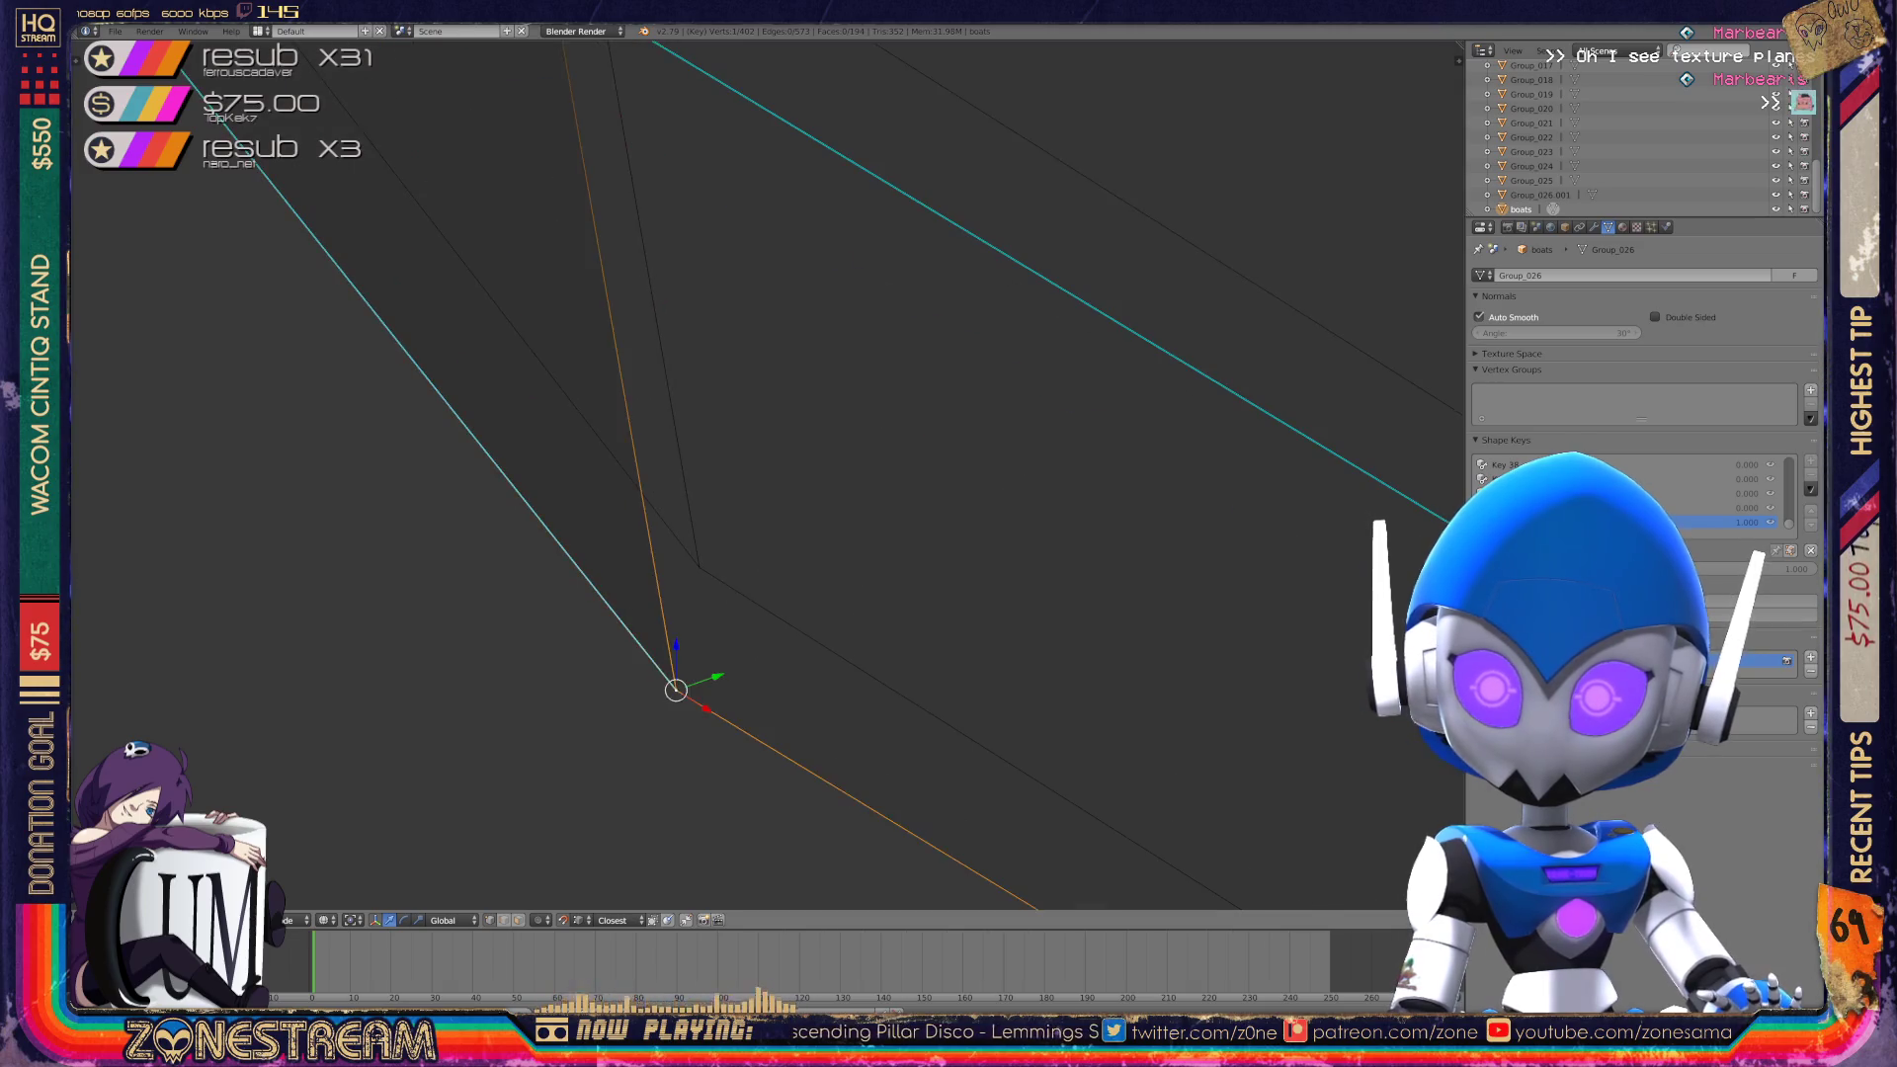
key(a)
right_click(675, 688)
mouse_move(675, 689)
middle_down()
mouse_move(734, 519)
mouse_move(662, 415)
mouse_move(672, 393)
mouse_move(698, 382)
mouse_move(881, 589)
middle_up()
Move another seam-corner vertex up and slightly right, then zoom out to the whole boat.
shift+right_click(657, 399)
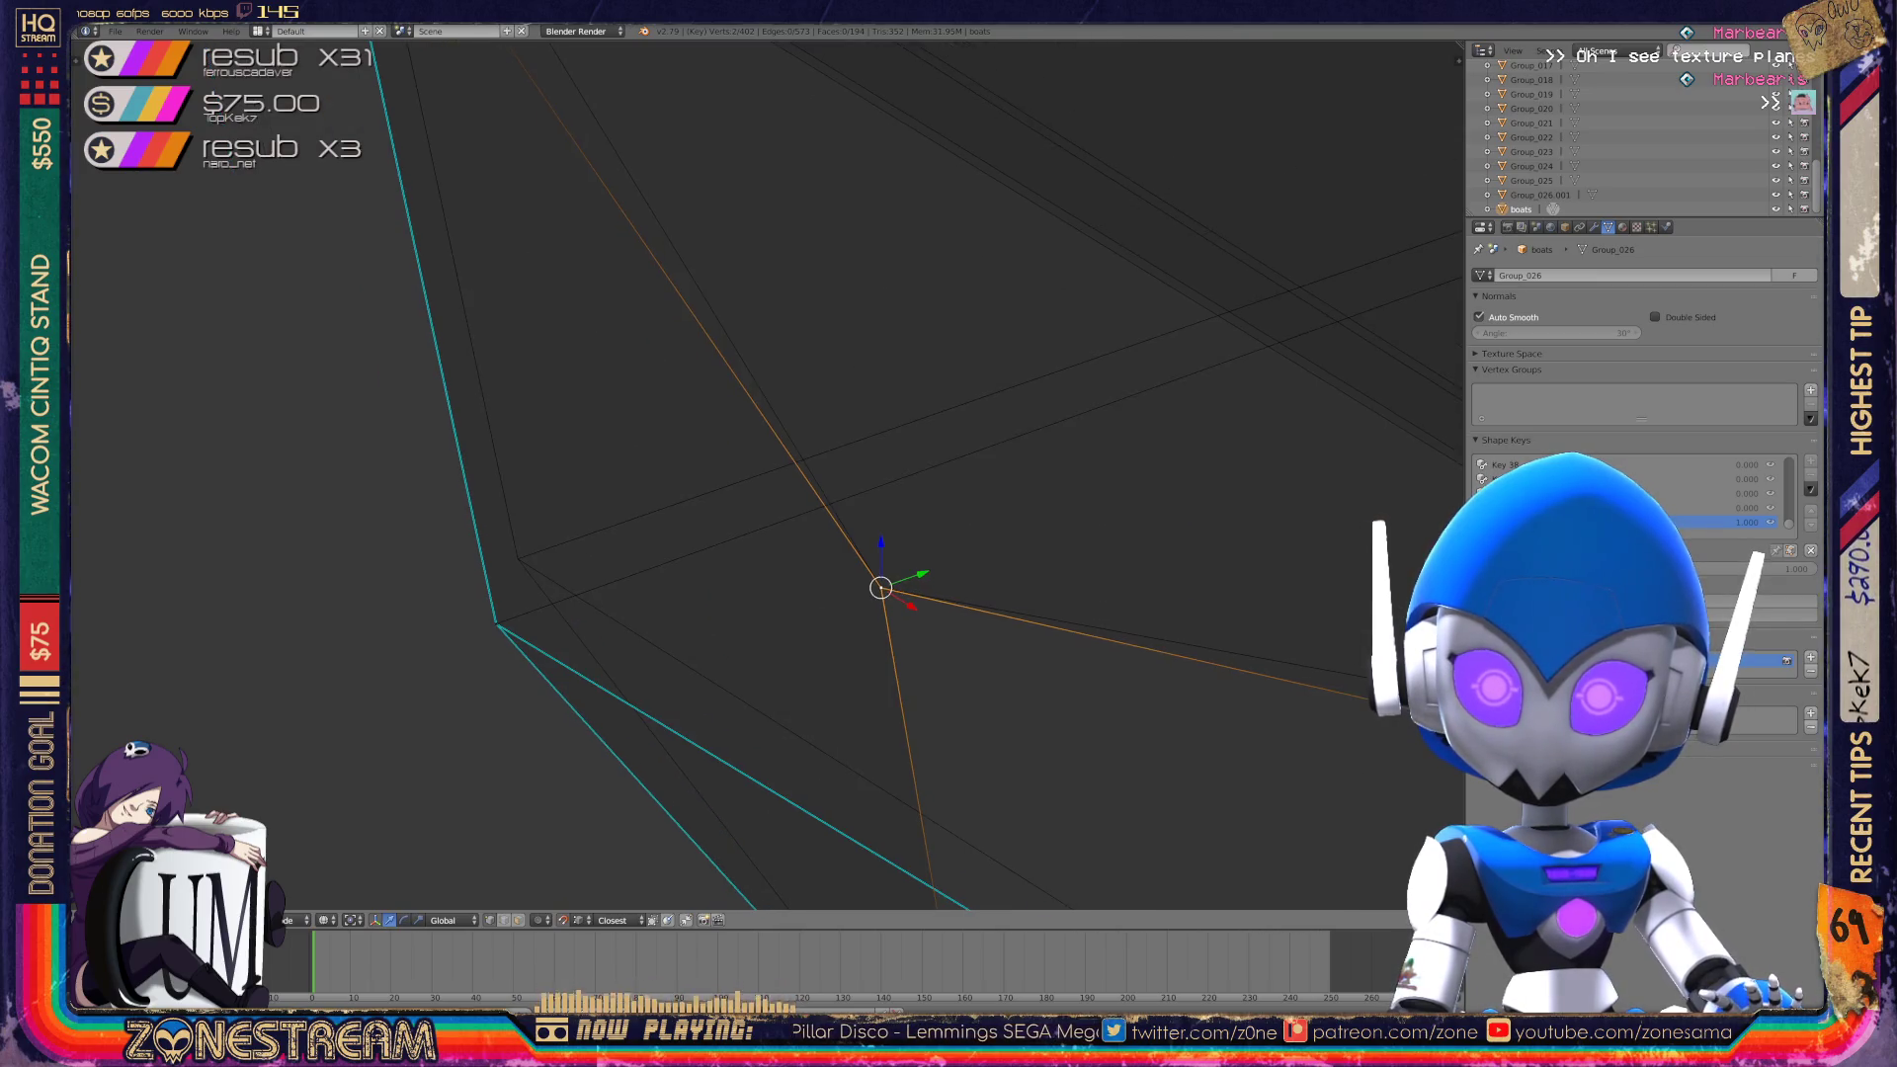
key(a)
right_click(496, 622)
mouse_move(496, 622)
middle_down()
mouse_move(517, 555)
mouse_move(667, 509)
mouse_move(692, 751)
middle_up()
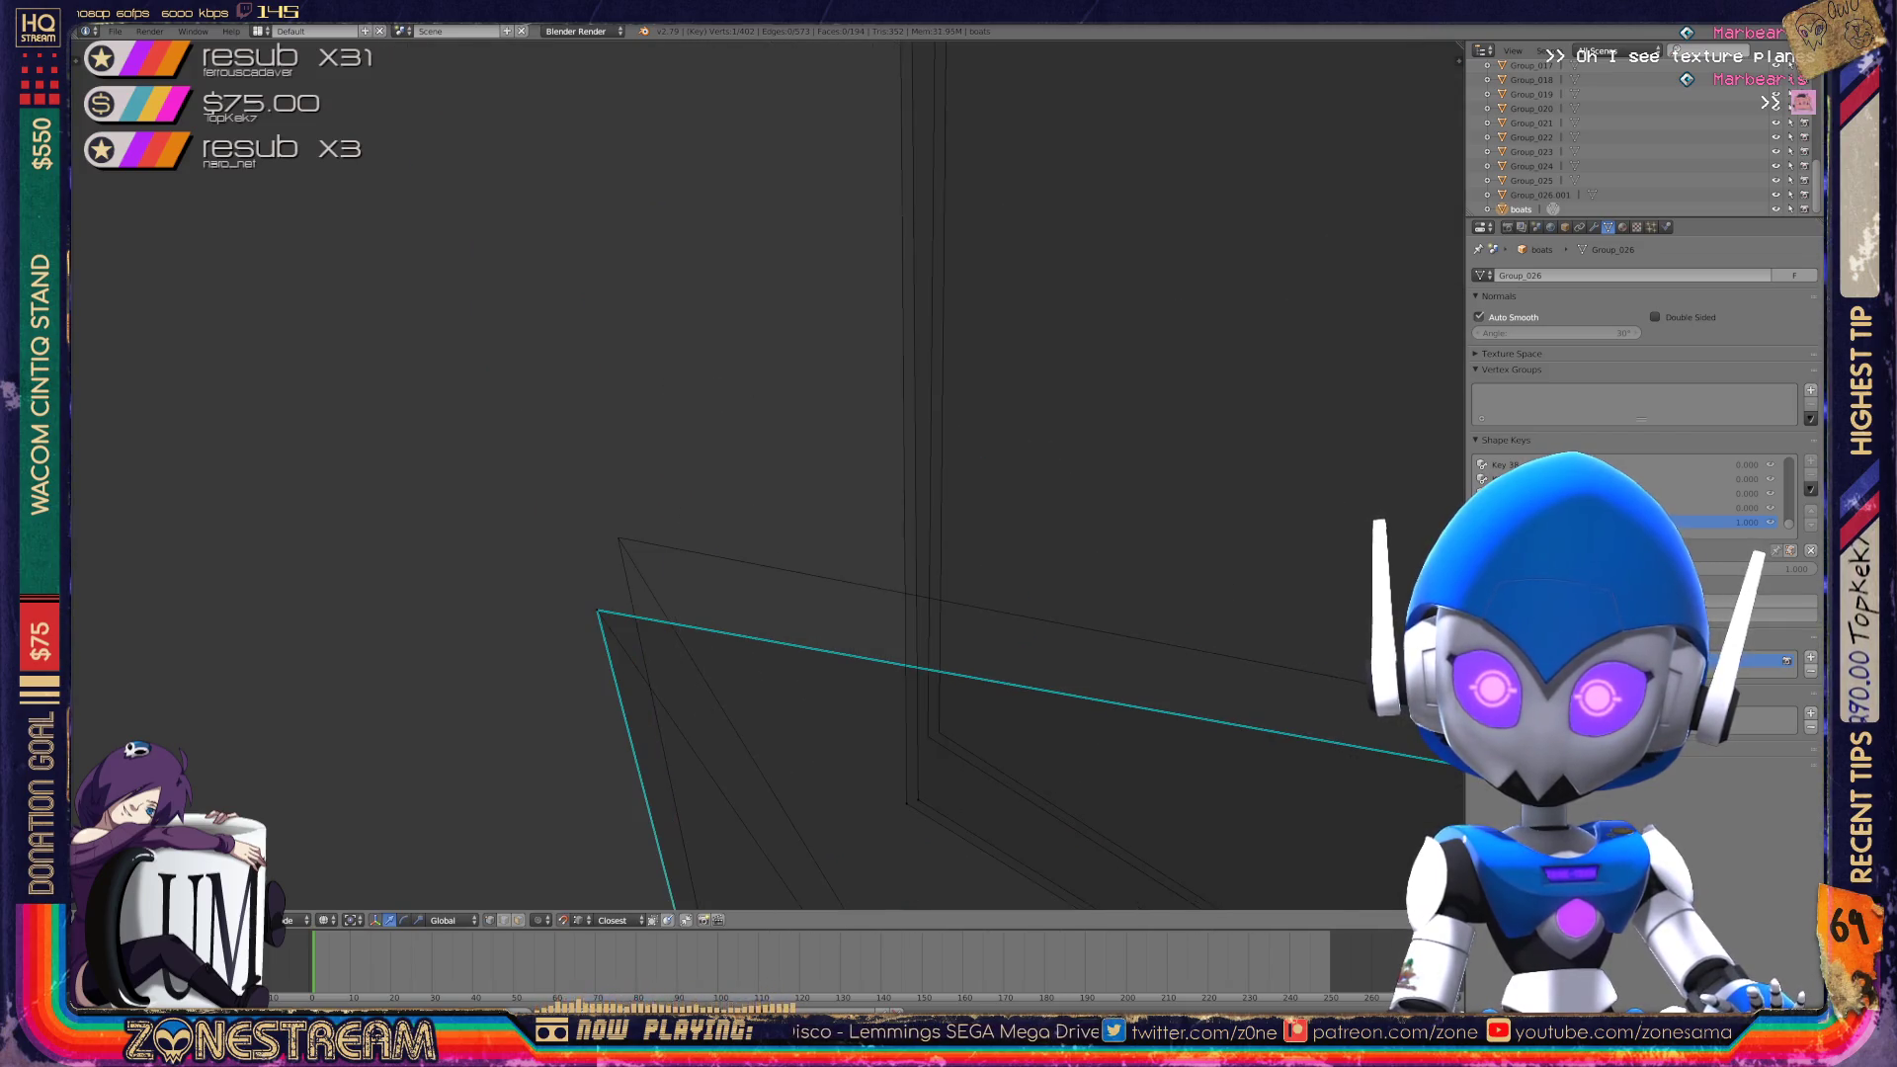
right_click(597, 611)
drag(597, 610, 618, 537)
mouse_move(1265, 638)
middle_down()
mouse_move(1109, 564)
mouse_move(805, 475)
middle_up()
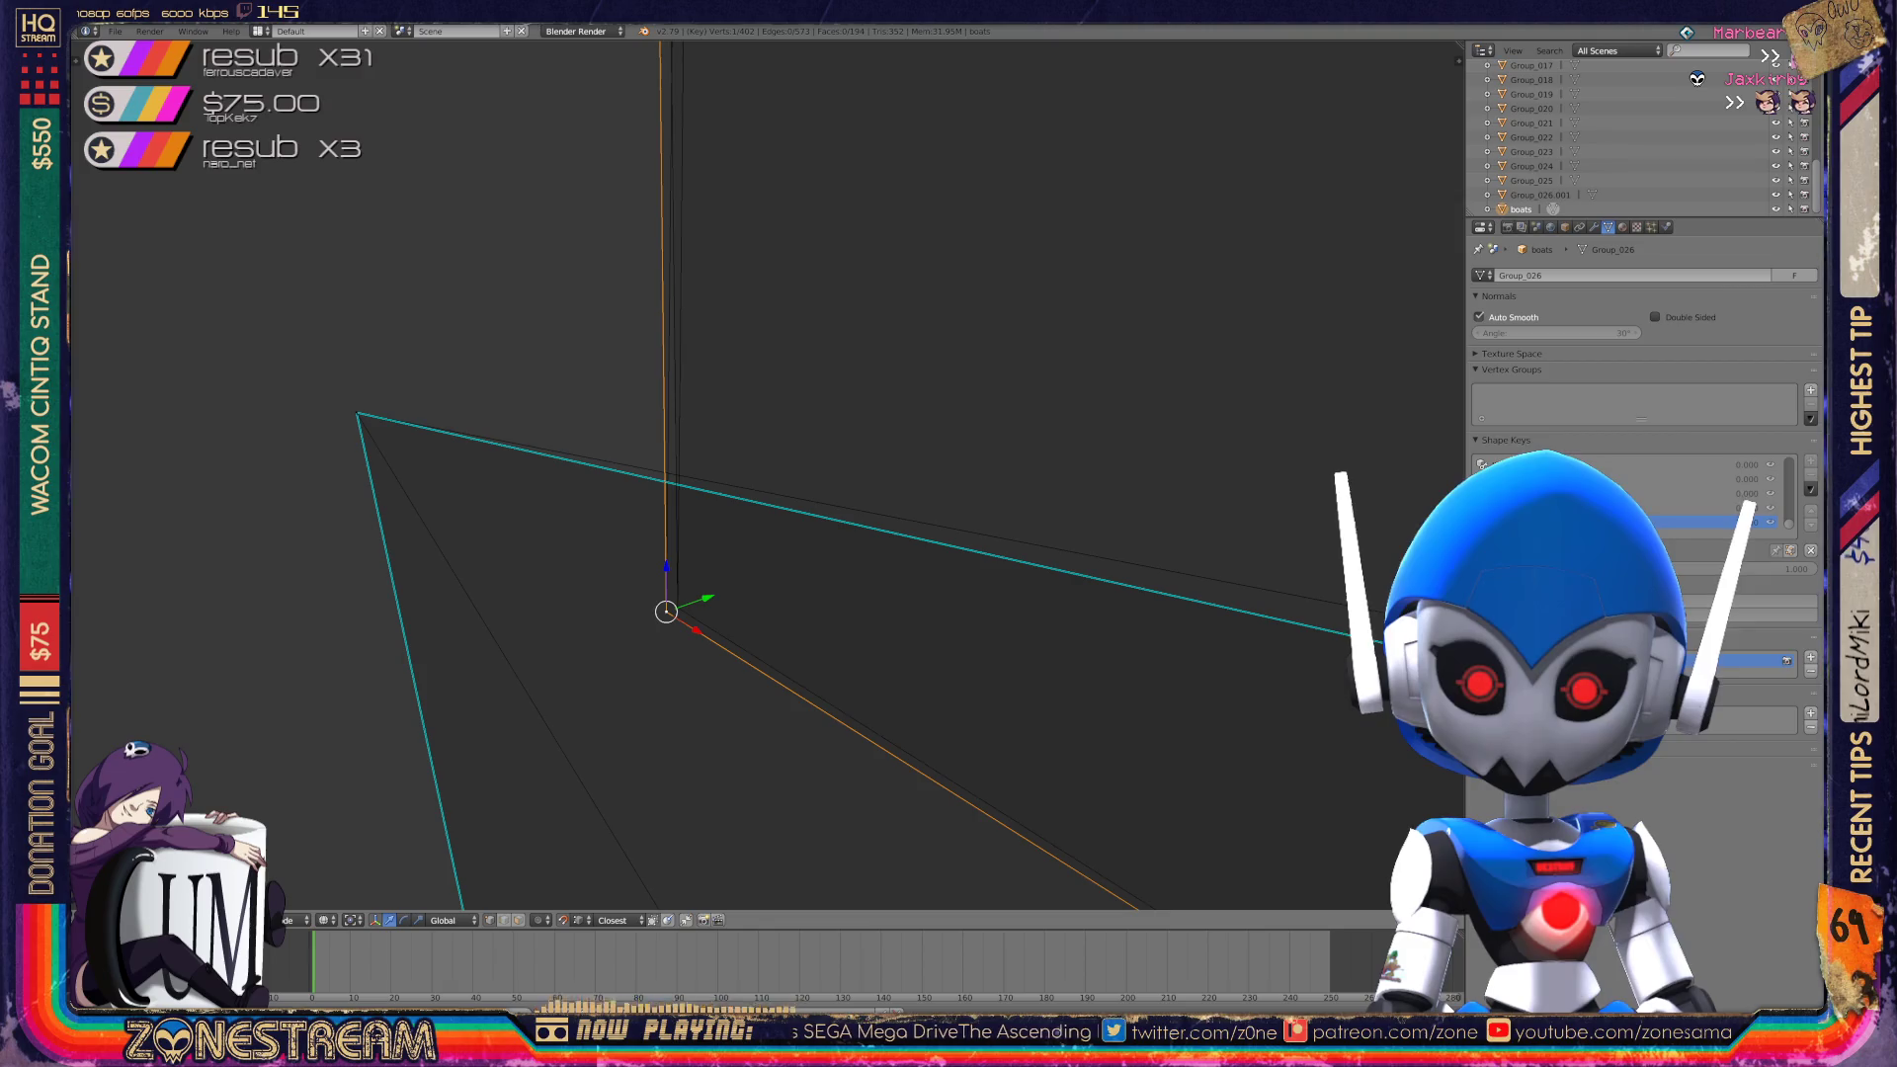
scroll(765, 474, down, 5)
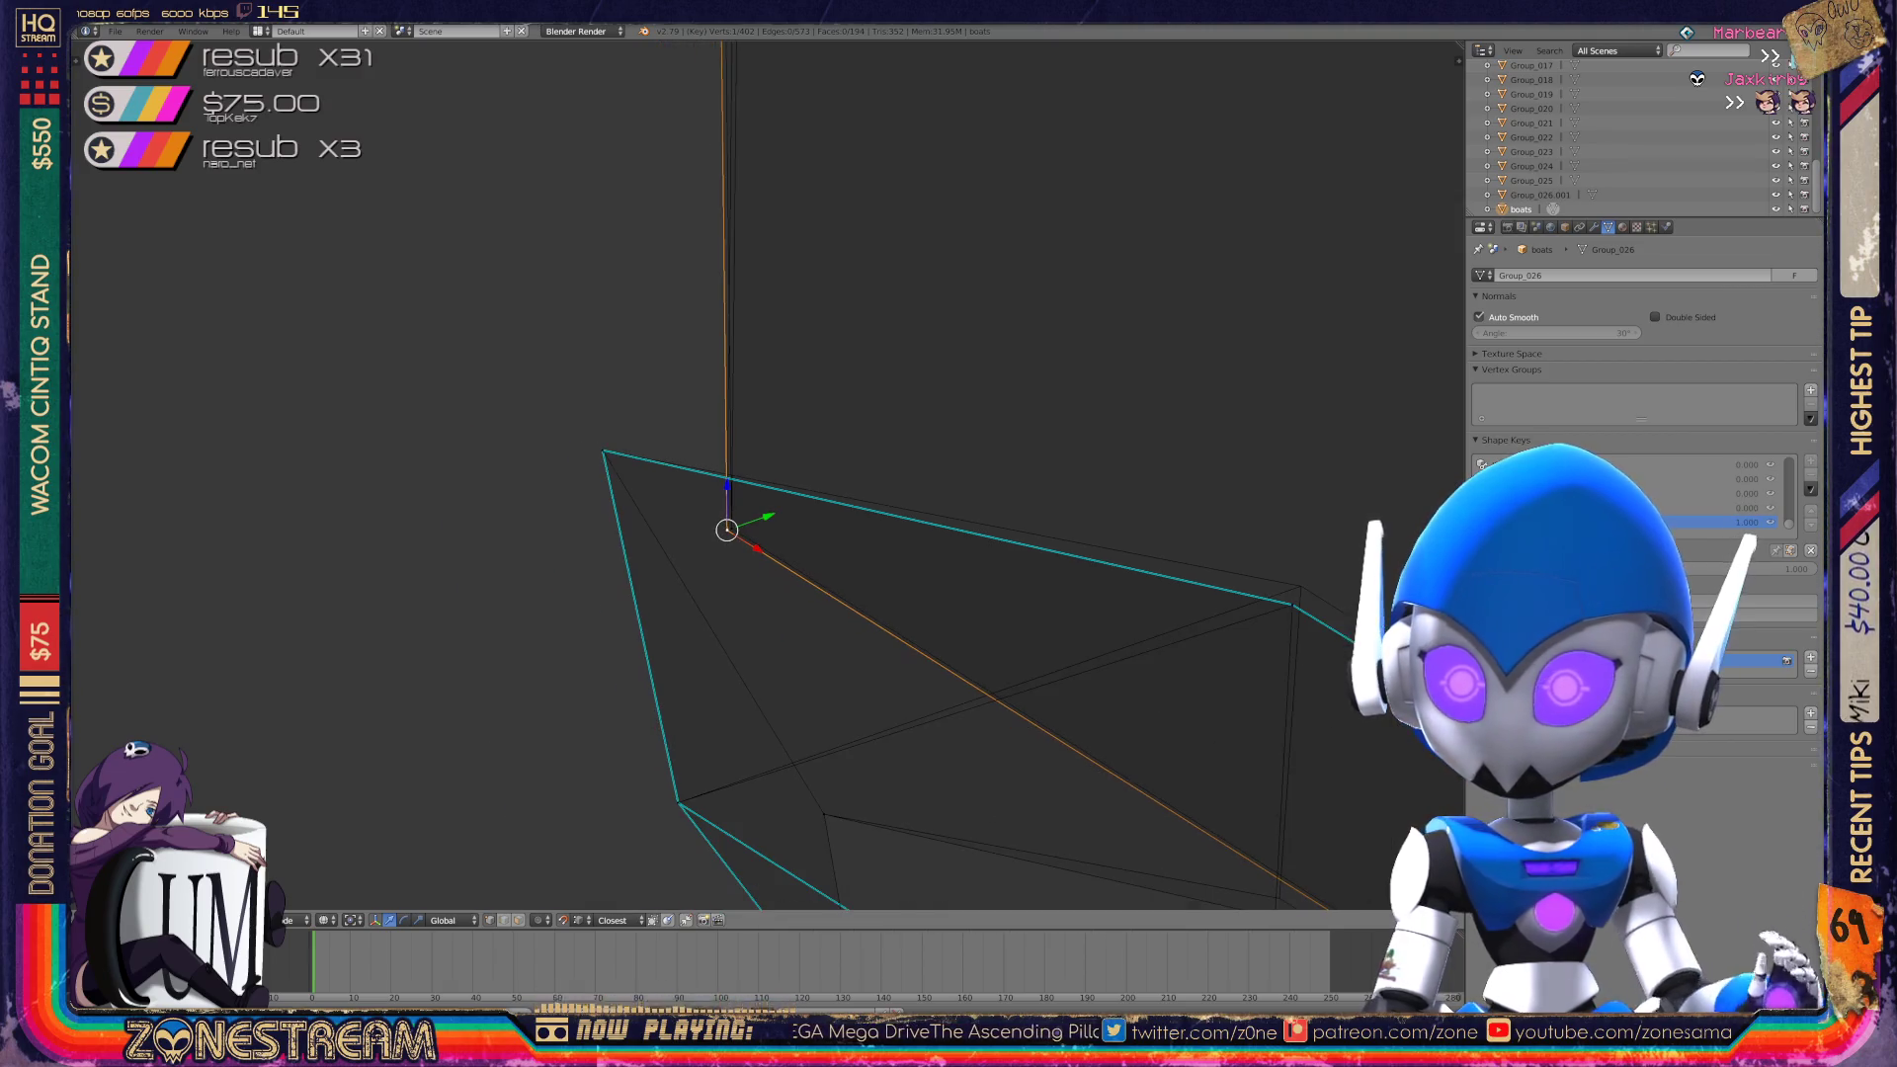
middle_drag(766, 474, 889, 474)
scroll(766, 475, down, 6)
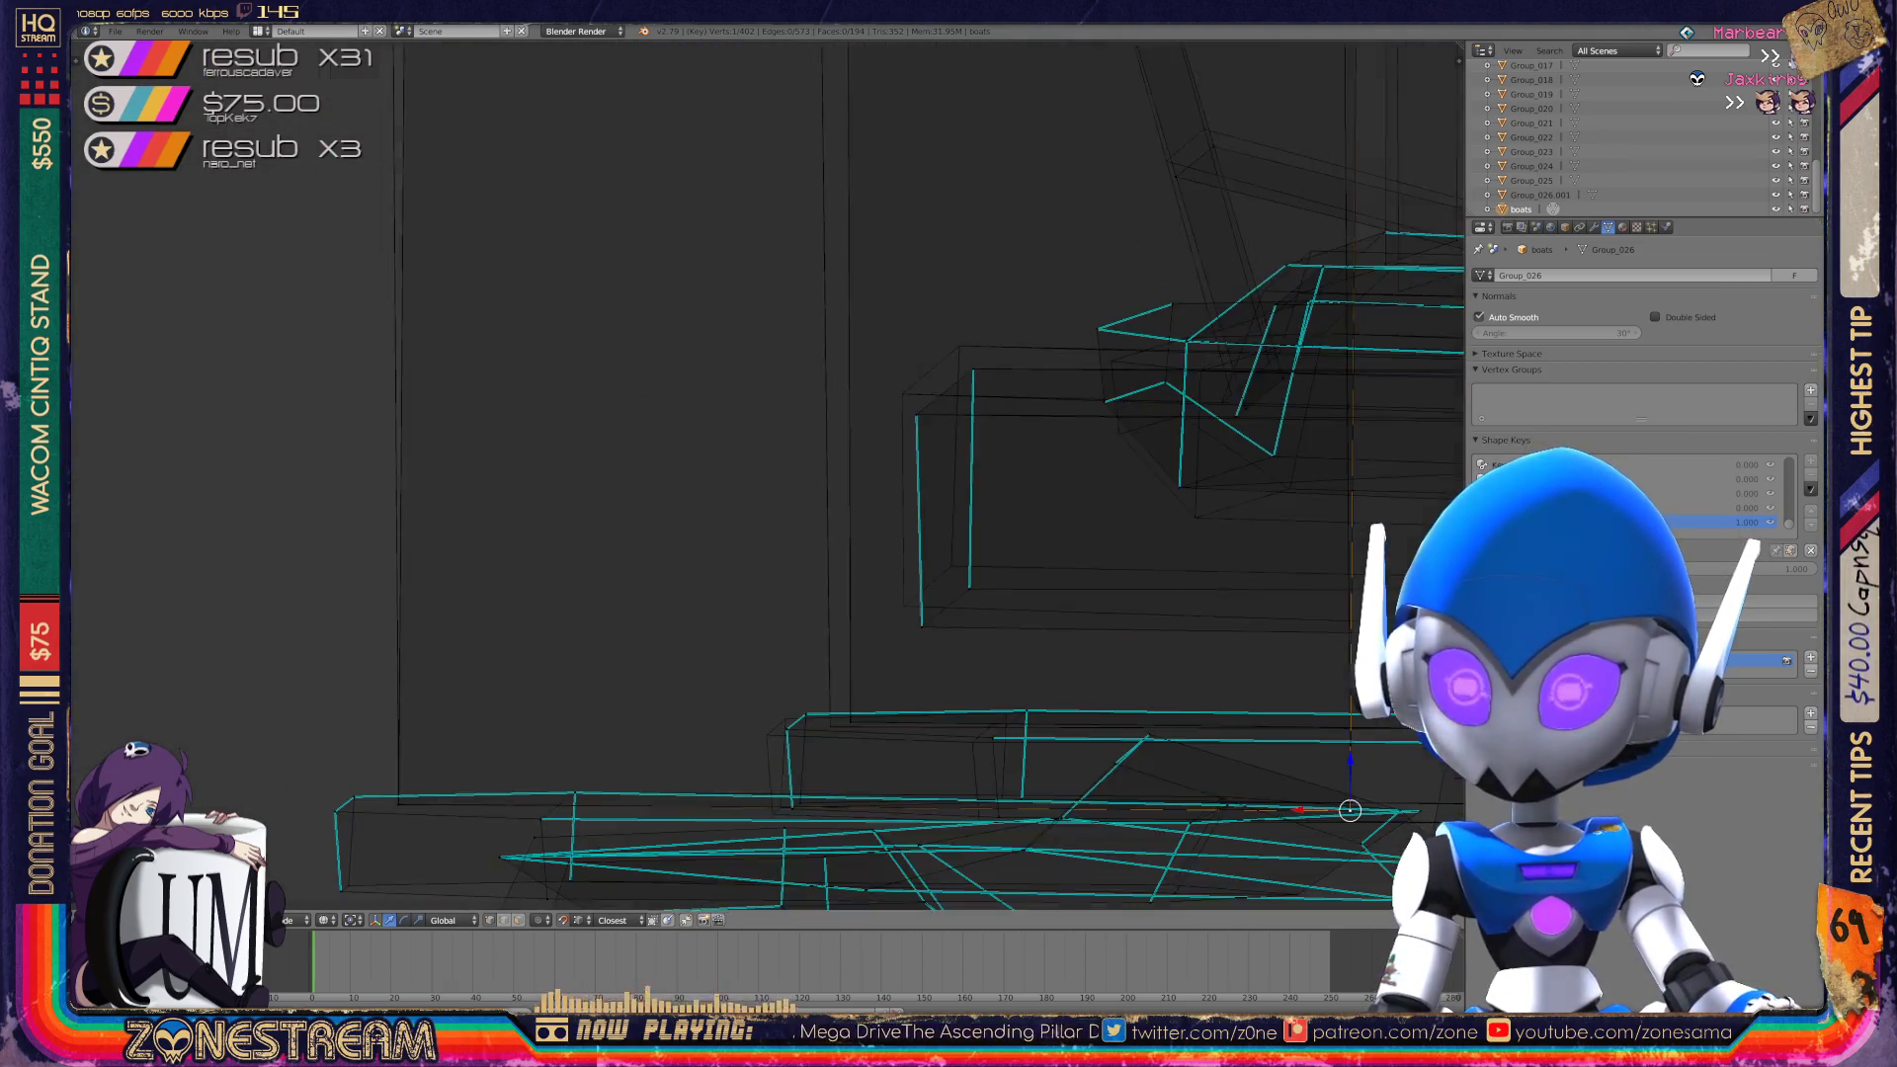
Raise the hull's upper-edge, top-right corner and bottom vertices slightly.
mouse_move(766, 474)
middle_down()
mouse_move(870, 435)
mouse_move(791, 465)
mouse_move(820, 455)
middle_up()
scroll(766, 475, up, 6)
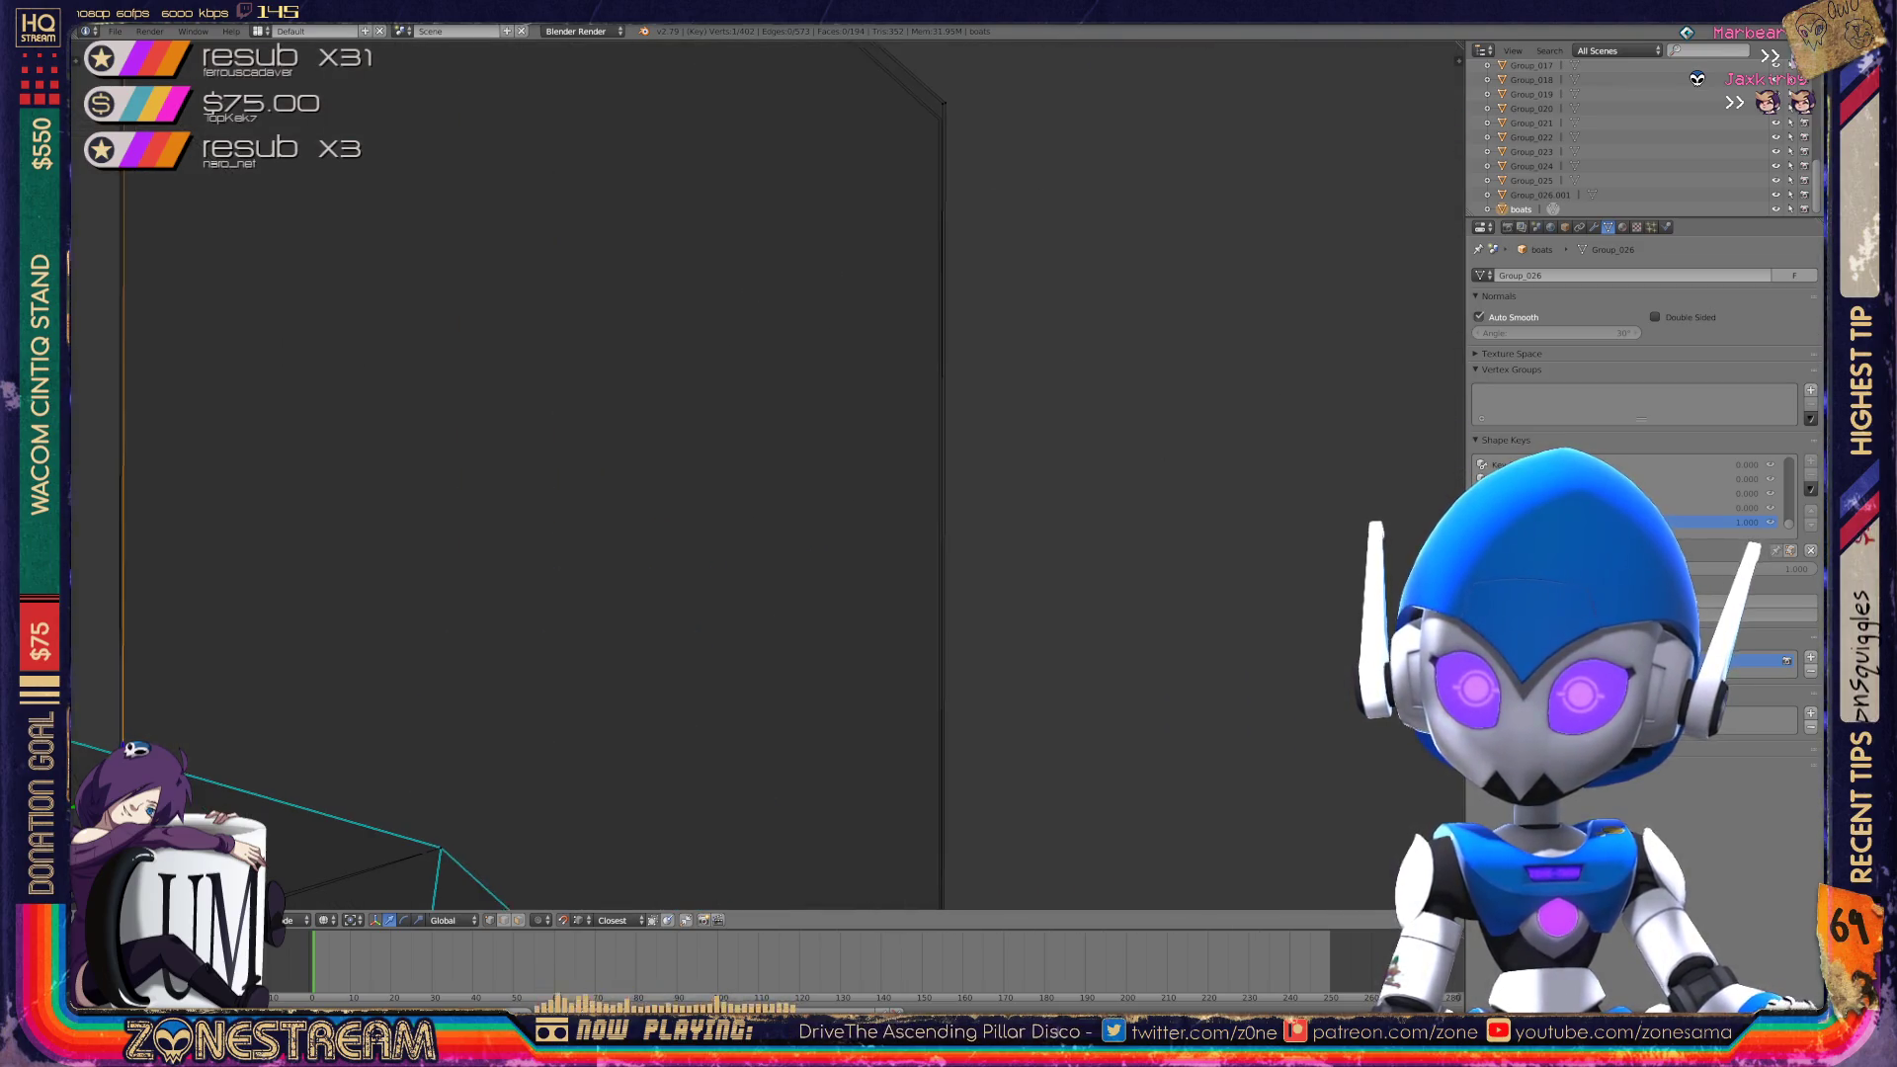
right_click(617, 514)
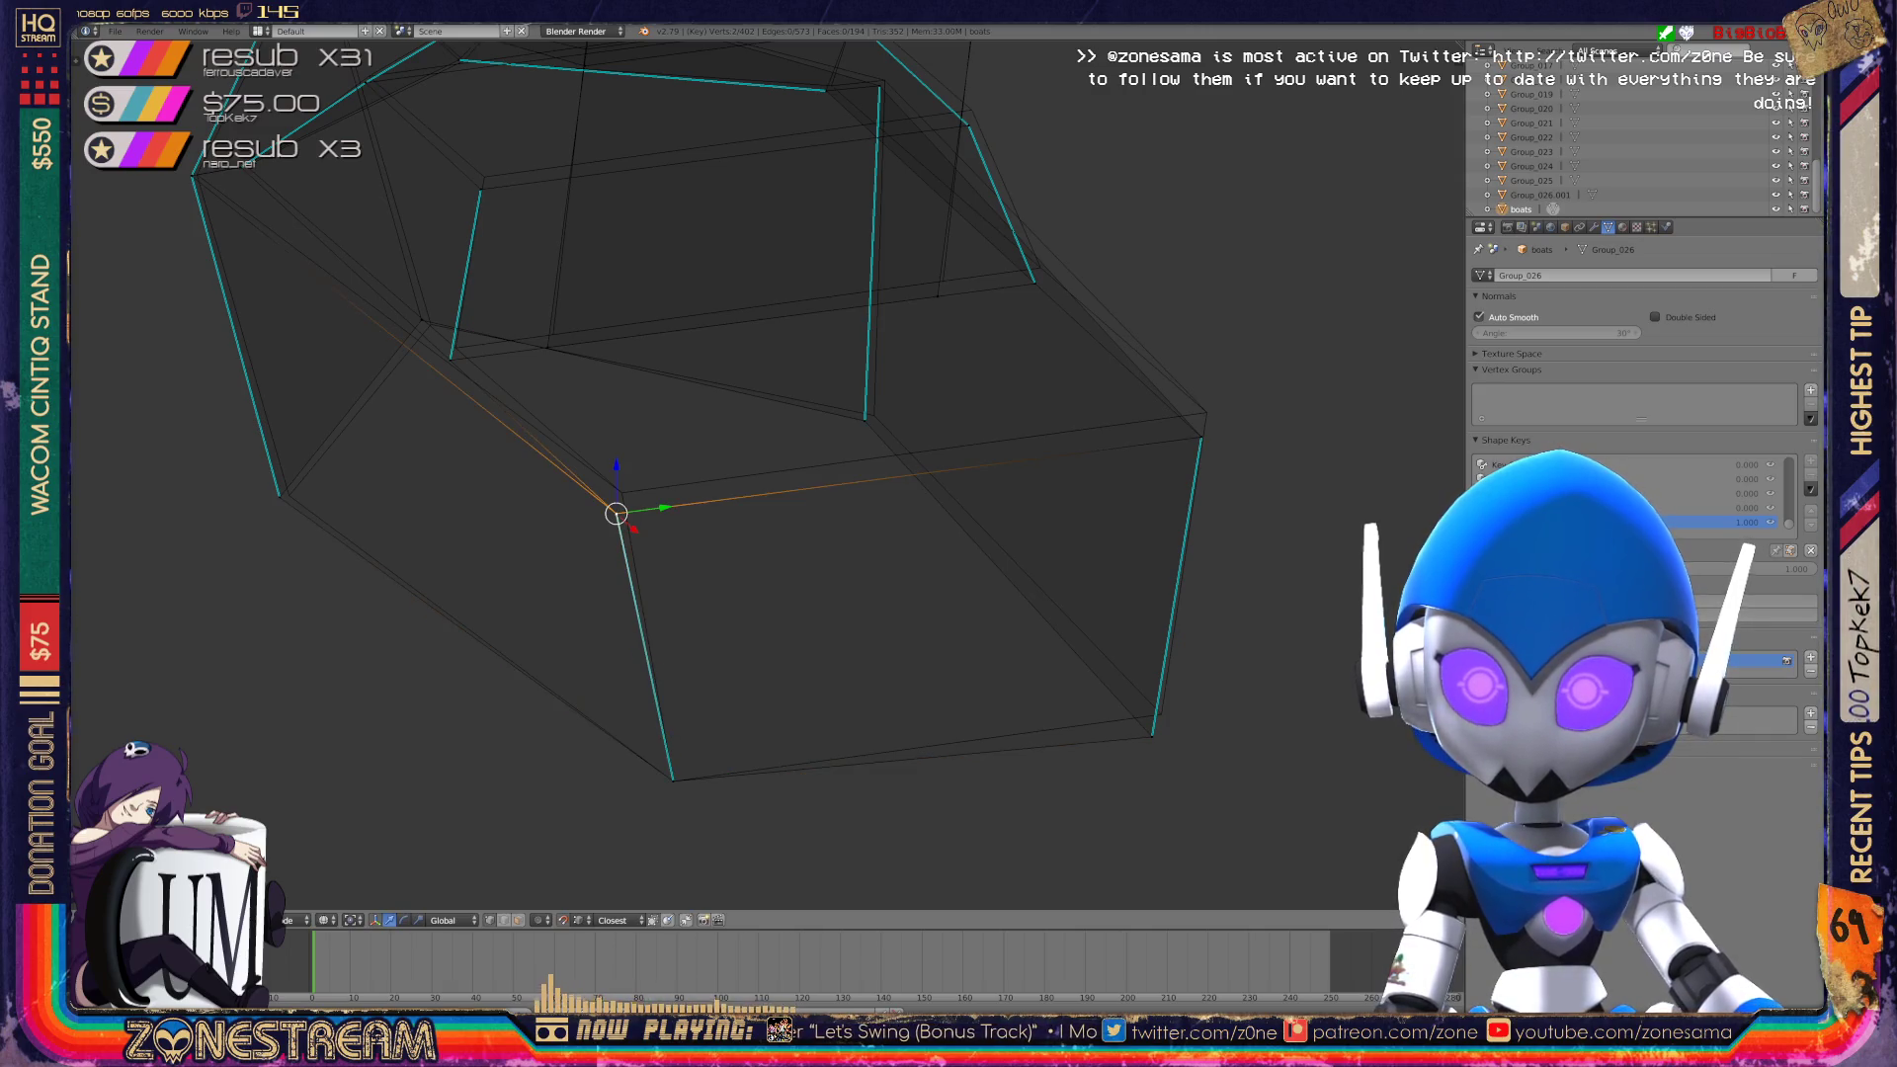
drag(616, 514, 622, 492)
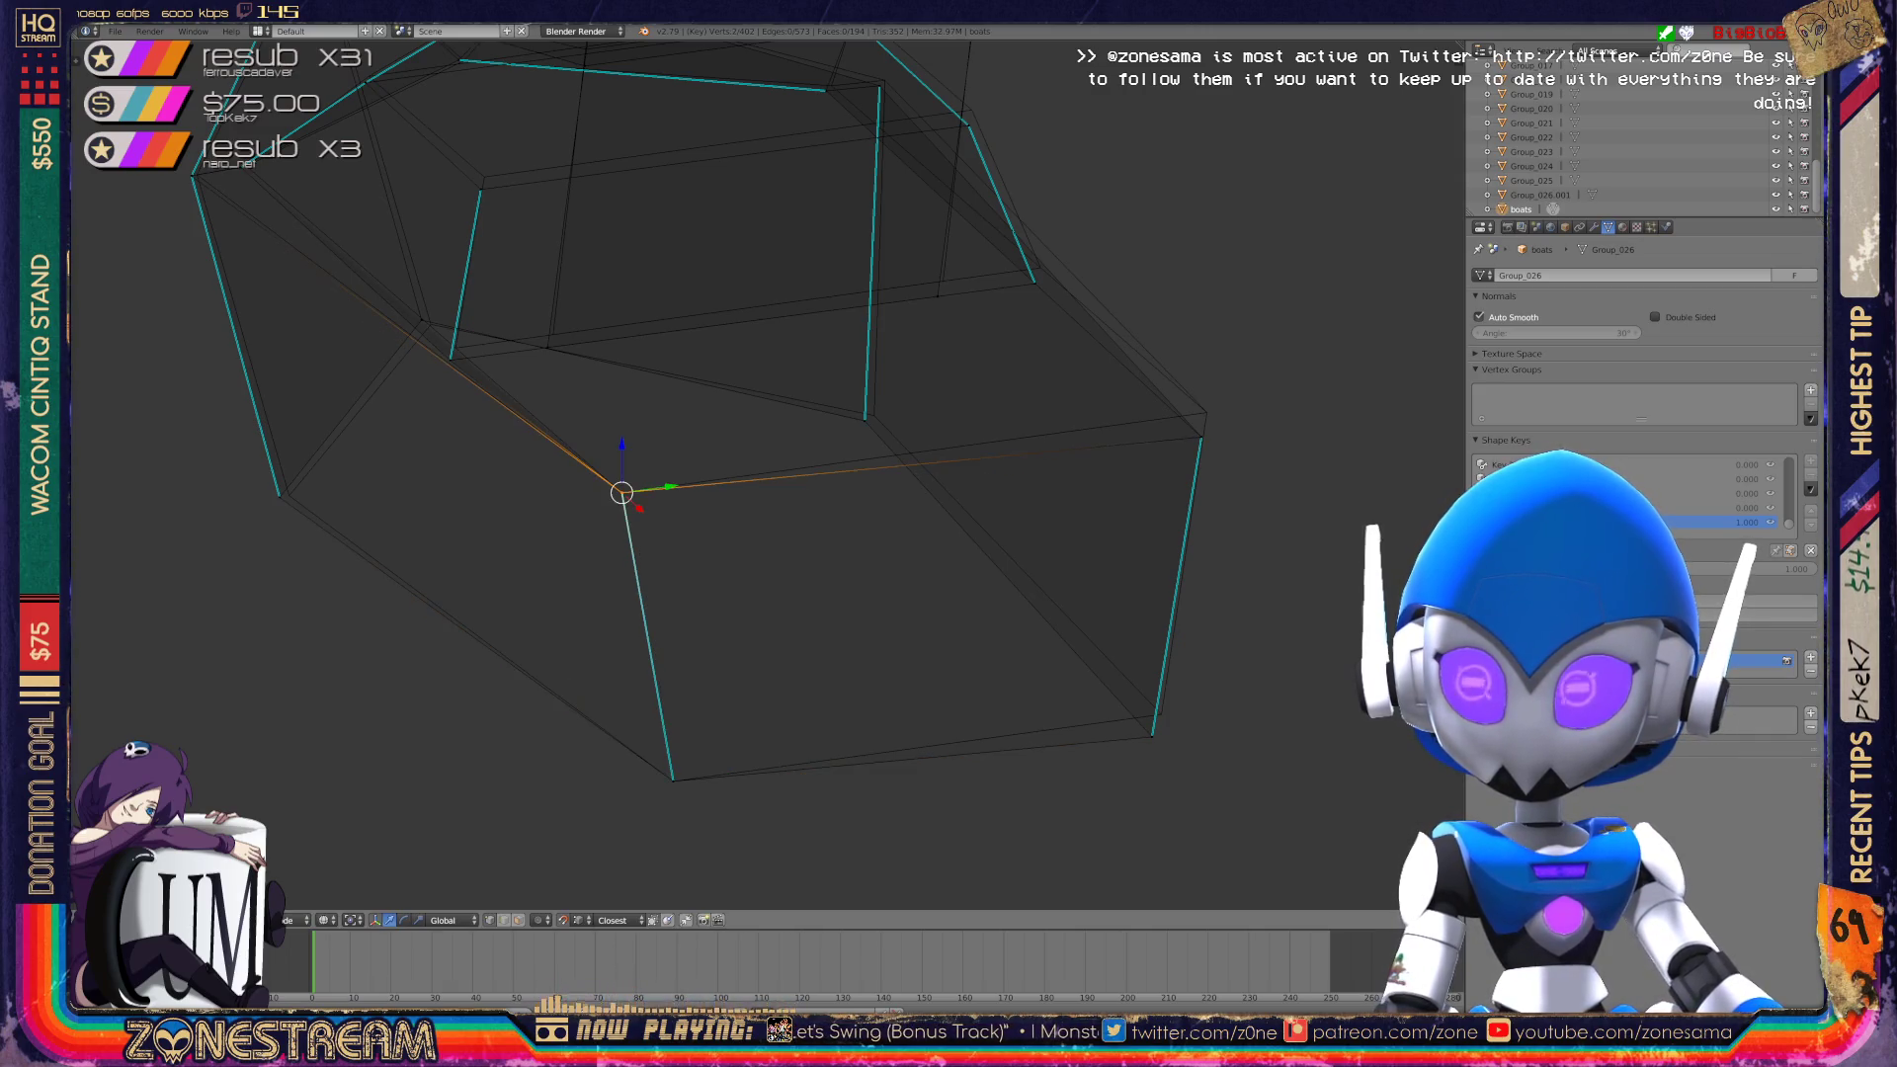
right_click(1200, 437)
drag(1201, 437, 1206, 413)
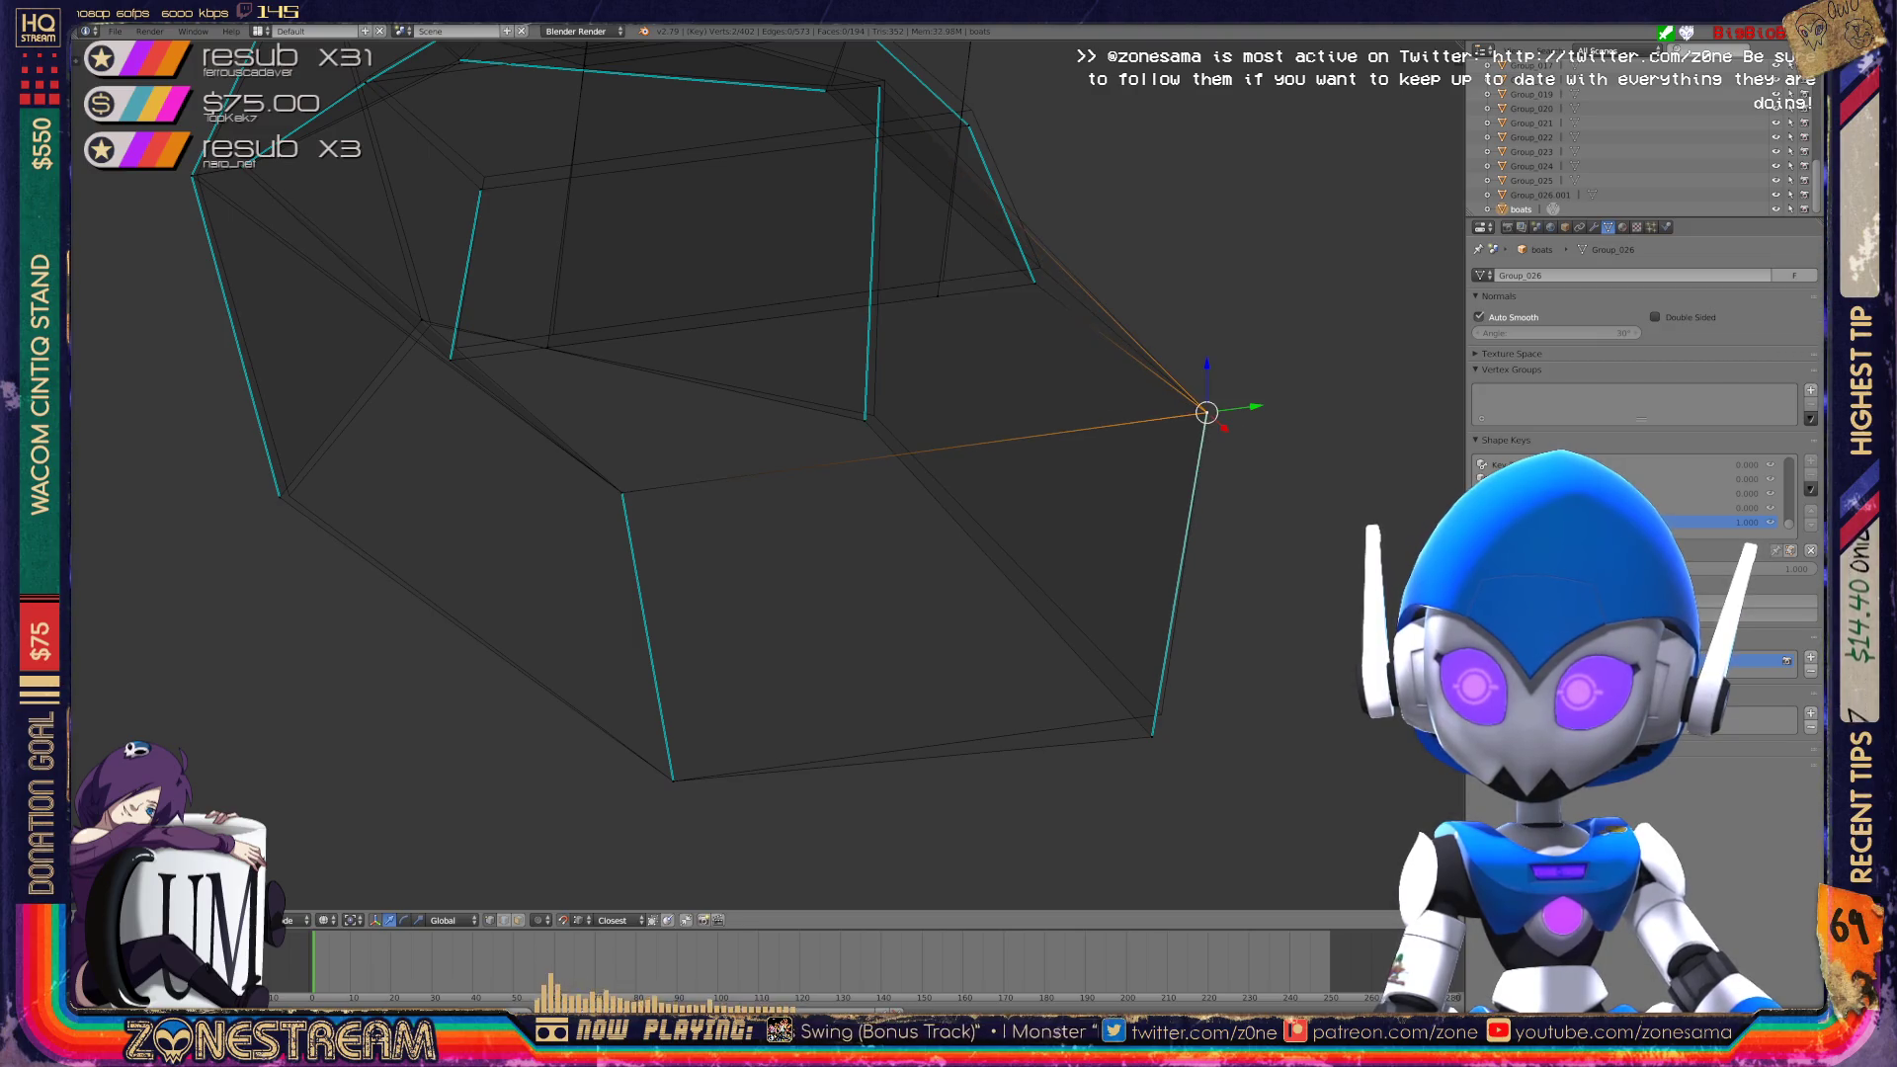
right_click(1152, 736)
drag(1153, 736, 1161, 713)
Raise the upper-right corner vertex and the lower vertex beside it.
middle_drag(1161, 711, 1037, 593)
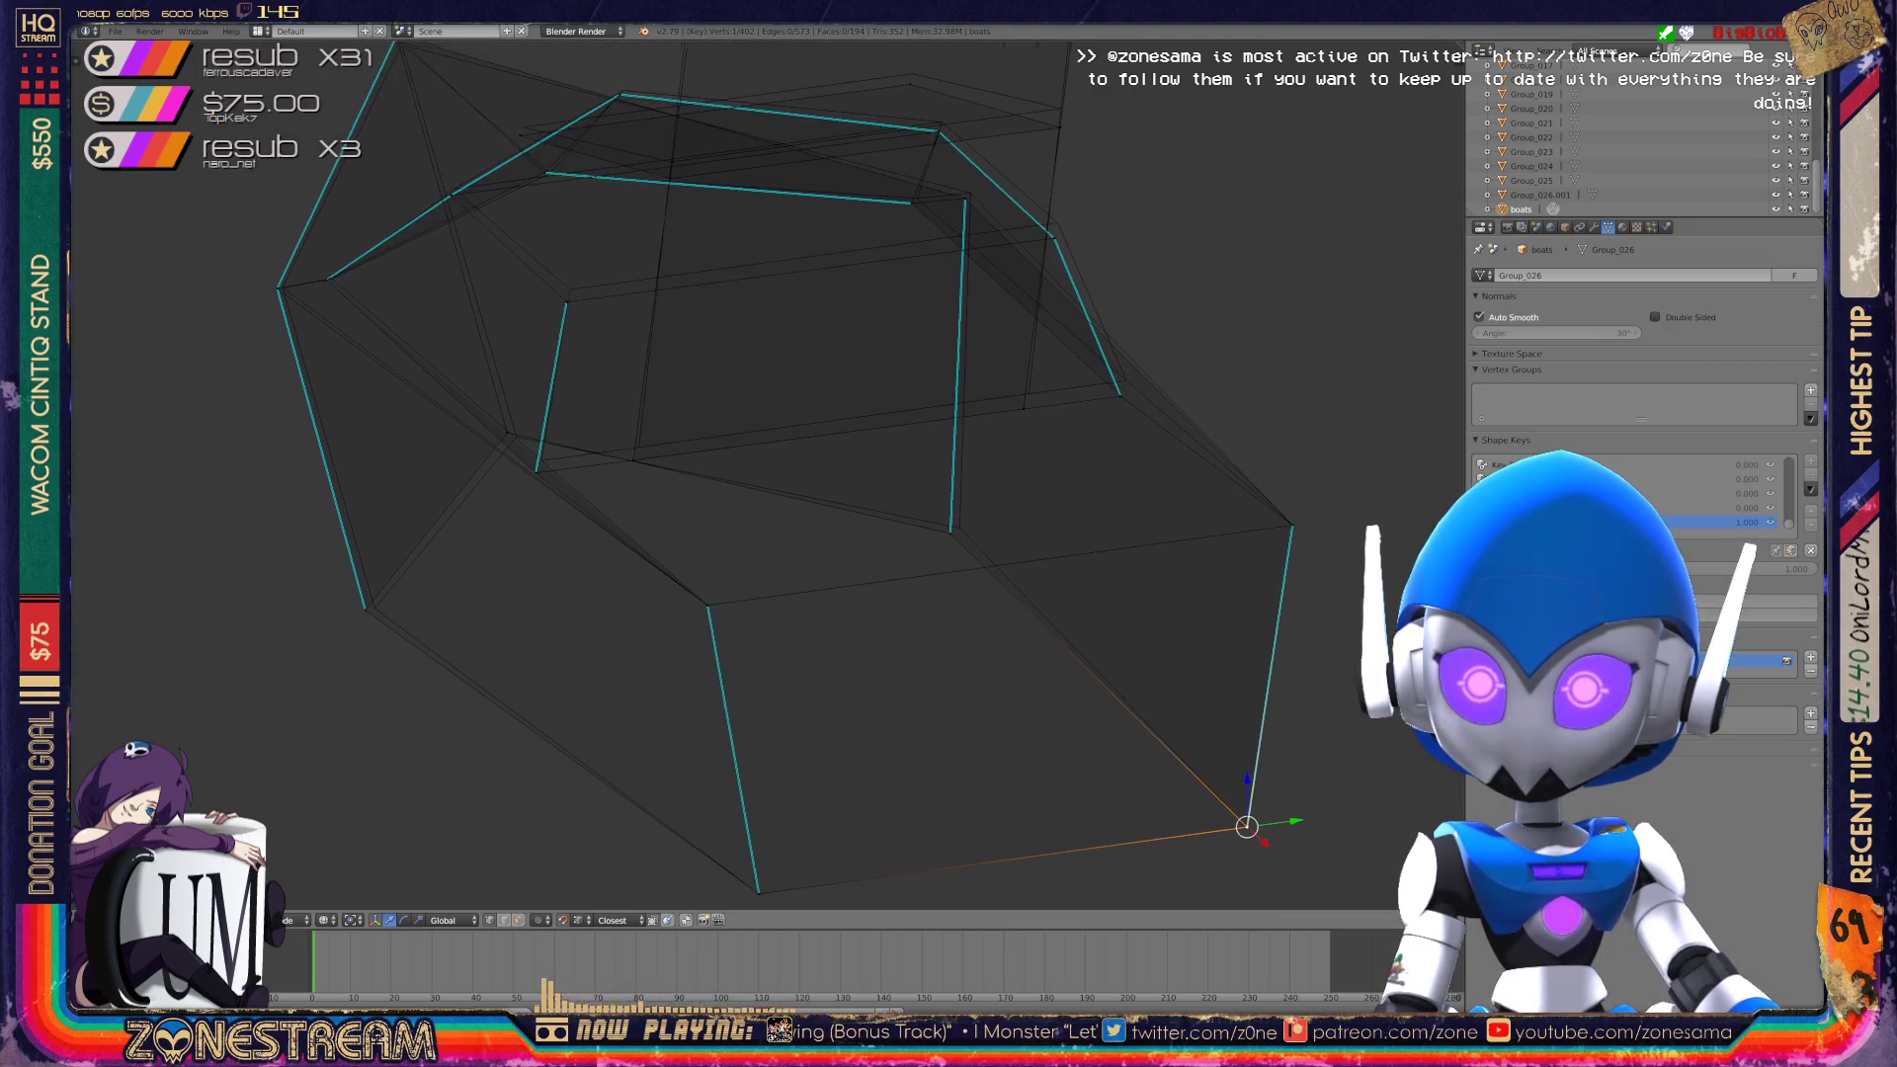
right_click(951, 533)
right_click(954, 530)
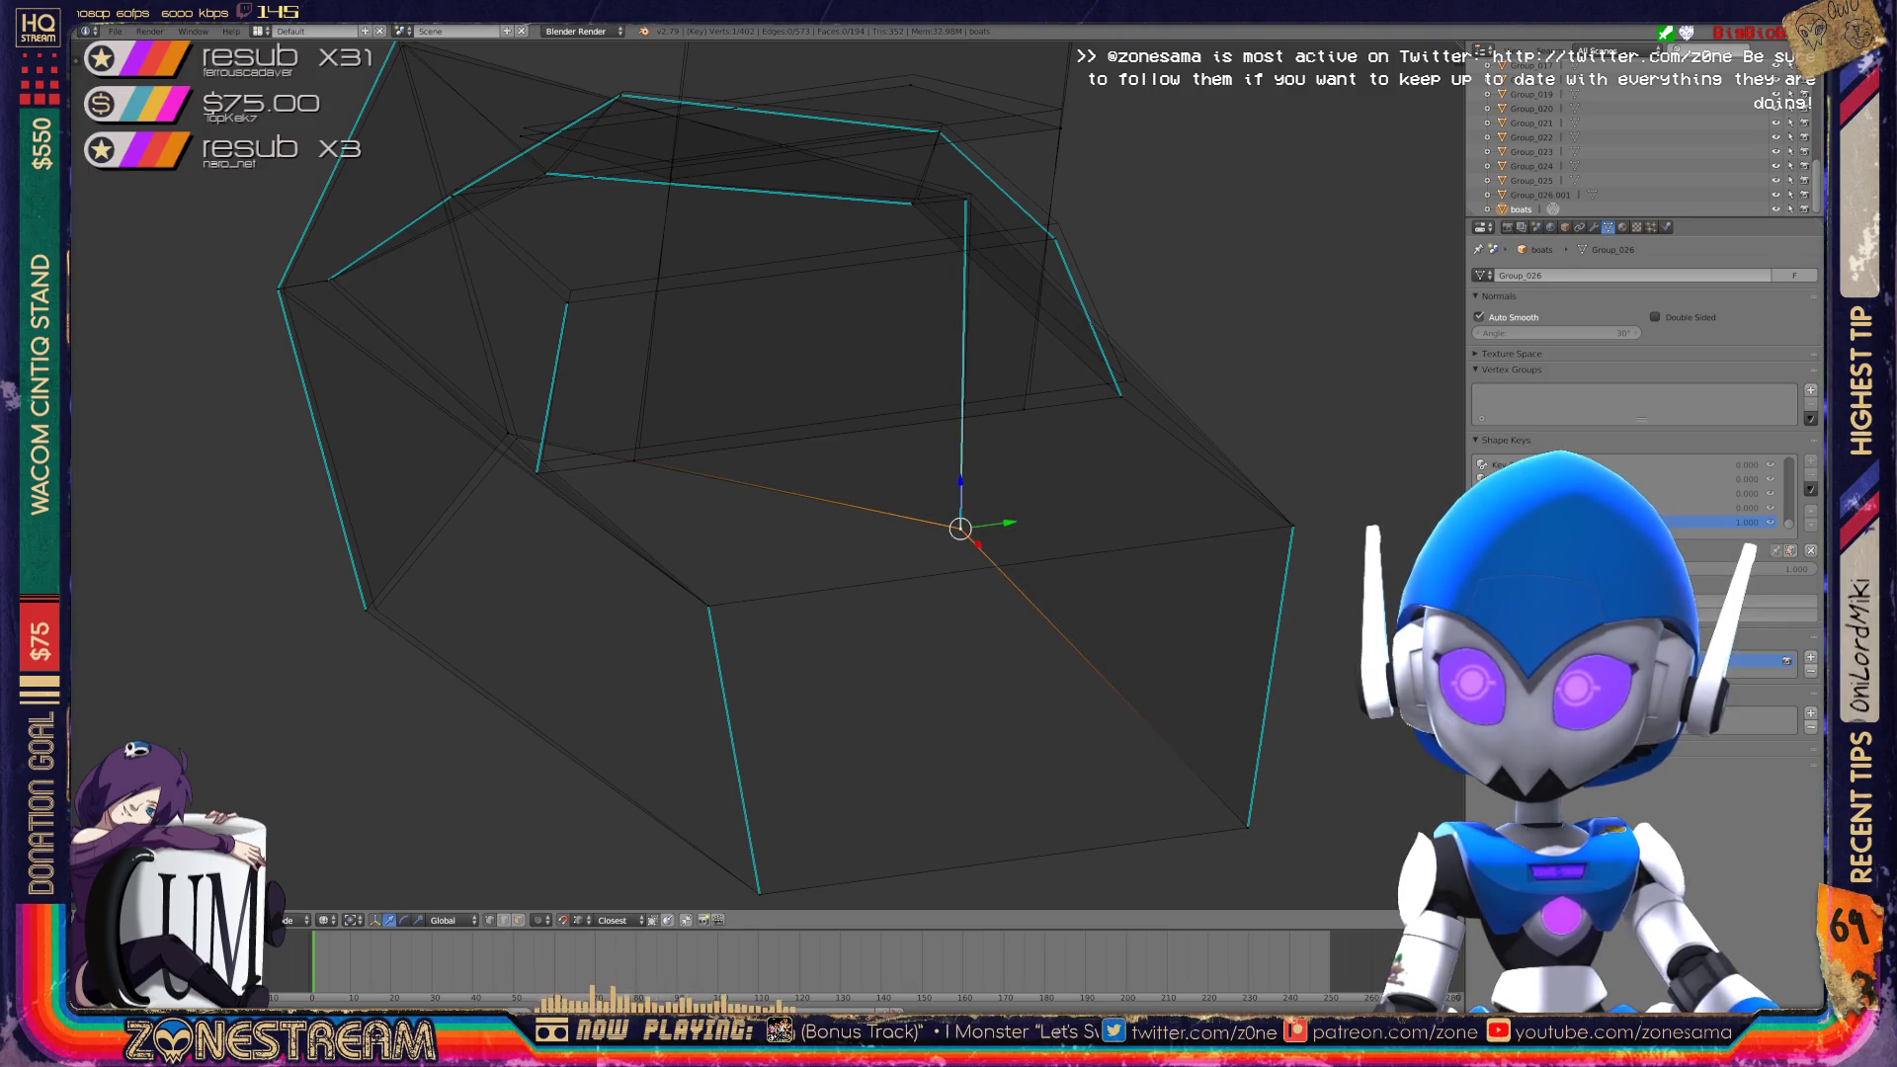
right_click(1121, 397)
key(g)
click(1127, 379)
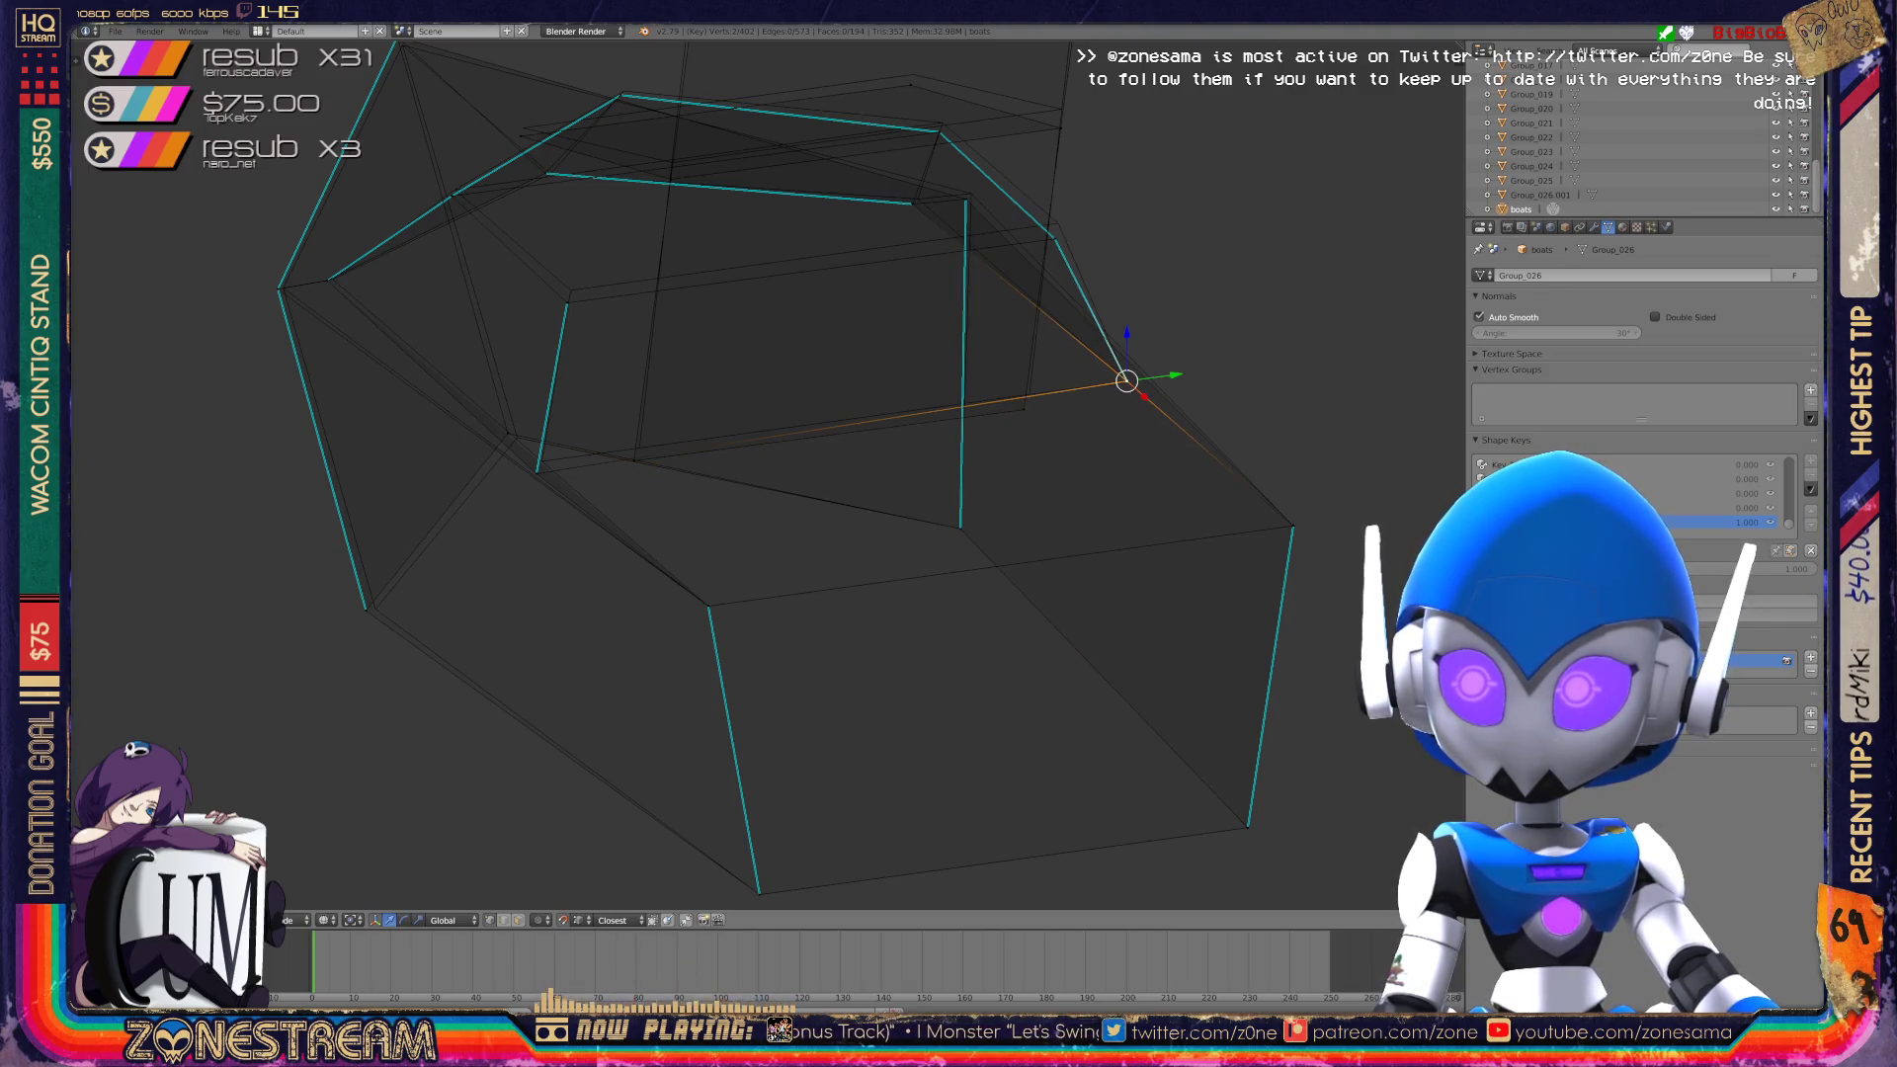
right_click(1025, 408)
key(g)
click(1028, 395)
Try selecting vertices on the hull's left side, undo, and clear the selection.
right_click(635, 457)
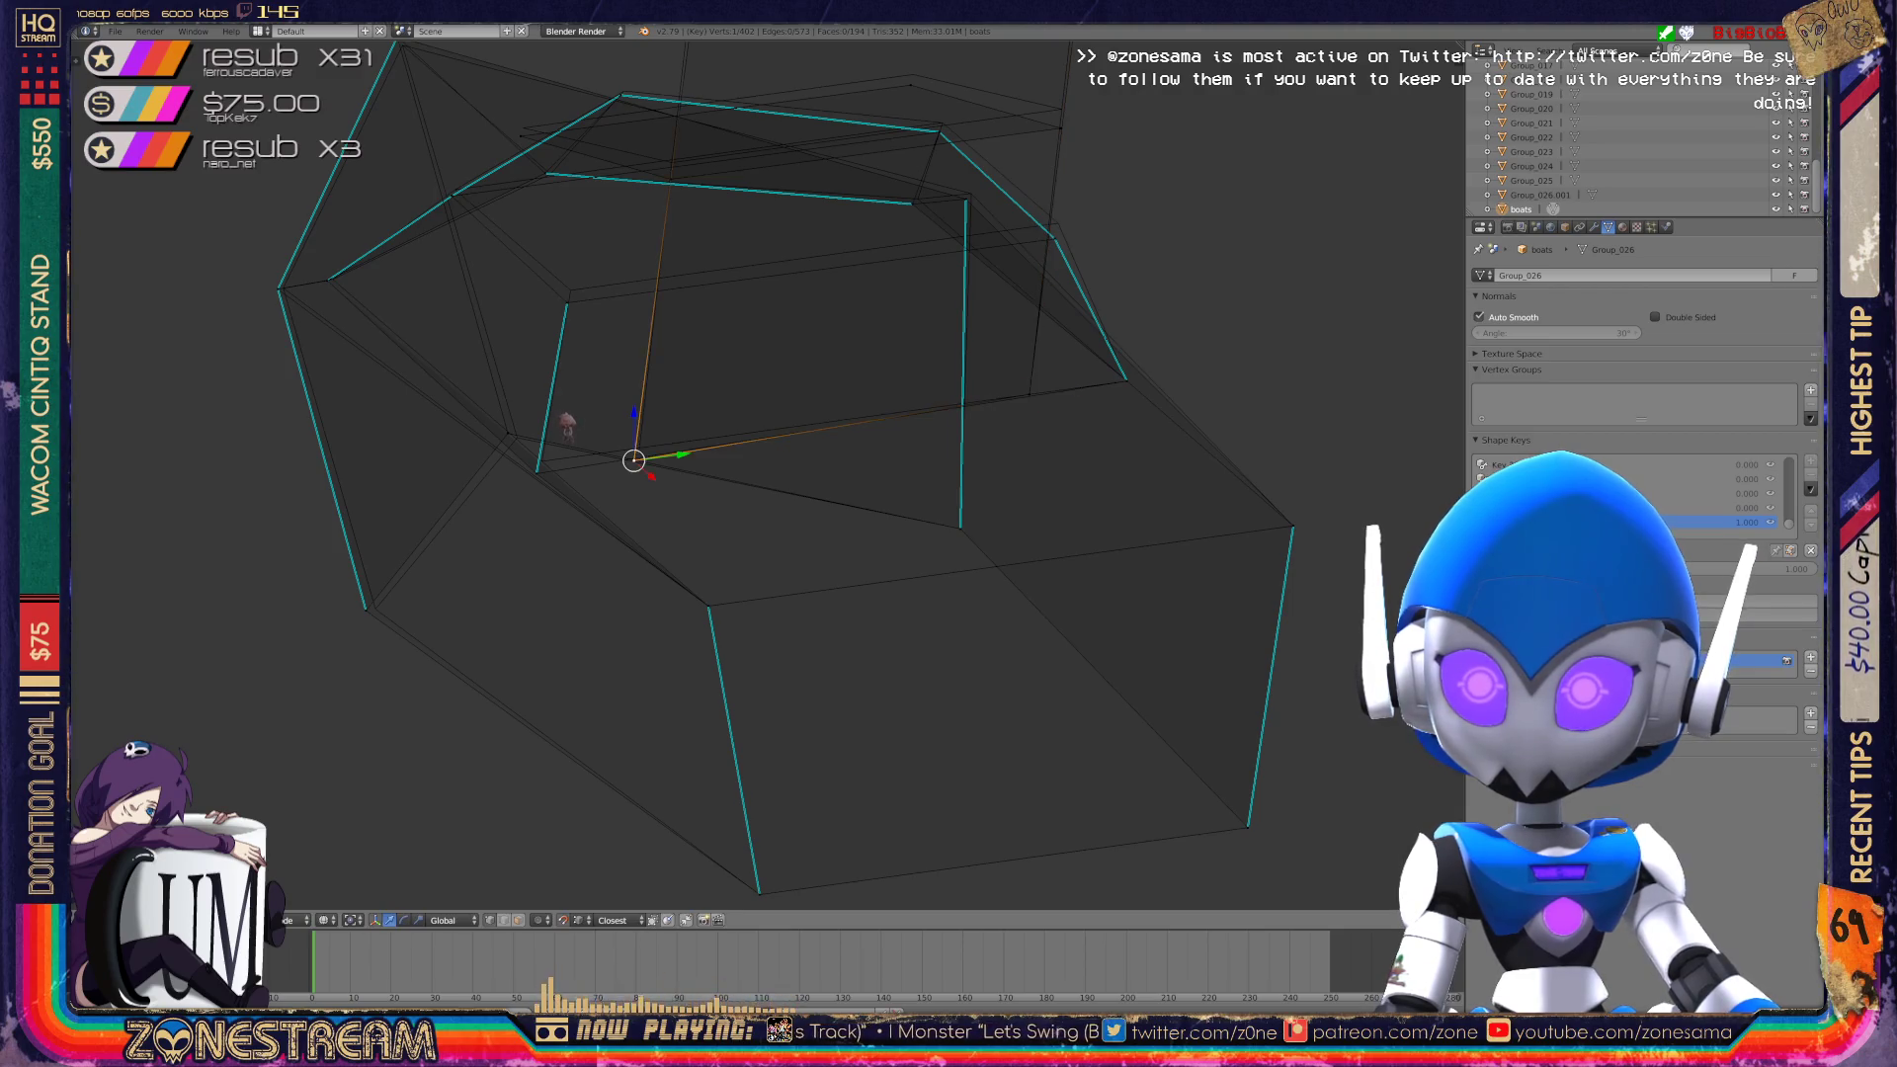
right_click(537, 473)
shift+right_click(566, 440)
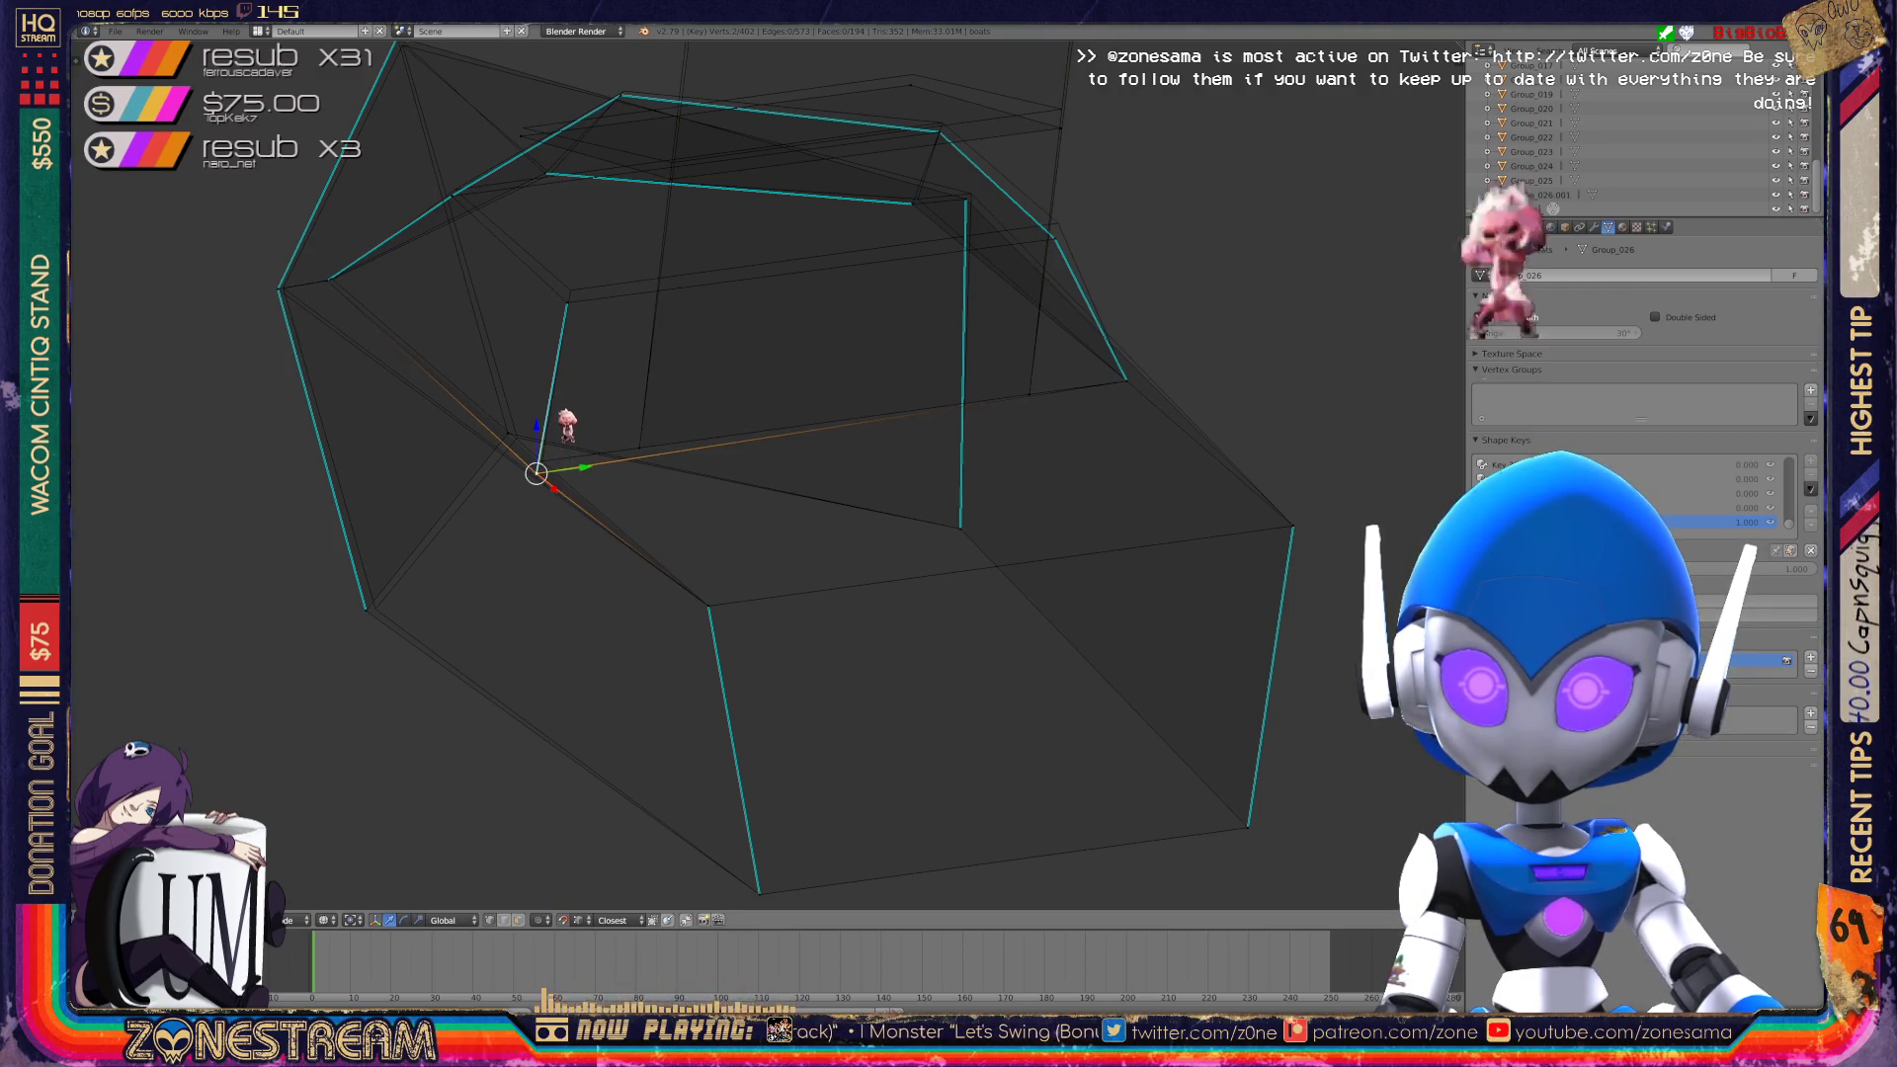
key(ctrl+z)
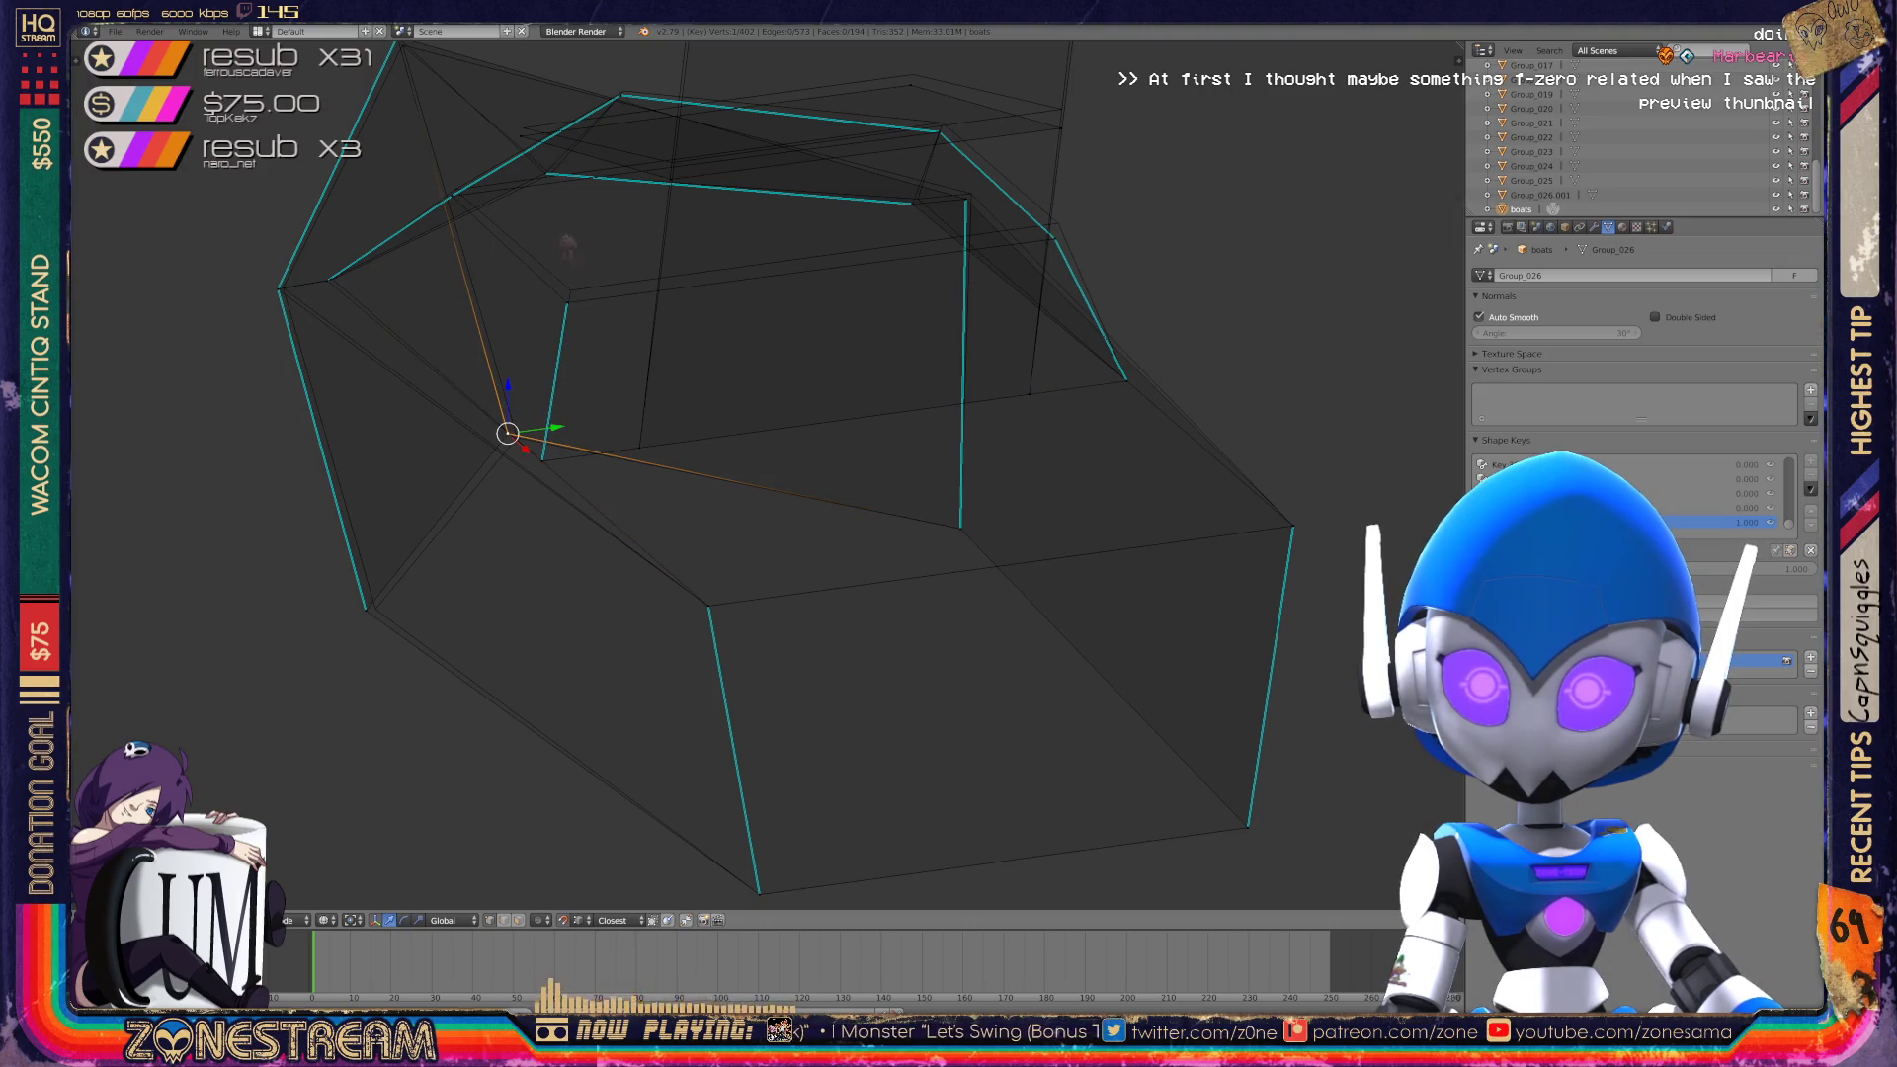
shift+right_click(527, 440)
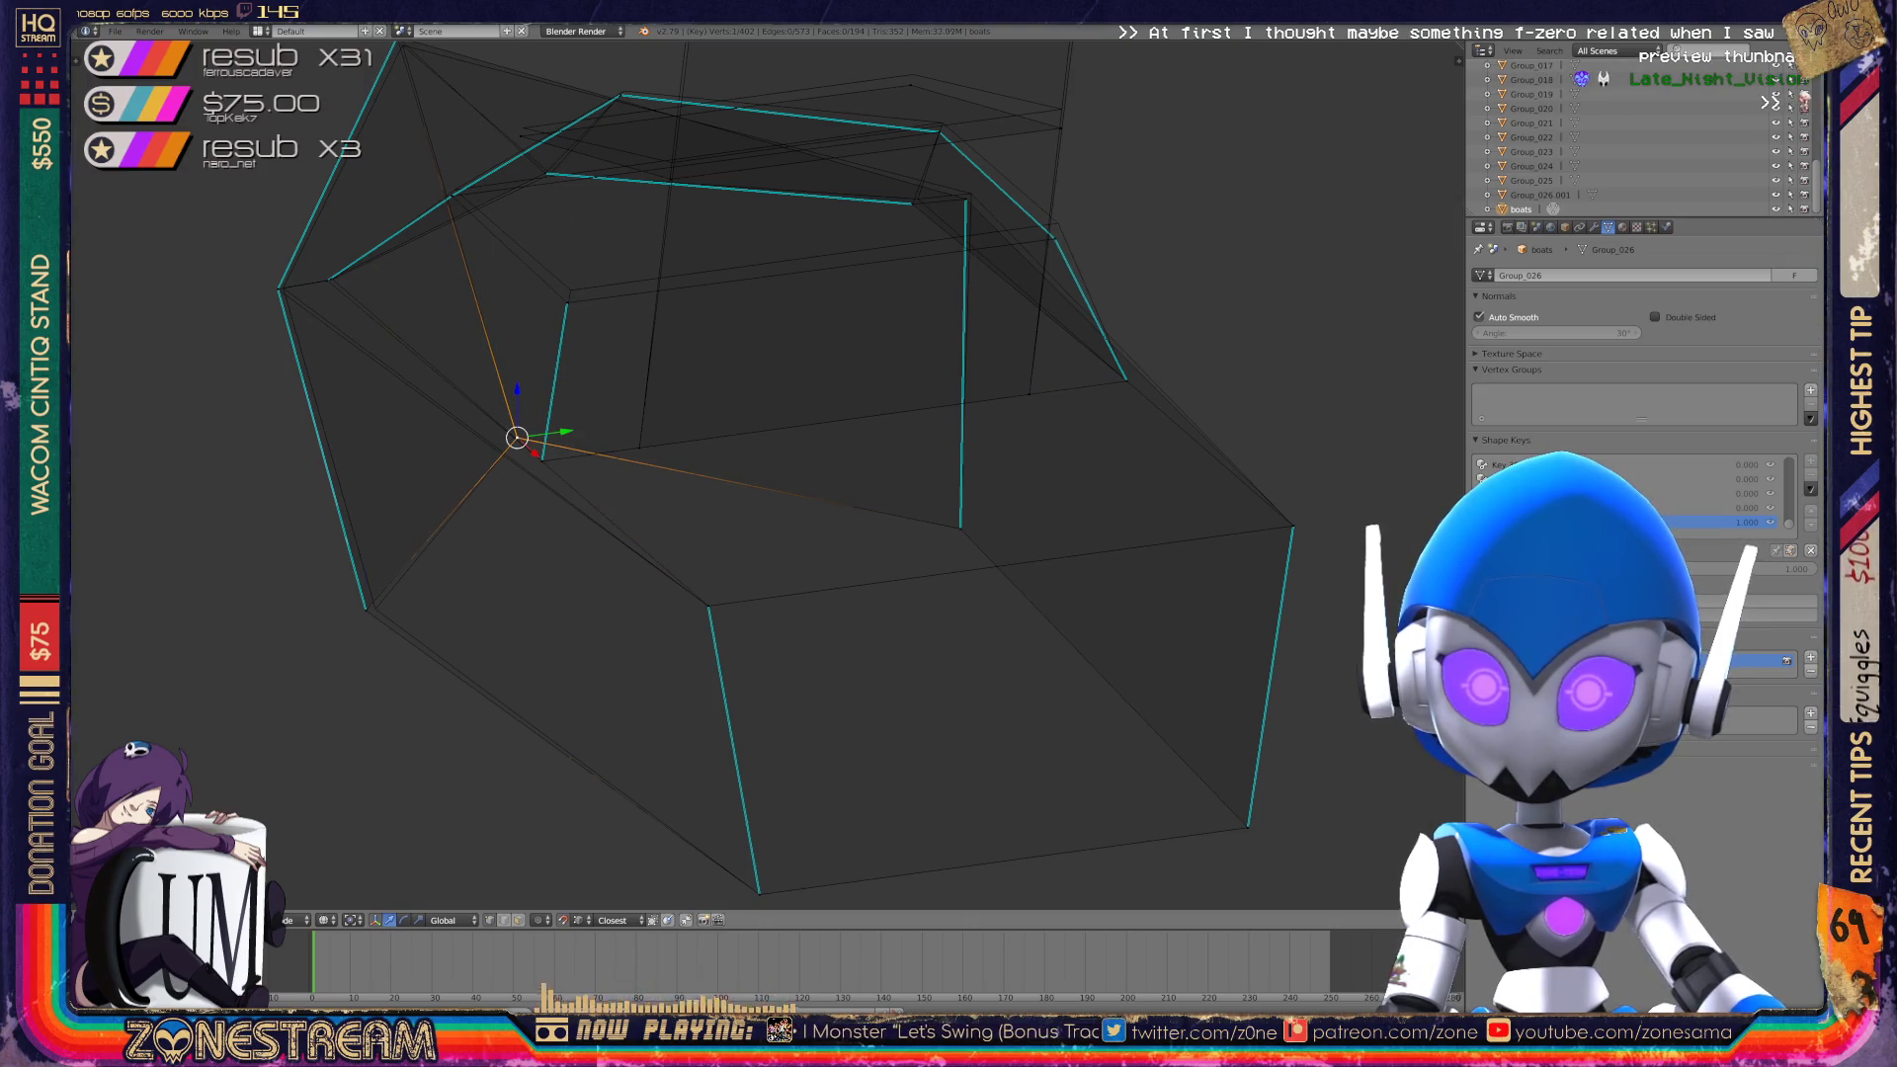
key(a)
scroll(766, 474, up, 2)
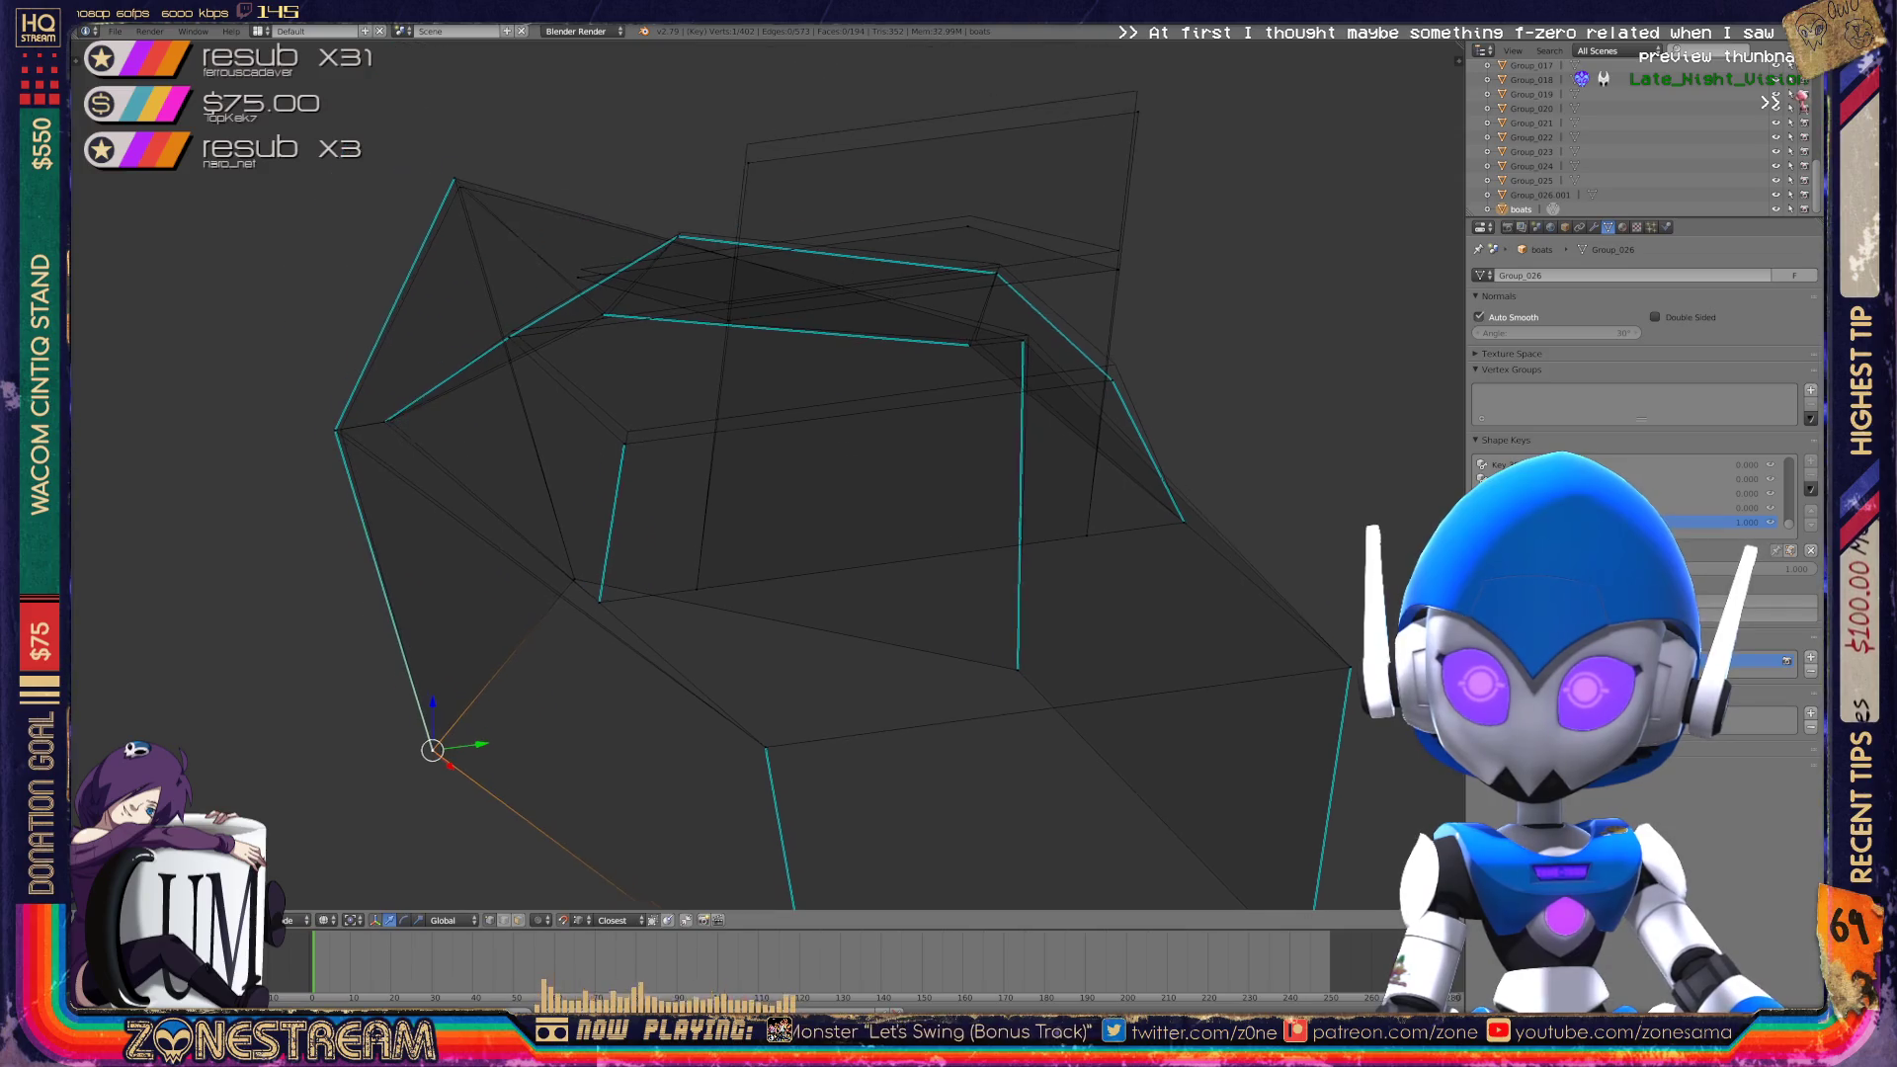
shift+middle_drag(766, 474, 842, 504)
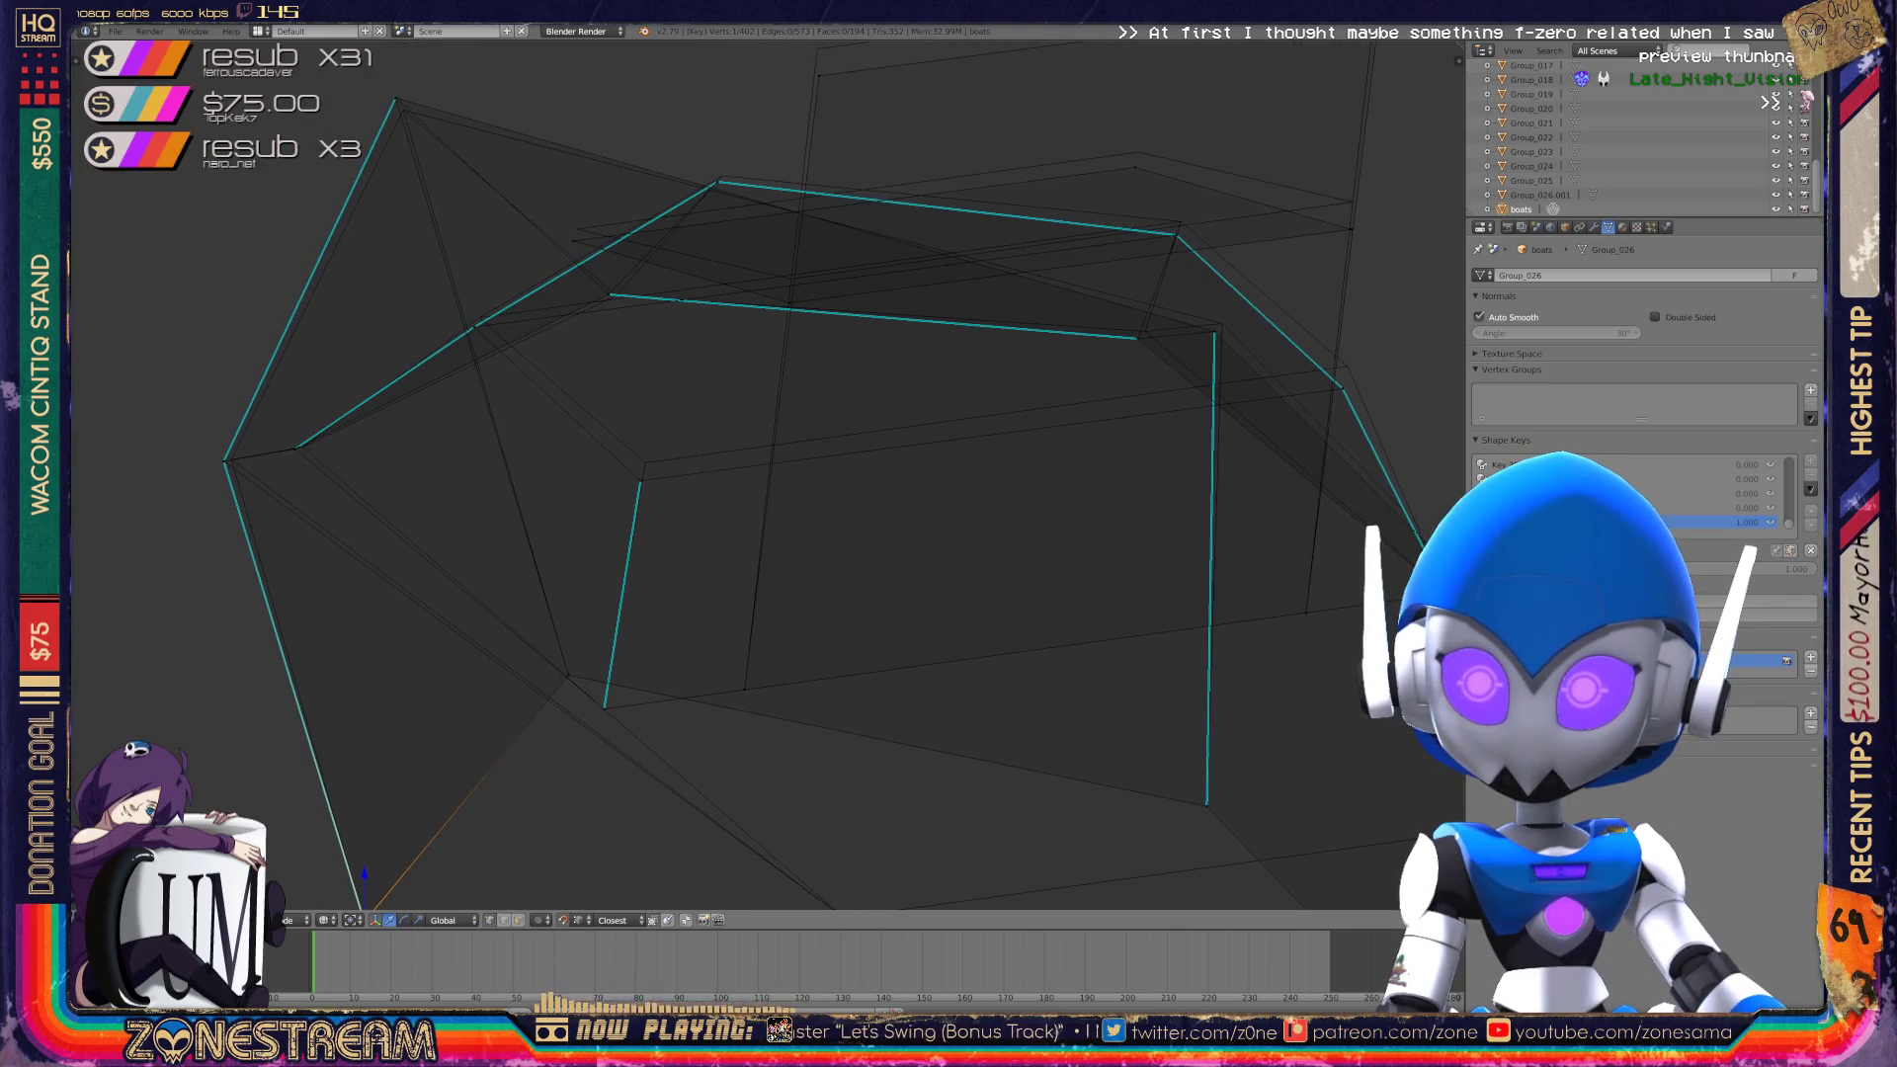
Nudge a left-side vertex up, raise a right-side vertex, and shift the left-edge vertex right.
right_drag(641, 481, 646, 462)
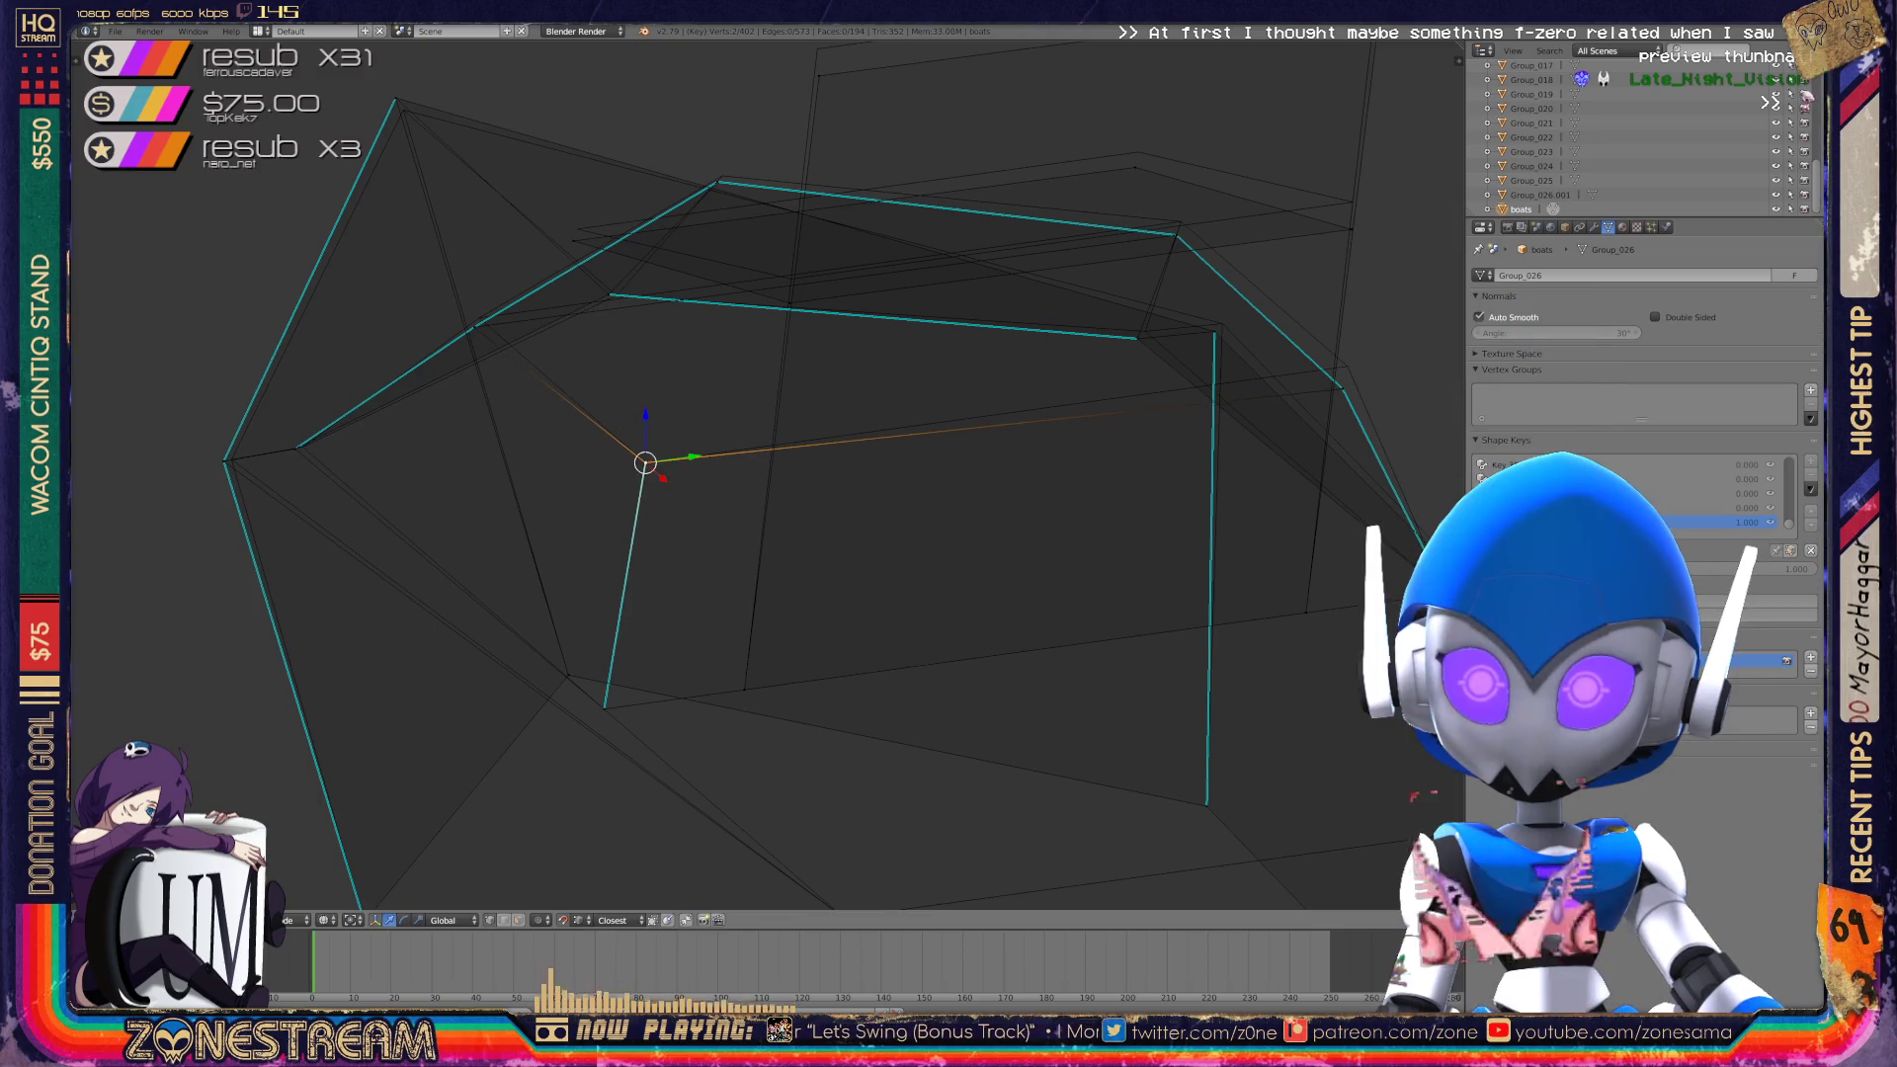
right_click(1342, 389)
right_drag(1341, 388, 1347, 367)
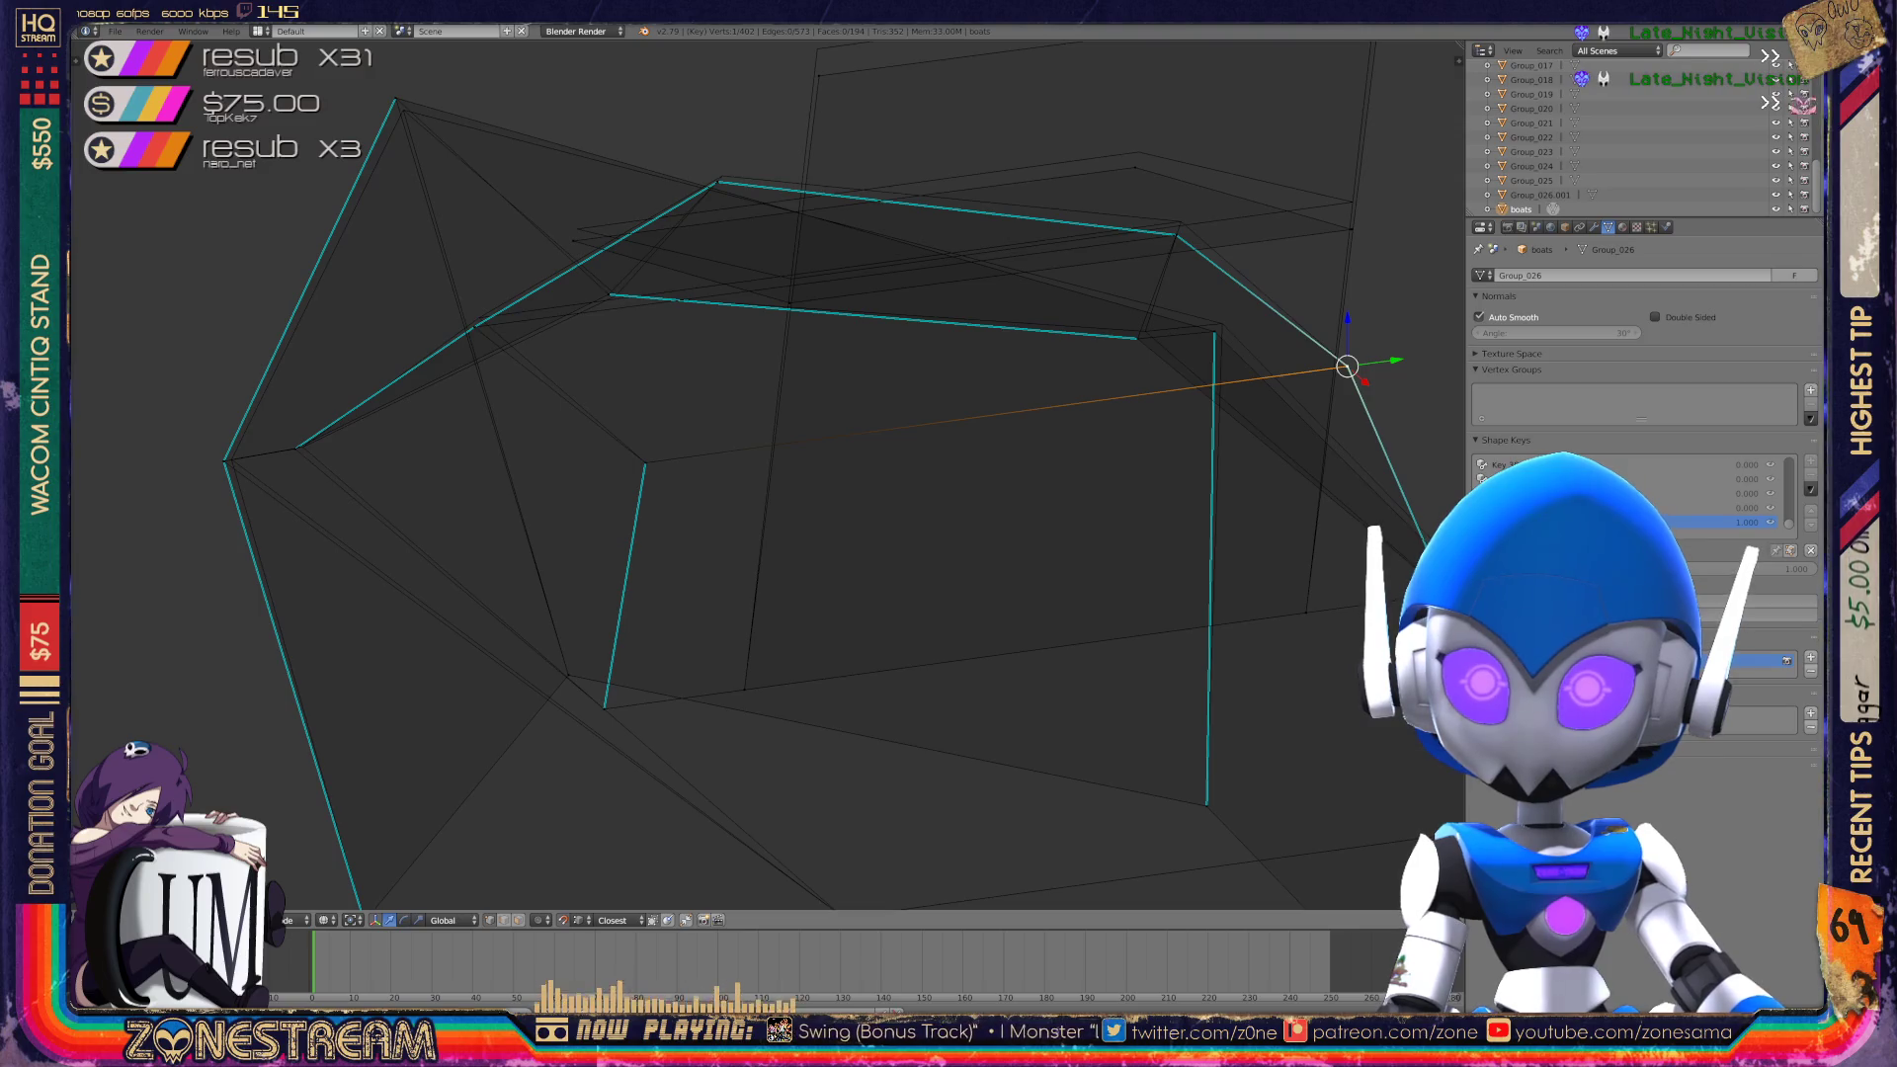
right_click(295, 449)
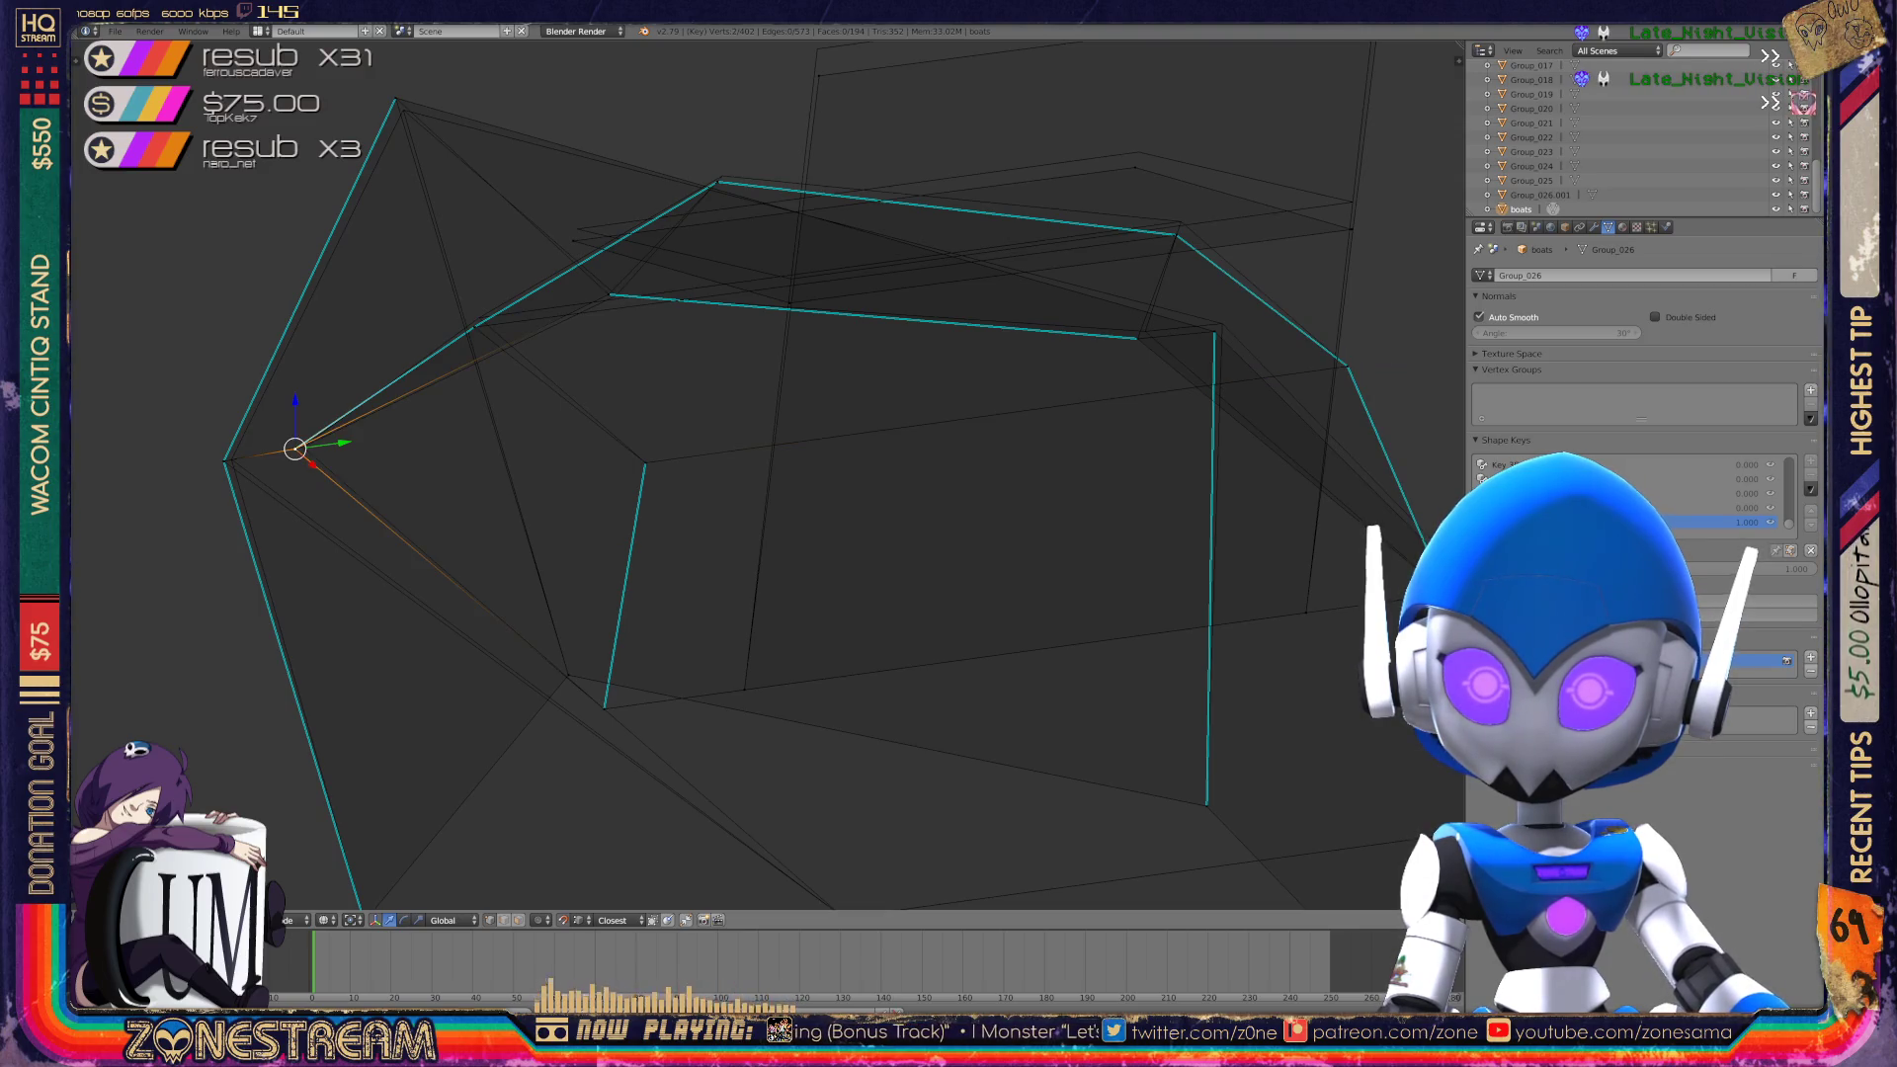
right_drag(295, 449, 303, 446)
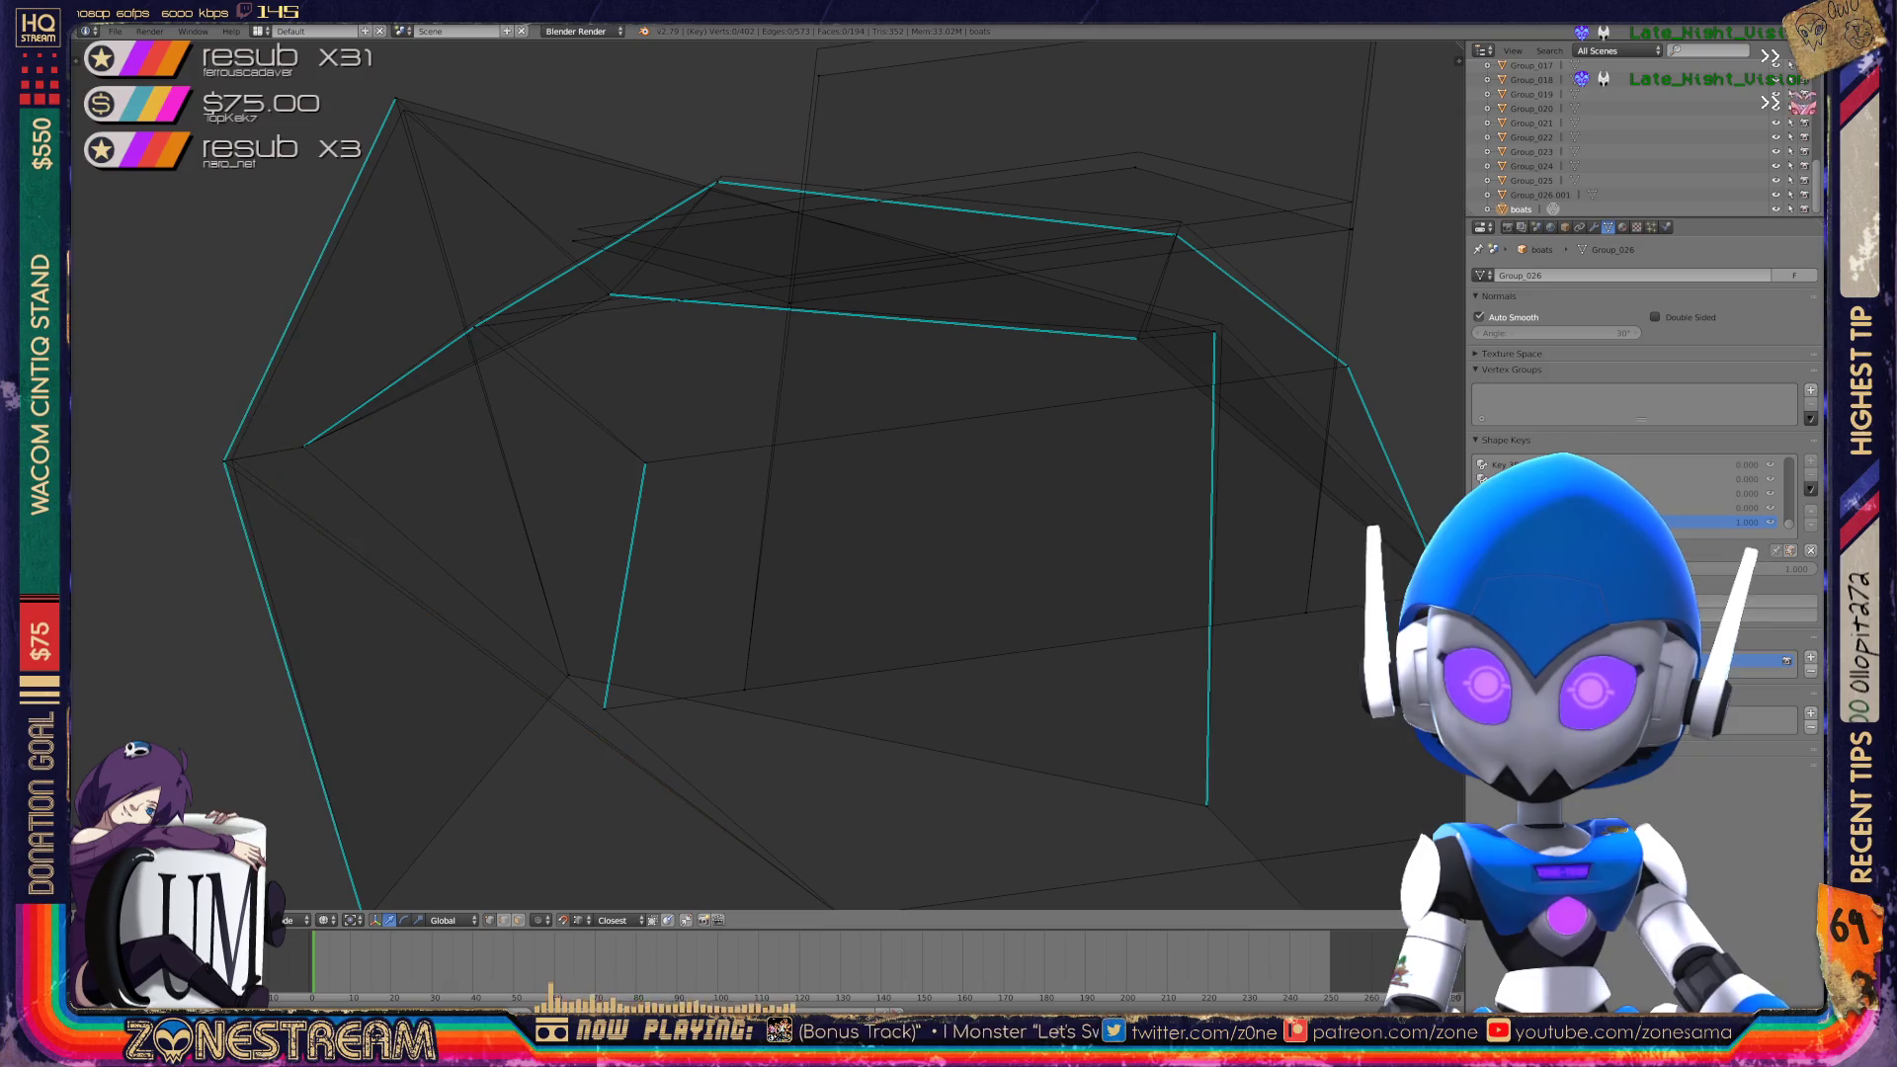
Move the vertex at the tall sail panel's top.
shift+middle_drag(692, 494, 625, 594)
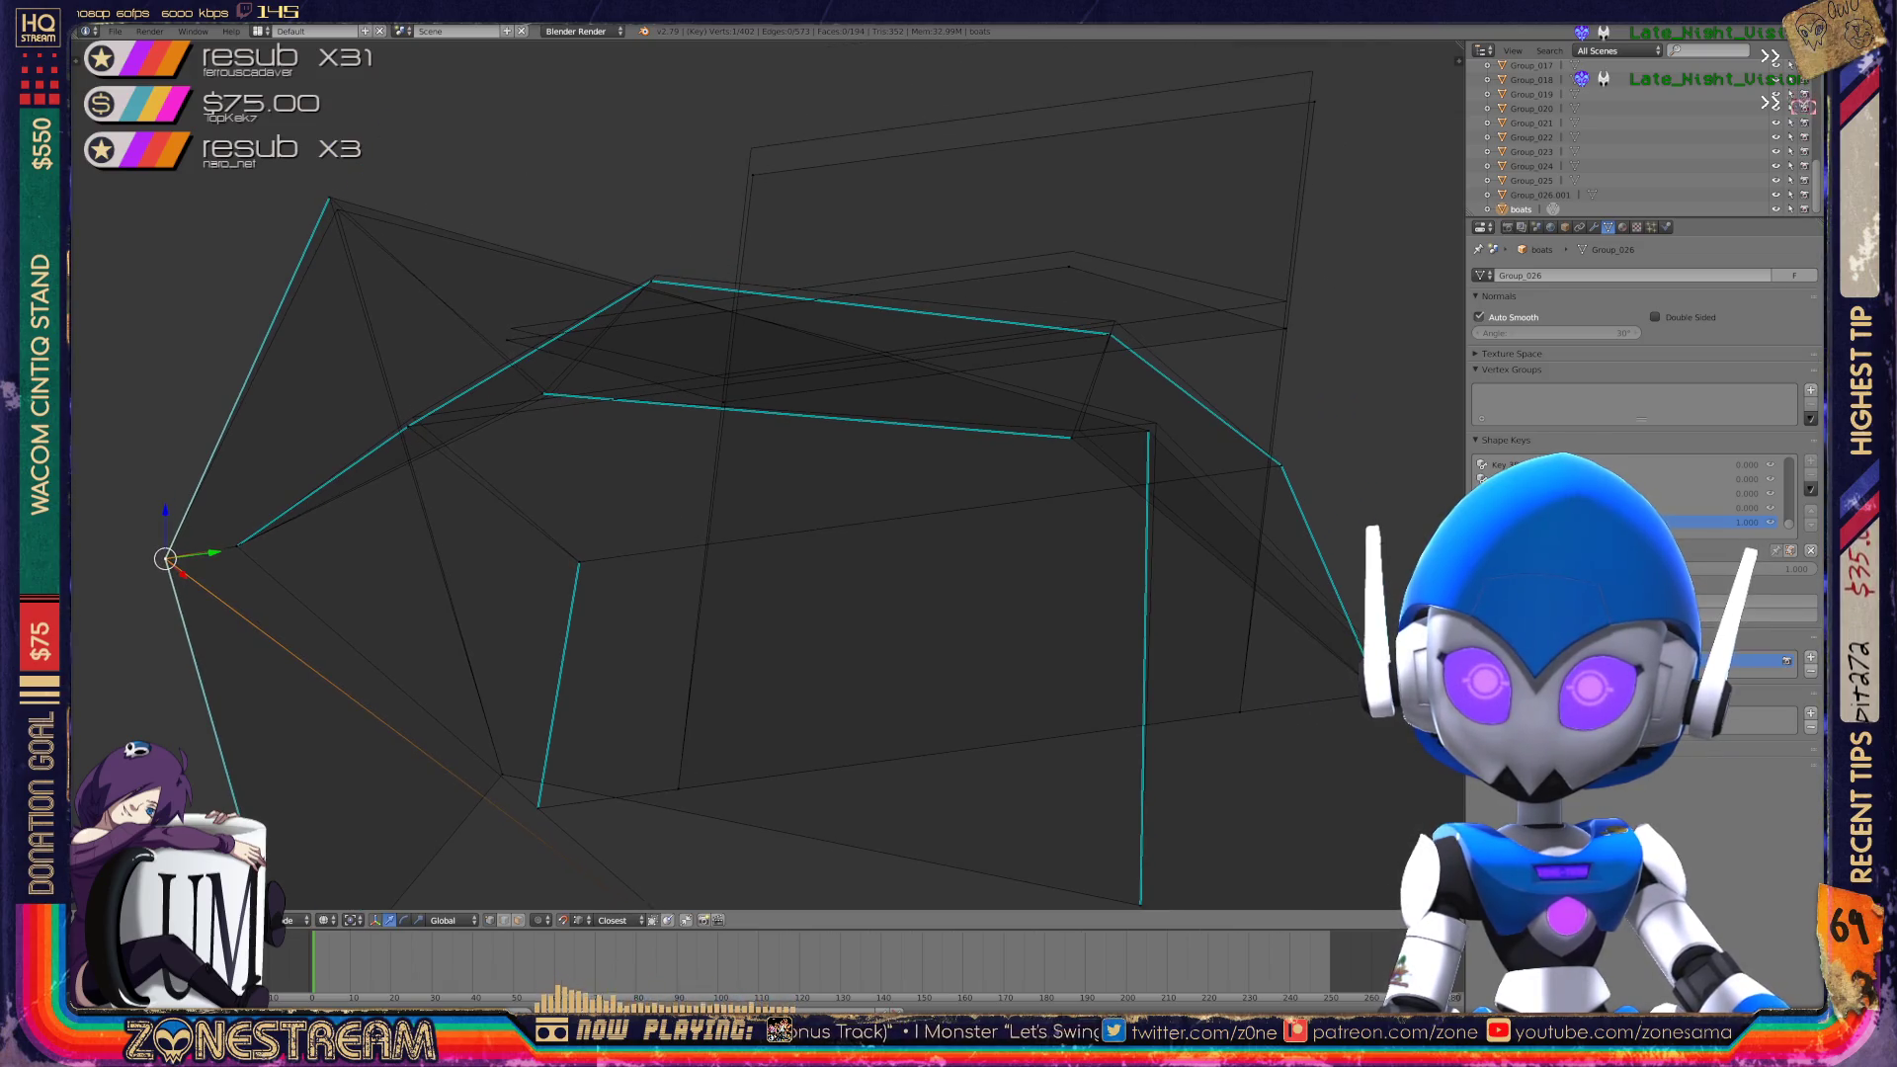
right_click(329, 197)
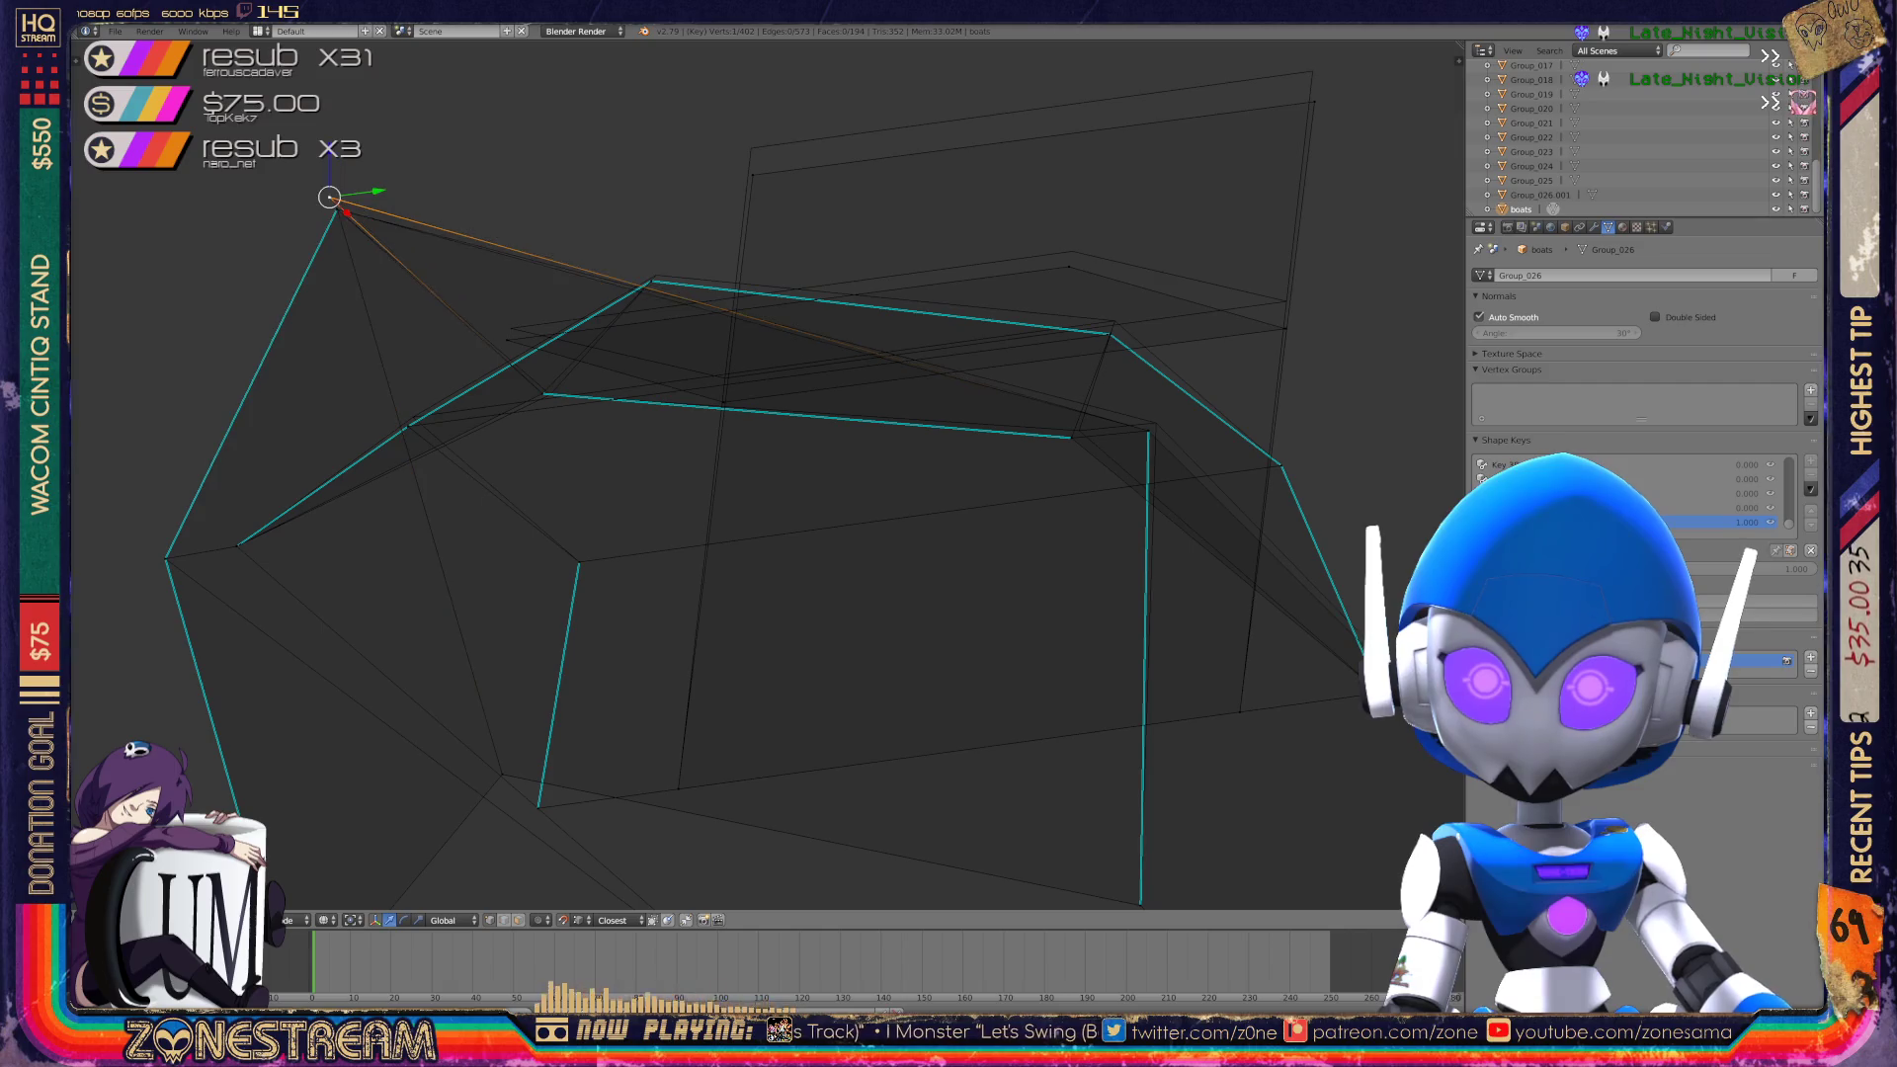
right_click(336, 209)
right_click(508, 333)
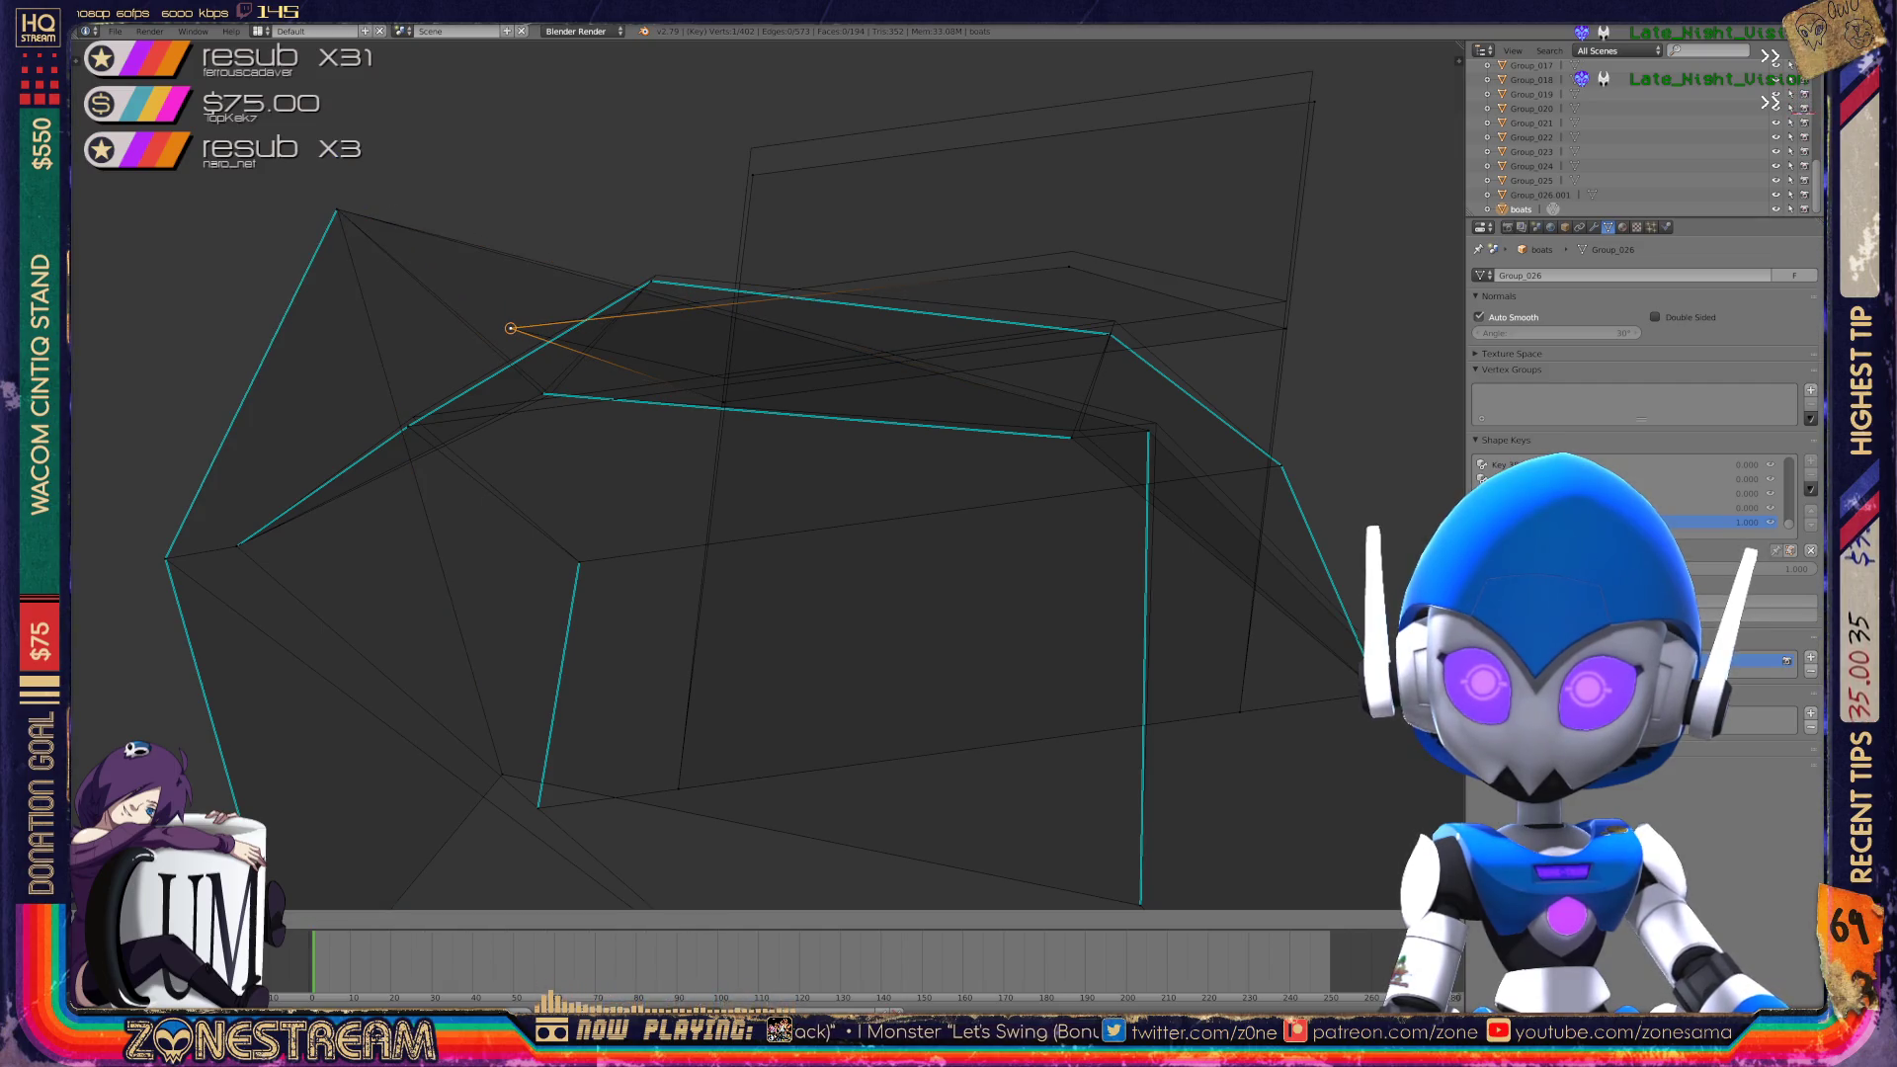
right_click(723, 402)
right_click(724, 377)
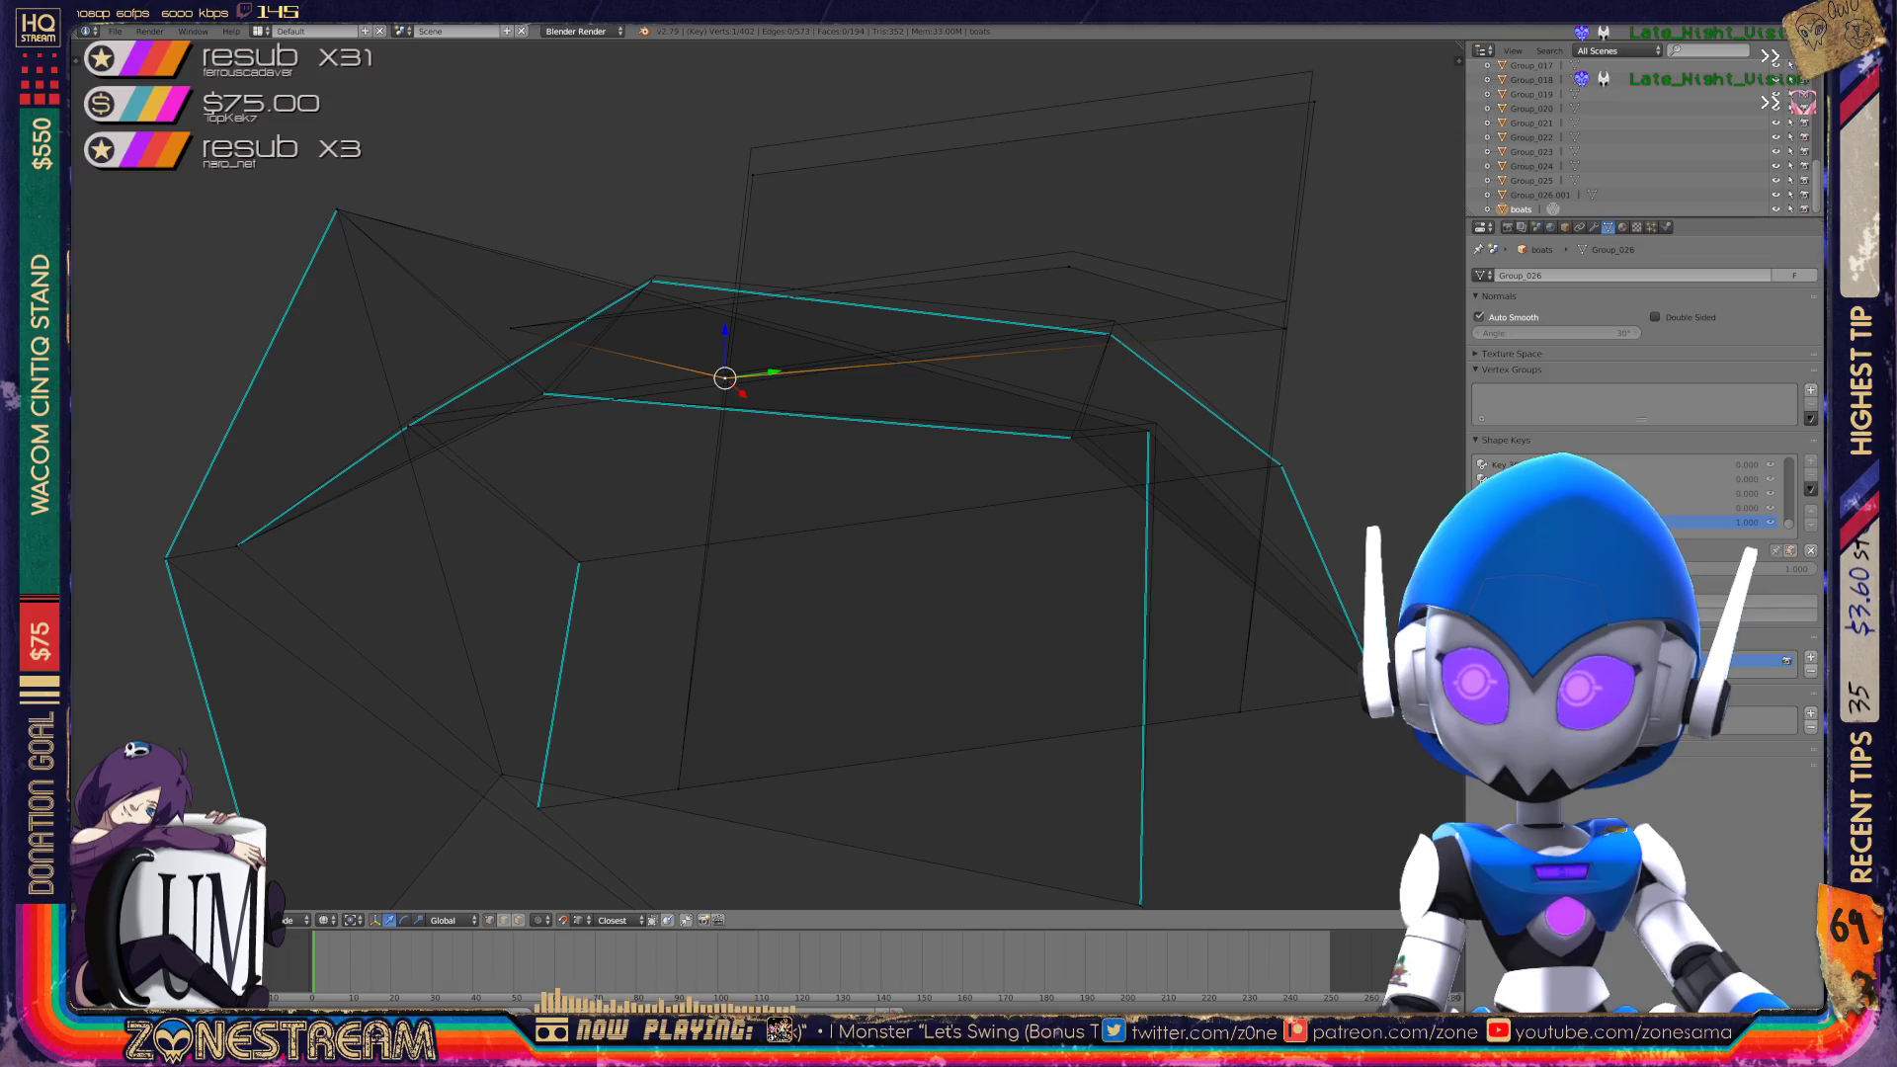
right_click(1286, 300)
right_click(1072, 251)
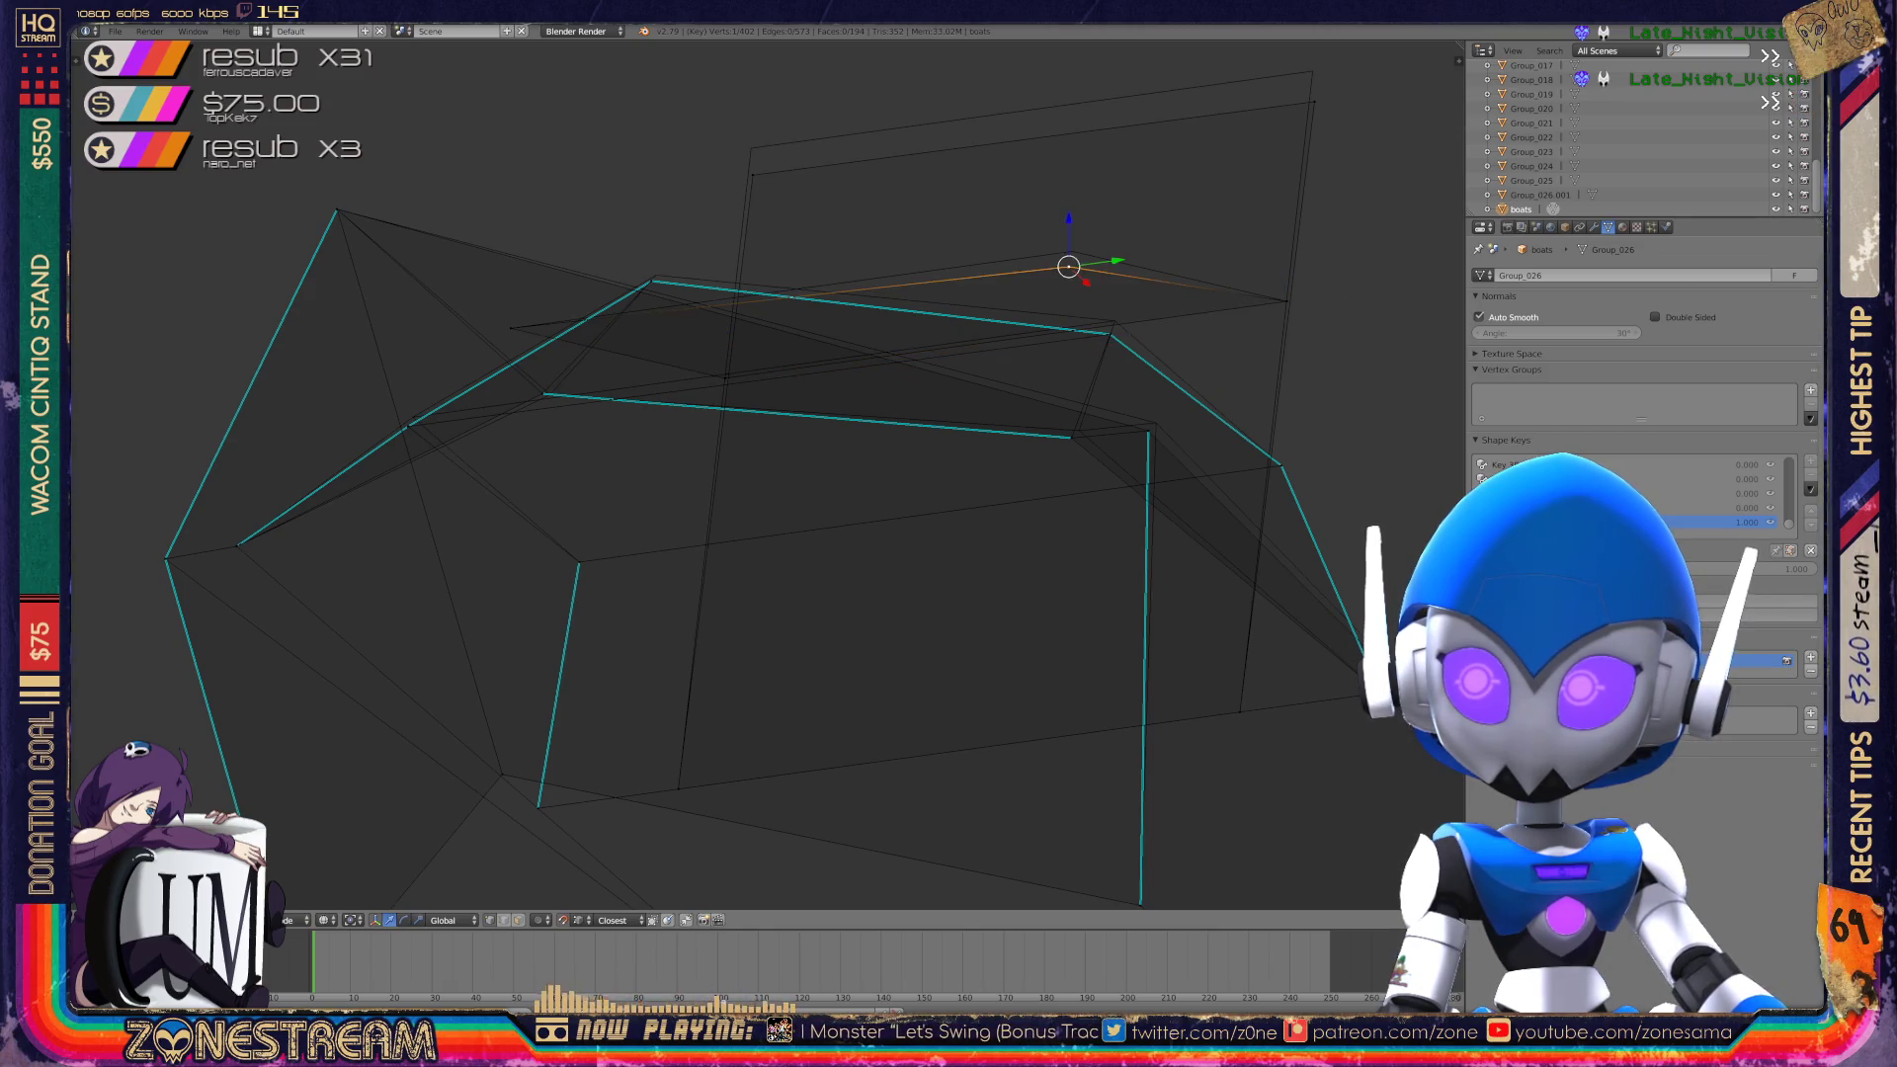
right_click(753, 175)
key(g)
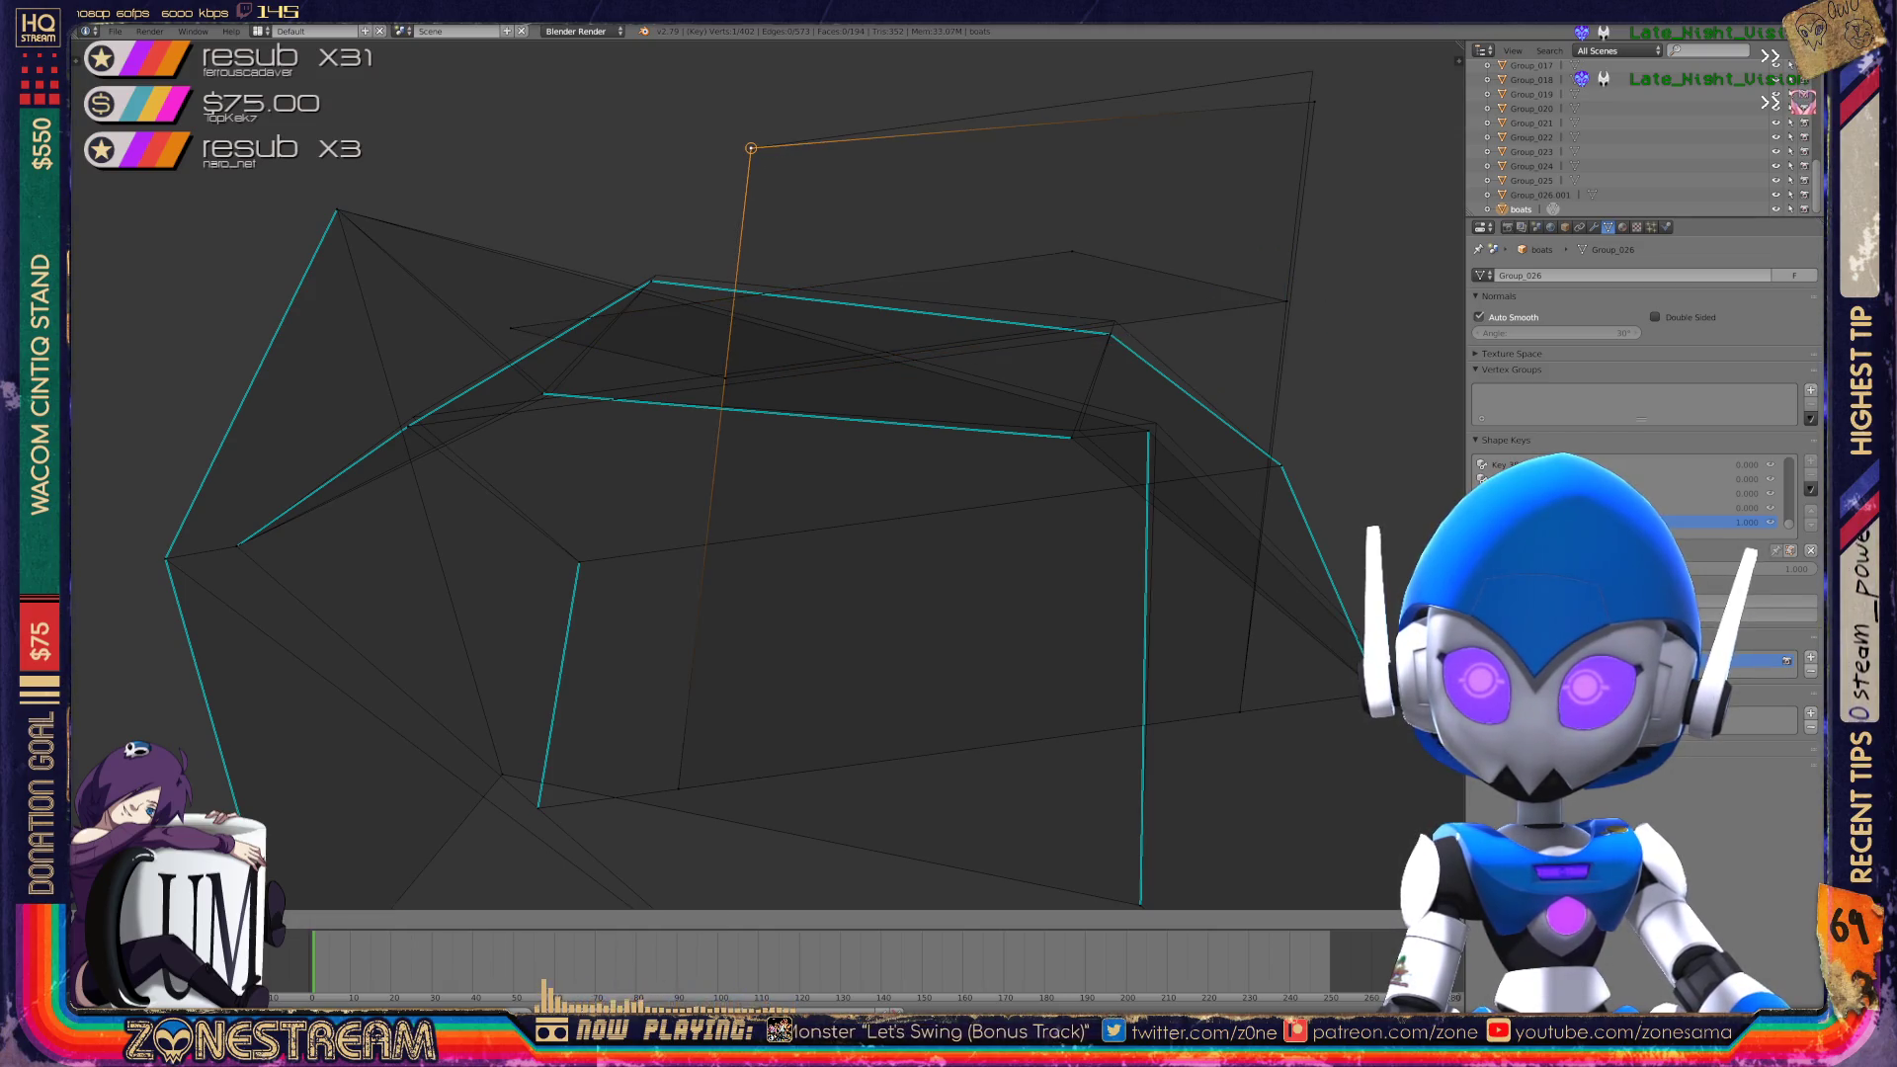
click(751, 149)
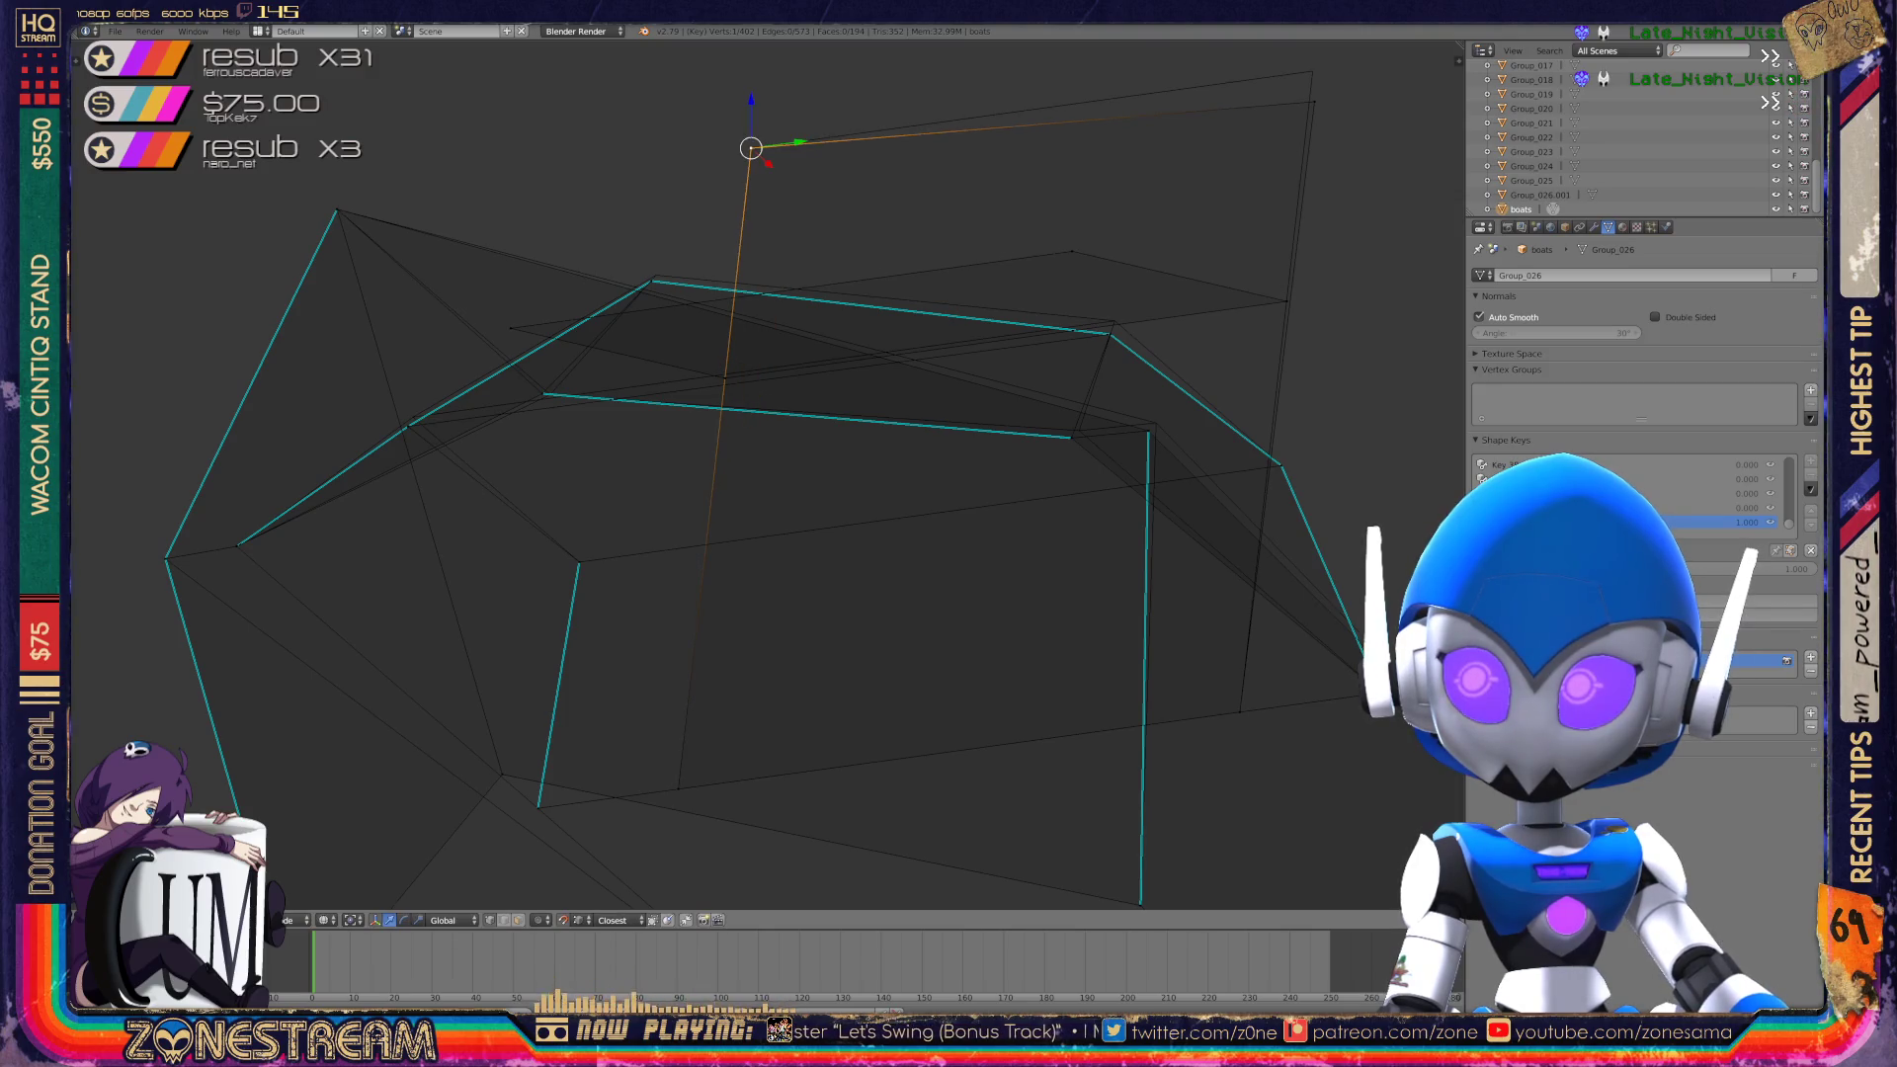
Nudge a vertex on the left seam slightly up and right.
right_click(1313, 71)
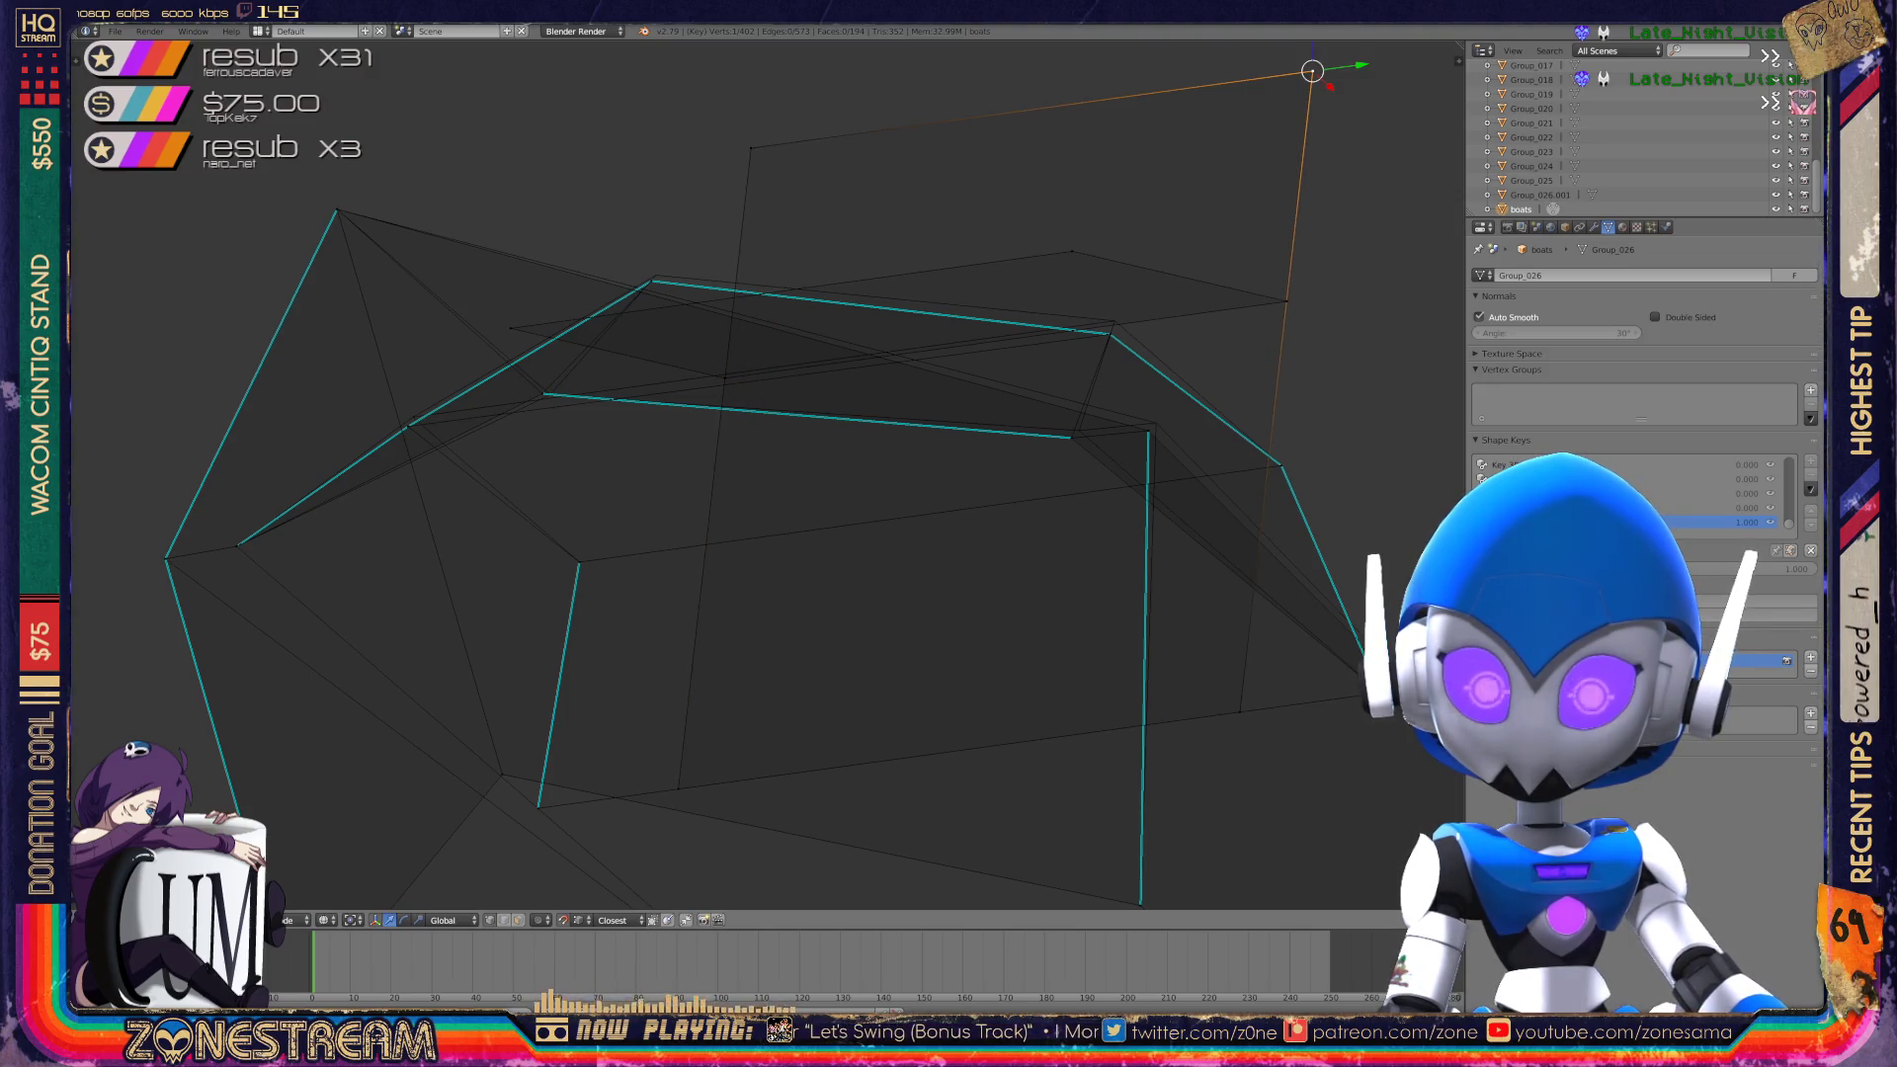
right_click(408, 426)
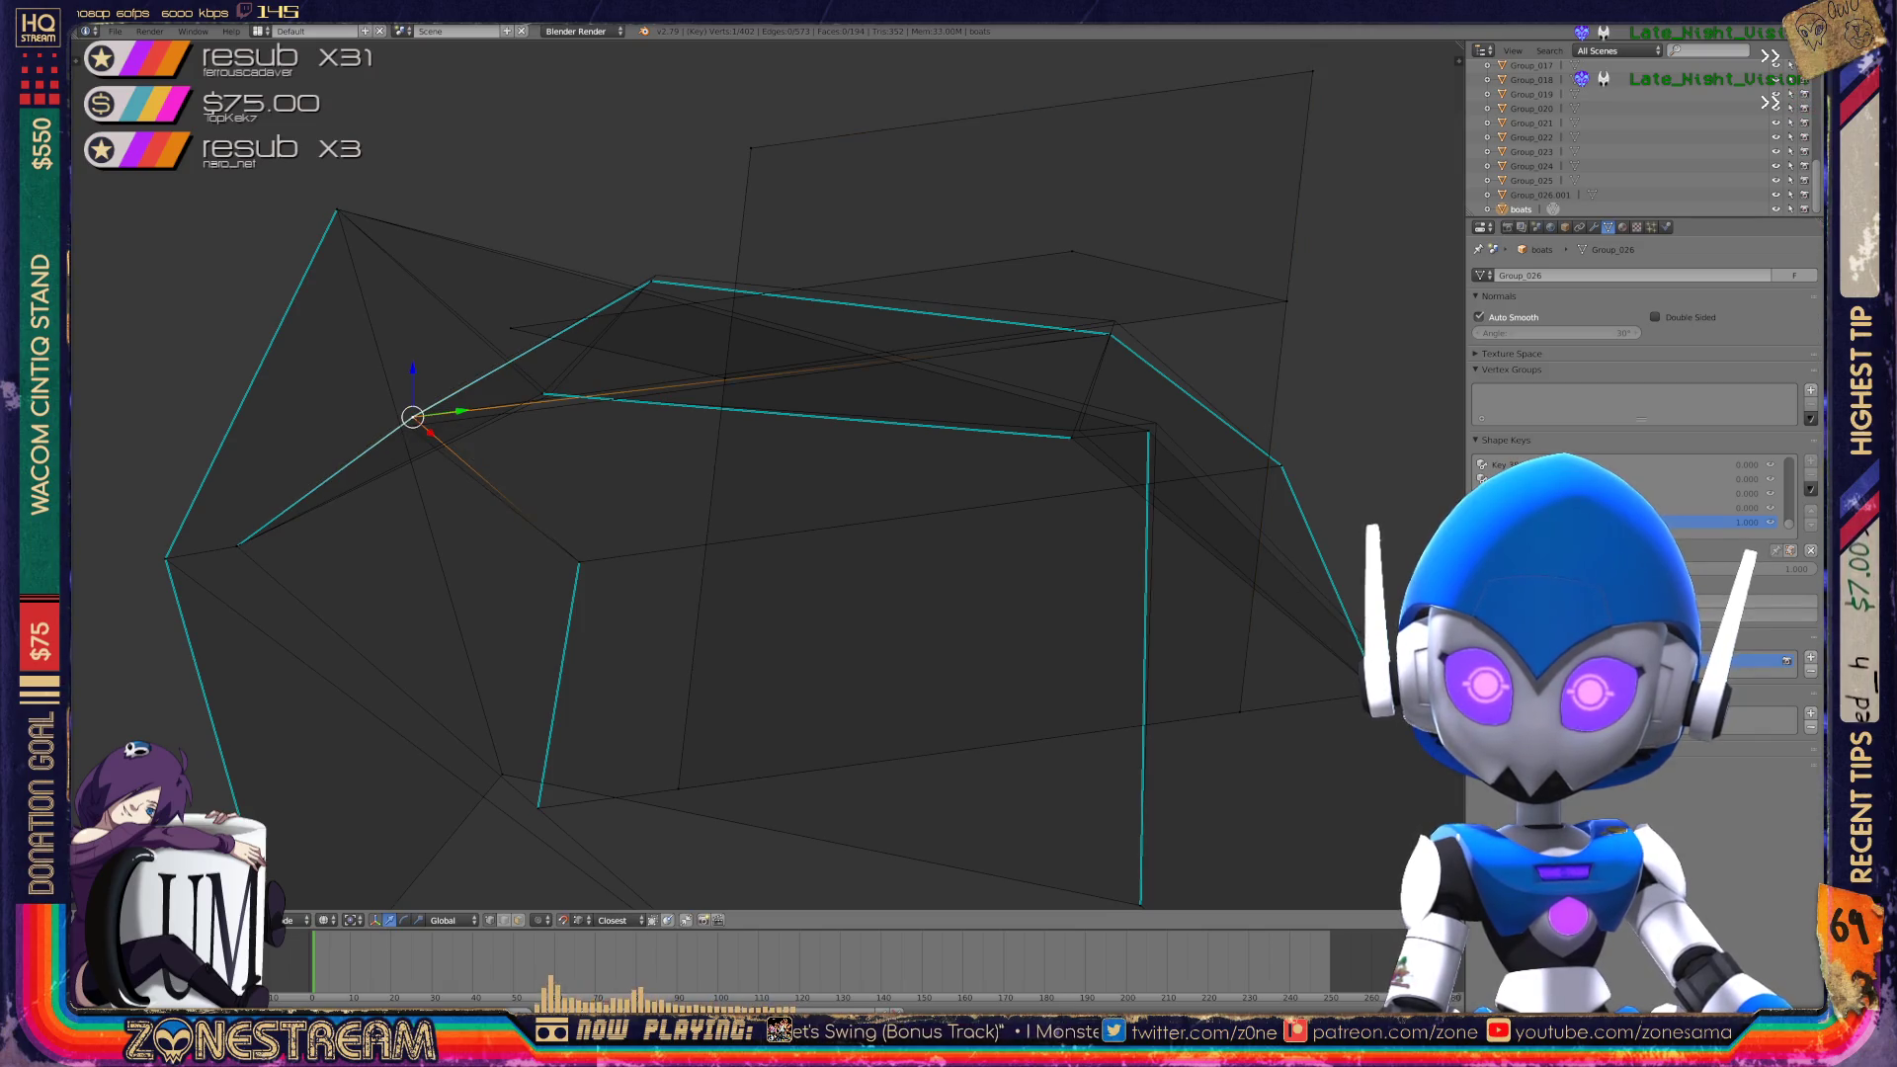
drag(409, 426, 413, 417)
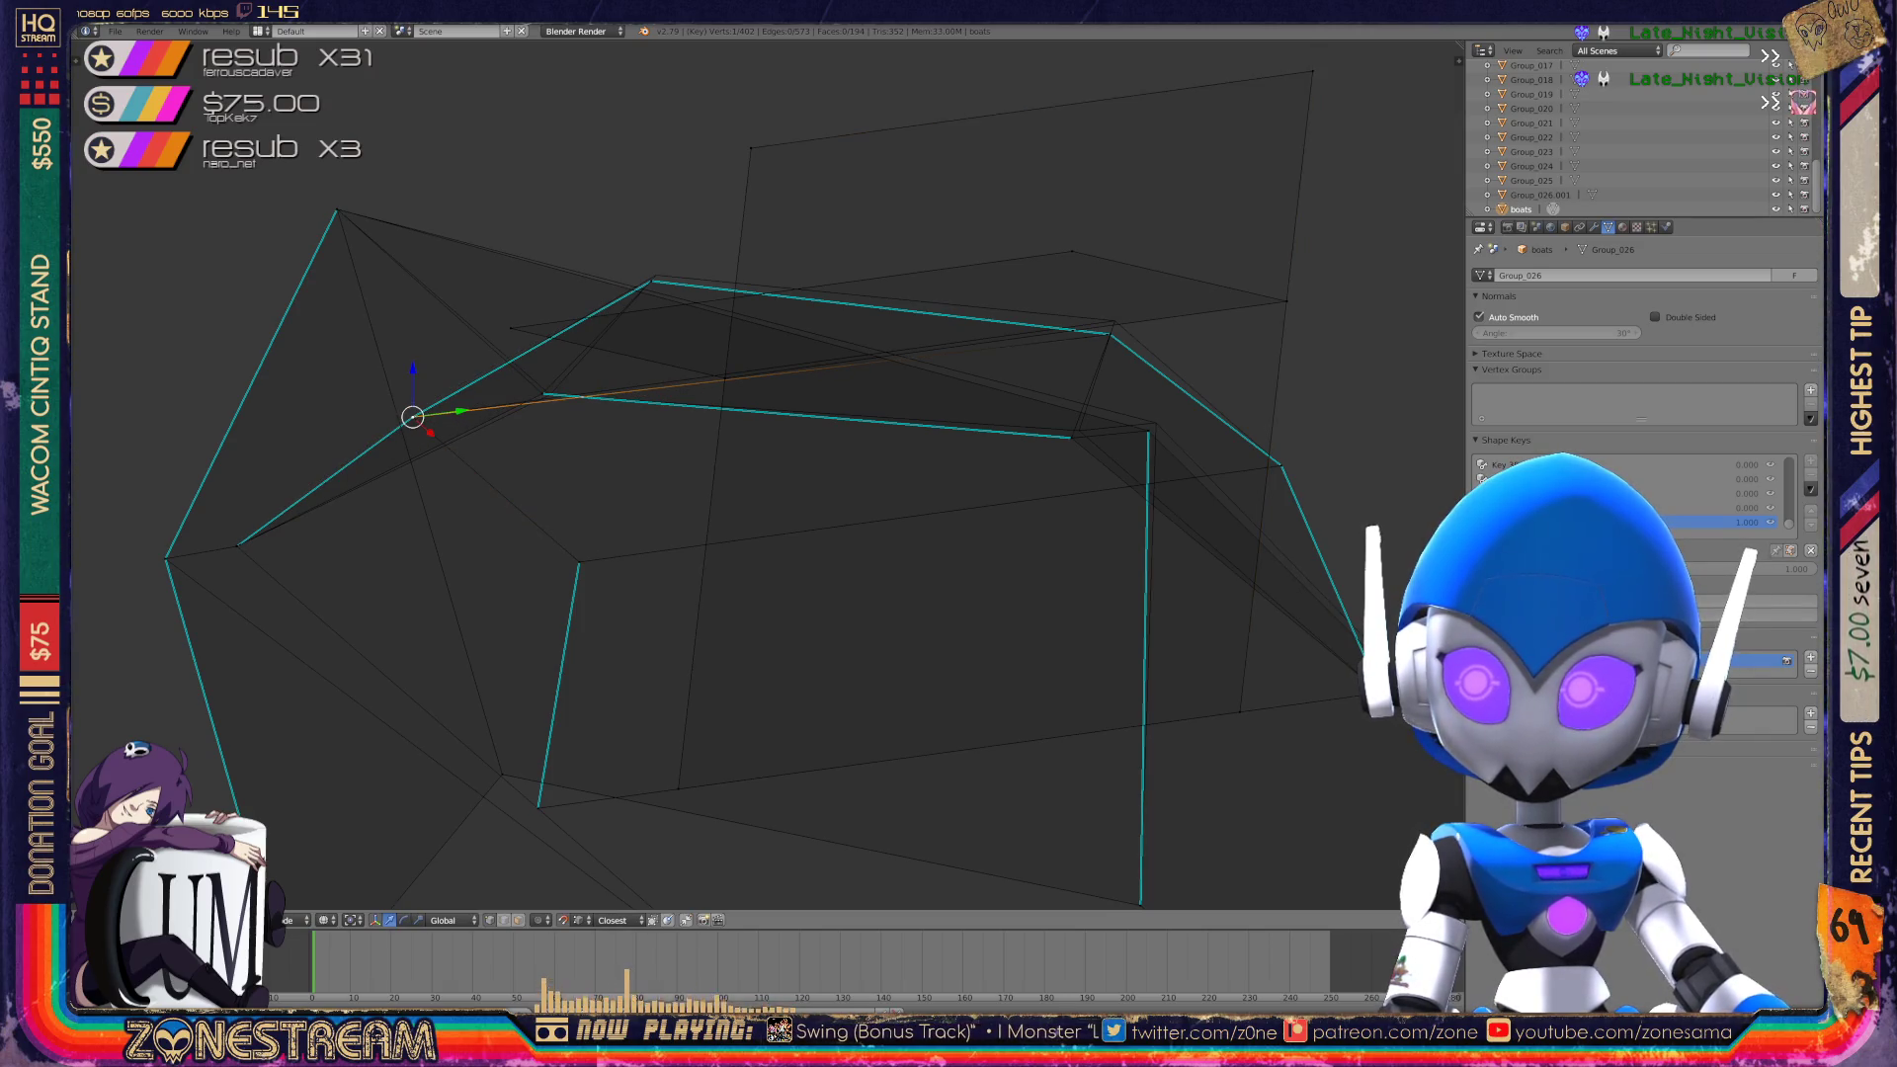
scroll(766, 474, down, 5)
mouse_move(766, 474)
middle_down()
mouse_move(790, 464)
mouse_move(682, 460)
mouse_move(780, 475)
middle_up()
scroll(790, 464, up, 8)
scroll(692, 464, up, 4)
Move two lower hull vertices along the seam upward.
right_click(972, 643)
key(g)
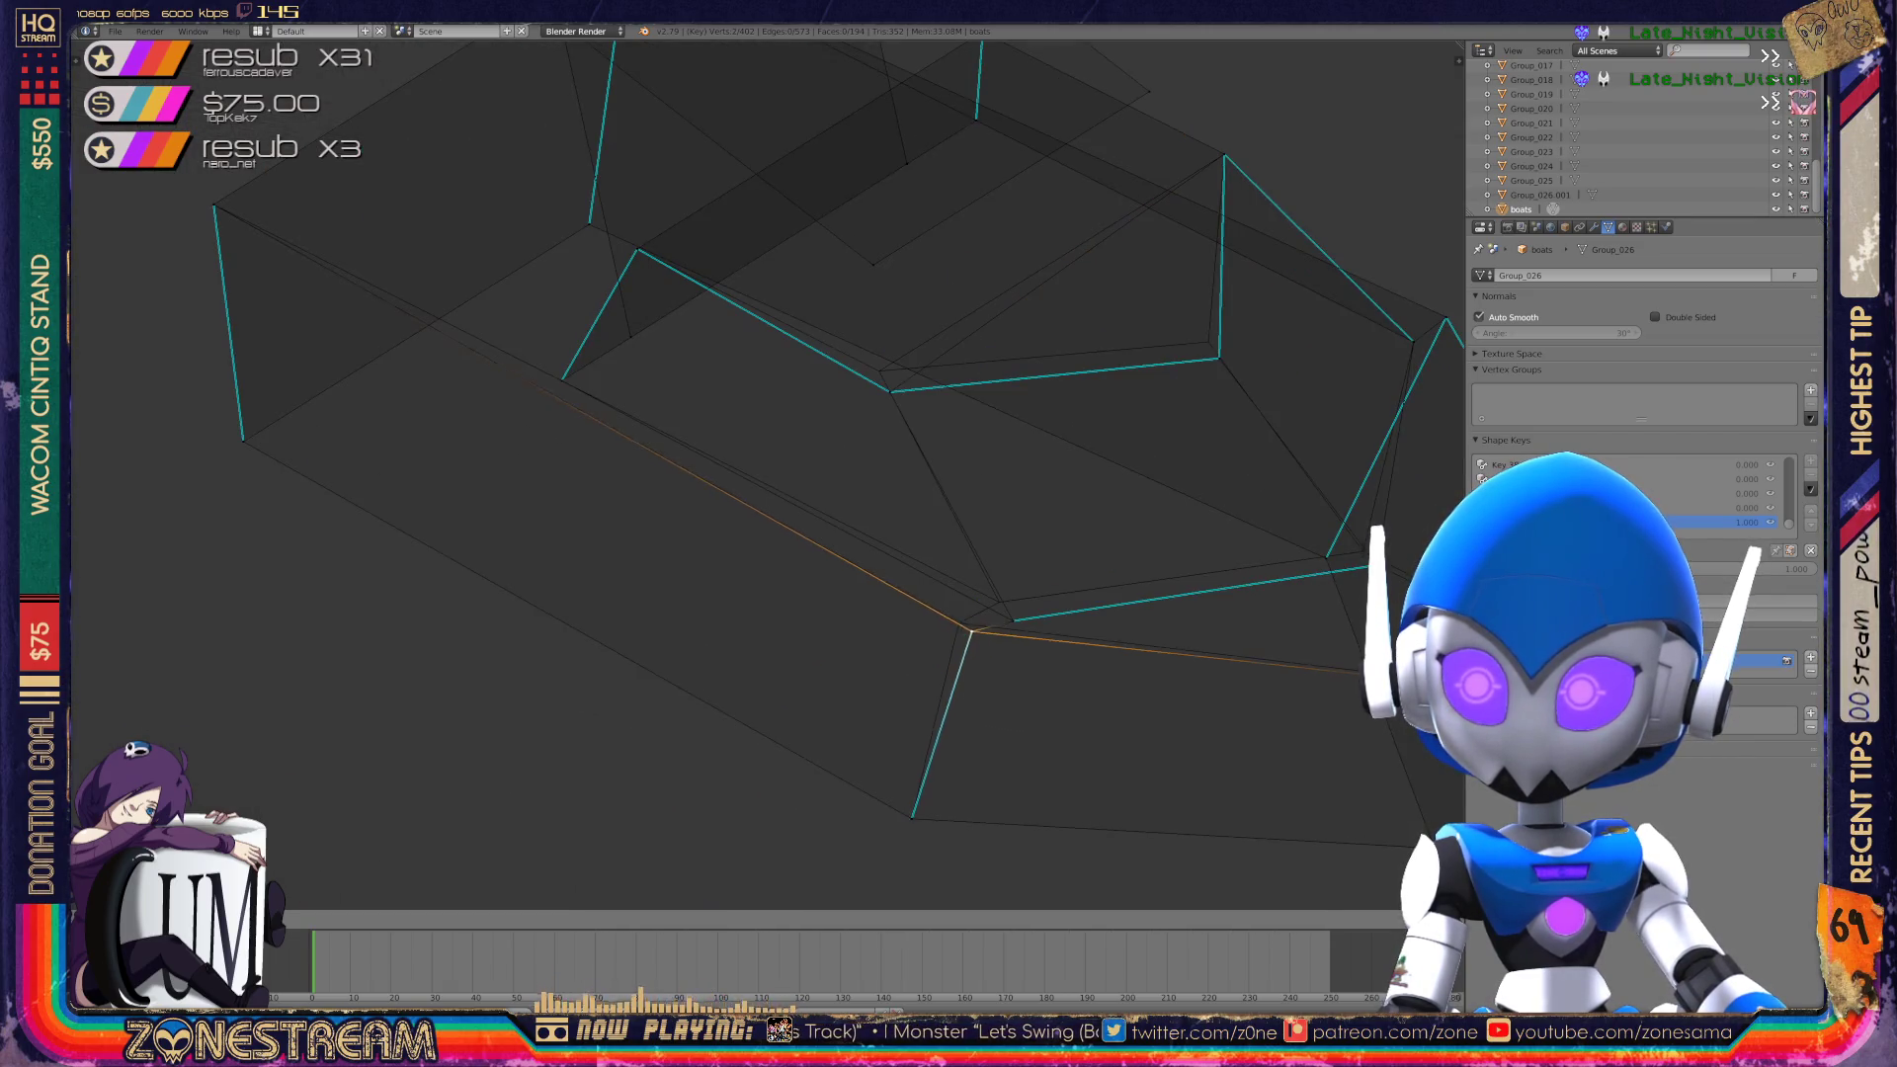
click(957, 622)
right_click(1013, 621)
key(g)
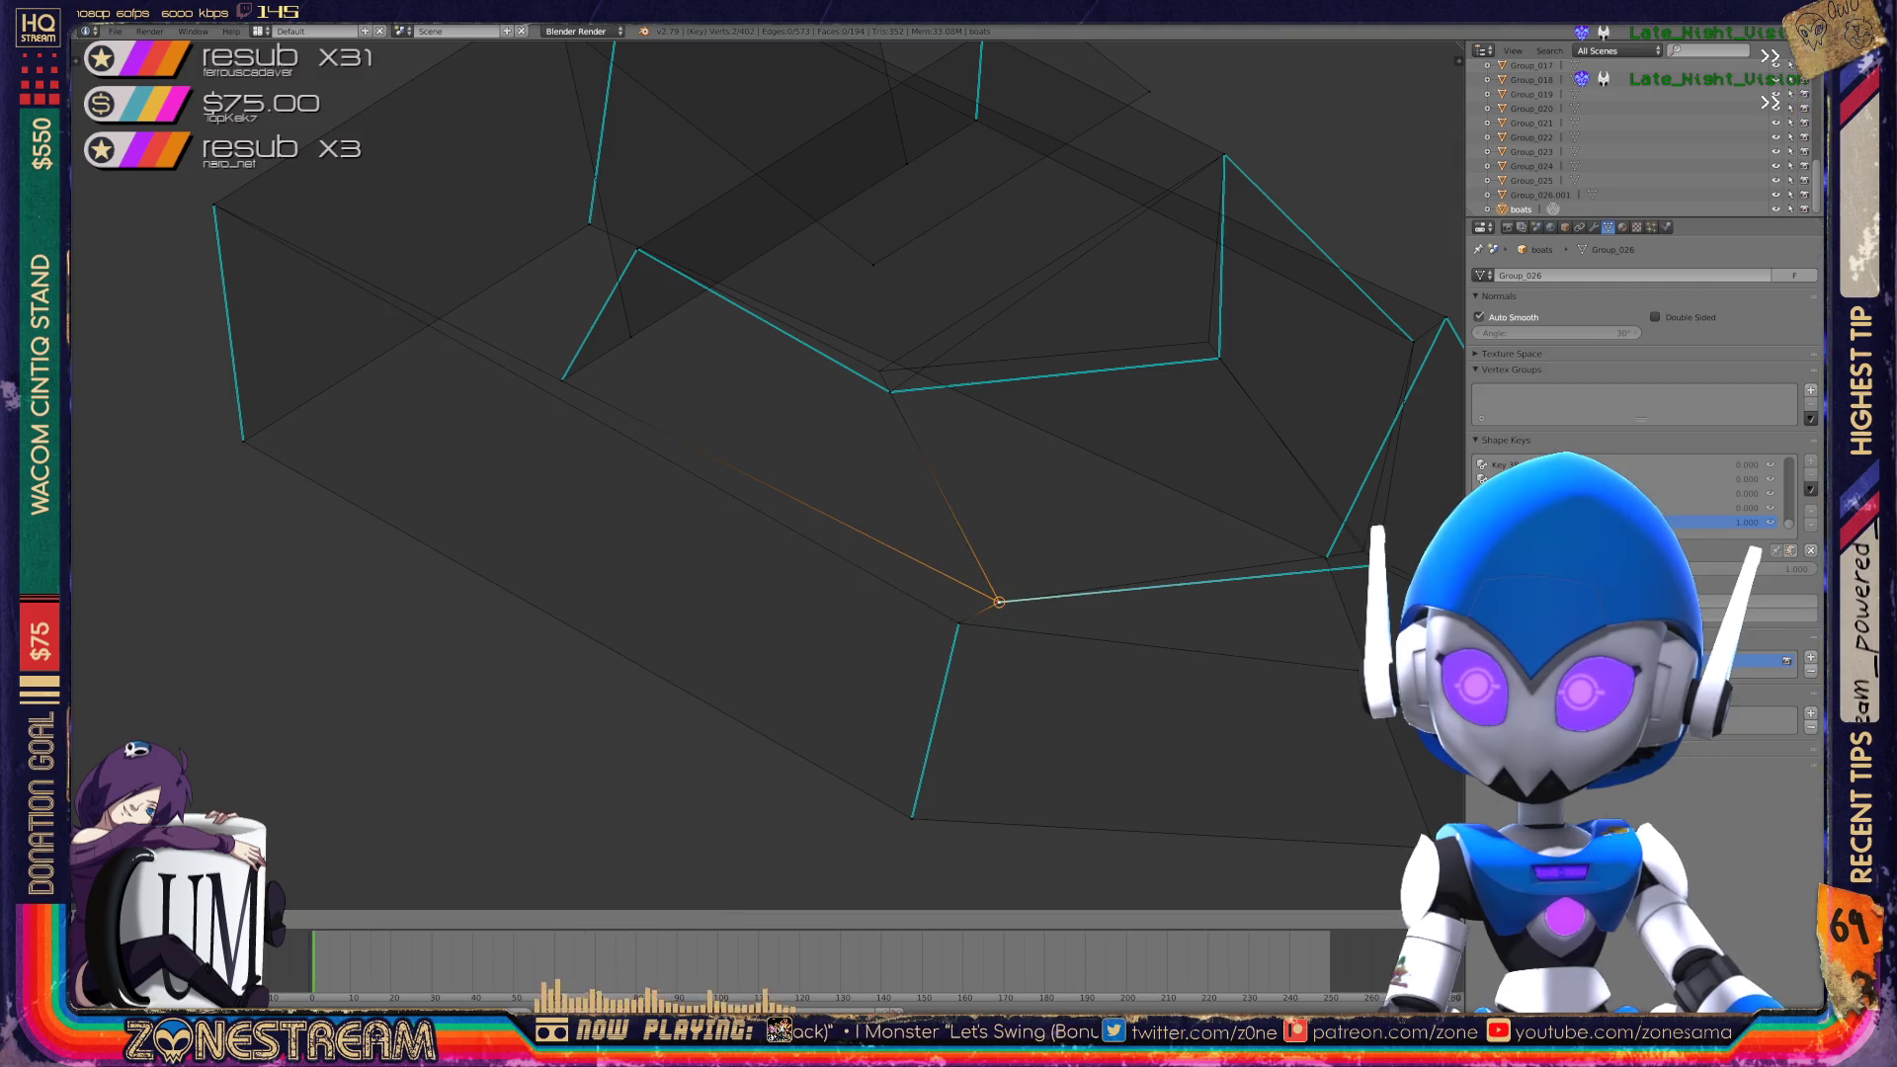
click(1000, 600)
Move the seam junction vertex and the right corner vertex up and left.
right_click(889, 391)
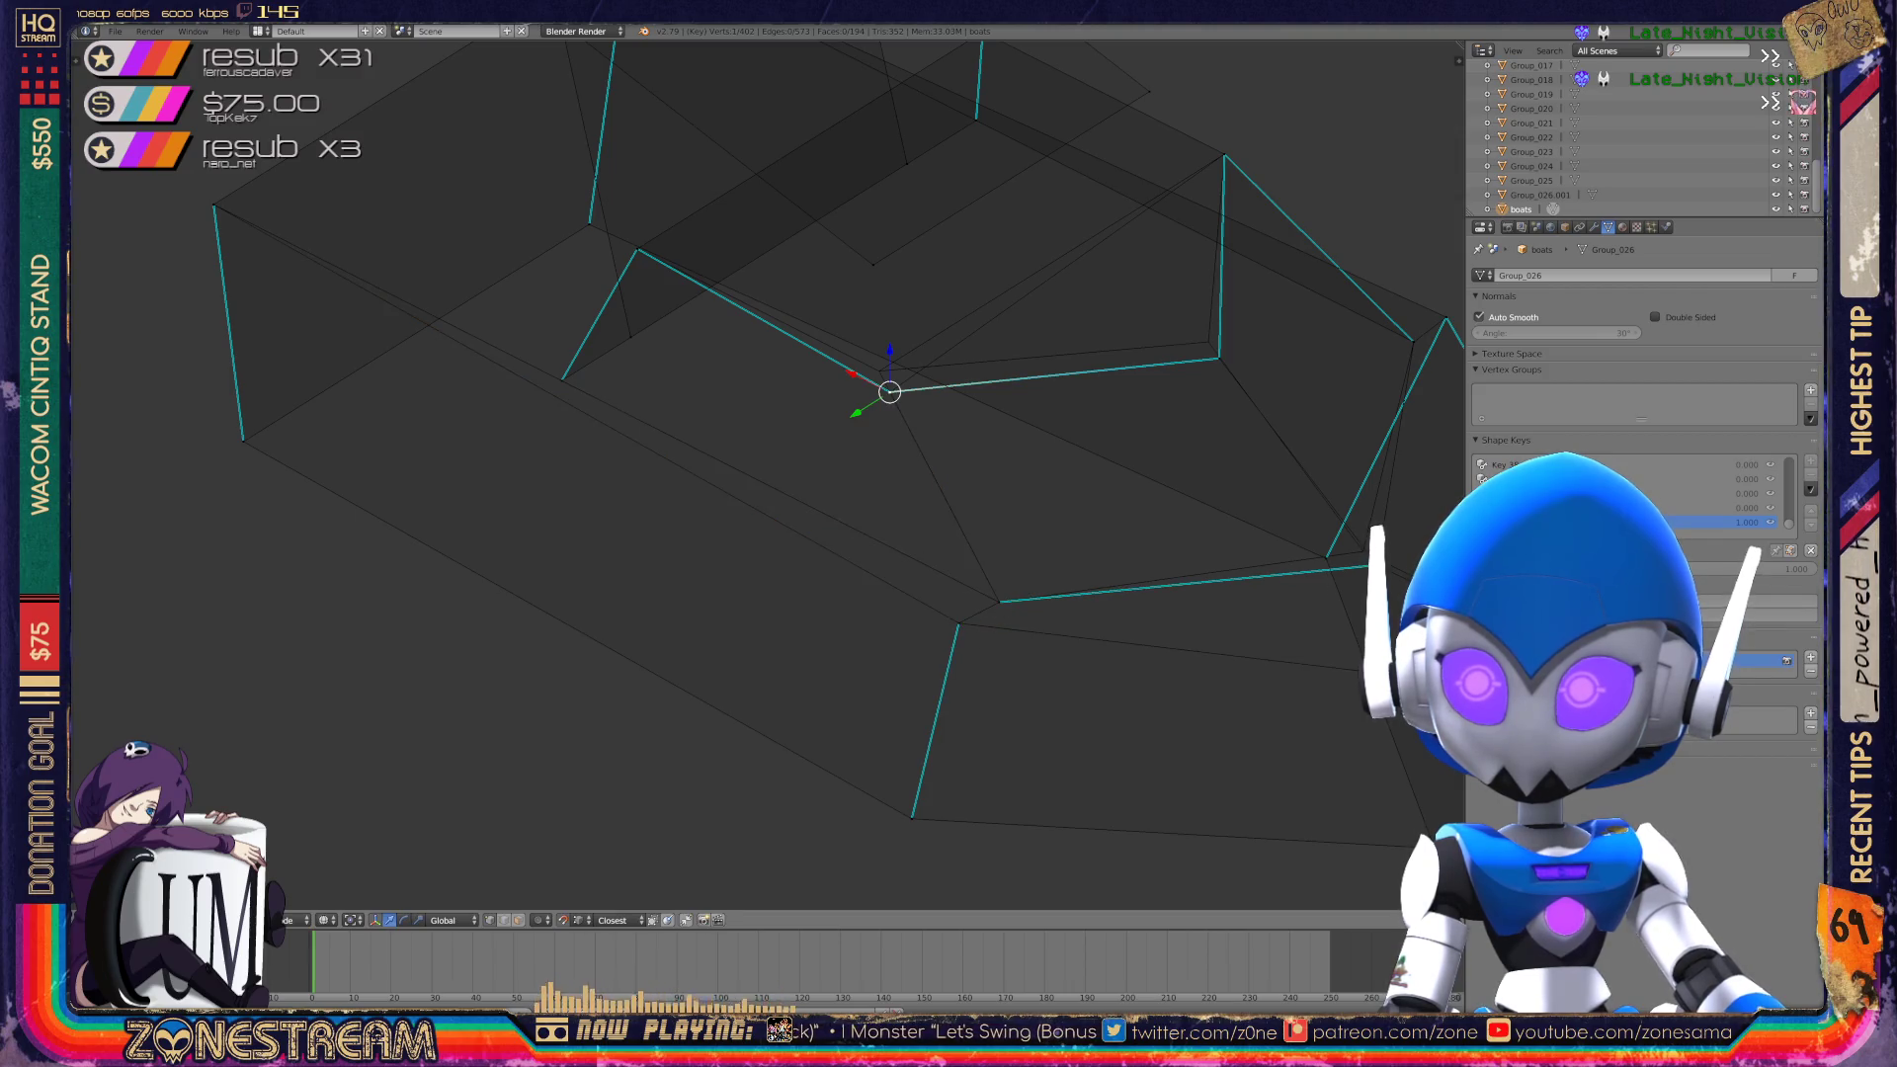
key(g)
click(878, 371)
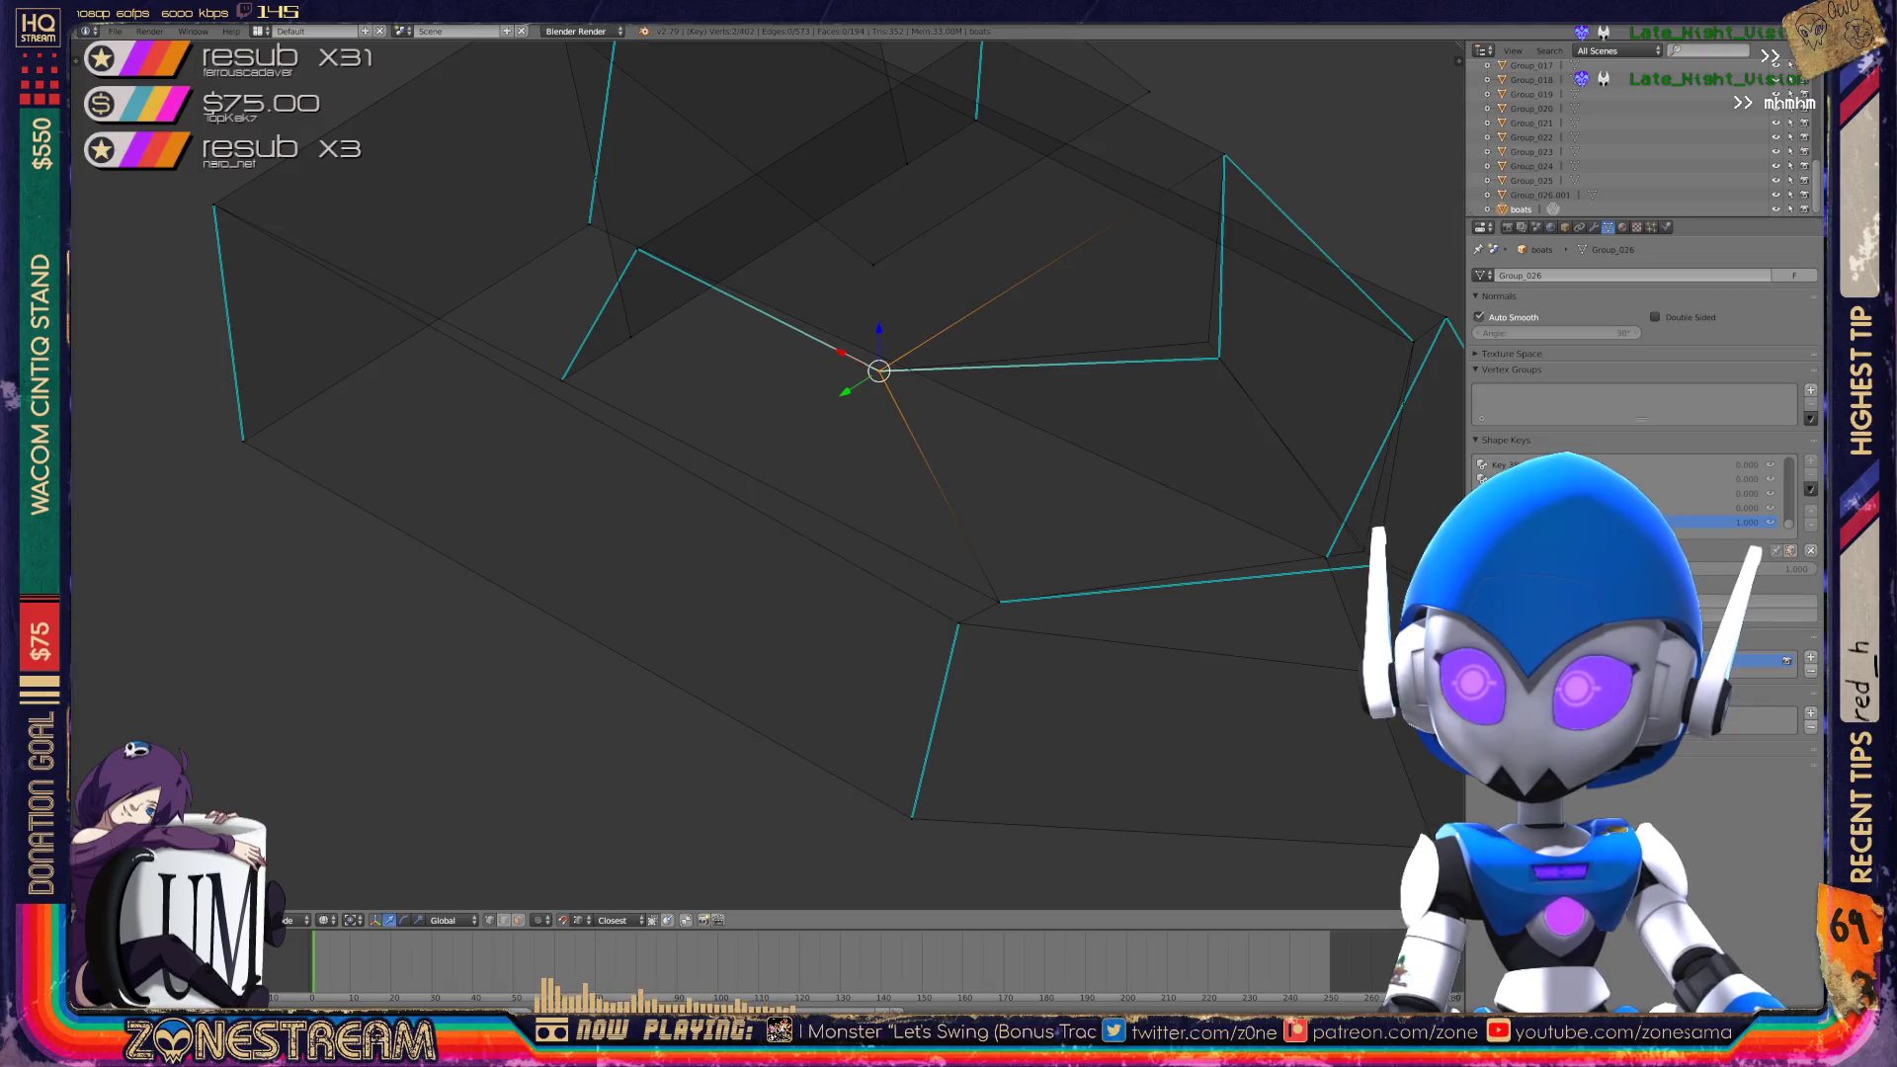
right_click(1218, 358)
key(g)
click(1203, 339)
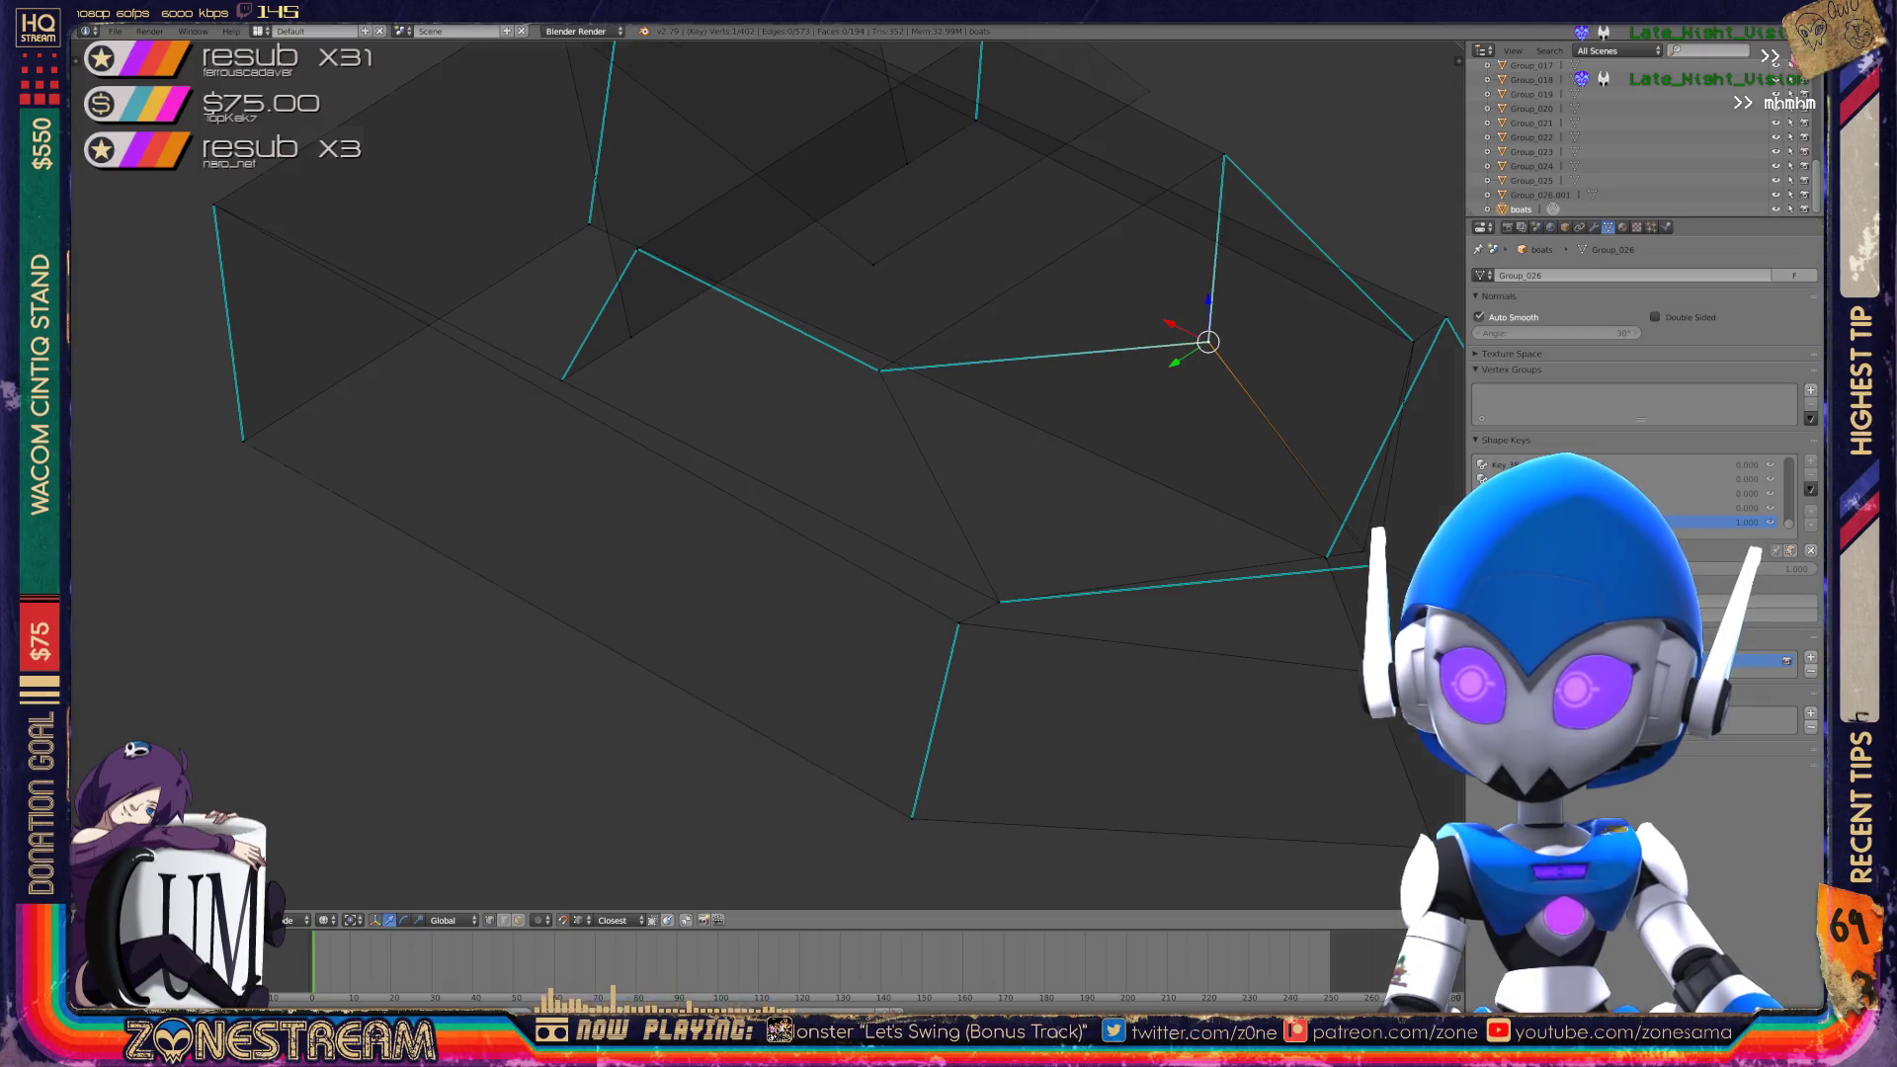
Nudge the single vertex at the seam corner slightly upward.
scroll(1202, 339, up, 2)
shift+middle_drag(919, 330, 748, 205)
right_click(991, 527)
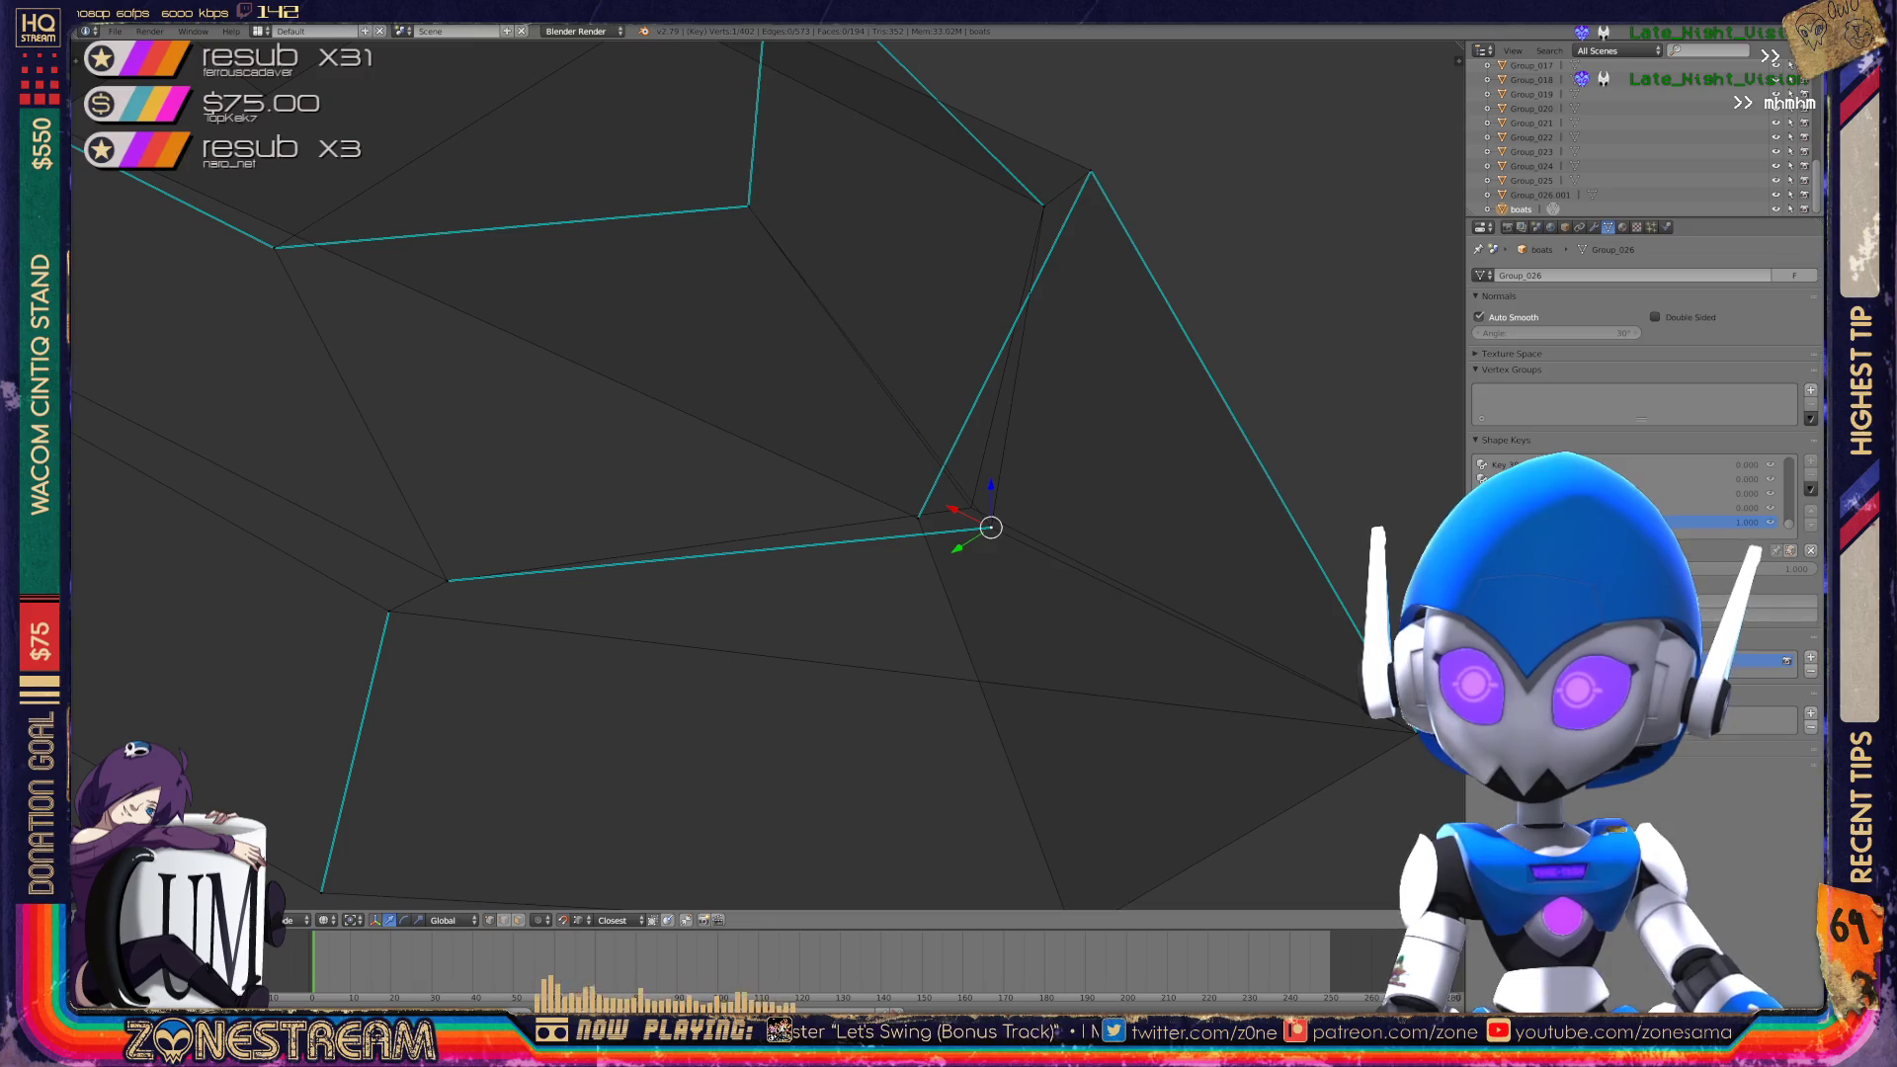
key(KP_4)
key(KP_4)
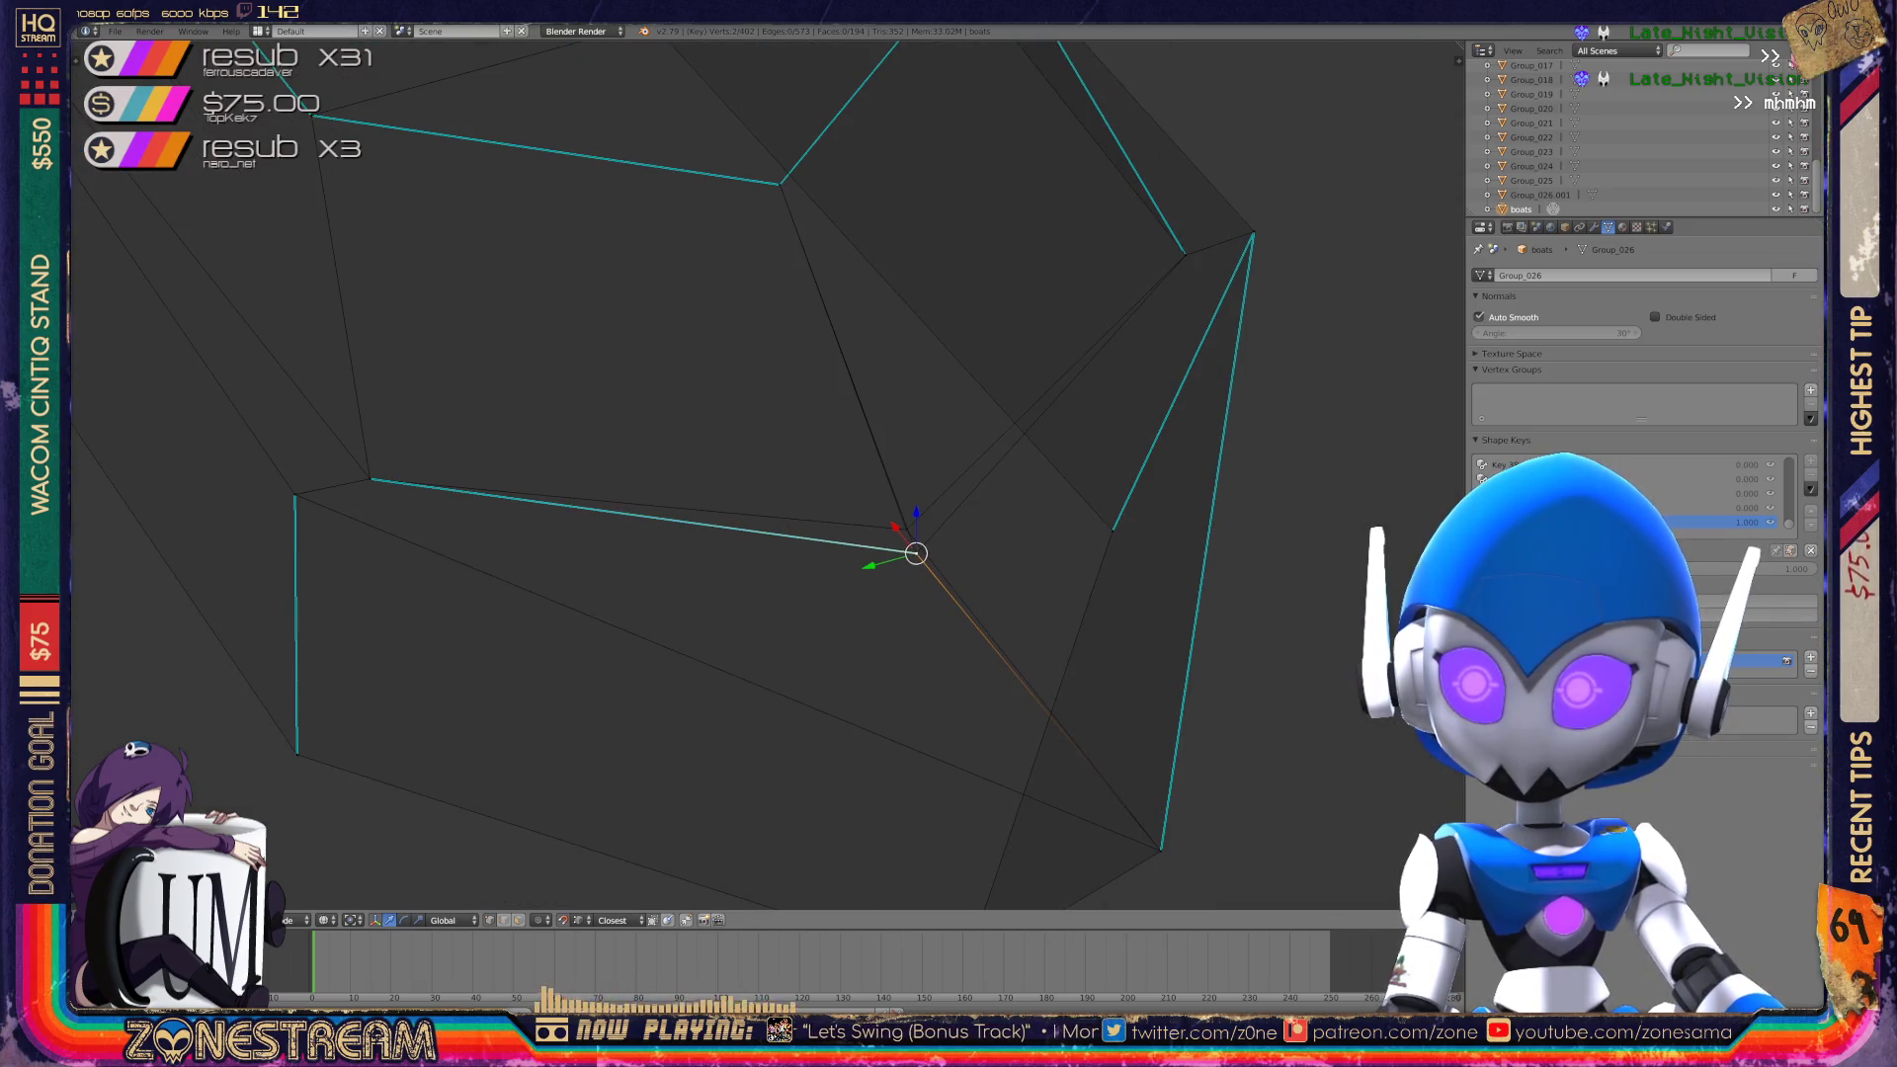
right_click(916, 553)
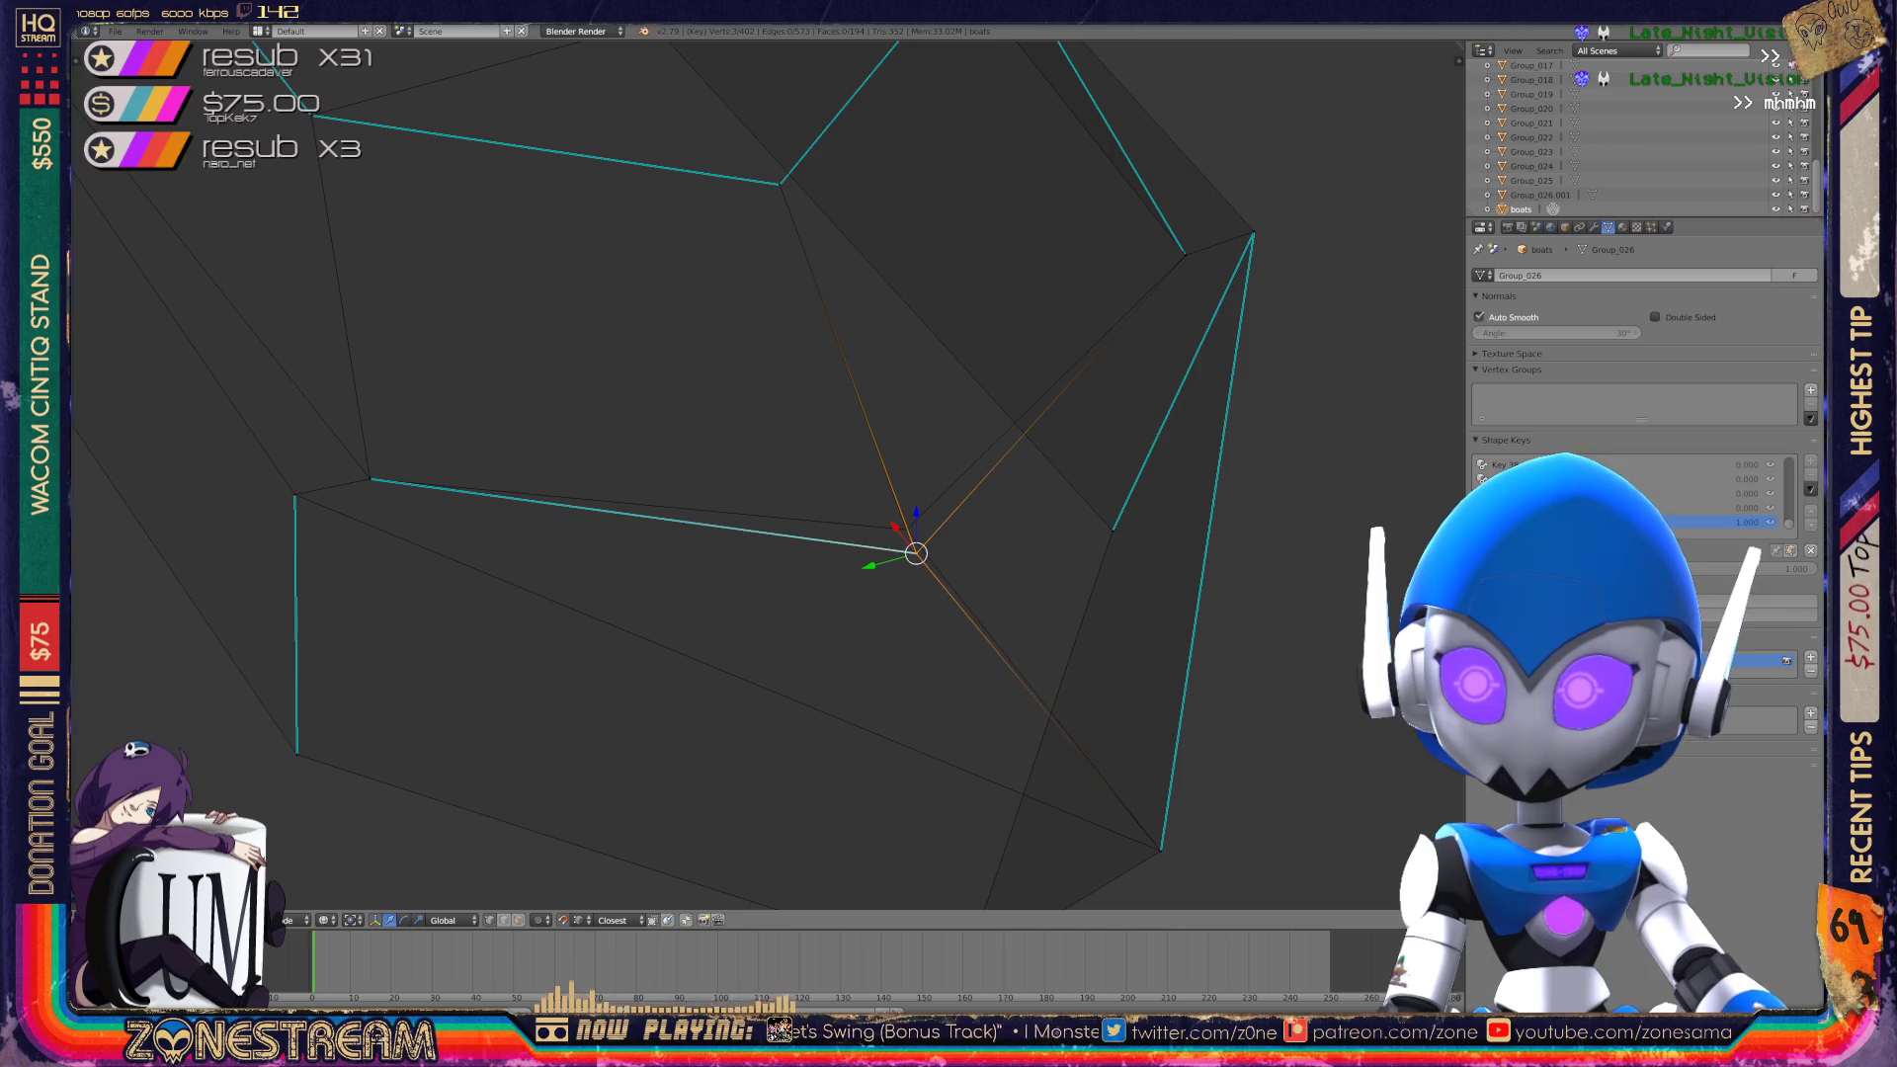
mouse_move(917, 553)
mouse_down()
mouse_move(1017, 537)
mouse_move(847, 508)
mouse_move(906, 529)
mouse_up()
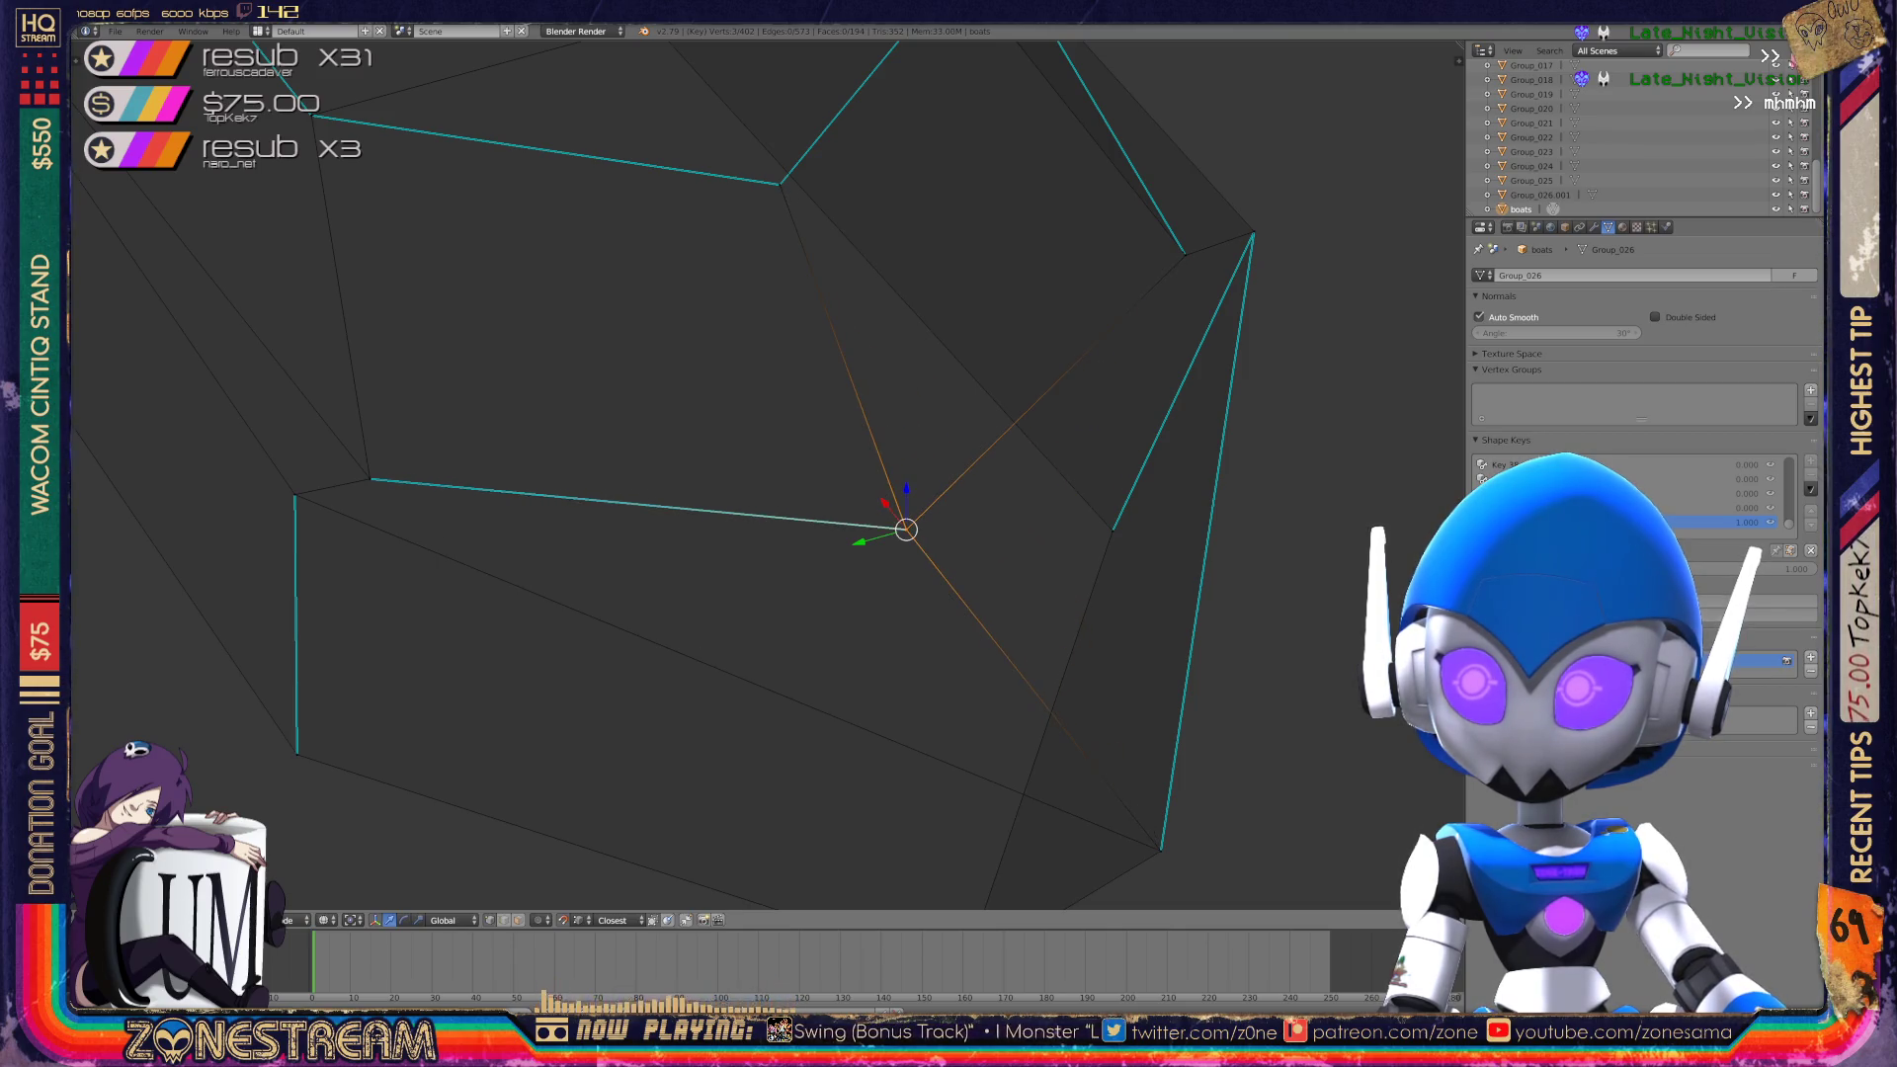
scroll(906, 530, down, 5)
Return to Object Mode and frame the whole boat.
key(Tab)
key(KP_4)
key(KP_4)
scroll(1057, 395, up, 3)
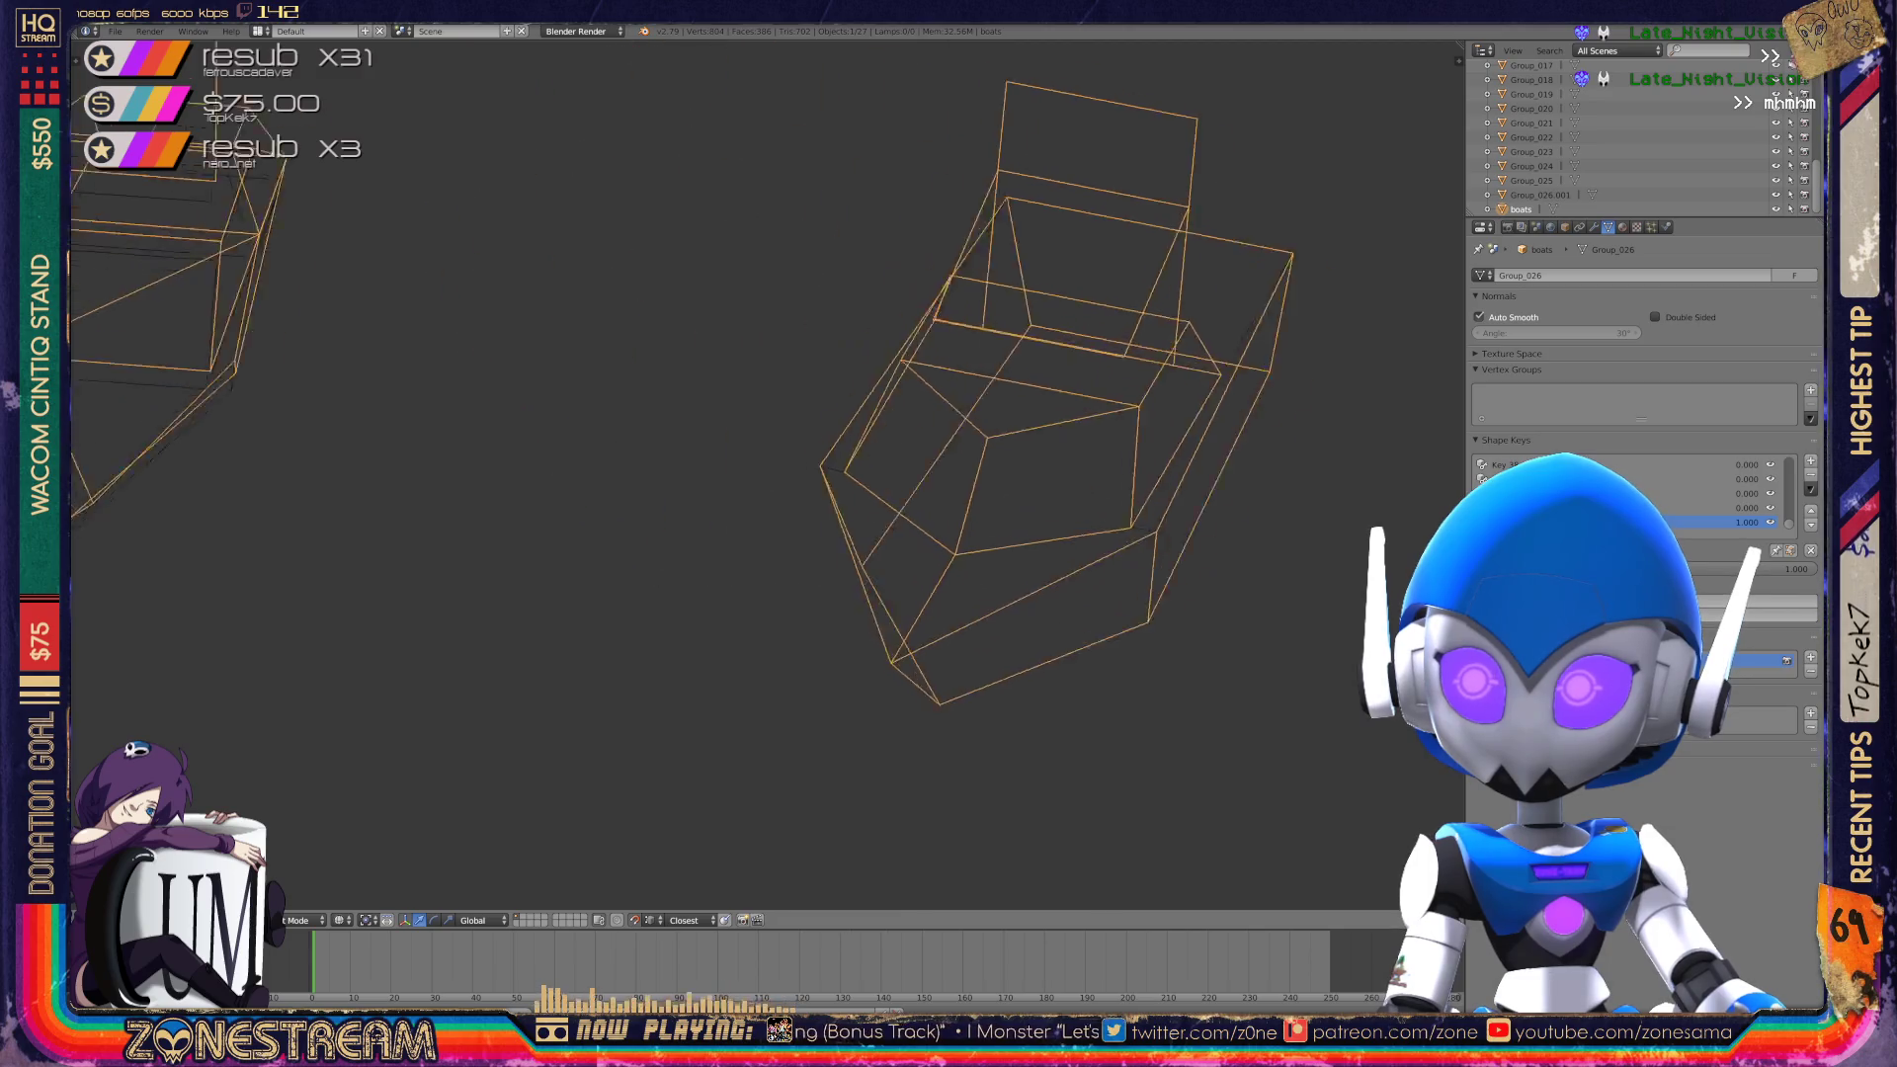
Enter Edit Mode on the pointed boat and frame its hull from a top-down angle.
key(KP_8)
key(KP_8)
key(KP_8)
key(KP_8)
key(ctrl+KP_6)
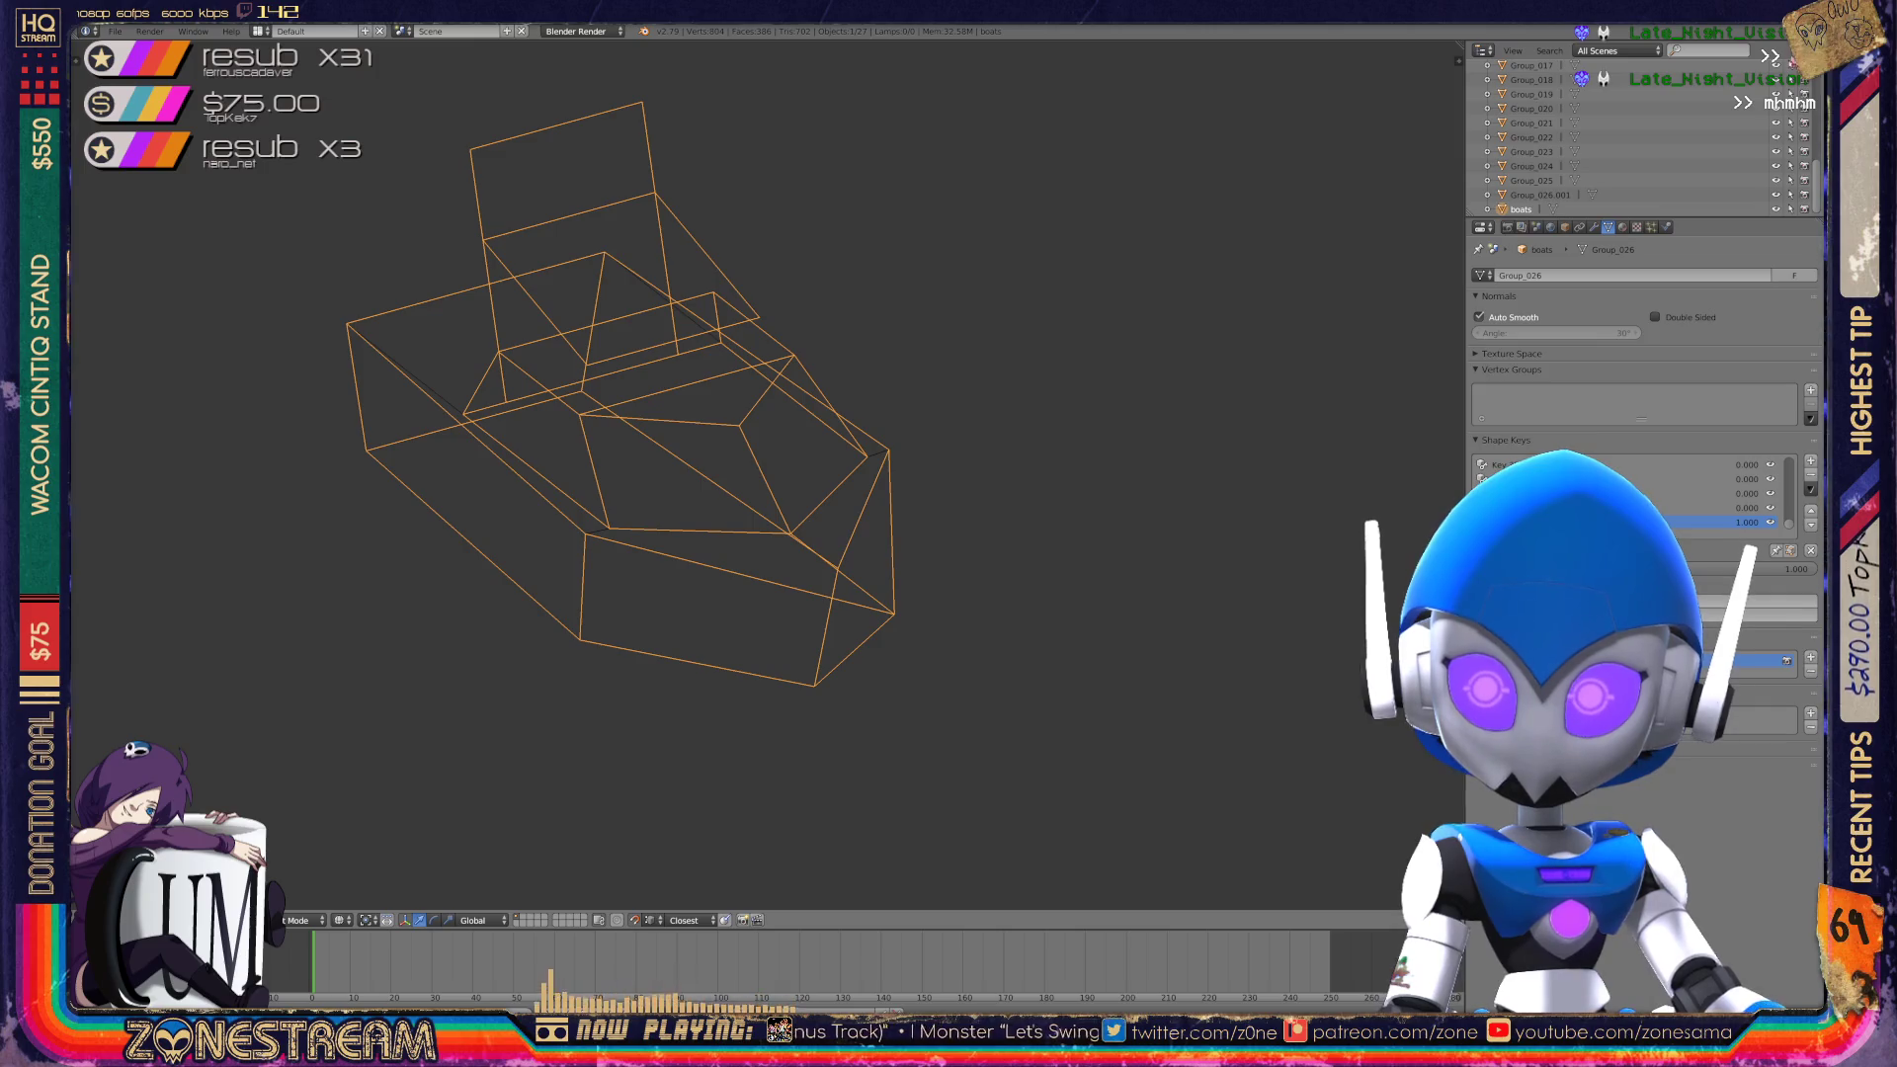
key(Tab)
key(KP_Subtract)
key(ctrl+KP_6)
key(ctrl+KP_6)
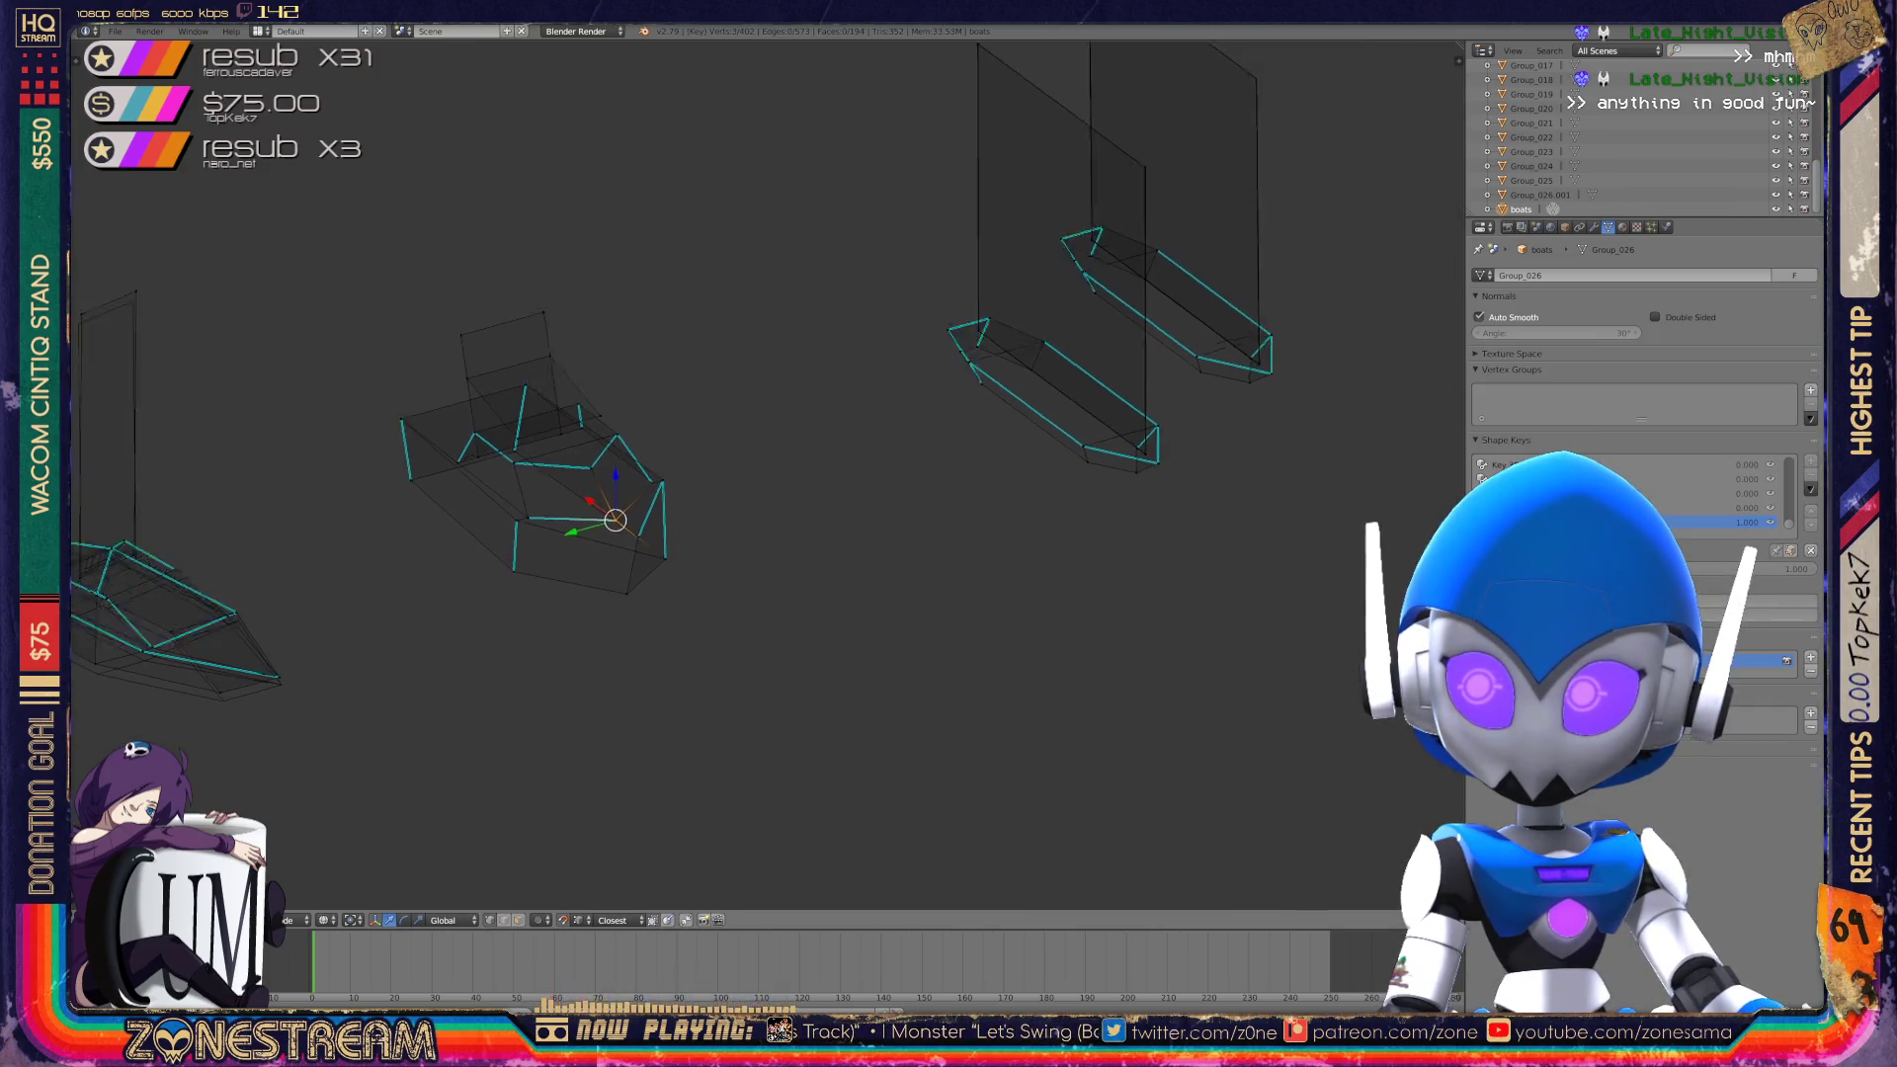
key(KP_6)
key(KP_6)
key(KP_6)
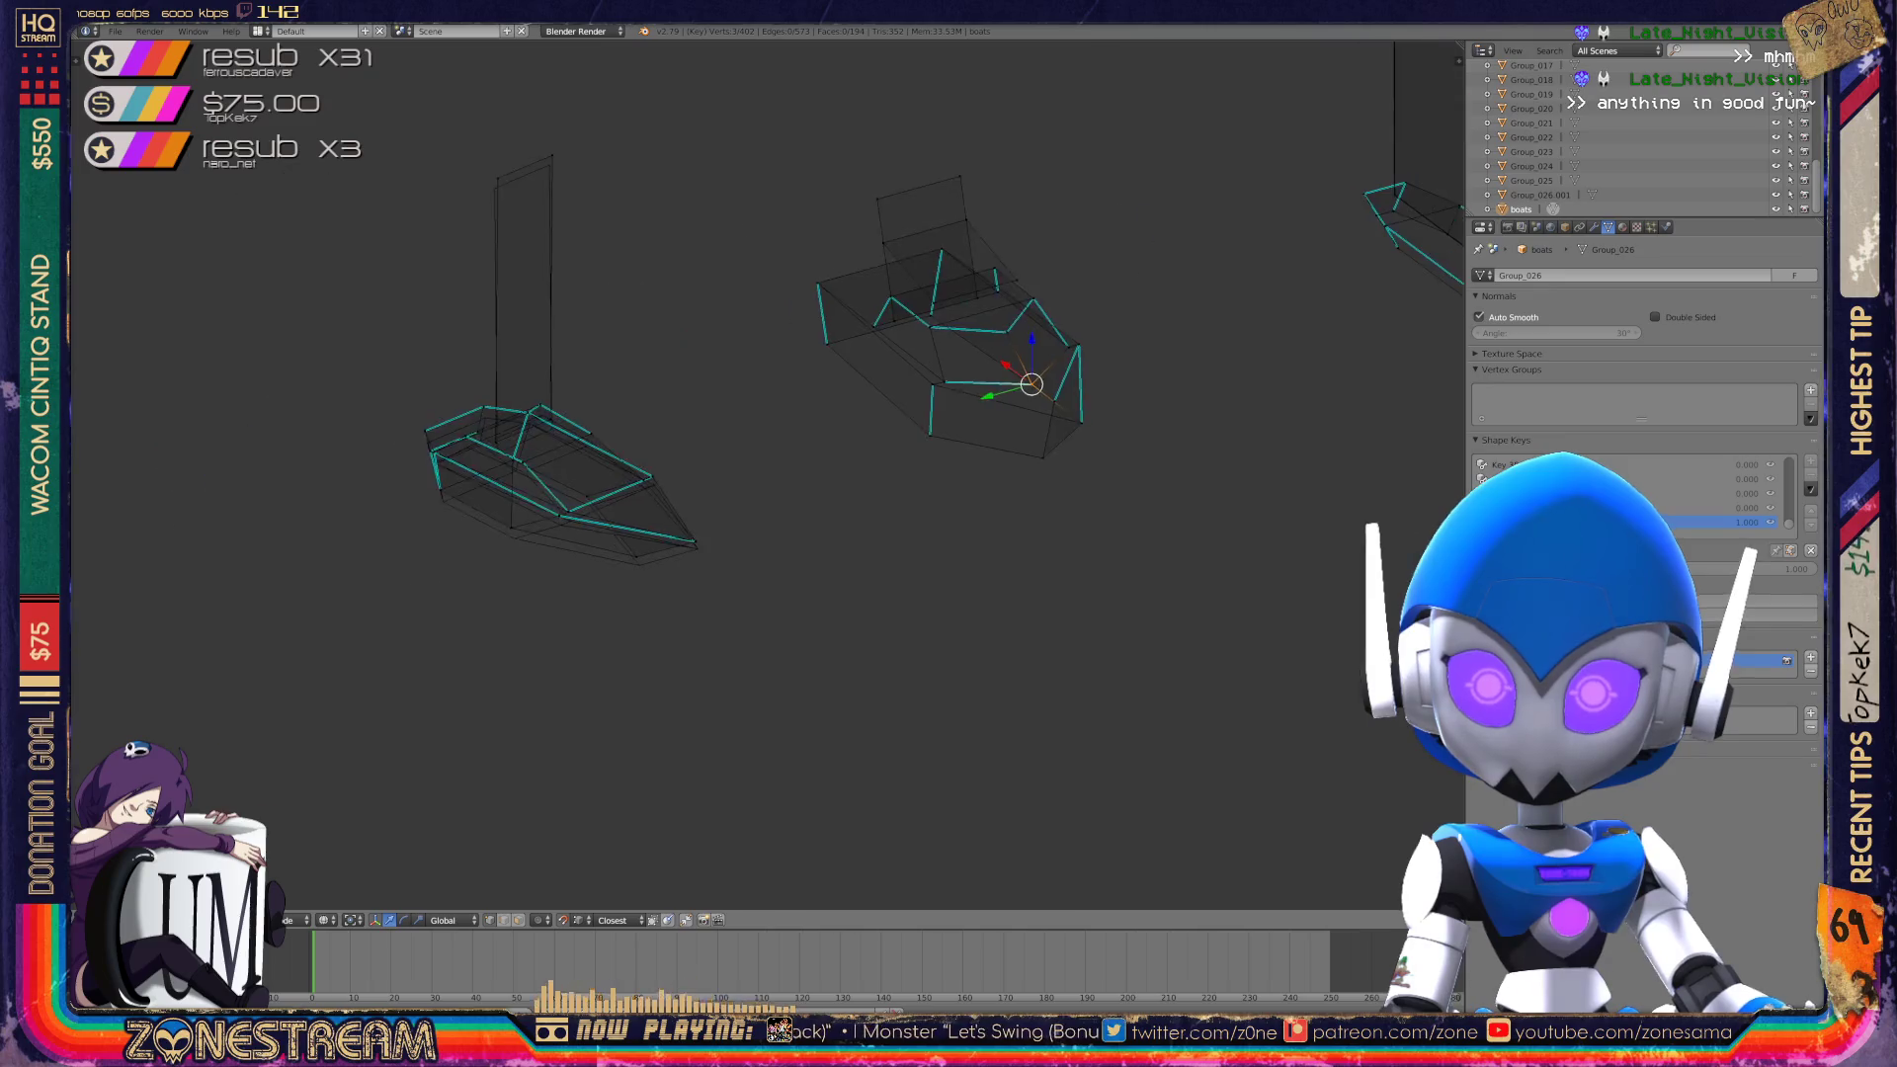
key(KP_Add)
key(KP_Add)
key(KP_Add)
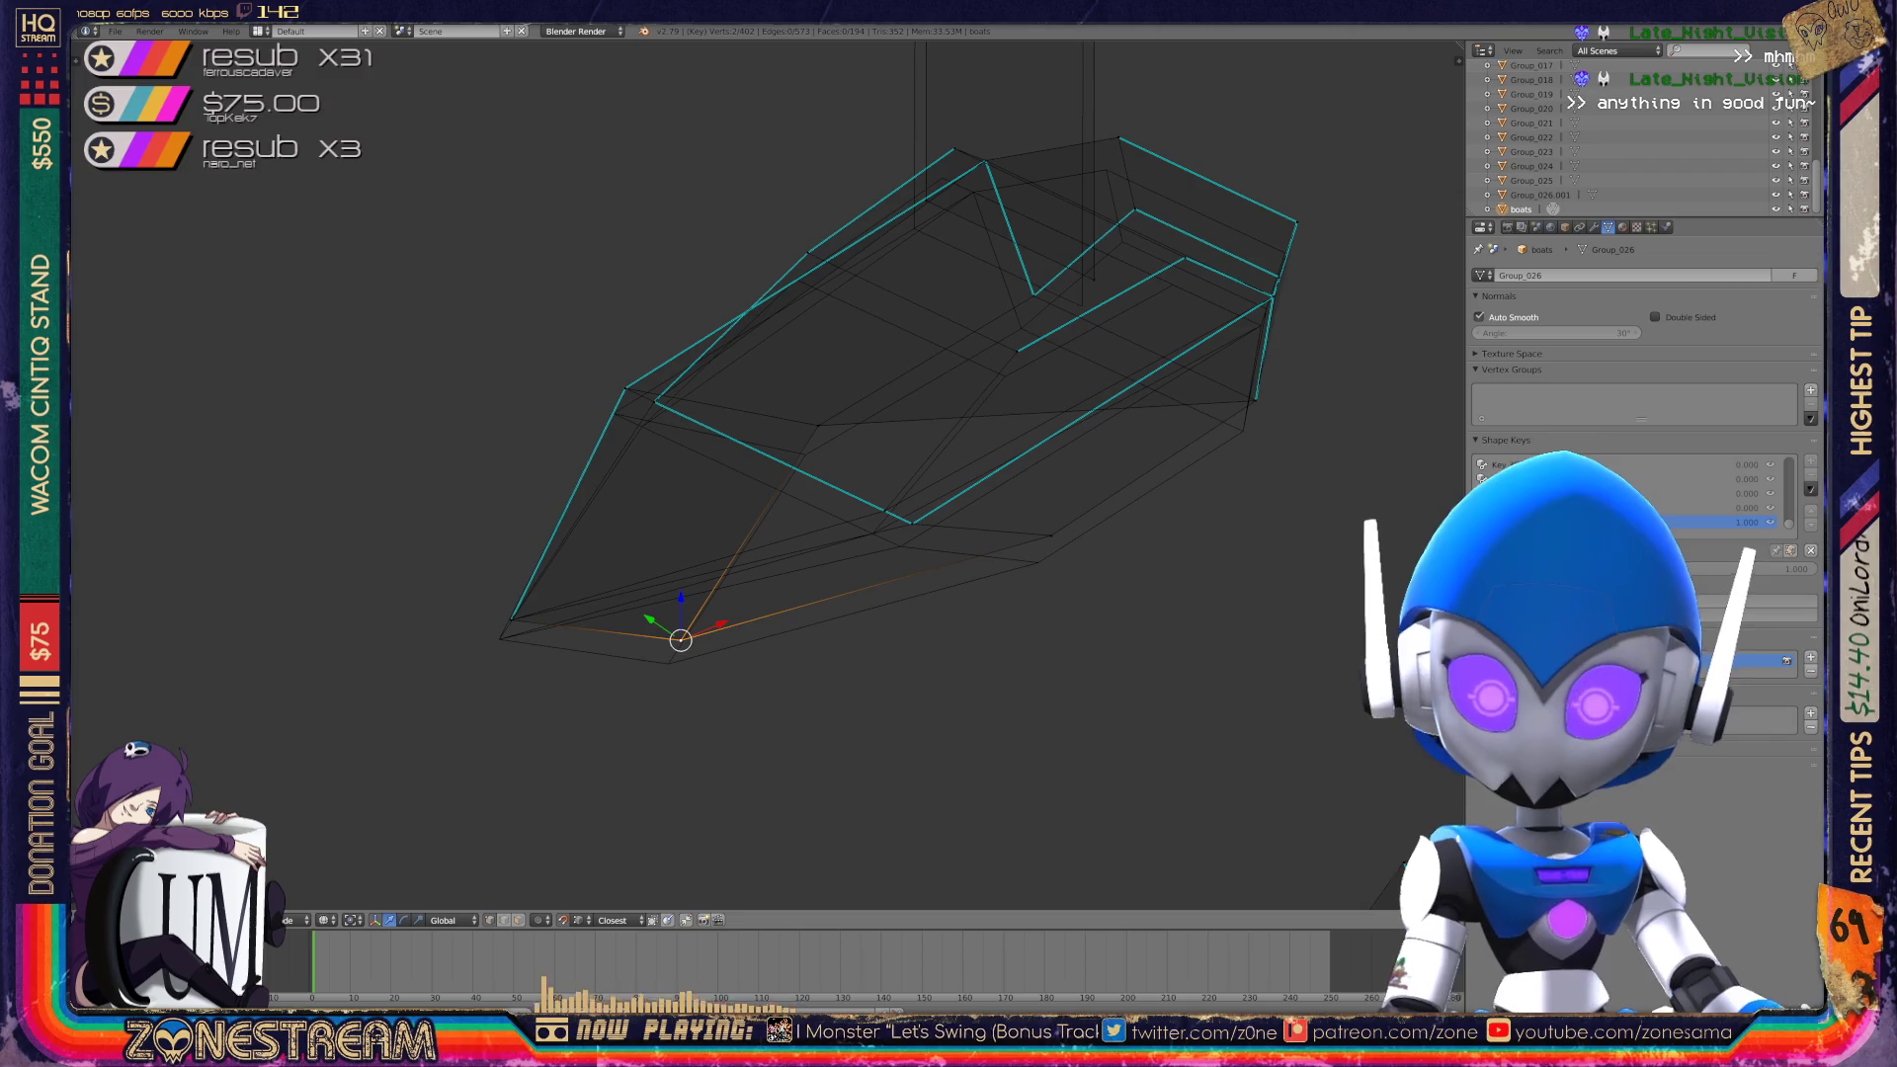
Nudge the hull's bottom-left corner vertex and snap the seam-junction vertex to a new spot.
drag(681, 641, 668, 665)
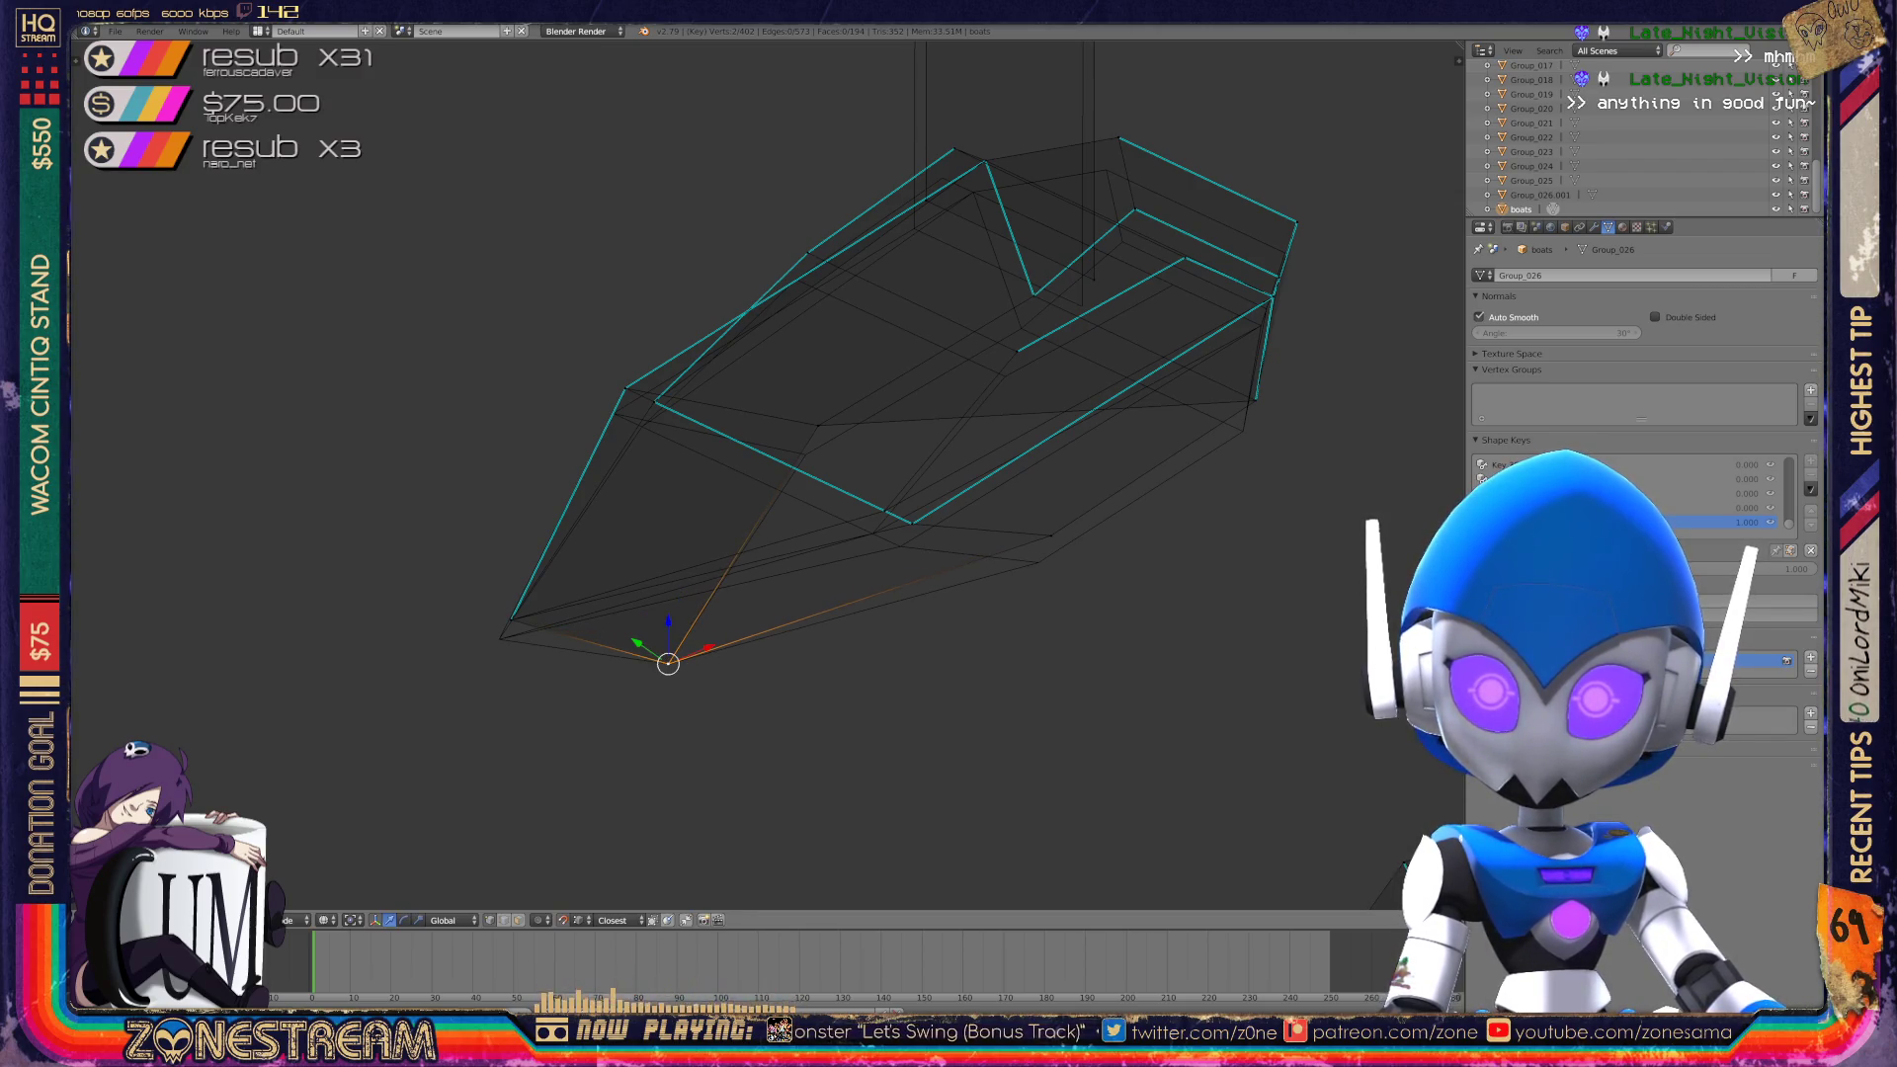
right_click(511, 620)
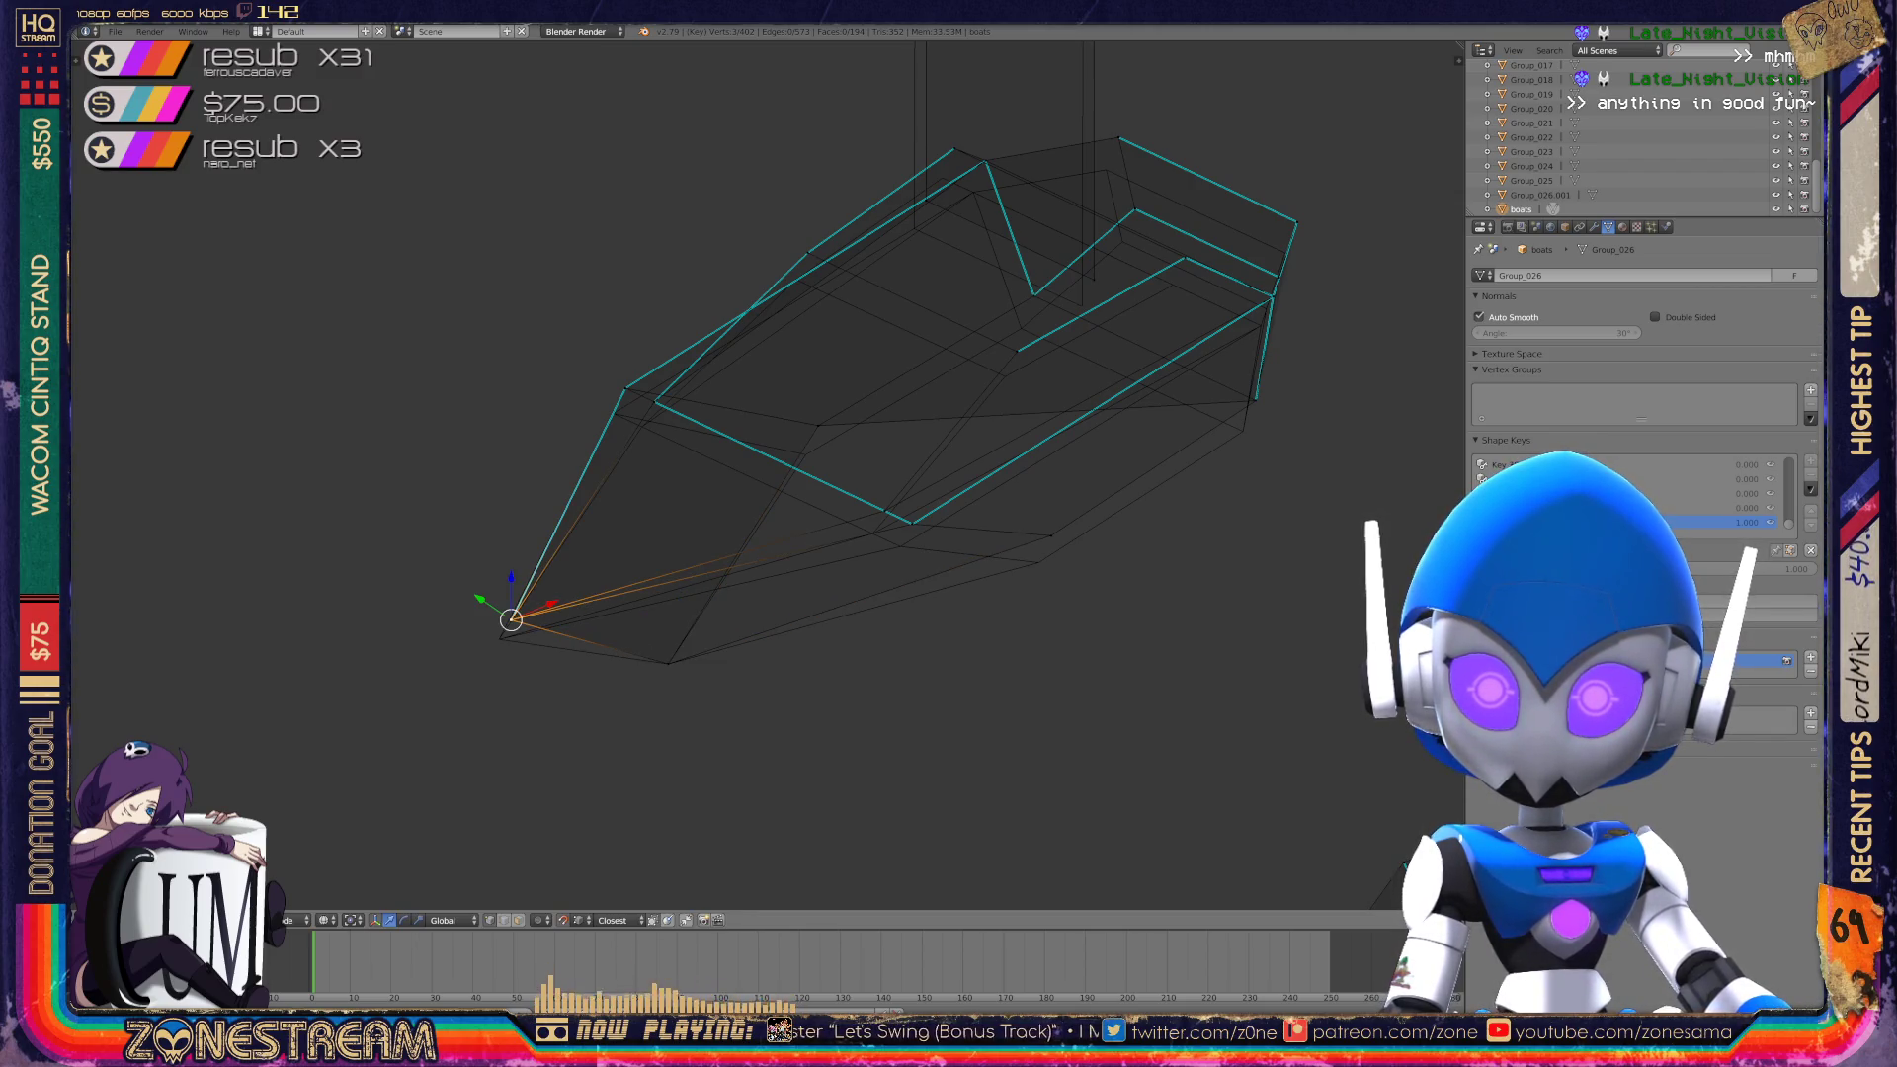
drag(511, 620, 499, 637)
scroll(1000, 499, up, 3)
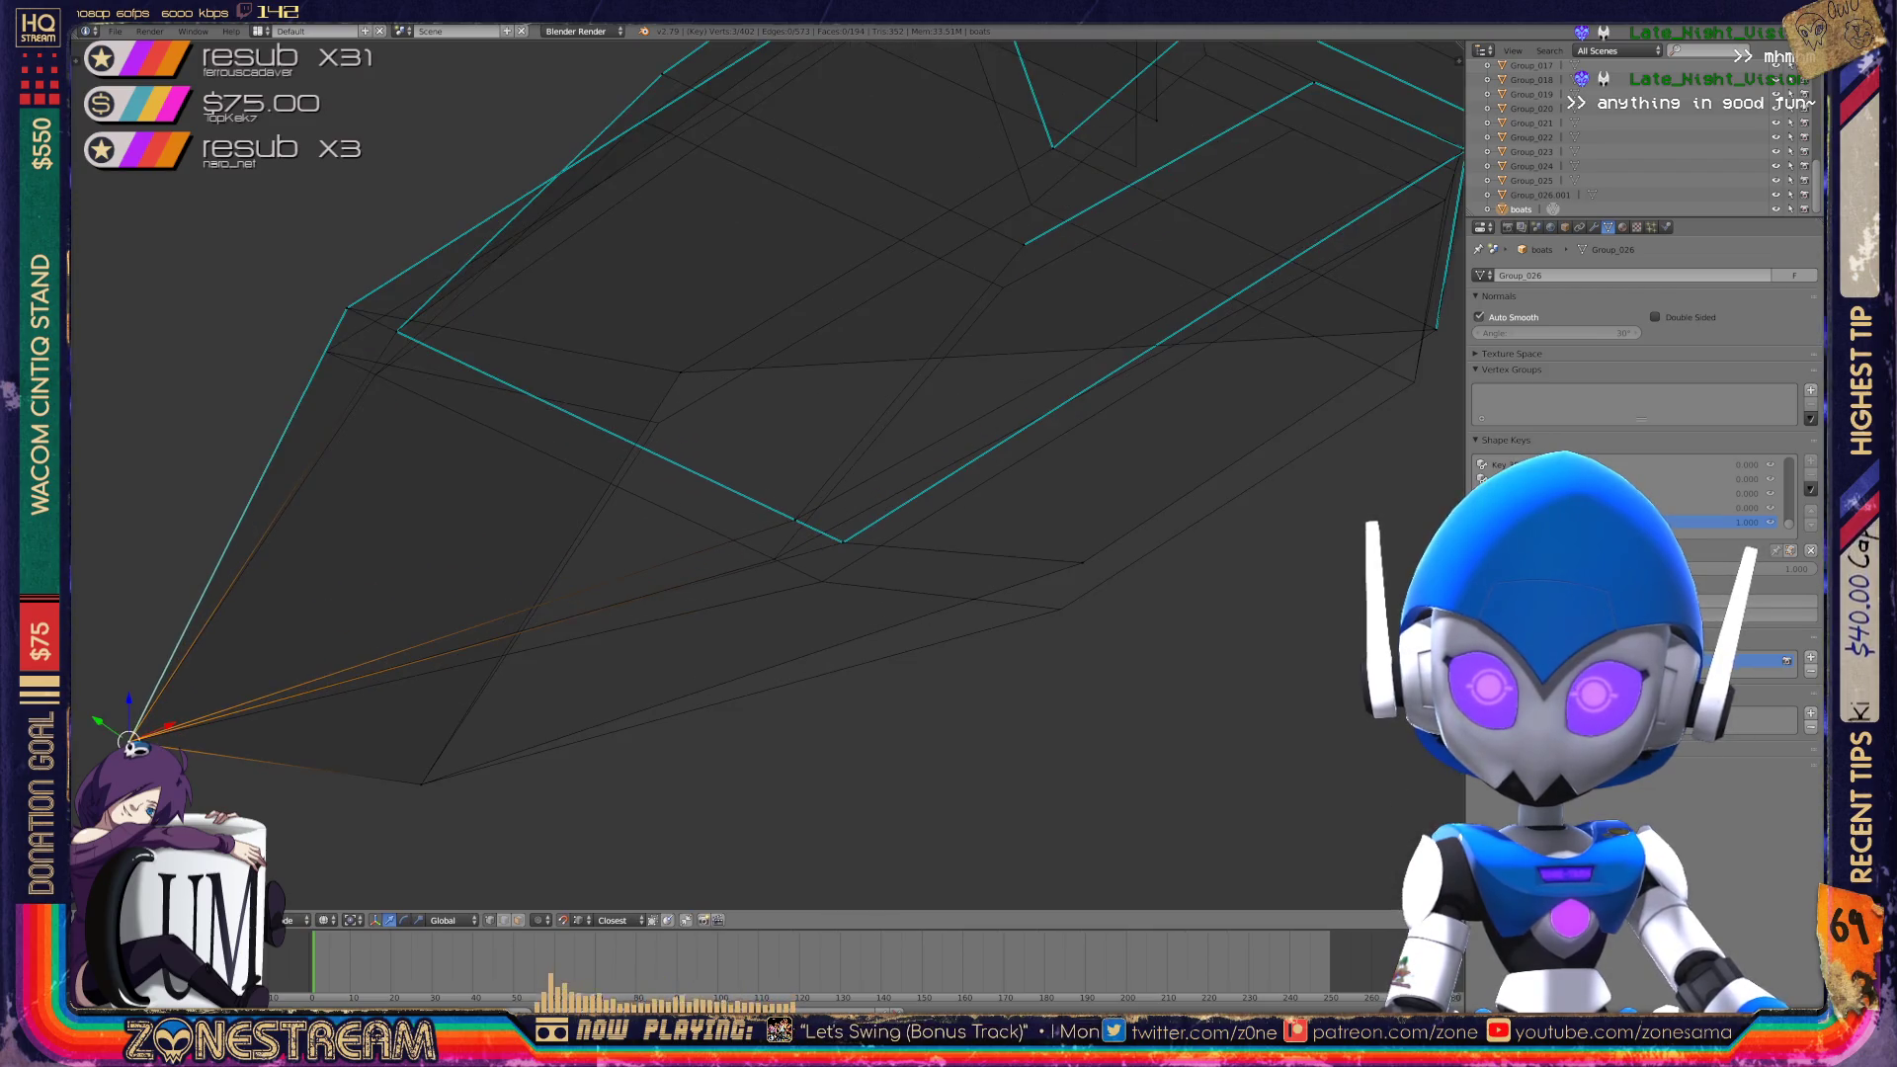
right_click(843, 542)
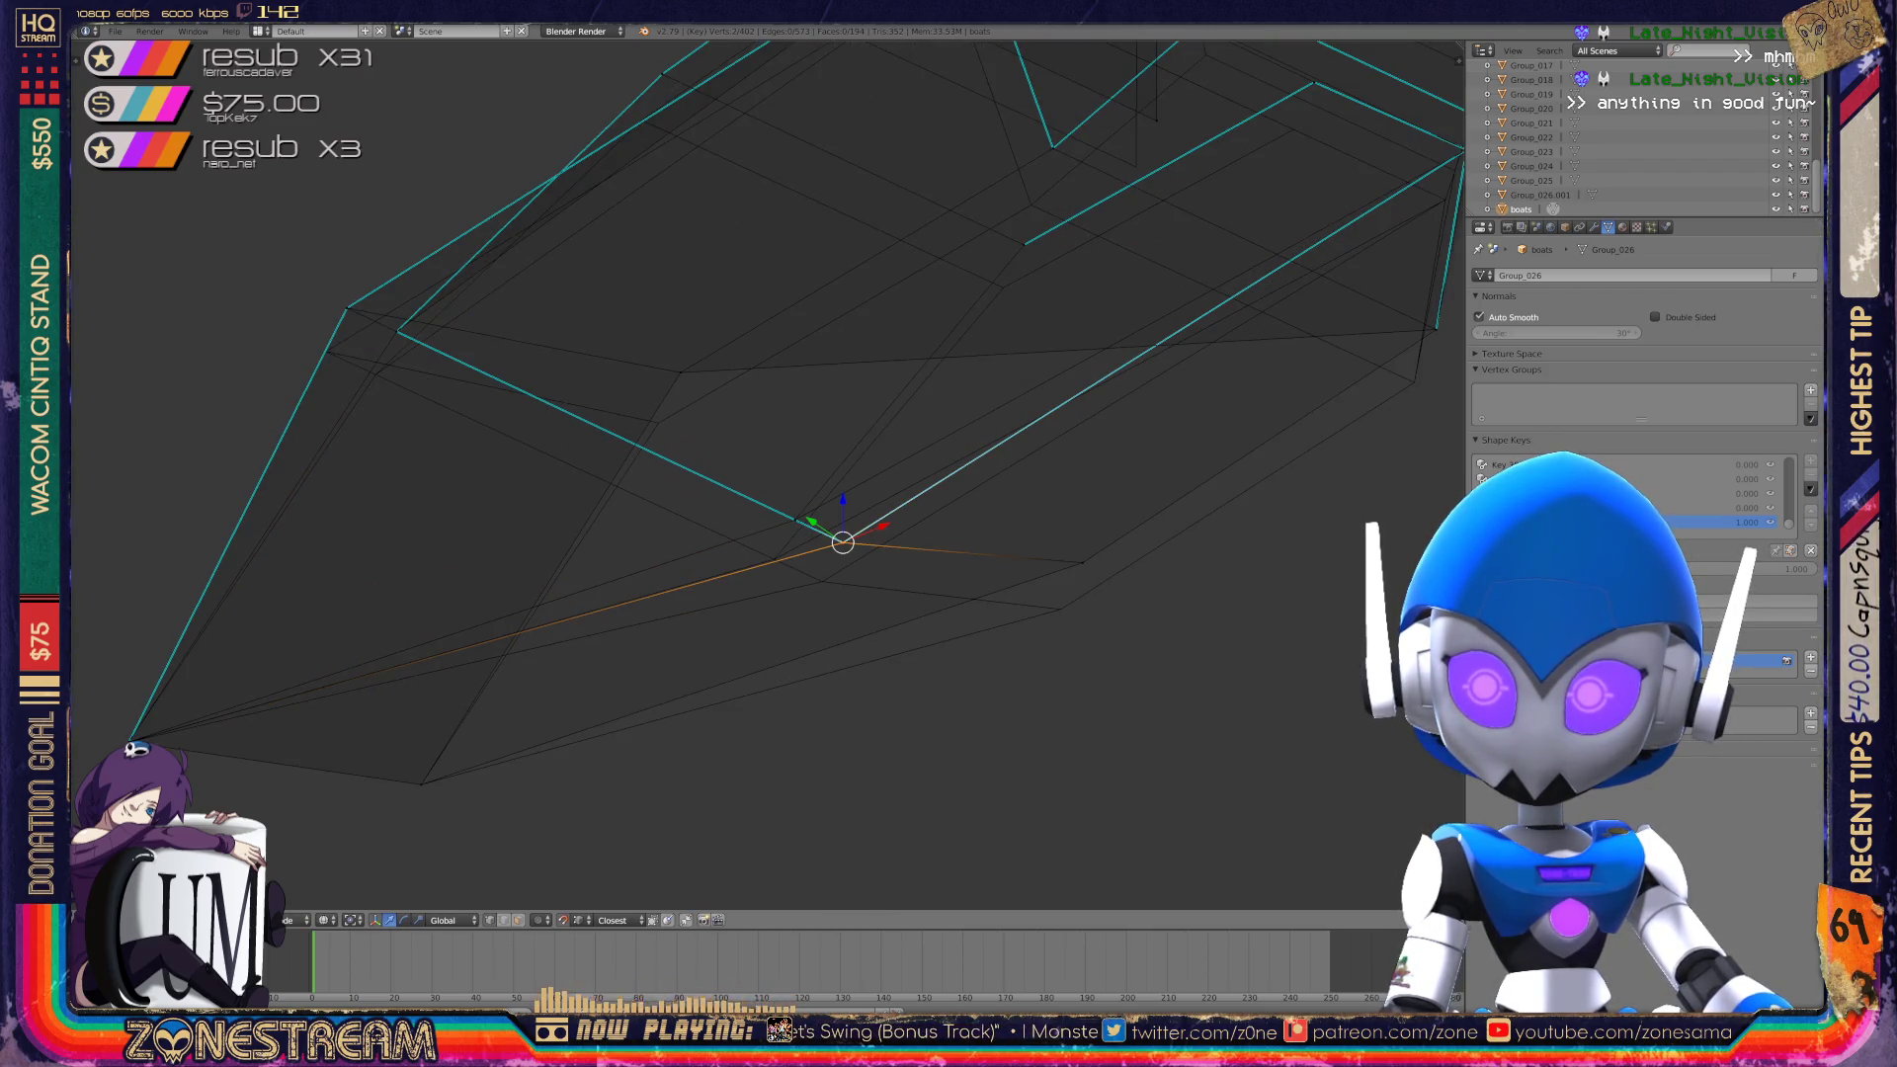
key(shift+ctrl+Tab)
click(825, 617)
key(g)
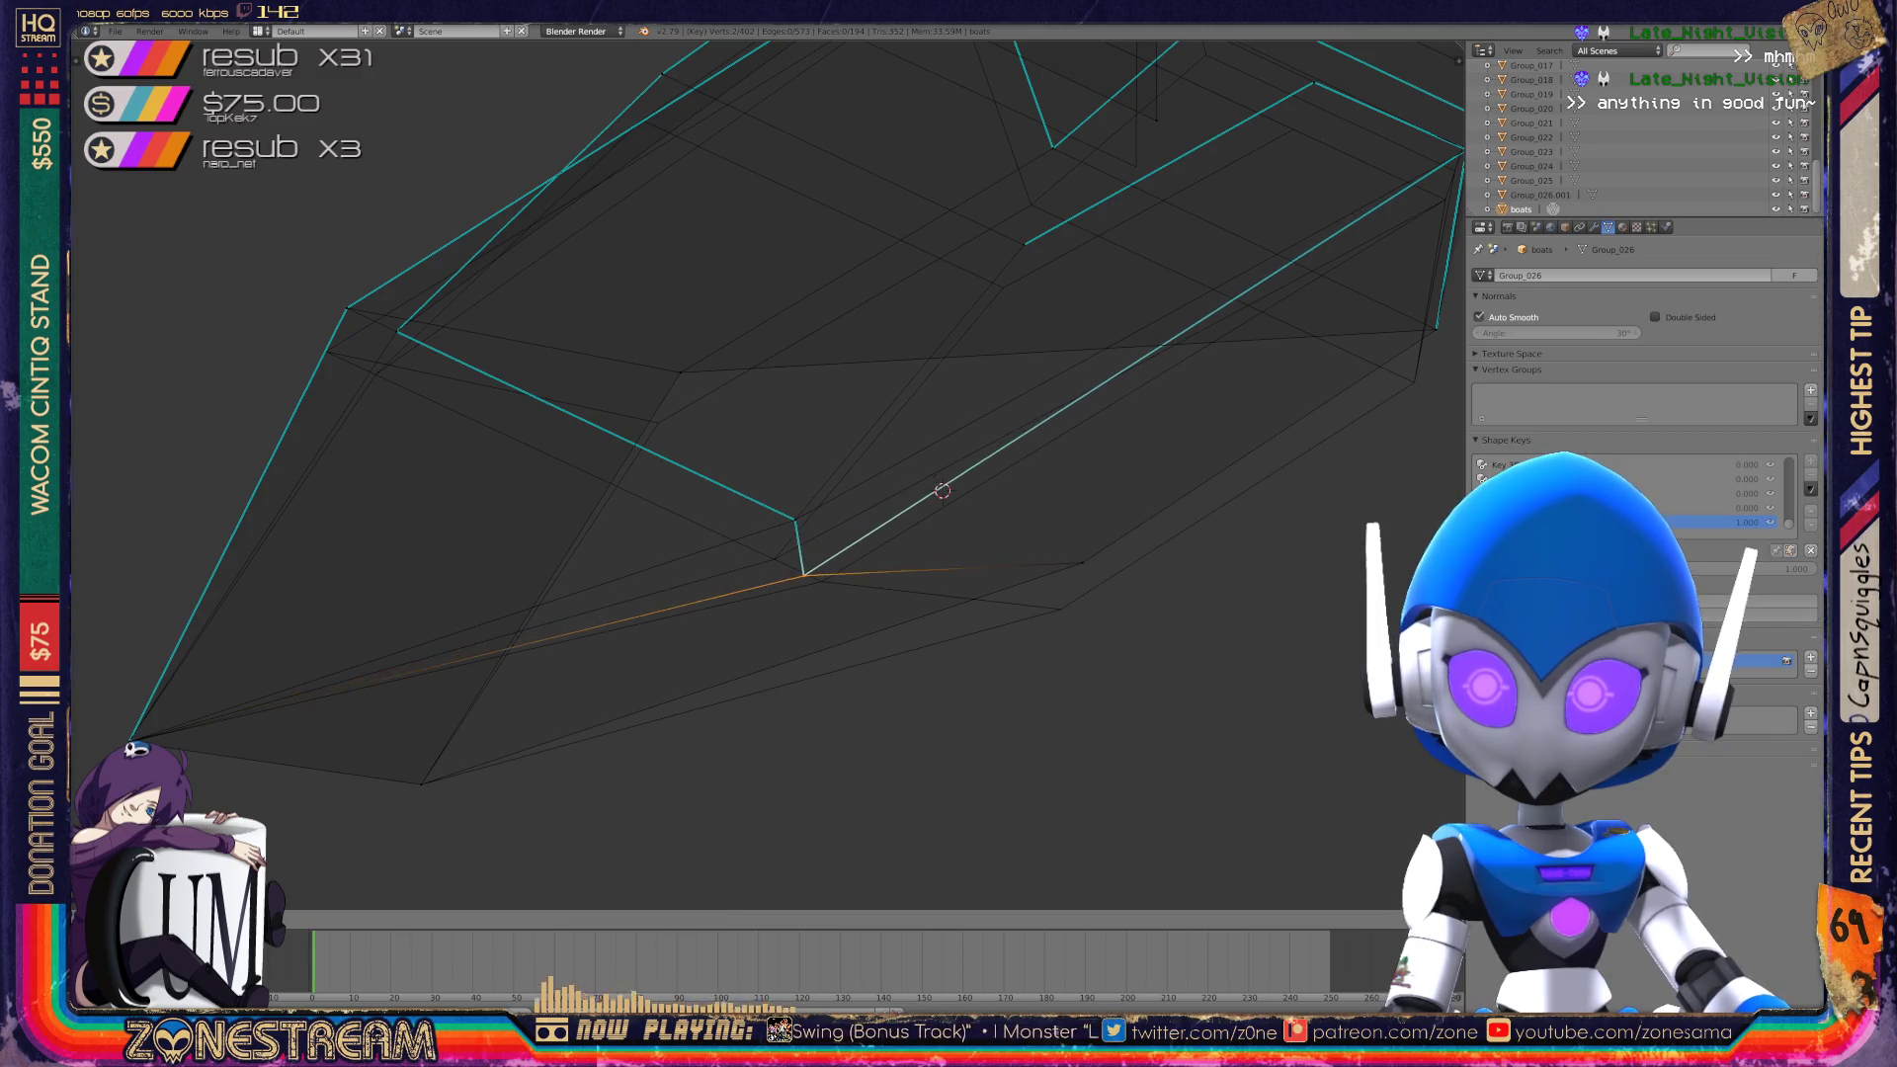
click(822, 581)
Snap the next hull vertex onto the seam edge and lower two more vertices.
right_click(1083, 562)
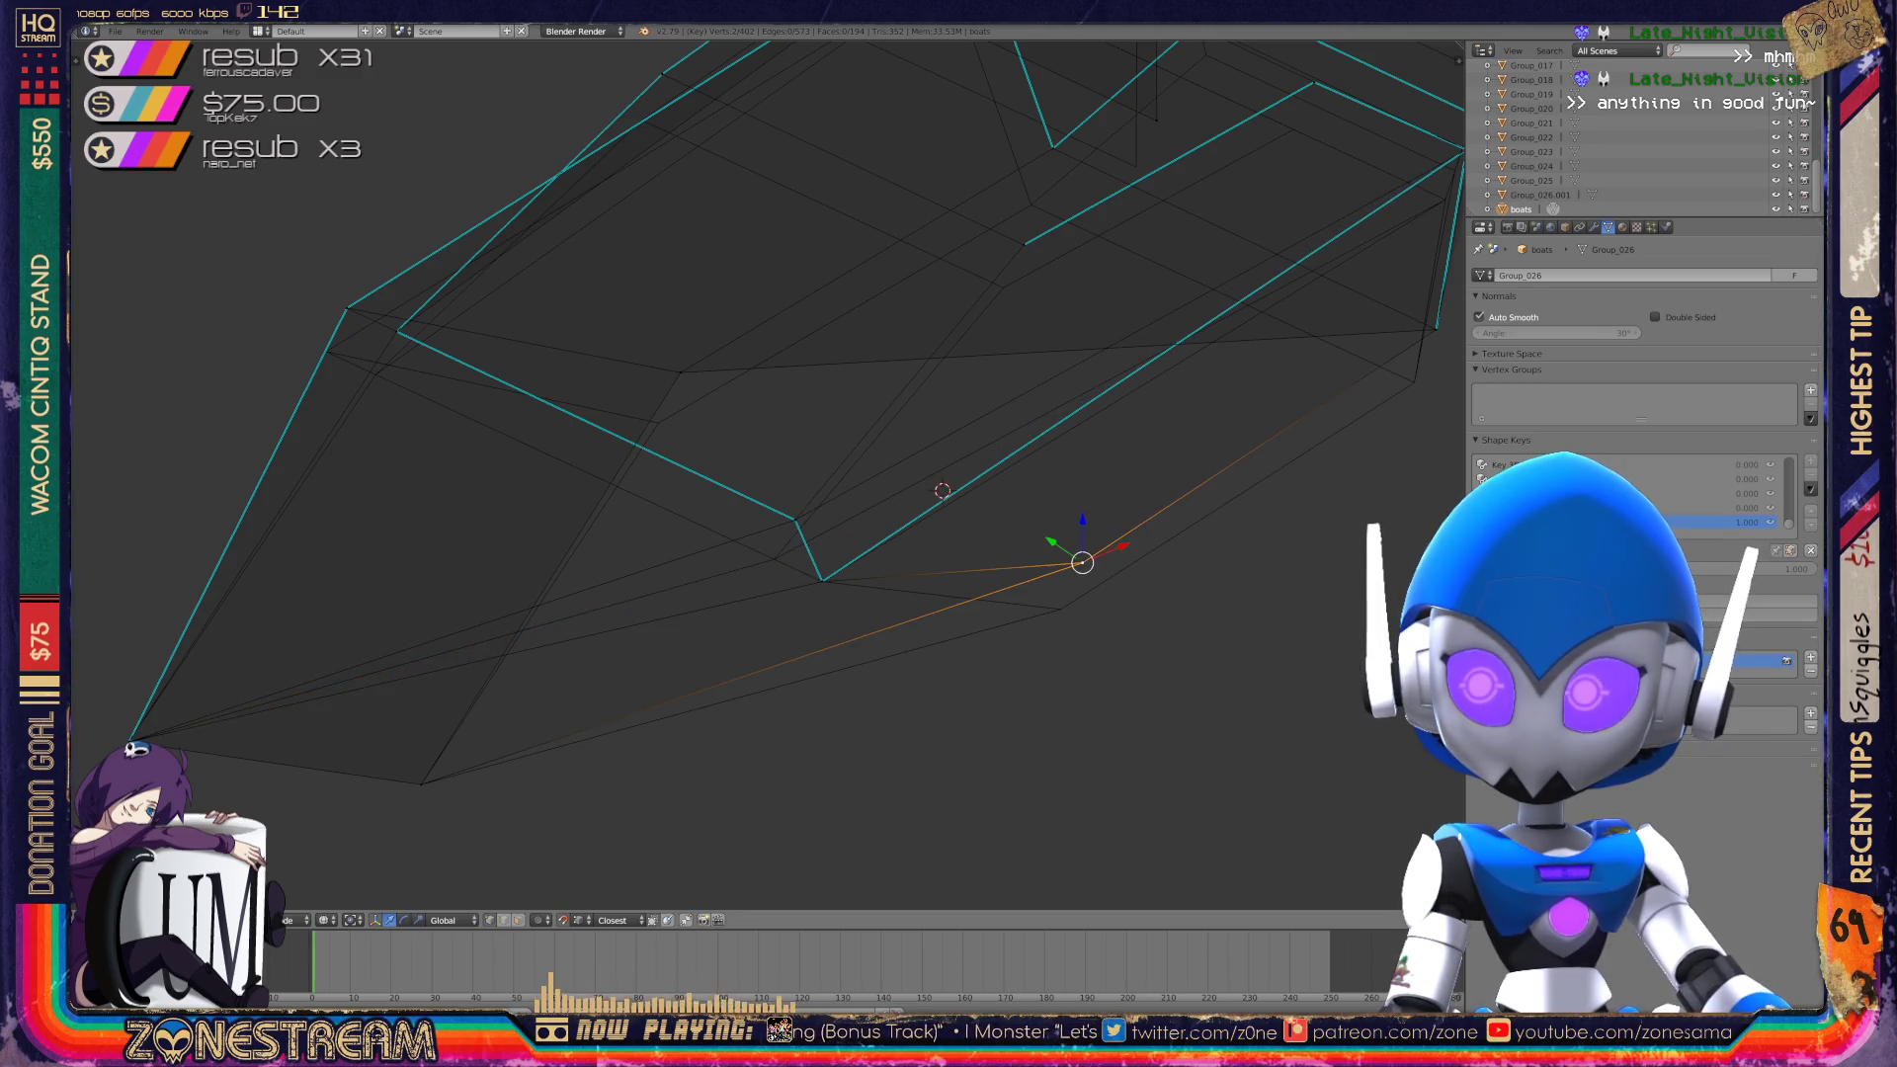
key(g)
click(796, 521)
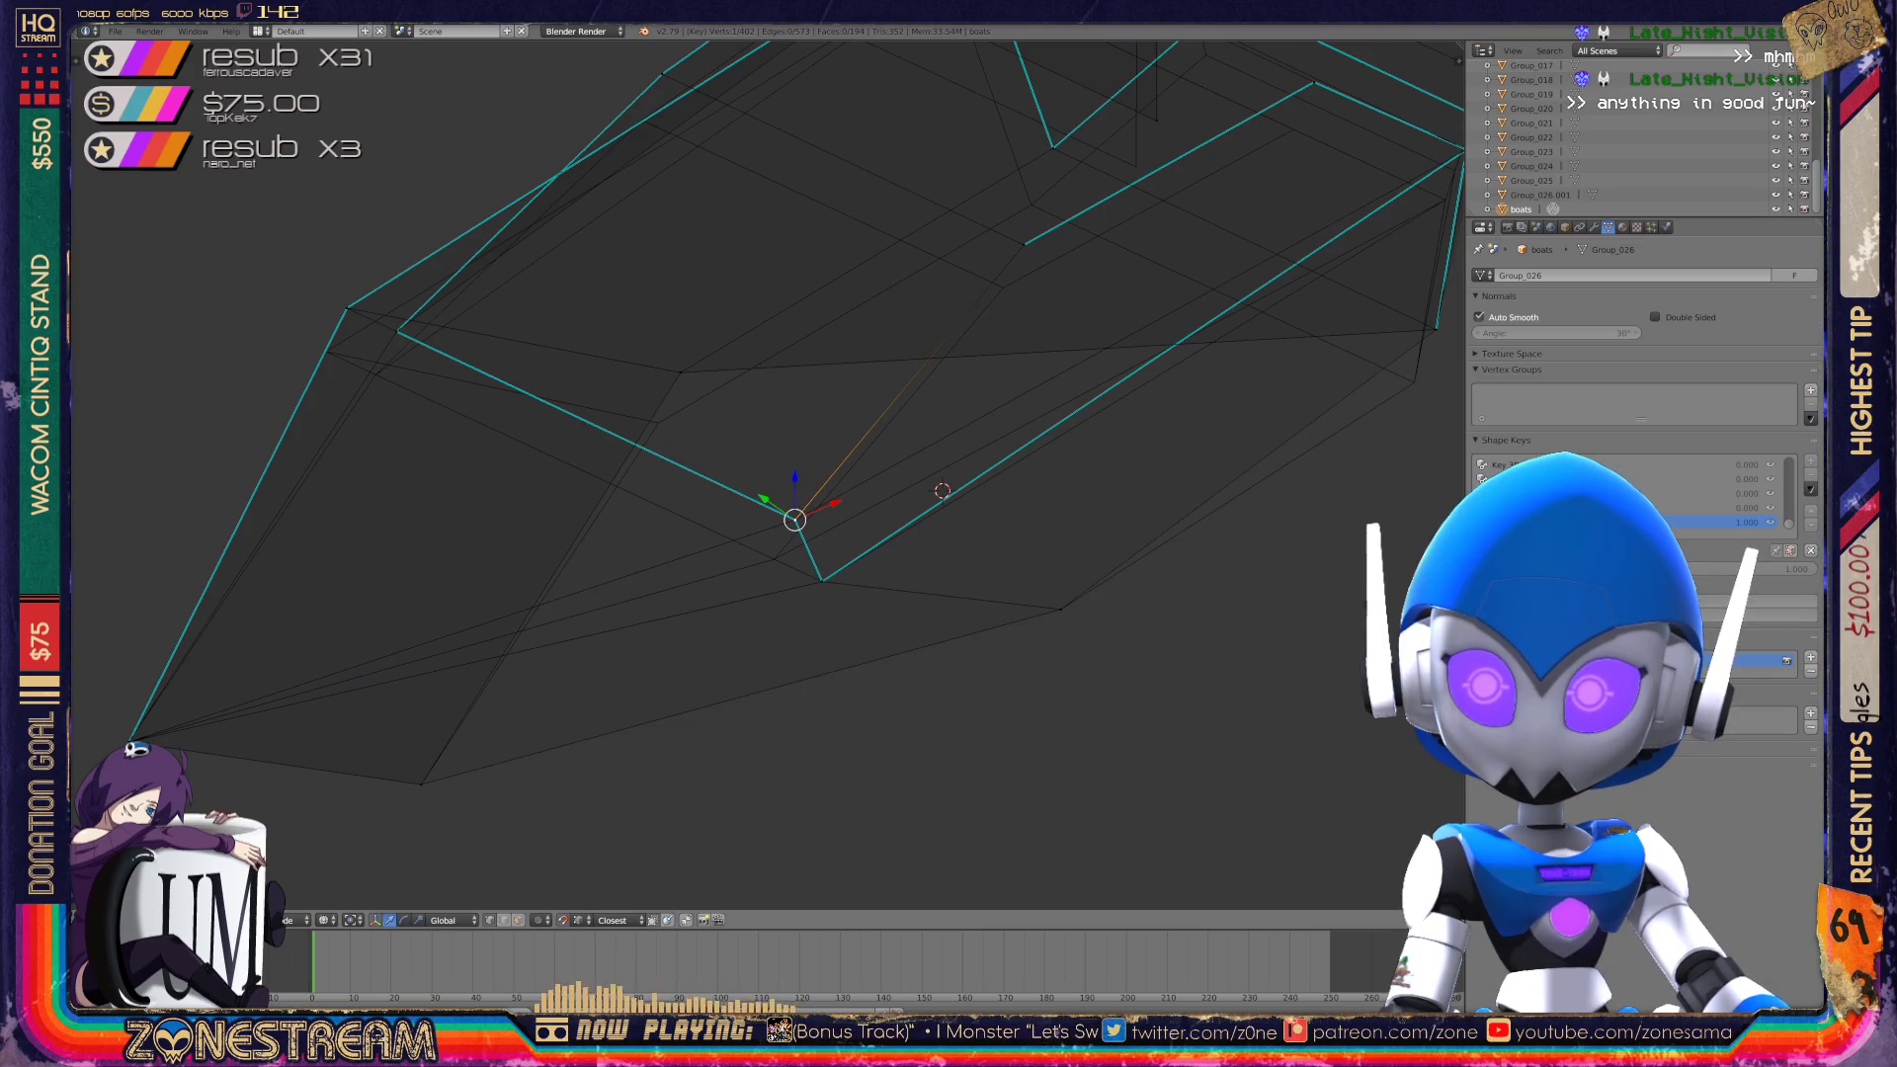
key(shift+s)
click(760, 447)
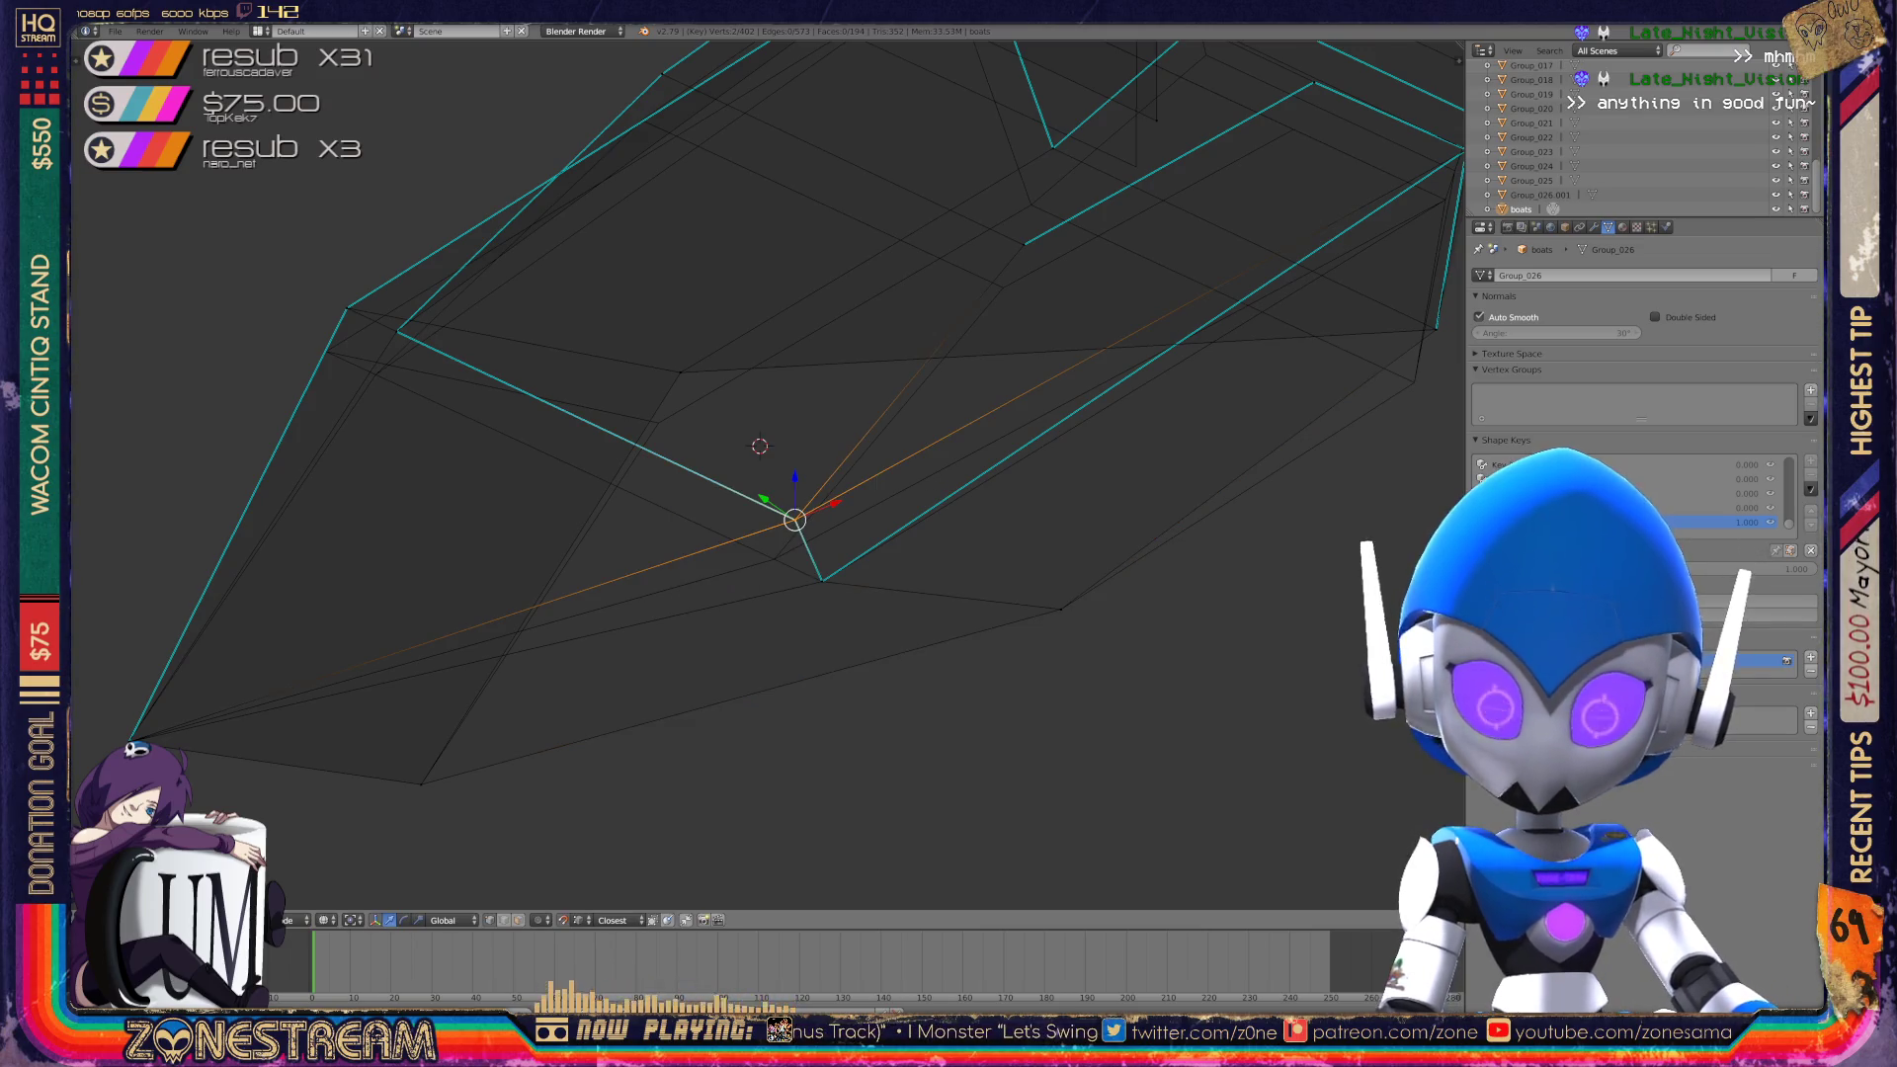
key(g)
click(775, 559)
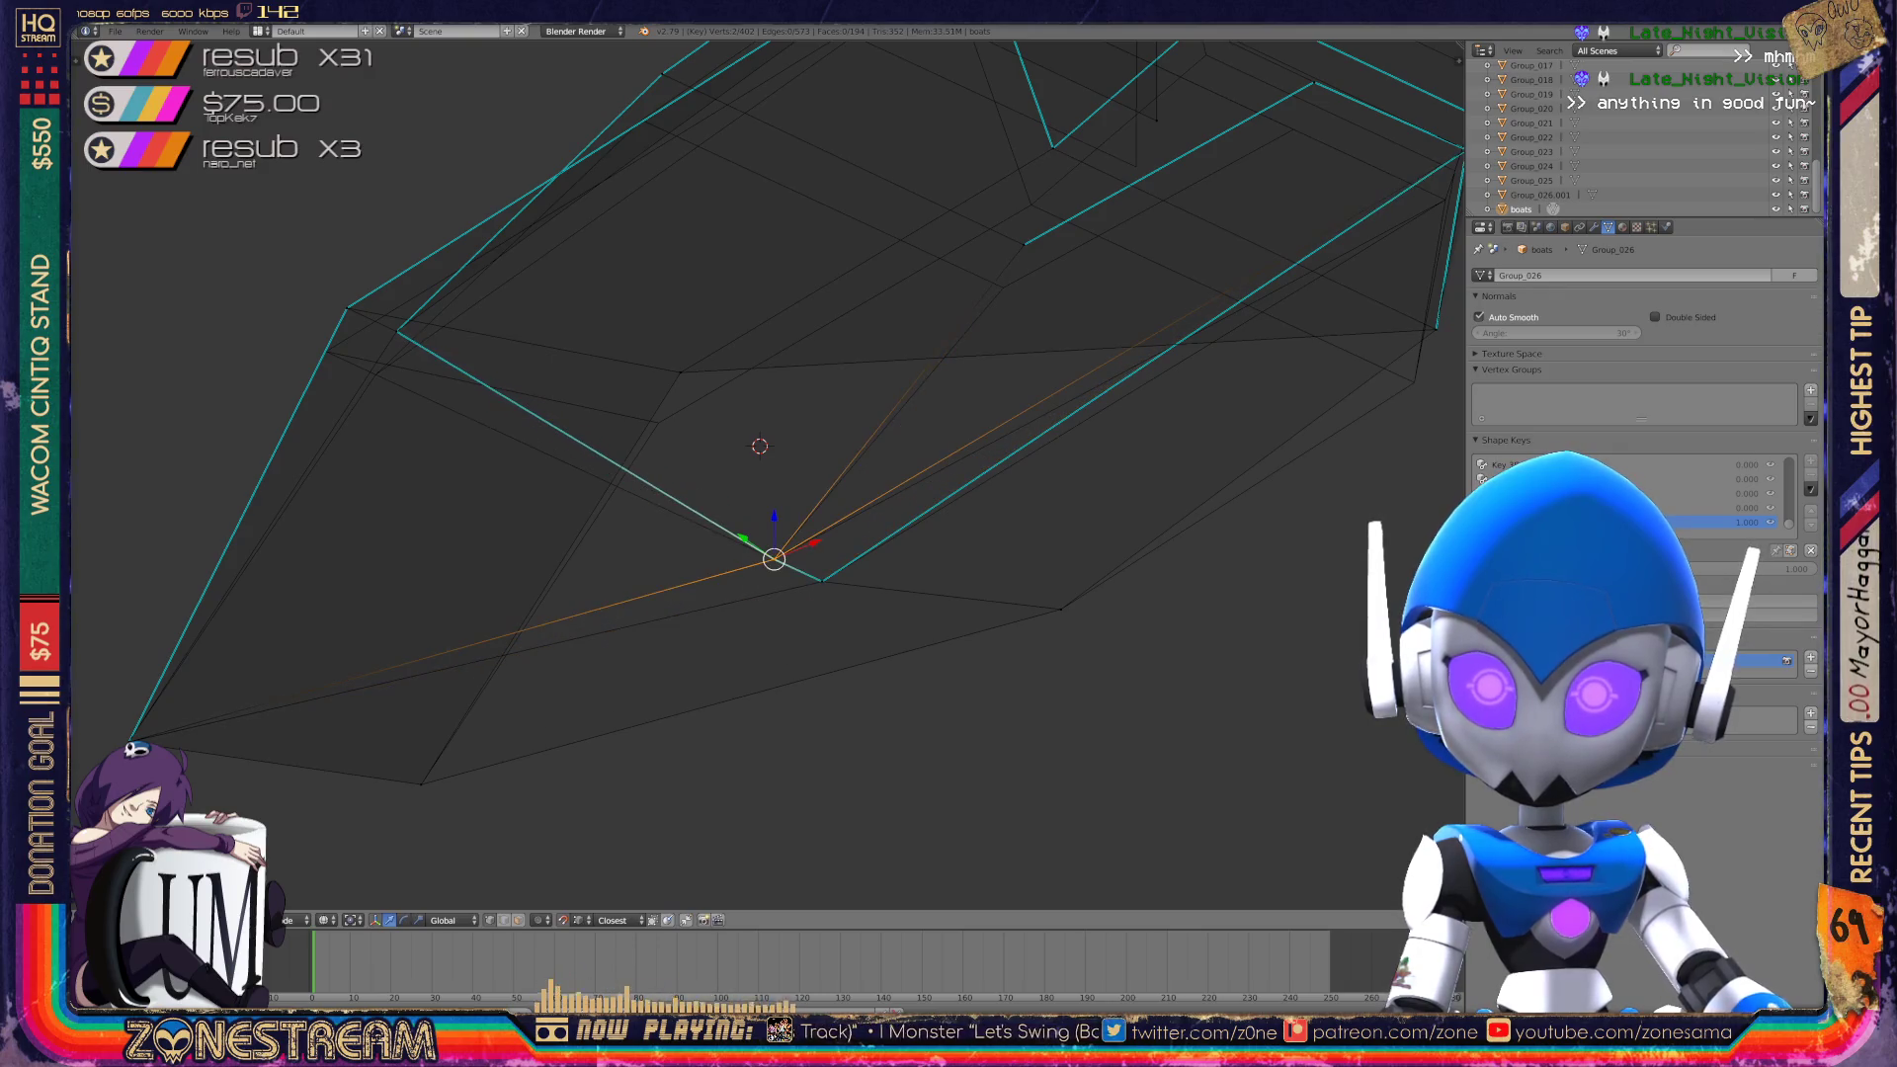
mouse_move(775, 560)
middle_down()
mouse_move(1119, 665)
mouse_move(1006, 599)
middle_up()
click(743, 410)
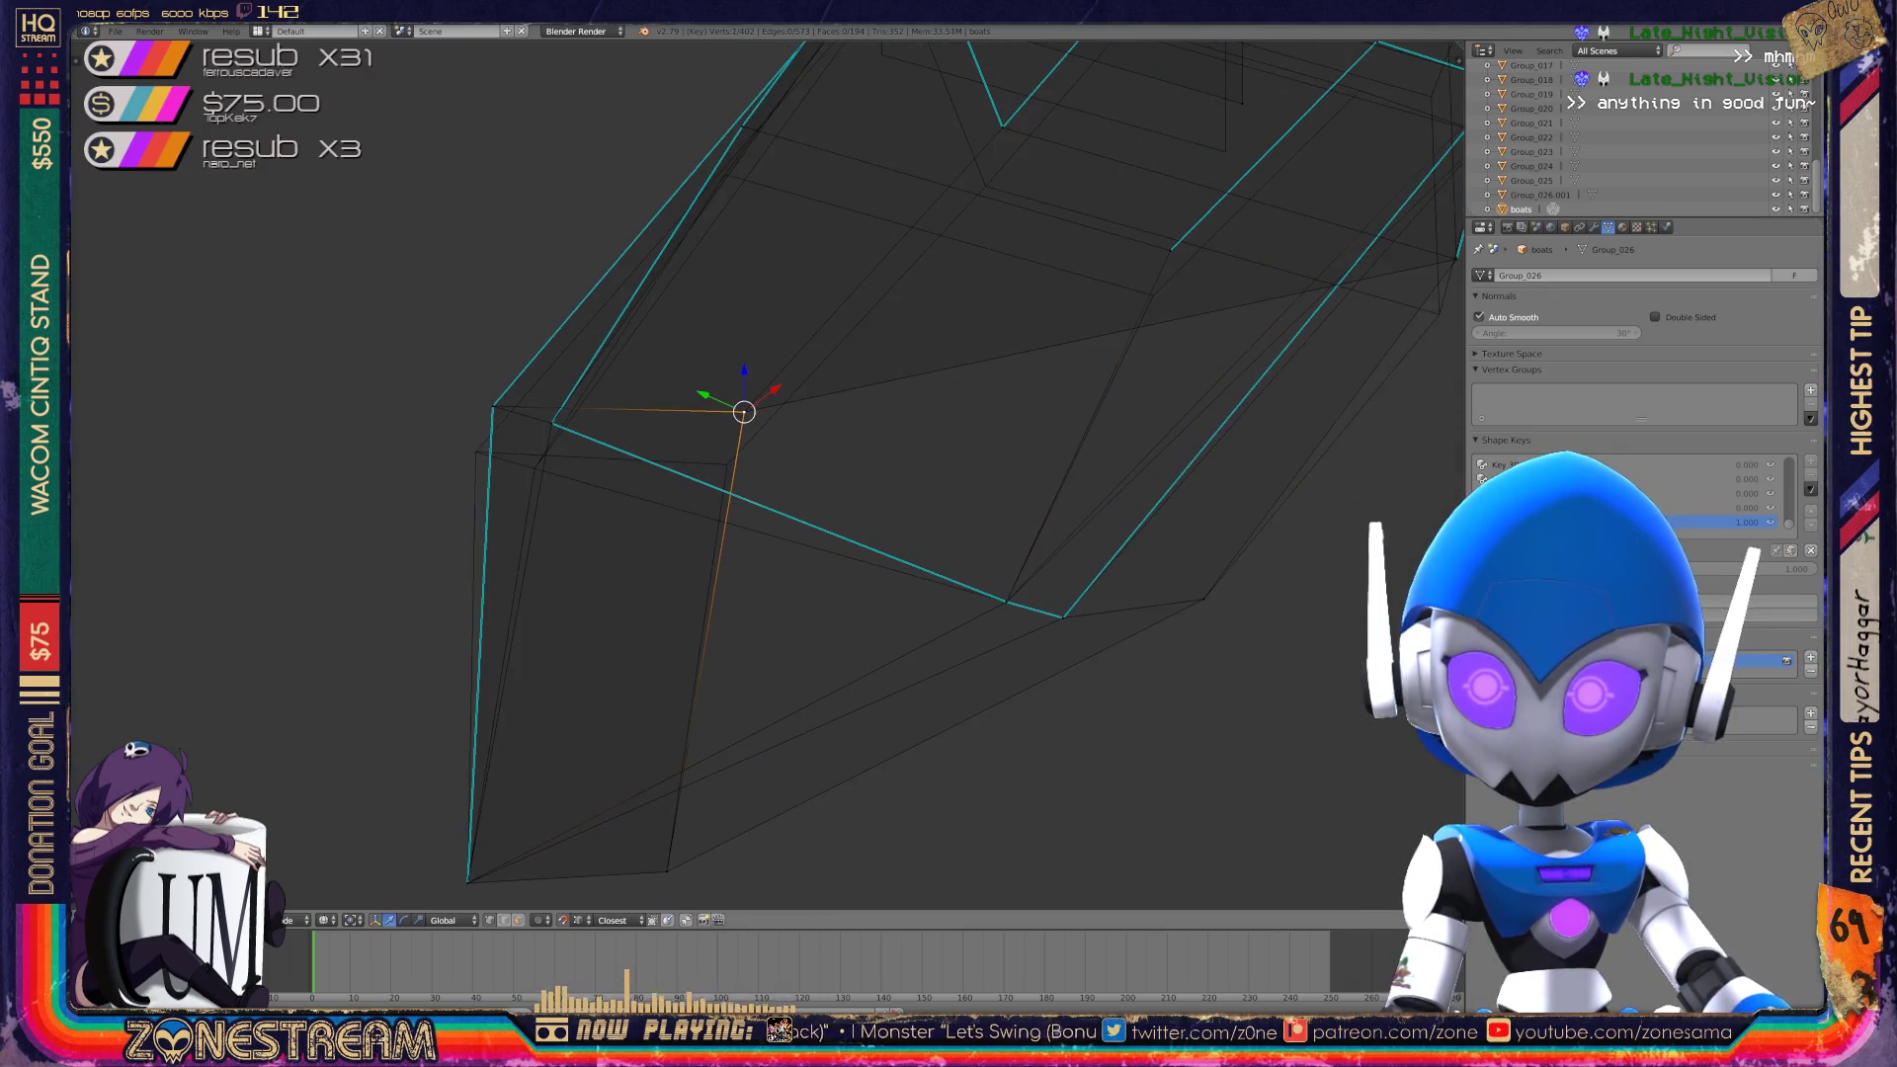
key(g)
click(727, 463)
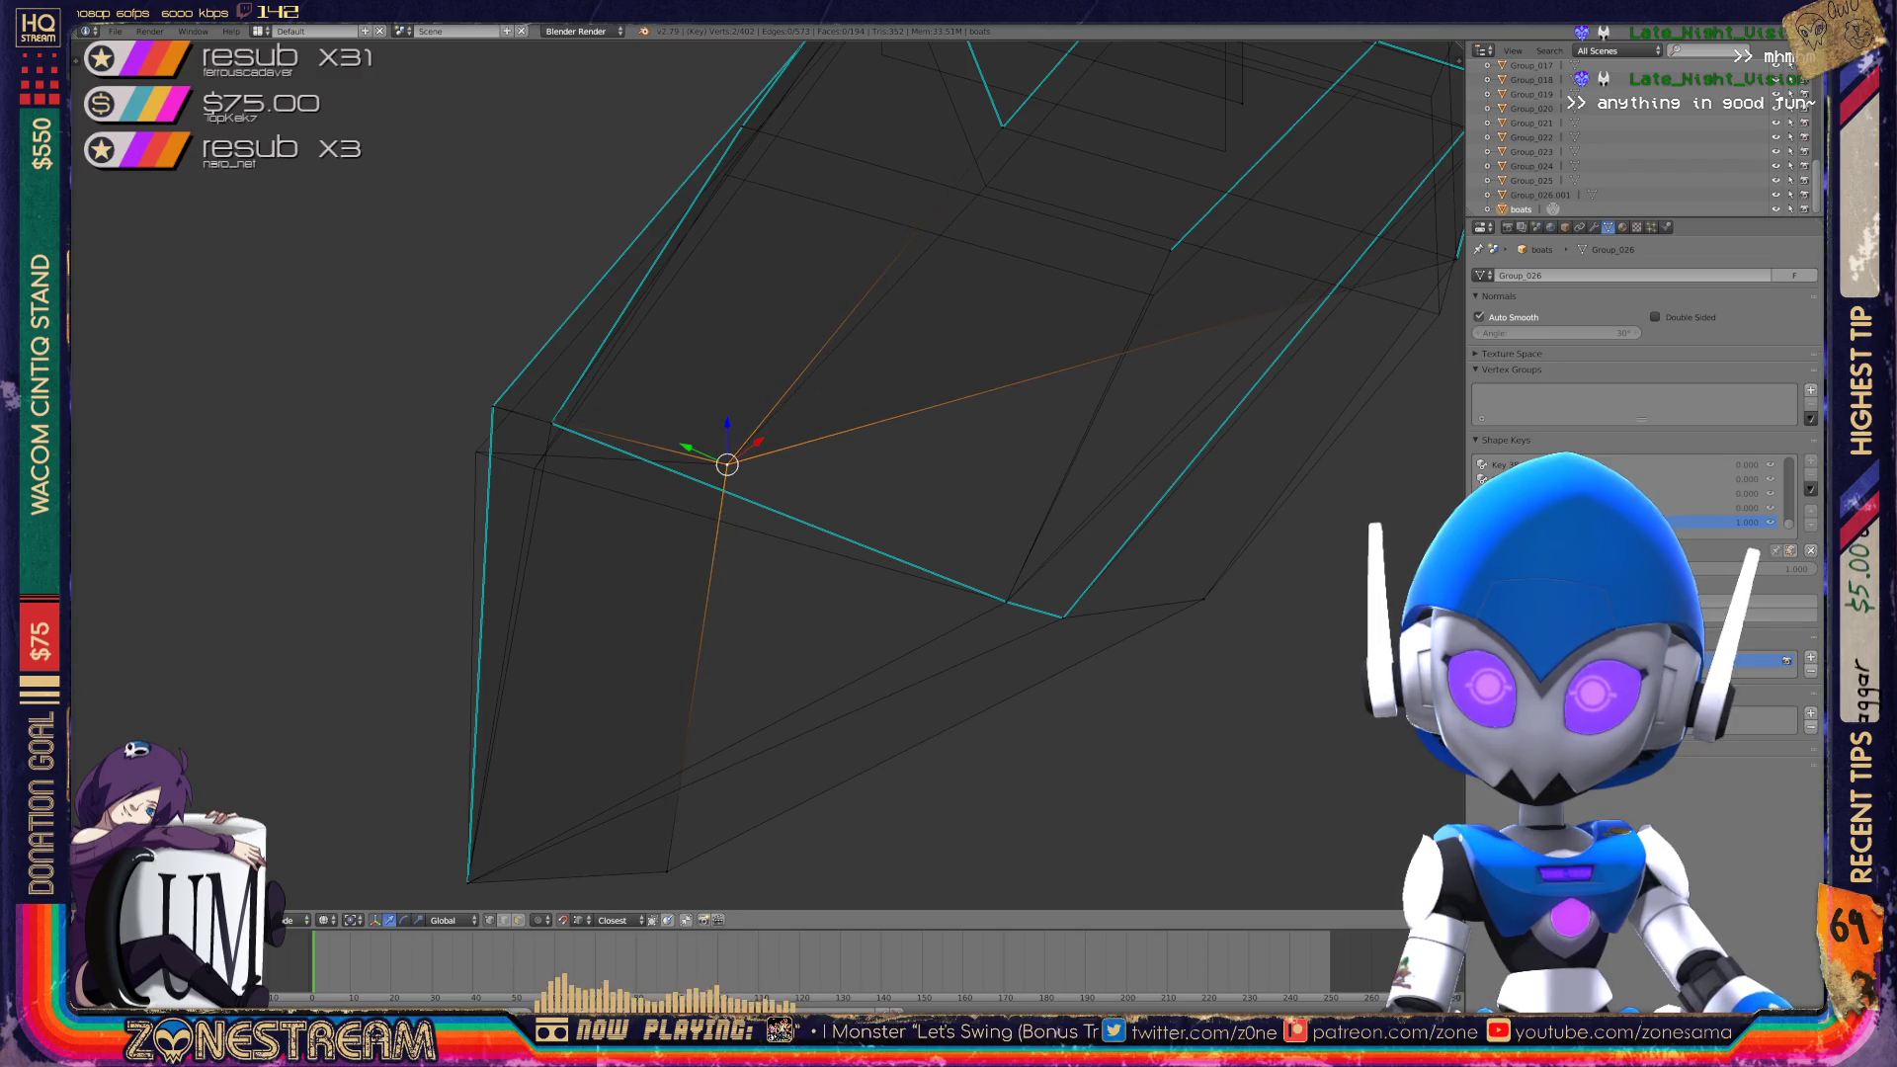
Move two corner vertices of the hull down and left, then view it from a low side angle.
click(492, 405)
key(g)
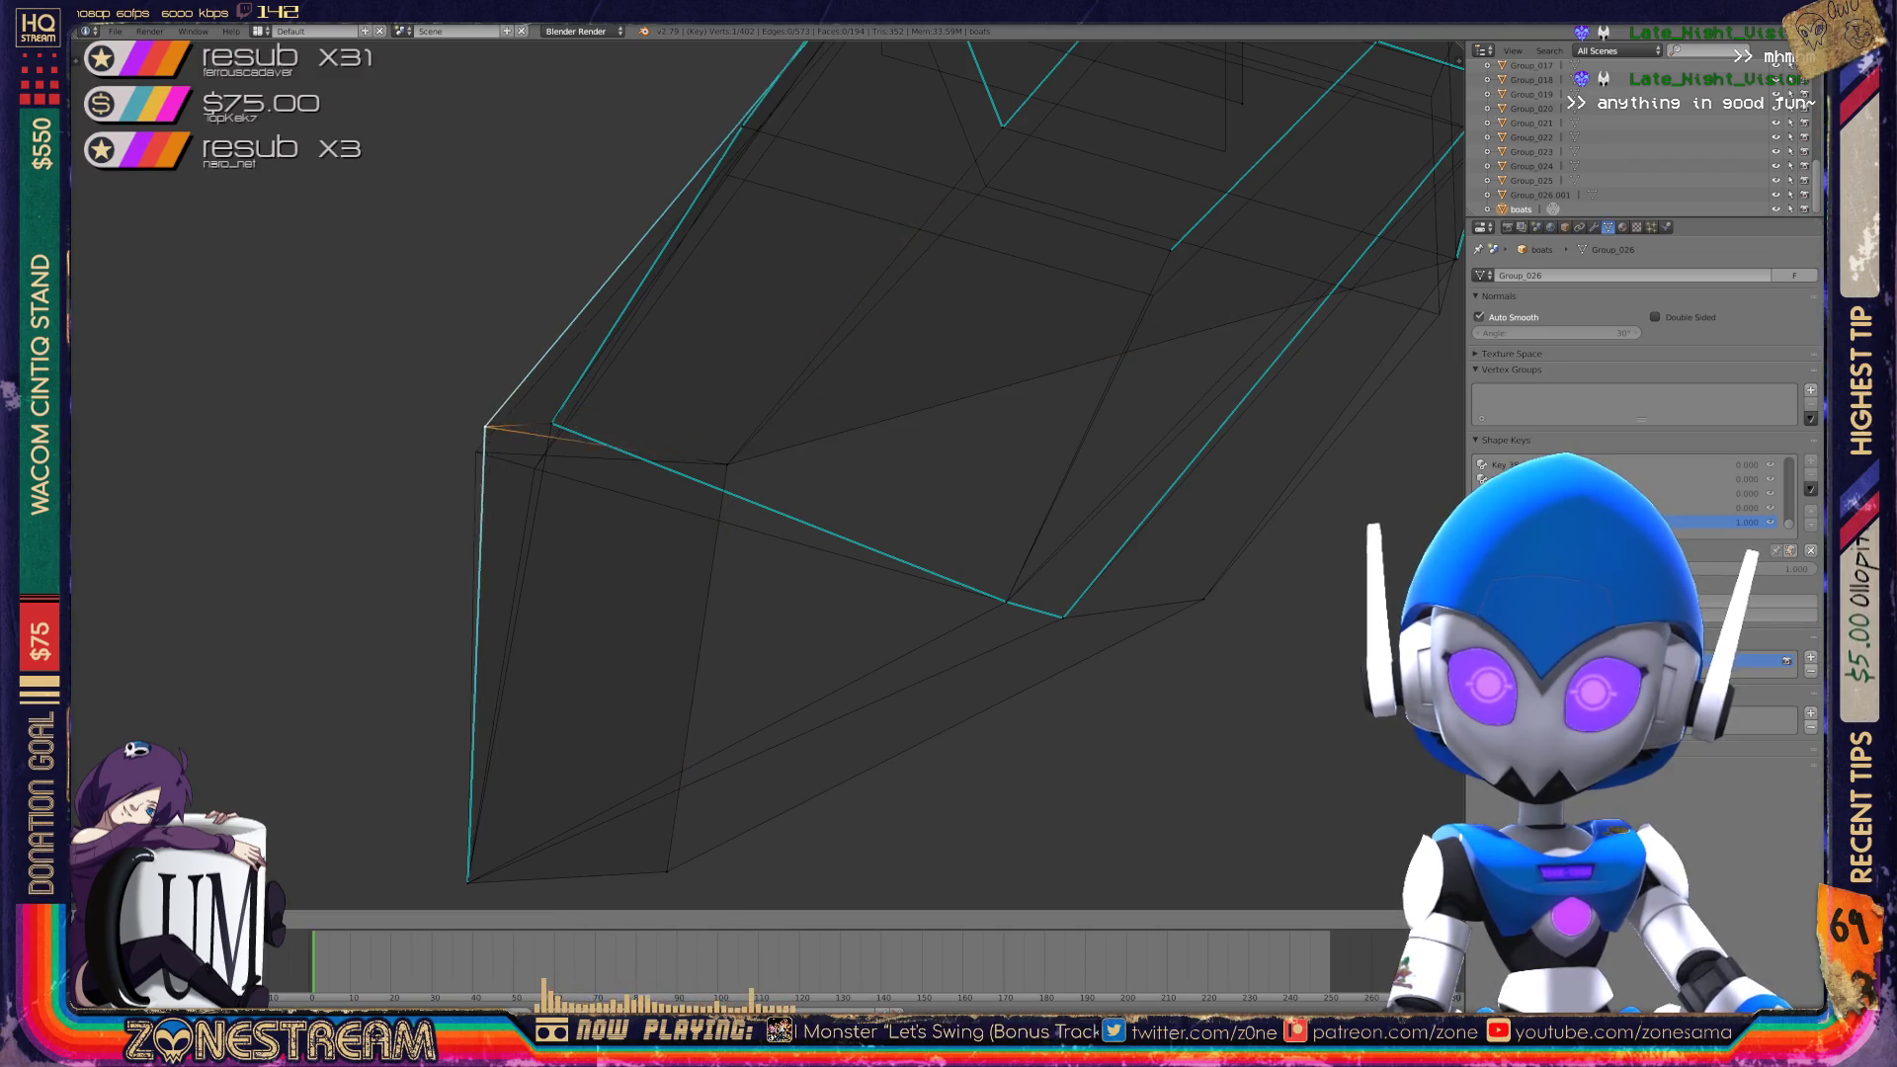
click(476, 452)
click(553, 423)
key(g)
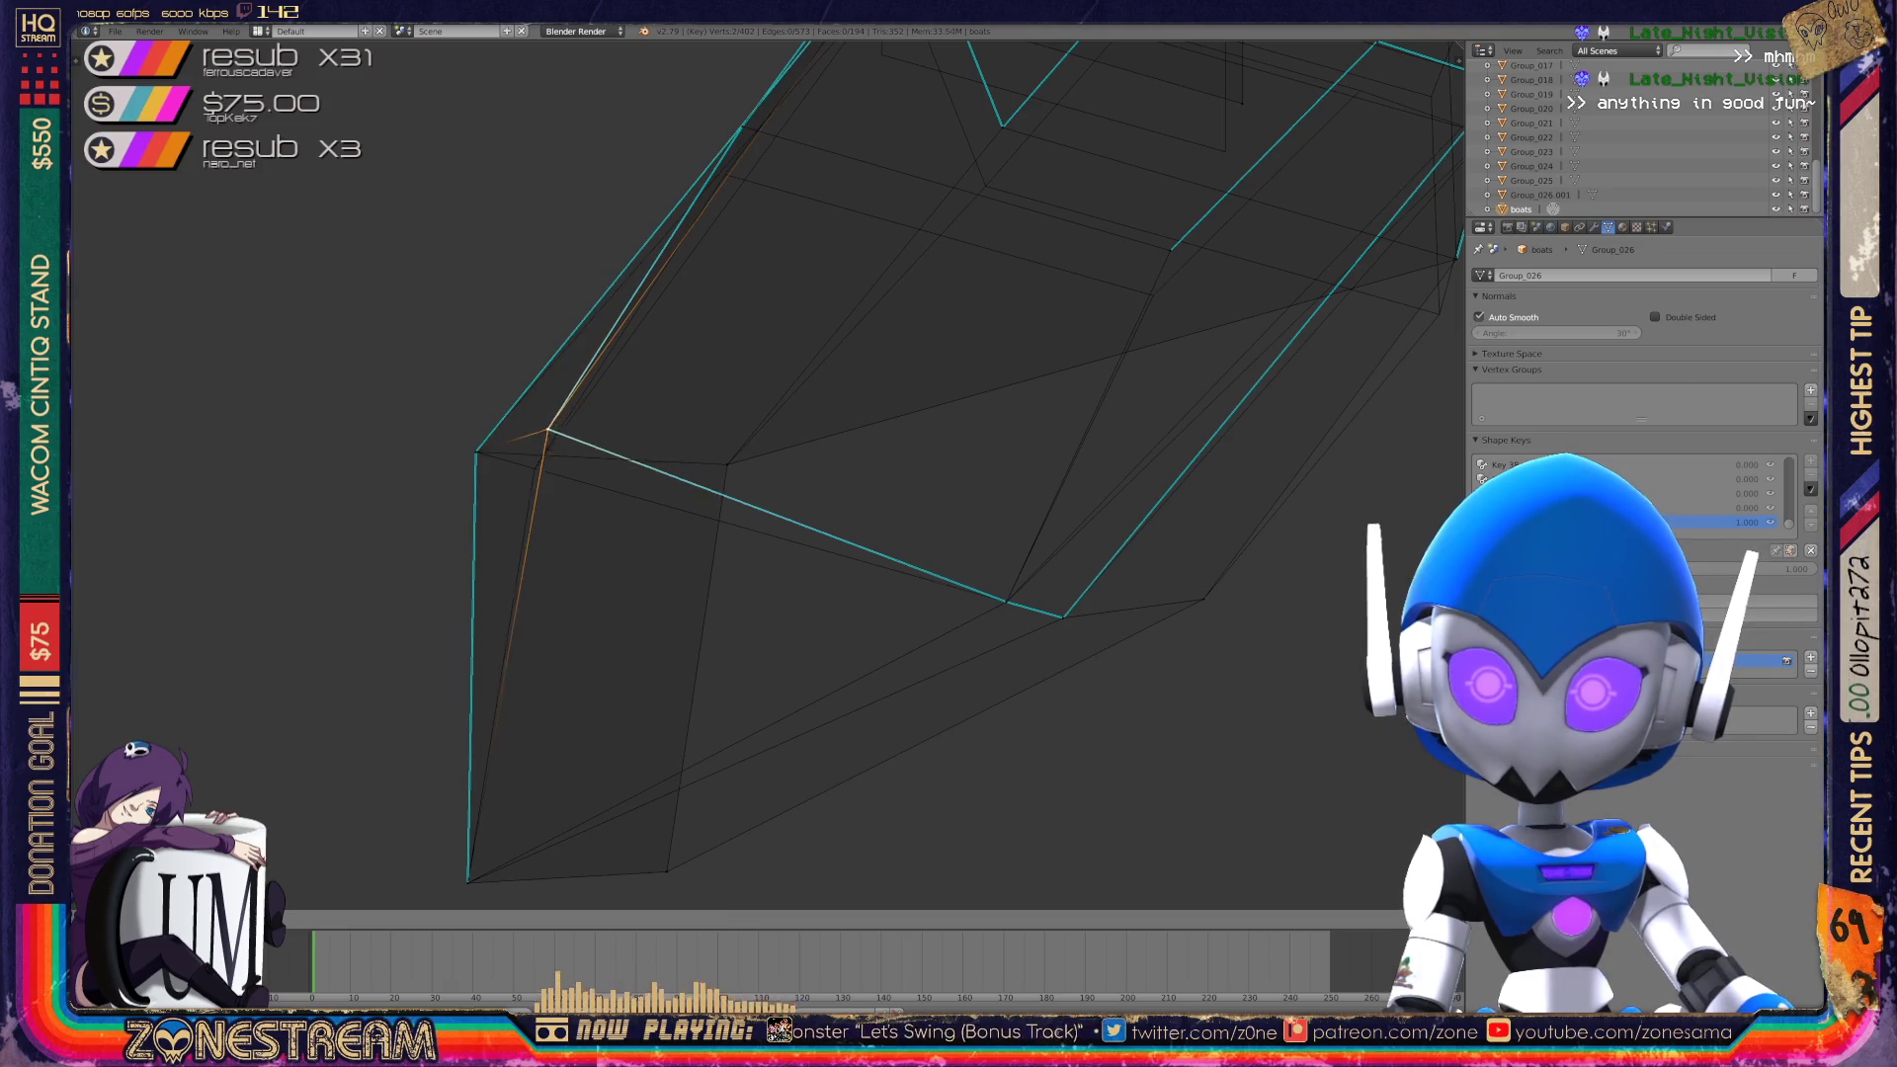
click(529, 453)
scroll(768, 464, down, 3)
mouse_move(317, 412)
middle_down()
mouse_move(425, 326)
mouse_move(583, 306)
mouse_move(602, 346)
mouse_move(583, 326)
middle_up()
scroll(768, 475, up, 3)
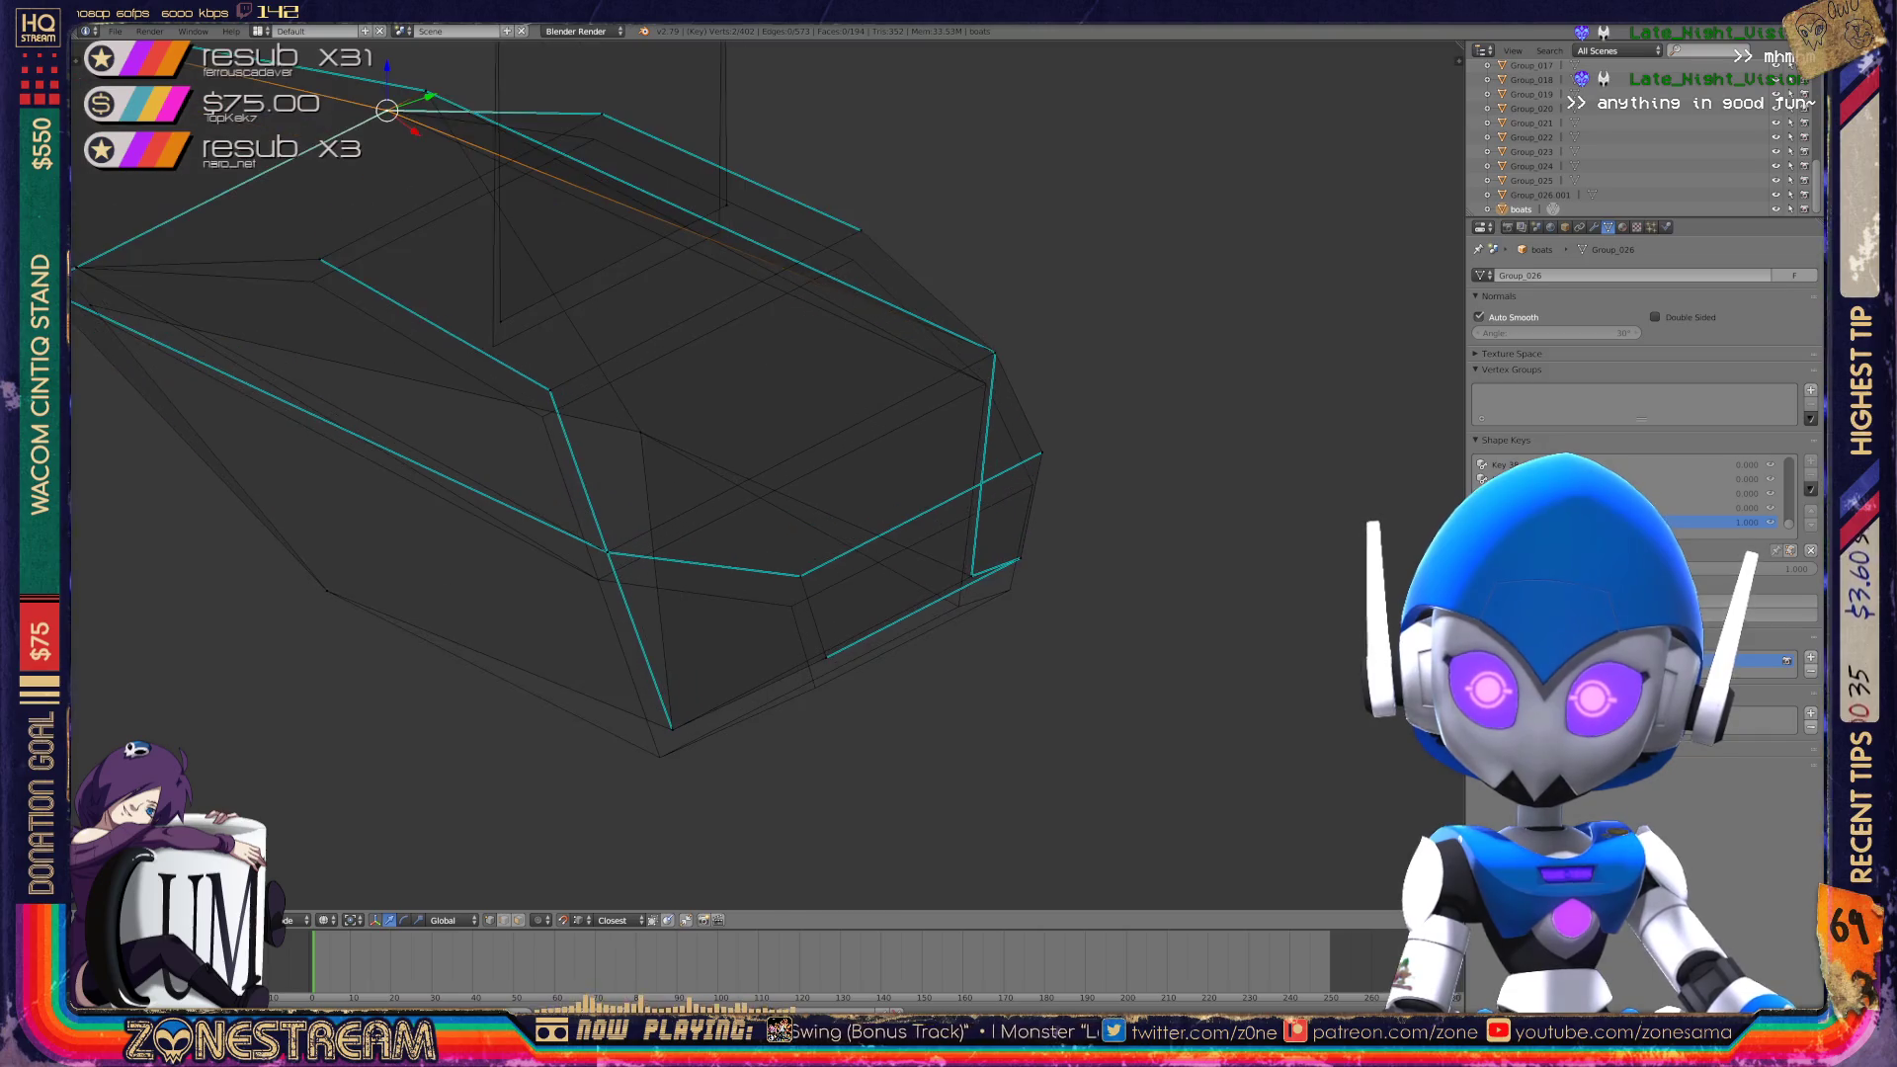
Pull a lower-edge vertex down-left and drop a right-side vertex slightly.
right_click(672, 729)
mouse_move(672, 729)
right_down()
mouse_move(659, 757)
mouse_move(614, 543)
mouse_move(598, 579)
right_up()
right_click(799, 577)
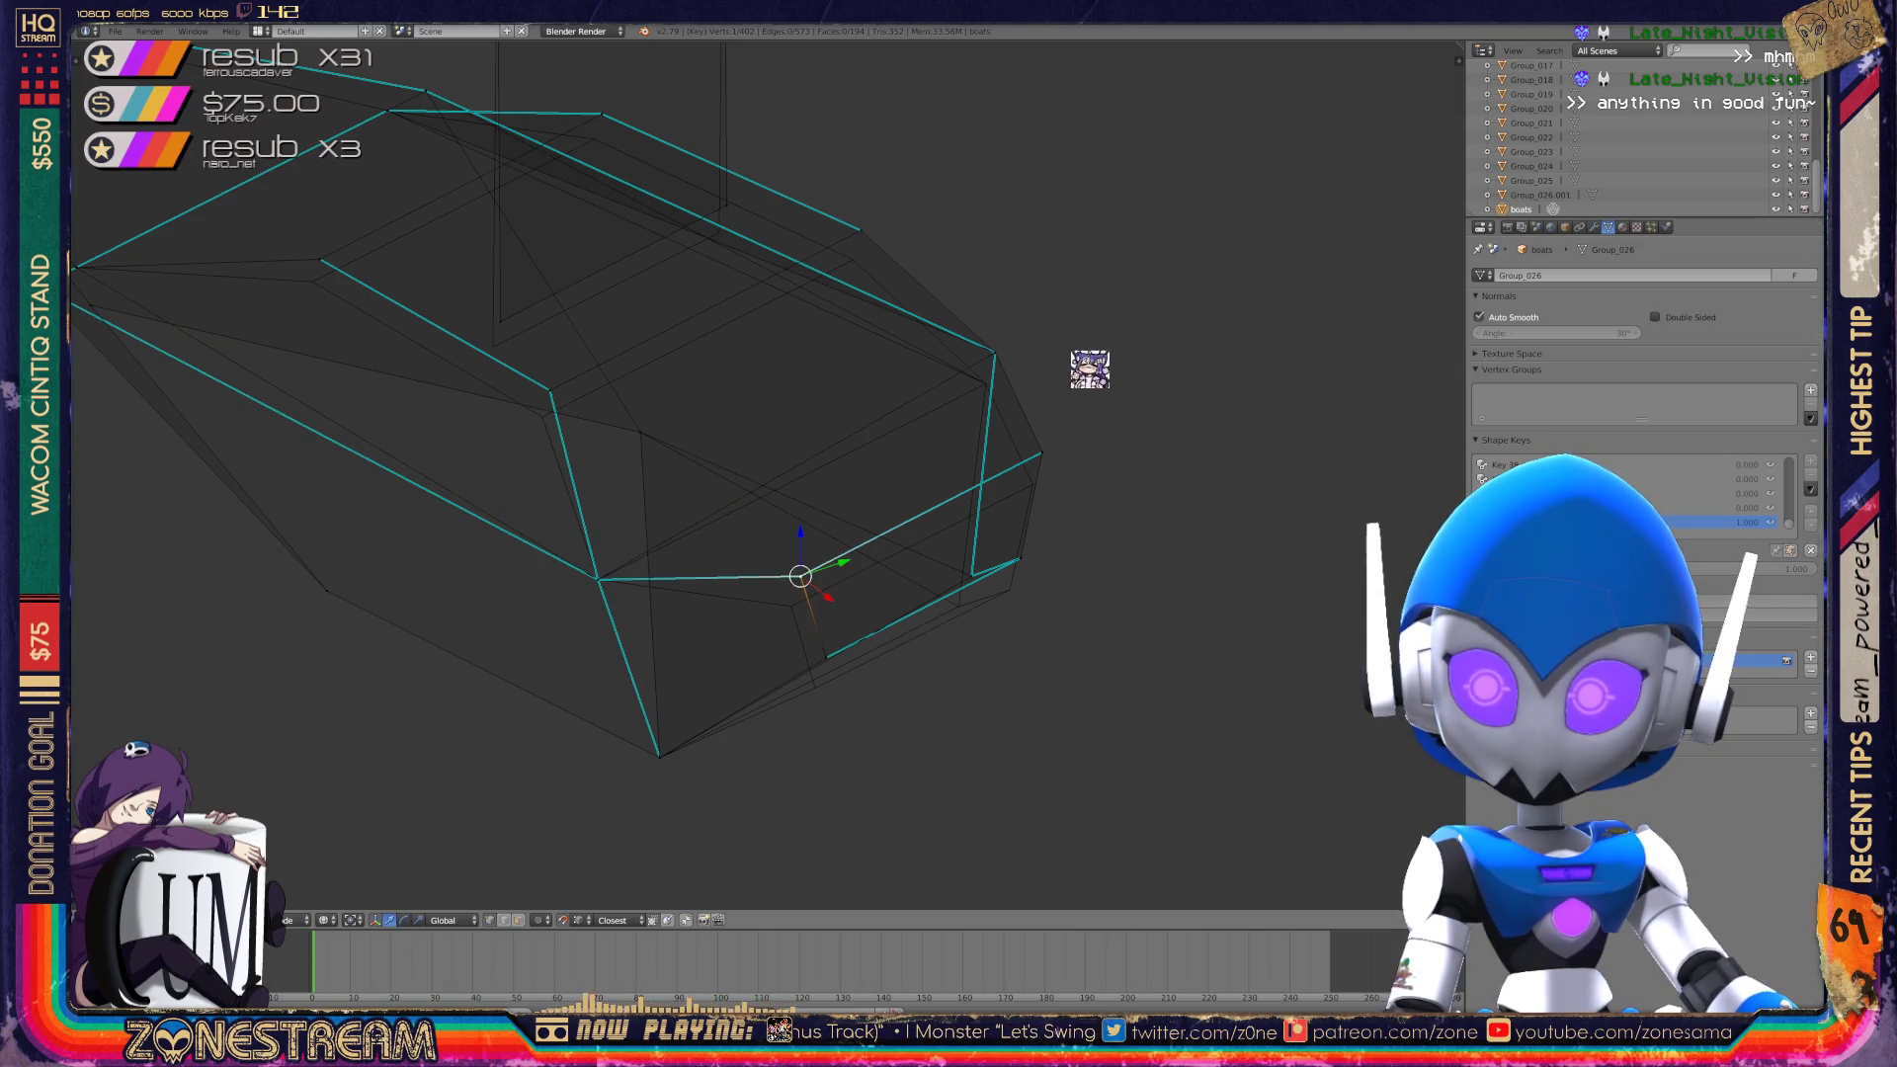
right_drag(799, 577, 792, 606)
right_click(828, 656)
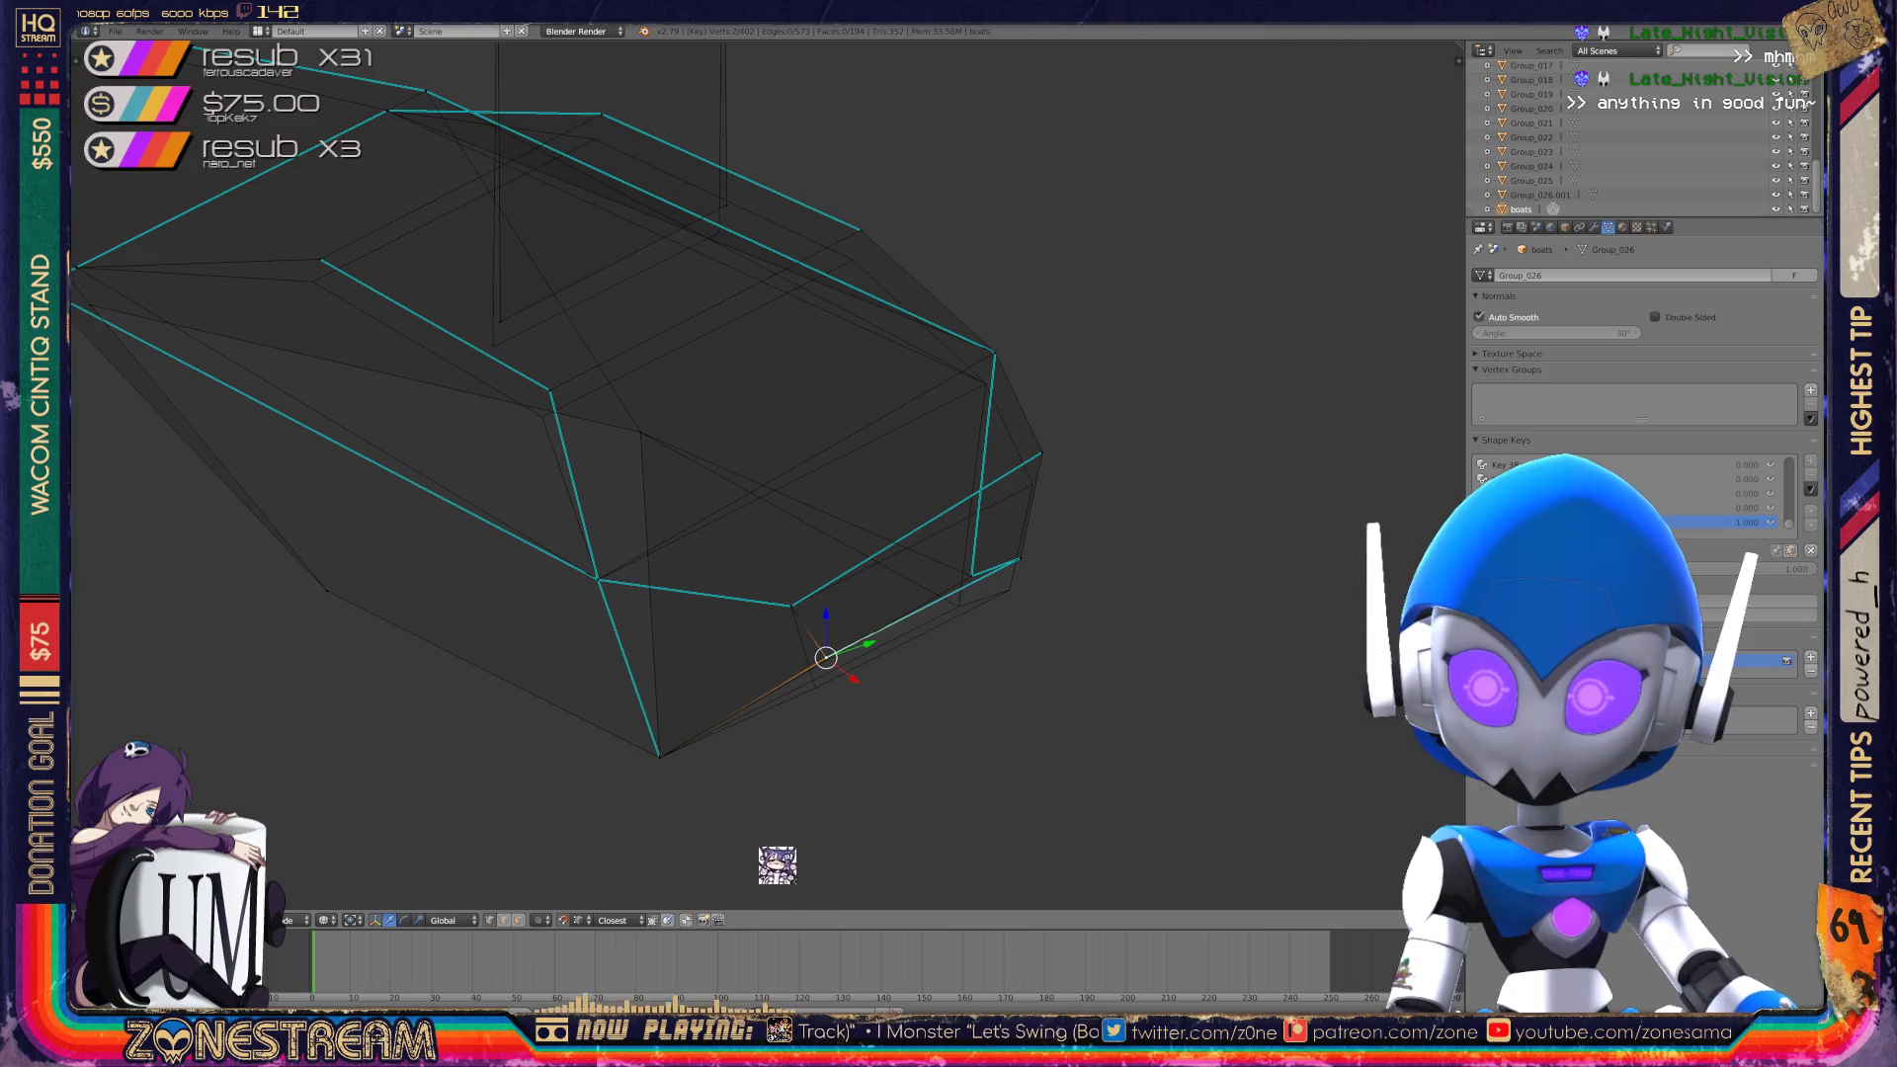
mouse_move(828, 657)
middle_down()
mouse_move(613, 553)
mouse_move(632, 563)
middle_up()
Lower a bottom-edge vertex and shift two higher hull vertices down-right.
right_click(680, 572)
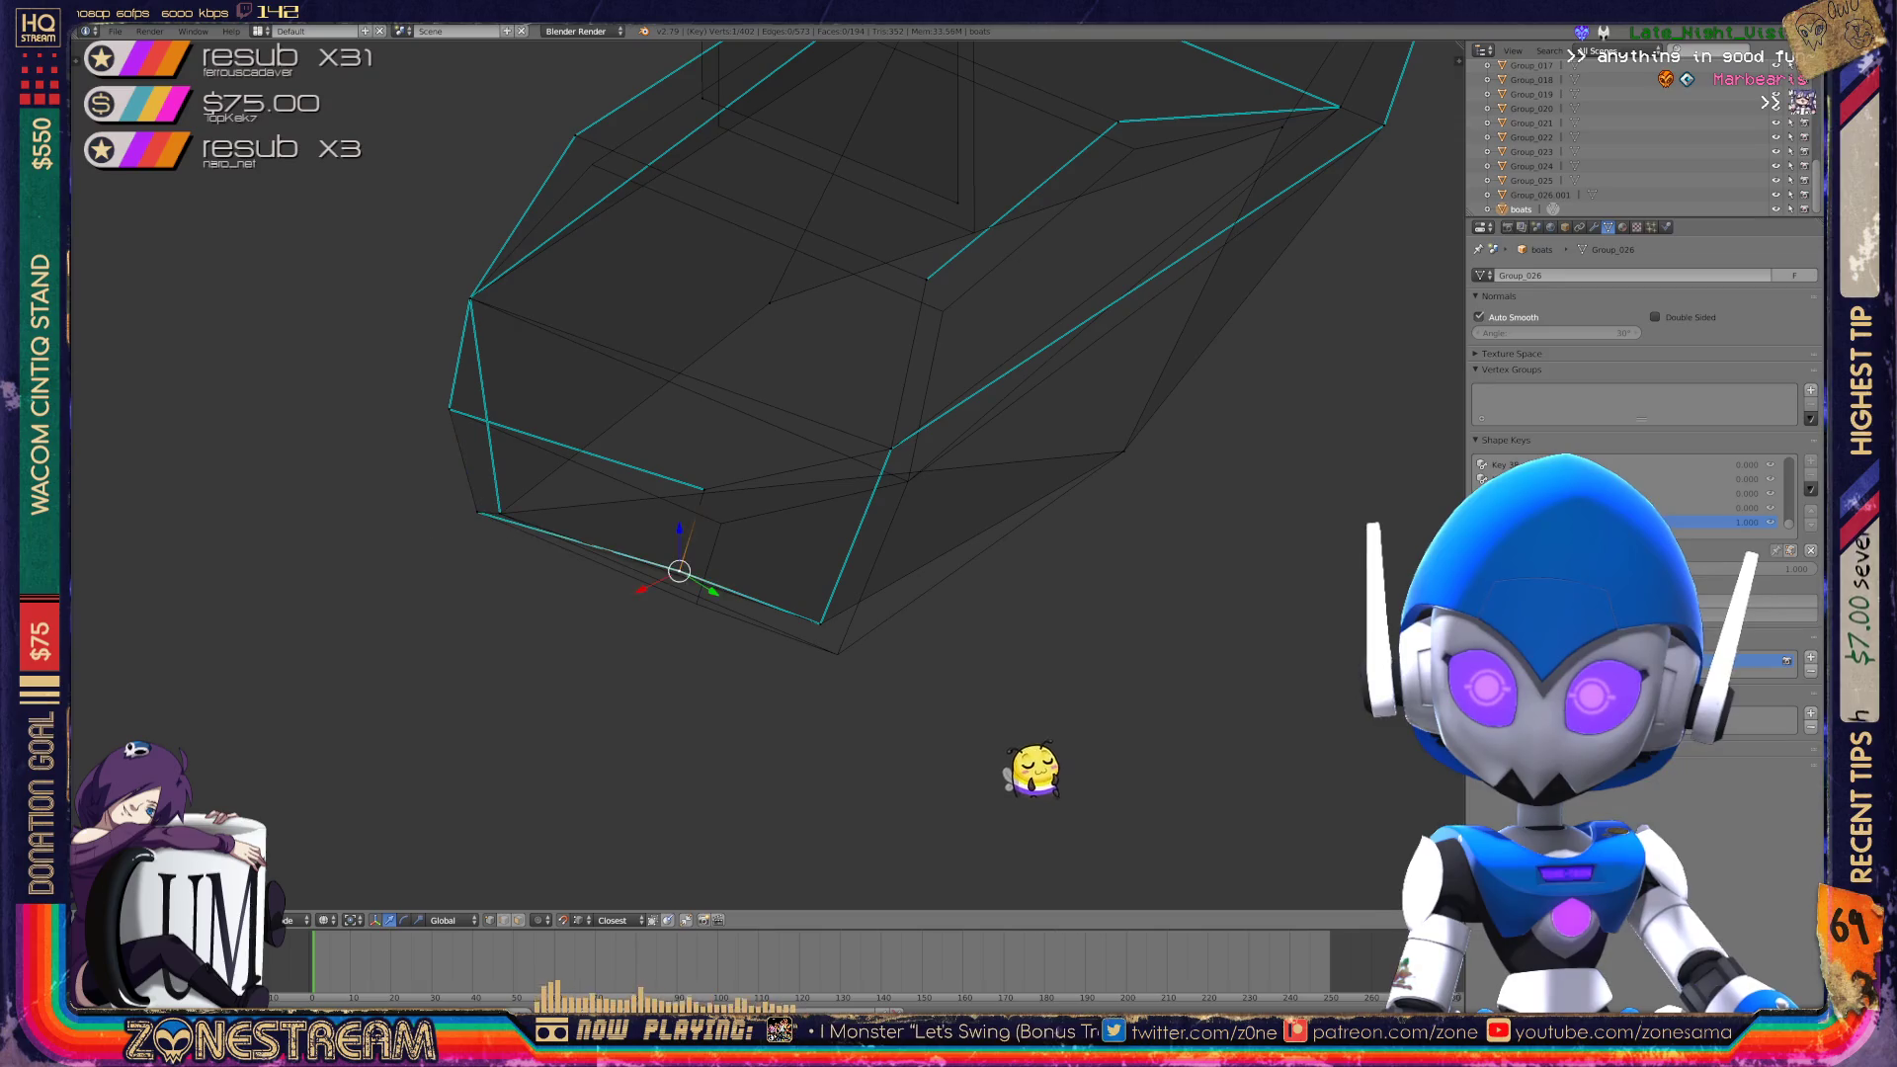
right_drag(680, 572, 696, 603)
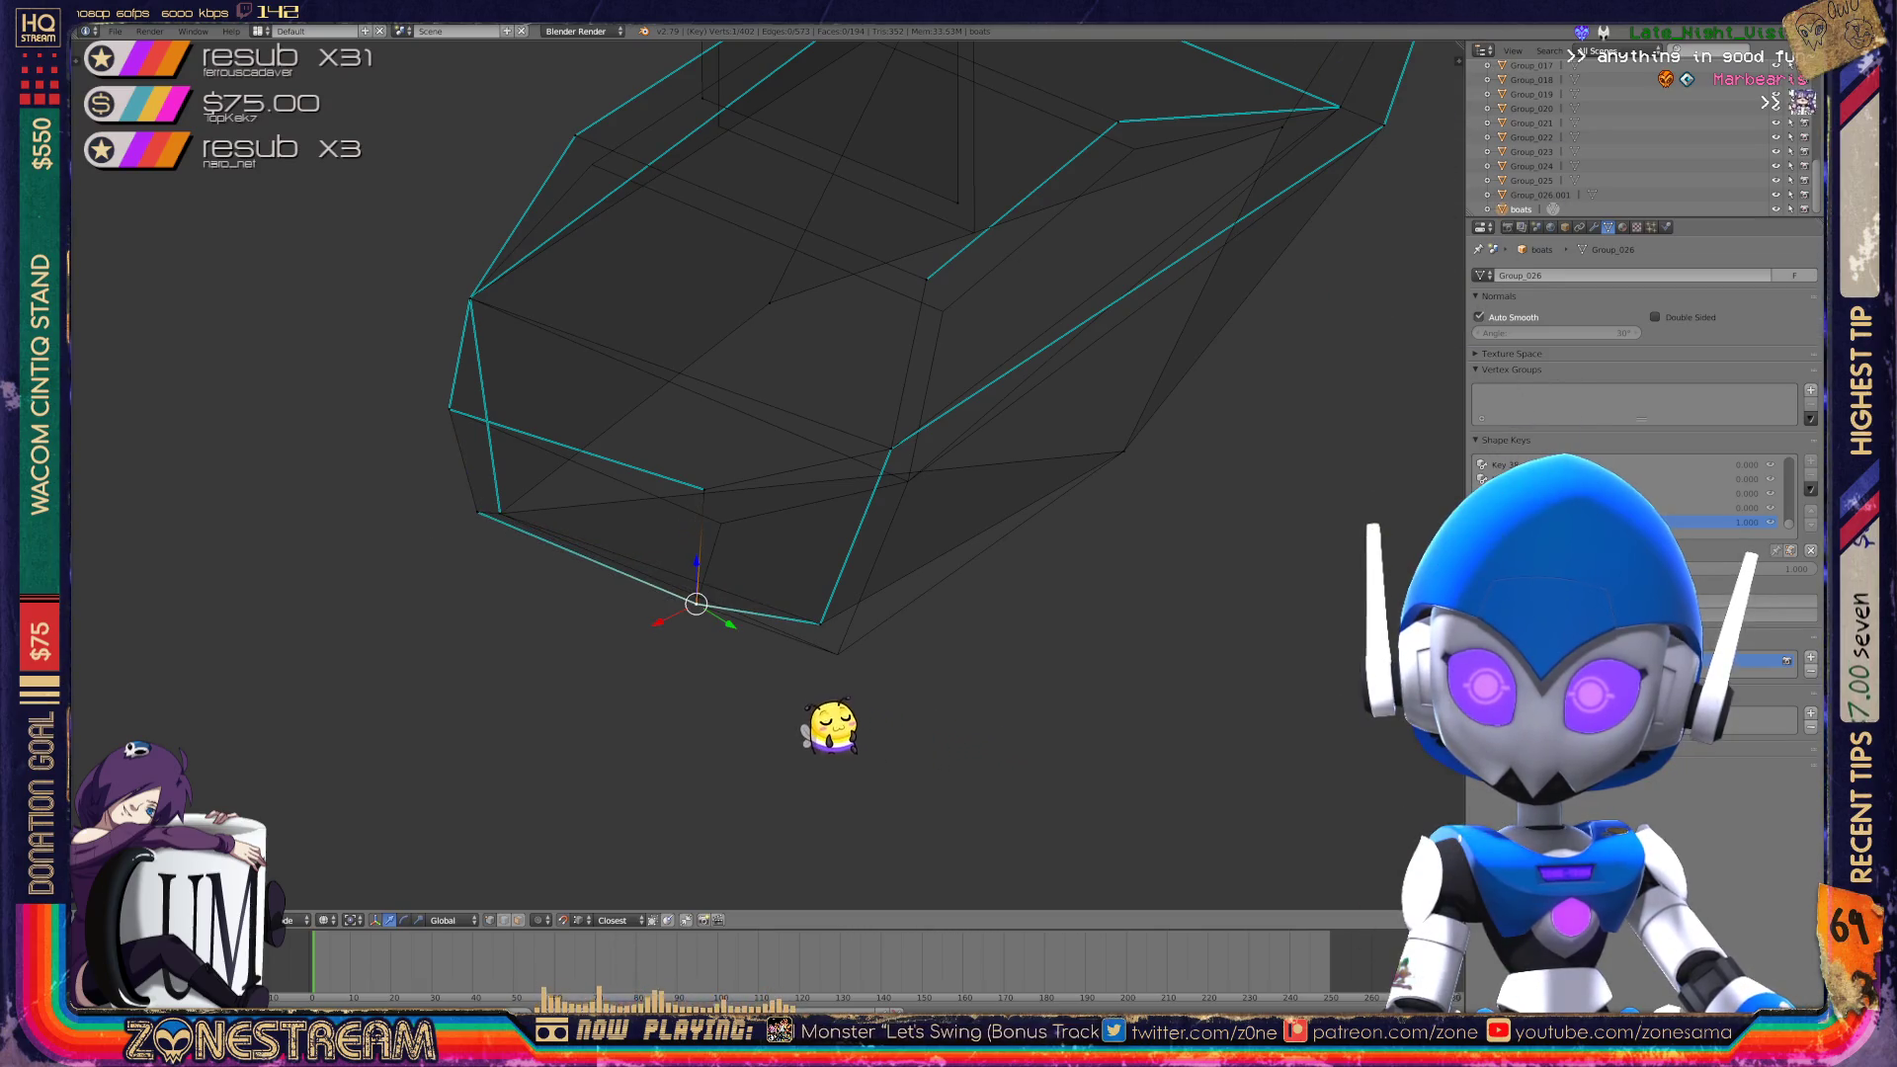
right_click(704, 489)
right_drag(704, 489, 721, 523)
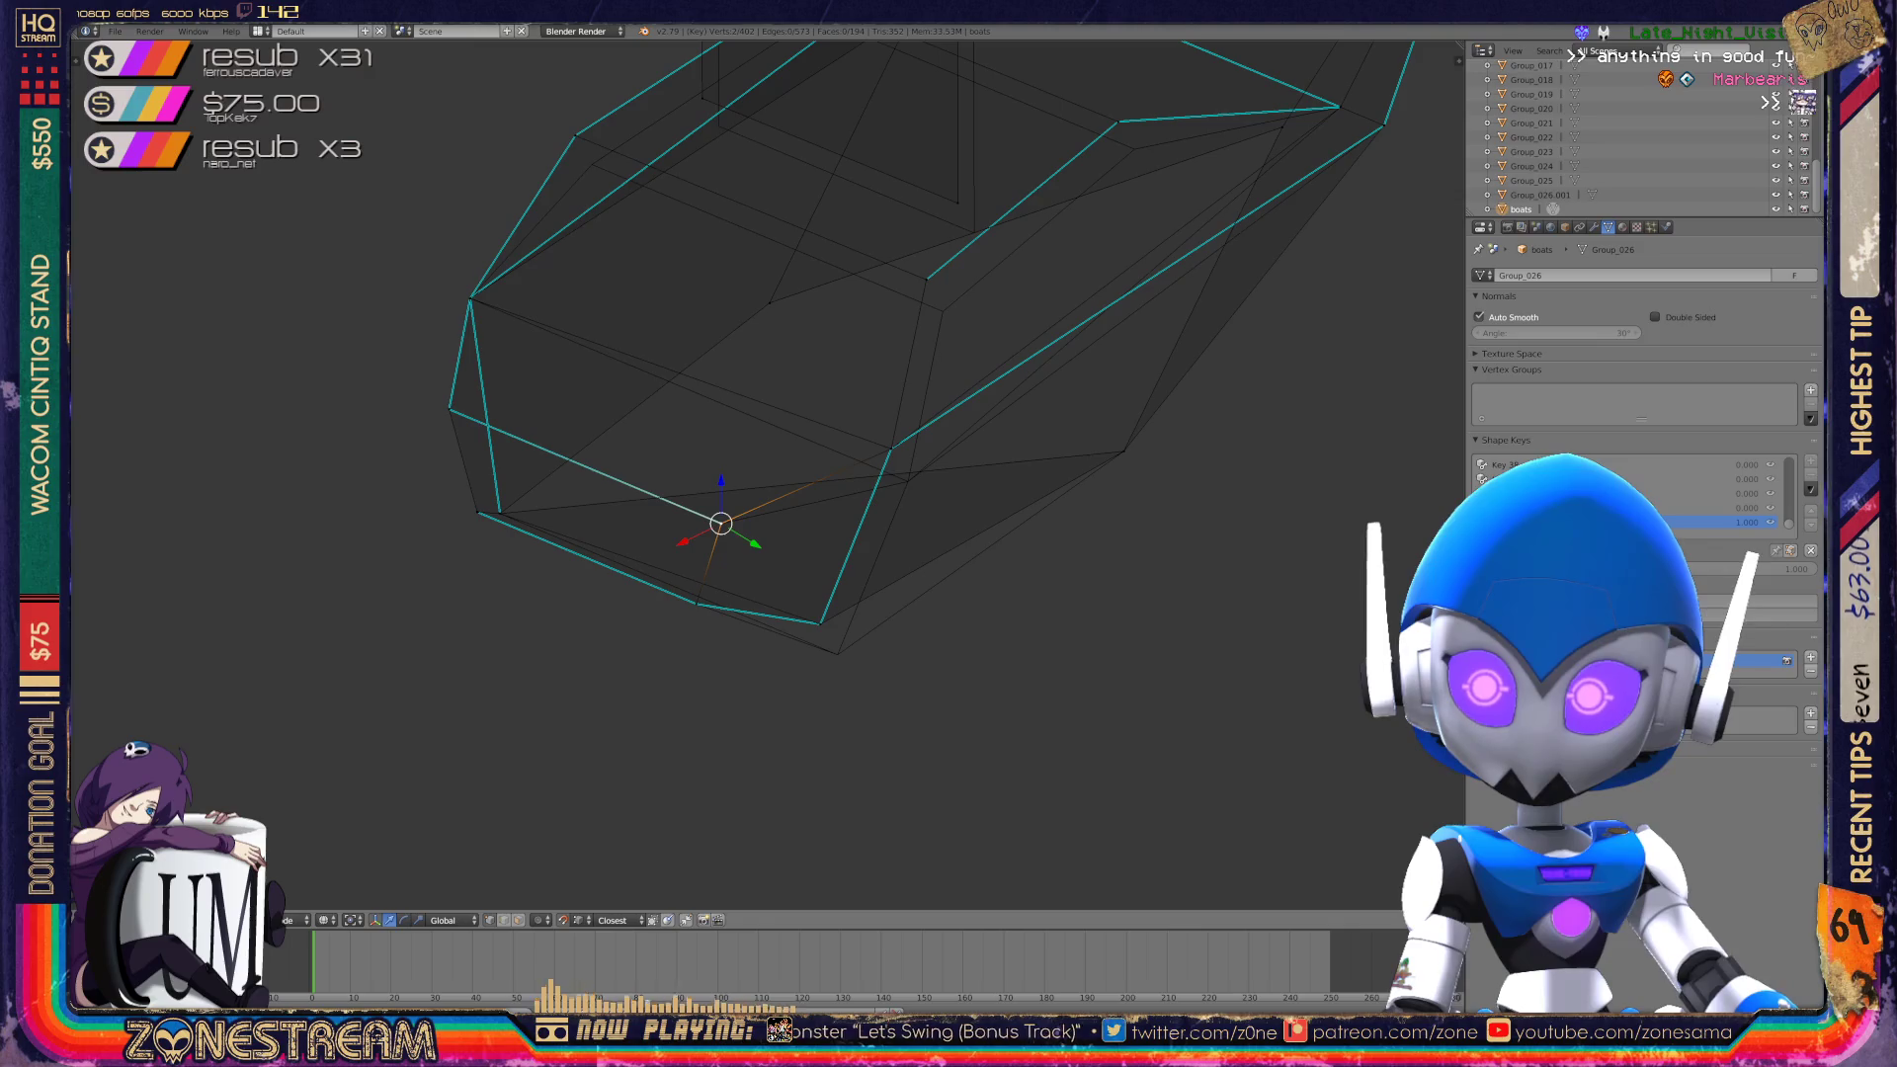
right_click(891, 449)
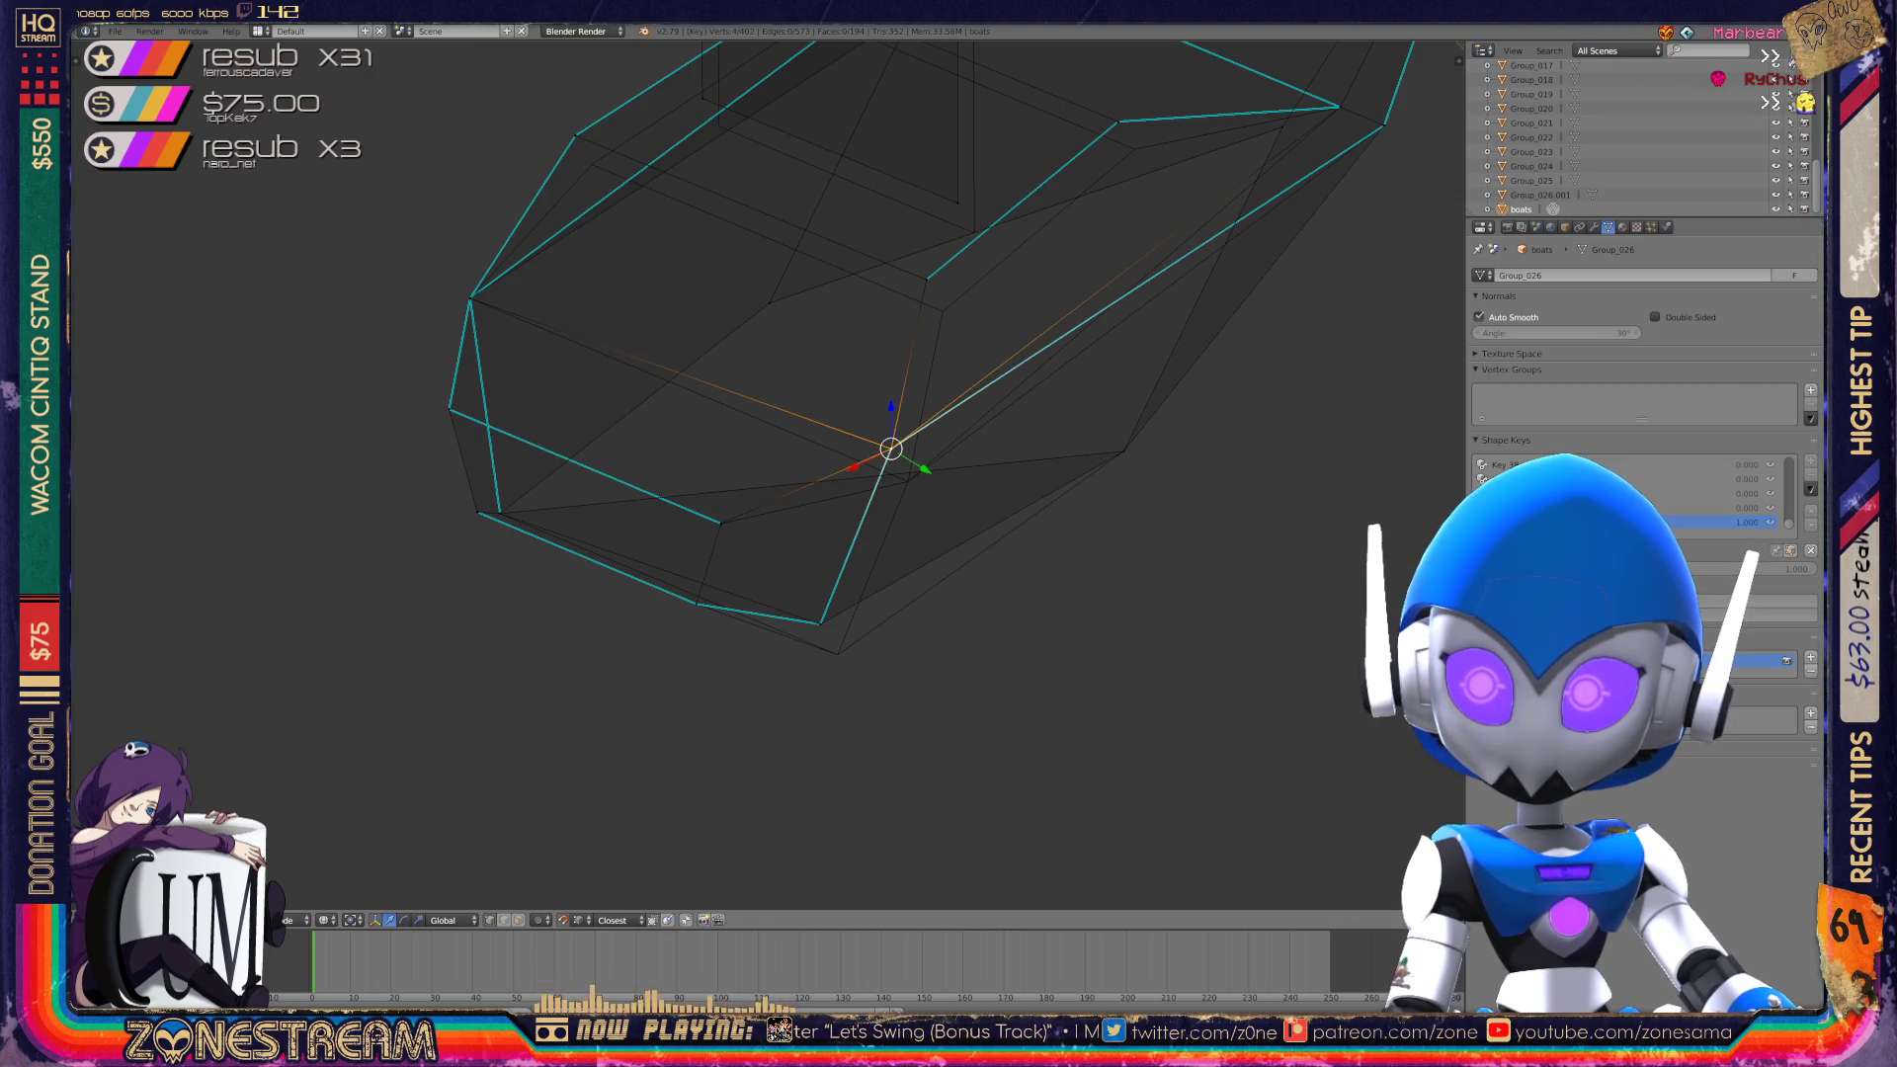
right_drag(892, 449, 908, 482)
right_click(820, 623)
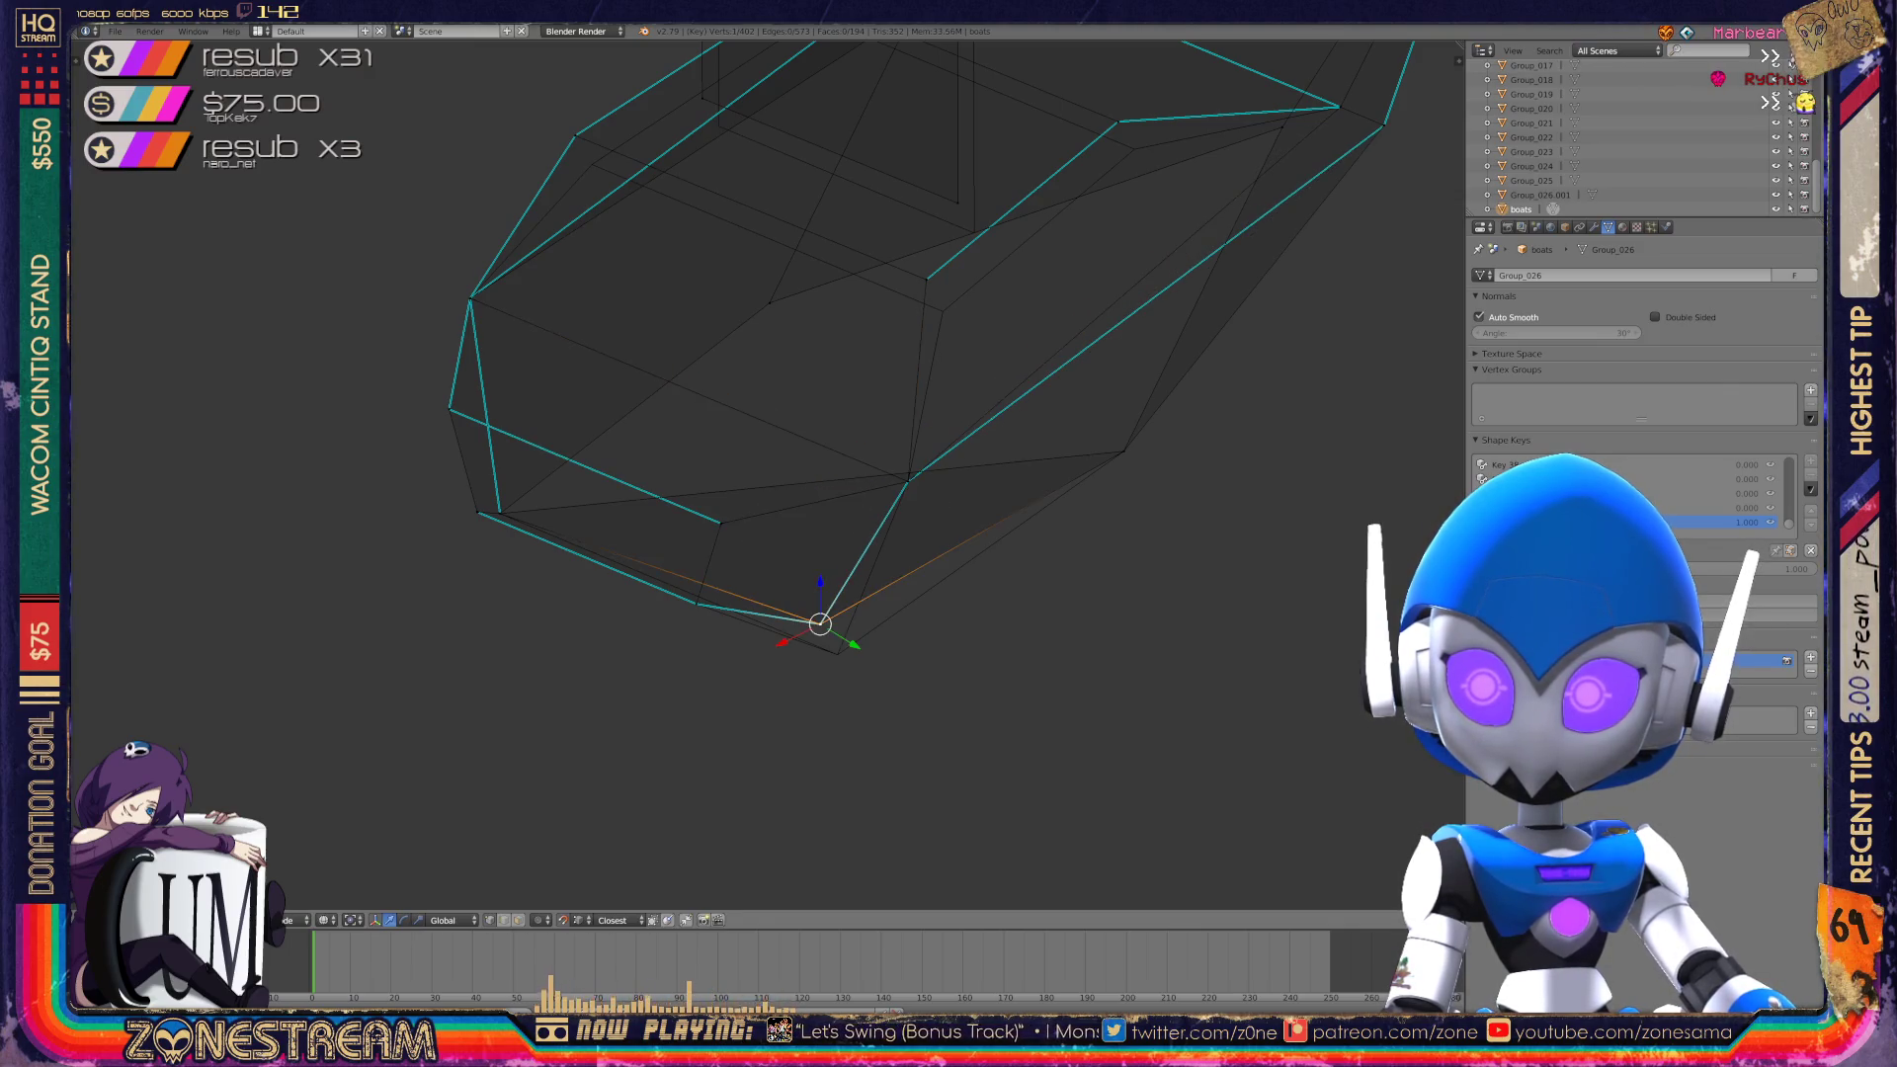
mouse_move(889, 494)
middle_down()
mouse_move(1008, 465)
mouse_move(830, 494)
mouse_move(810, 465)
mouse_move(849, 455)
middle_up()
Pick another hull vertex and move it up and to the left.
scroll(771, 476, up, 3)
right_click(900, 402)
right_click(910, 438)
right_click(919, 432)
key(g)
key(Escape)
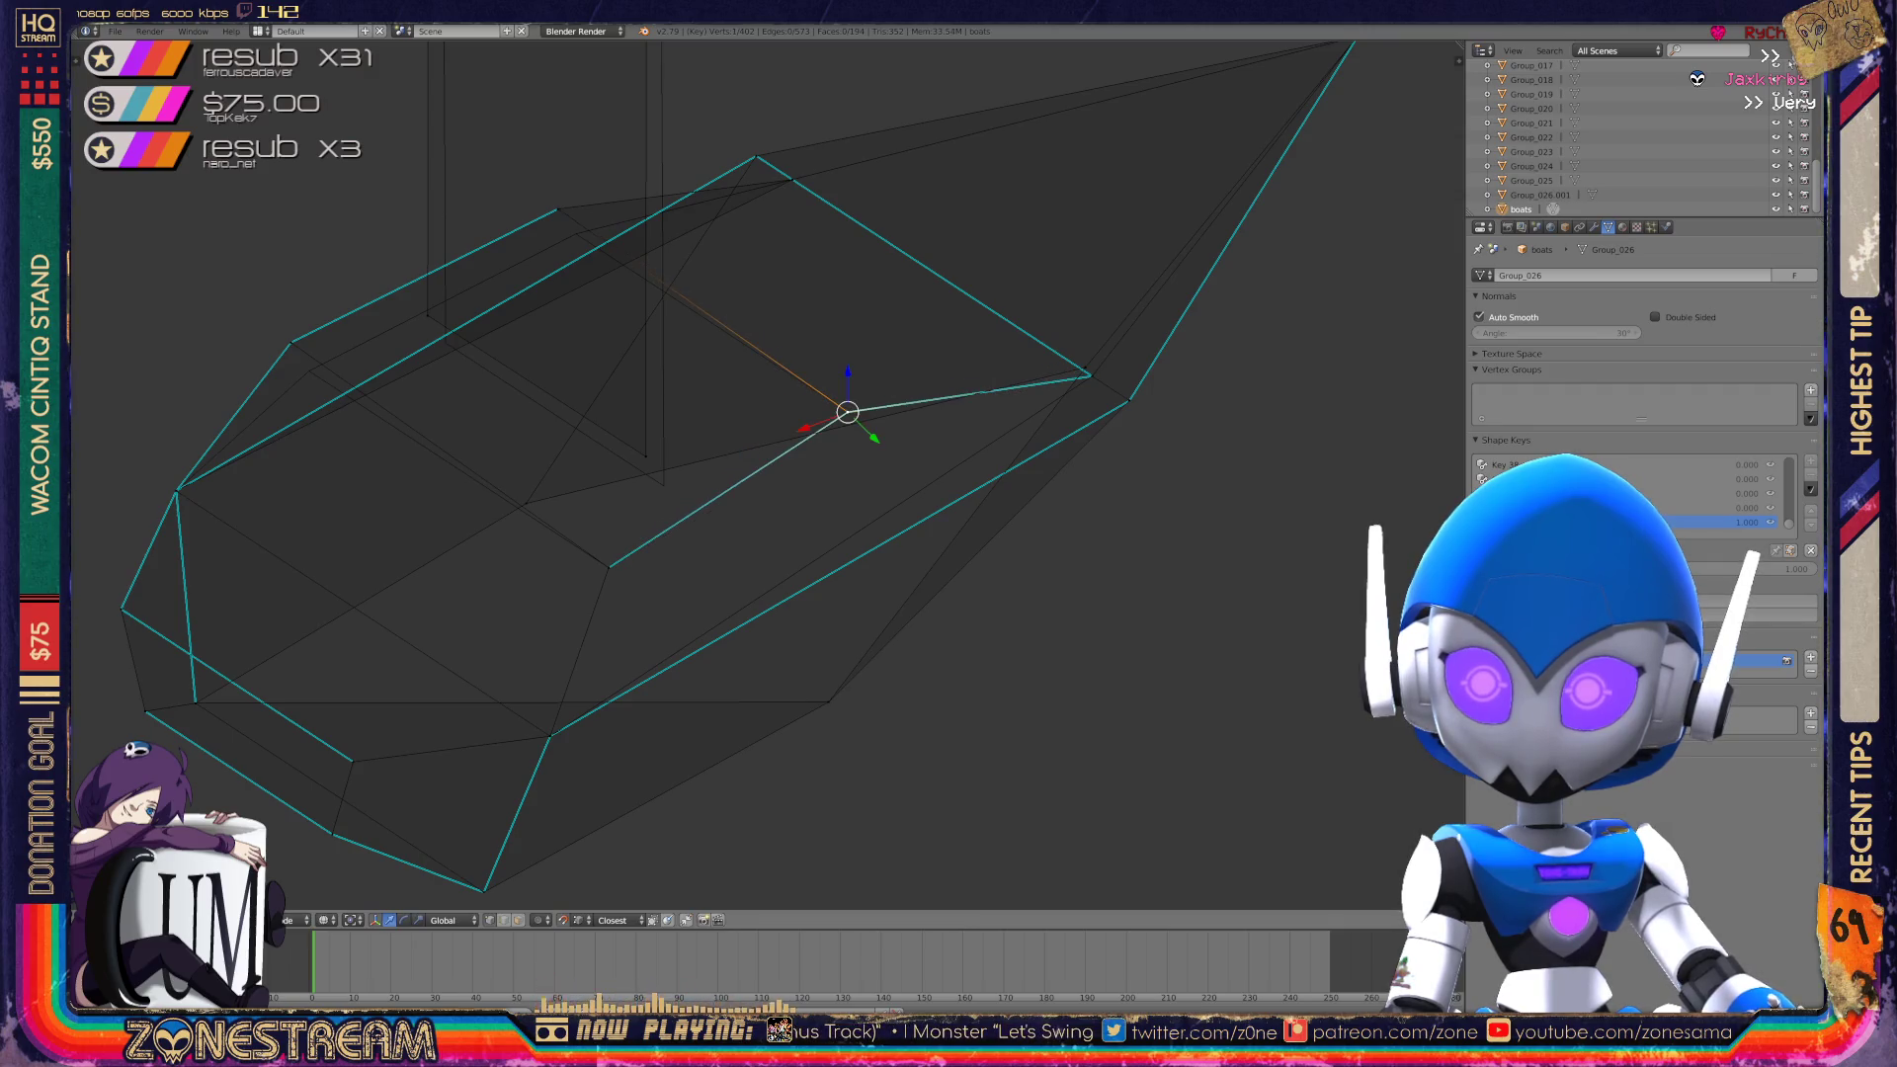
key(g)
click(664, 485)
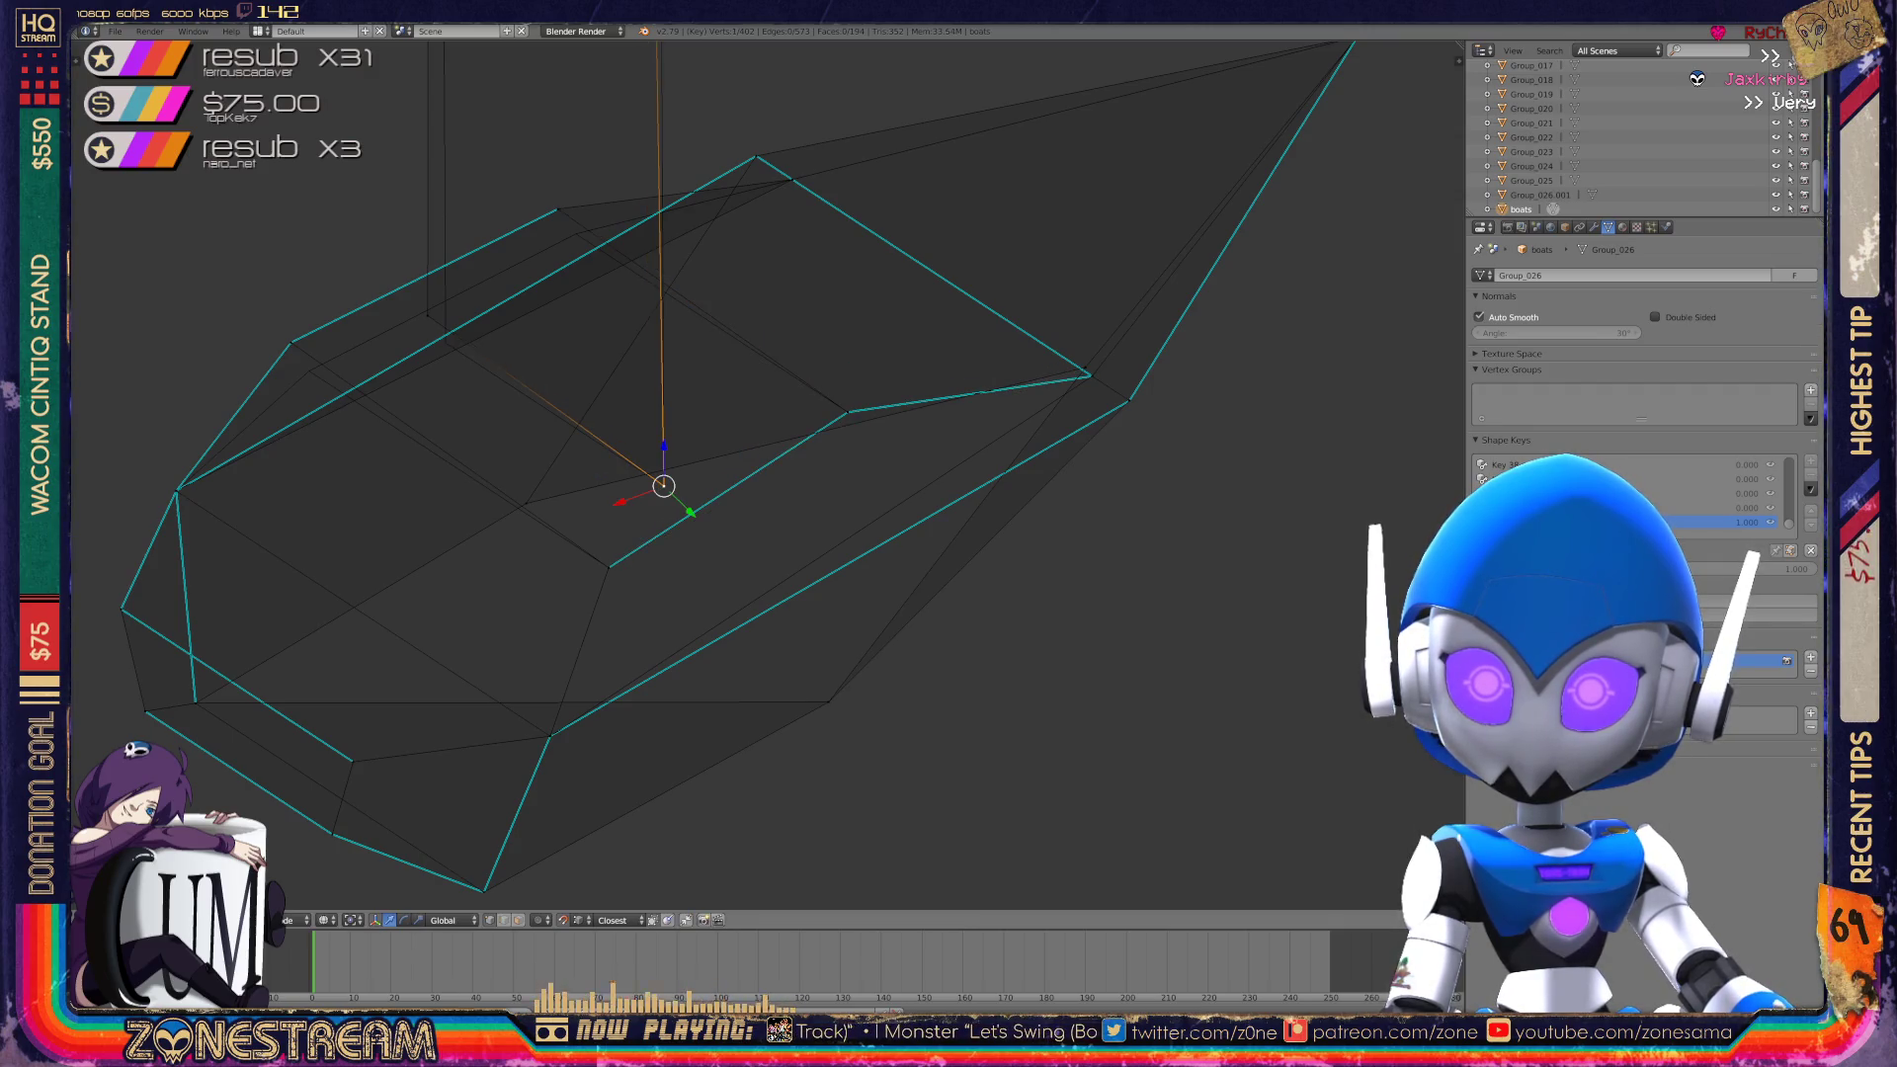
key(g)
key(Return)
Reposition the same vertex again, then orbit and pan to centre the hull.
scroll(692, 475, down, 3)
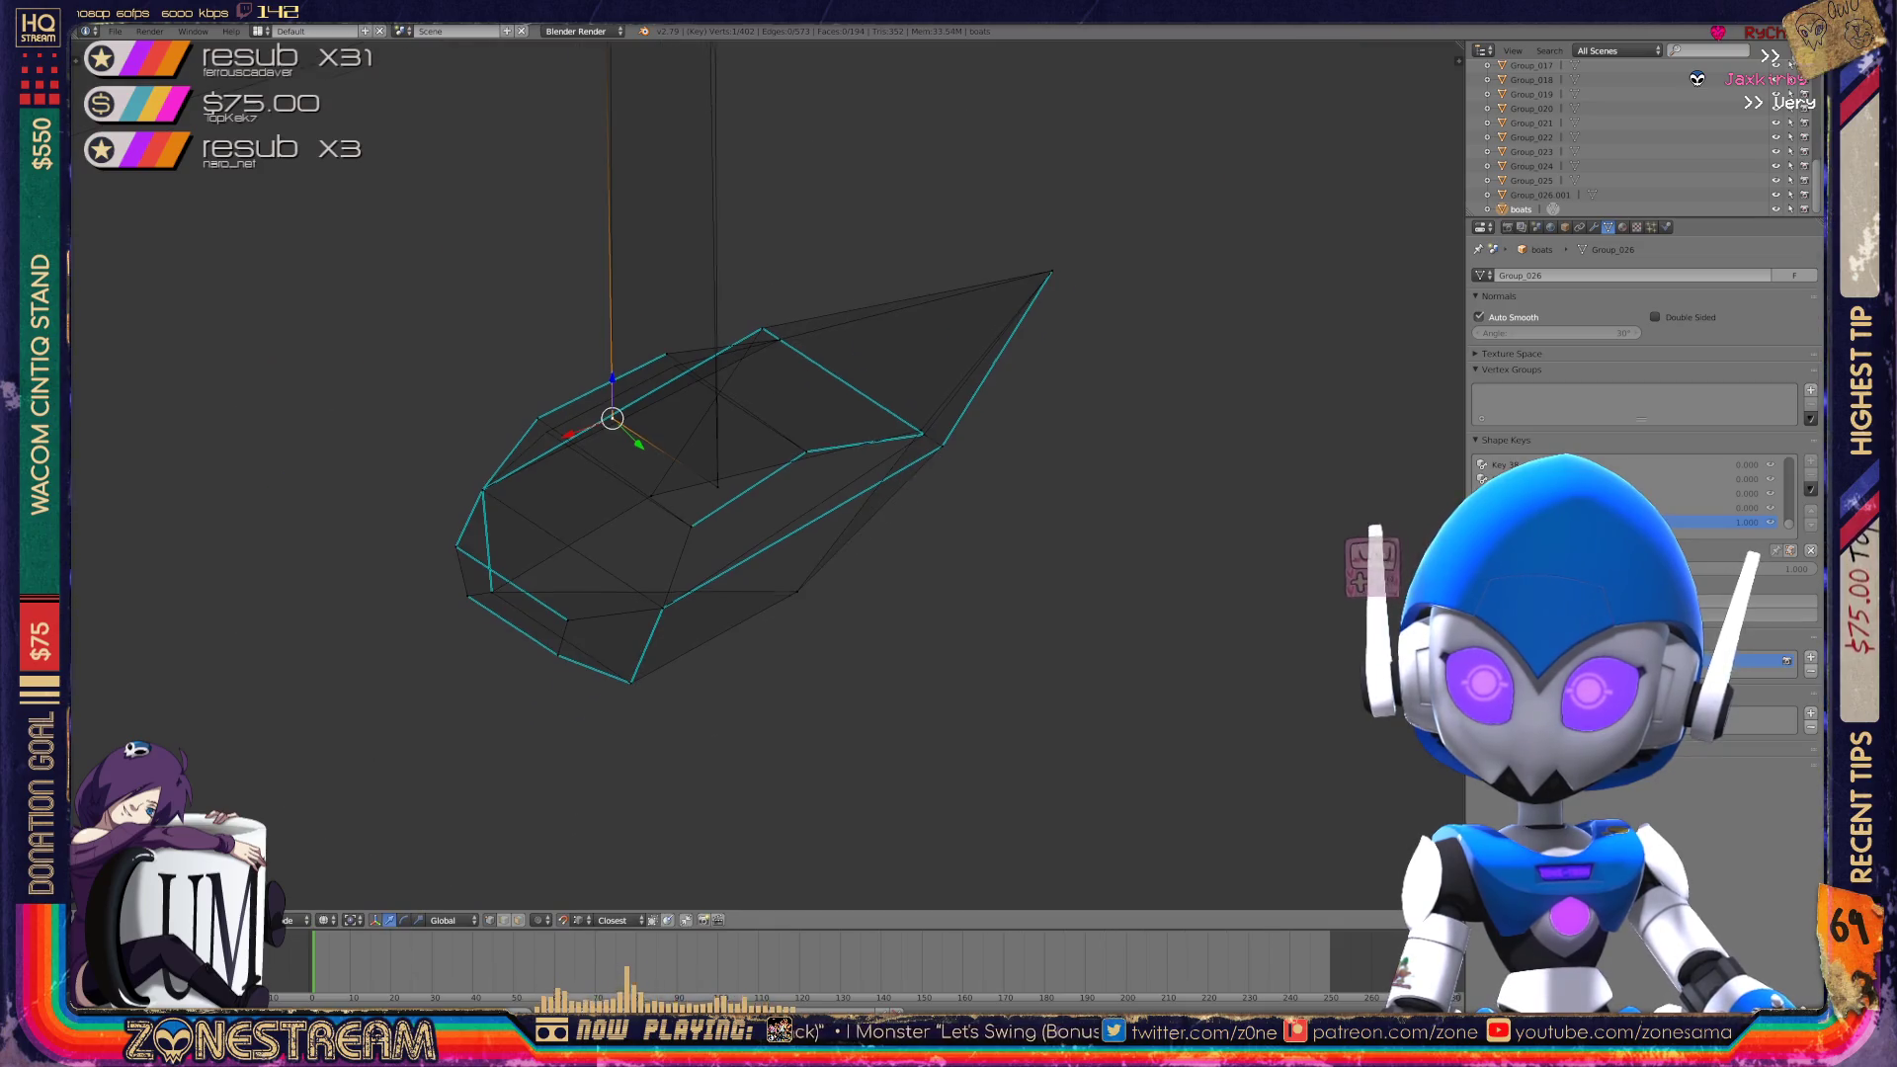
shift+middle_drag(691, 395, 668, 636)
key(g)
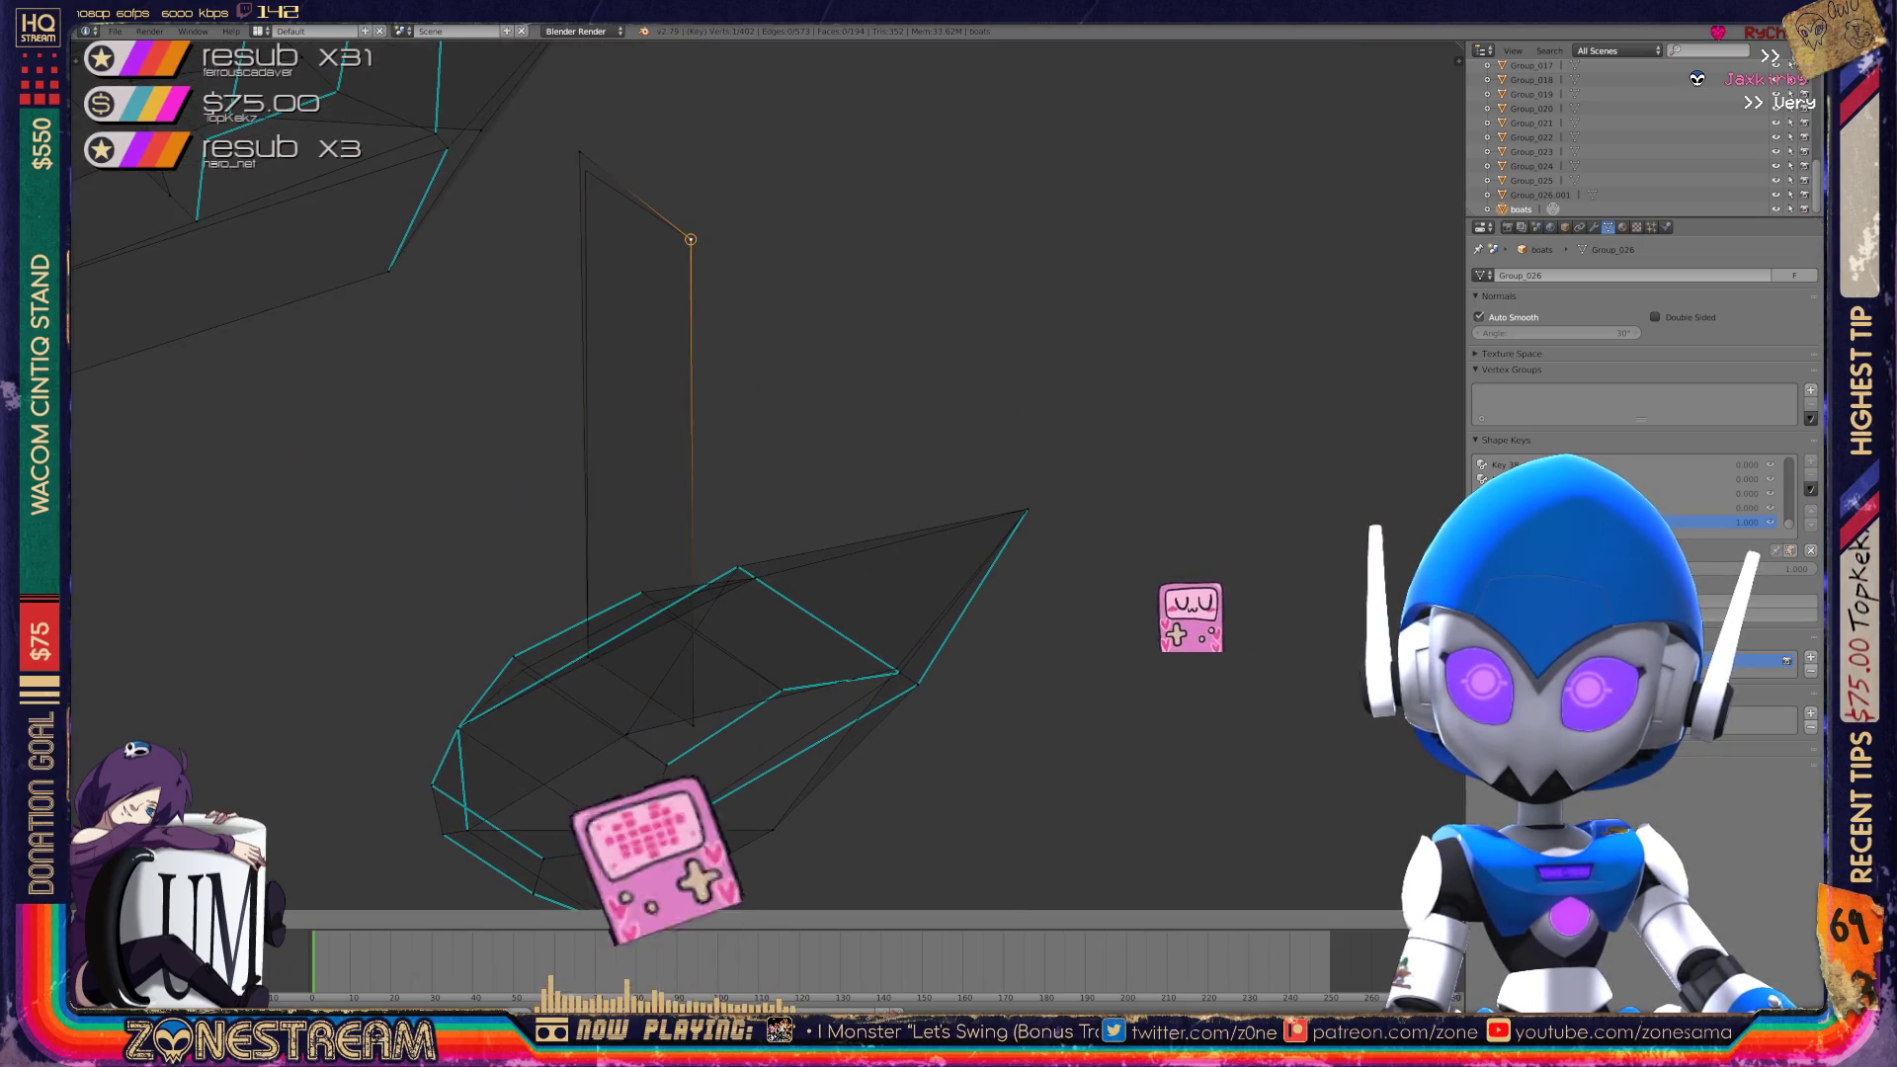
click(558, 565)
middle_drag(557, 566, 593, 553)
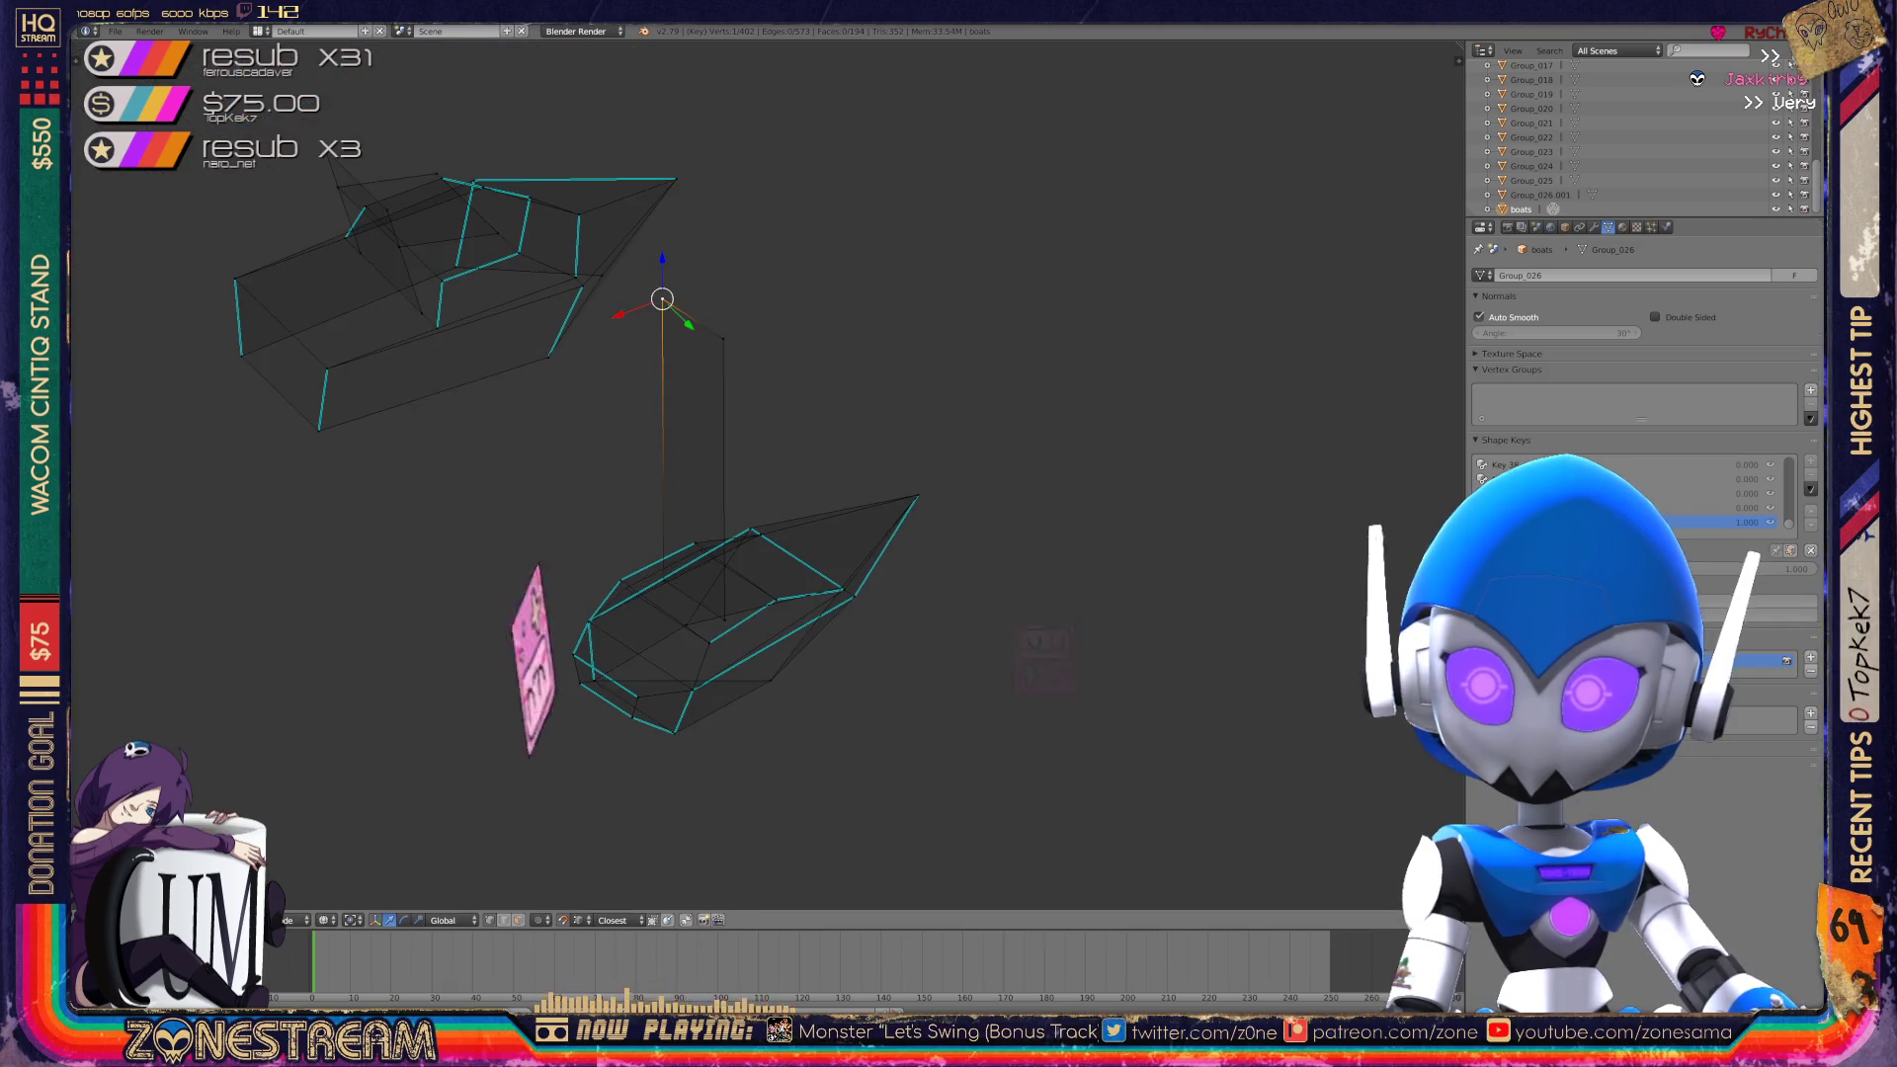
middle_drag(692, 494, 736, 443)
scroll(790, 544, up, 5)
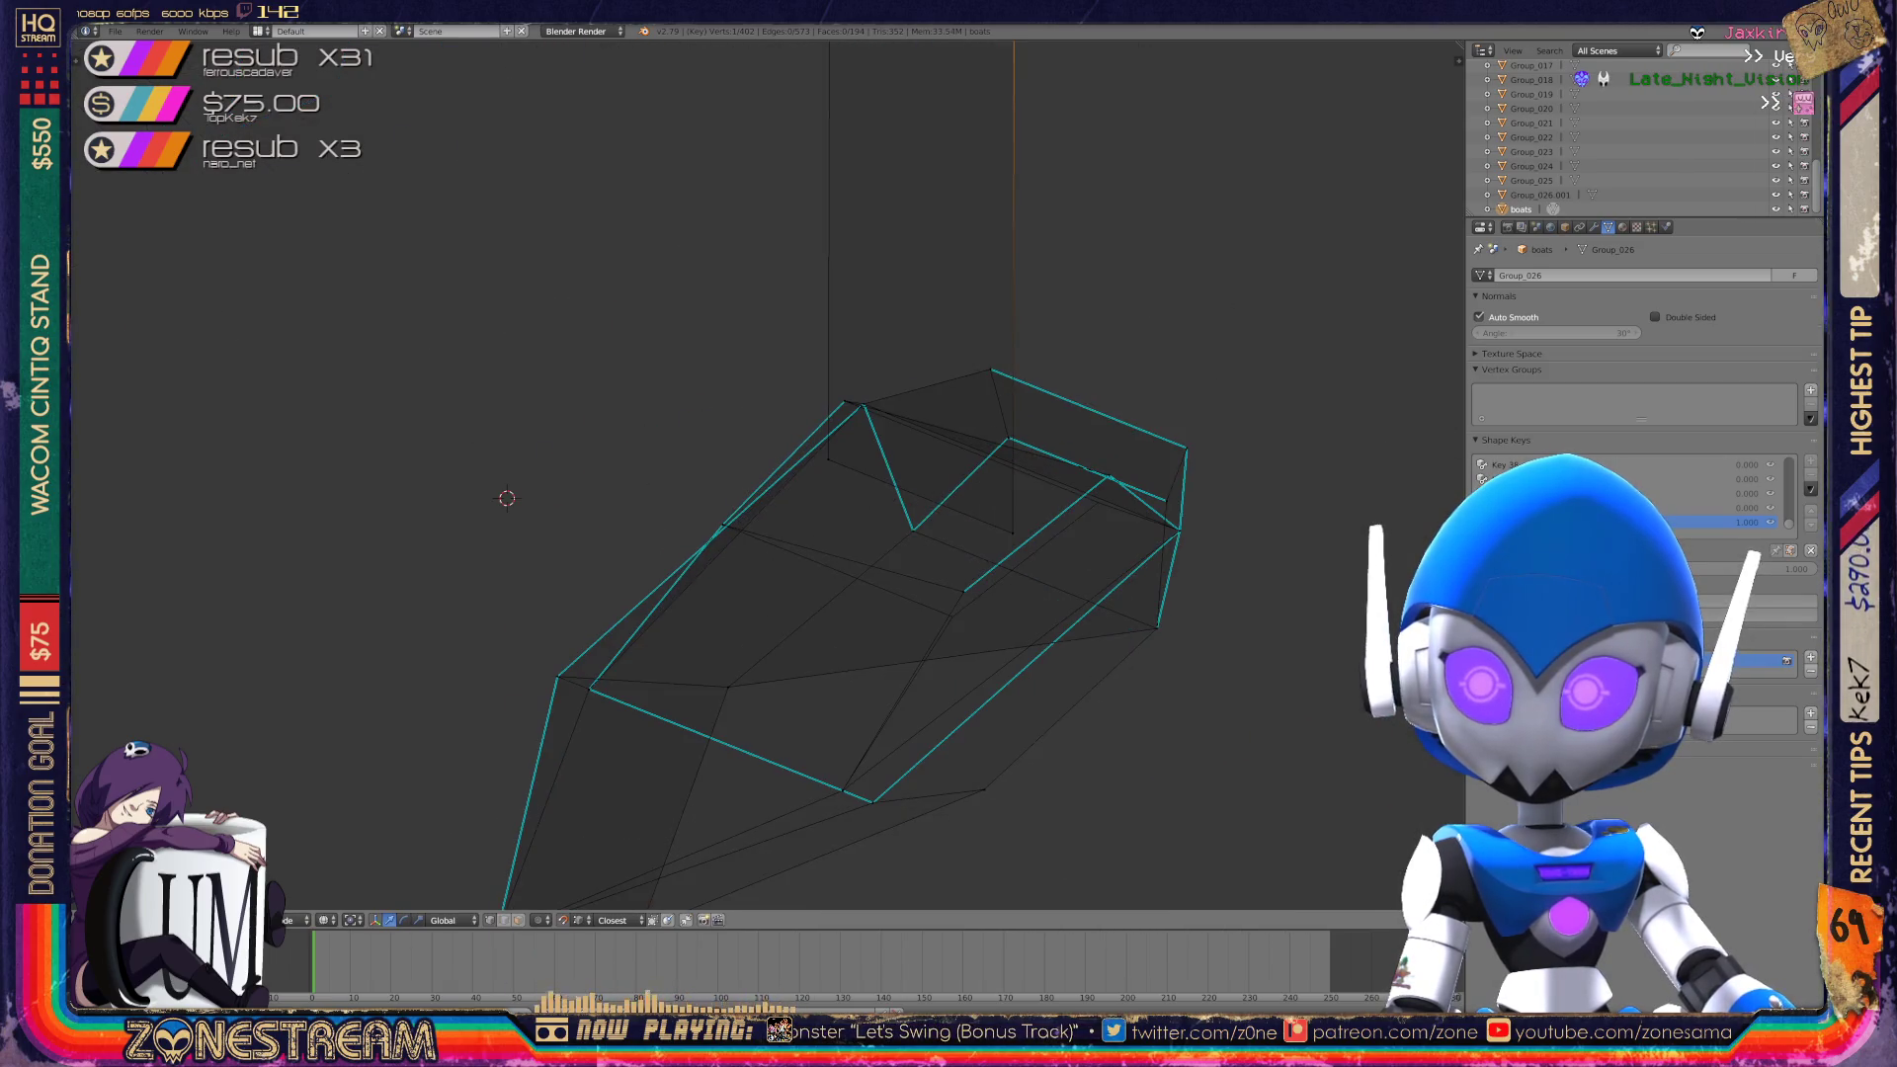
shift+middle_drag(791, 544, 586, 387)
scroll(769, 482, up, 3)
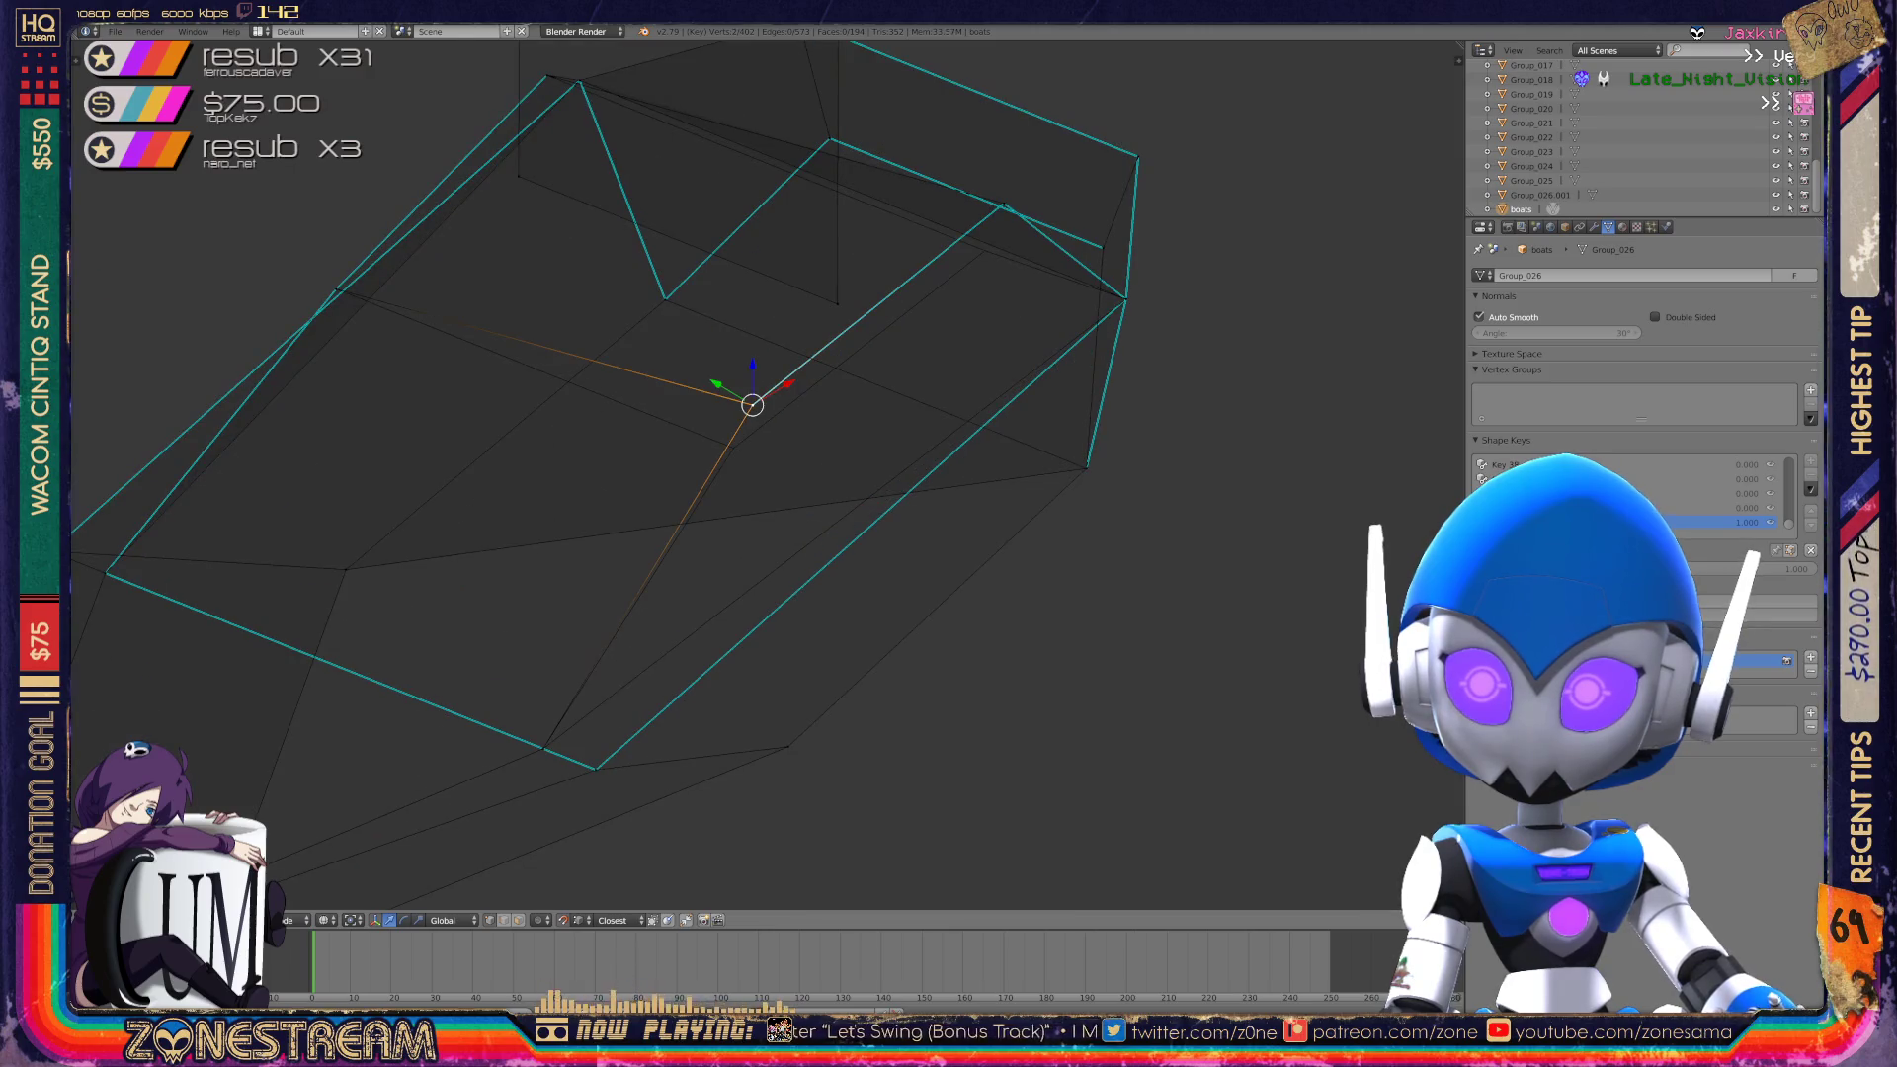
Check a hull corner vertex, then return the boat to Object Mode.
key(Tab)
scroll(765, 474, down, 3)
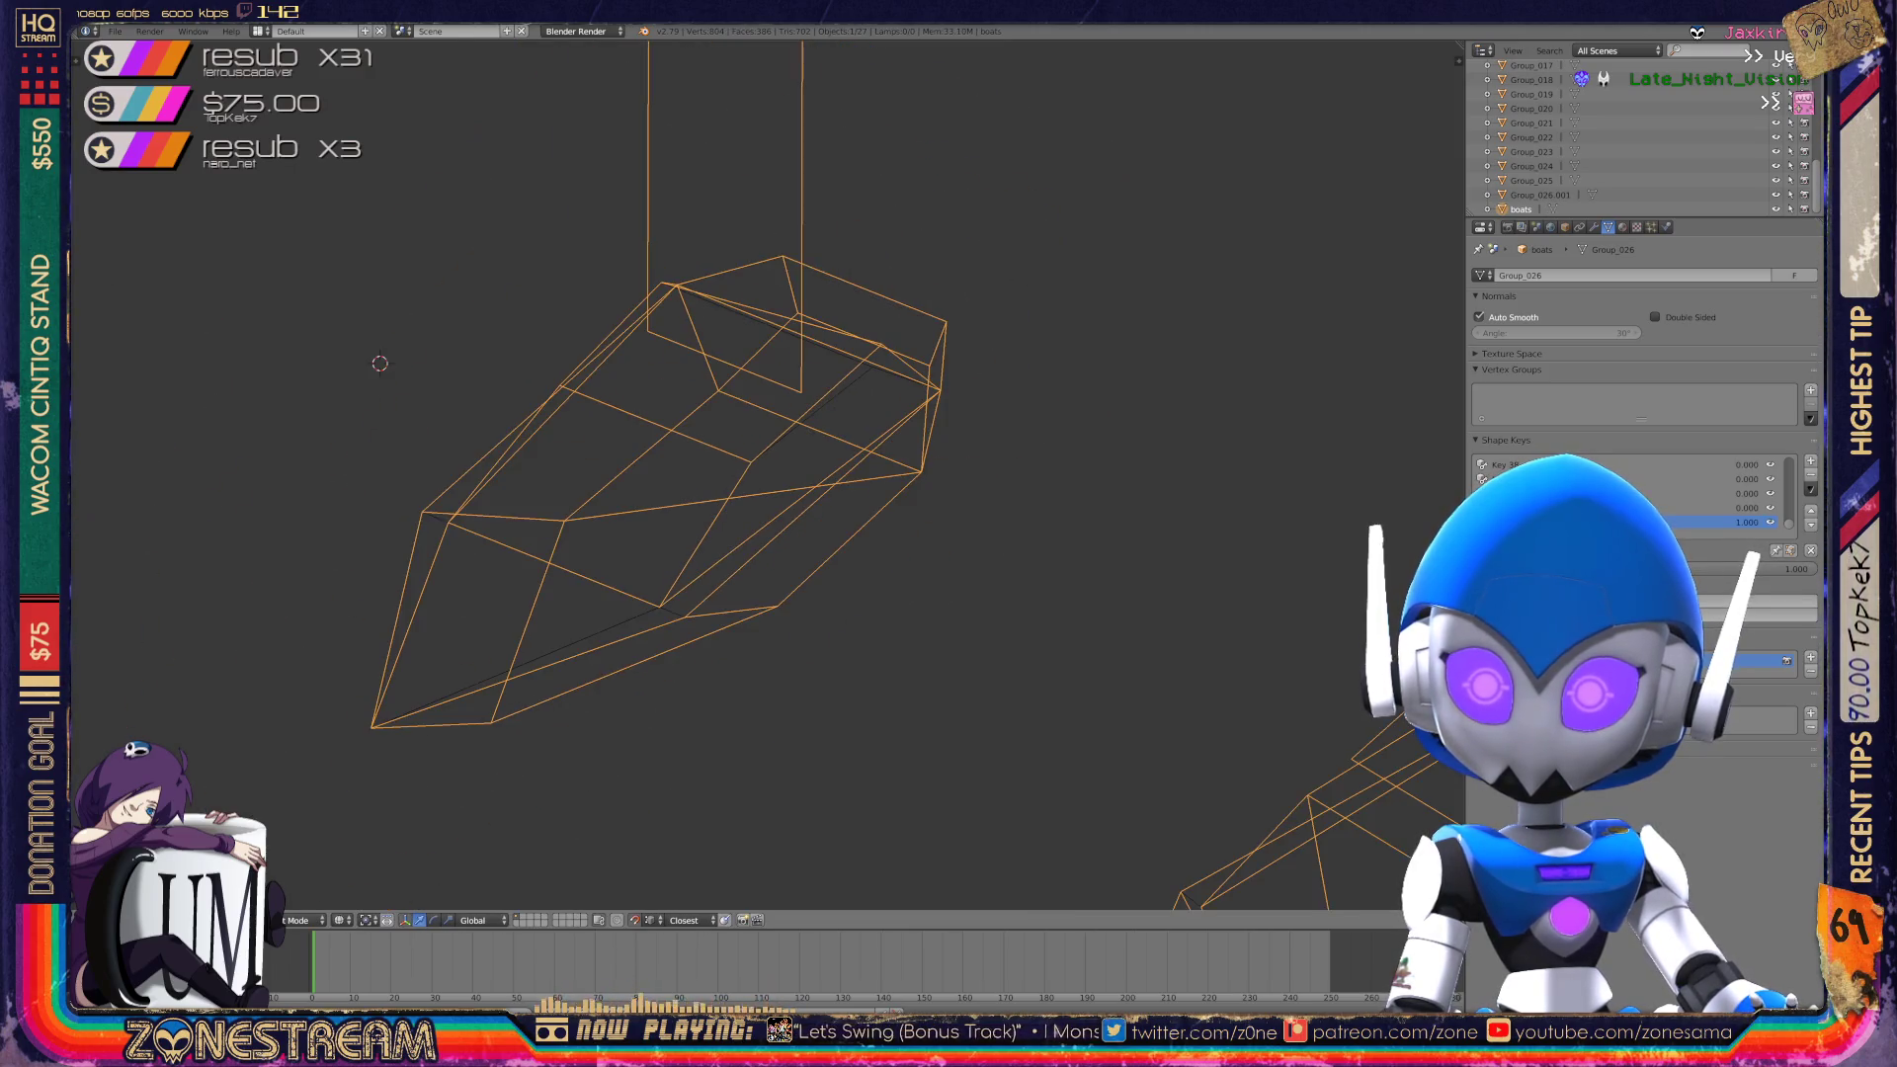
key(Tab)
middle_drag(751, 444, 919, 450)
right_click(1000, 386)
right_click(1000, 386)
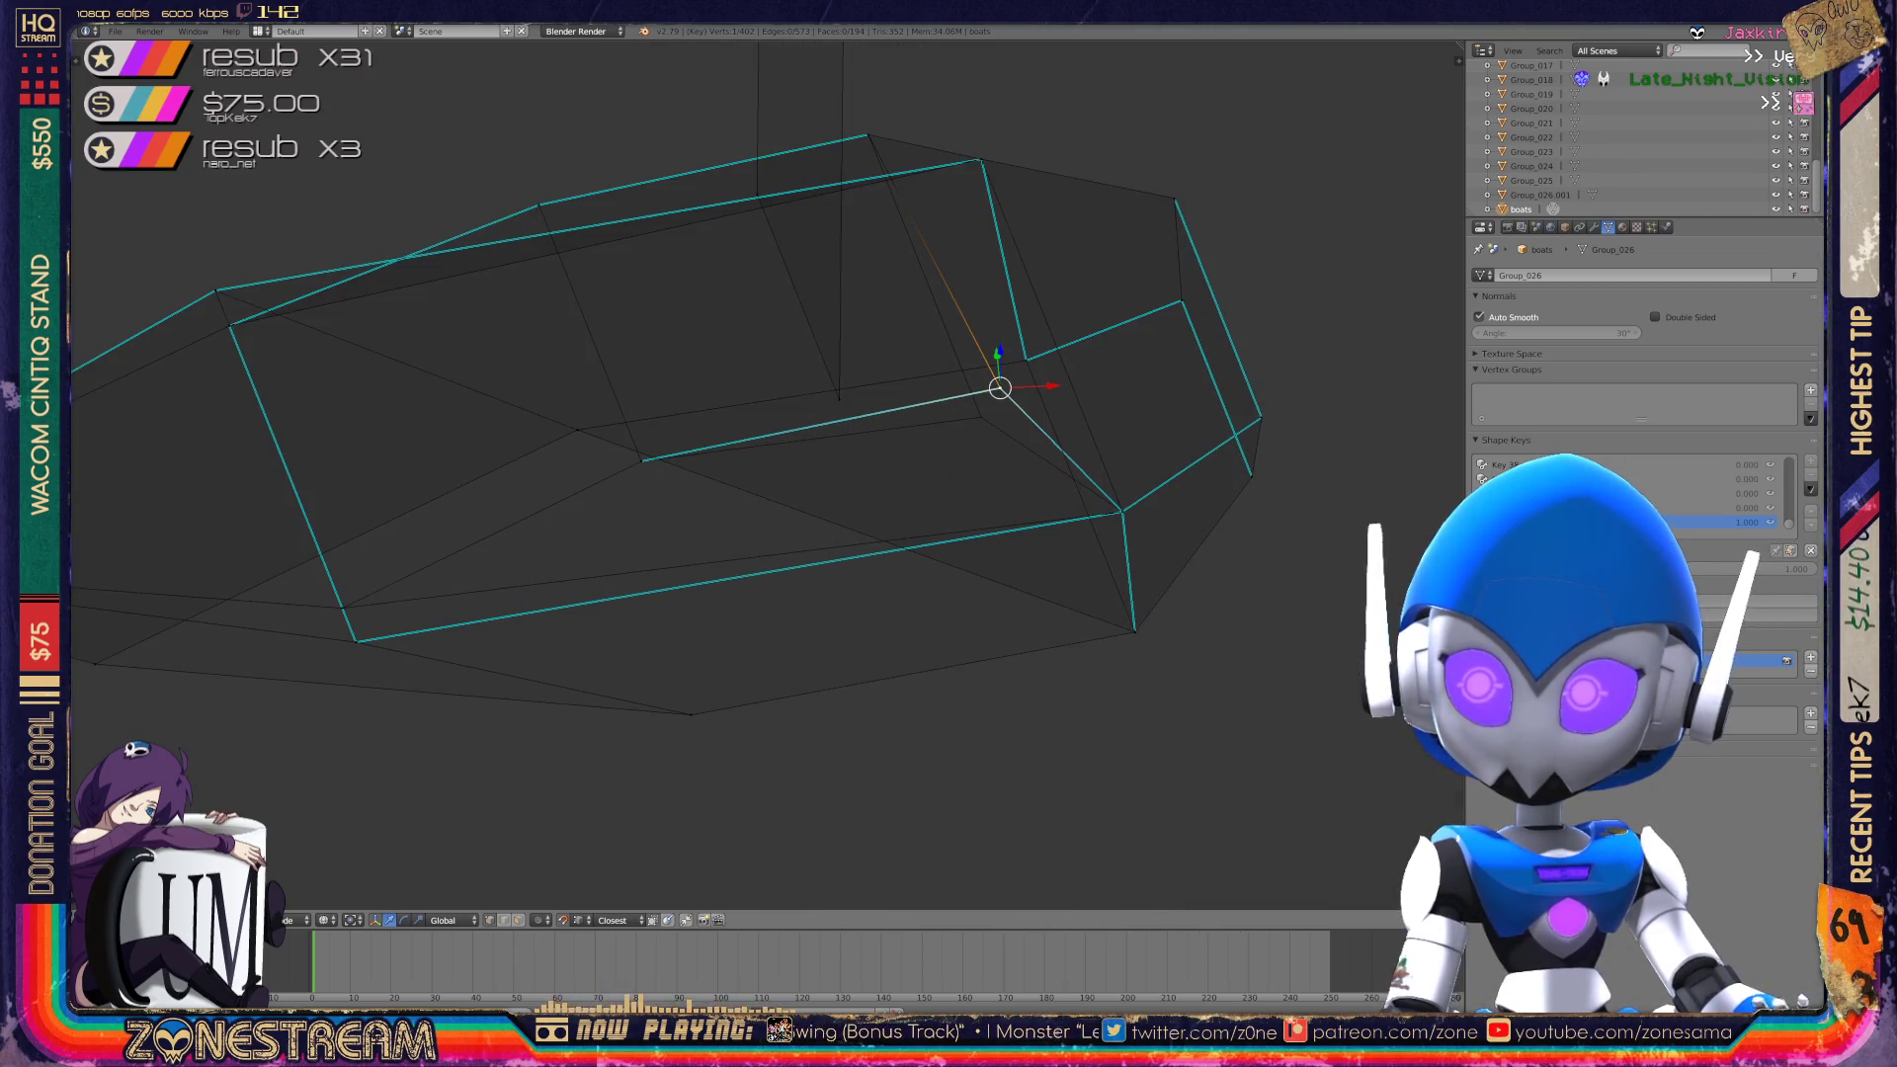
key(Tab)
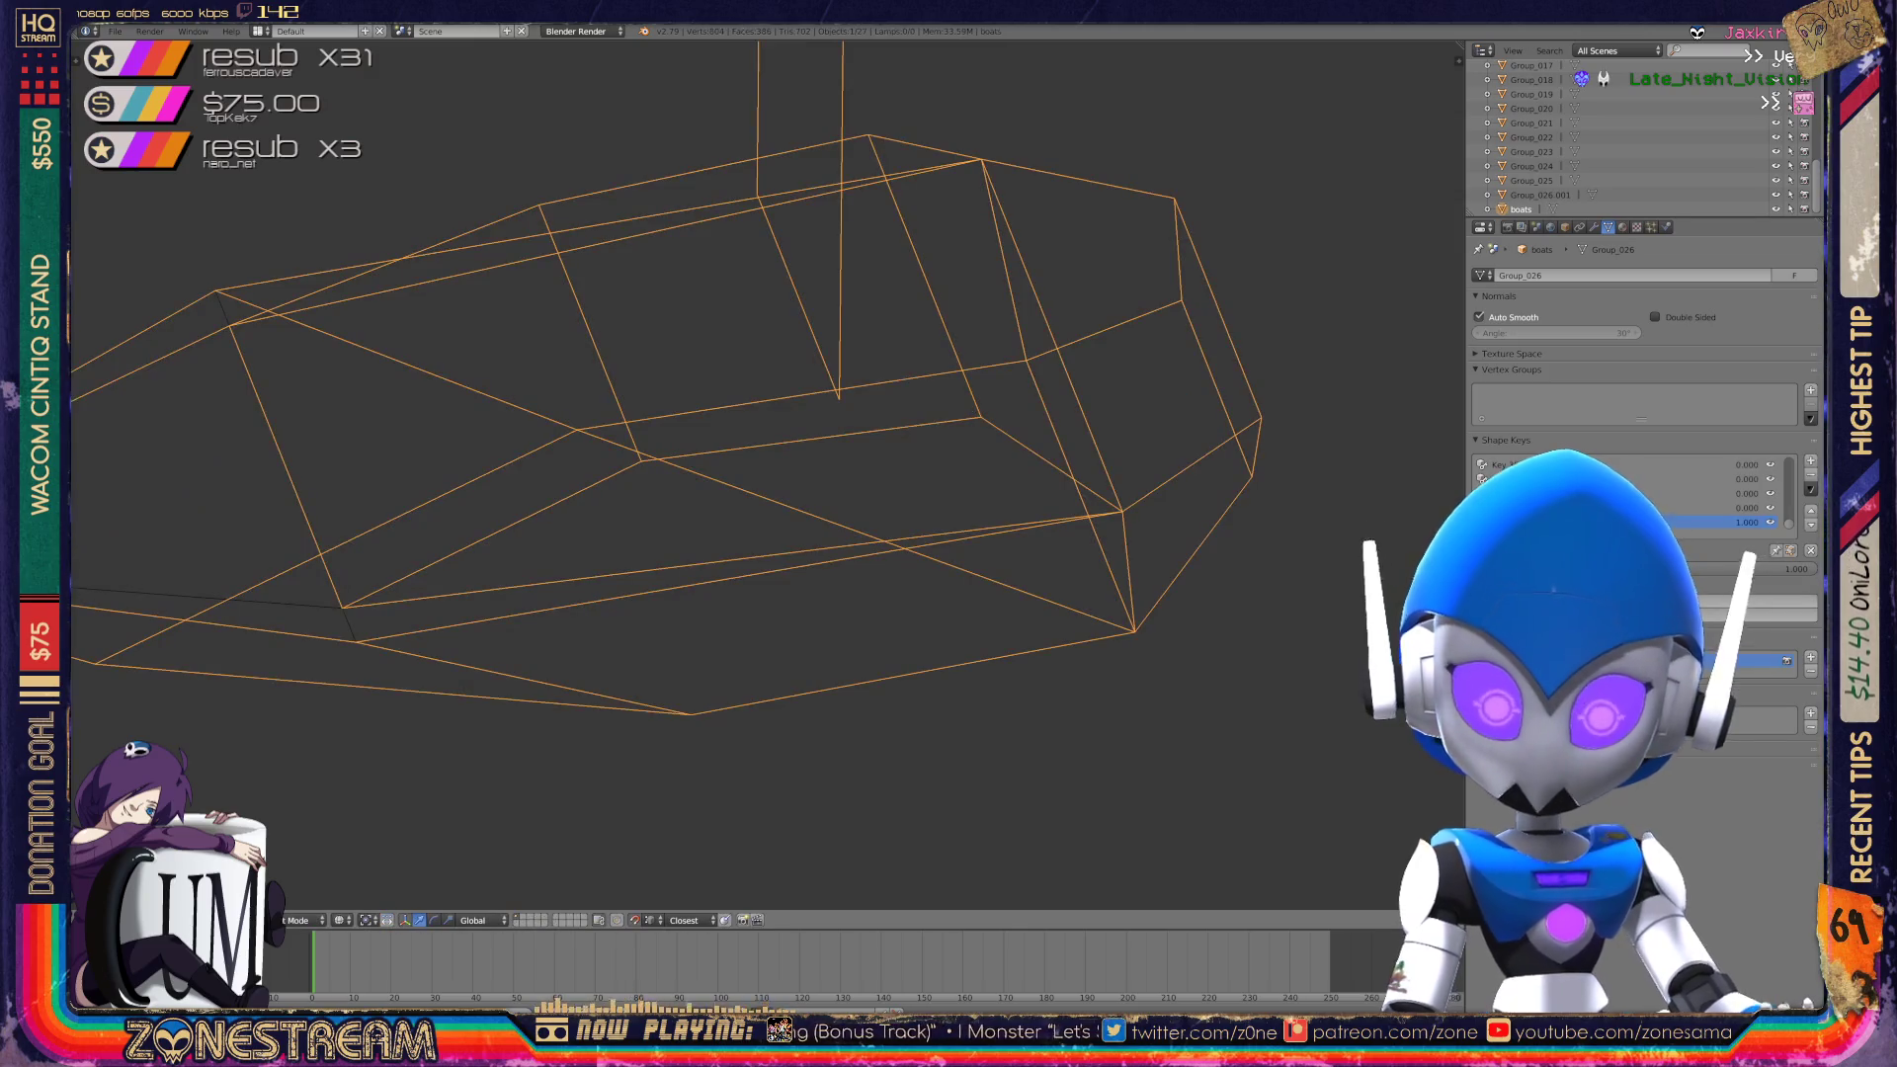
Save the .blend file and frame all the boats in the viewport.
key(x)
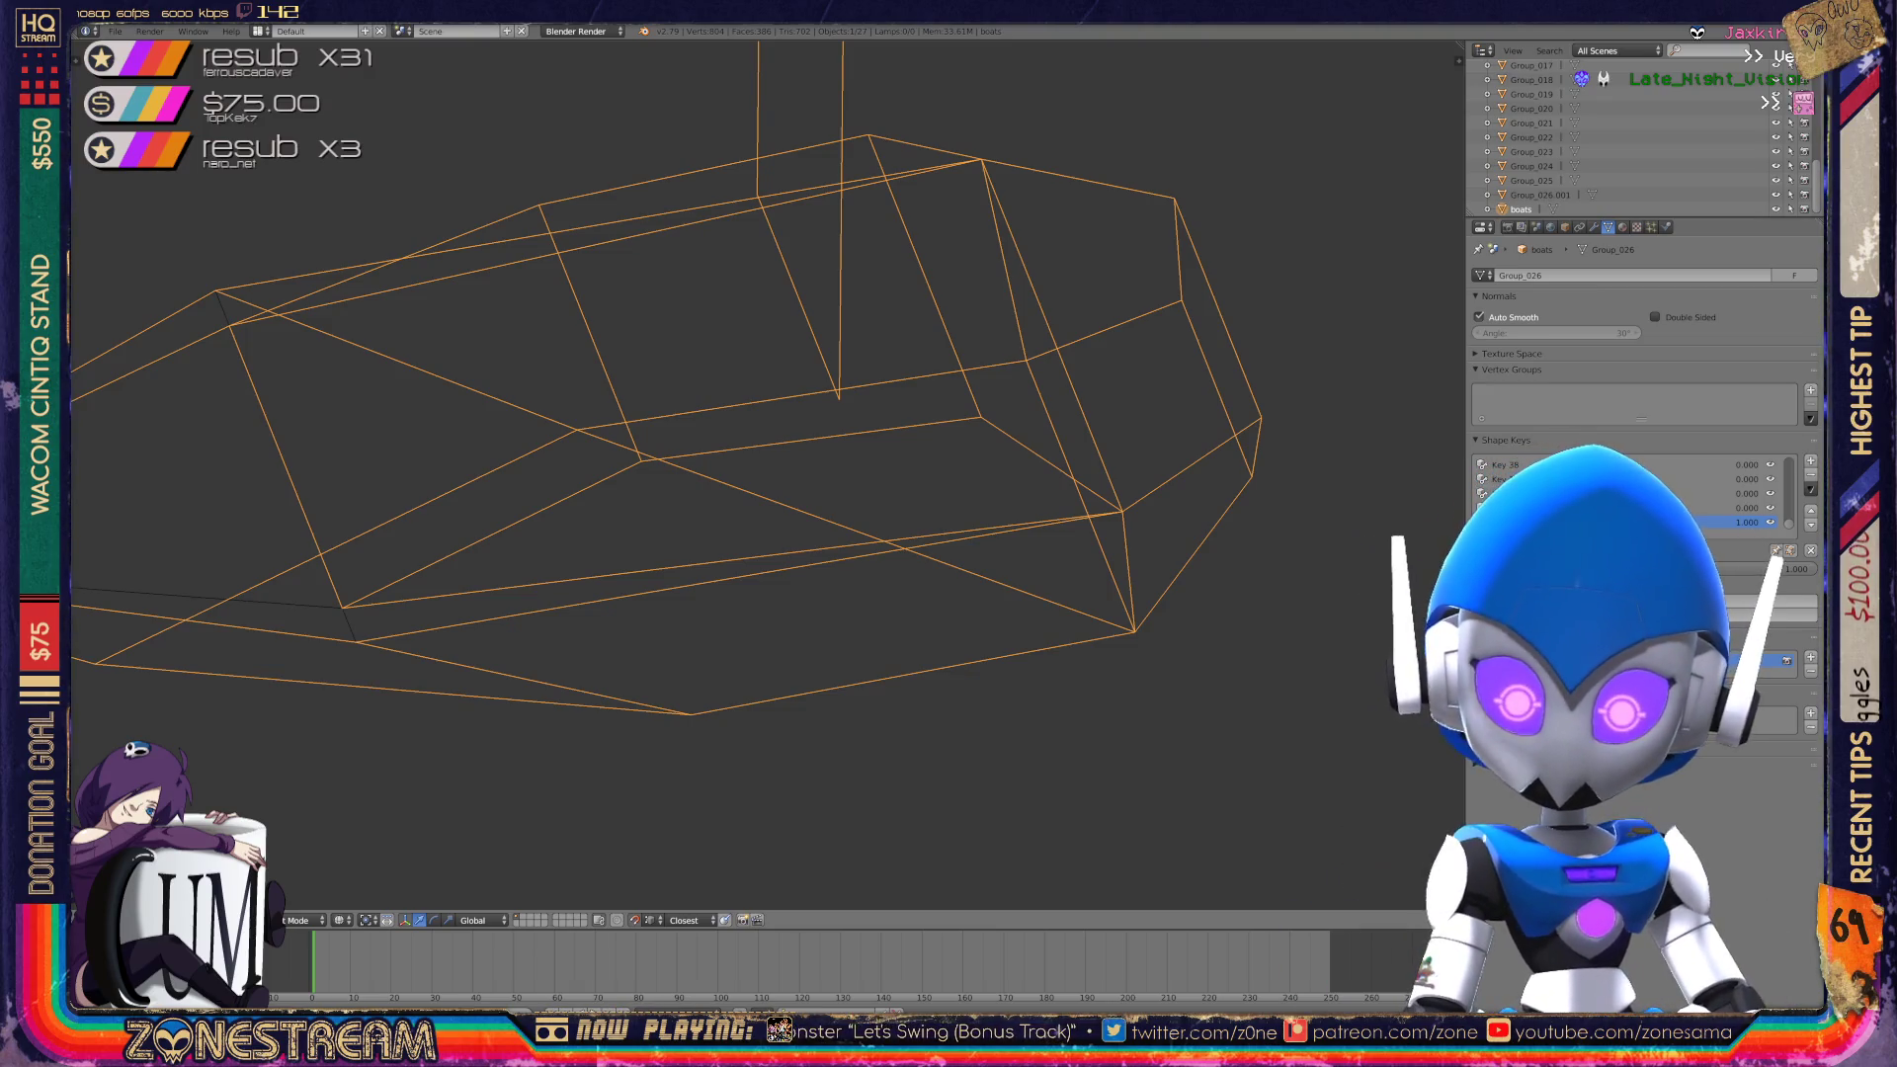
key(Home)
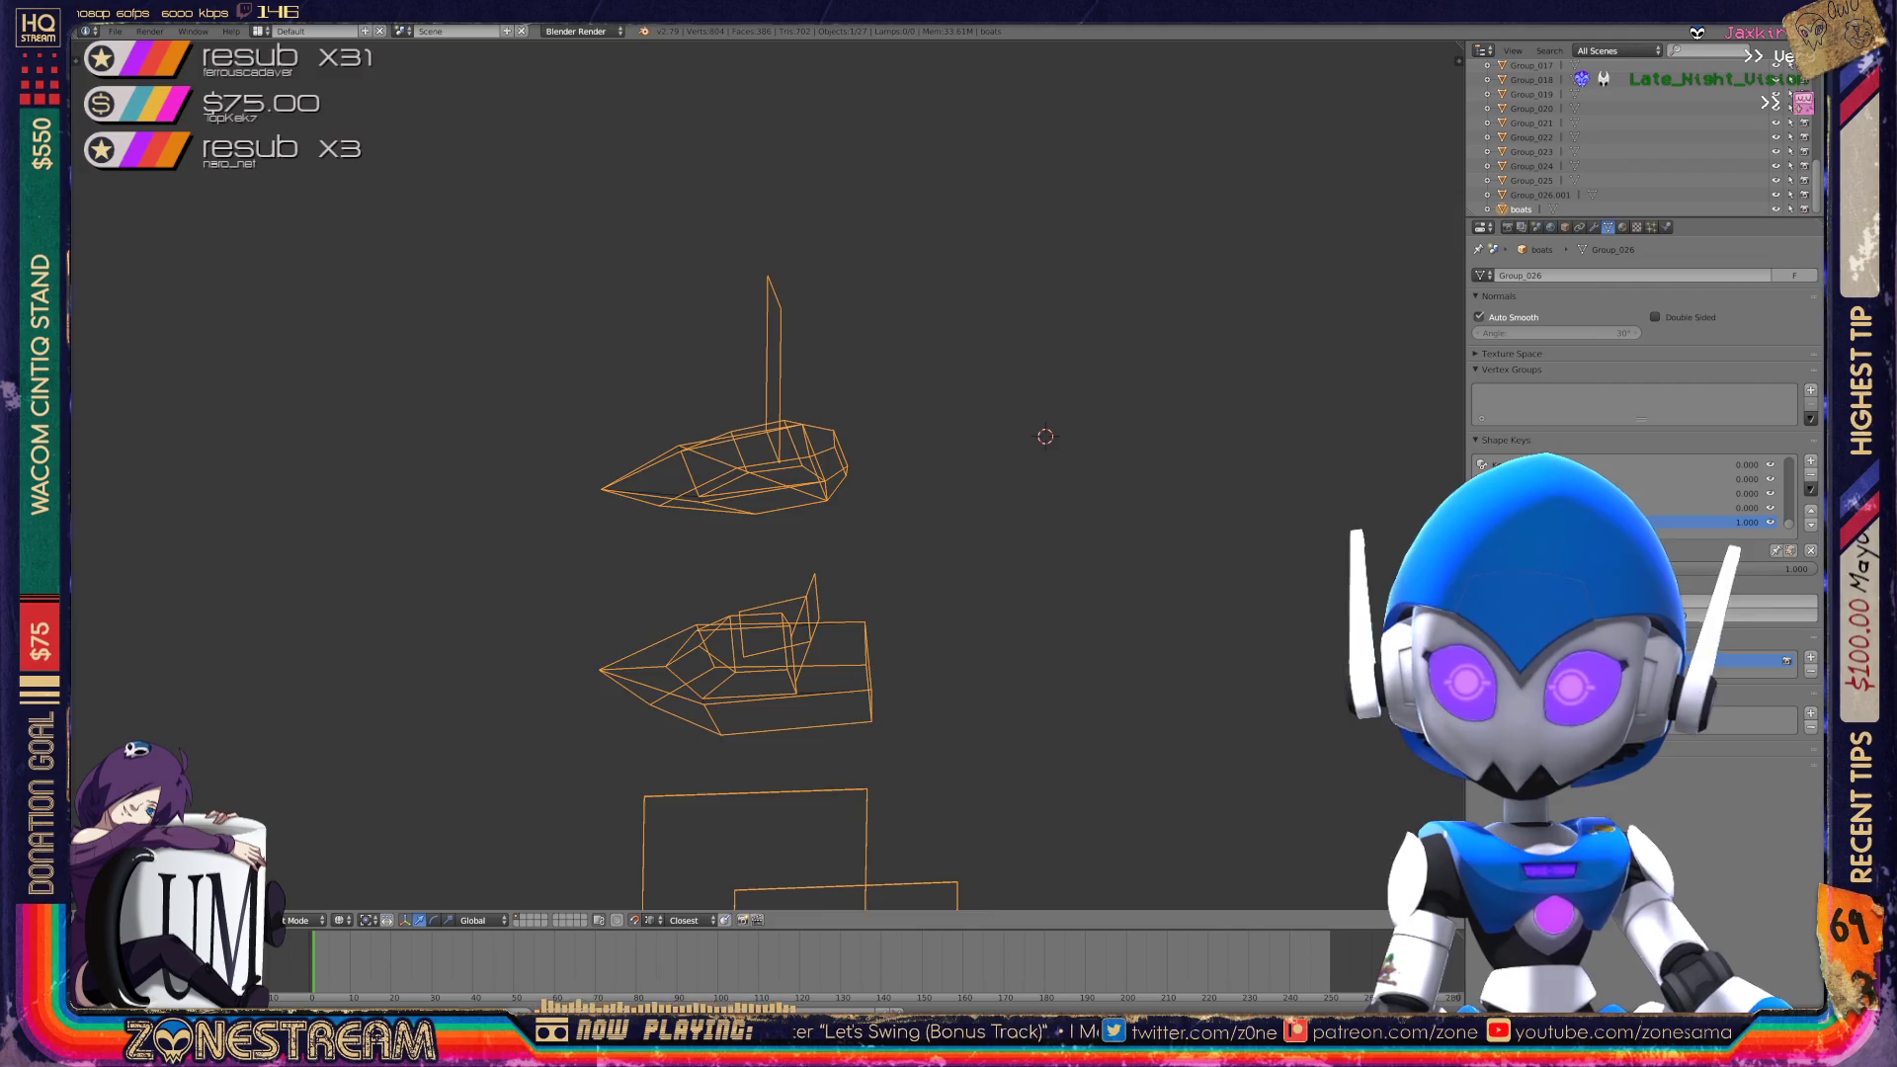
scroll(770, 475, down, 4)
middle_drag(771, 475, 889, 455)
scroll(771, 474, up, 10)
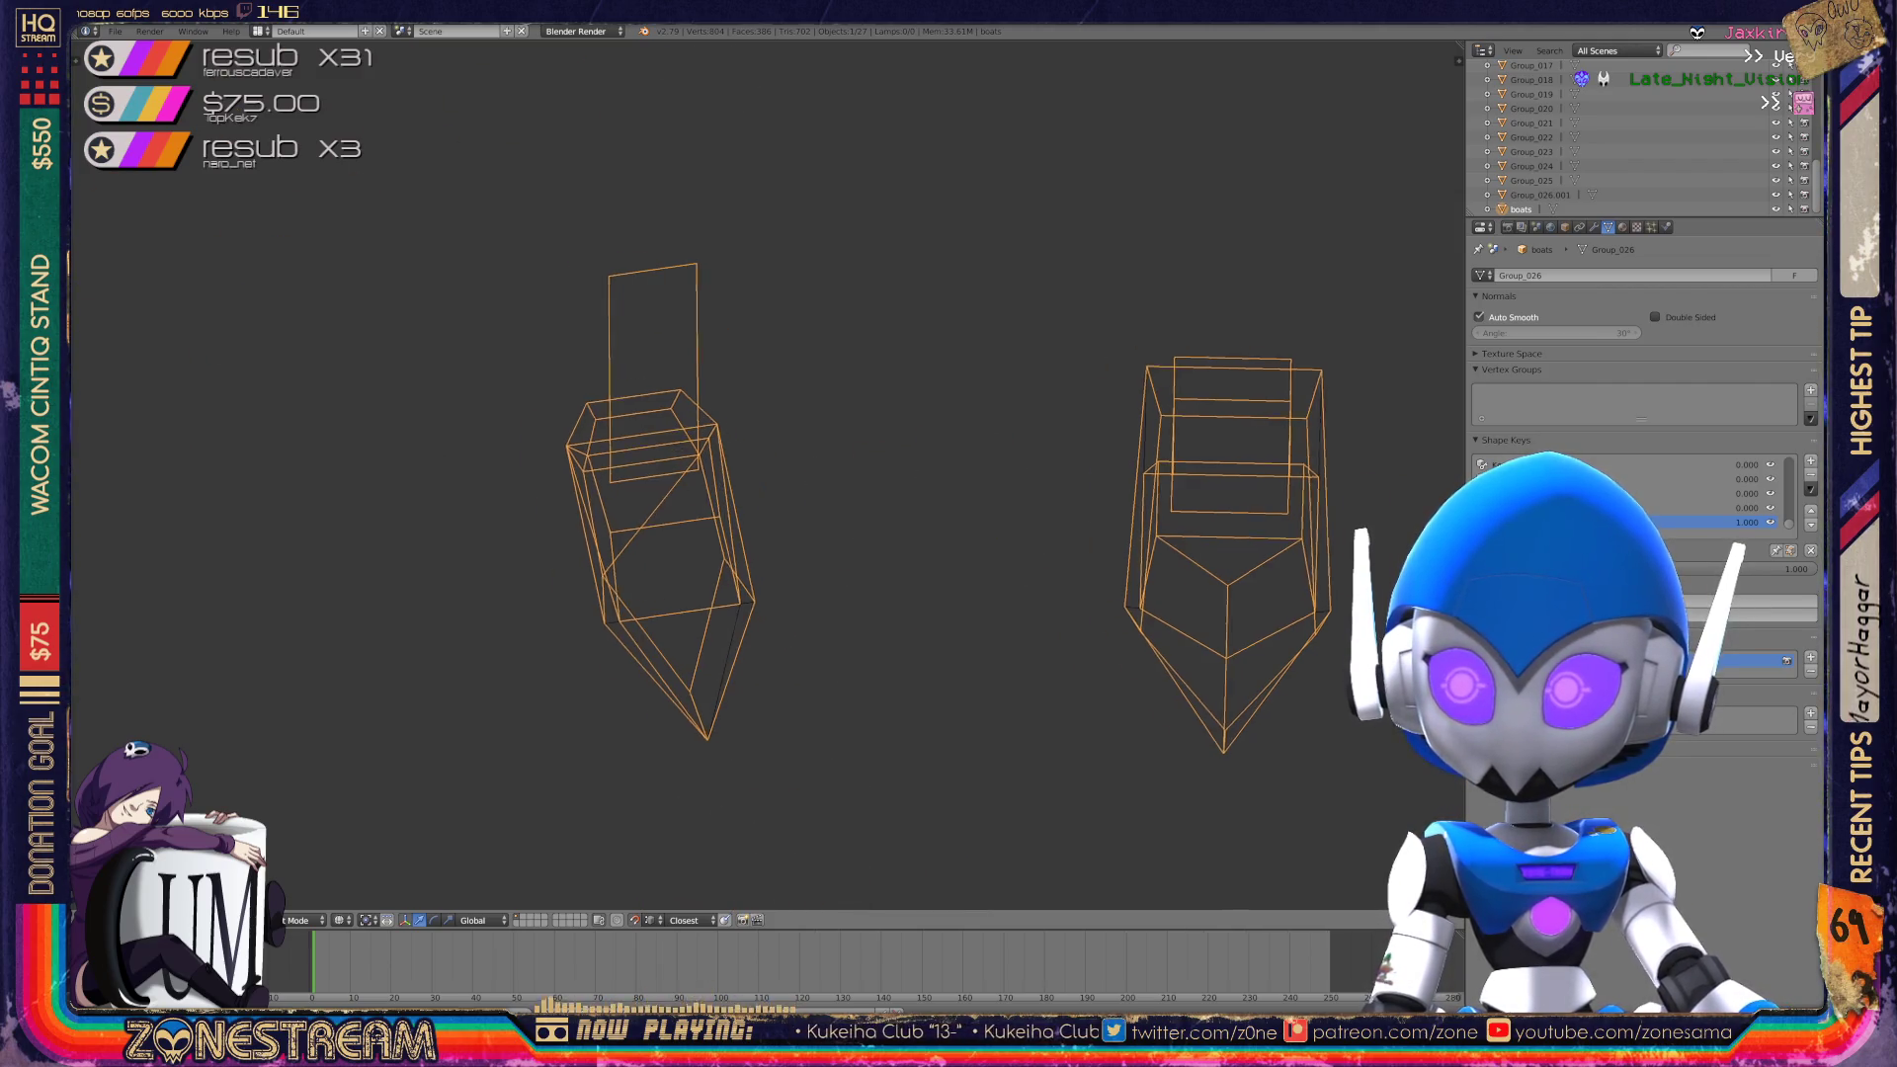
mouse_move(771, 474)
shift+middle_down()
mouse_move(632, 474)
mouse_move(810, 415)
mouse_move(850, 375)
mouse_move(810, 425)
mouse_move(849, 386)
shift+middle_up()
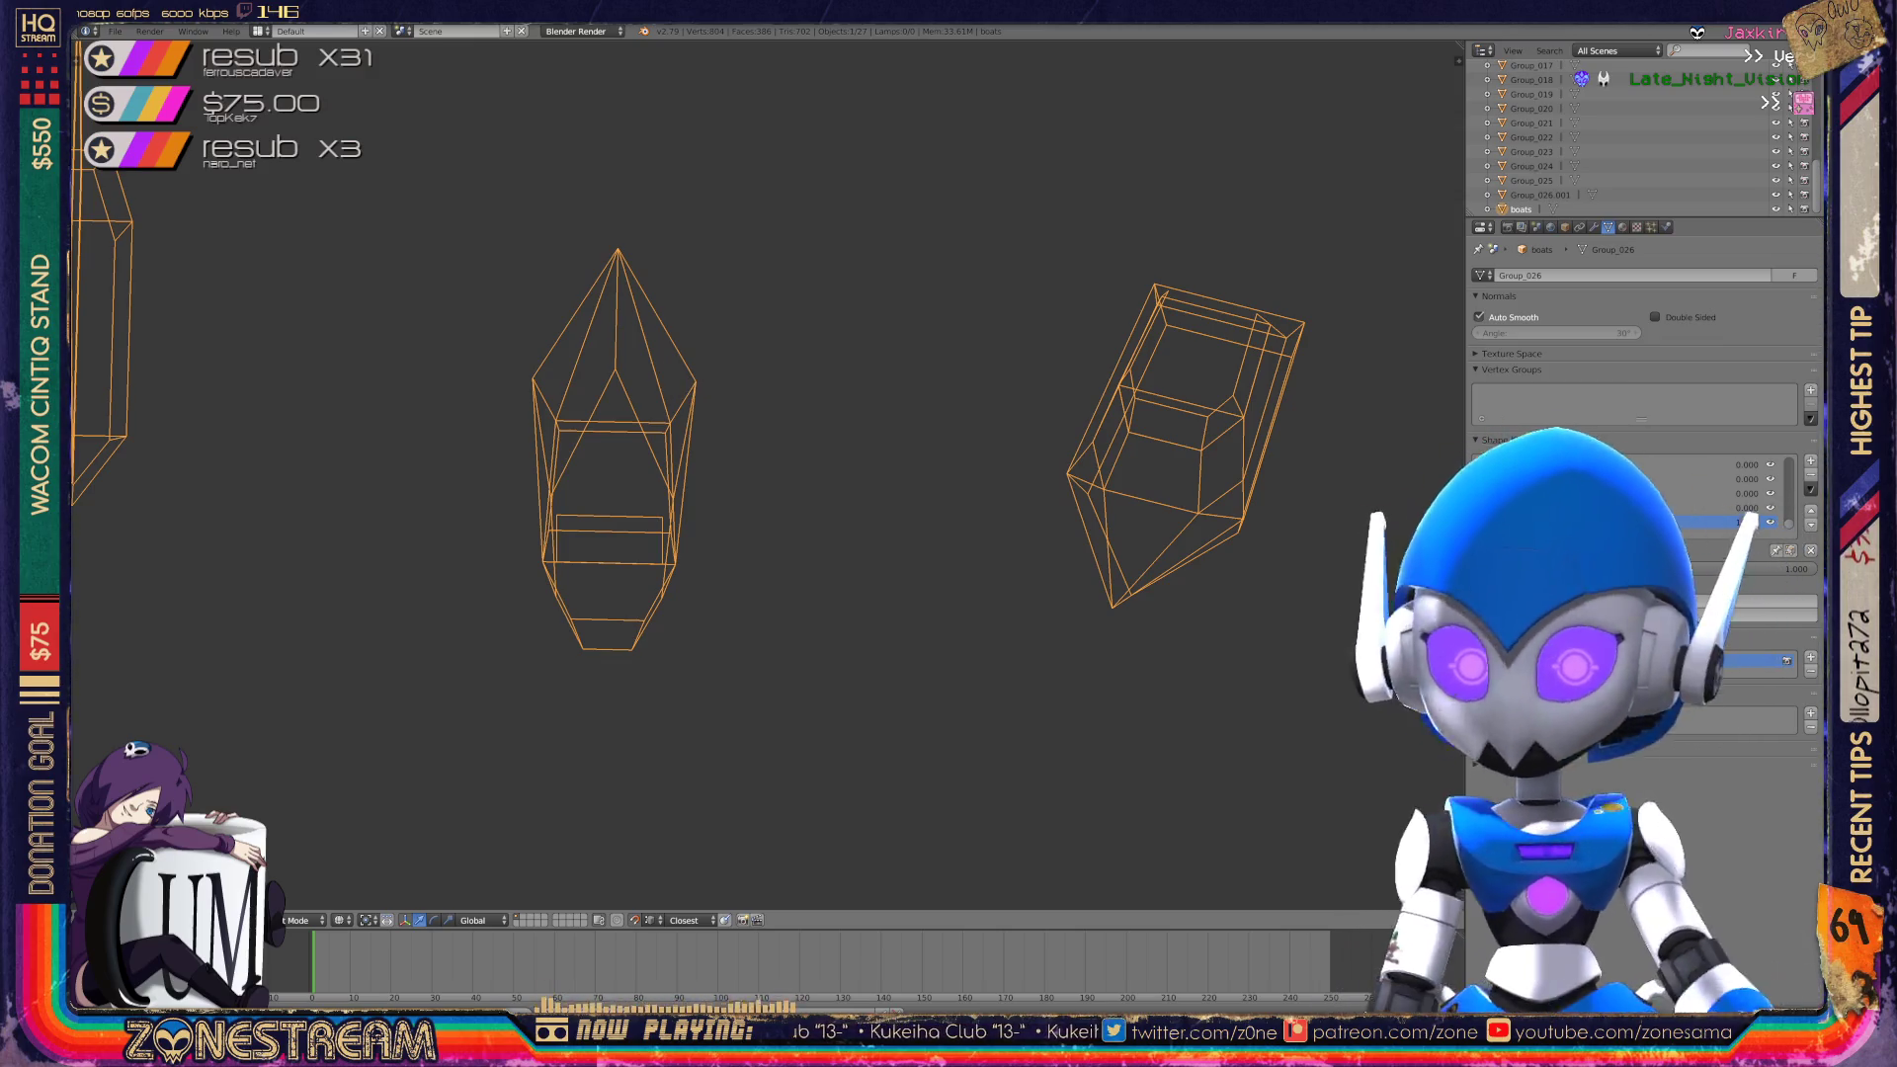
Inspect the five boats from several angles and re-enter Edit Mode on a hull.
key(KP_1)
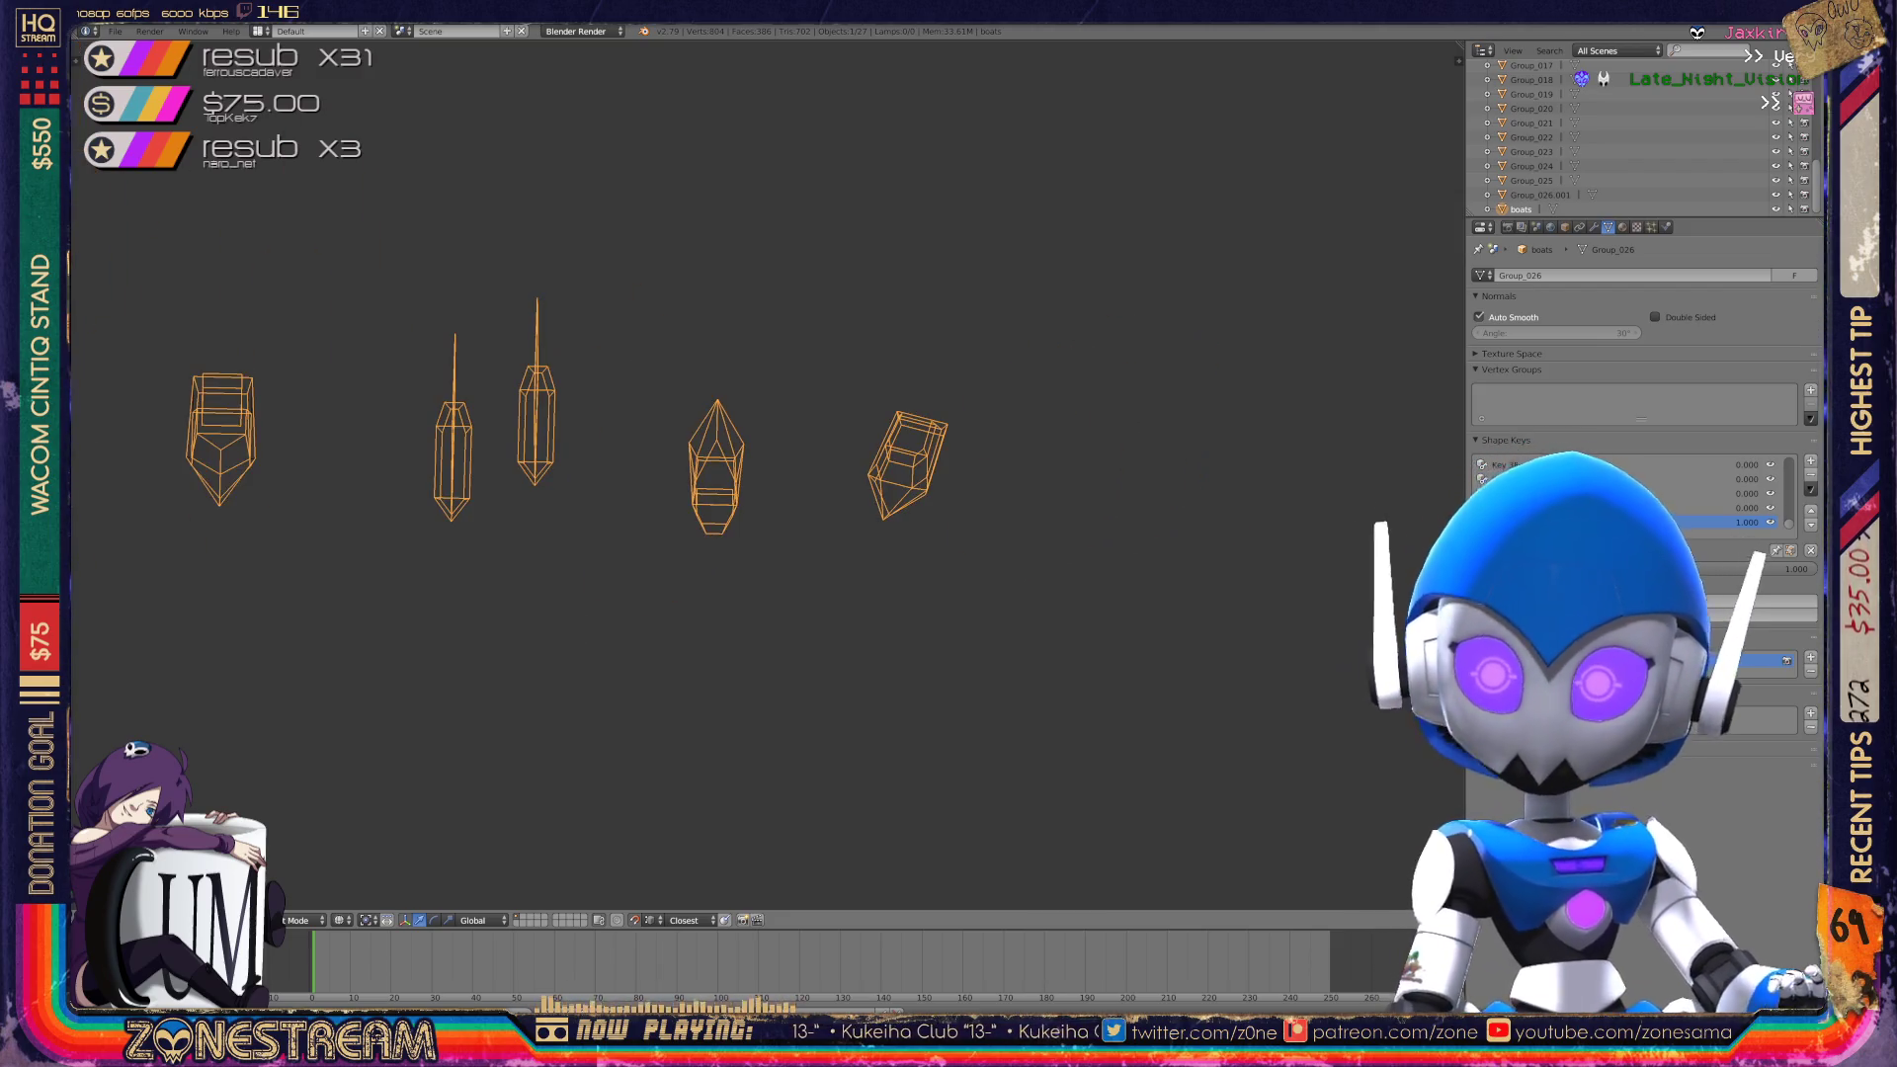
mouse_move(395, 355)
middle_down()
mouse_move(868, 407)
mouse_move(1374, 400)
middle_up()
scroll(751, 475, up, 8)
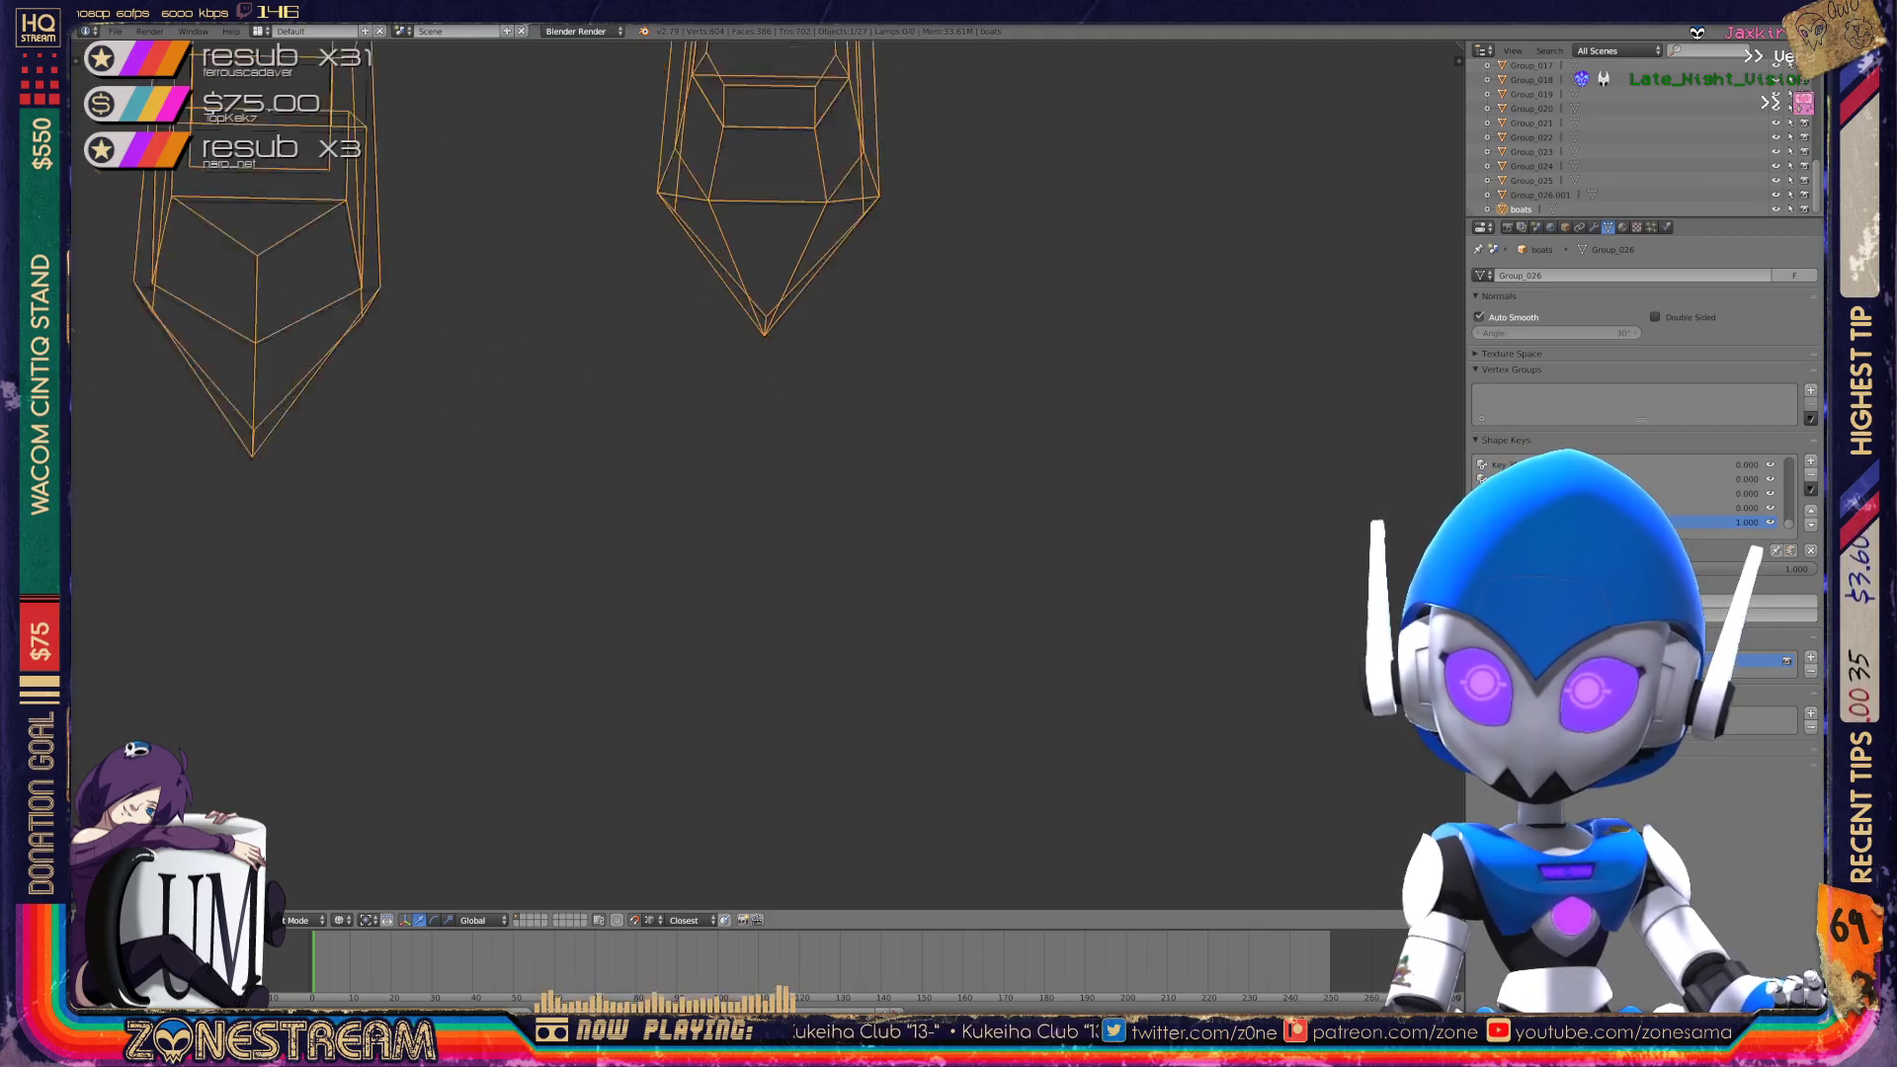
scroll(771, 474, up, 4)
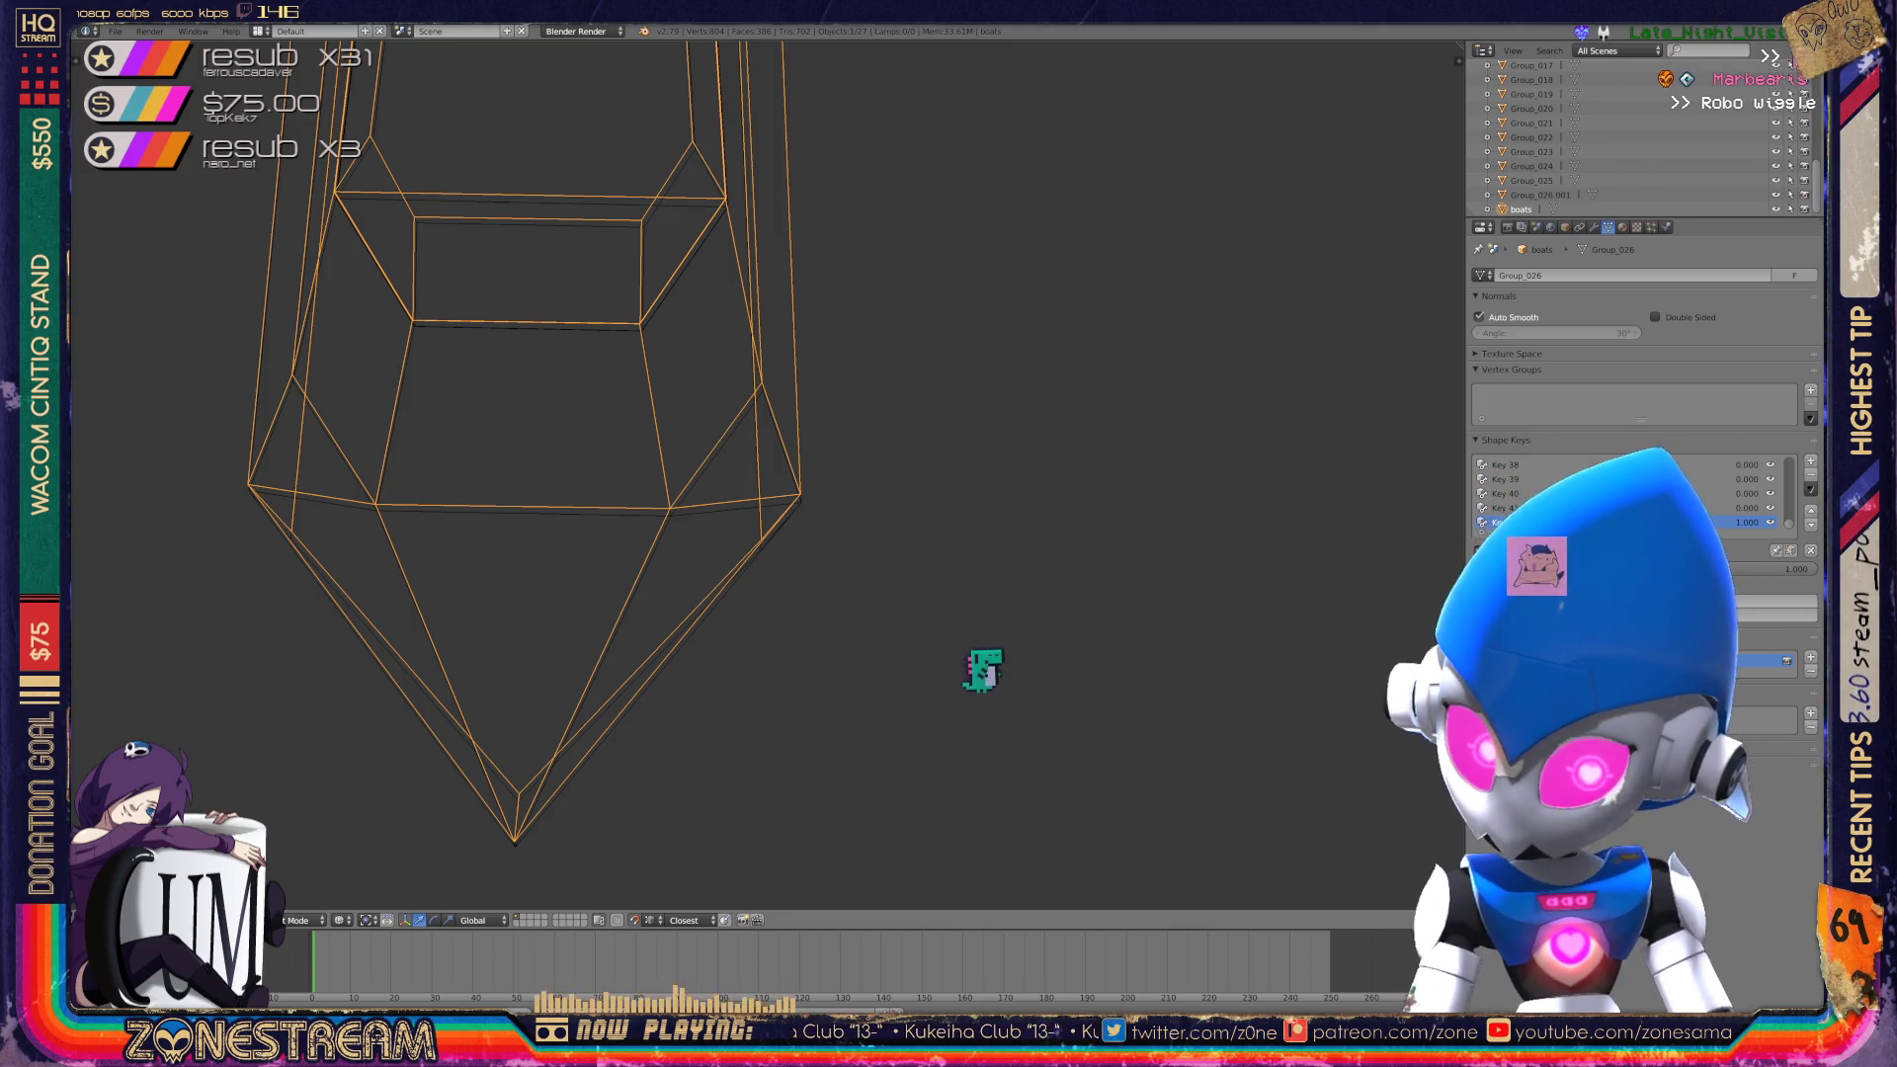
middle_drag(983, 626, 982, 495)
key(Tab)
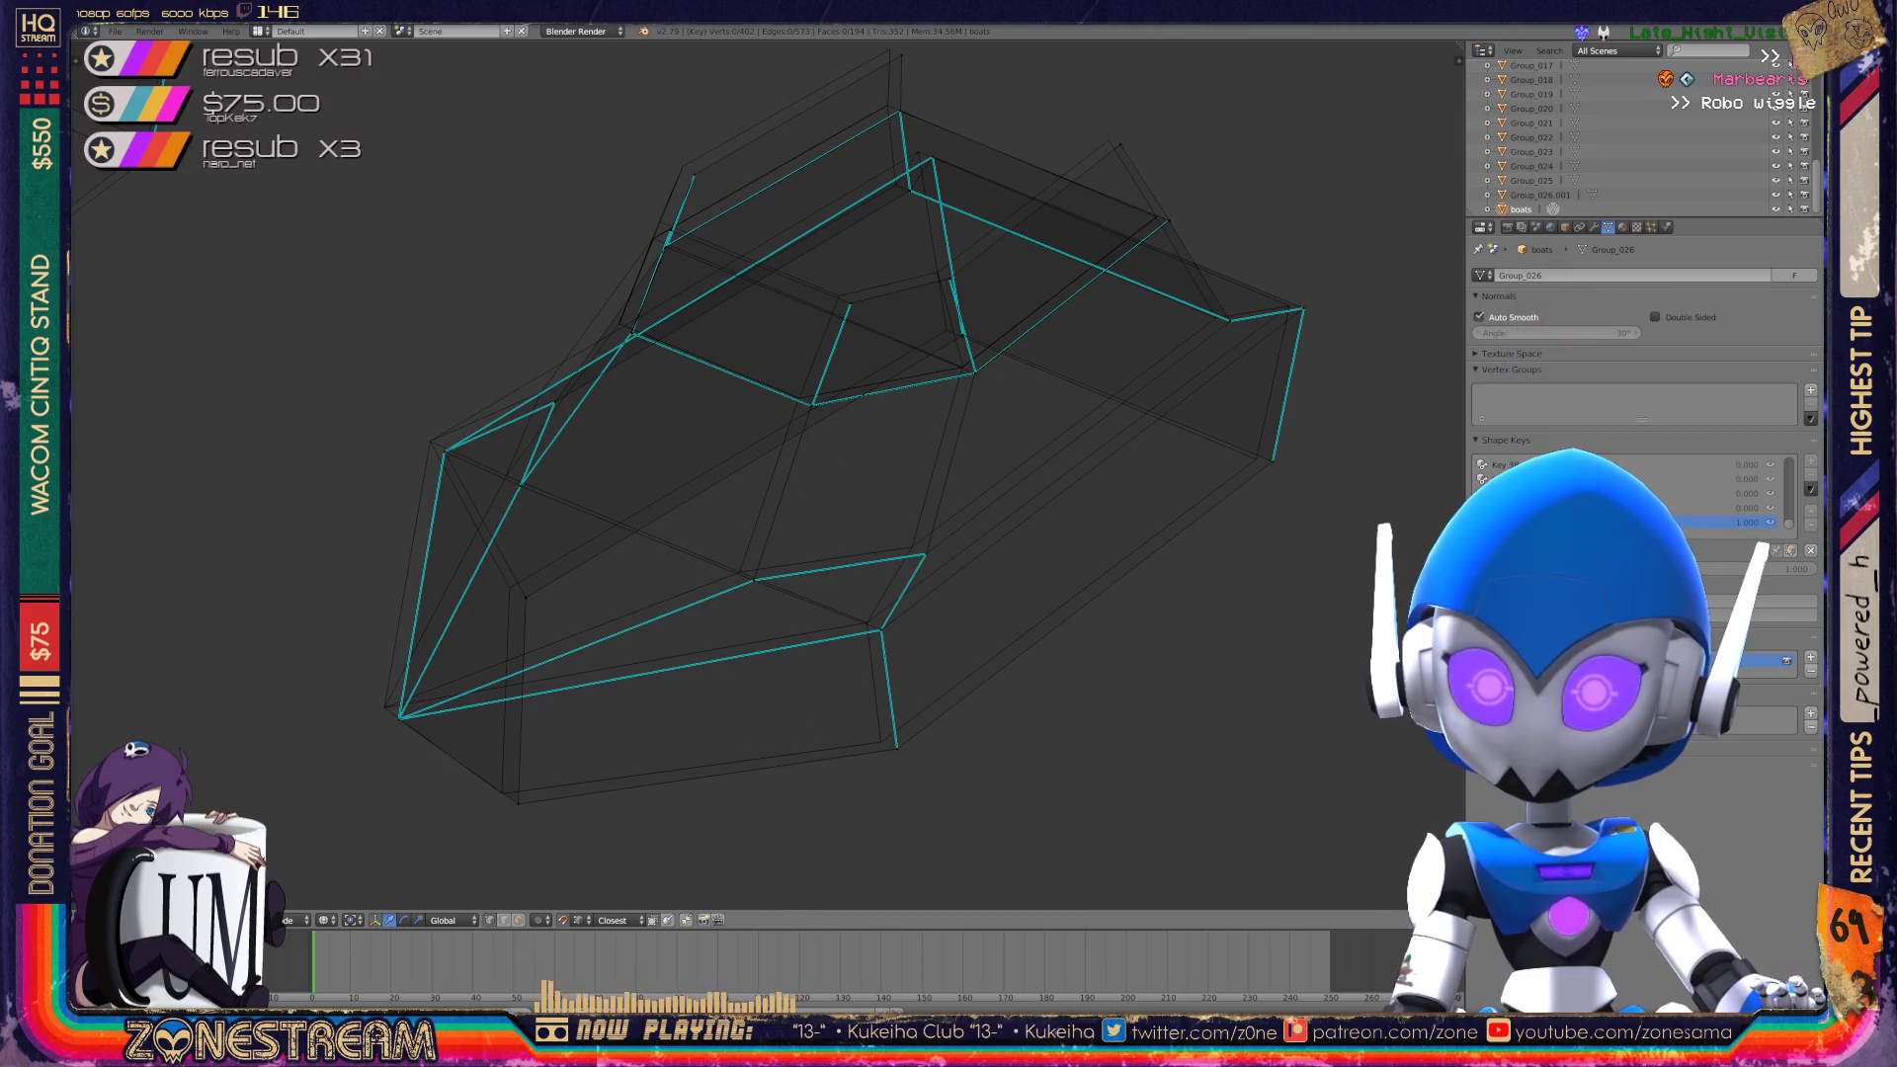
Nudge the hull's corner, bottom and inner vertices slightly up and left.
right_click(399, 718)
key(g)
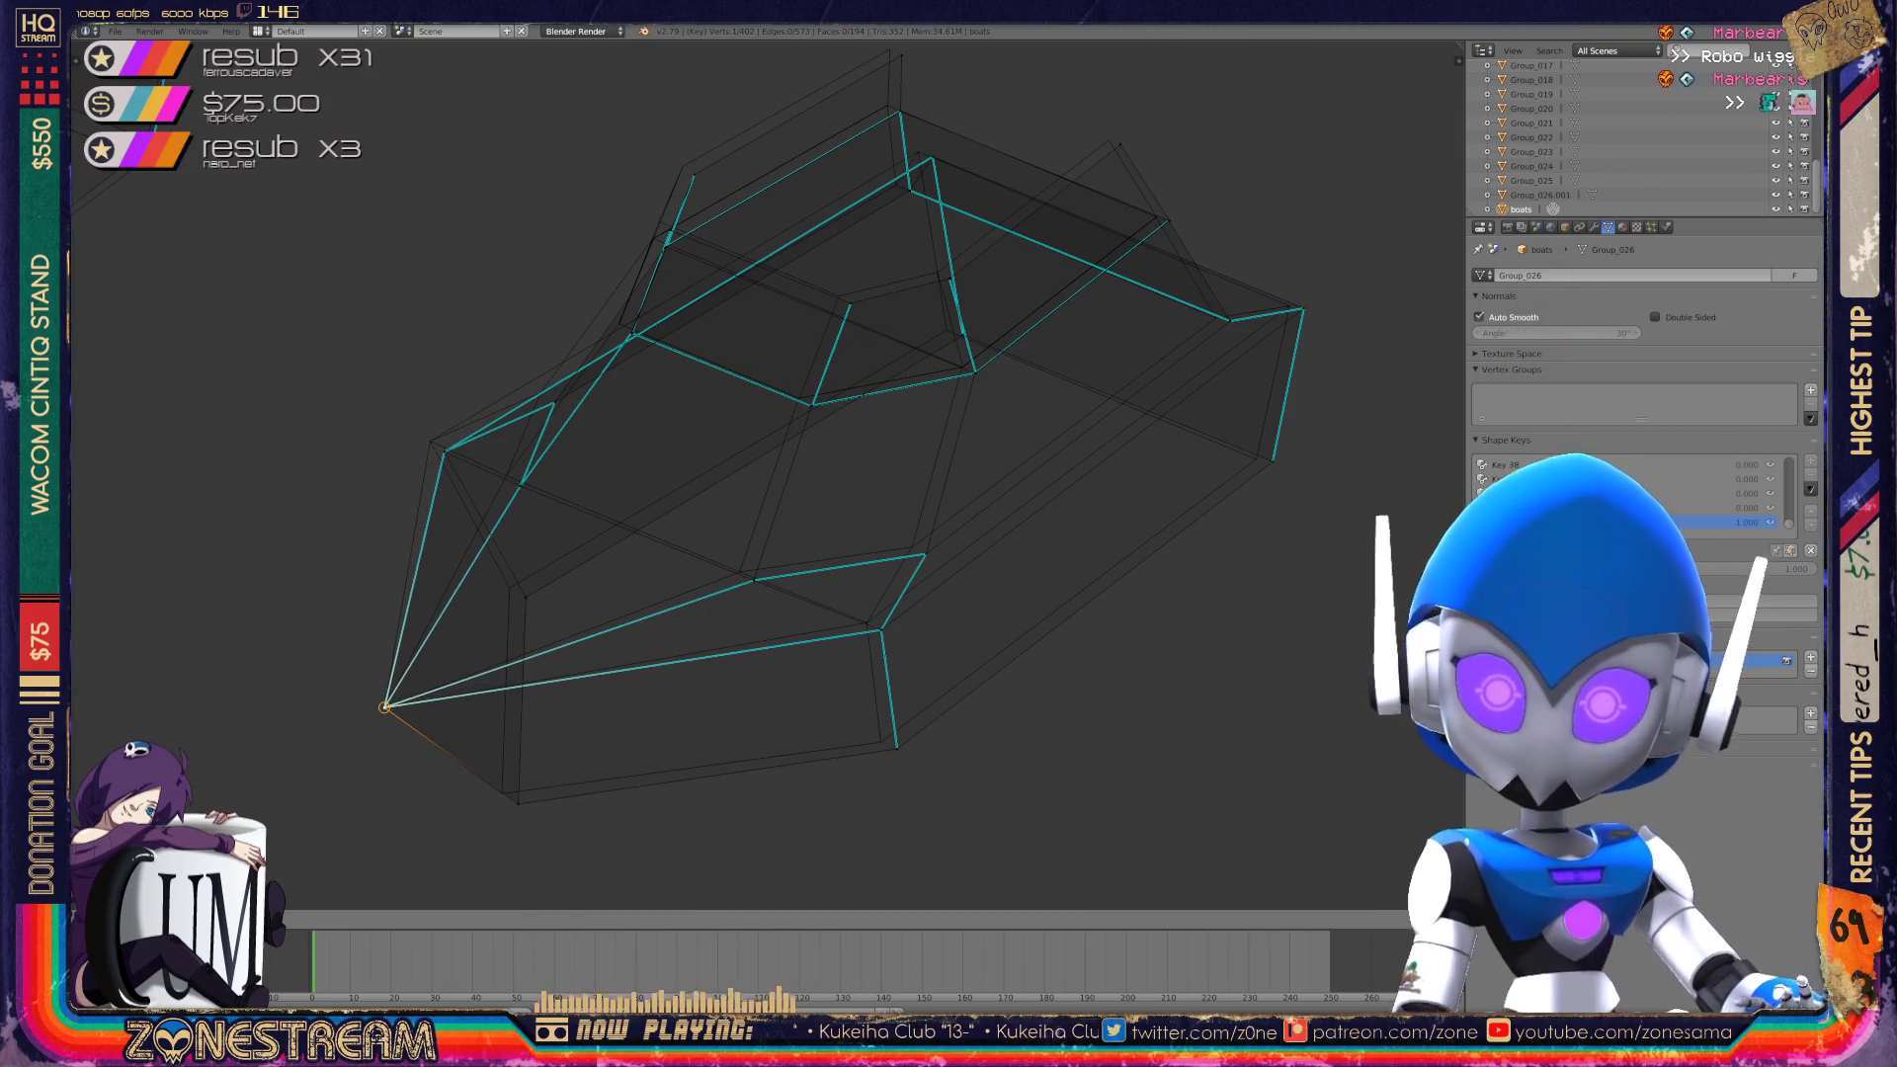
click(385, 708)
right_click(518, 803)
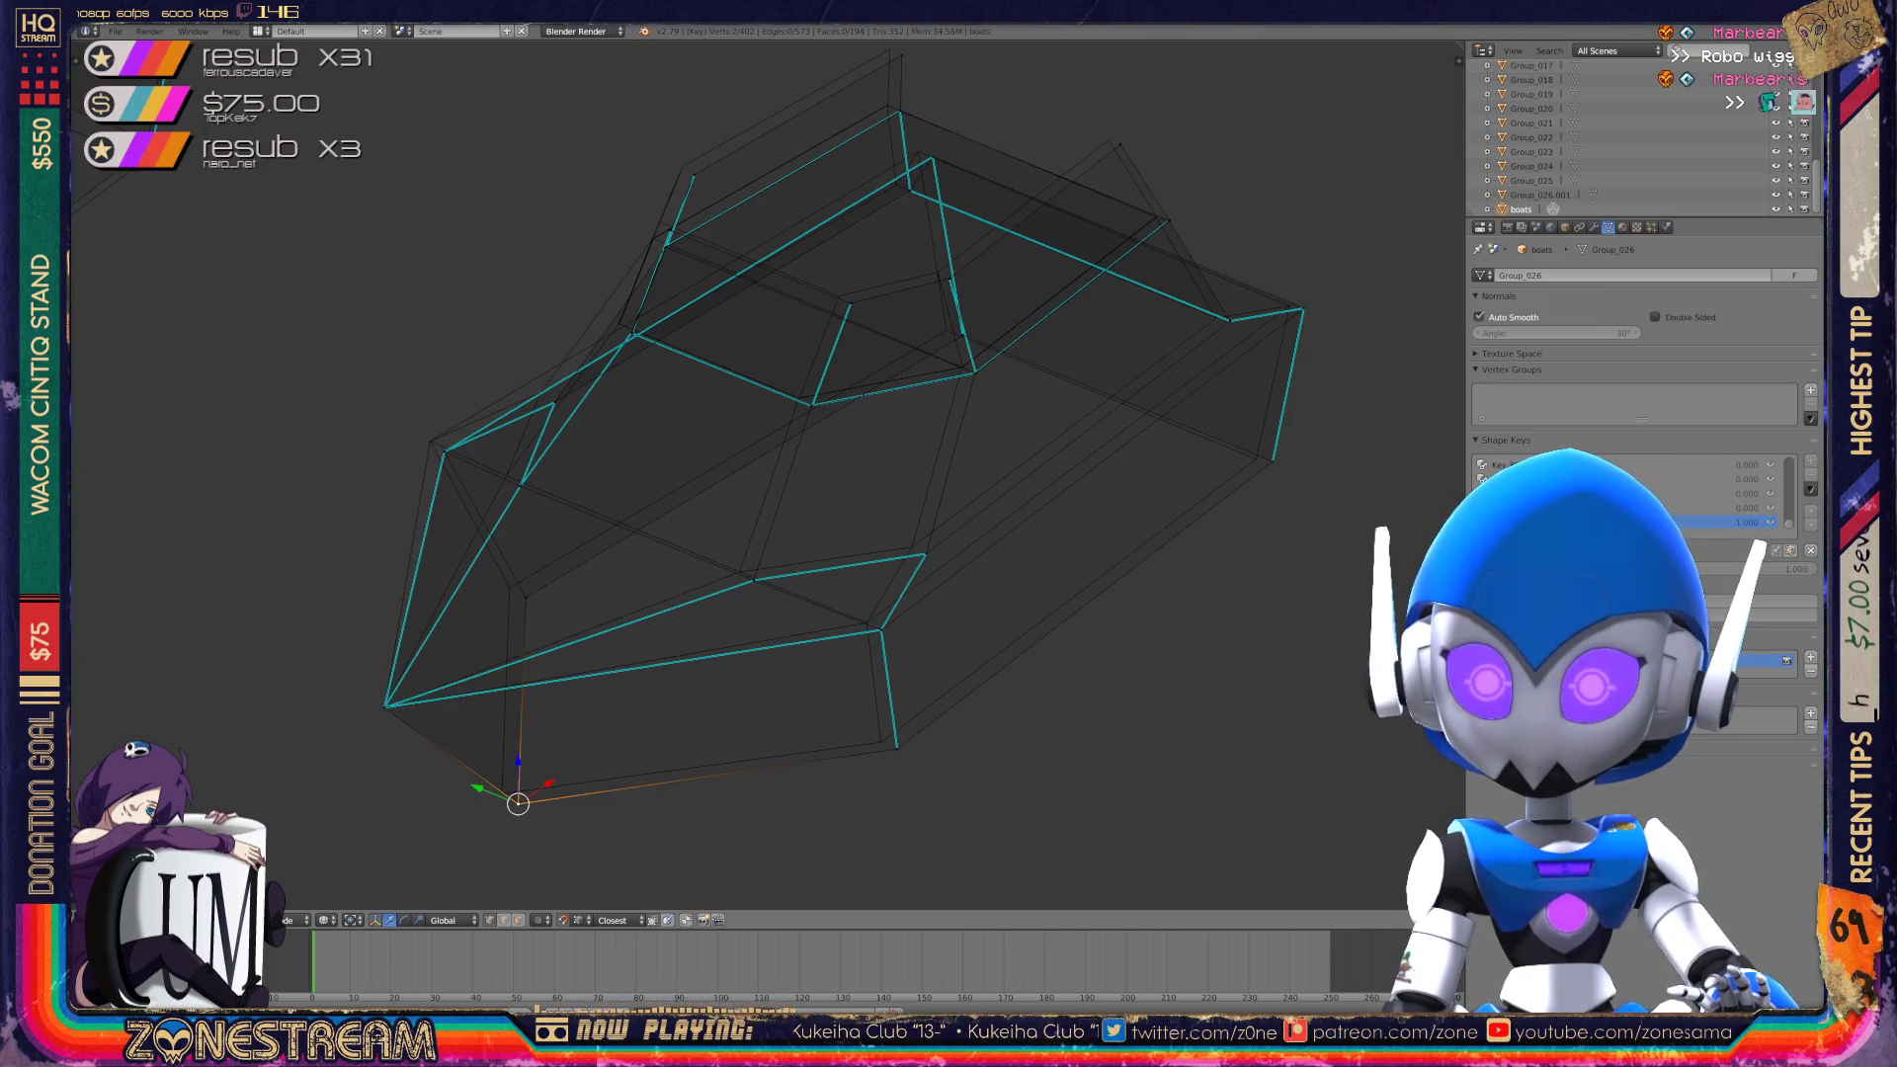
key(g)
click(502, 793)
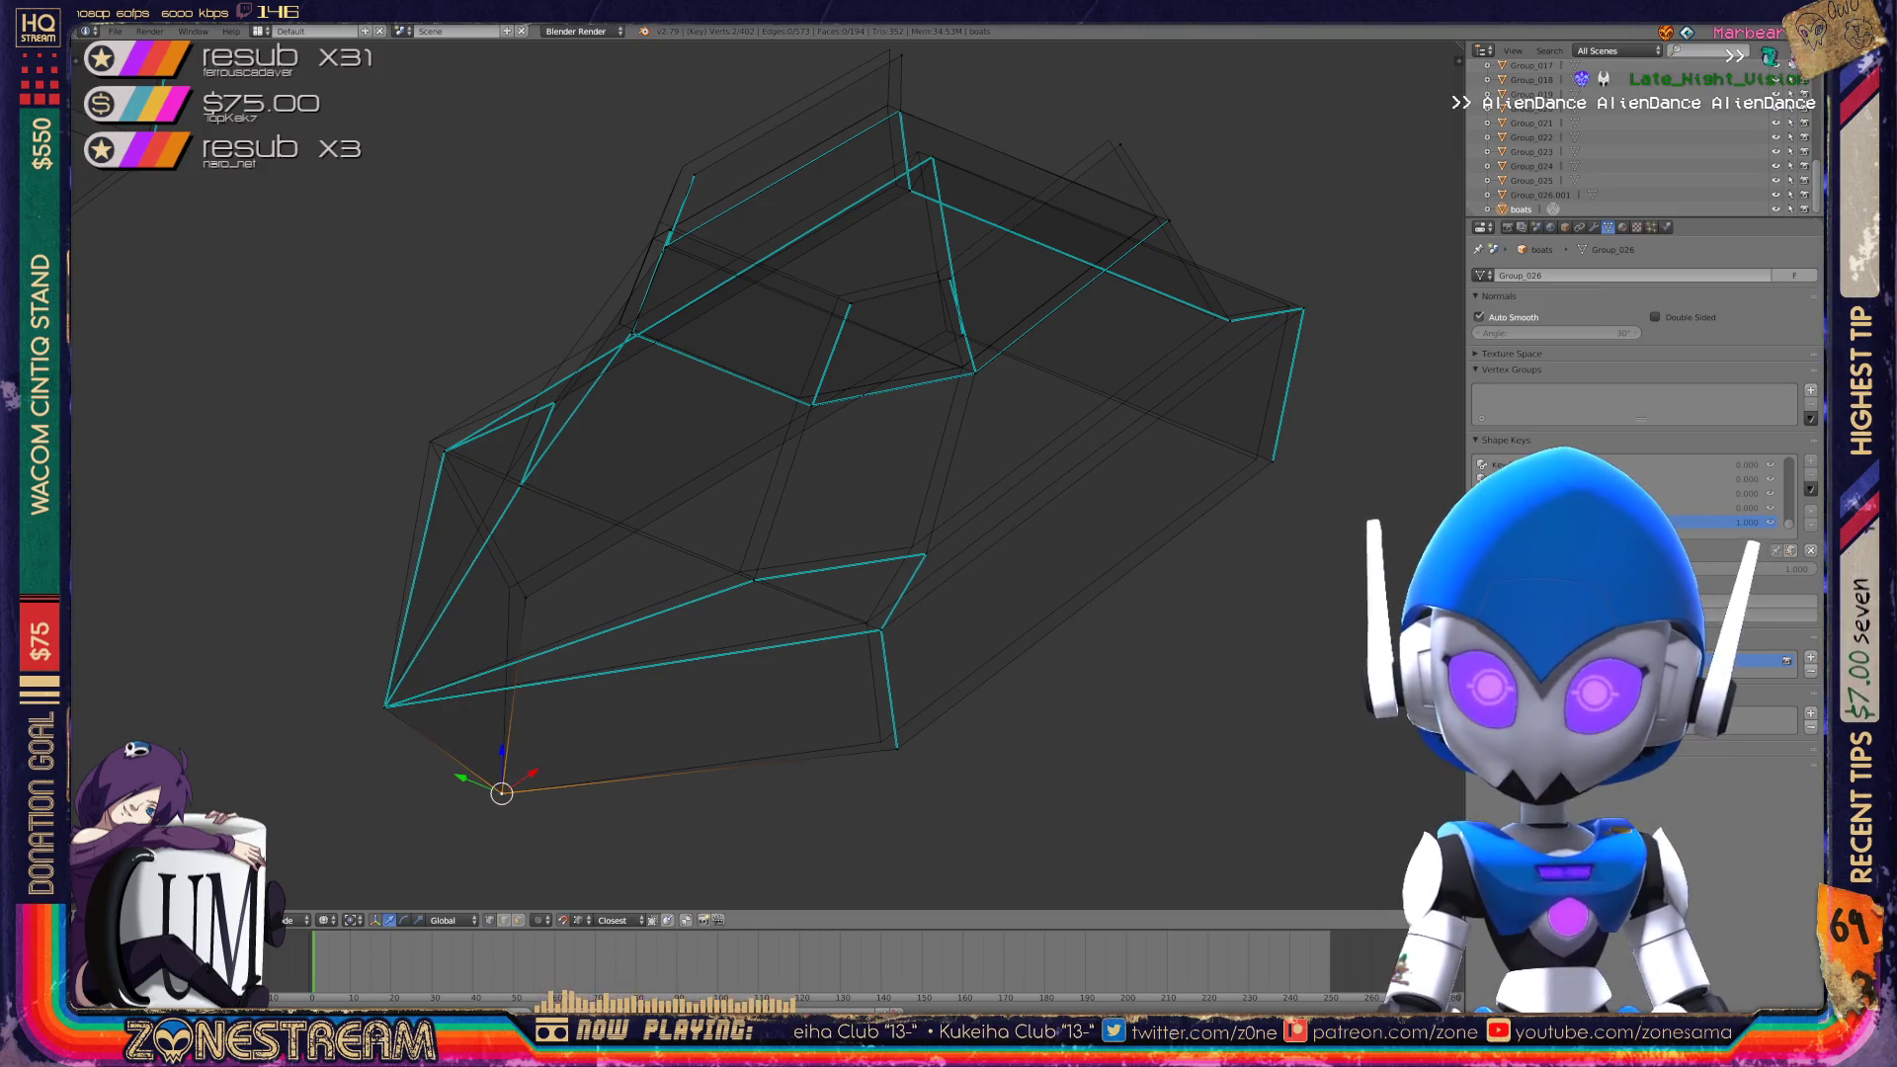
right_click(526, 597)
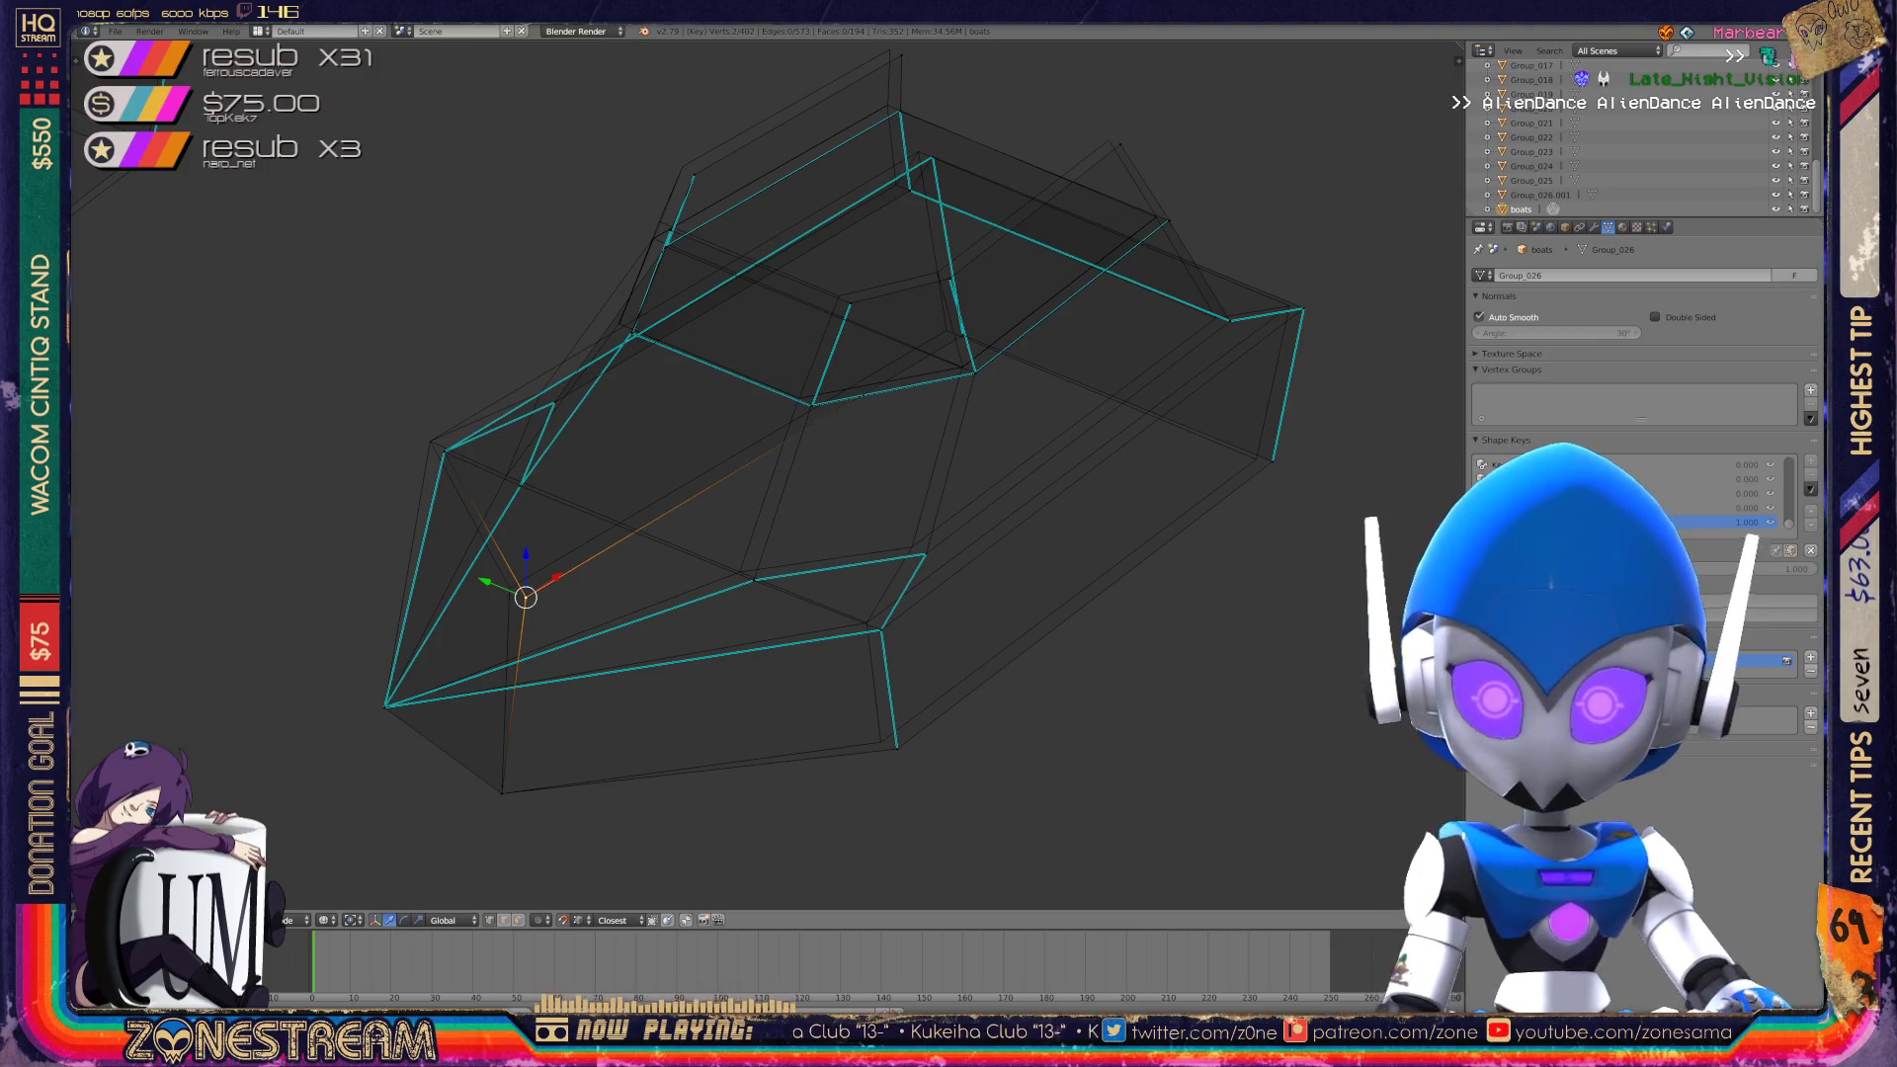
key(g)
click(509, 587)
Nudge the lower and left hull vertices up and left, then look down on the boat.
right_click(896, 748)
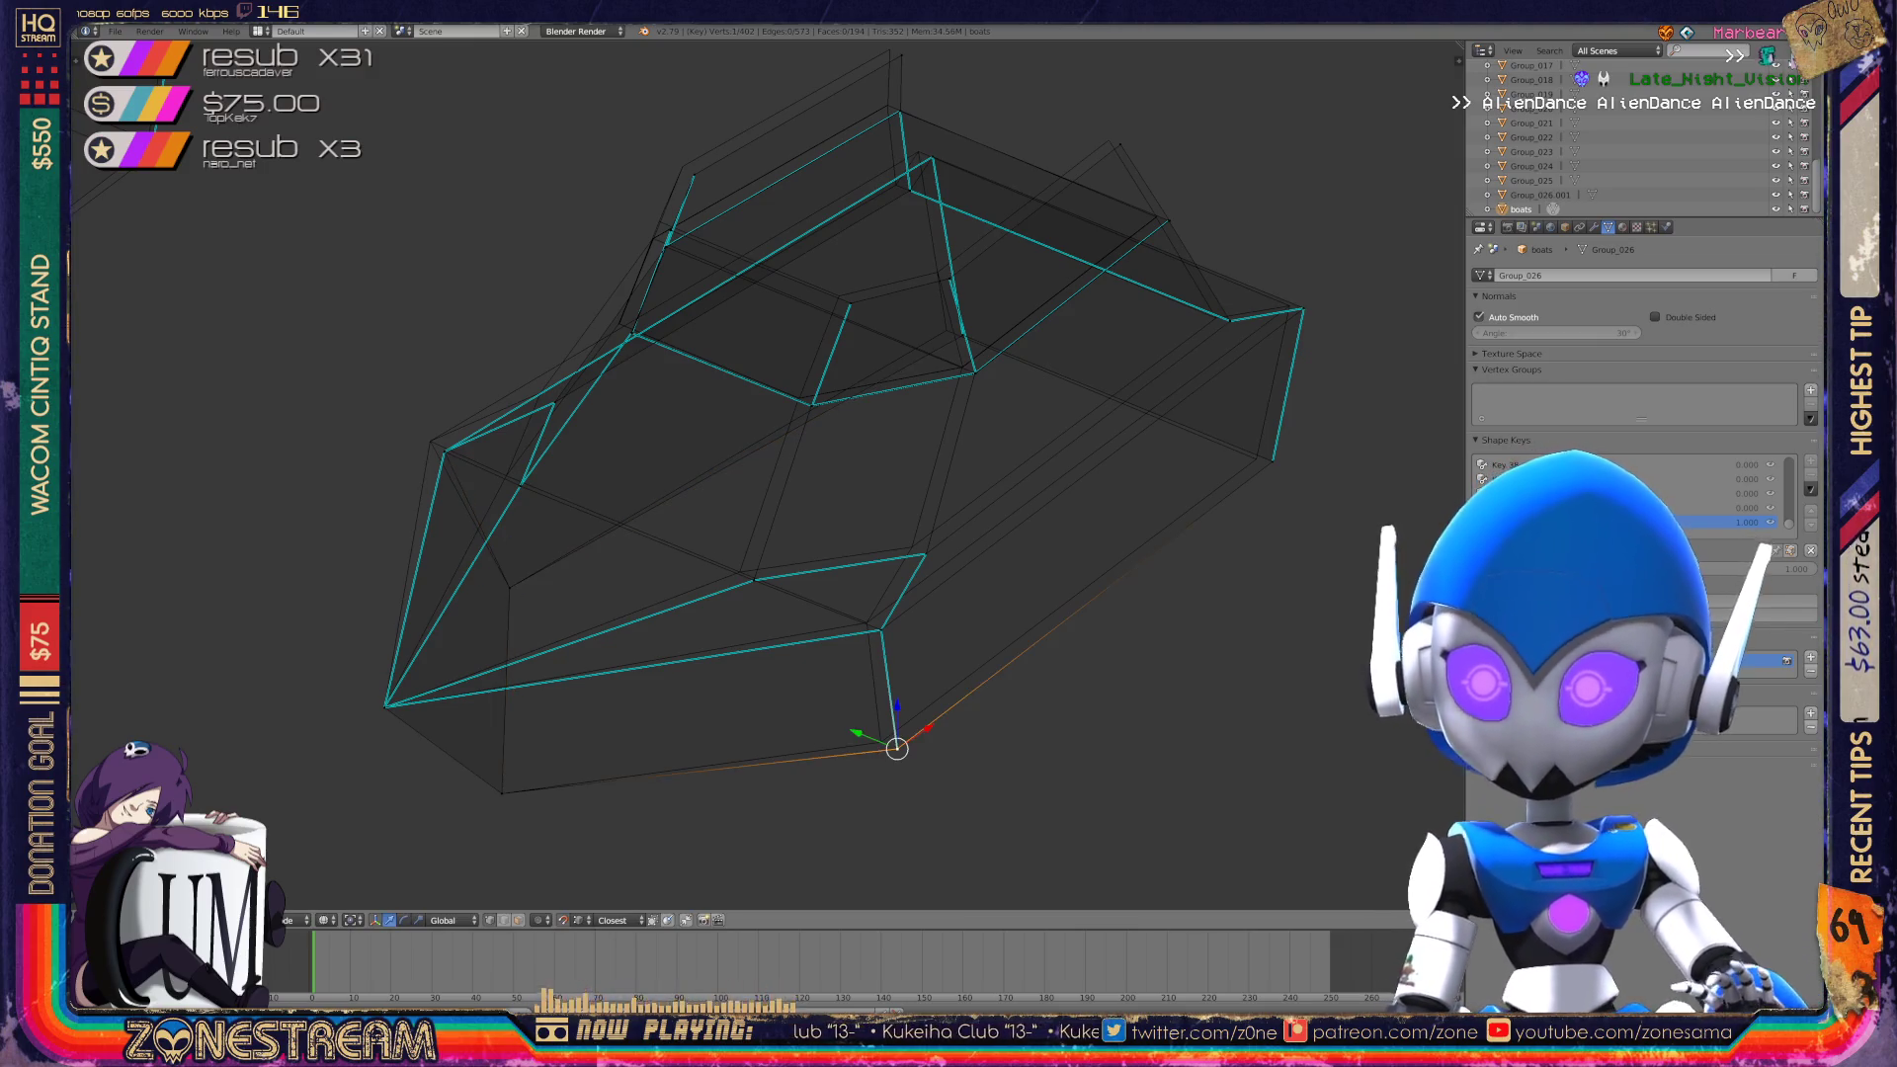
key(g)
click(881, 741)
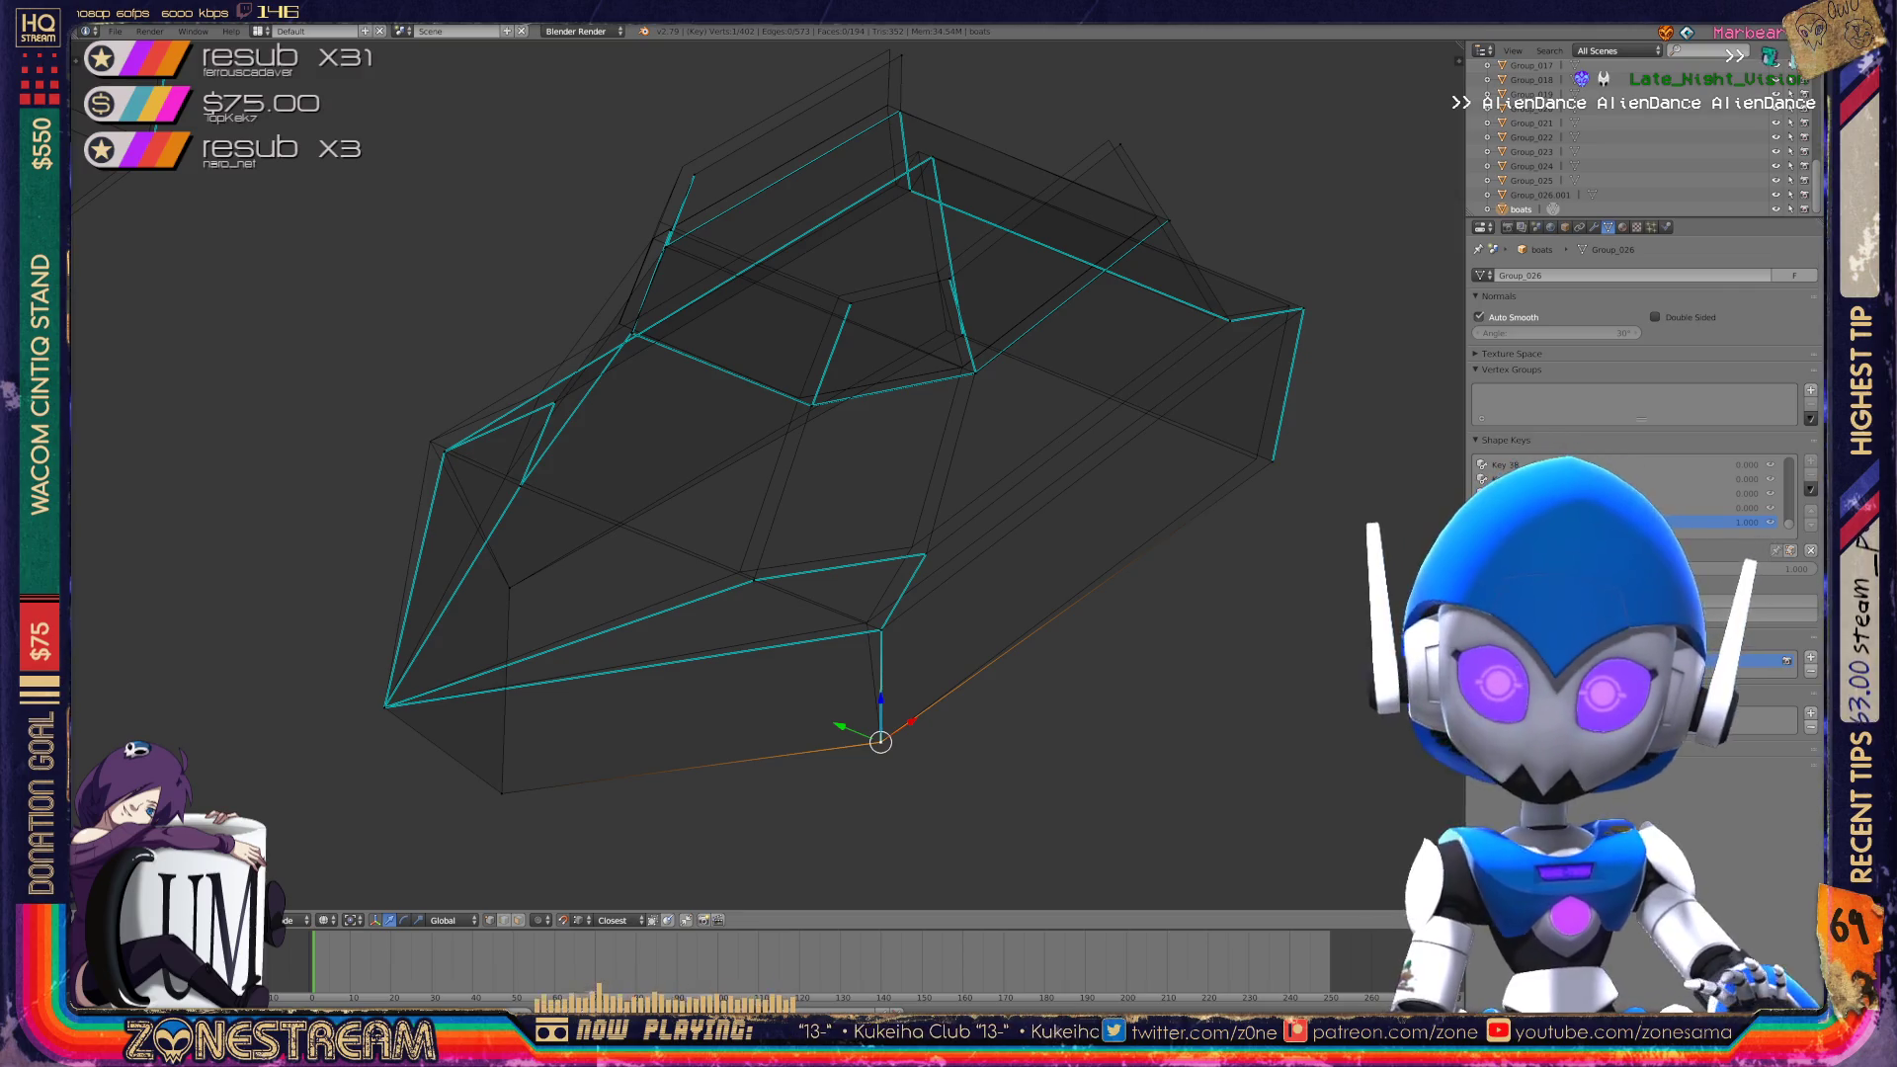
right_click(445, 451)
key(g)
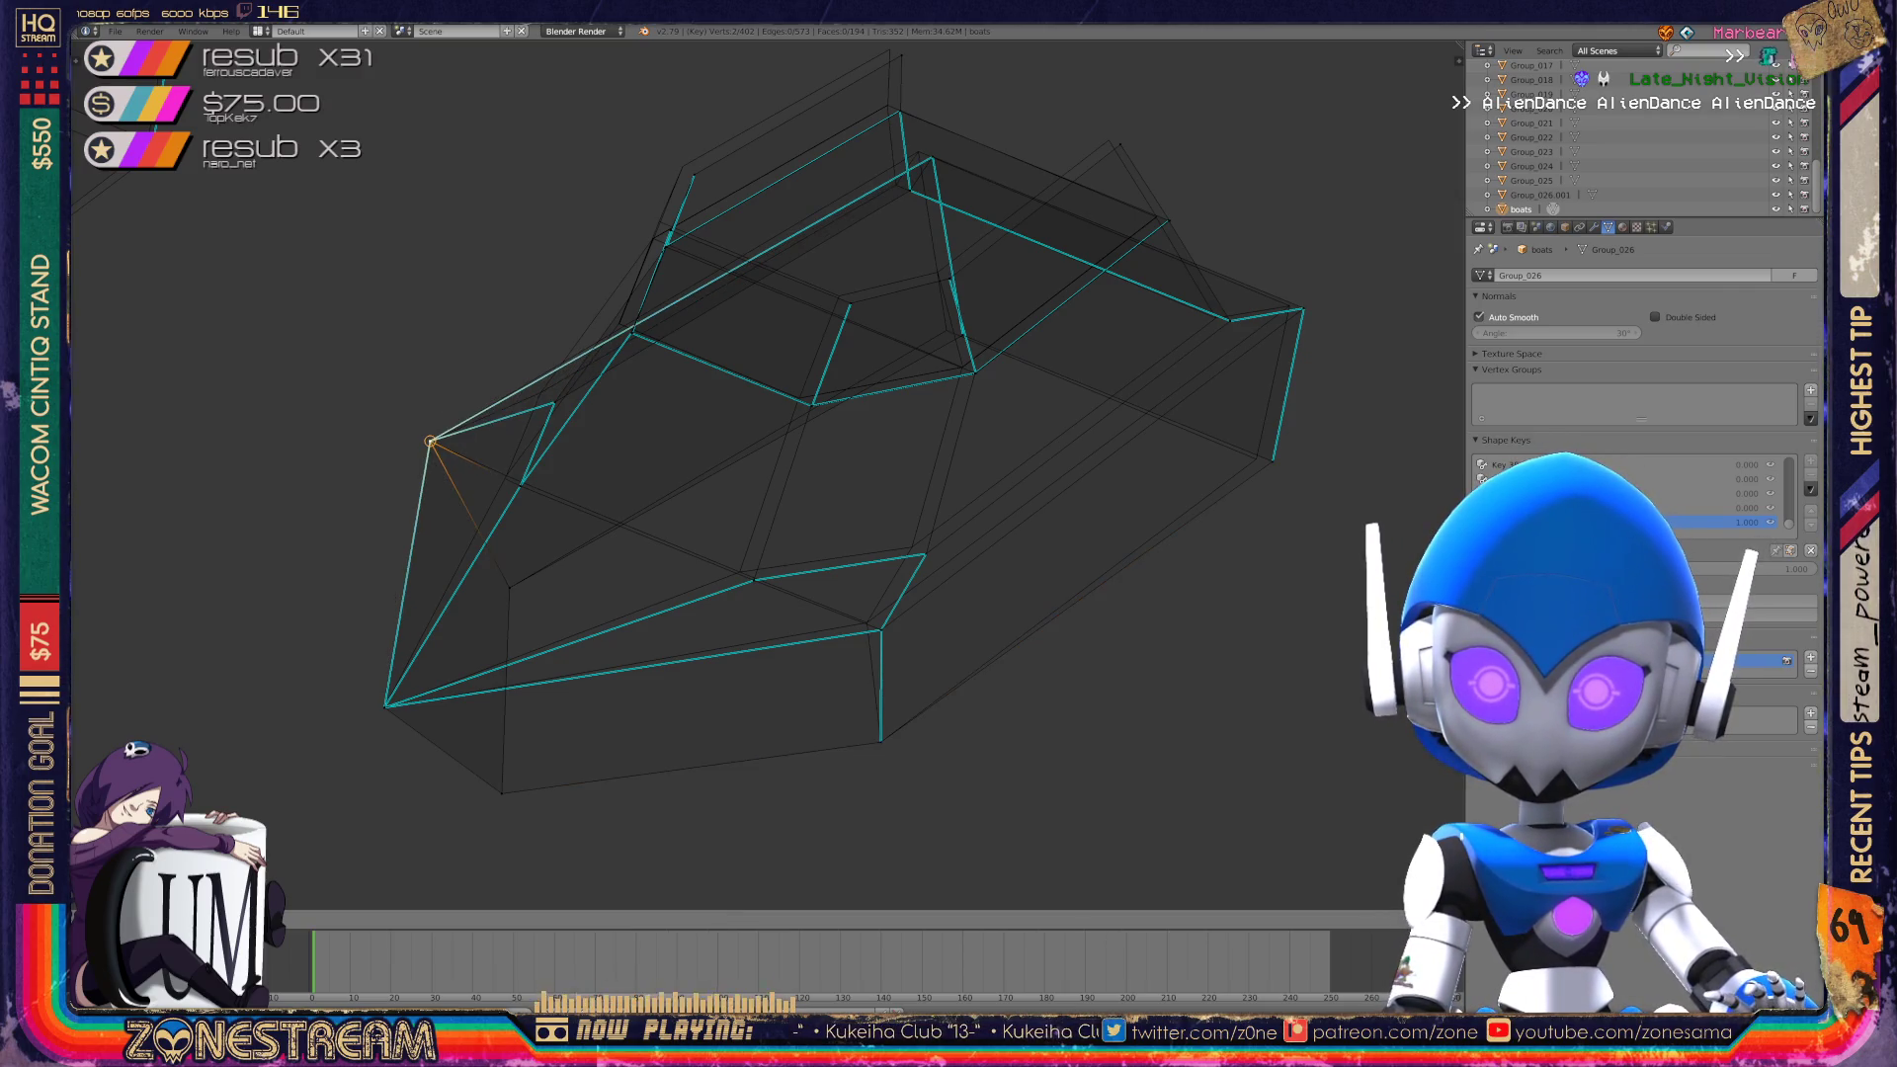
click(430, 440)
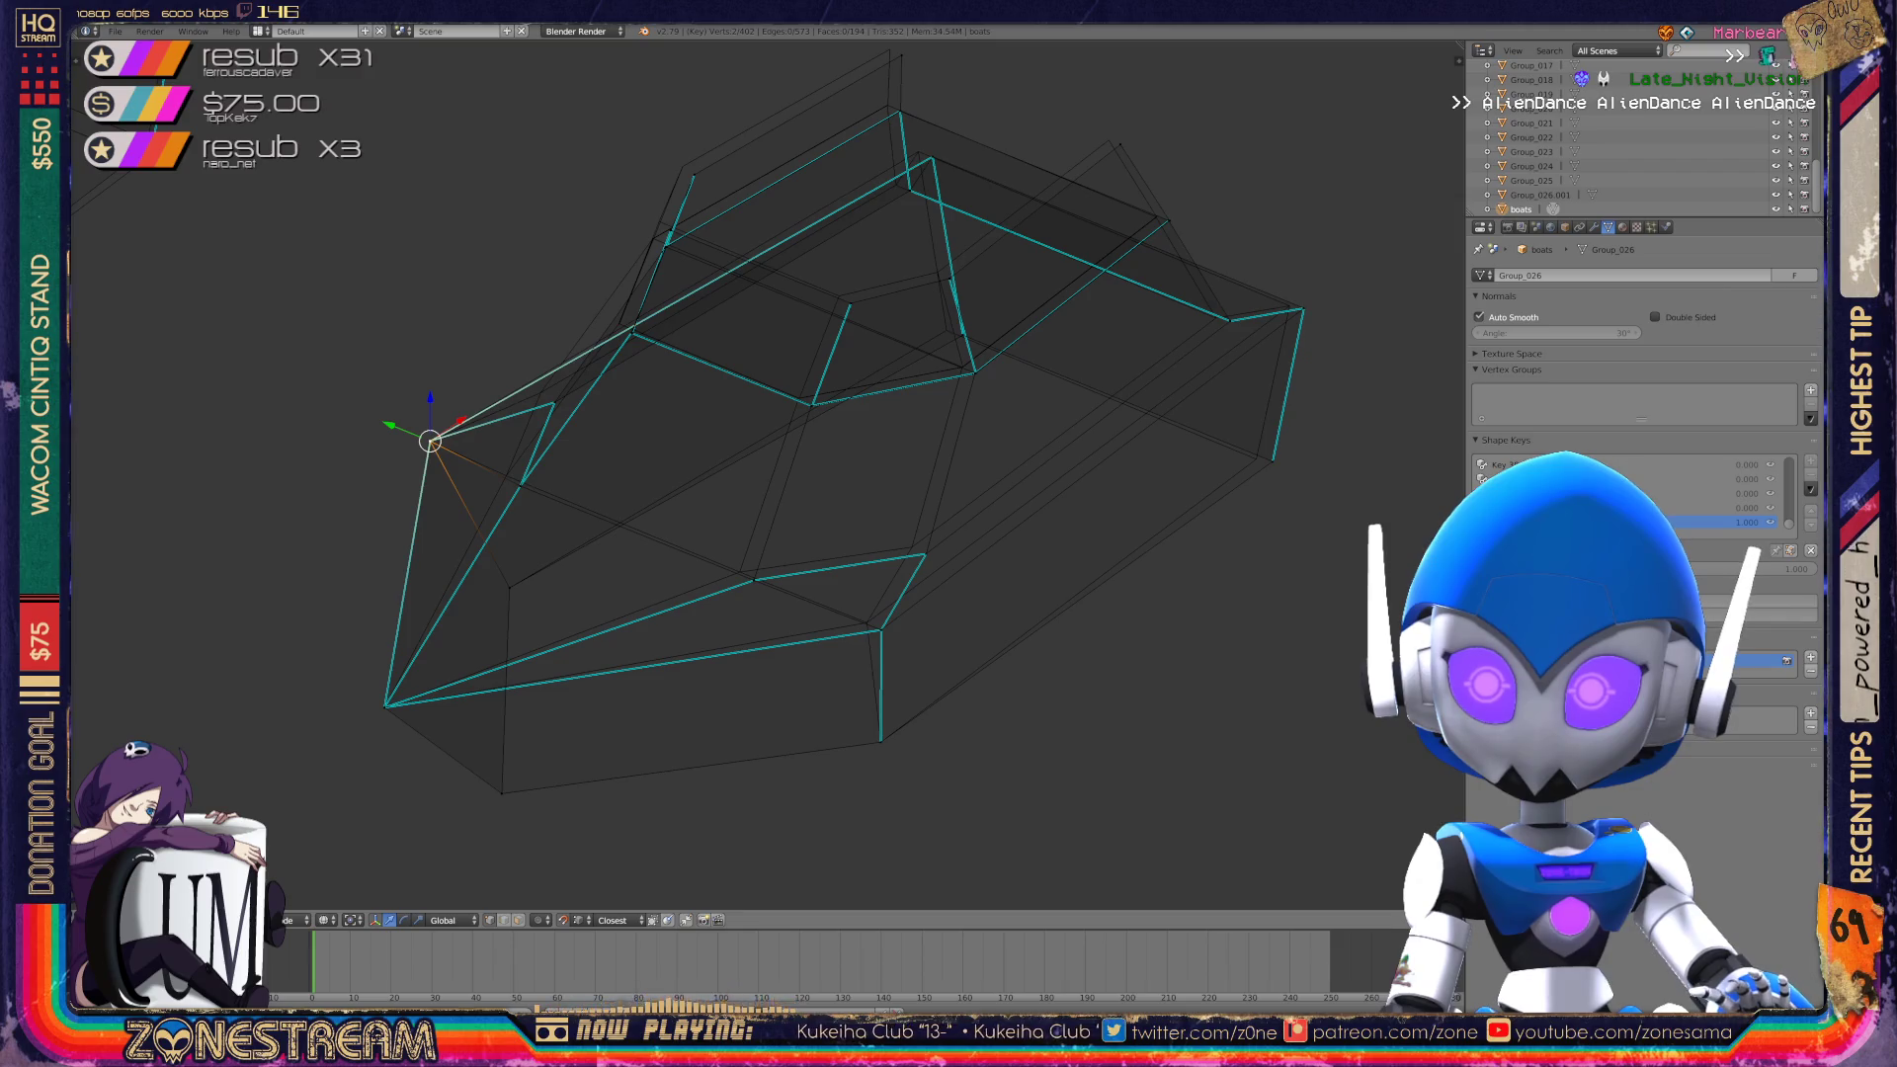
mouse_move(692, 494)
middle_down()
mouse_move(627, 623)
mouse_move(563, 534)
middle_up()
scroll(767, 475, up, 3)
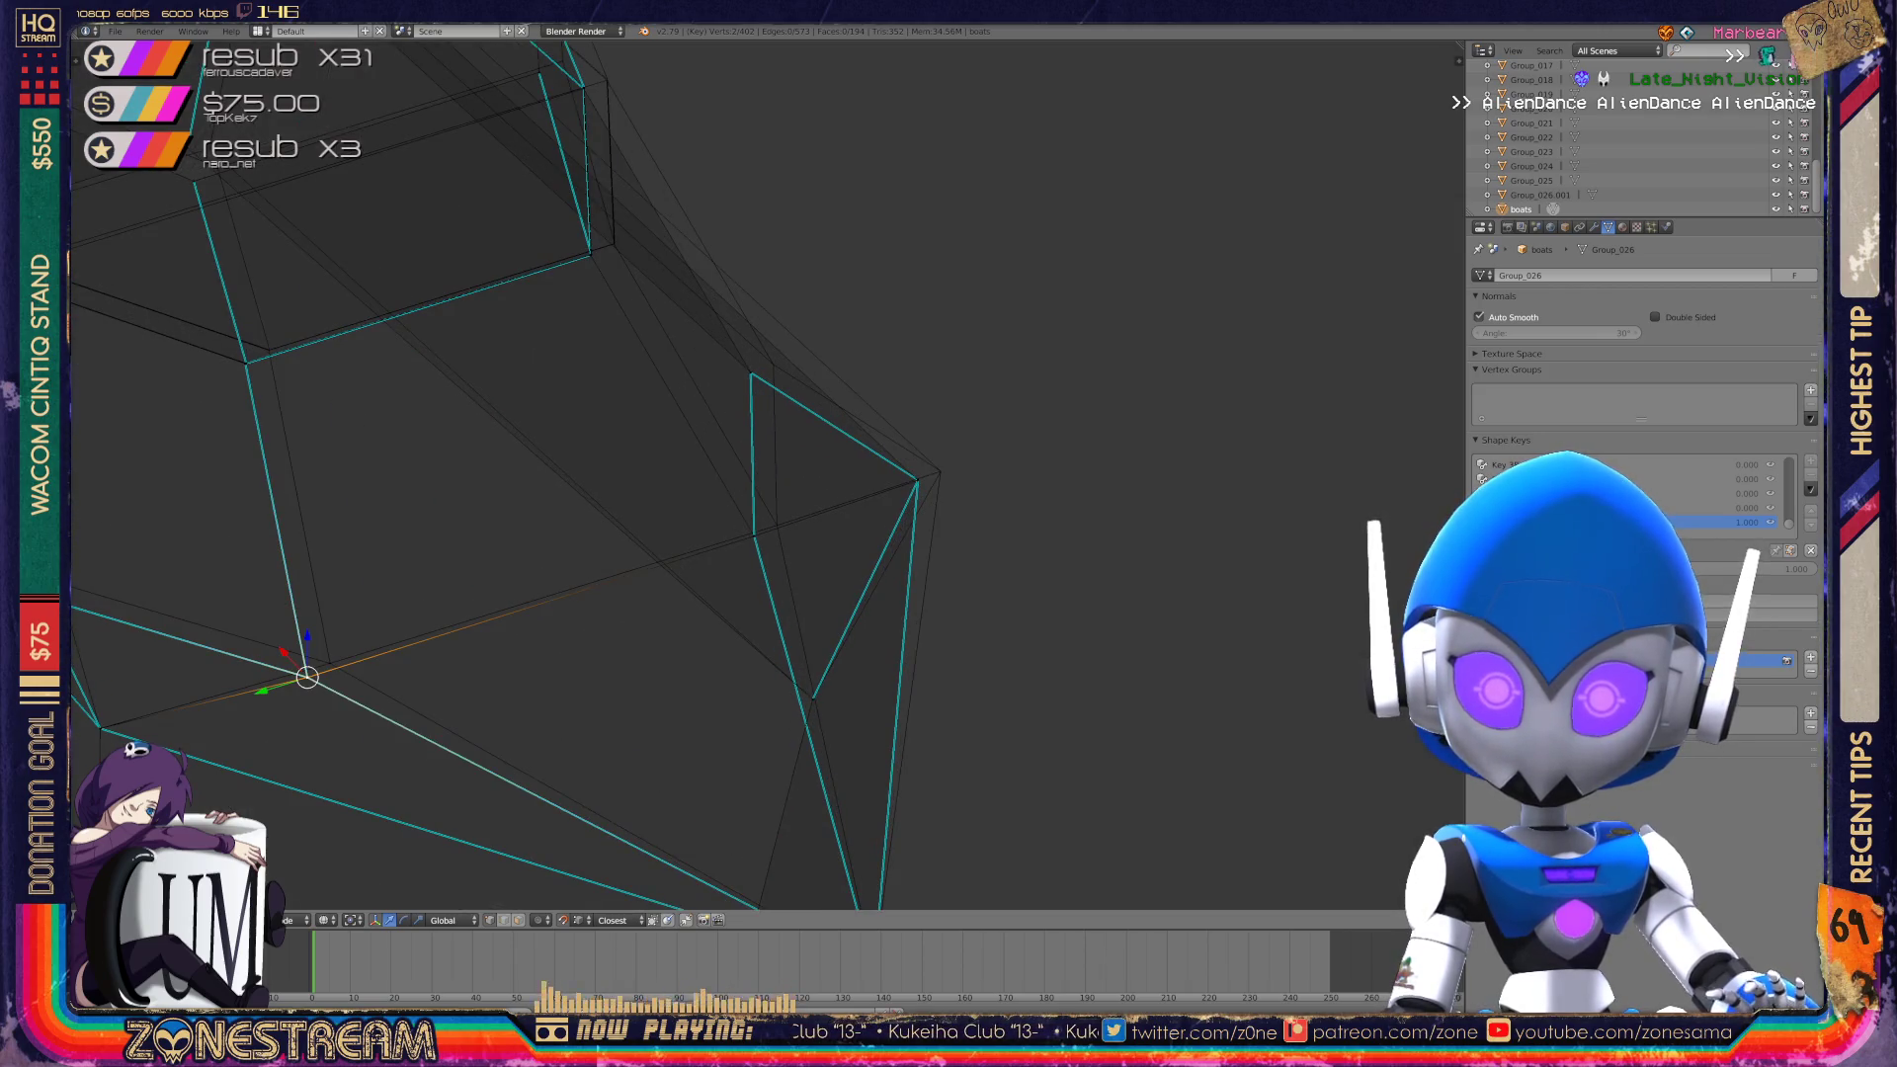
Shift a vertex toward the hull's right side and nudge two more vertices left.
key(g)
drag(330, 662, 754, 536)
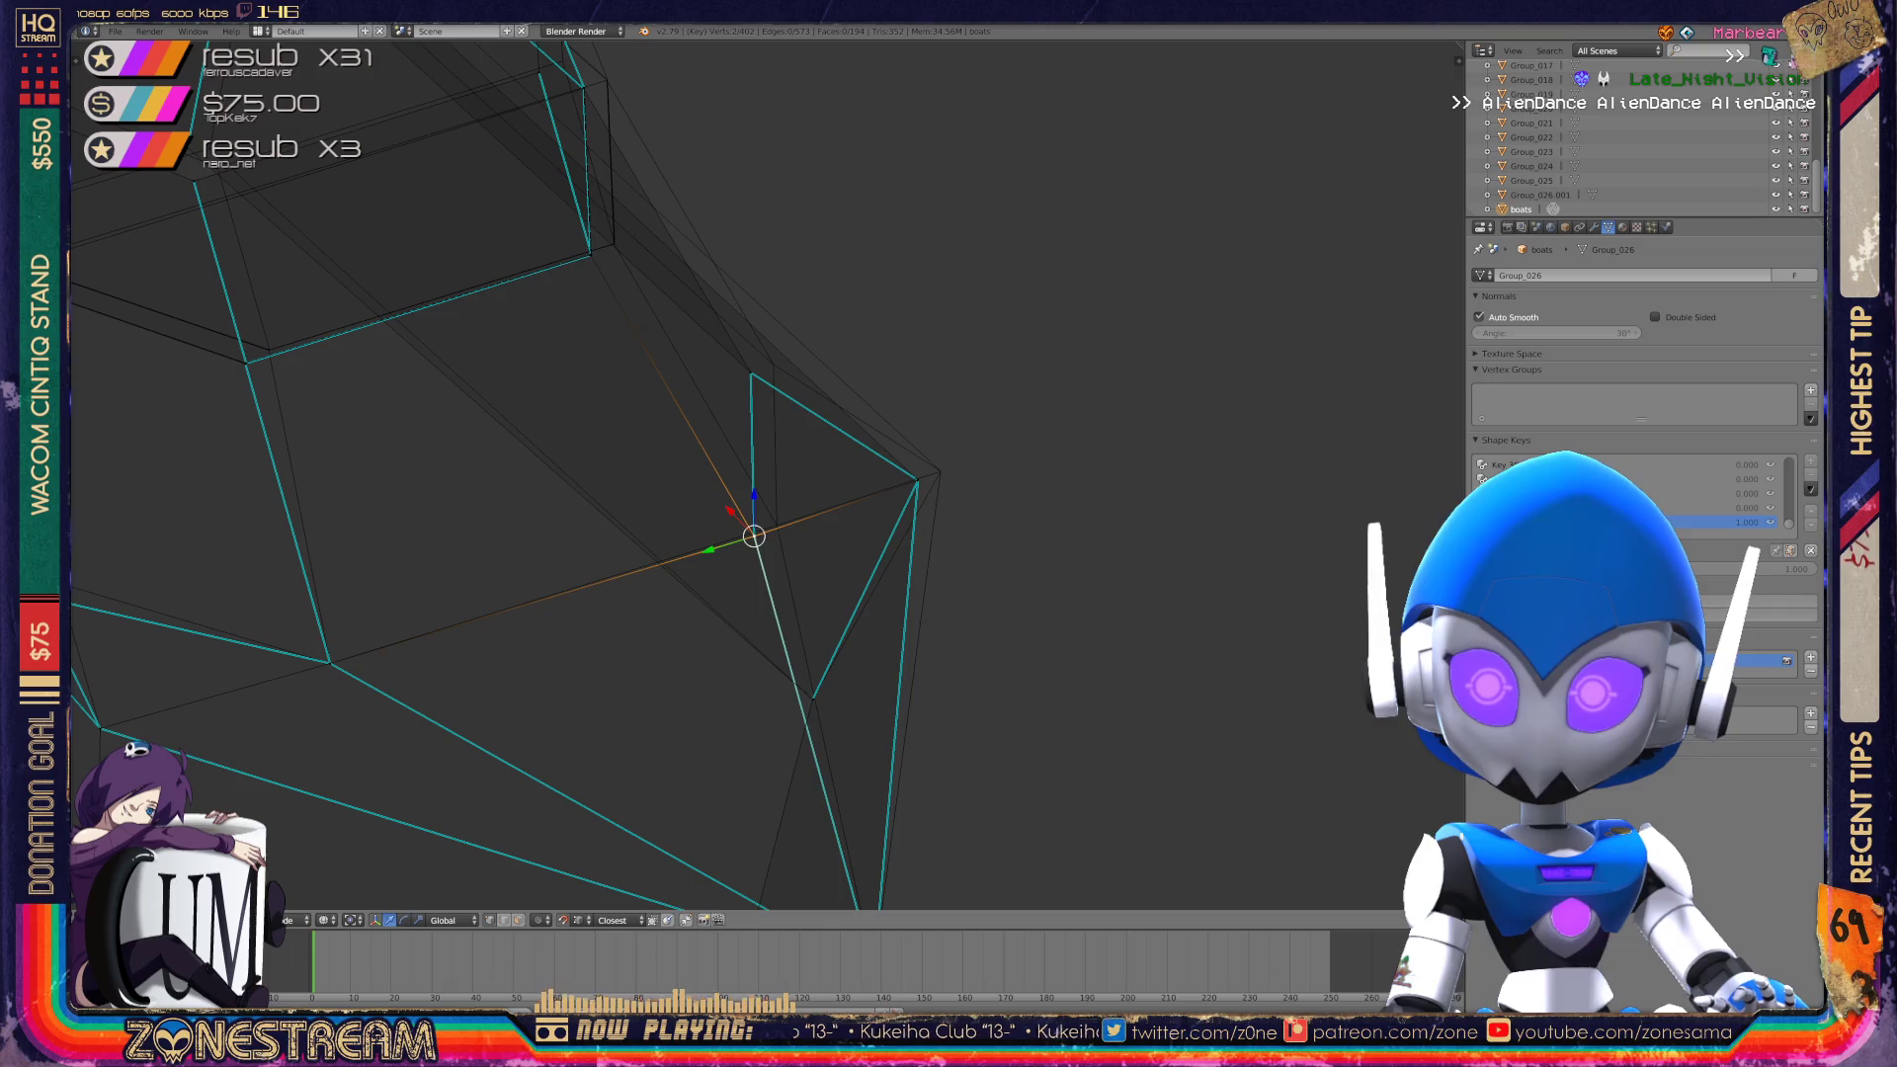
key(g)
mouse_move(776, 526)
middle_down()
mouse_move(834, 517)
mouse_move(691, 529)
mouse_move(789, 546)
middle_up()
right_click(1036, 635)
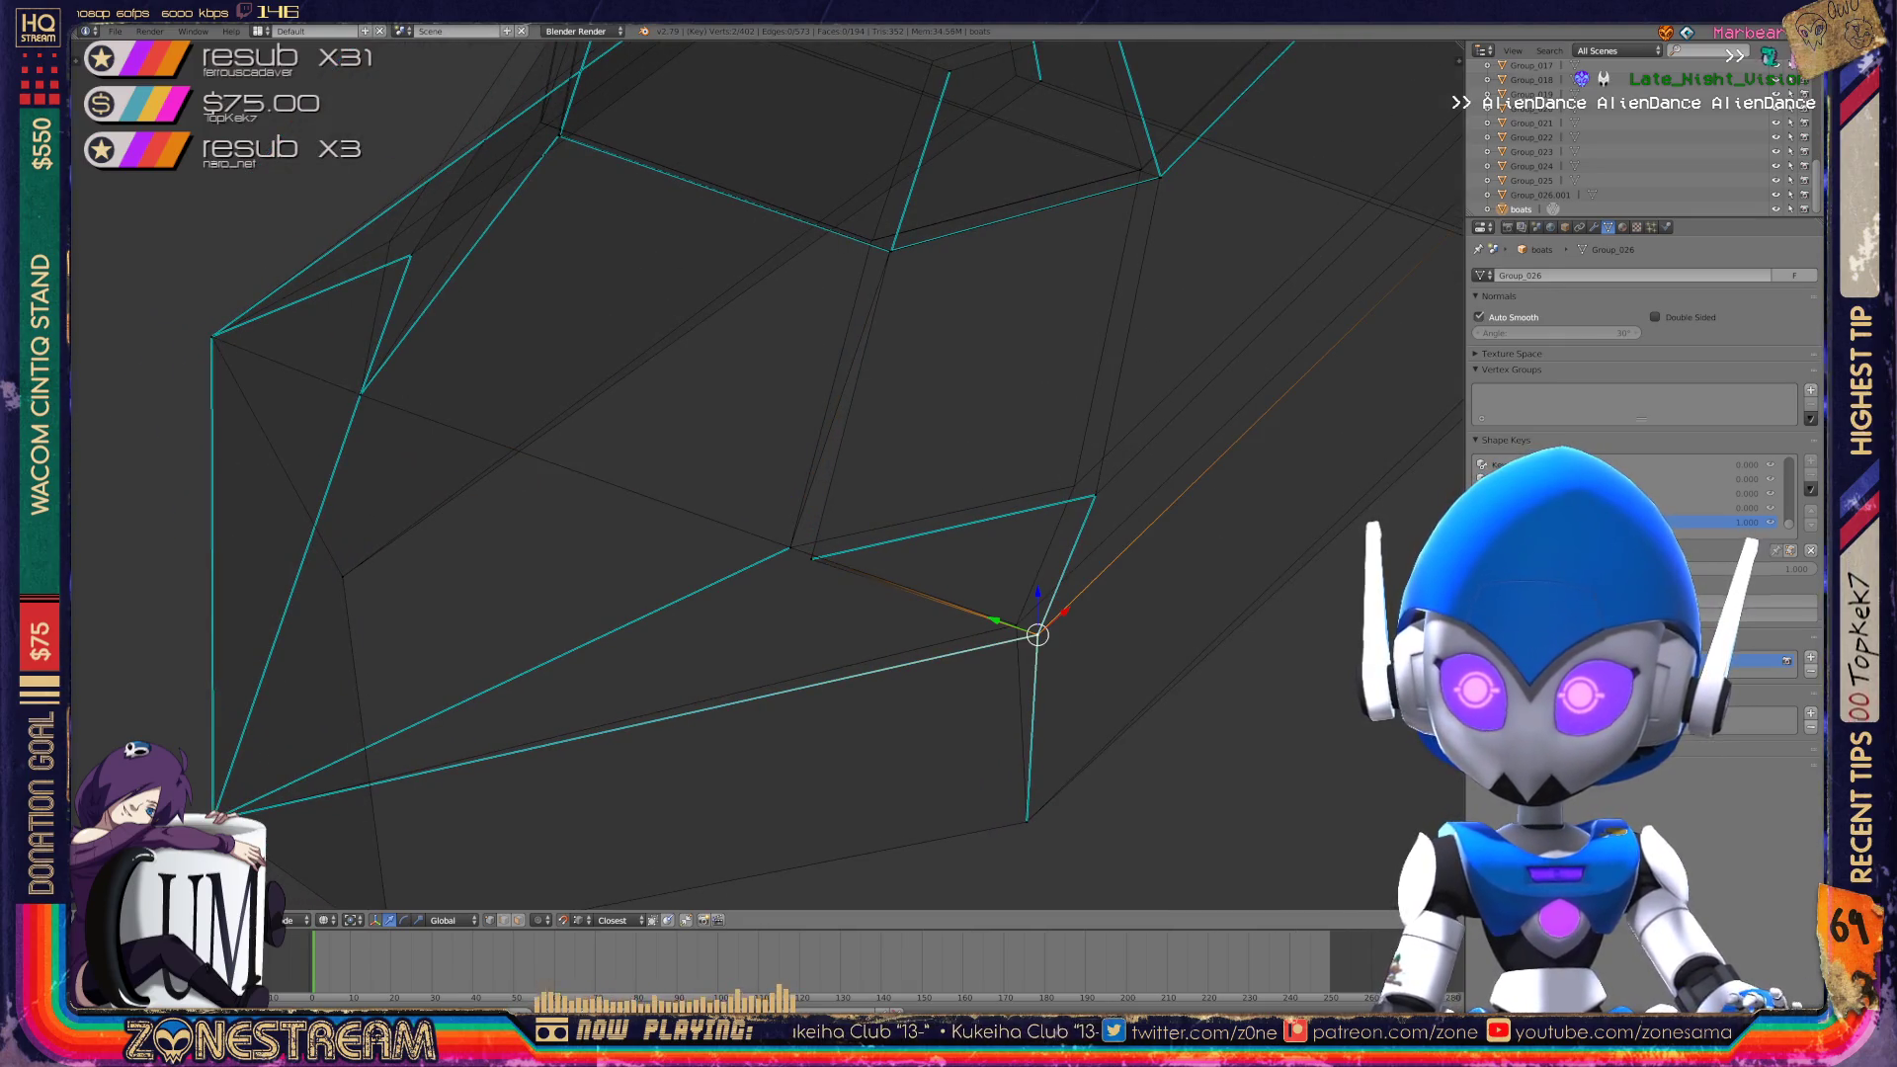
drag(1037, 634, 1016, 625)
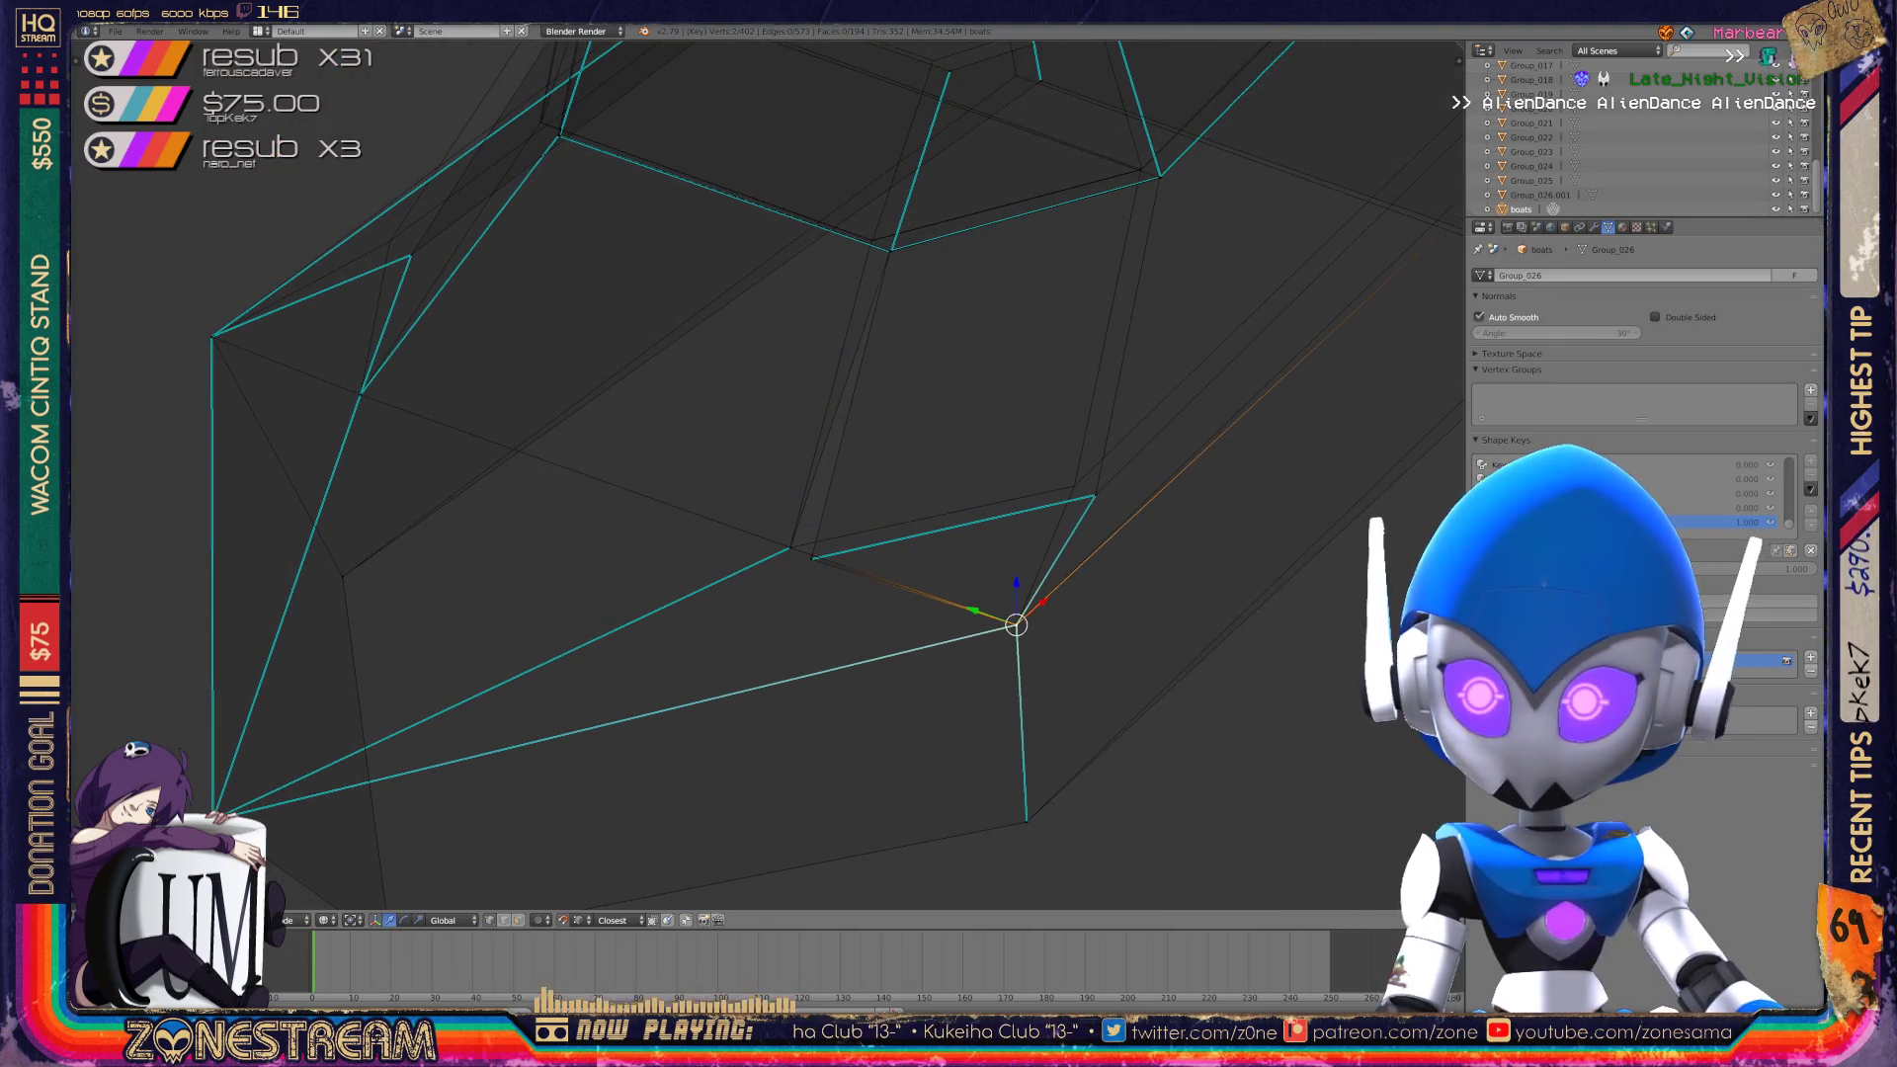
right_click(1095, 495)
drag(1095, 495, 1075, 486)
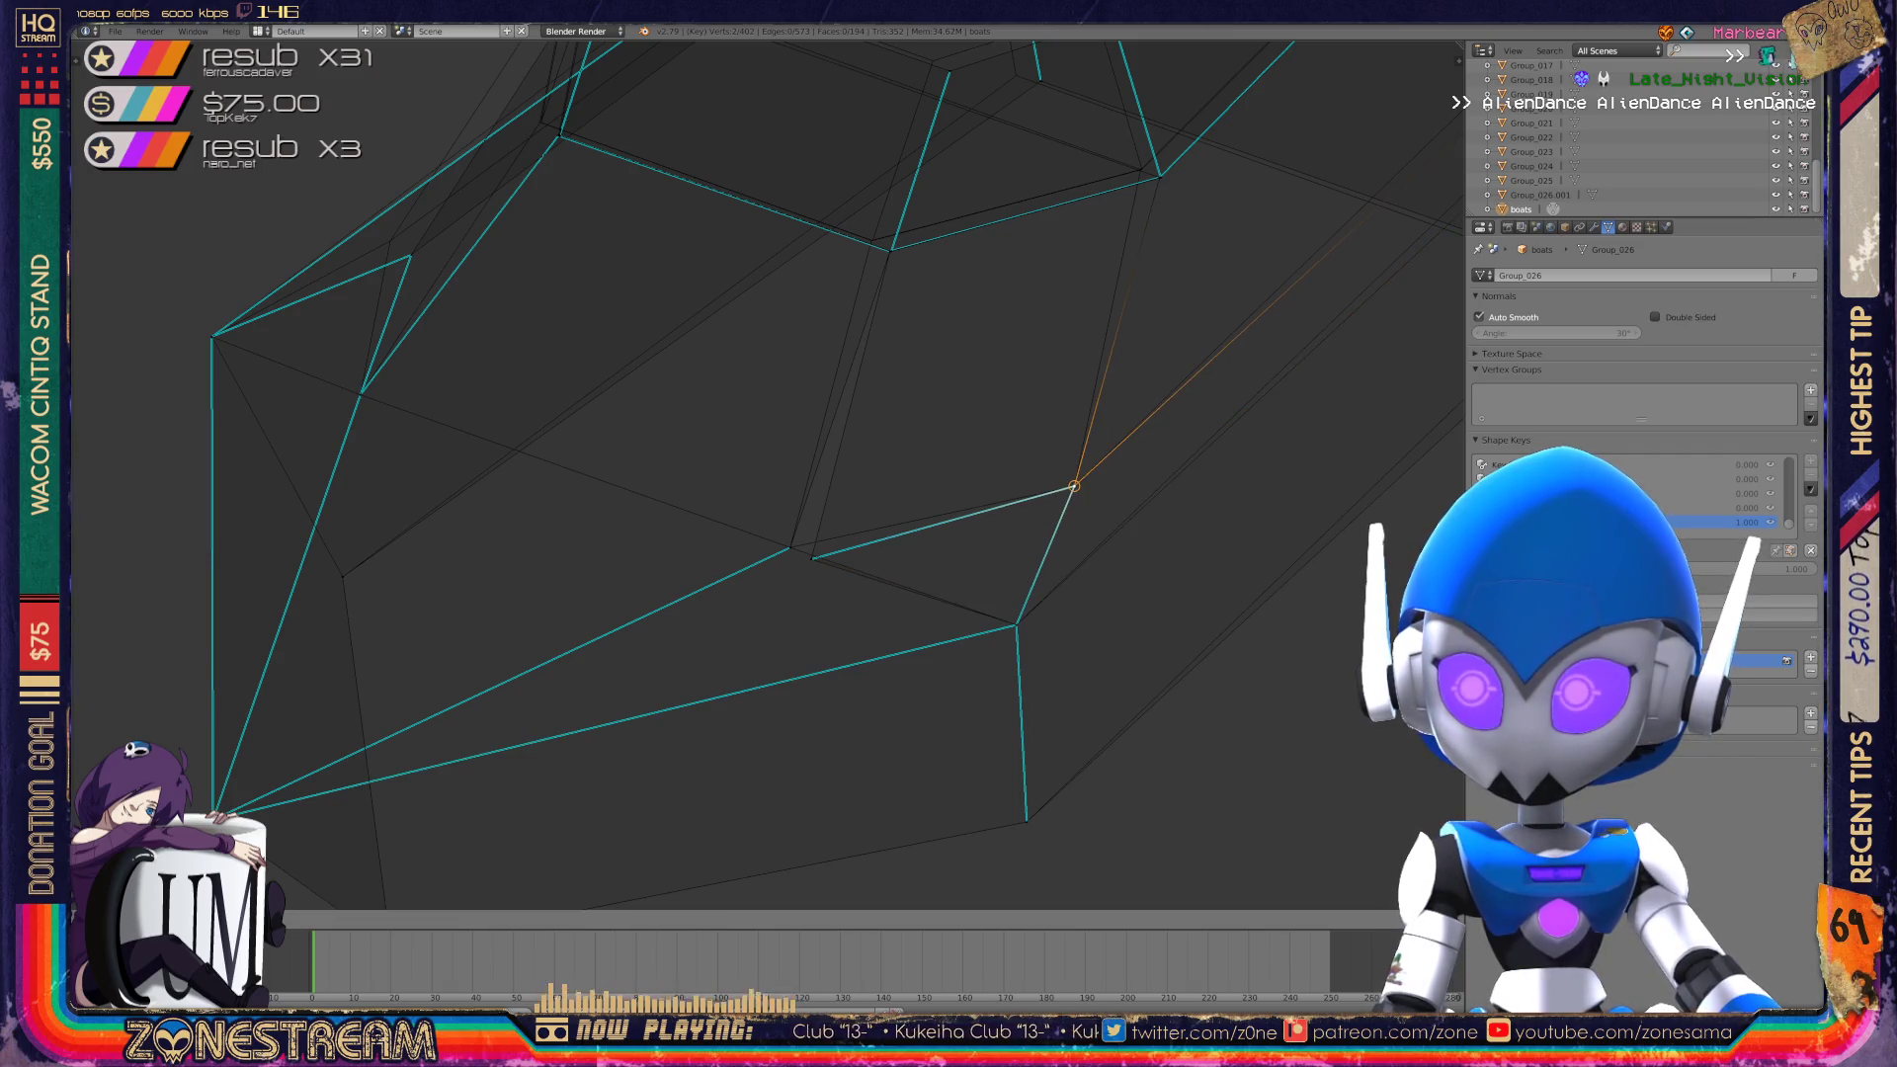
Snap another stray hull vertex onto its neighbouring vertex.
right_click(811, 559)
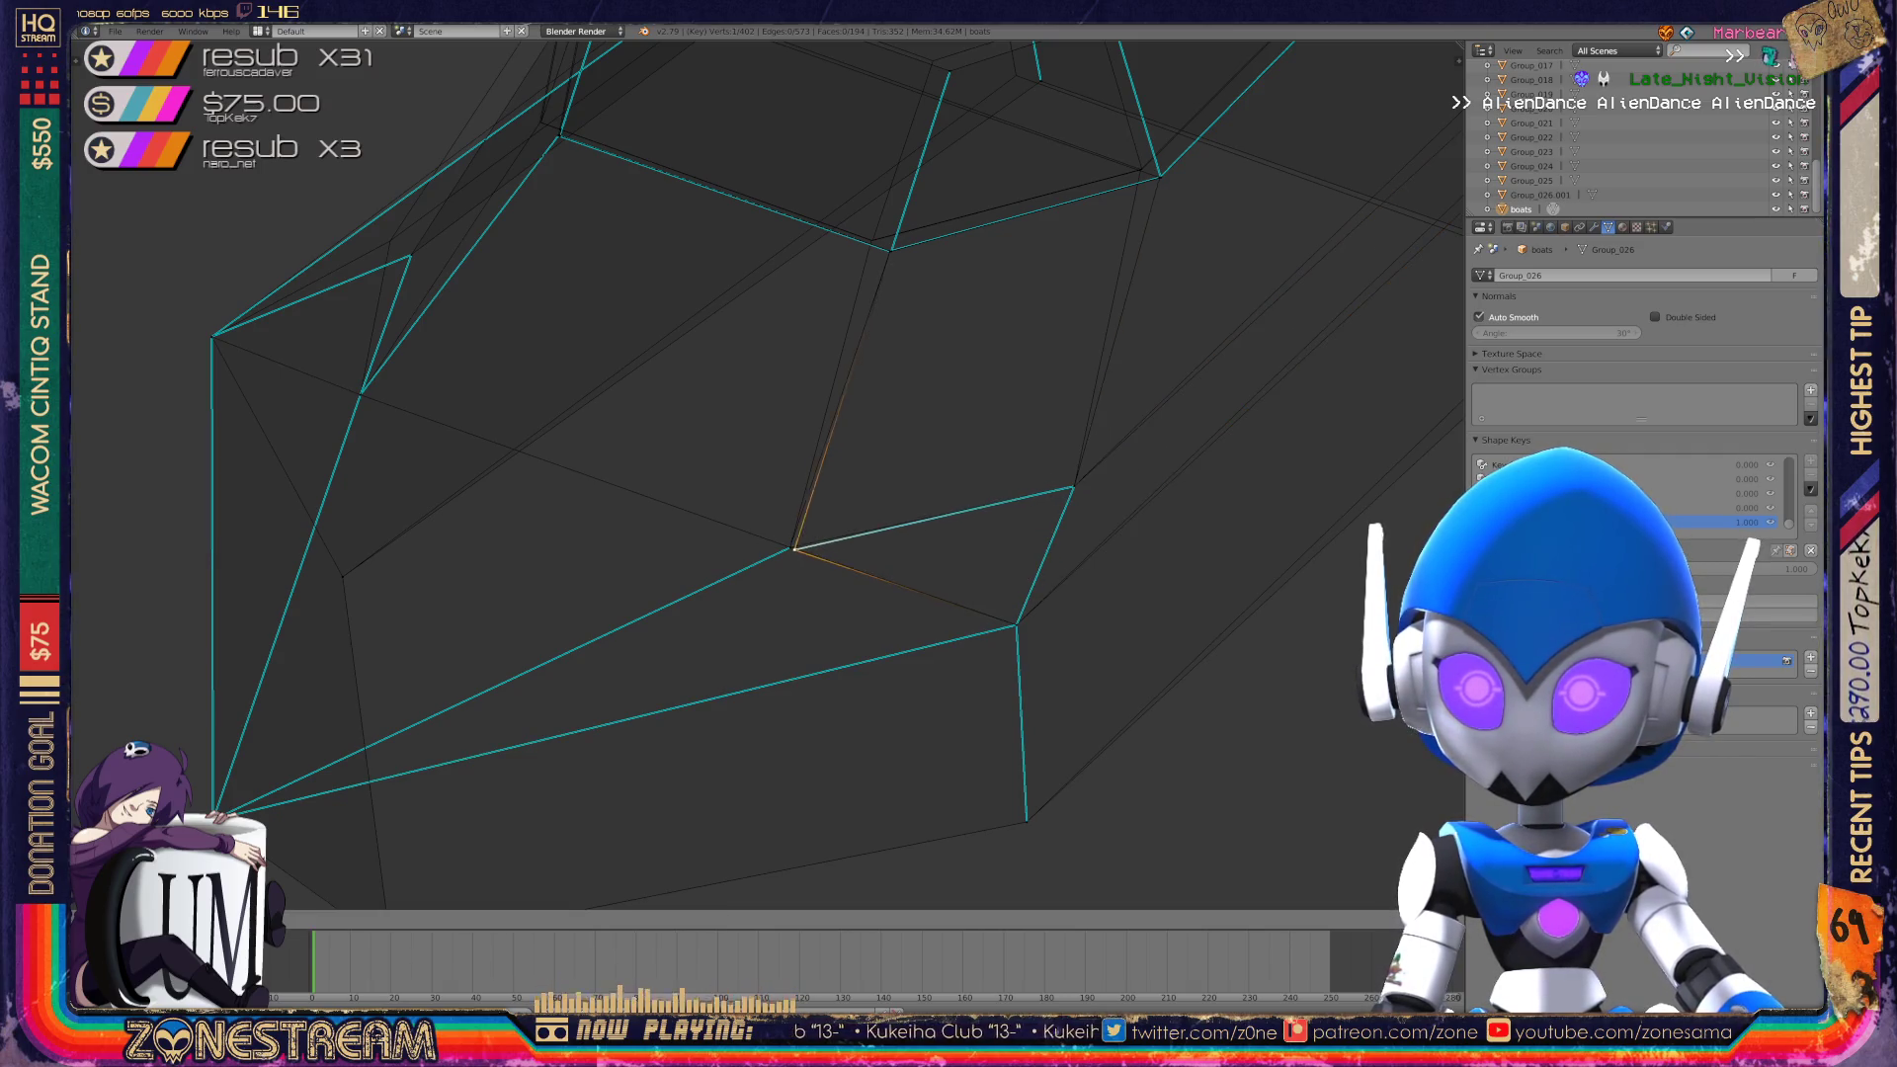
mouse_move(751, 474)
middle_down()
mouse_move(573, 444)
mouse_move(712, 464)
mouse_move(623, 444)
middle_up()
scroll(766, 475, up, 2)
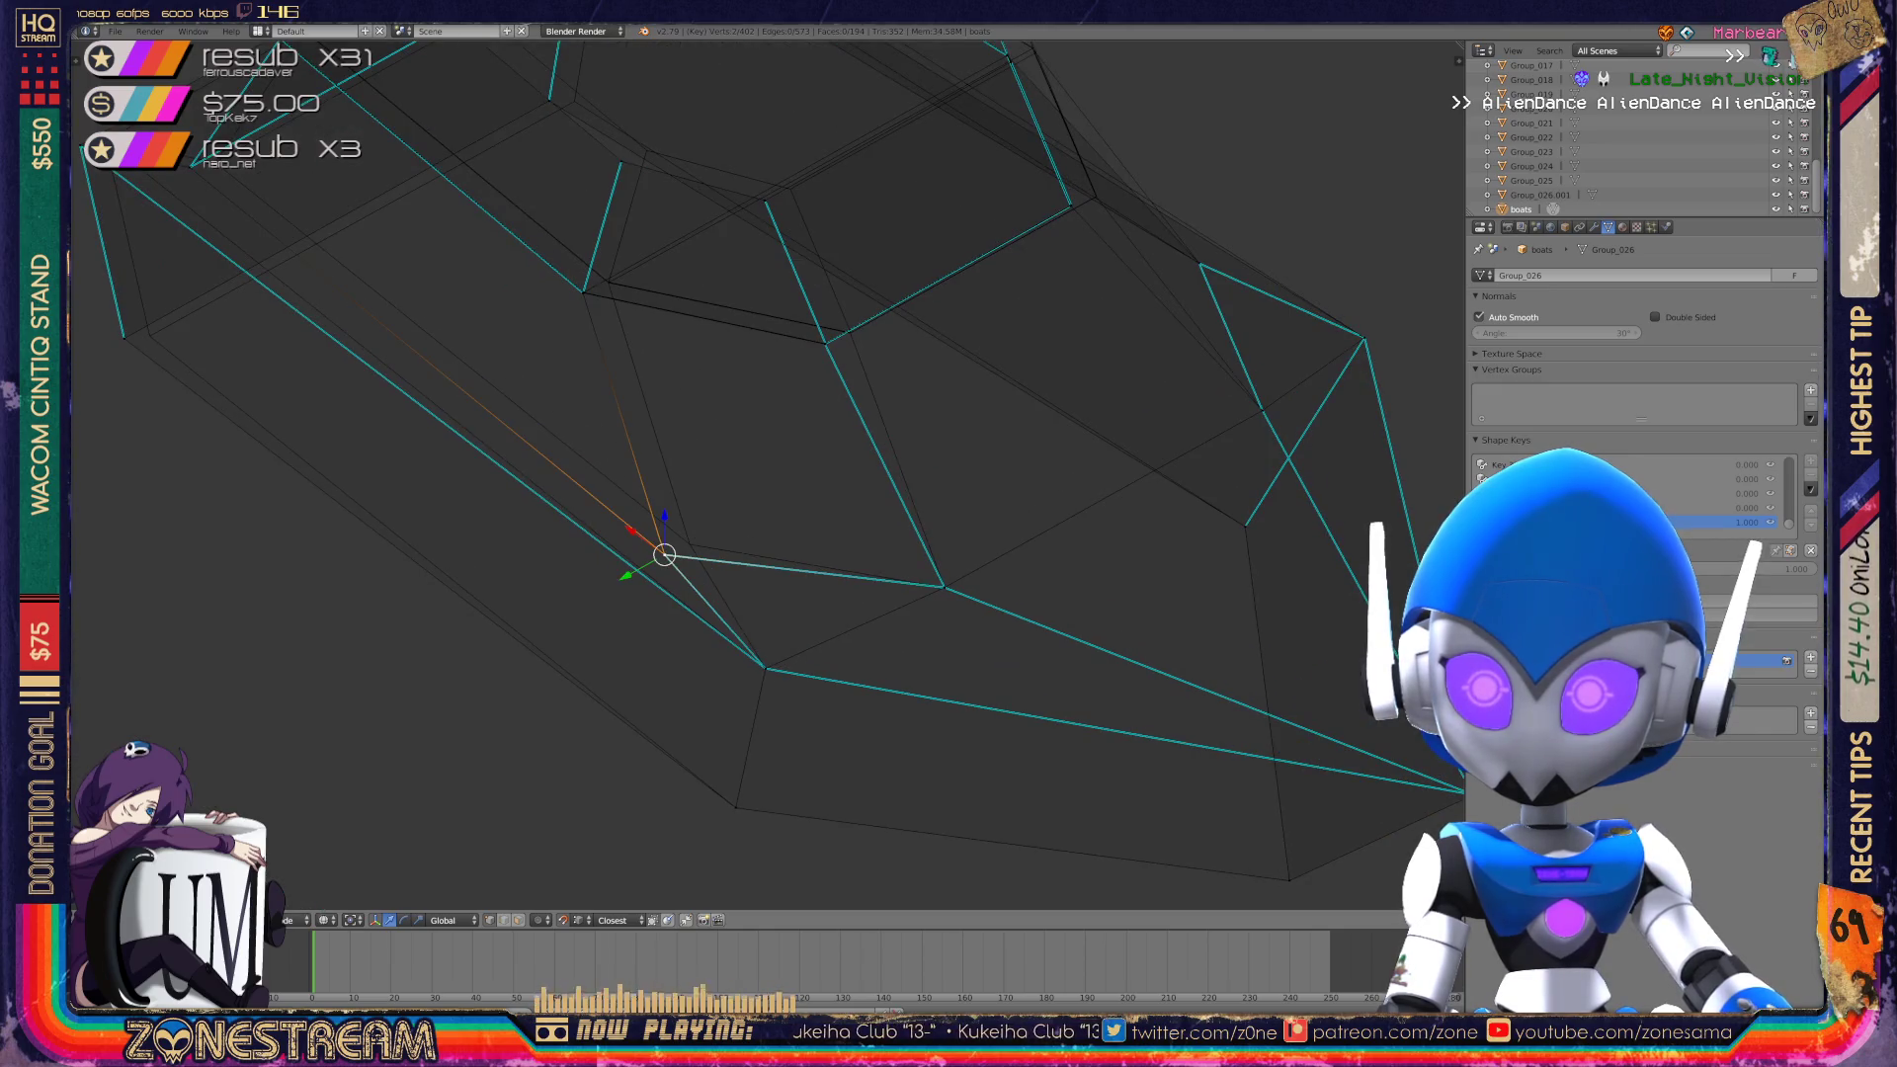
key(g)
shift+middle_drag(765, 474, 1133, 643)
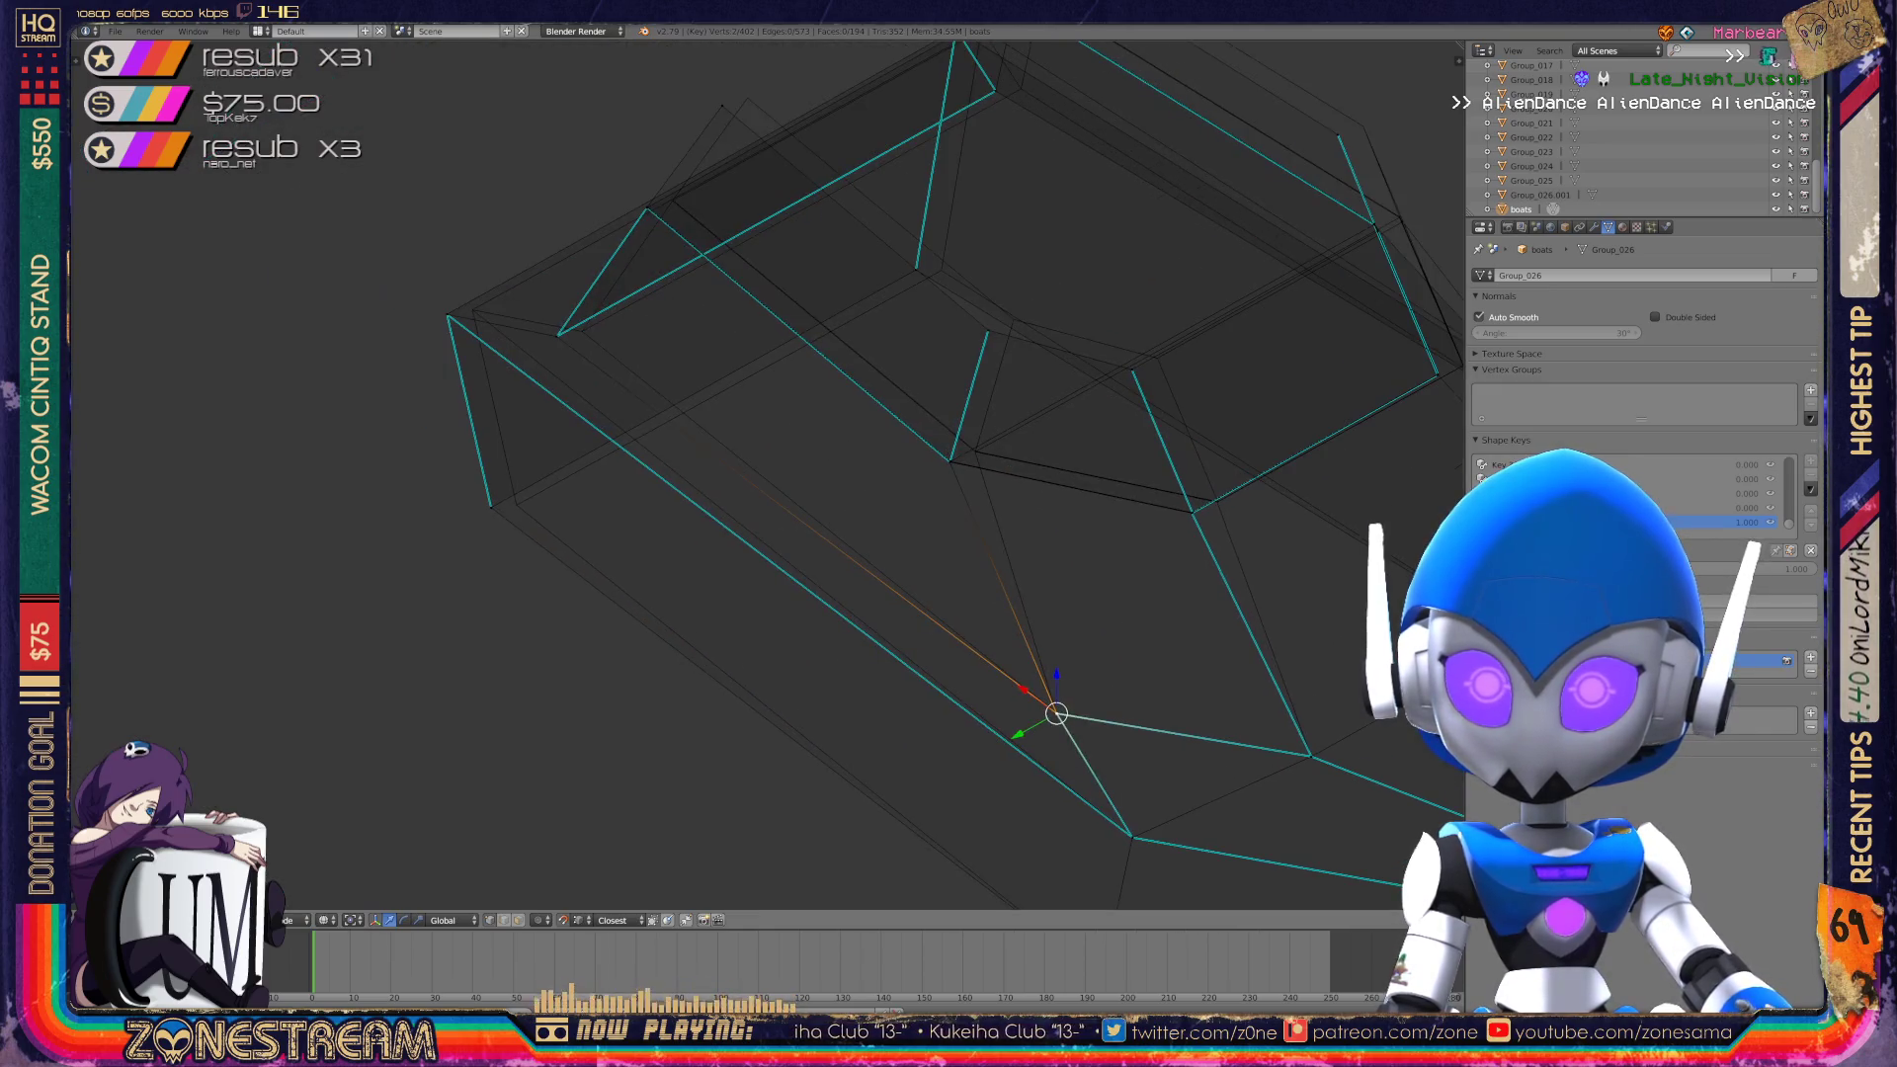
key(a)
key(g)
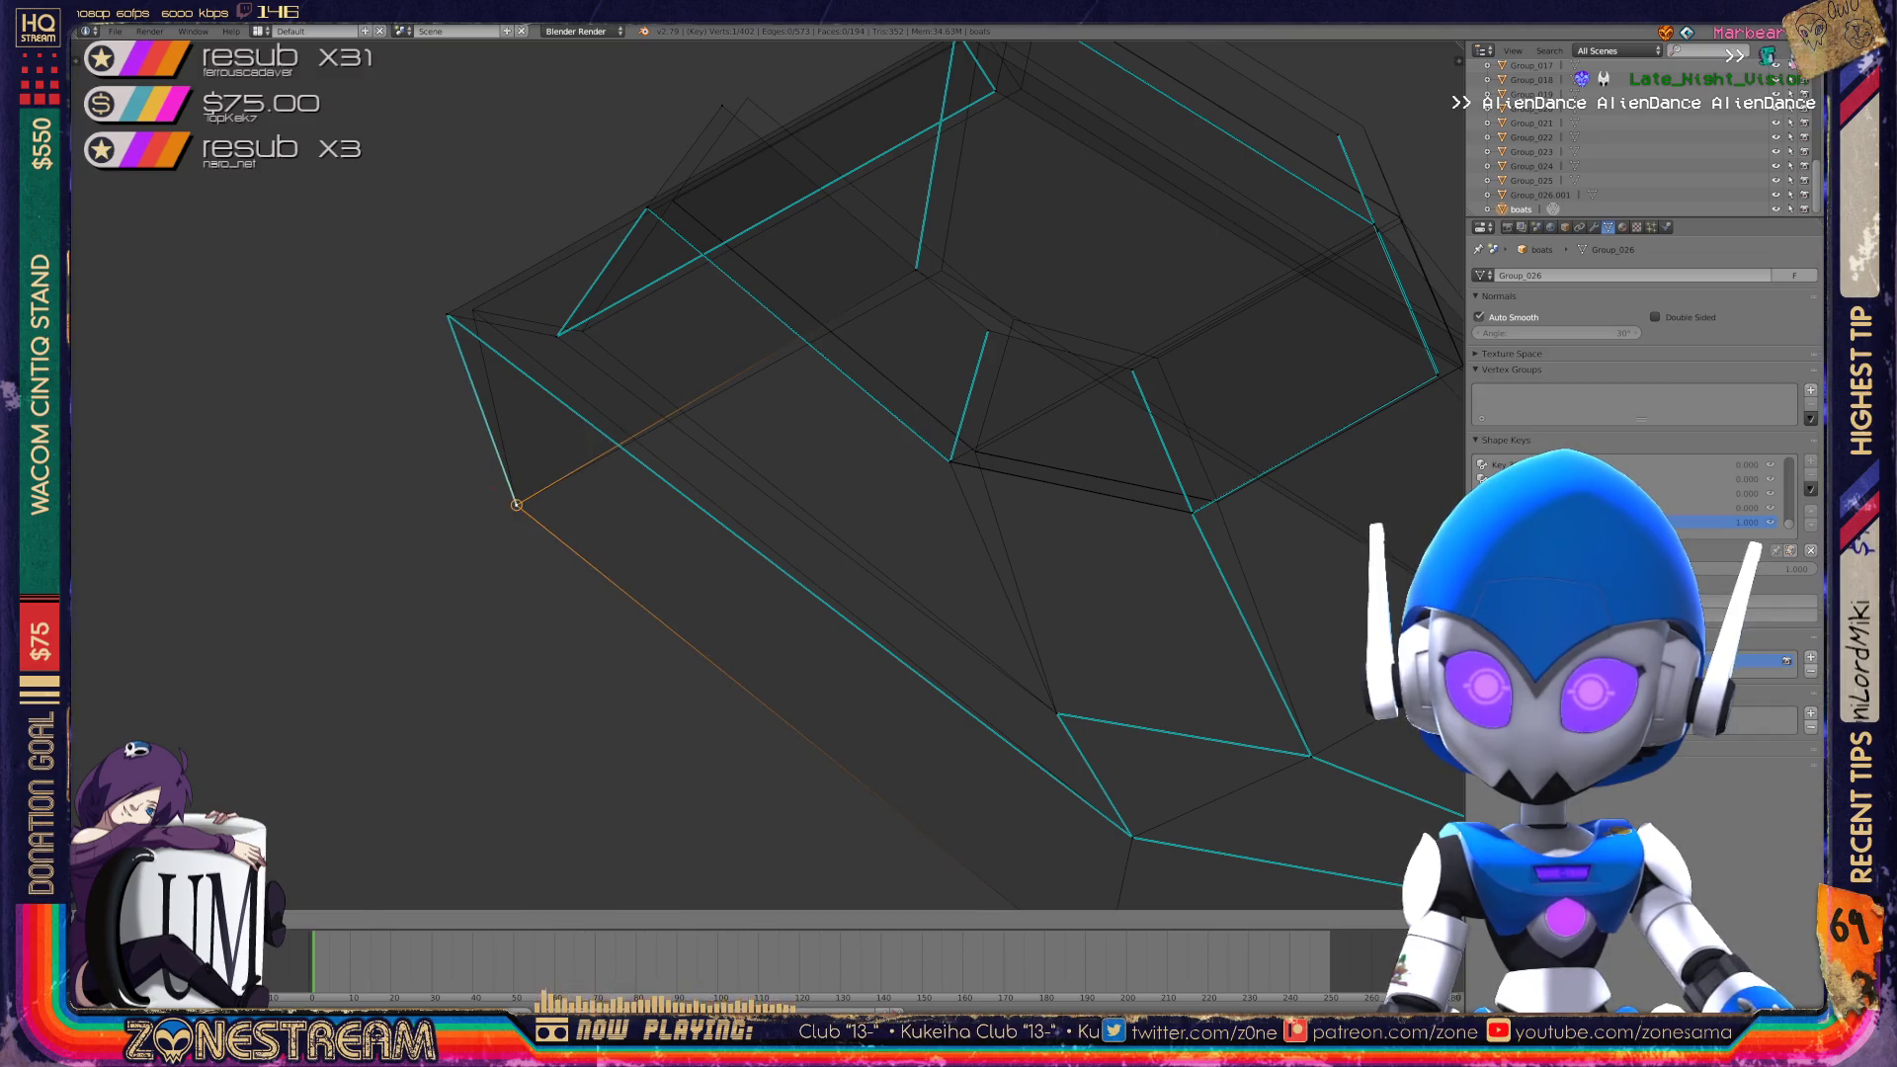
Move a vertex near the hull's rear corner onto its neighbour.
right_click(448, 314)
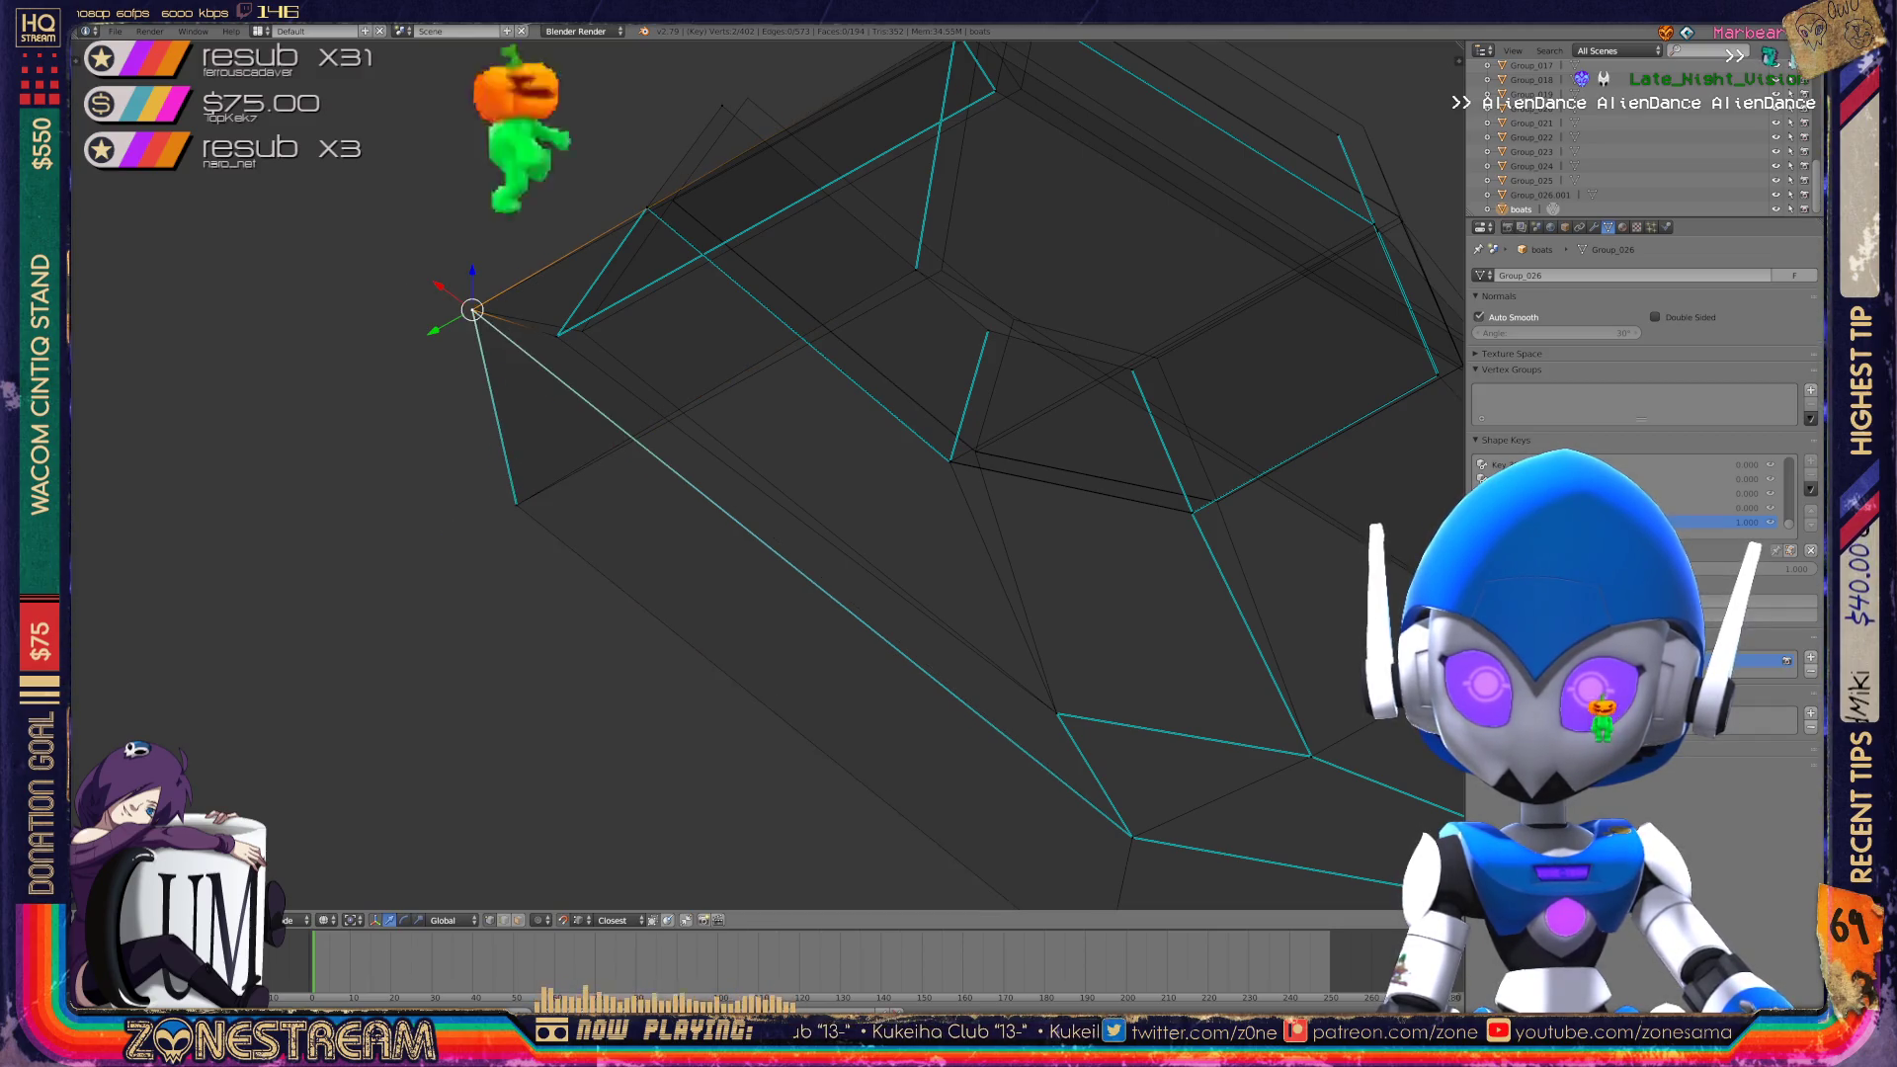
middle_drag(889, 513, 941, 553)
right_click(515, 307)
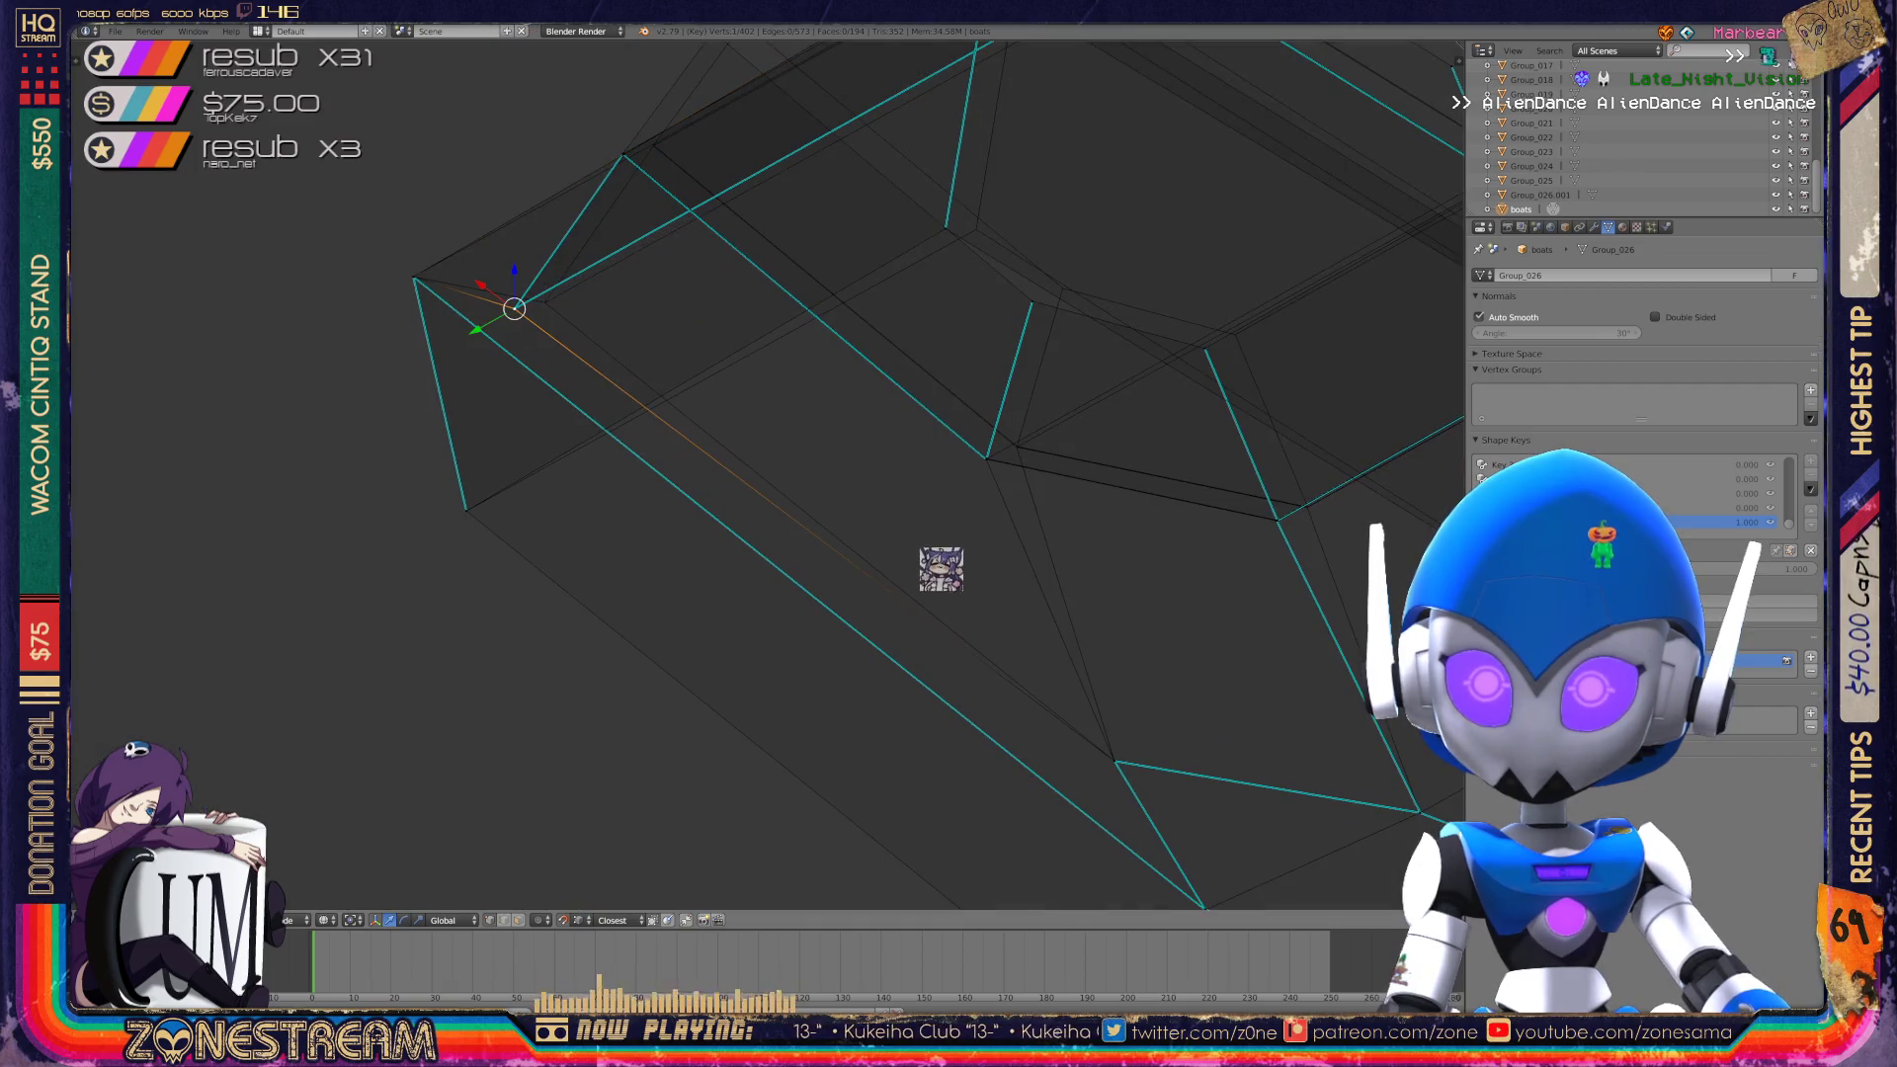
key(g)
click(545, 301)
scroll(941, 543, down, 5)
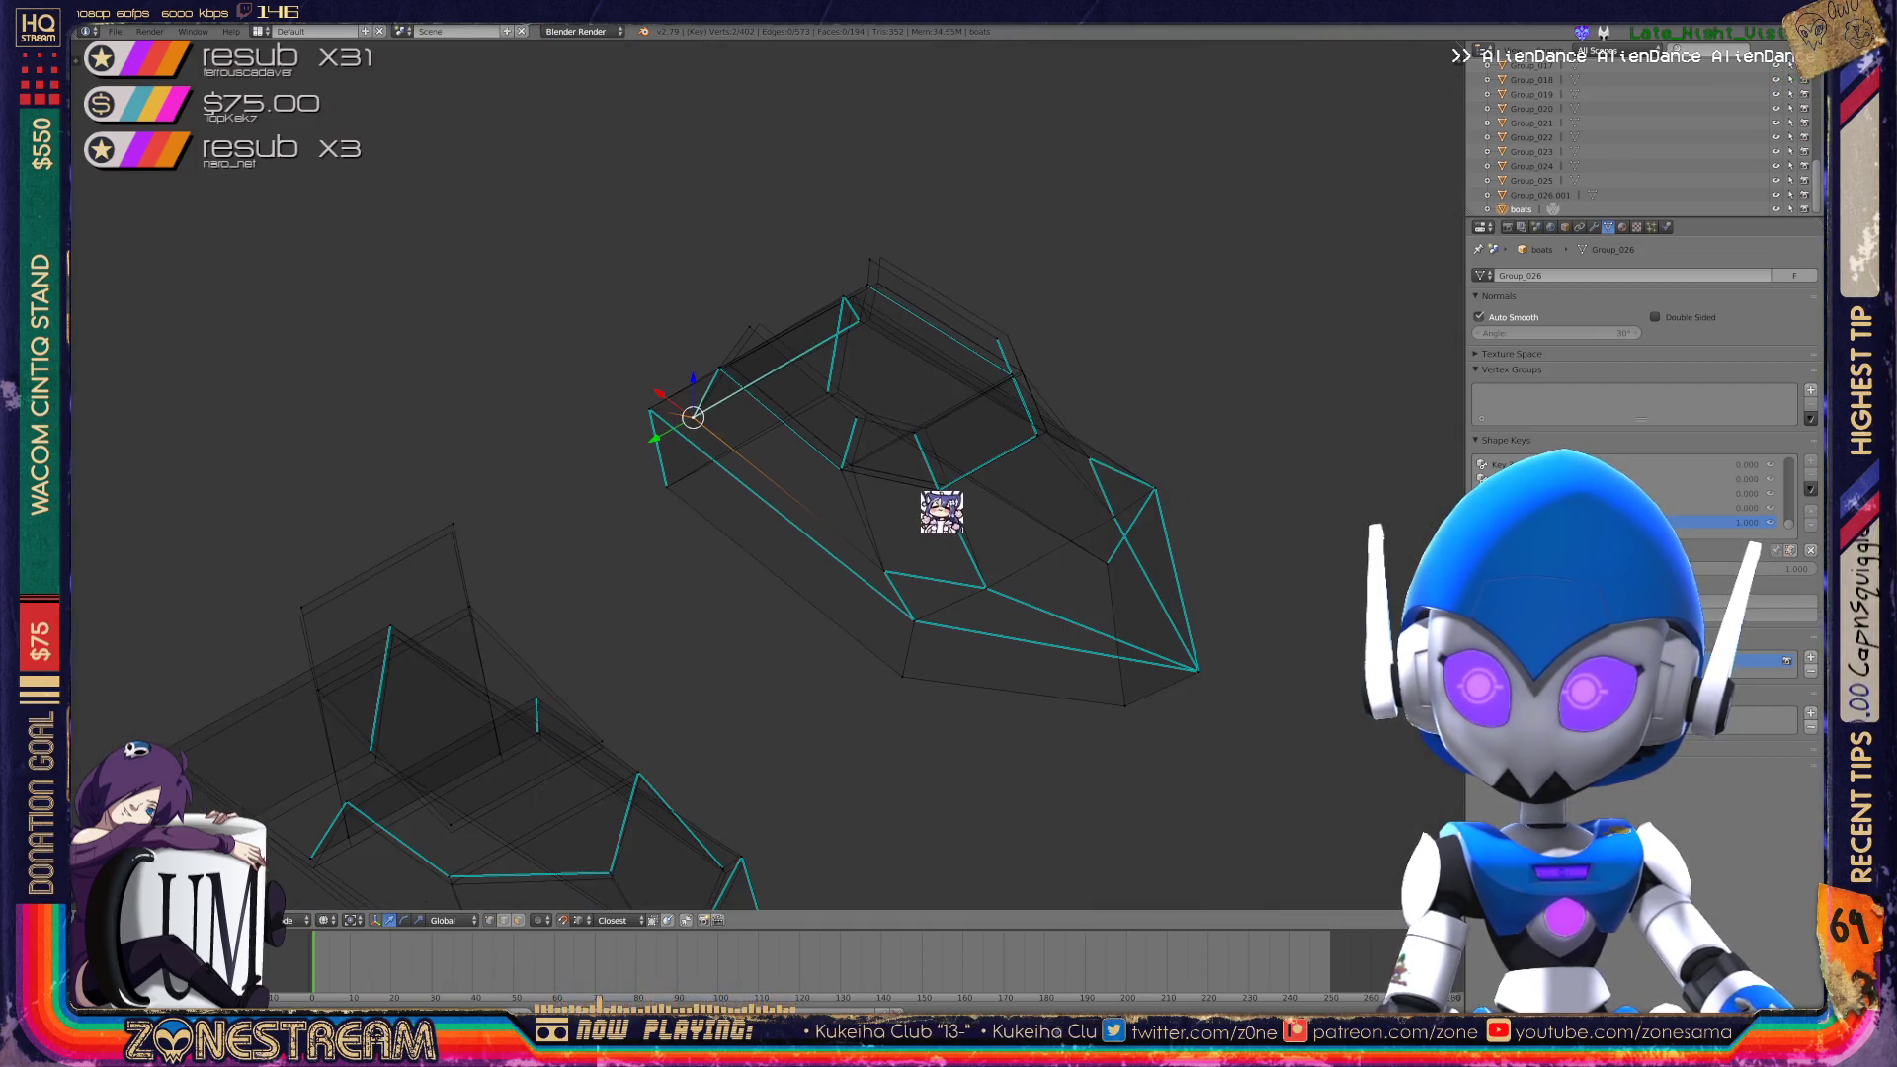
Move the next vertex on the lower boat inward toward its neighbour.
mouse_move(941, 508)
middle_down()
mouse_move(941, 362)
mouse_move(909, 326)
mouse_move(612, 202)
middle_up()
scroll(929, 346, up, 4)
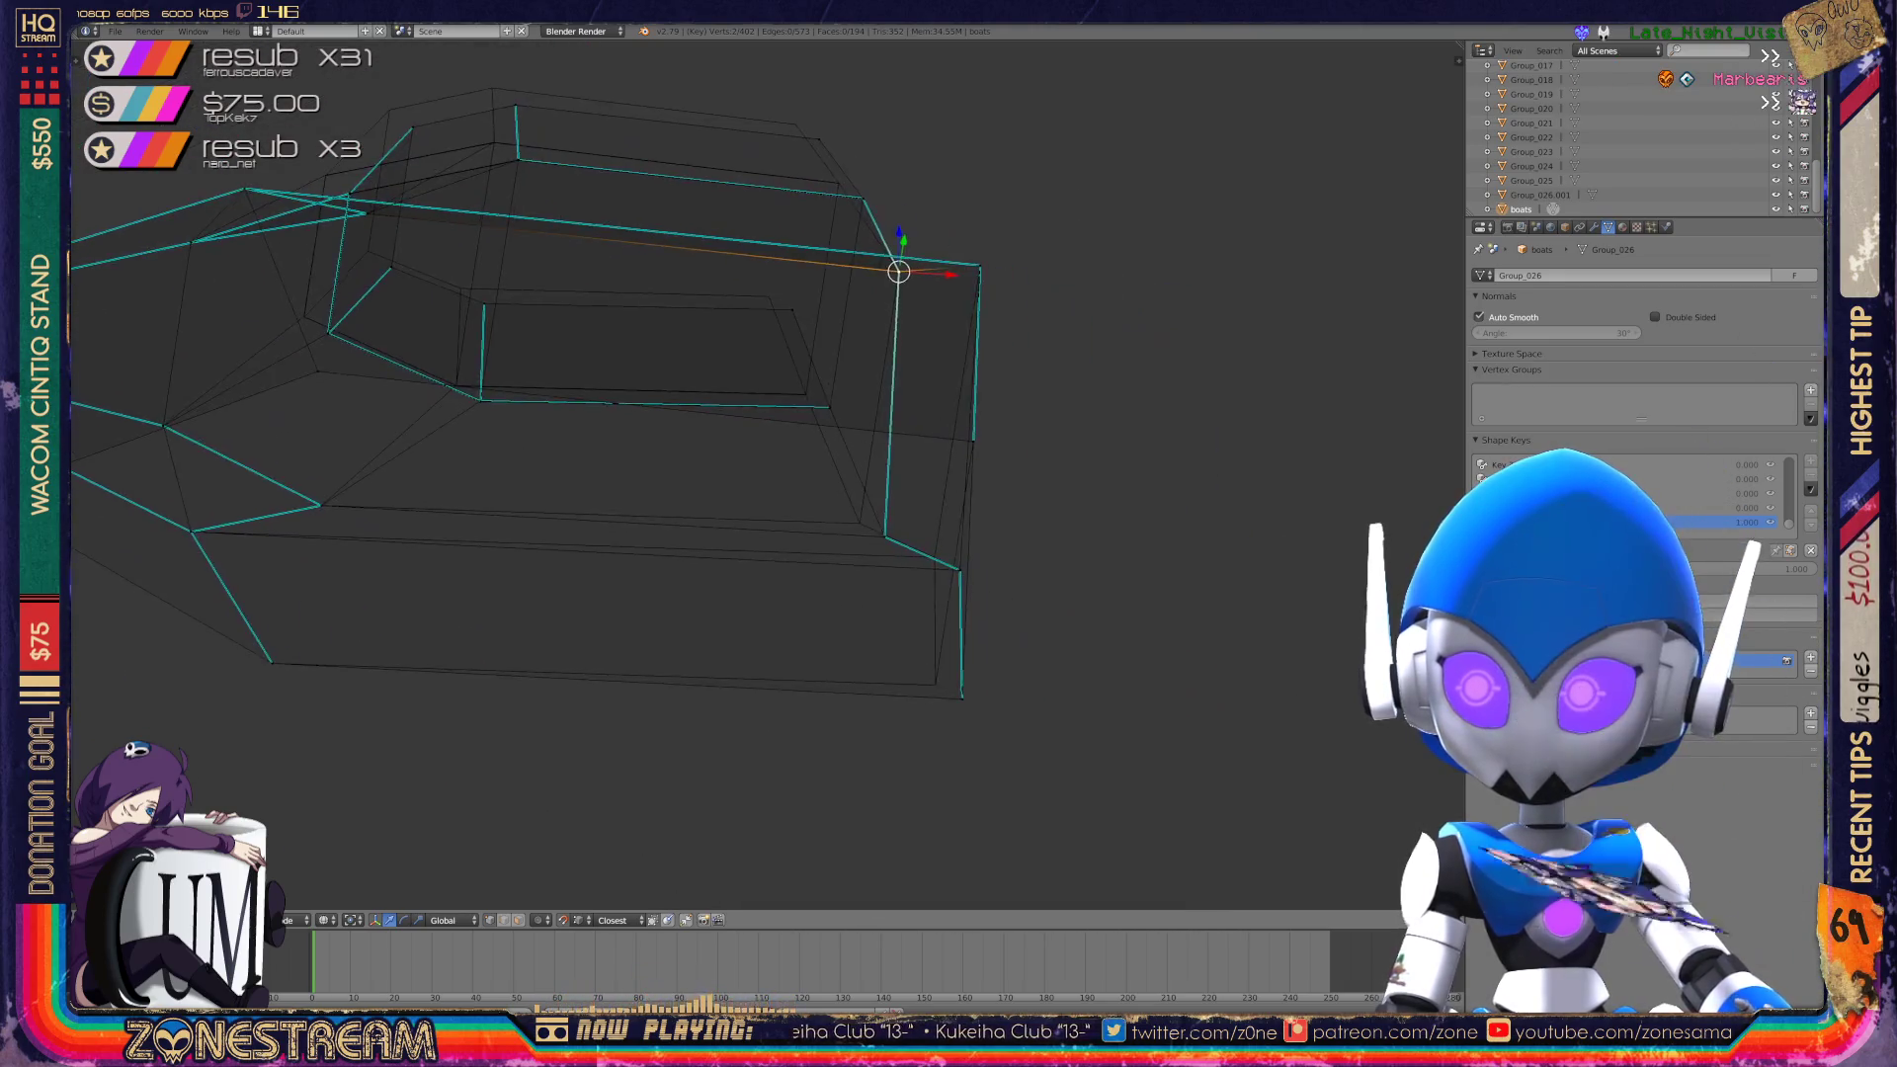
scroll(613, 203, up, 2)
key(g)
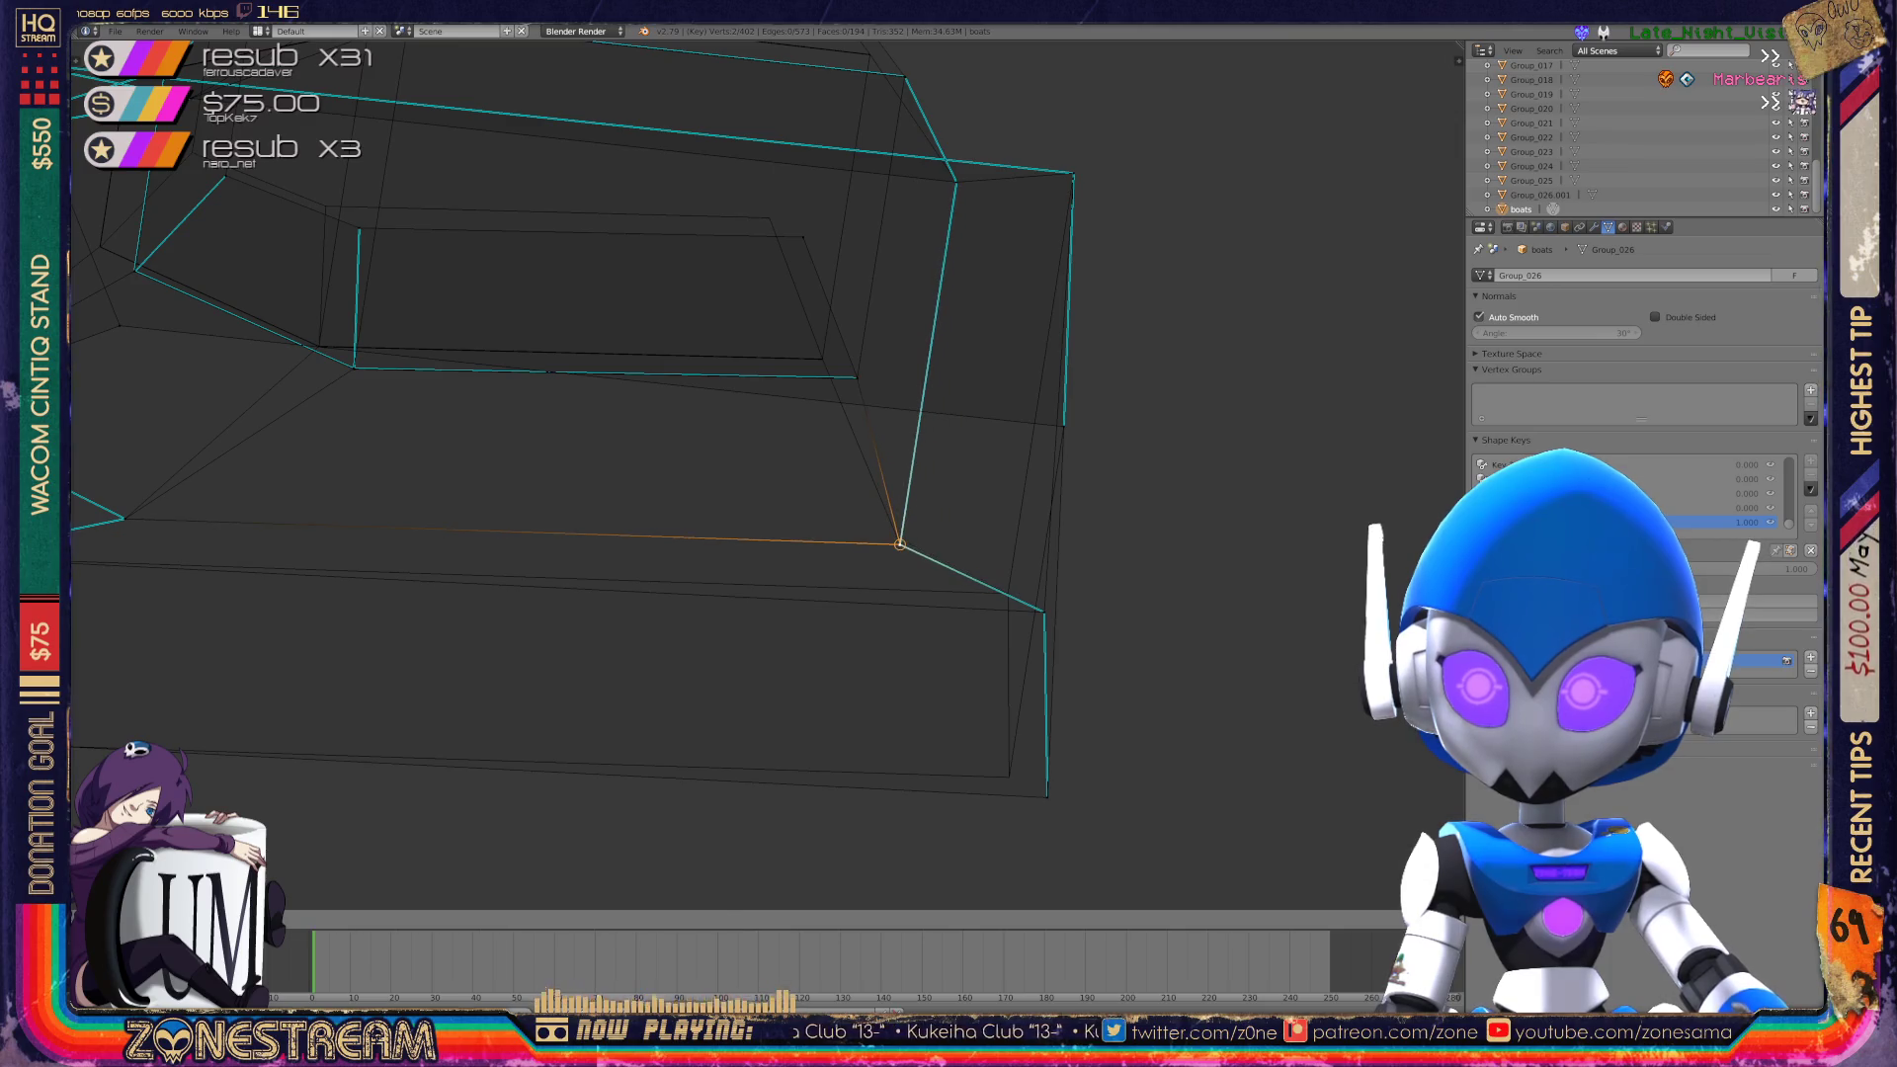
right_click(1044, 613)
key(g)
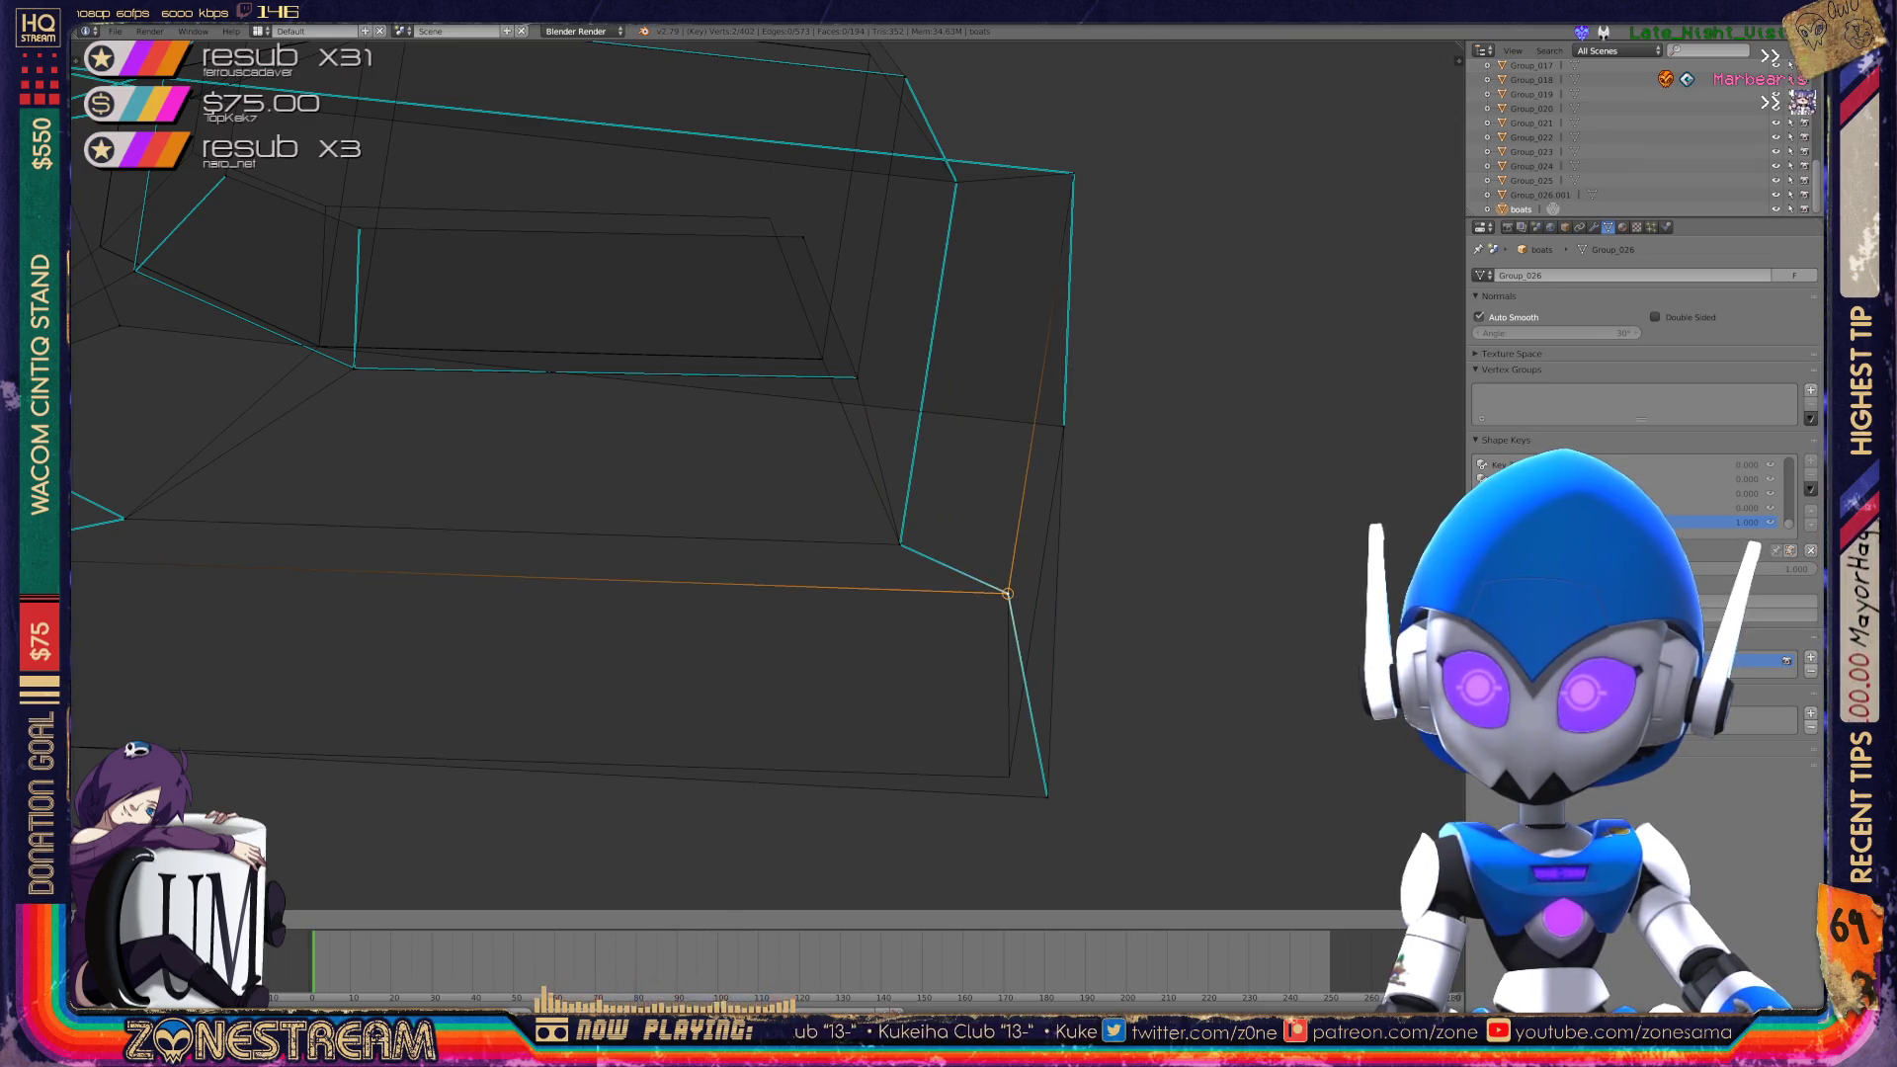
Select the bottom corner vertex of the hull and orbit in for a closer view.
right_click(1047, 797)
right_click(1047, 796)
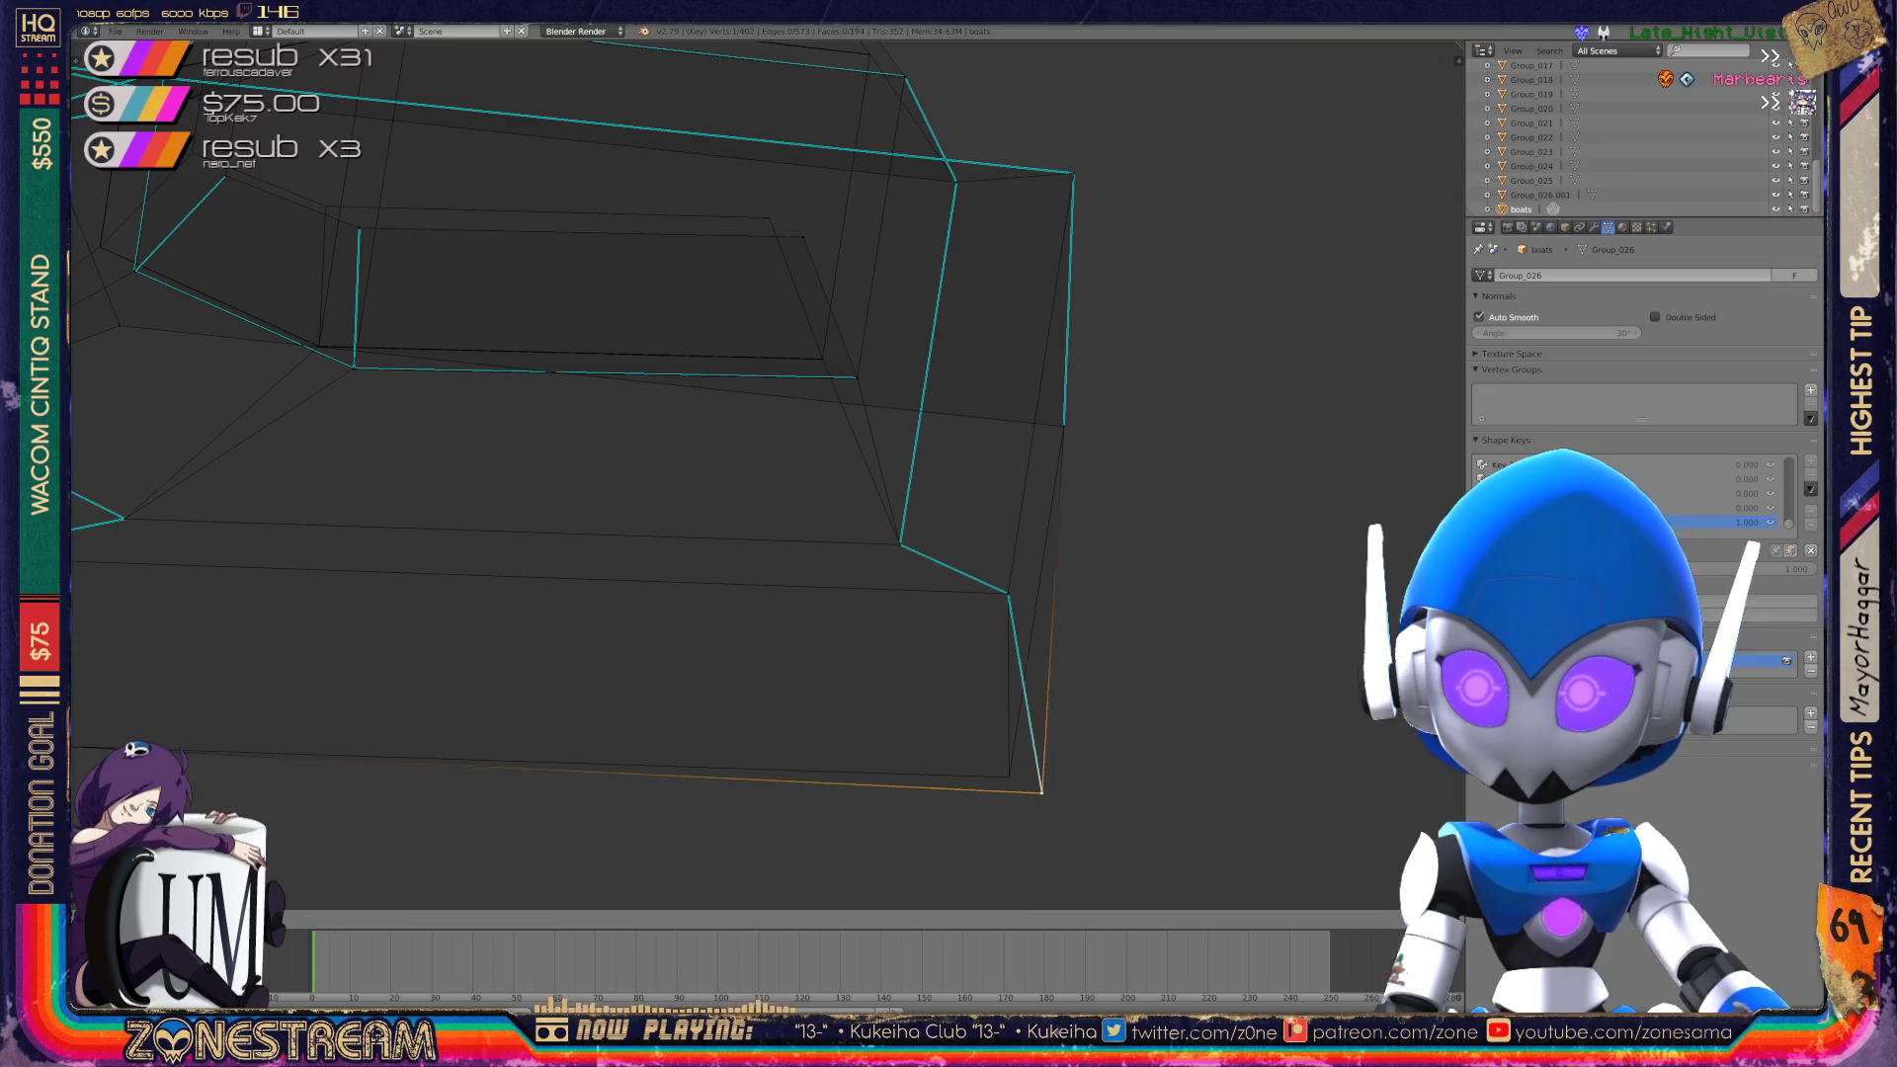
middle_drag(1048, 796, 935, 684)
mouse_move(1207, 588)
middle_down()
mouse_move(1207, 549)
mouse_move(1166, 514)
mouse_move(1077, 479)
middle_up()
scroll(766, 474, up, 10)
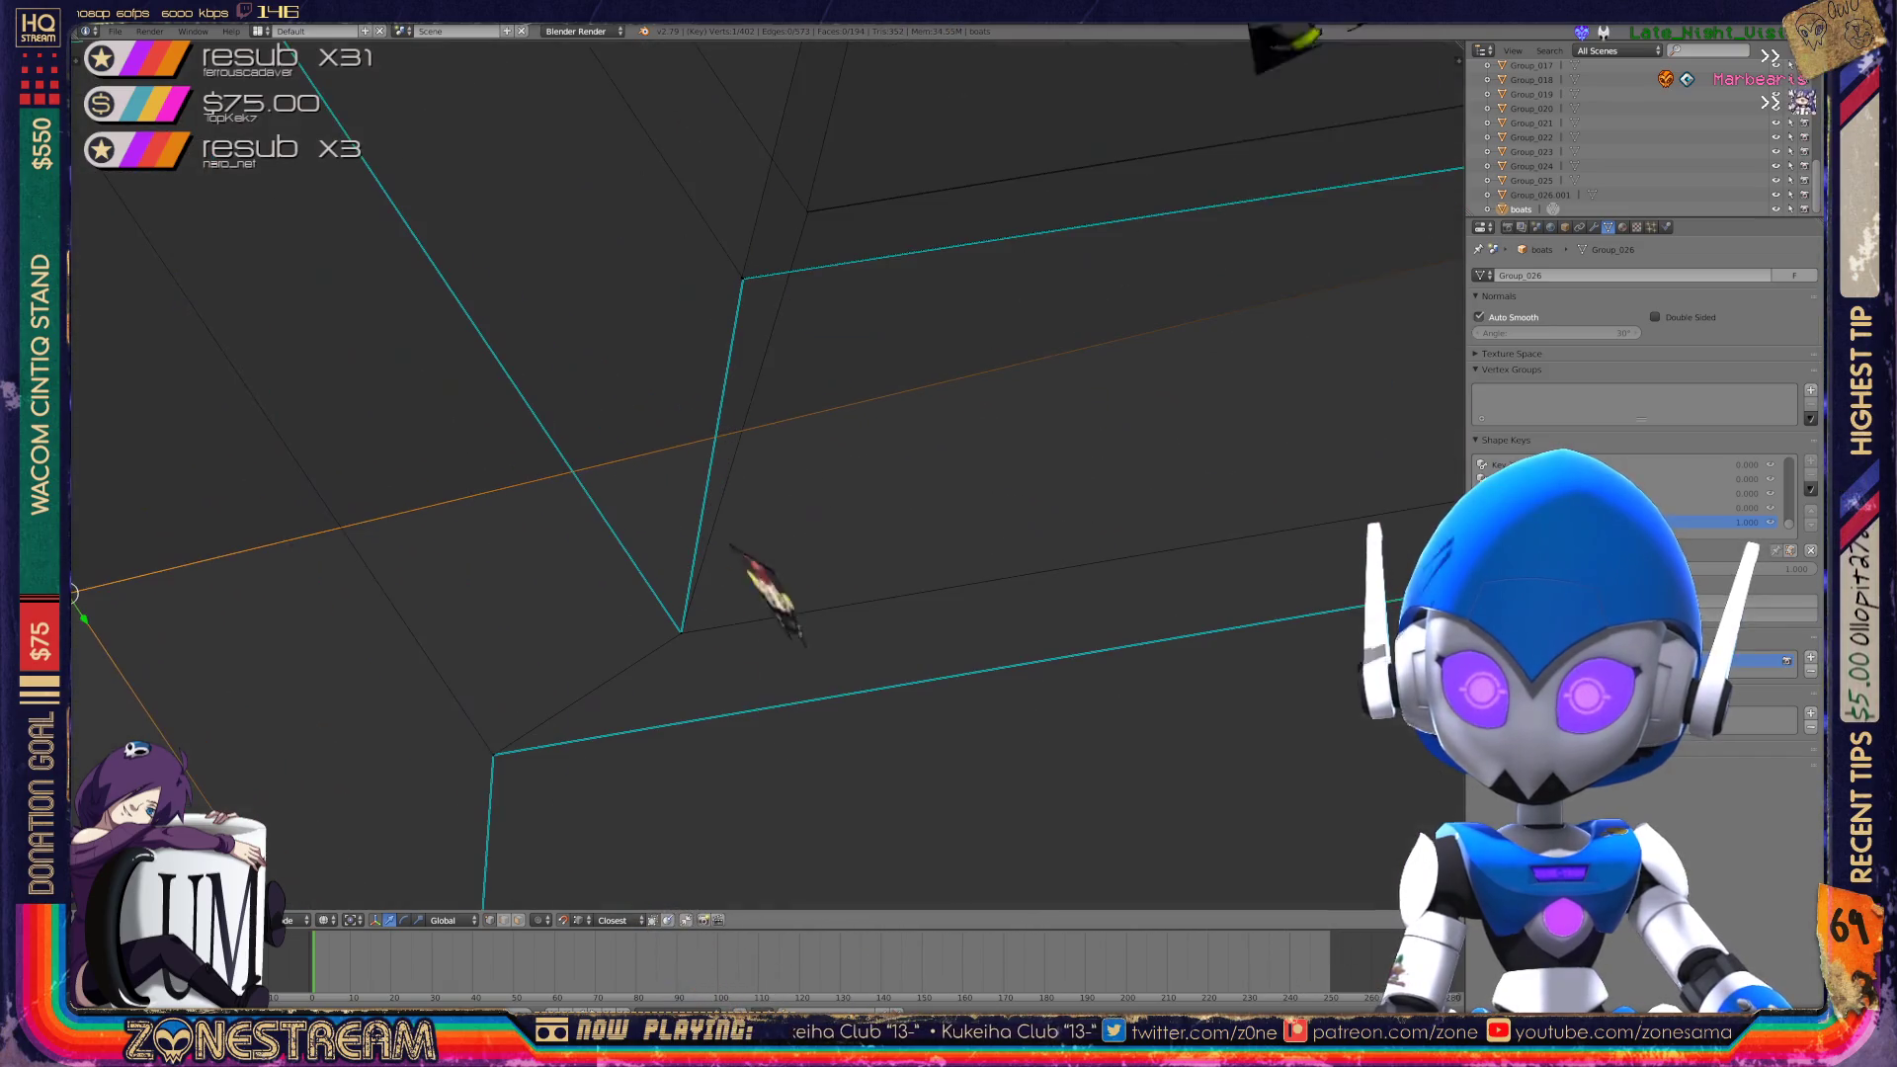
scroll(756, 459, up, 2)
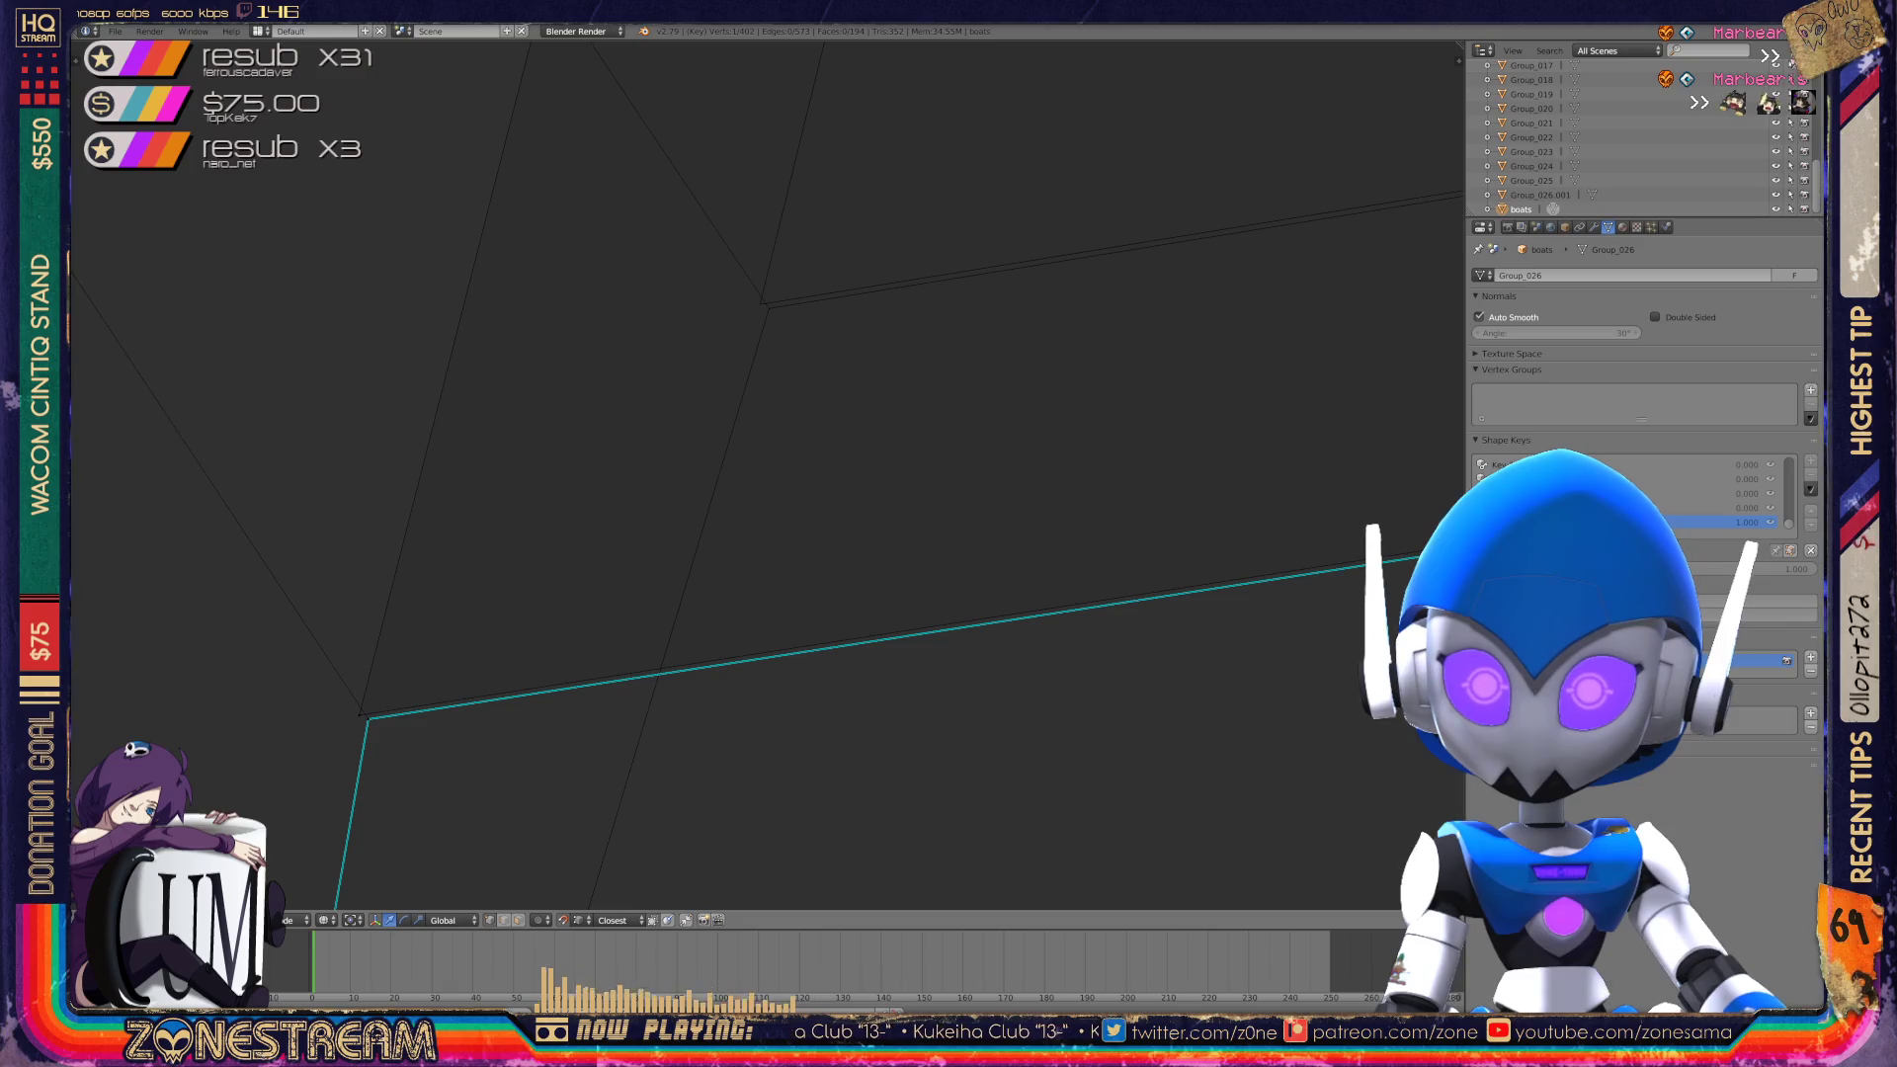
Pick the lower corner vertex among the overlapping ones and centre it in view.
right_click(368, 719)
right_click(359, 714)
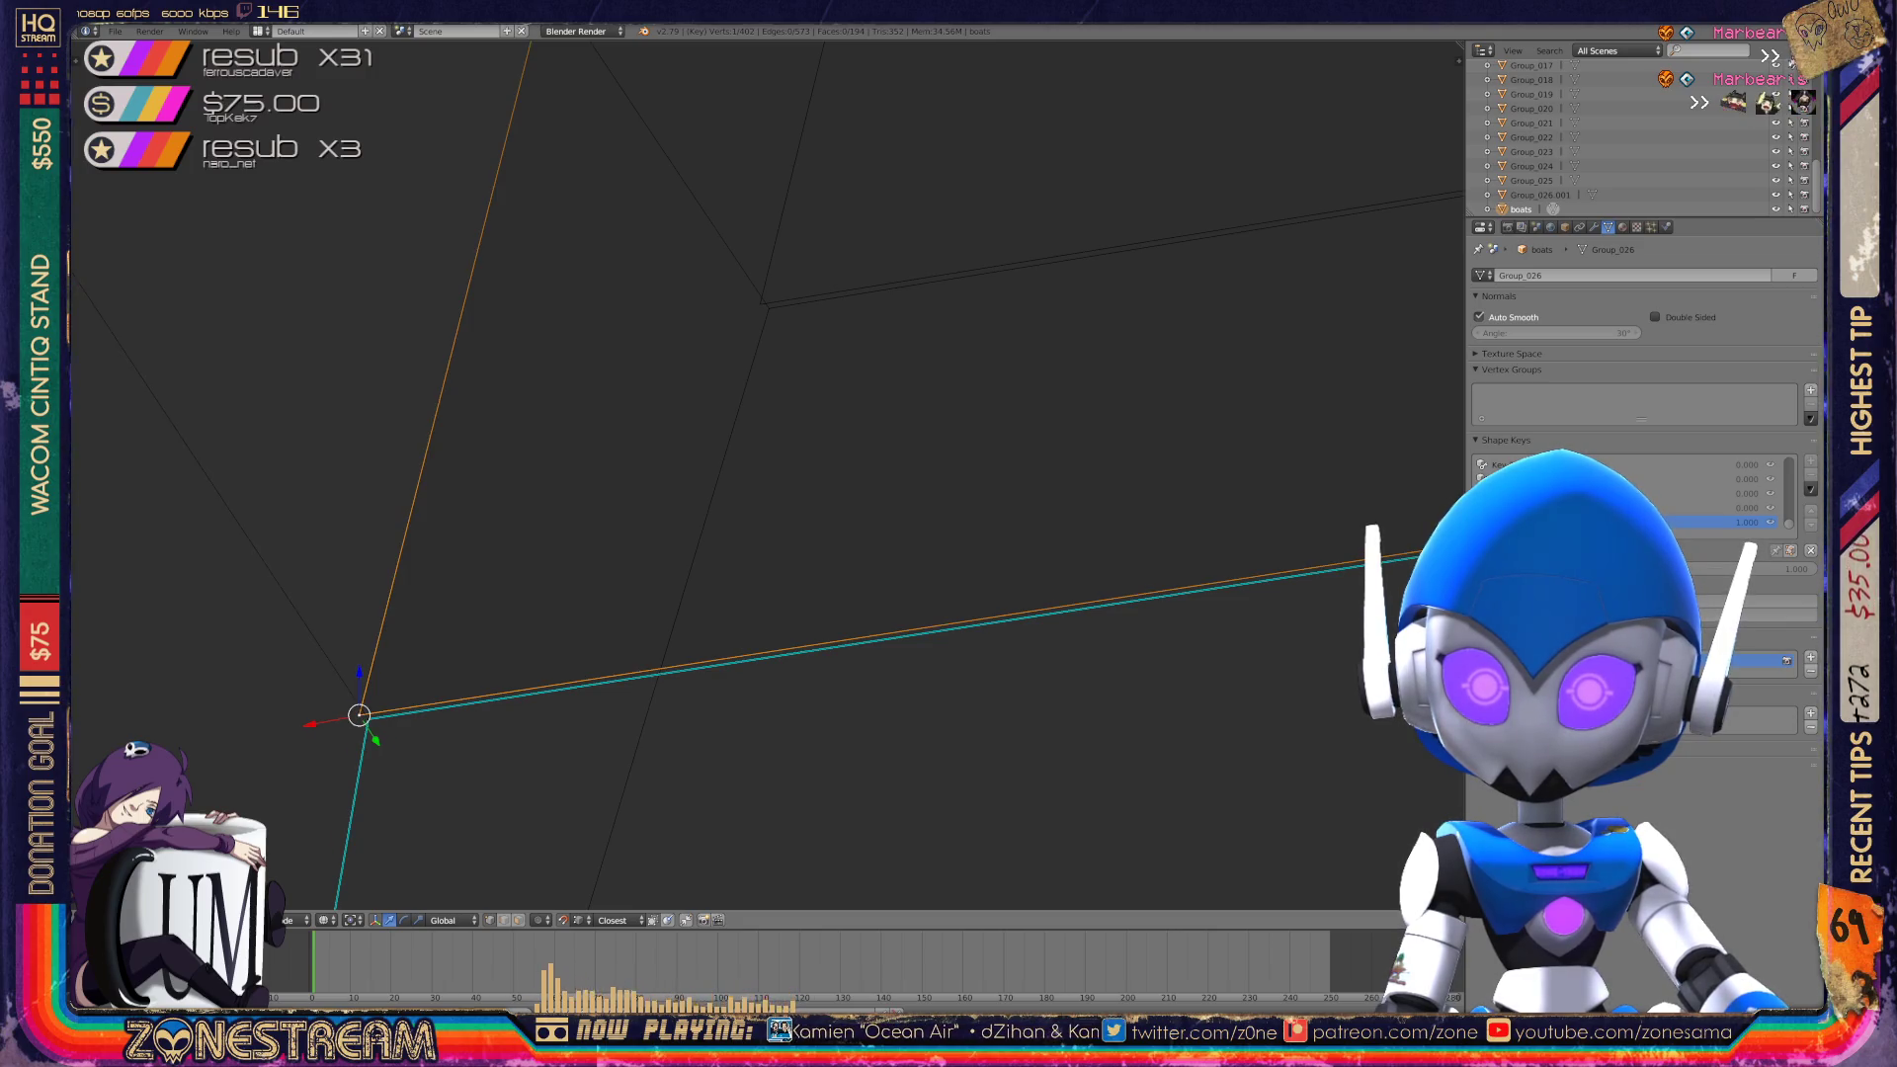
right_click(760, 304)
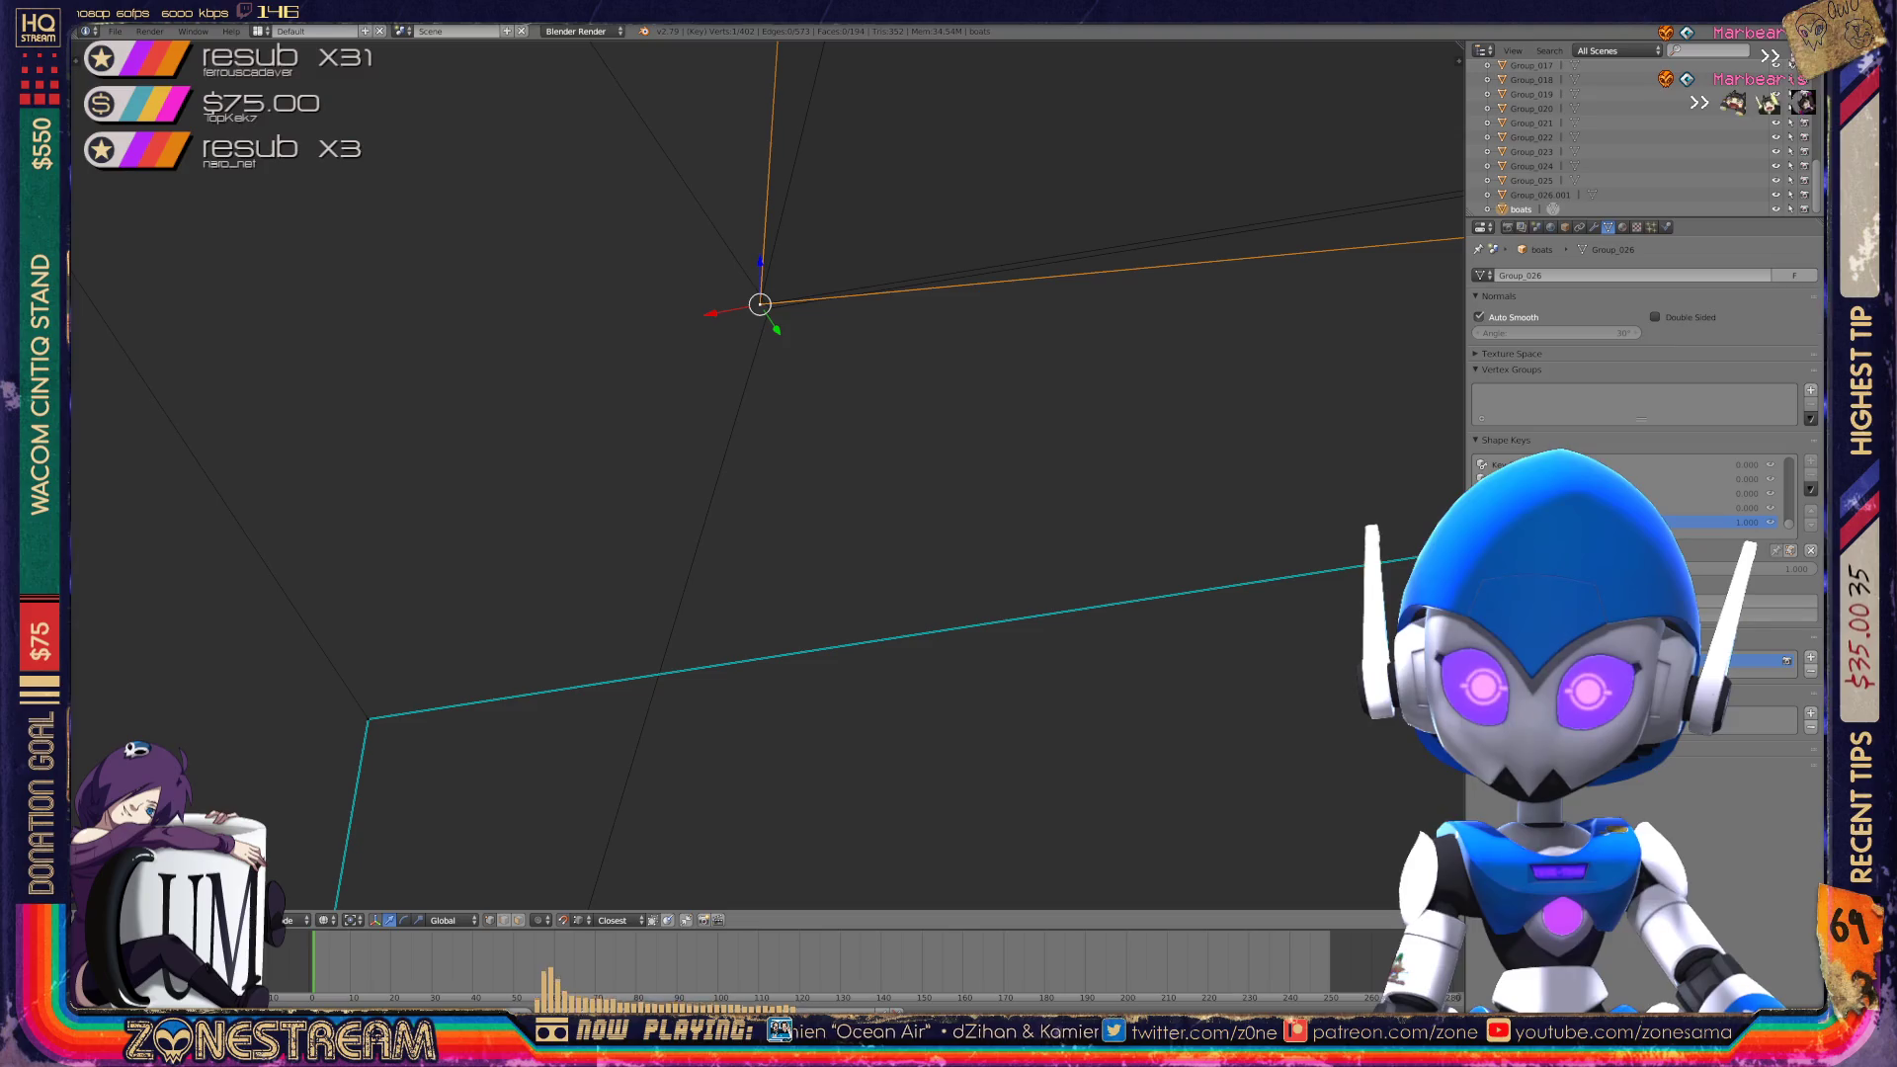
right_click(368, 720)
mouse_move(368, 720)
shift+middle_down()
mouse_move(474, 563)
mouse_move(597, 487)
mouse_move(767, 305)
mouse_move(769, 360)
shift+middle_up()
scroll(767, 464, down, 5)
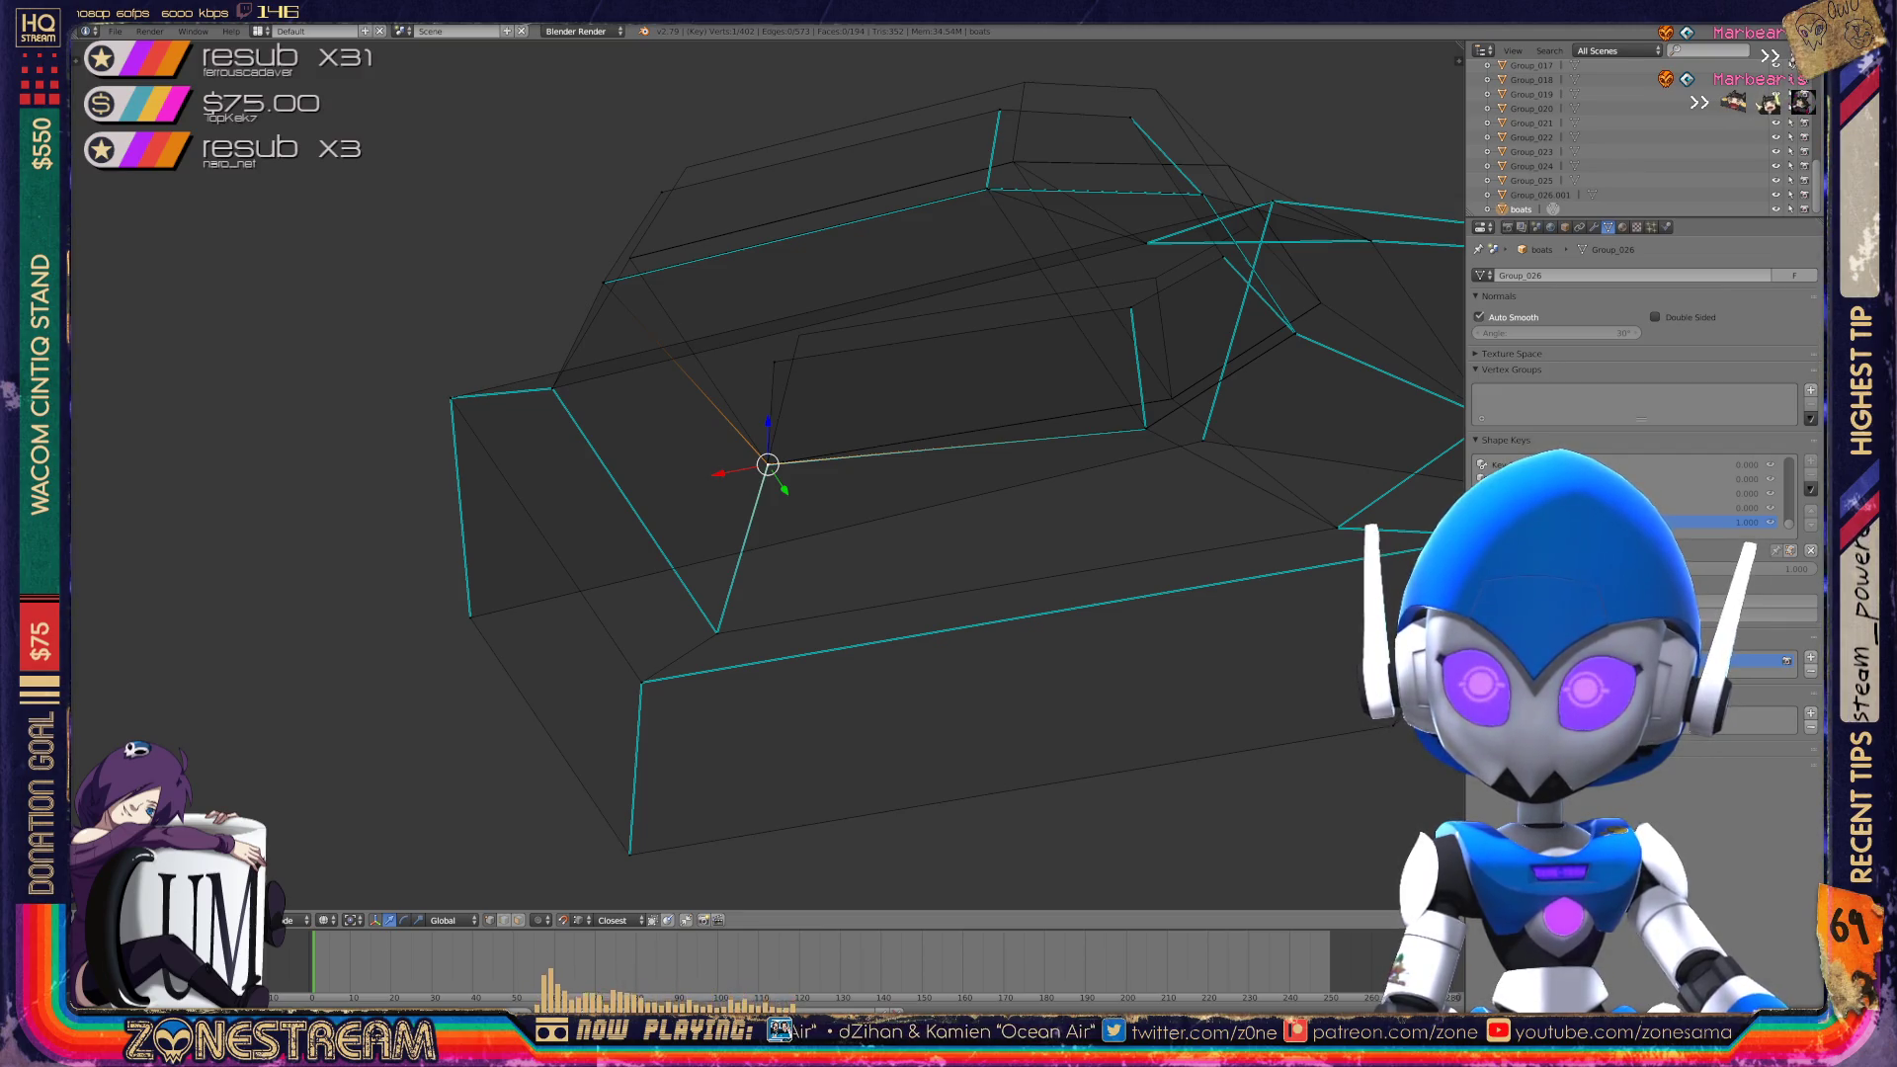
scroll(767, 465, up, 6)
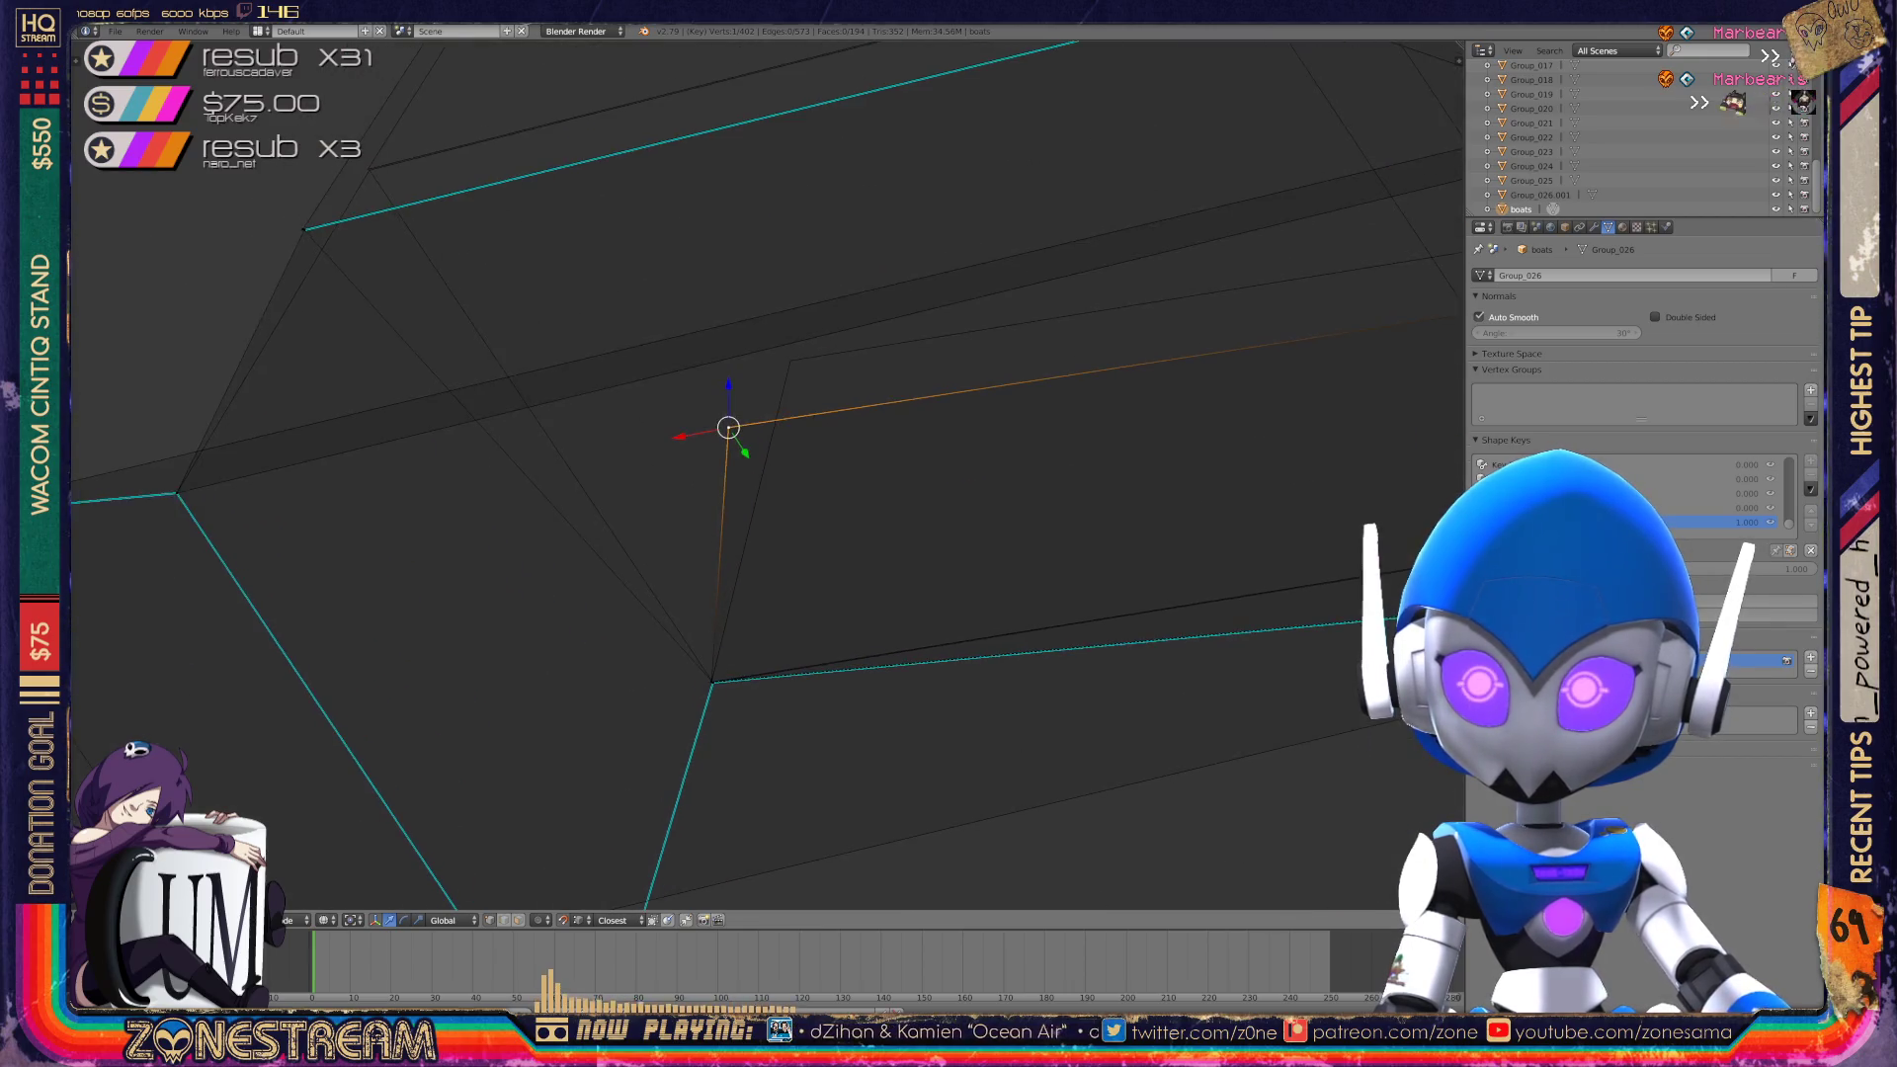
Snap the selected corner vertices onto the hull corner, undoing one misplaced attempt.
key(g)
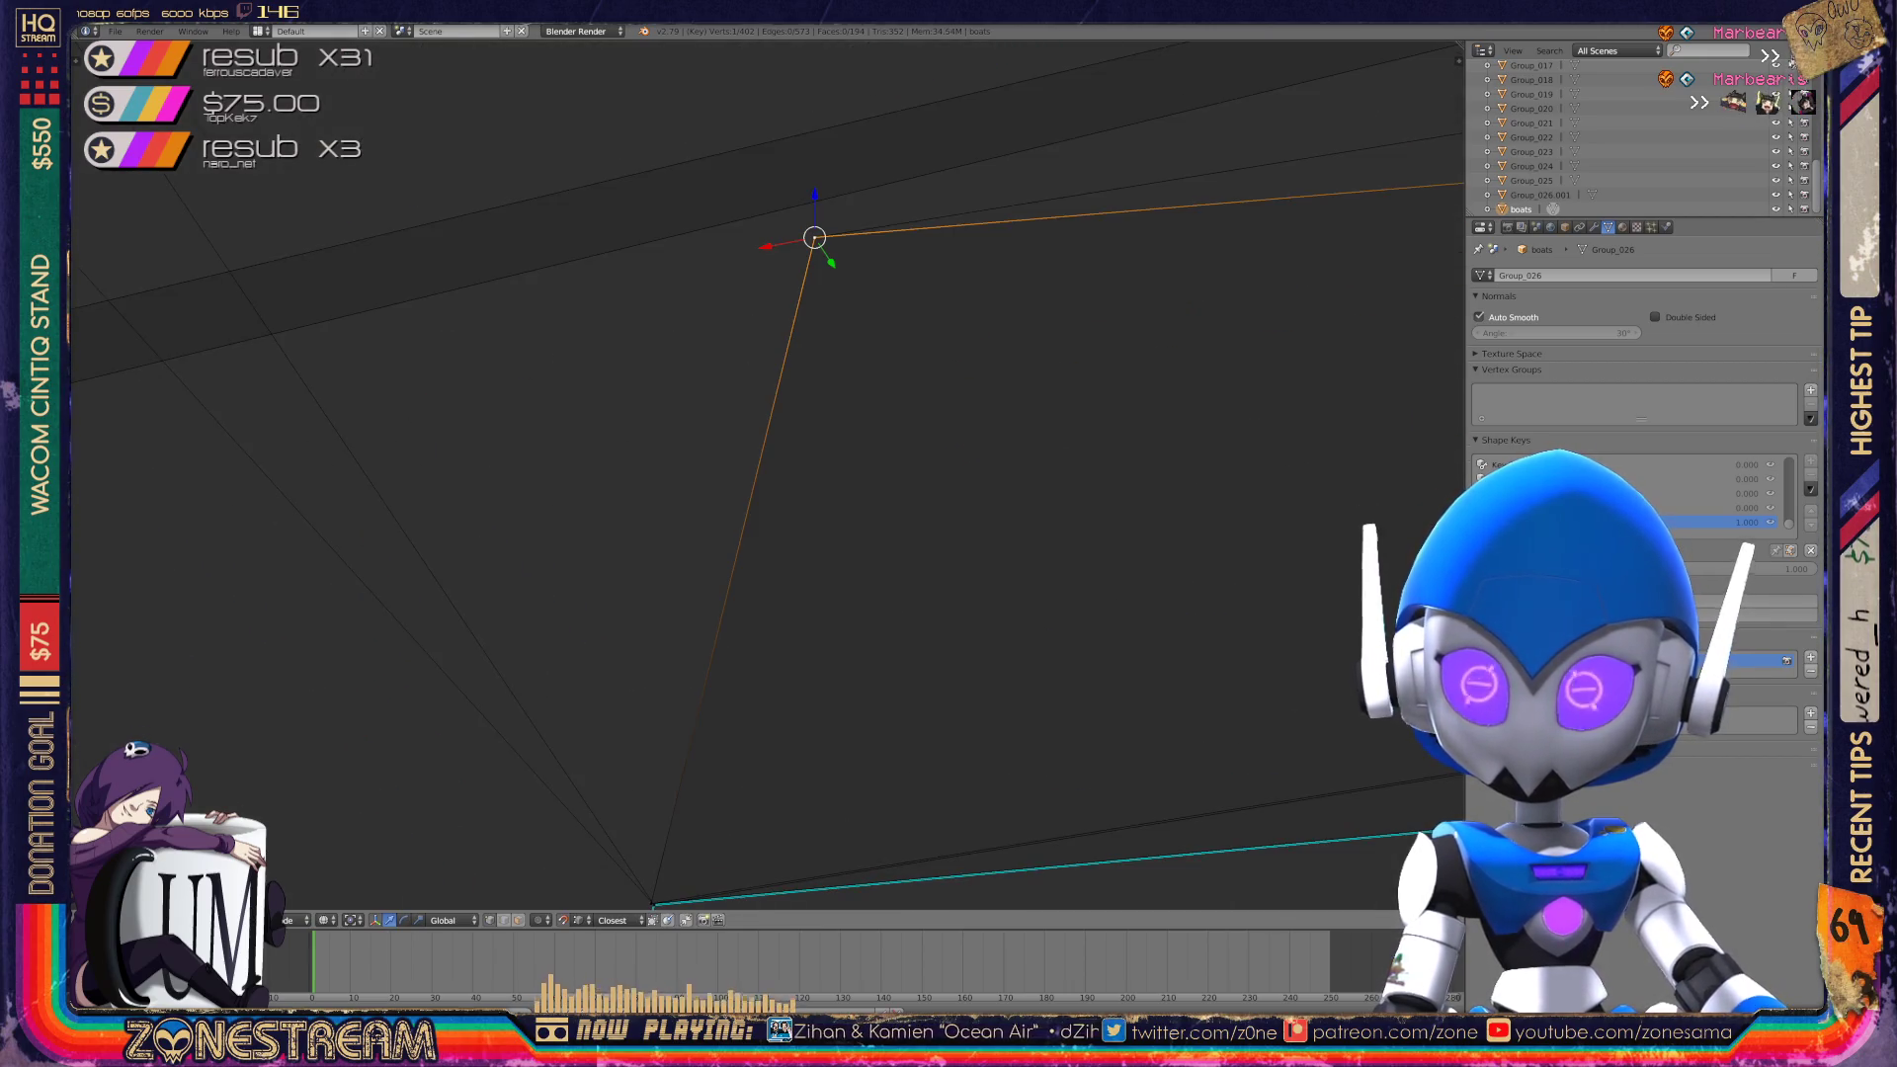
mouse_move(767, 465)
middle_down()
mouse_move(514, 494)
mouse_move(593, 435)
middle_up()
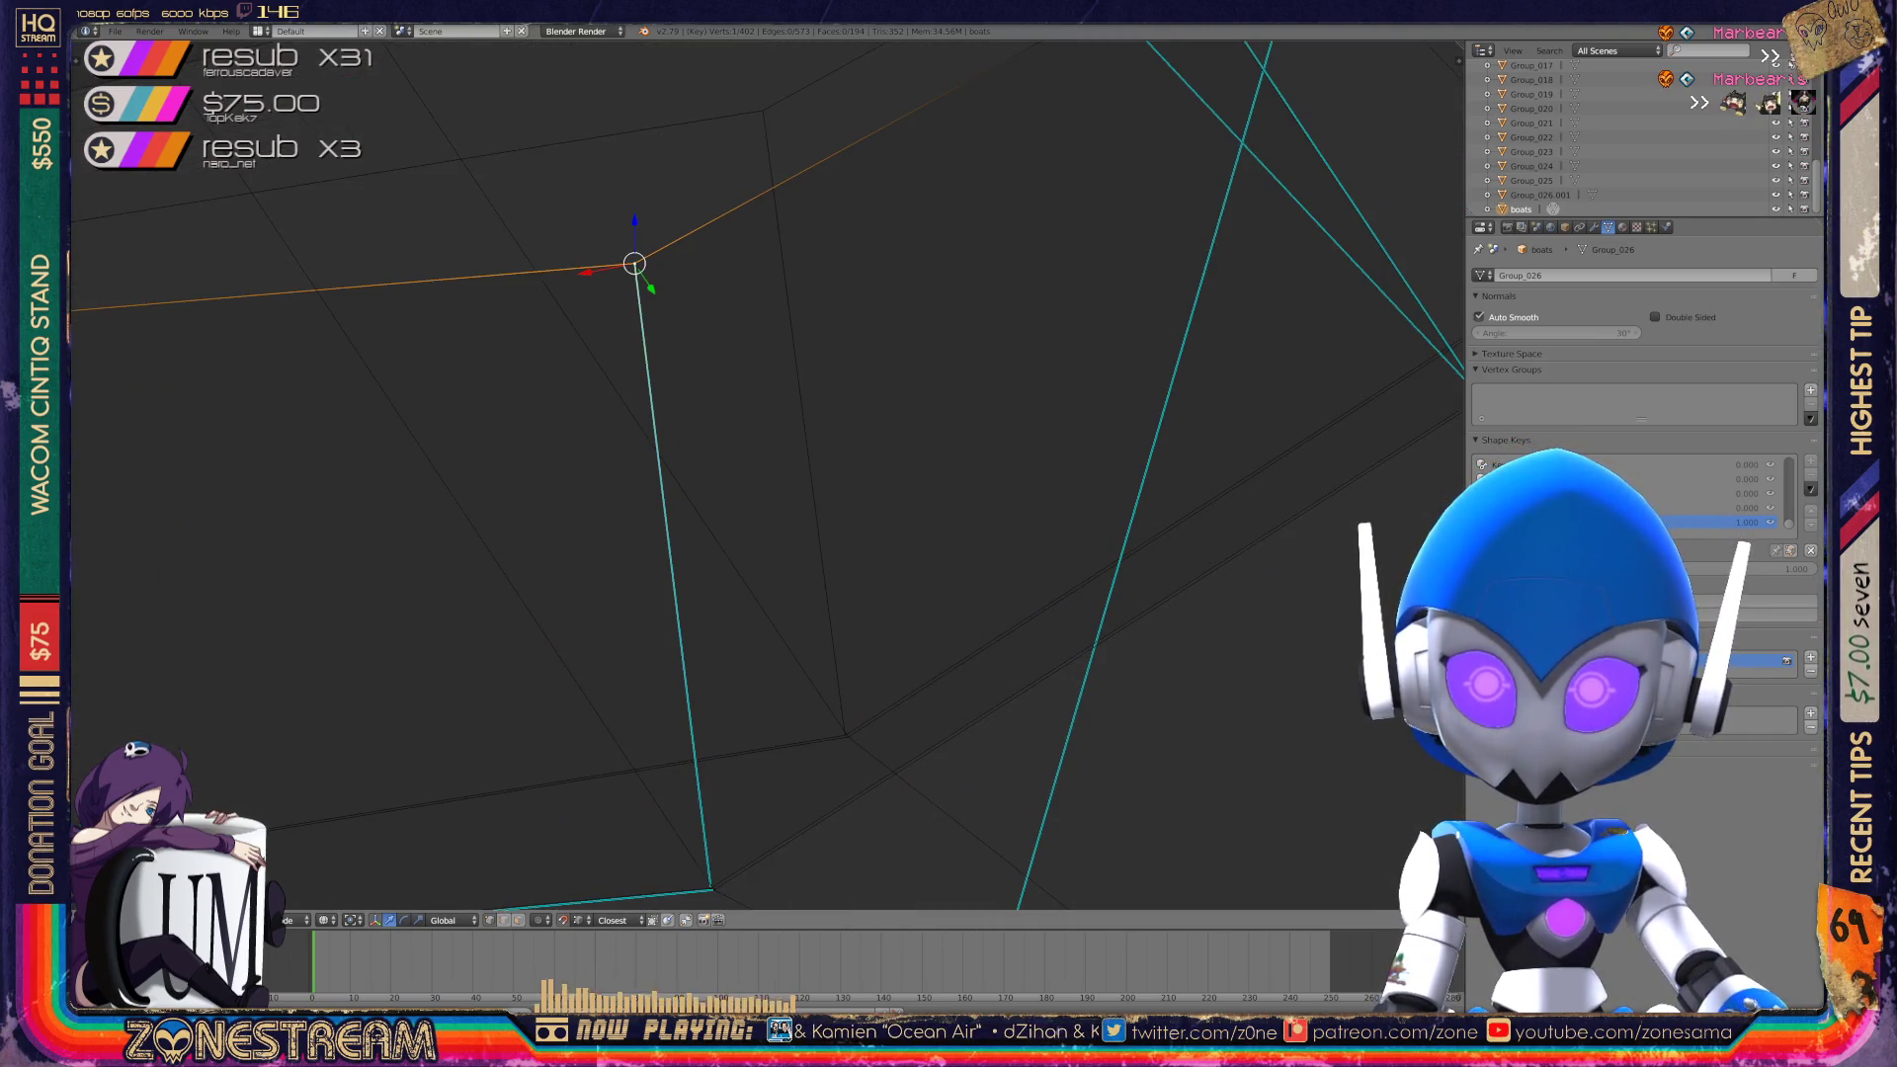
key(g)
middle_drag(593, 435, 652, 336)
right_click(719, 868)
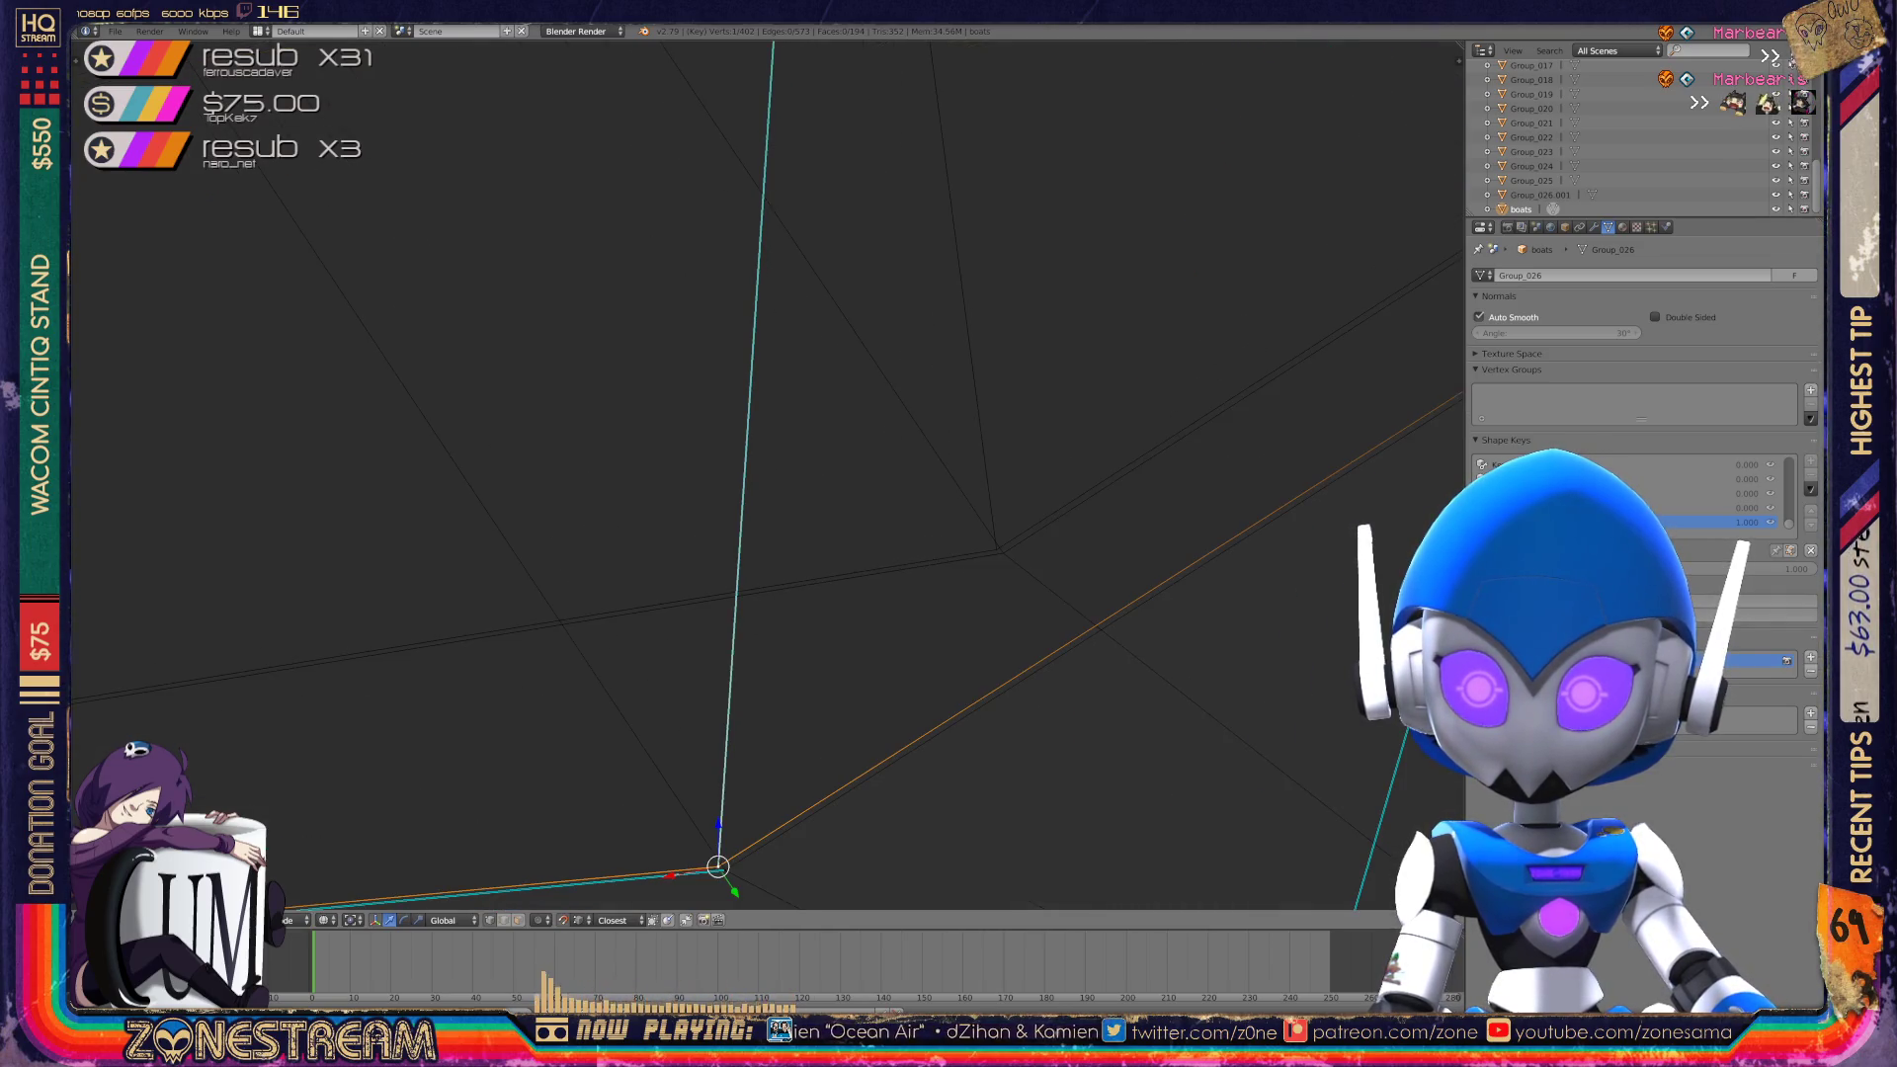
key(g)
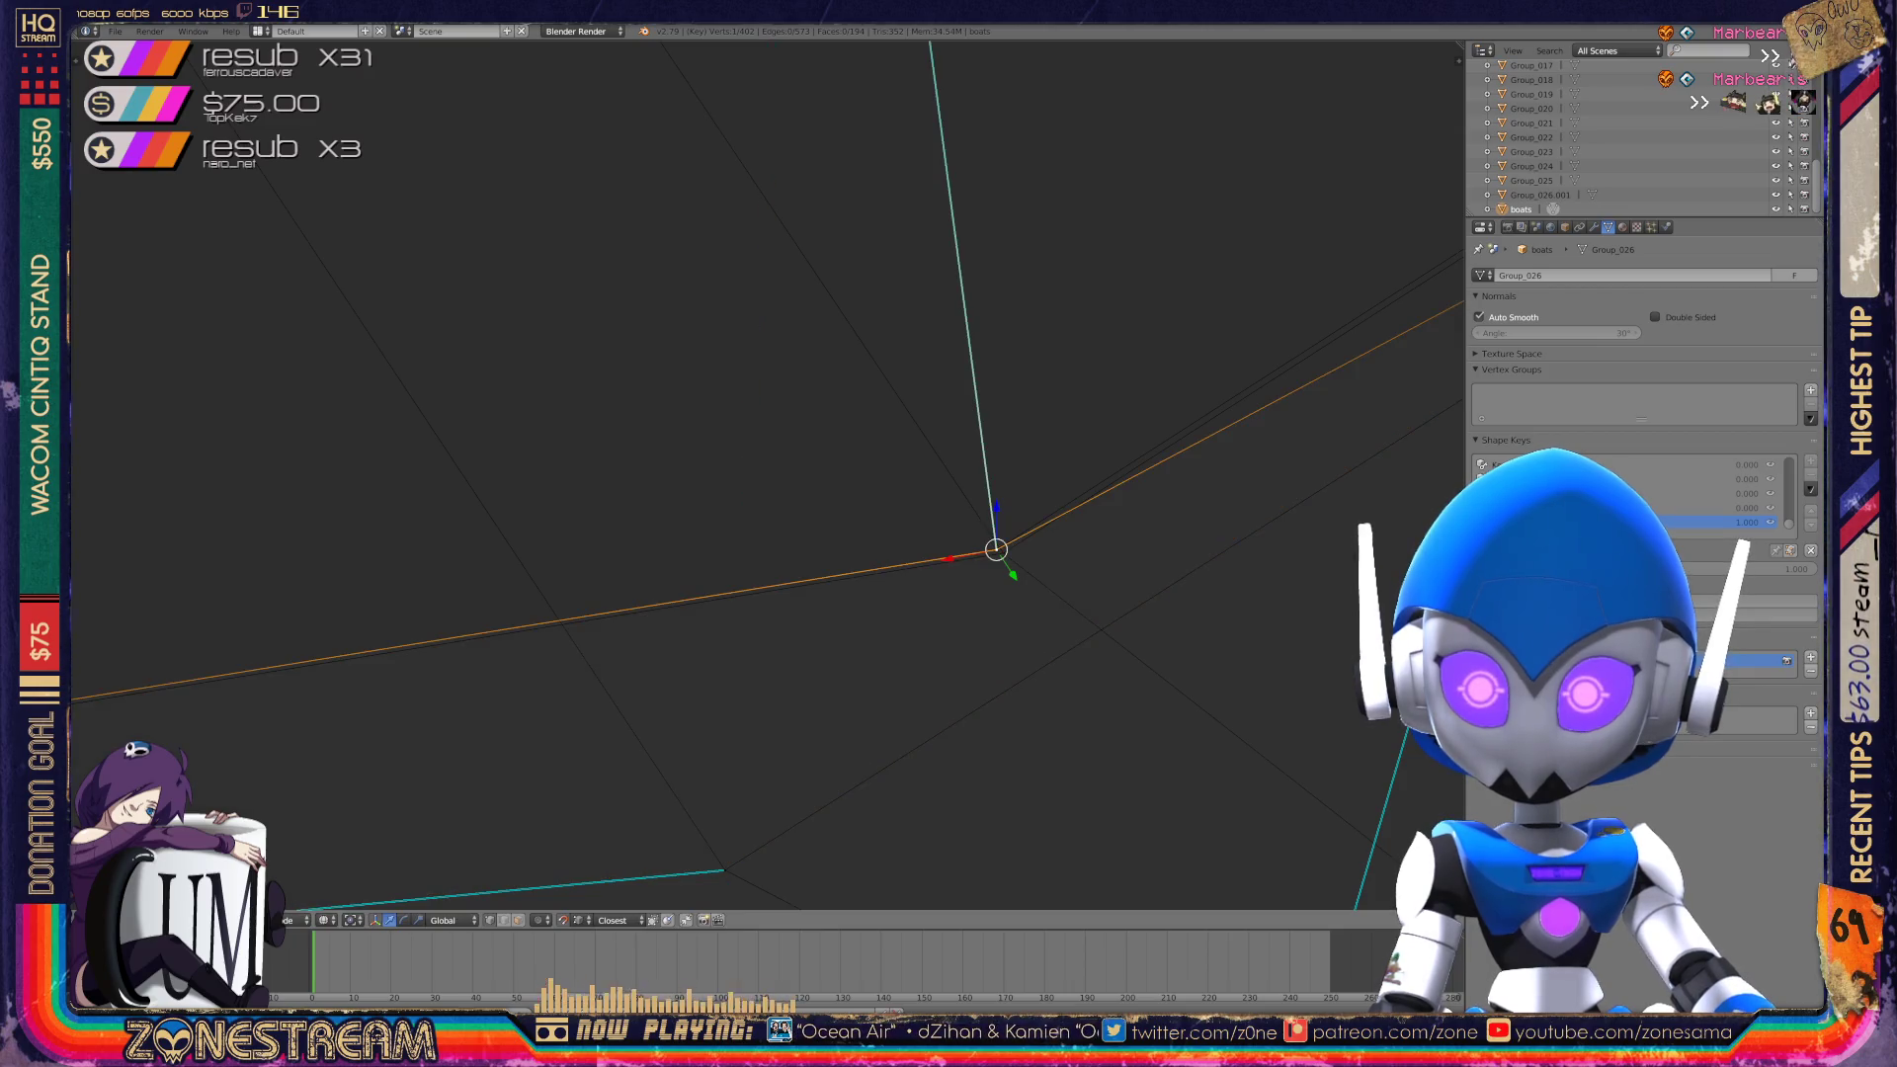
key(ctrl+z)
key(g)
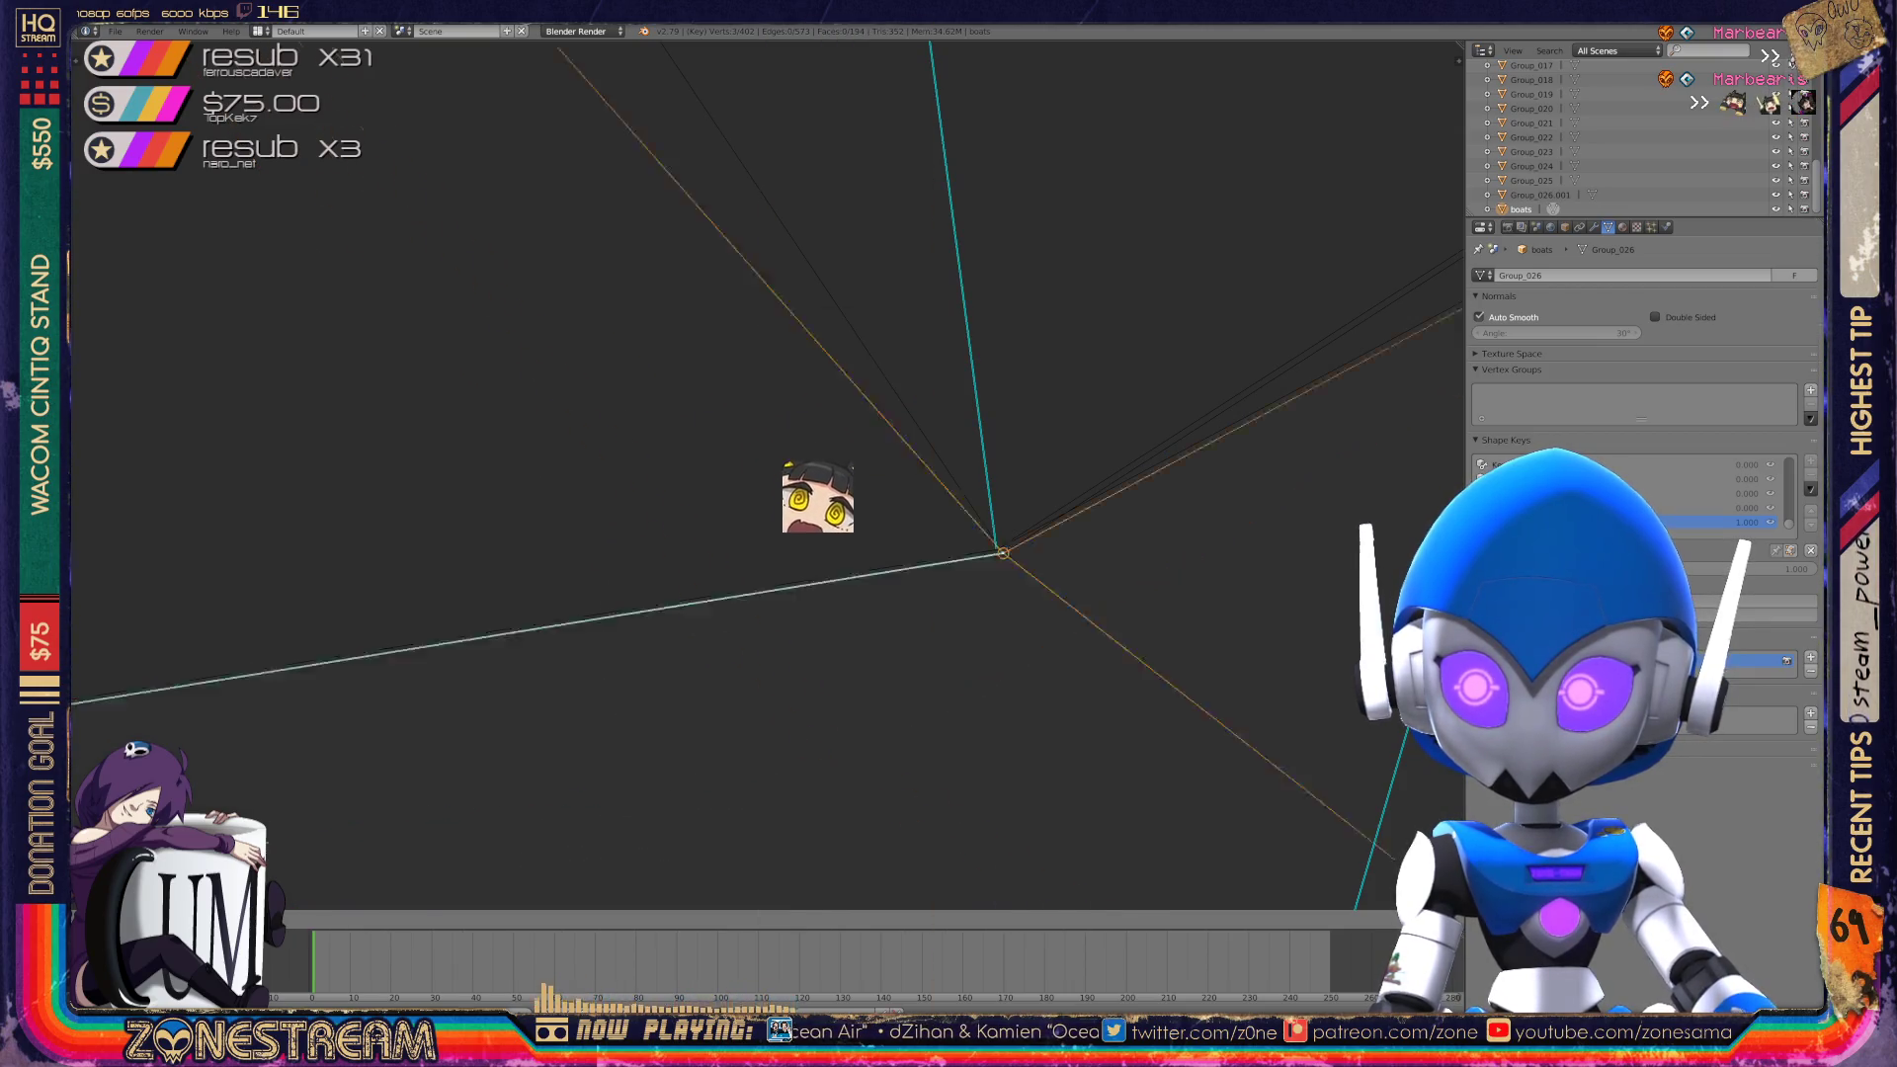
click(869, 622)
Snap a stray hull vertex onto its neighbour, redoing the move once.
middle_drag(903, 678, 977, 946)
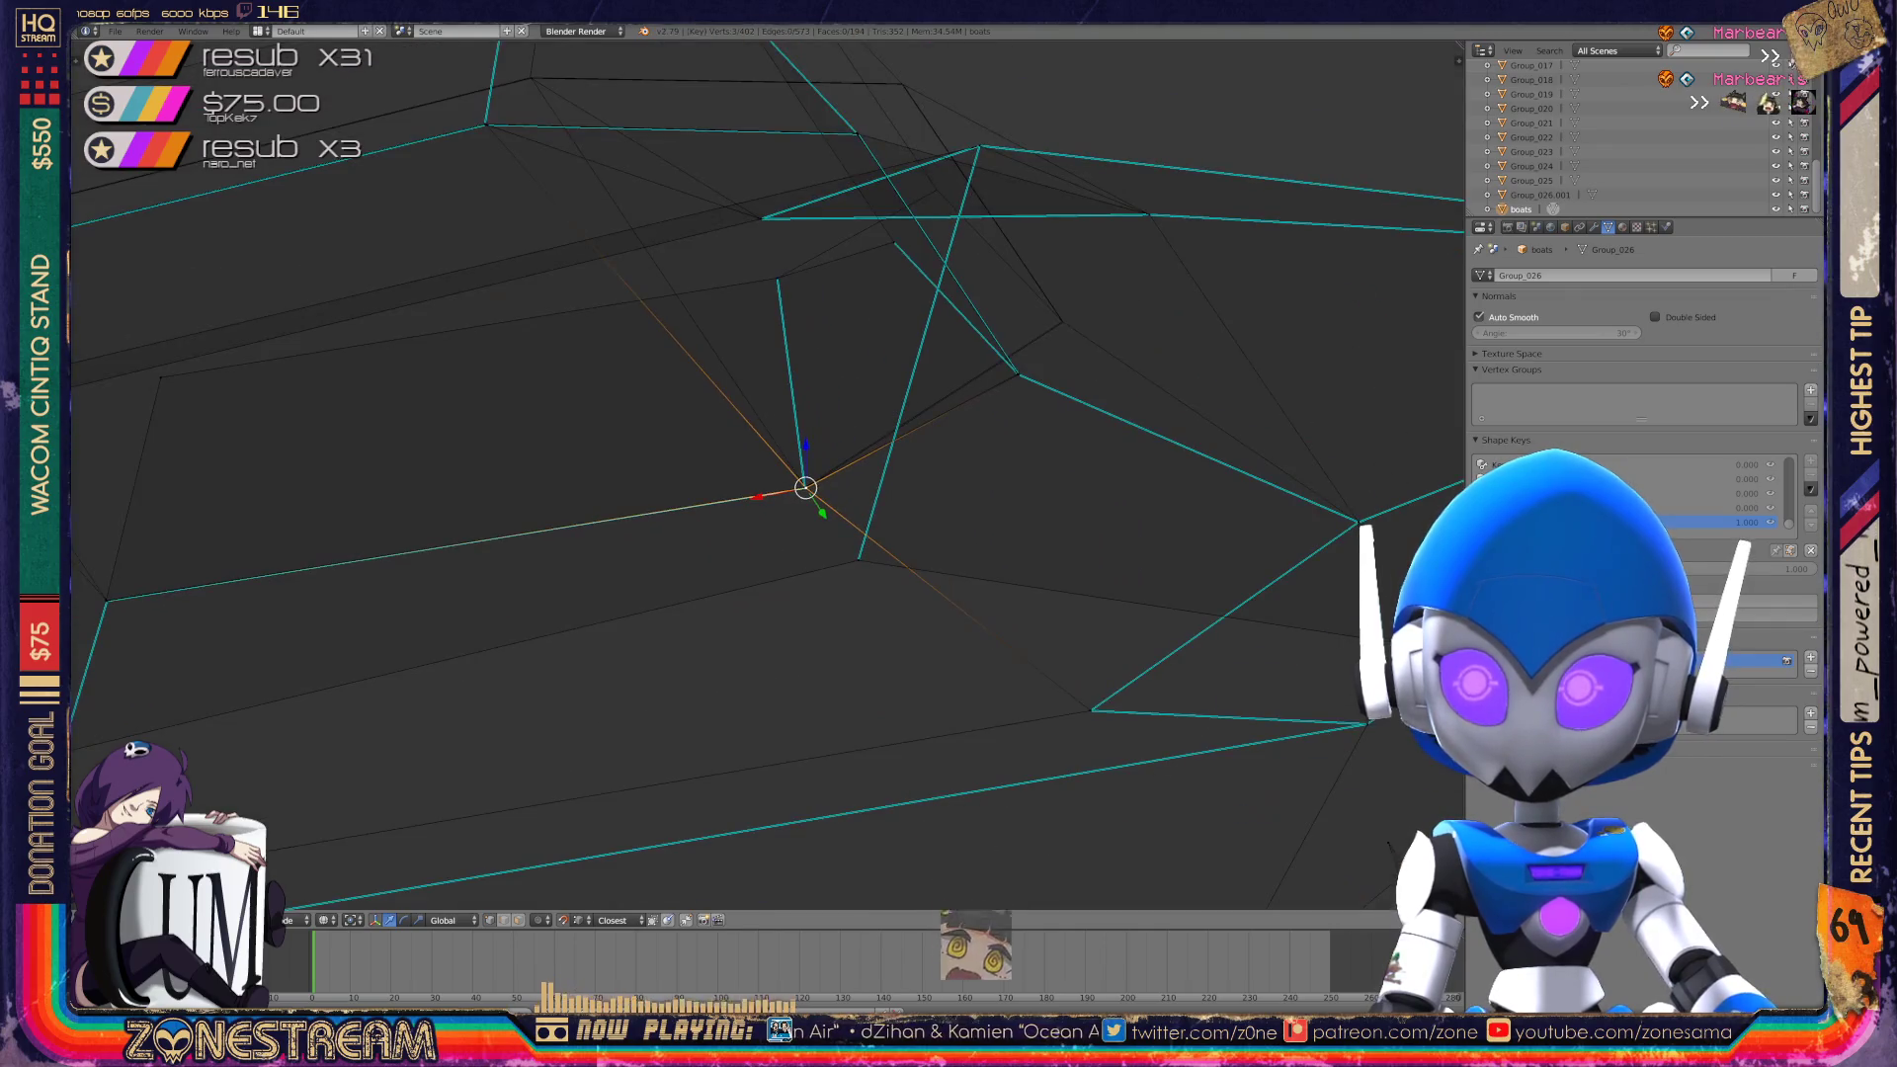
mouse_move(767, 474)
middle_down()
mouse_move(820, 553)
mouse_move(840, 523)
mouse_move(830, 564)
middle_up()
scroll(767, 474, up, 5)
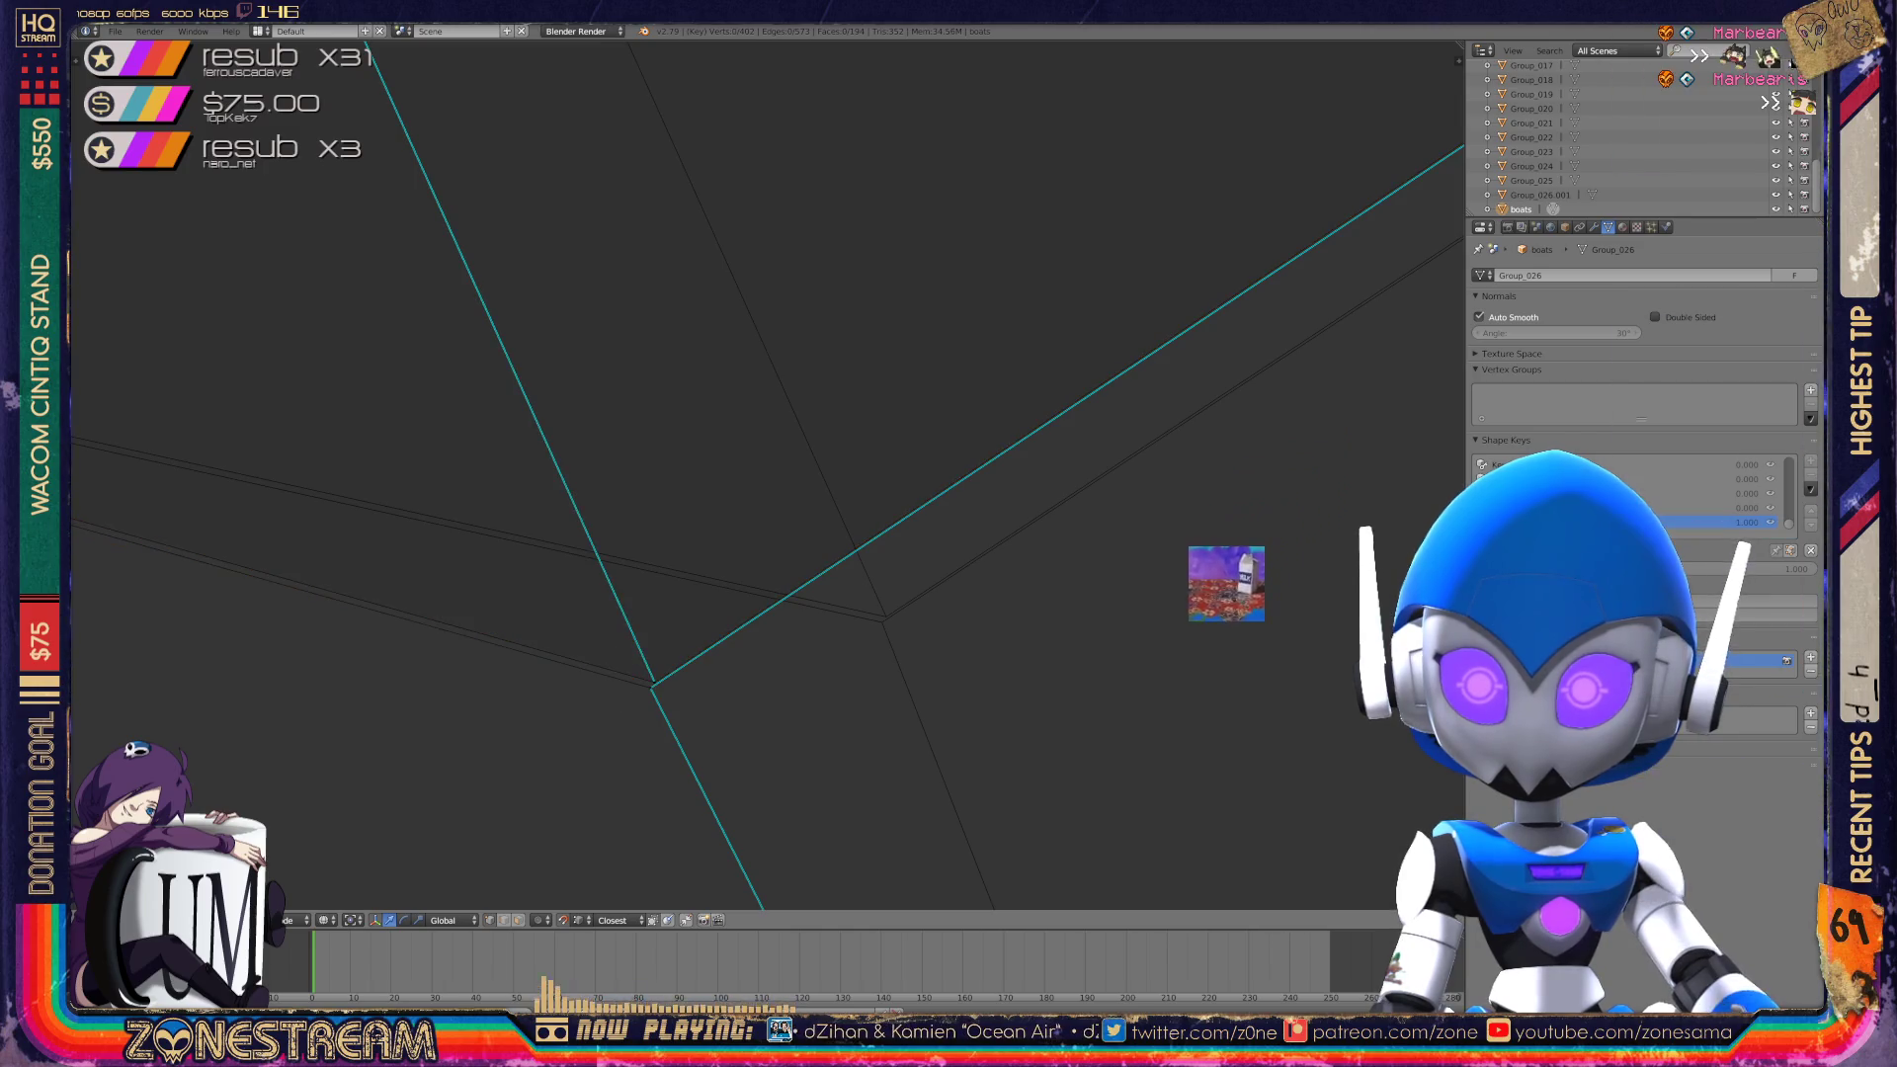
right_click(652, 683)
key(g)
click(885, 616)
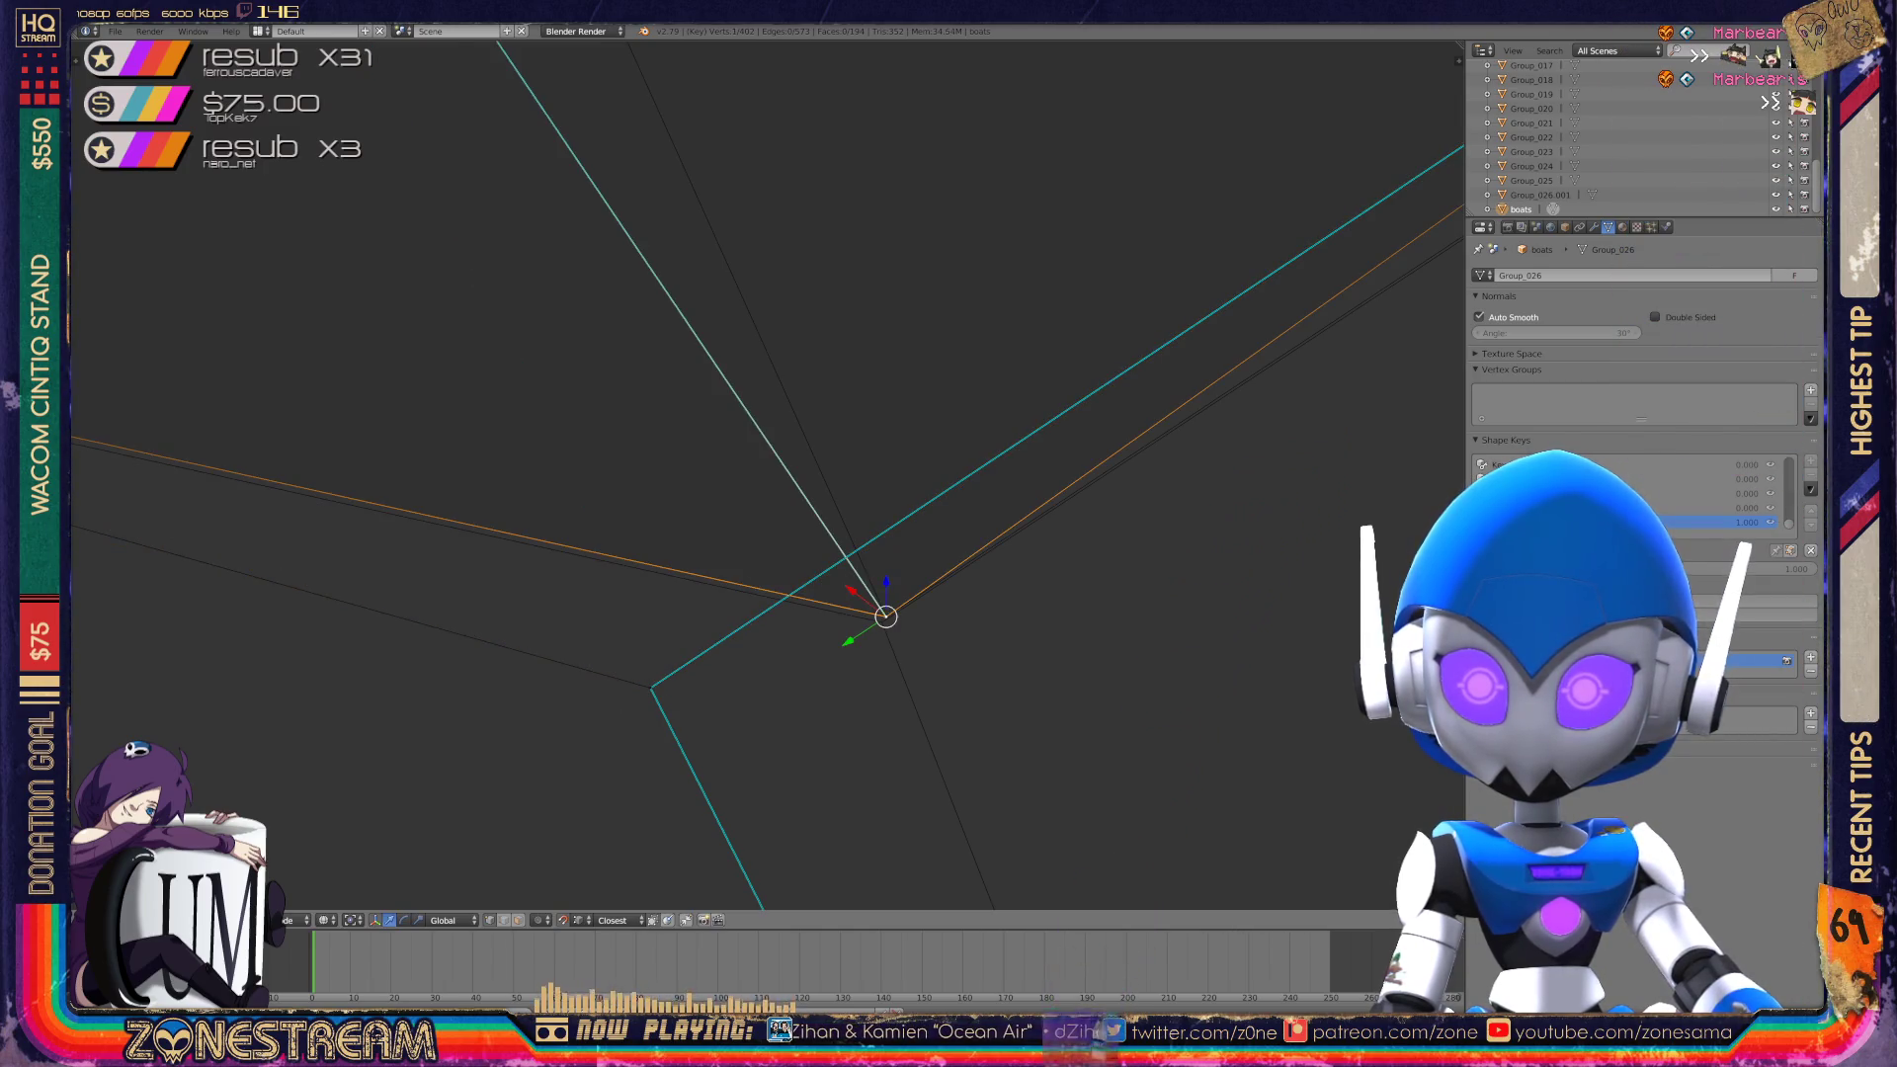
key(ctrl+z)
key(g)
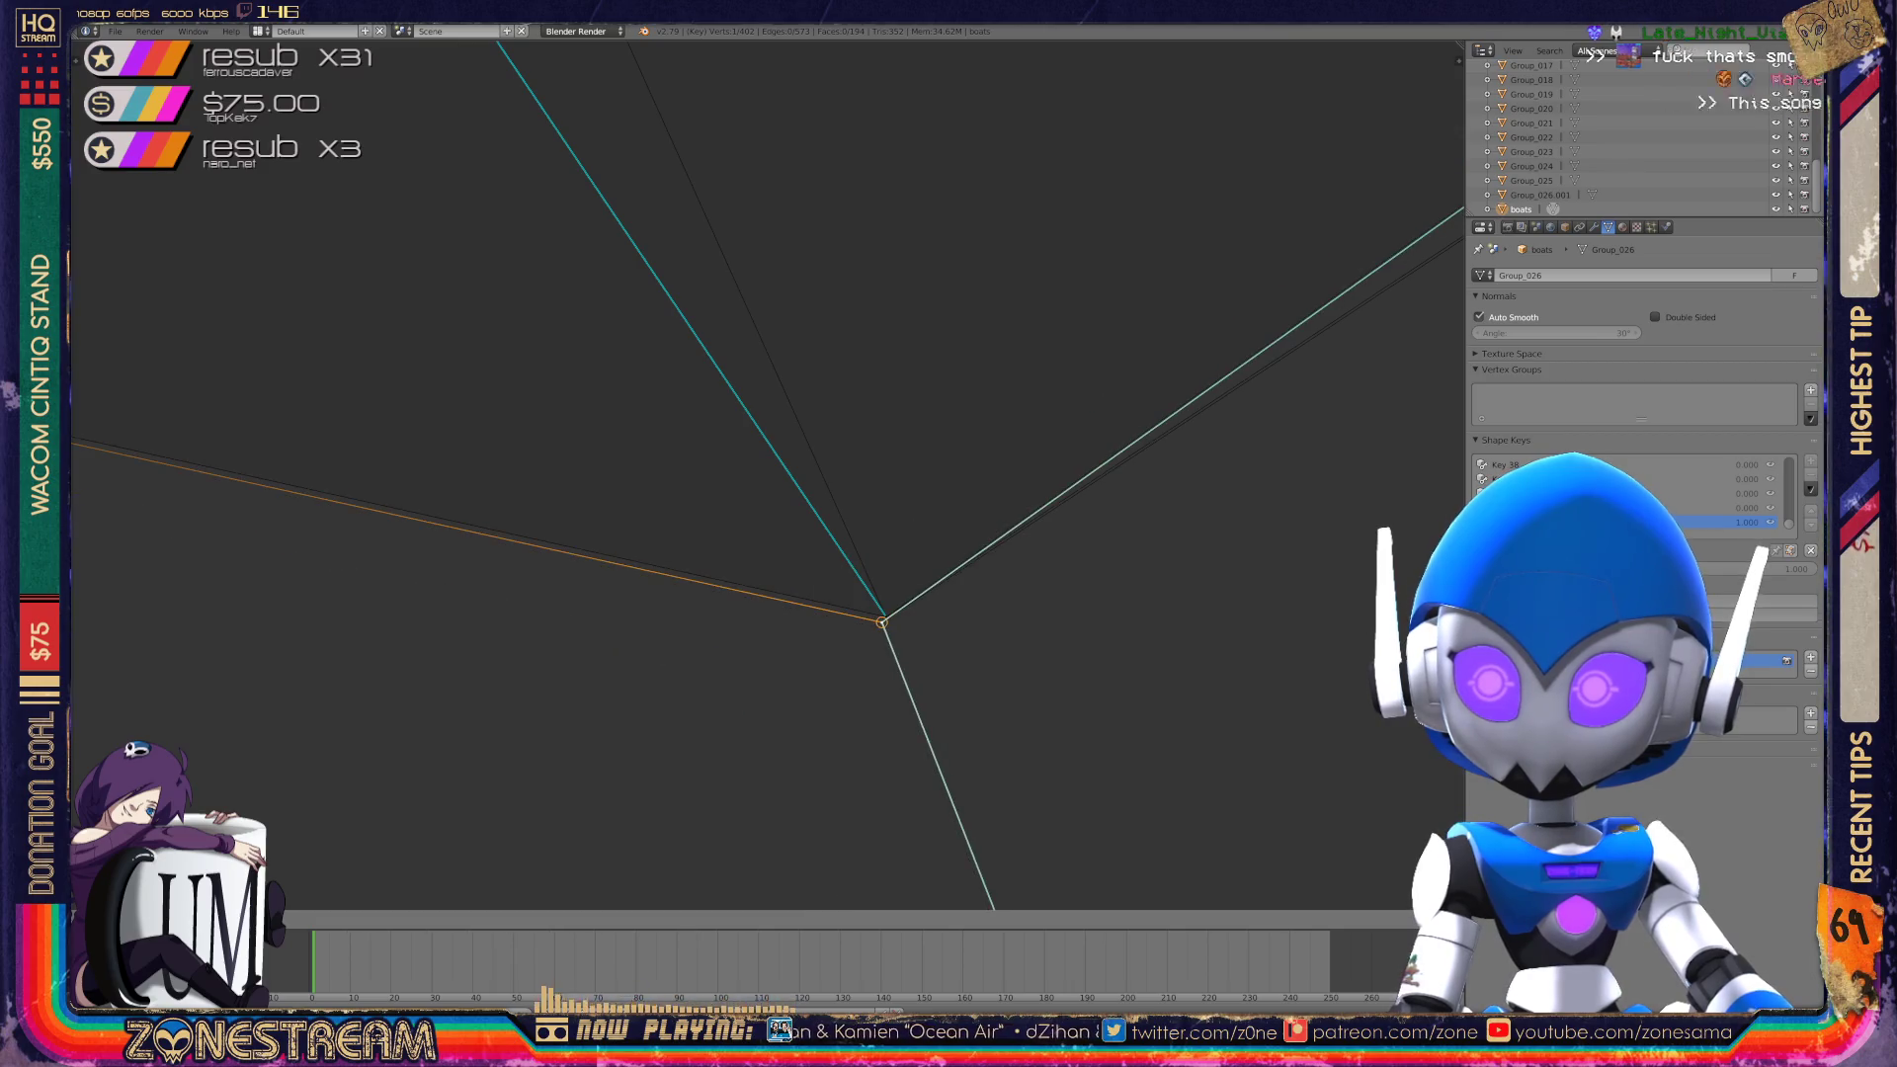
click(882, 622)
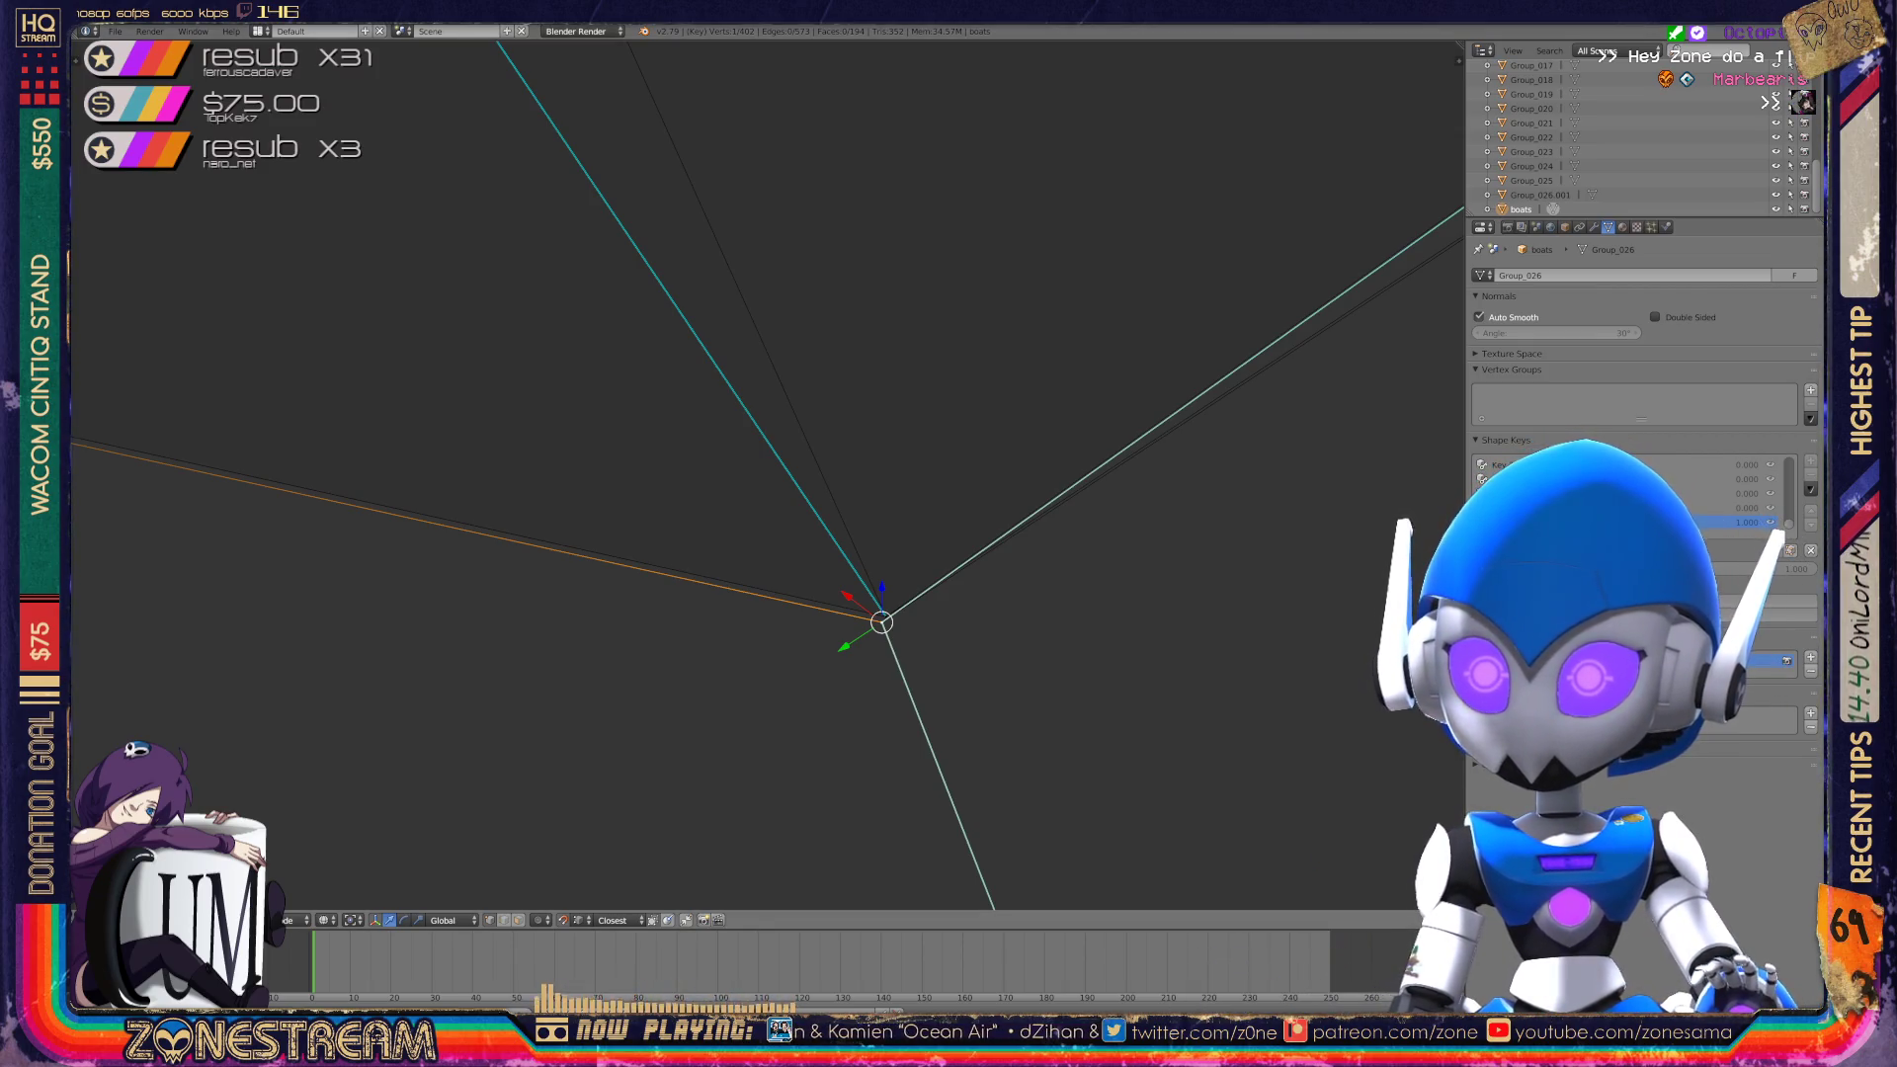
Start another vertex move, then cancel it and zoom back out.
key(g)
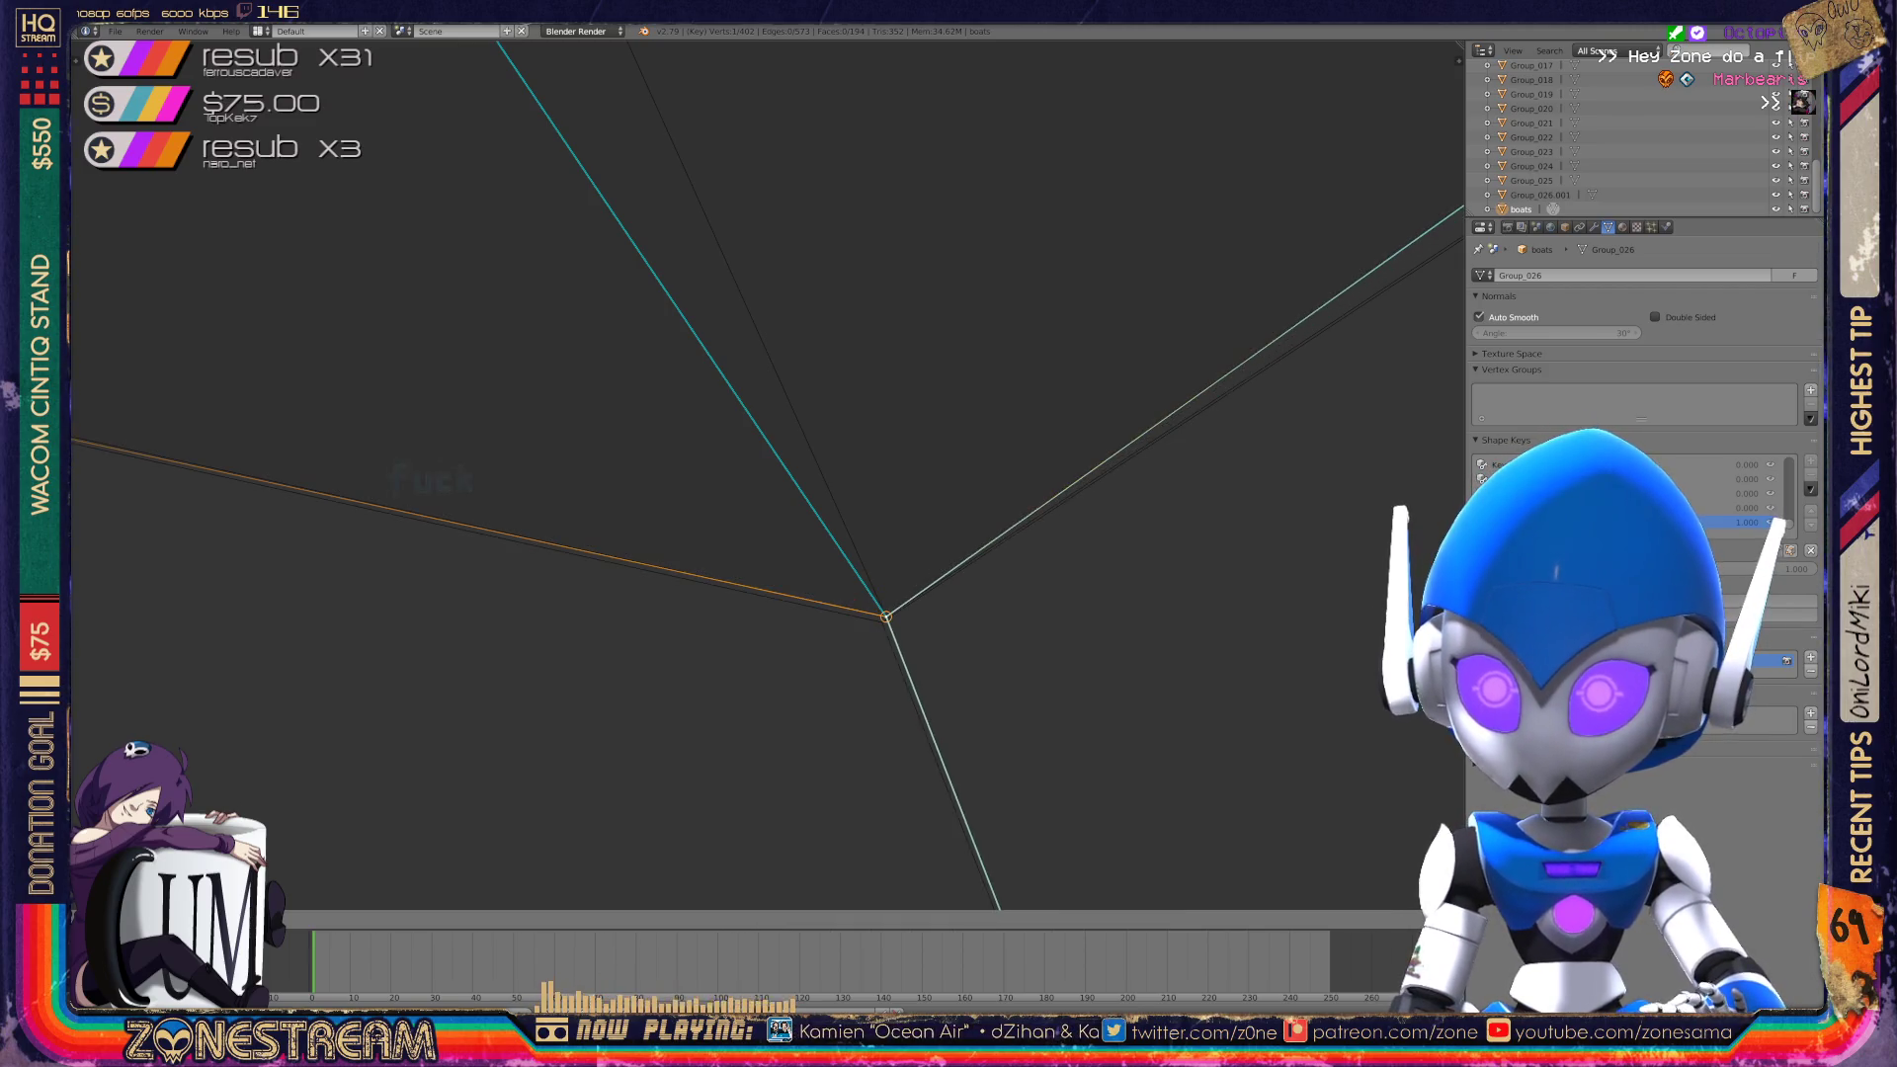
key(Escape)
scroll(882, 623, down, 10)
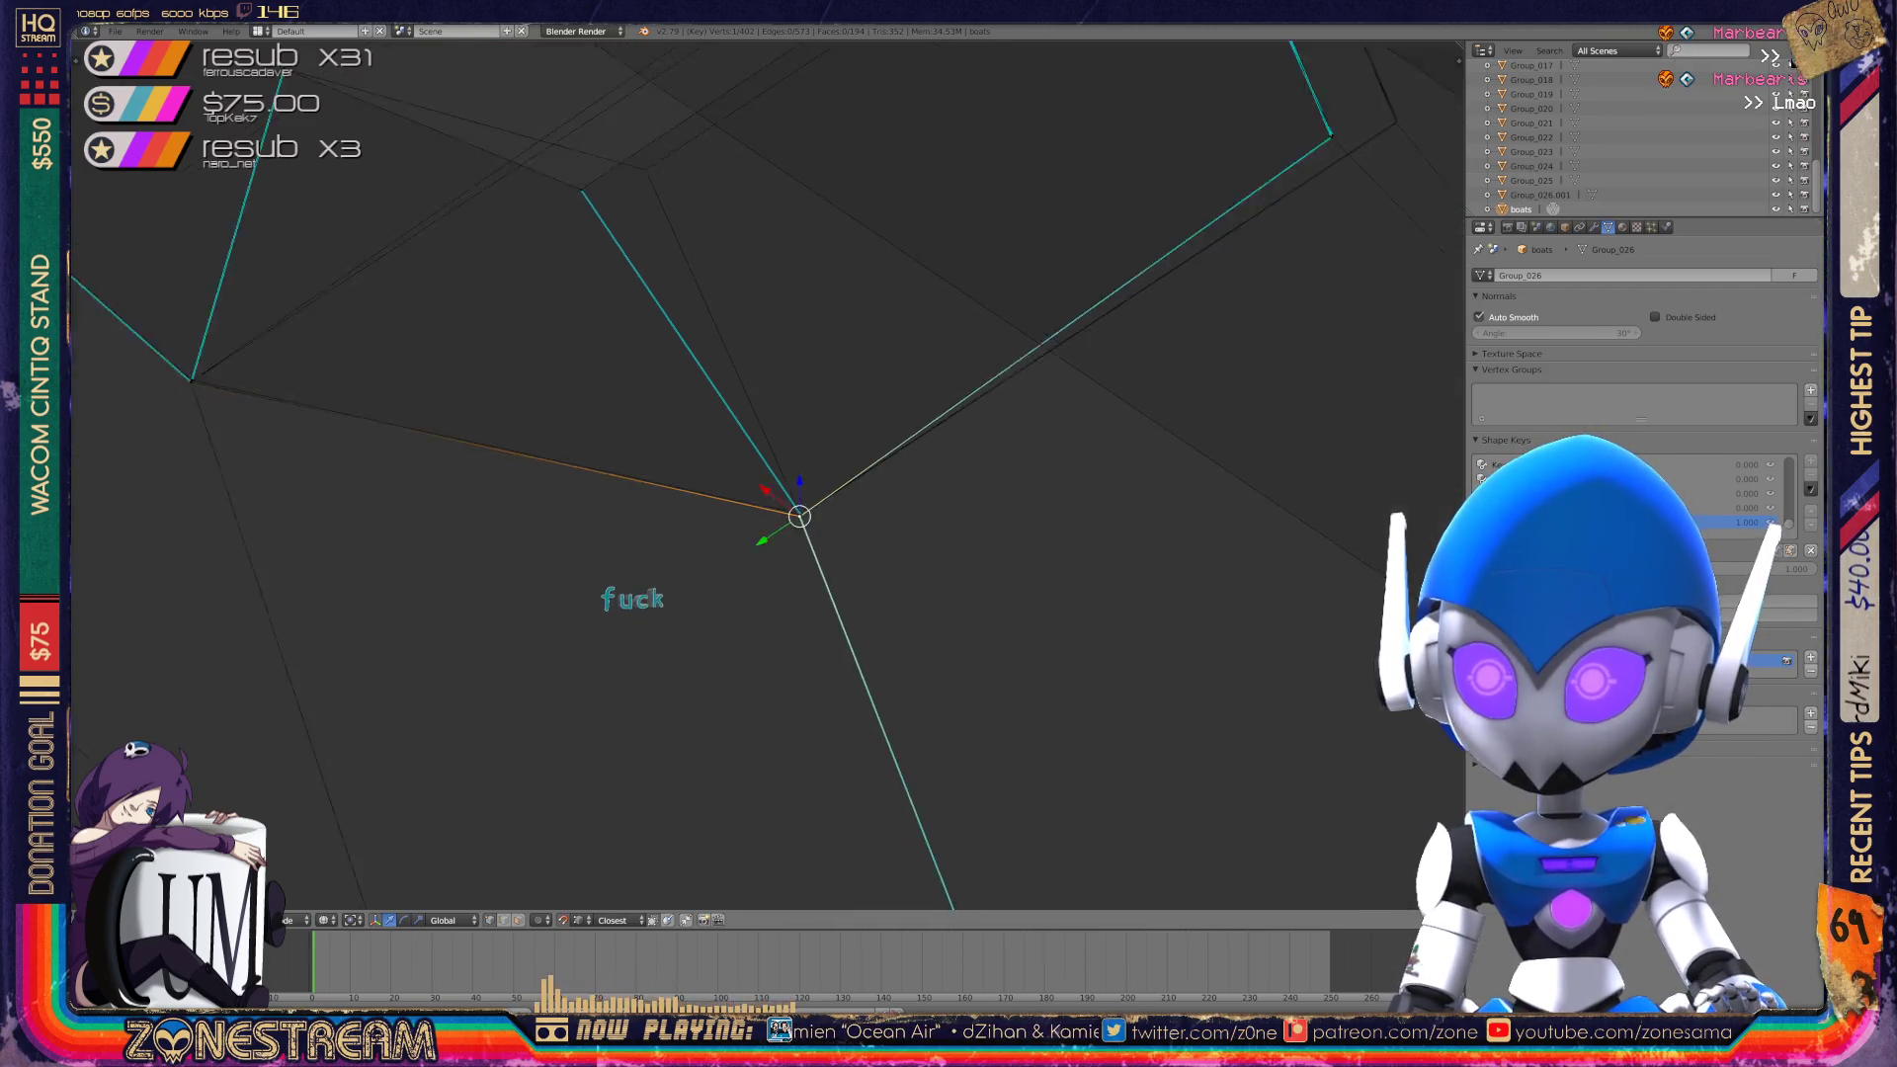
Drop the vertex at the edge junction onto its neighbouring corner.
middle_drag(889, 593, 810, 554)
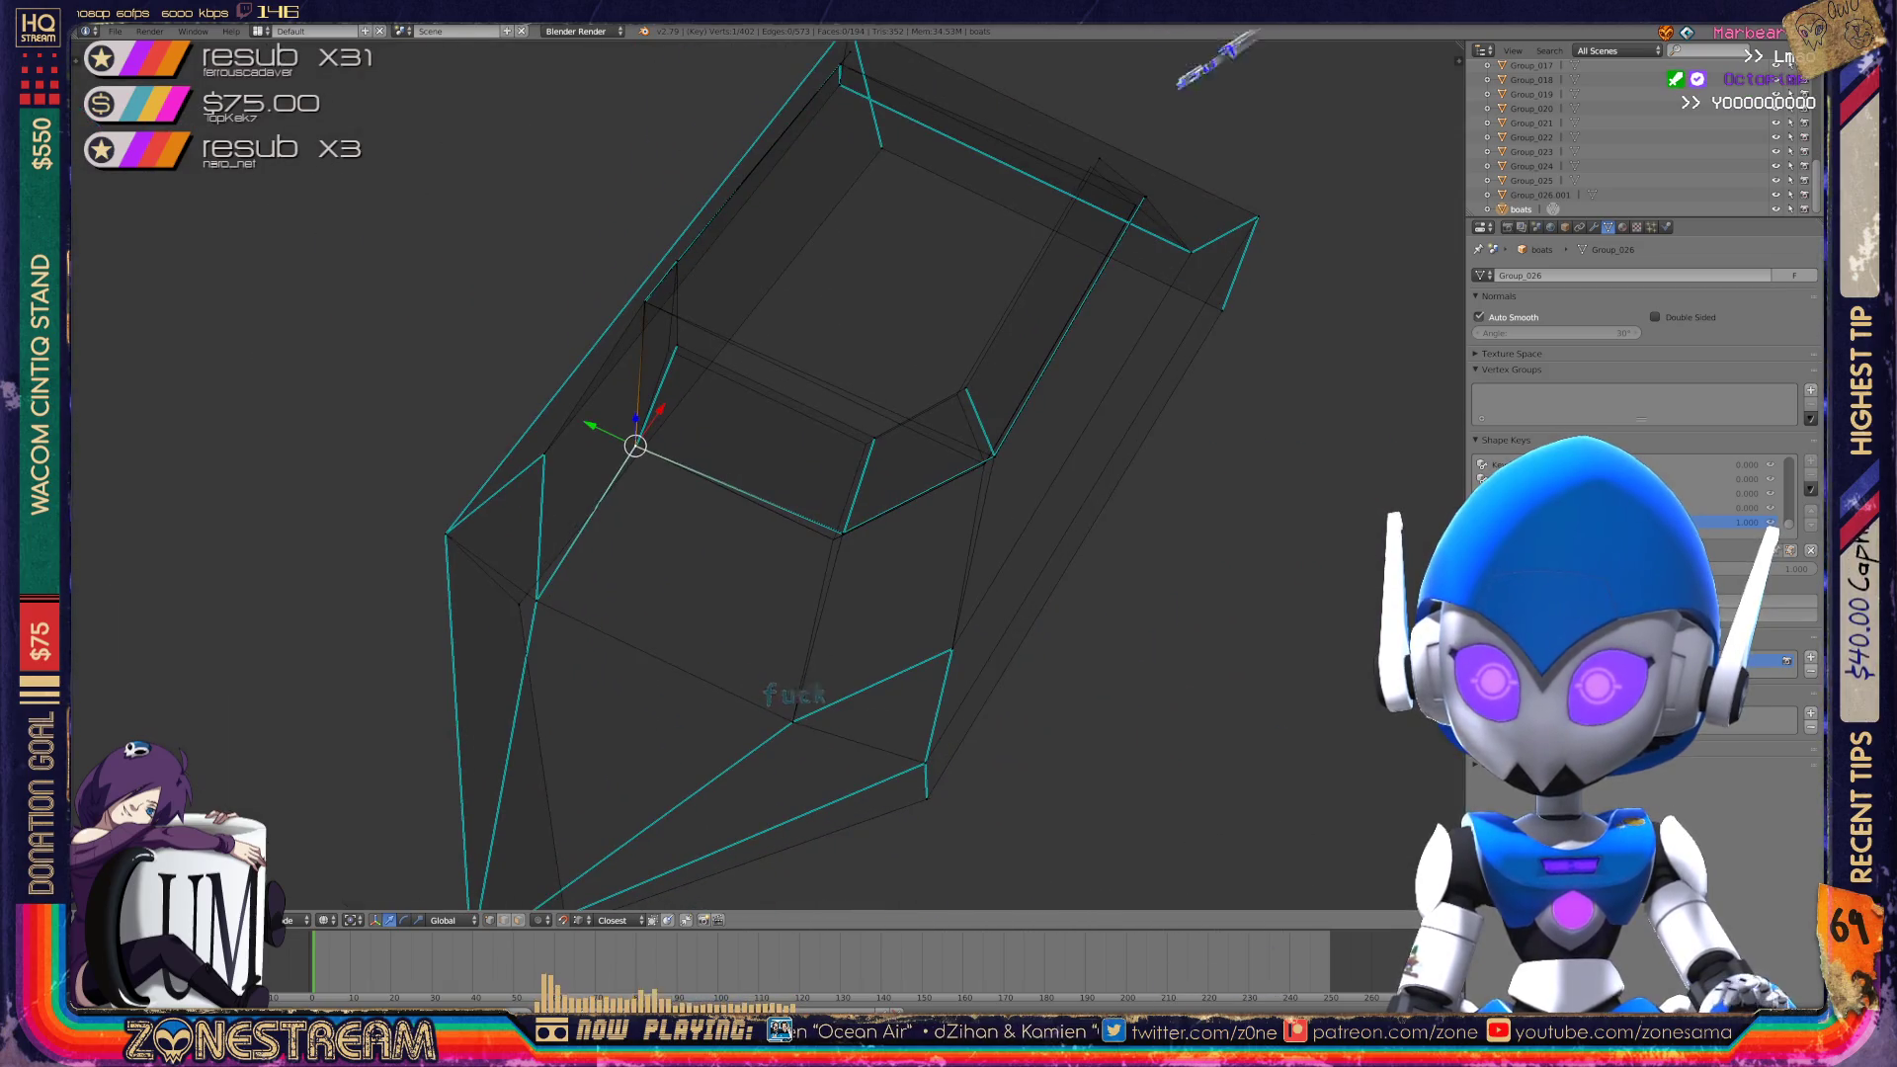
scroll(765, 474, up, 10)
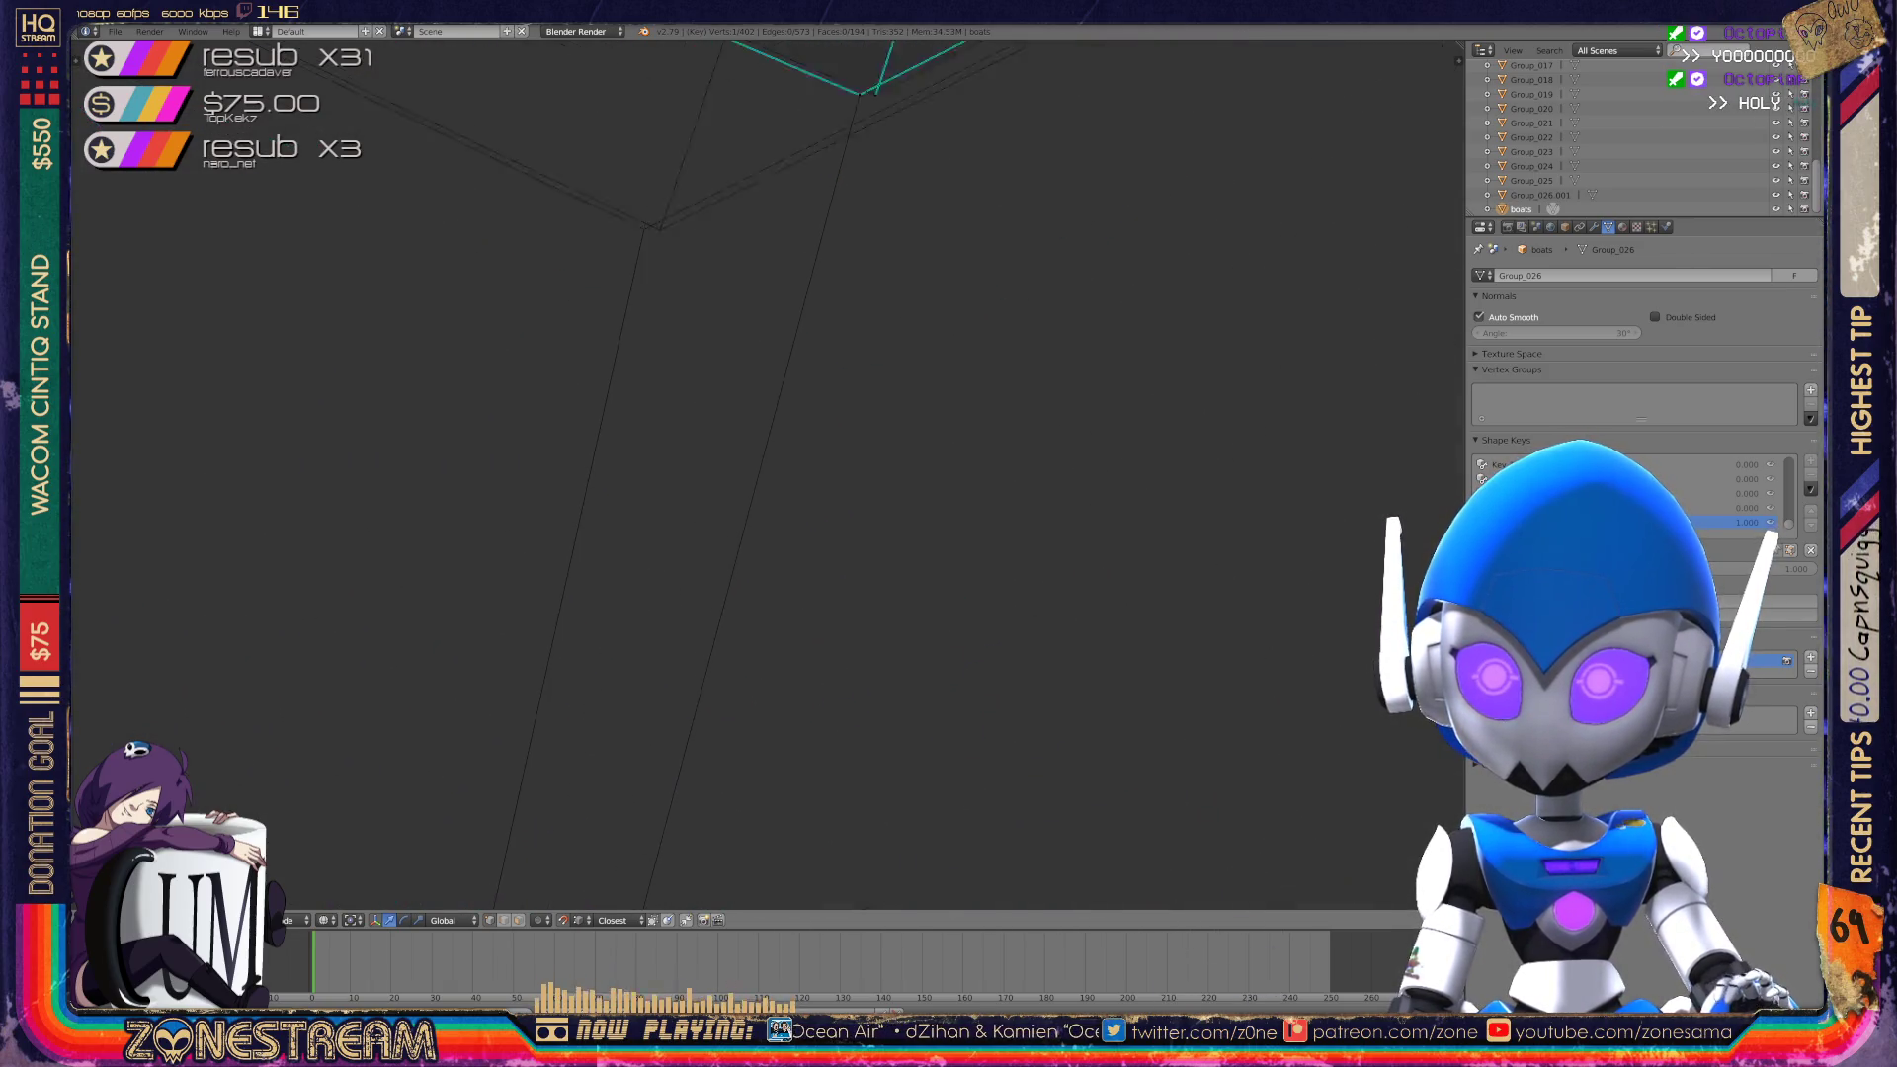
scroll(766, 475, up, 5)
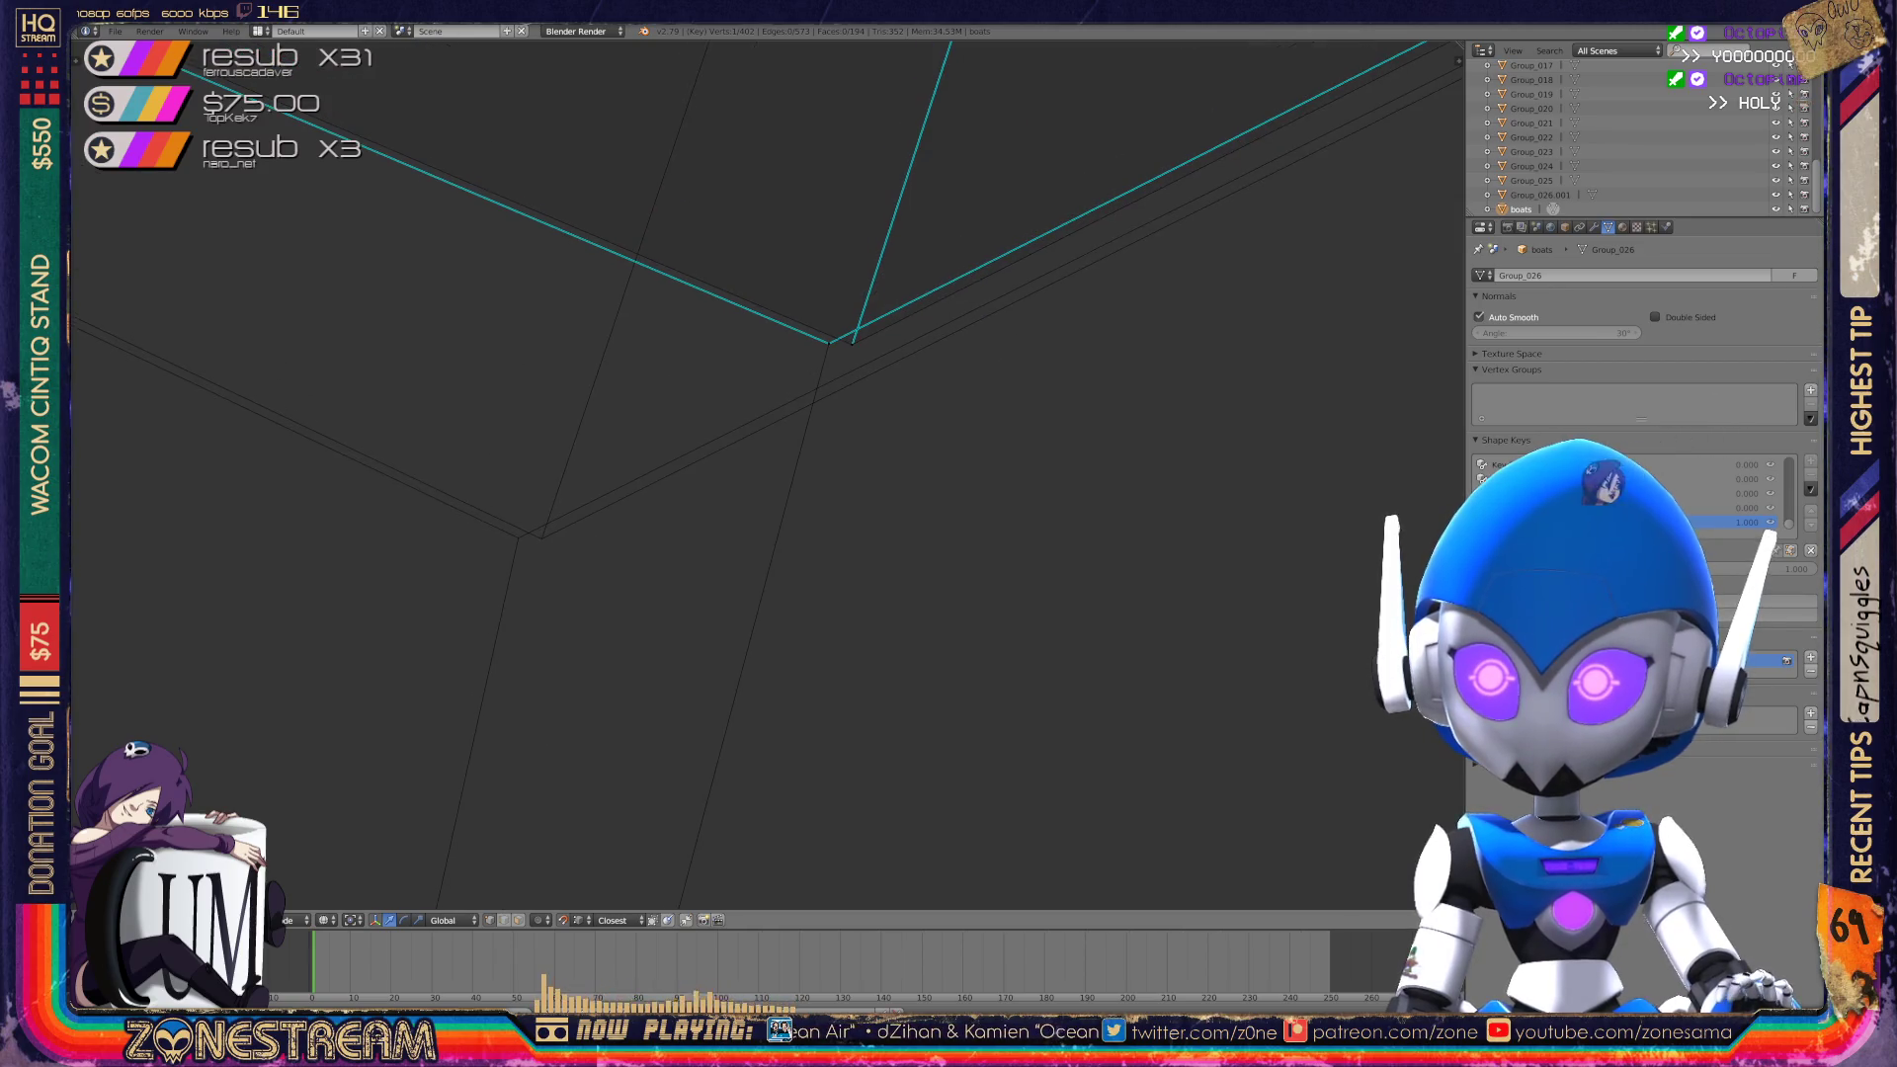
right_click(828, 343)
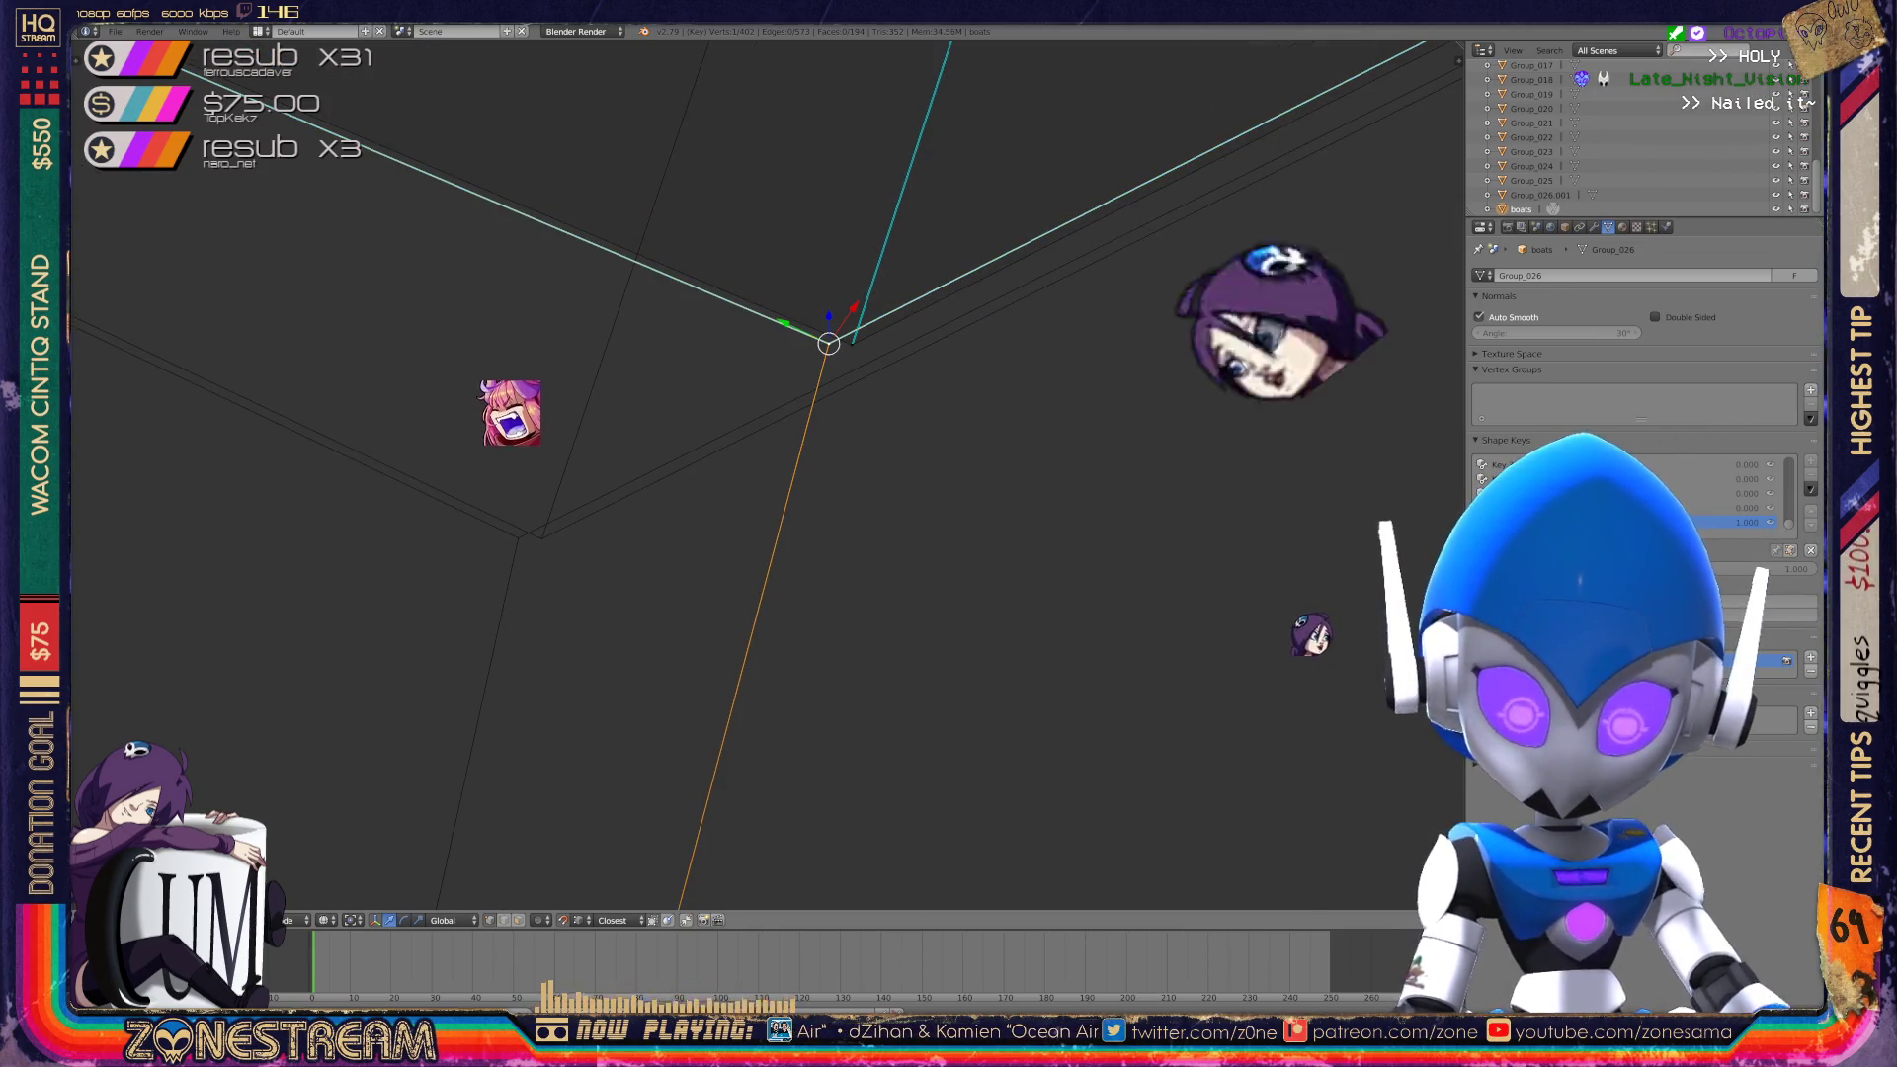
key(g)
click(519, 536)
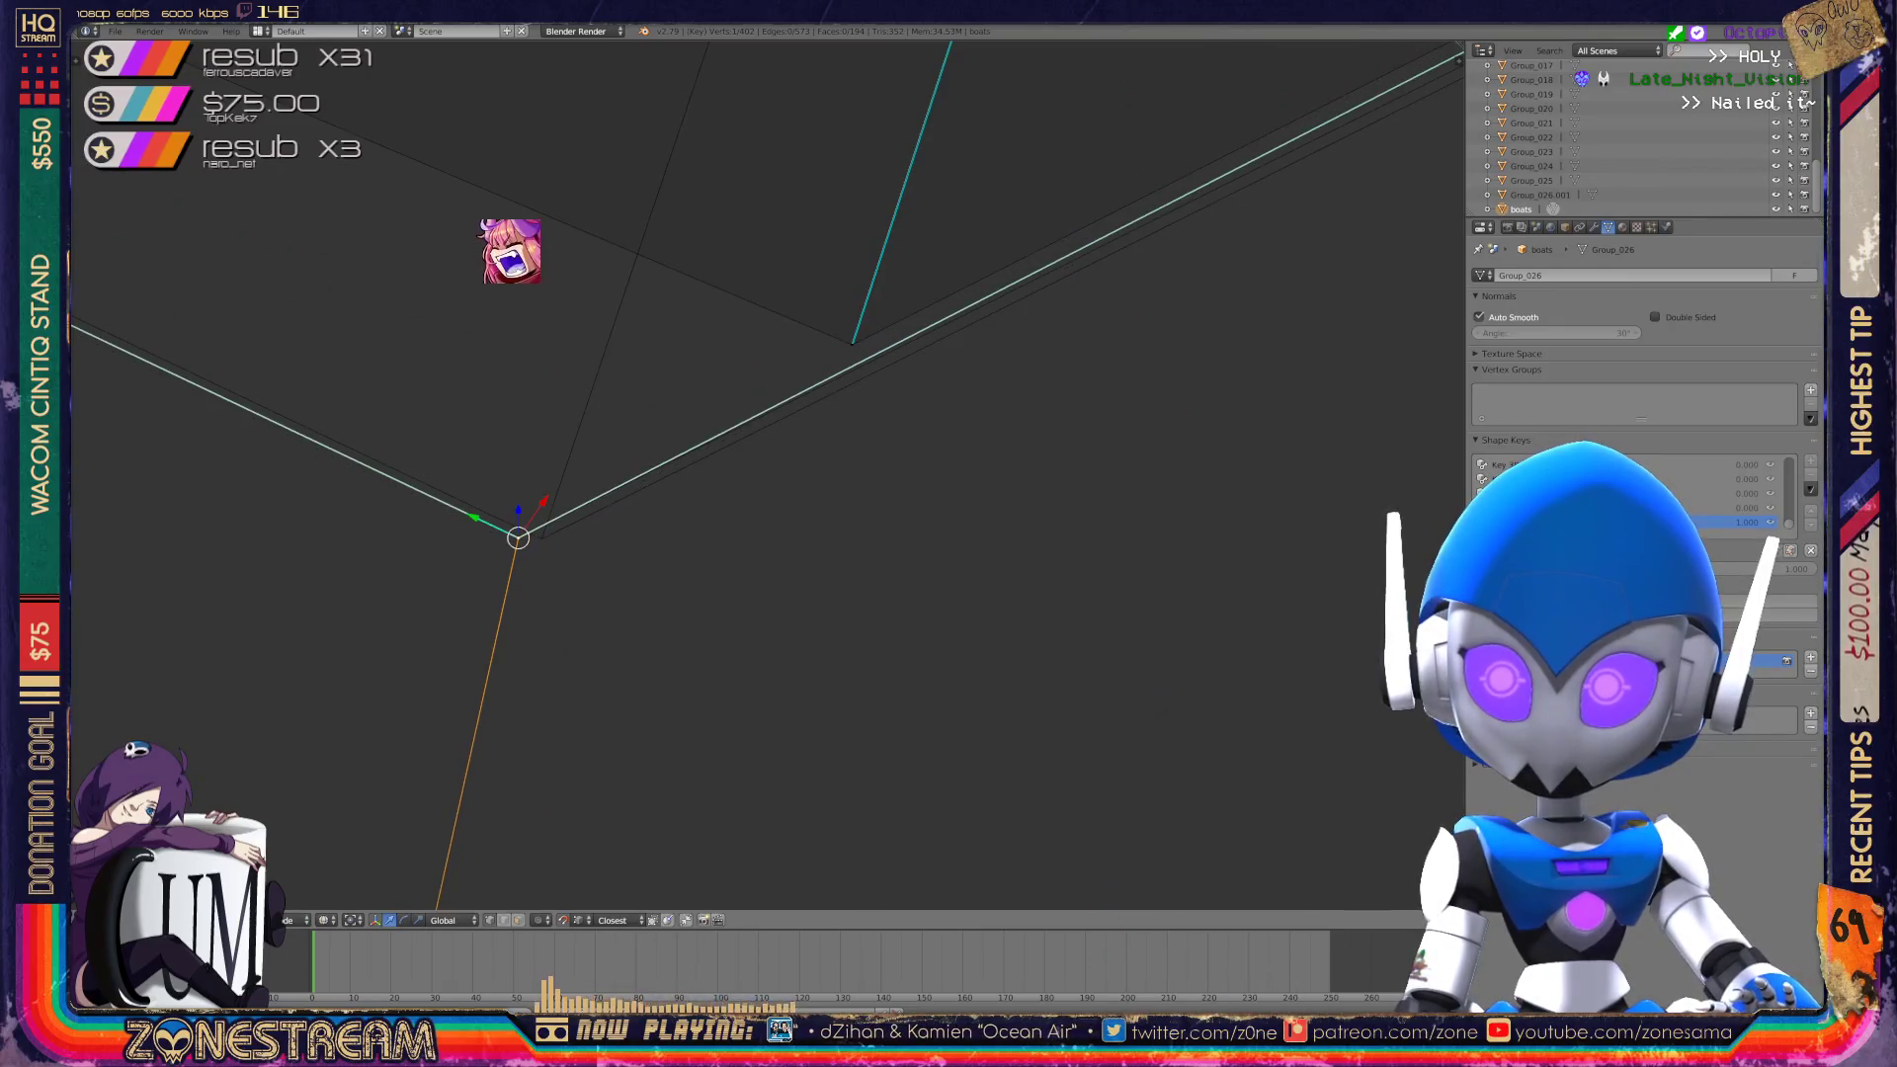
Place the next stray vertex at the corner, then deselect everything.
right_click(852, 343)
key(g)
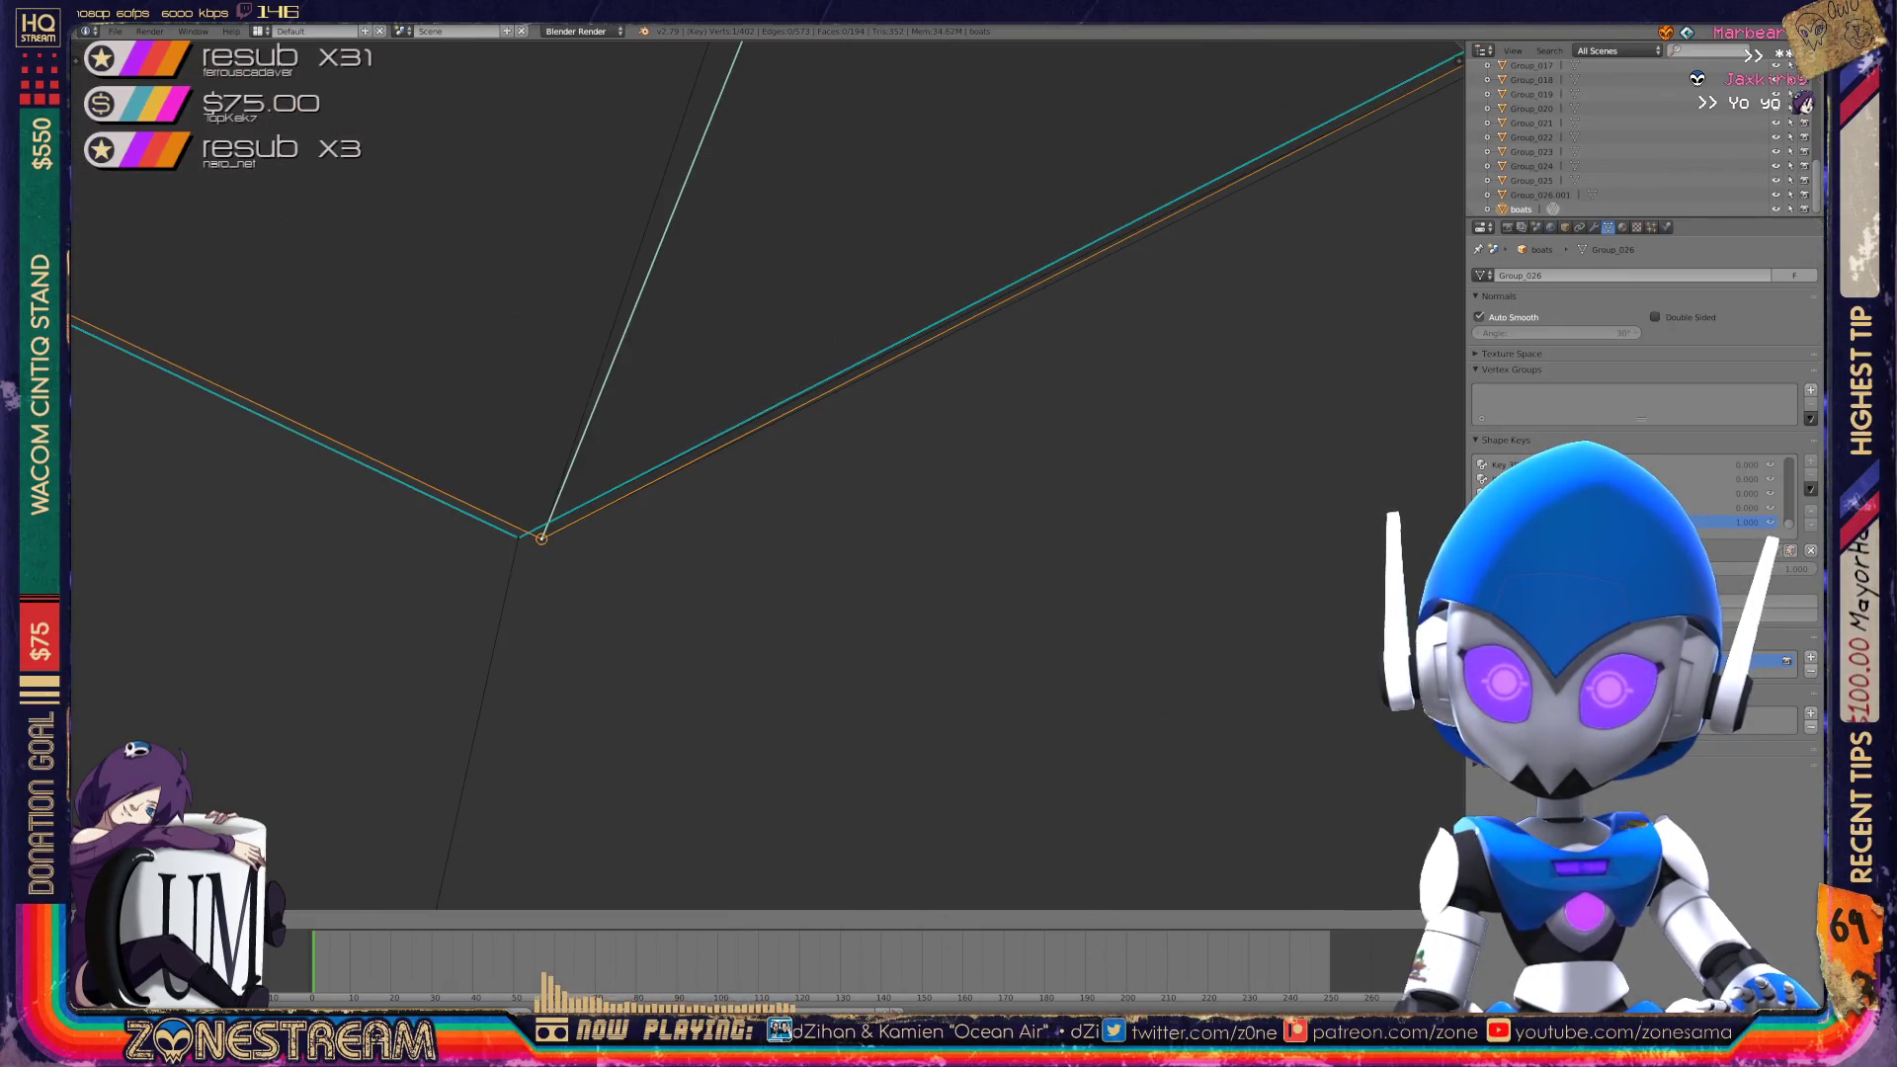
click(541, 539)
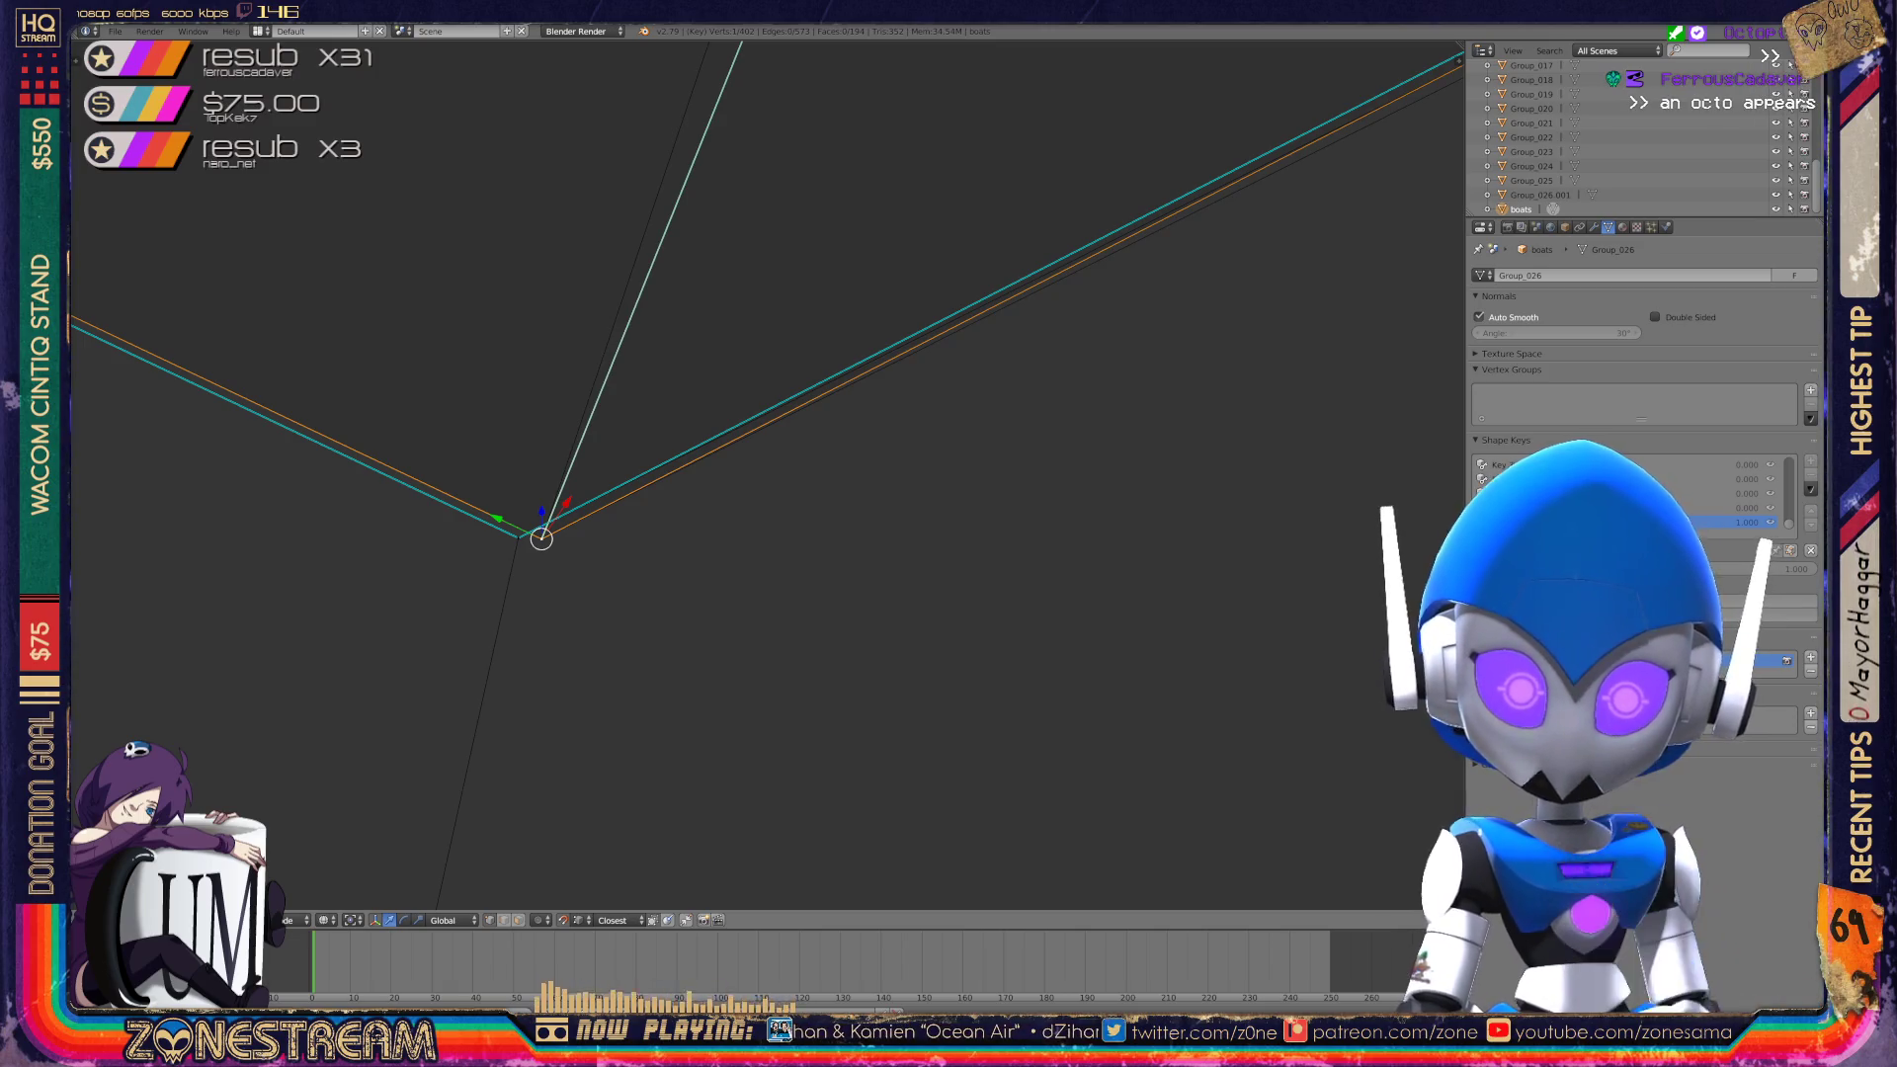
scroll(766, 474, down, 8)
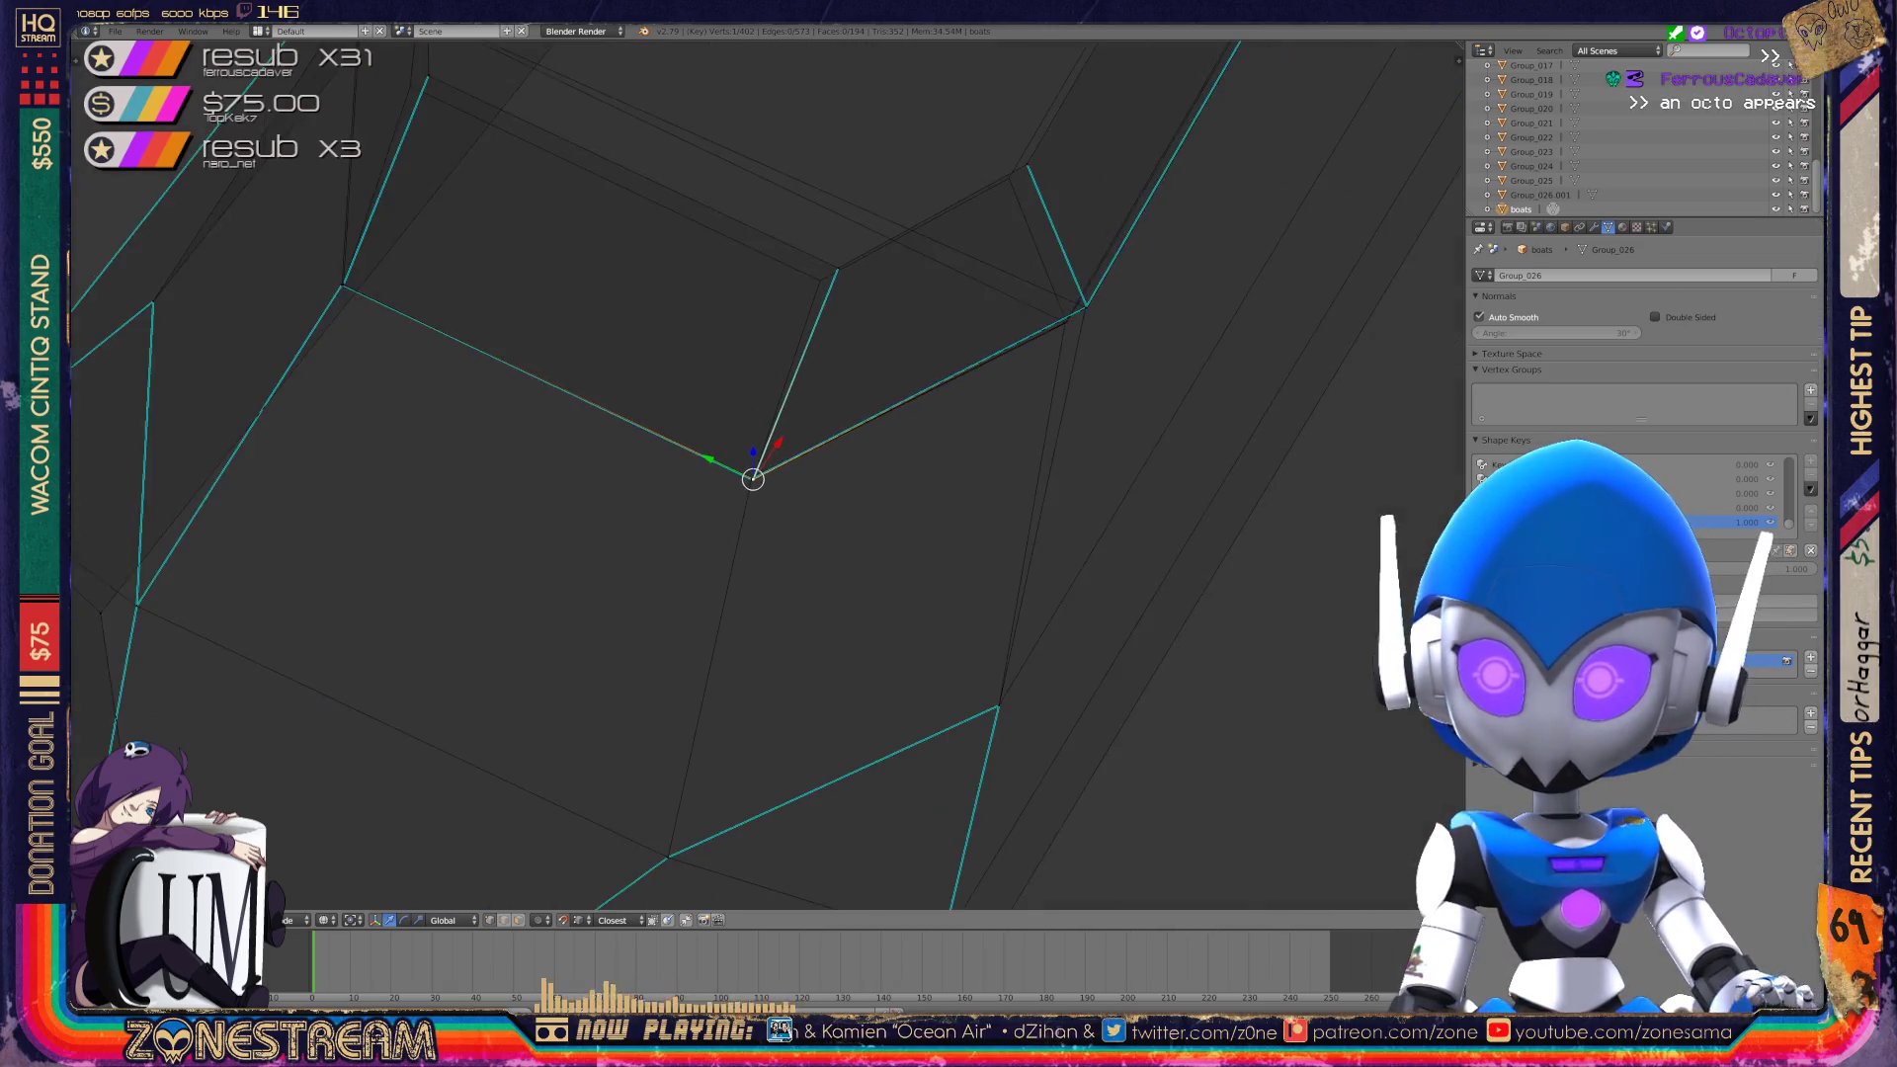
scroll(761, 478, up, 5)
scroll(821, 355, up, 4)
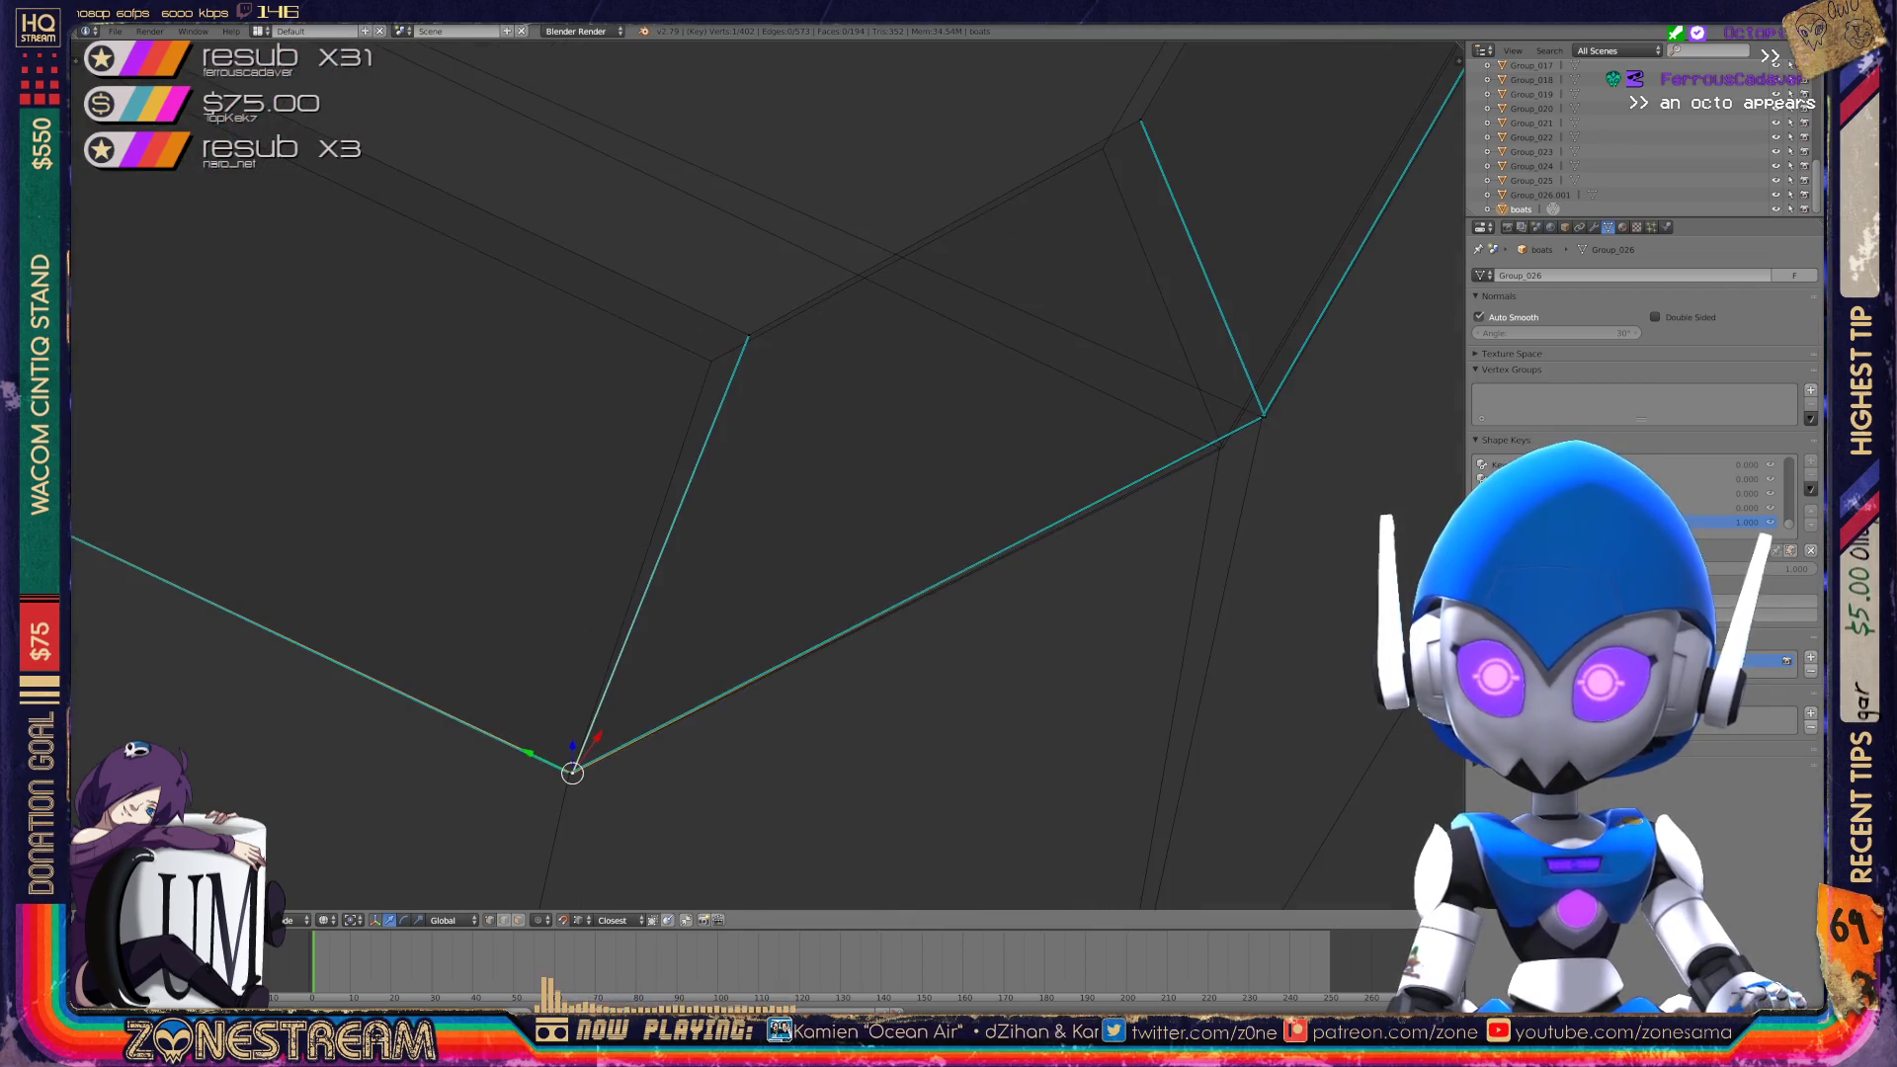
key(a)
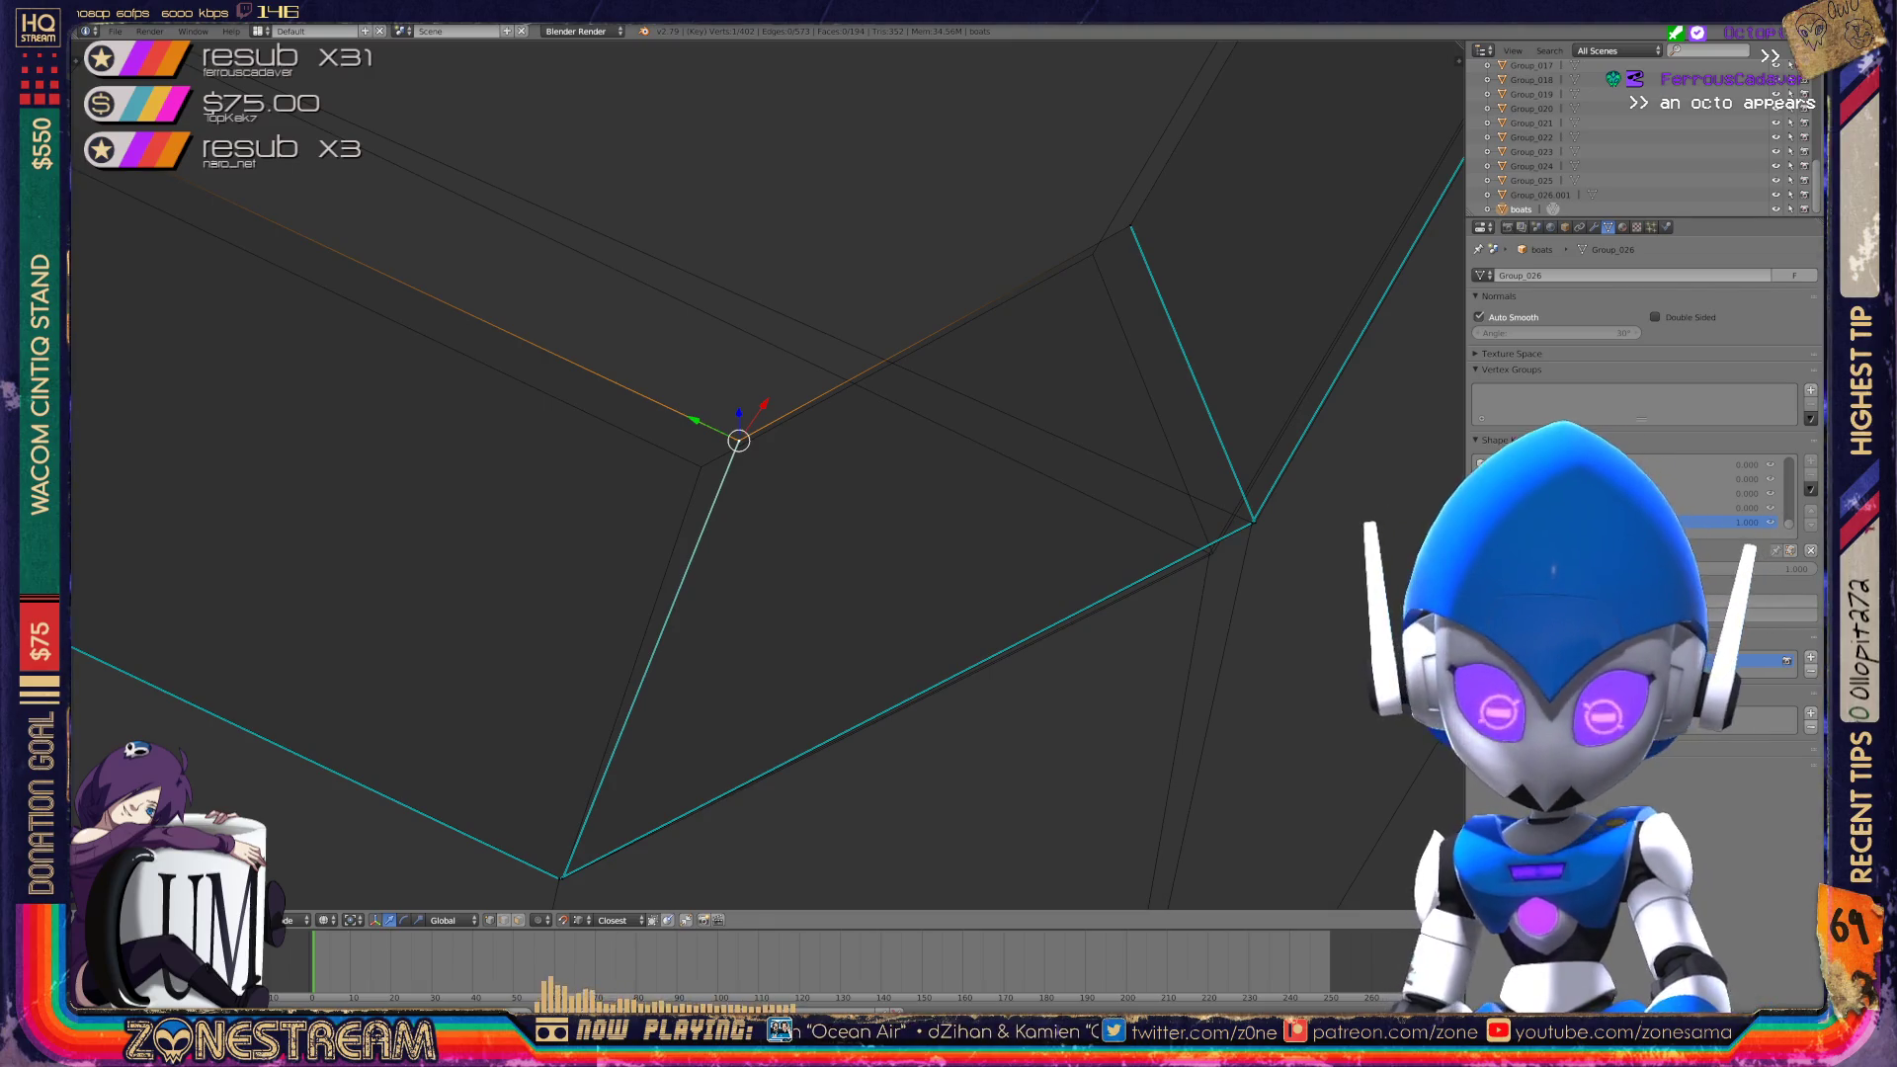
Move the vertex at another junction onto the adjacent corner.
scroll(395, 395, up, 5)
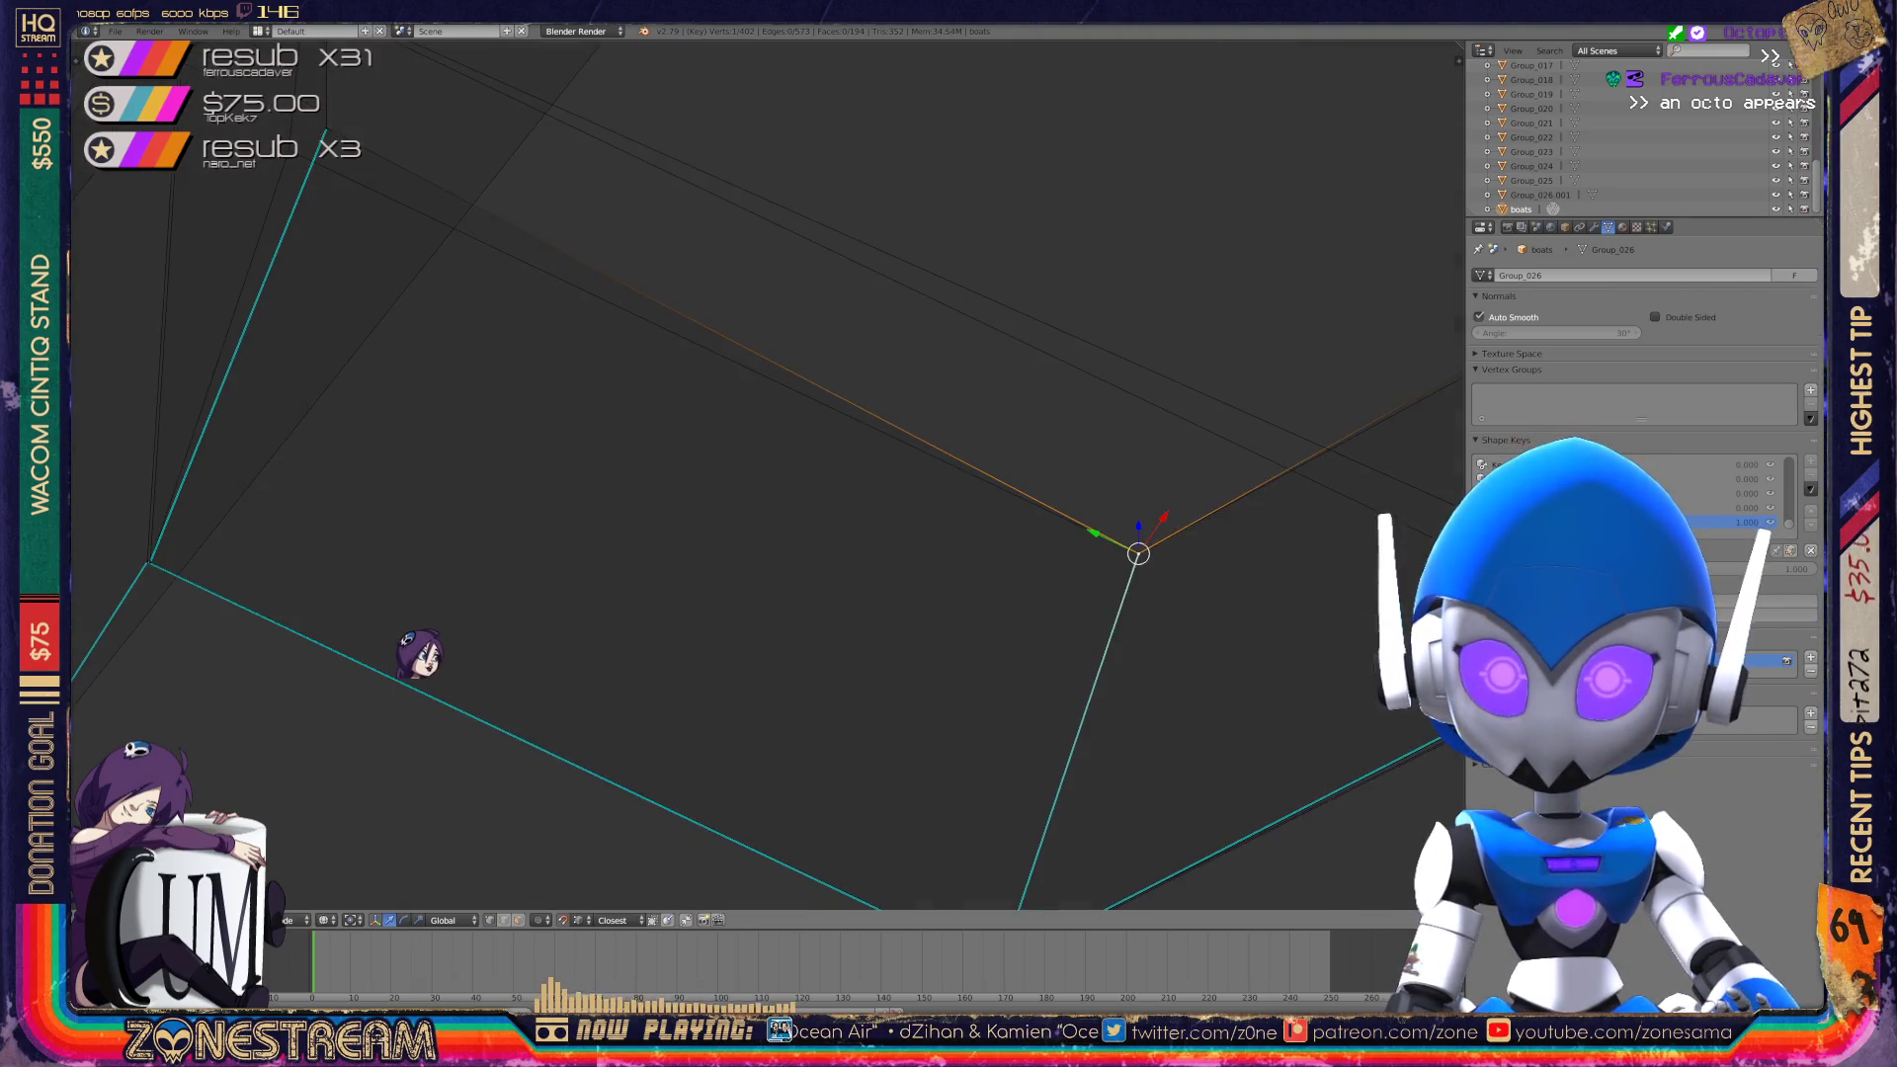
scroll(420, 593, down, 6)
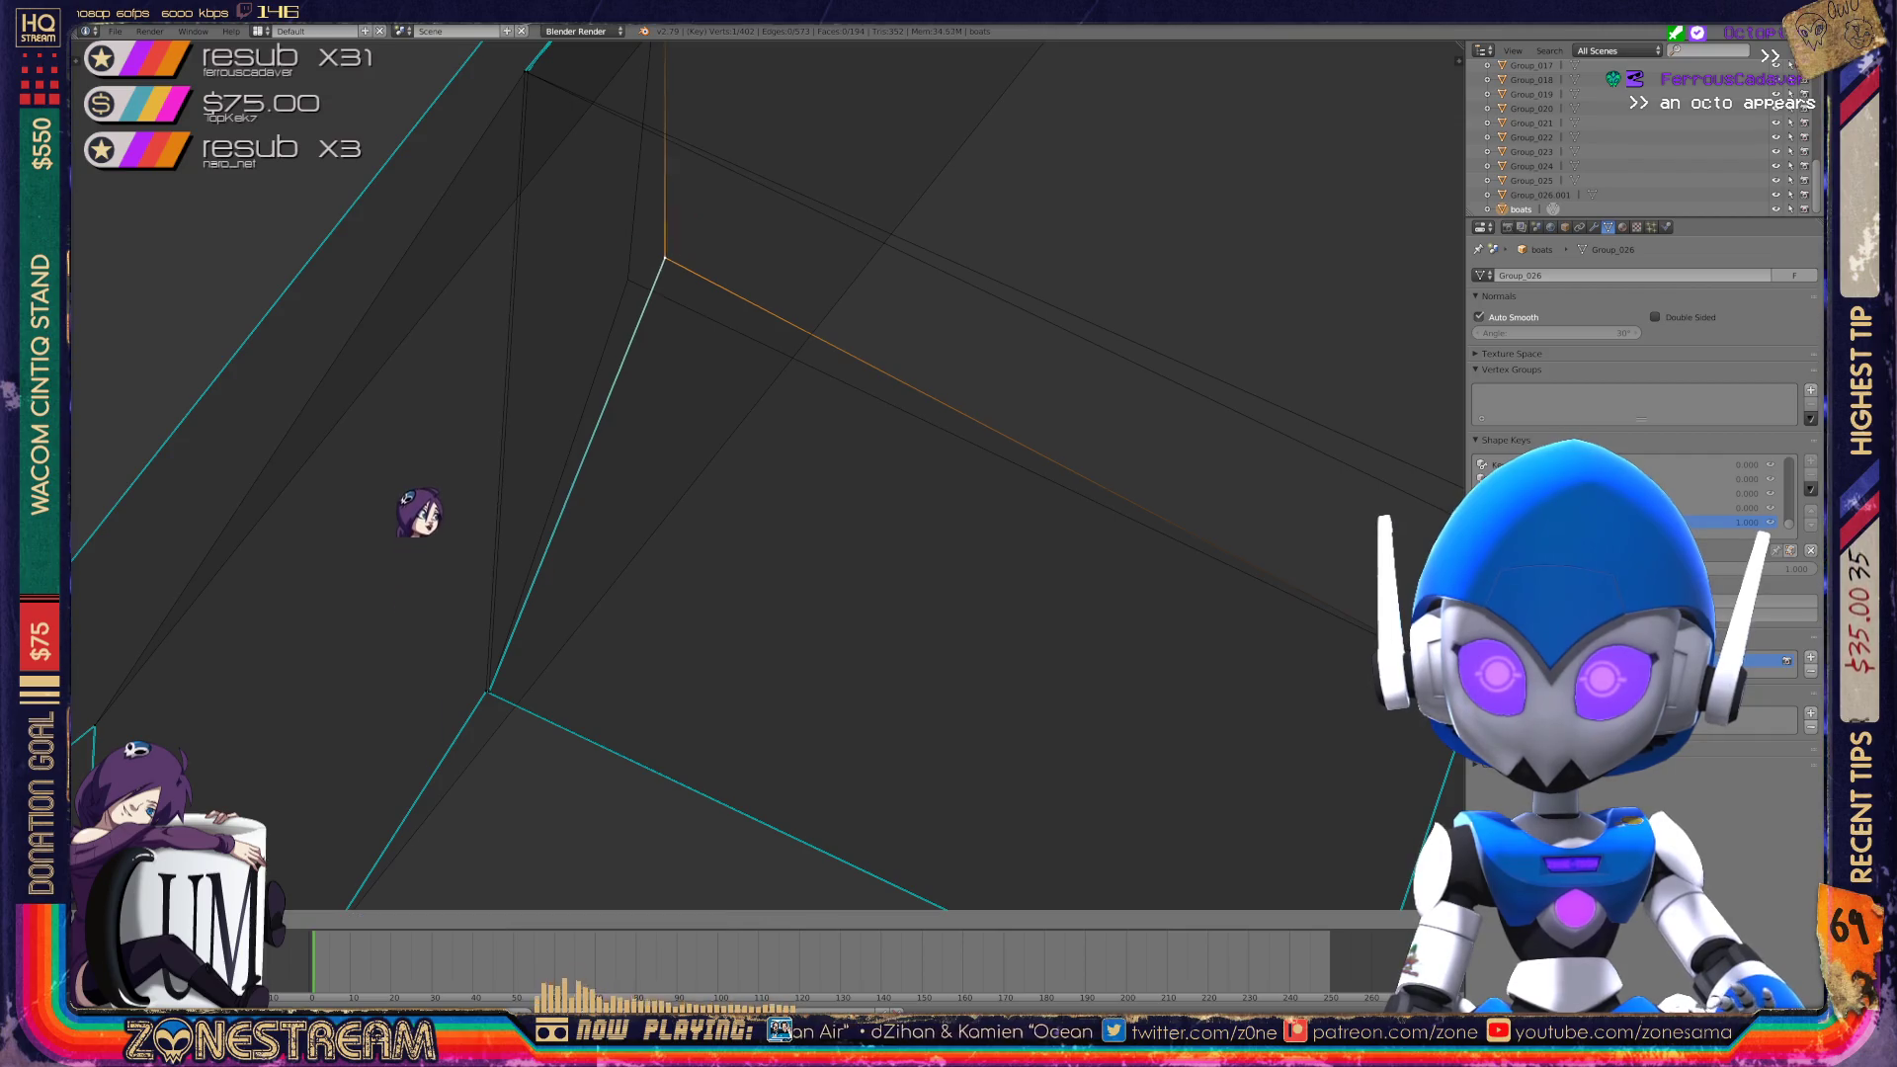
middle_drag(692, 494, 810, 464)
scroll(692, 495, up, 4)
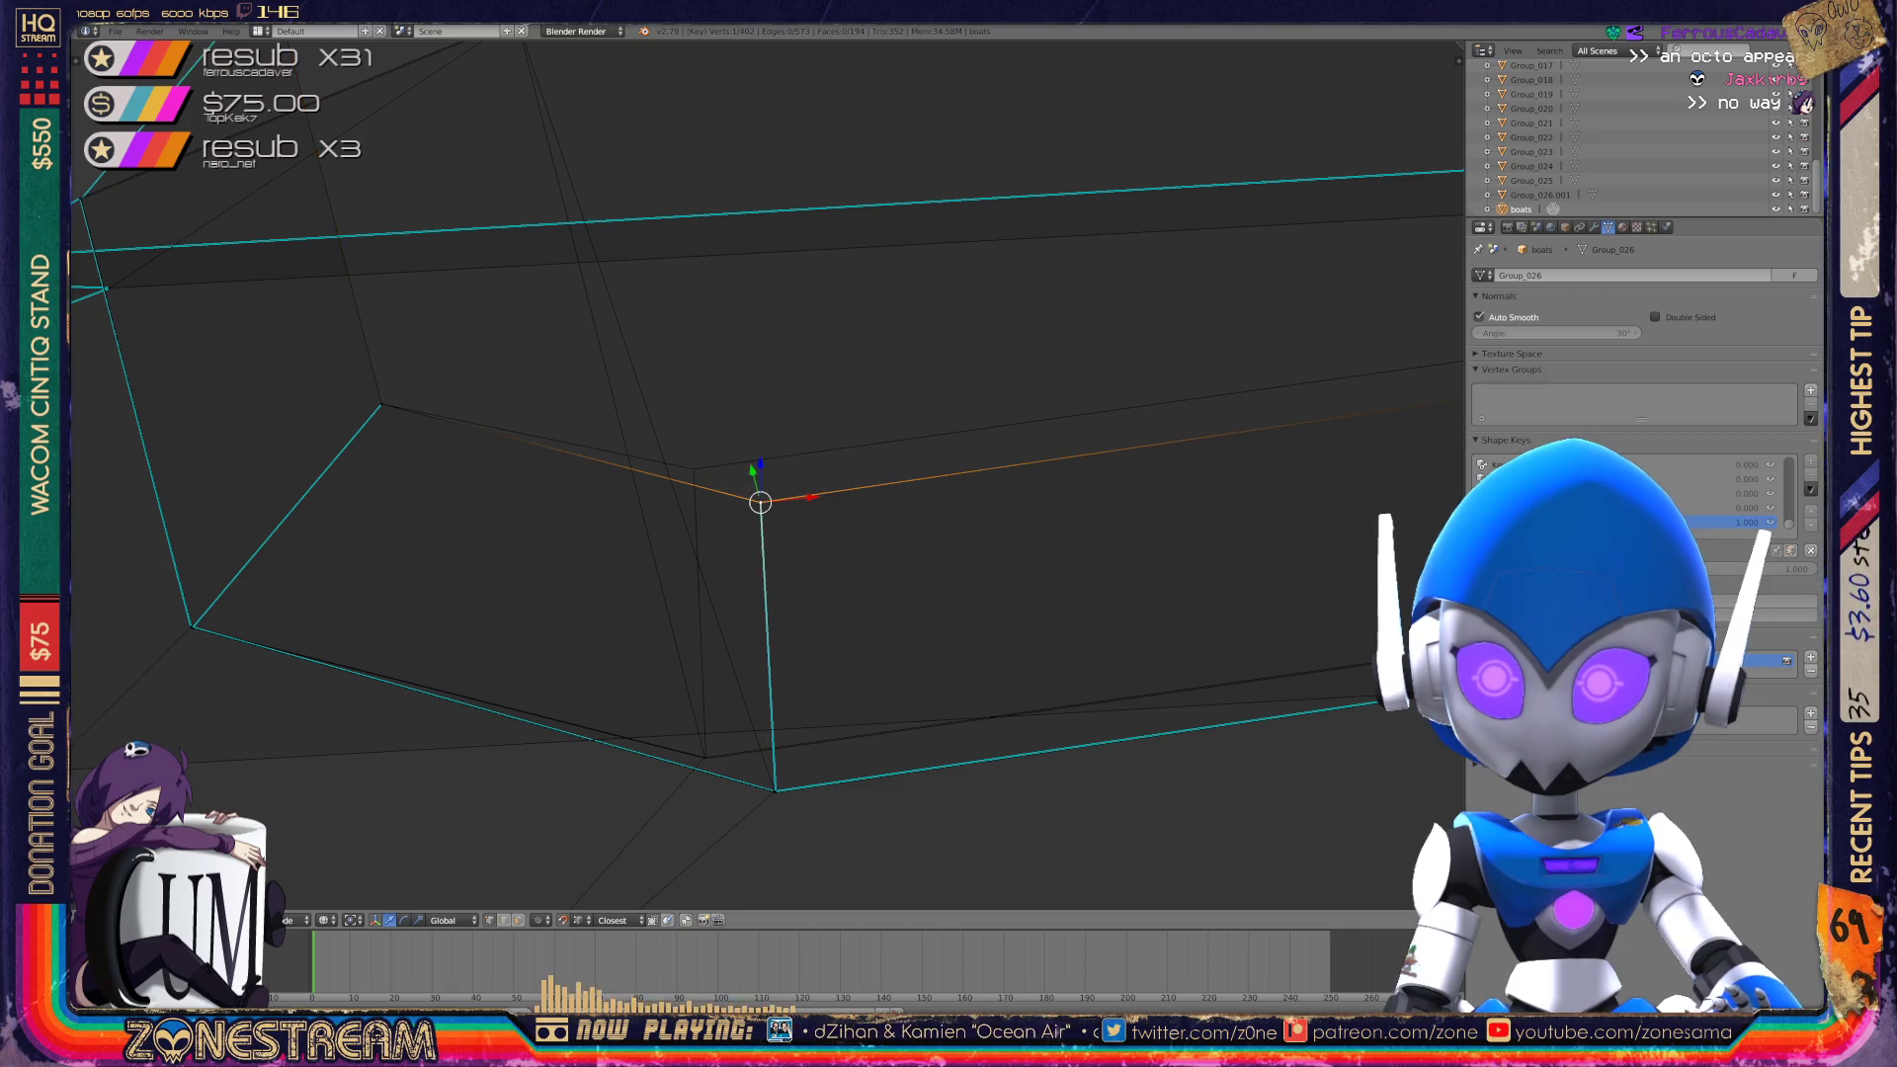
drag(760, 502, 694, 468)
mouse_move(694, 469)
middle_down()
mouse_move(672, 415)
mouse_move(712, 366)
mouse_move(731, 366)
mouse_move(751, 455)
middle_up()
right_click(944, 645)
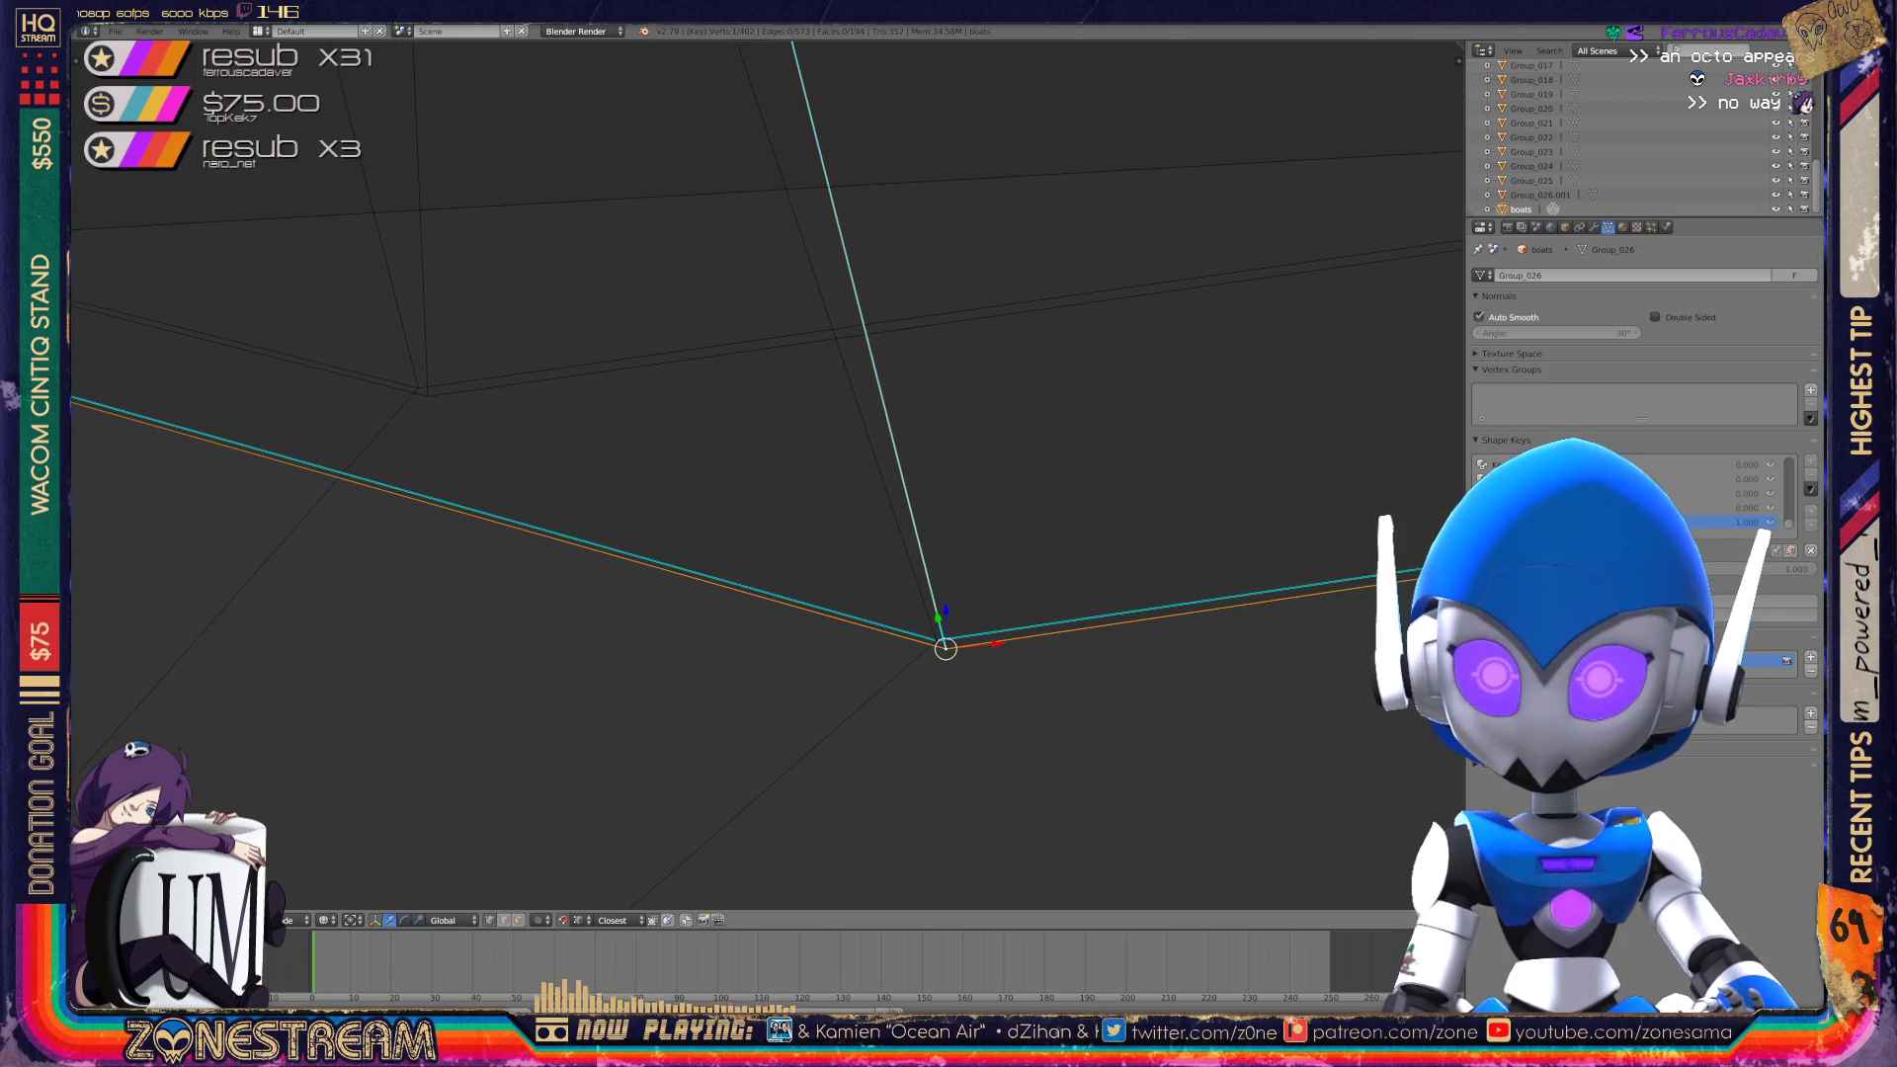
right_click(428, 395)
right_click(936, 640)
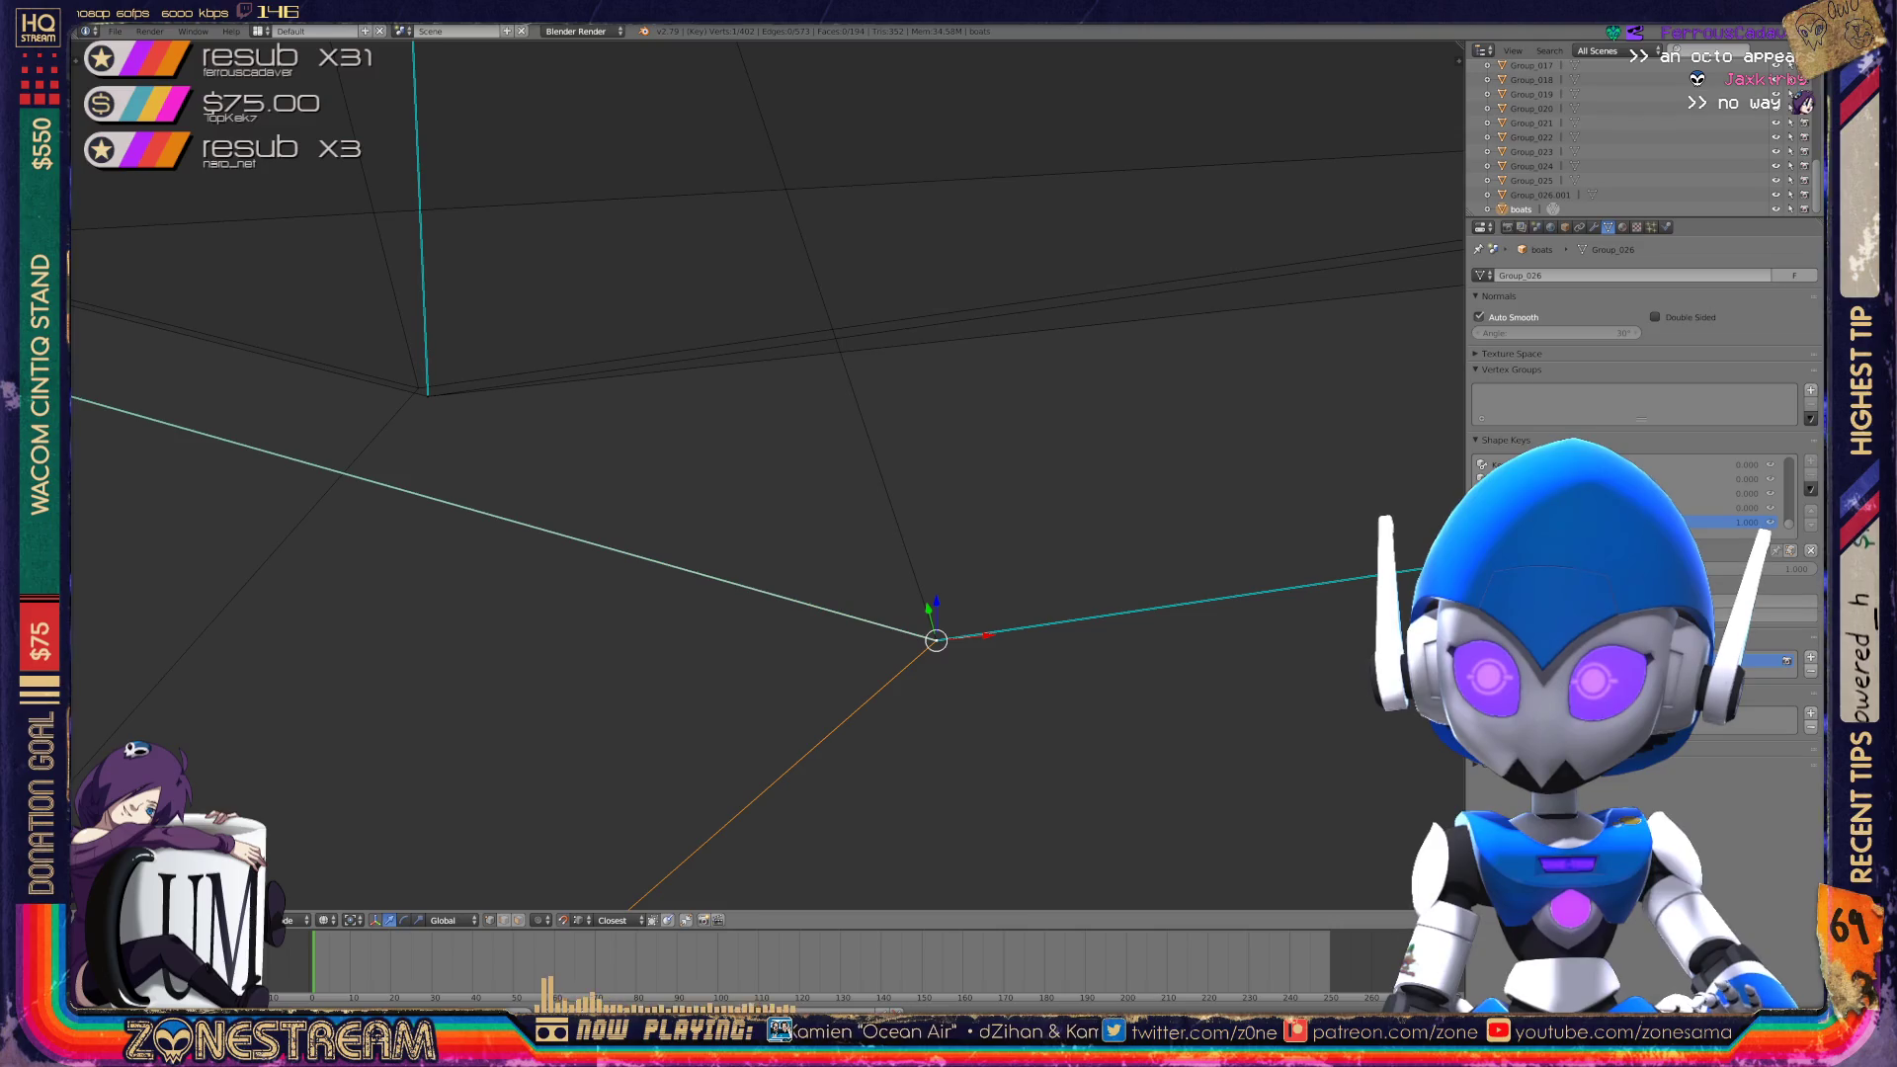
key(g)
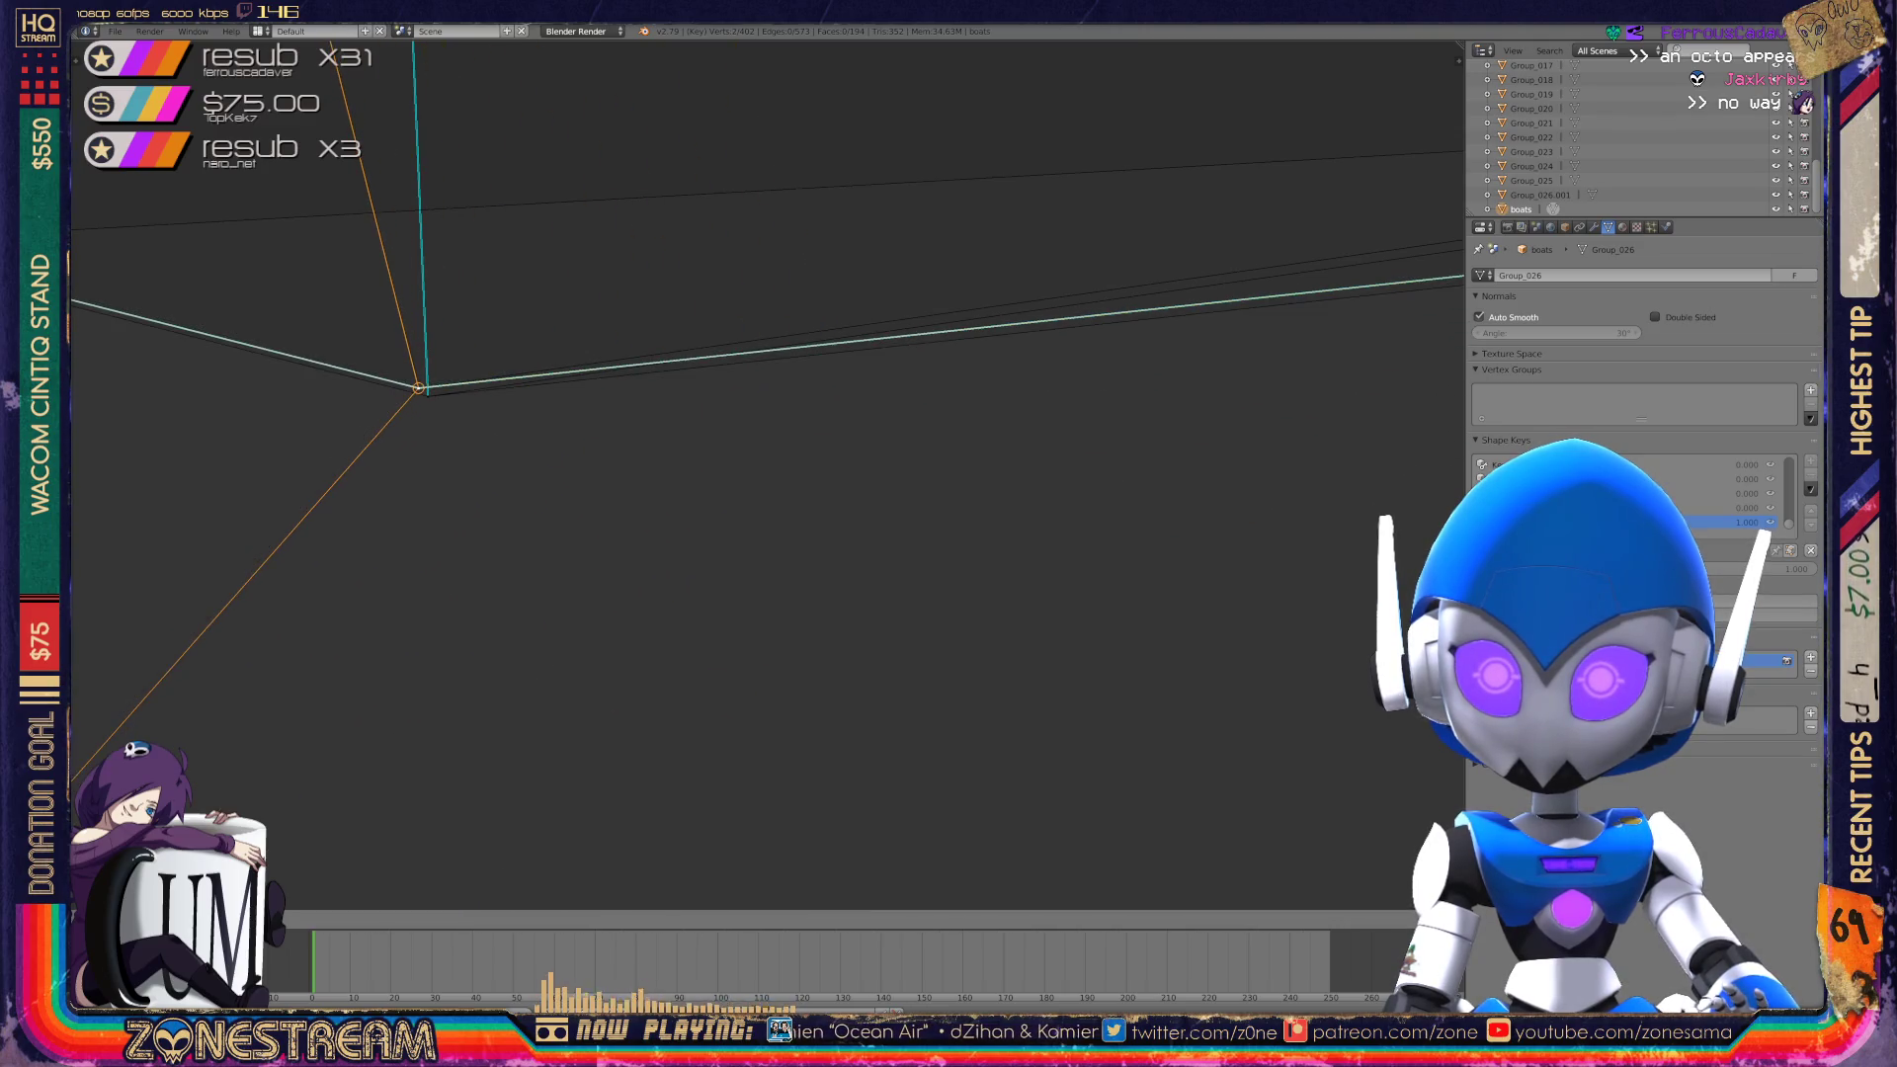
Select another stray vertex and zoom in along its seam edge.
mouse_move(593, 494)
shift+middle_down()
mouse_move(851, 569)
mouse_move(718, 553)
shift+middle_up()
scroll(768, 474, down, 5)
scroll(1175, 571, up, 3)
right_click(964, 273)
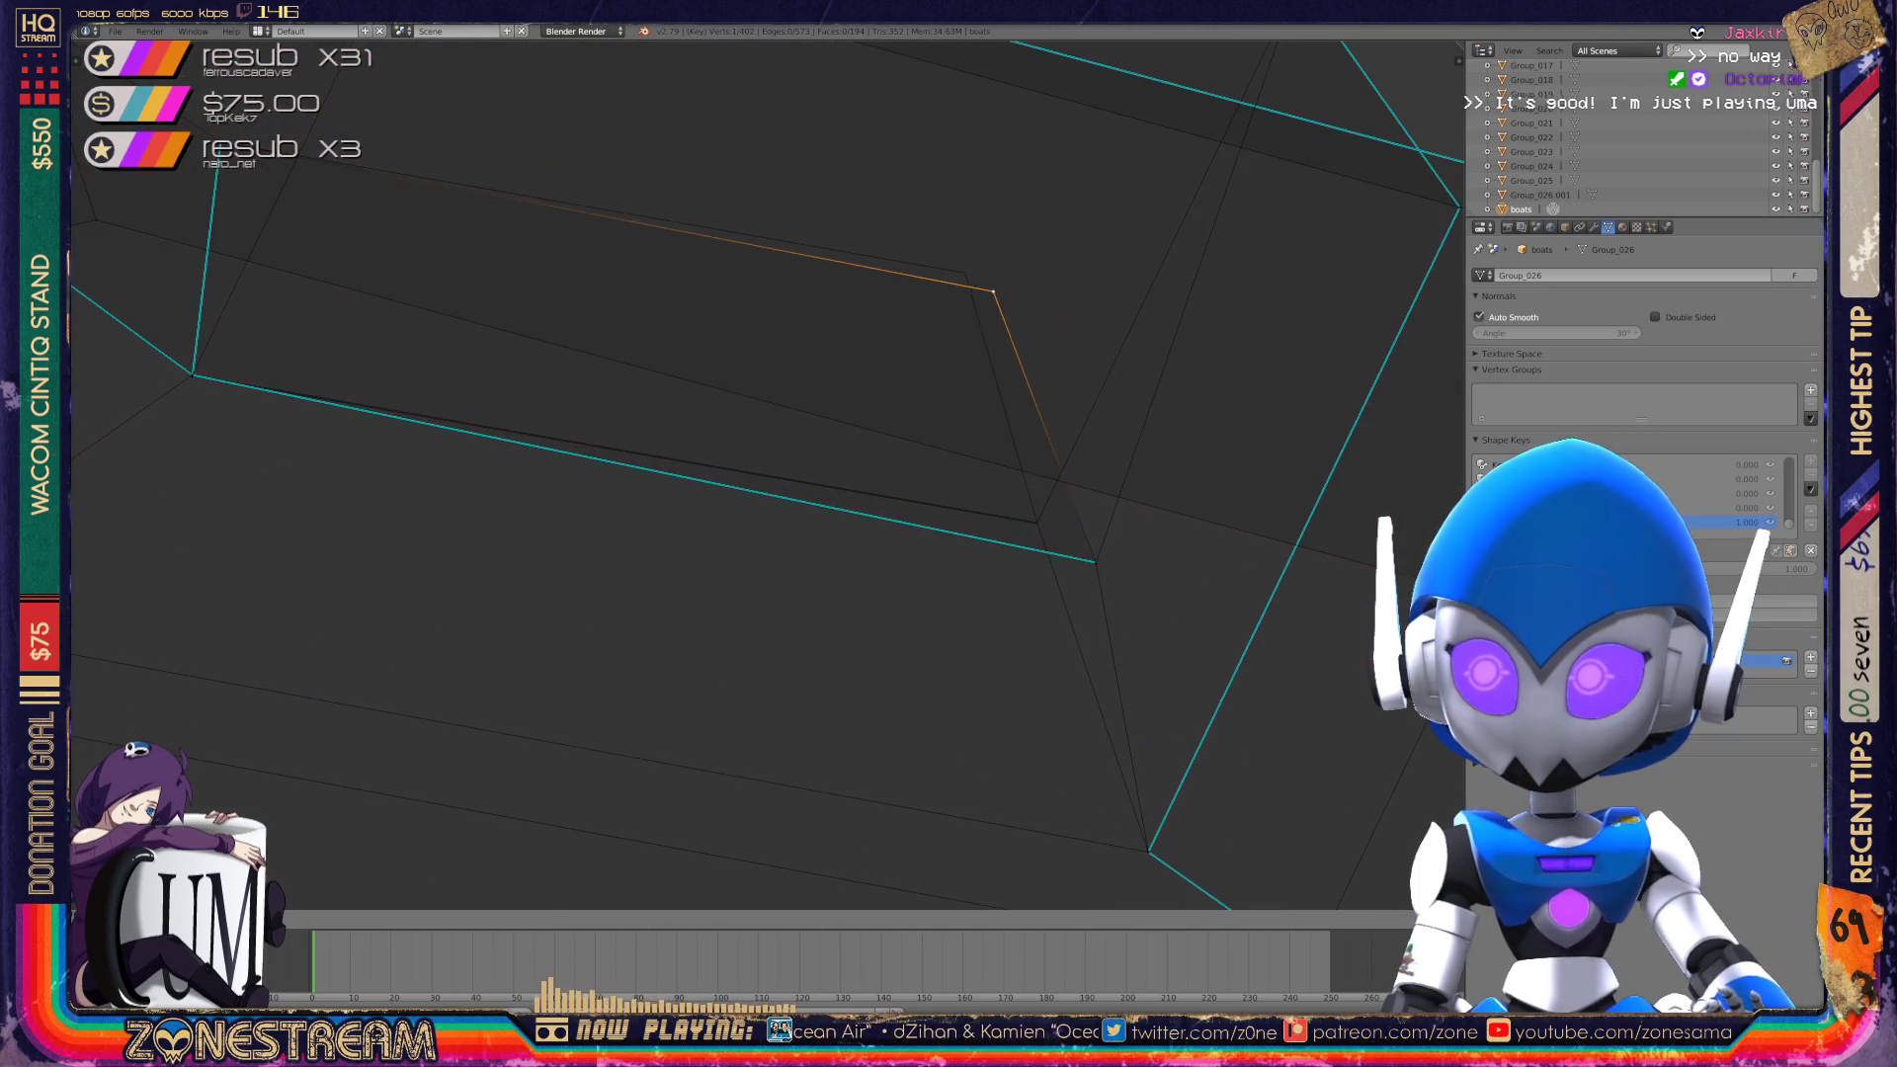
mouse_move(965, 273)
shift+middle_down()
mouse_move(771, 148)
mouse_move(390, 309)
mouse_move(535, 351)
shift+middle_up()
scroll(768, 474, up, 3)
shift+middle_drag(692, 395, 644, 581)
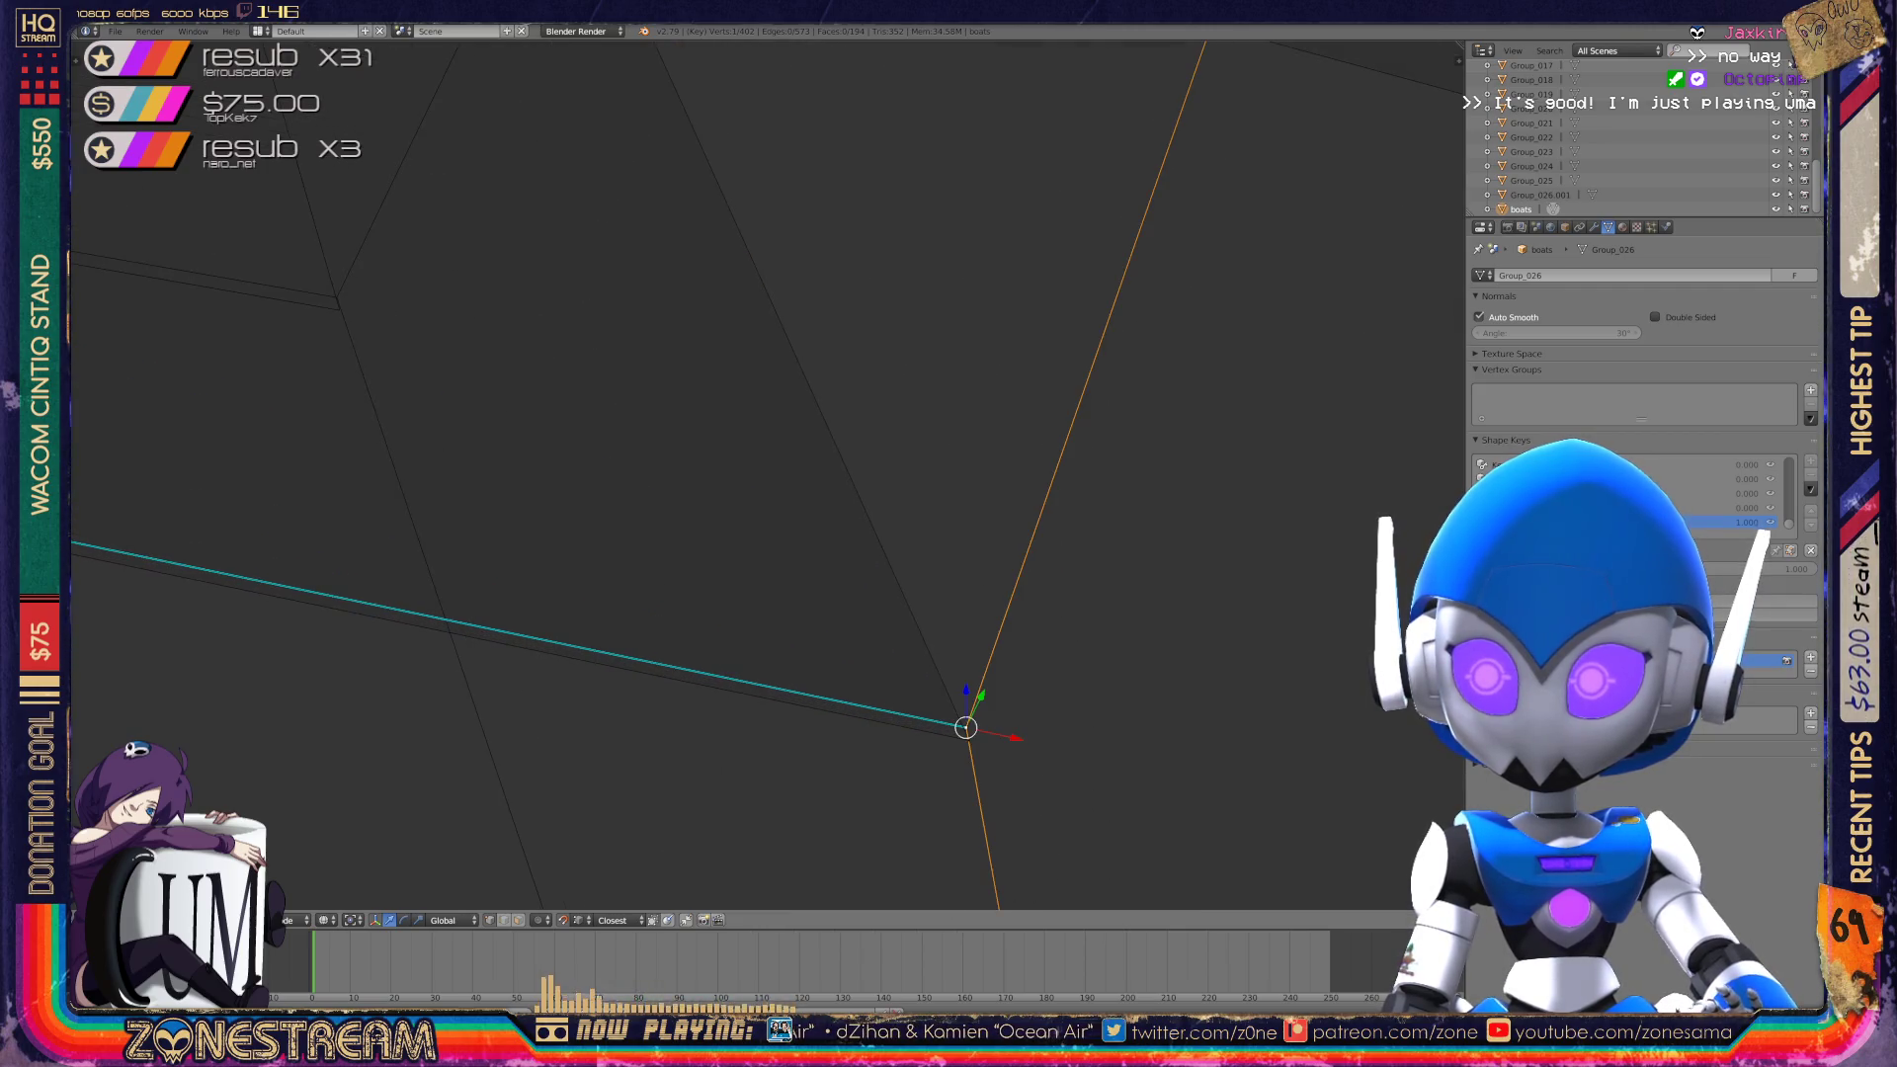
Move that vertex onto the junction, centre the view on it, and return to Object Mode.
key(g)
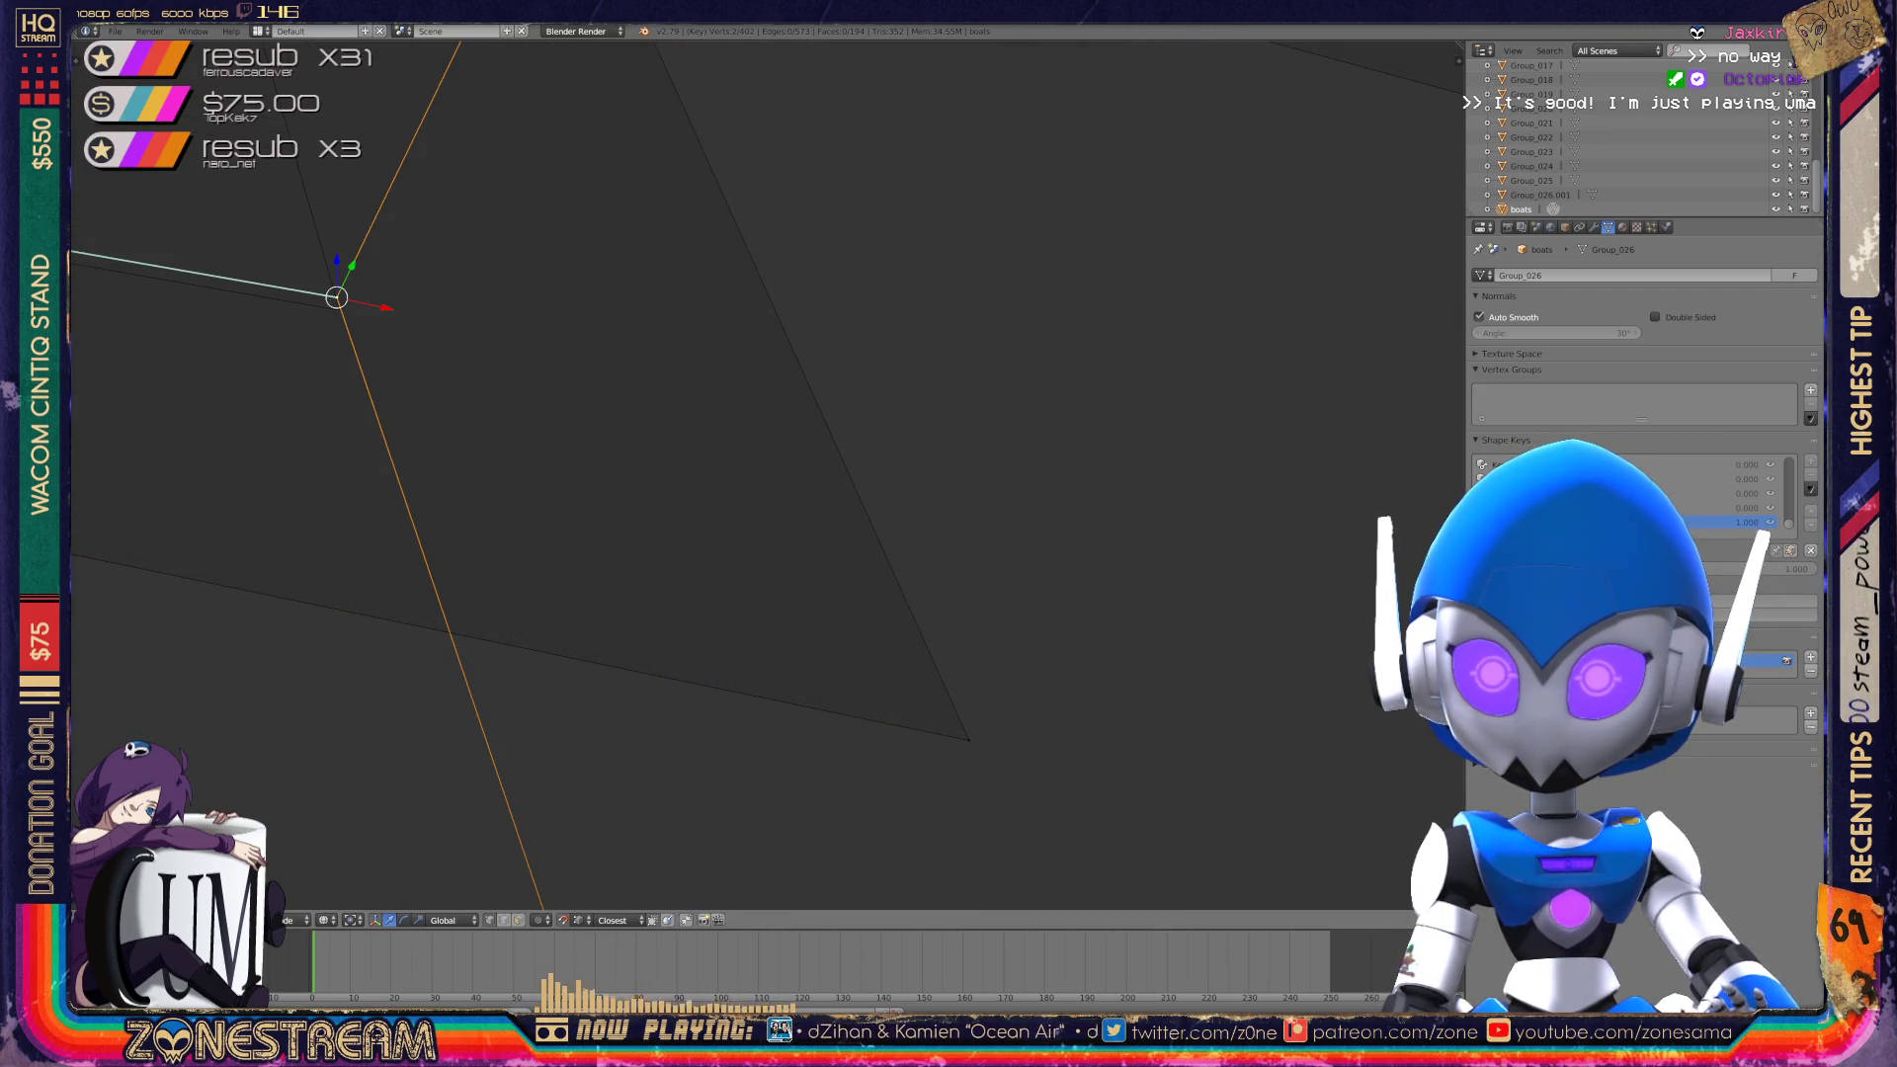
key(ctrl+z)
key(g)
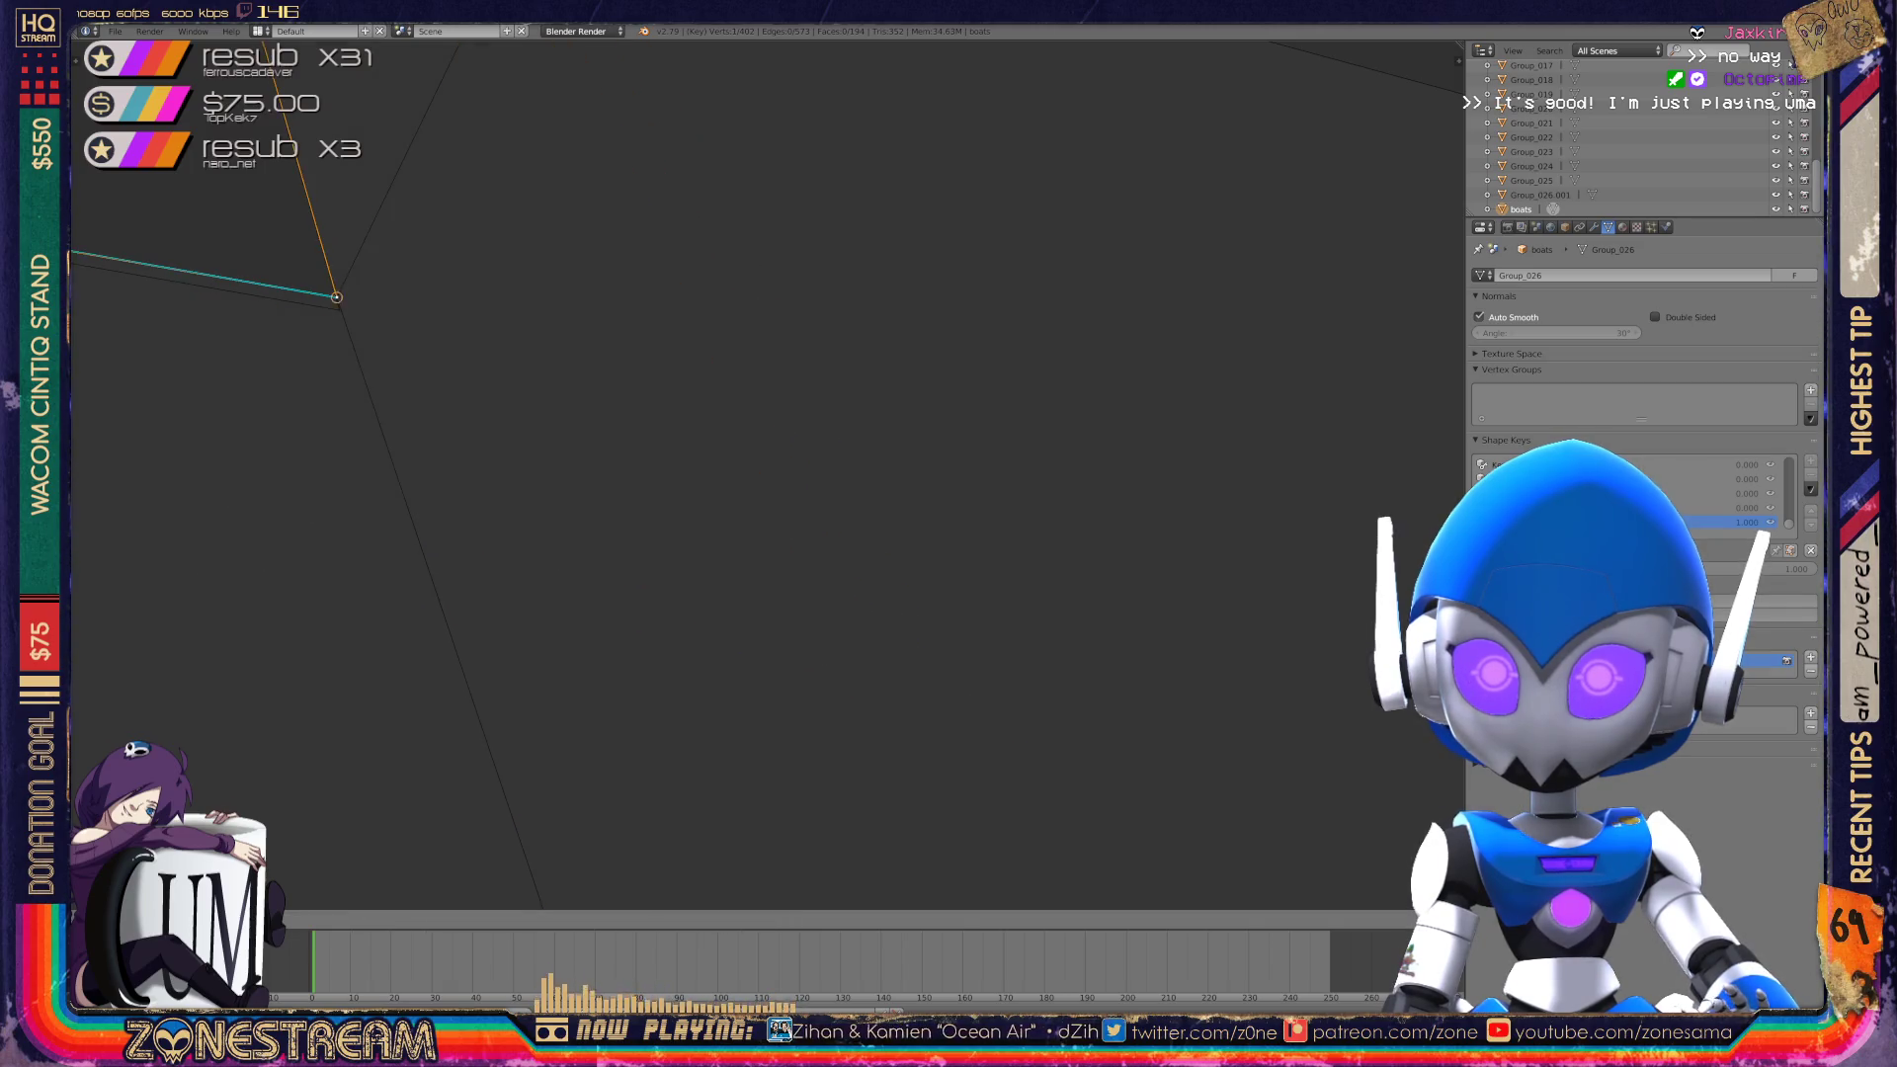
key(KP_Decimal)
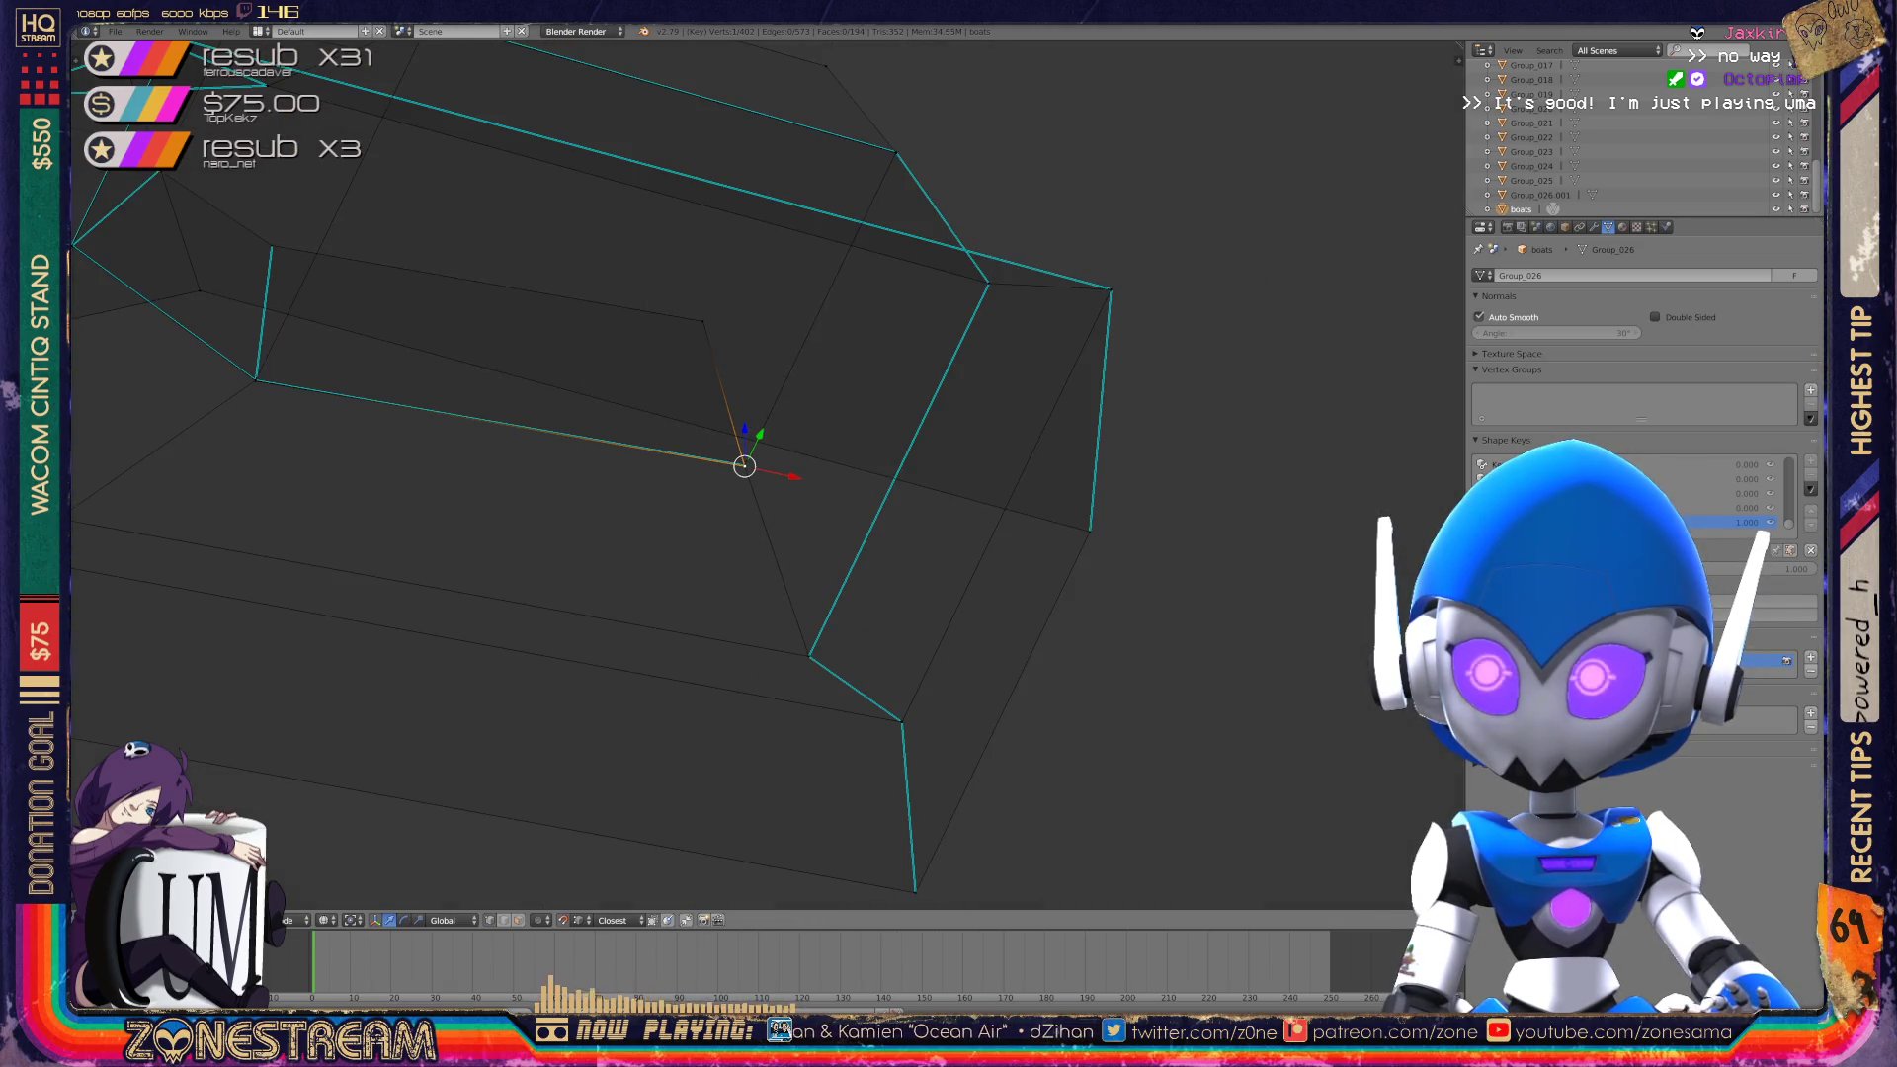
key(Tab)
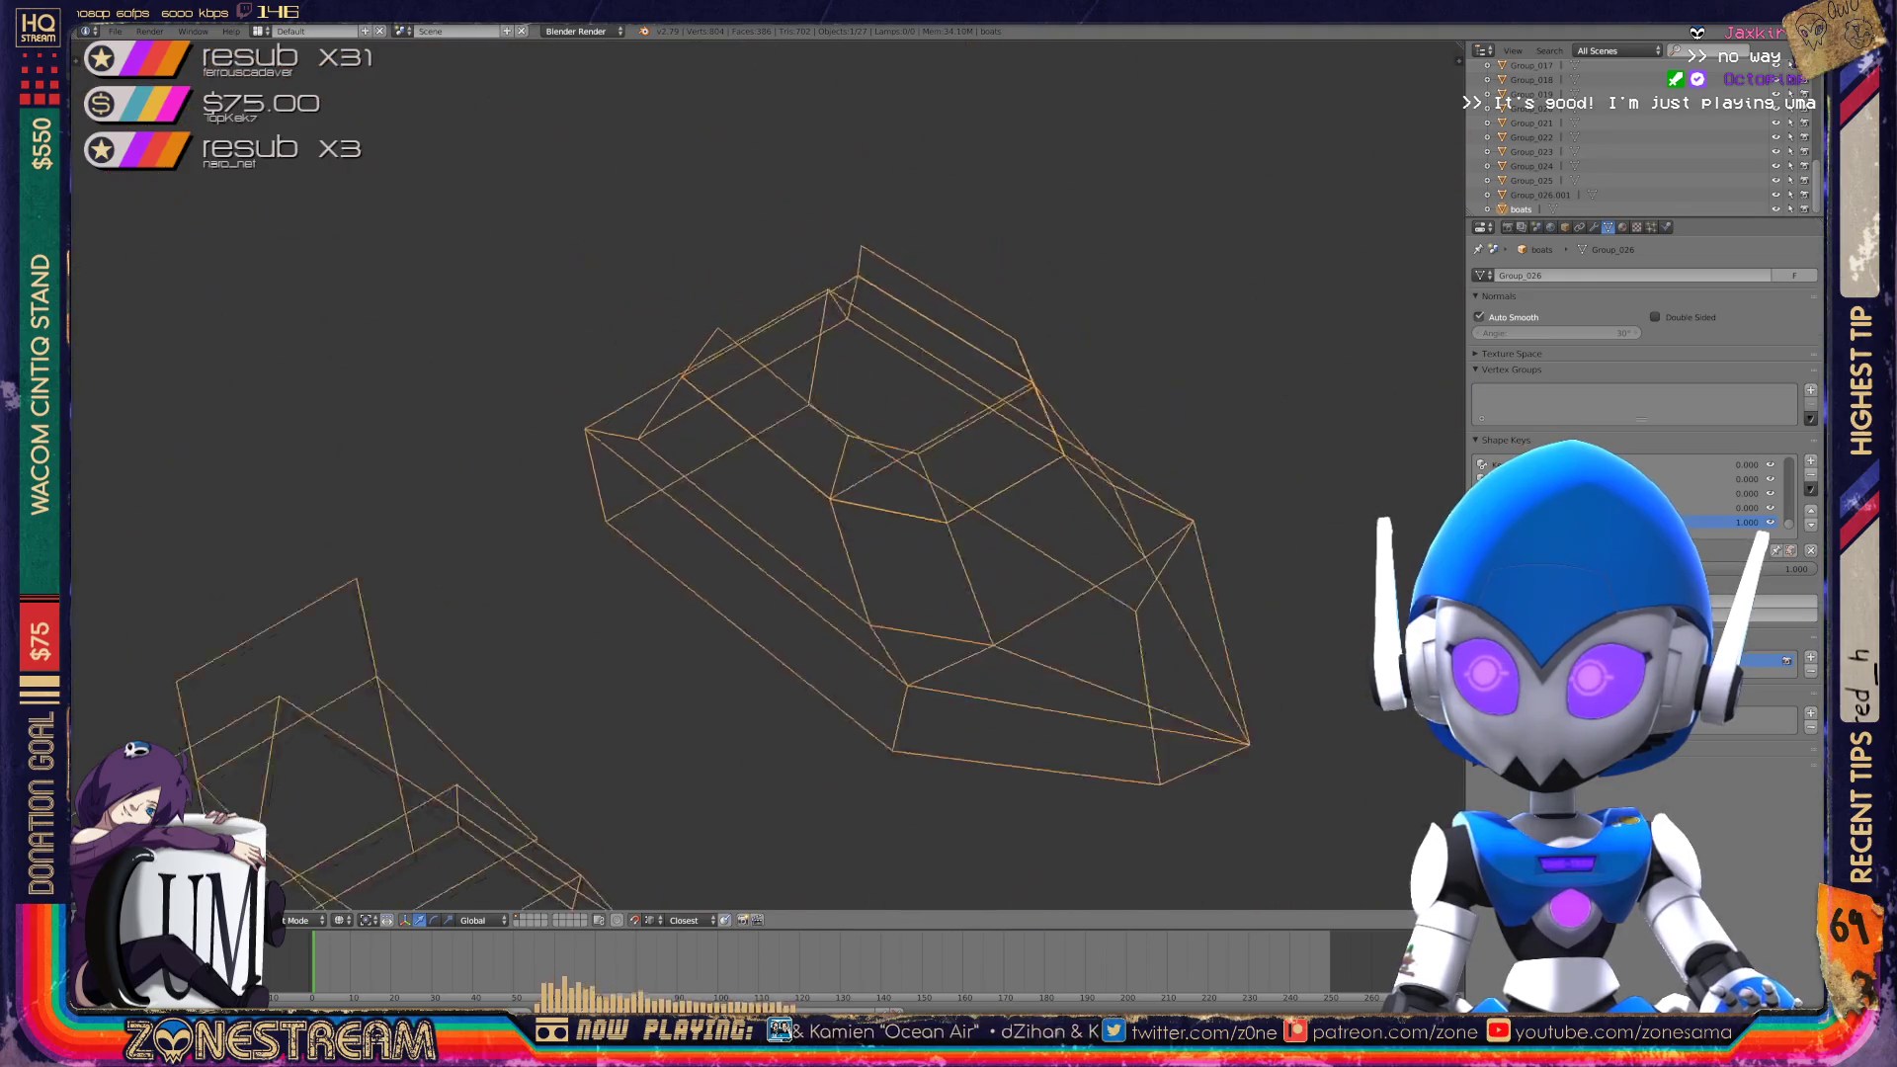
Enter Edit Mode and move the edge-junction vertex onto the neighbouring junction.
middle_drag(771, 474, 474, 435)
key(Tab)
scroll(766, 474, up, 10)
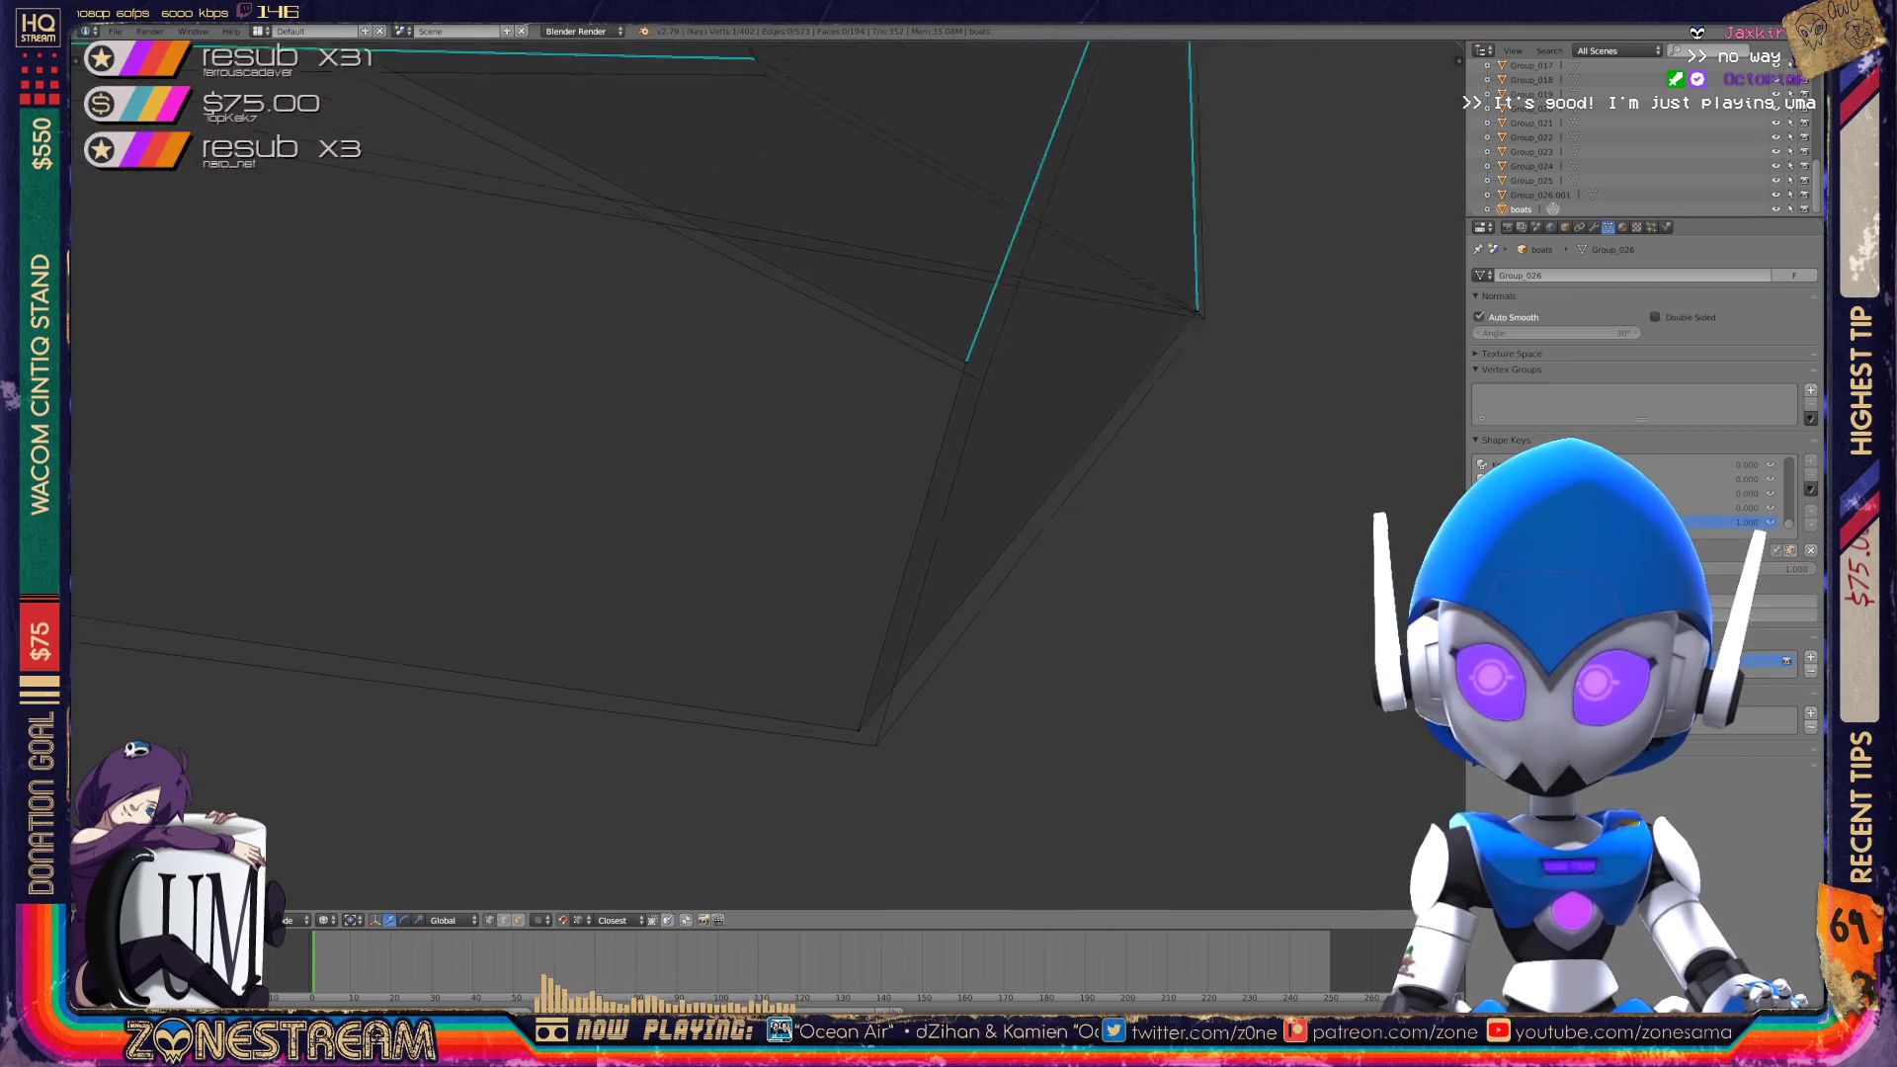
right_click(825, 440)
shift+right_click(825, 440)
right_click(826, 440)
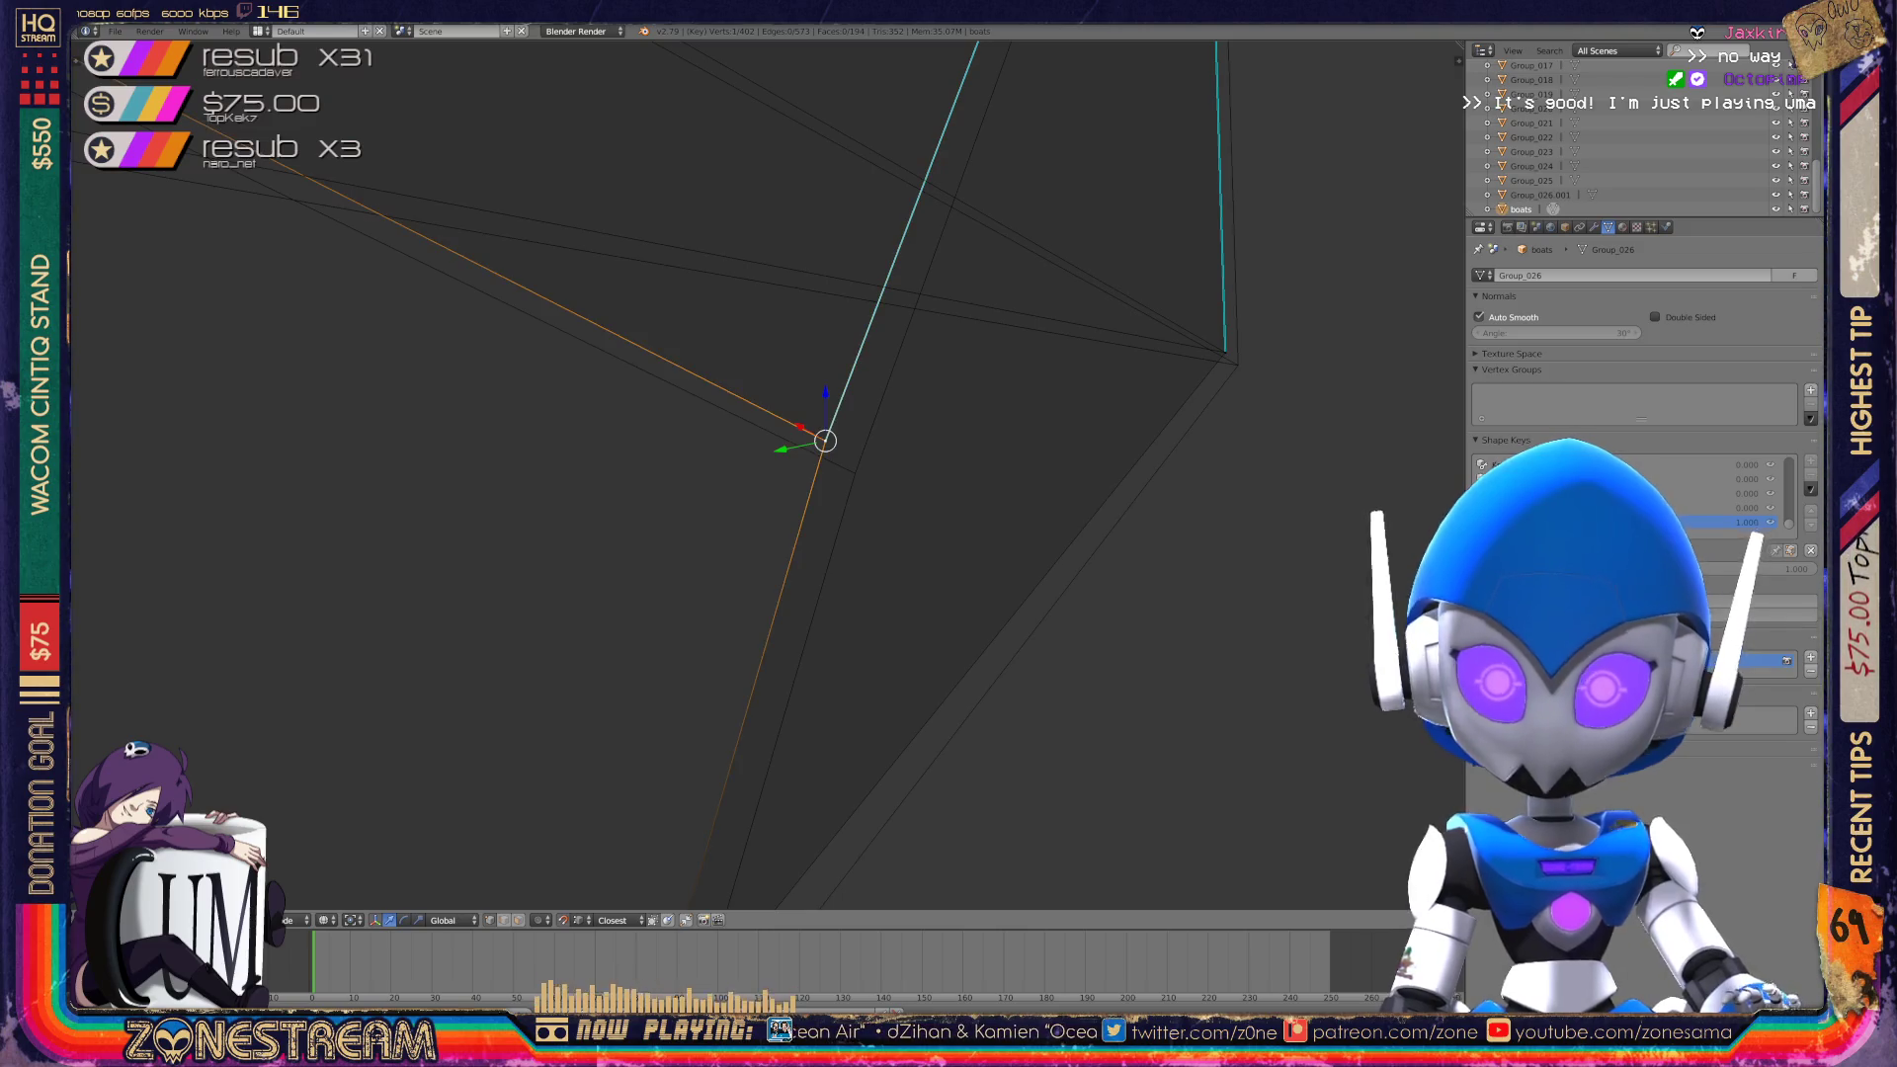
key(g)
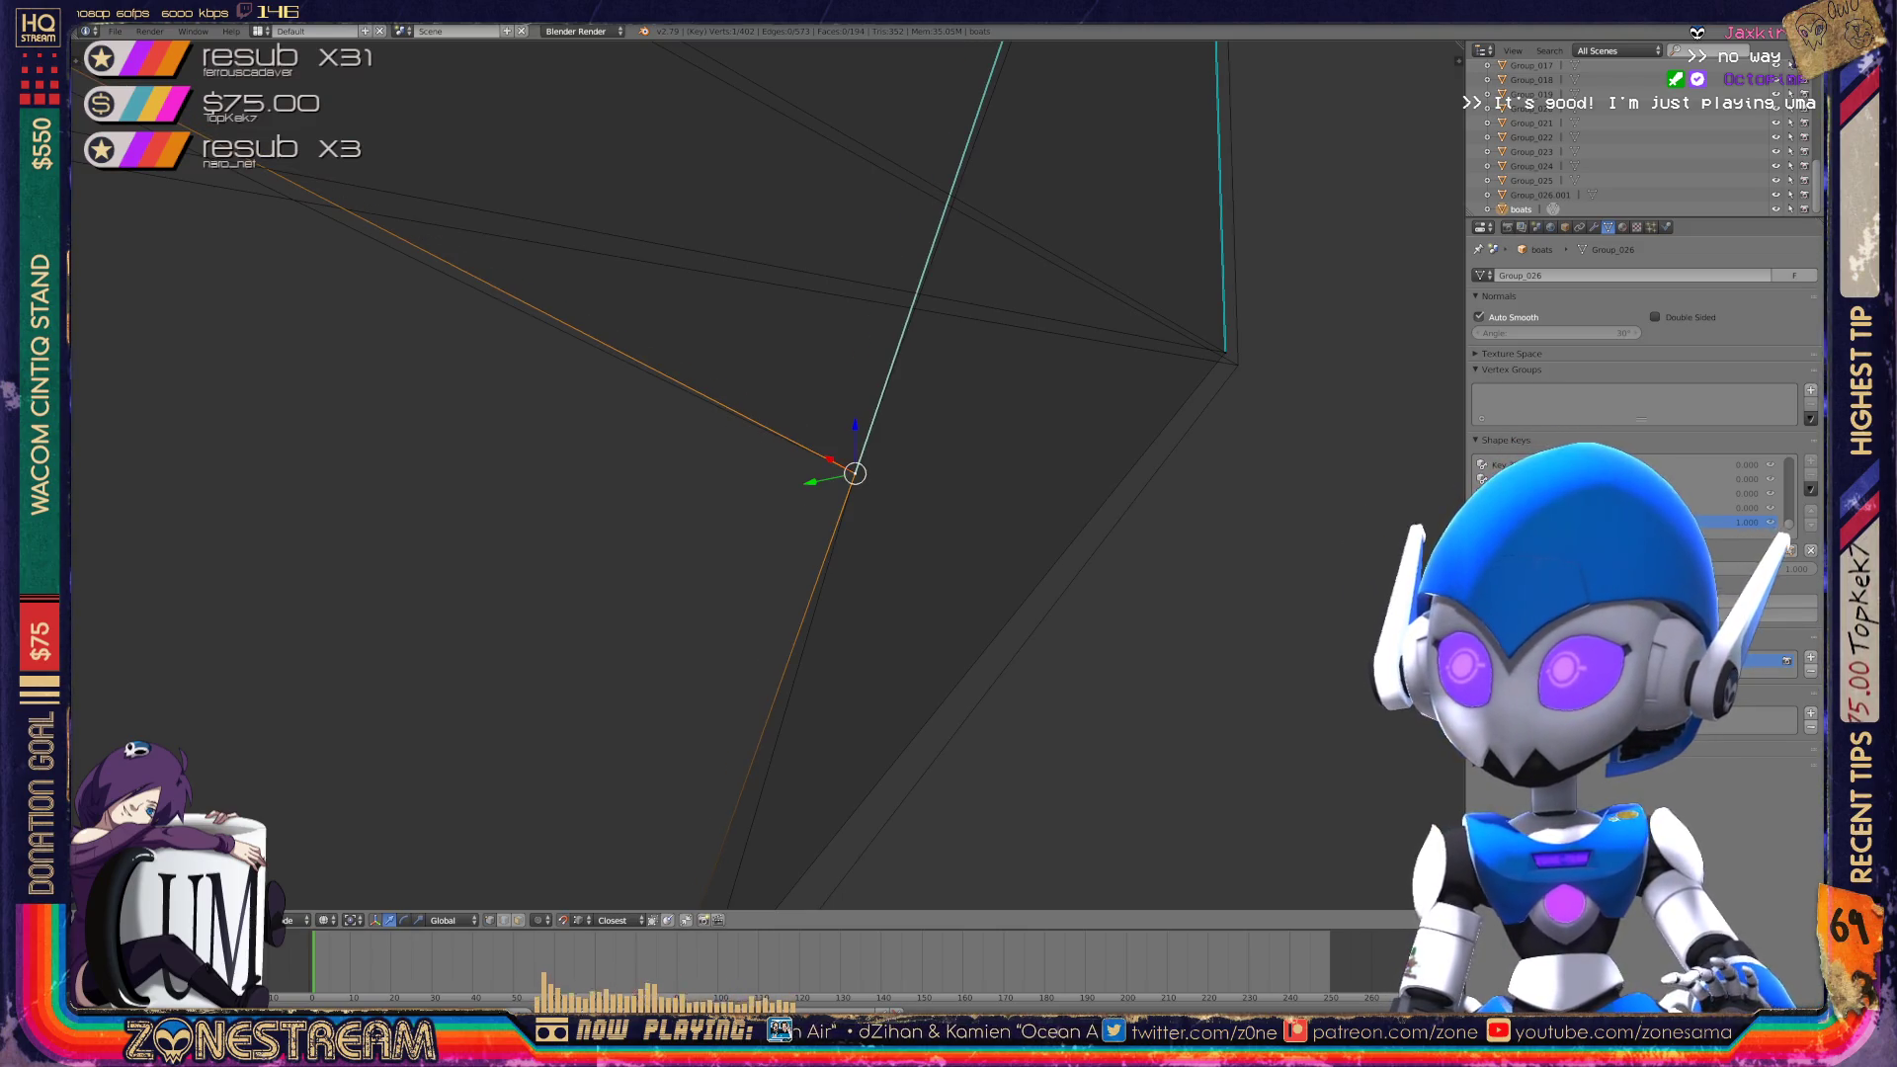
shift+middle_drag(855, 473, 566, 540)
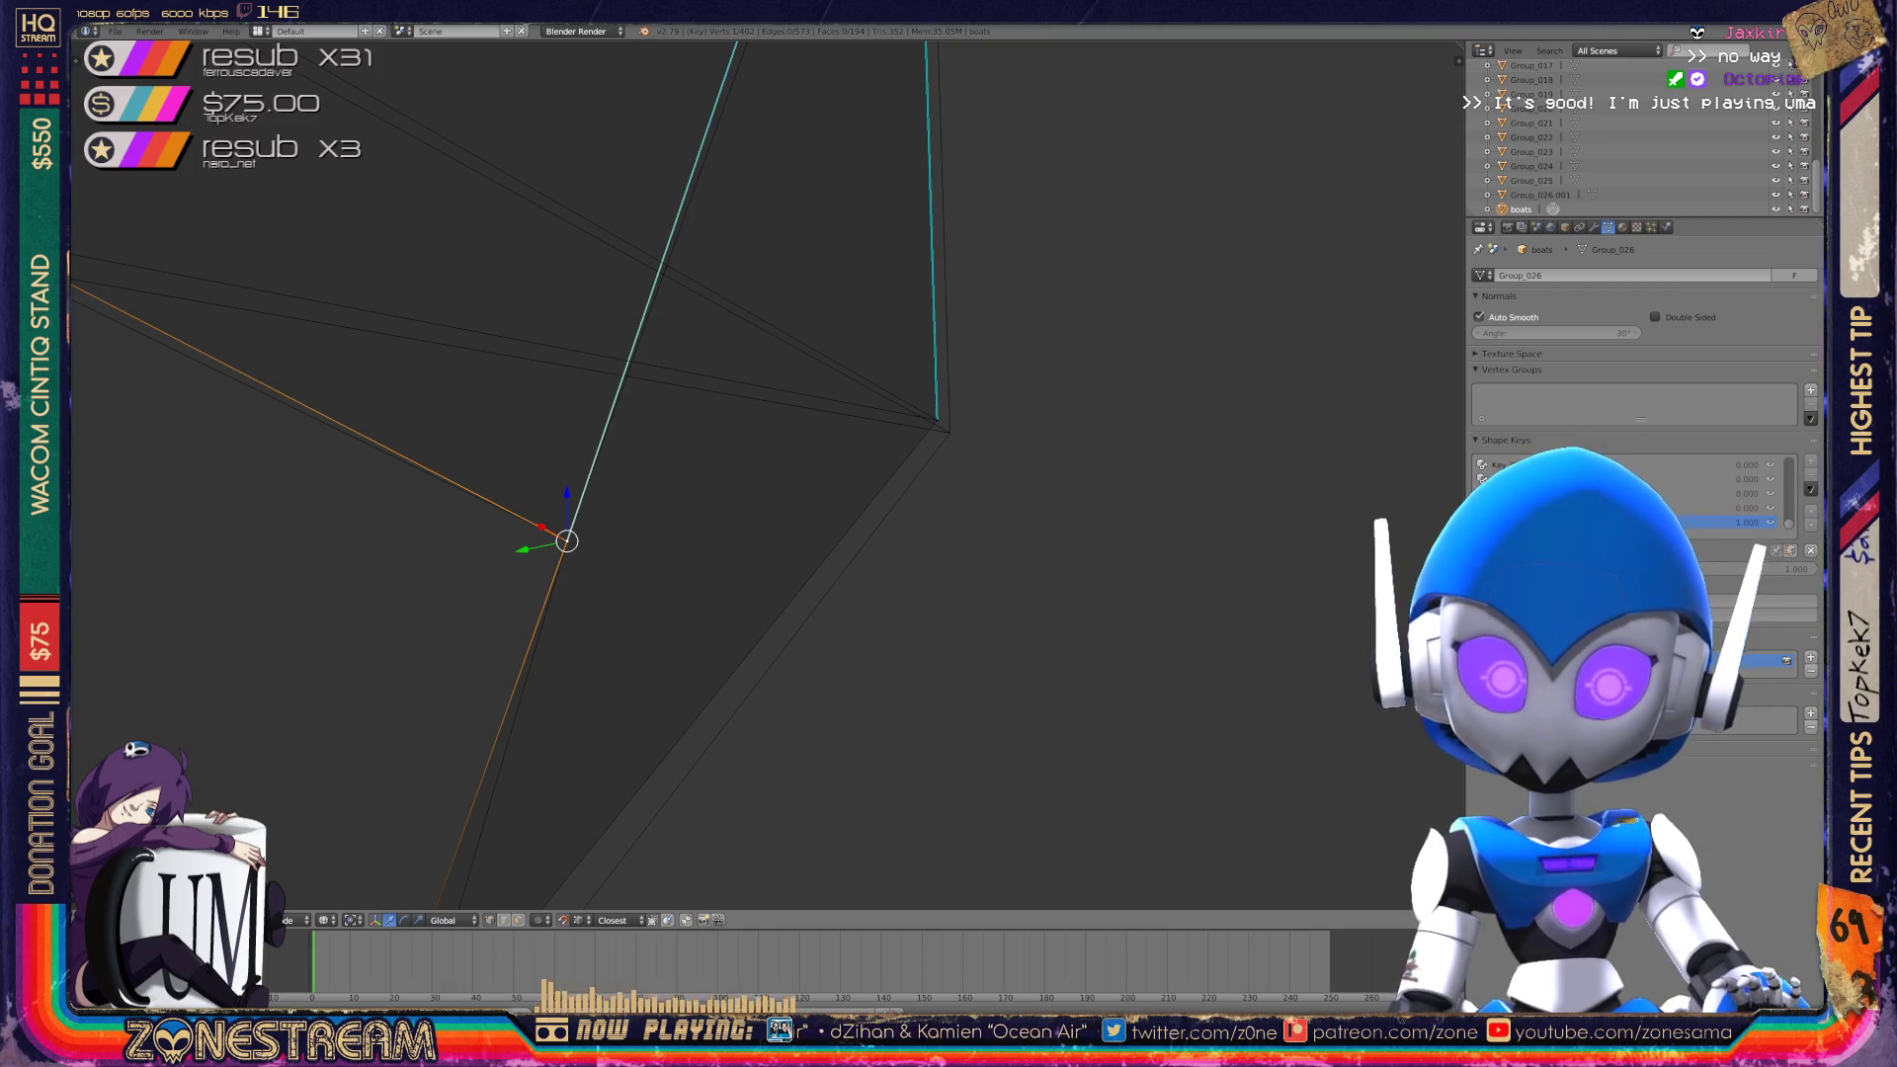
drag(566, 540, 937, 420)
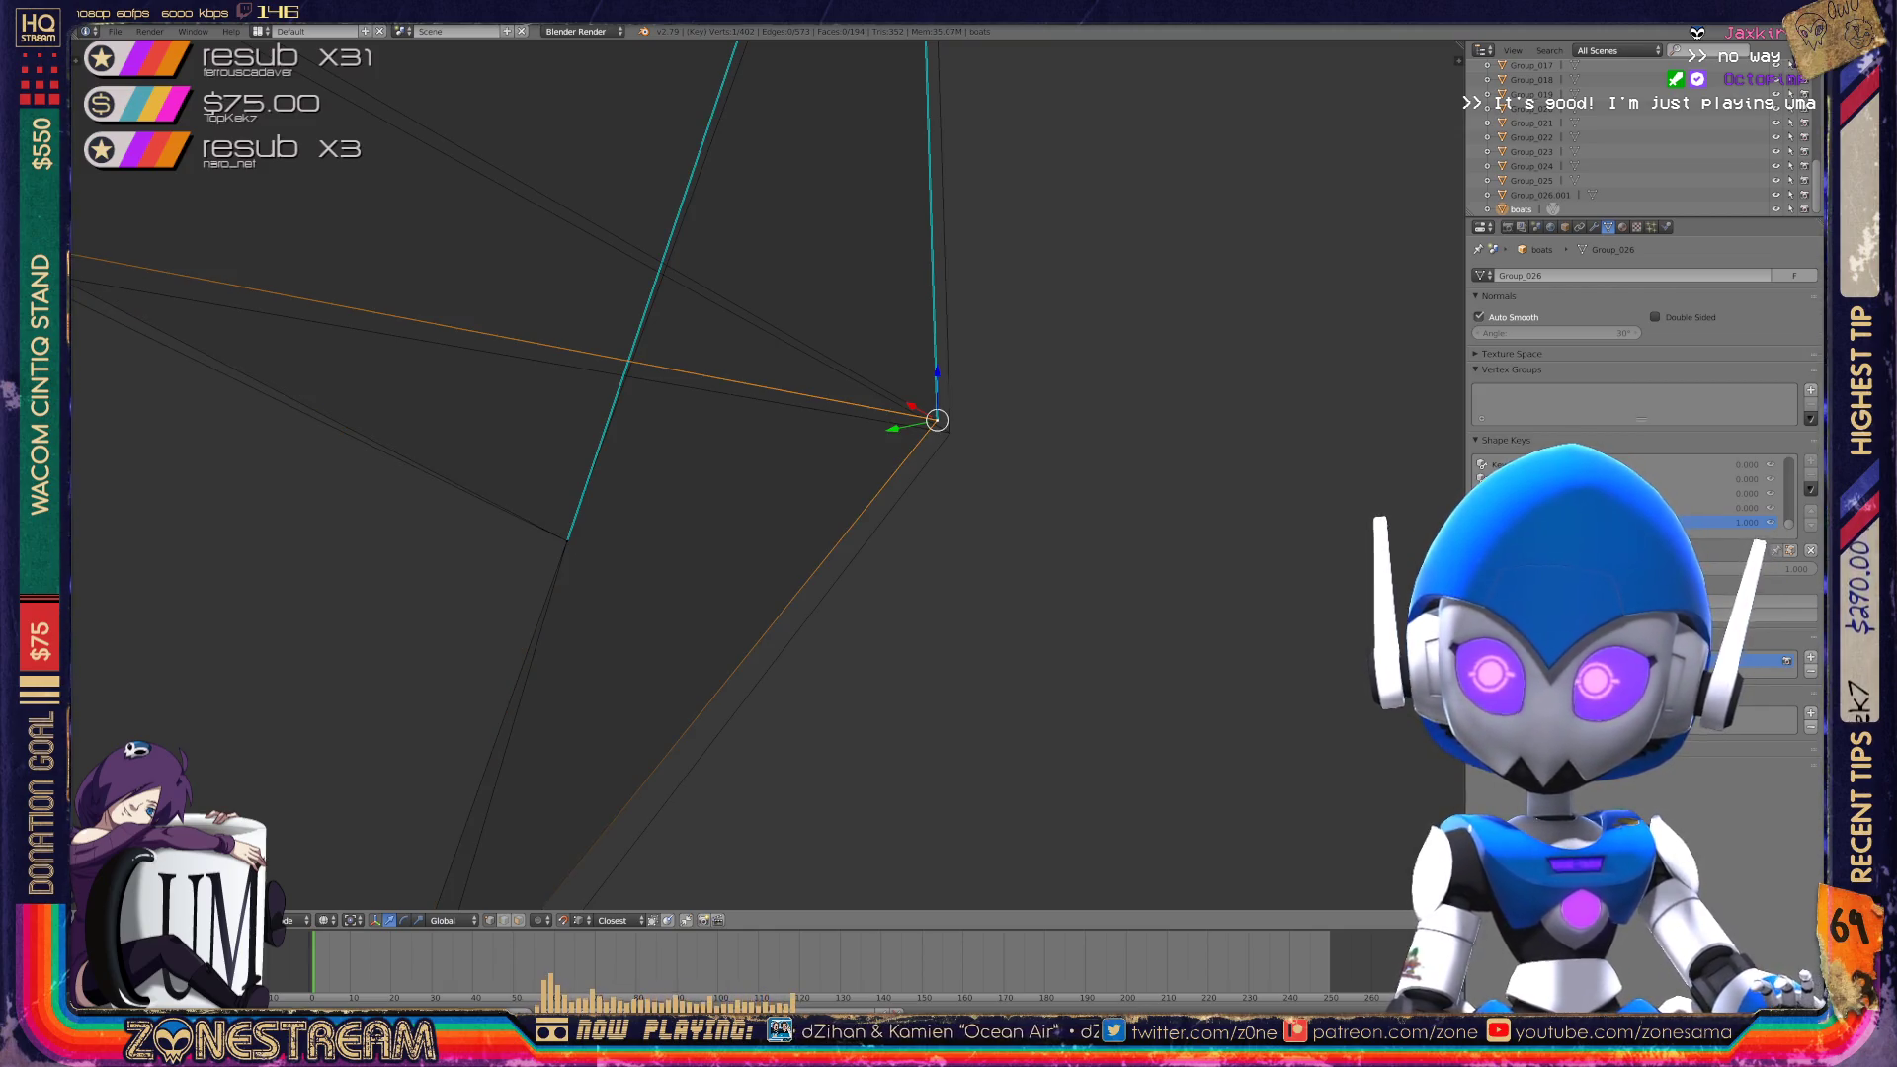
Shift the selected vertex down and left, nudge a corner vertex, then pick the left vertex.
key(g)
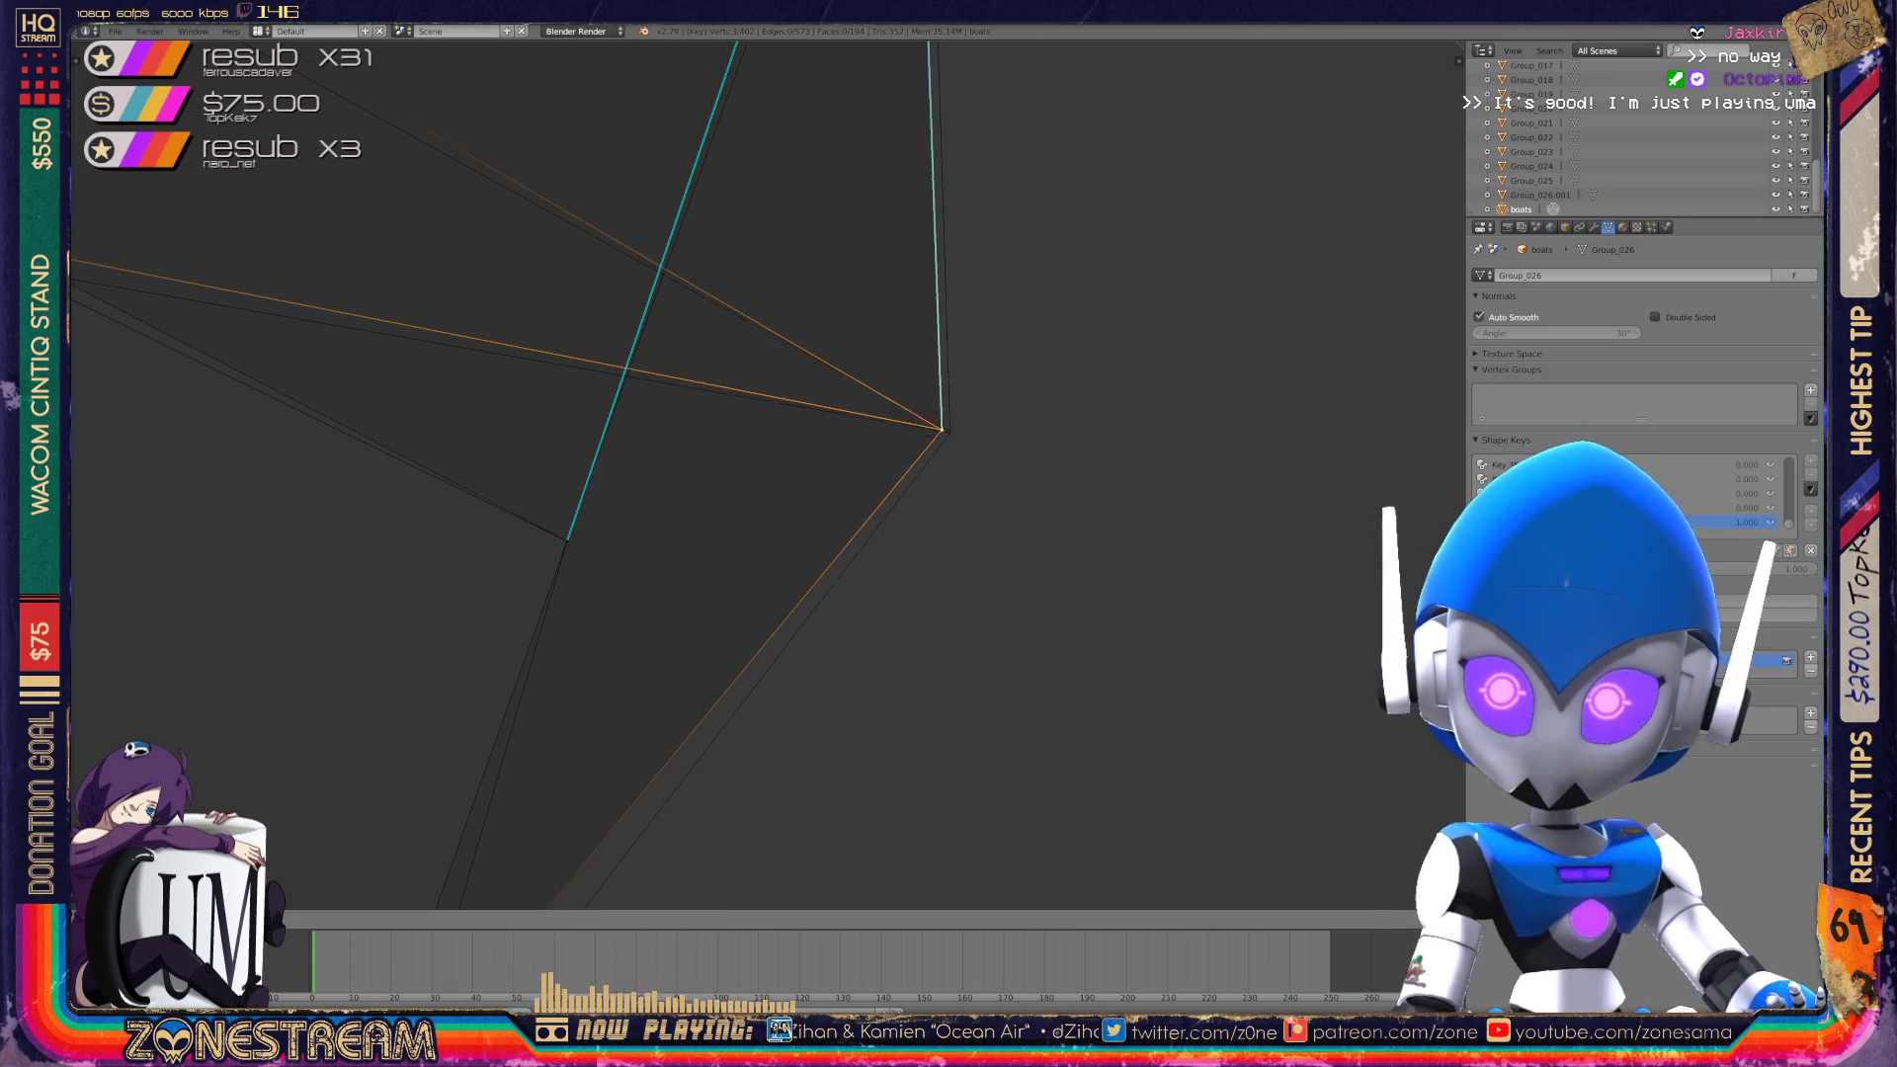
mouse_move(950, 432)
middle_down()
mouse_move(839, 453)
mouse_move(999, 353)
middle_up()
drag(999, 354, 761, 648)
mouse_move(771, 651)
shift+middle_down()
mouse_move(850, 664)
mouse_move(692, 652)
shift+middle_up()
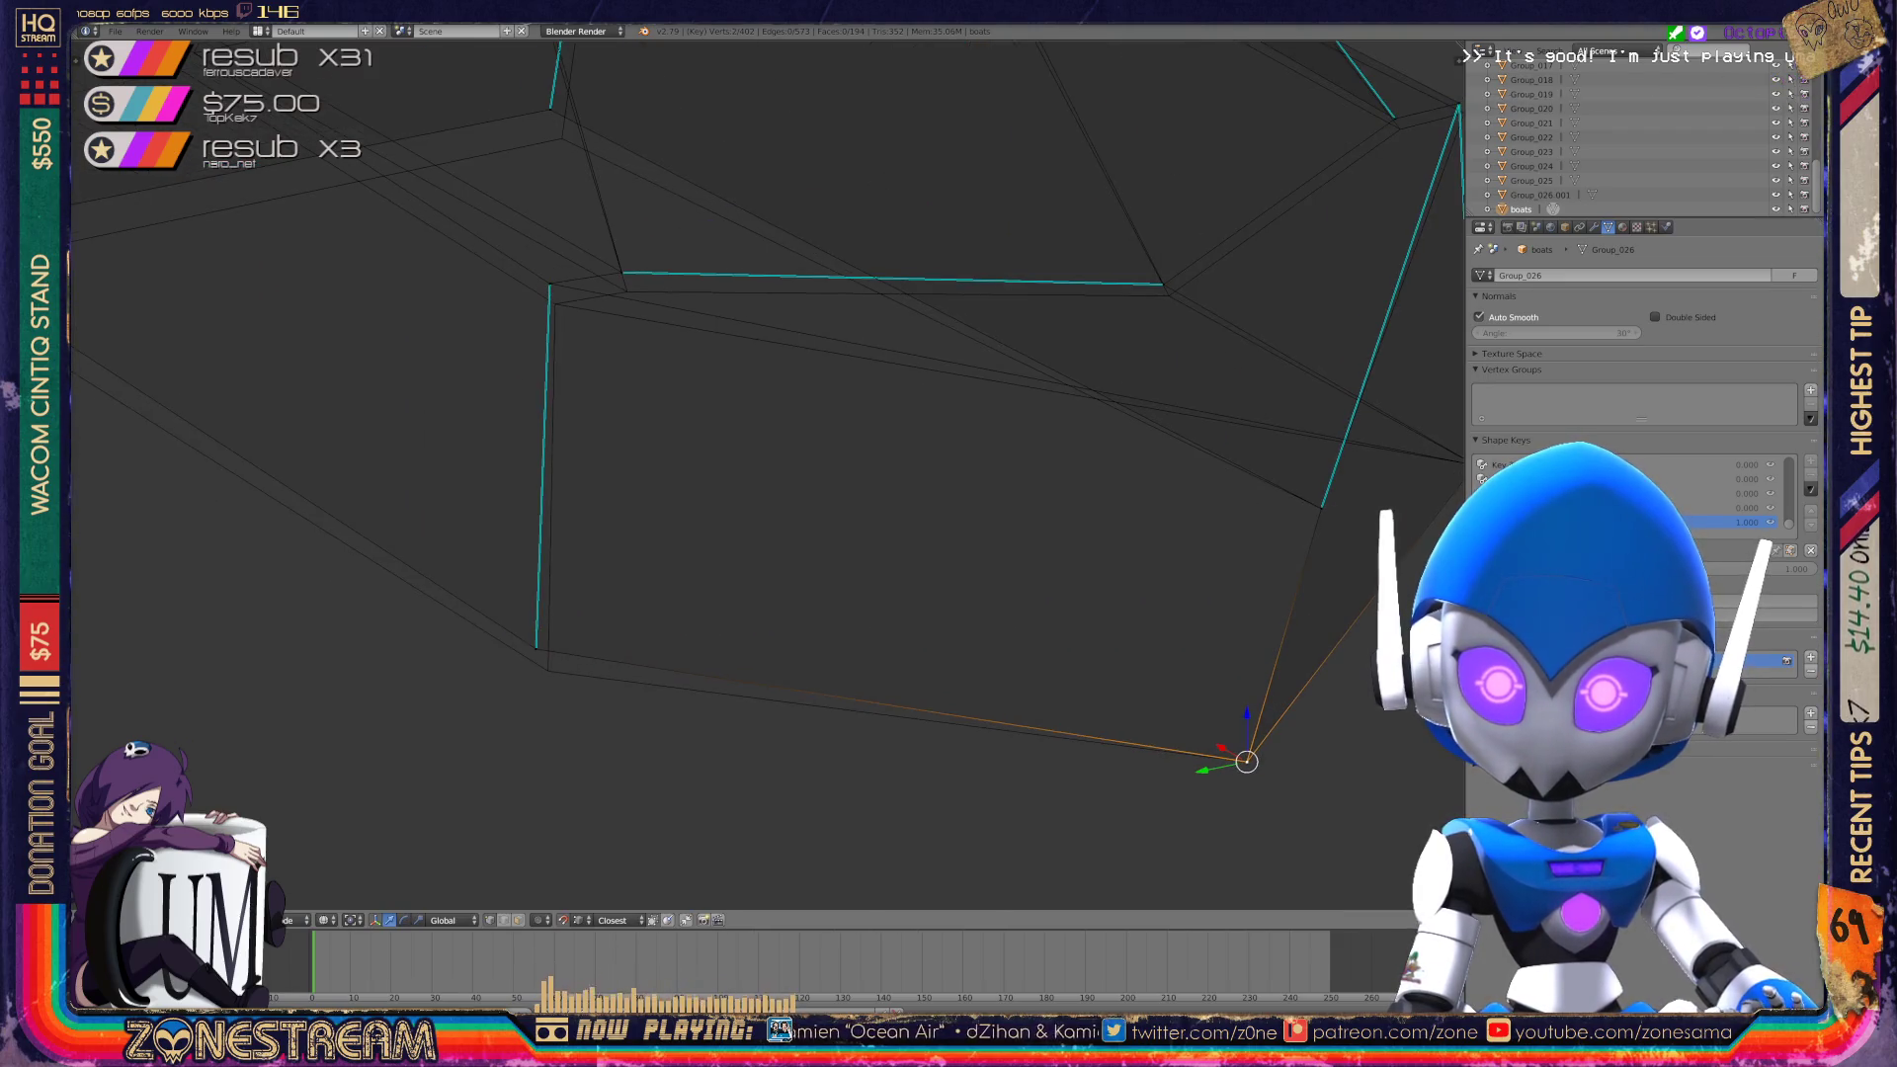
right_click(536, 650)
drag(536, 649, 549, 671)
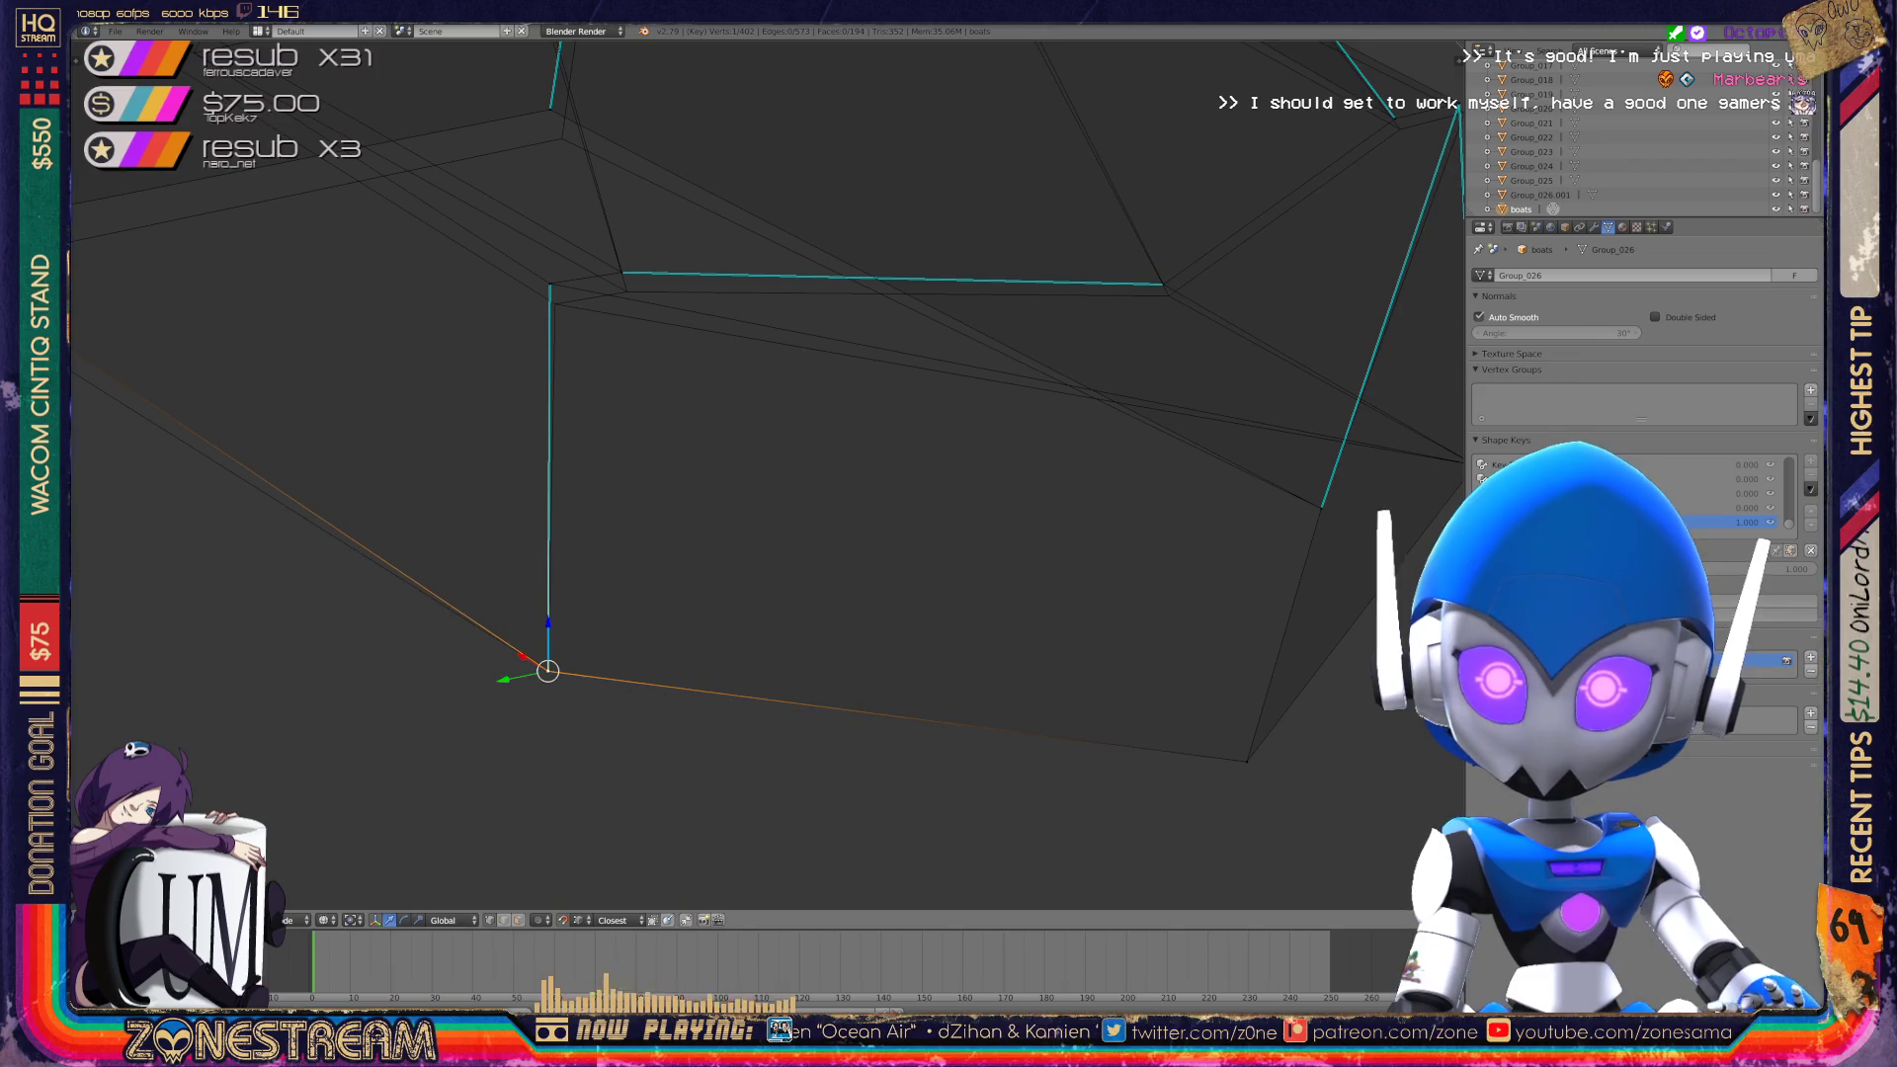
scroll(549, 671, up, 5)
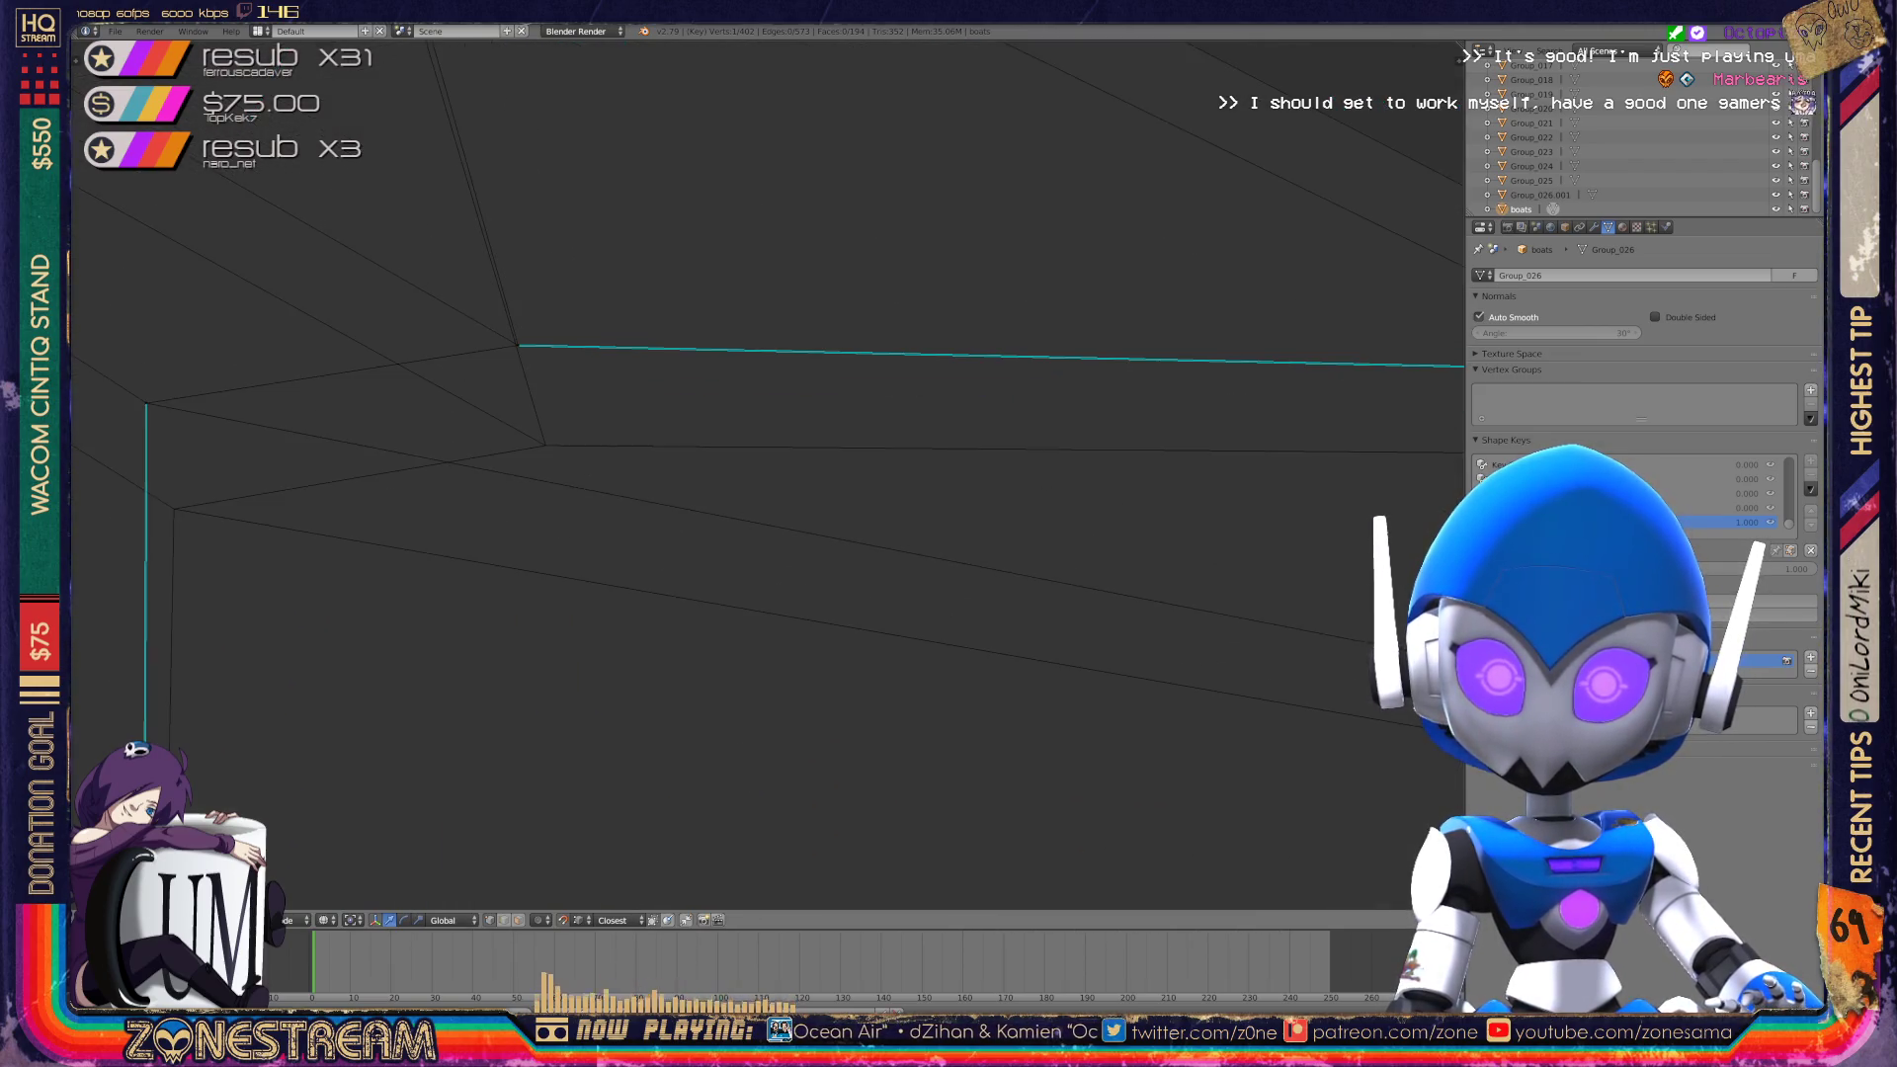
right_click(146, 403)
Snap two corner vertices near the cyan seam onto their adjacent vertices.
mouse_move(751, 474)
middle_down()
mouse_move(751, 356)
mouse_move(751, 524)
mouse_move(751, 464)
mouse_move(543, 480)
middle_up()
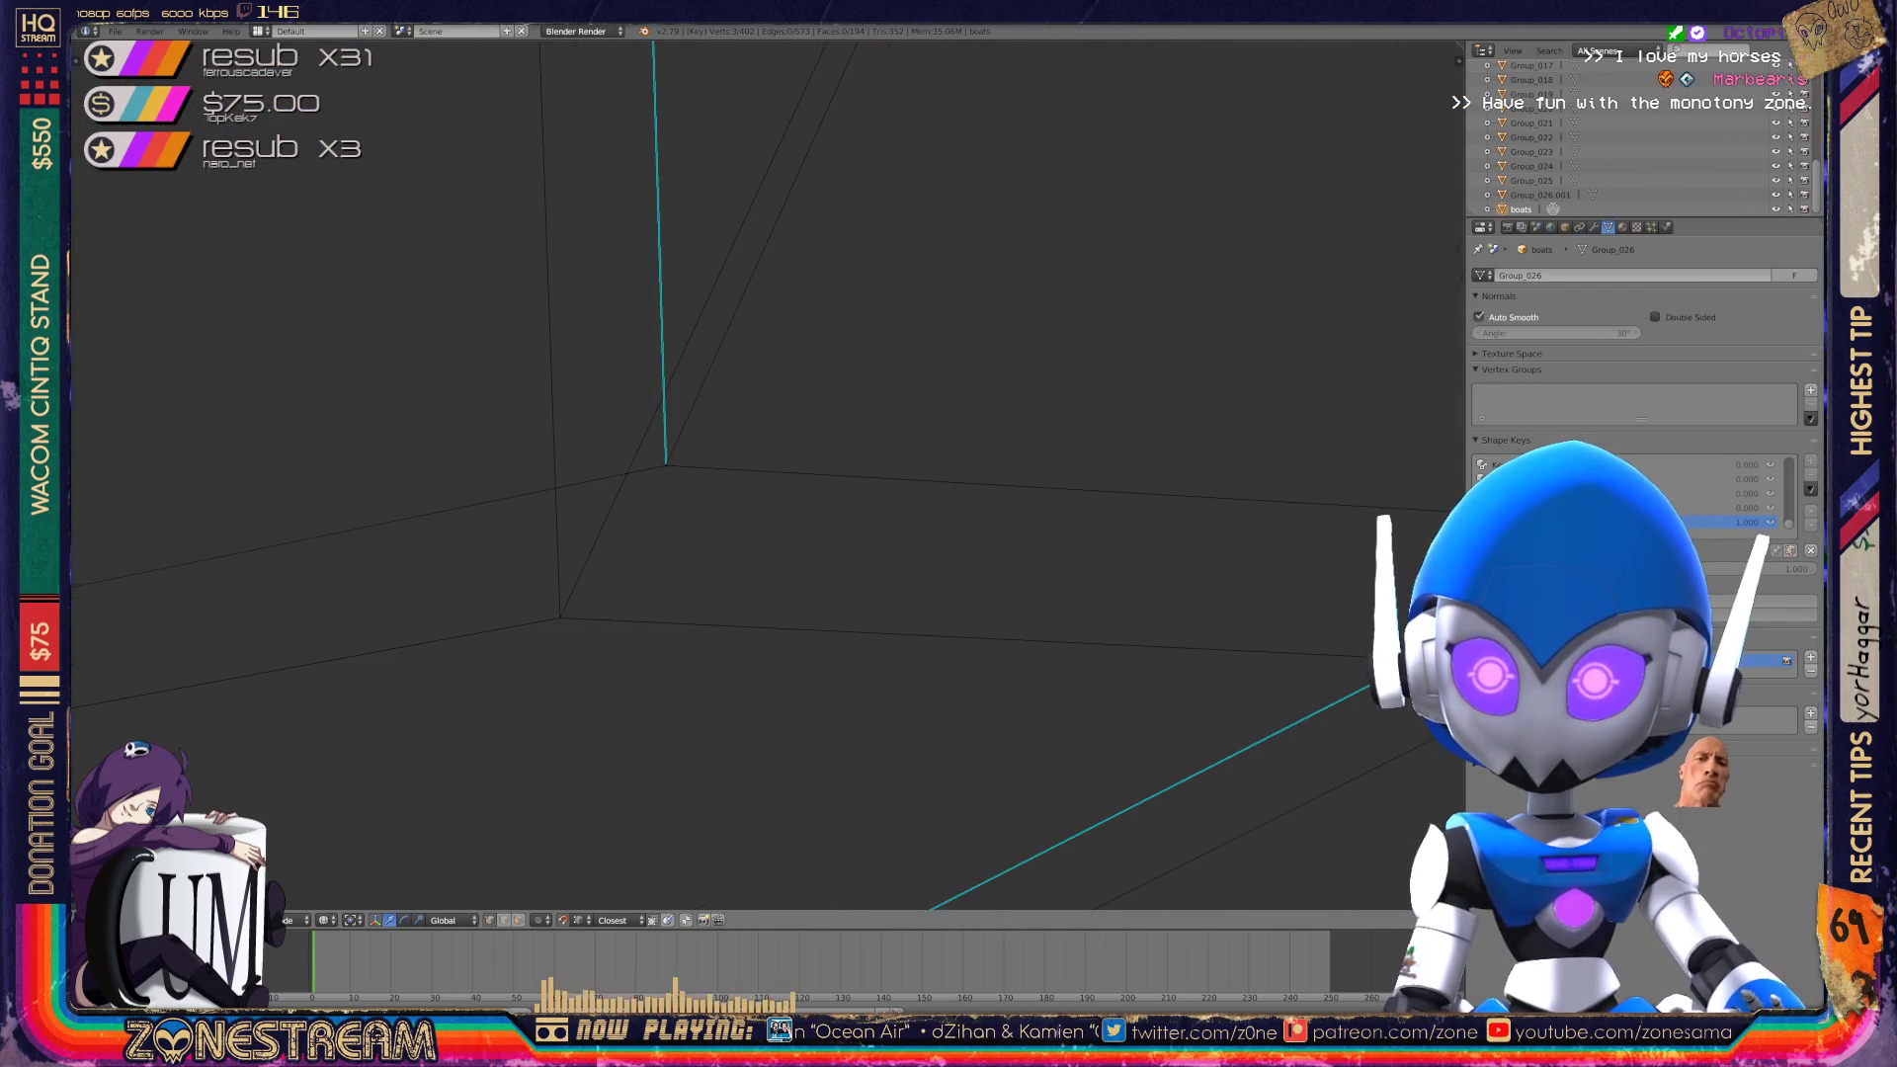
right_click(665, 463)
key(g)
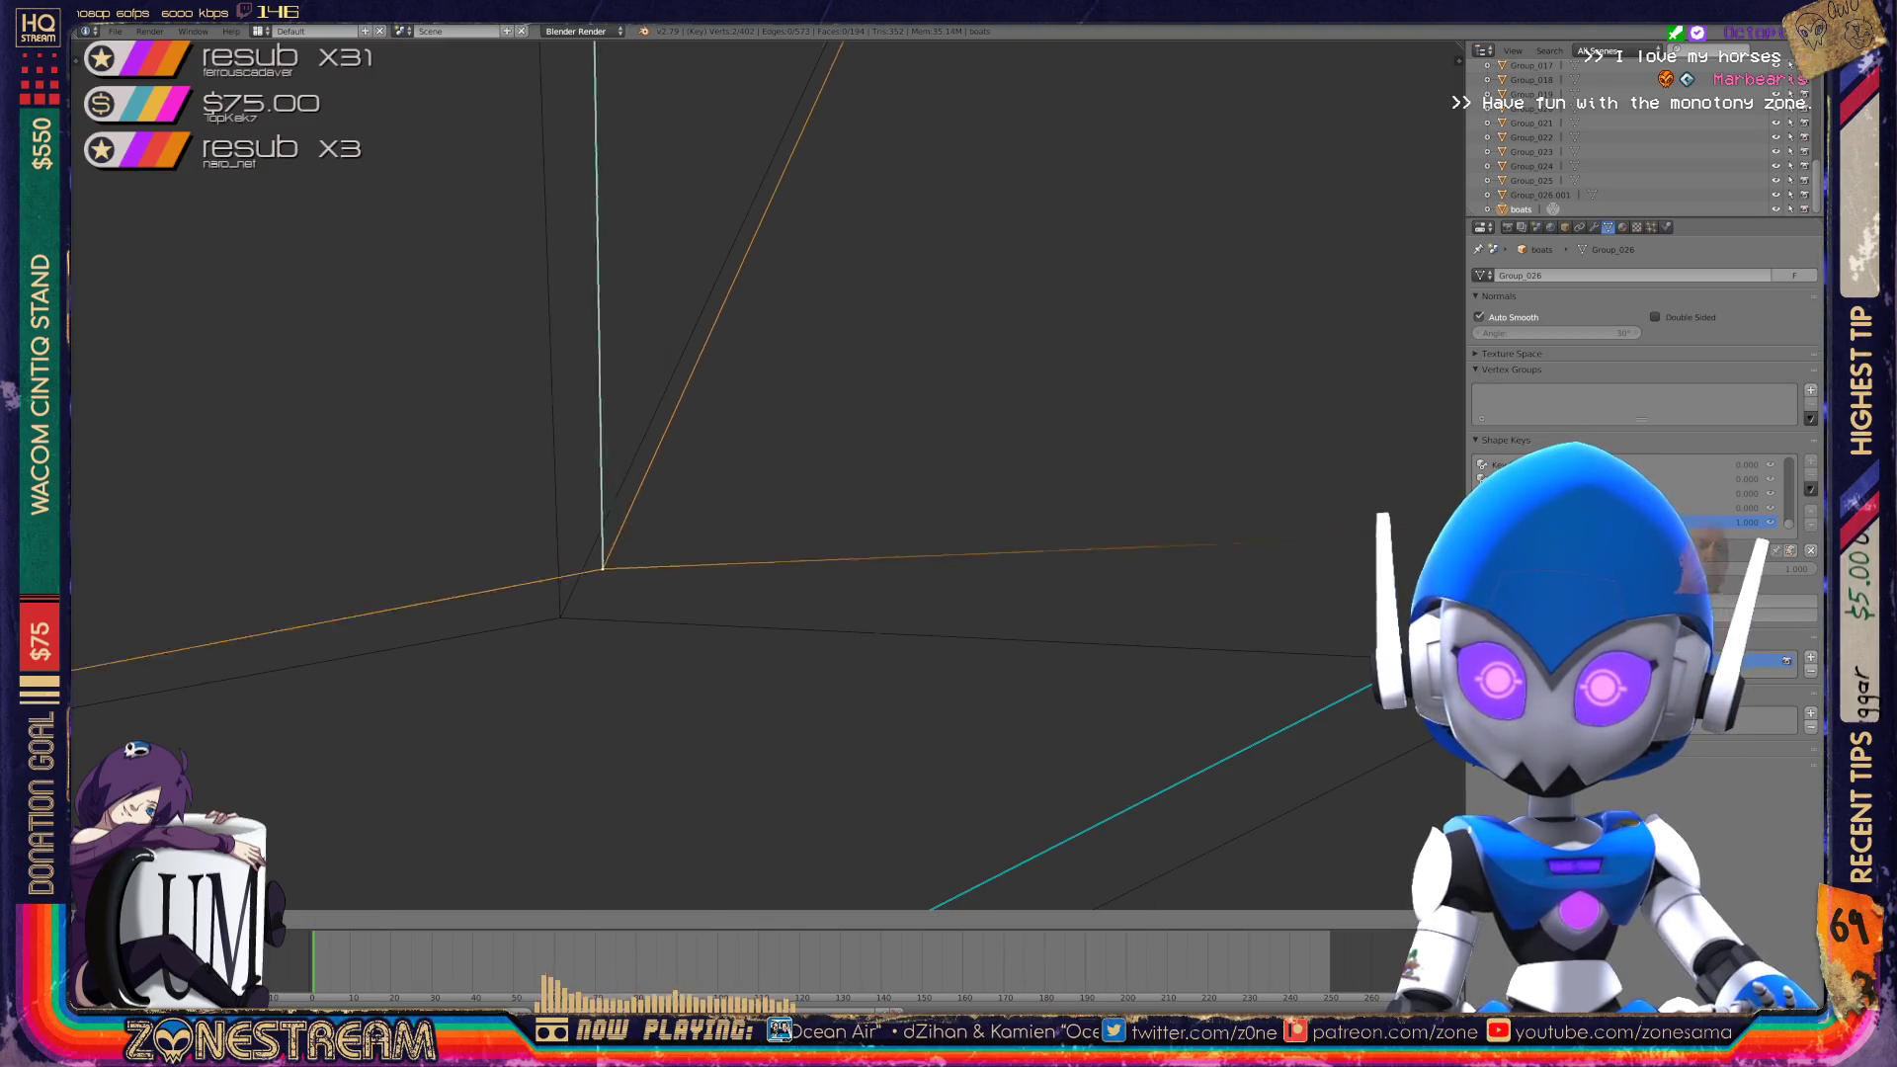
click(560, 617)
middle_drag(561, 618, 741, 578)
right_click(941, 501)
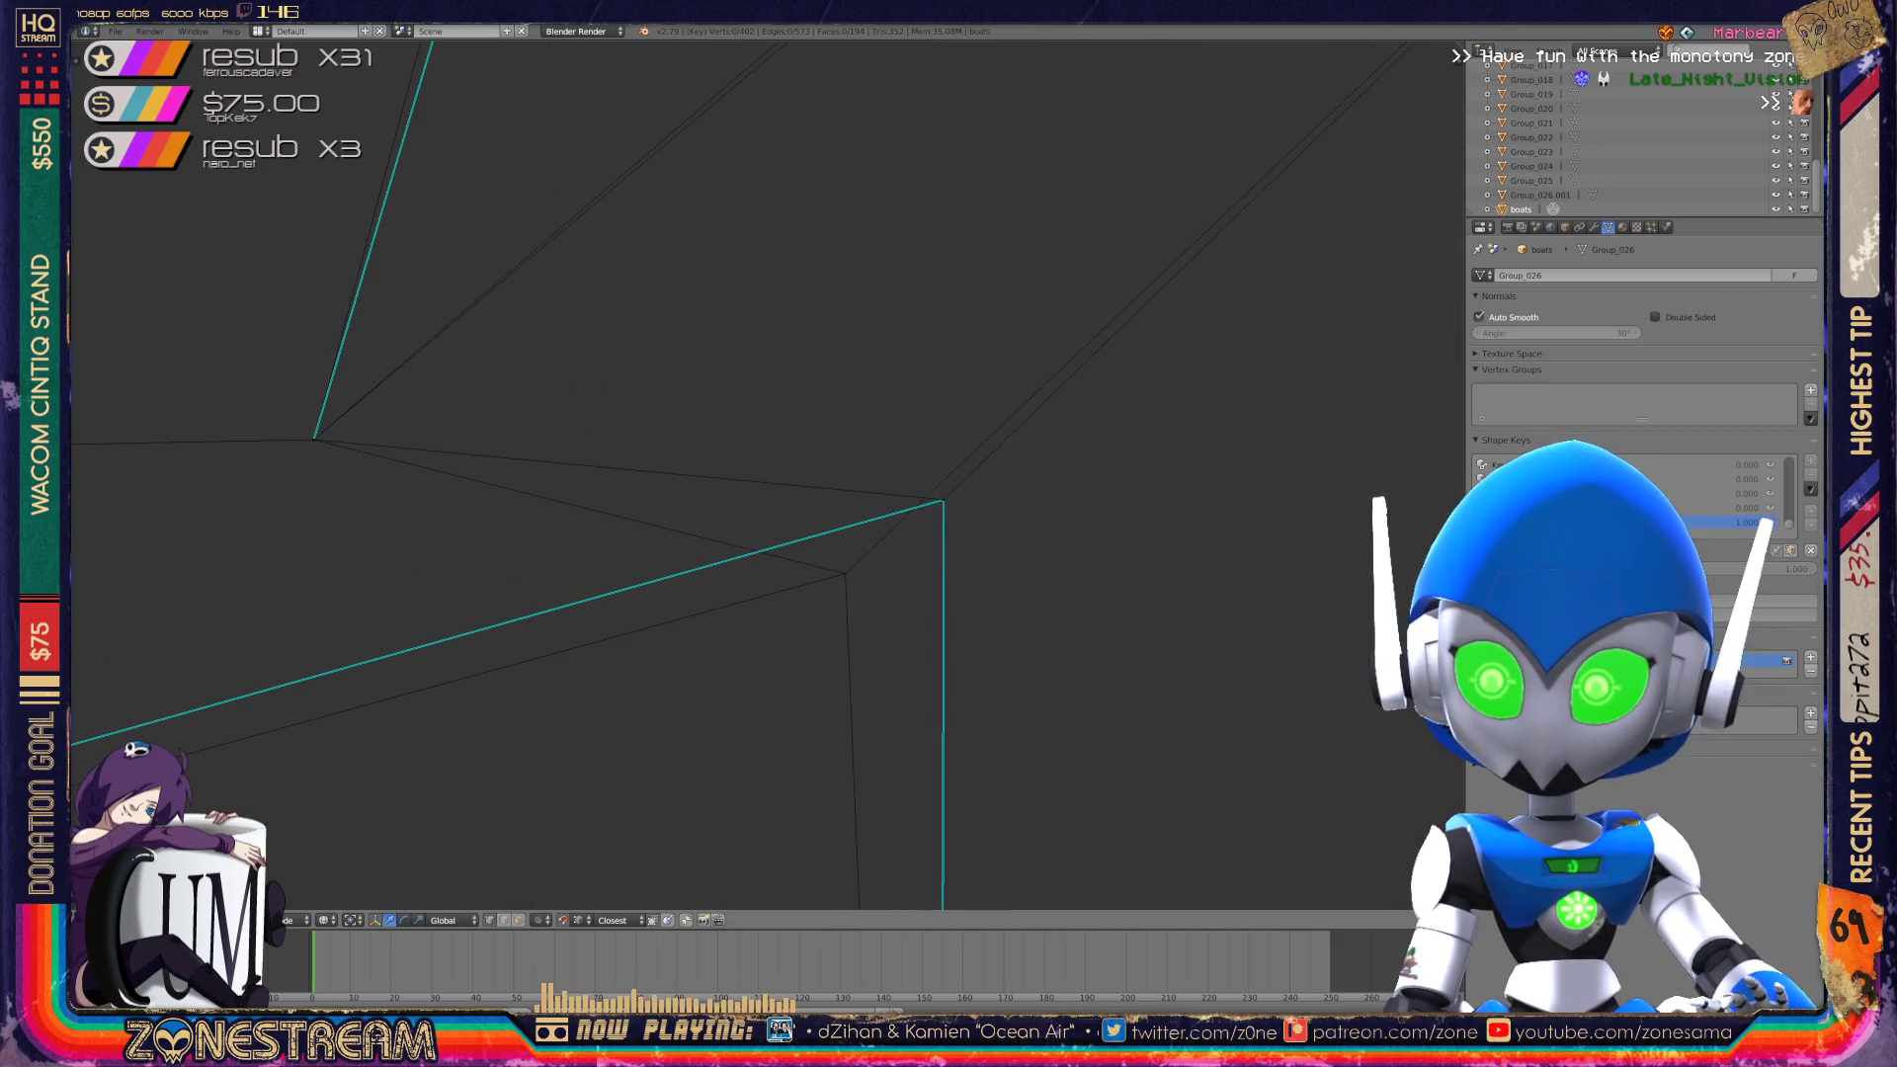
key(g)
click(845, 573)
Centre on the seam edge and snap its bottom vertex onto the adjacent corner.
scroll(845, 573, down, 5)
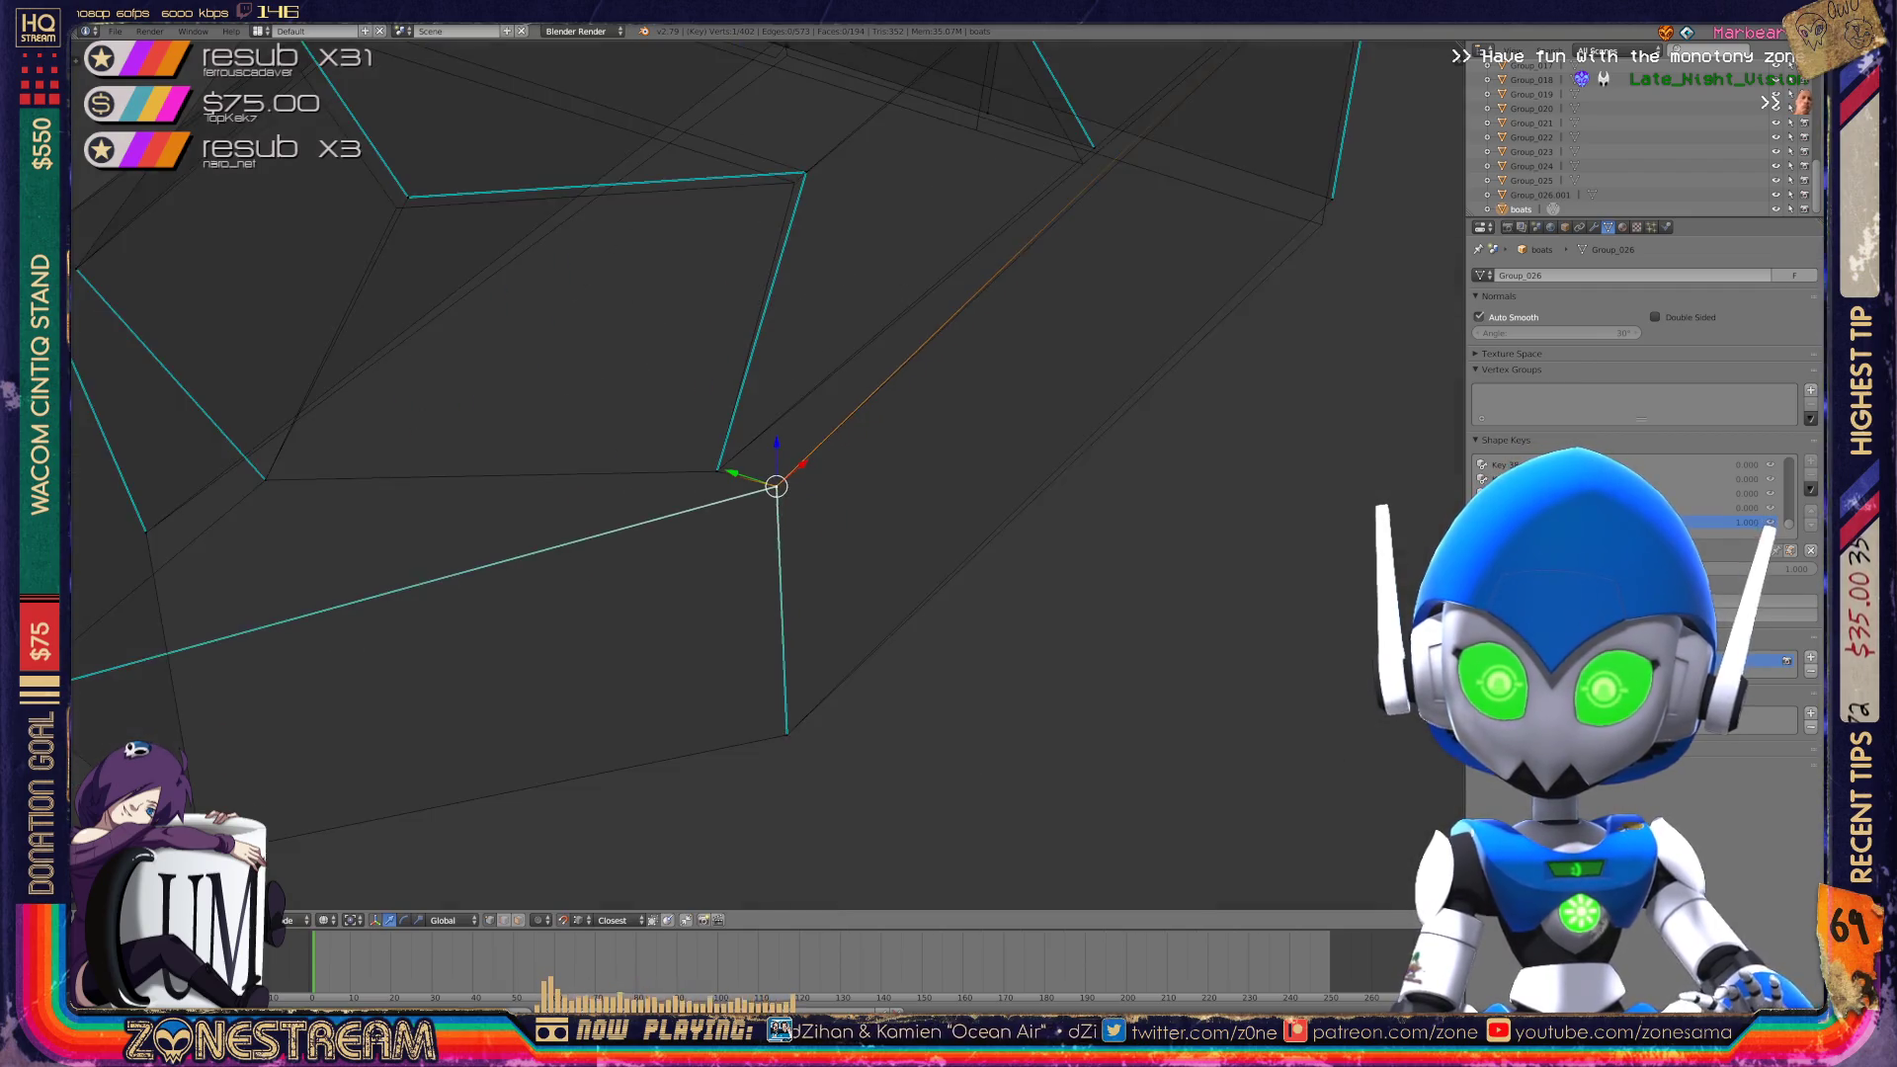
middle_drag(845, 574, 790, 568)
scroll(768, 475, up, 5)
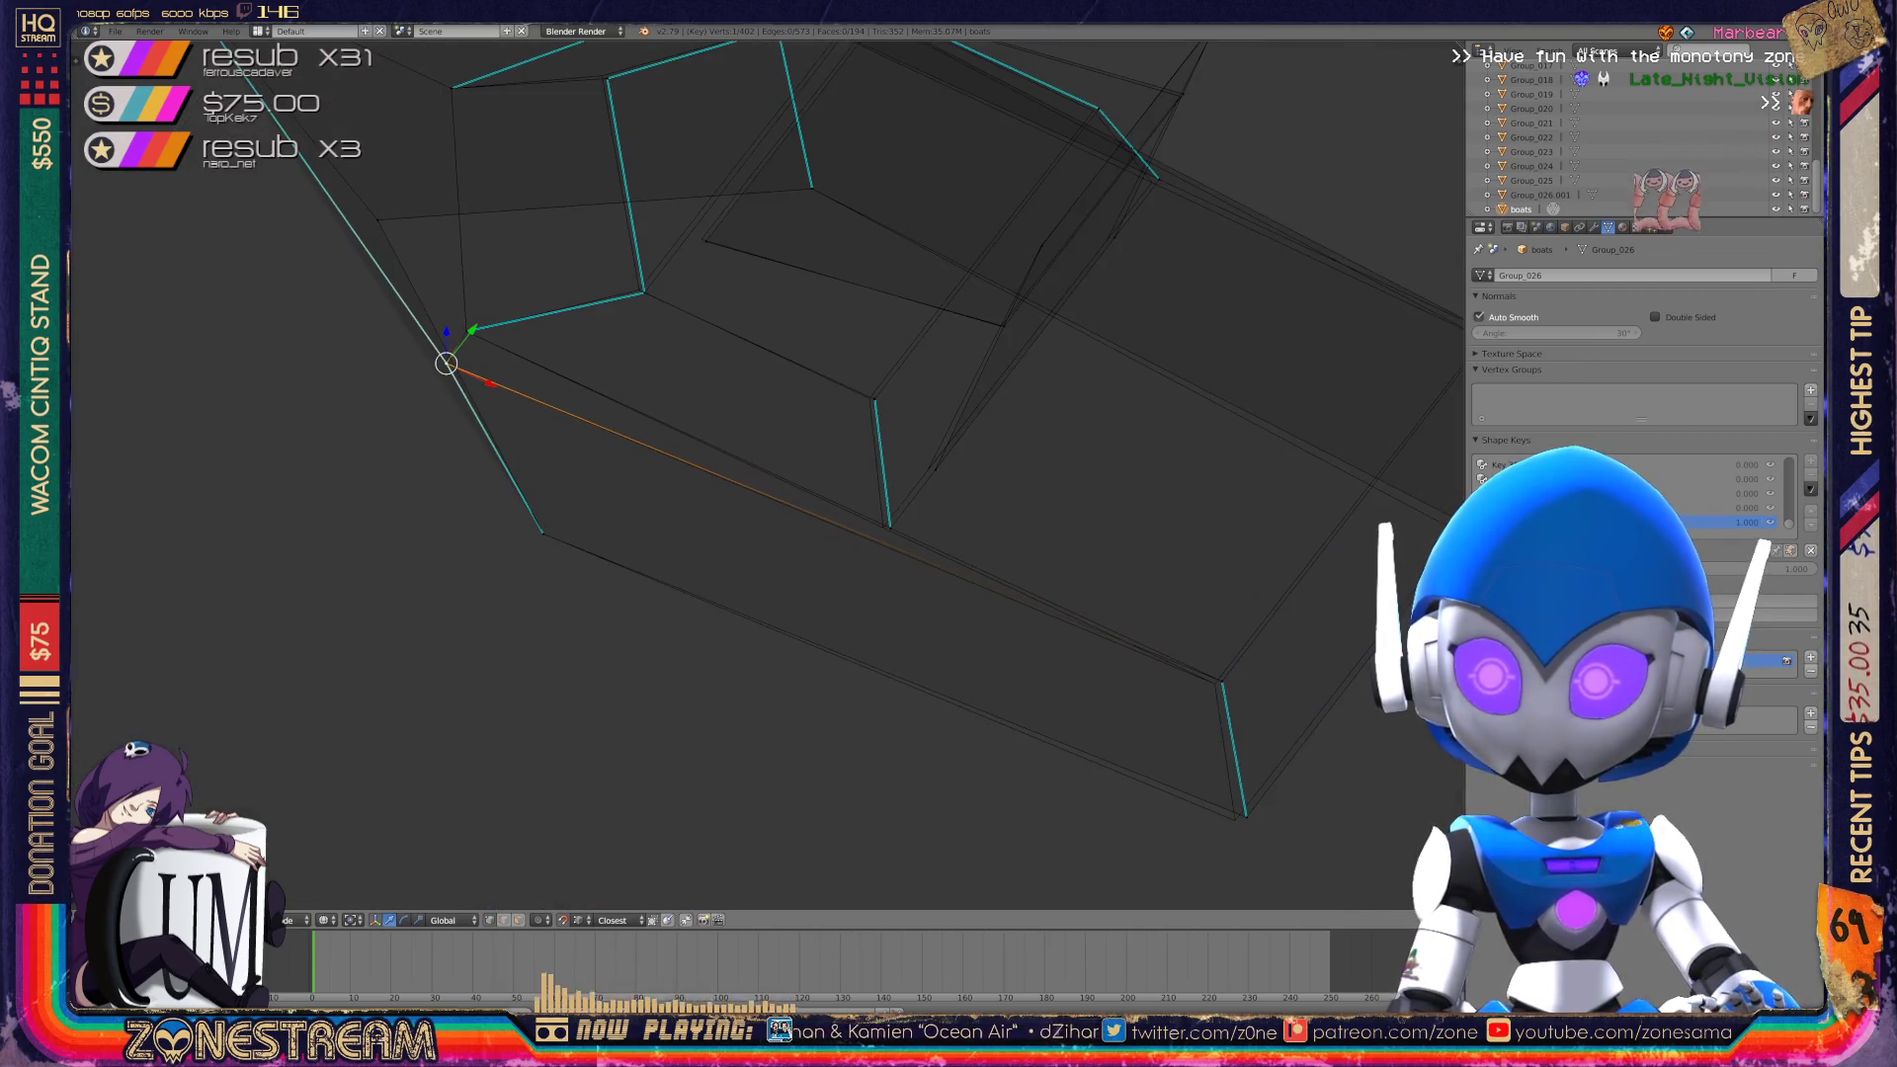
key(KP_Decimal)
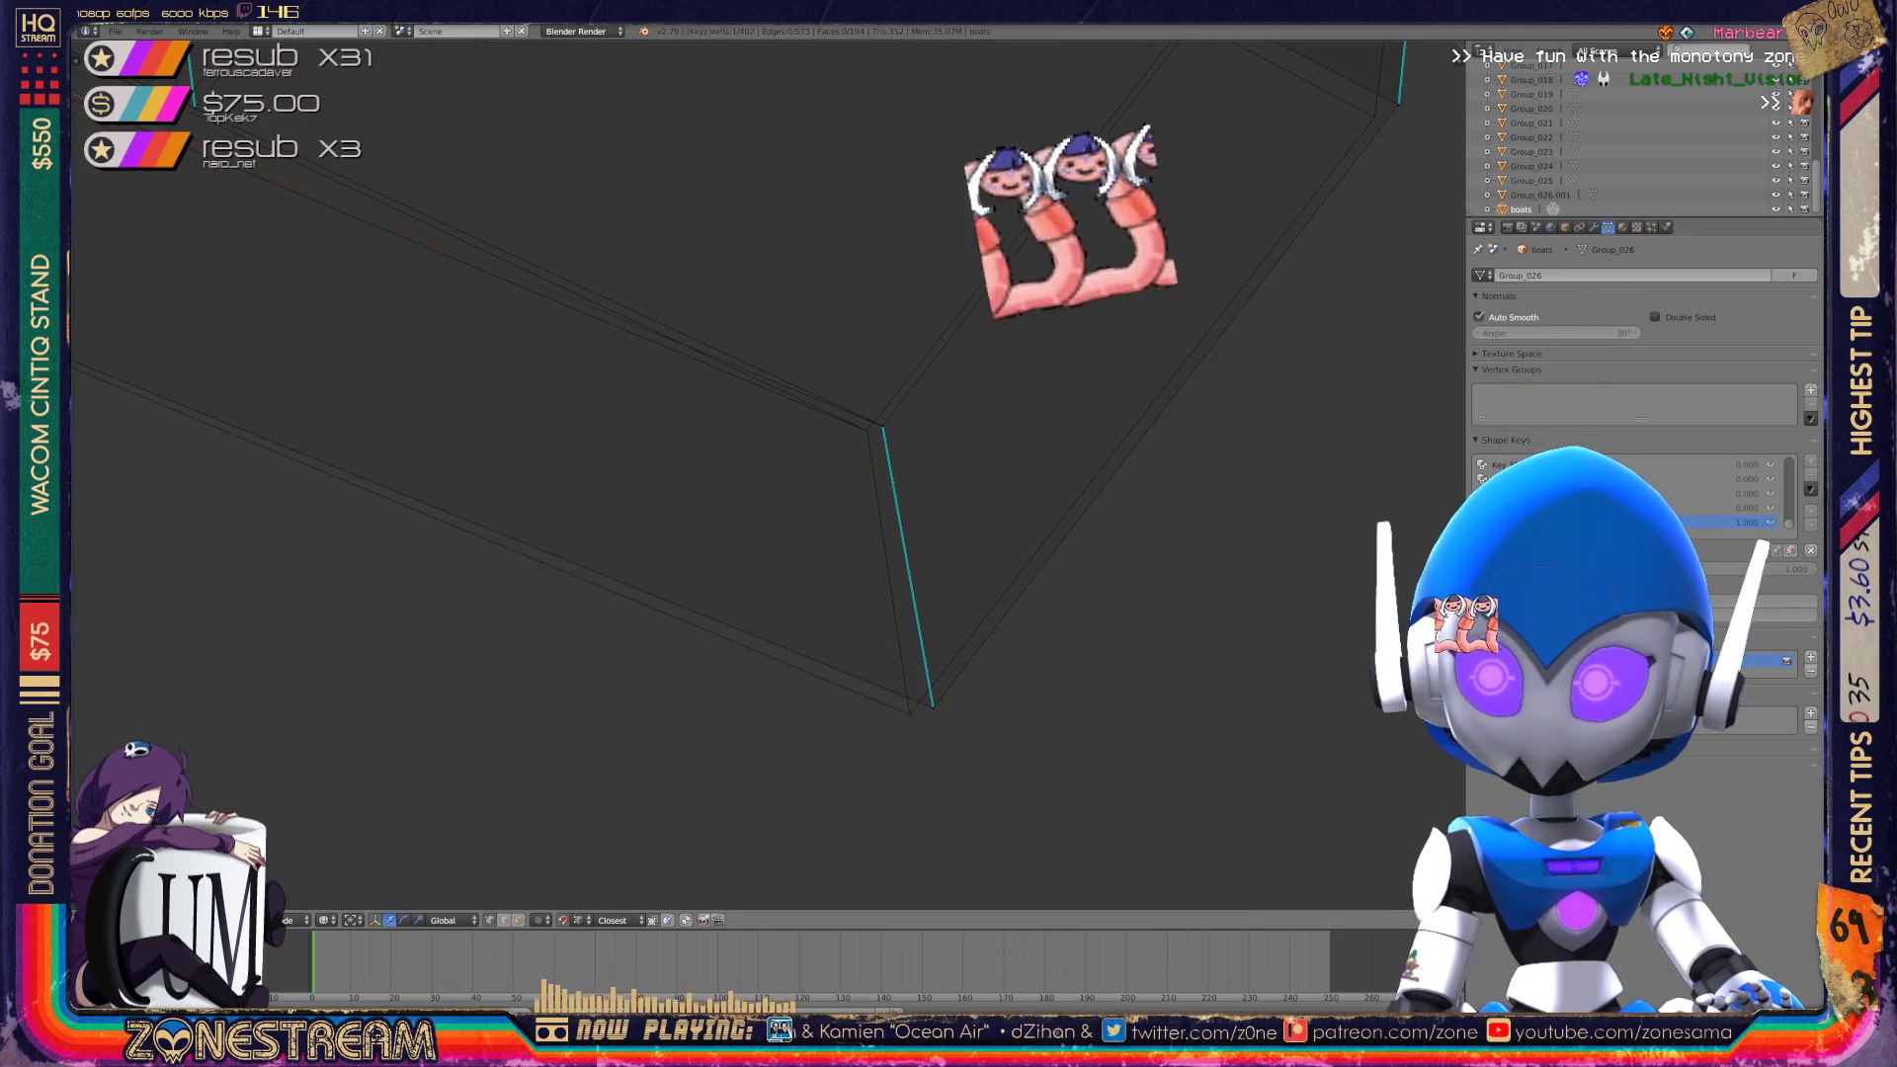
shift+right_click(882, 426)
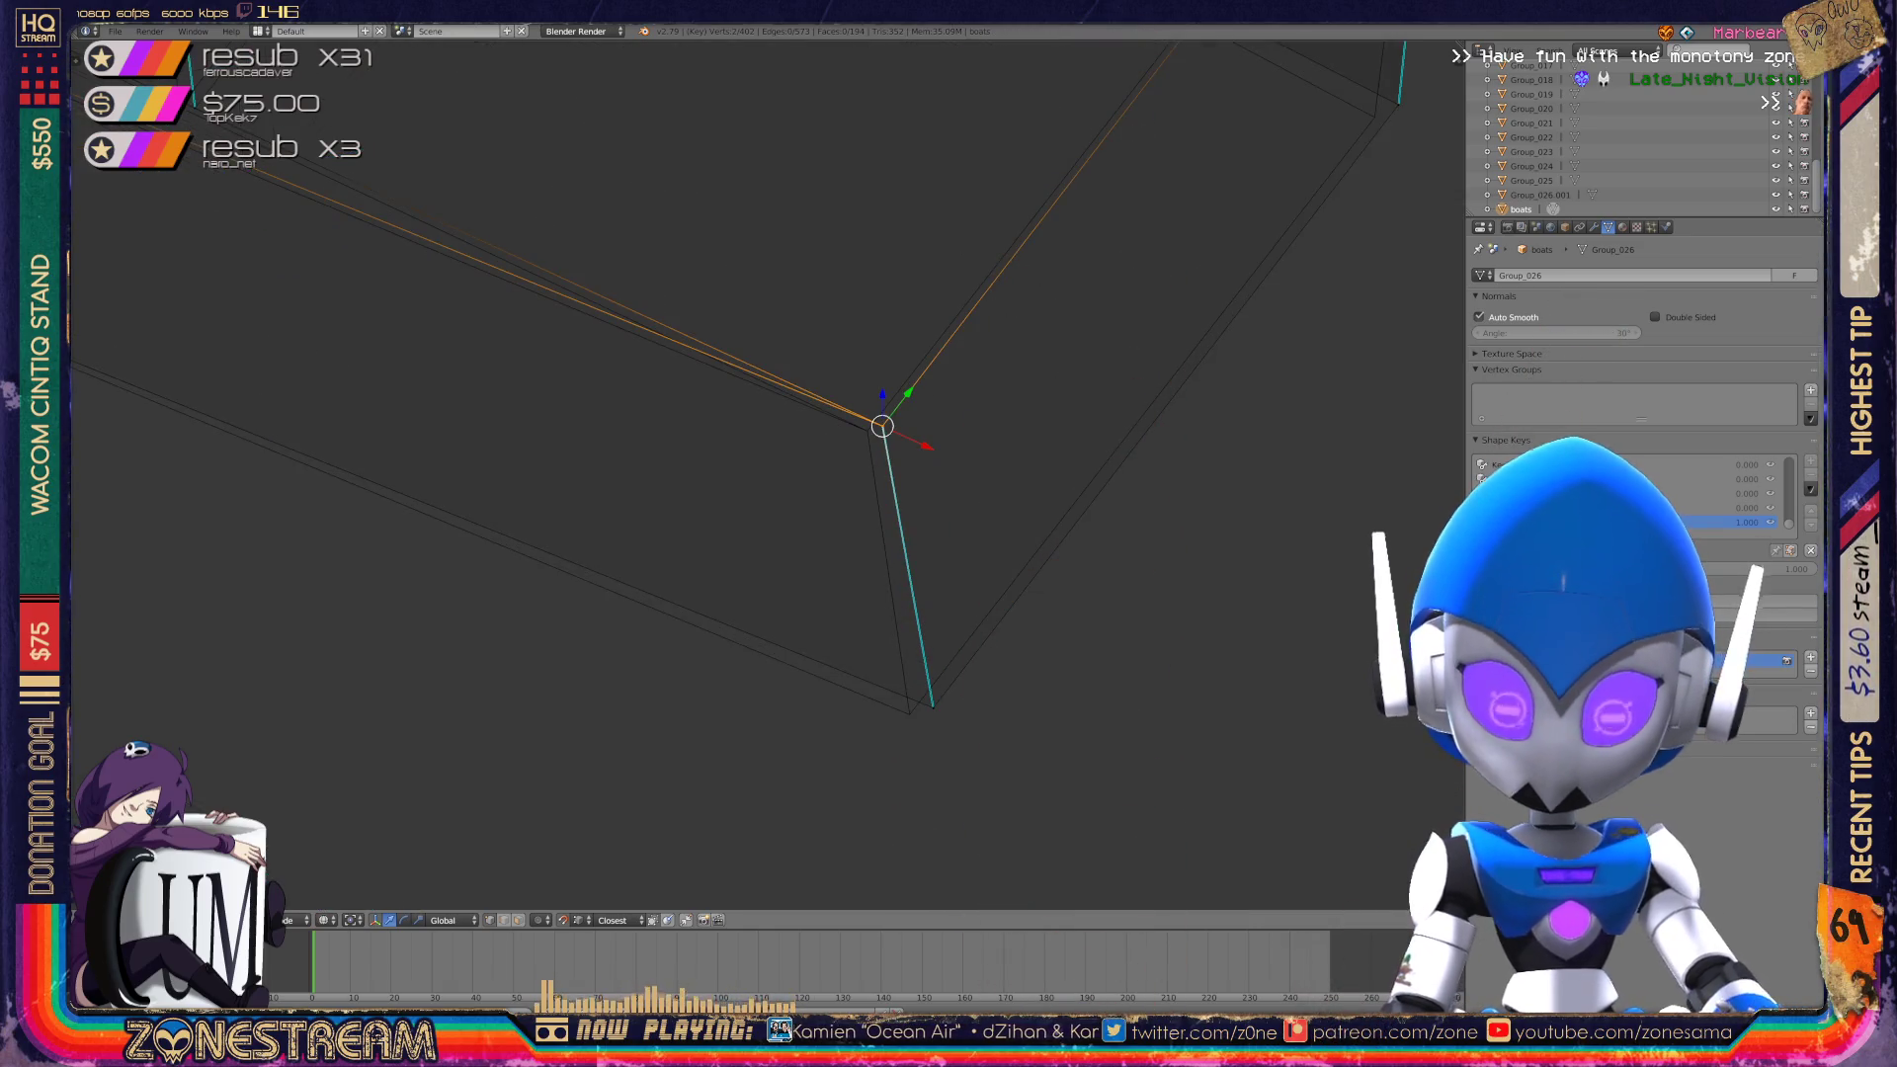
right_click(933, 706)
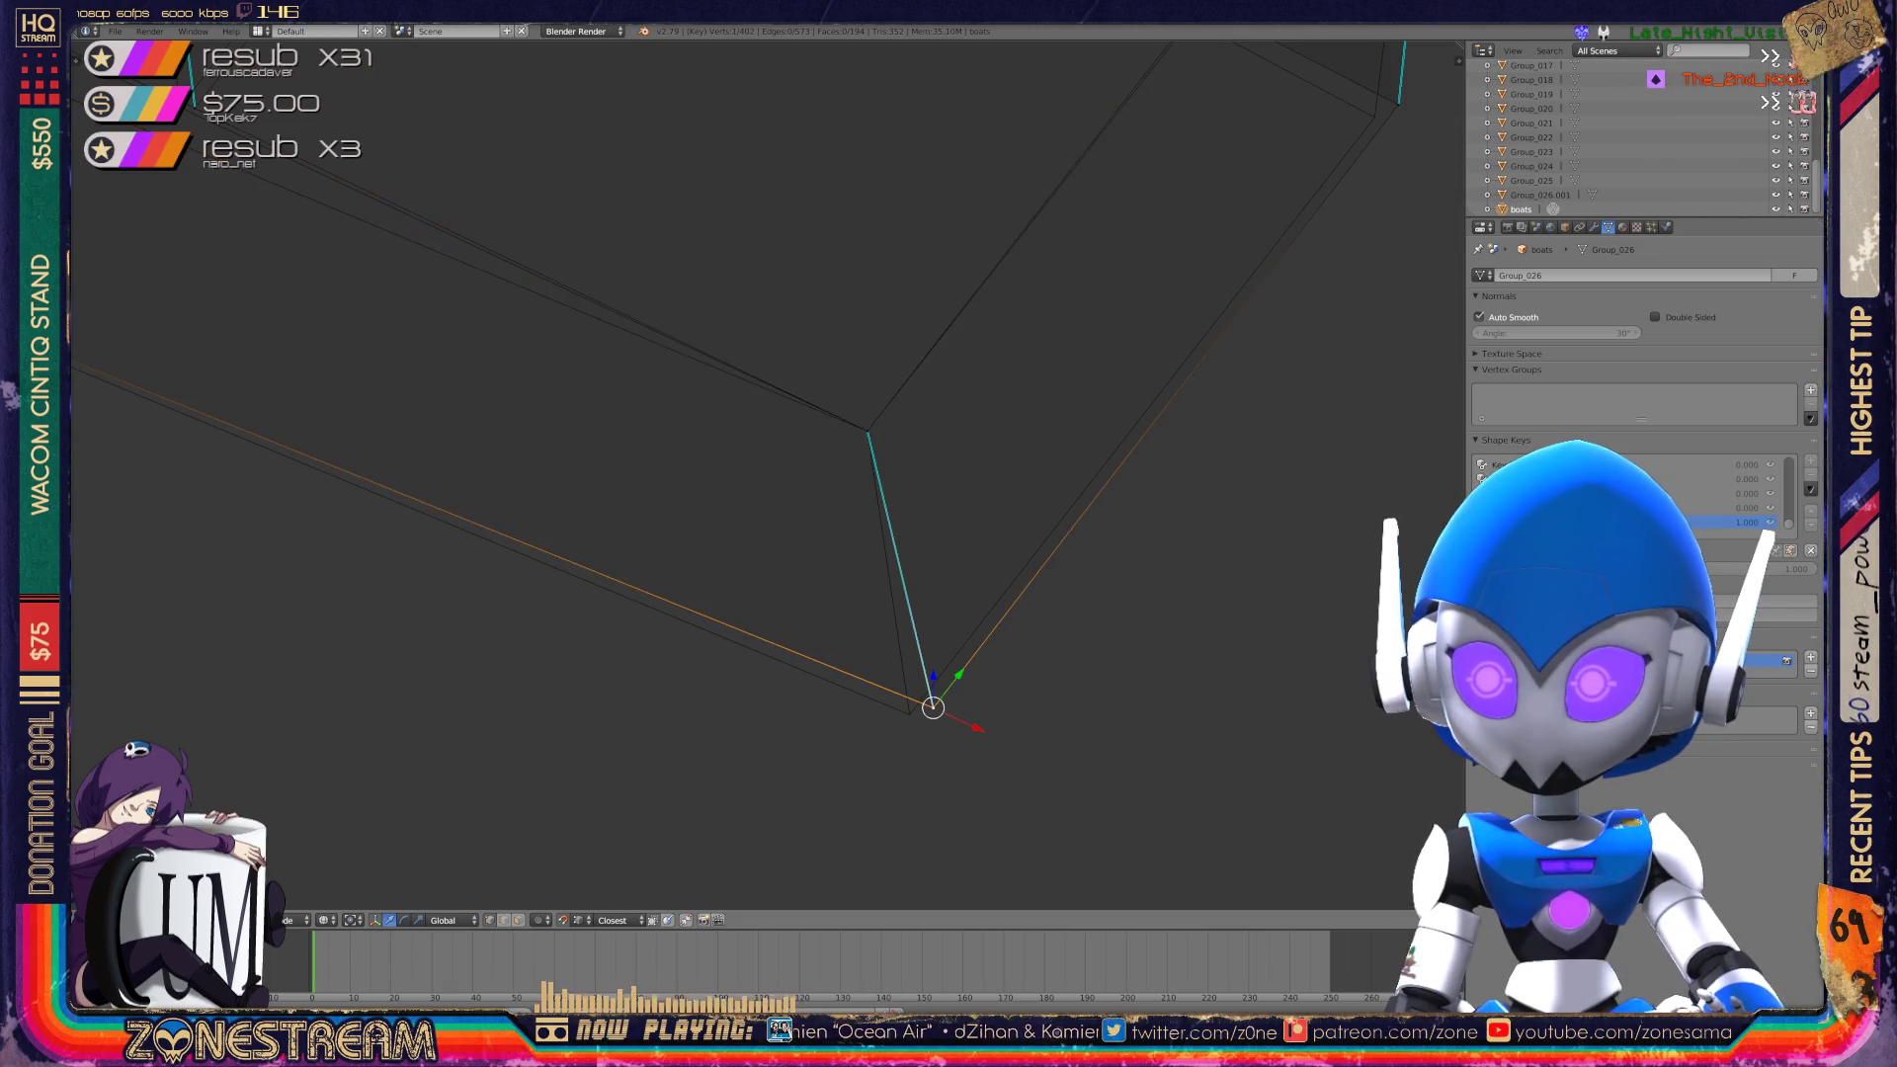
key(KP_4)
key(KP_4)
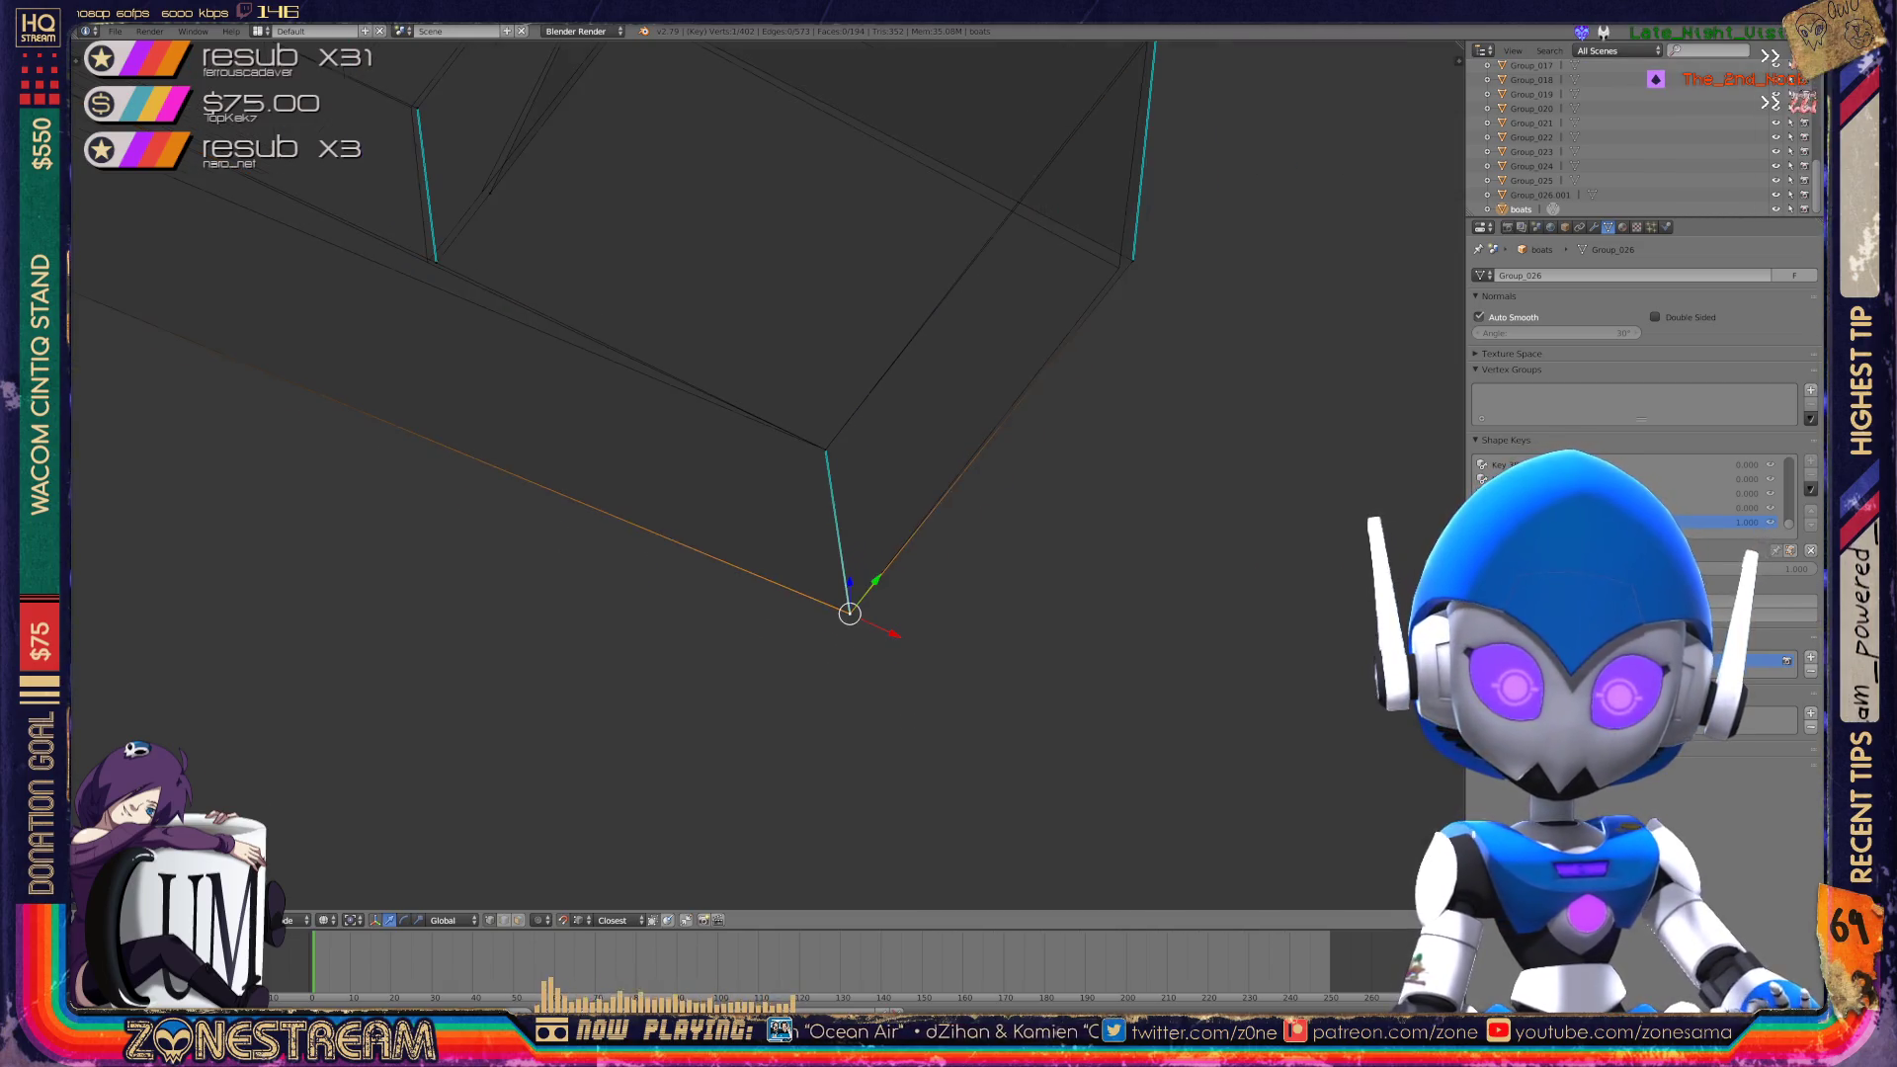
key(KP_4)
scroll(751, 475, up, 5)
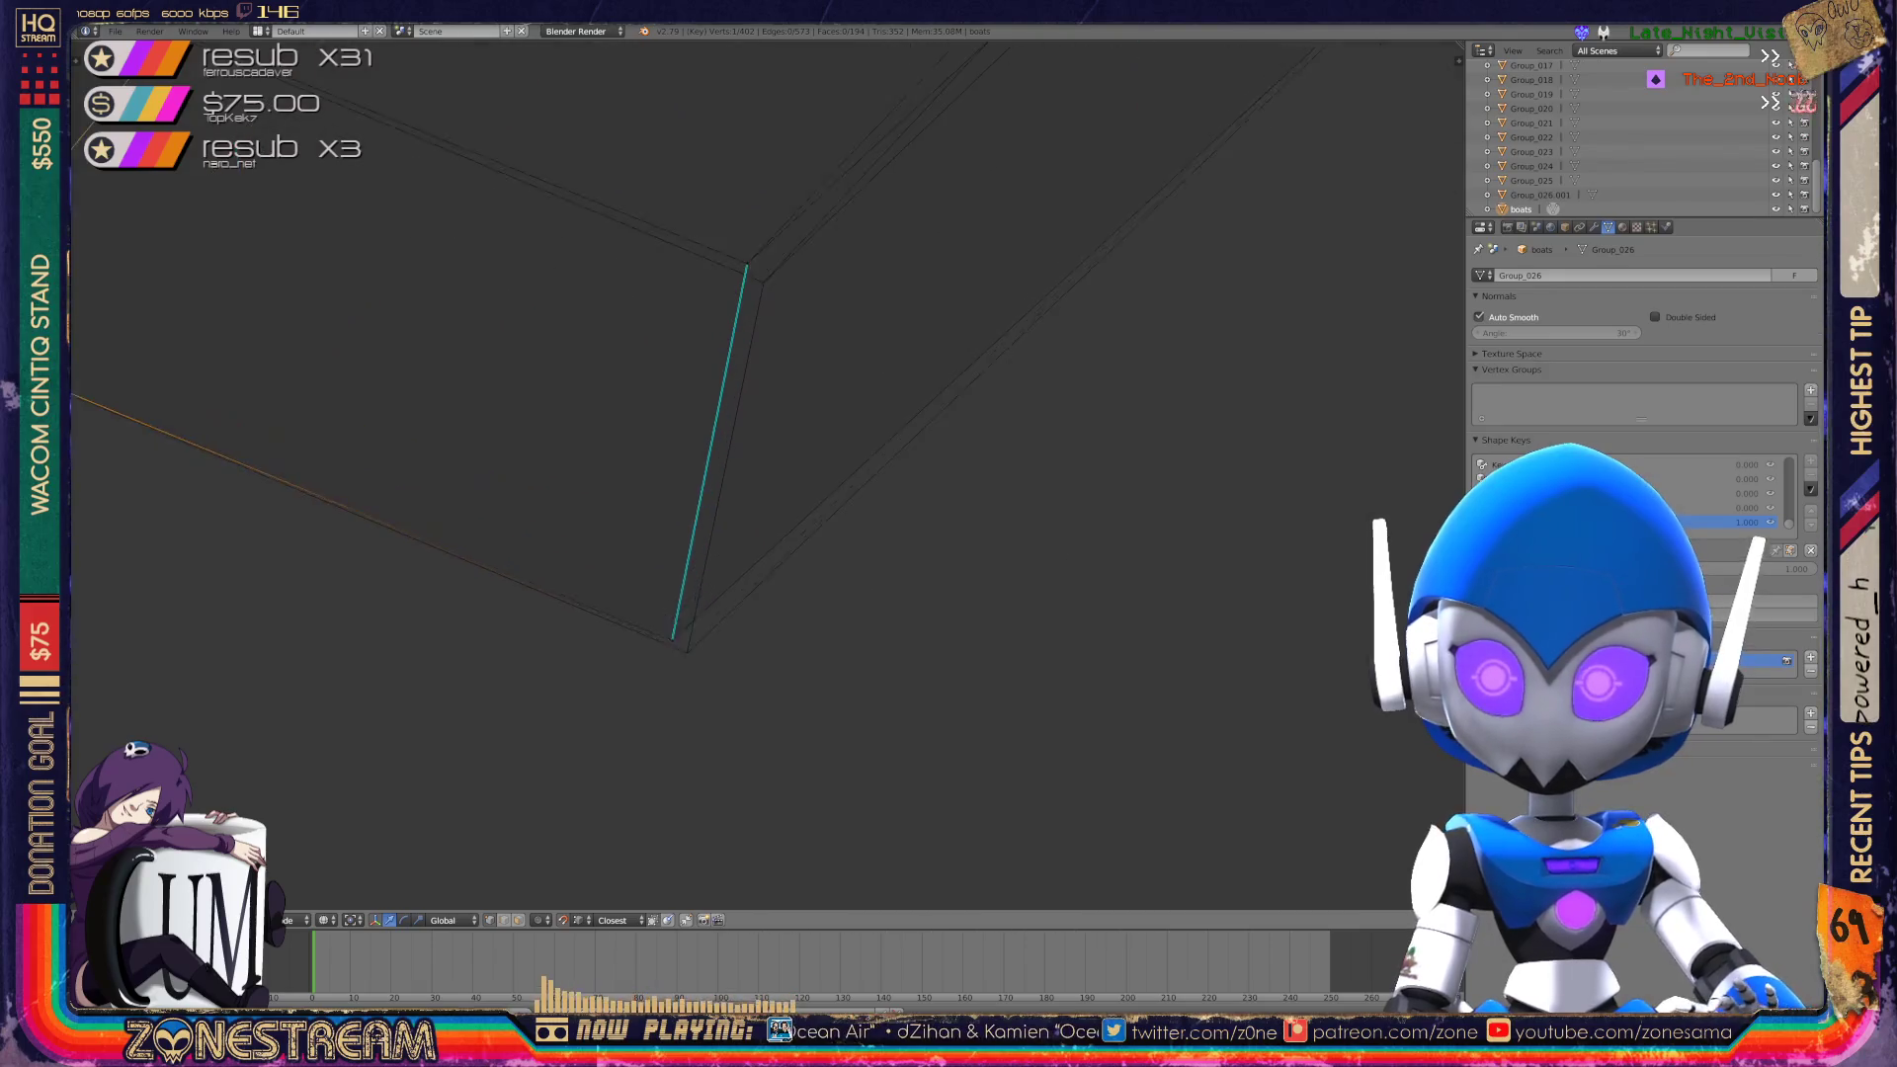
right_click(653, 670)
key(g)
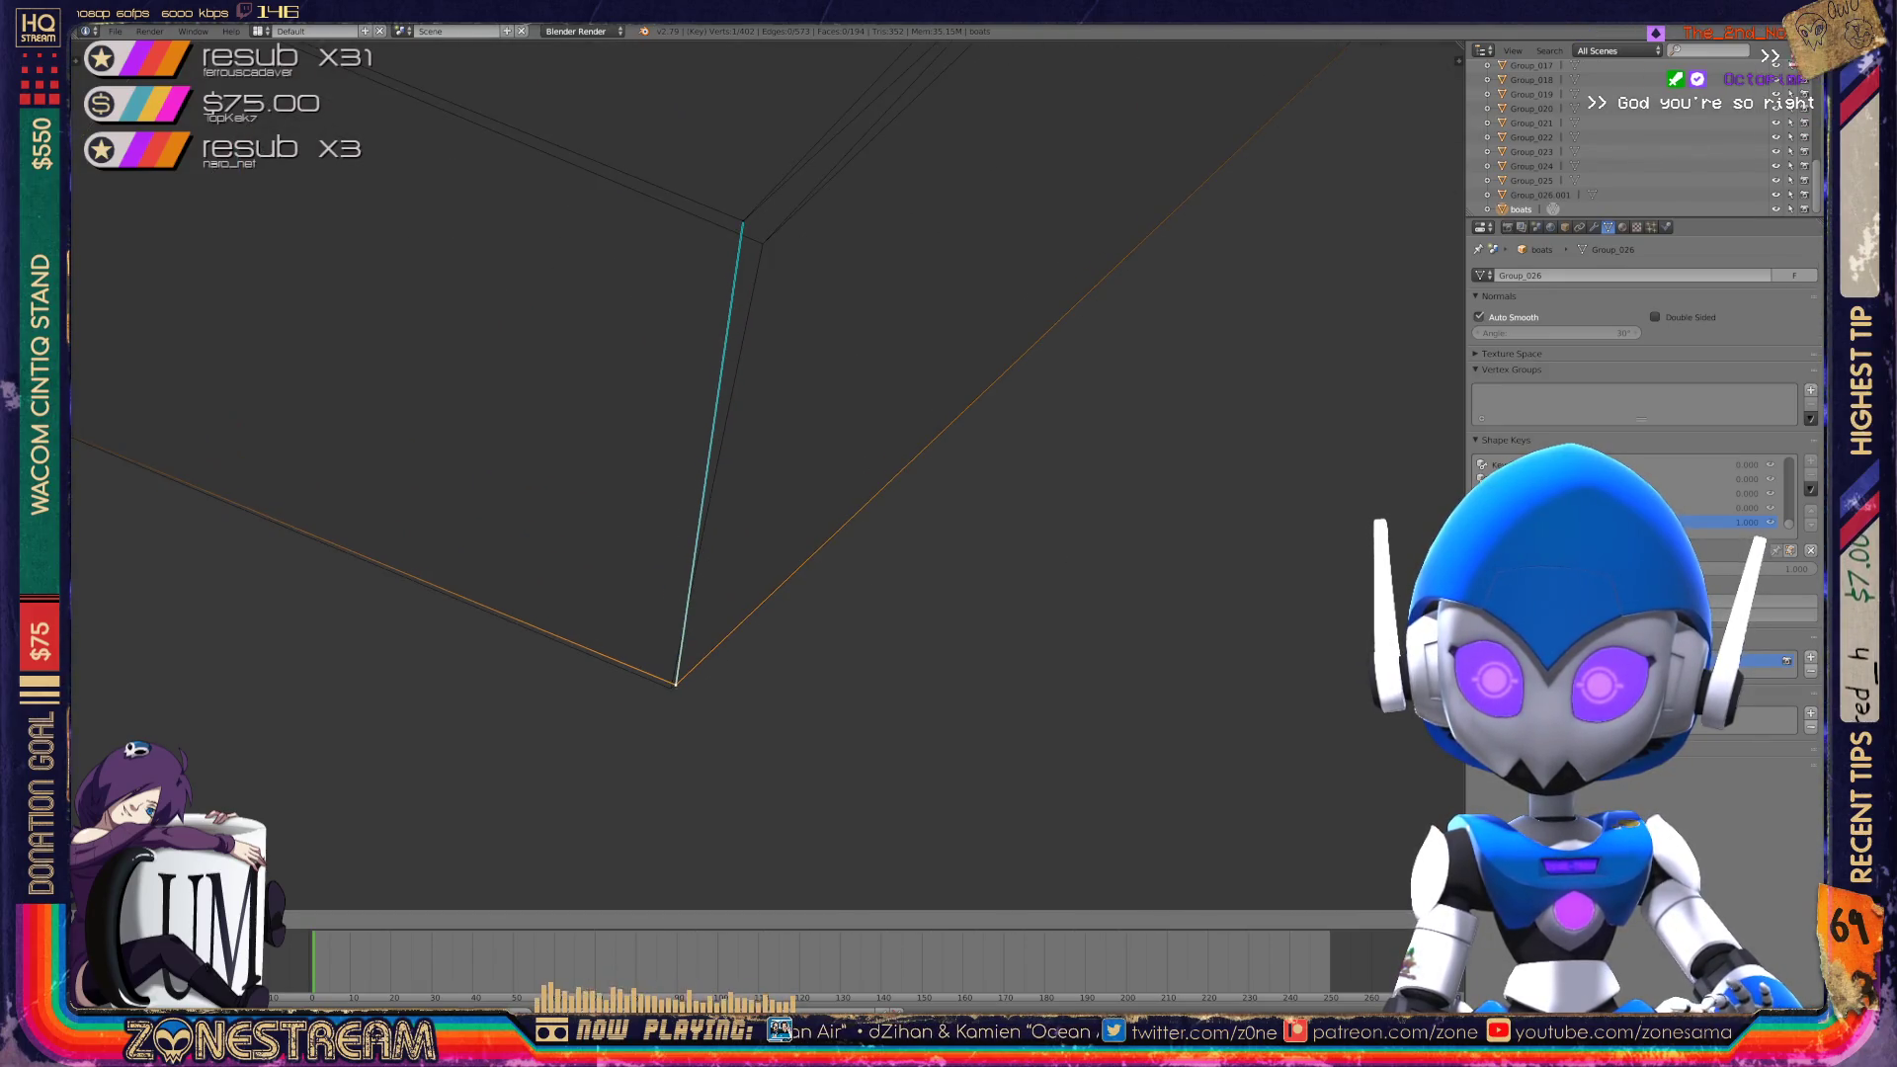
click(671, 686)
Select the top vertex of the seam edge, then try other hull vertices from new angles.
shift+scroll(701, 474, up, 3)
right_click(737, 395)
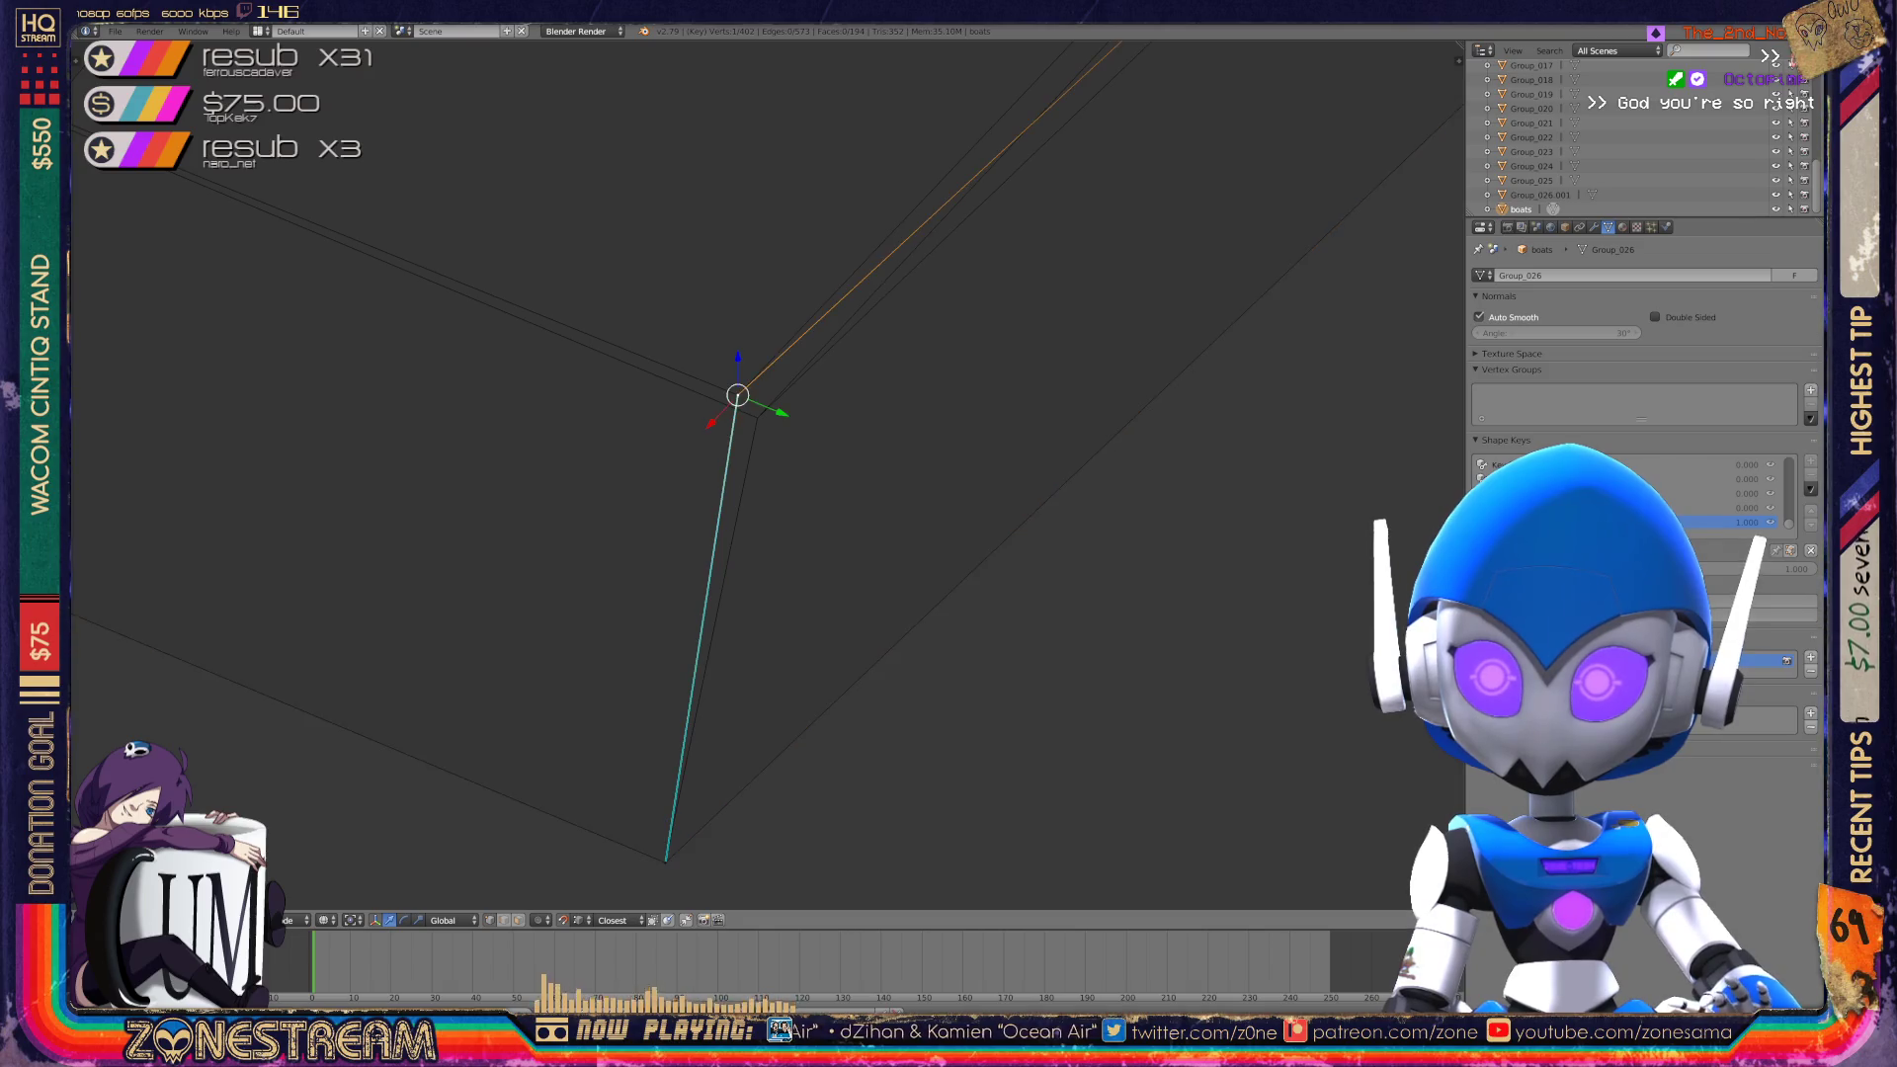
scroll(768, 474, down, 5)
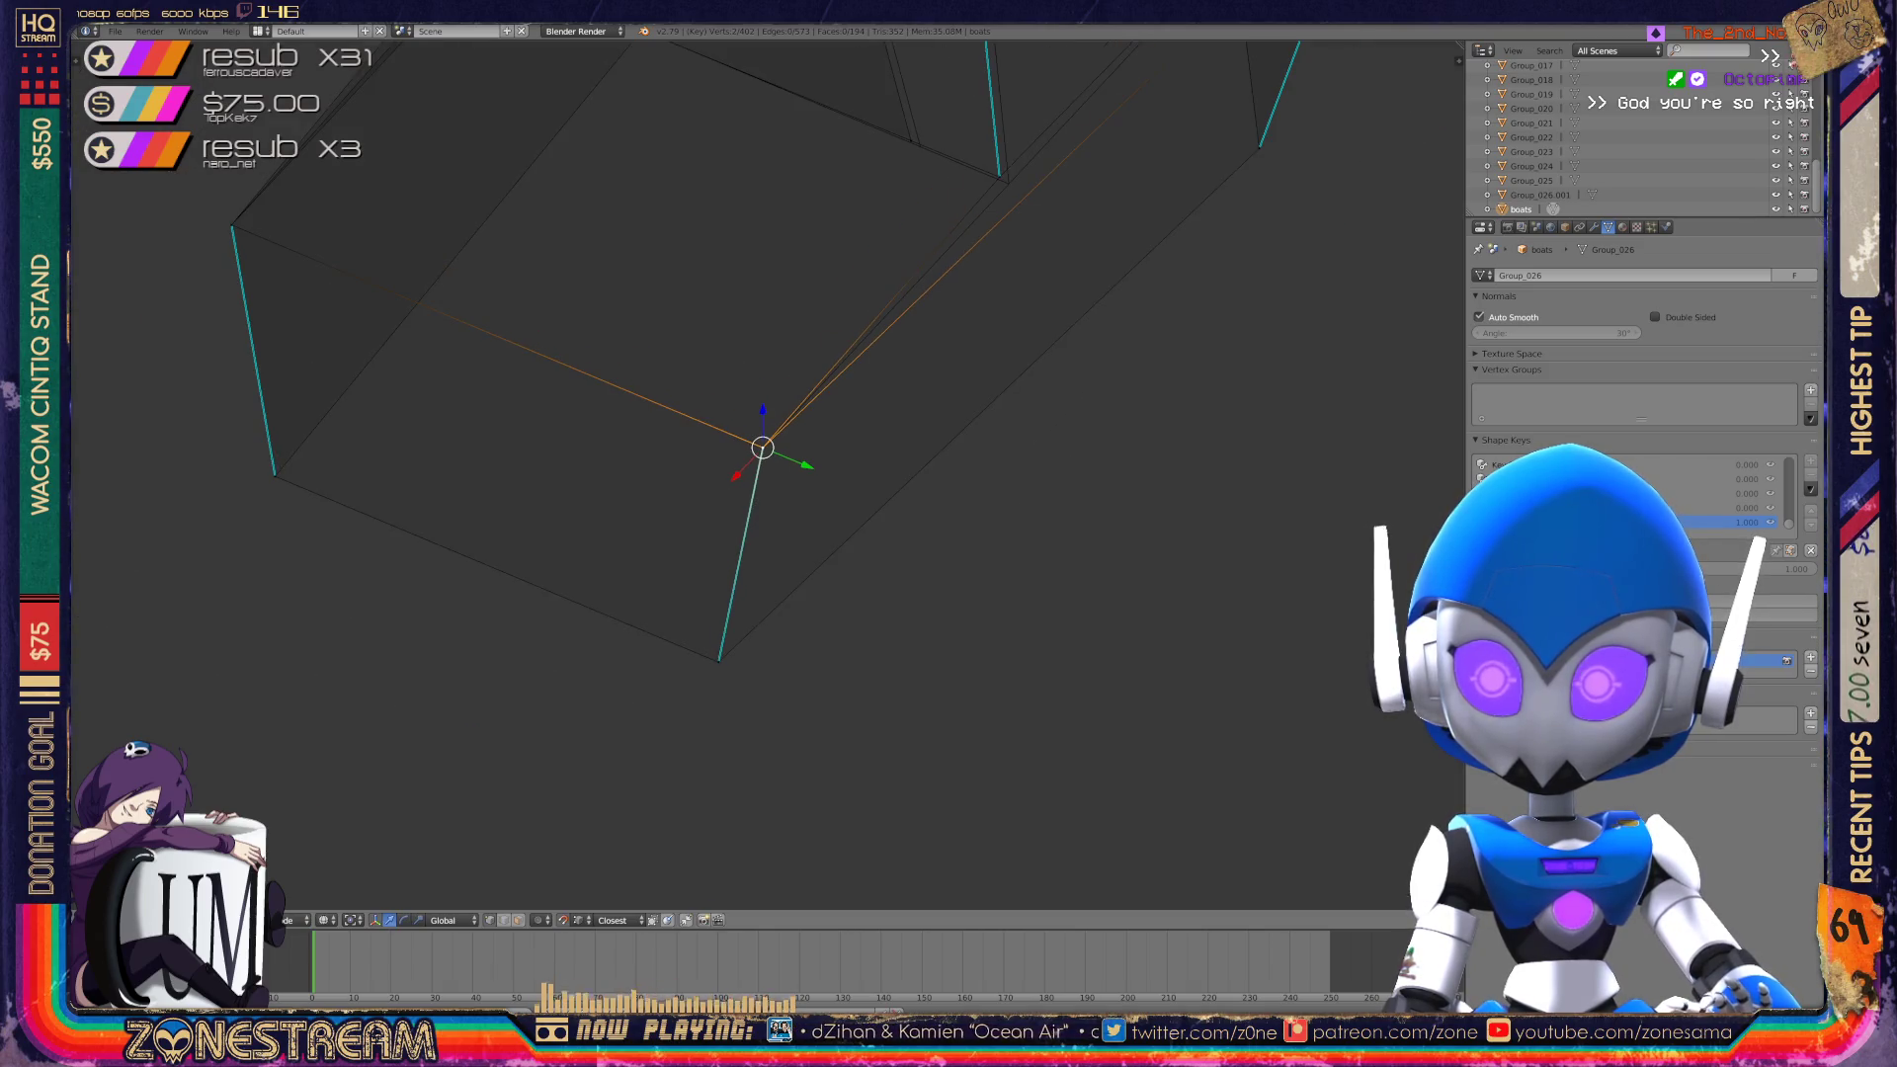
shift+middle_drag(768, 474, 674, 680)
right_click(747, 475)
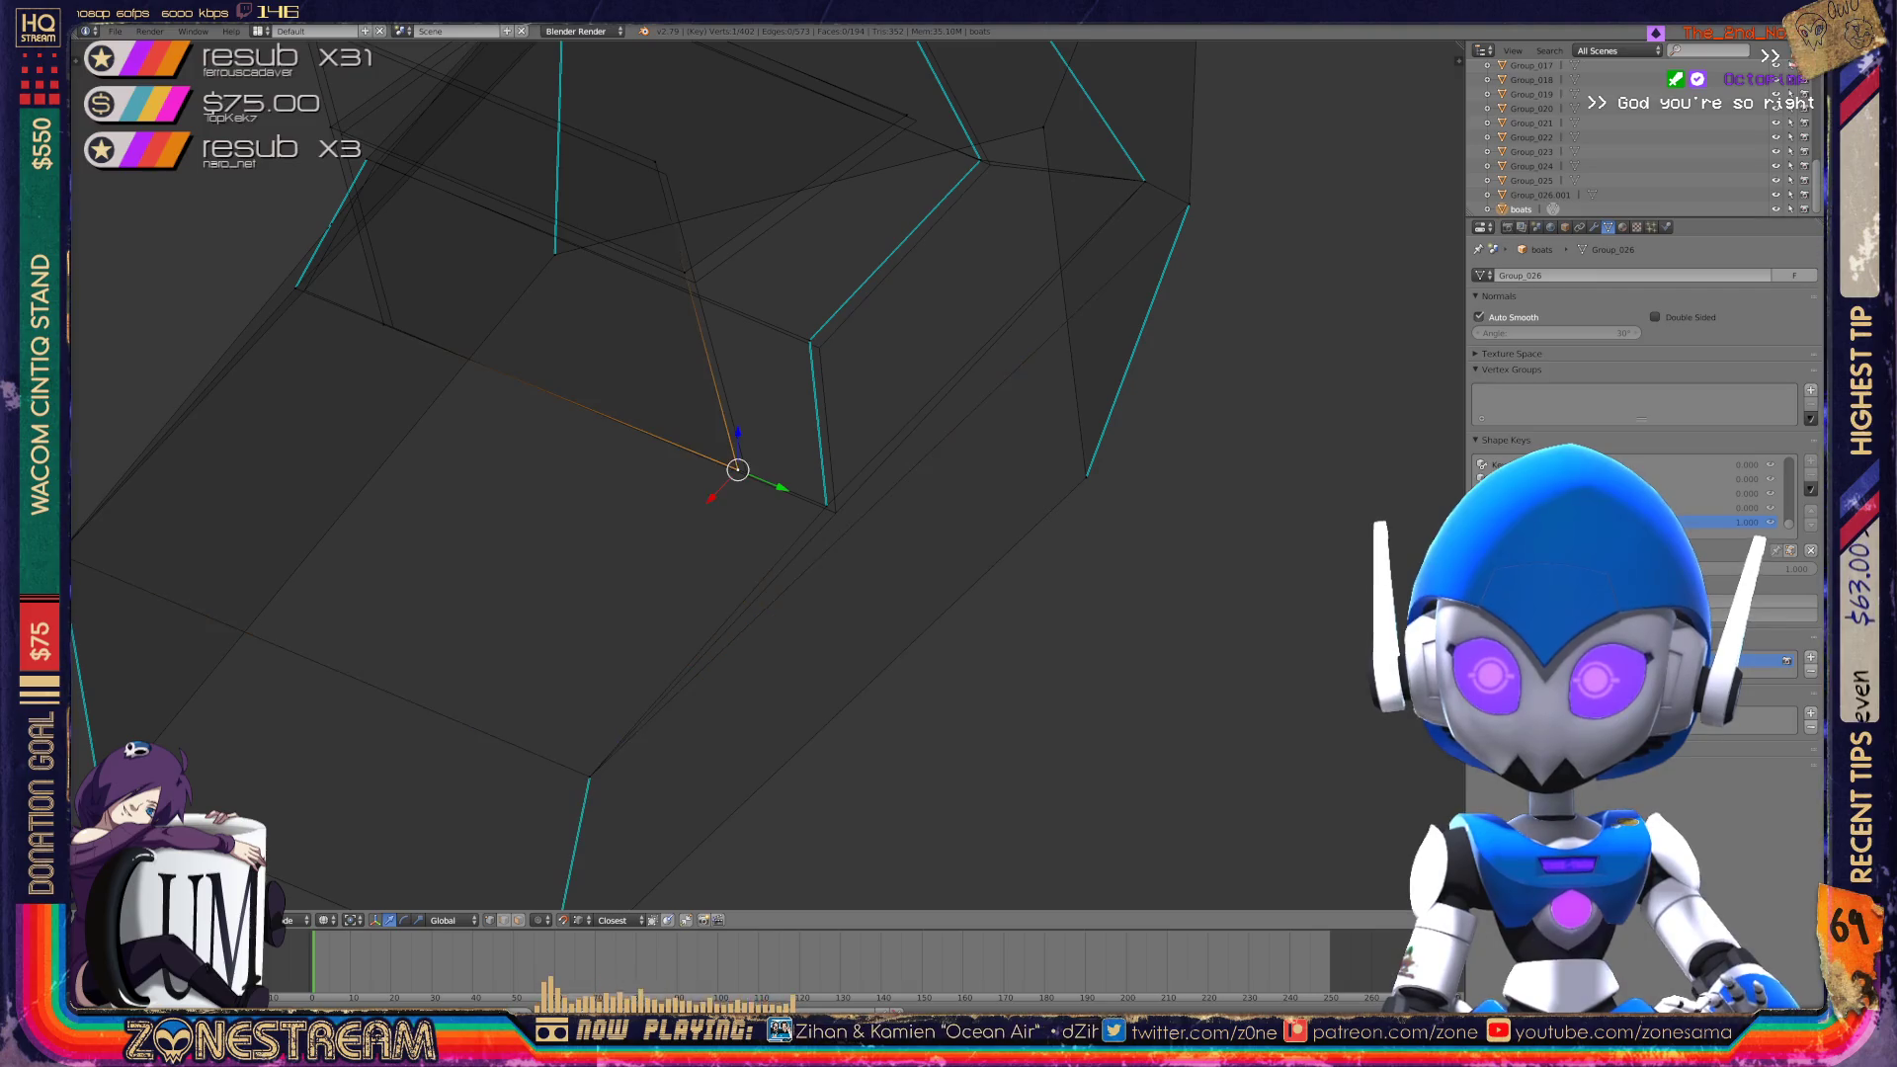
mouse_move(768, 474)
middle_down()
mouse_move(903, 572)
mouse_move(1015, 478)
middle_up()
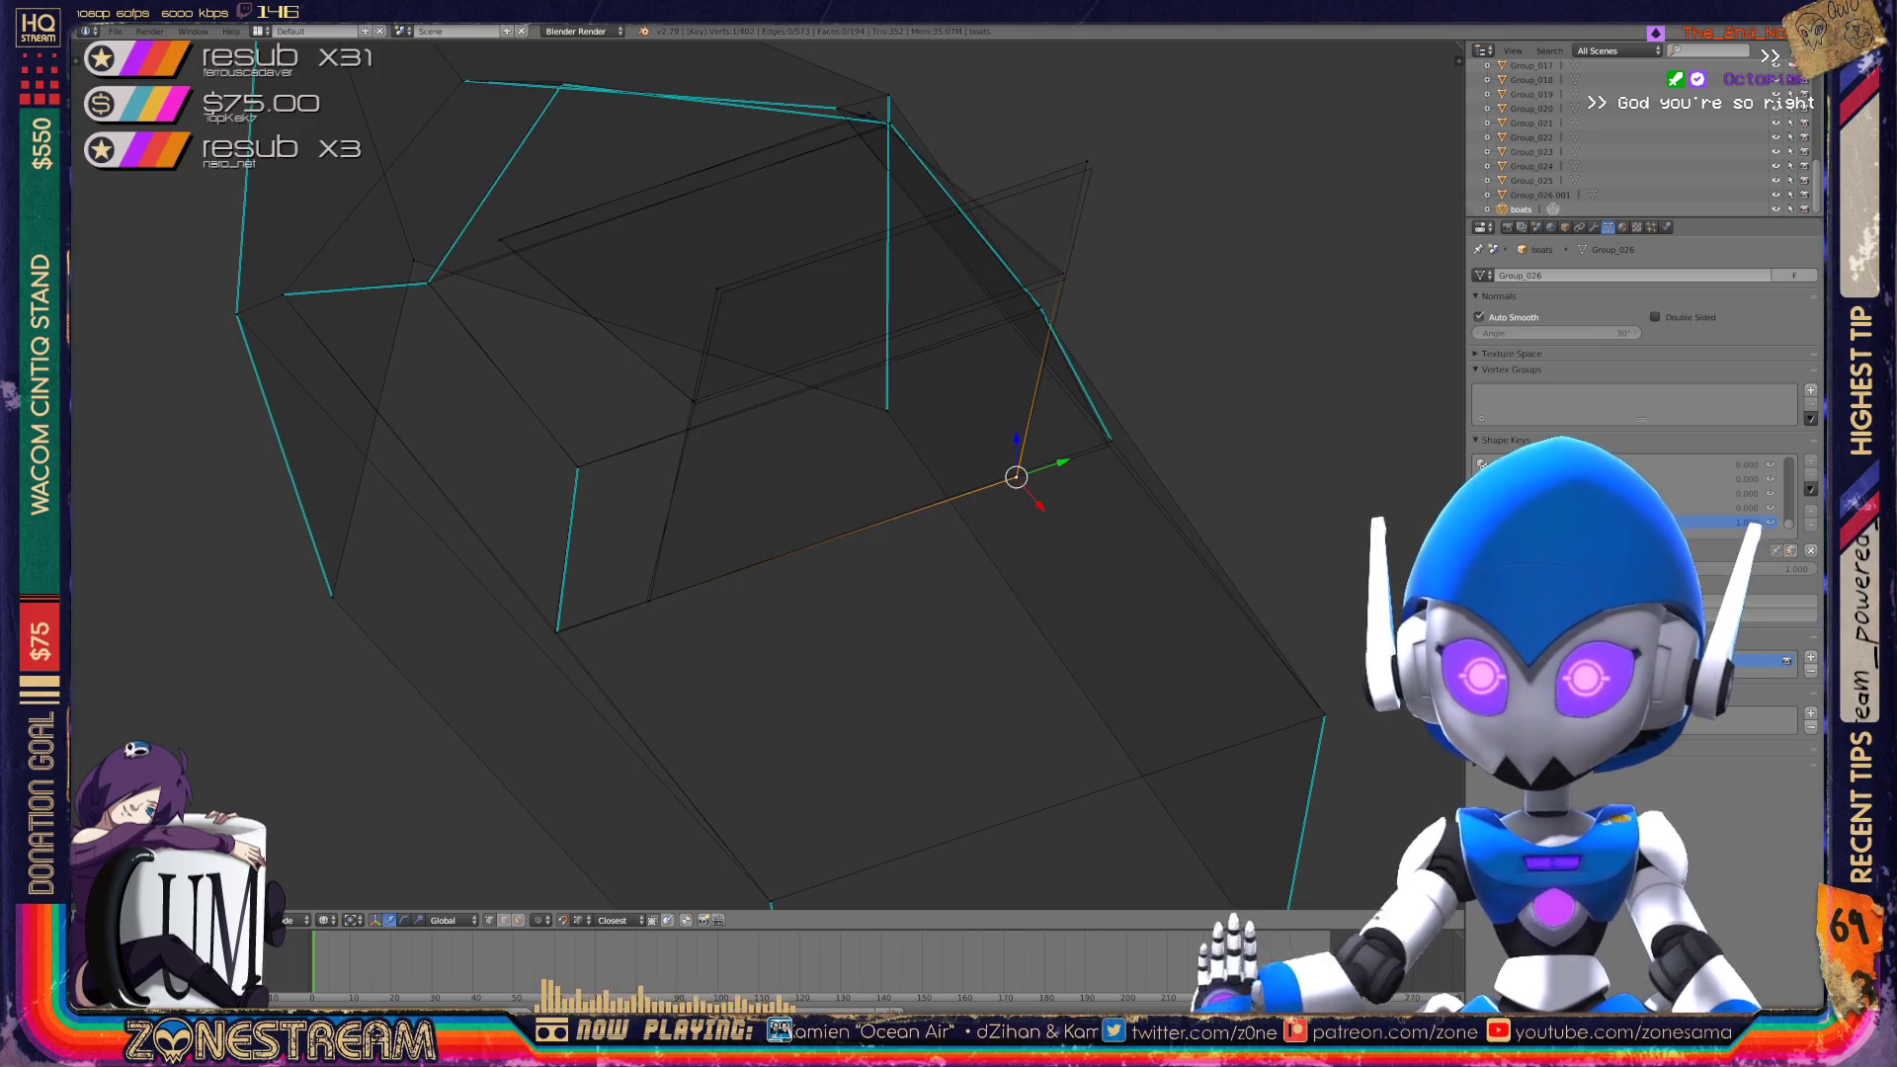
right_click(649, 600)
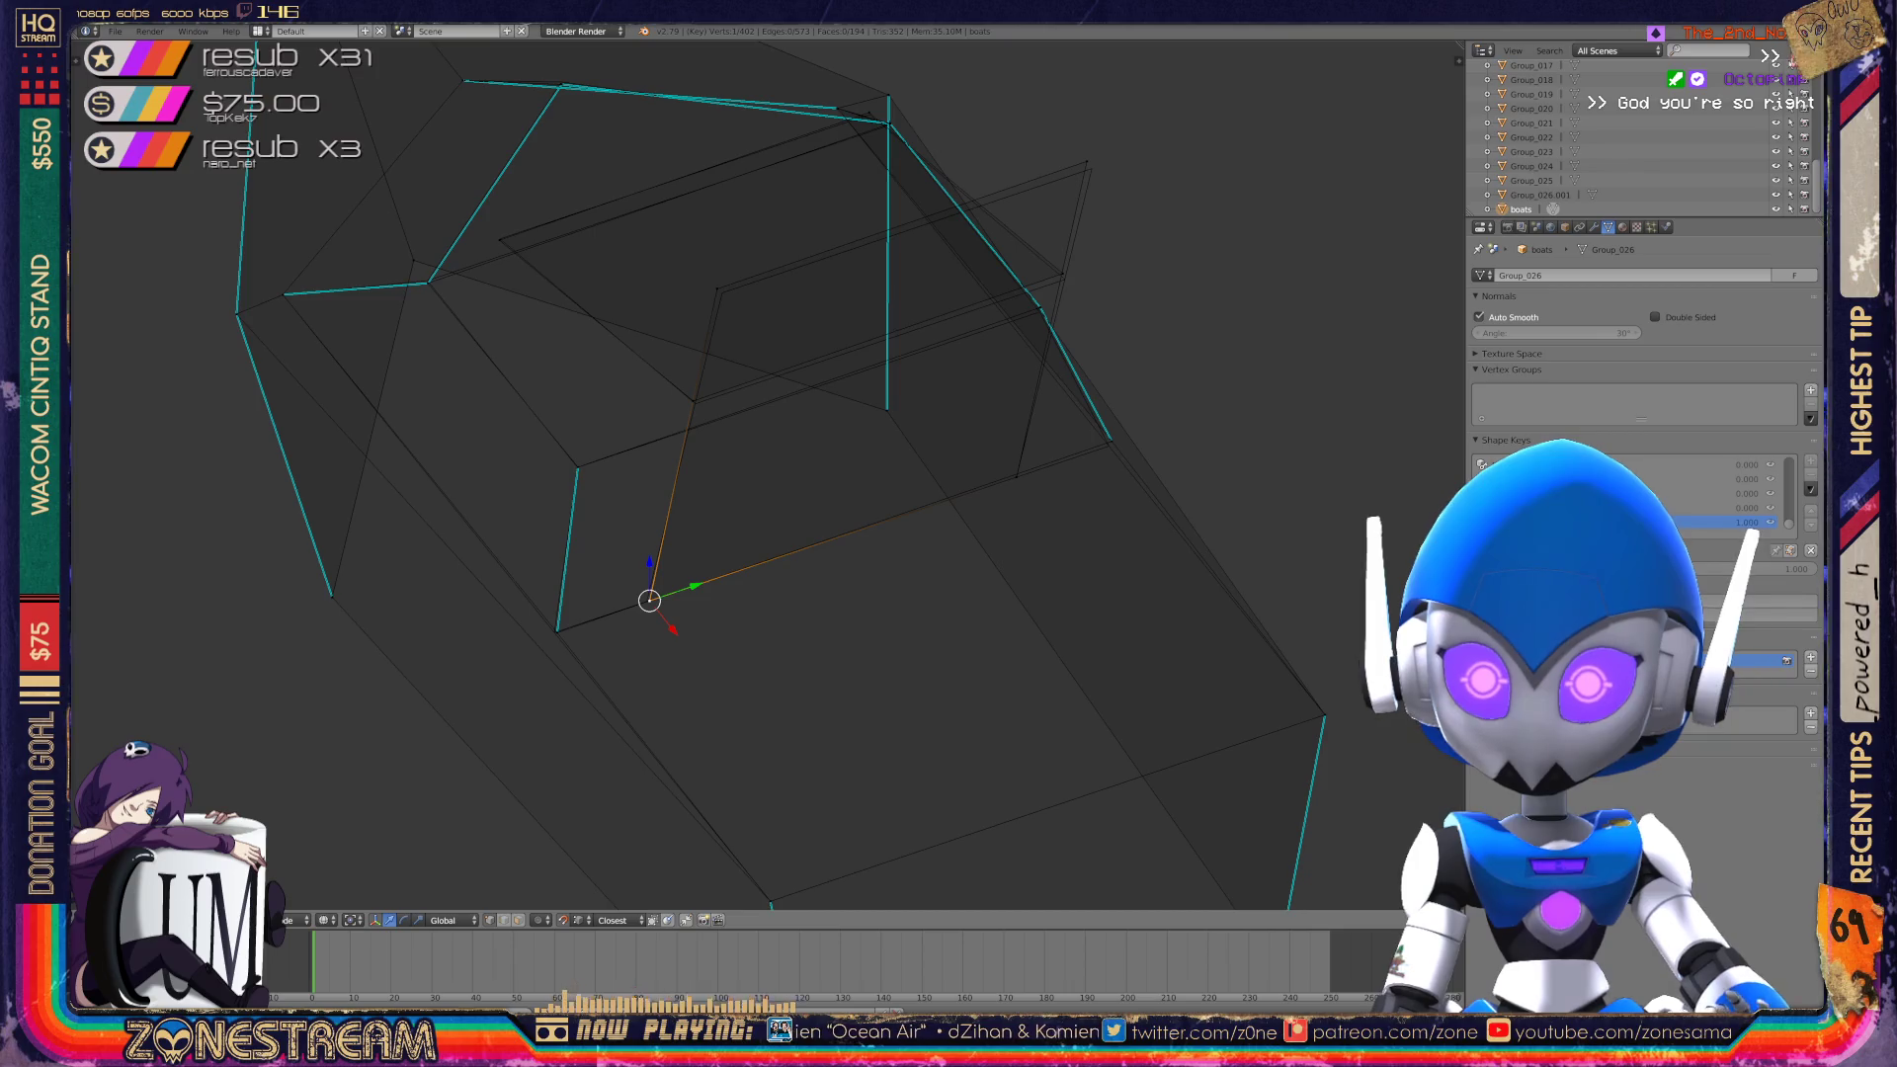
scroll(649, 599, up, 8)
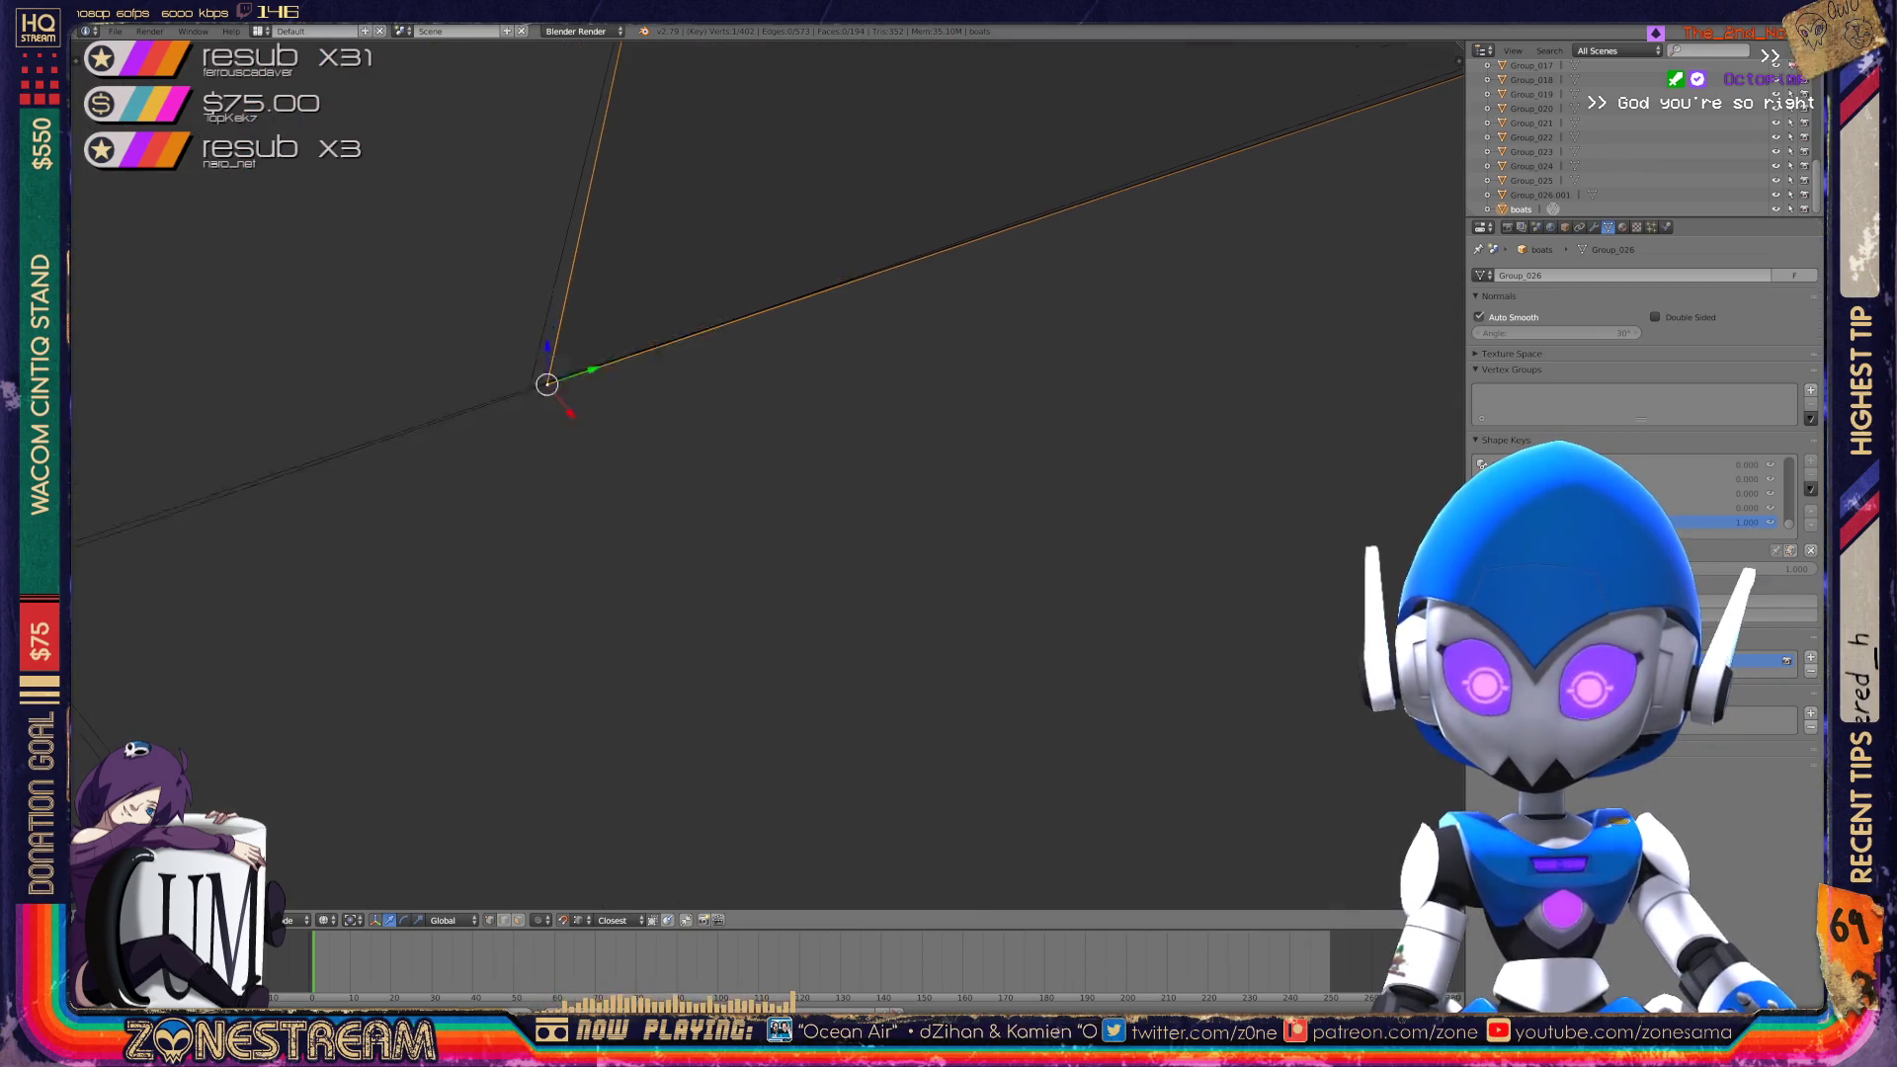
scroll(767, 474, down, 4)
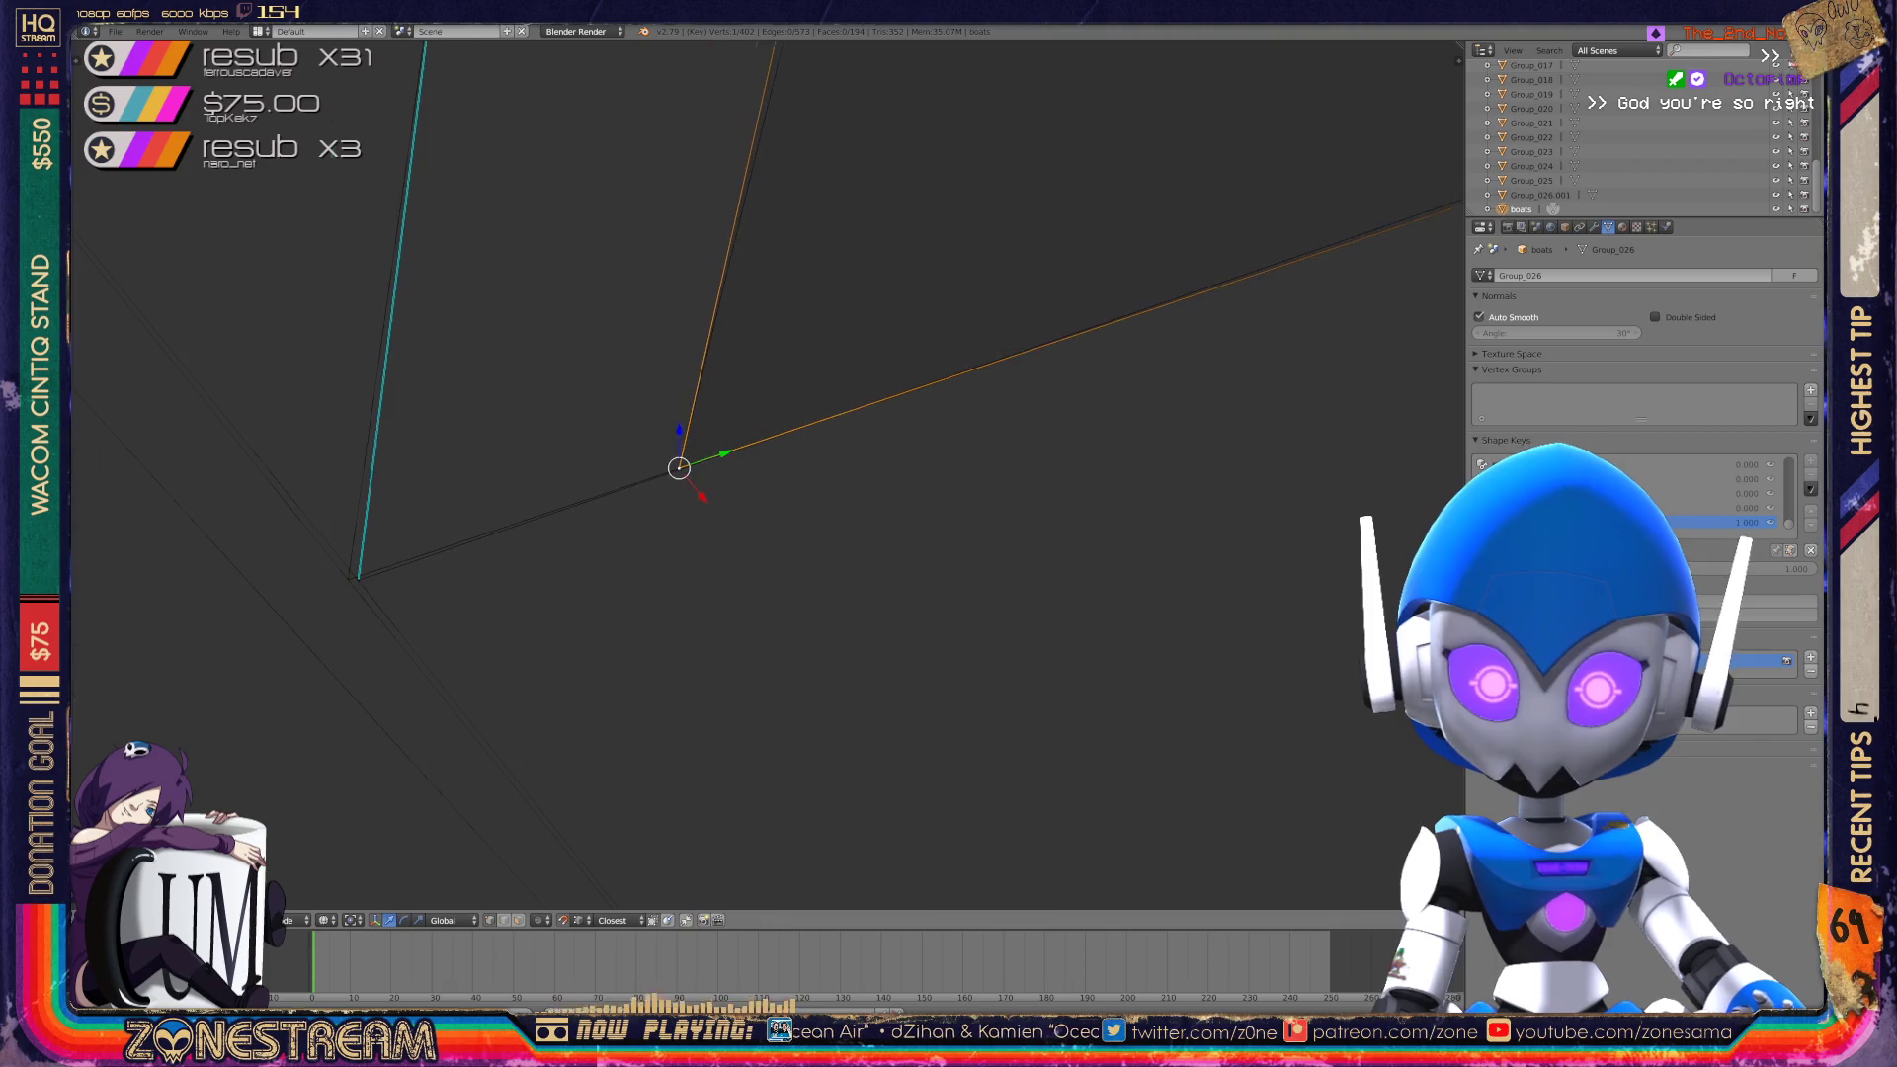
Narrow the selection down to a single hull corner vertex.
middle_drag(768, 474, 681, 465)
right_click(522, 540)
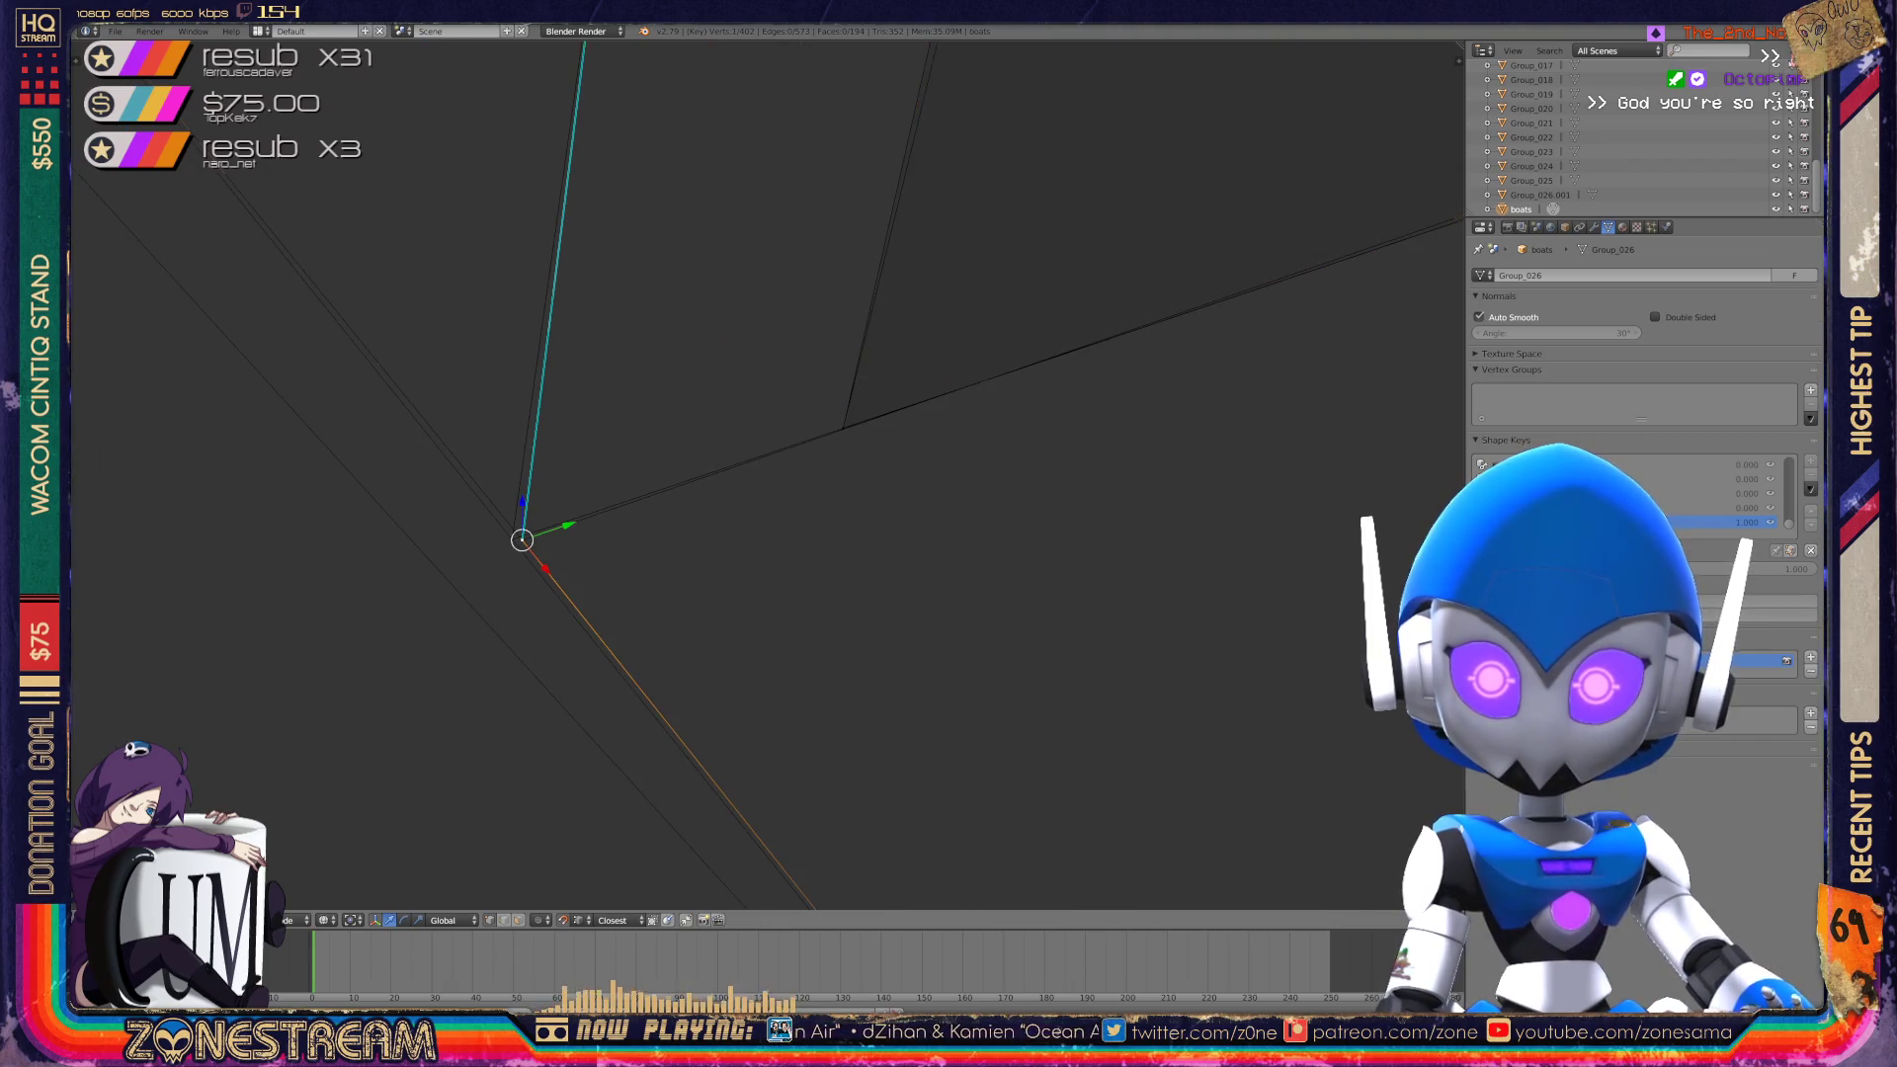
shift+right_click(522, 540)
scroll(767, 470, down, 4)
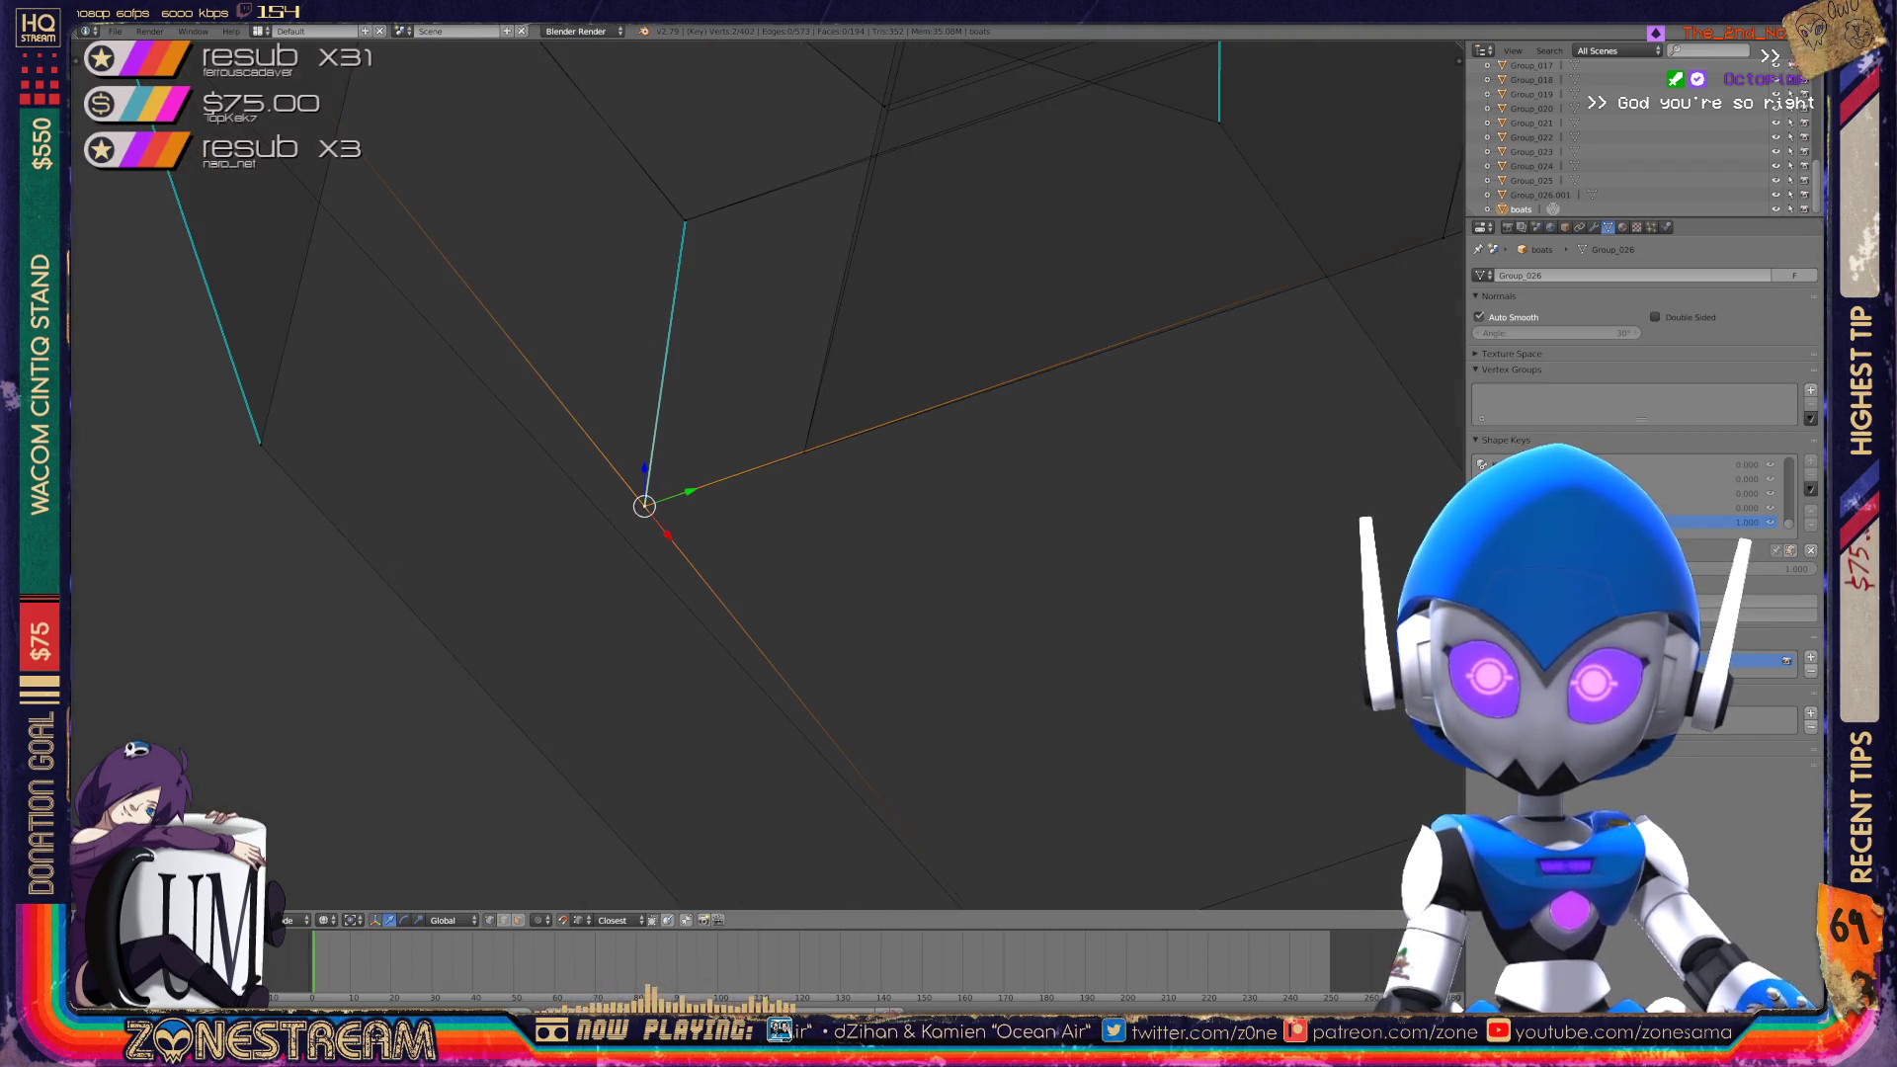
mouse_move(767, 470)
middle_down()
mouse_move(729, 693)
mouse_move(665, 829)
mouse_move(622, 867)
mouse_move(653, 830)
middle_up()
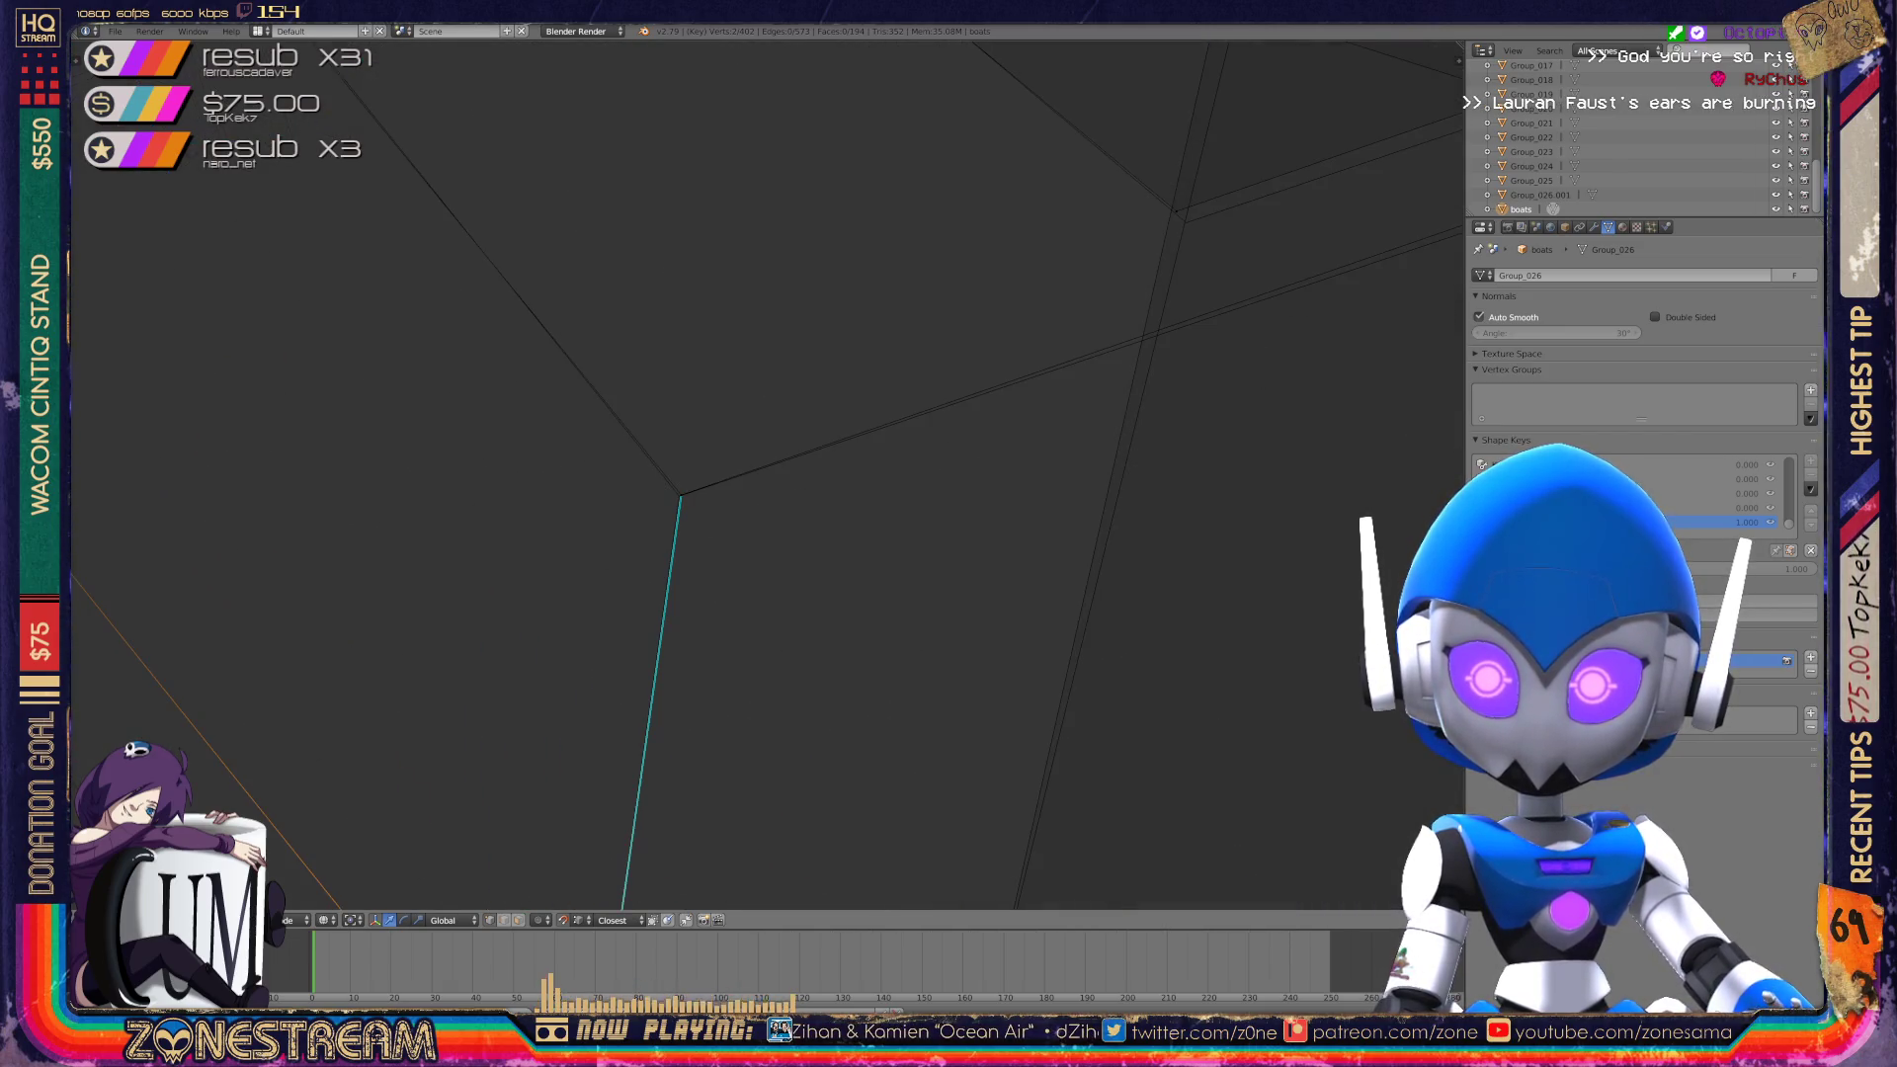
right_click(680, 494)
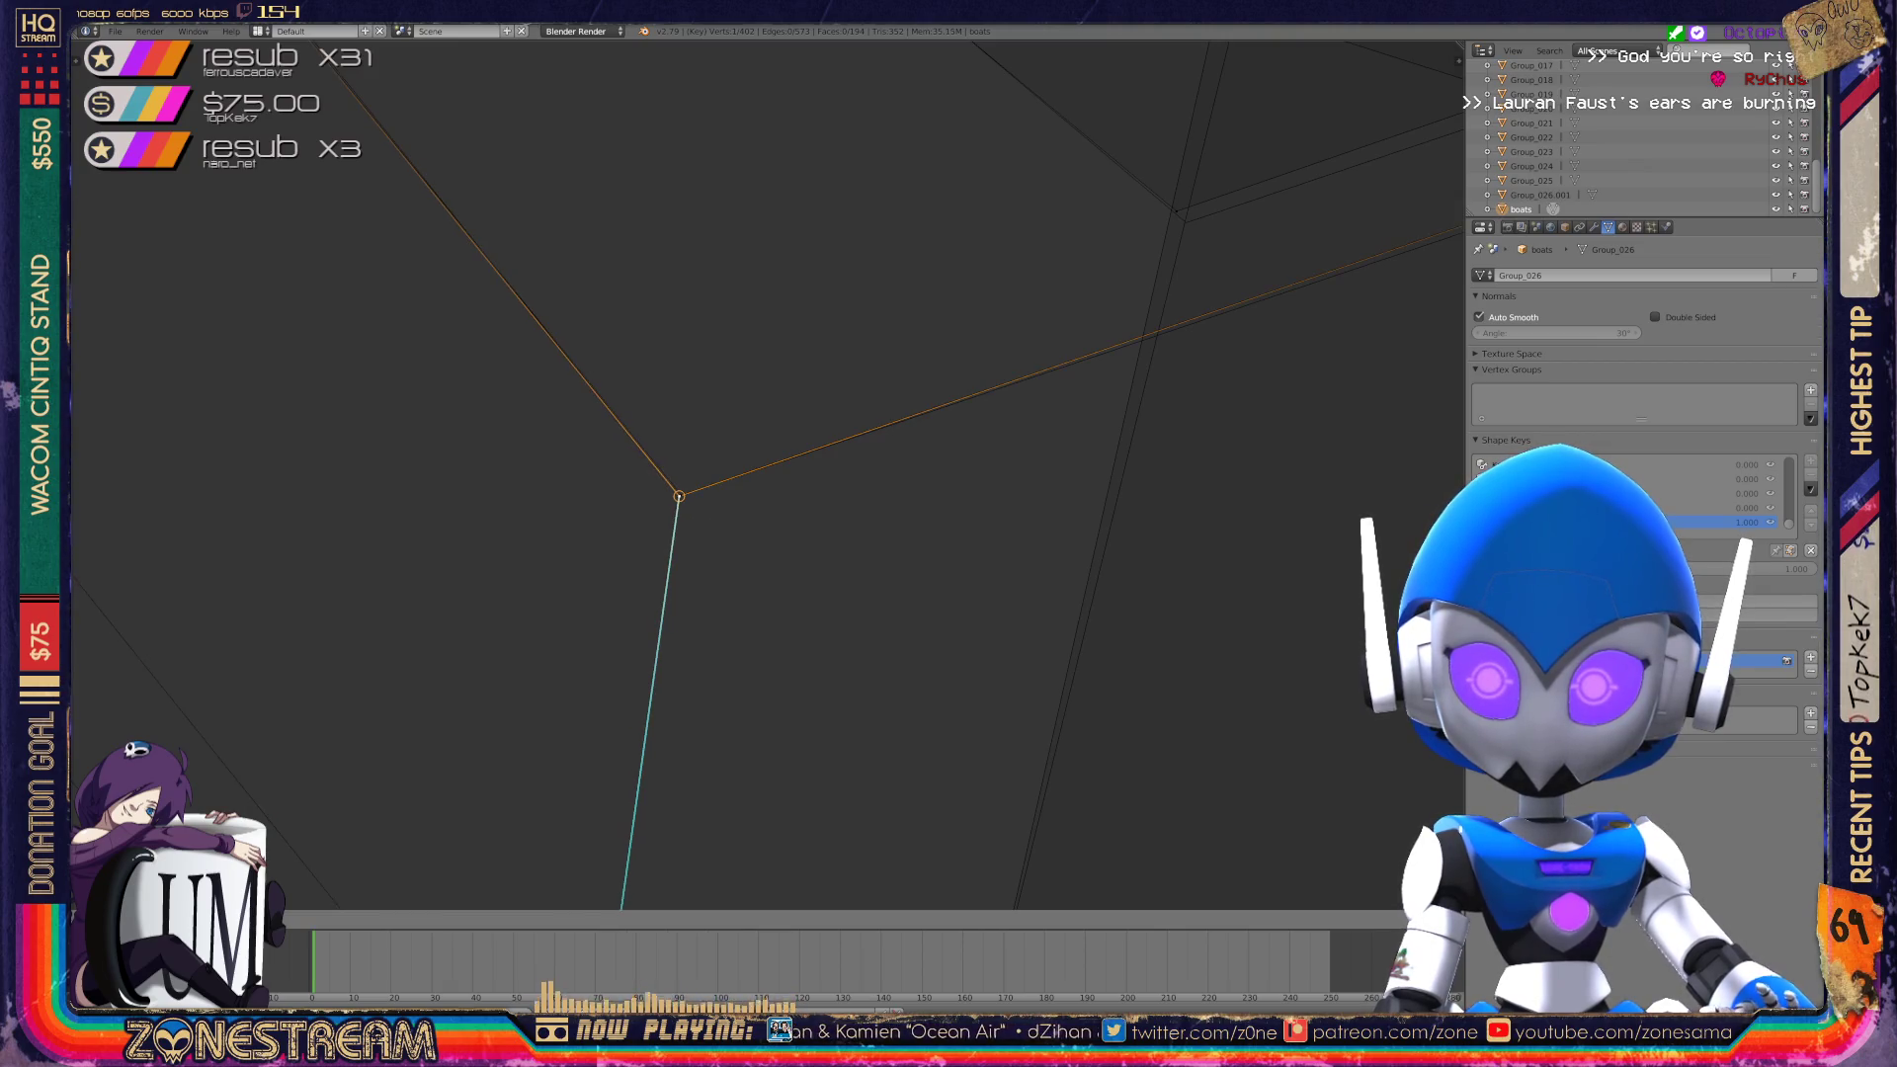
scroll(751, 475, down, 6)
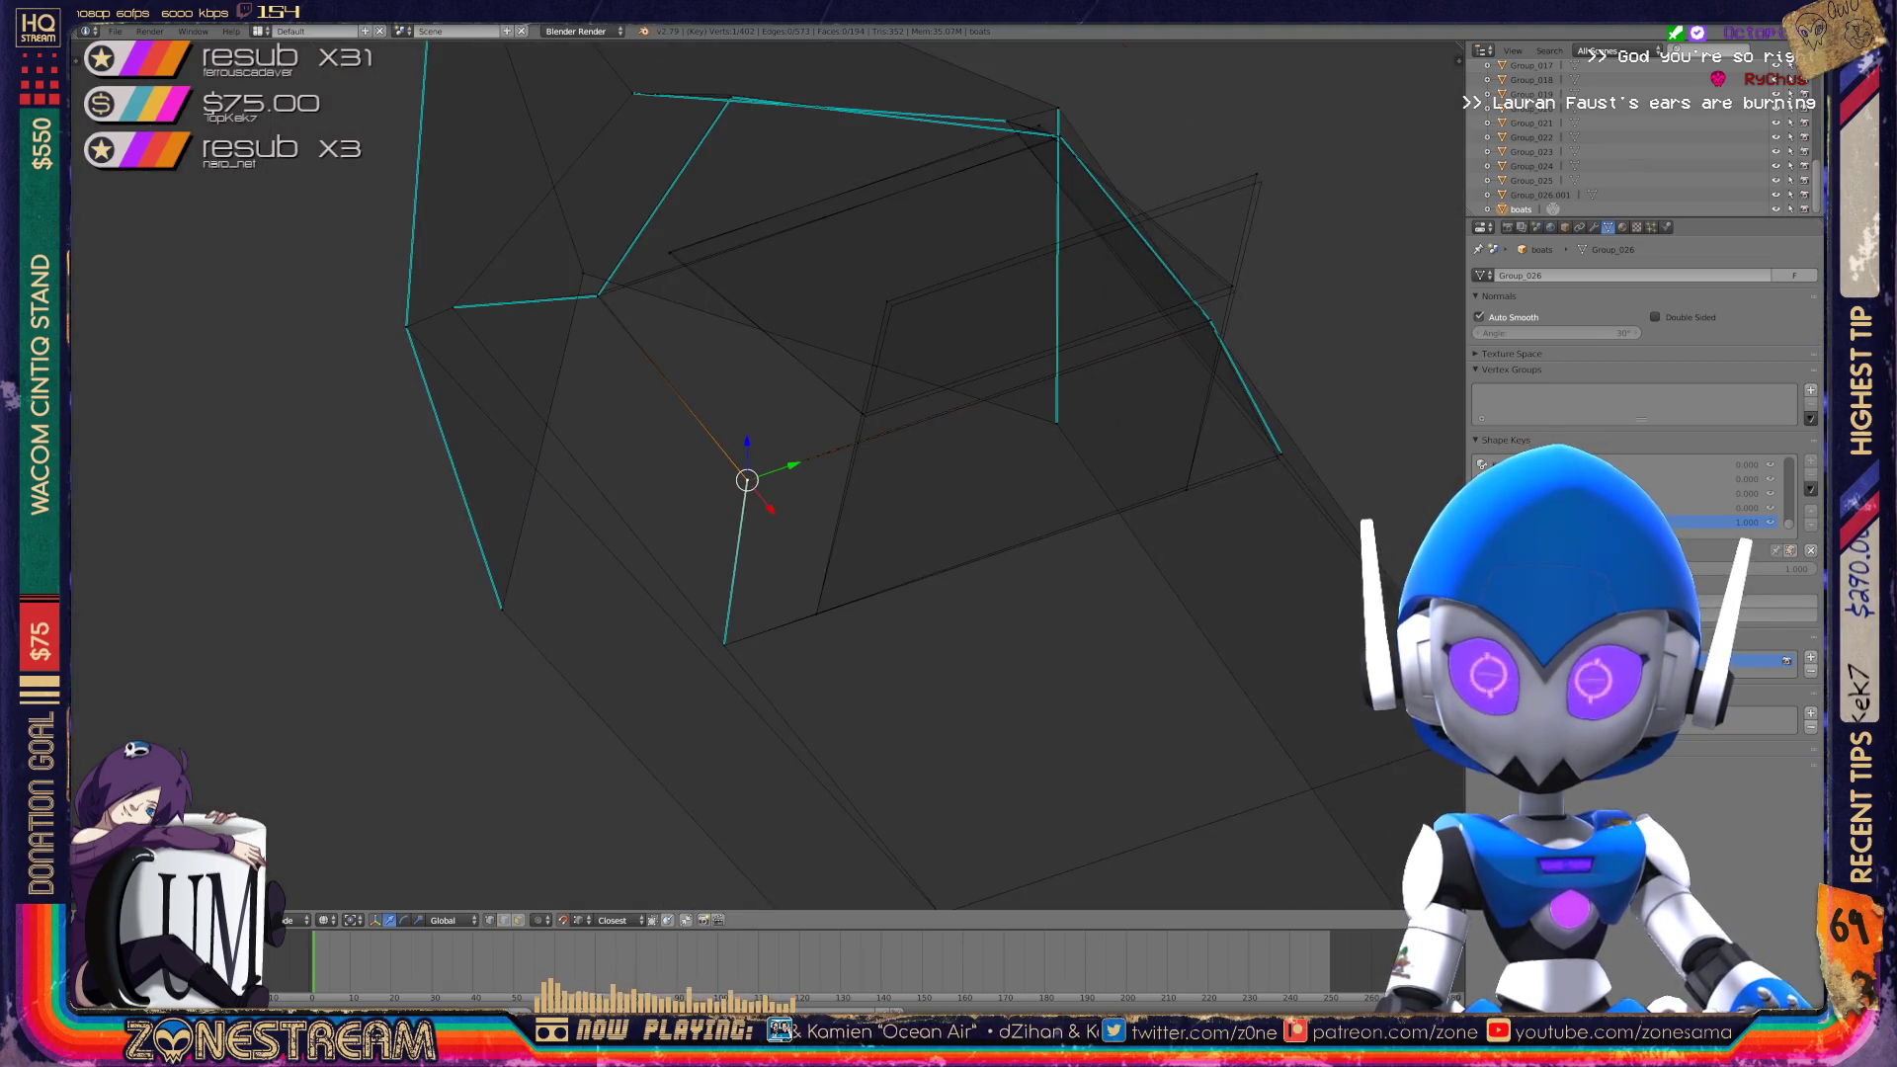
scroll(766, 474, up, 6)
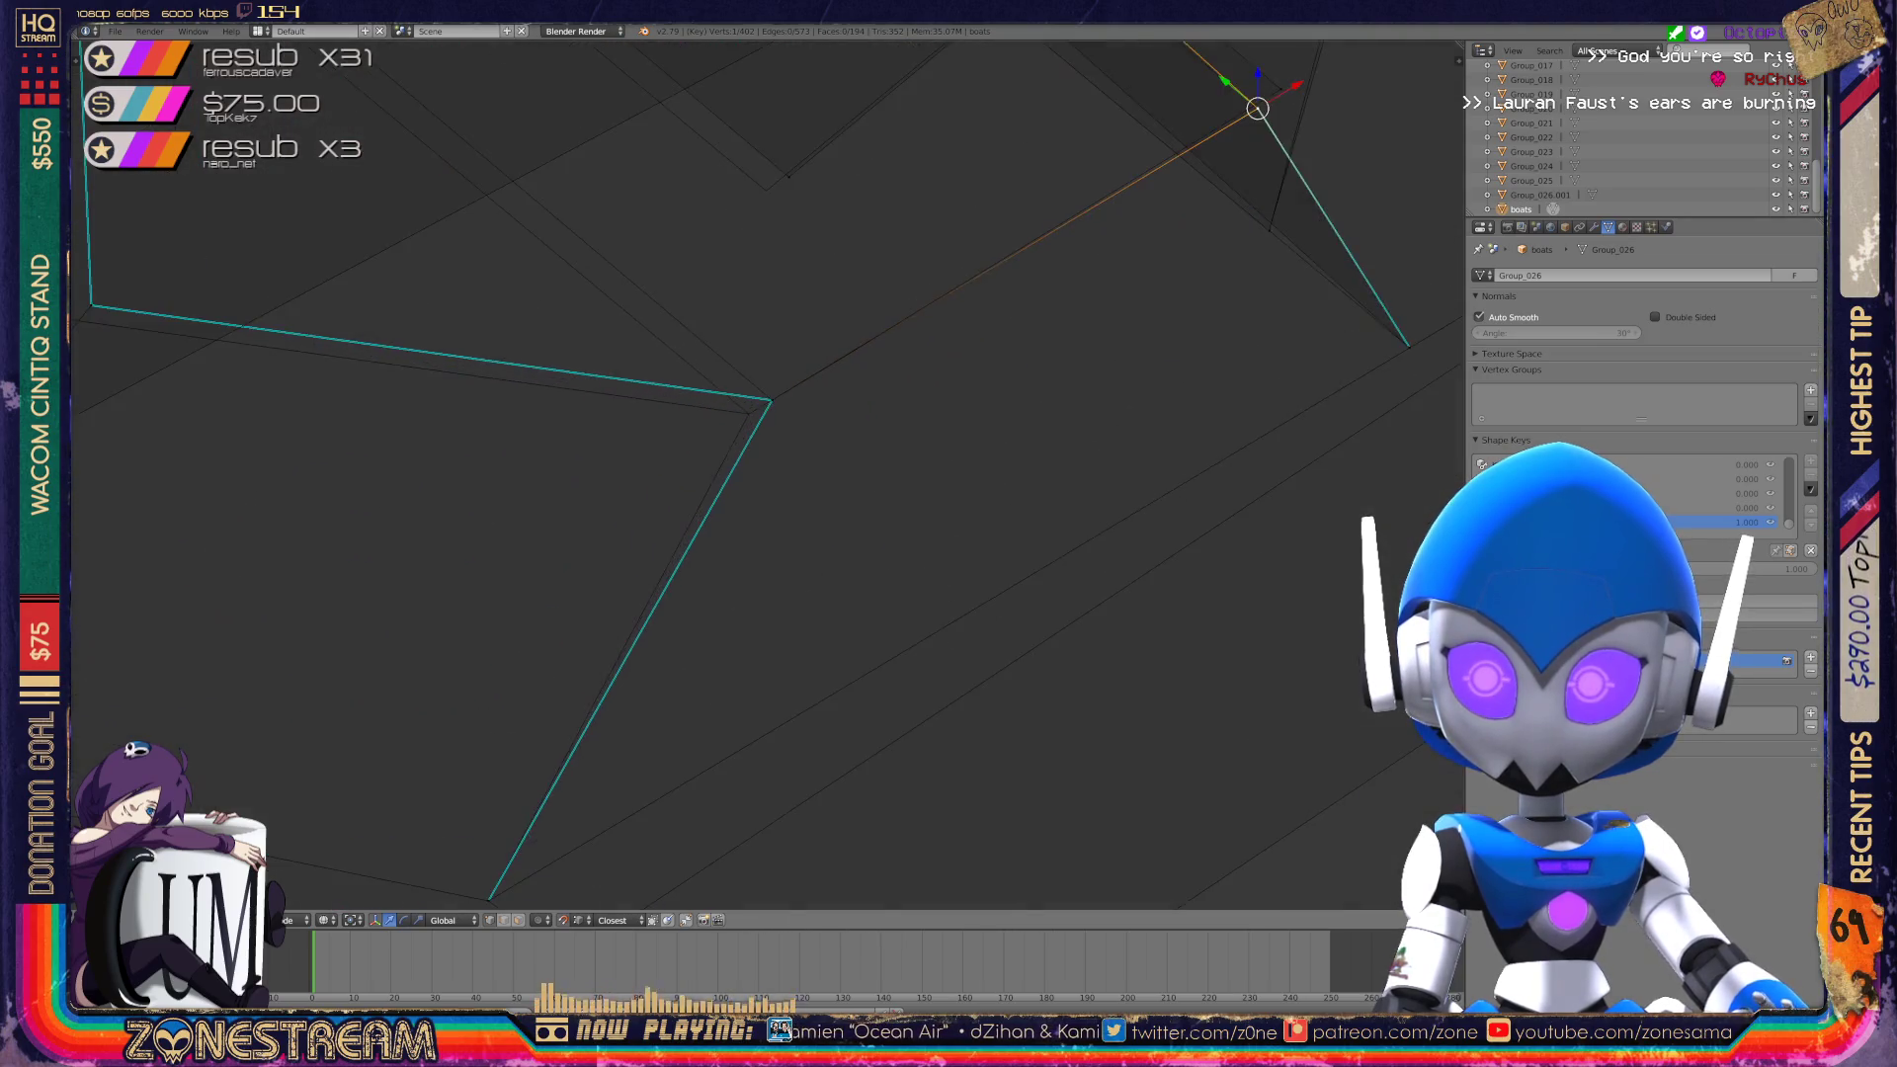
Add the hull corner vertex, then reselect a single hull vertex.
shift+right_click(782, 404)
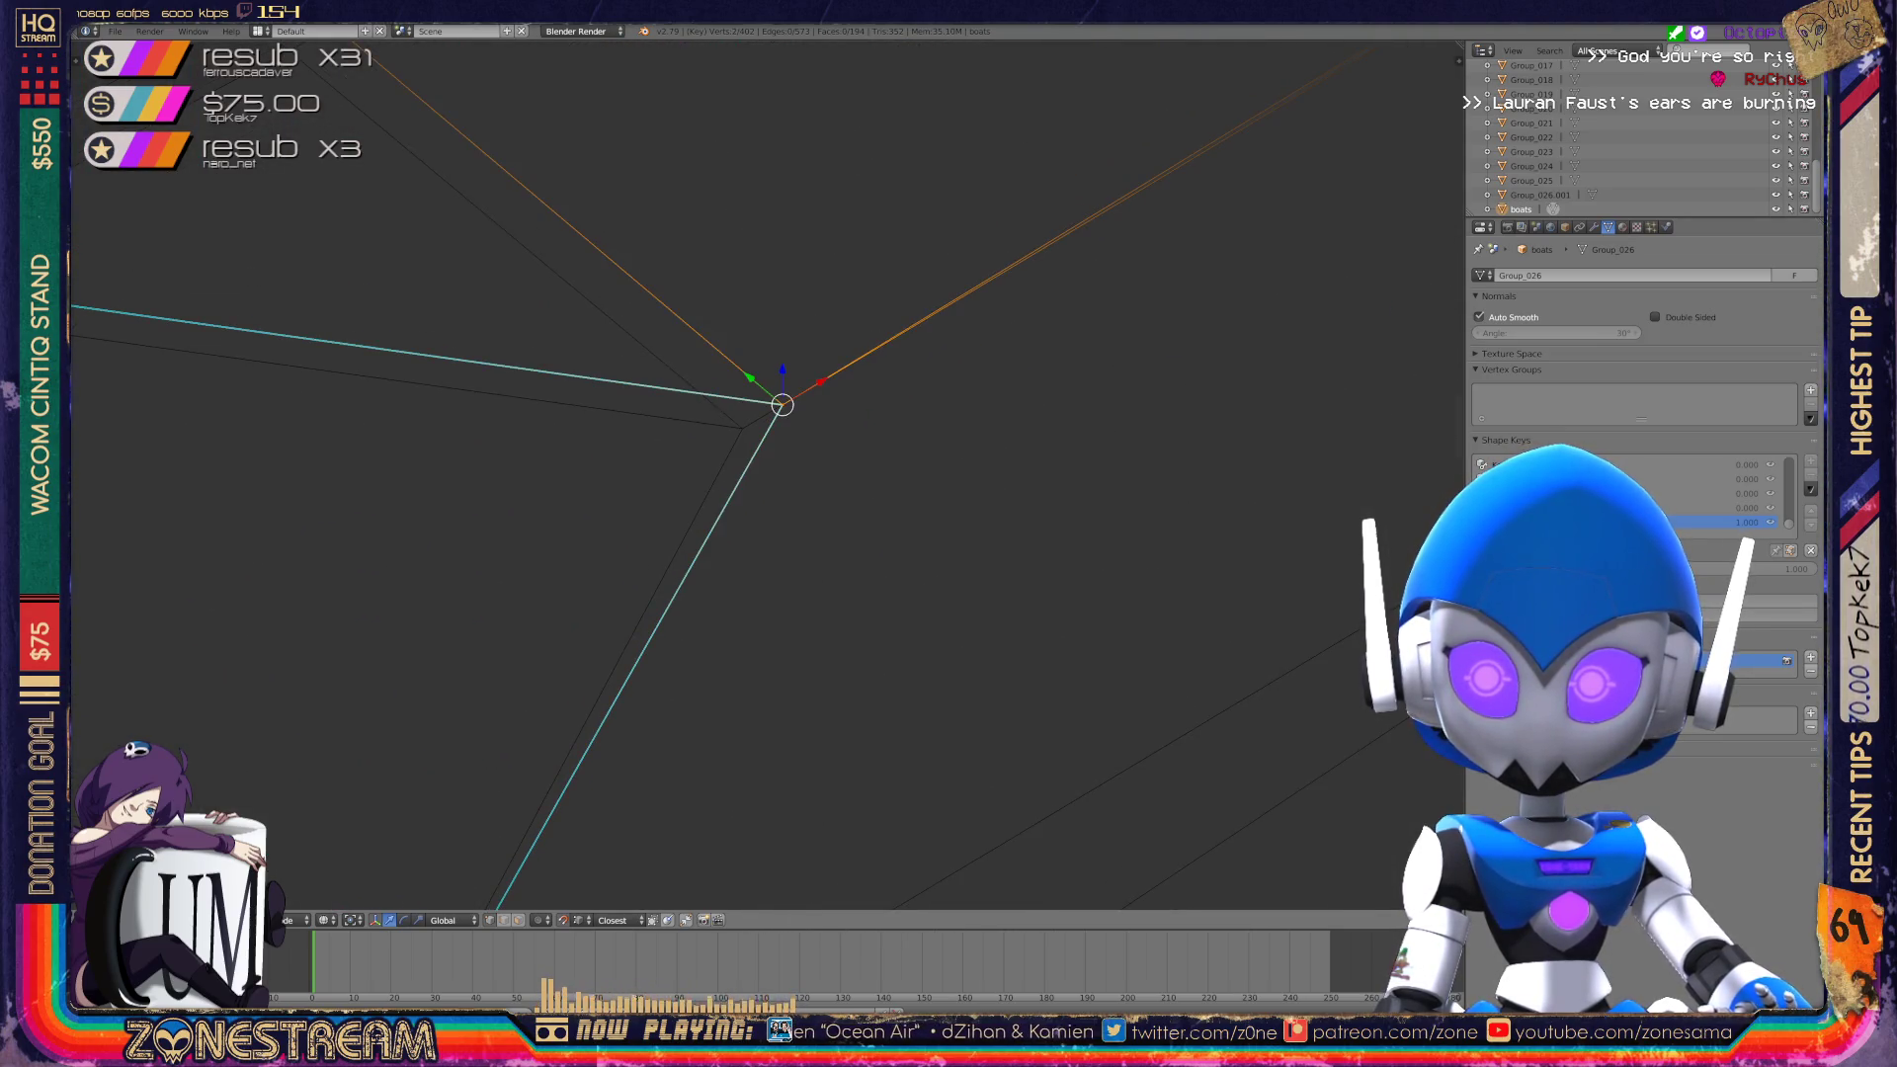
scroll(771, 435, down, 3)
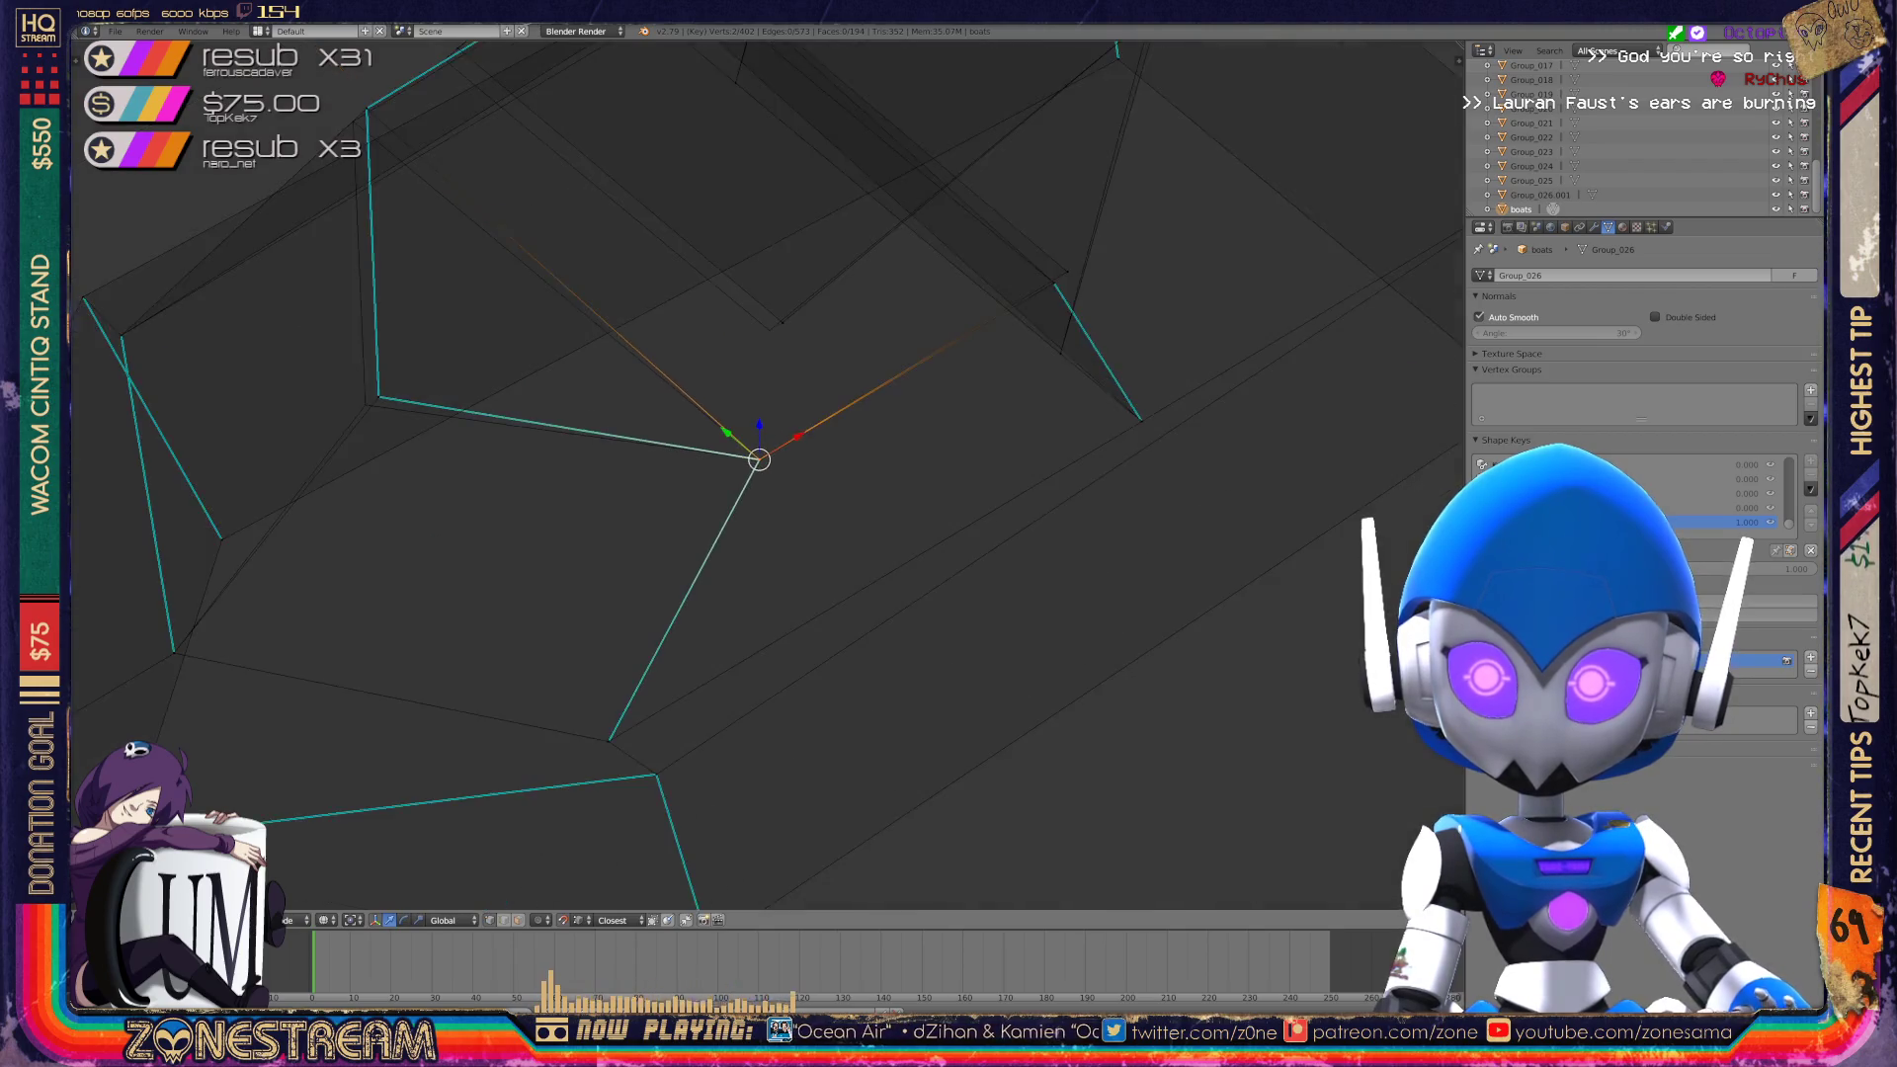
scroll(758, 460, down, 3)
middle_drag(759, 459, 692, 395)
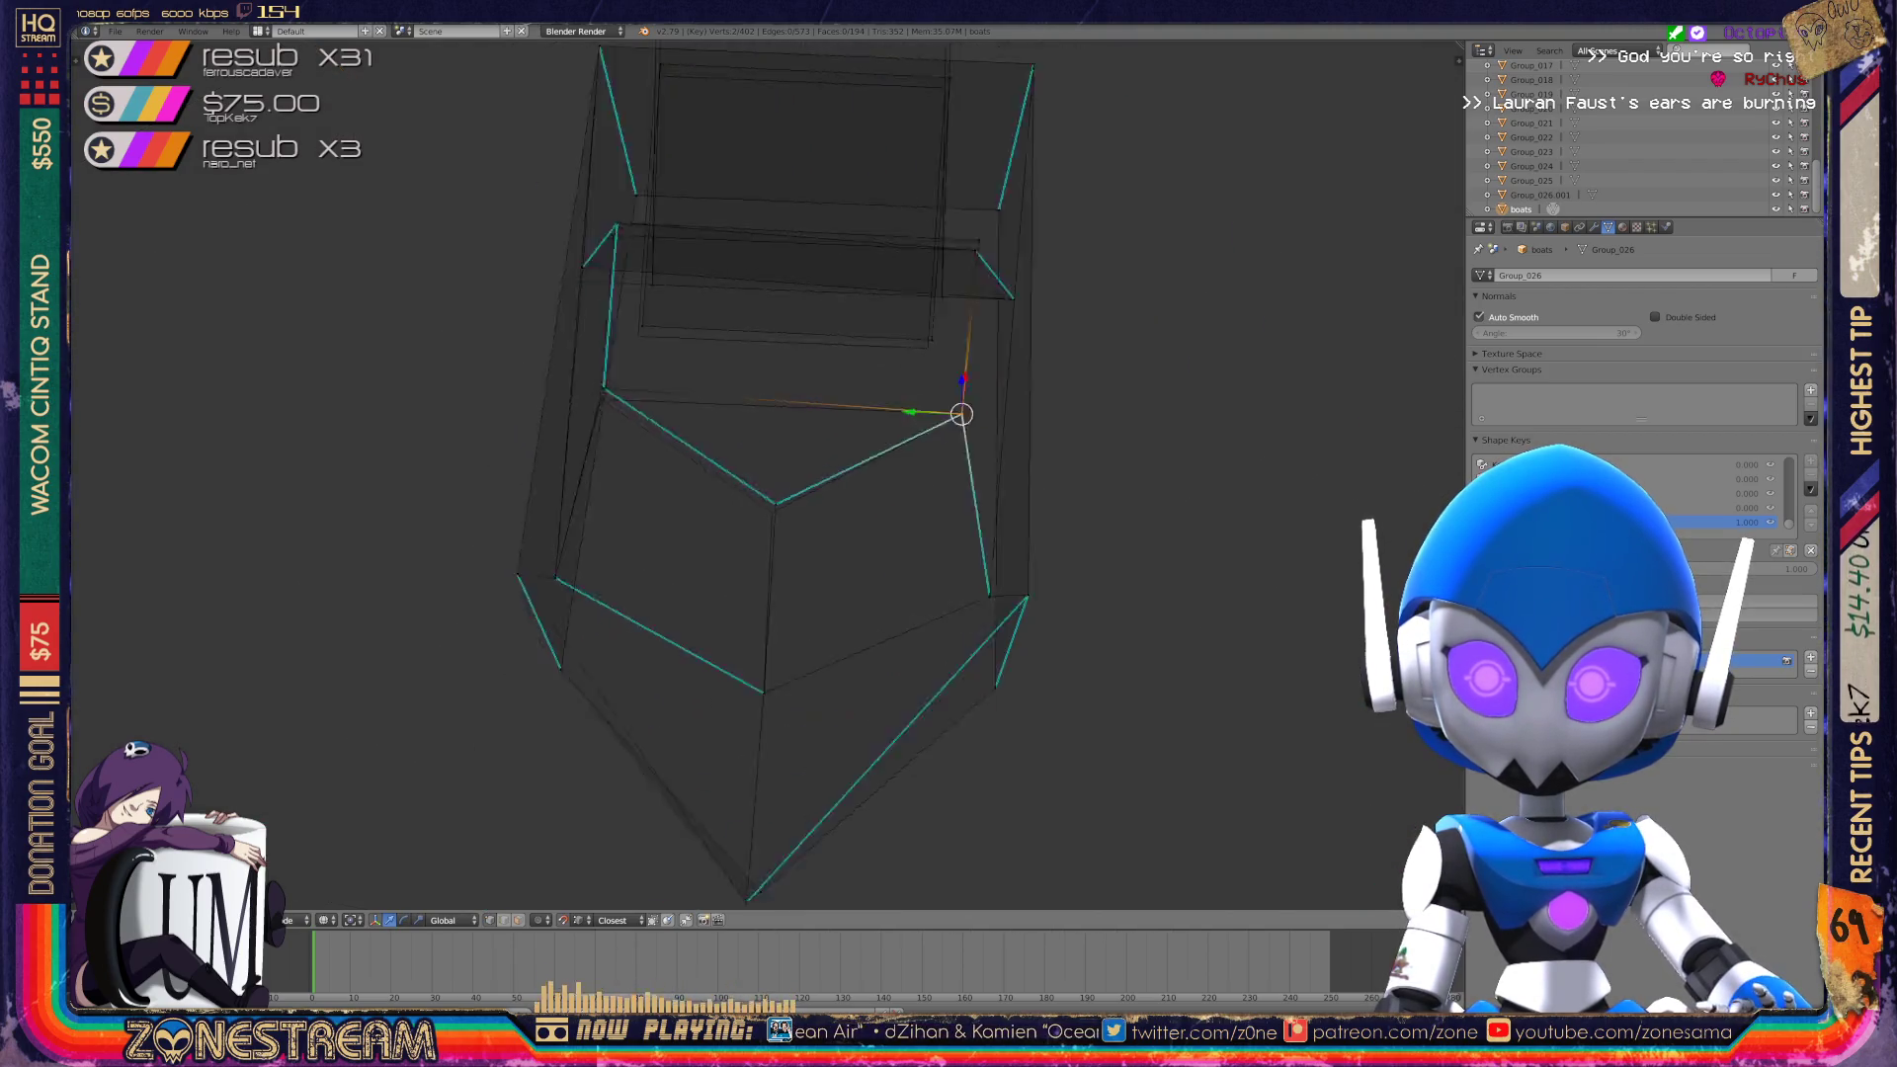
scroll(961, 414, up, 5)
right_click(894, 528)
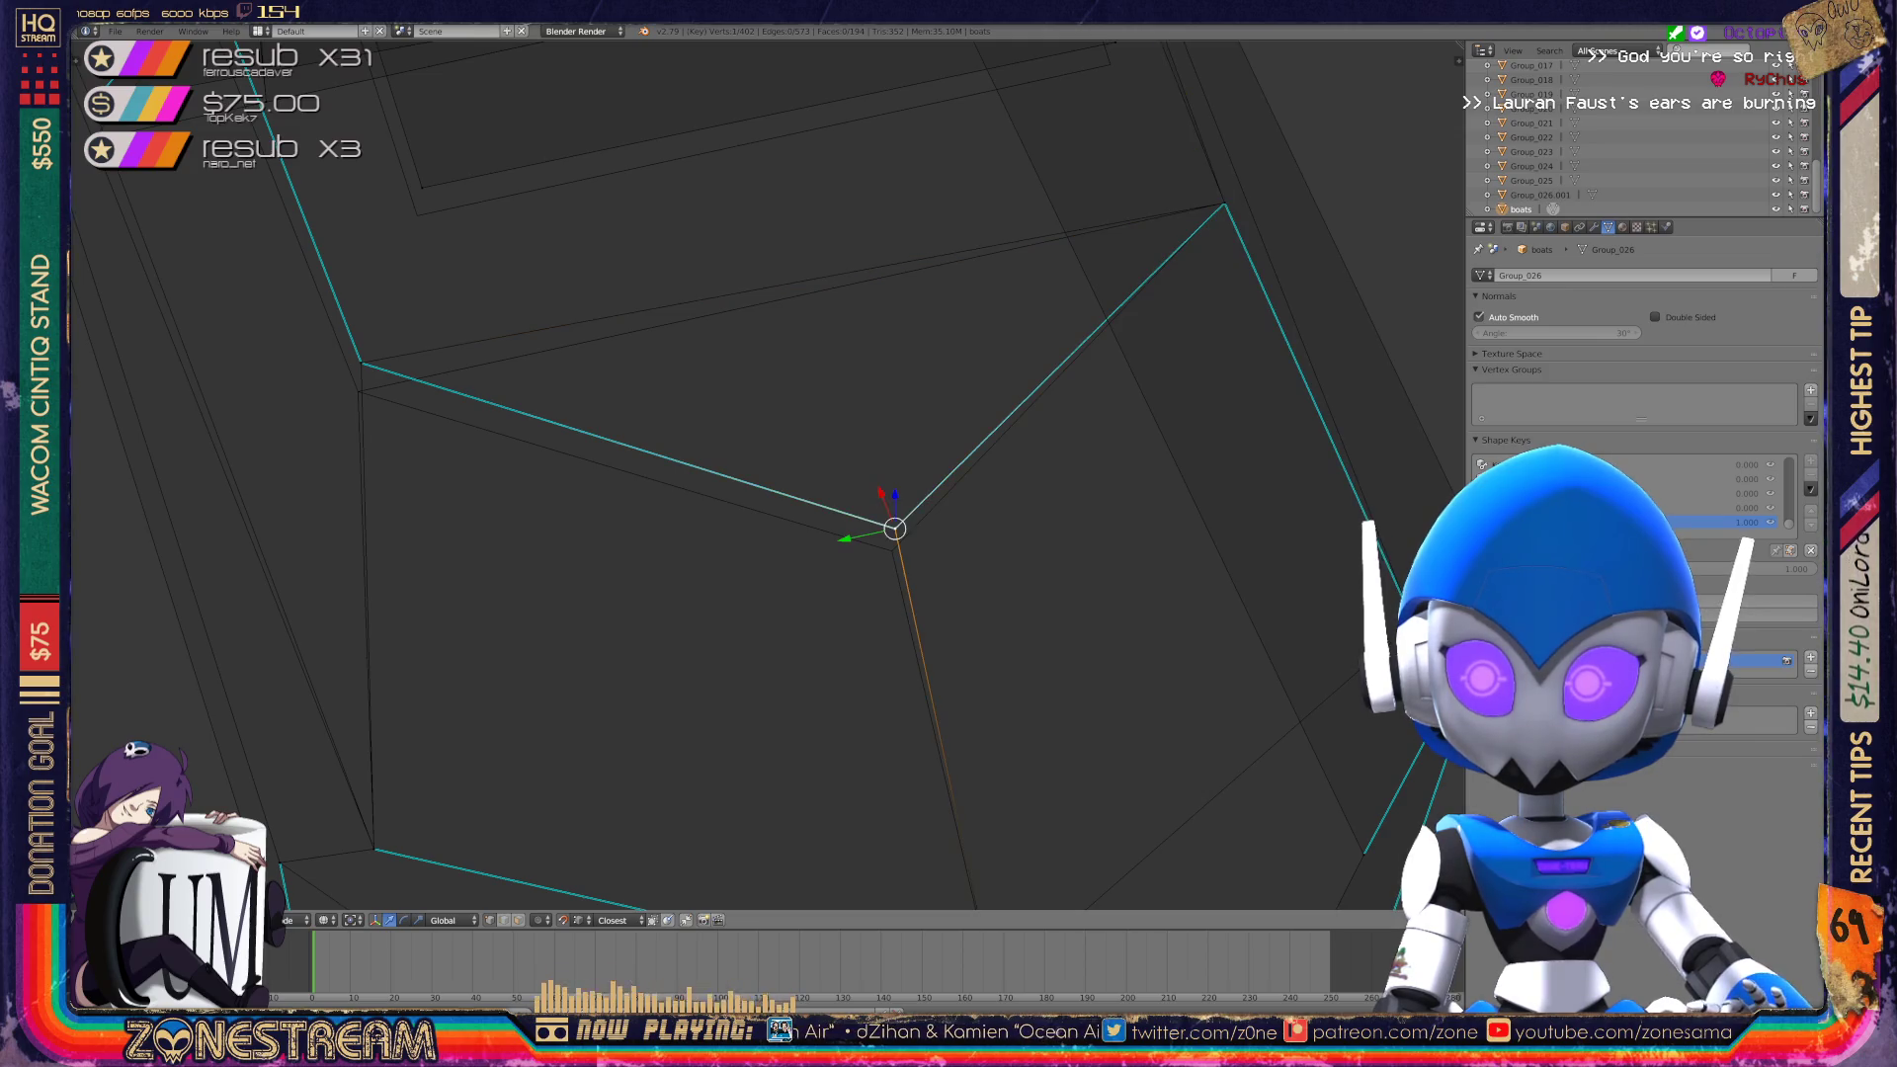
shift+middle_drag(895, 529, 1145, 567)
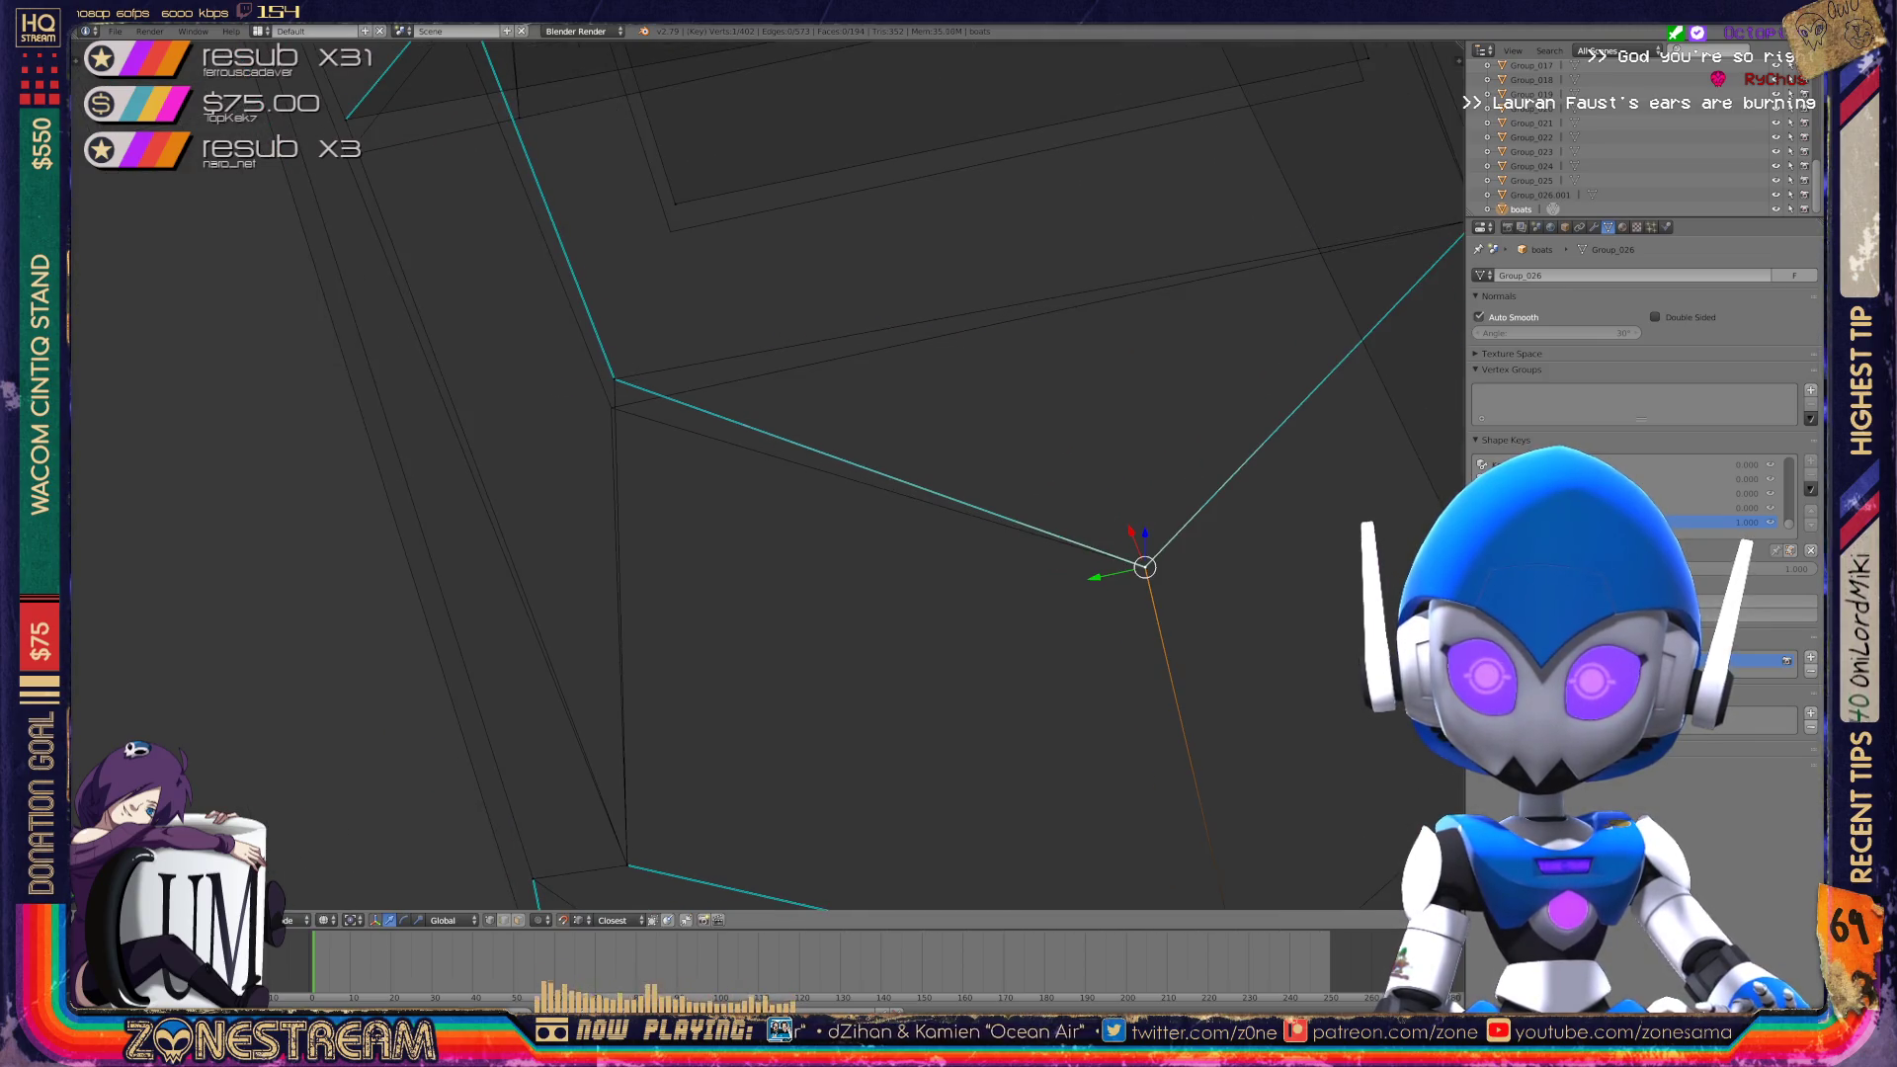
Snap the vertex at the seam edge's end onto its neighbouring vertex.
right_click(614, 378)
key(g)
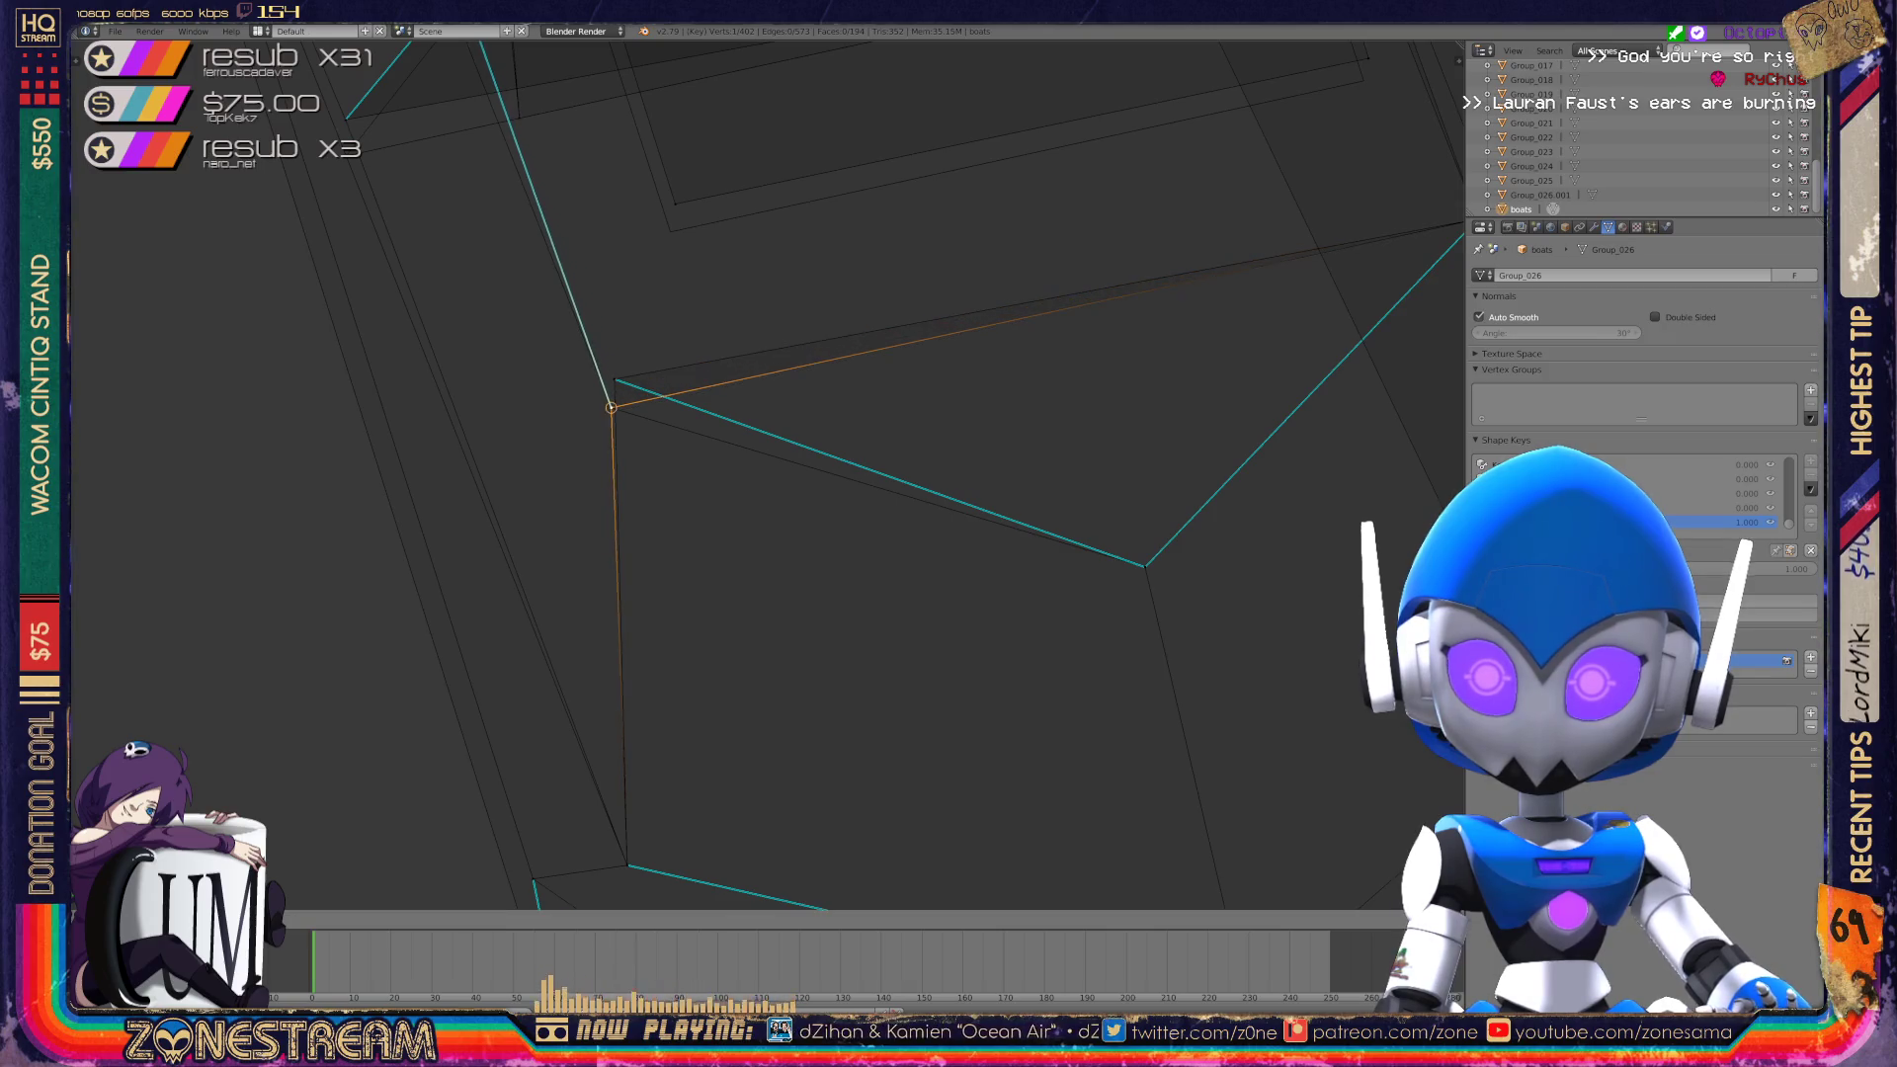
key(Return)
key(g)
key(Return)
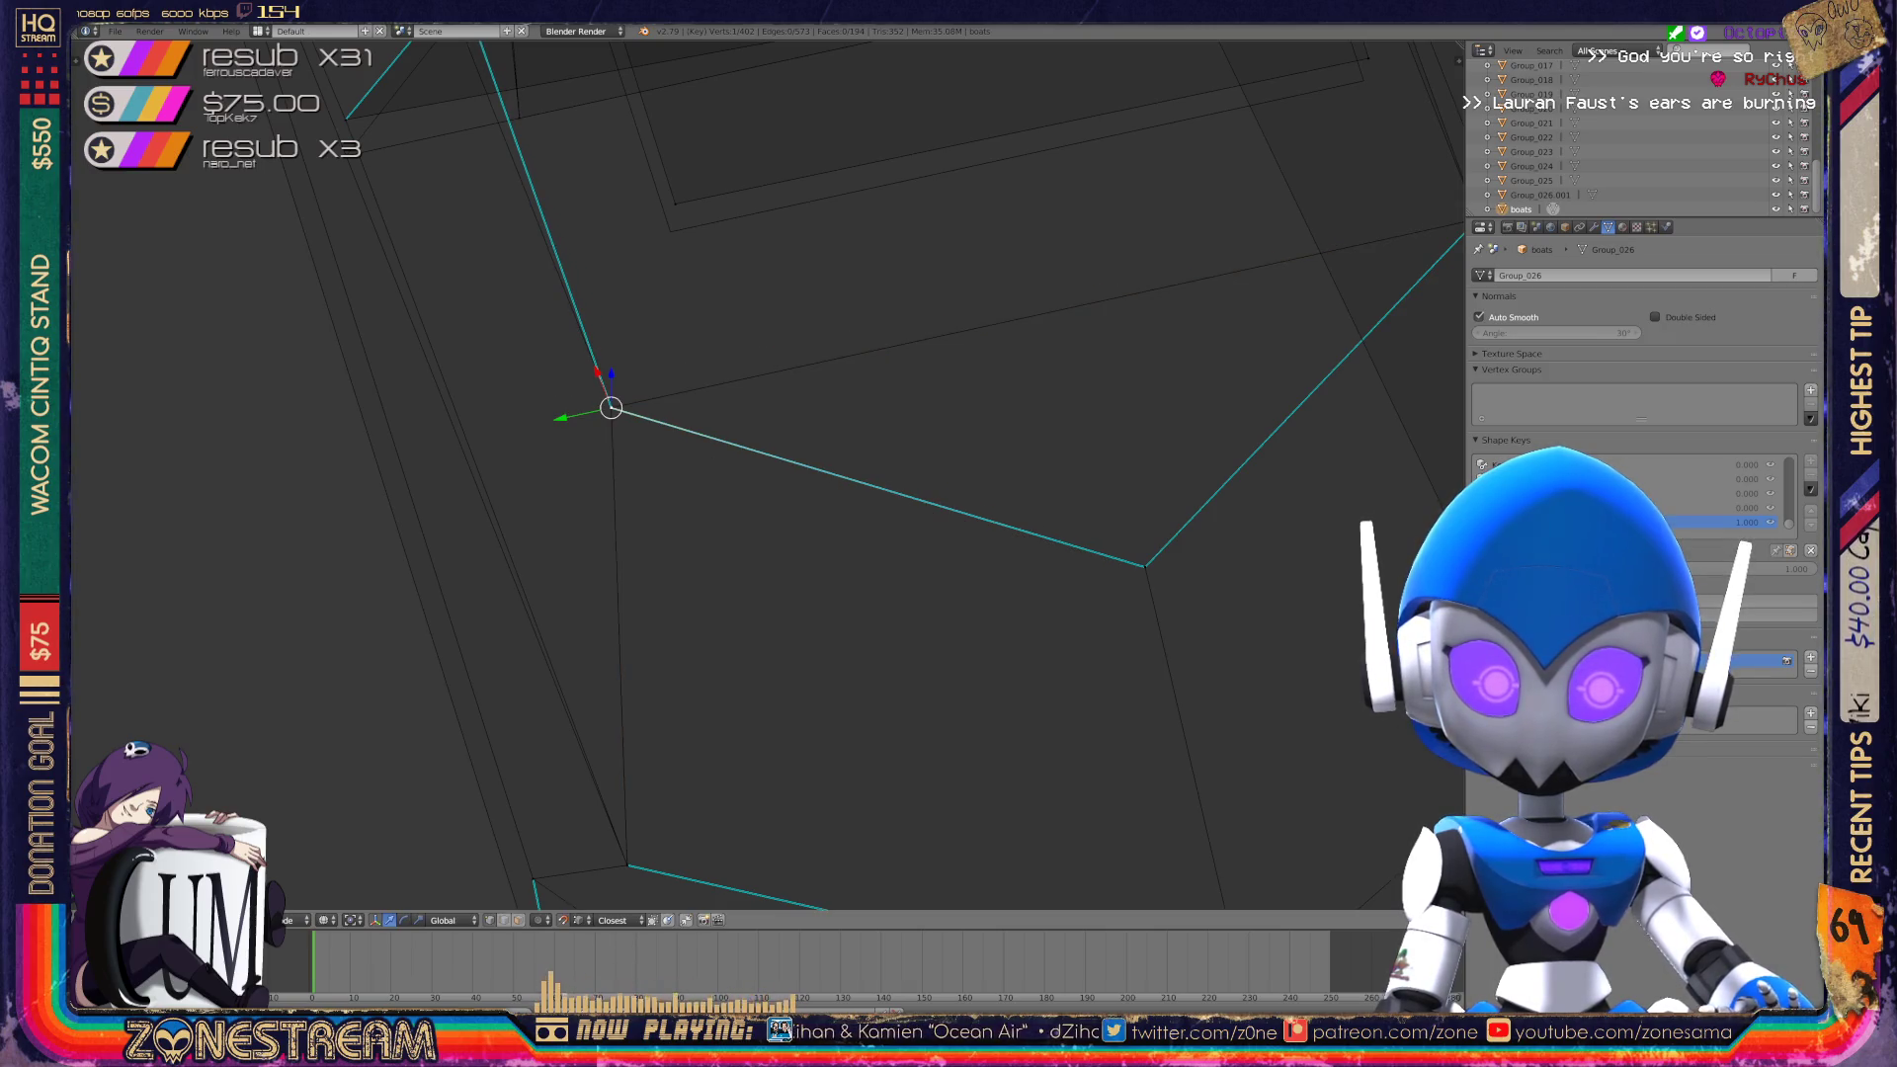
mouse_move(790, 494)
middle_down()
mouse_move(904, 460)
mouse_move(966, 488)
mouse_move(966, 413)
mouse_move(993, 439)
mouse_move(1037, 425)
mouse_move(307, 626)
middle_up()
Undo the last move and raise the hull's corner vertex higher up.
key(ctrl+z)
right_click(830, 366)
key(g)
click(871, 400)
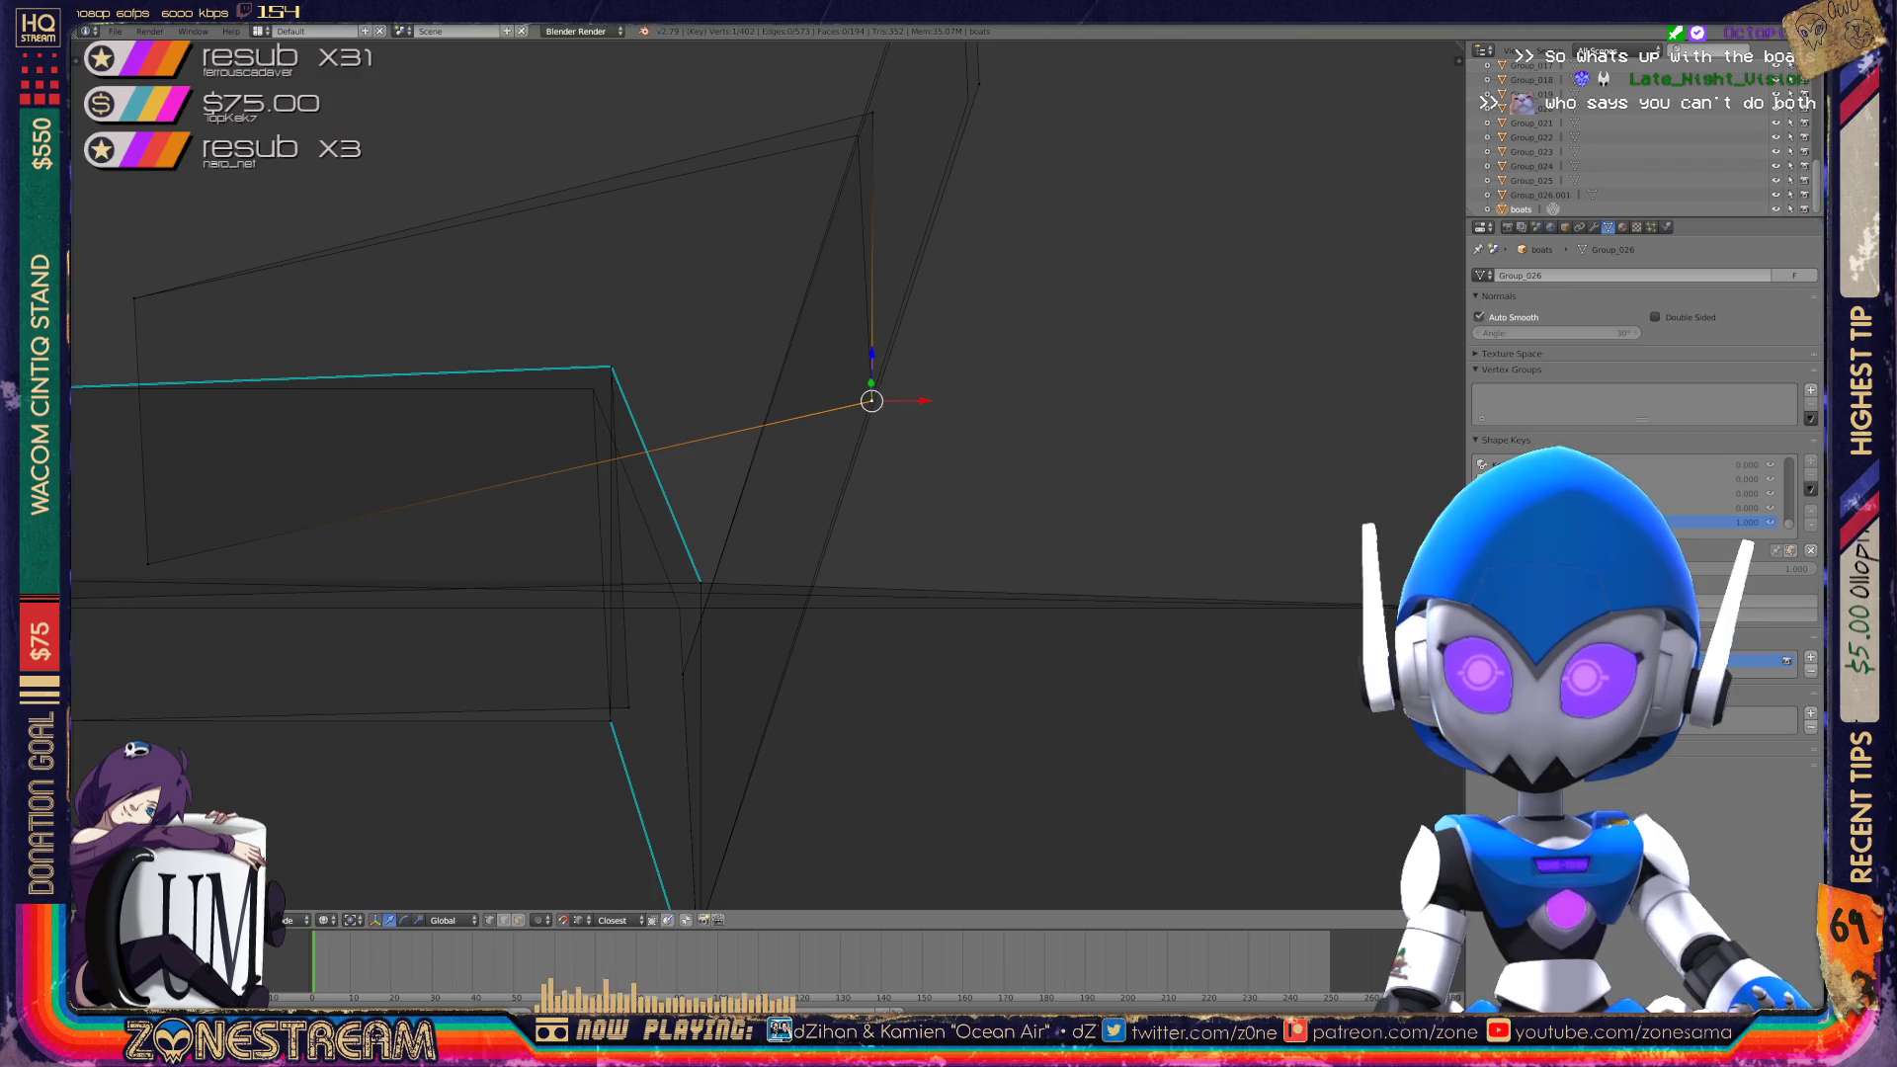
key(g)
click(846, 148)
shift+middle_drag(847, 149, 705, 396)
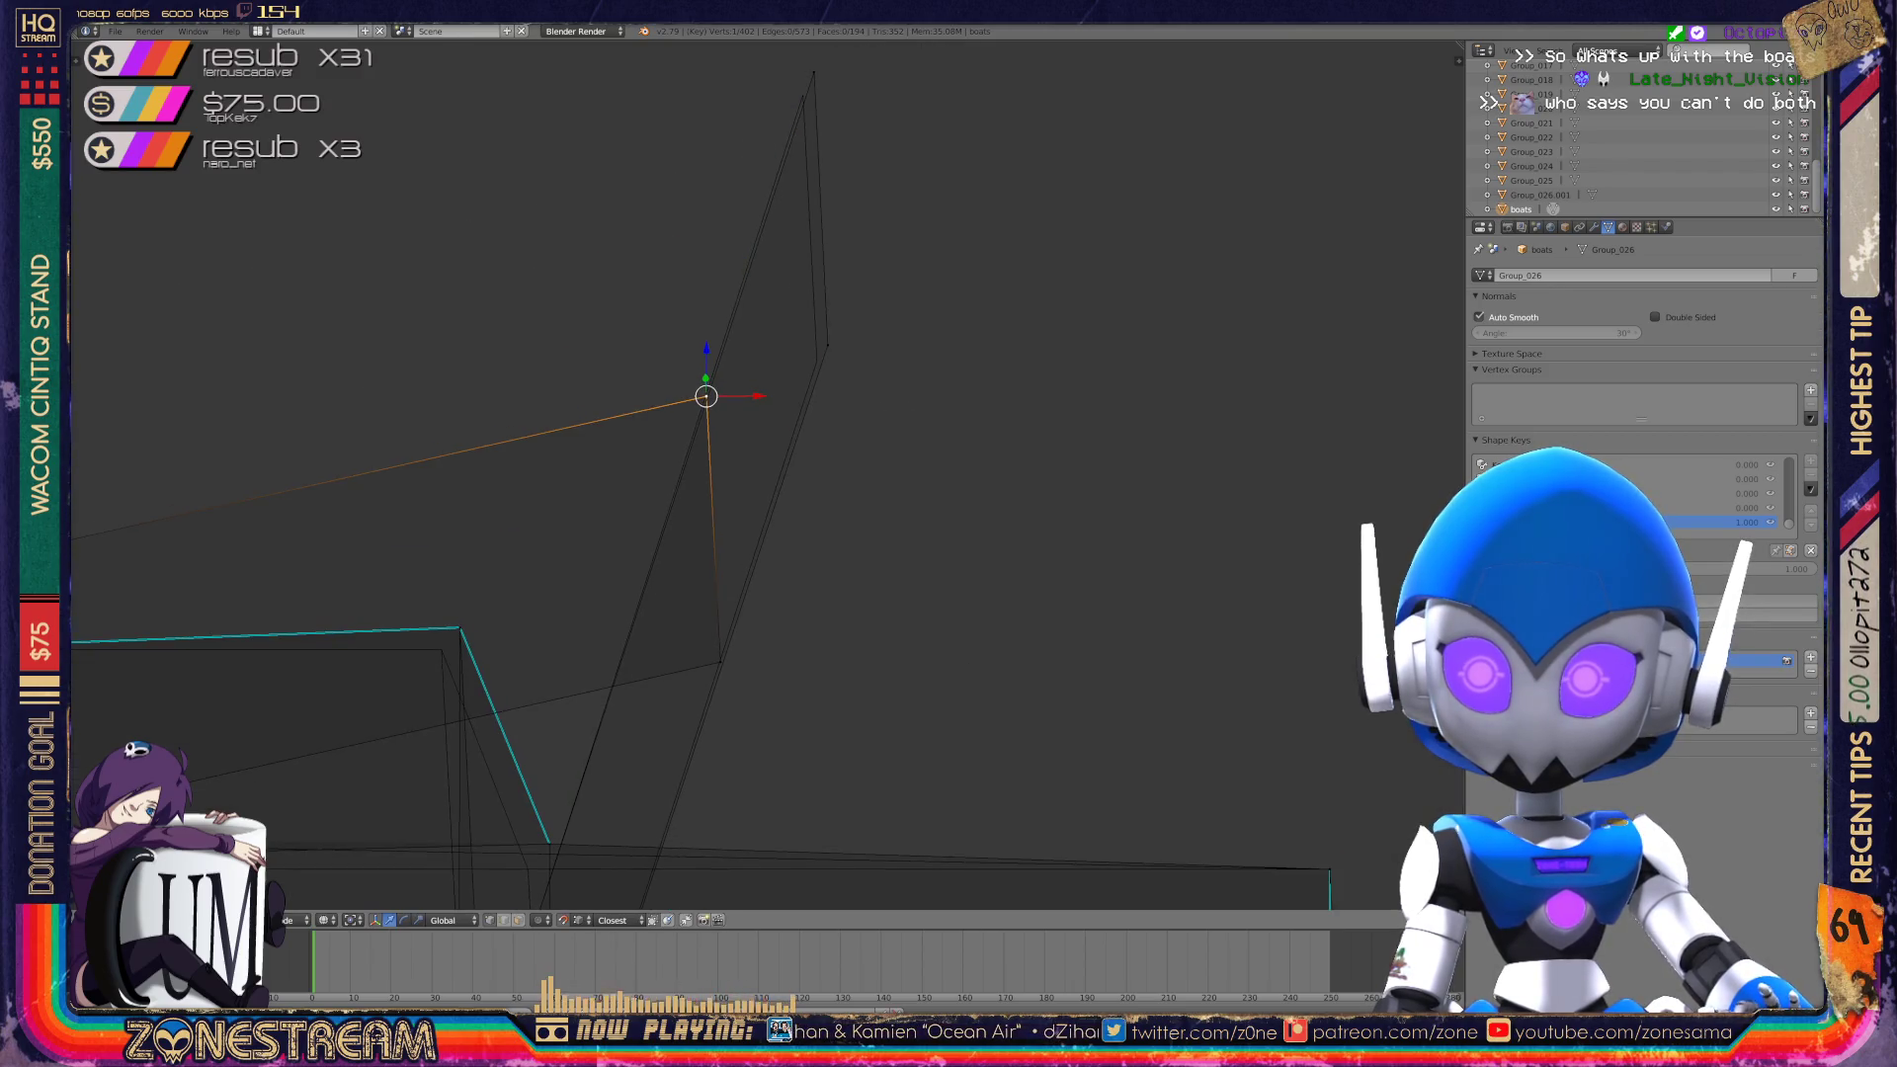
Nudge another corner vertex slightly and select the top vertex of the mesh.
right_click(827, 345)
key(g)
click(816, 361)
right_click(803, 95)
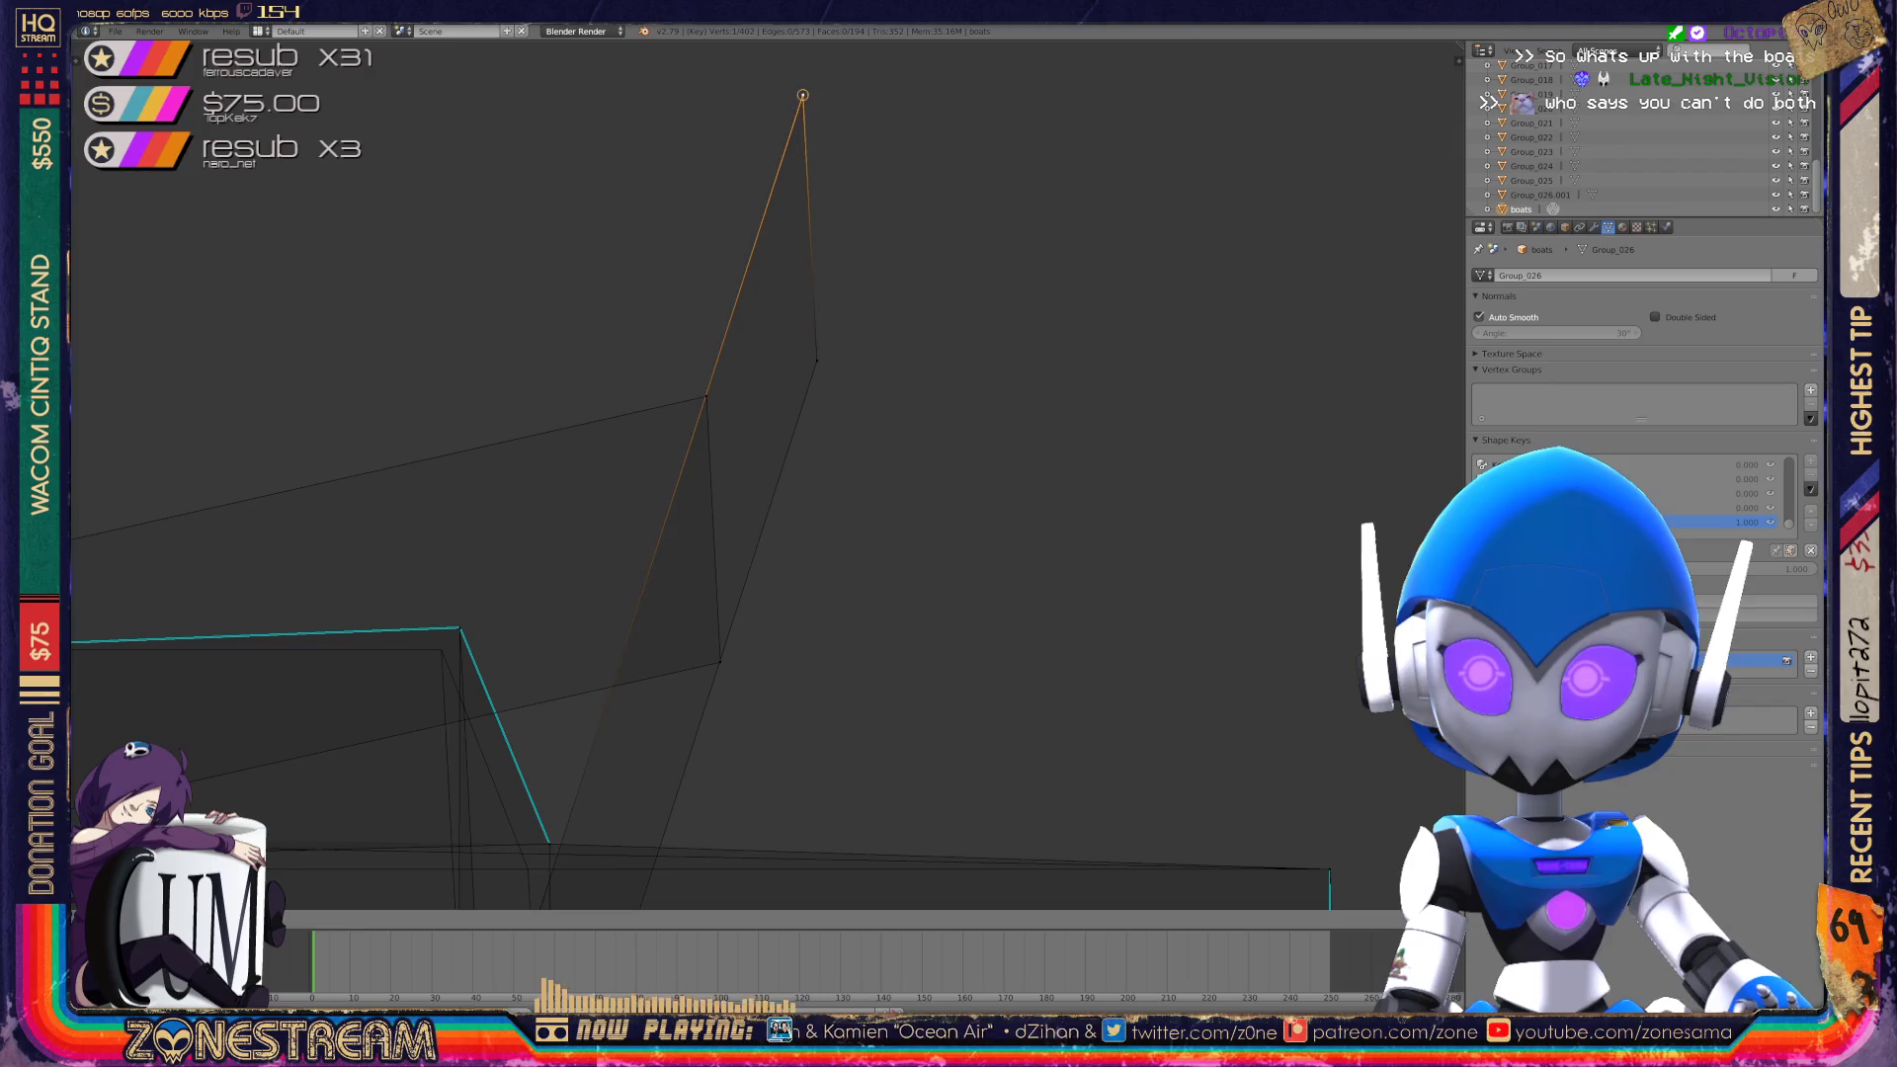
key(ctrl+space)
mouse_move(691, 494)
middle_down()
mouse_move(632, 672)
mouse_move(672, 504)
mouse_move(681, 554)
mouse_move(672, 514)
mouse_move(612, 573)
mouse_move(672, 514)
mouse_move(903, 383)
middle_up()
scroll(692, 474, up, 5)
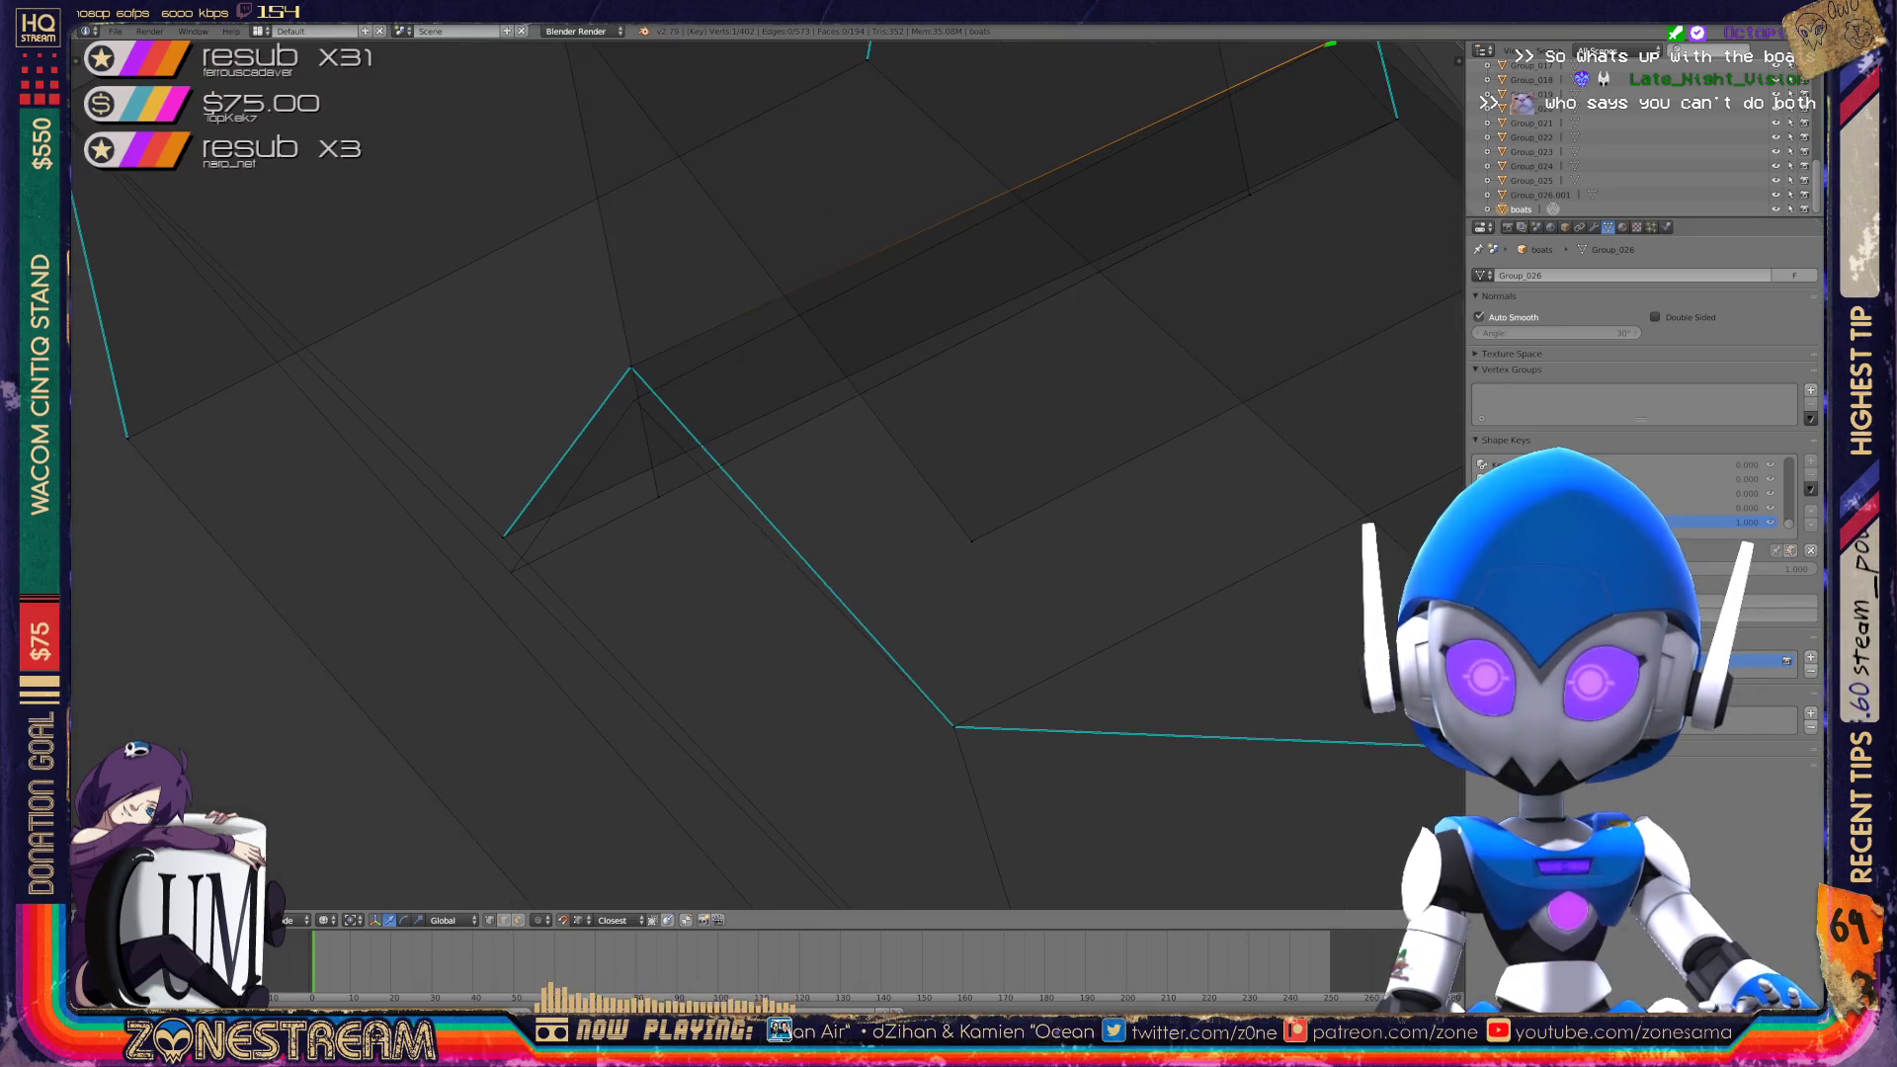
Lower the inner corner vertex and the triangle's apex vertex slightly.
right_click(504, 535)
key(g)
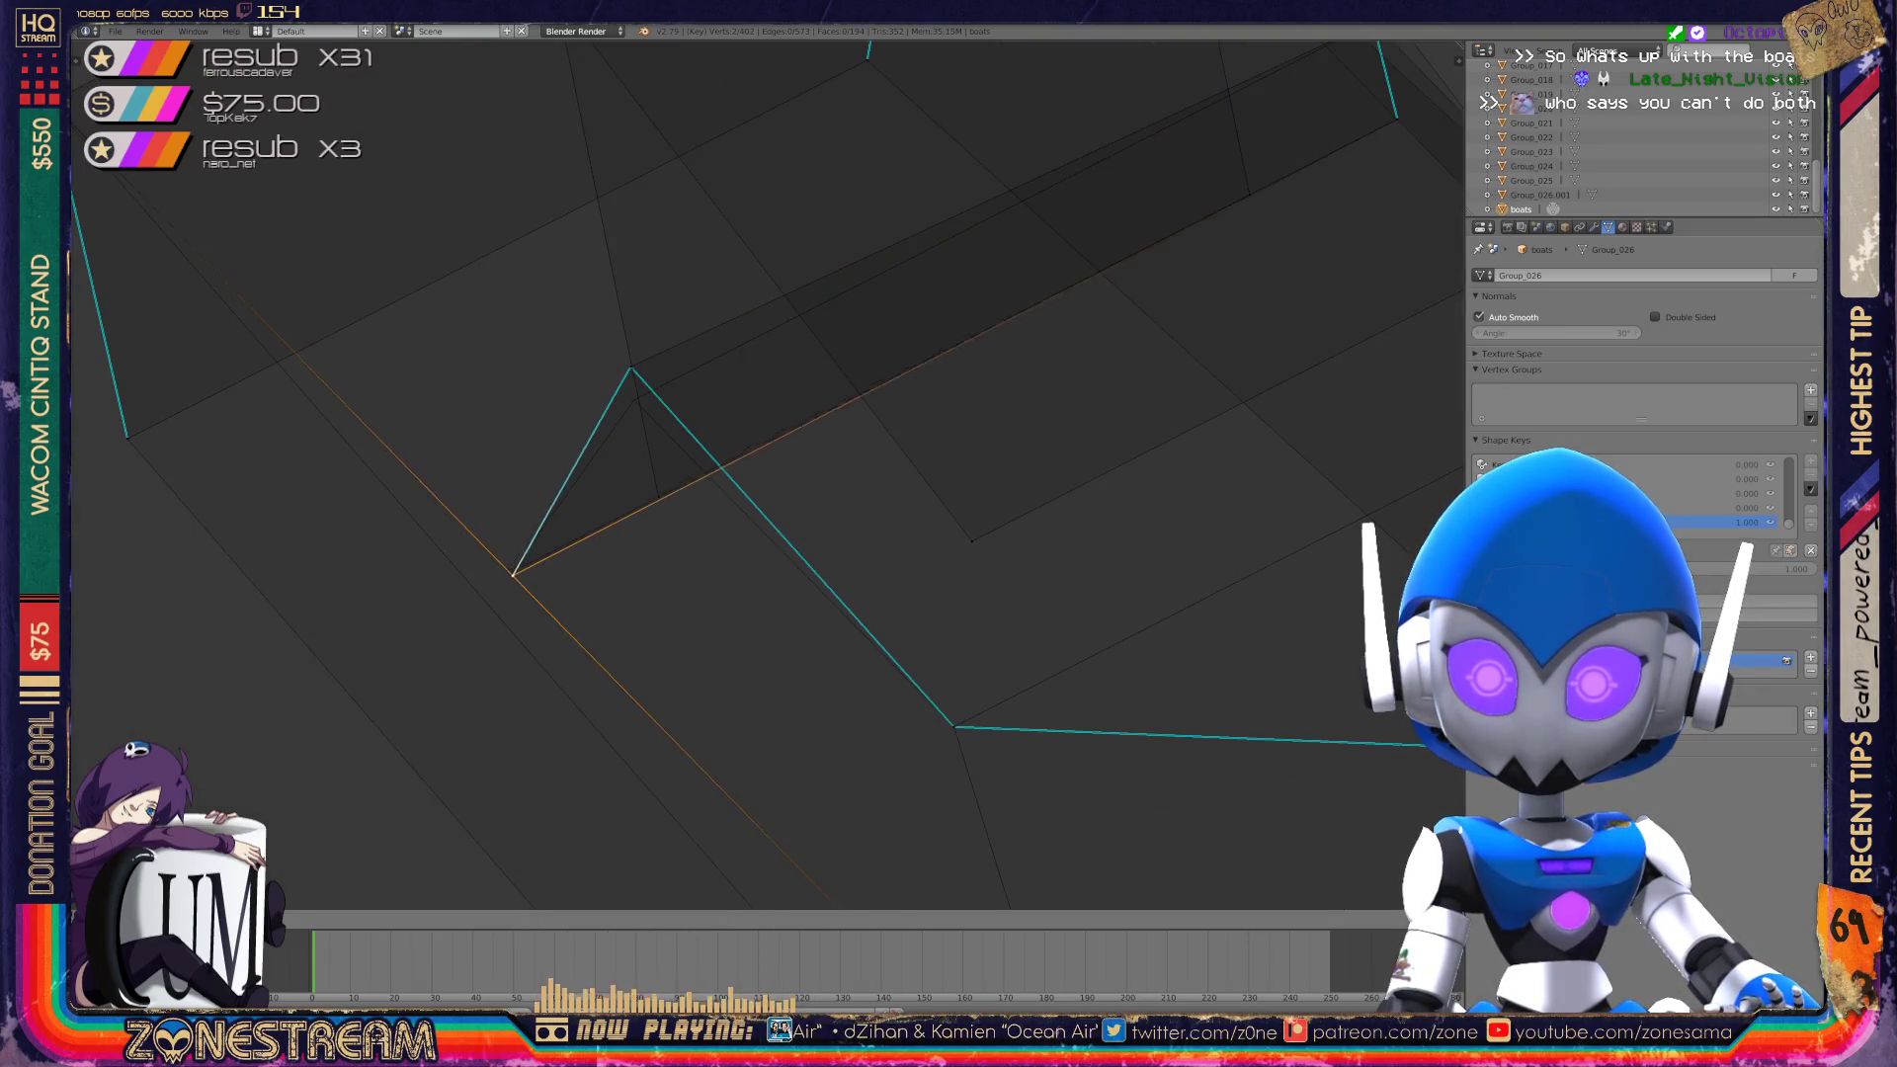
click(510, 572)
right_click(630, 369)
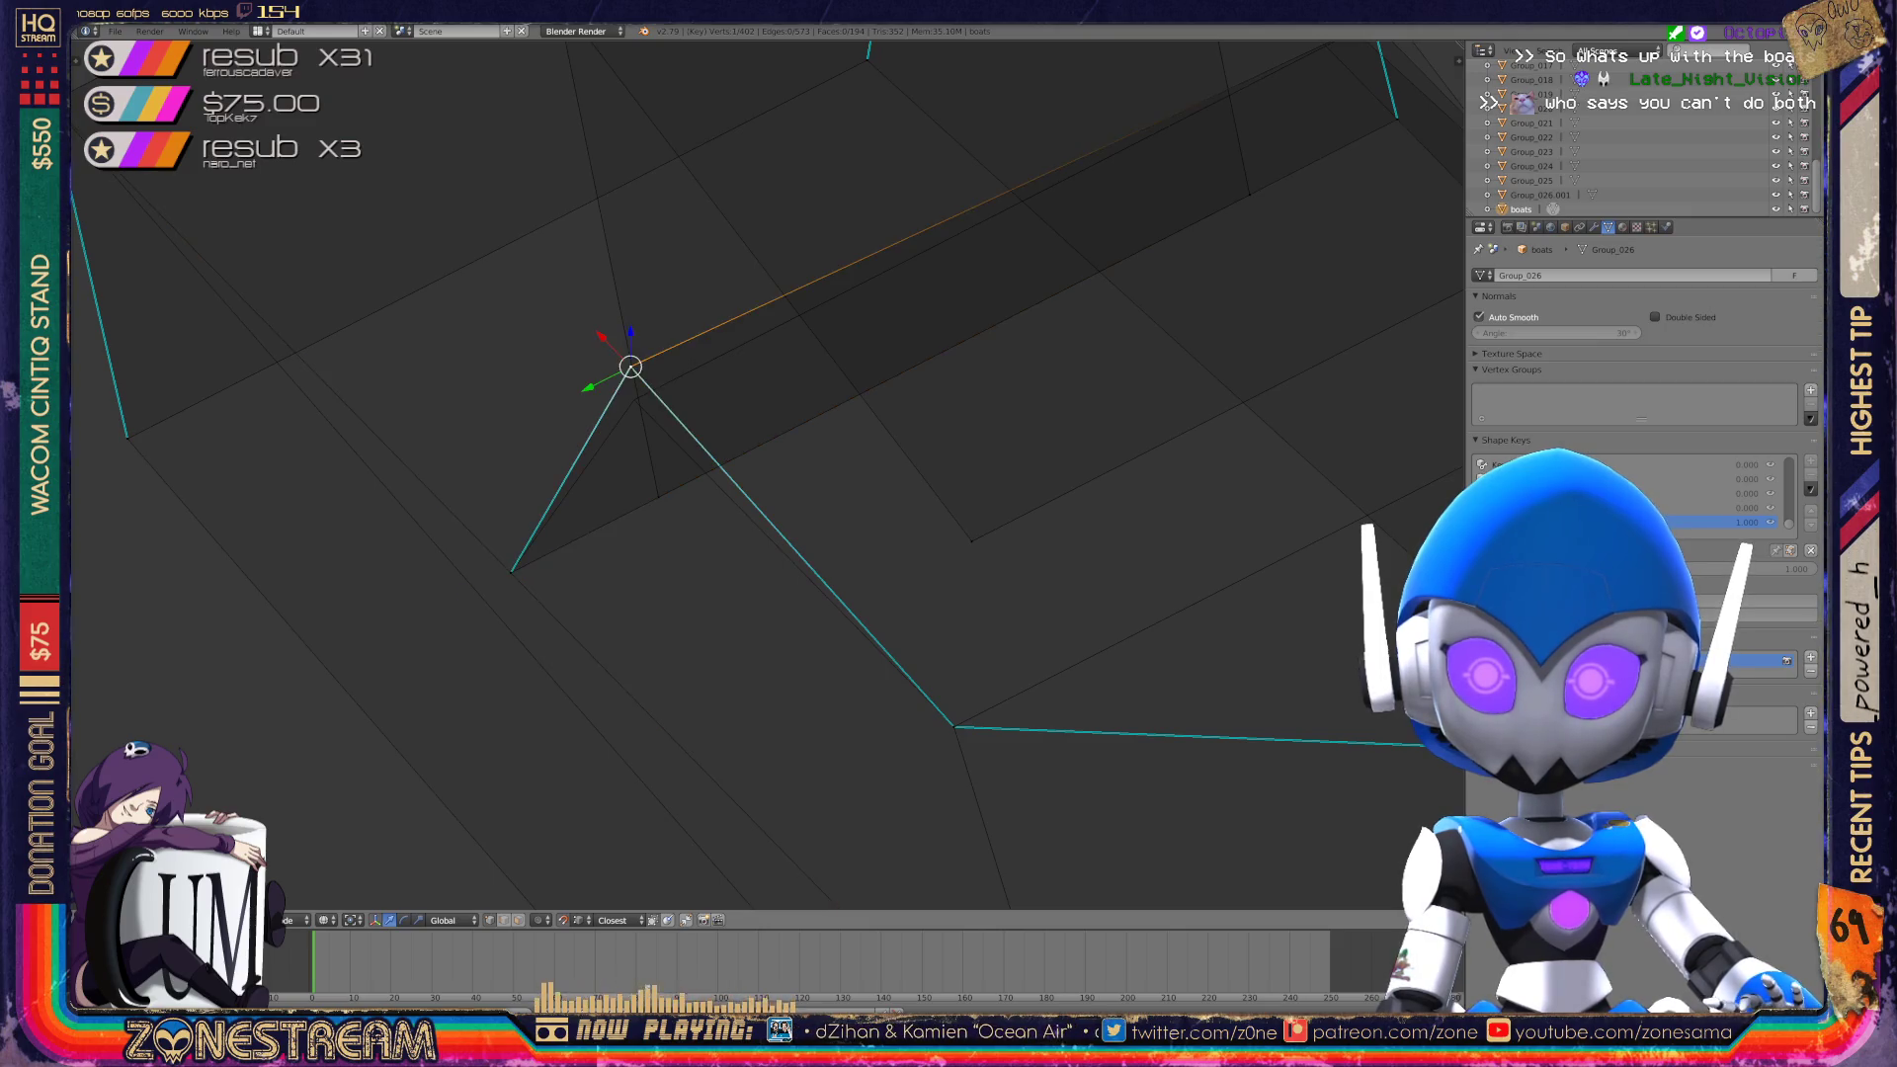
key(g)
click(633, 401)
scroll(768, 474, down, 3)
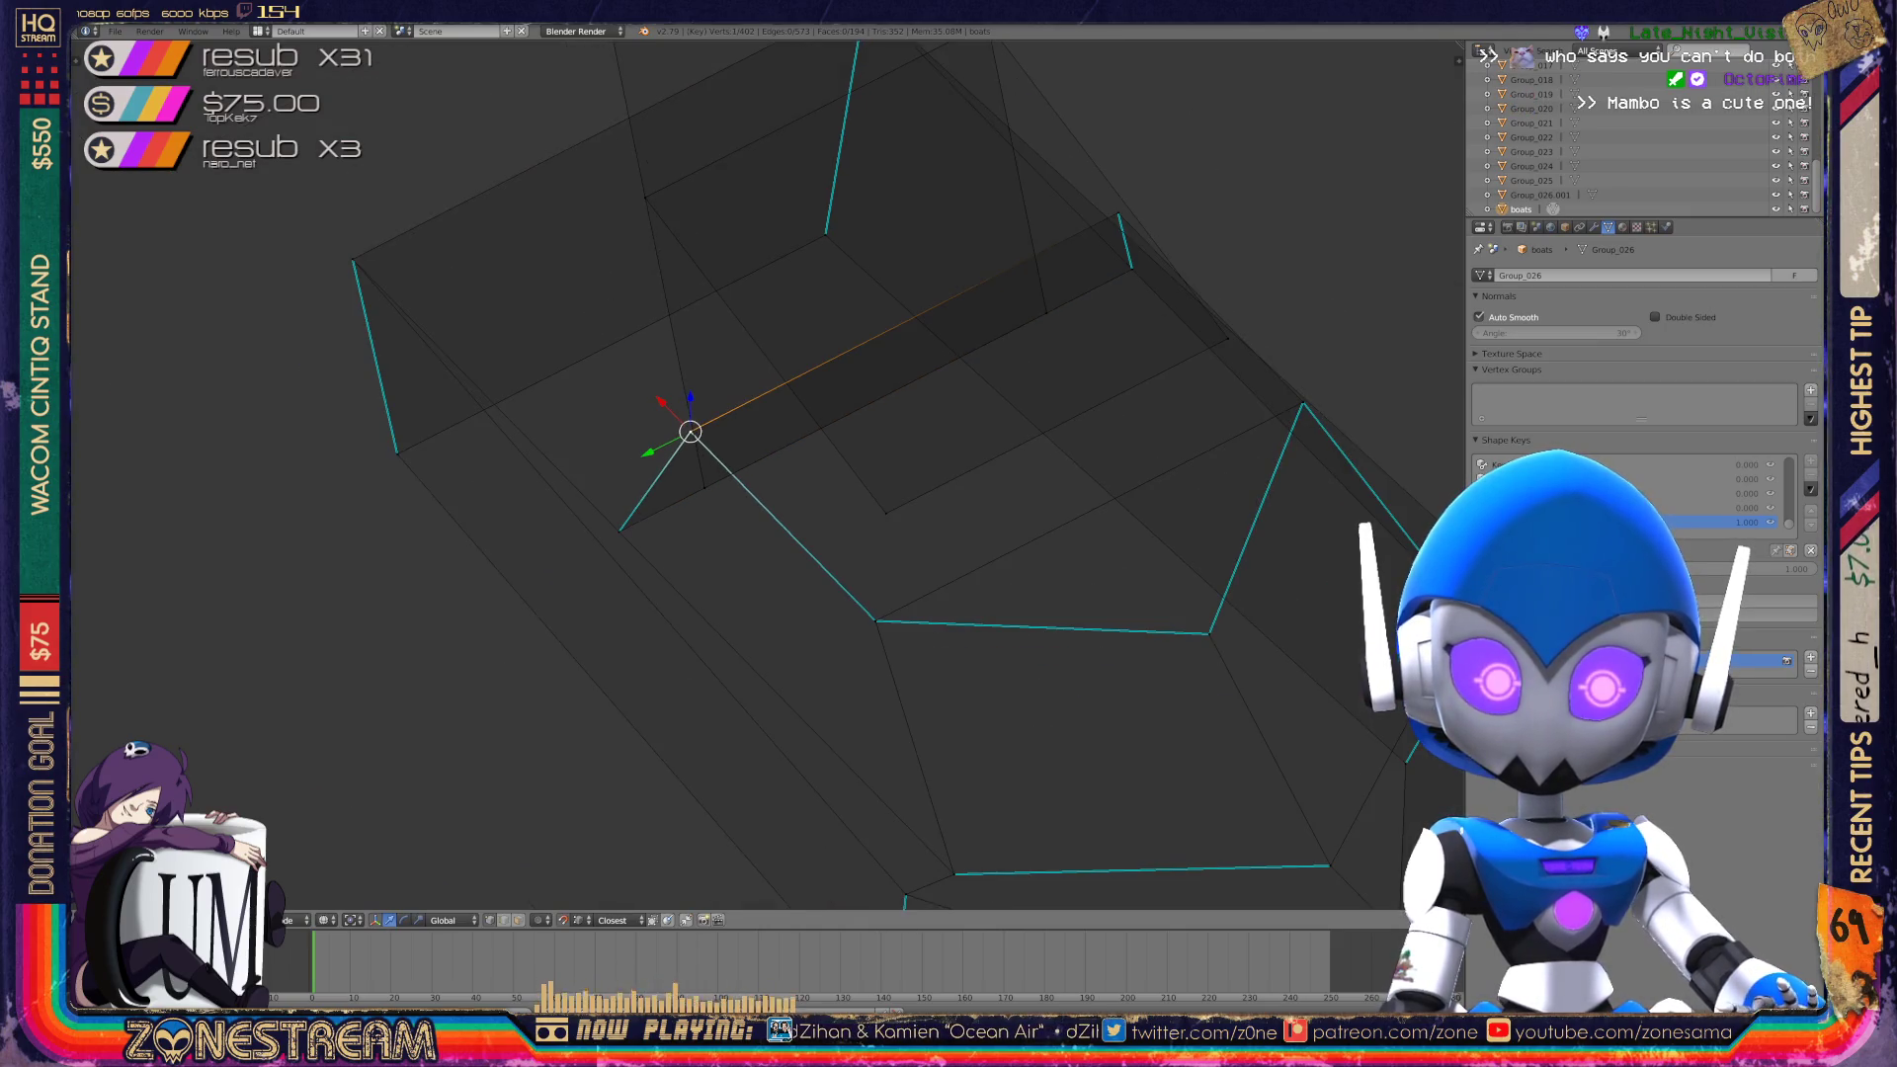
scroll(769, 474, down, 2)
Toggle out of Edit Mode and look down on both boat wireframes.
key(Tab)
middle_drag(769, 475, 672, 430)
key(Tab)
key(Tab)
mouse_move(947, 73)
middle_down()
mouse_move(1146, 118)
mouse_move(696, 947)
middle_up()
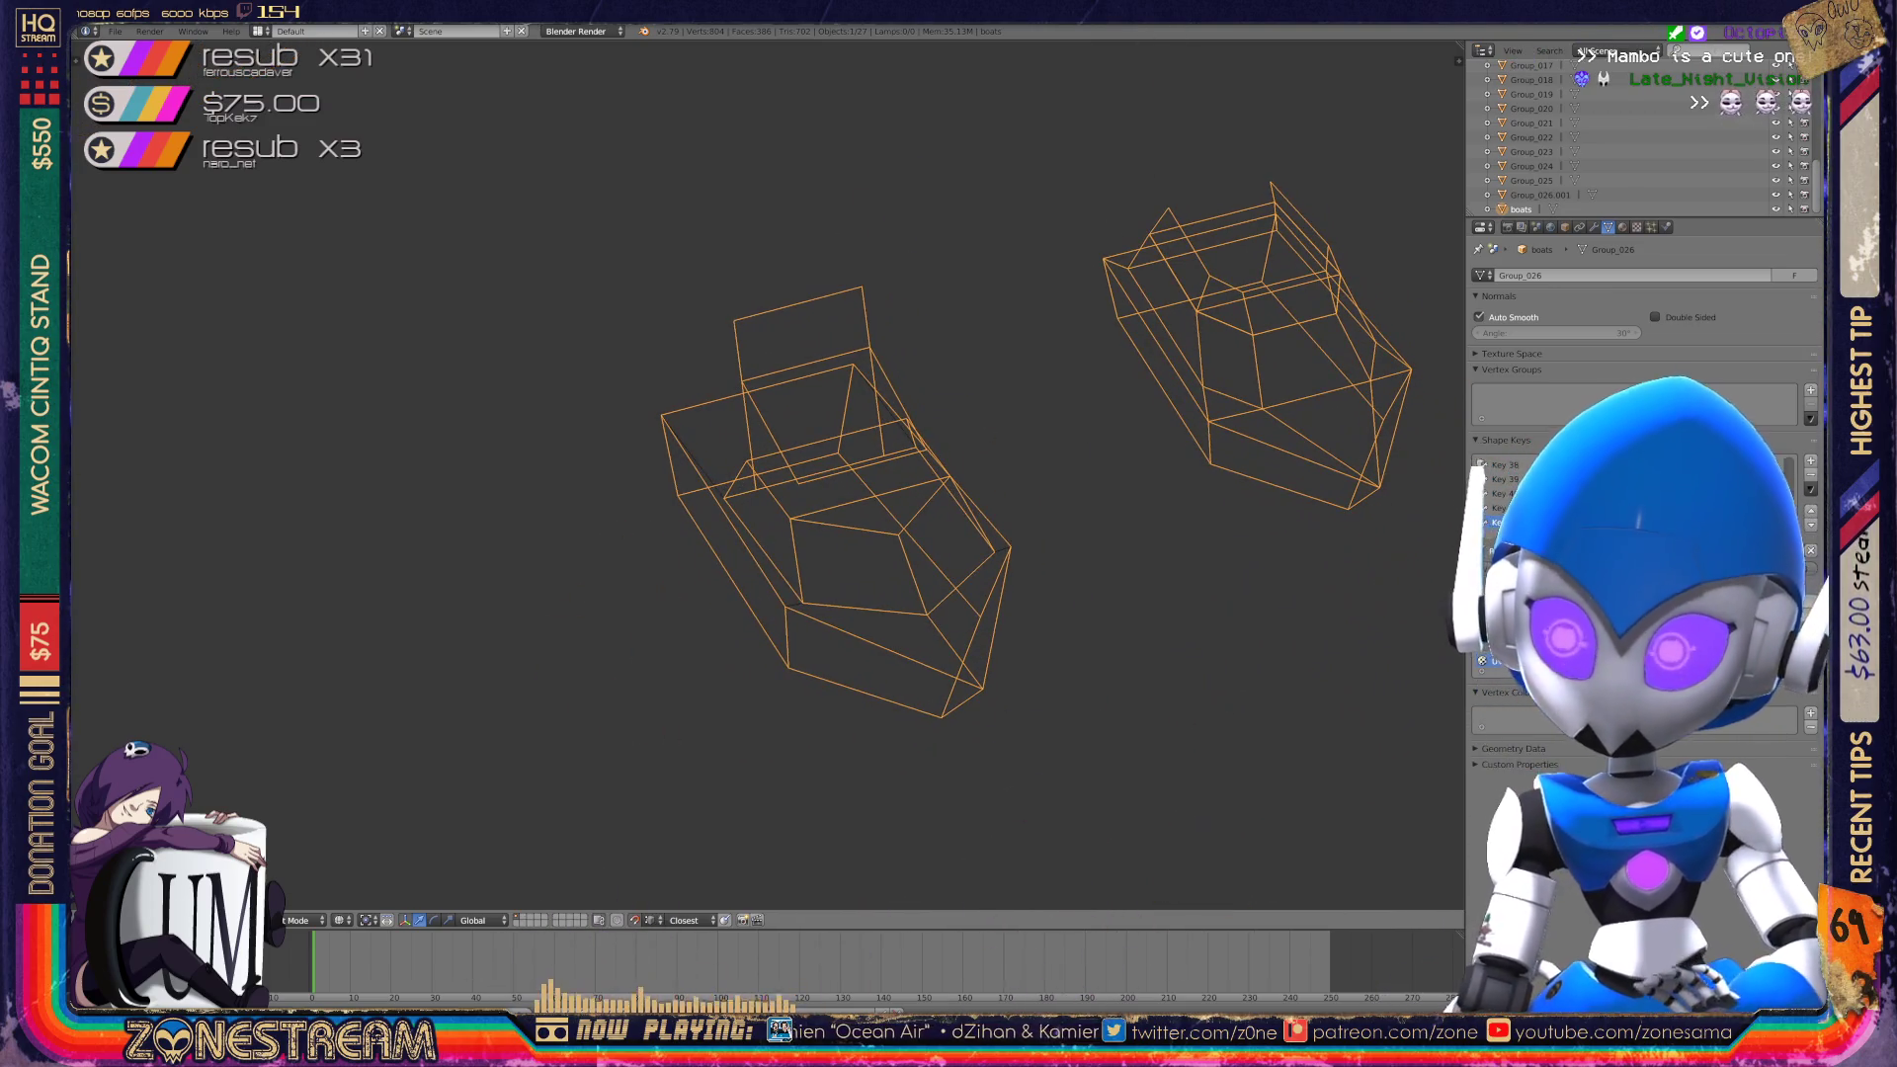
Save with Ctrl+S, confirming the overwrite of boats.blend.
key(ctrl+s)
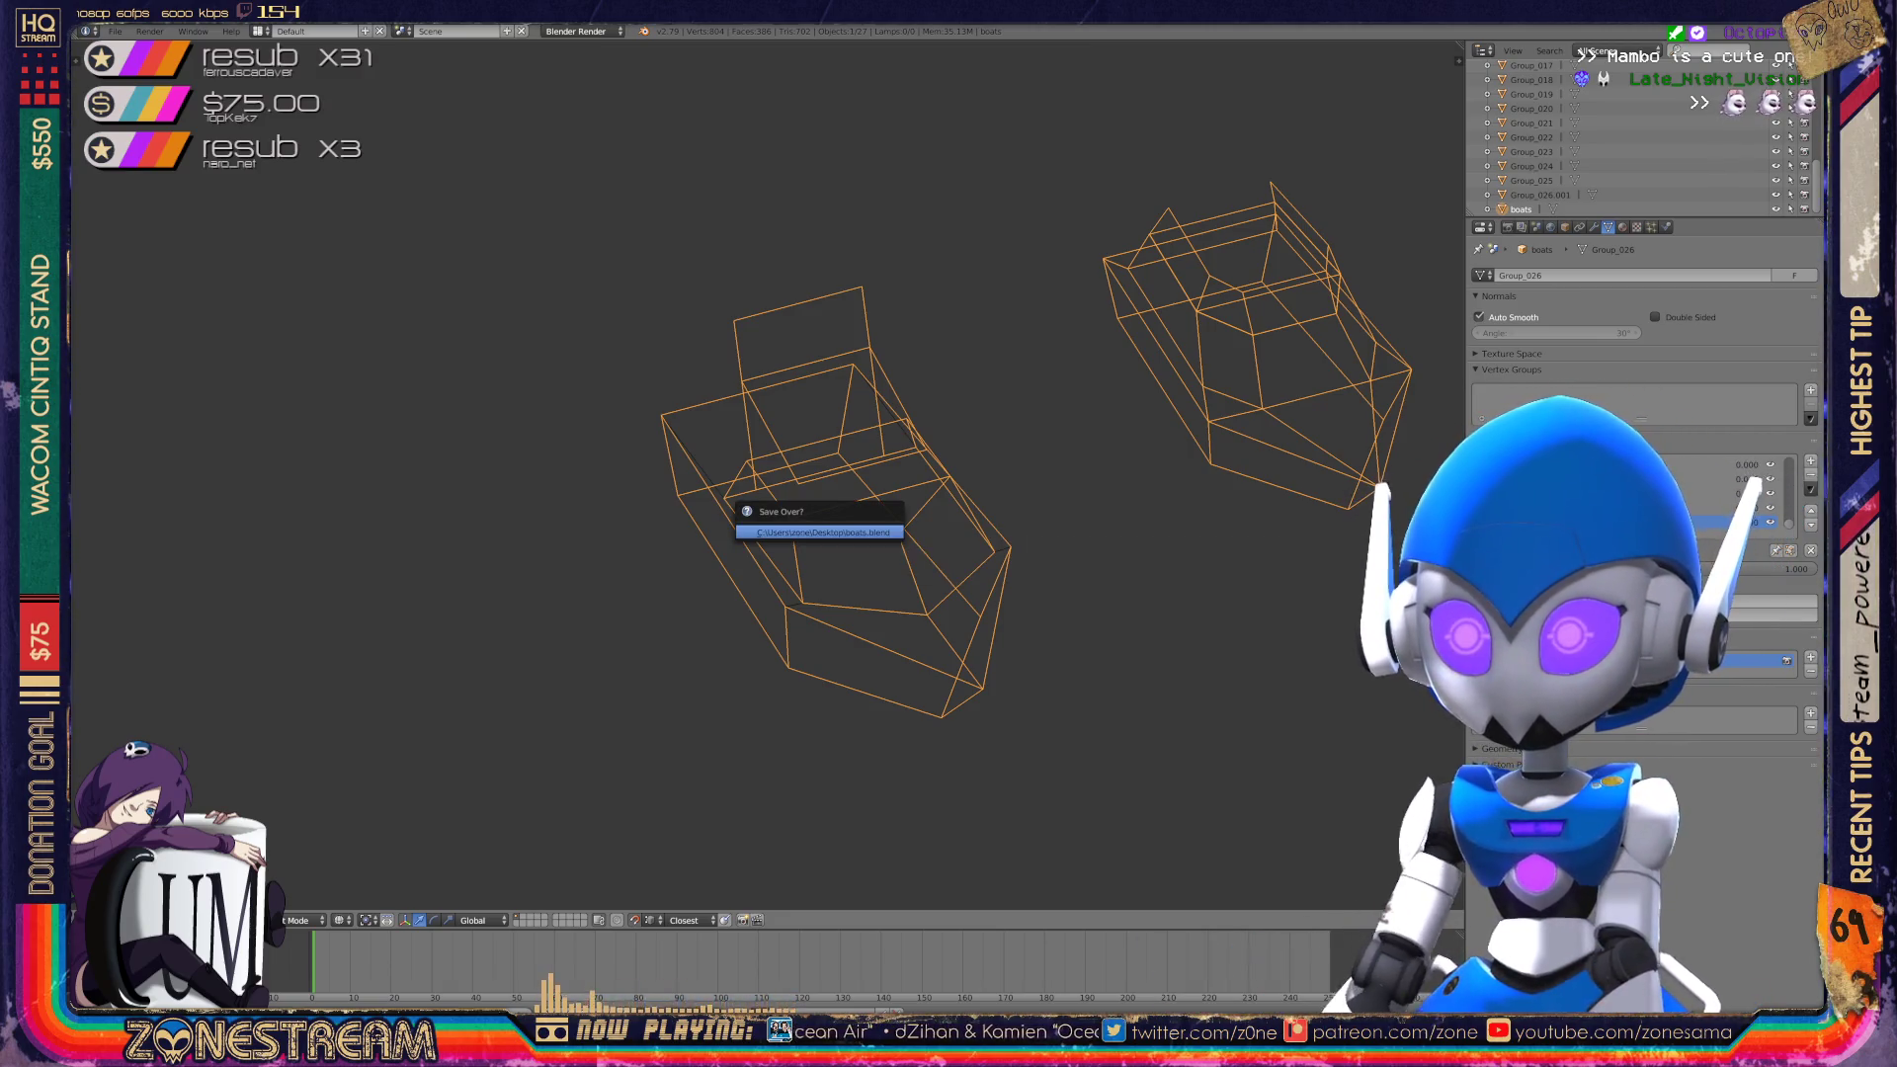
key(Return)
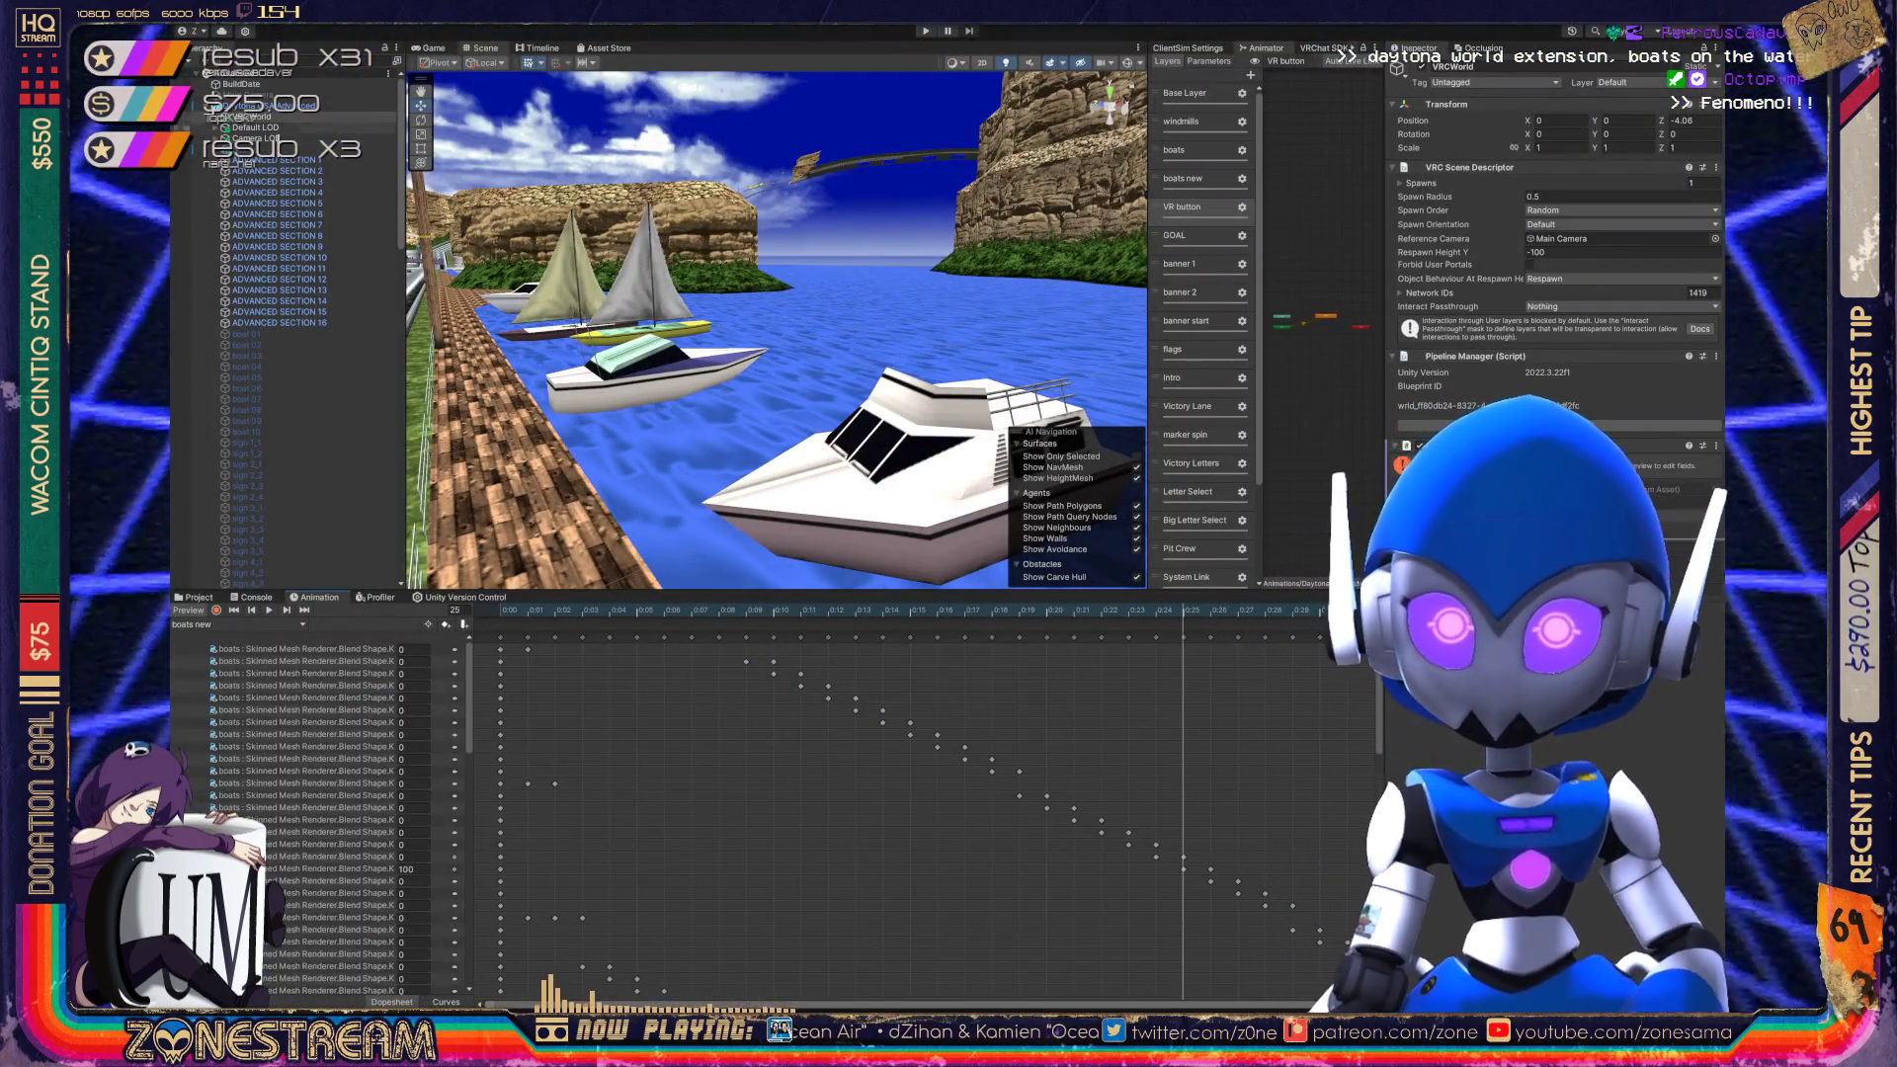
Select Daytona_USA_Advanced, then Main Camera, in the Hierarchy.
click(258, 105)
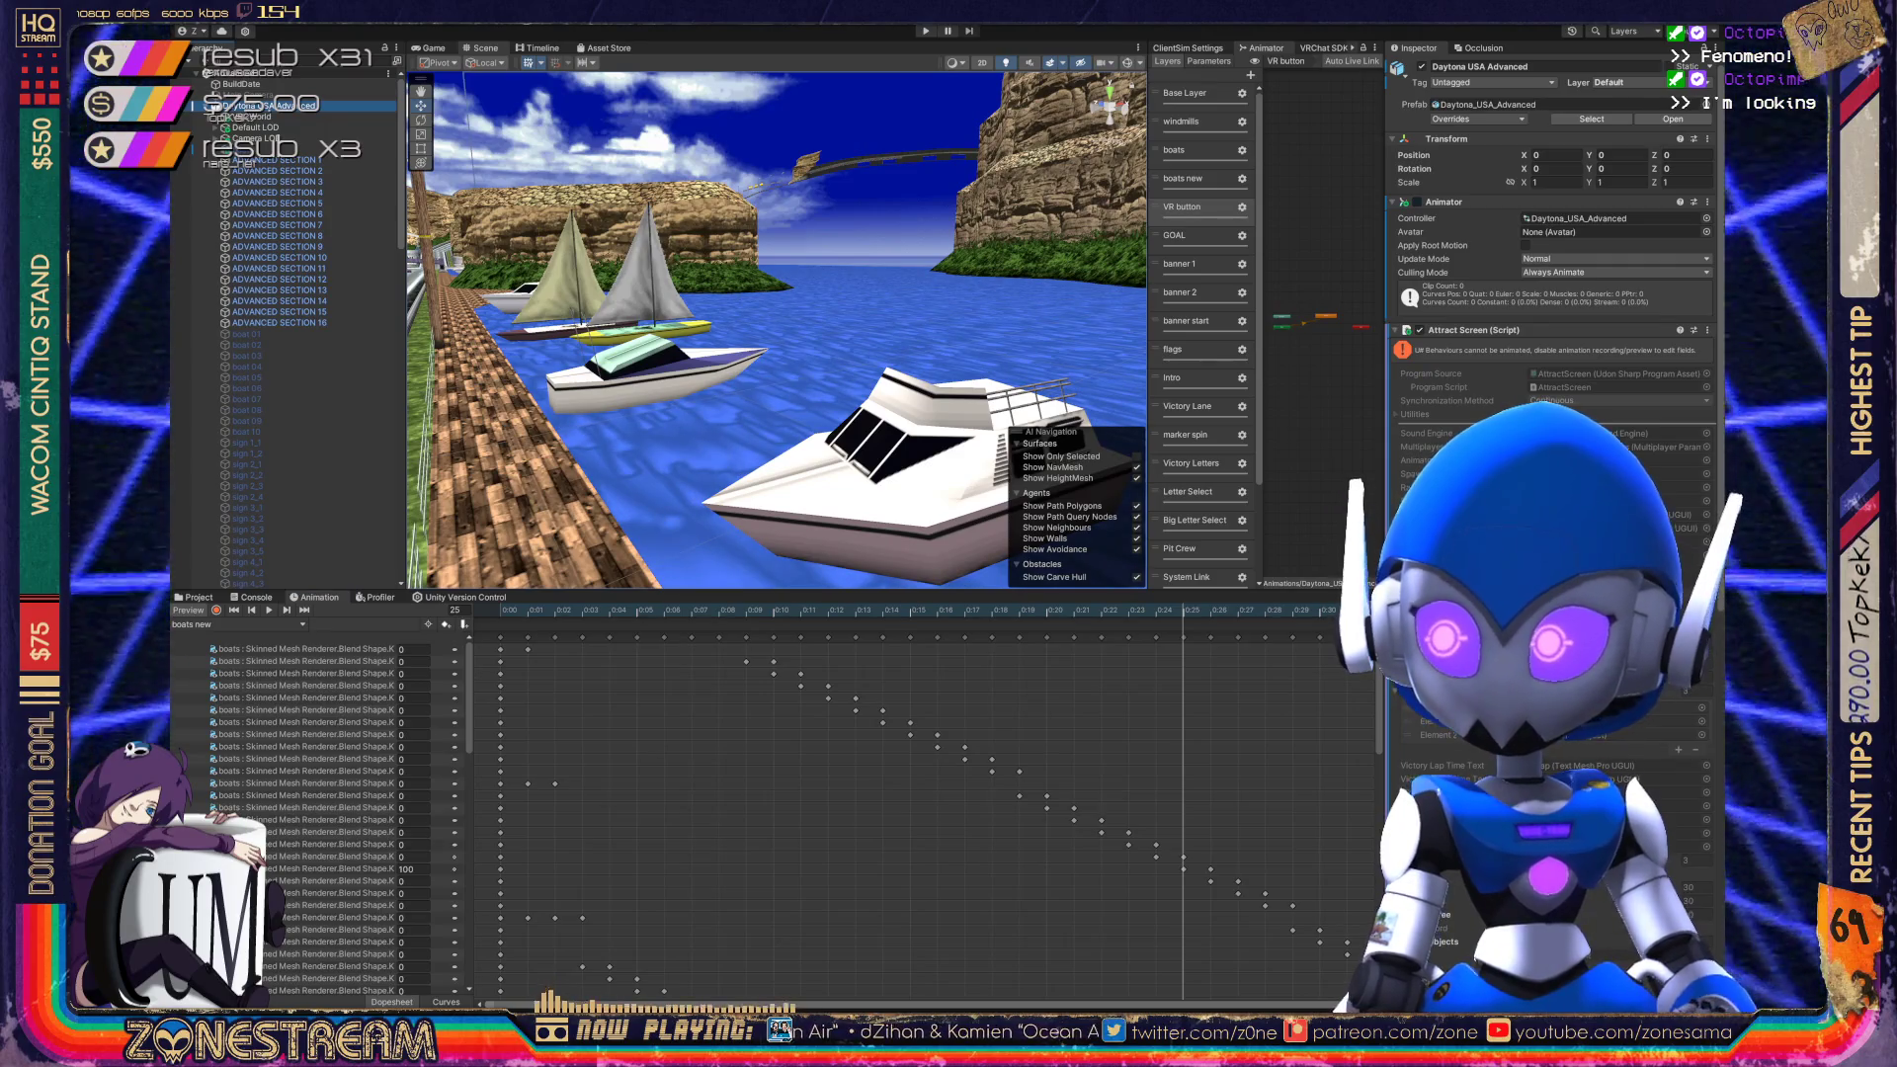
click(247, 95)
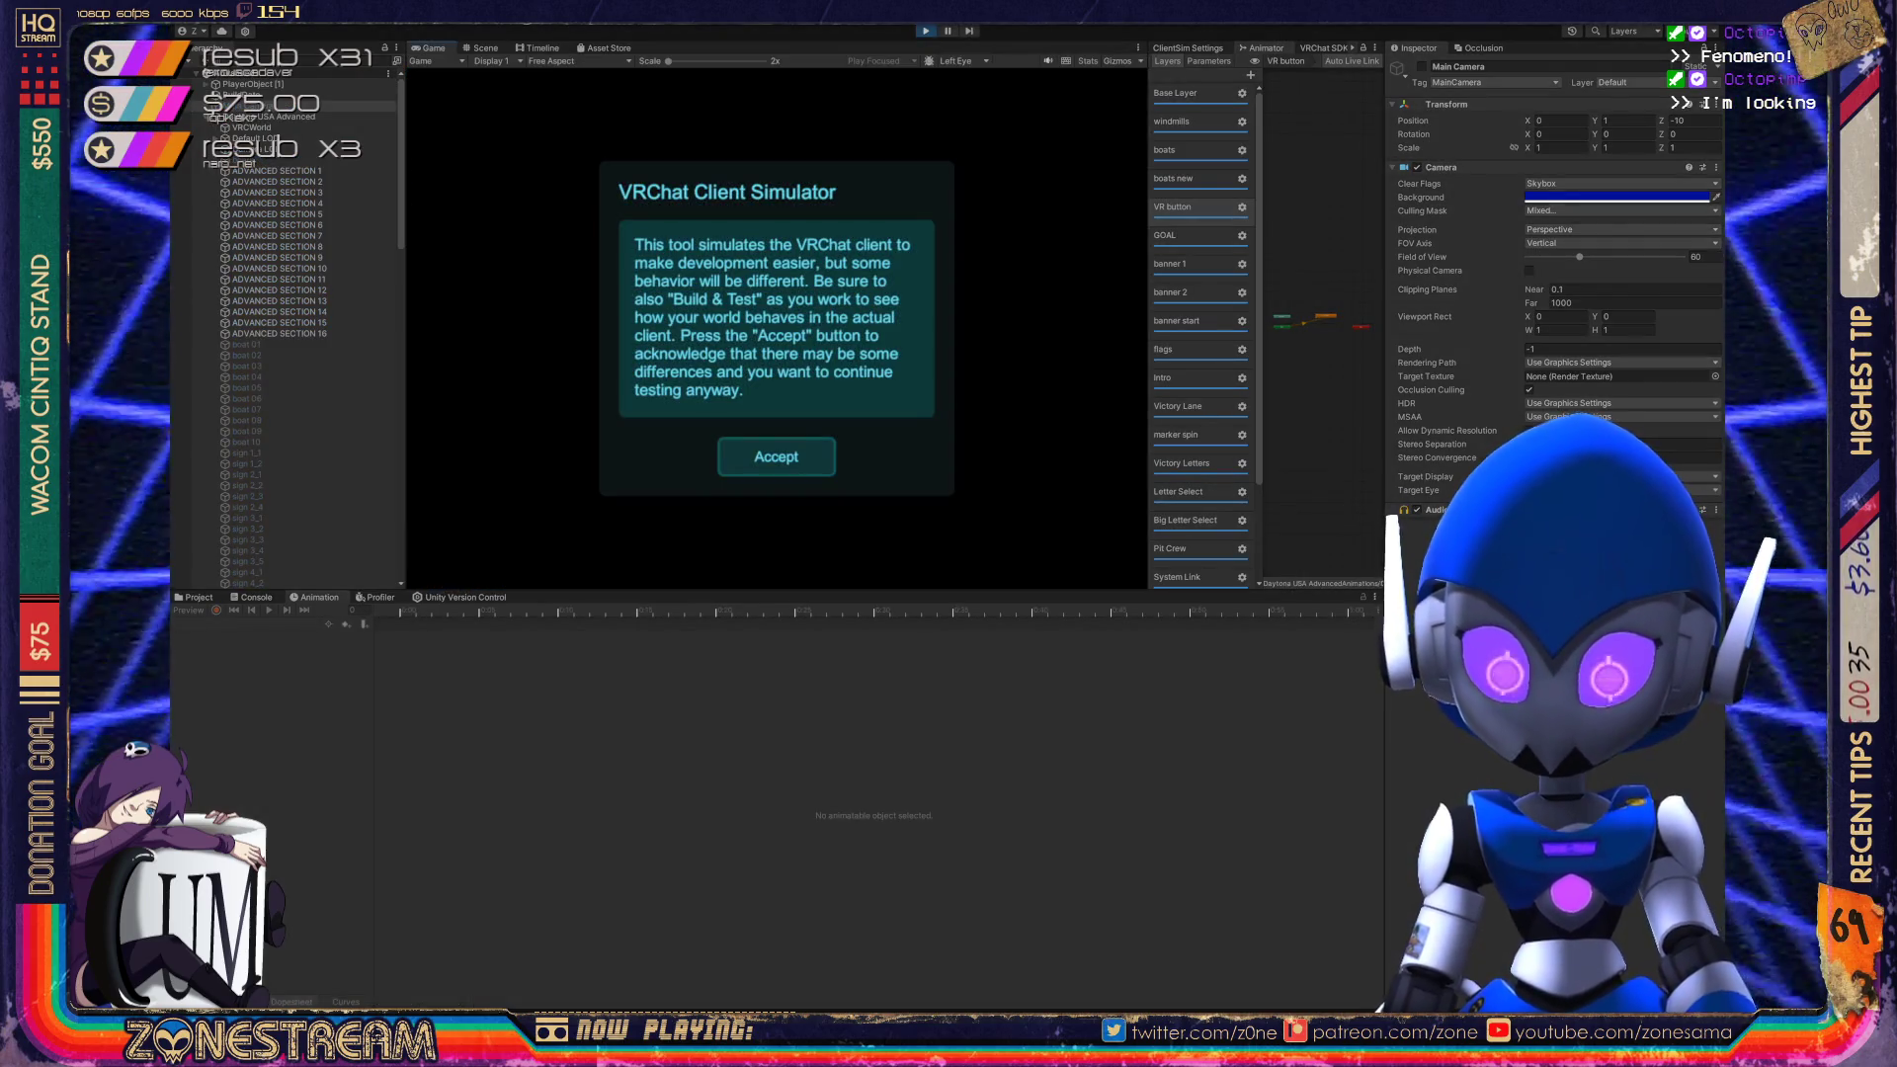
Accept the Client Simulator disclaimer, resume play, and use the Daytona arcade cabinet.
click(776, 457)
click(778, 458)
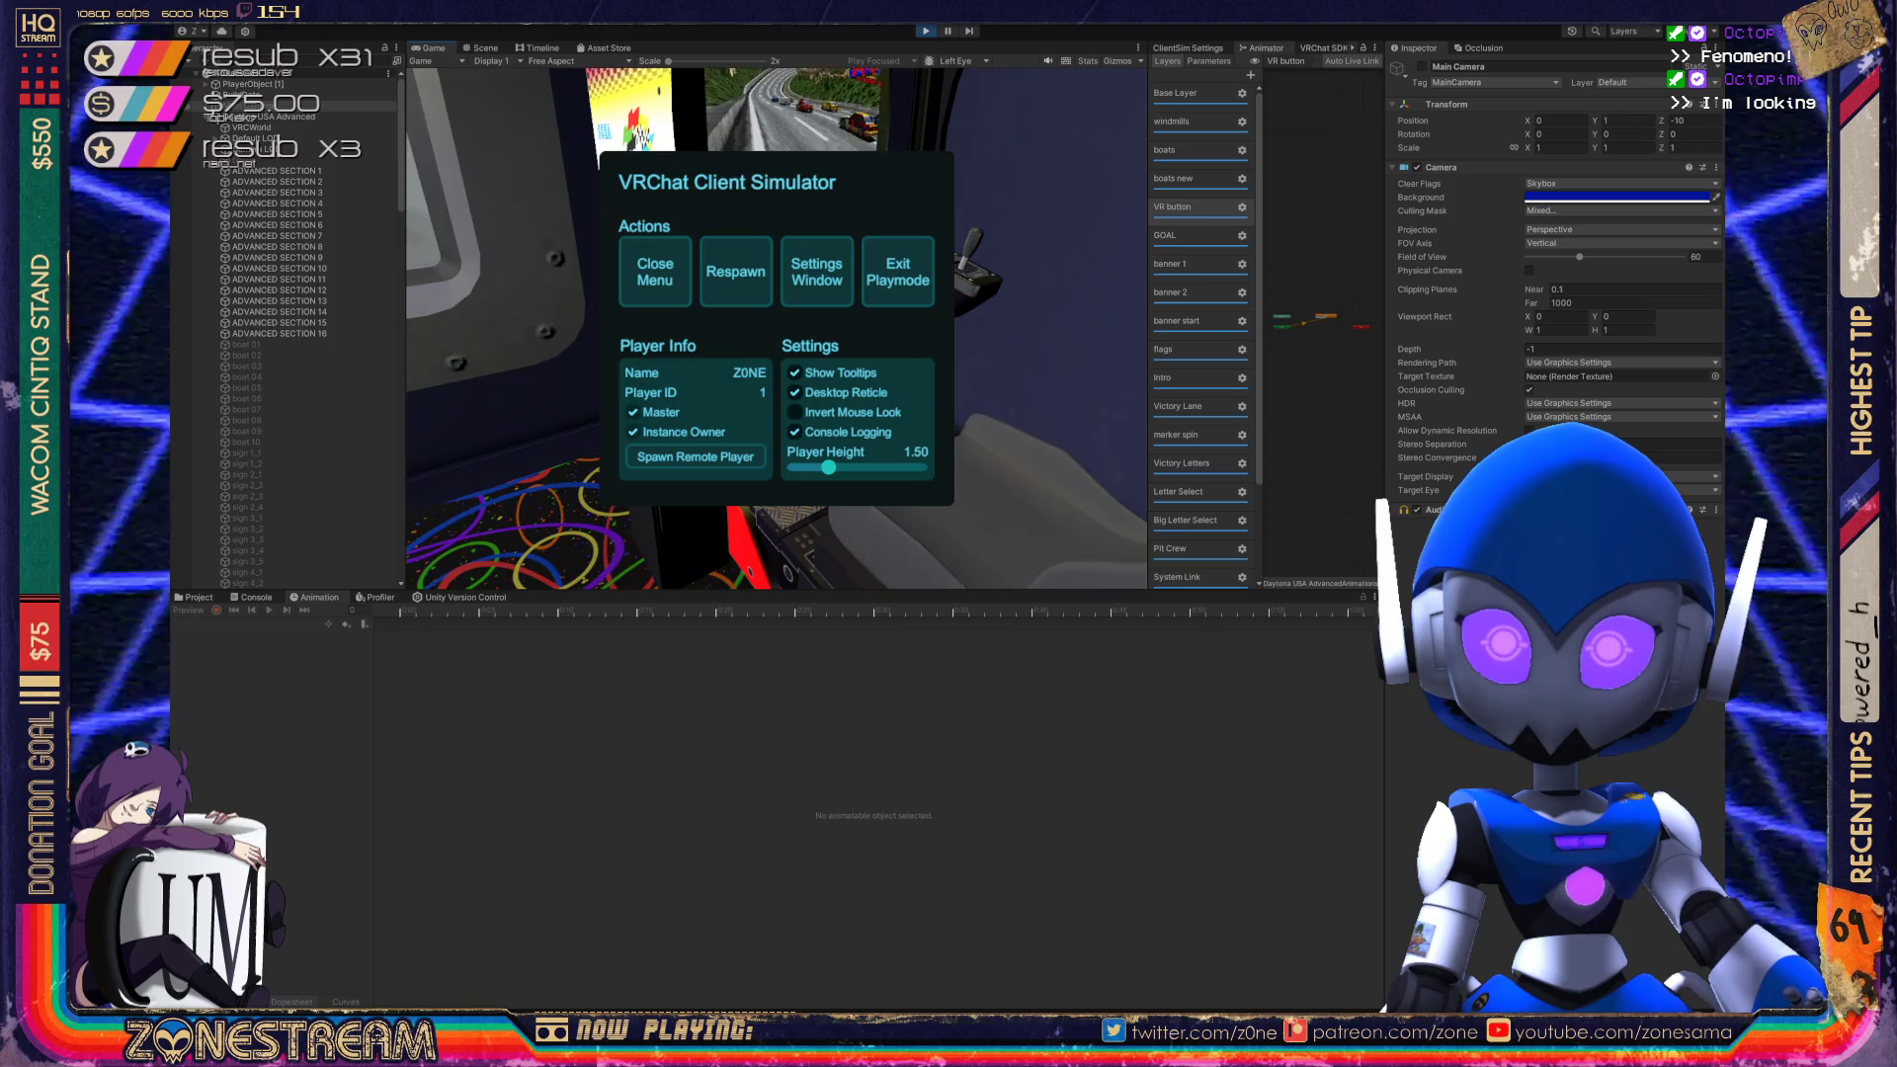
key(Escape)
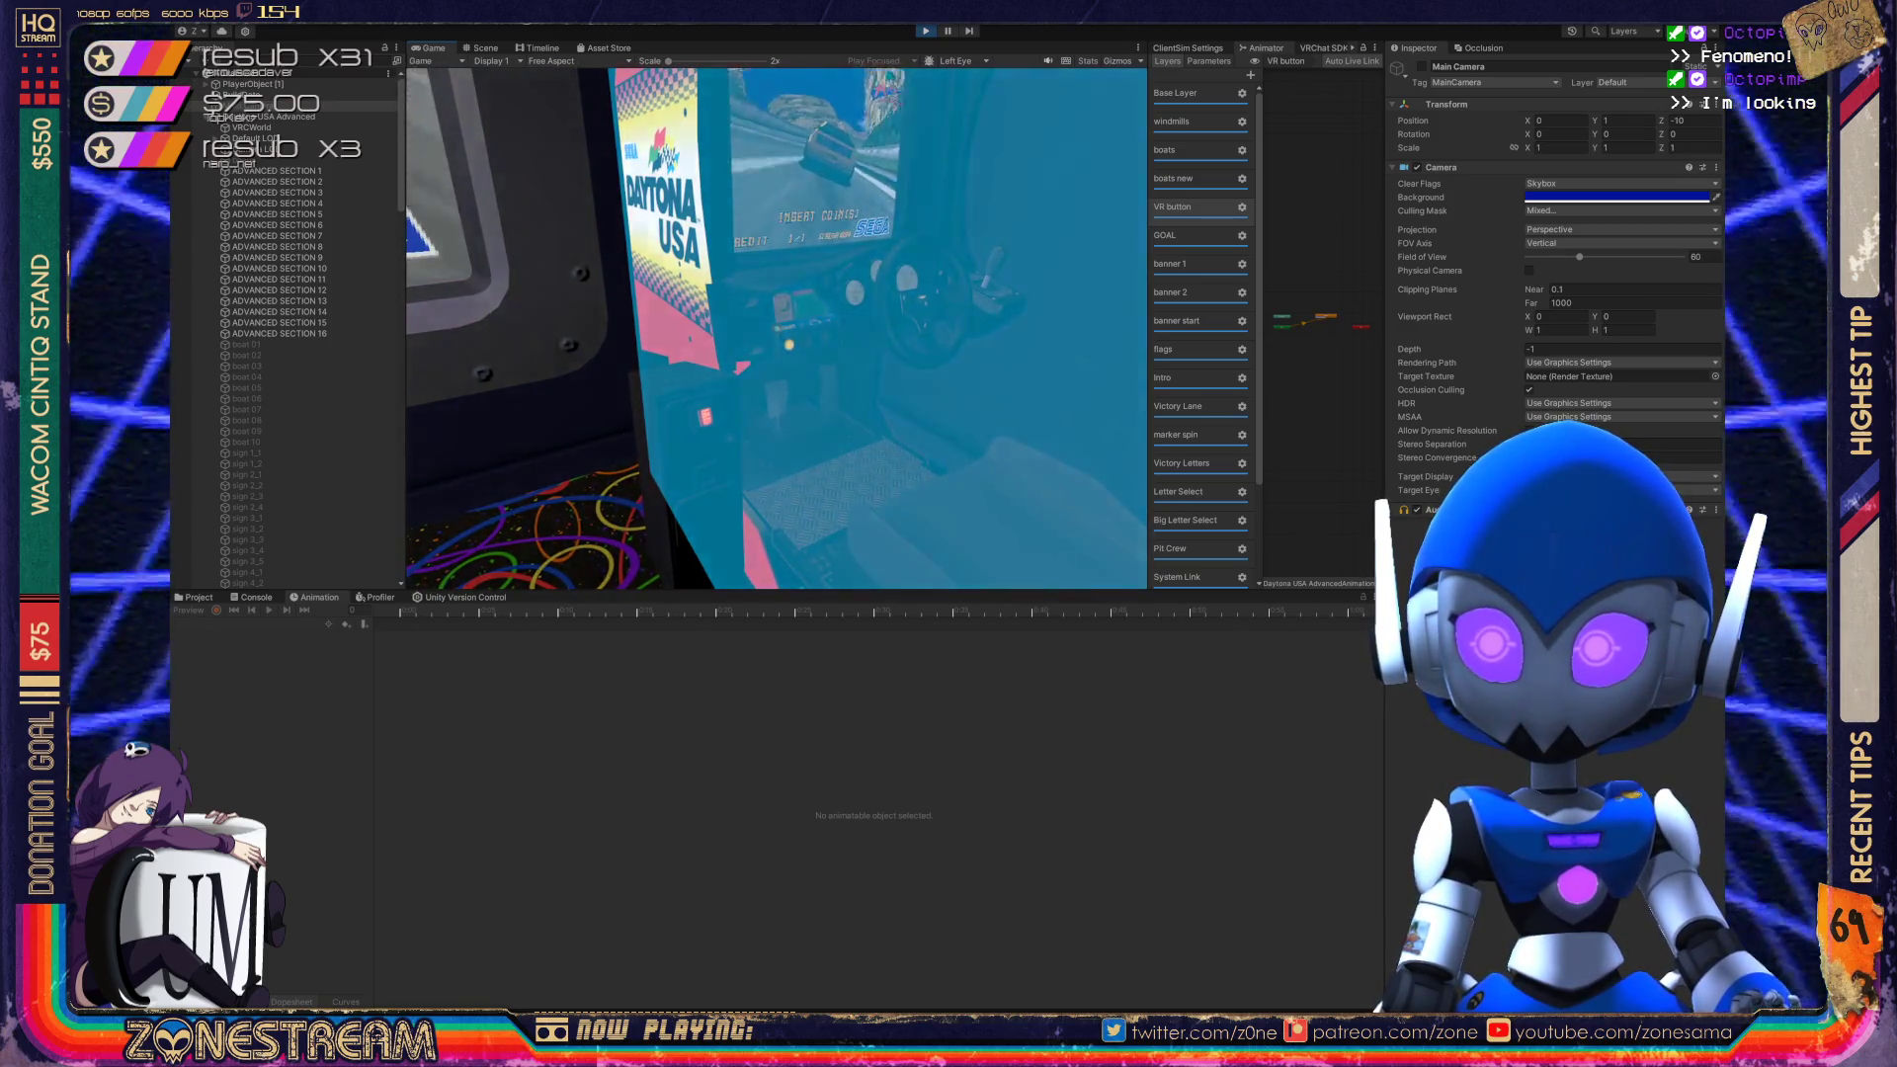
click(775, 326)
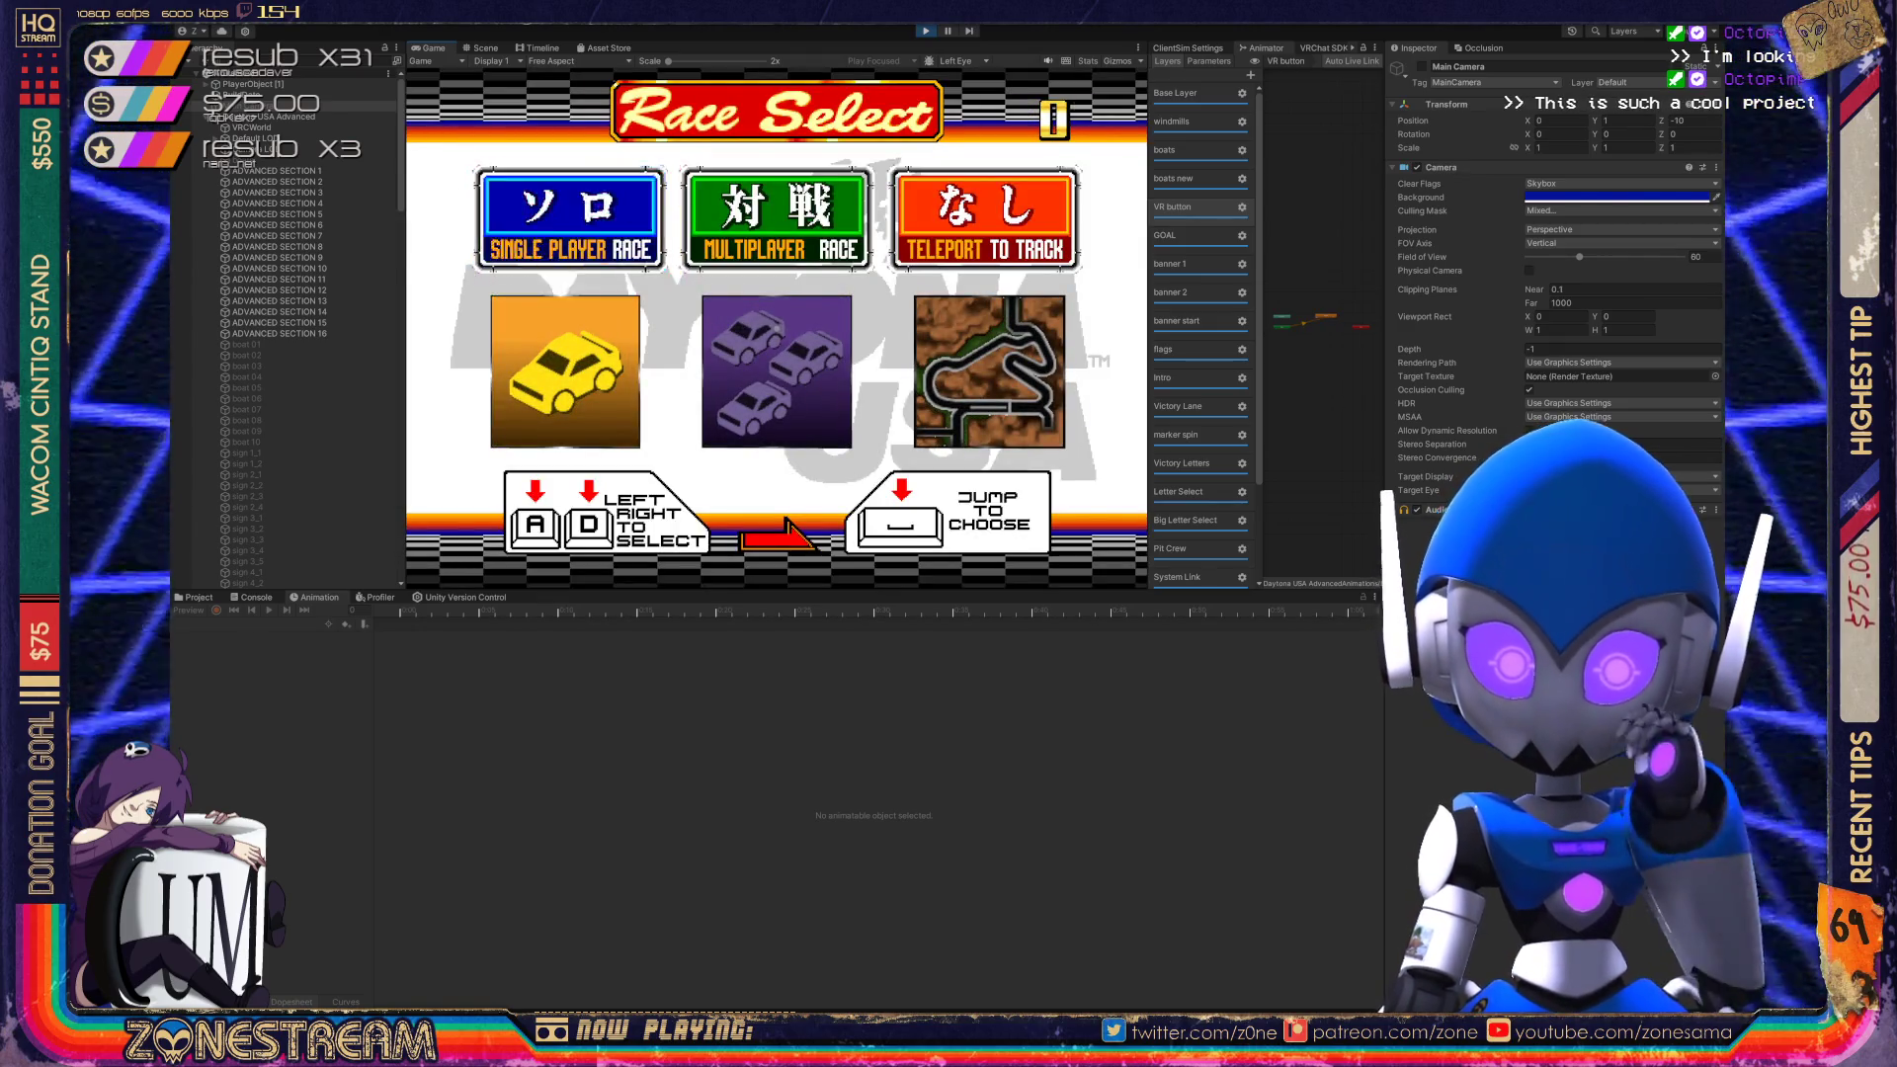
Choose Single Player Race and start it with CPU opponents enabled.
key(space)
key(space)
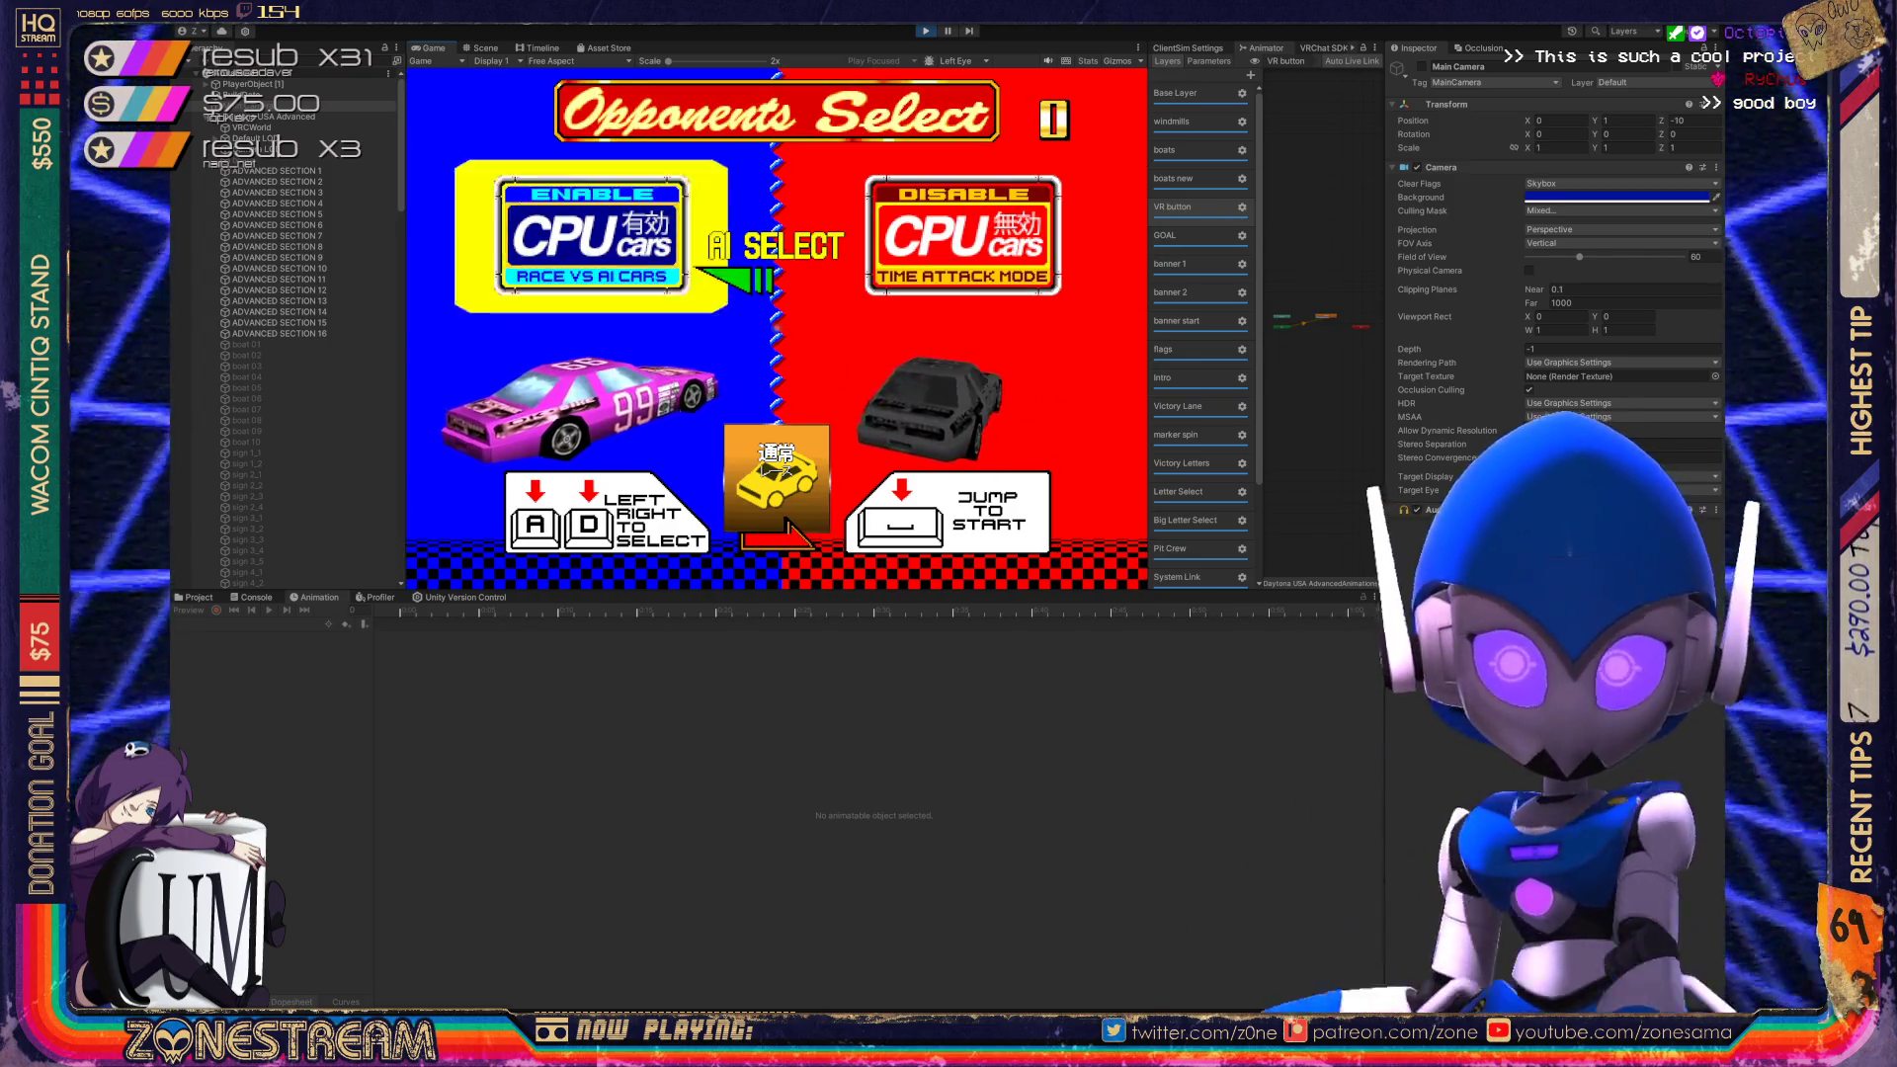
key(space)
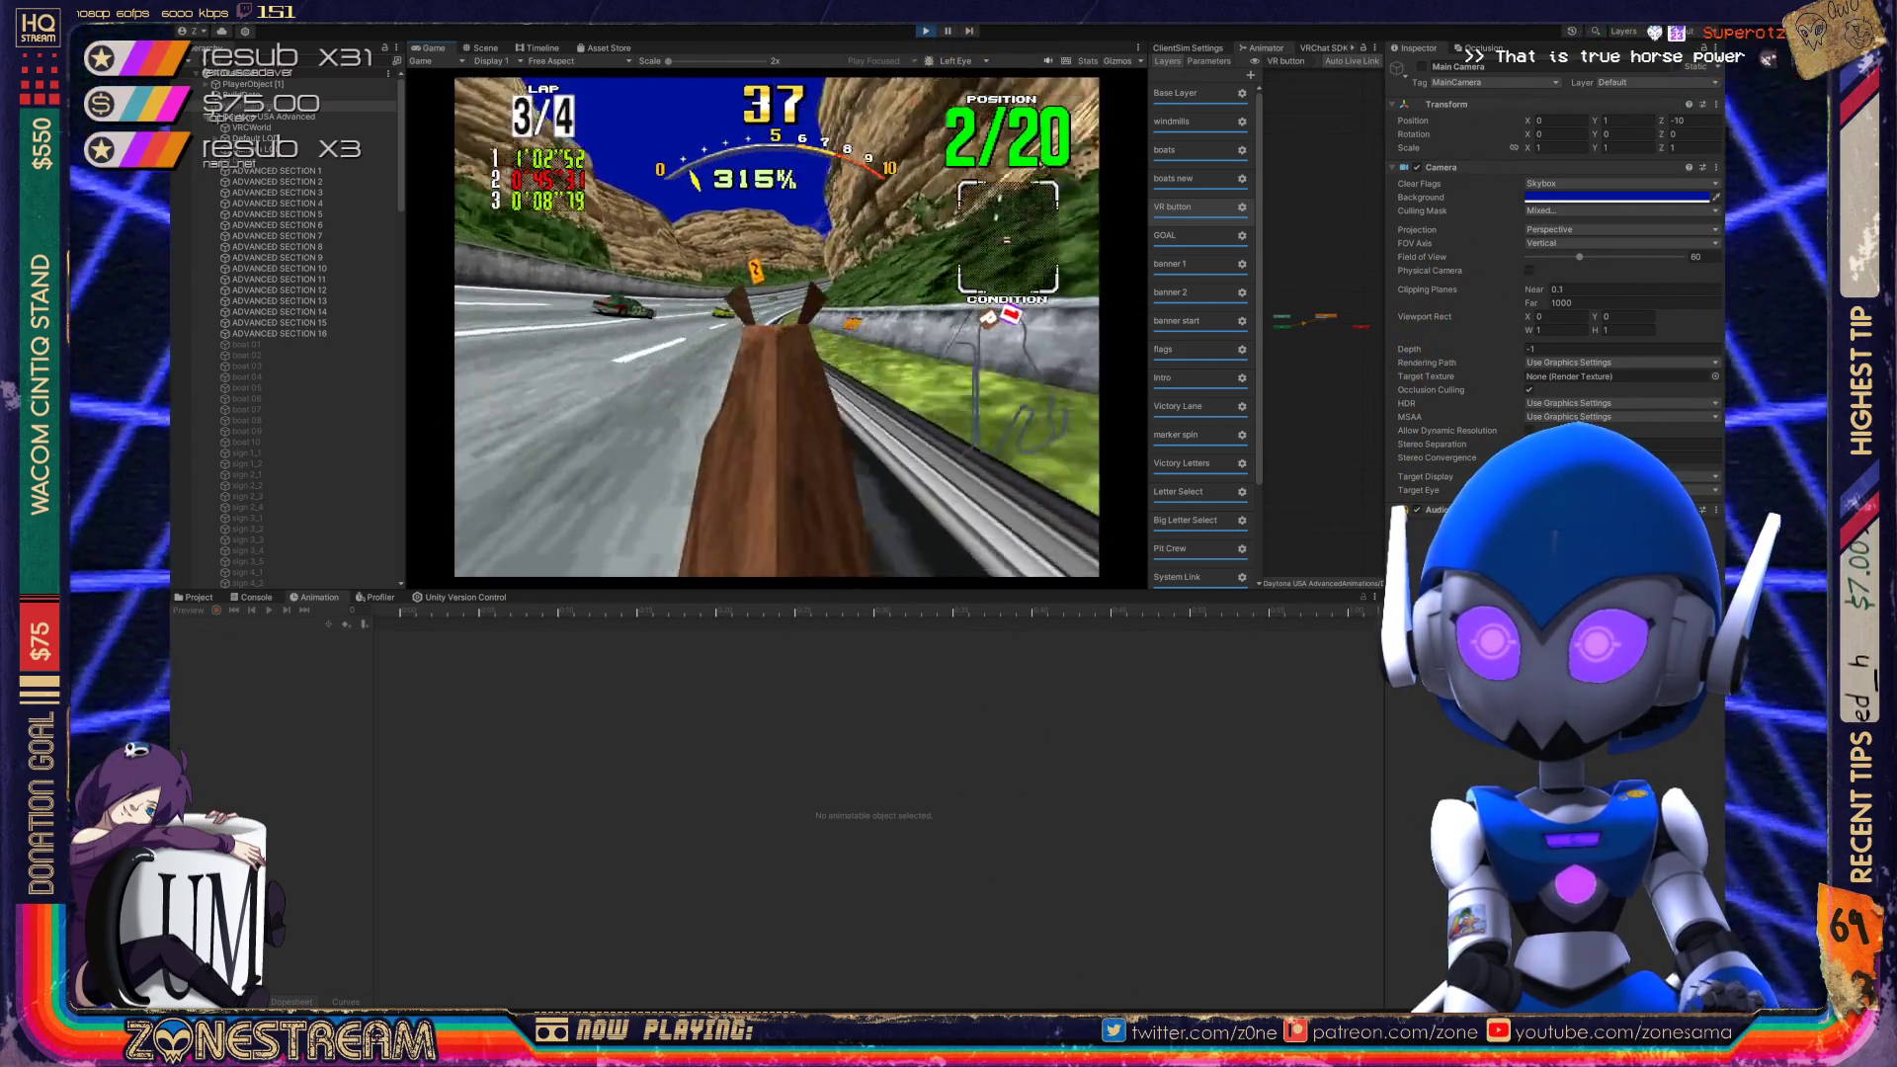
Switch the race view to a chase camera behind the horse.
key(c)
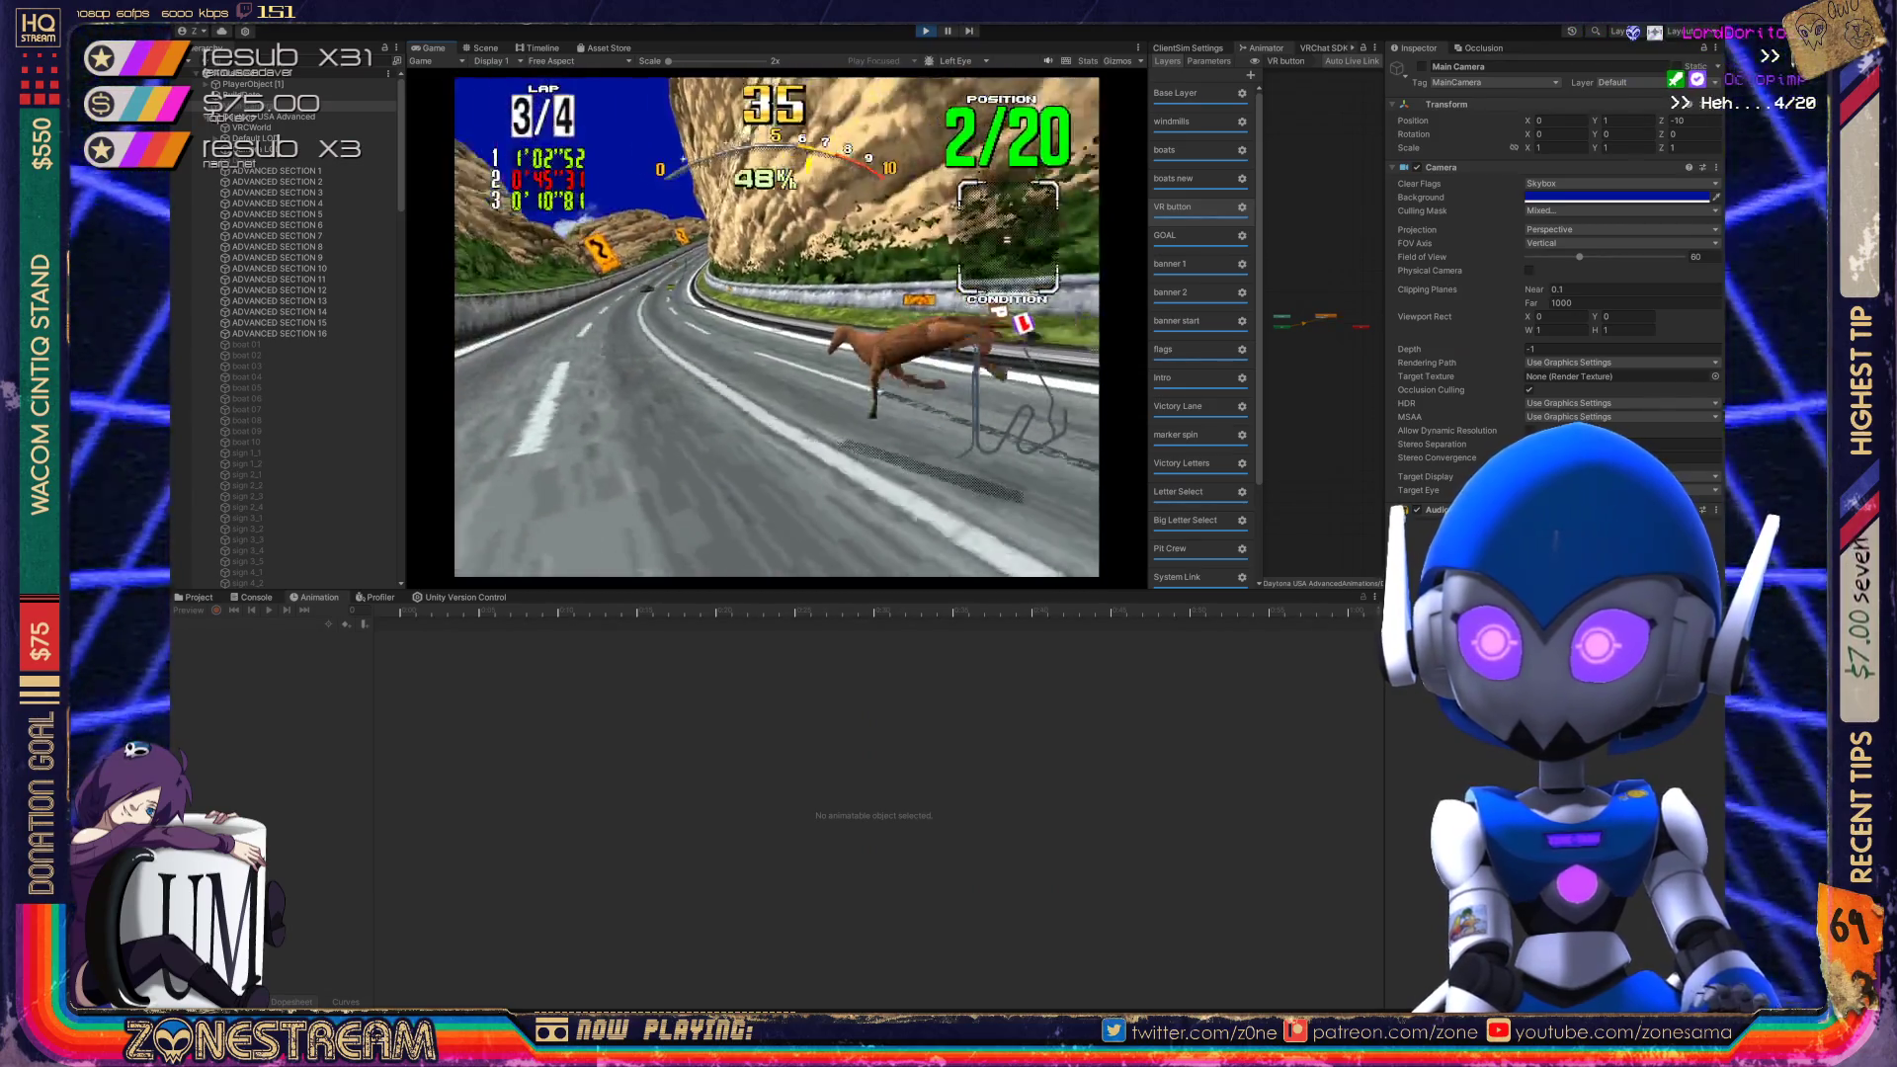